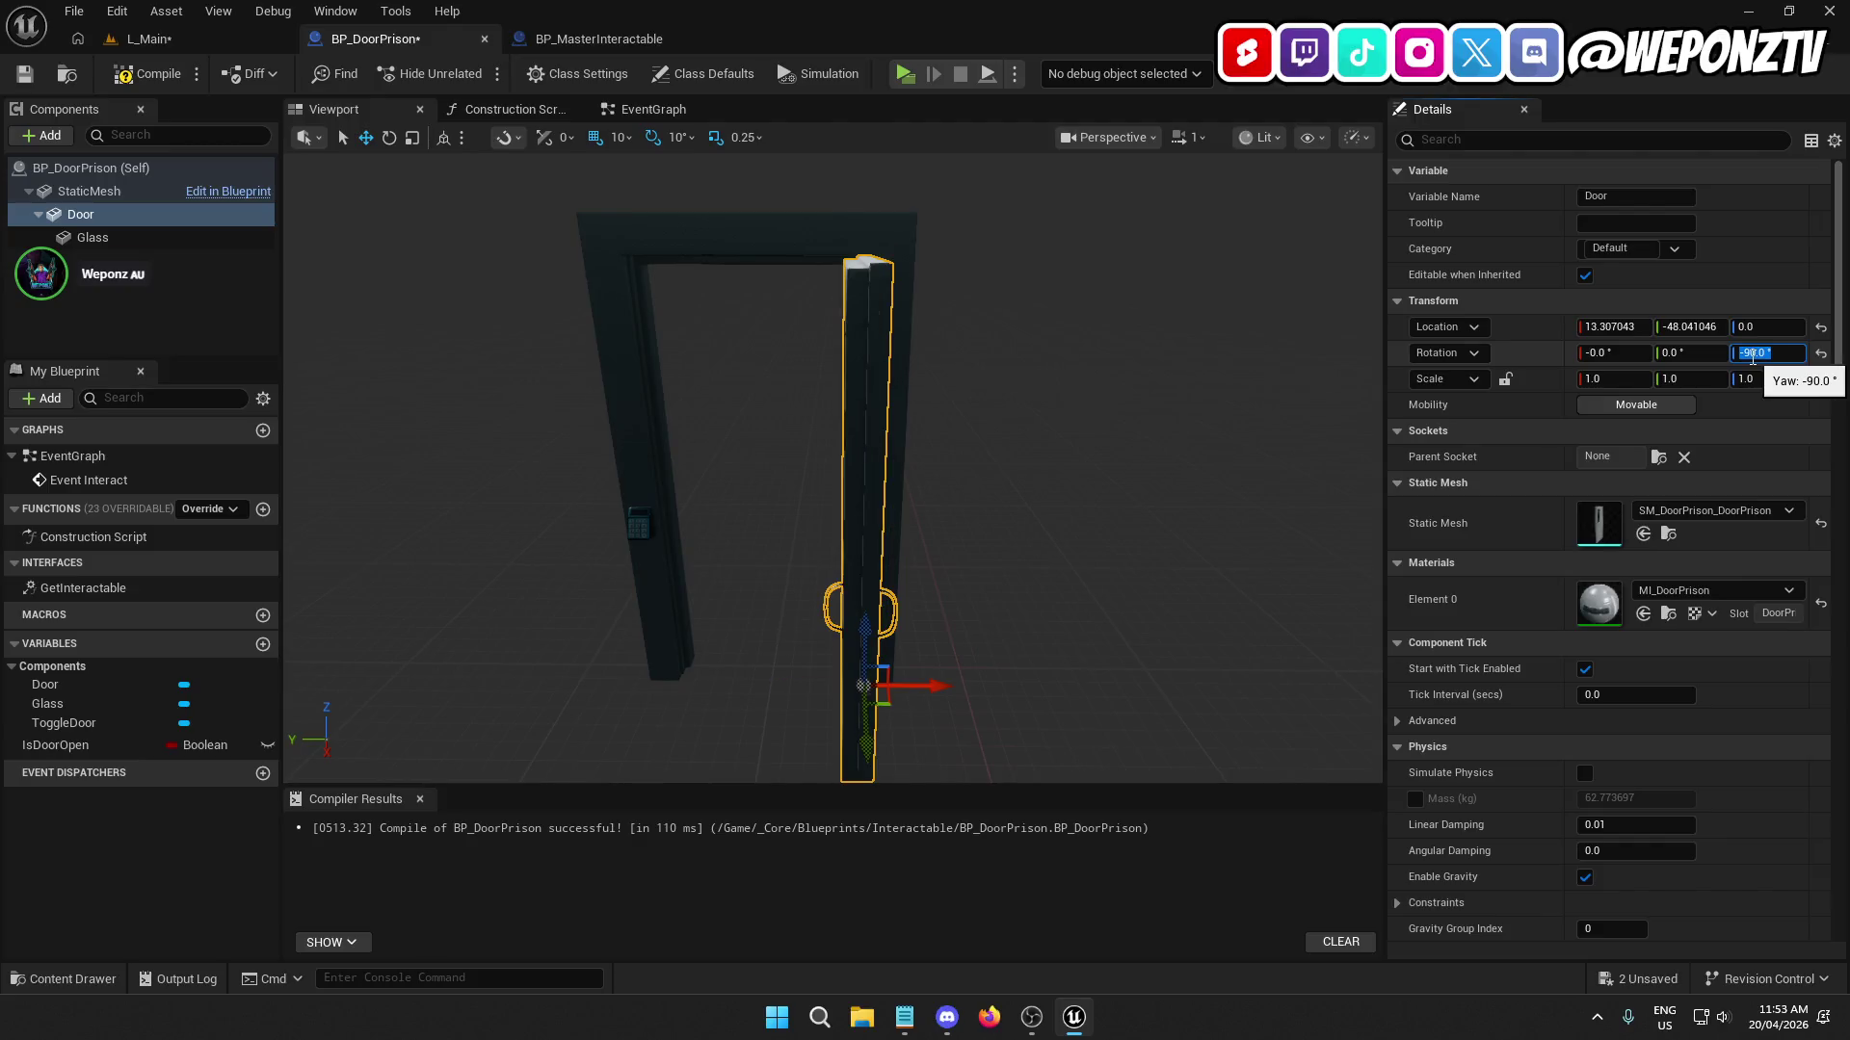
Reset the door's yaw to 0, then in the EventGraph paste -90 into Lerp Alpha and revert it.
text(0)
key(Return)
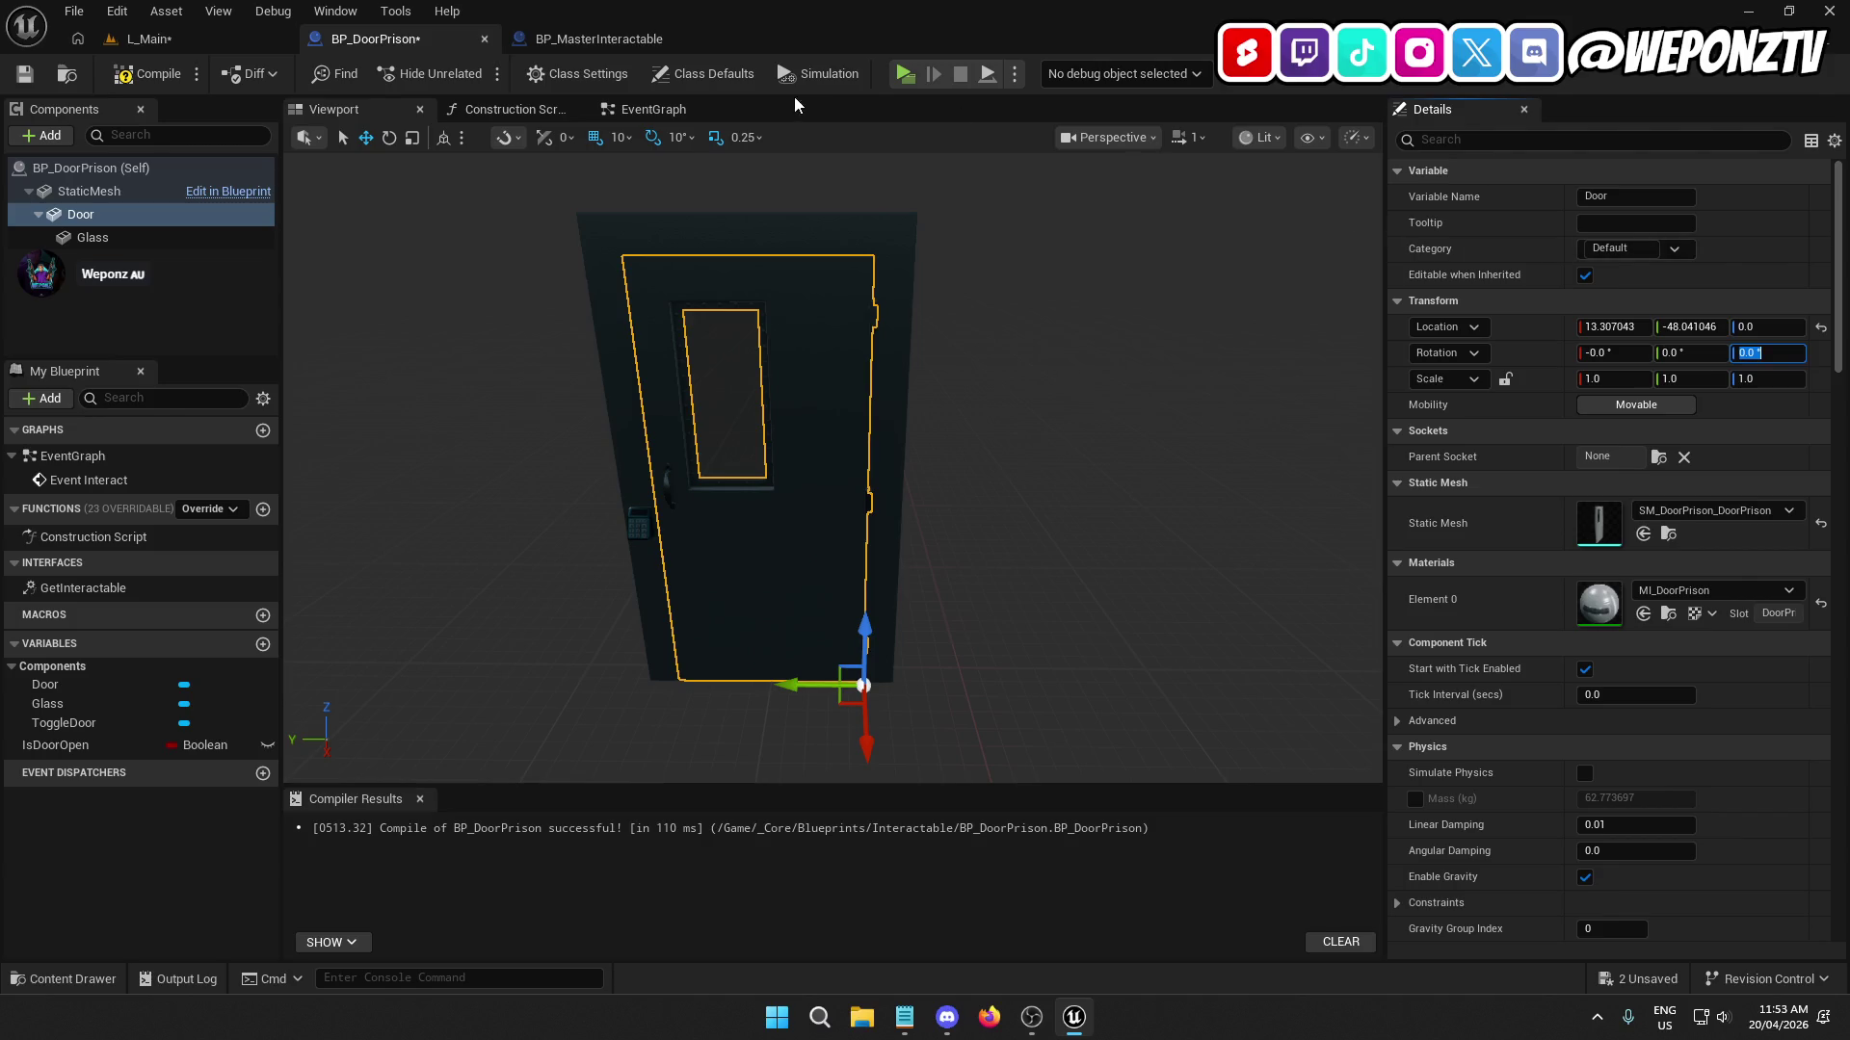
click(653, 109)
click(912, 426)
text(-90.0 °)
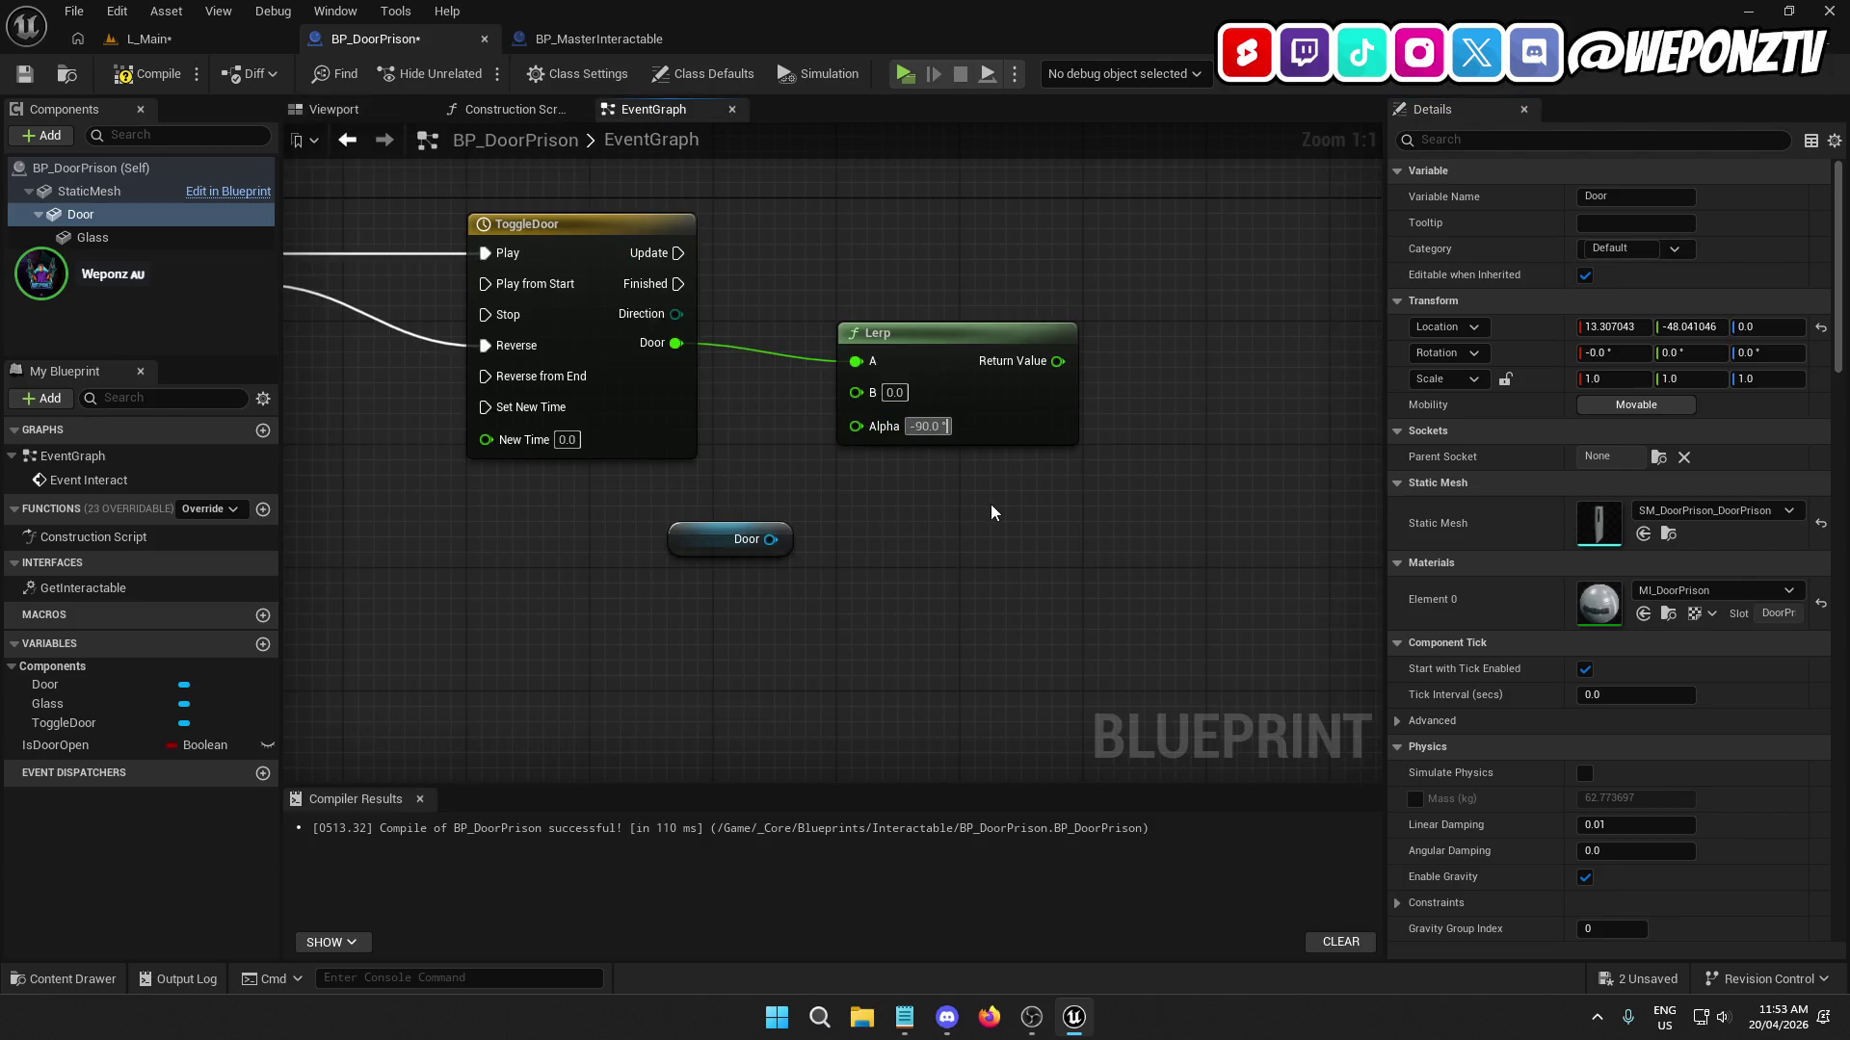
key(Return)
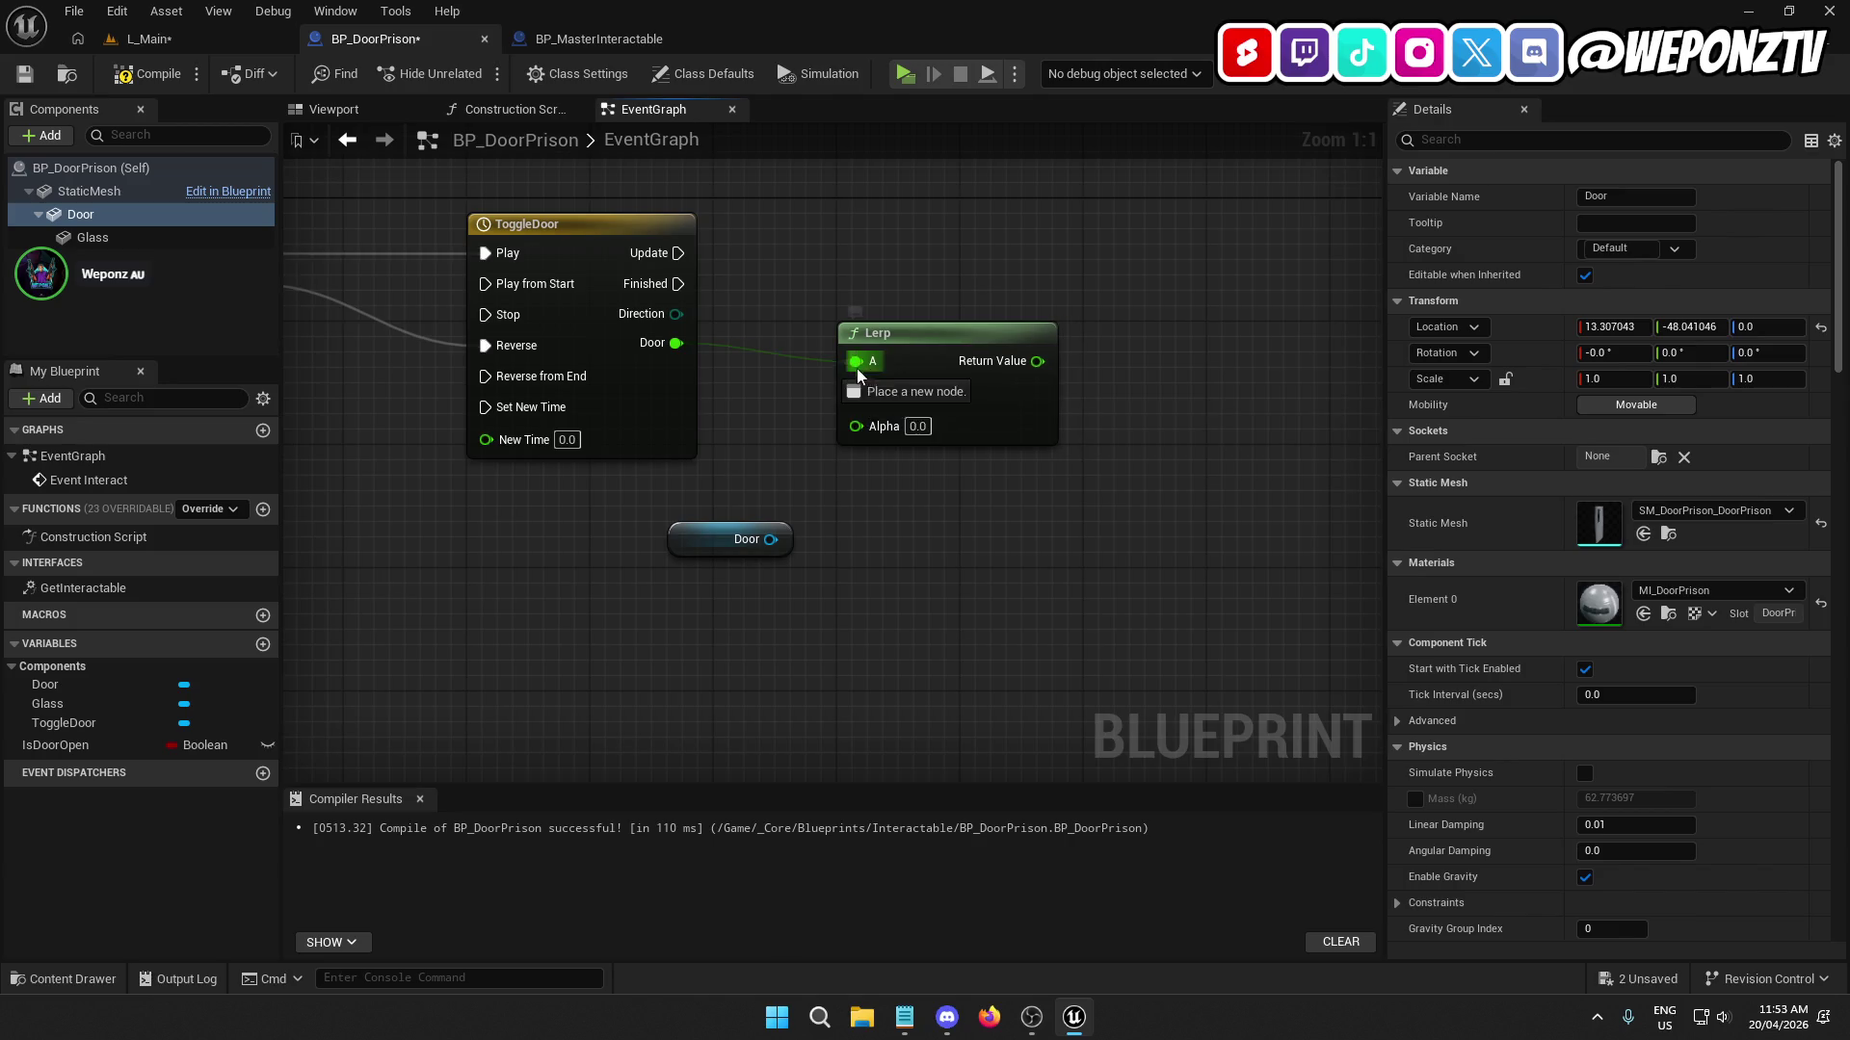
Wire the ToggleDoor Door track into Lerp Alpha and set Lerp B to -90.0.
drag(870, 433, 859, 428)
key(Escape)
drag(856, 364, 858, 437)
click(894, 398)
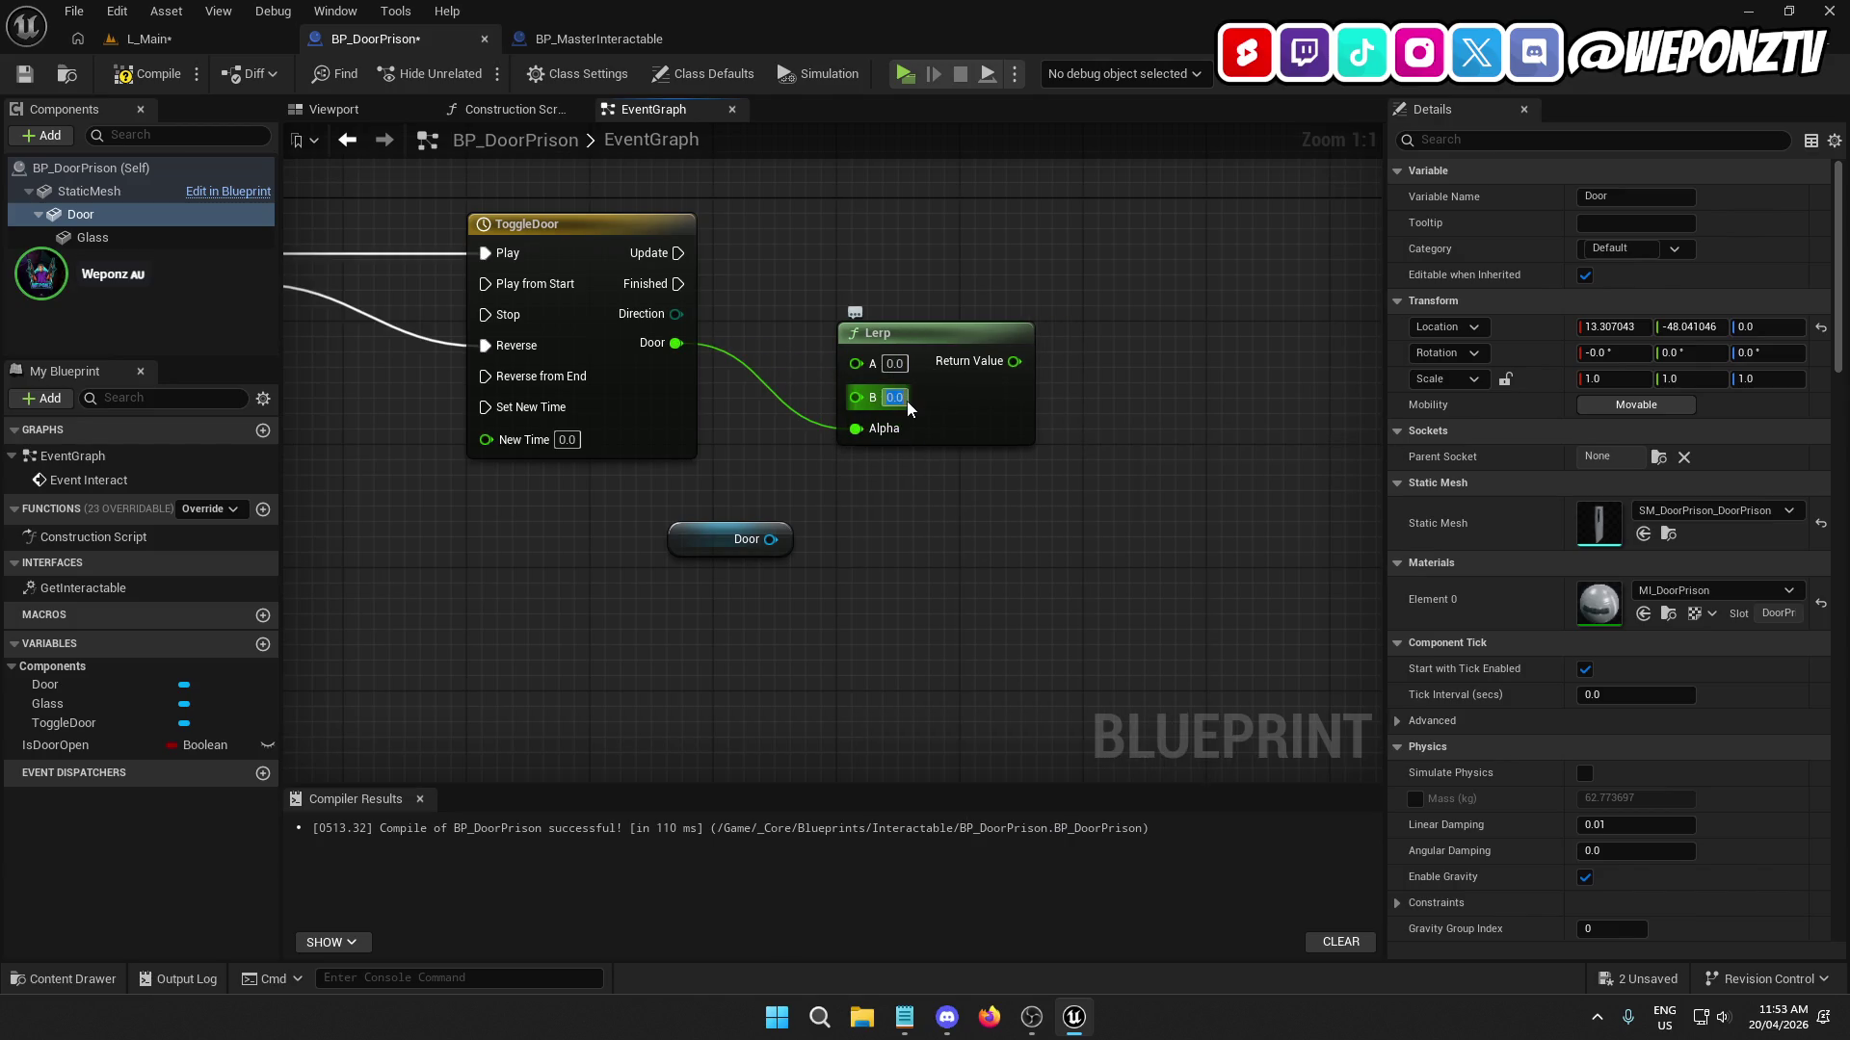
key(ctrl+v)
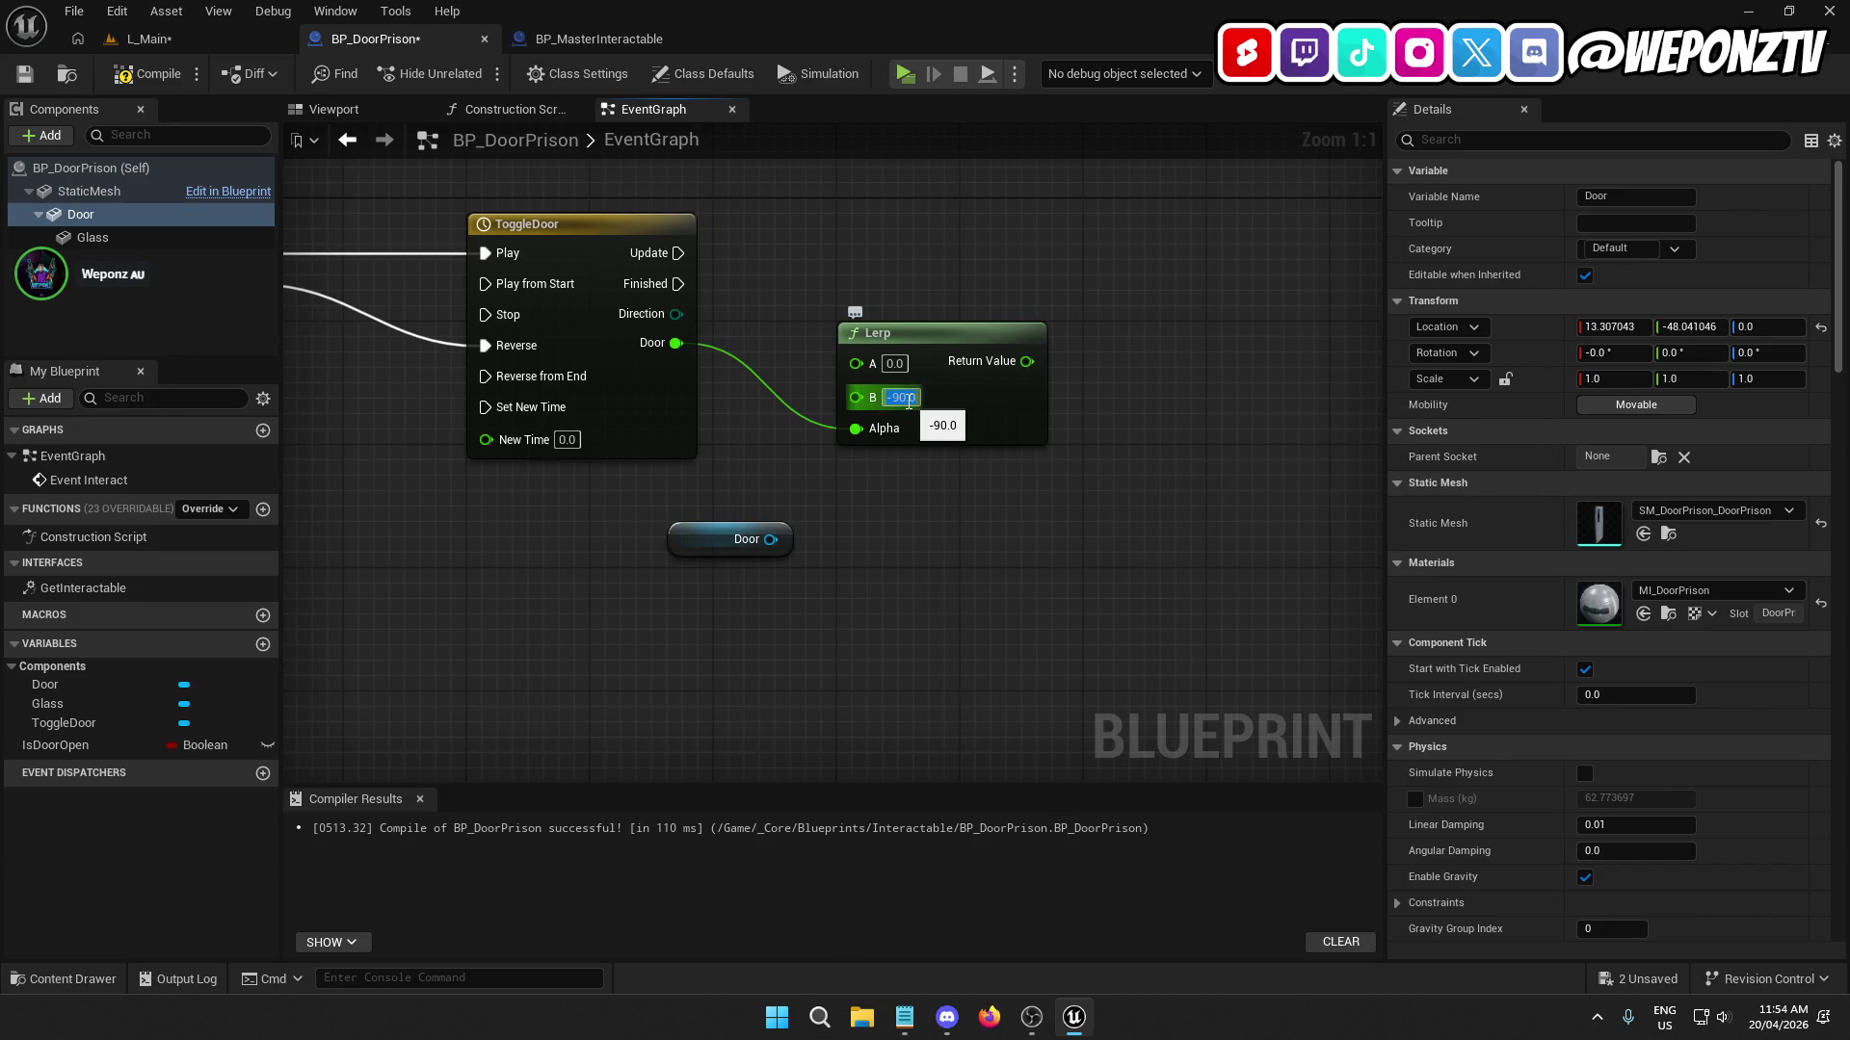
mouse_move(760, 552)
mouse_down()
mouse_move(1181, 318)
mouse_move(1237, 206)
mouse_move(1181, 299)
mouse_up()
Add a Set Relative Rotation node for Door, driven by ToggleDoor's Update execution.
text(serea)
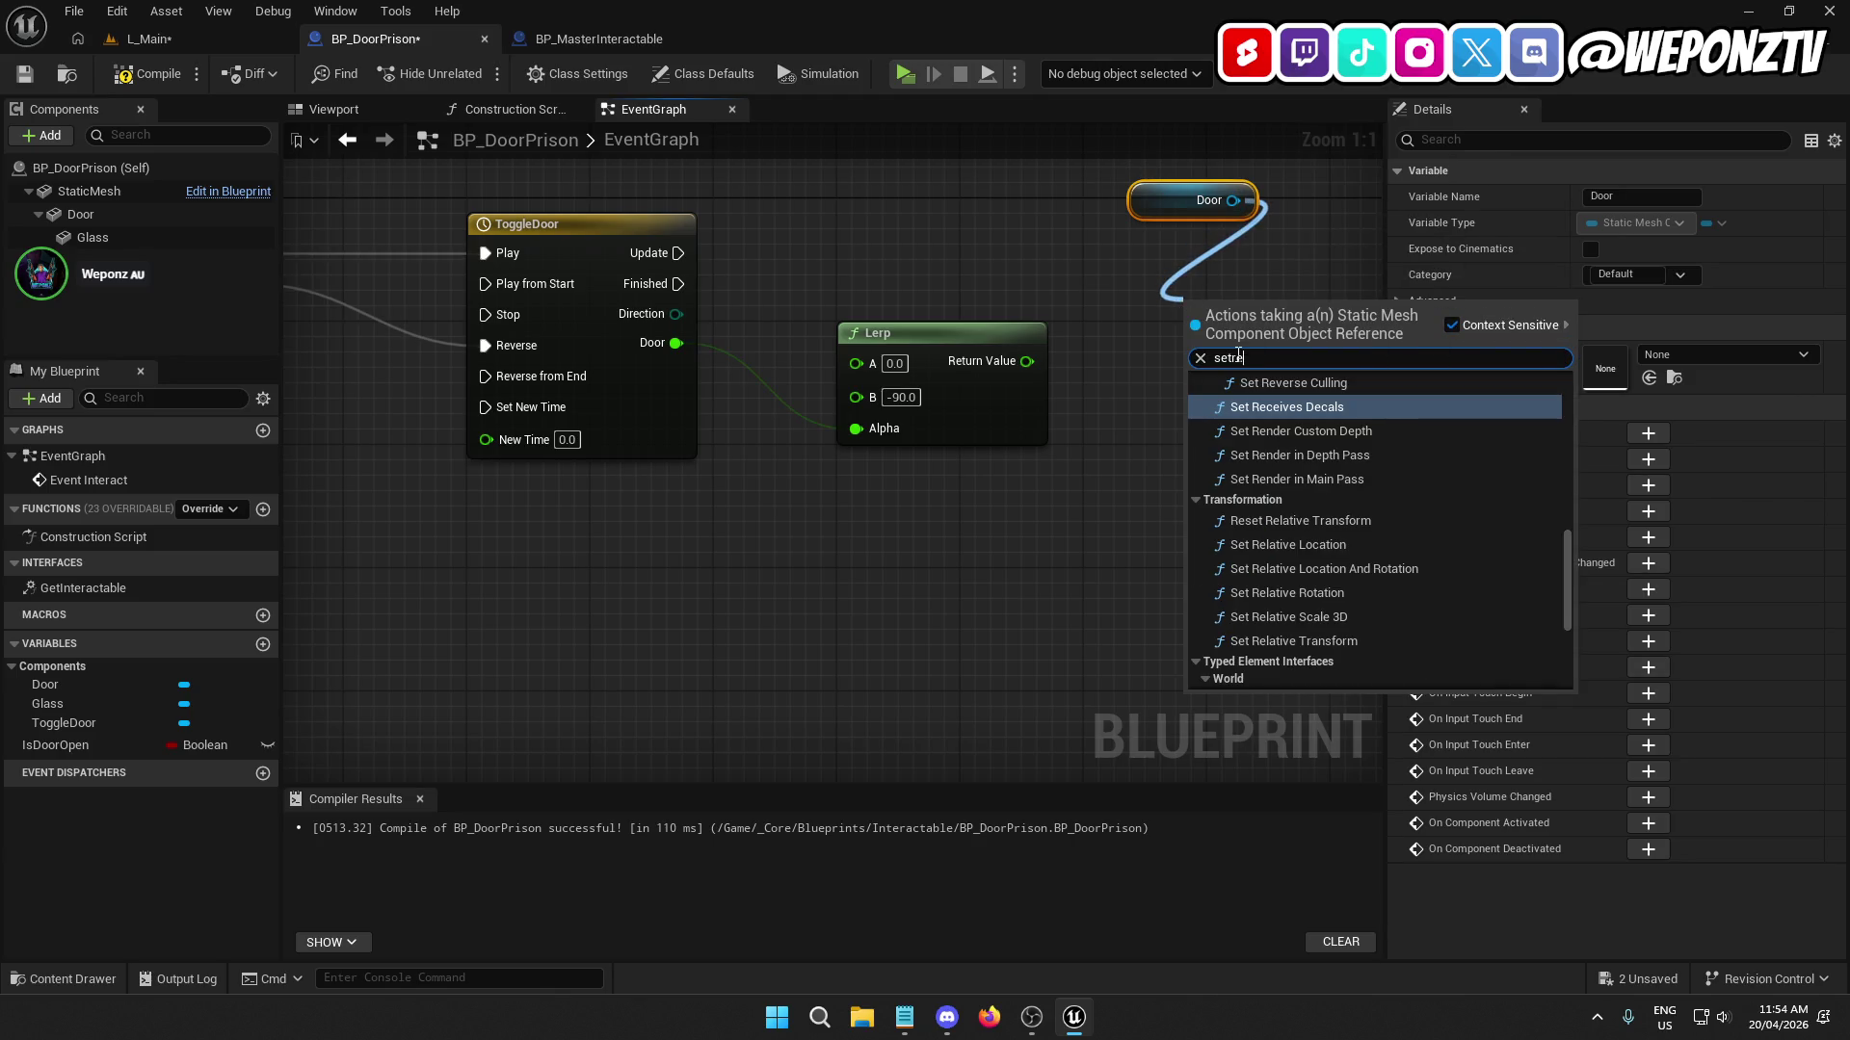
text(ti)
key(BackSpace)
key(BackSpace)
key(BackSpace)
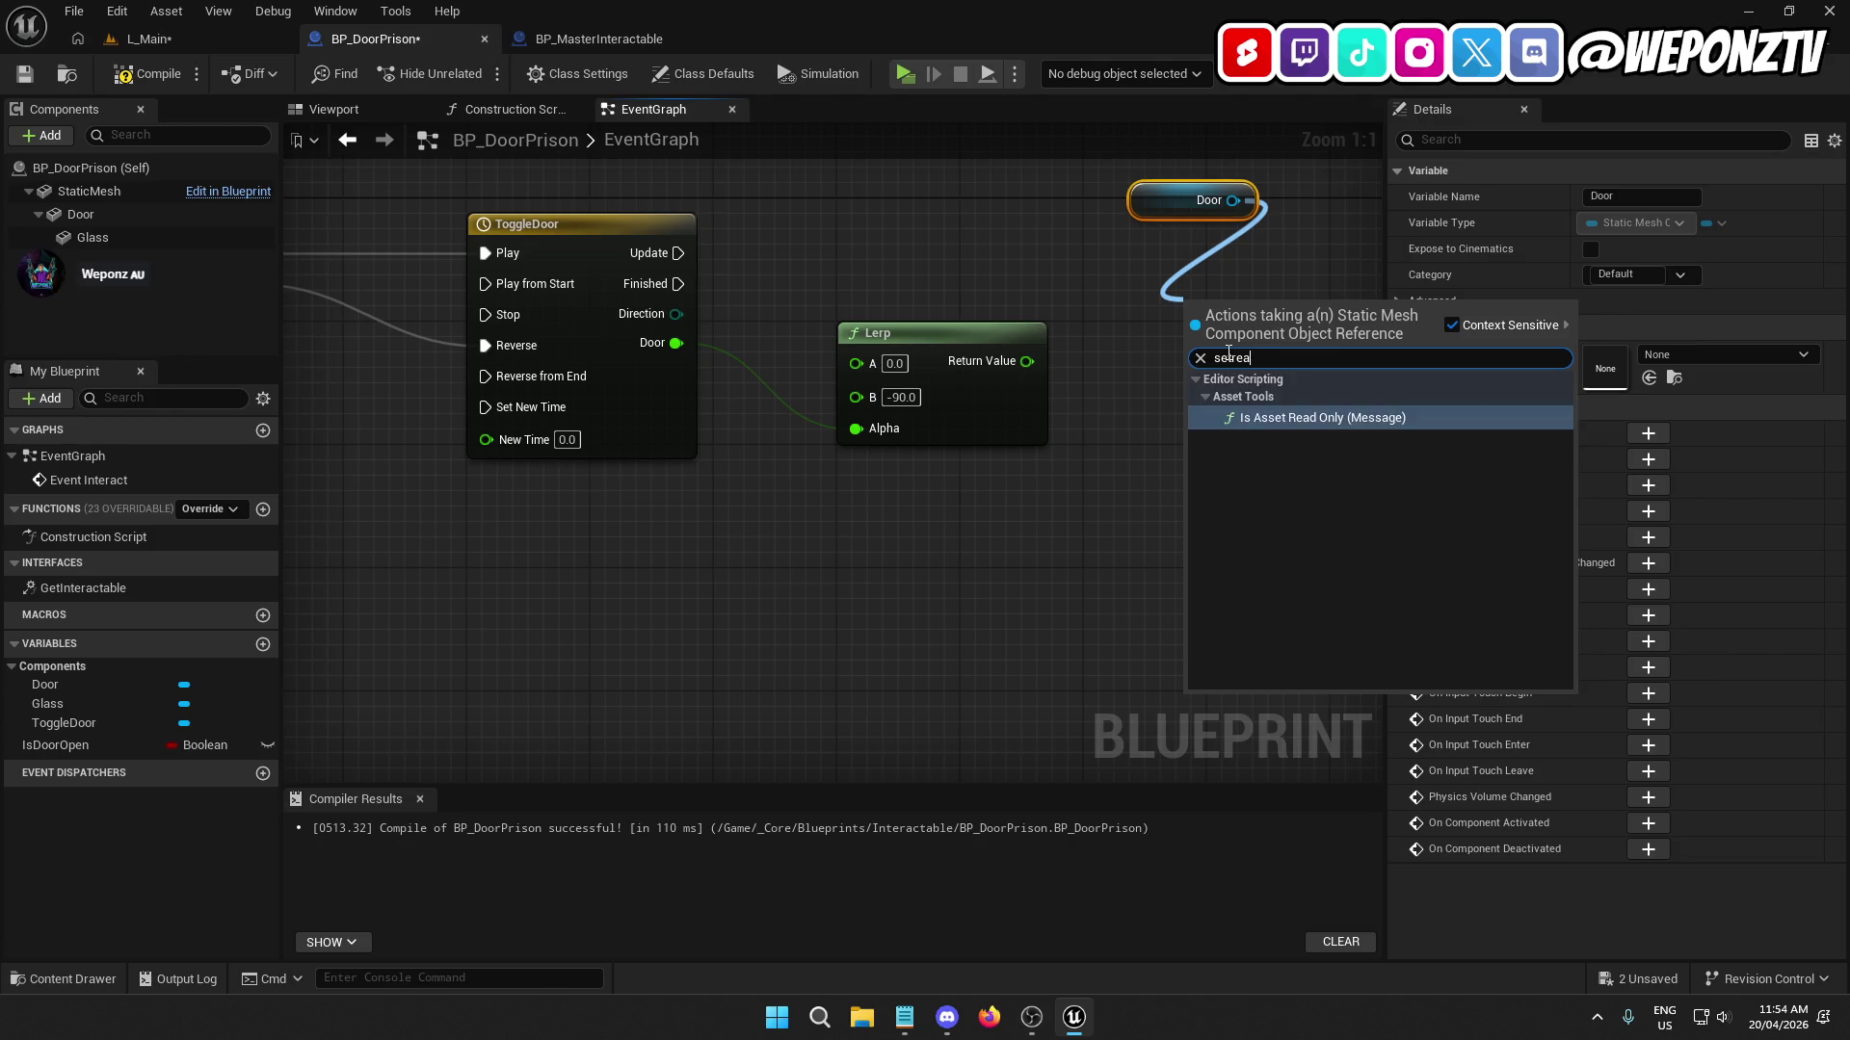
text(lati)
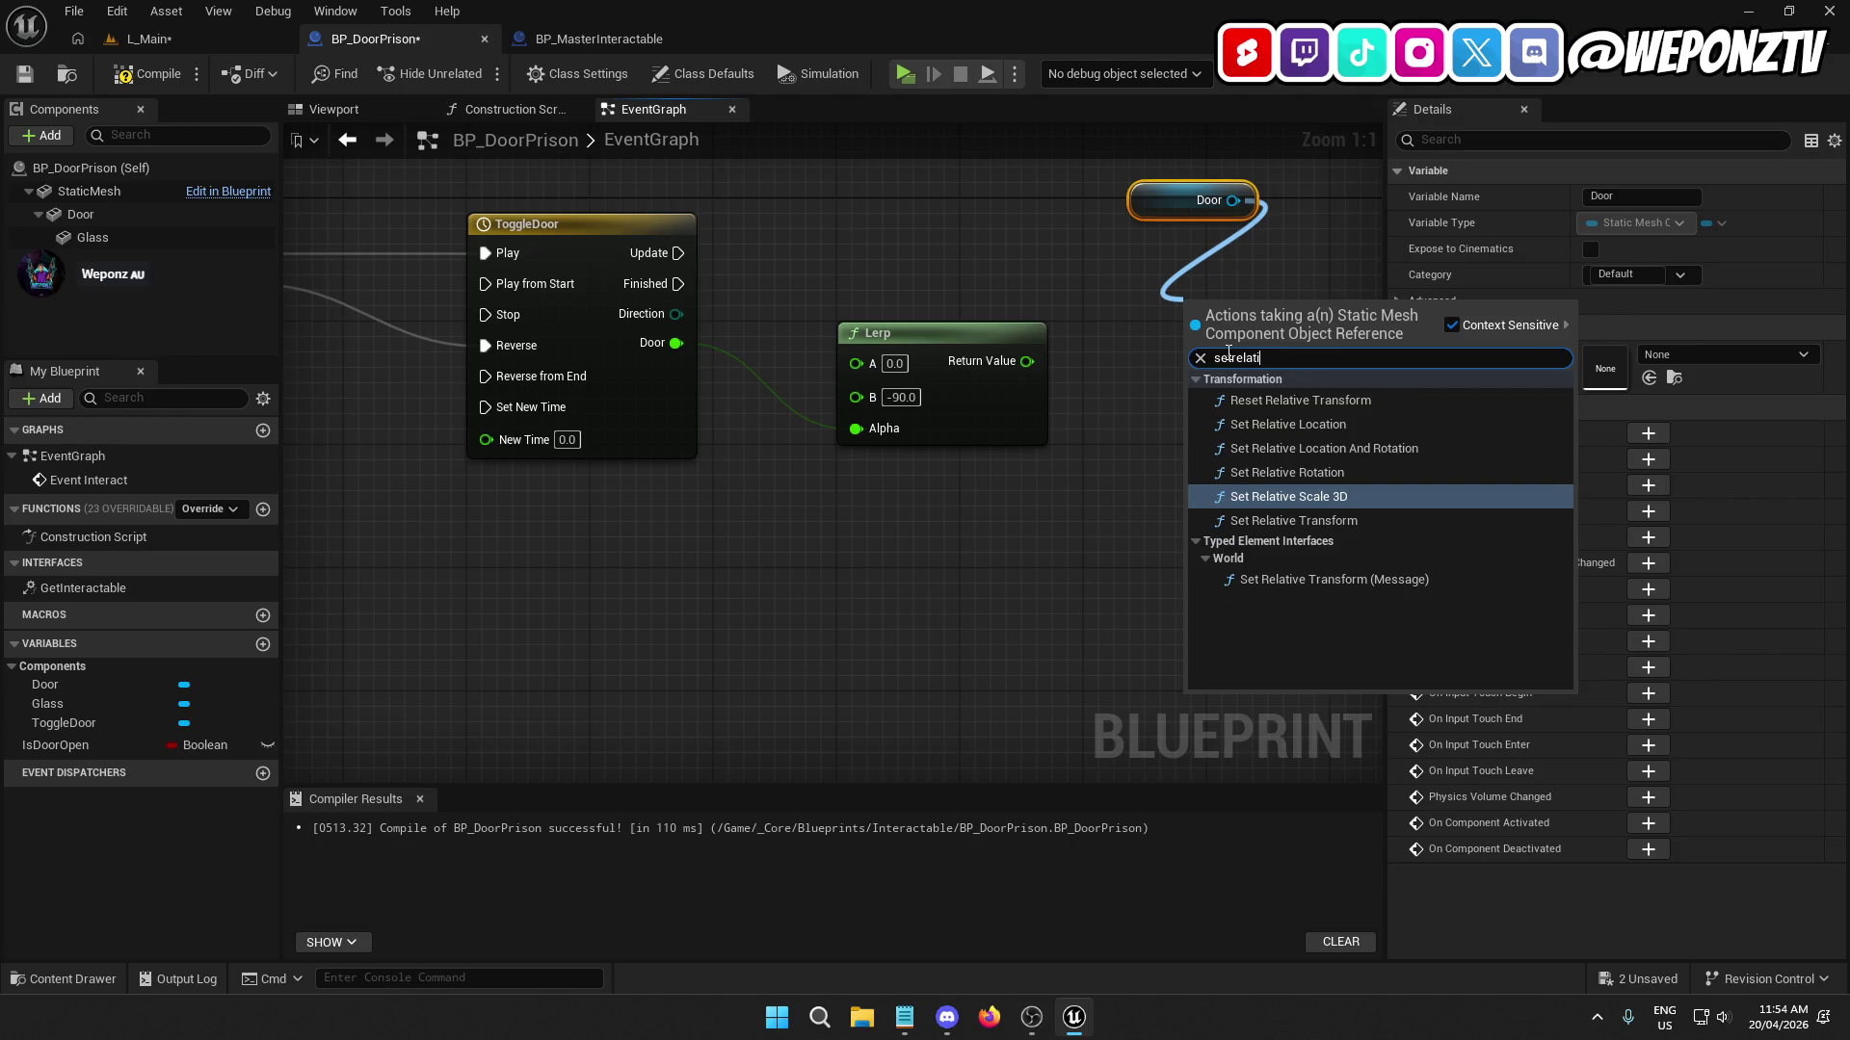
click(1312, 473)
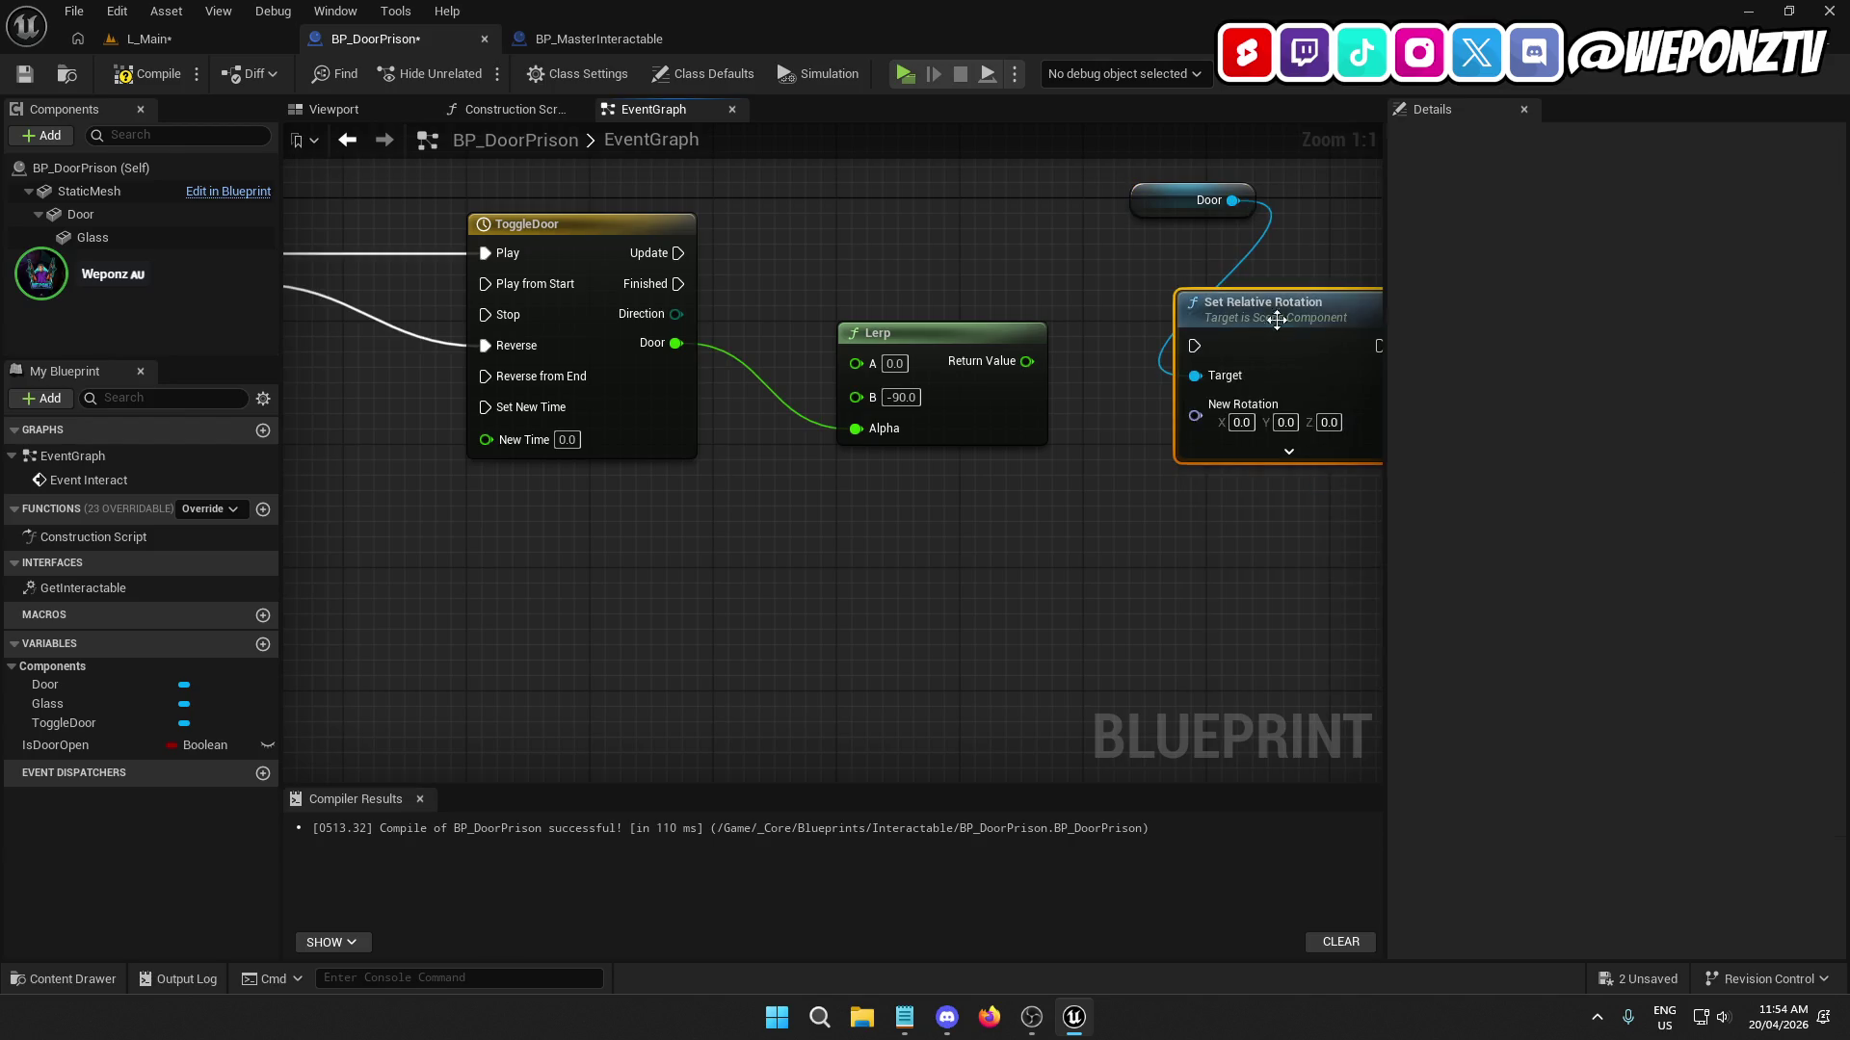
drag(1320, 218, 1305, 203)
mouse_move(1224, 253)
mouse_down()
mouse_move(685, 235)
mouse_move(678, 254)
mouse_up()
drag(1242, 259, 992, 258)
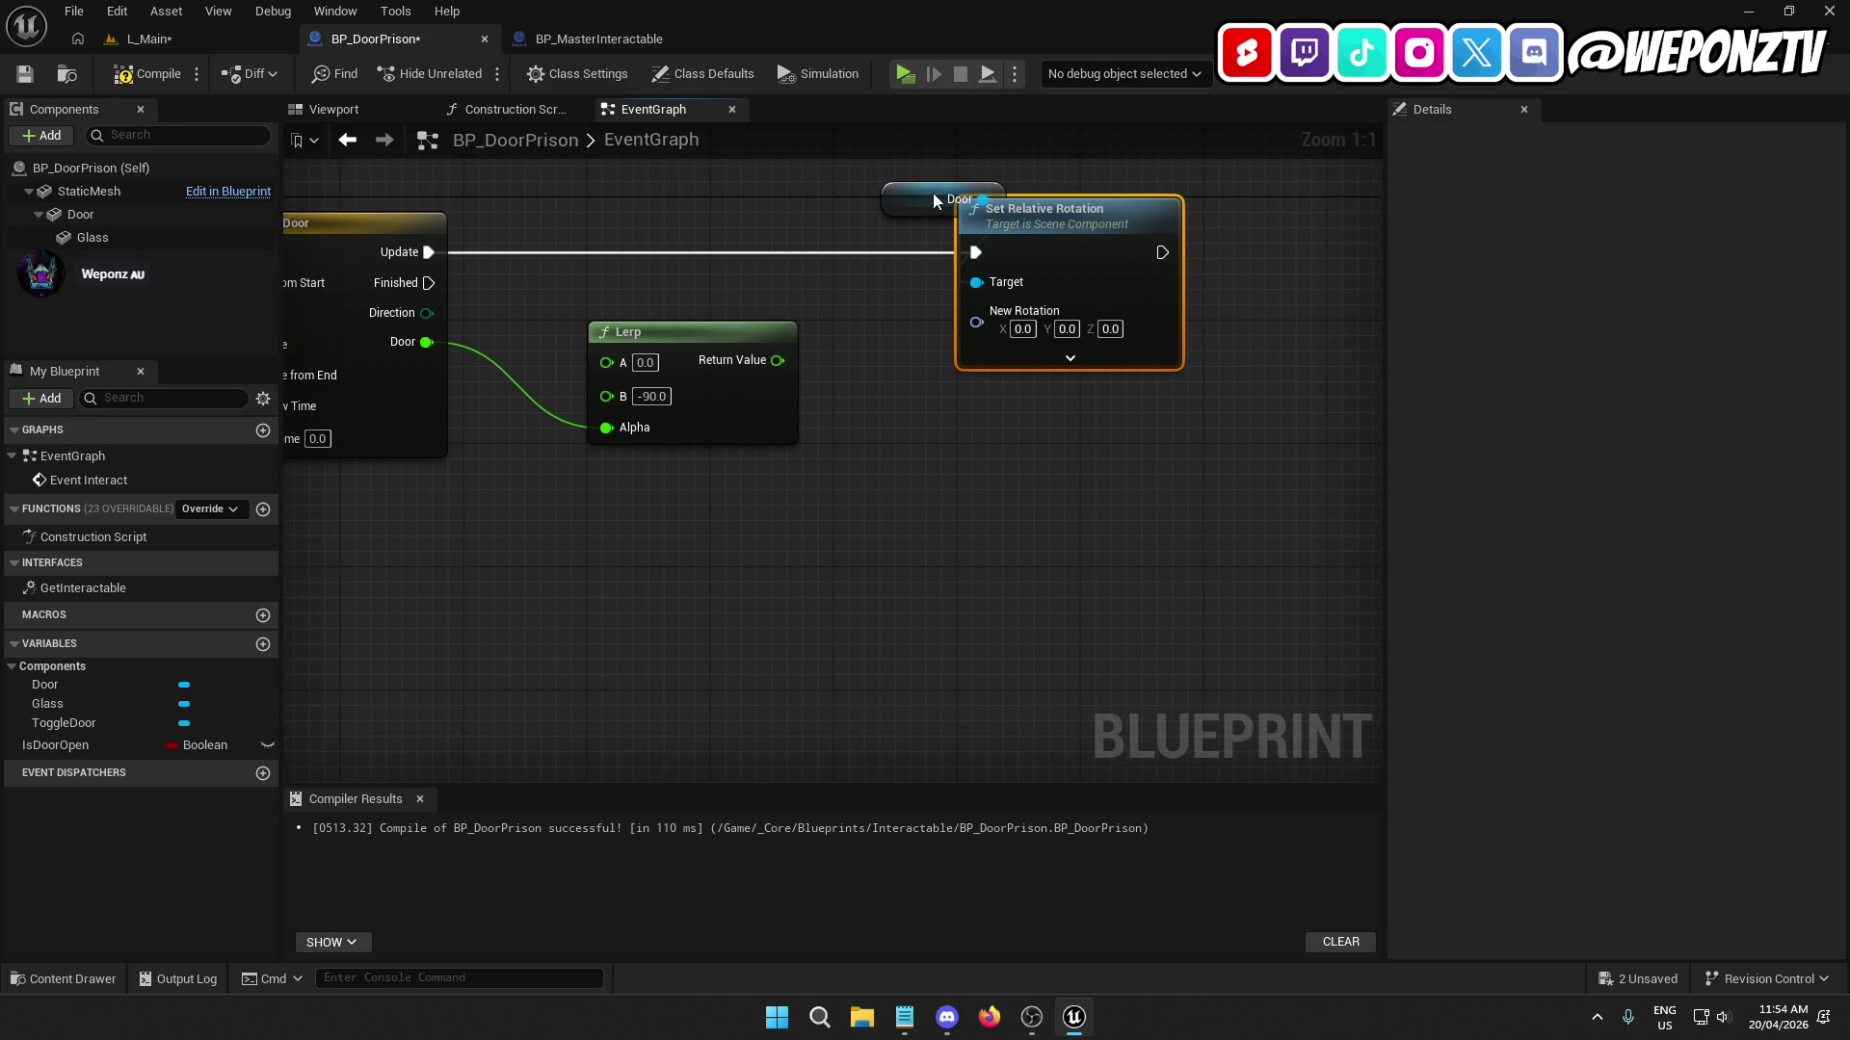
mouse_move(933, 200)
mouse_down()
mouse_move(1050, 190)
mouse_move(1057, 240)
mouse_up()
drag(967, 516, 1071, 453)
Split the New Rotation pin, feed the Lerp result into Z (Yaw), and compile.
click(1188, 371)
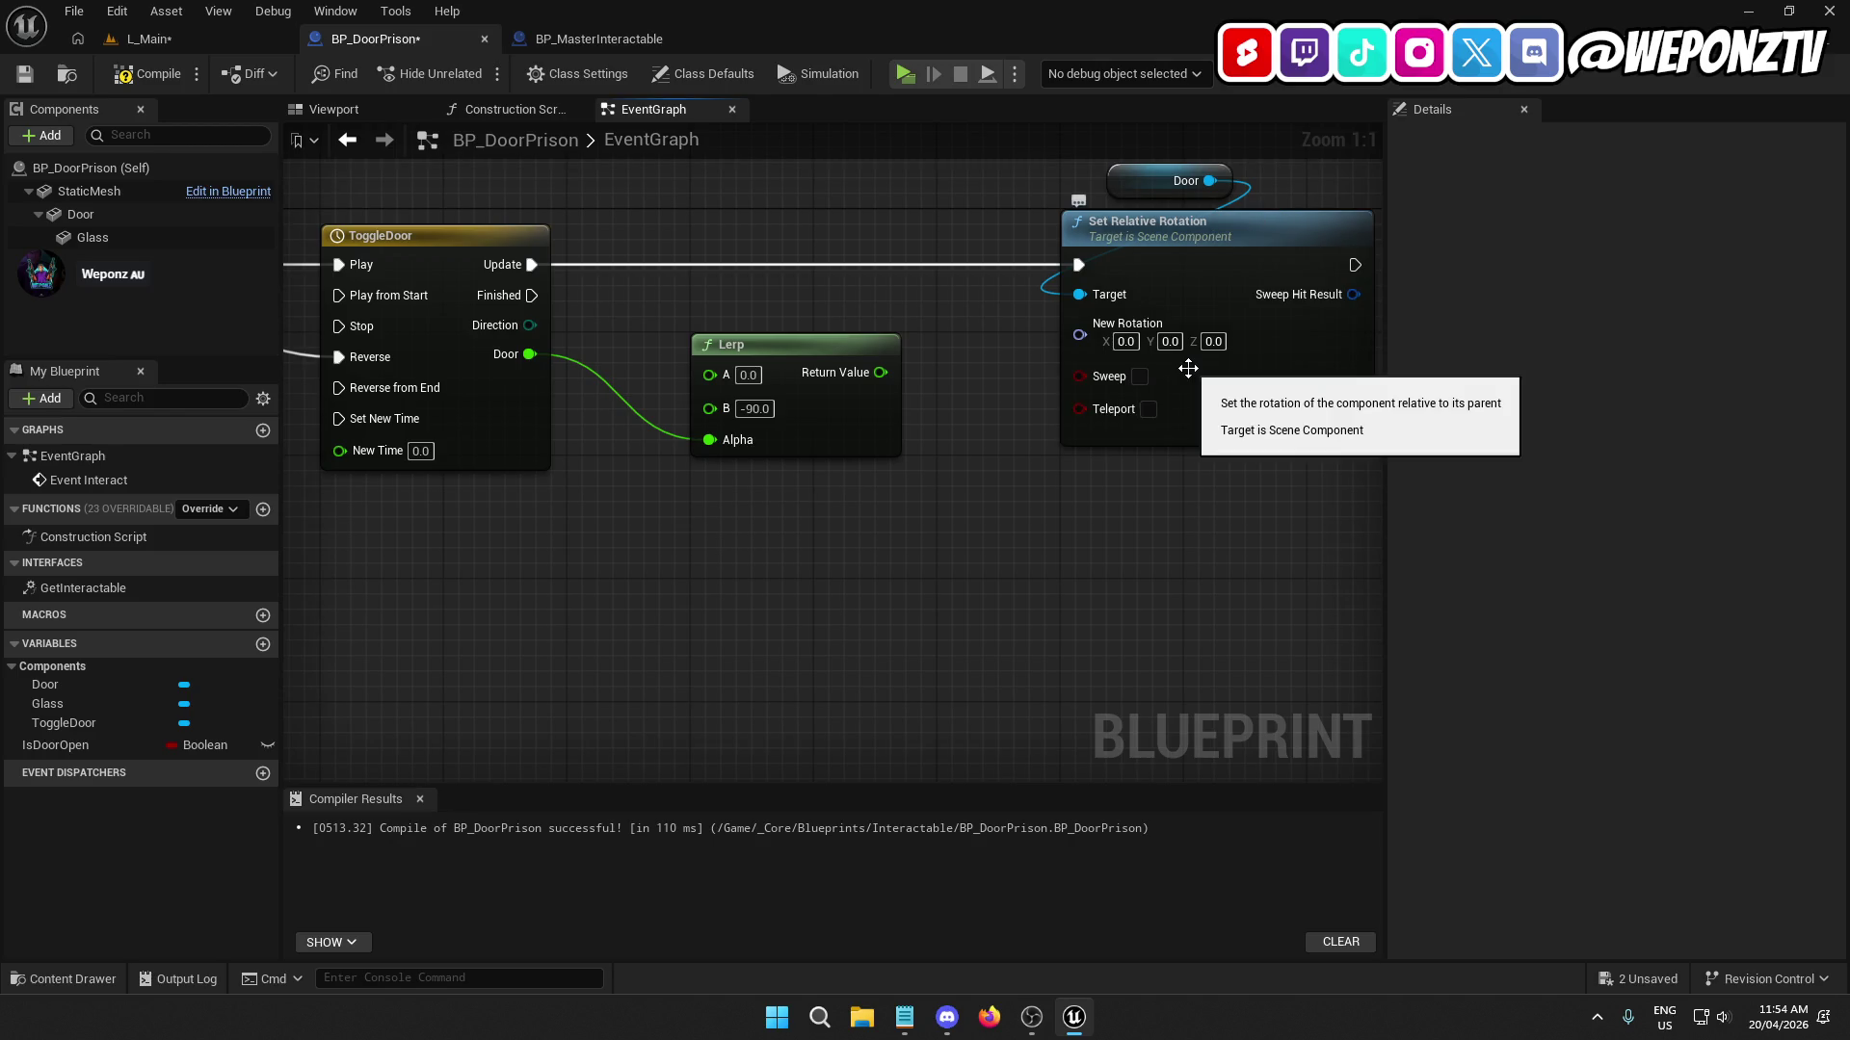
right_click(1104, 339)
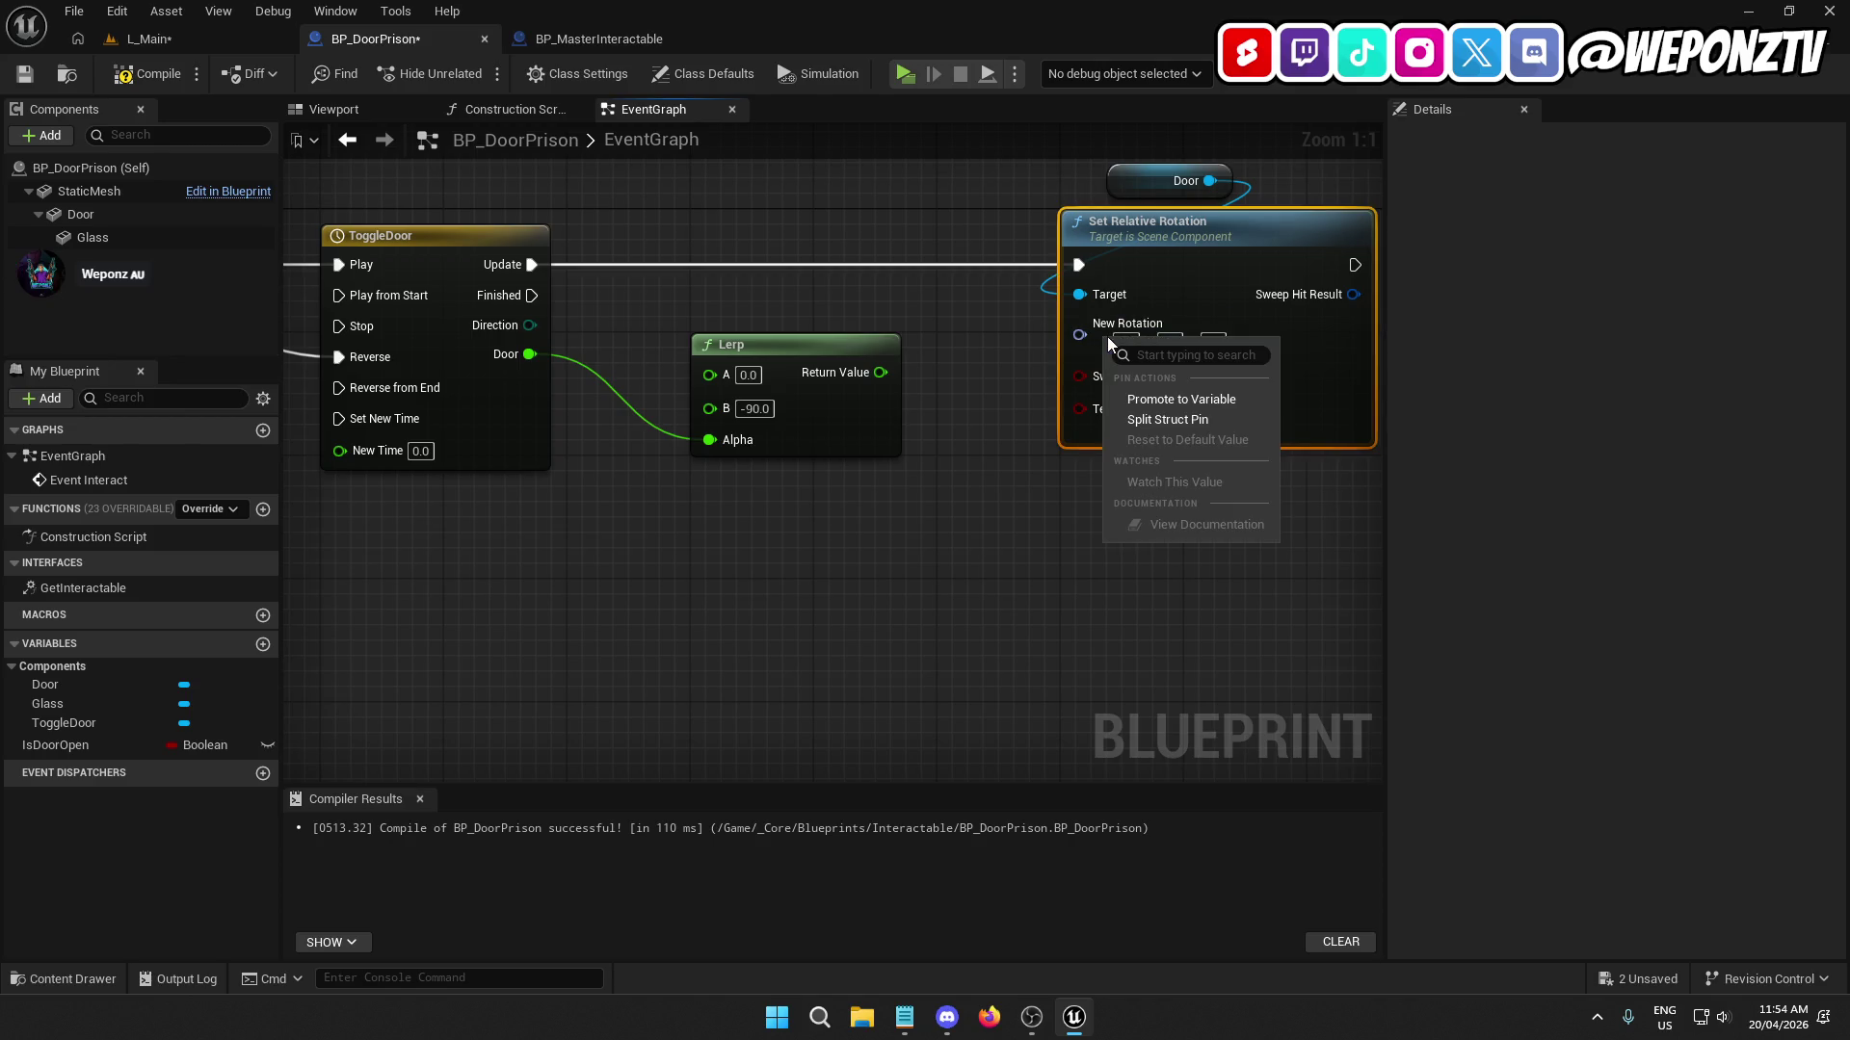
click(1135, 419)
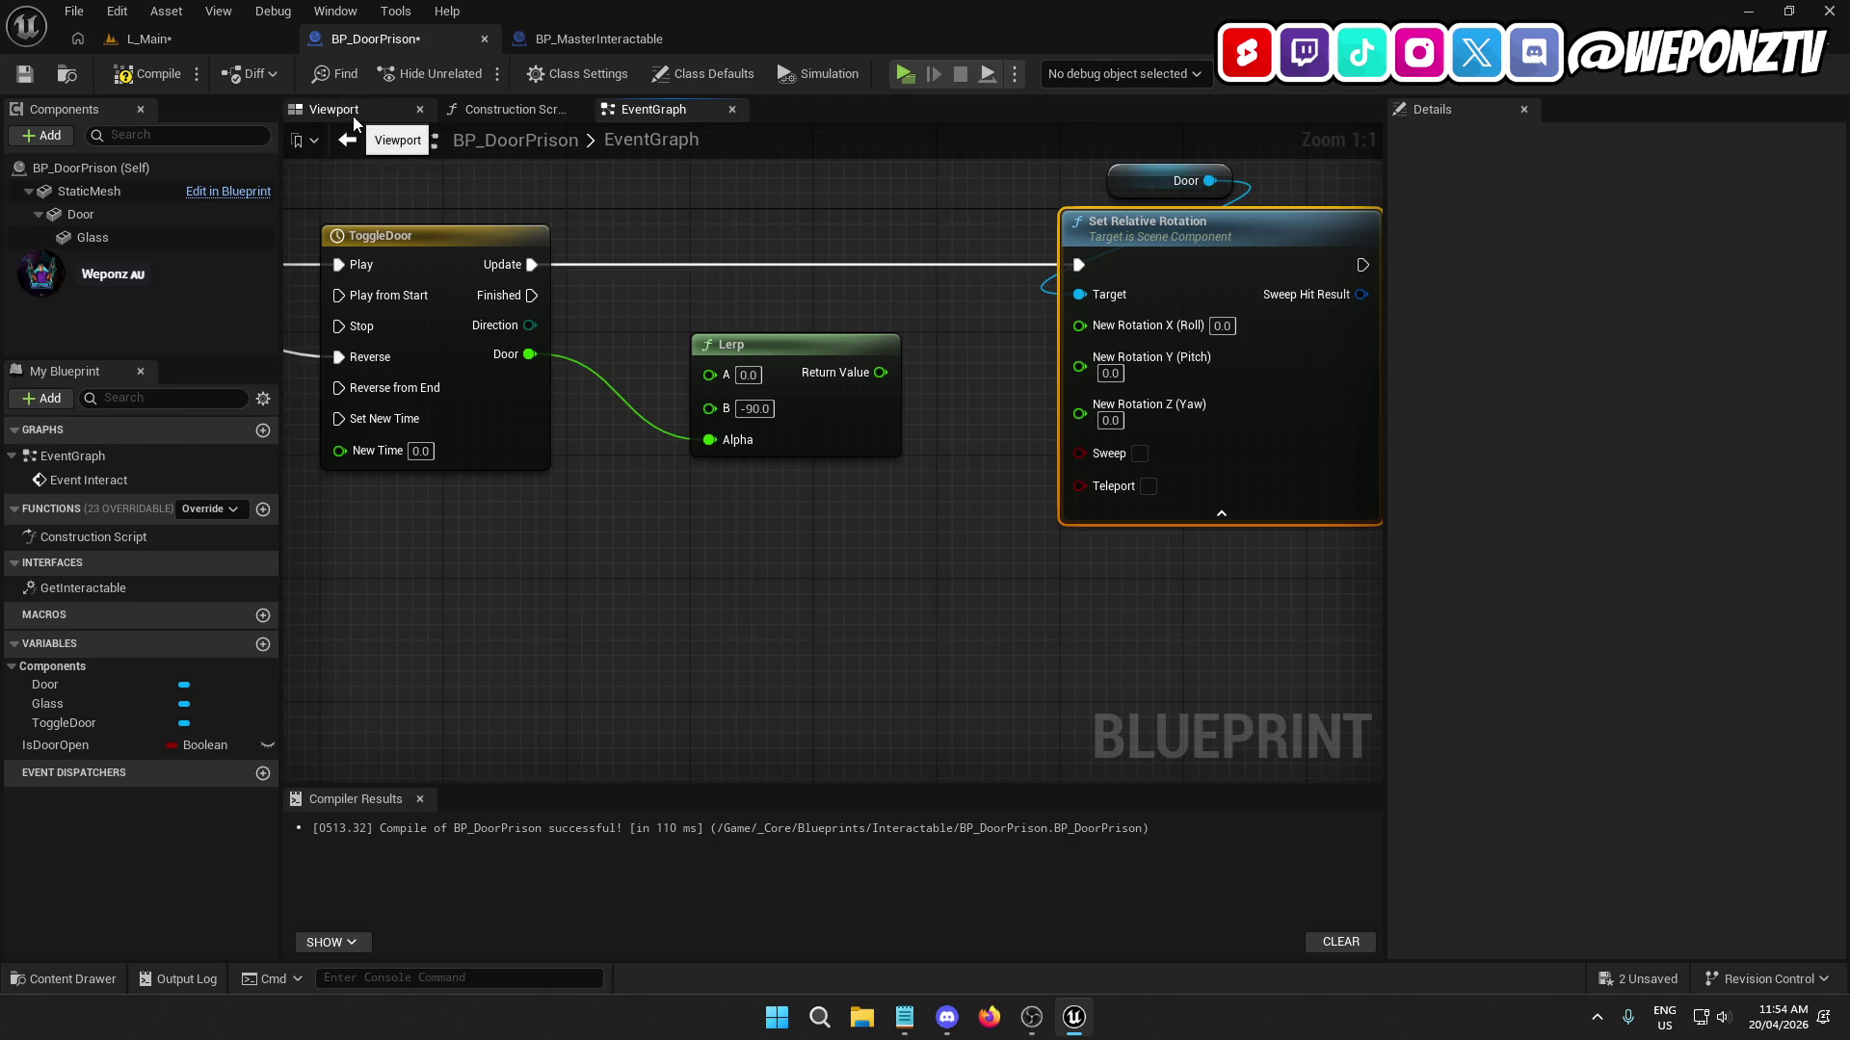
drag(881, 374, 1080, 406)
click(1052, 613)
drag(1056, 611, 883, 639)
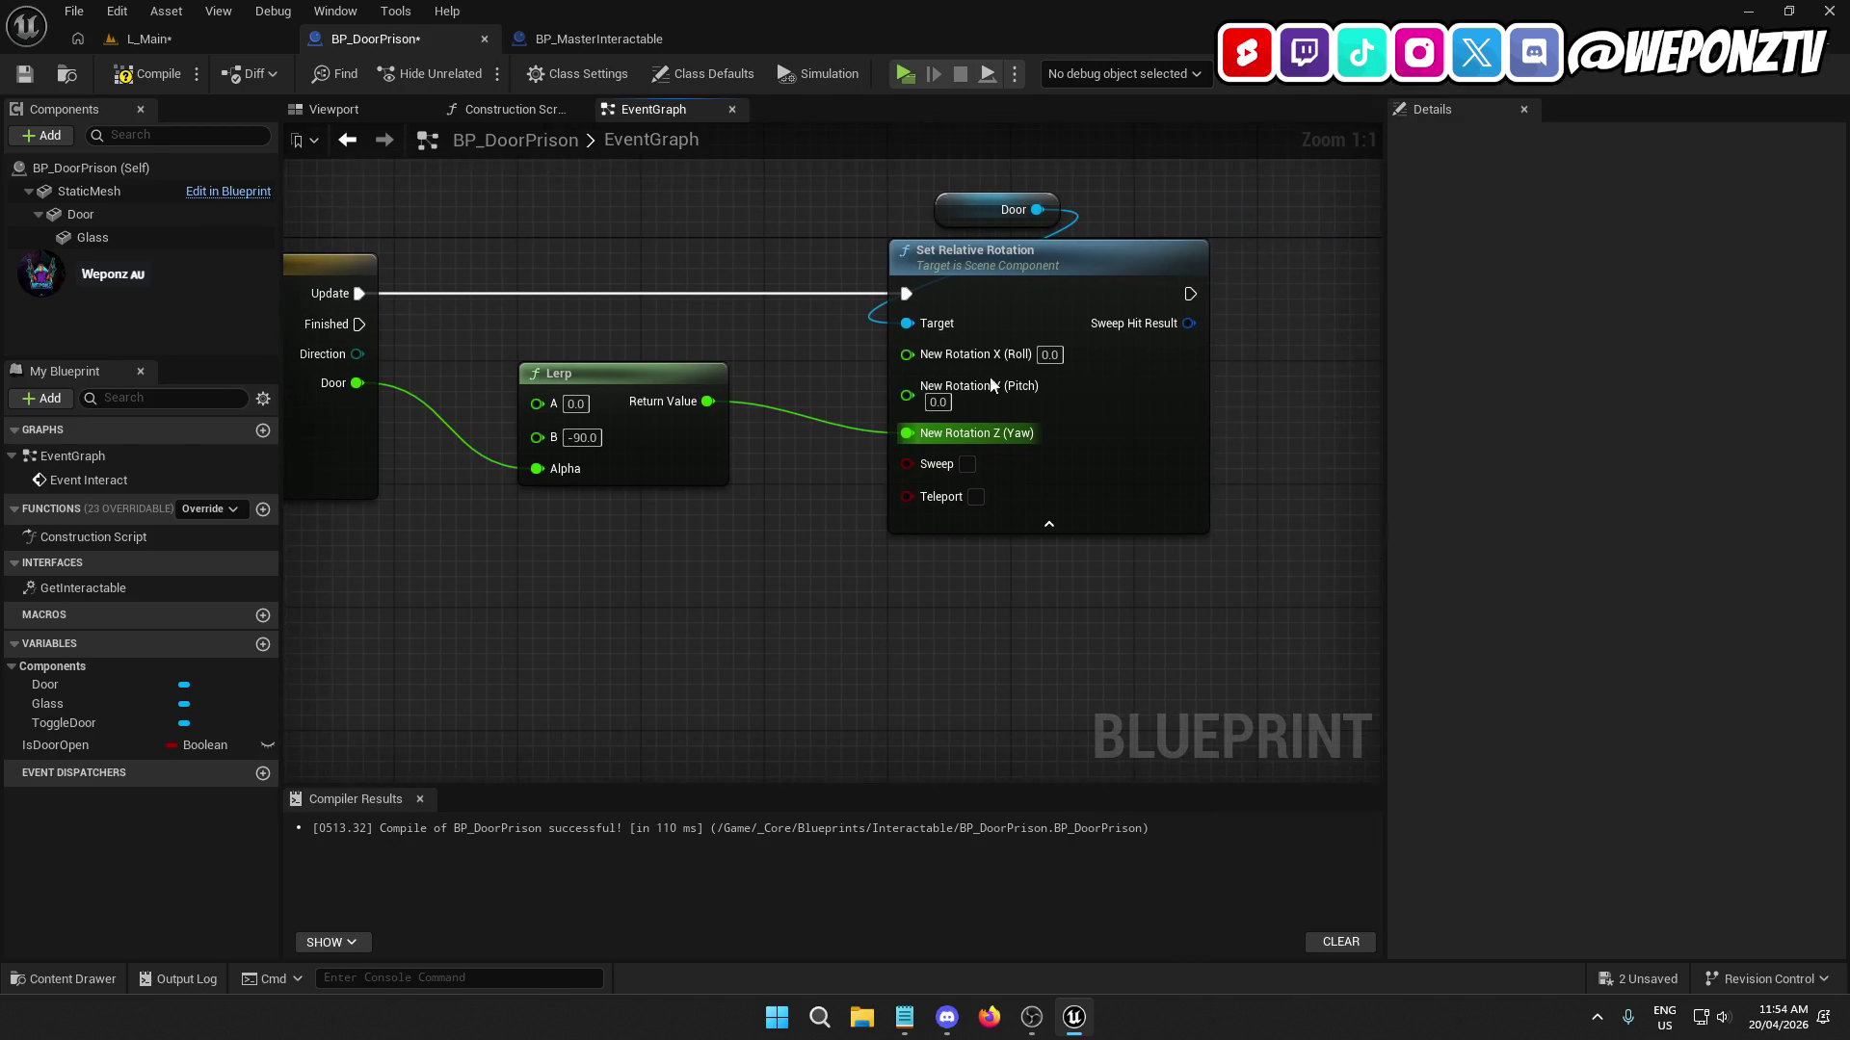
drag(981, 210, 1026, 206)
scroll(1002, 558, down, 2)
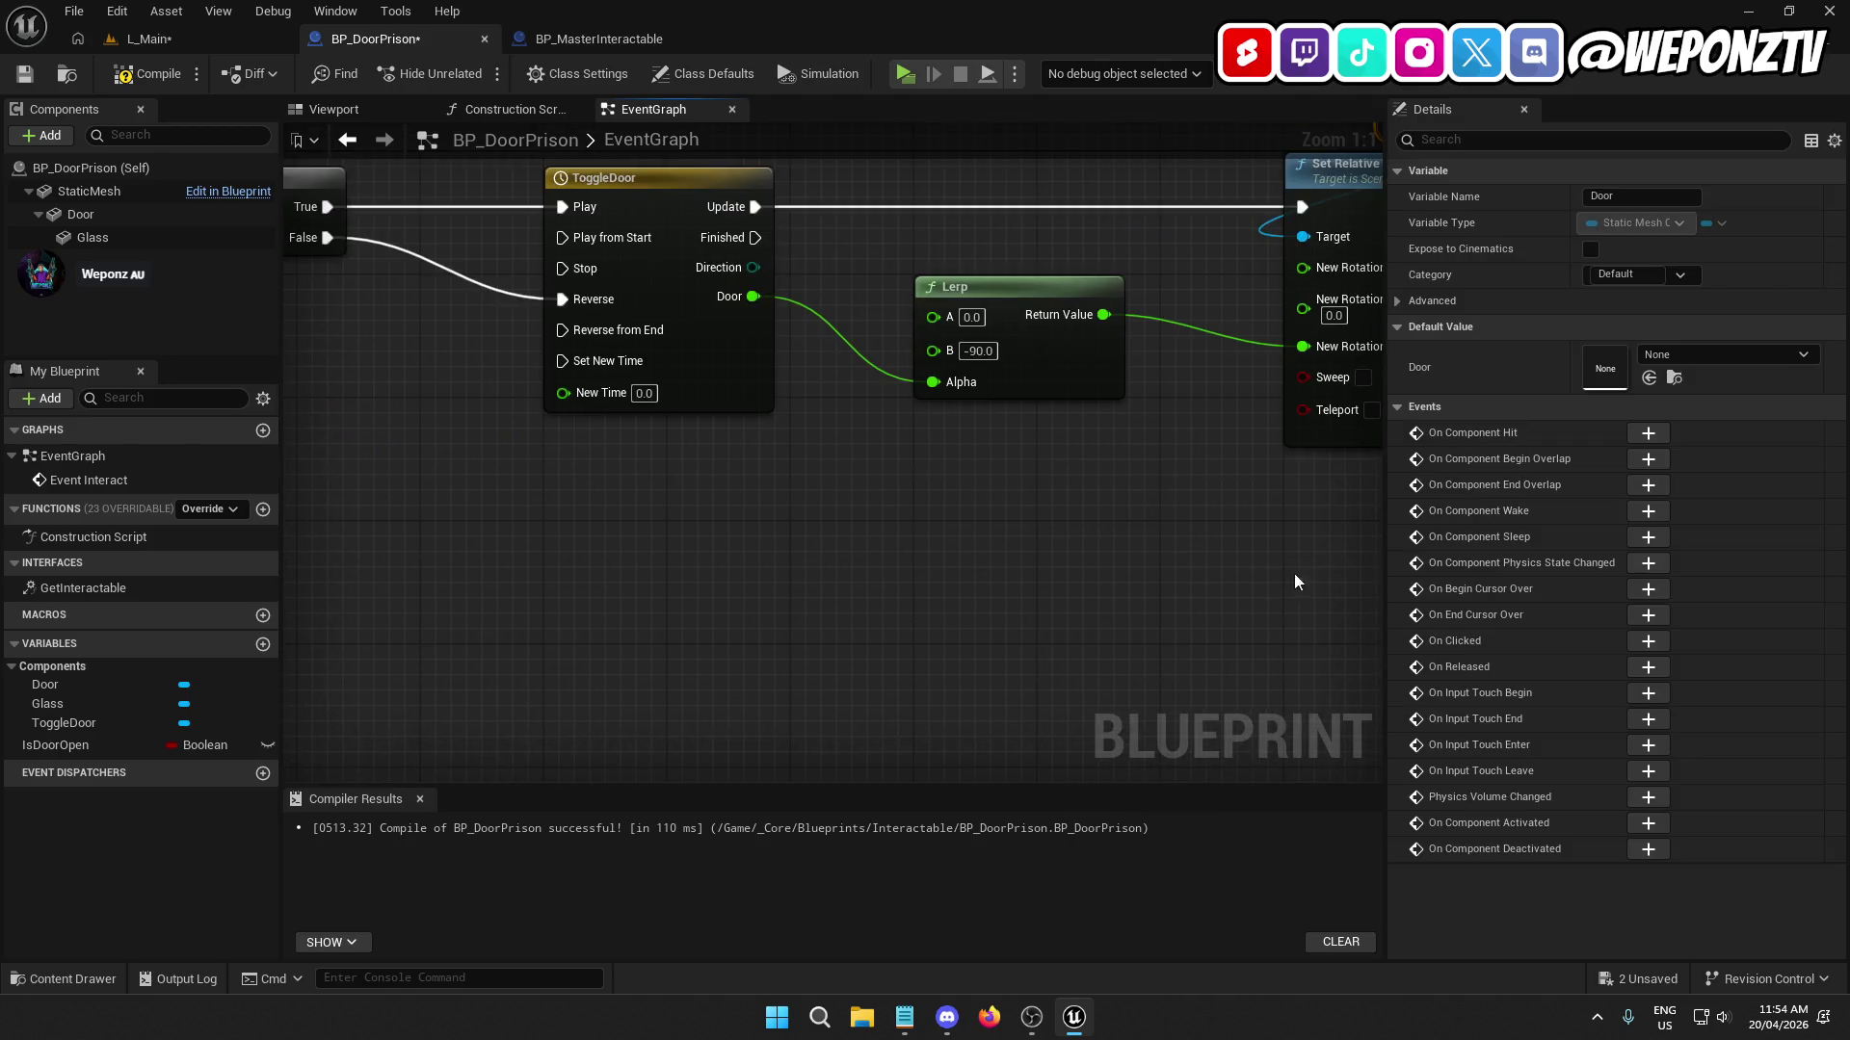
mouse_move(1002, 558)
mouse_down()
mouse_move(1350, 537)
mouse_move(749, 550)
mouse_move(874, 545)
mouse_up()
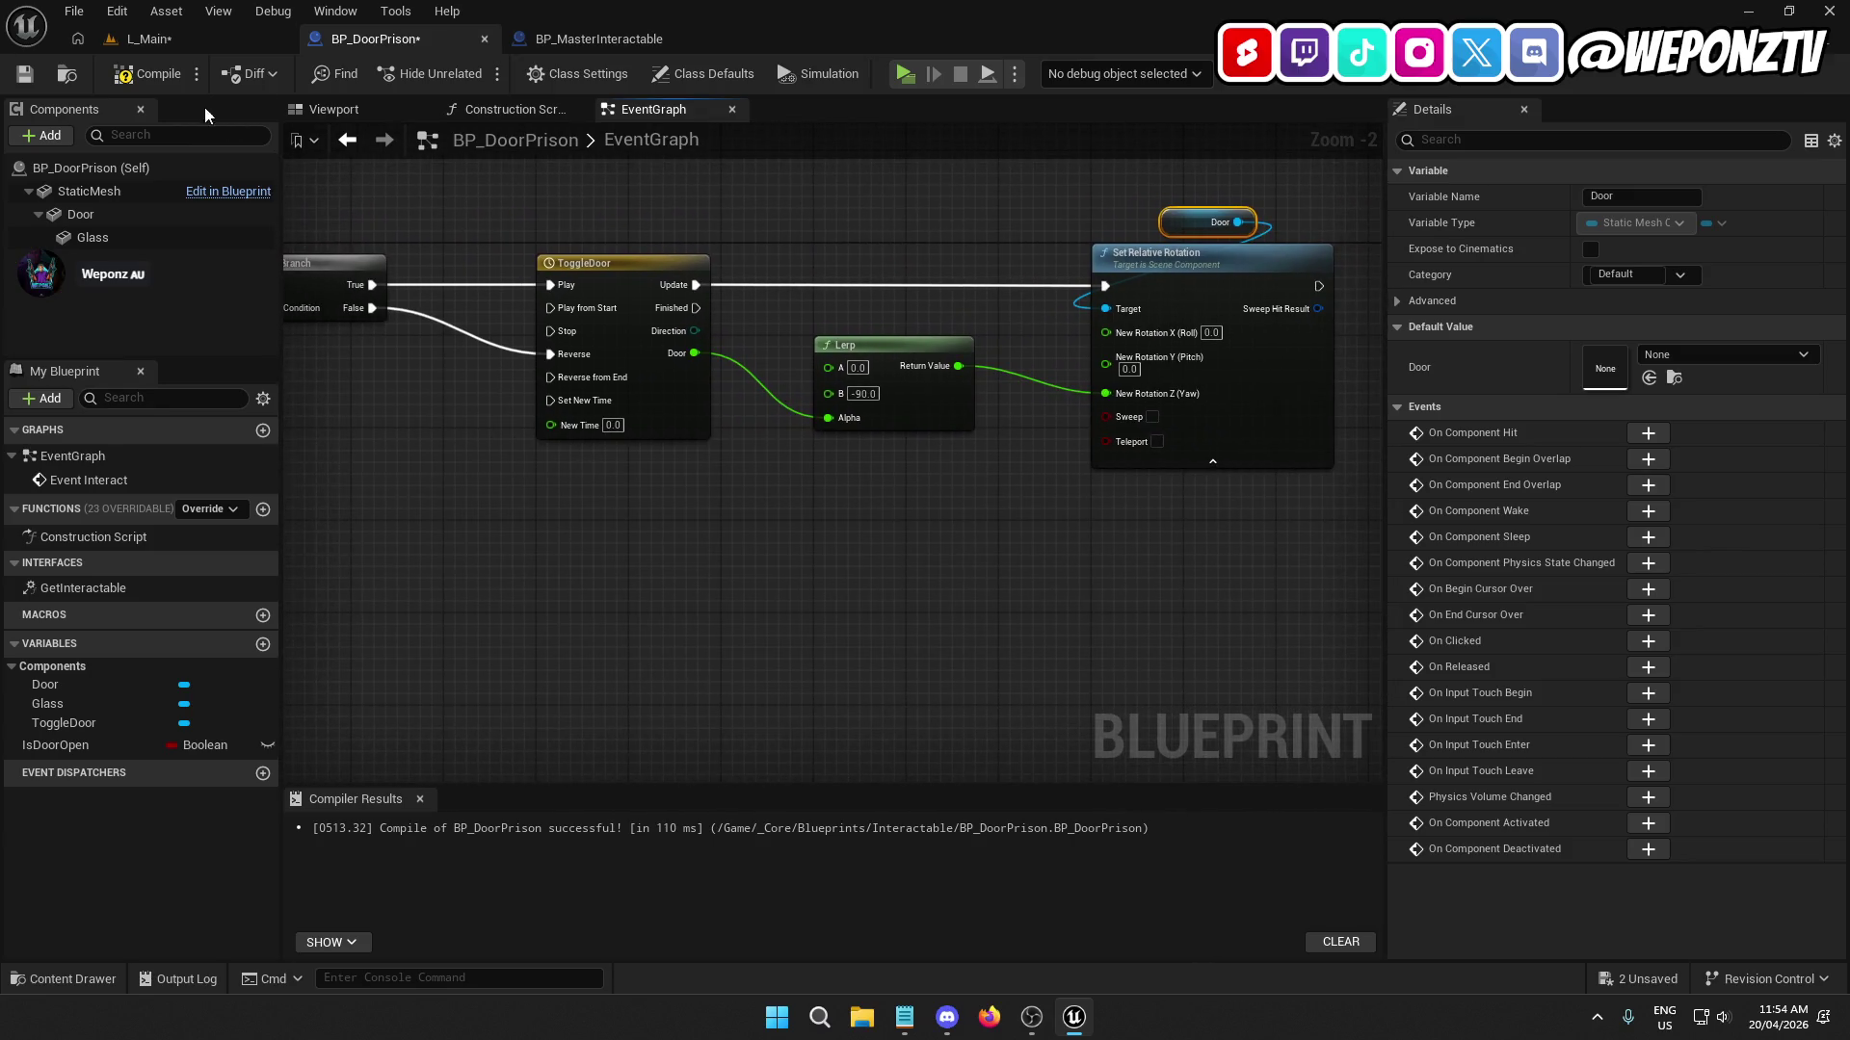
click(144, 74)
Save BP_DoorPrison and return to the L_Main level.
click(25, 74)
click(240, 34)
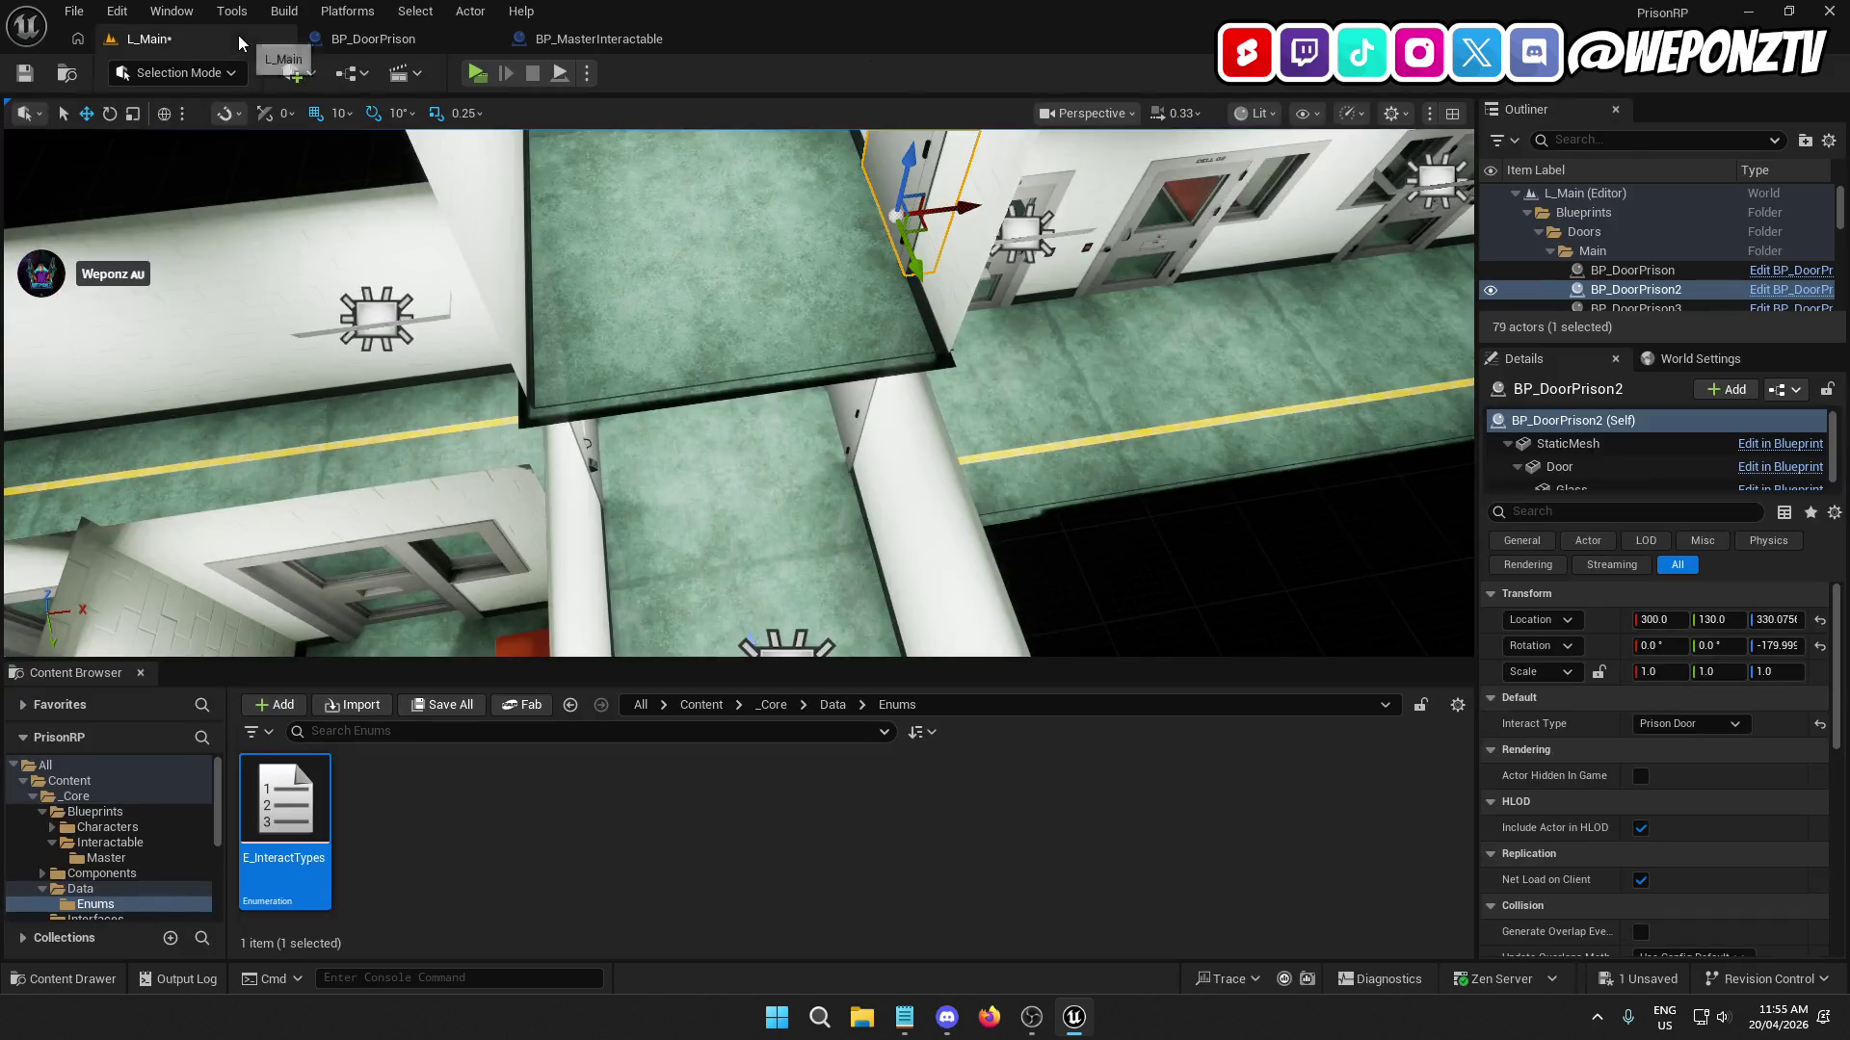
Save all, then preview the door mesh in BP_DoorPrison's viewport opened to -100 yaw.
click(24, 73)
click(386, 48)
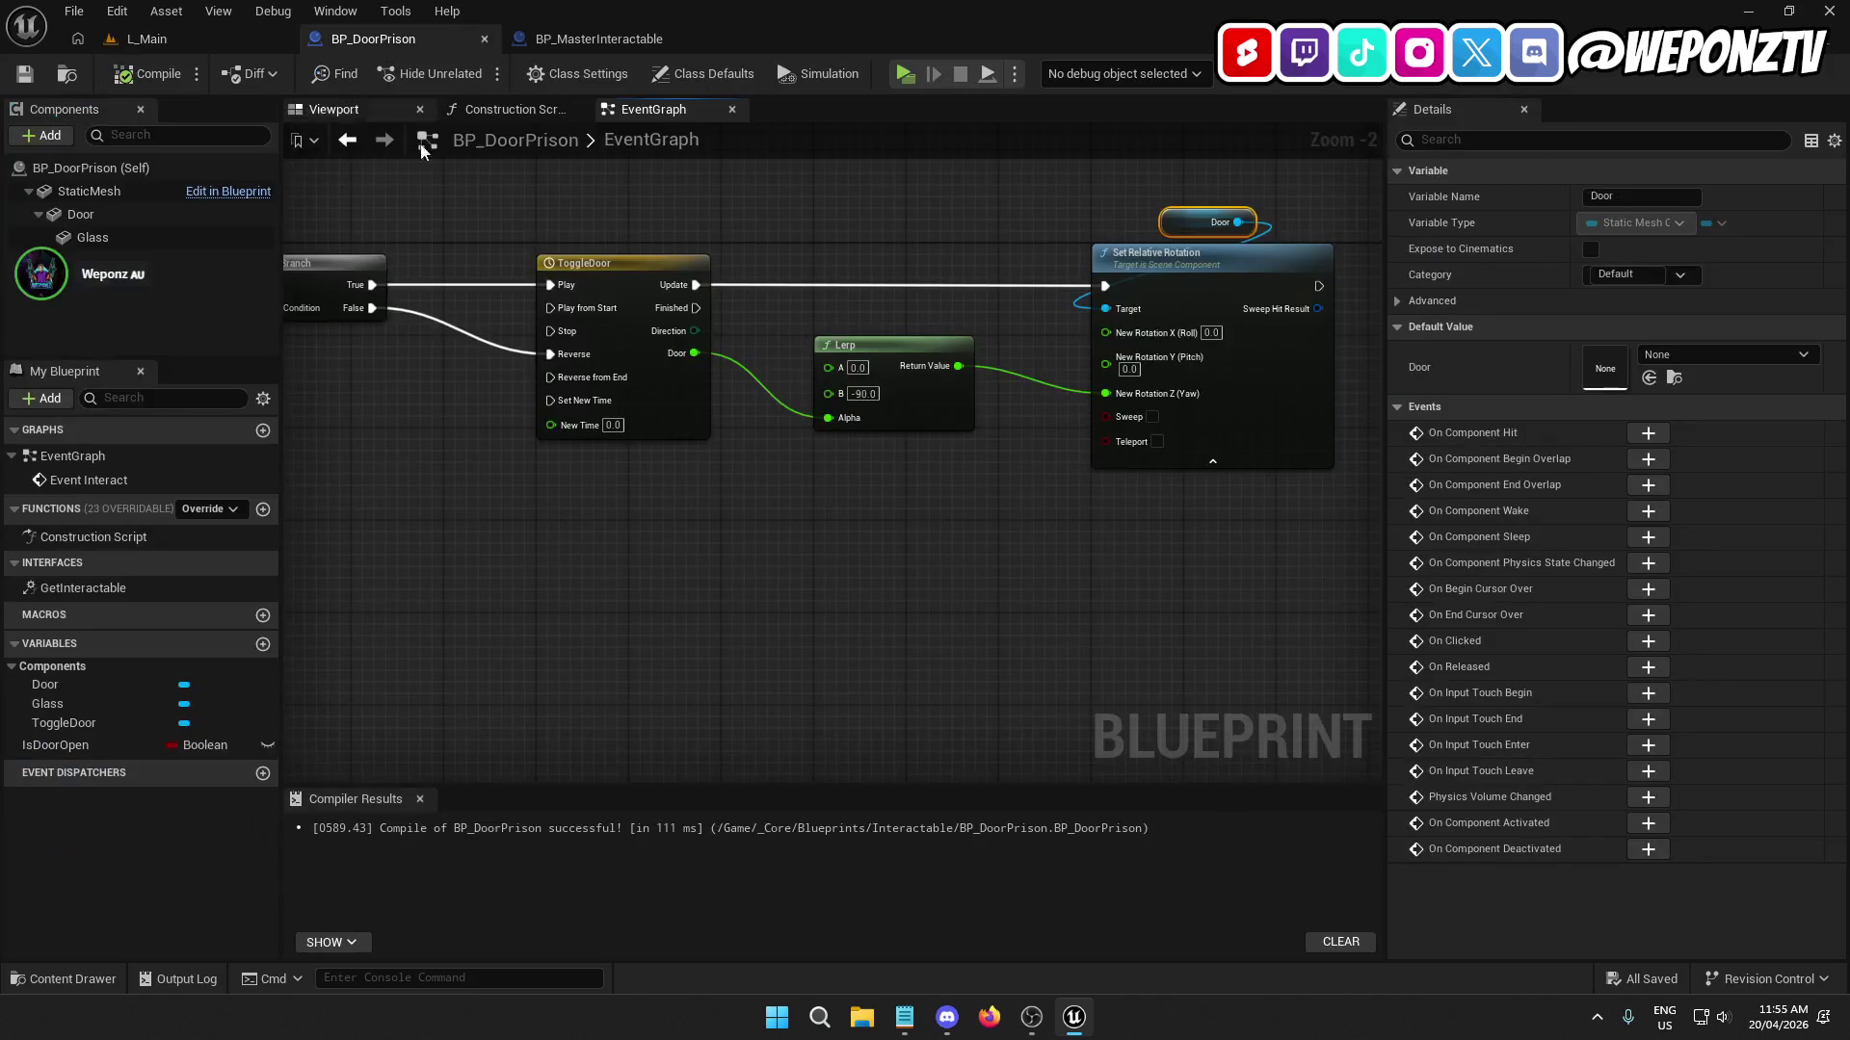
click(368, 114)
drag(612, 306, 611, 270)
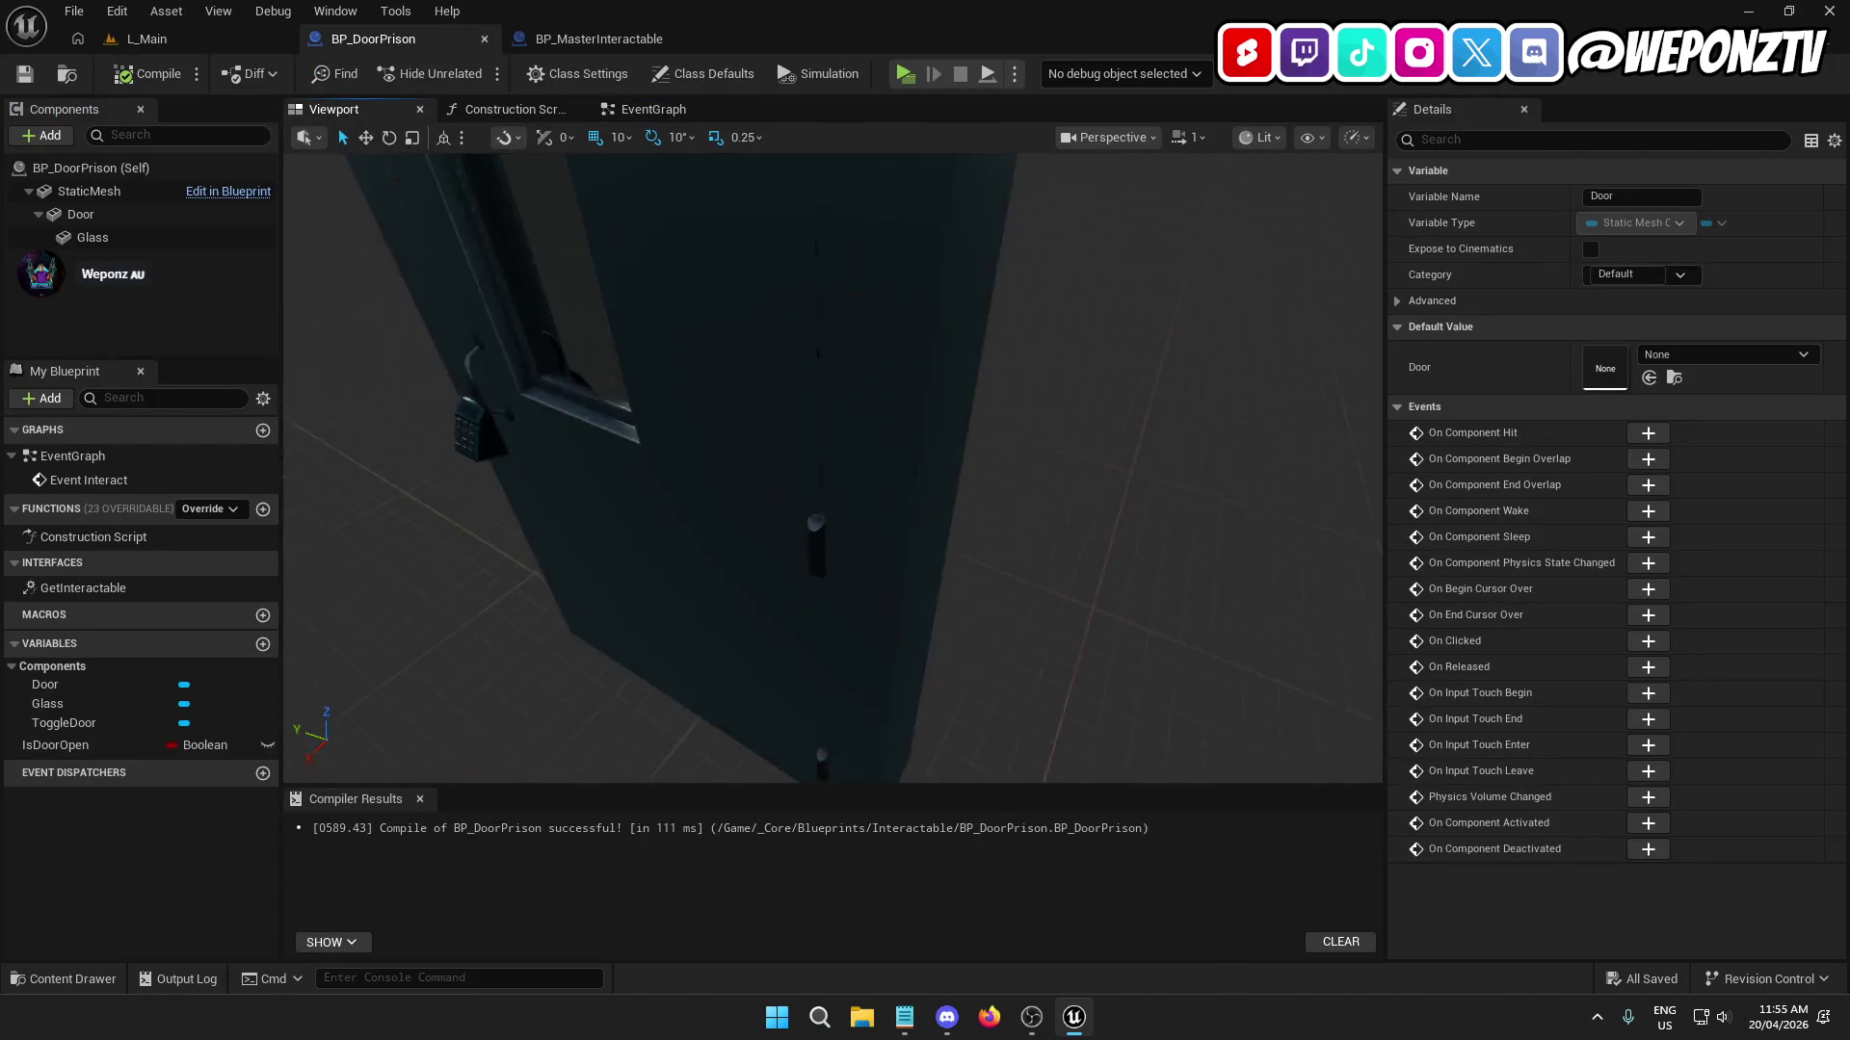
click(746, 415)
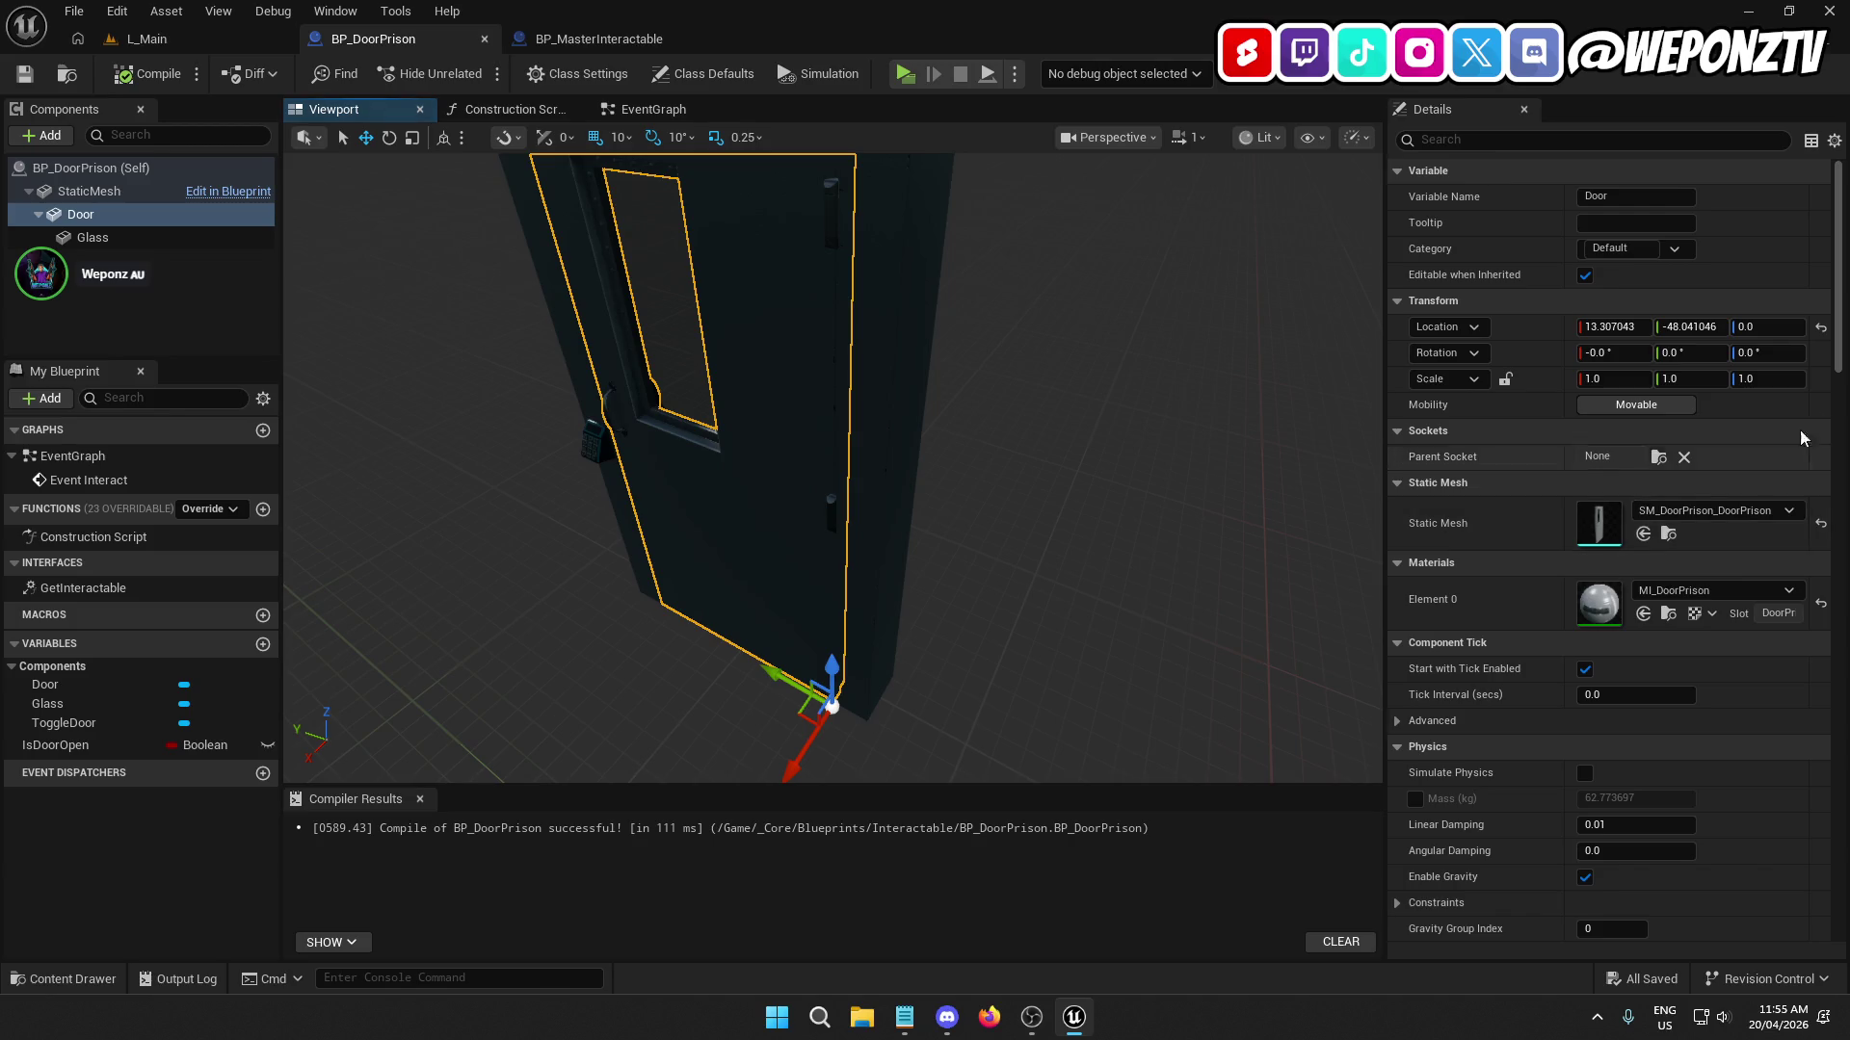
click(1773, 347)
text(-100)
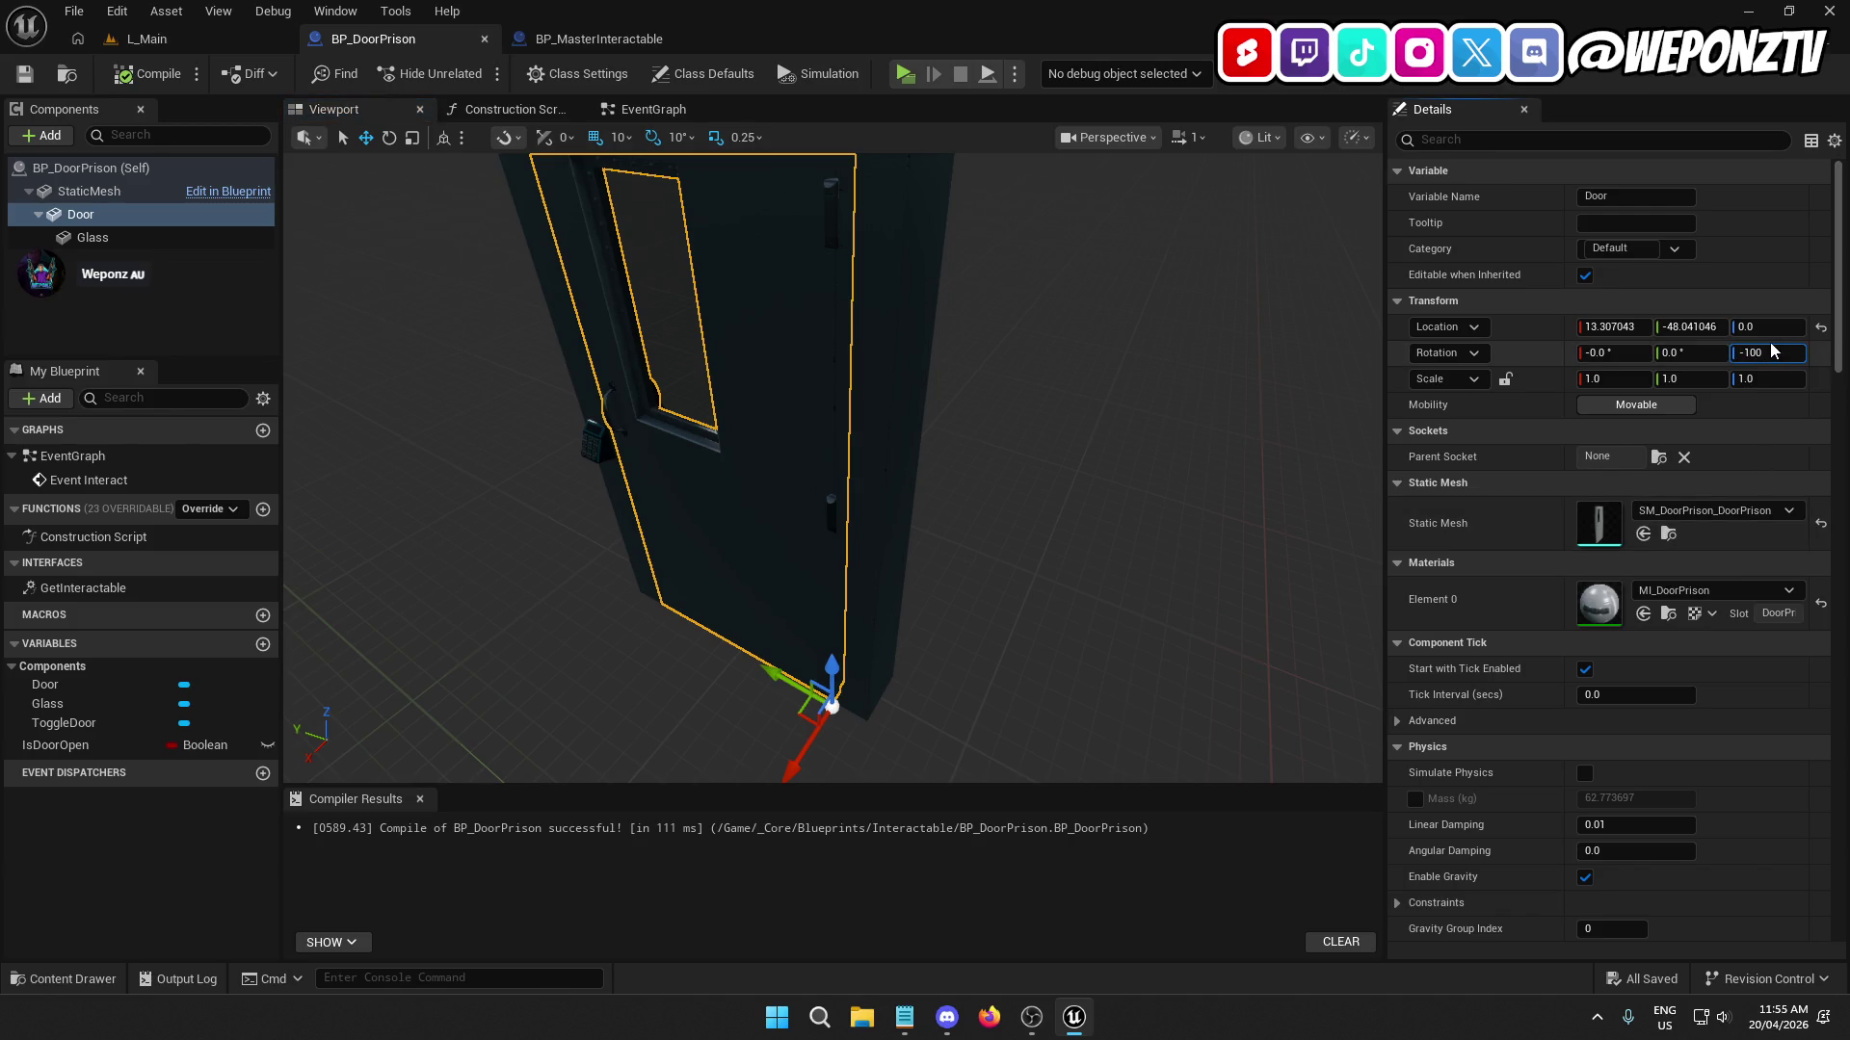
key(Return)
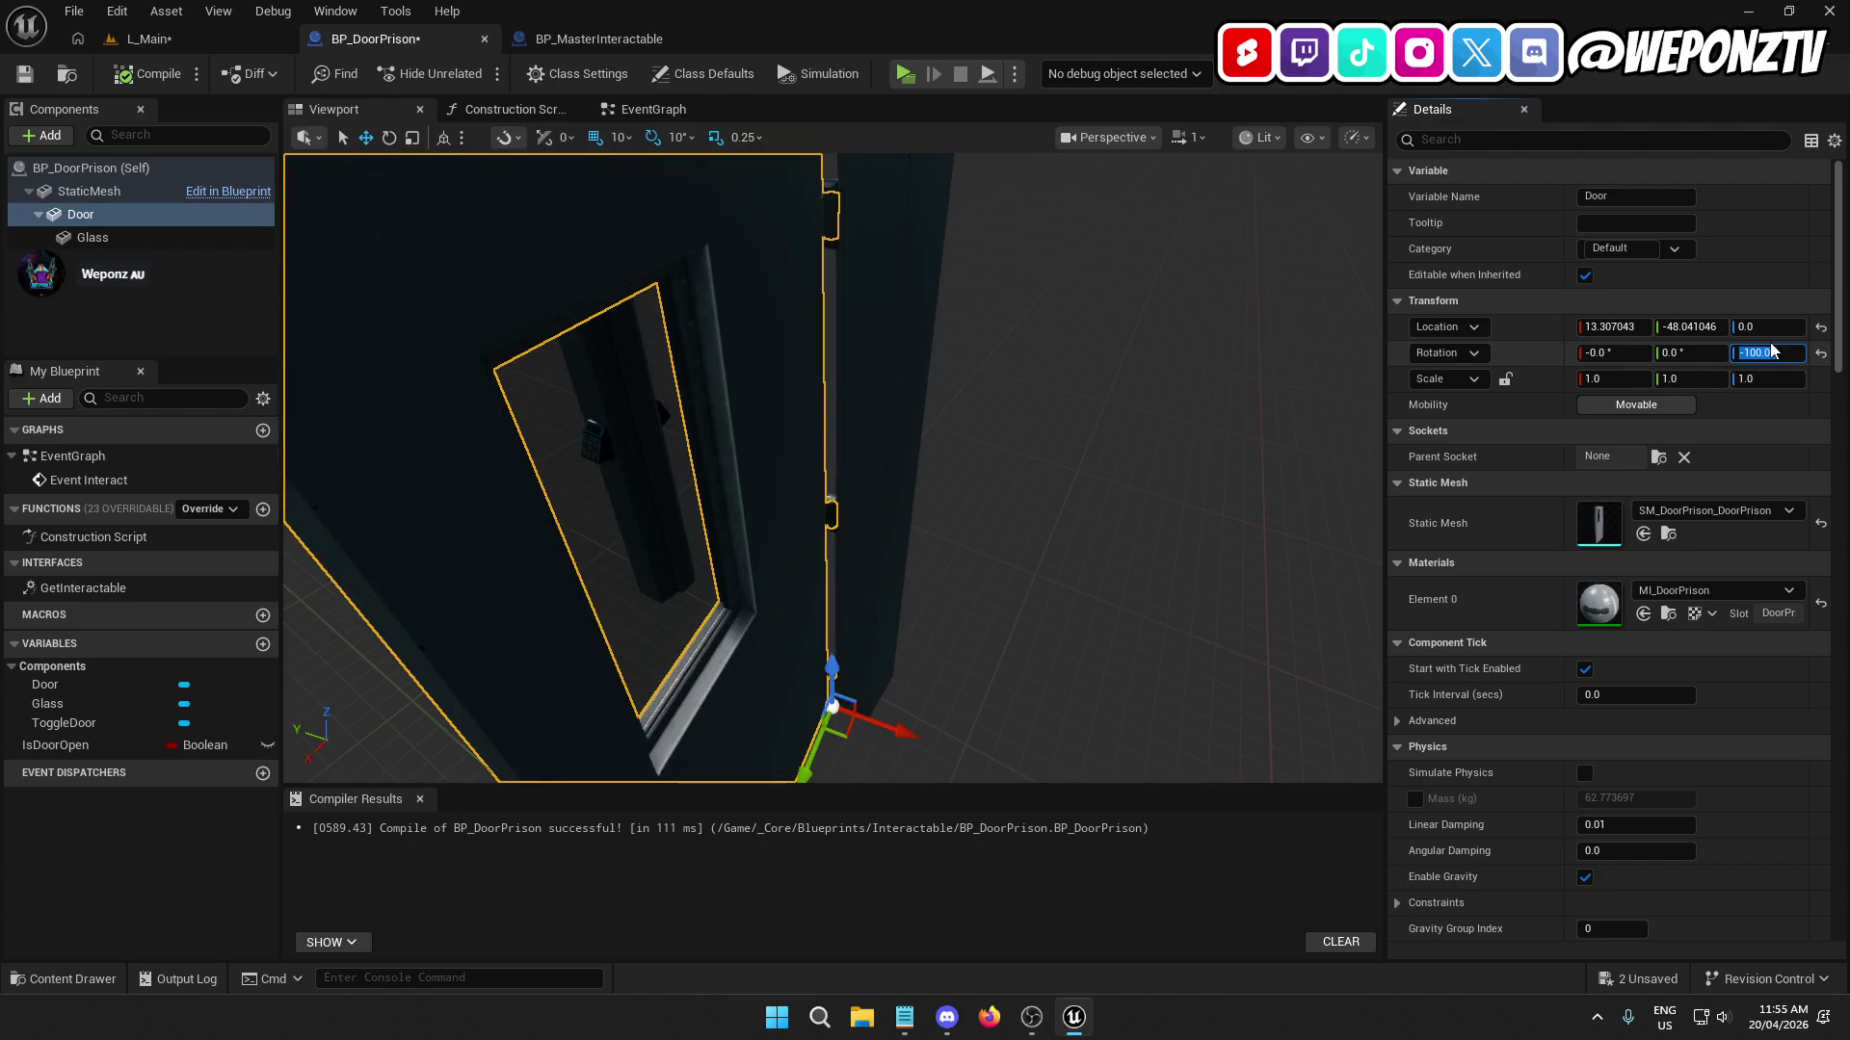
mouse_move(867, 462)
mouse_down()
mouse_move(1108, 438)
mouse_move(1050, 337)
mouse_move(1007, 500)
mouse_move(949, 492)
mouse_up()
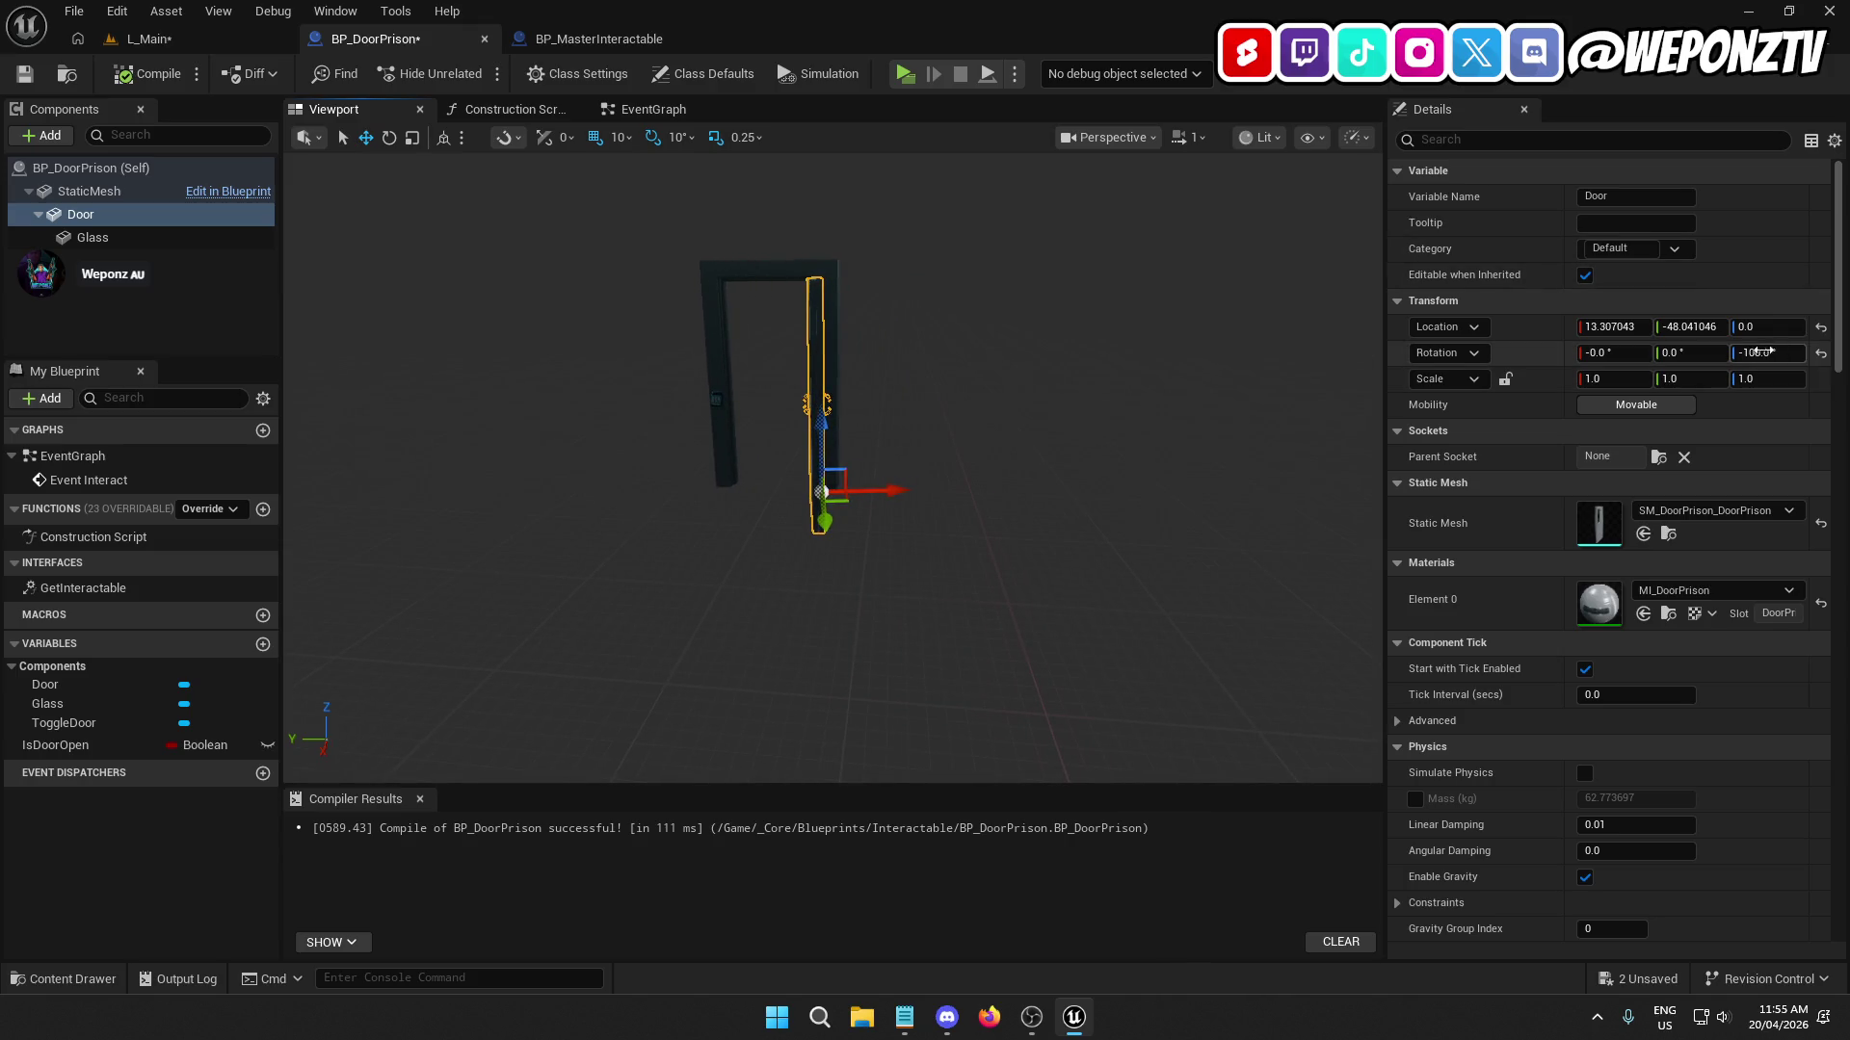
Preview the door opened wider at -120 yaw.
click(1757, 350)
text(-120)
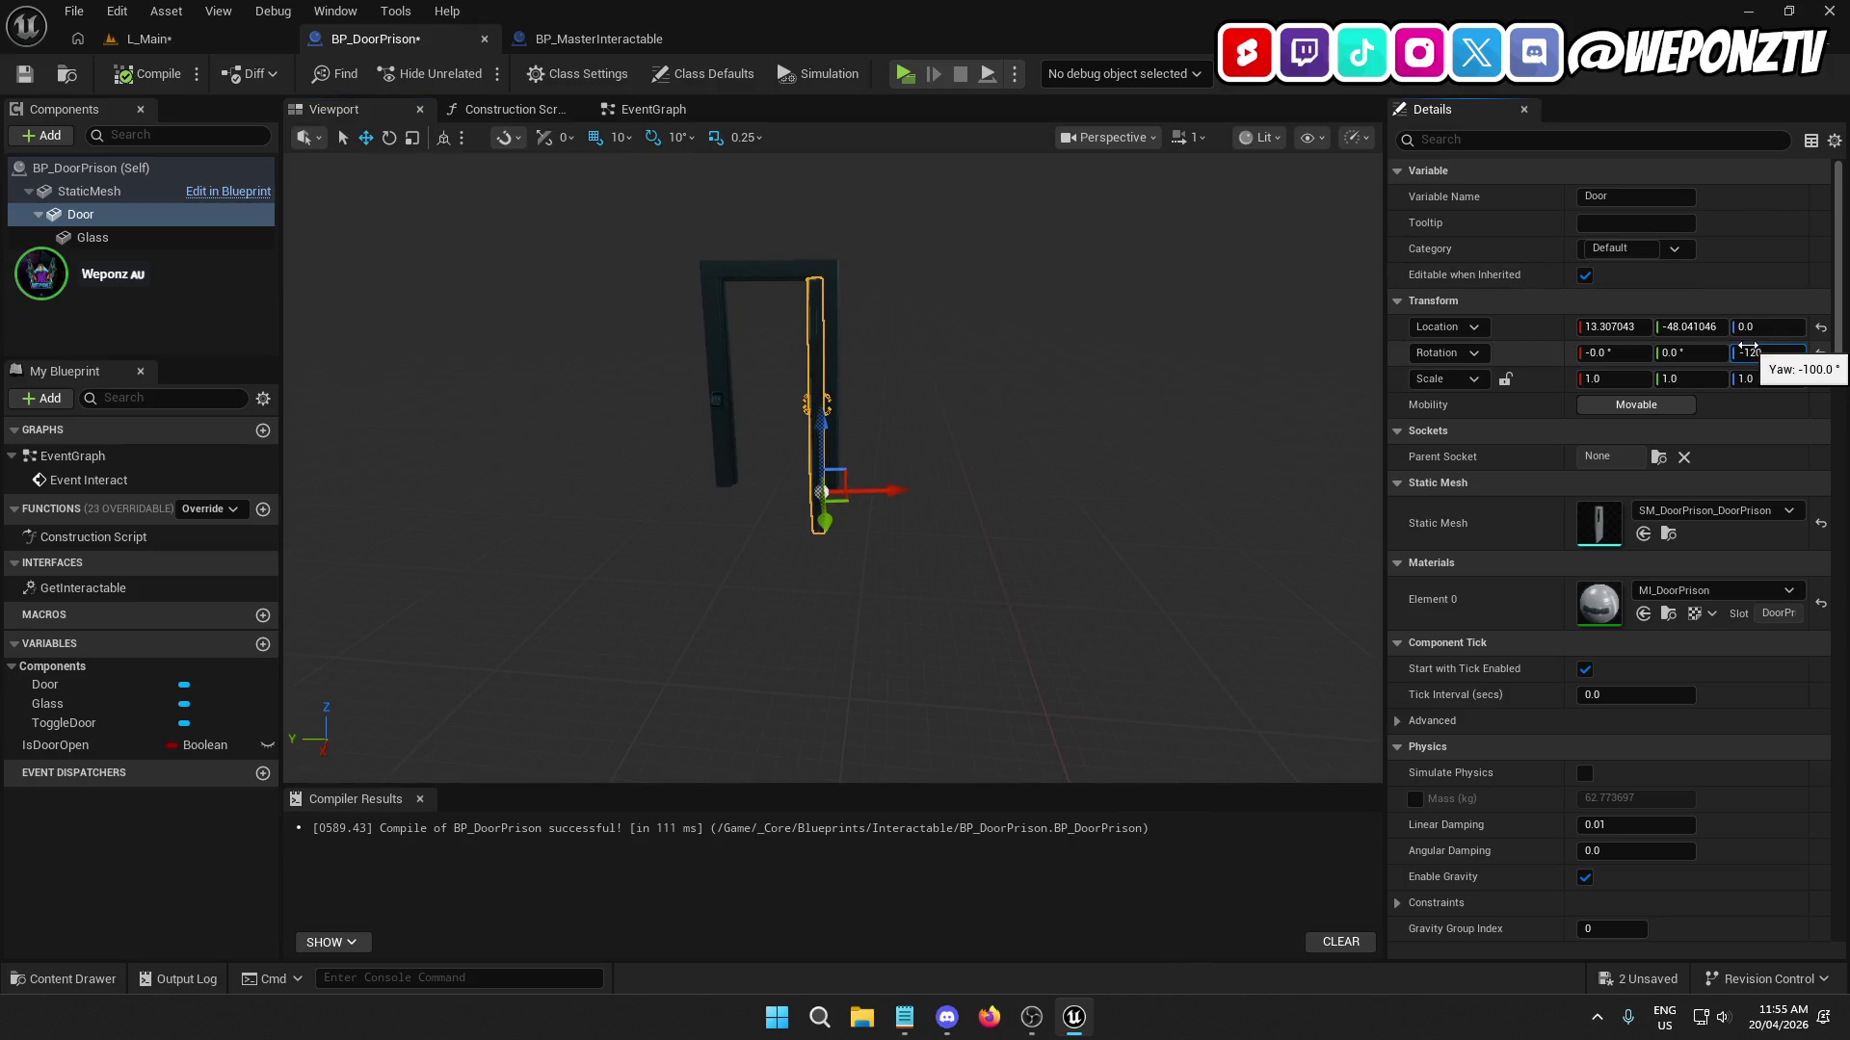
key(Return)
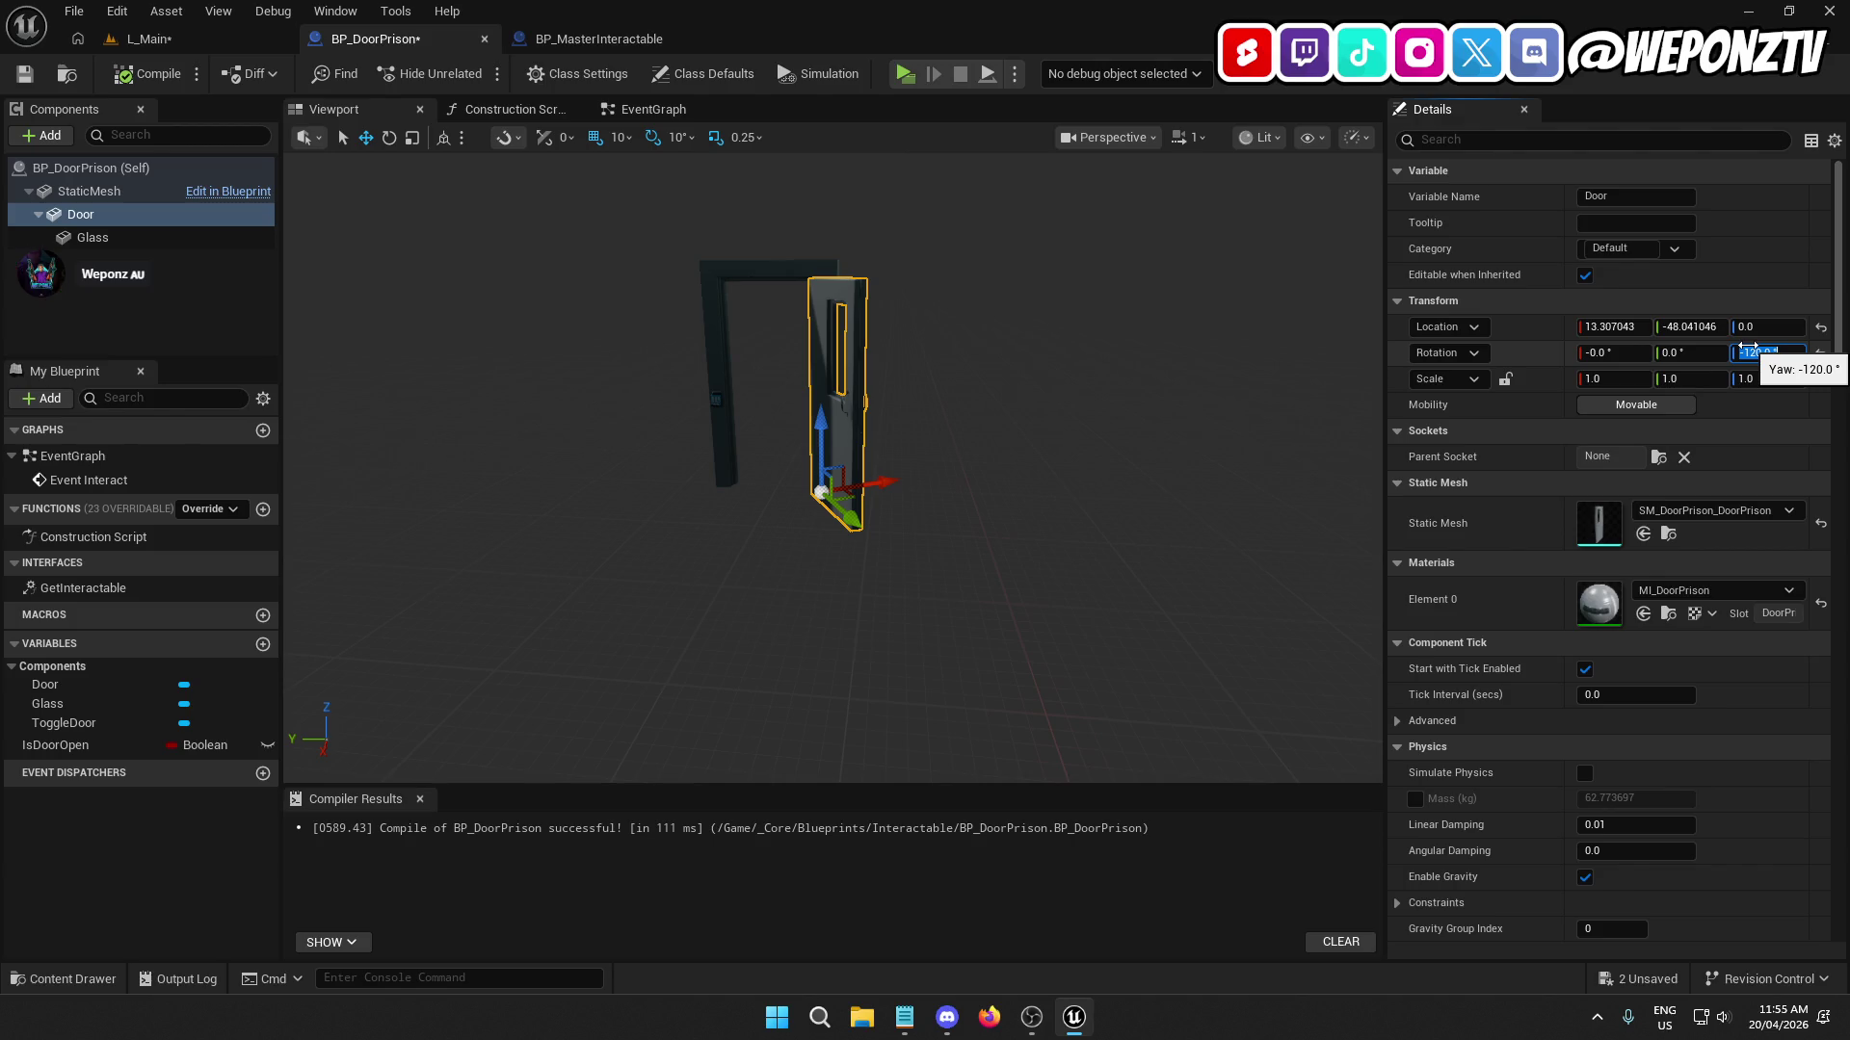
scroll(1012, 525, up, 5)
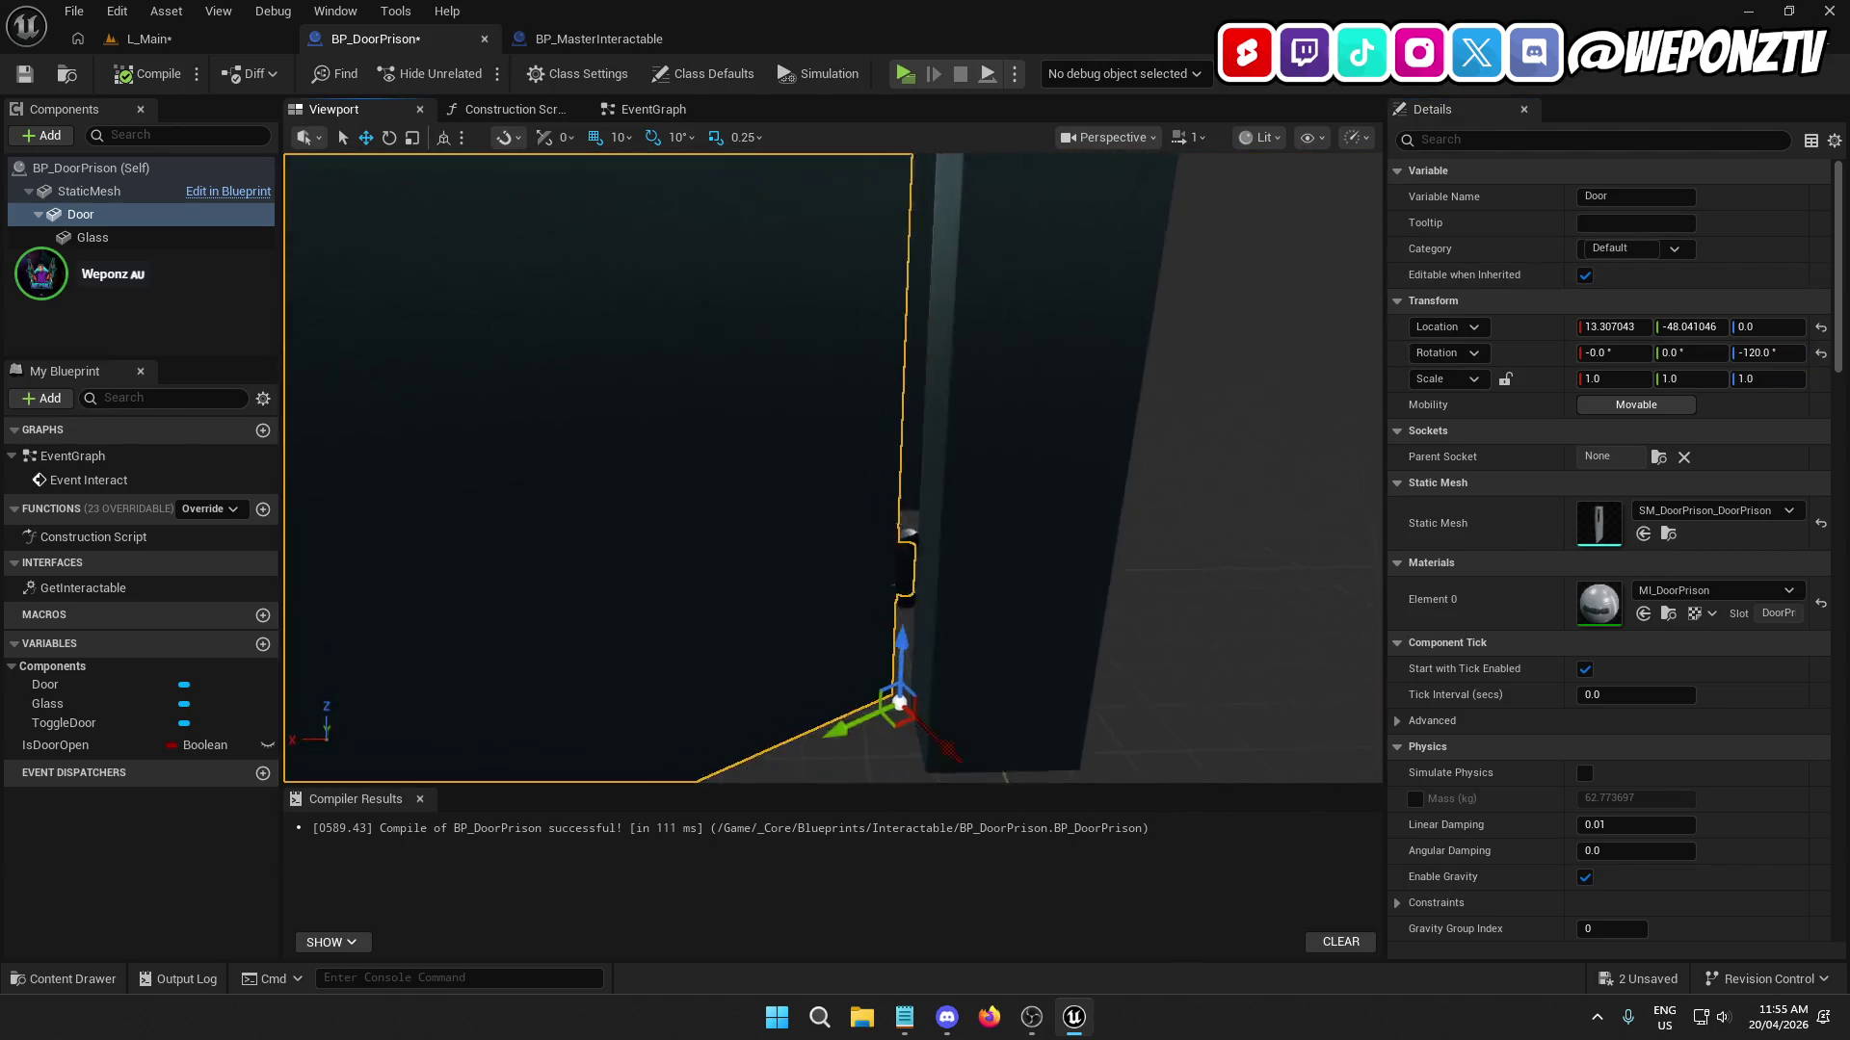
scroll(833, 467, down, 5)
mouse_move(833, 467)
mouse_down()
mouse_move(736, 467)
mouse_move(1008, 495)
mouse_up()
scroll(833, 467, down, 5)
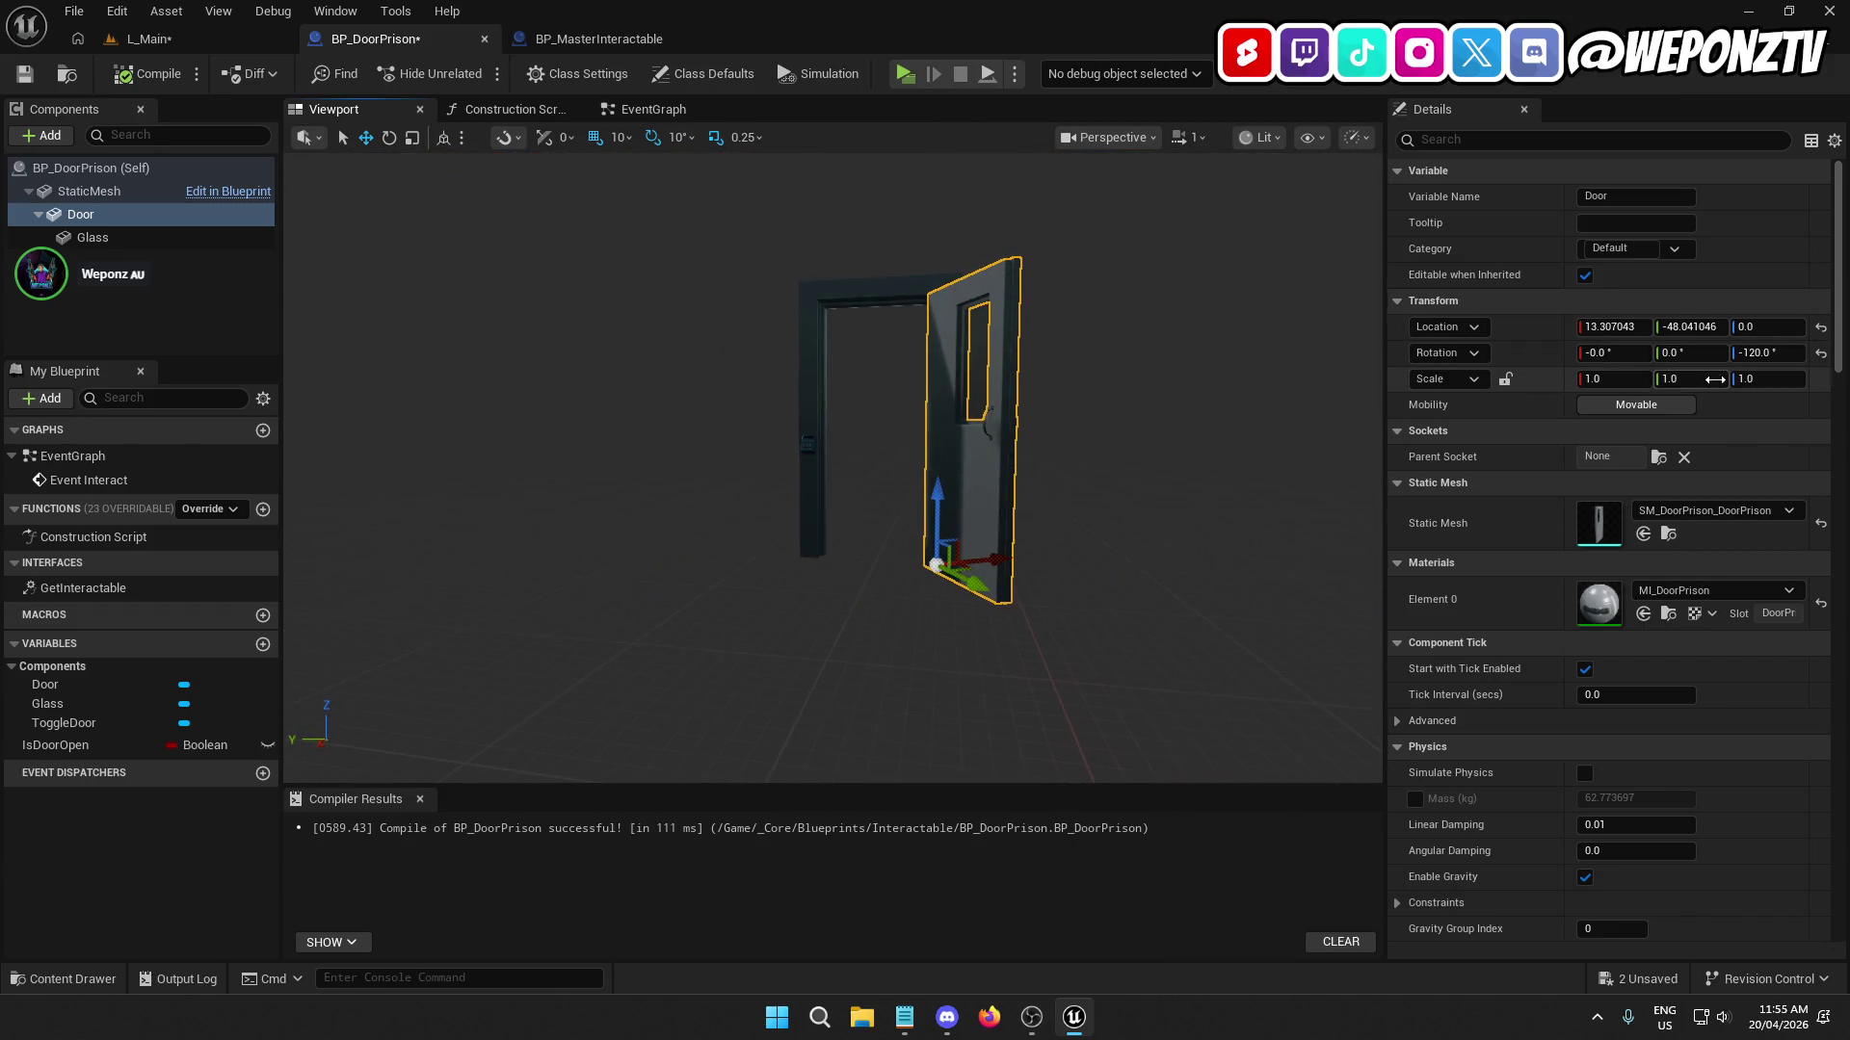
Reset the door's yaw to 0 and go back to the EventGraph.
click(1767, 353)
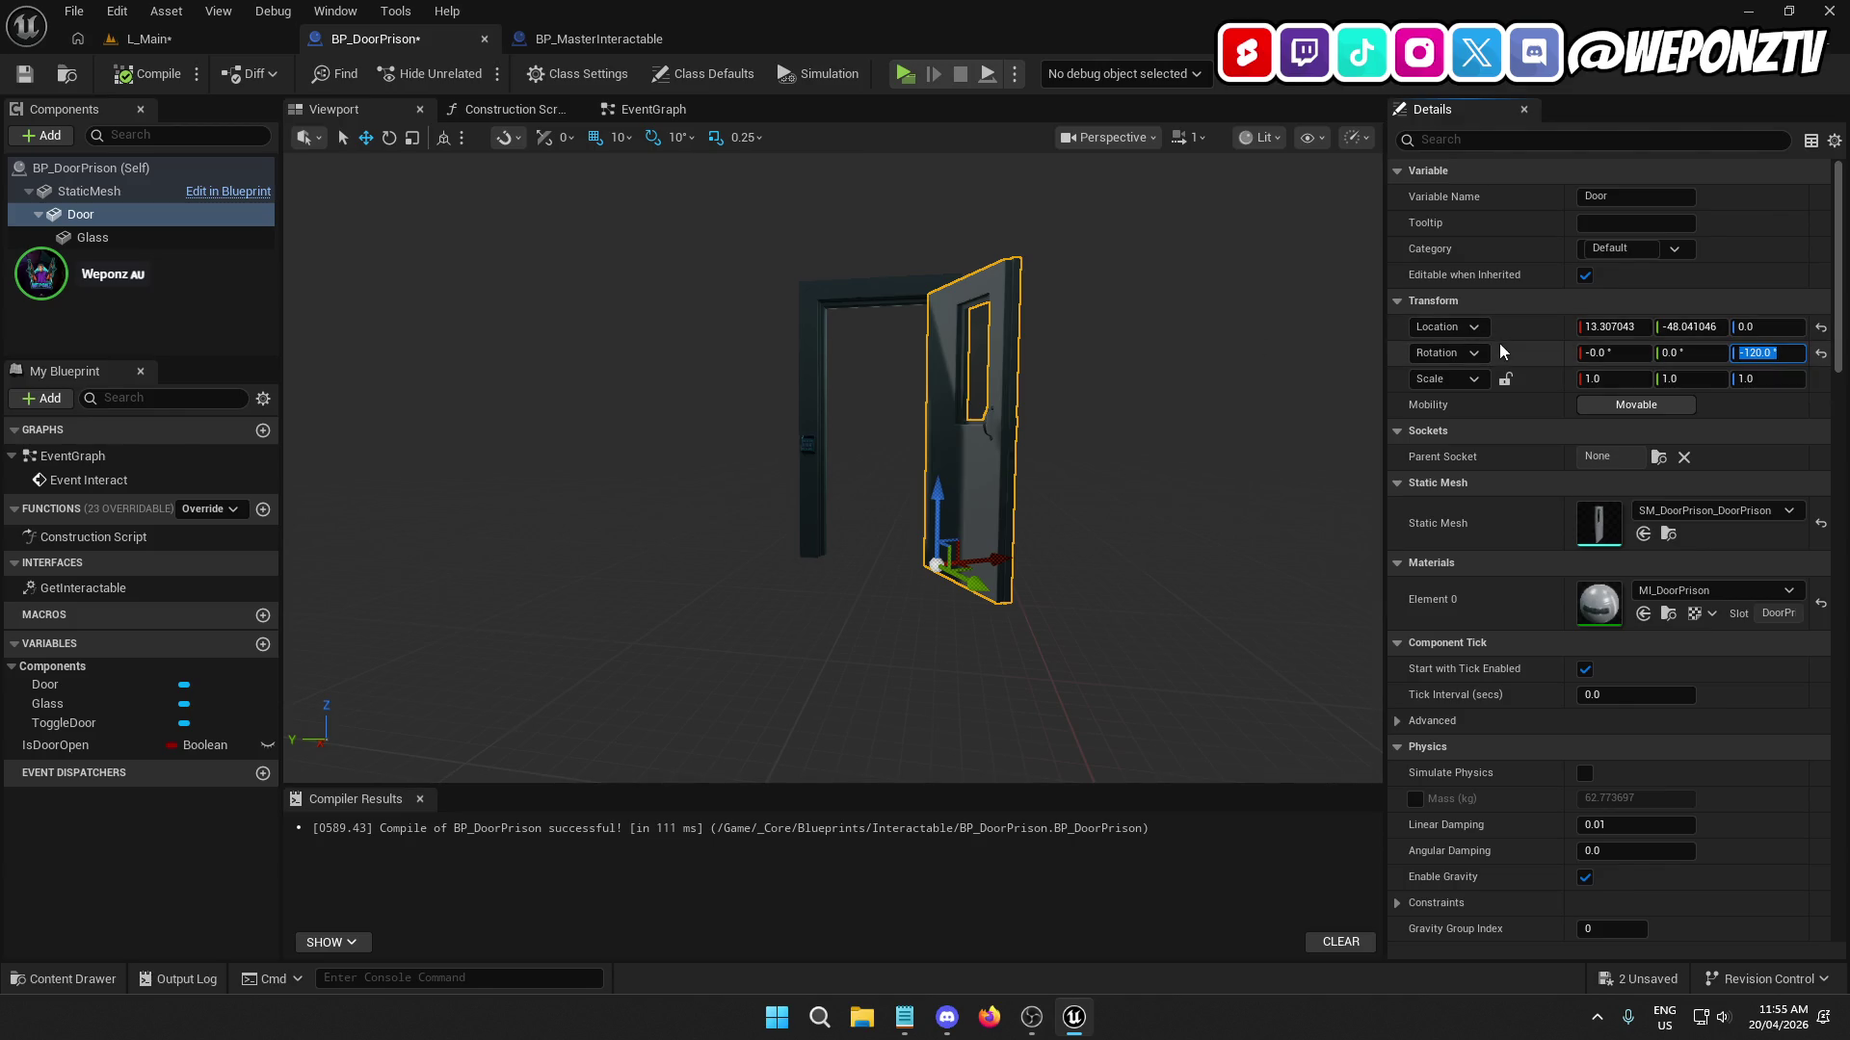
text(0)
key(Return)
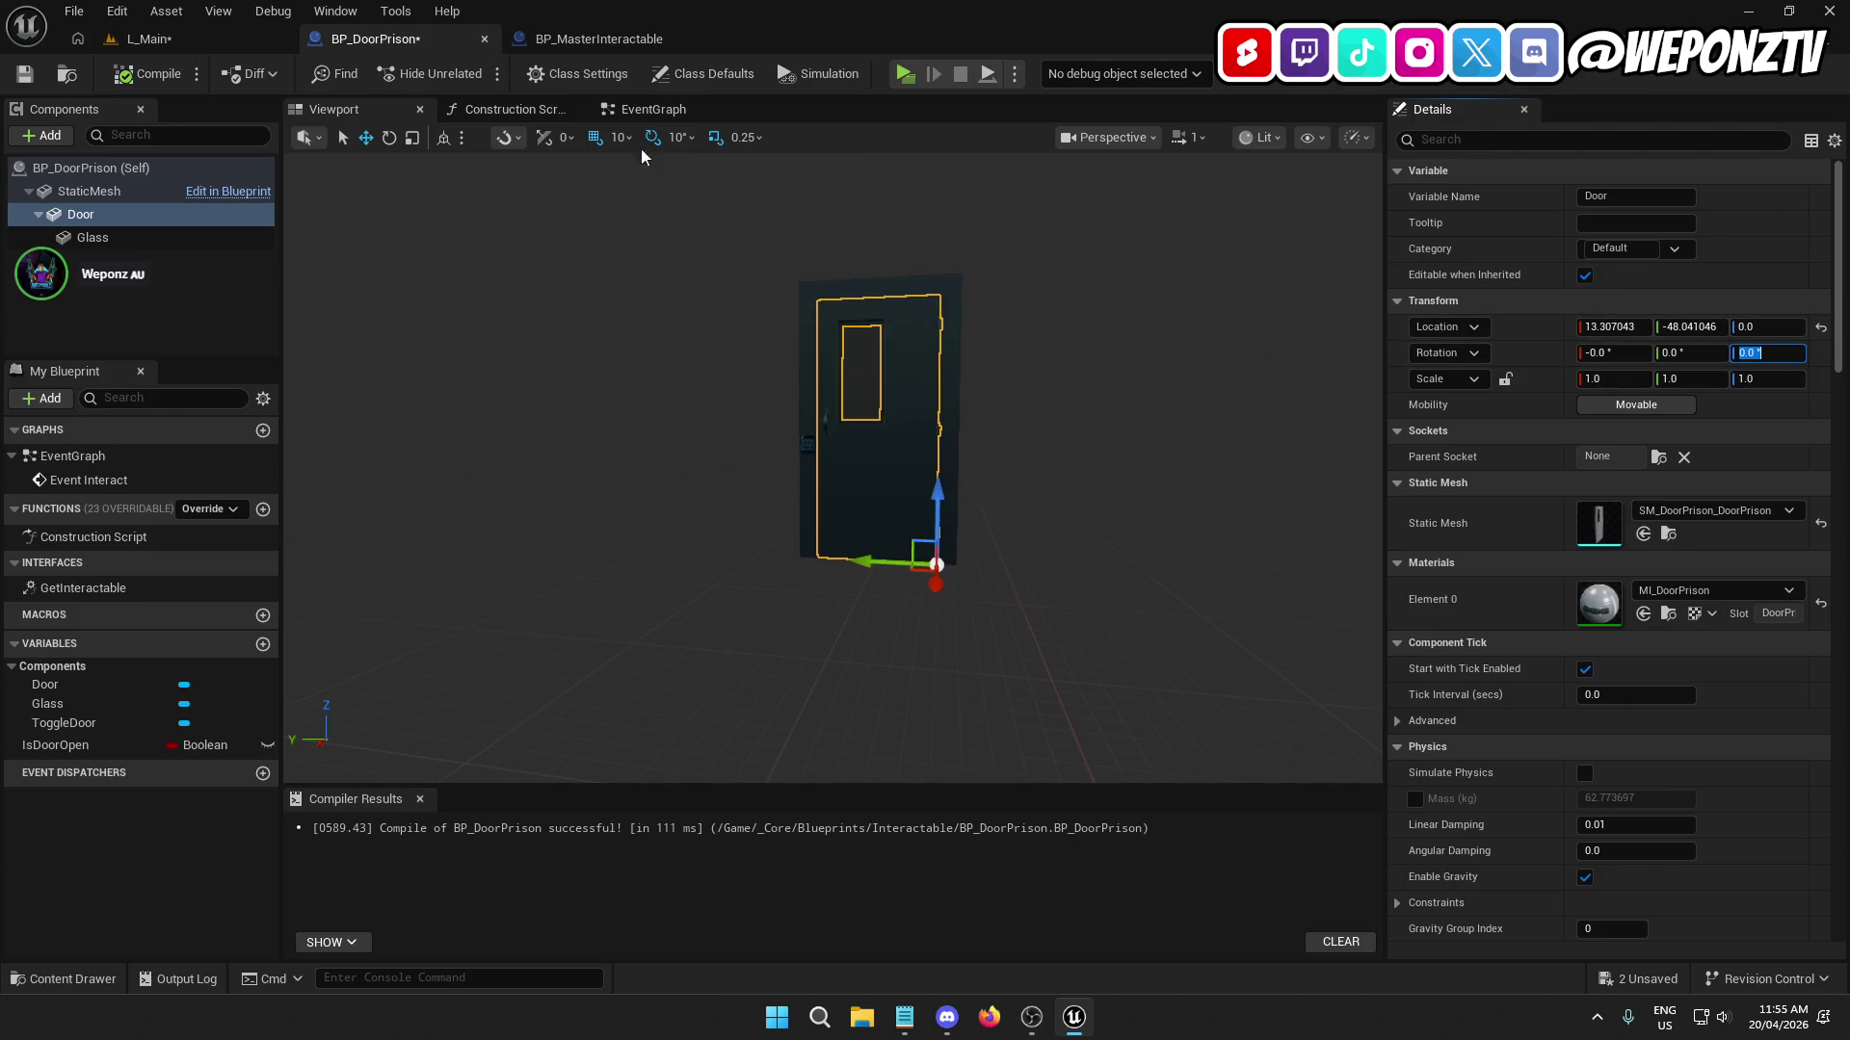
click(653, 109)
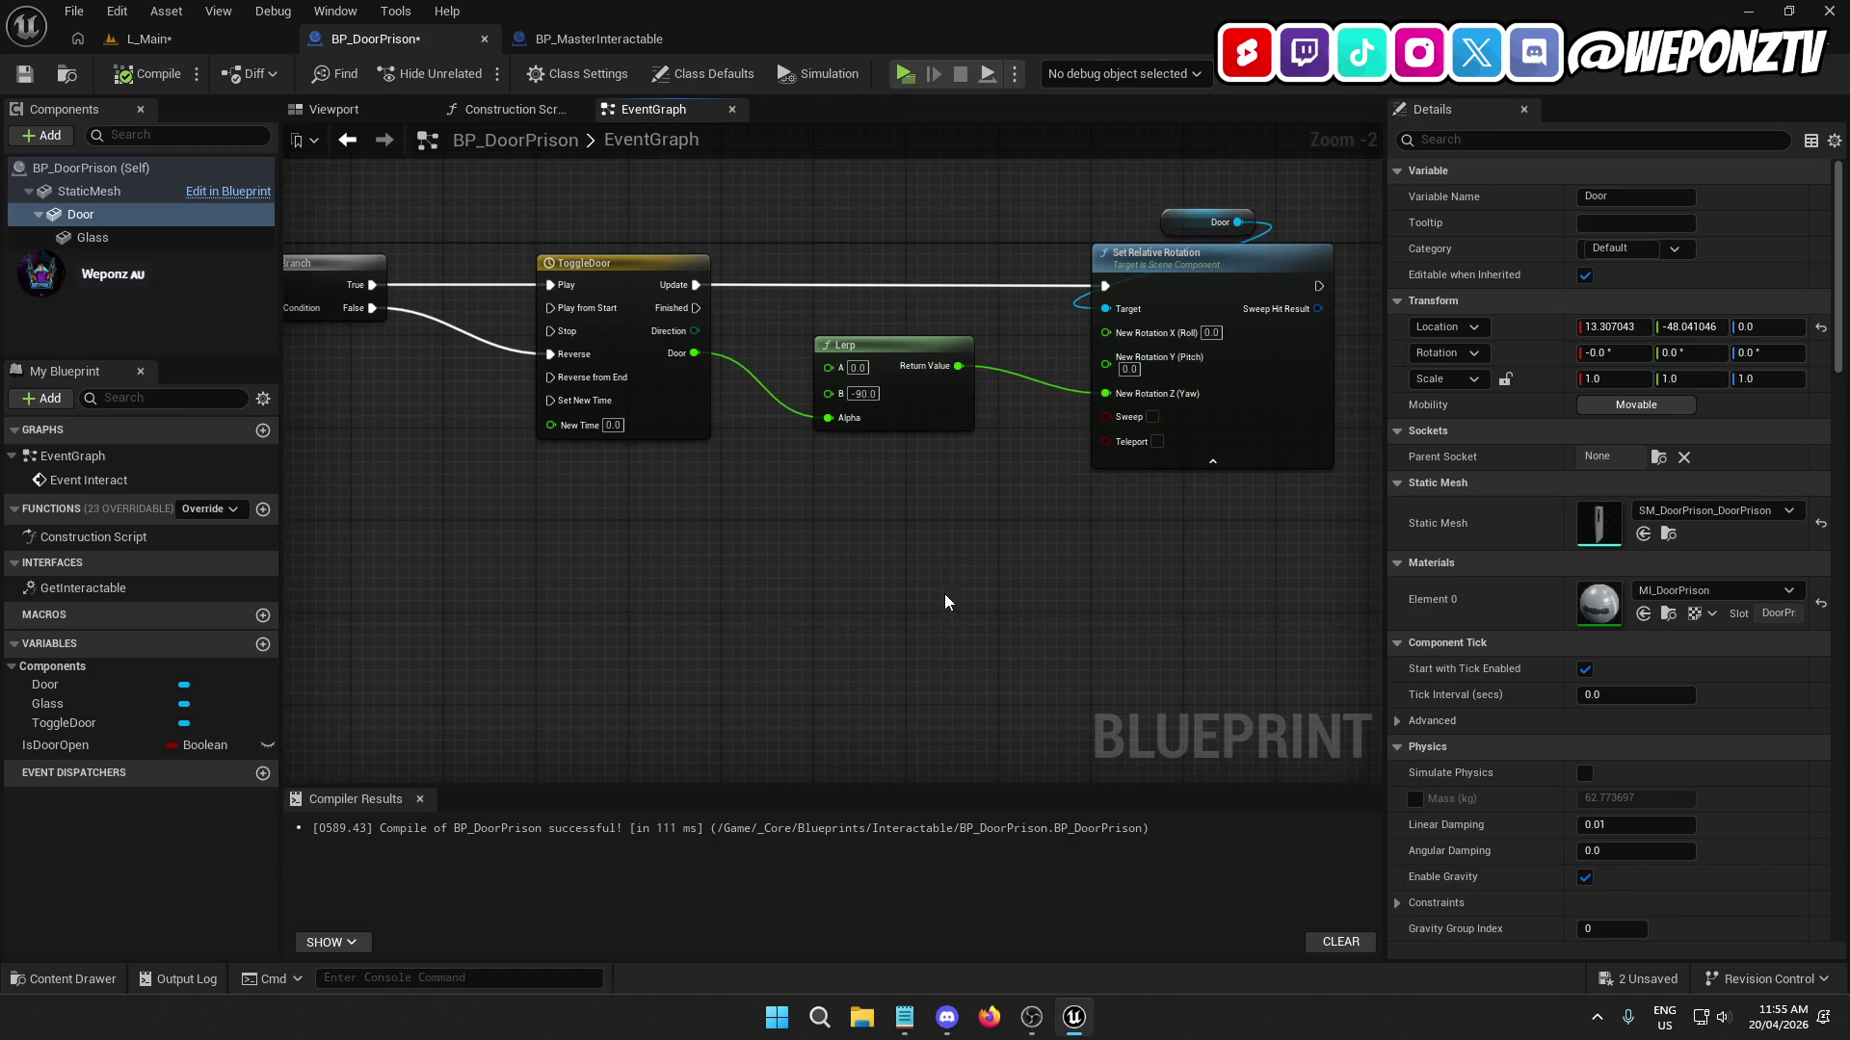
Change Lerp B to -120 and compile BP_DoorPrison.
click(876, 395)
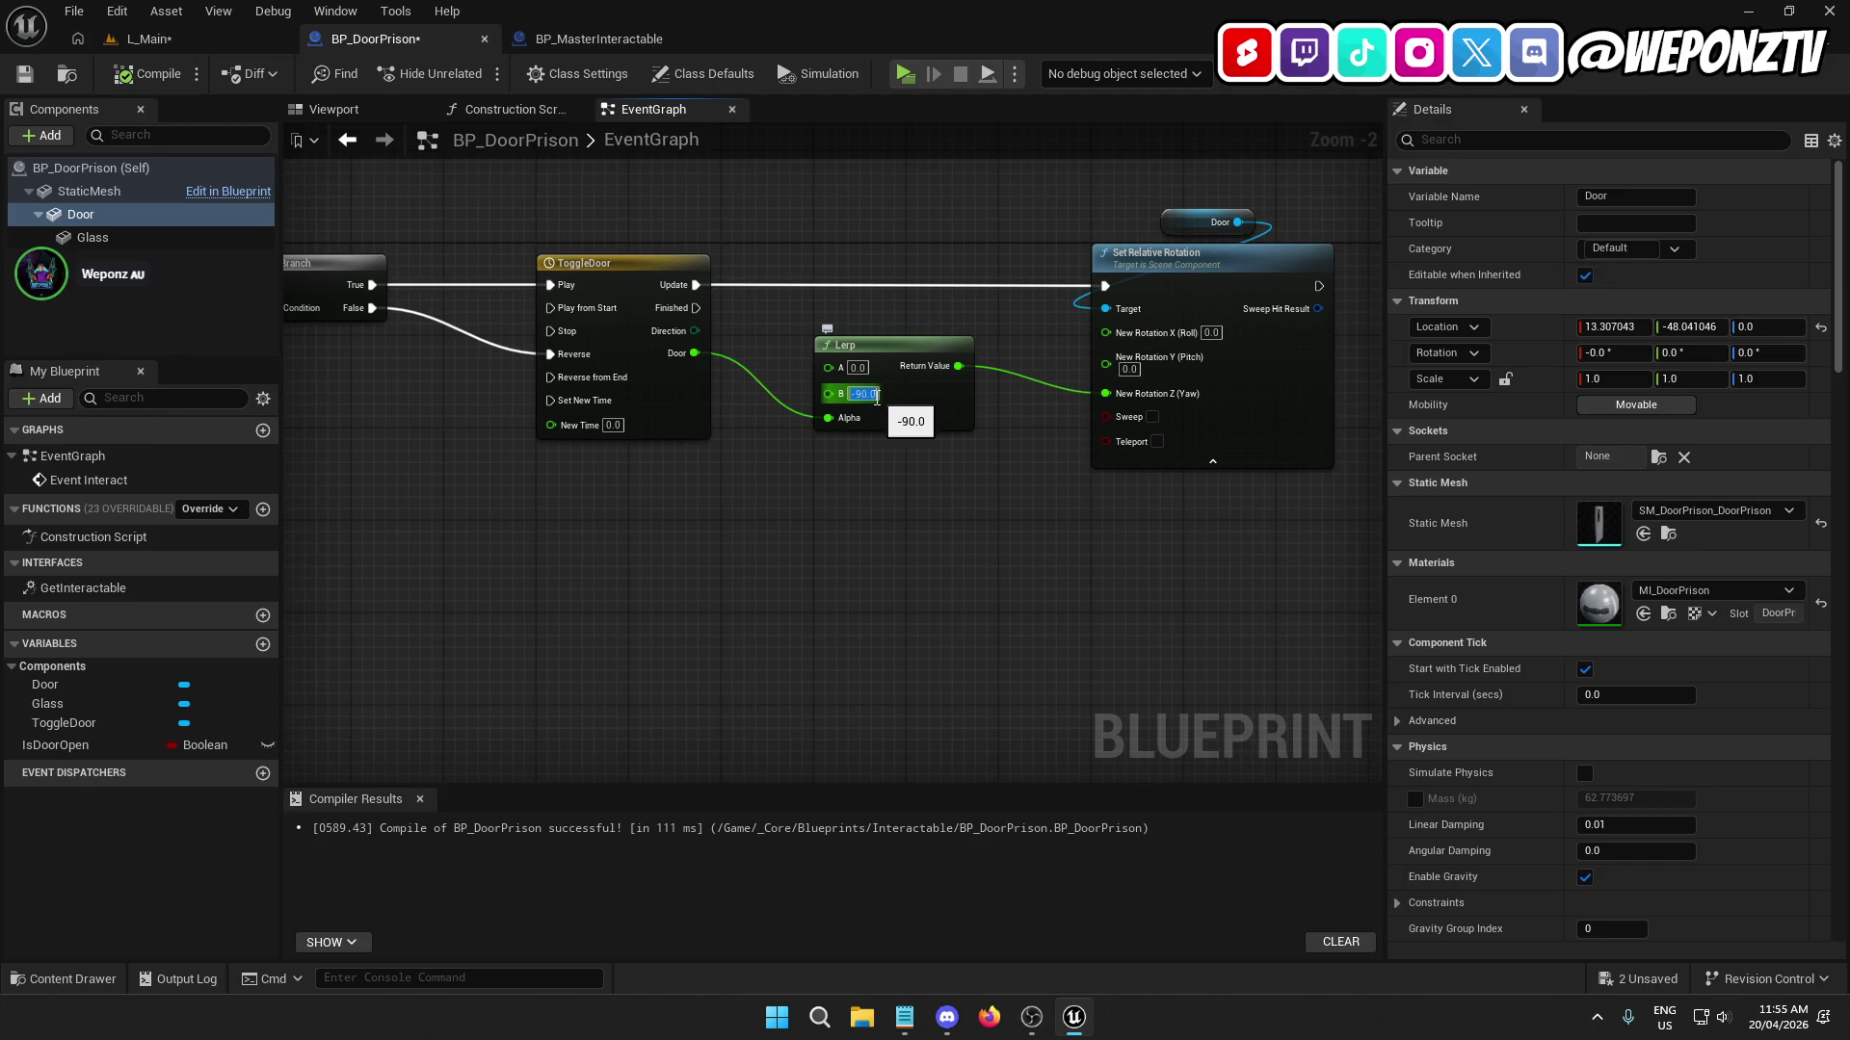
text(-120)
key(Return)
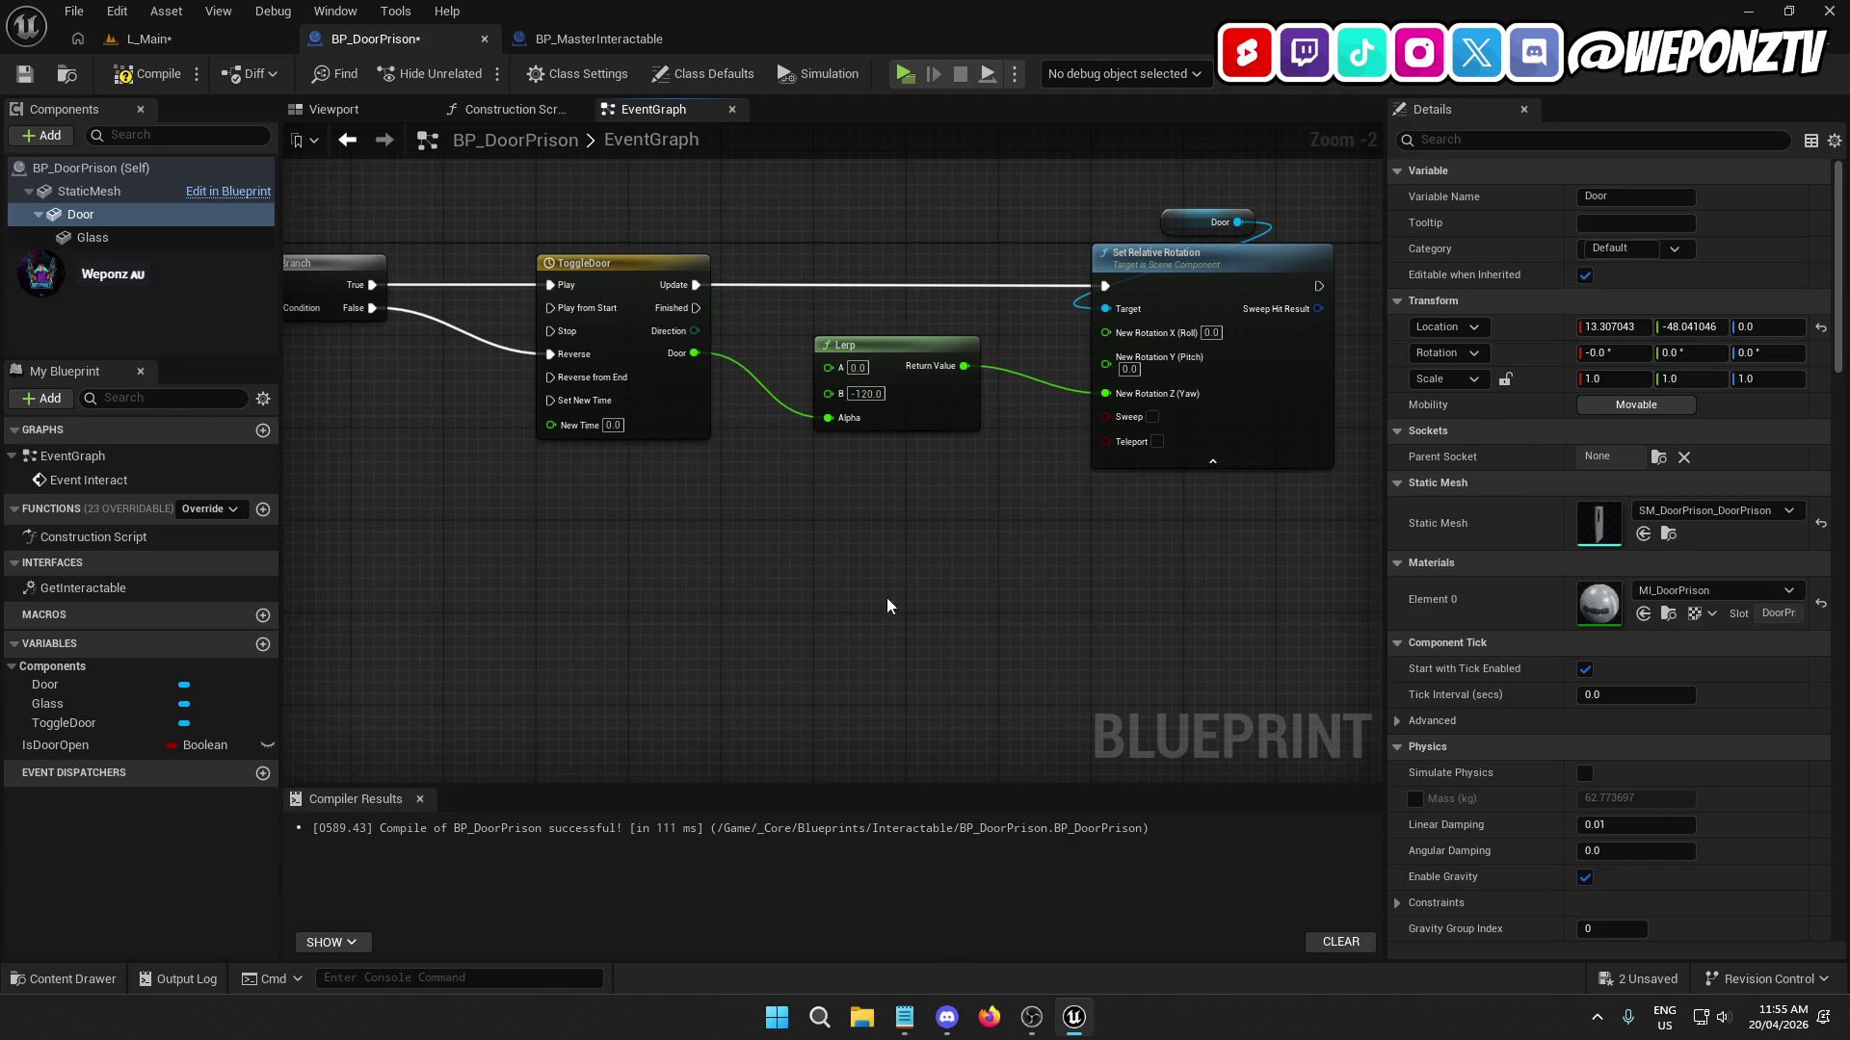
click(147, 73)
Close the BP_MasterInteractable and BP_DoorPrison blueprint editors.
click(644, 38)
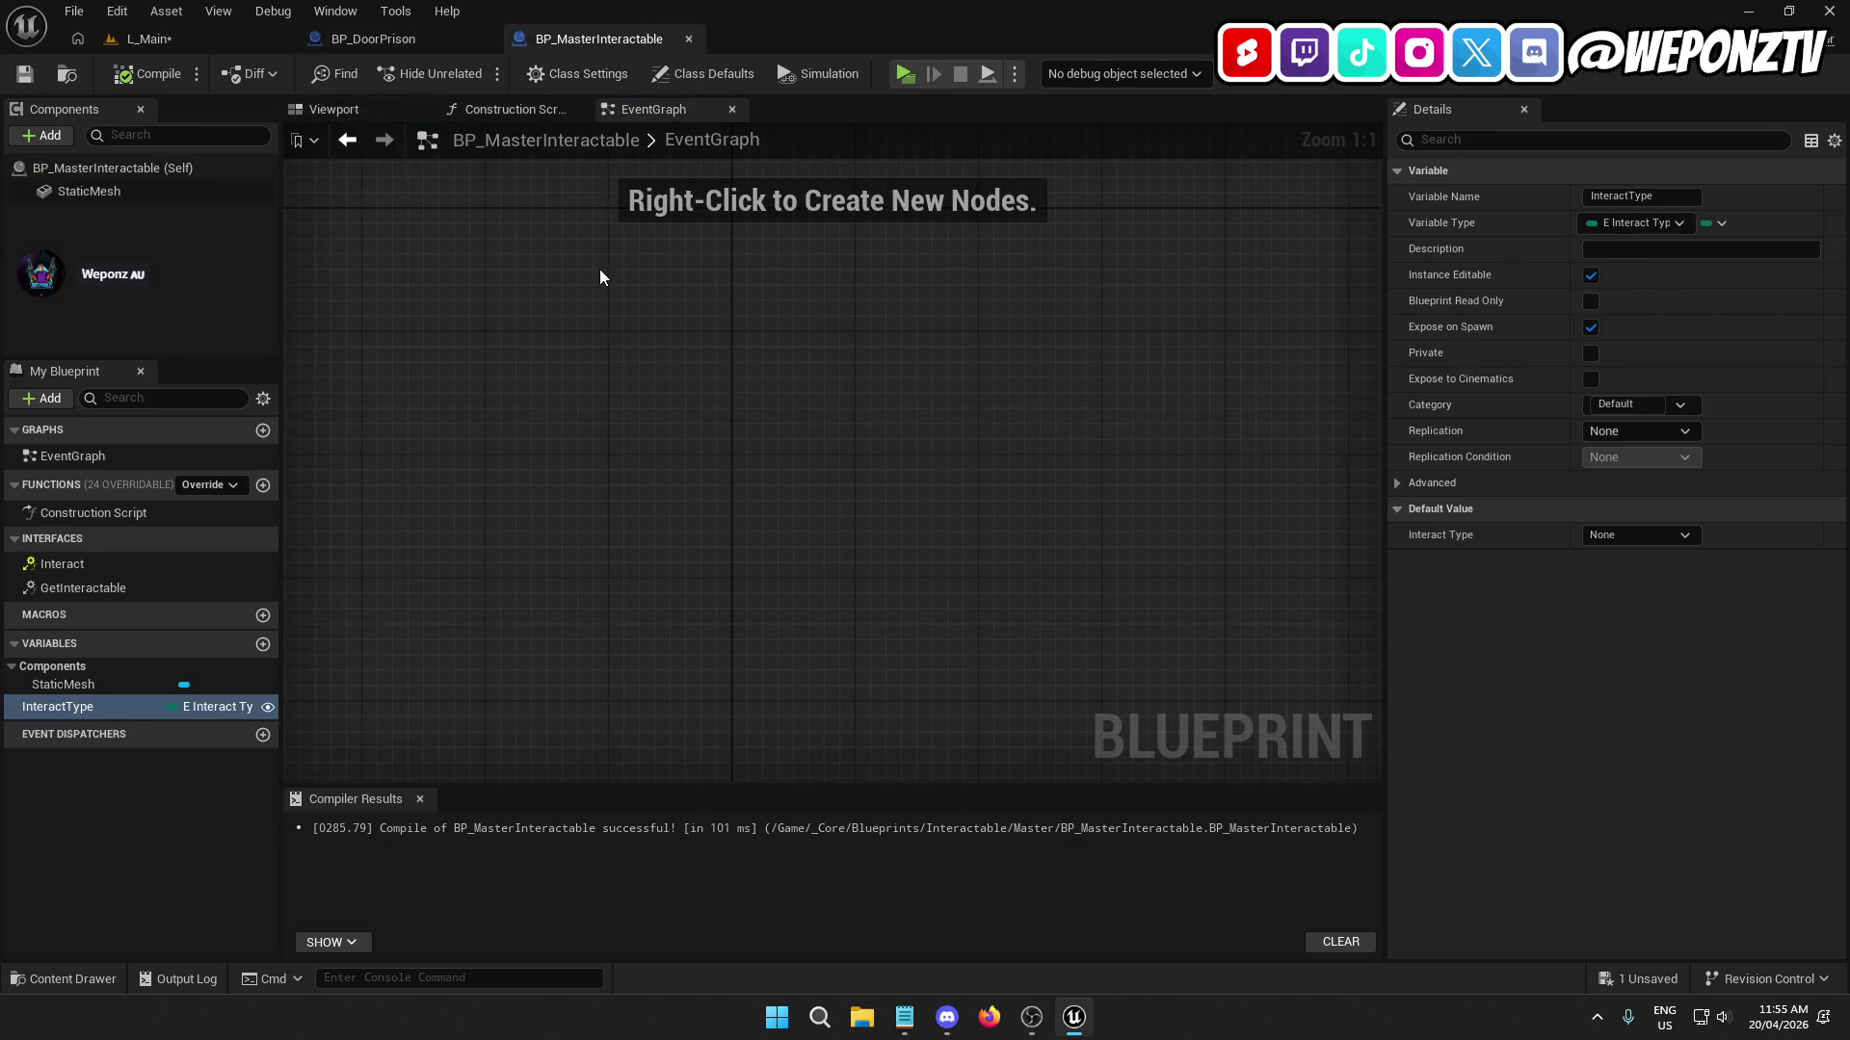
click(689, 39)
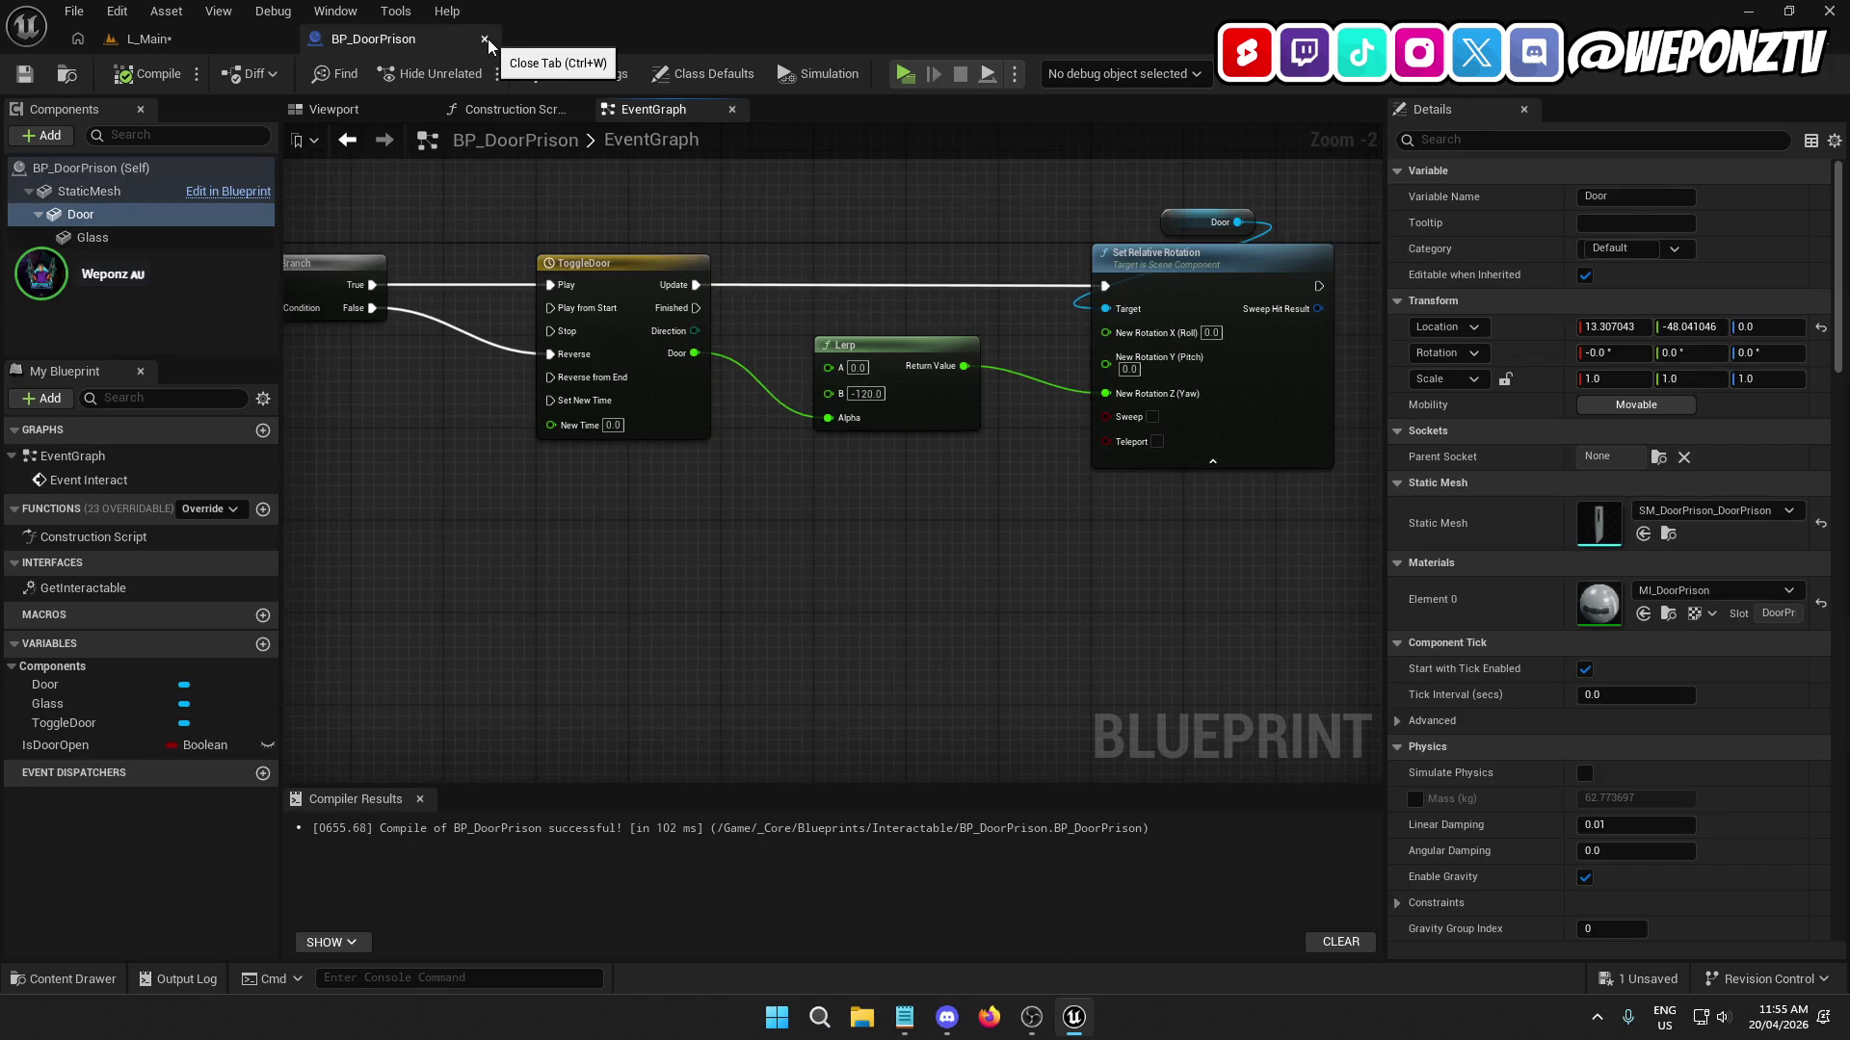
mouse_move(496, 265)
mouse_down()
mouse_move(933, 441)
mouse_move(1036, 450)
mouse_move(1007, 426)
mouse_up()
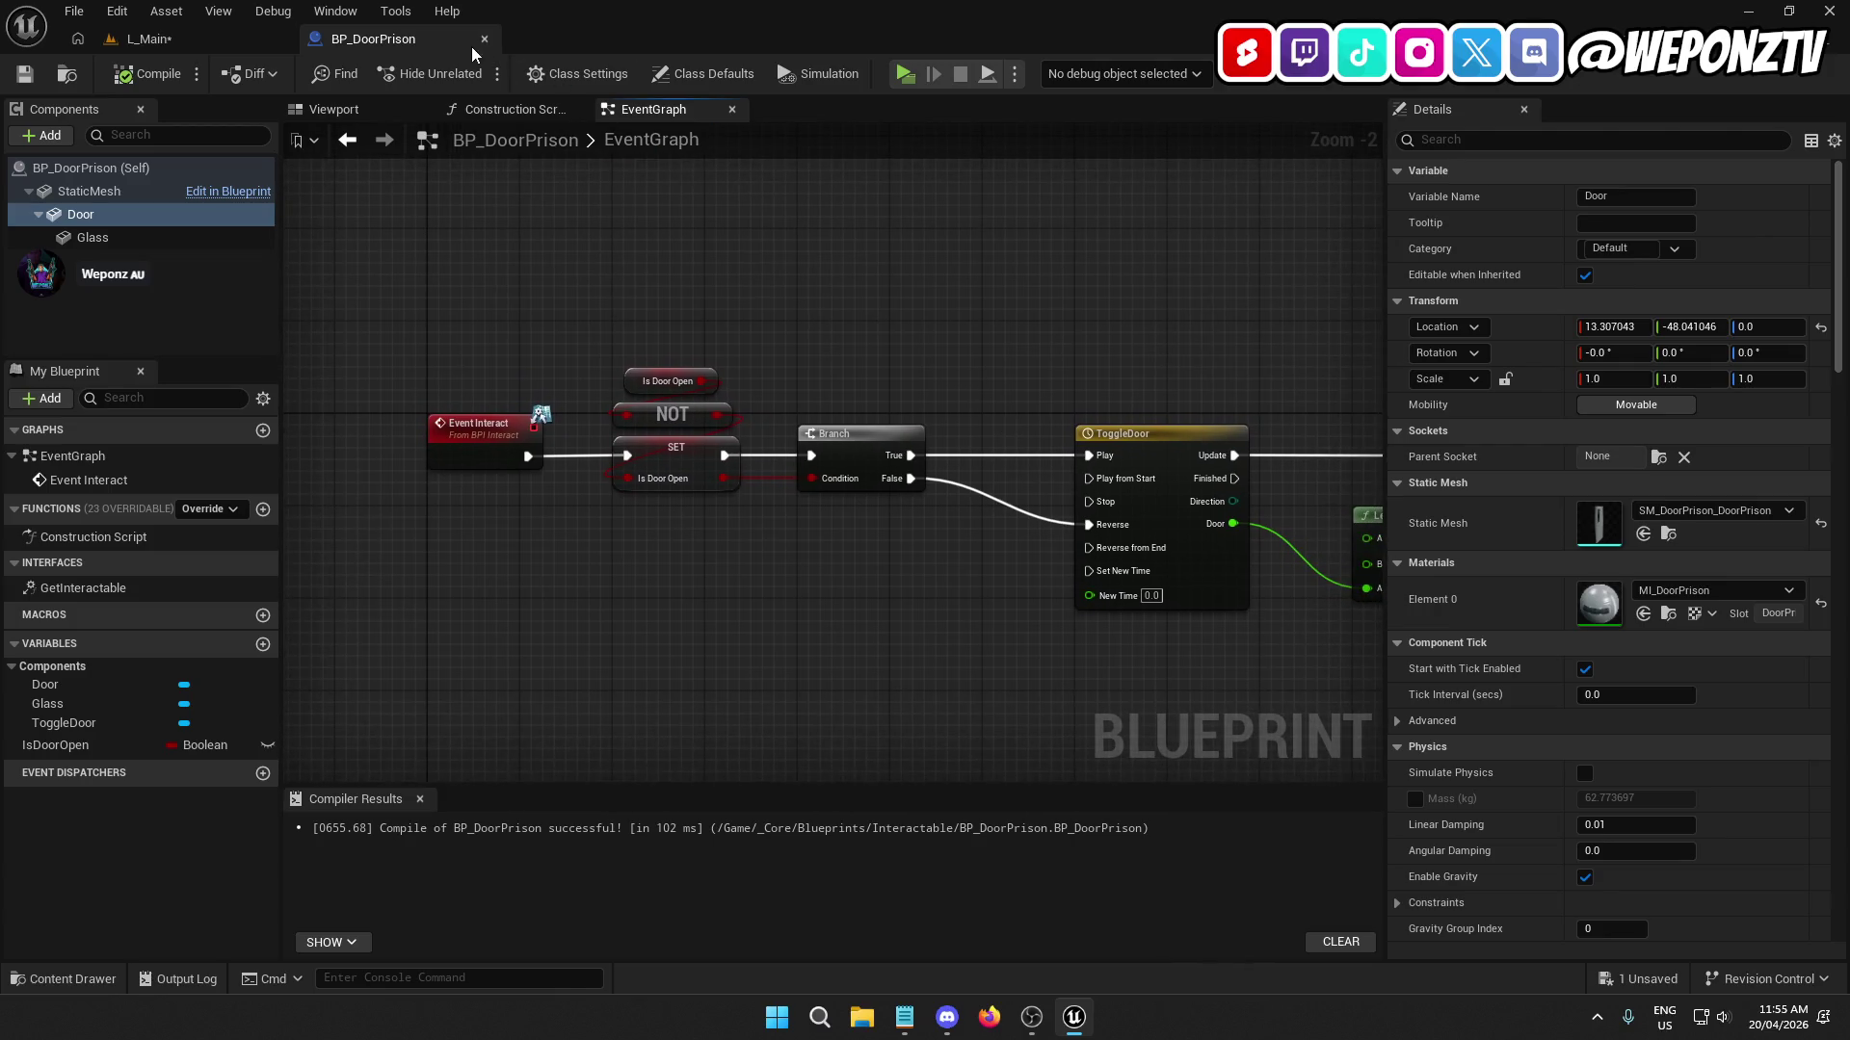
click(484, 38)
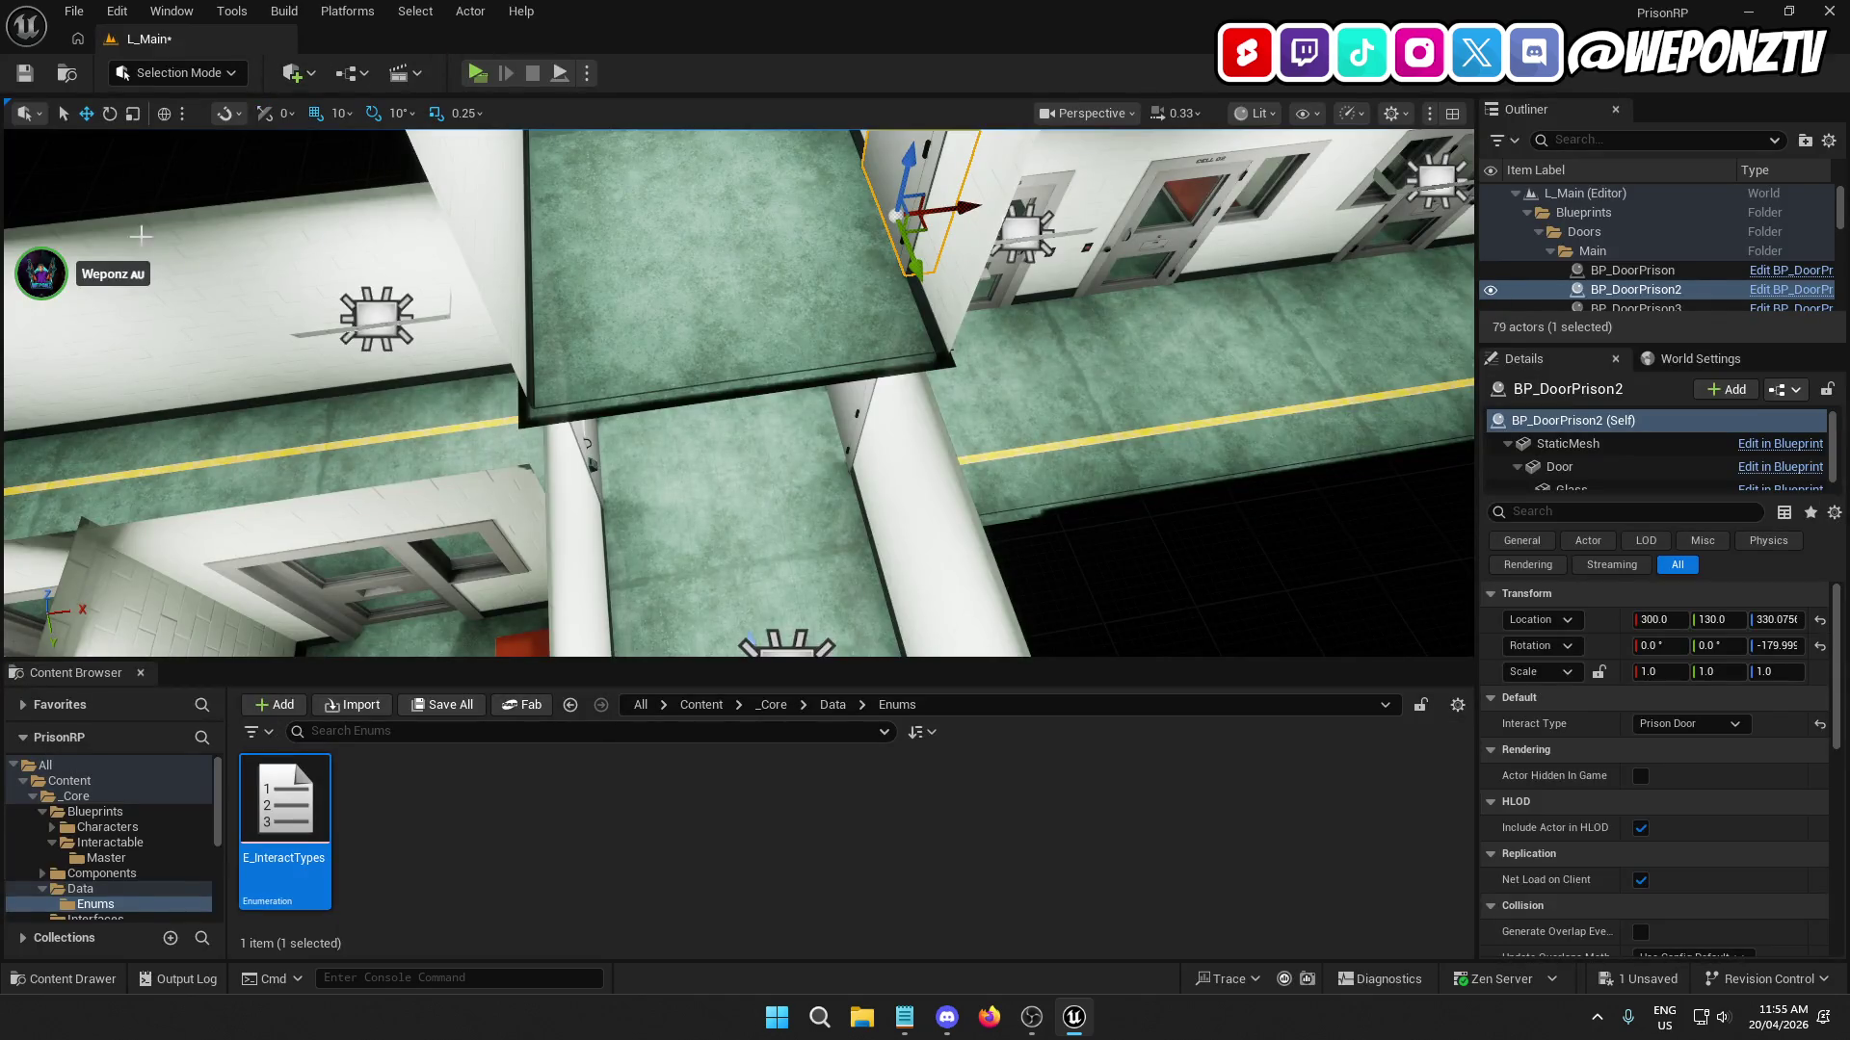
Save all via File menu, then open WBP_MainUI from Content/_Core/UI.
click(74, 10)
click(147, 292)
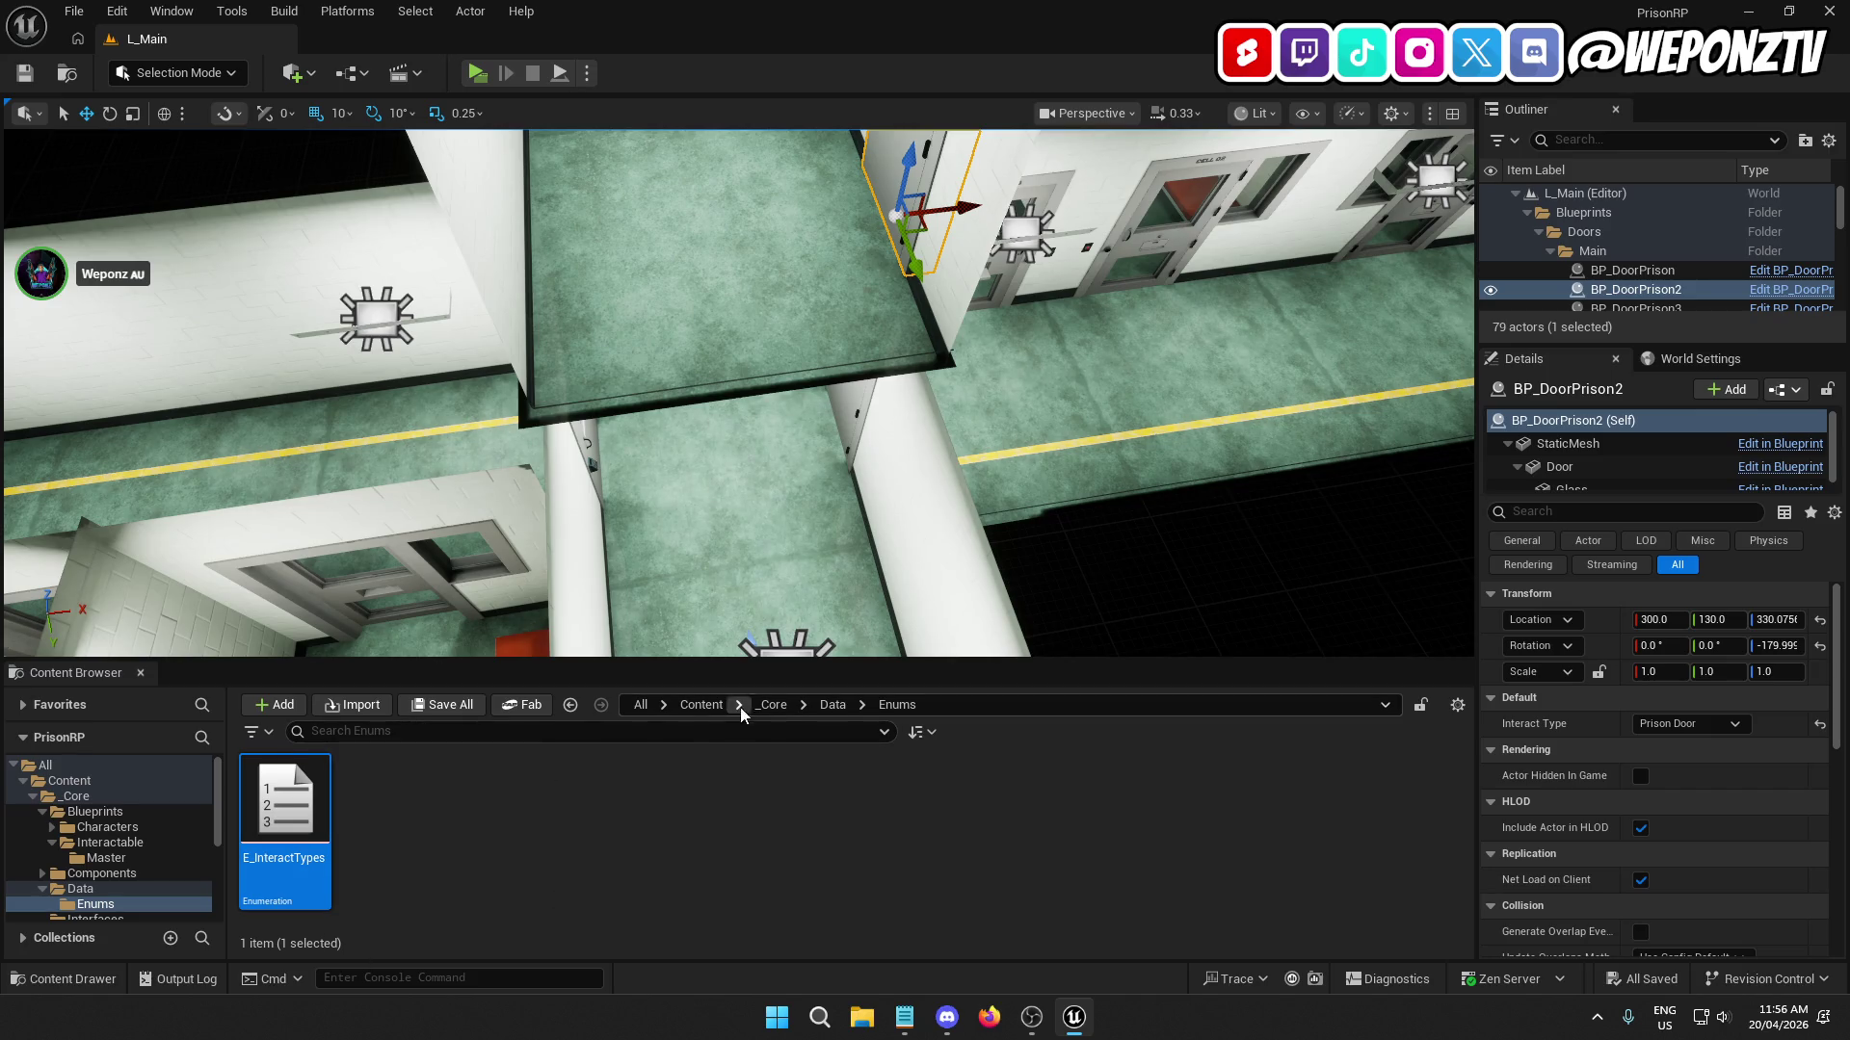
click(702, 704)
click(609, 824)
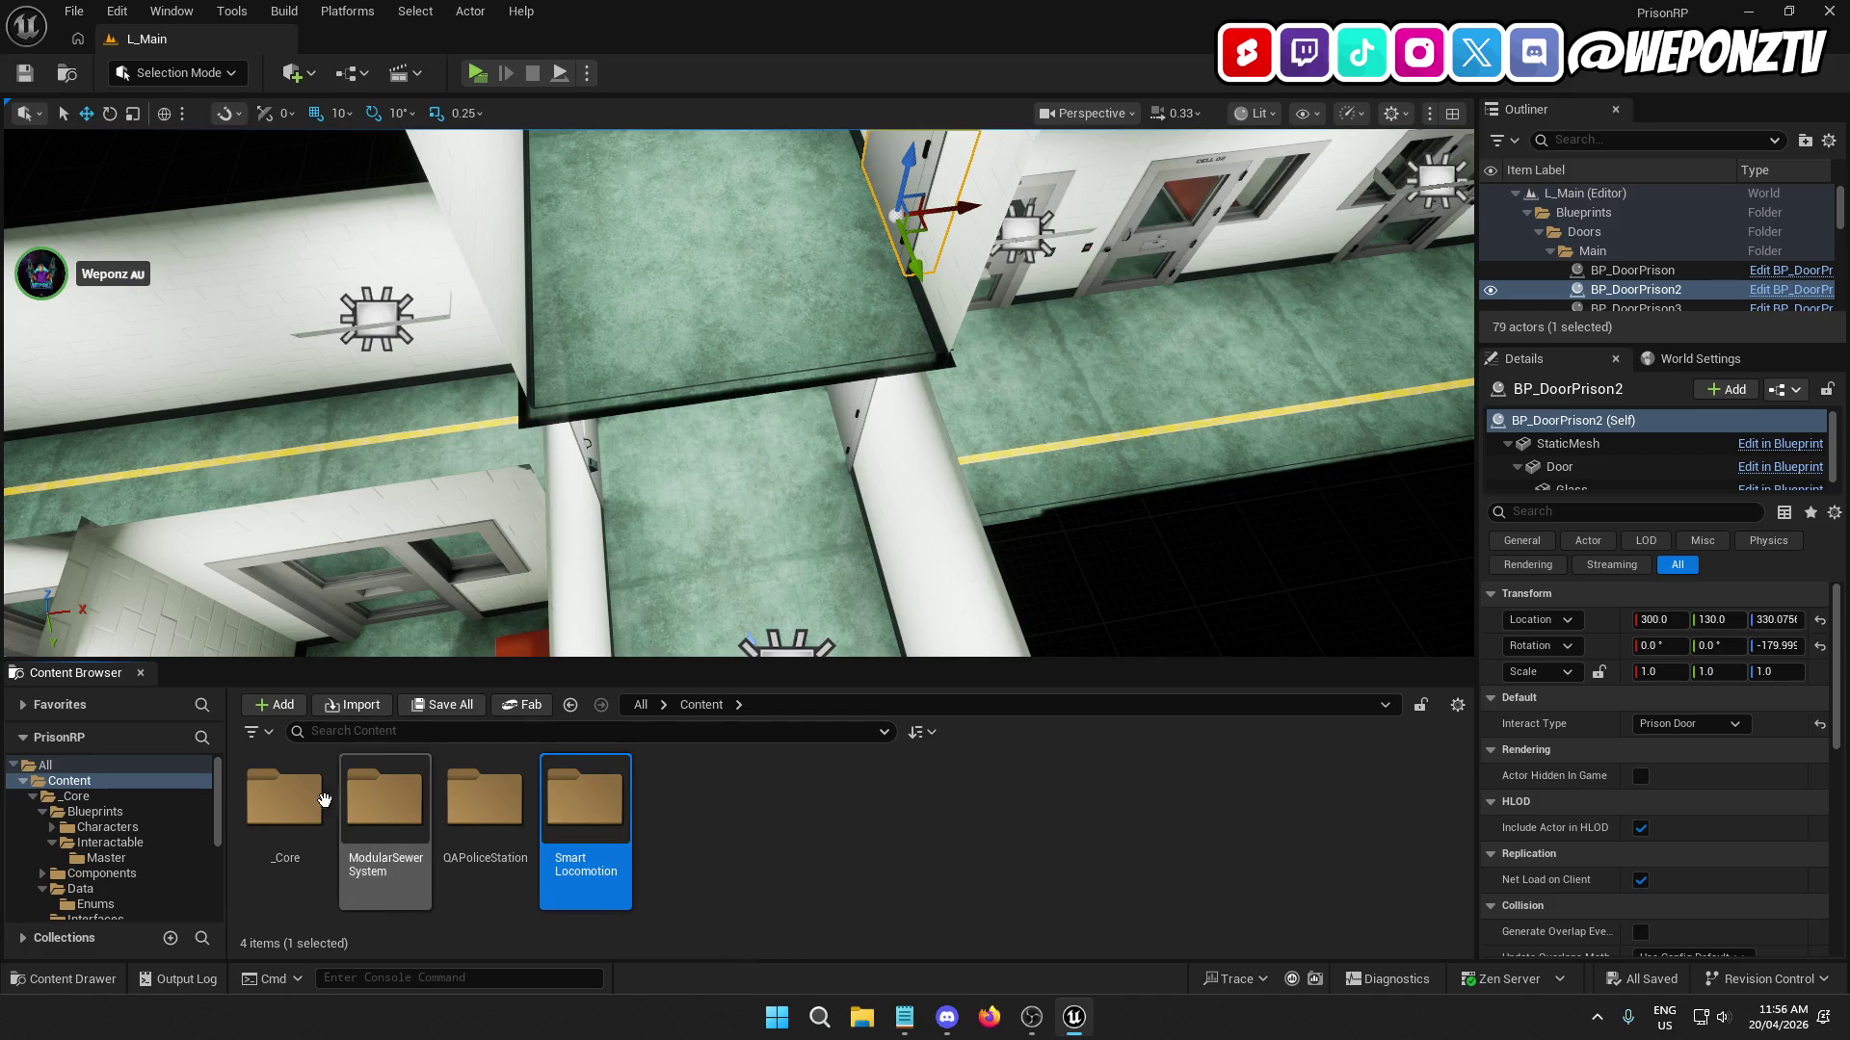
double_click(323, 800)
key(u)
key(Return)
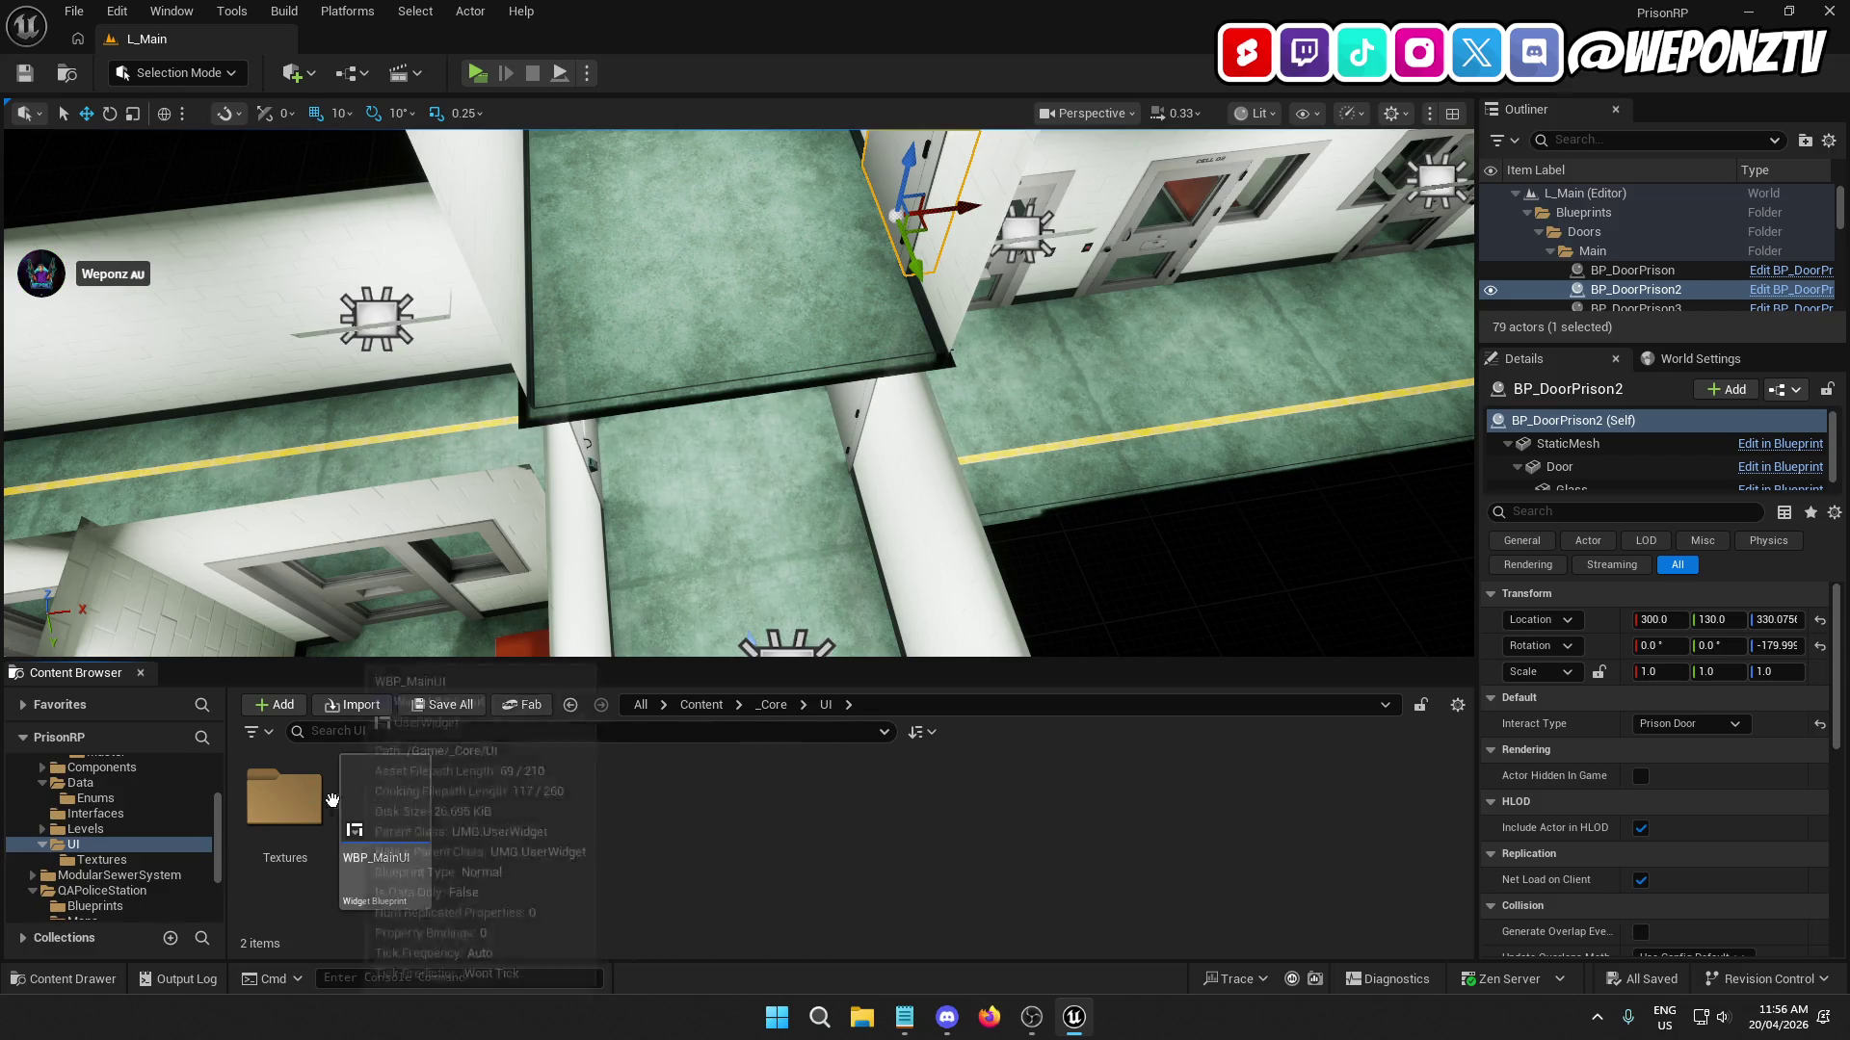
double_click(381, 827)
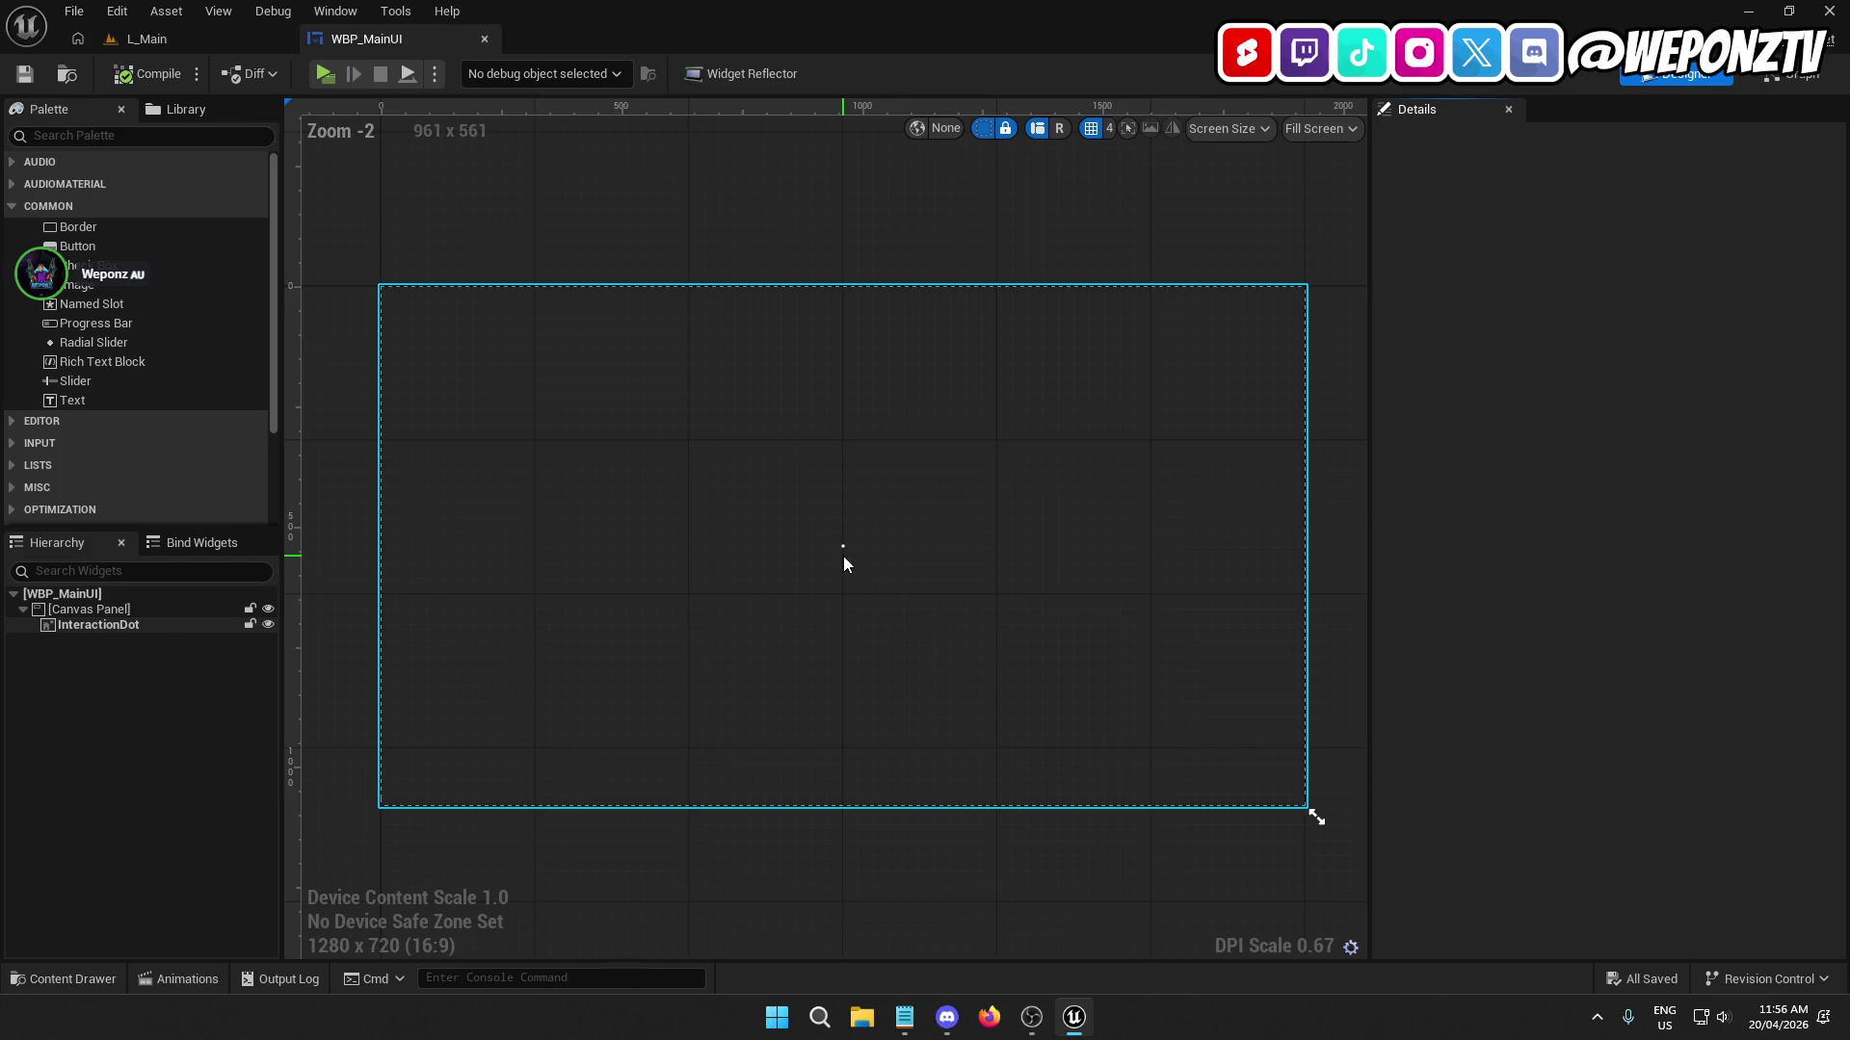
Add a Border to the Canvas Panel, mark it Is Variable, and name it Interactions.
scroll(845, 563, up, 3)
scroll(809, 568, down, 1)
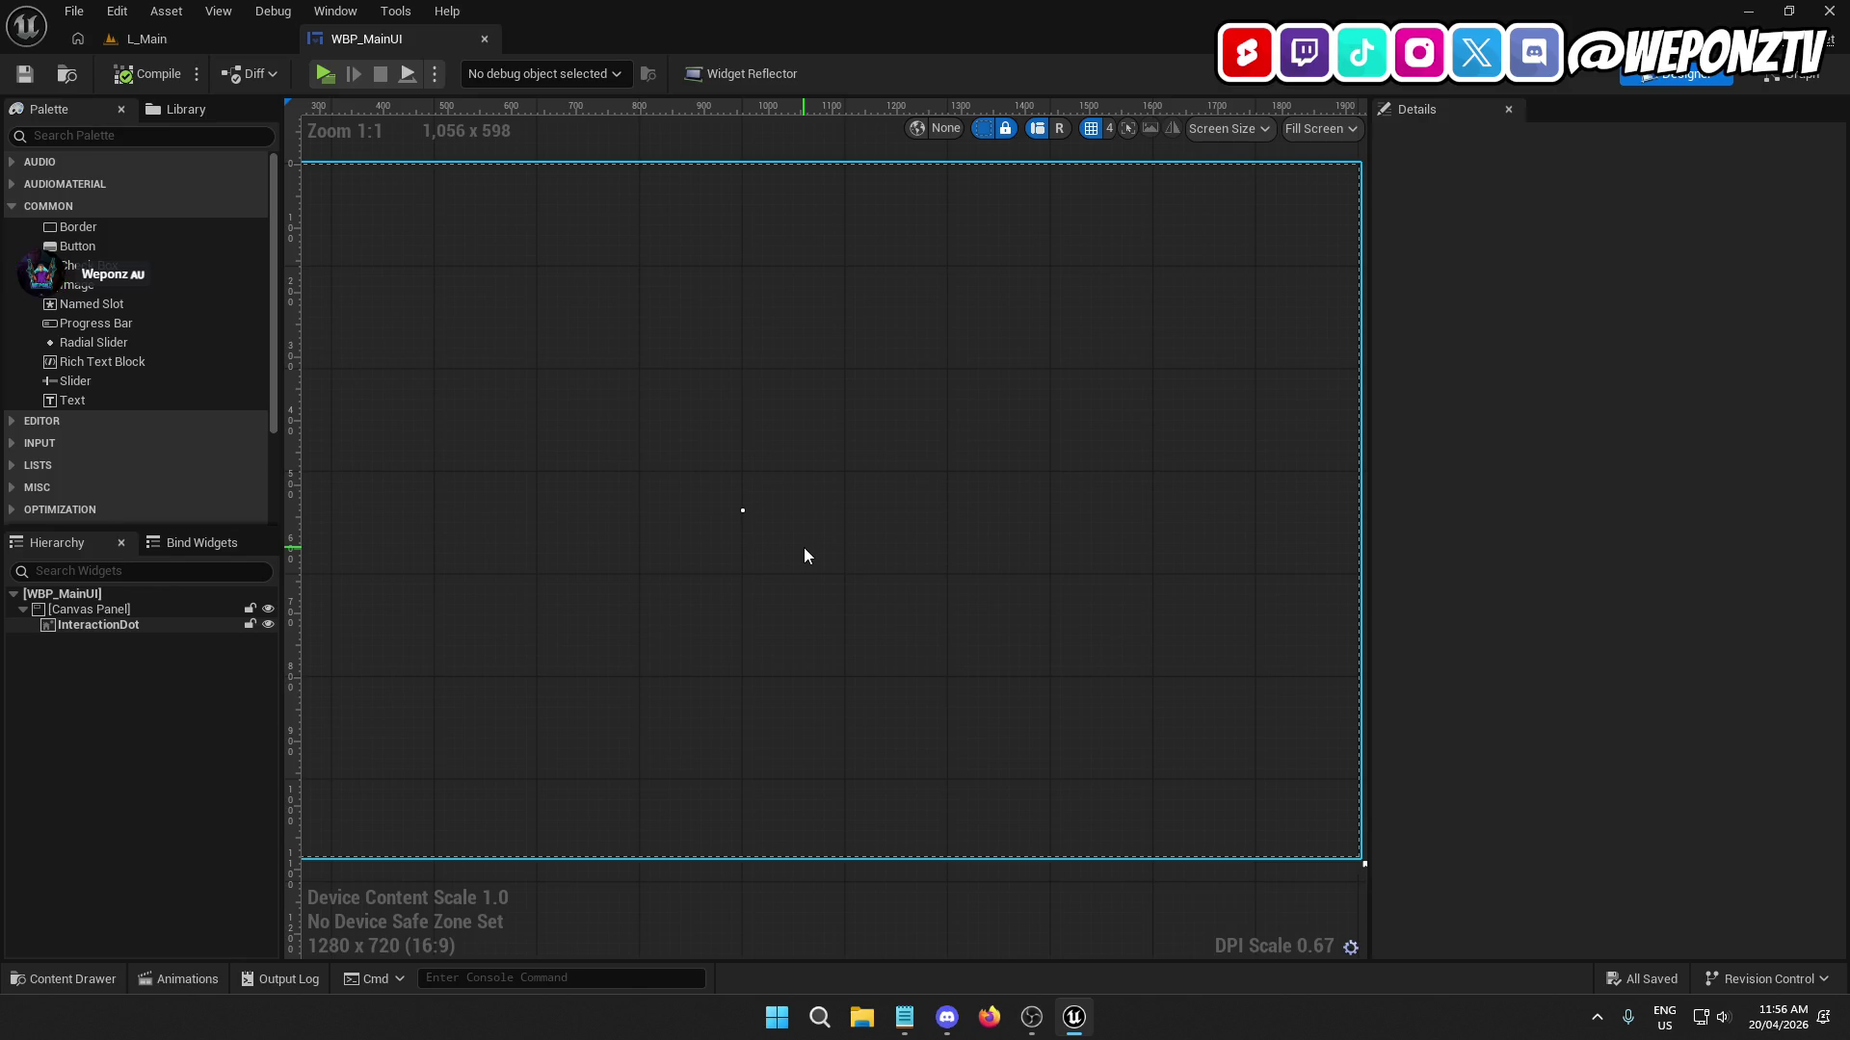
click(119, 135)
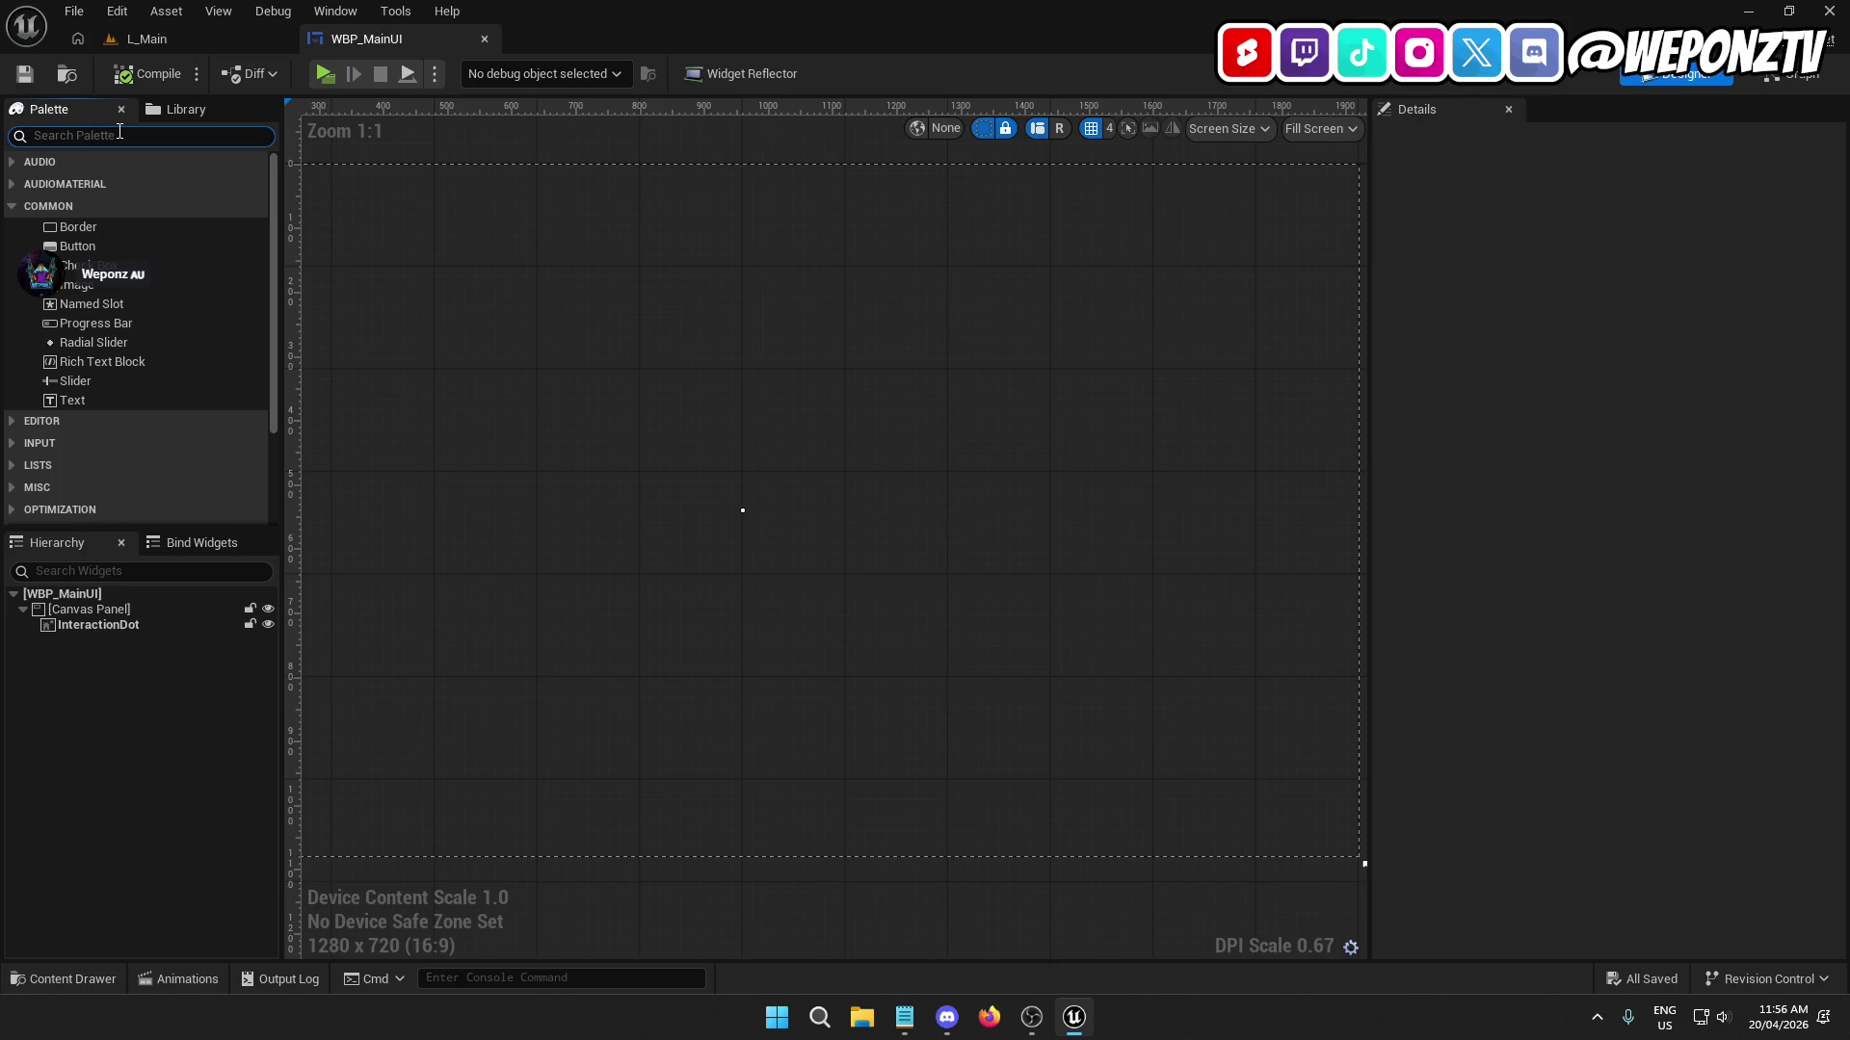
text(borde)
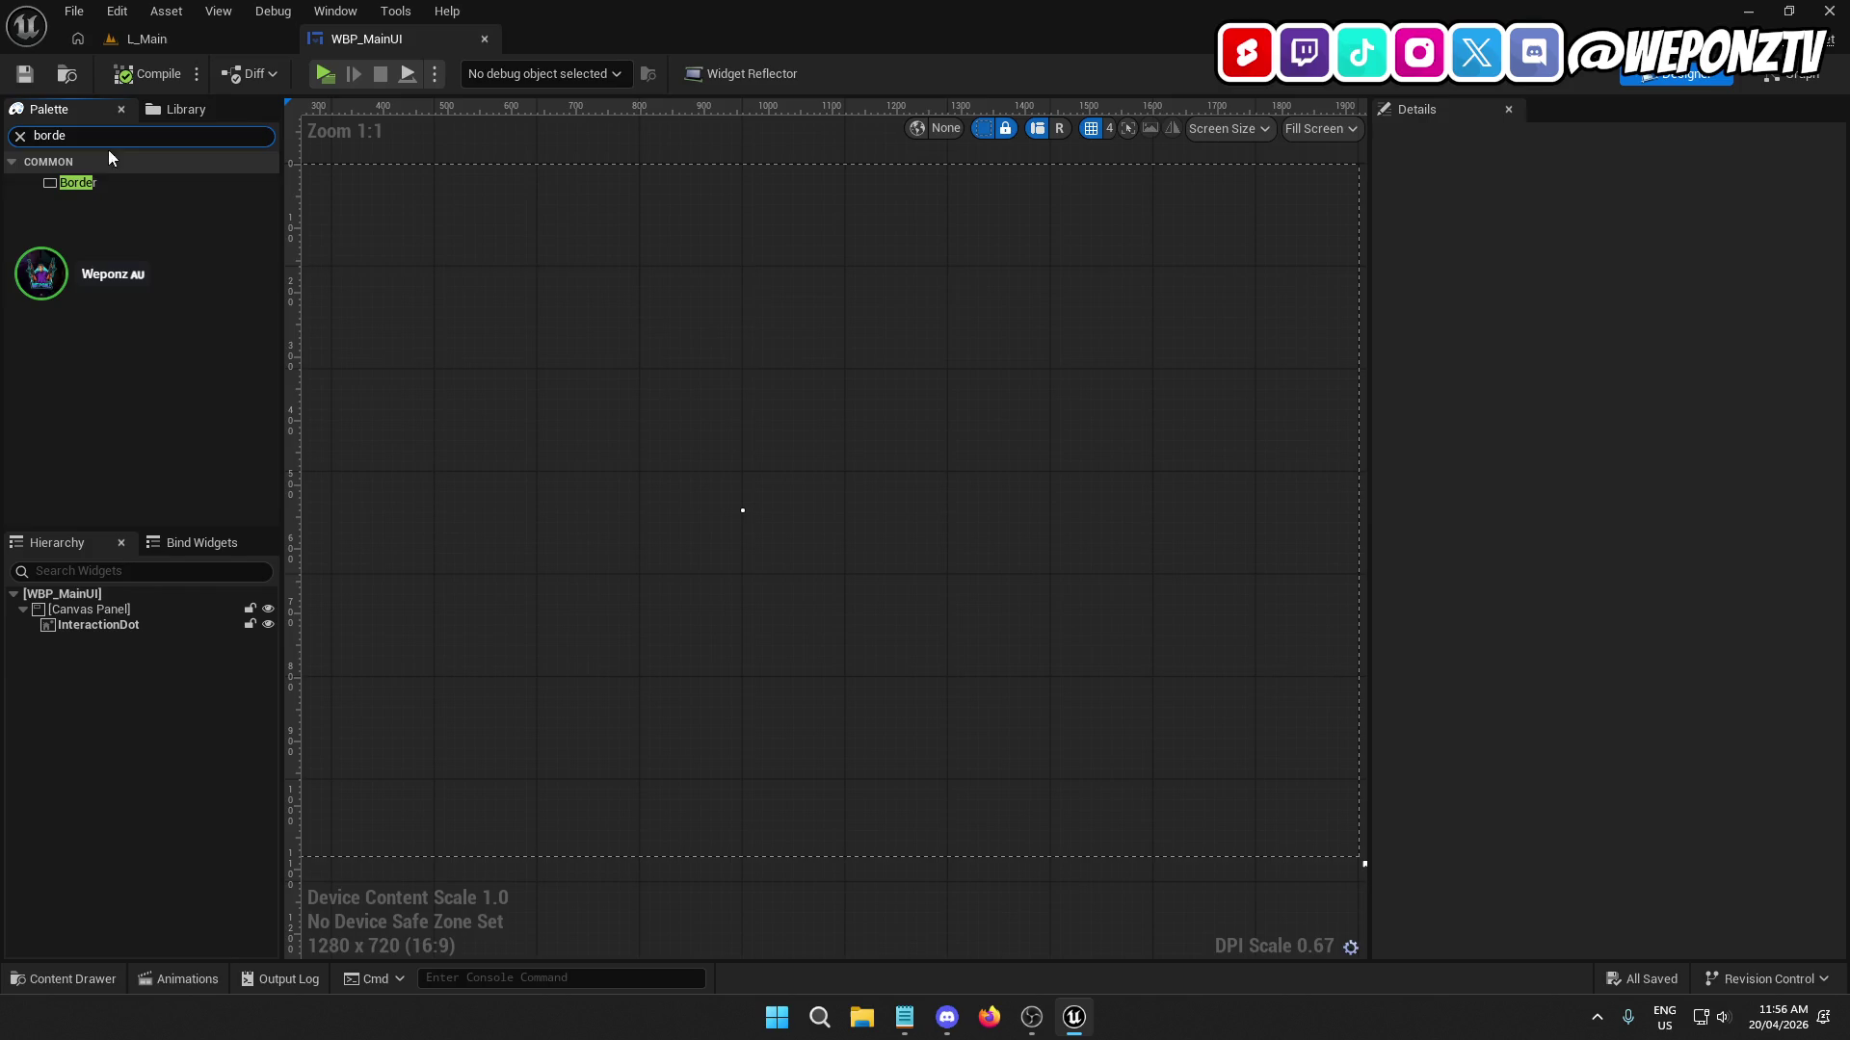
drag(96, 183, 129, 612)
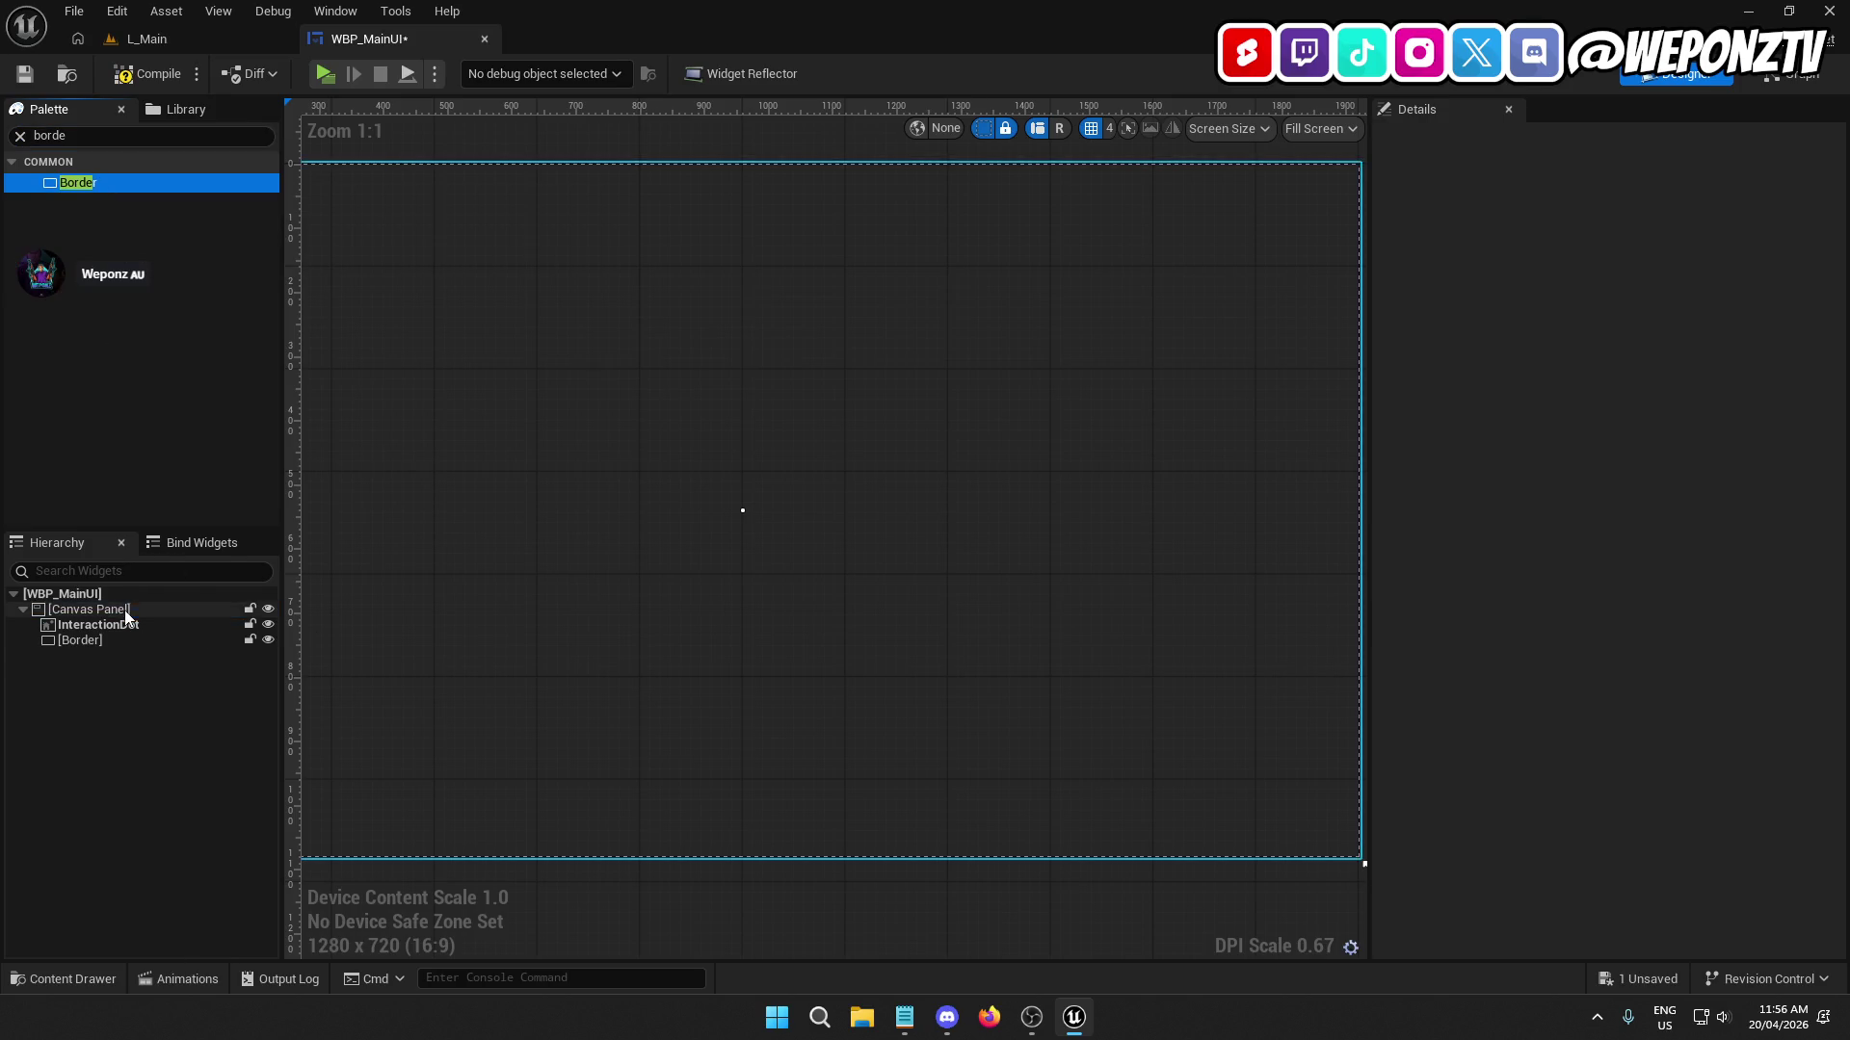
click(83, 642)
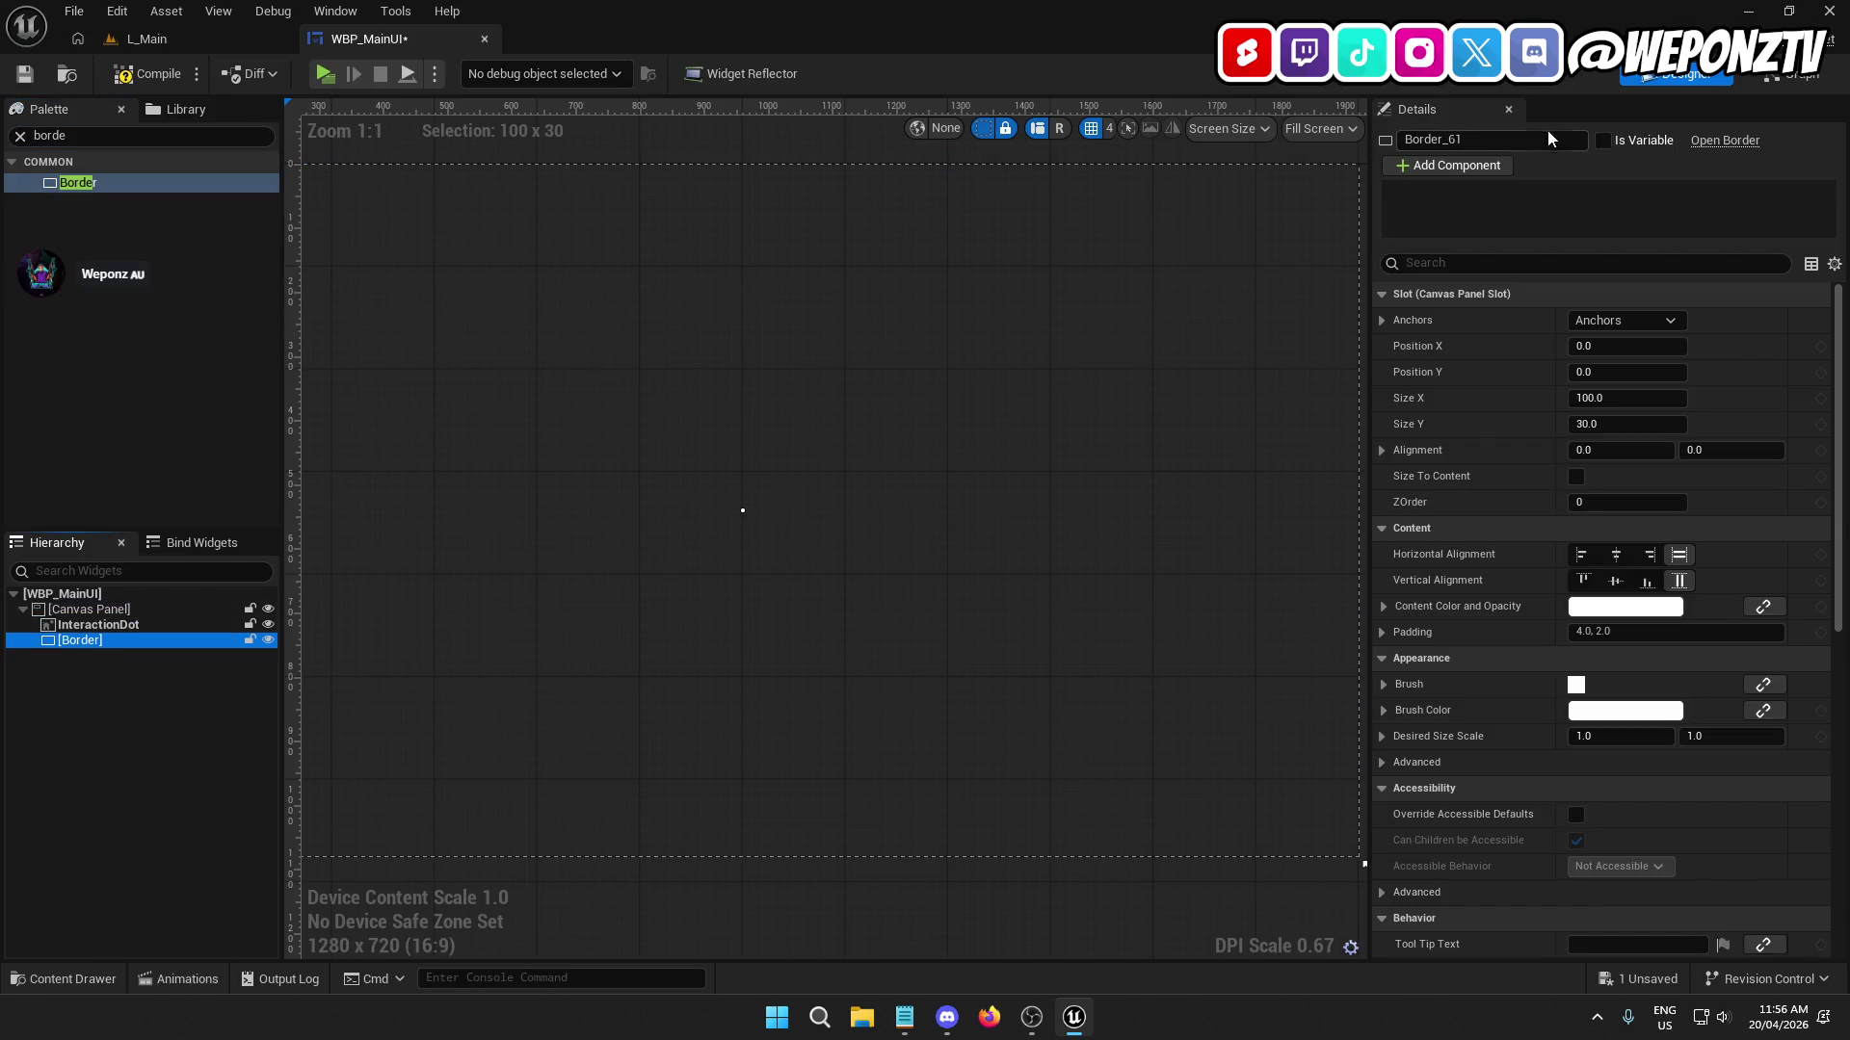
click(1603, 141)
click(1519, 142)
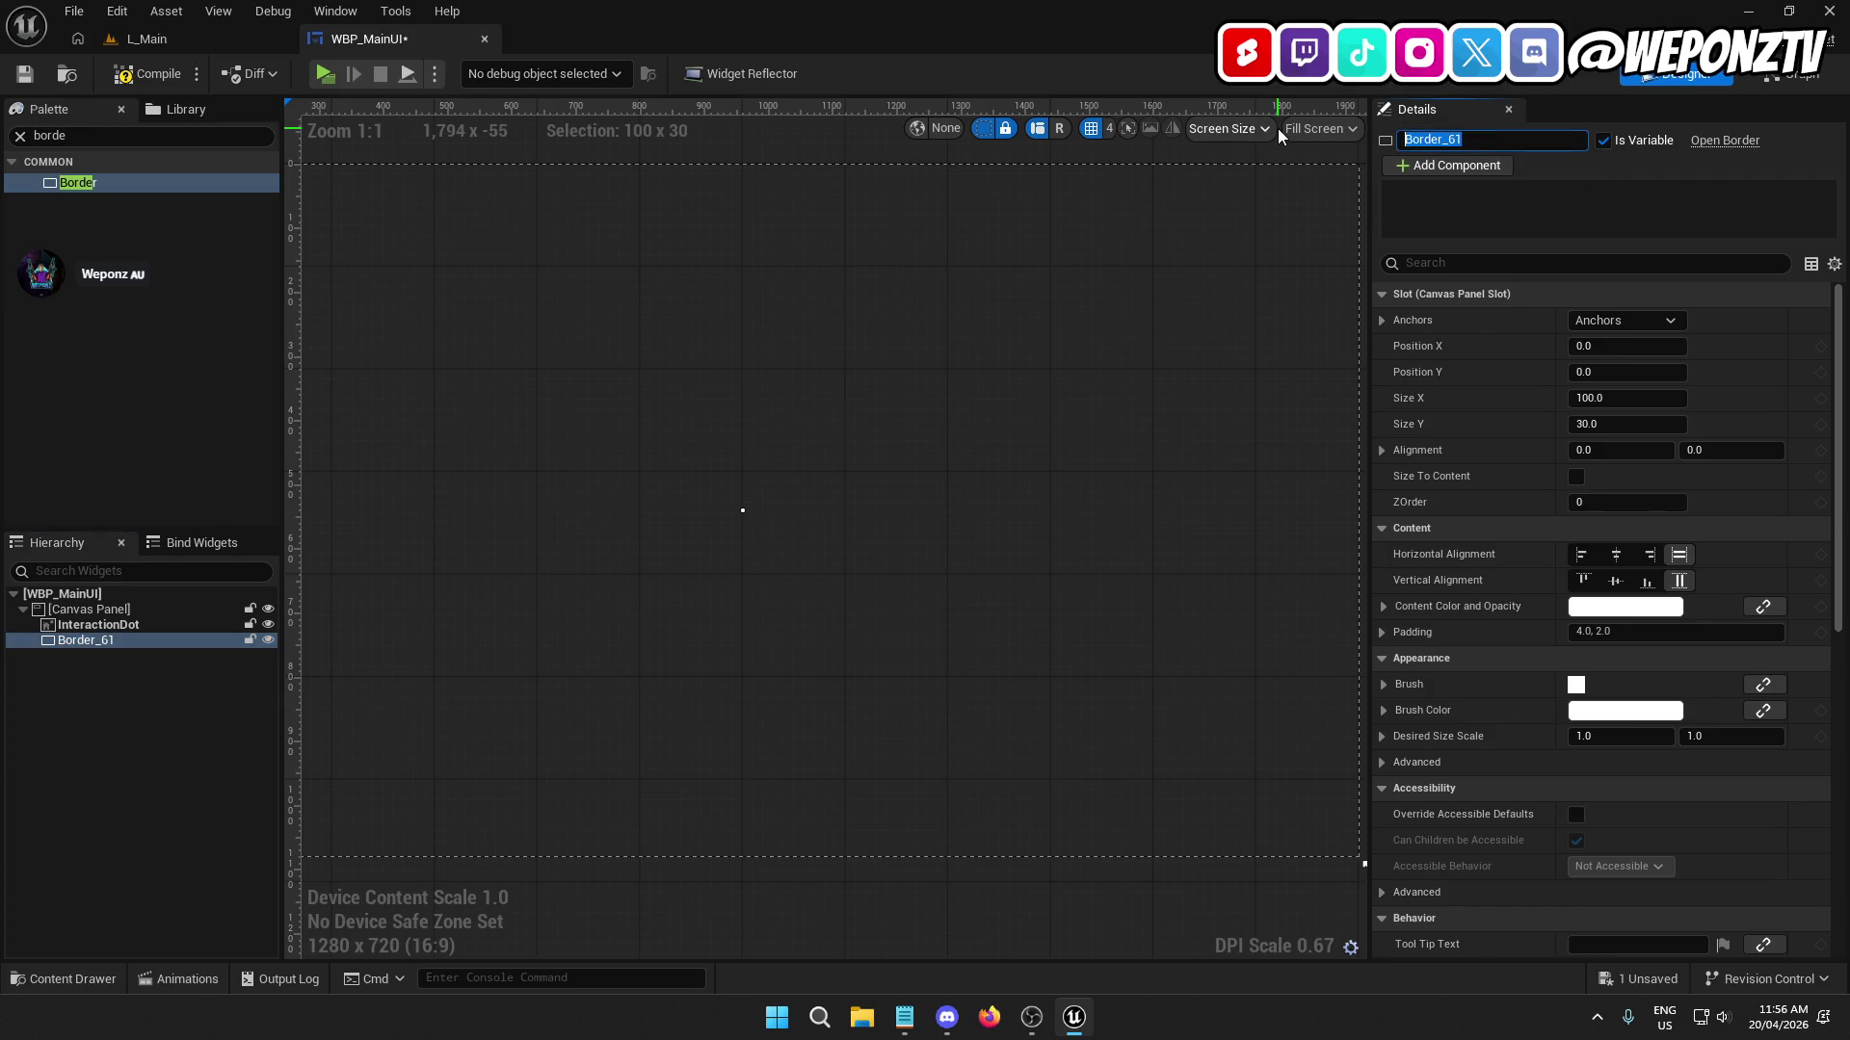
text(Interacti)
text(on)
text(s)
key(Return)
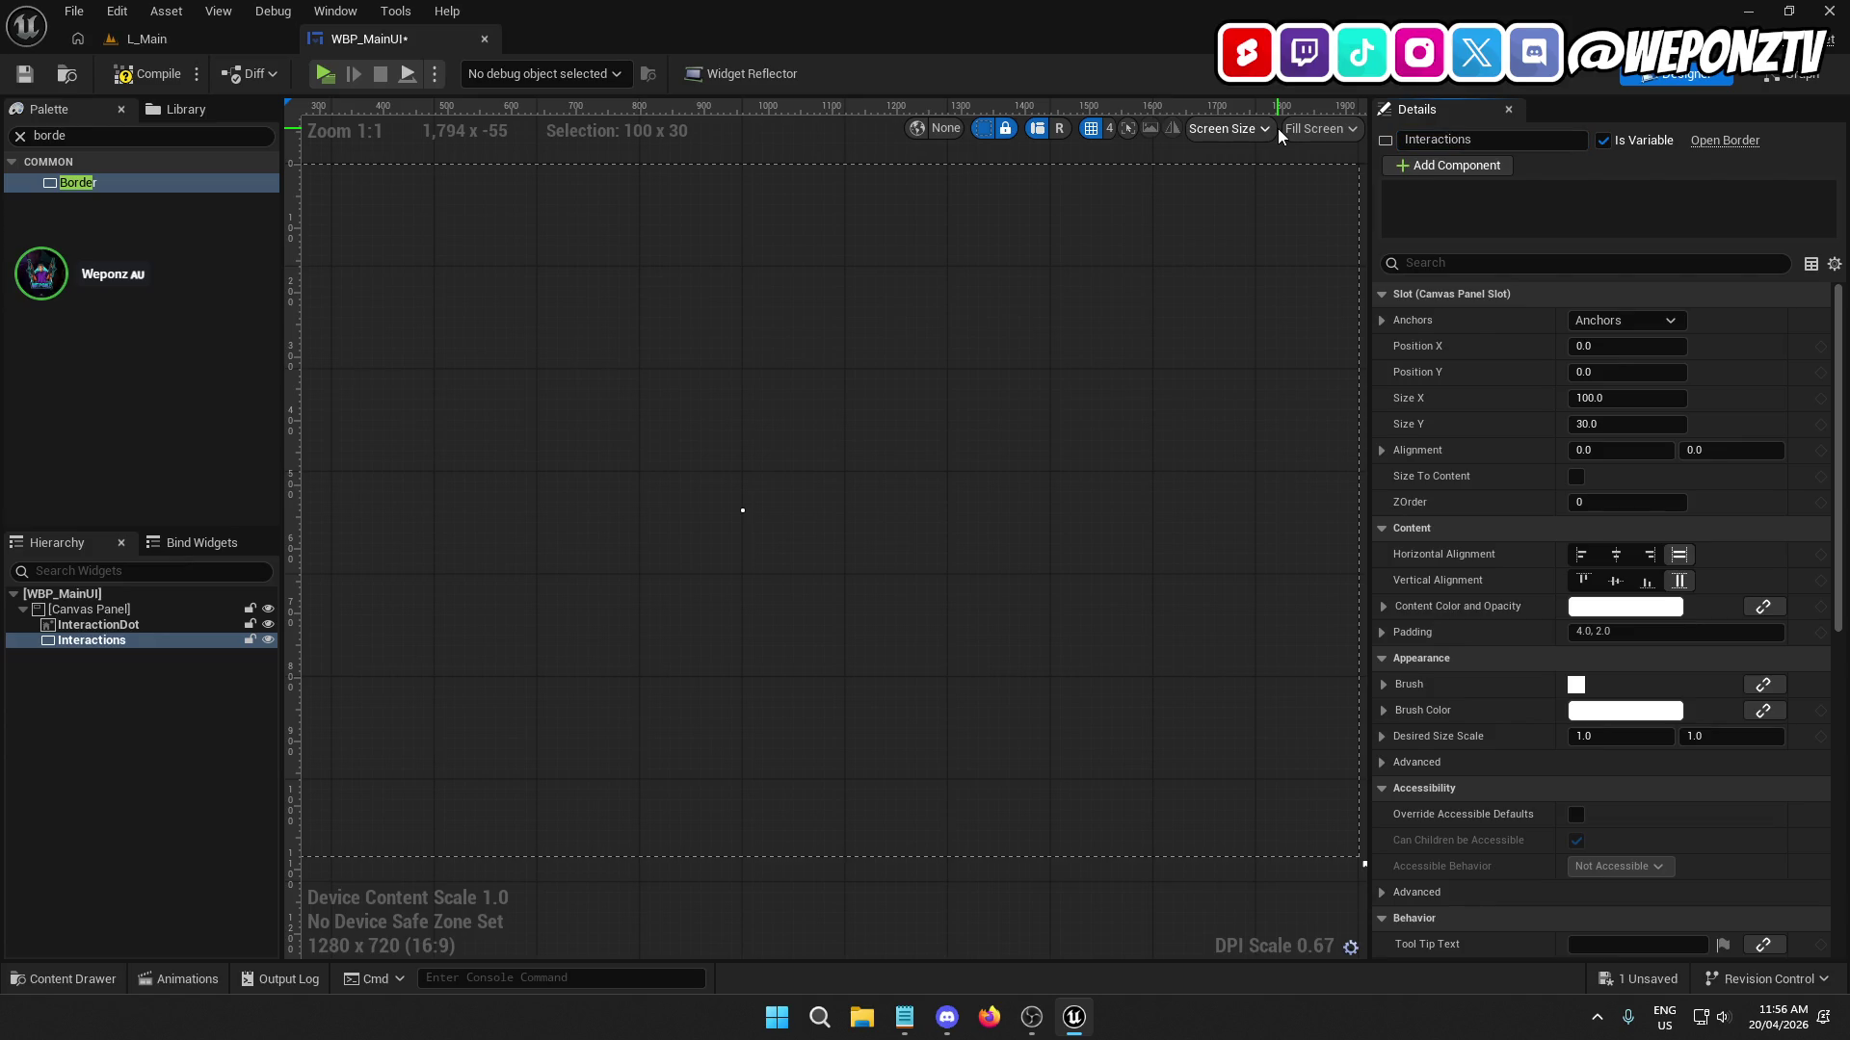
Anchor Interactions to the centre with Position X/Y at 0, keeping width 100.
scroll(632, 381, down, 4)
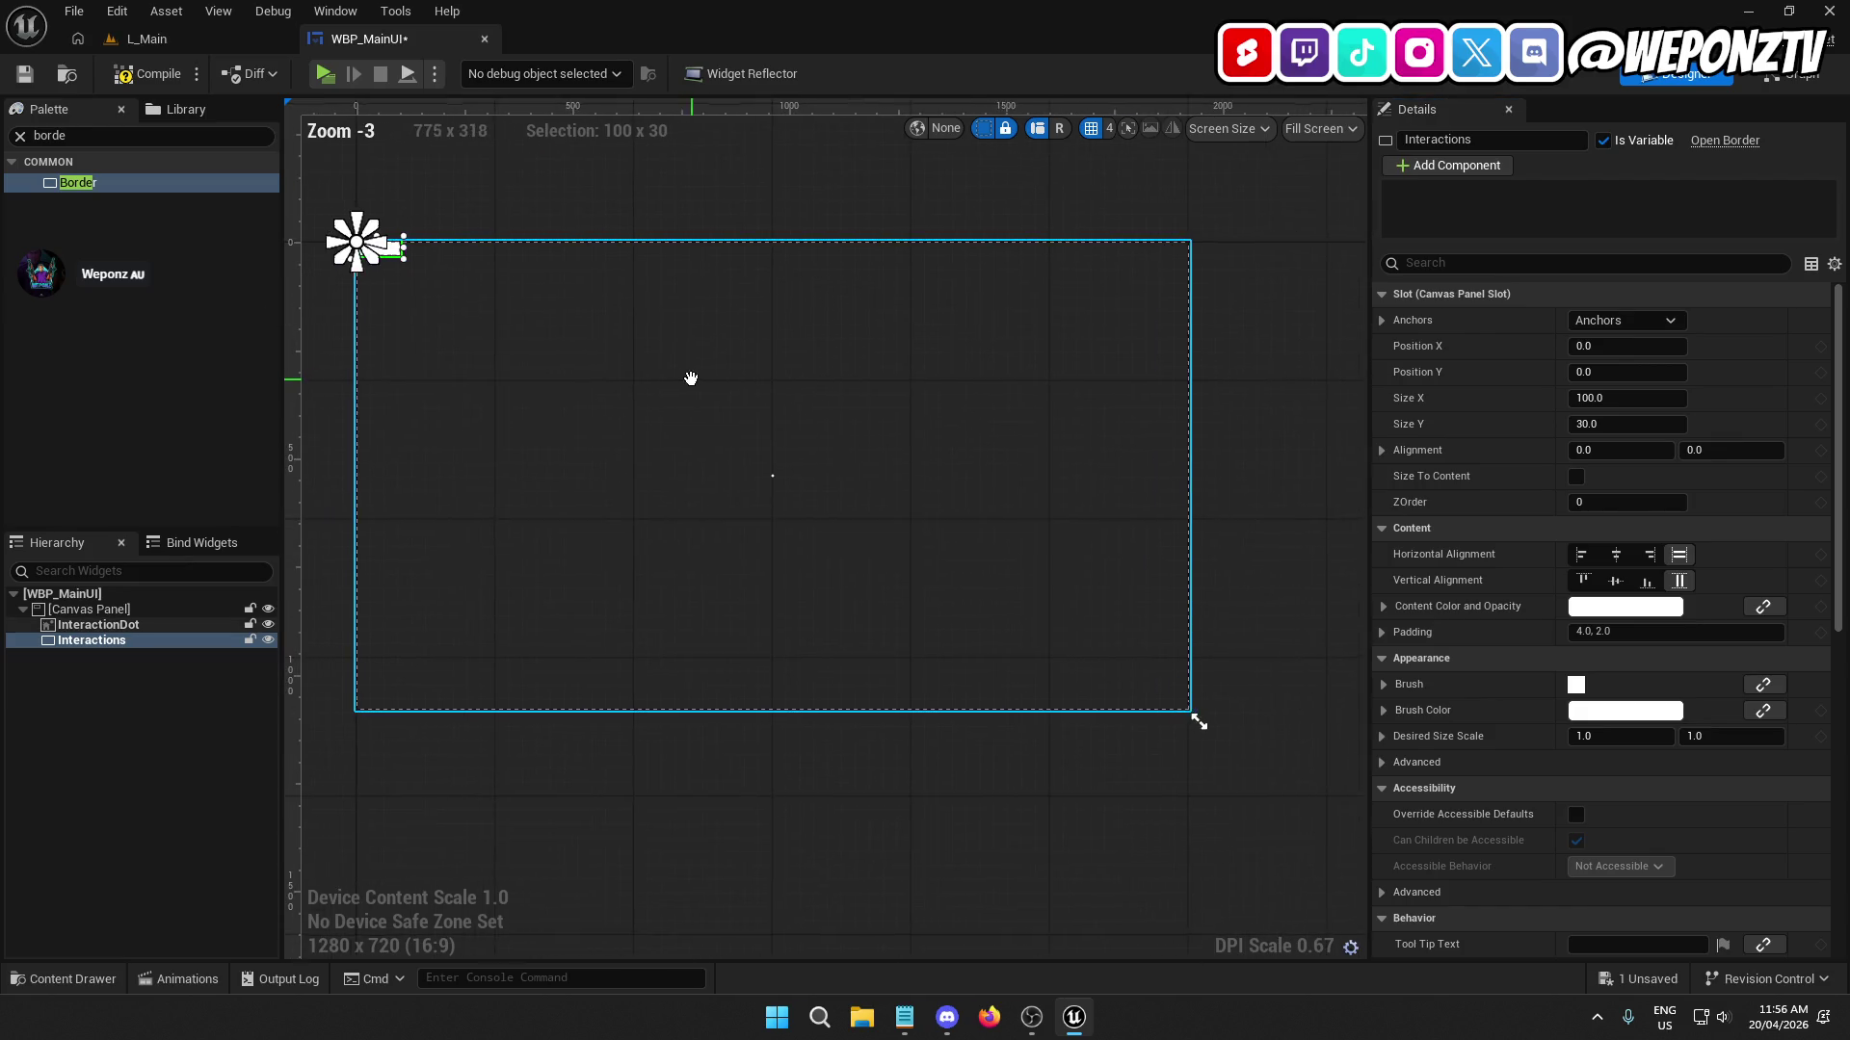
click(1672, 320)
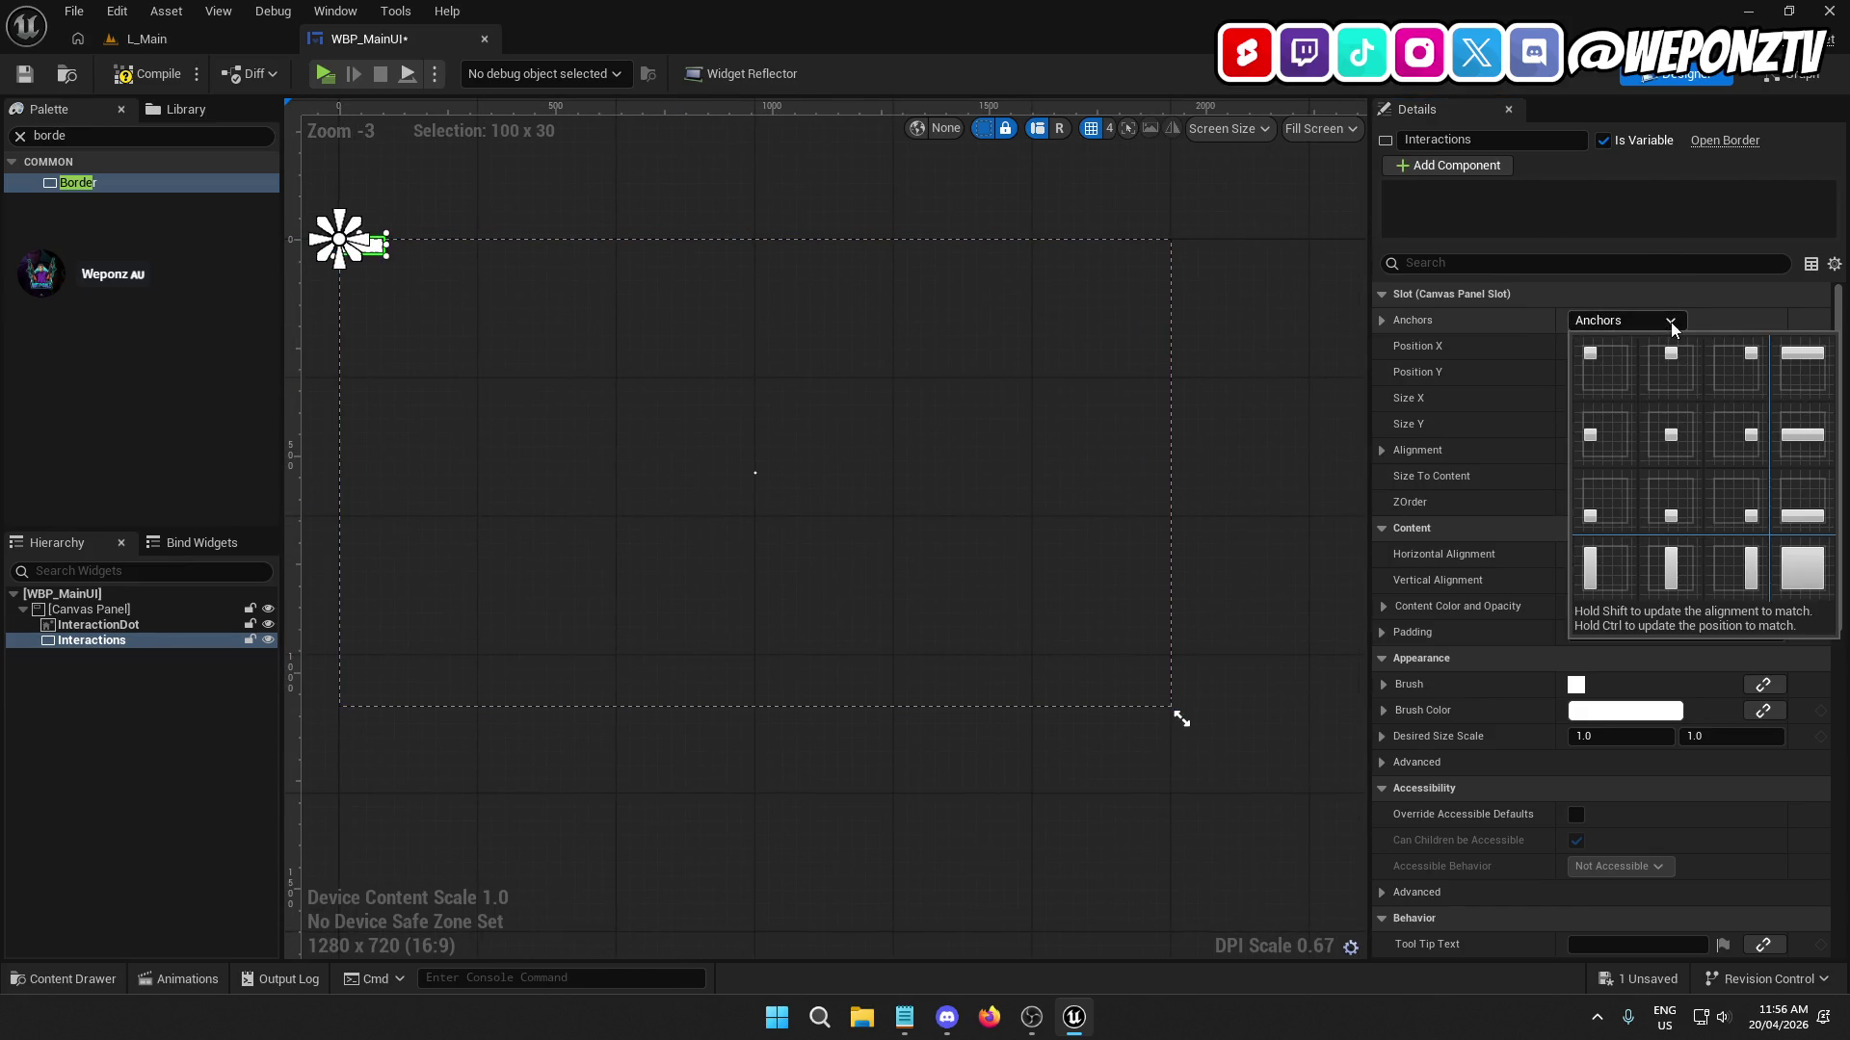
click(1688, 425)
click(1801, 346)
click(1802, 372)
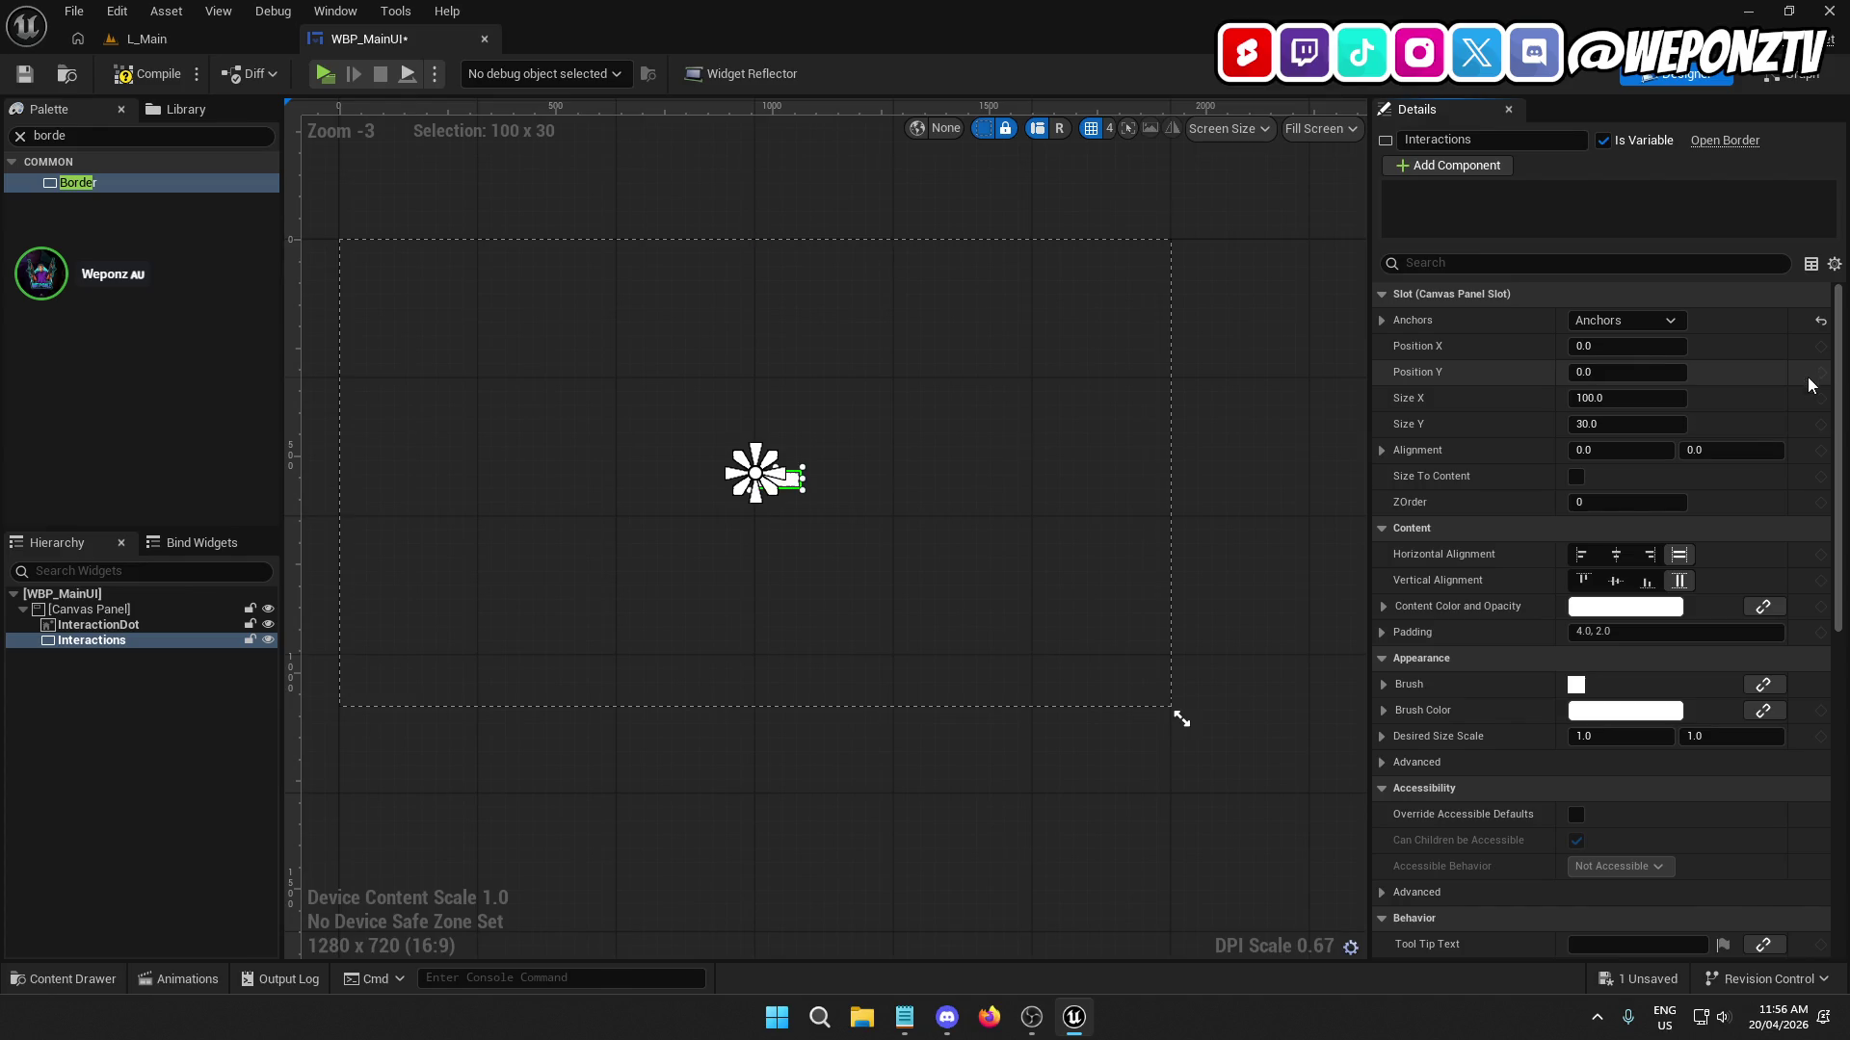
scroll(811, 501, up, 6)
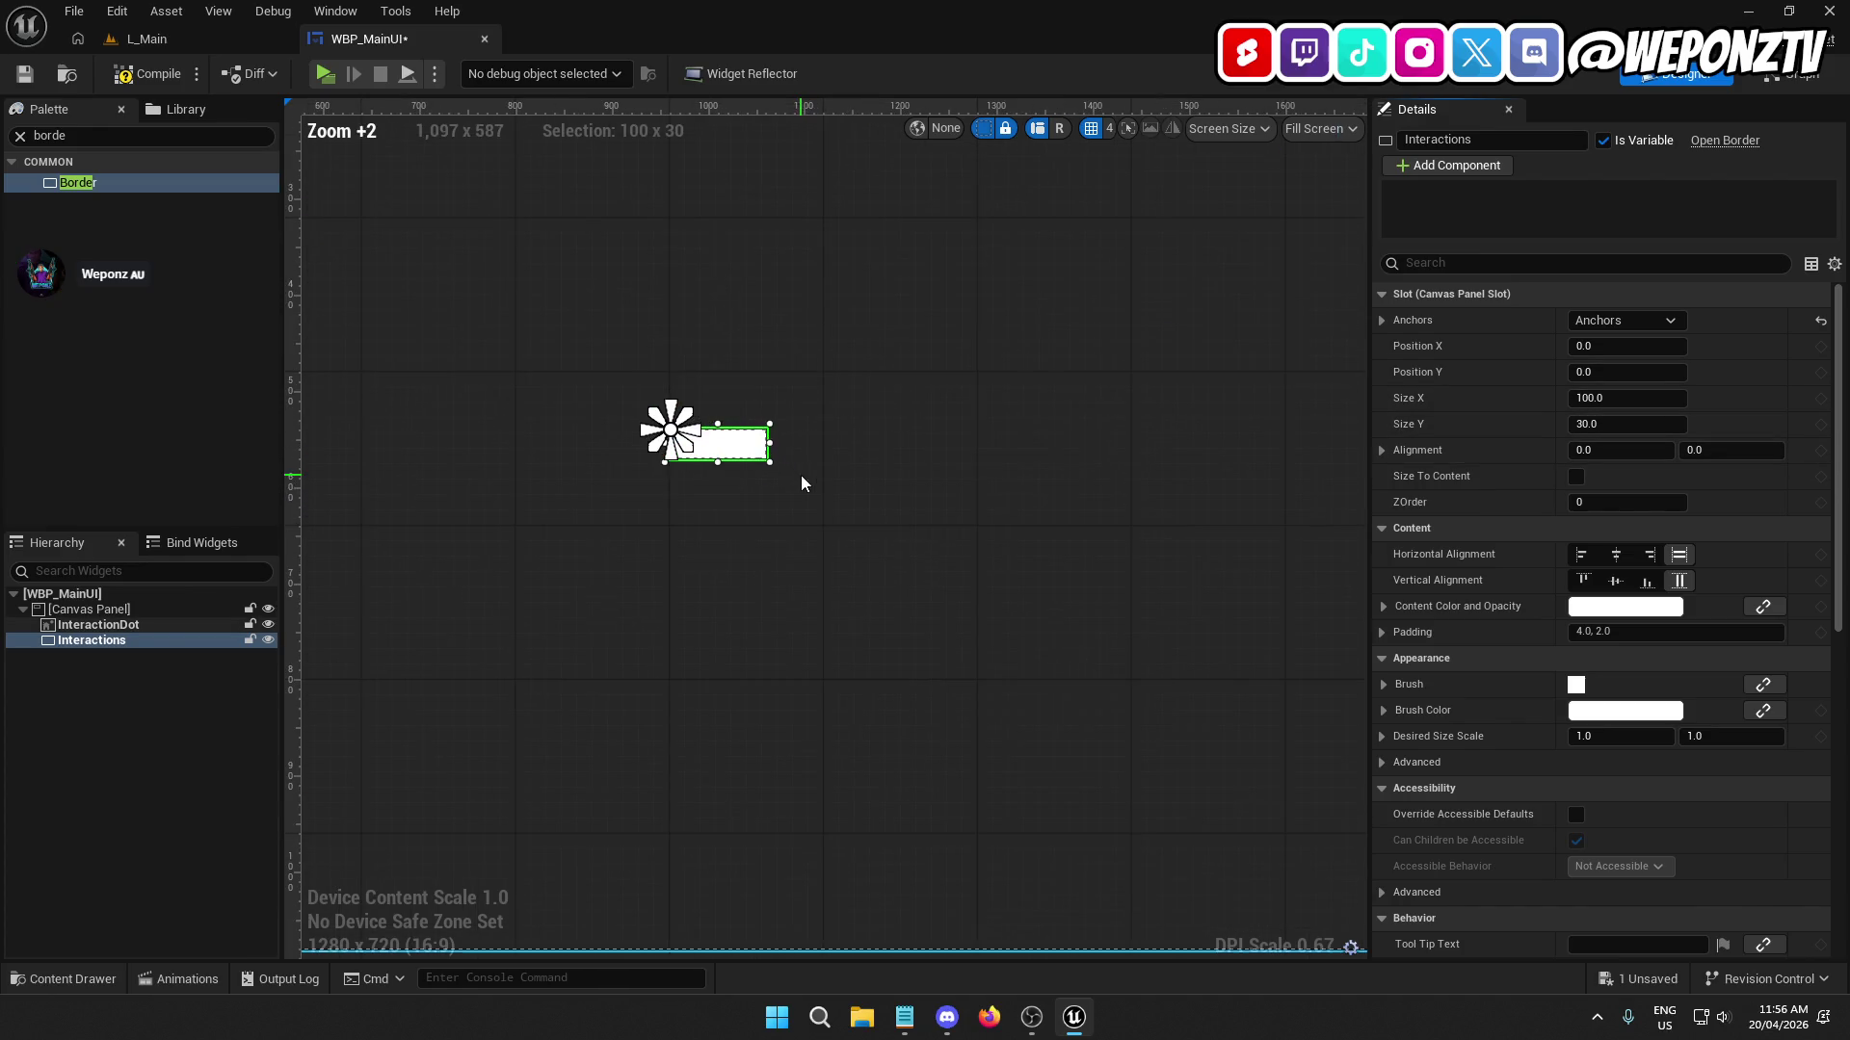
click(1626, 398)
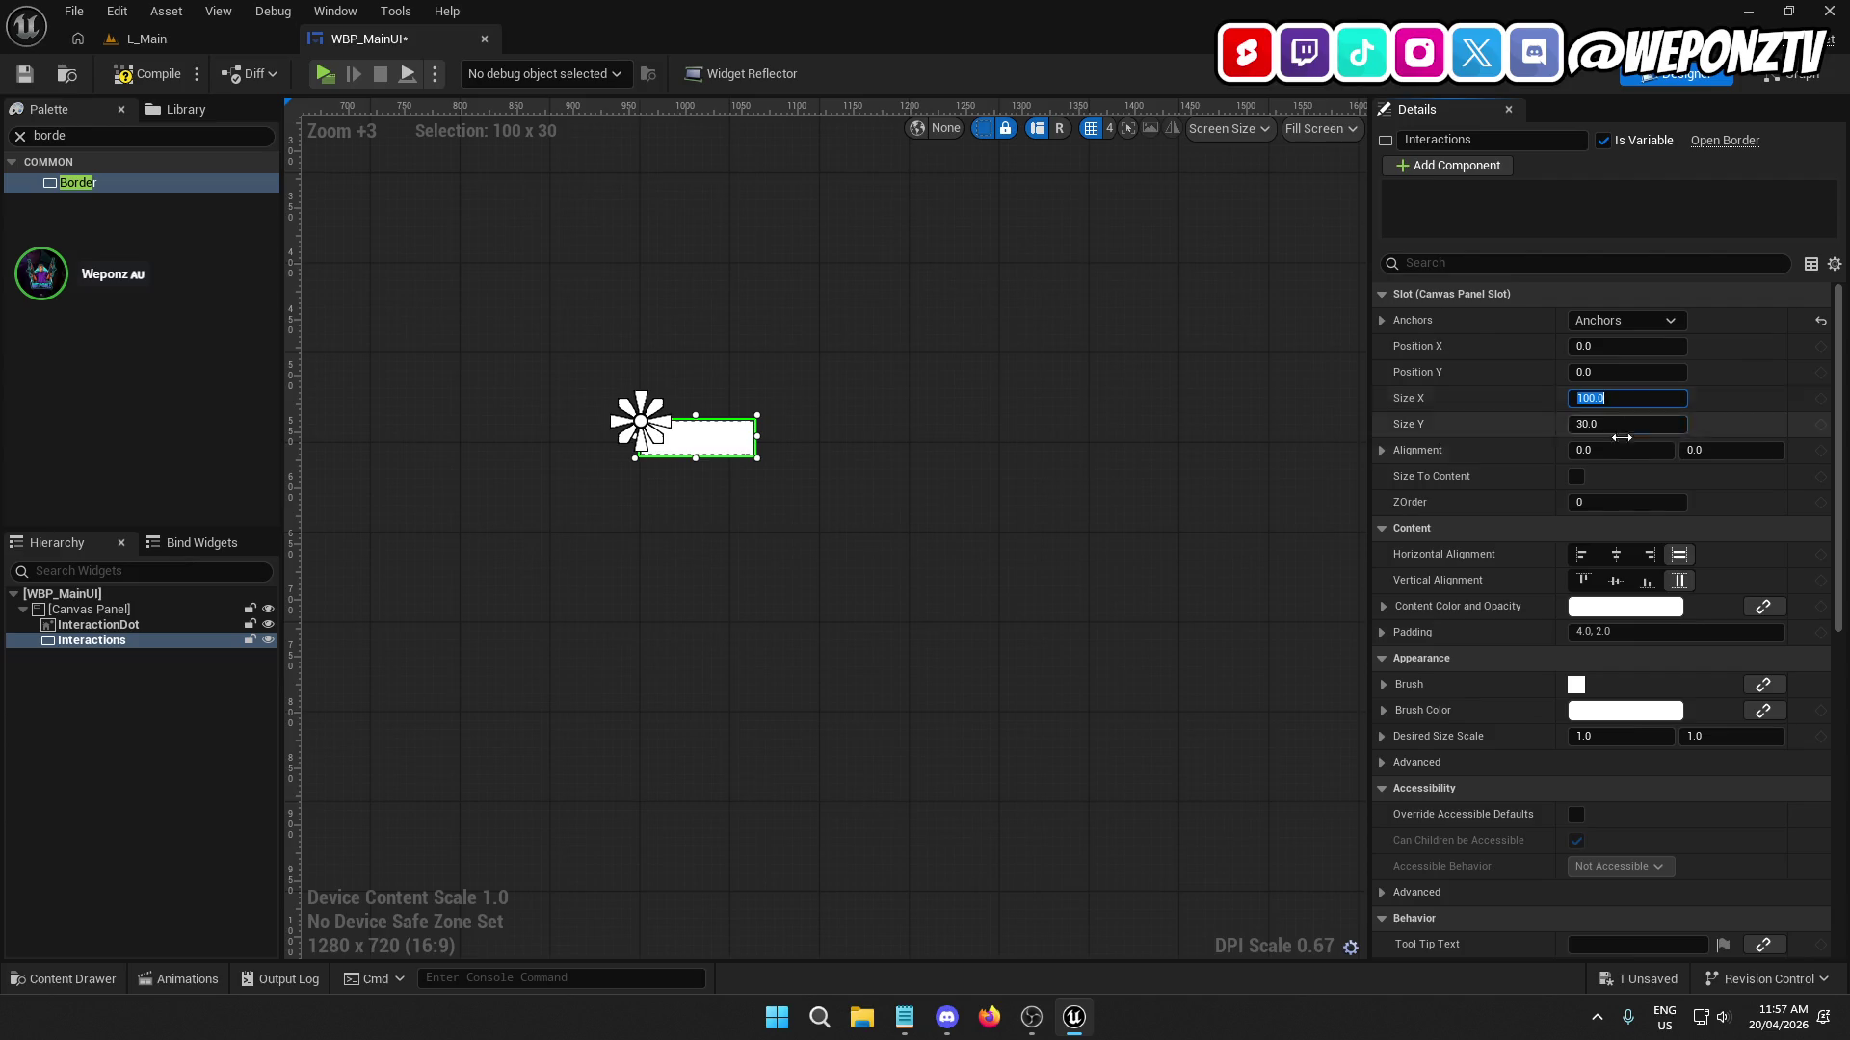
key(Return)
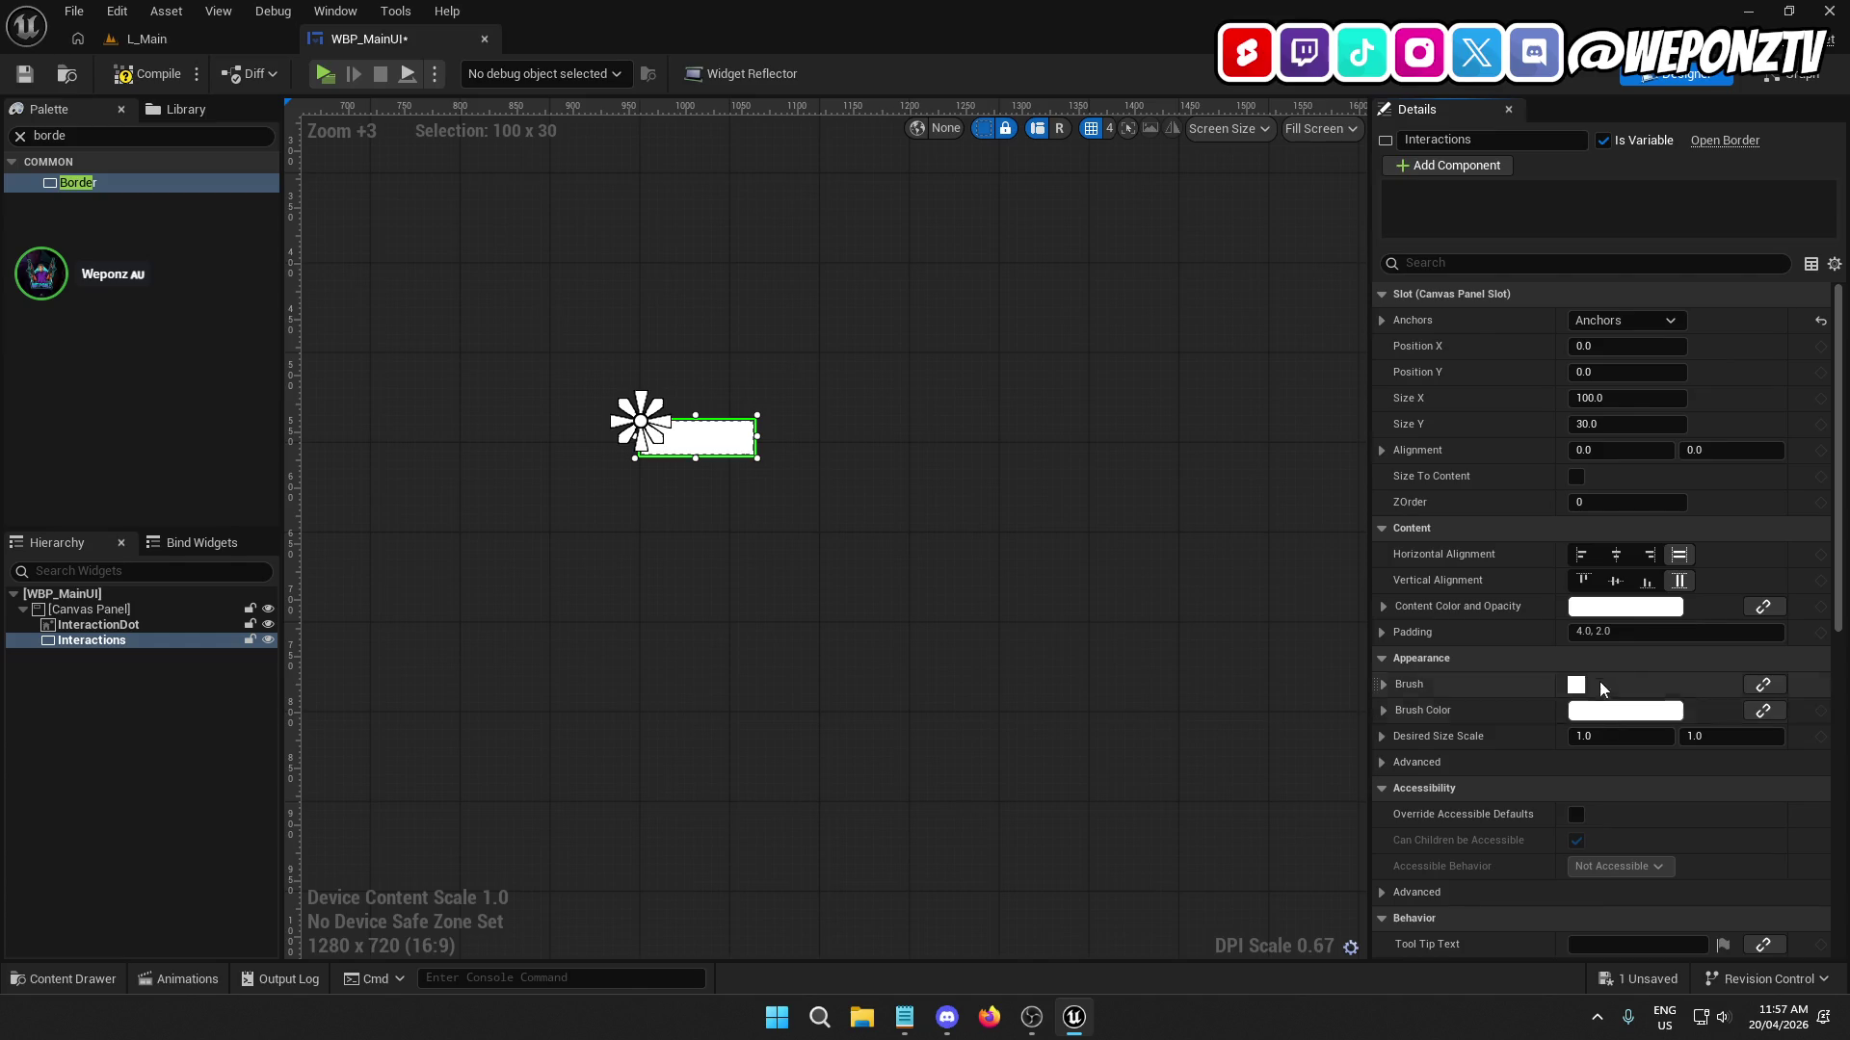
Set the Interactions brush colour to black at 0.5 opacity.
click(1594, 609)
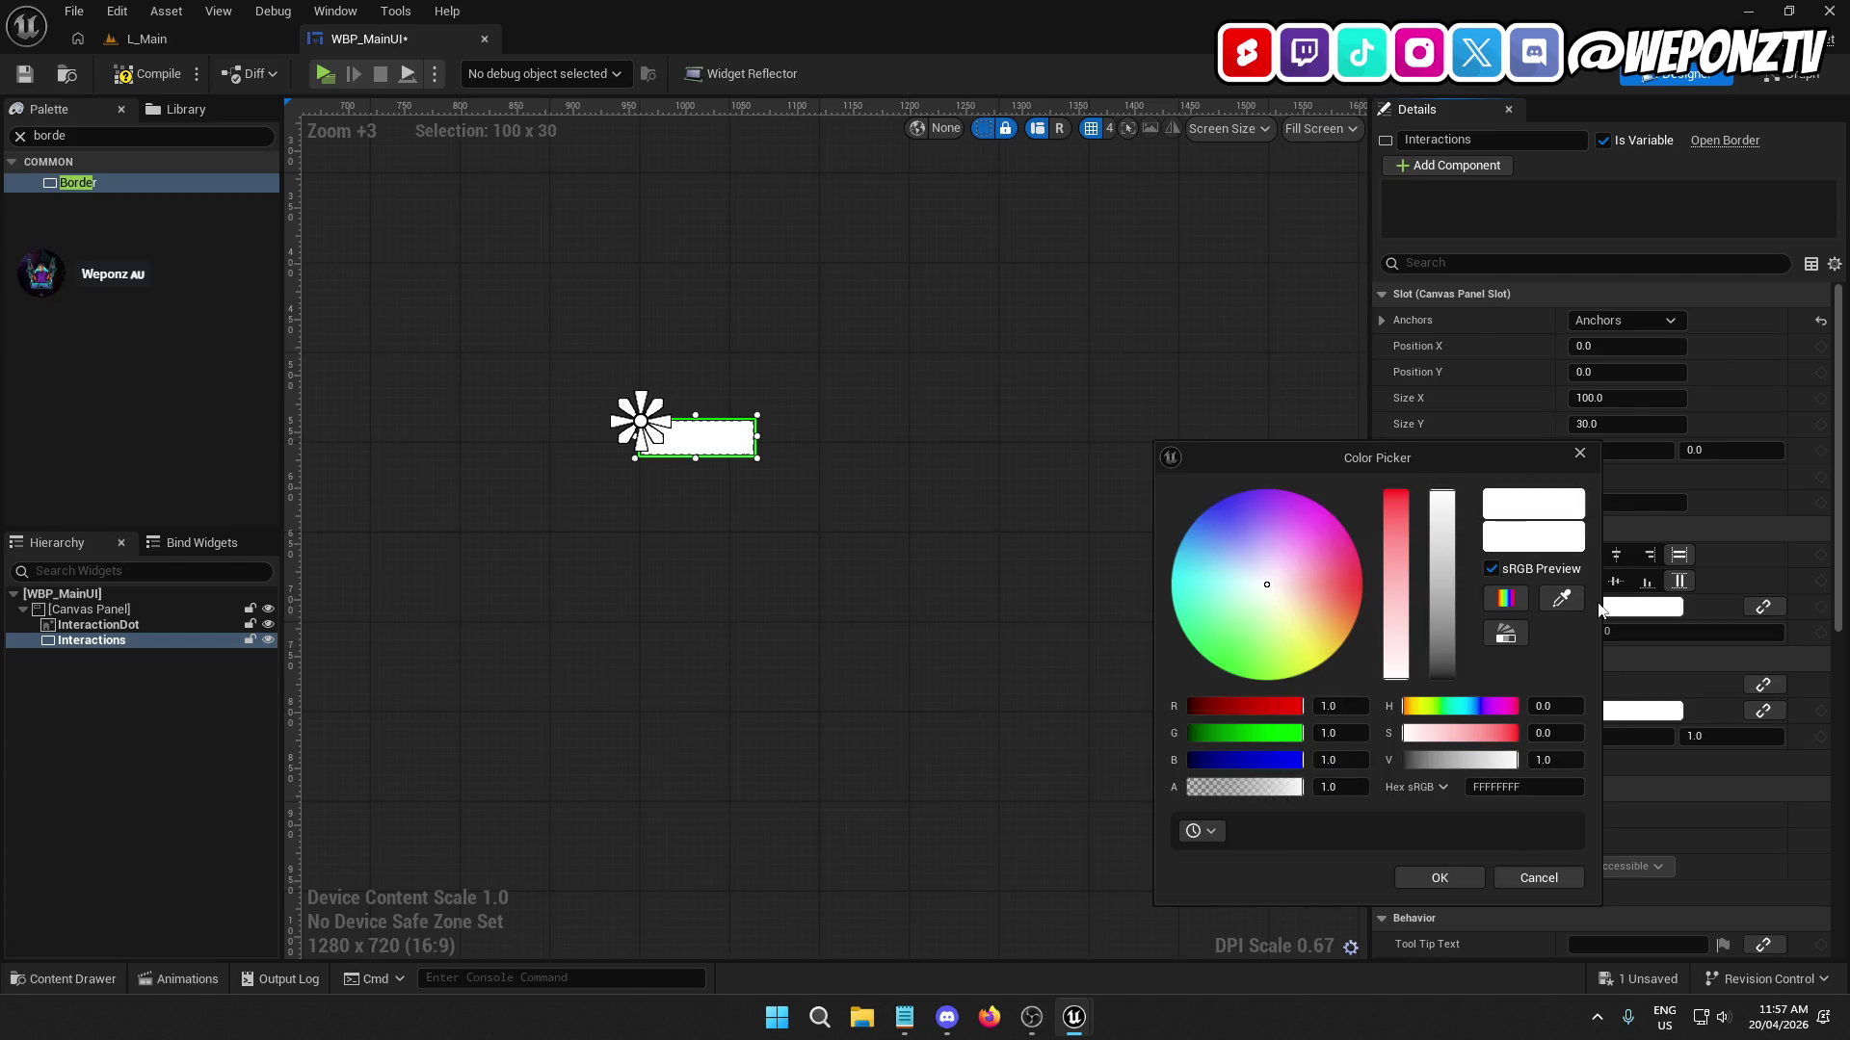
click(1618, 612)
click(1647, 710)
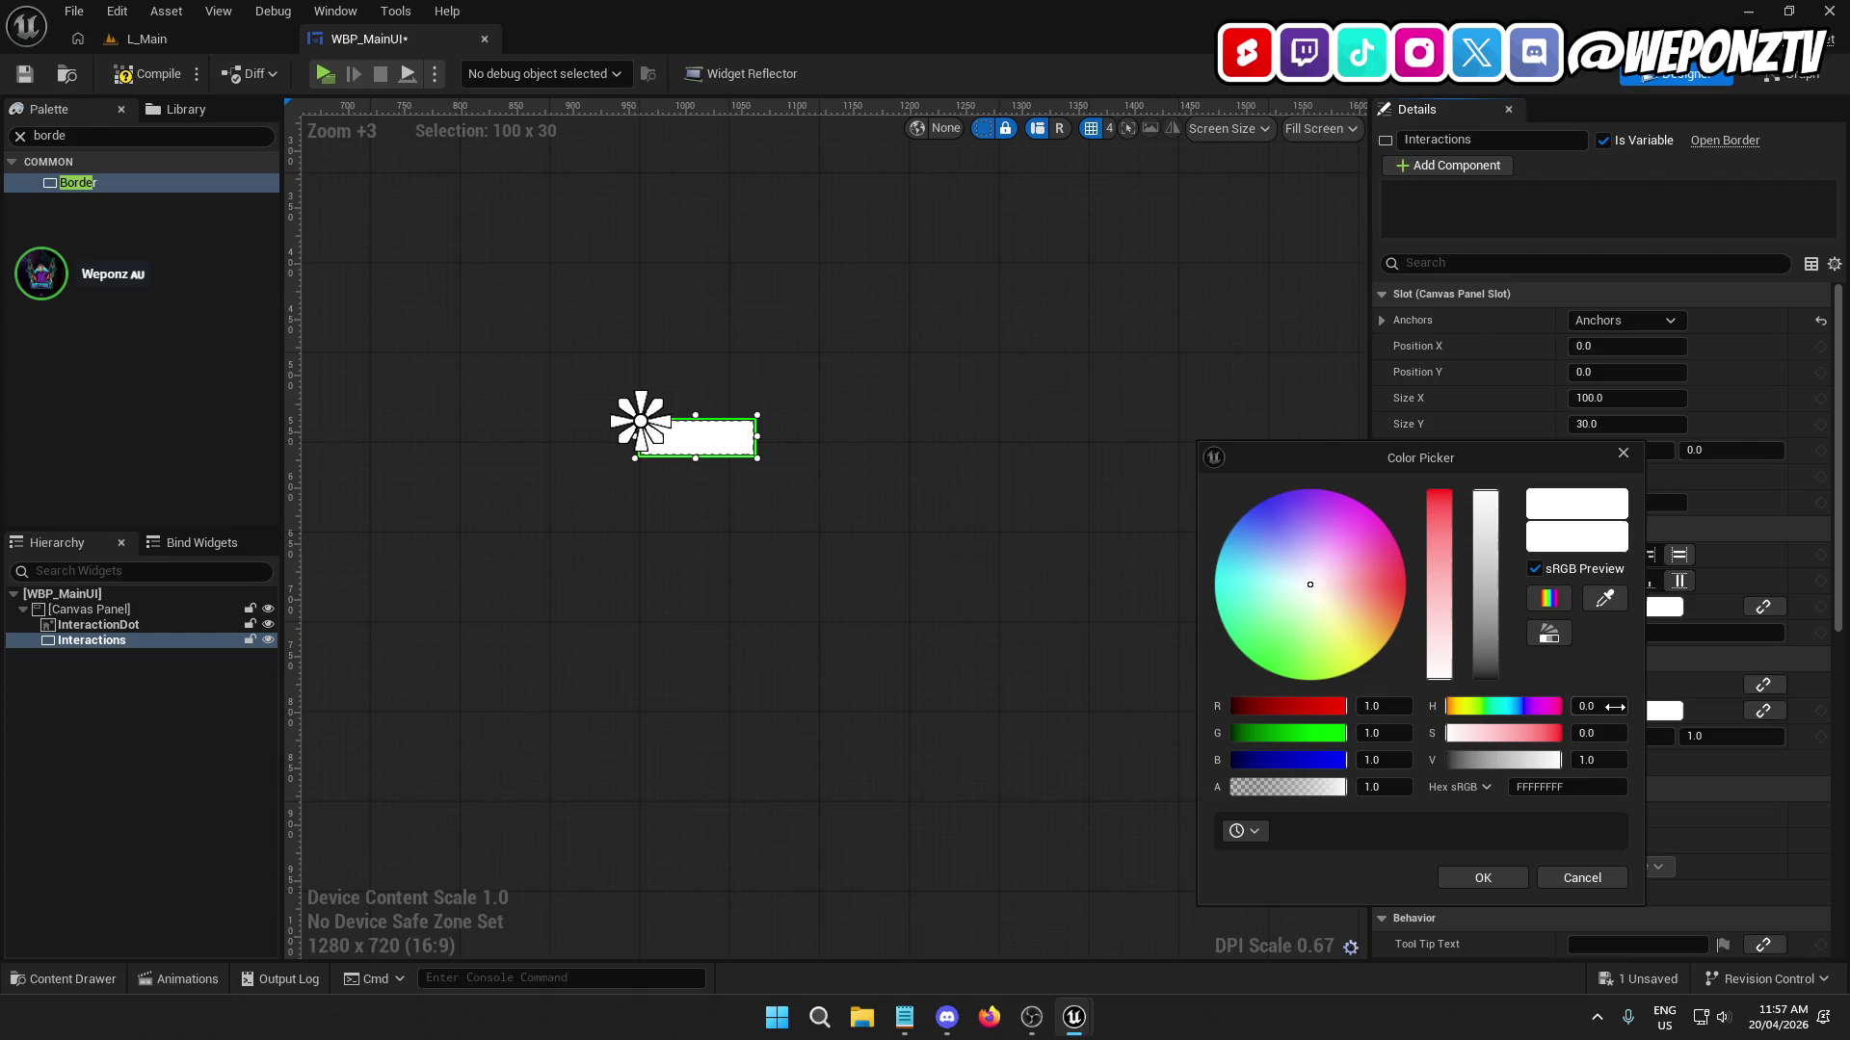
drag(1481, 643, 1485, 680)
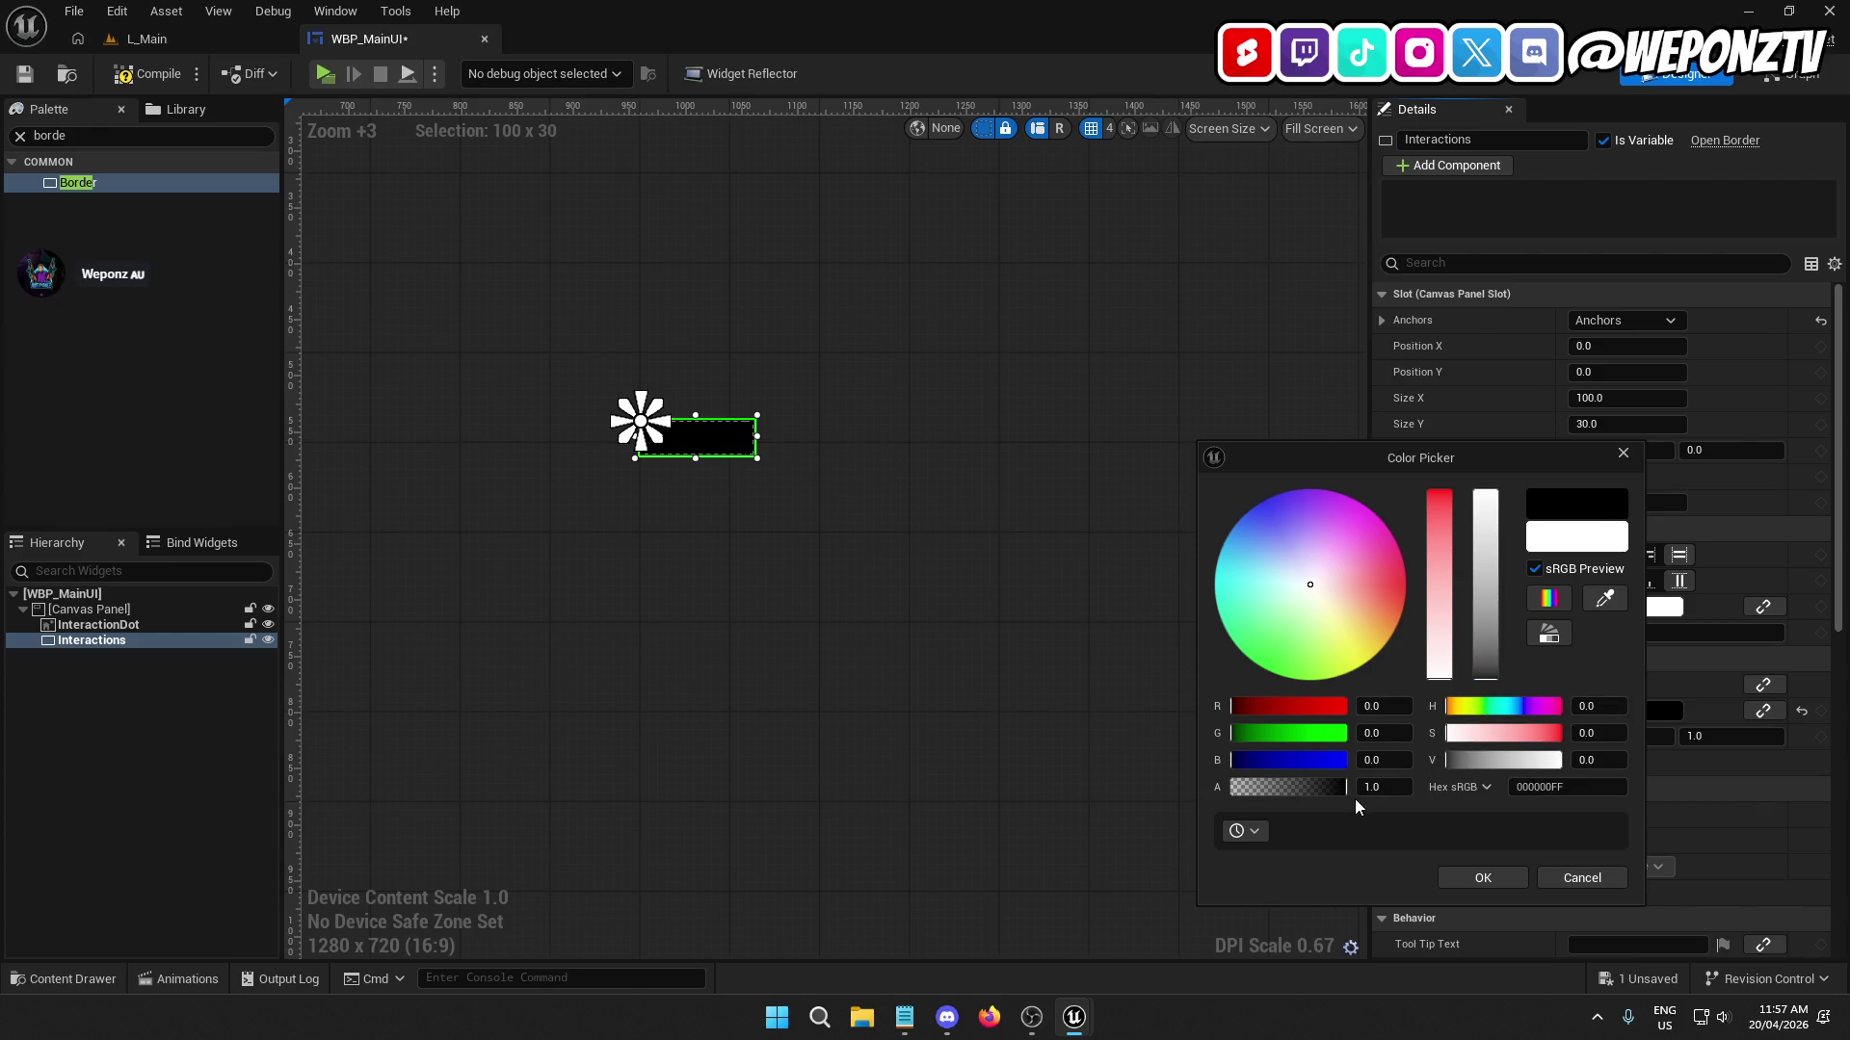
click(1372, 788)
text(0.7)
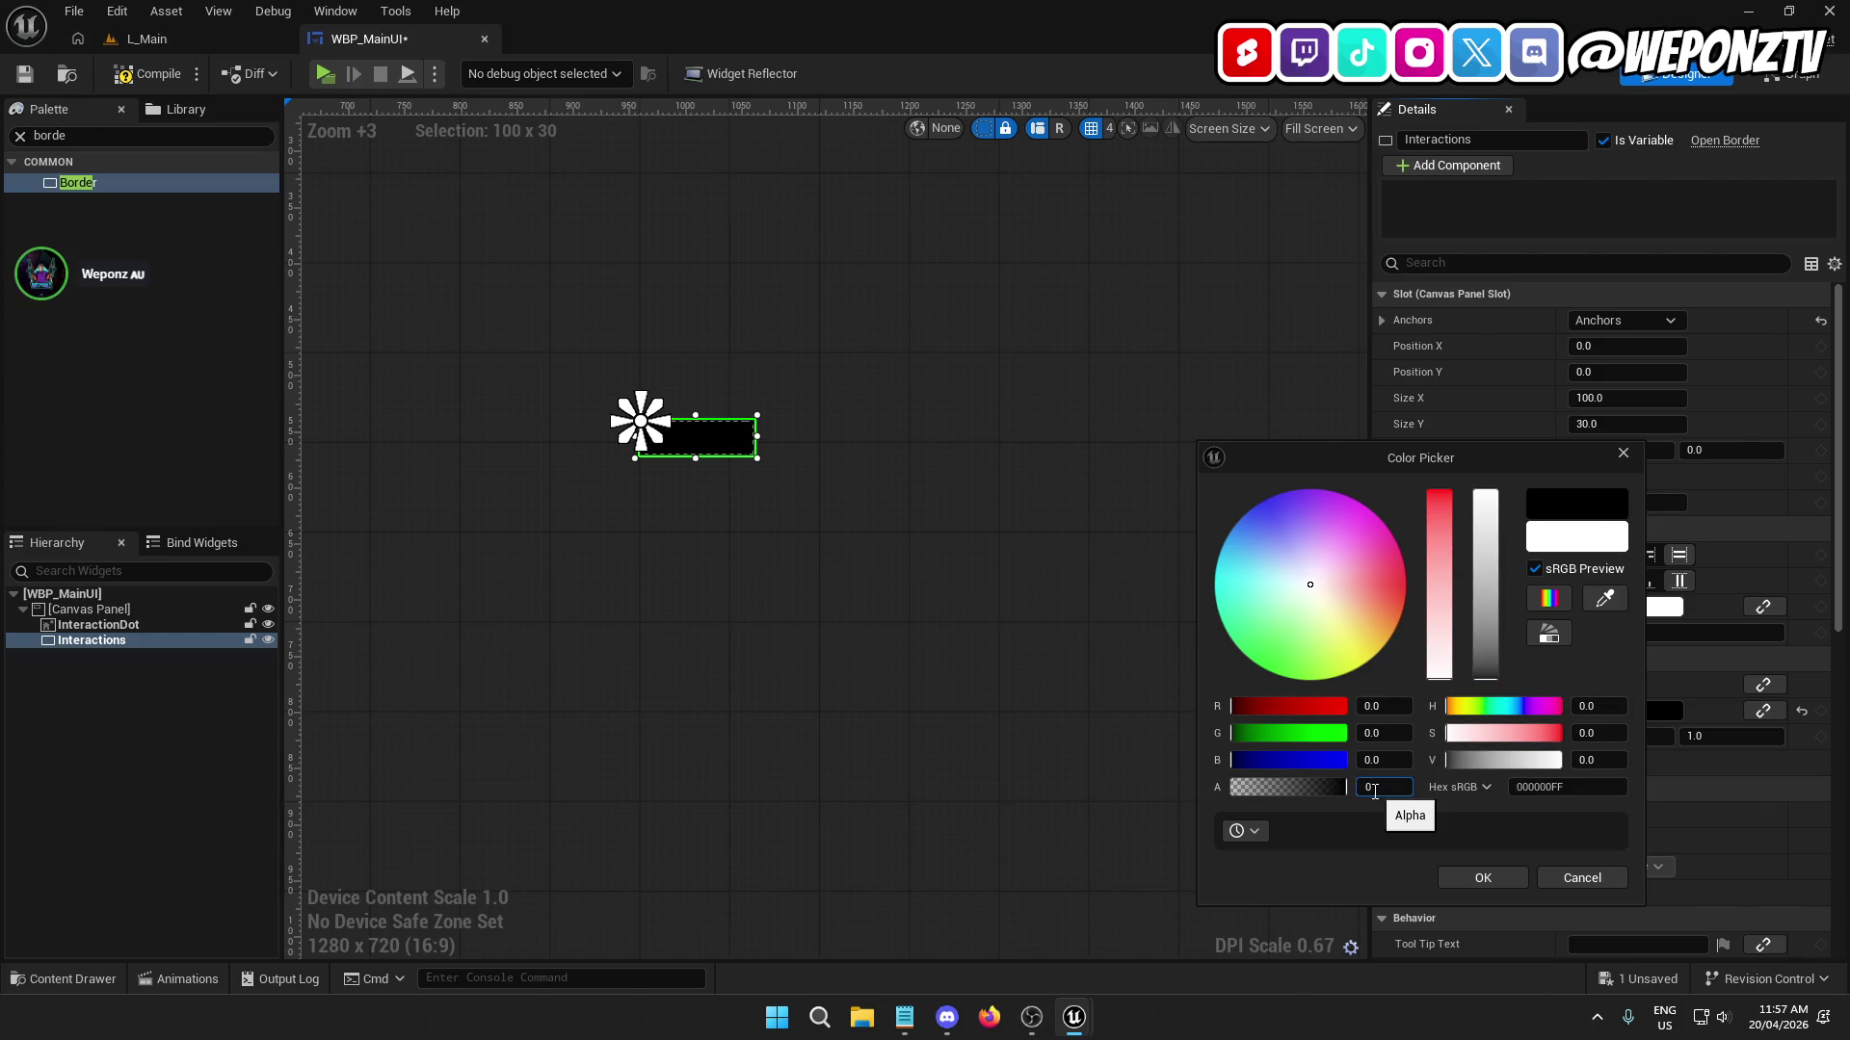
key(Return)
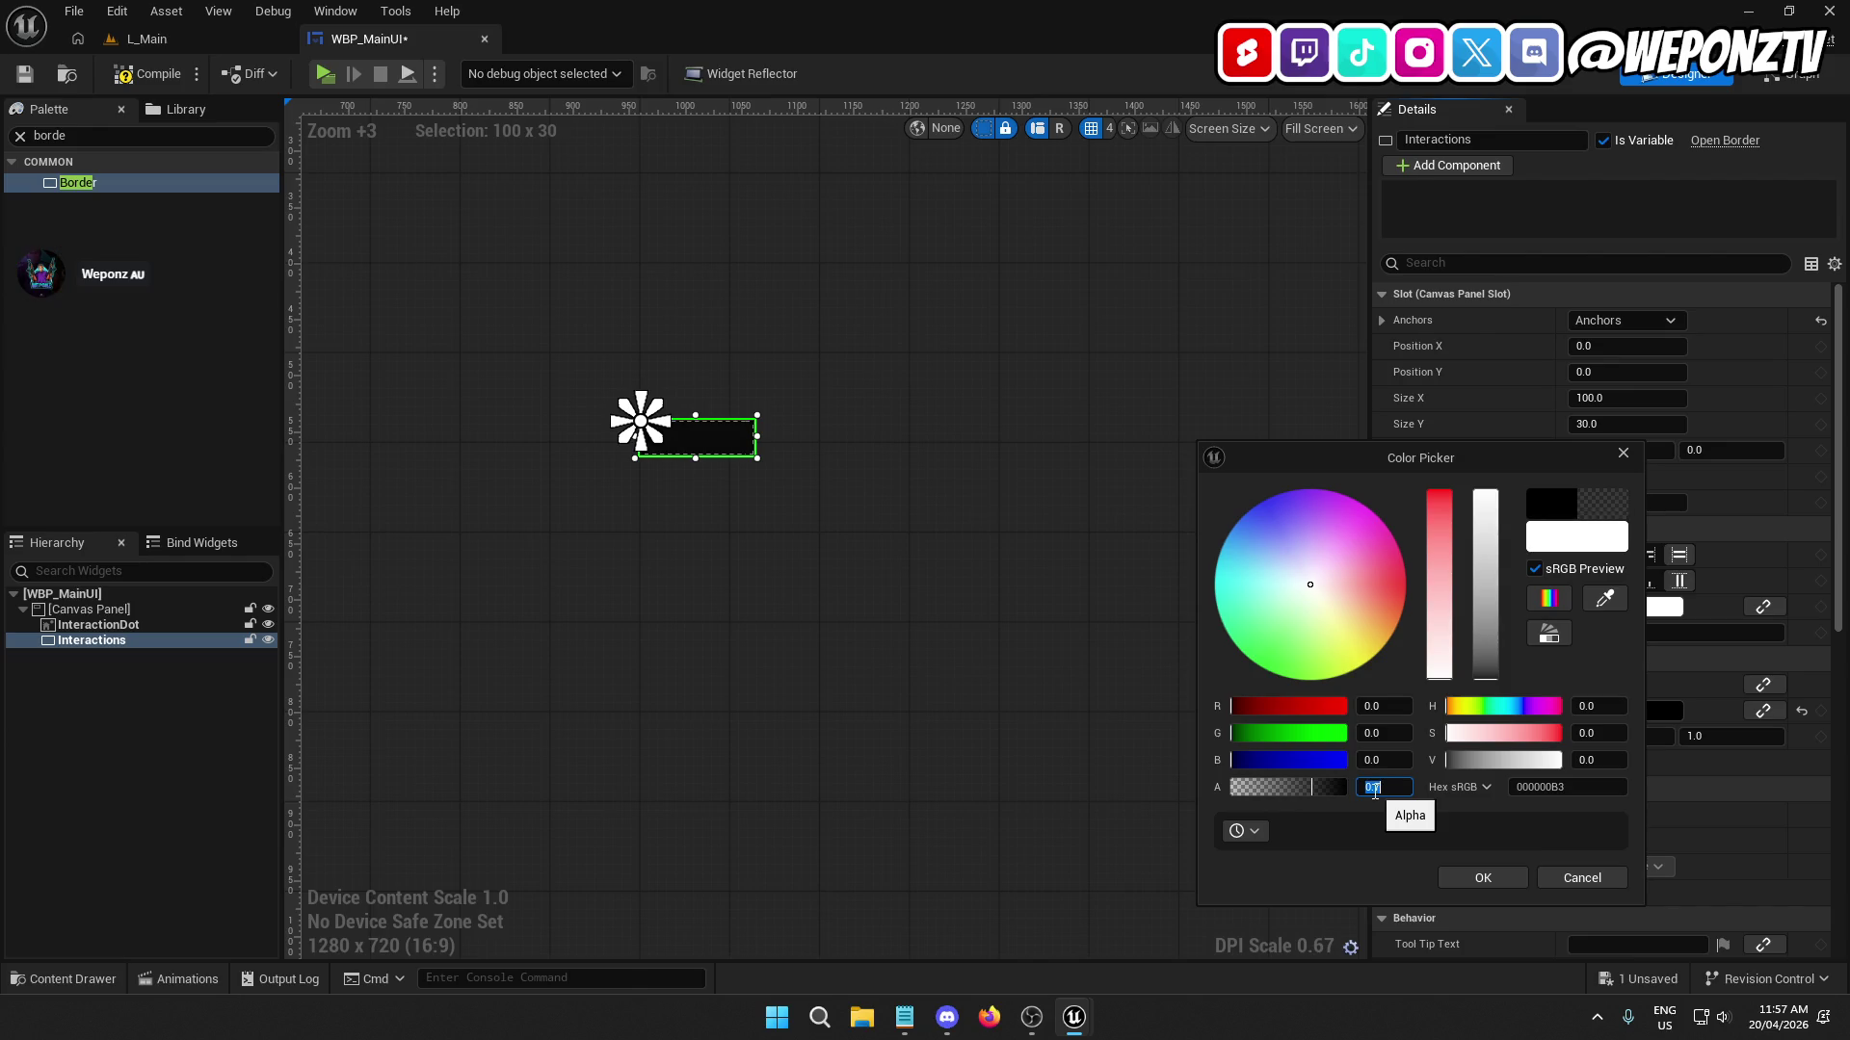
text(5)
key(Return)
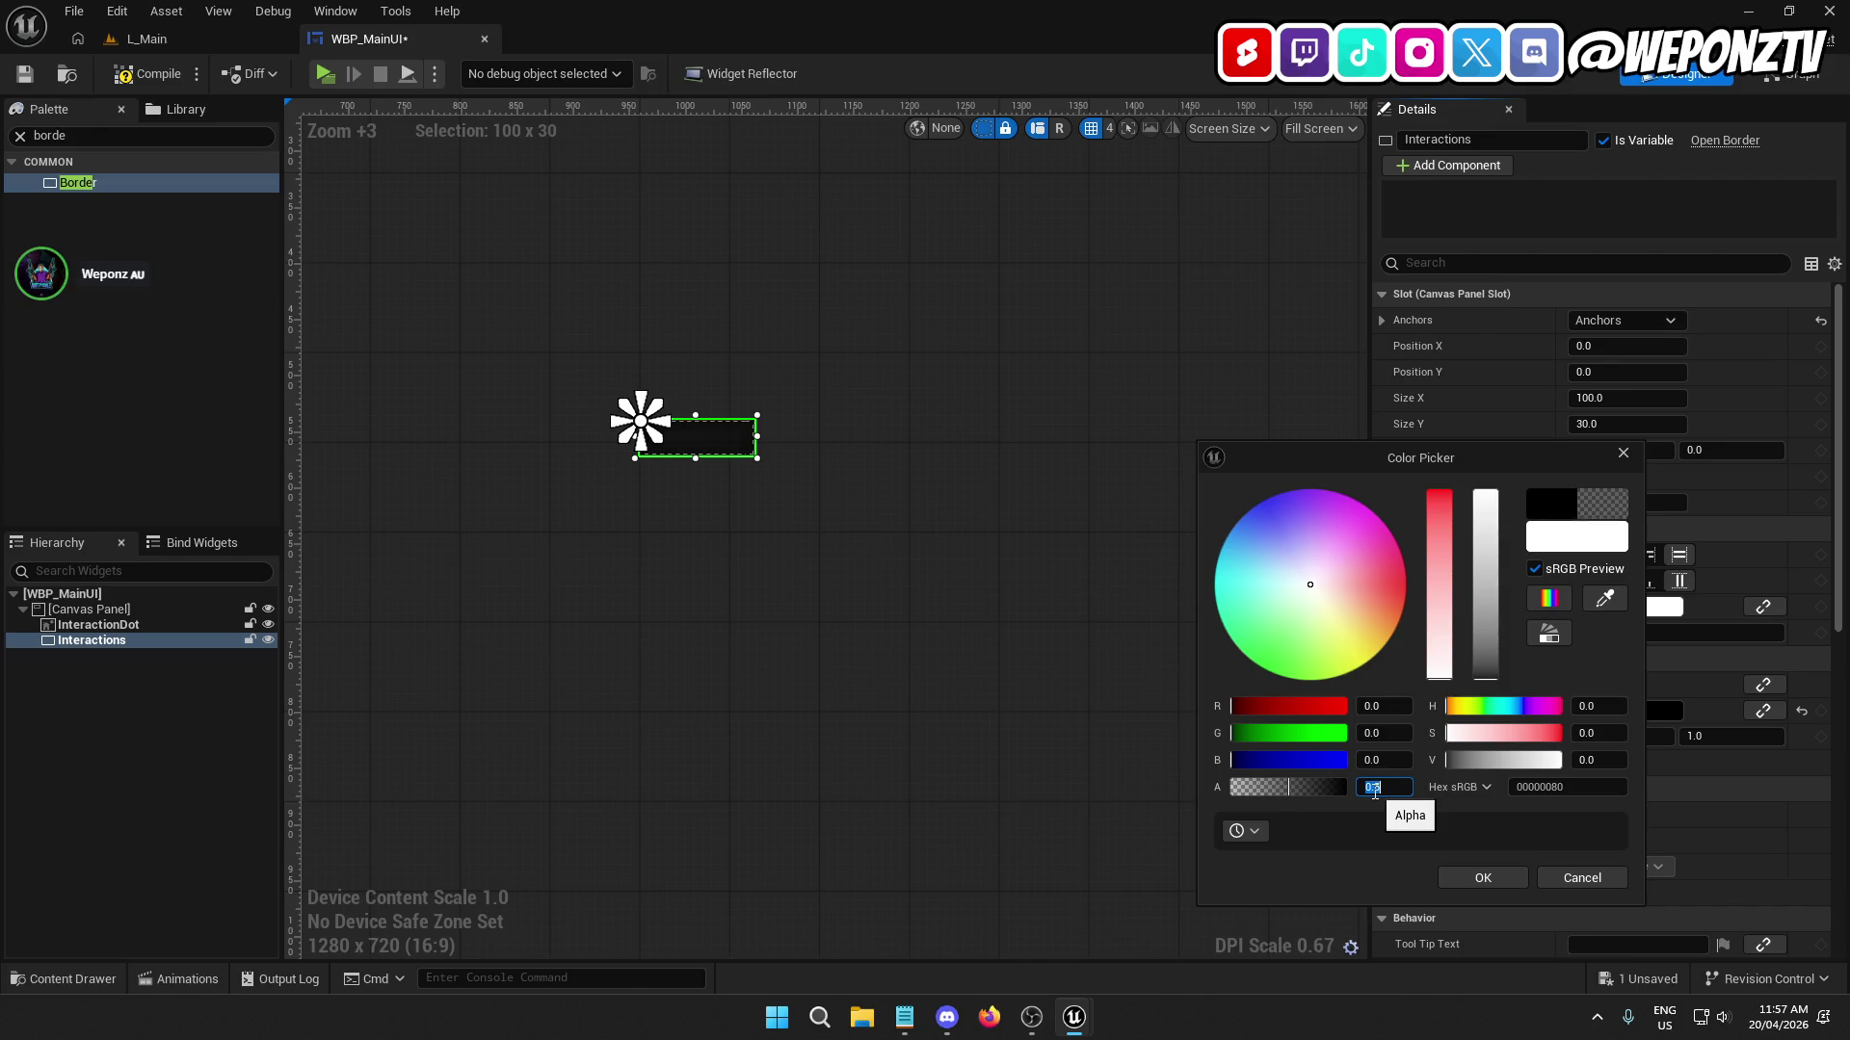
Select InteractionDot, then the Interactions border, and save WBP_MainUI.
click(878, 569)
scroll(714, 426, up, 5)
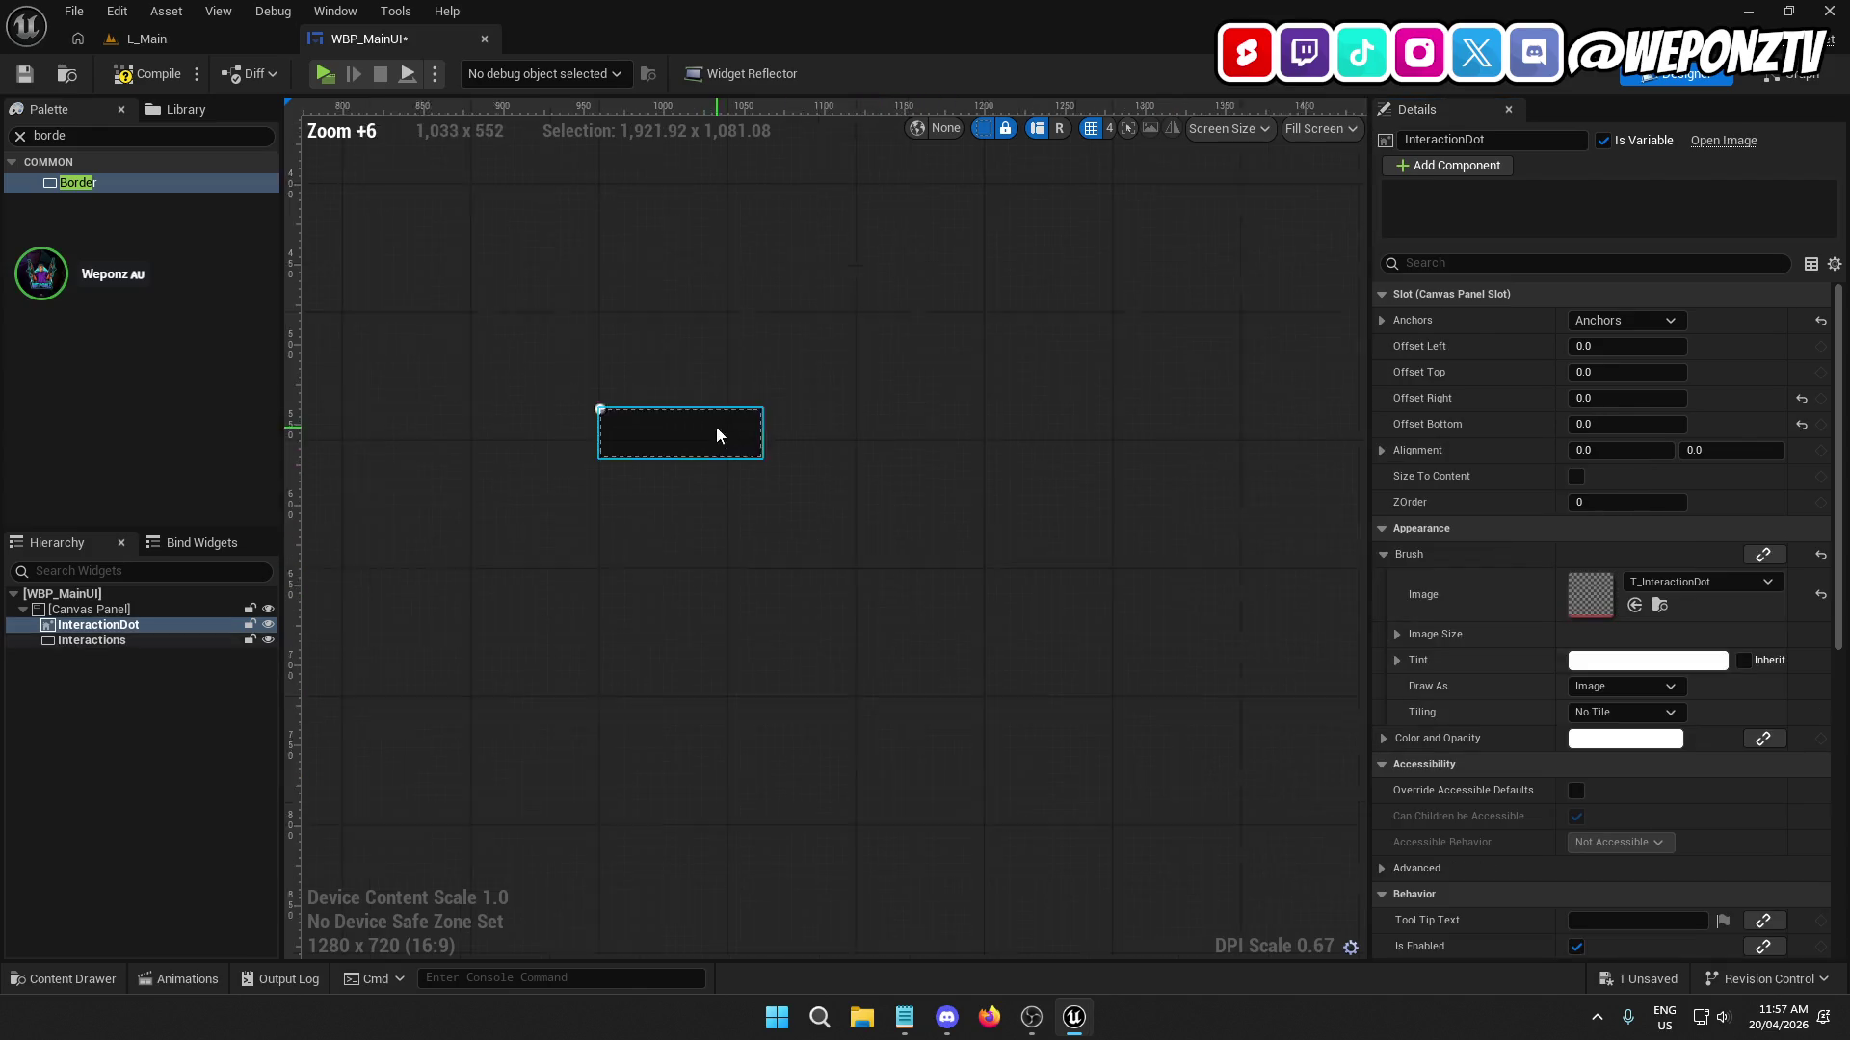
click(734, 448)
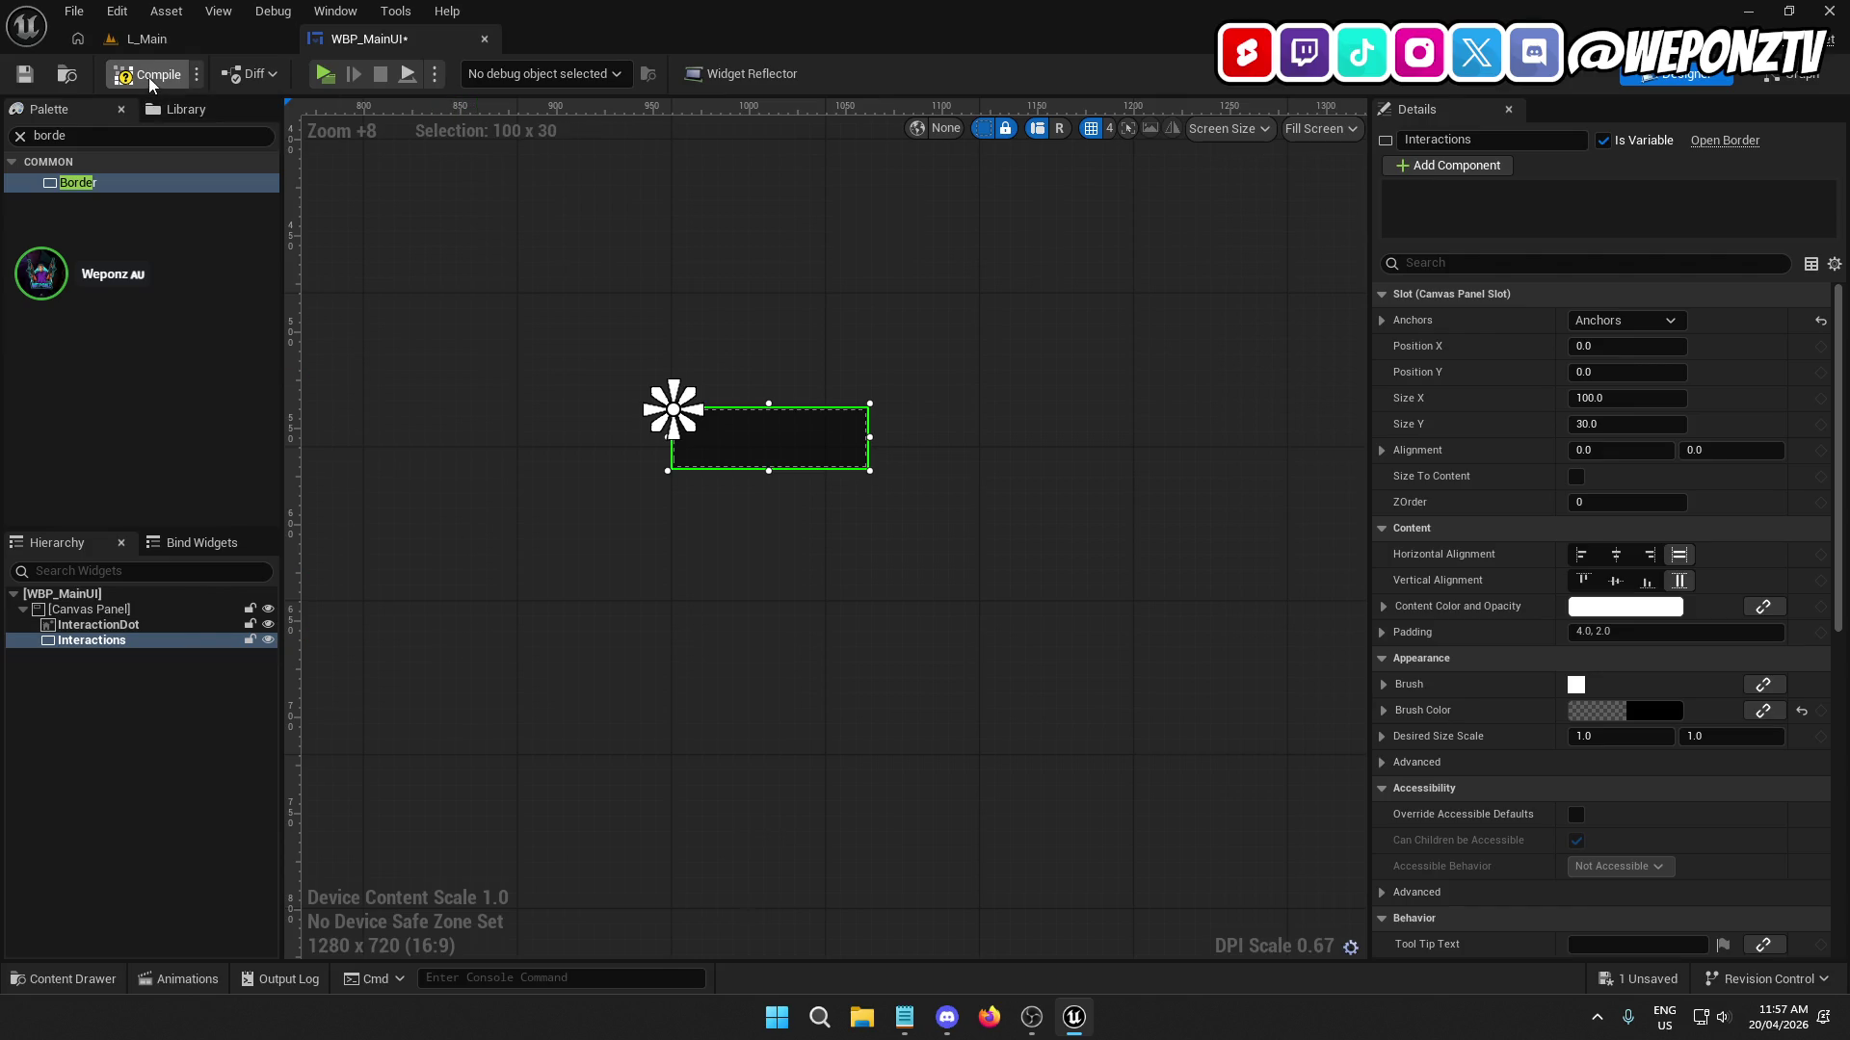
click(25, 73)
In L_Main's Content Browser, create a Buttons folder inside UI/Textures.
click(176, 41)
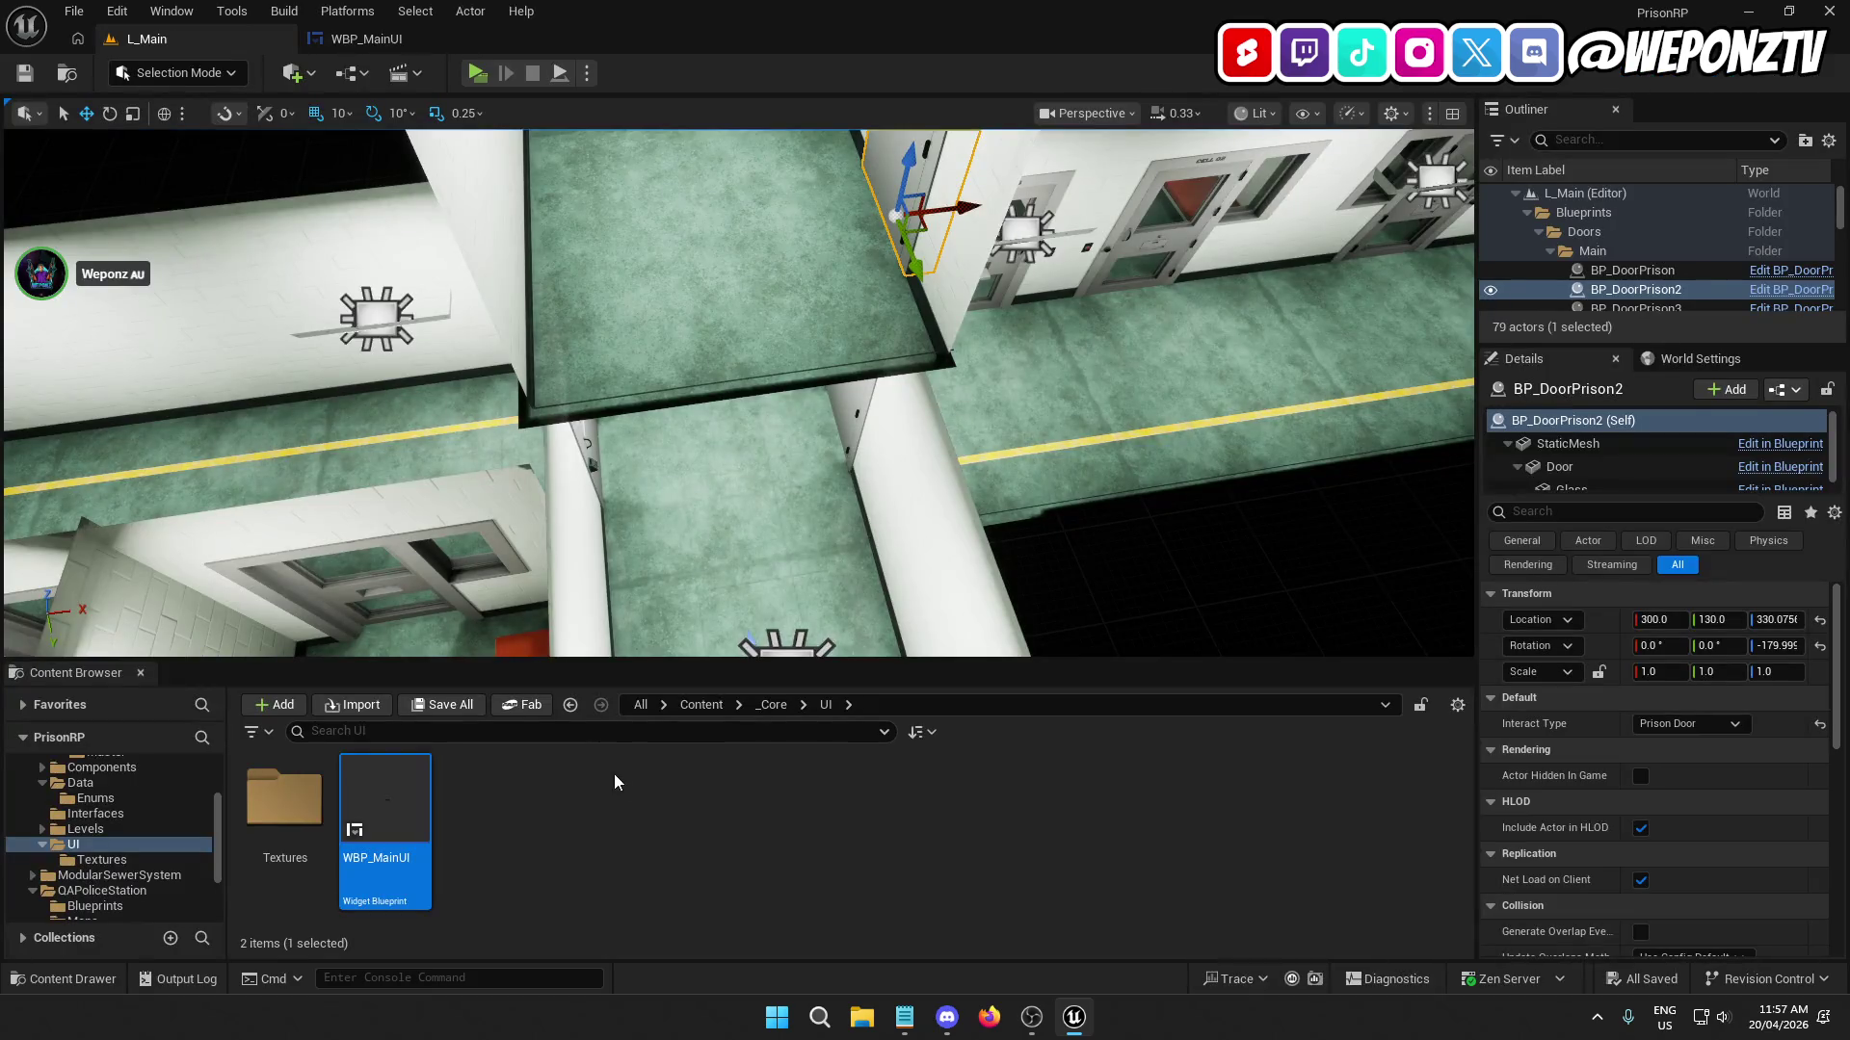
double_click(284, 797)
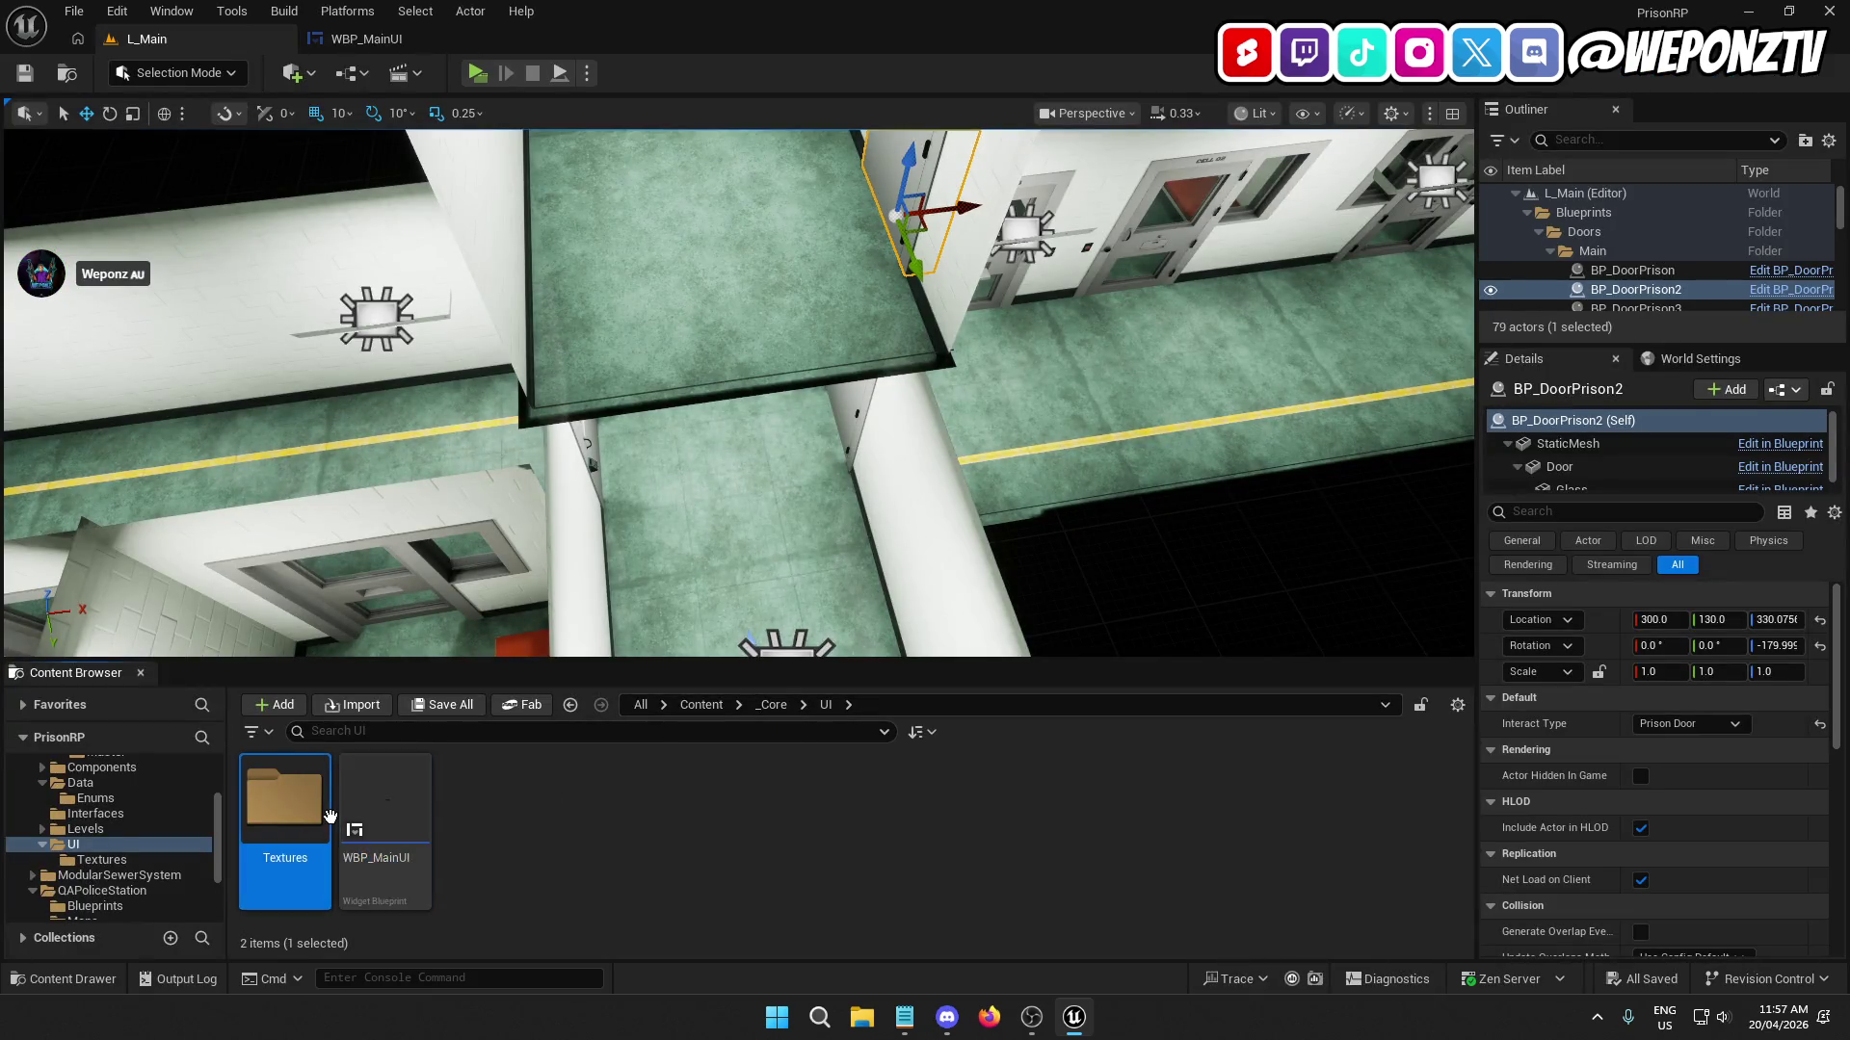
right_click(449, 850)
click(535, 218)
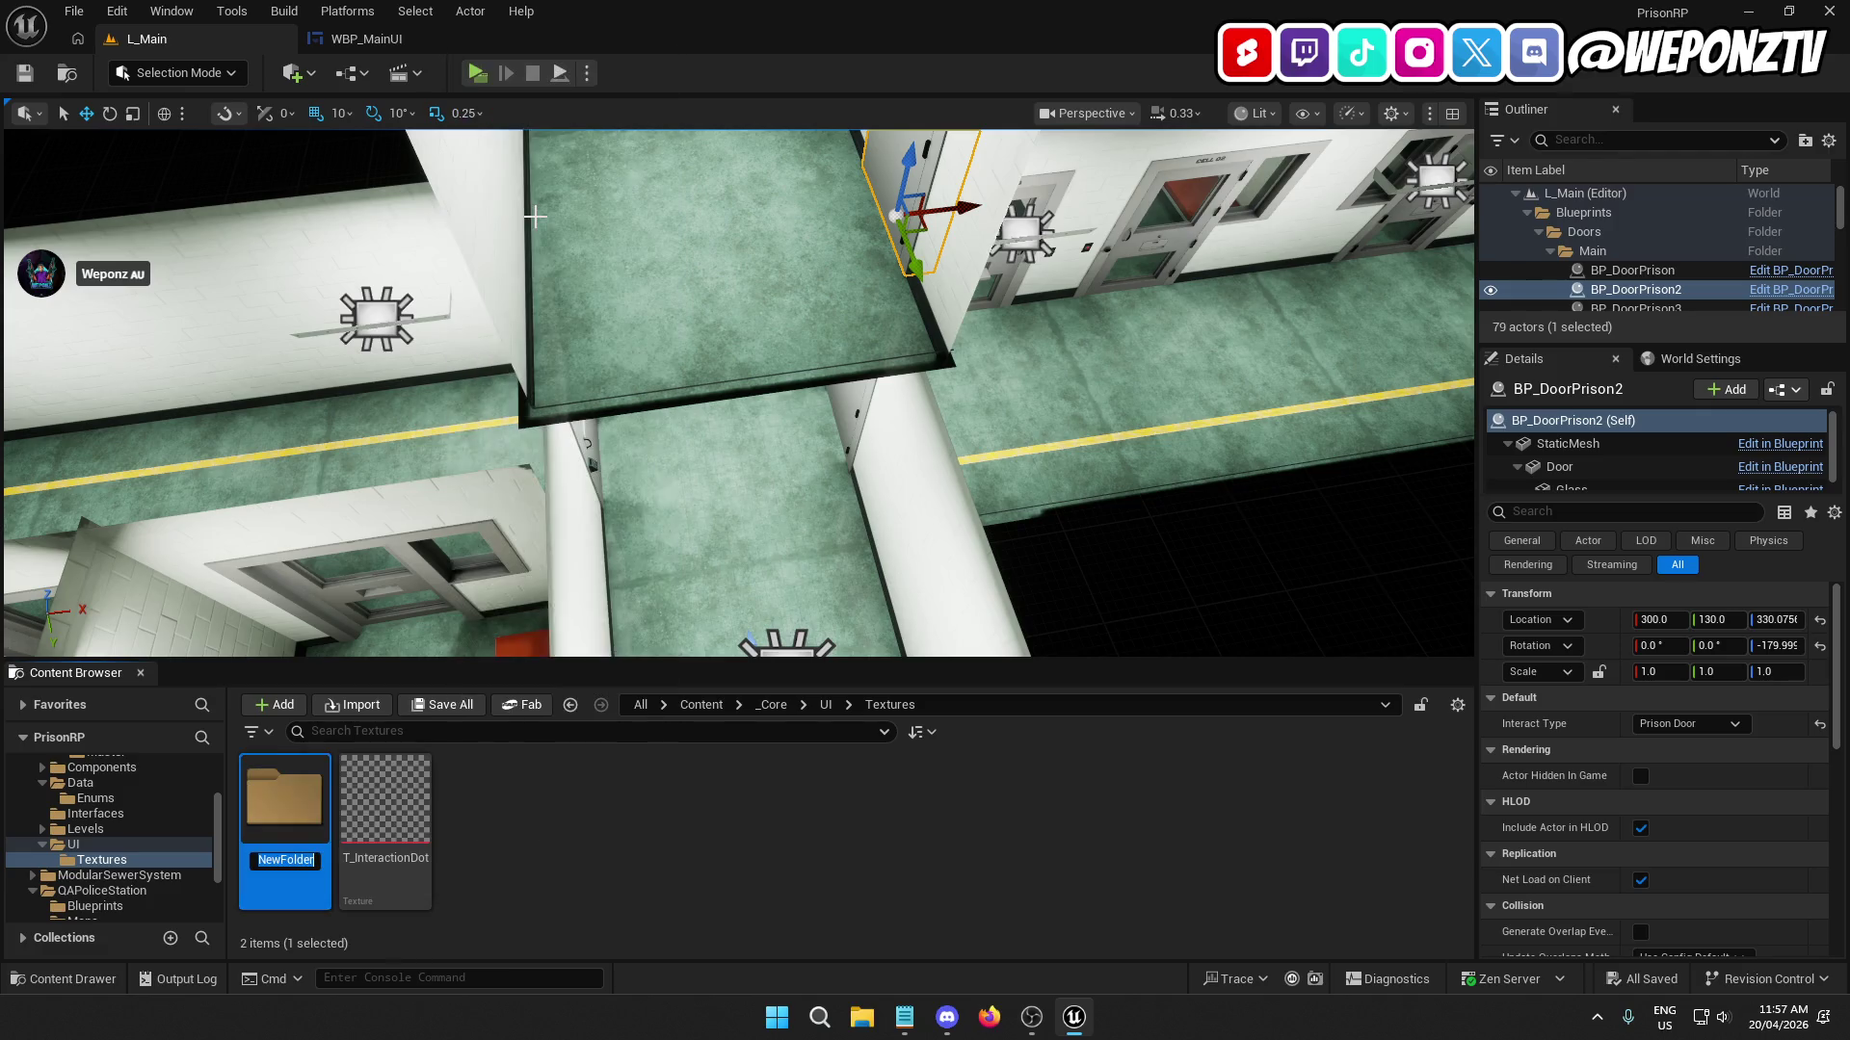
text(Buttons)
key(Return)
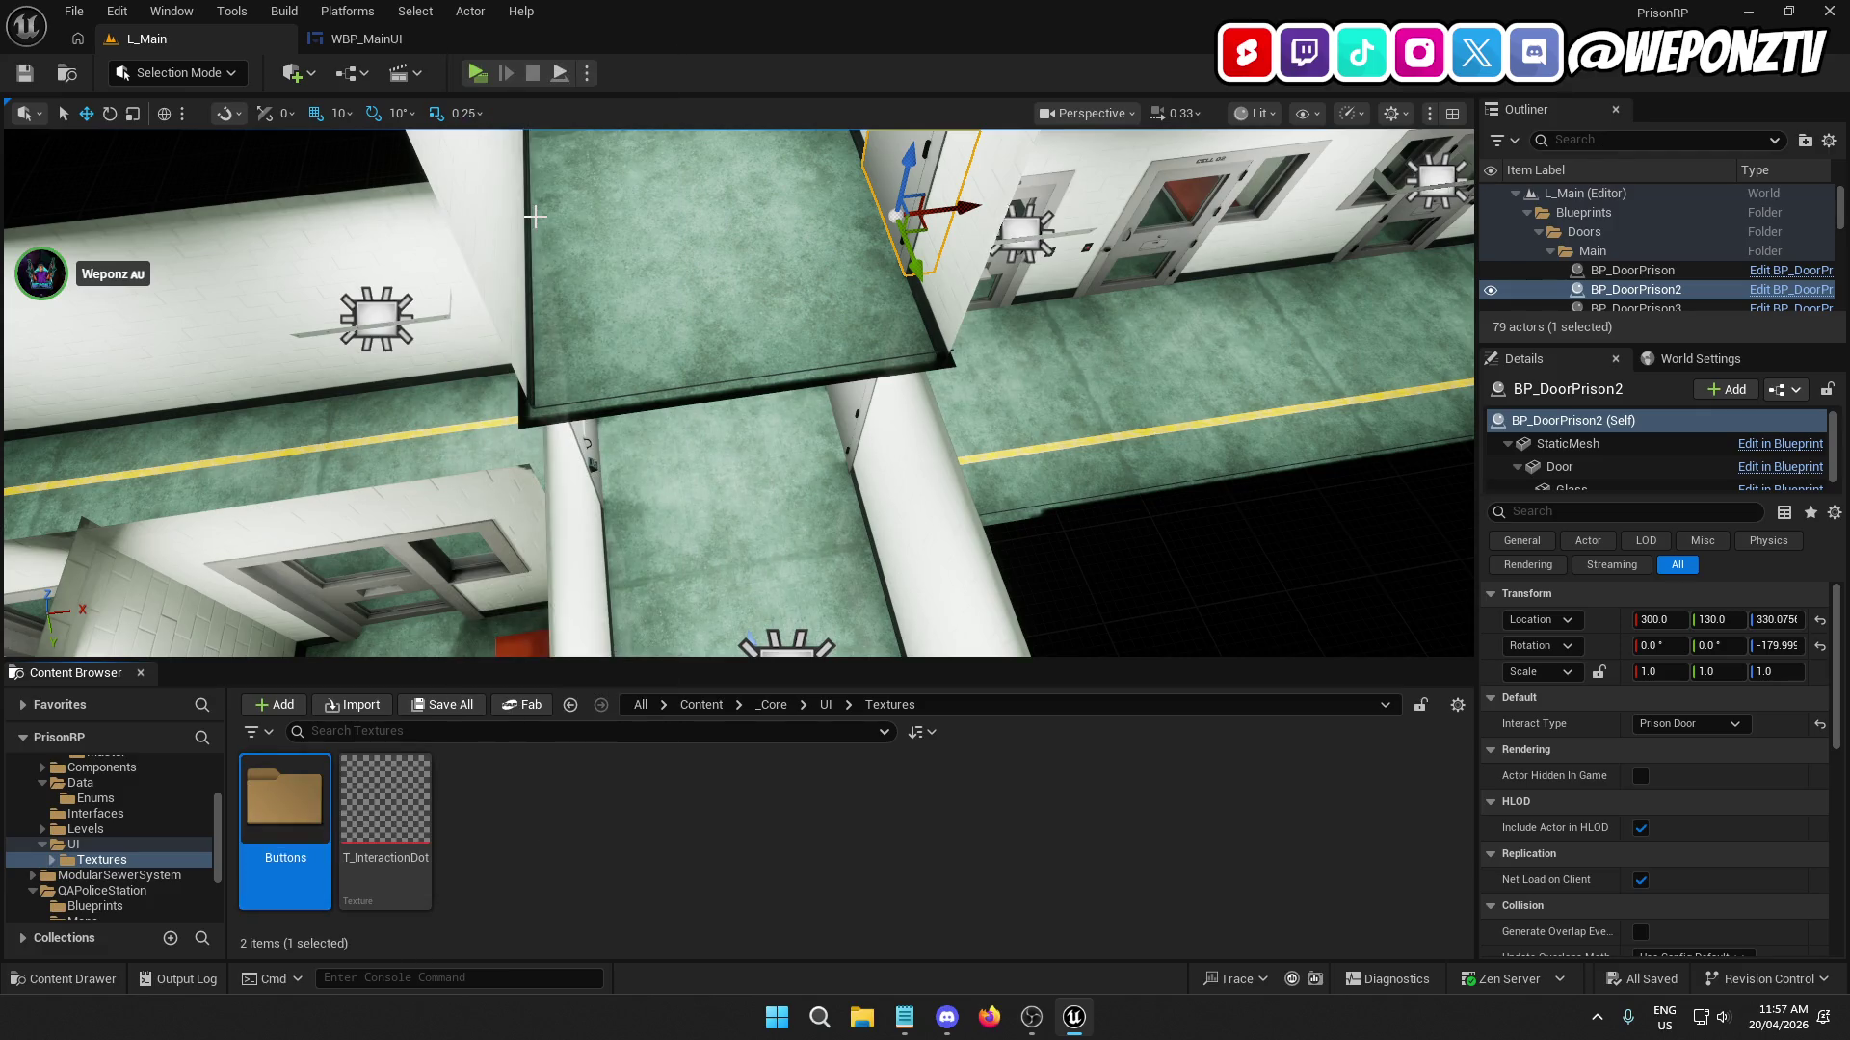
Open the Buttons folder, minimize Unreal, and open the Game Dev folder on the desktop.
double_click(294, 812)
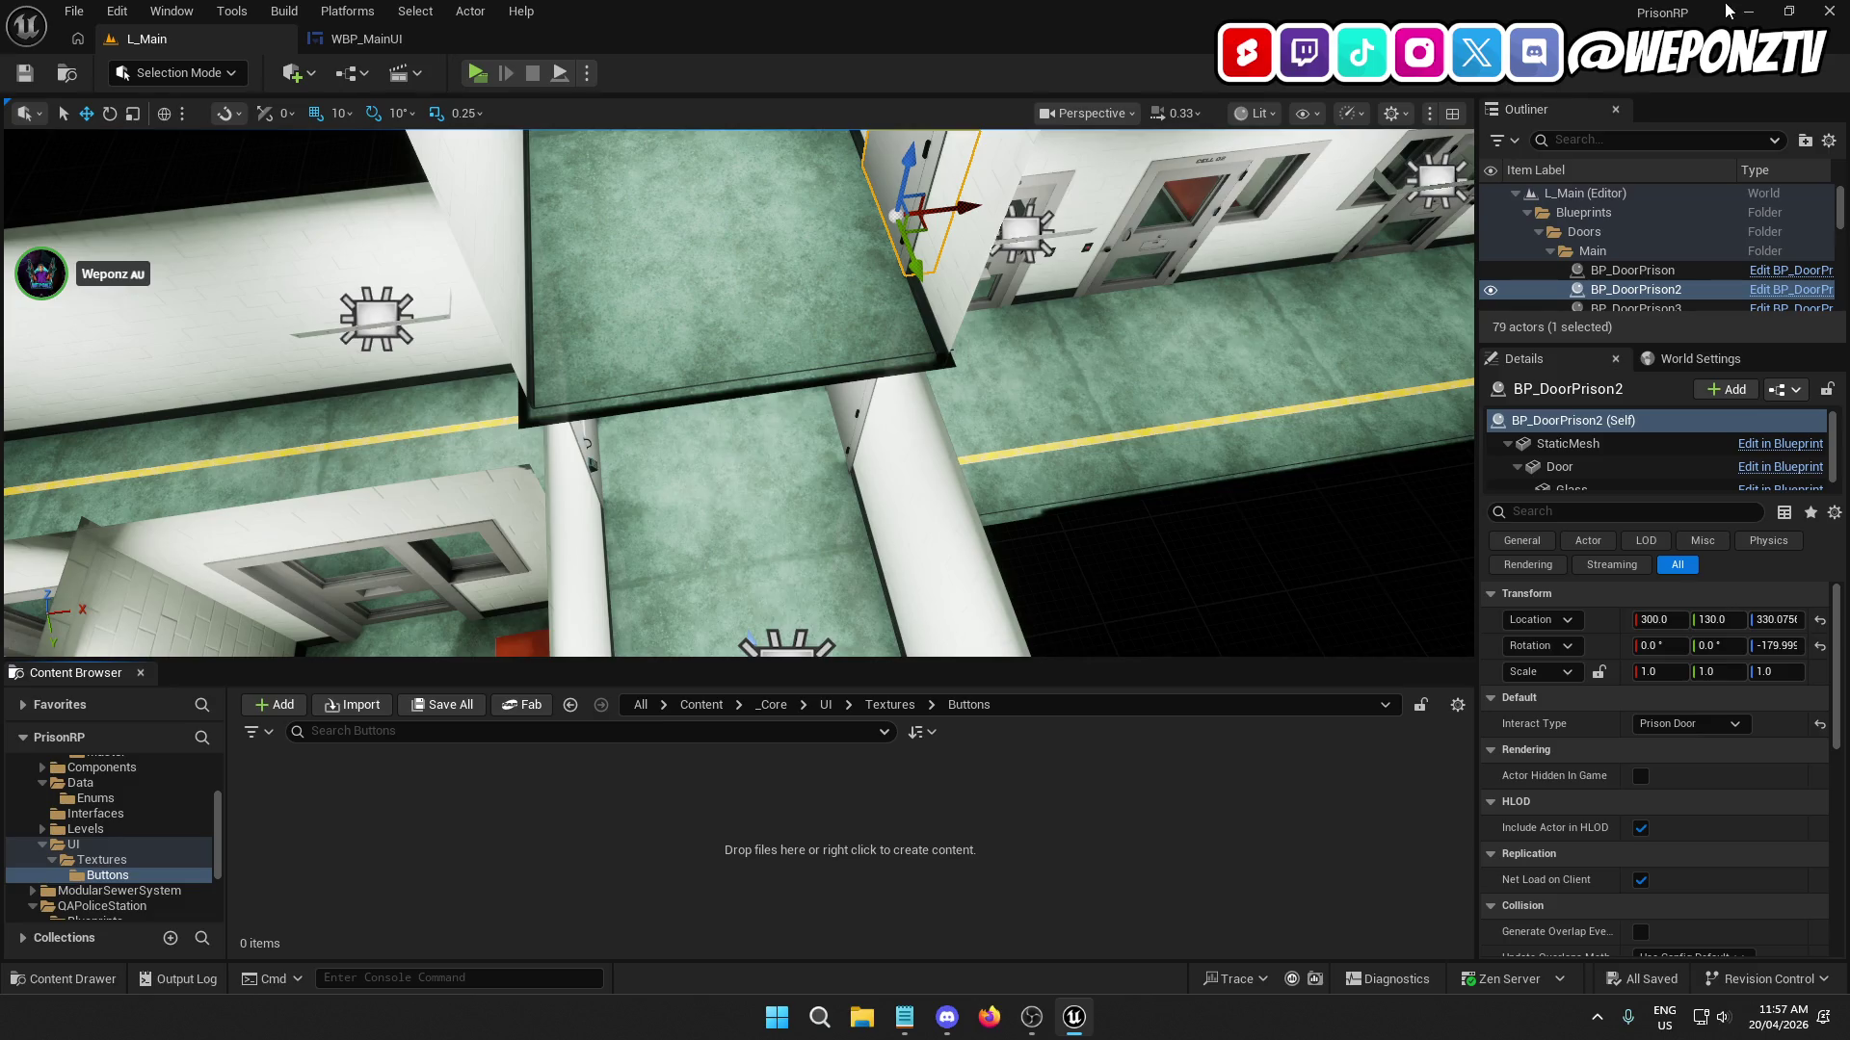
click(1748, 12)
double_click(1199, 37)
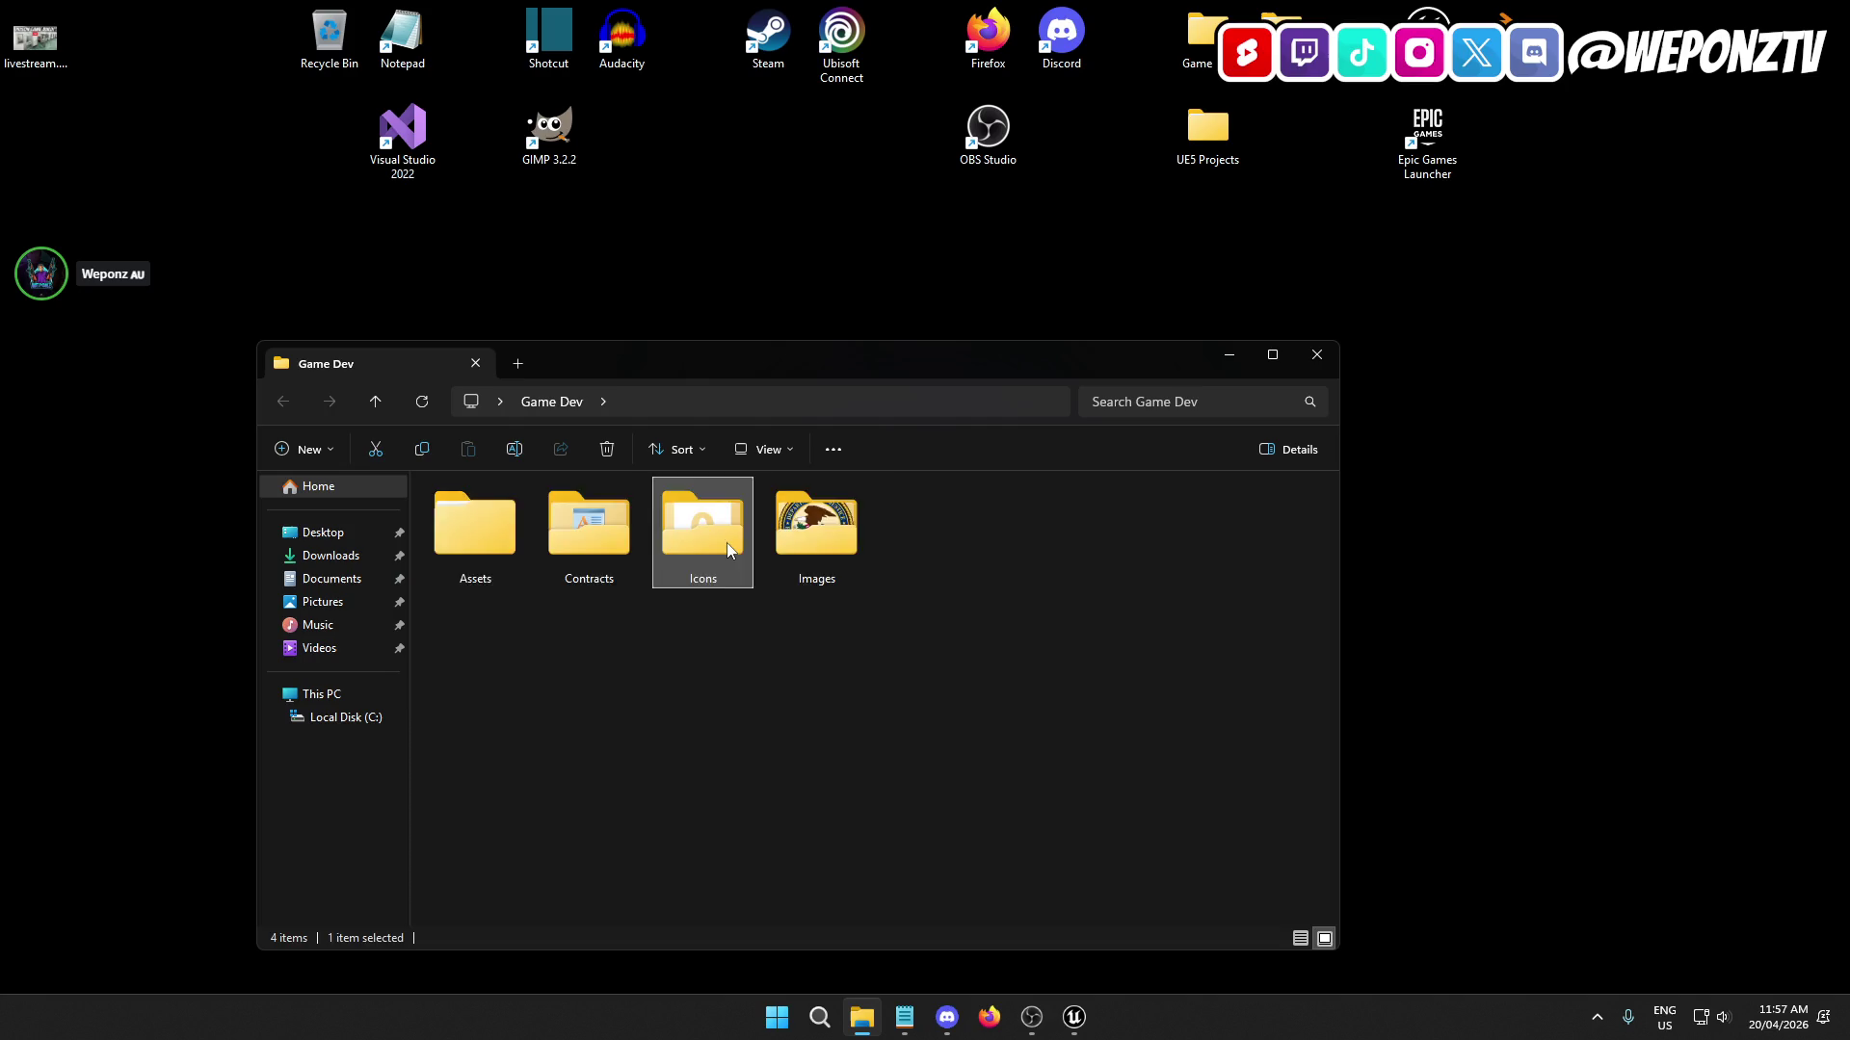
Find the F key icon in Game Dev's Icons folder by searching 'F'.
double_click(702, 528)
scroll(814, 742, down, 5)
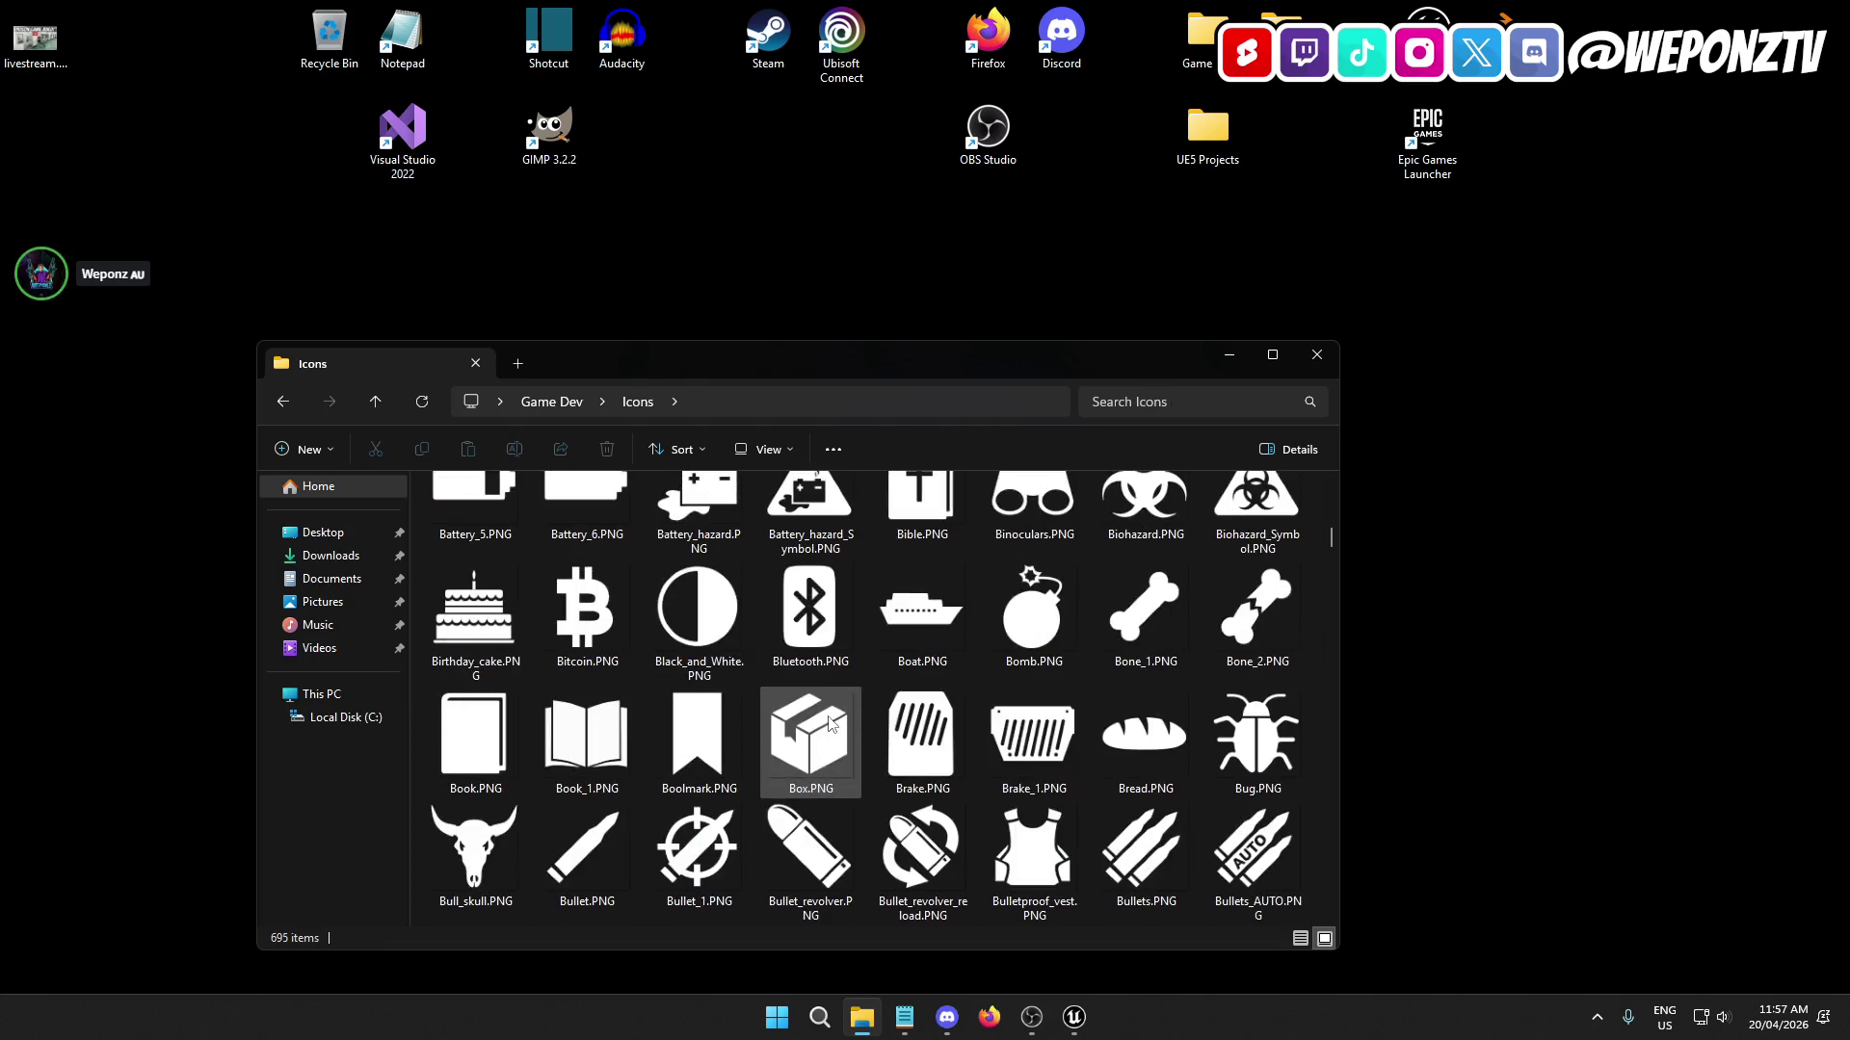
scroll(905, 687, down, 4)
scroll(905, 688, down, 3)
click(1233, 409)
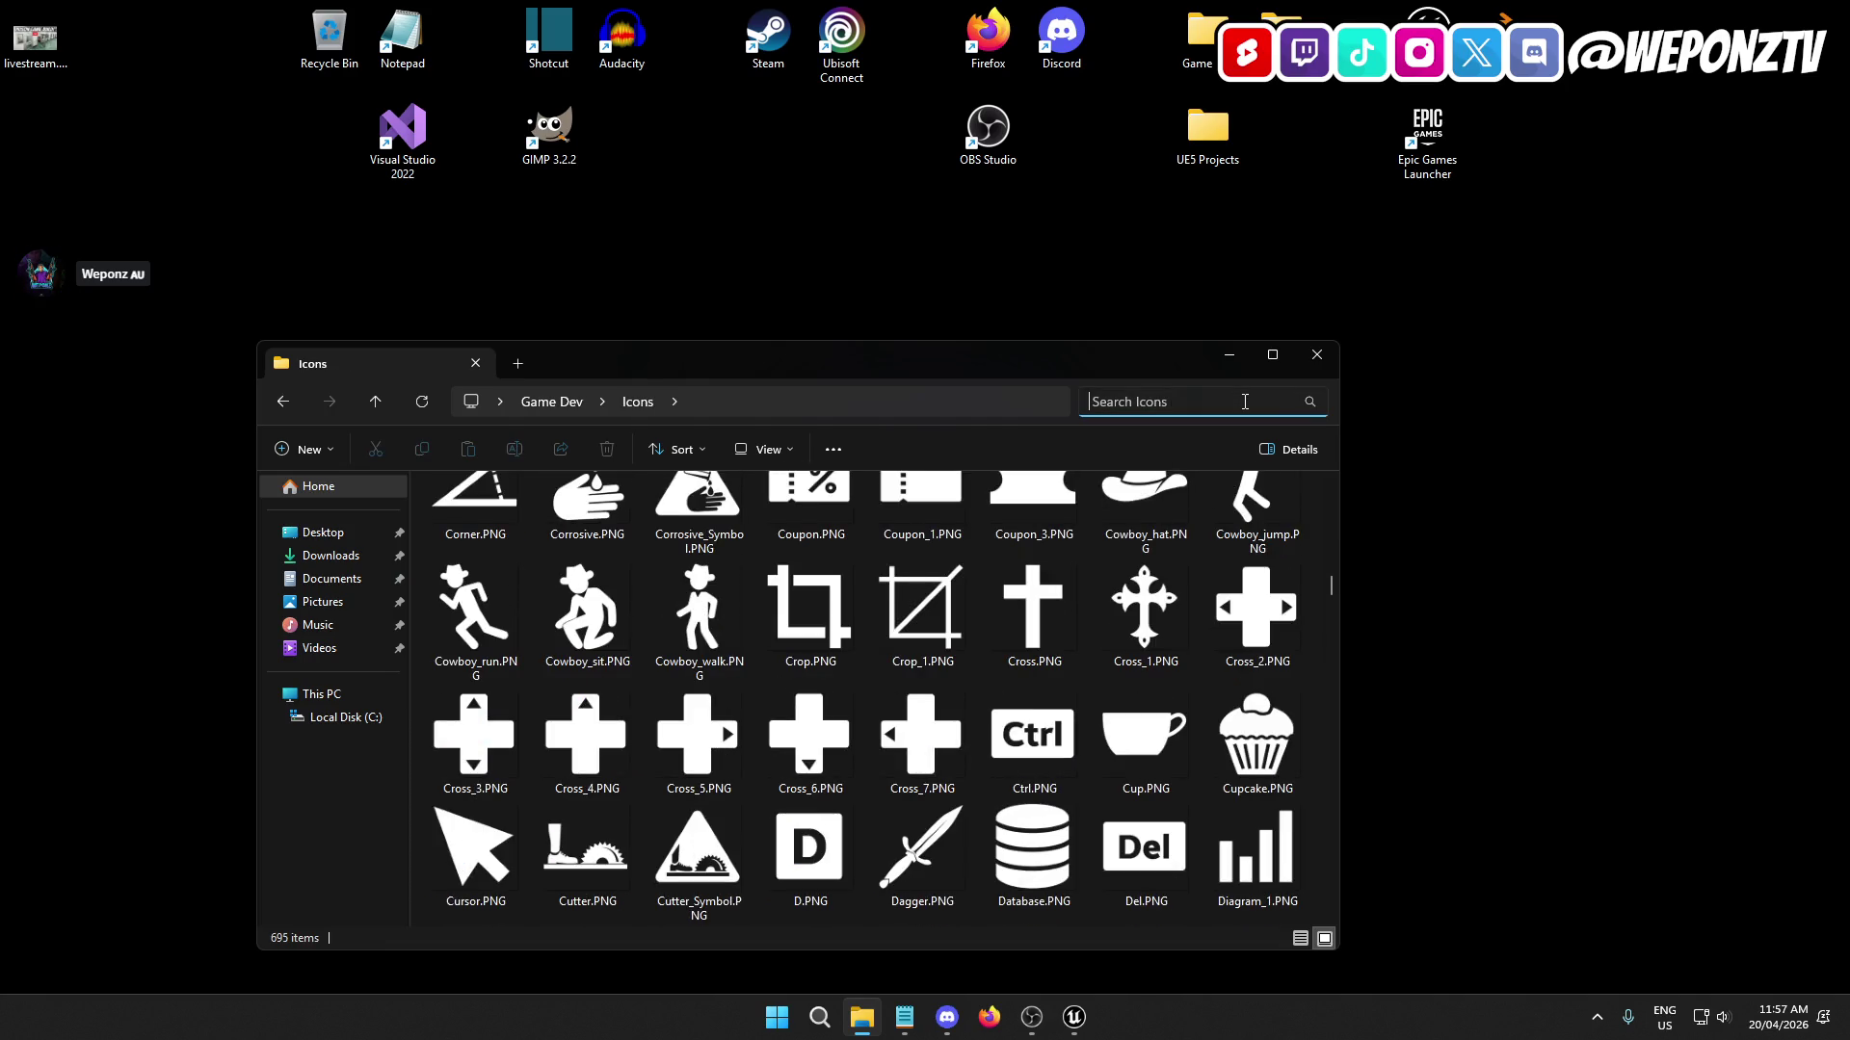
text(F)
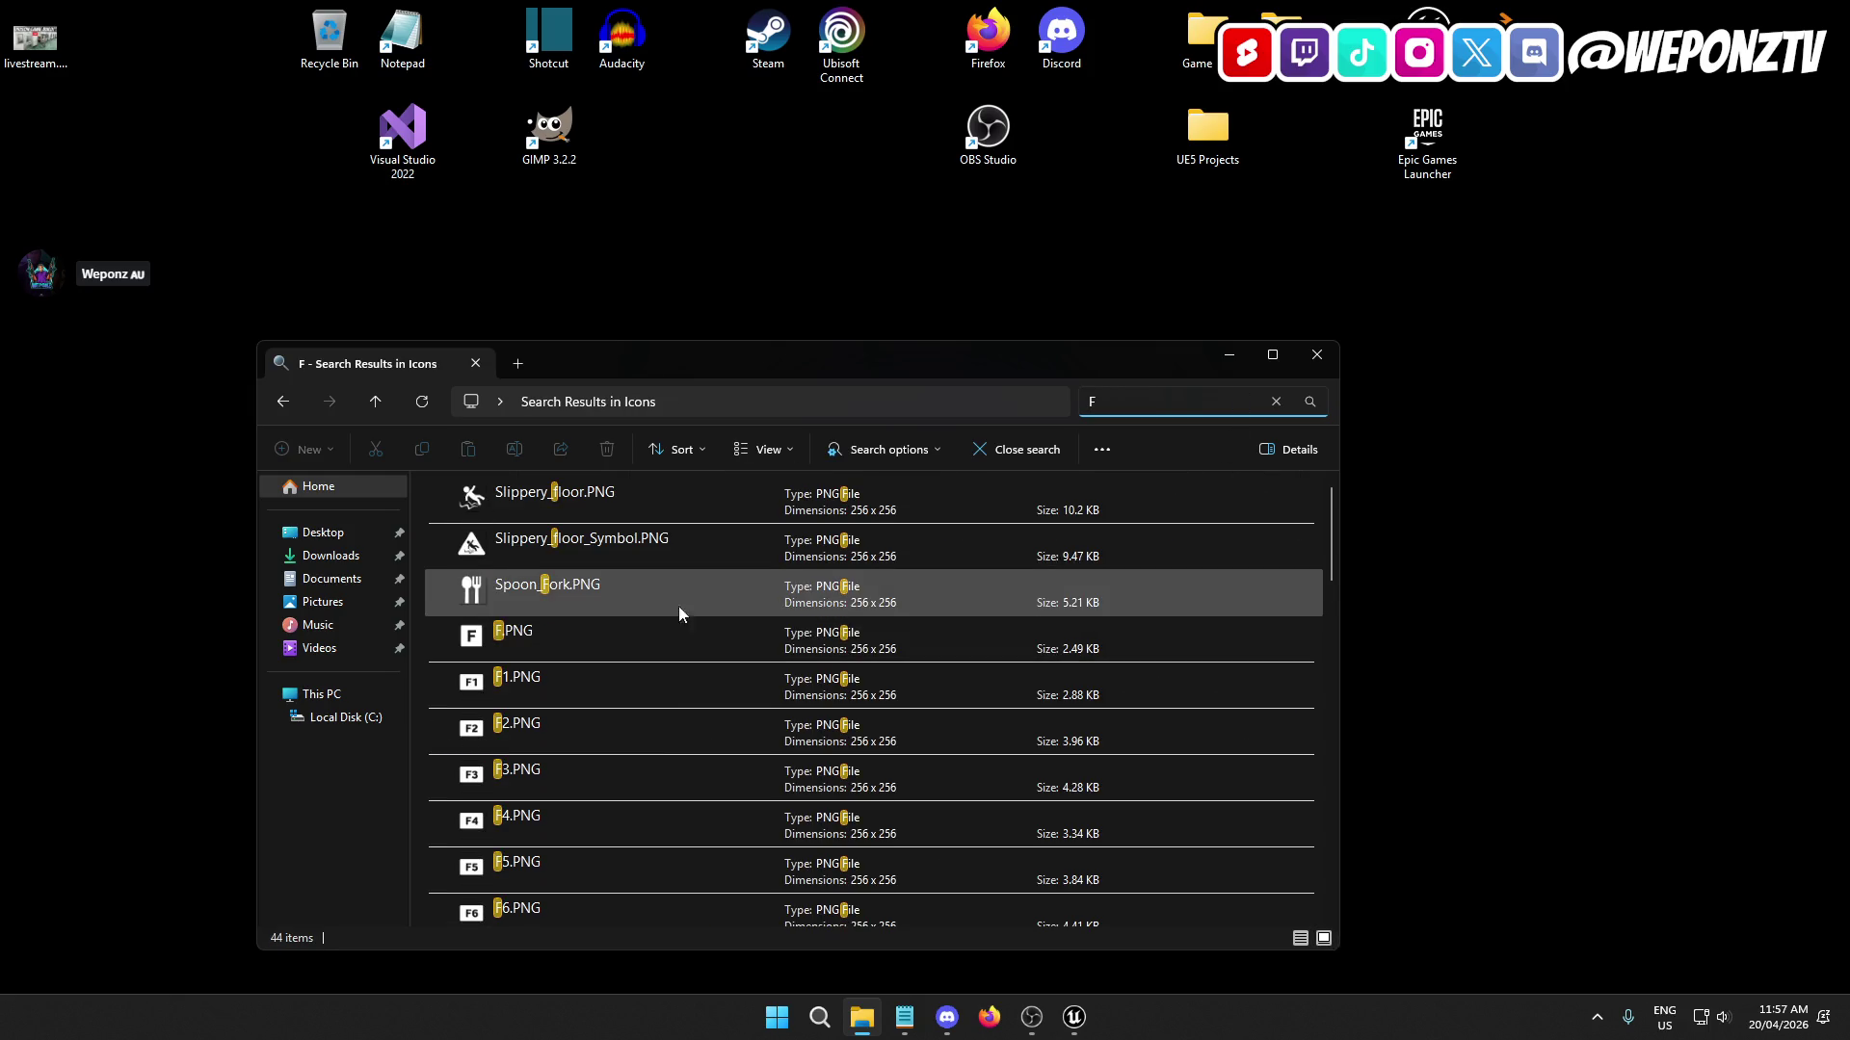
click(590, 643)
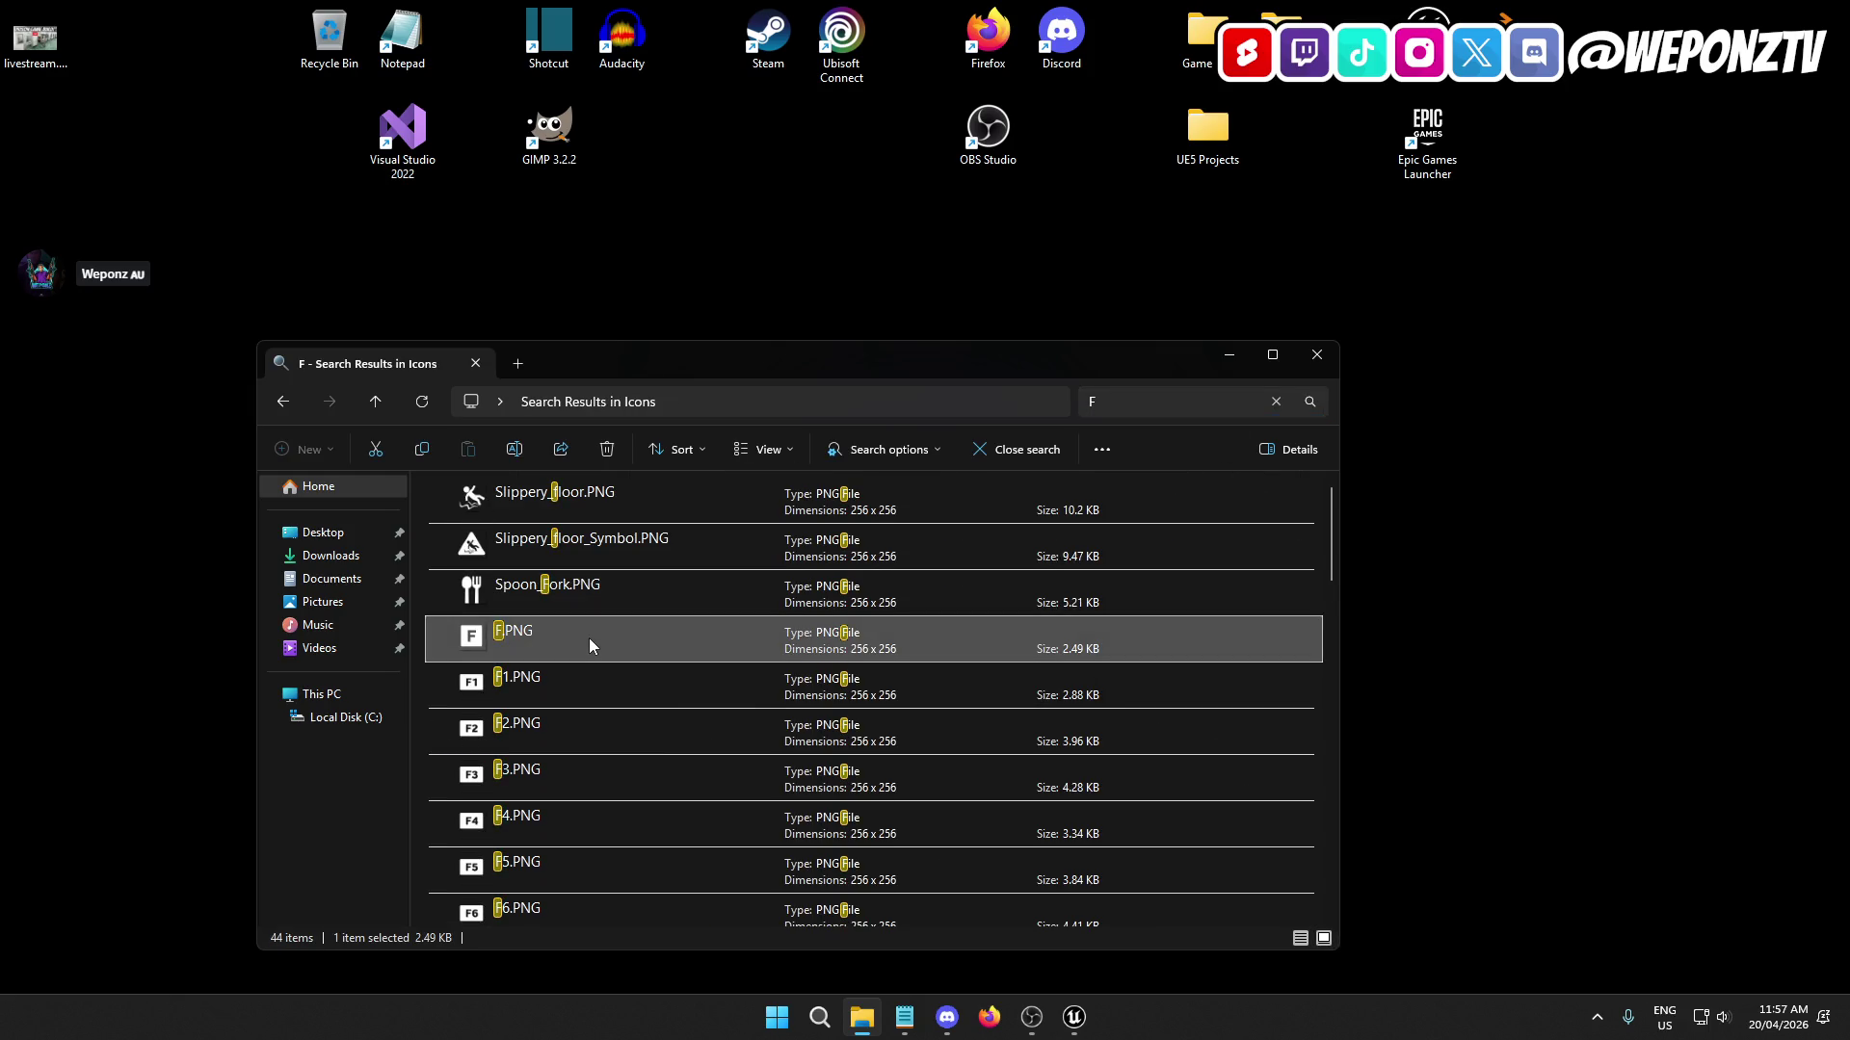
click(1316, 355)
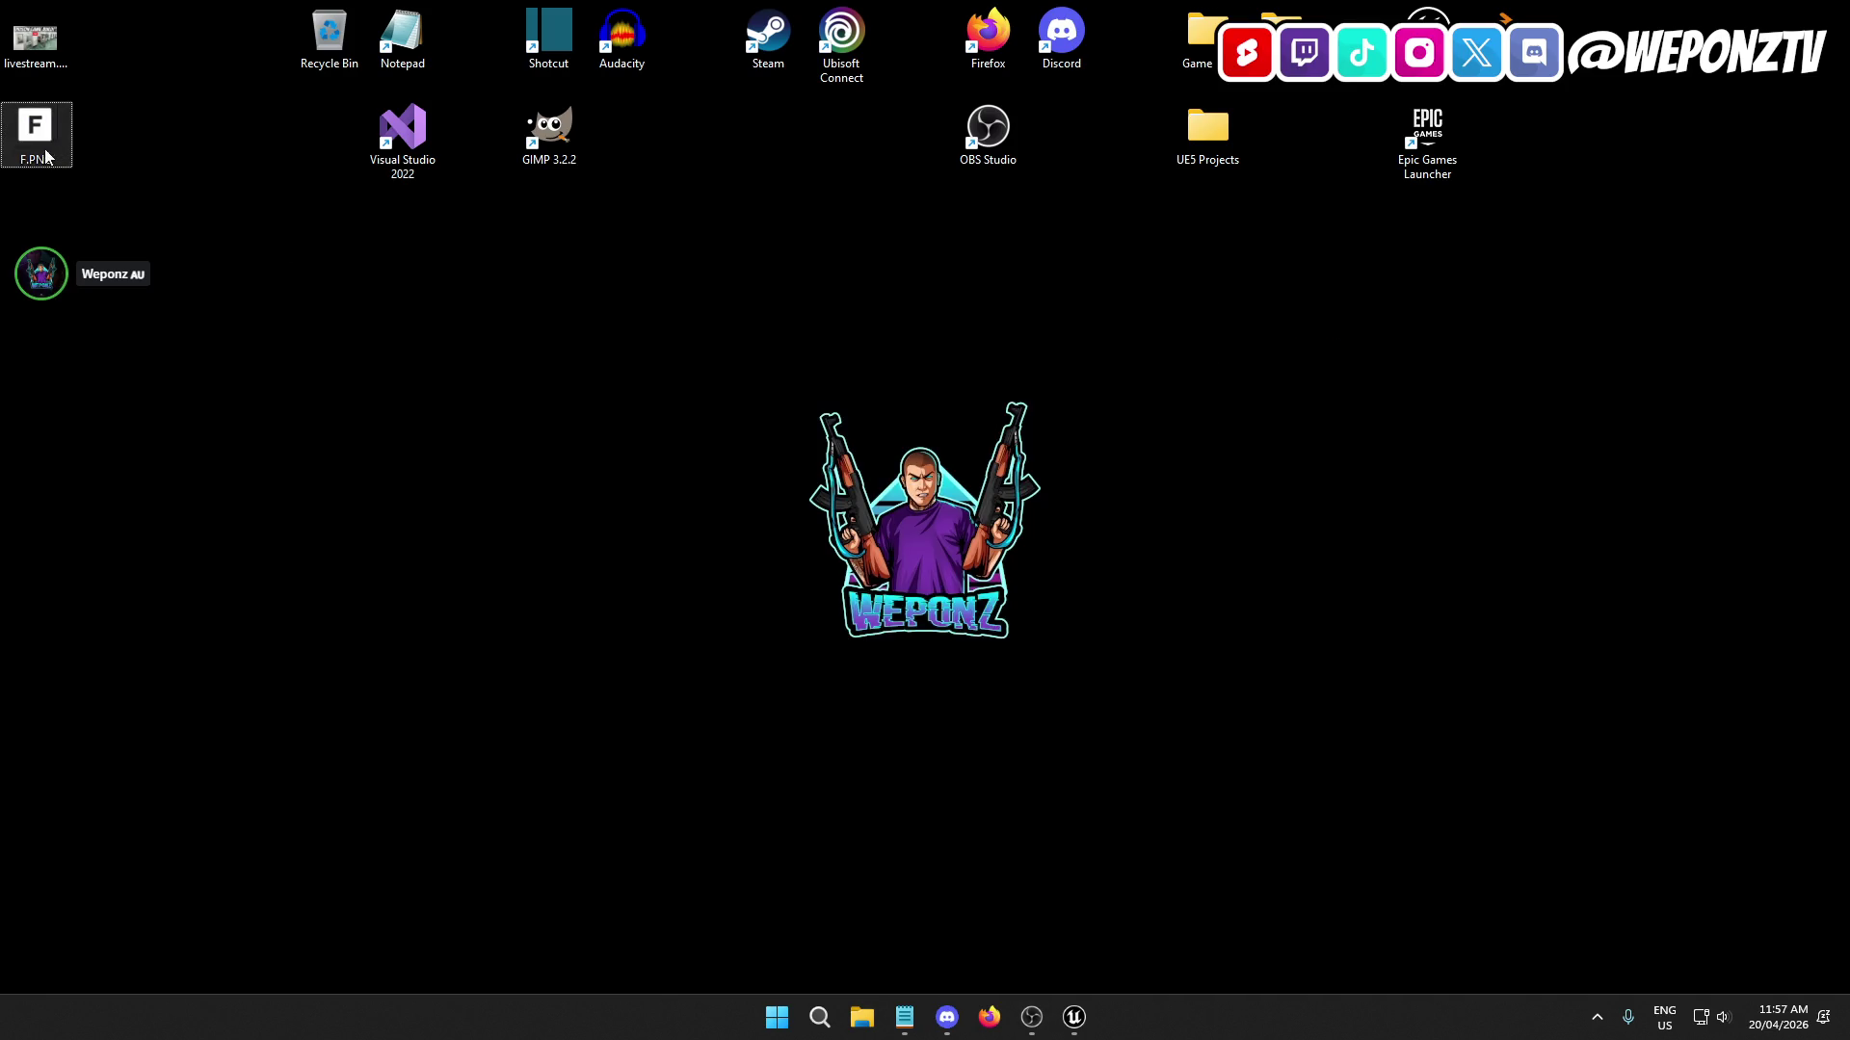
Rename the desktop F icon to T_Button_F and drag it over to Unreal.
click(35, 162)
key(F2)
text(T_)
text(Button_)
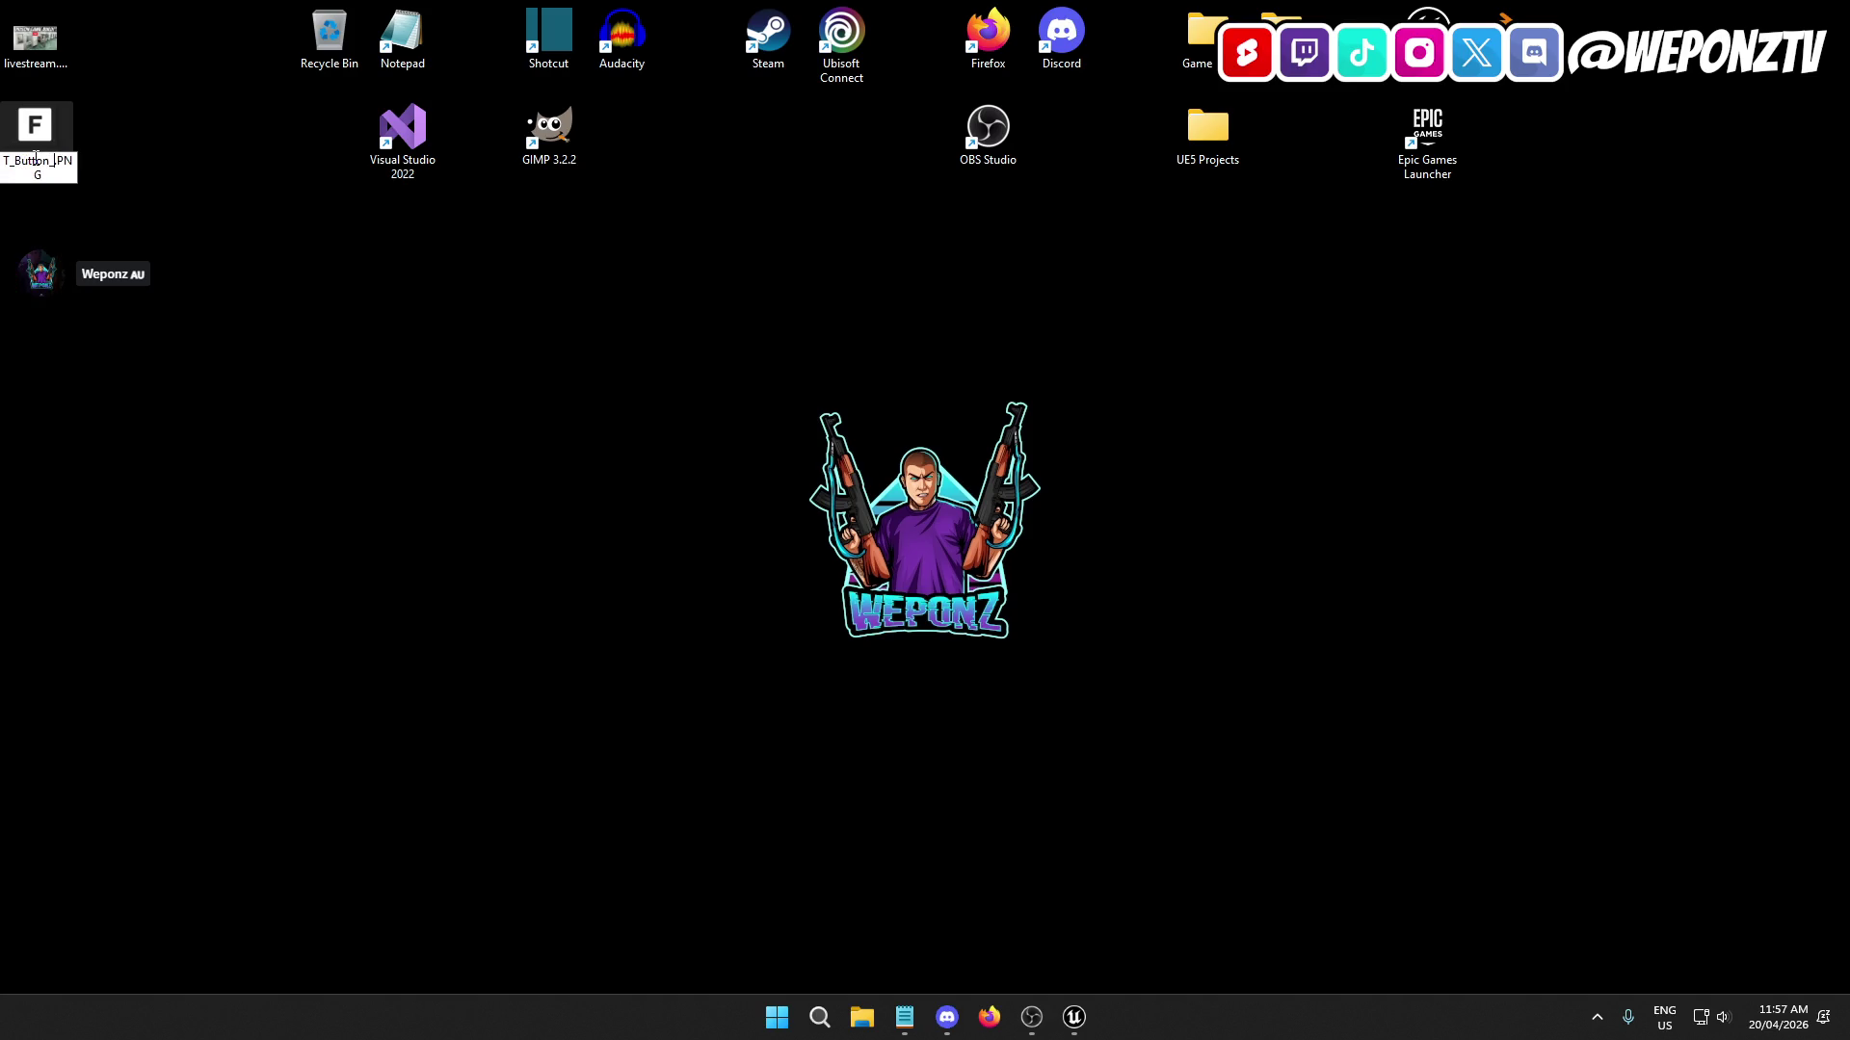
text(F)
key(Return)
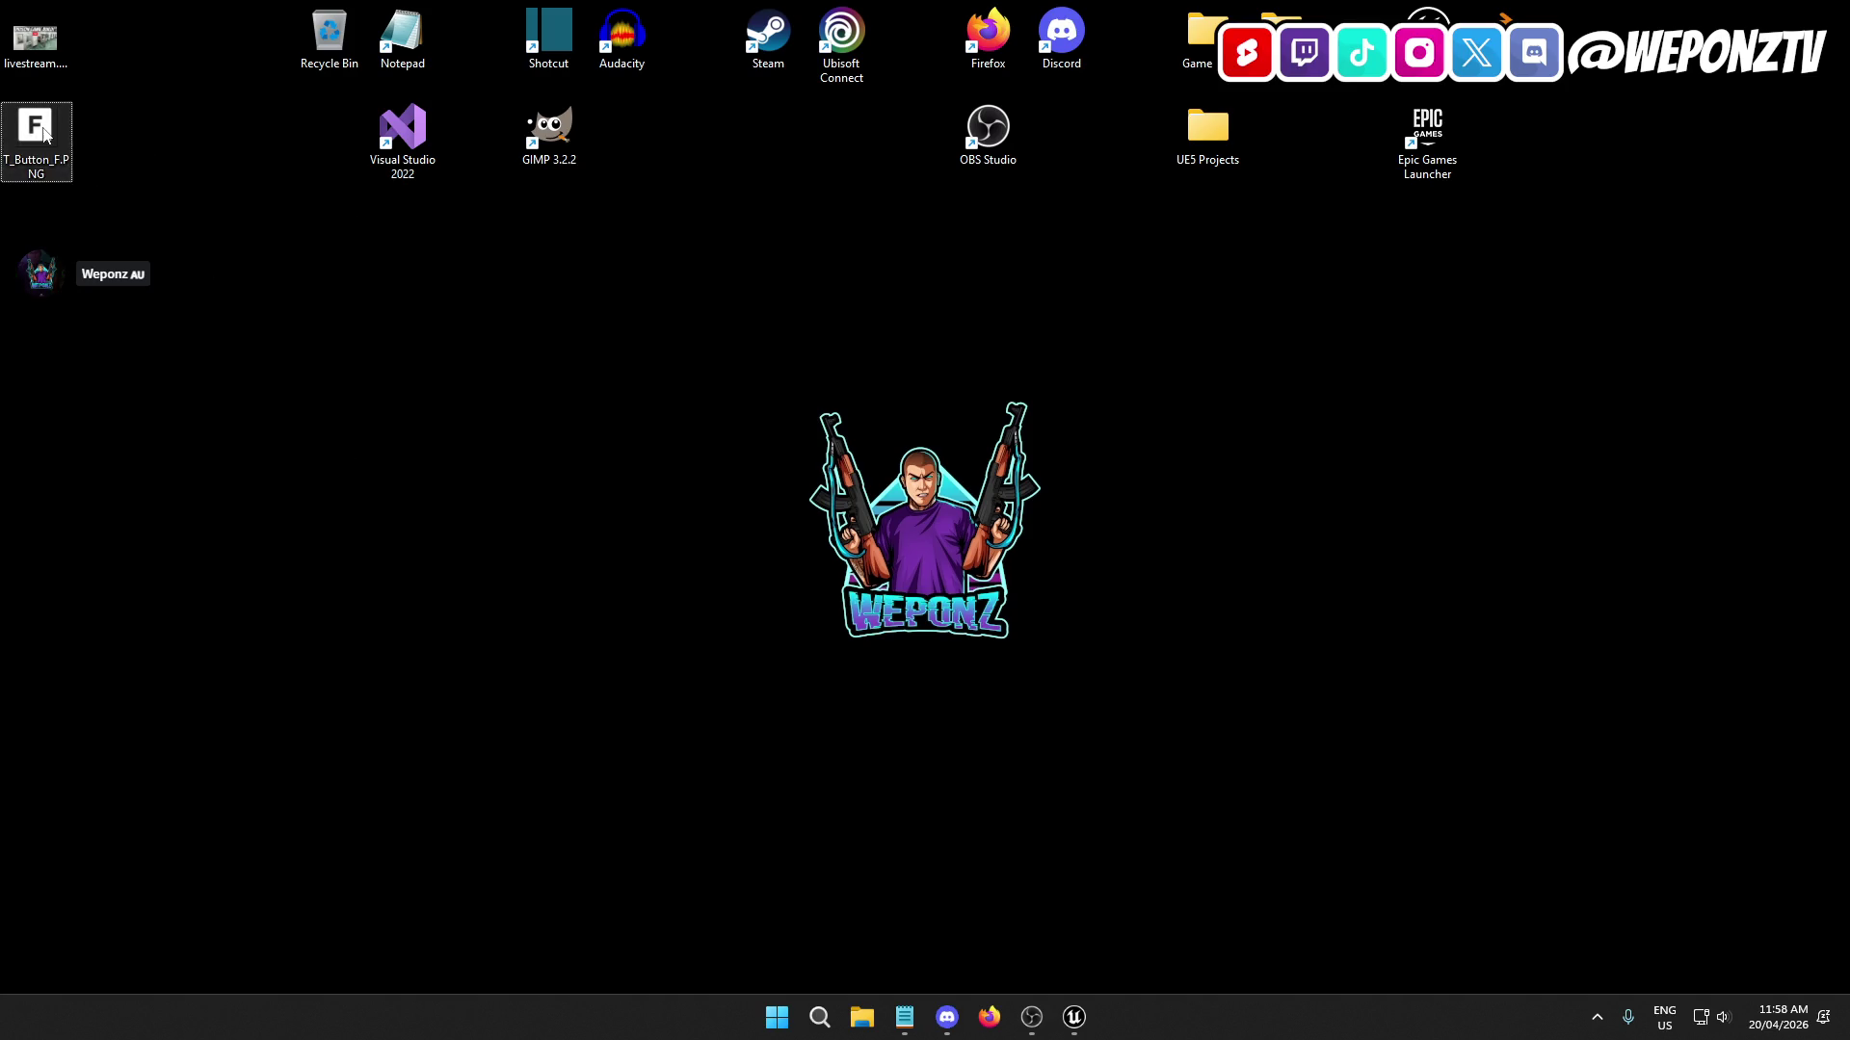
mouse_move(44, 133)
mouse_down()
mouse_move(878, 712)
mouse_move(1077, 992)
mouse_move(869, 911)
mouse_up()
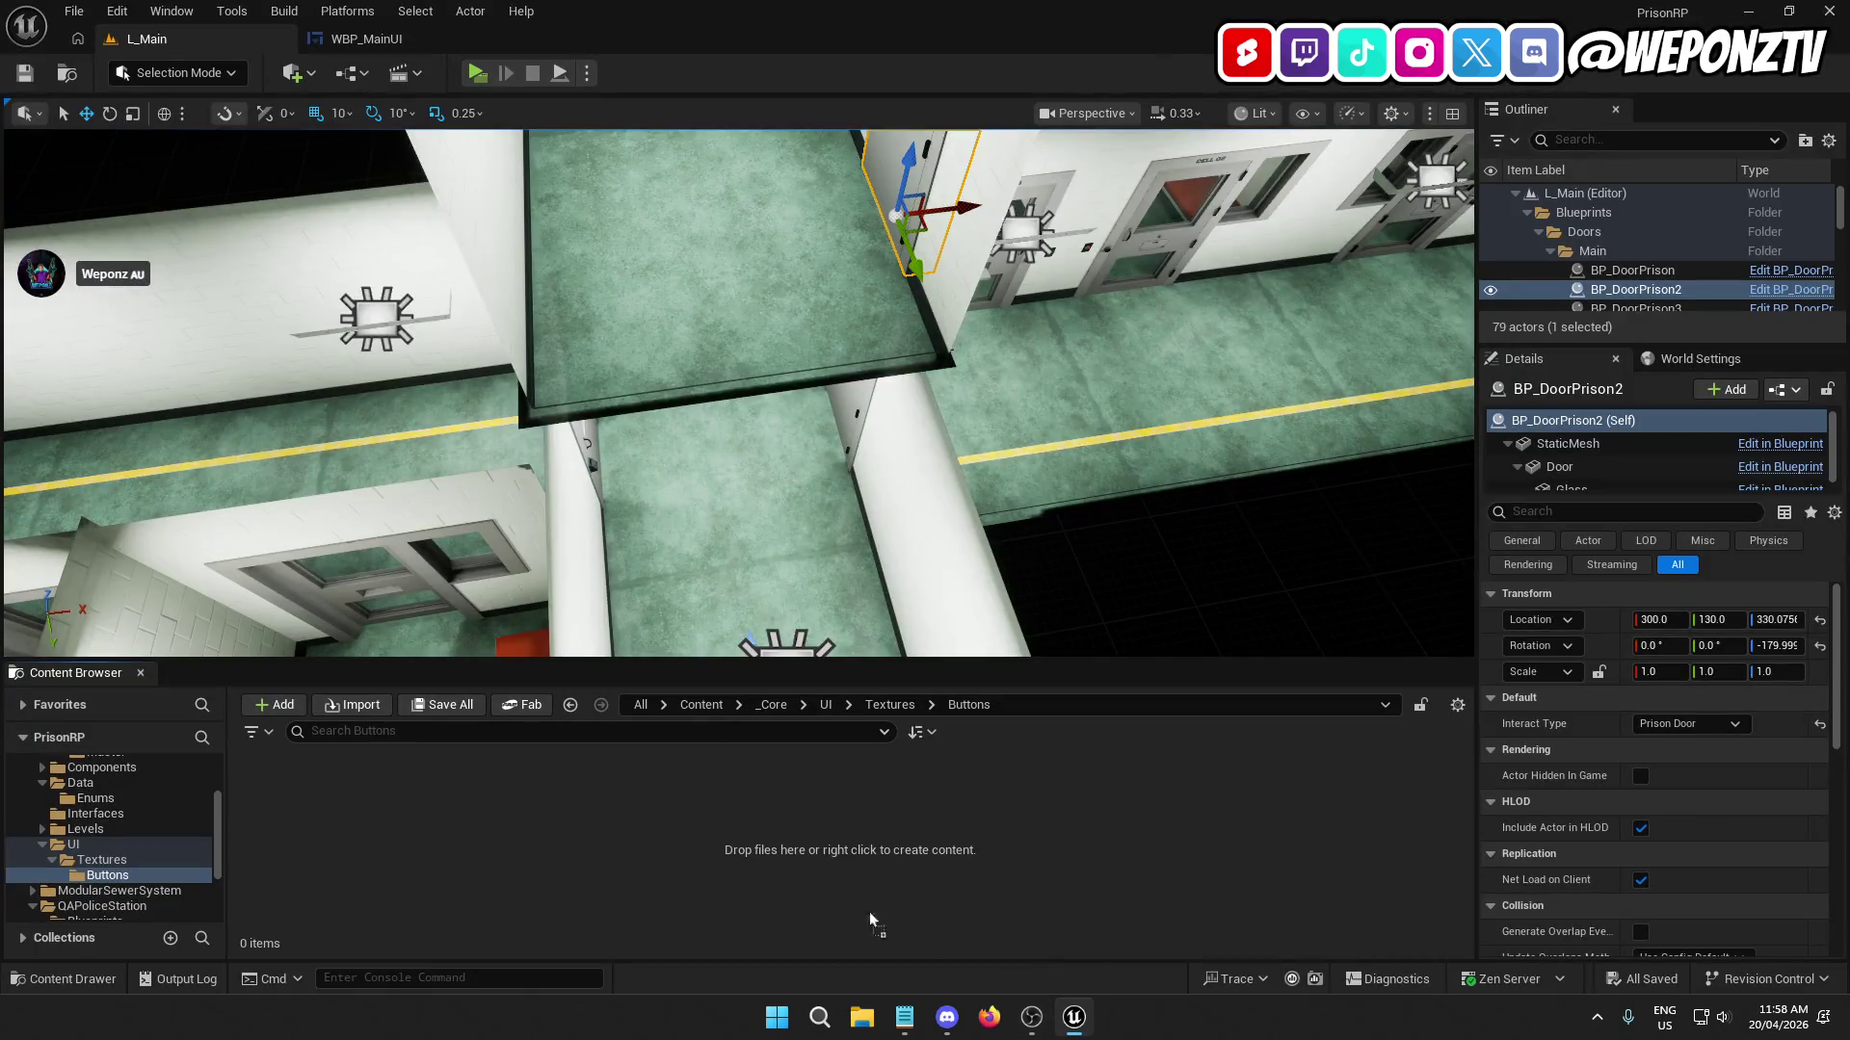
Import the F icon into Buttons as T_Button_F, set its Texture Group to UI, and save.
drag(641, 852, 642, 852)
double_click(289, 809)
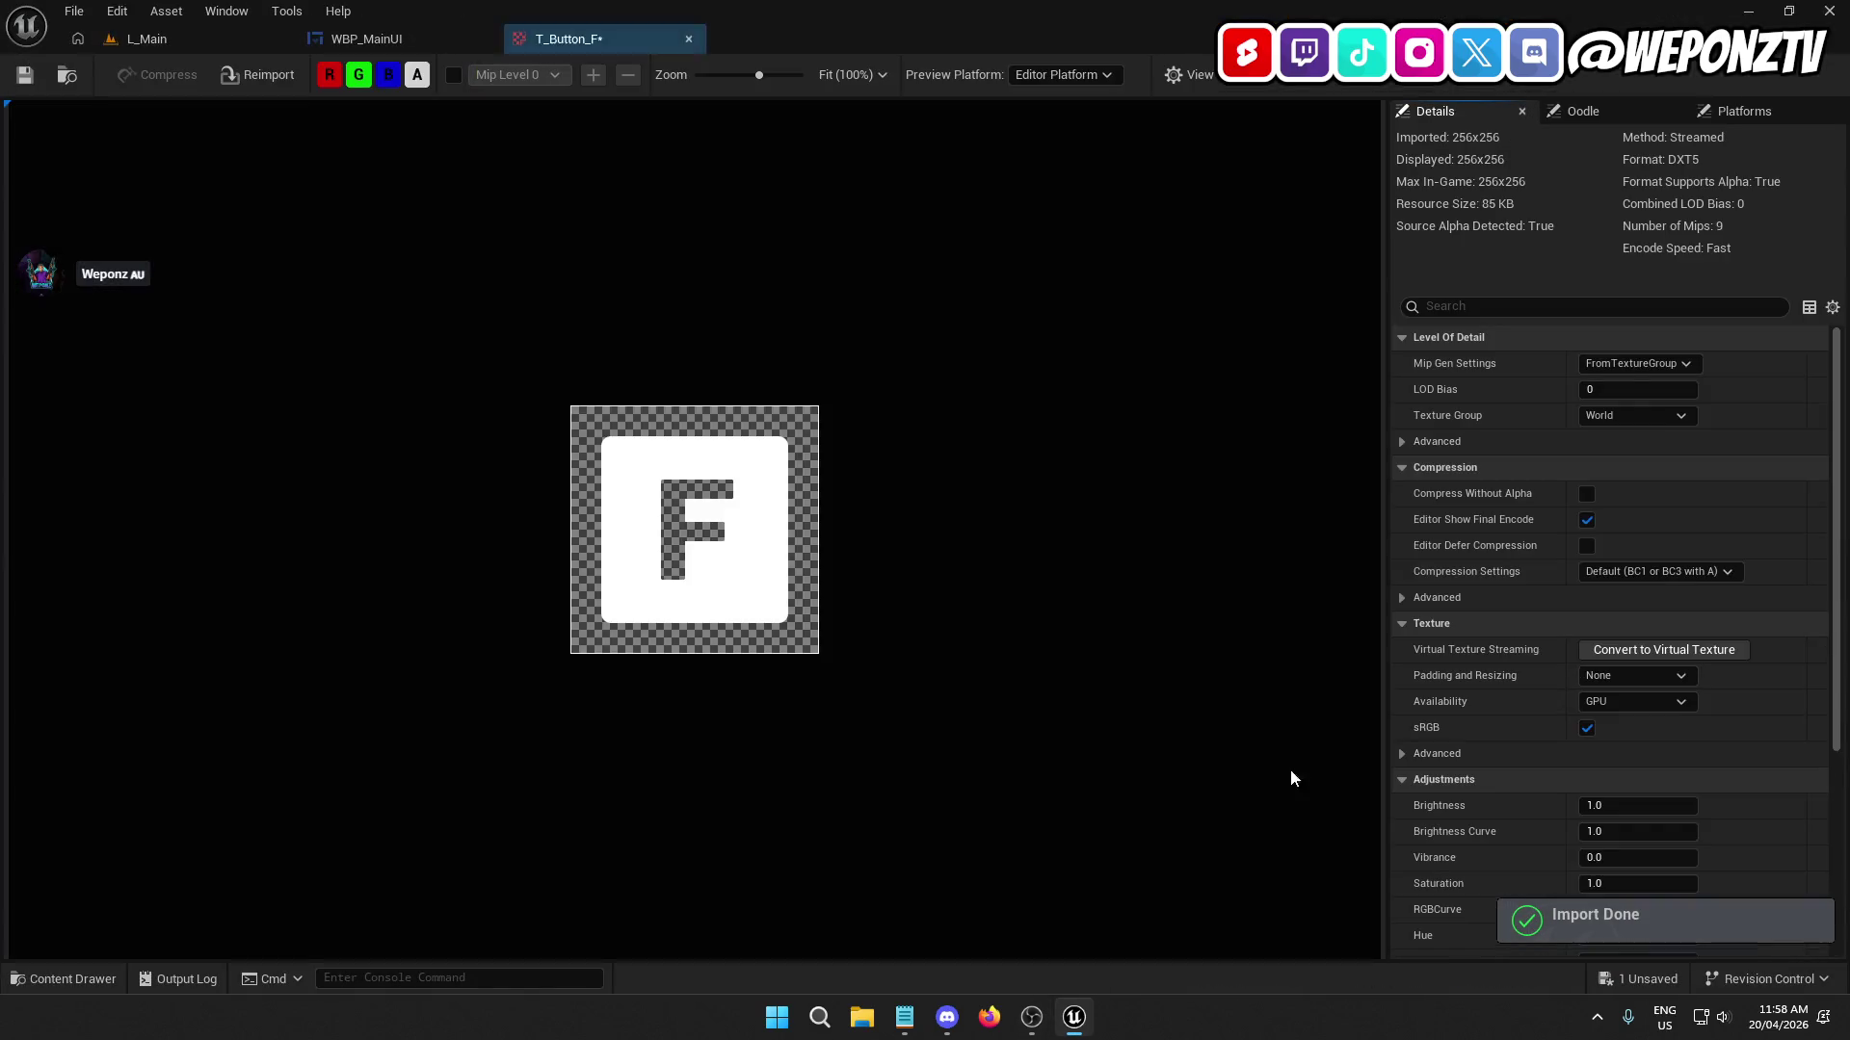
click(1678, 412)
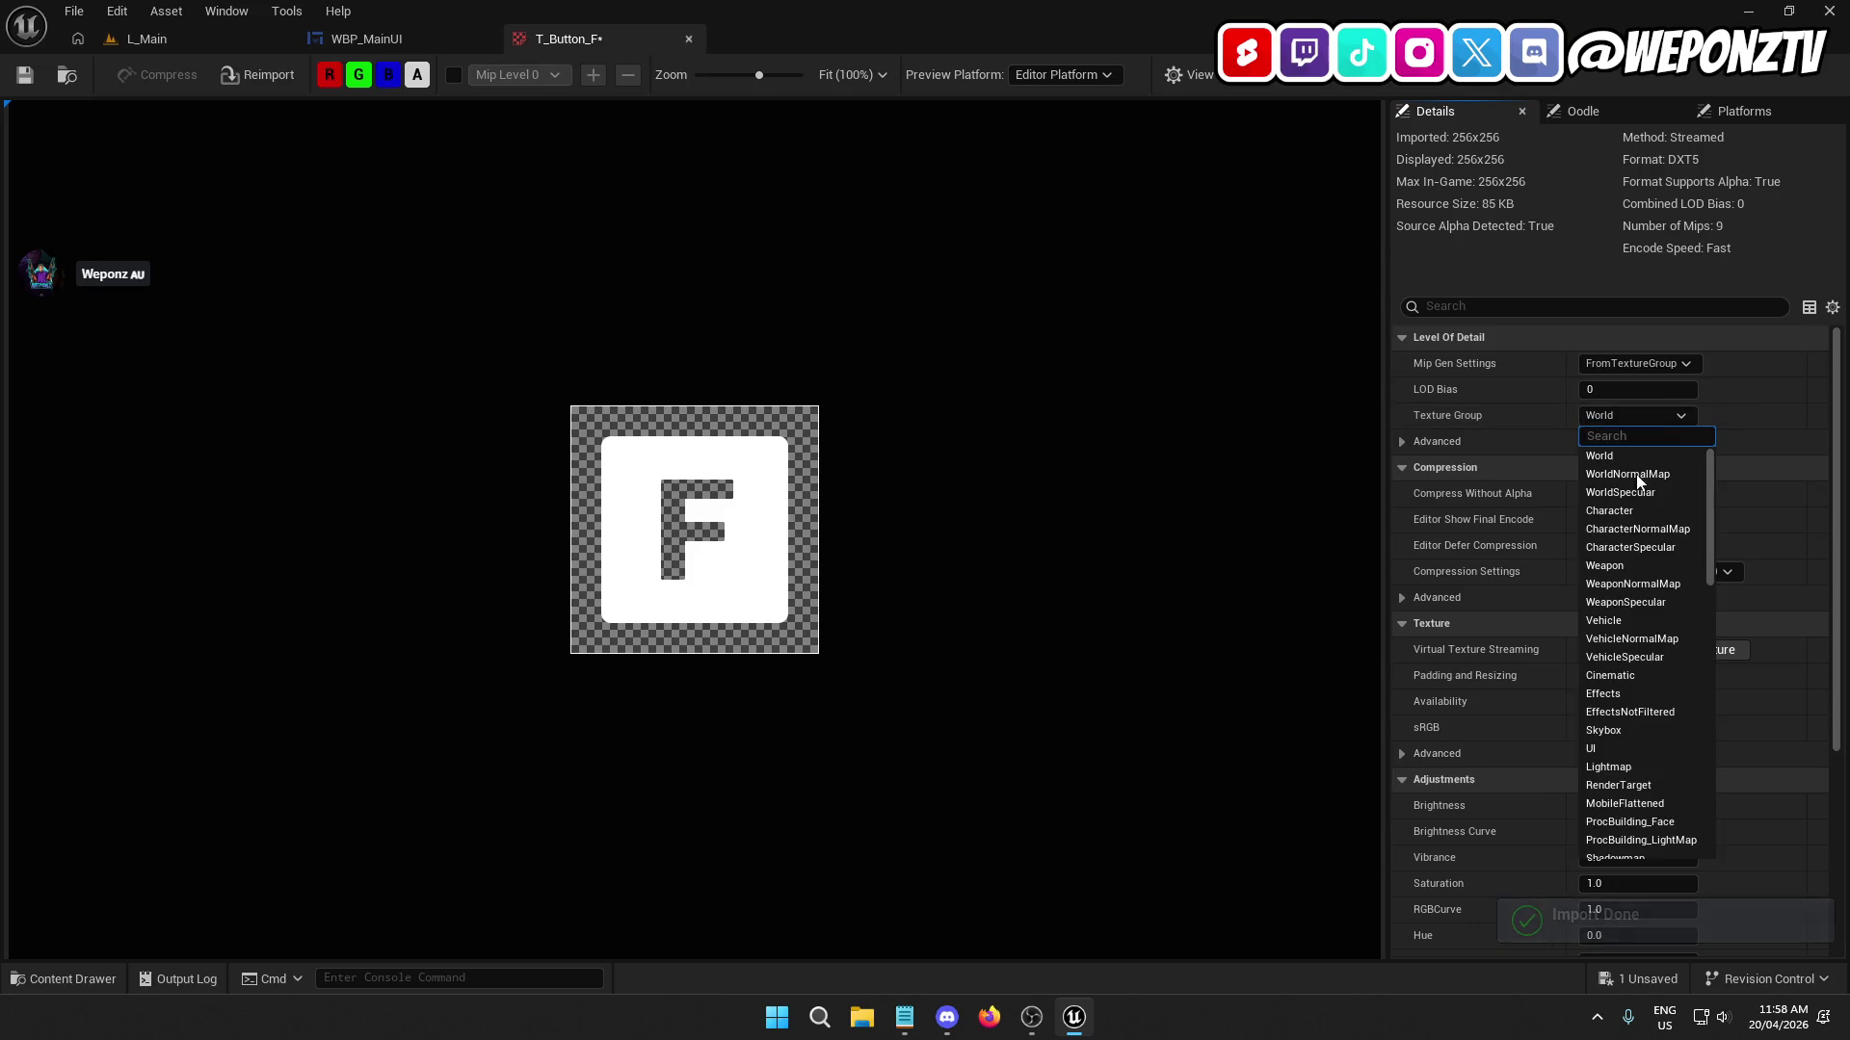
click(1609, 747)
click(25, 75)
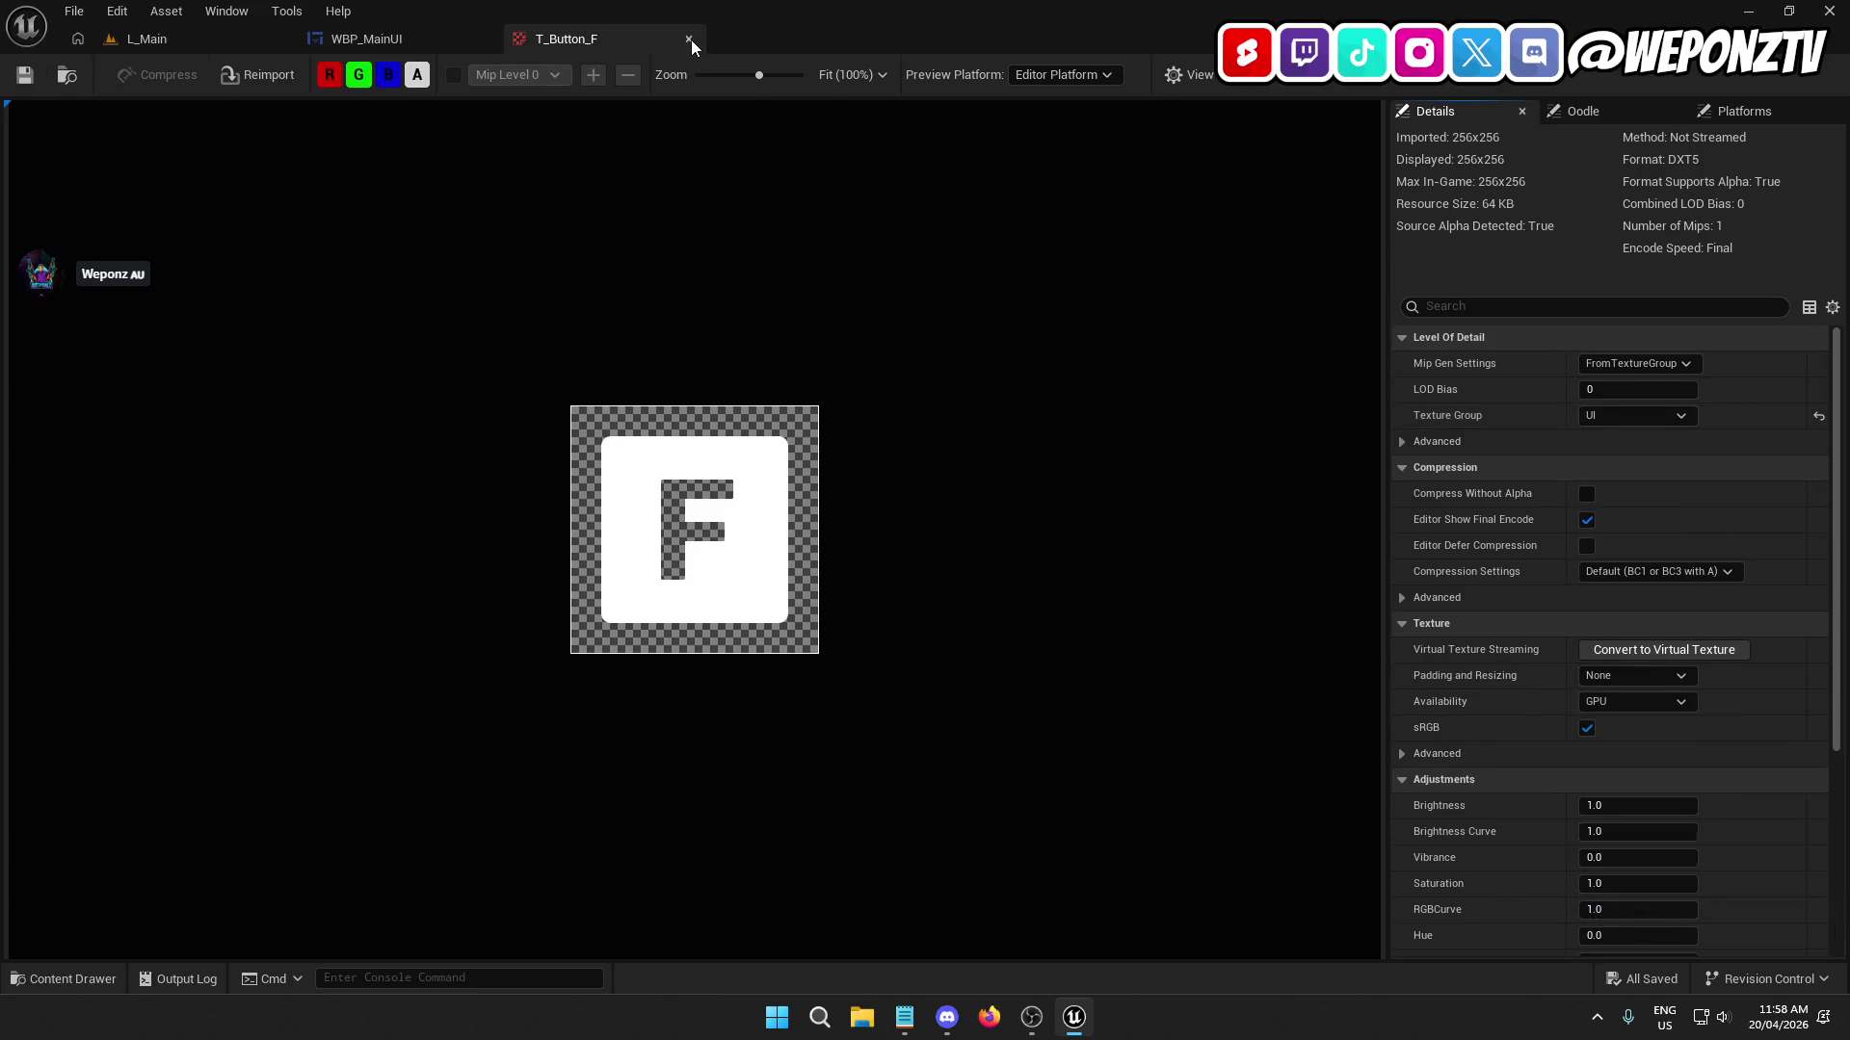
Close the texture editor and return to the WBP_MainUI widget blueprint.
click(689, 41)
click(214, 41)
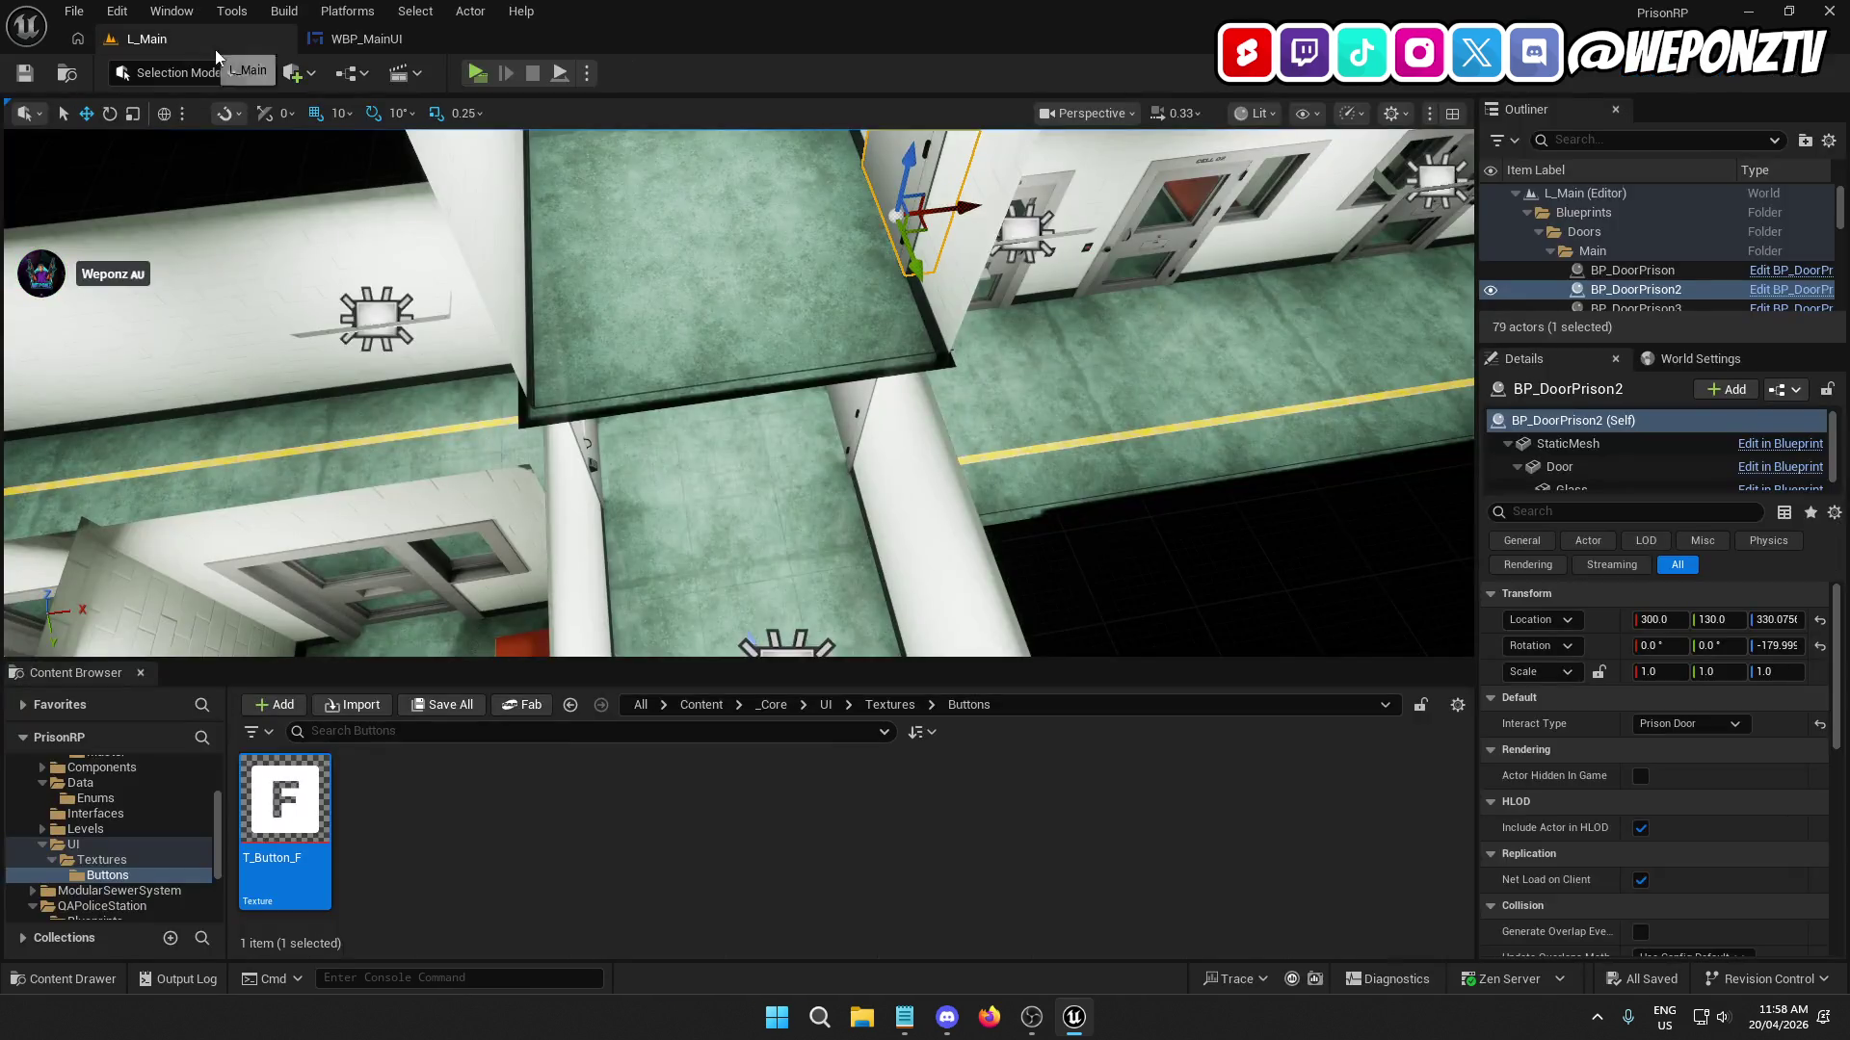
click(424, 40)
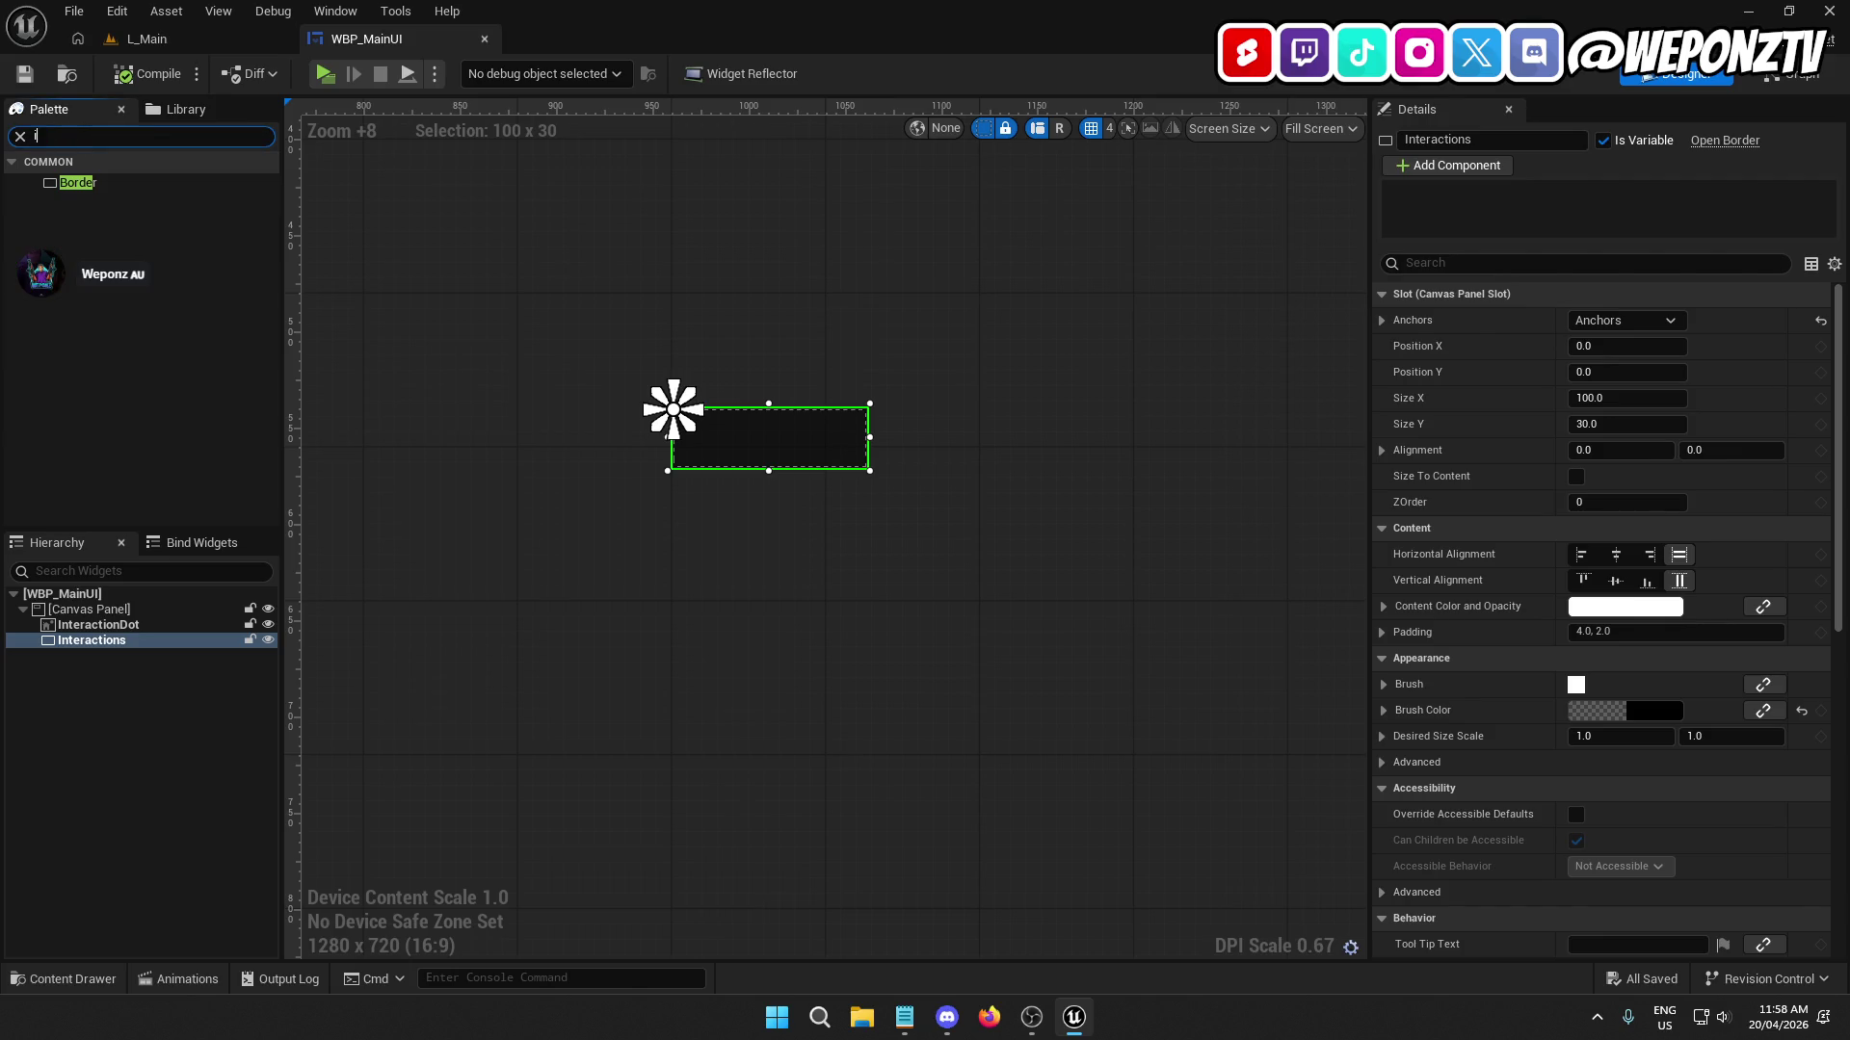
Place an Image inside Interactions, aligned left and centred vertically.
text(image)
mouse_move(77, 183)
mouse_down()
mouse_move(115, 382)
mouse_move(101, 643)
mouse_up()
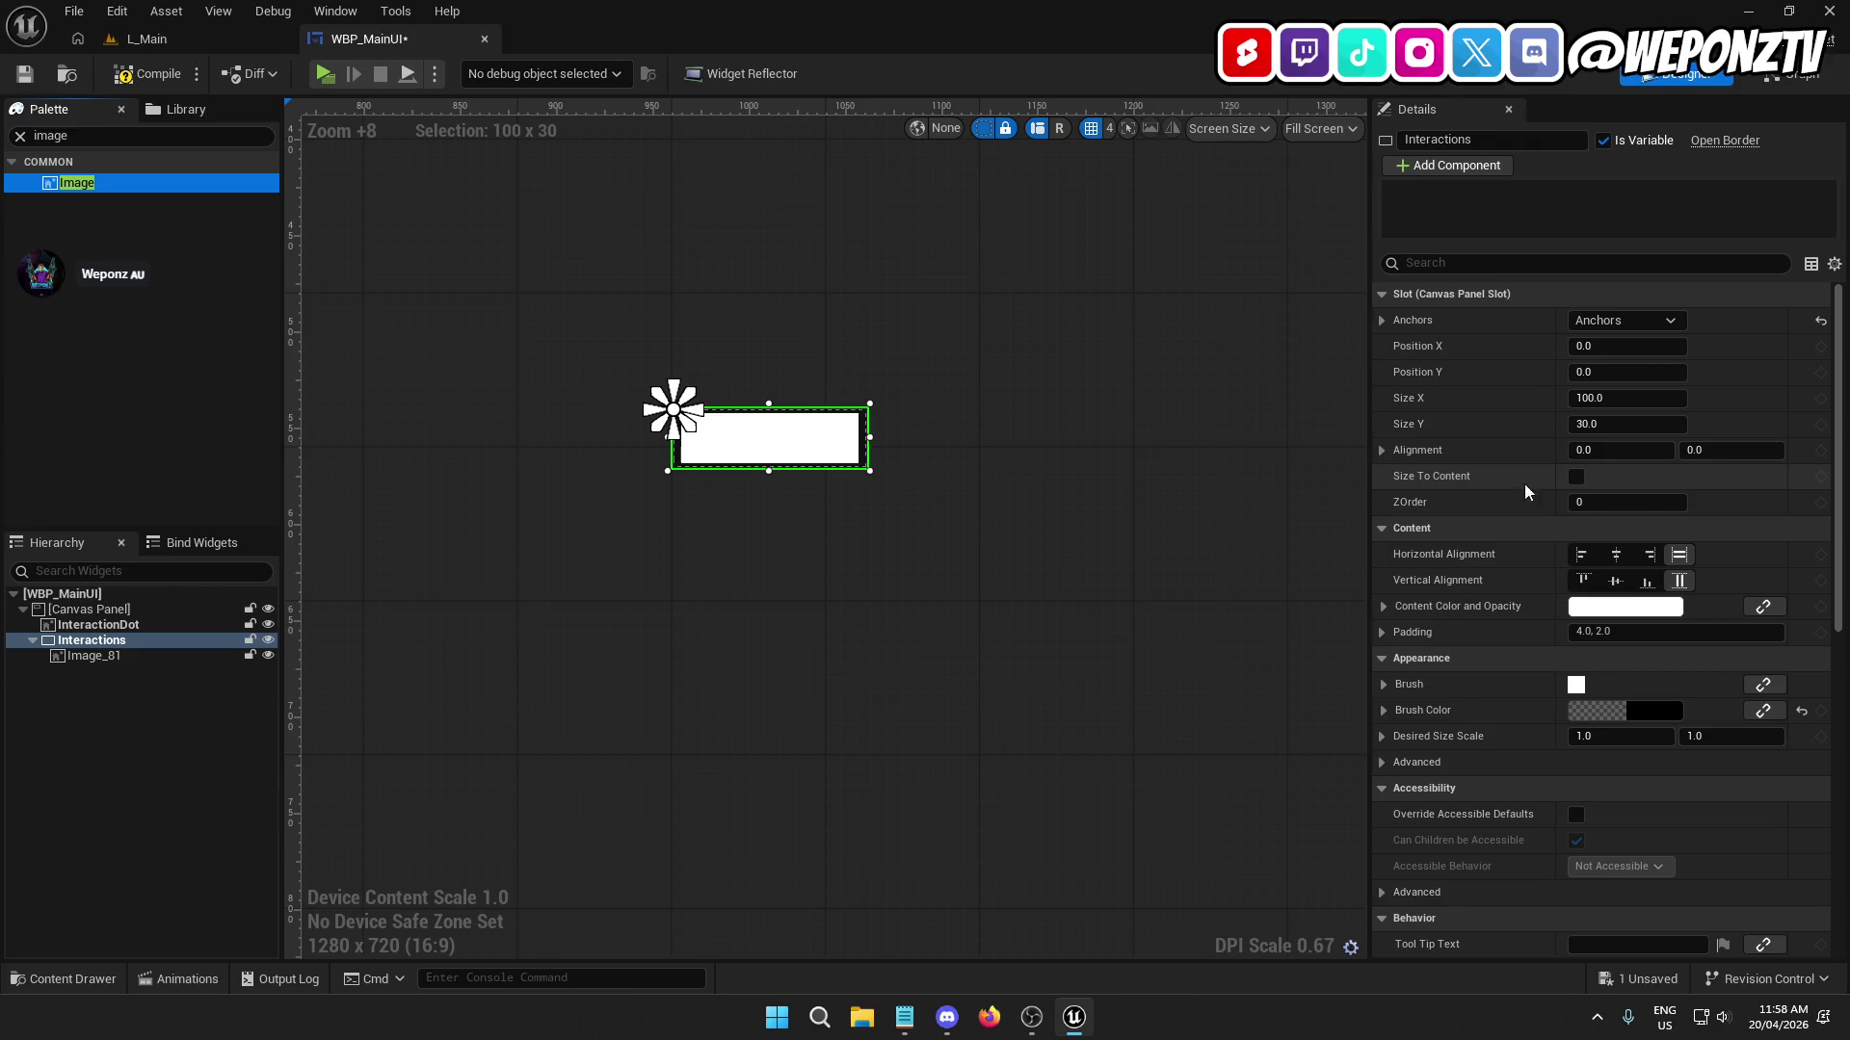
click(1581, 554)
click(1617, 581)
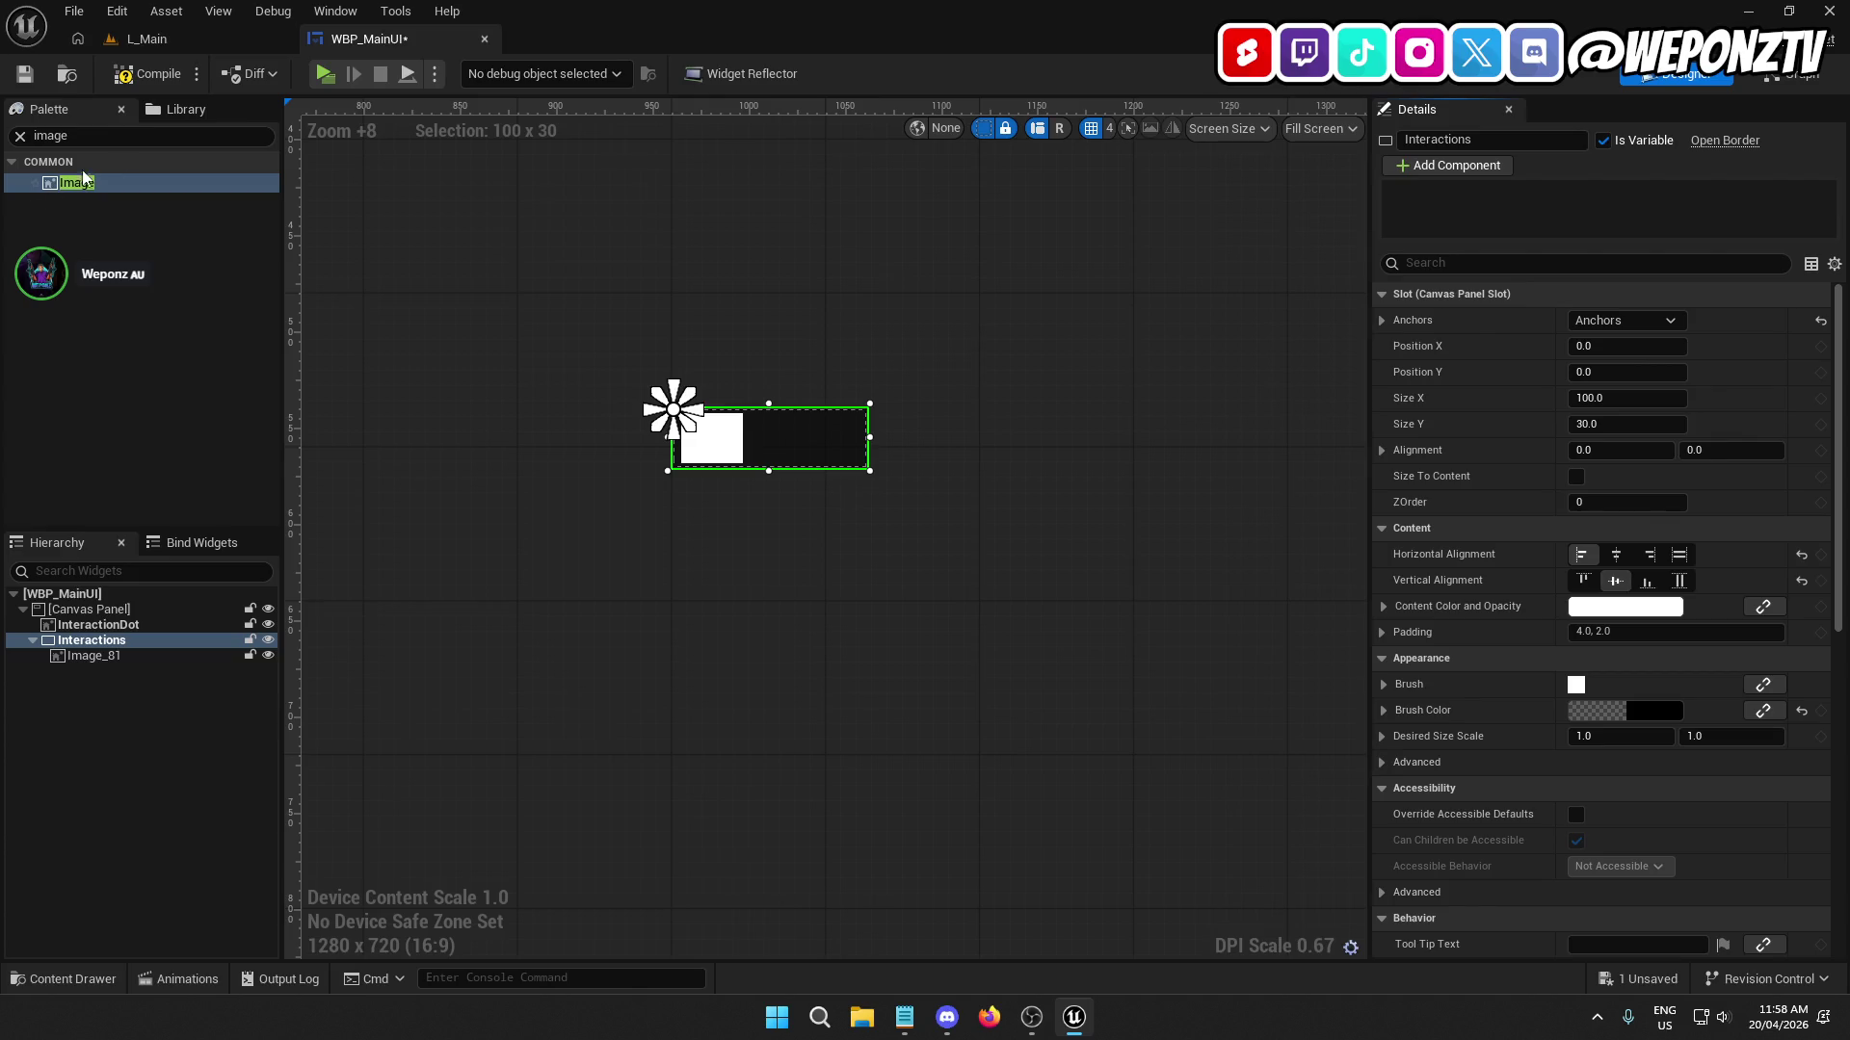
Try adding a Size Box, then delete the Image_81 widget.
click(109, 130)
text(s)
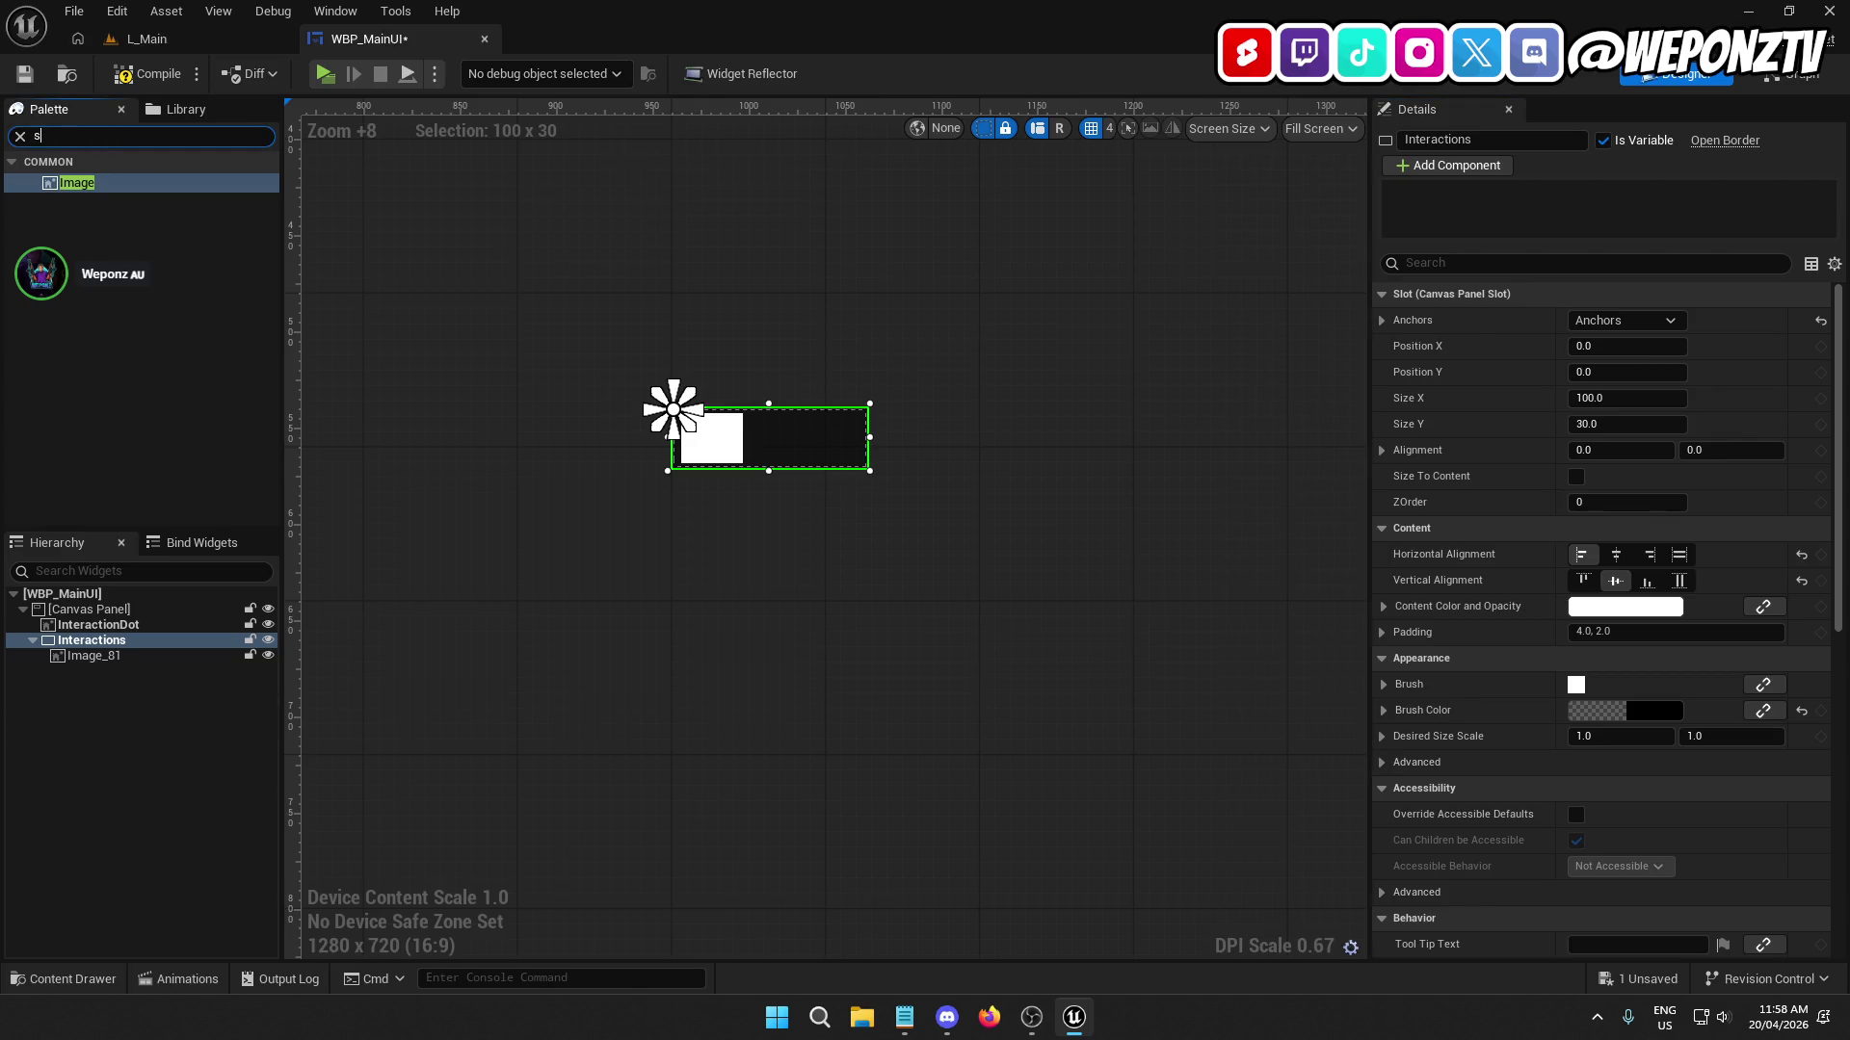
text(ize)
mouse_move(113, 179)
mouse_down()
mouse_move(142, 628)
mouse_move(89, 661)
mouse_up()
click(88, 659)
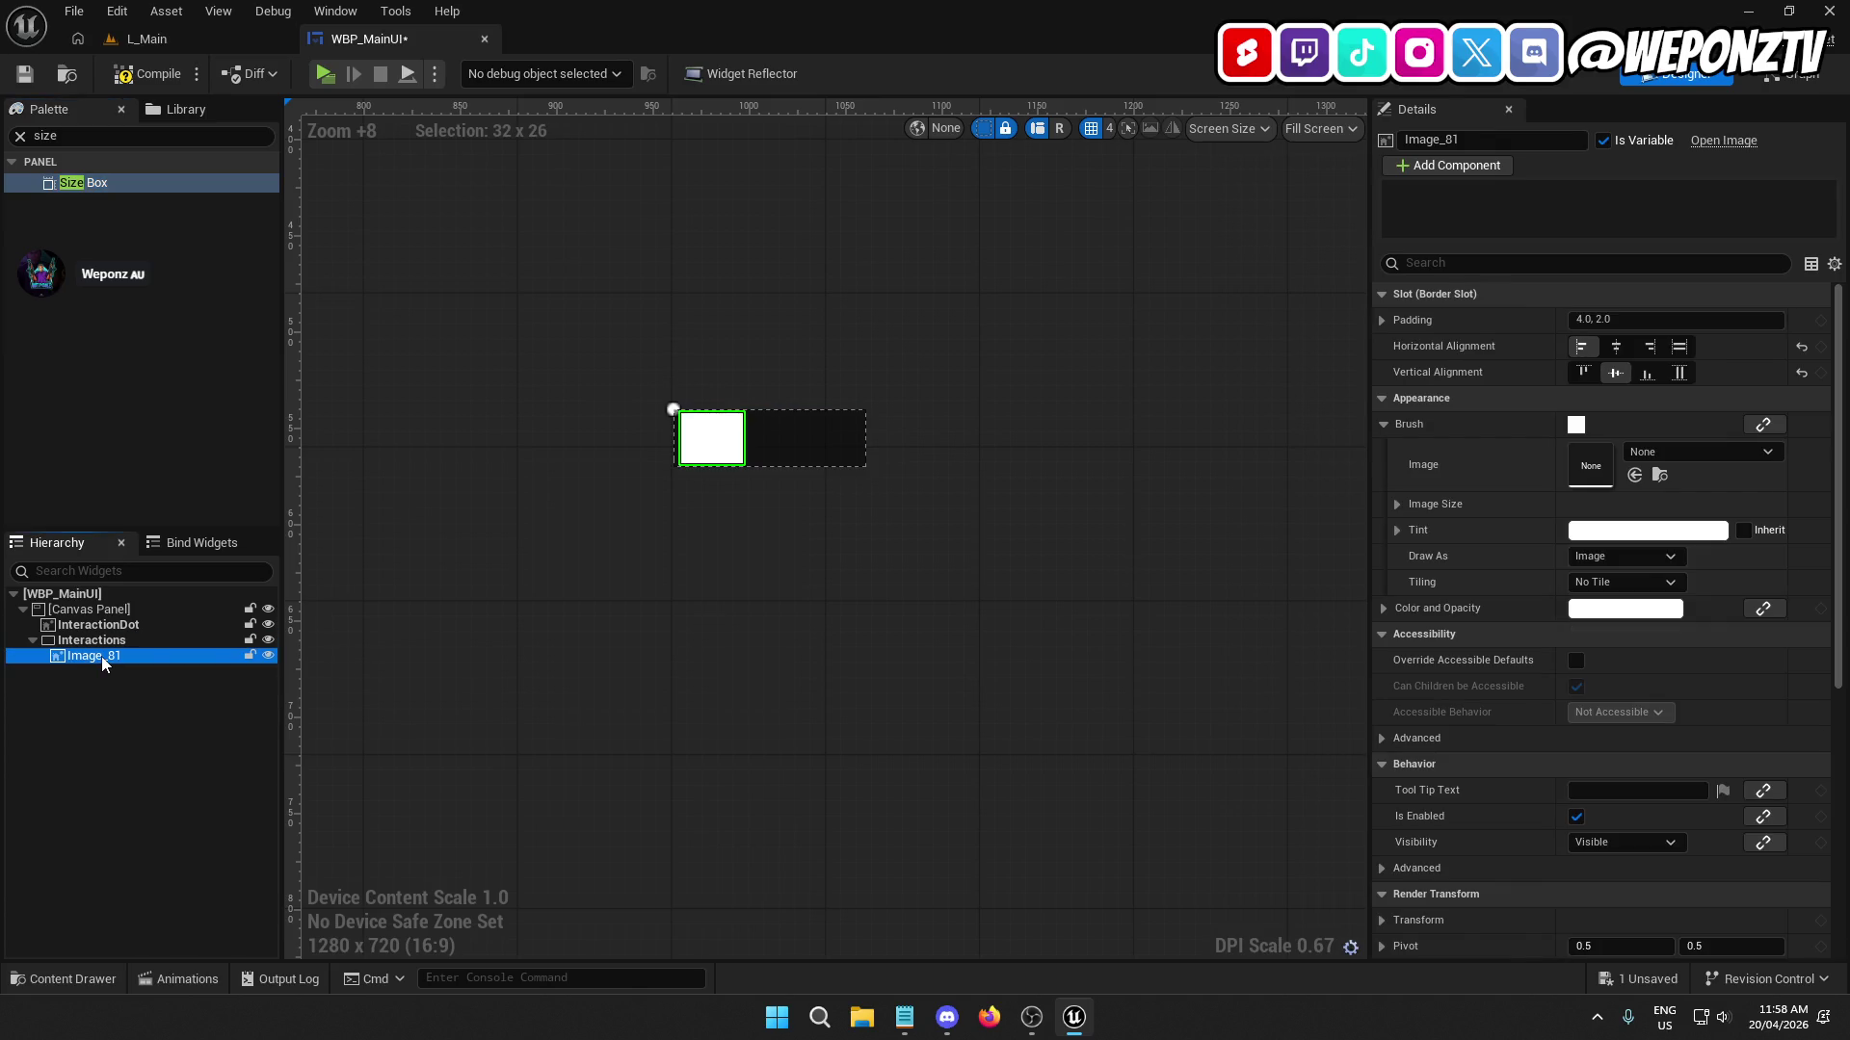
key(Delete)
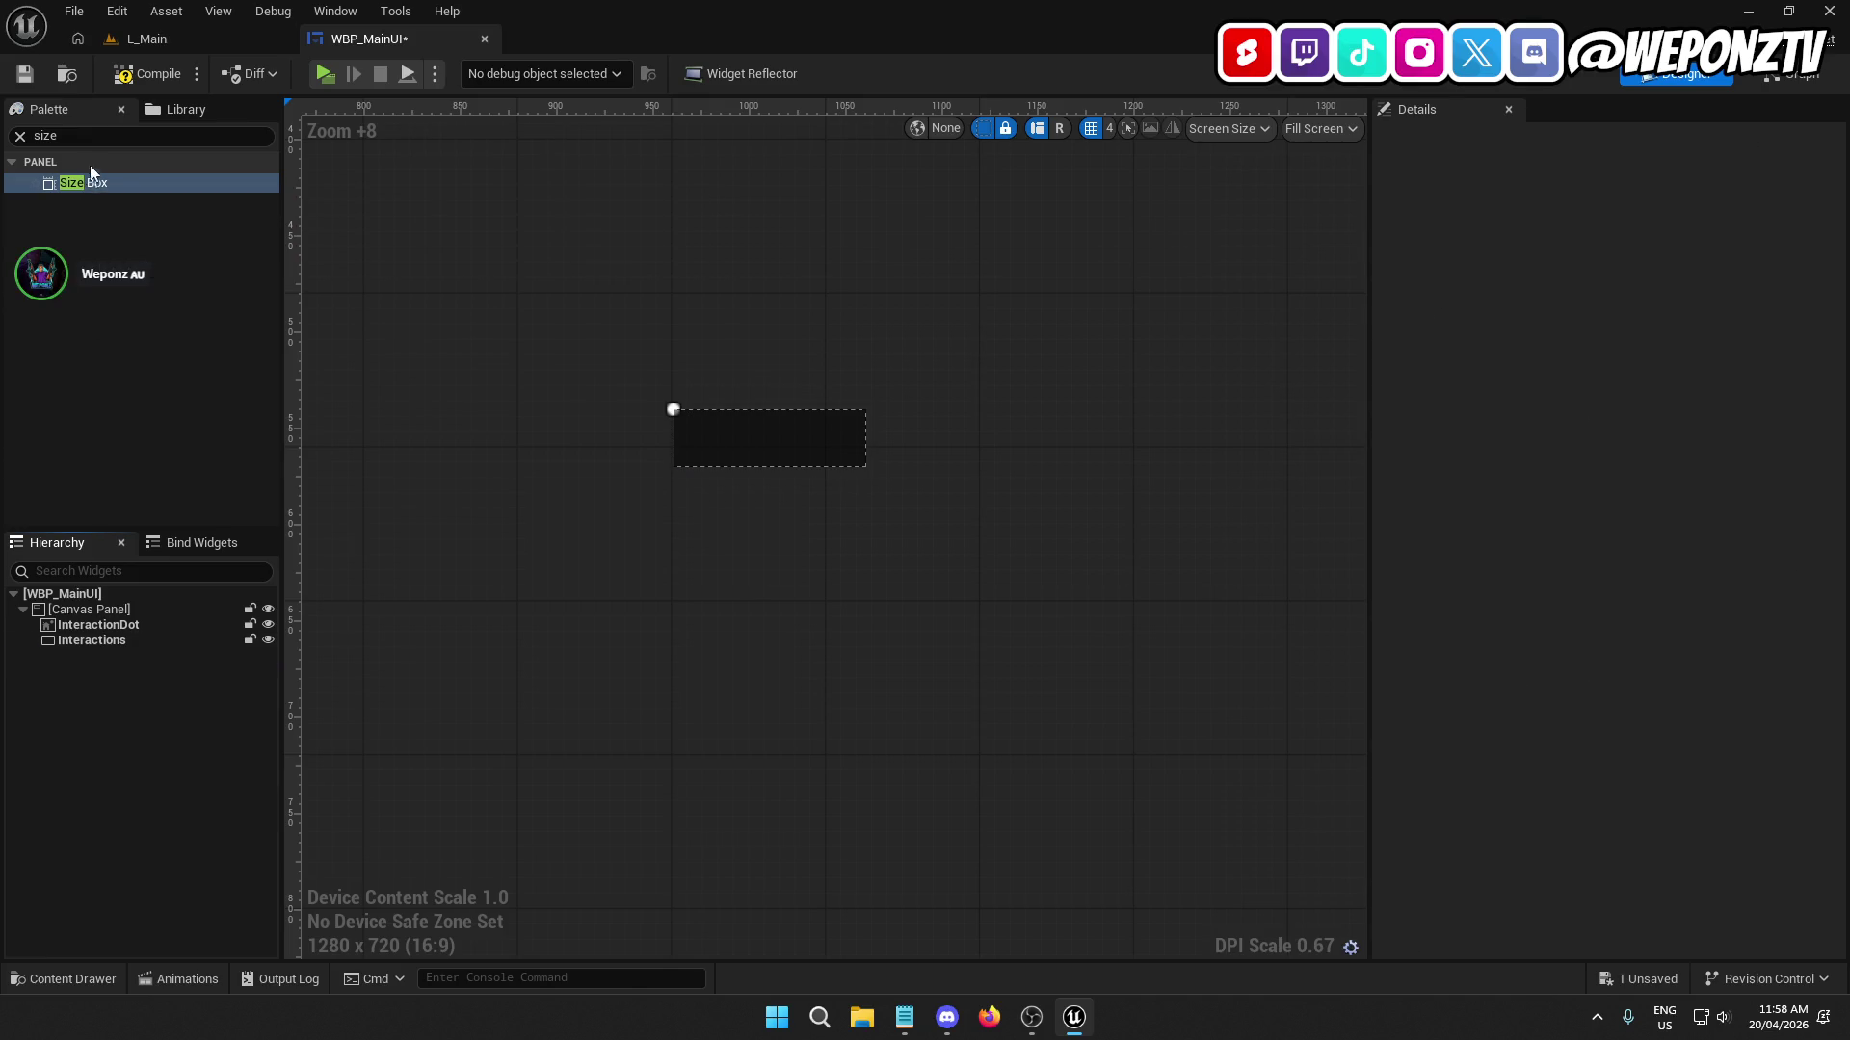
Add a Horizontal Box inside Interactions and rename it 'Box'.
click(21, 136)
text(hor)
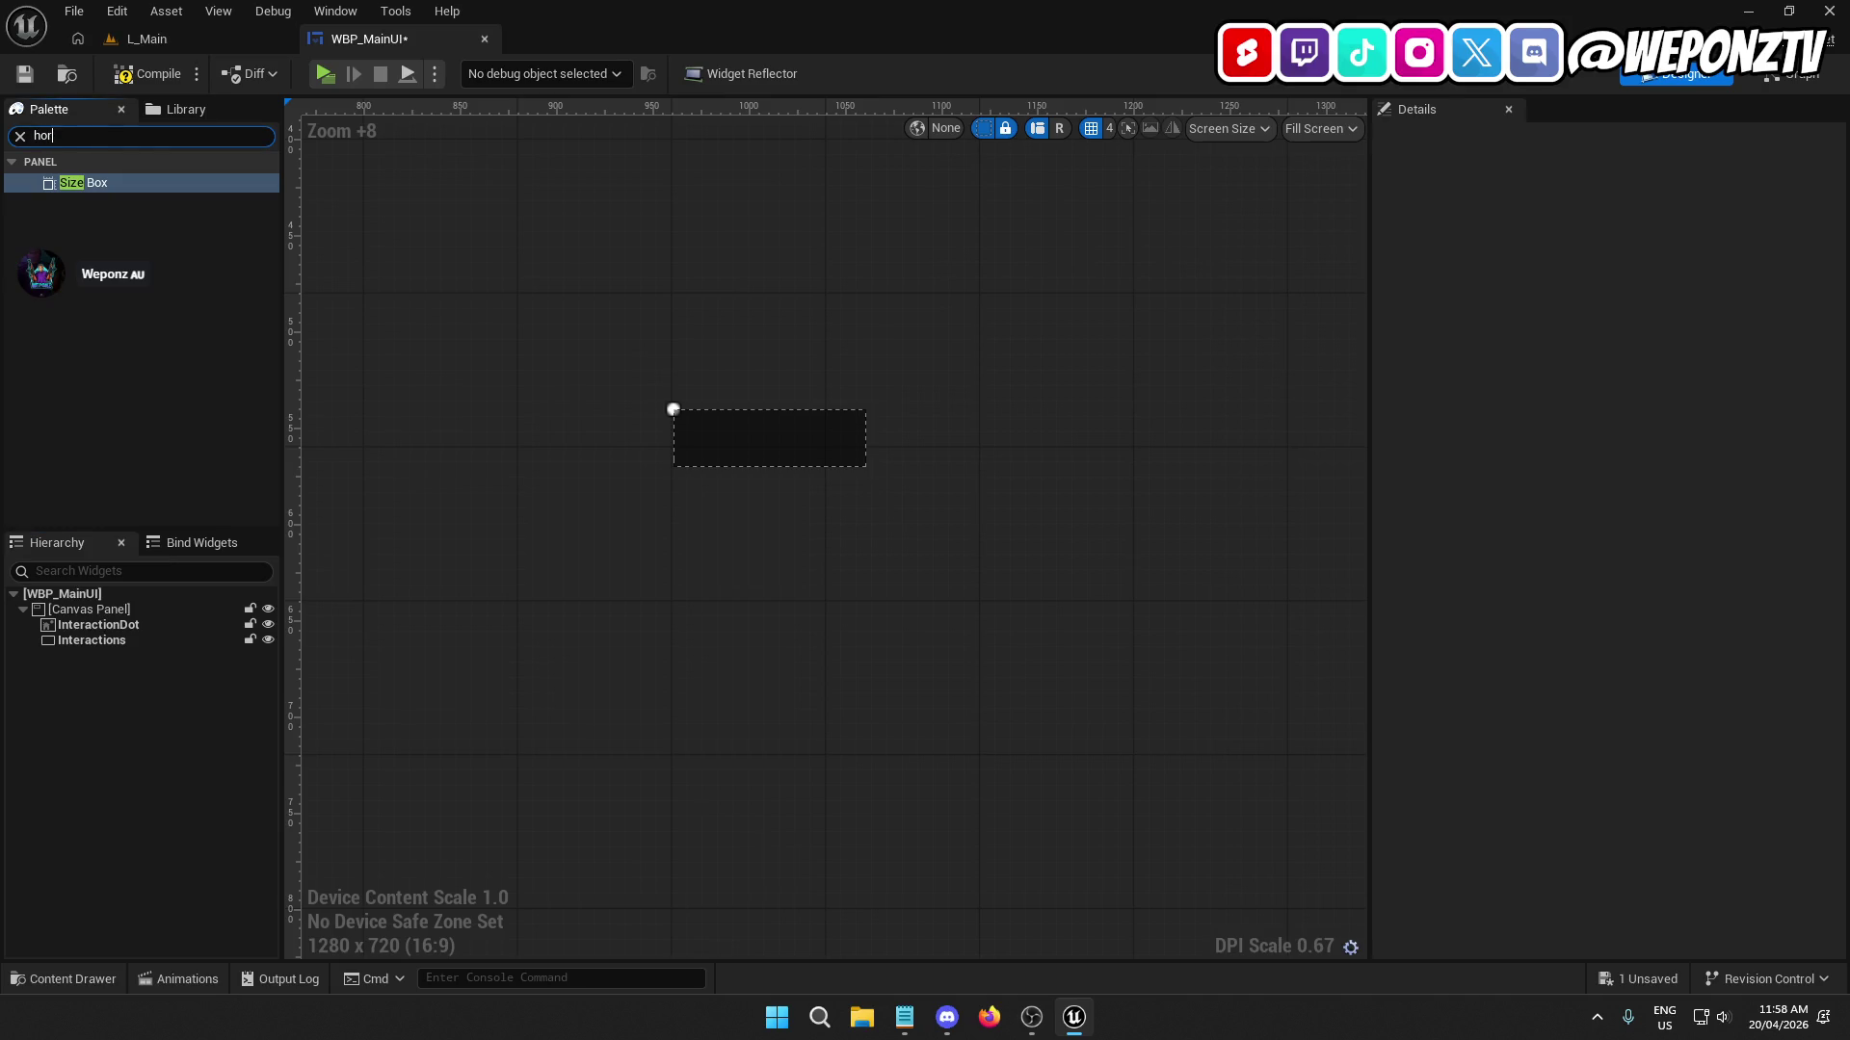
mouse_move(130, 182)
mouse_down()
mouse_move(121, 644)
mouse_move(106, 646)
mouse_up()
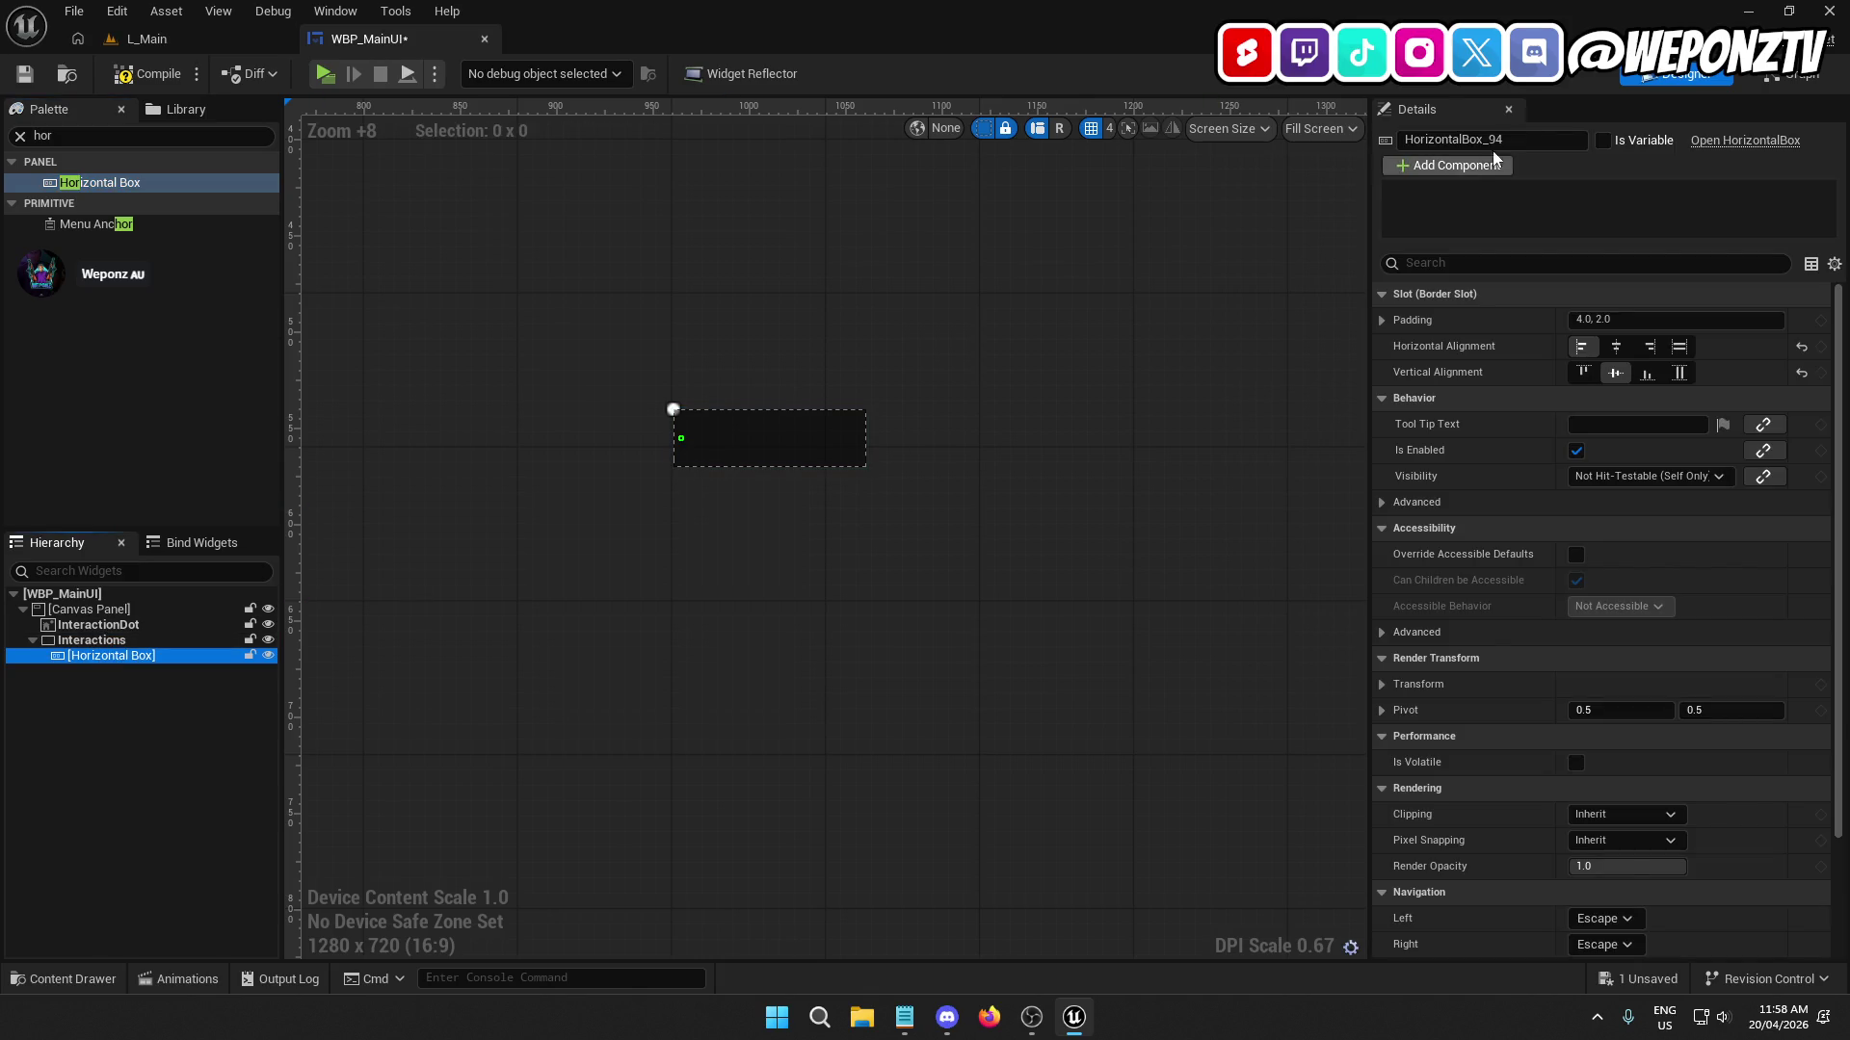
click(1491, 141)
text(Box)
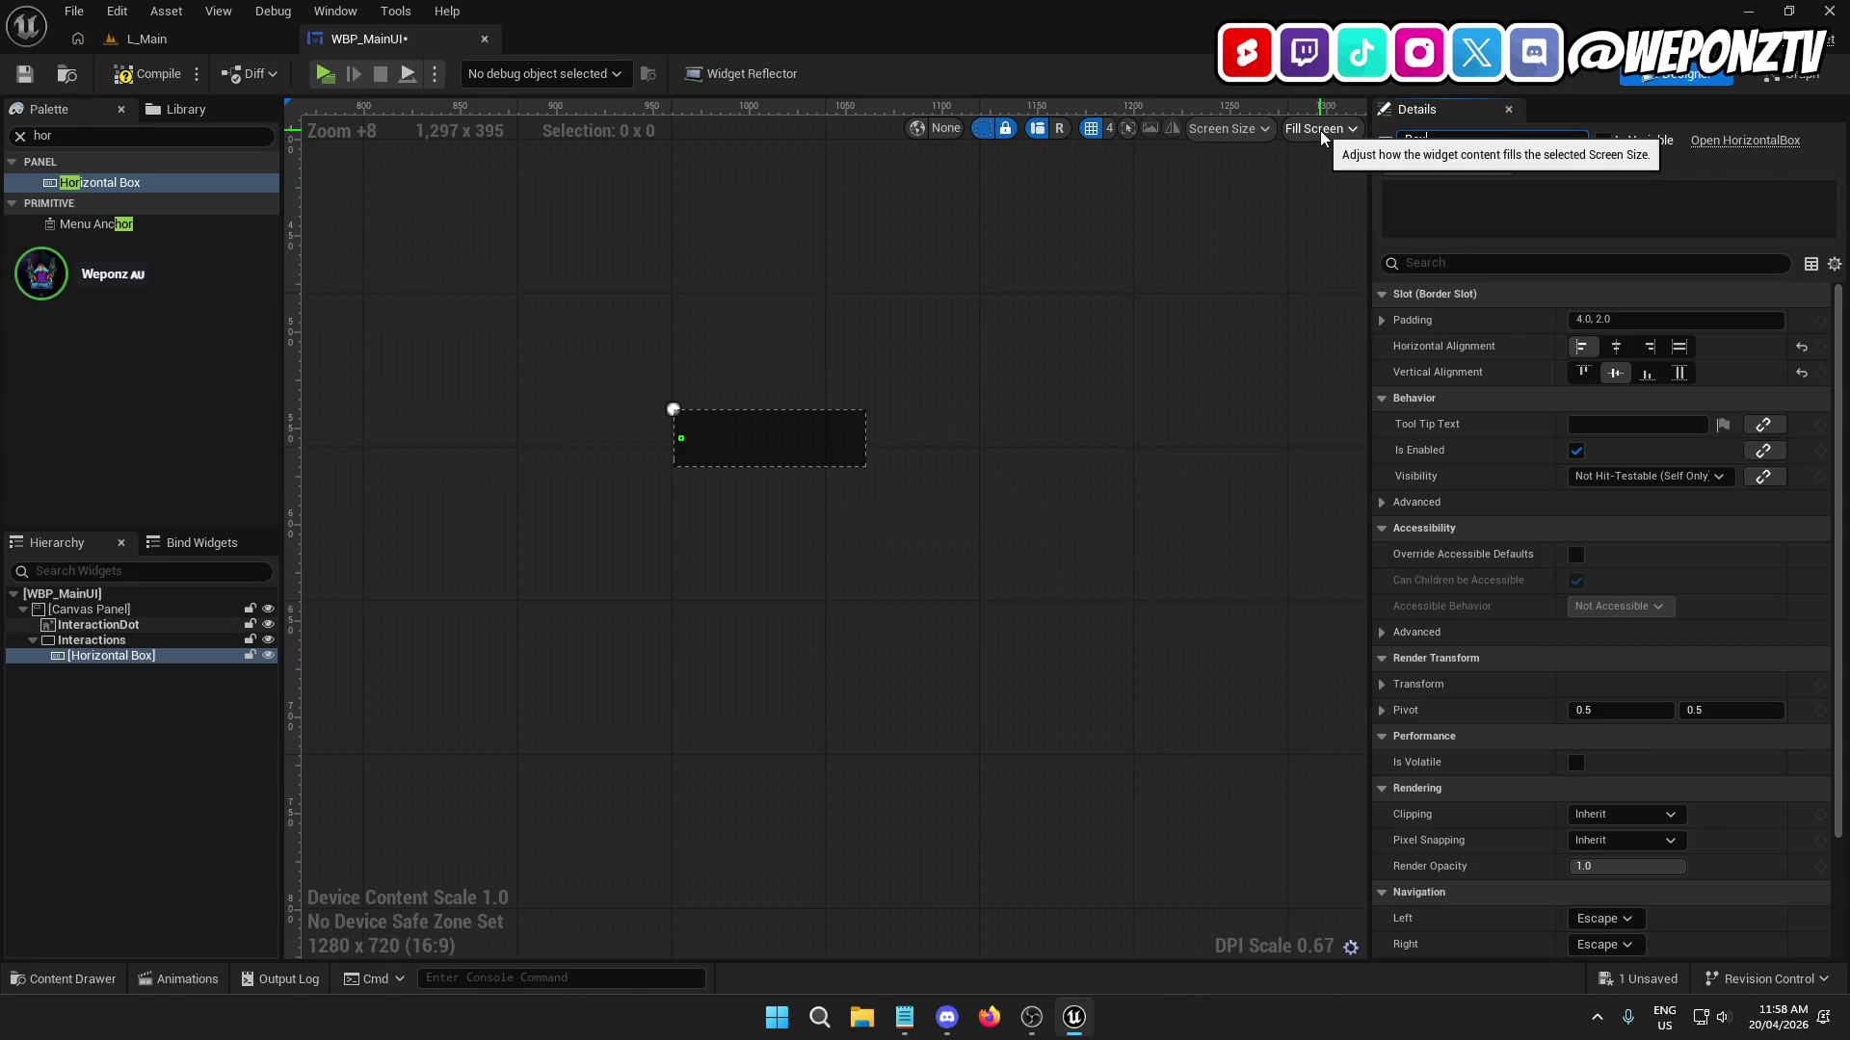
key(Return)
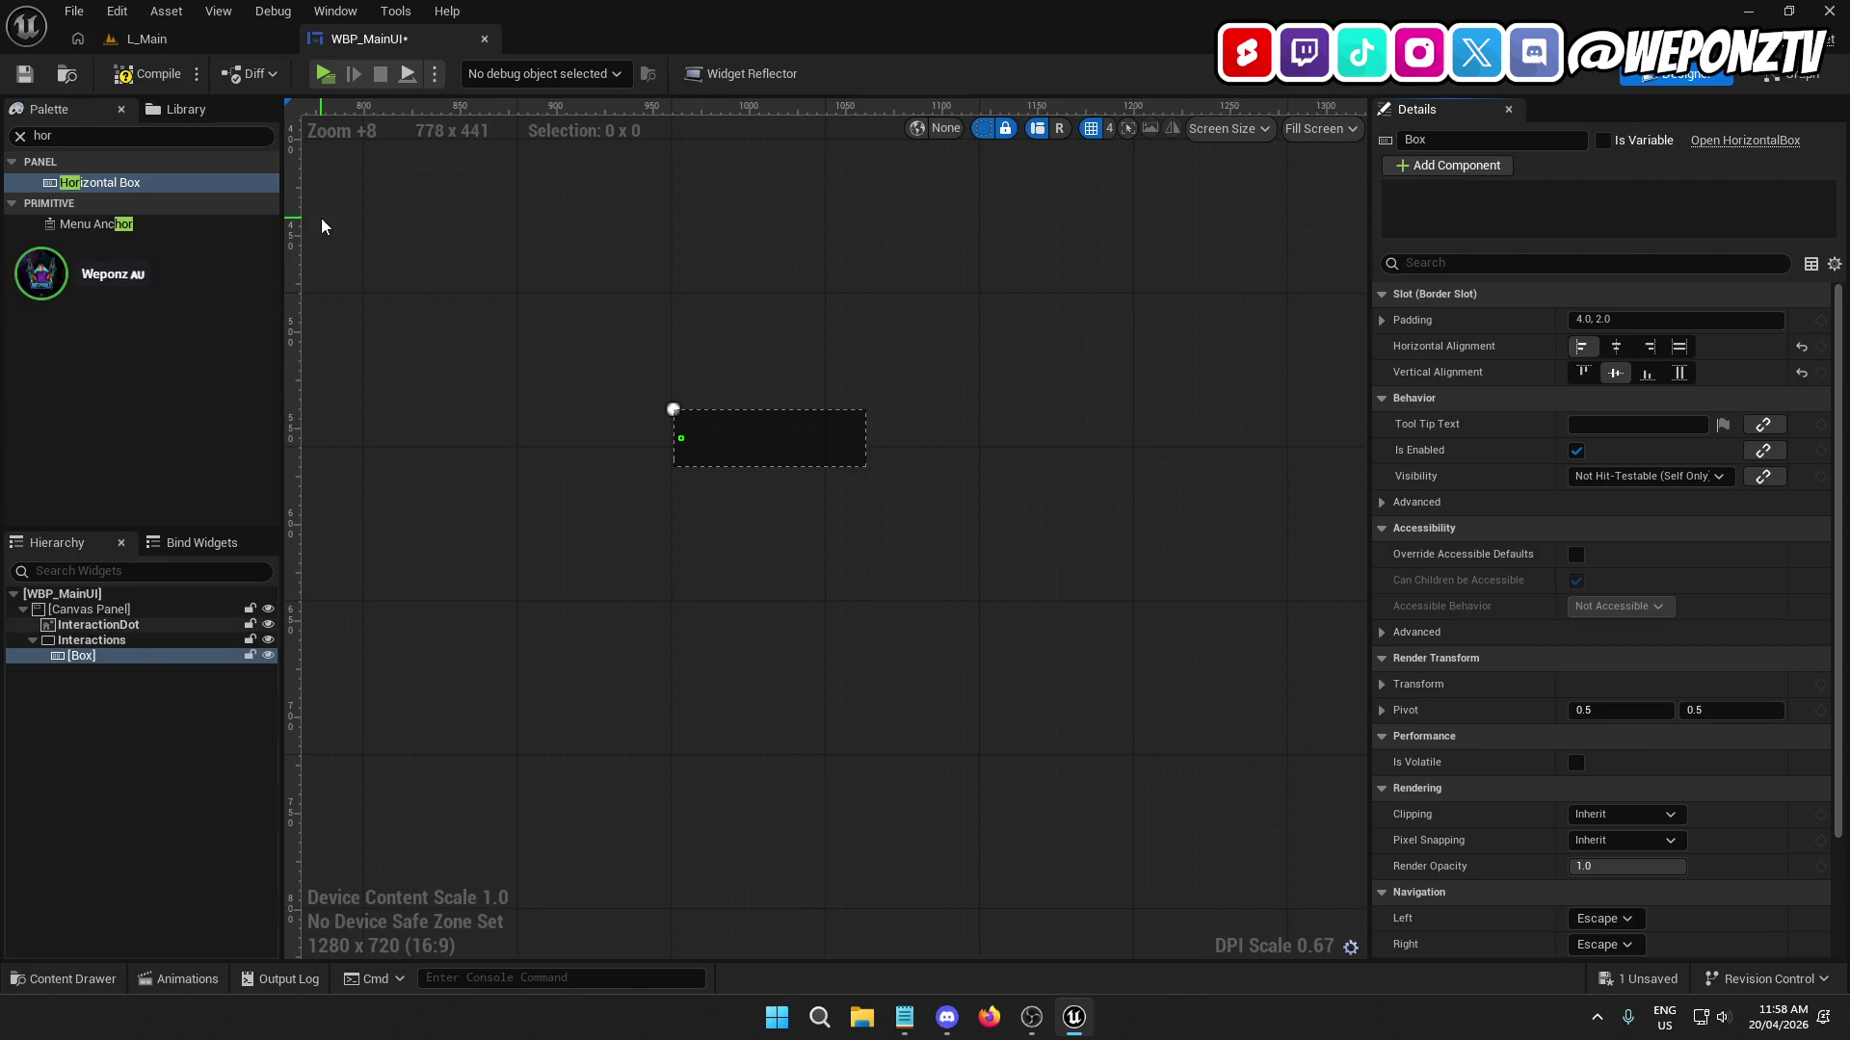
click(74, 136)
text(size)
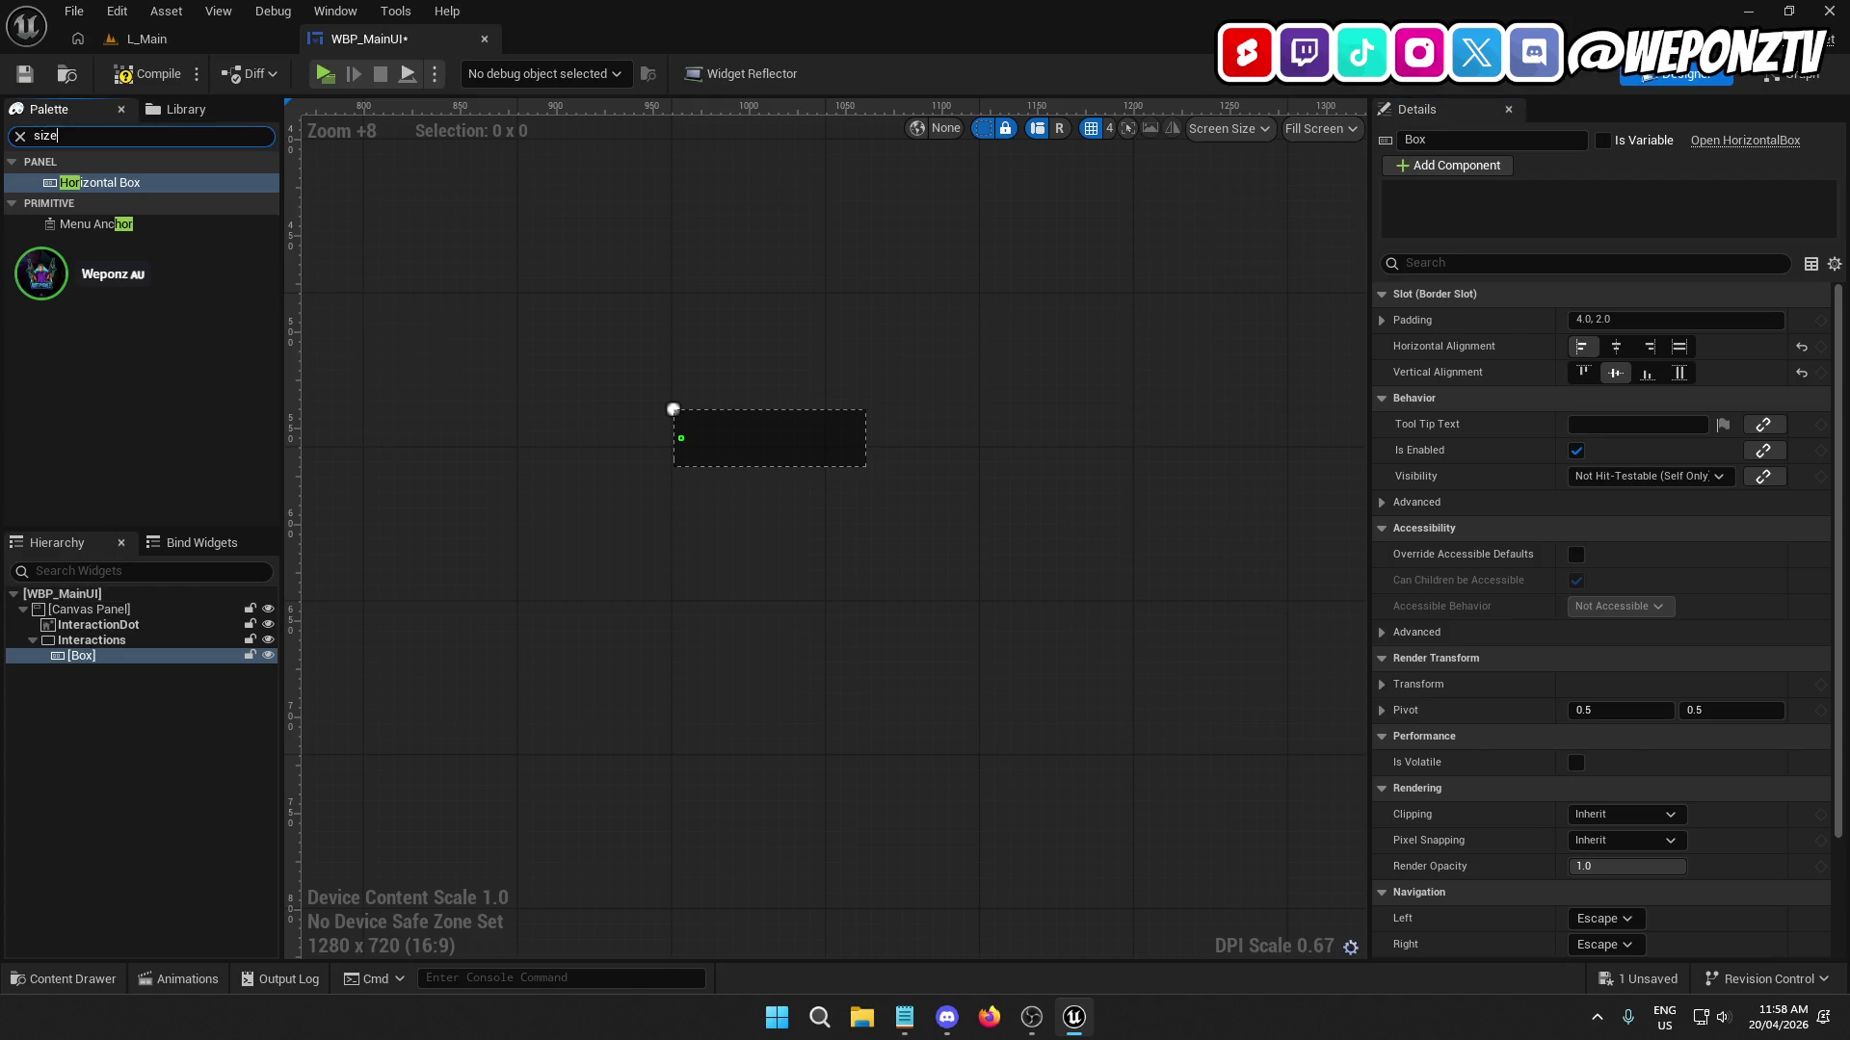
Add a Size Box inside the Box container with width and height overrides enabled.
mouse_move(96, 183)
mouse_down()
mouse_move(115, 189)
mouse_move(144, 371)
mouse_move(112, 665)
mouse_up()
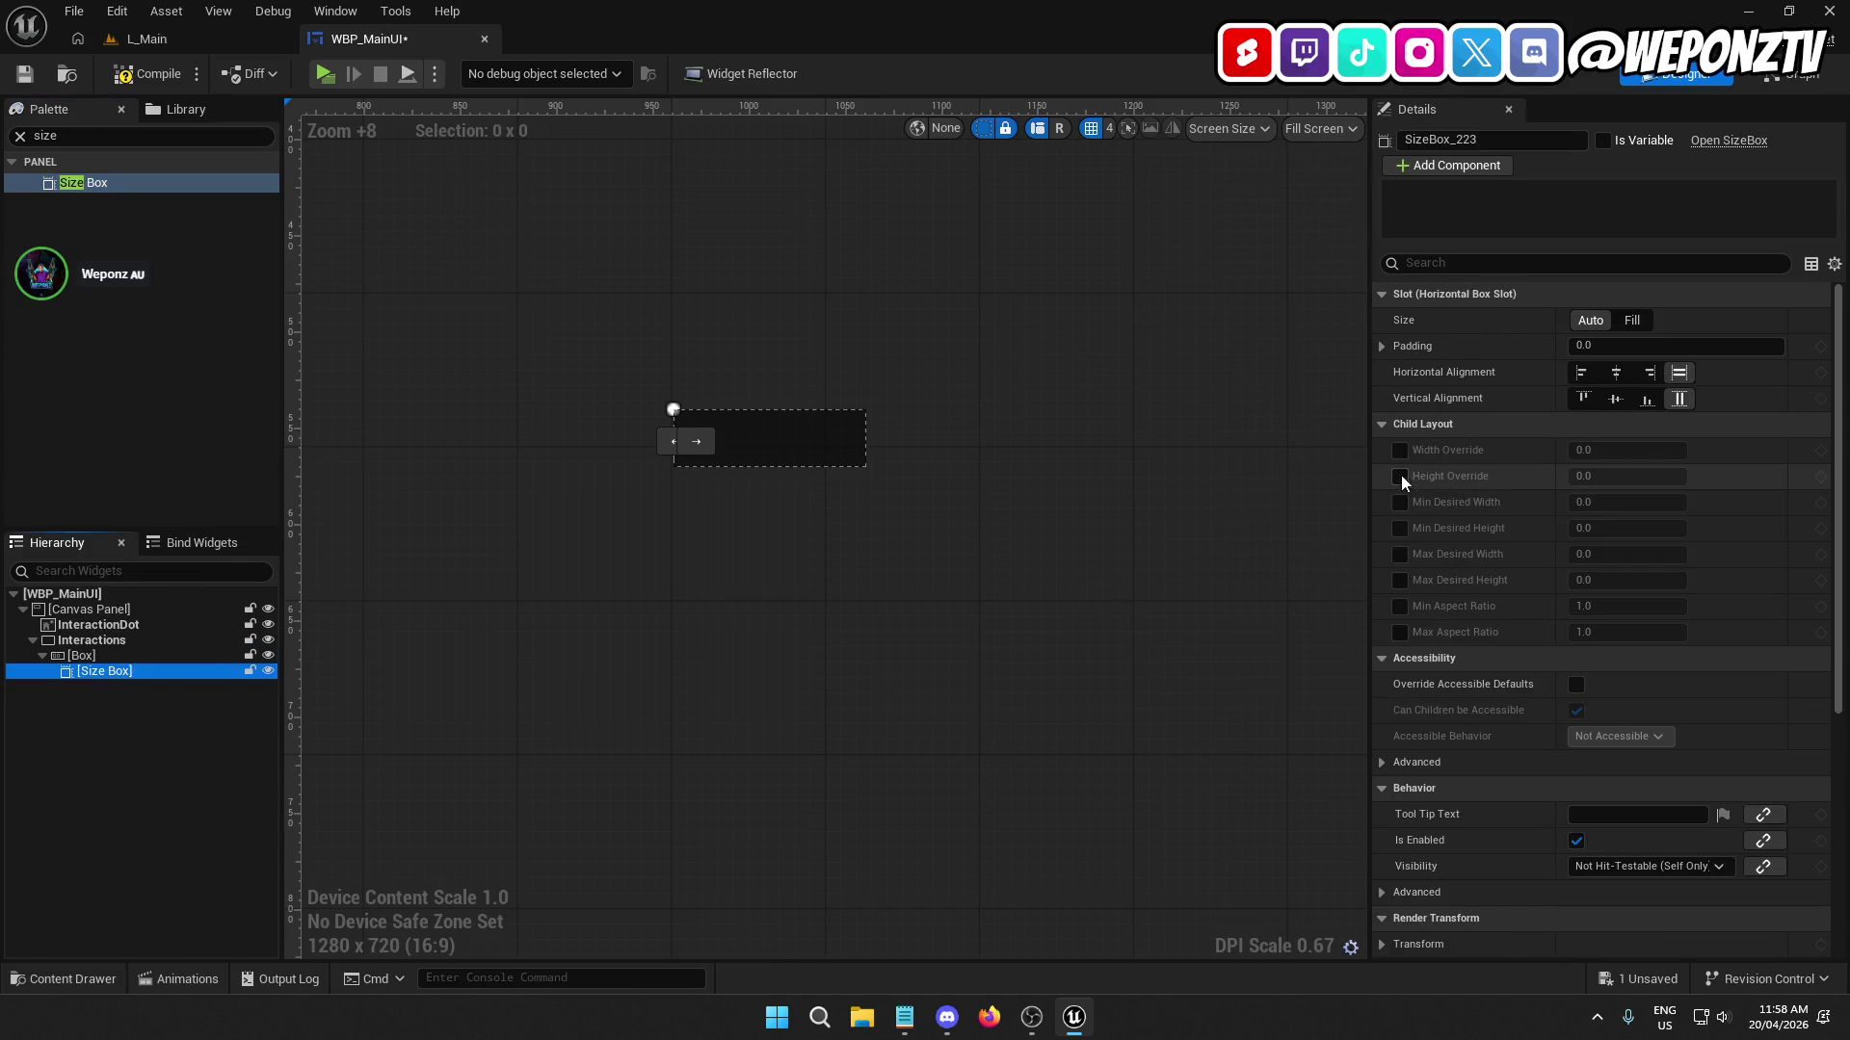
click(1396, 451)
click(1402, 474)
Set the Size Box's width and height overrides both to 25.
click(1583, 451)
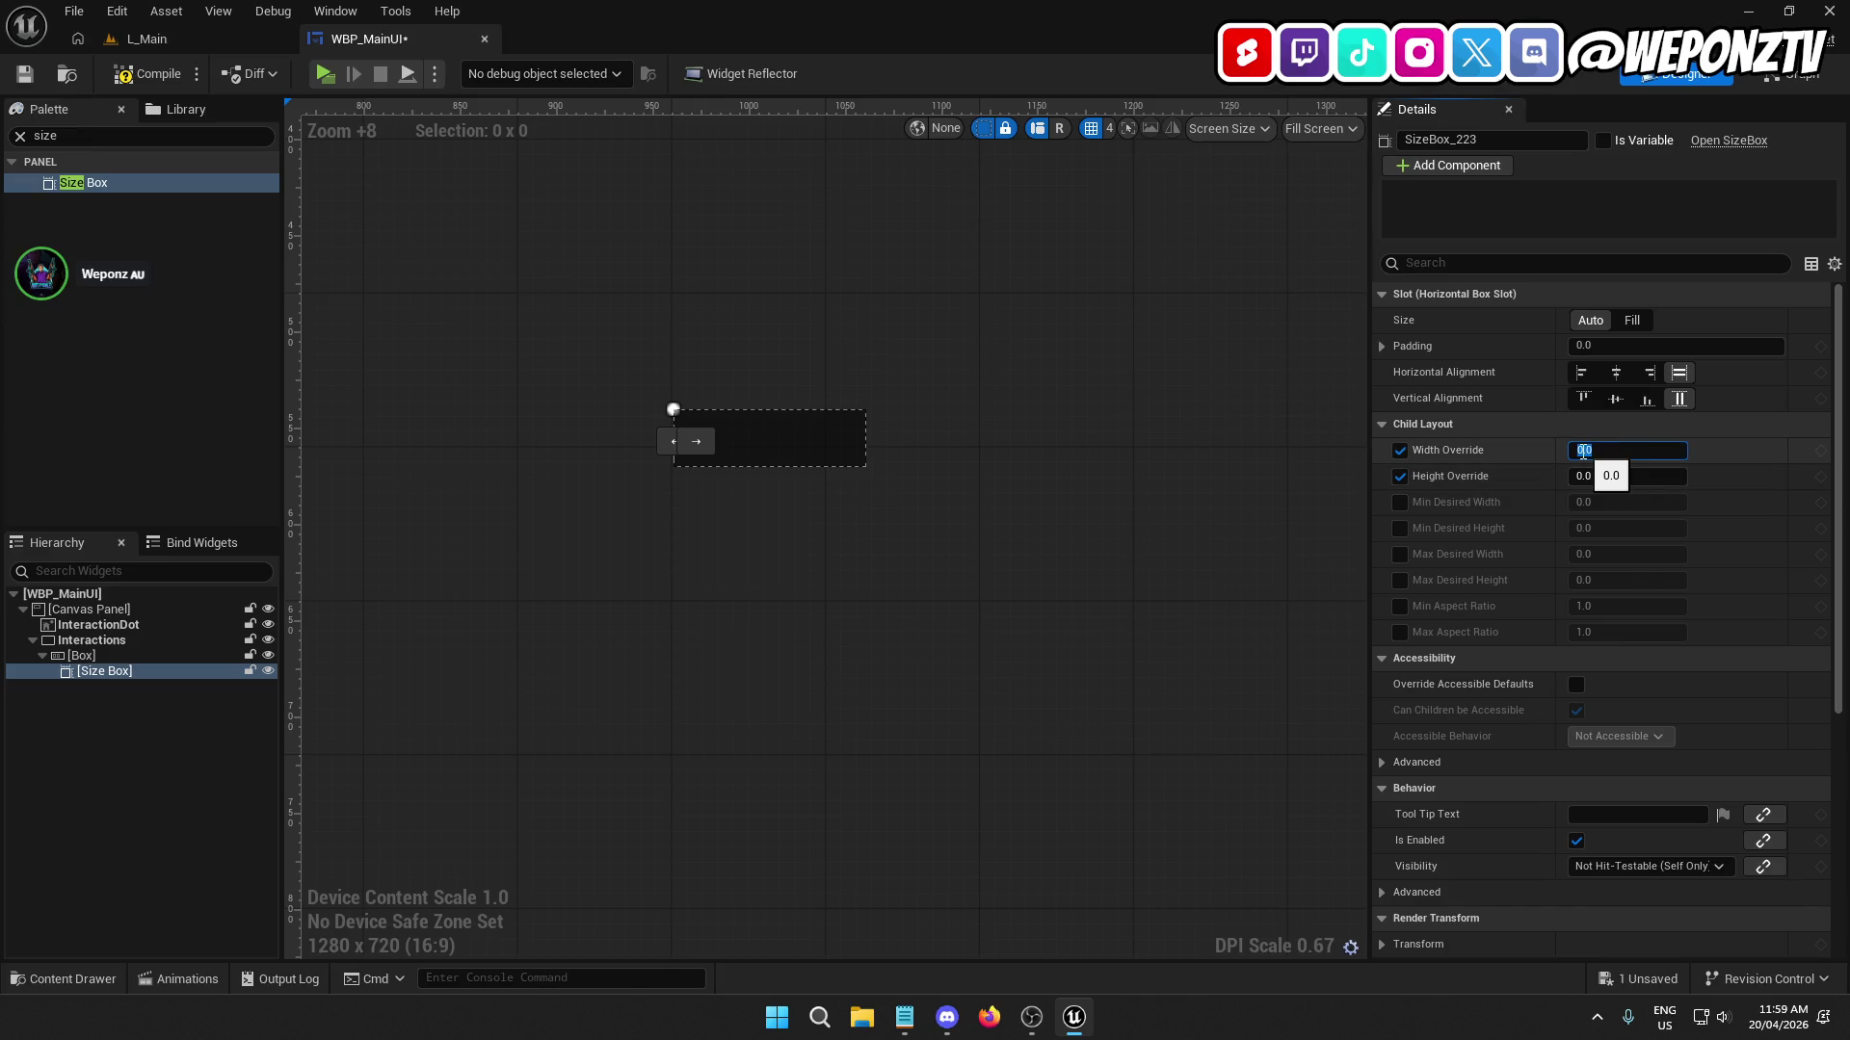
text(500)
key(Return)
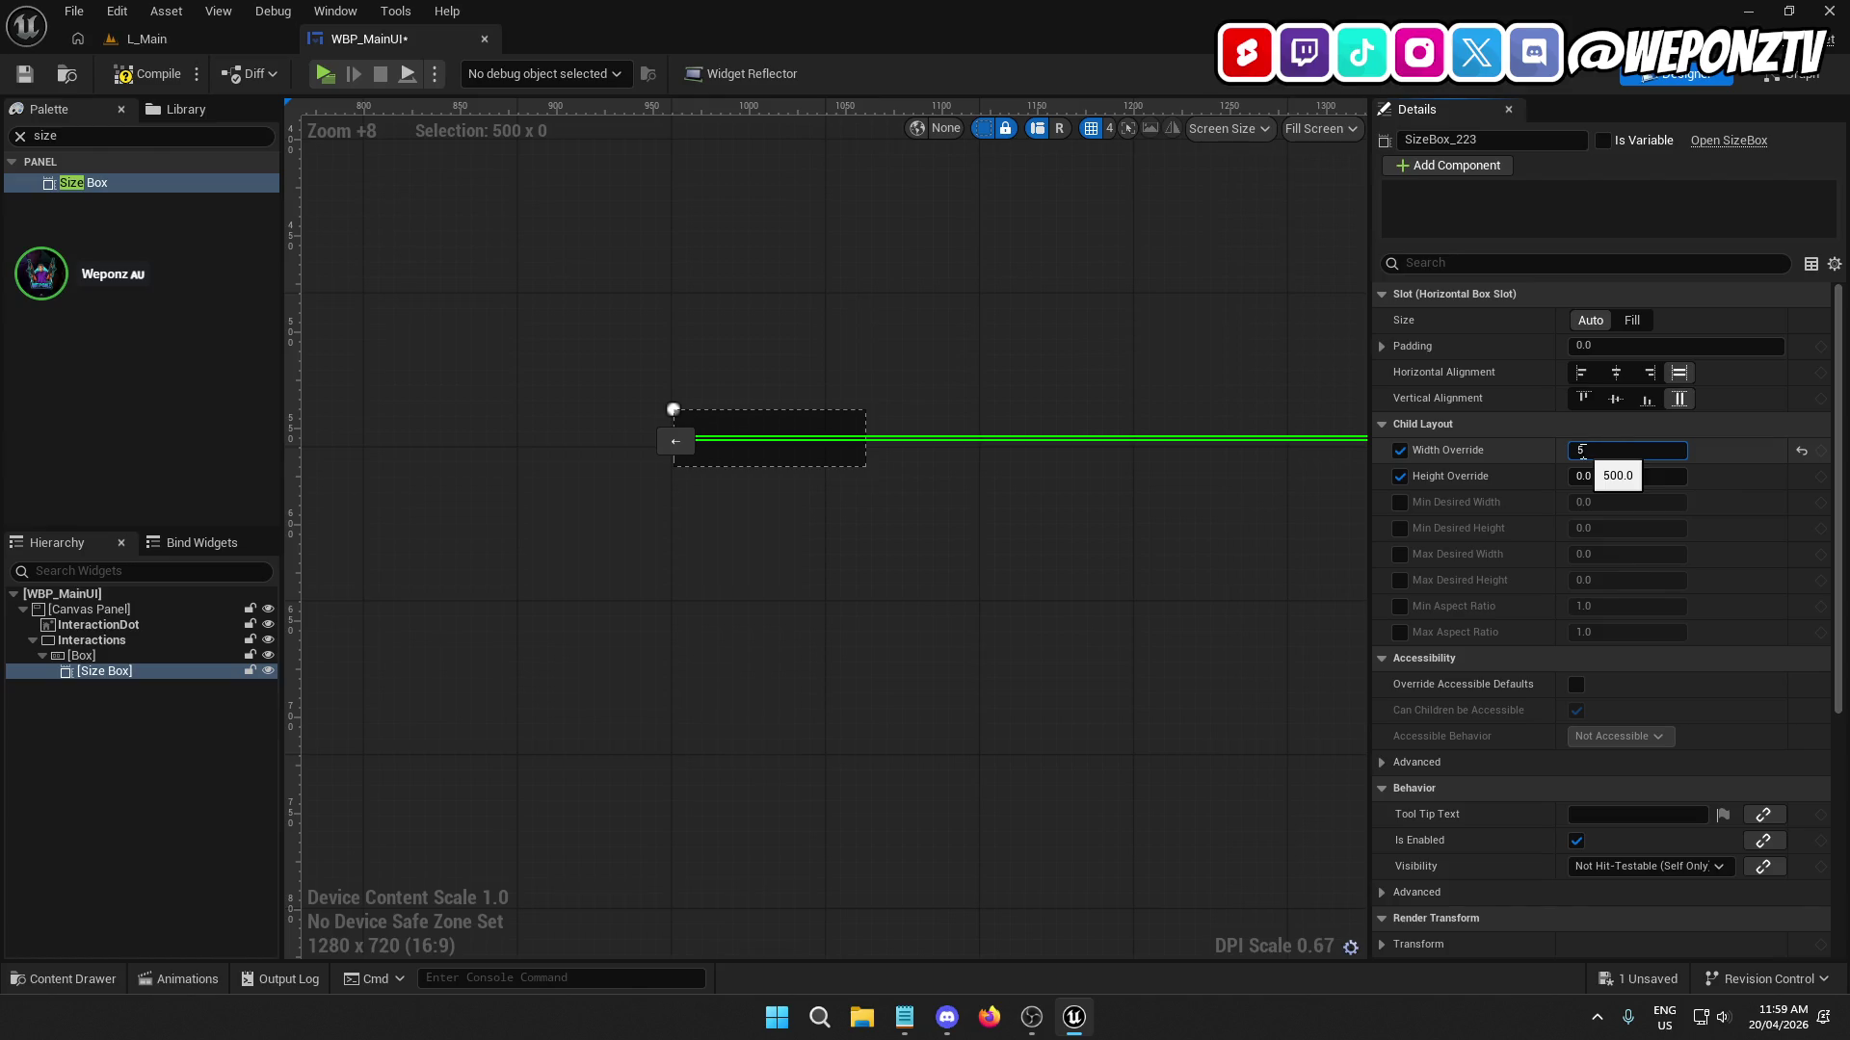
text(0)
text(50)
key(Return)
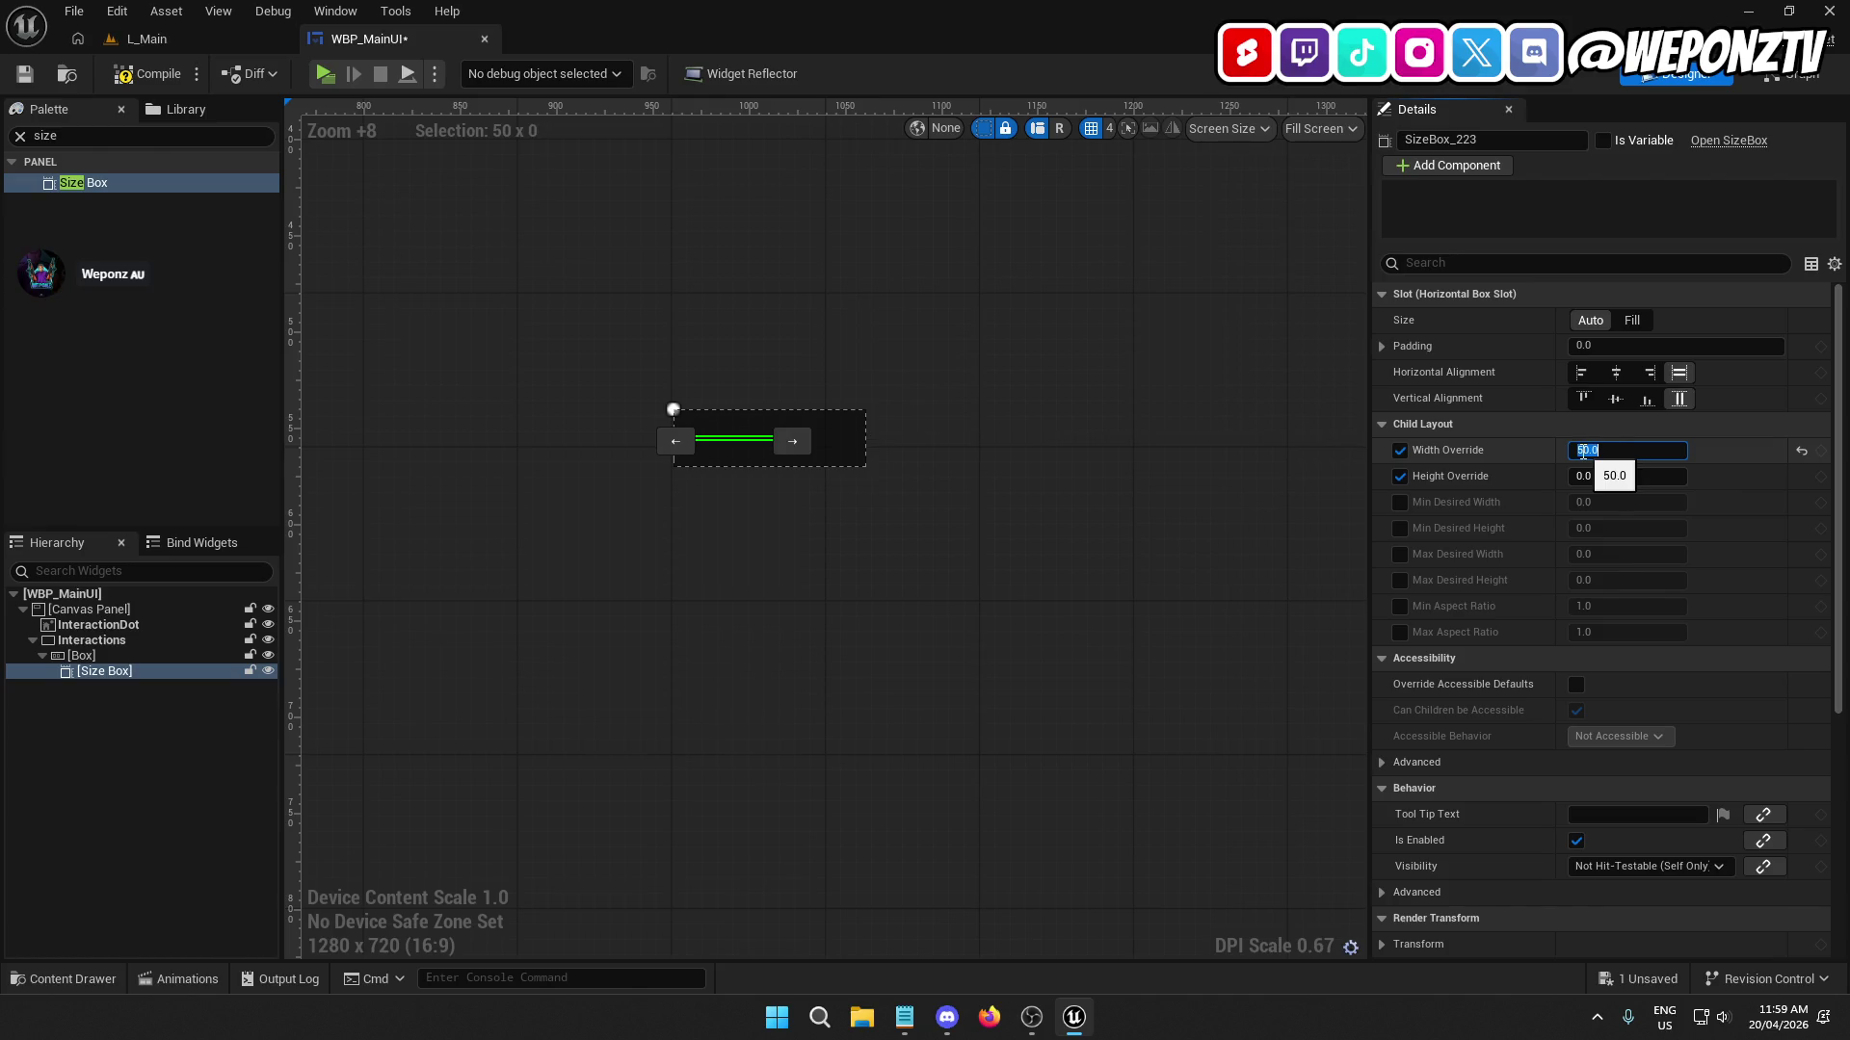
text(25)
key(Return)
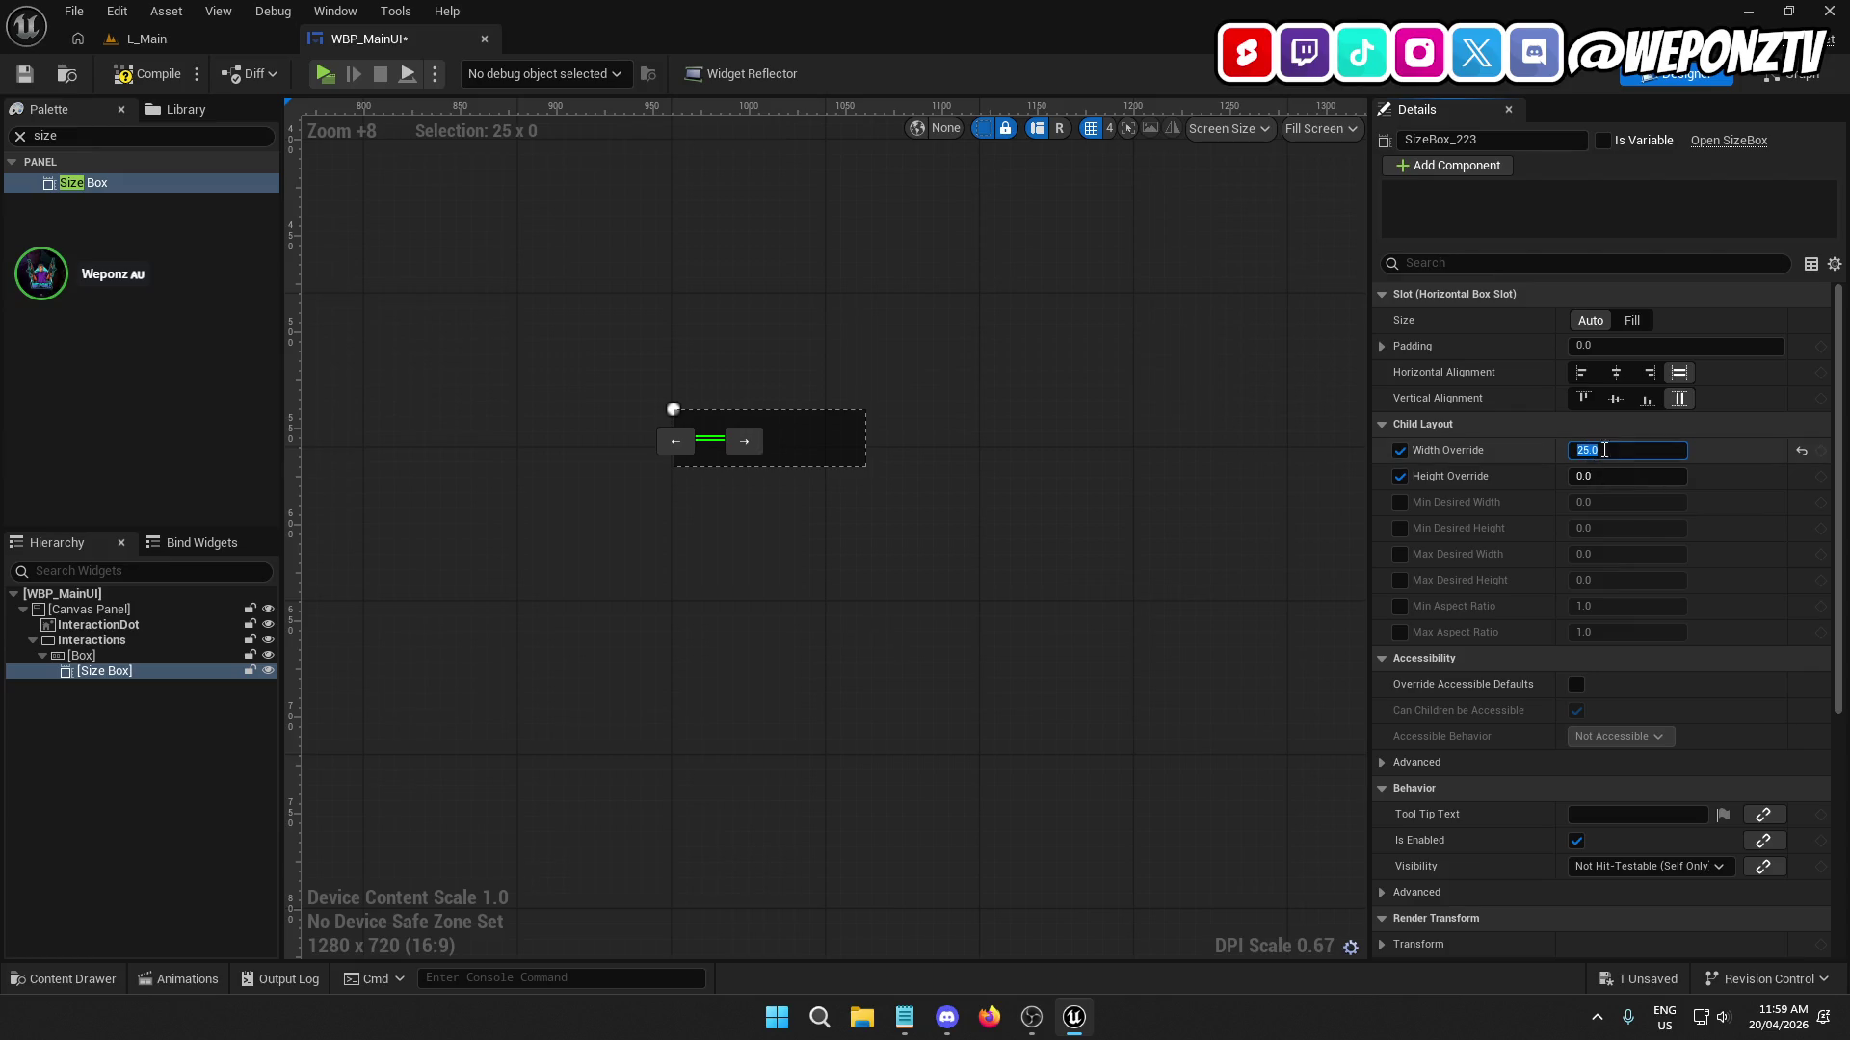
click(1601, 477)
text(25)
key(Return)
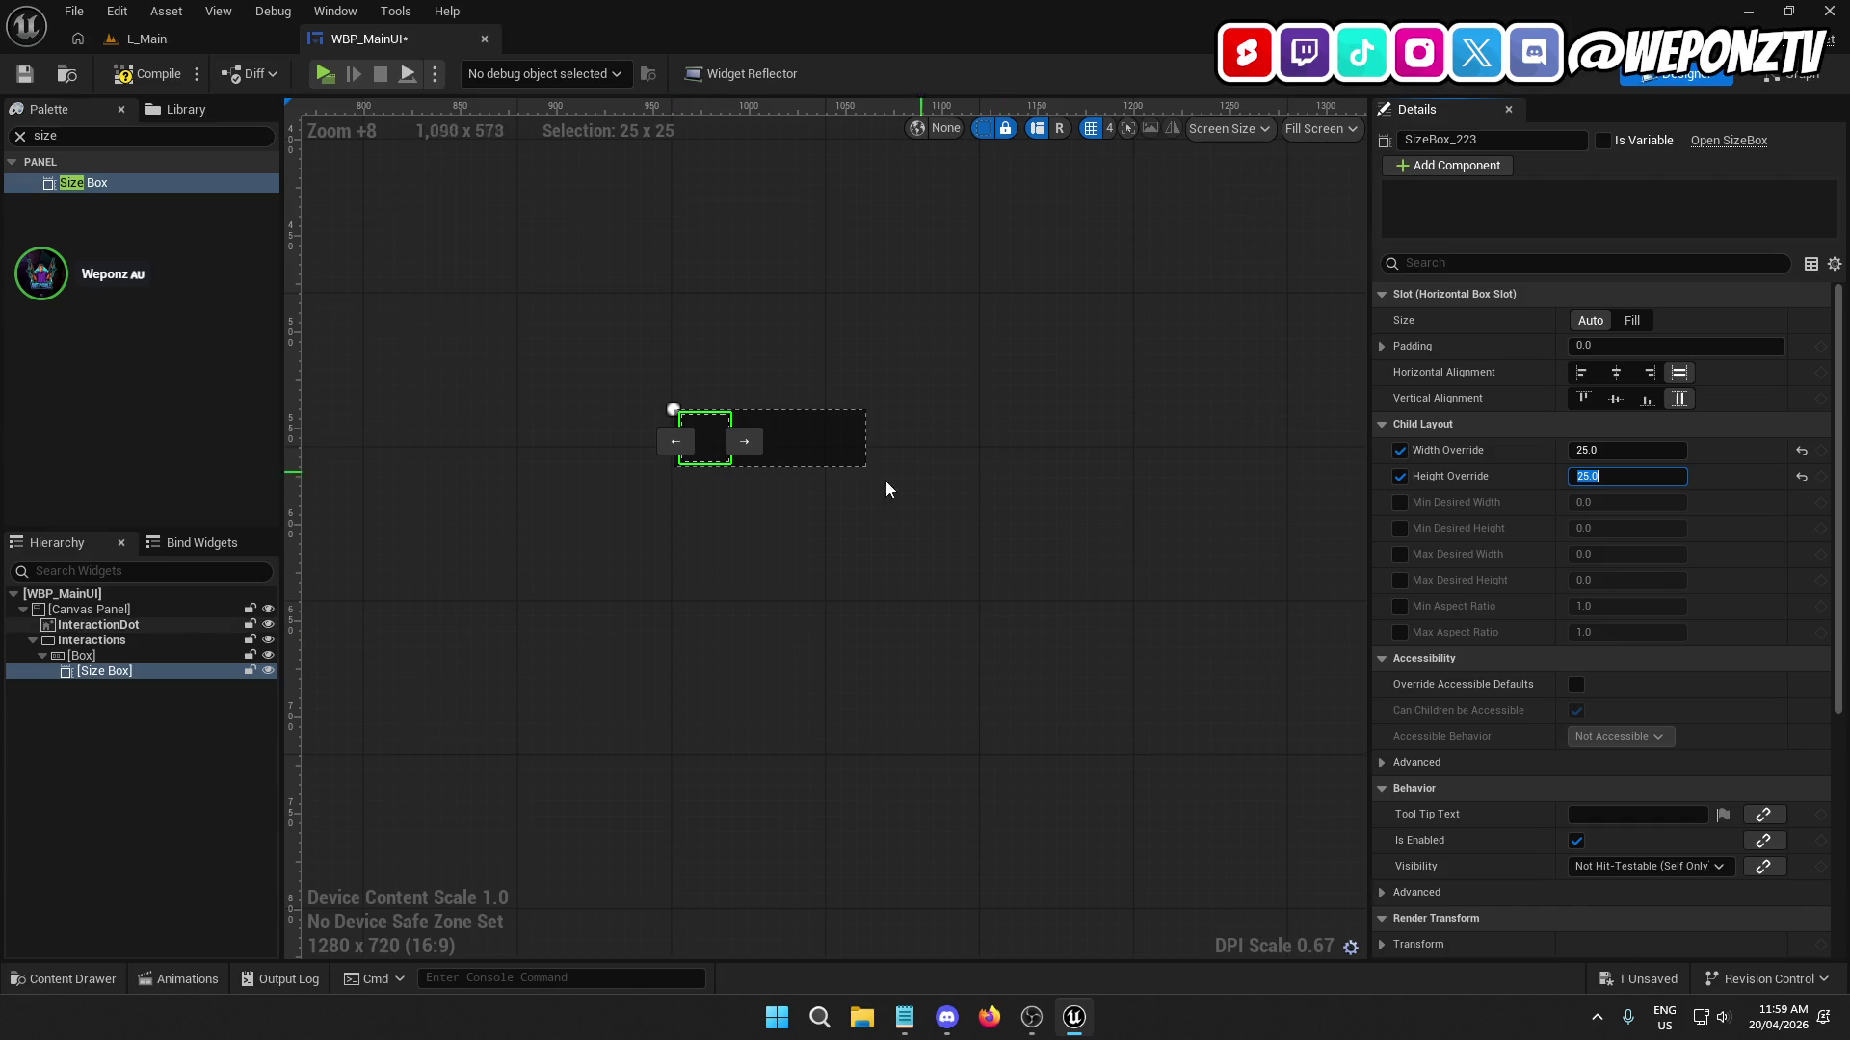
click(119, 657)
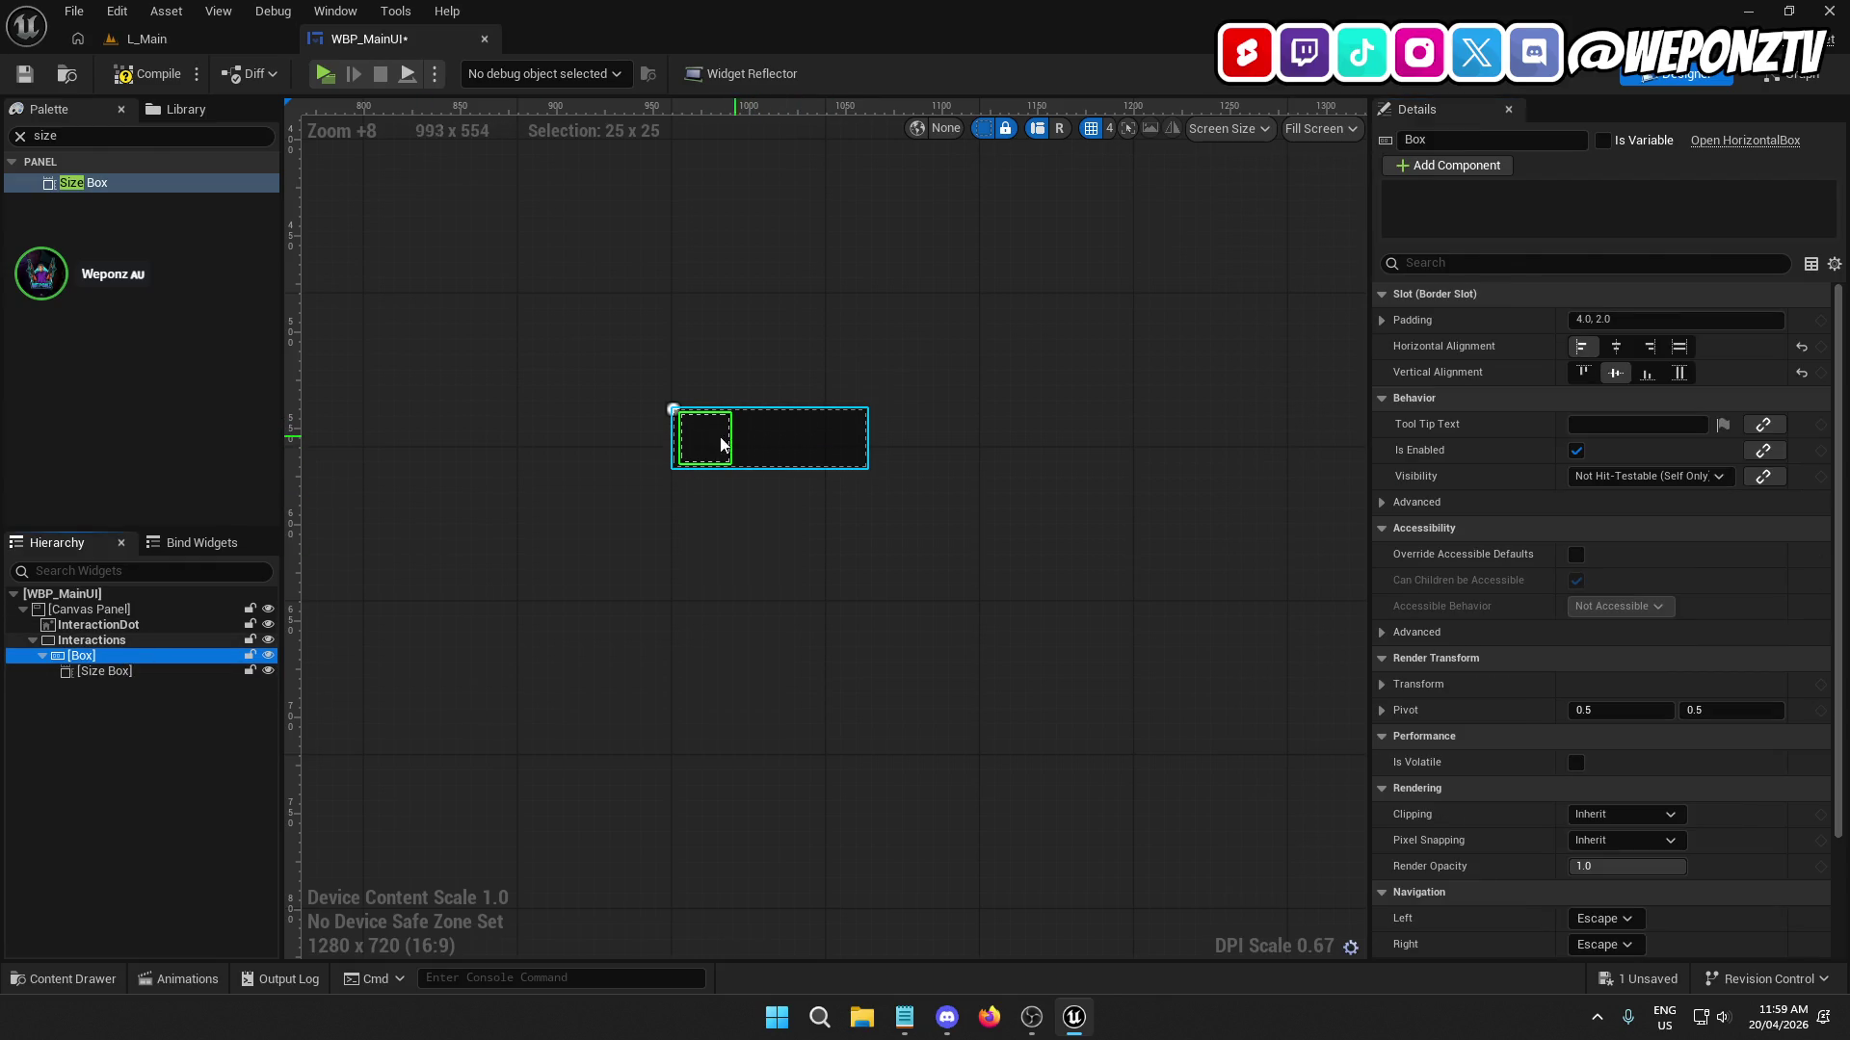
click(107, 672)
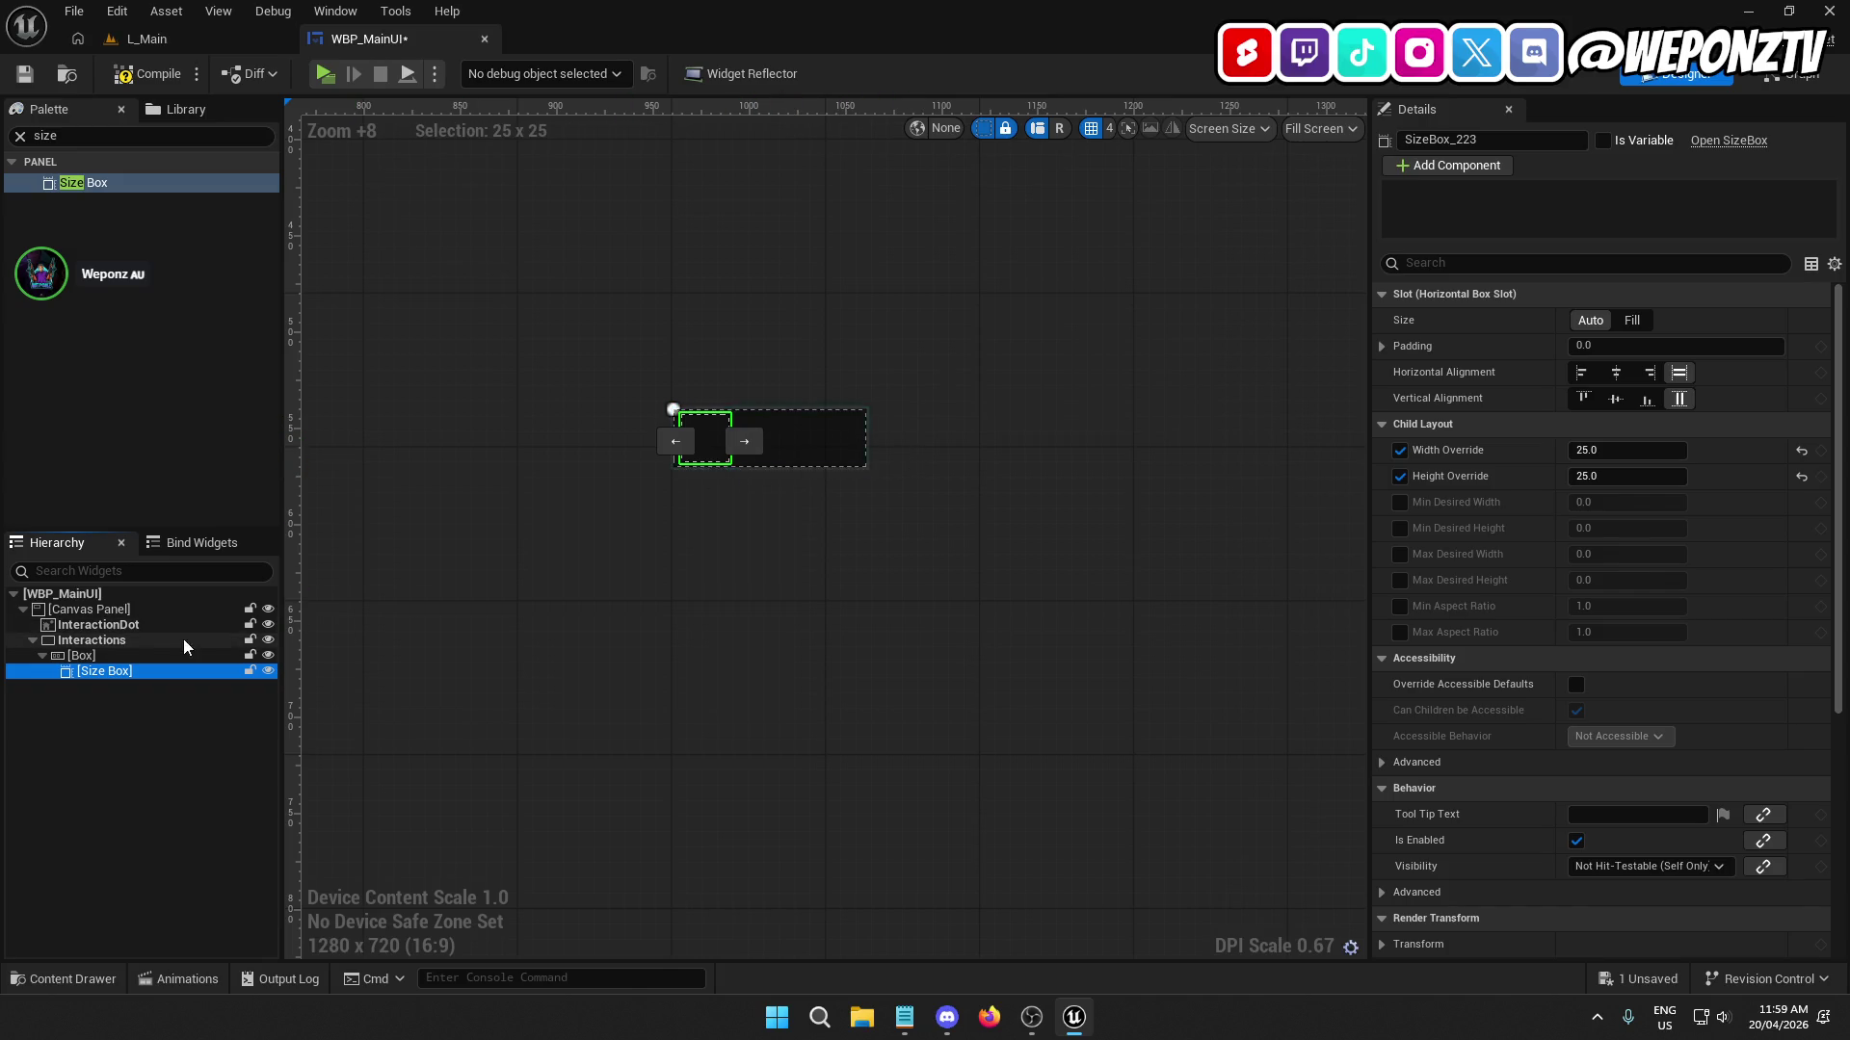
click(96, 139)
Add an Image inside the Size Box and set its brush to T_Button_F.
text(ge)
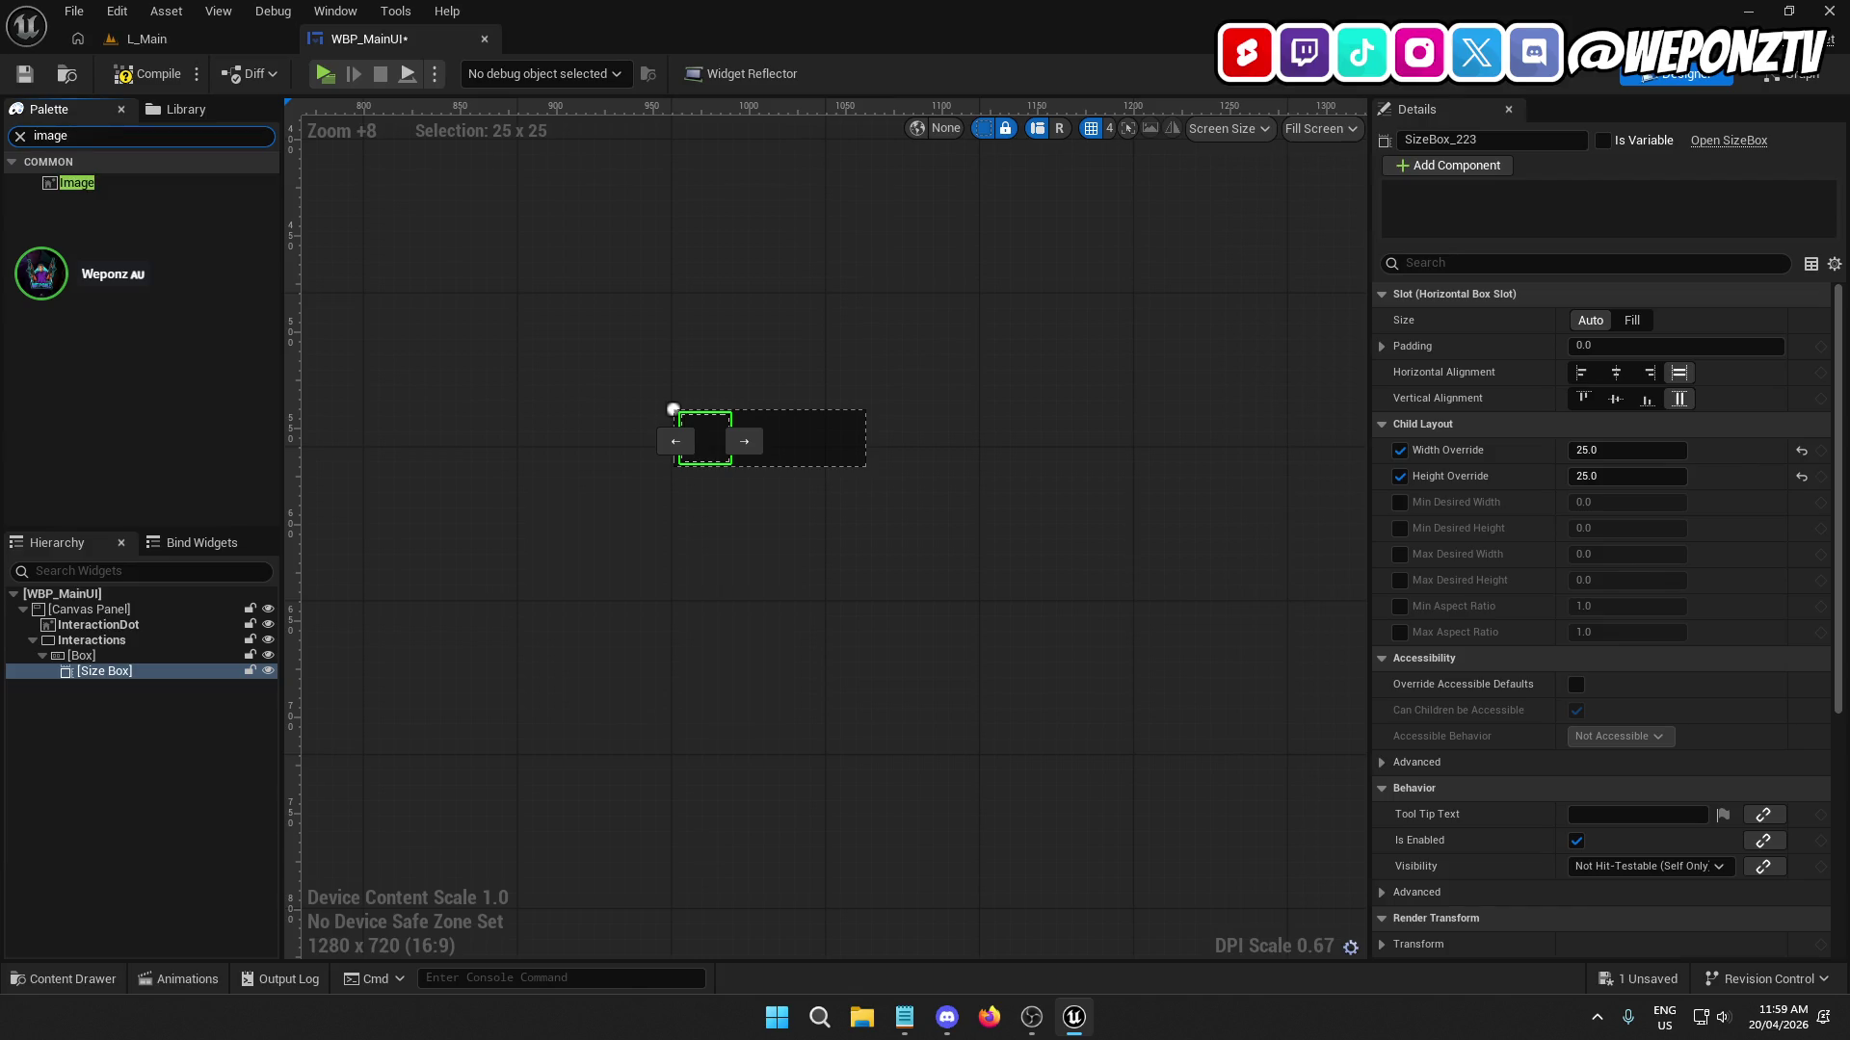
drag(102, 182, 120, 673)
click(125, 689)
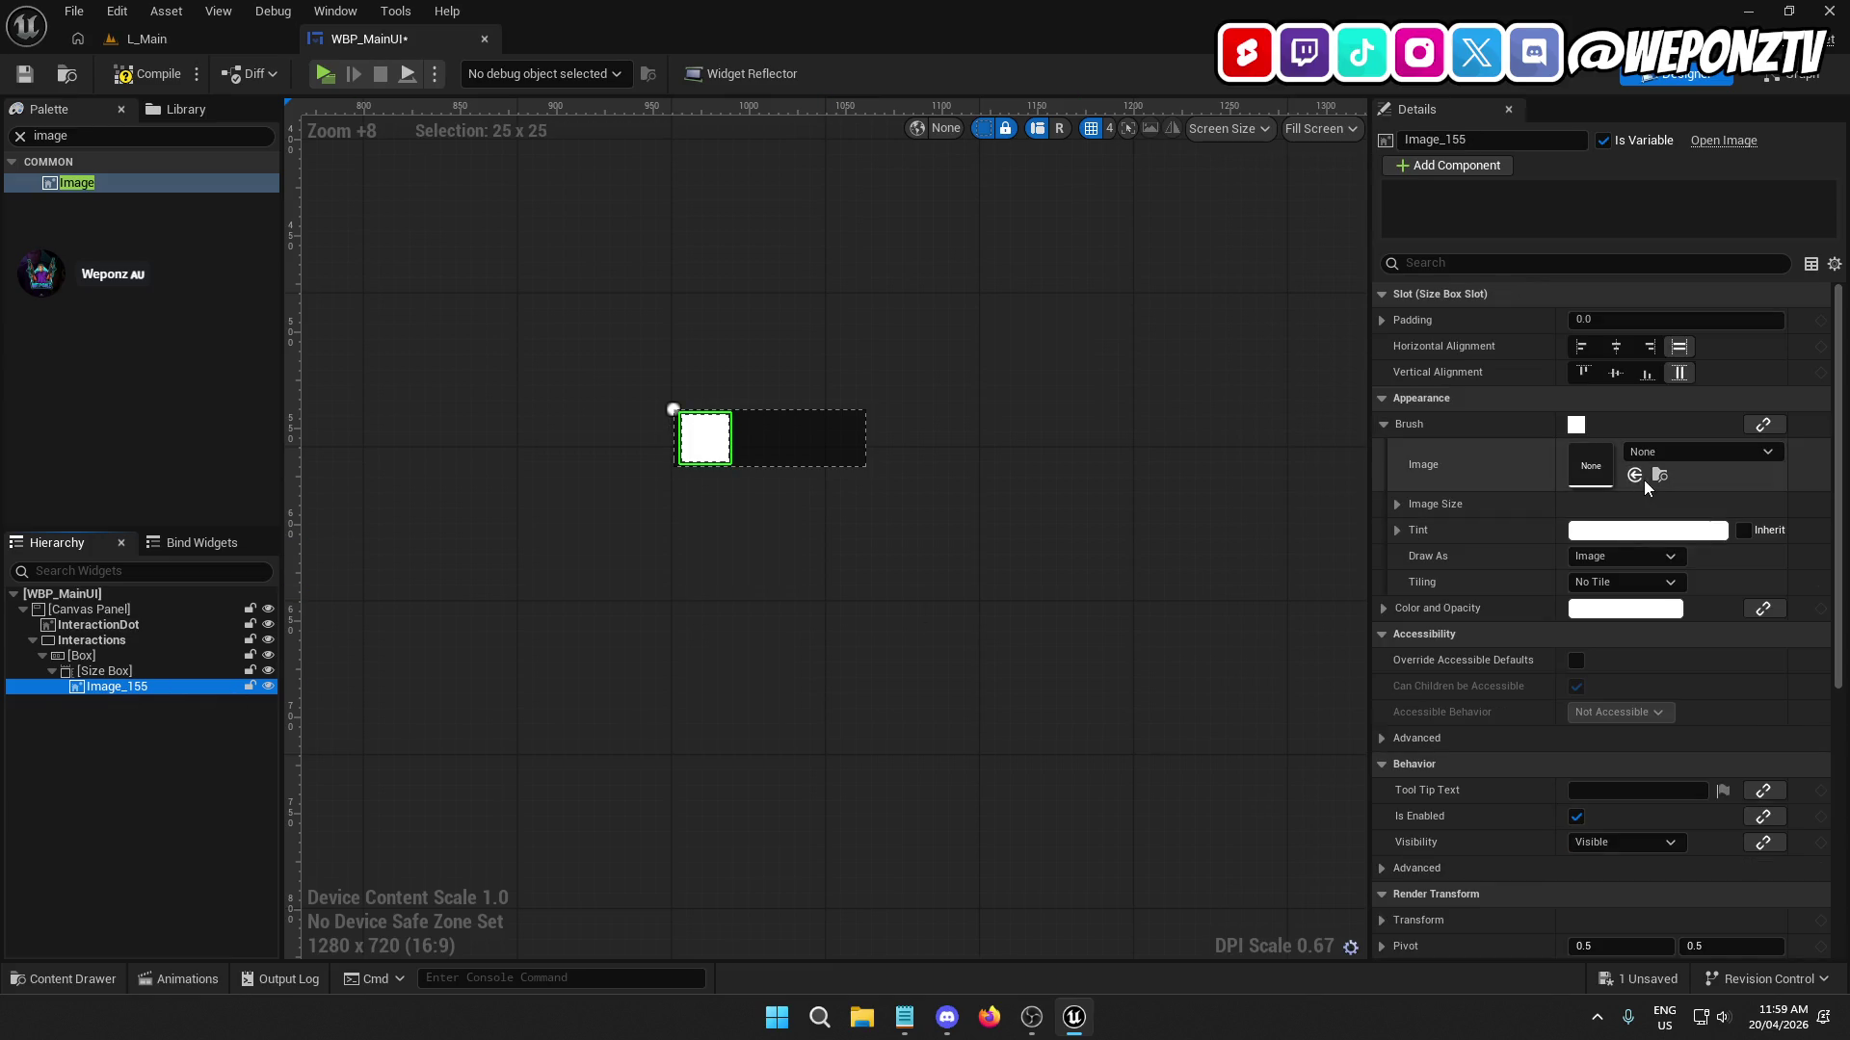
click(1666, 453)
text(butt)
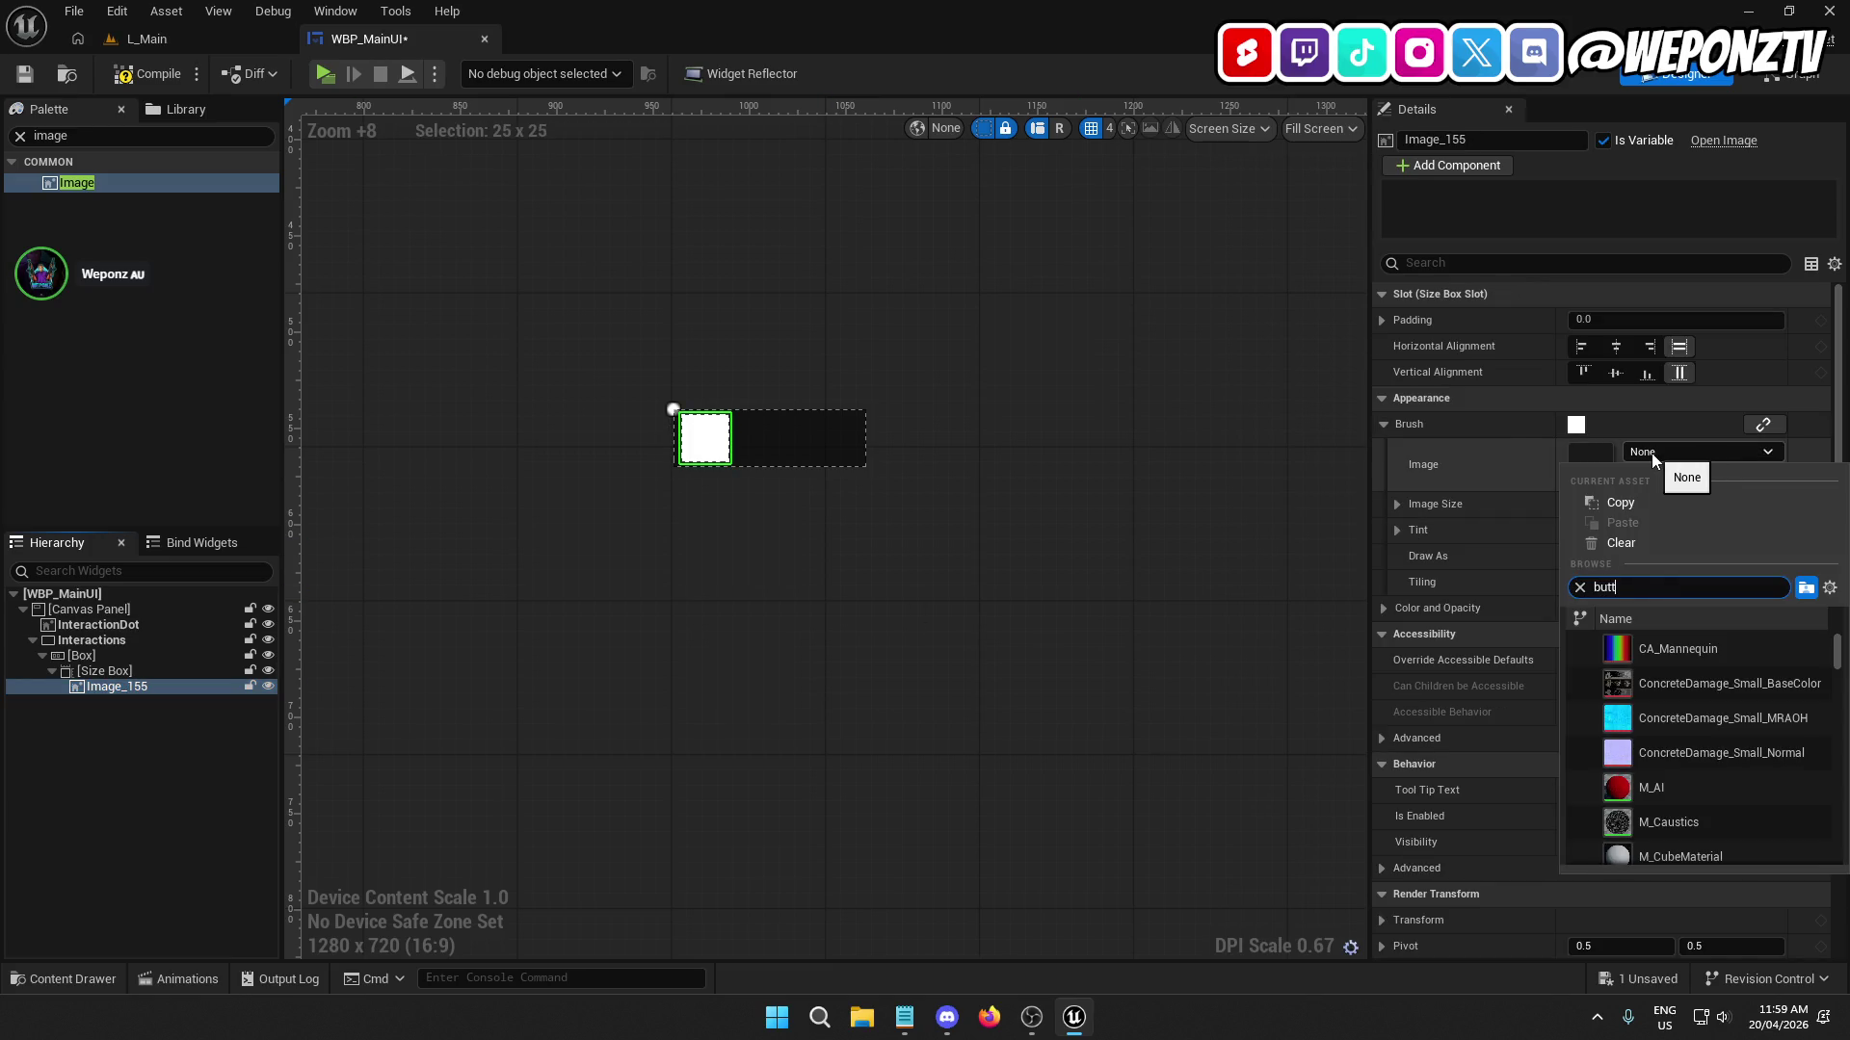
click(1732, 647)
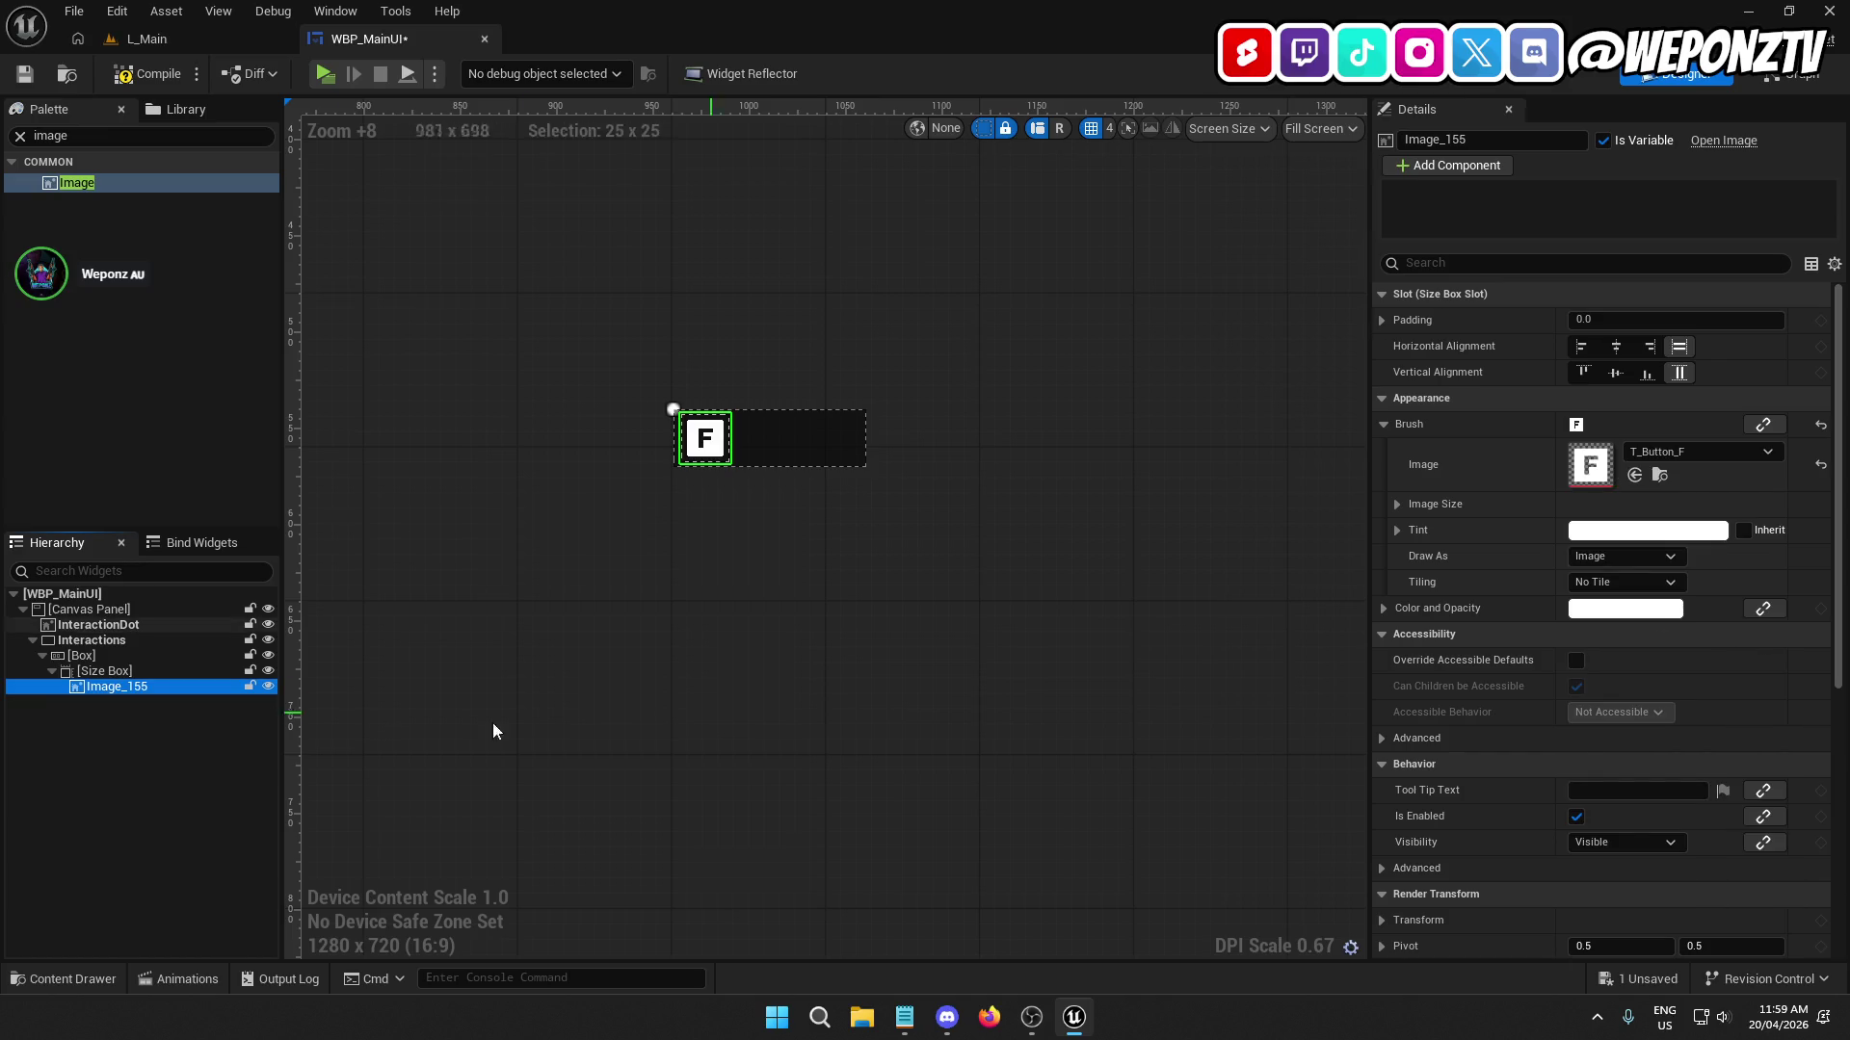
Select the InteractionDot widget, then the Interactions border.
click(674, 578)
scroll(665, 482, up, 7)
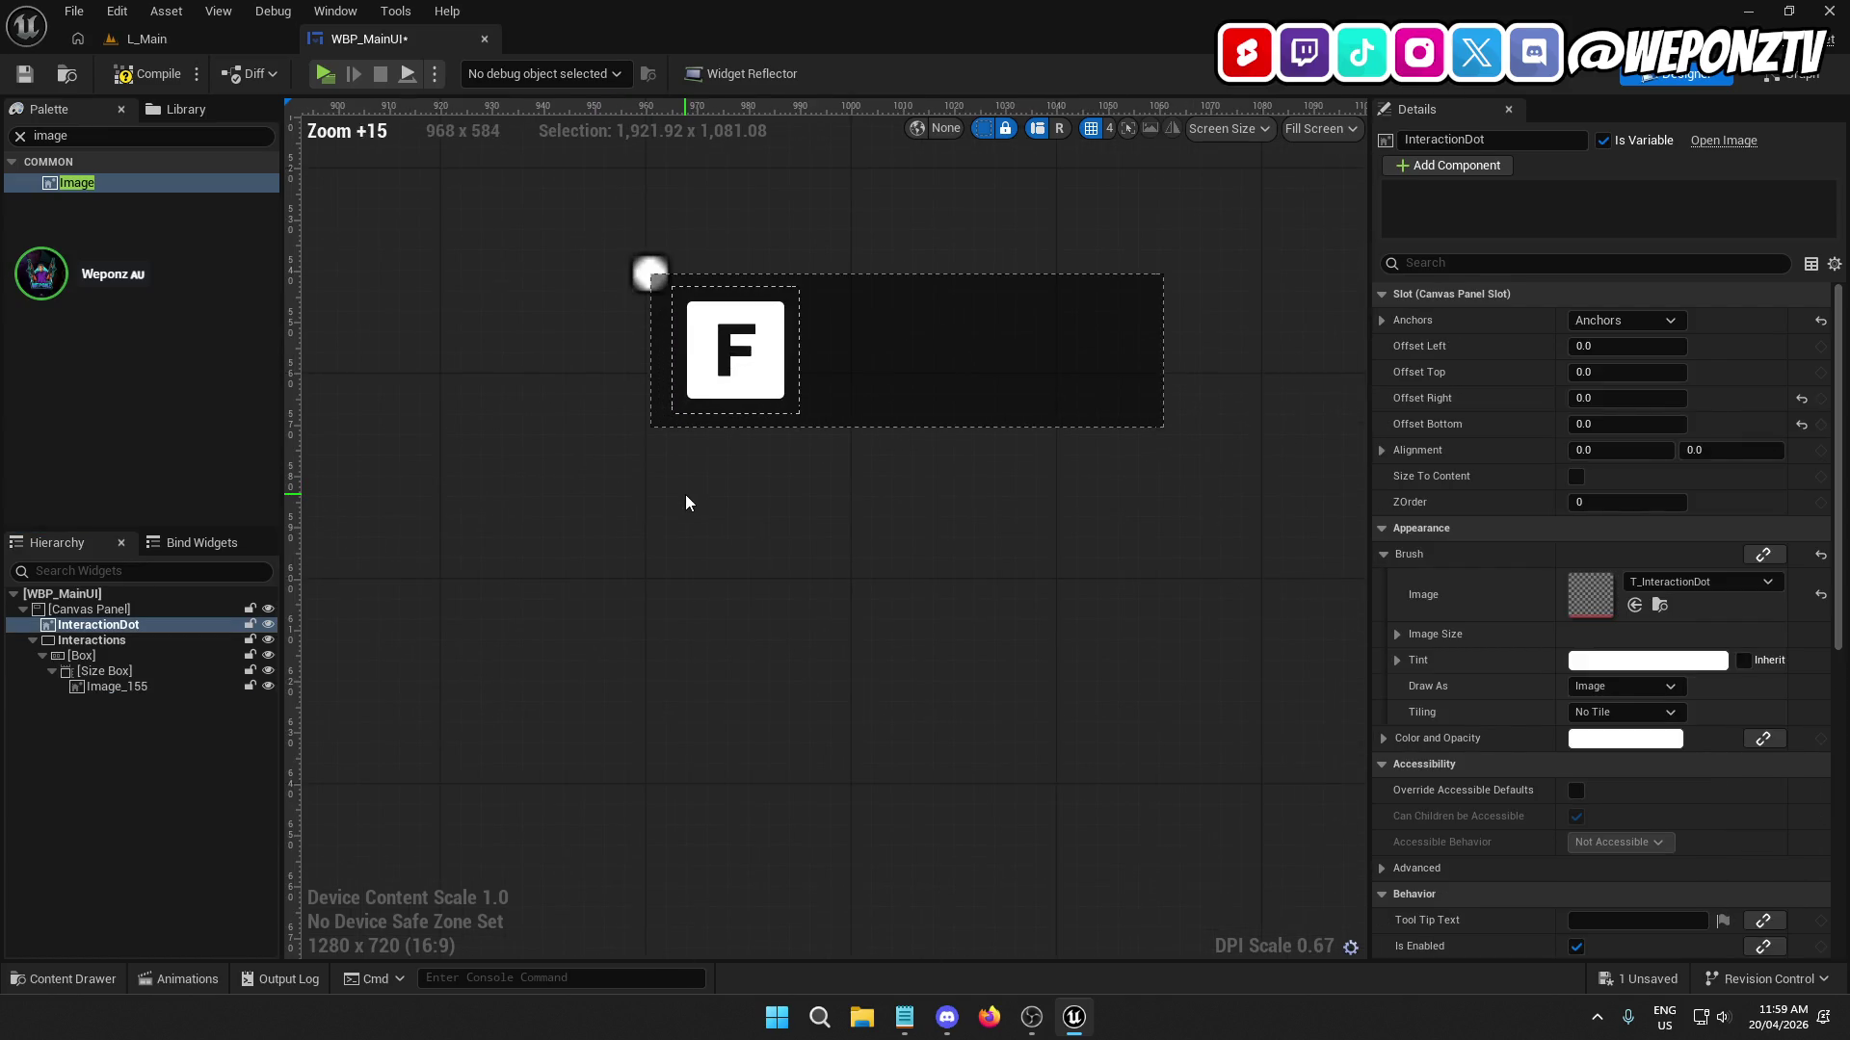
scroll(686, 500, down, 2)
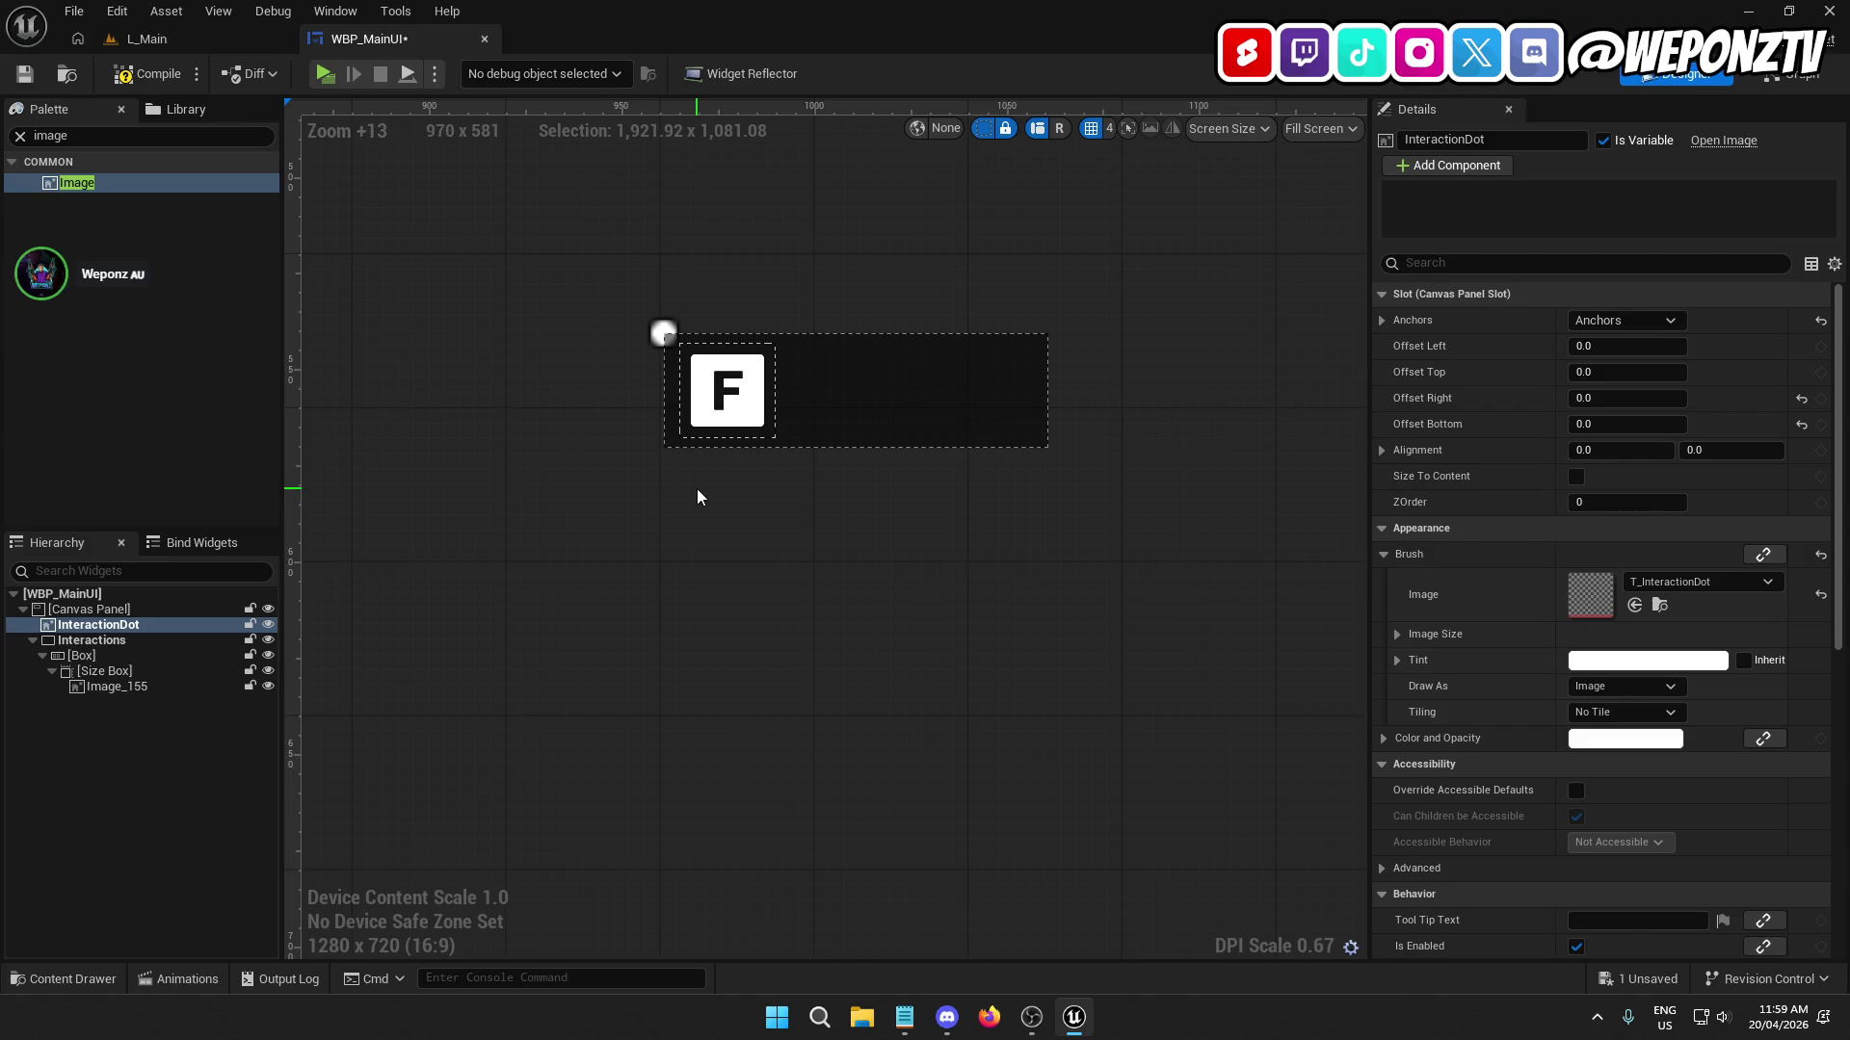
click(894, 371)
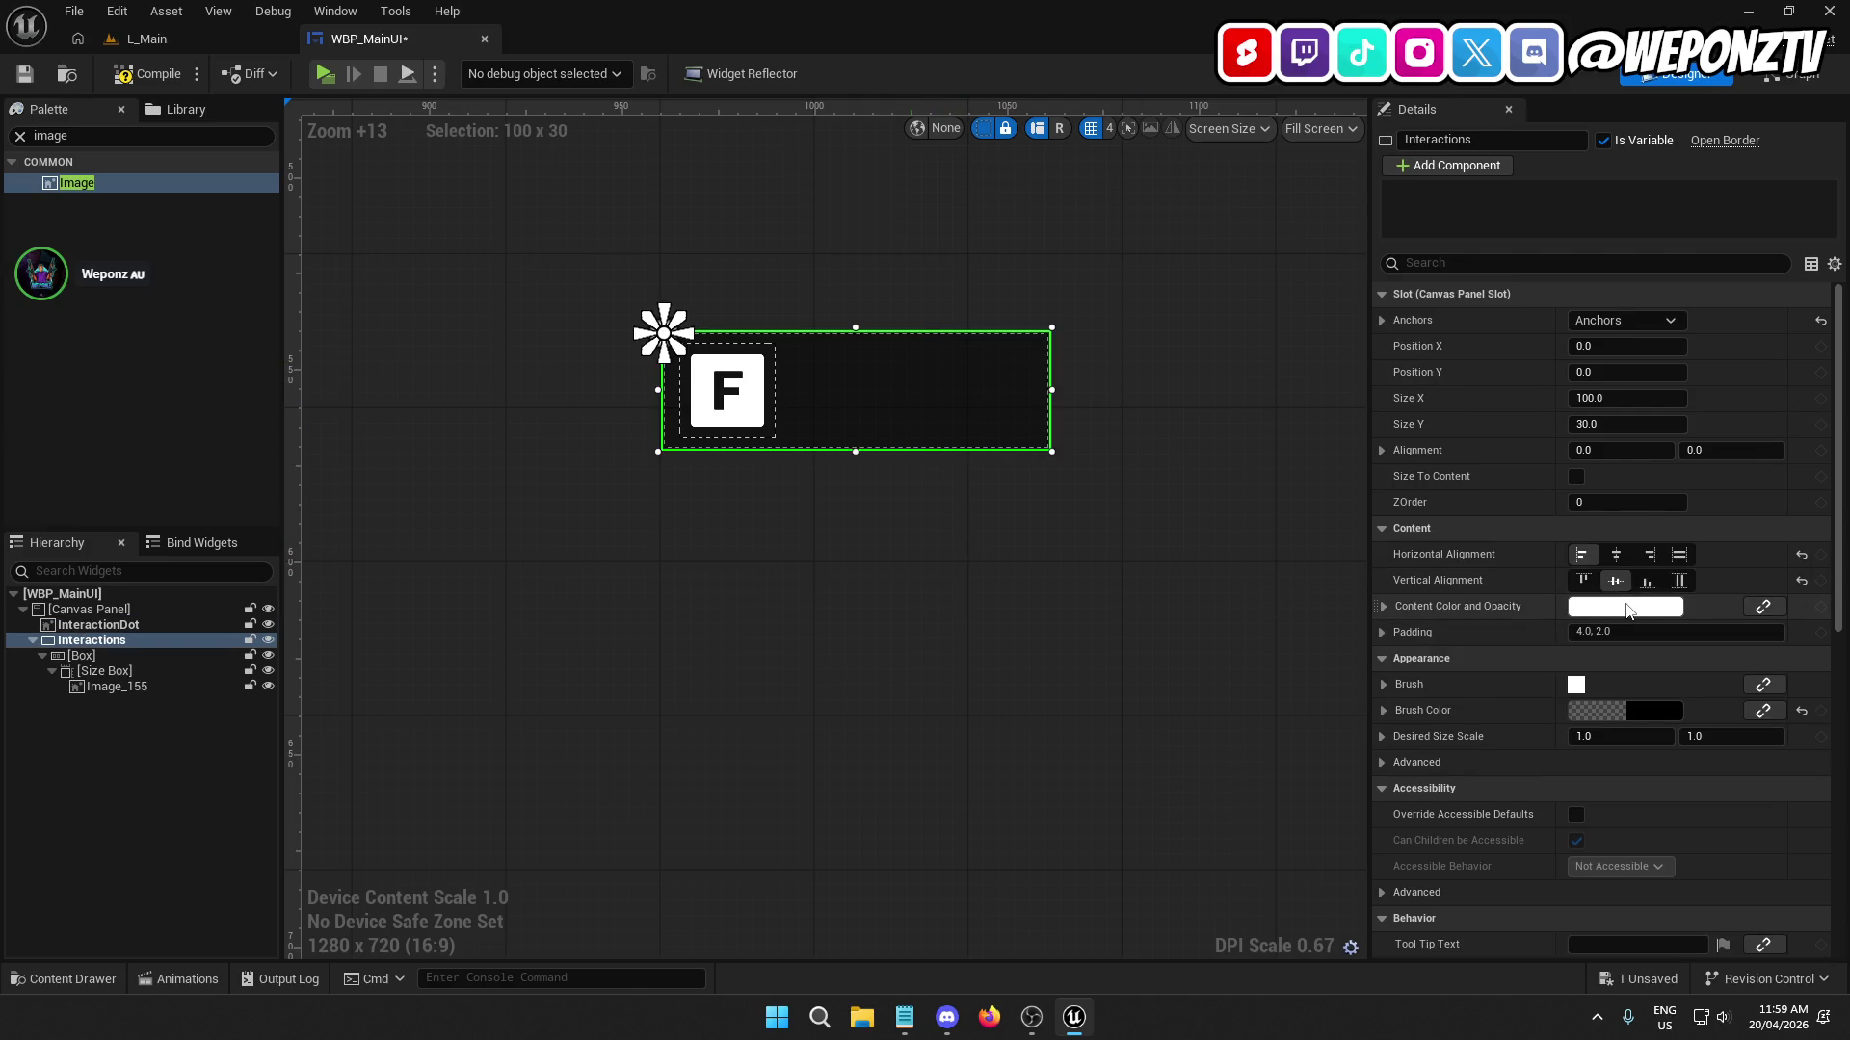
Set the Interactions background brush colour to white with alpha 1.0.
click(1584, 607)
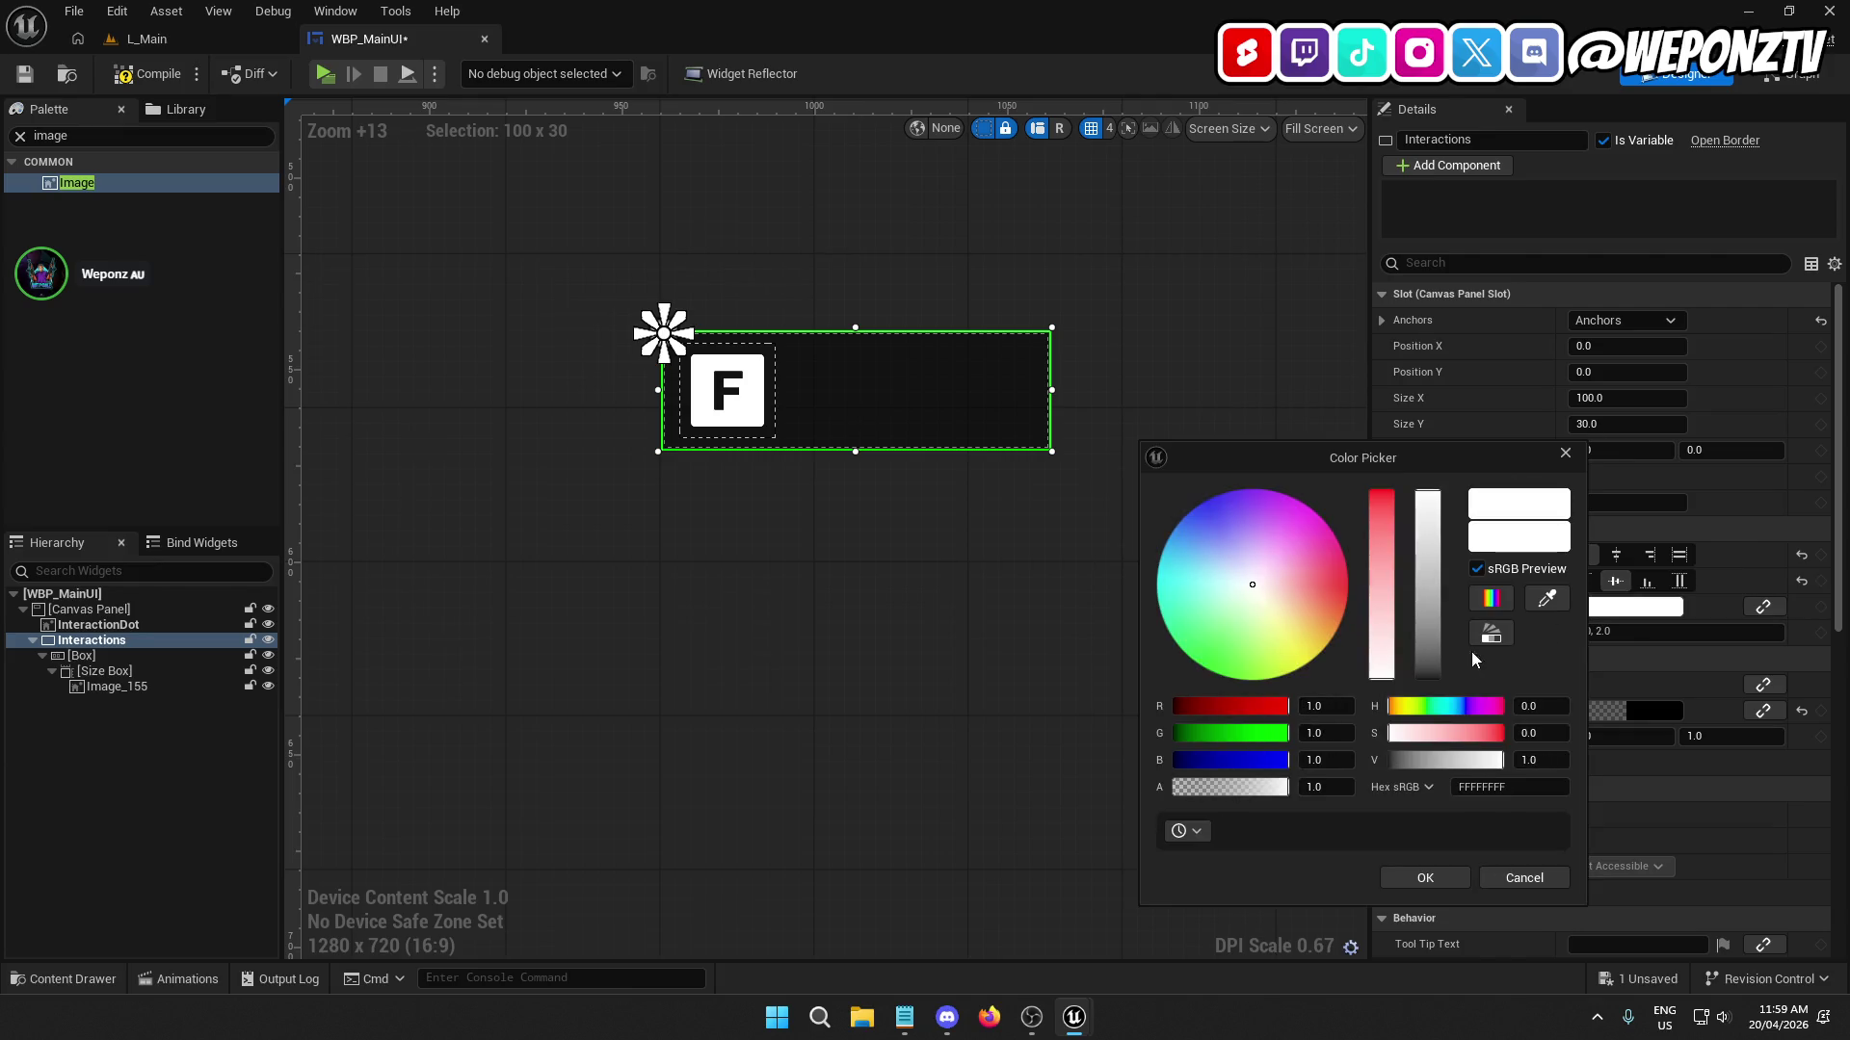
drag(1420, 615, 1414, 788)
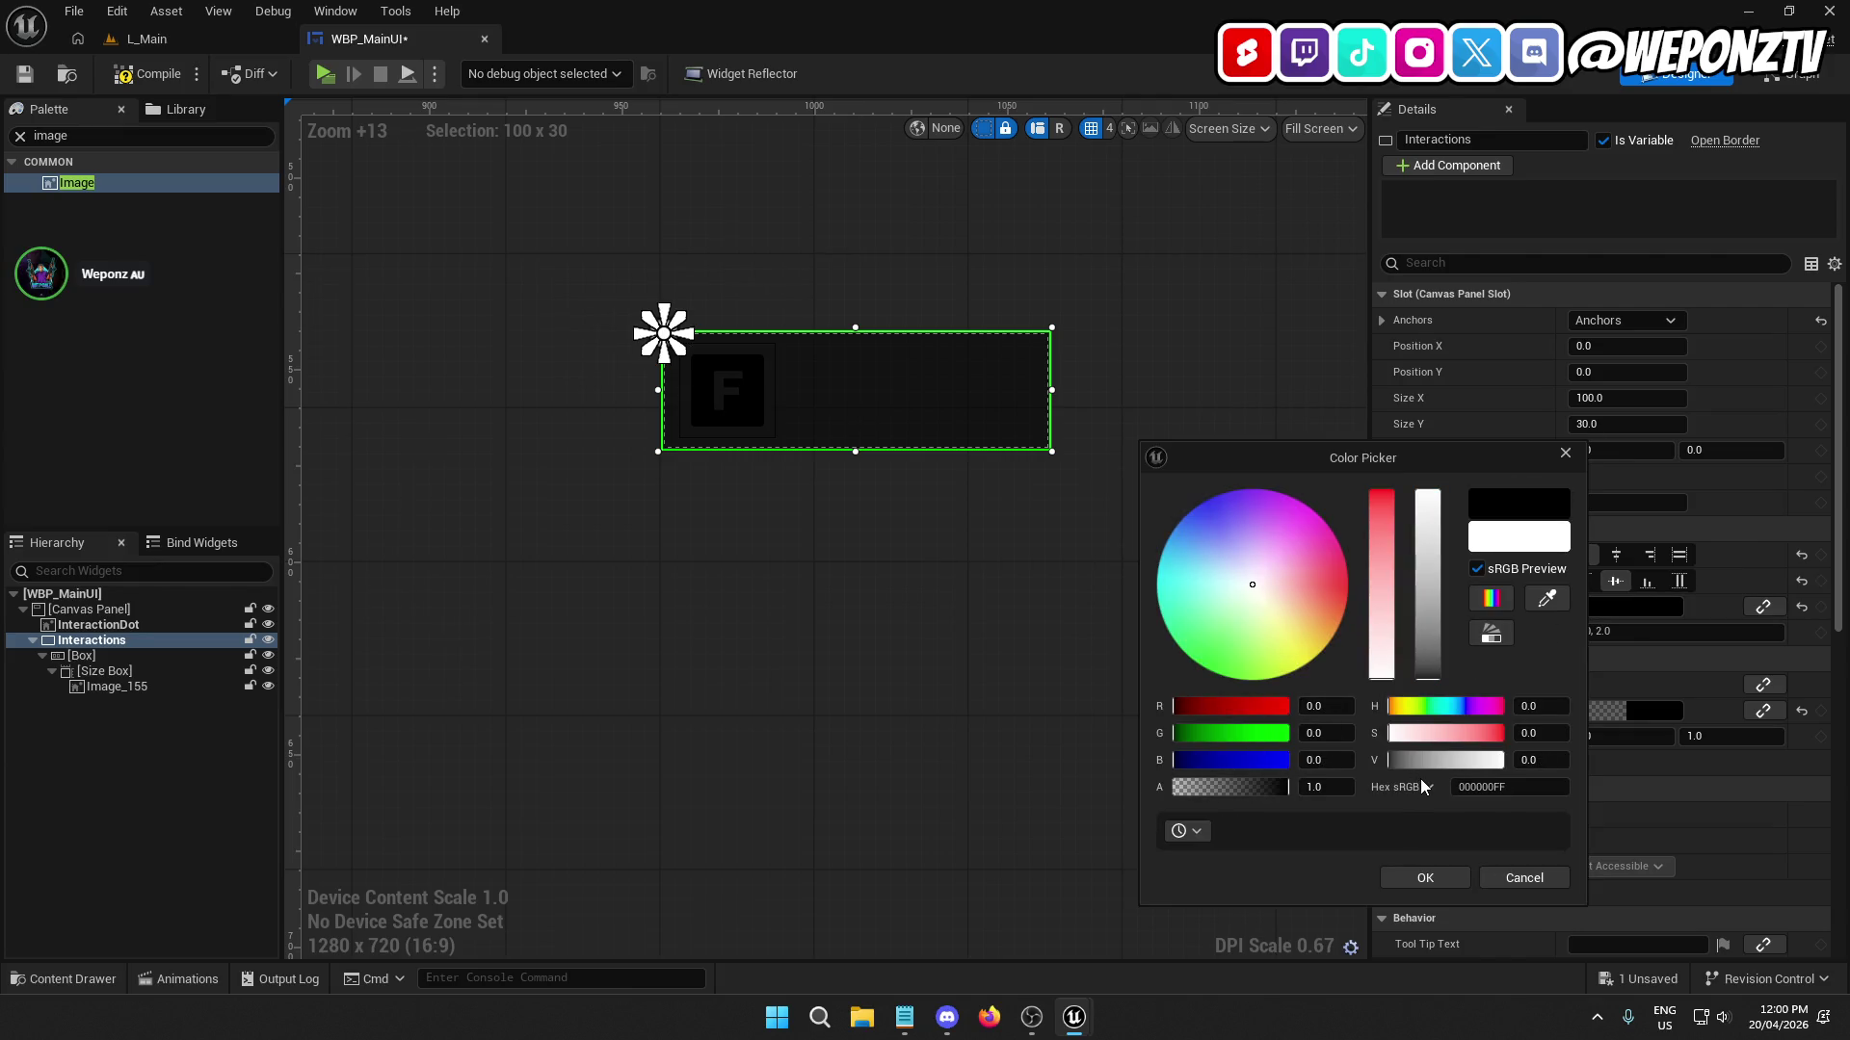
click(1524, 878)
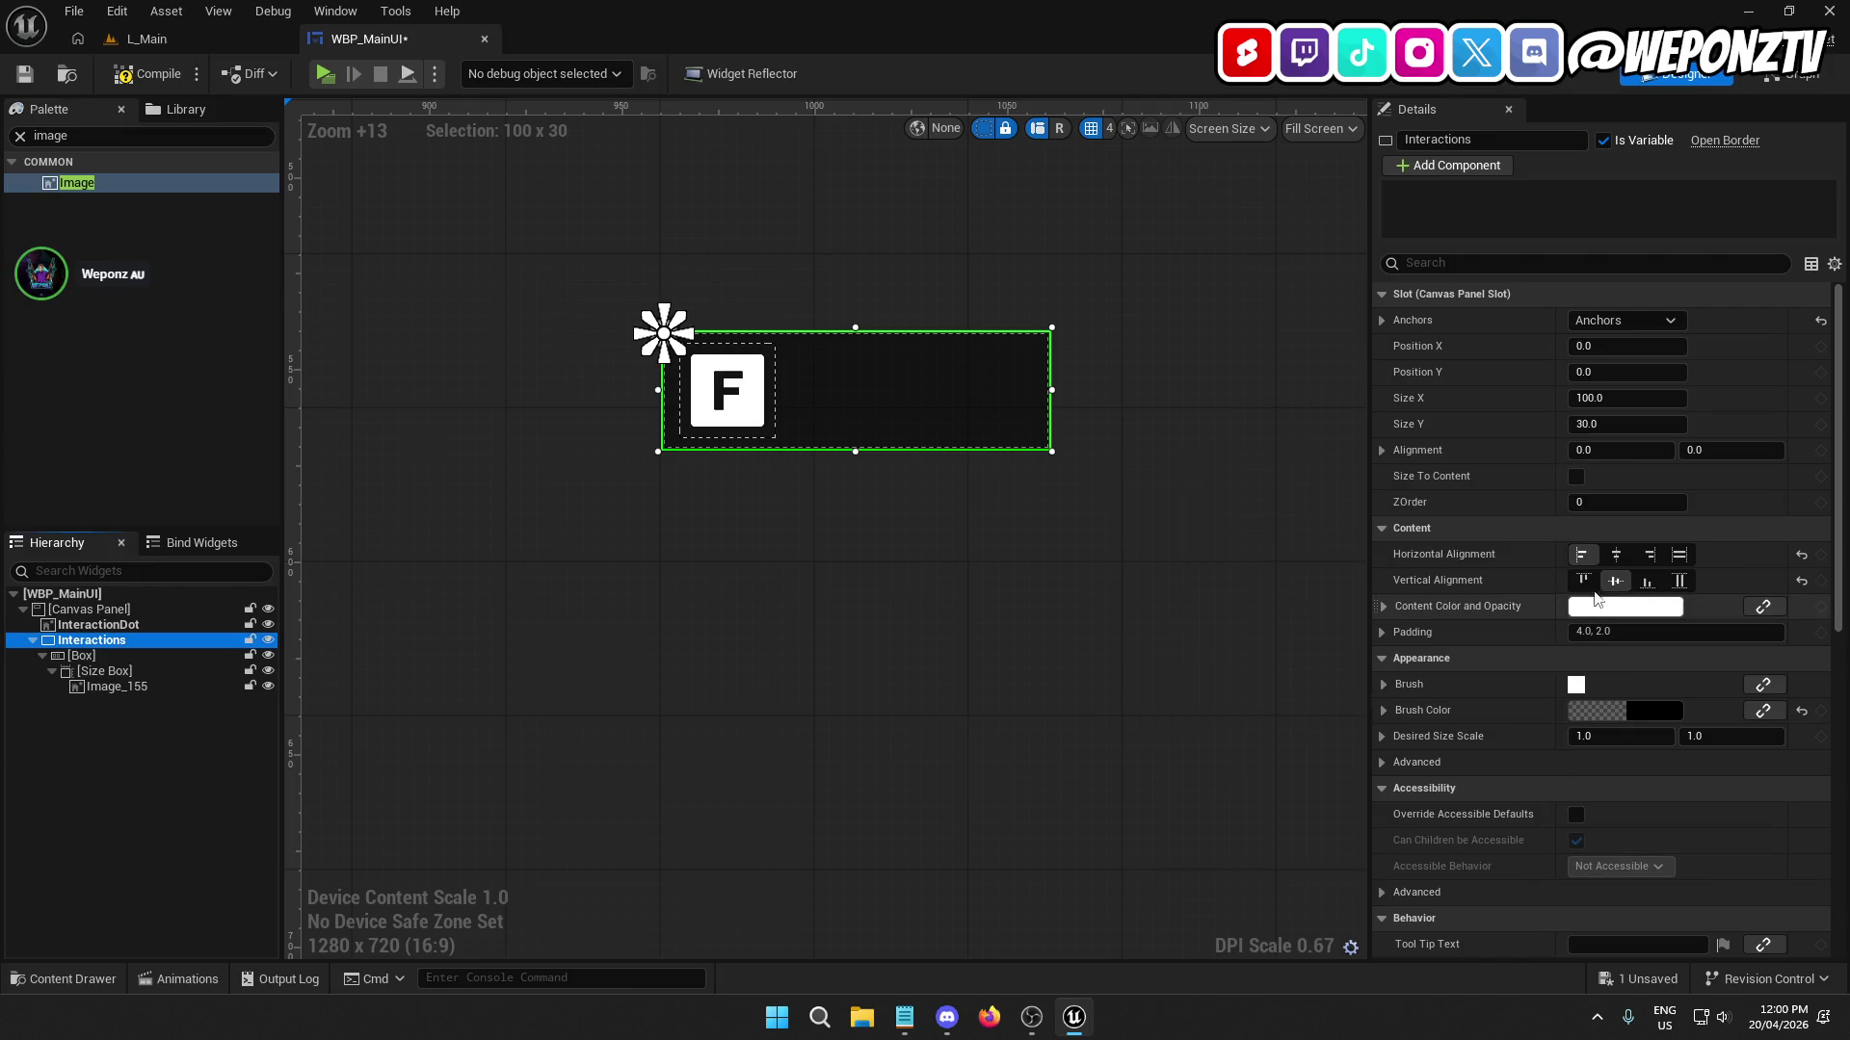
click(1655, 710)
drag(1504, 655, 1505, 443)
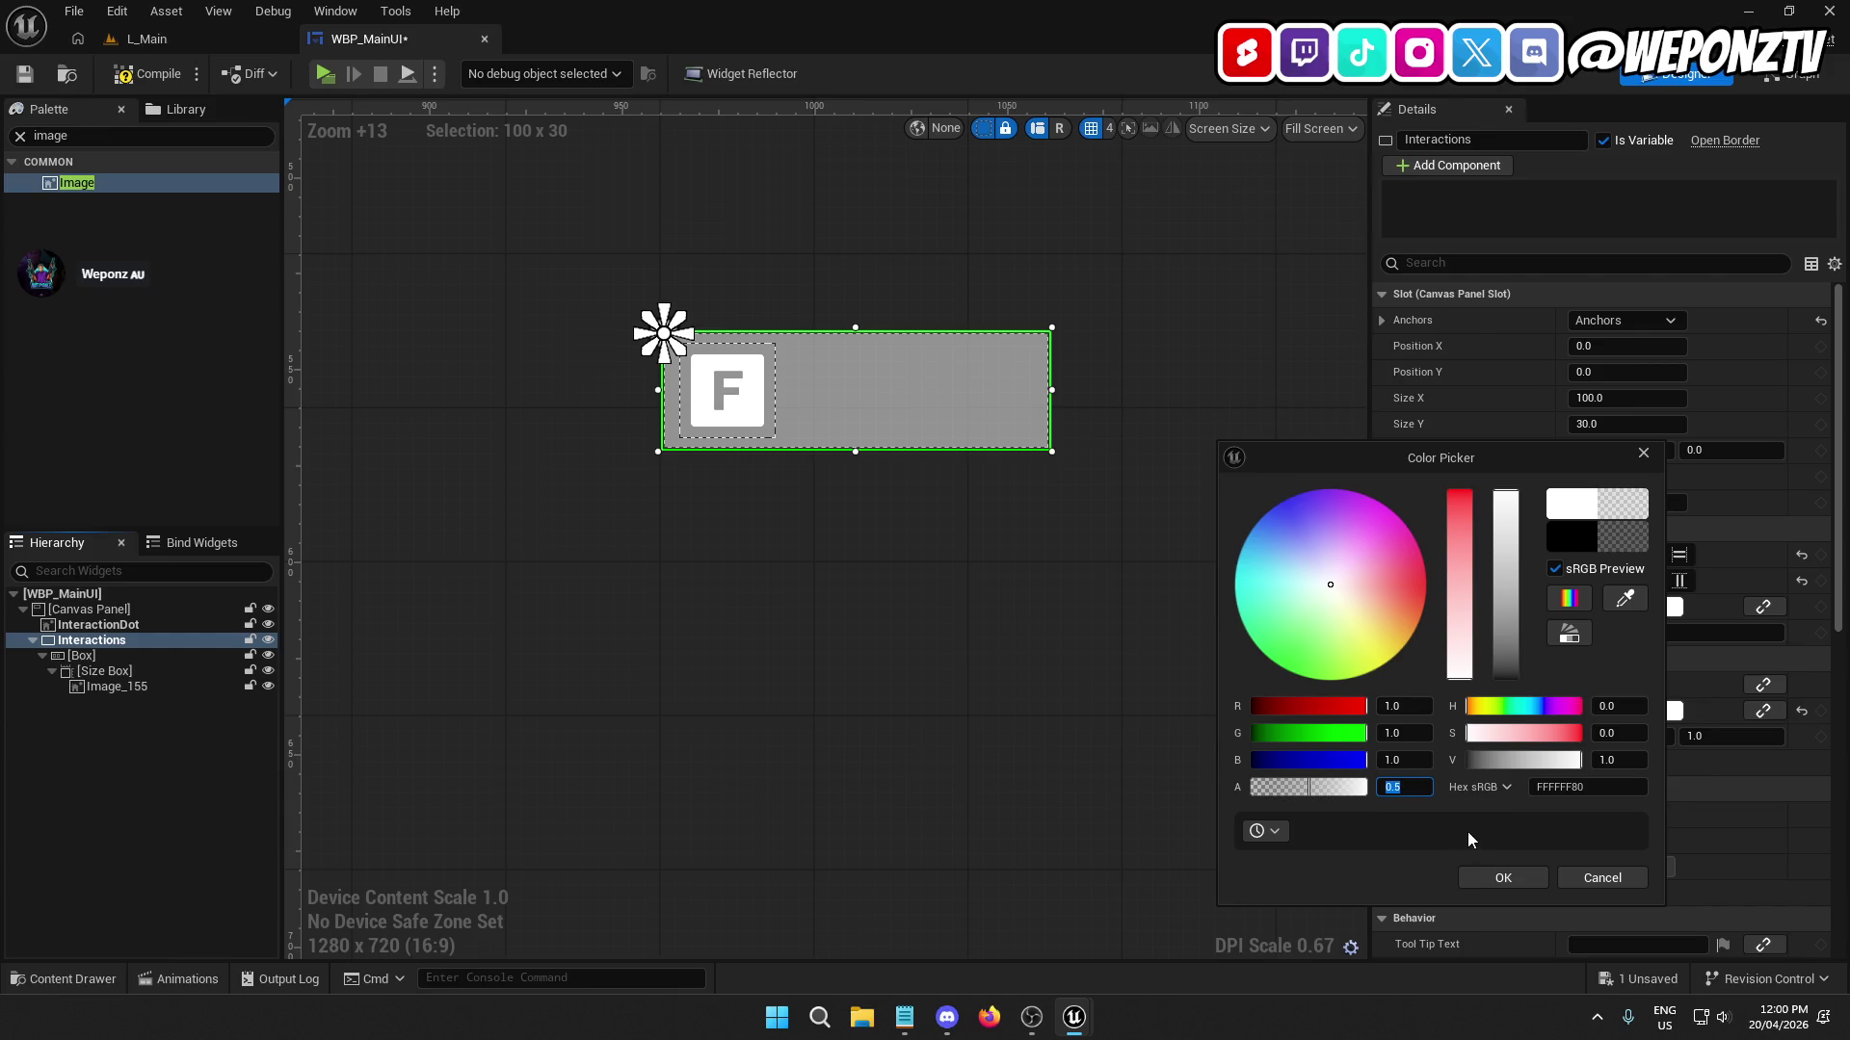
click(1508, 877)
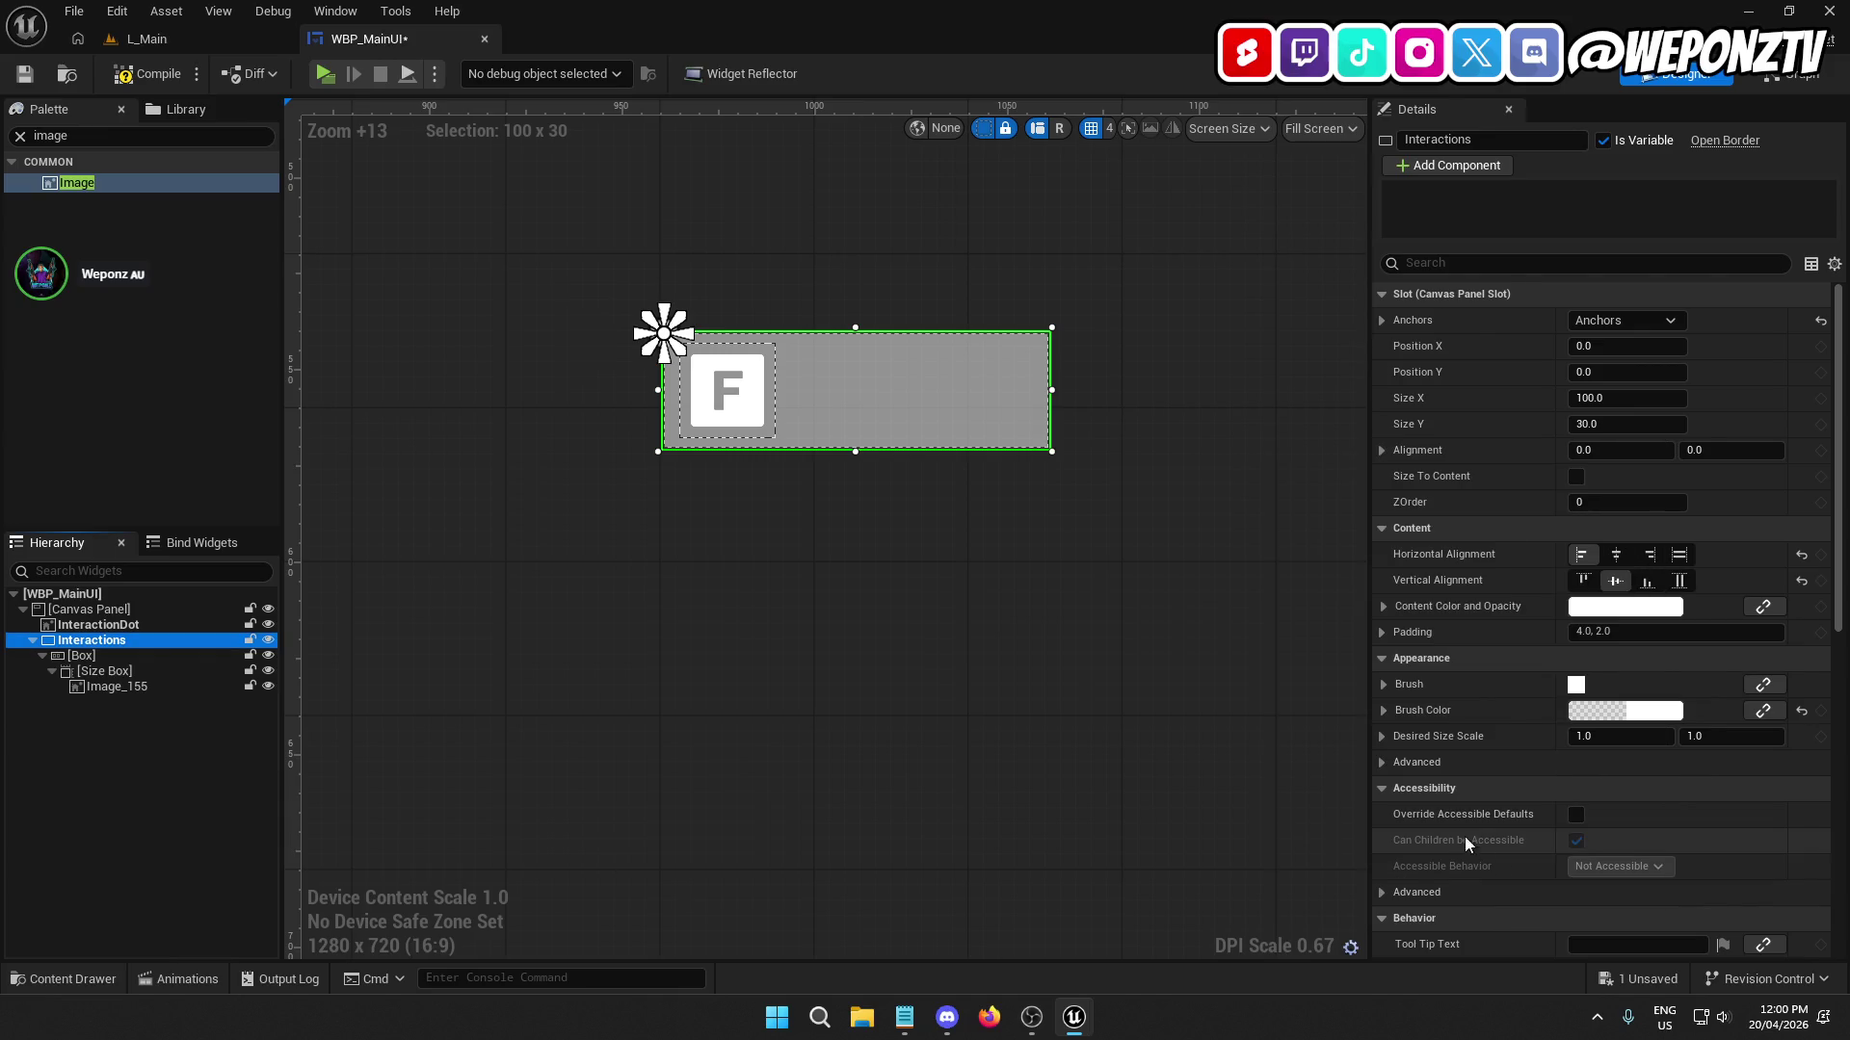
click(1604, 711)
click(1346, 787)
text(1)
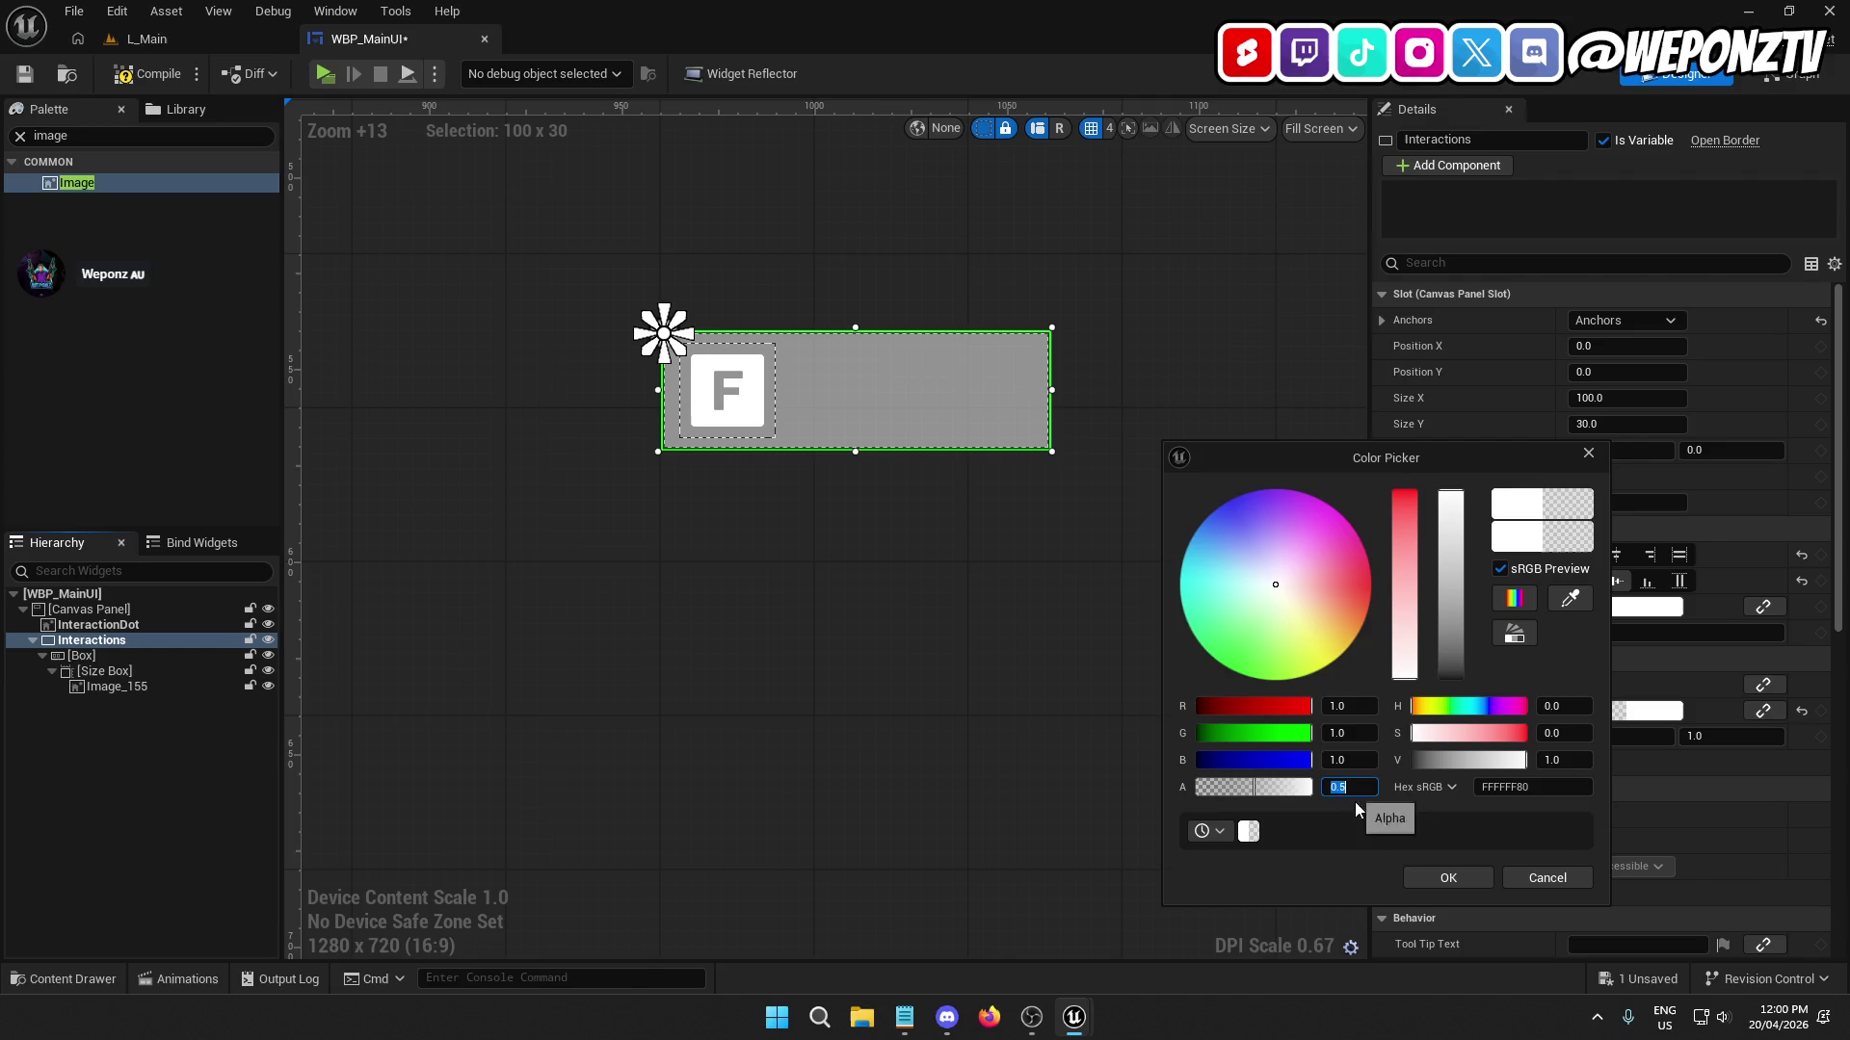
key(Return)
click(1447, 878)
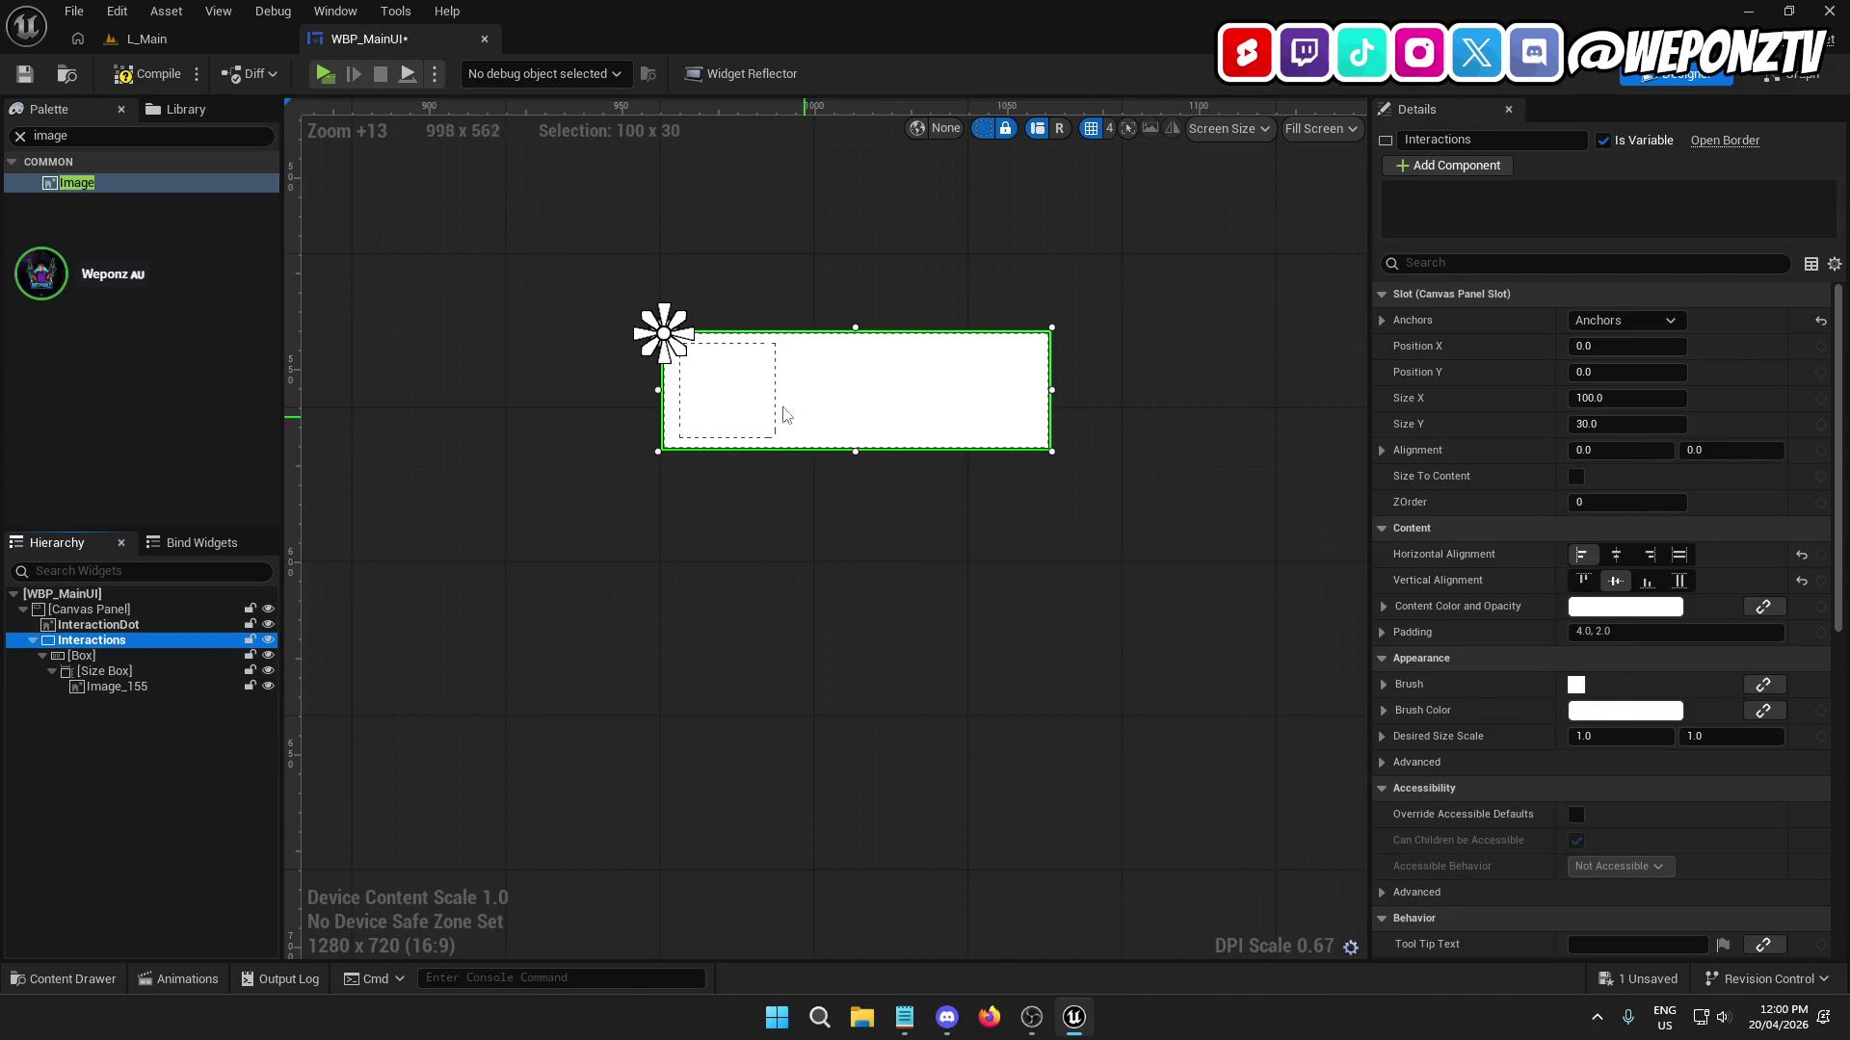
Select the Size Box, then the F icon image.
click(127, 671)
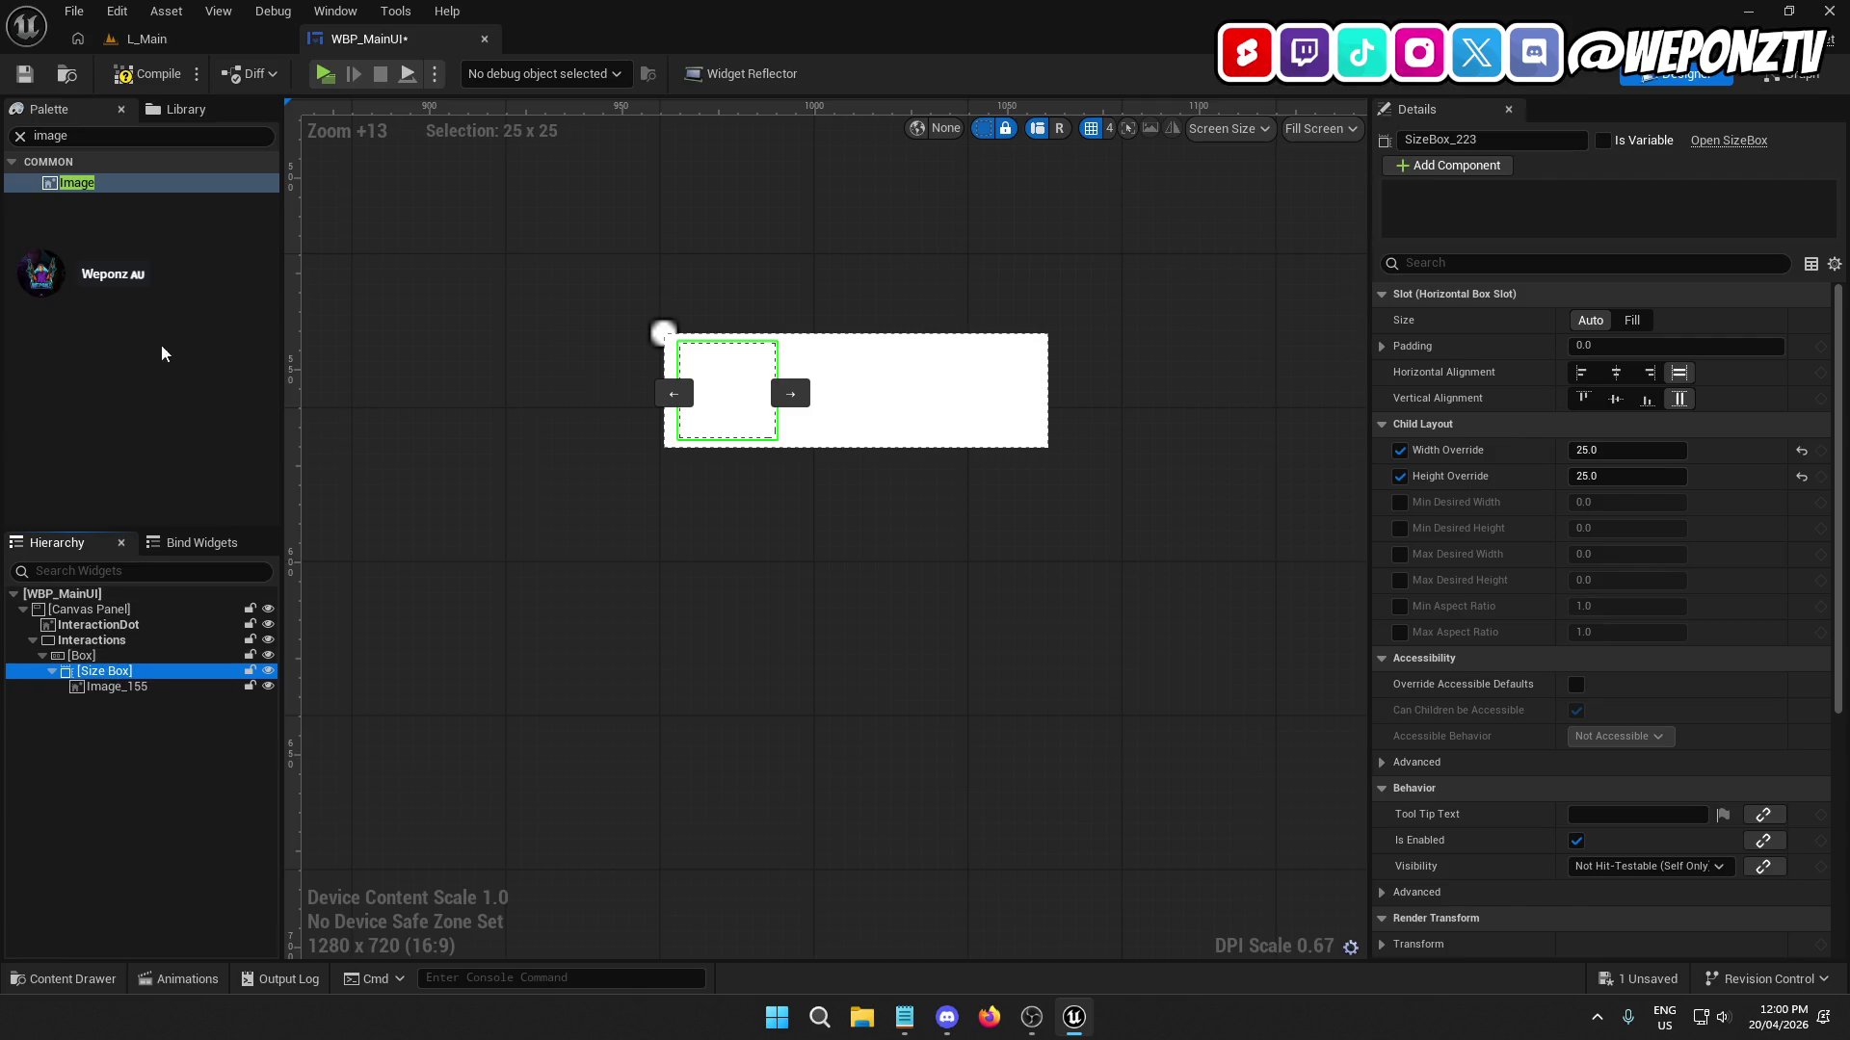
click(141, 696)
click(138, 686)
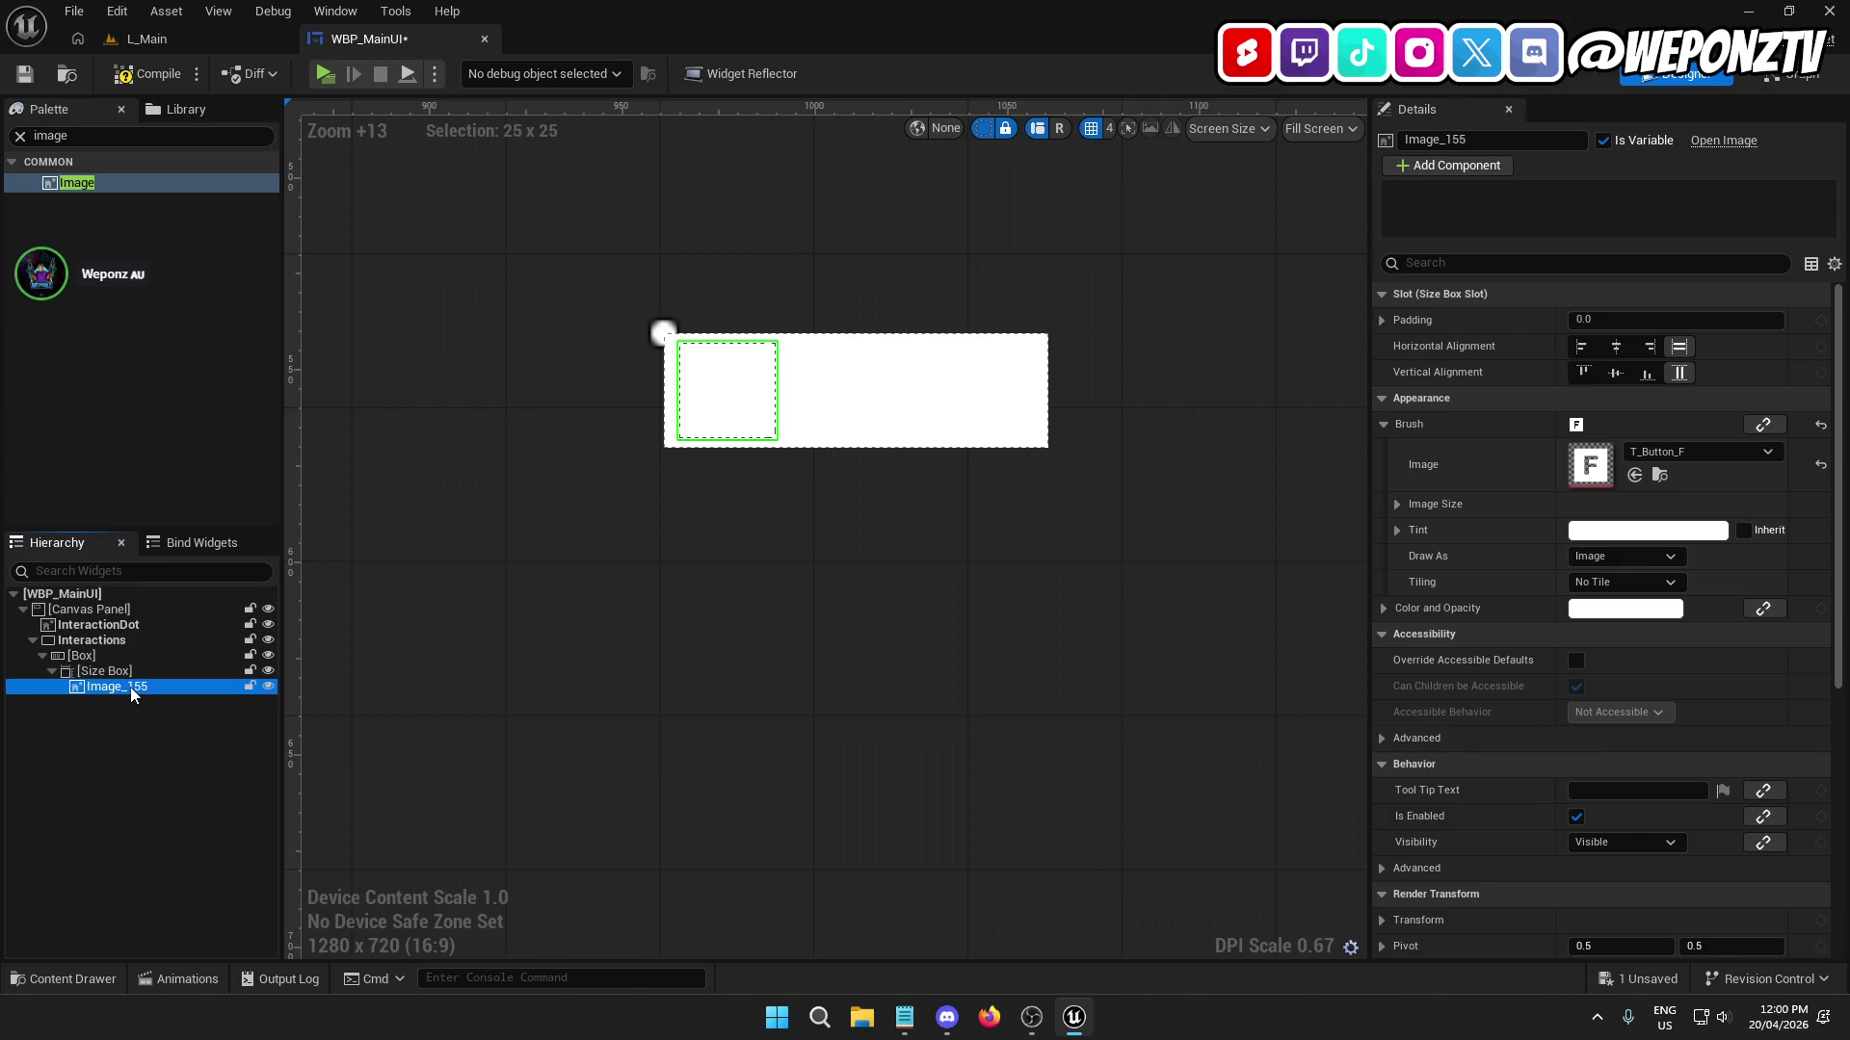
Replace the F icon image with a Border inside the Size Box, content padding 0.
key(Delete)
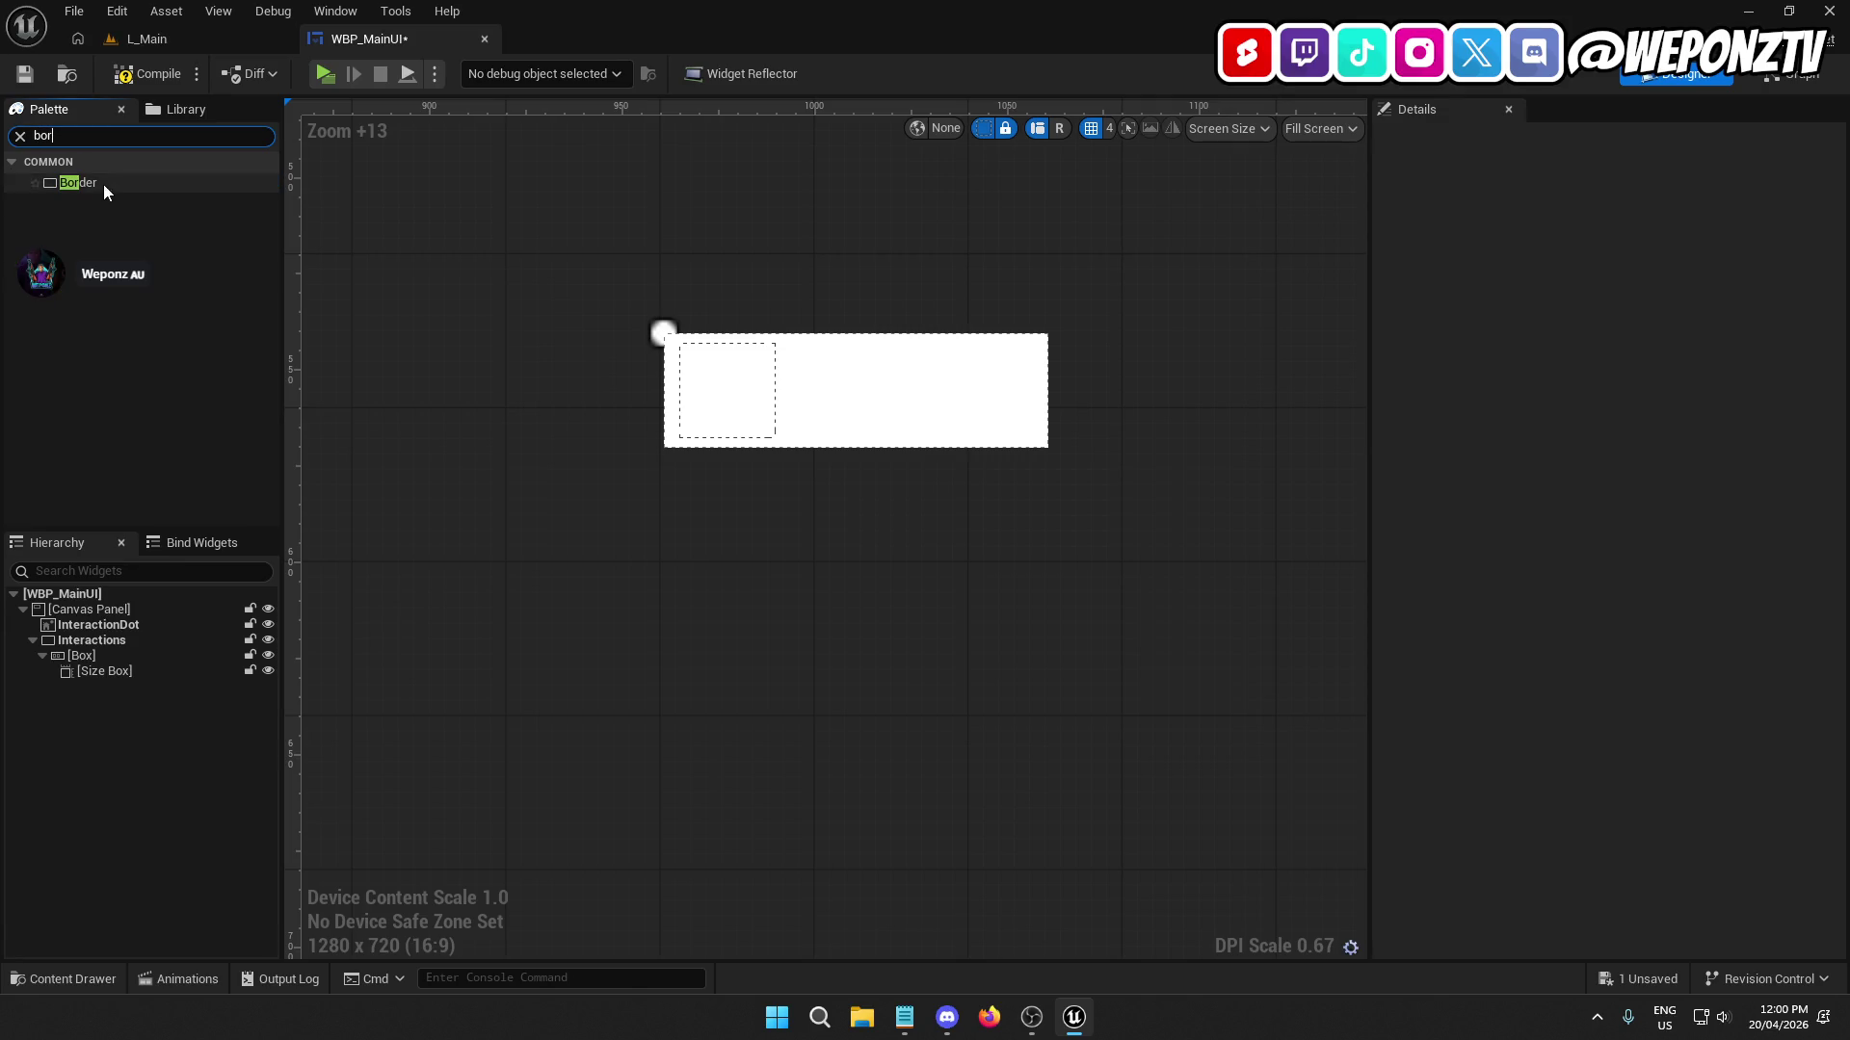
drag(102, 183, 141, 575)
drag(124, 679, 117, 675)
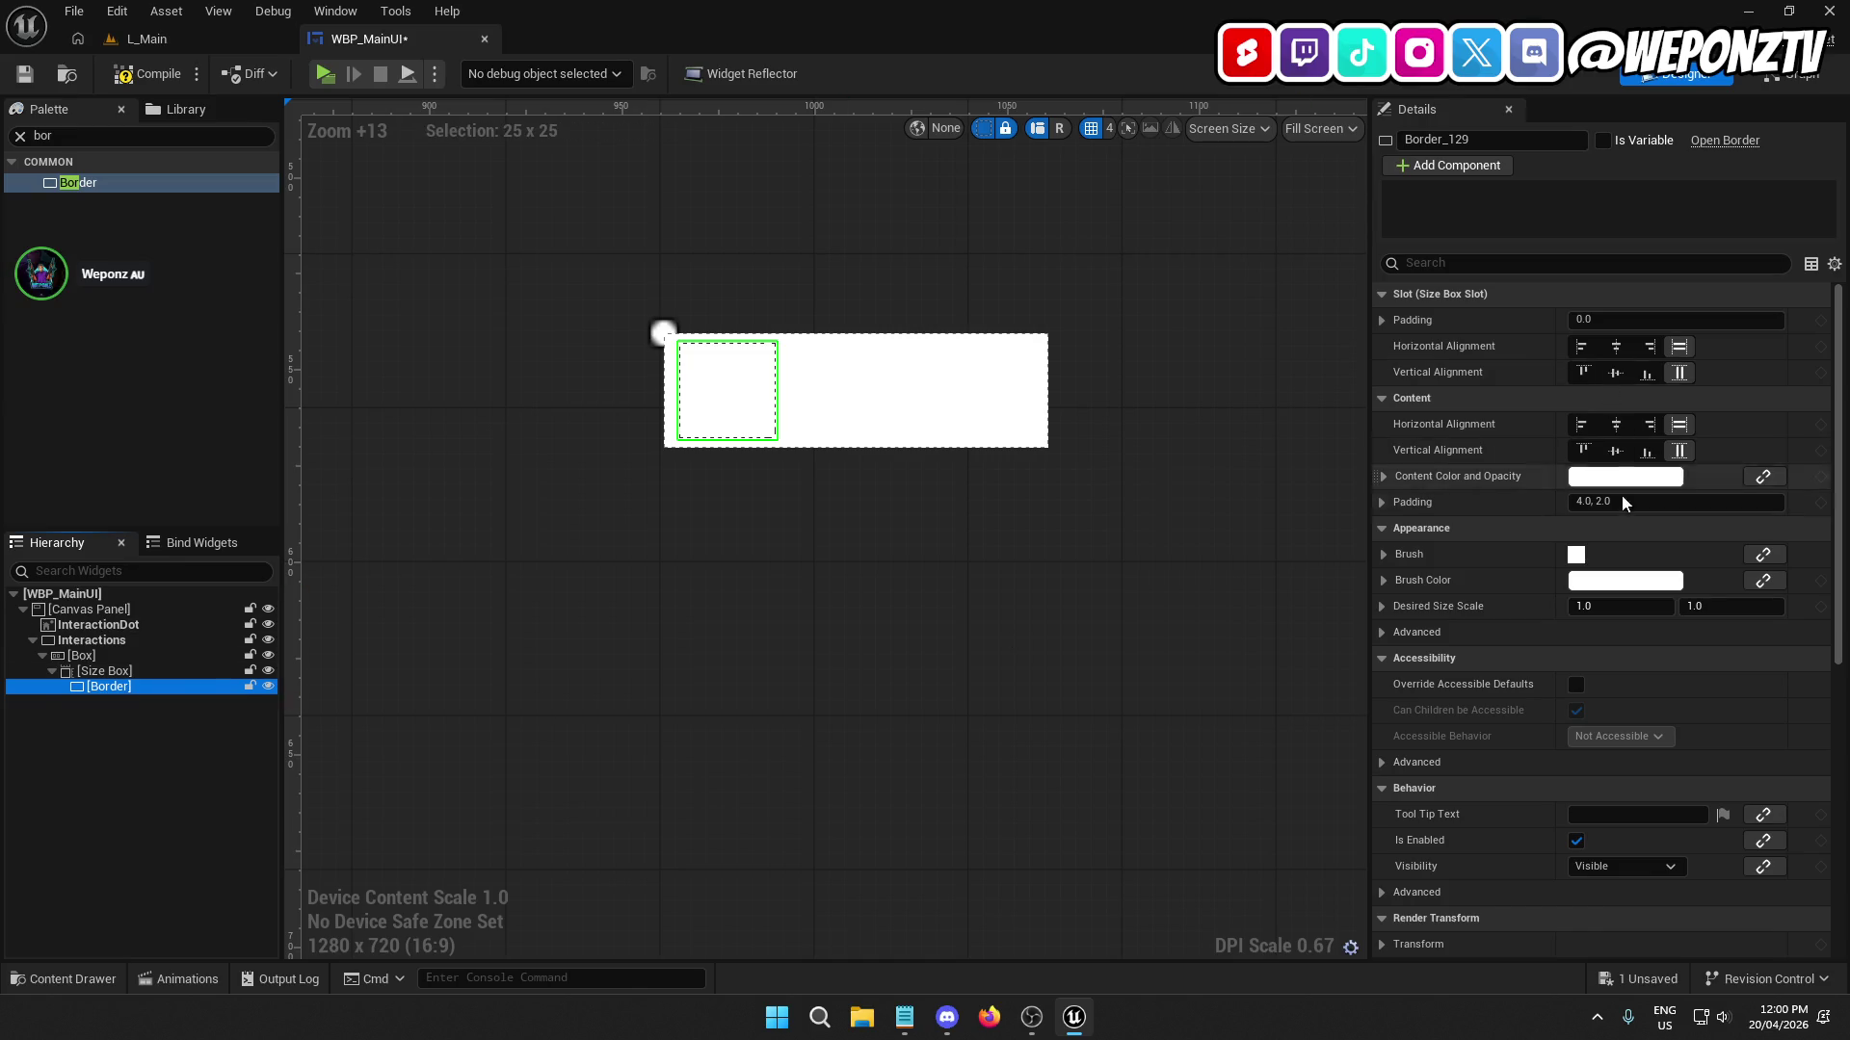
click(1606, 500)
text(0)
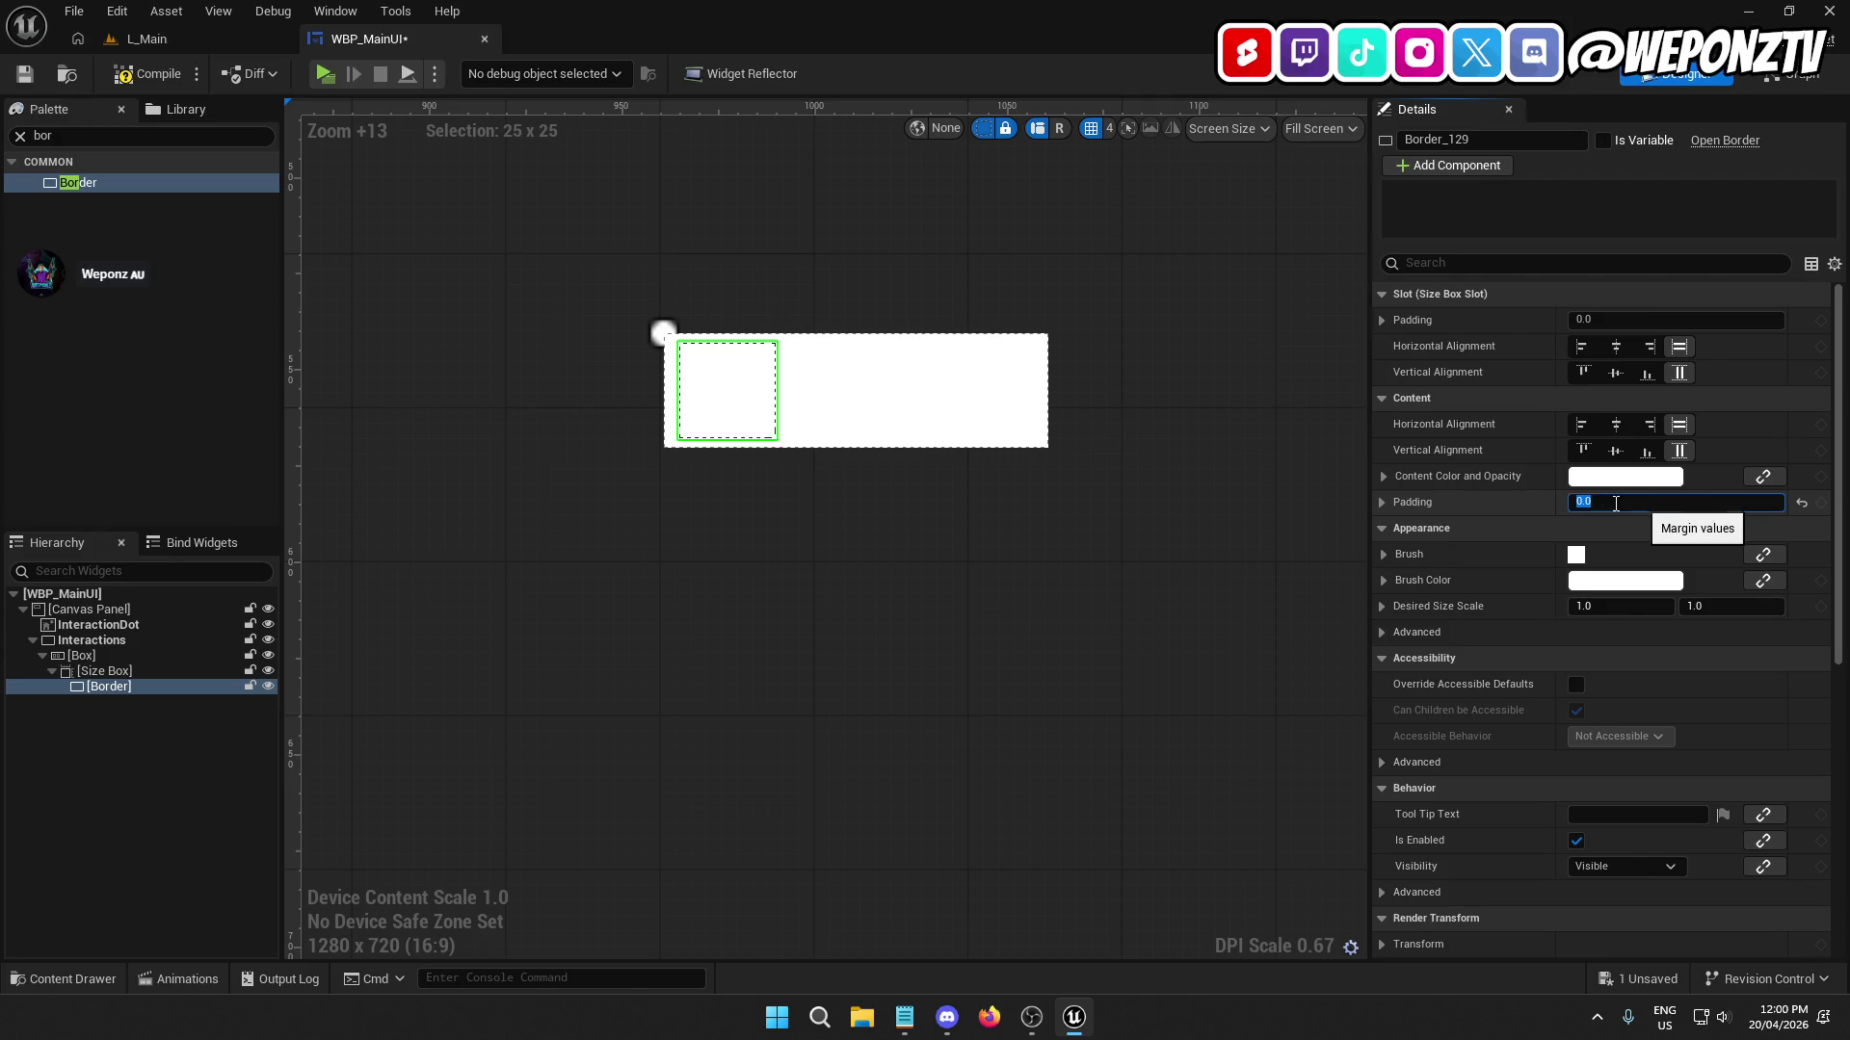
key(Return)
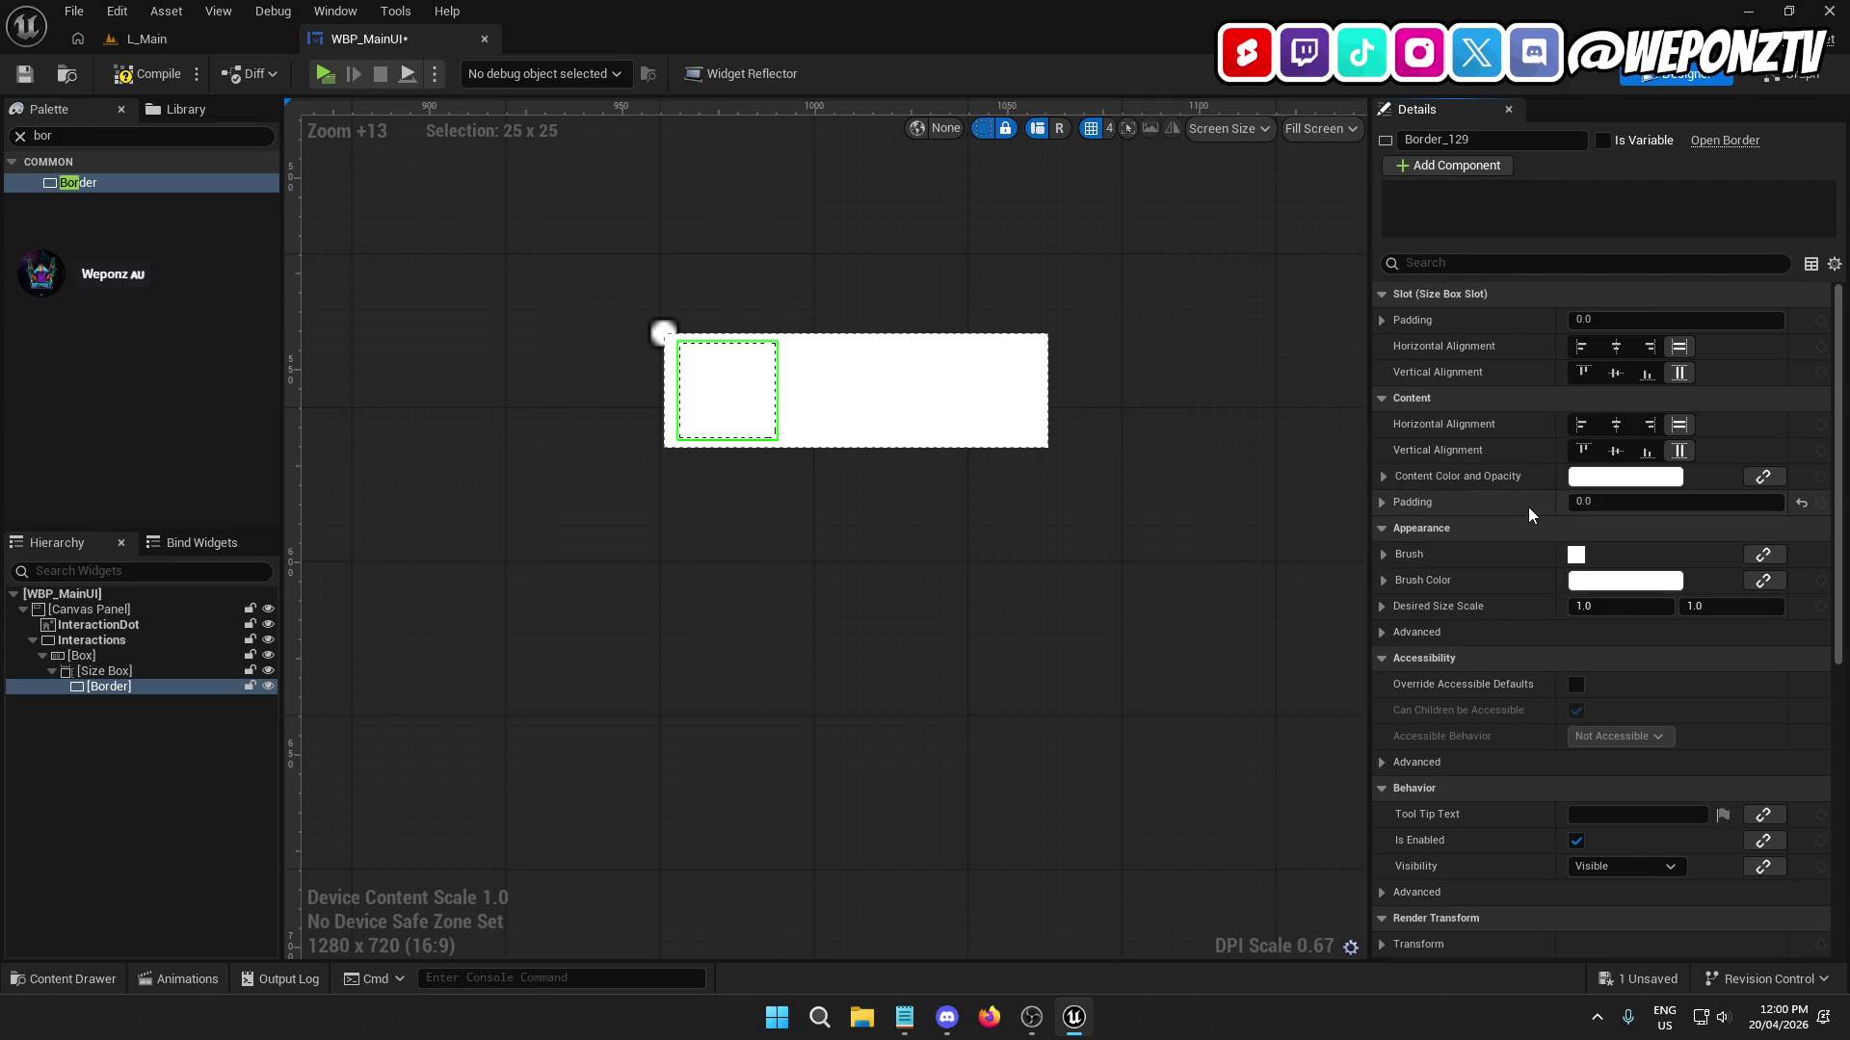
Select the Box, then the Interactions border to view its details.
scroll(1545, 543, down, 8)
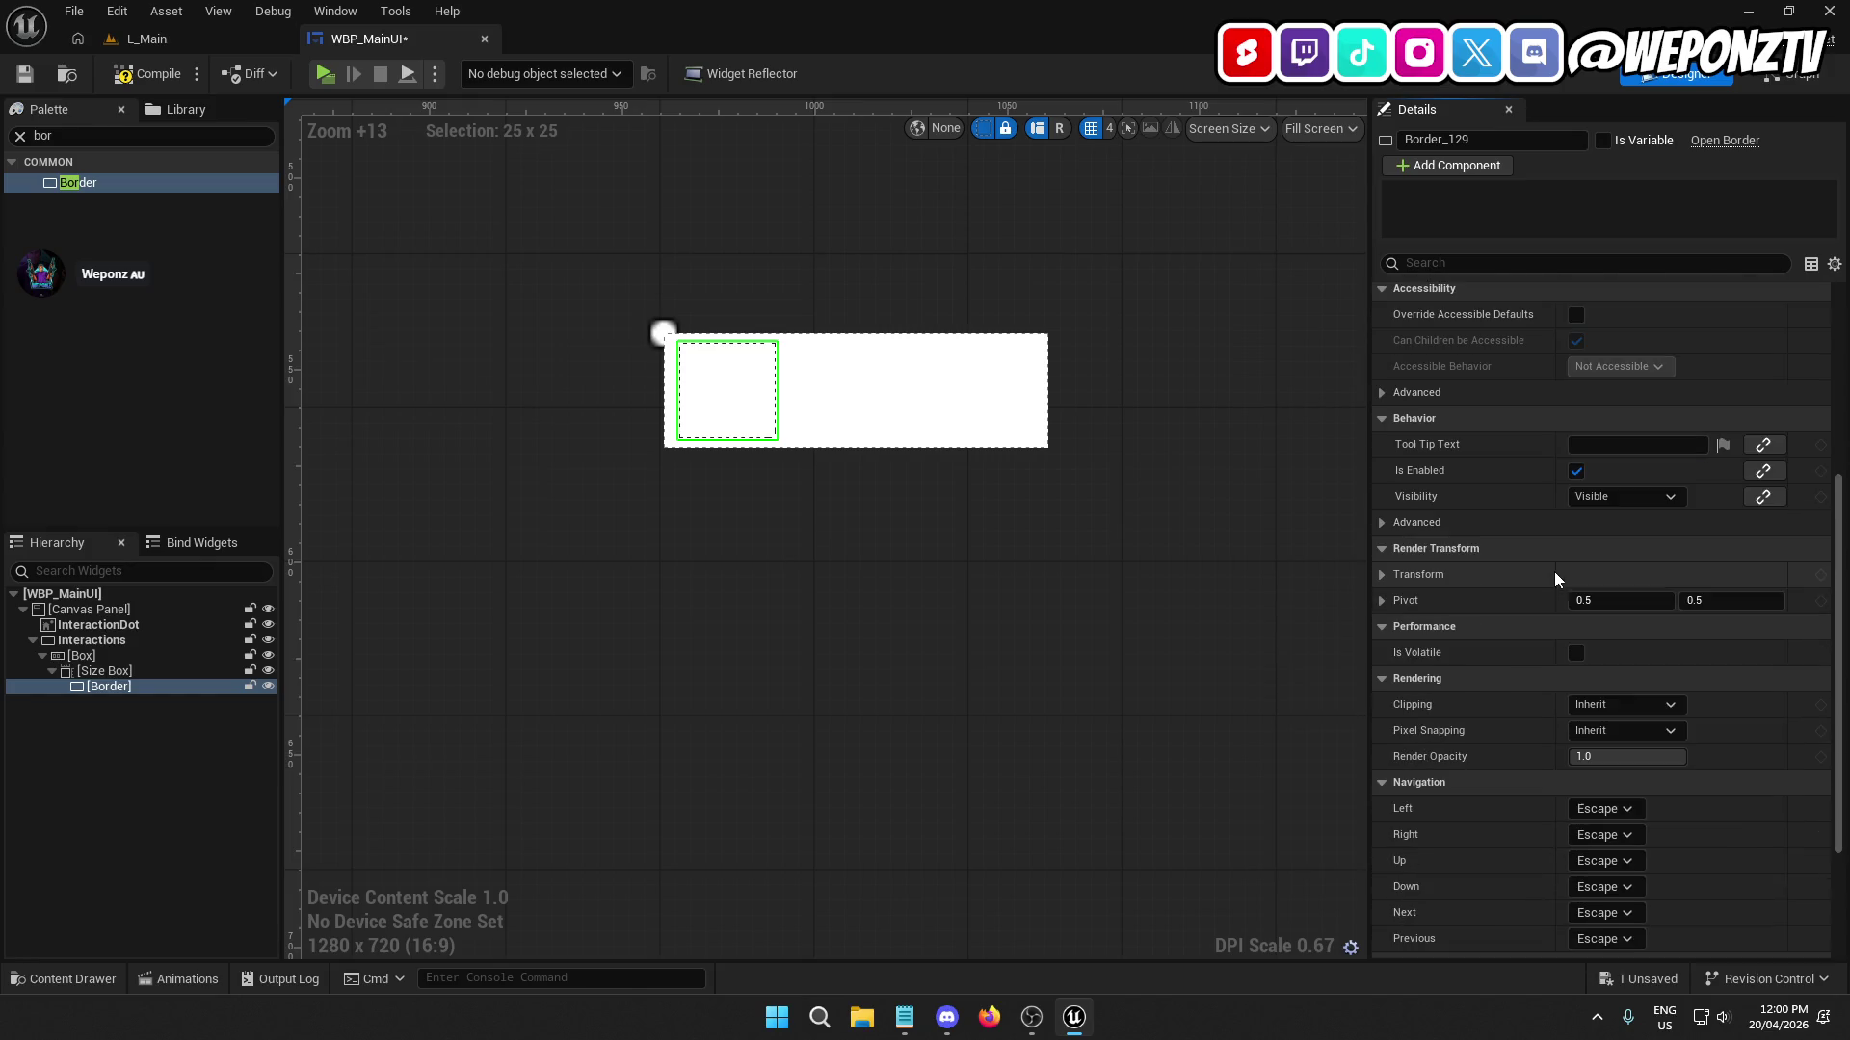
scroll(1553, 570, up, 4)
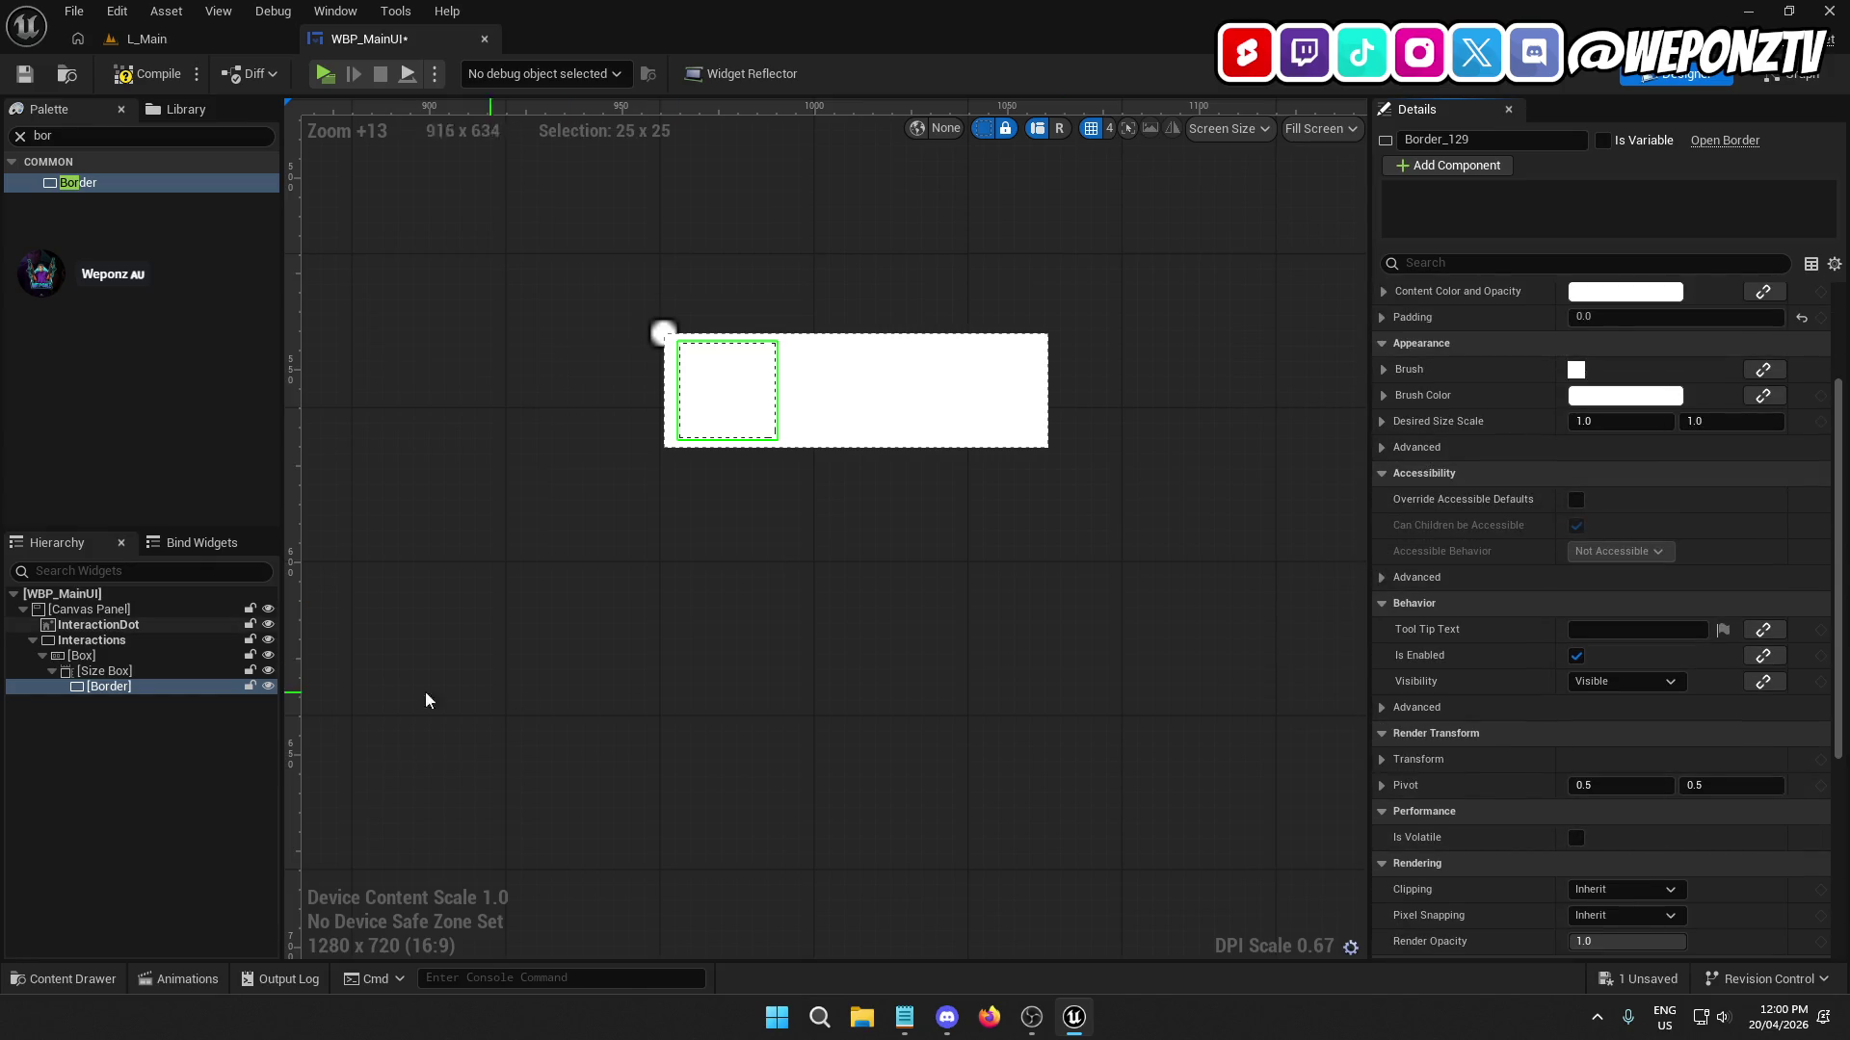
click(85, 656)
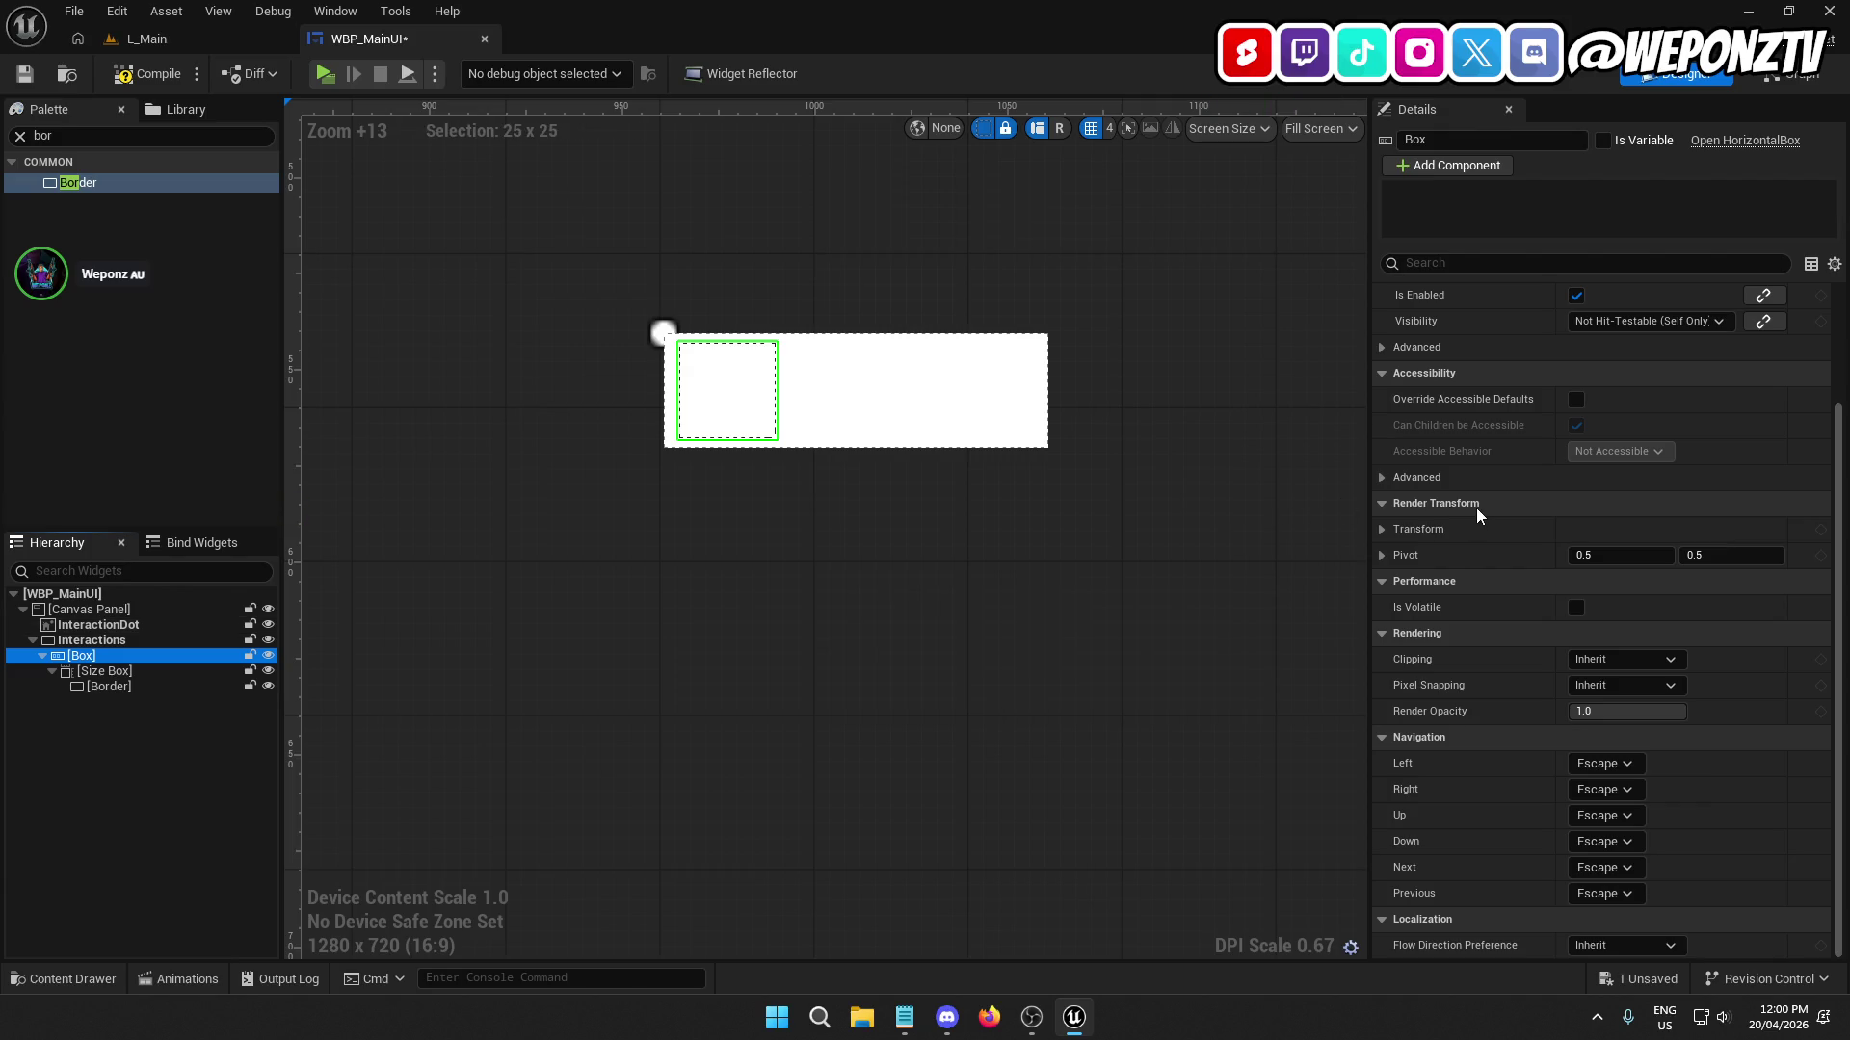
click(117, 642)
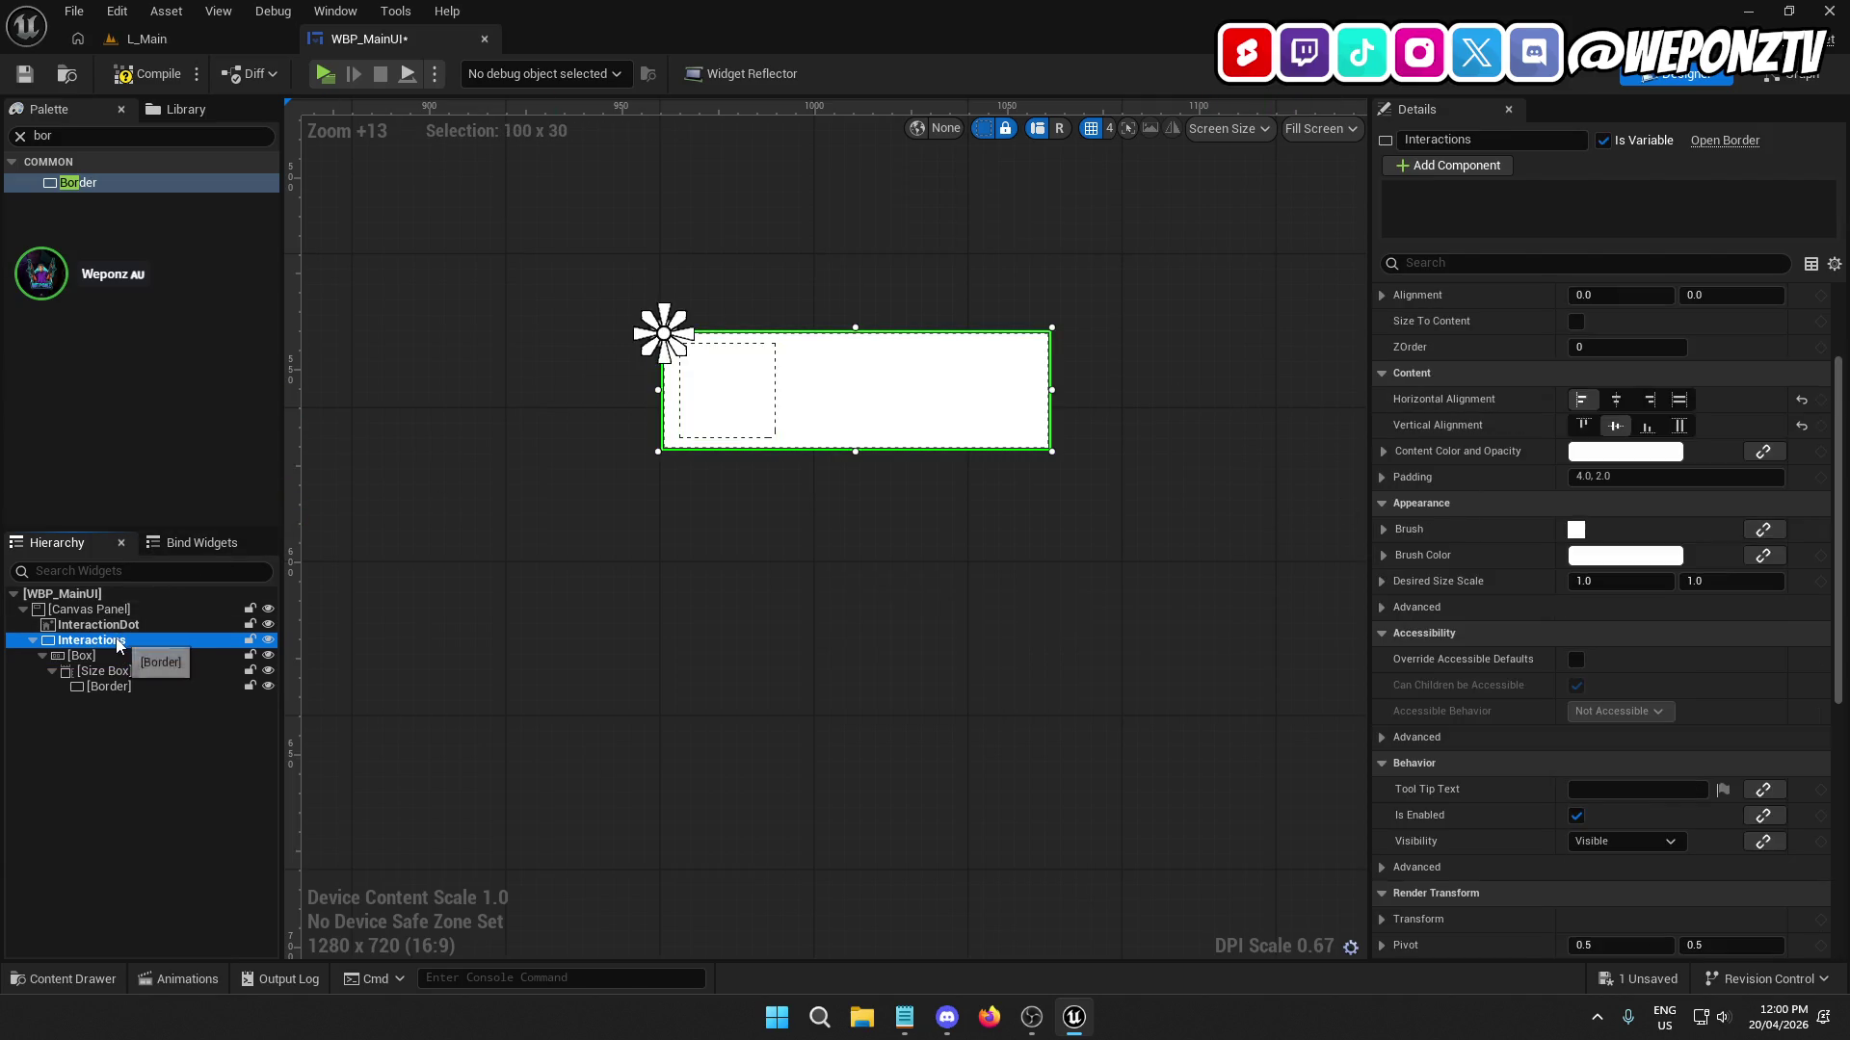
Set the Interactions border's padding to 0 and check the Box and Size Box settings.
click(1635, 473)
text(0)
key(Return)
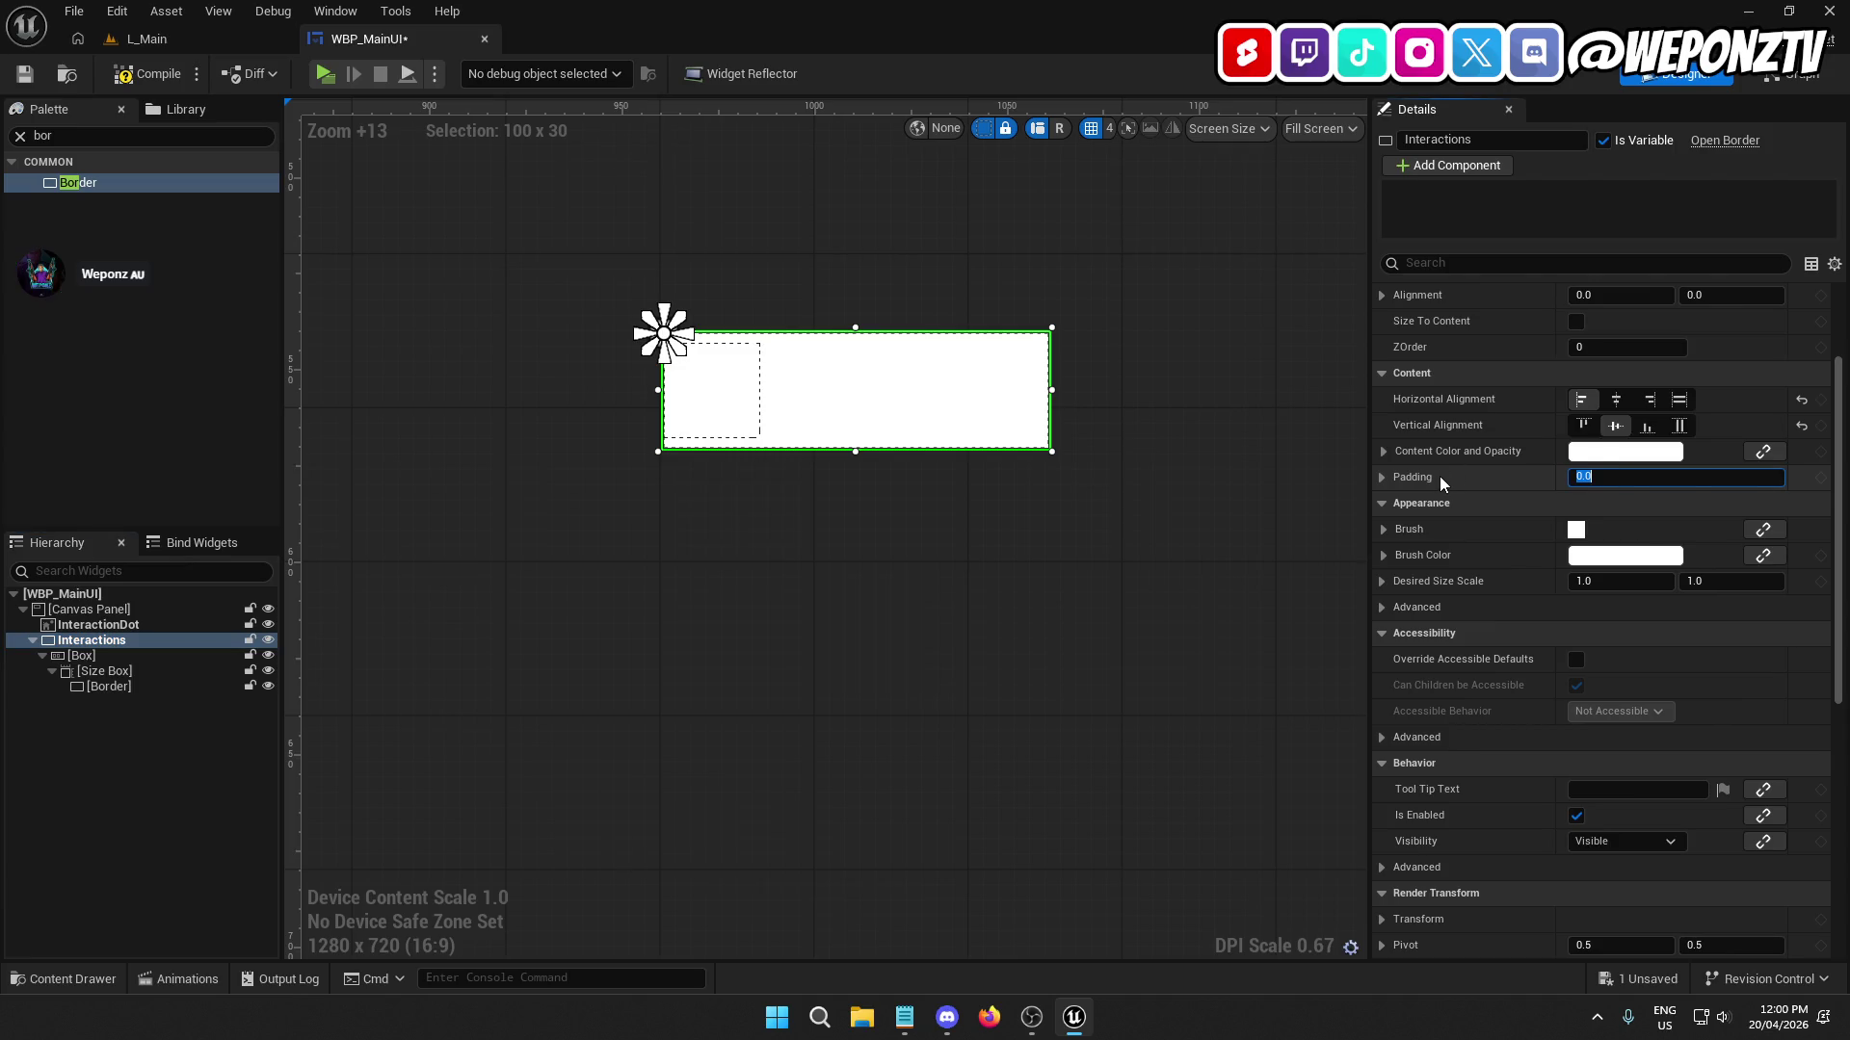
click(127, 656)
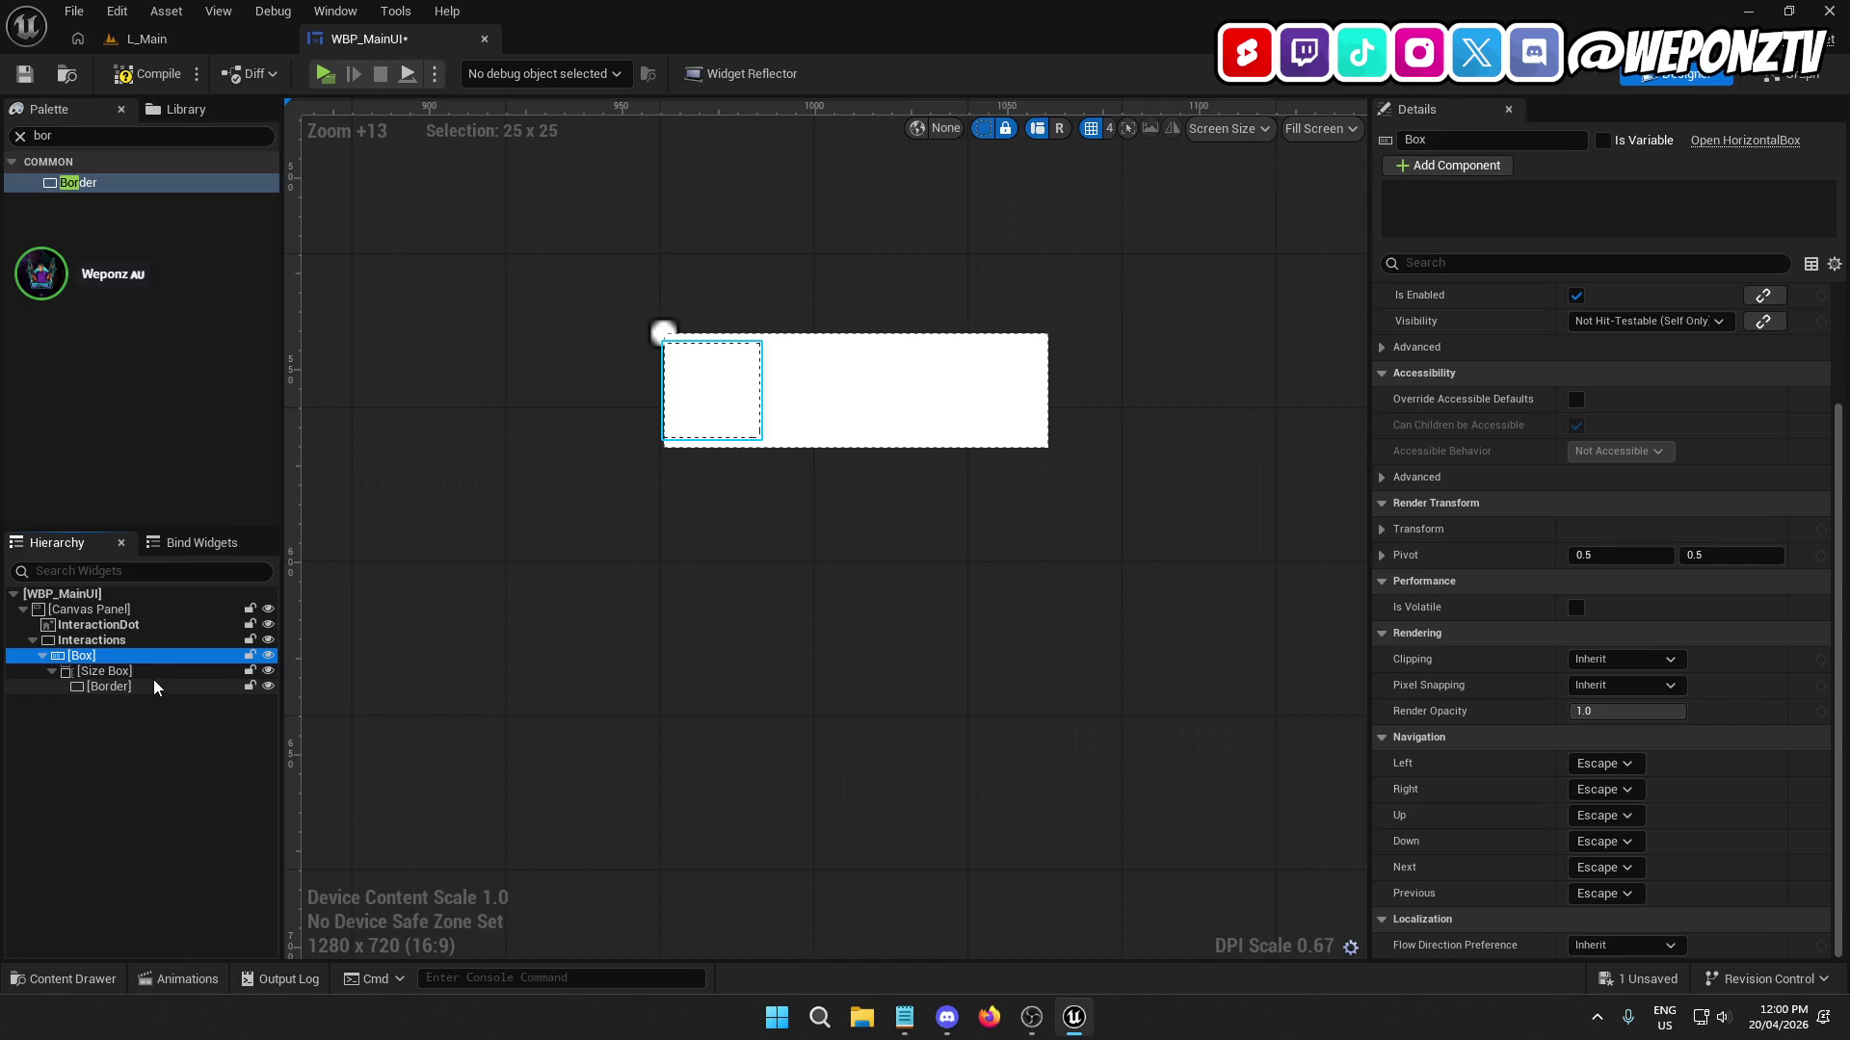
click(144, 676)
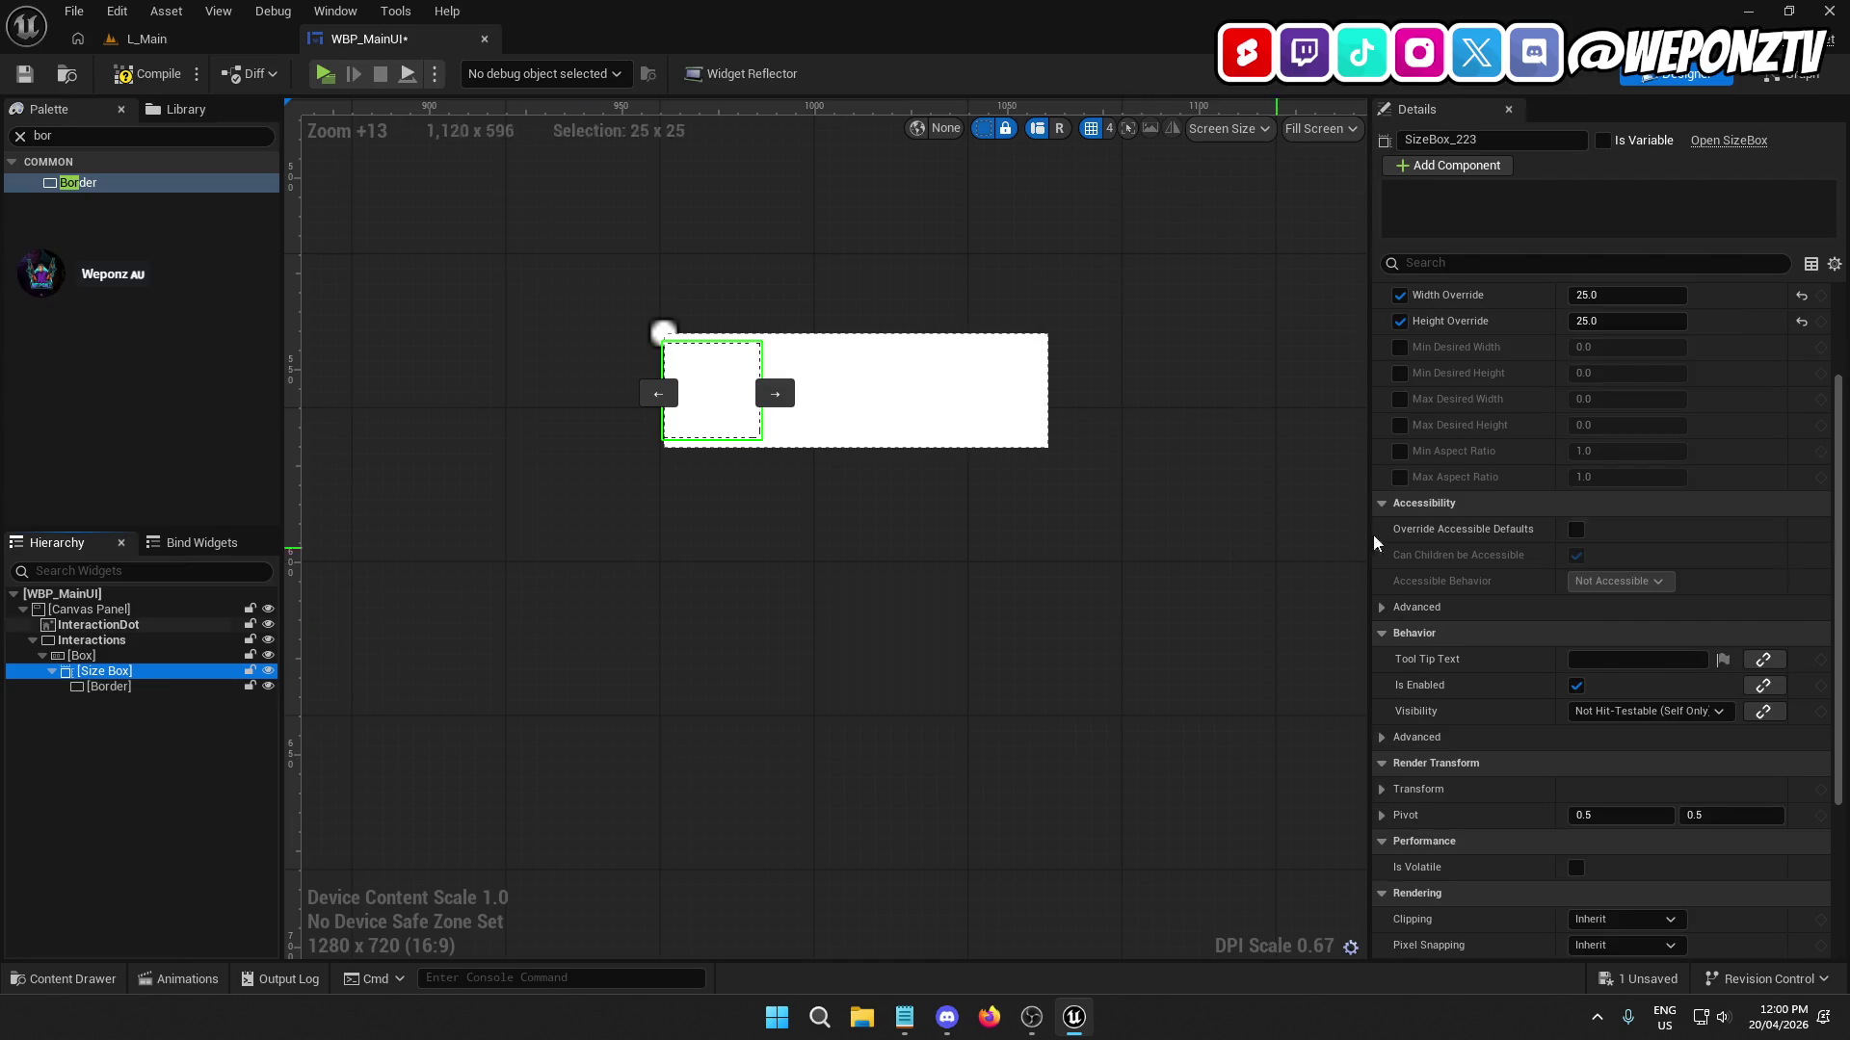
scroll(1552, 453, up, 3)
scroll(1552, 428, down, 8)
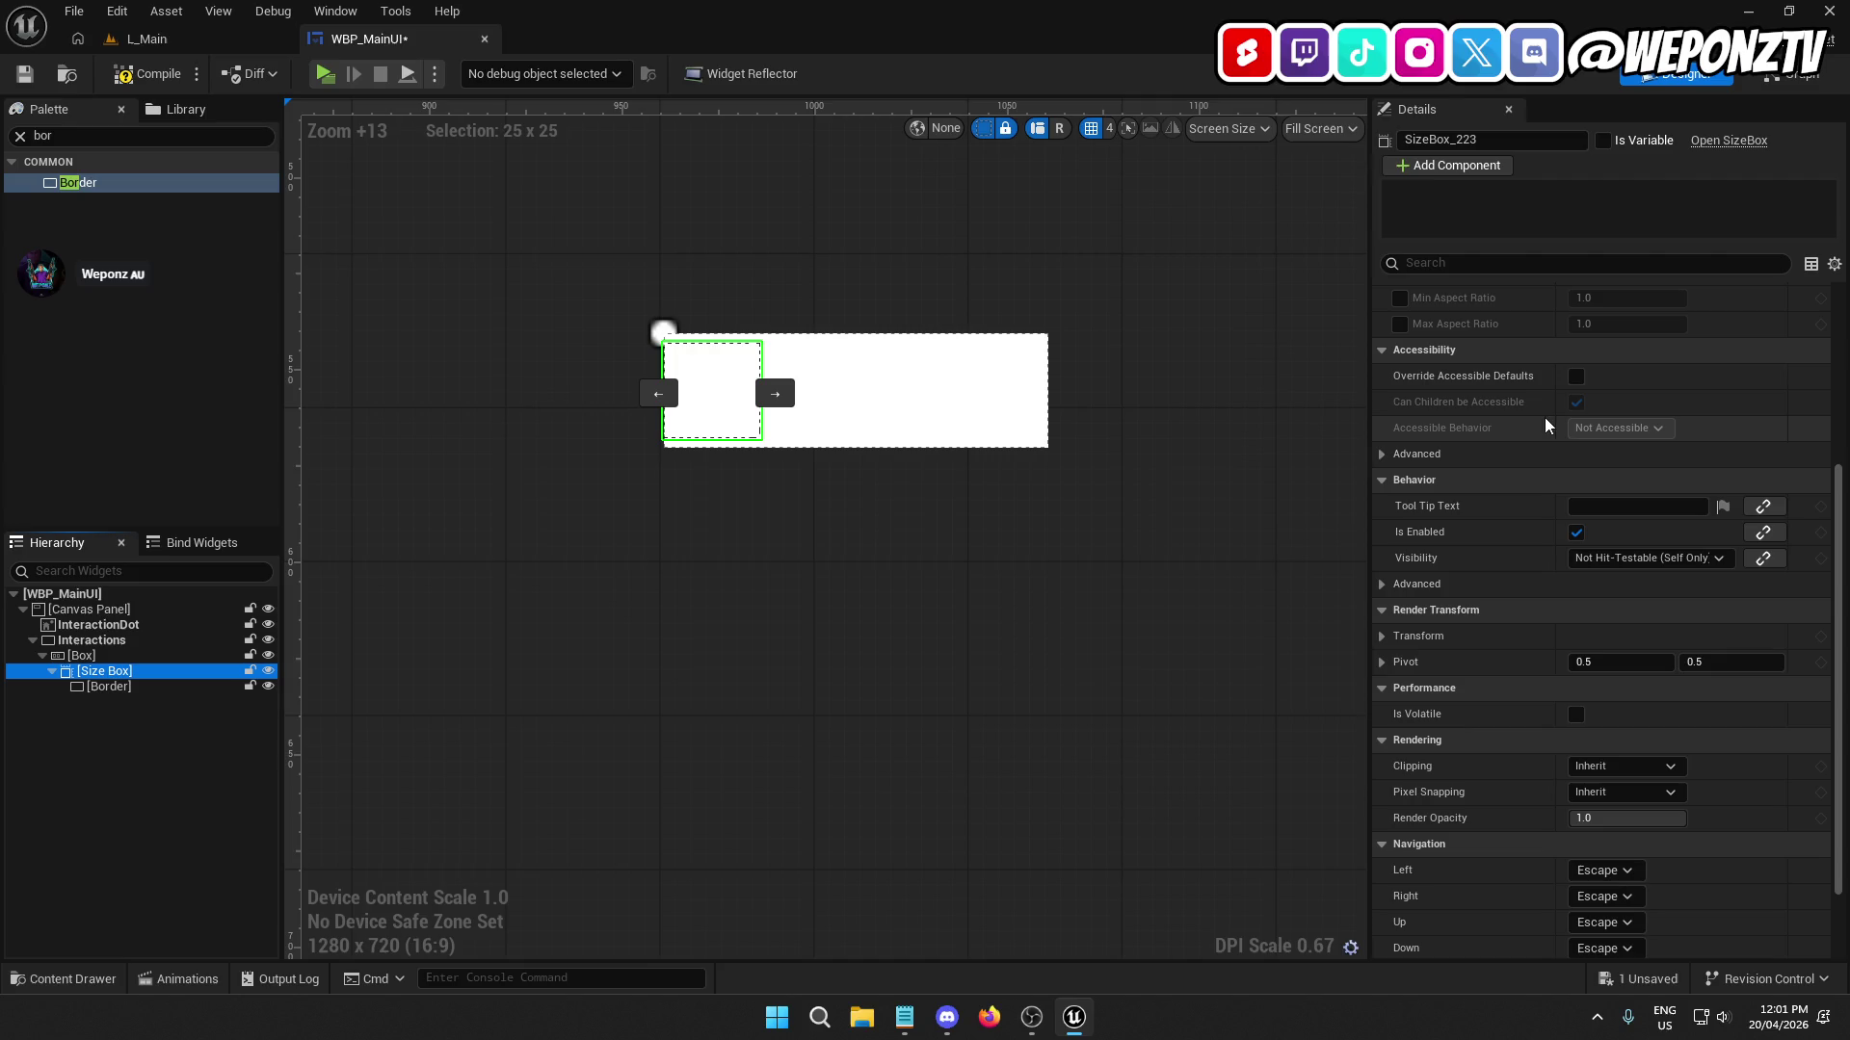
scroll(1540, 424, down, 1)
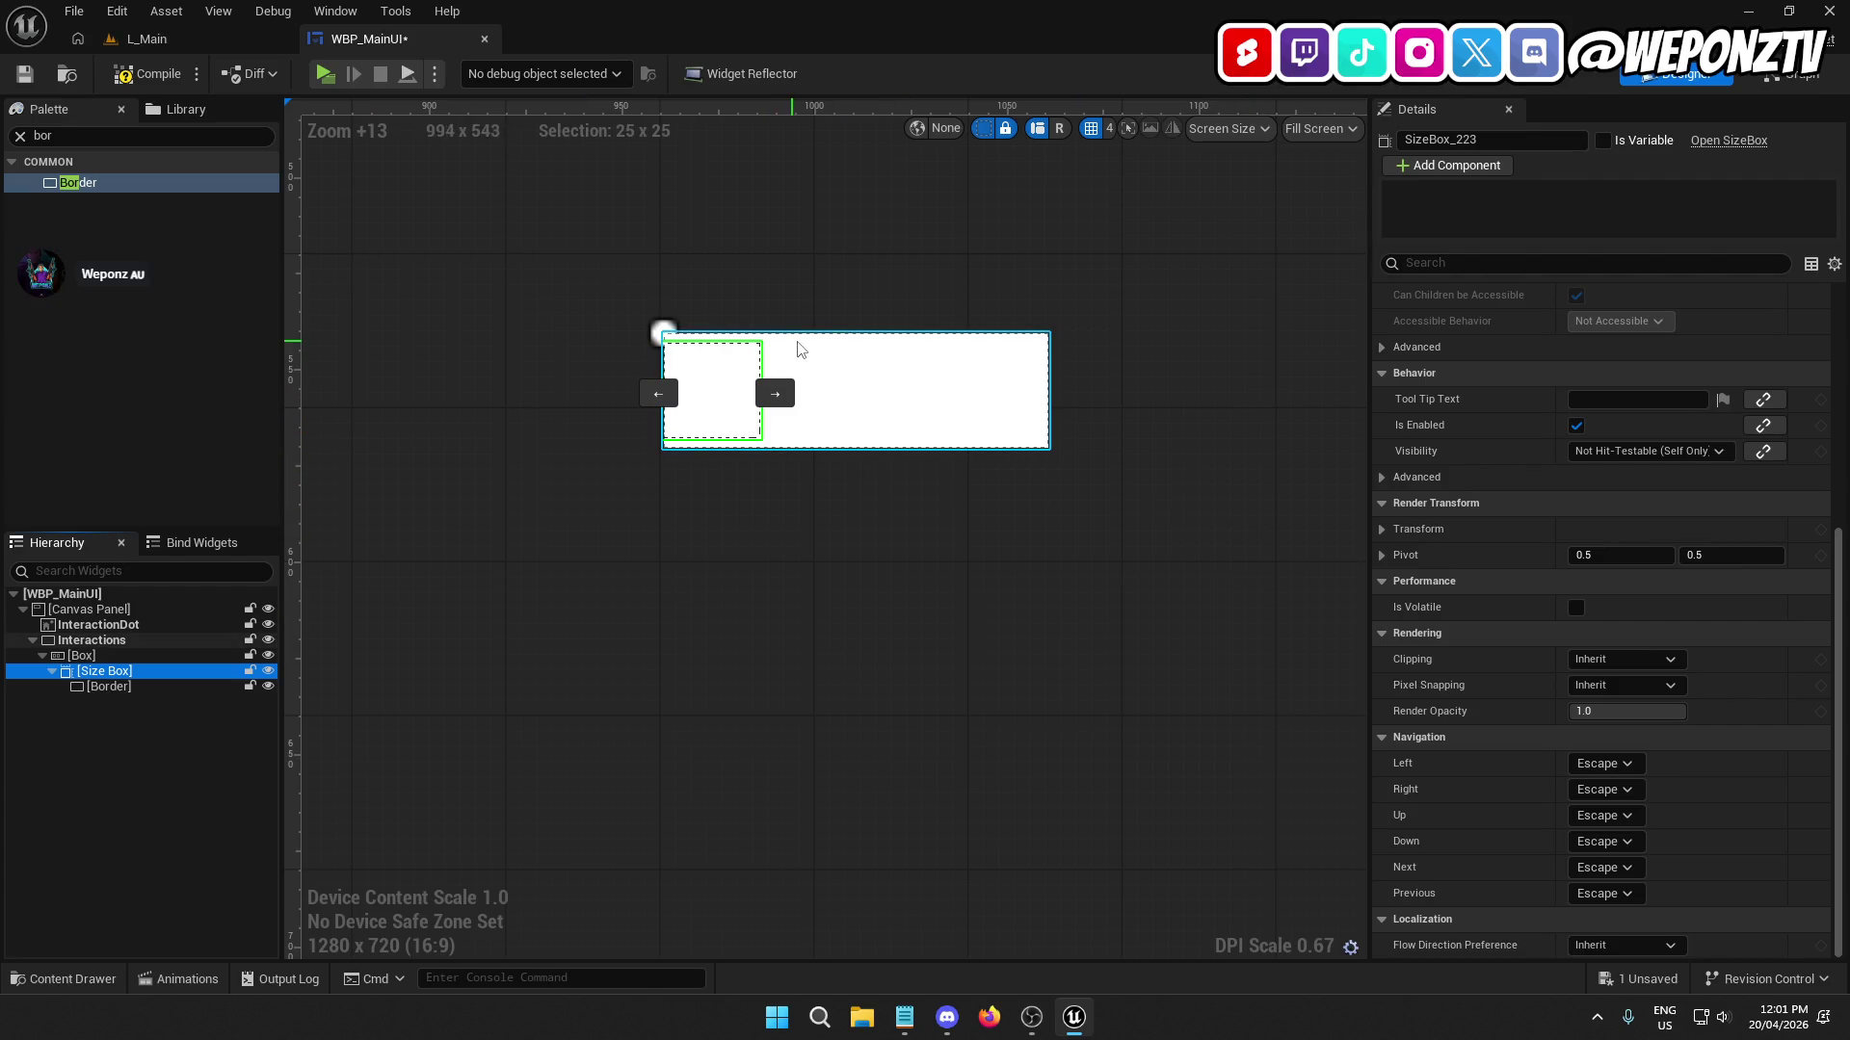
Turn on Size To Content for Interactions and set Size X and Size Y to 0.
click(821, 350)
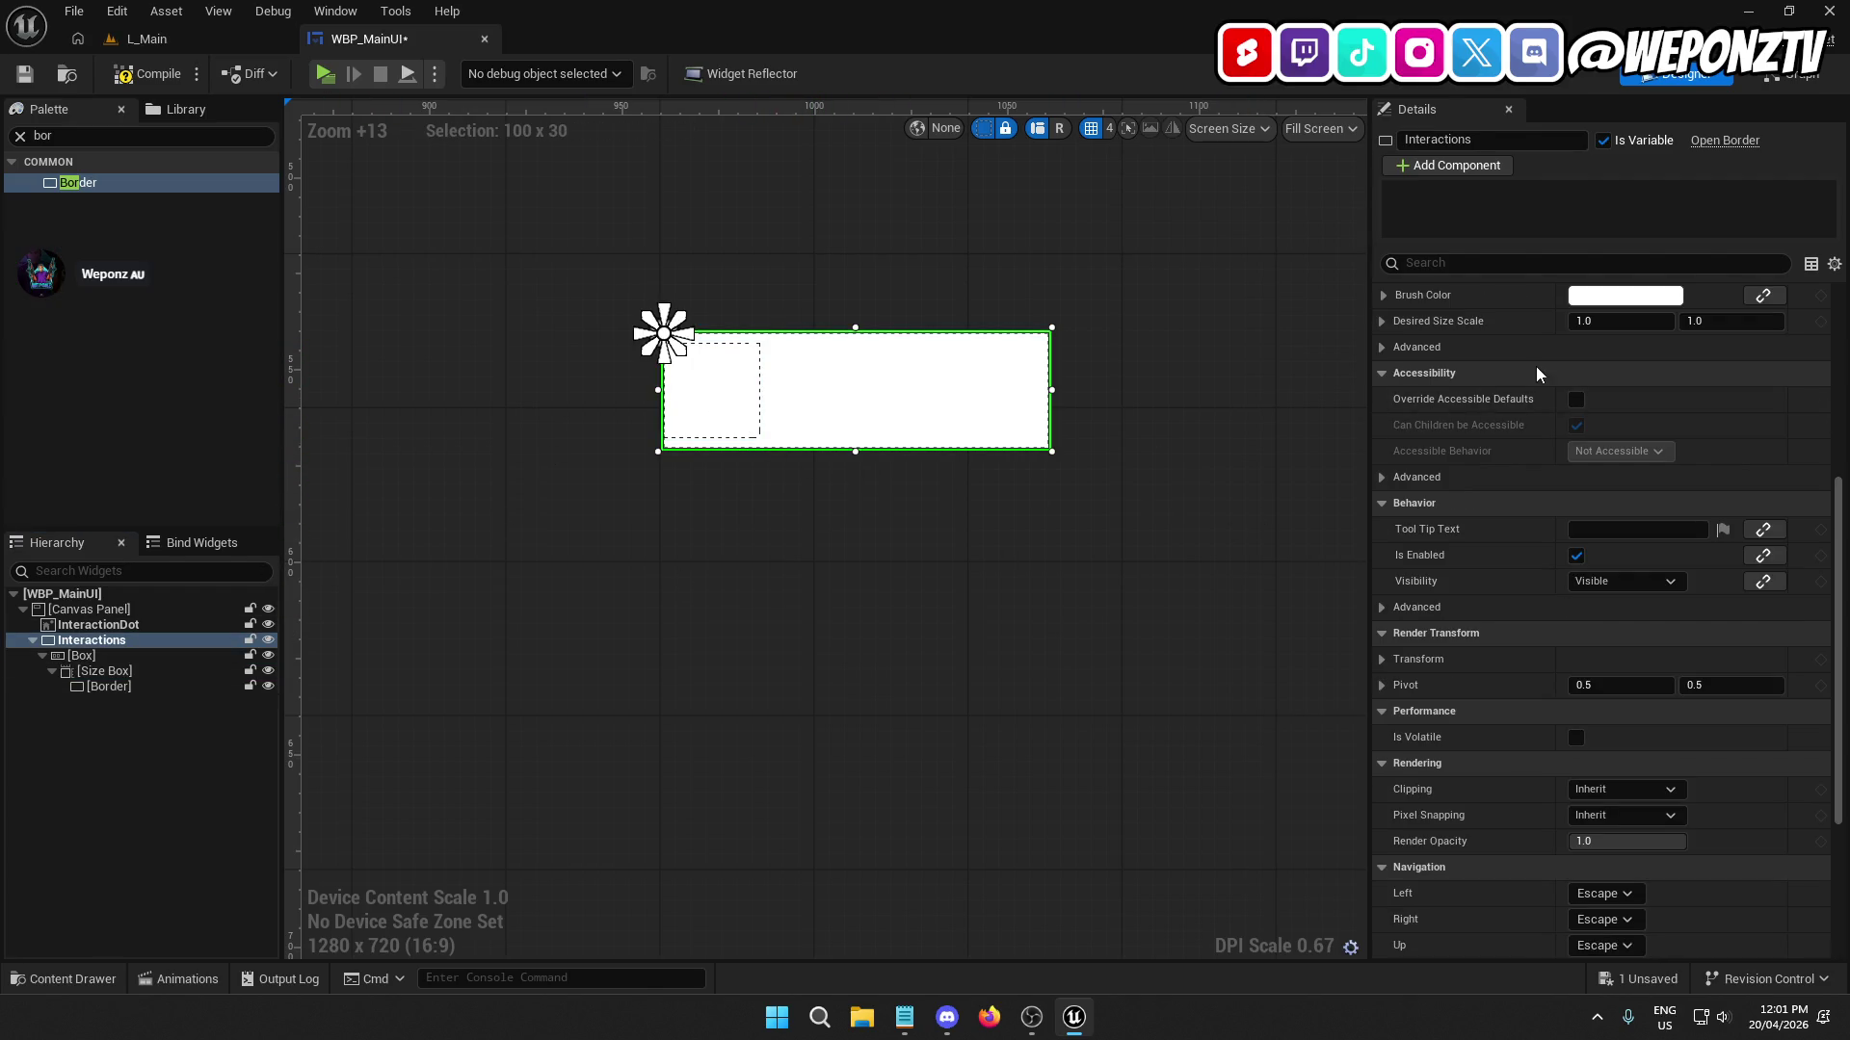
scroll(1533, 376, up, 5)
scroll(1533, 382, up, 5)
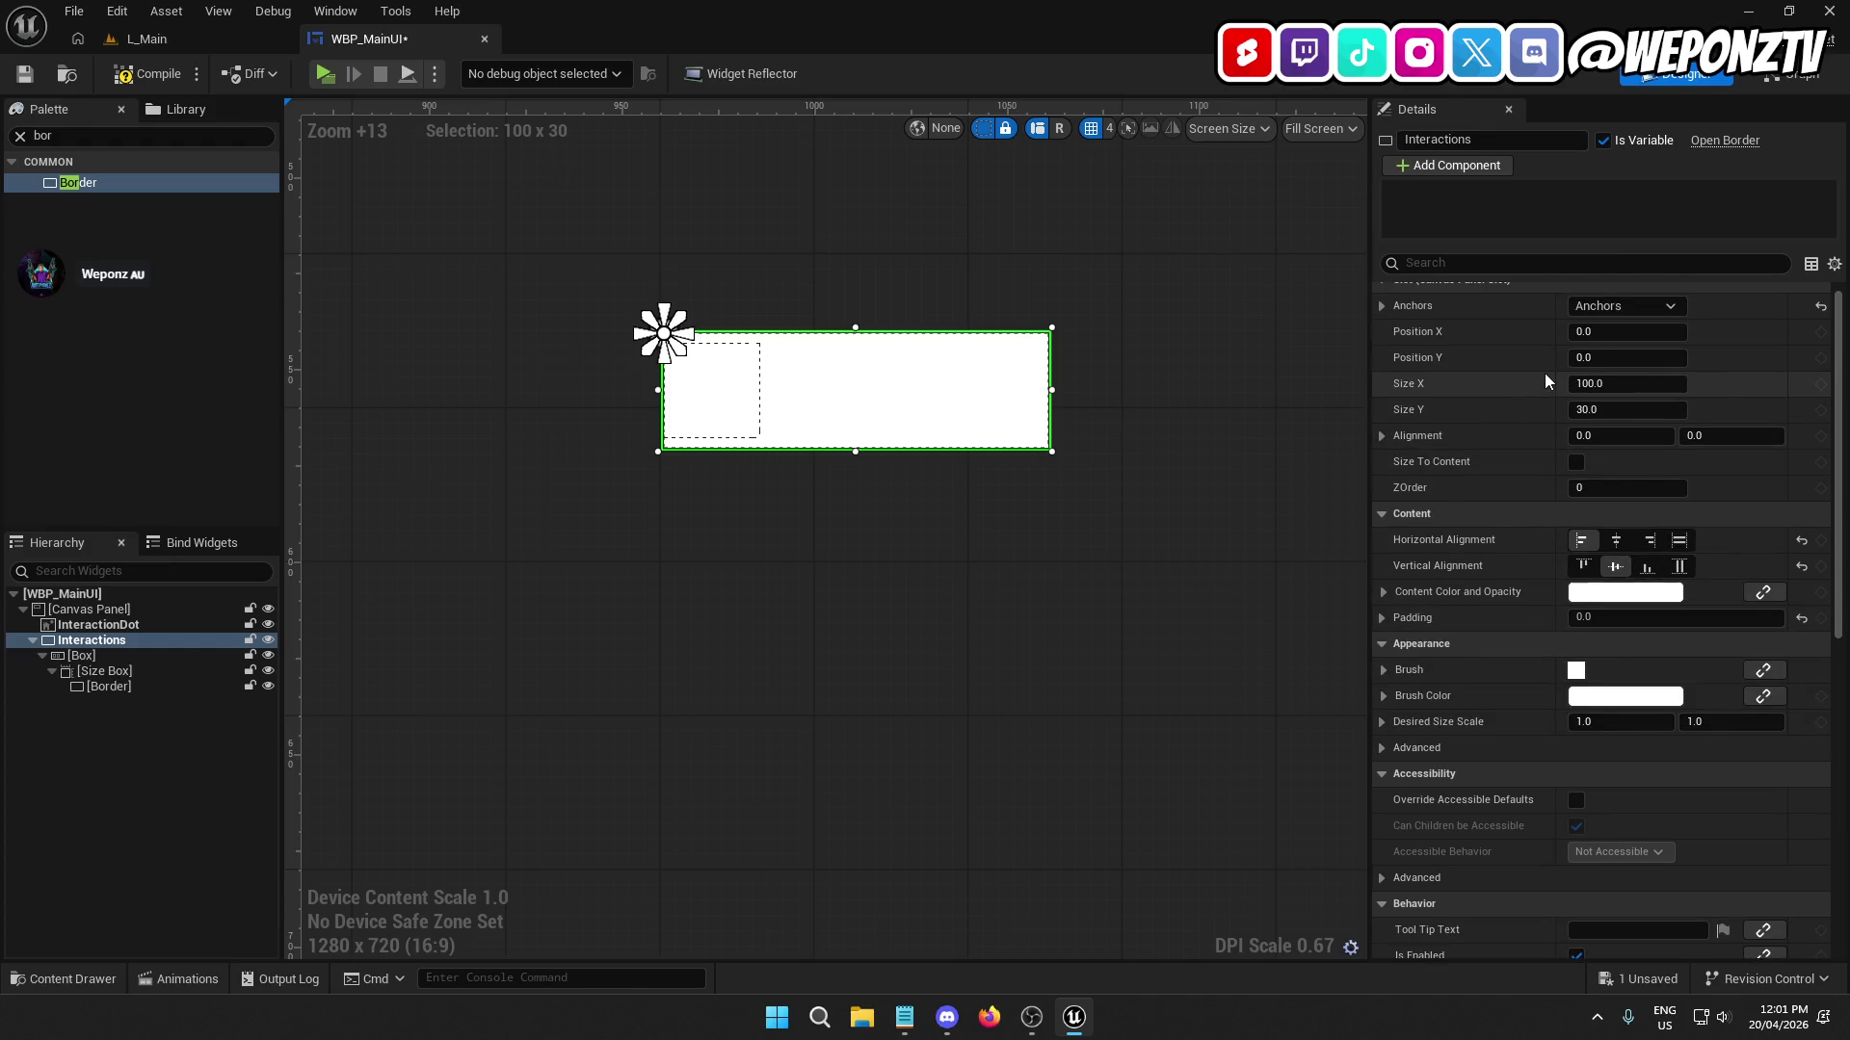
click(1576, 476)
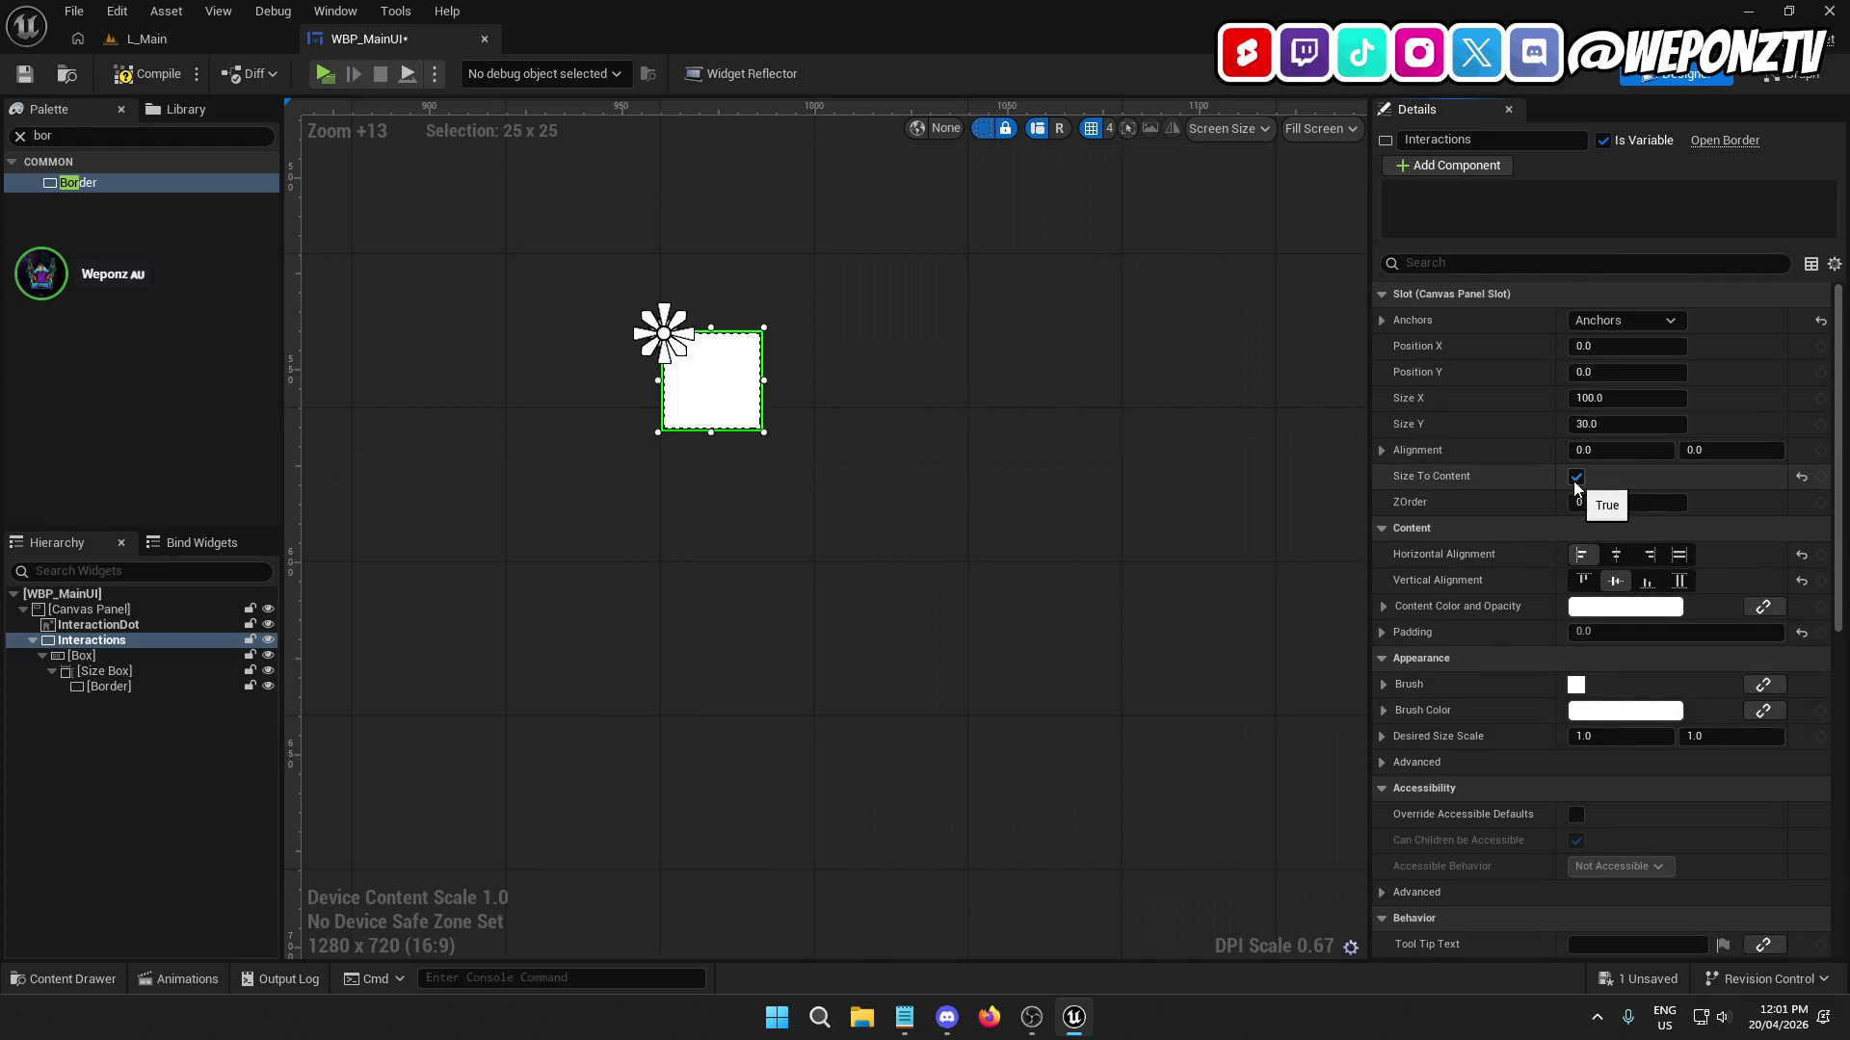
click(1611, 400)
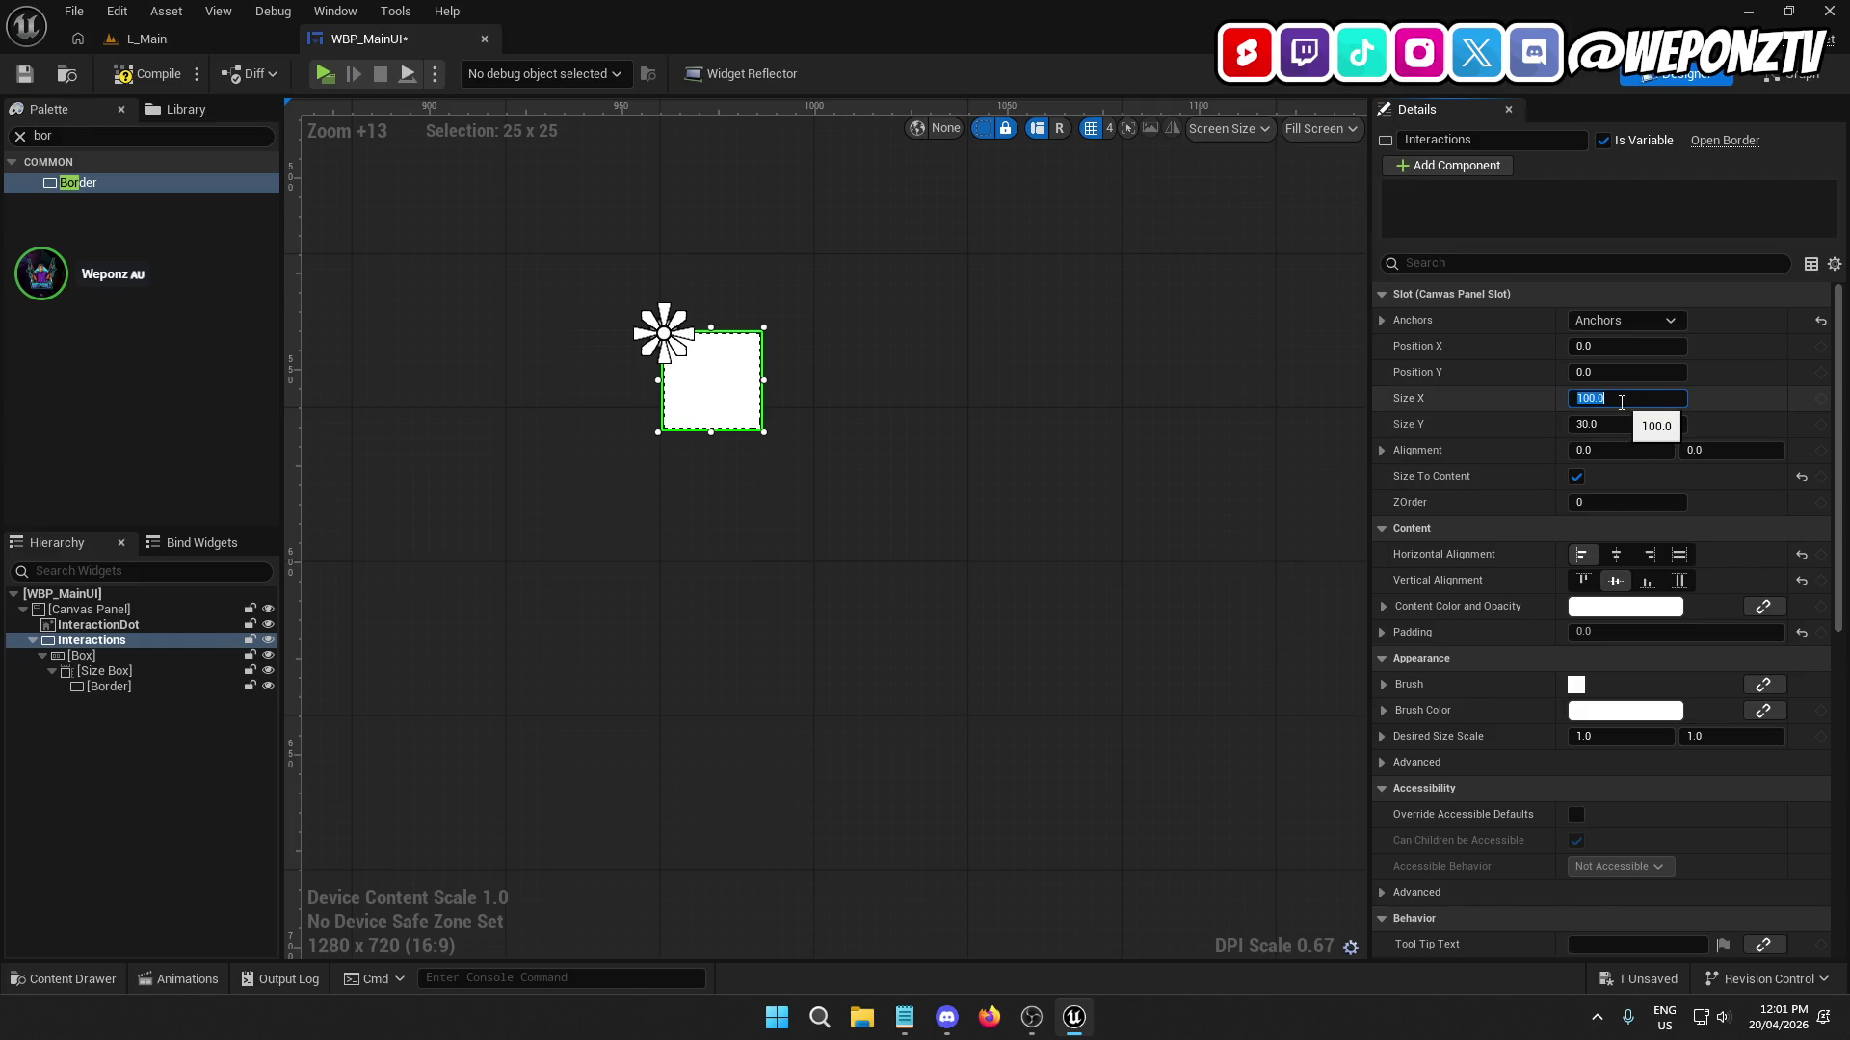
text(0)
click(1601, 414)
text(0)
key(Return)
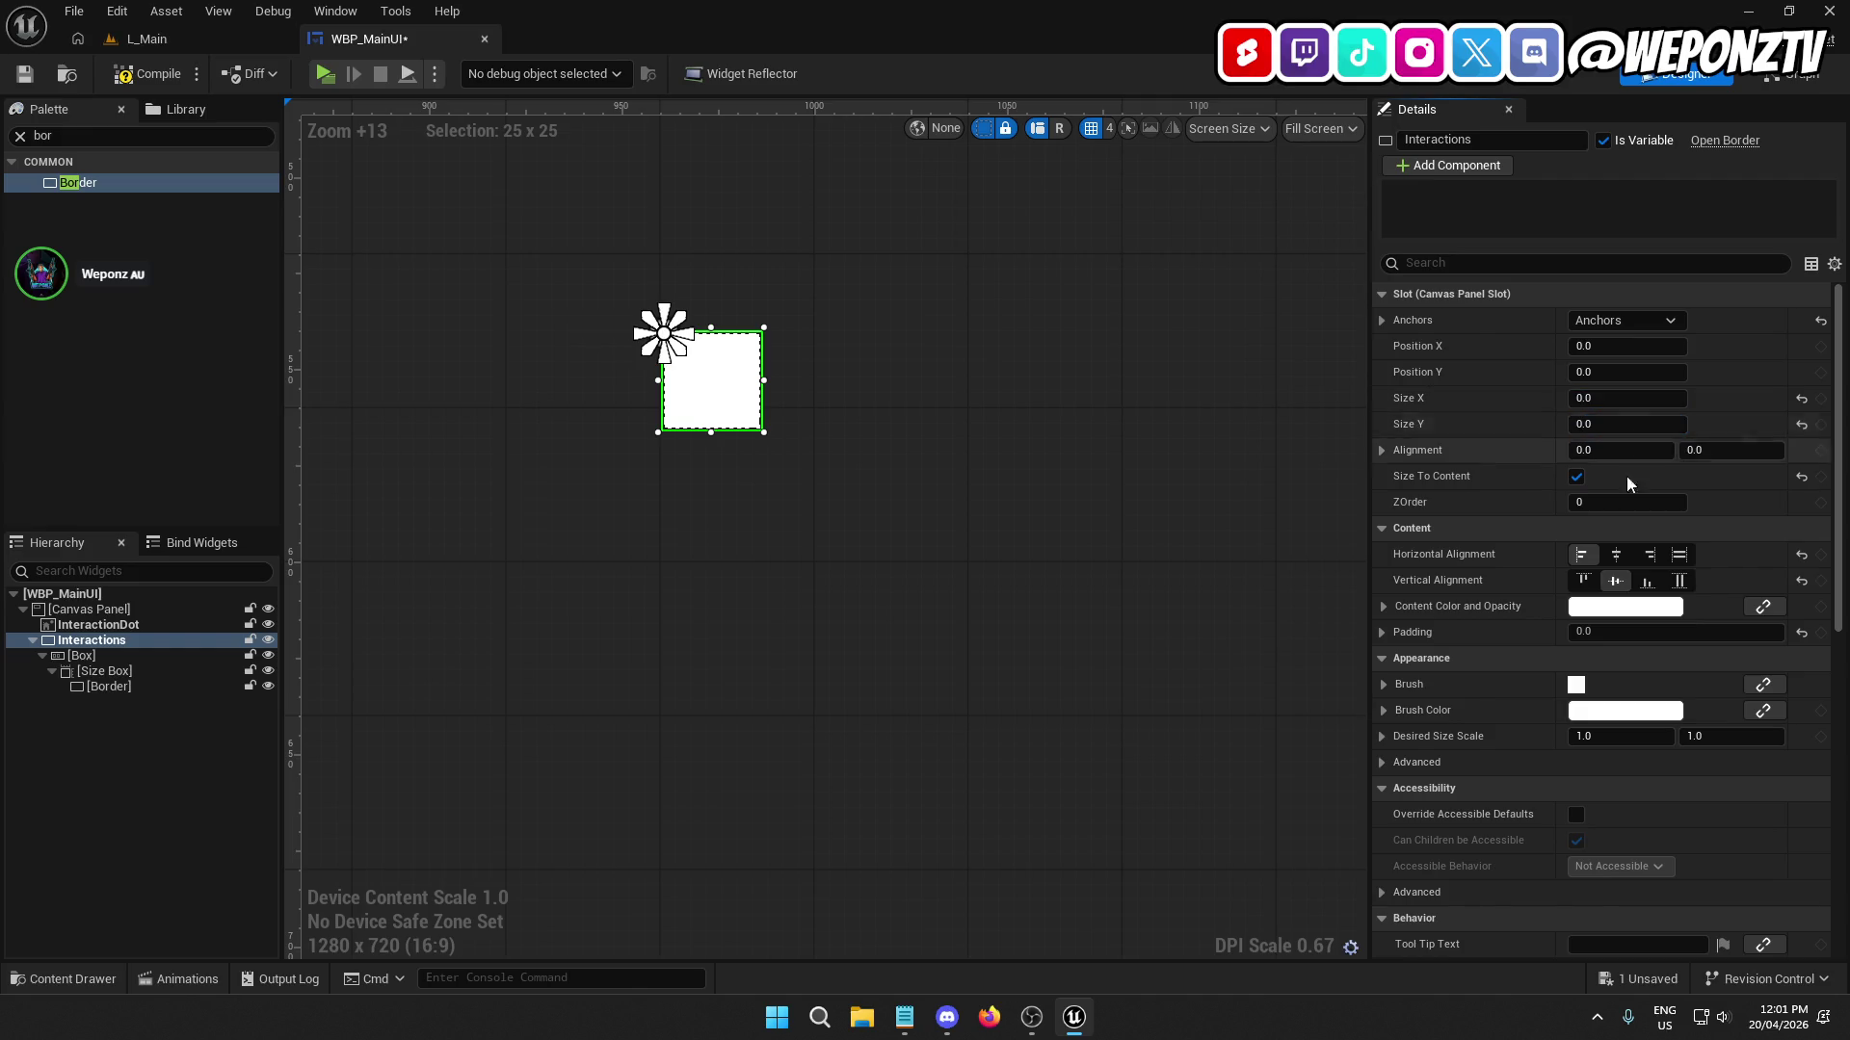
Set the inner Border's brush colour to black, making the 25×25 square black.
click(138, 685)
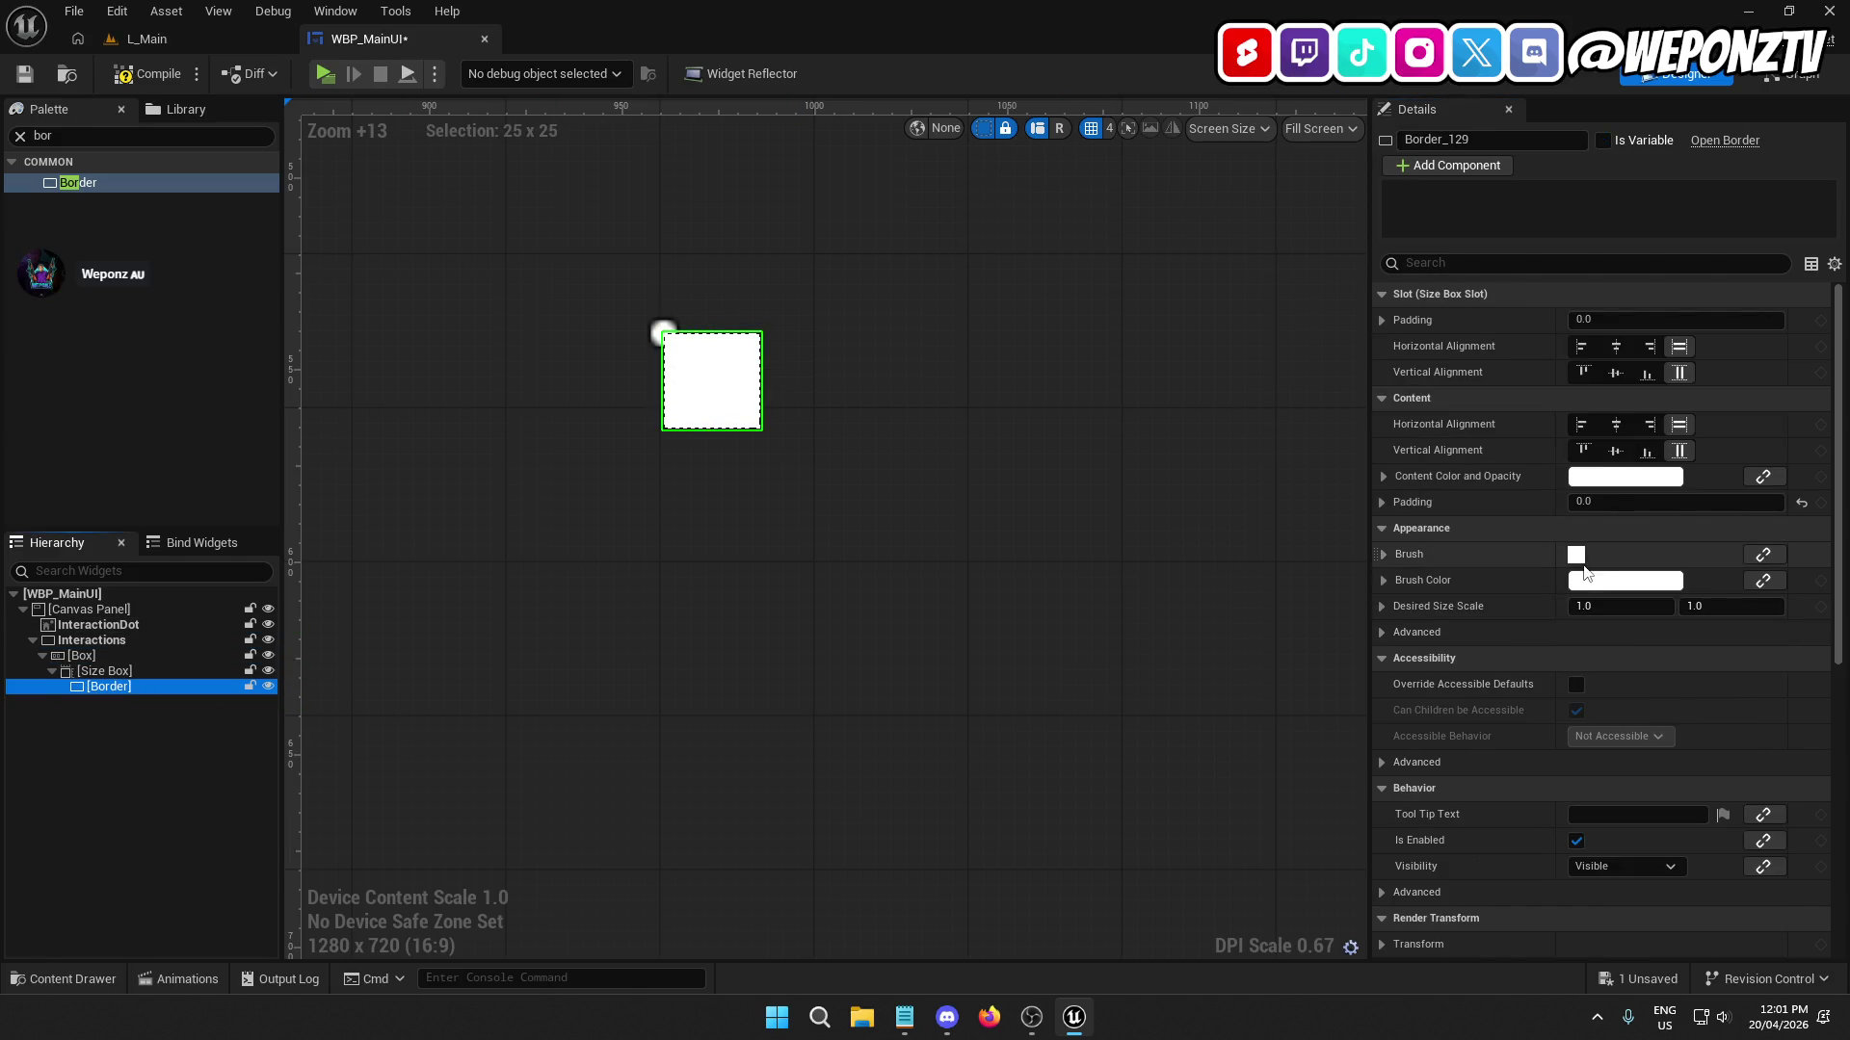
click(1604, 581)
drag(1450, 641, 1460, 755)
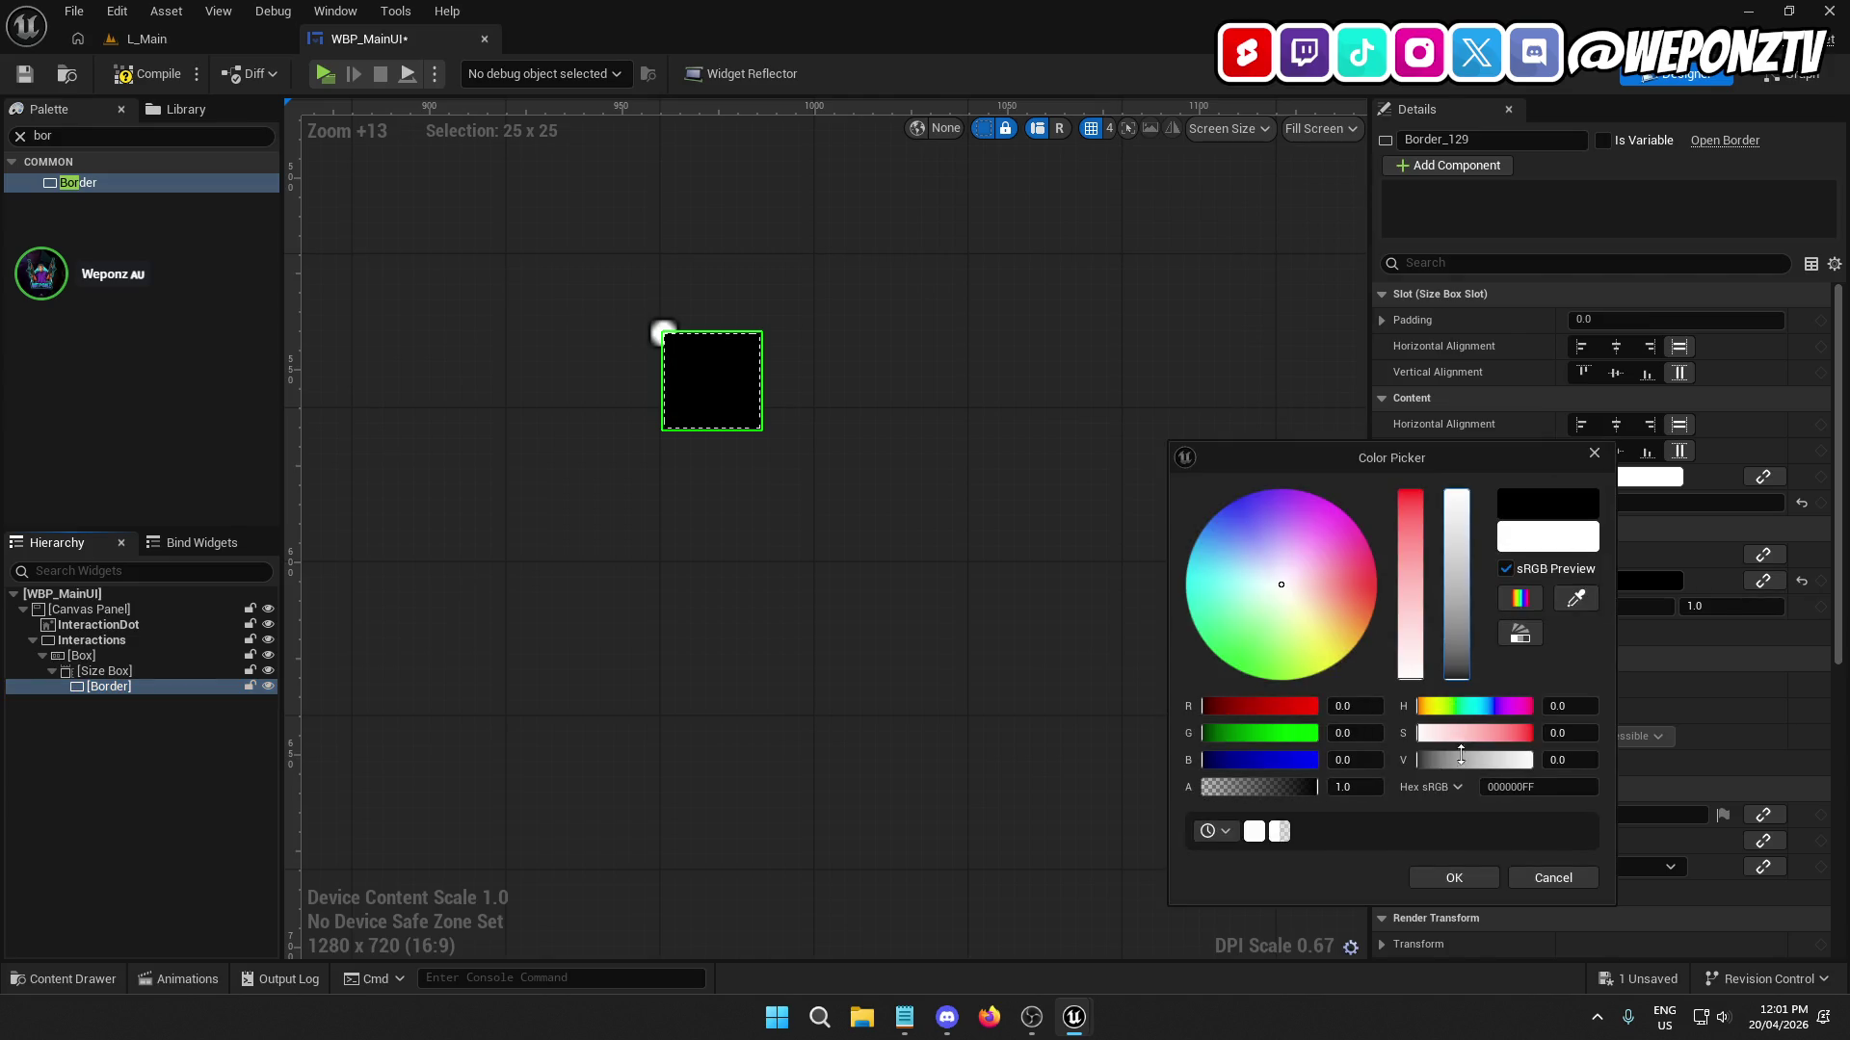
click(1459, 881)
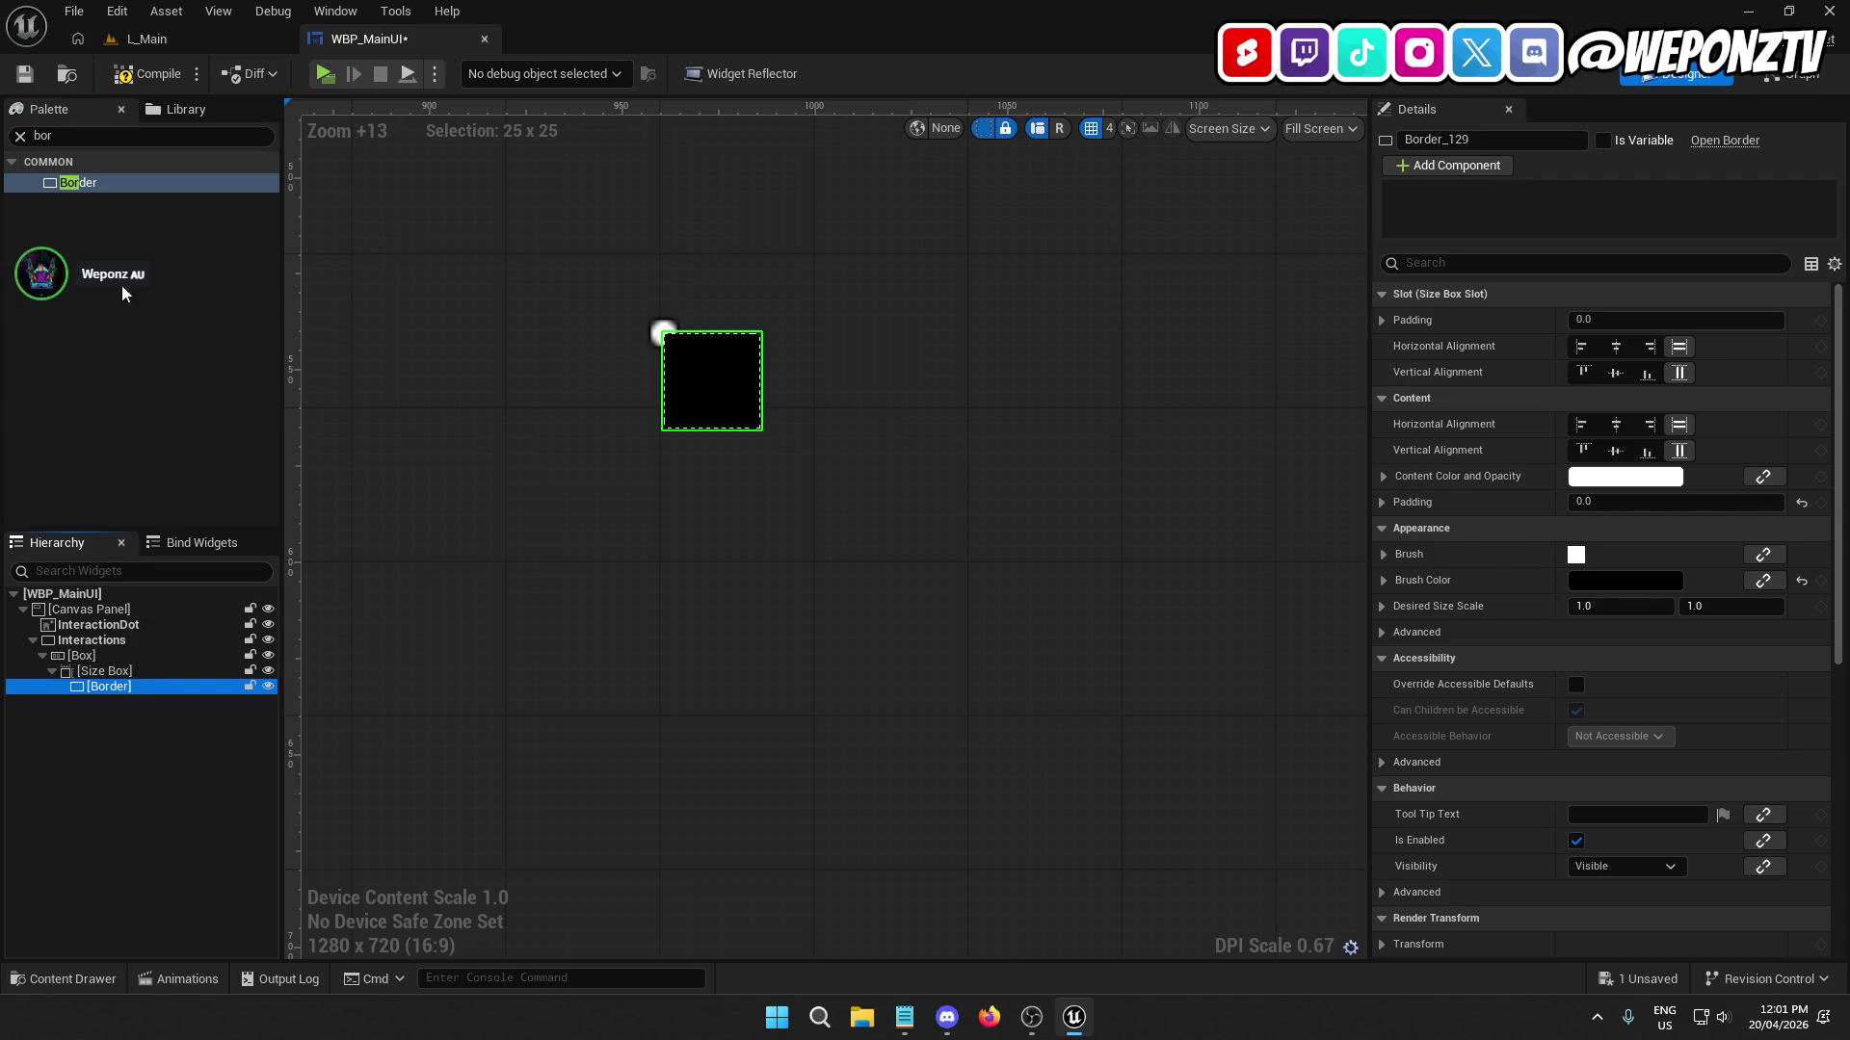
click(135, 136)
text(image)
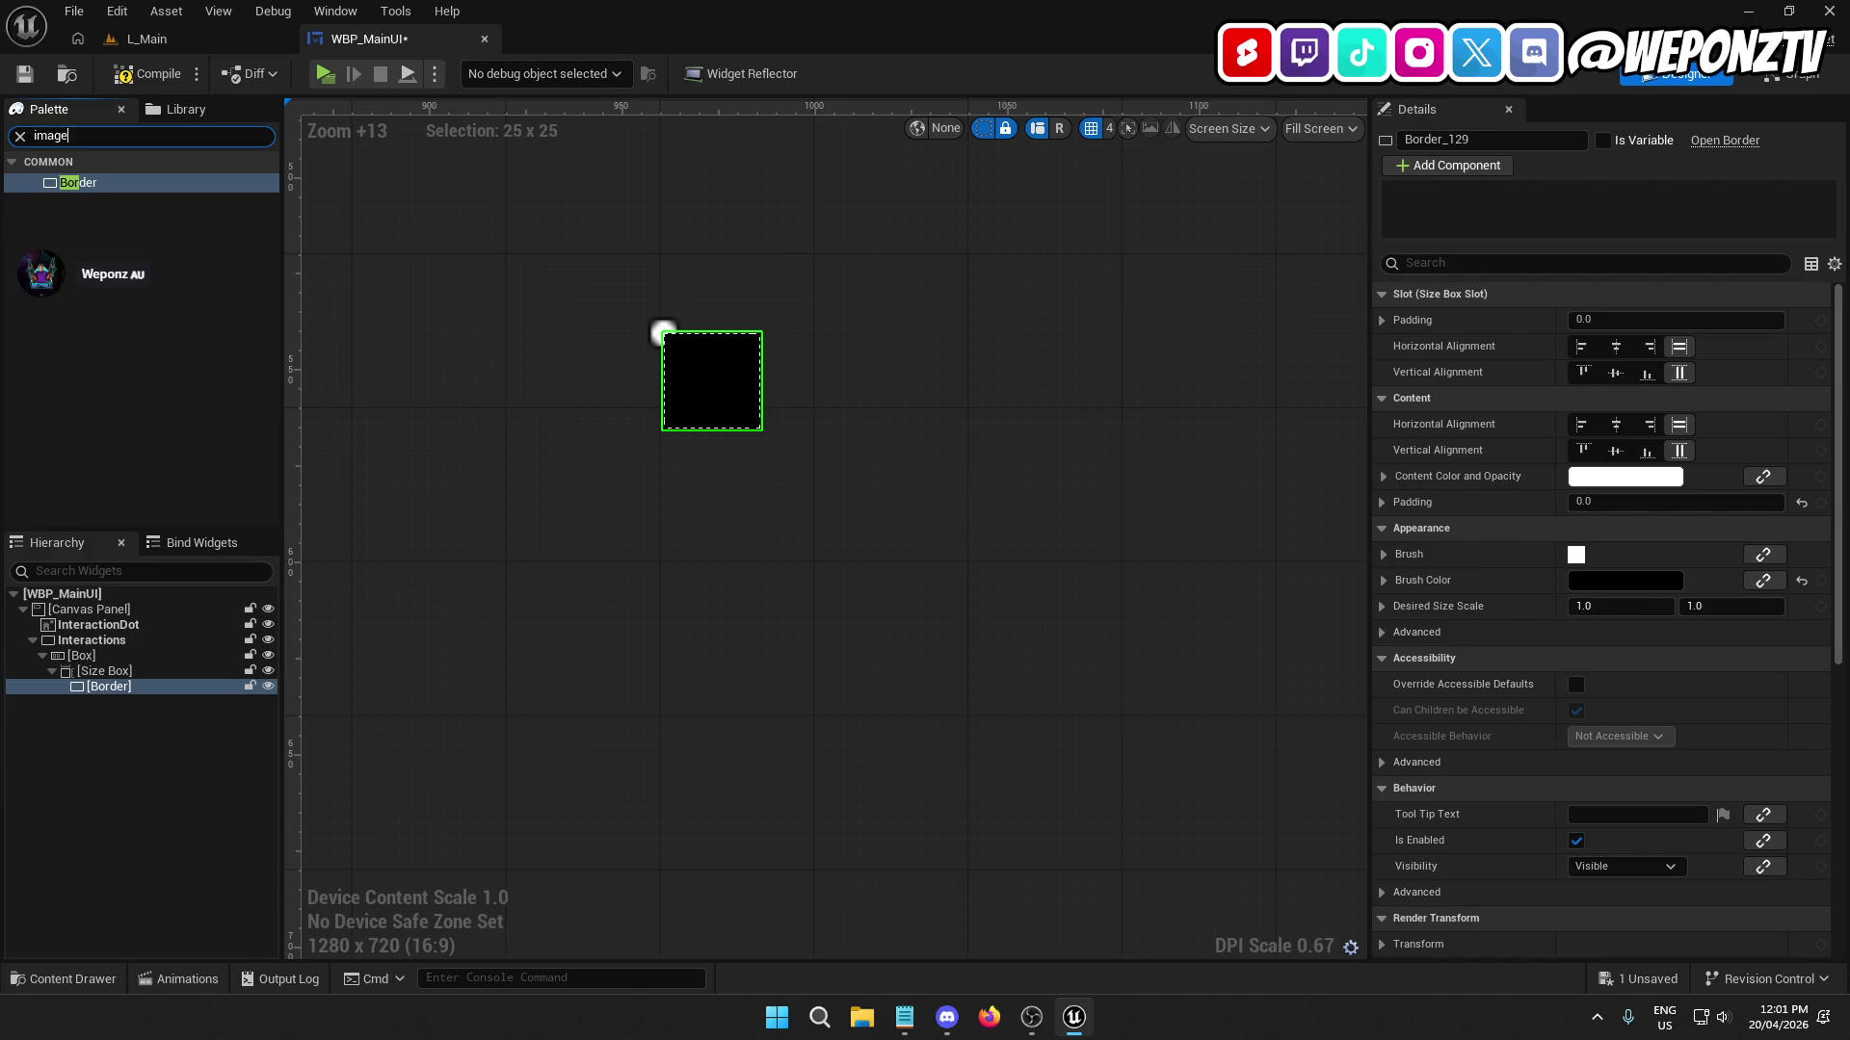
Place an Image inside the black Border showing the F key button texture.
drag(78, 182, 131, 685)
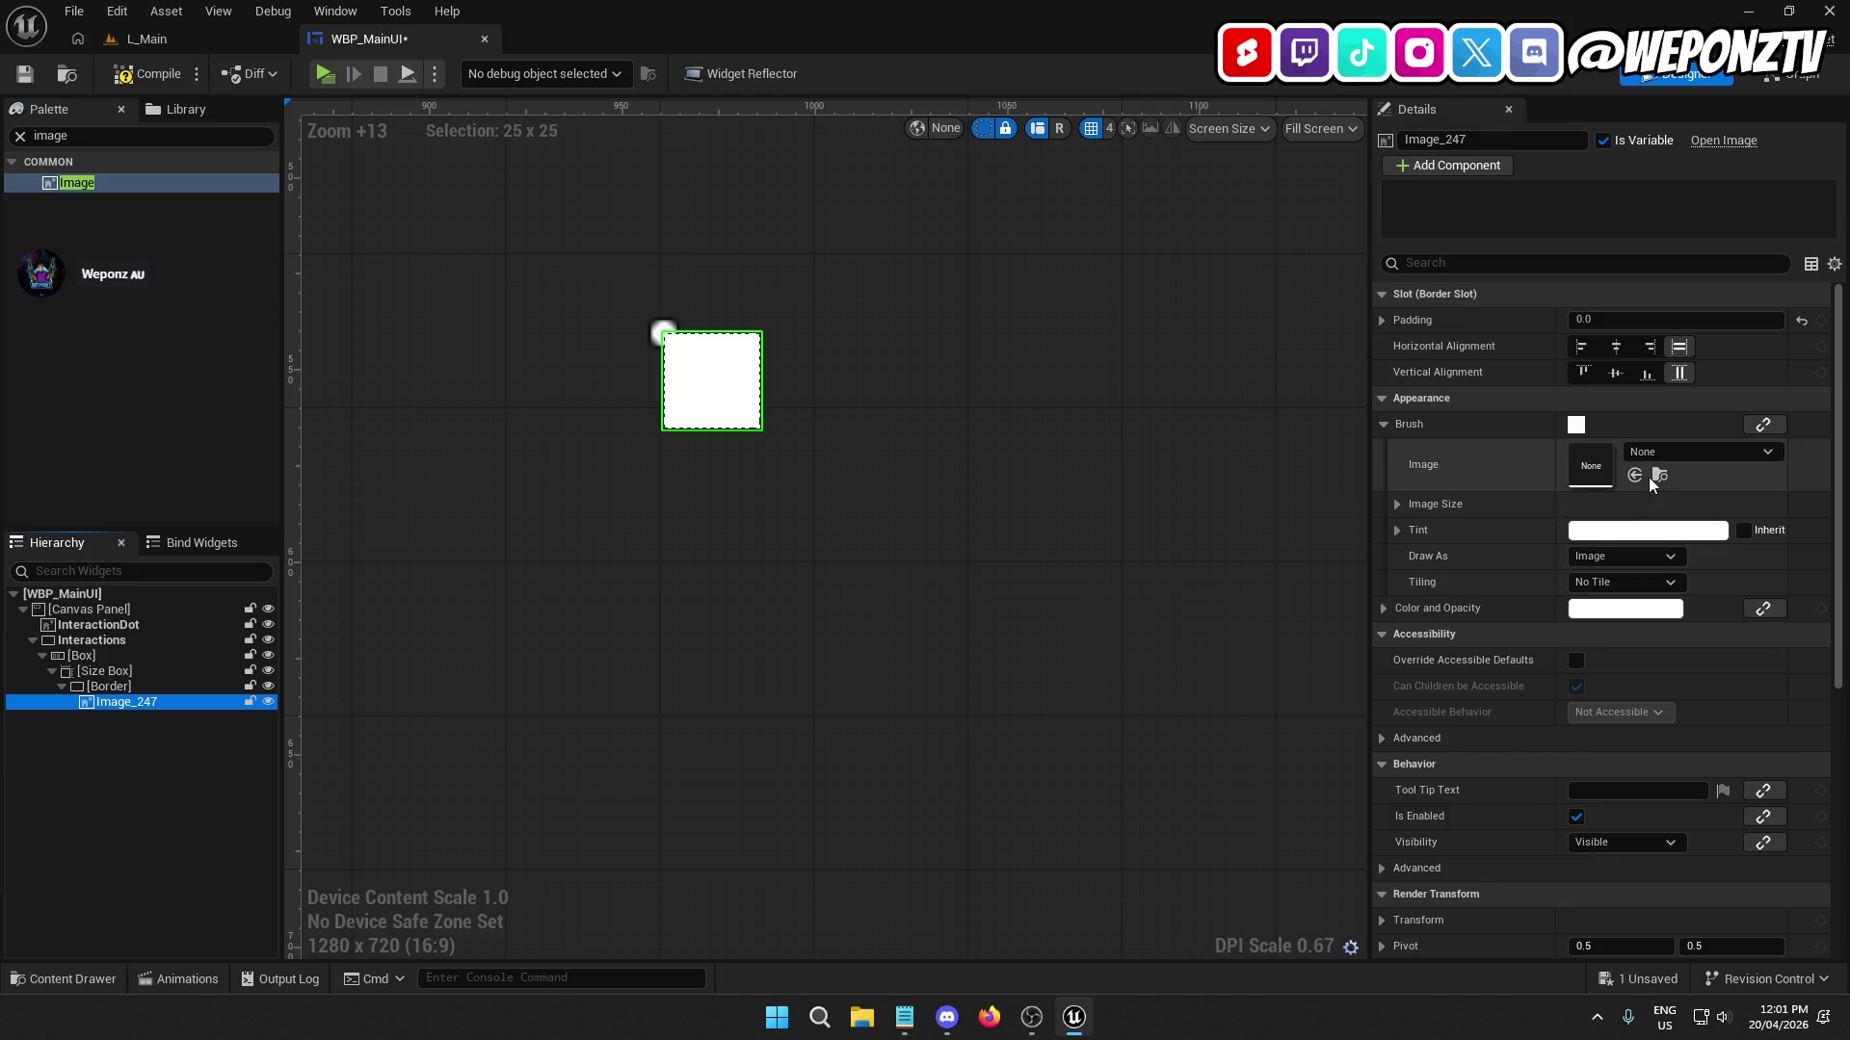
click(1679, 450)
text(butt)
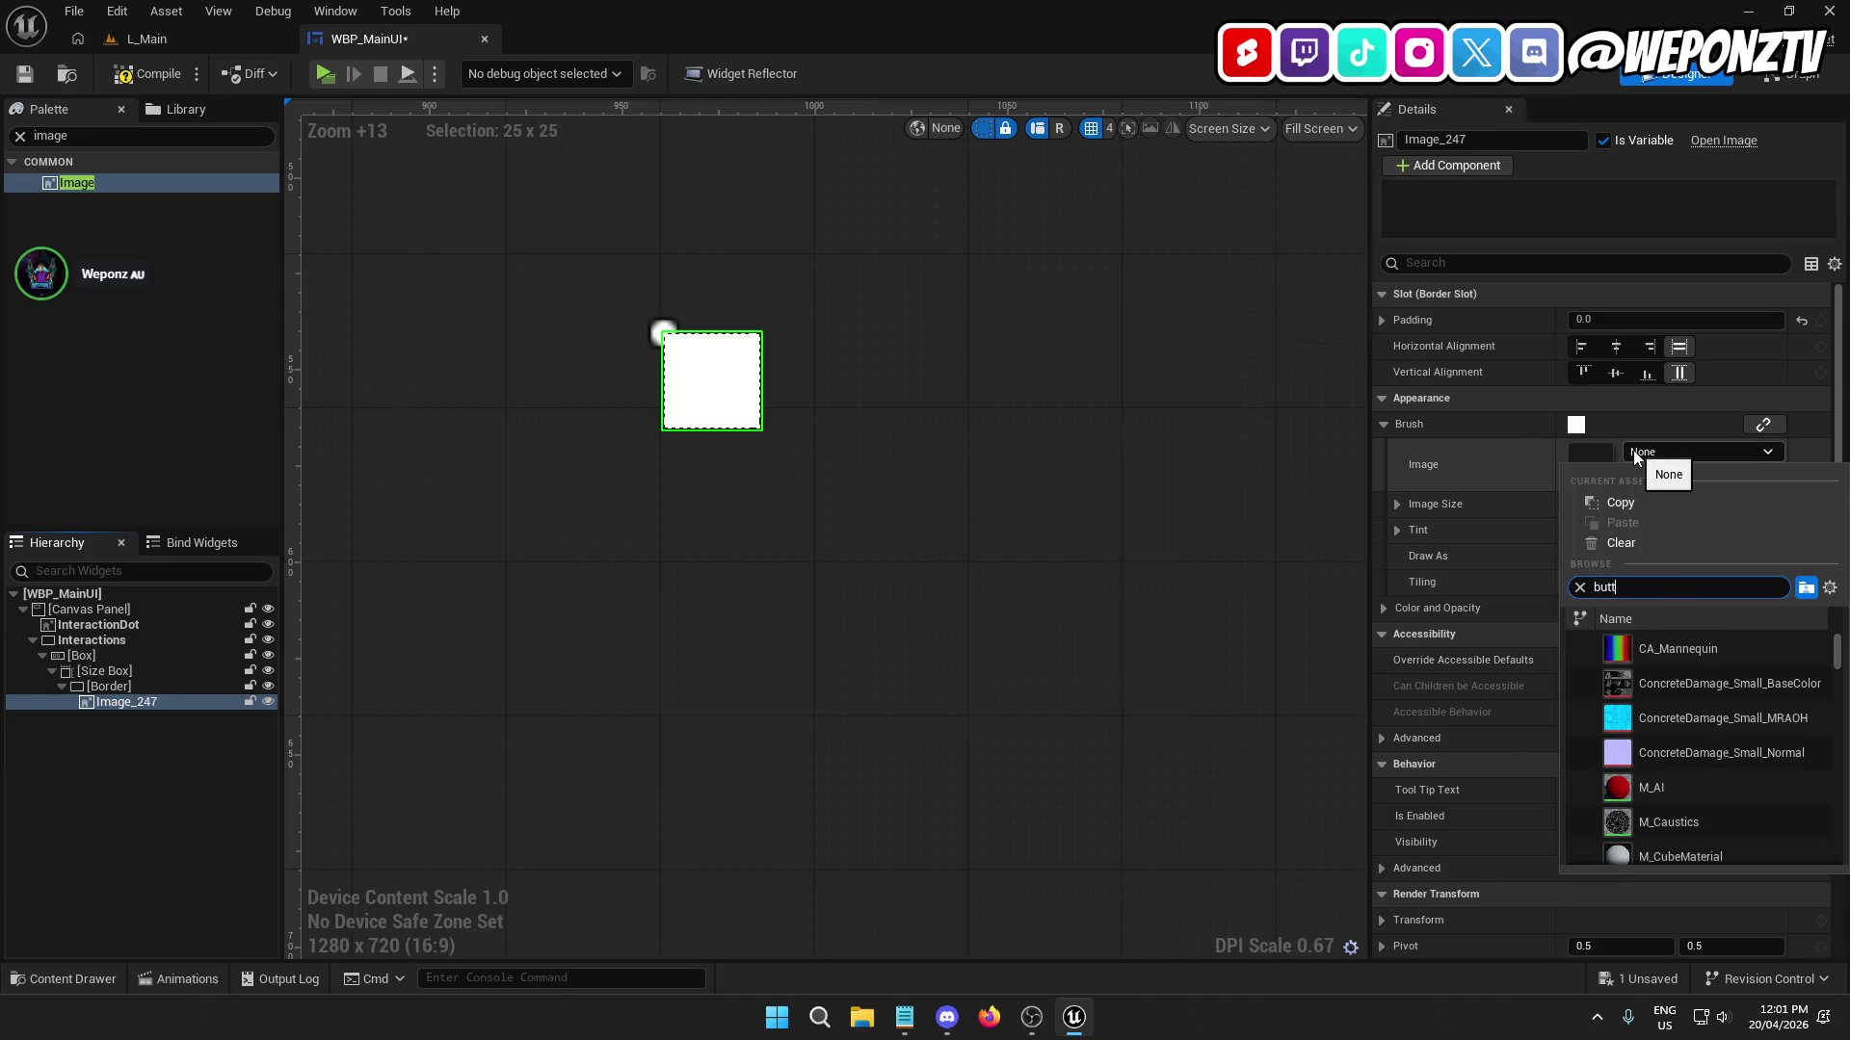
click(1690, 653)
click(734, 556)
click(93, 129)
text(text)
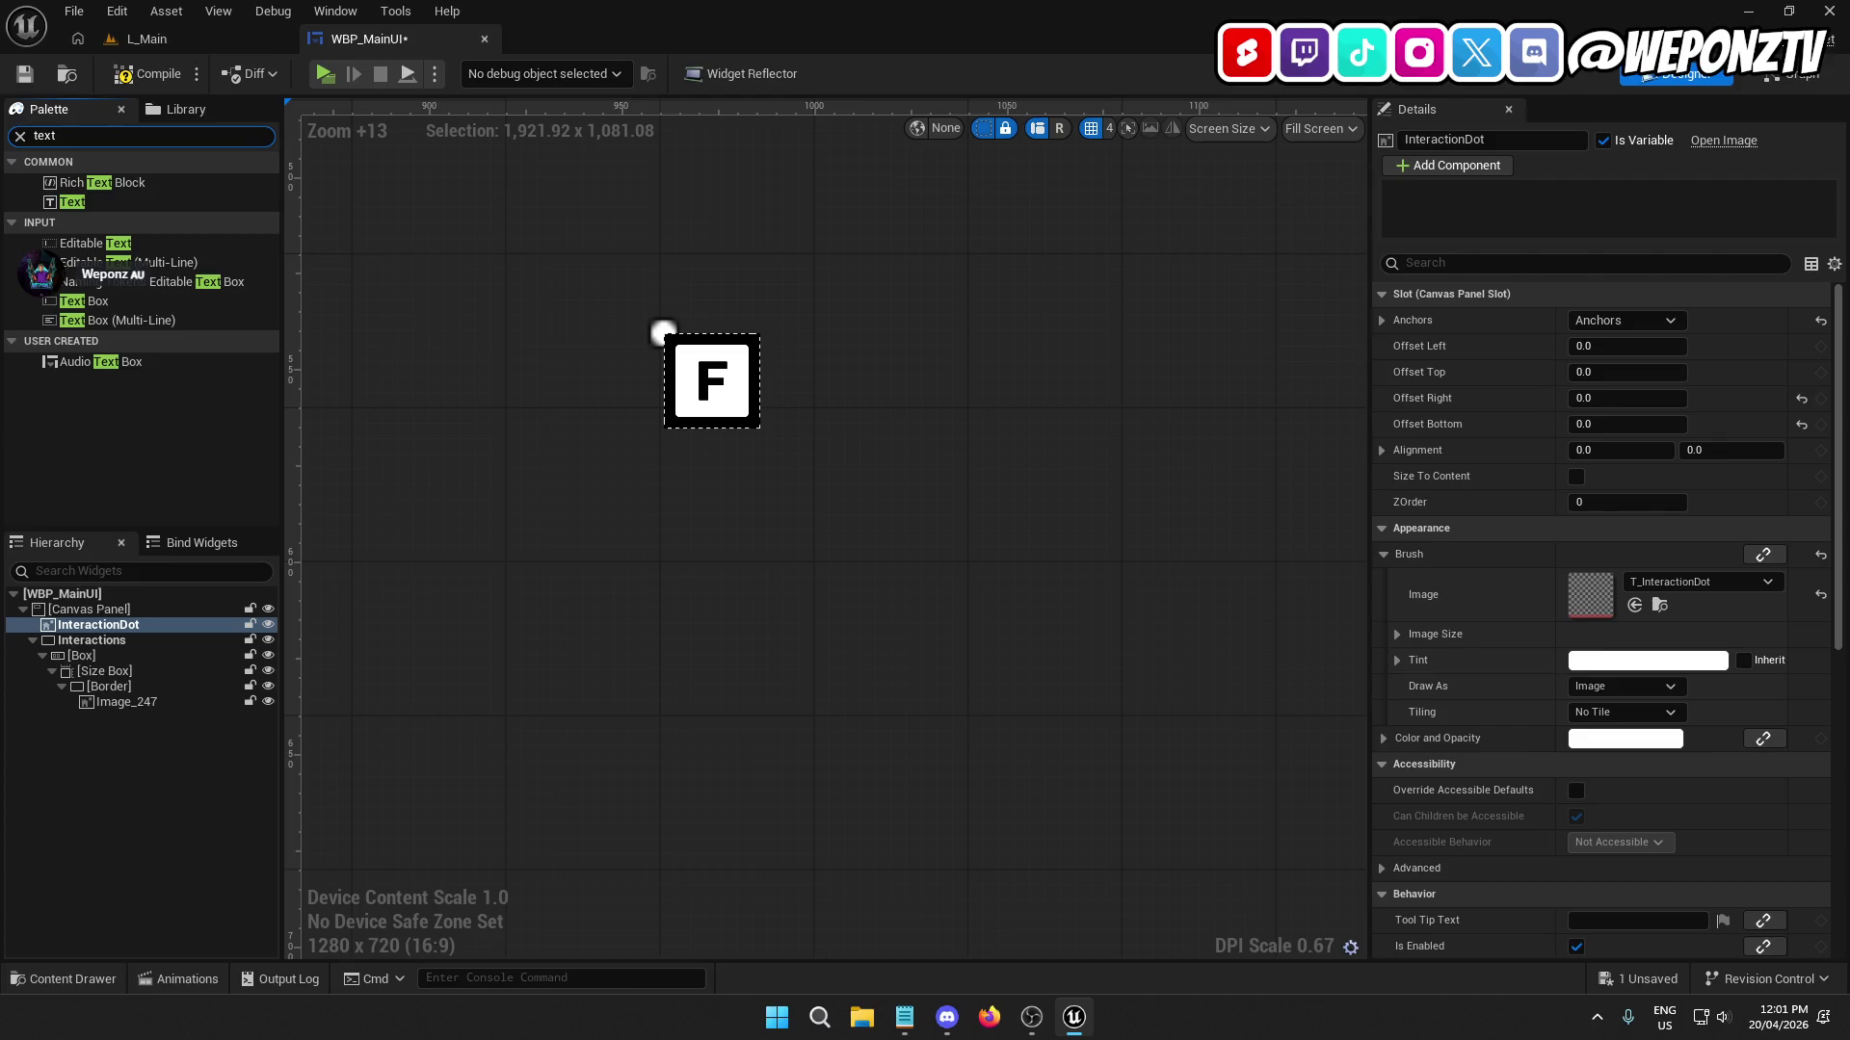
mouse_move(95, 196)
mouse_down()
mouse_move(112, 678)
mouse_move(107, 661)
mouse_up()
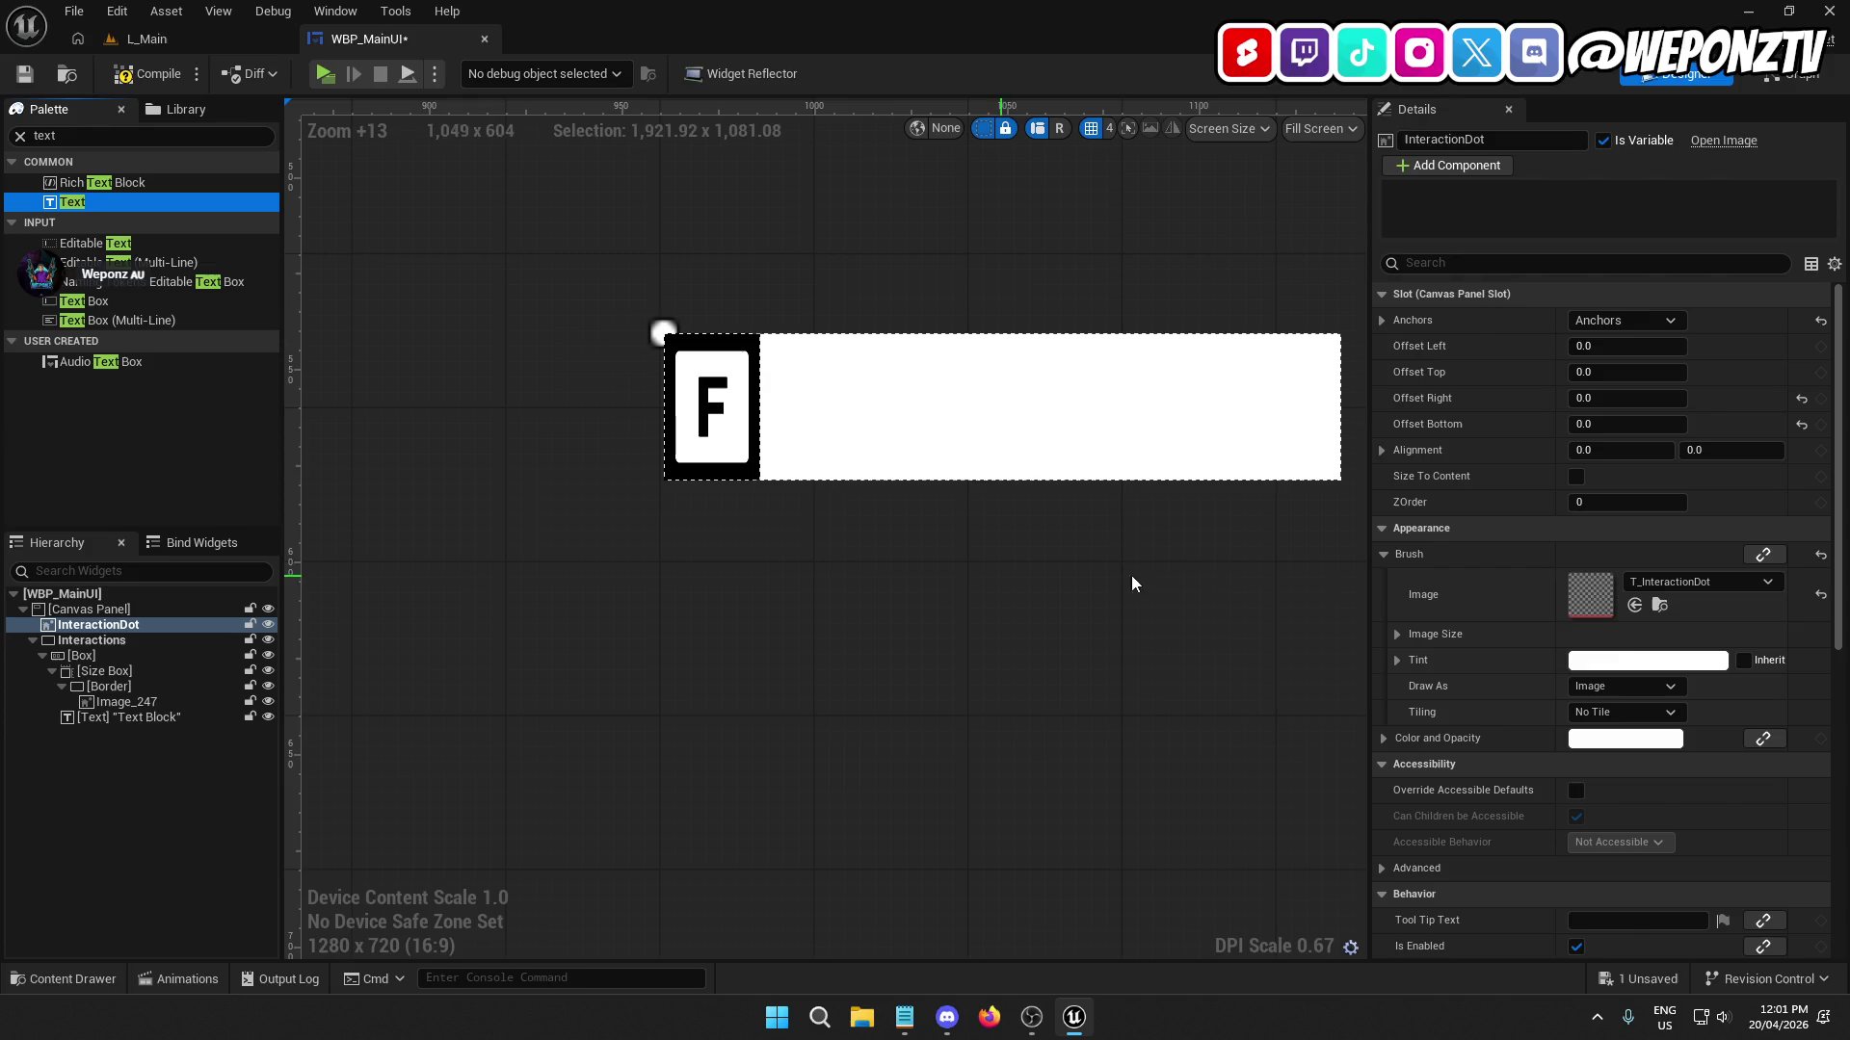
click(1604, 741)
drag(1459, 646, 1460, 777)
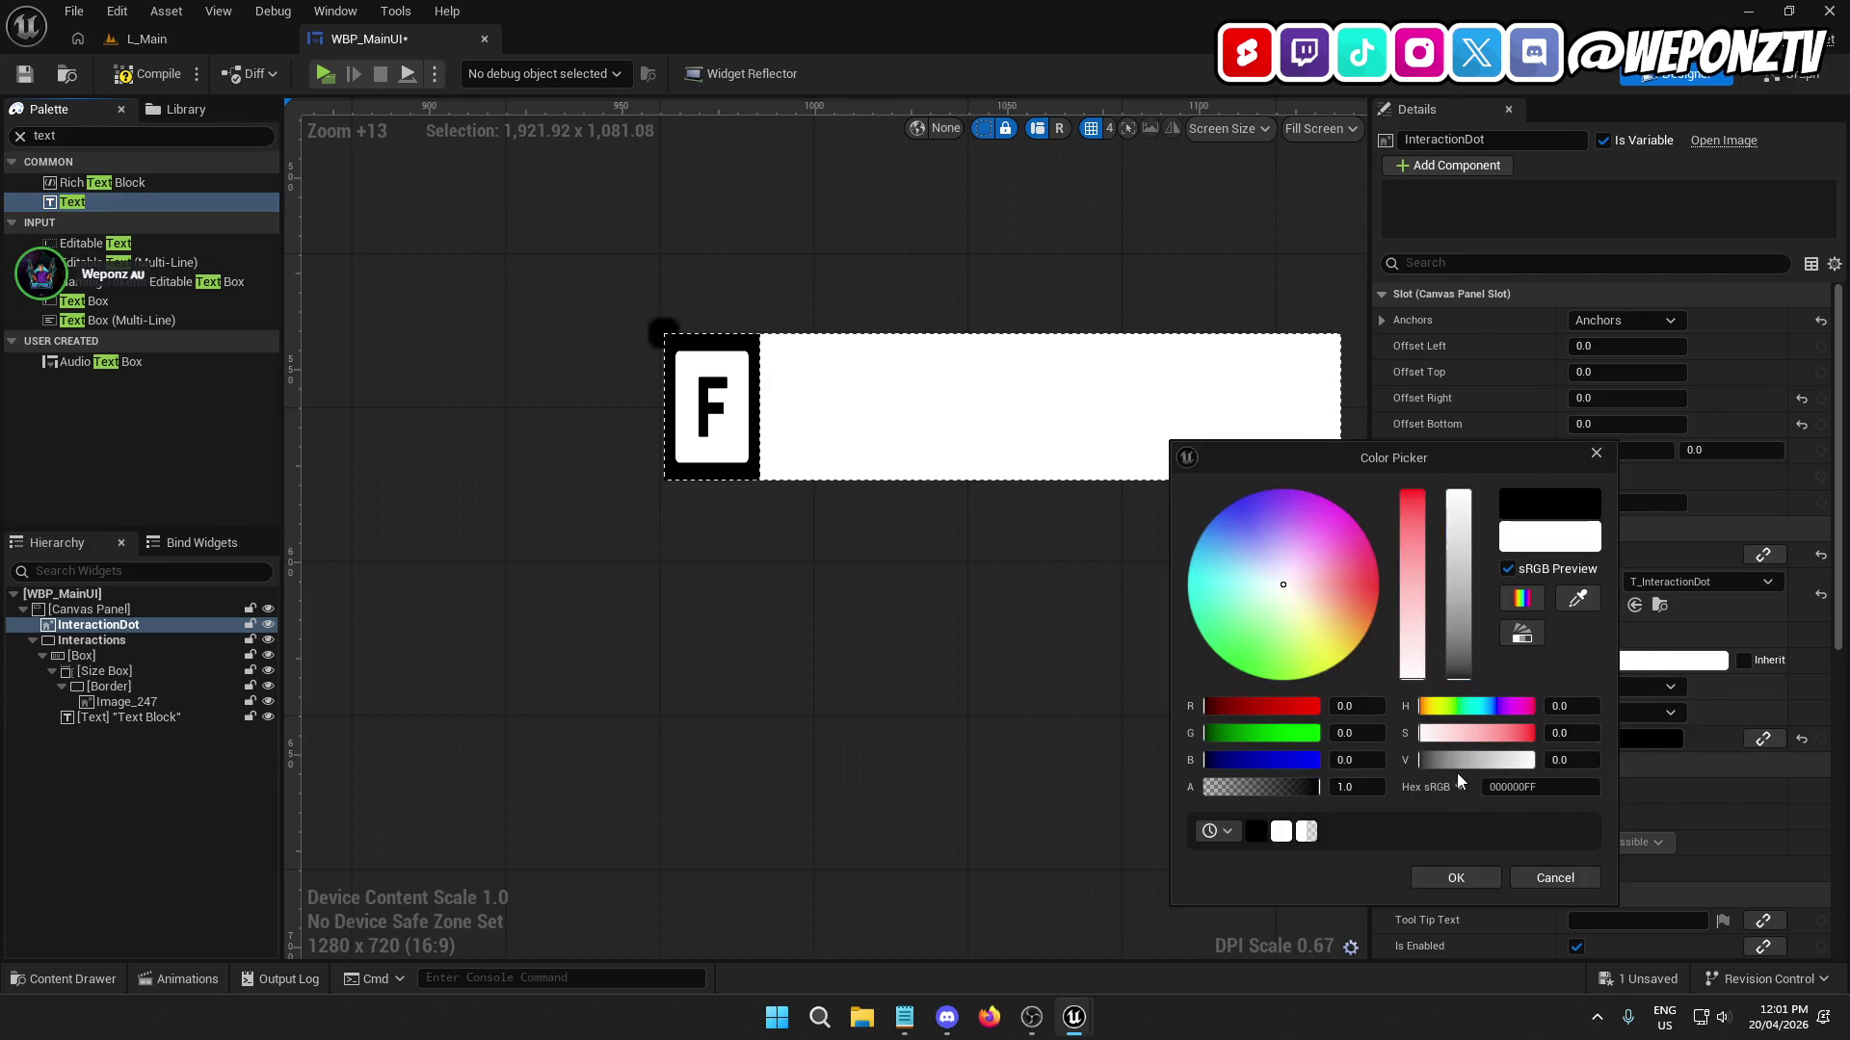
click(1539, 876)
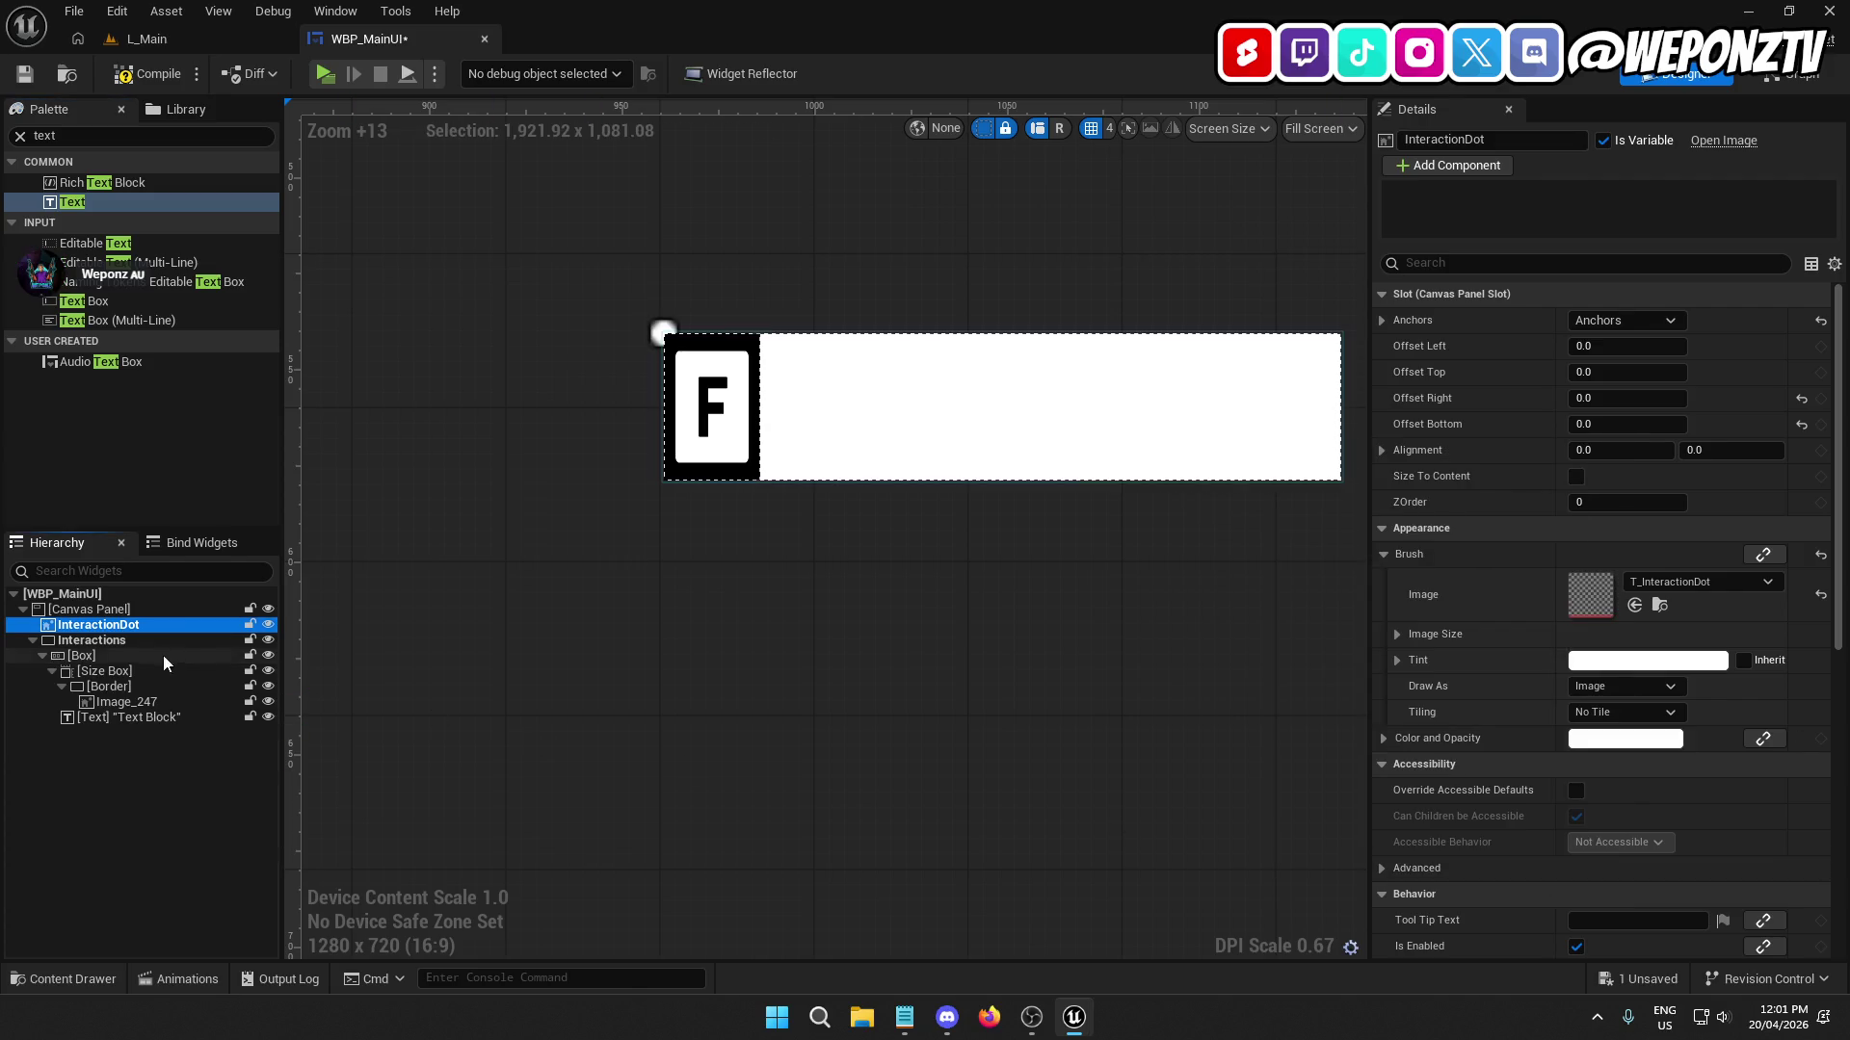
click(113, 674)
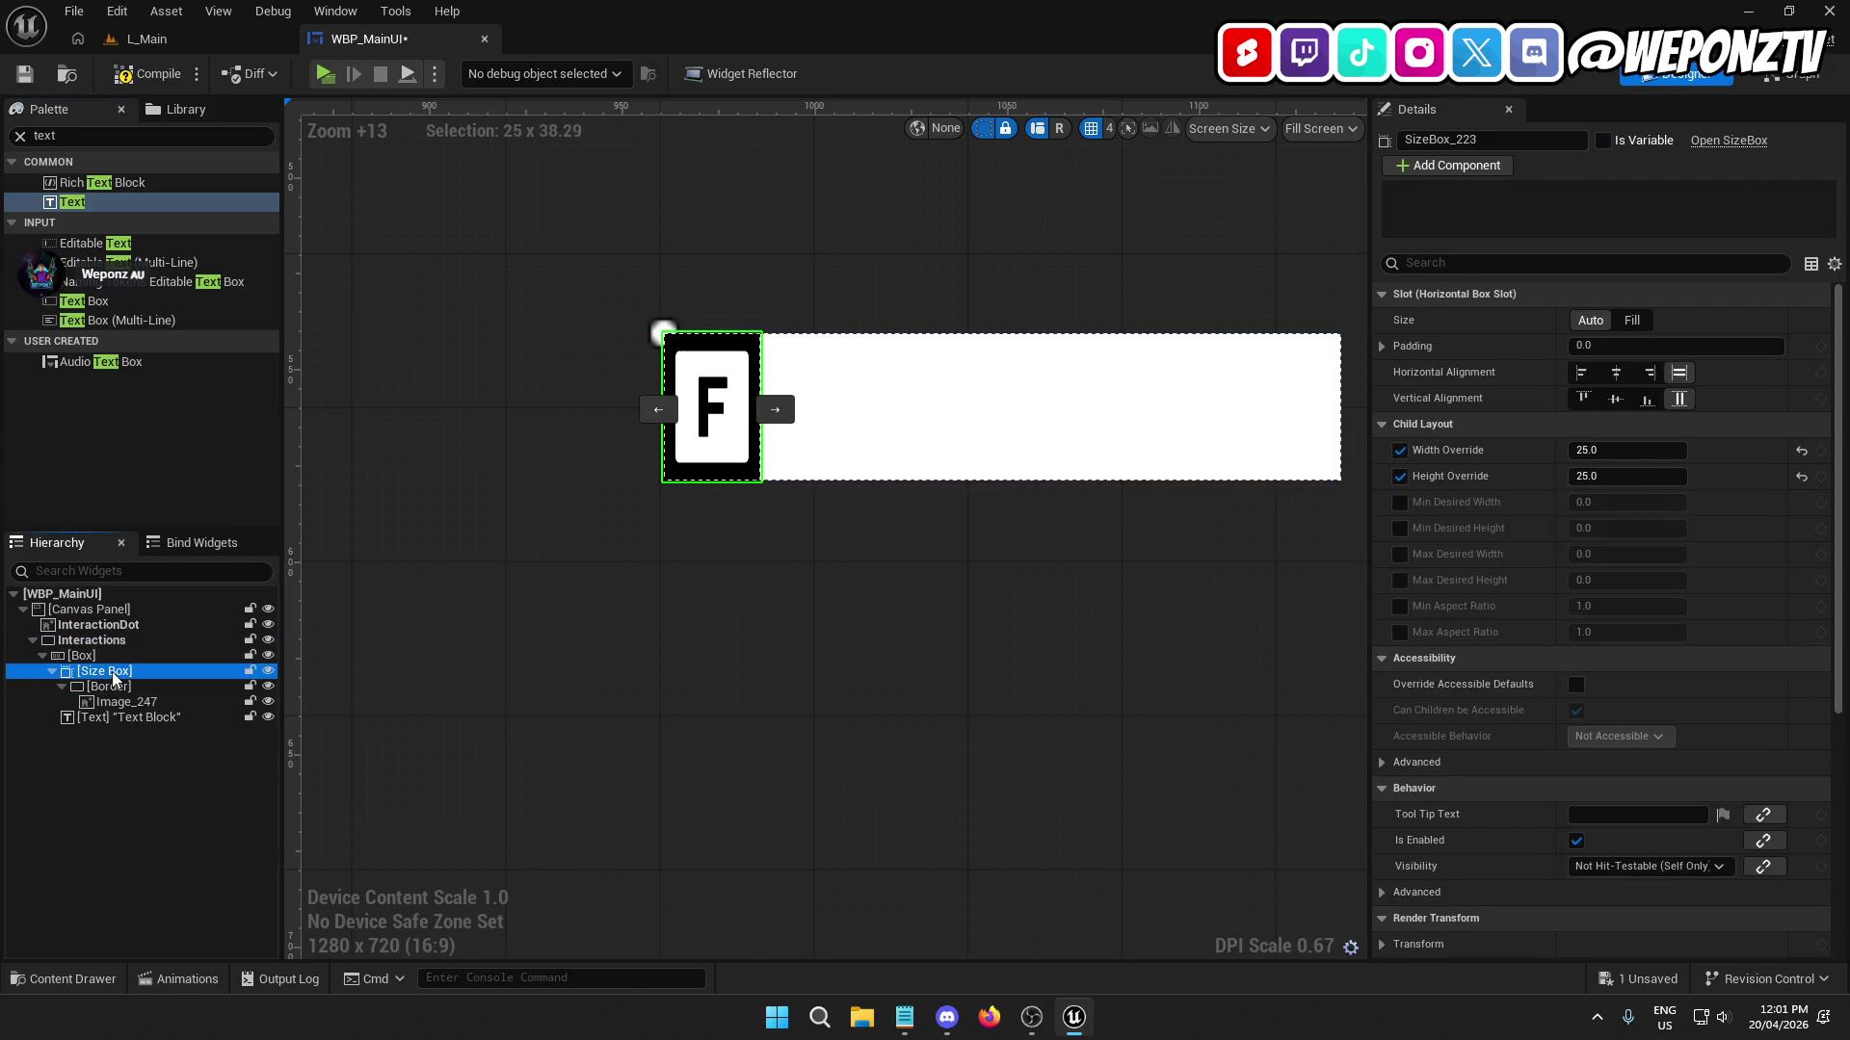
click(52, 671)
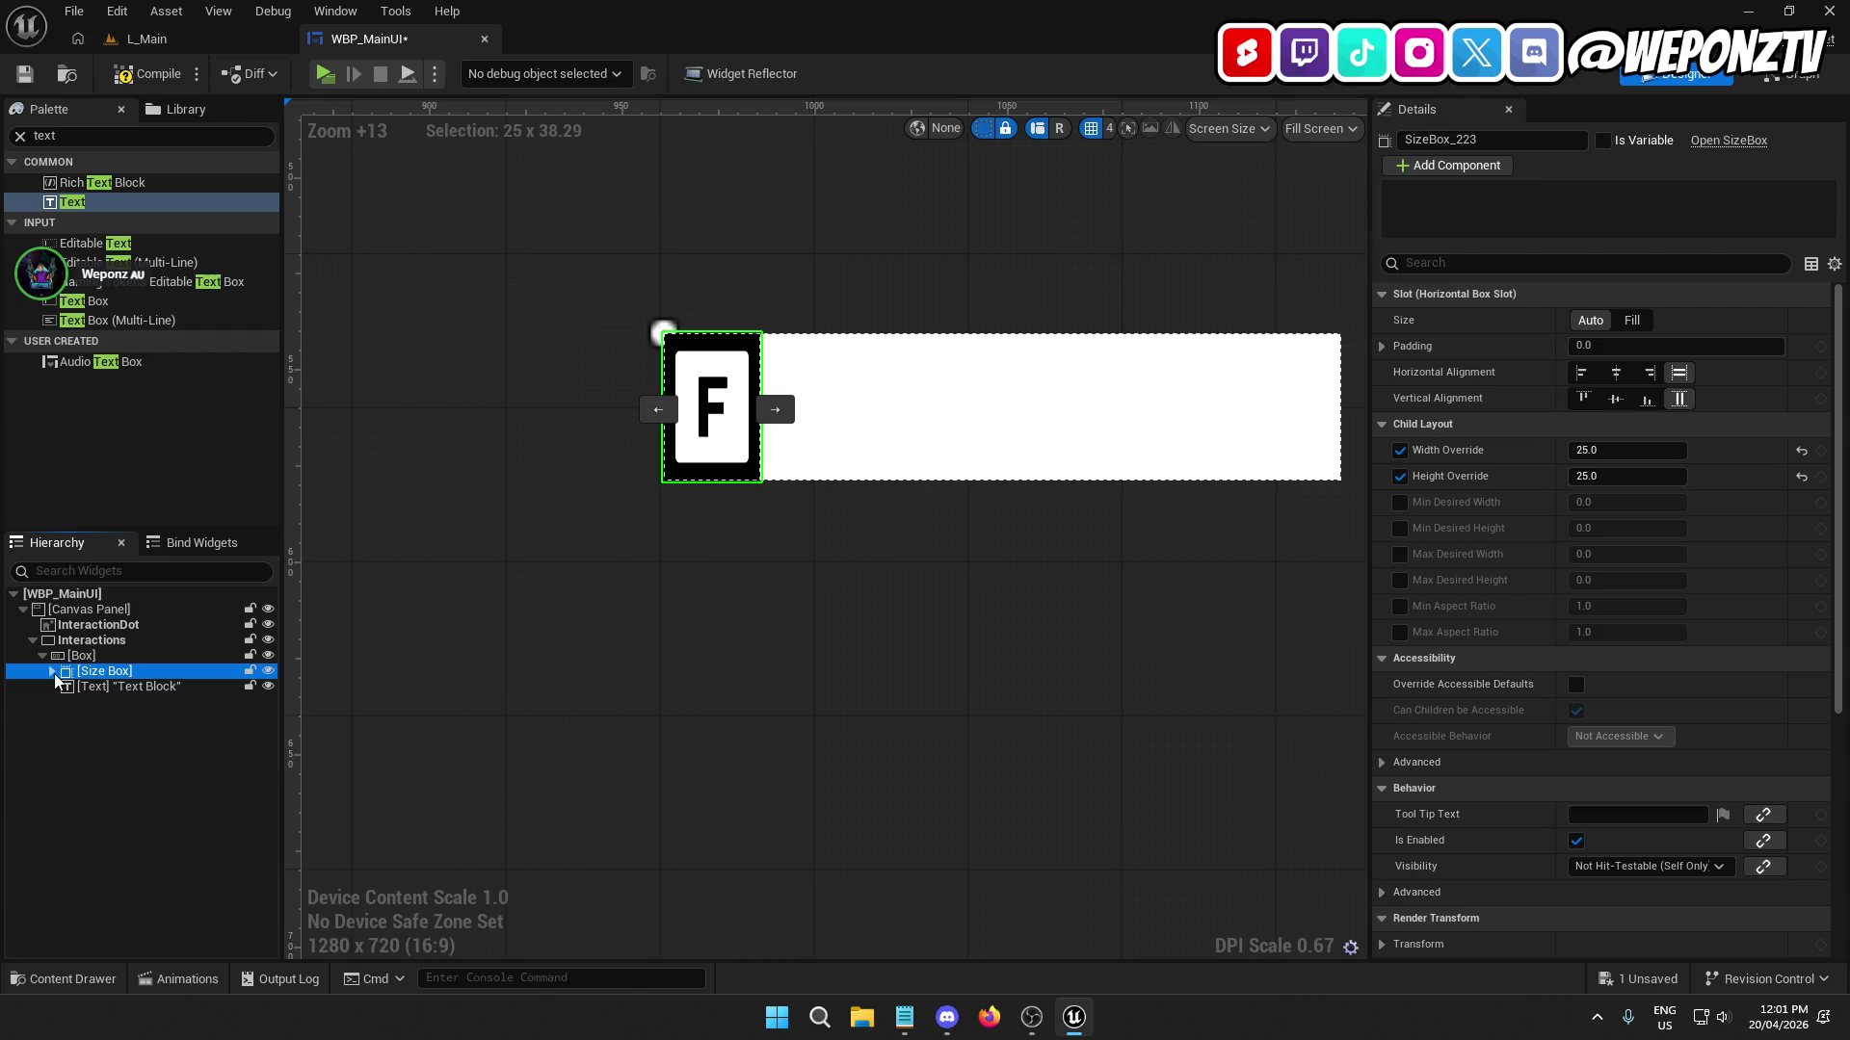
click(128, 690)
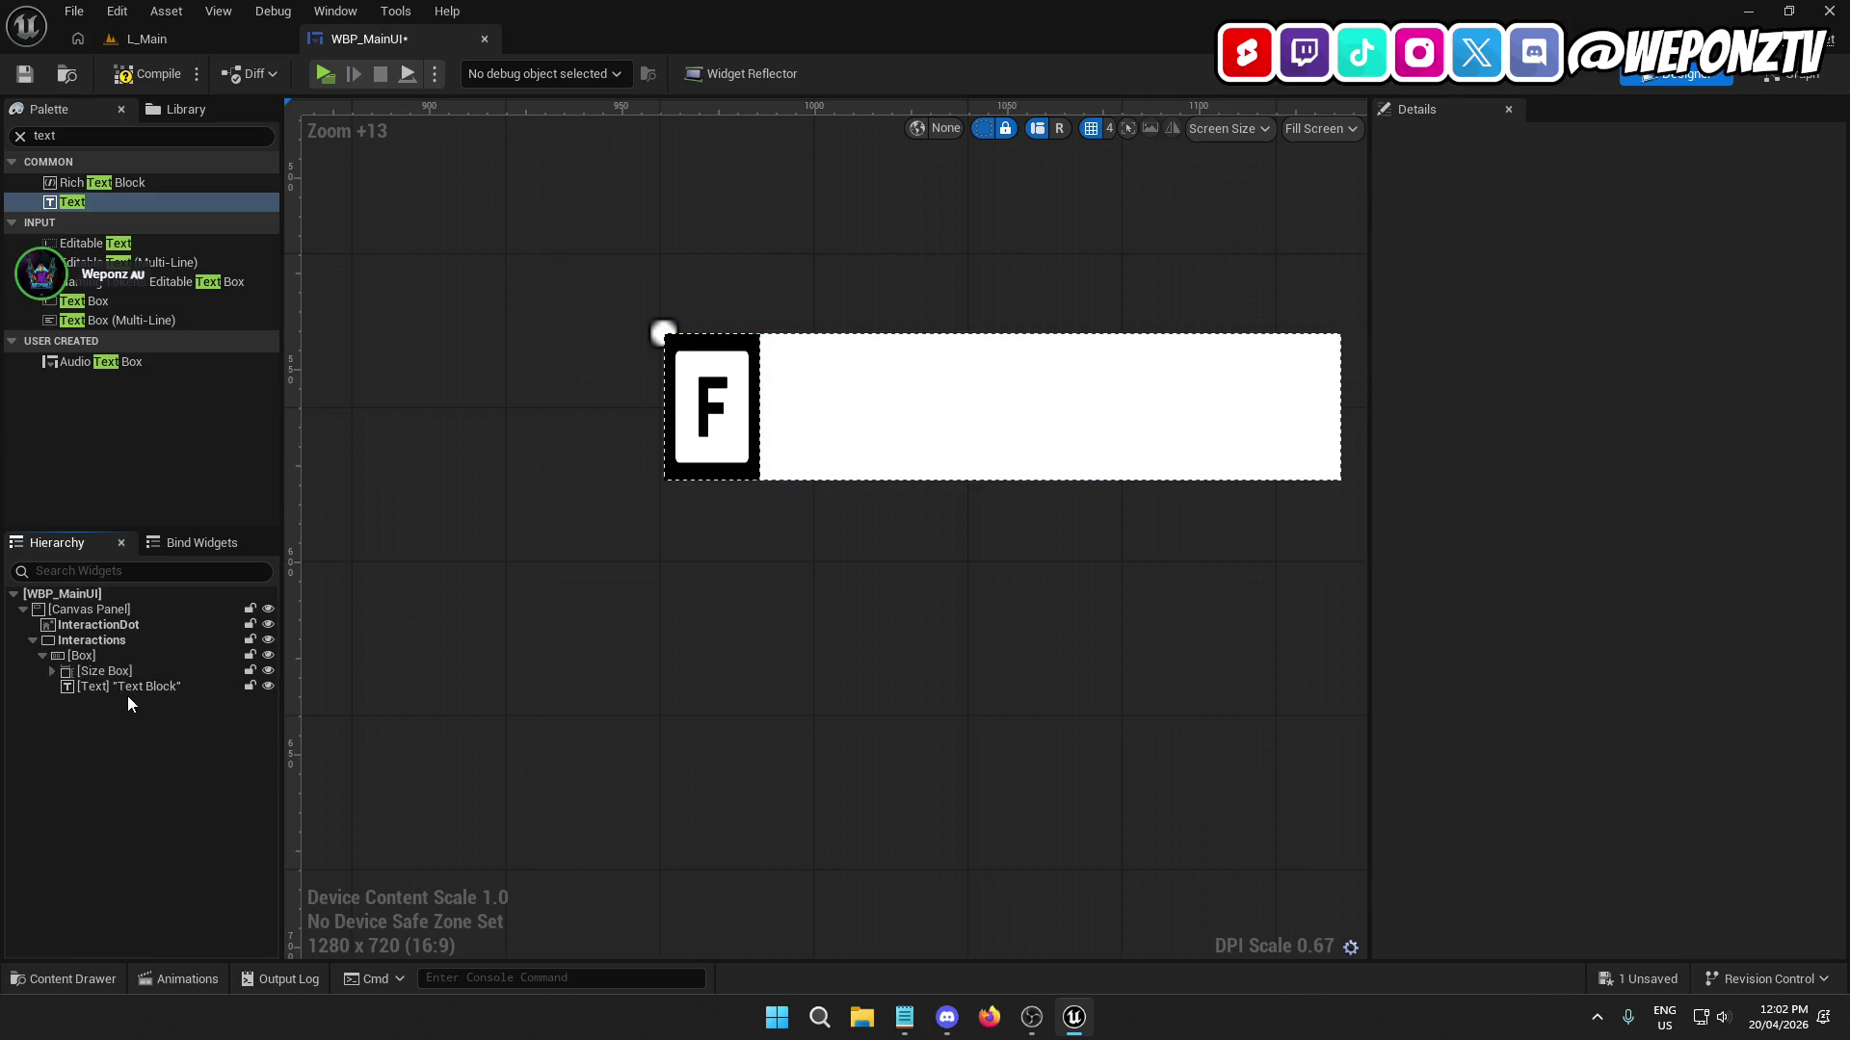
key(Delete)
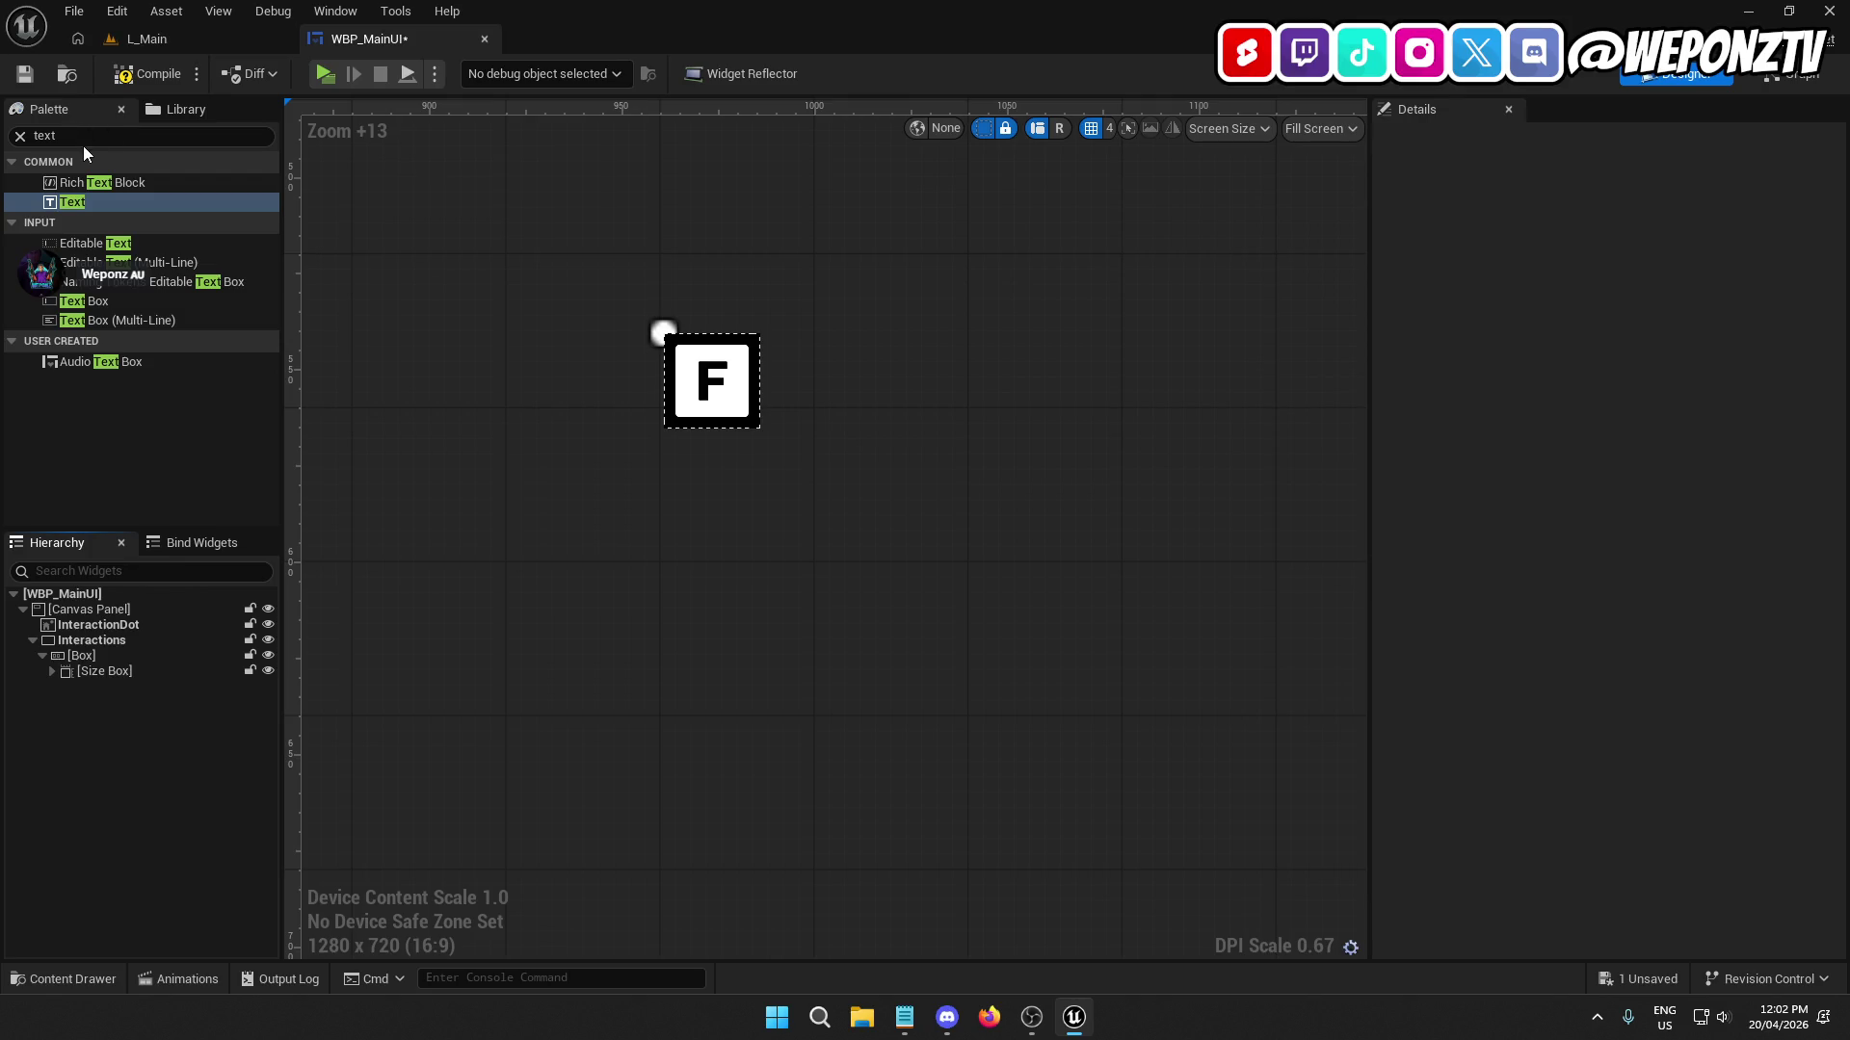
Add a second Size Box into Box and enable its width and height overrides.
click(23, 136)
text(e)
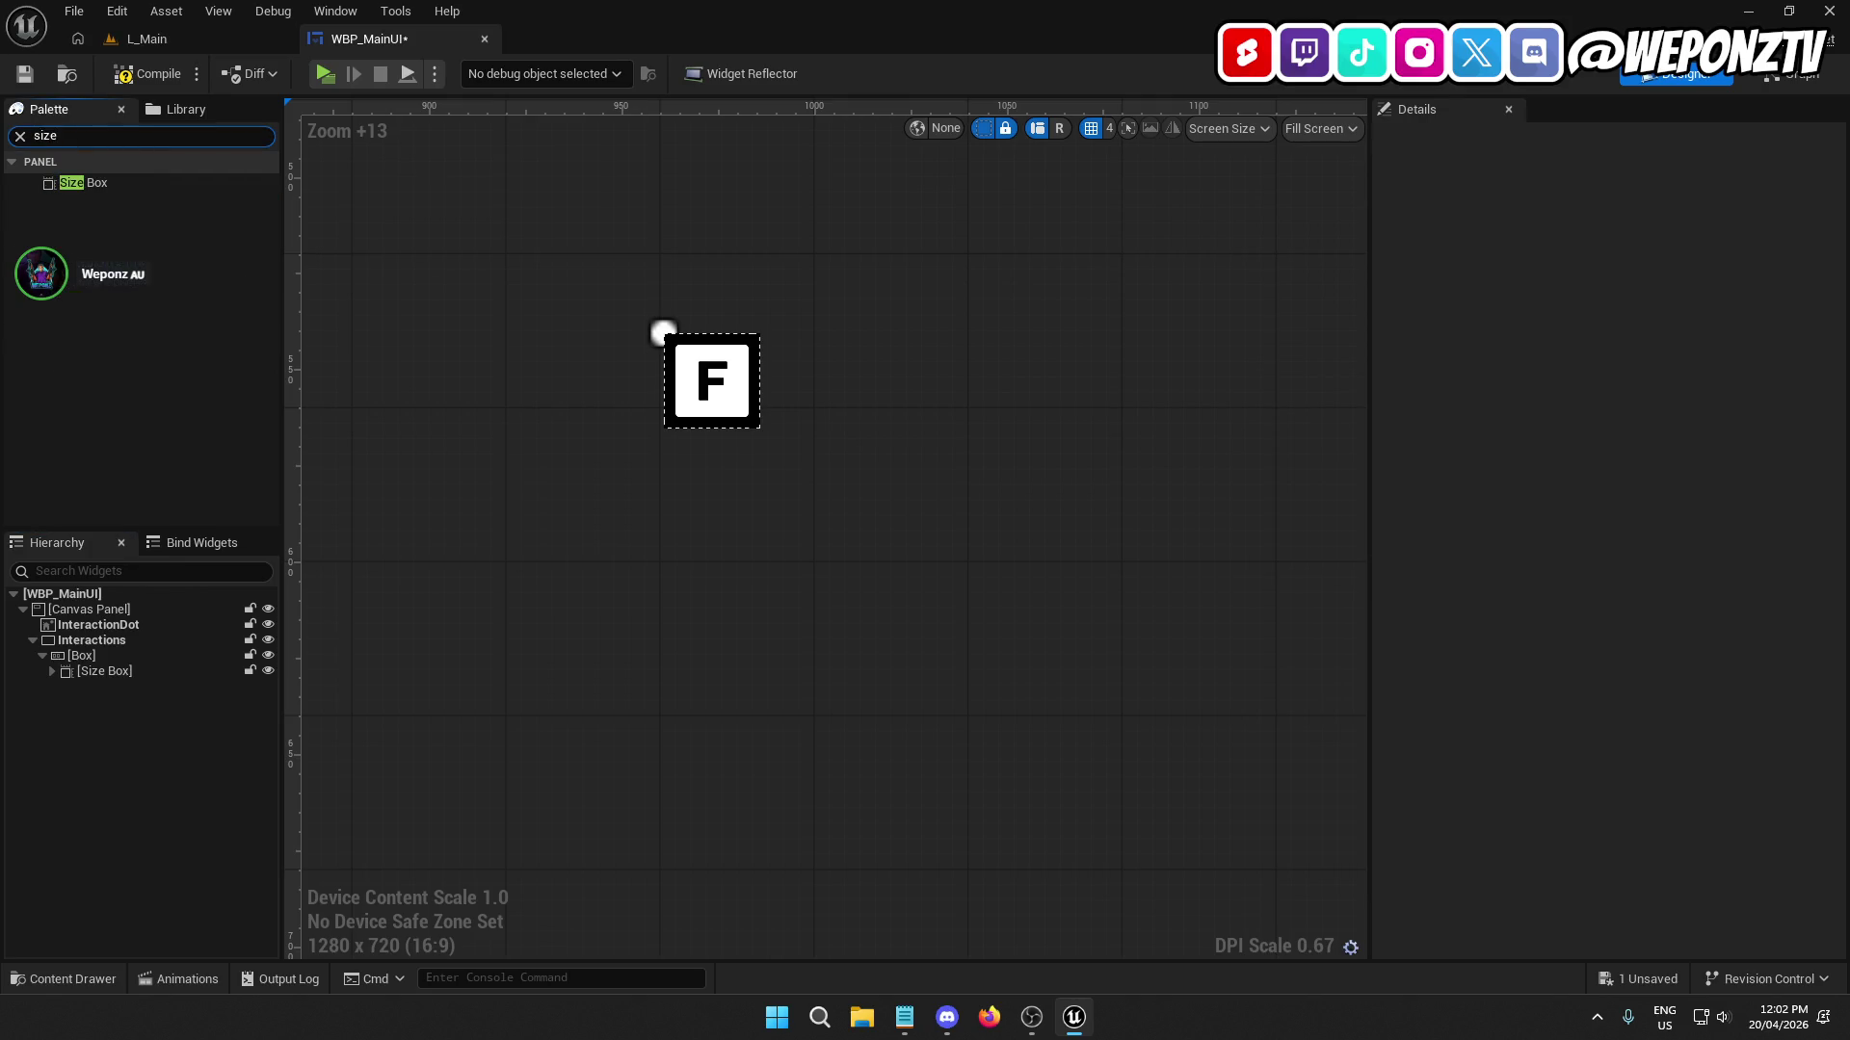
mouse_move(72, 182)
mouse_down()
mouse_move(140, 586)
mouse_move(121, 672)
mouse_up()
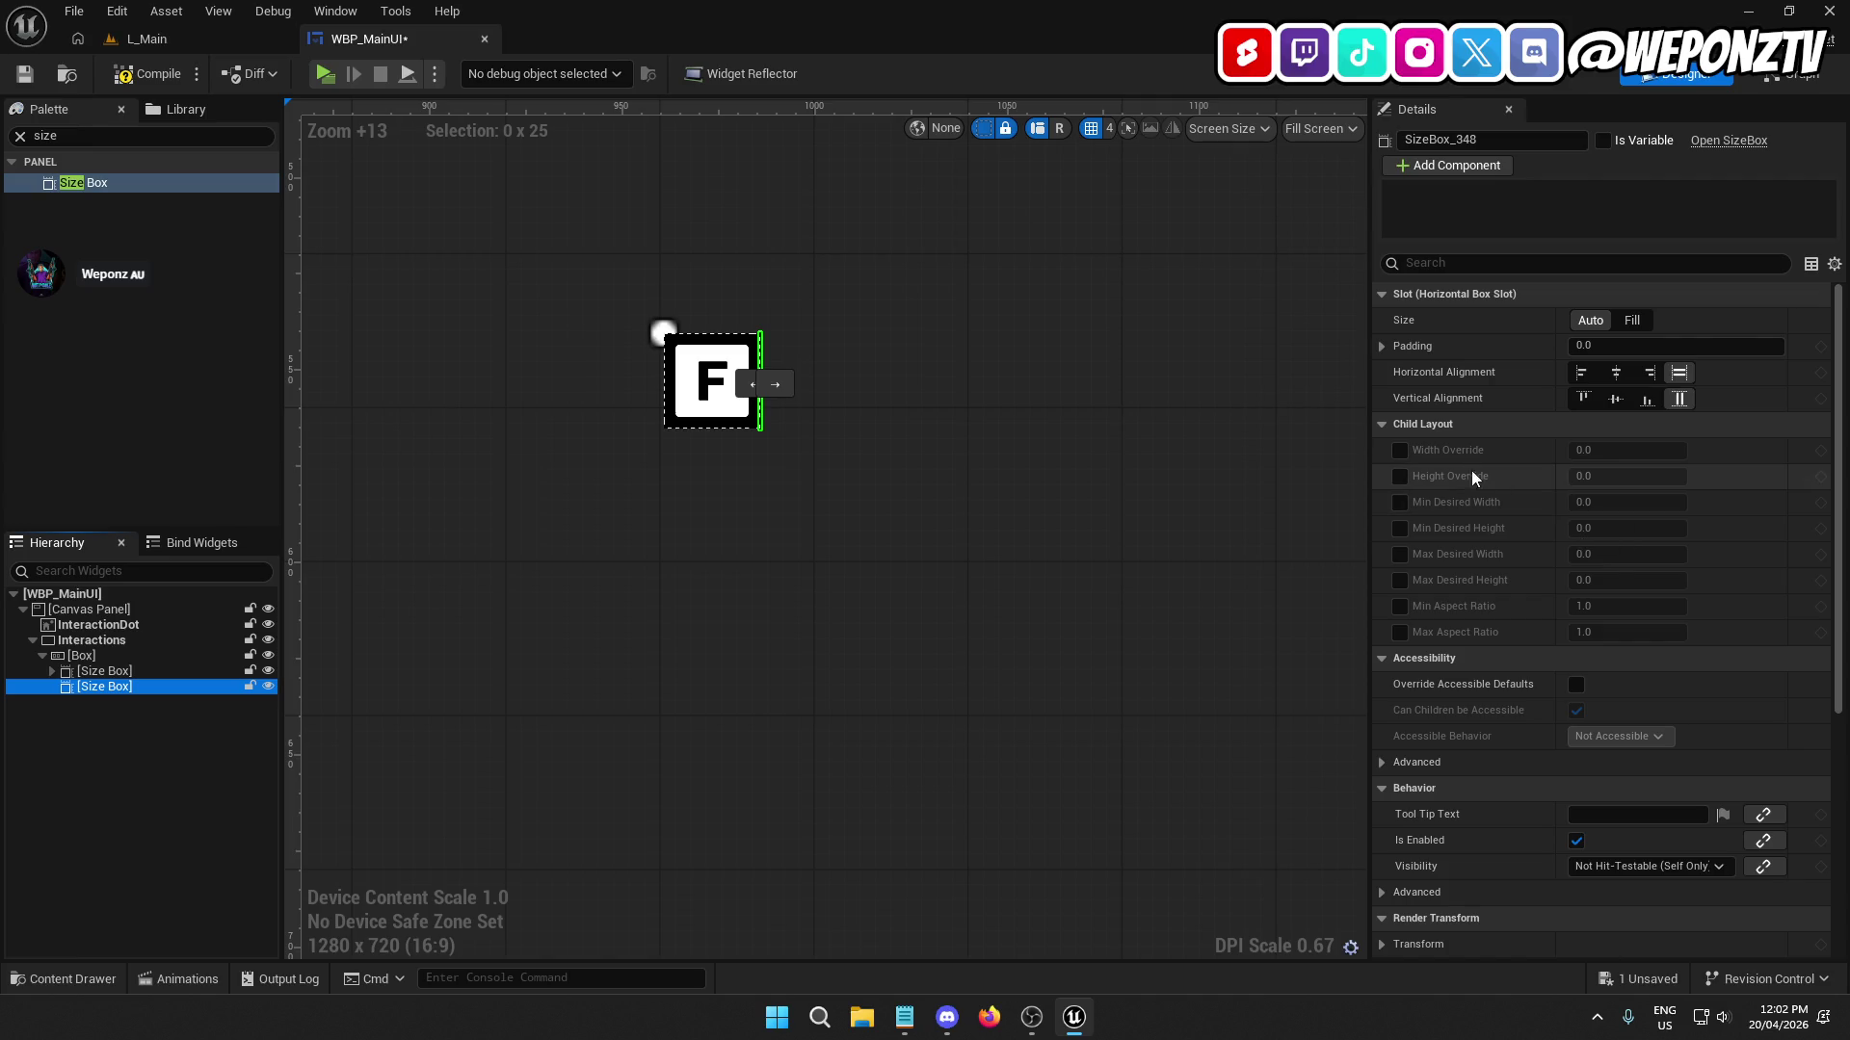
click(1400, 450)
click(1400, 476)
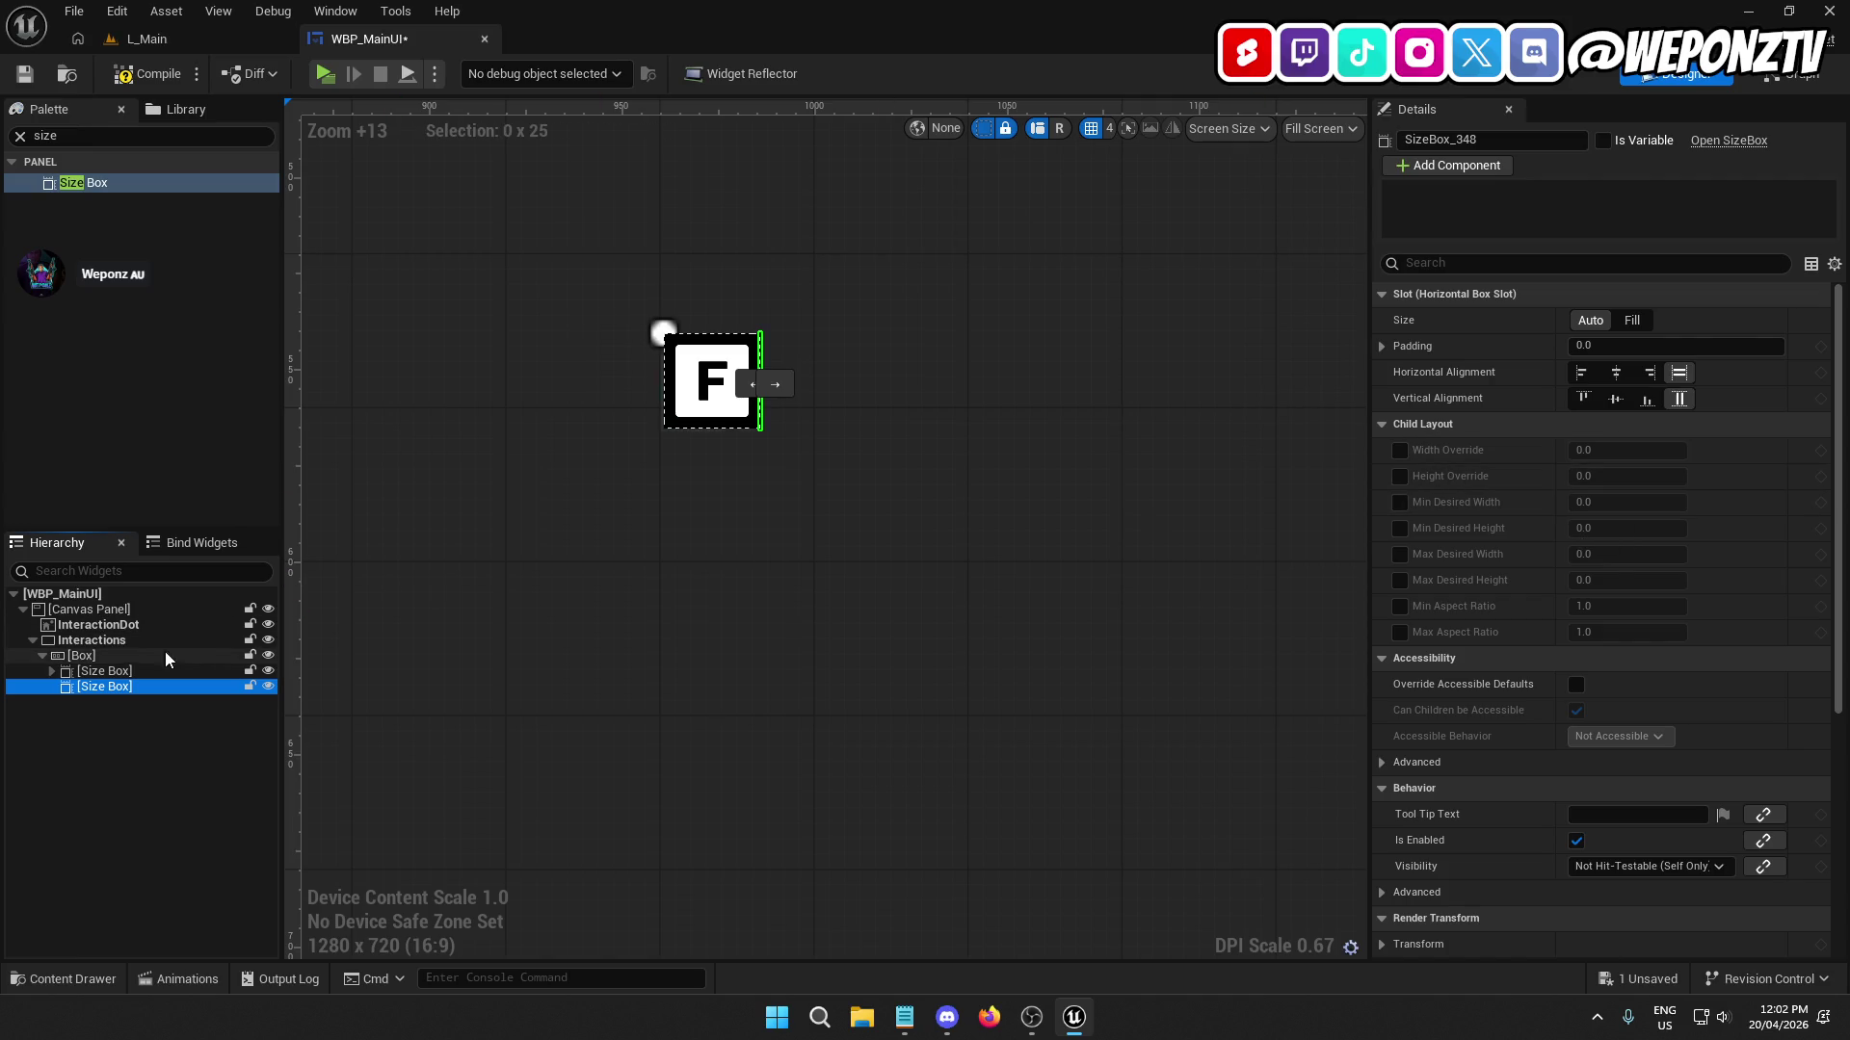
Set the second Size Box's height override to 25 and width override to 100.
click(118, 673)
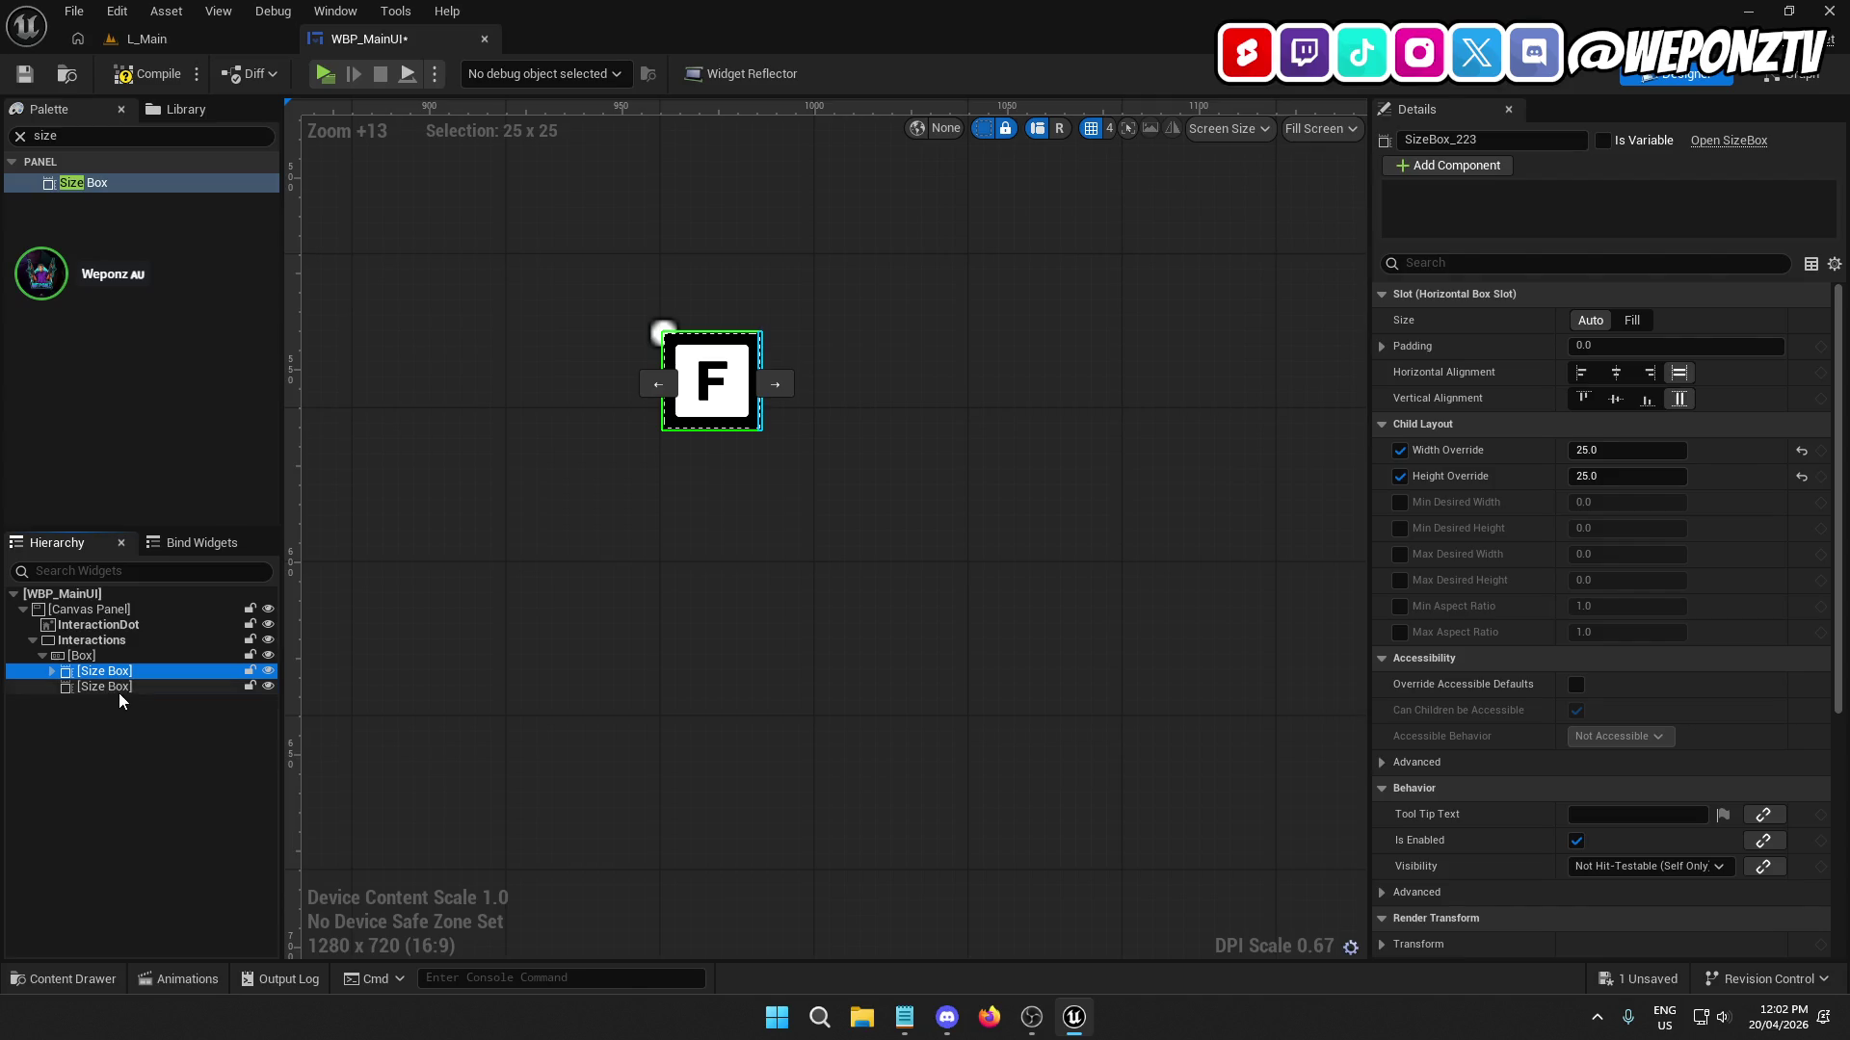
click(118, 688)
click(1399, 476)
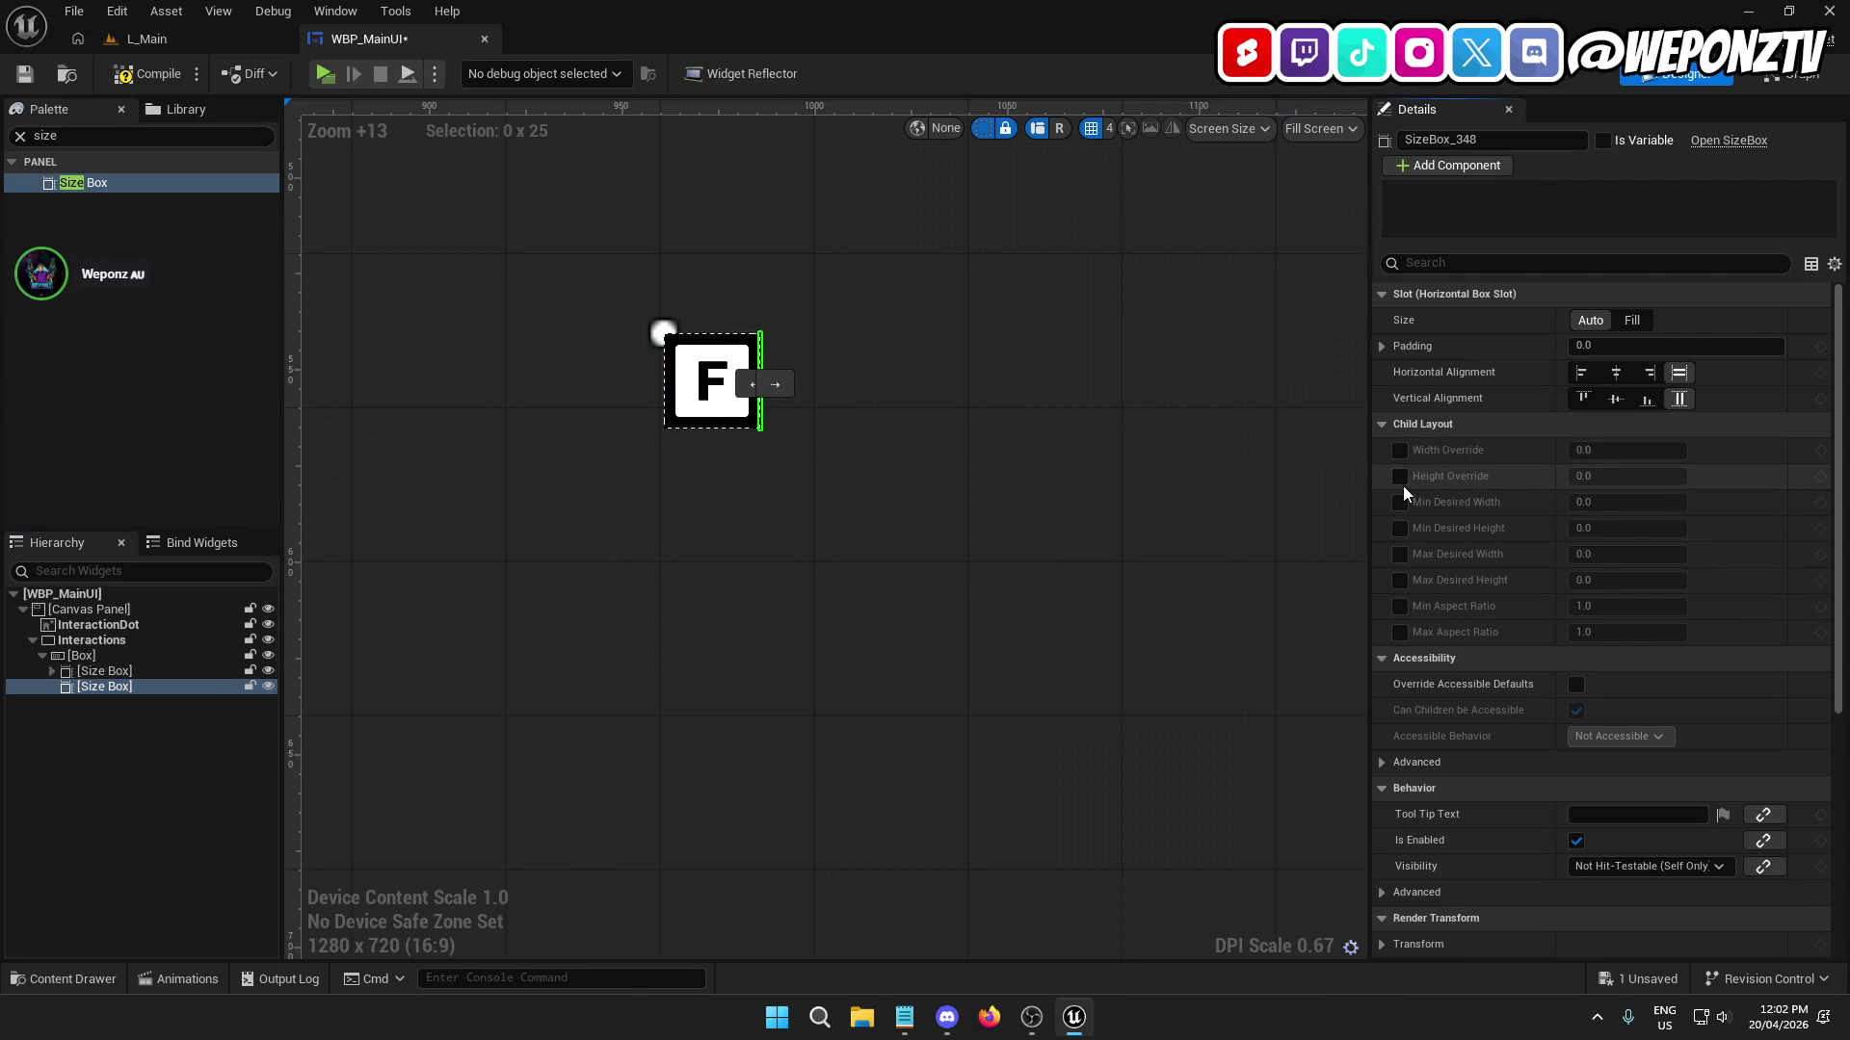
click(1585, 476)
text(25)
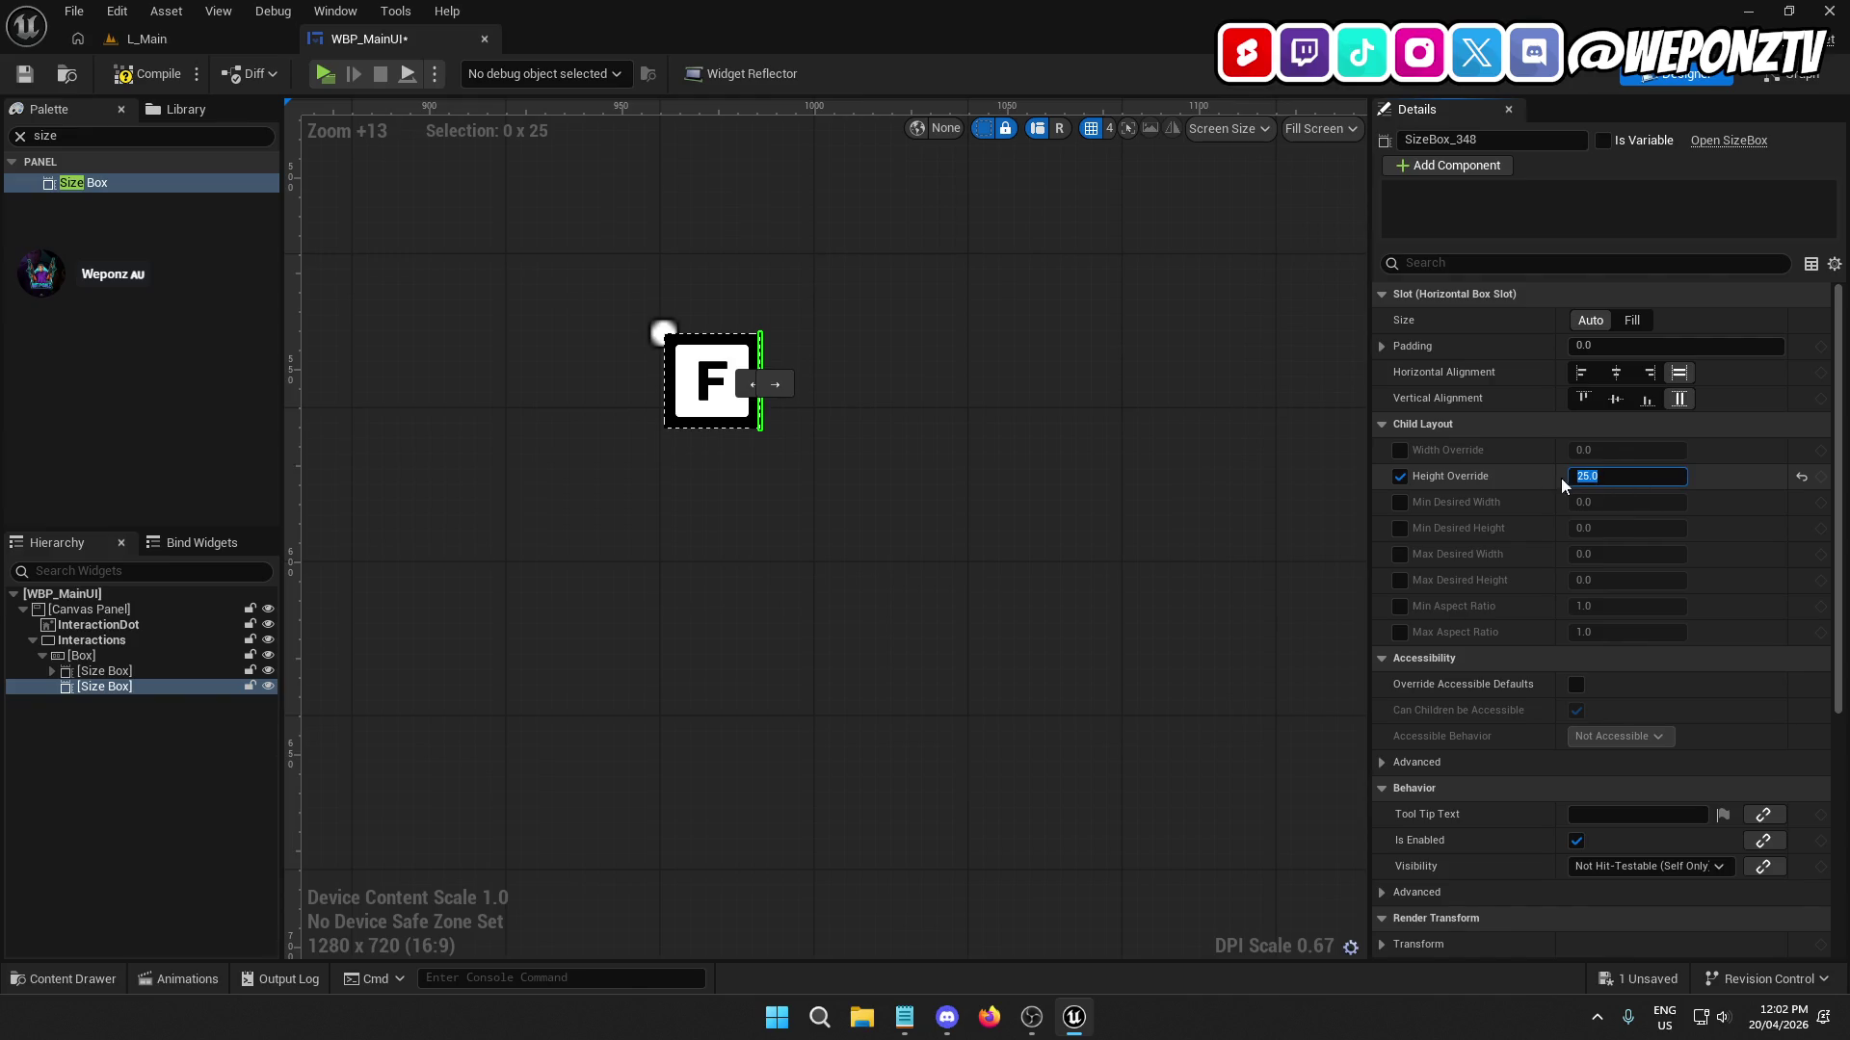
click(1400, 450)
text(4)
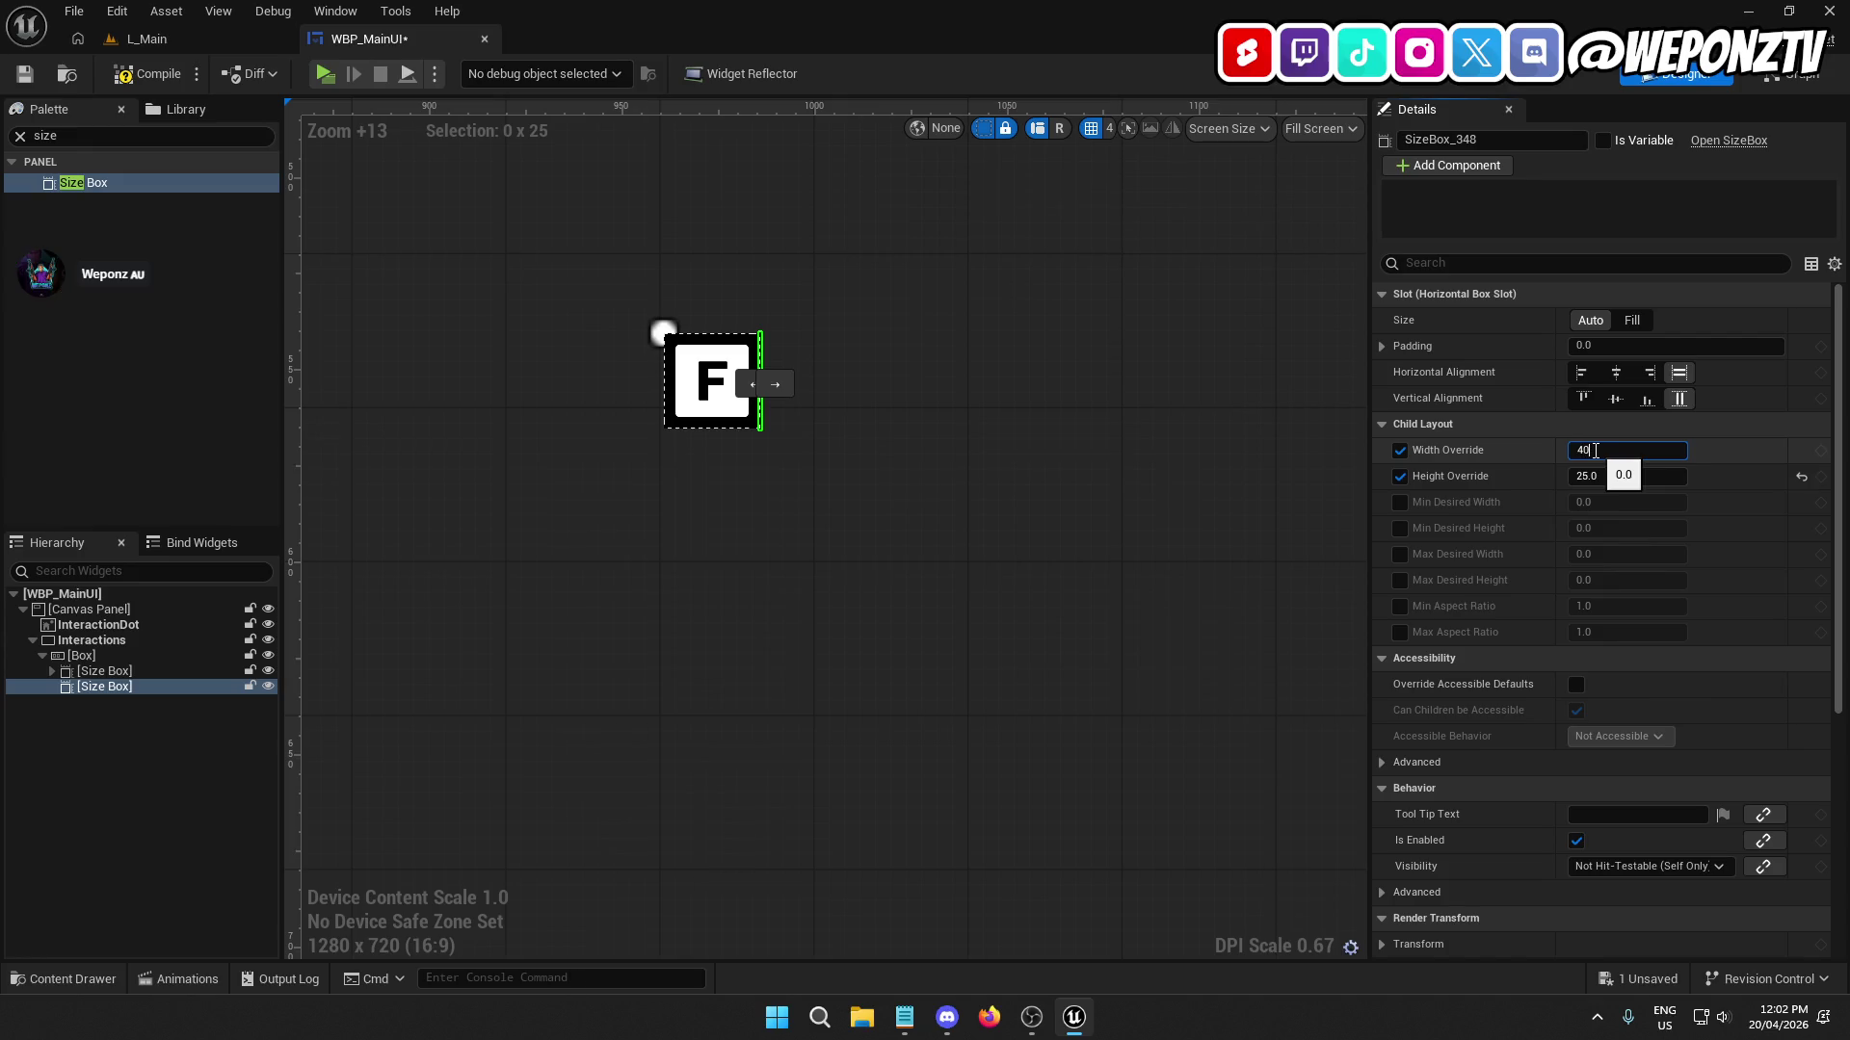
text(0)
key(Return)
scroll(1117, 551, down, 3)
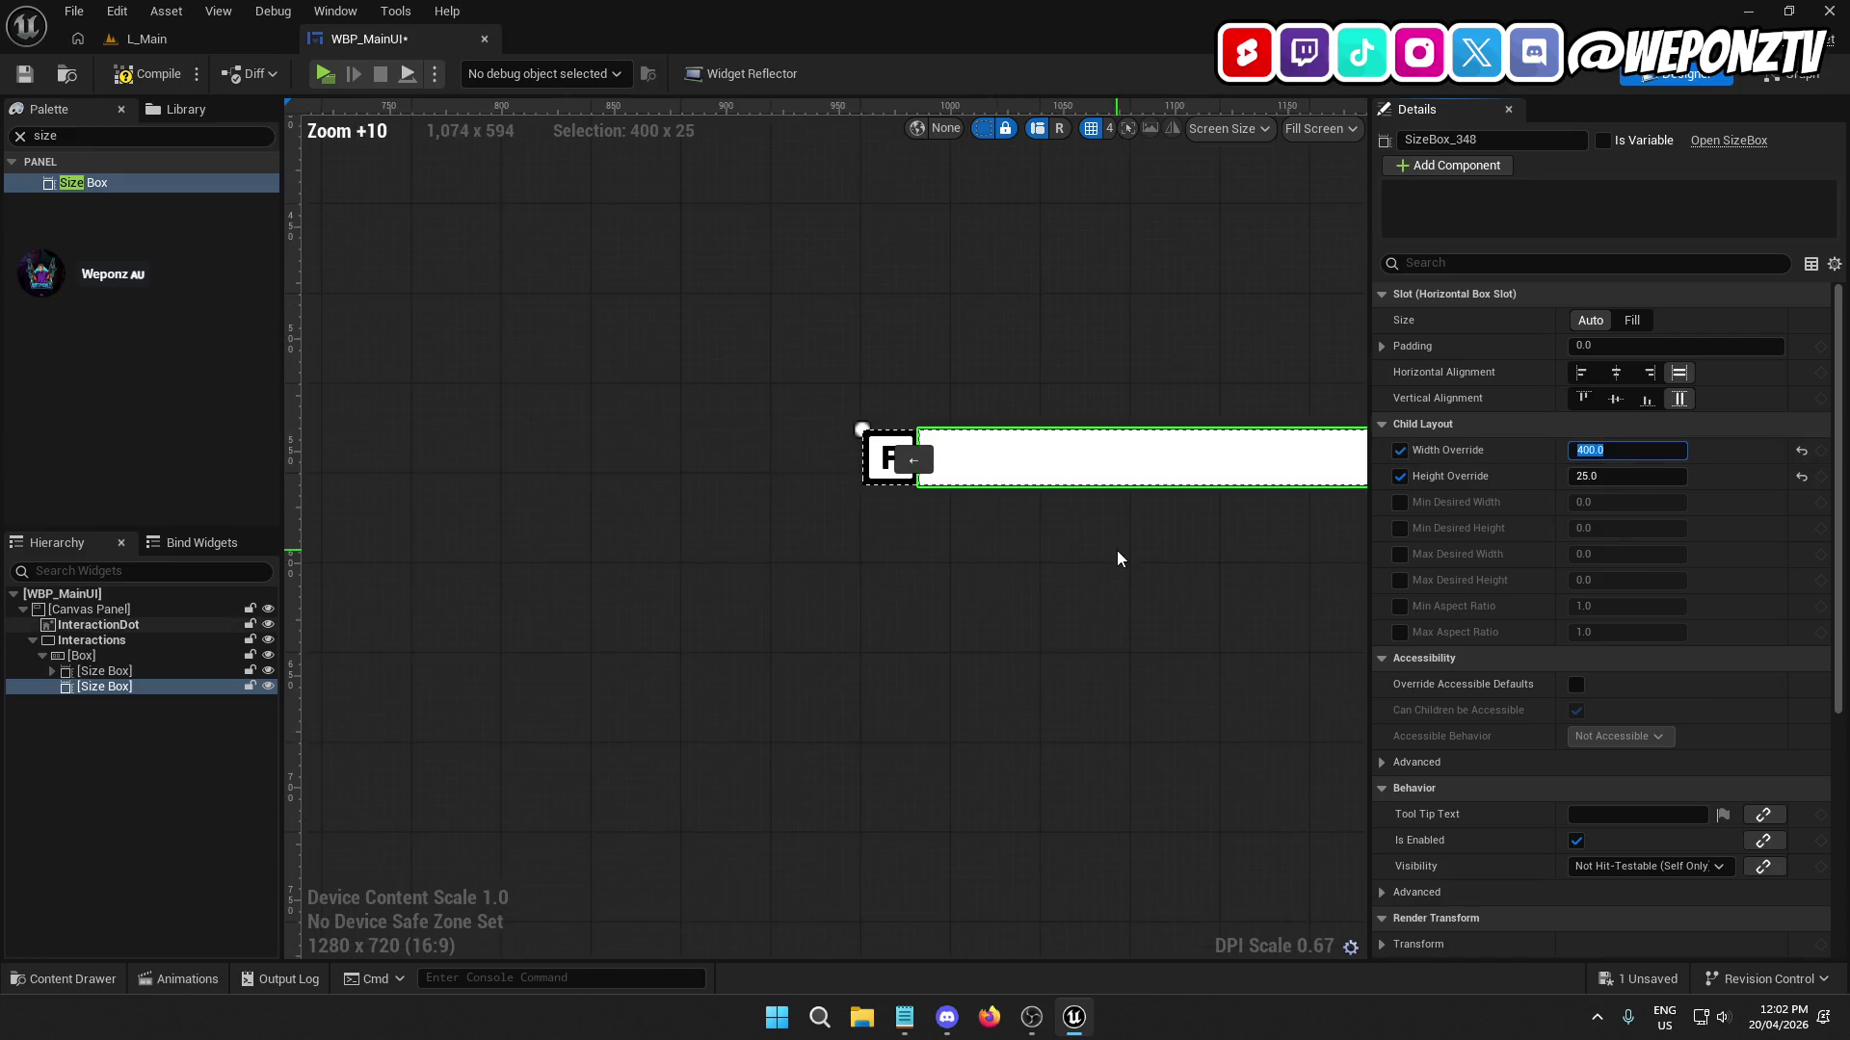
drag(1118, 557, 829, 537)
text(100)
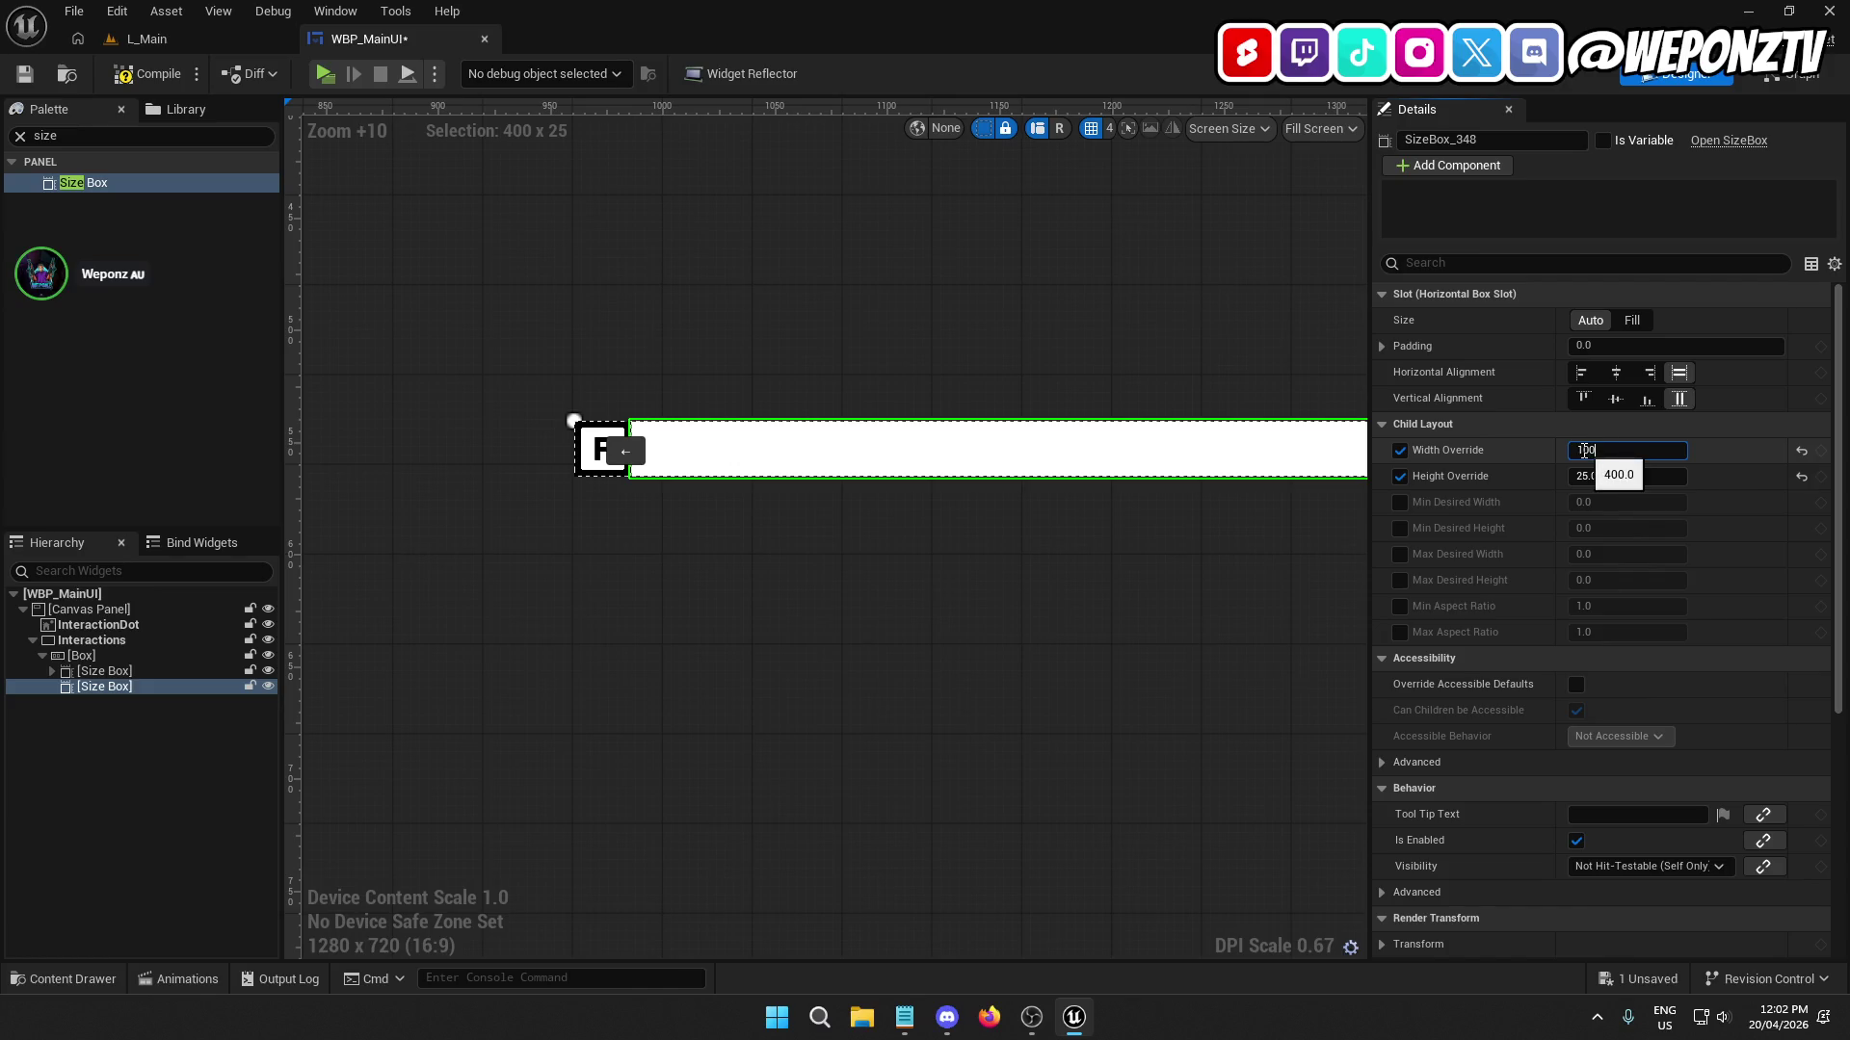
key(Return)
scroll(692, 609, down, 2)
click(691, 616)
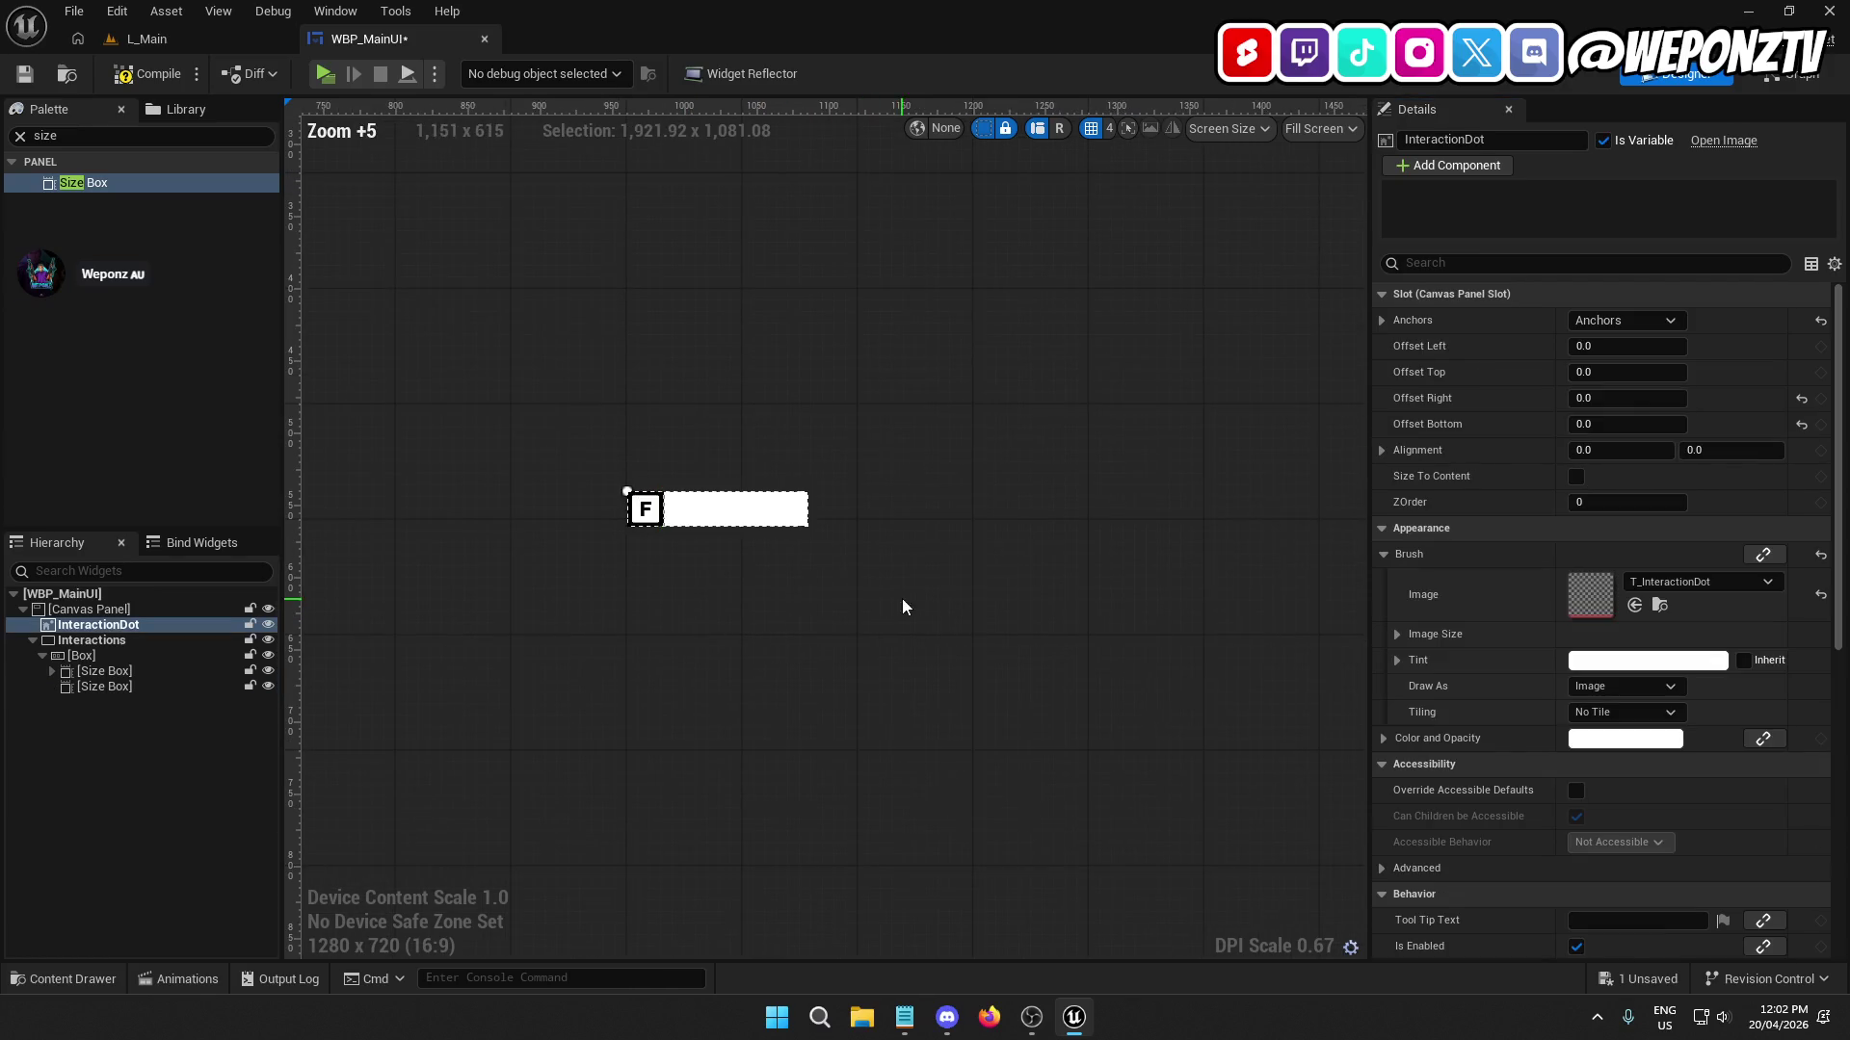
Offset the Interactions prompt to Position X 100, Y -50 in Details.
right_click(902, 599)
scroll(747, 576, down, 6)
scroll(815, 549, up, 6)
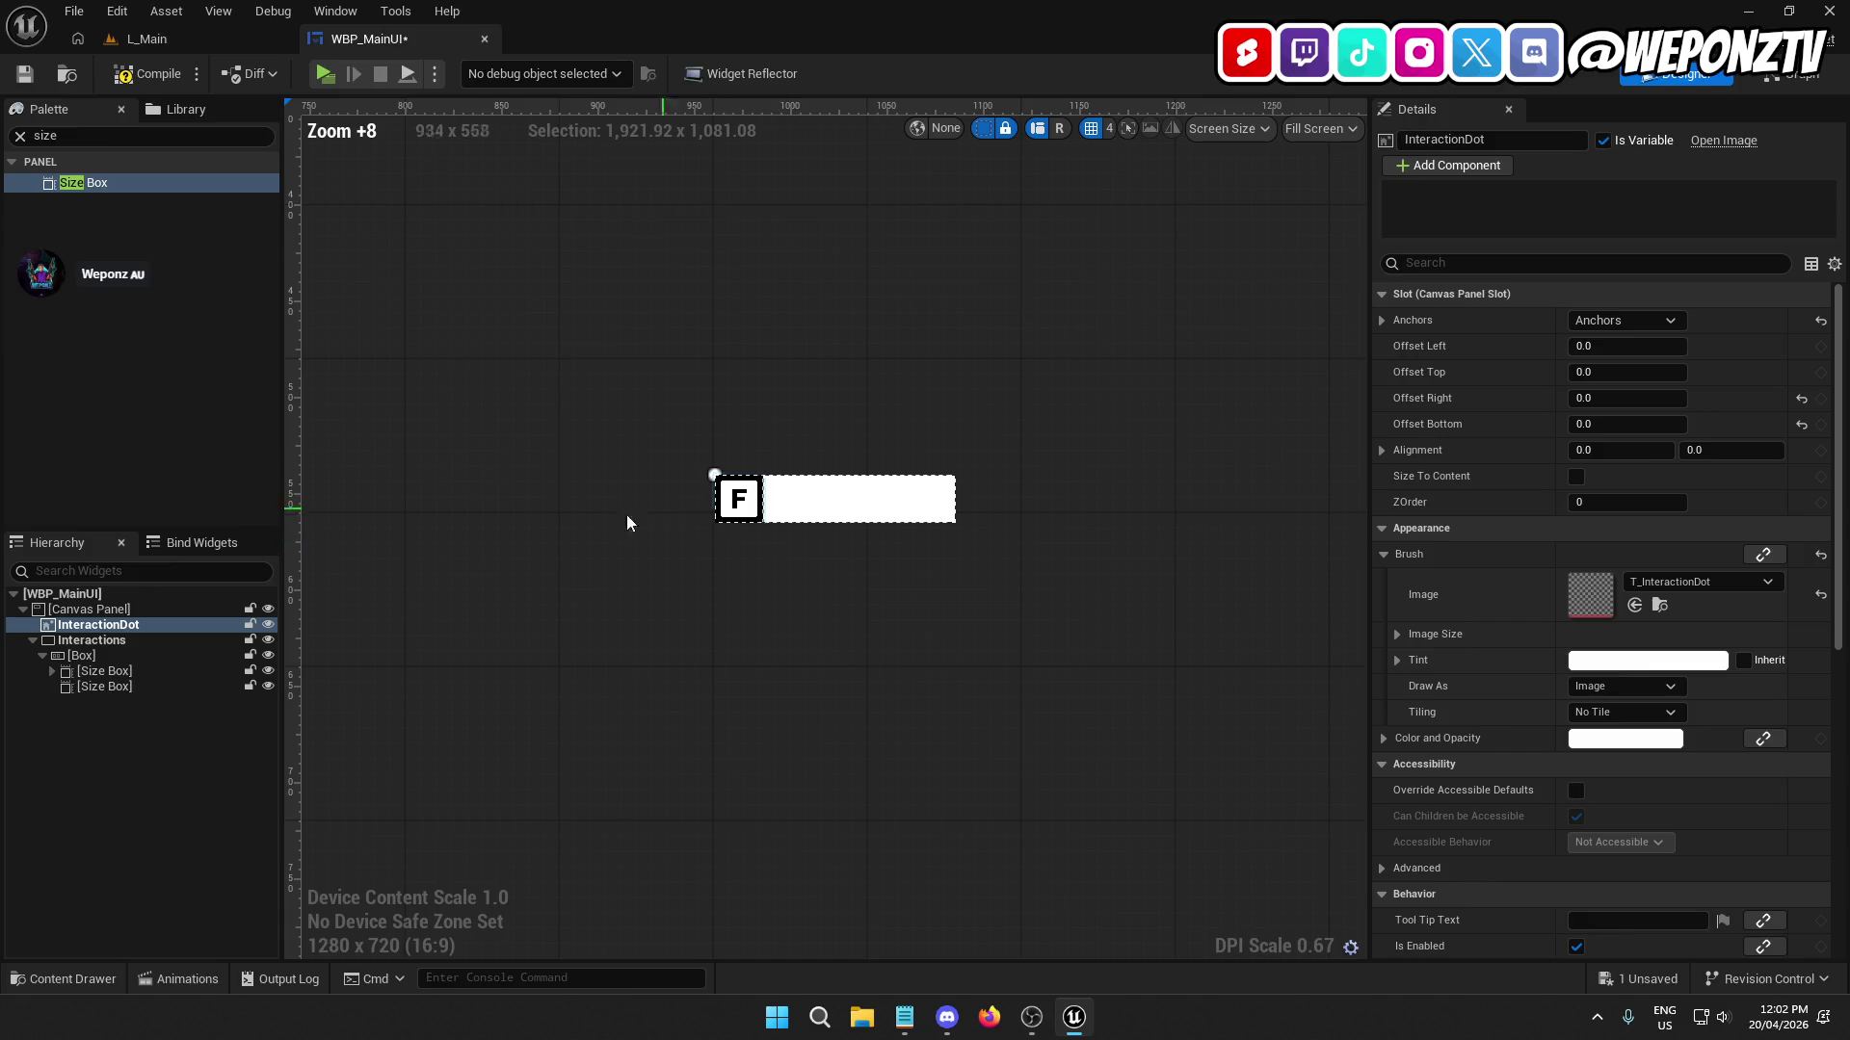
click(98, 655)
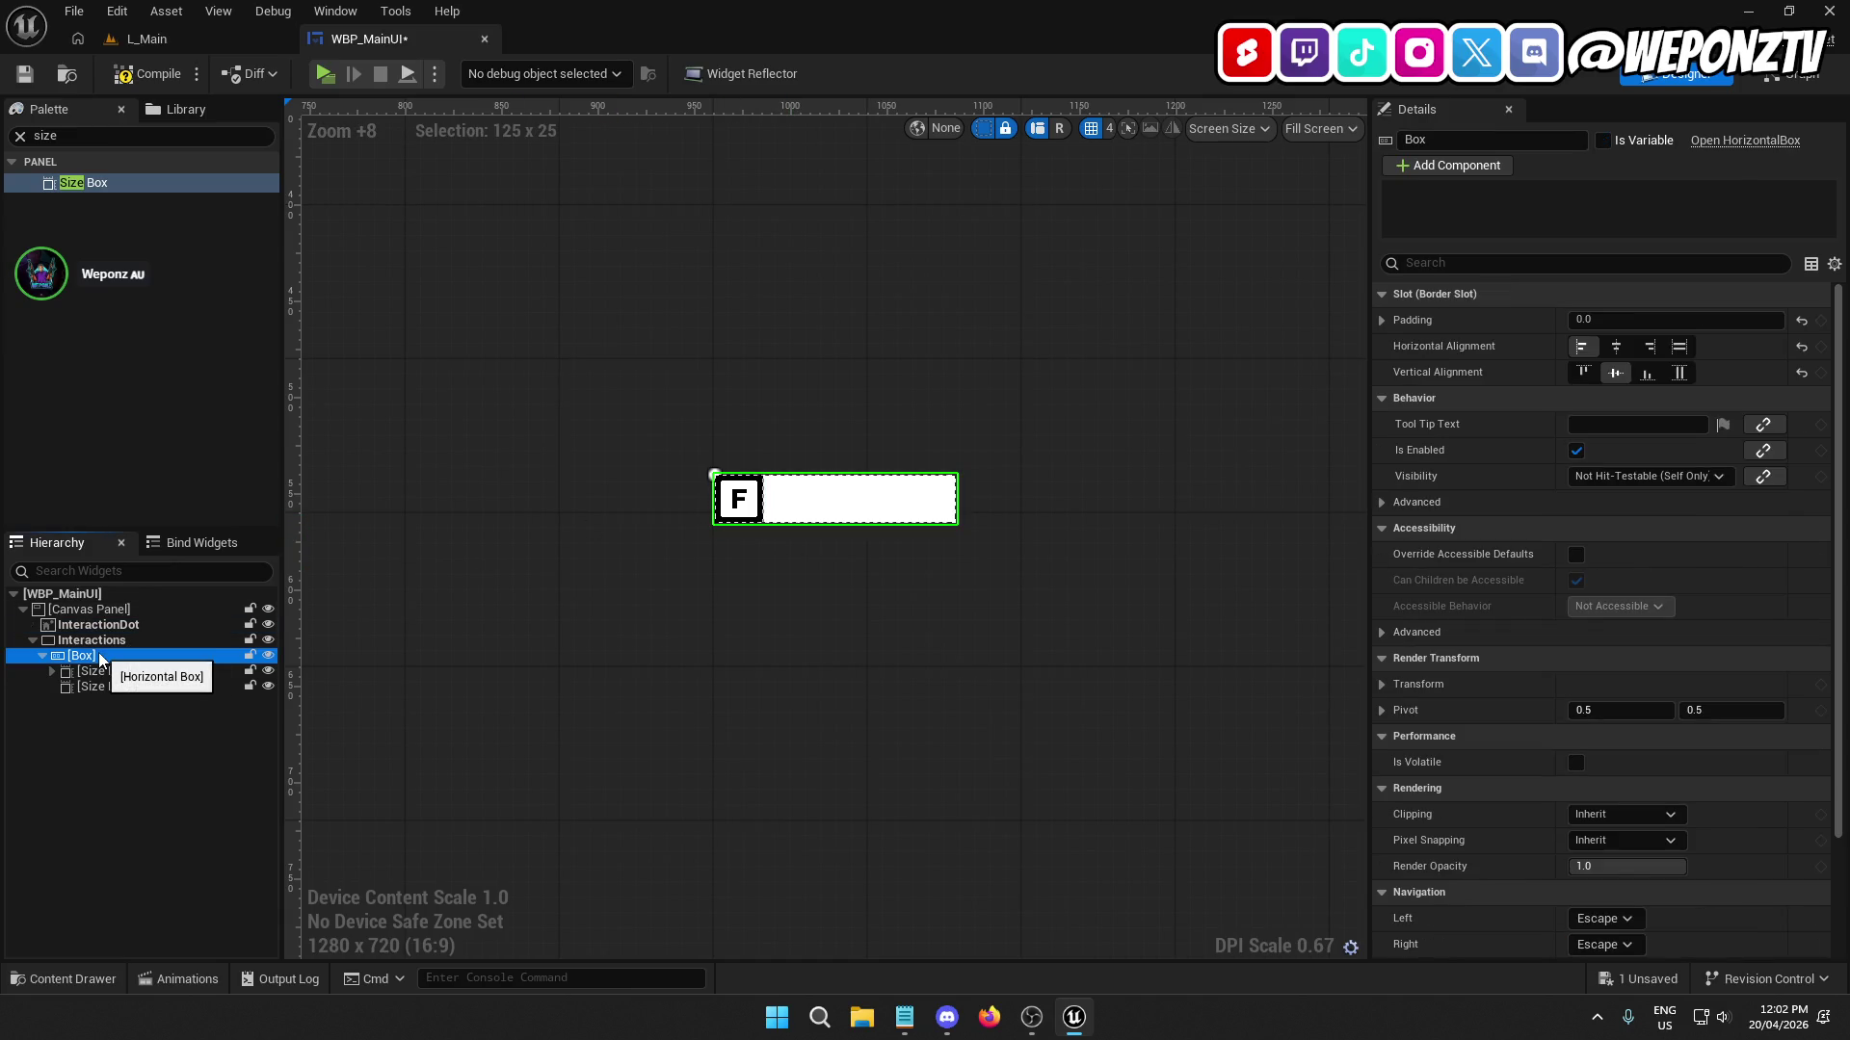
click(97, 641)
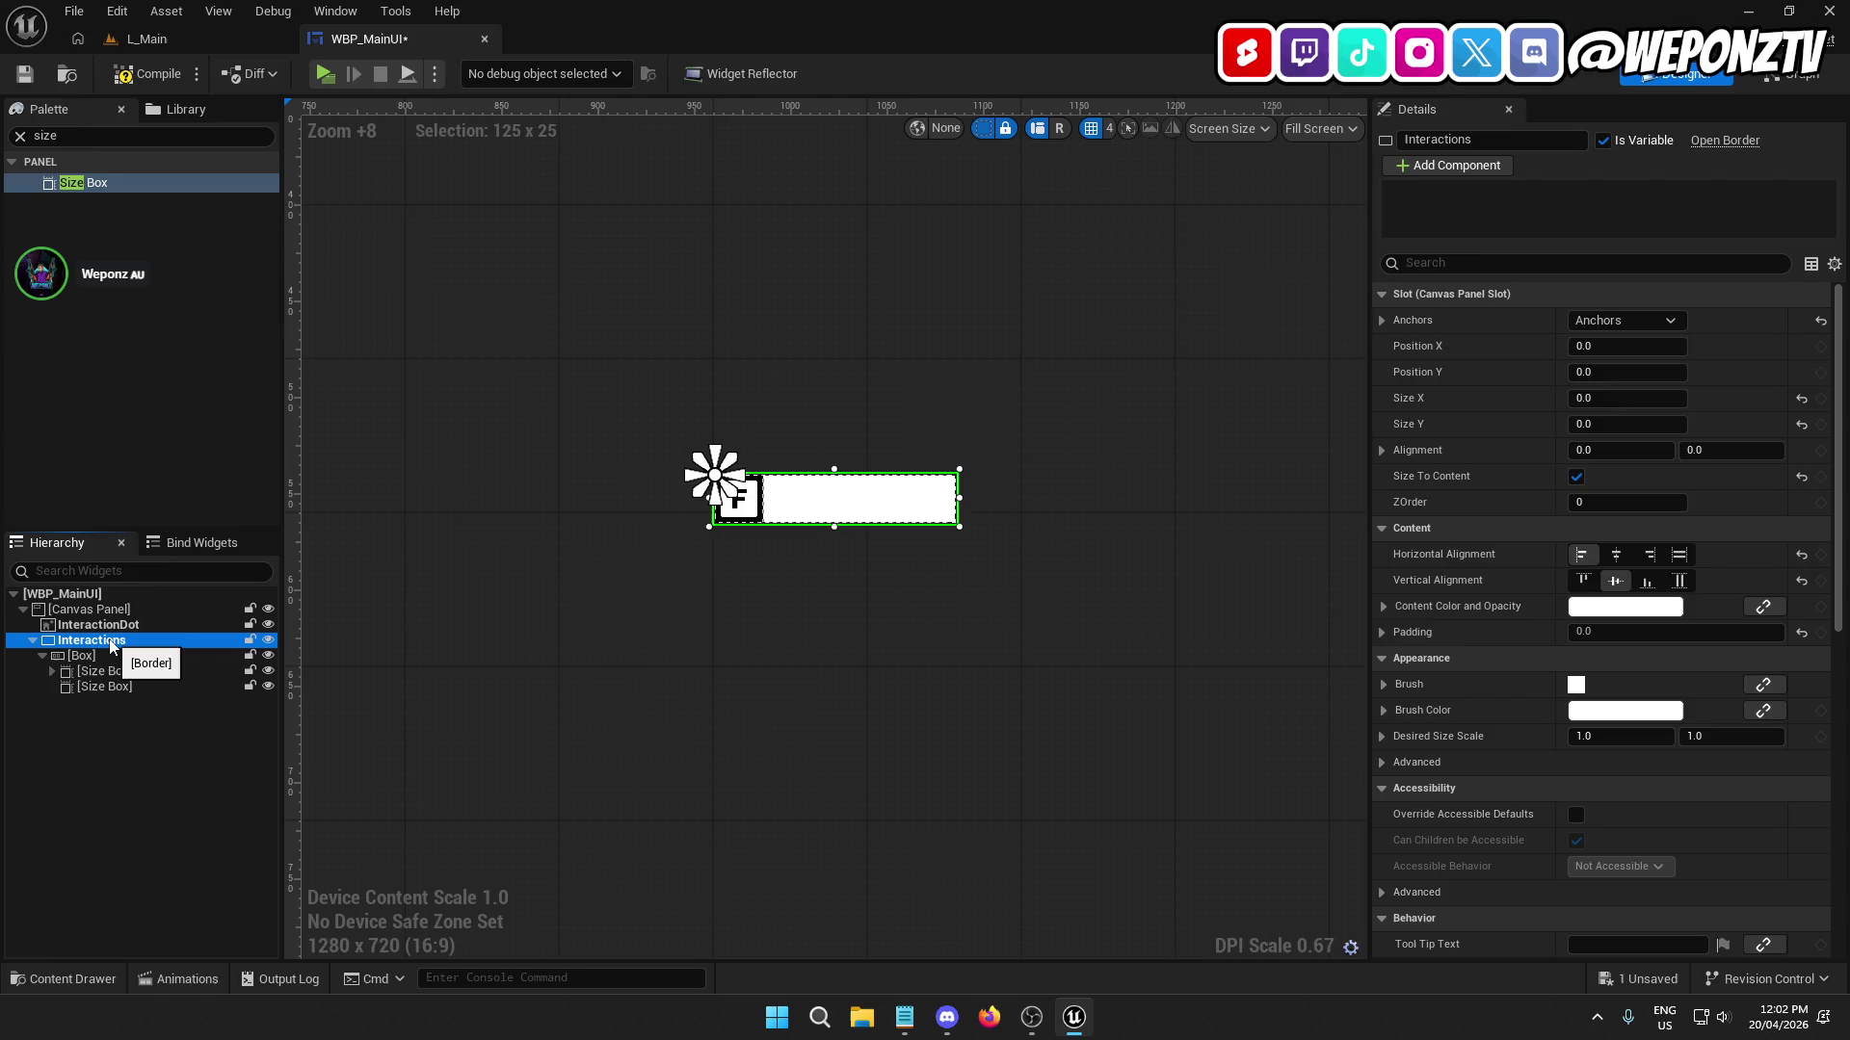
click(1585, 346)
text(100)
key(Return)
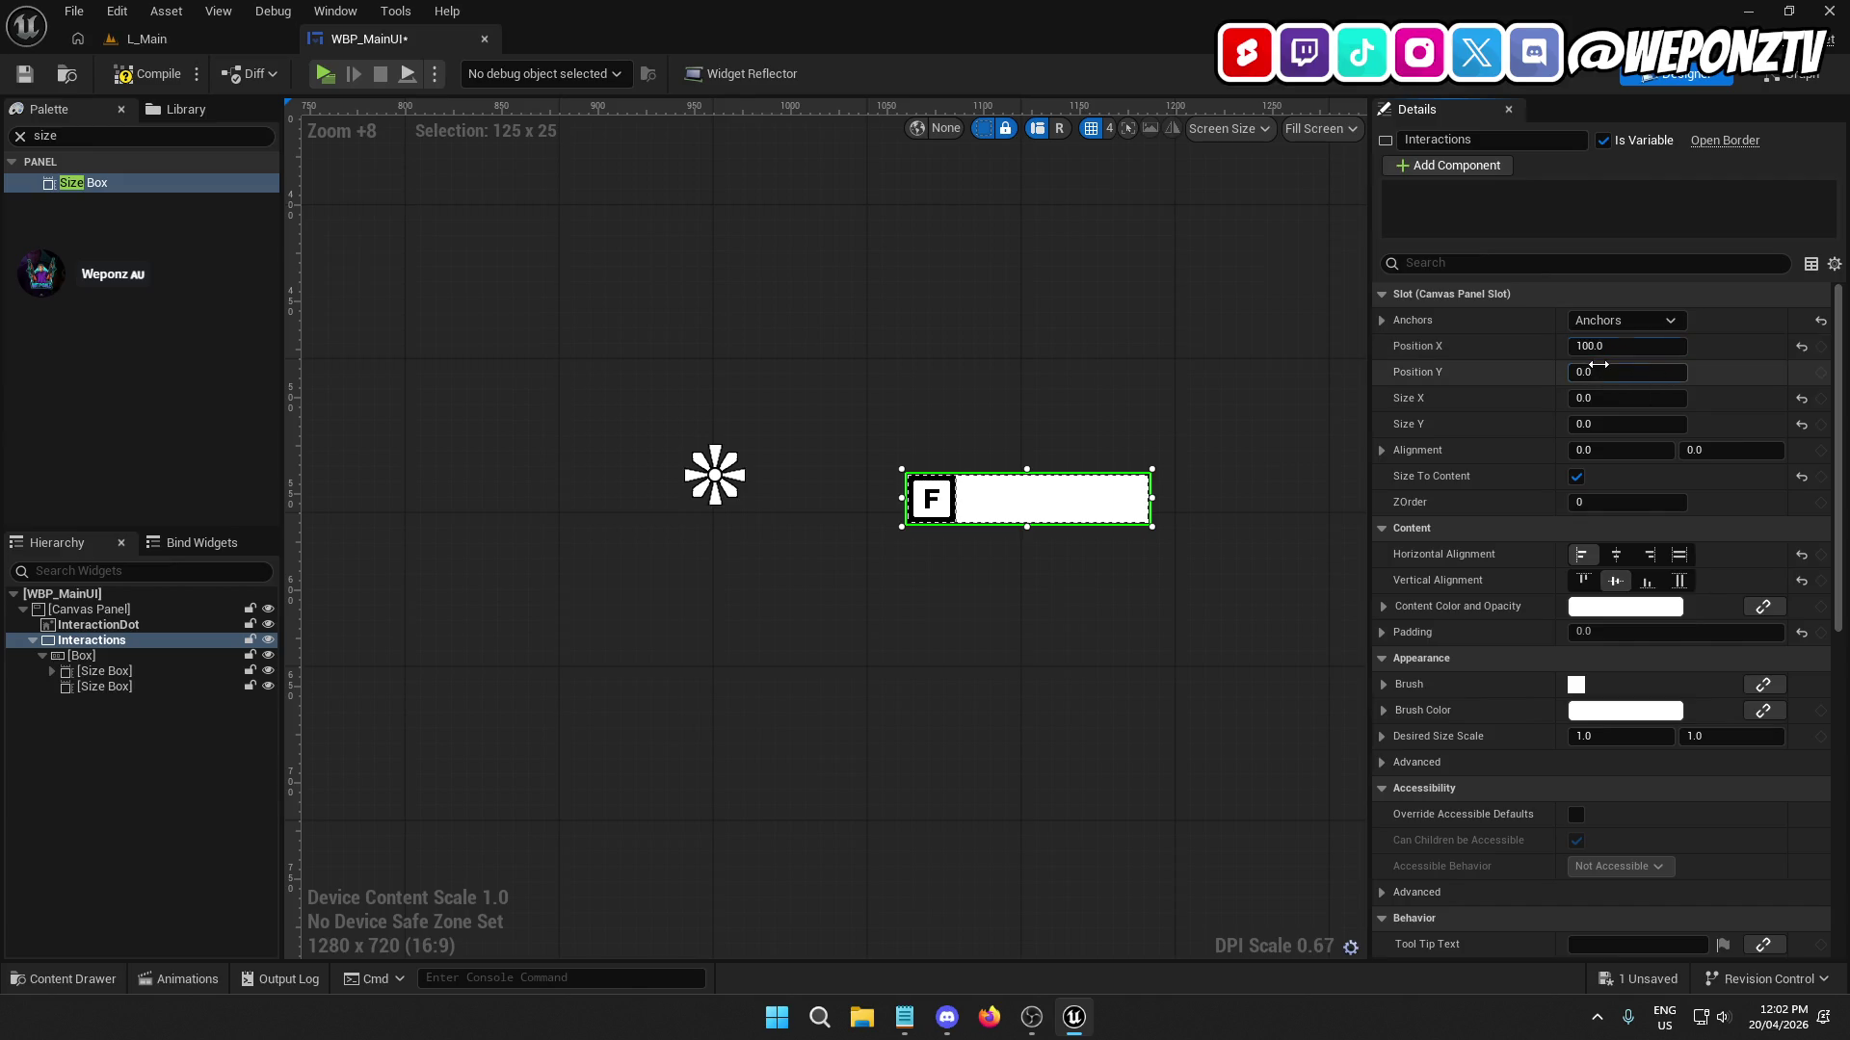
text(-50)
key(Return)
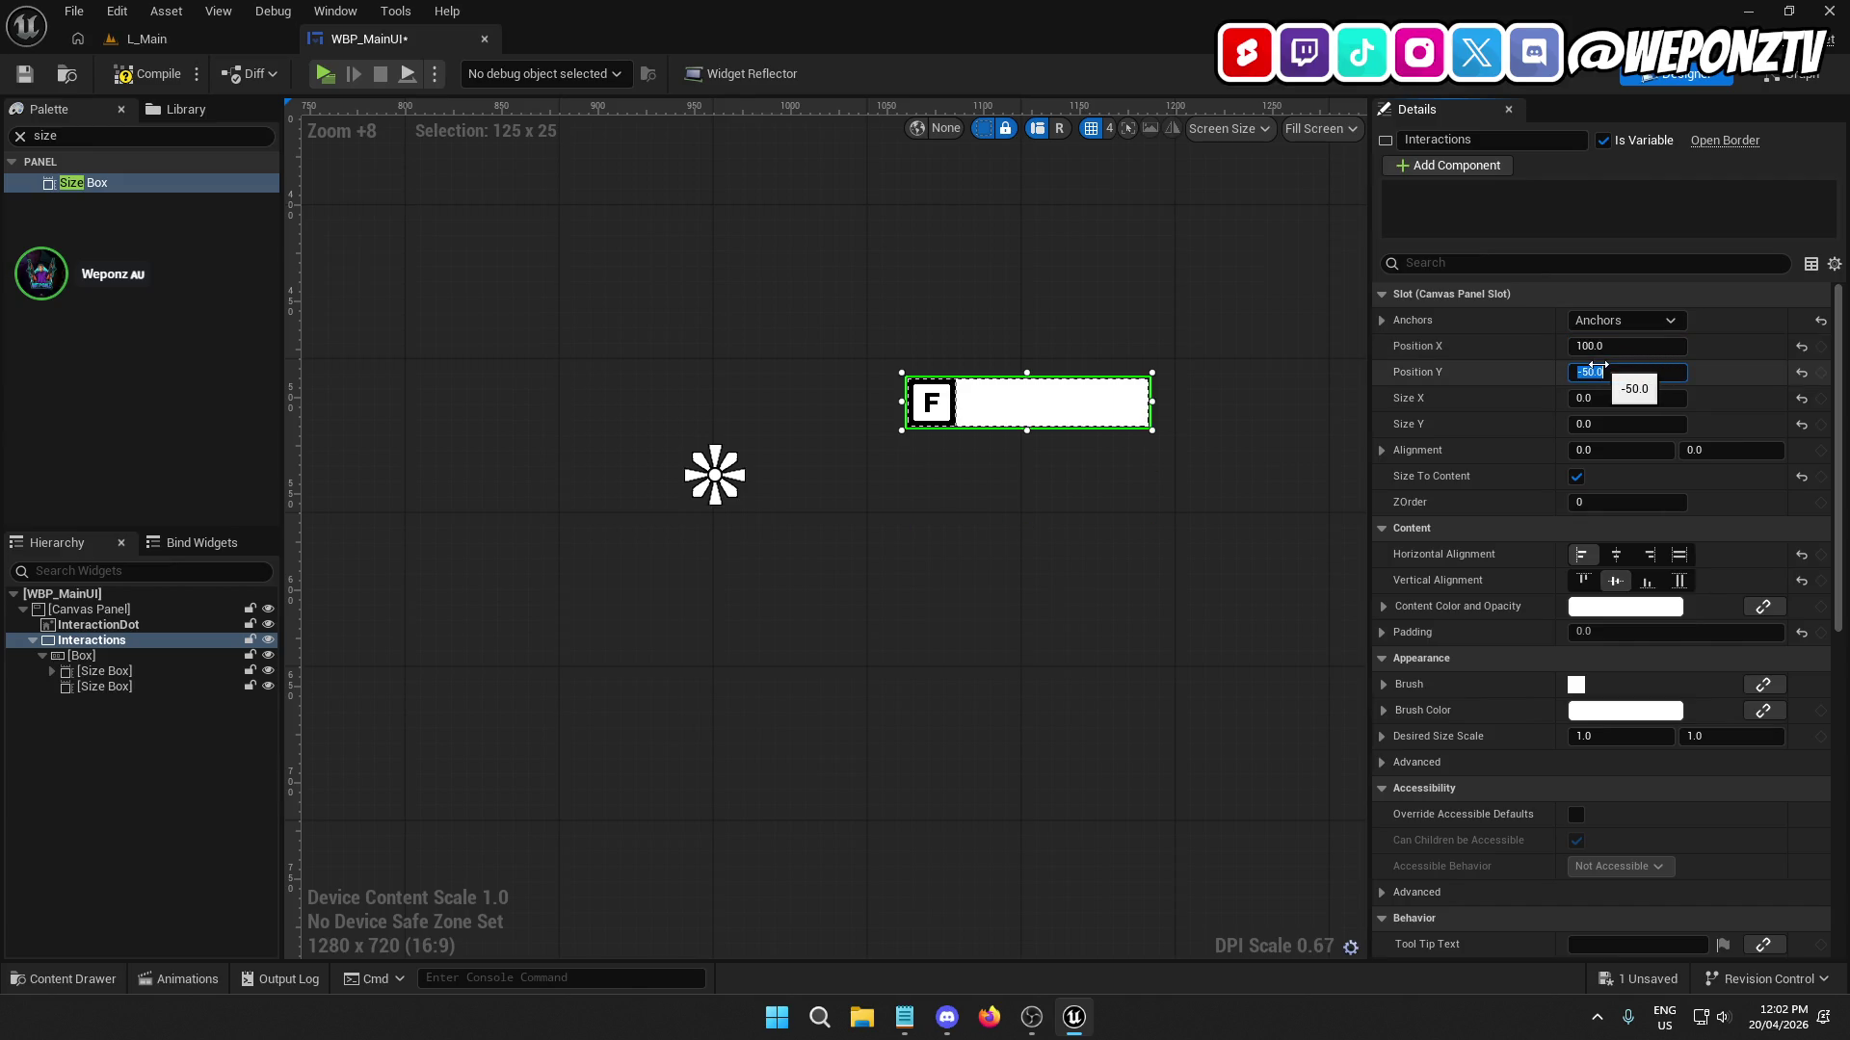
click(718, 524)
Reduce the Interactions prompt's X position to 50 and check its placement.
scroll(775, 535, down, 5)
scroll(802, 529, down, 1)
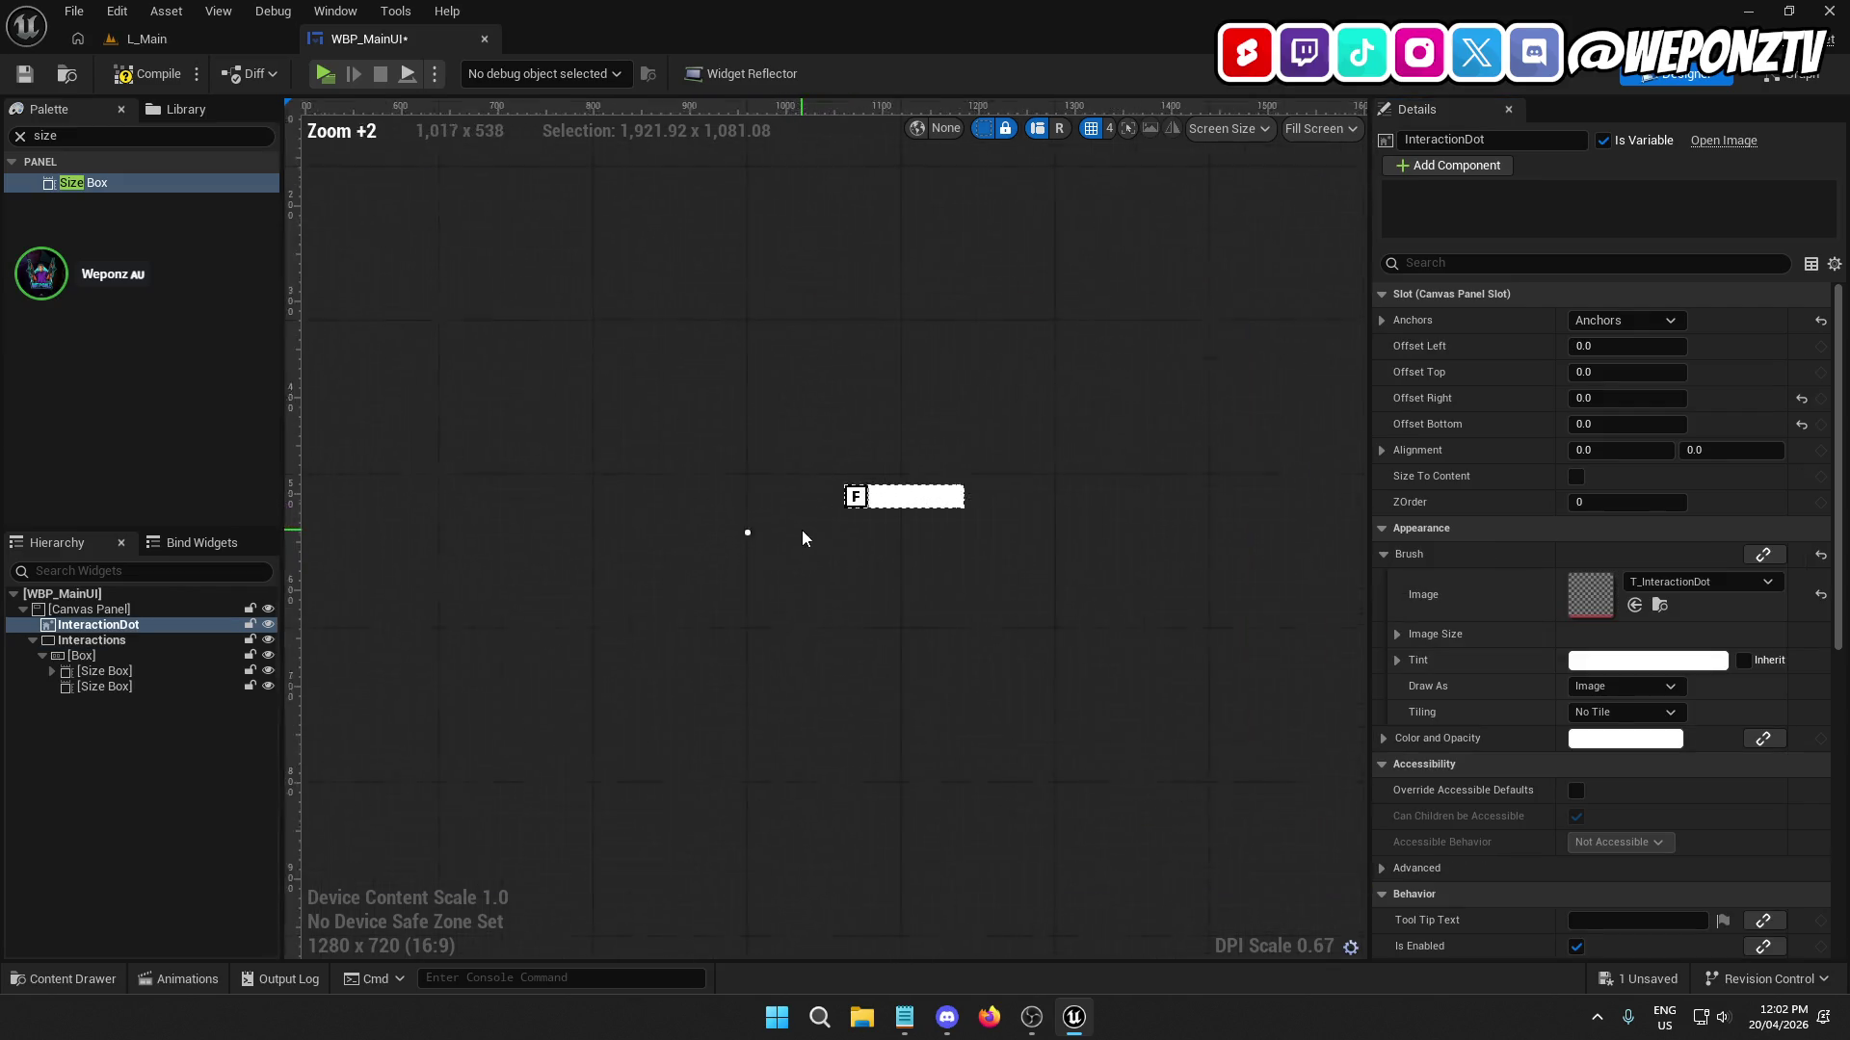
scroll(921, 524, up, 4)
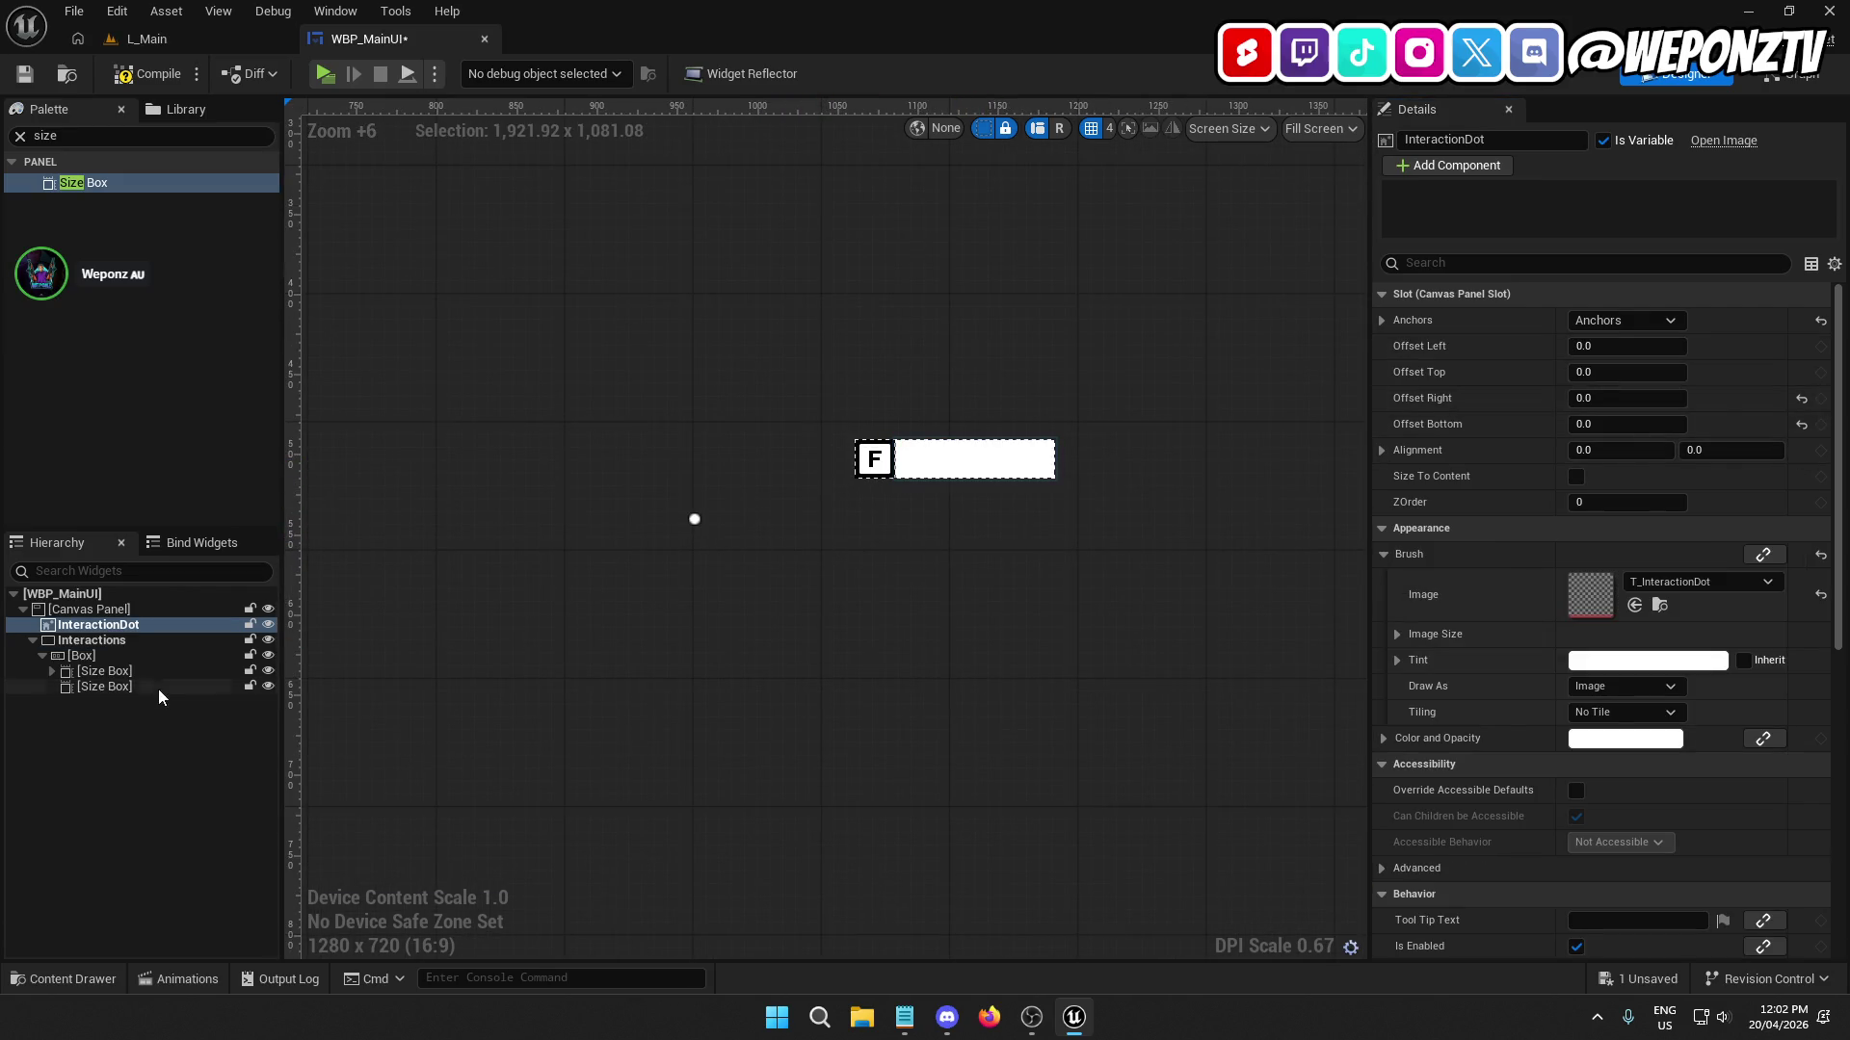
click(106, 655)
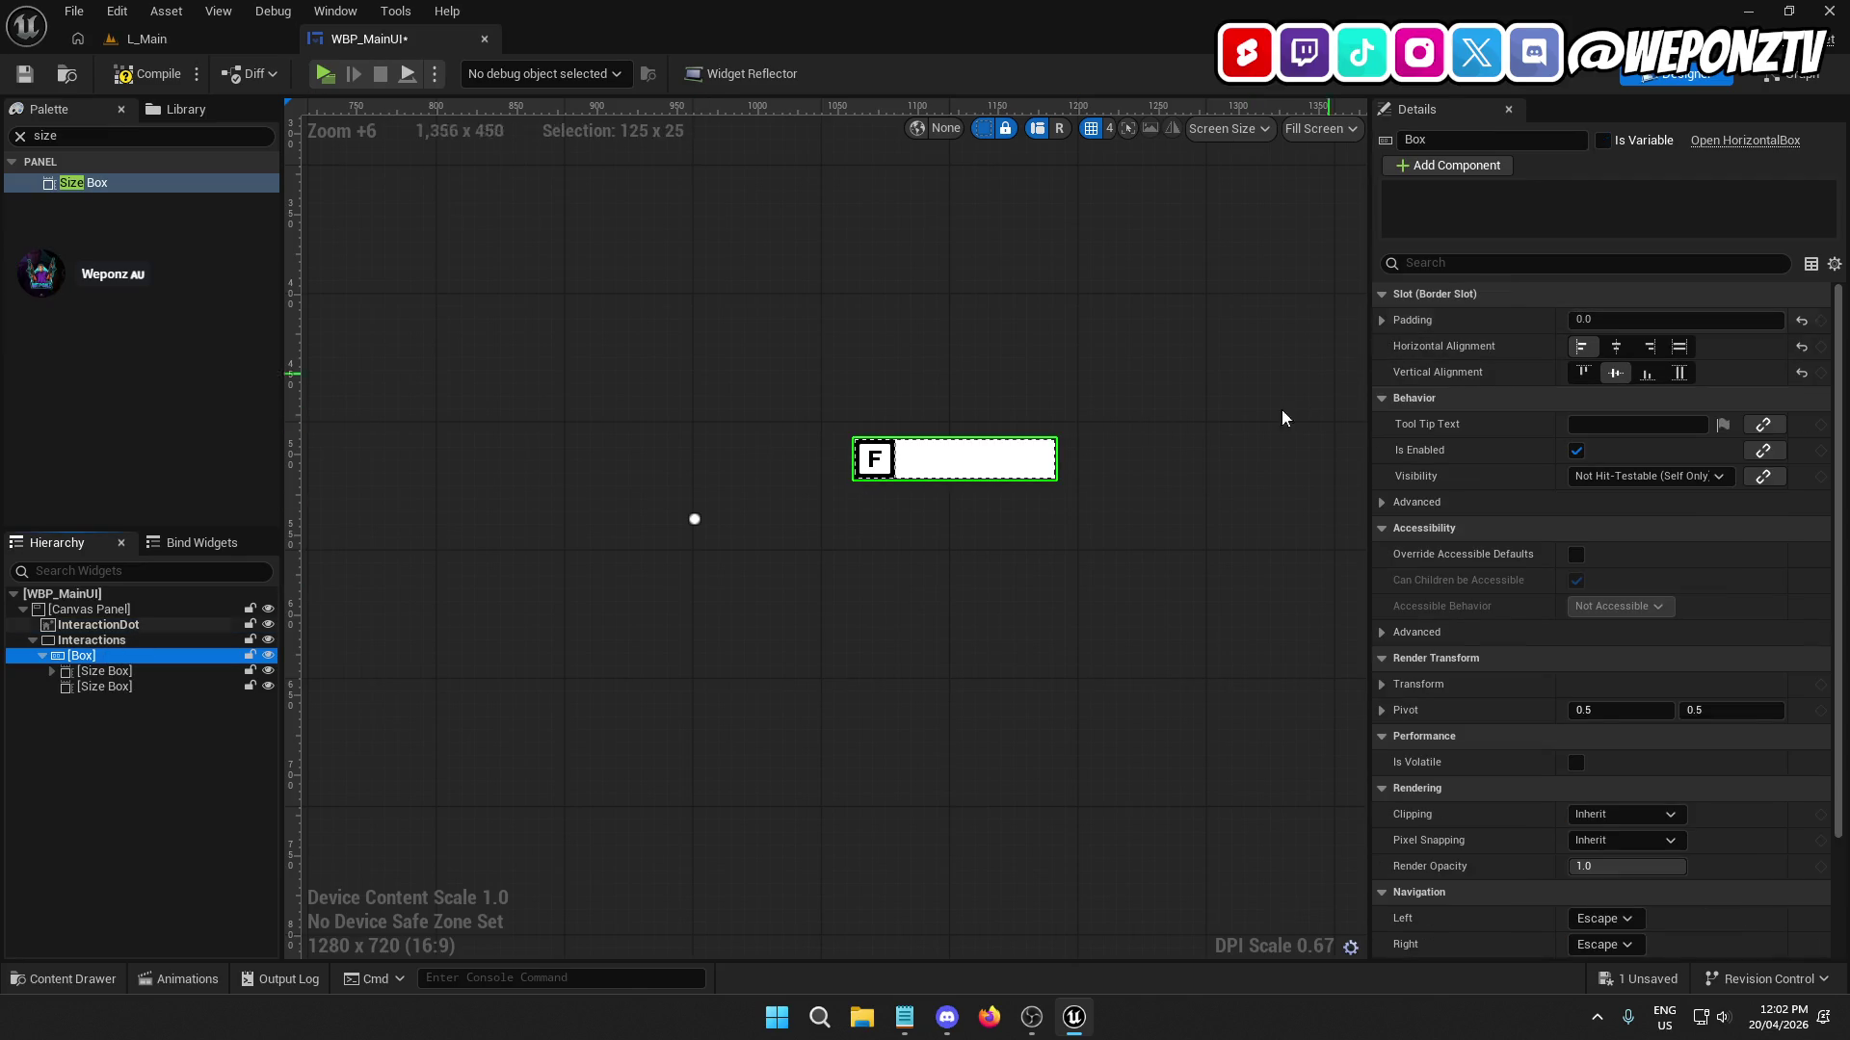
click(97, 640)
click(1598, 347)
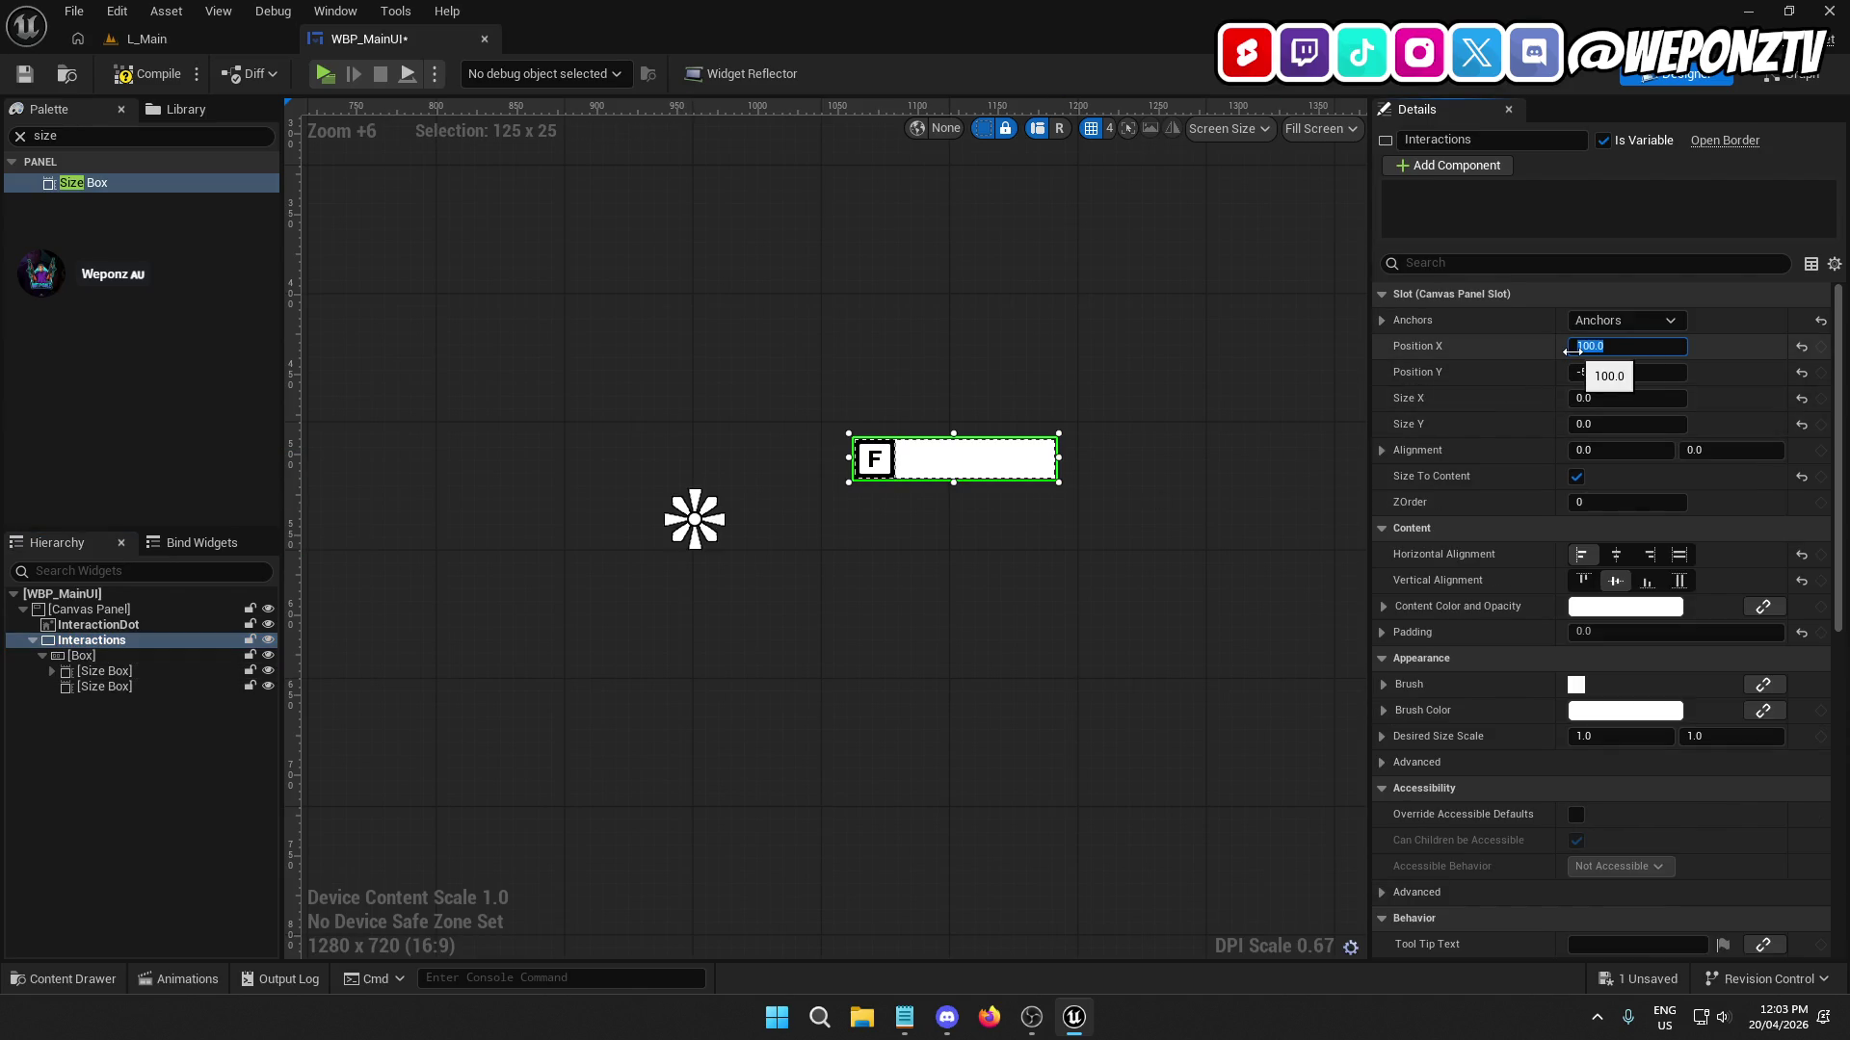
text(0)
key(Return)
click(900, 605)
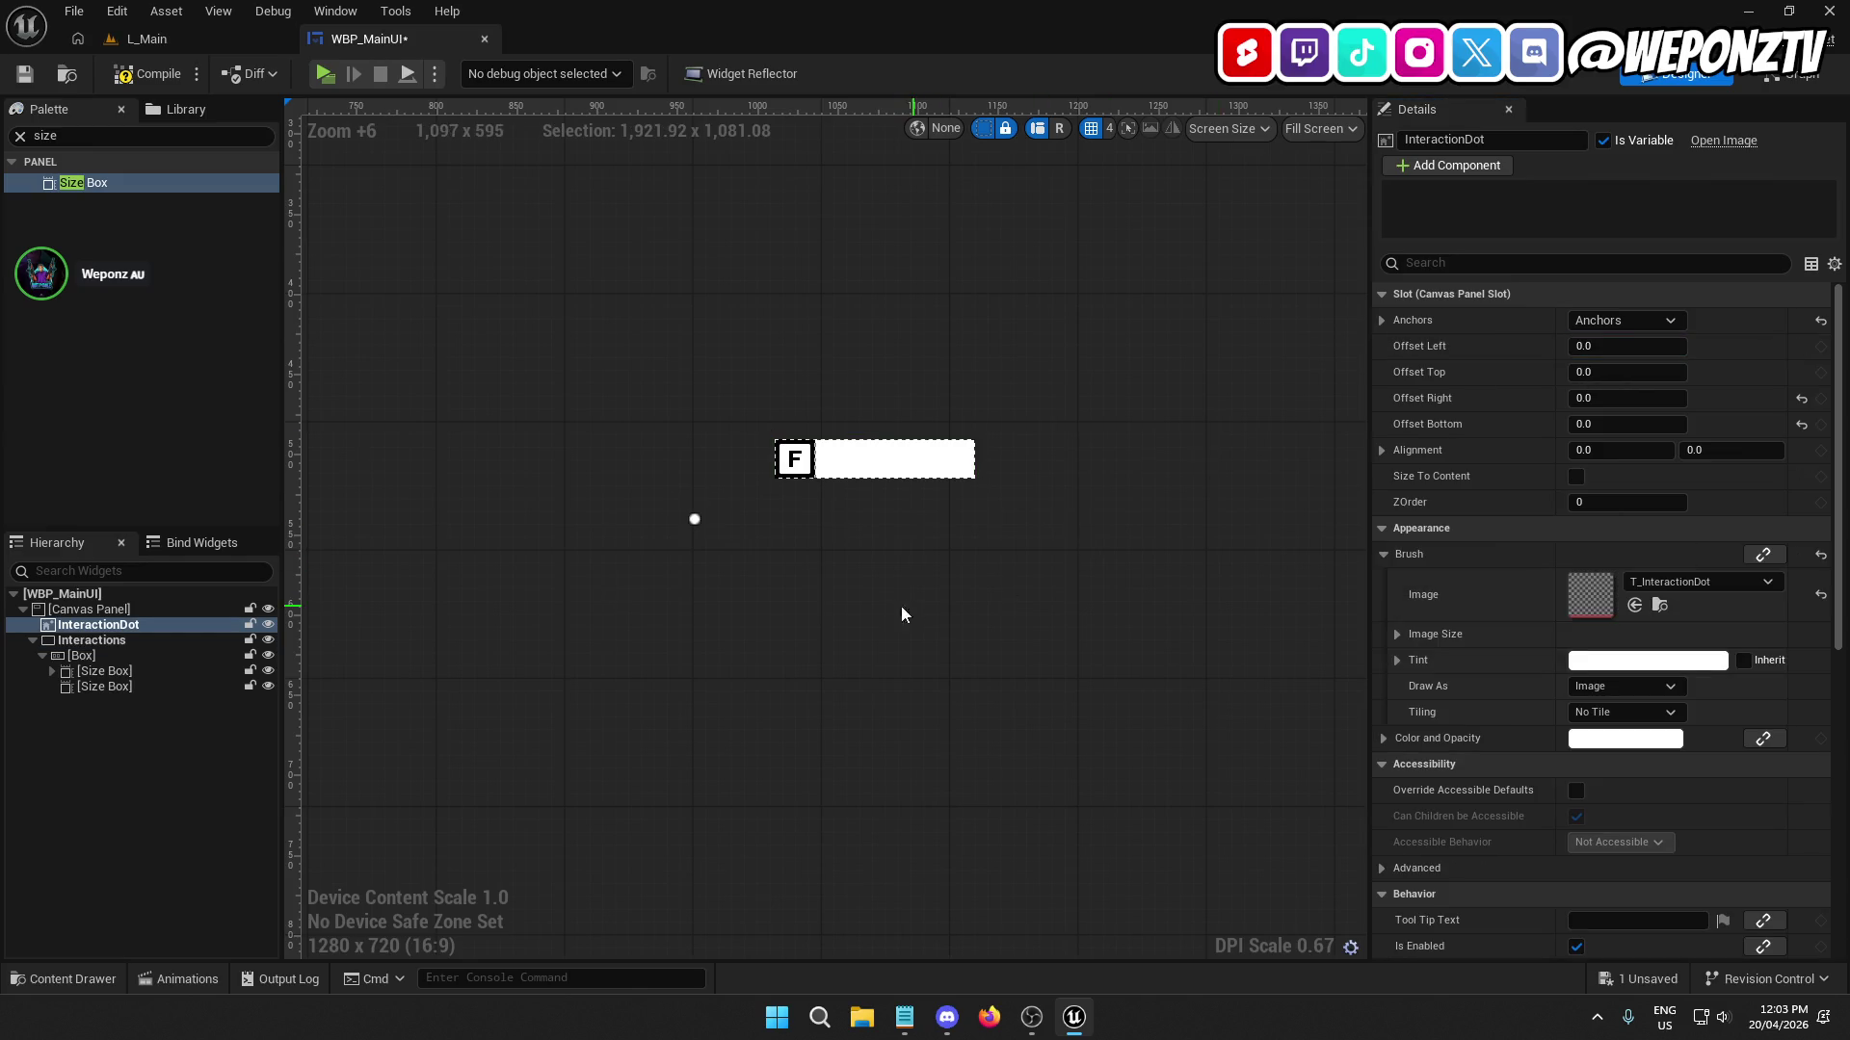
scroll(761, 525, up, 2)
scroll(761, 503, up, 2)
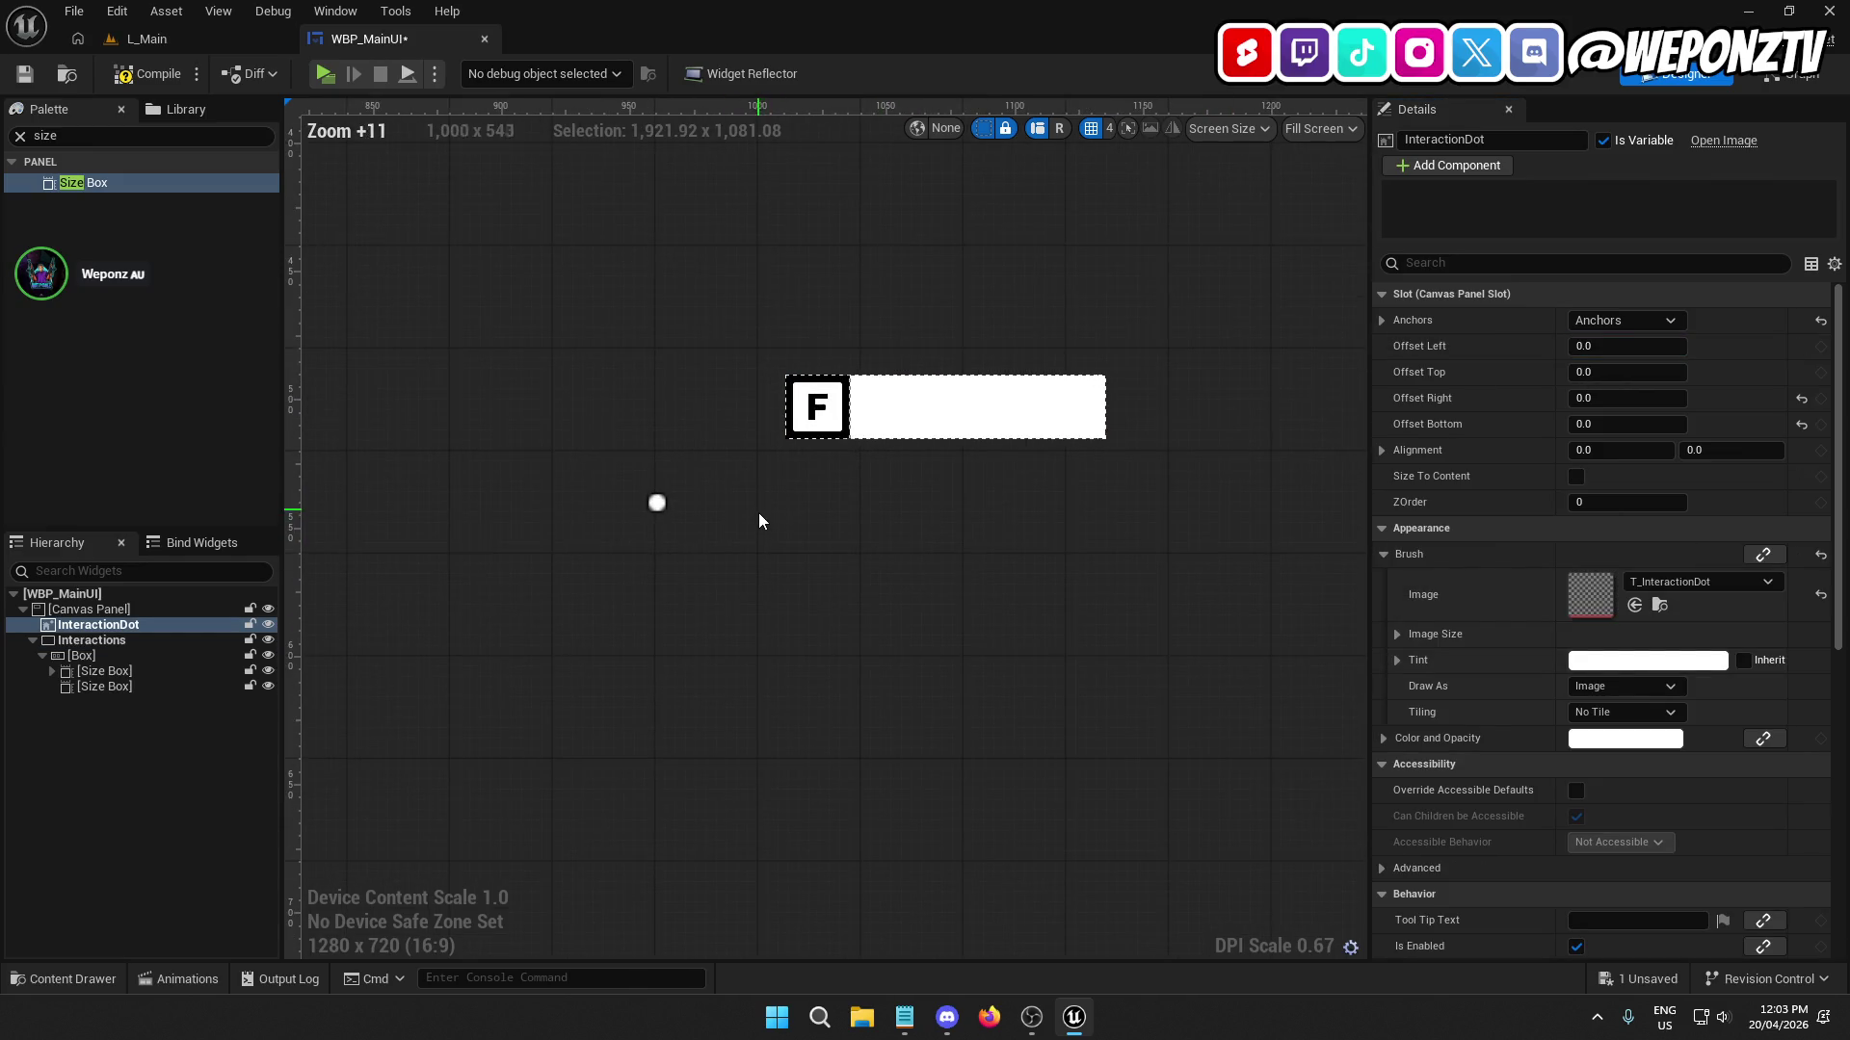
scroll(766, 518, down, 6)
scroll(771, 524, down, 5)
scroll(795, 553, up, 9)
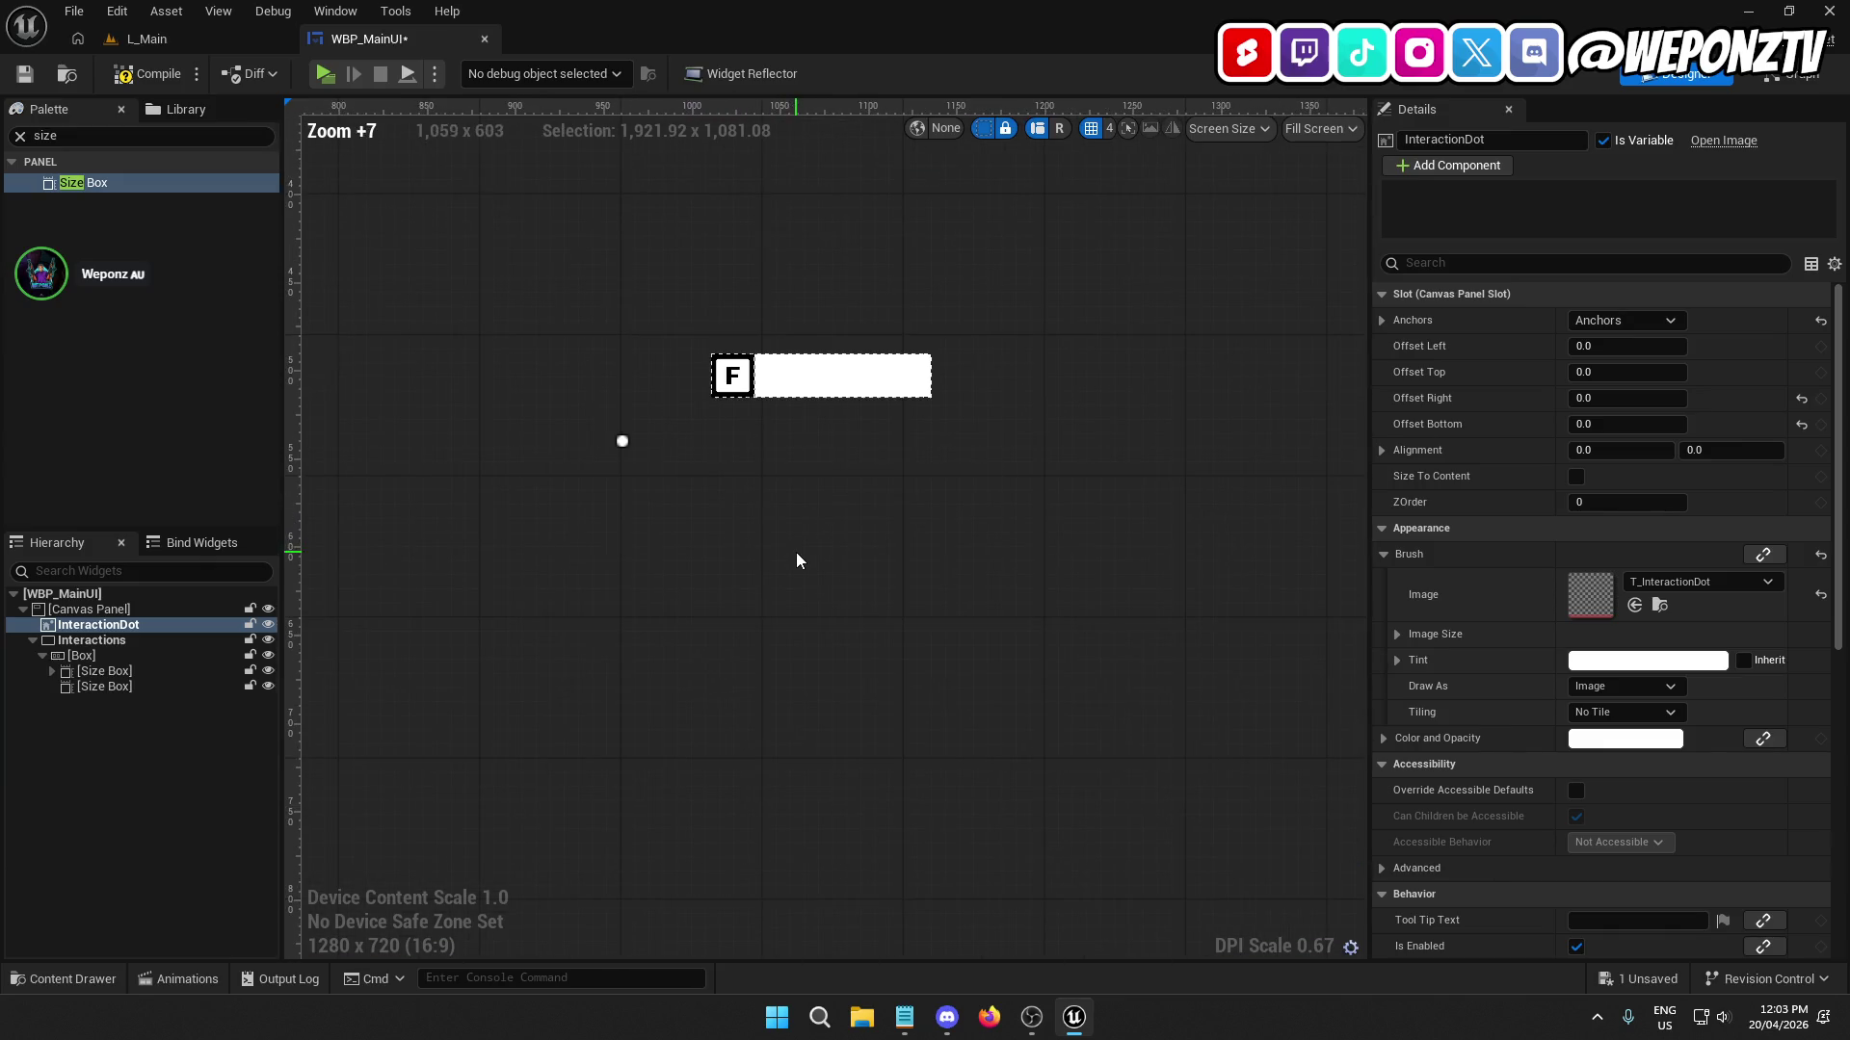
click(145, 38)
click(476, 73)
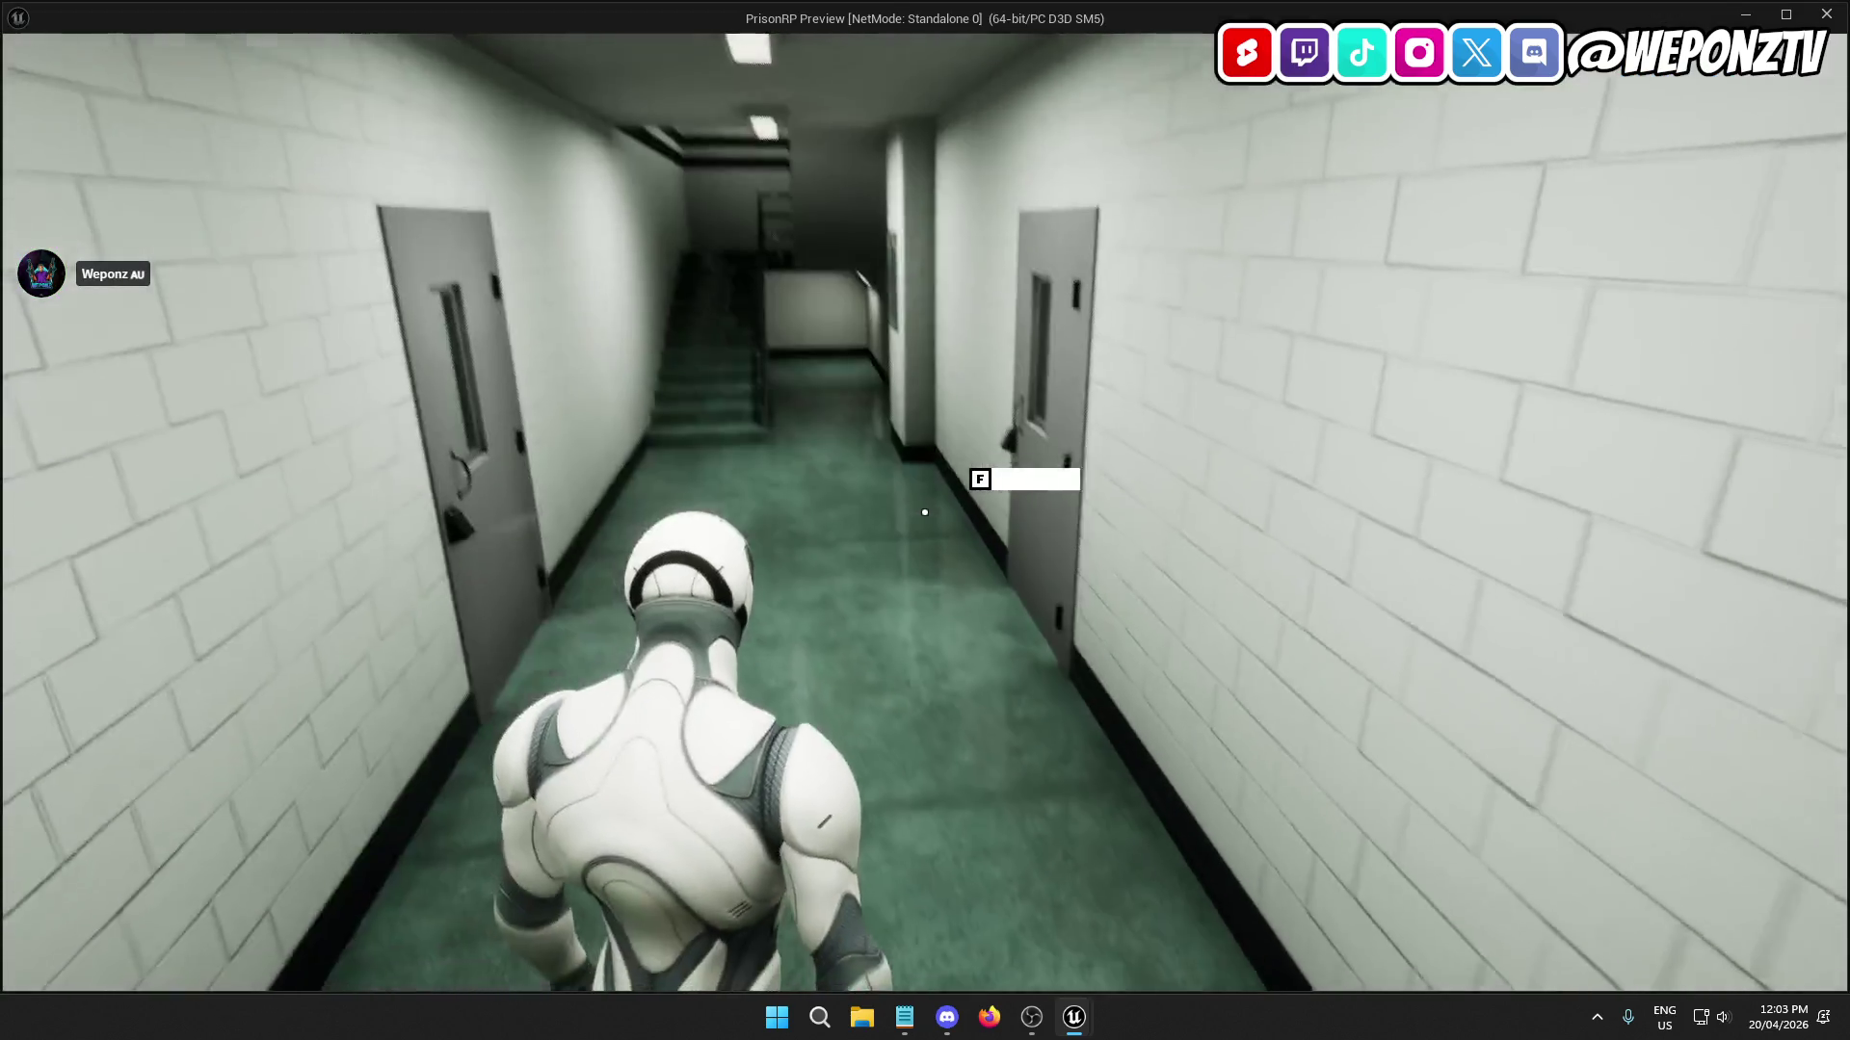
key(w)
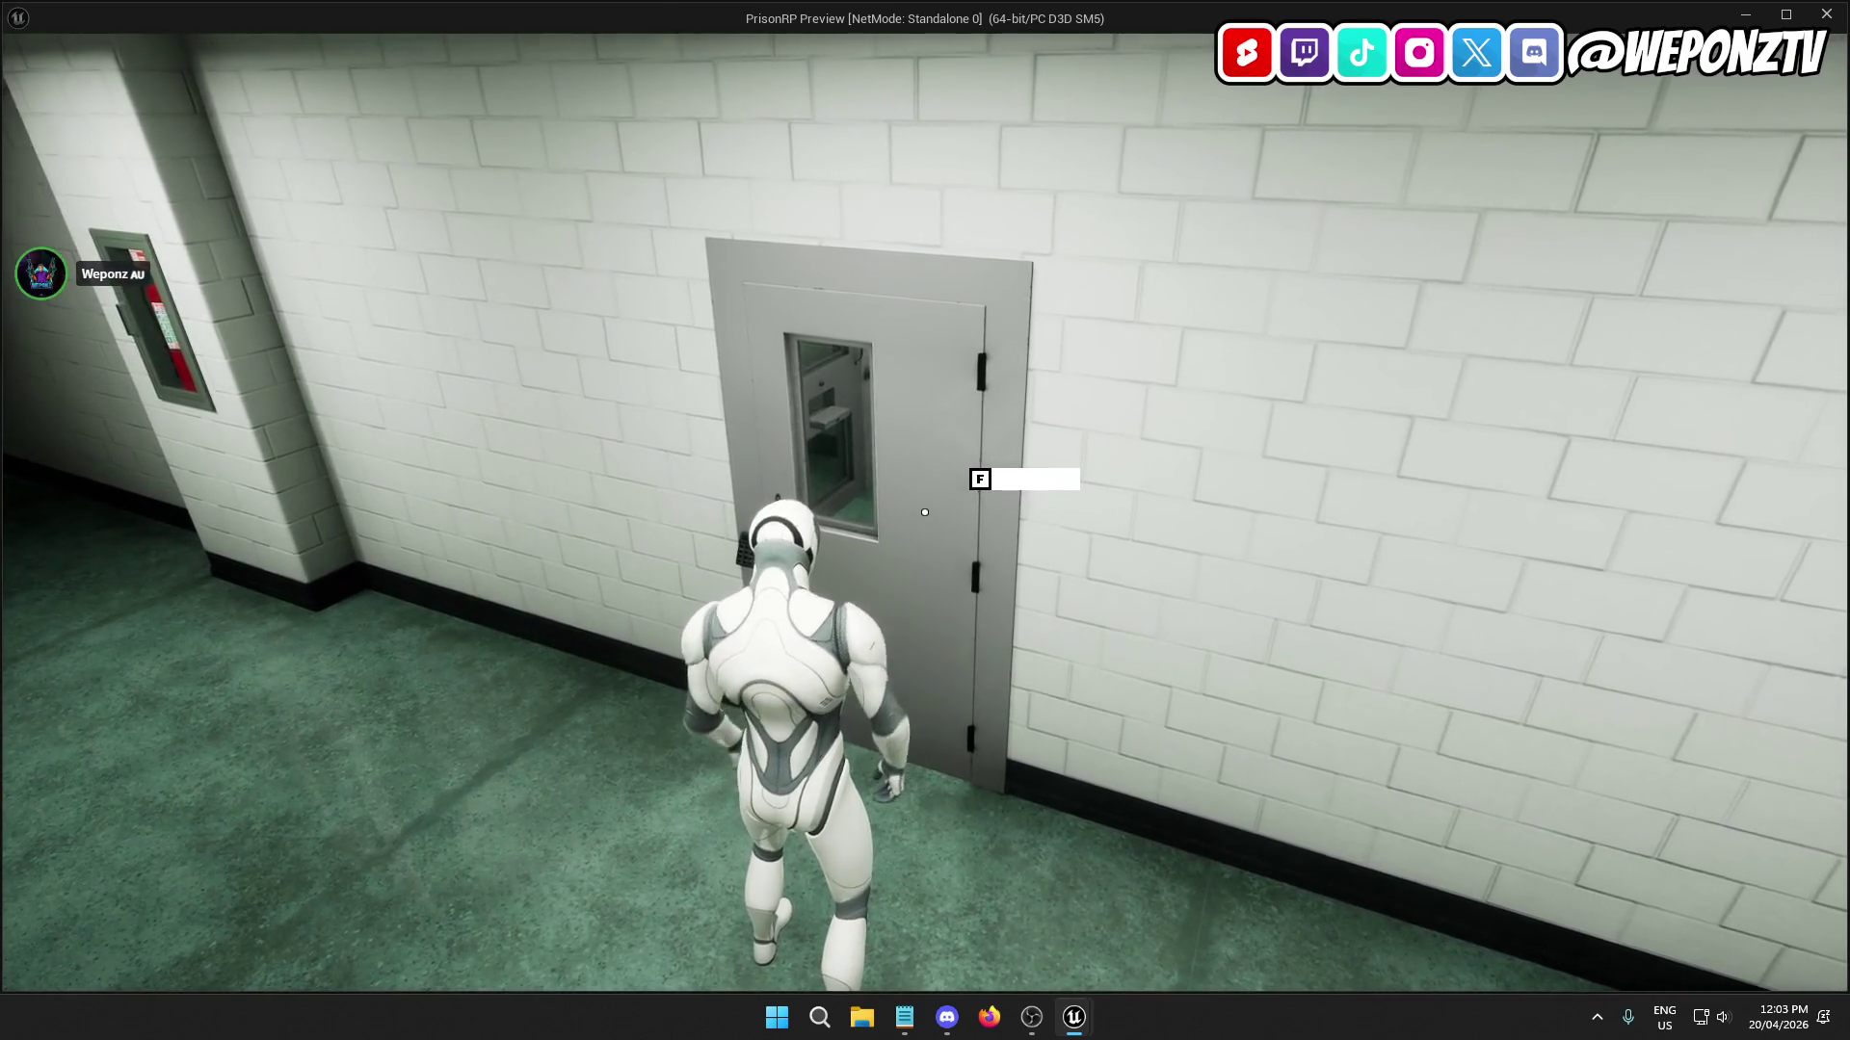
key(Escape)
click(425, 43)
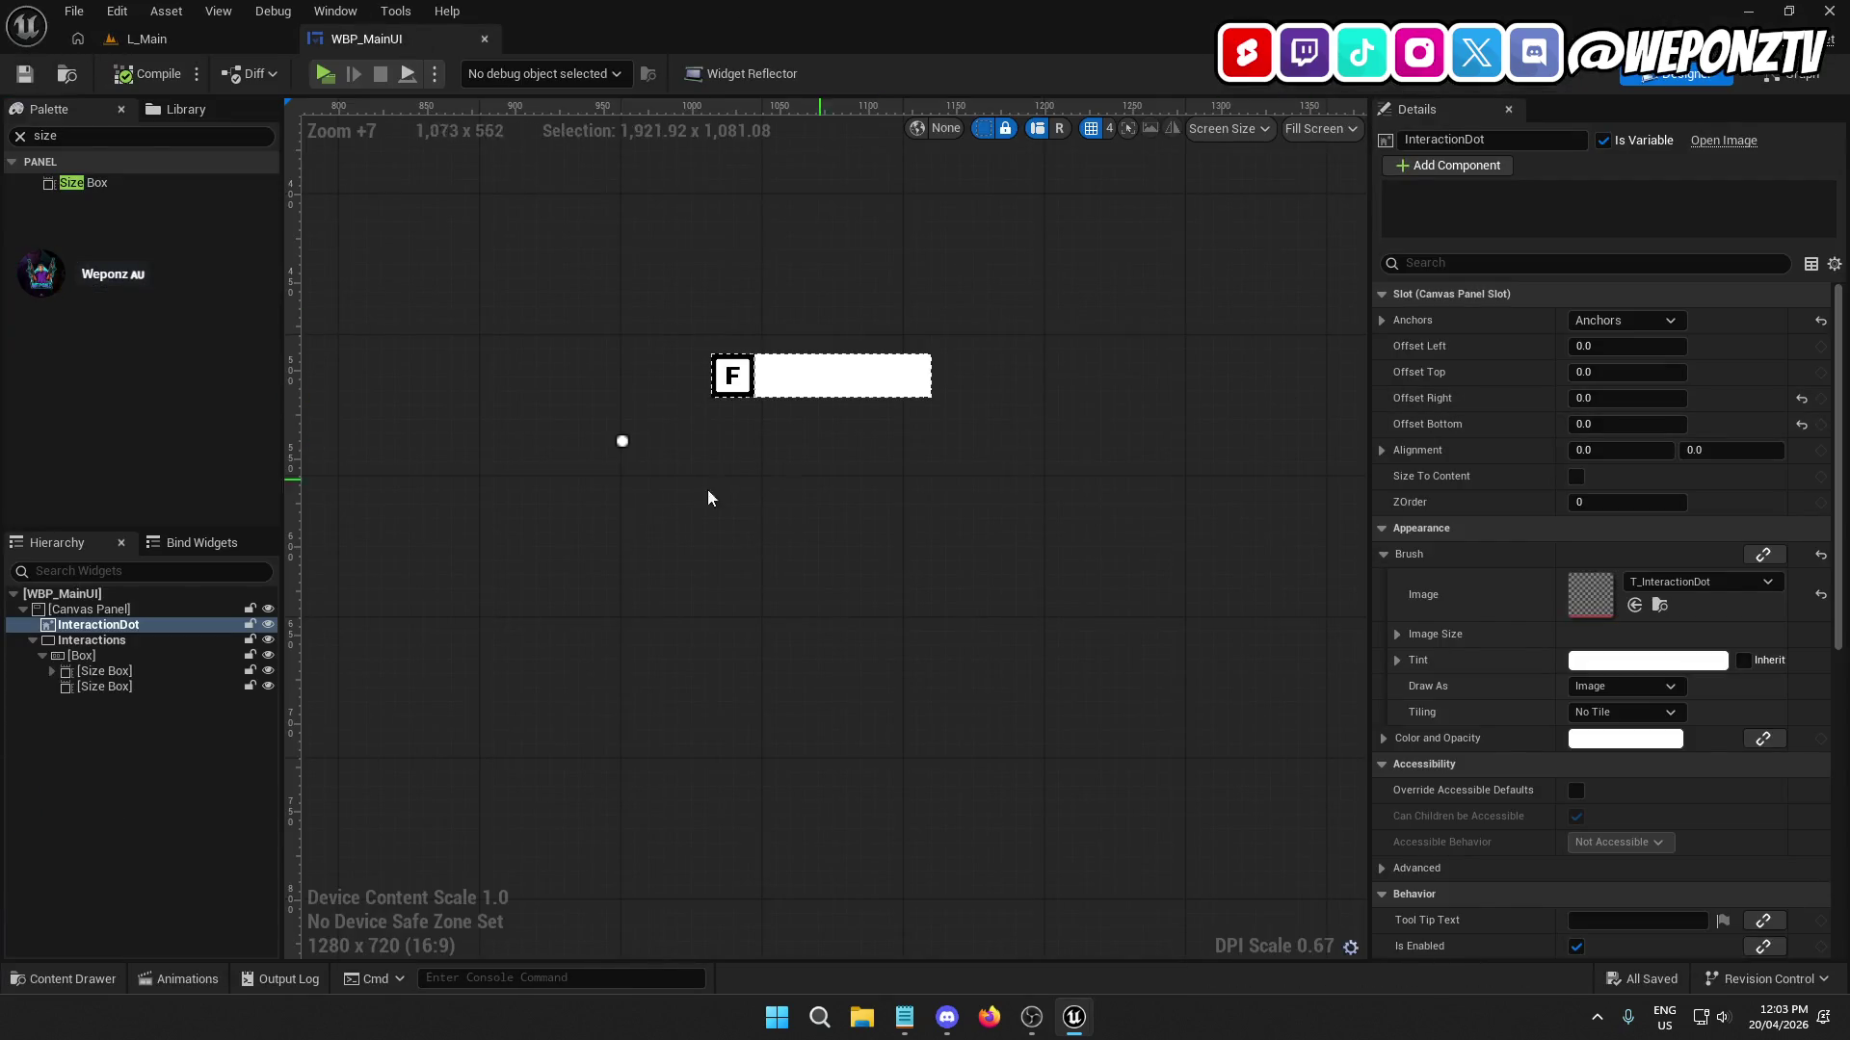
Move the Interactions prompt to Position X 25, Y -25.
click(132, 642)
click(1574, 348)
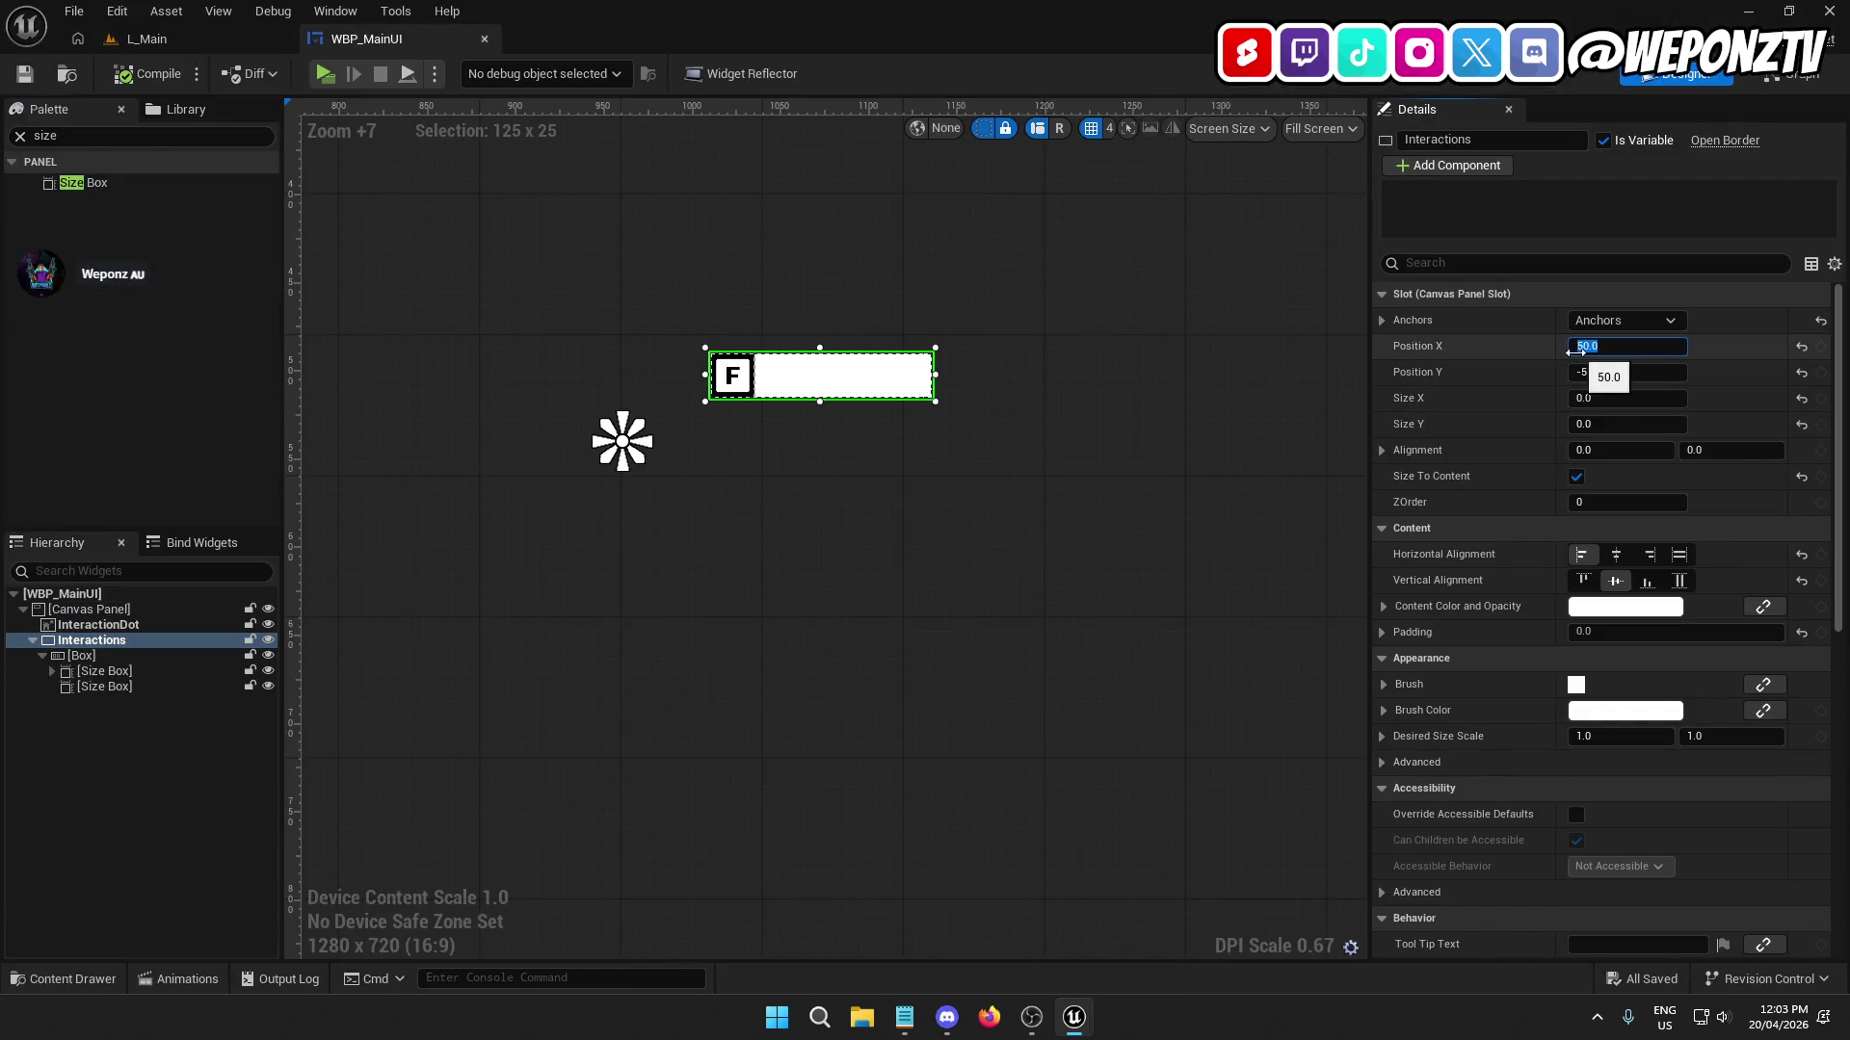
text(5)
key(Return)
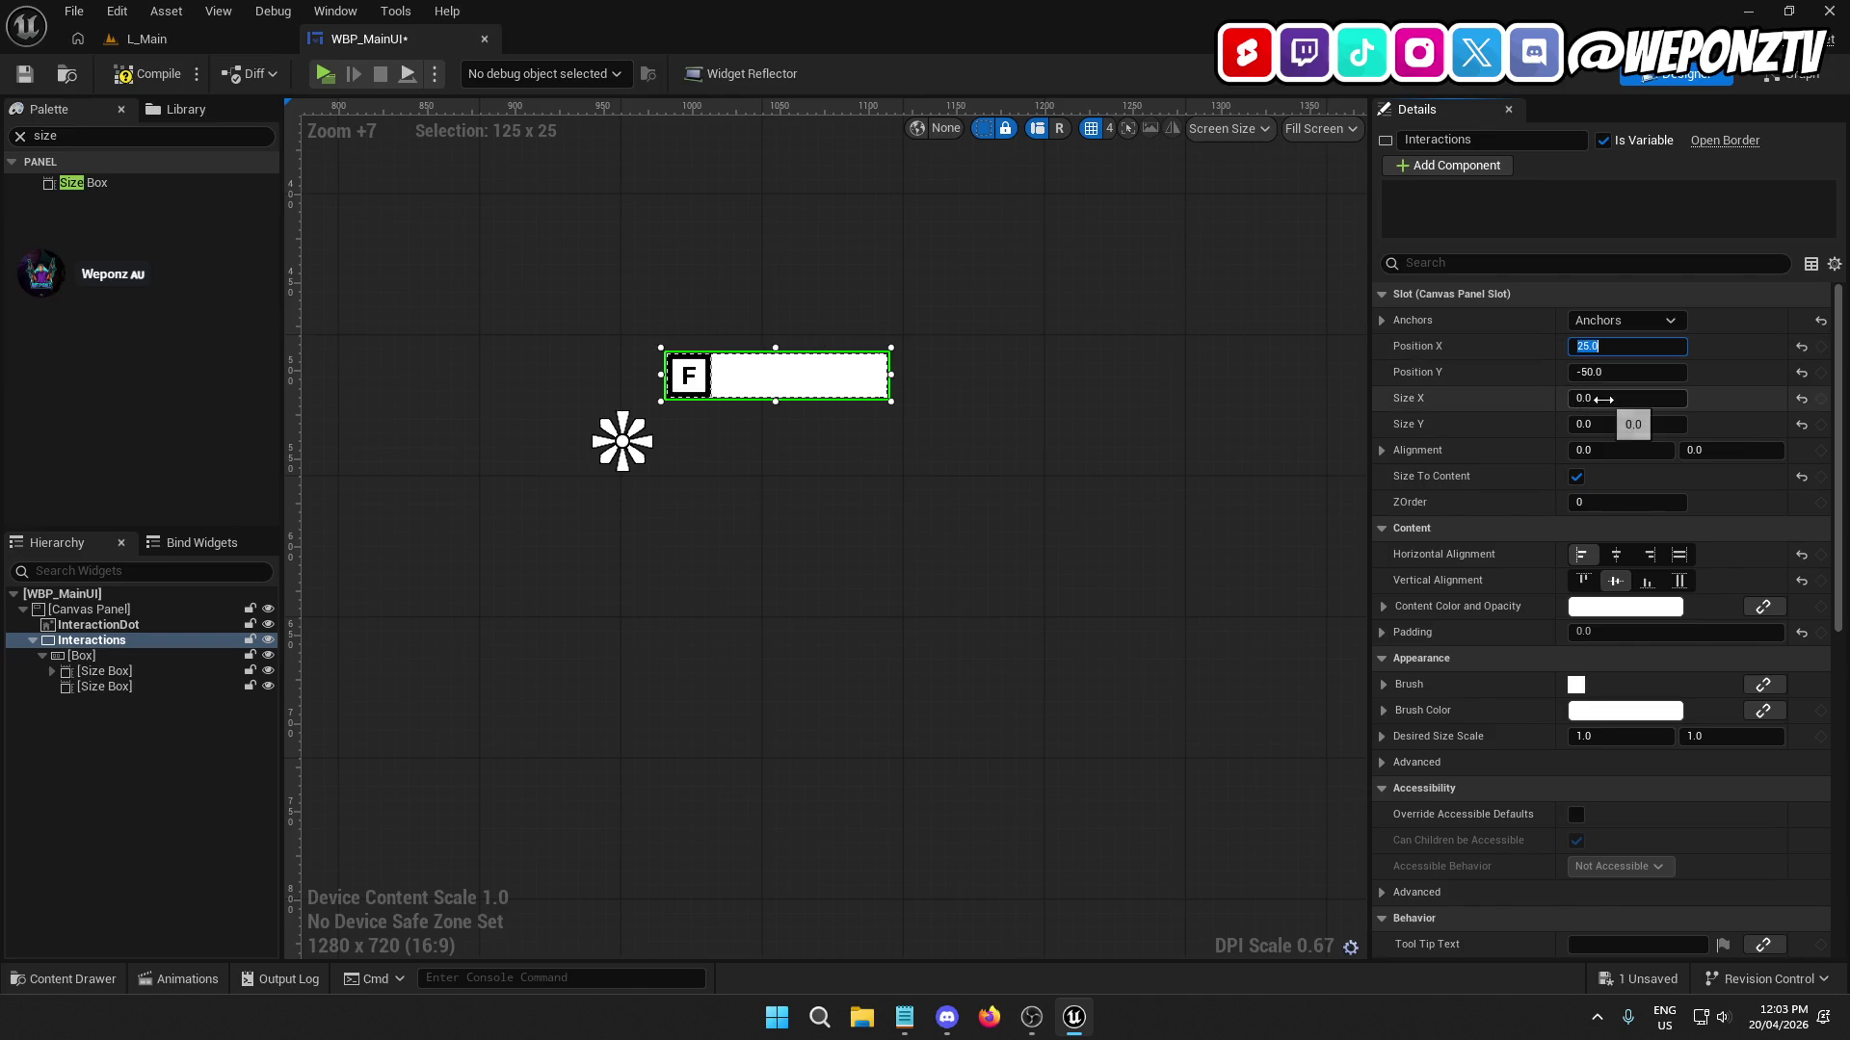
click(1604, 376)
text(-25)
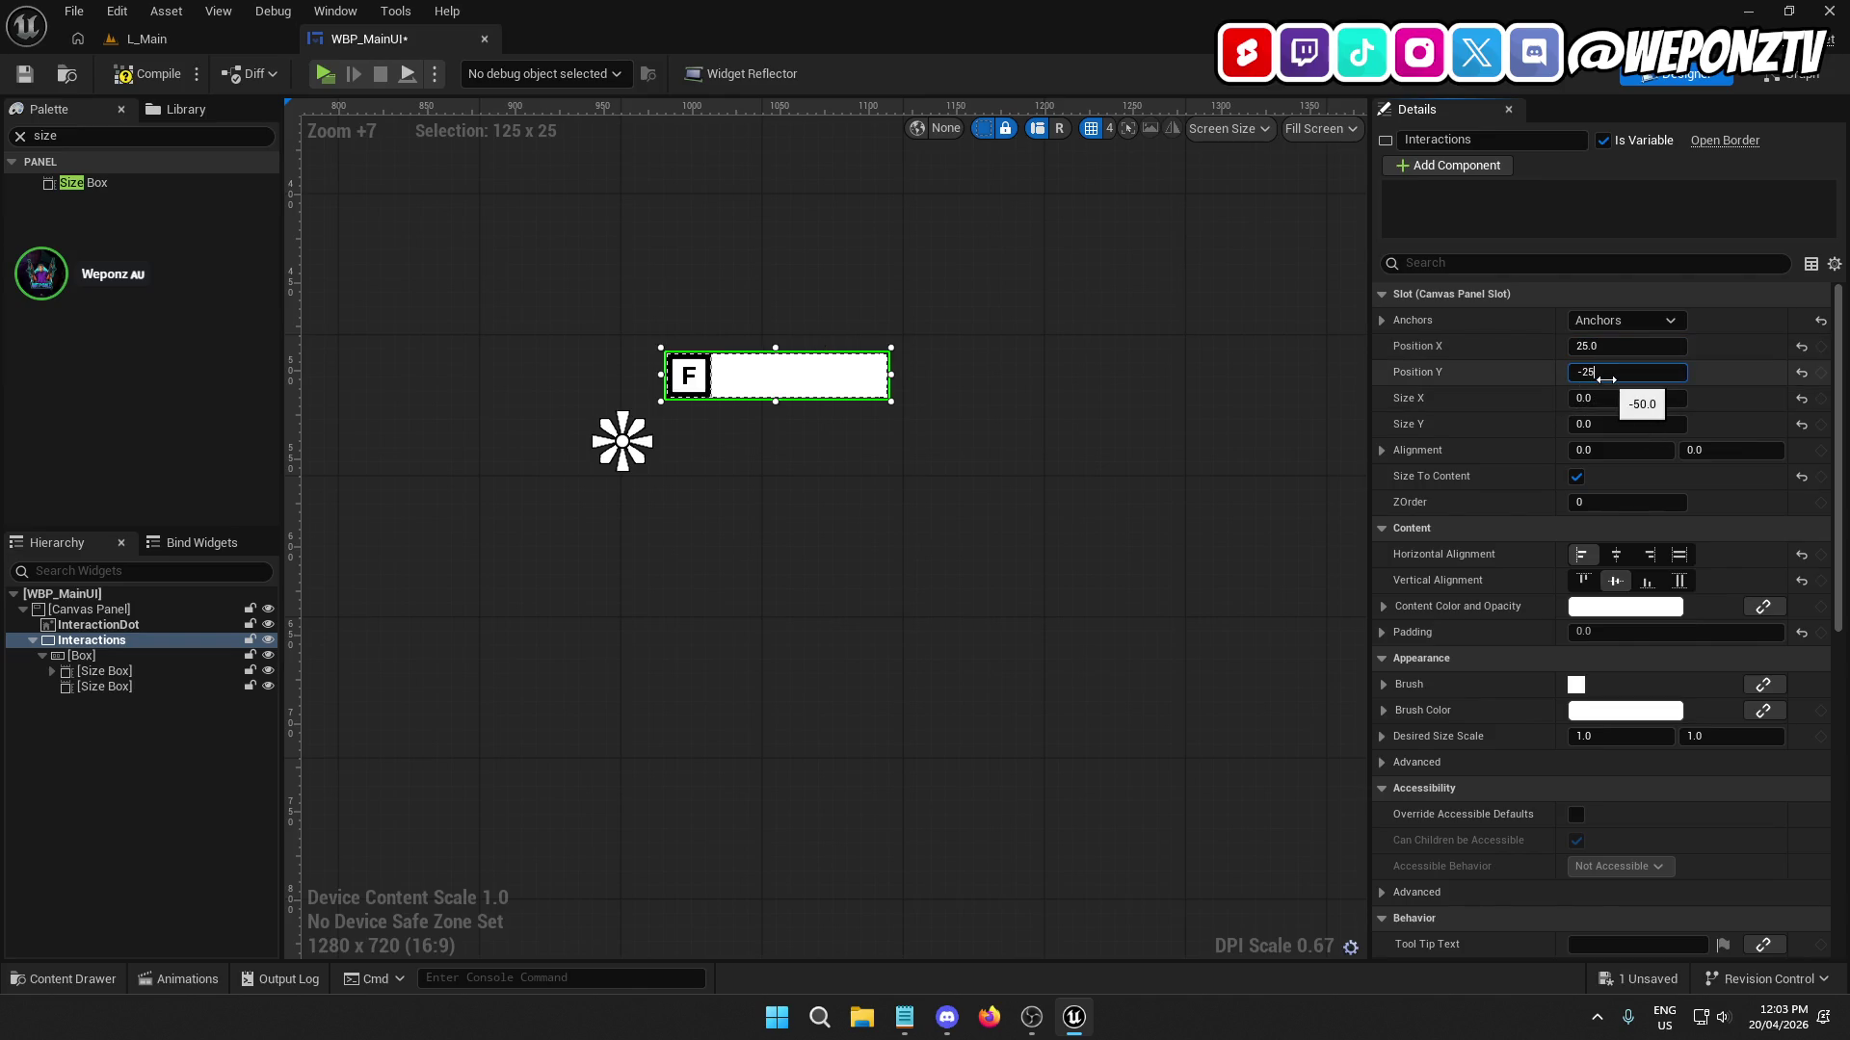
key(Return)
Select the first Size Box holding the F icon and edit its Height Override.
click(130, 660)
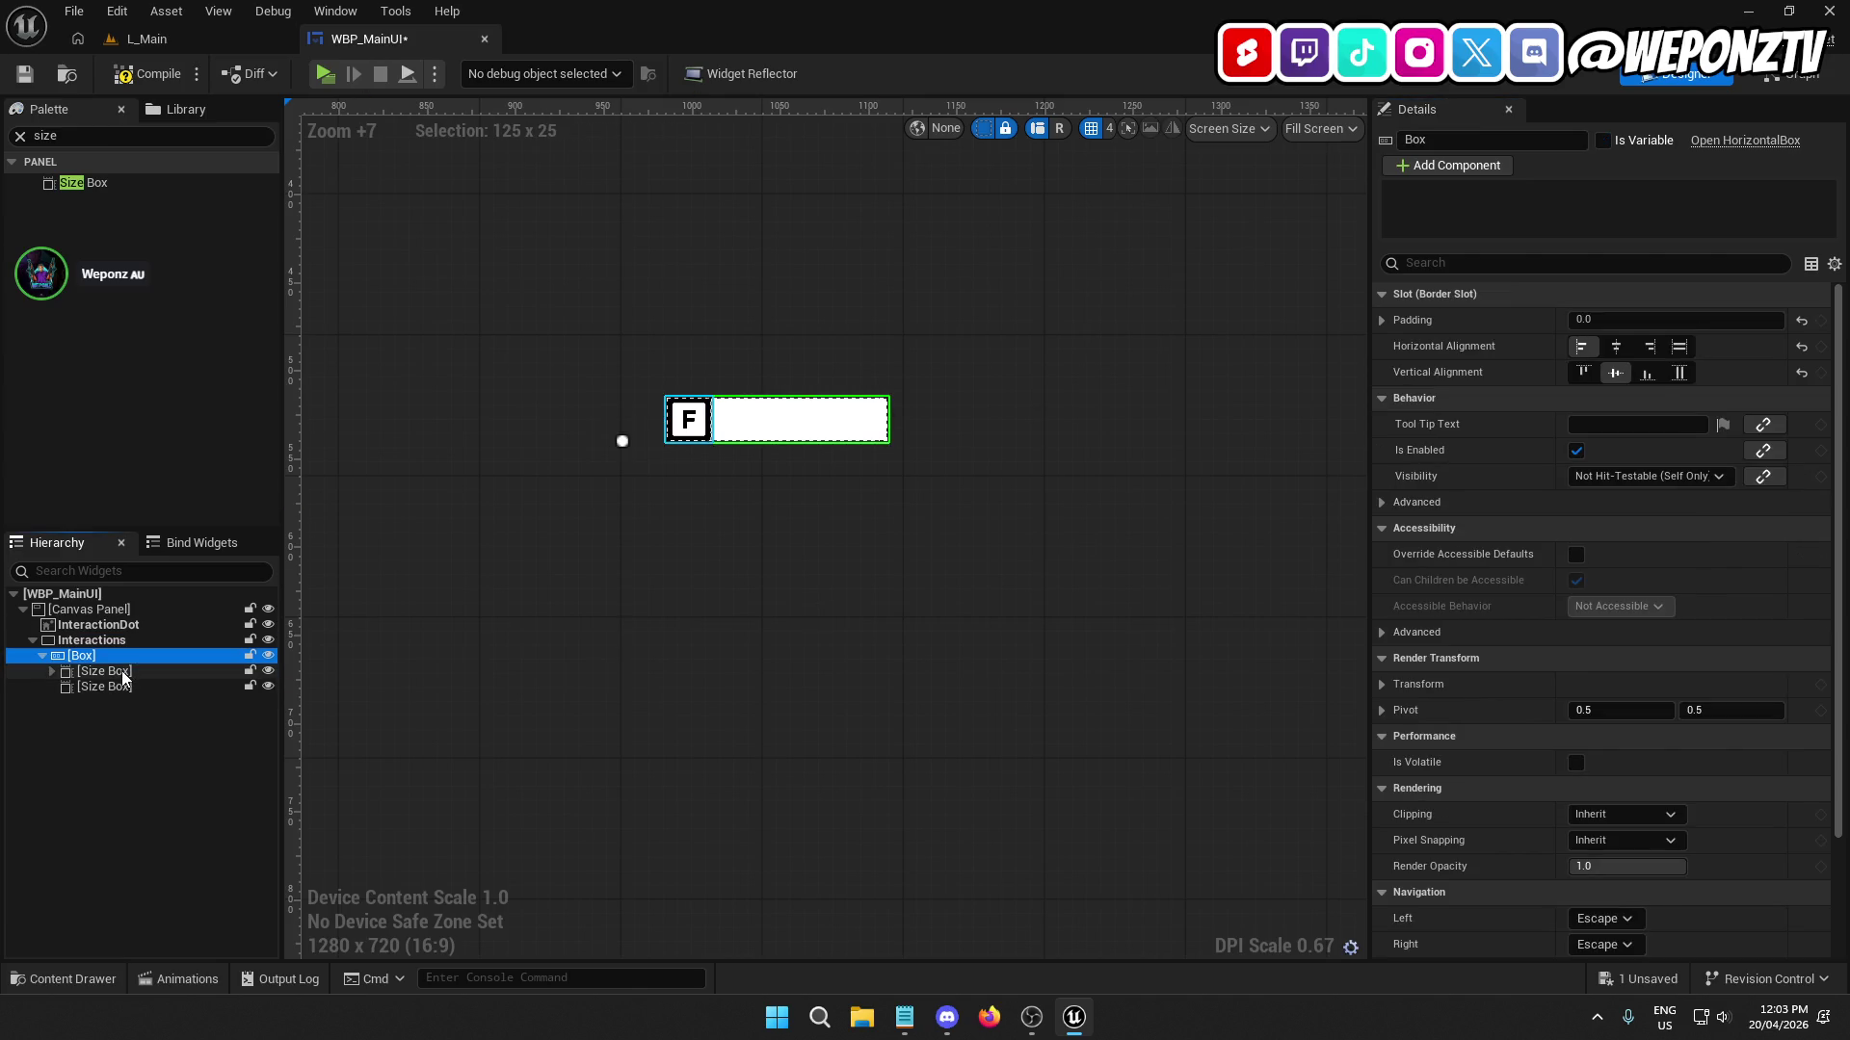
click(121, 671)
click(1580, 475)
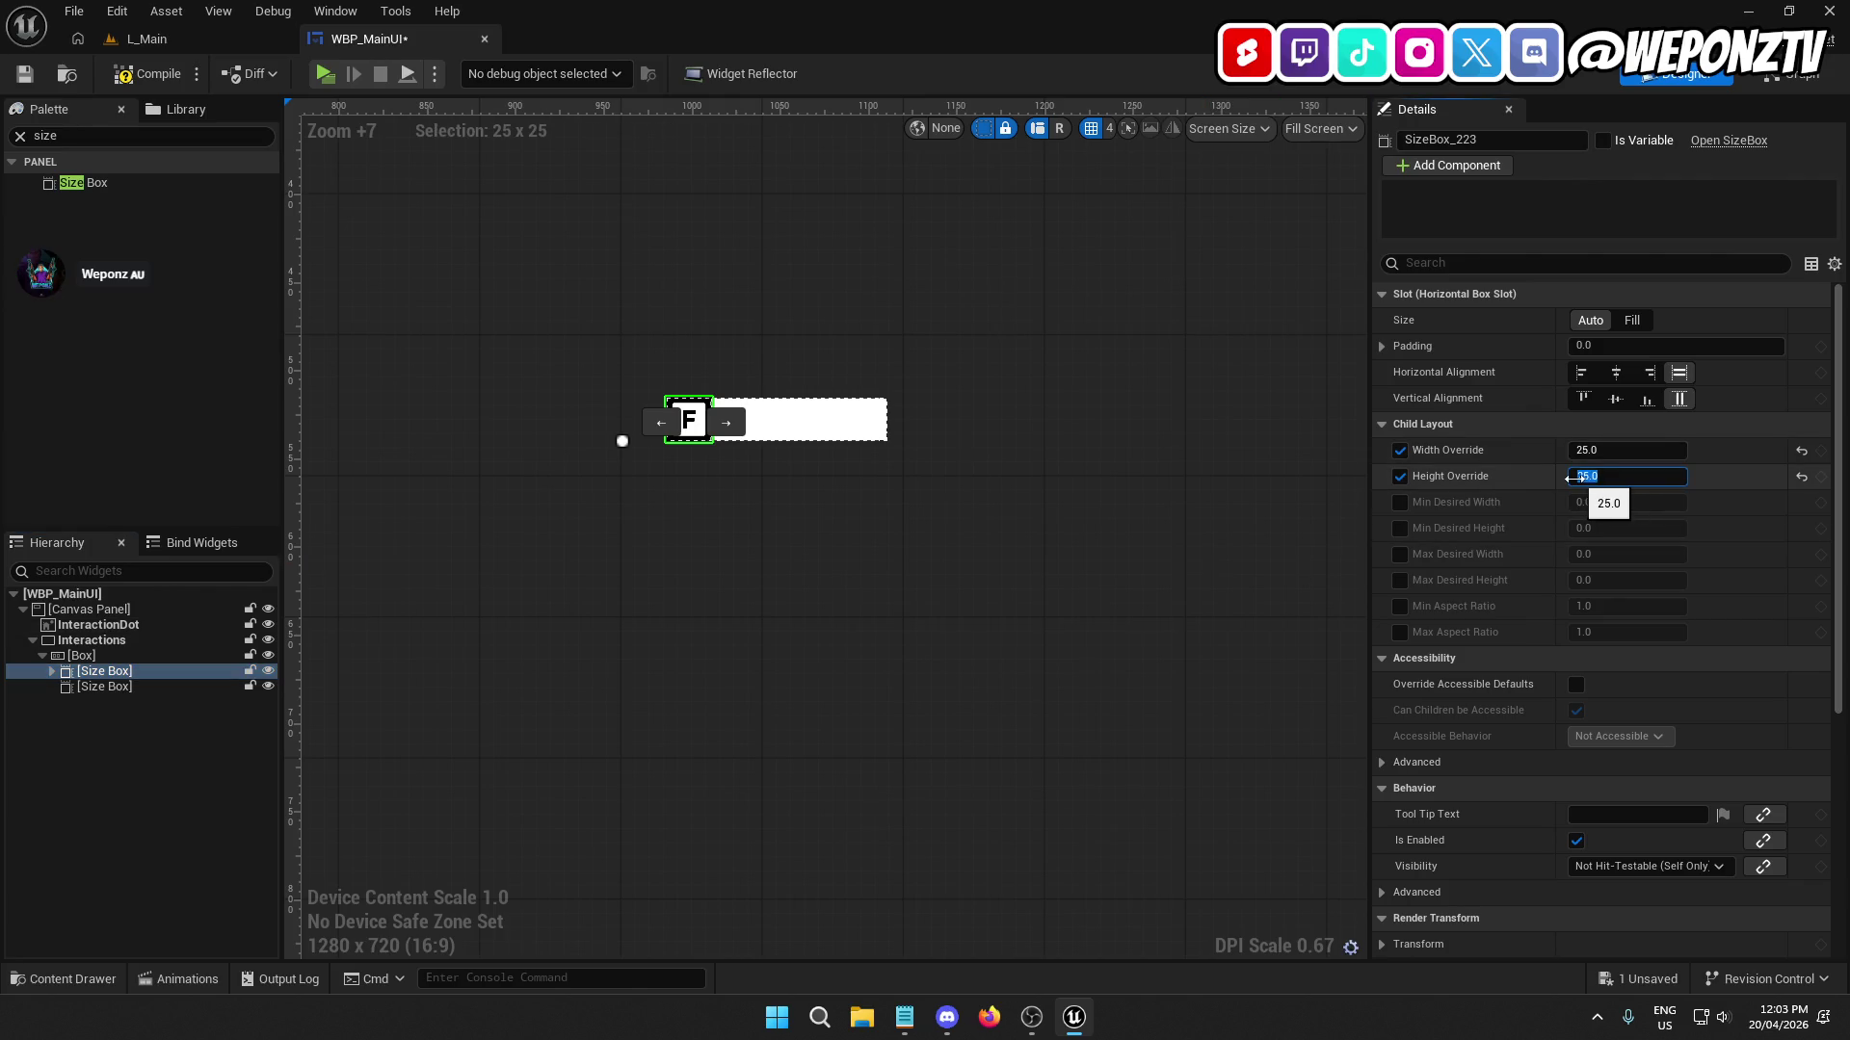
Size the F icon's box to 50 × 50 and the text-area Size Box to 200 × 50.
key(Return)
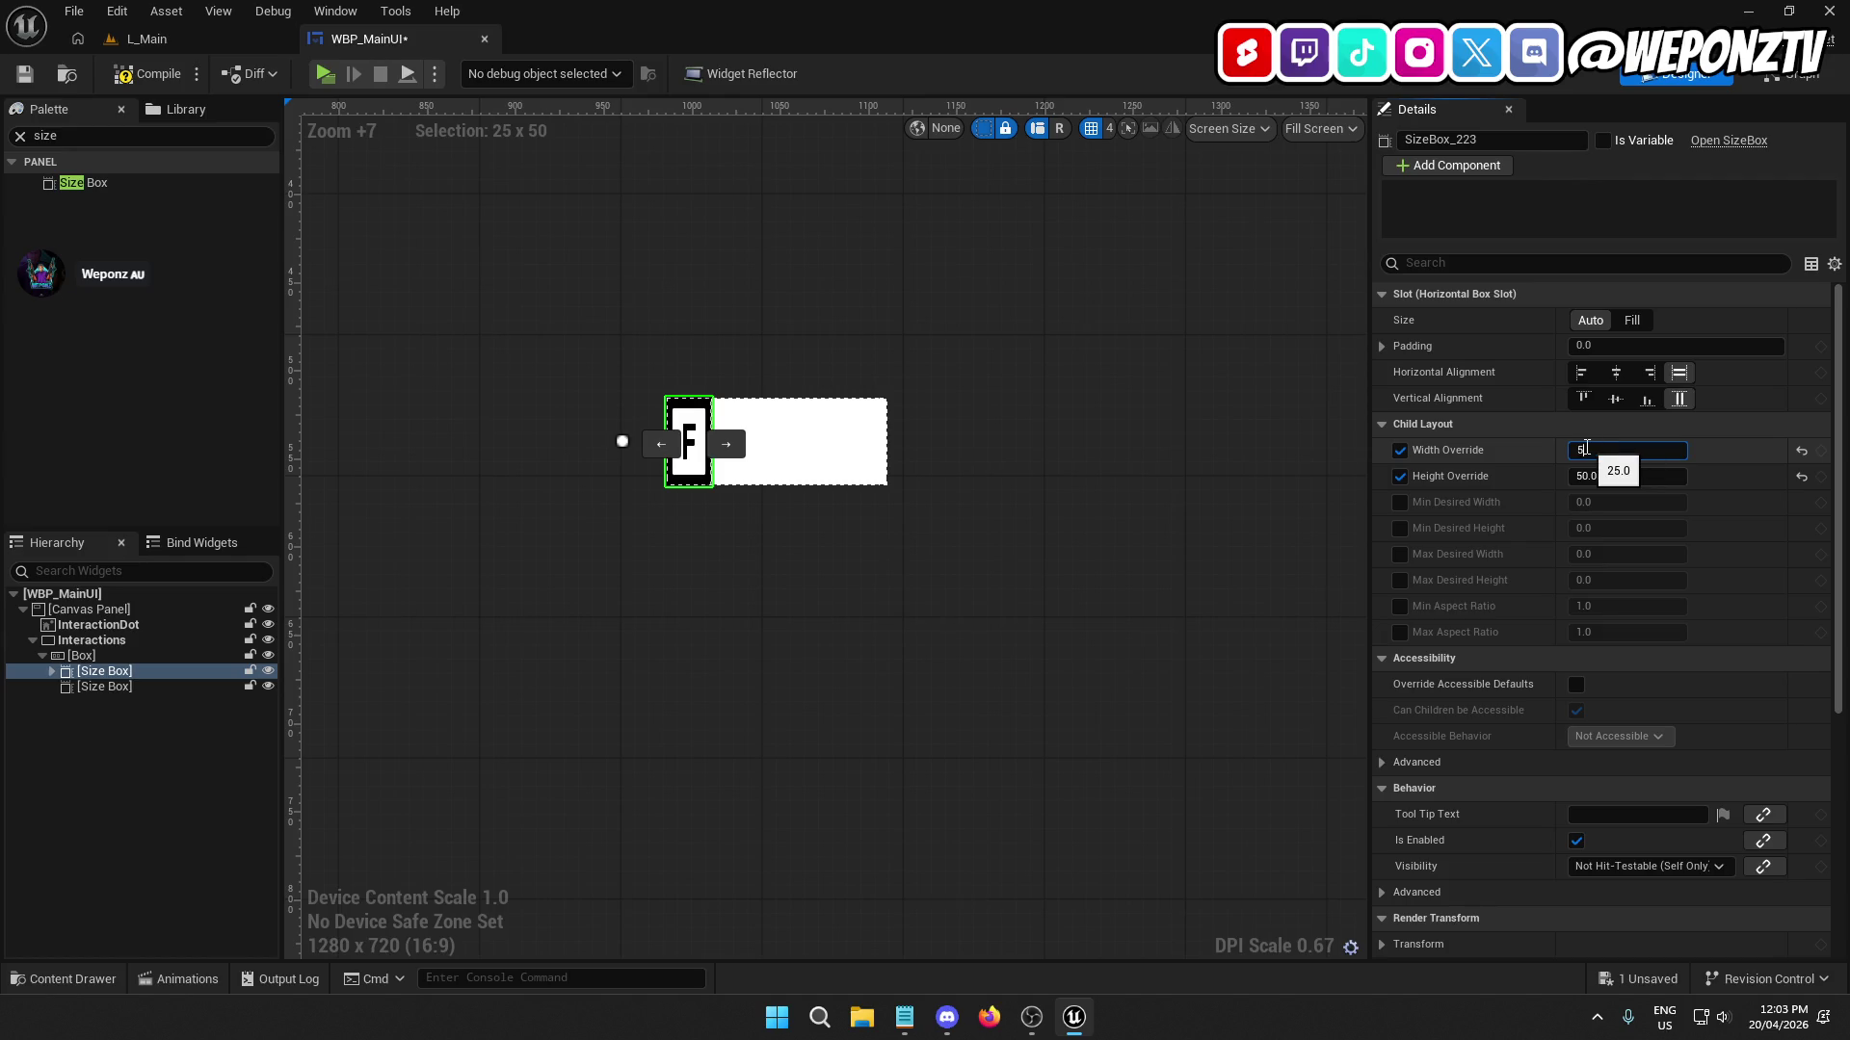
text(0.0)
key(Return)
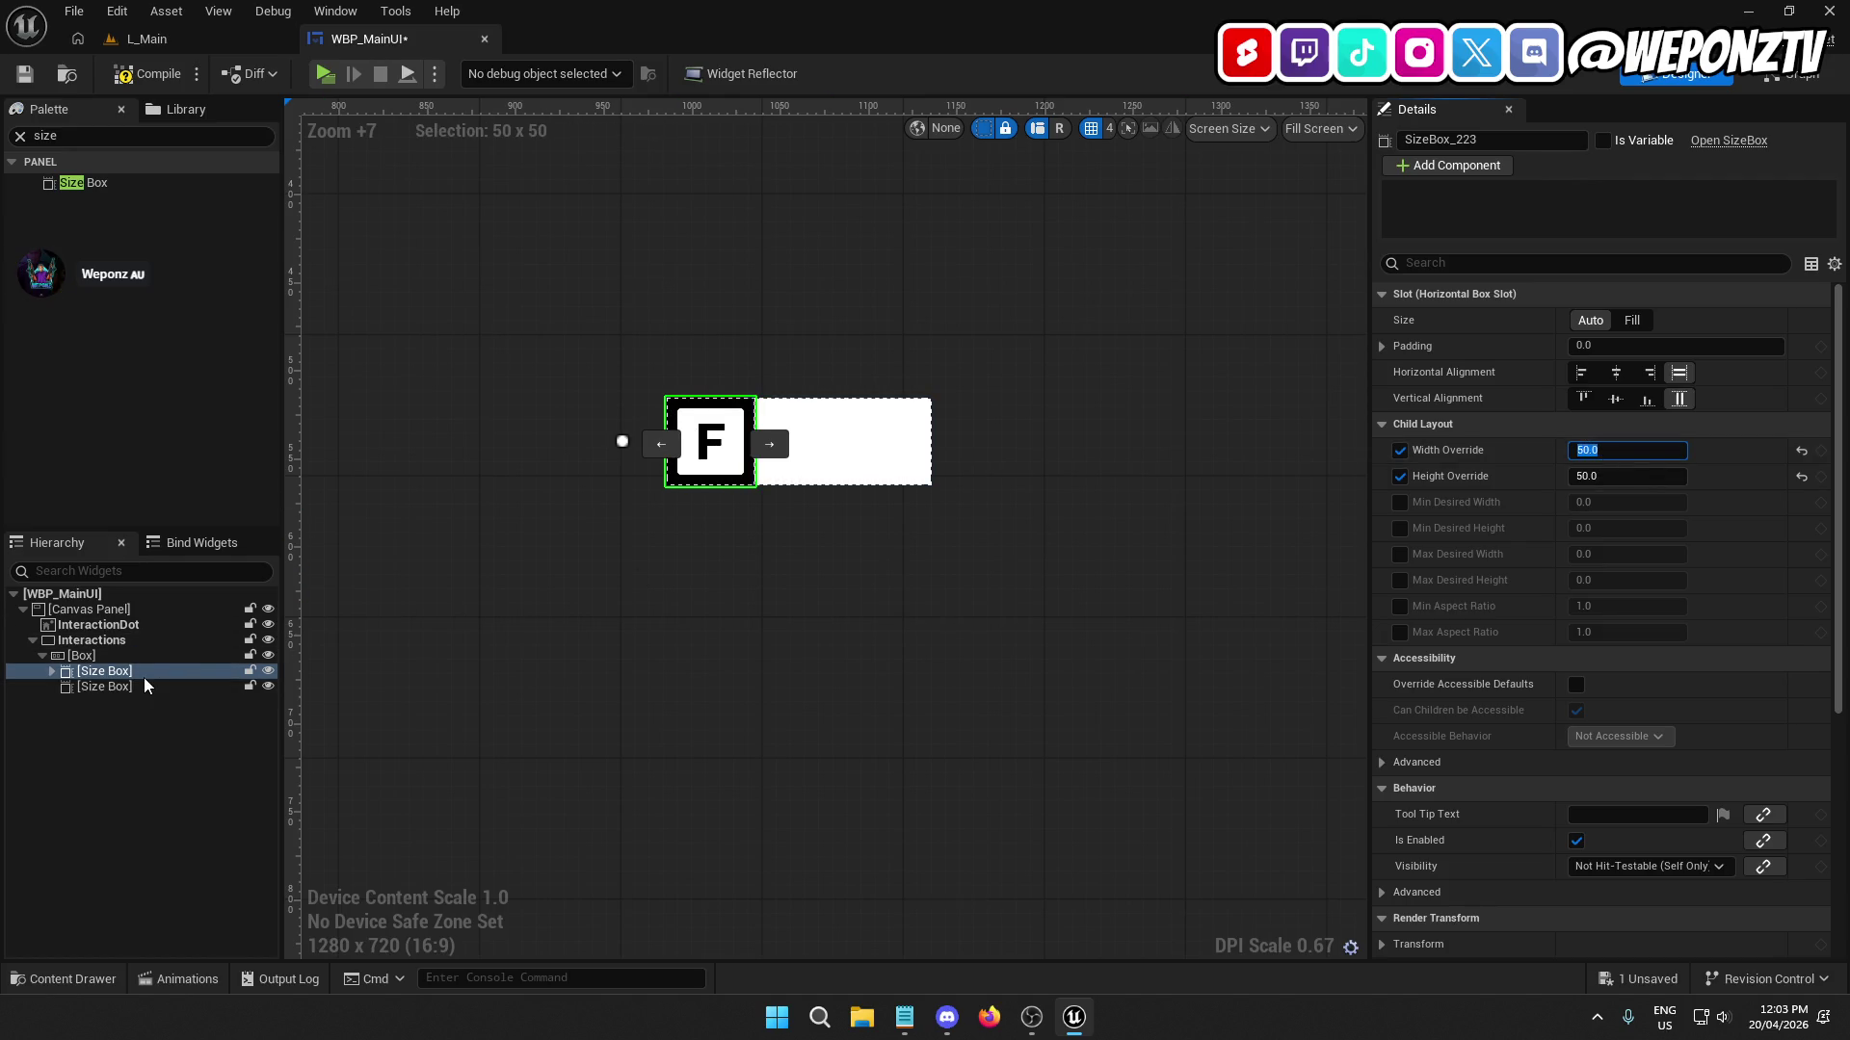
click(143, 686)
click(1575, 477)
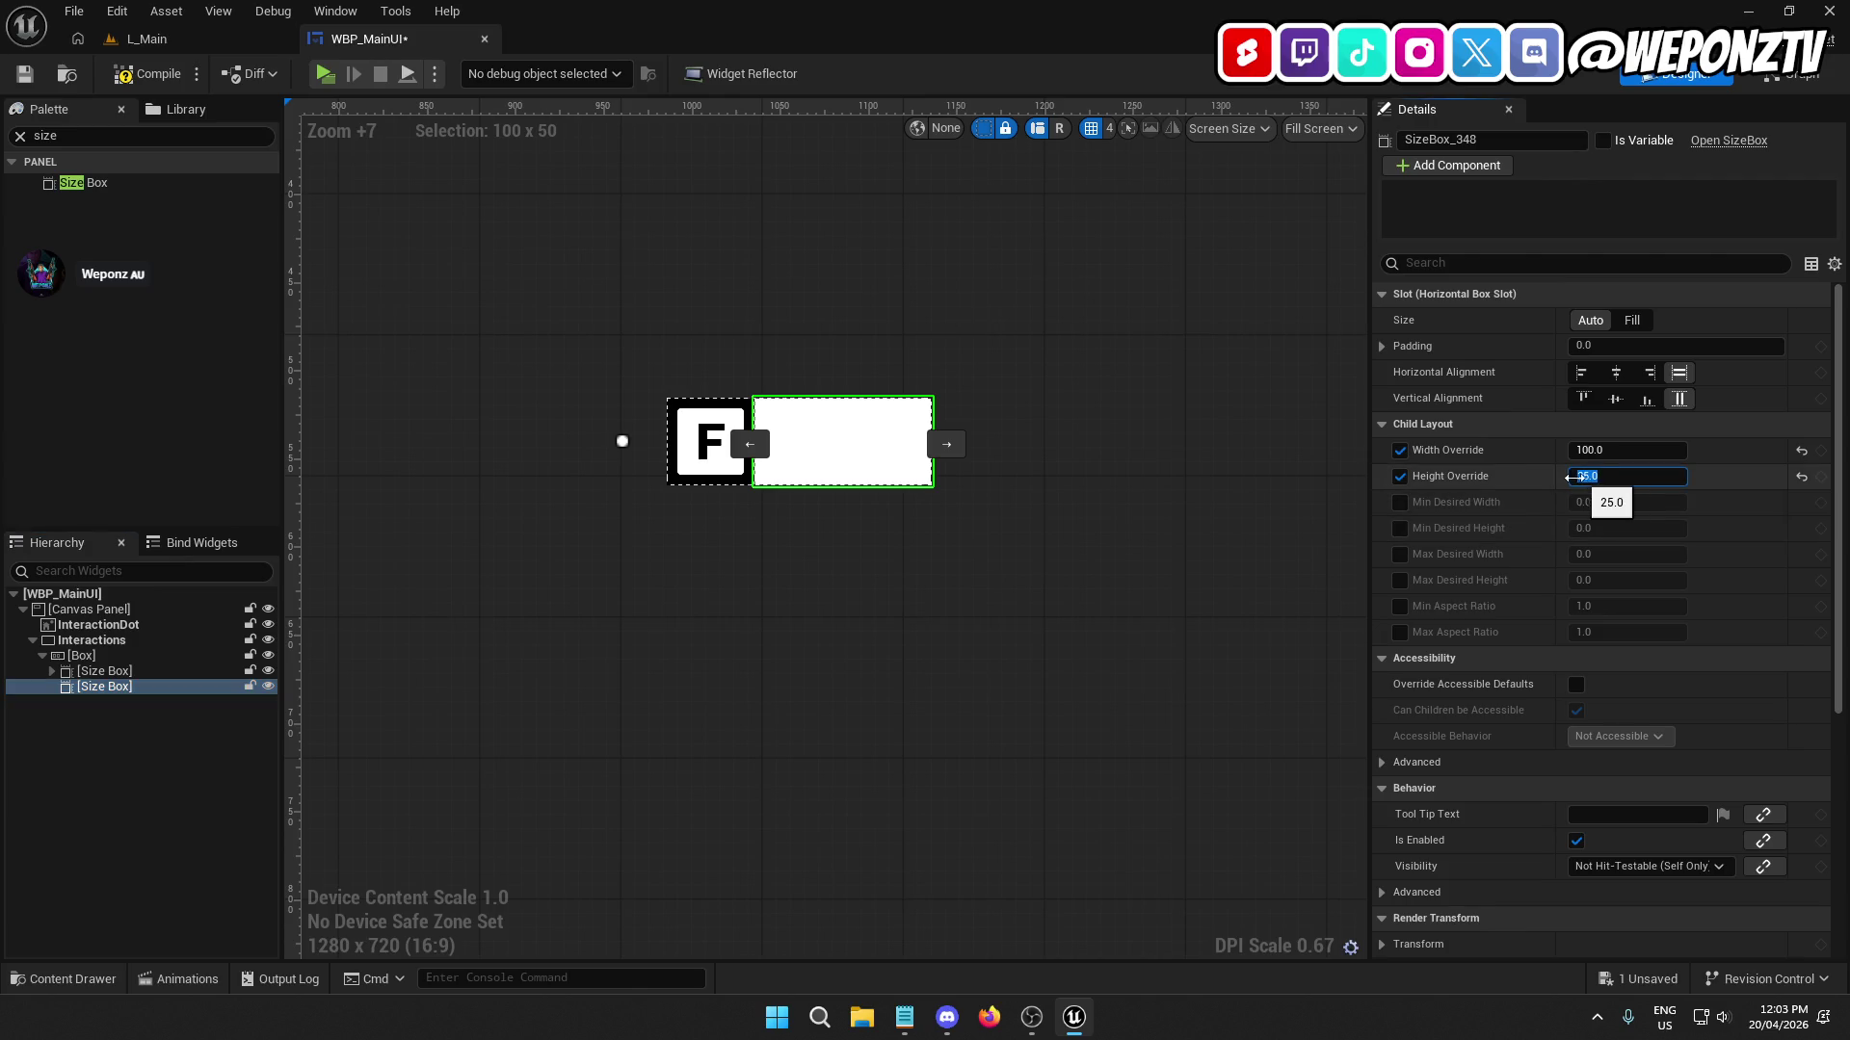
text(50)
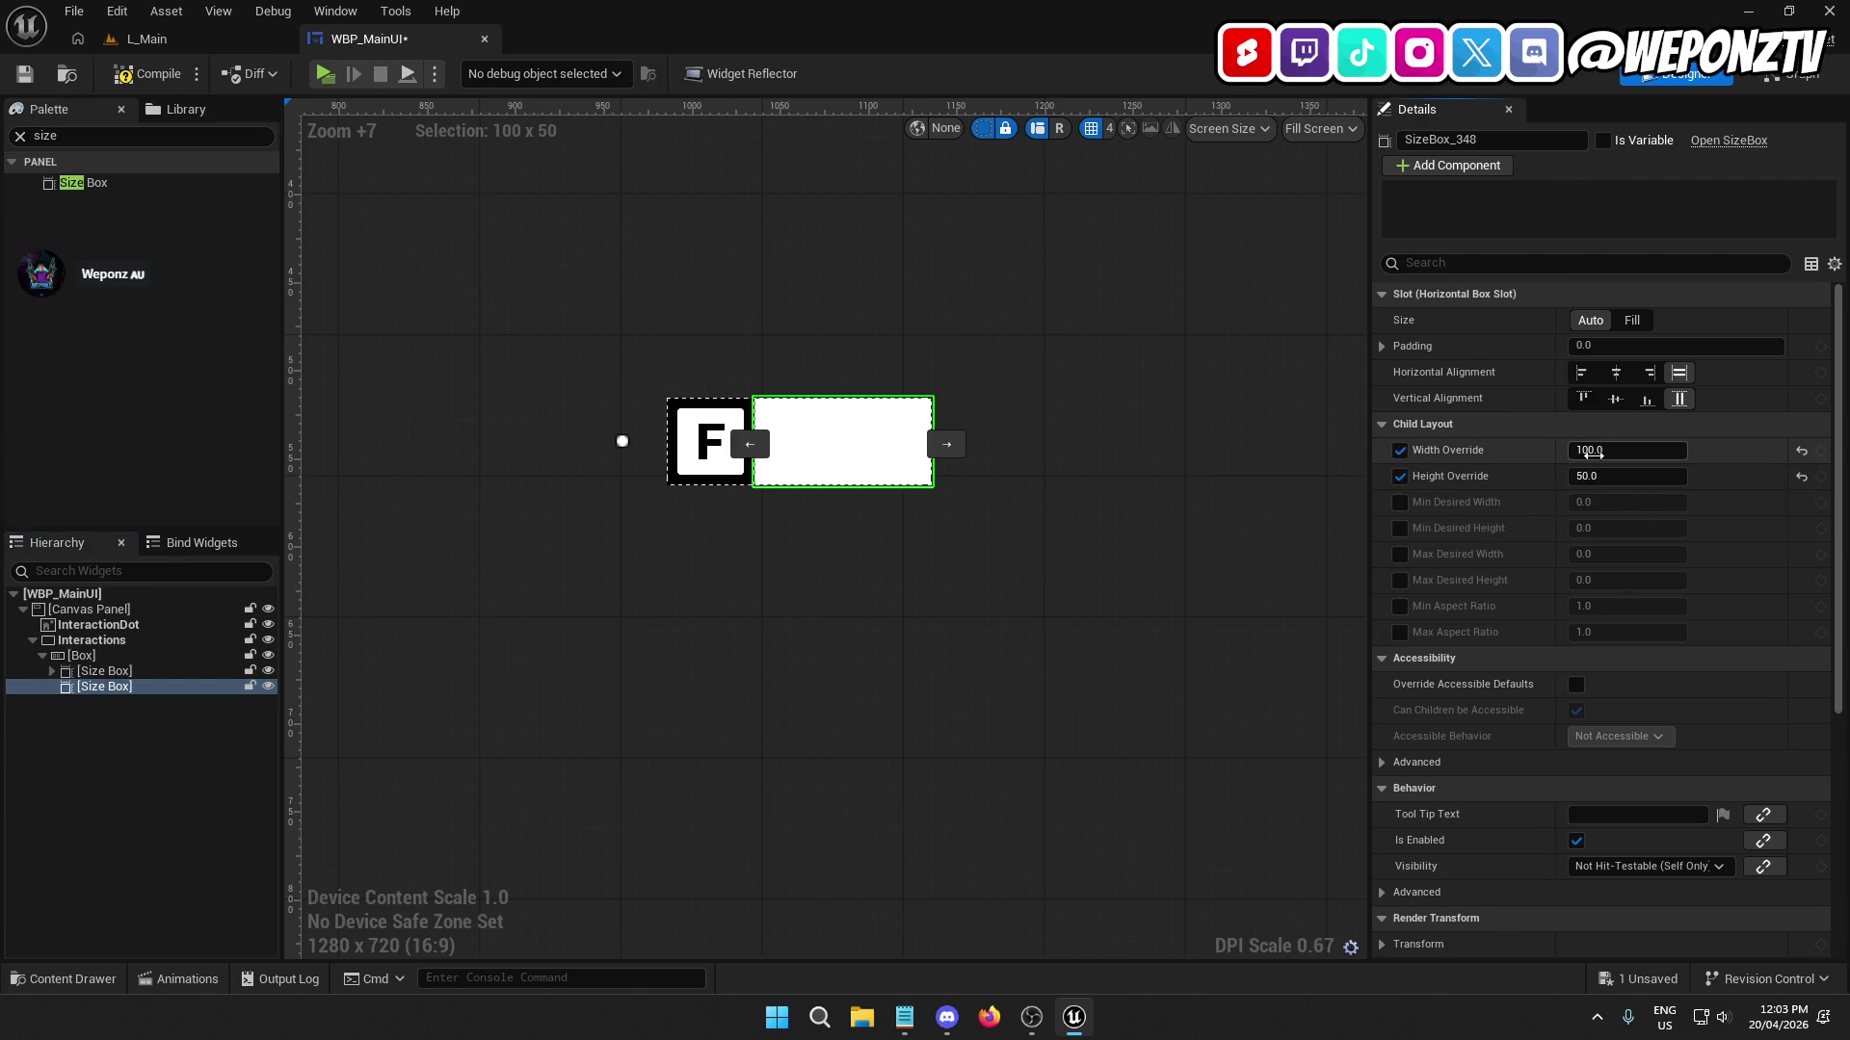
drag(1596, 450, 1596, 455)
click(1573, 452)
text(200)
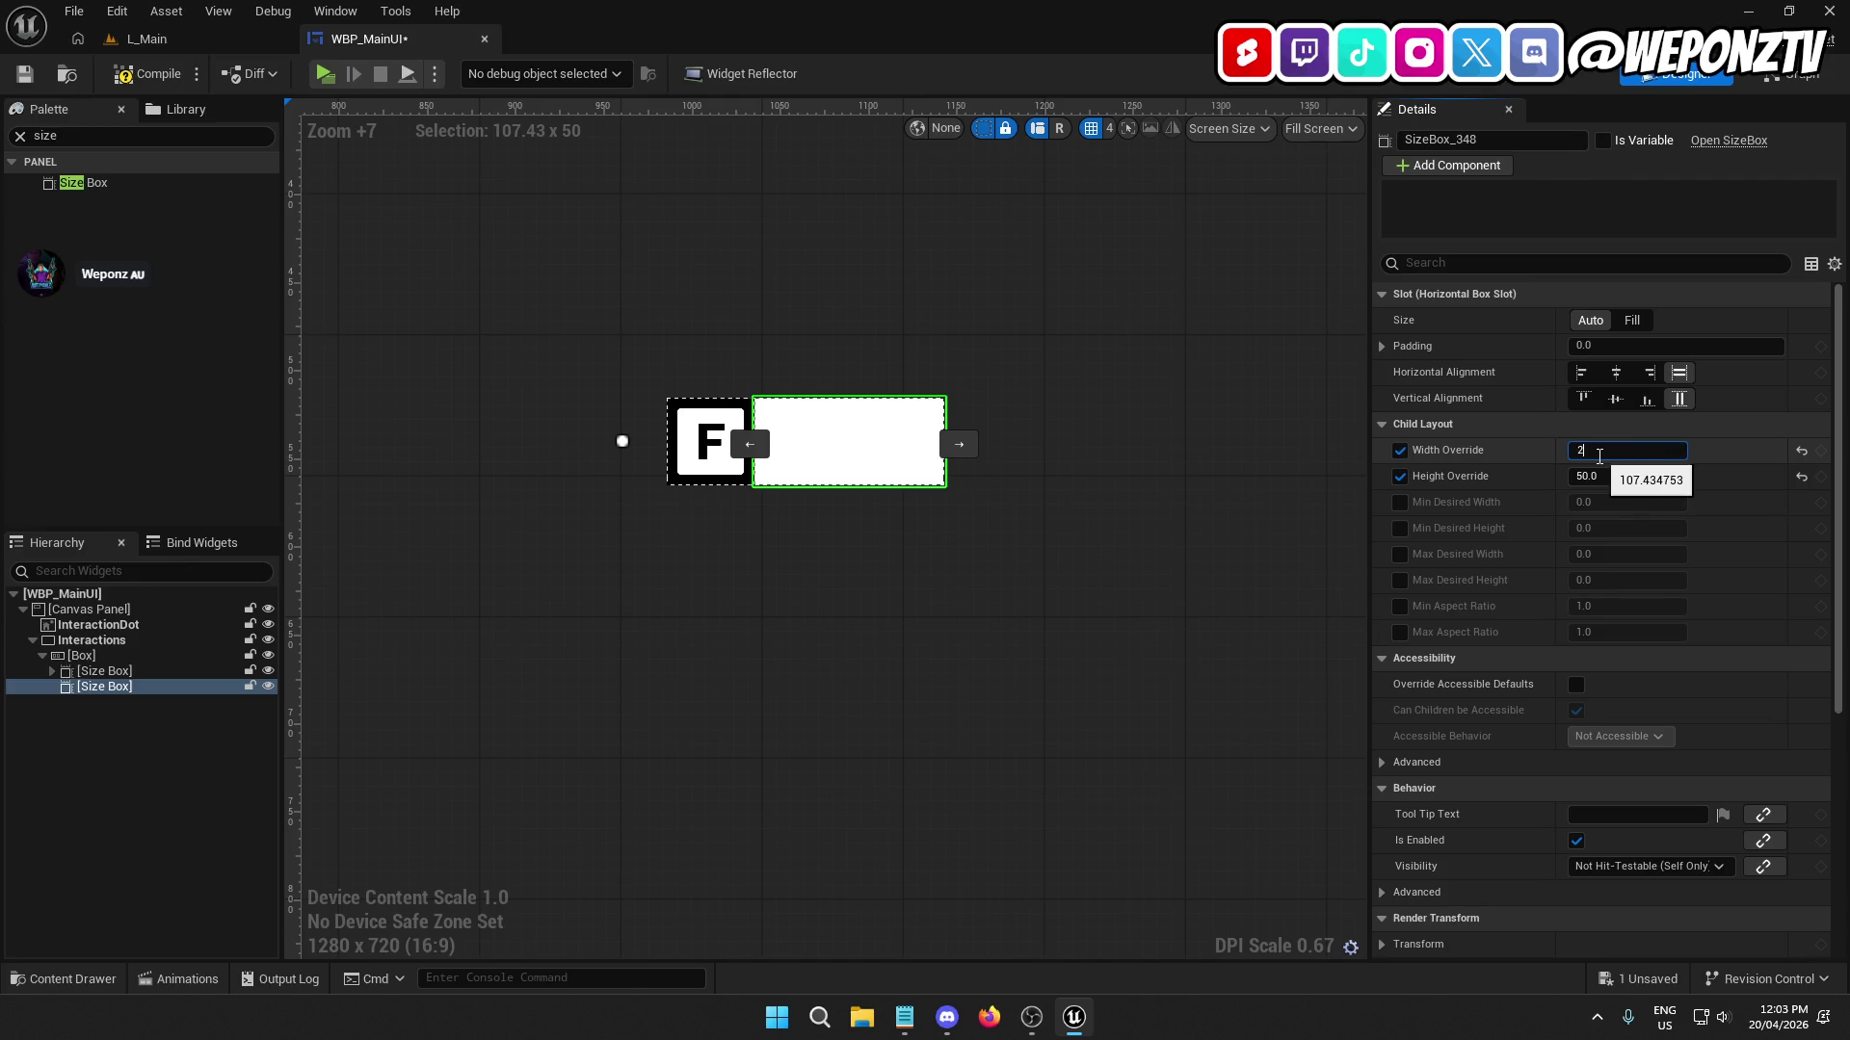
key(Return)
Compile and save WBP_MainUI, then play-test the prompt in L_Main.
click(149, 73)
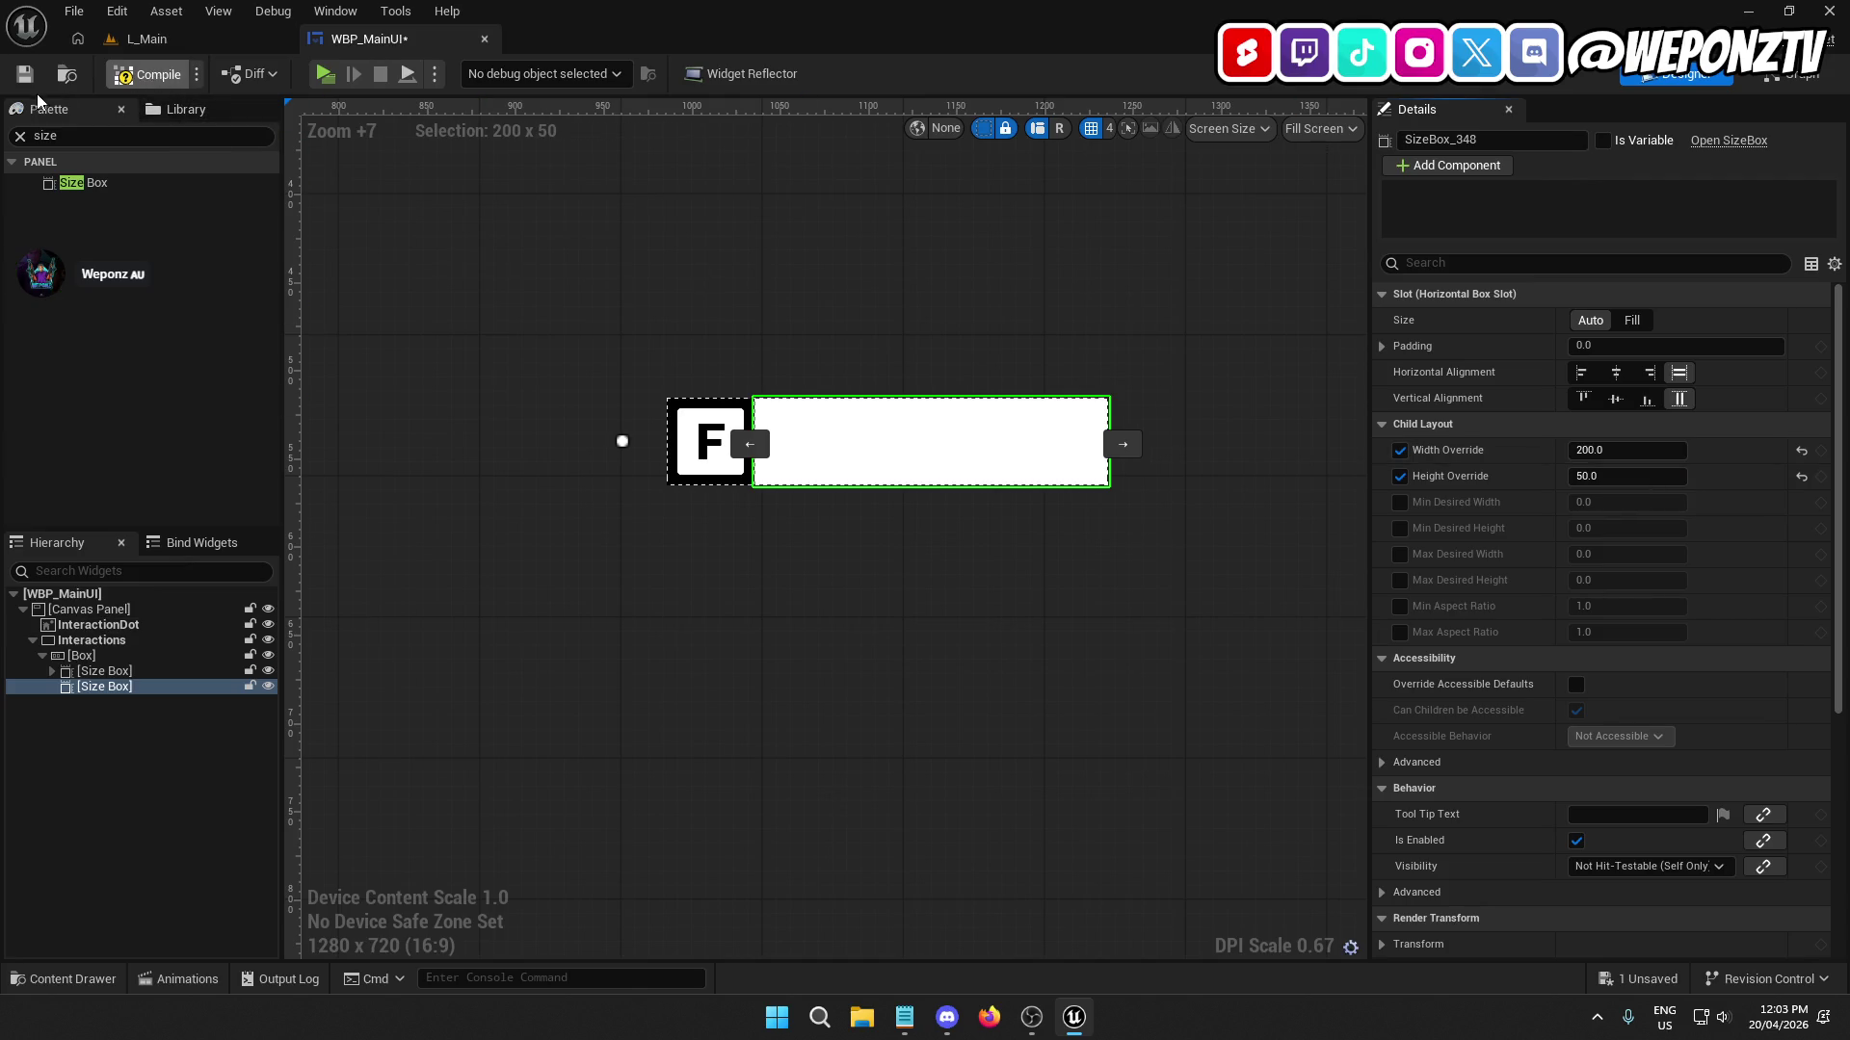
click(25, 73)
click(121, 43)
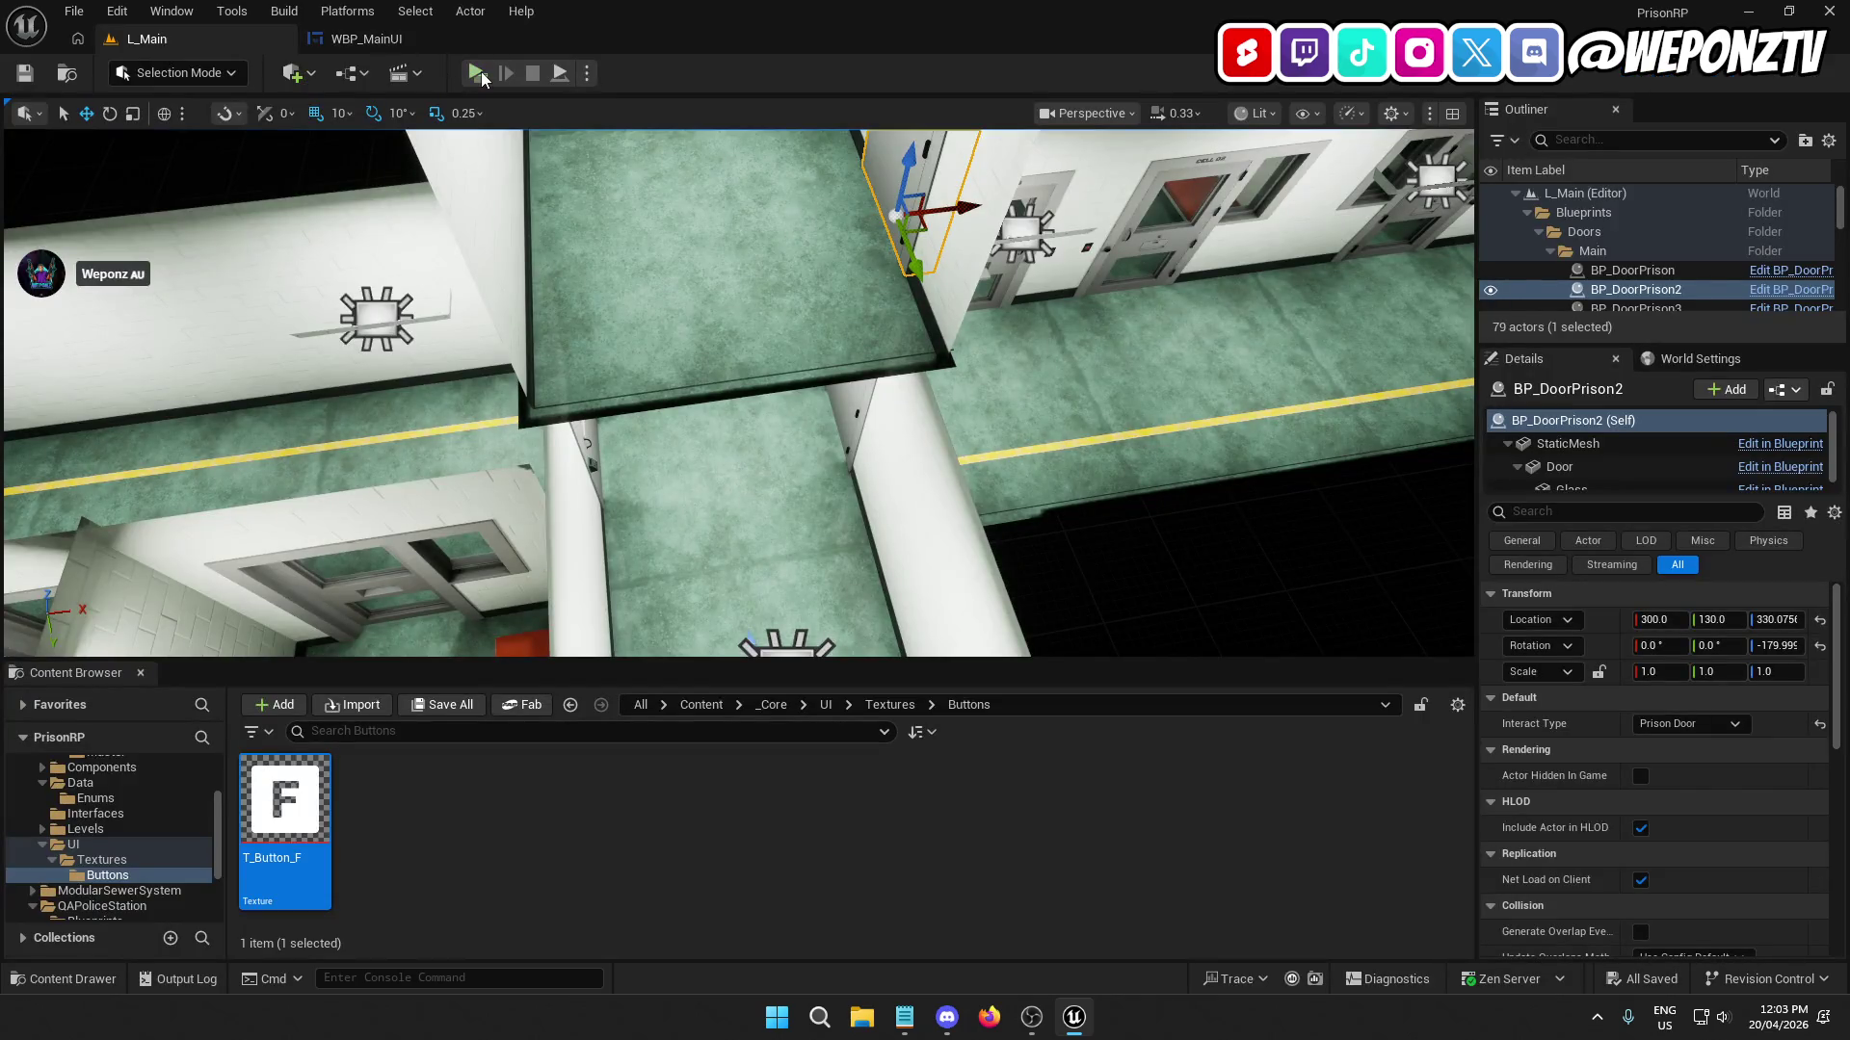
click(482, 77)
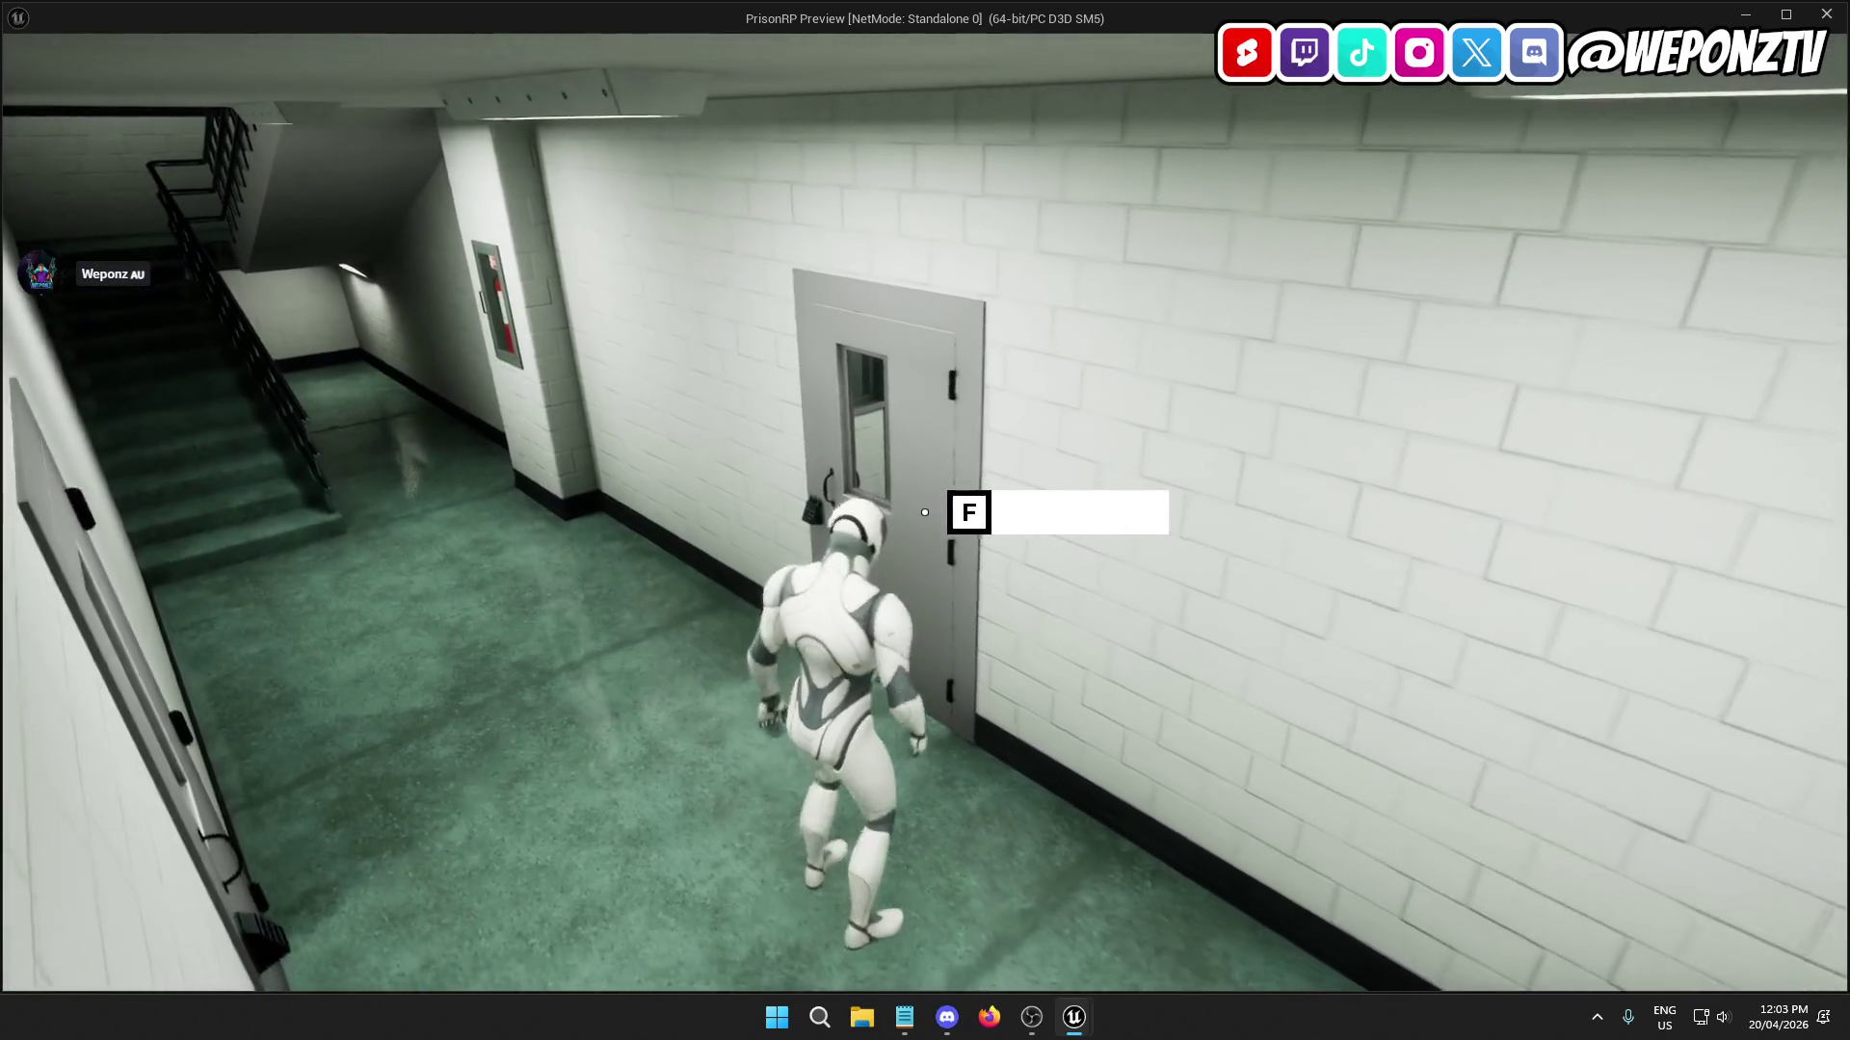
key(Escape)
click(366, 38)
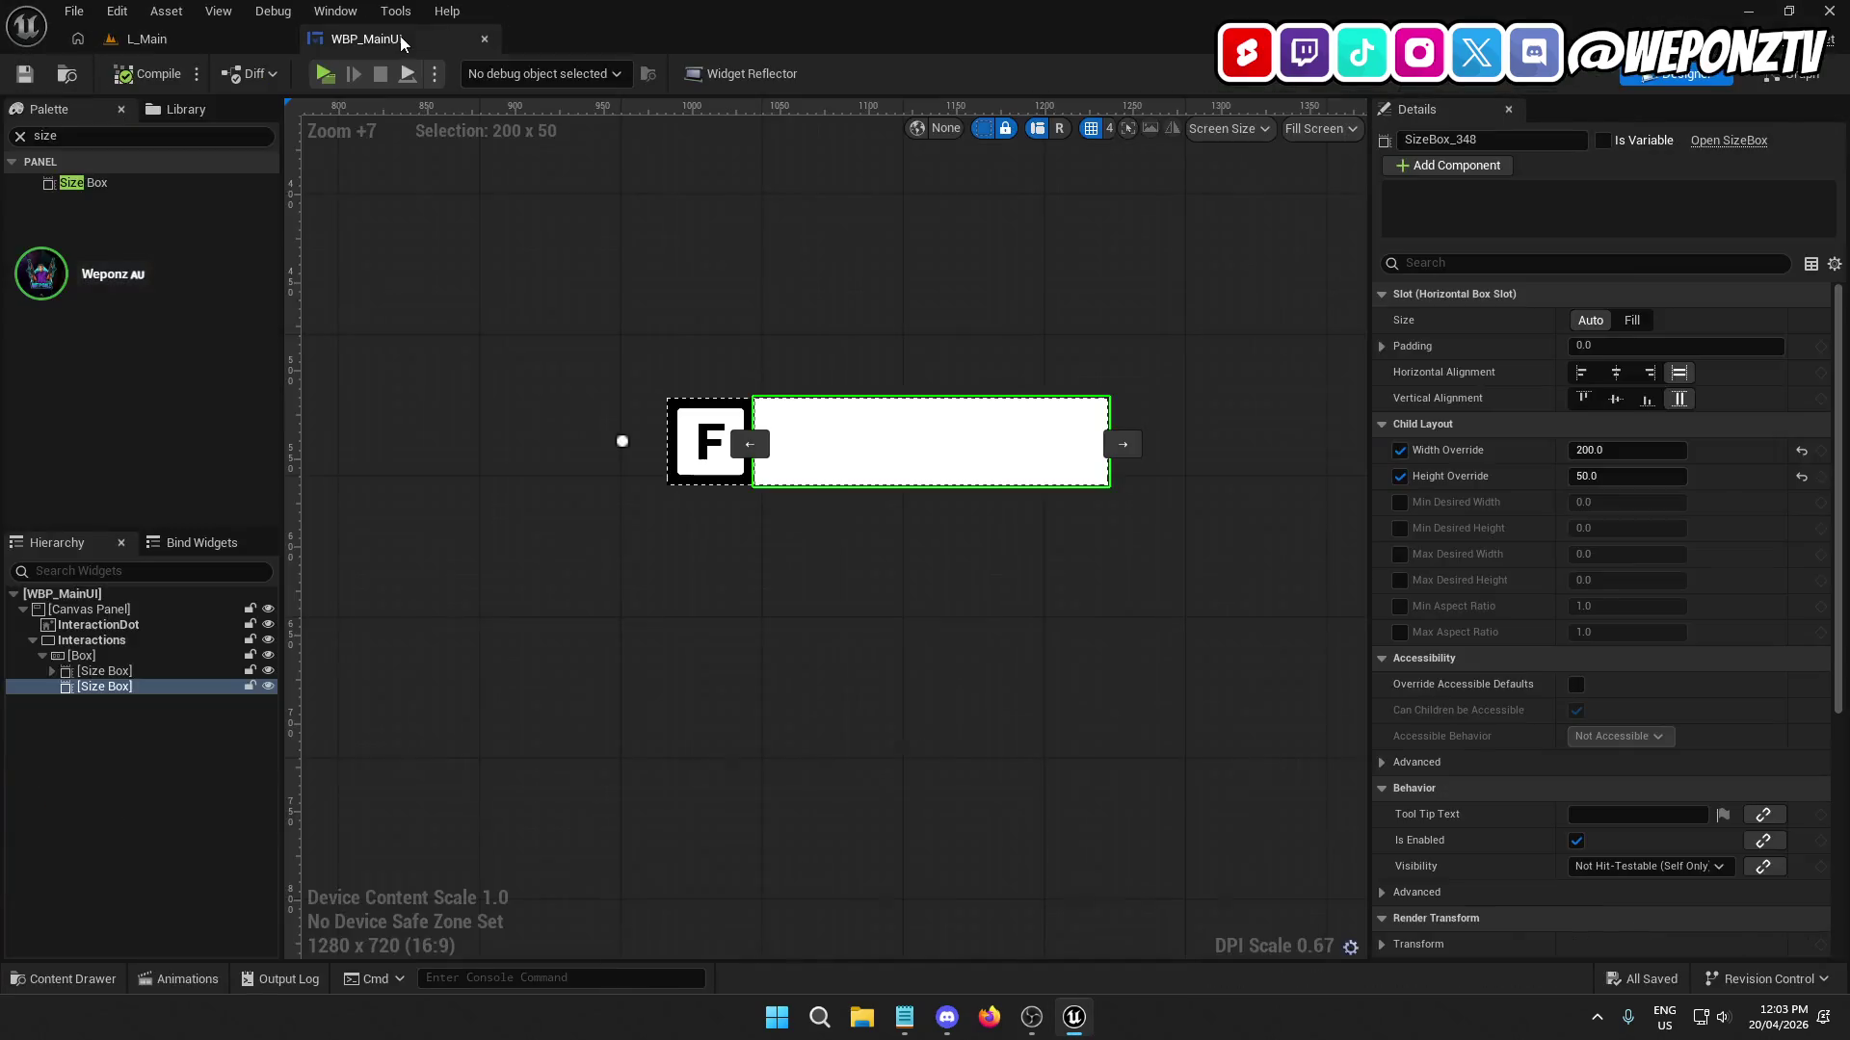
Reposition the Interactions prompt to X 50, Y -50, then raise it to Y -100.
click(119, 659)
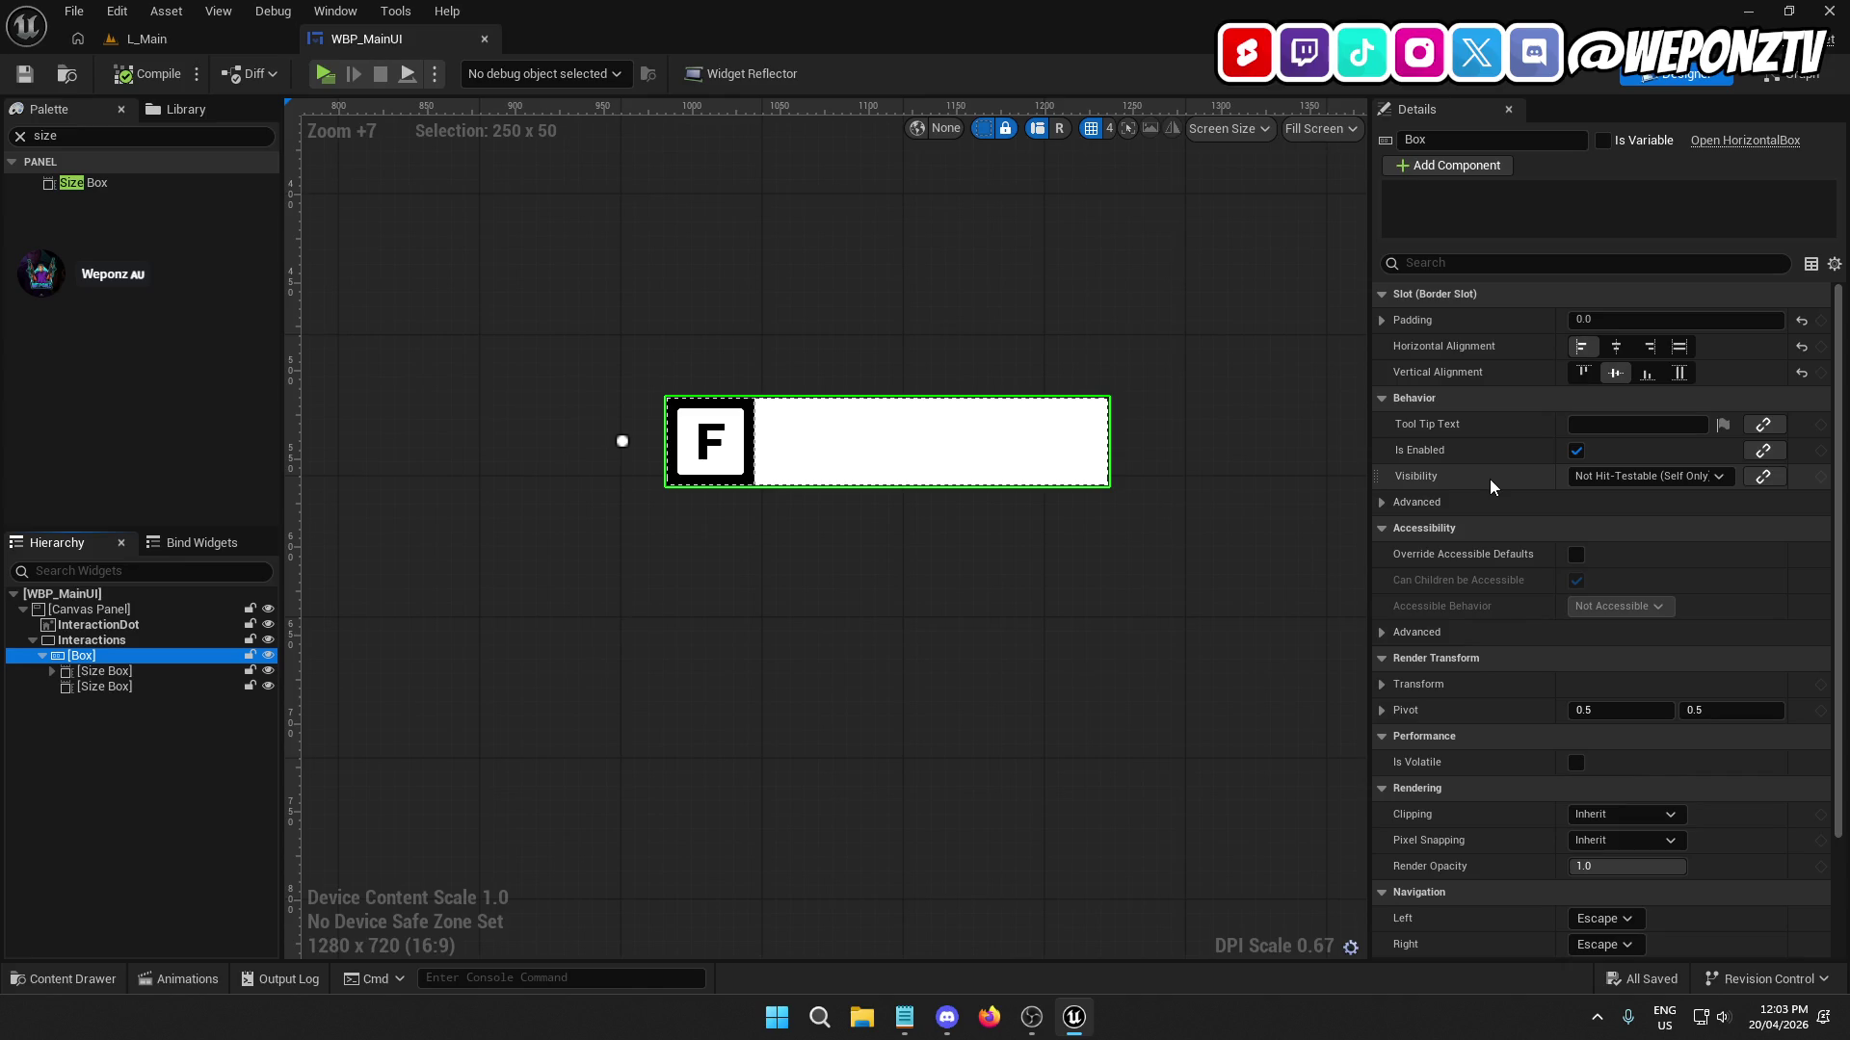
scroll(1489, 477, down, 3)
scroll(1480, 416, up, 4)
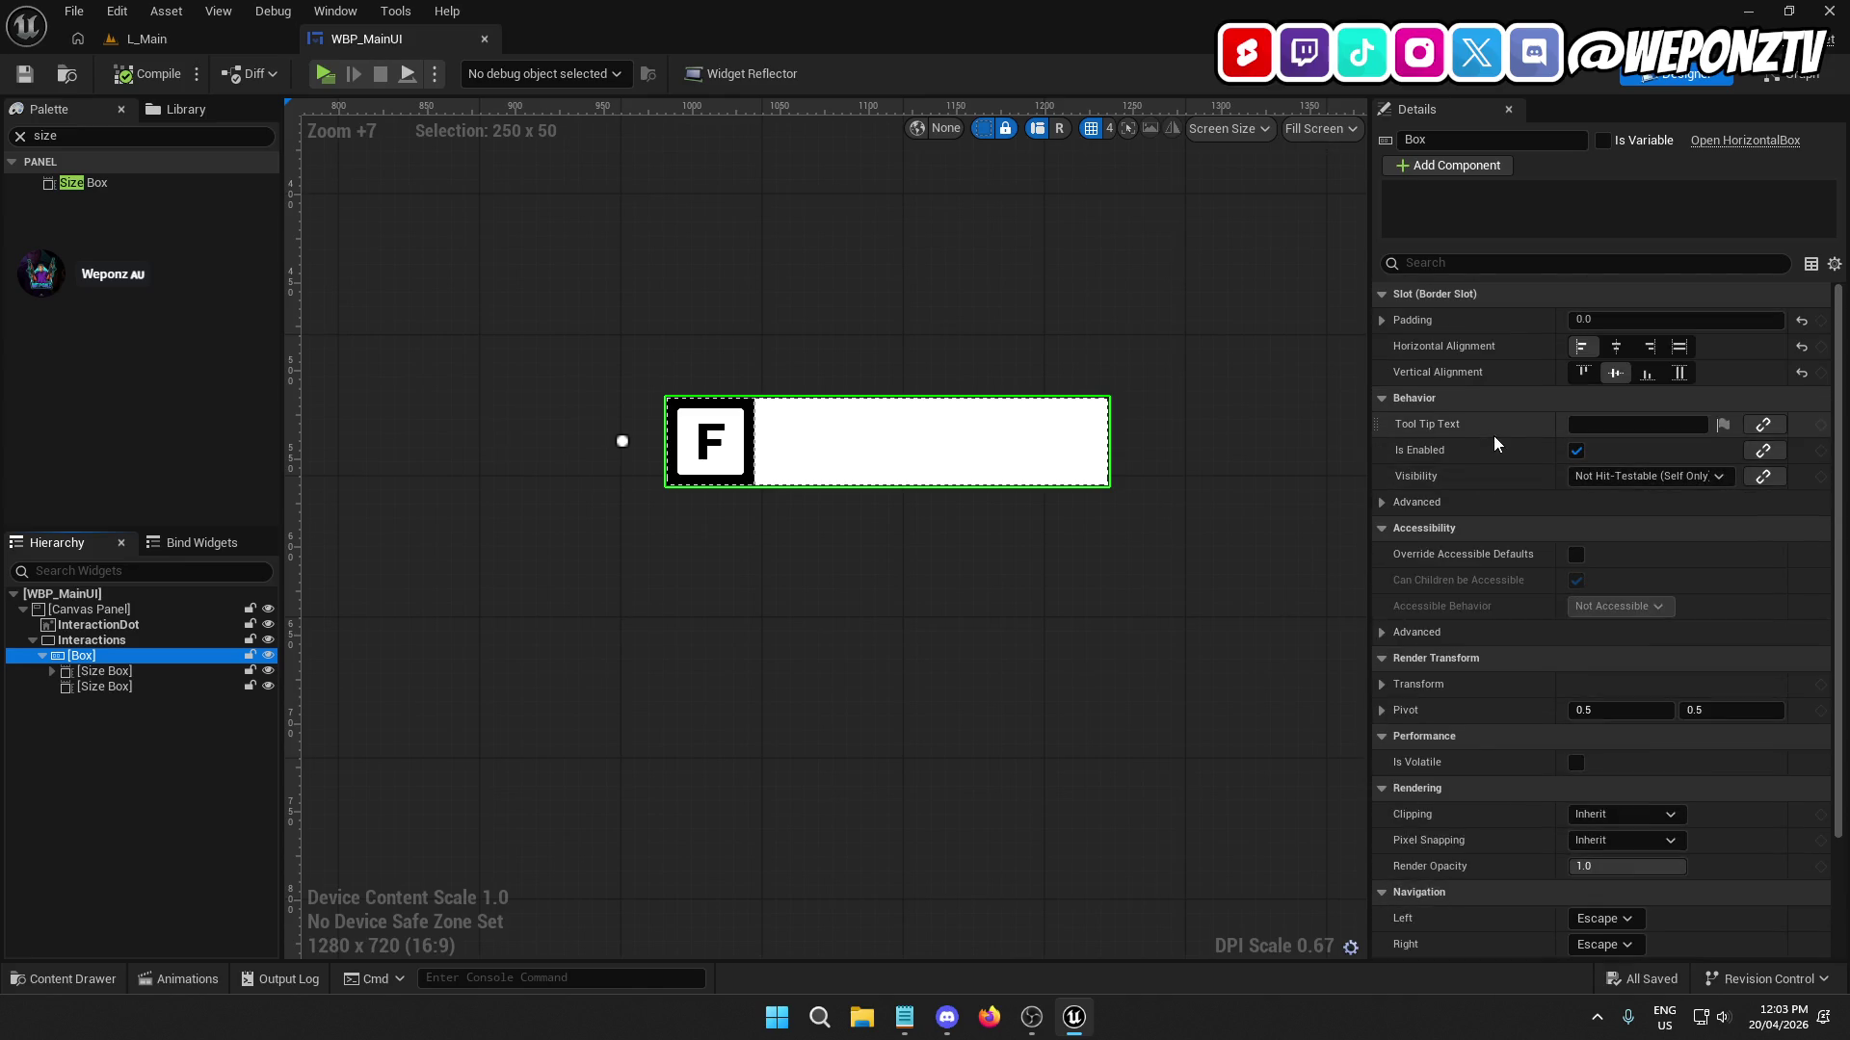
scroll(765, 361, down, 5)
scroll(800, 366, up, 1)
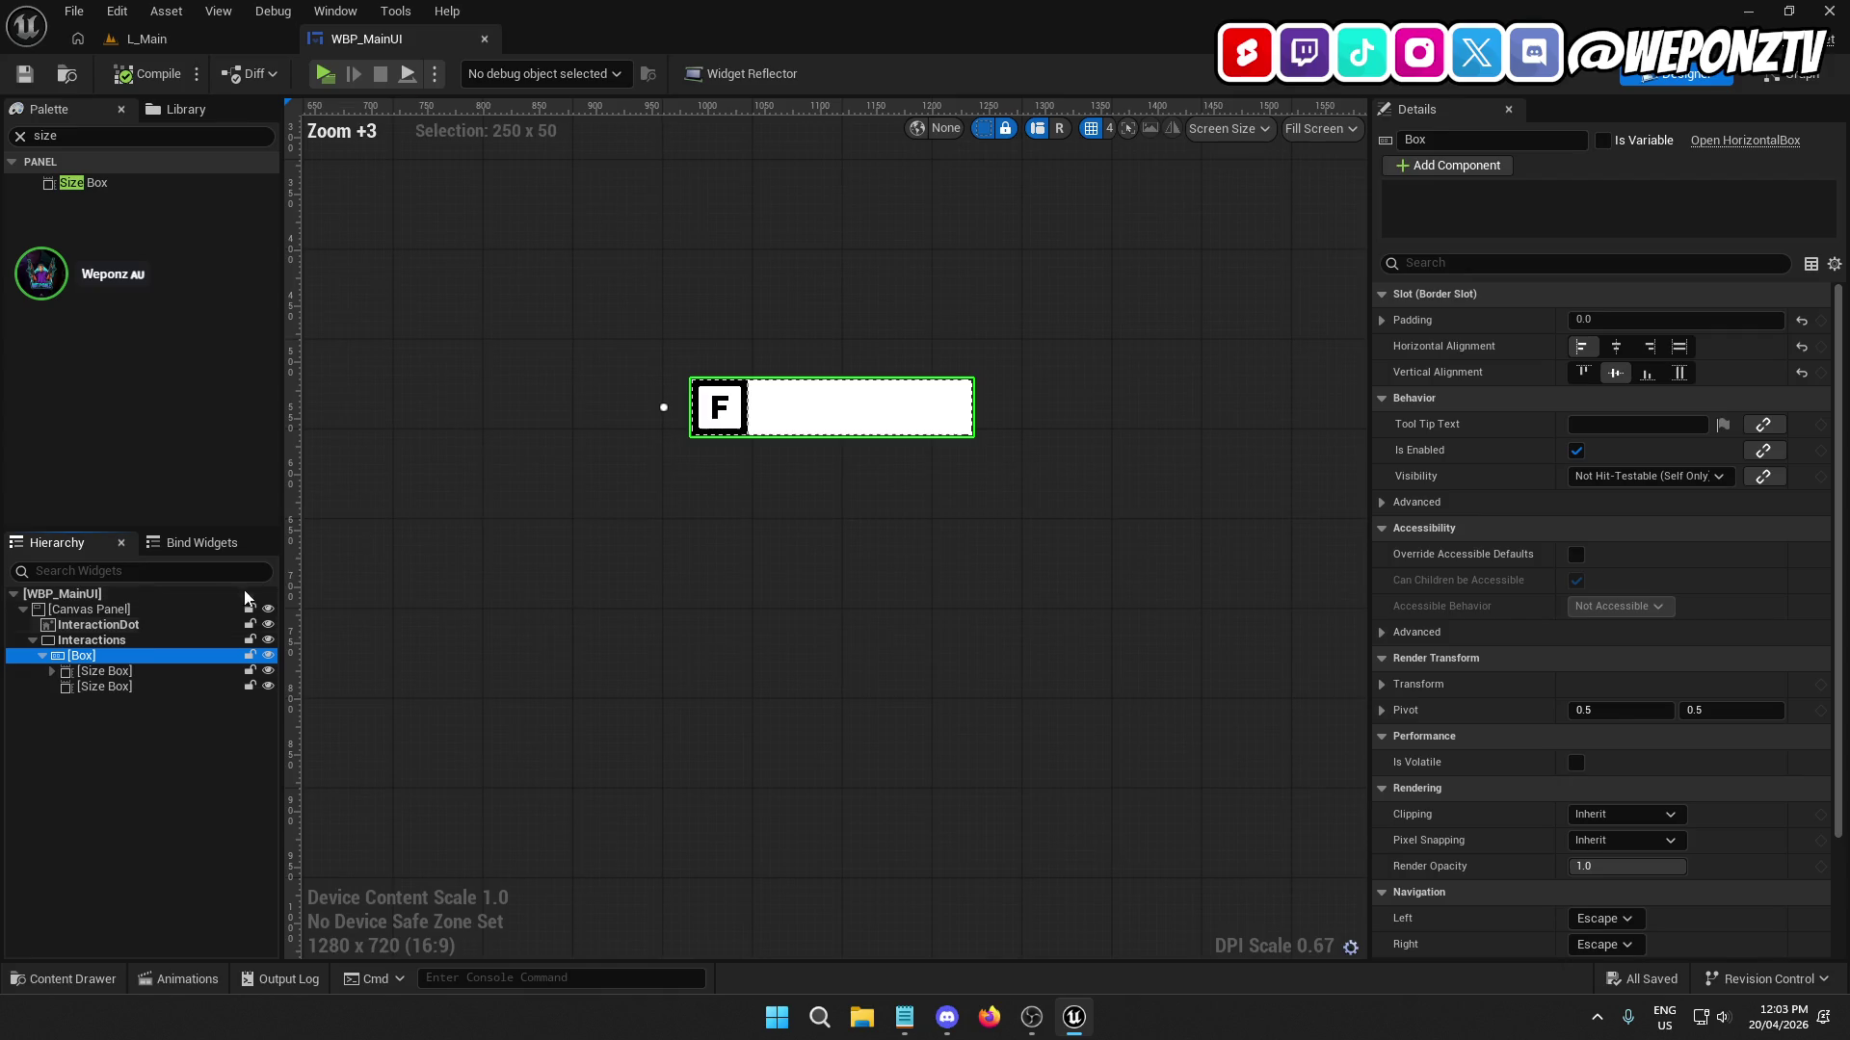
click(106, 646)
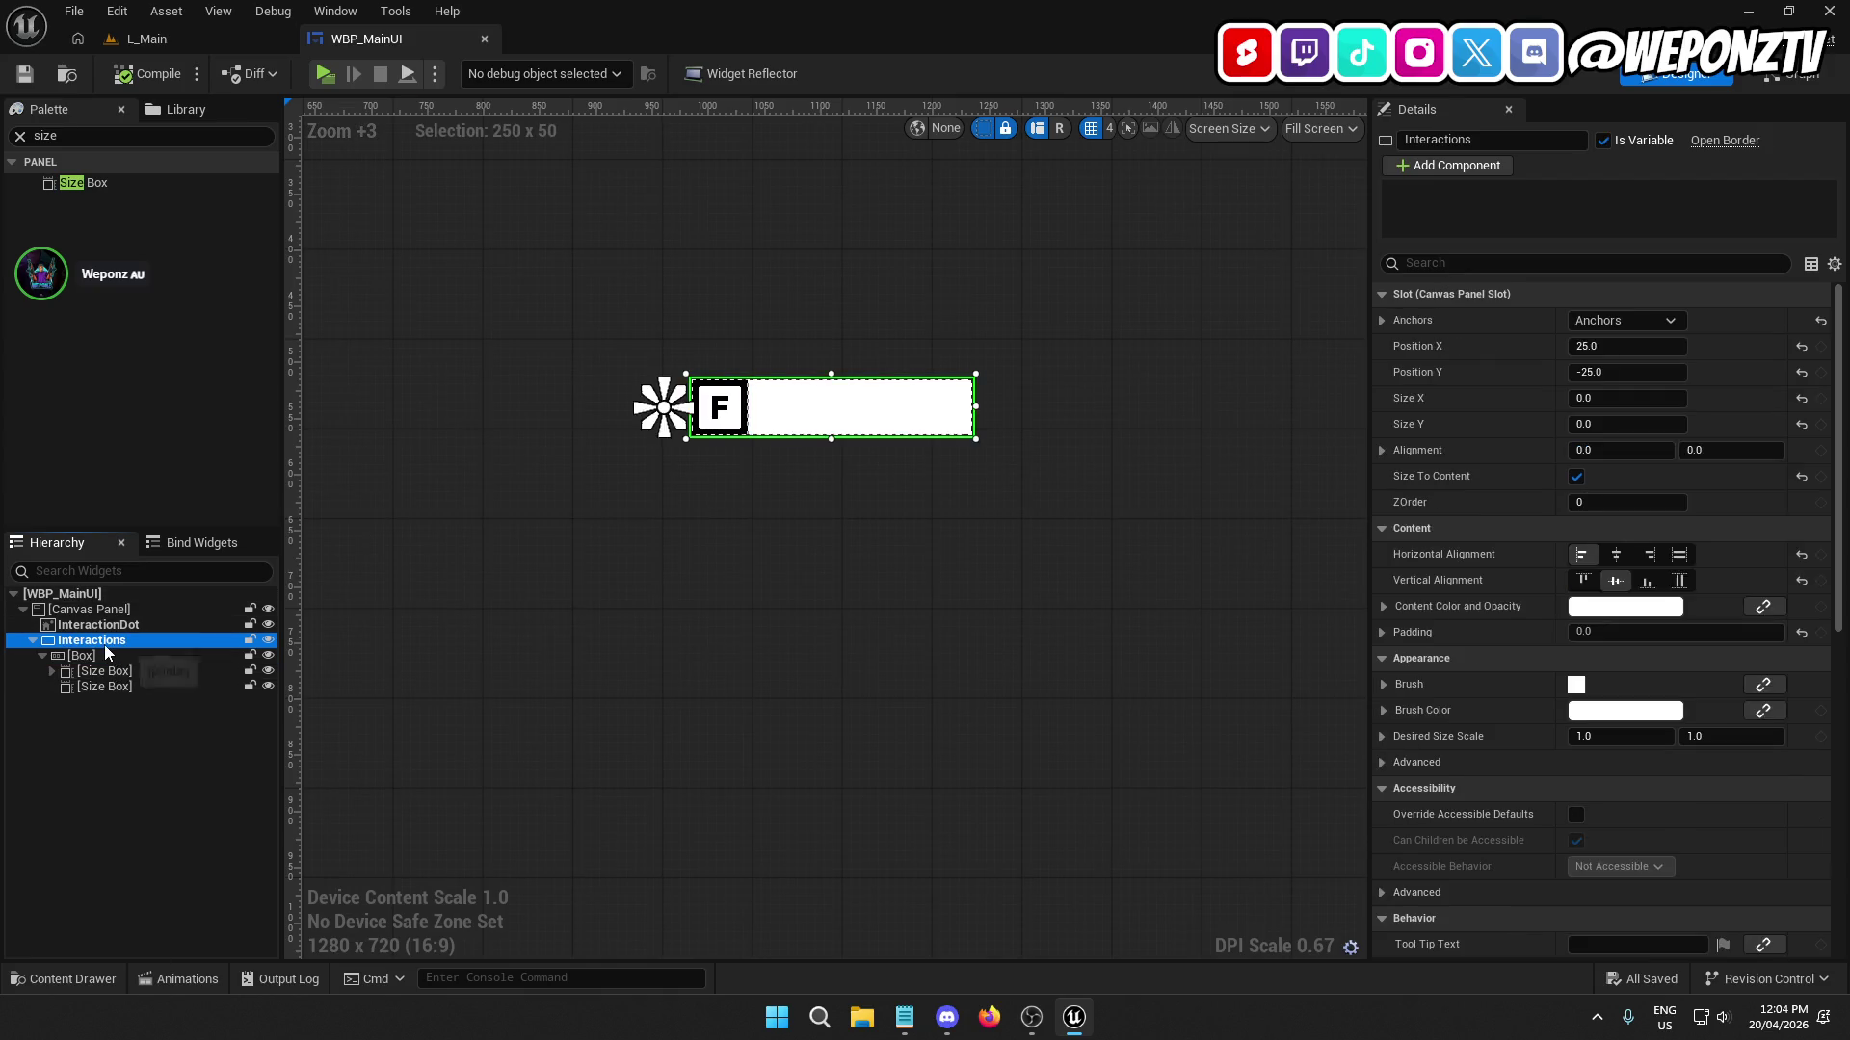
click(1606, 345)
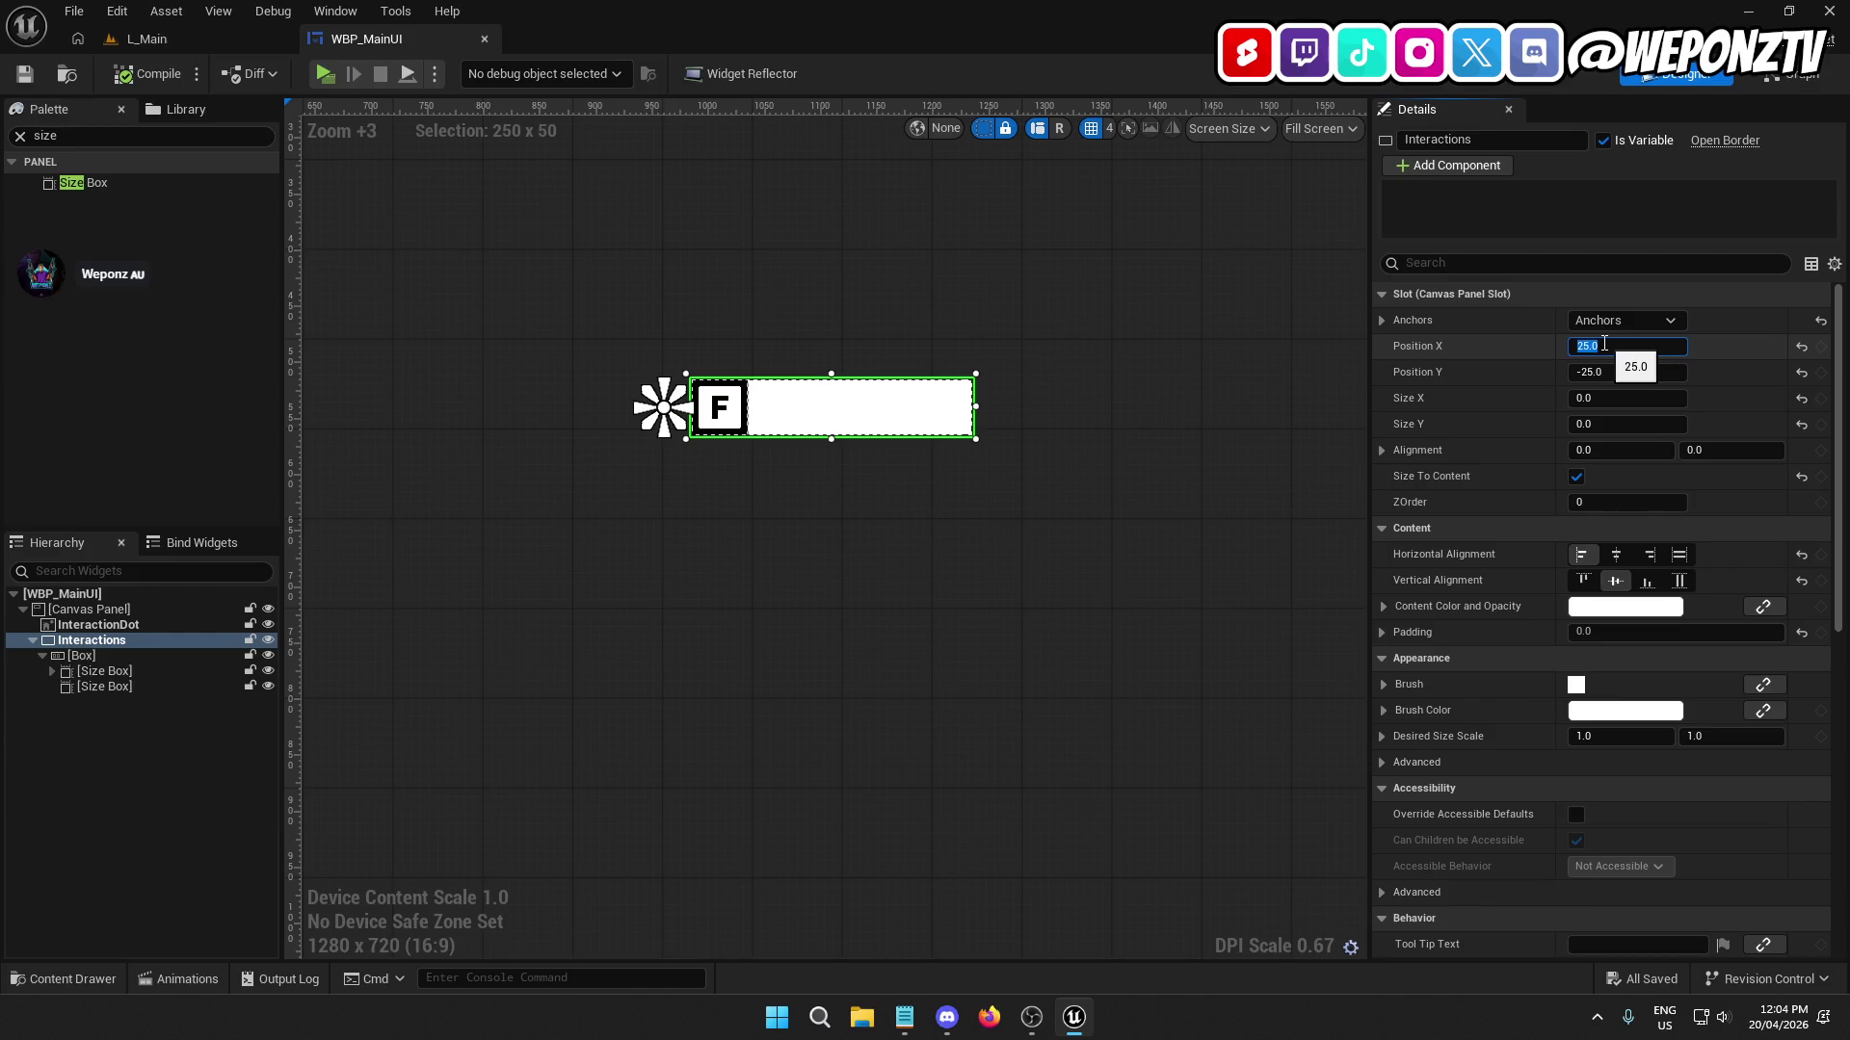
text(50)
key(Return)
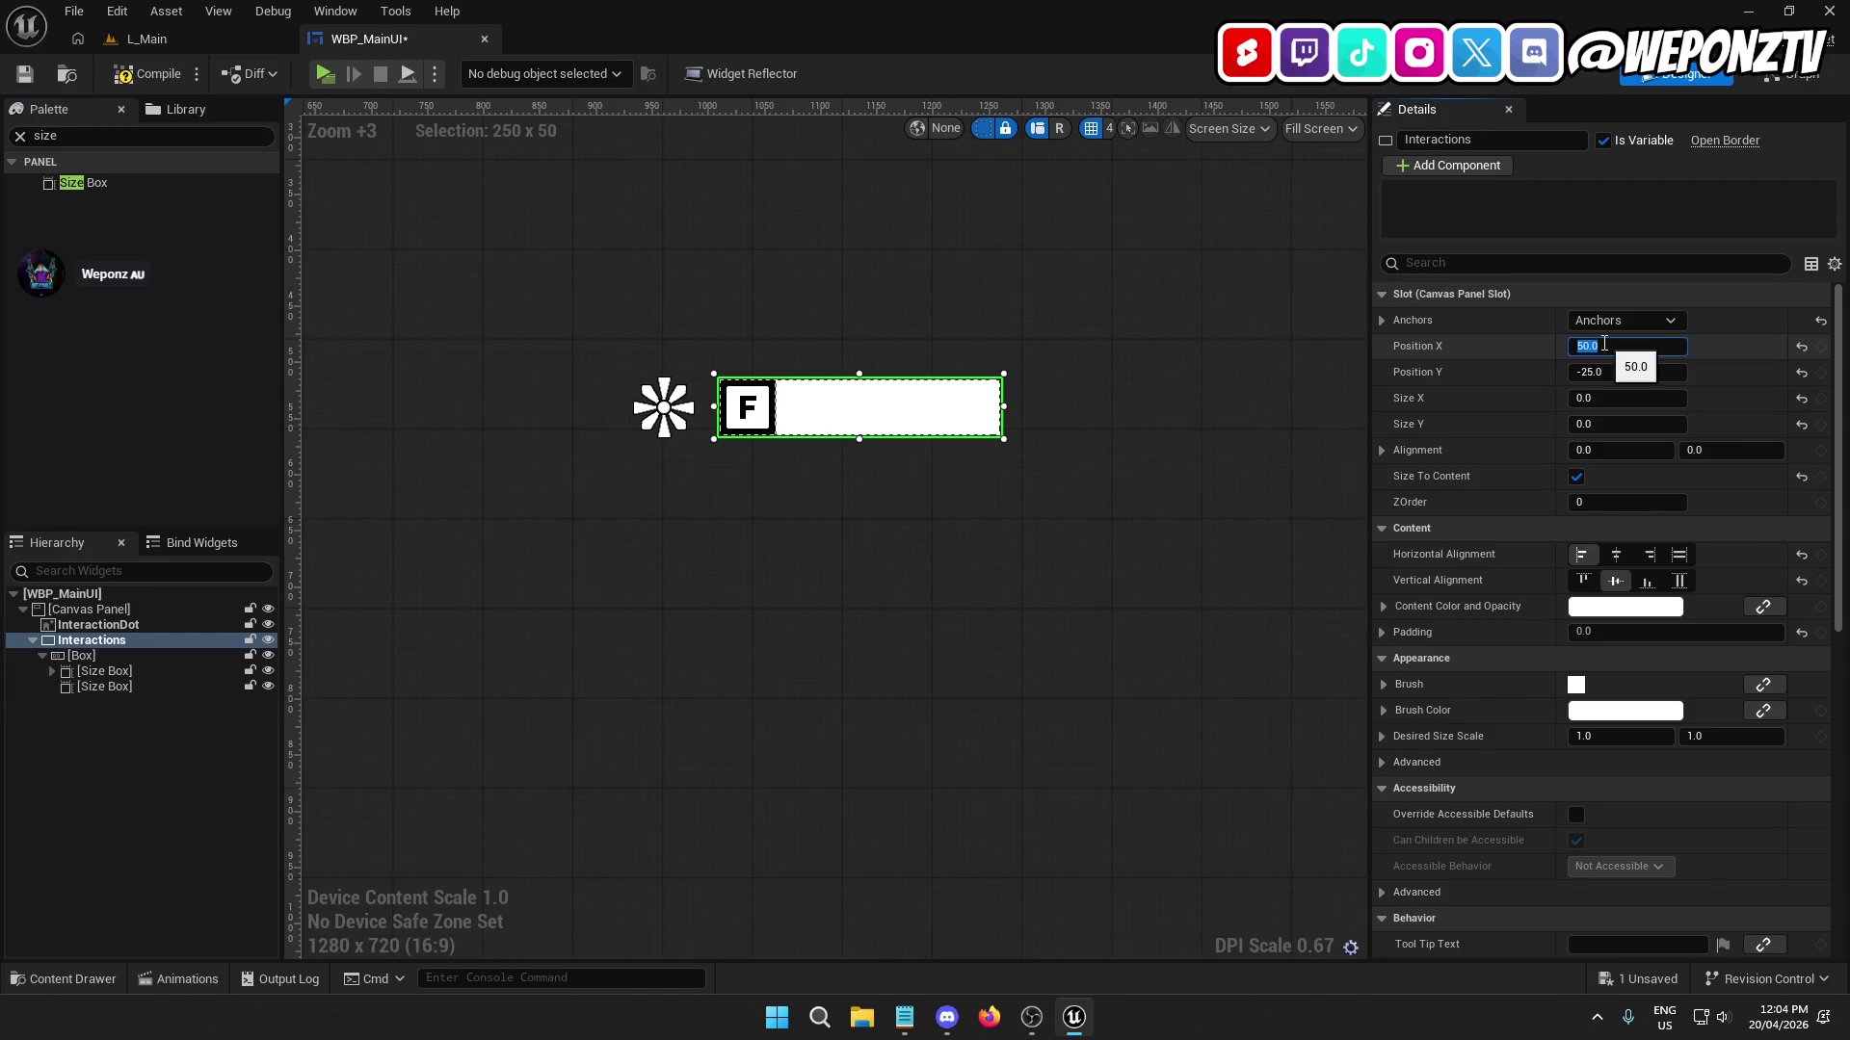
click(1605, 373)
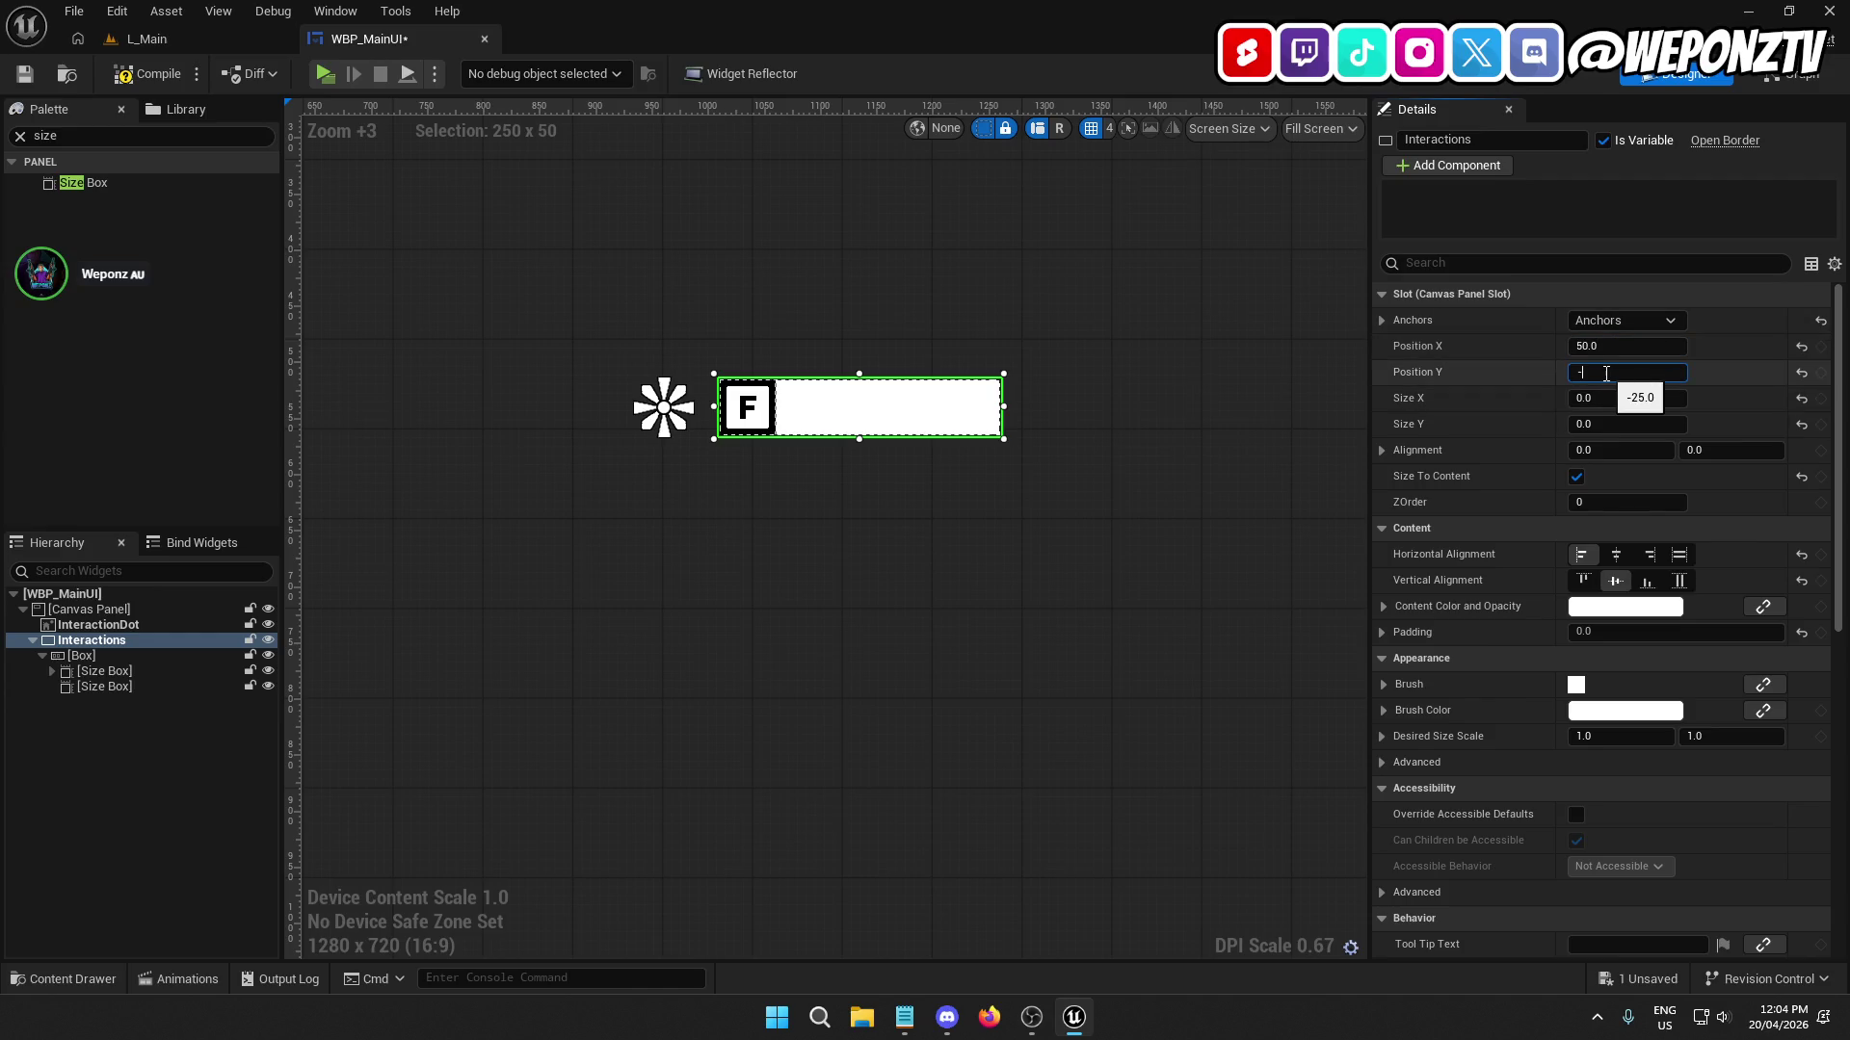
text(50)
key(Return)
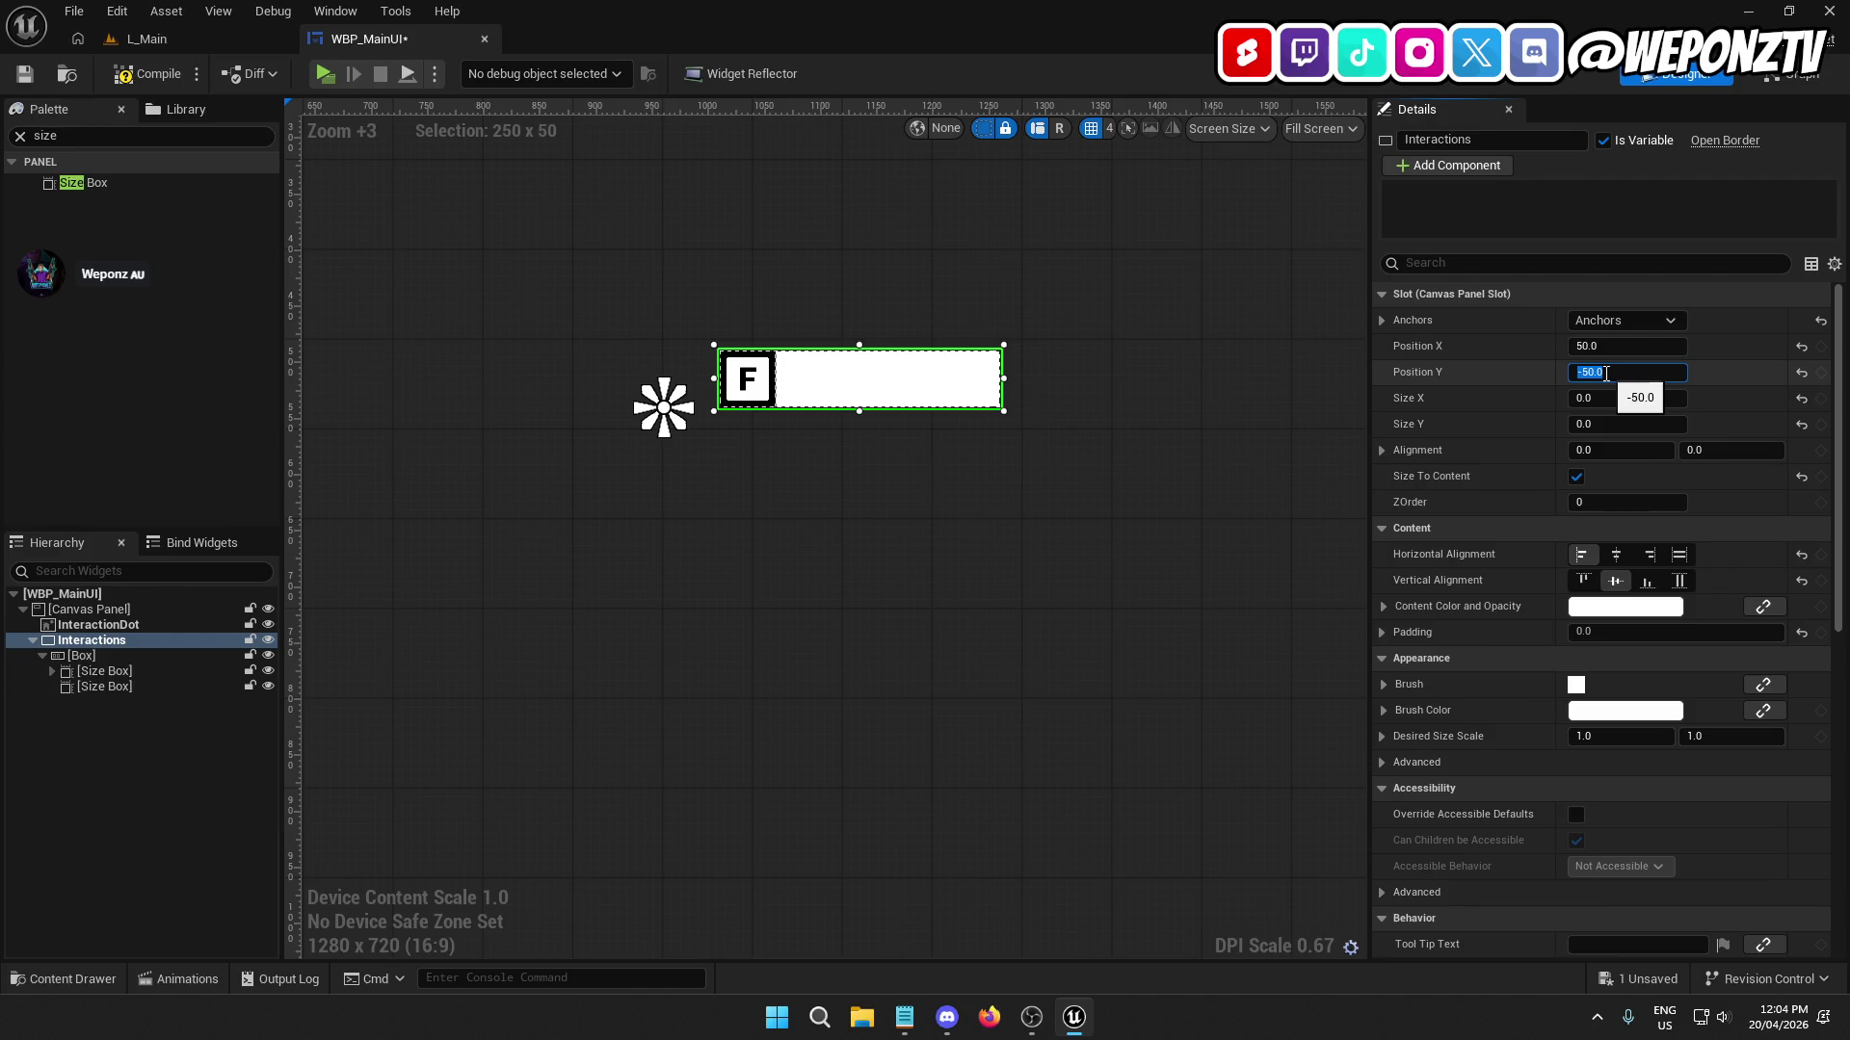
scroll(664, 451, up, 8)
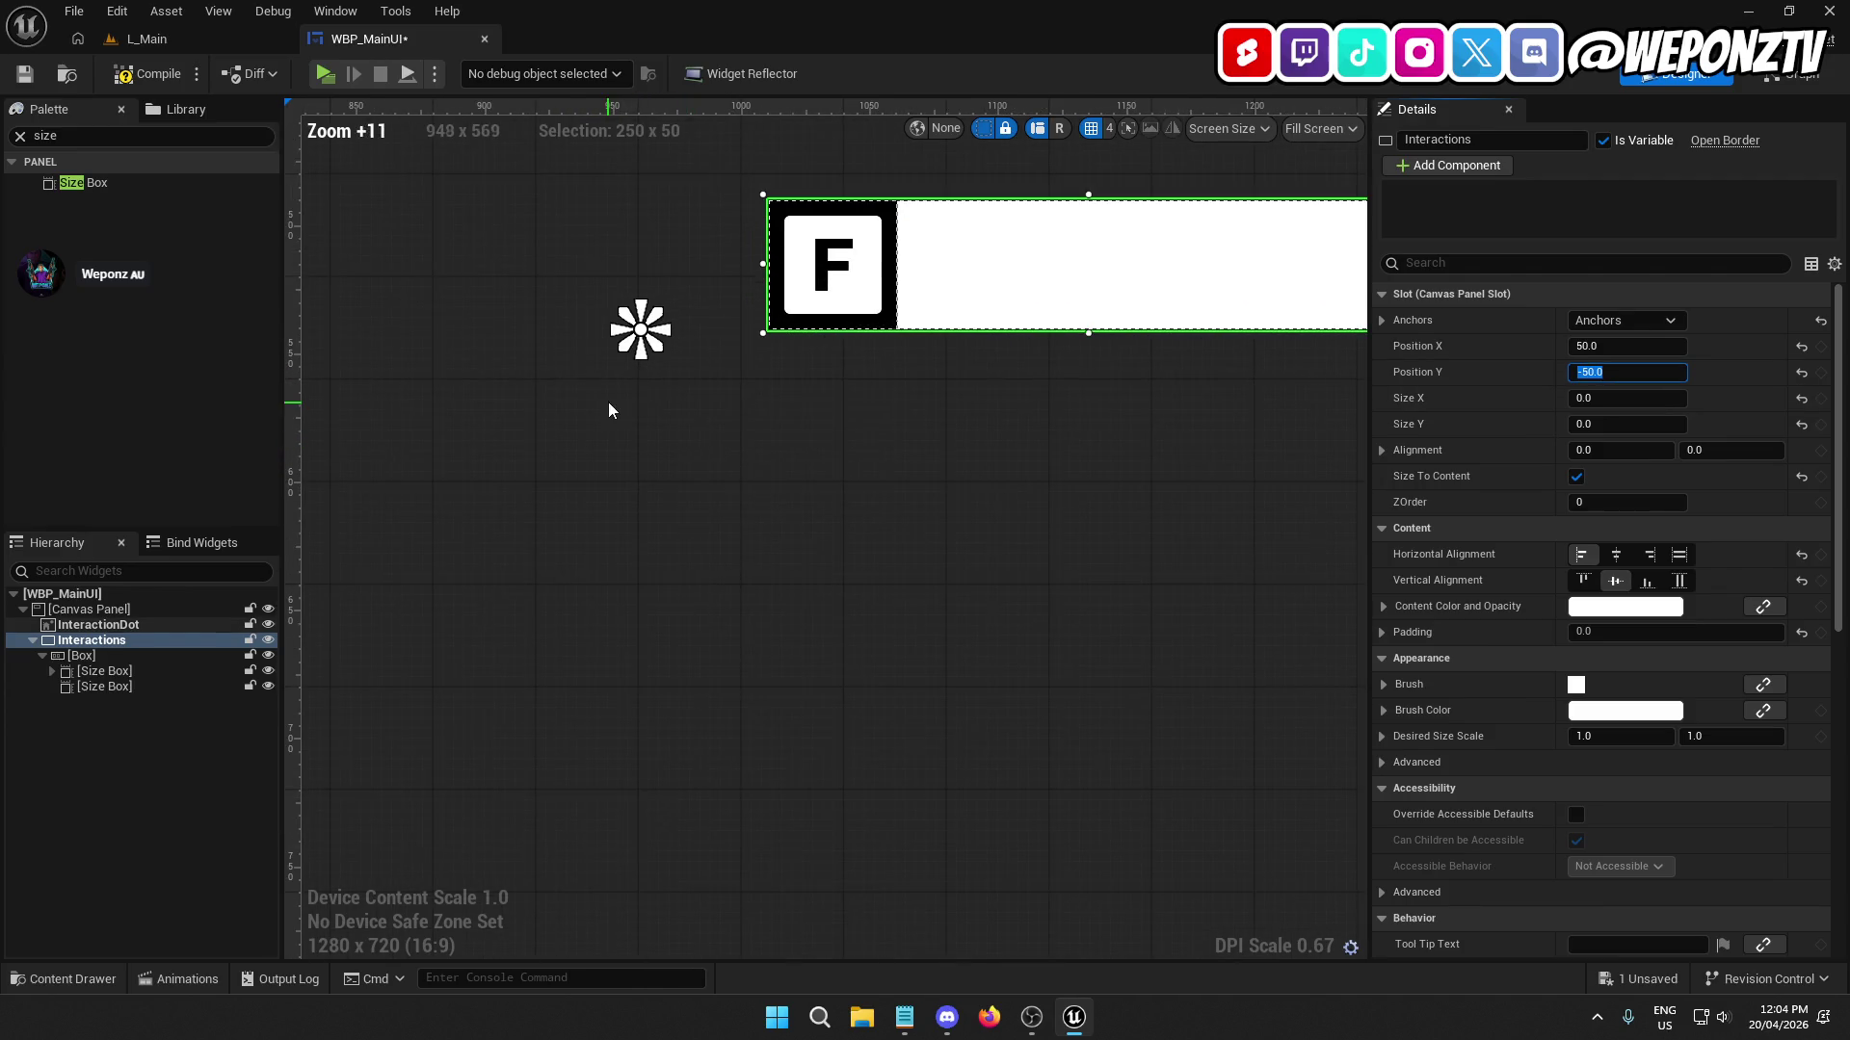
scroll(713, 451, down, 5)
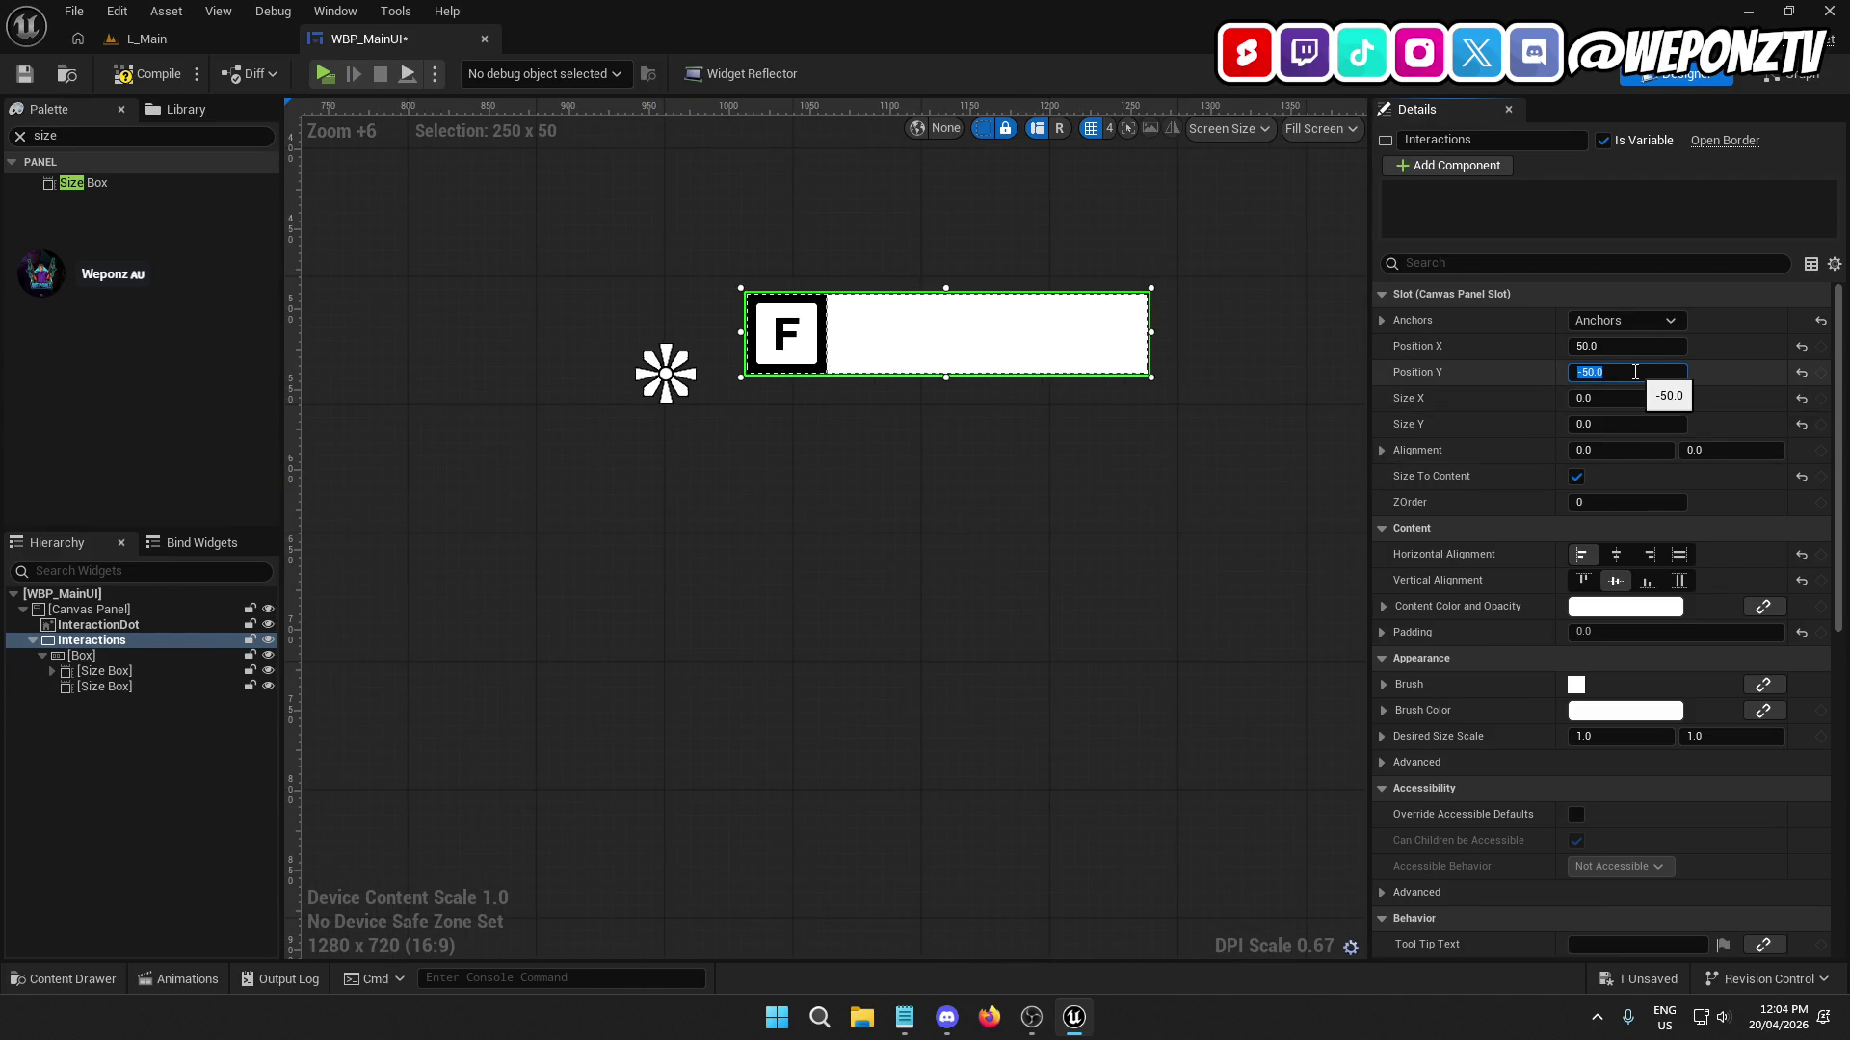
text(-10)
key(Return)
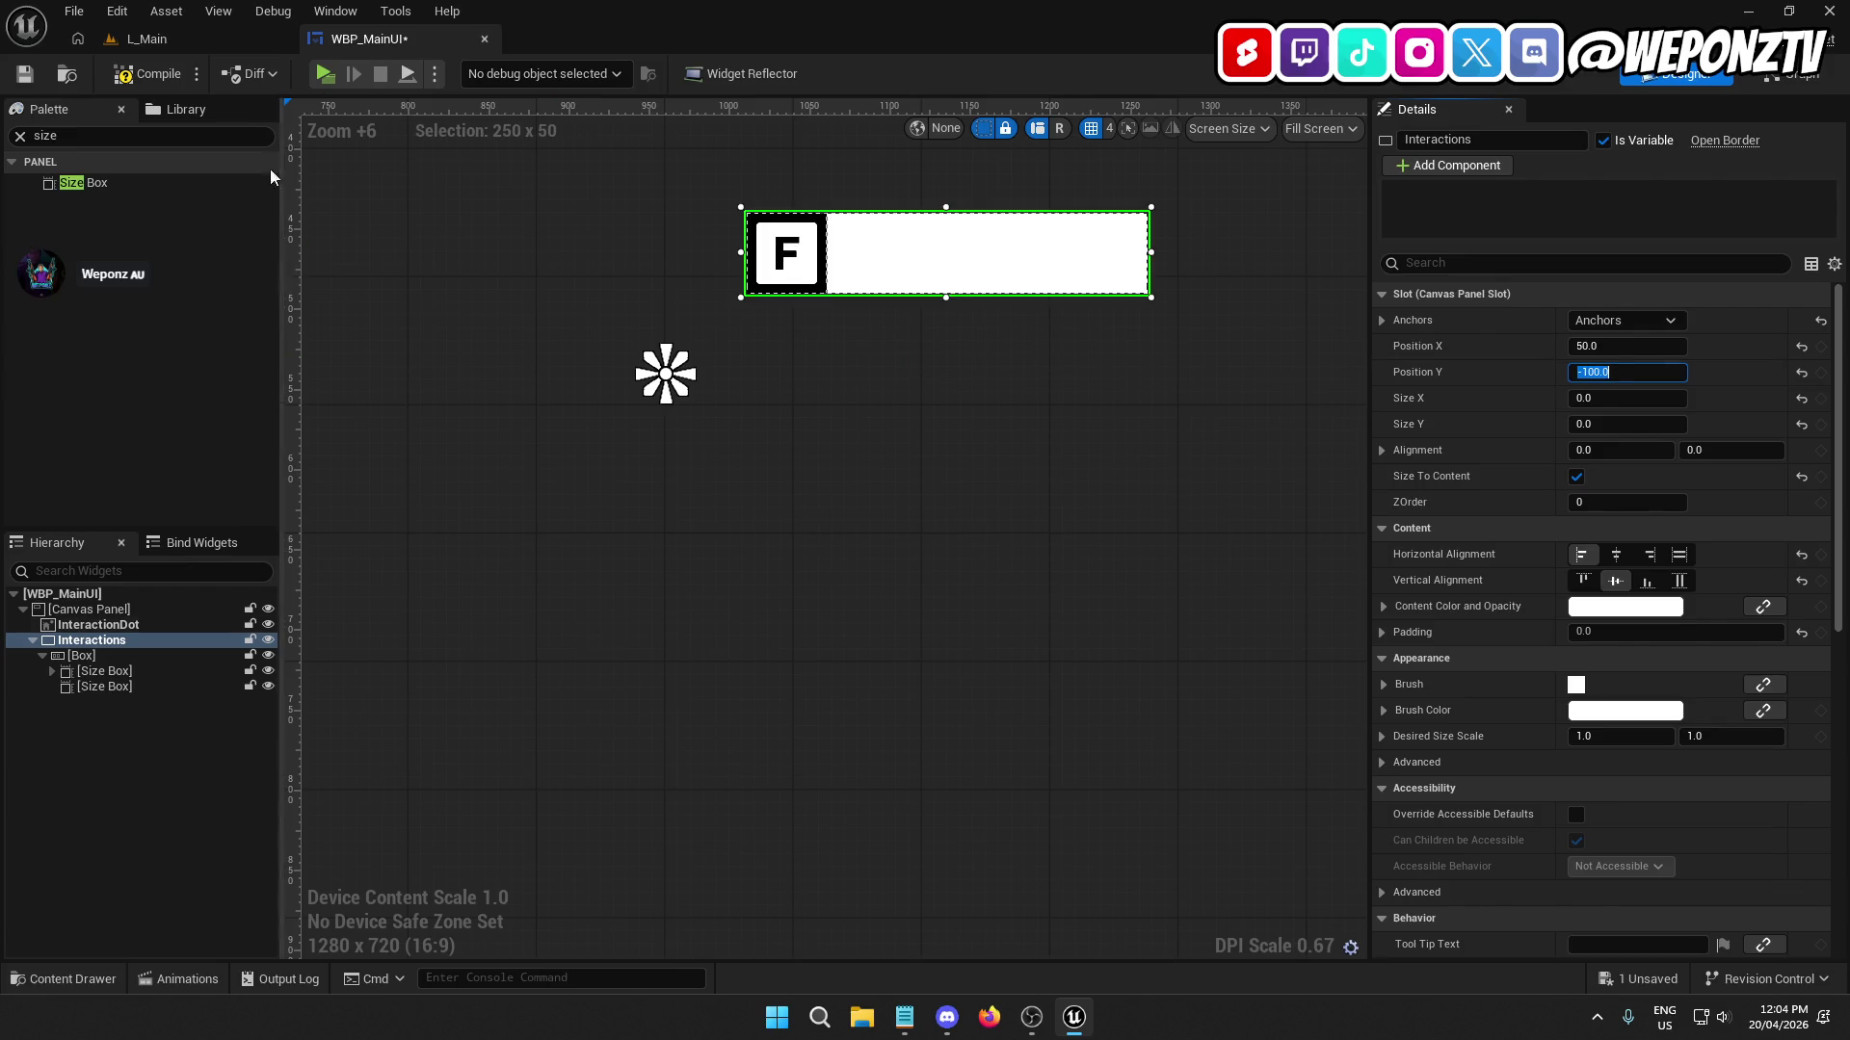
Compile and save WBP_MainUI and preview the prompt placement in L_Main.
click(149, 73)
click(24, 73)
click(121, 41)
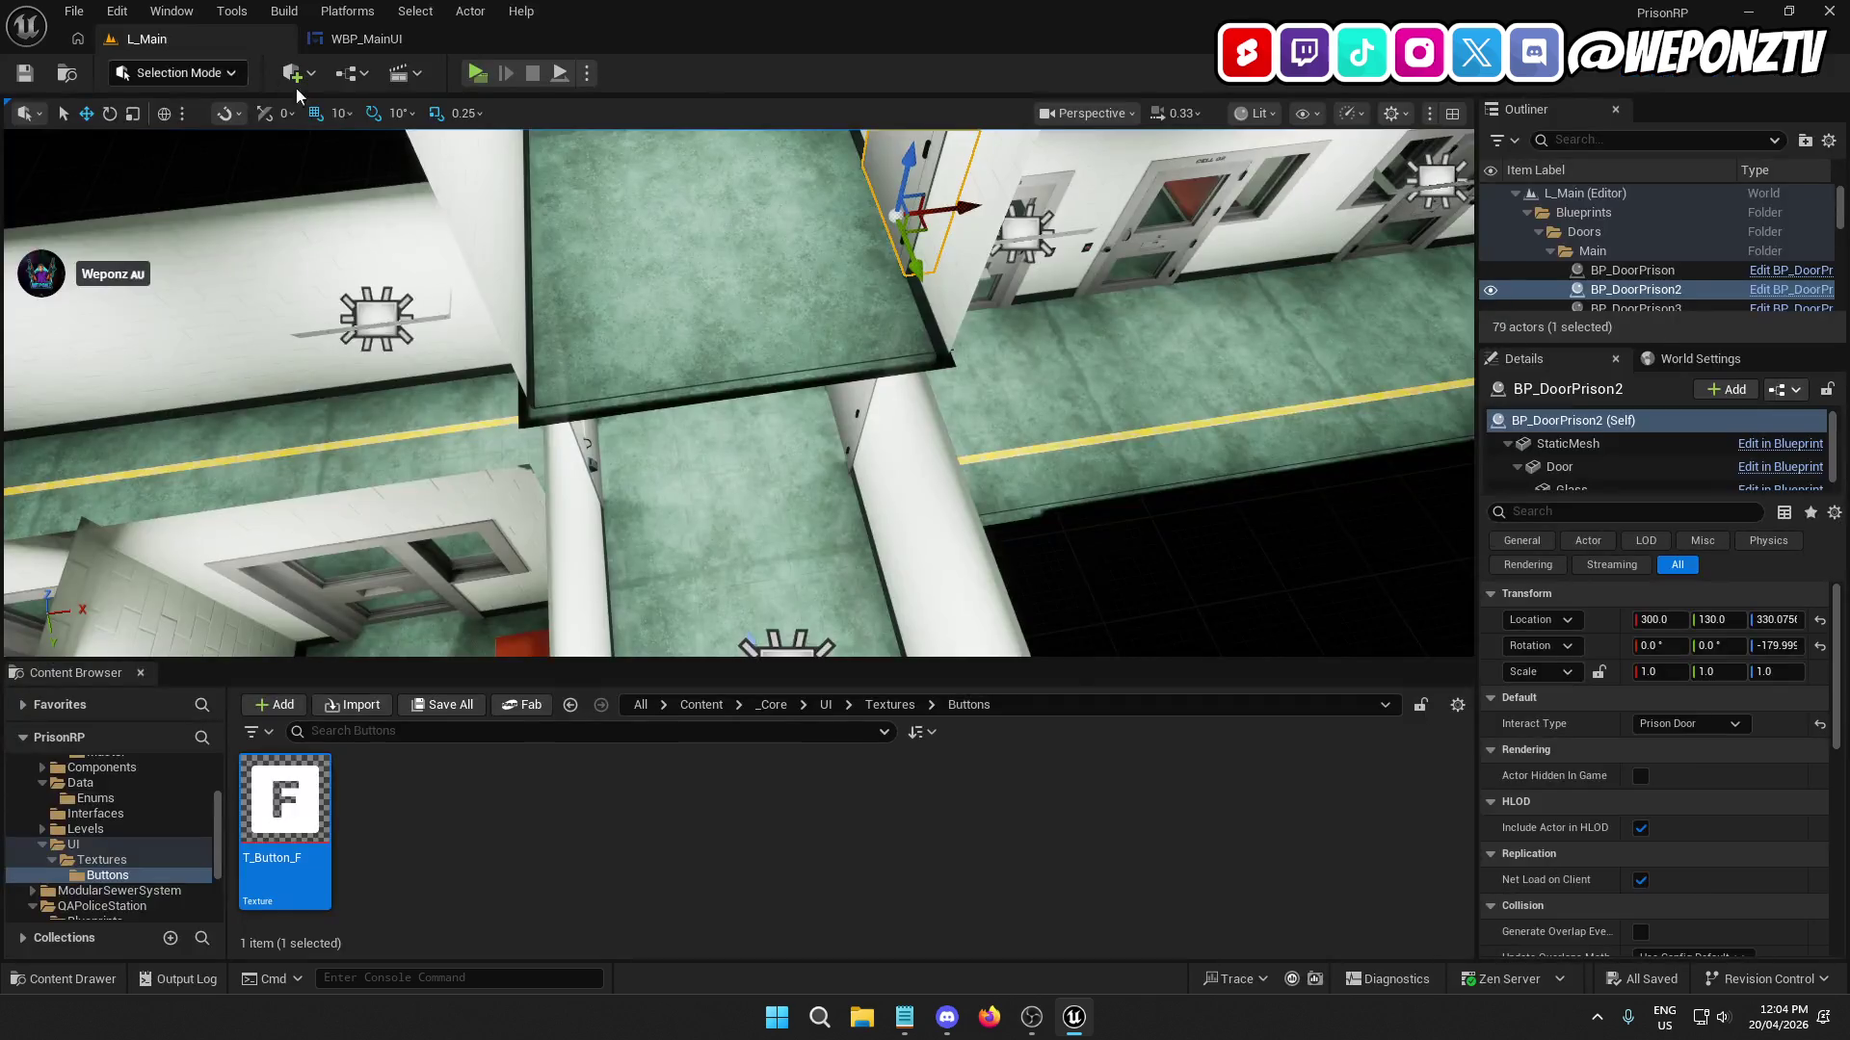
click(482, 68)
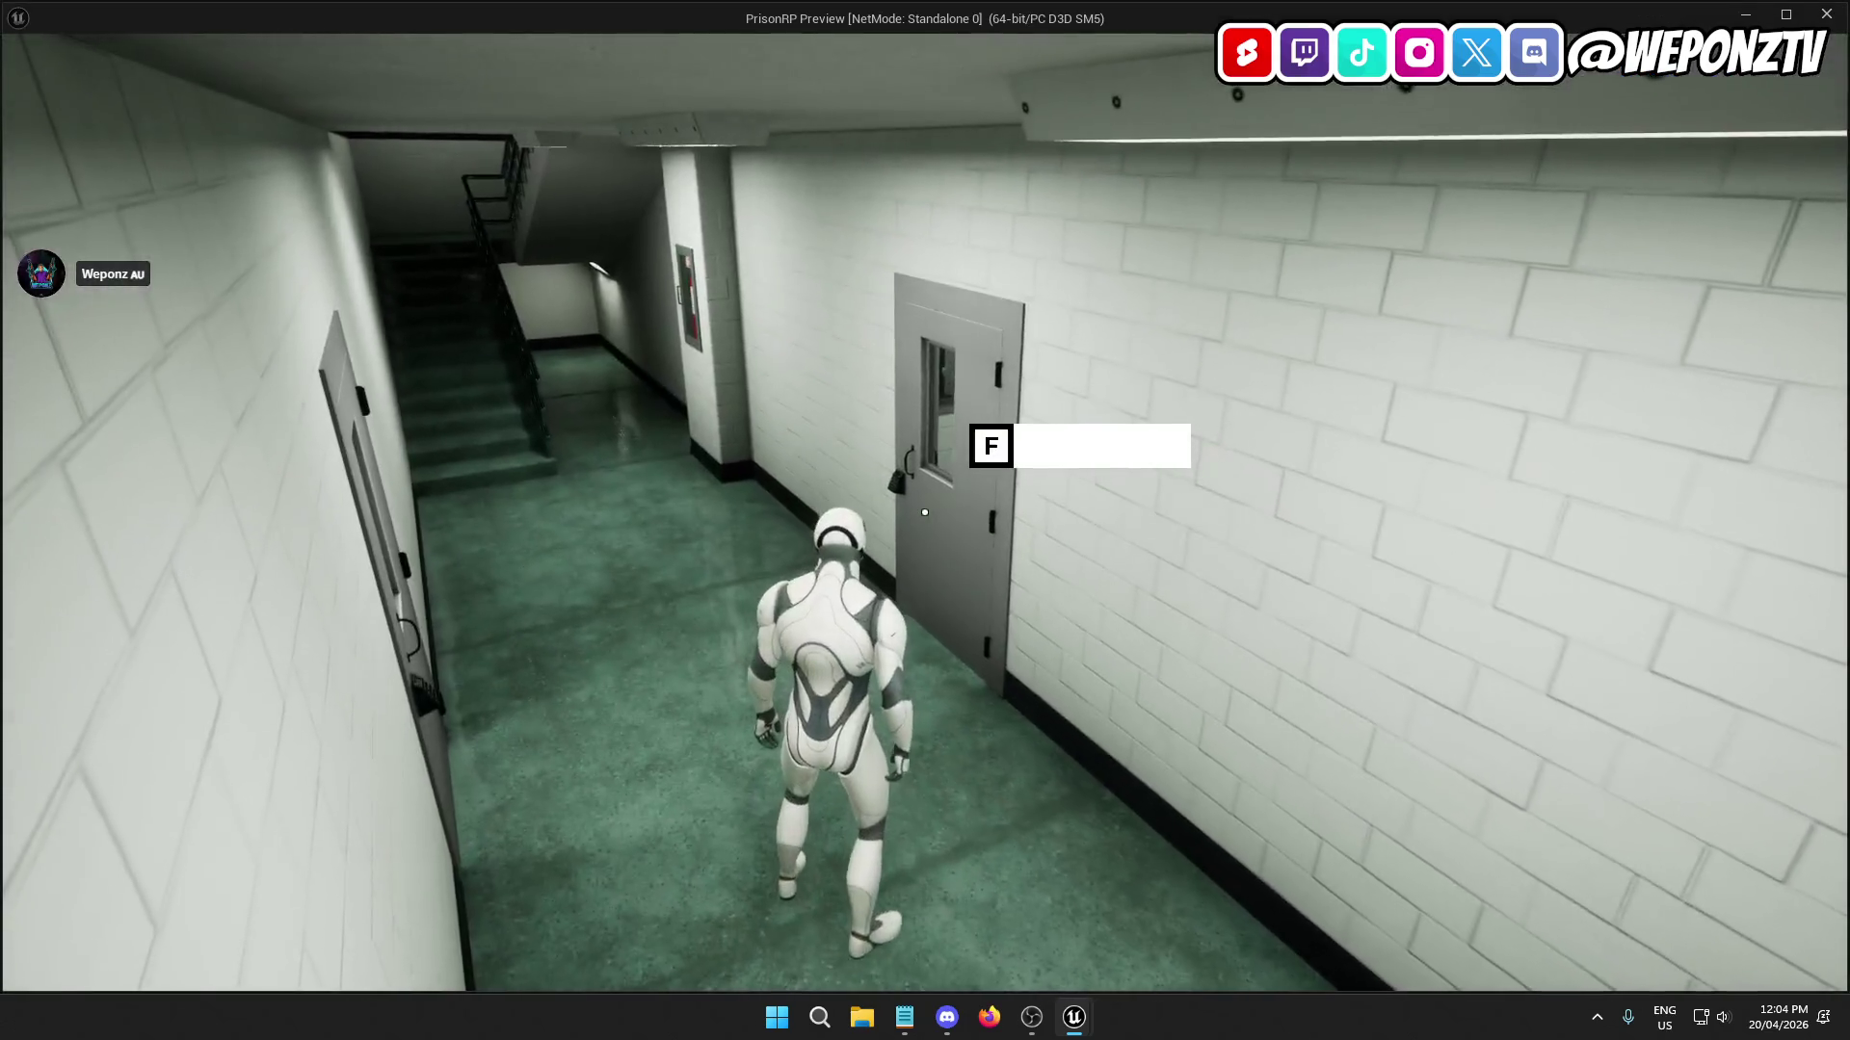
key(Escape)
click(366, 38)
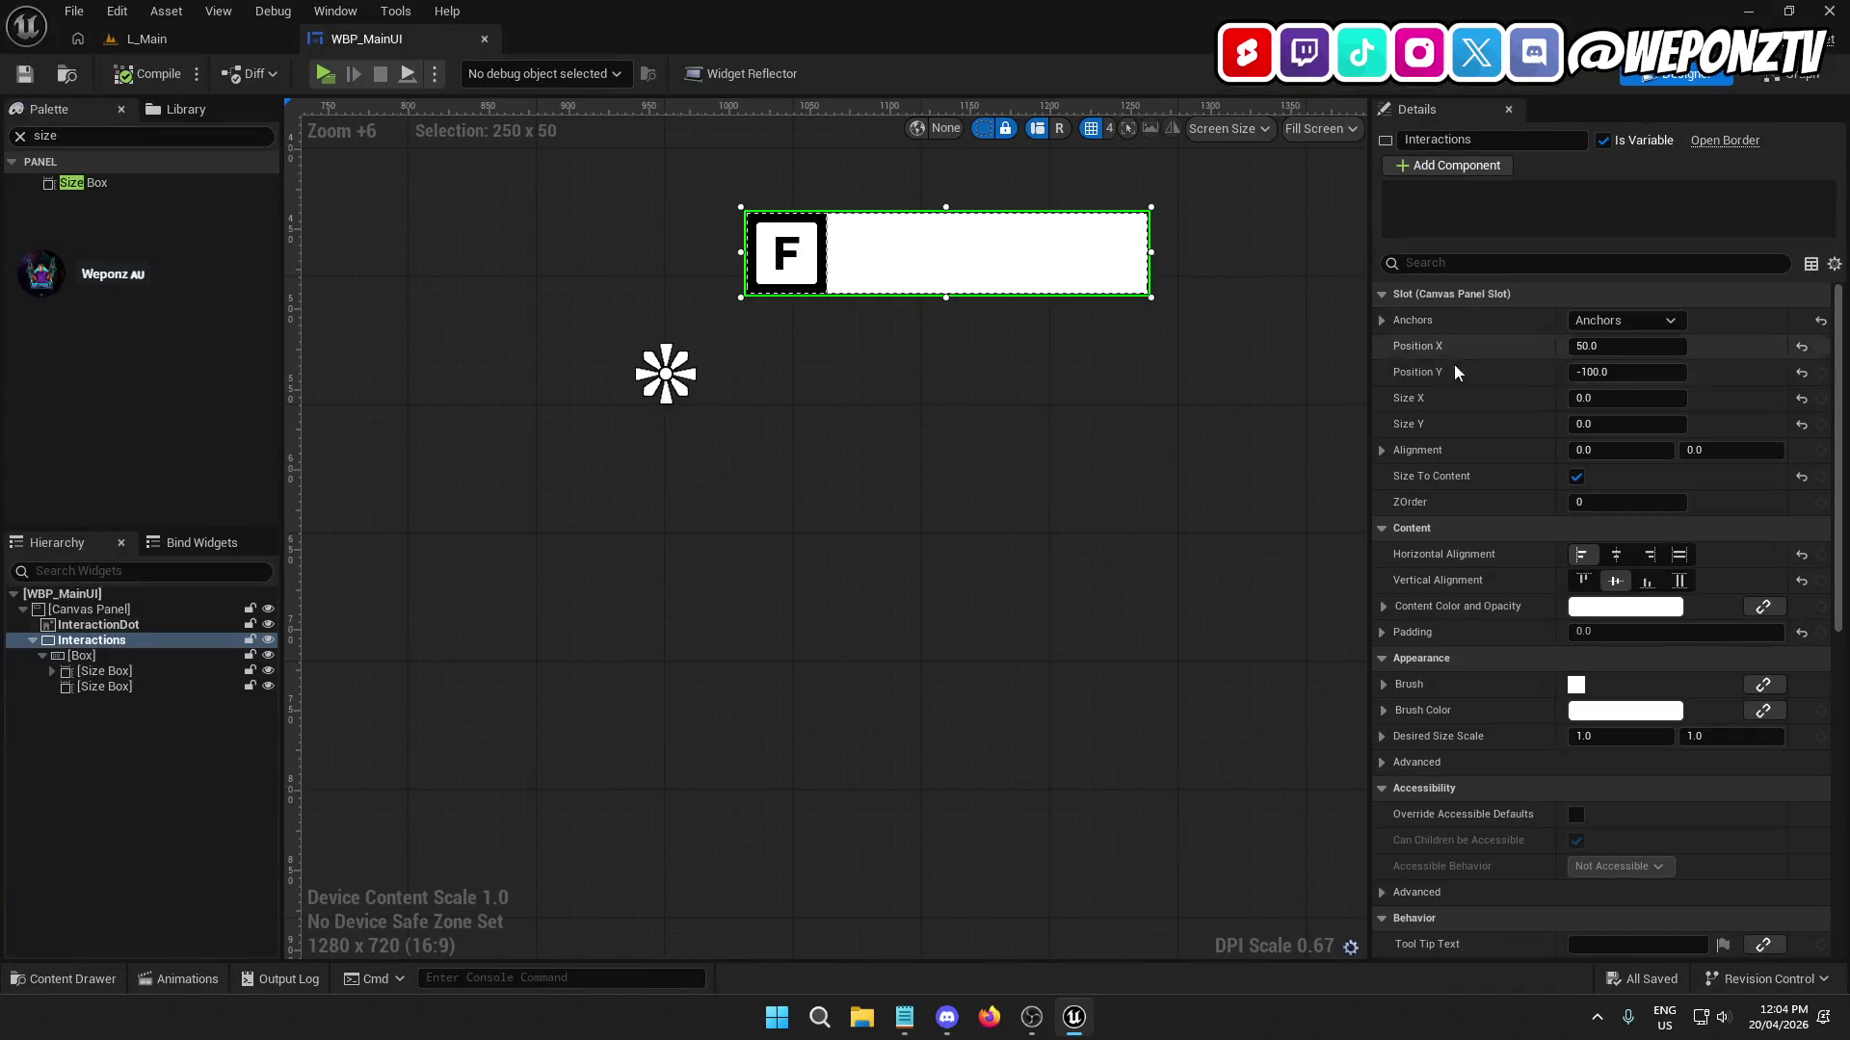
Lower the prompt to Y -75, save, and test it by walking to the cell door.
click(1600, 375)
text(-5)
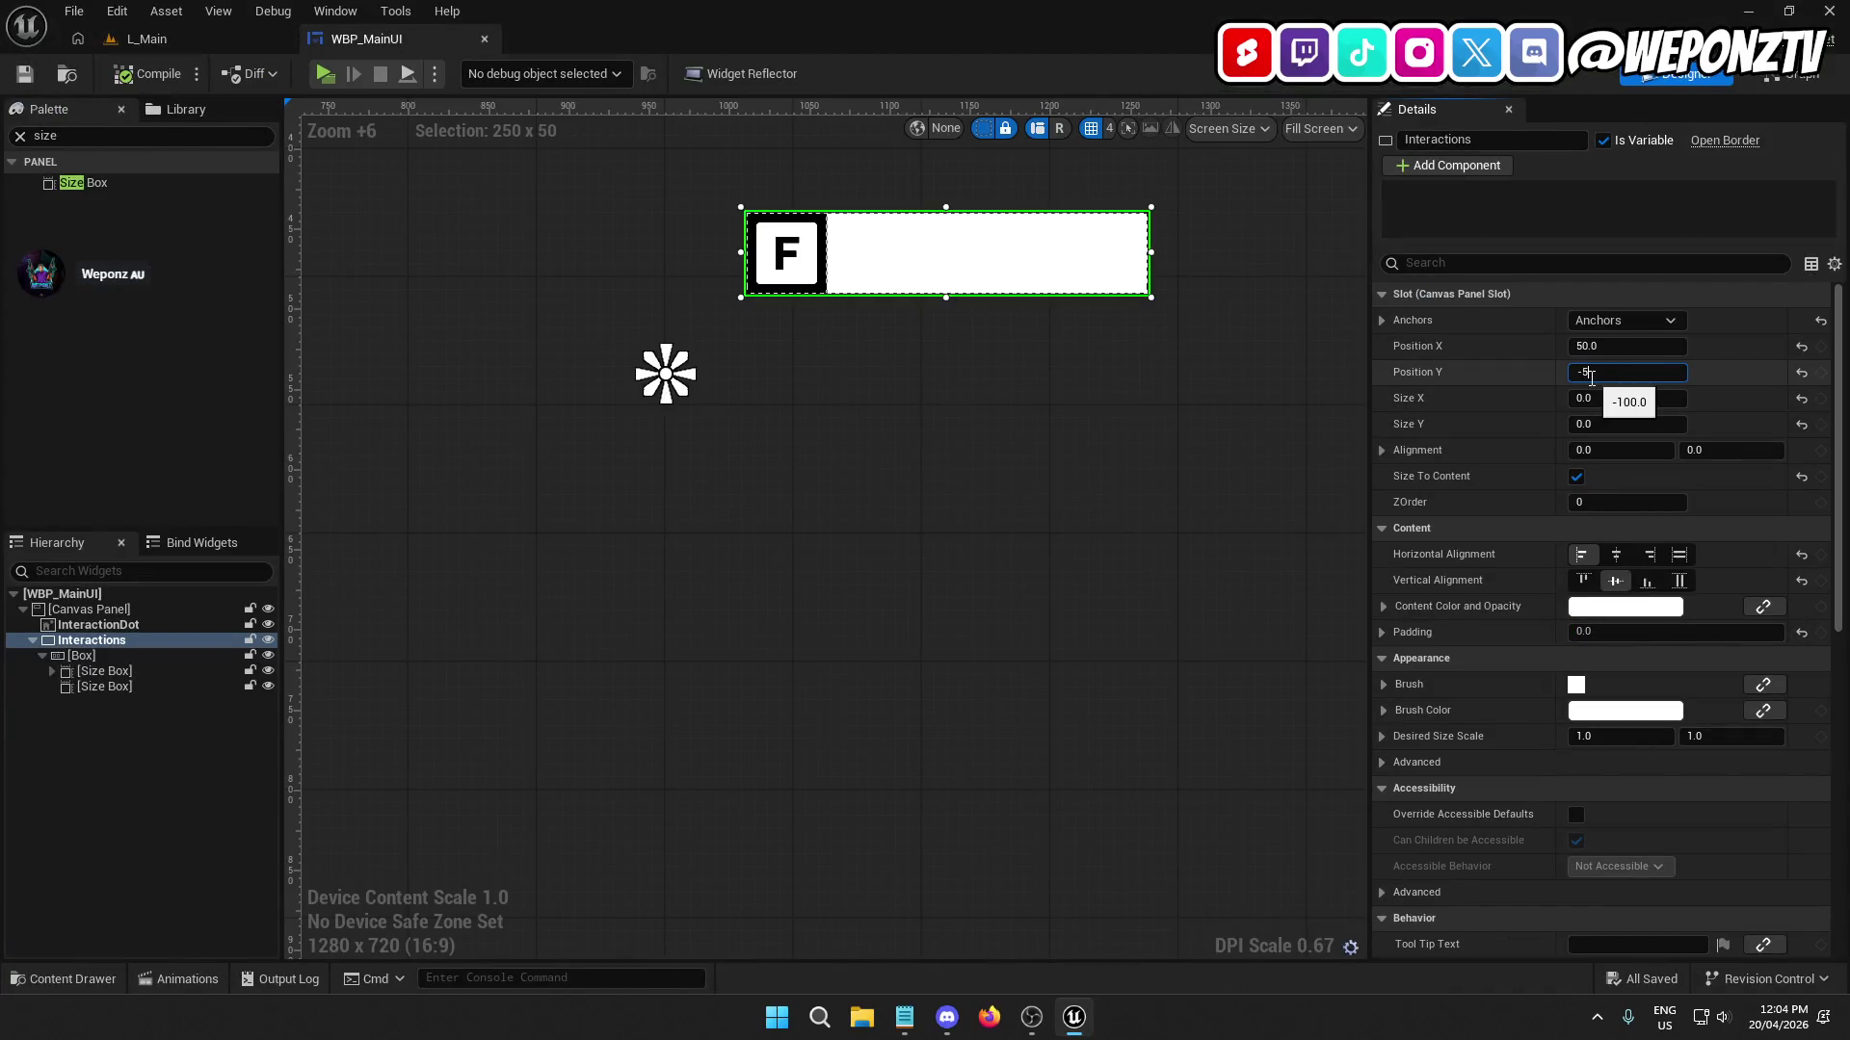
text(0.0)
key(Return)
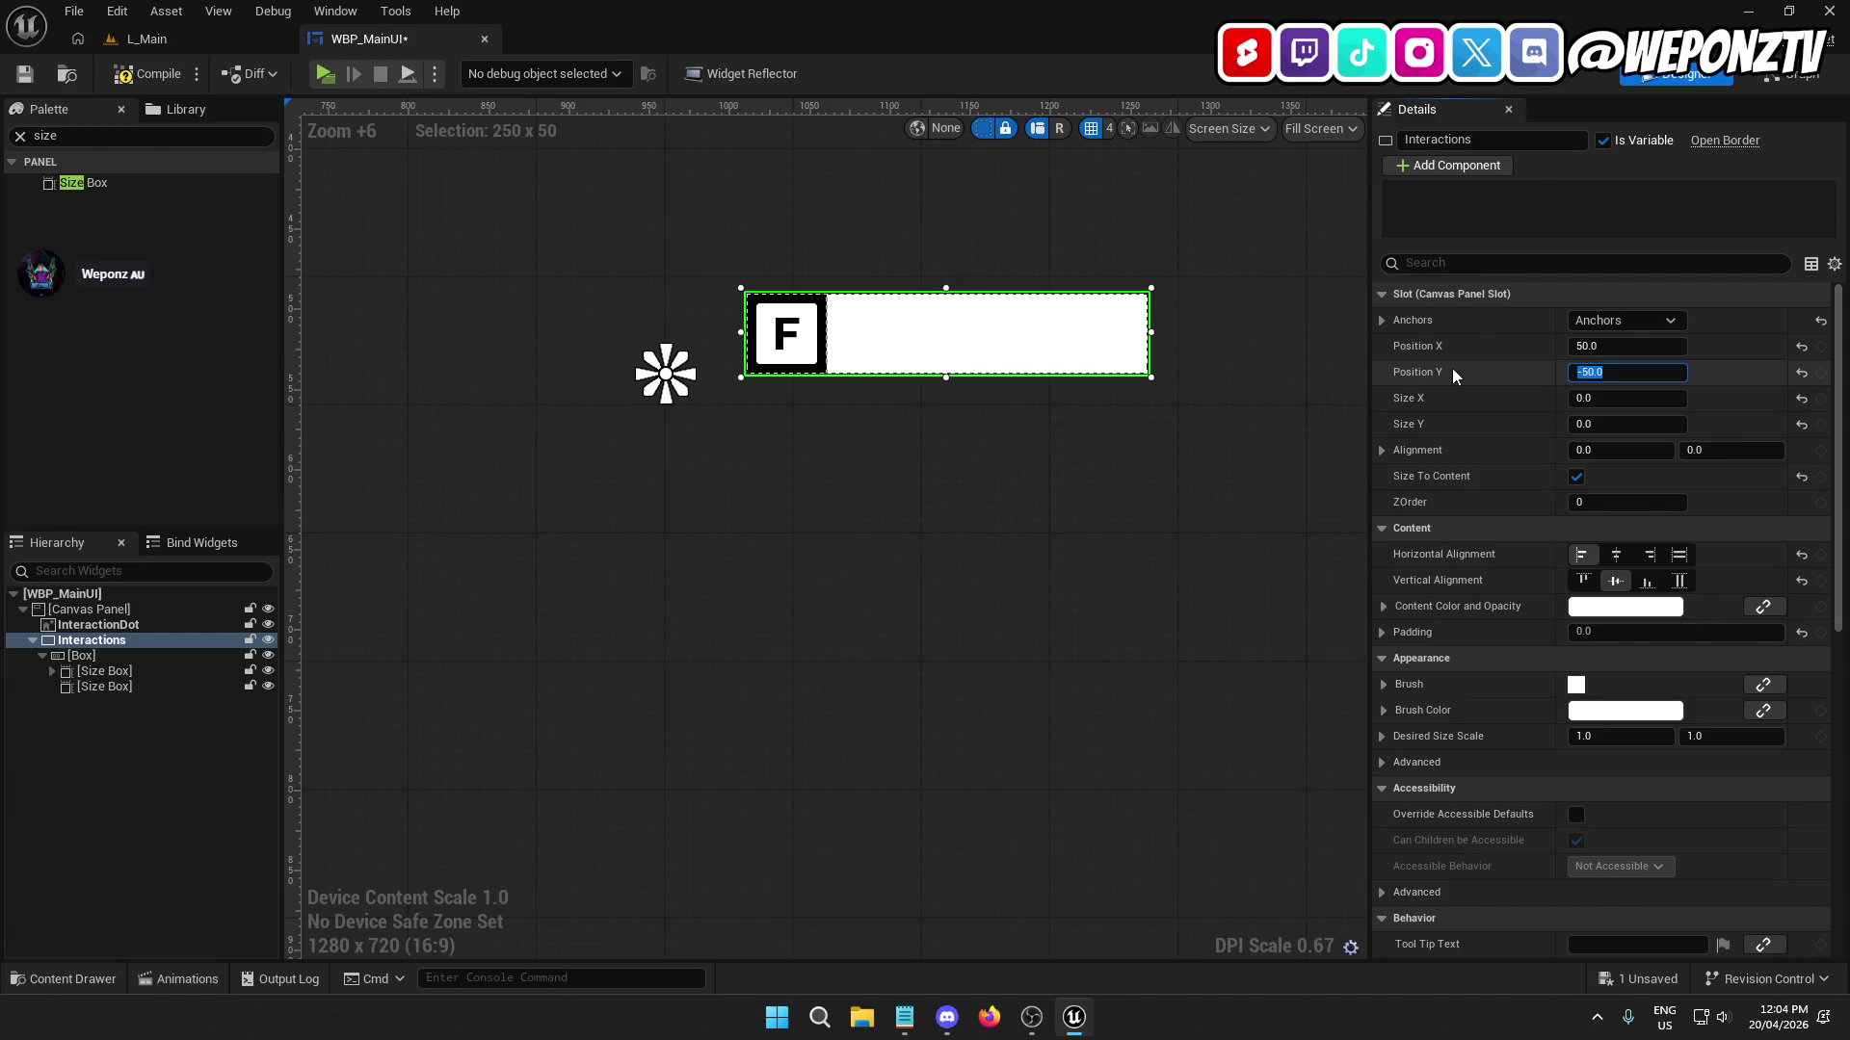
text(-75)
key(Return)
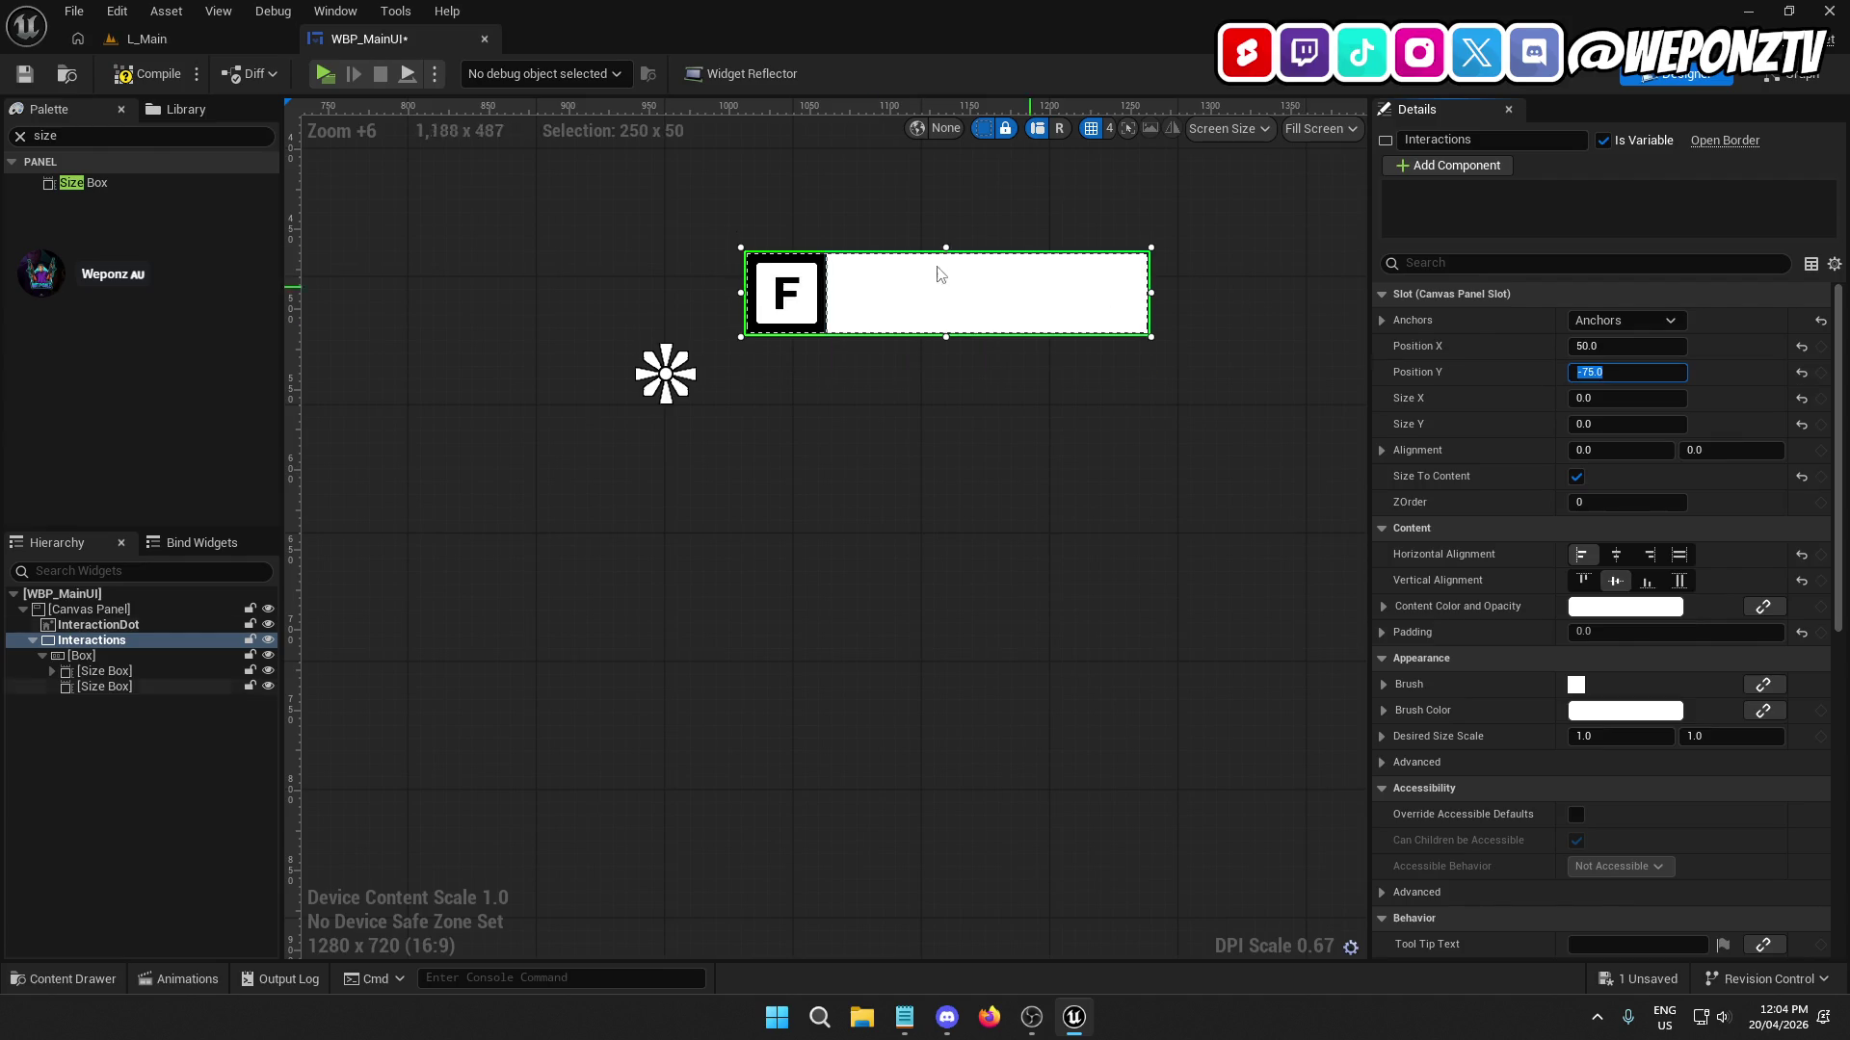
click(26, 74)
click(188, 40)
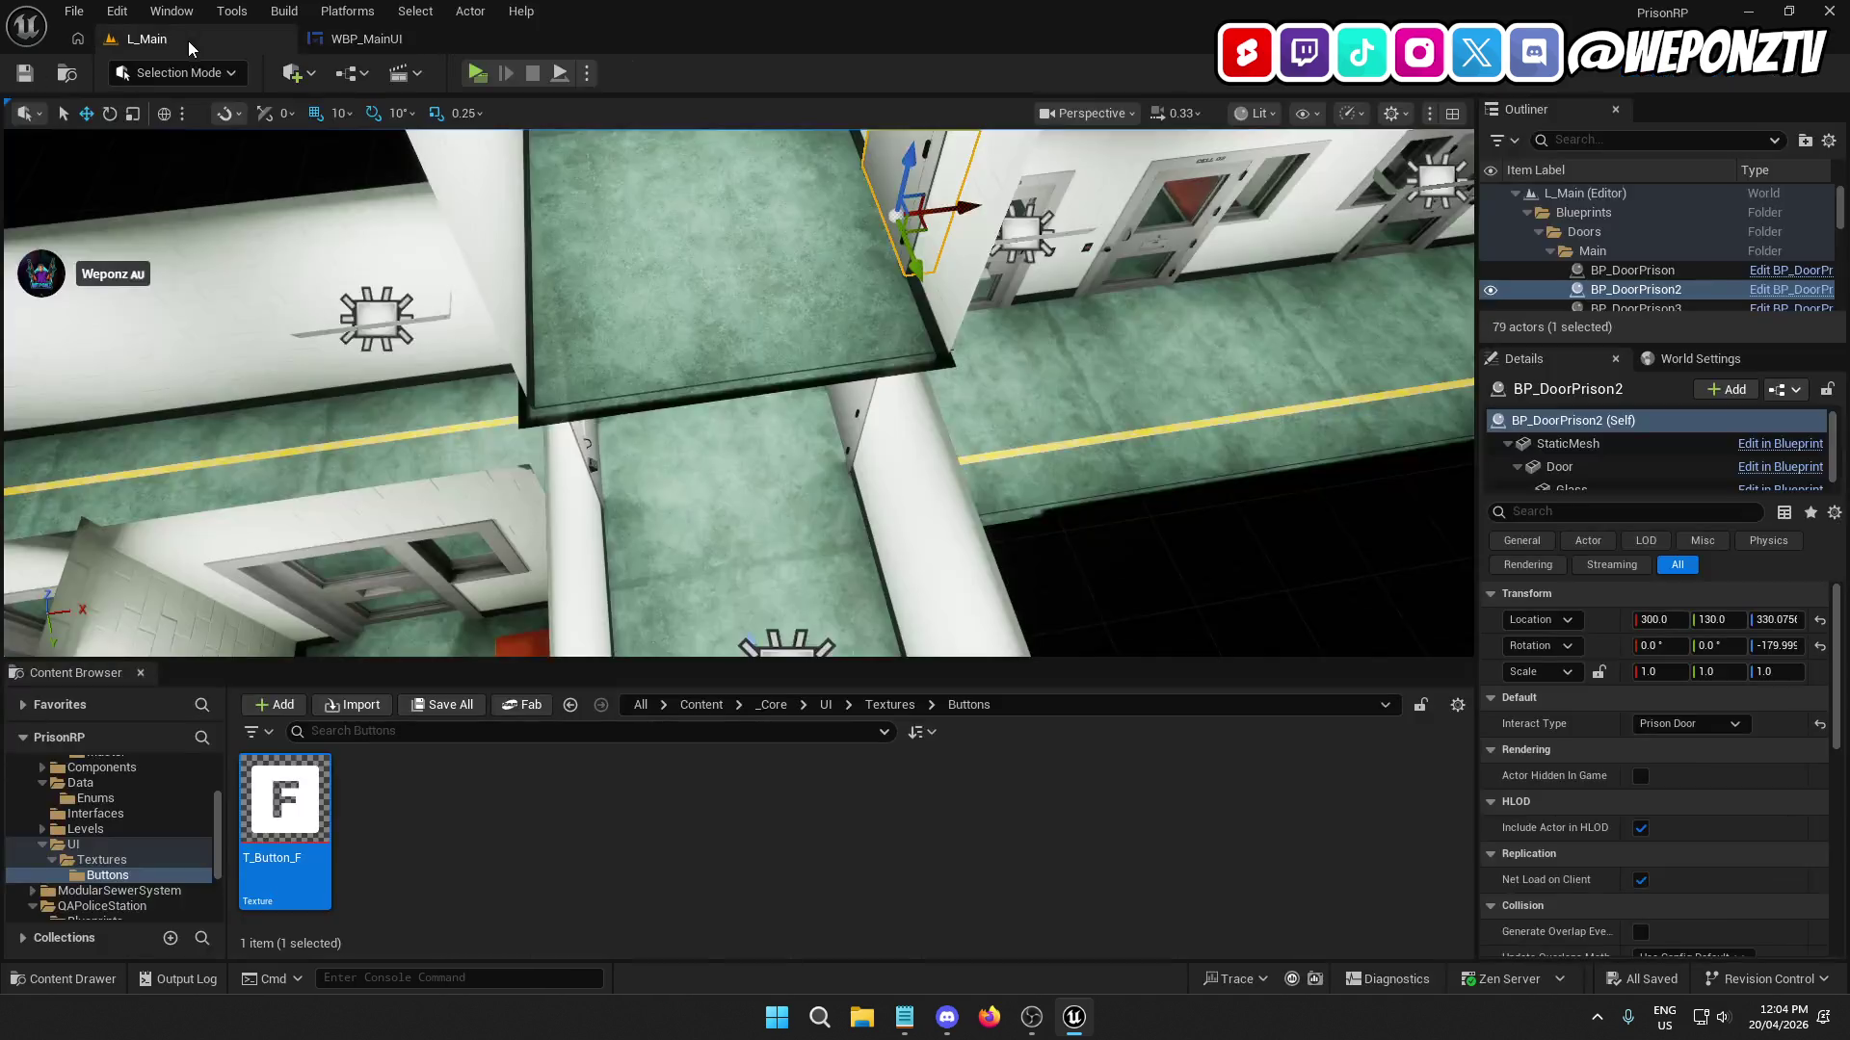
click(482, 75)
key(w)
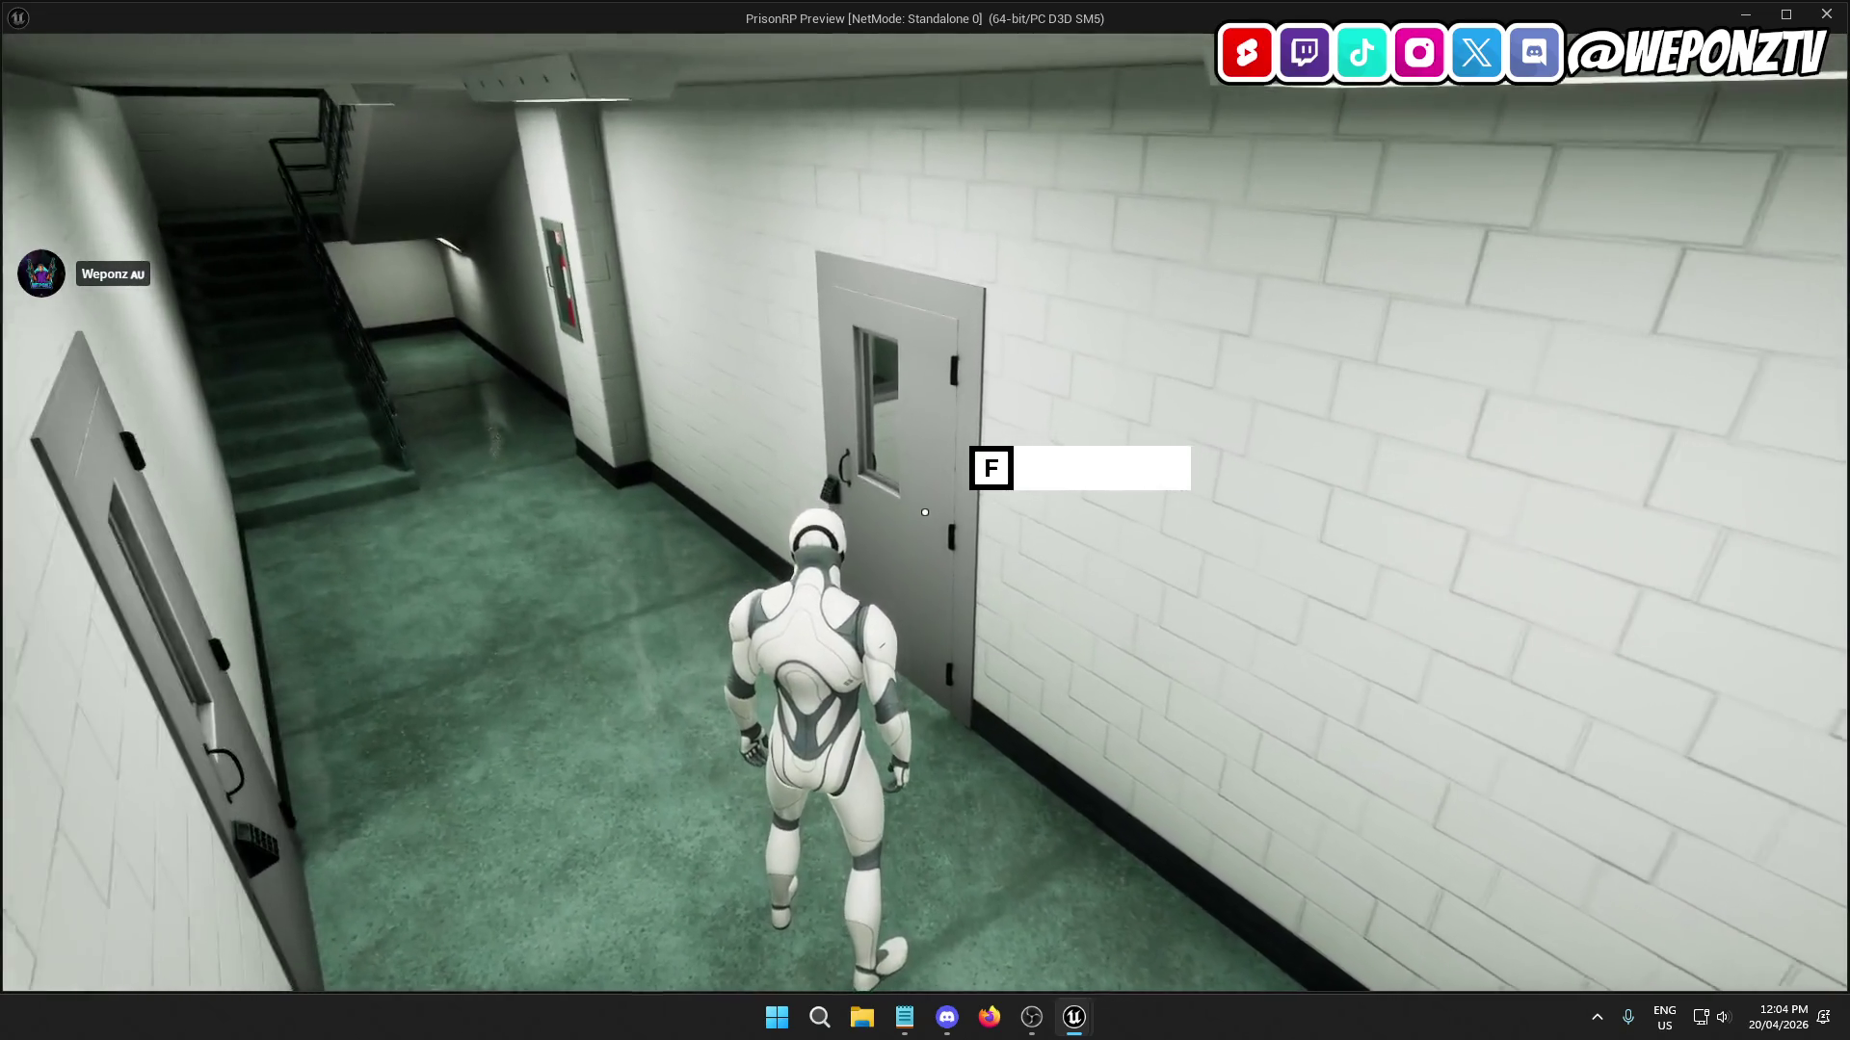
key(Escape)
click(390, 41)
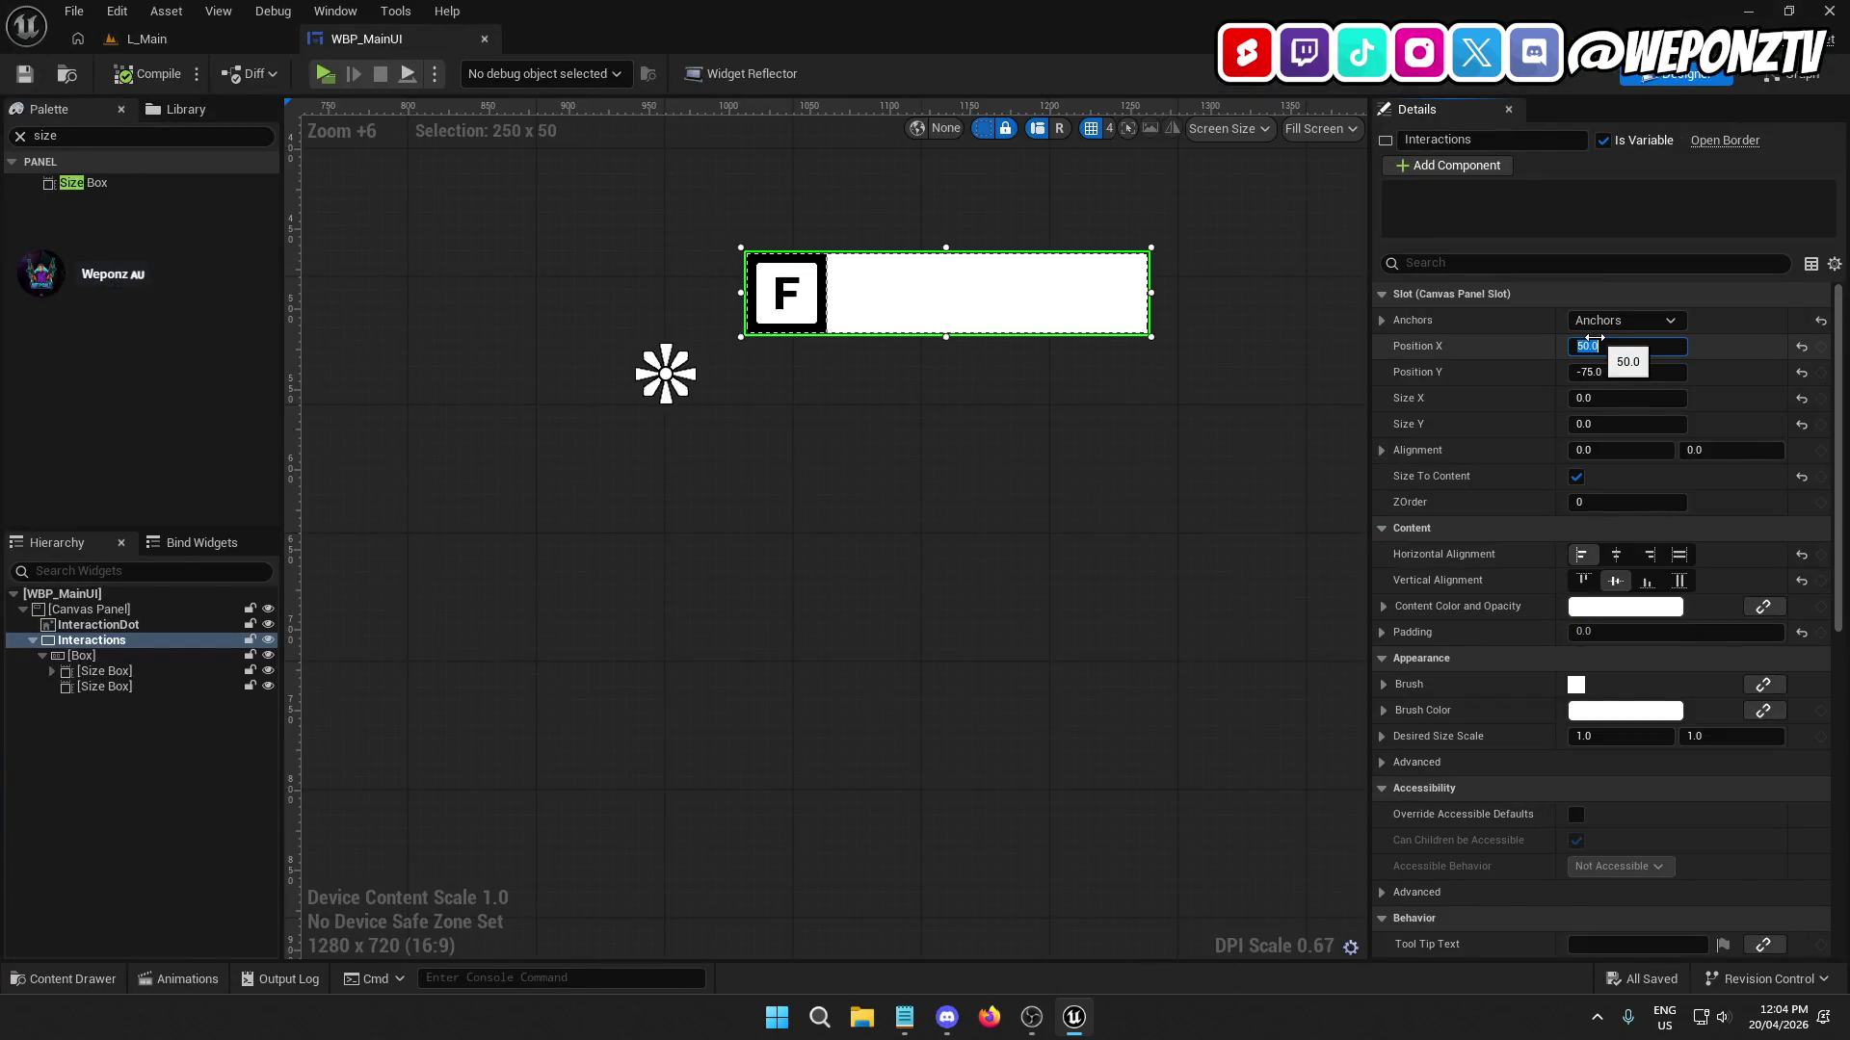
Set the prompt's X to 25, save, retest at the door, and select the second Size Box.
key(Return)
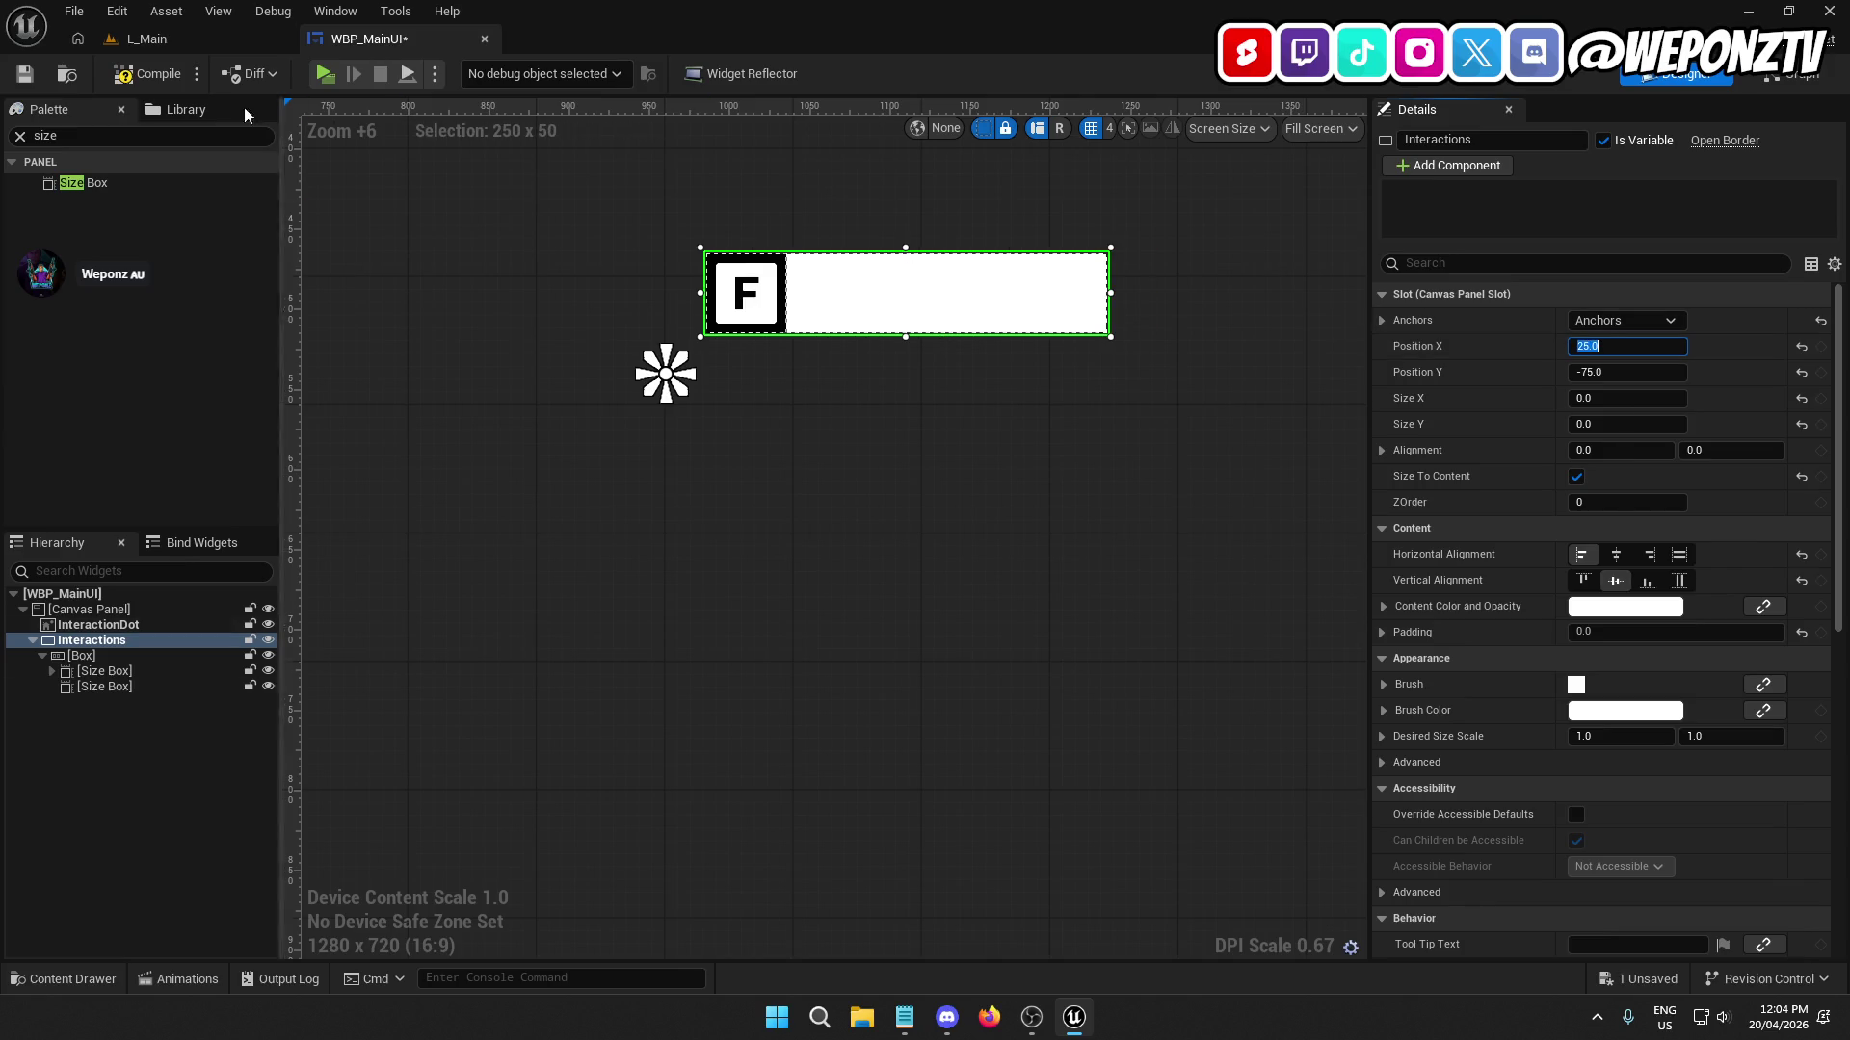
click(26, 75)
click(182, 42)
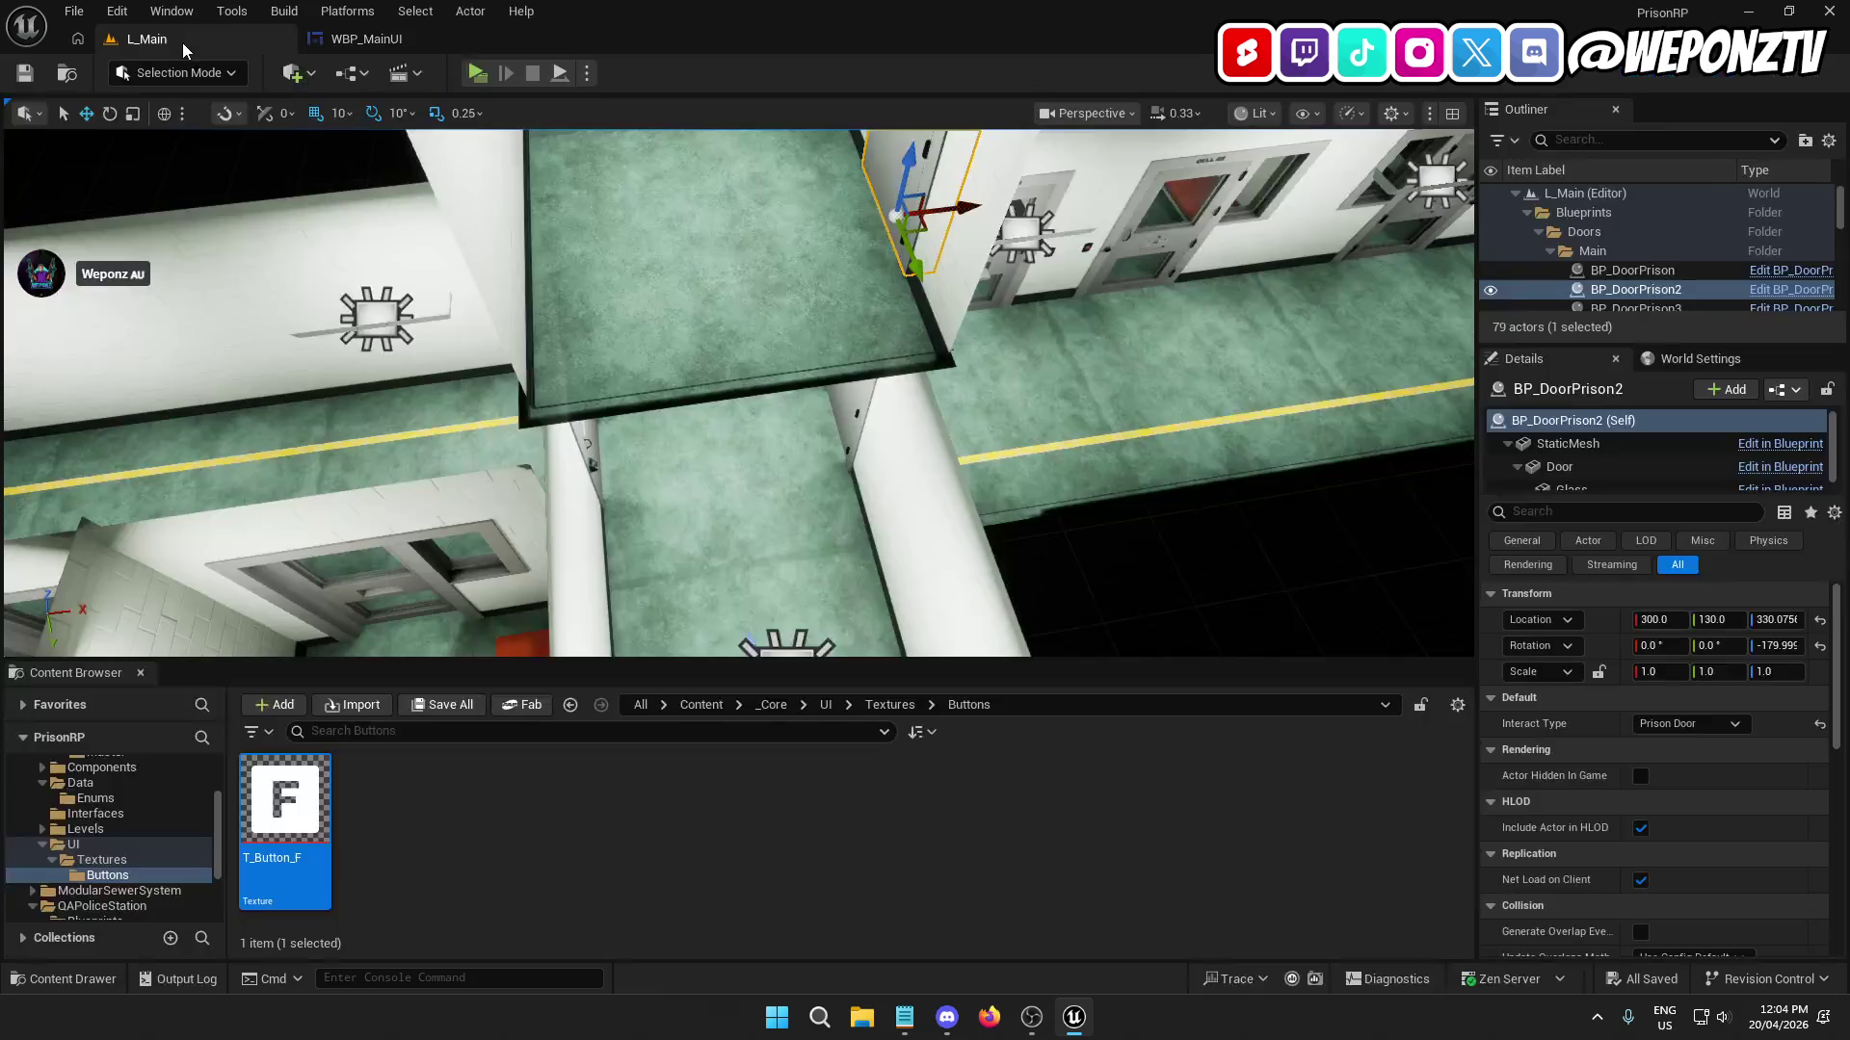
click(482, 73)
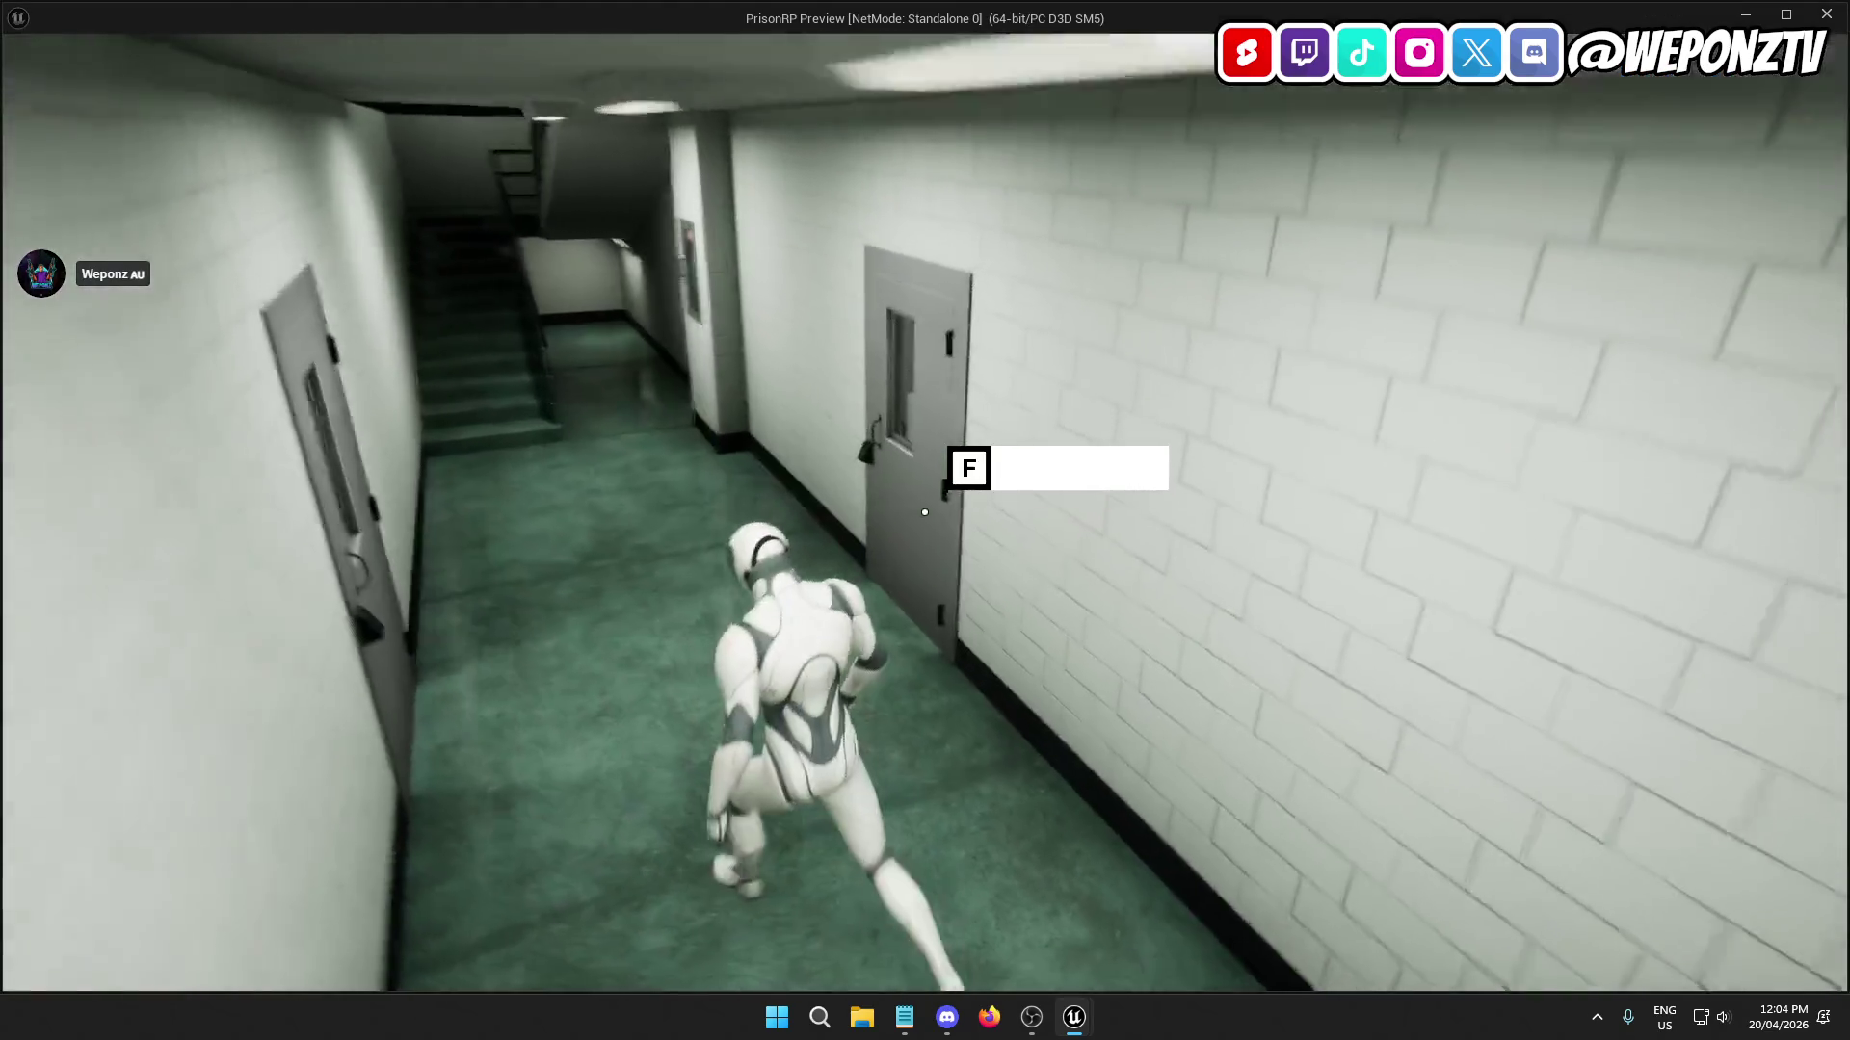
key(w)
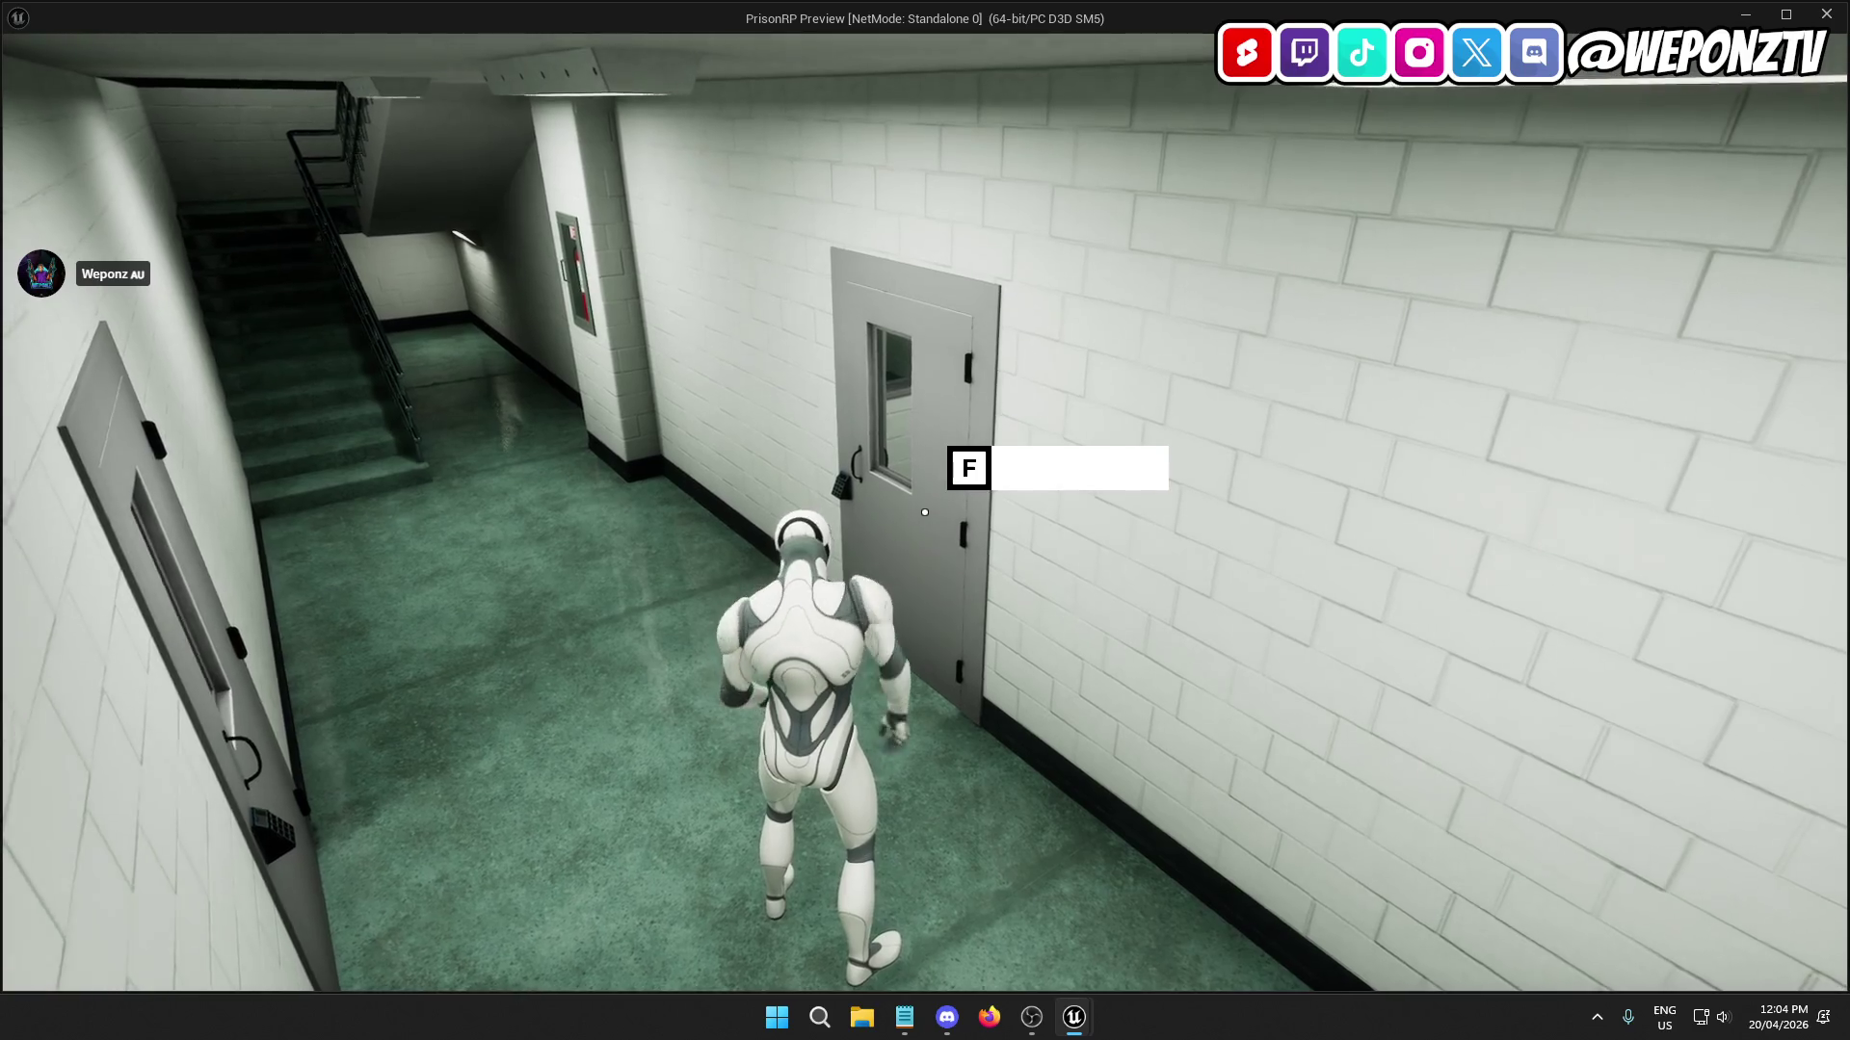
key(w)
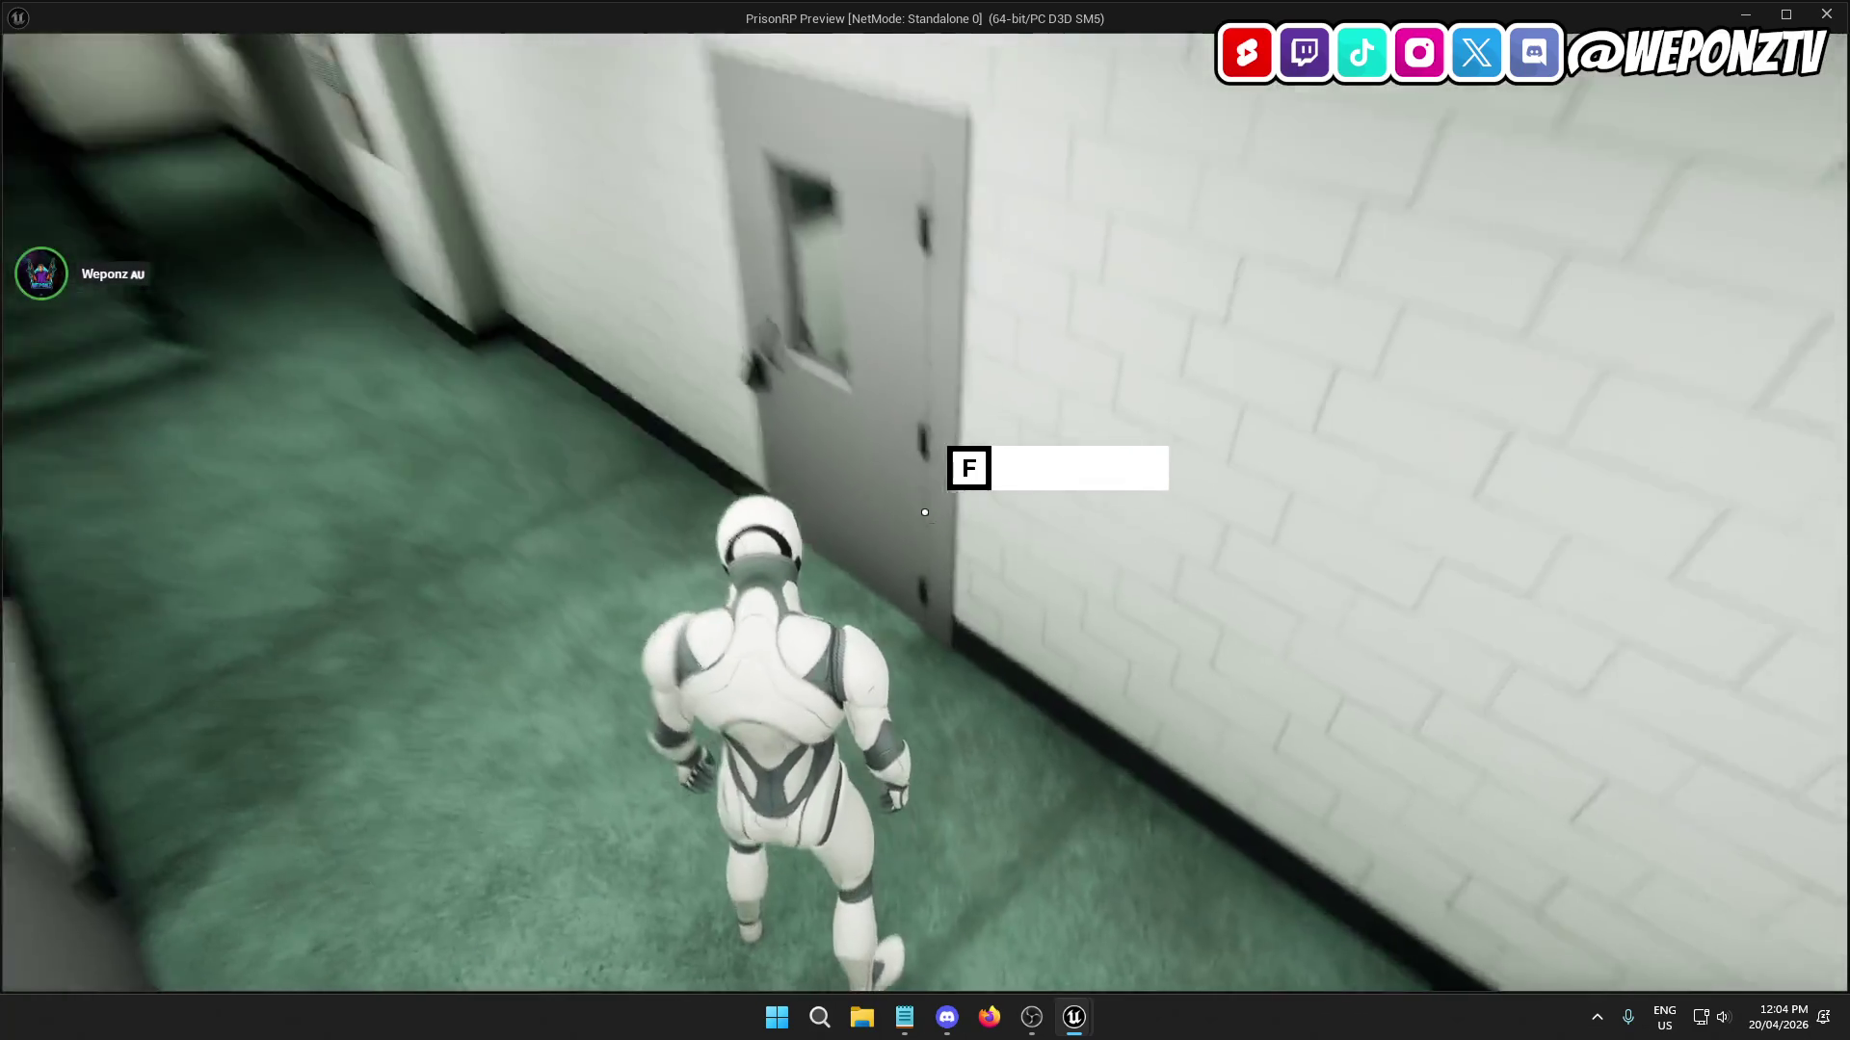
key(Escape)
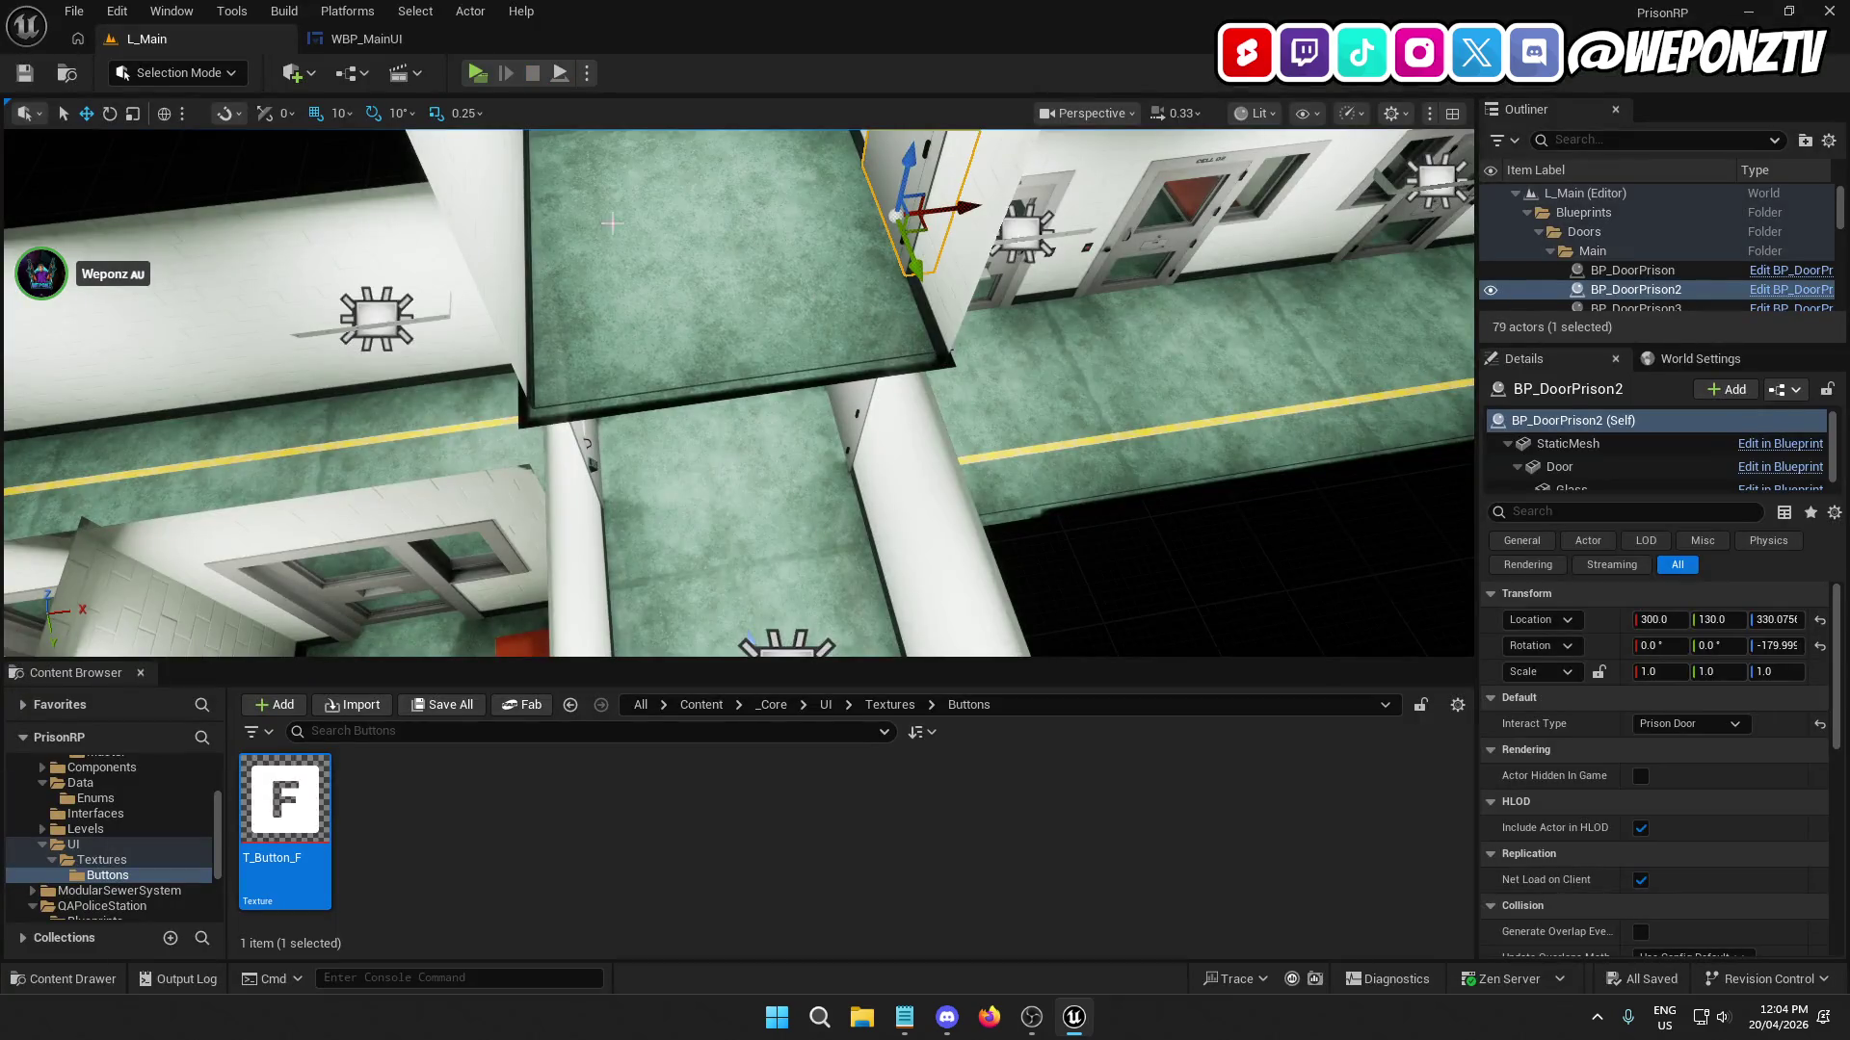
click(366, 39)
click(159, 686)
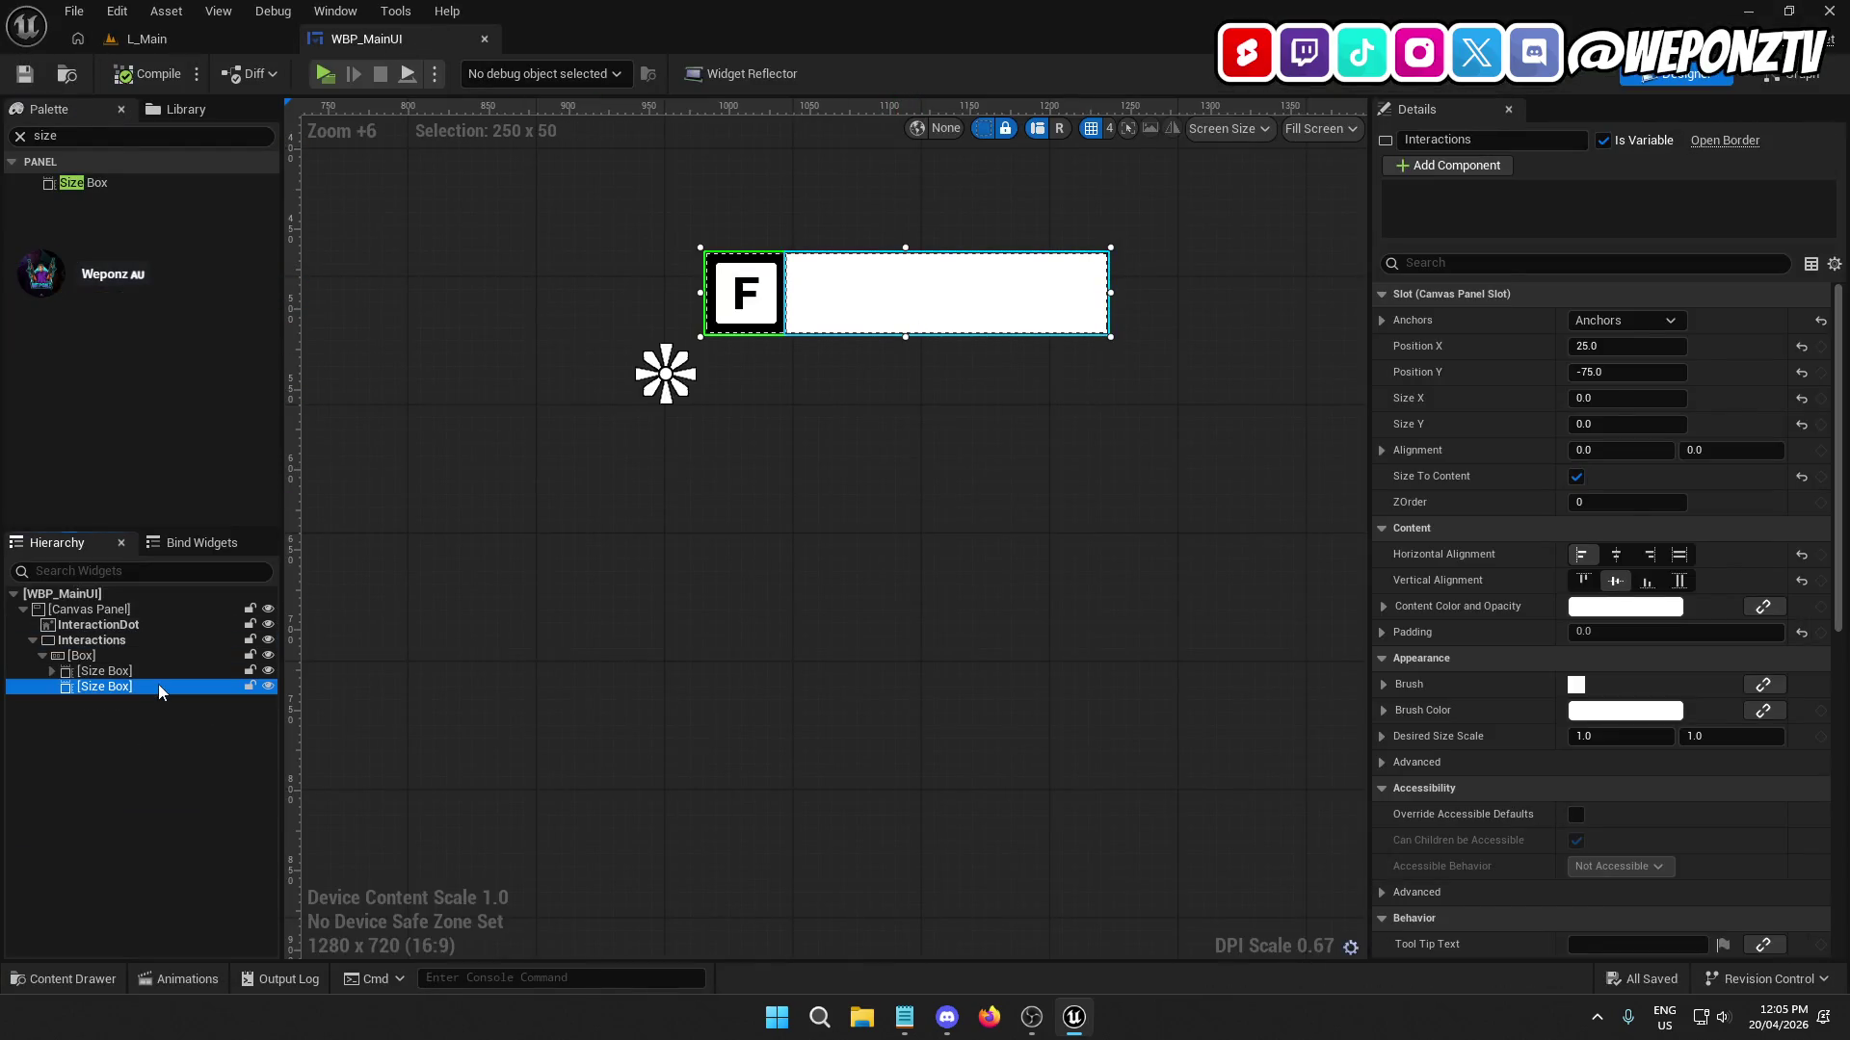
Add a Text widget into the second Size Box, named InteractInfo and marked as variable.
click(46, 136)
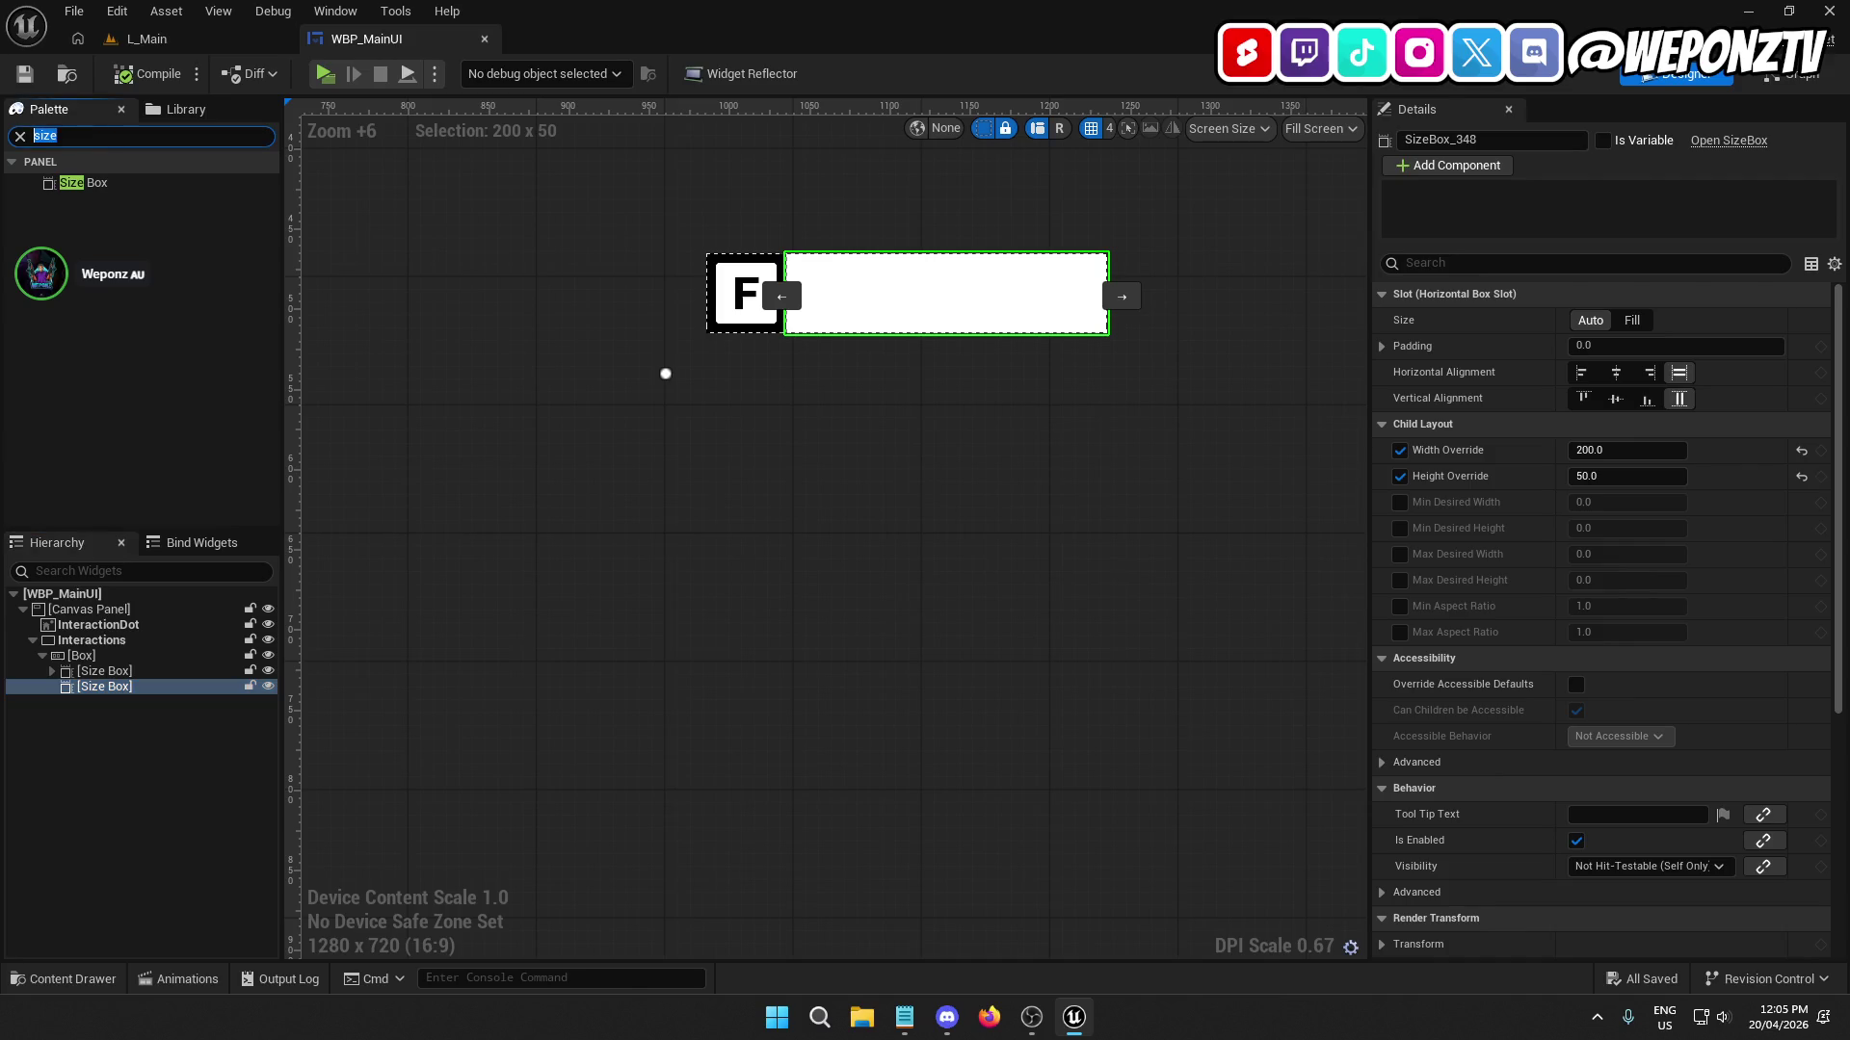
text(te)
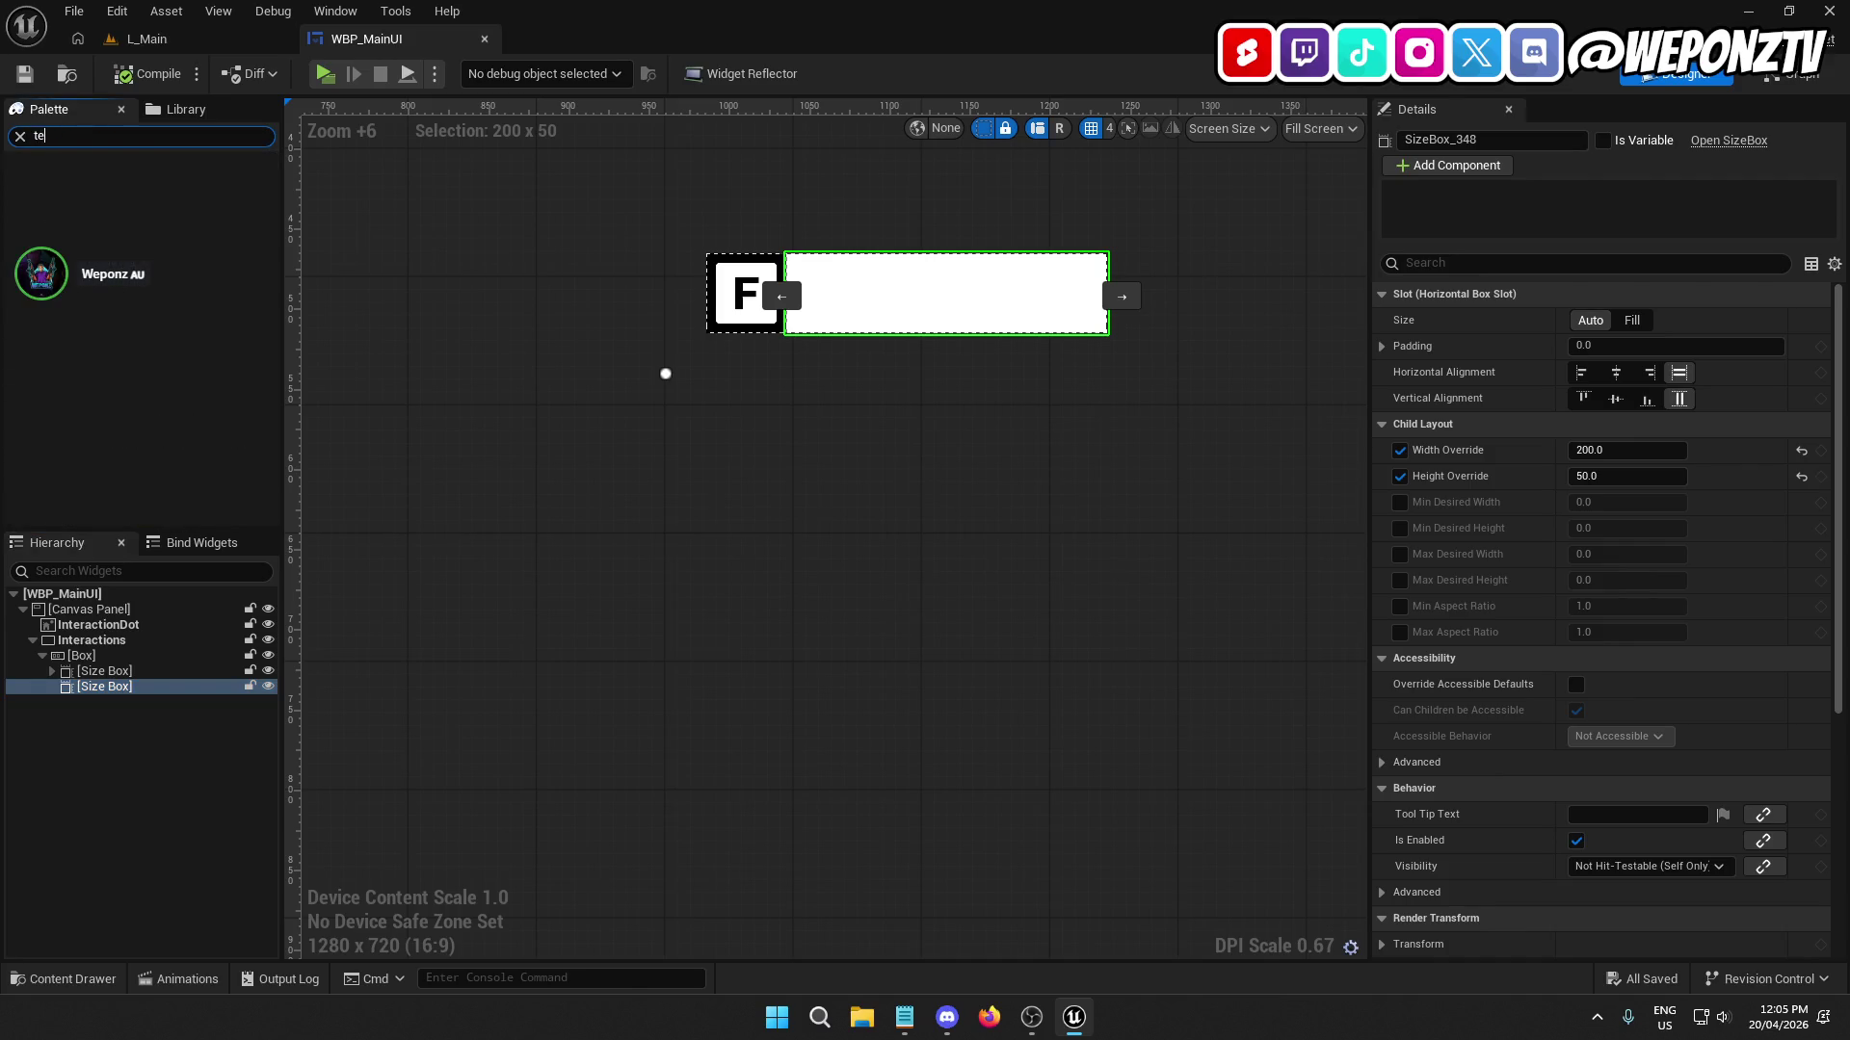
text(txt)
mouse_move(72, 202)
mouse_down()
mouse_move(140, 482)
mouse_move(142, 713)
mouse_up()
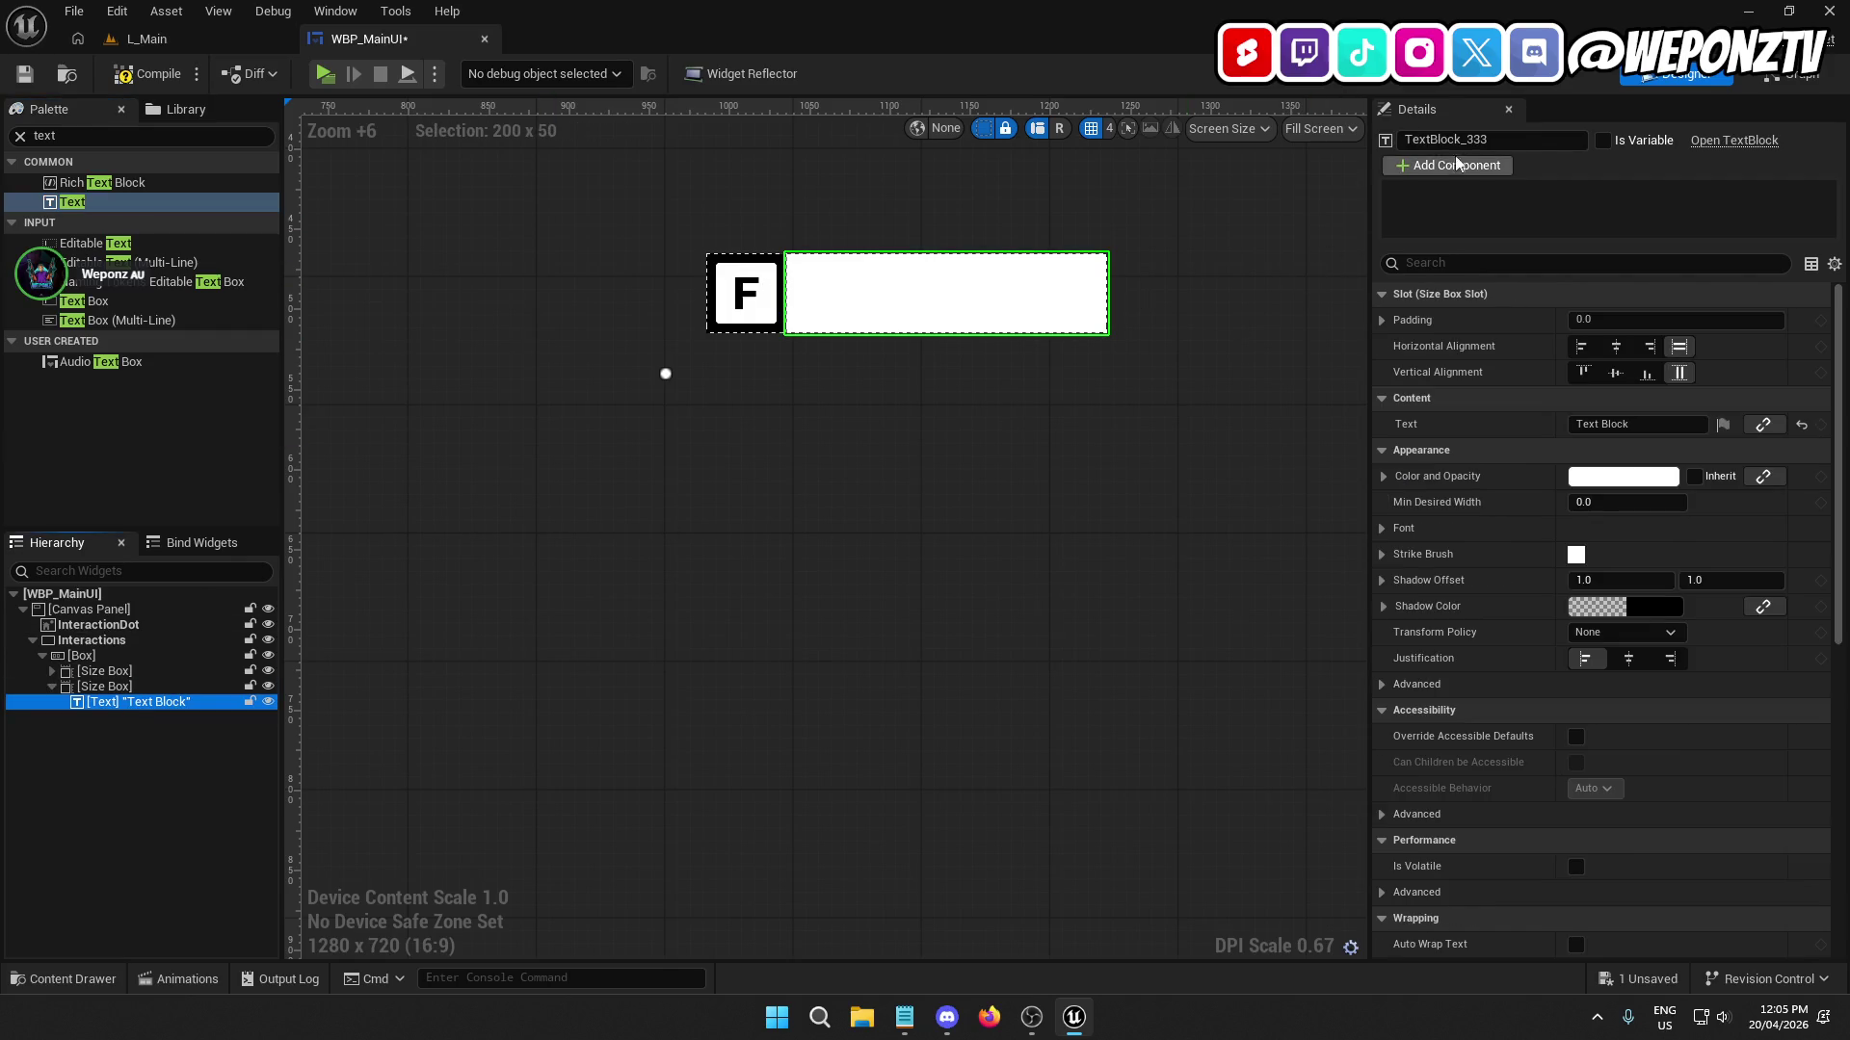
click(1603, 140)
text(InteractInfo)
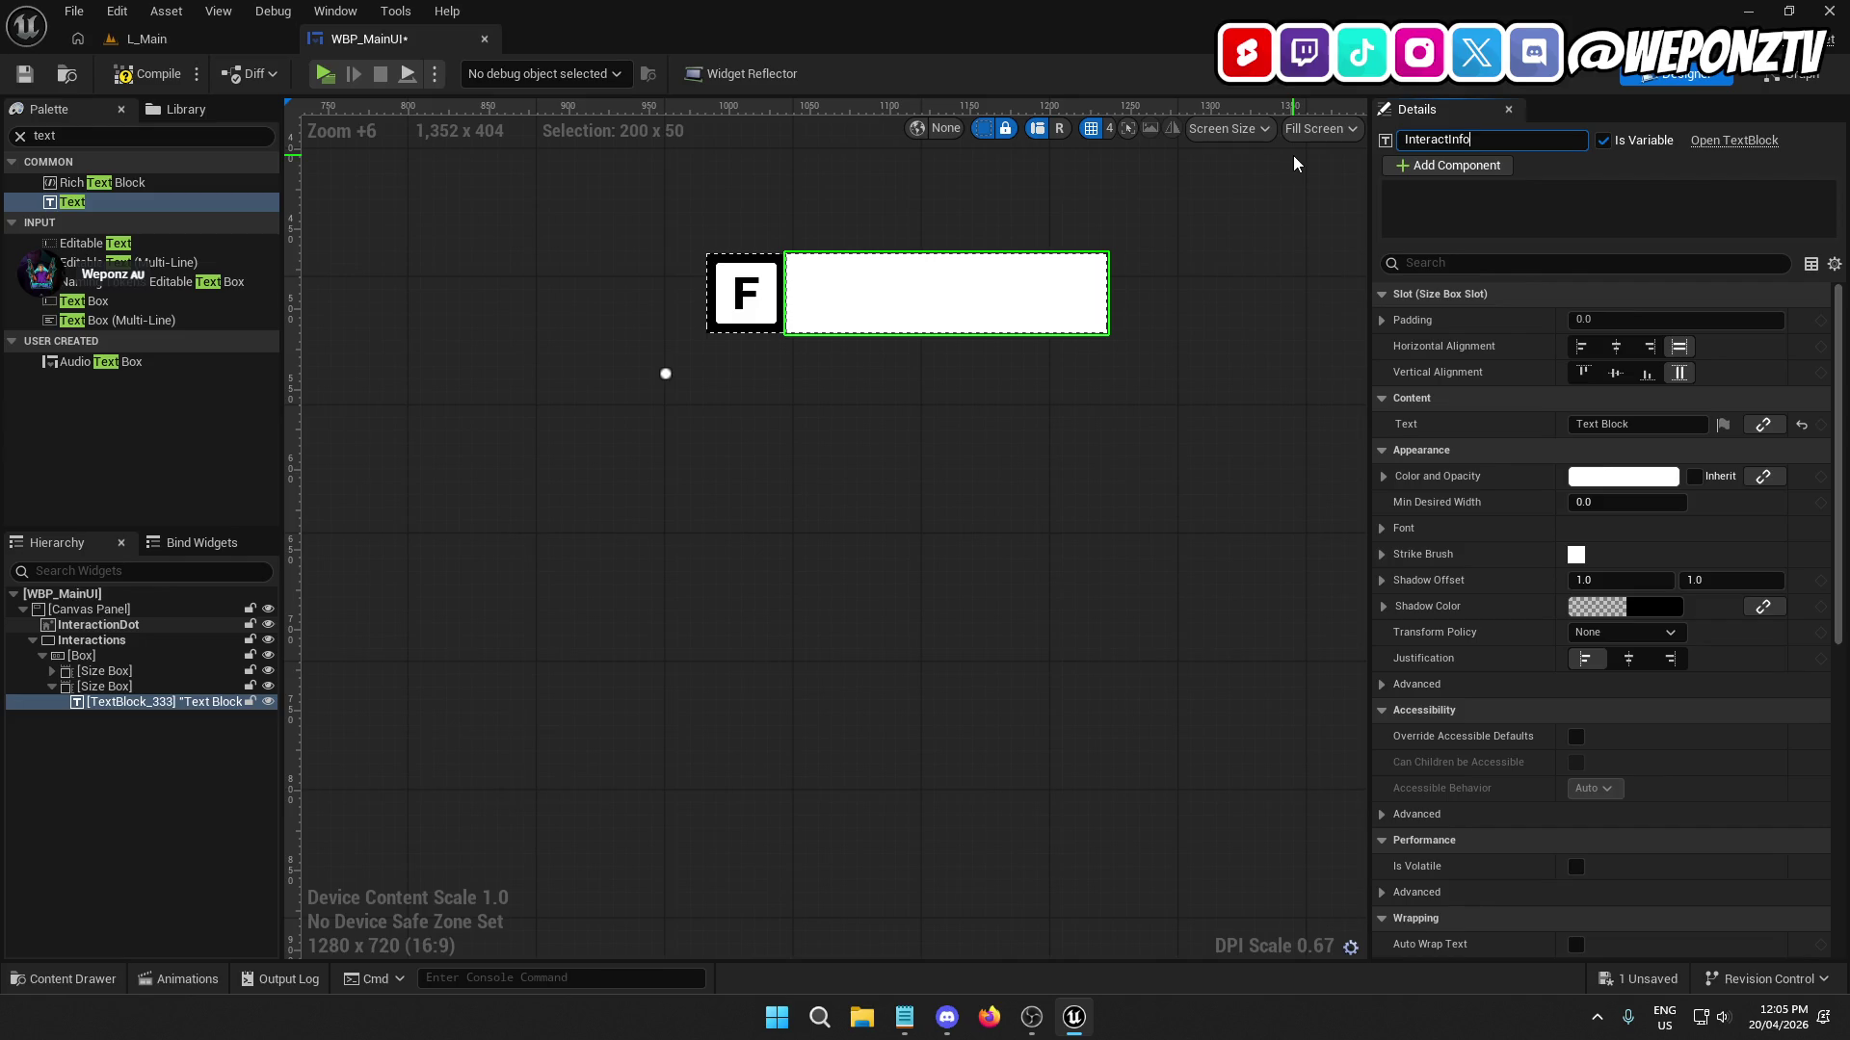
key(Return)
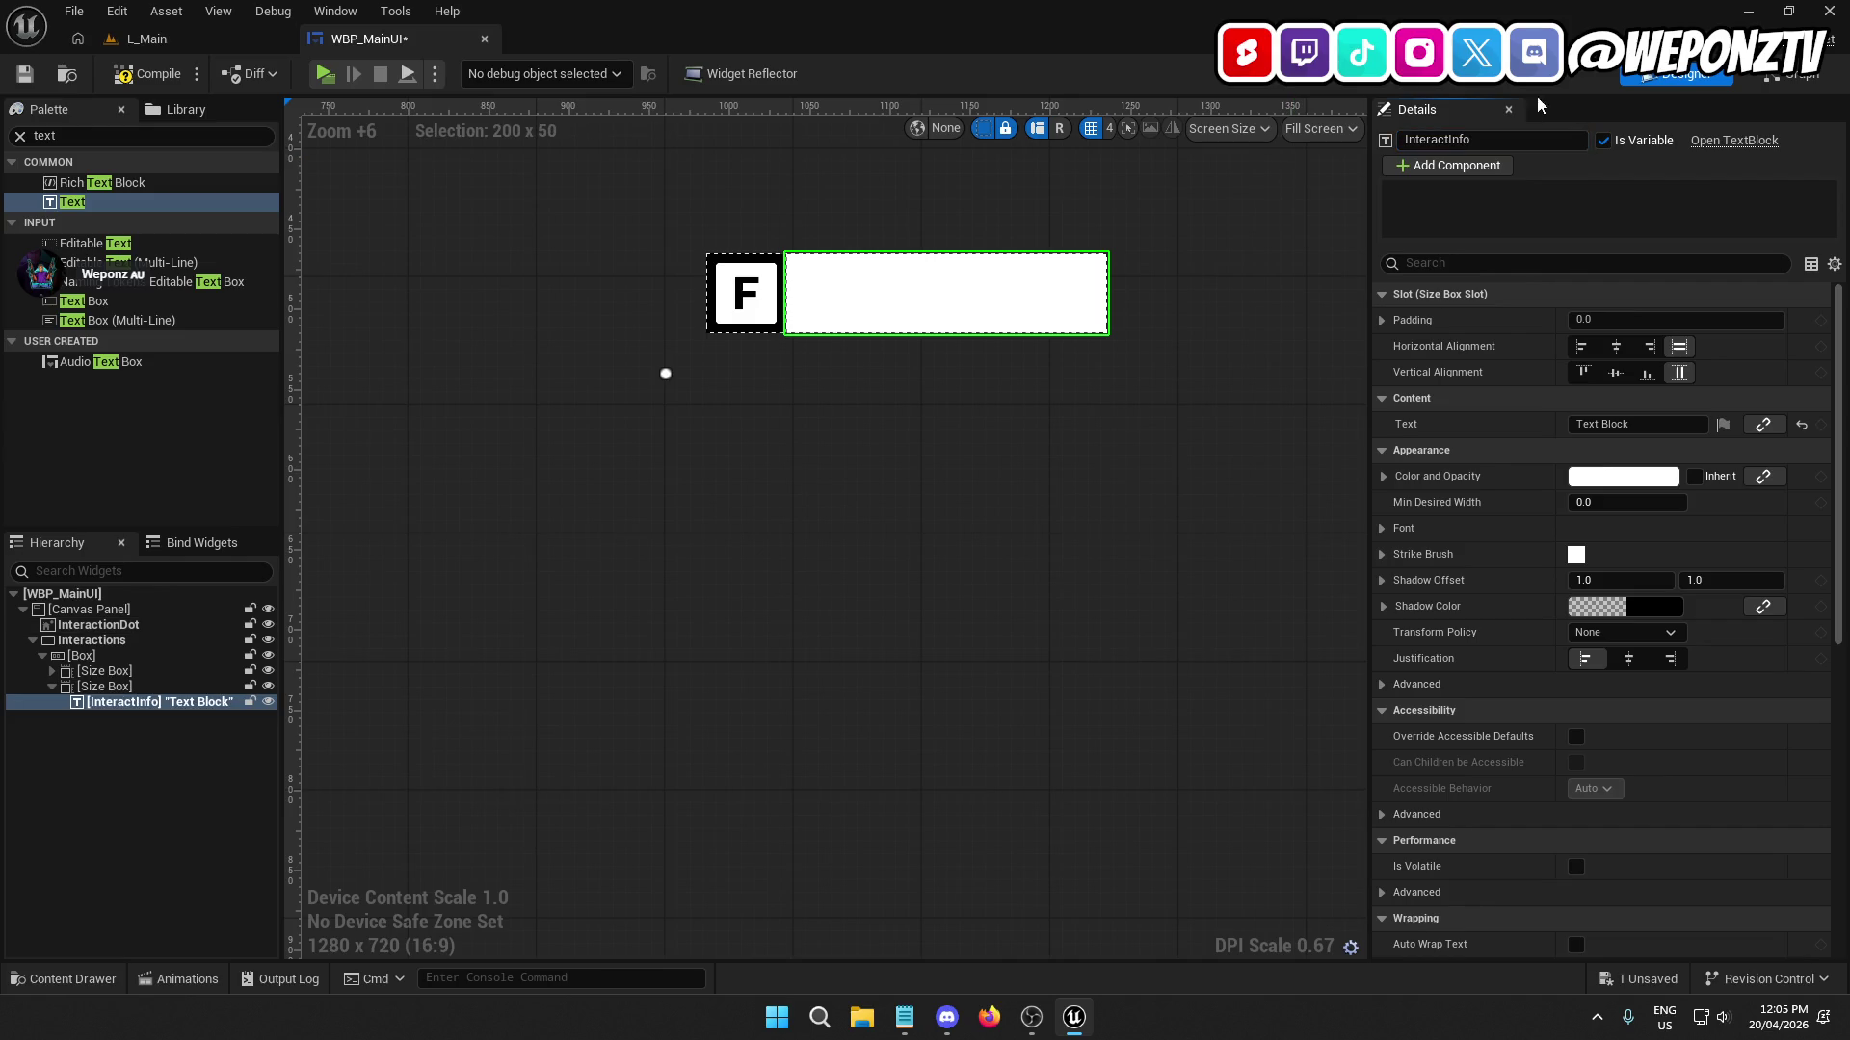
Align InteractInfo left and vertically centred, and colour it black.
click(1581, 347)
click(1614, 373)
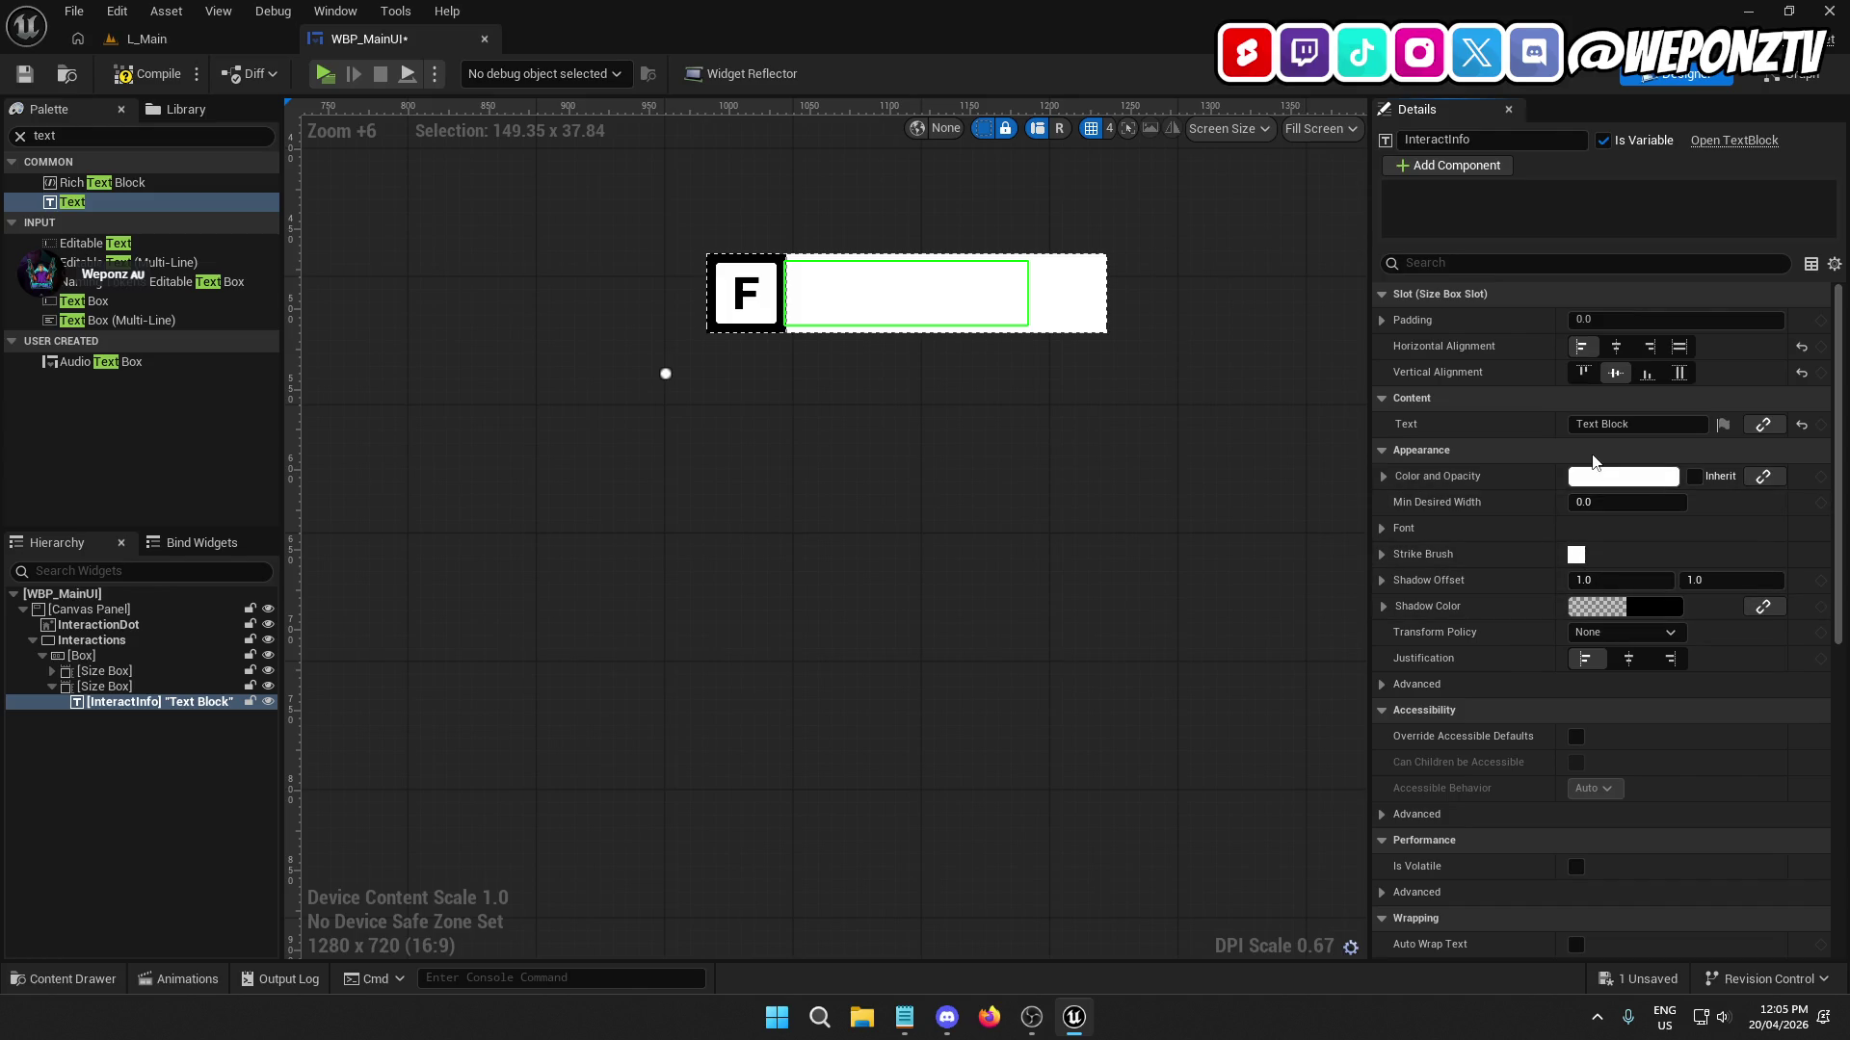
click(1606, 482)
click(1244, 831)
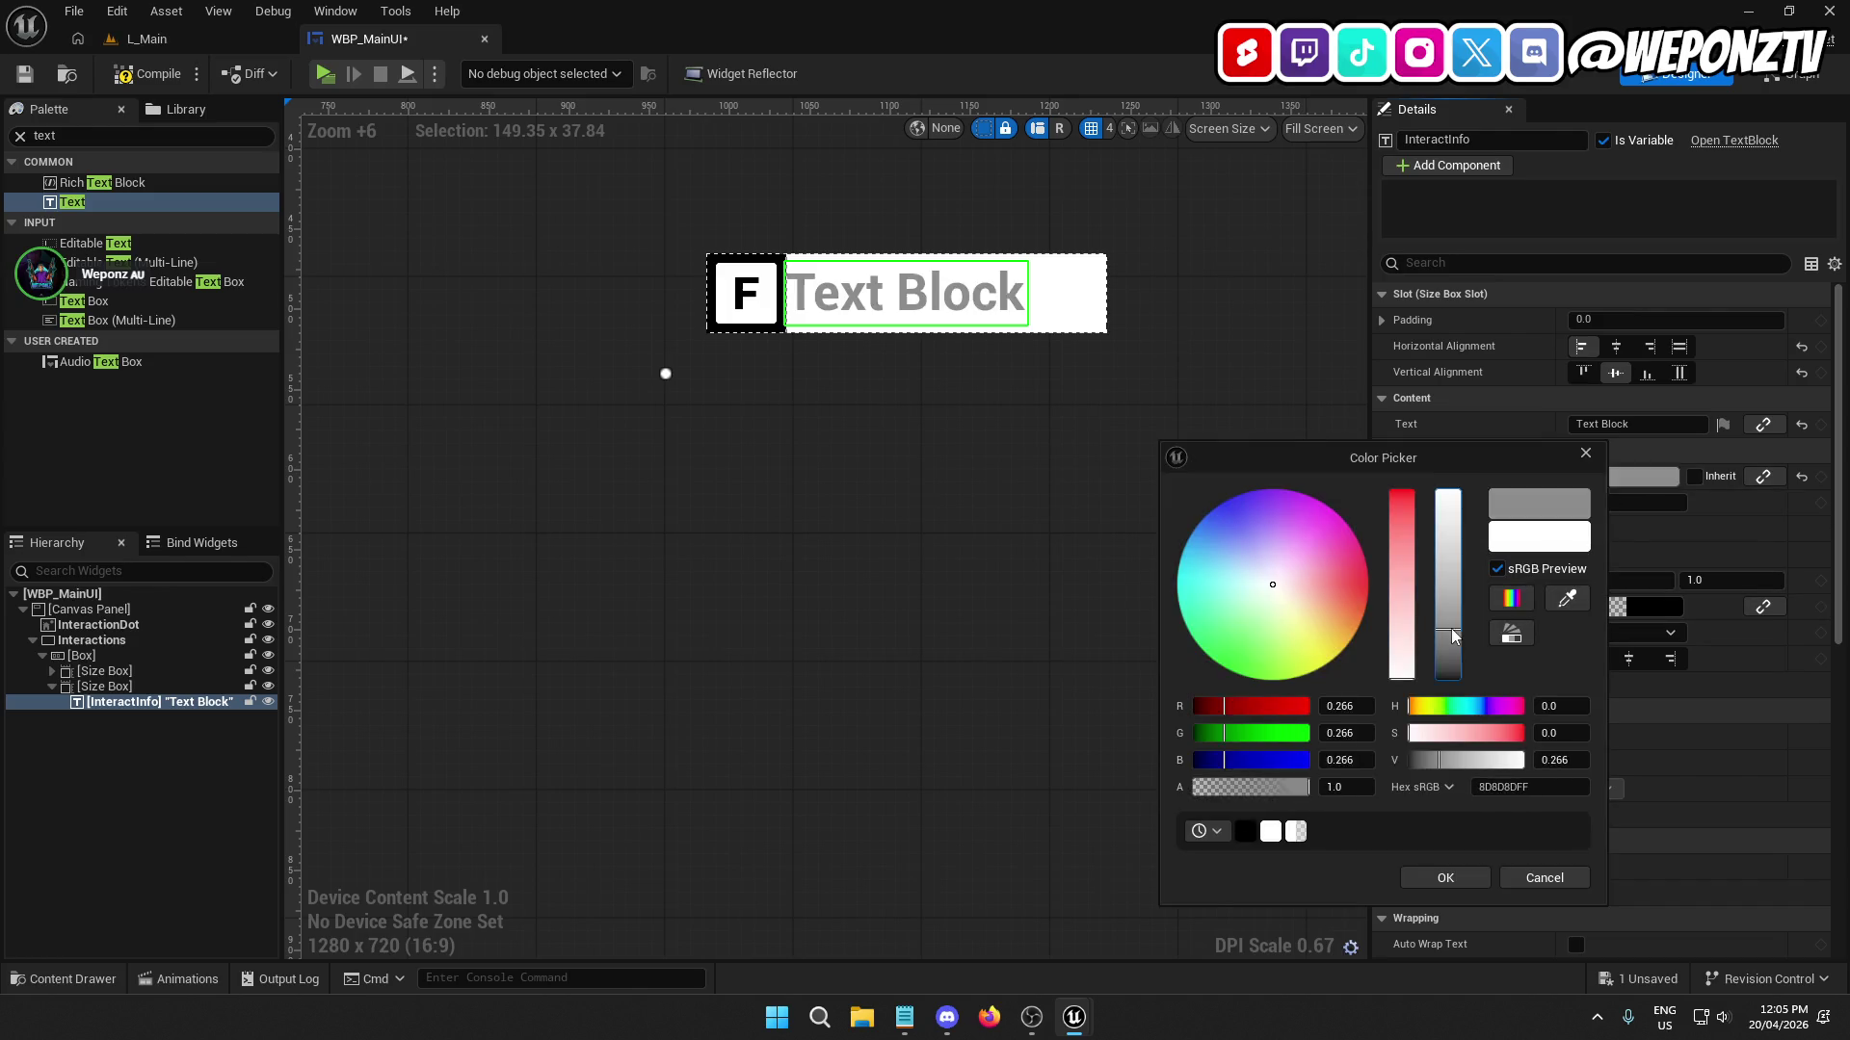
click(1448, 878)
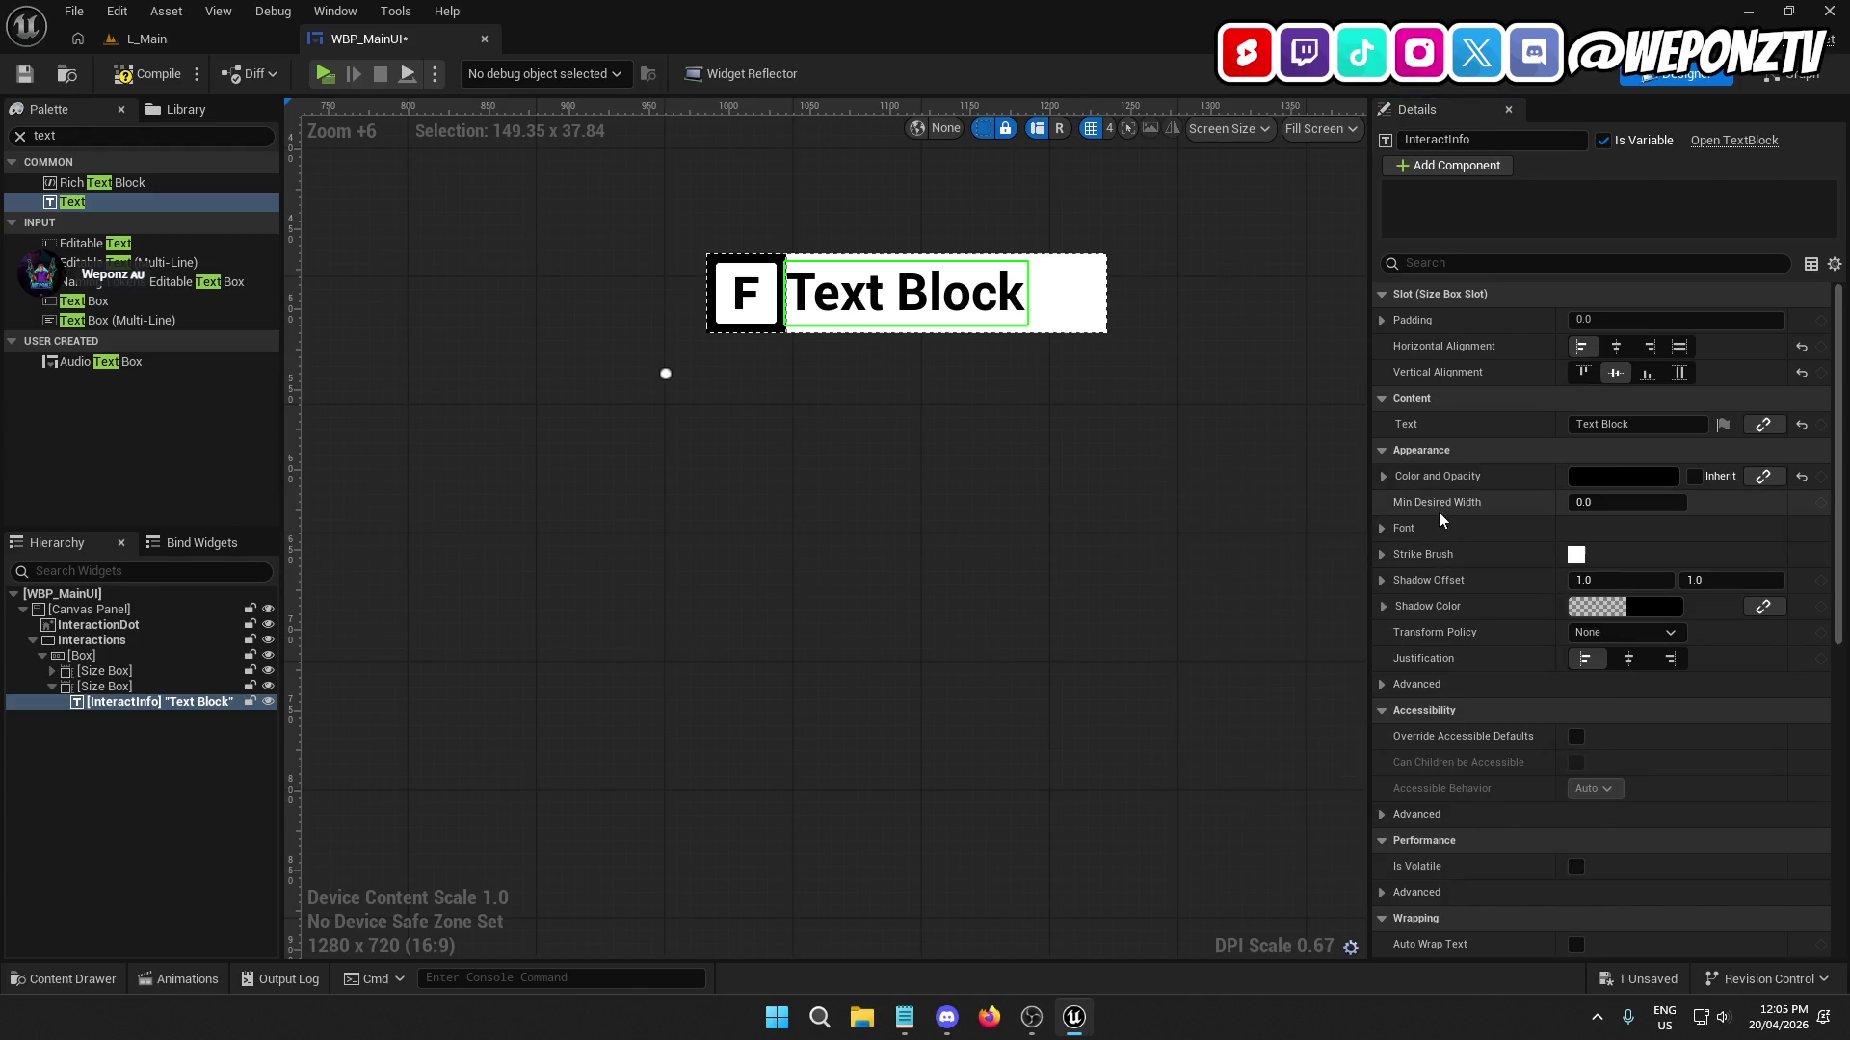
Set InteractInfo's font size to 12 and its content text to 'Information'.
click(1384, 530)
text(12)
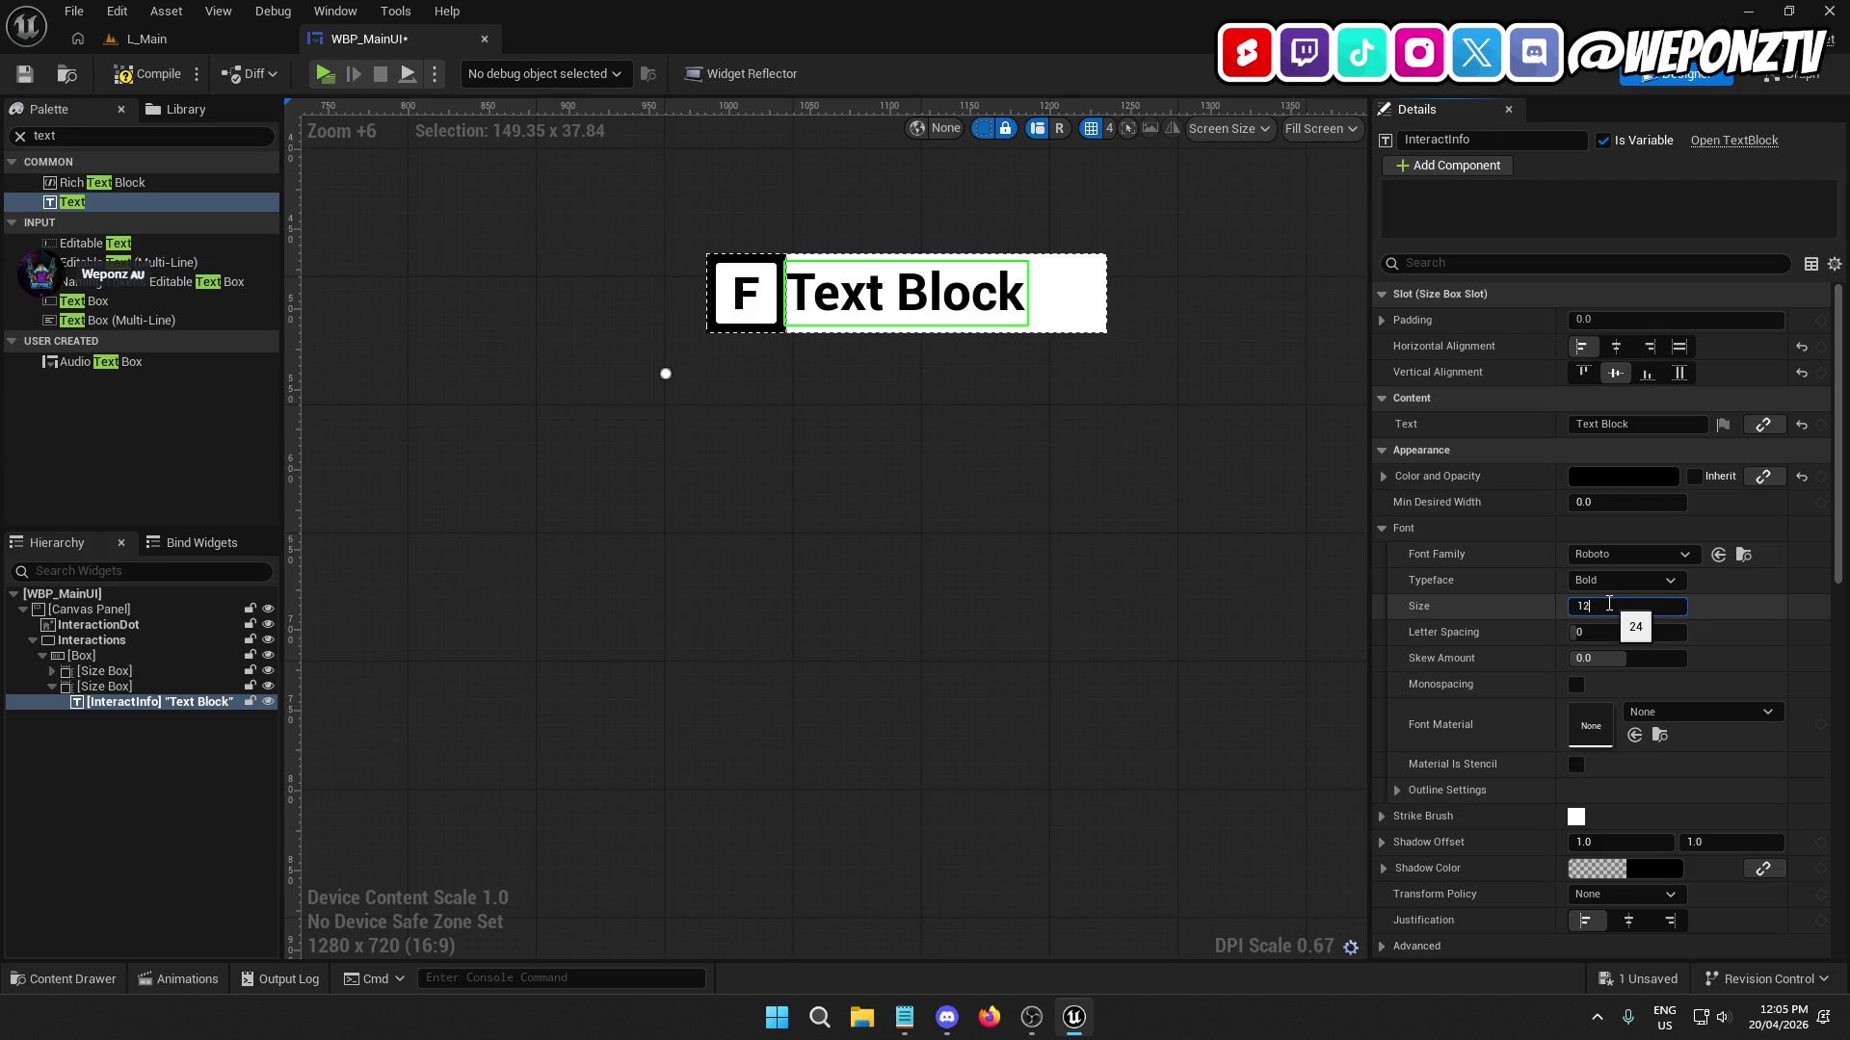
key(Return)
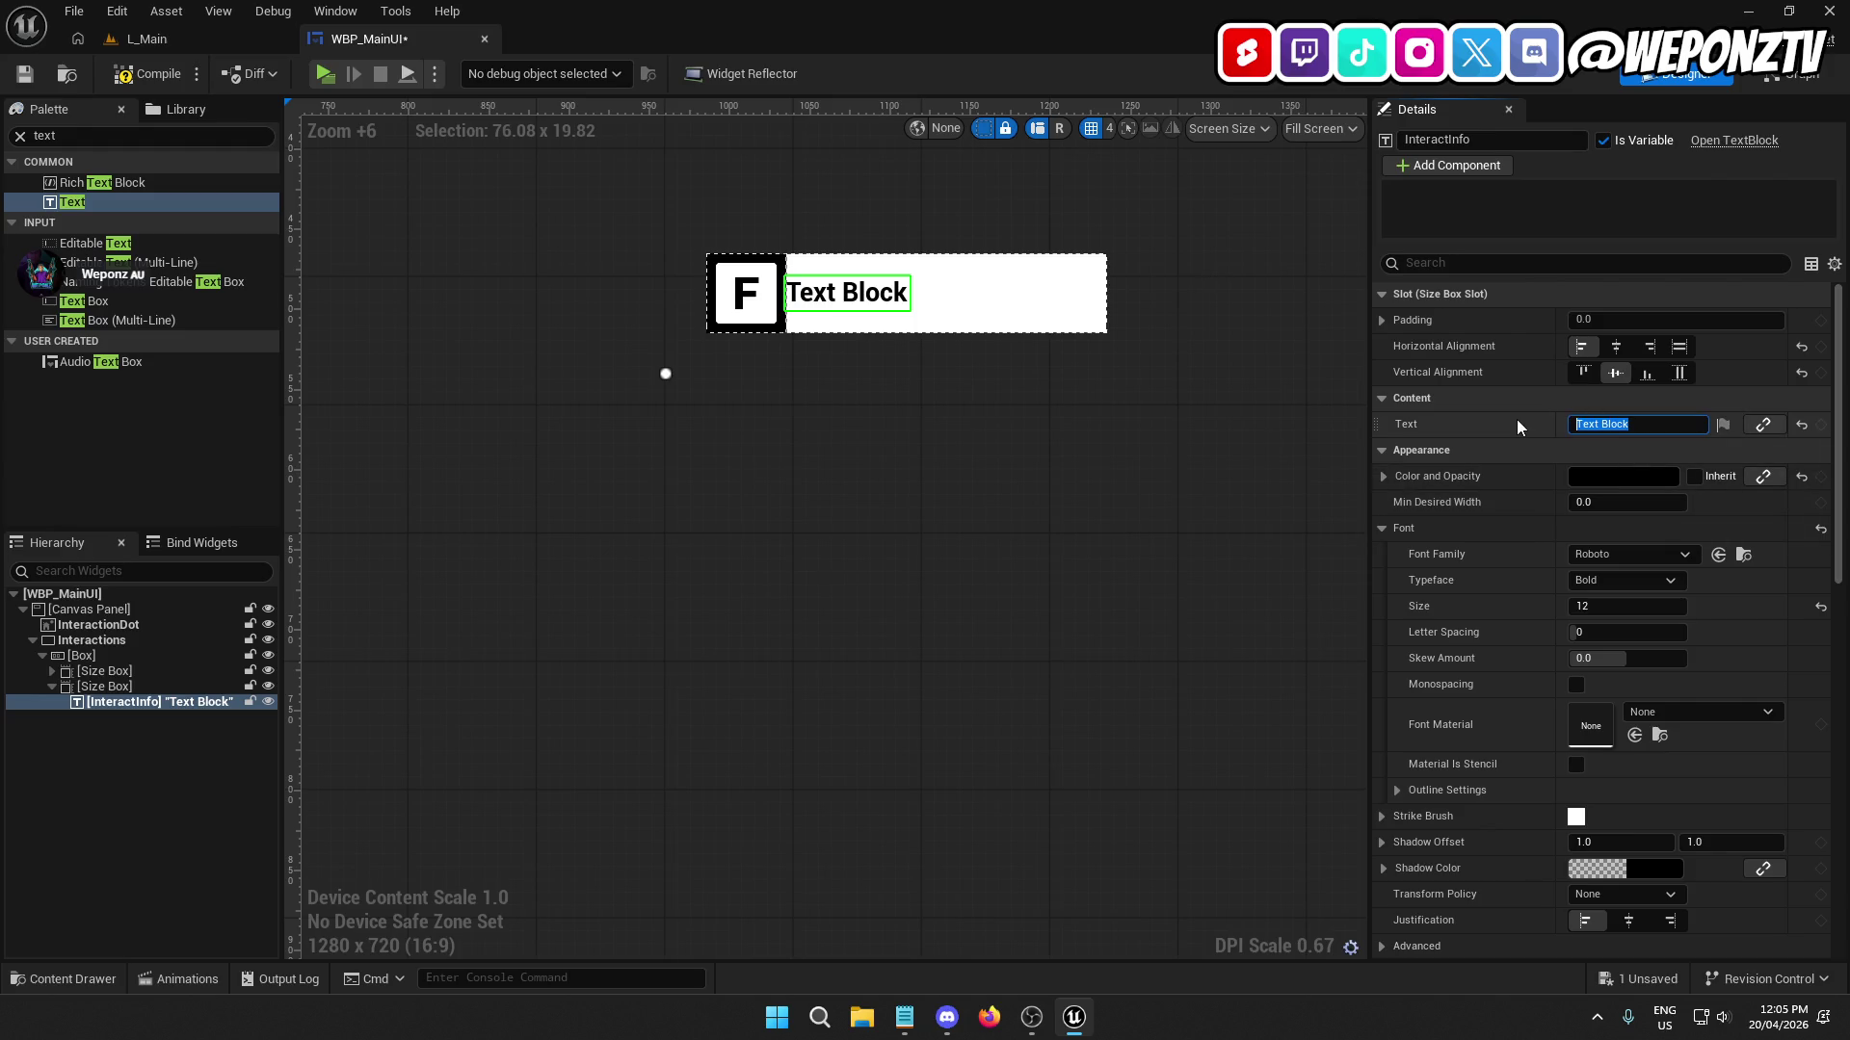
text(Message)
key(BackSpace)
key(BackSpace)
key(BackSpace)
text(Information)
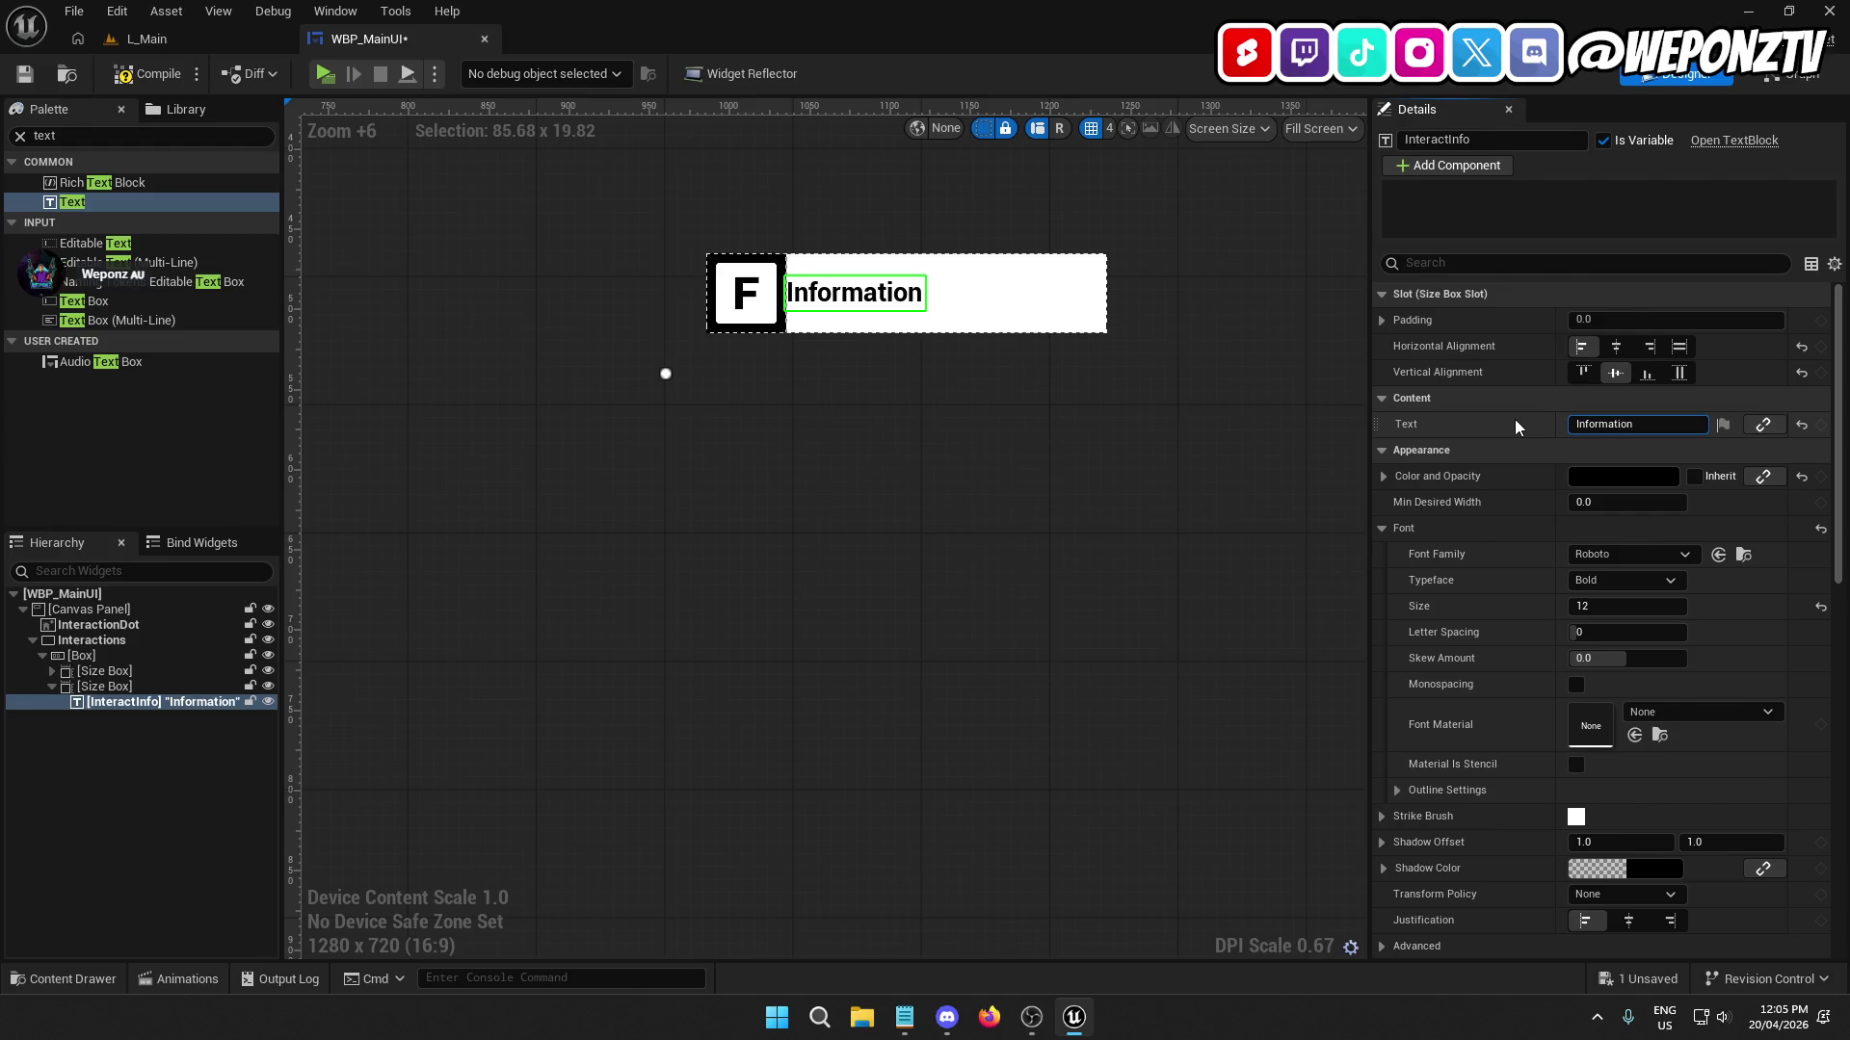
click(1382, 320)
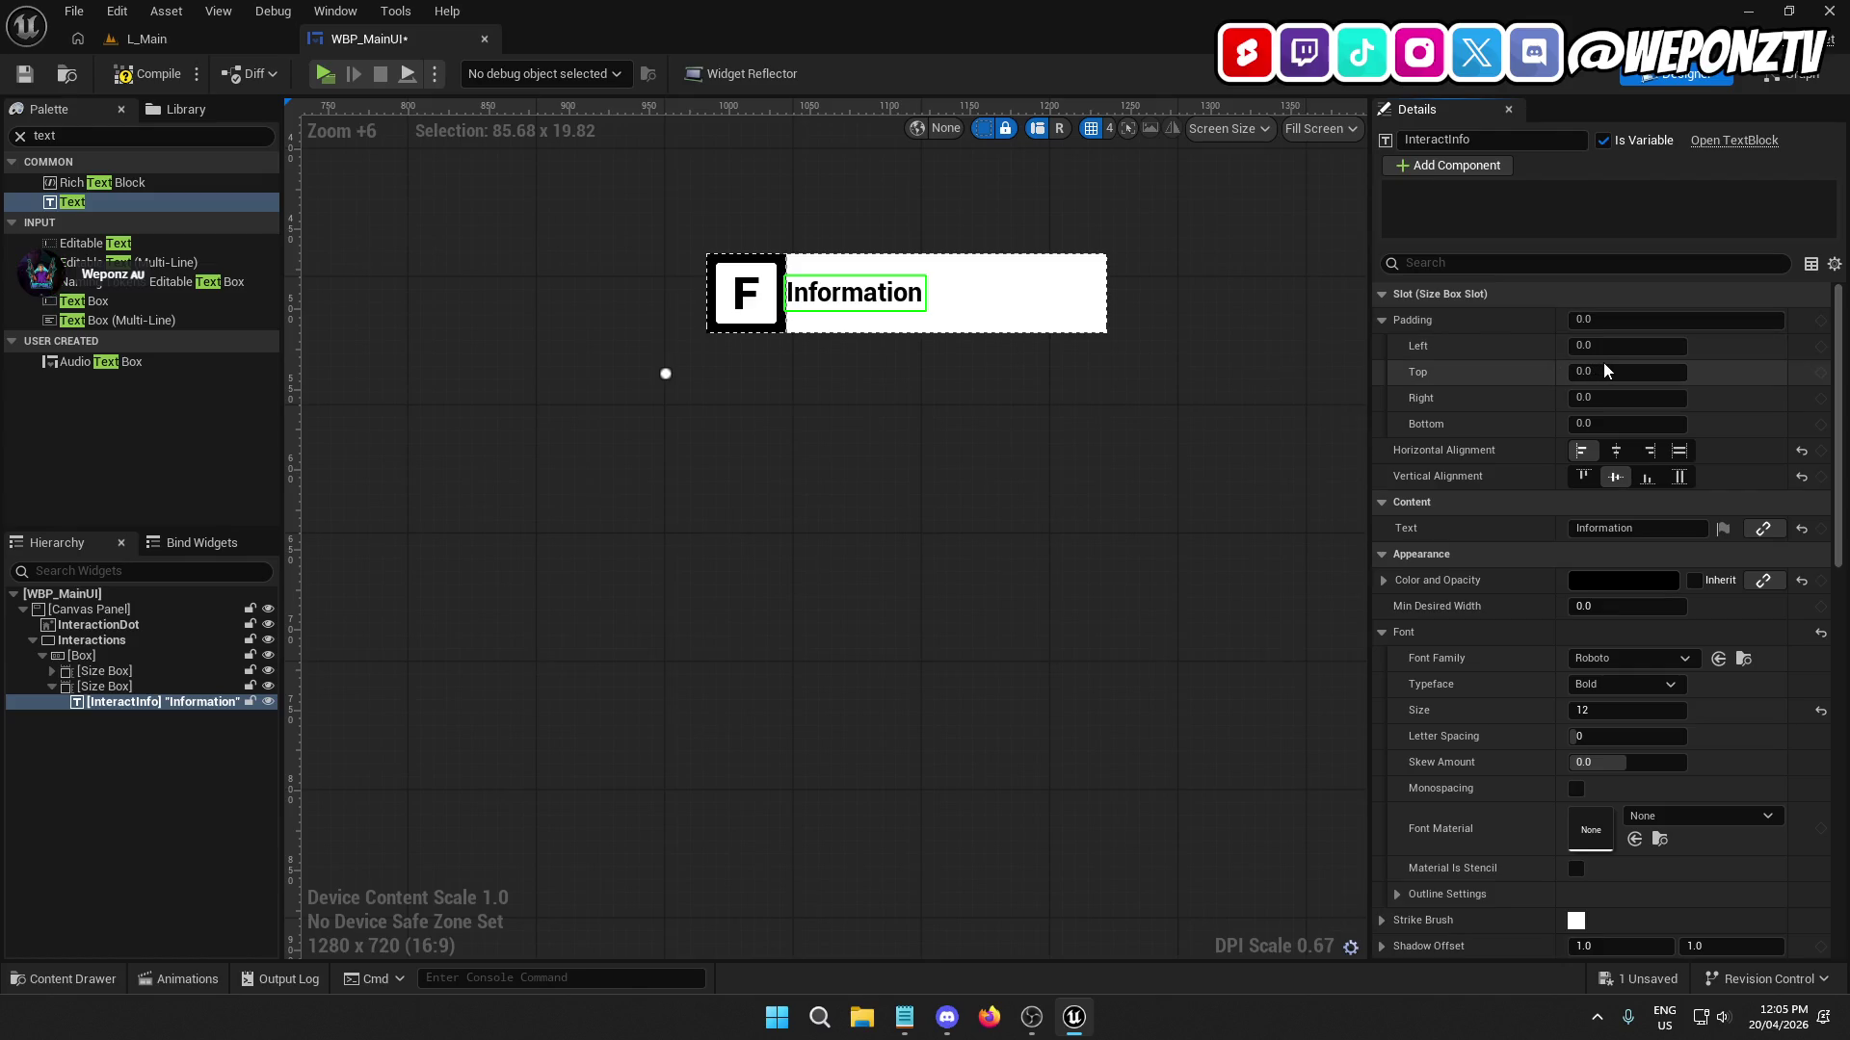
click(1124, 425)
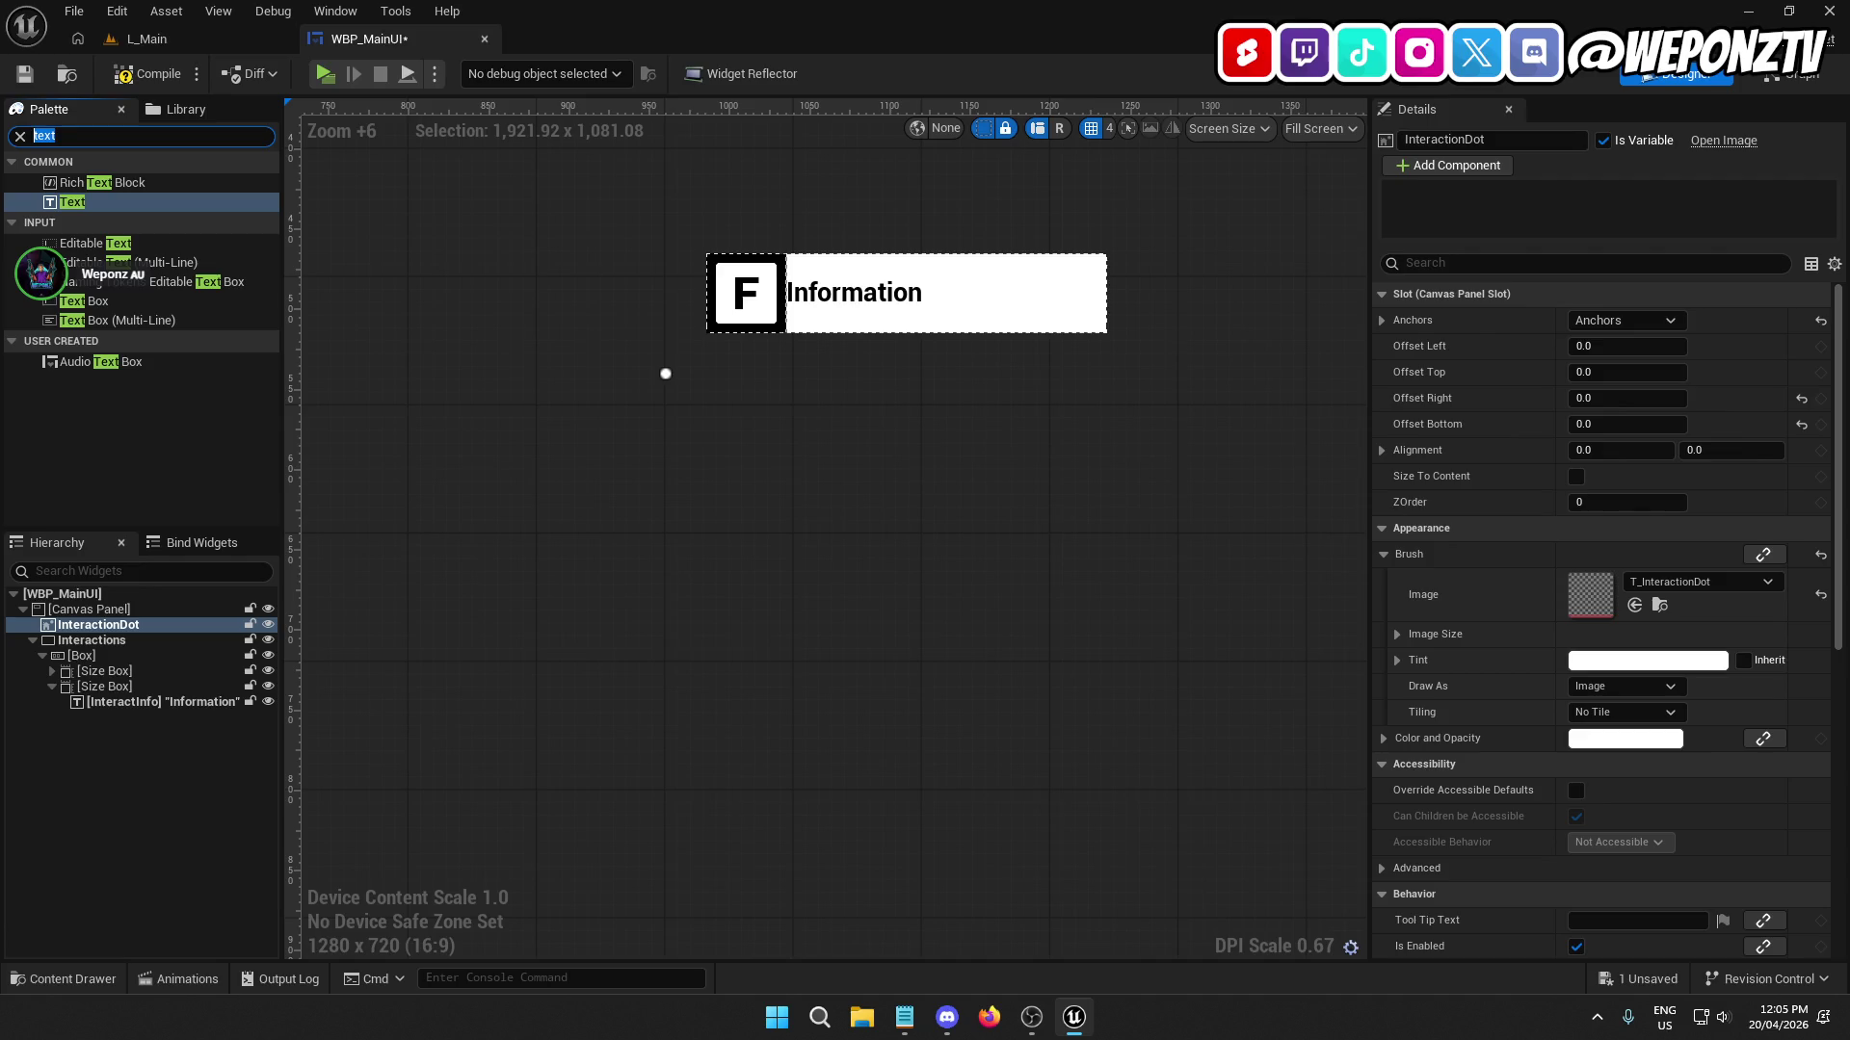
Add a Spacer of width 20 between the F icon box and the text box.
text(spa)
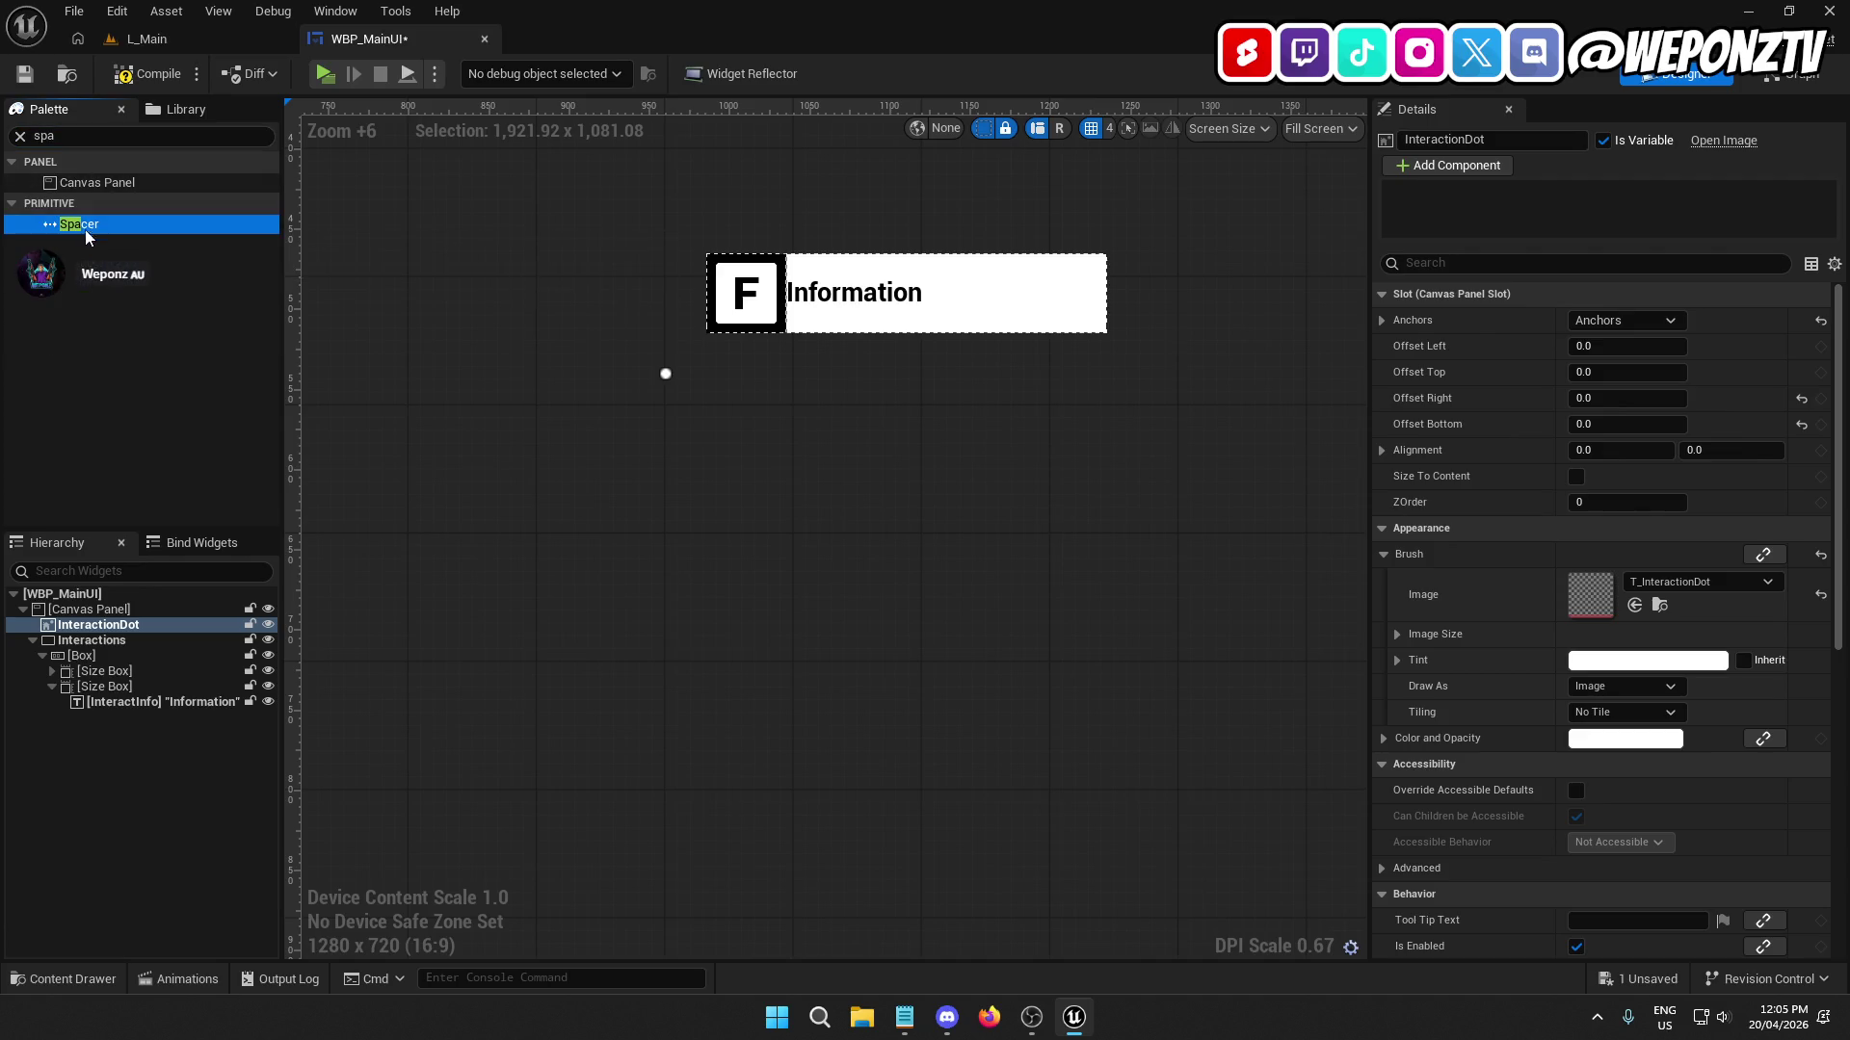
mouse_move(85, 229)
mouse_down()
mouse_move(116, 651)
mouse_move(76, 700)
mouse_move(121, 710)
mouse_move(99, 433)
mouse_move(125, 662)
mouse_move(123, 690)
mouse_move(89, 661)
mouse_move(97, 712)
mouse_up()
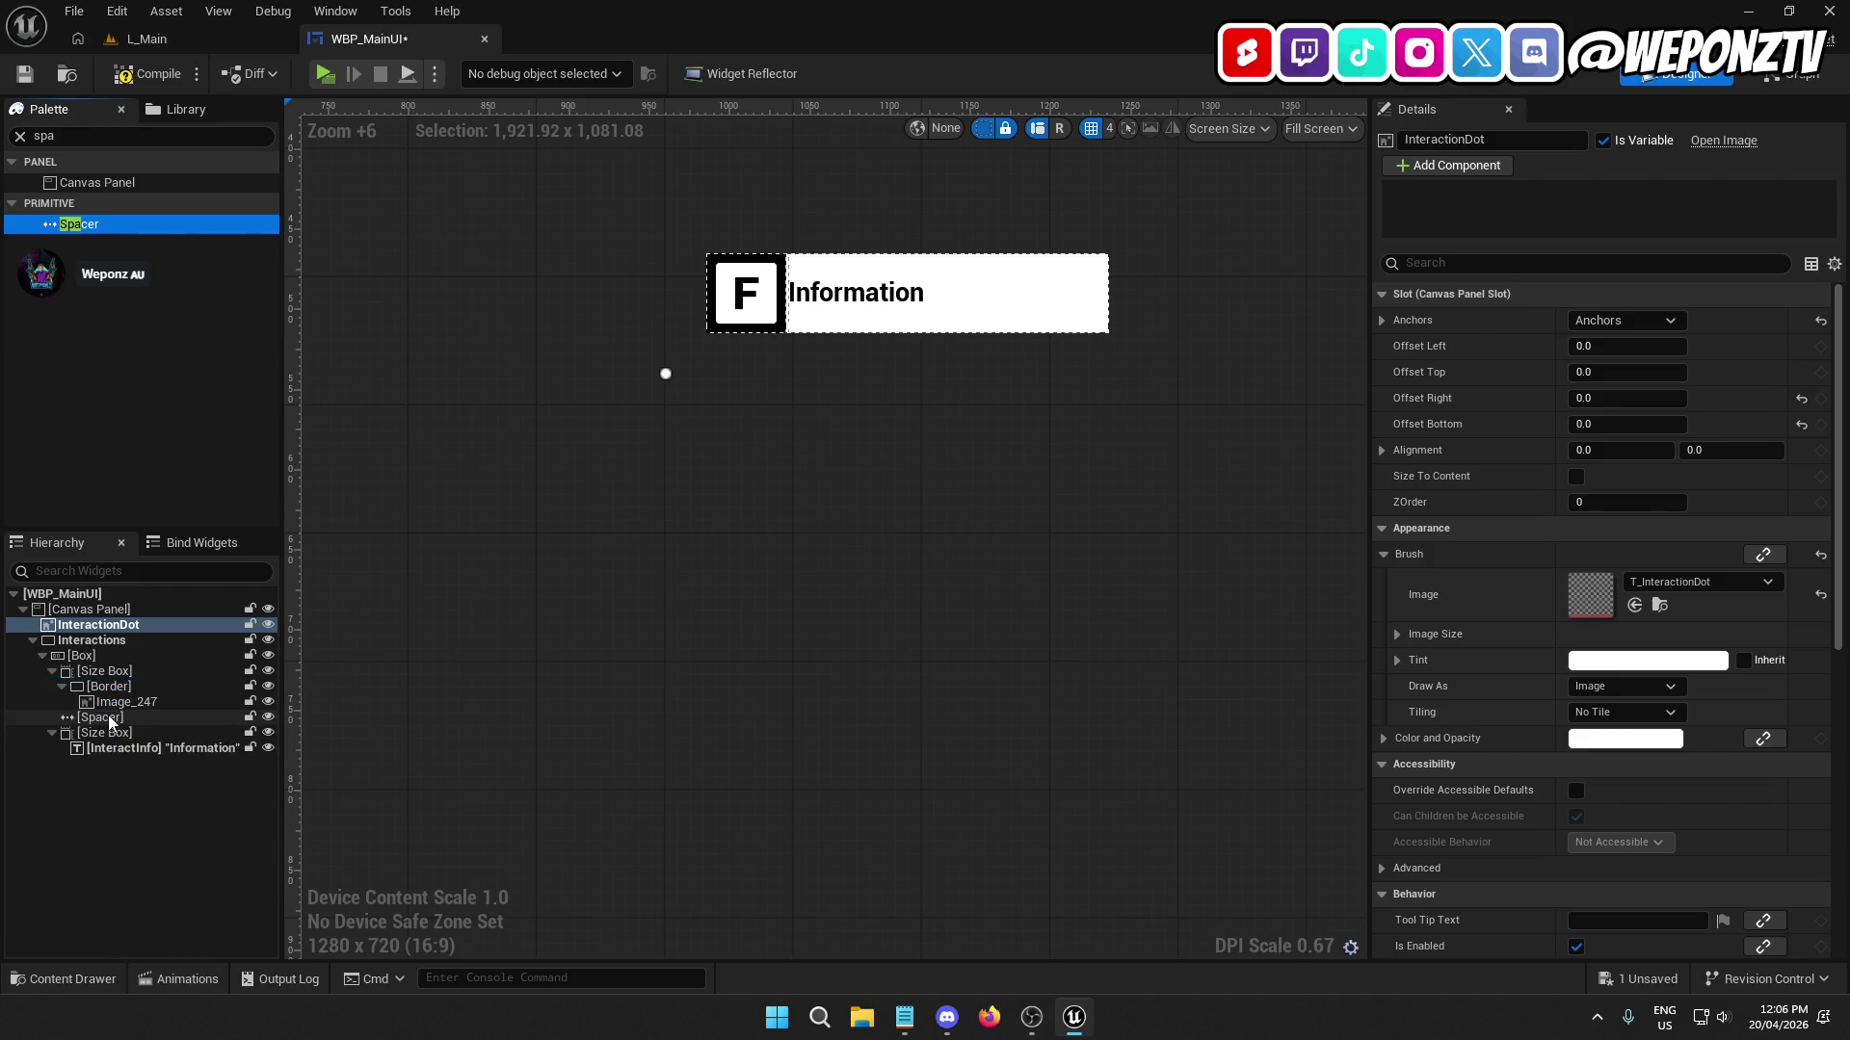
click(121, 706)
click(121, 716)
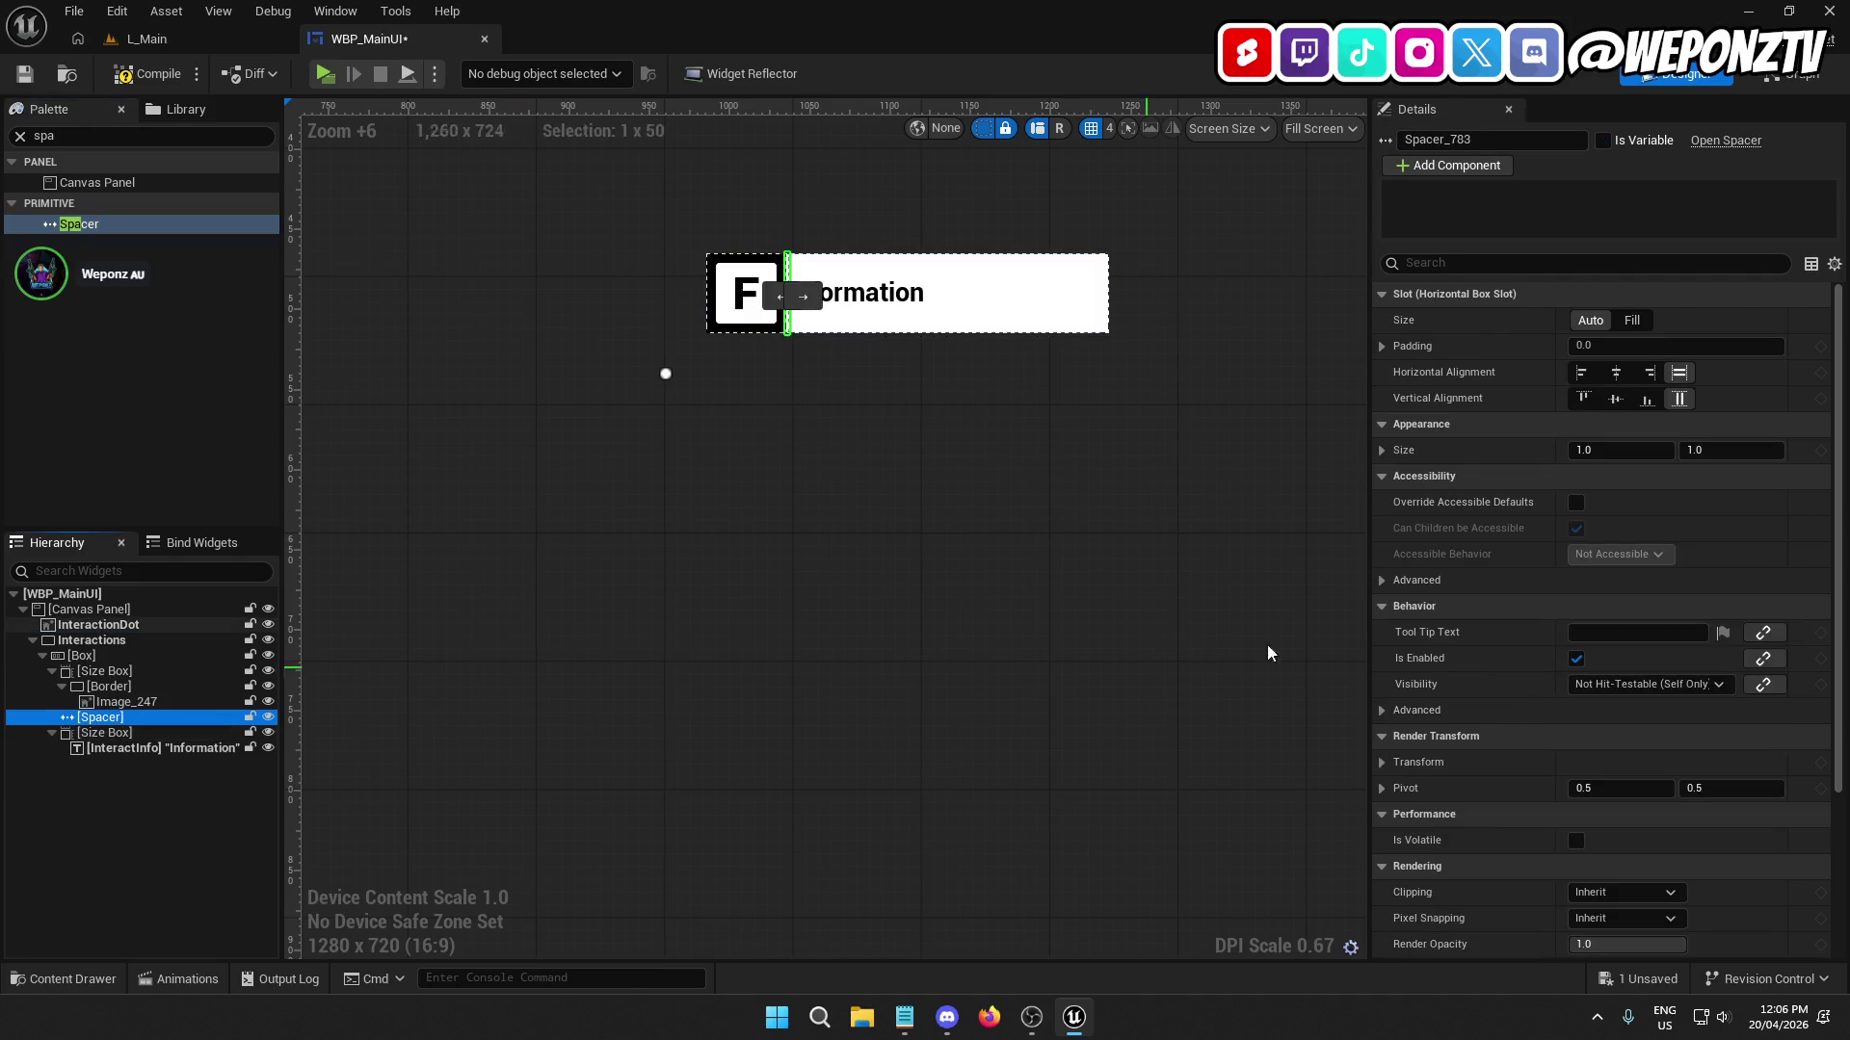
click(1607, 450)
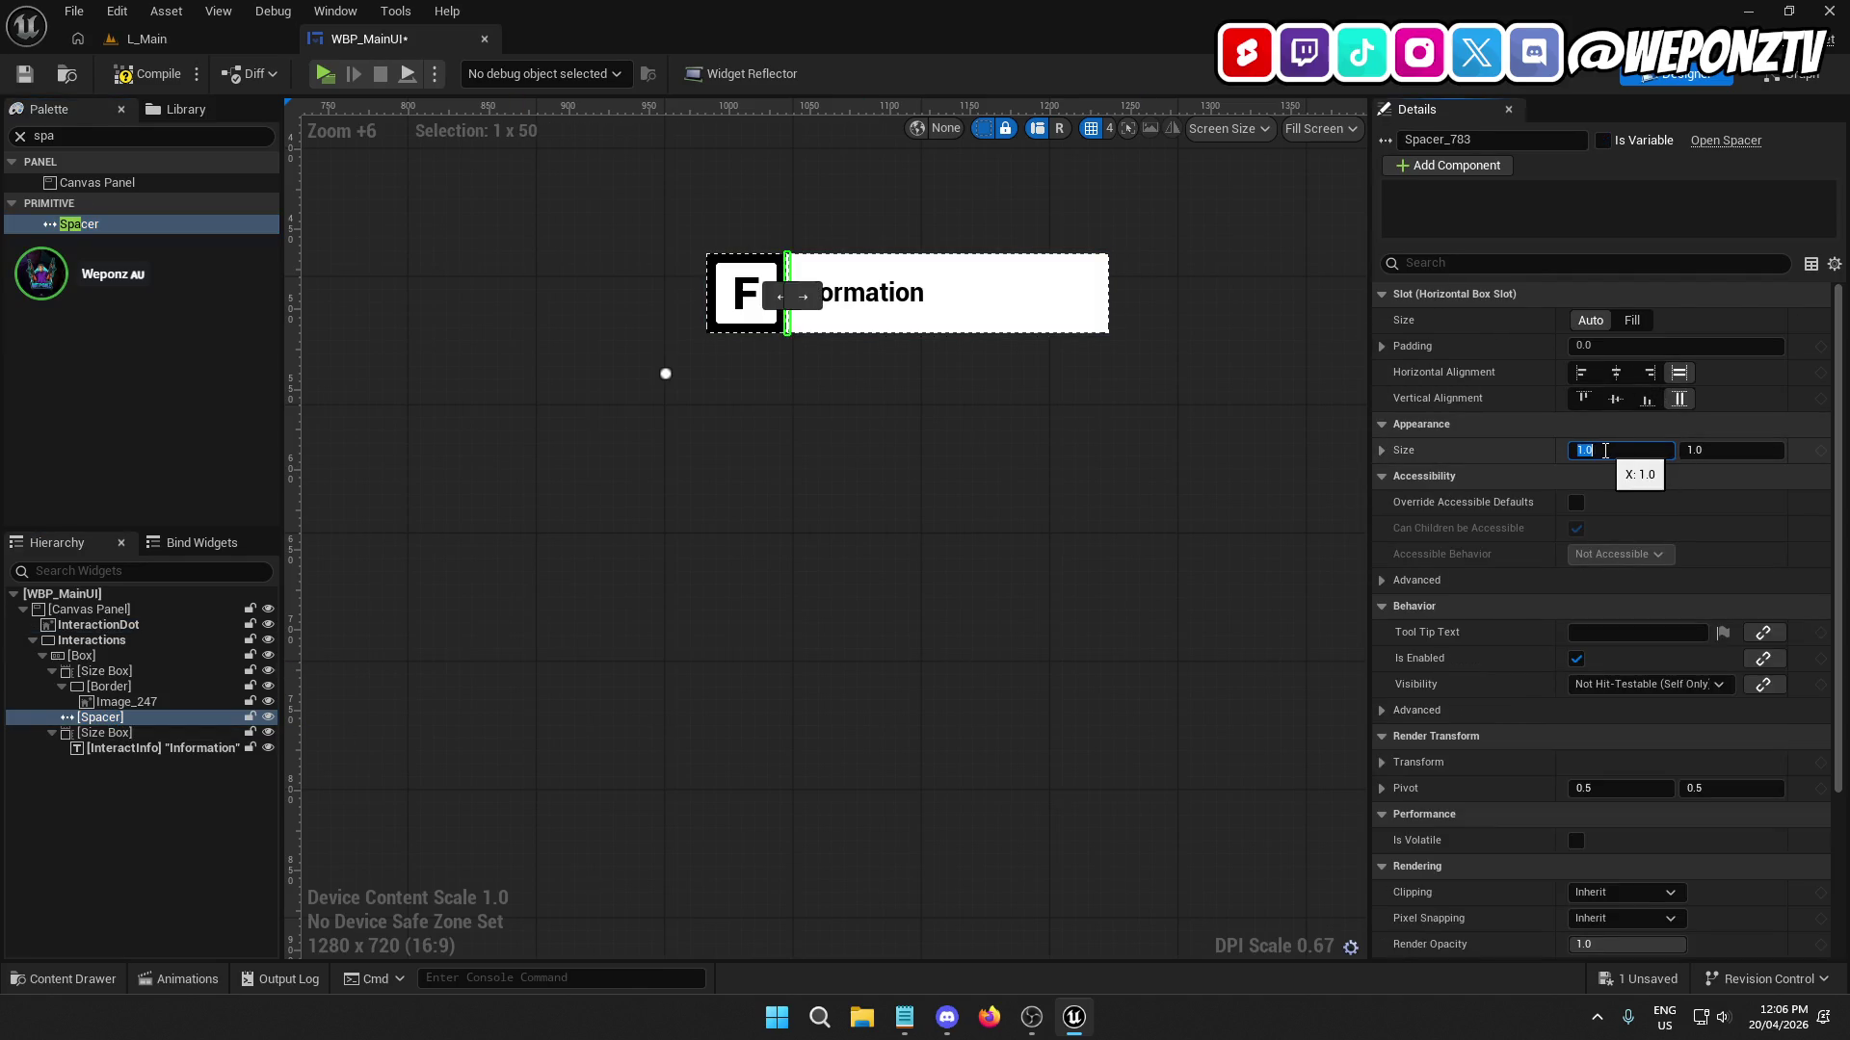
text(20)
key(Return)
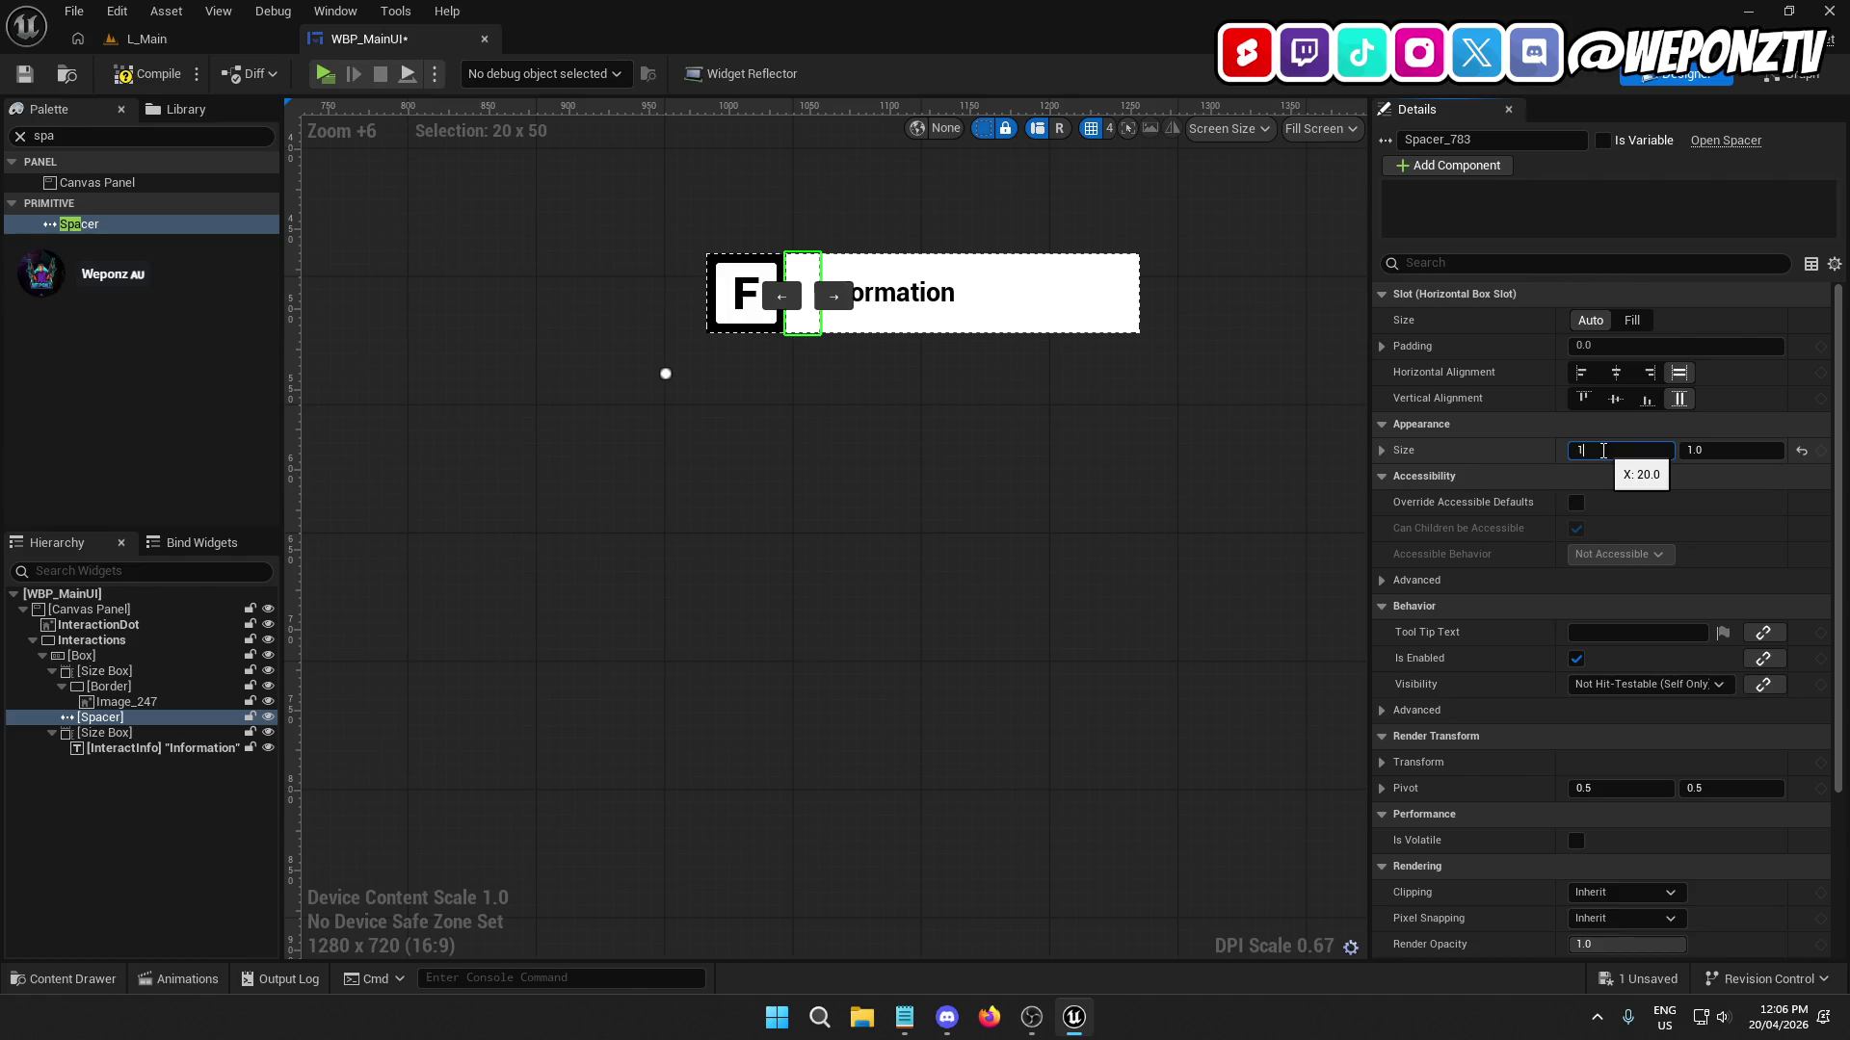
text(0)
key(Return)
click(894, 524)
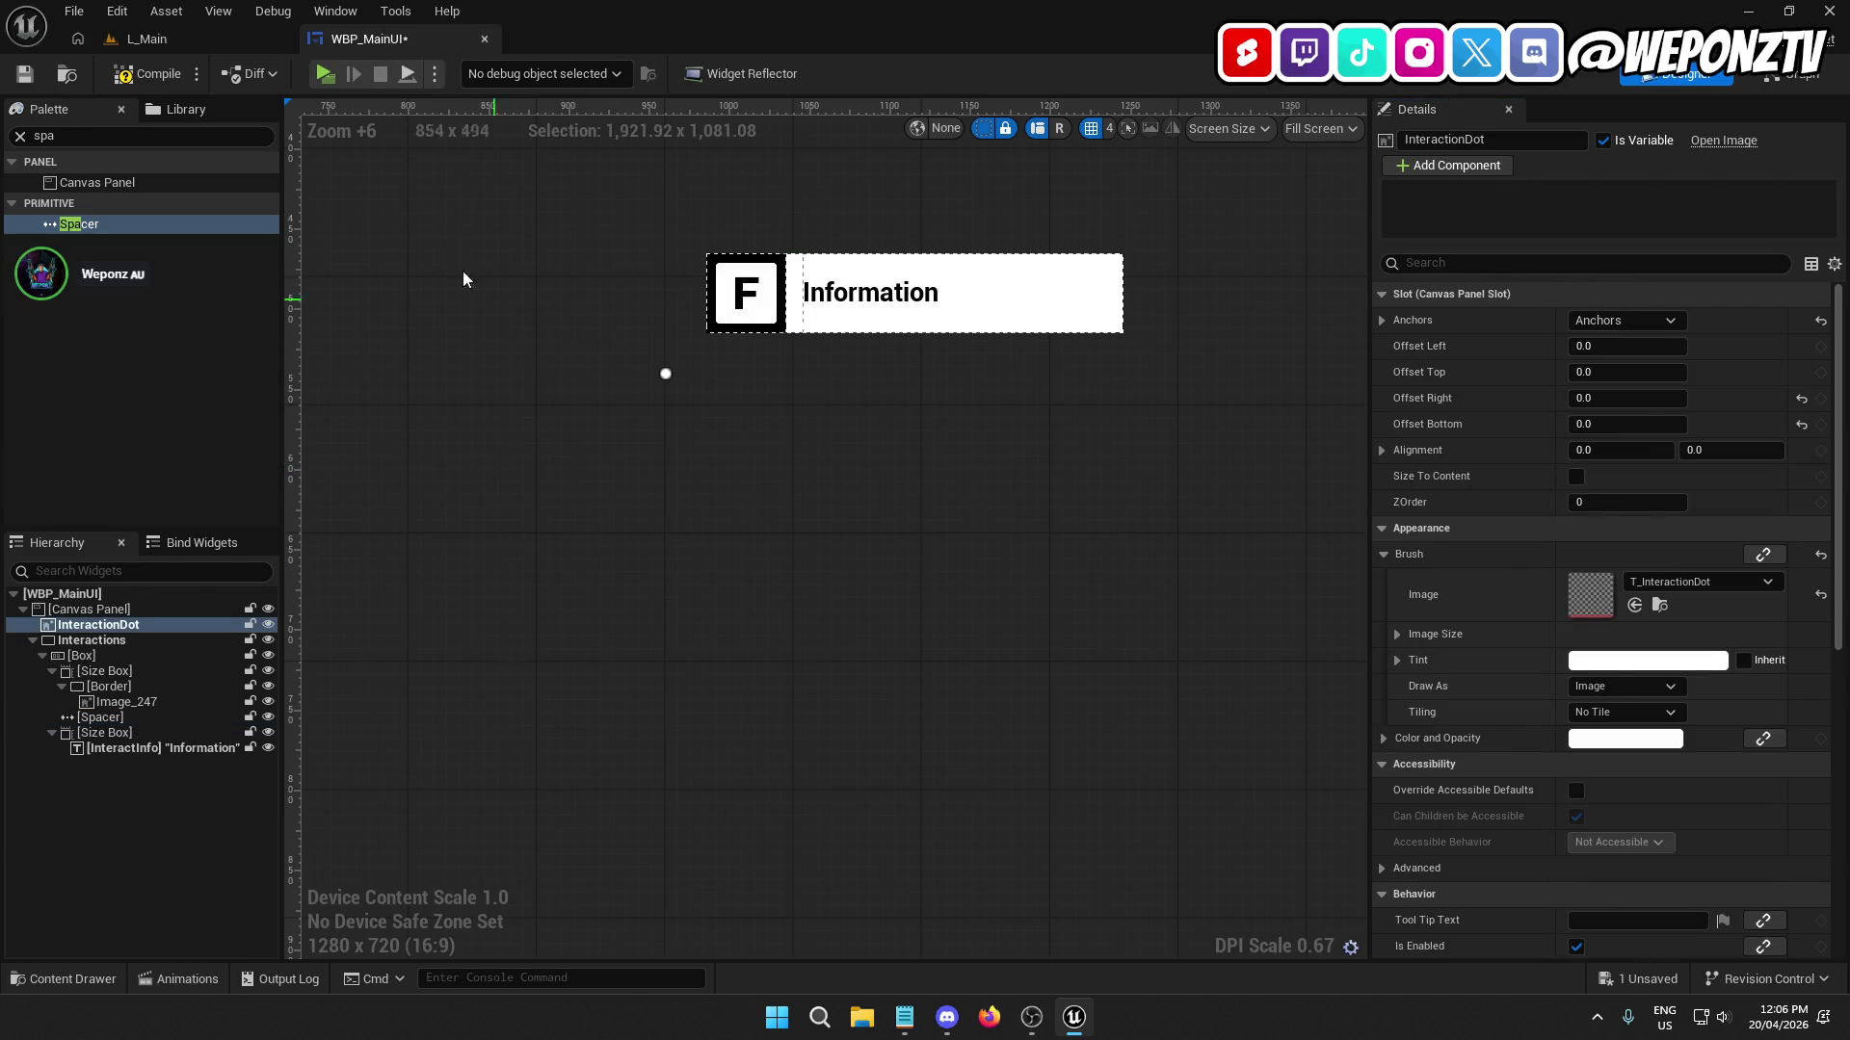
Compile and save WBP_MainUI, then return to the L_Main level.
click(152, 77)
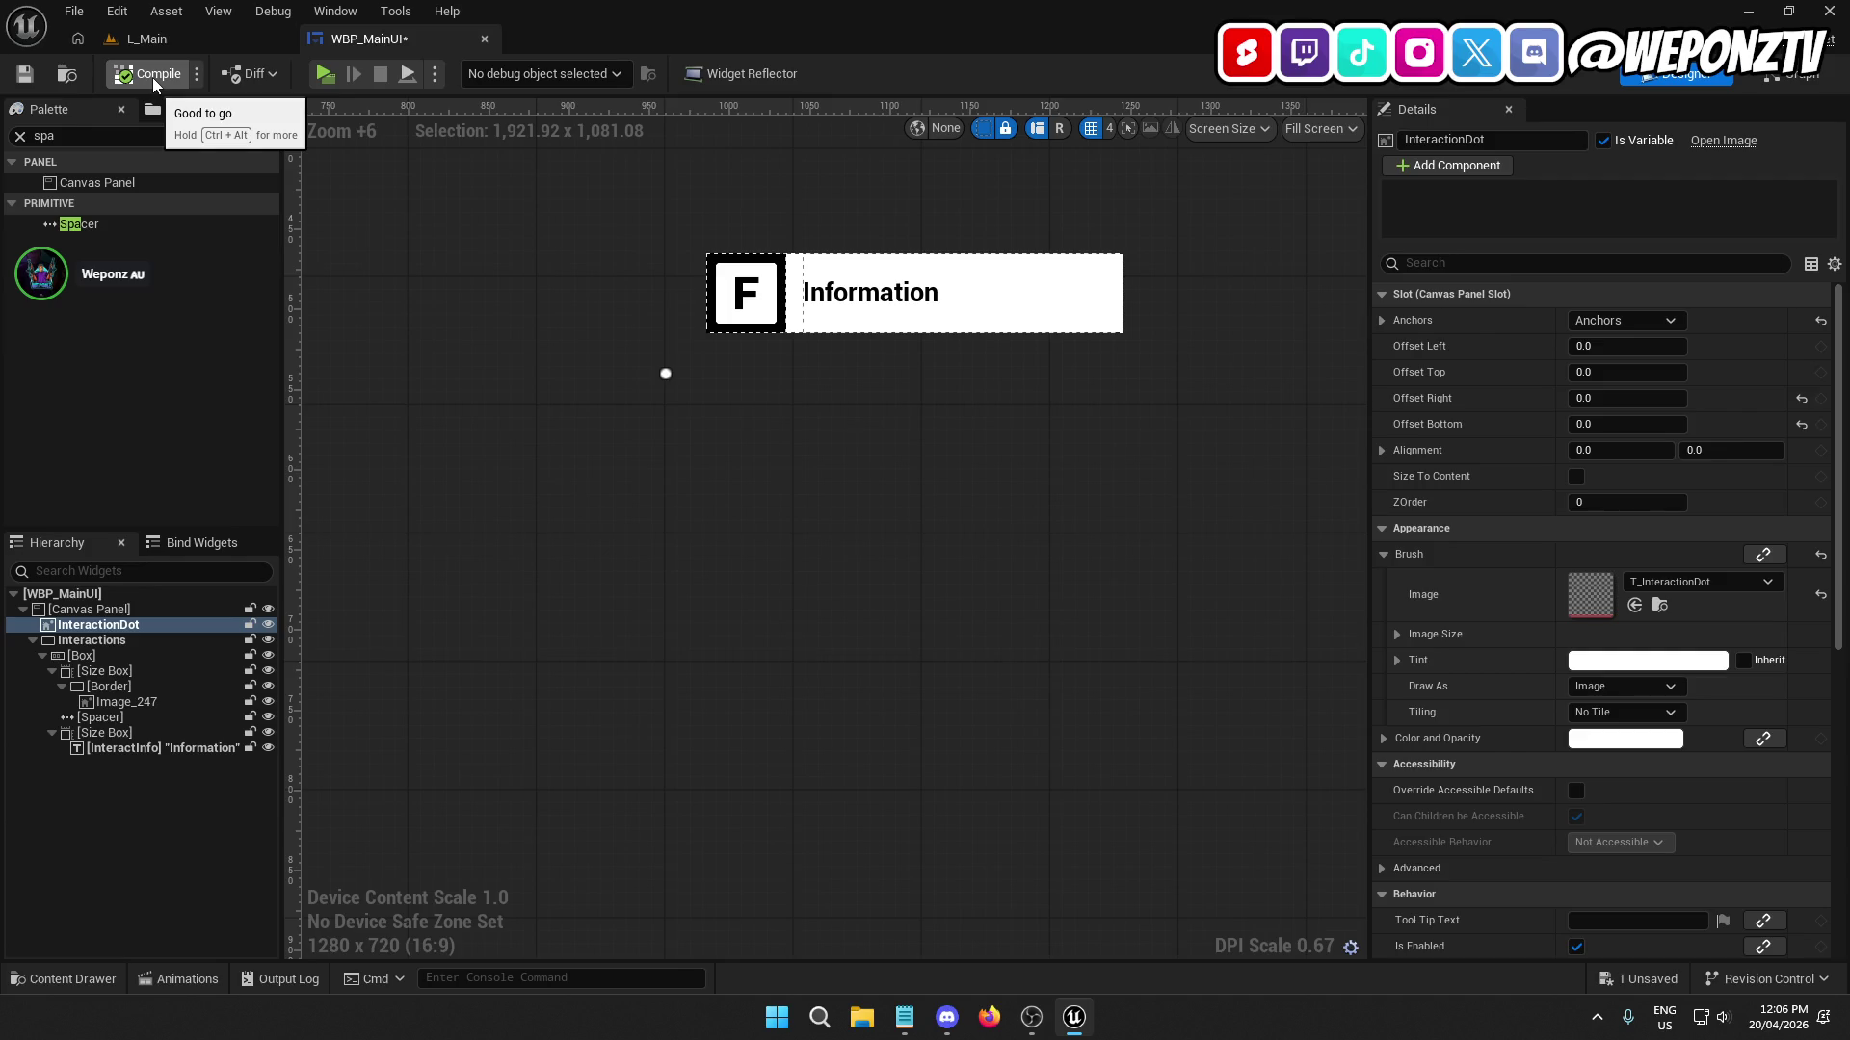
key(ctrl+s)
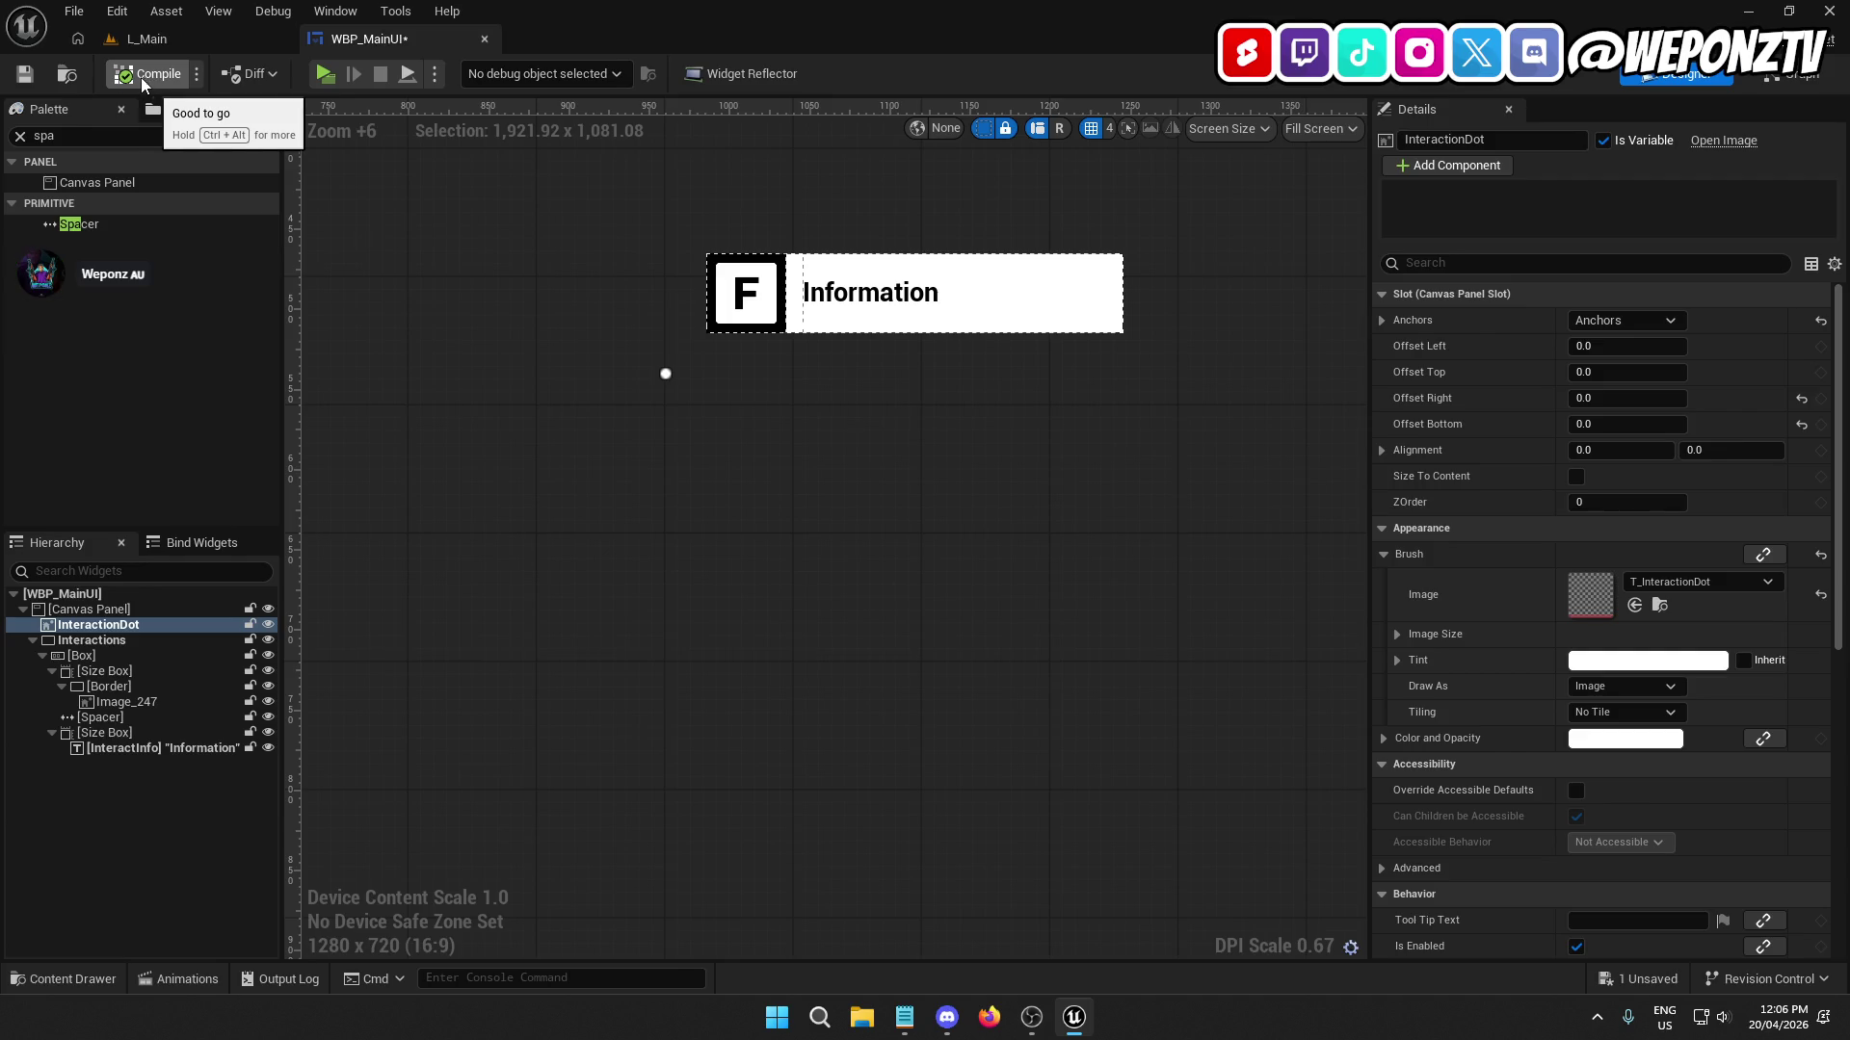
click(204, 46)
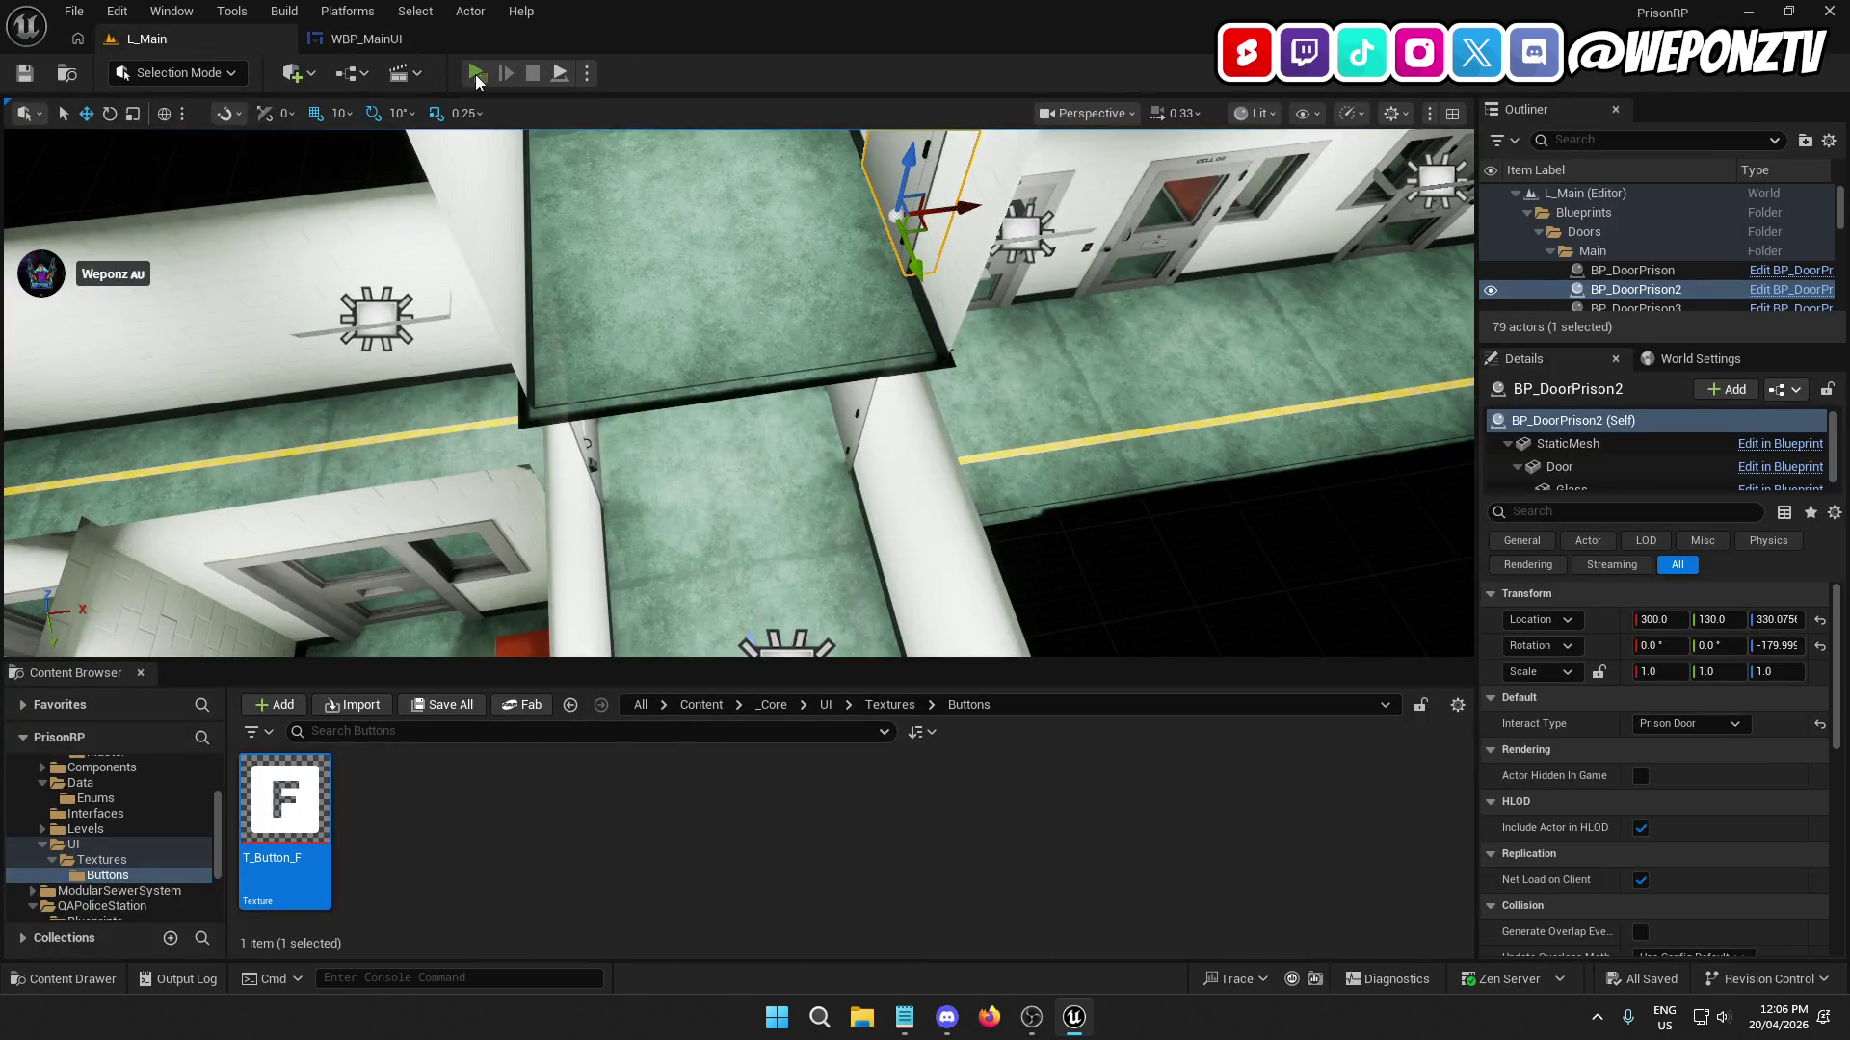
Play-test L_Main to check the F 'Information' prompt at the door, then reopen WBP_MainUI.
click(476, 73)
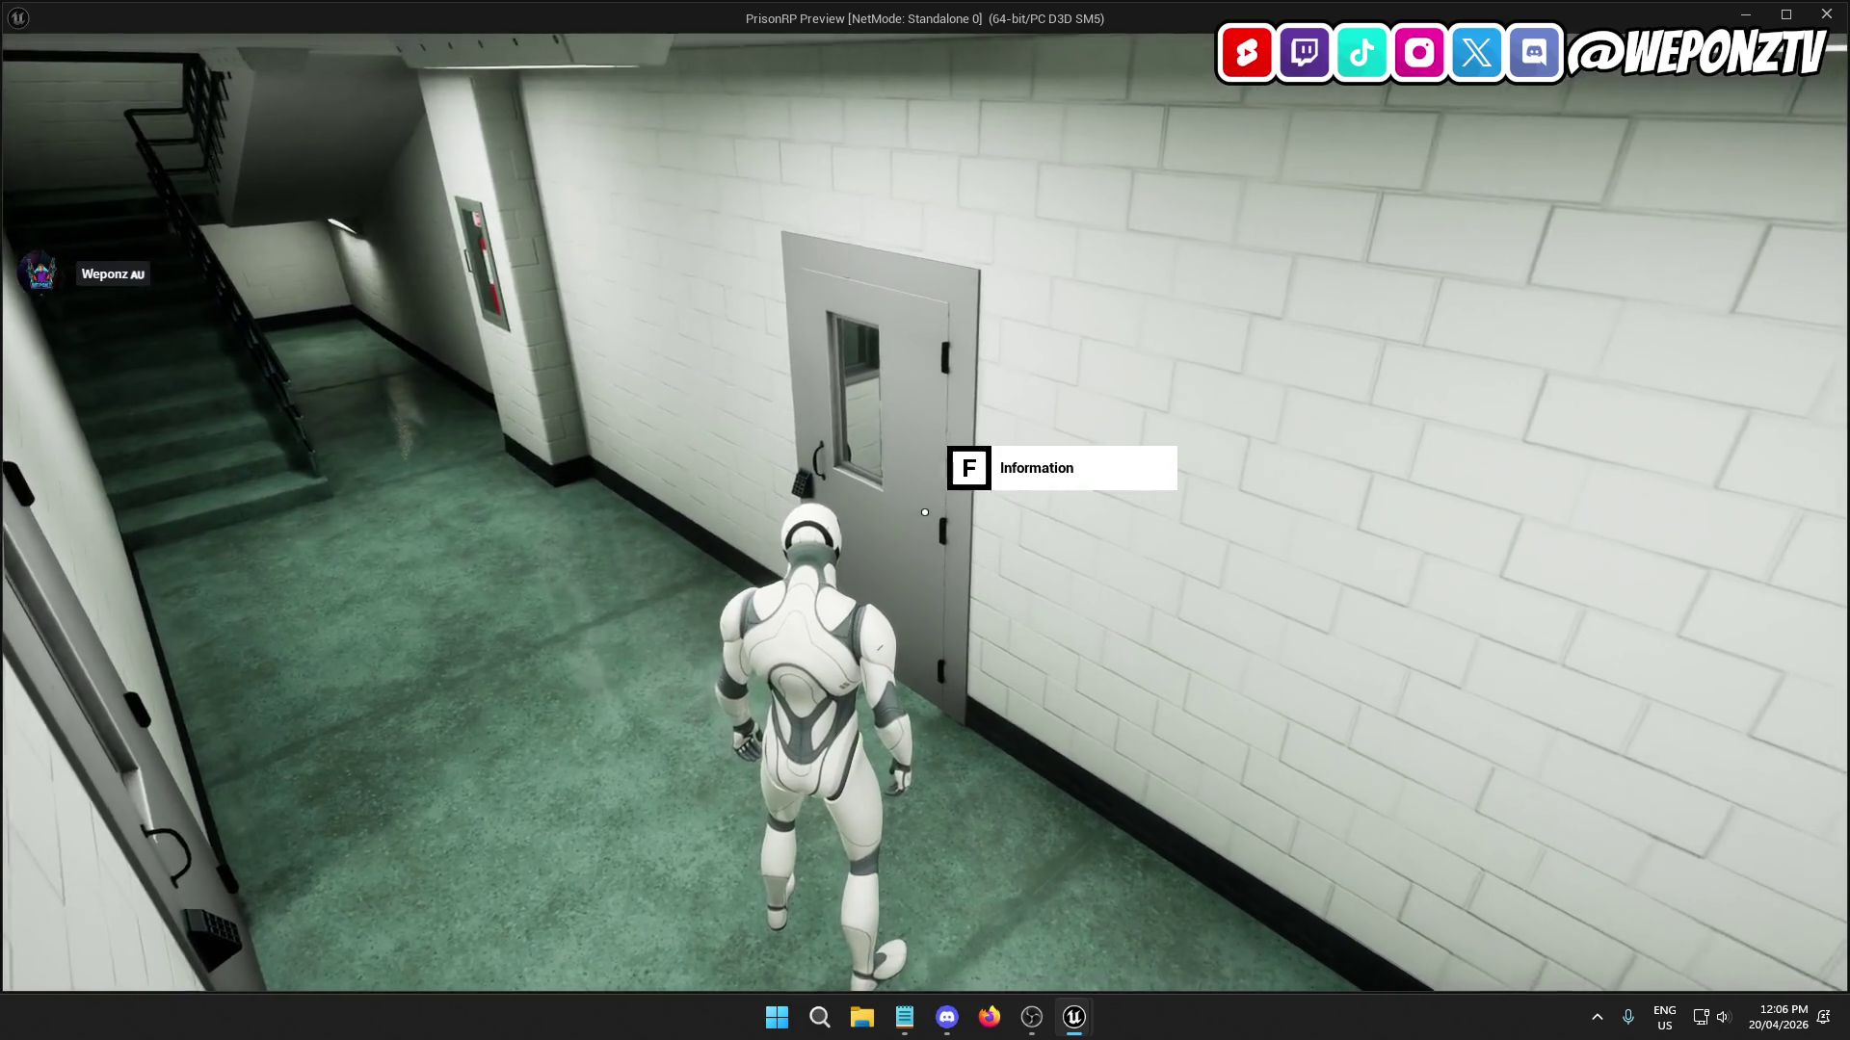
key(Escape)
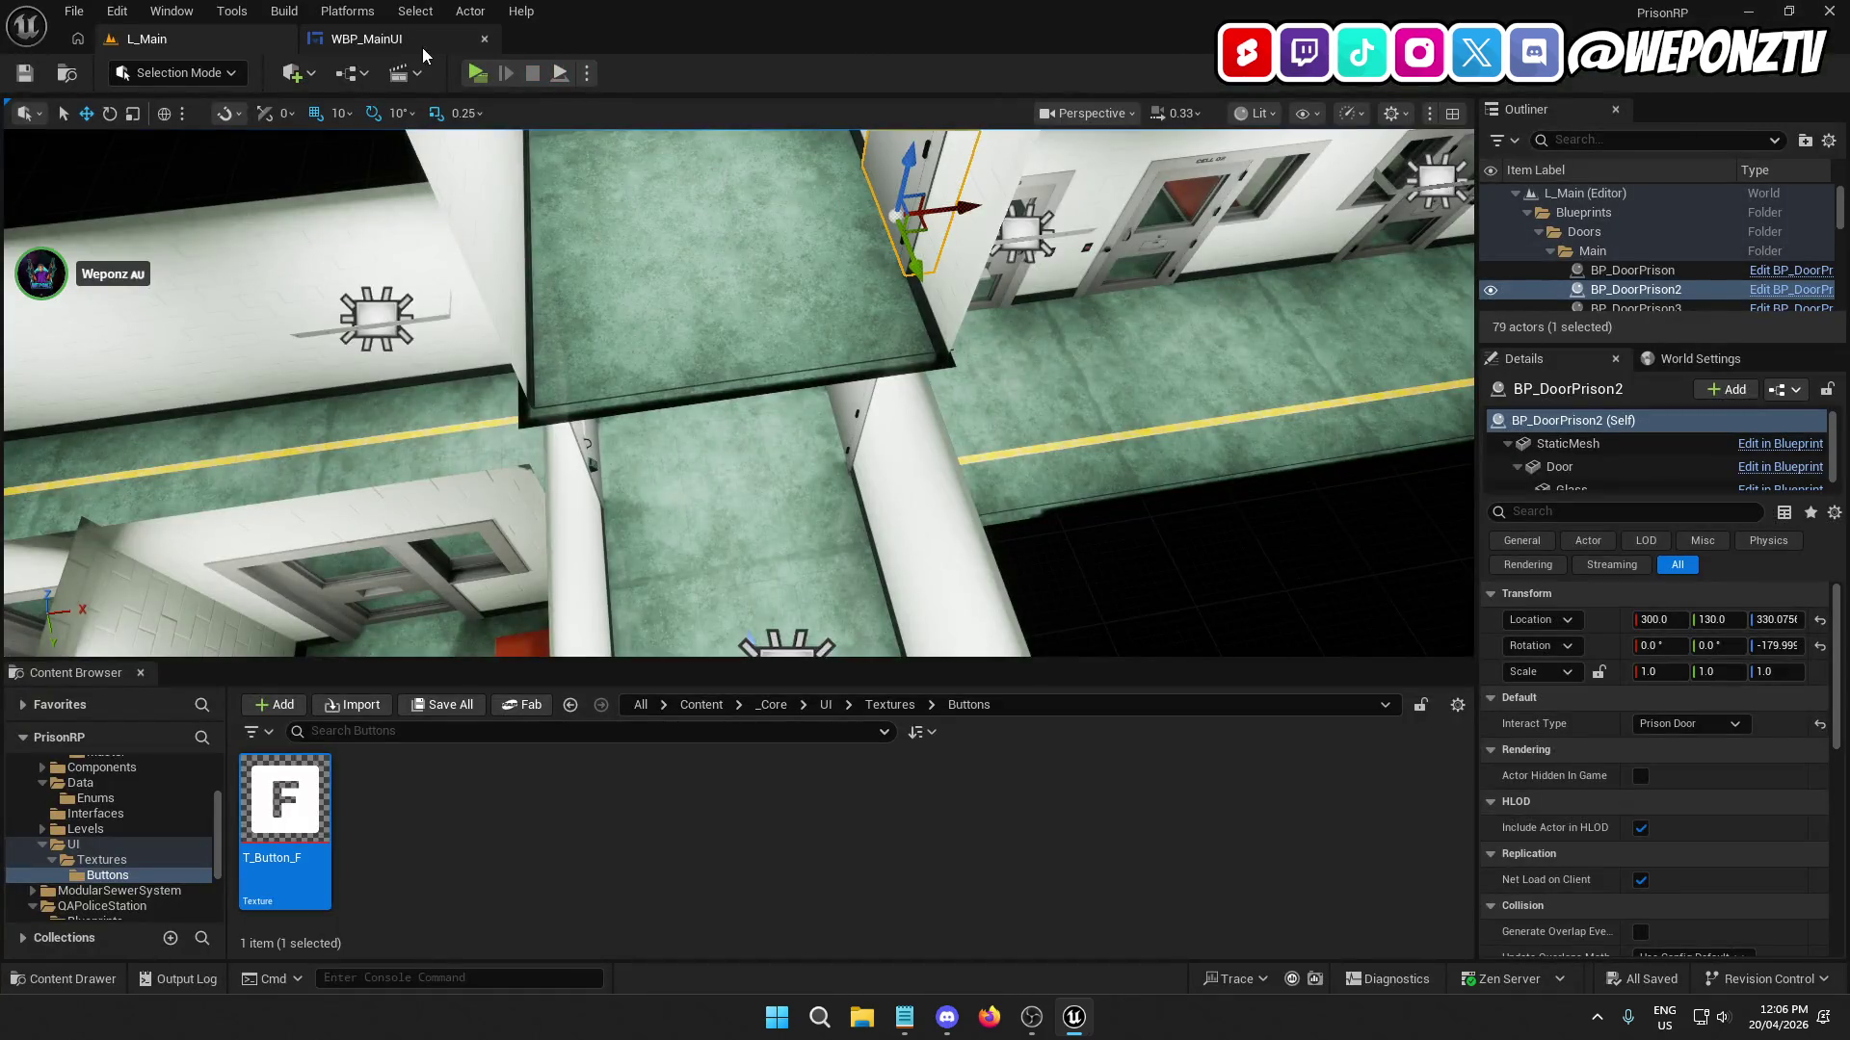
click(366, 38)
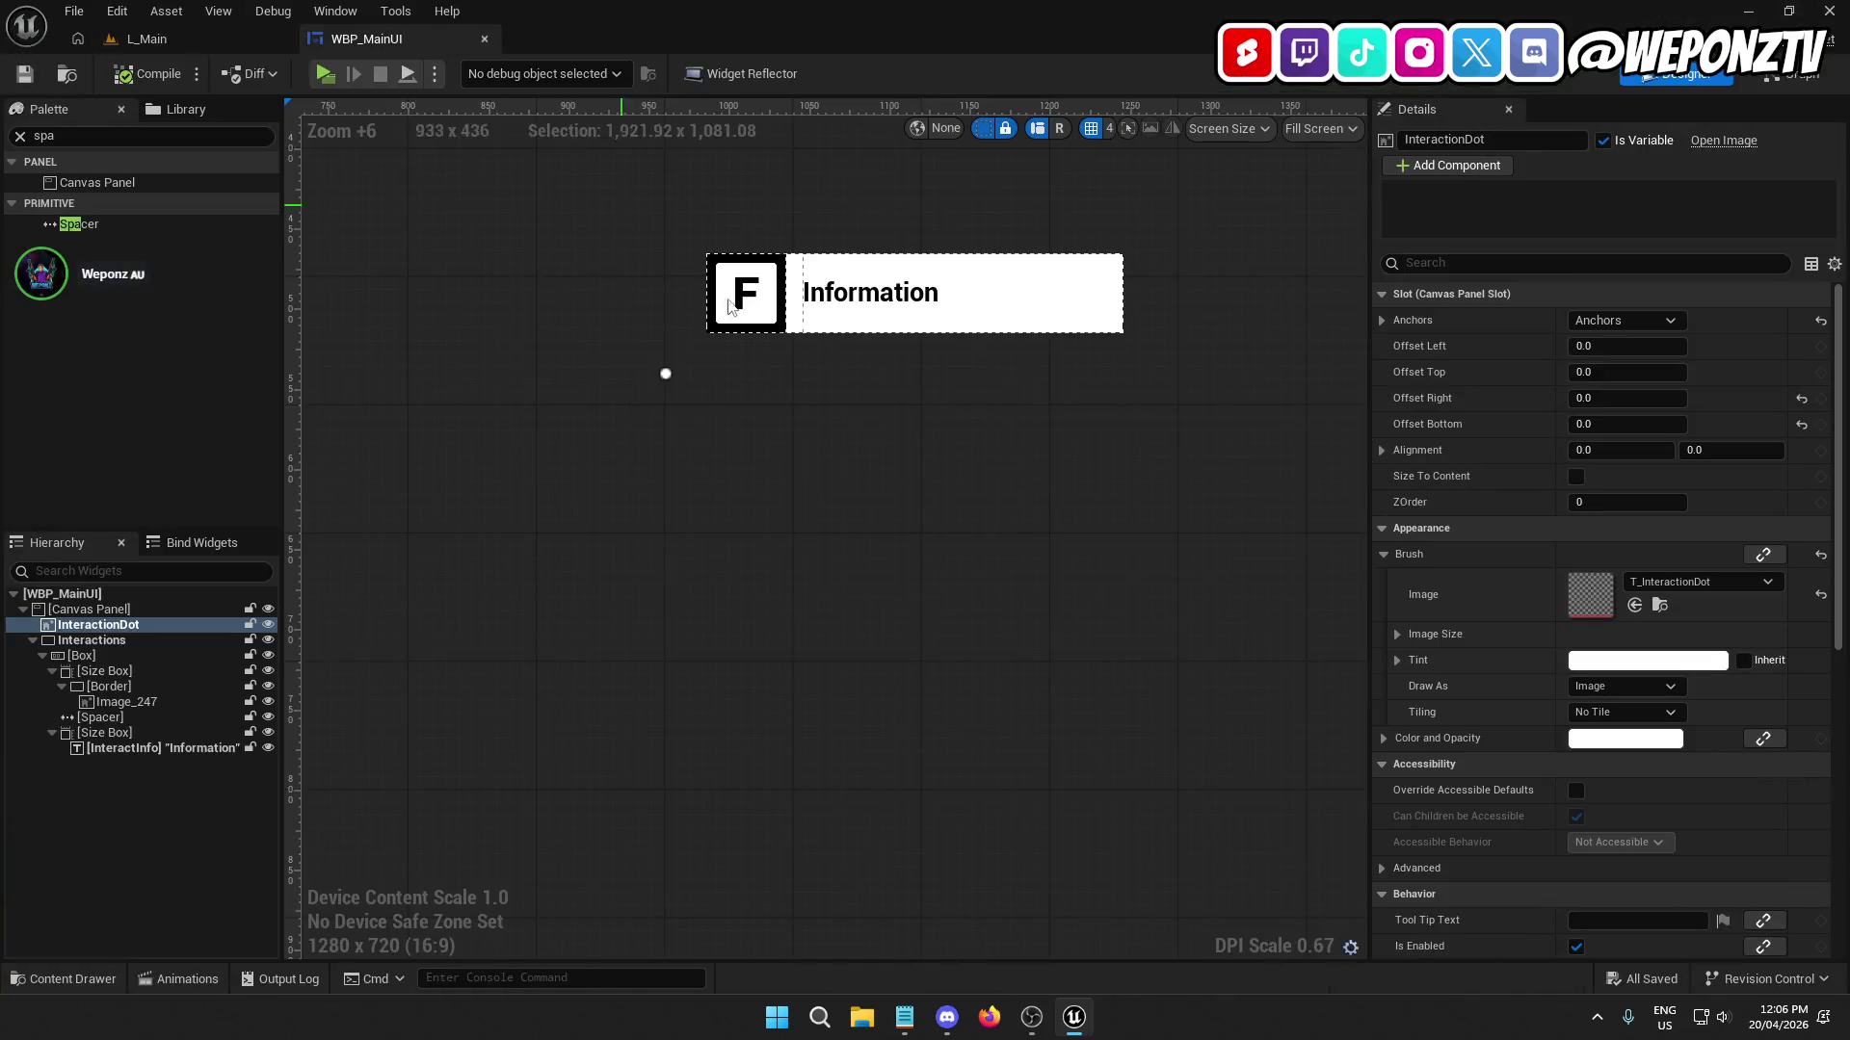
Rename the F icon's Size Box to ButtonBox.
click(891, 306)
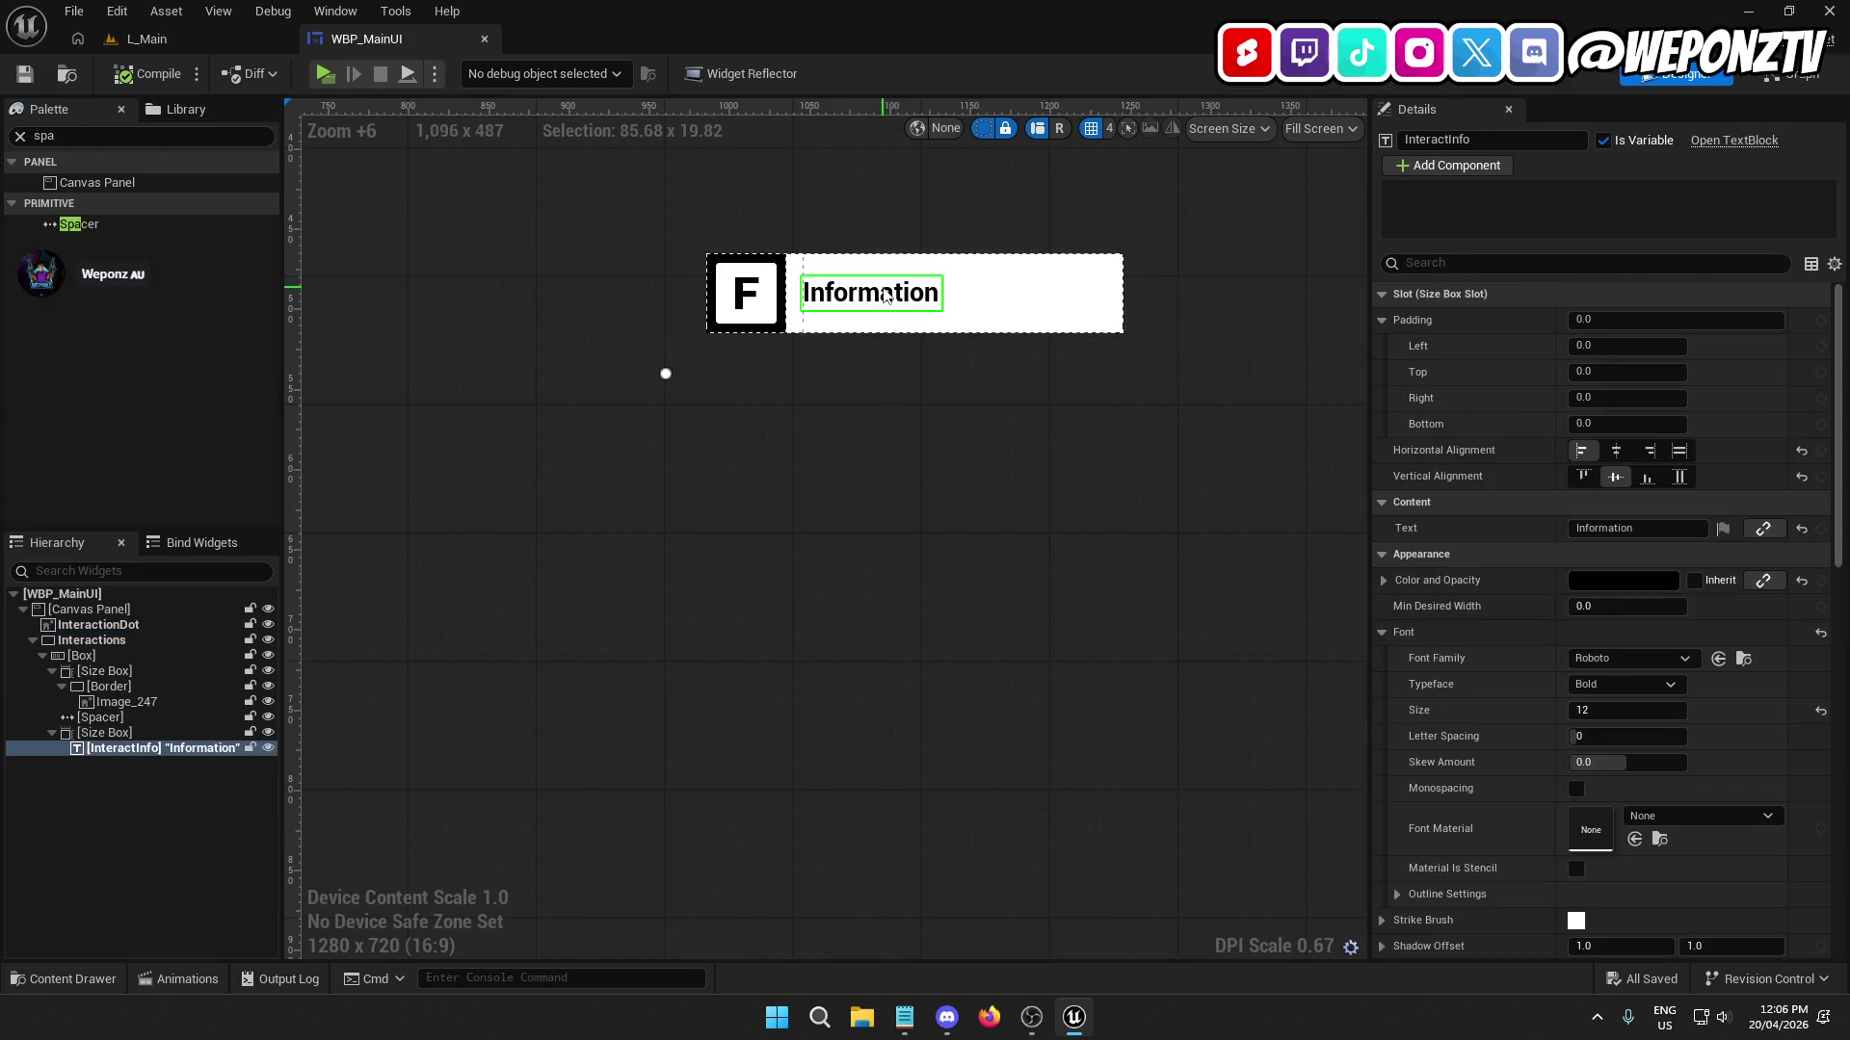
click(778, 442)
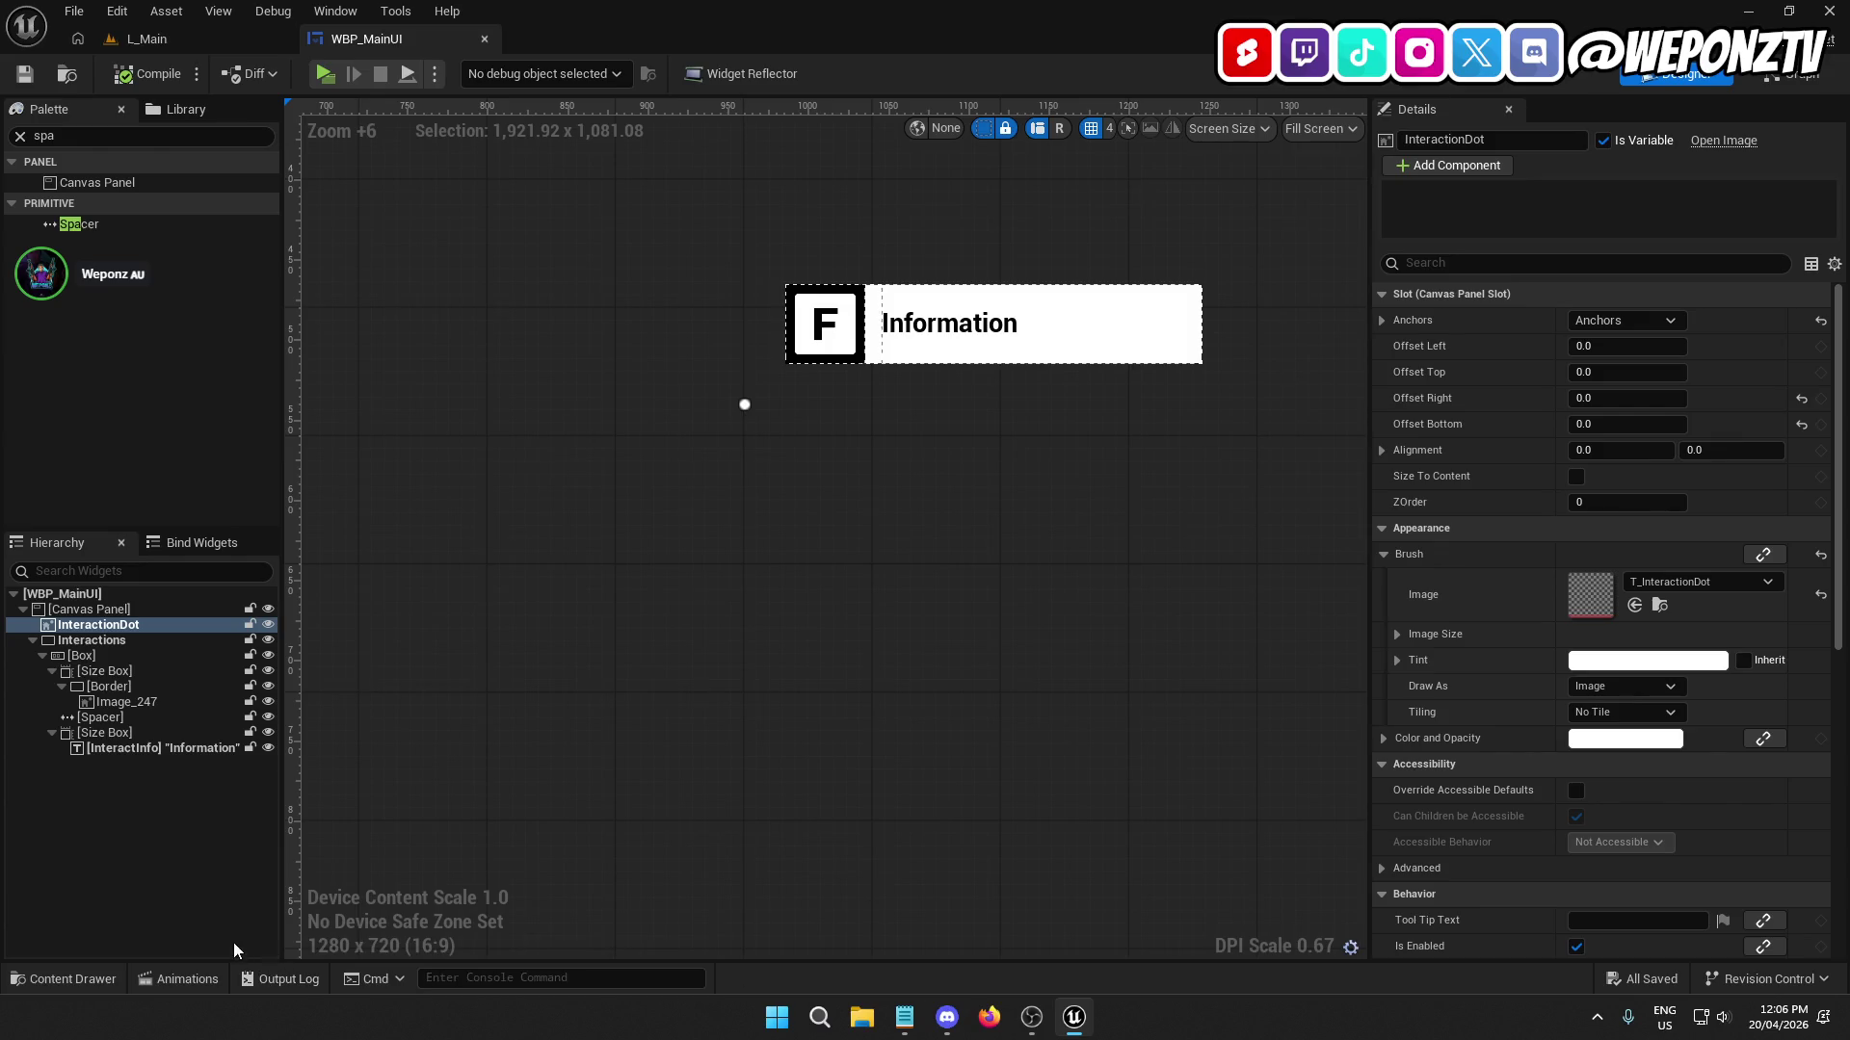
click(89, 670)
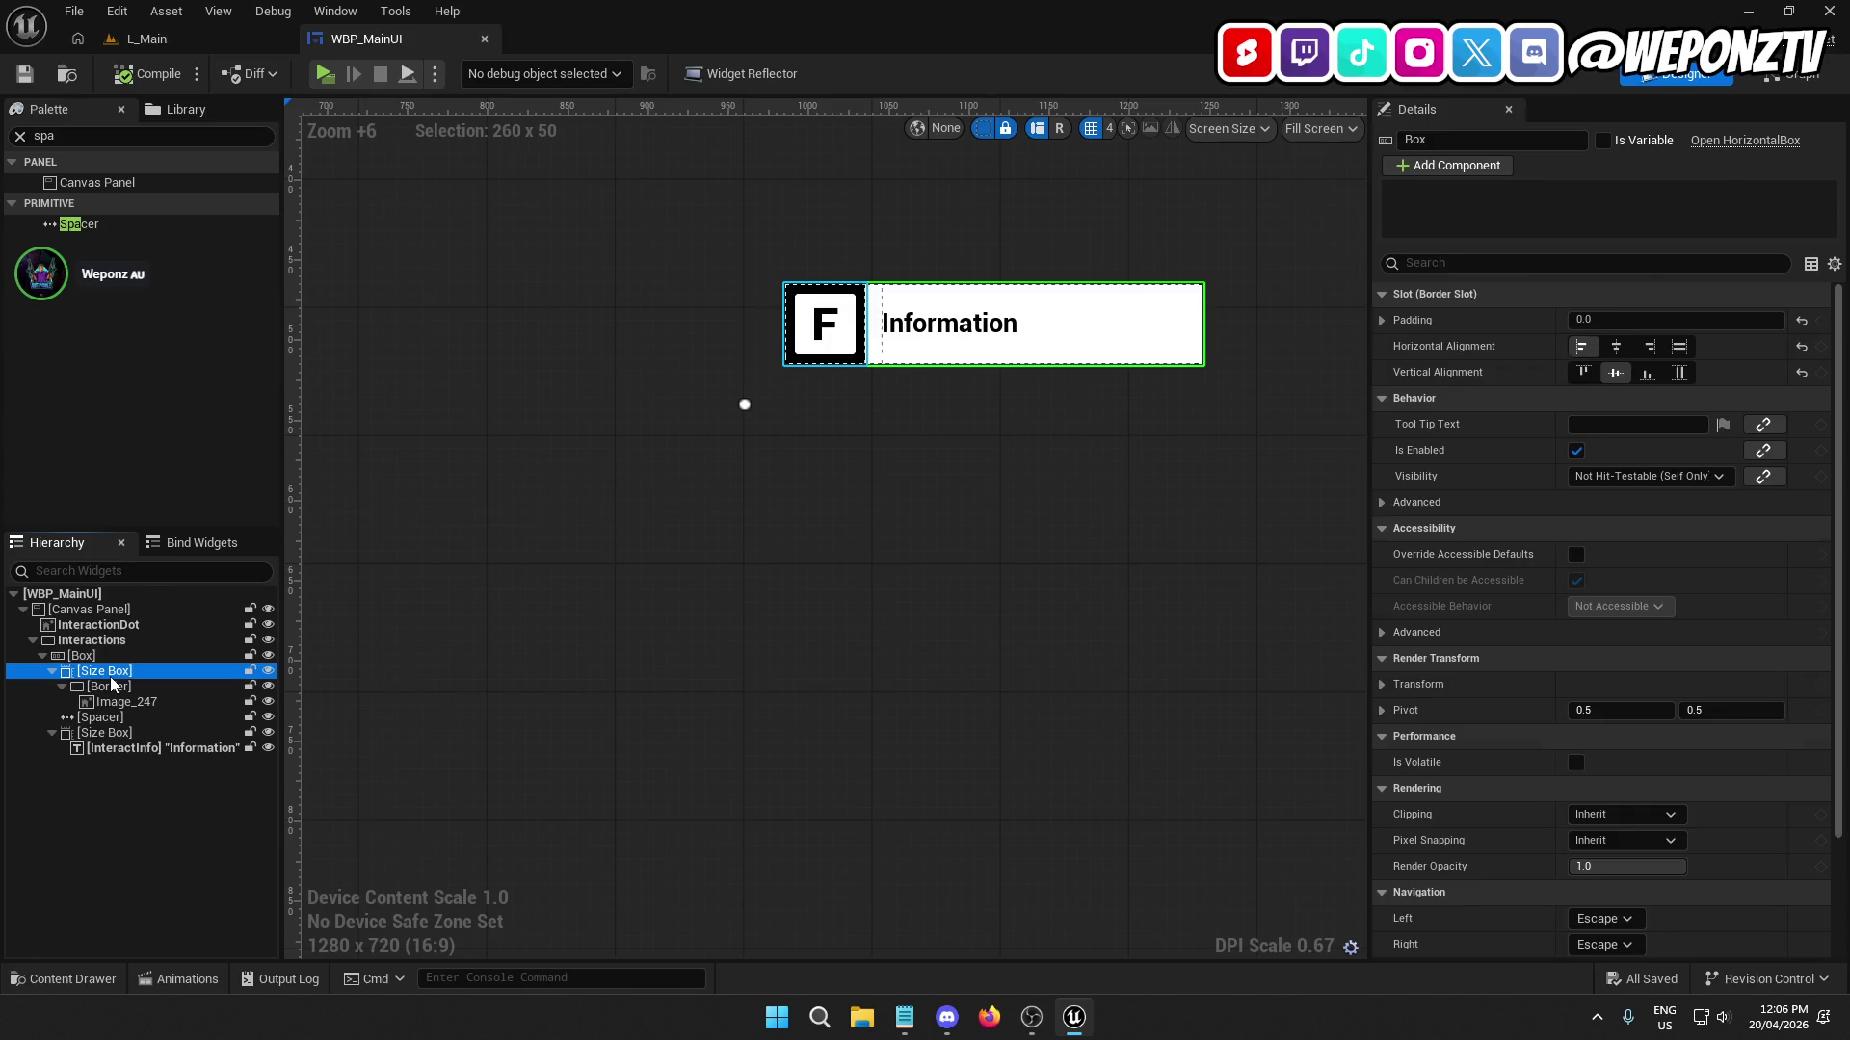
click(111, 672)
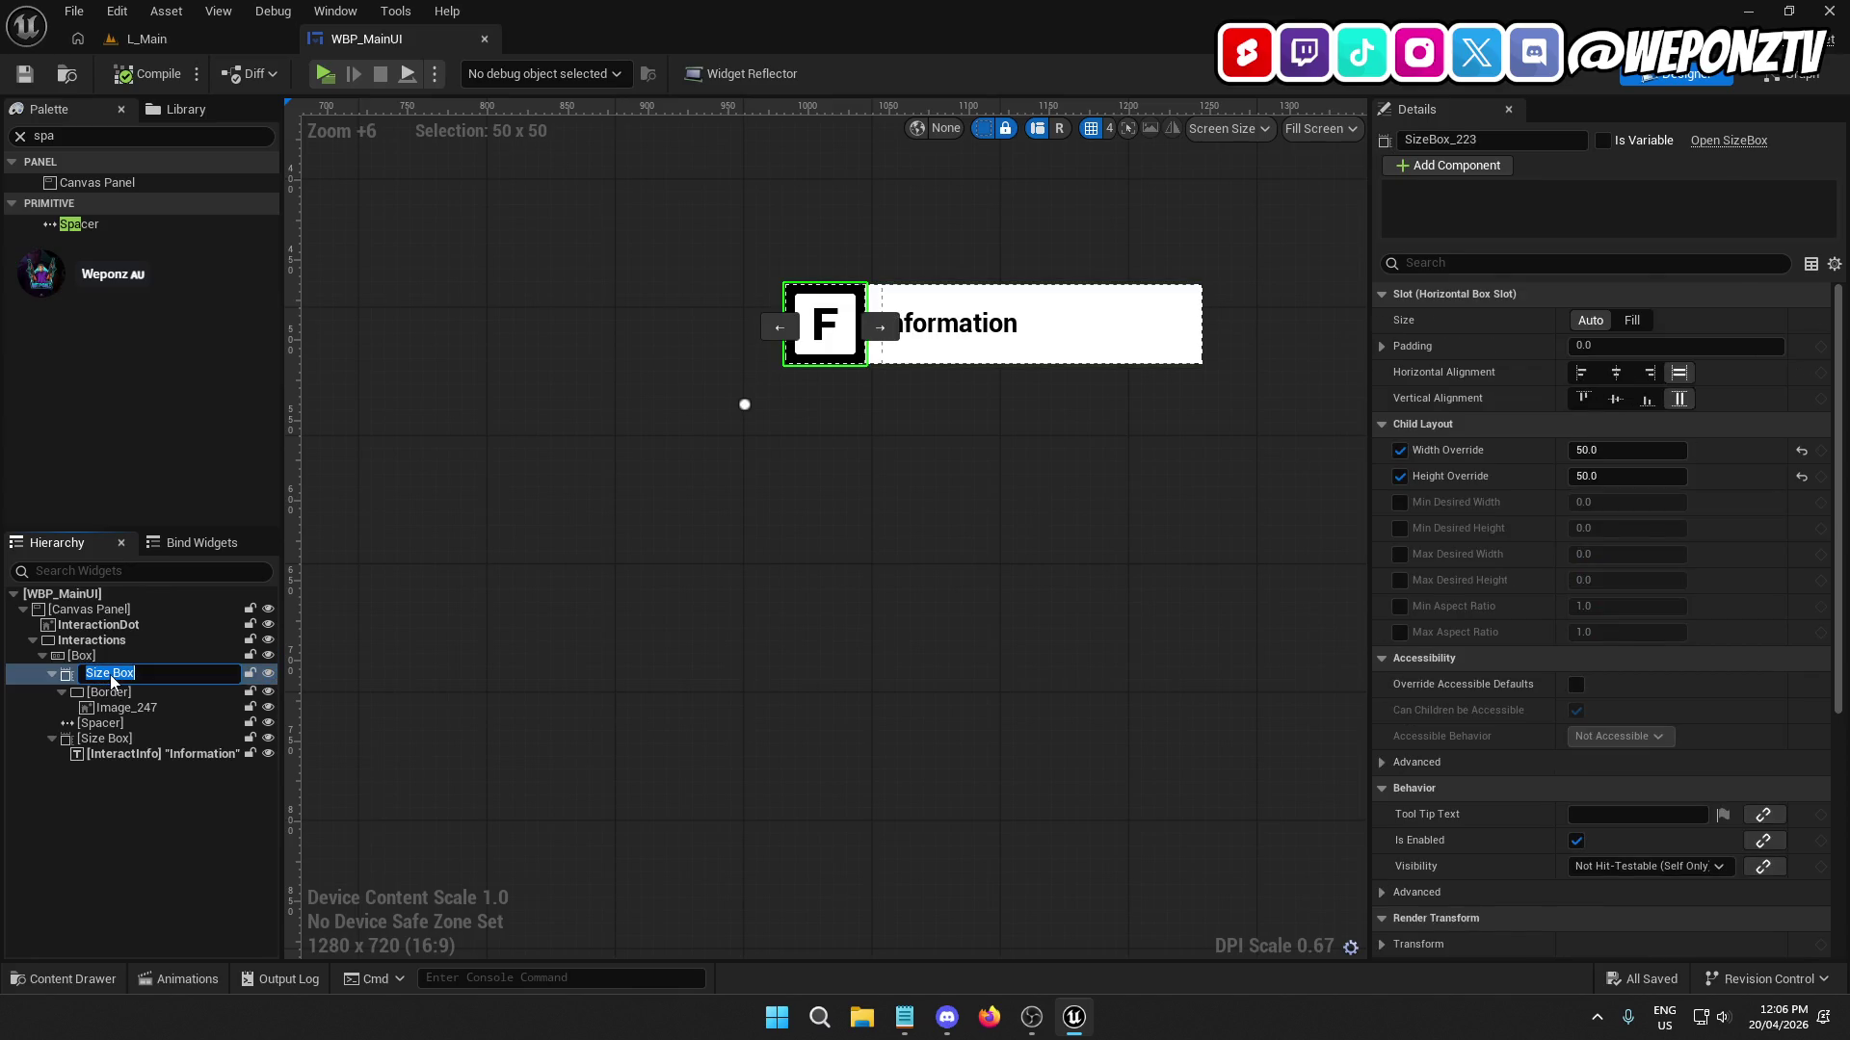
text(ButtonBo)
key(Return)
Rename the horizontal box to MainBox and the text's Size Box to TextBox.
click(85, 657)
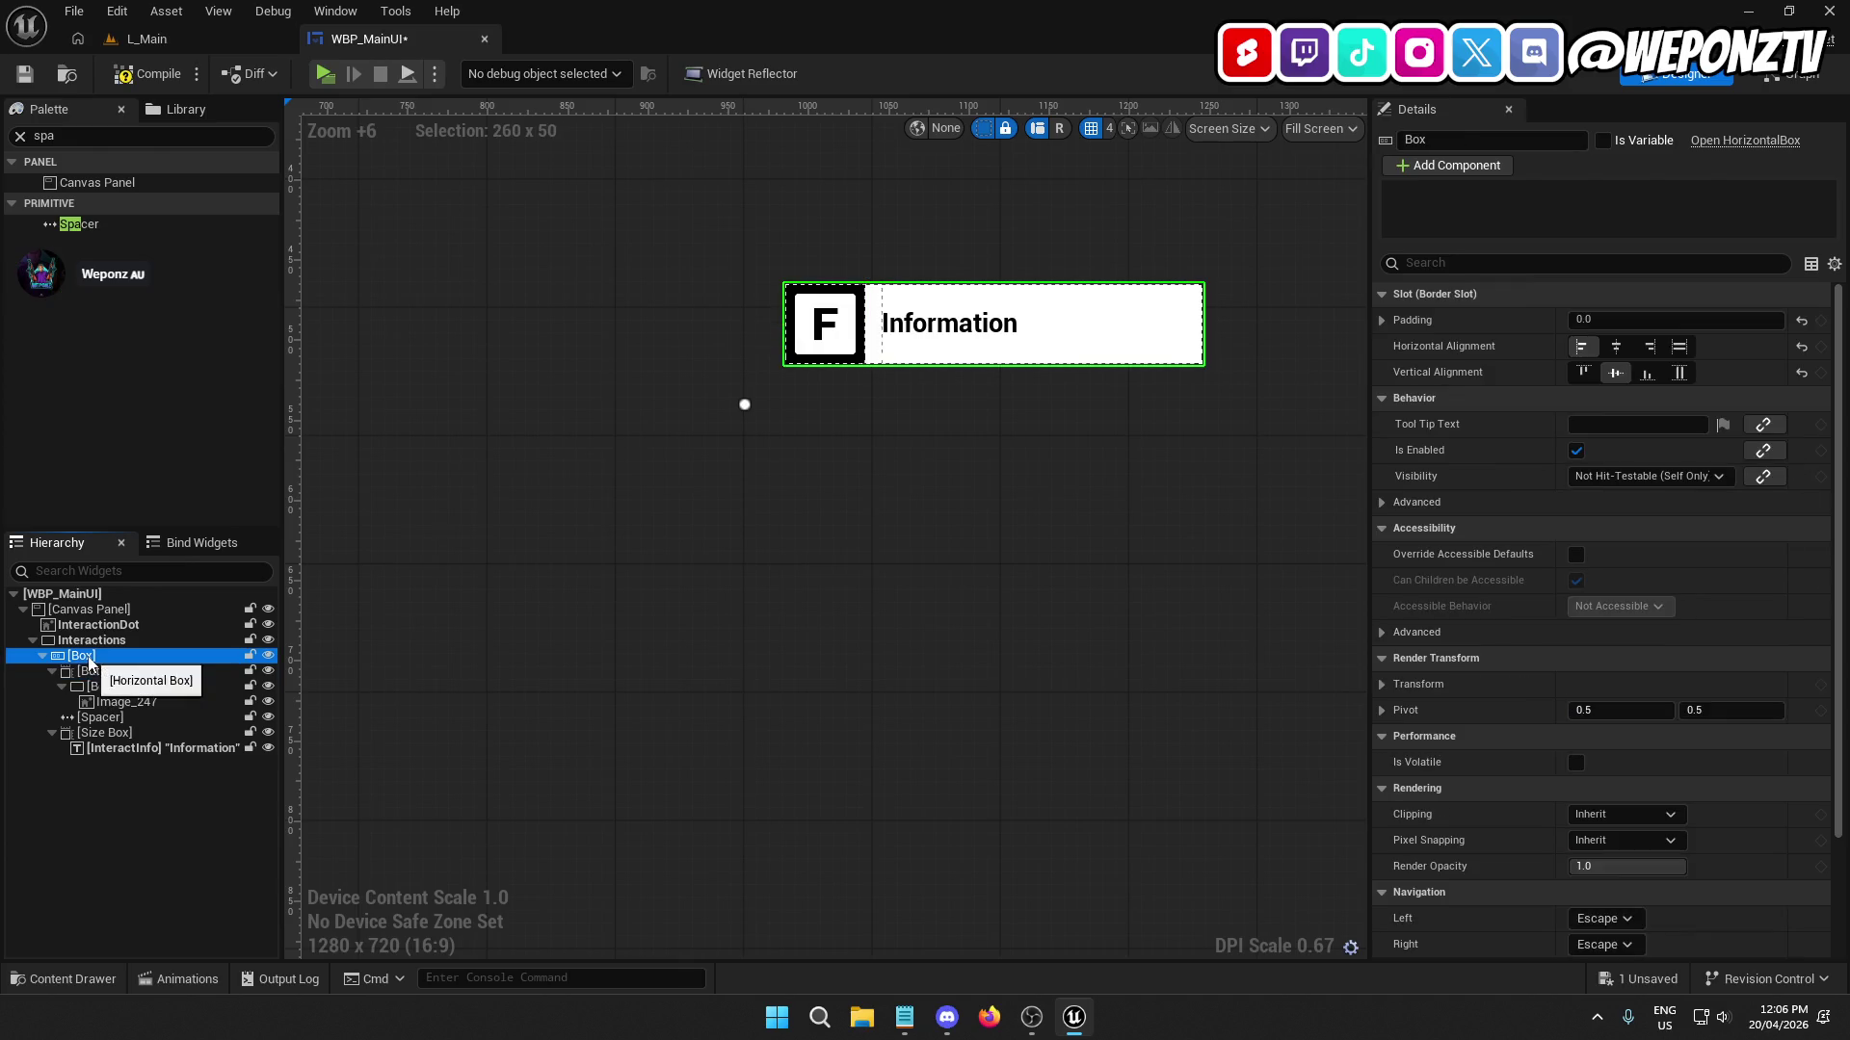
click(87, 659)
text(MainBox)
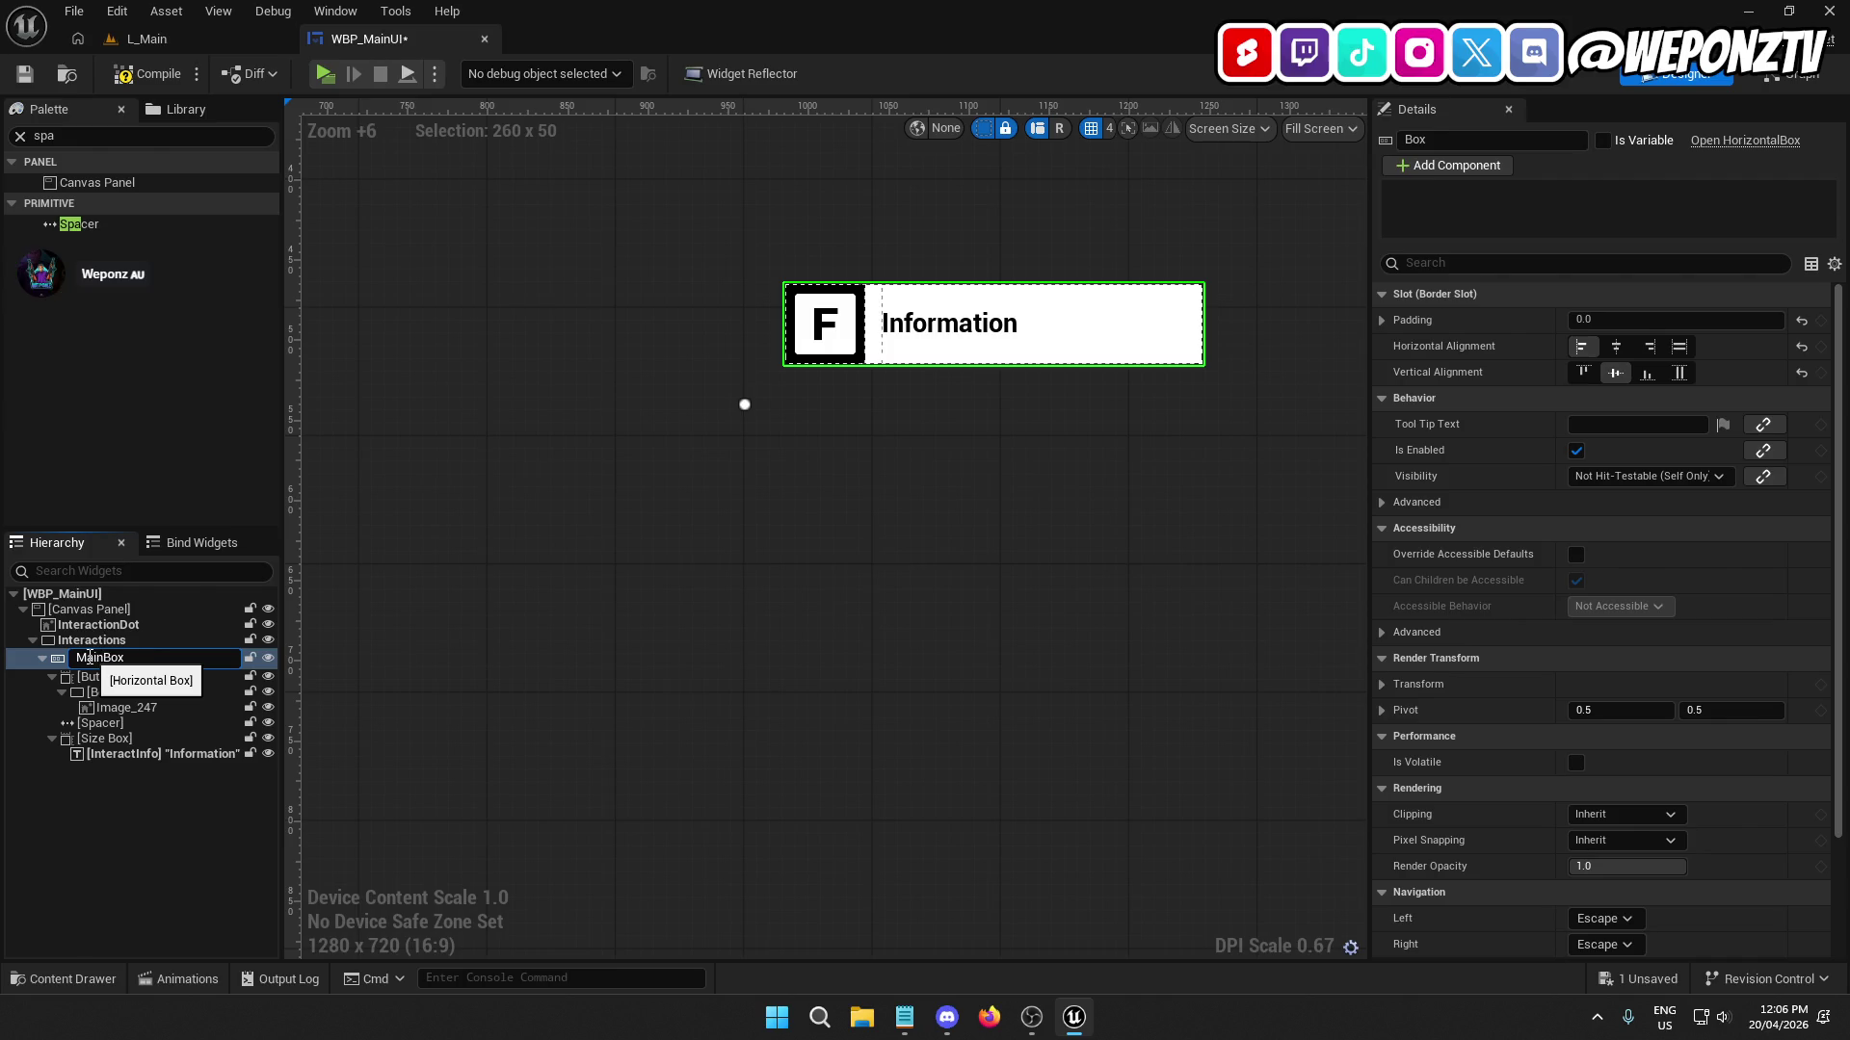
key(Return)
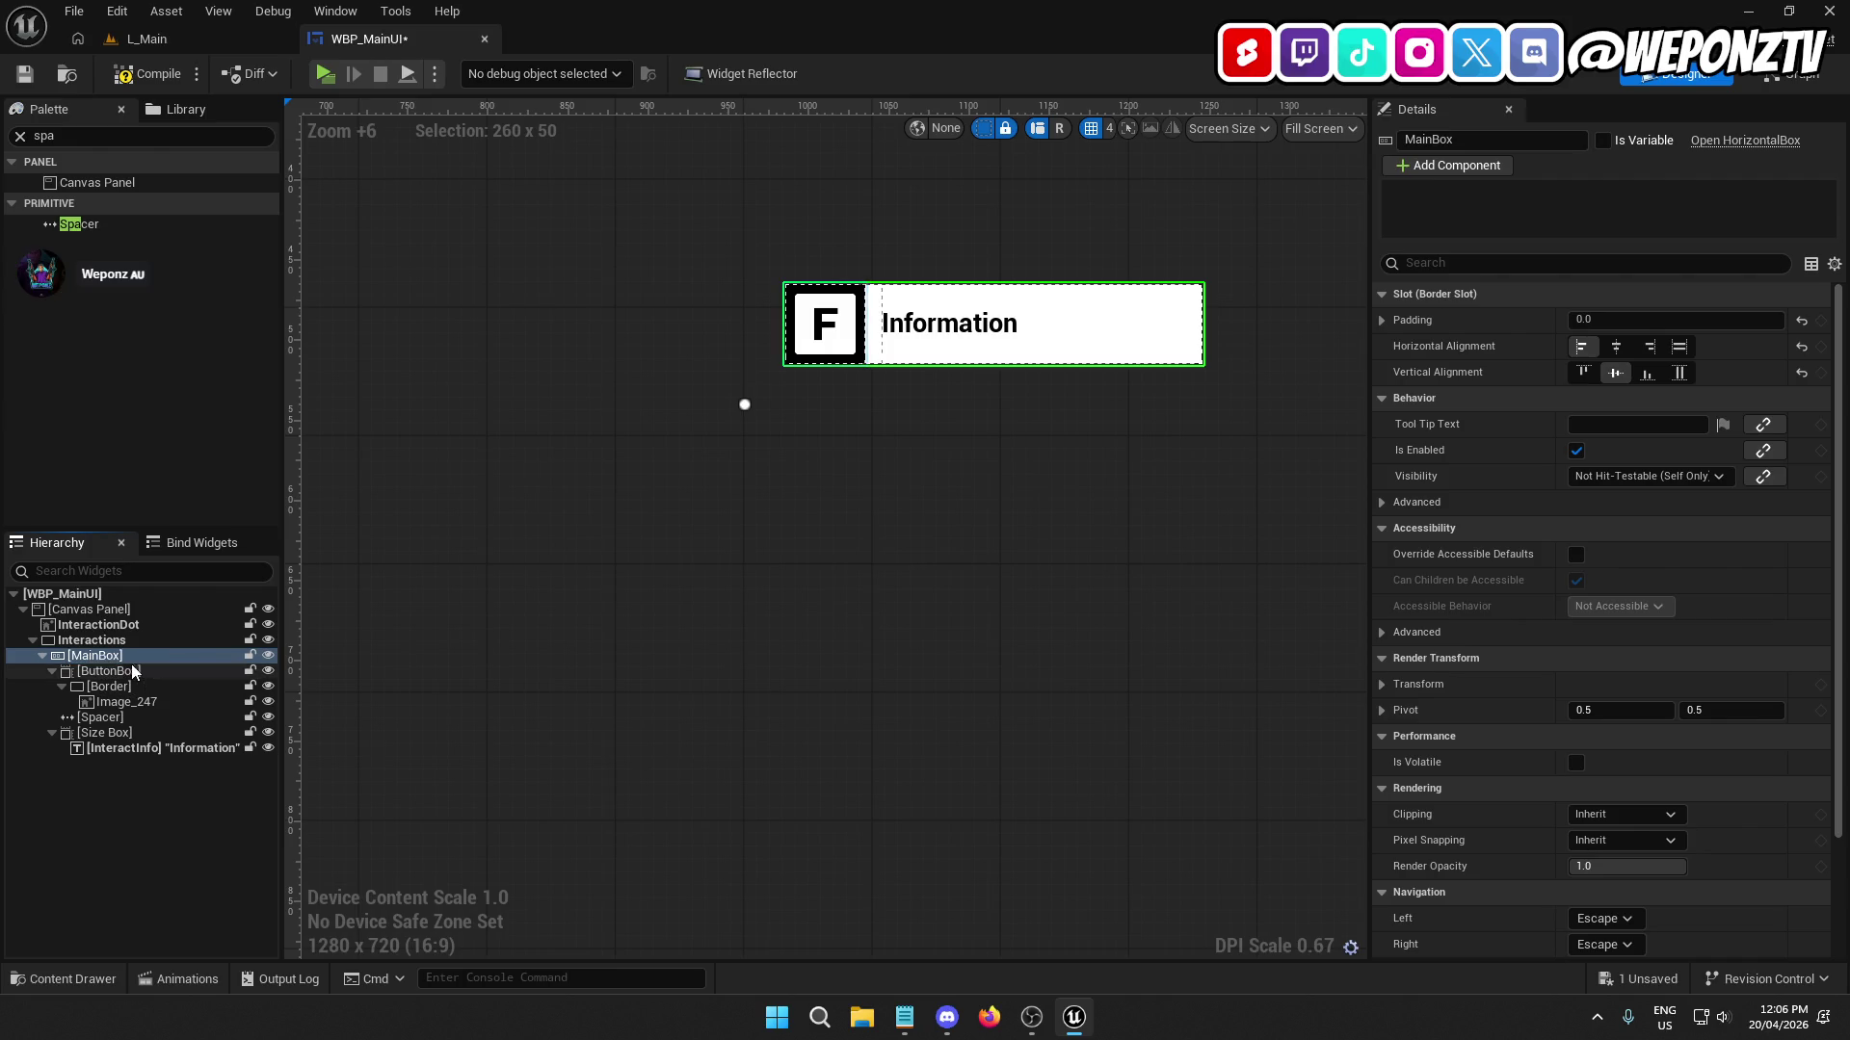
click(142, 732)
click(117, 738)
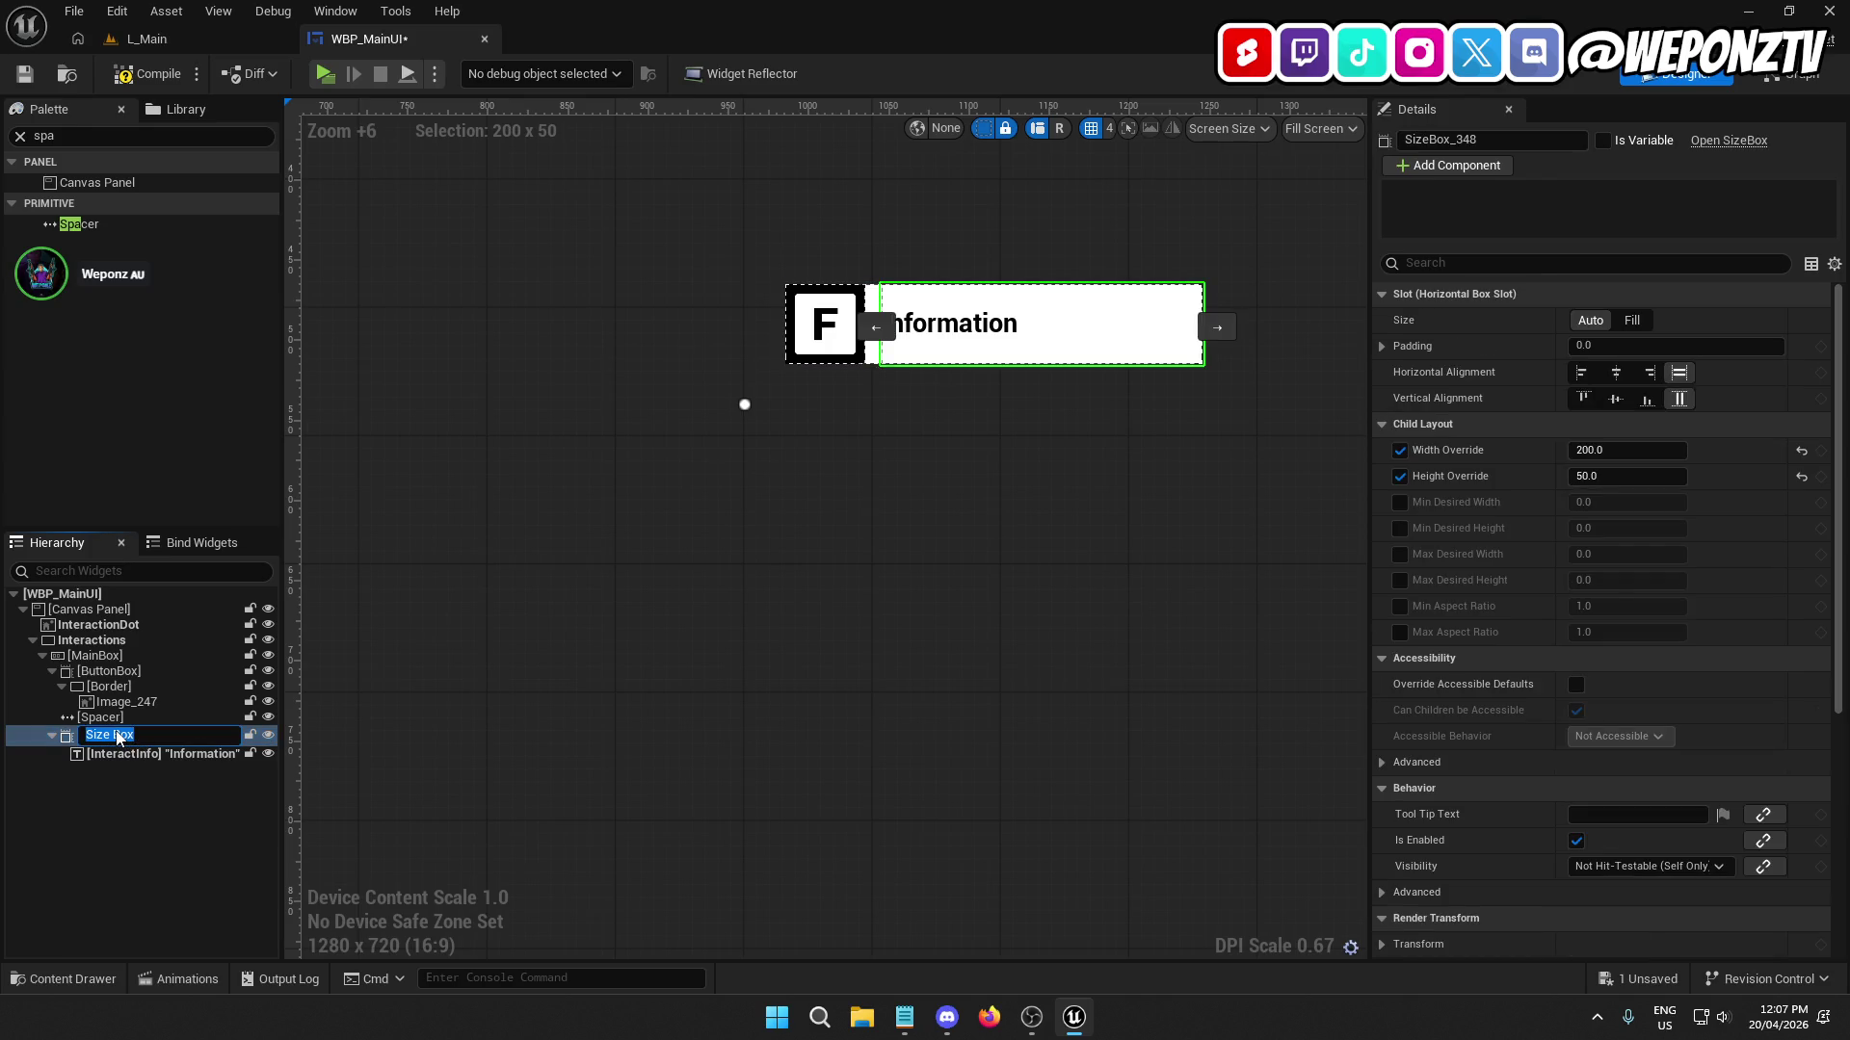
text(TextBox)
key(Return)
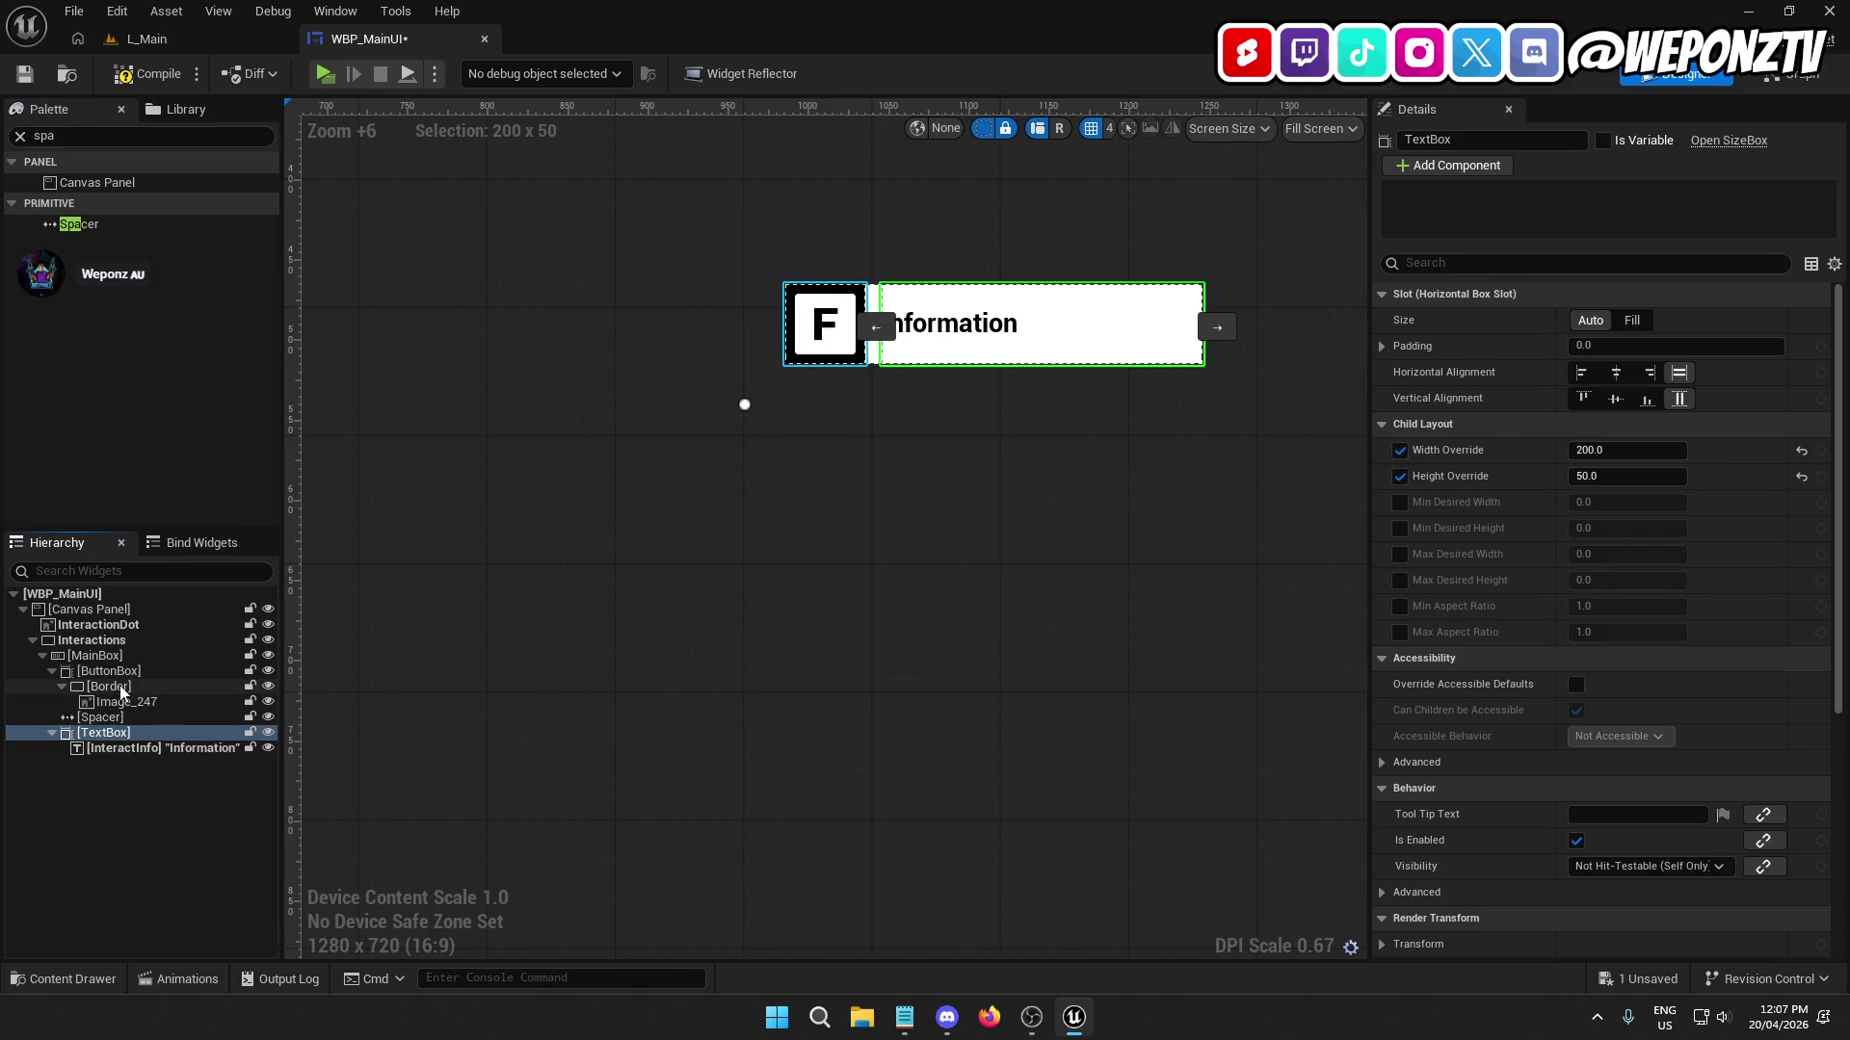
click(113, 686)
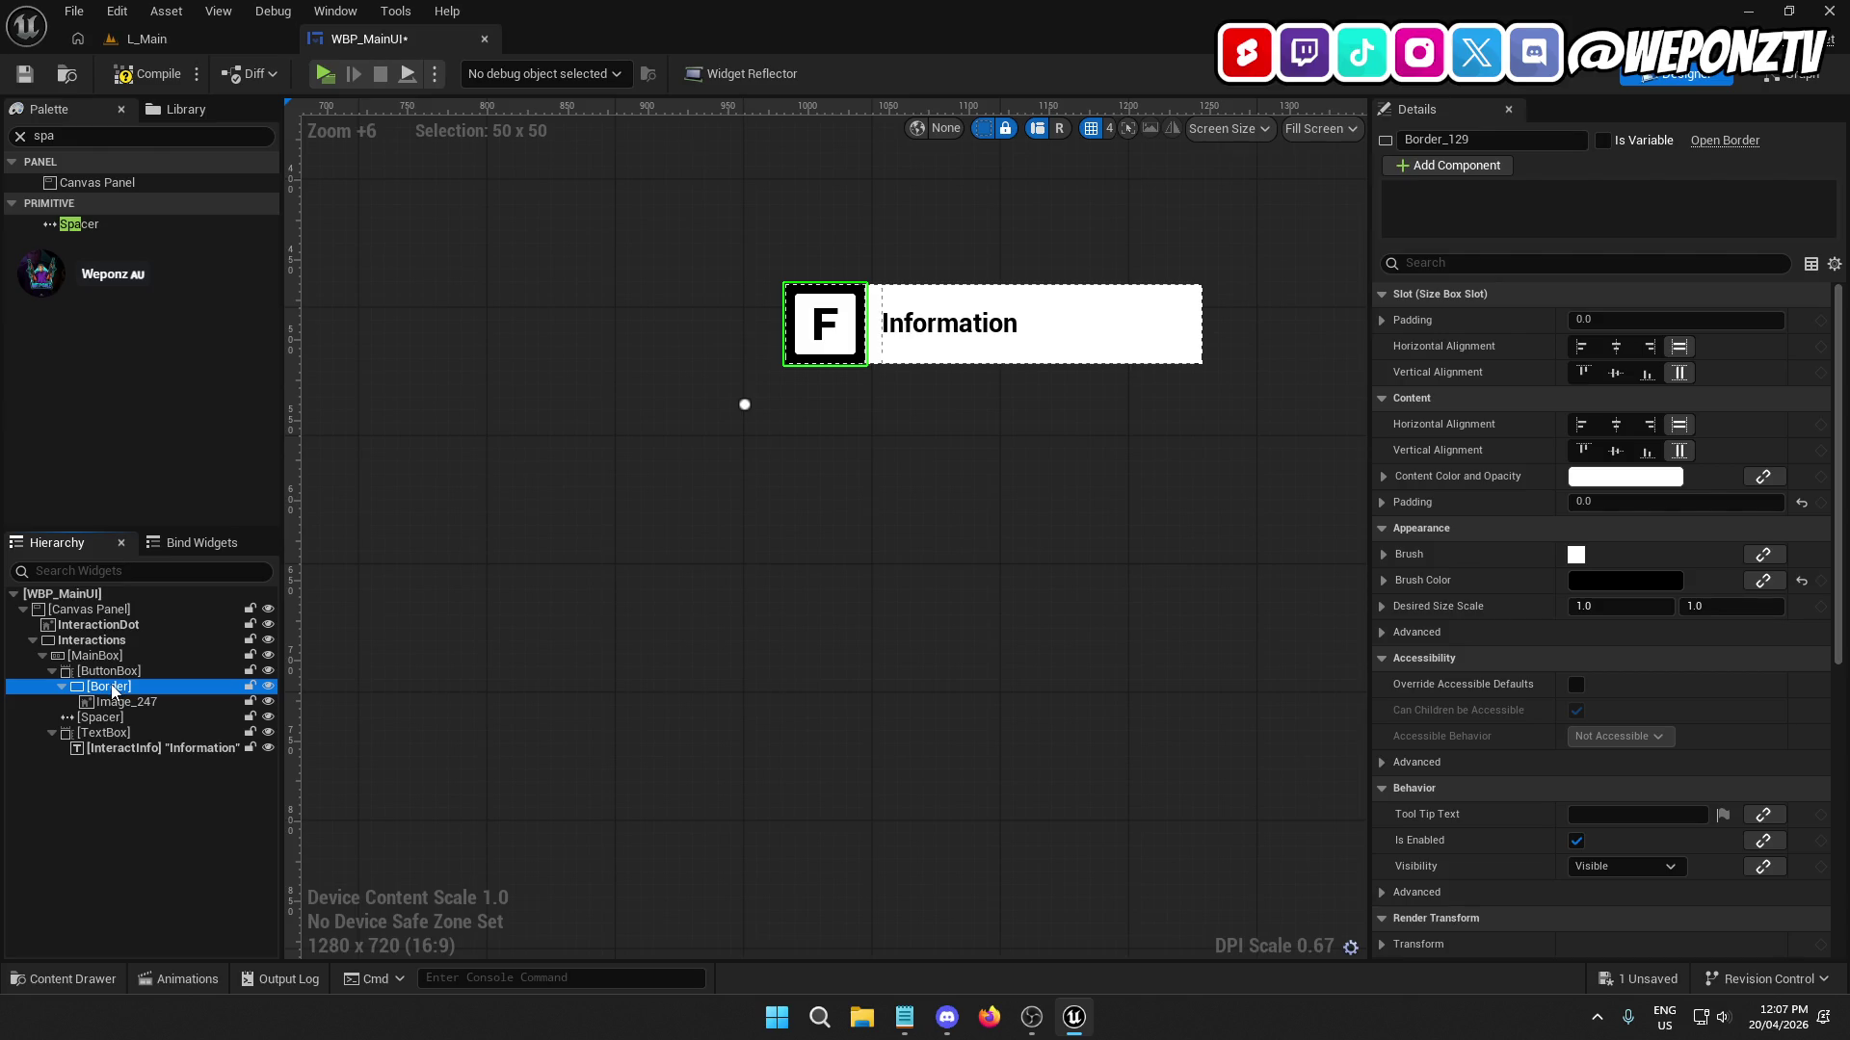
Rename the icon's Border to ButtonBorder and the TextBox to TextBorder in the Hierarchy.
click(109, 686)
text(u)
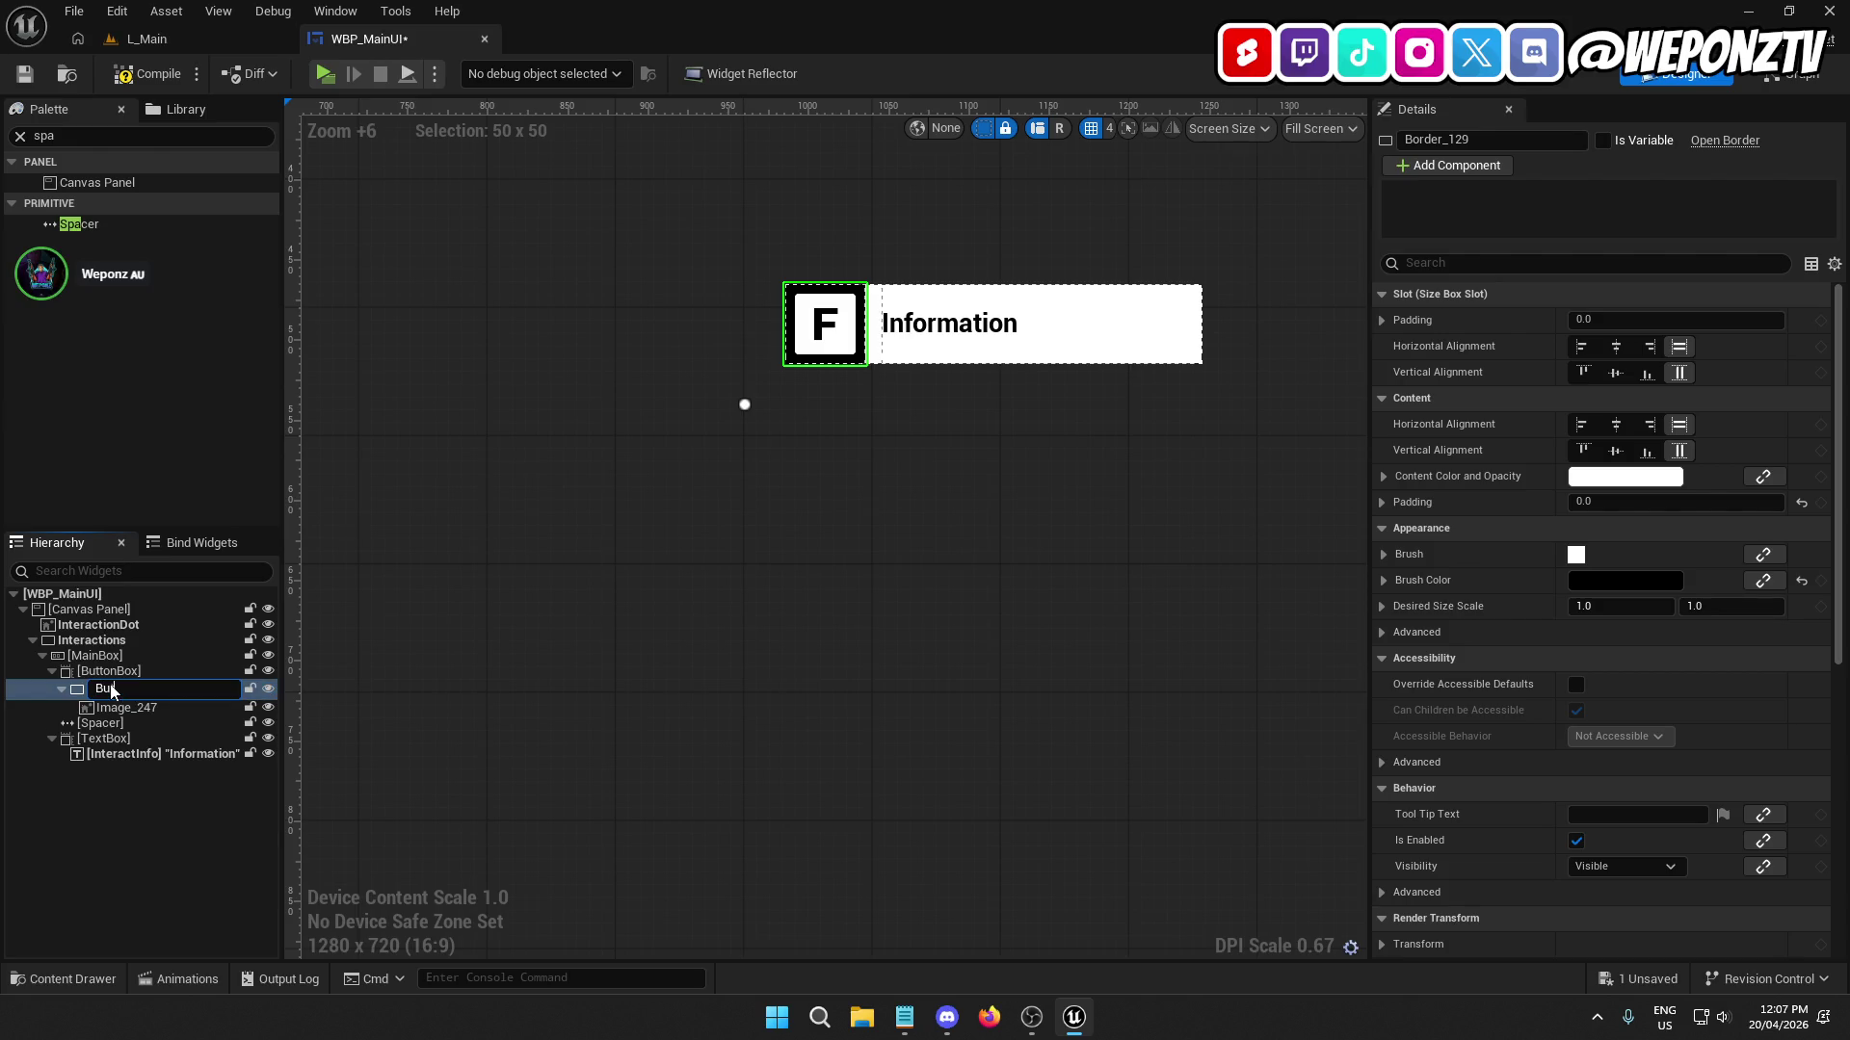
text(ttonBorder)
key(Return)
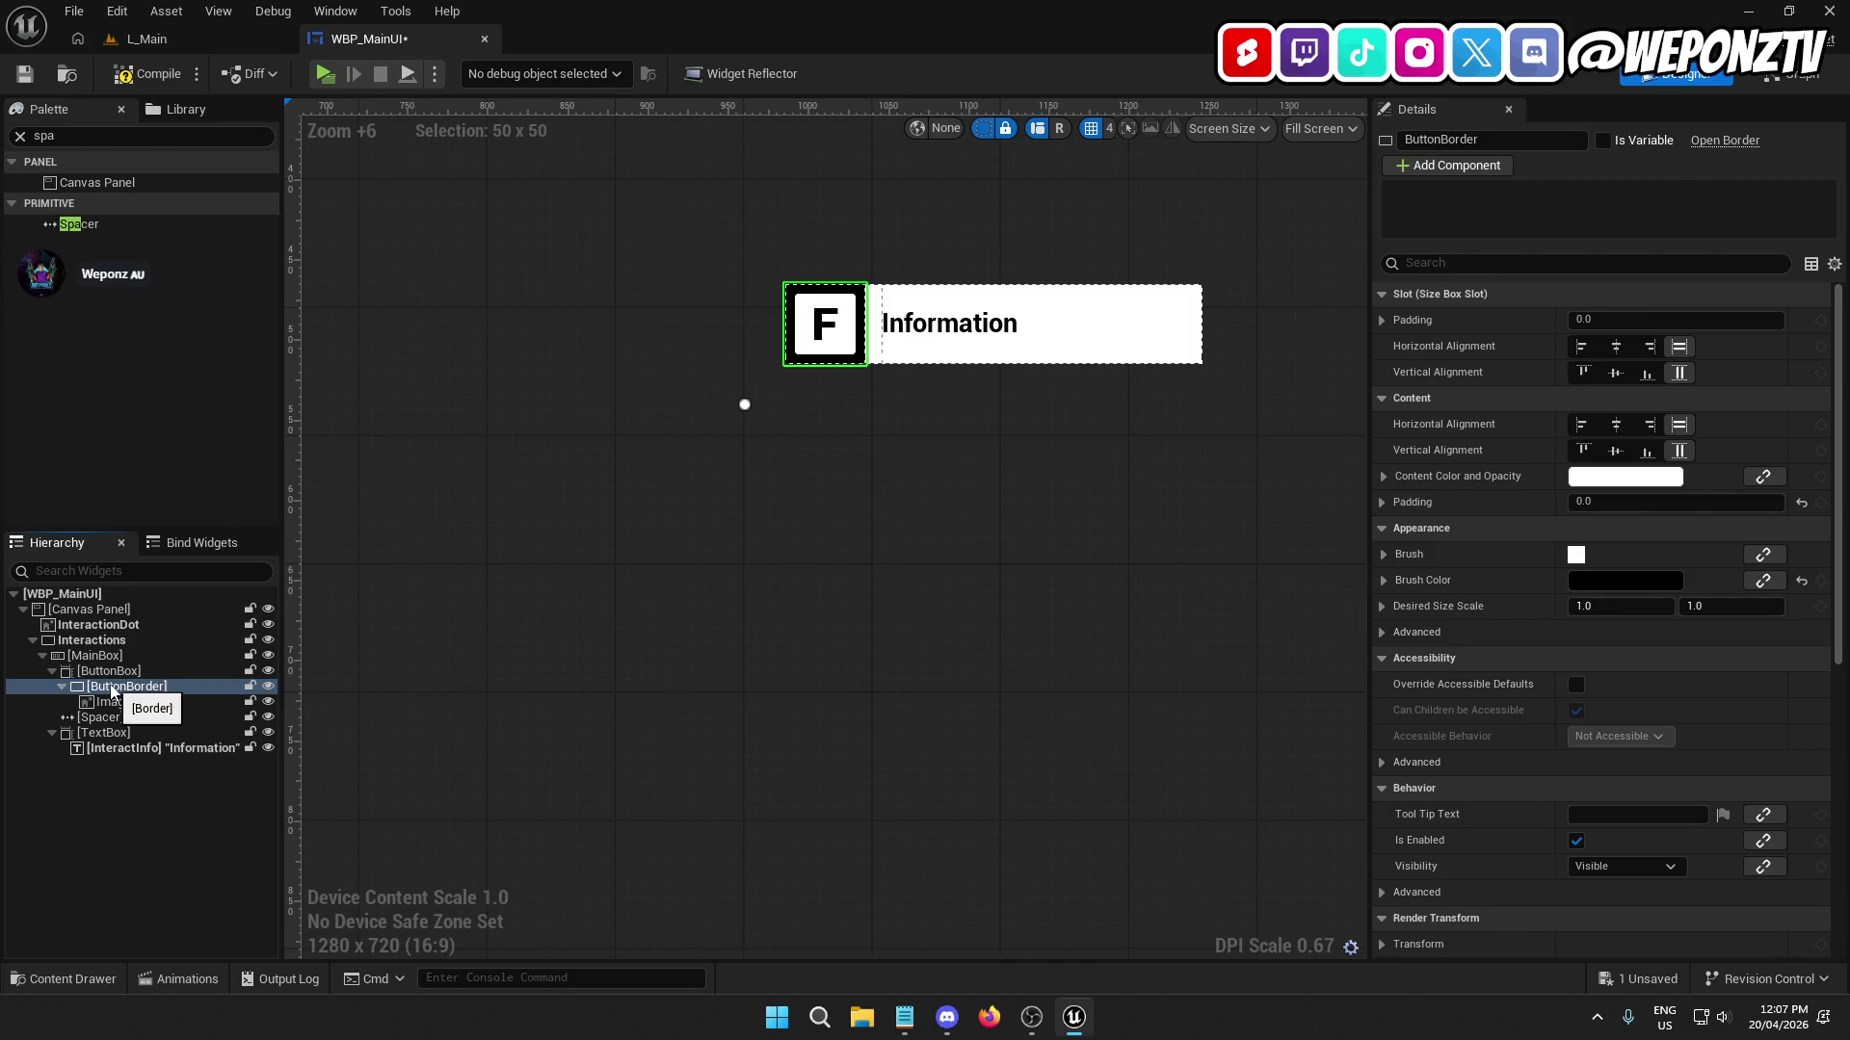
click(139, 736)
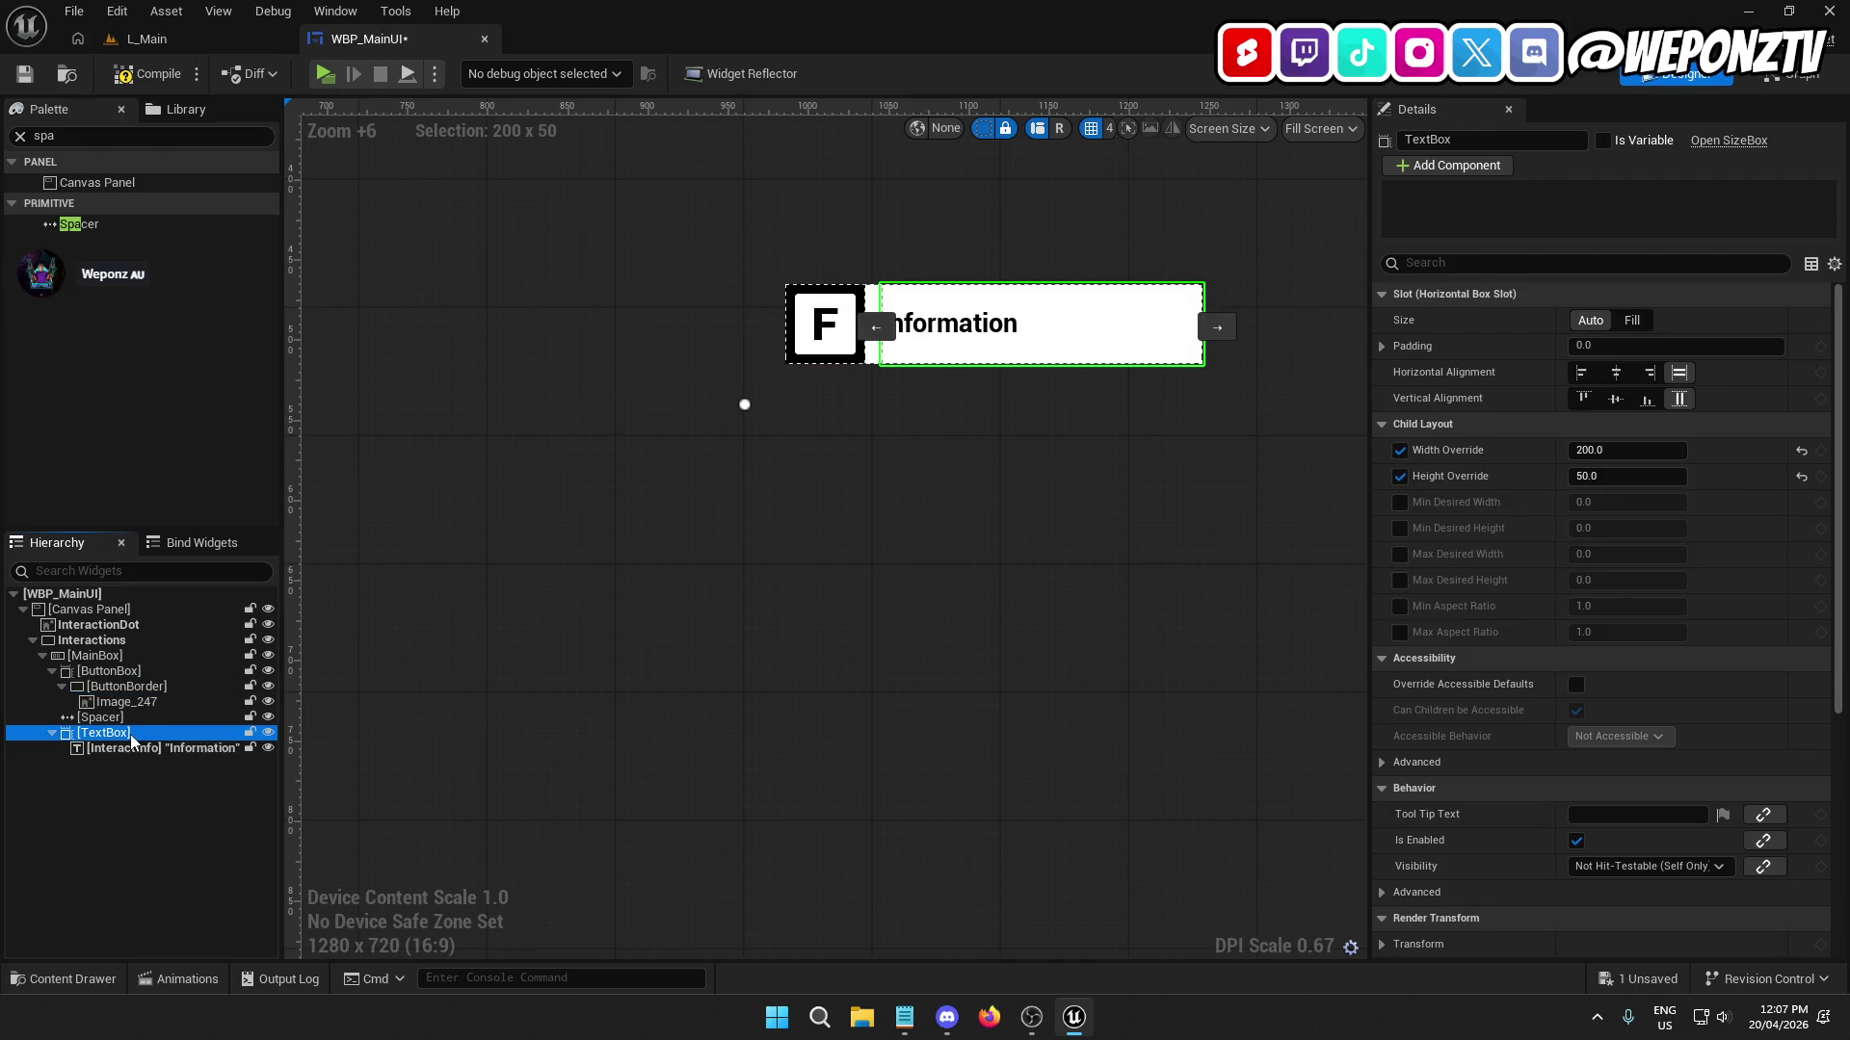
click(130, 734)
text(Text)
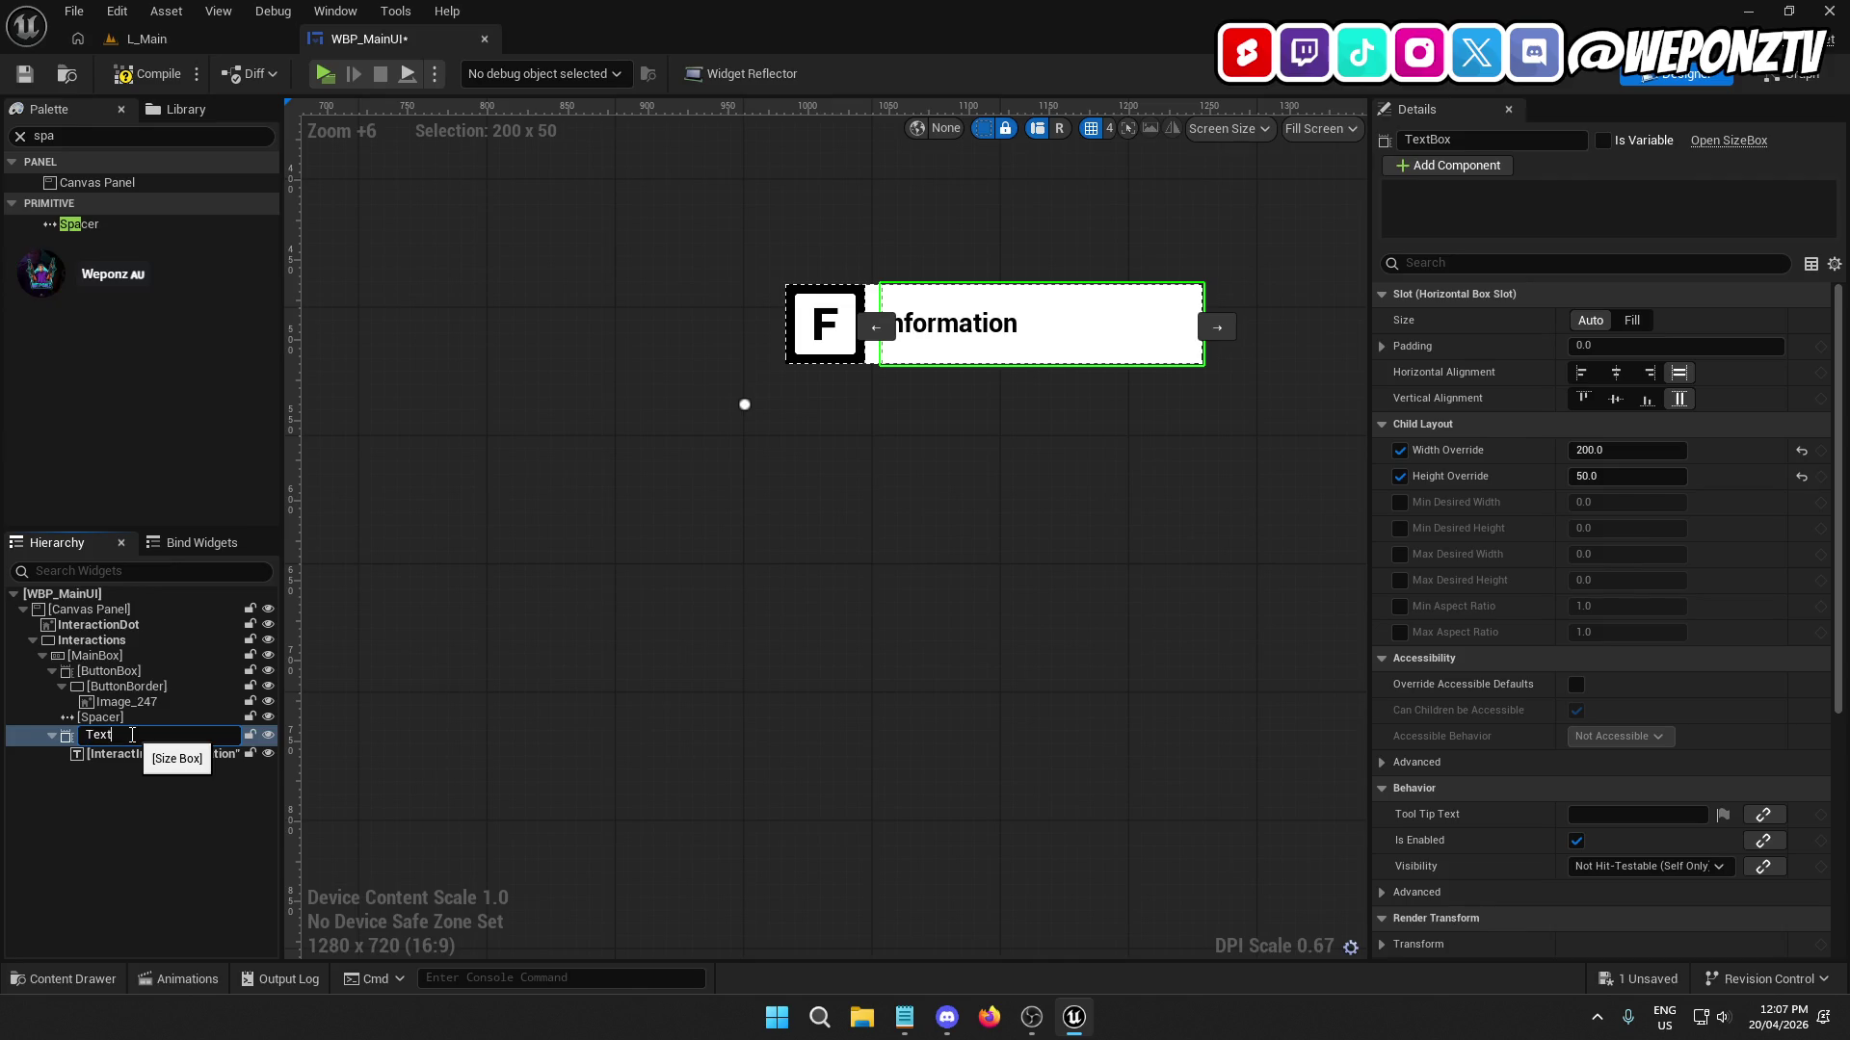
text(Border)
key(Return)
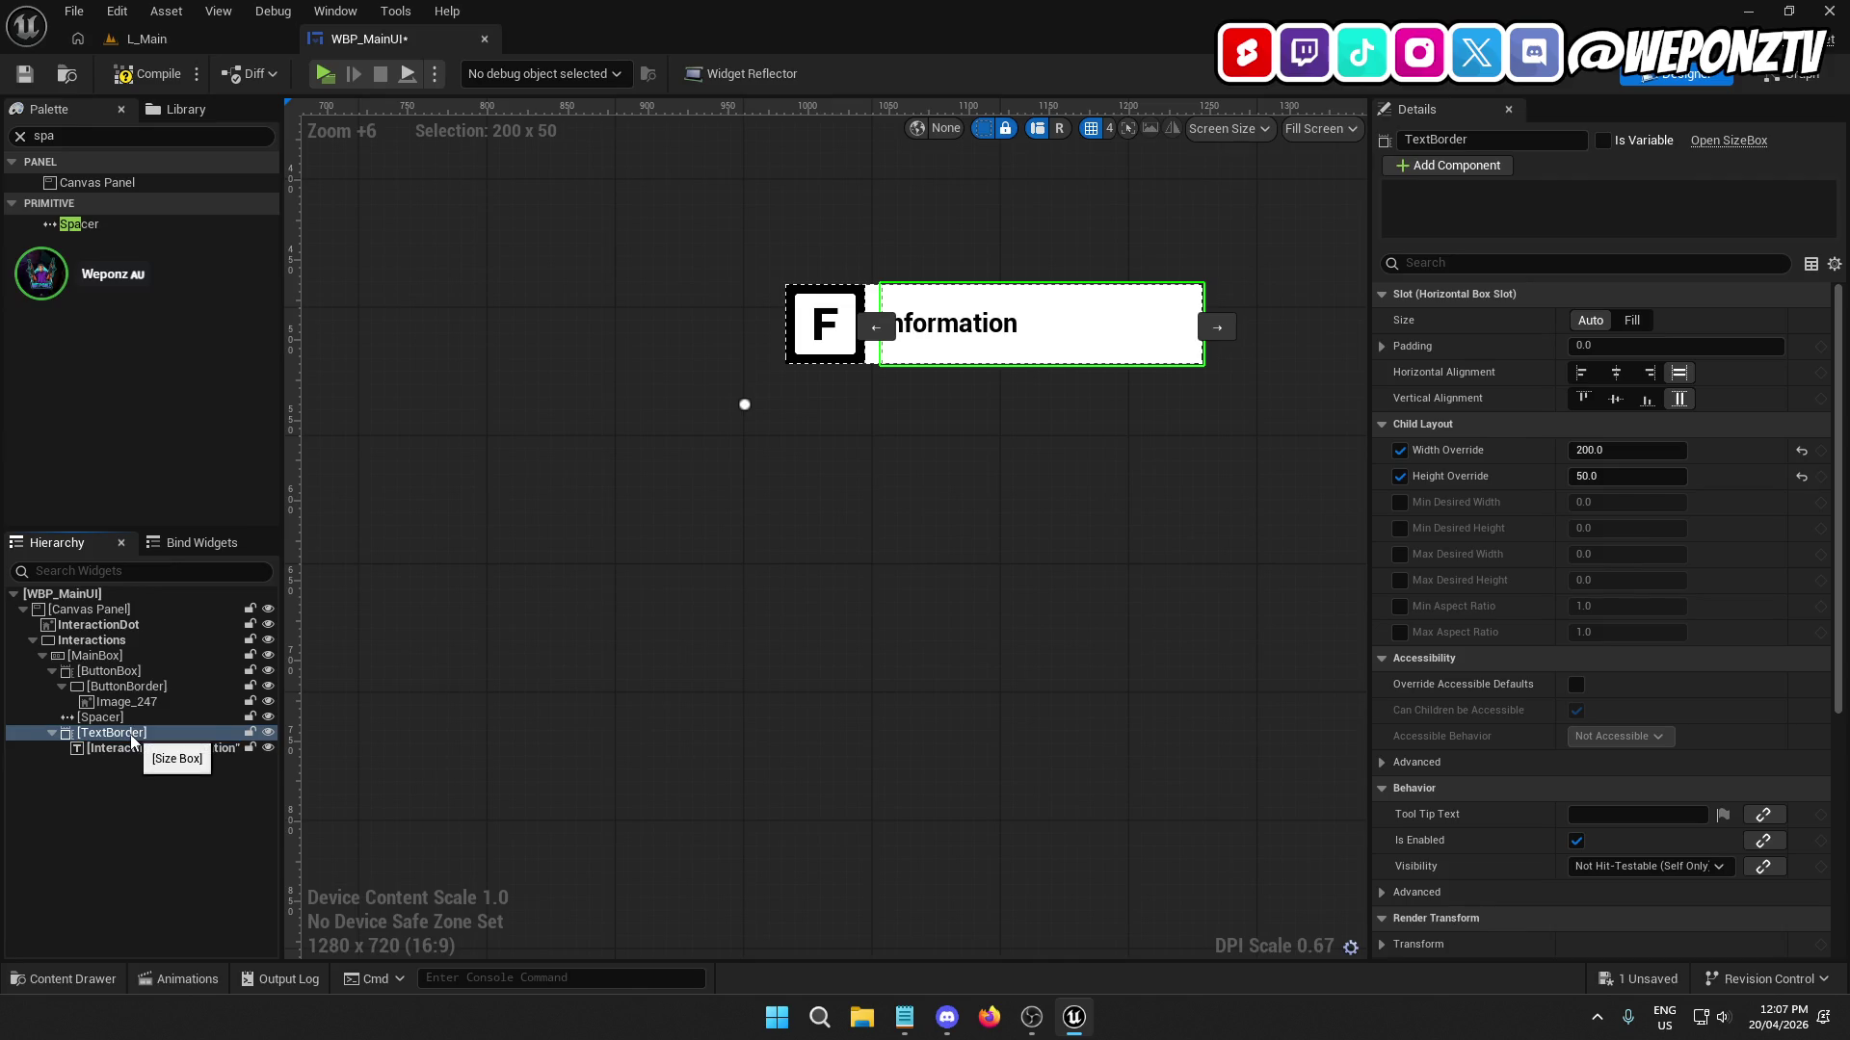
Rename the Spacer to InteractSpacer and the F key image Image_247 to ButtonImage.
click(119, 717)
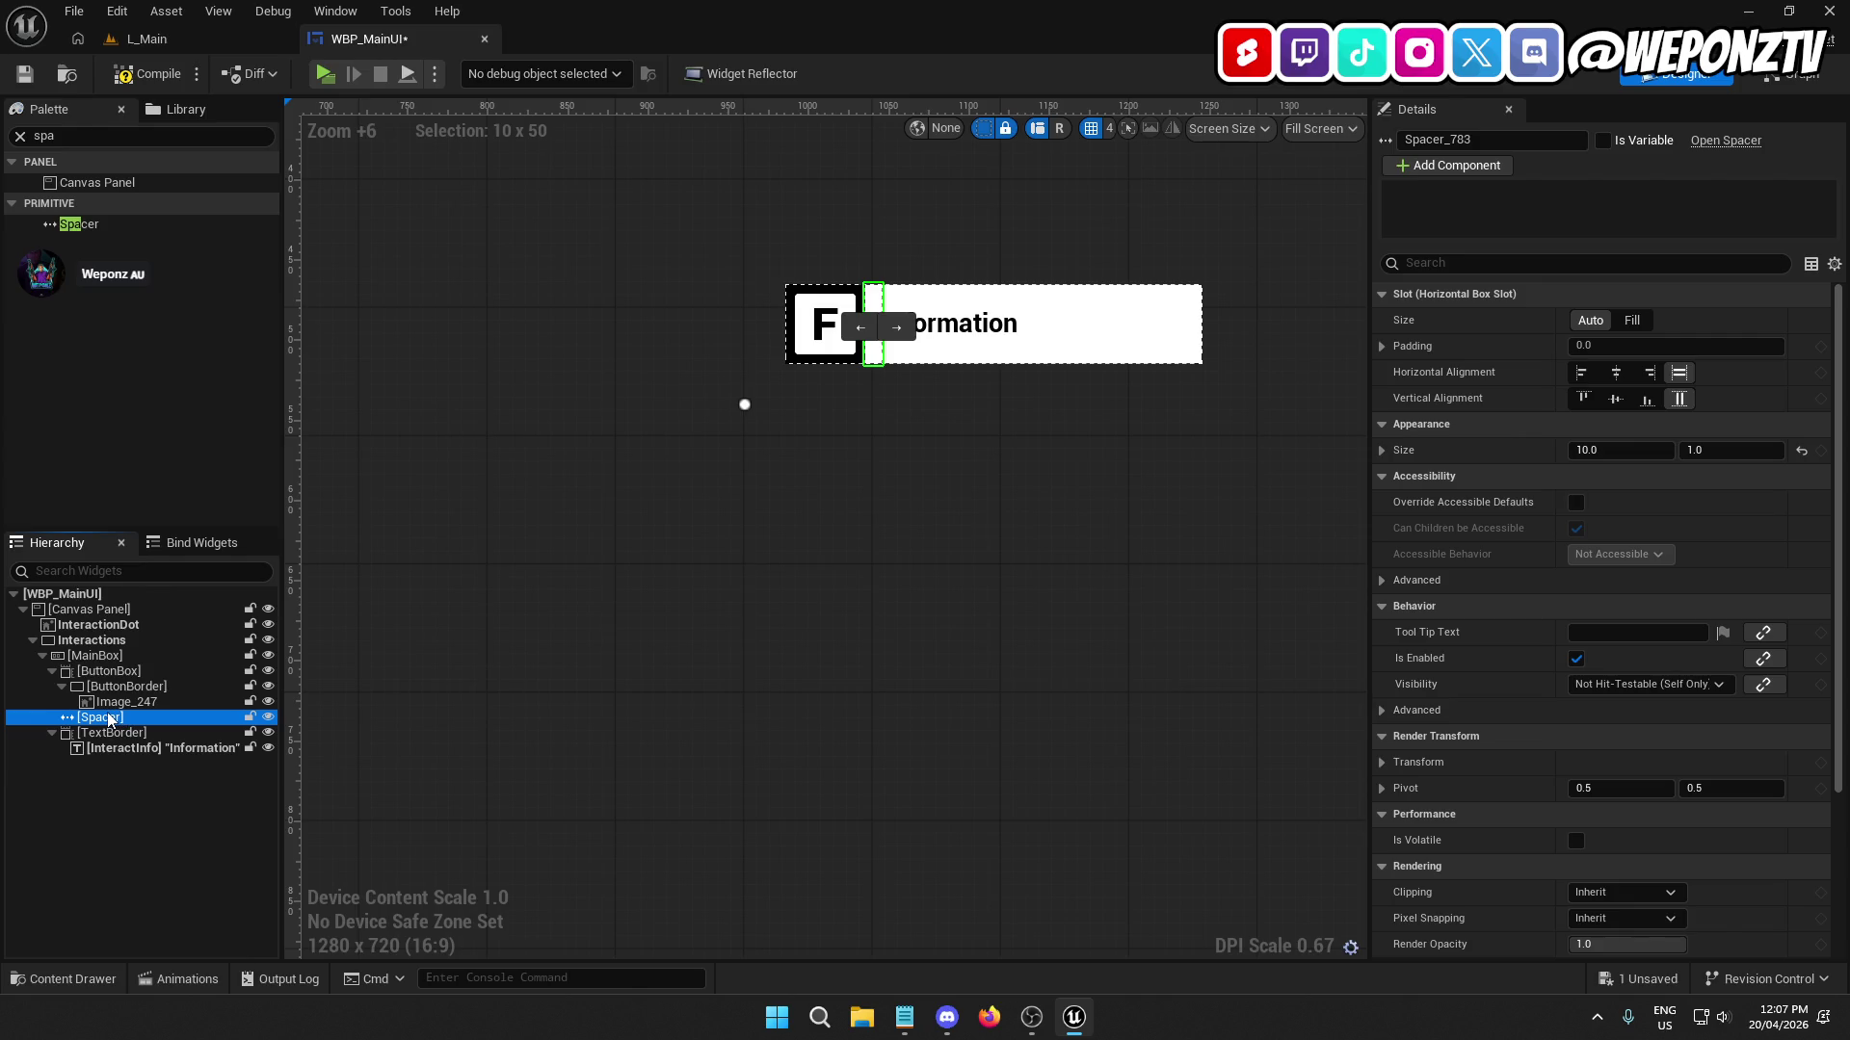
click(110, 718)
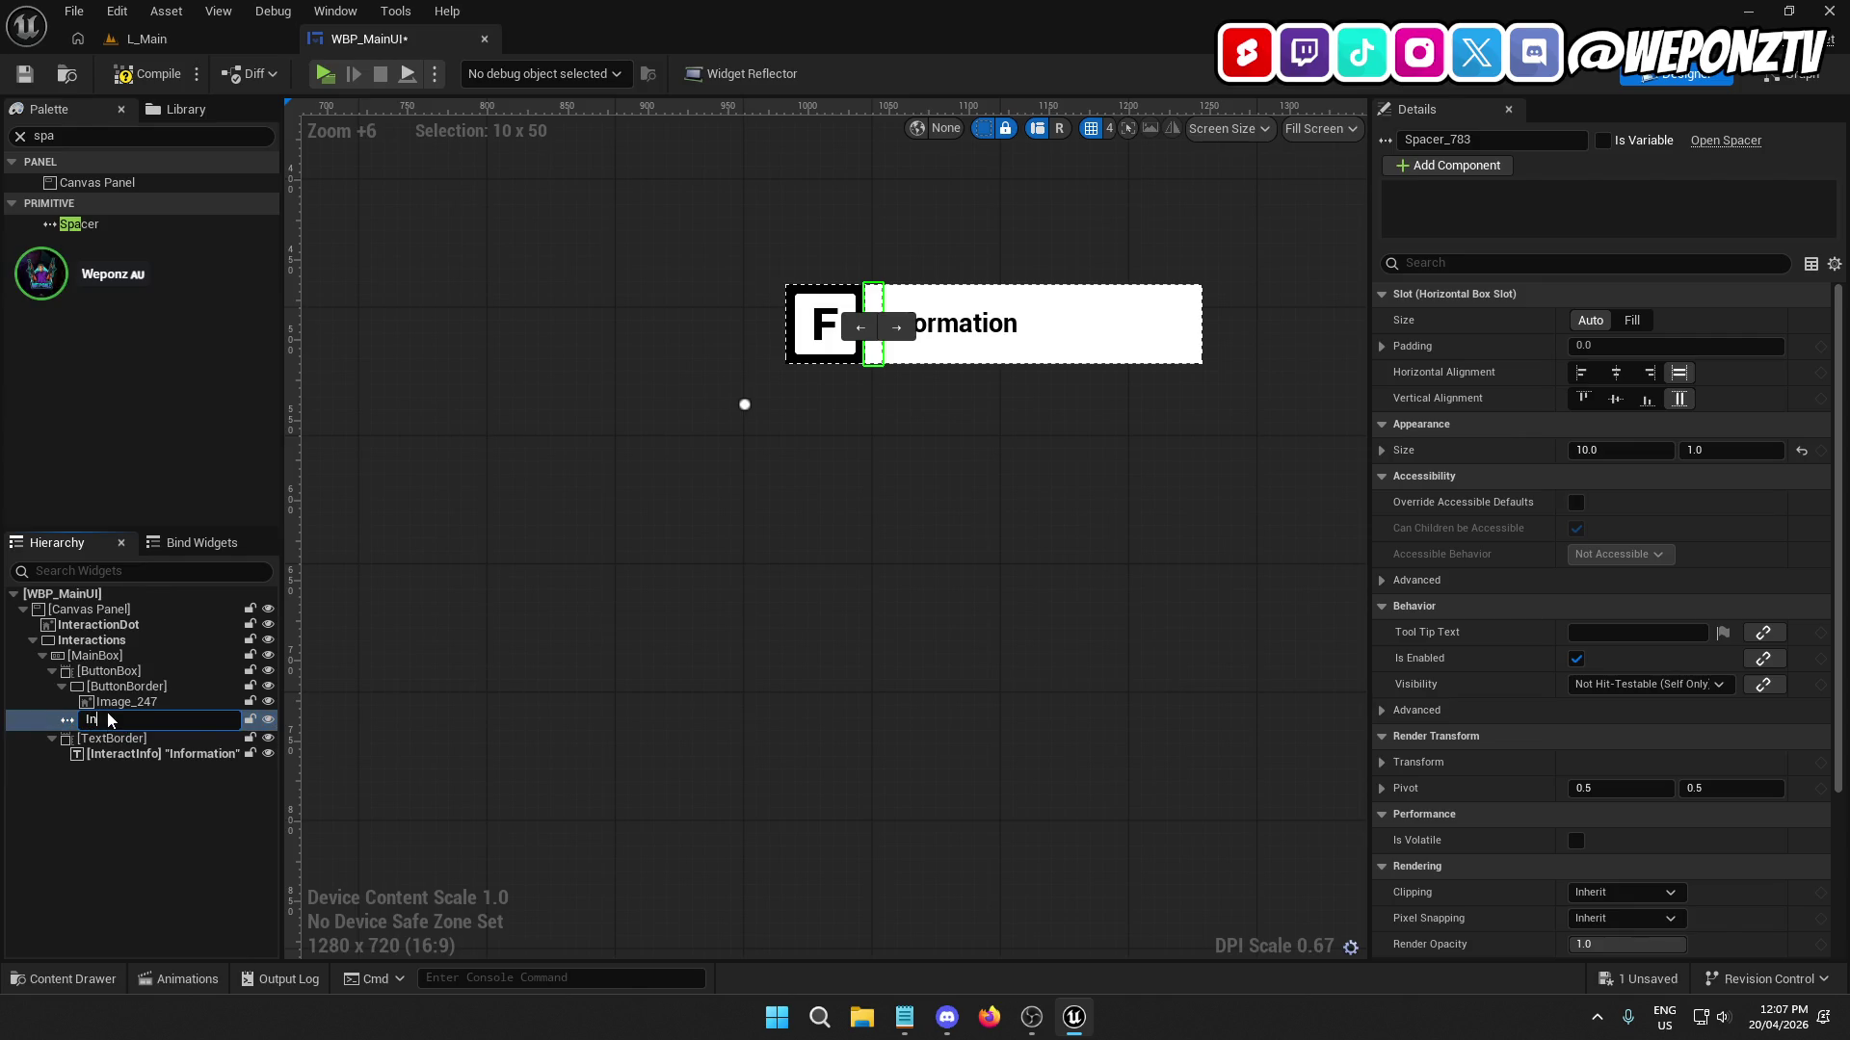
text(InteractSp)
text(acer)
key(Return)
click(143, 704)
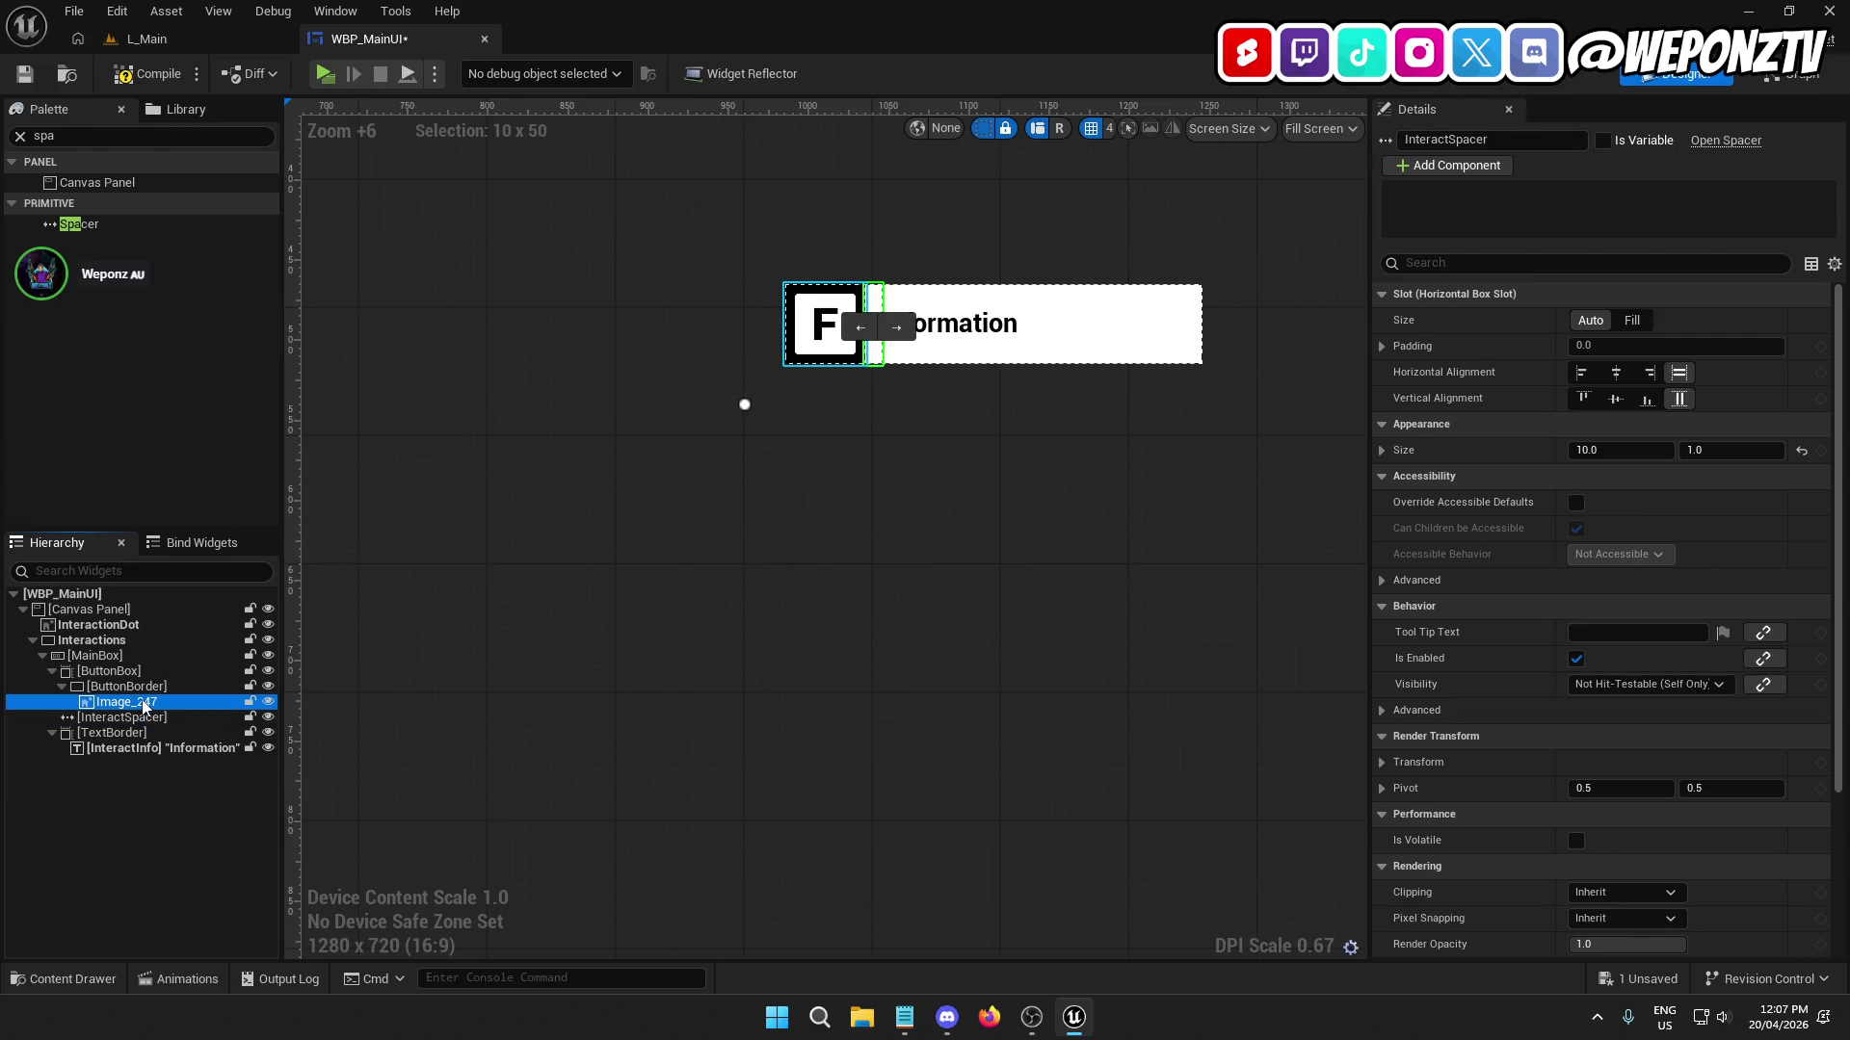
click(123, 704)
text(B)
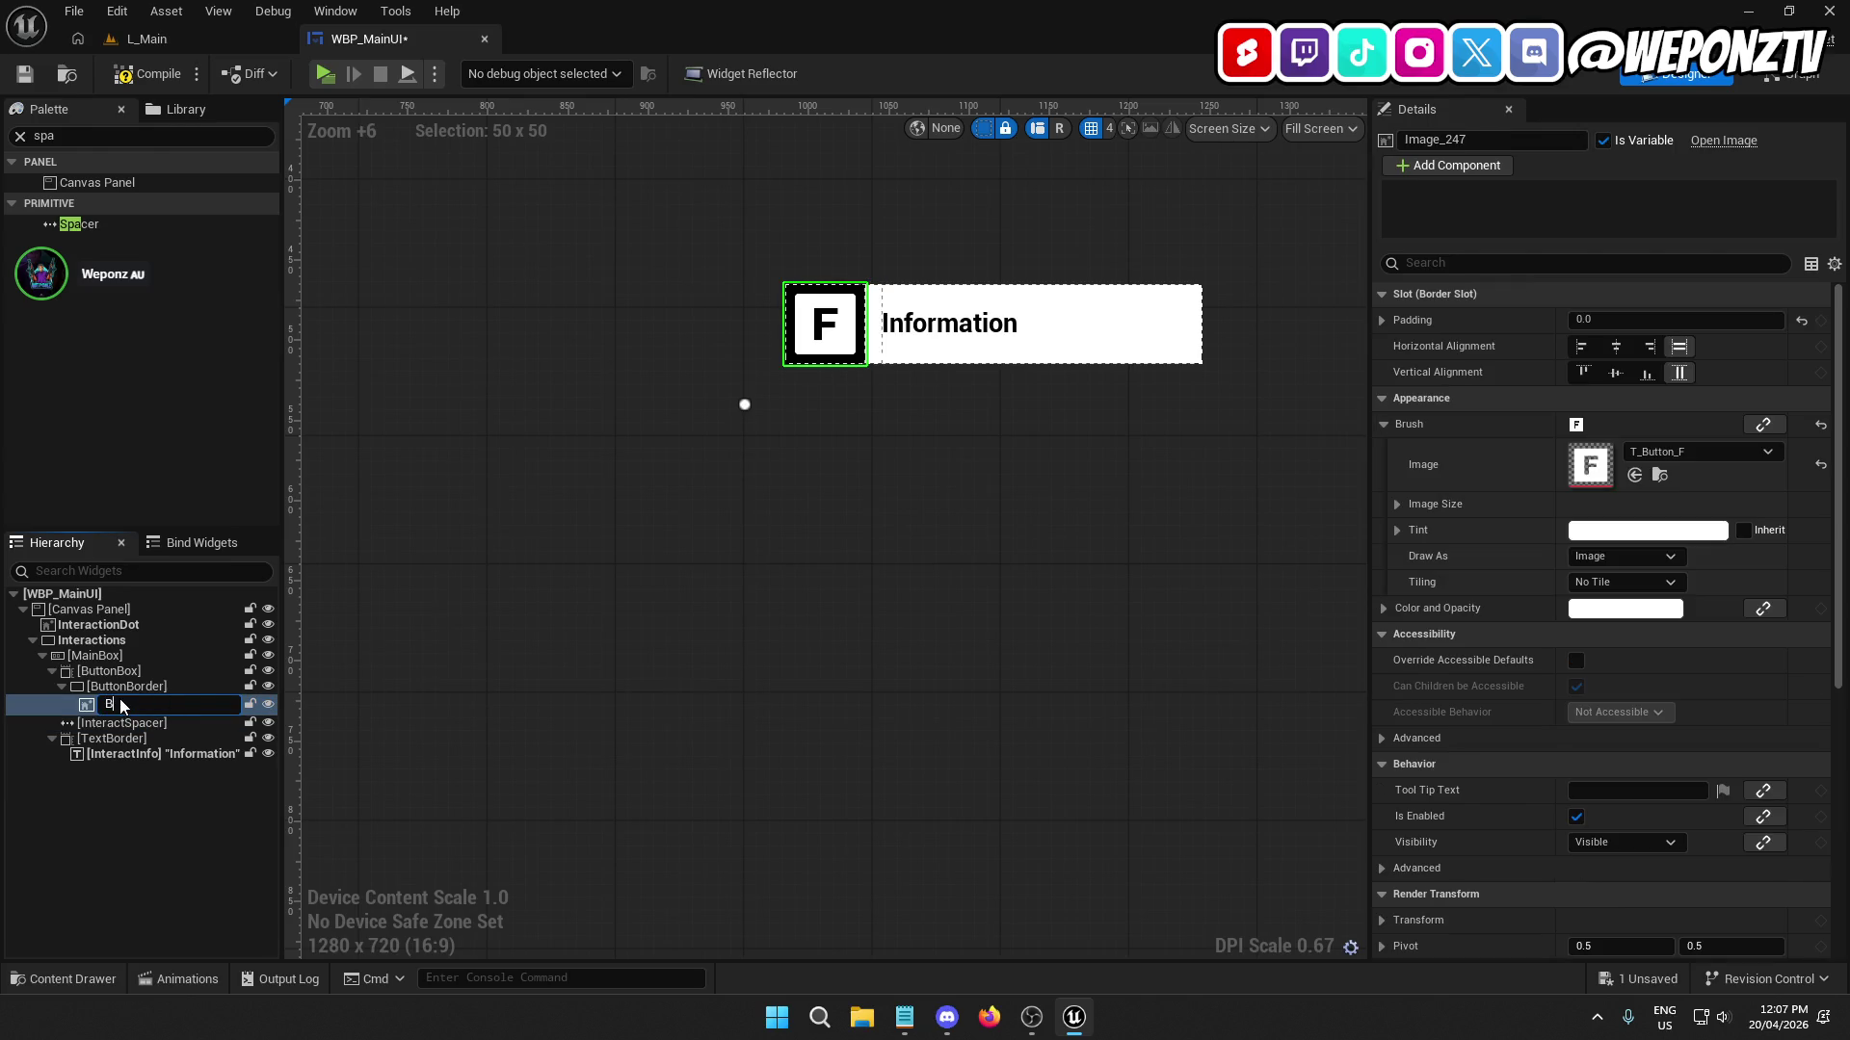
text(uttonInm)
key(BackSpace)
key(BackSpace)
text(mage)
key(Return)
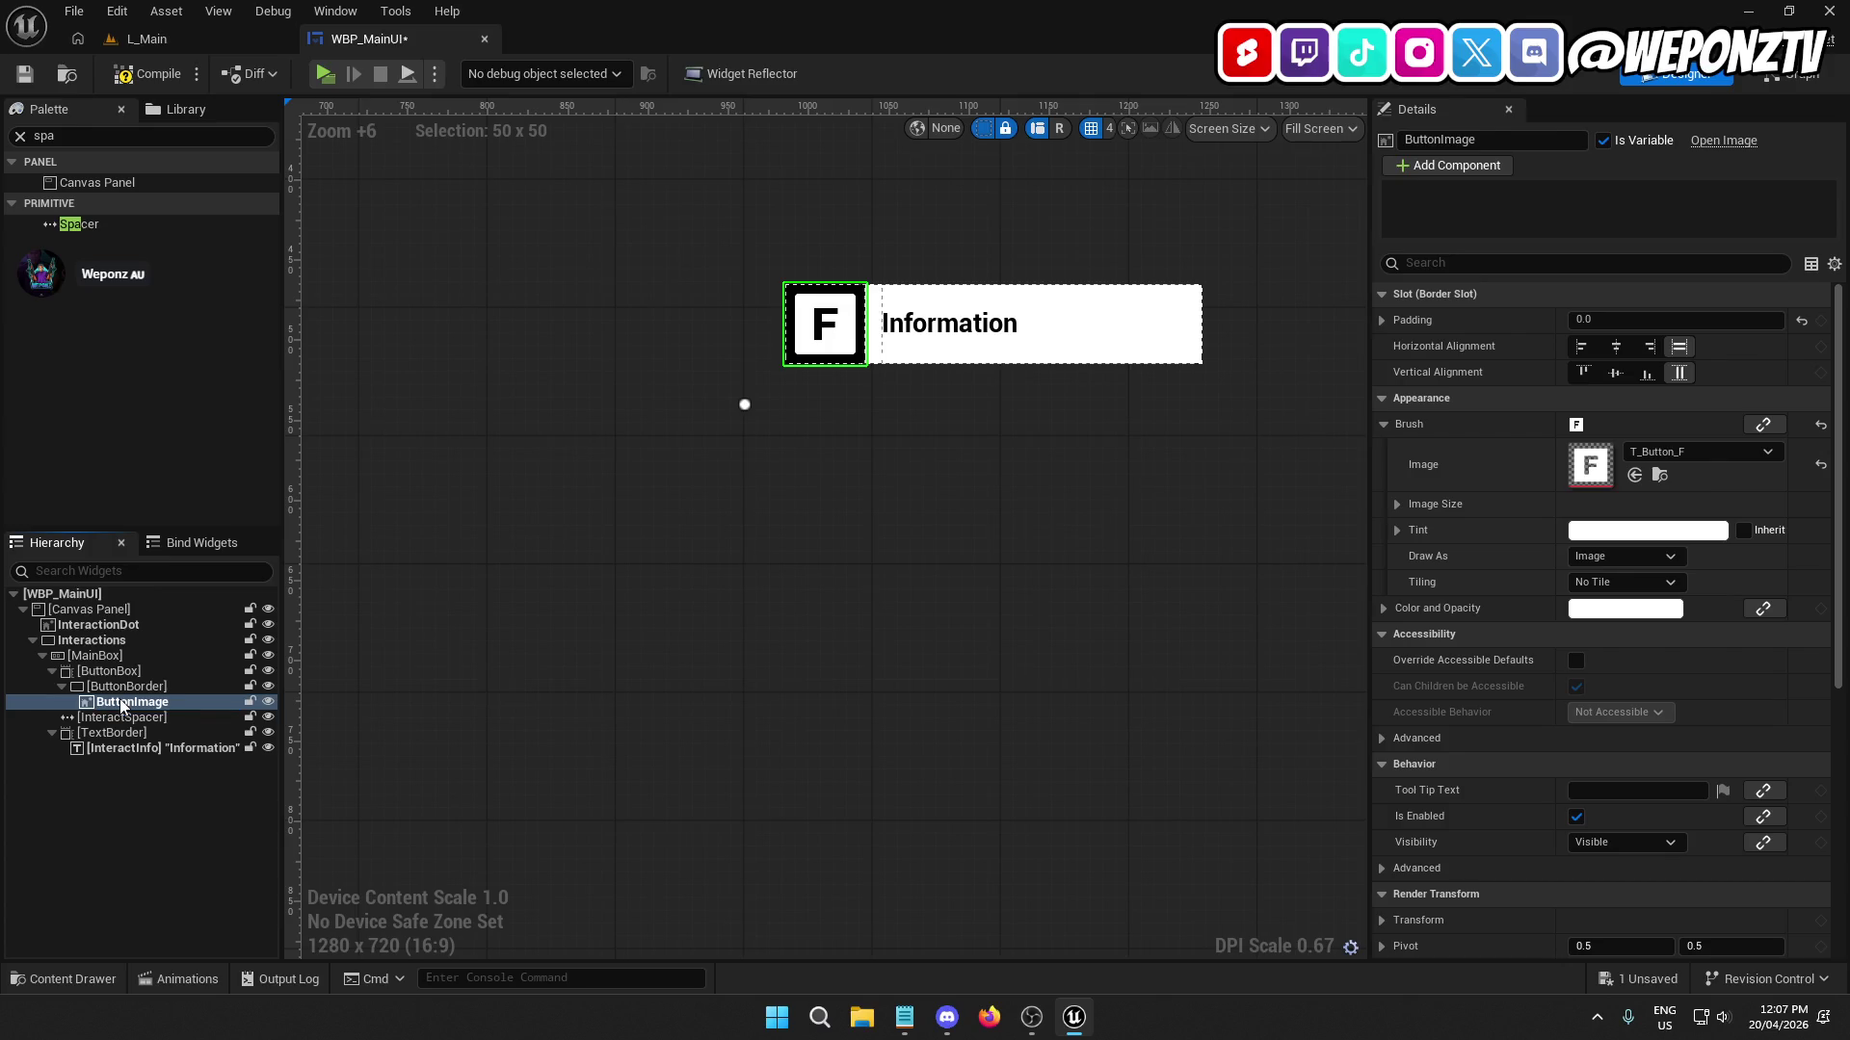
Collapse the MainBox and Interactions branches, then save and compile WBP_MainUI.
click(140, 747)
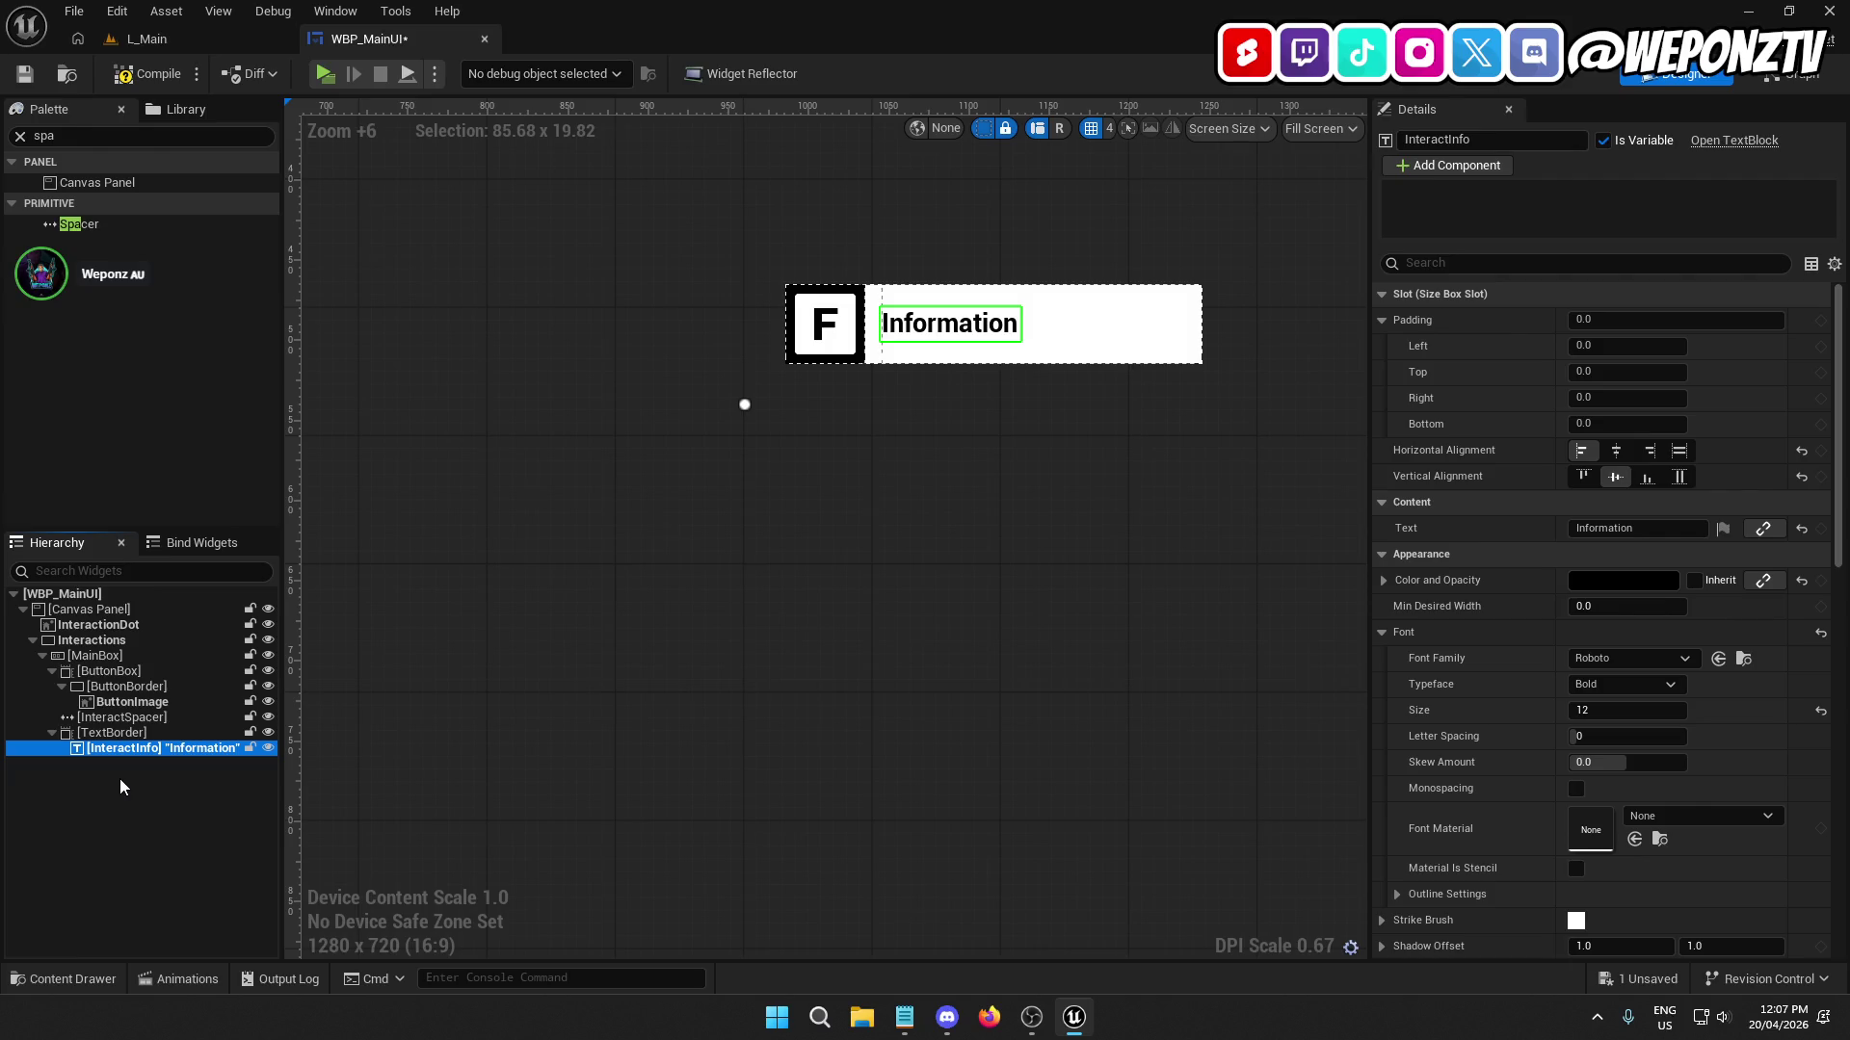
click(42, 655)
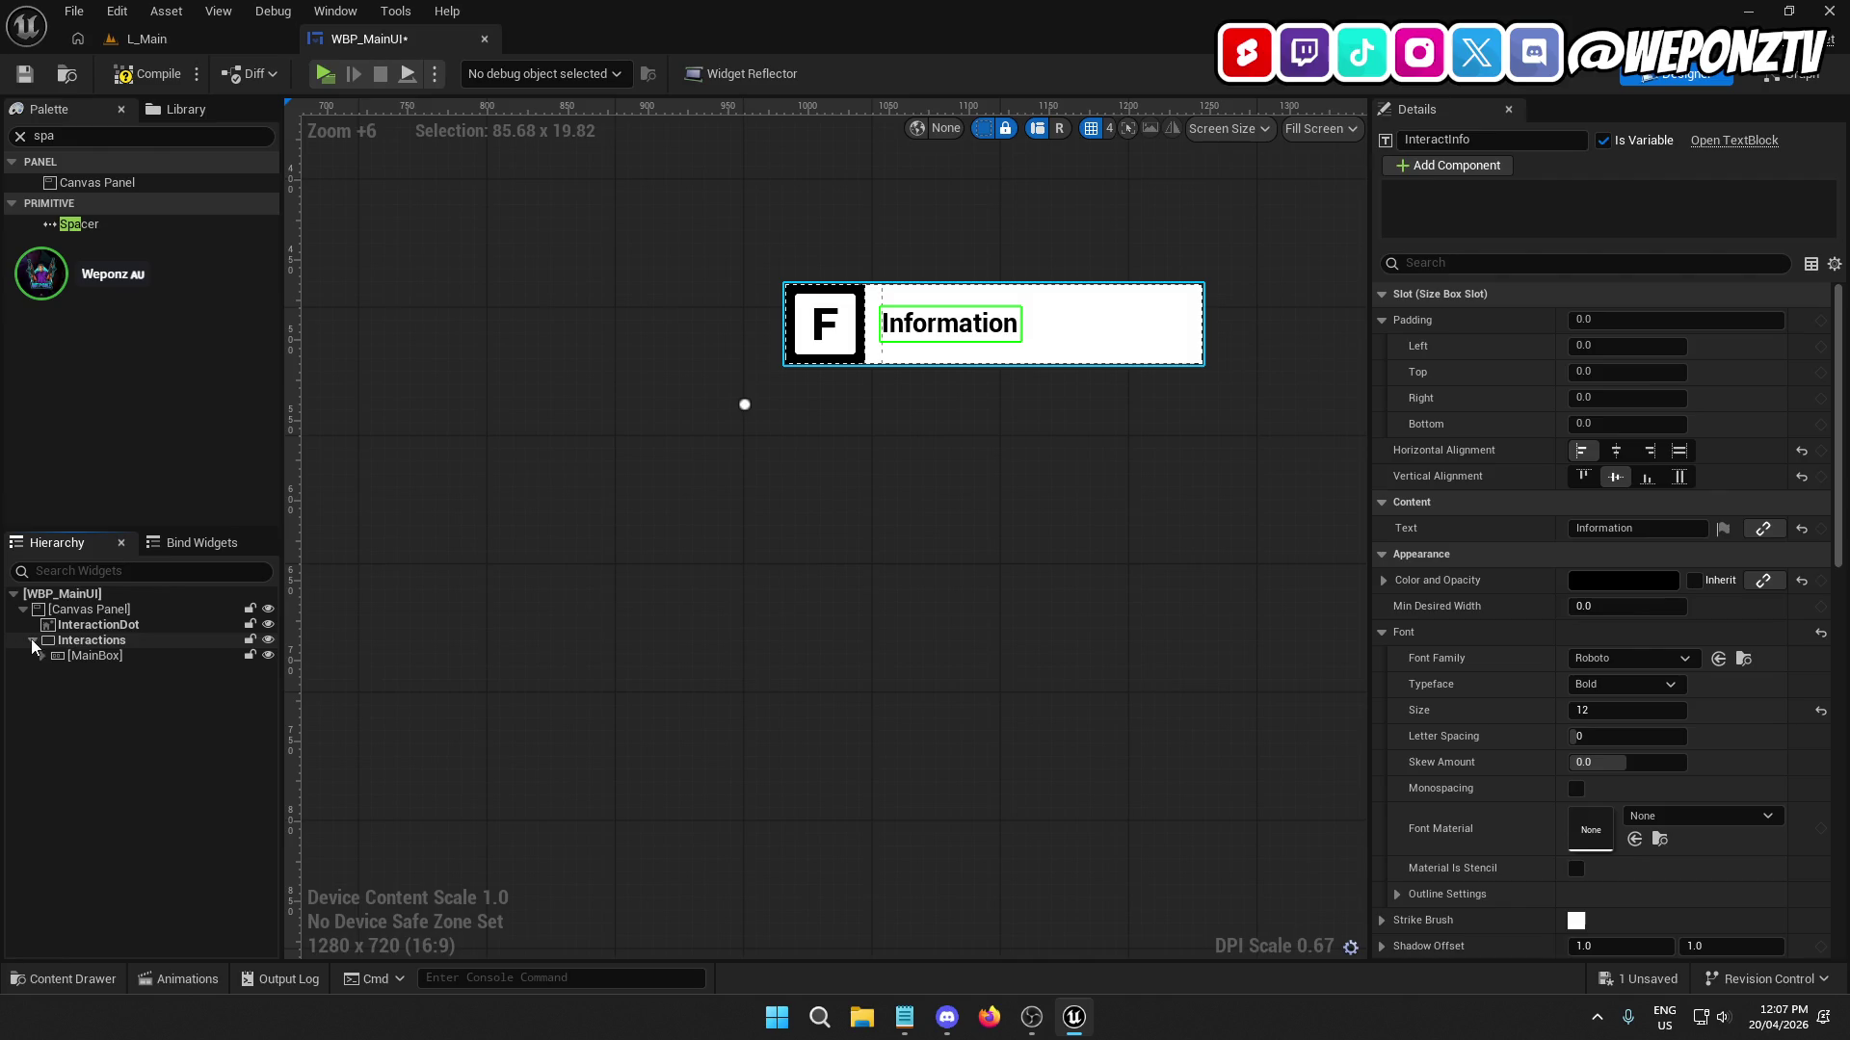
click(32, 640)
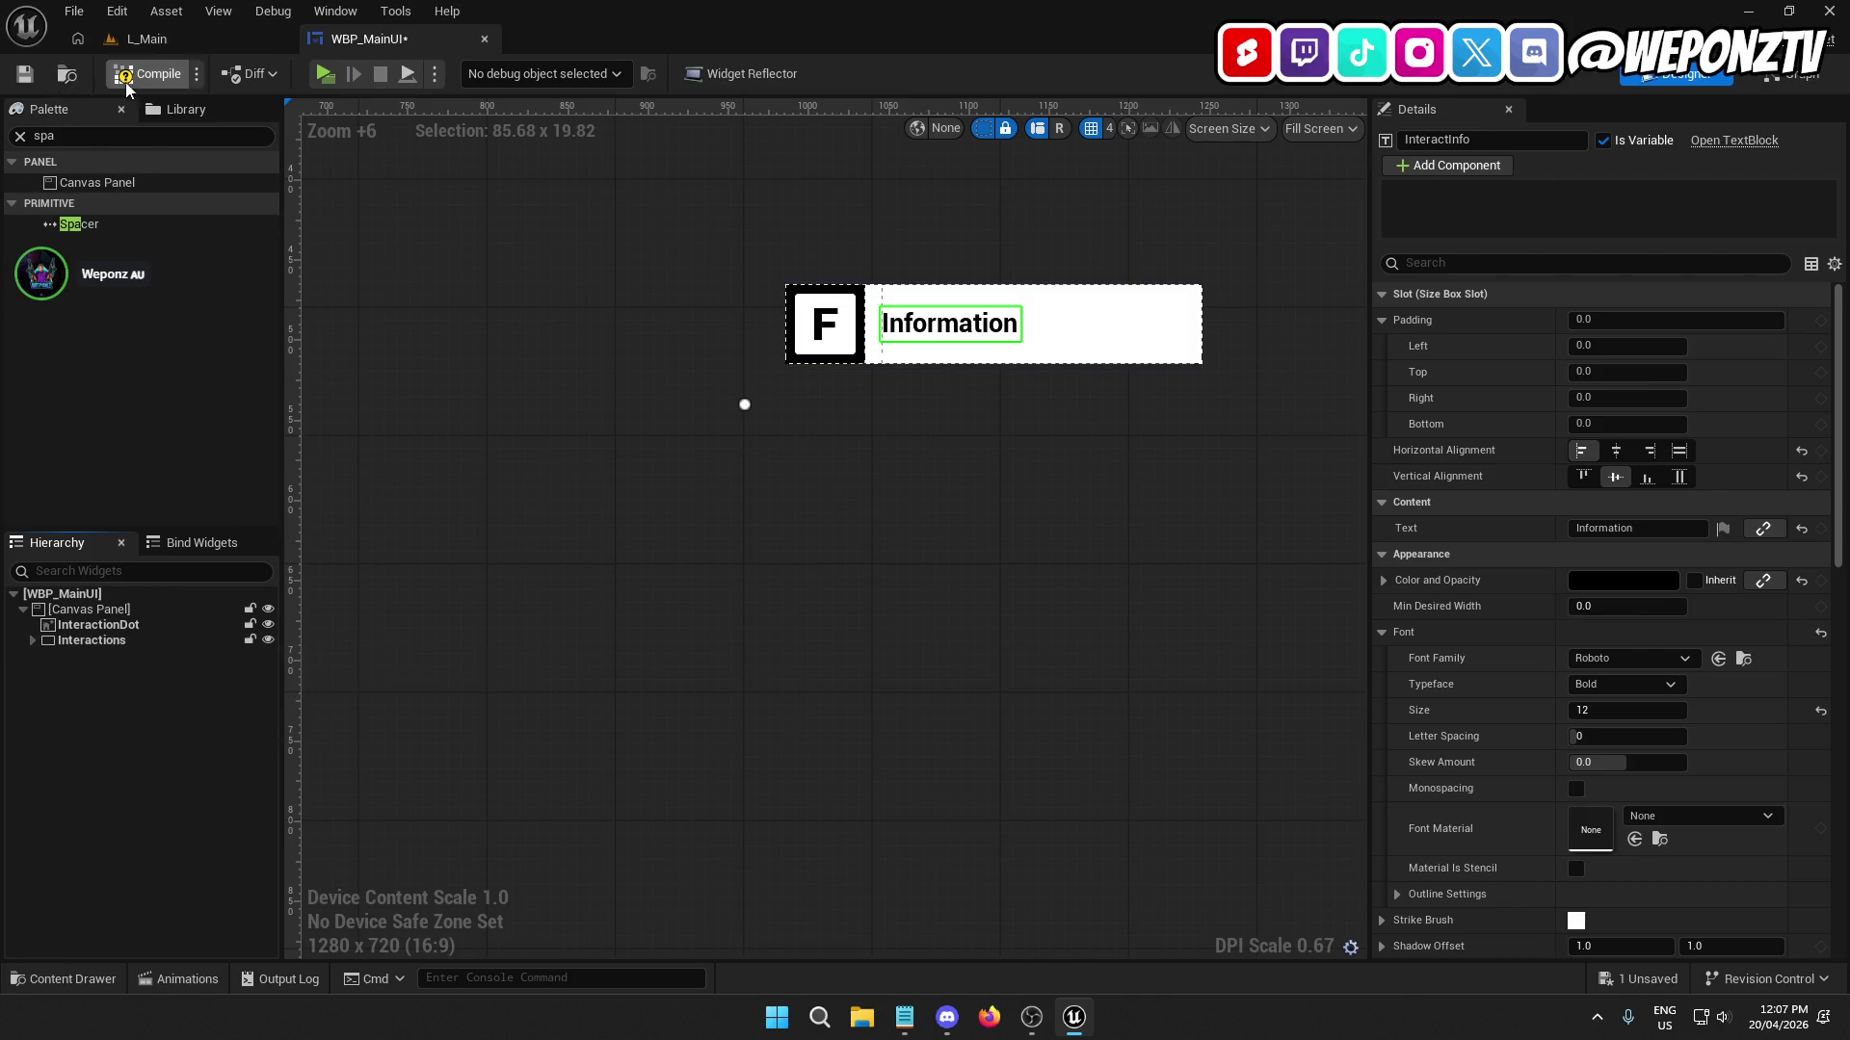
click(24, 73)
click(149, 74)
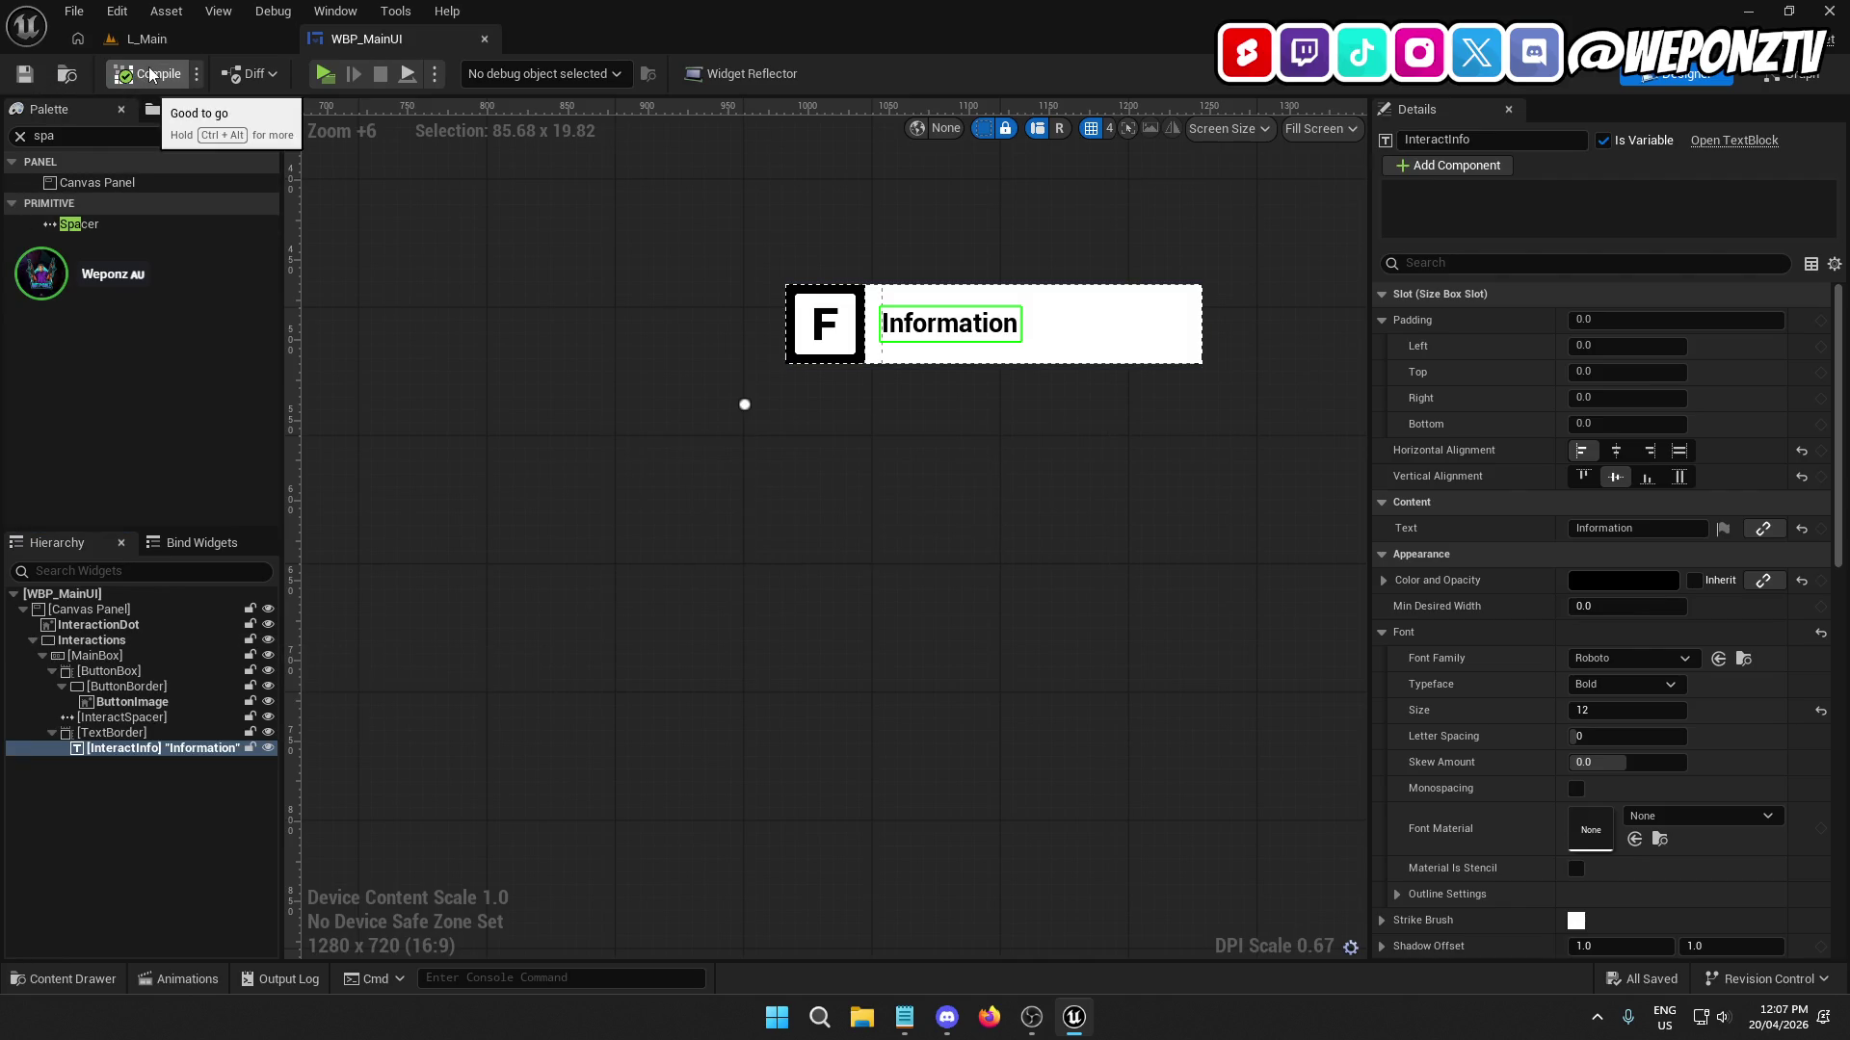
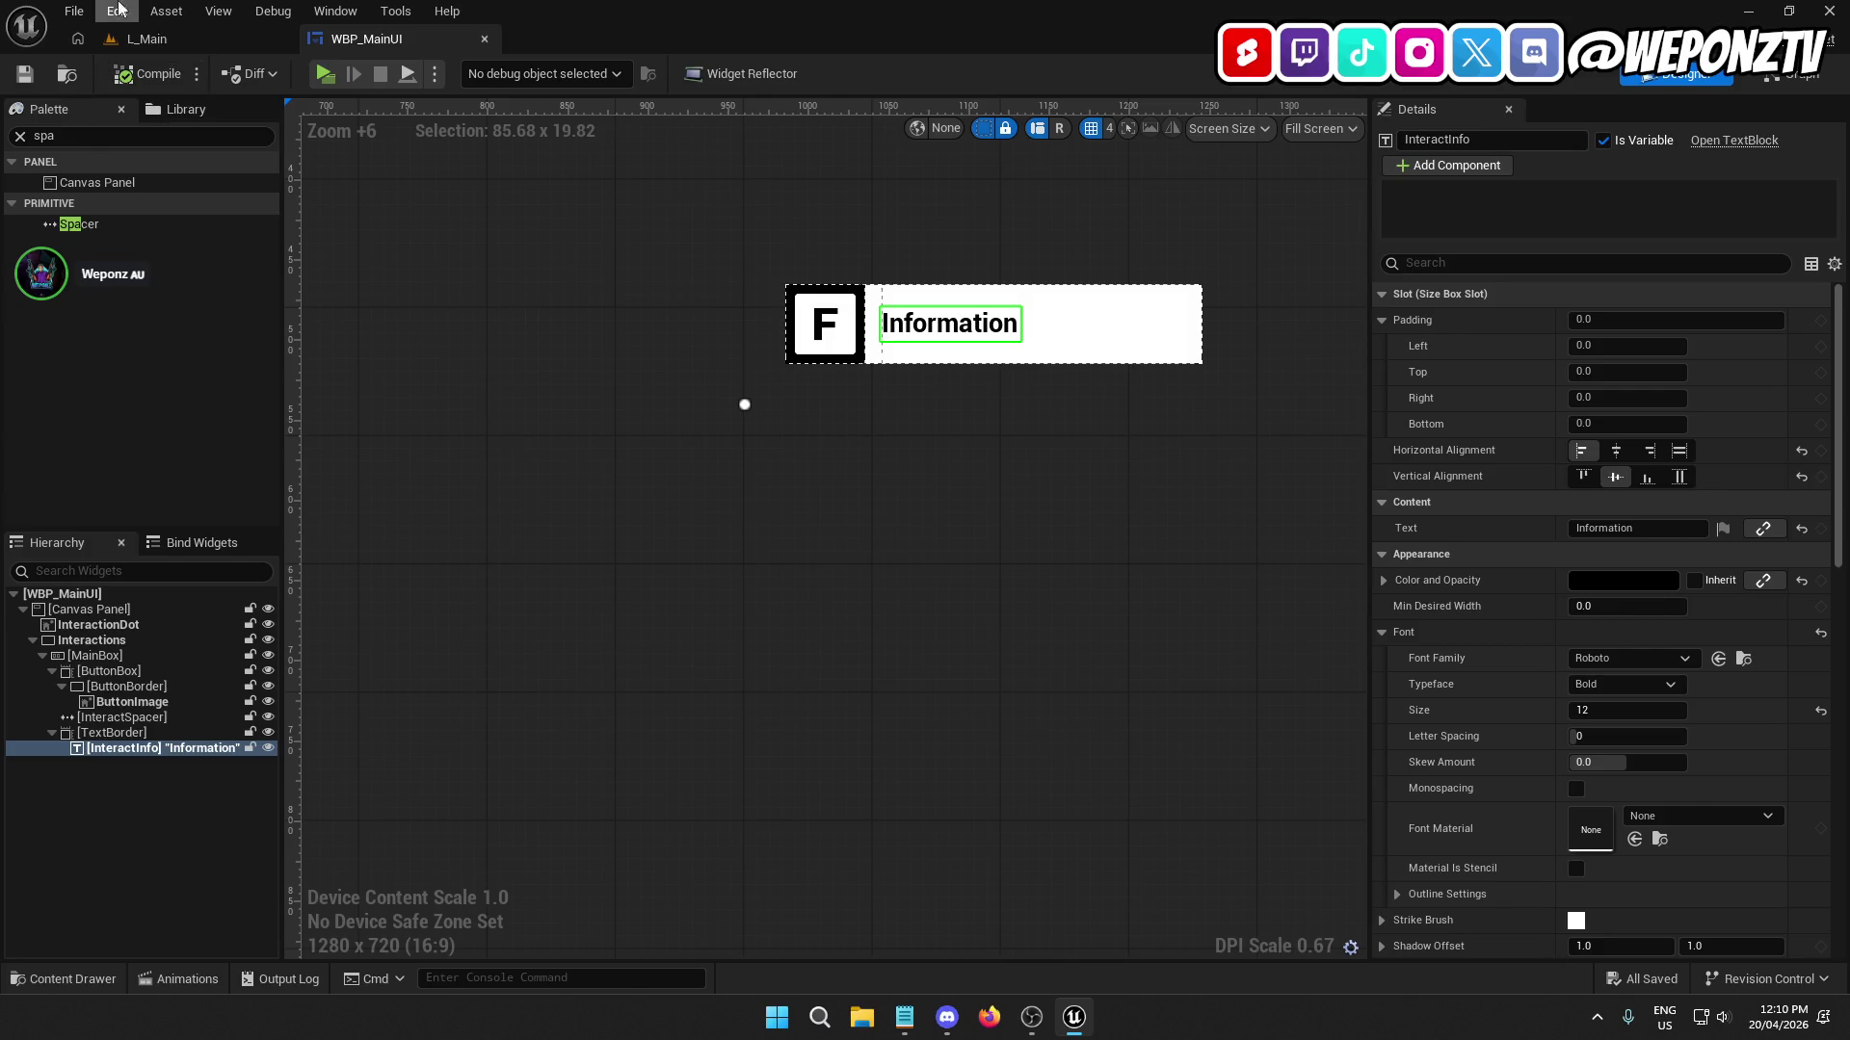
In L_Main, frame the selected wall and orbit the view to overlook the cell corridor.
click(147, 39)
key(f)
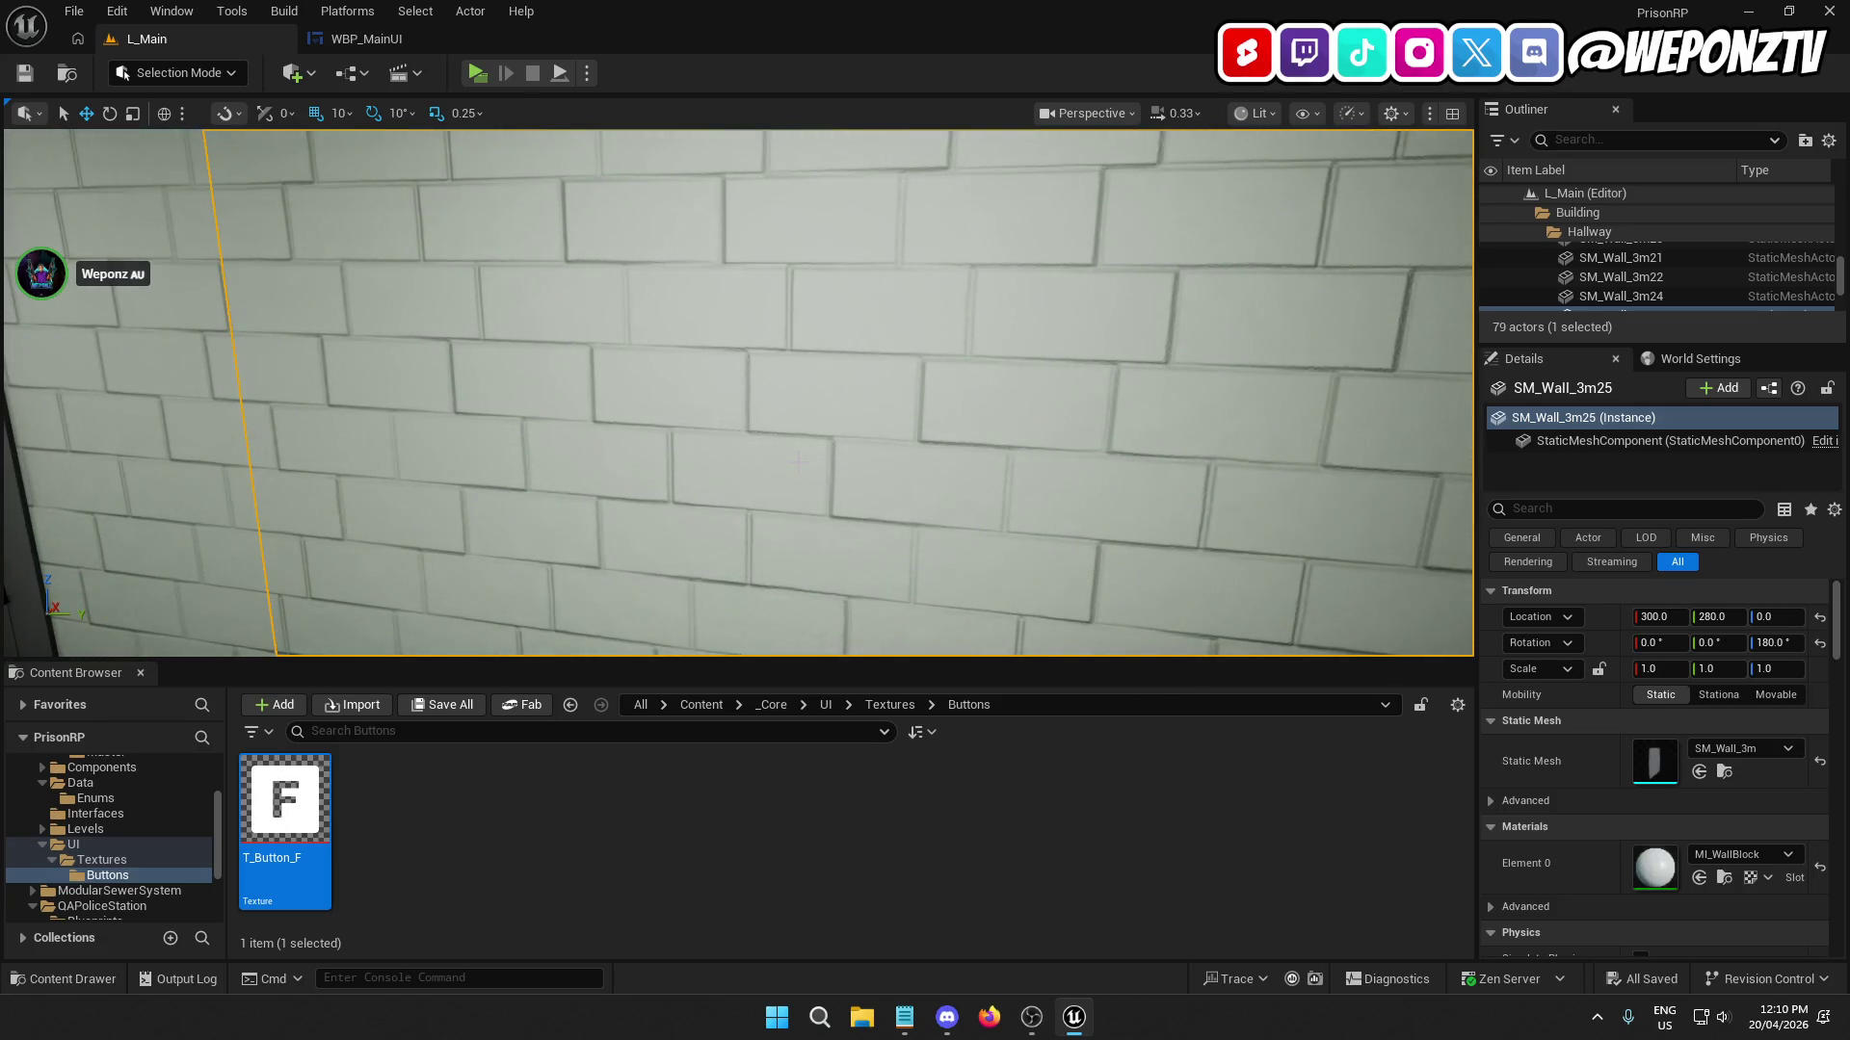
mouse_move(797, 460)
mouse_down()
mouse_move(296, 339)
mouse_move(886, 466)
mouse_move(343, 520)
mouse_move(1468, 228)
mouse_up()
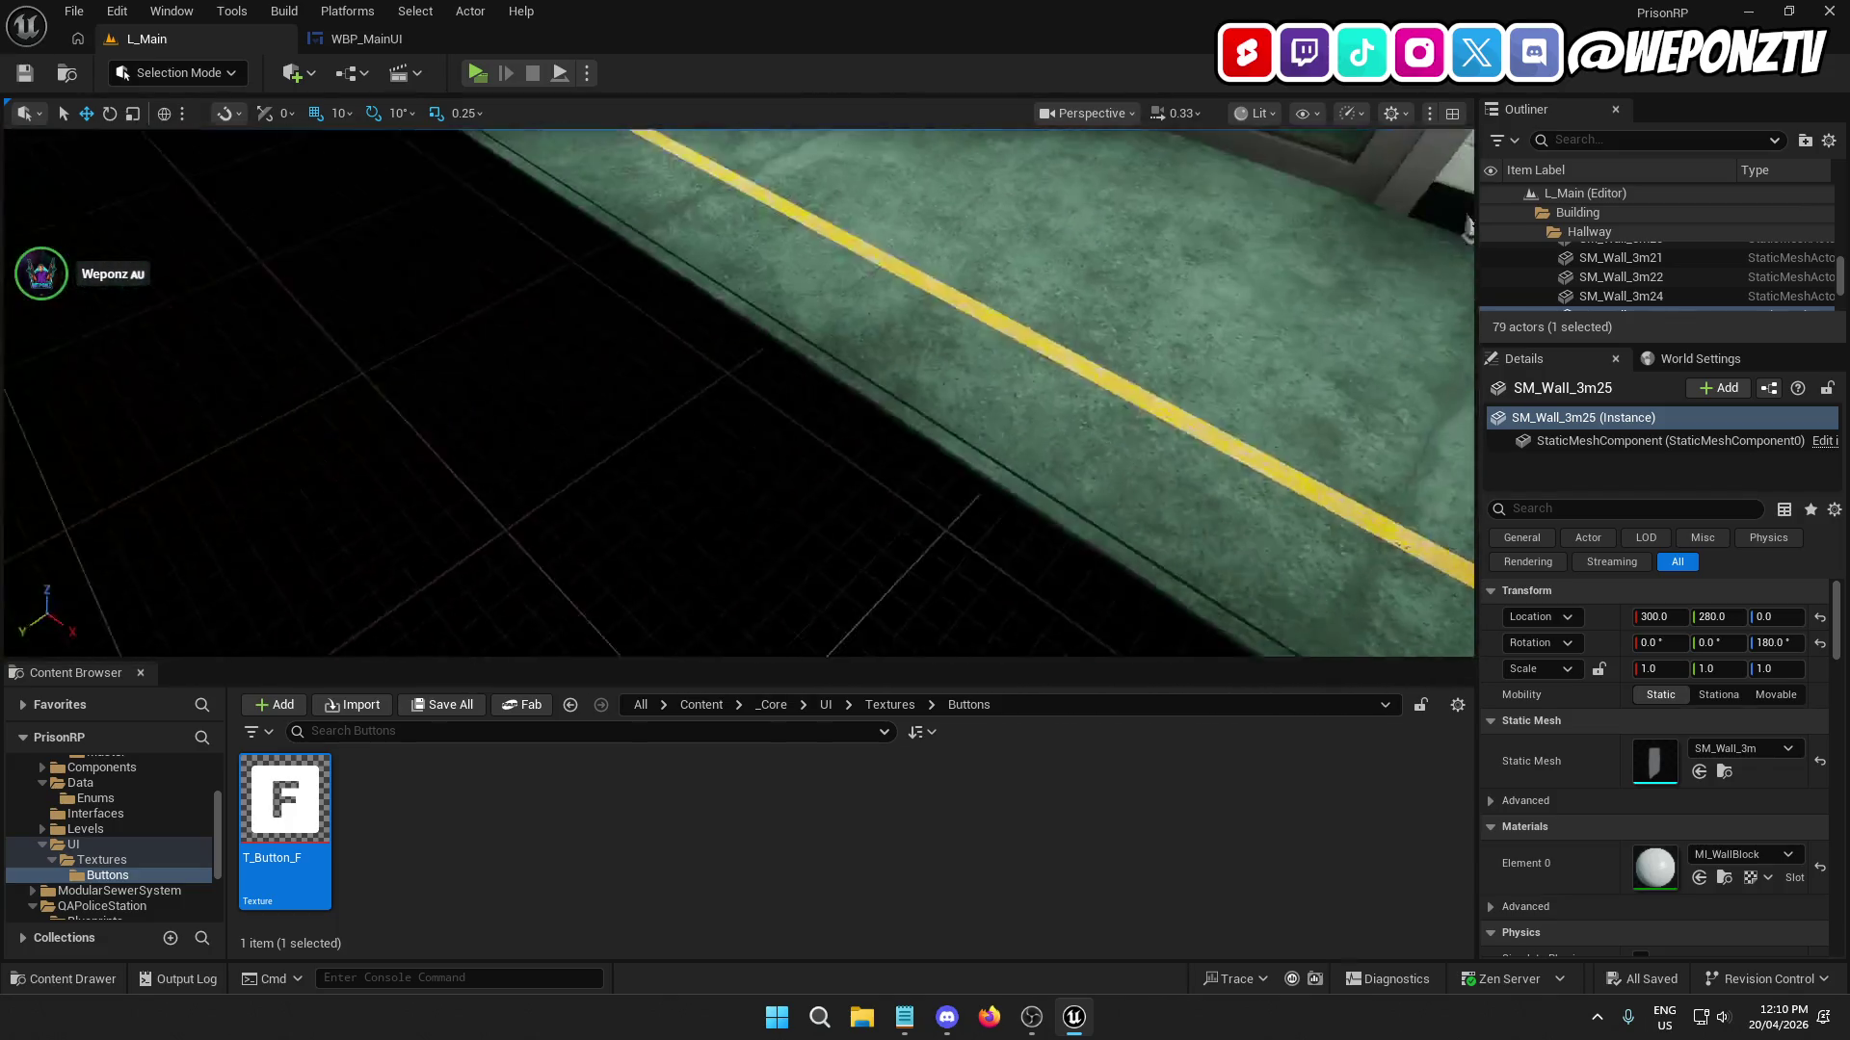
mouse_move(534, 499)
mouse_down()
mouse_move(414, 415)
mouse_move(534, 499)
mouse_up()
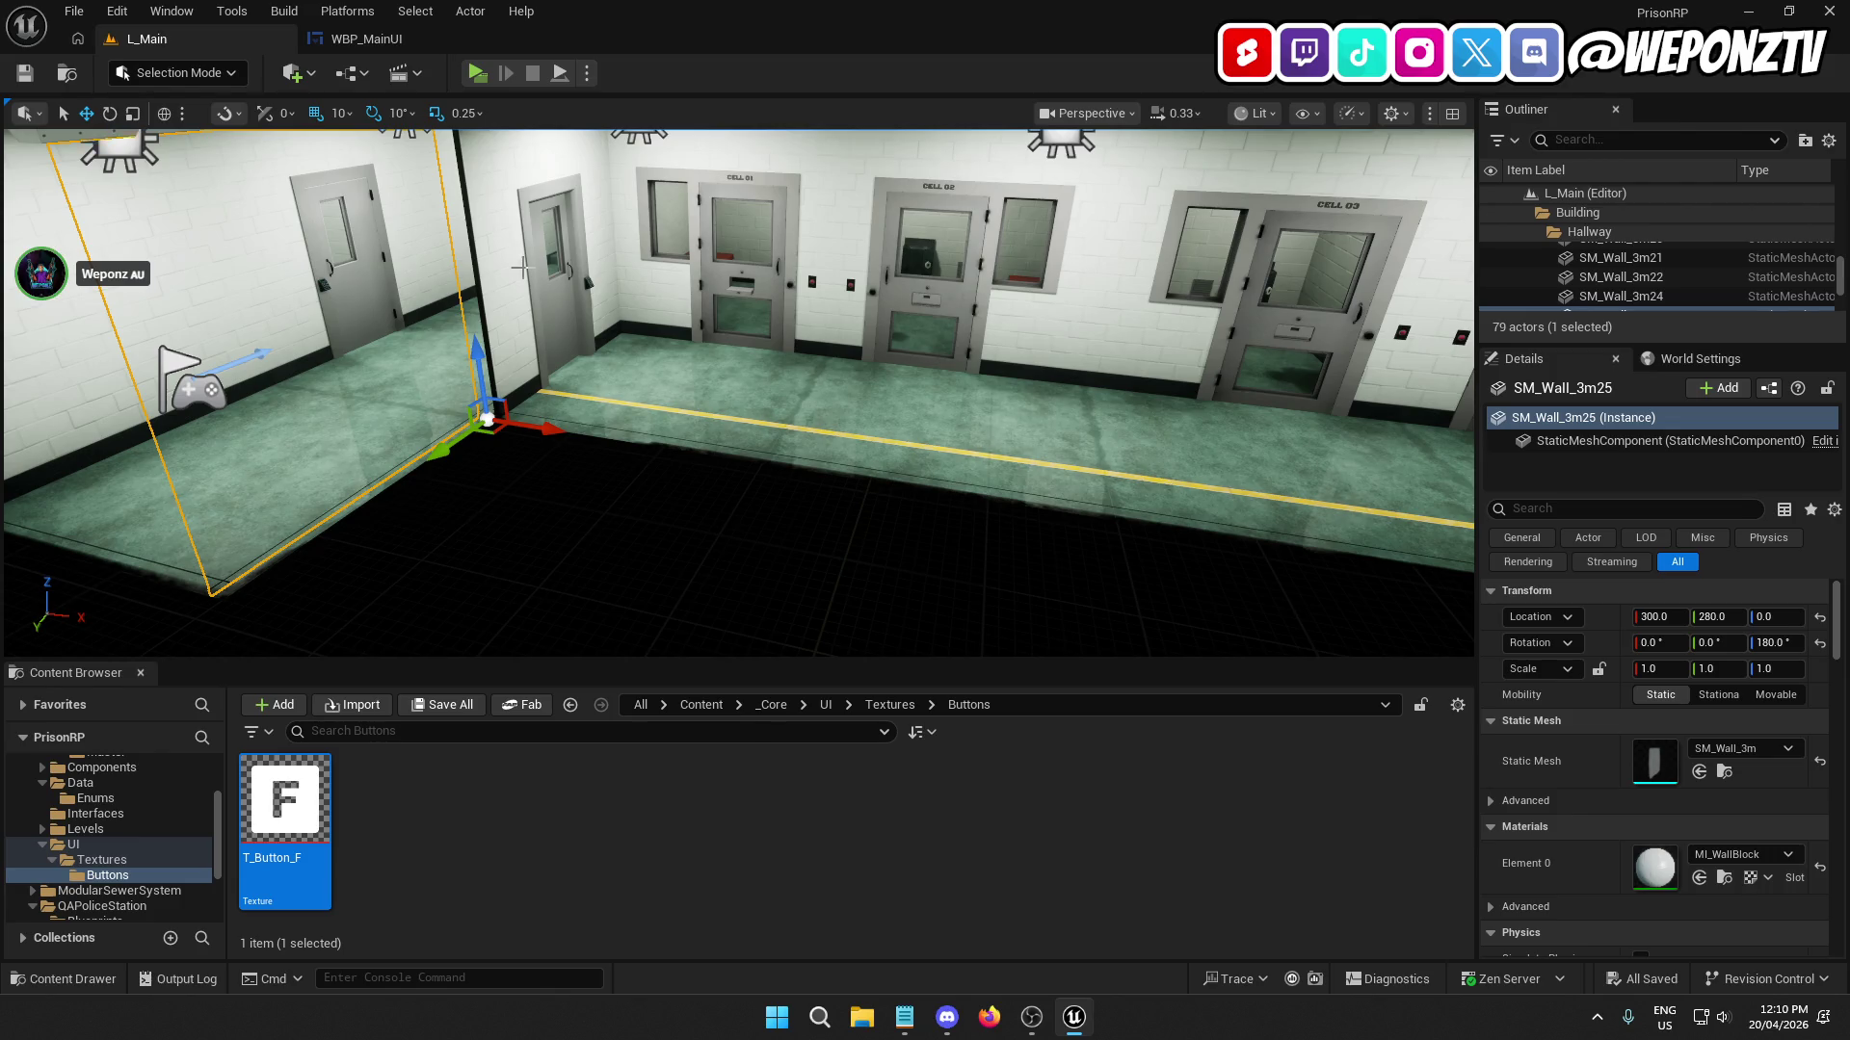
drag(900, 607, 761, 674)
drag(677, 272, 678, 385)
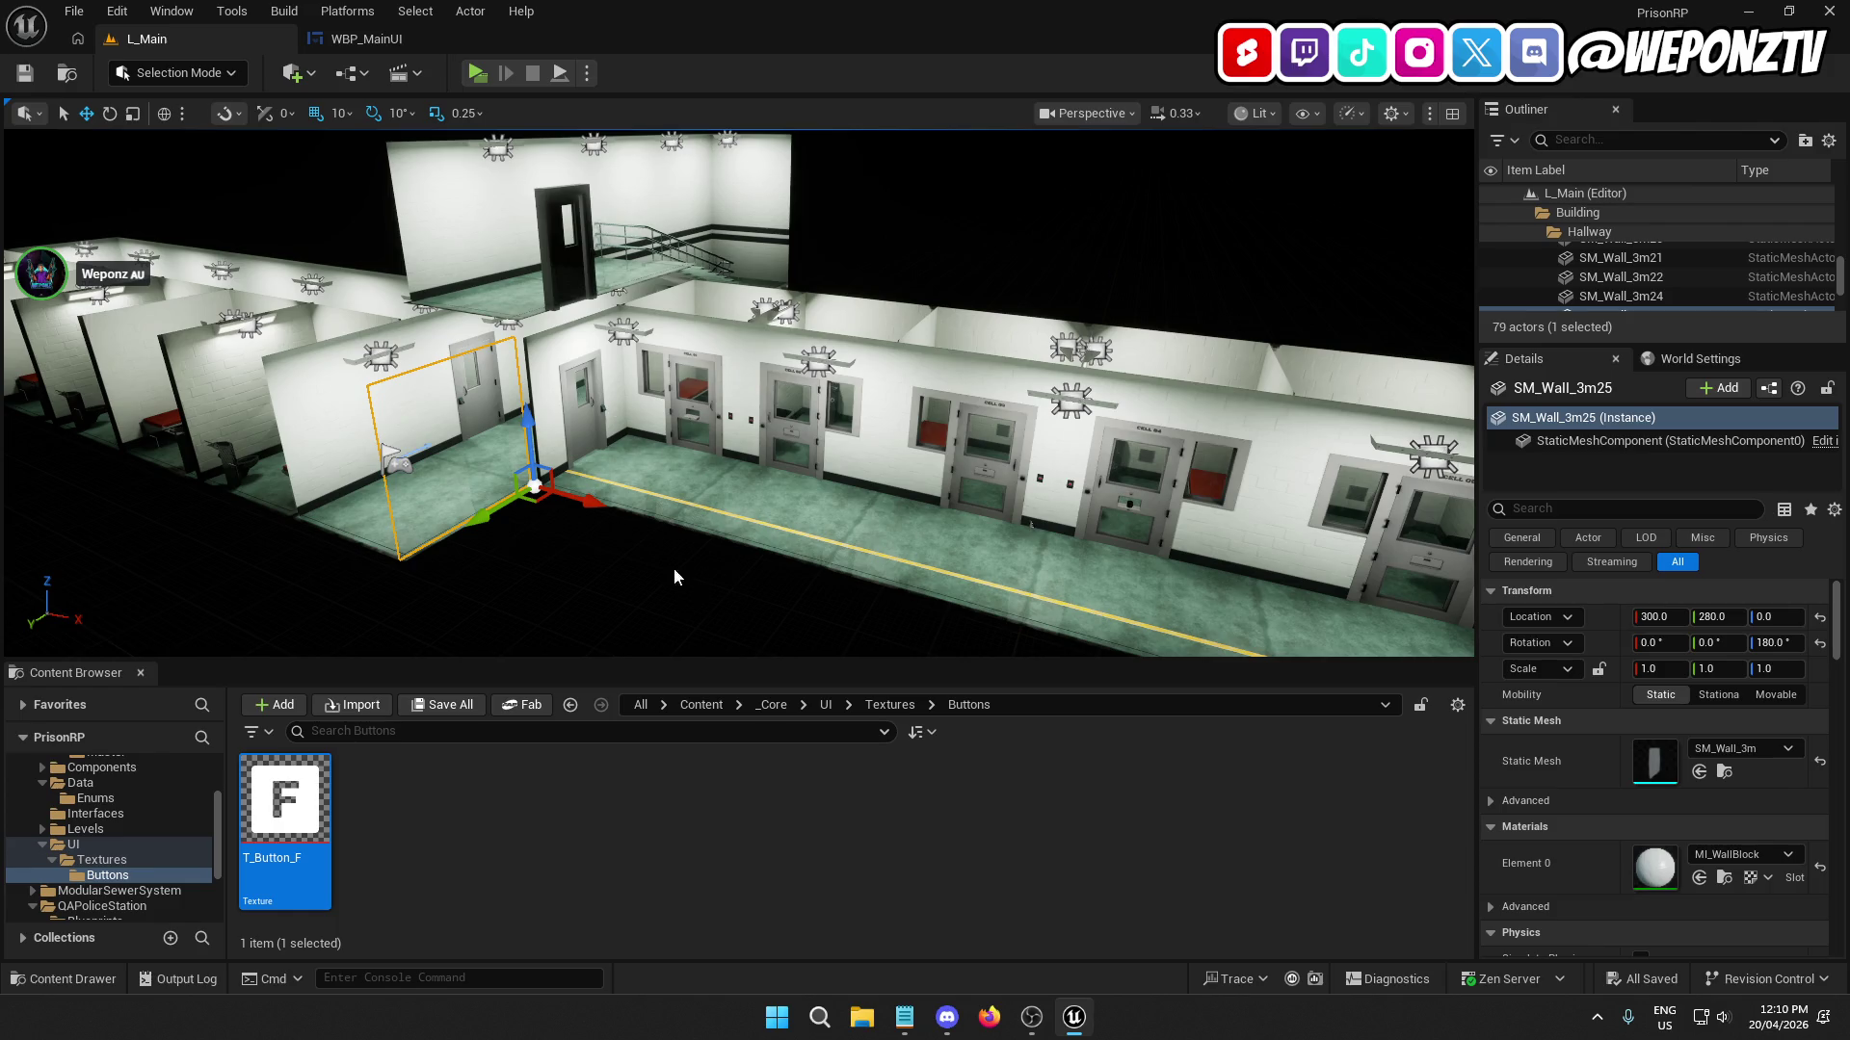
drag(754, 383, 753, 404)
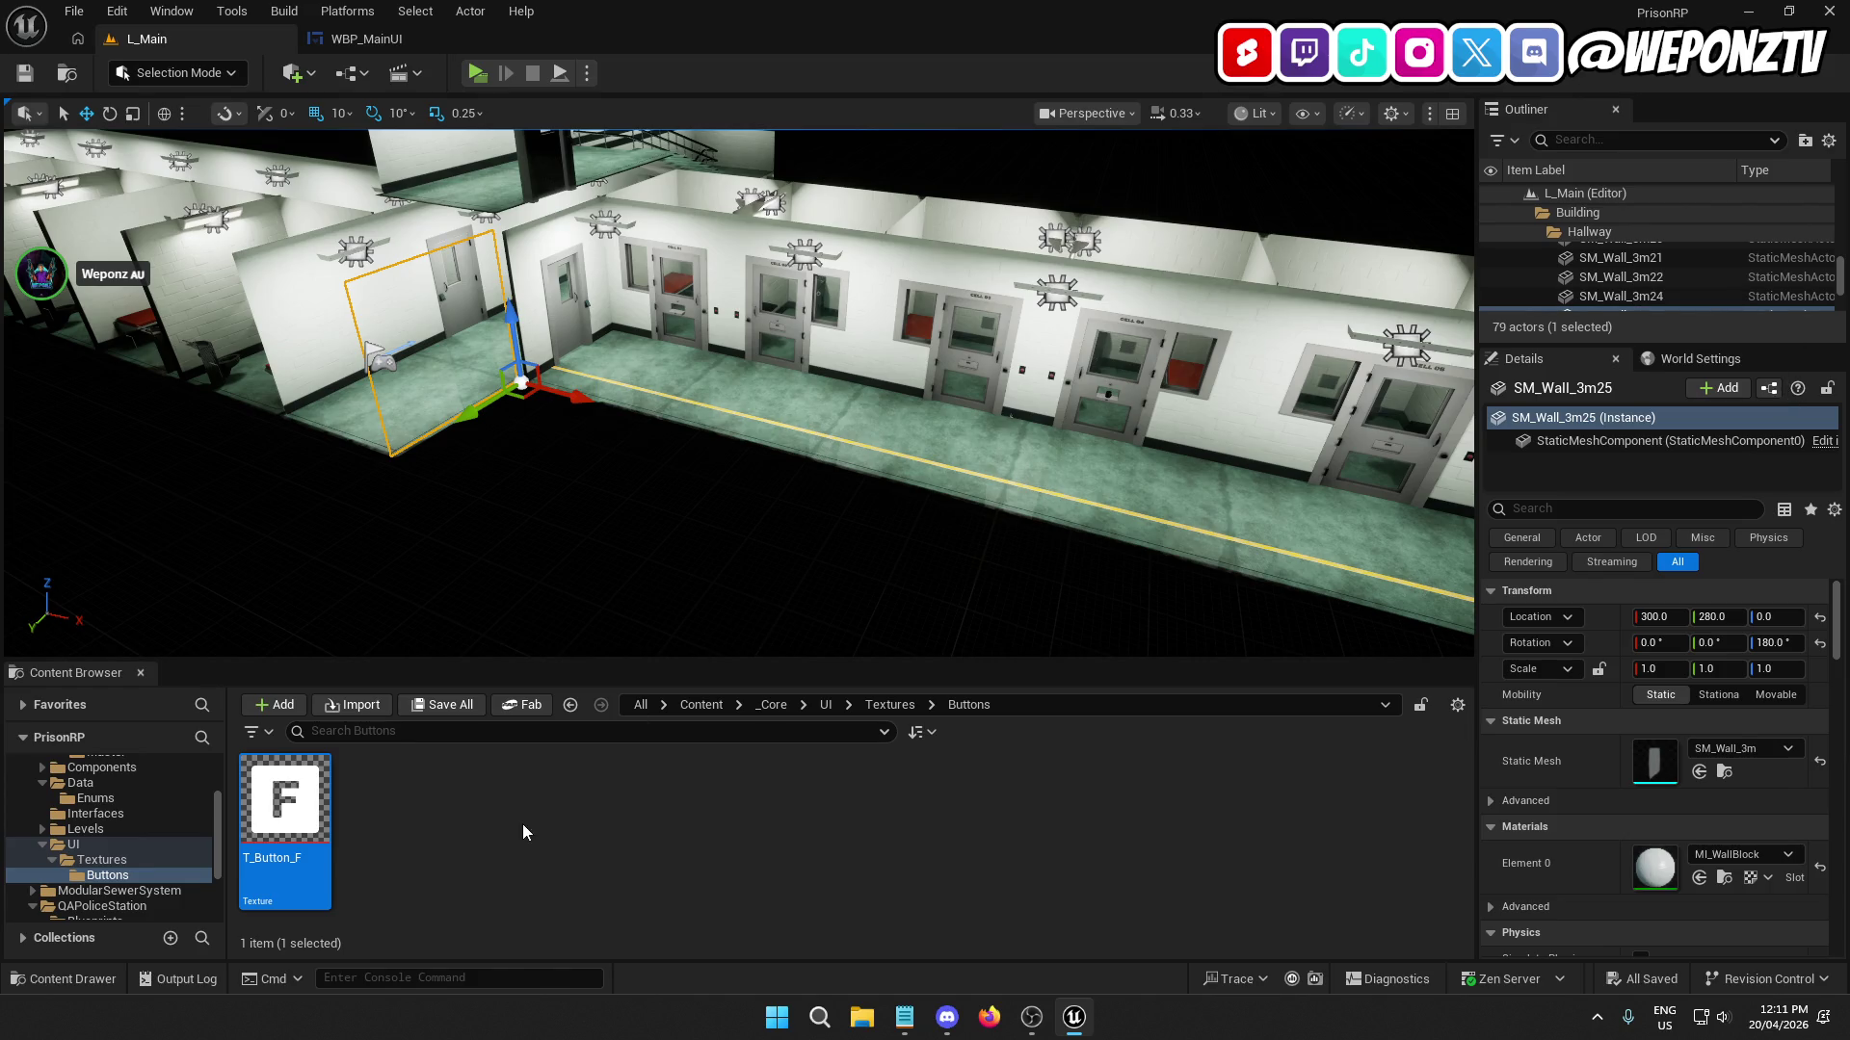
With the Interactions widget selected in WBP_MainUI, create a widget animation named InteractPopup.
click(408, 49)
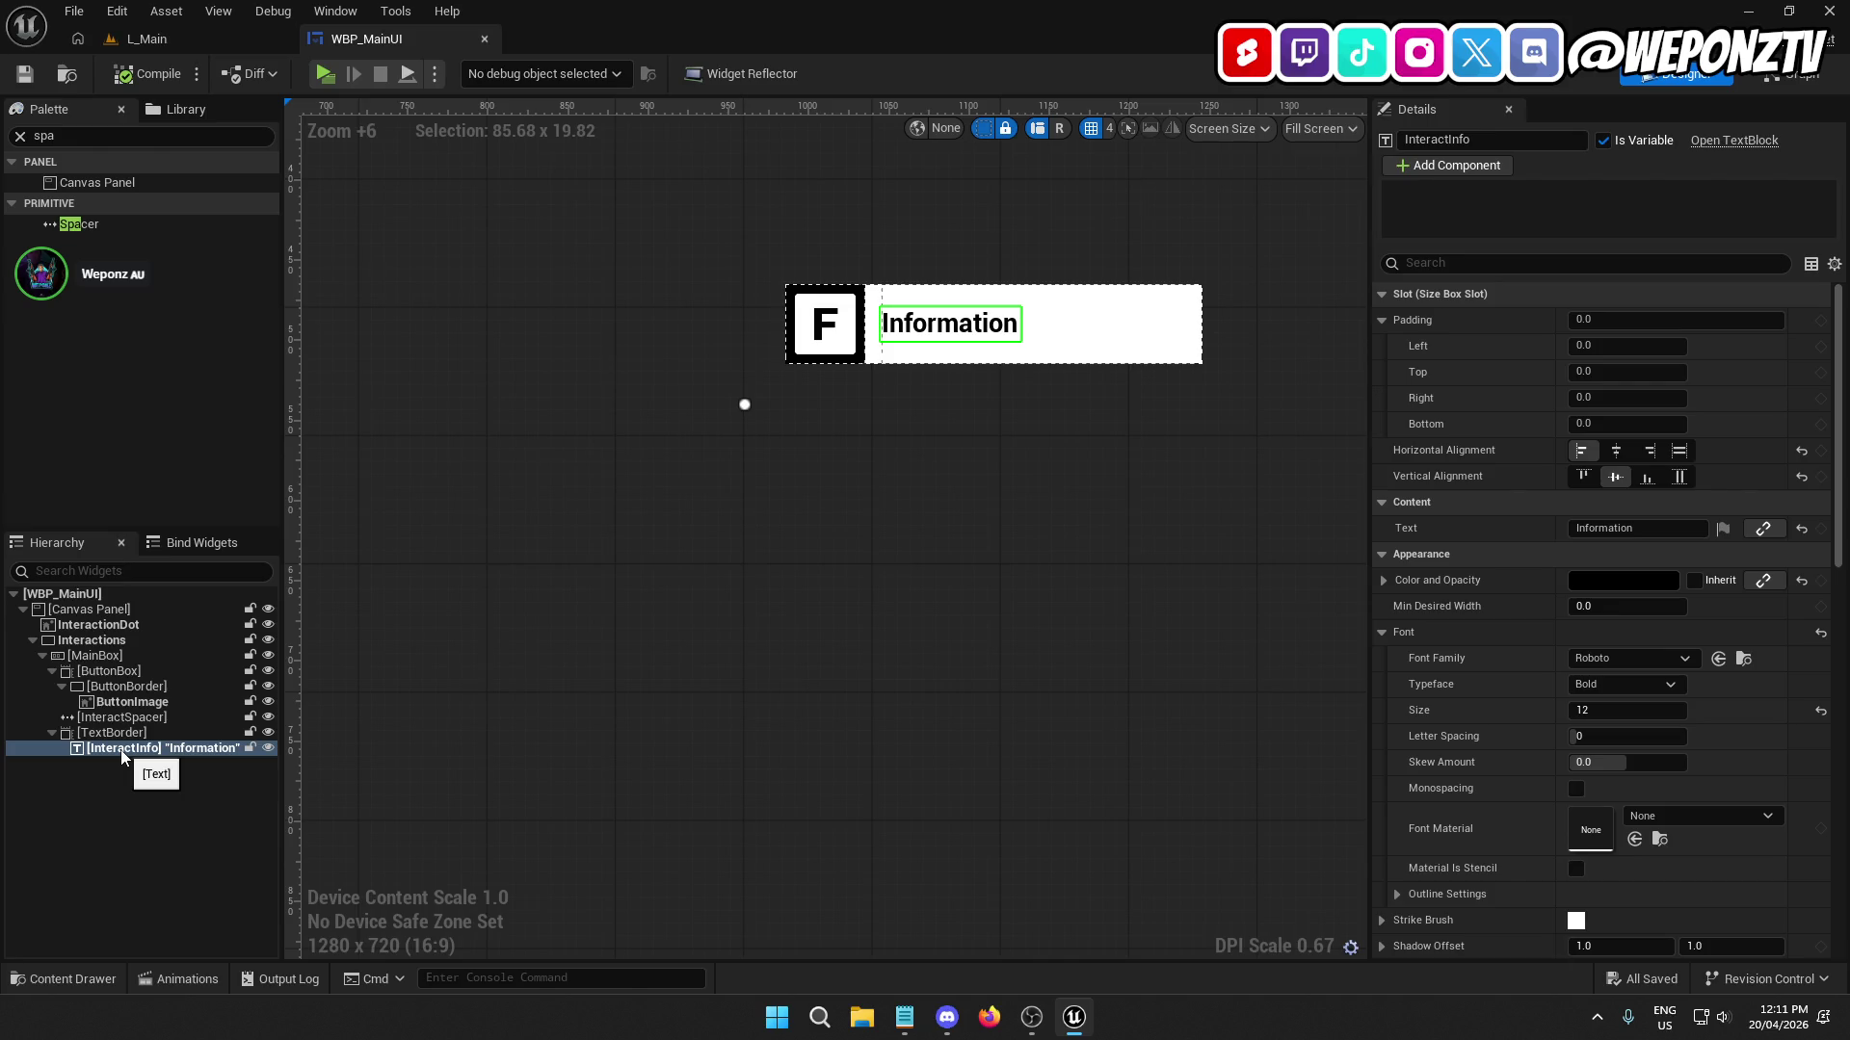
click(33, 639)
click(72, 641)
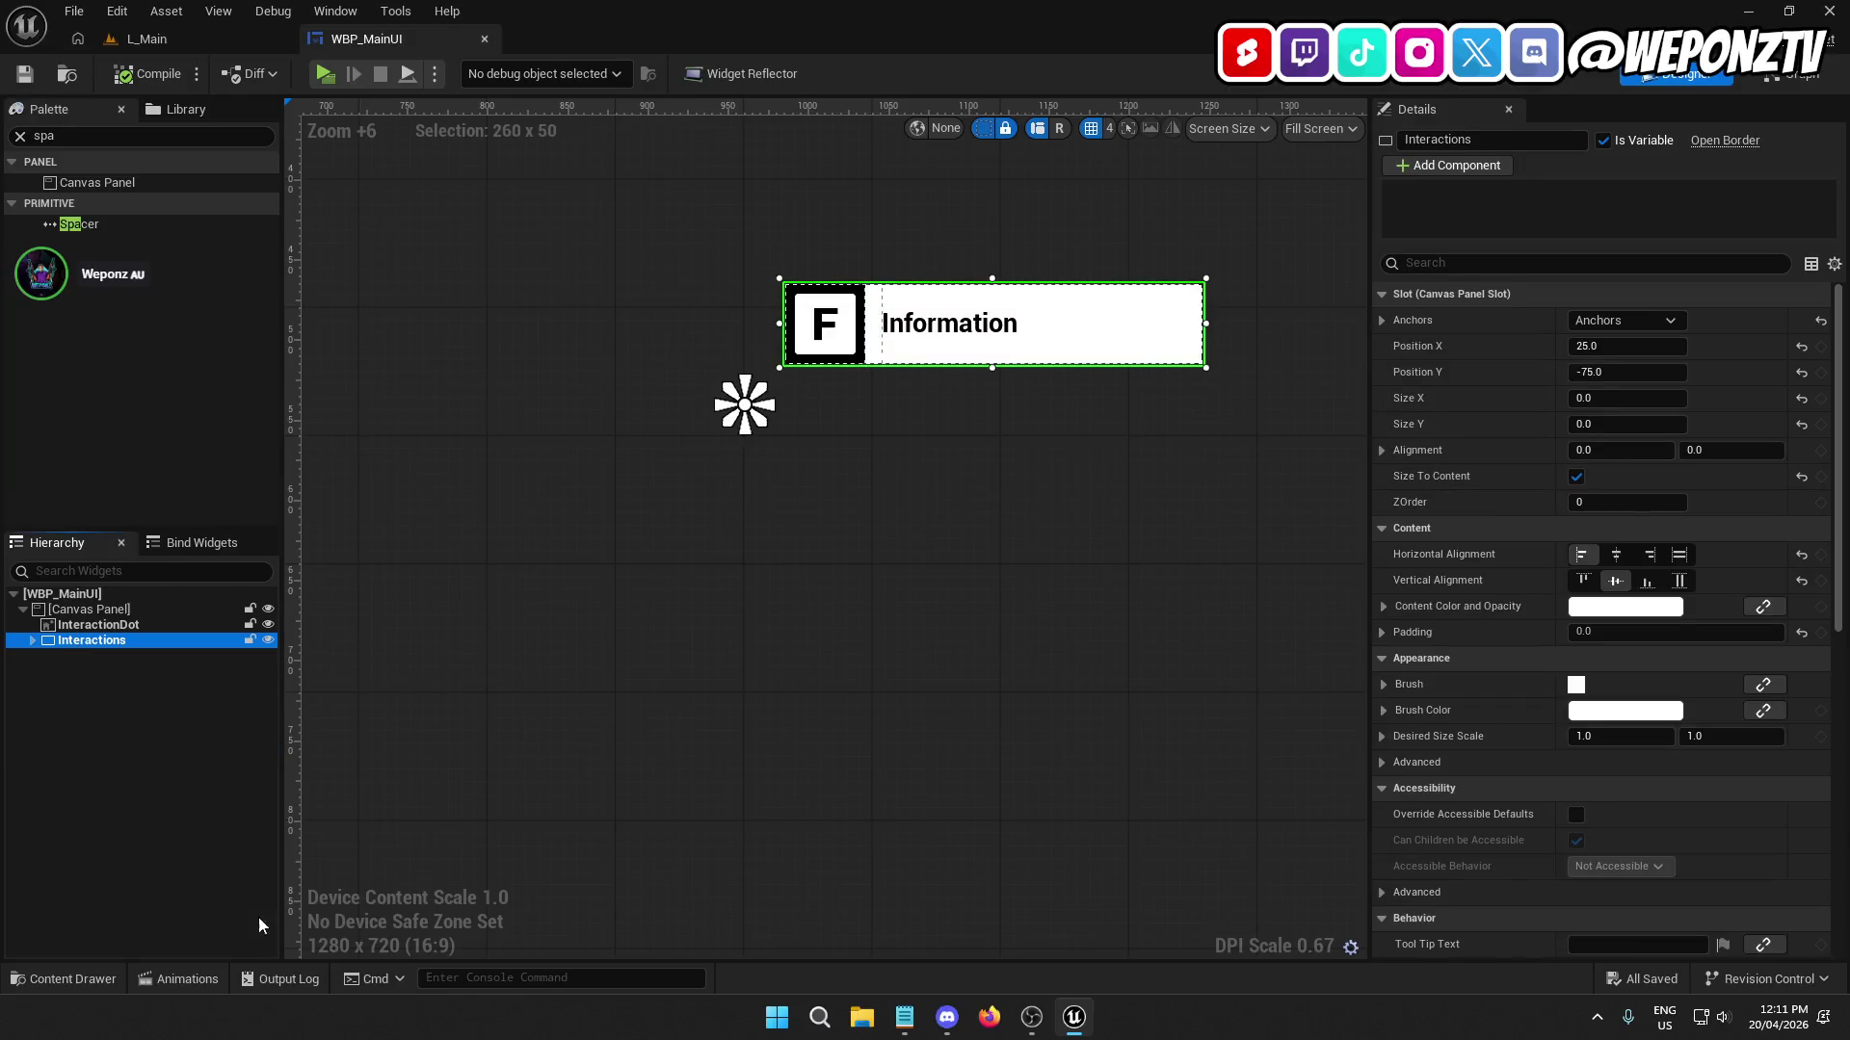
click(186, 978)
click(73, 644)
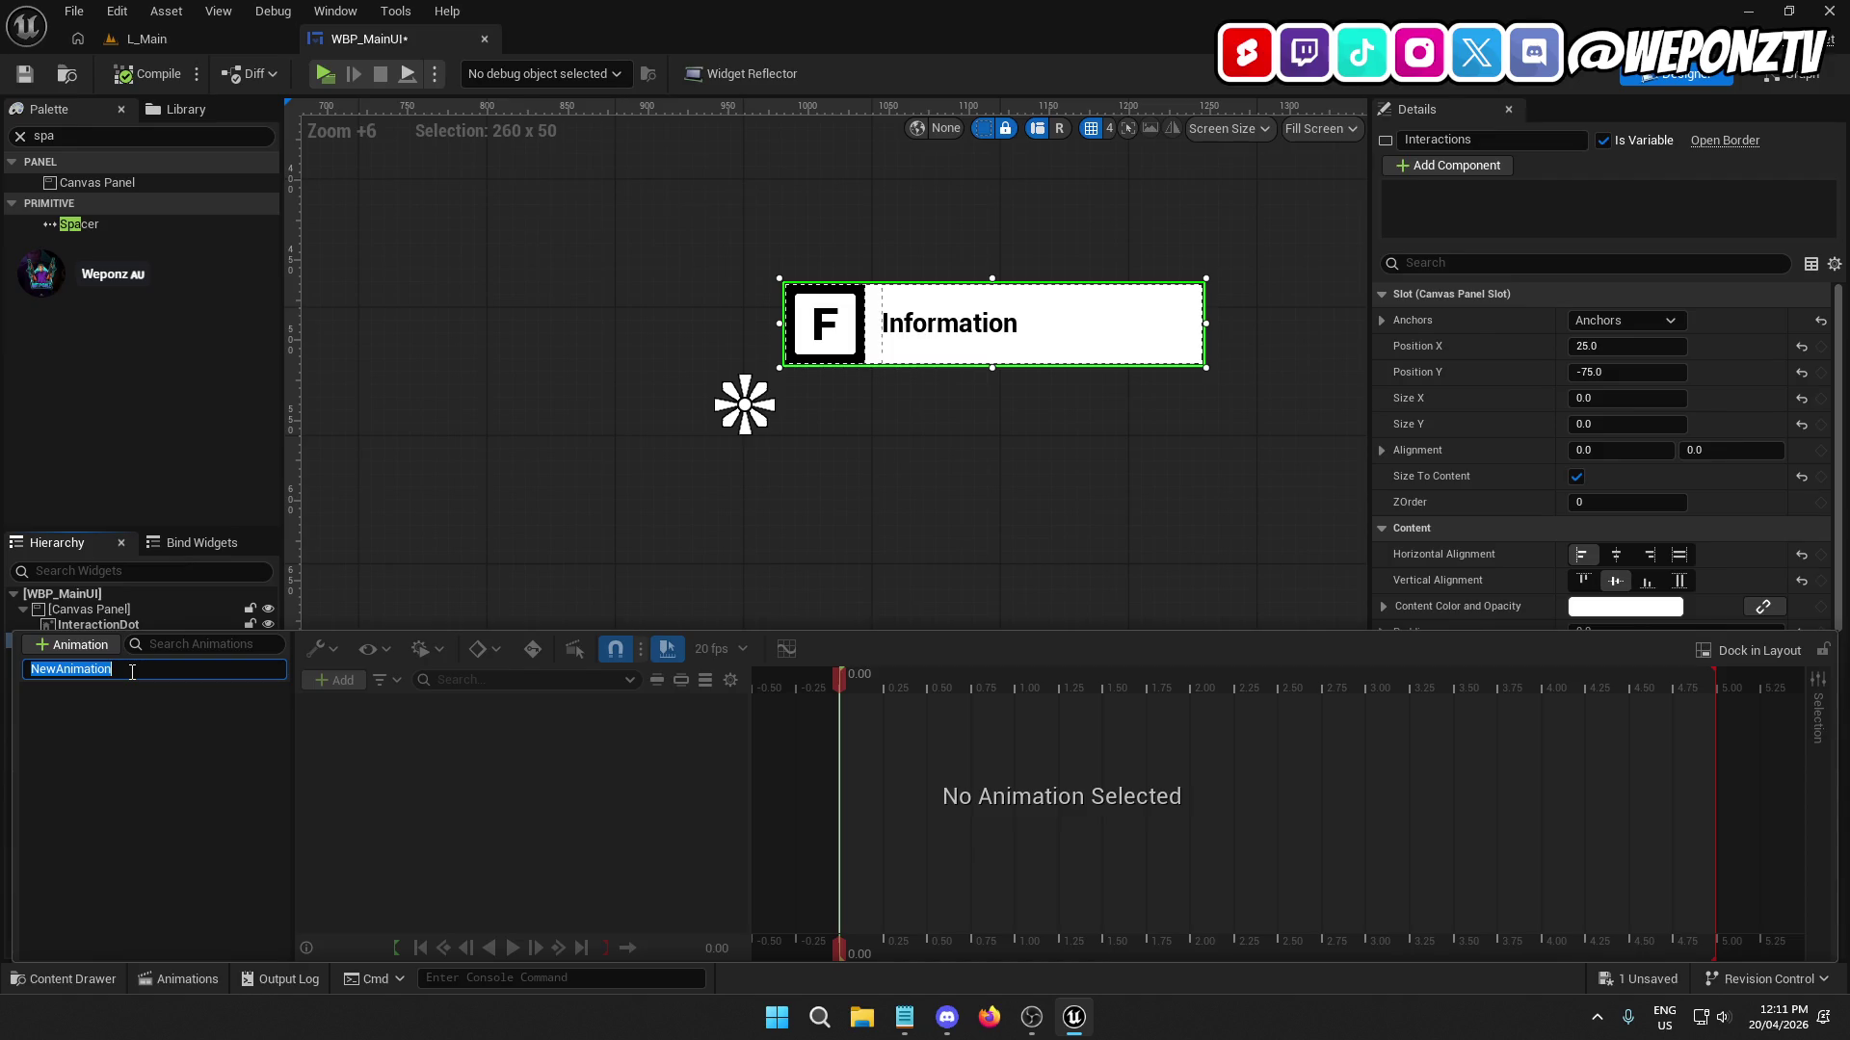
text(Int)
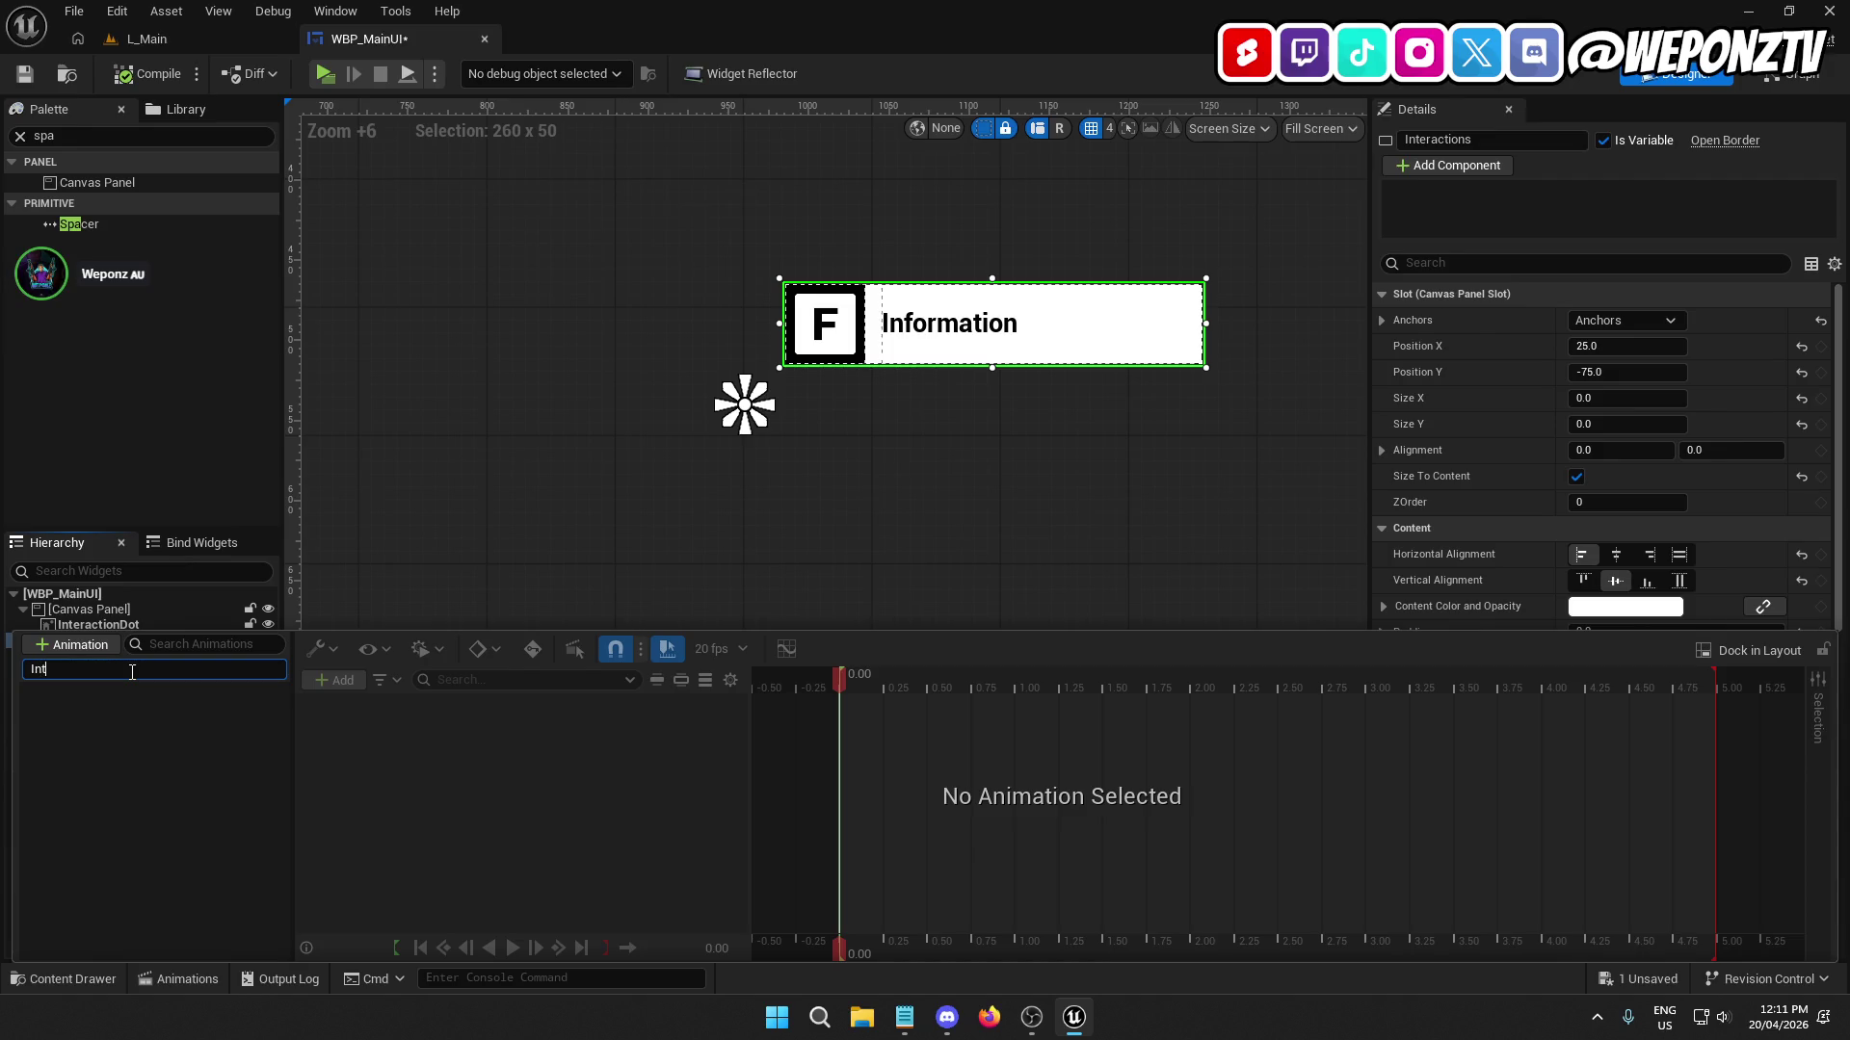
text(eractPopup)
key(Return)
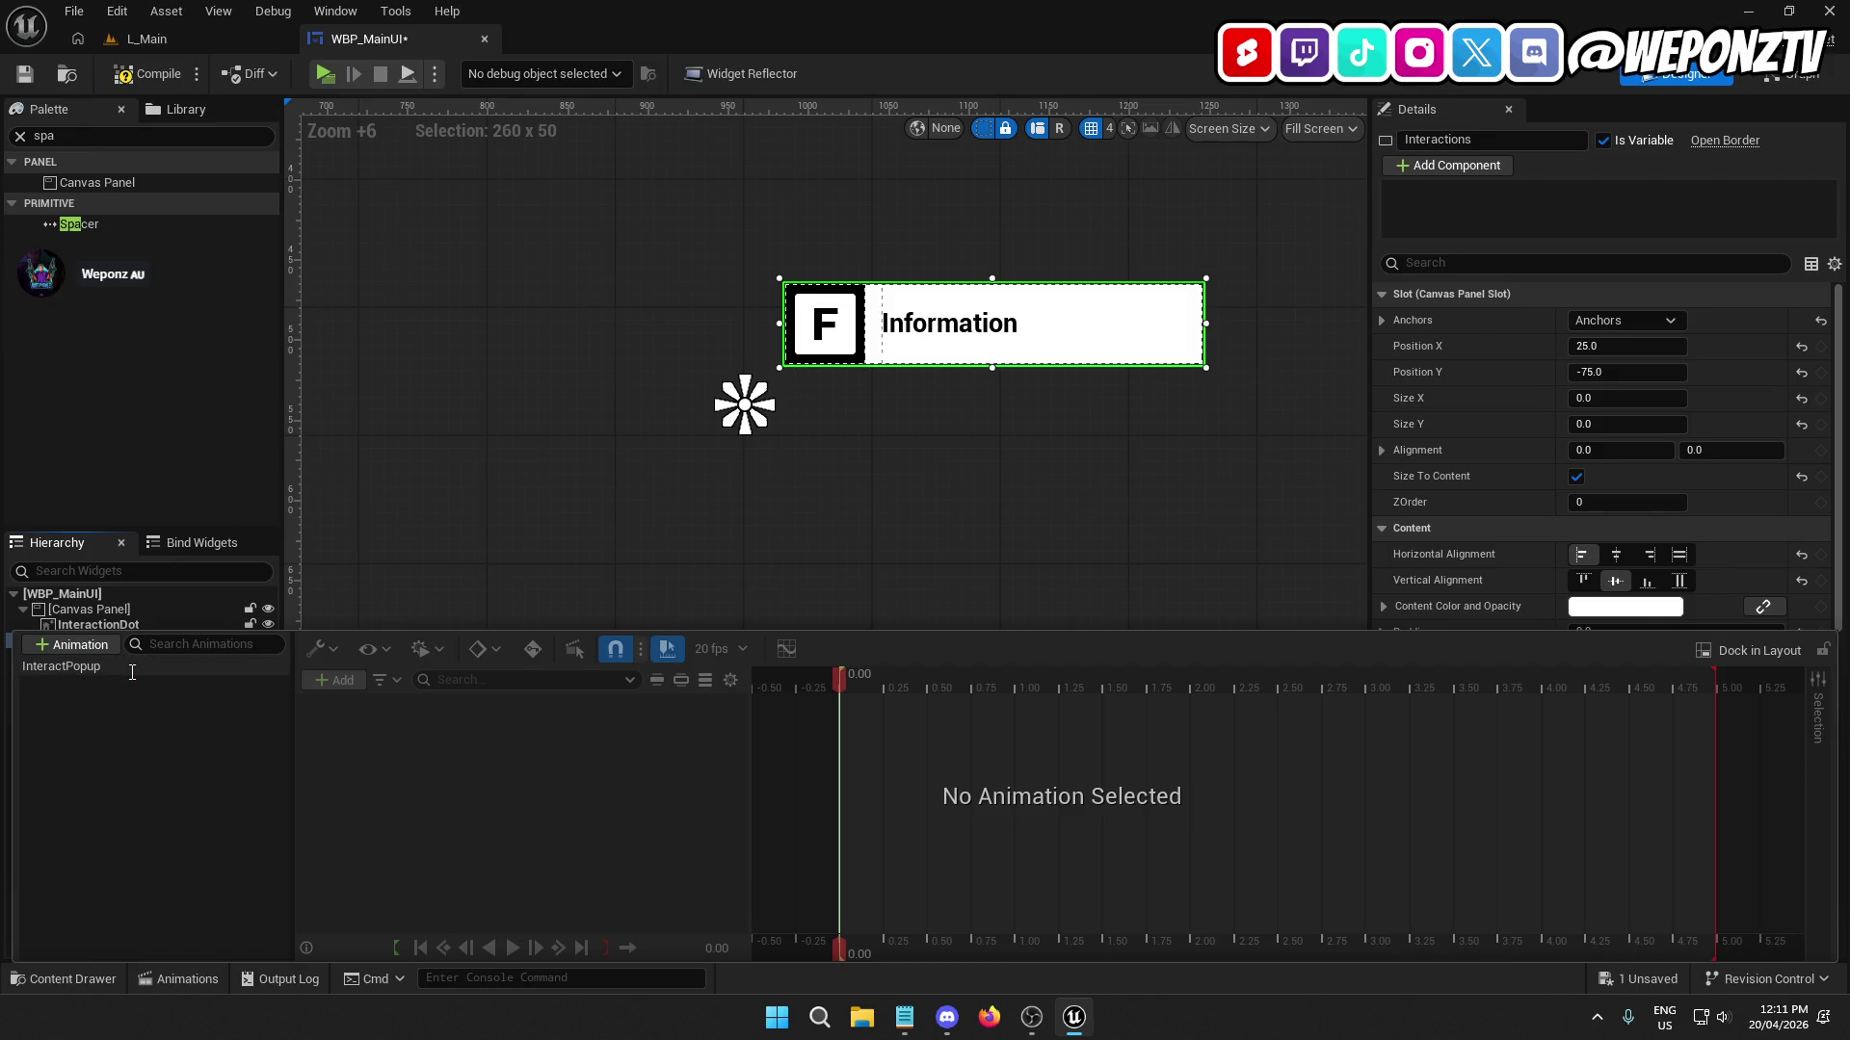
Add an Interactions track with a Render Opacity property to InteractPopup.
click(183, 668)
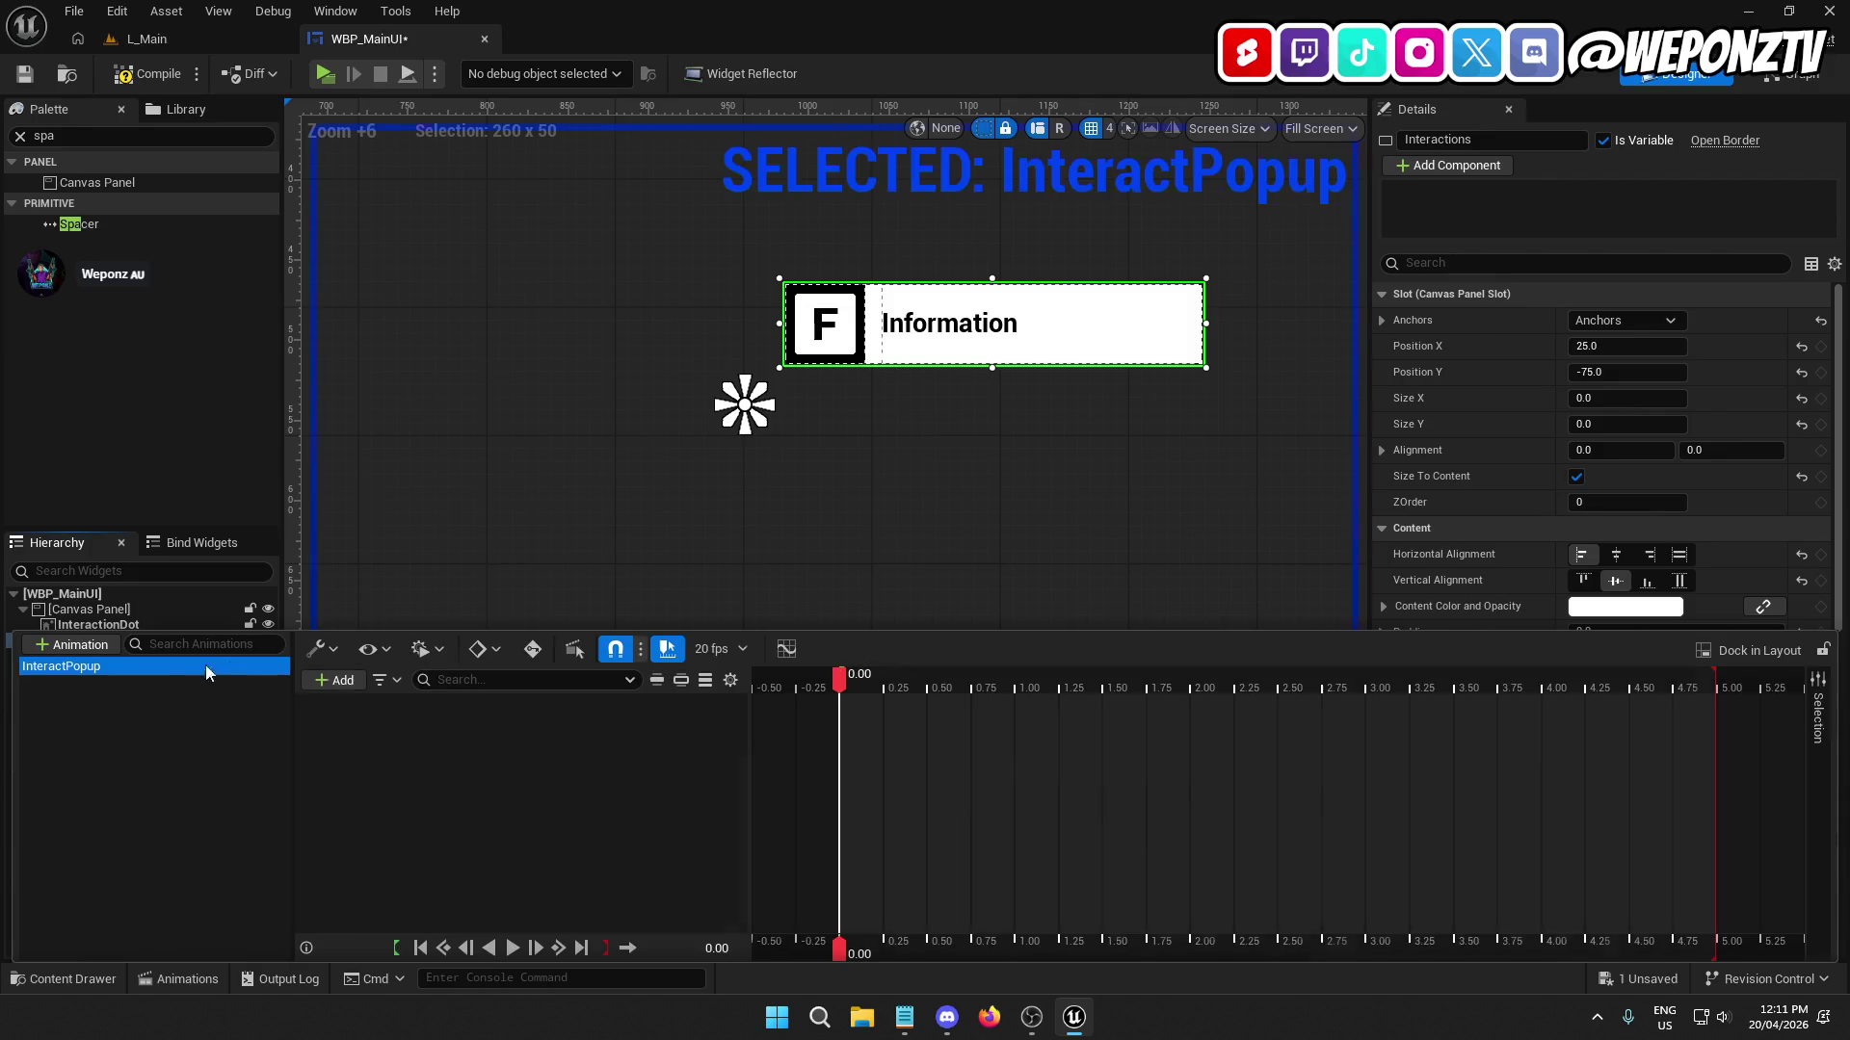
click(345, 680)
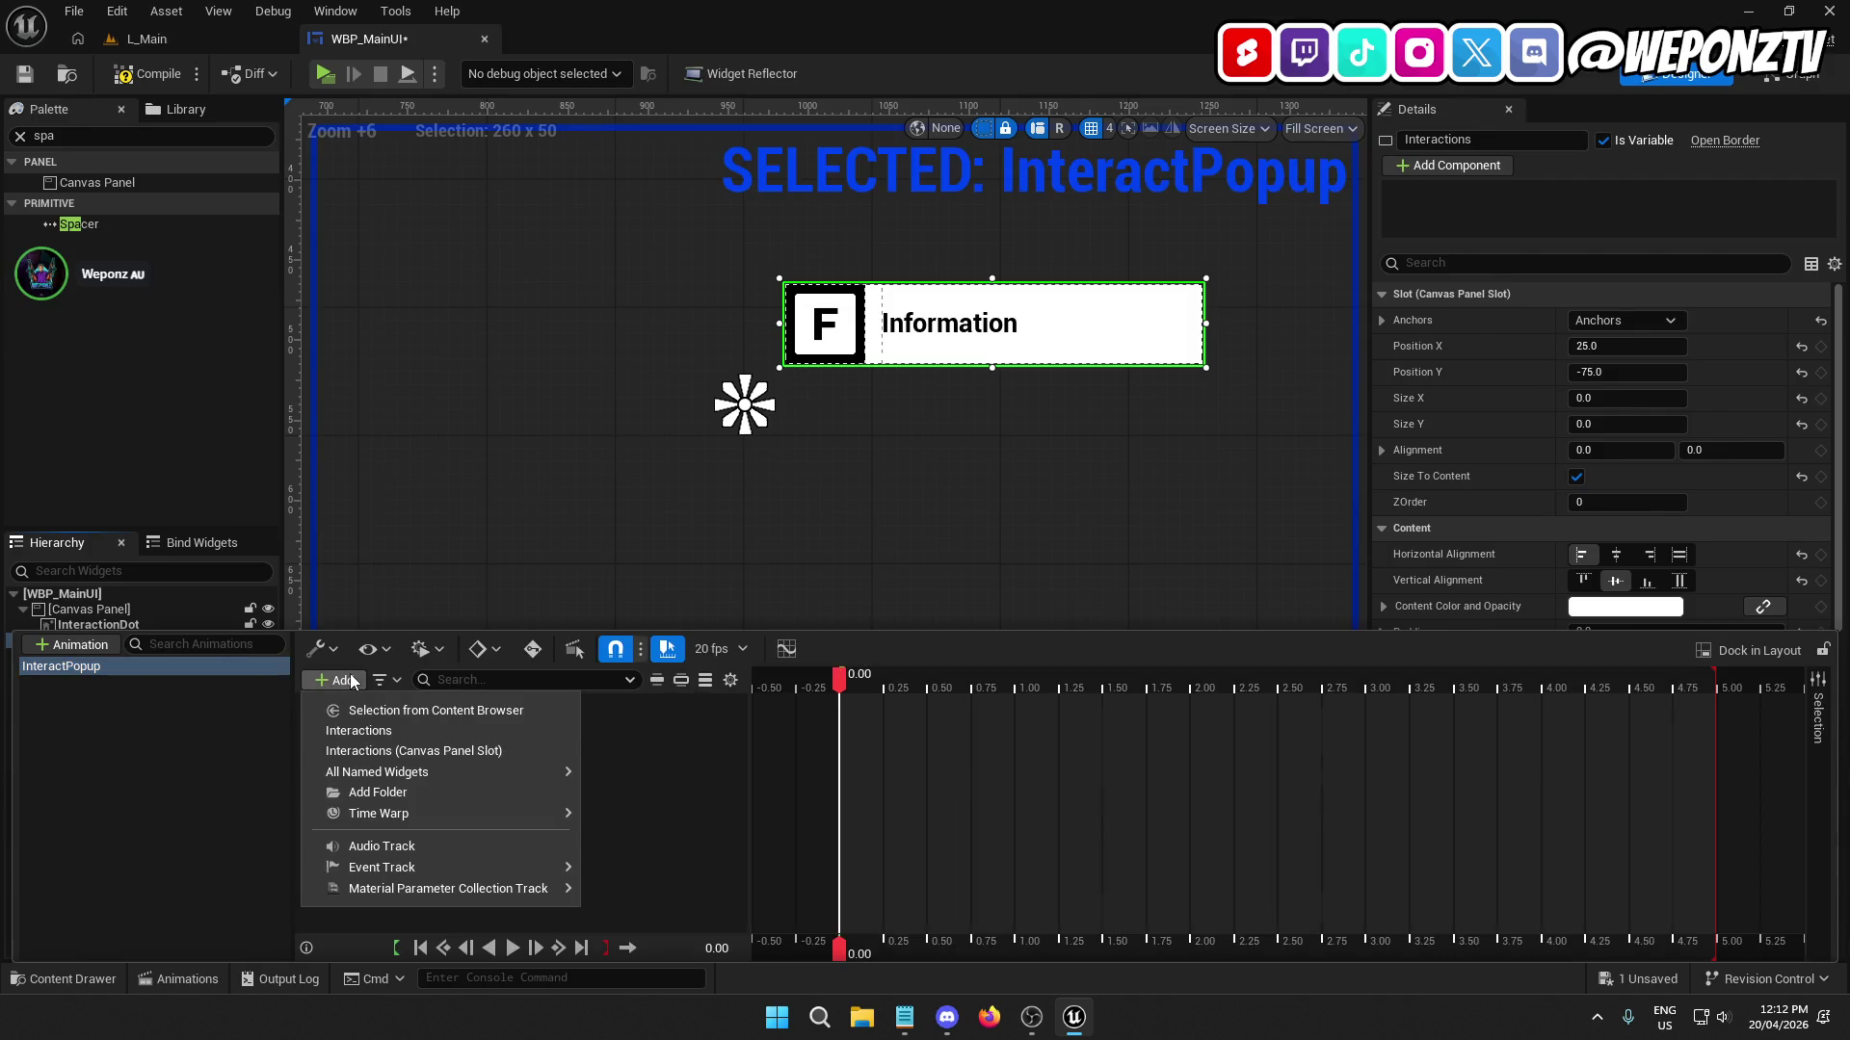
click(415, 733)
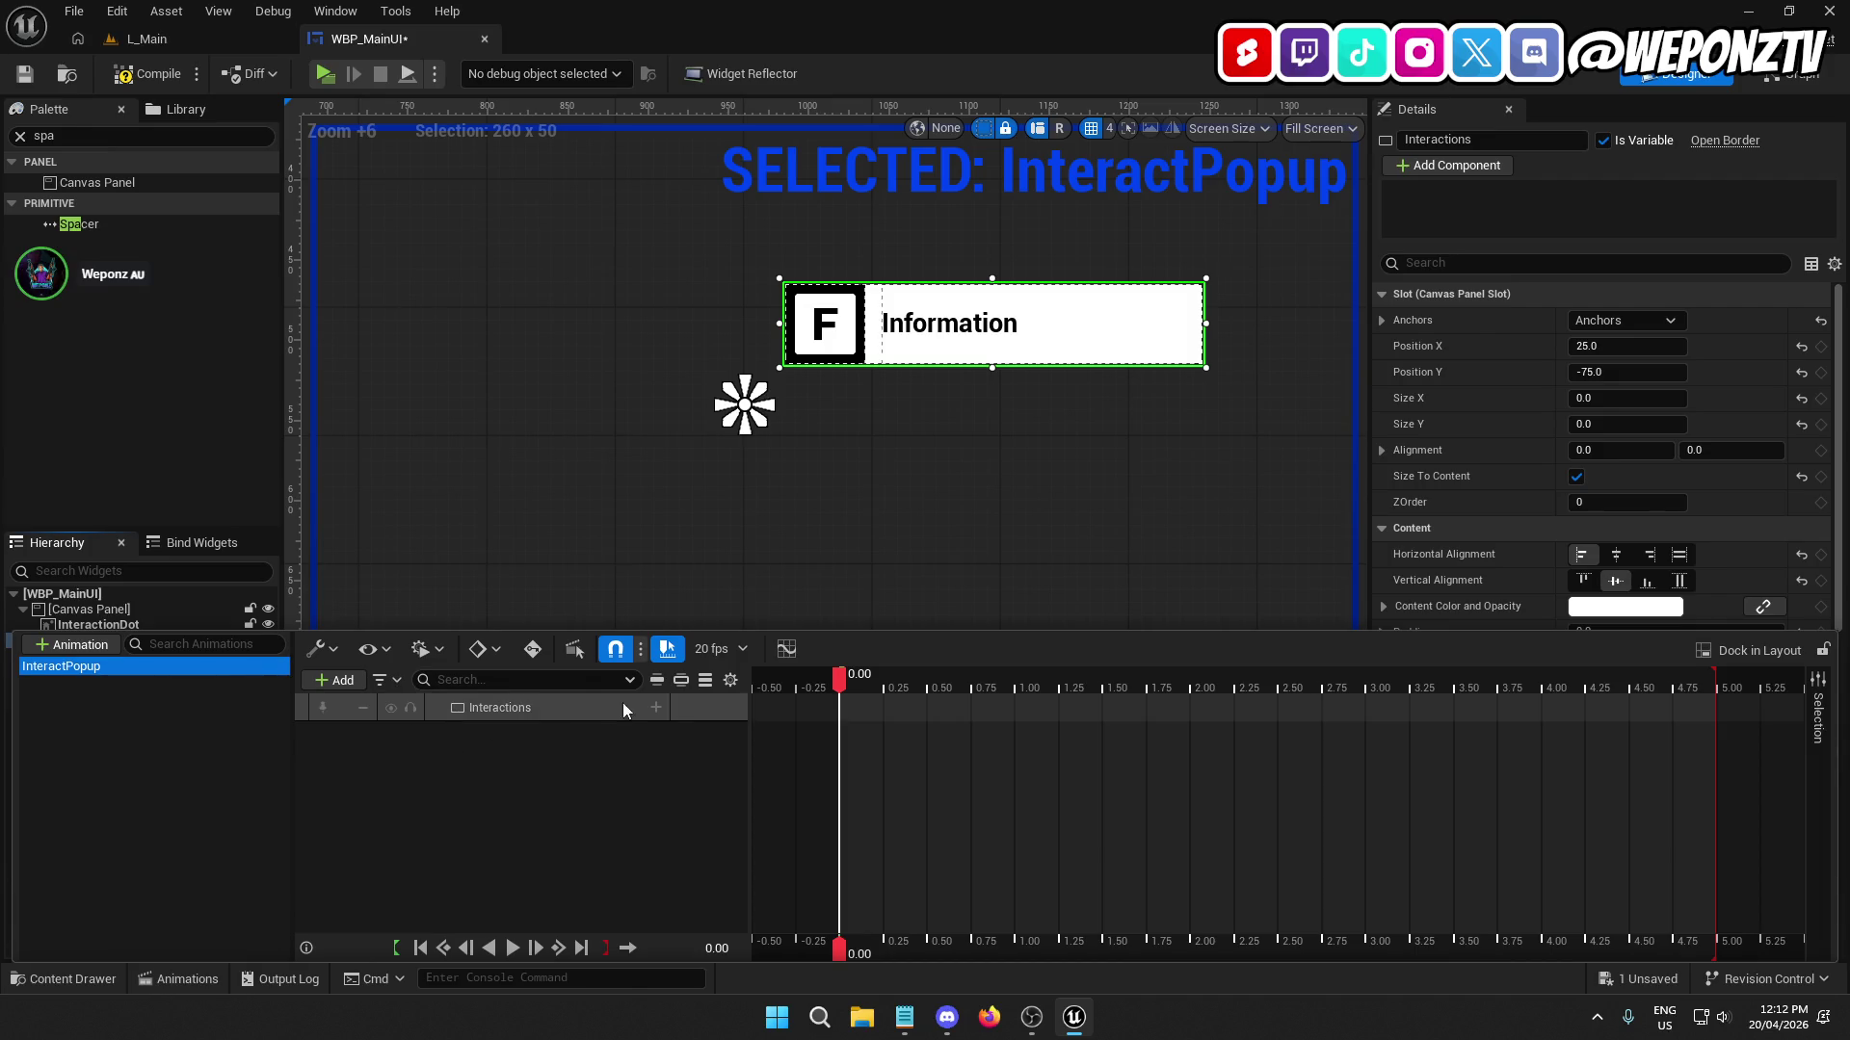
click(655, 707)
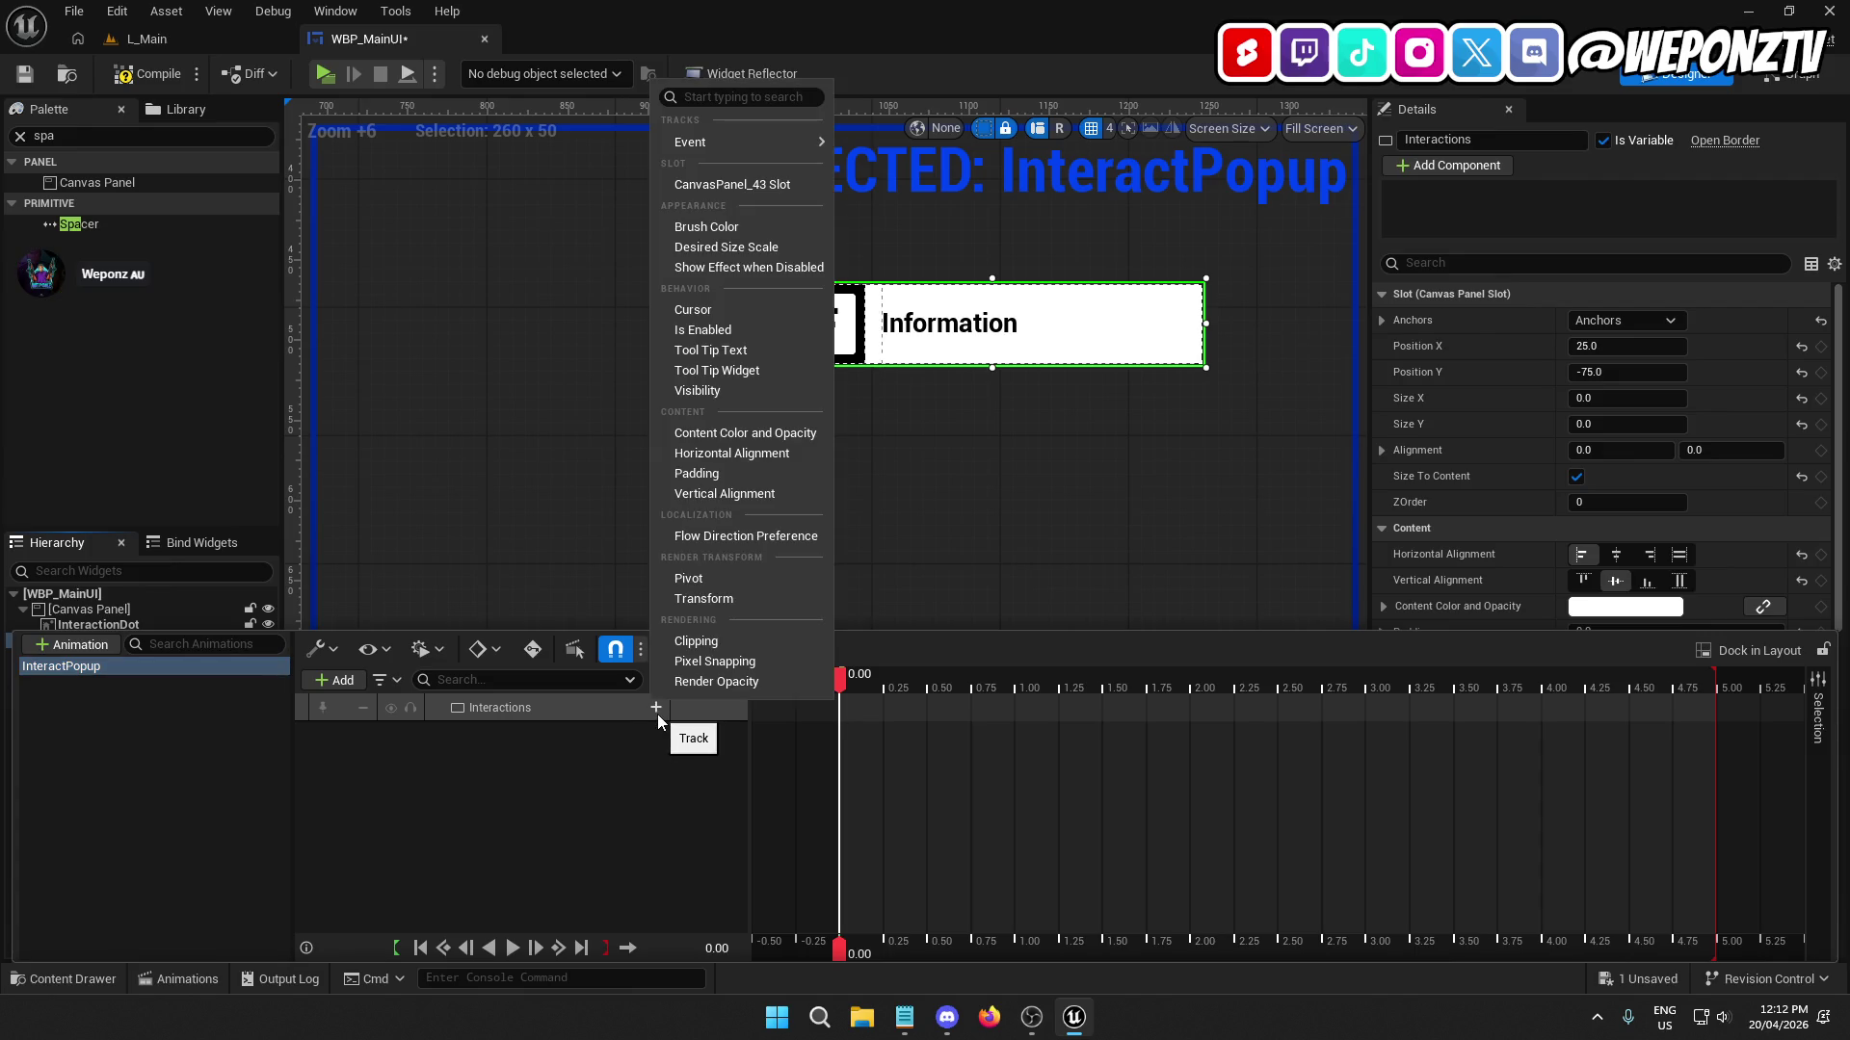
click(701, 681)
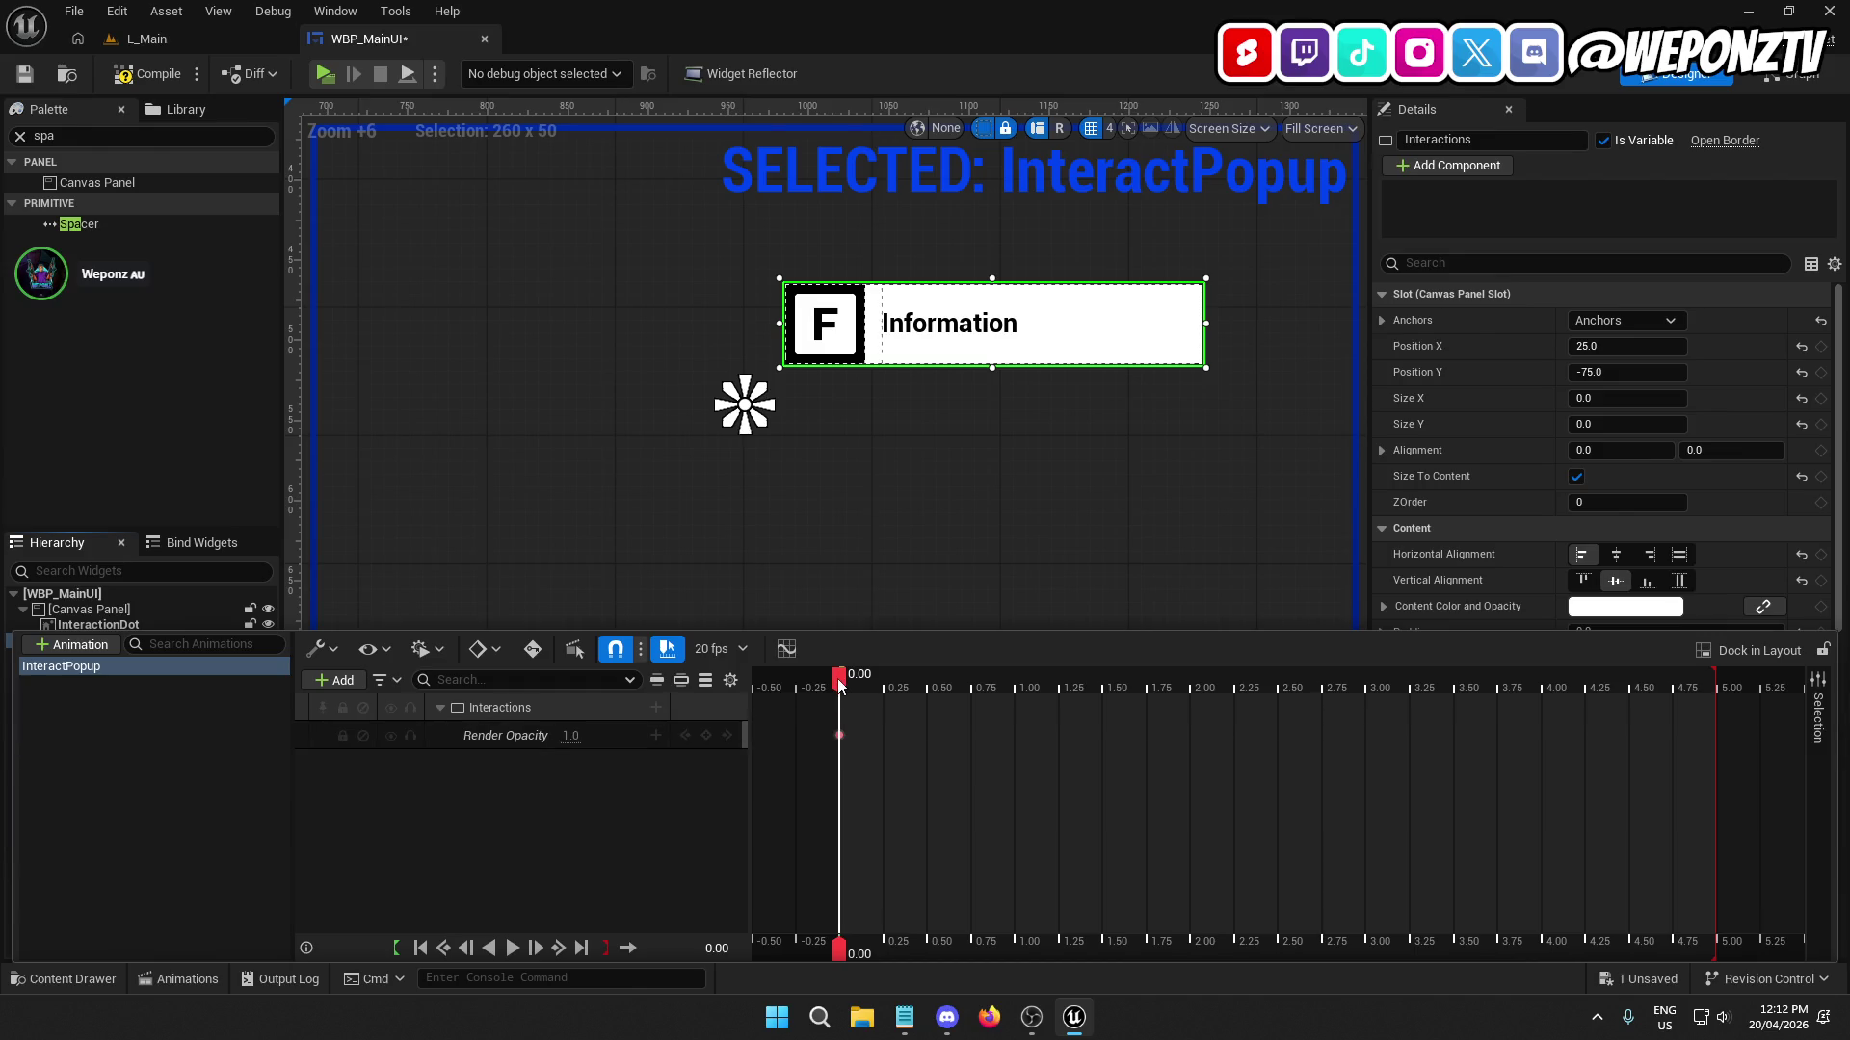
End the animation at 0.25 s and key Render Opacity 0 at 0.00 and 1 at 0.25.
drag(836, 678, 884, 680)
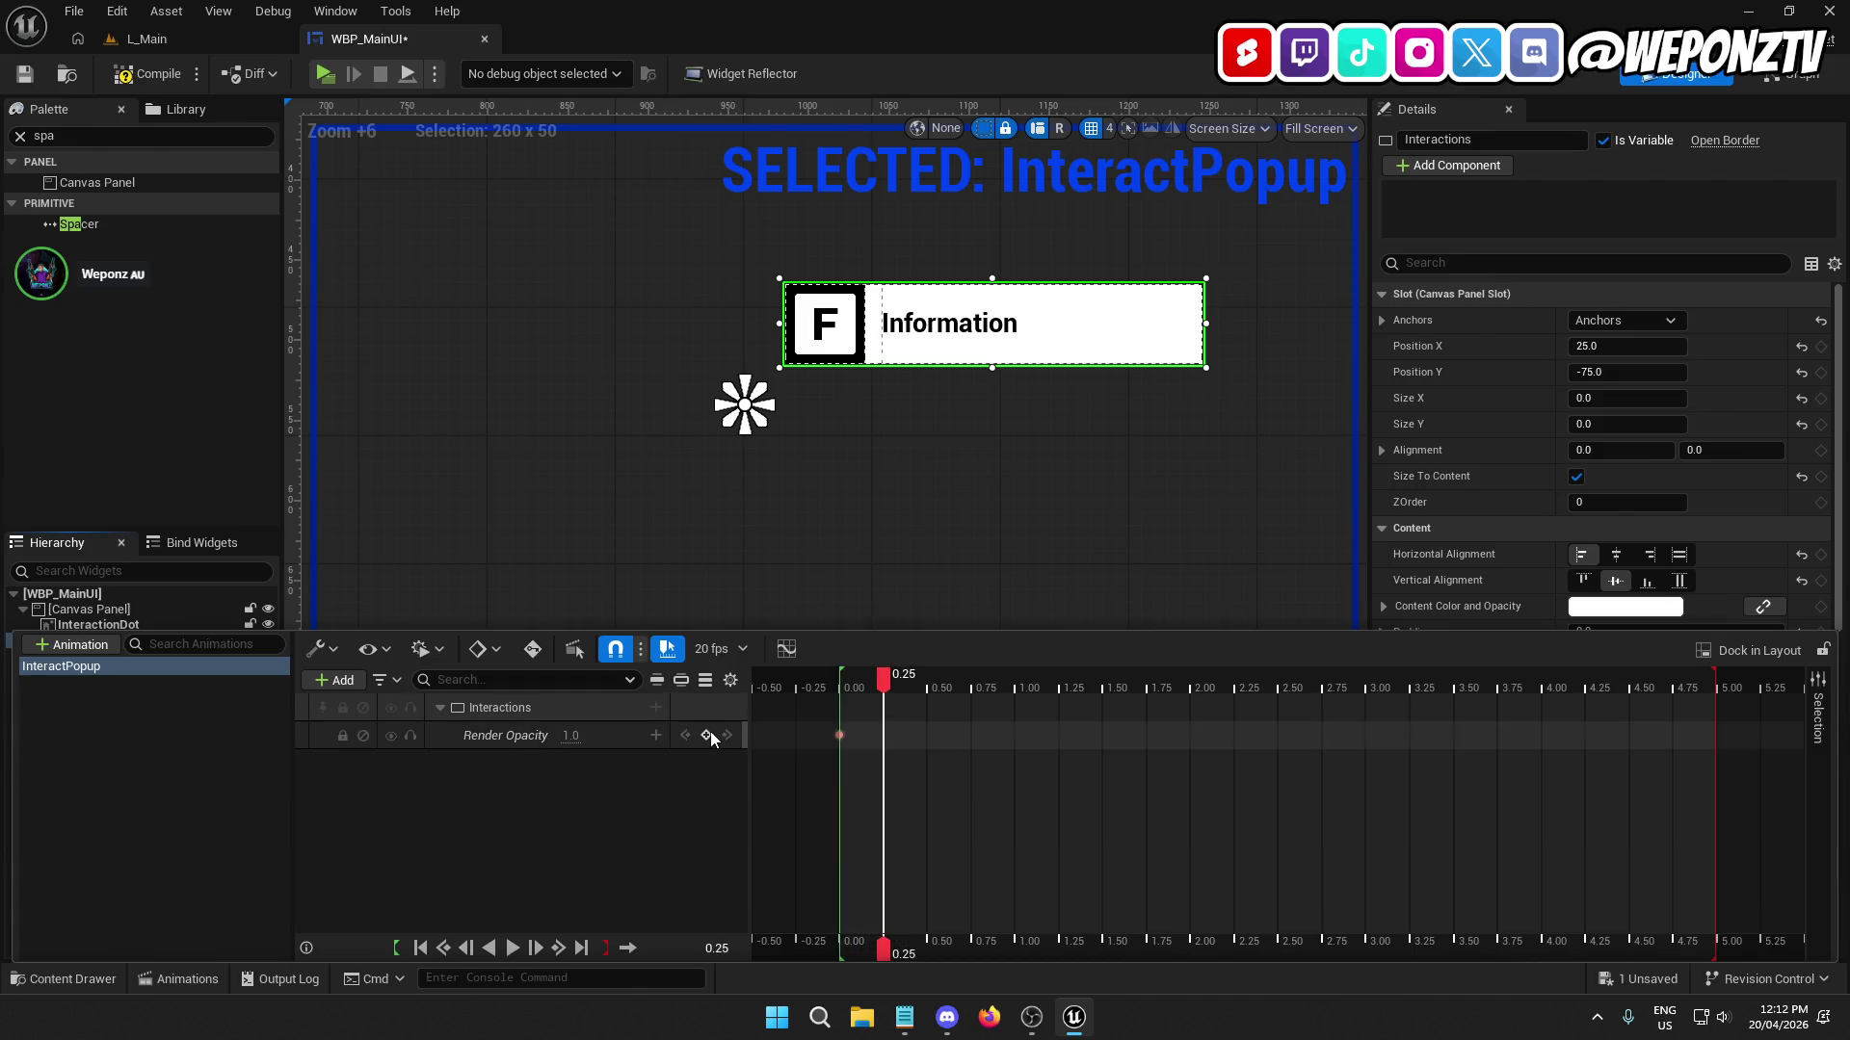
key(bracketright)
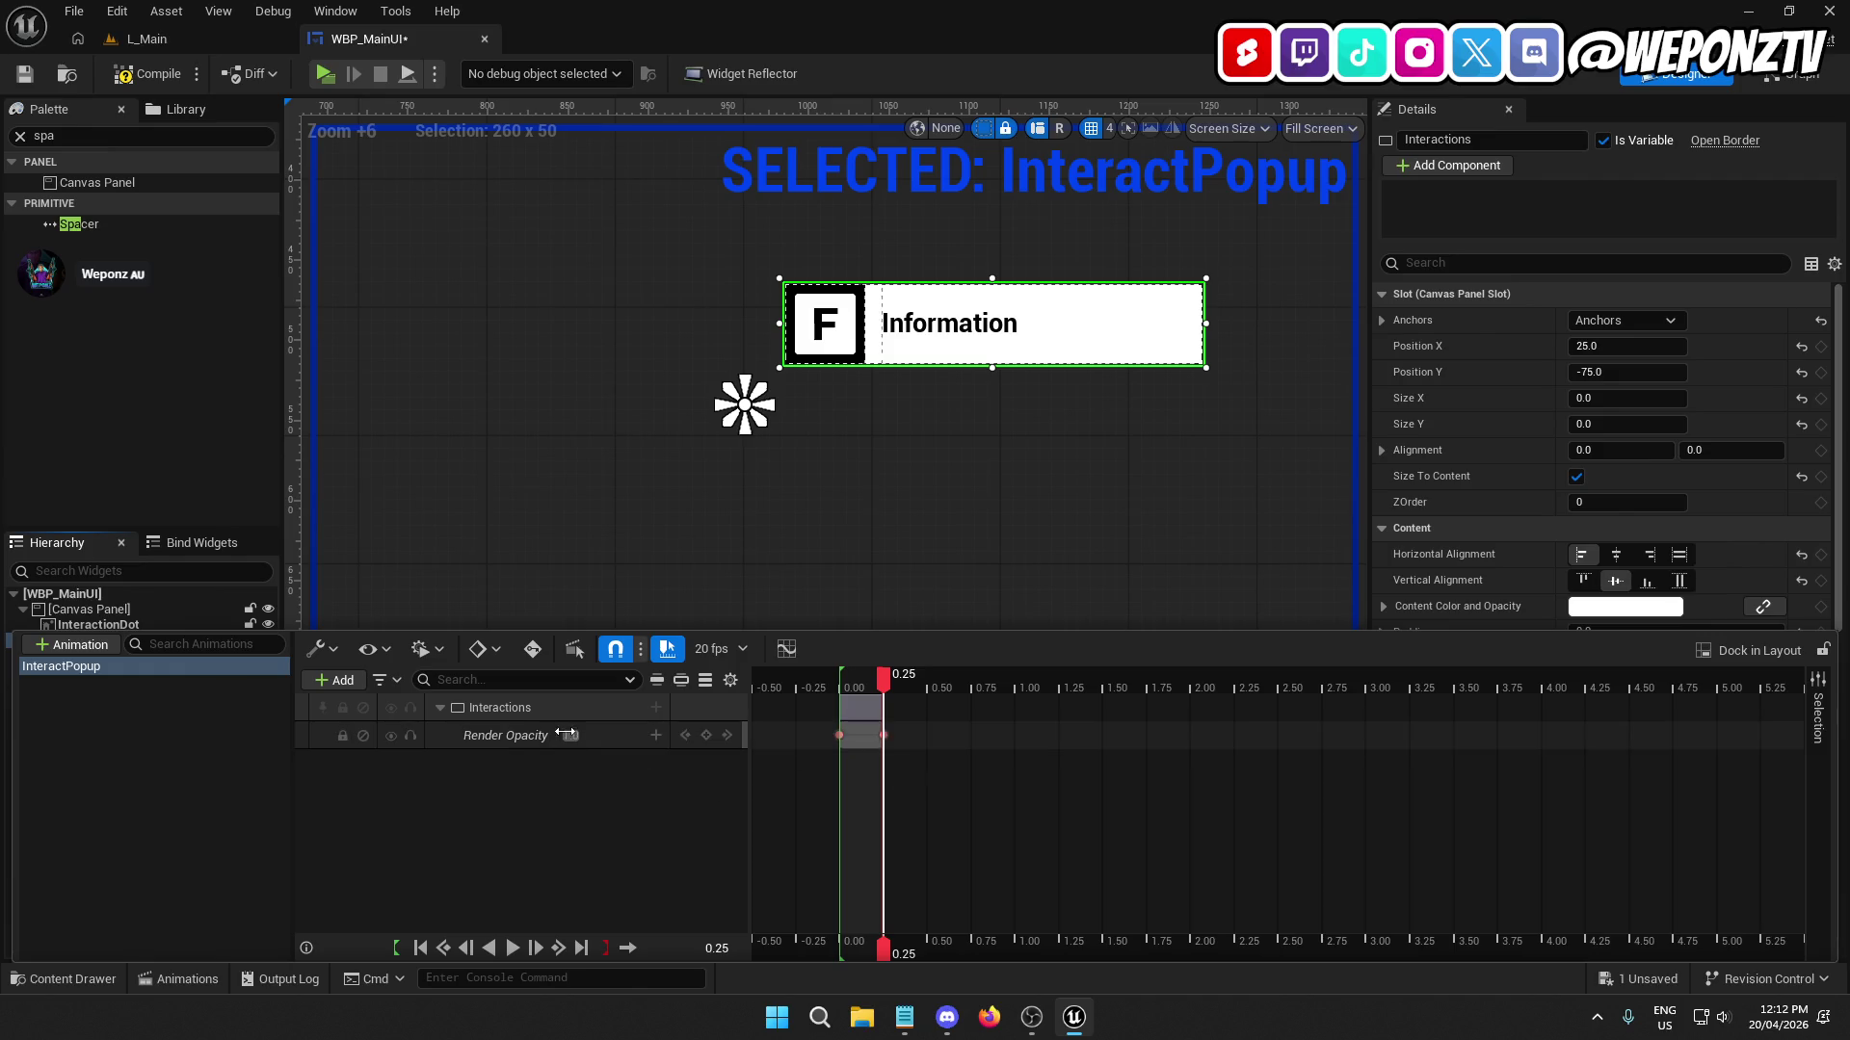
click(573, 735)
text(0)
key(Return)
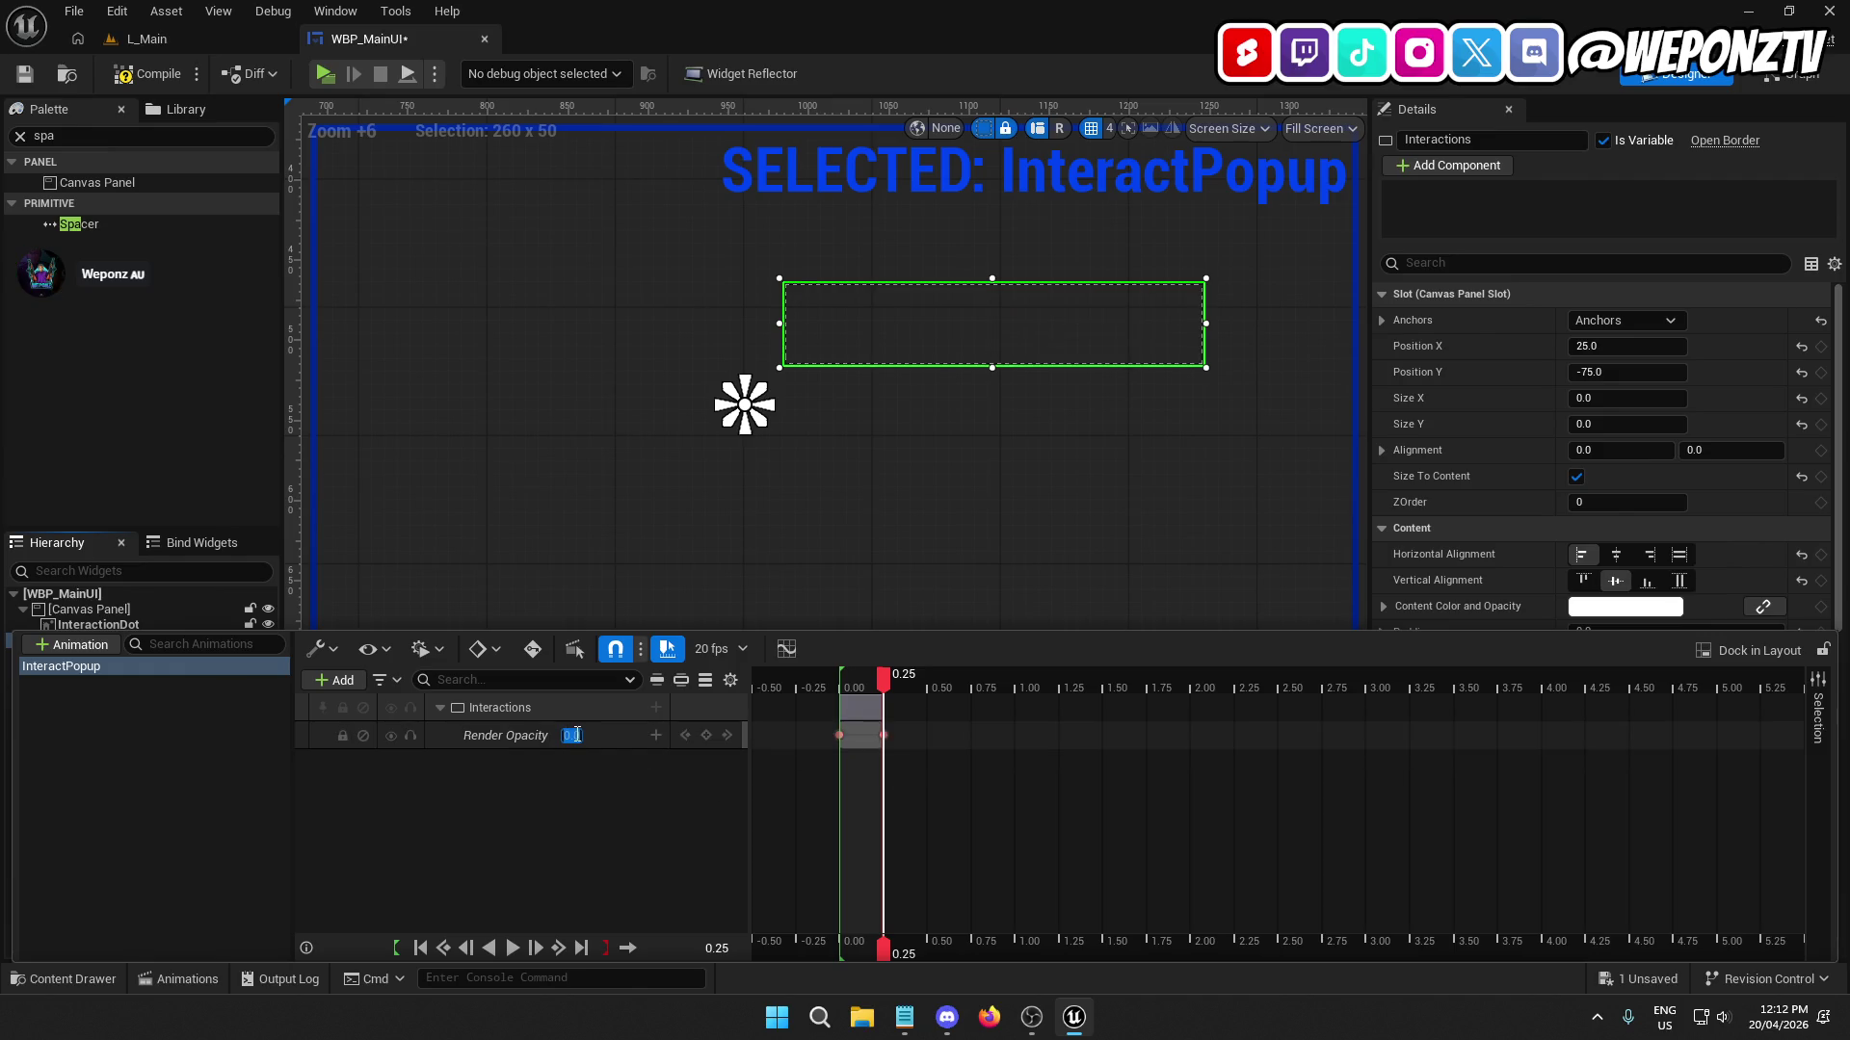
text(1)
key(Return)
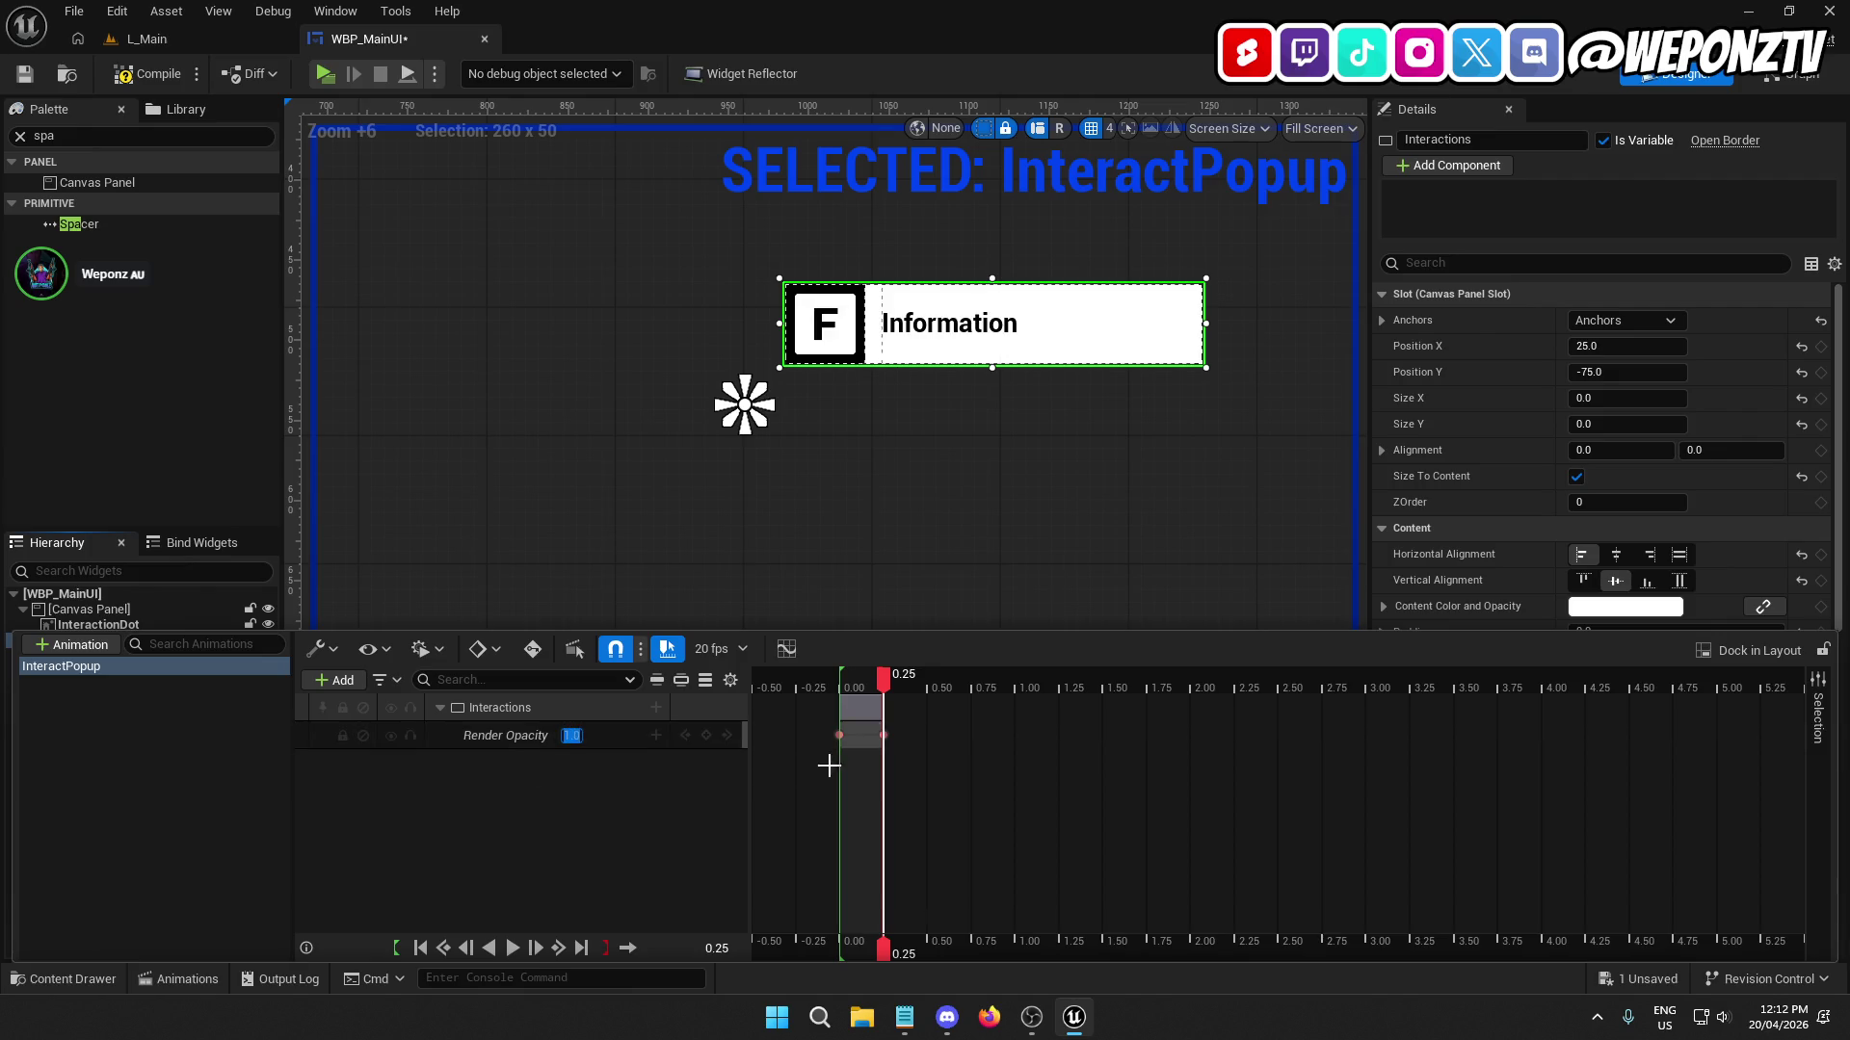
click(841, 735)
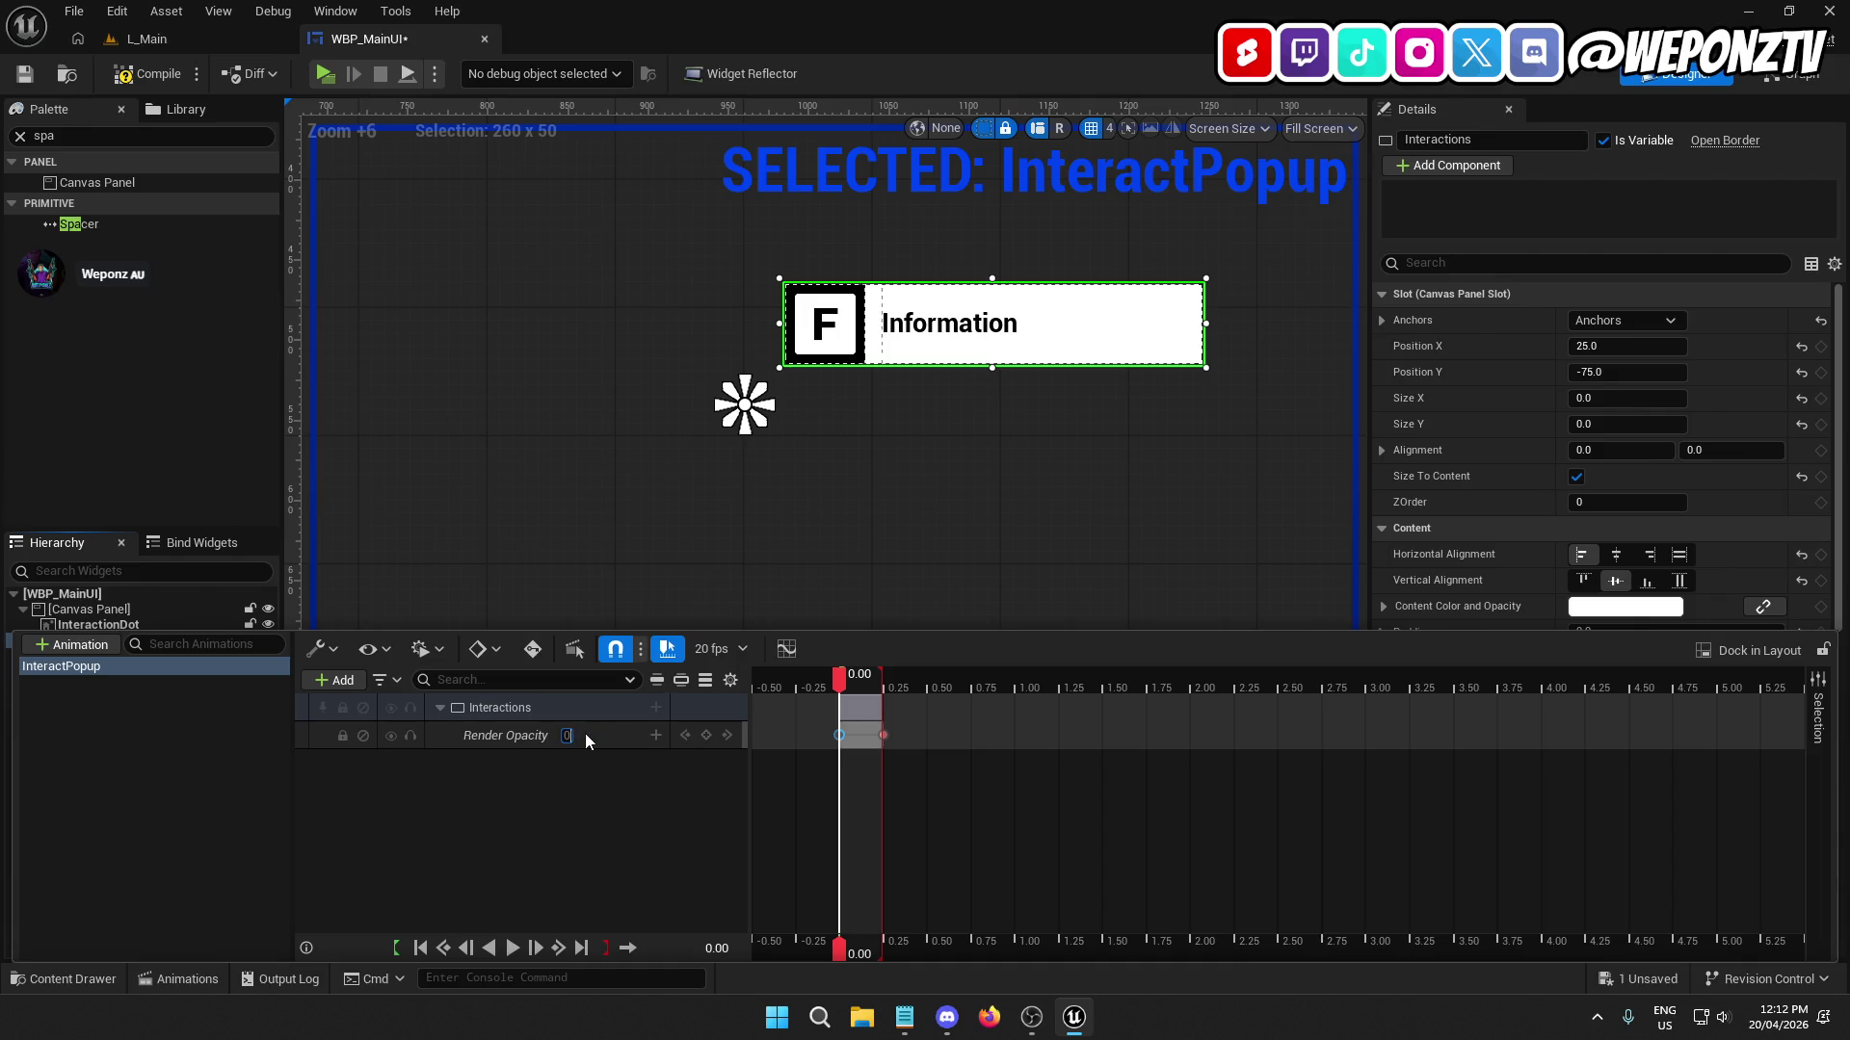
key(Return)
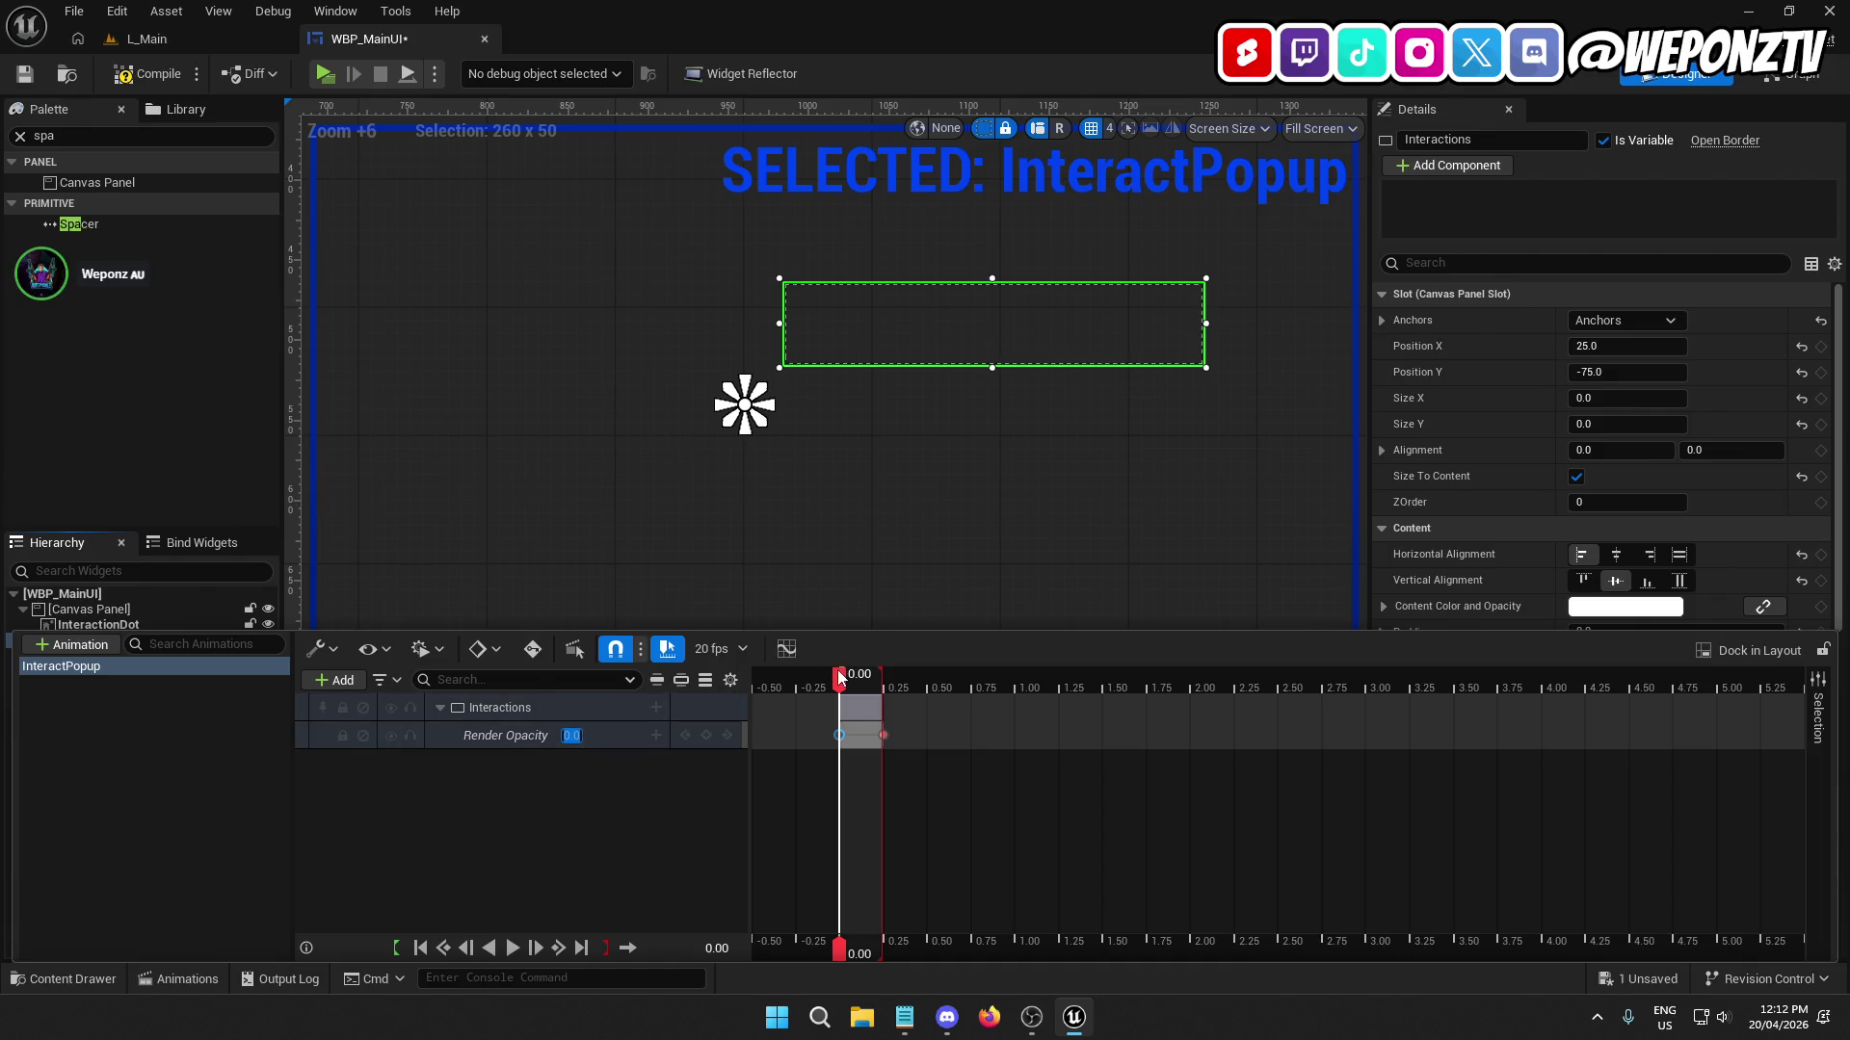
mouse_move(839, 677)
mouse_down()
mouse_move(859, 678)
mouse_move(825, 692)
mouse_move(867, 696)
mouse_move(841, 711)
mouse_up()
Save and compile the WBP_MainUI widget blueprint.
click(24, 74)
click(158, 72)
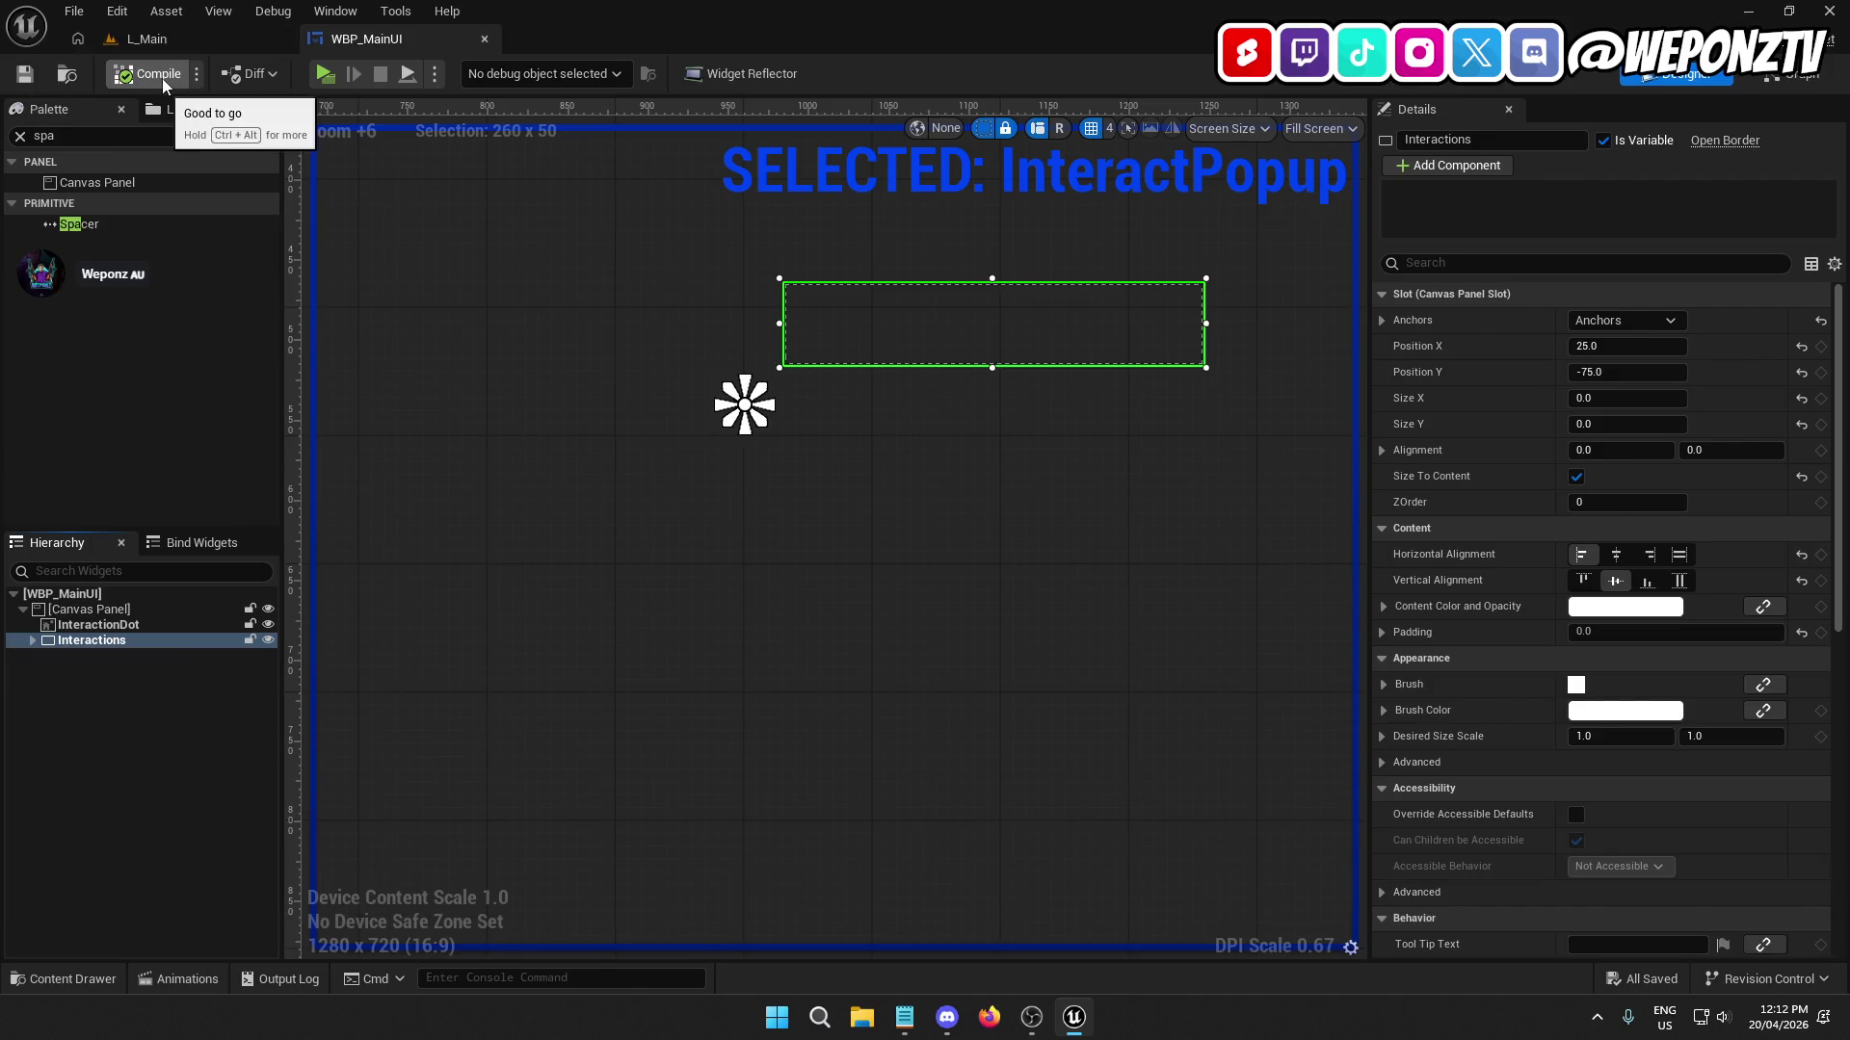
scroll(1460, 666, down, 1)
scroll(1524, 701, down, 15)
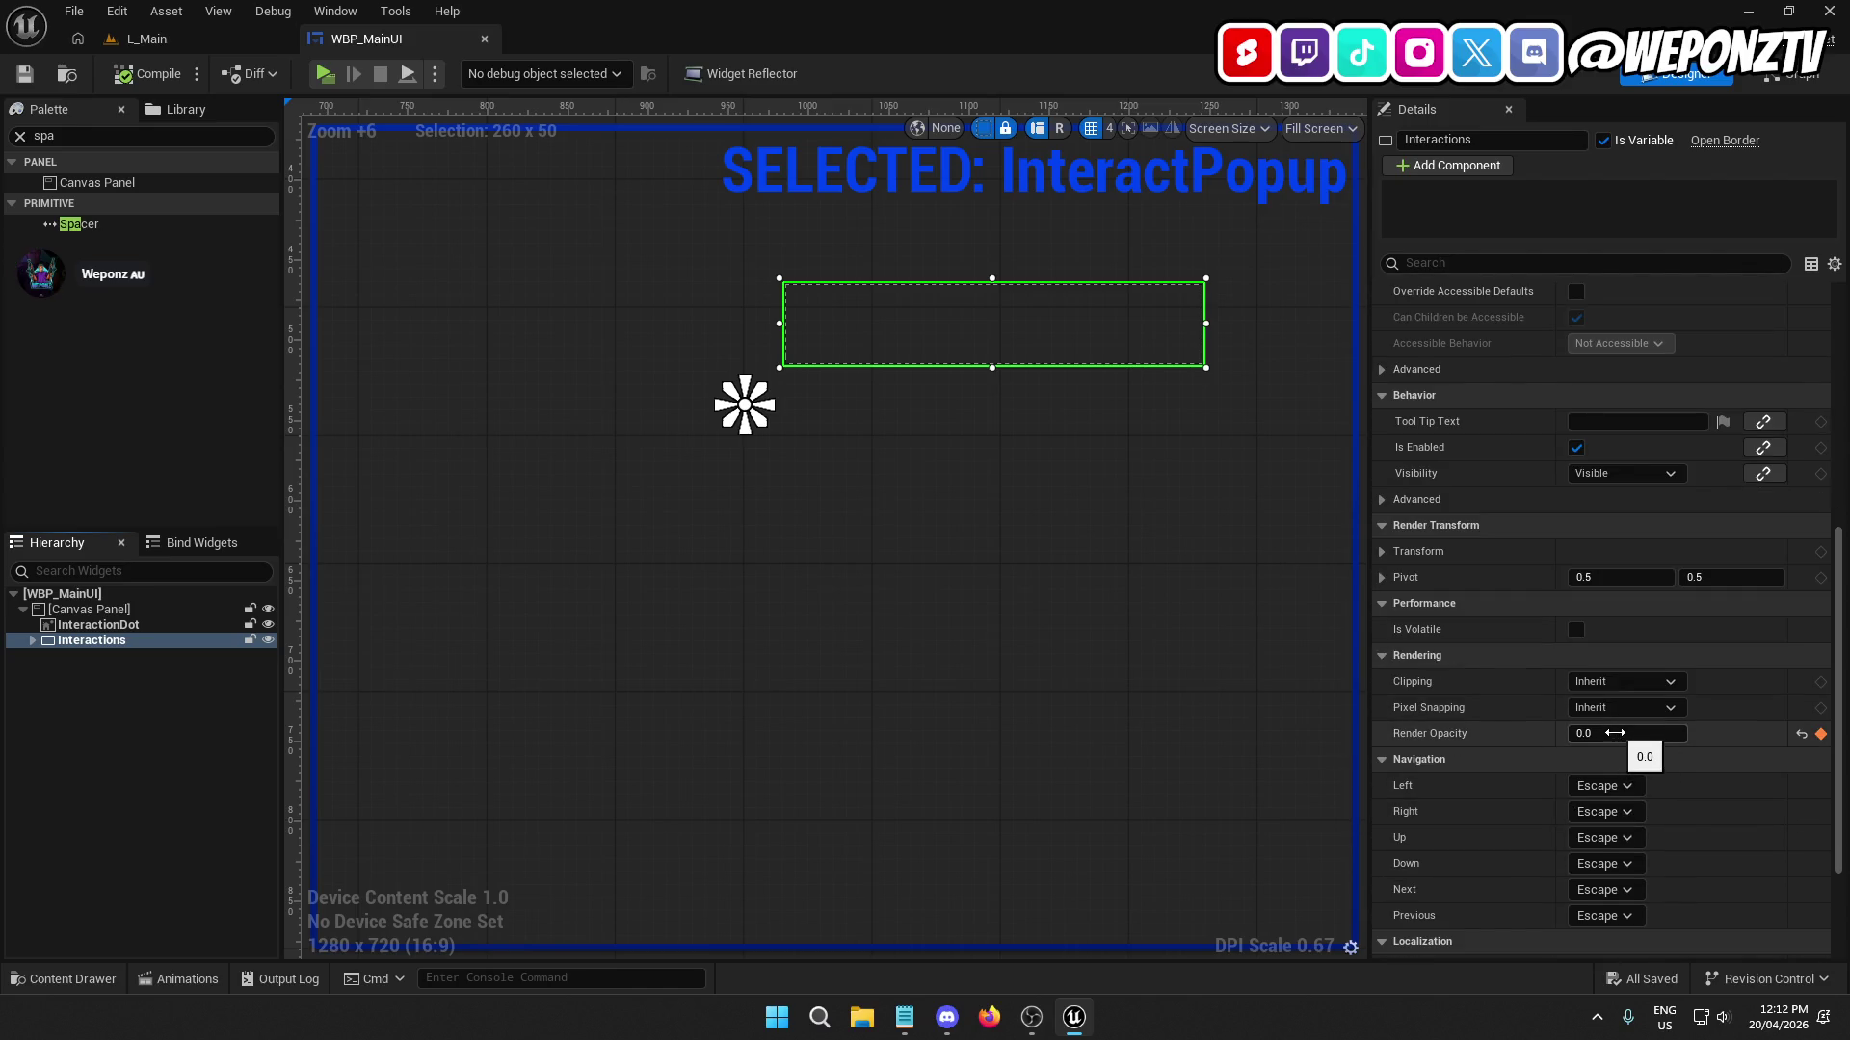
Reopen WBP_MainUI, set the Interactions widget's Render Opacity to 0, and save.
click(201, 27)
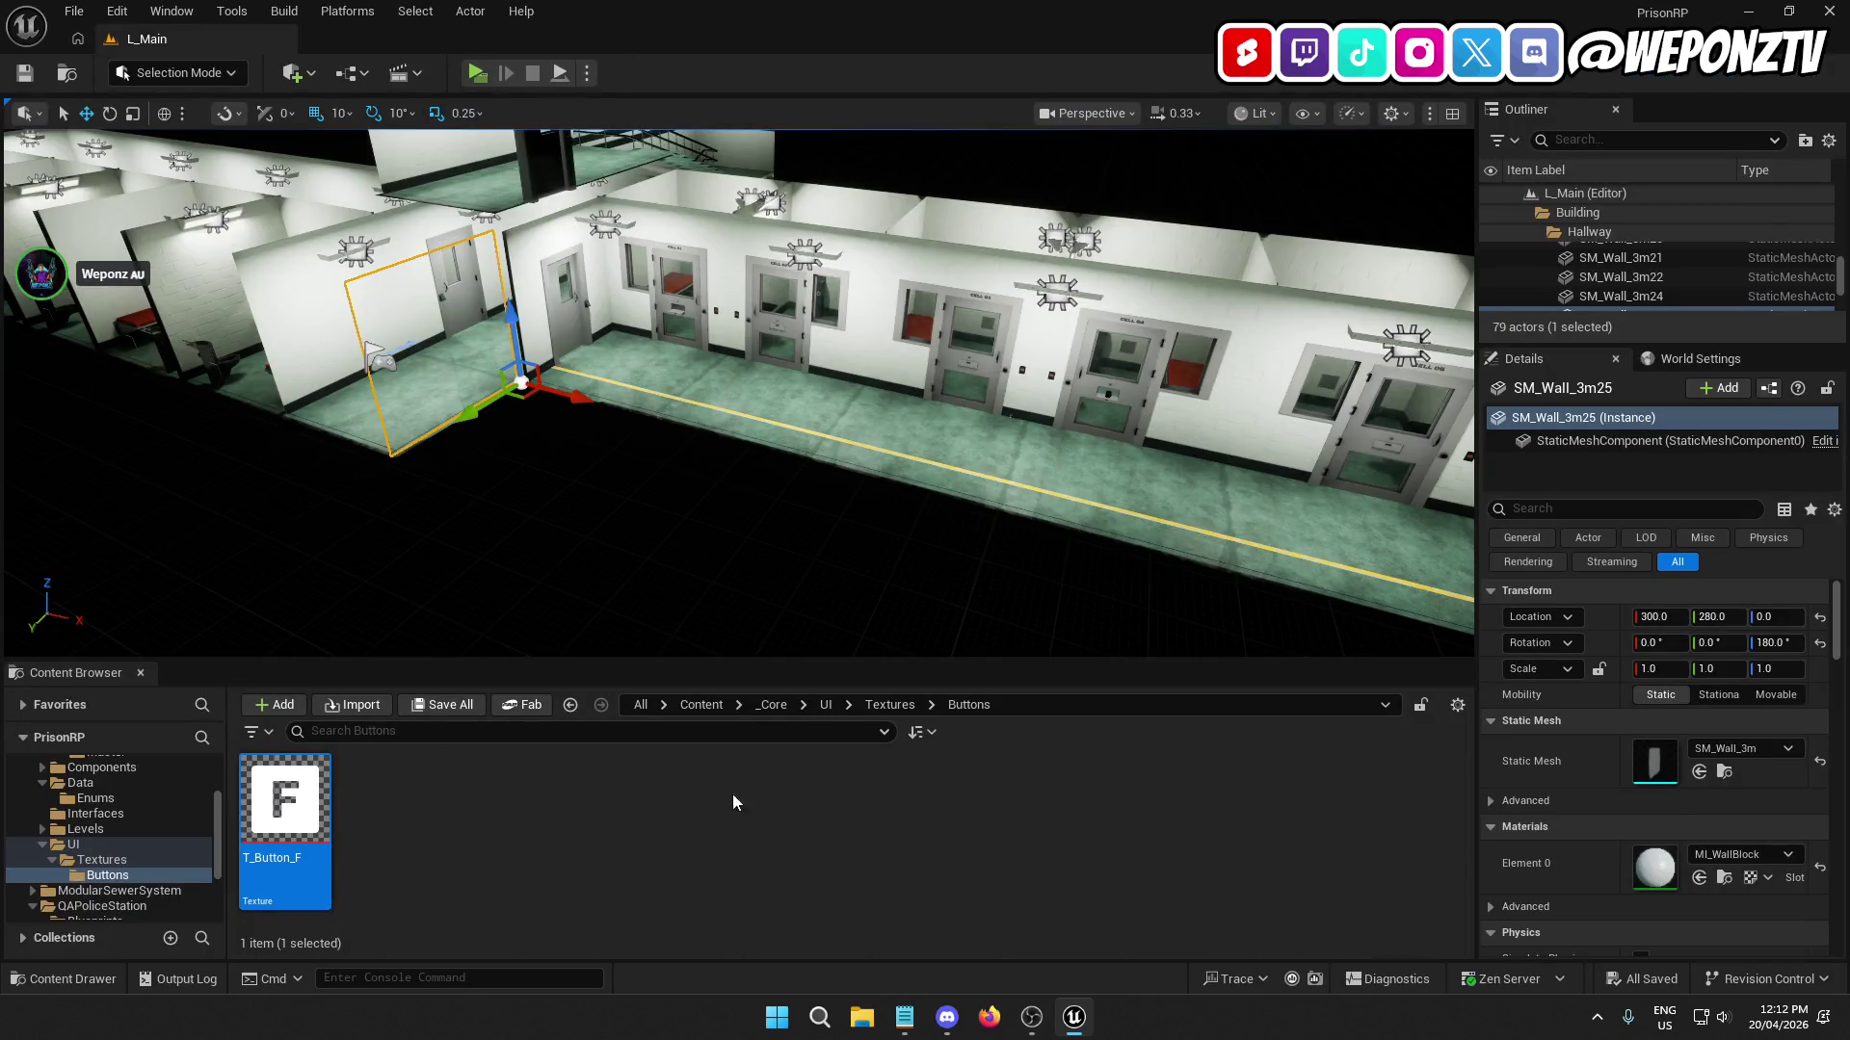
click(826, 704)
click(366, 832)
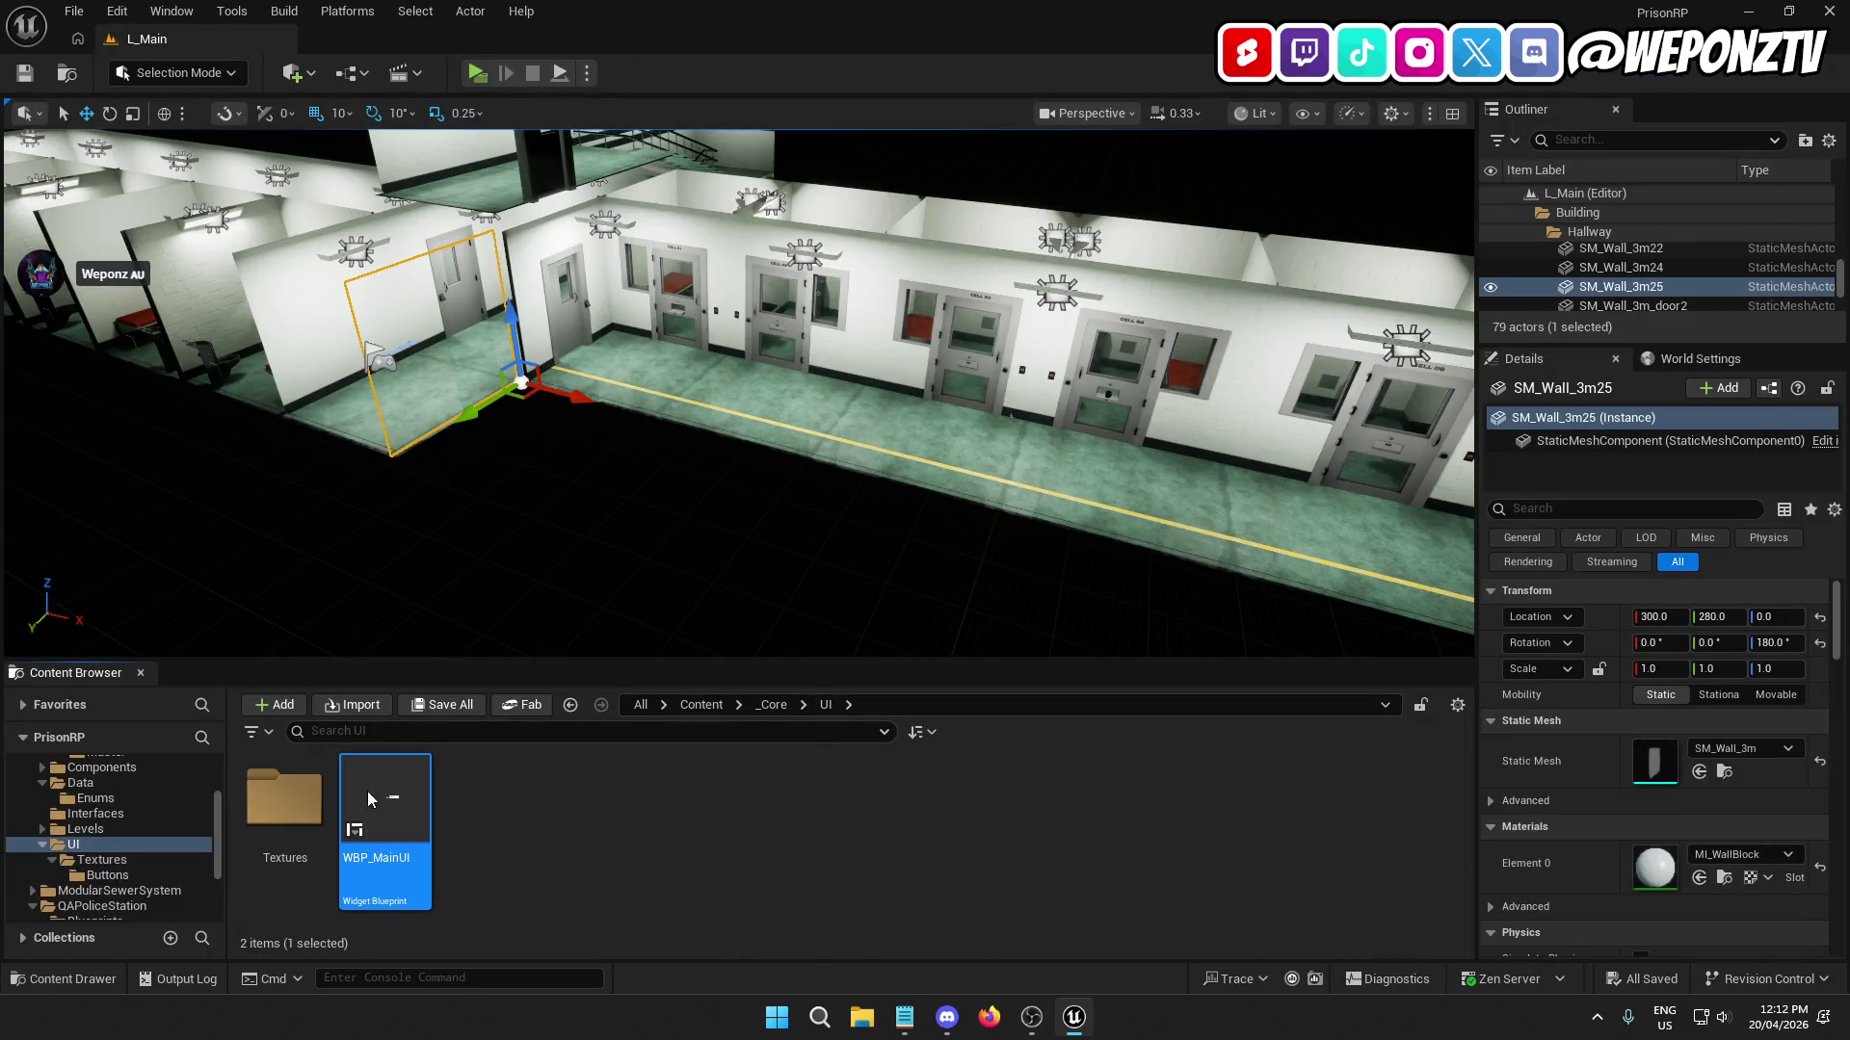
double_click(367, 790)
click(141, 641)
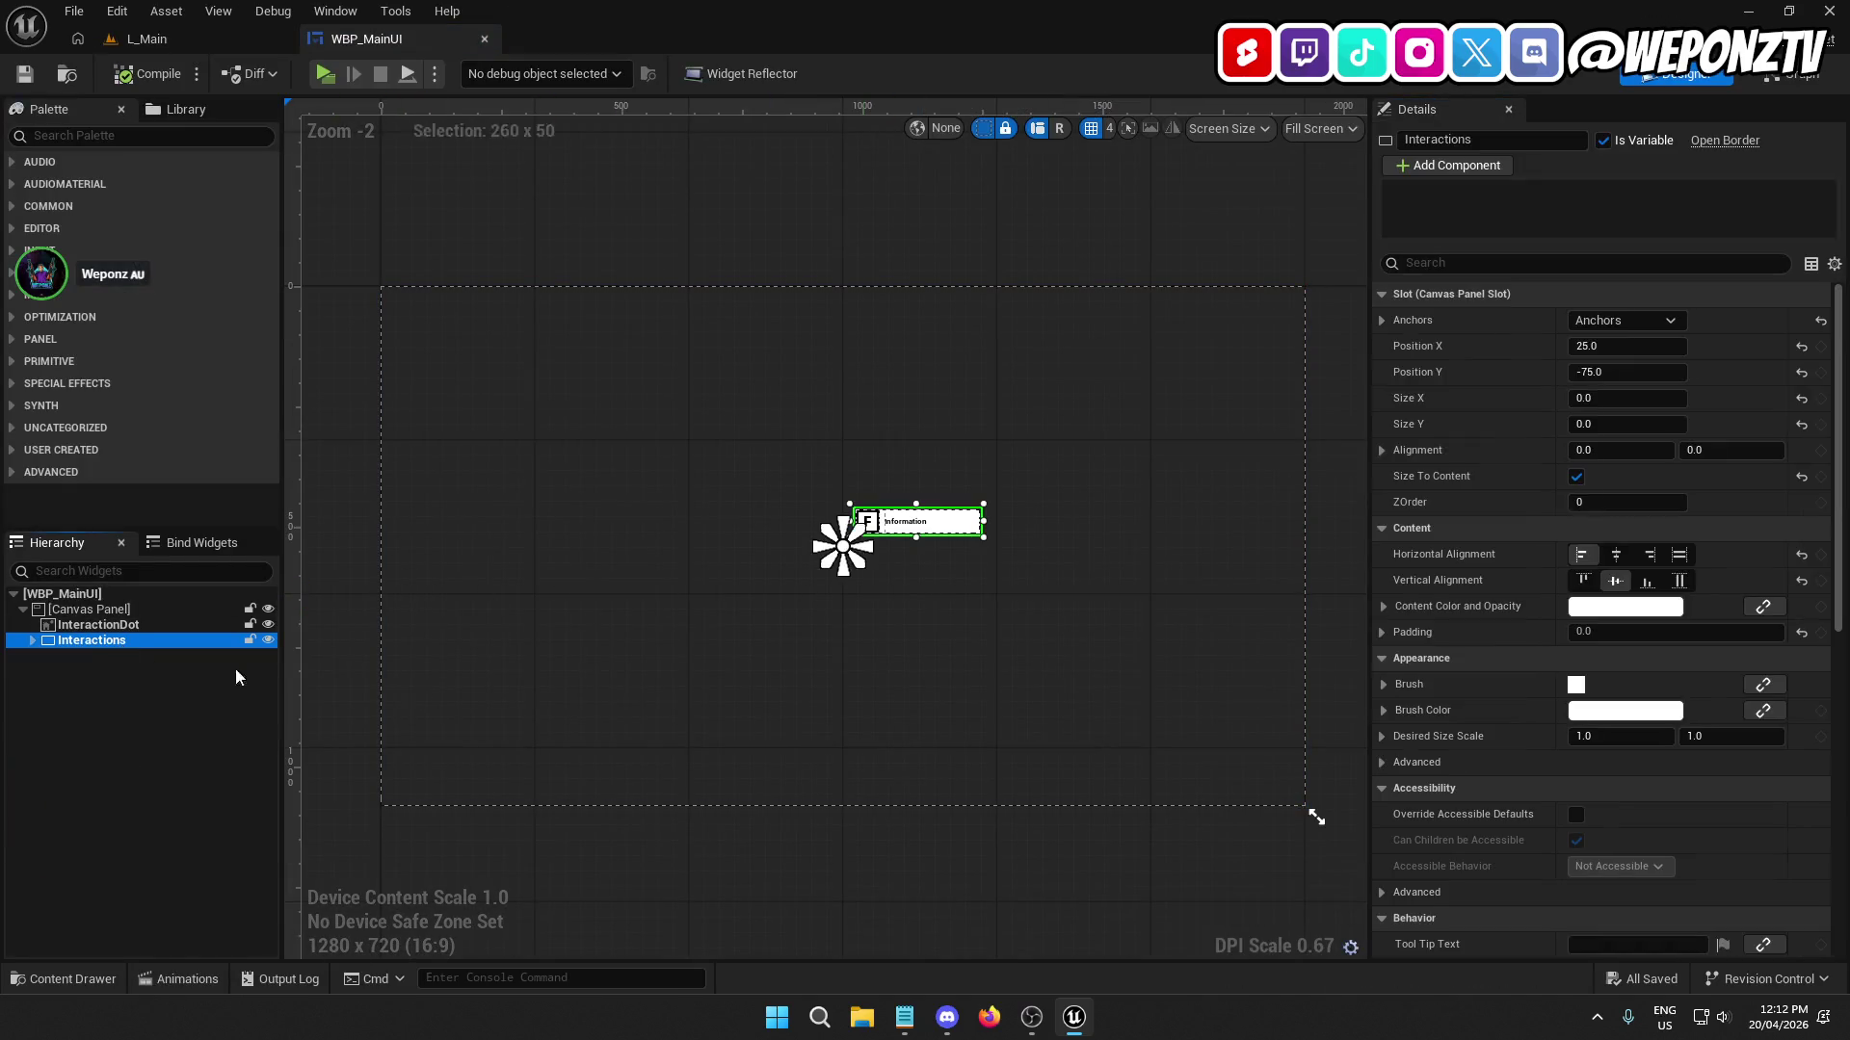
scroll(1614, 684, down, 10)
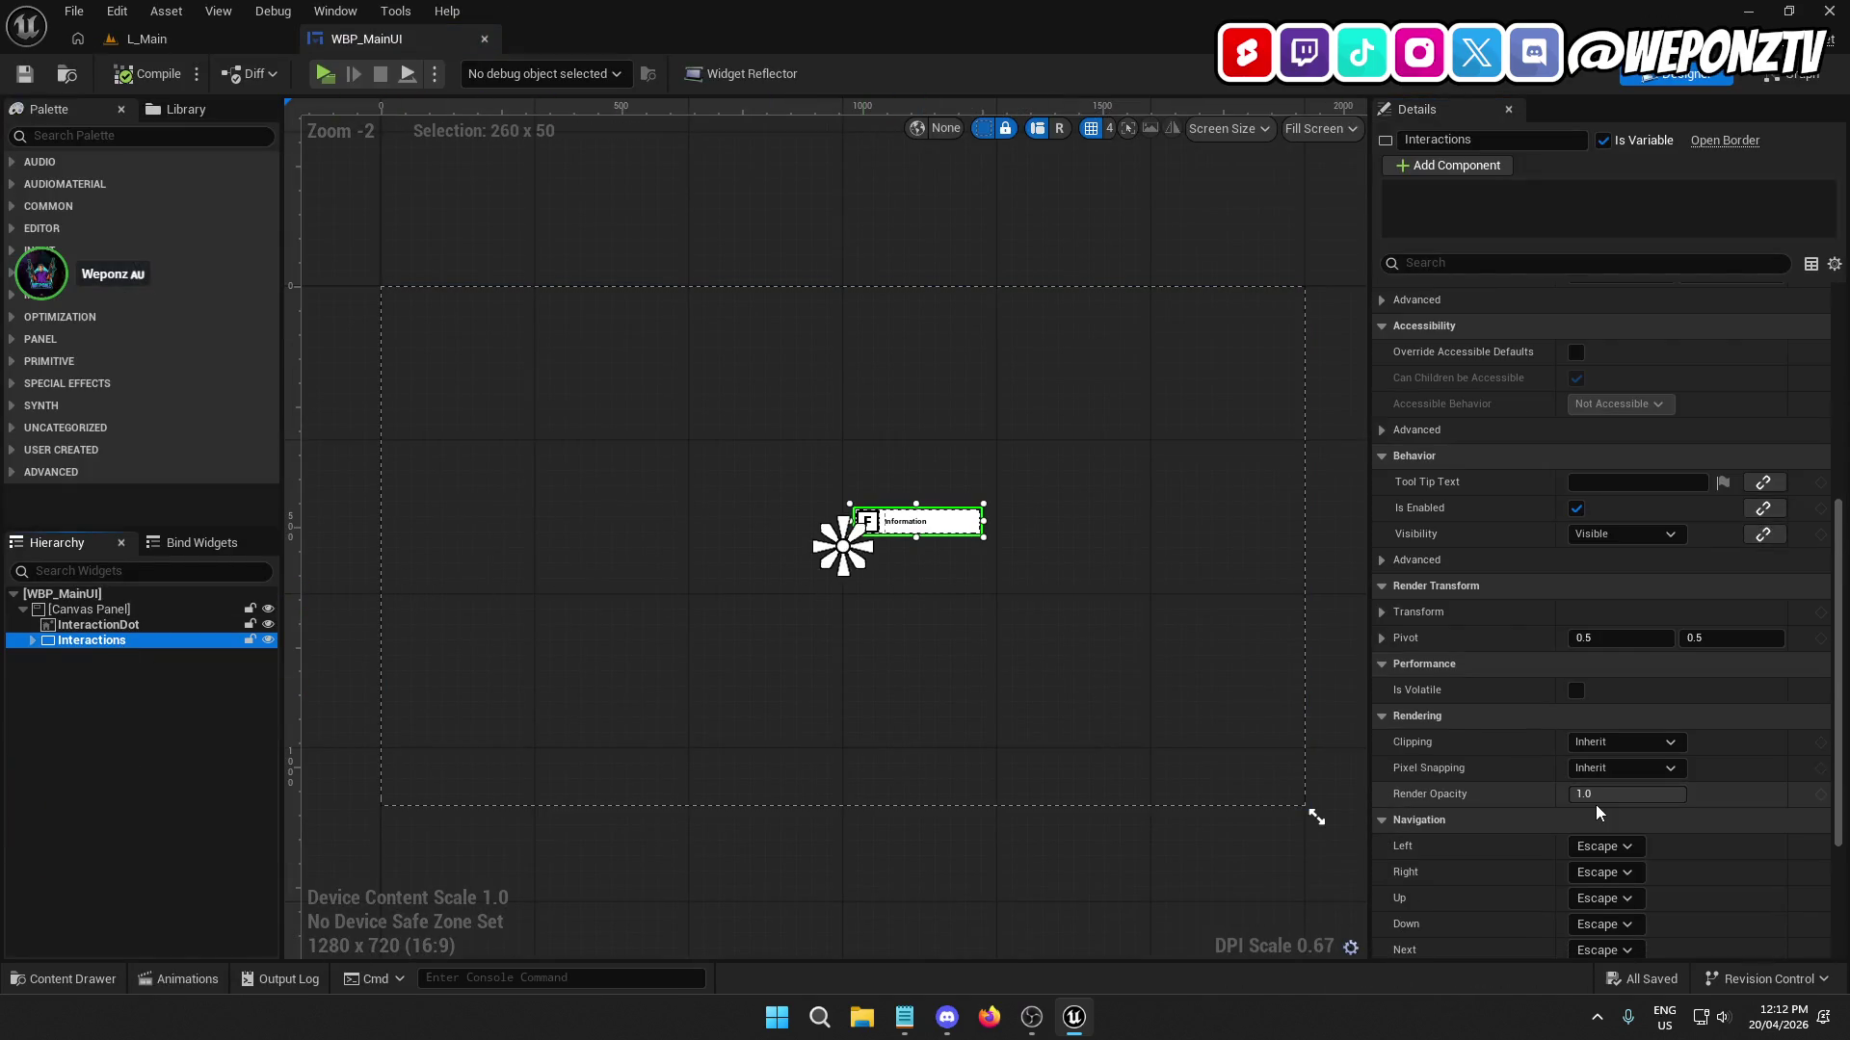
click(1588, 763)
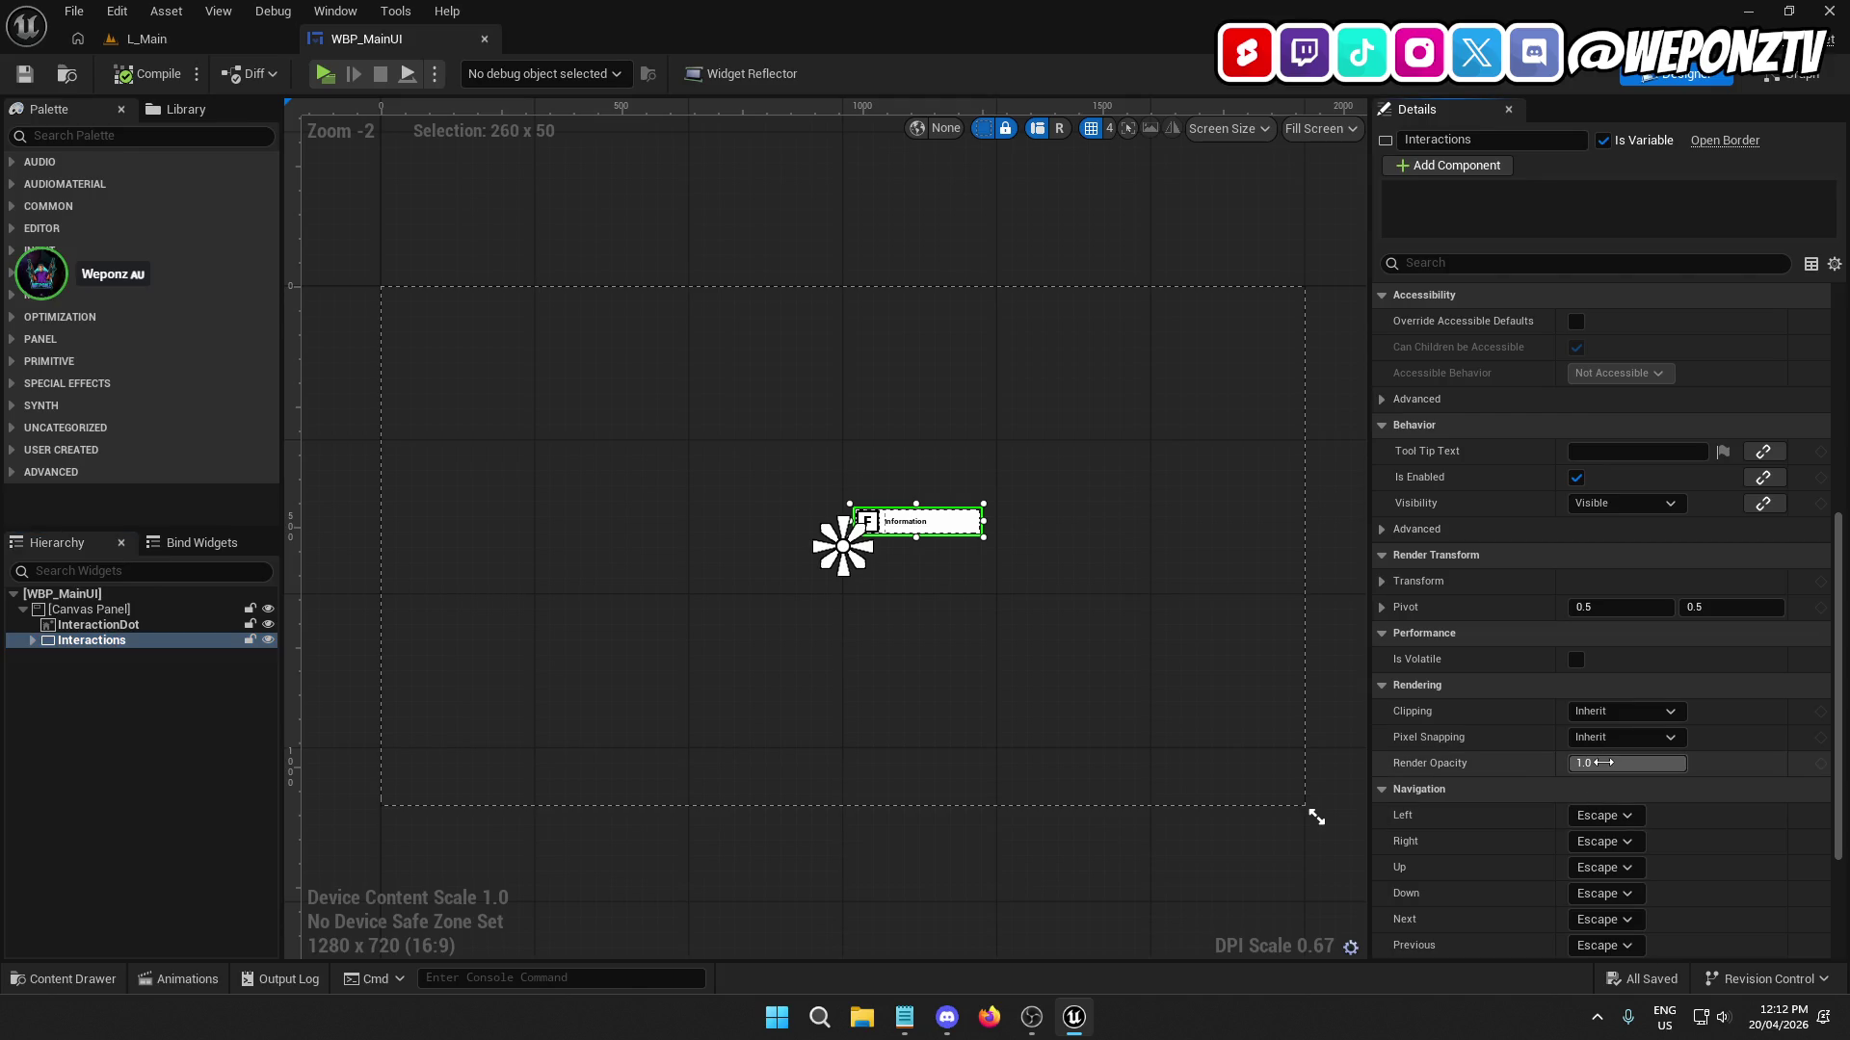
text(0)
key(Return)
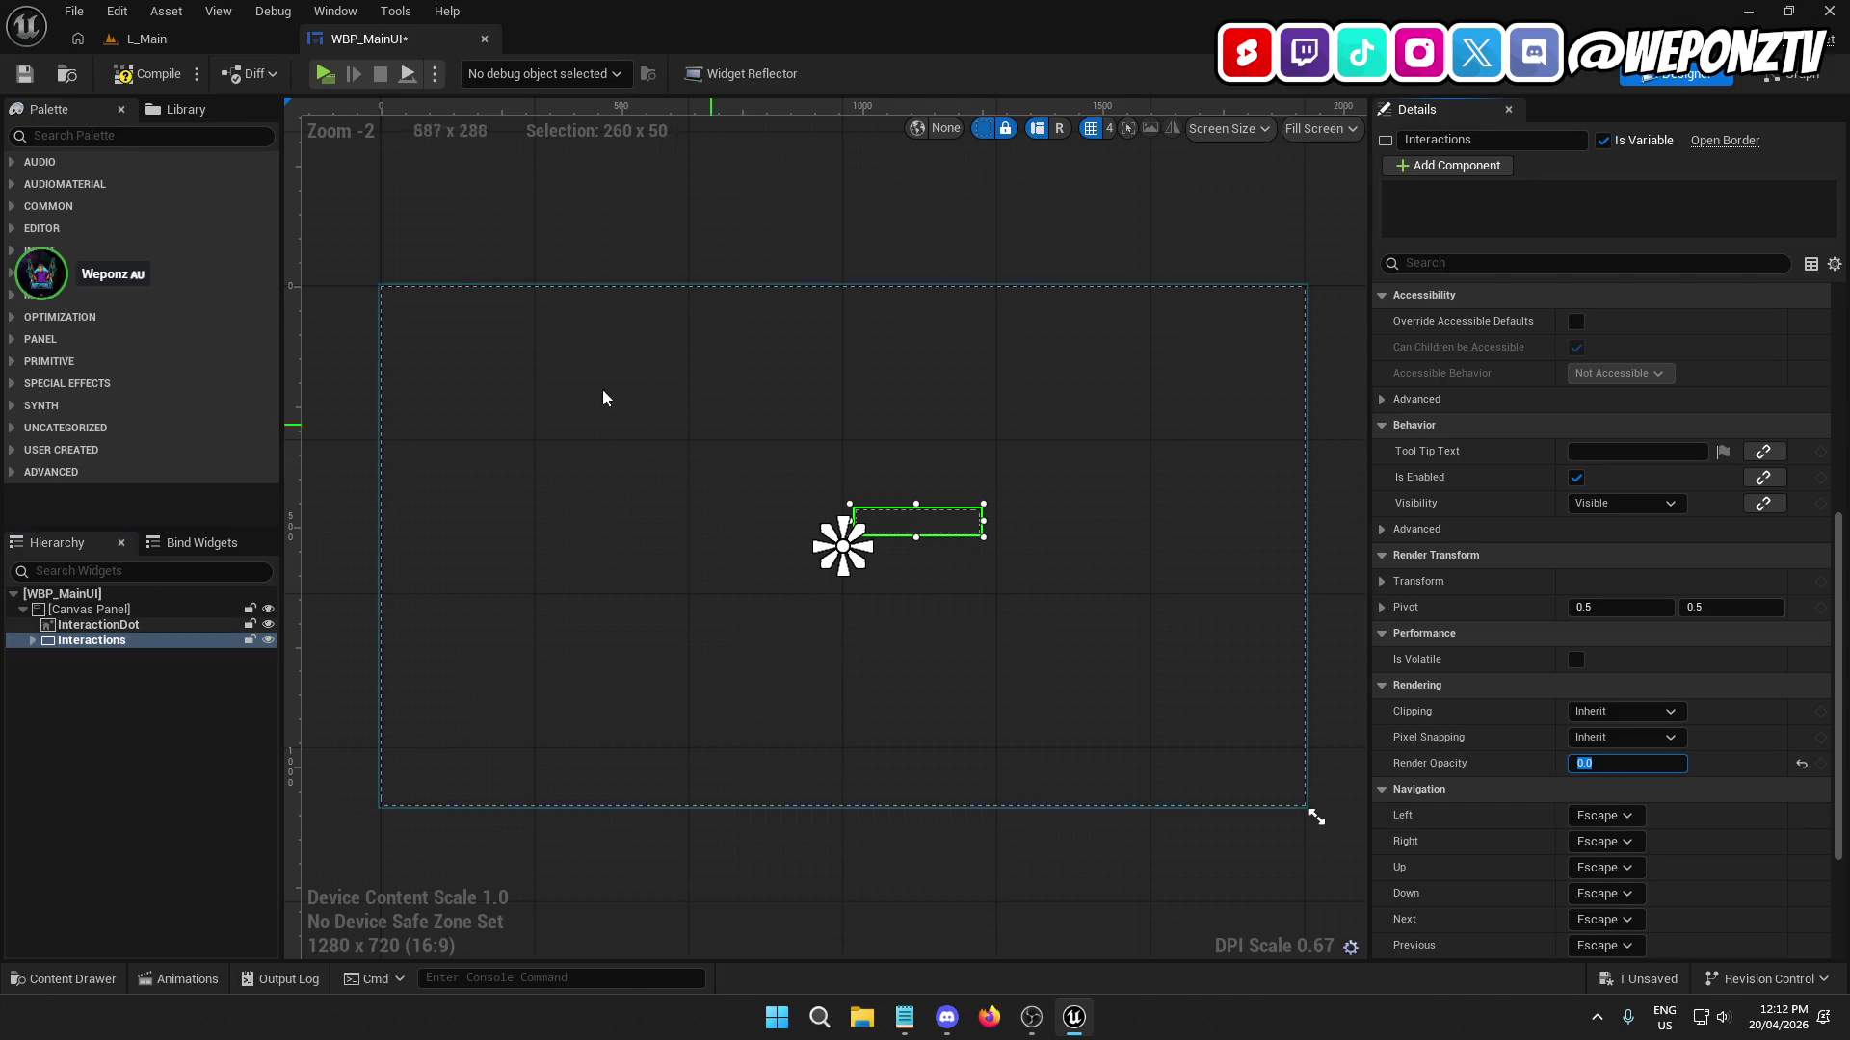
click(25, 74)
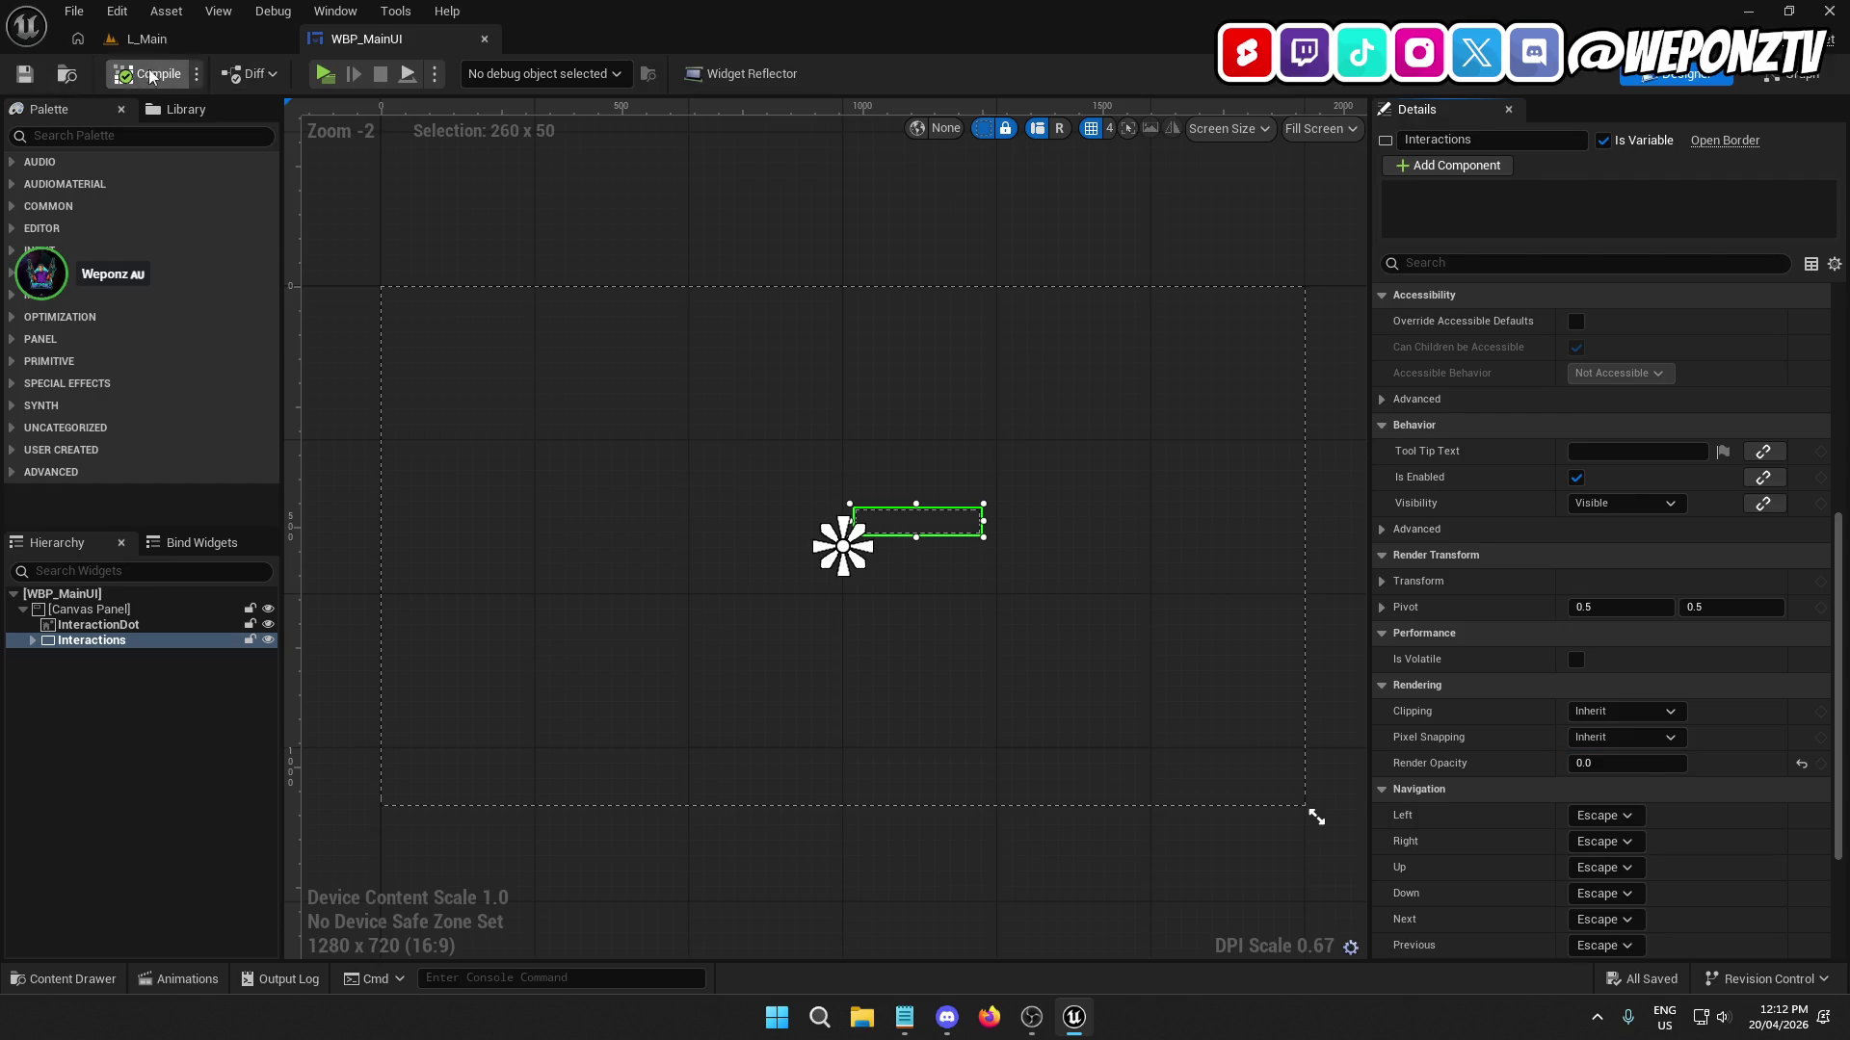
Back on L_Main, run a play test and stop it with Escape.
click(244, 39)
click(477, 73)
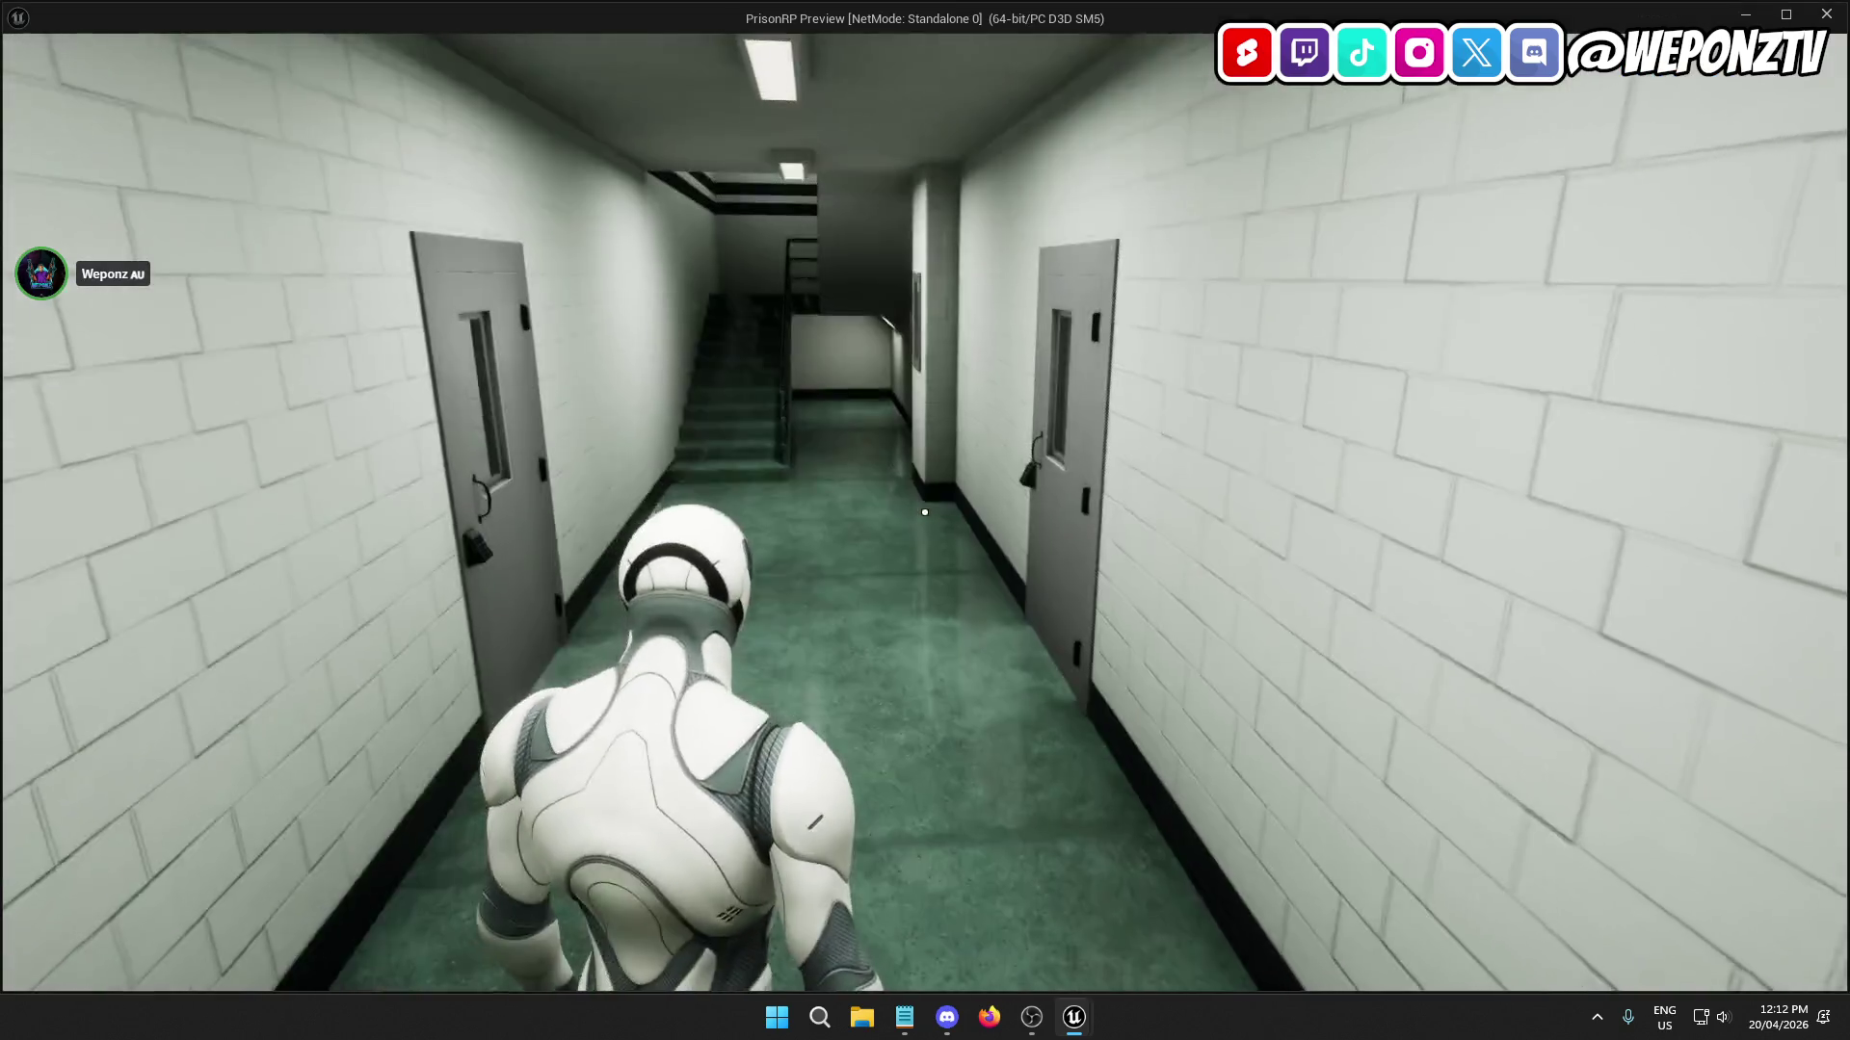
key(Escape)
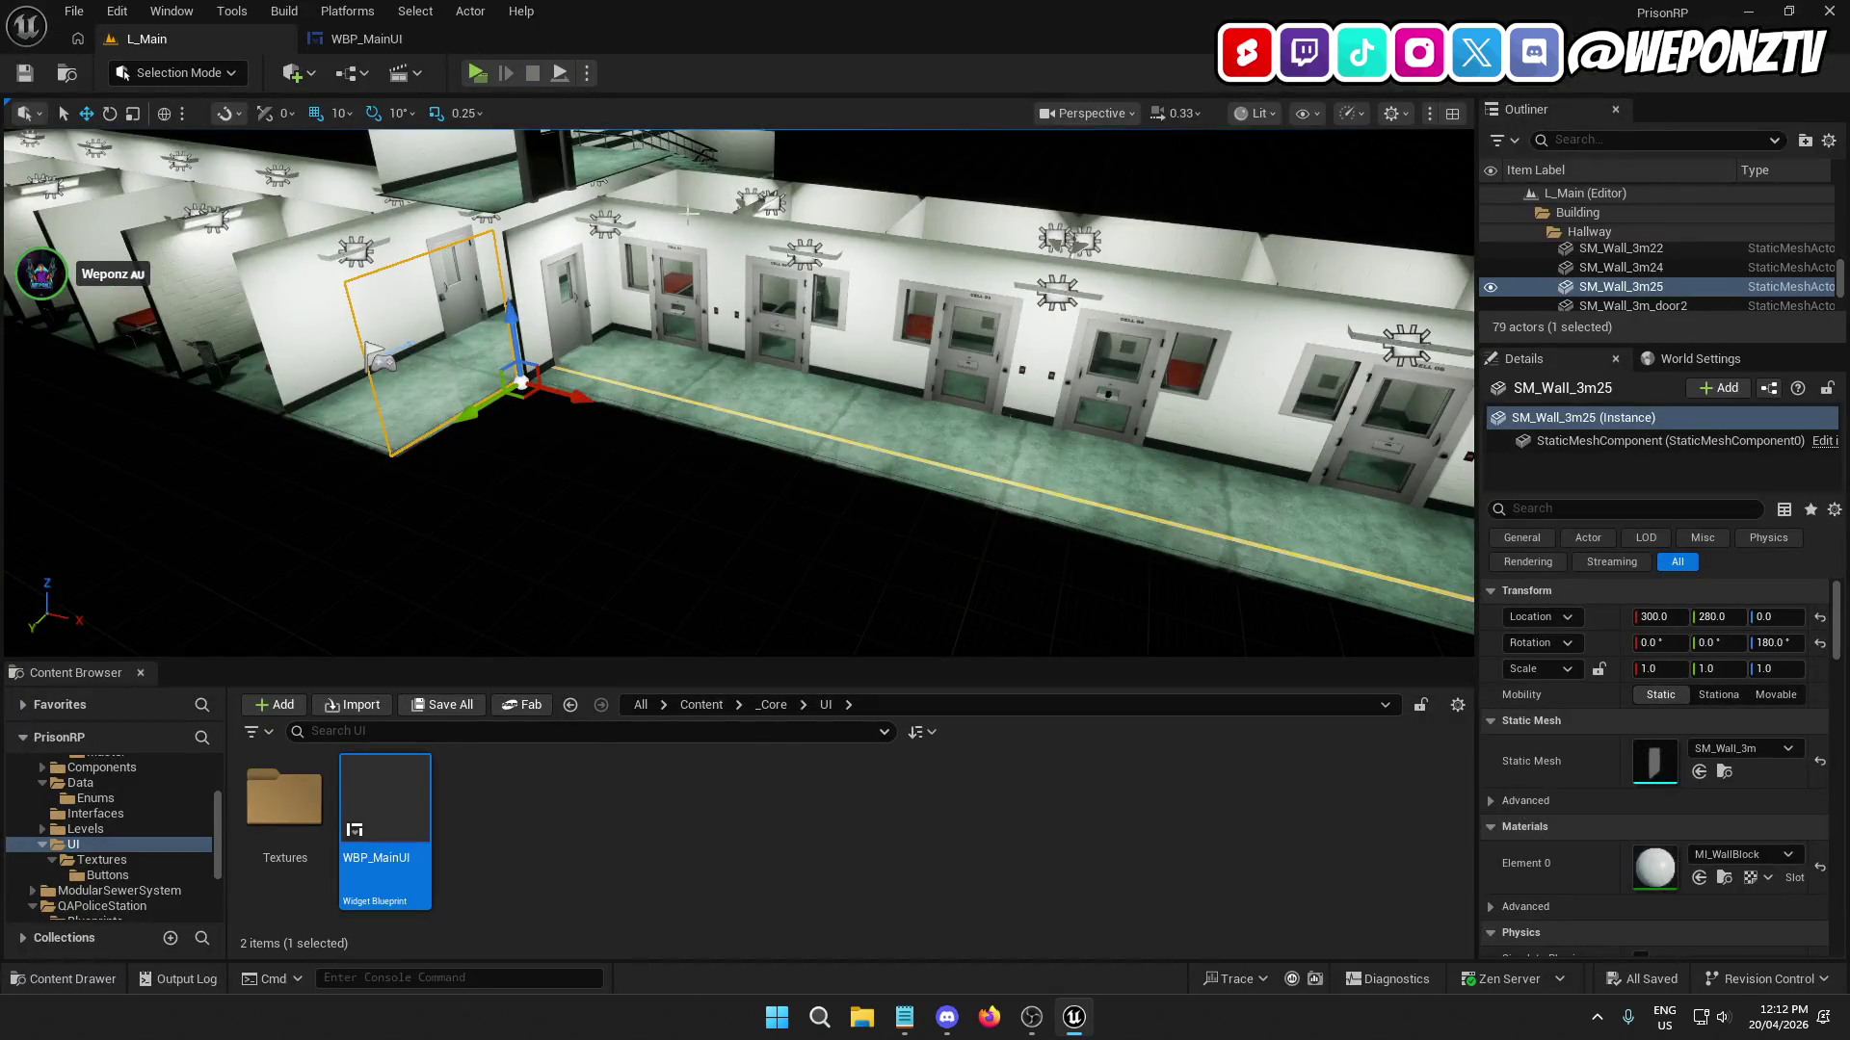
Close WBP_MainUI and open AC_Interact from _Core/Components/Player.
click(476, 42)
click(484, 39)
click(701, 704)
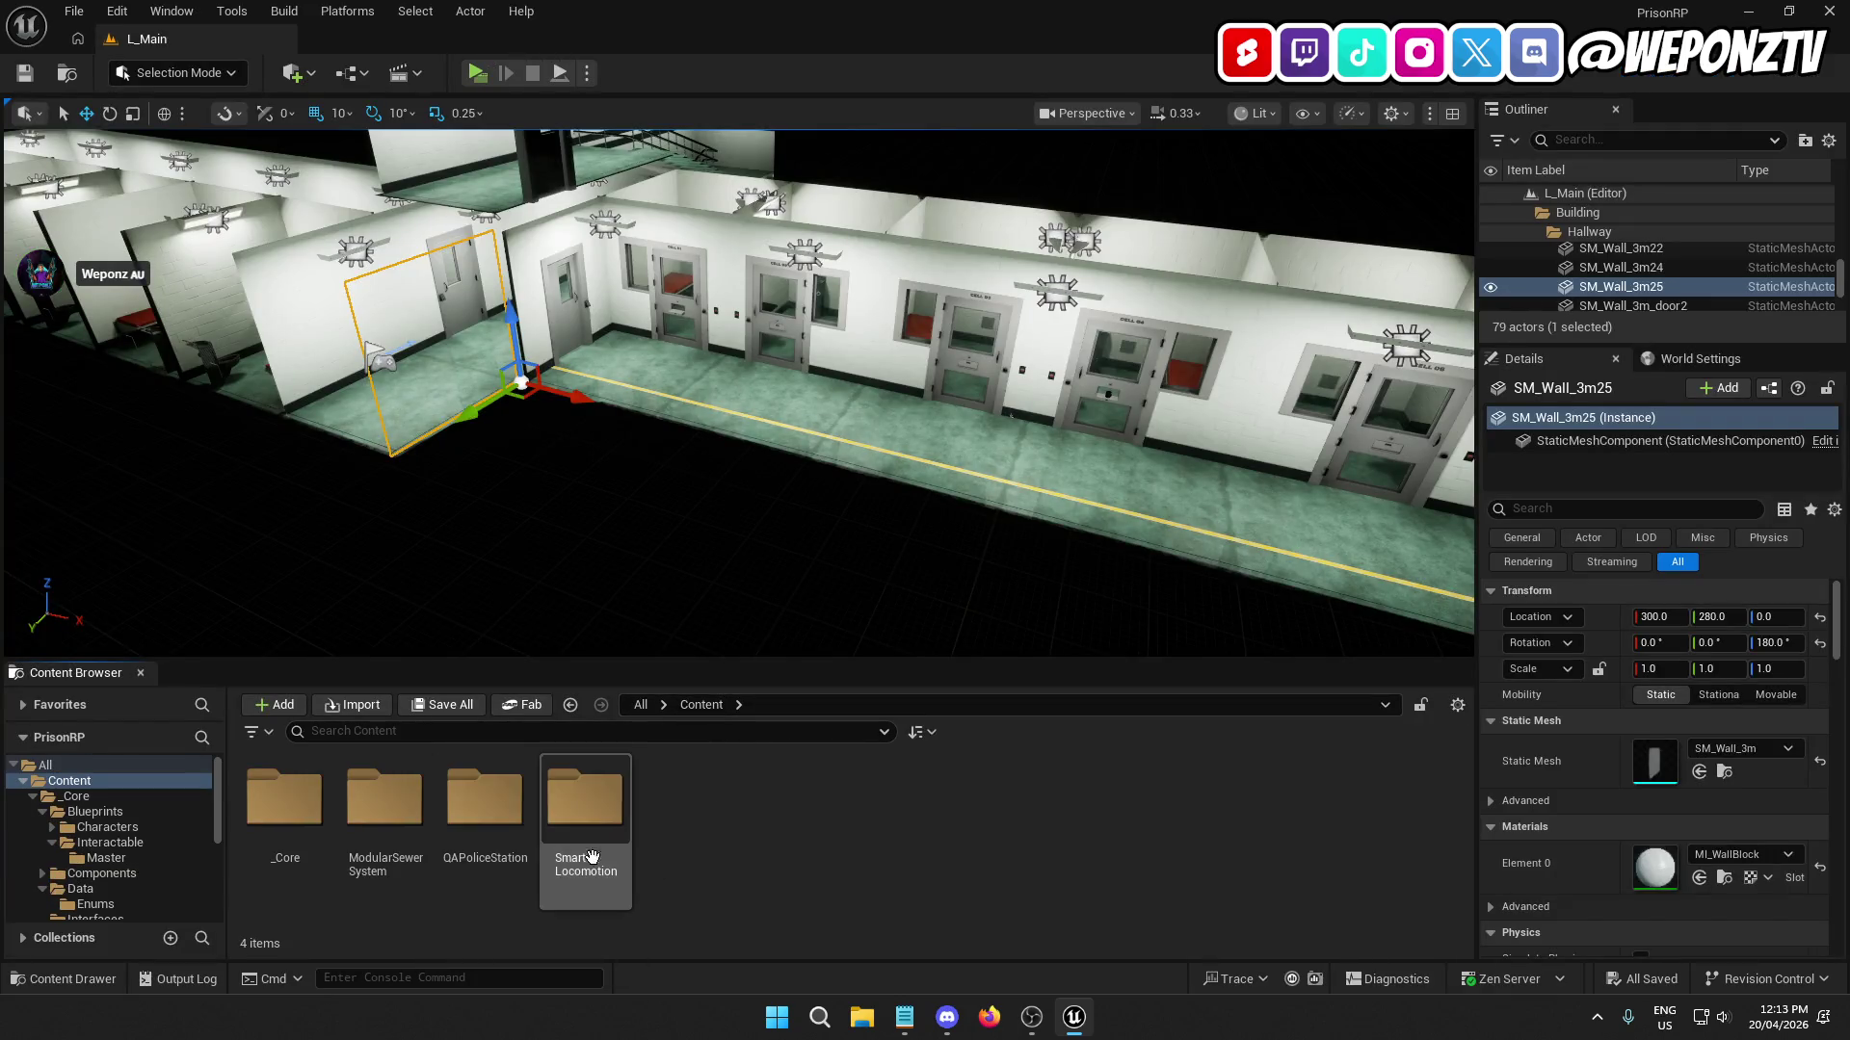
click(297, 802)
double_click(297, 802)
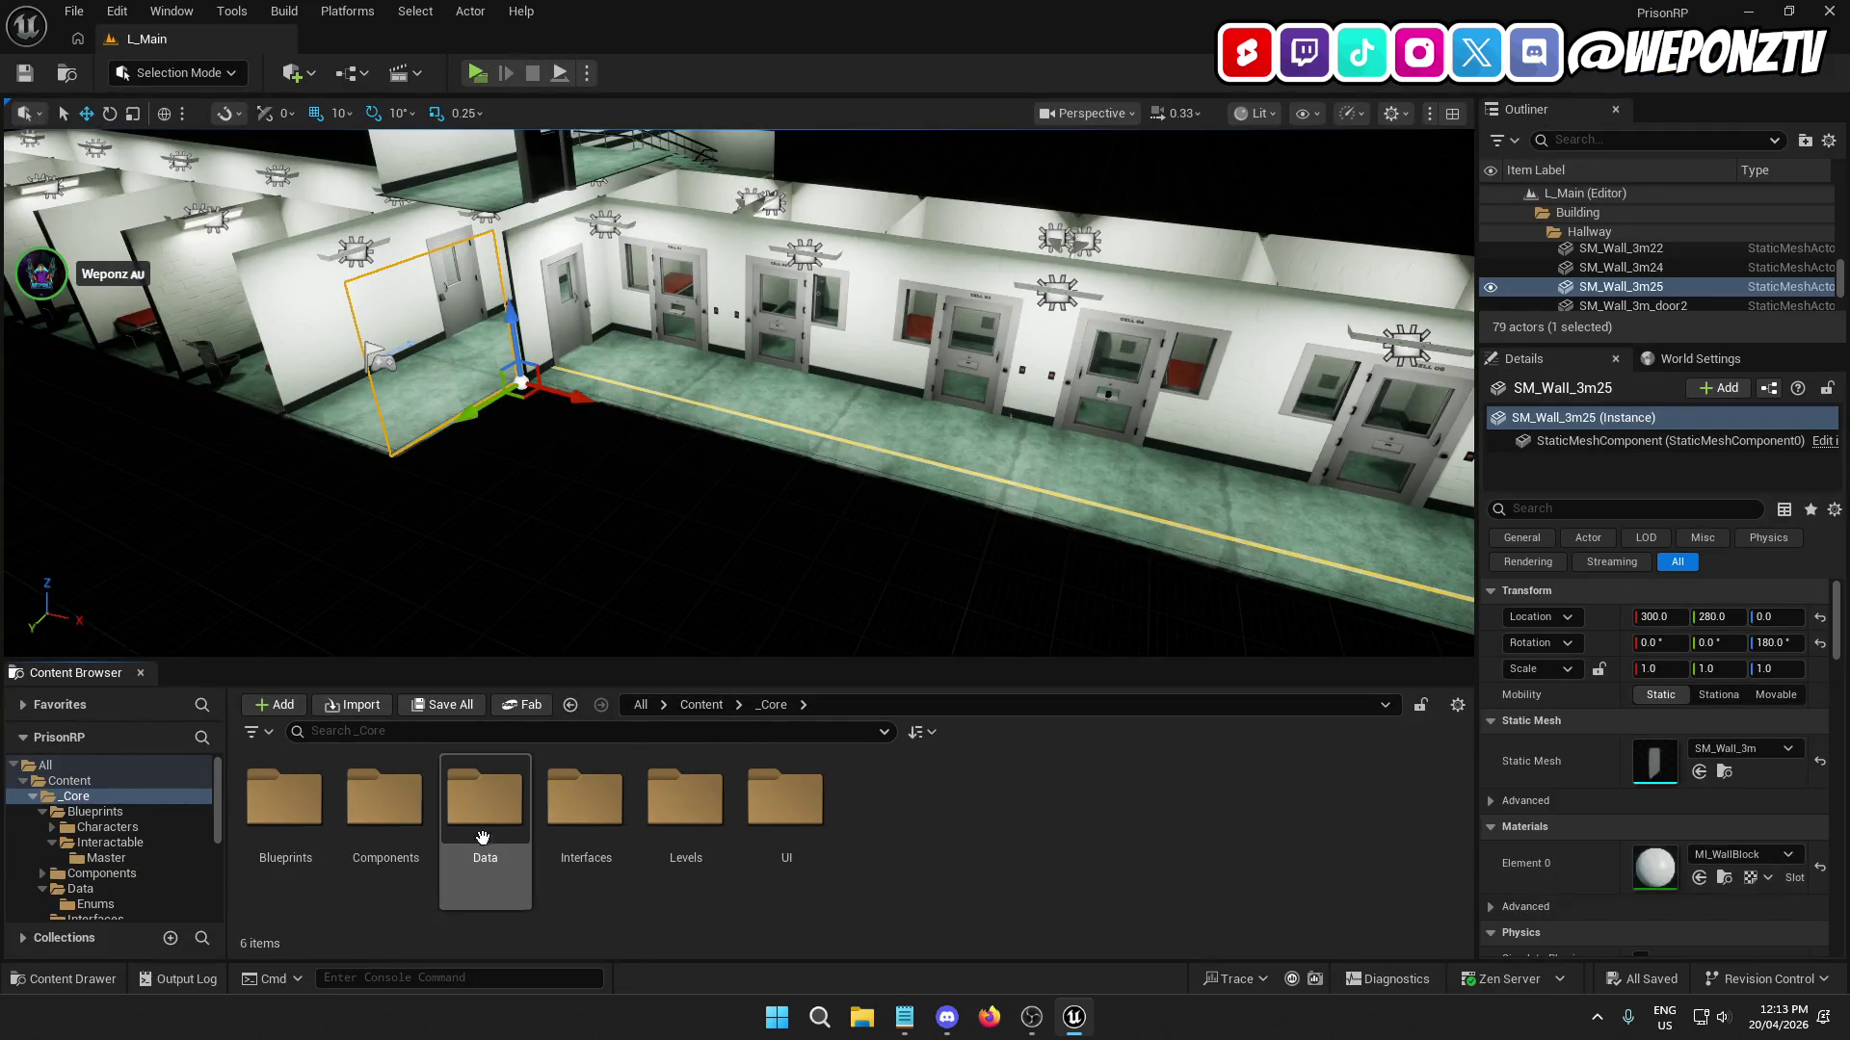
double_click(386, 799)
click(294, 799)
double_click(293, 799)
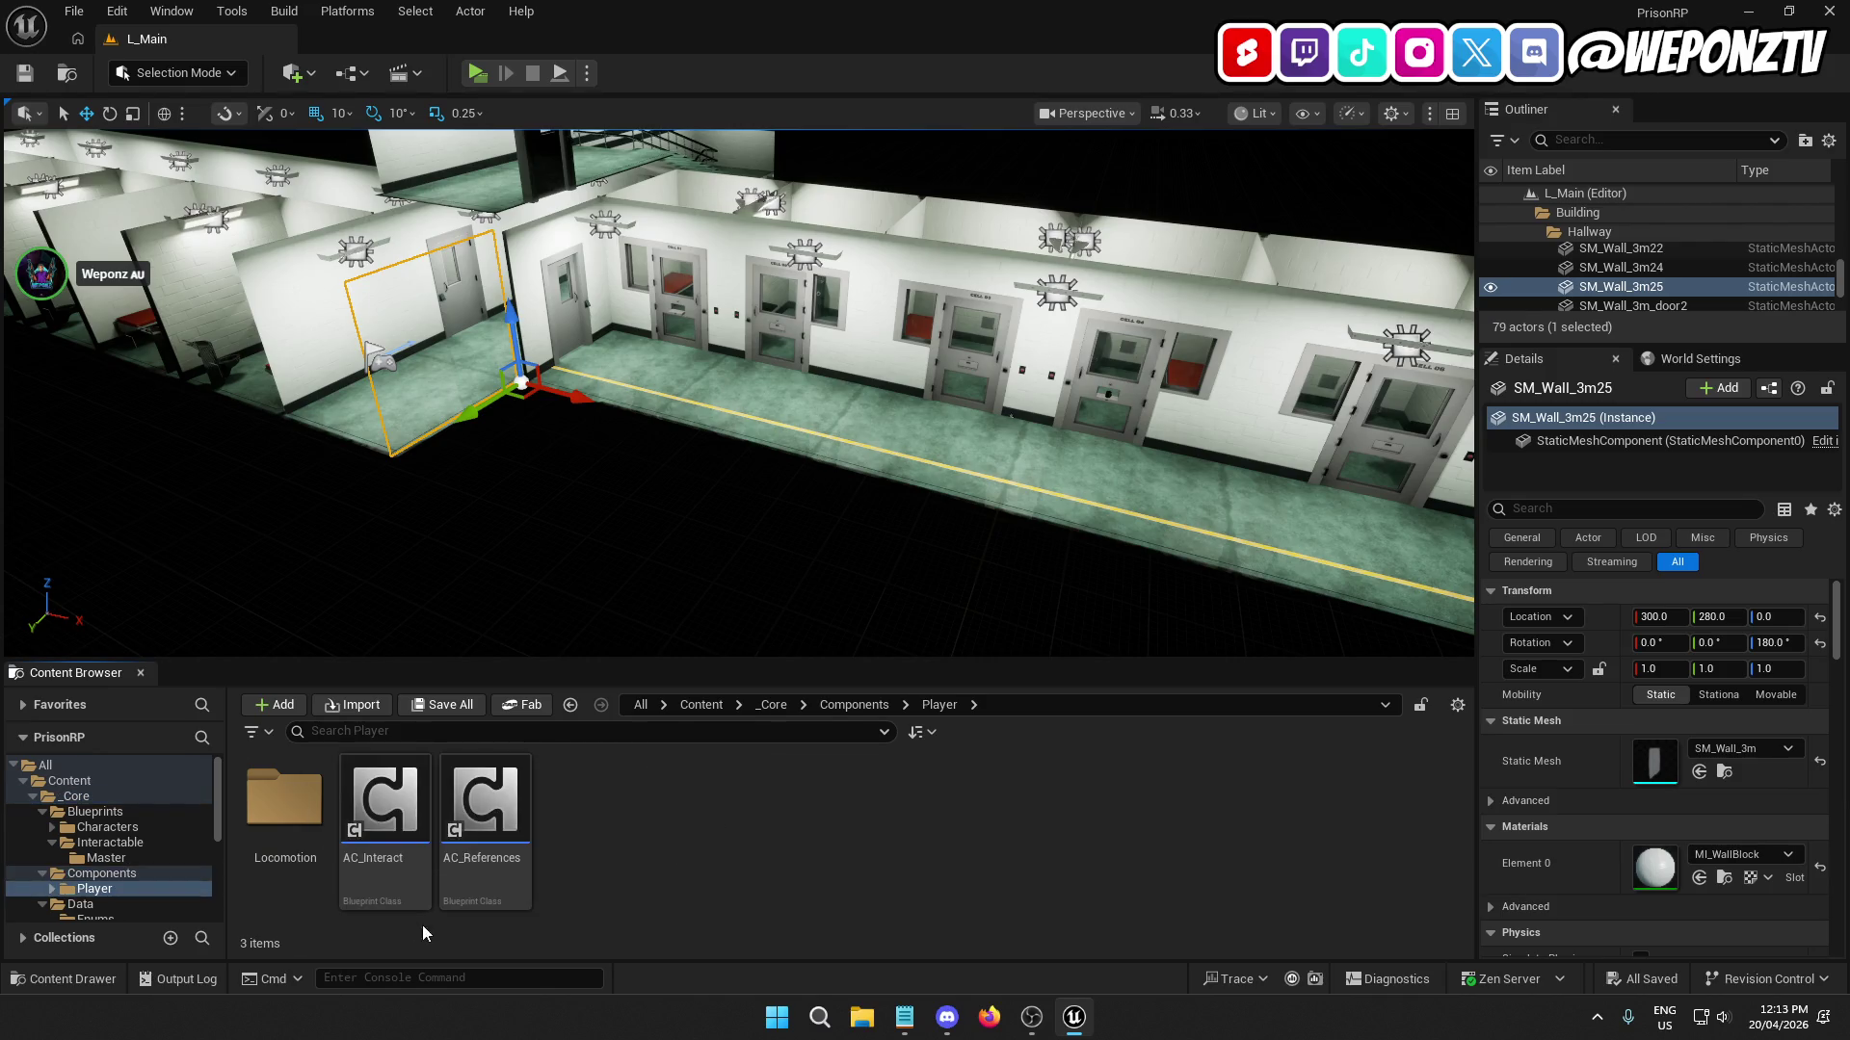
double_click(390, 829)
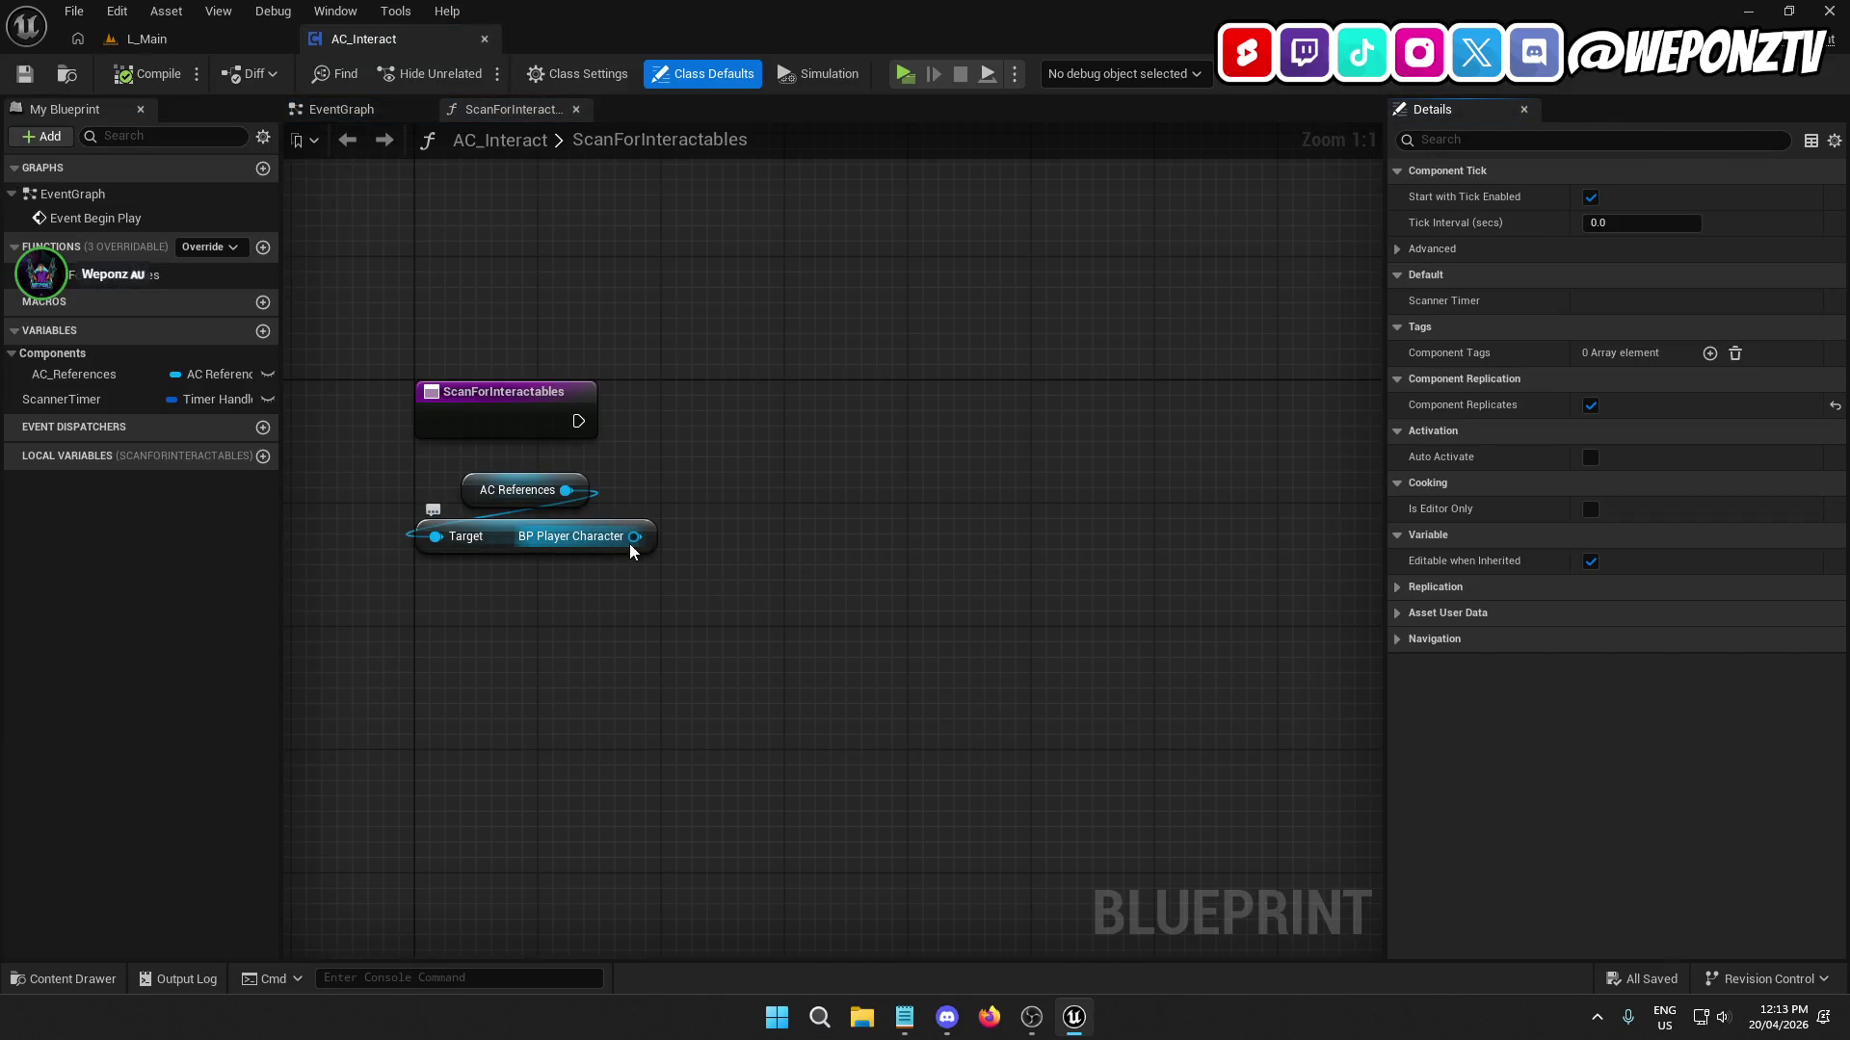
Add a Get AC Camera node off BP Player Character, then compile, save and return to L_Main.
drag(632, 537, 575, 642)
text(camera)
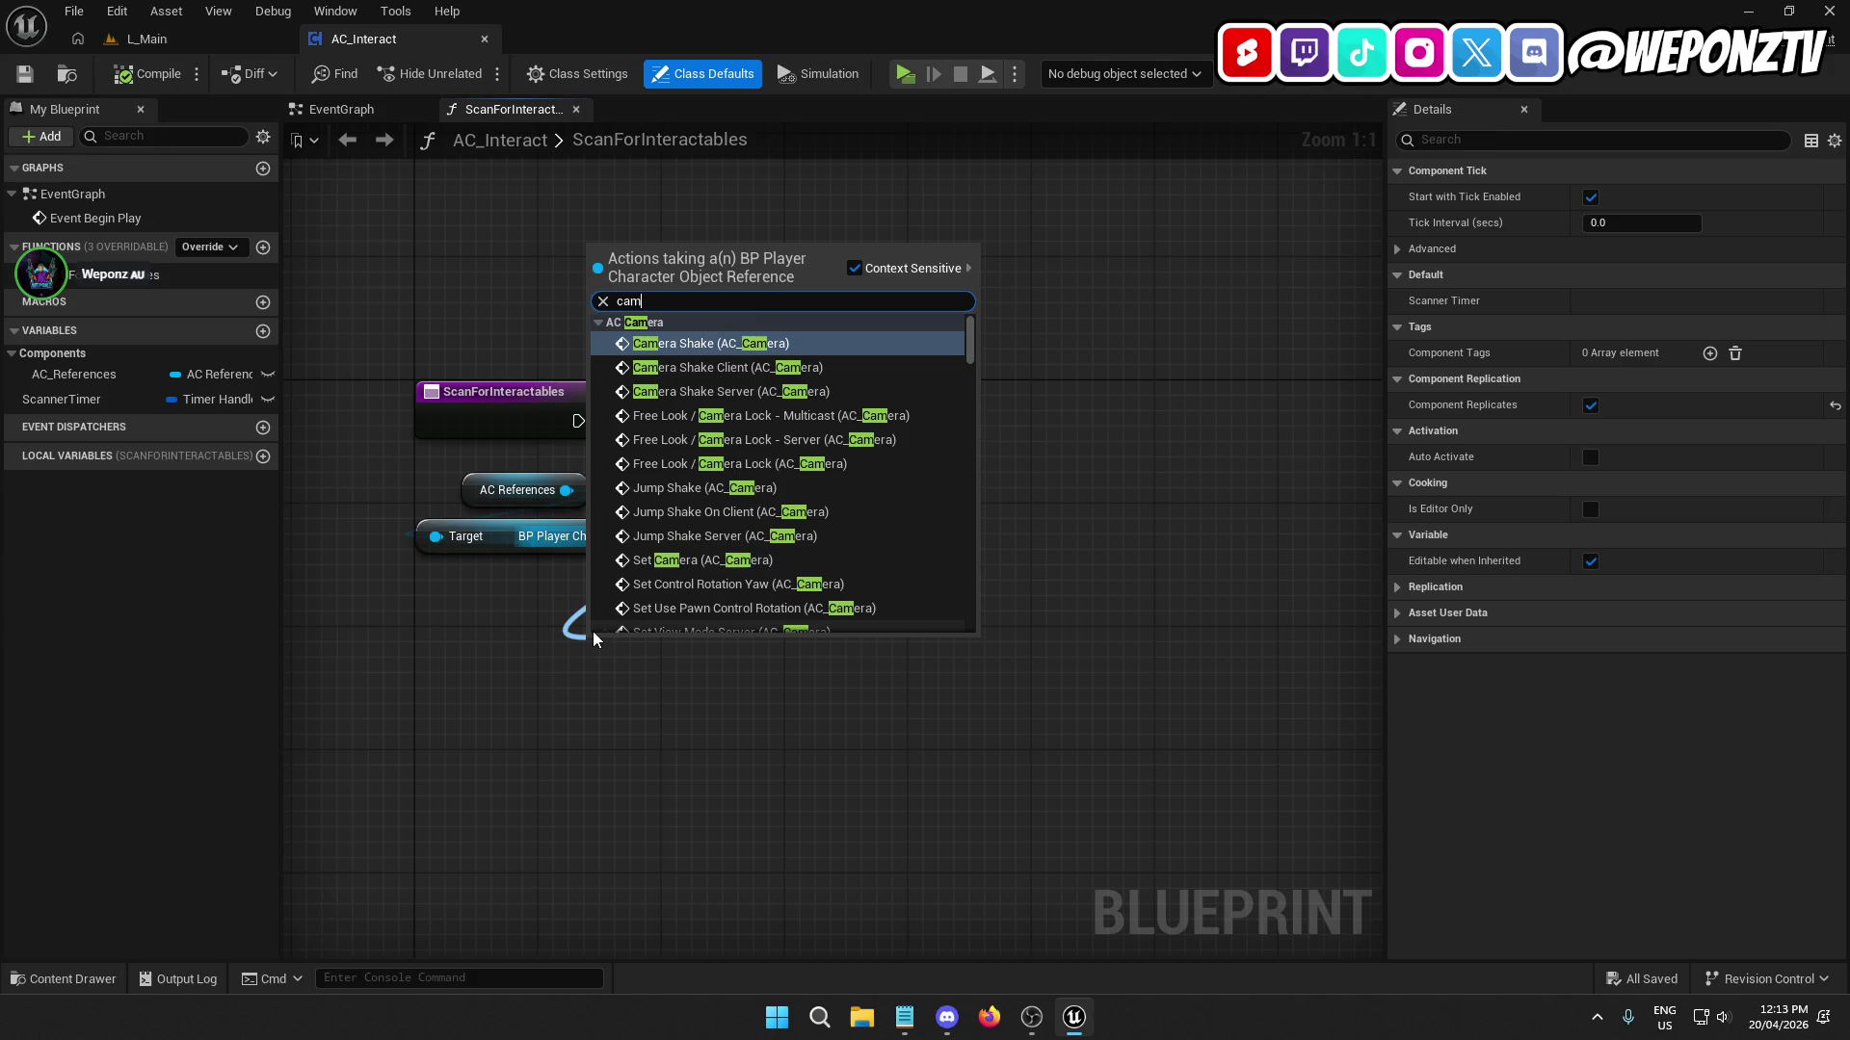
scroll(880, 489, down, 1)
scroll(925, 532, down, 15)
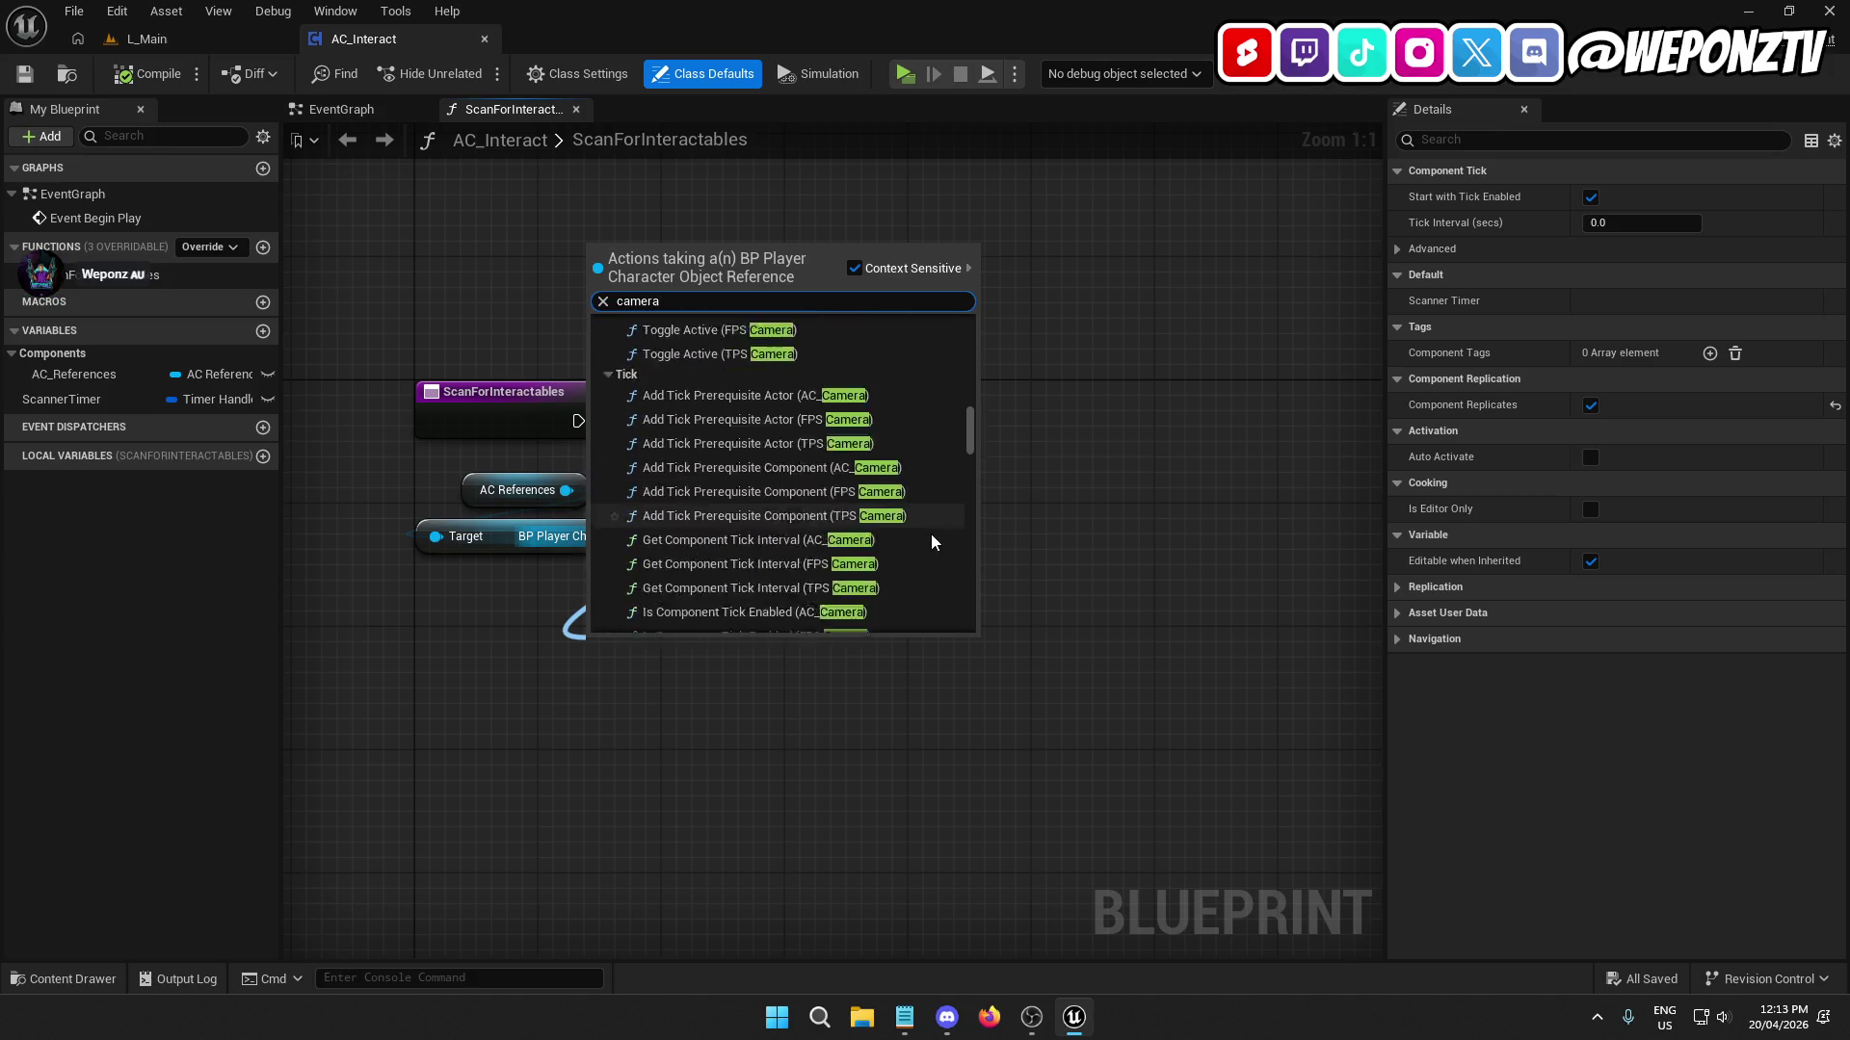
scroll(942, 536, down, 10)
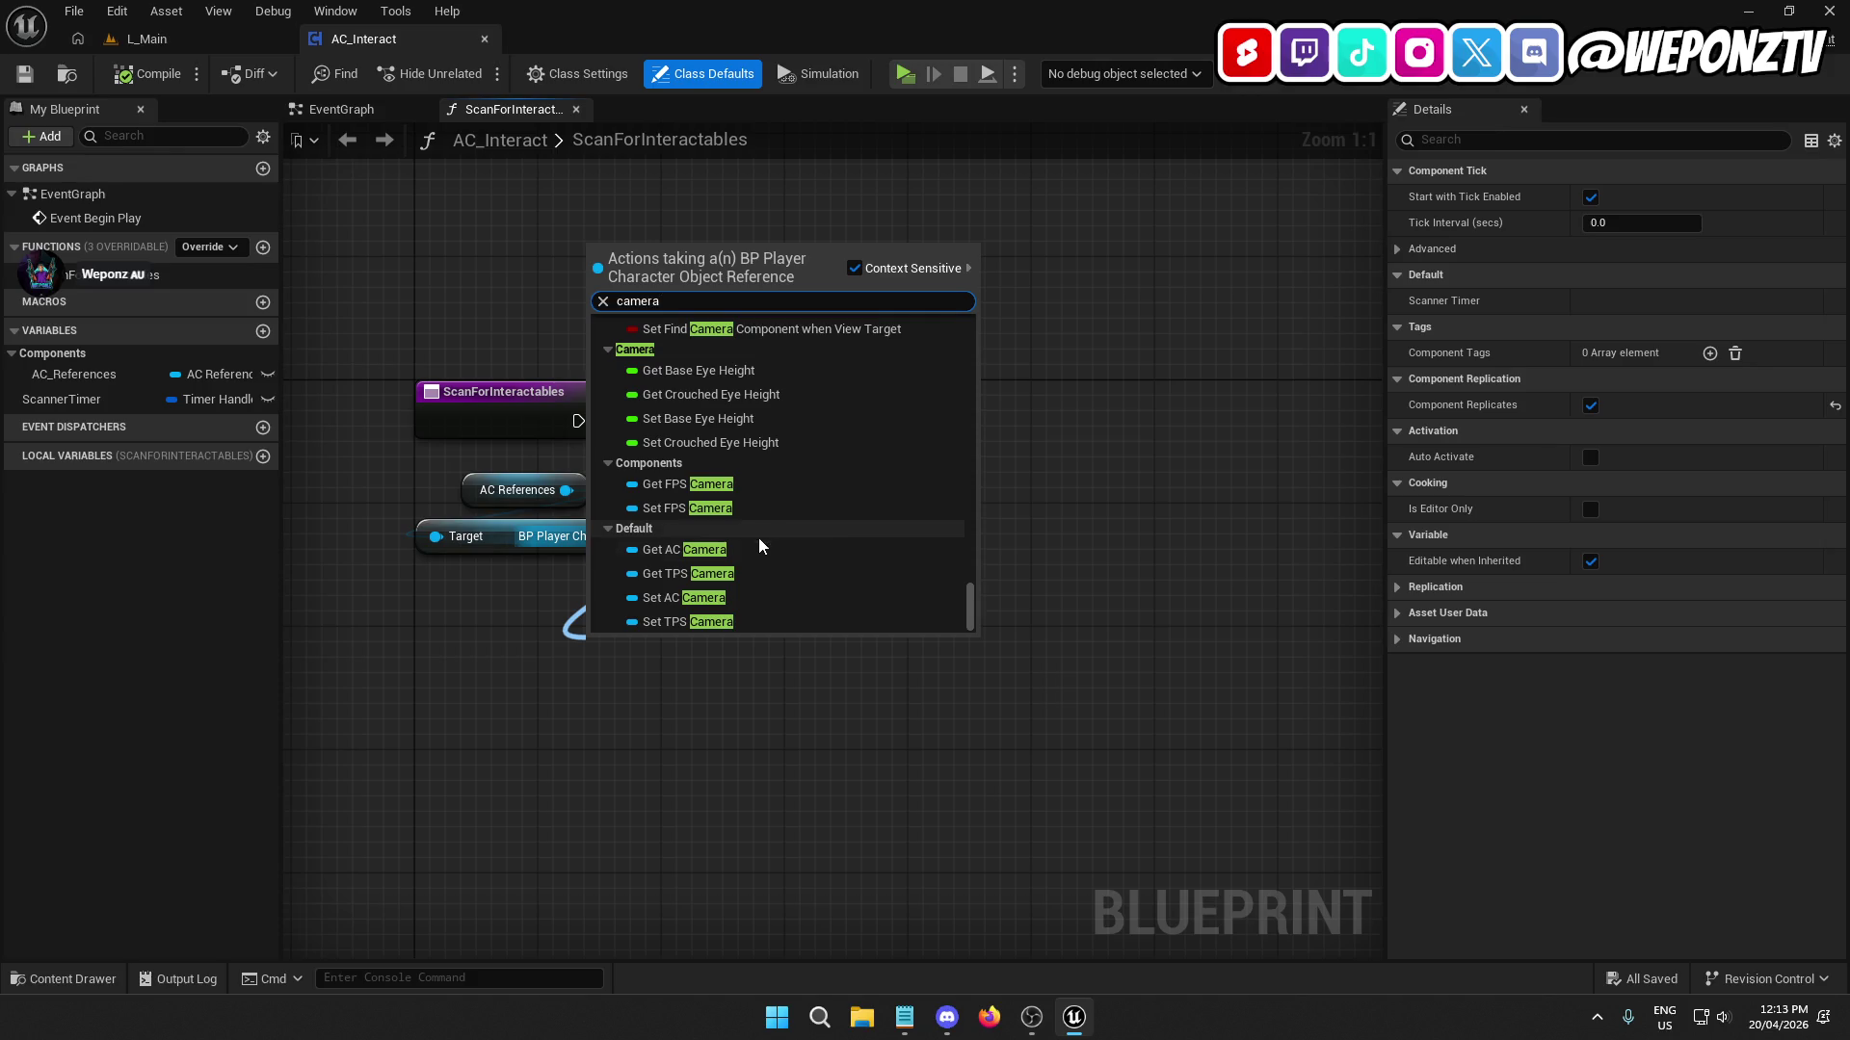
click(701, 551)
drag(674, 653, 520, 591)
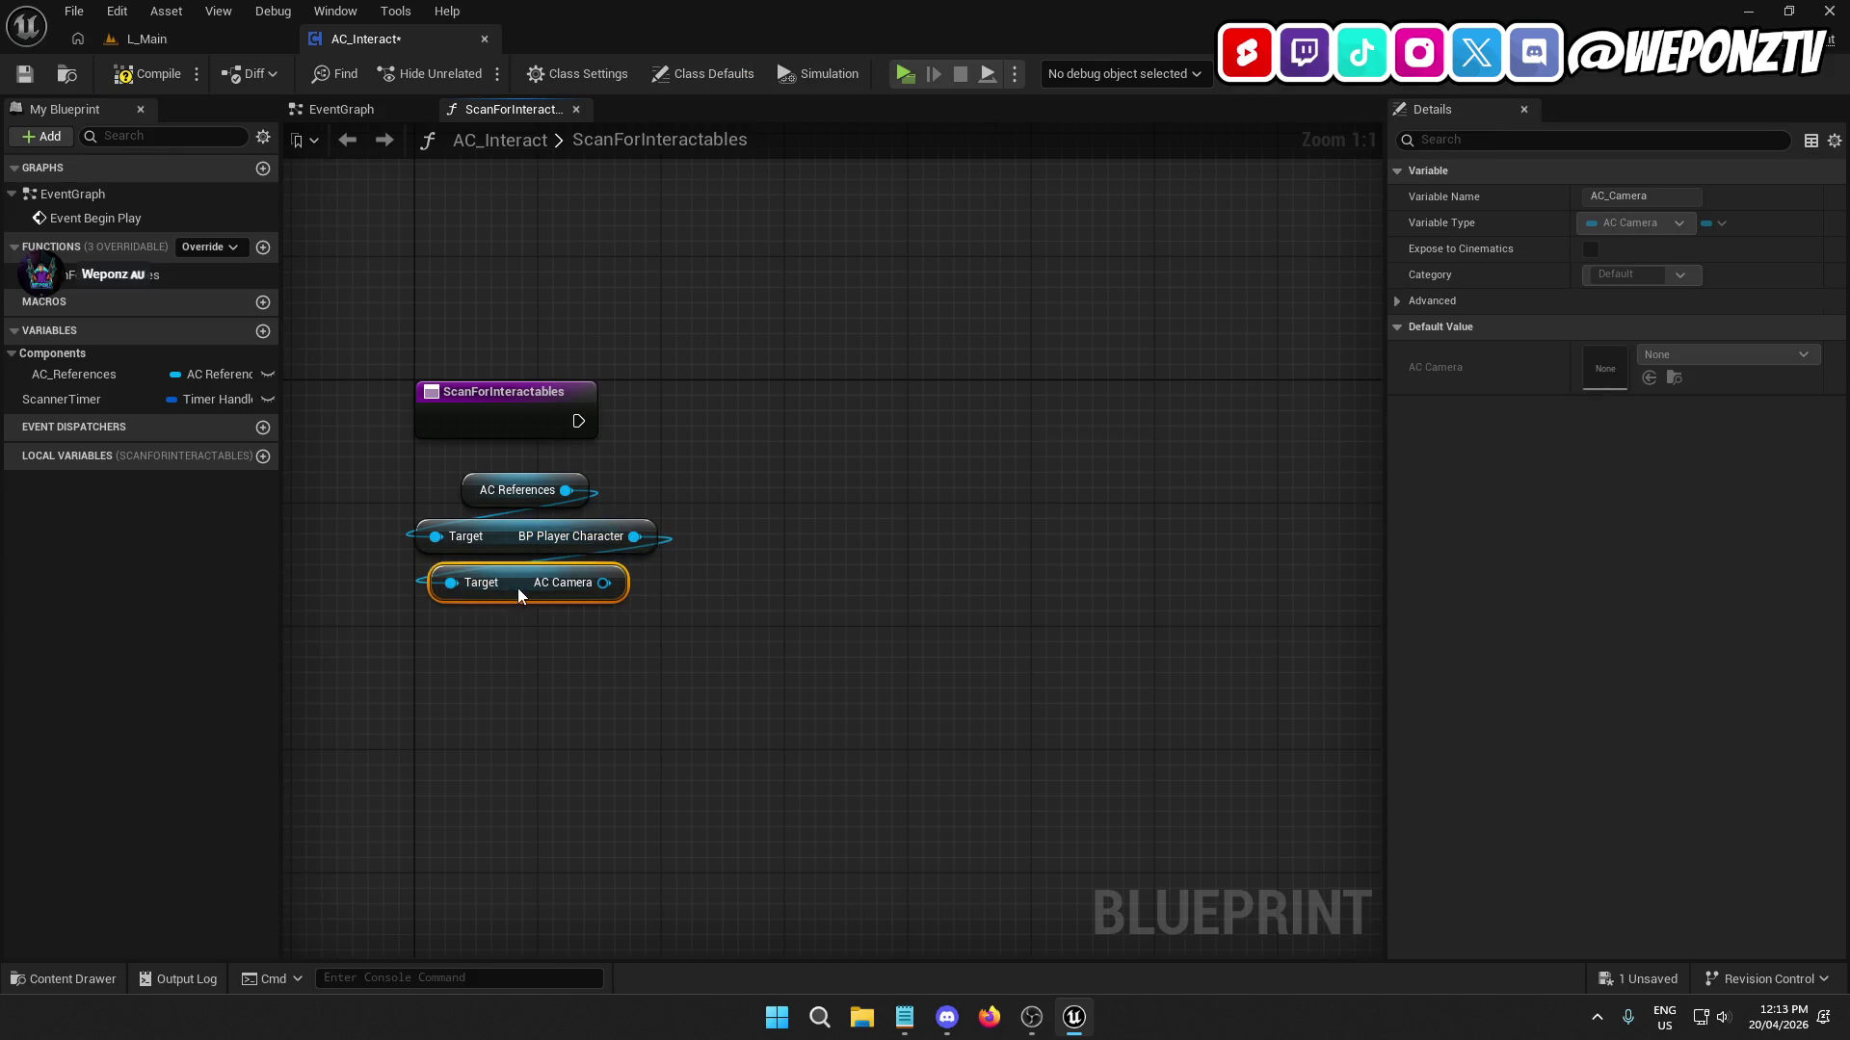
click(147, 73)
click(25, 73)
click(192, 46)
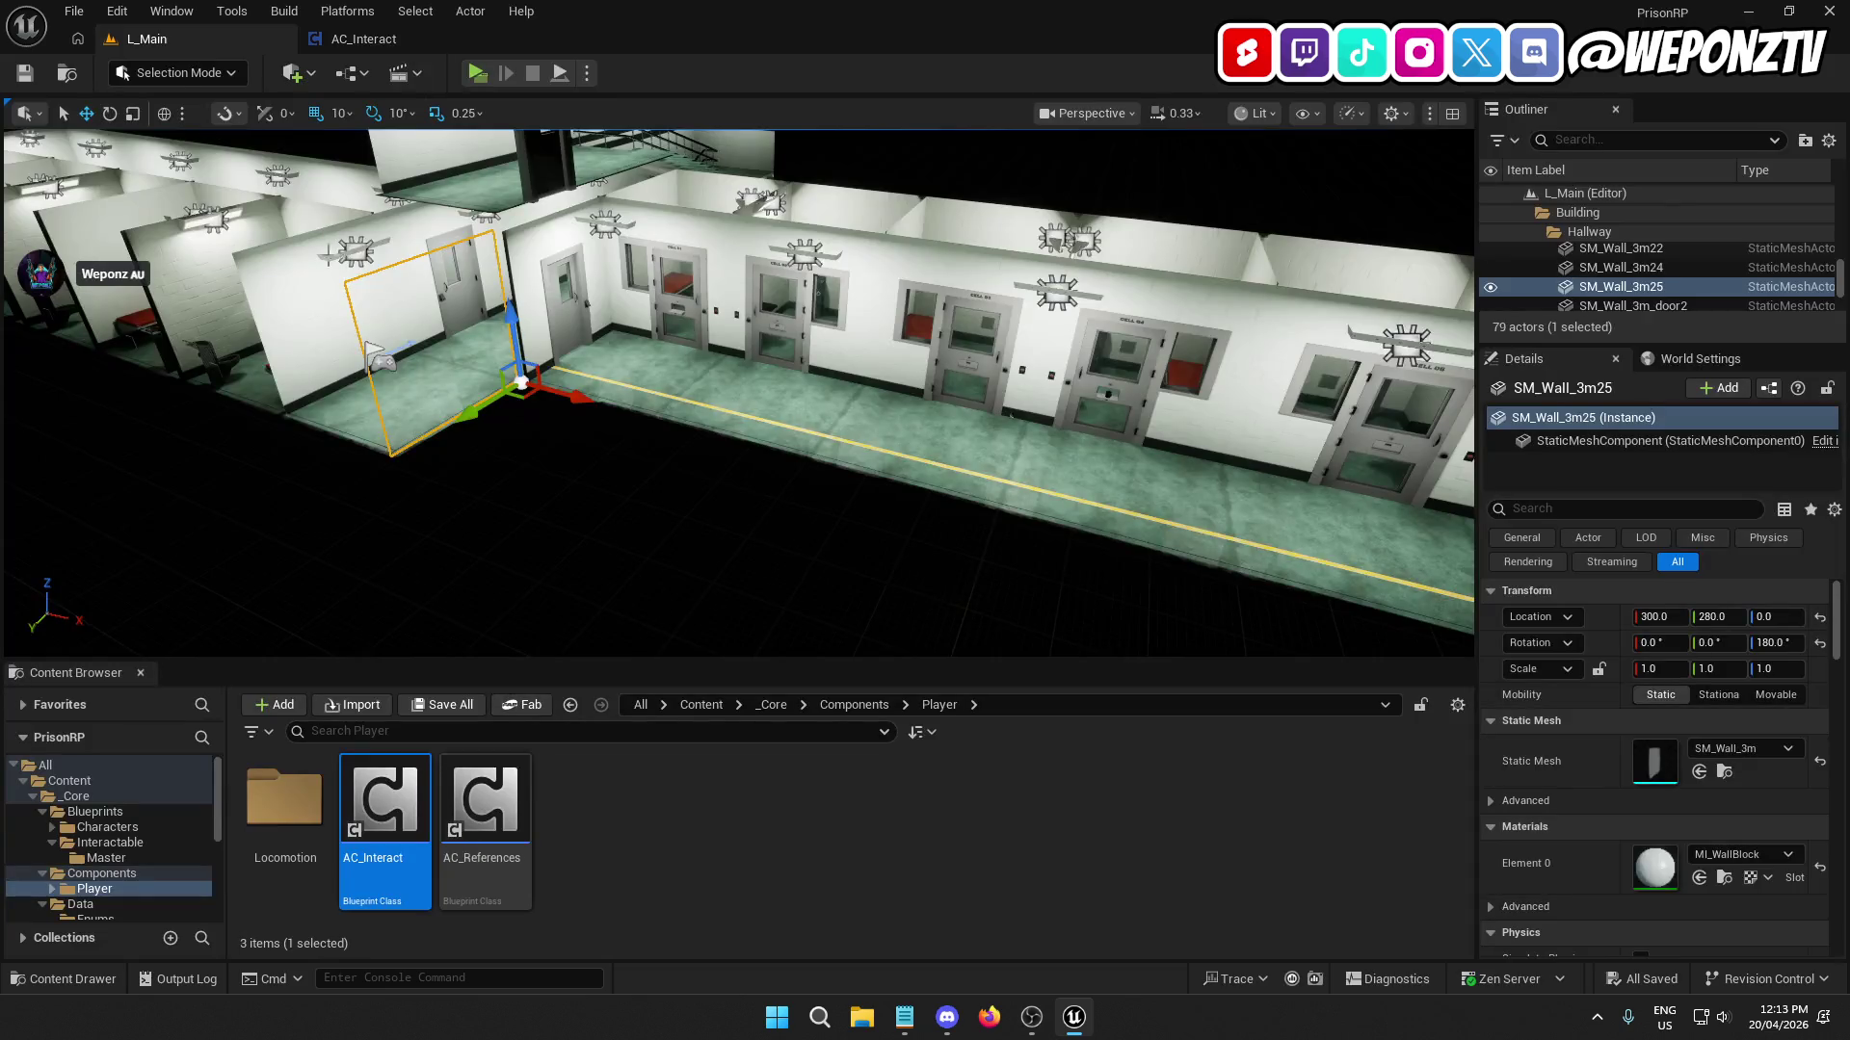
Open BP_PlayerCharacter and inspect its FPS Camera and TPS Camera components.
click(770, 705)
double_click(311, 835)
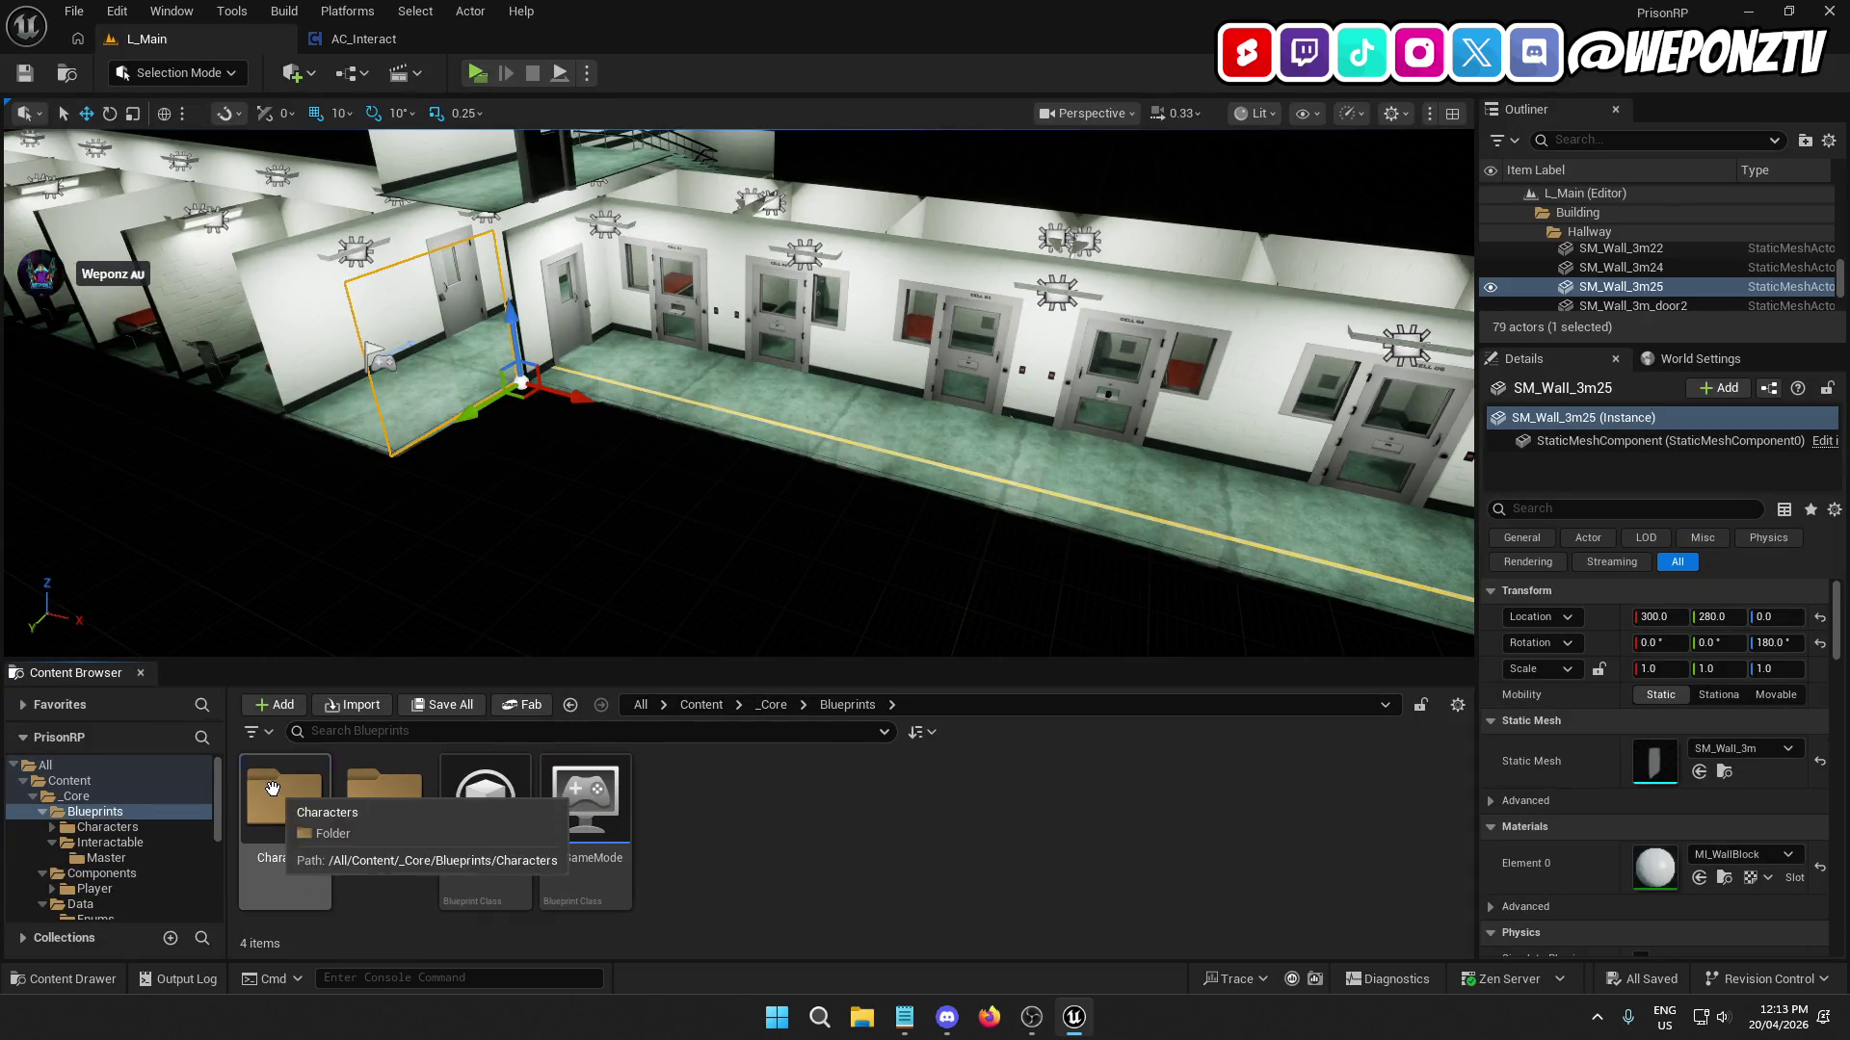
double_click(312, 835)
double_click(311, 834)
double_click(311, 835)
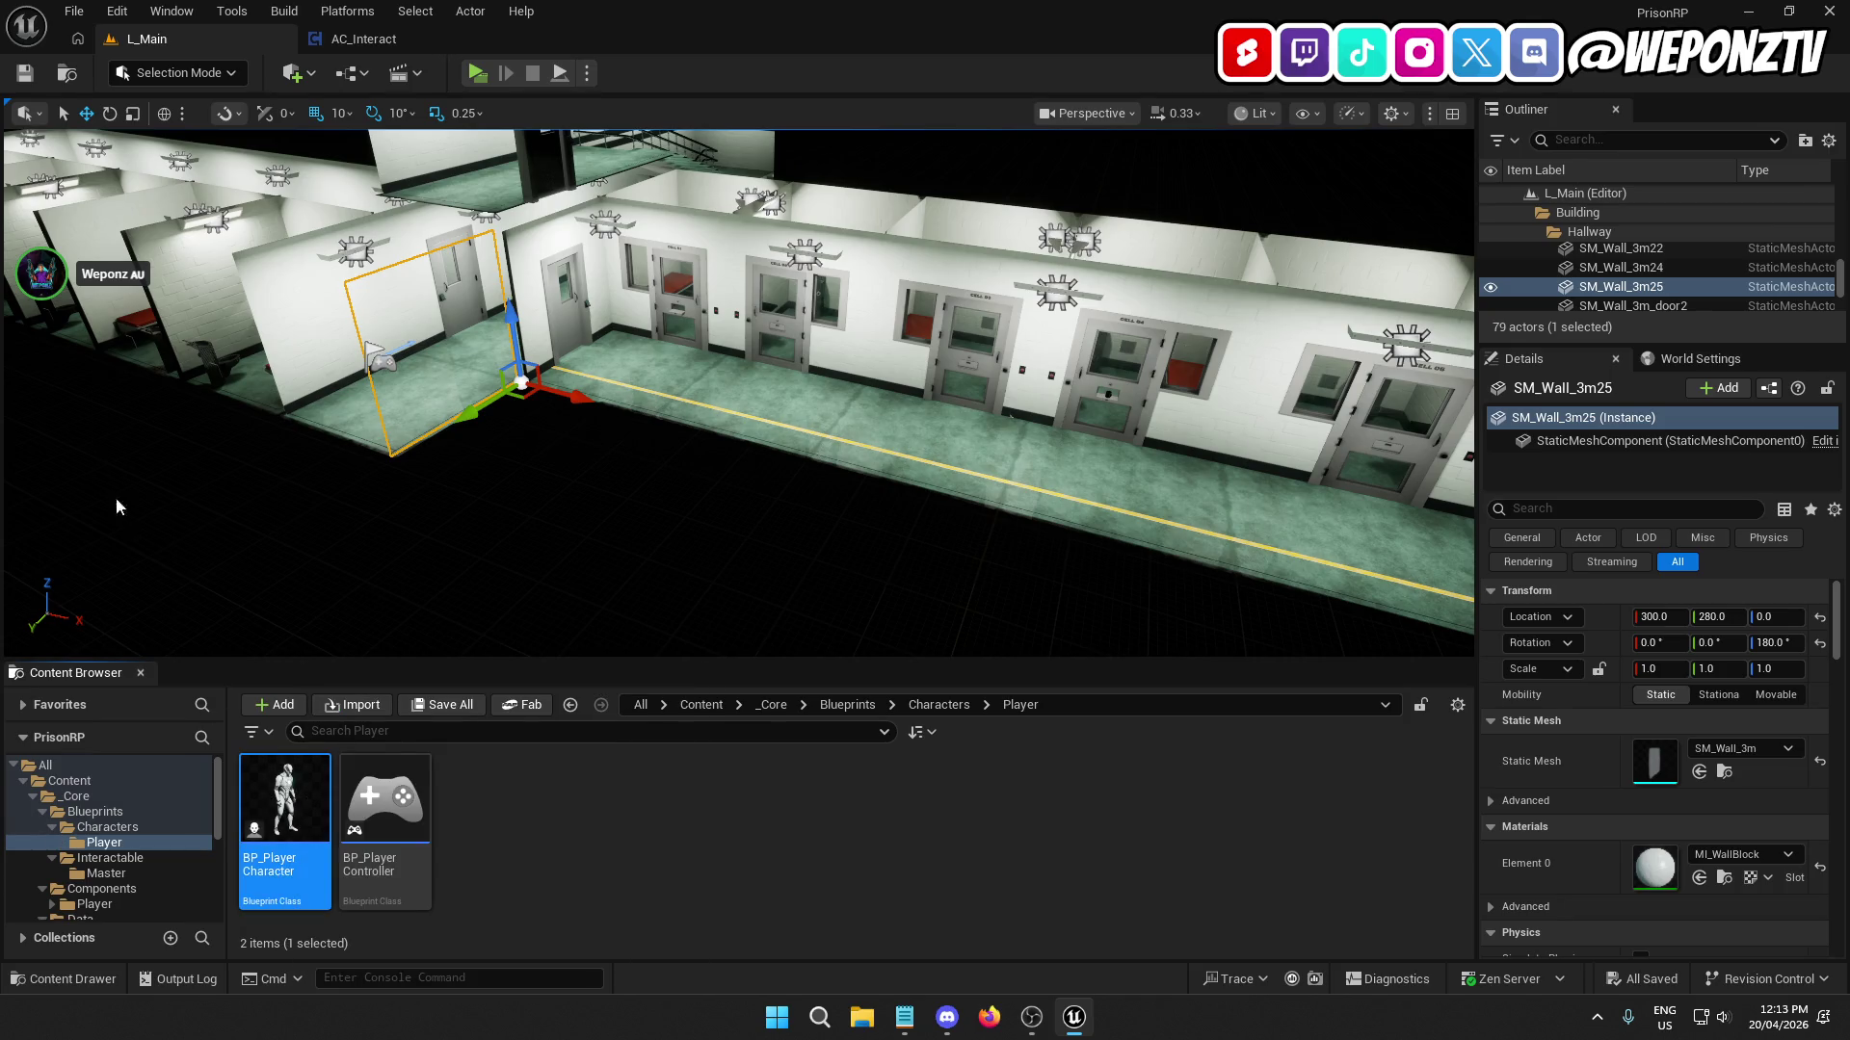
click(165, 329)
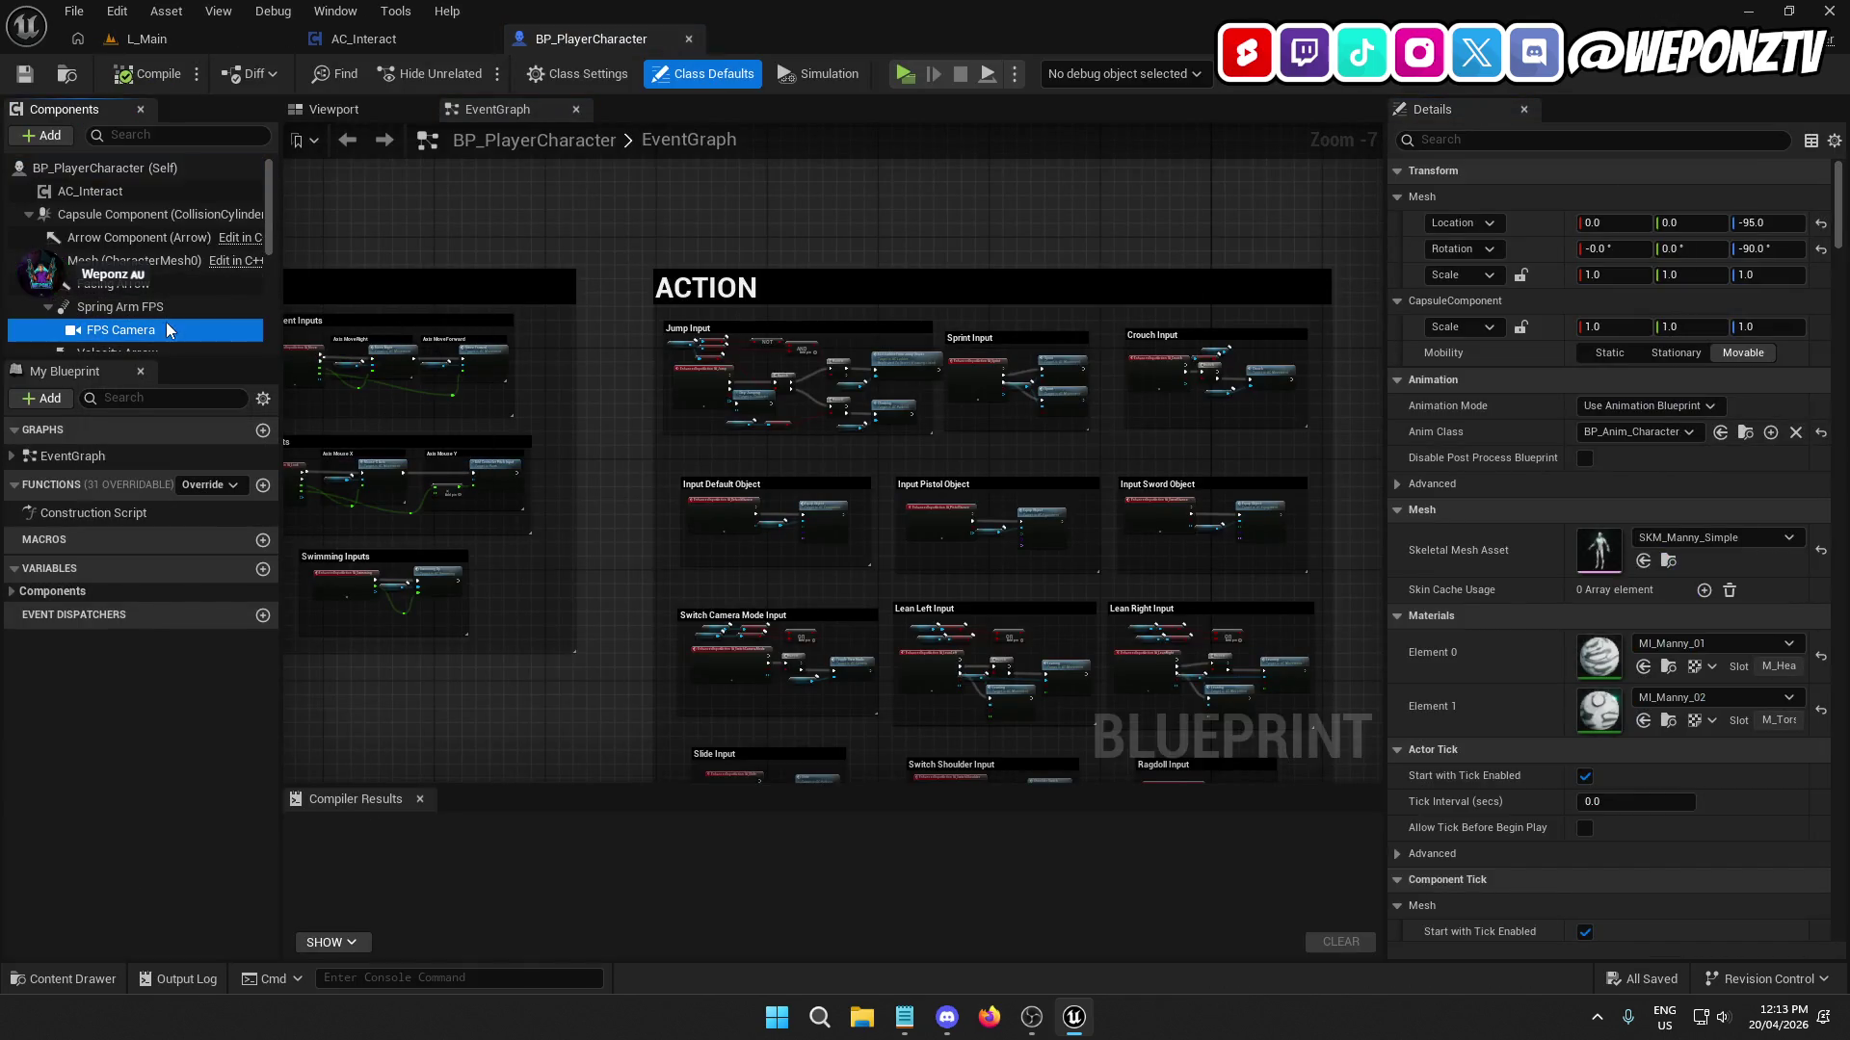
scroll(176, 325, down, 2)
scroll(175, 326, down, 1)
click(125, 281)
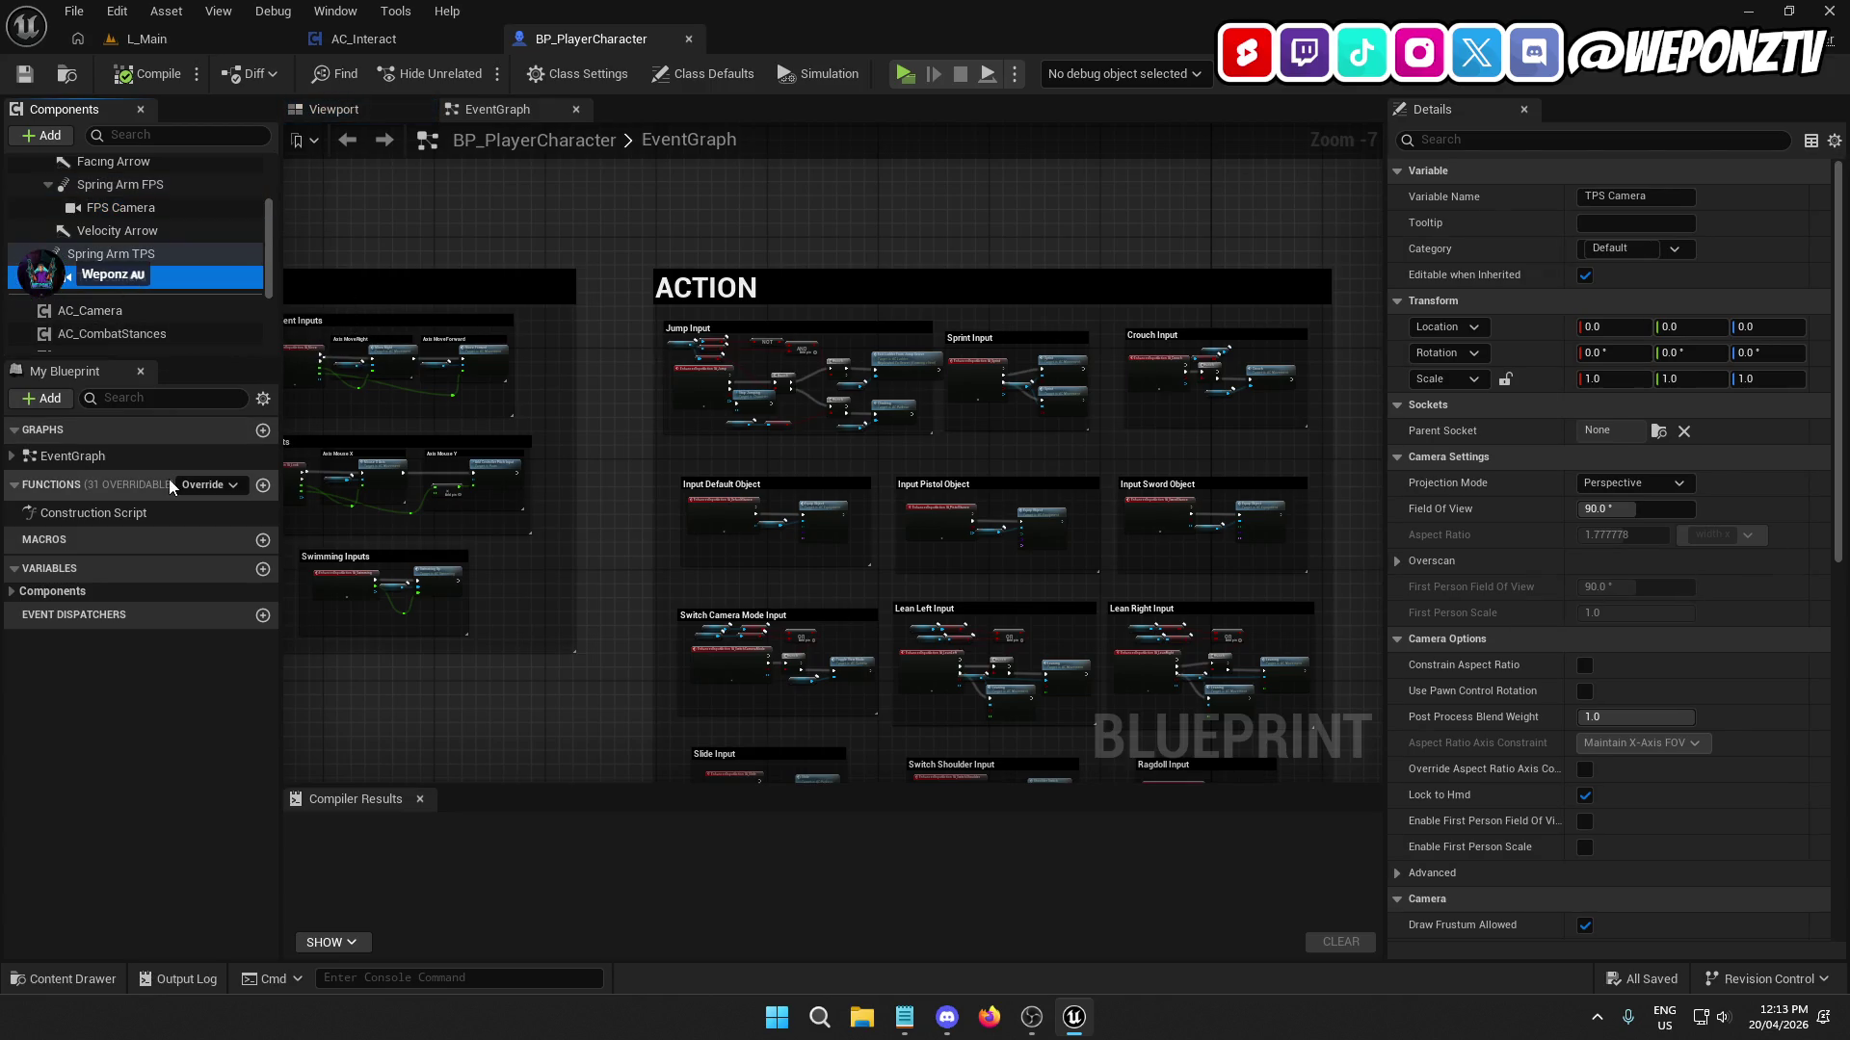
Open the AC_Camera blueprint from _Core/Components/Player/Locomotion.
click(195, 38)
click(772, 704)
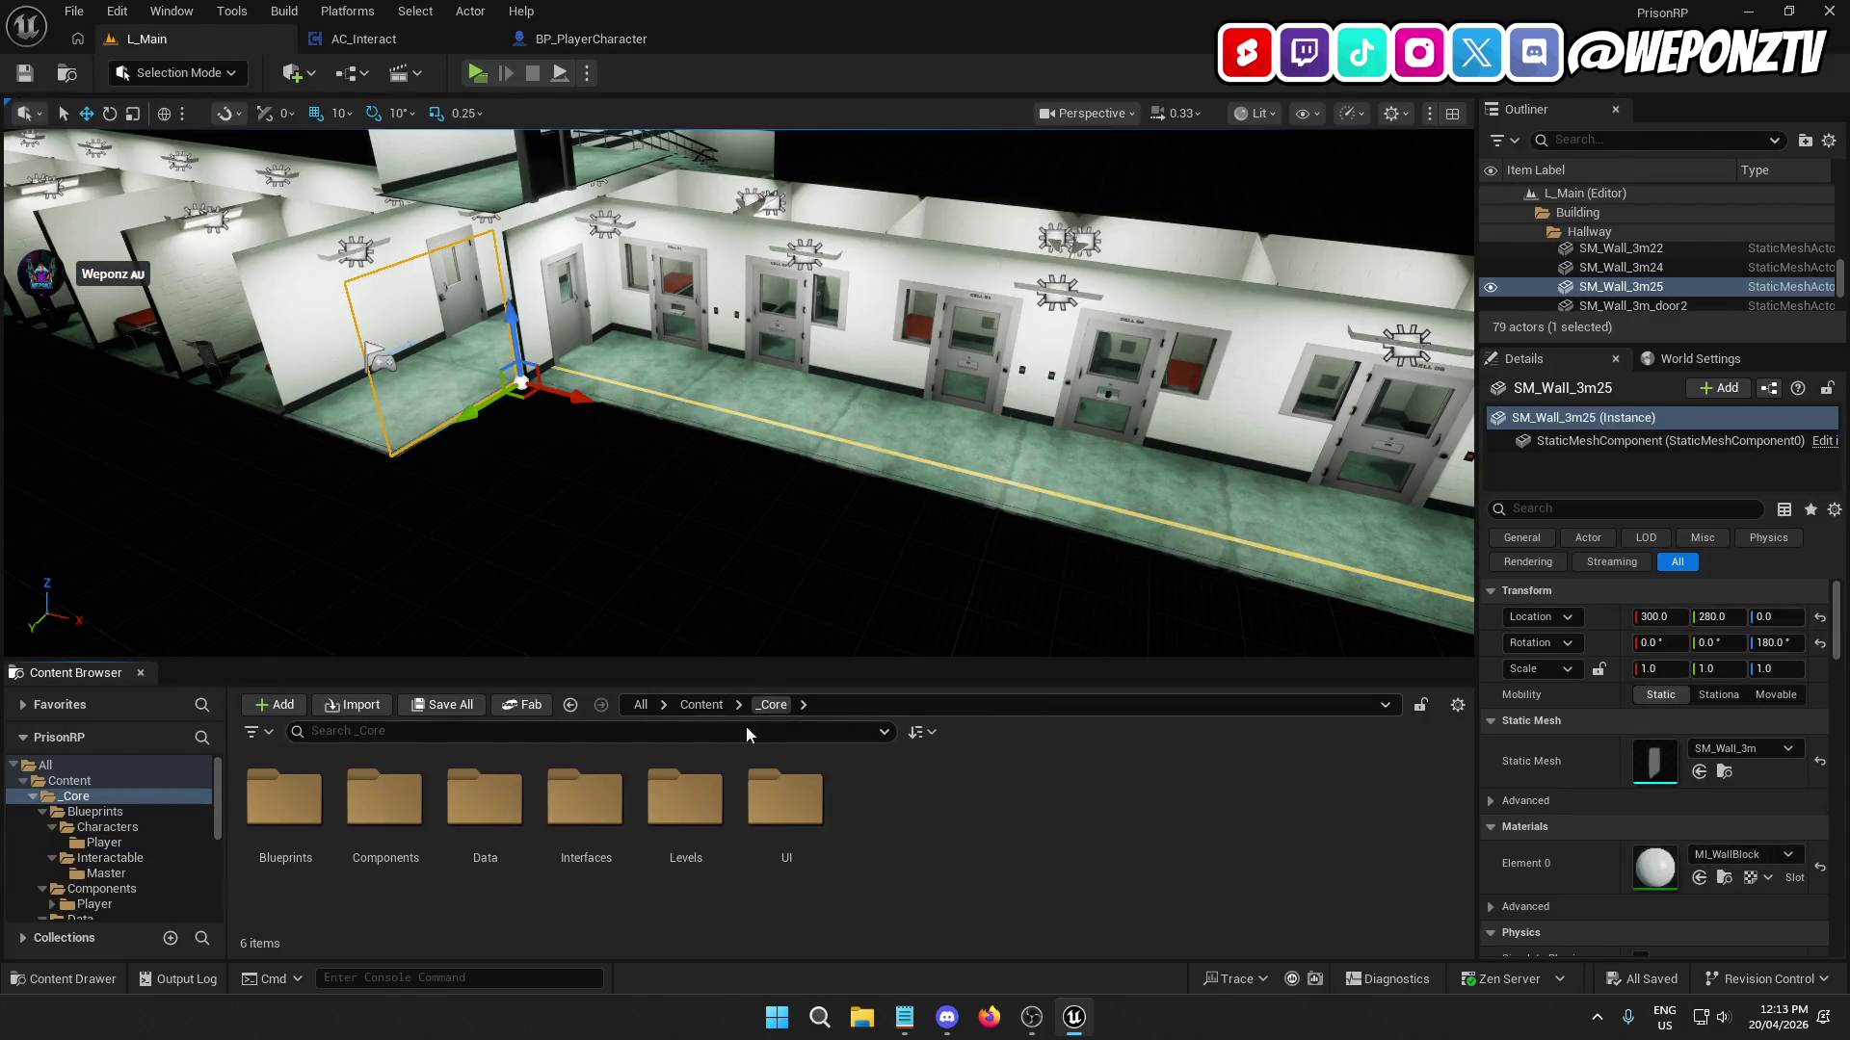
double_click(386, 809)
click(288, 811)
double_click(287, 811)
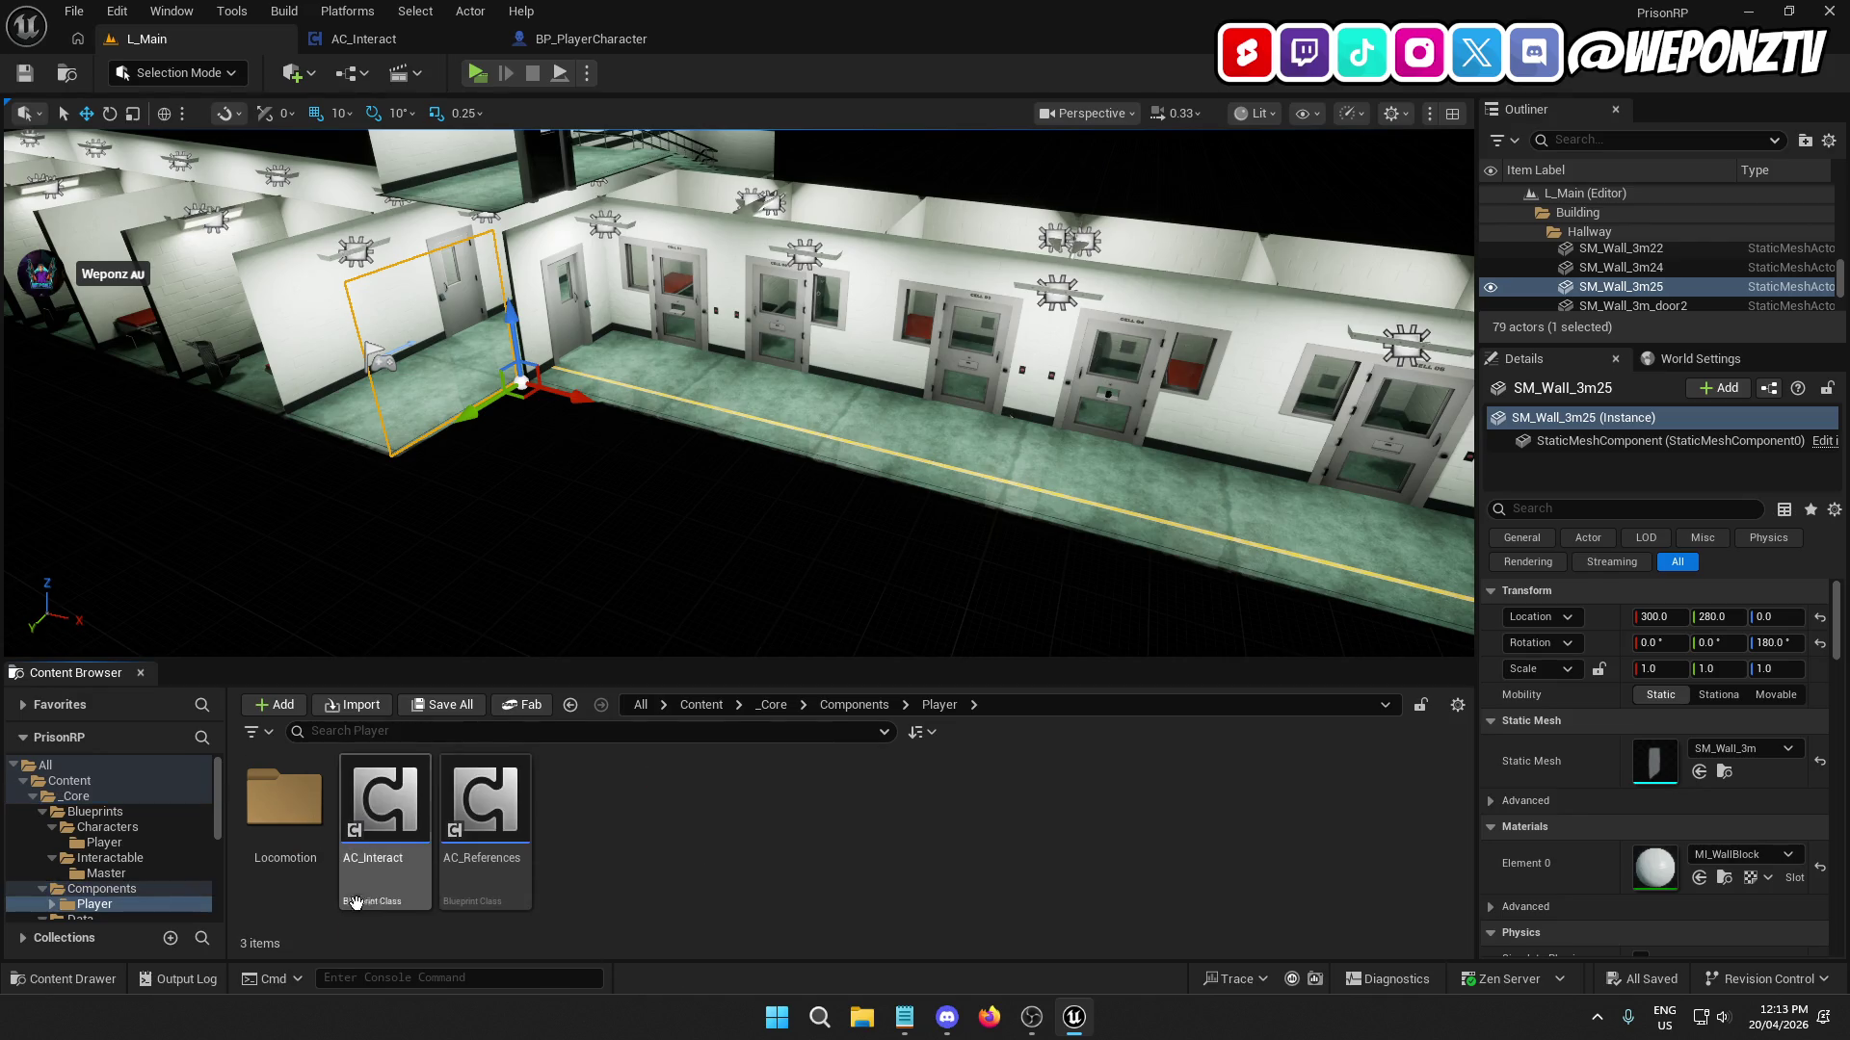
double_click(285, 804)
double_click(310, 863)
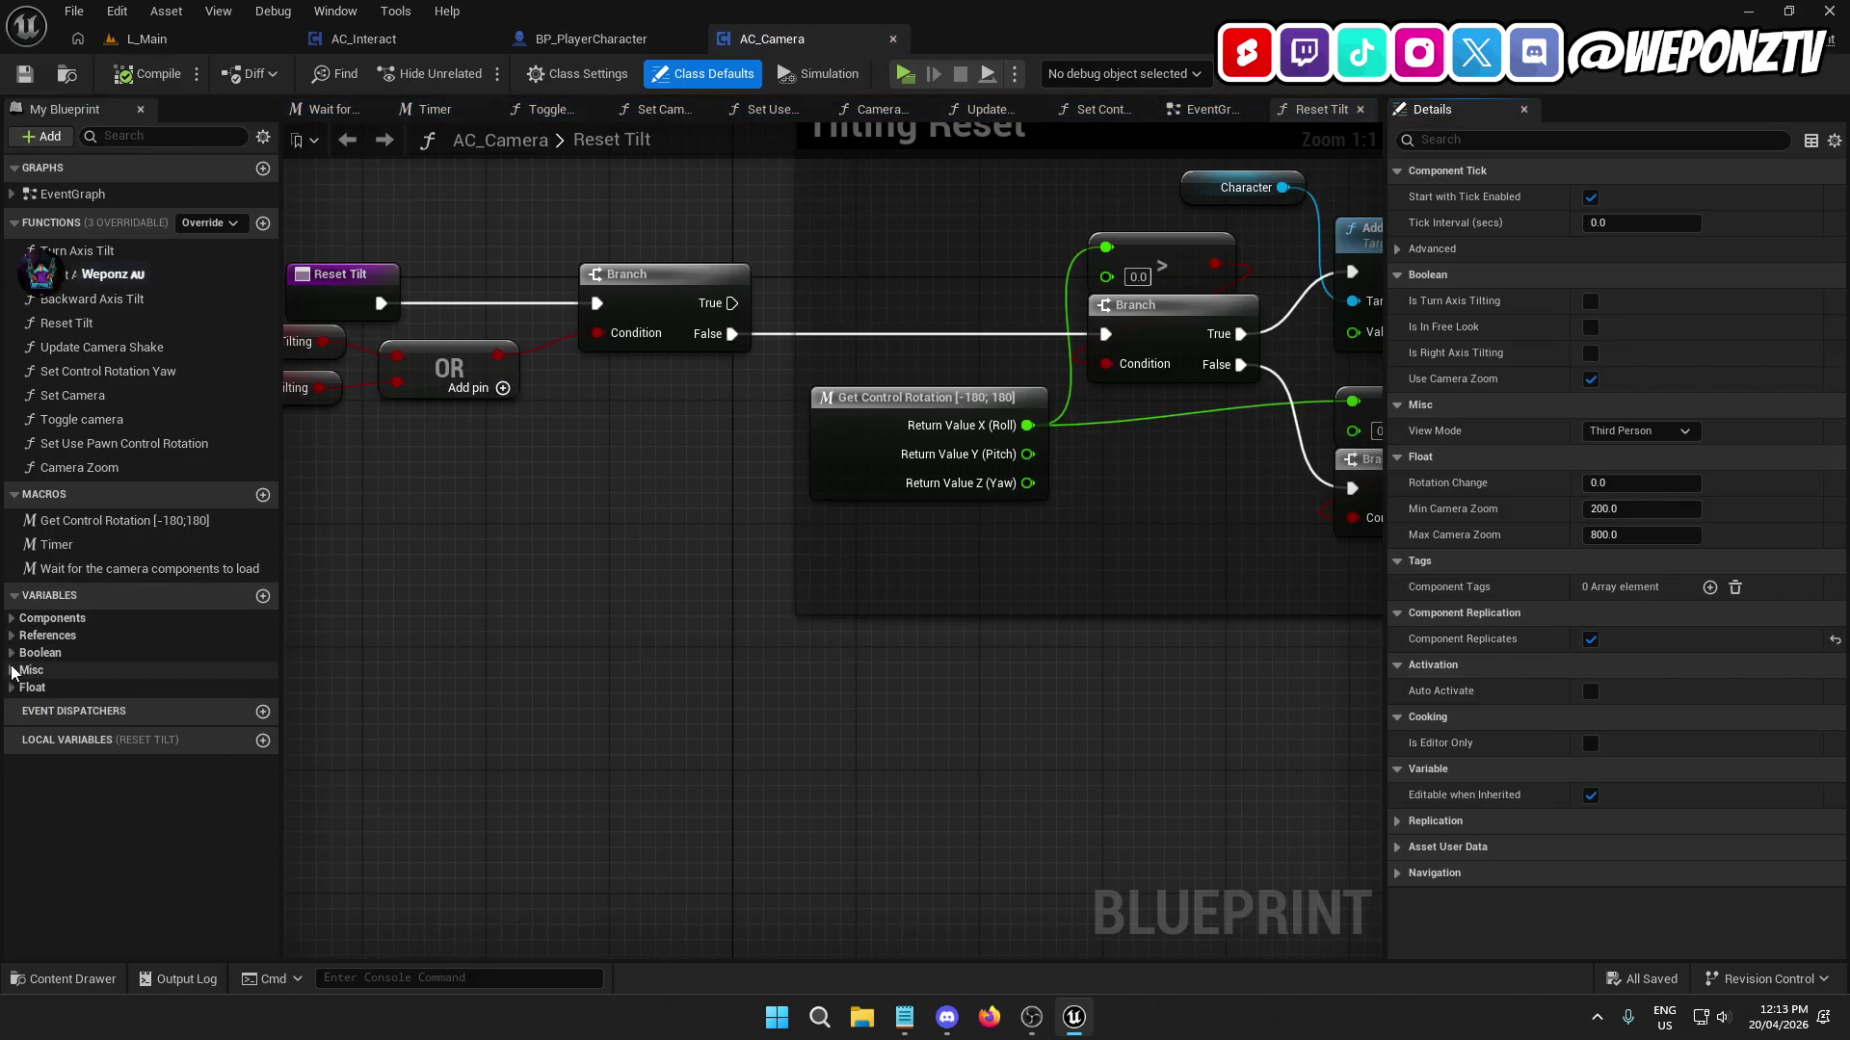
Check AC_Camera's View Mode variable, then pull a connection off AC Camera in AC_Interact.
click(12, 640)
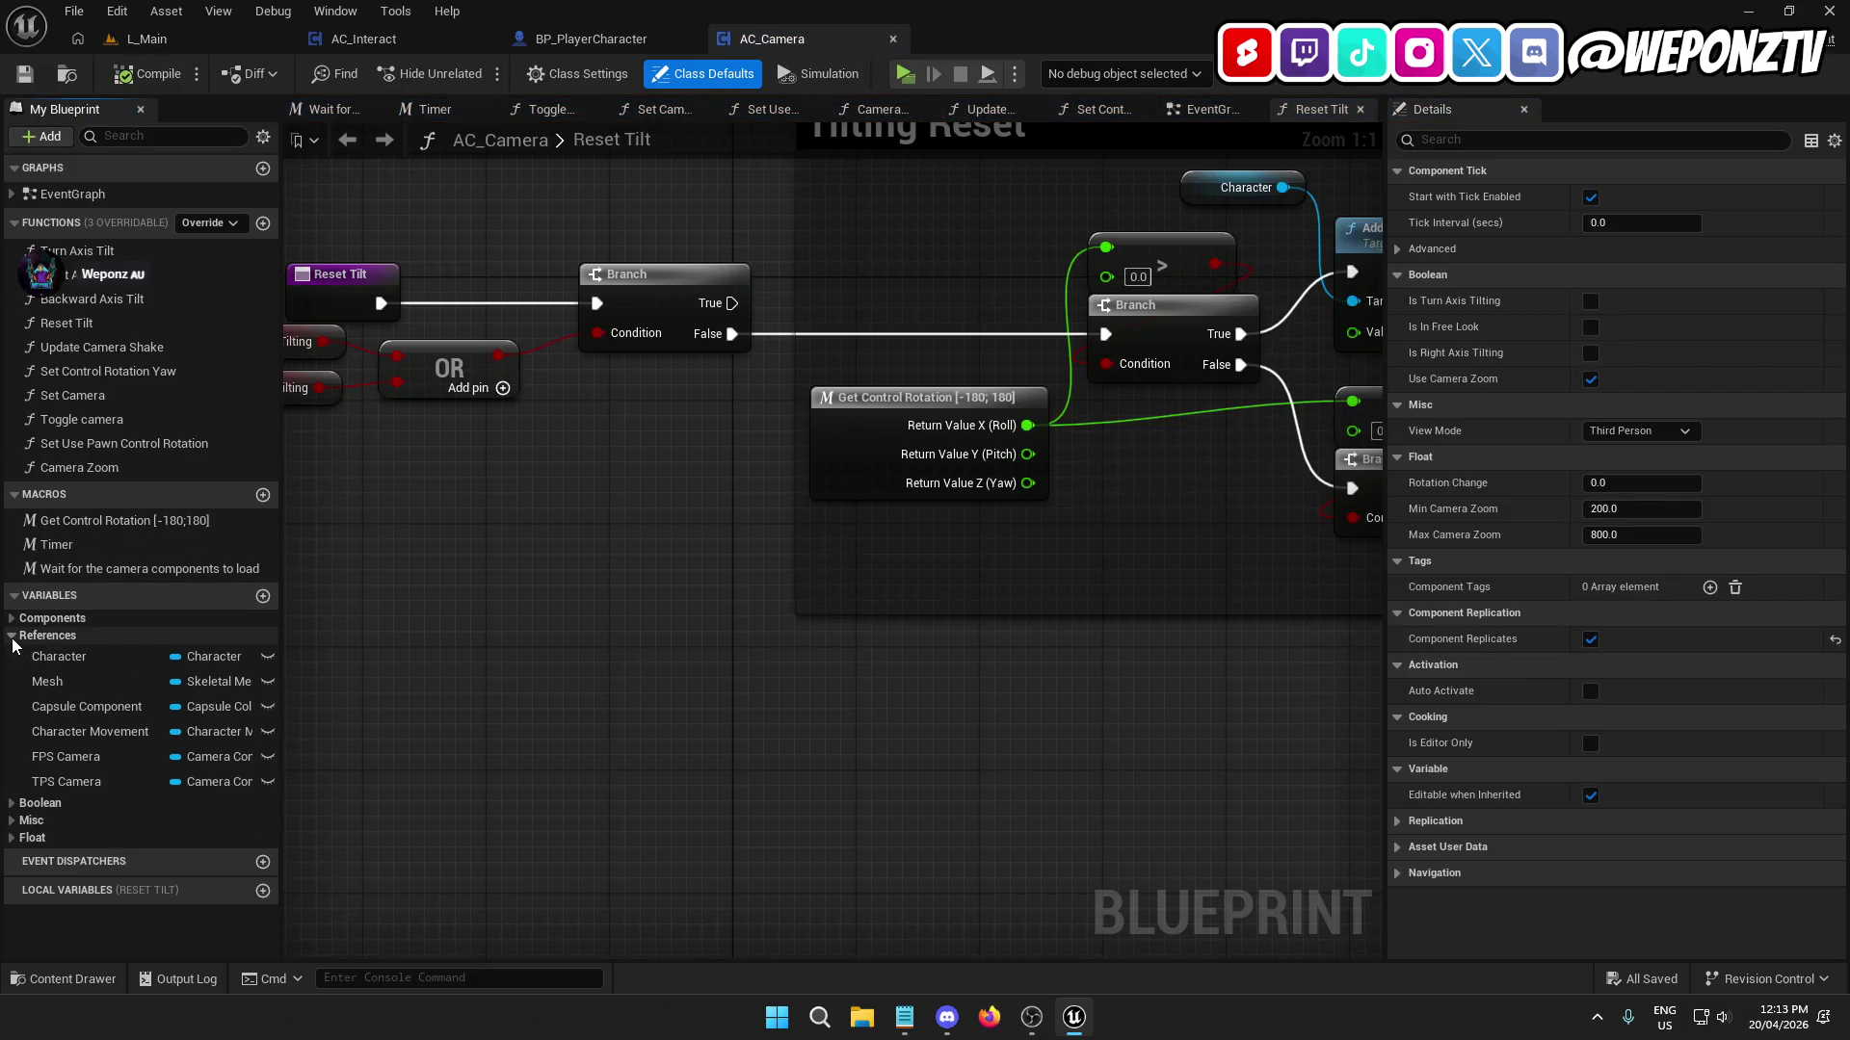
click(12, 640)
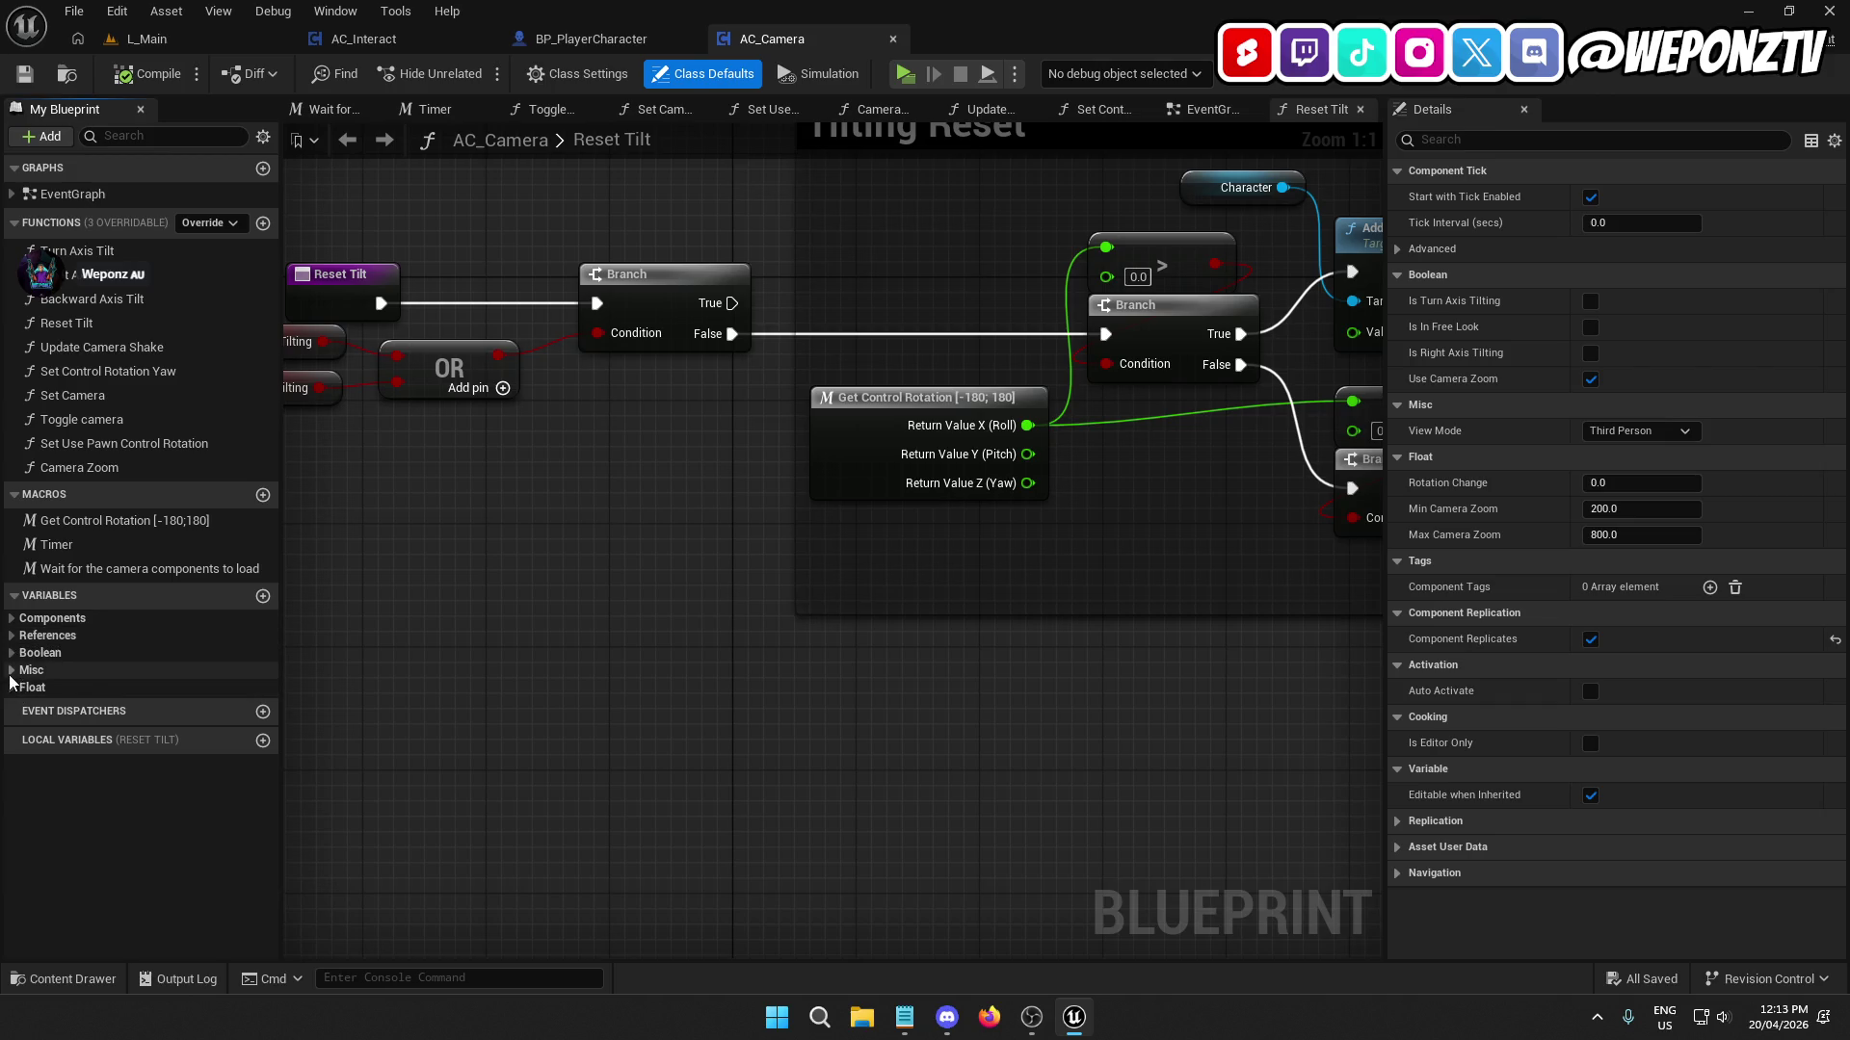
click(12, 670)
click(90, 690)
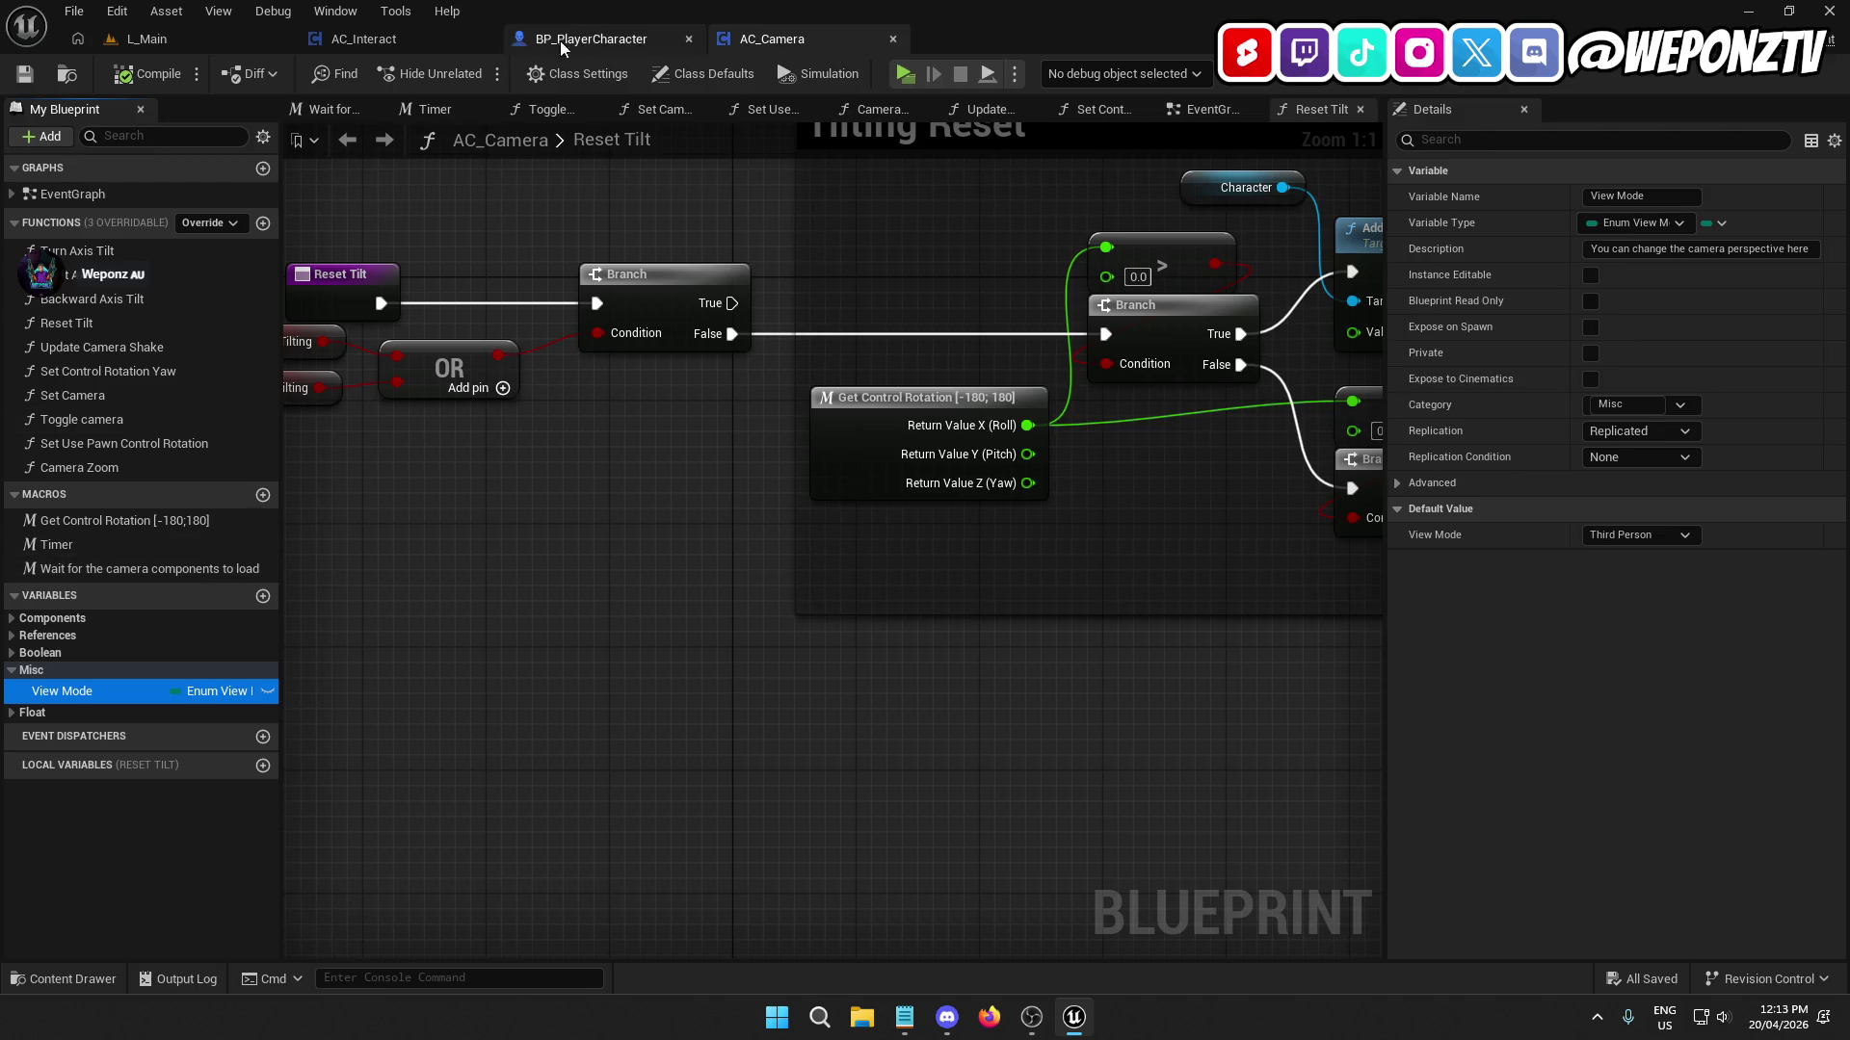
click(418, 29)
drag(604, 583, 573, 683)
Add a View Mode getter feeding a Switch on Enum_ViewMode, run from ScanForInteractables.
text(viewm)
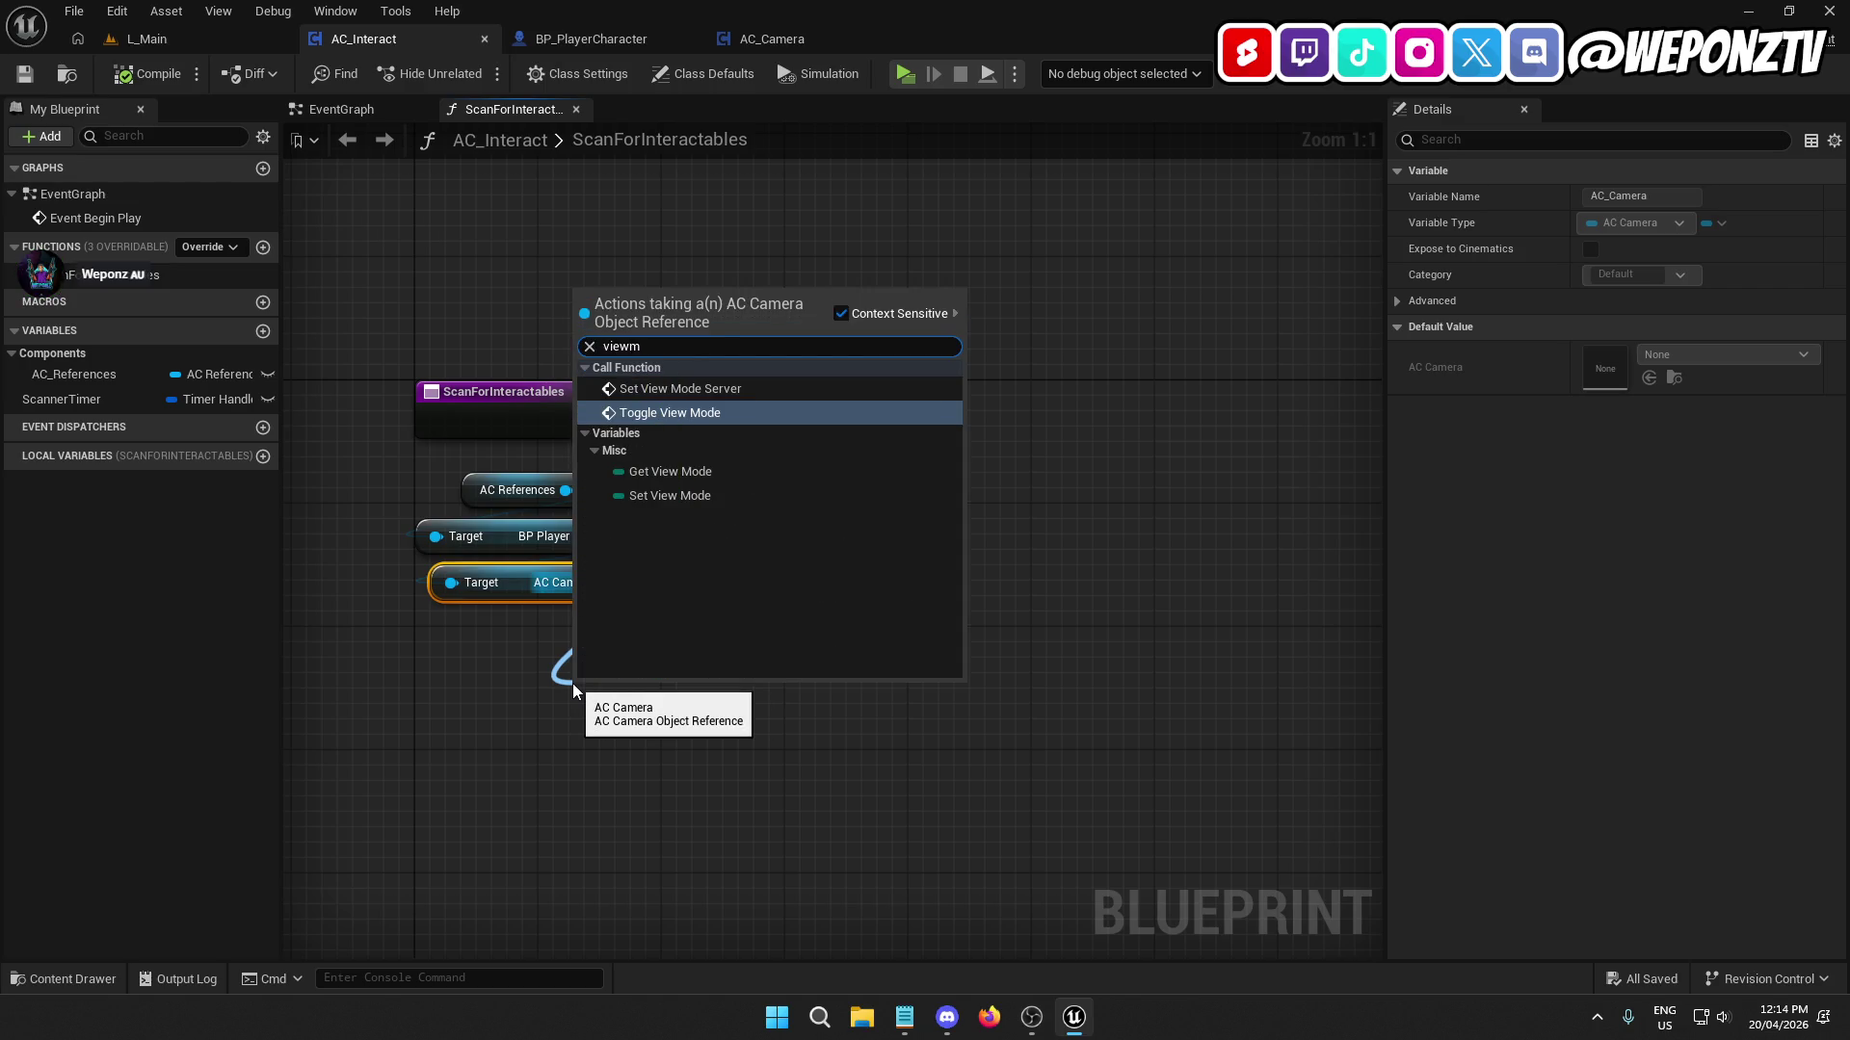
click(722, 472)
mouse_move(648, 696)
mouse_down()
mouse_move(513, 634)
mouse_move(757, 590)
mouse_move(866, 418)
mouse_up()
text(switch)
click(882, 724)
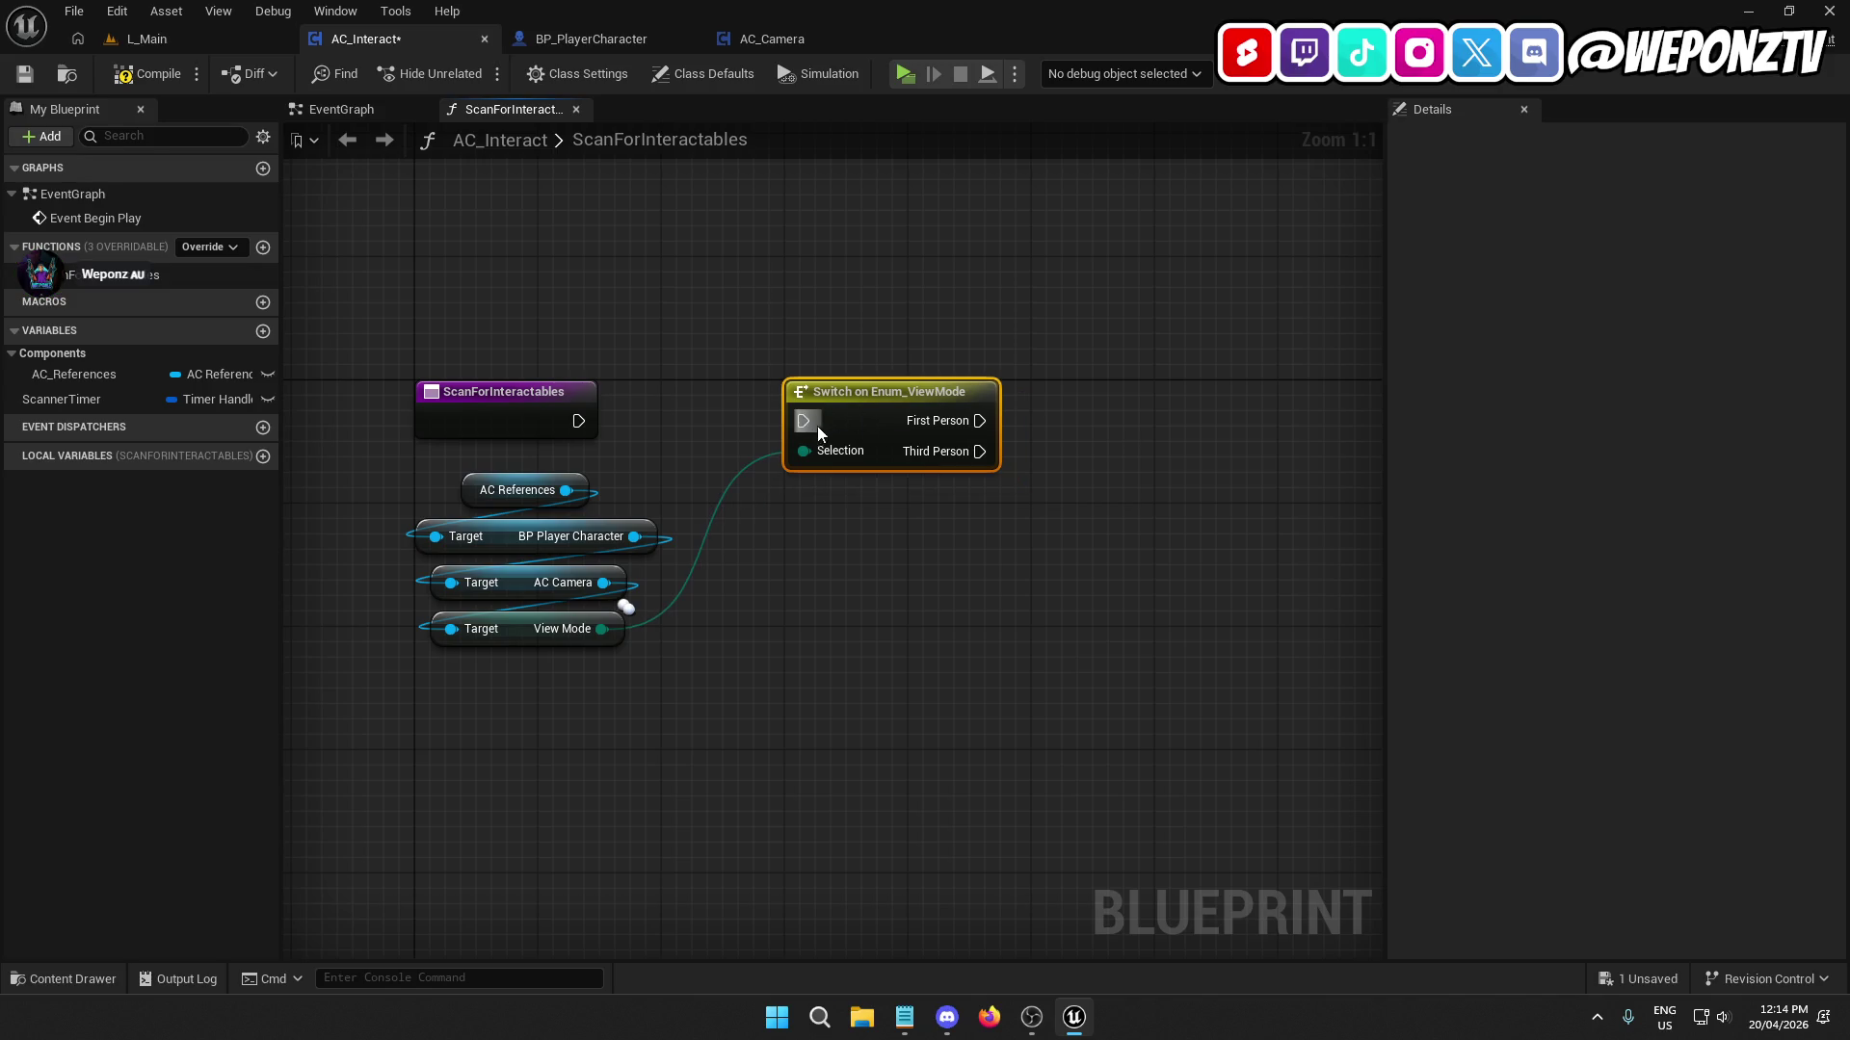
drag(578, 421, 802, 421)
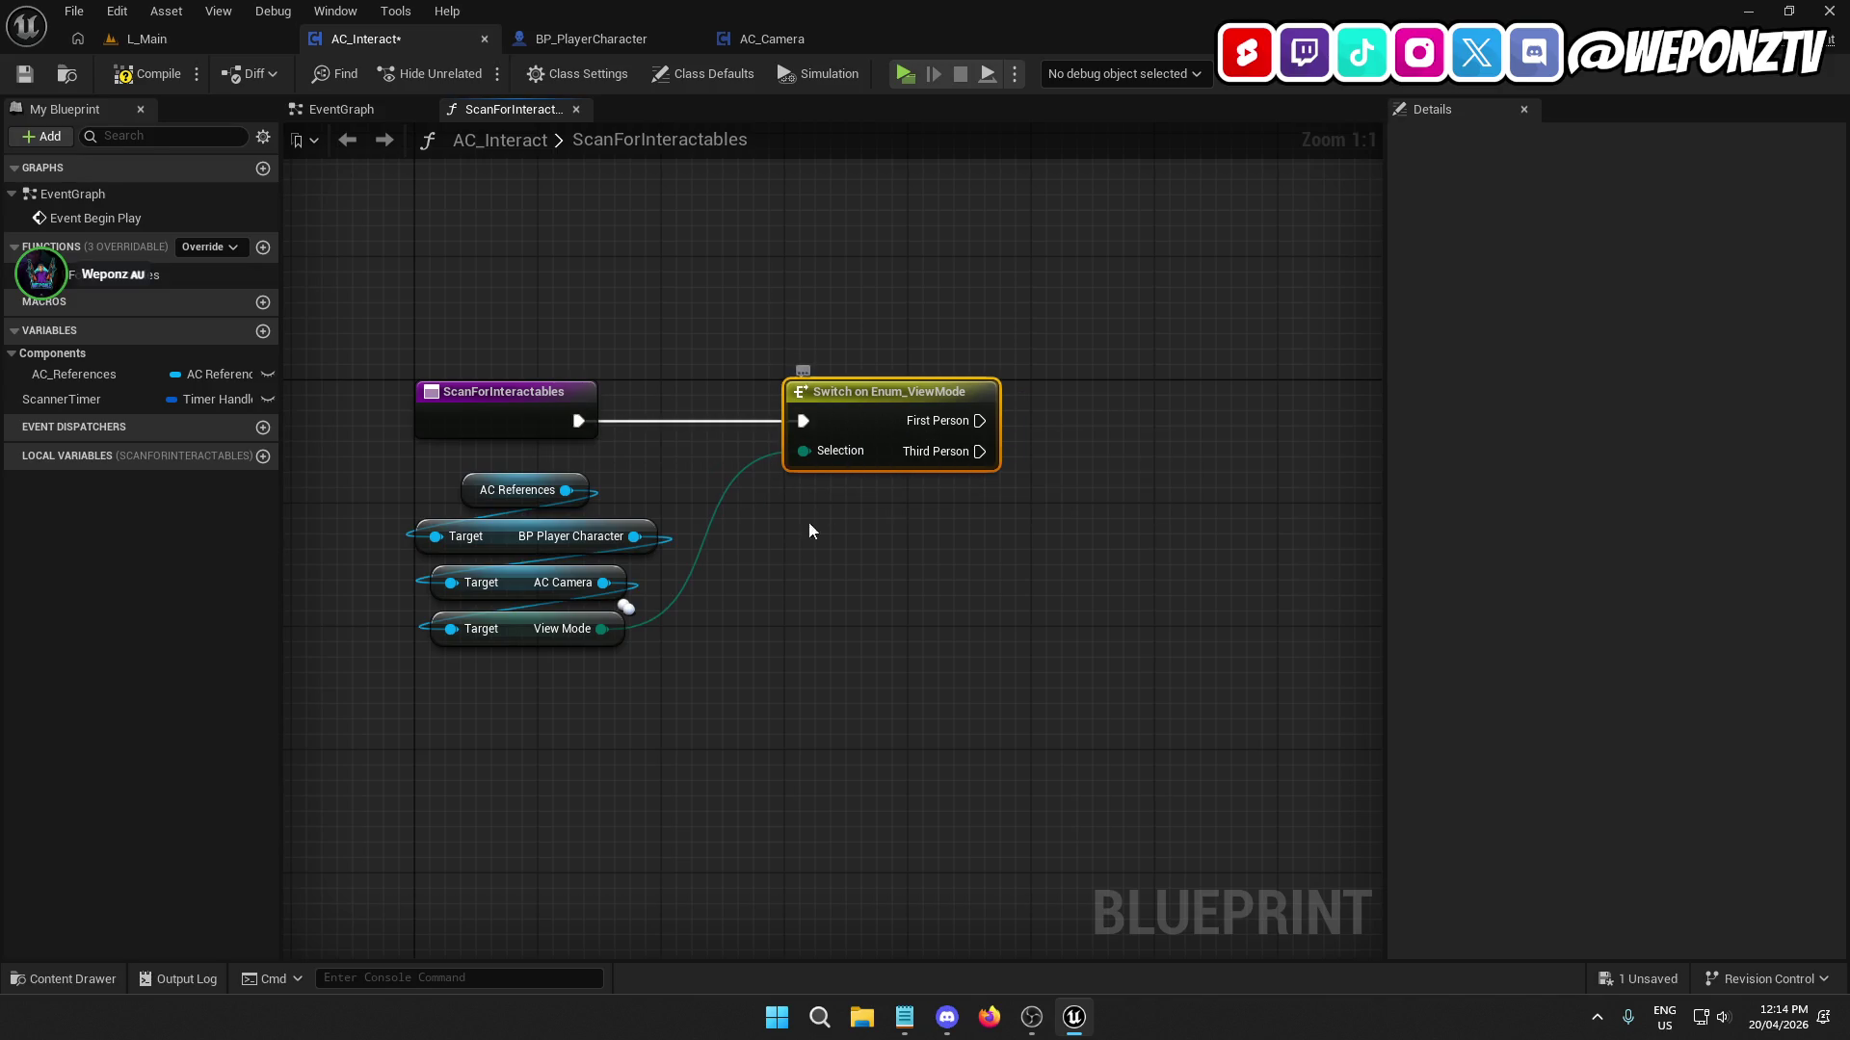
click(791, 632)
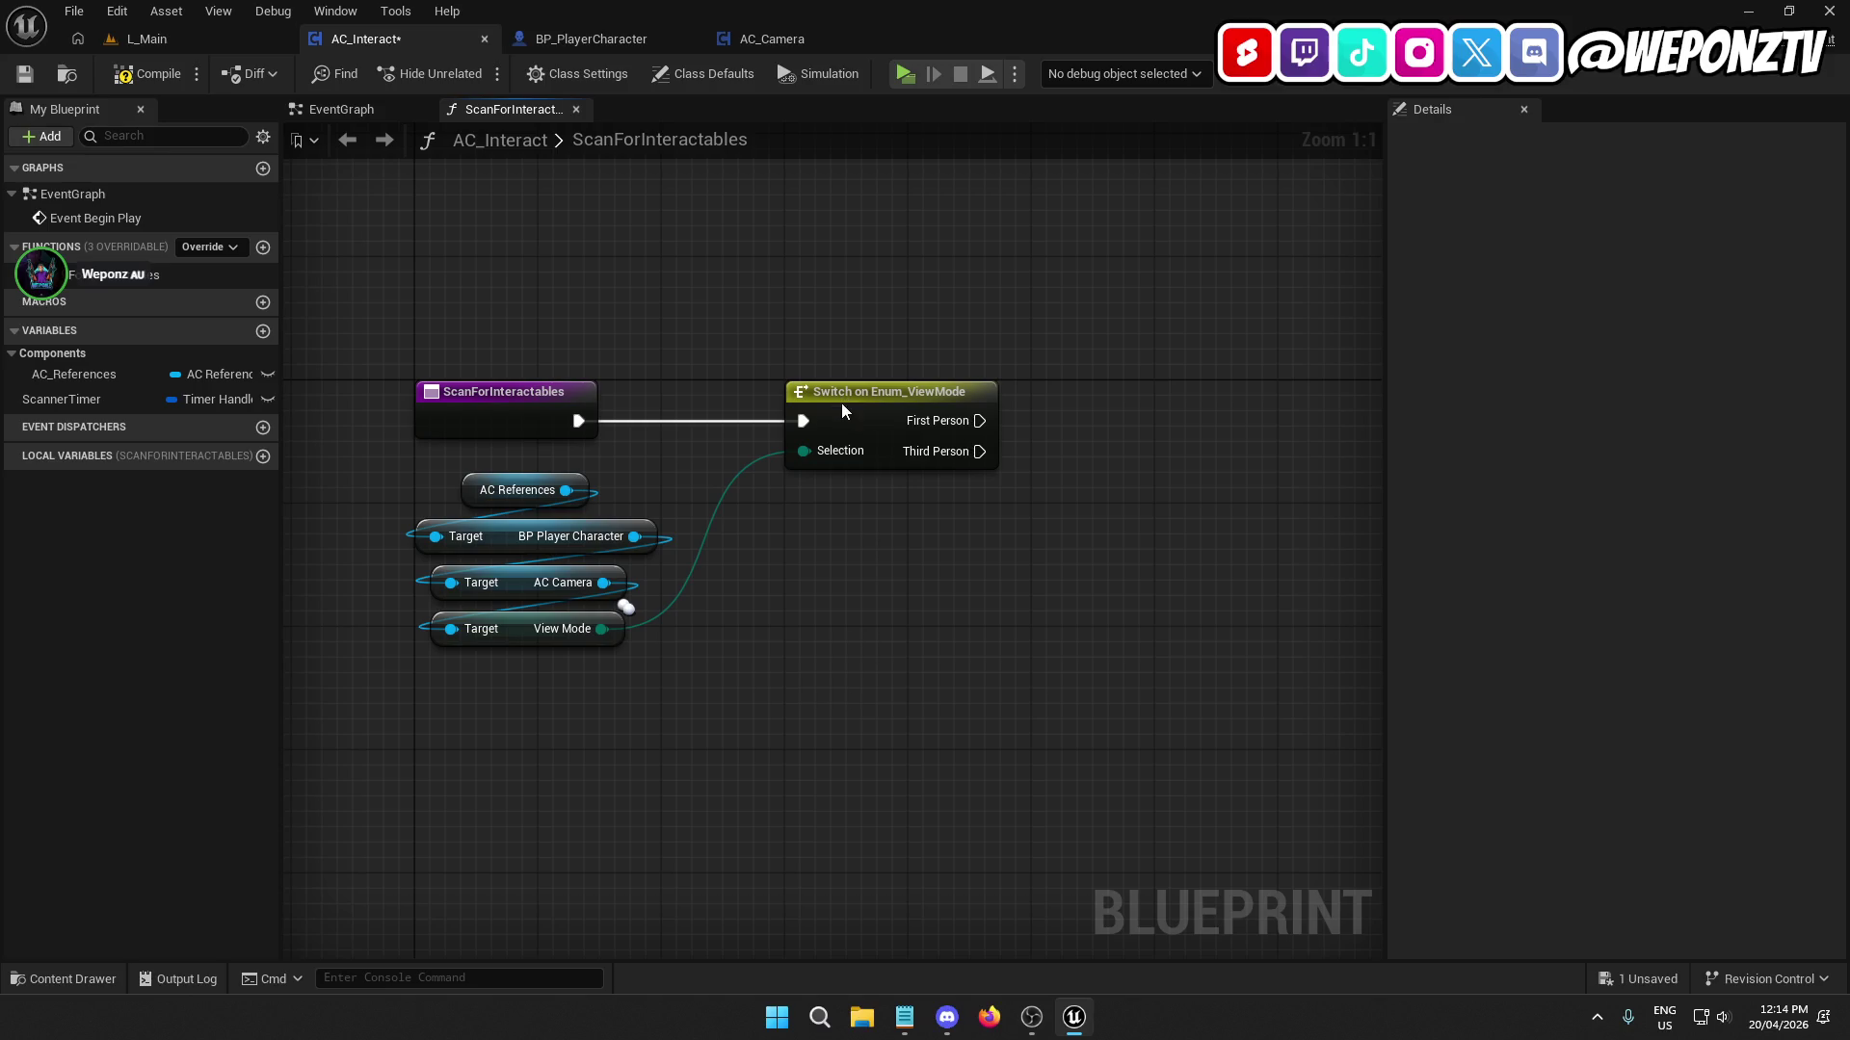
click(841, 402)
shift+click(517, 398)
click(762, 621)
Add Get FPS Camera and Get TPS Camera nodes off BP Player Character, stacked together.
drag(634, 537, 741, 596)
text(fps)
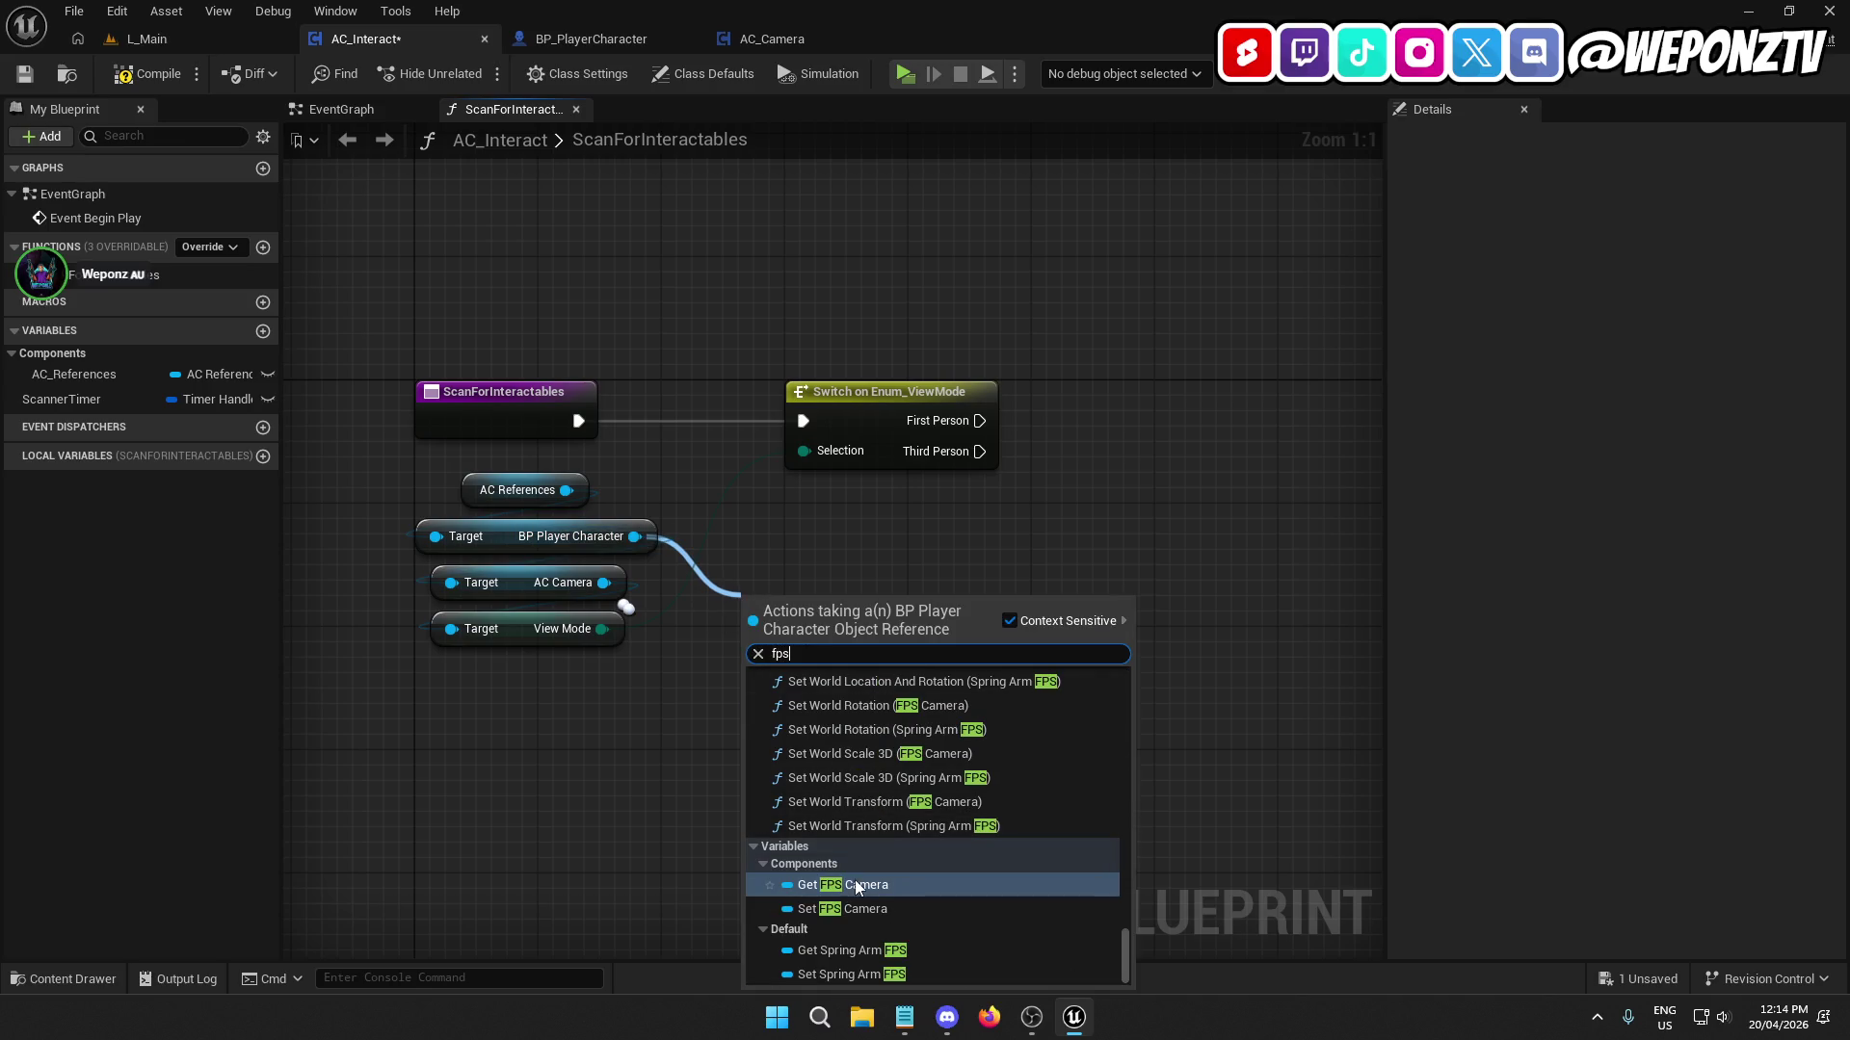
click(853, 883)
drag(634, 536, 783, 725)
text(tps)
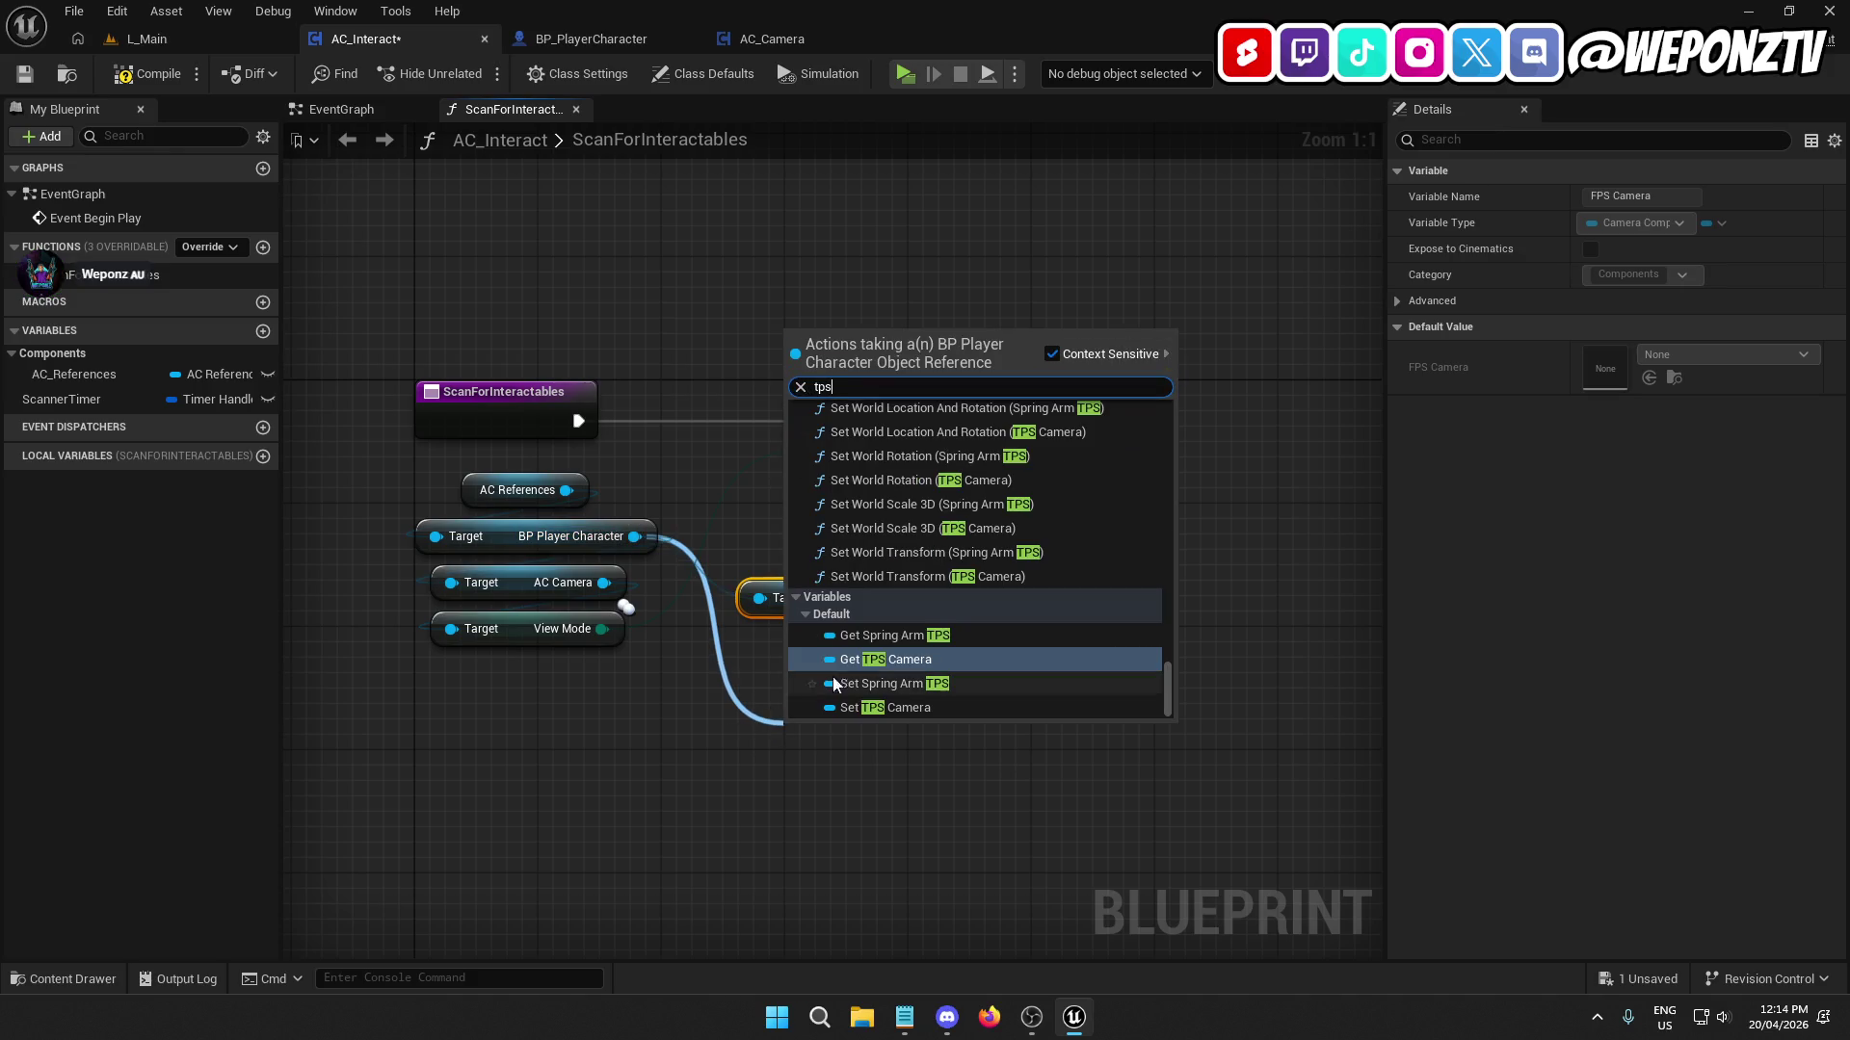
click(886, 661)
drag(867, 736, 838, 645)
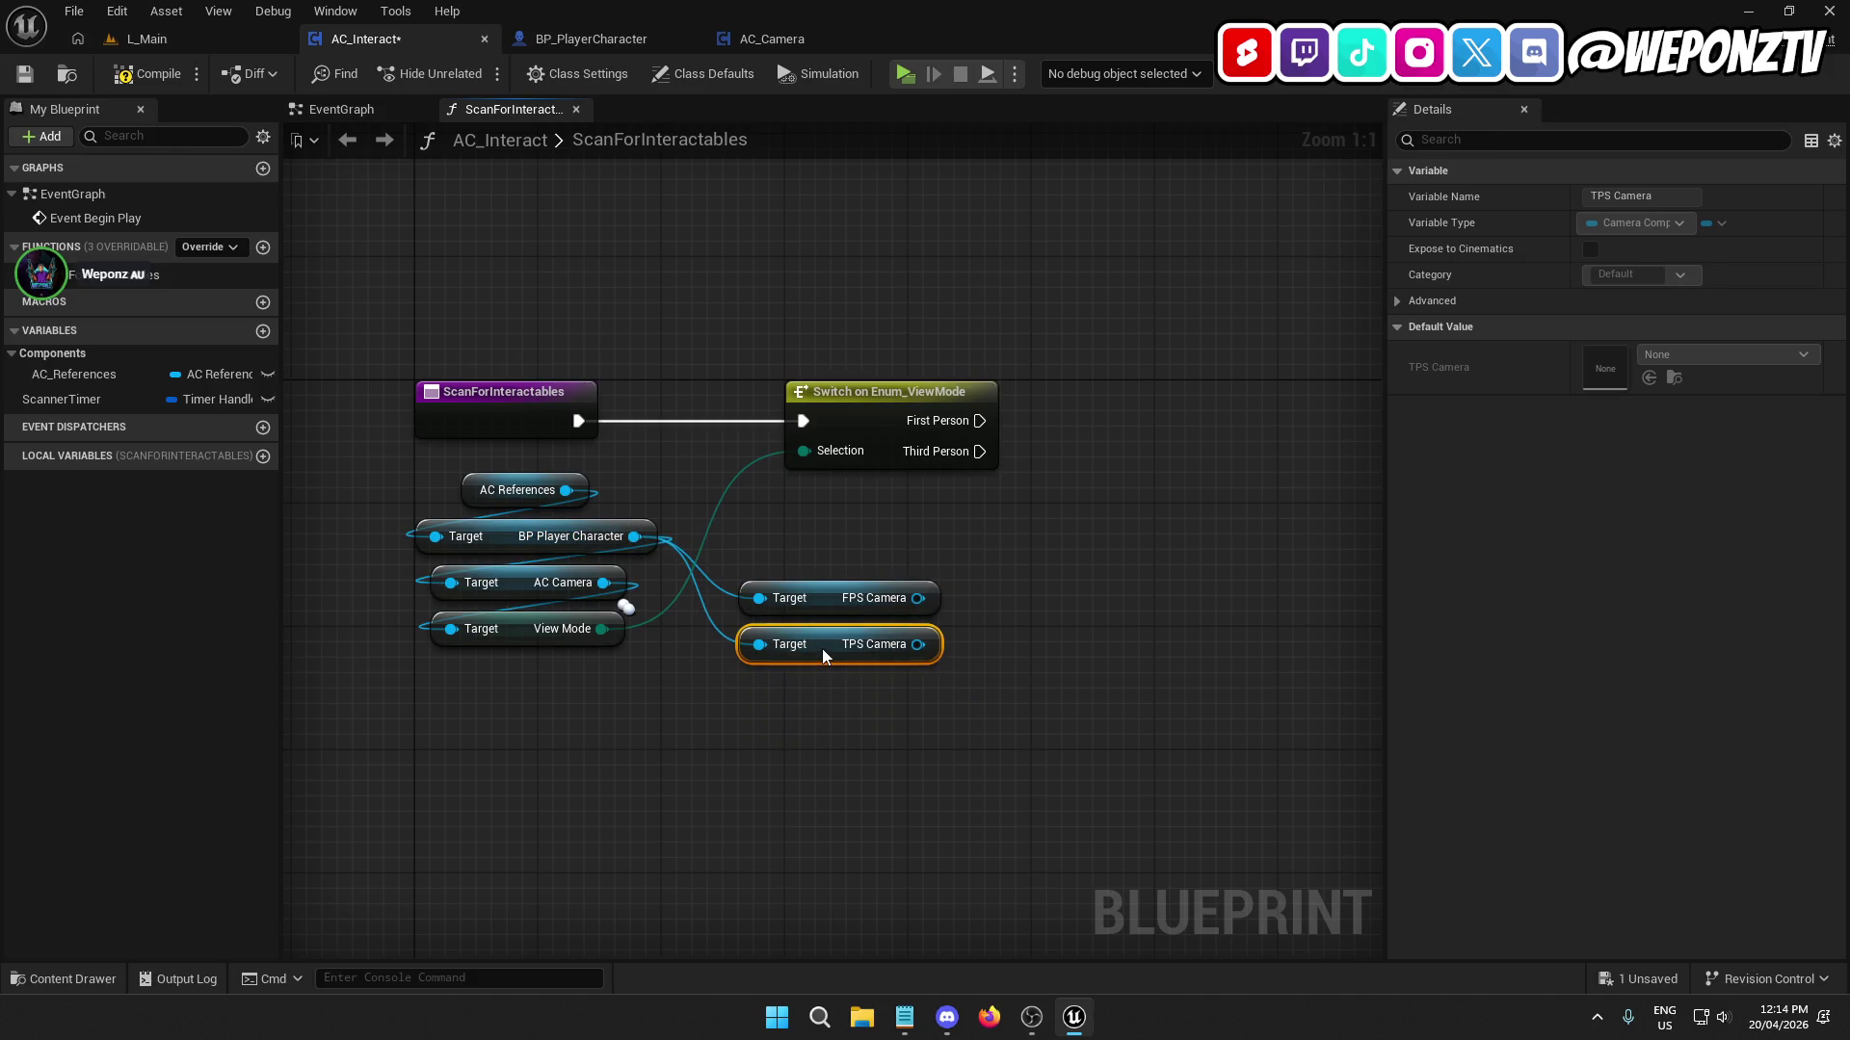
click(944, 754)
mouse_move(867, 761)
mouse_down()
mouse_move(757, 568)
mouse_move(788, 595)
mouse_up()
drag(788, 805, 536, 785)
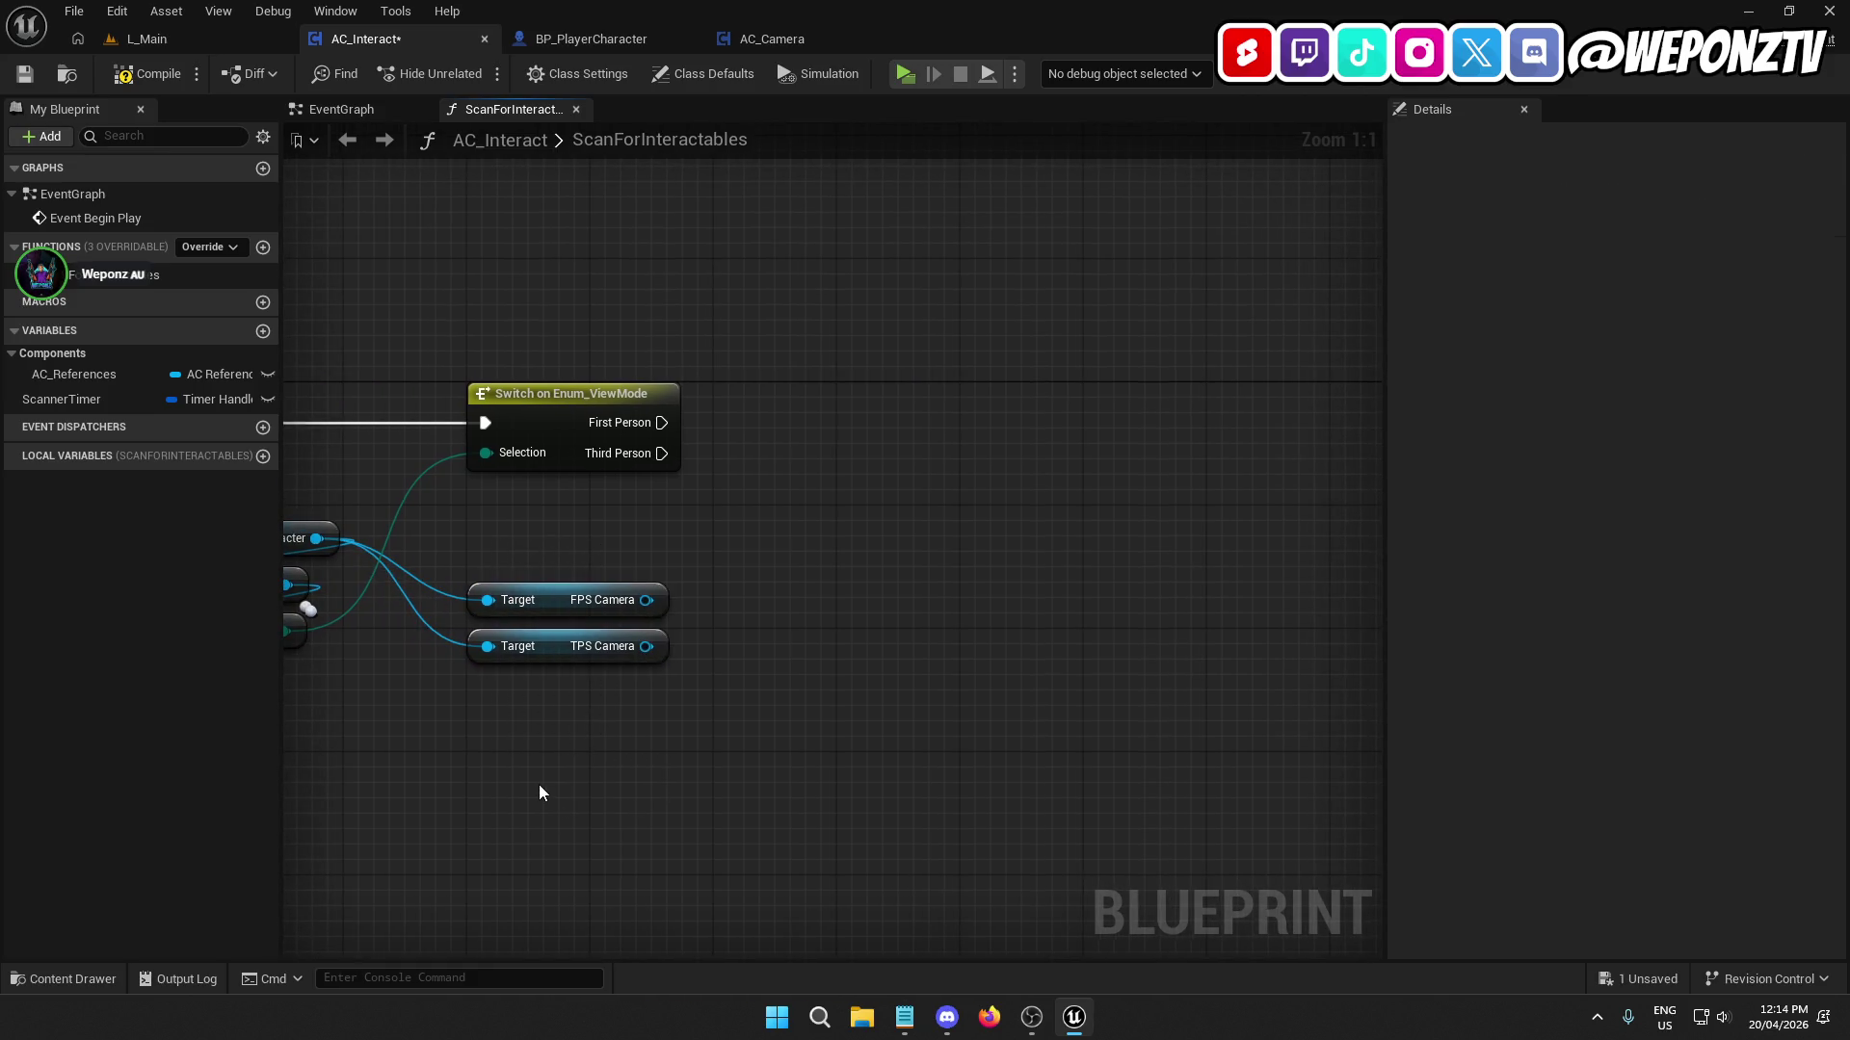
Add a Get Forward Vector node driven by the FPS Camera output.
drag(646, 600, 826, 530)
text(forwa)
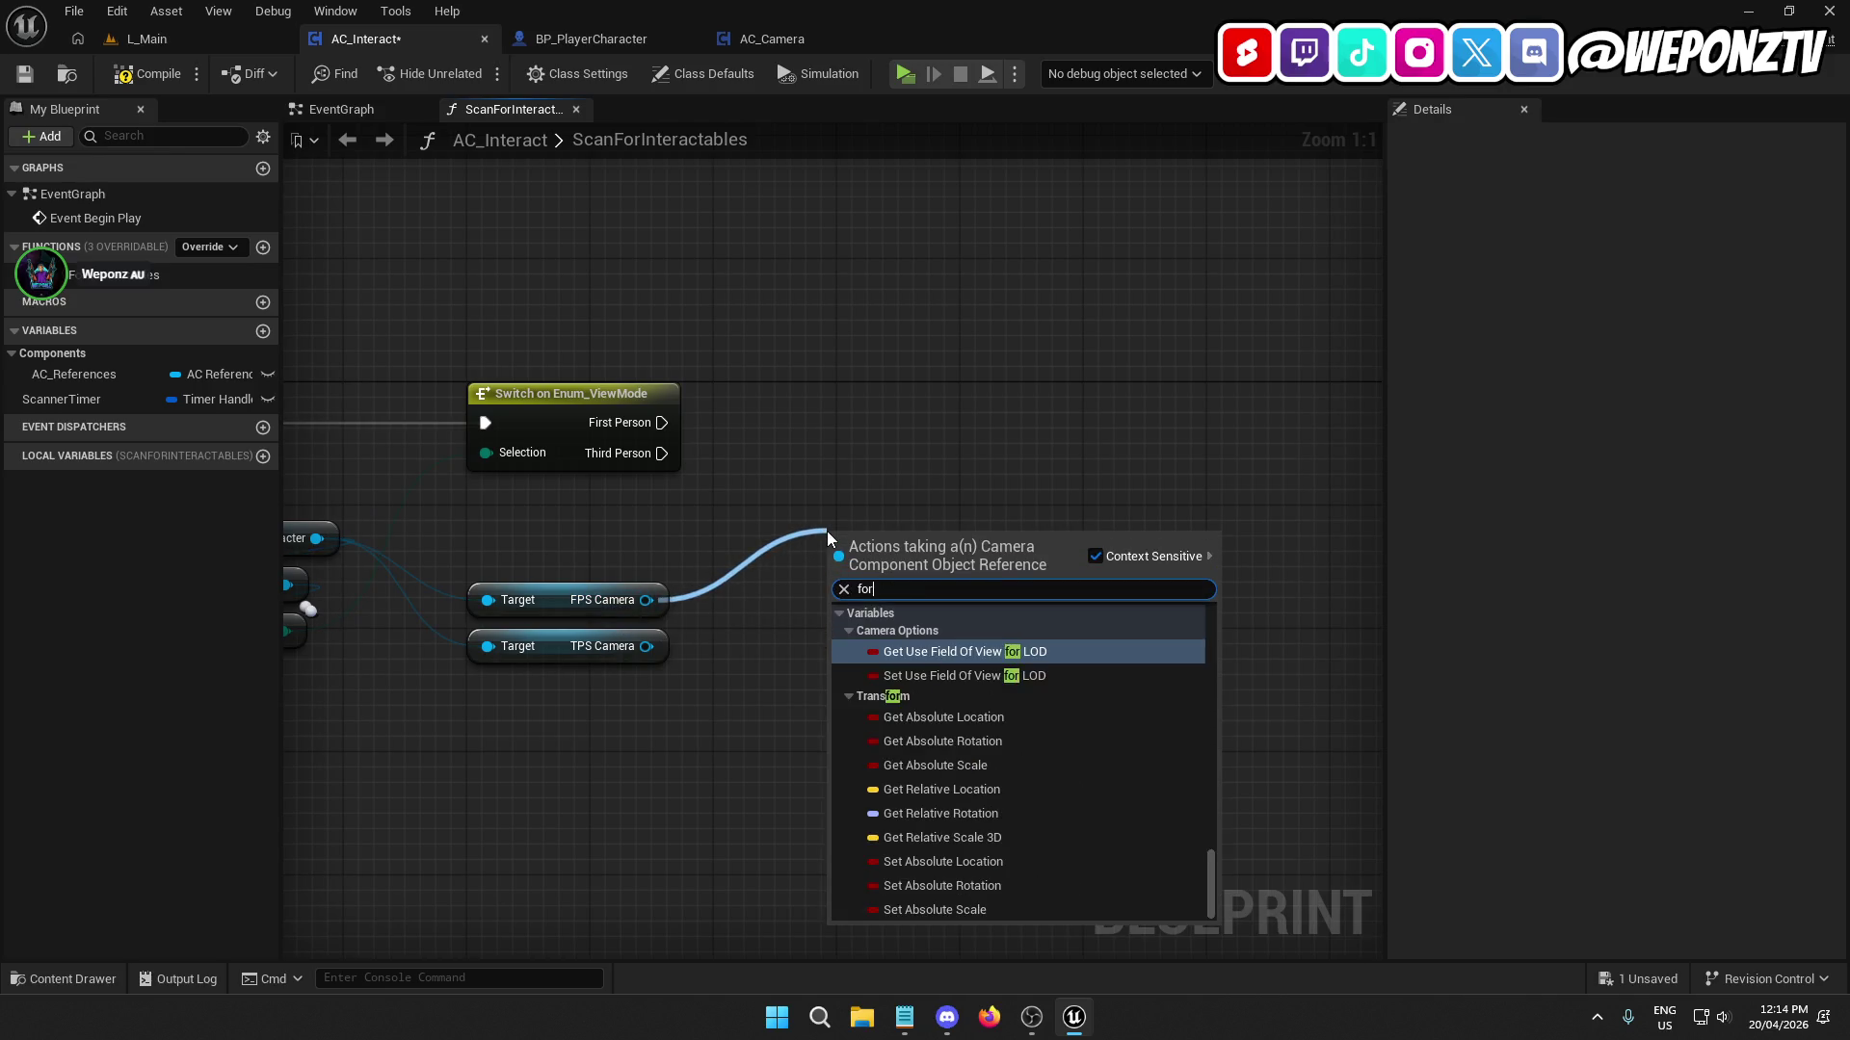
click(936, 631)
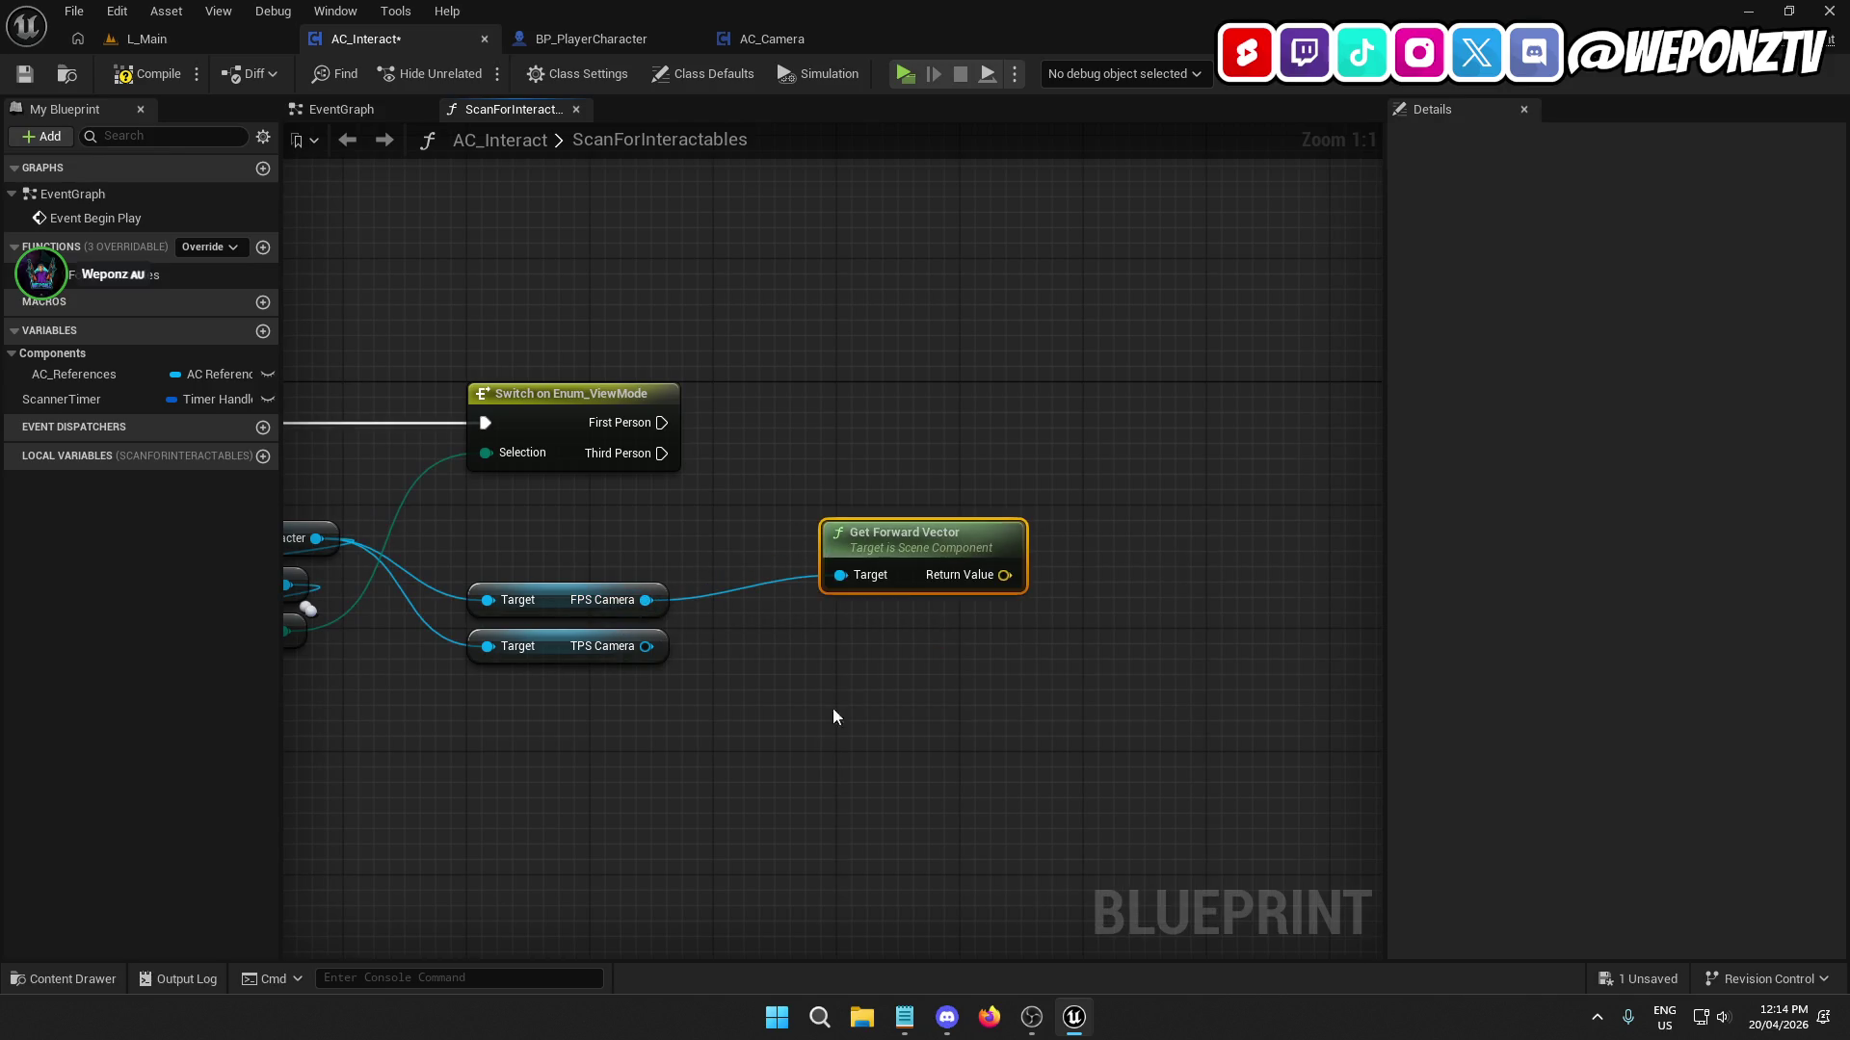
key(alt+Tab)
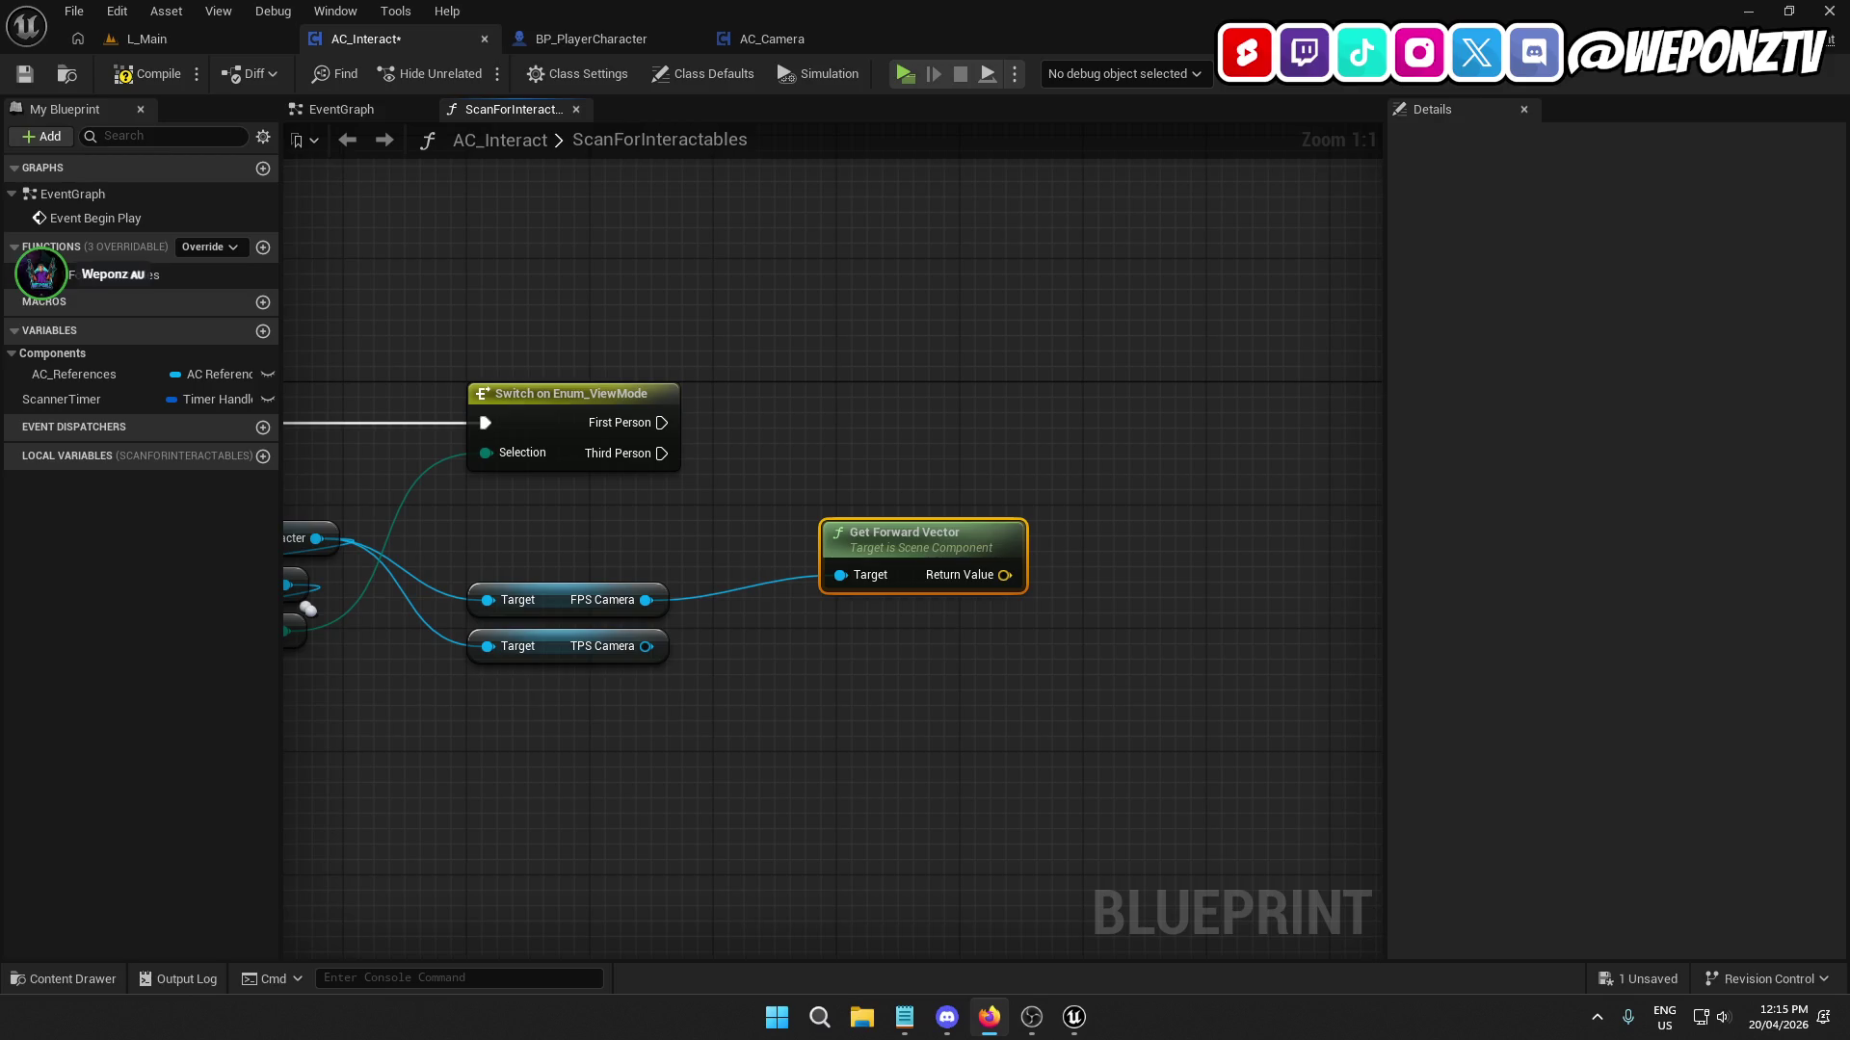
Bring the tutorial browser window back in front of the editor.
key(alt+Tab)
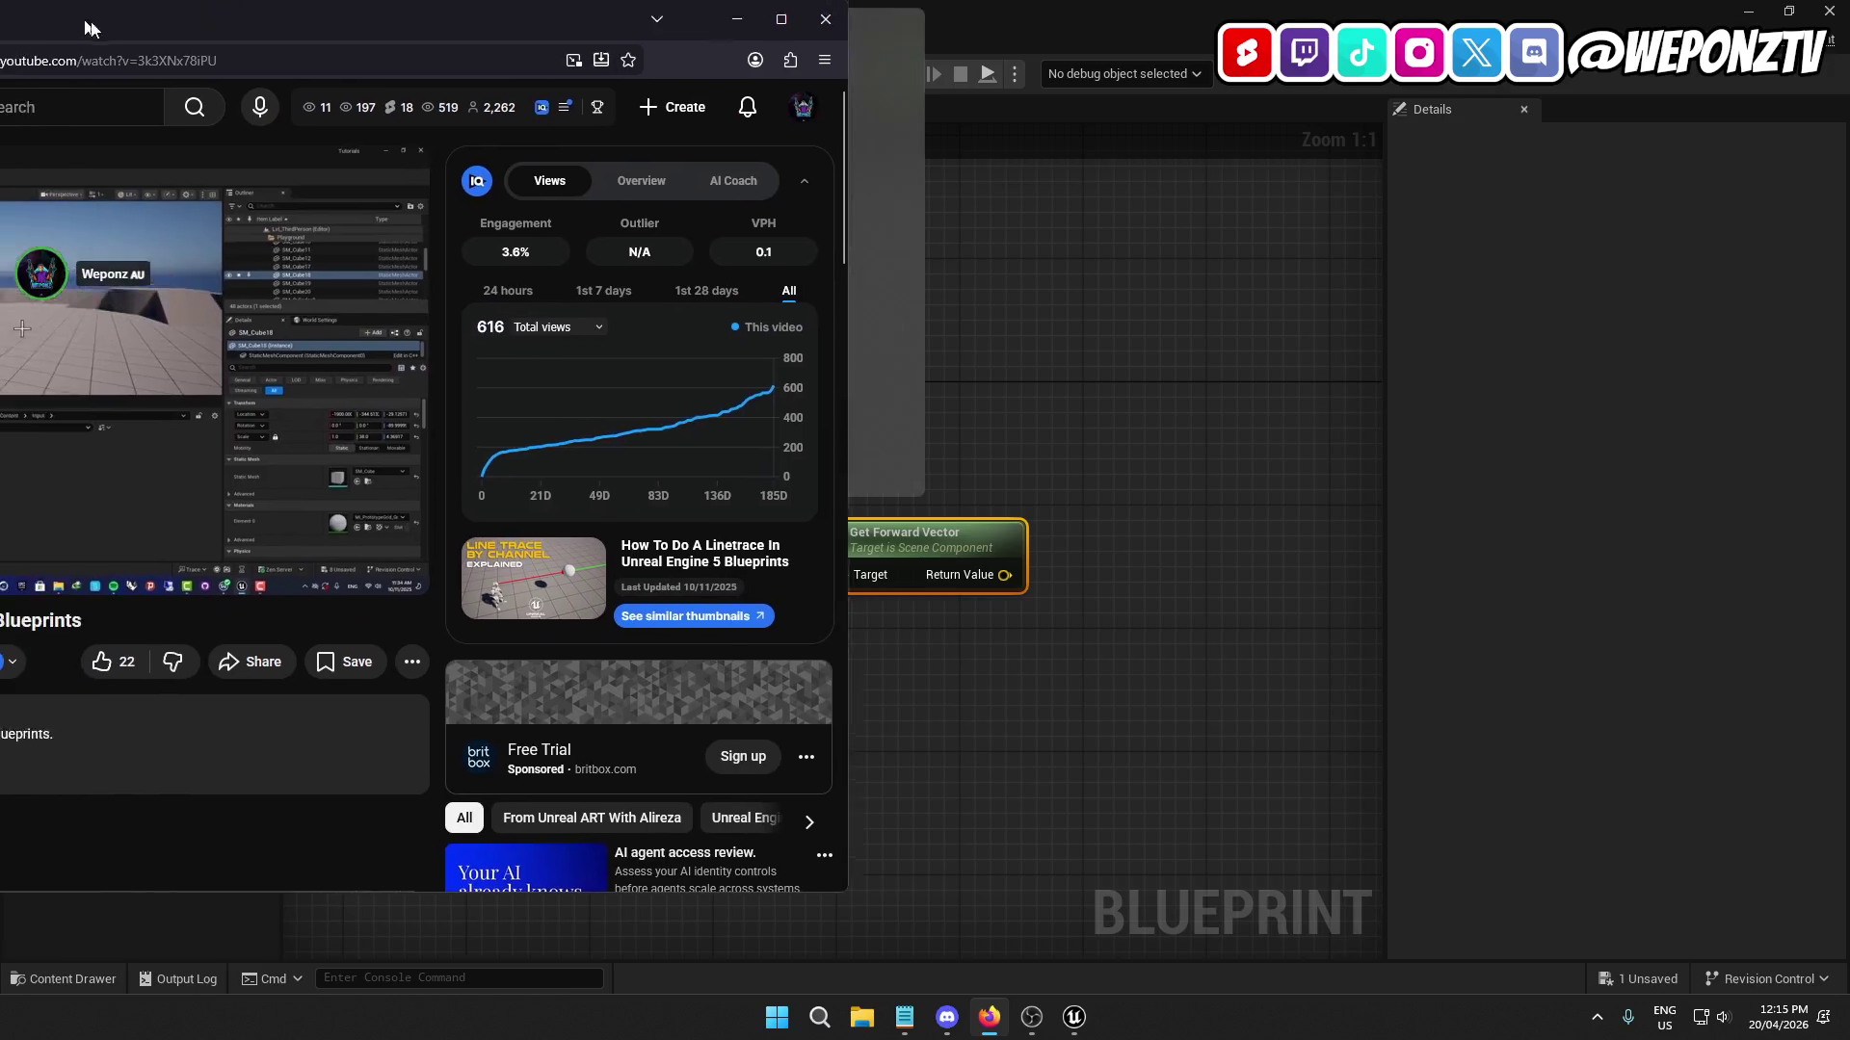
Pause the YouTube line trace tutorial at about 5:03 on the Line Trace By Channel graph, maximized.
drag(112, 31, 671, 31)
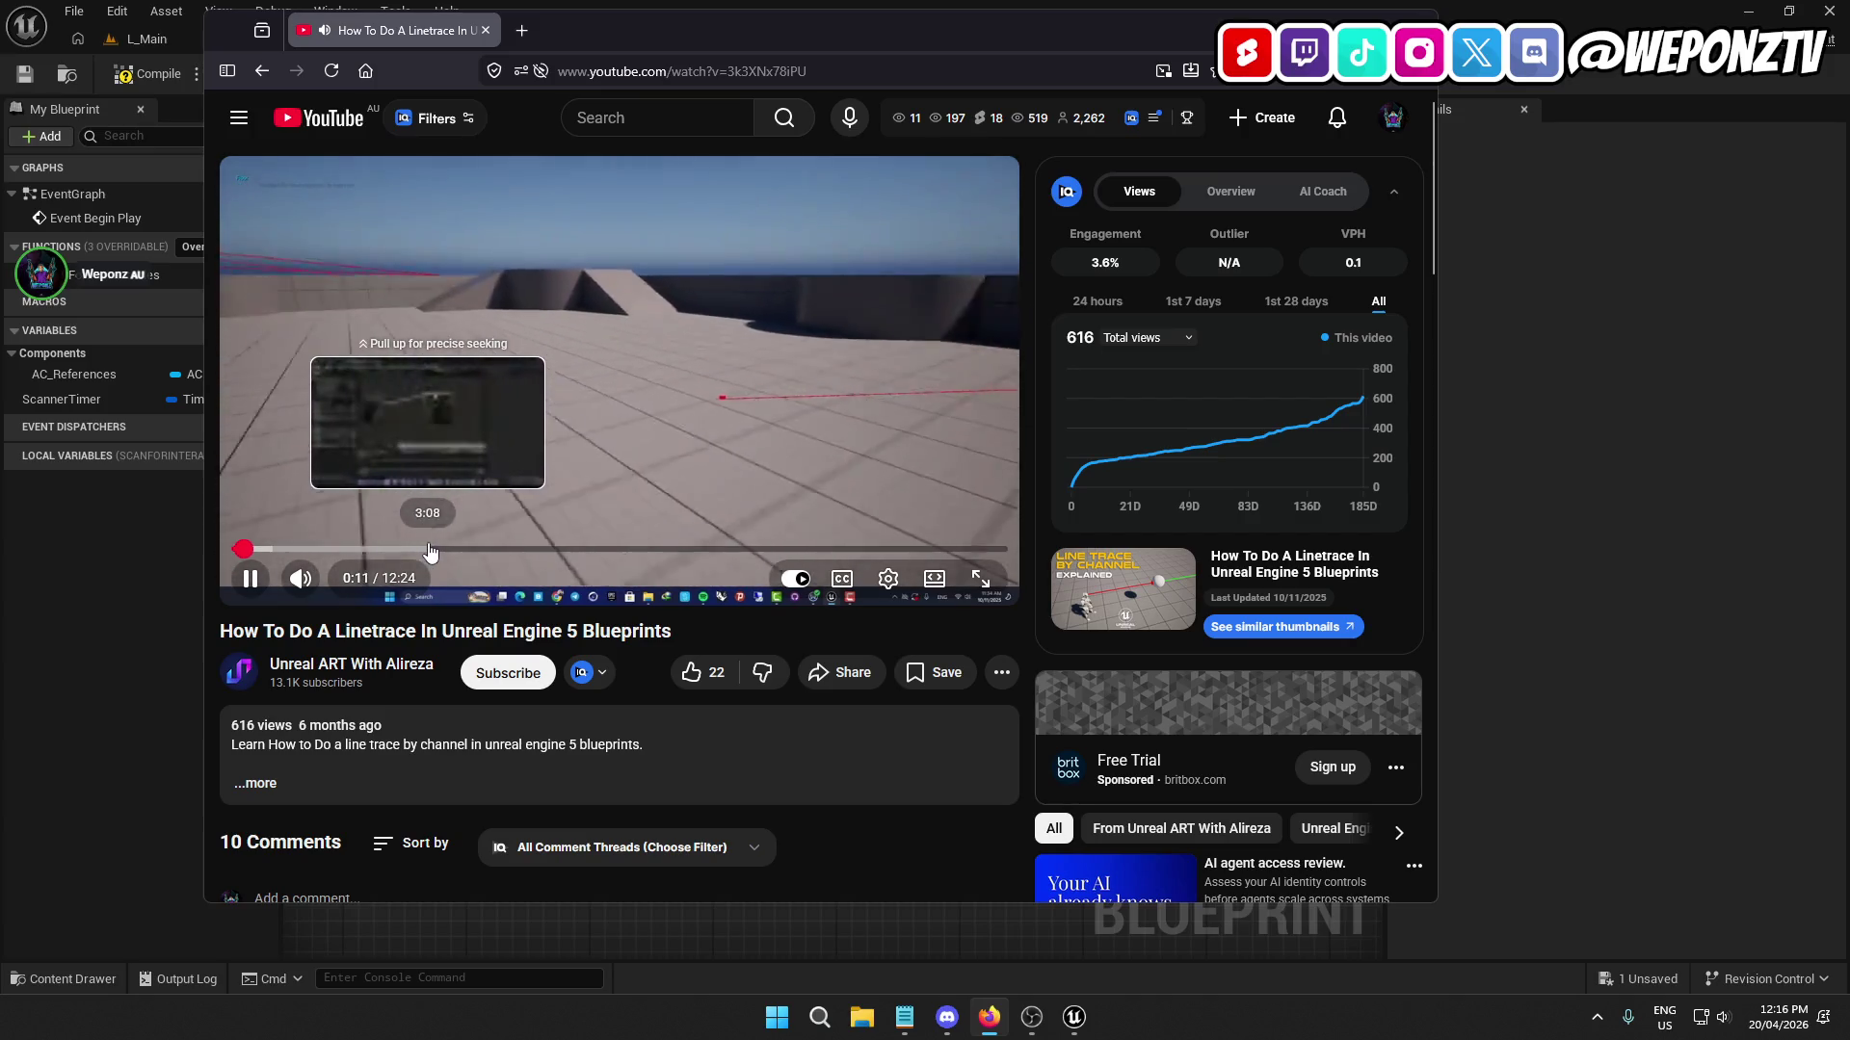
click(495, 551)
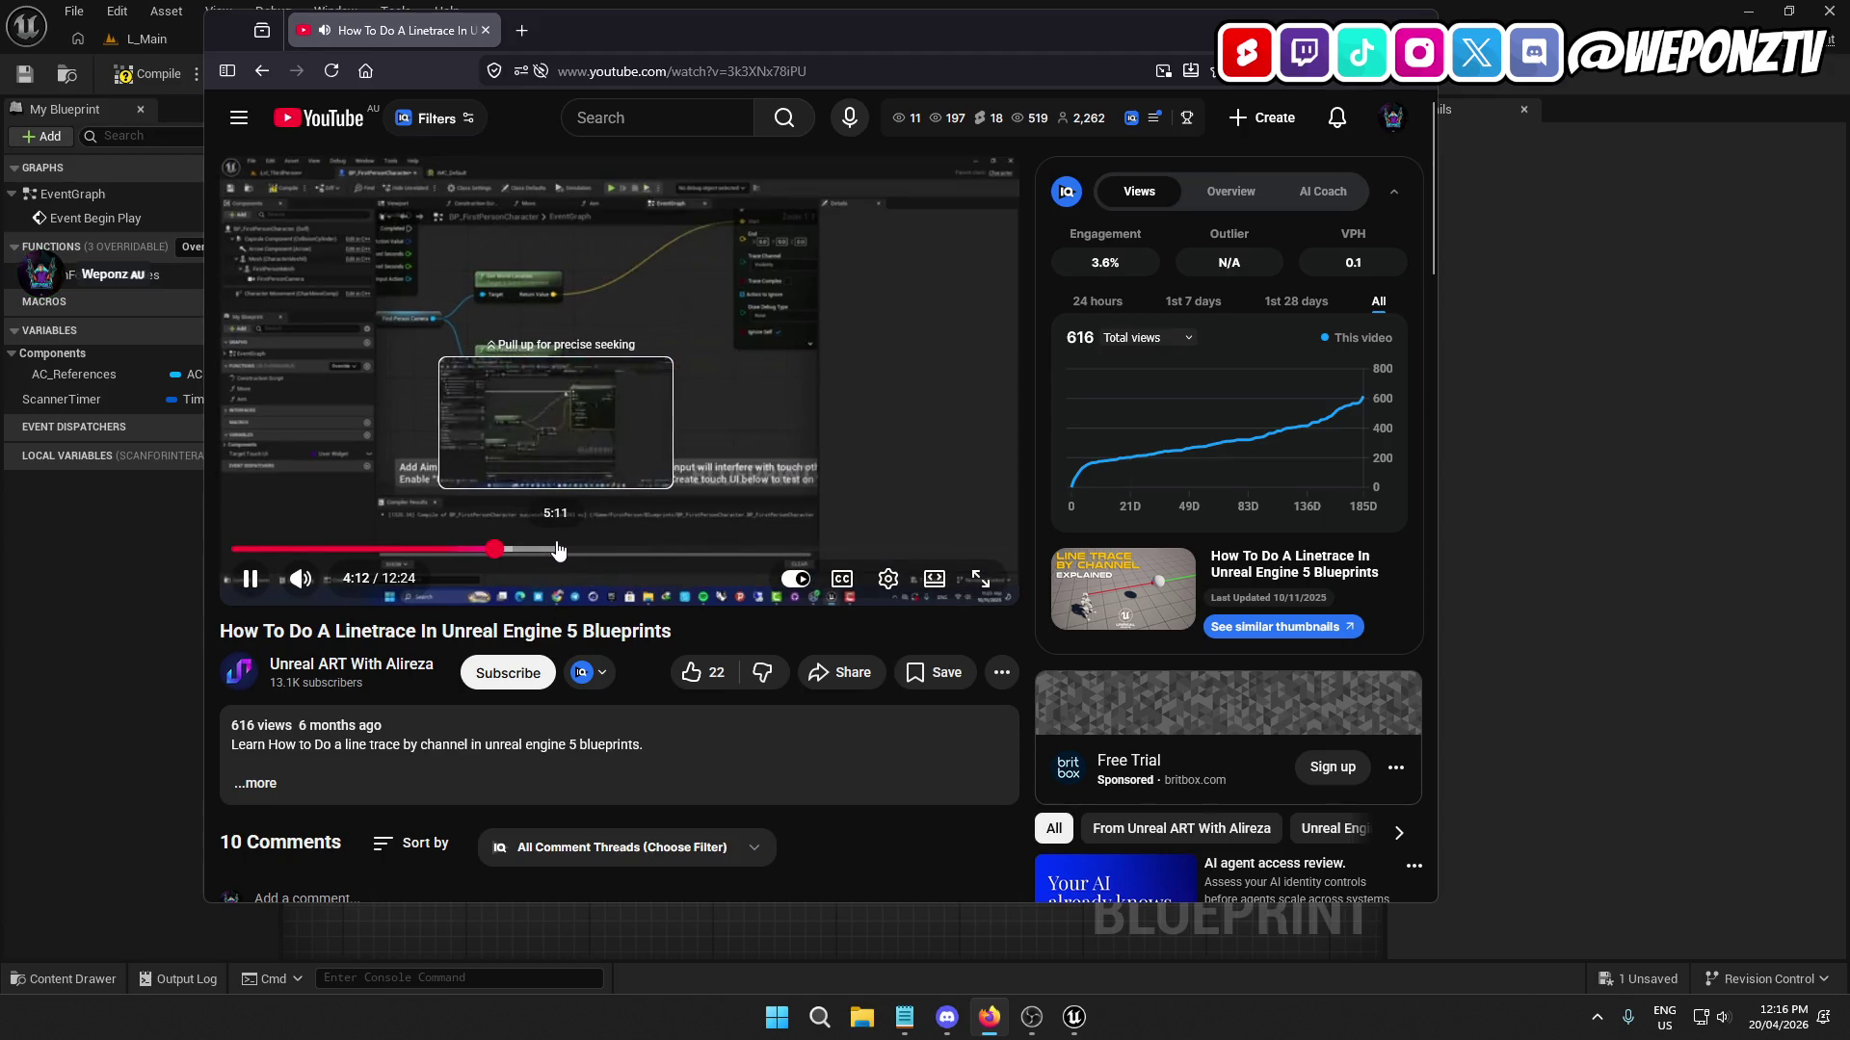
click(556, 549)
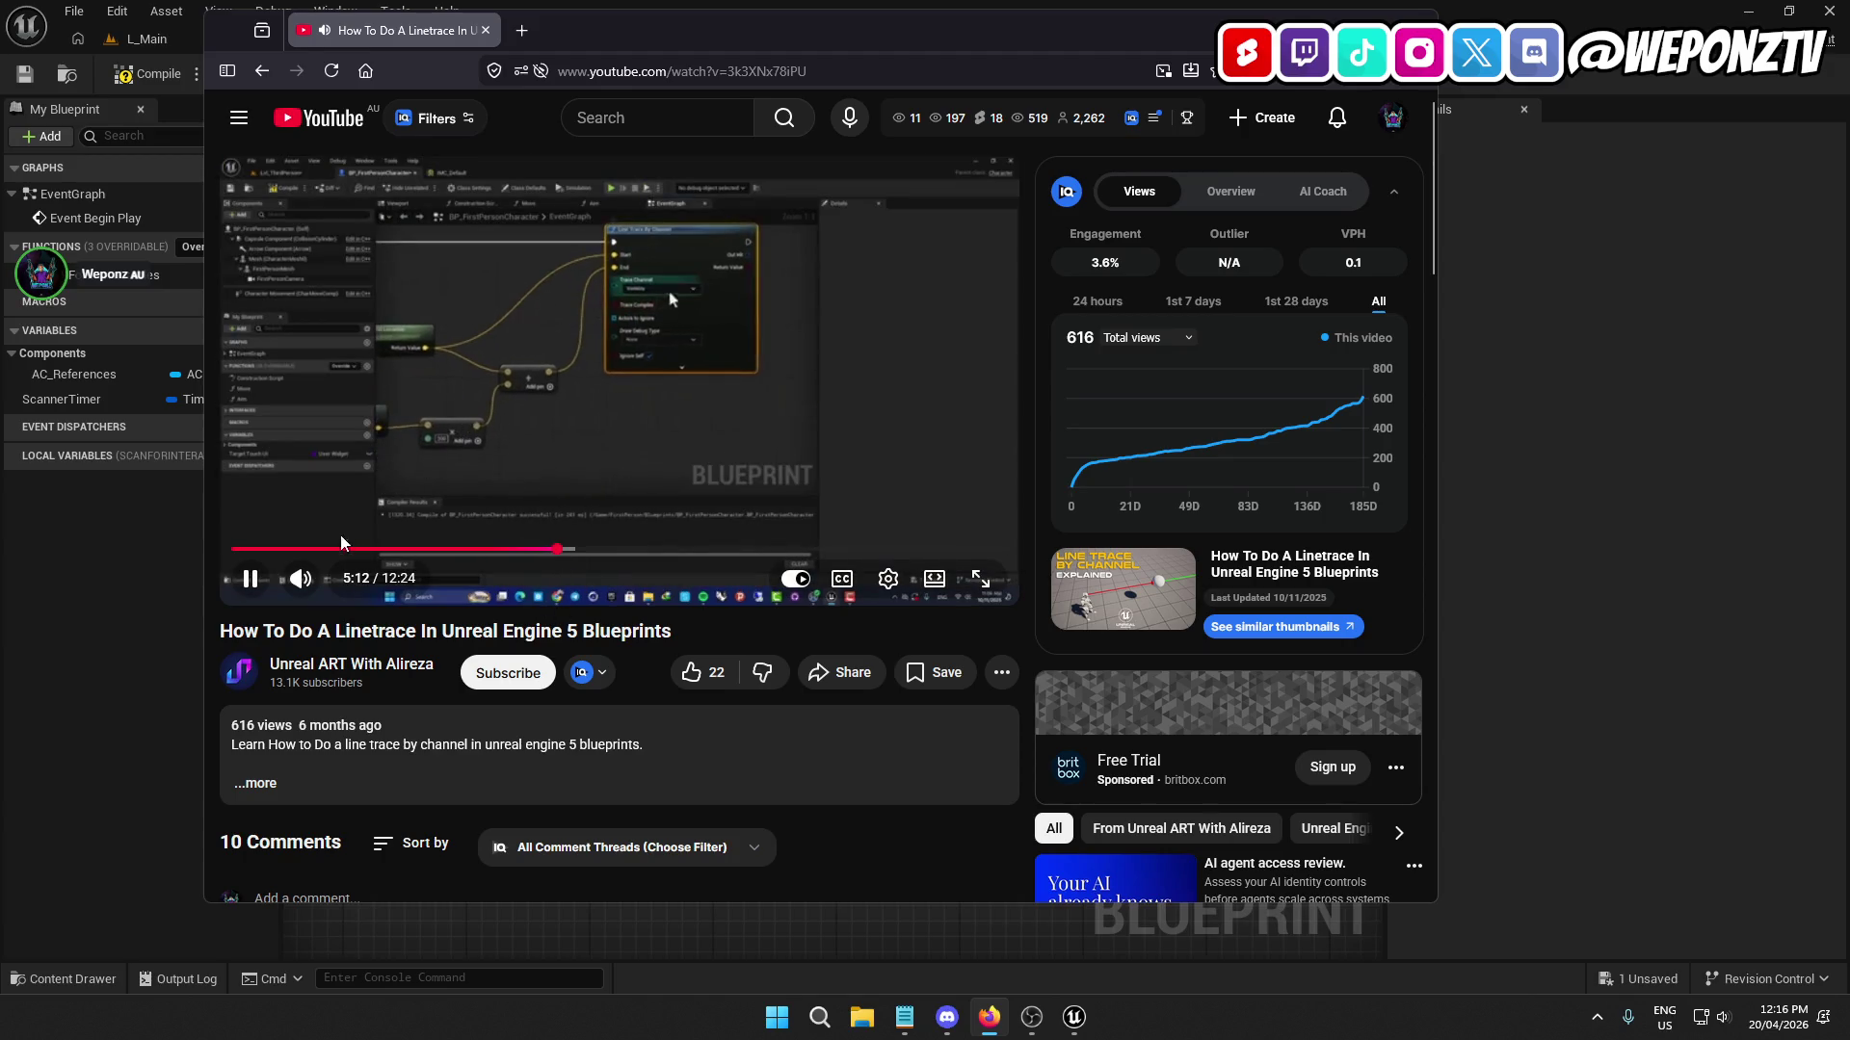
drag(557, 549, 547, 557)
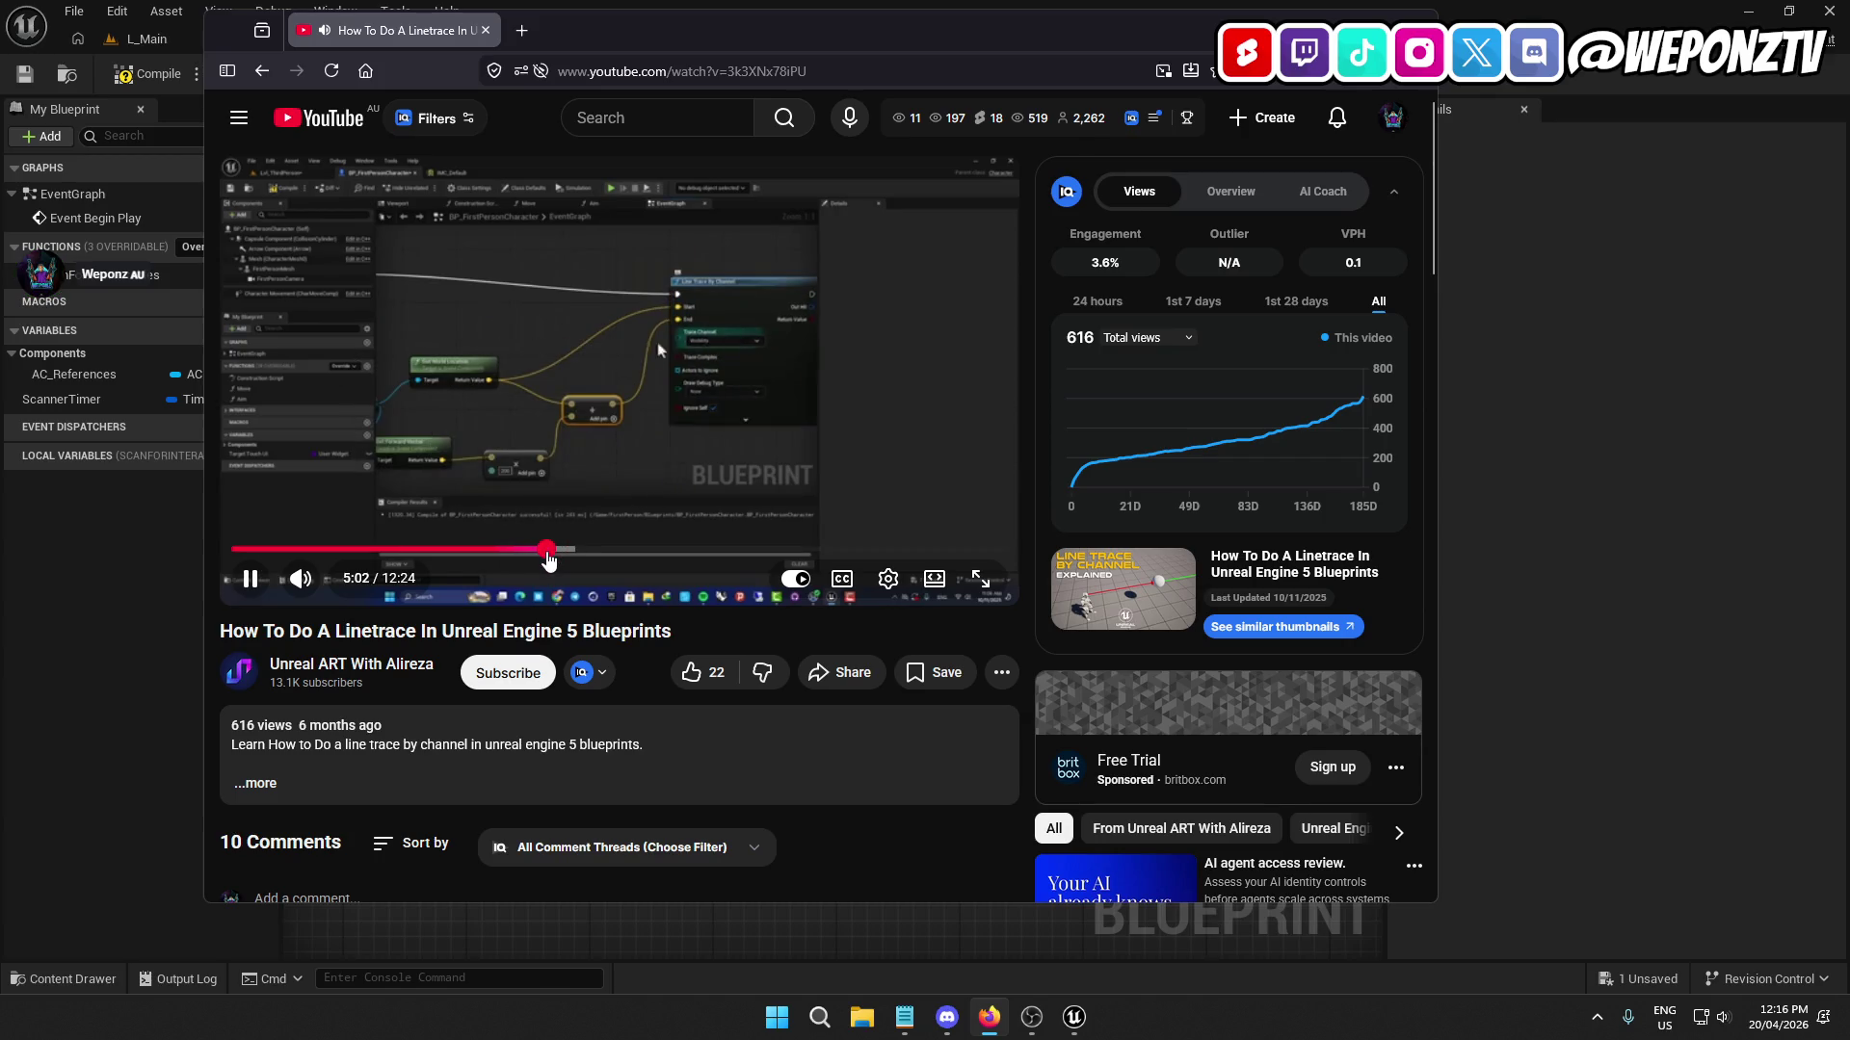
click(250, 578)
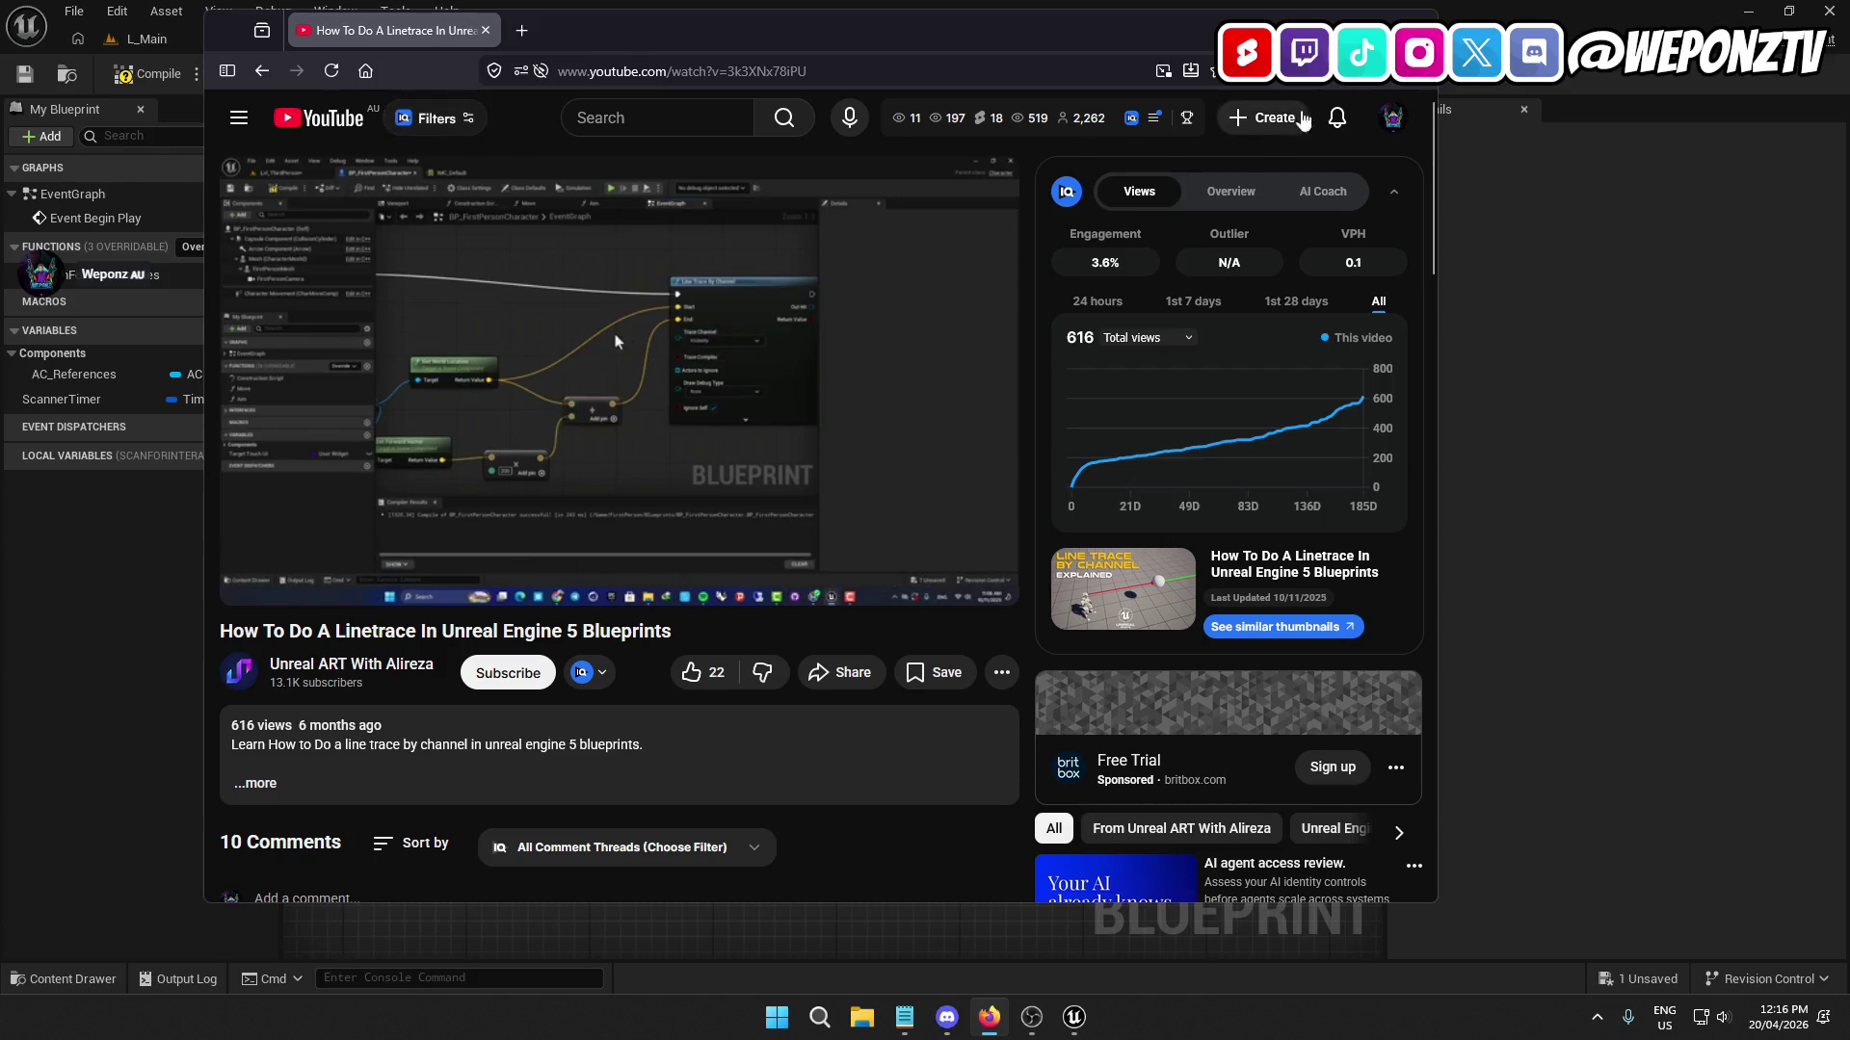
click(1371, 17)
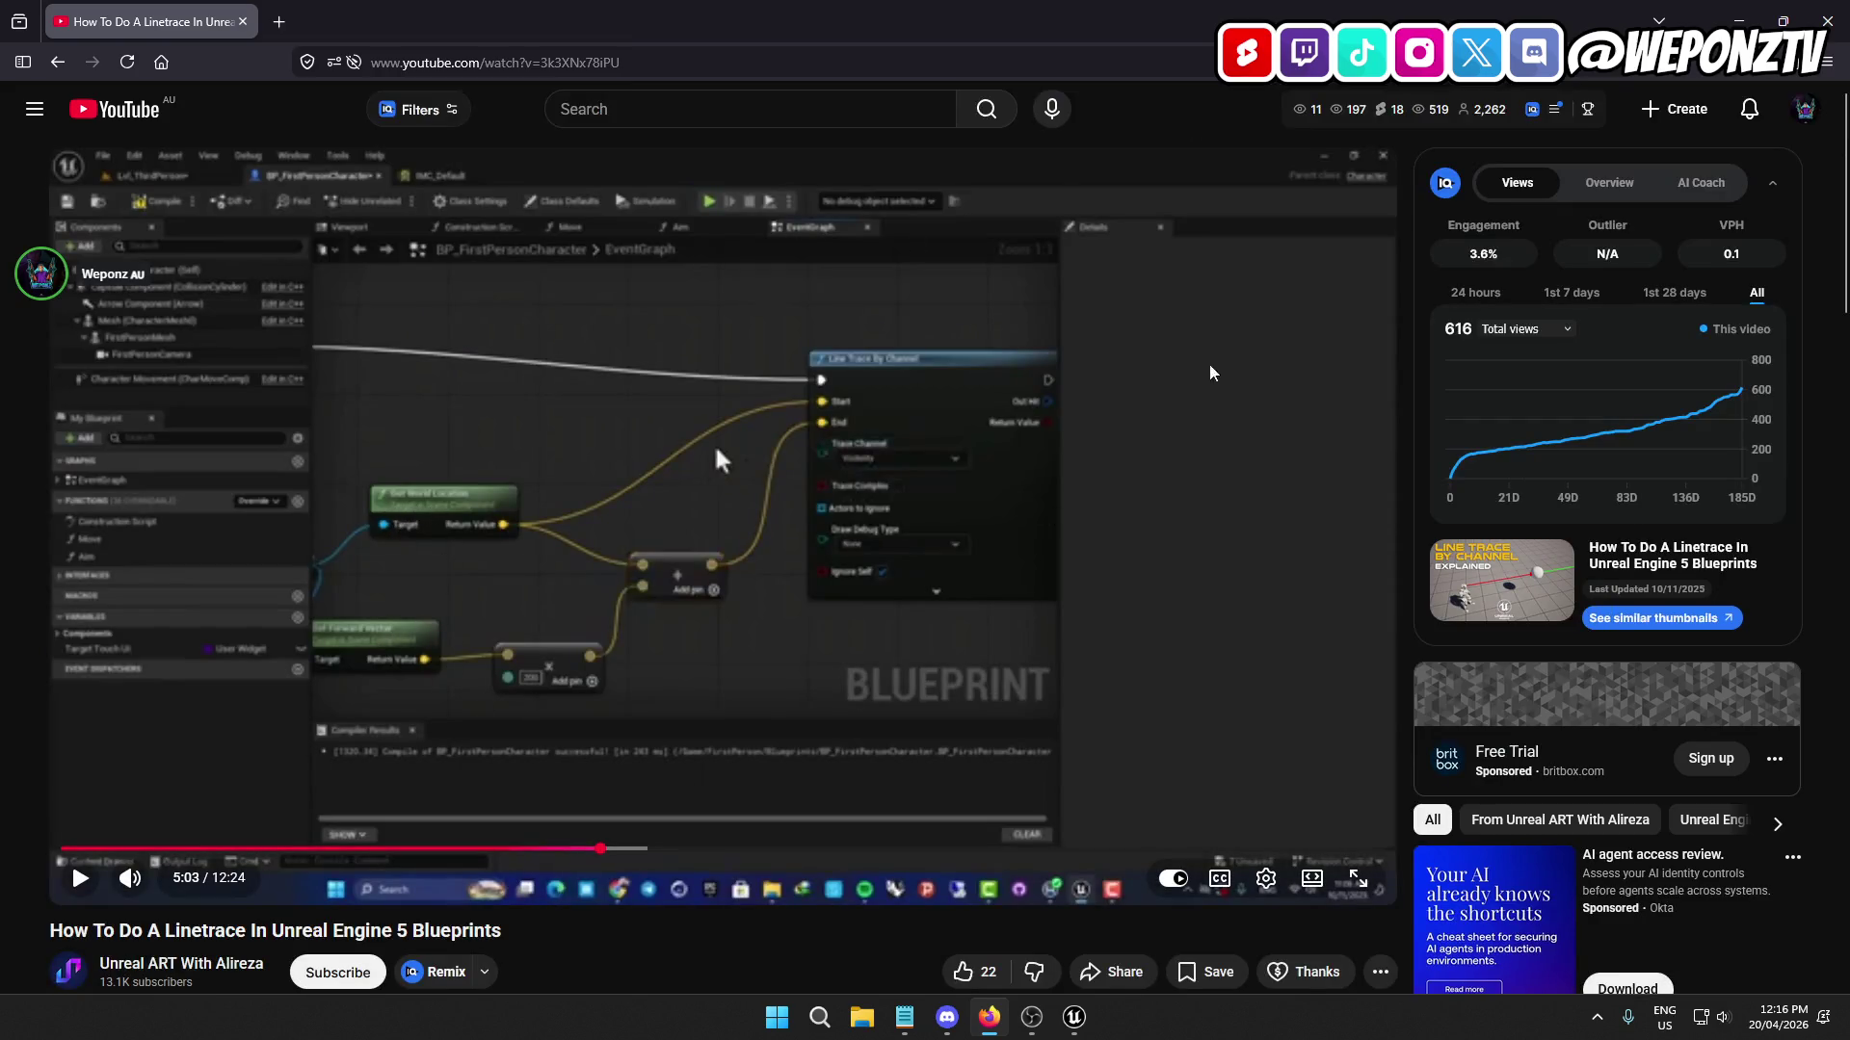
key(alt+Tab)
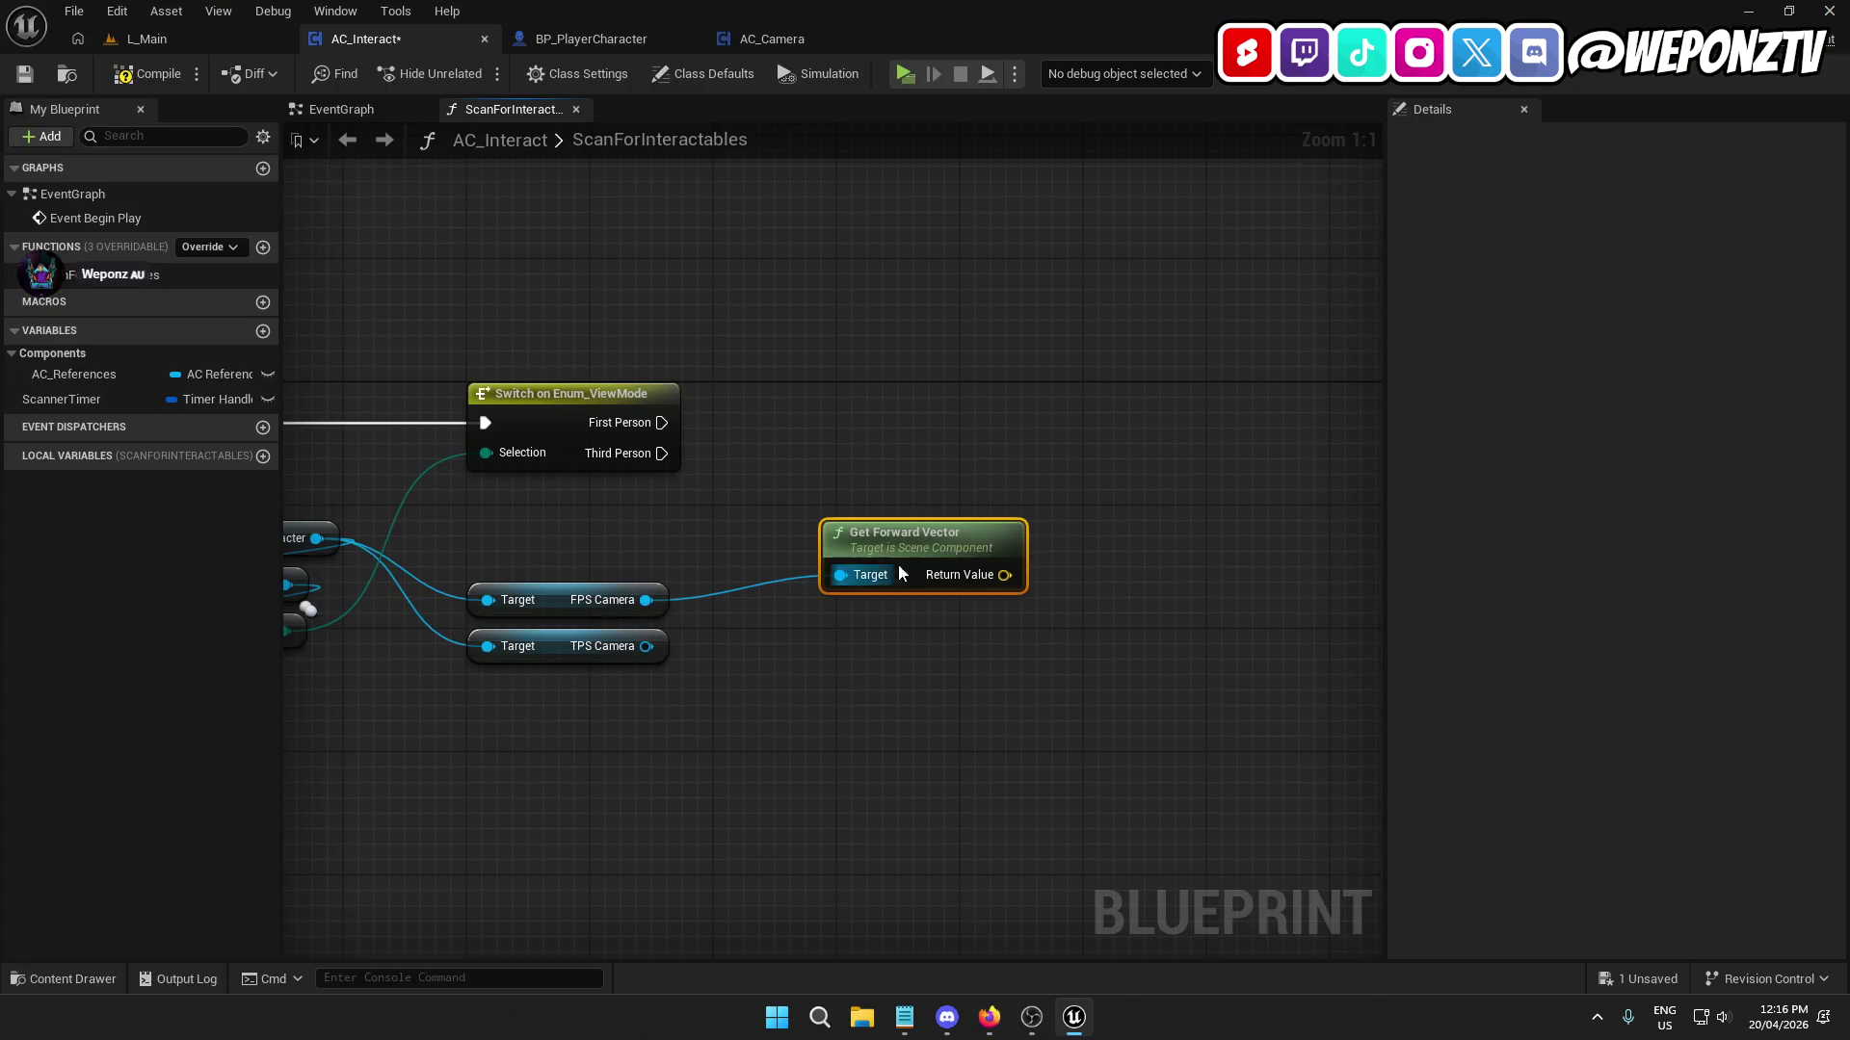
Replace the old node with Get World Location and Get Forward Vector nodes from FPS Camera.
key(Delete)
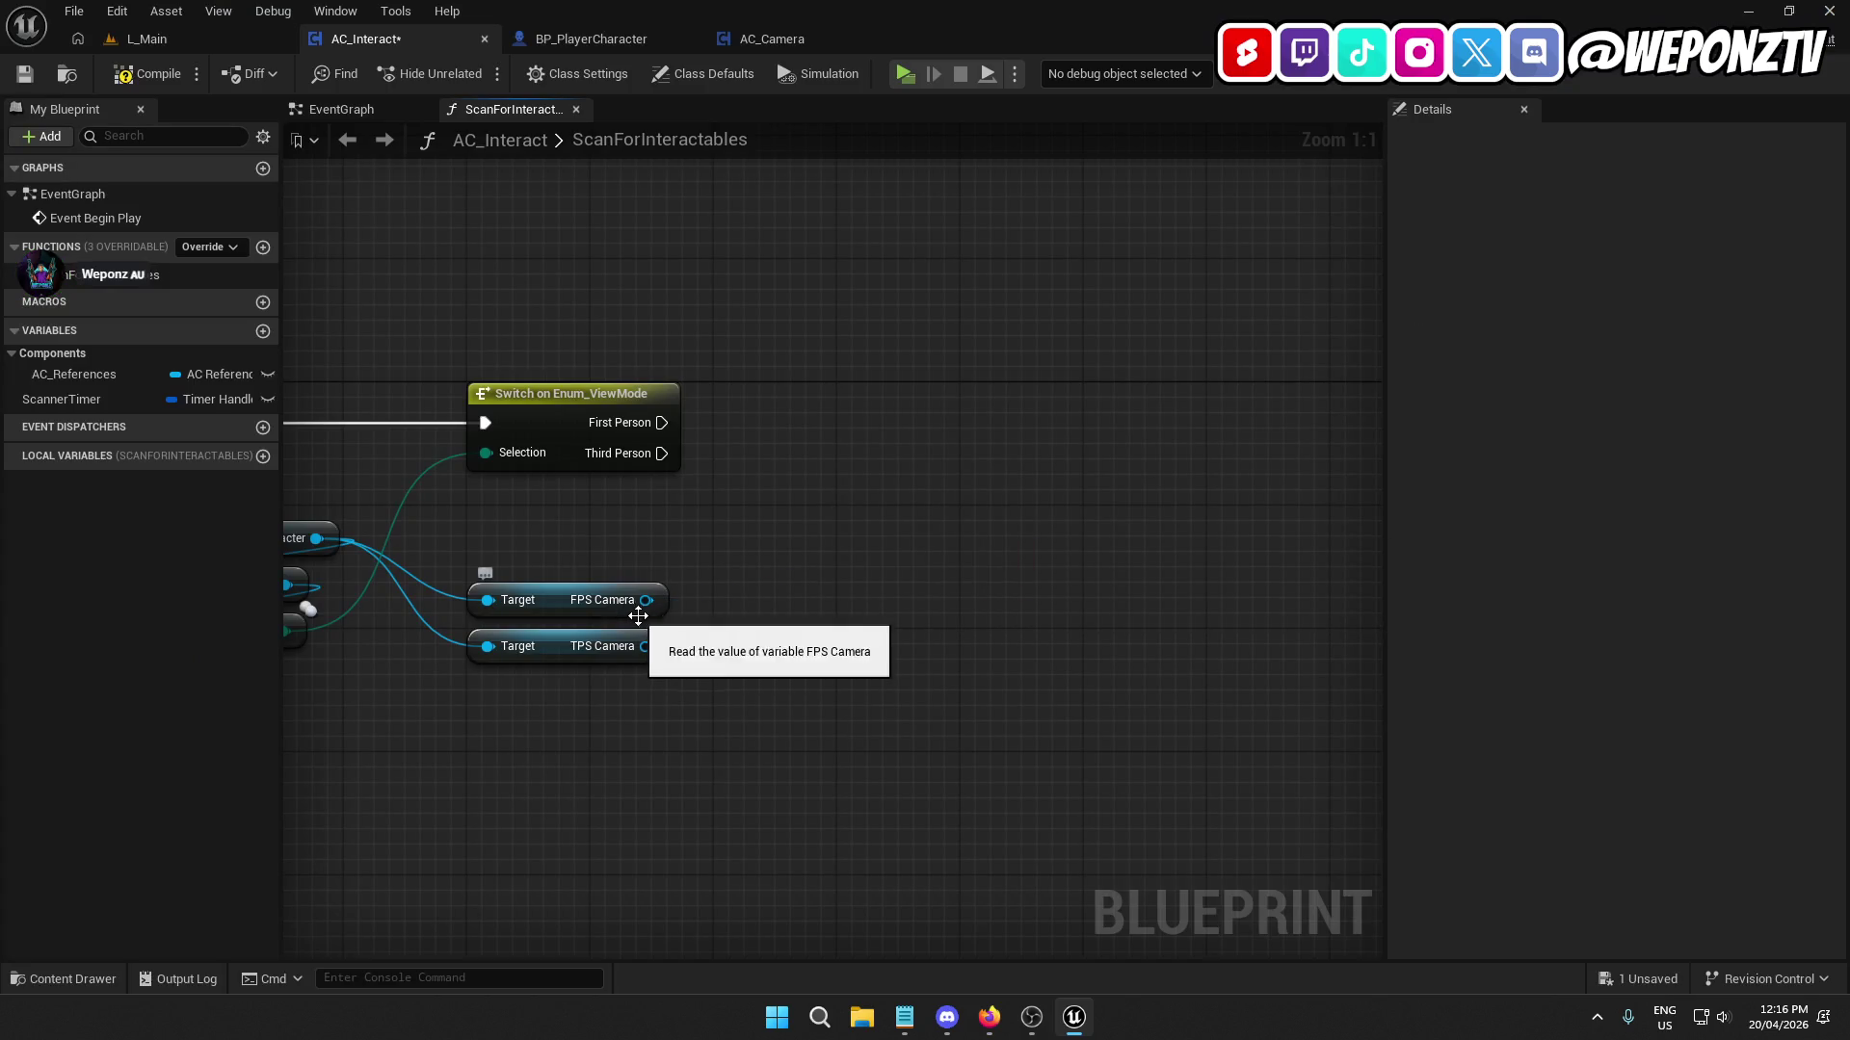
drag(645, 599, 755, 517)
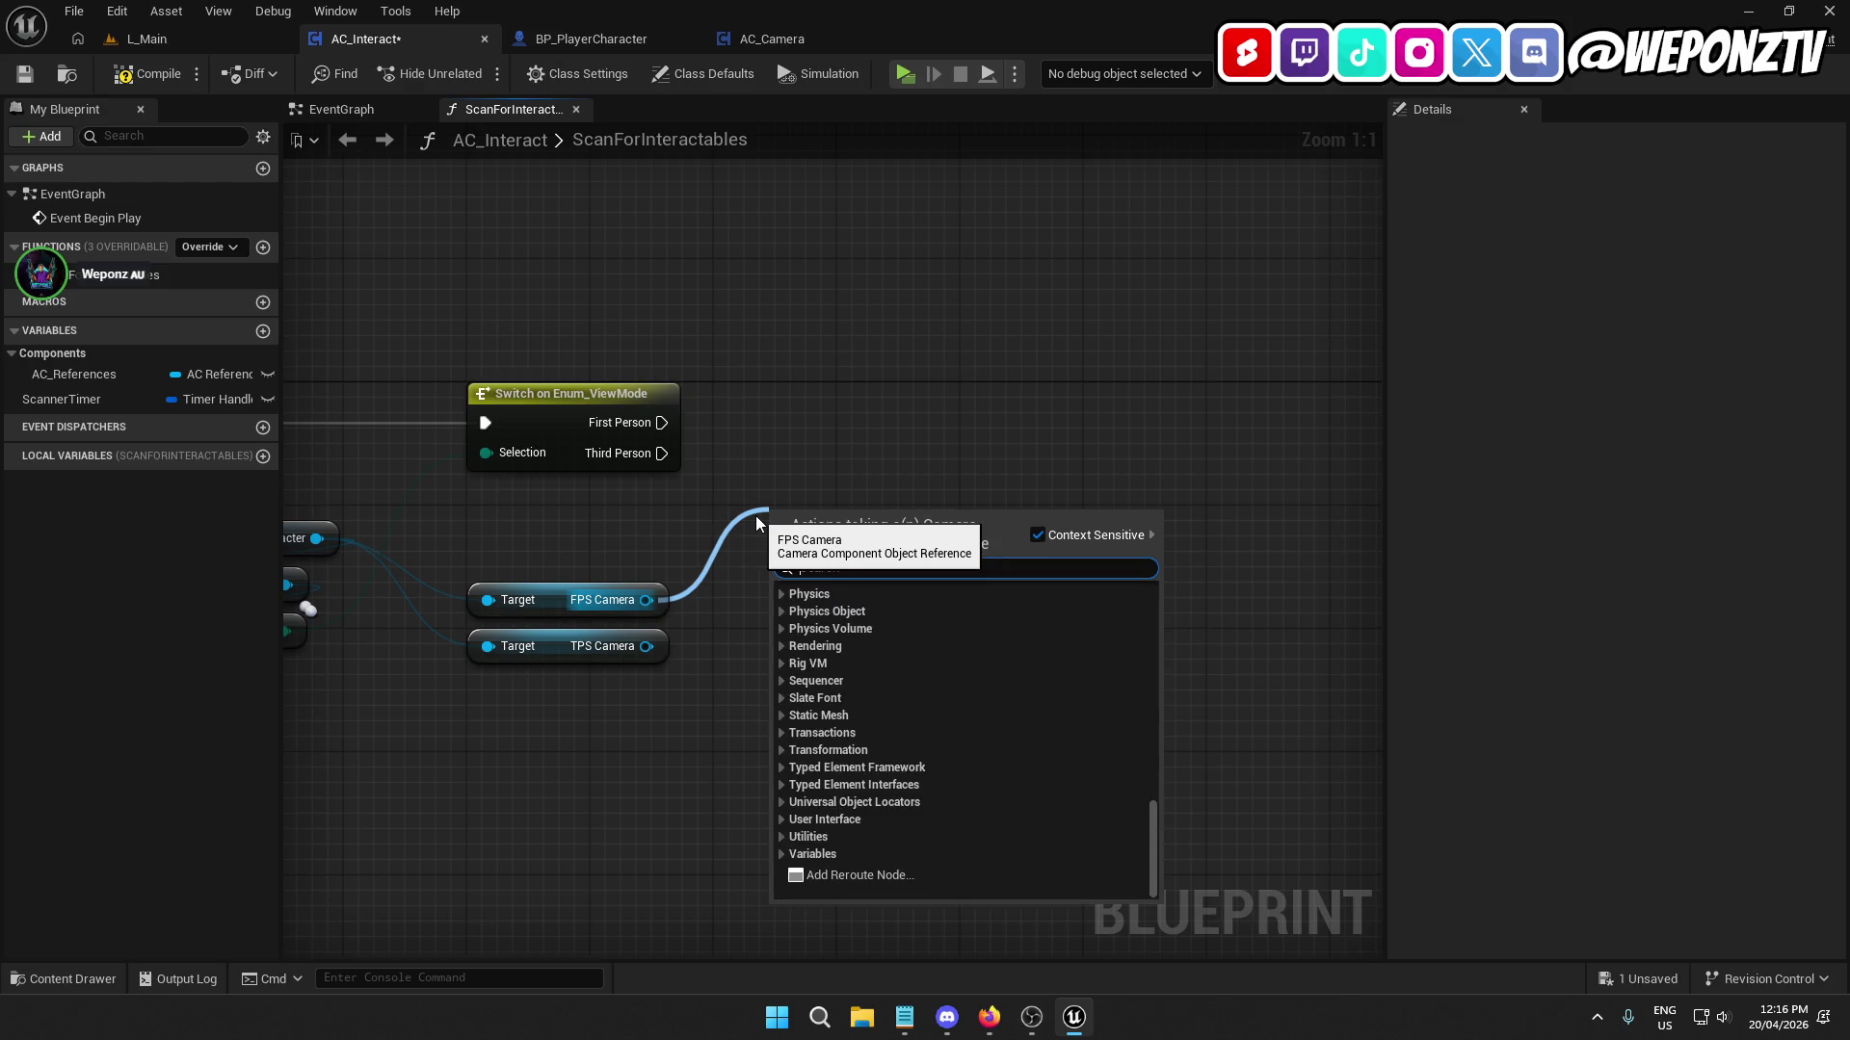
text(getw)
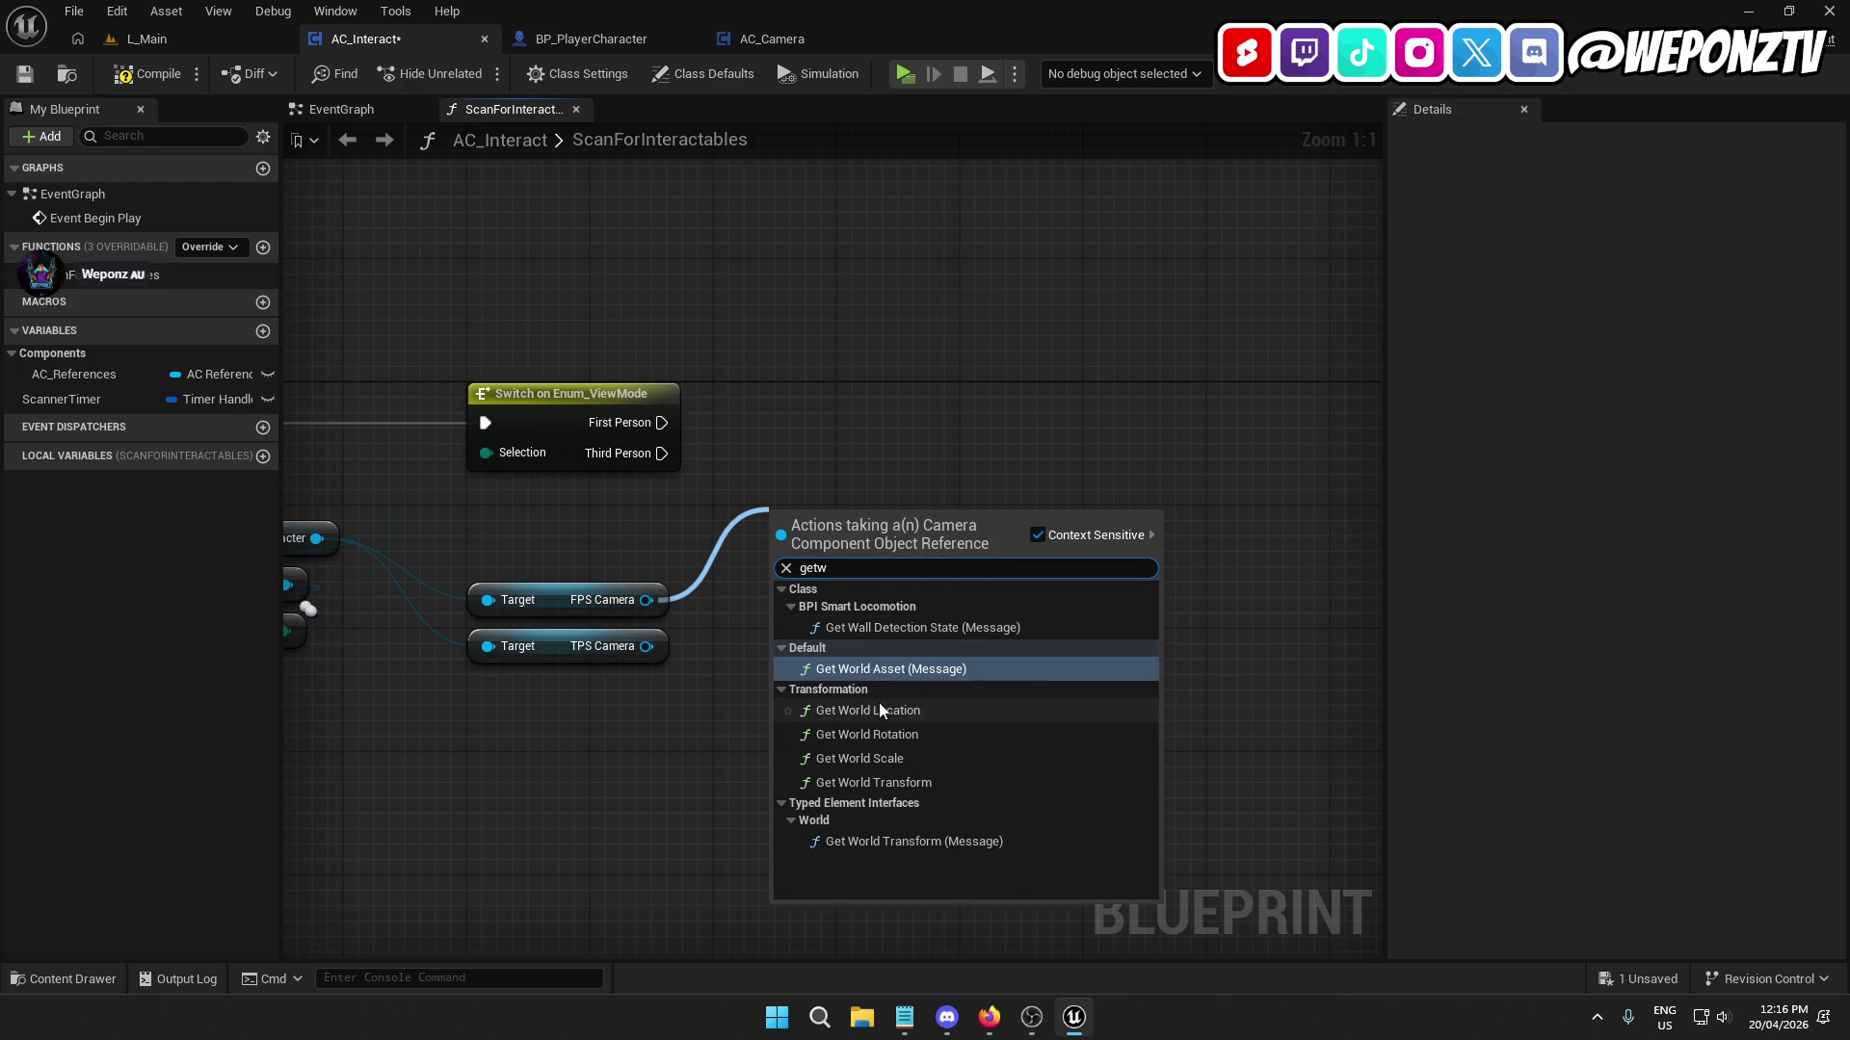
click(878, 710)
drag(645, 600, 779, 651)
text(getfor)
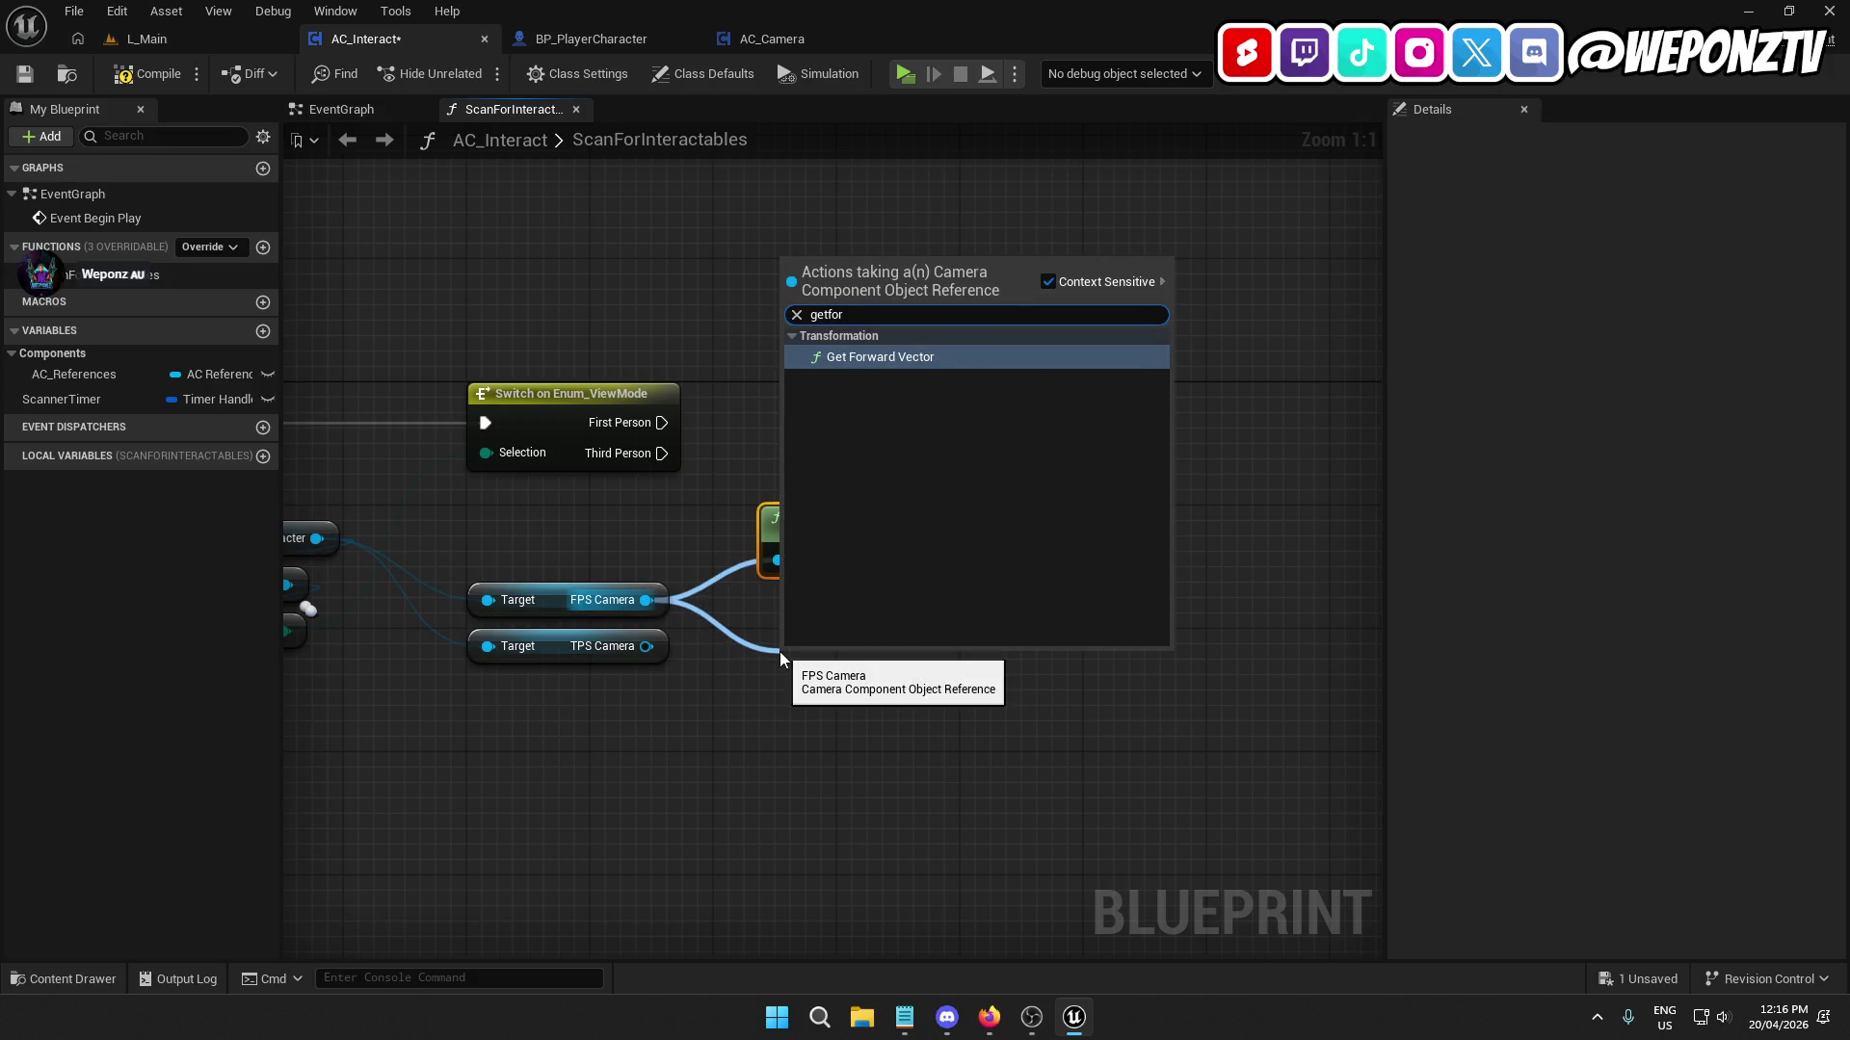
click(933, 352)
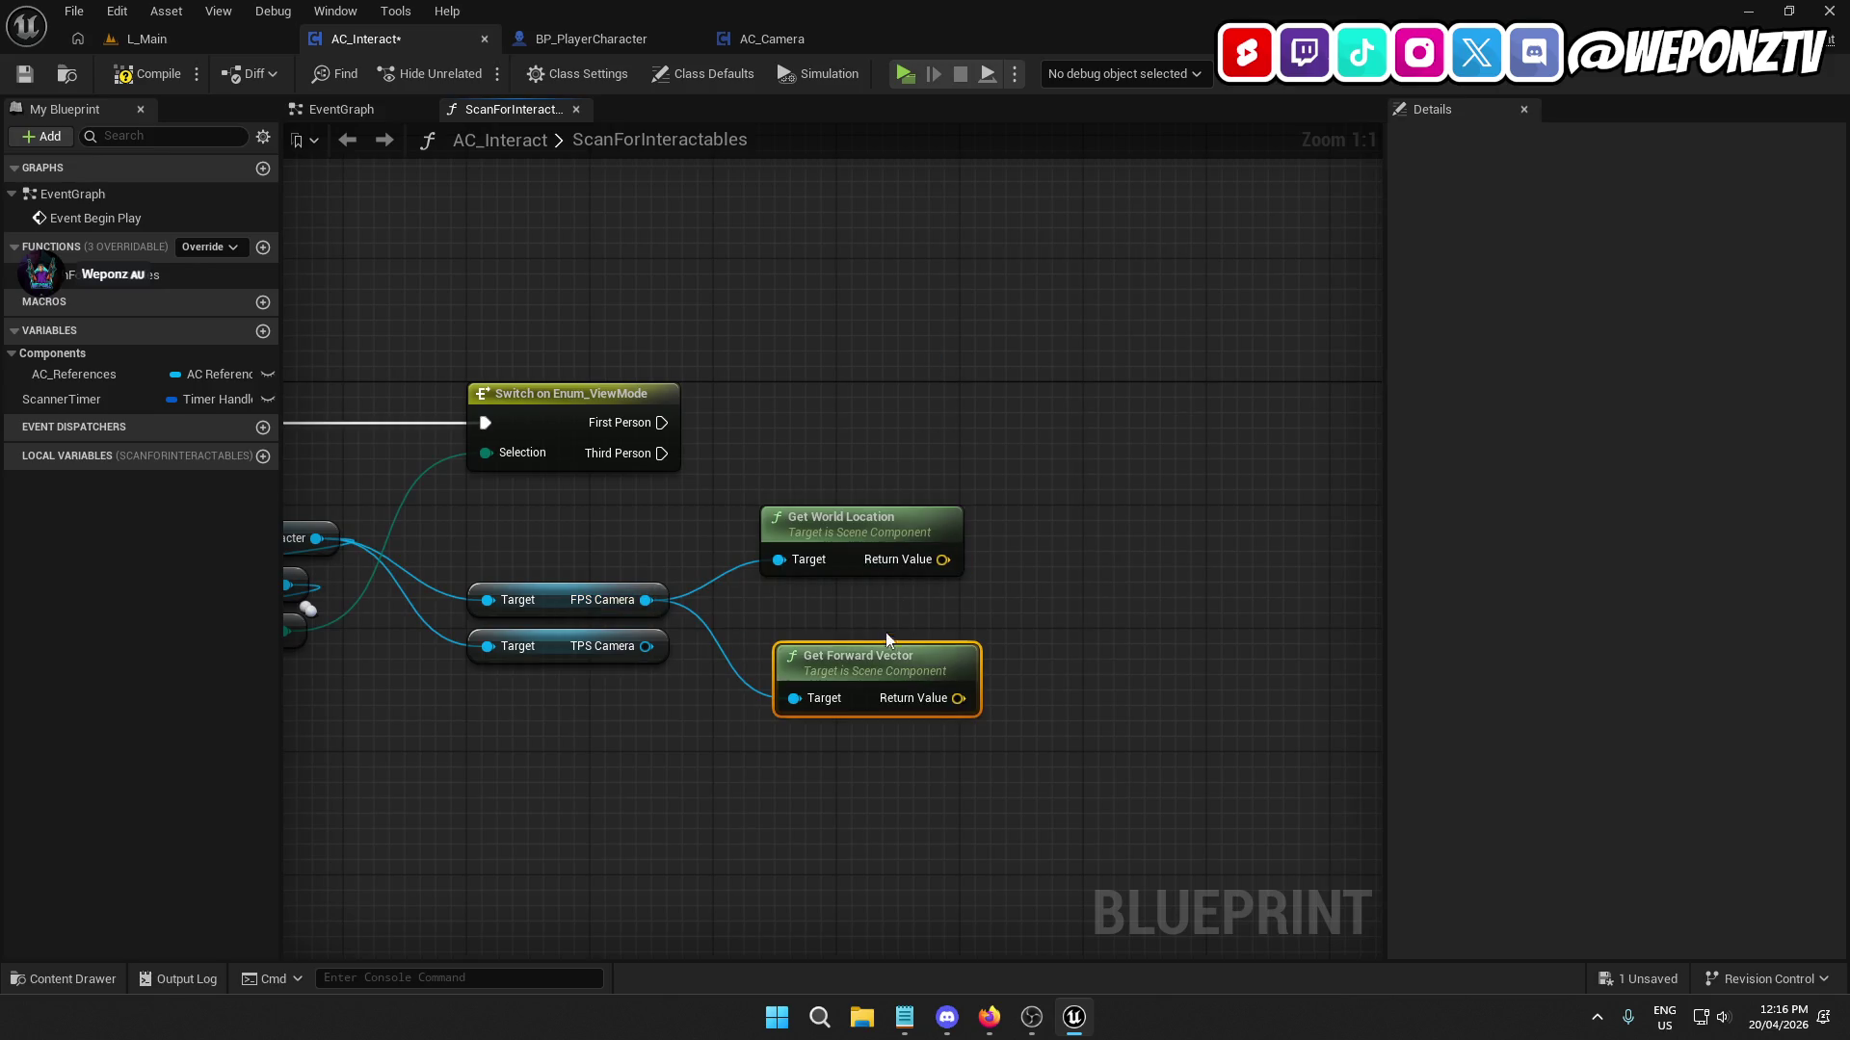
drag(838, 655, 838, 621)
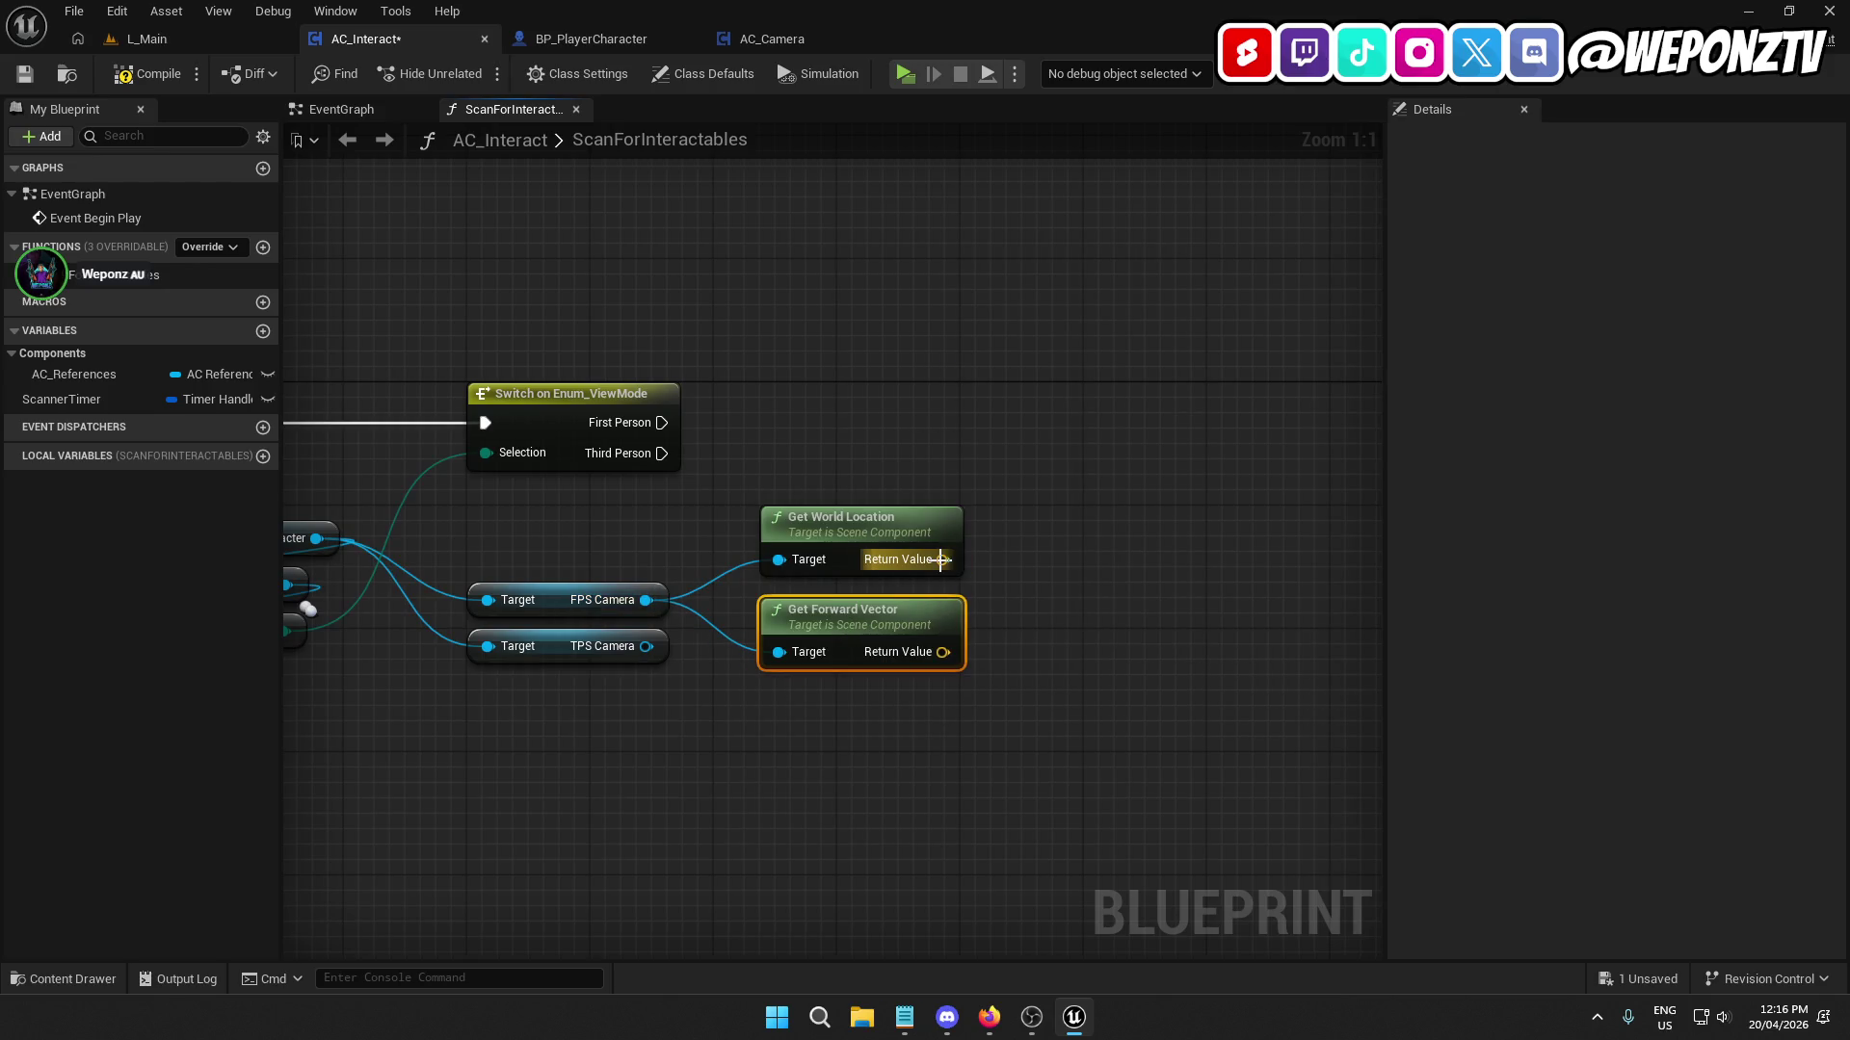
Multiply the FPS Camera forward vector by a single float of 500.0.
click(989, 1016)
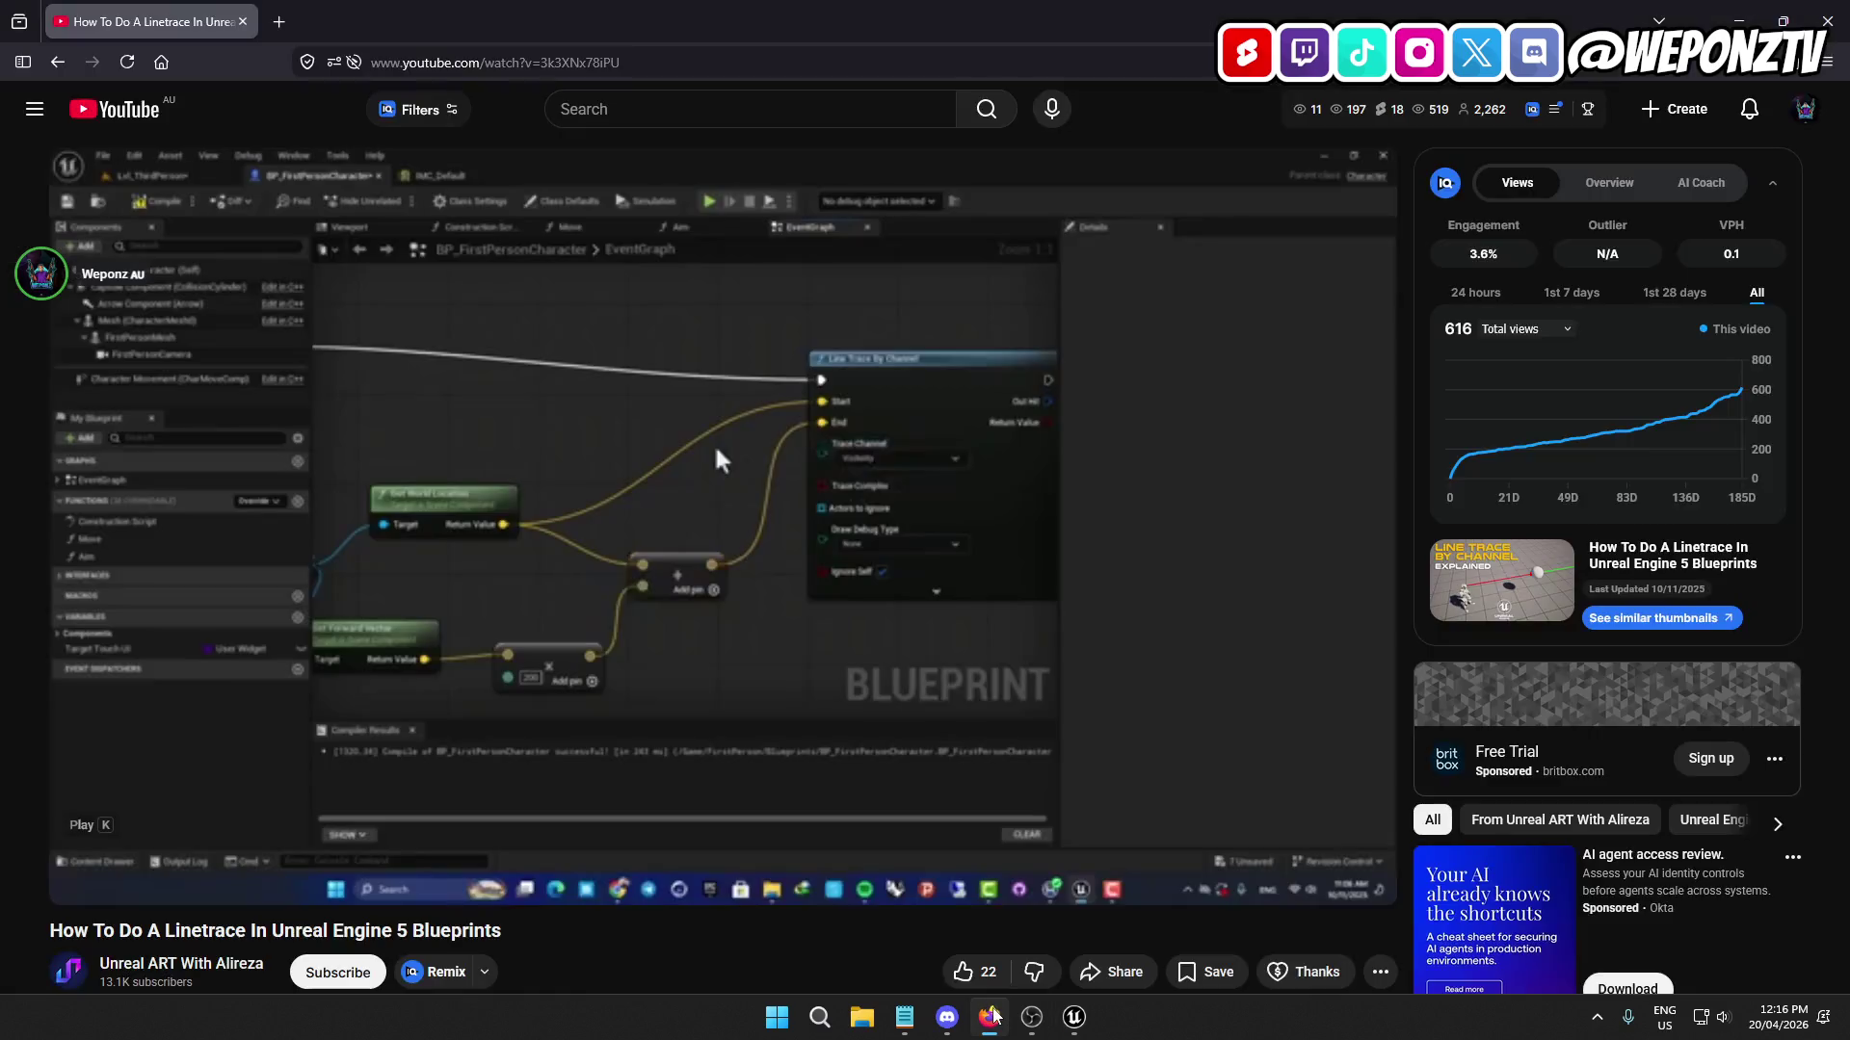
click(992, 1016)
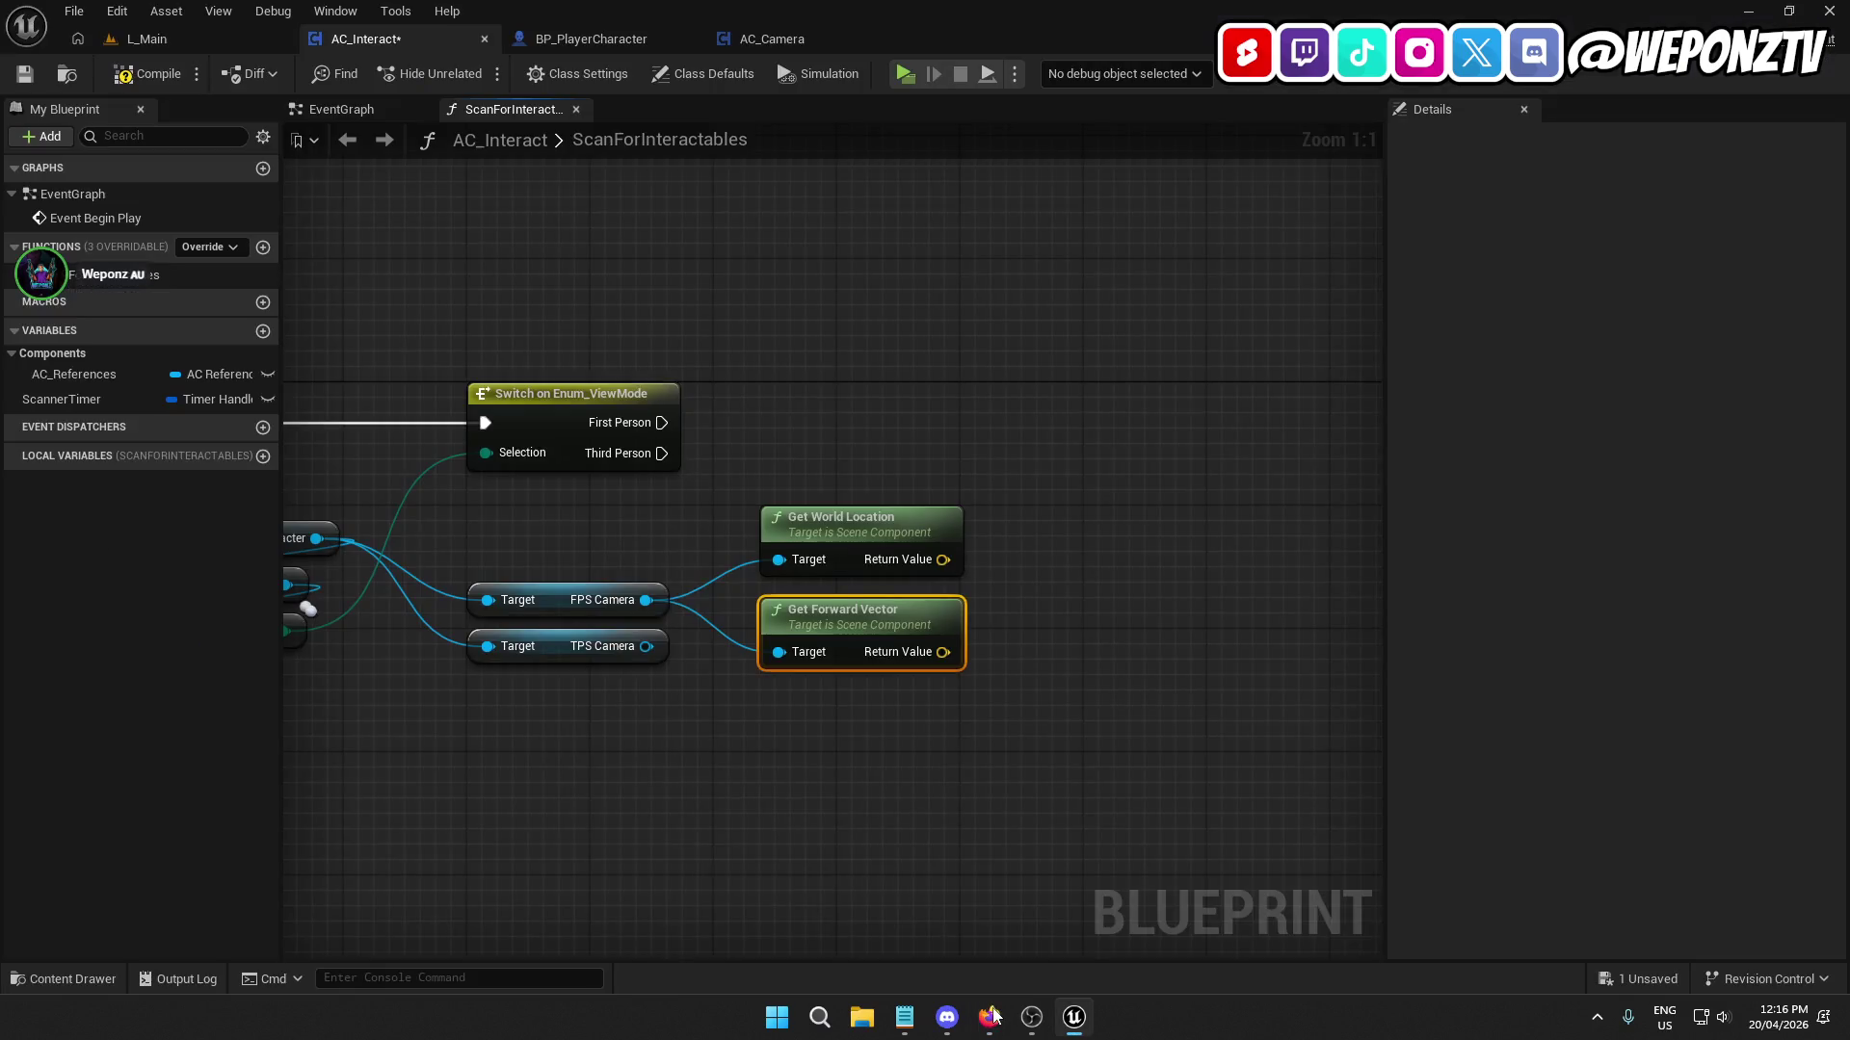
drag(942, 652, 1059, 636)
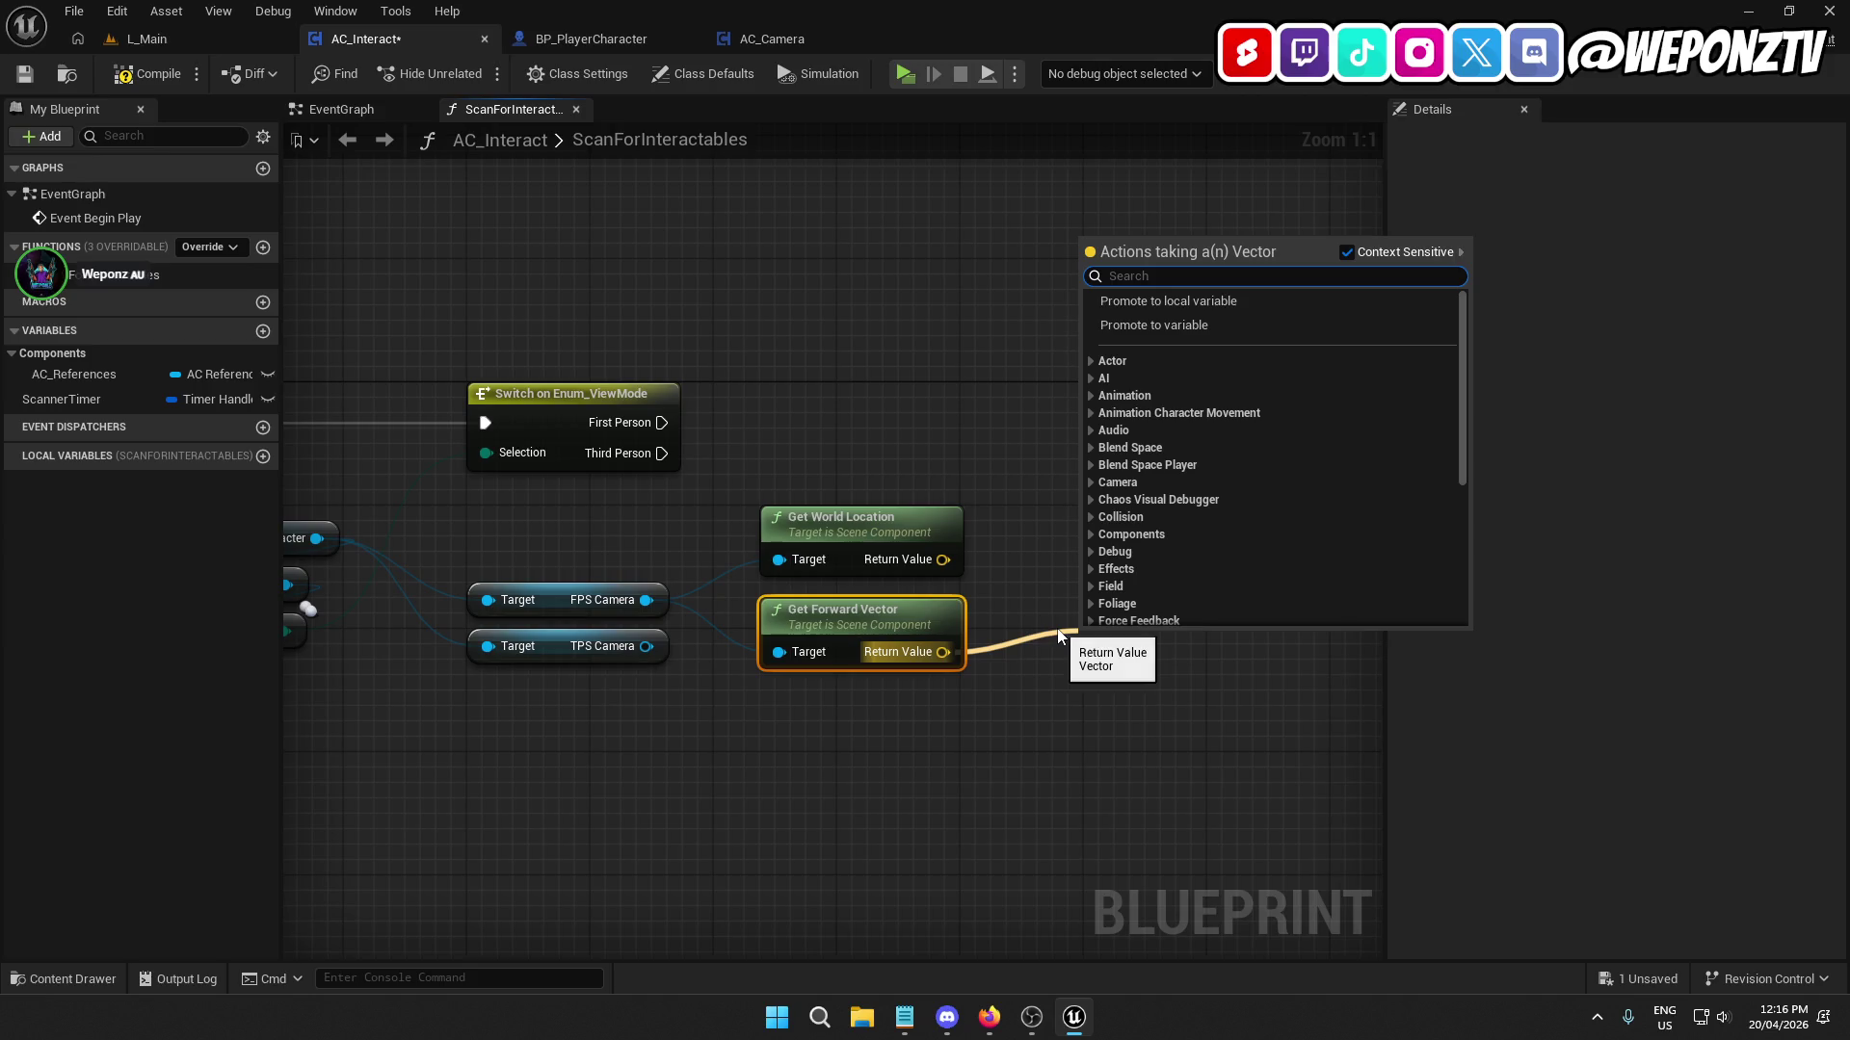
text(add)
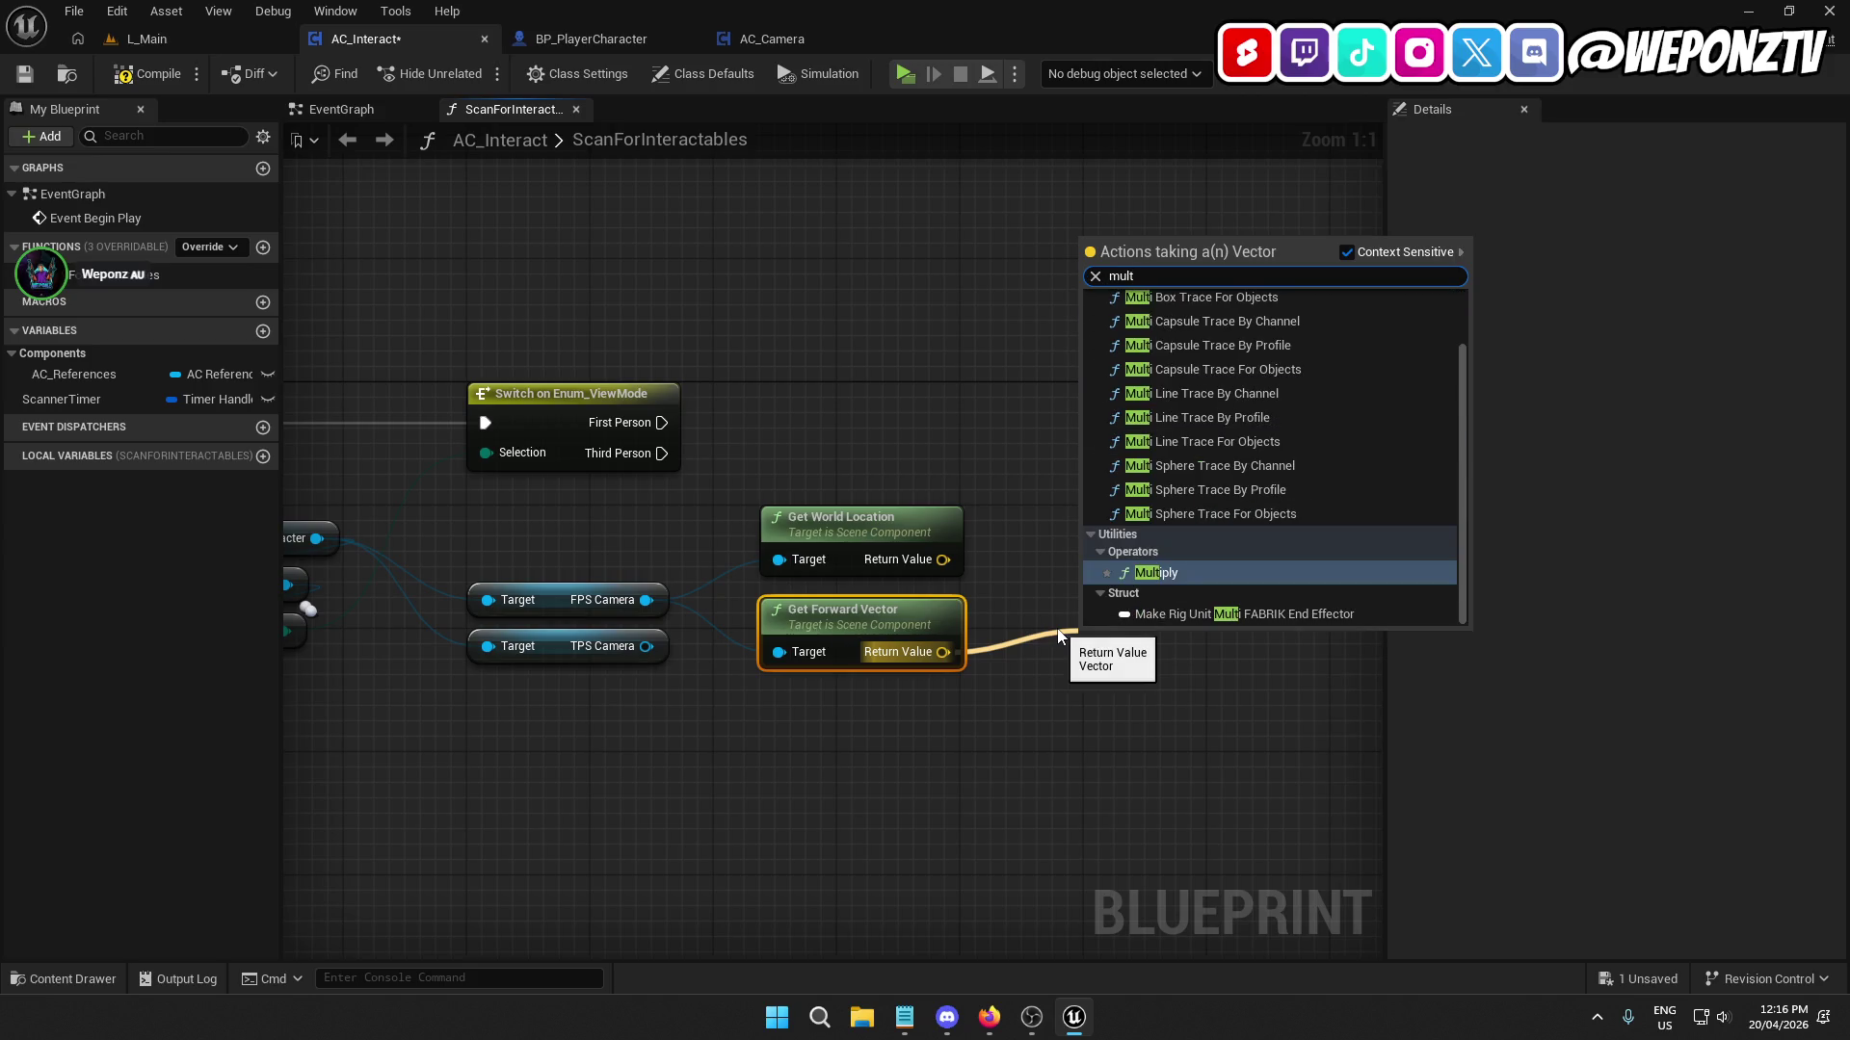
key(Return)
right_click(1088, 678)
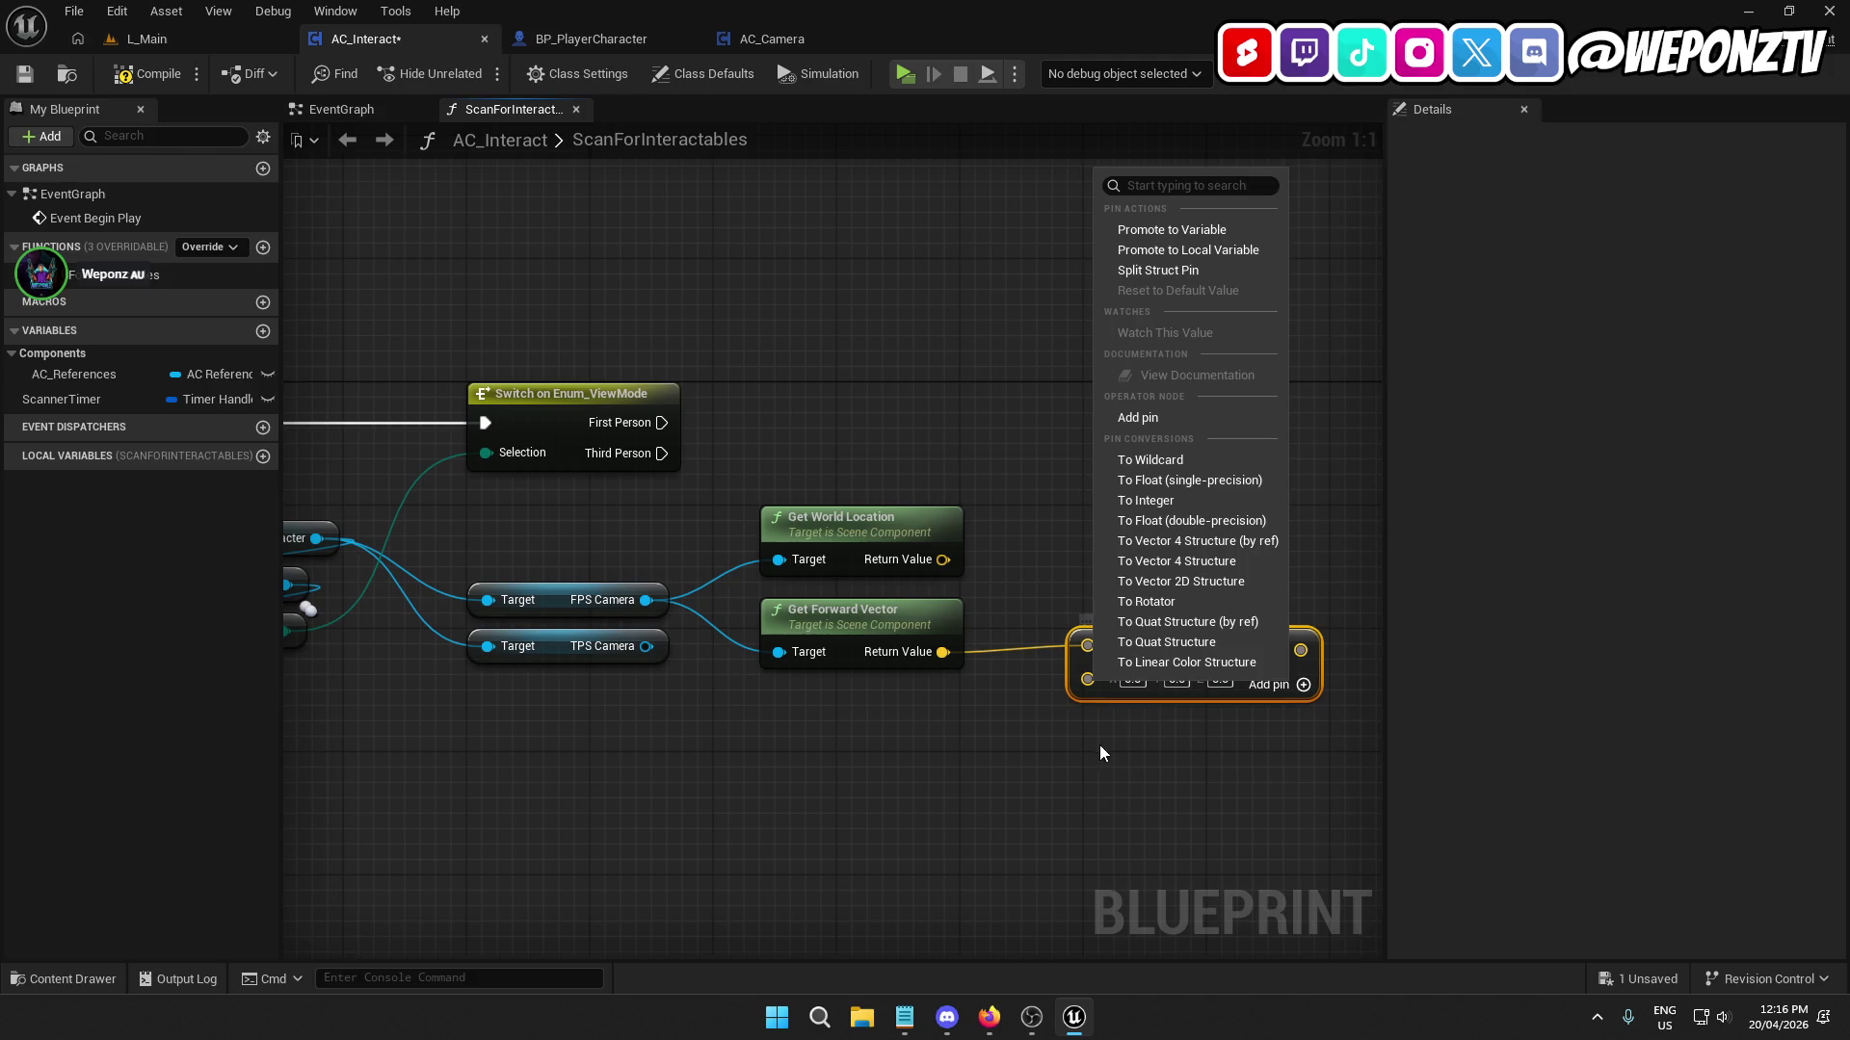
click(1183, 483)
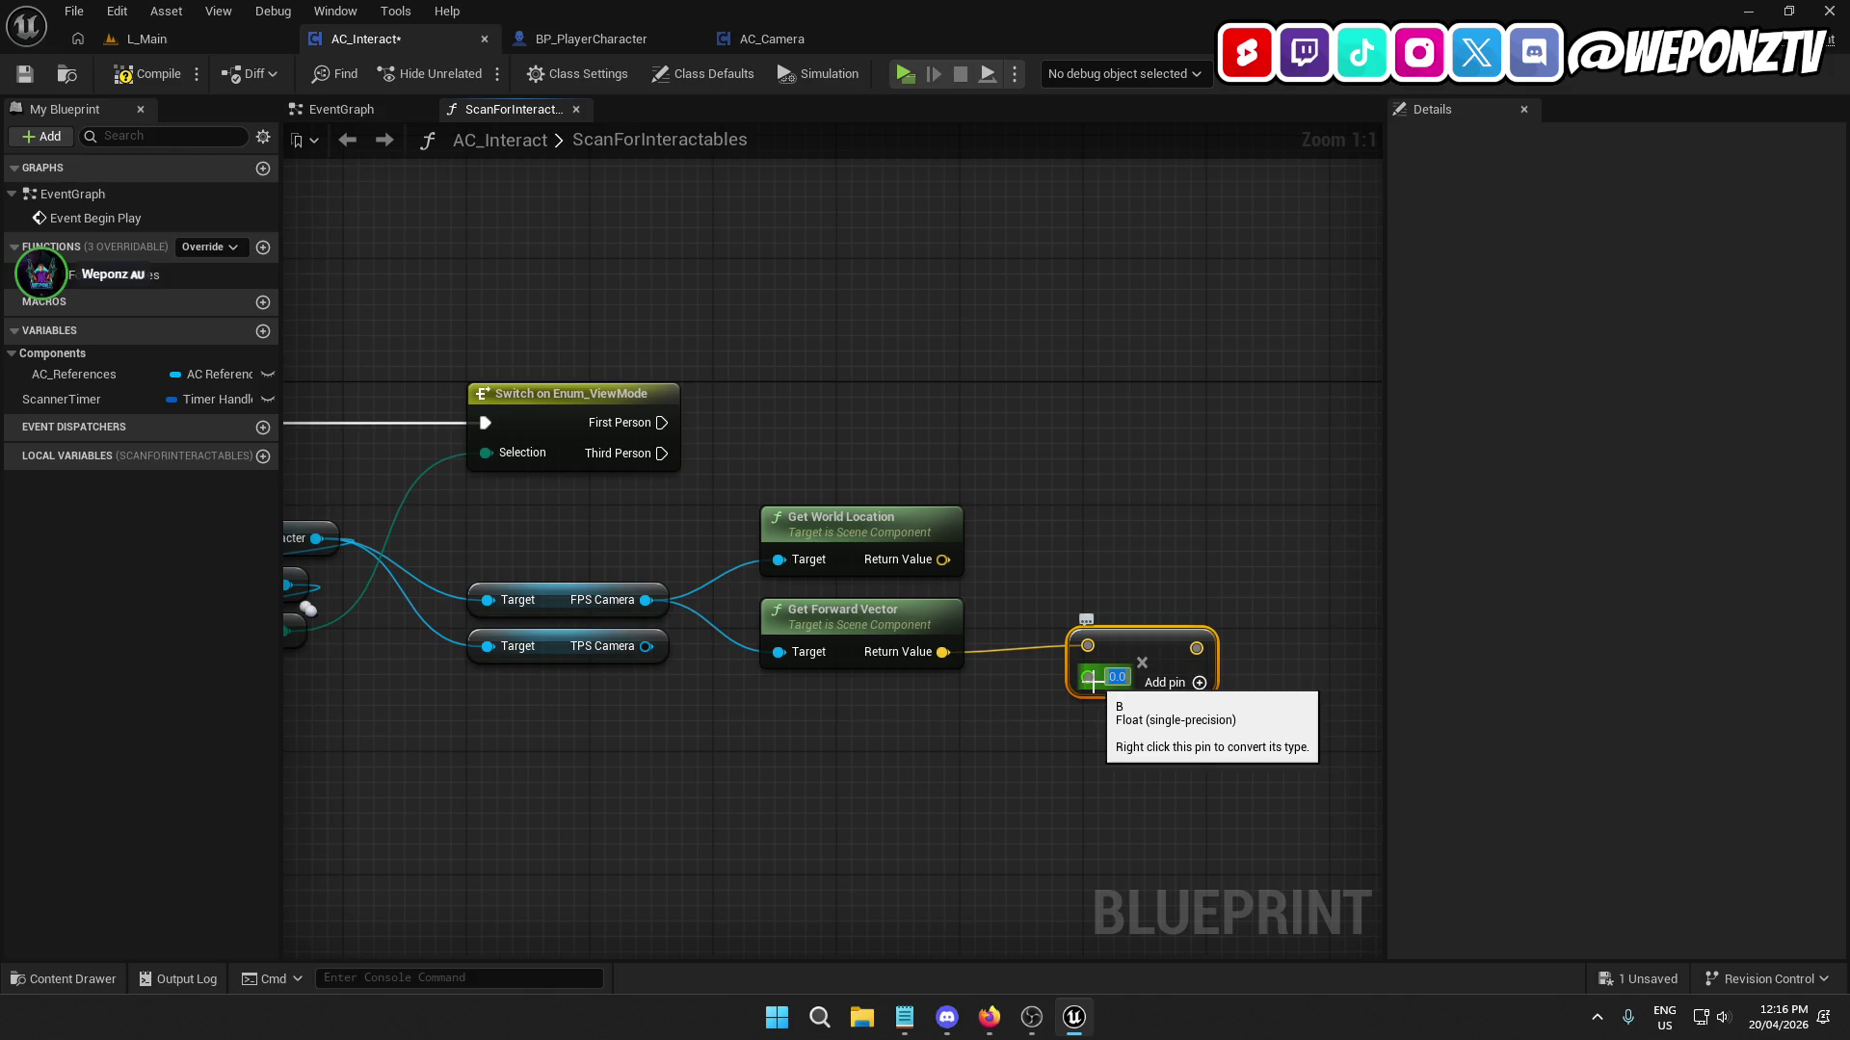
text(500)
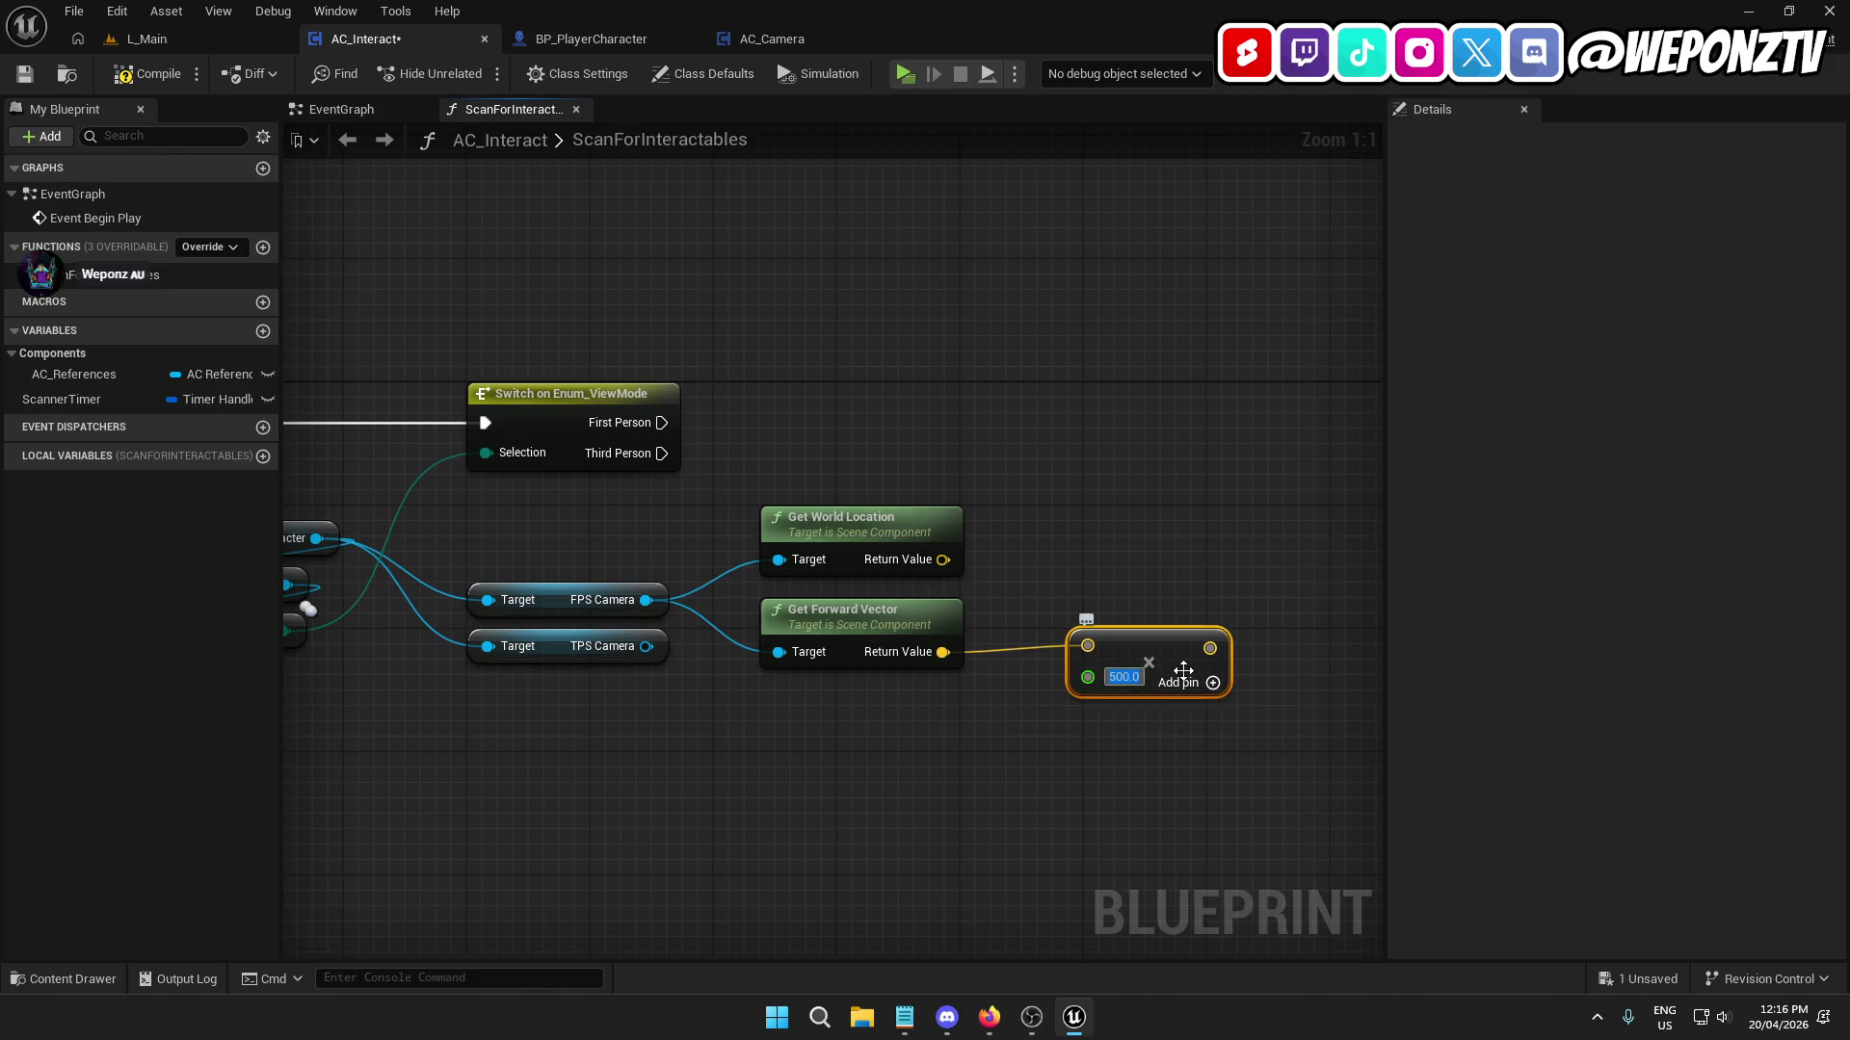
key(Return)
Add the scaled forward vector to the camera's world location with a vector Add node.
mouse_move(1135, 684)
mouse_down()
mouse_move(1003, 582)
mouse_move(921, 569)
mouse_up()
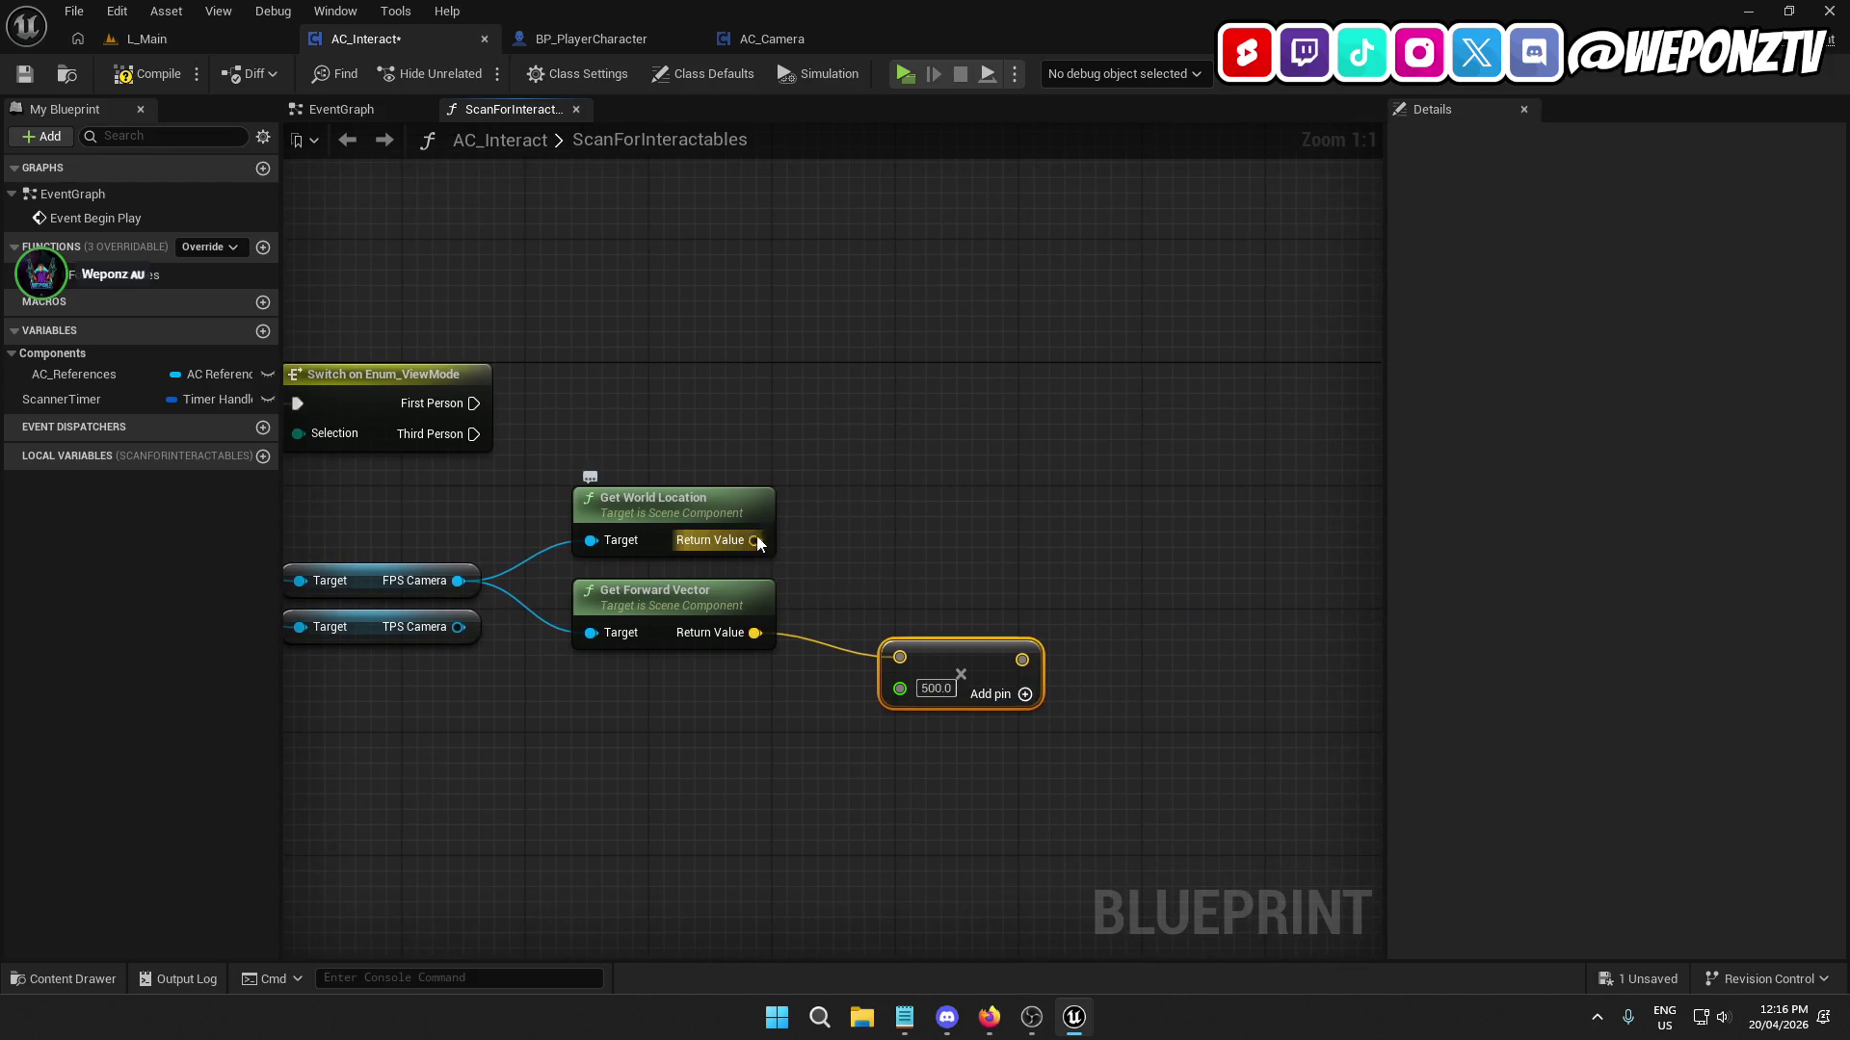
drag(755, 540, 1037, 489)
text(add)
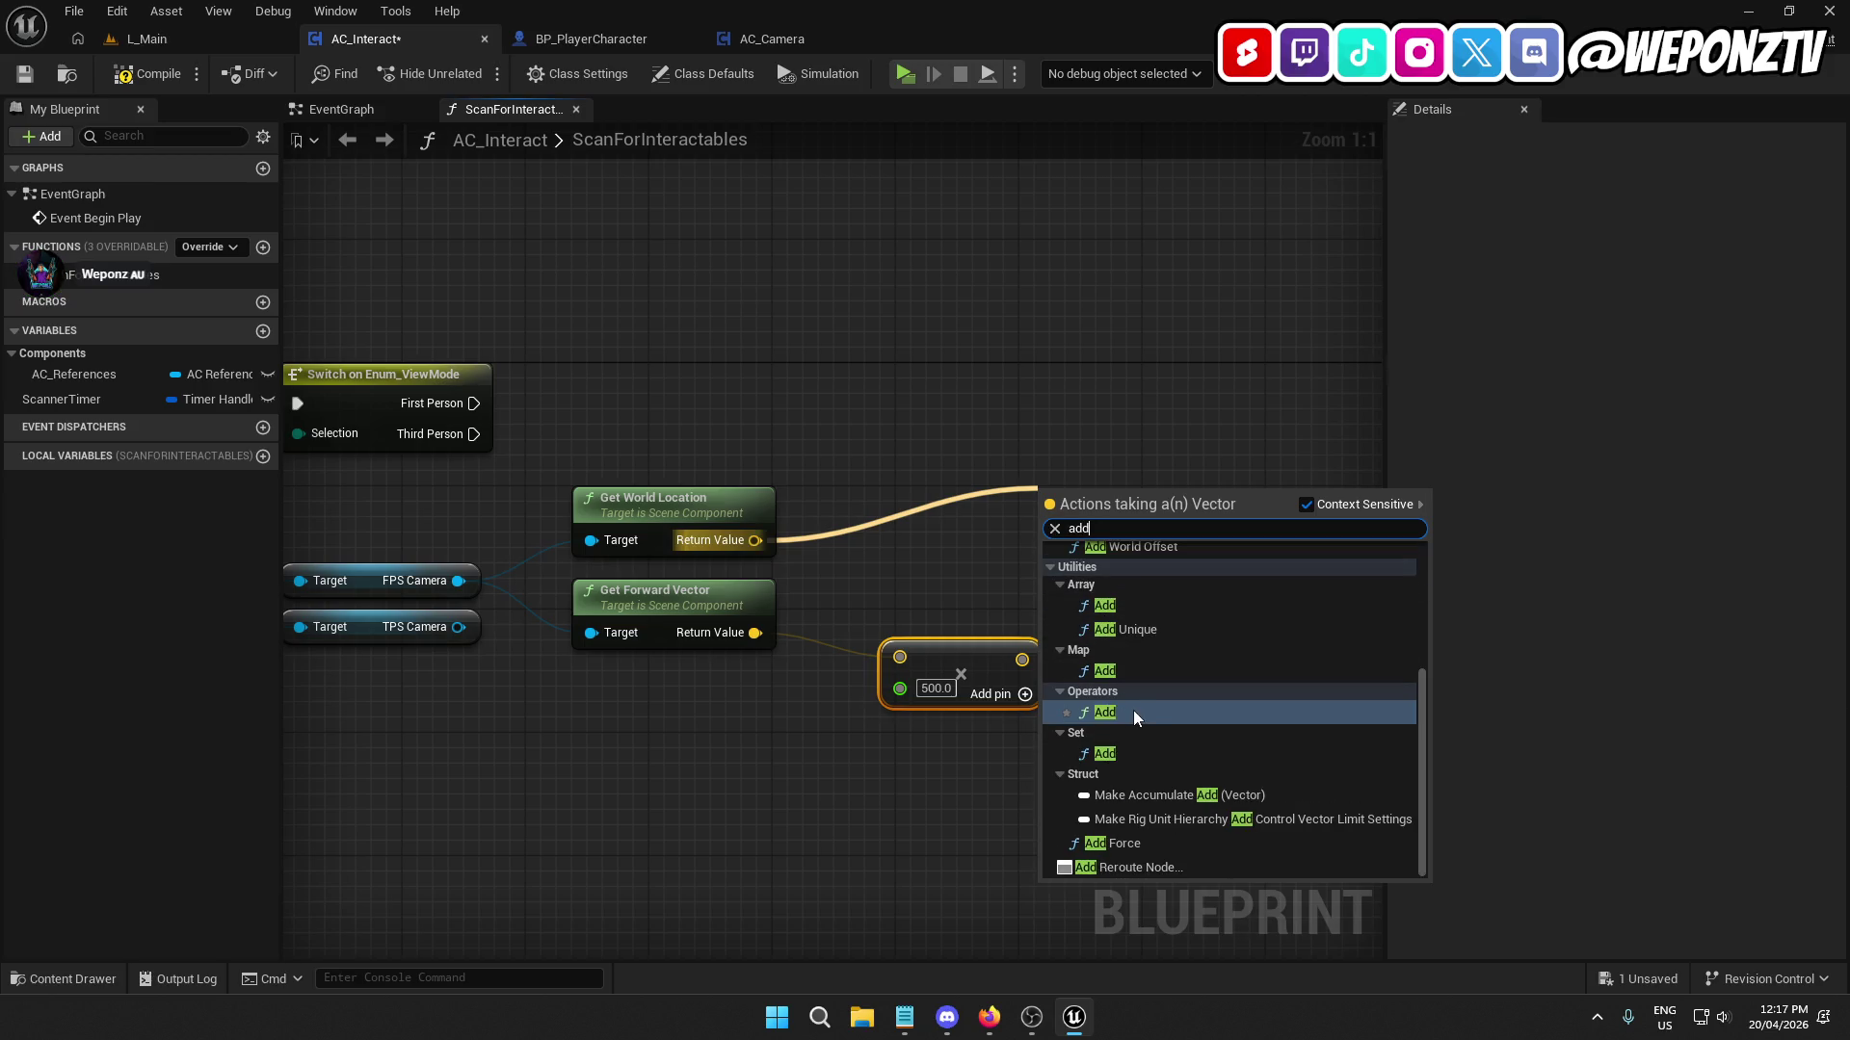
click(1134, 715)
drag(1022, 658, 1054, 536)
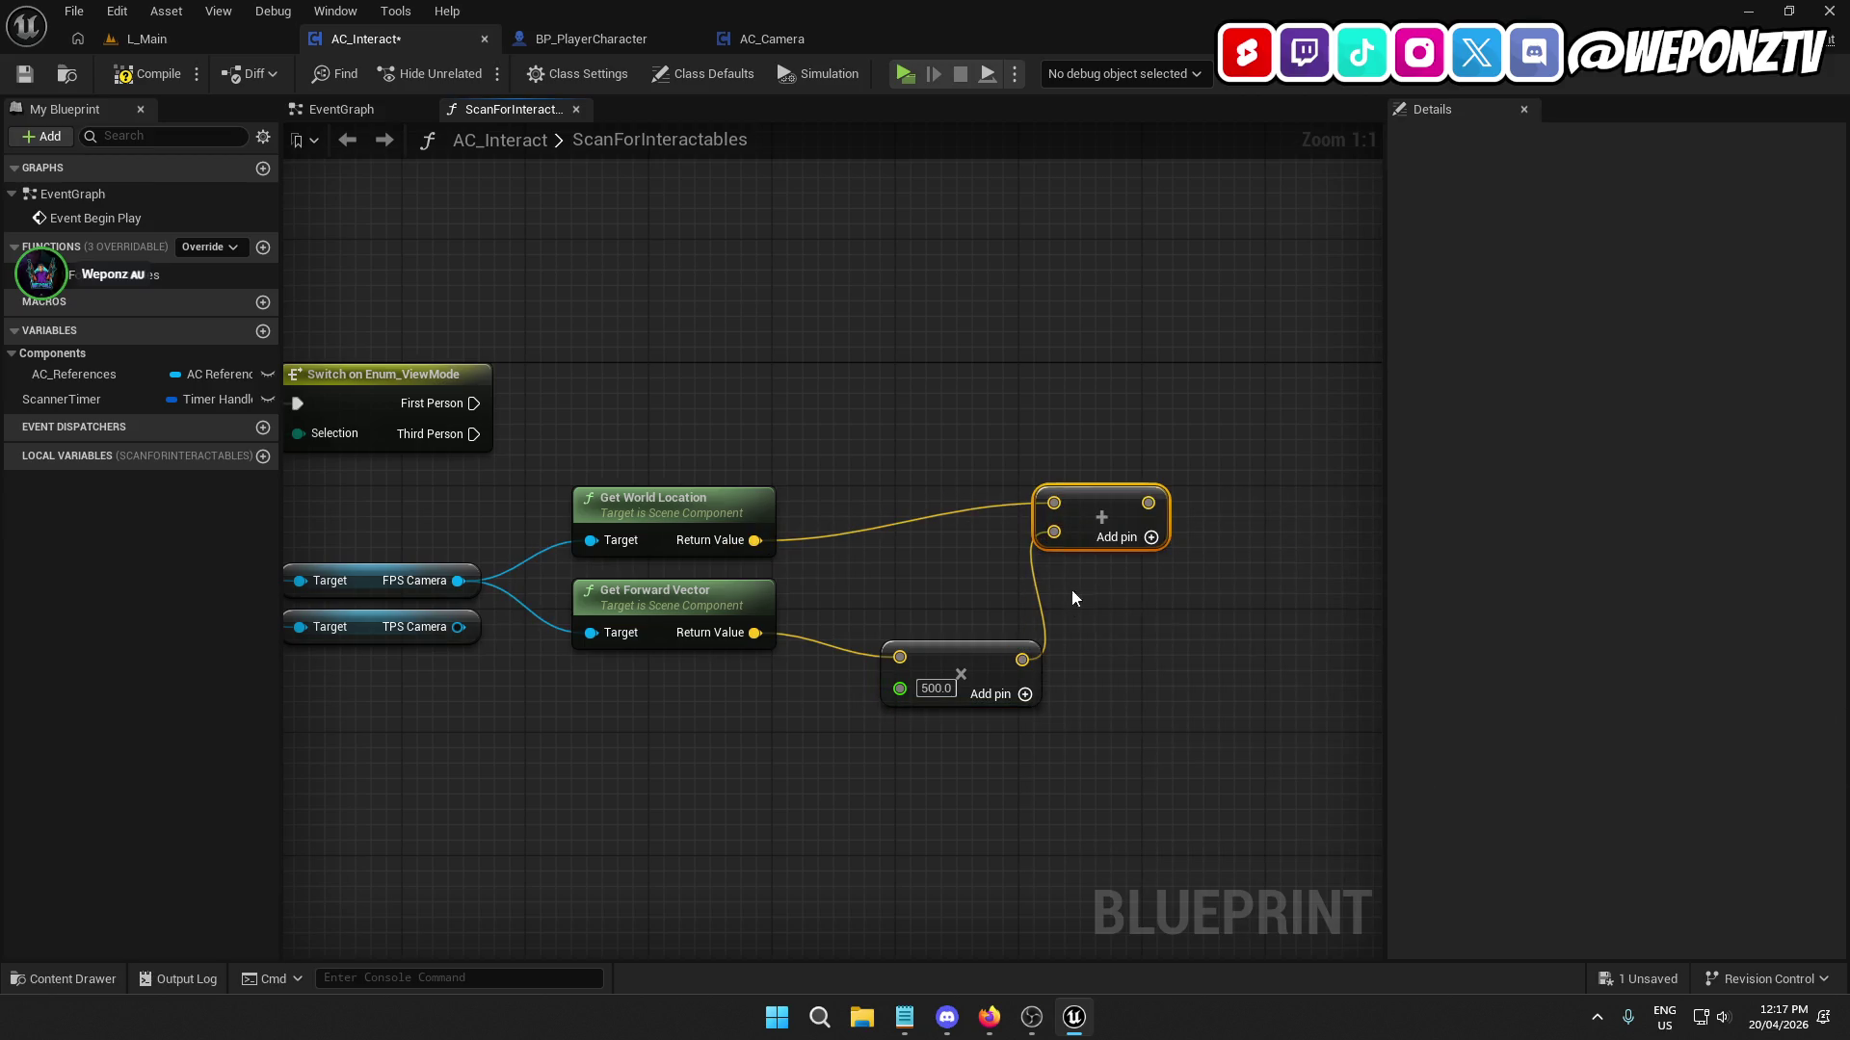
click(989, 1013)
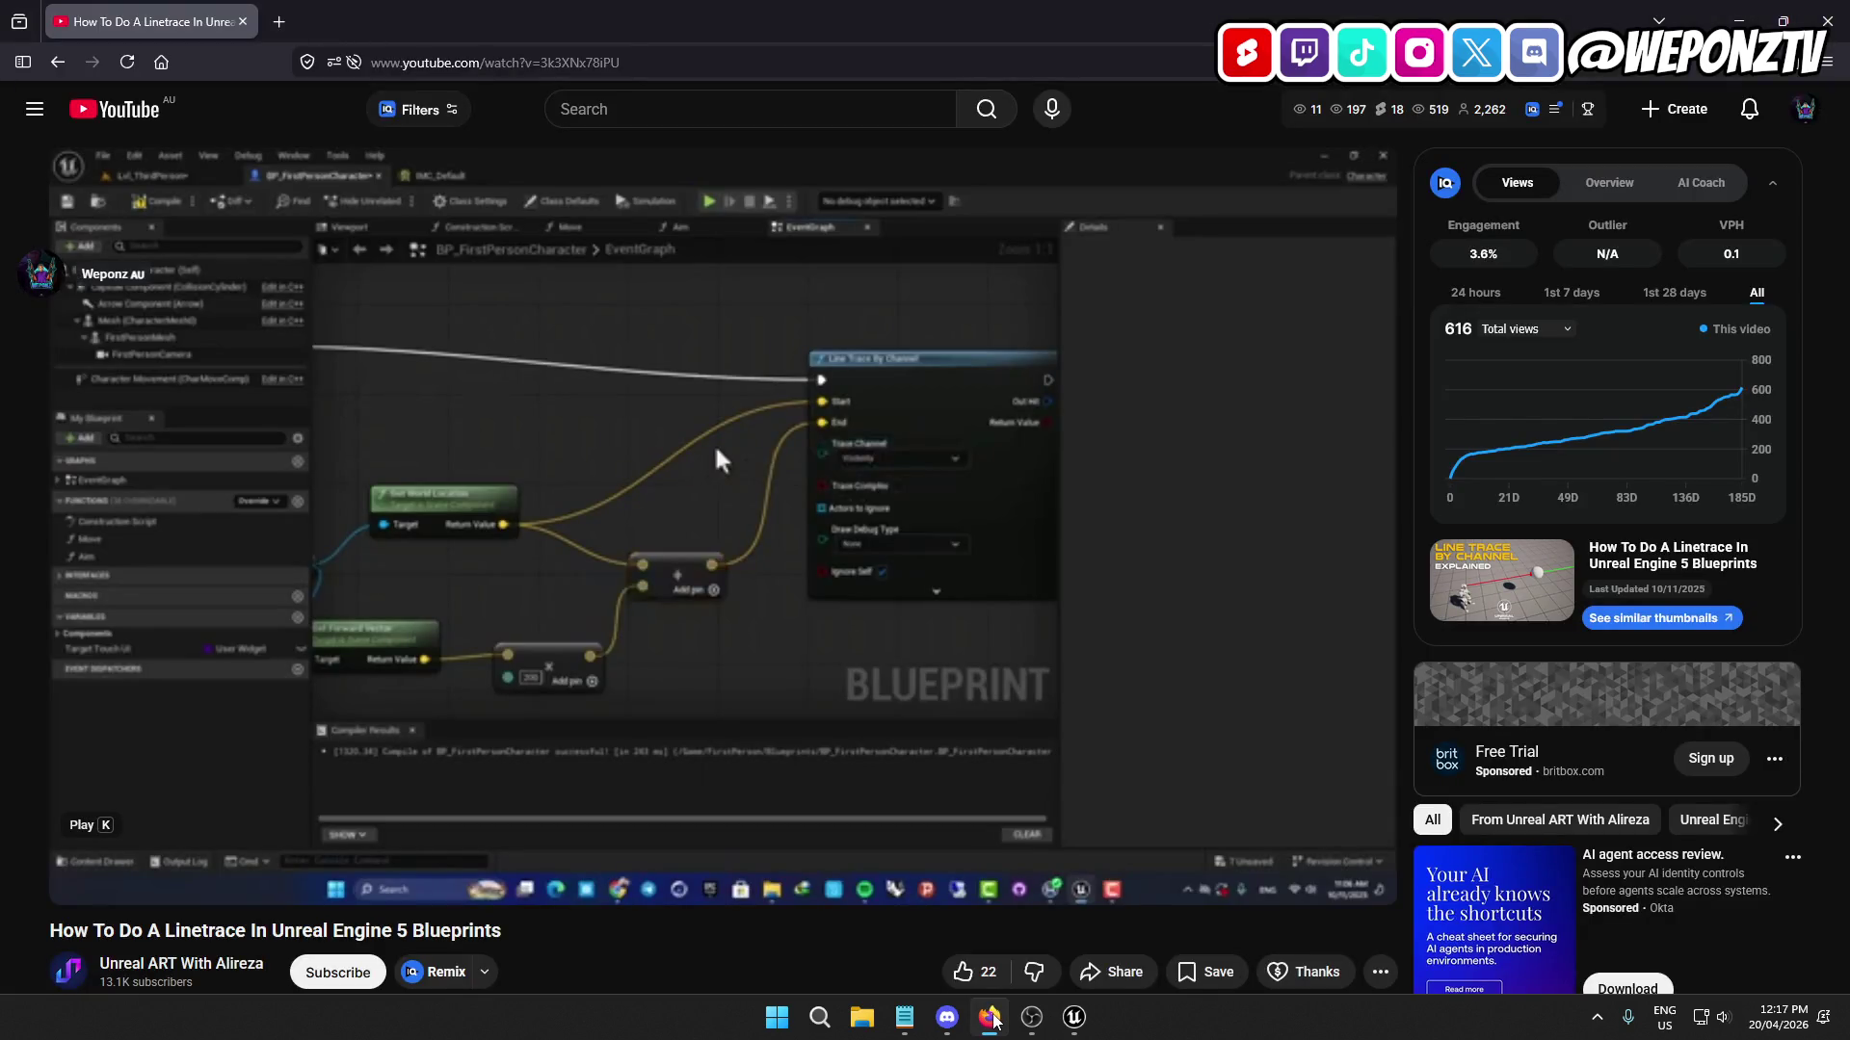
click(990, 1019)
scroll(1050, 539, down, 2)
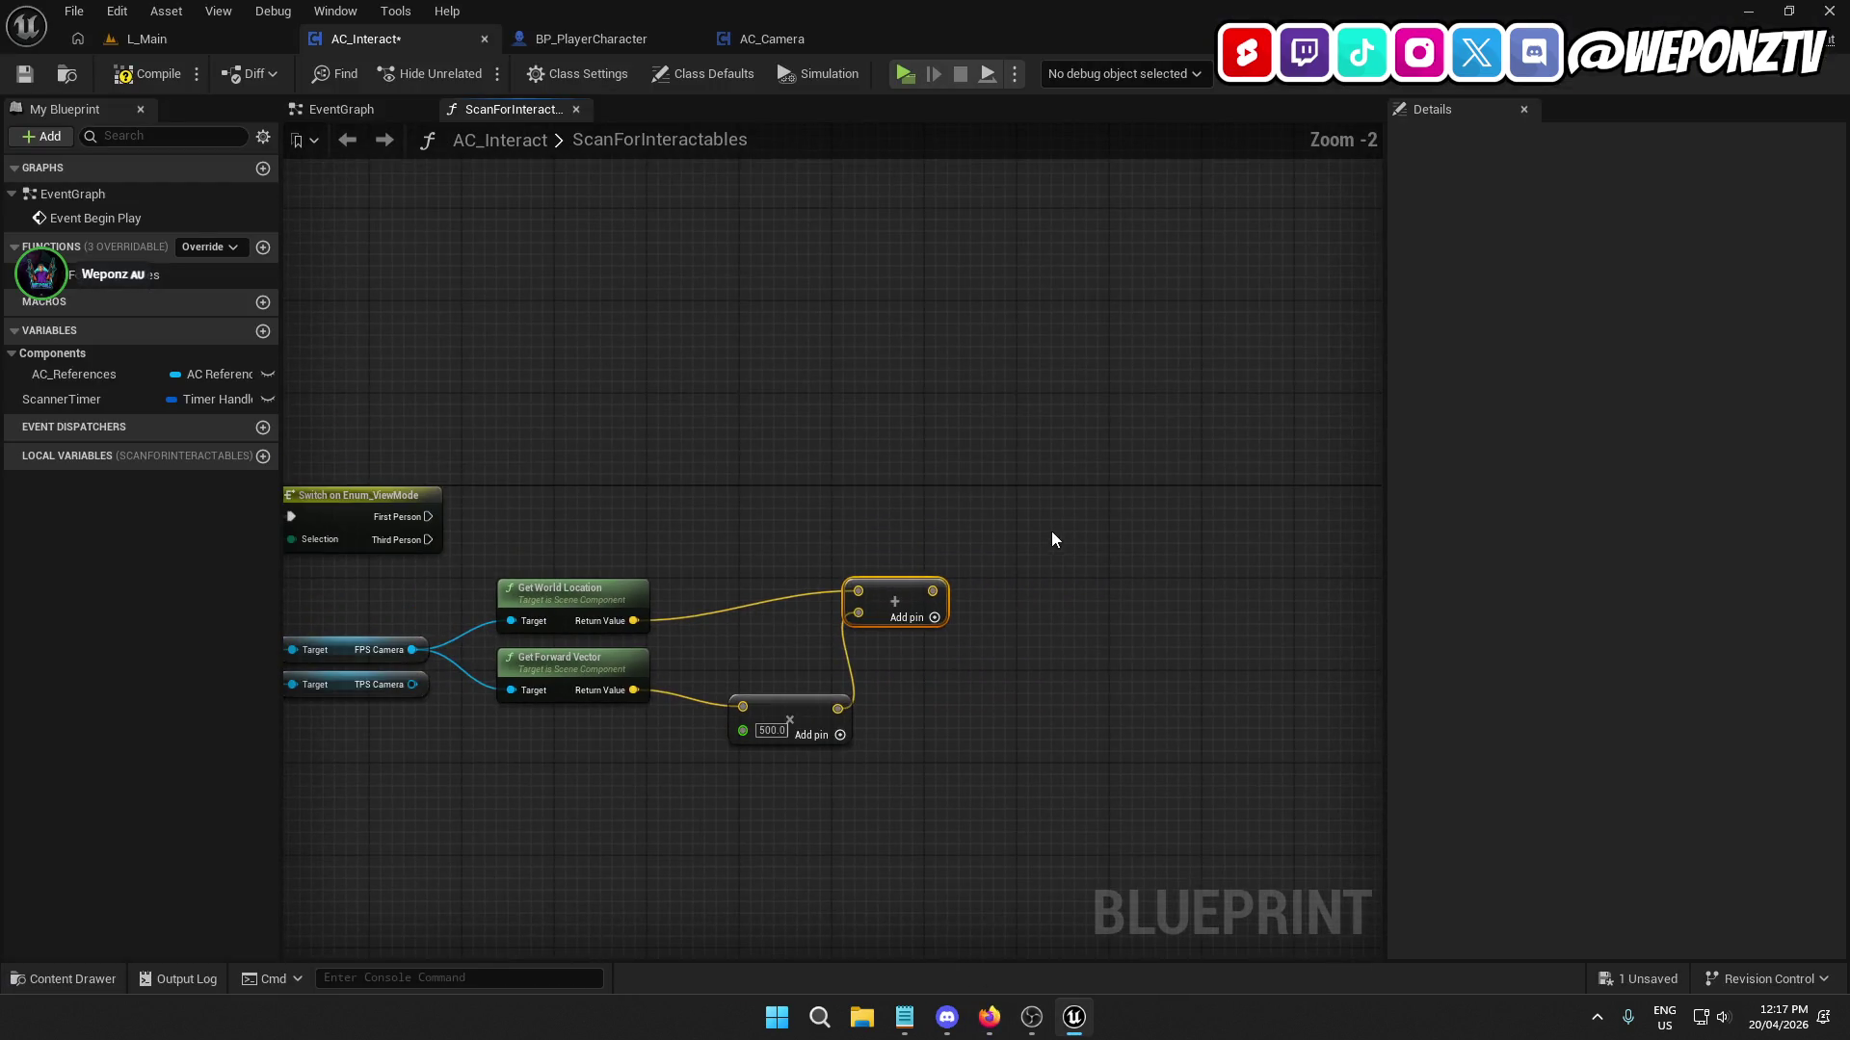
Add a Line Trace By Channel node, delete it again, and reopen the node list.
right_click(1051, 530)
text(linetra)
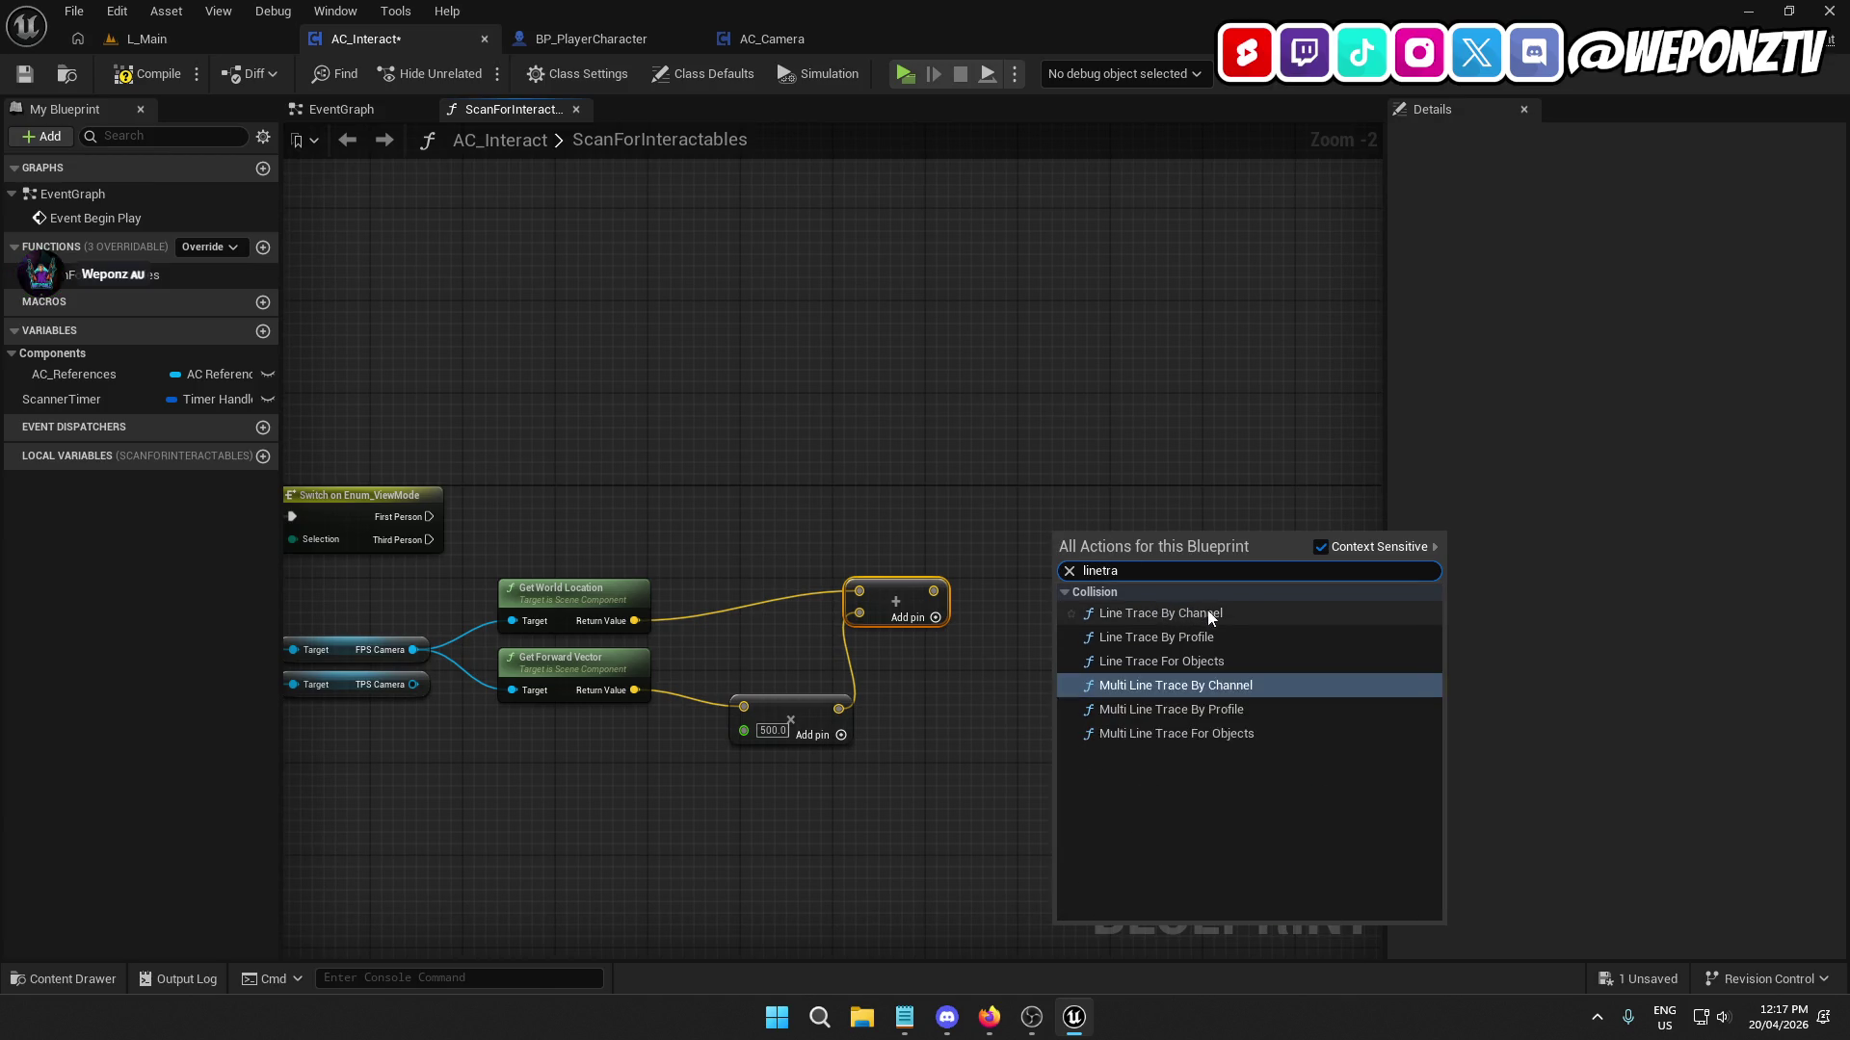
click(1227, 611)
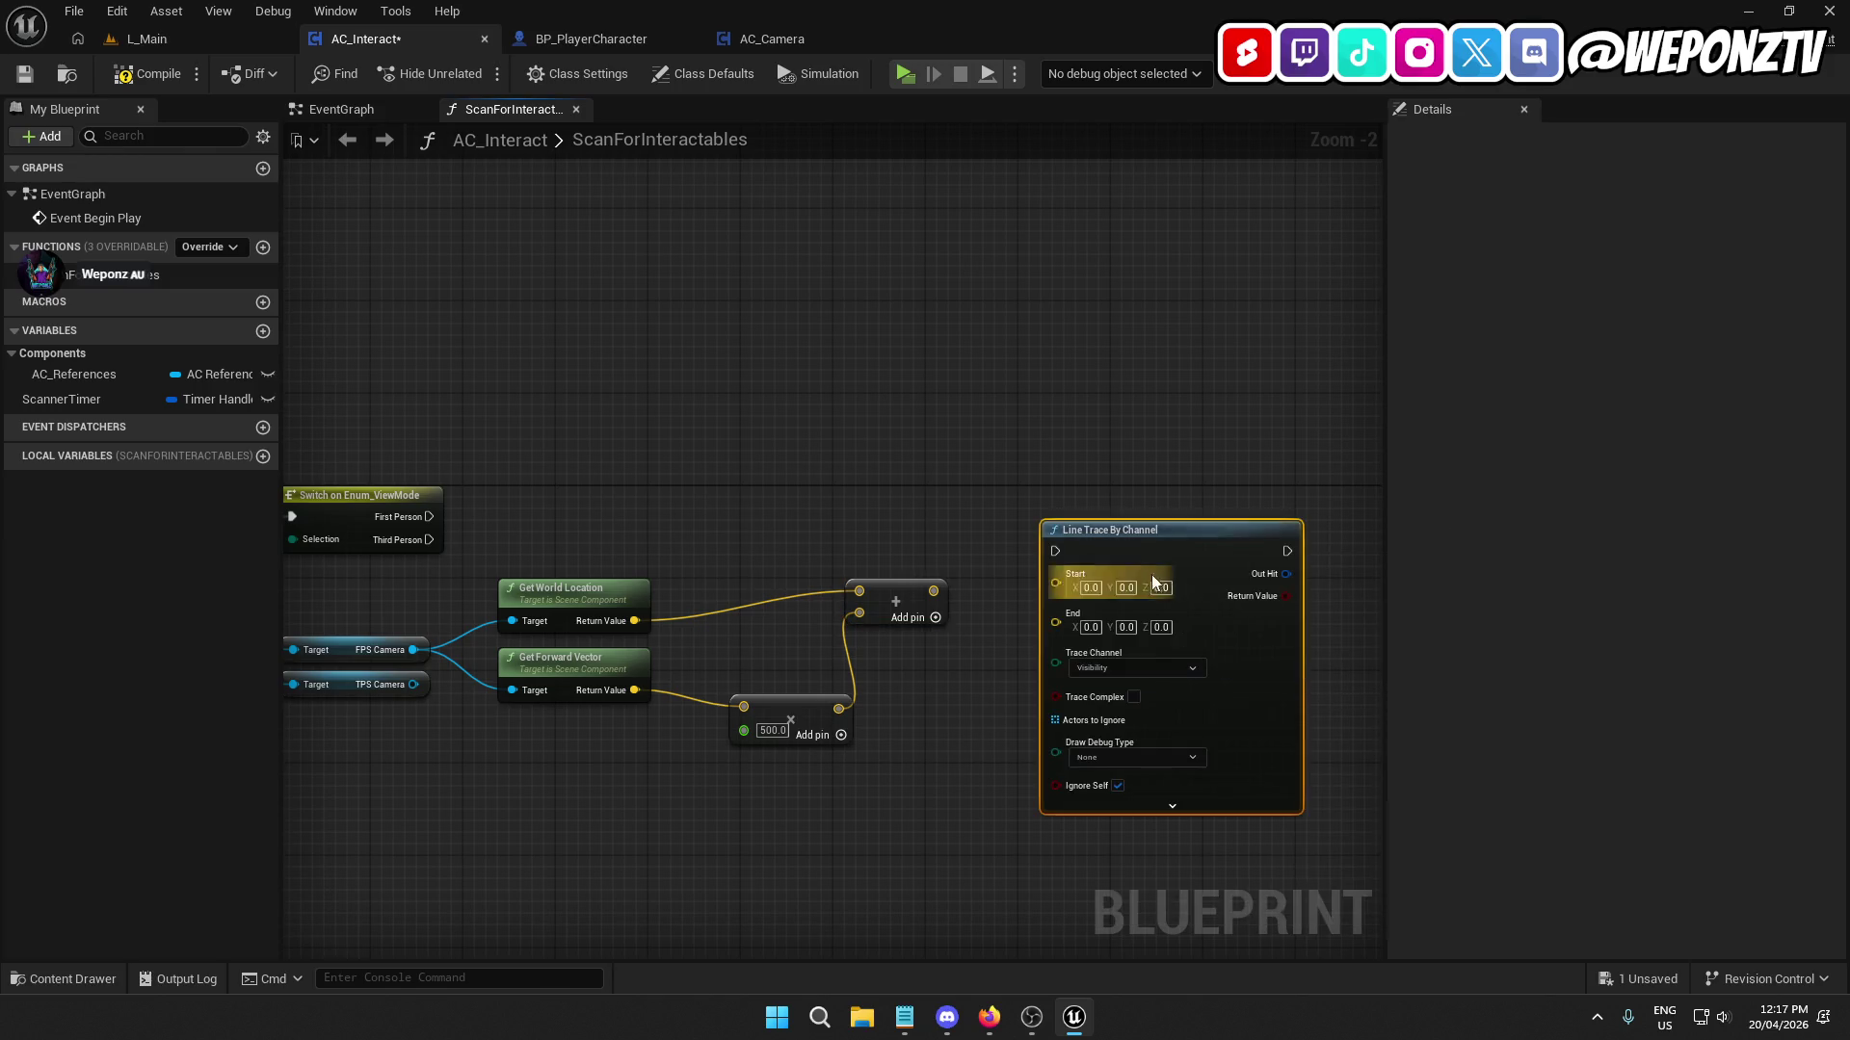
drag(1137, 494, 1176, 511)
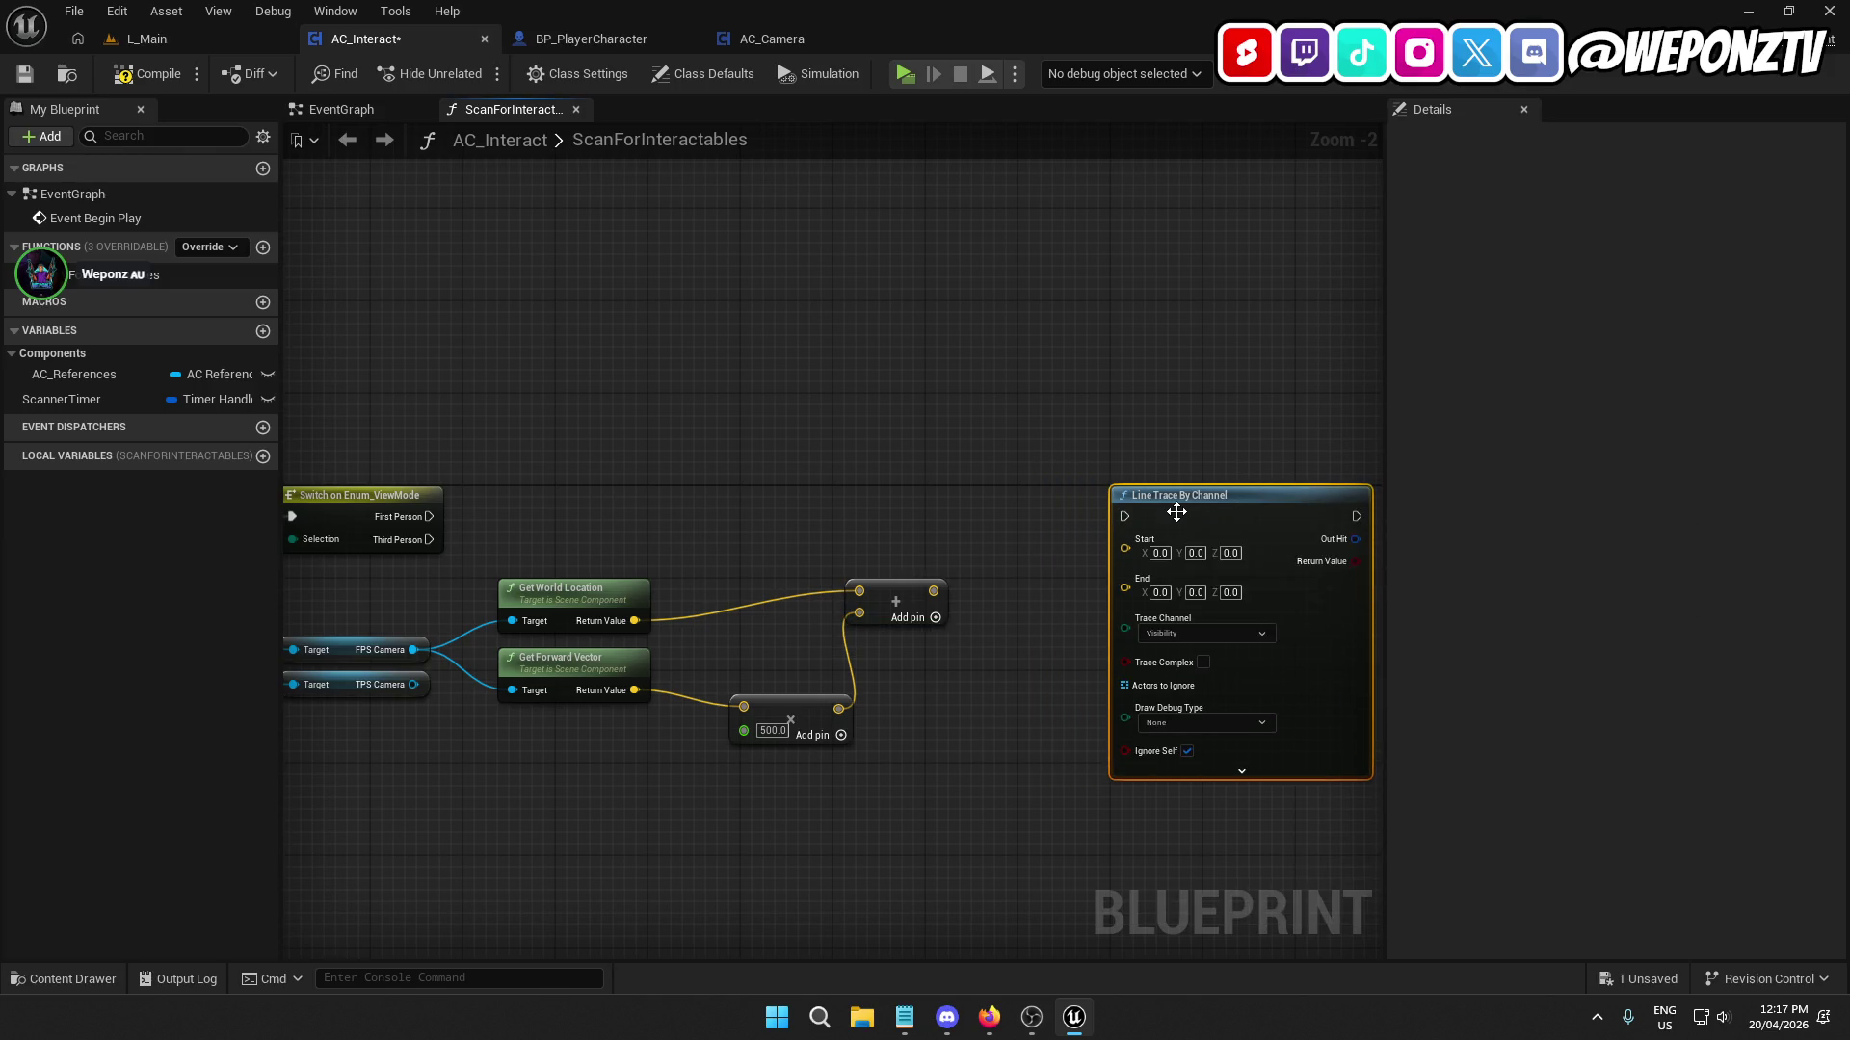
key(Delete)
right_click(1056, 558)
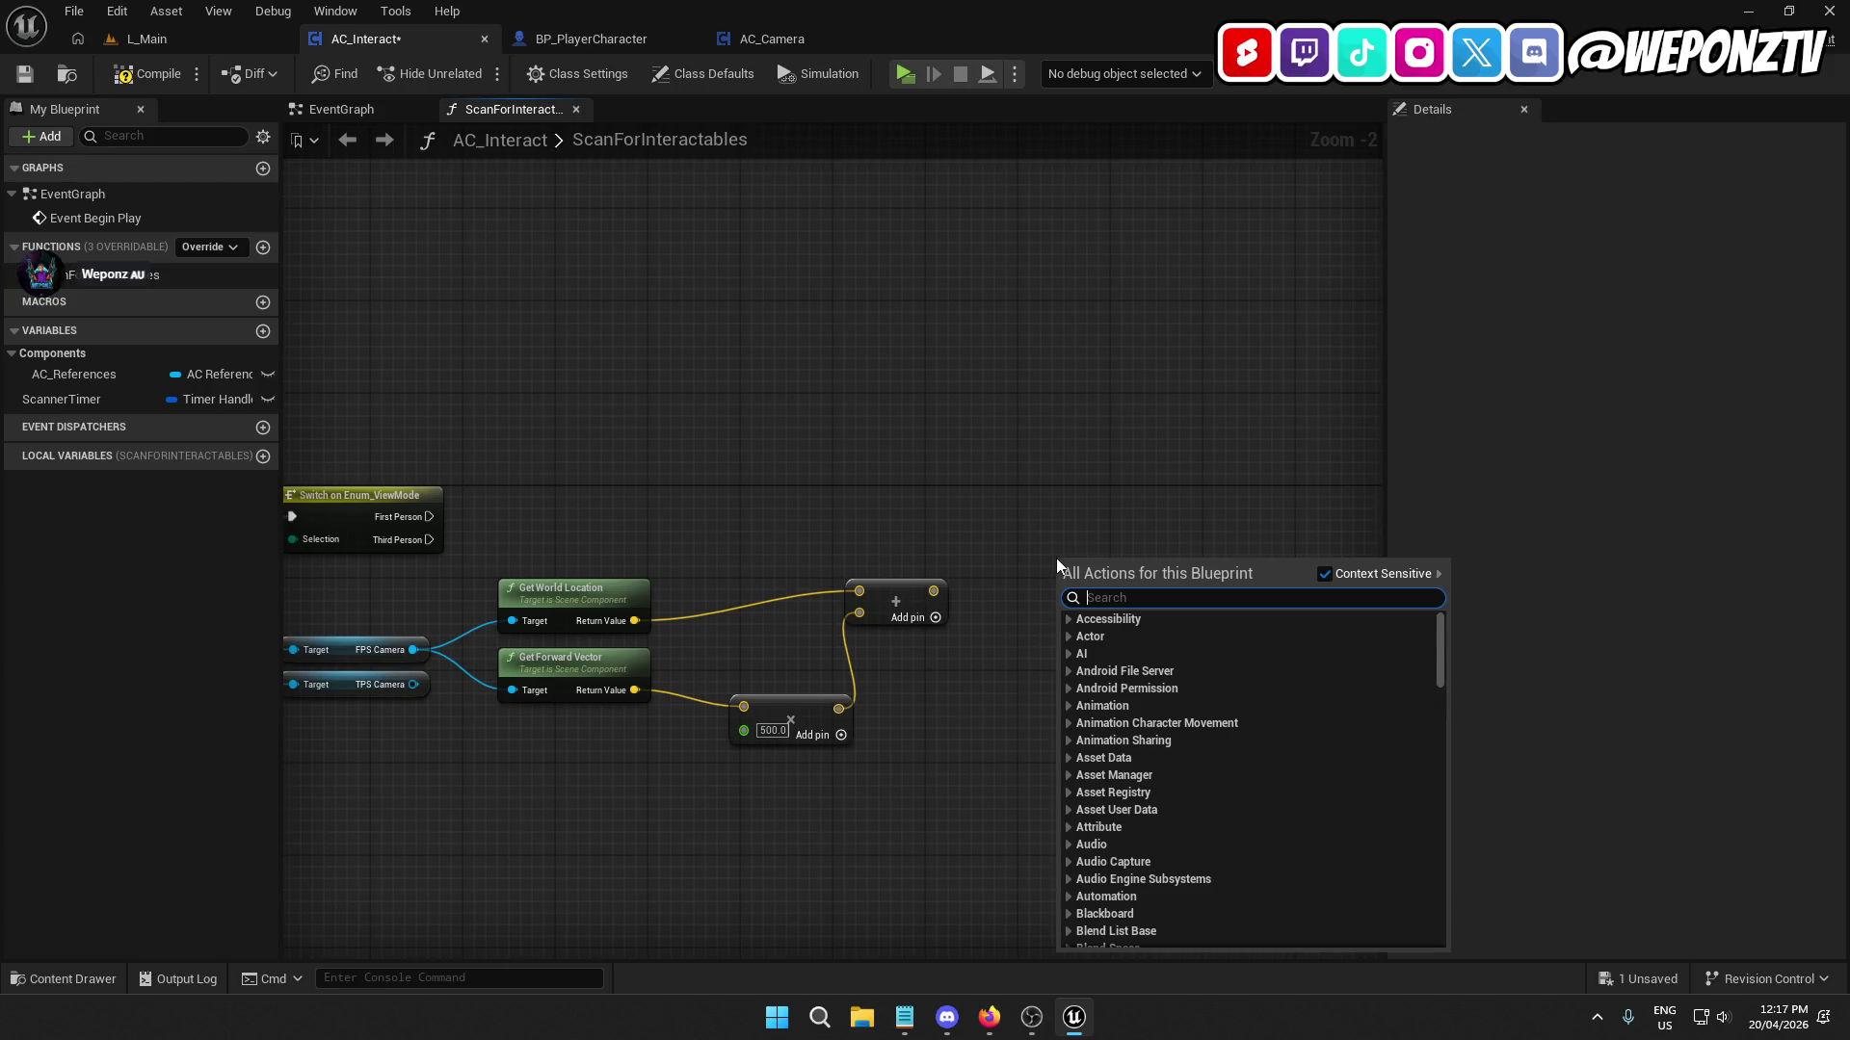
Add a Sphere Trace By Channel node and wire it to the First Person branch.
text(sphe)
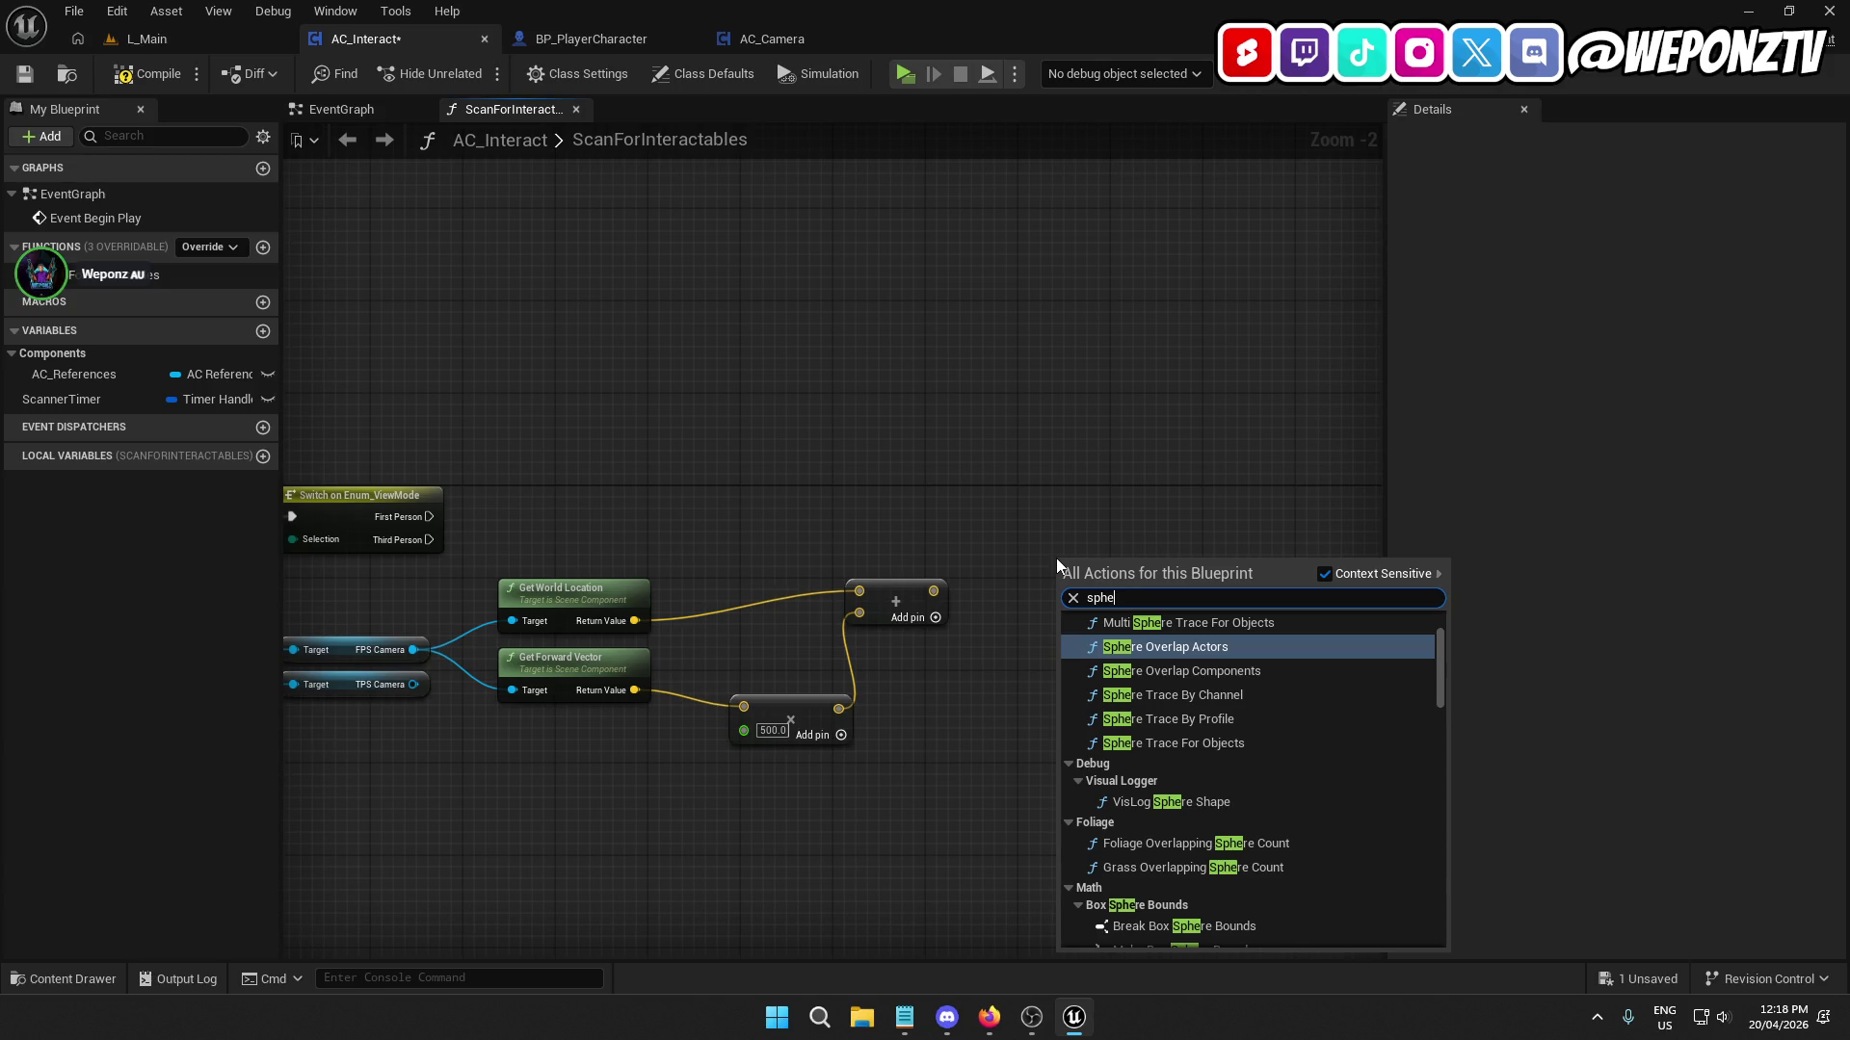
scroll(1147, 773, up, 2)
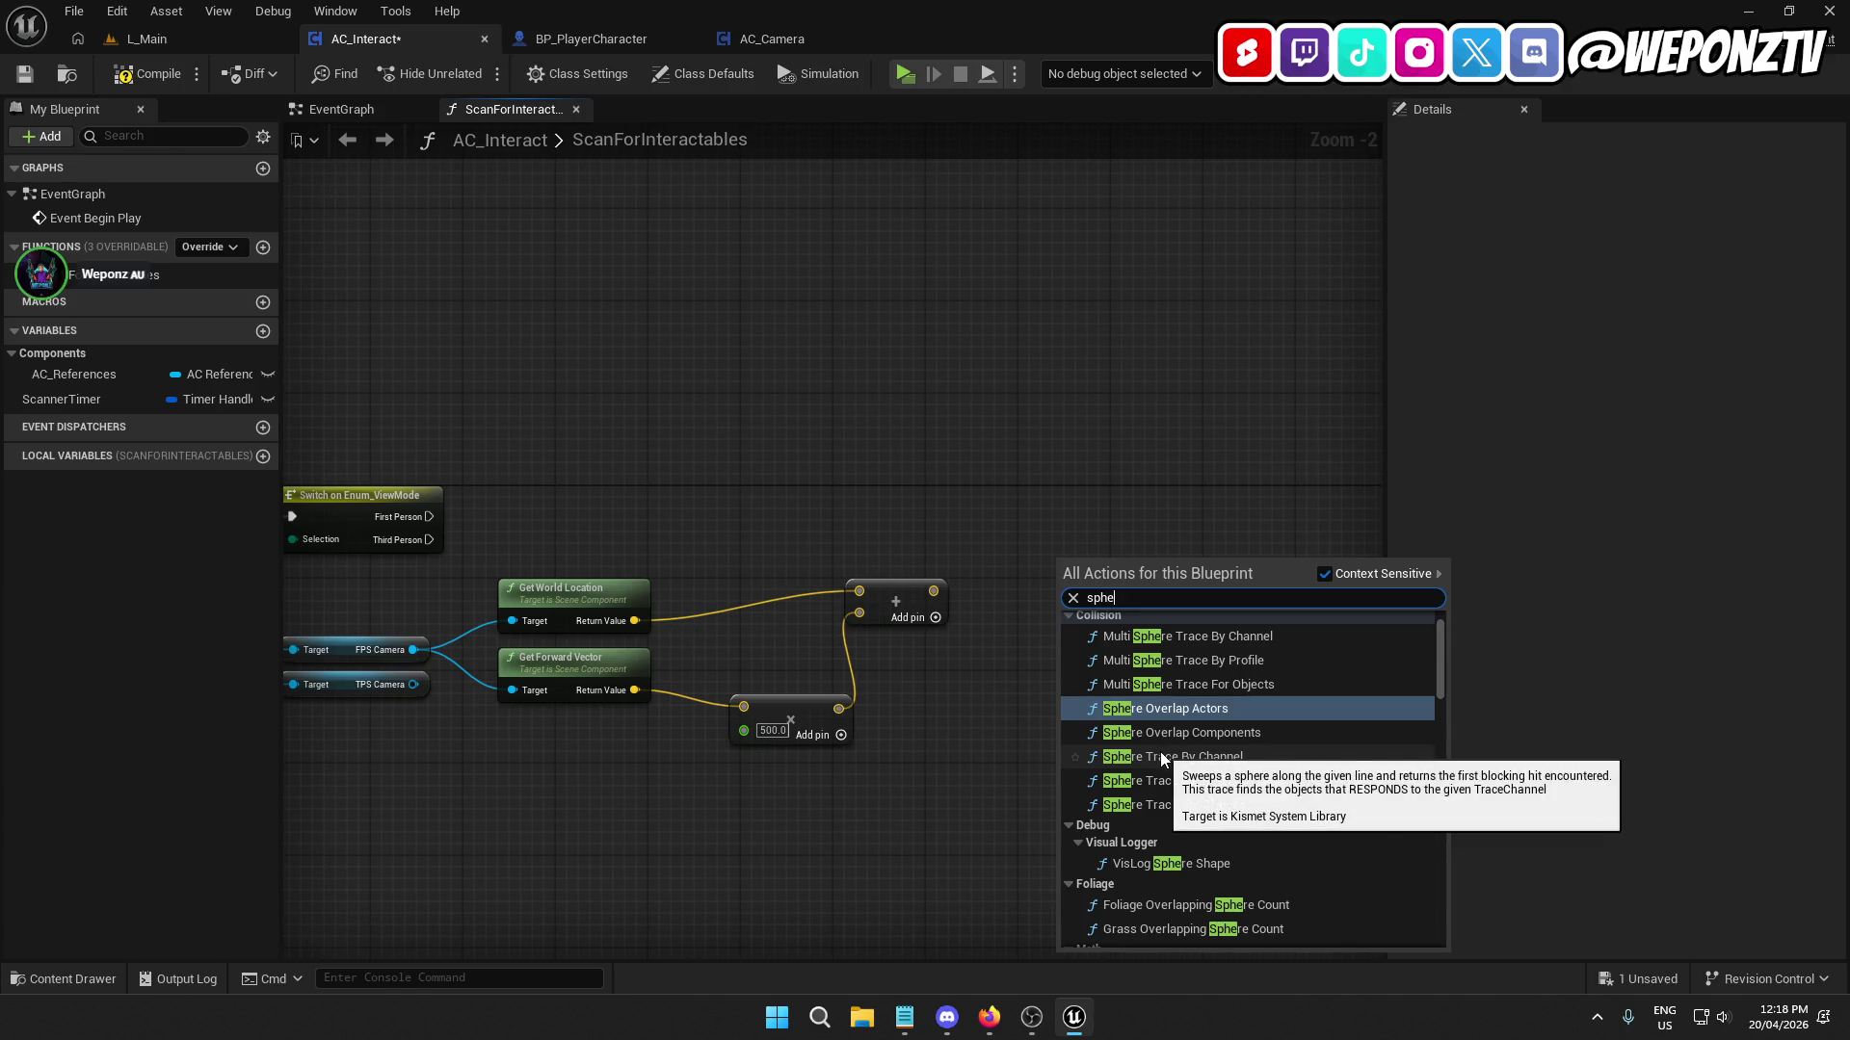
click(1160, 754)
mouse_move(1100, 581)
mouse_down()
mouse_move(1065, 511)
mouse_move(428, 514)
mouse_up()
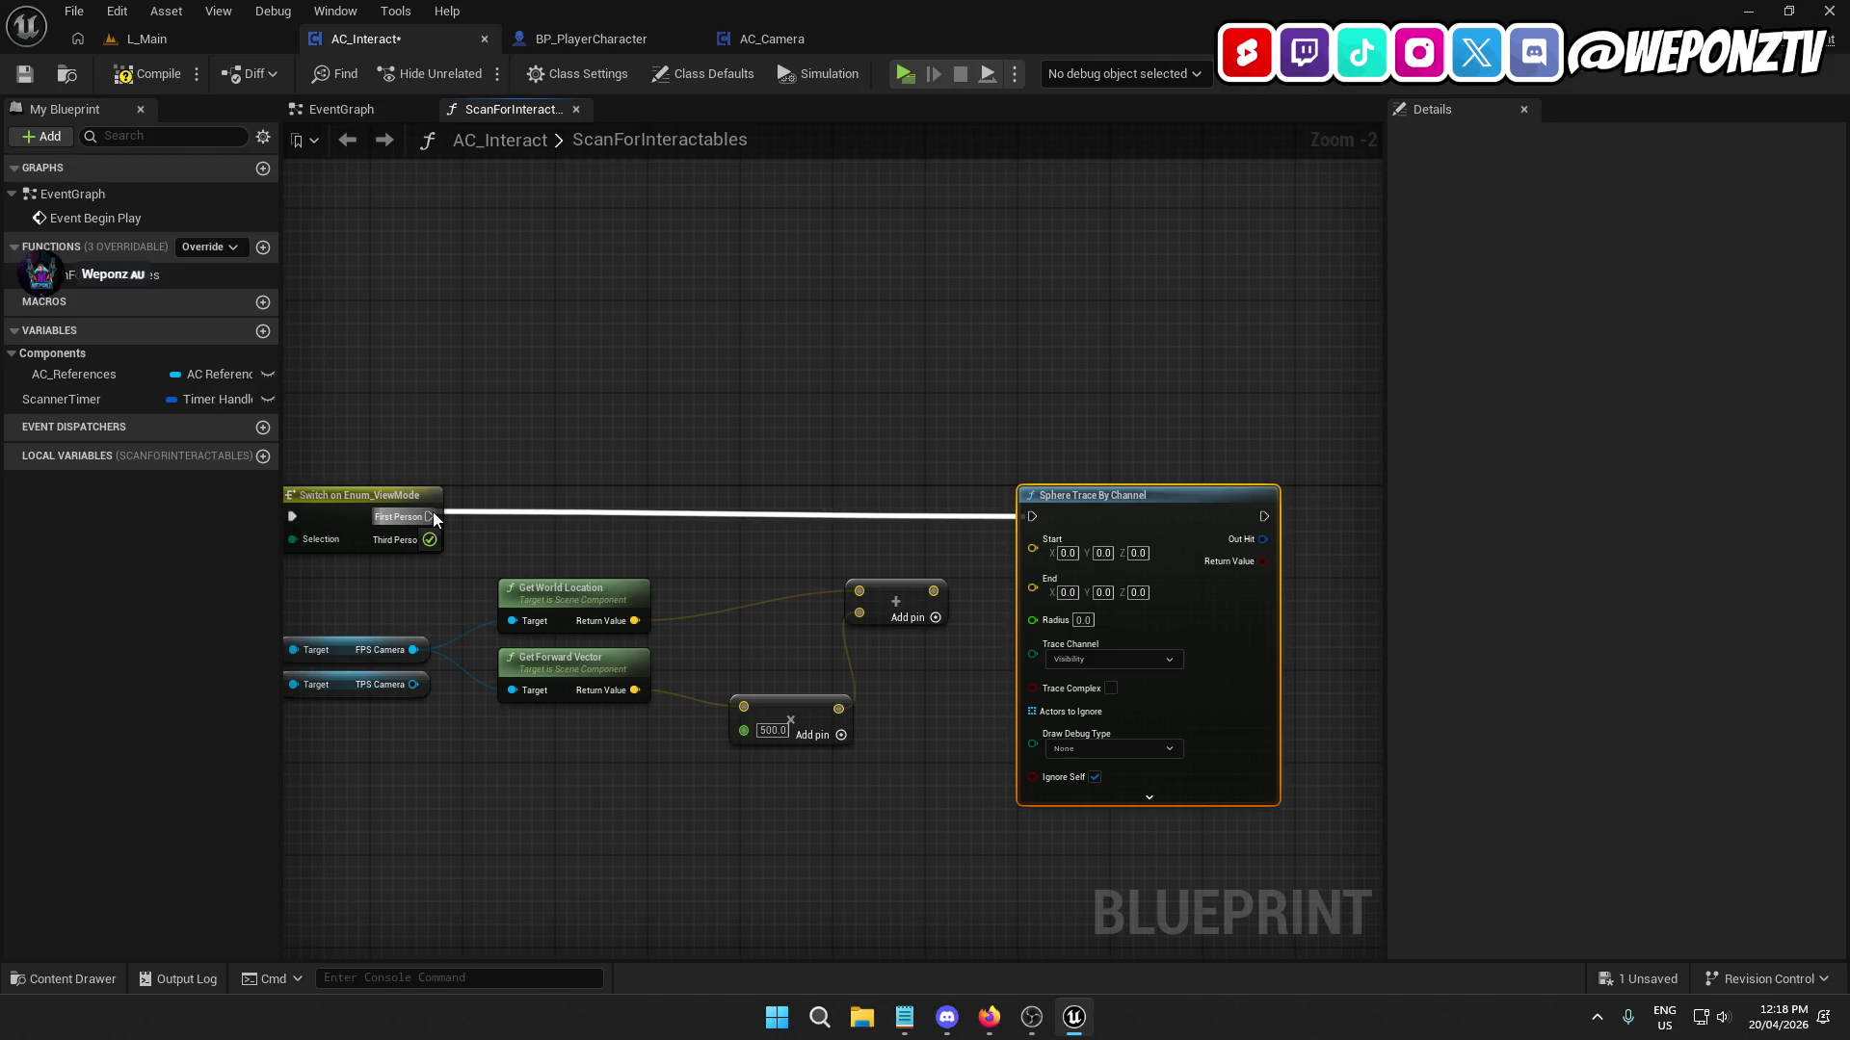
drag(432, 516, 433, 516)
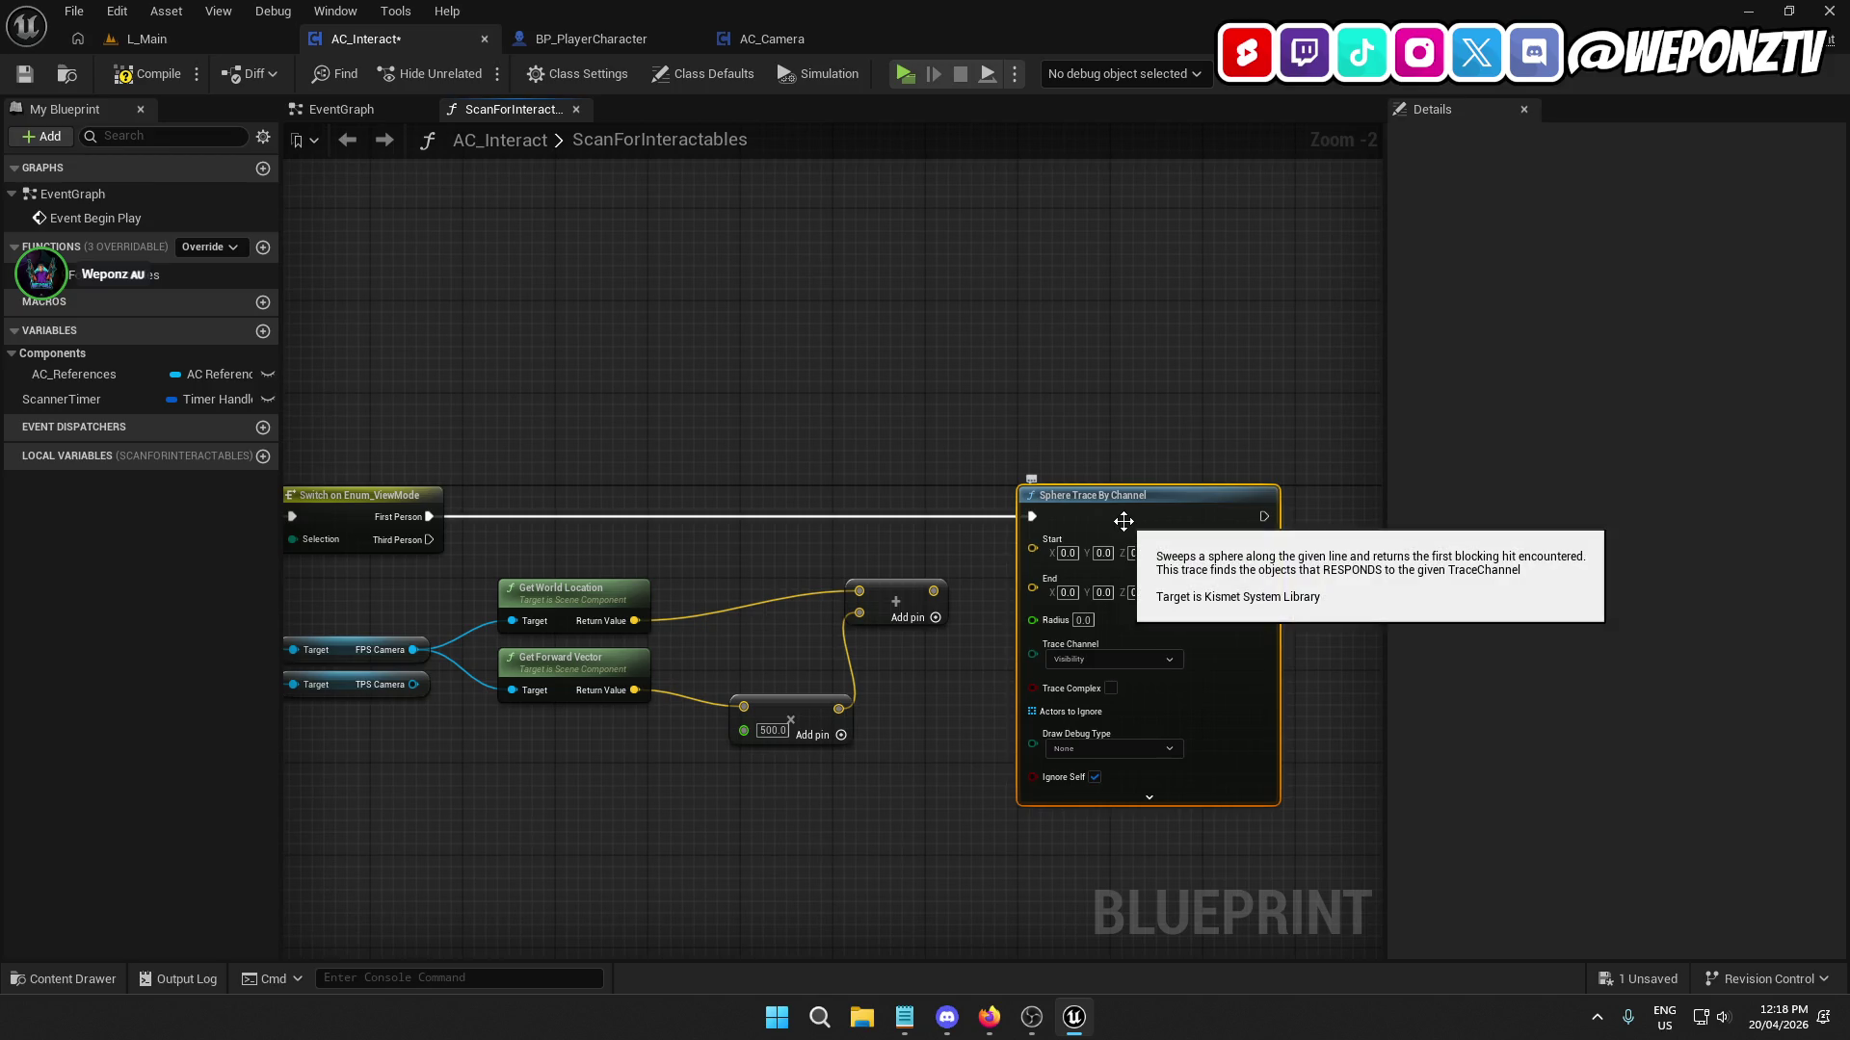
Paste a copy of the sphere trace and feed it from Third Person through a reroute point.
drag(1152, 598, 1109, 428)
click(980, 699)
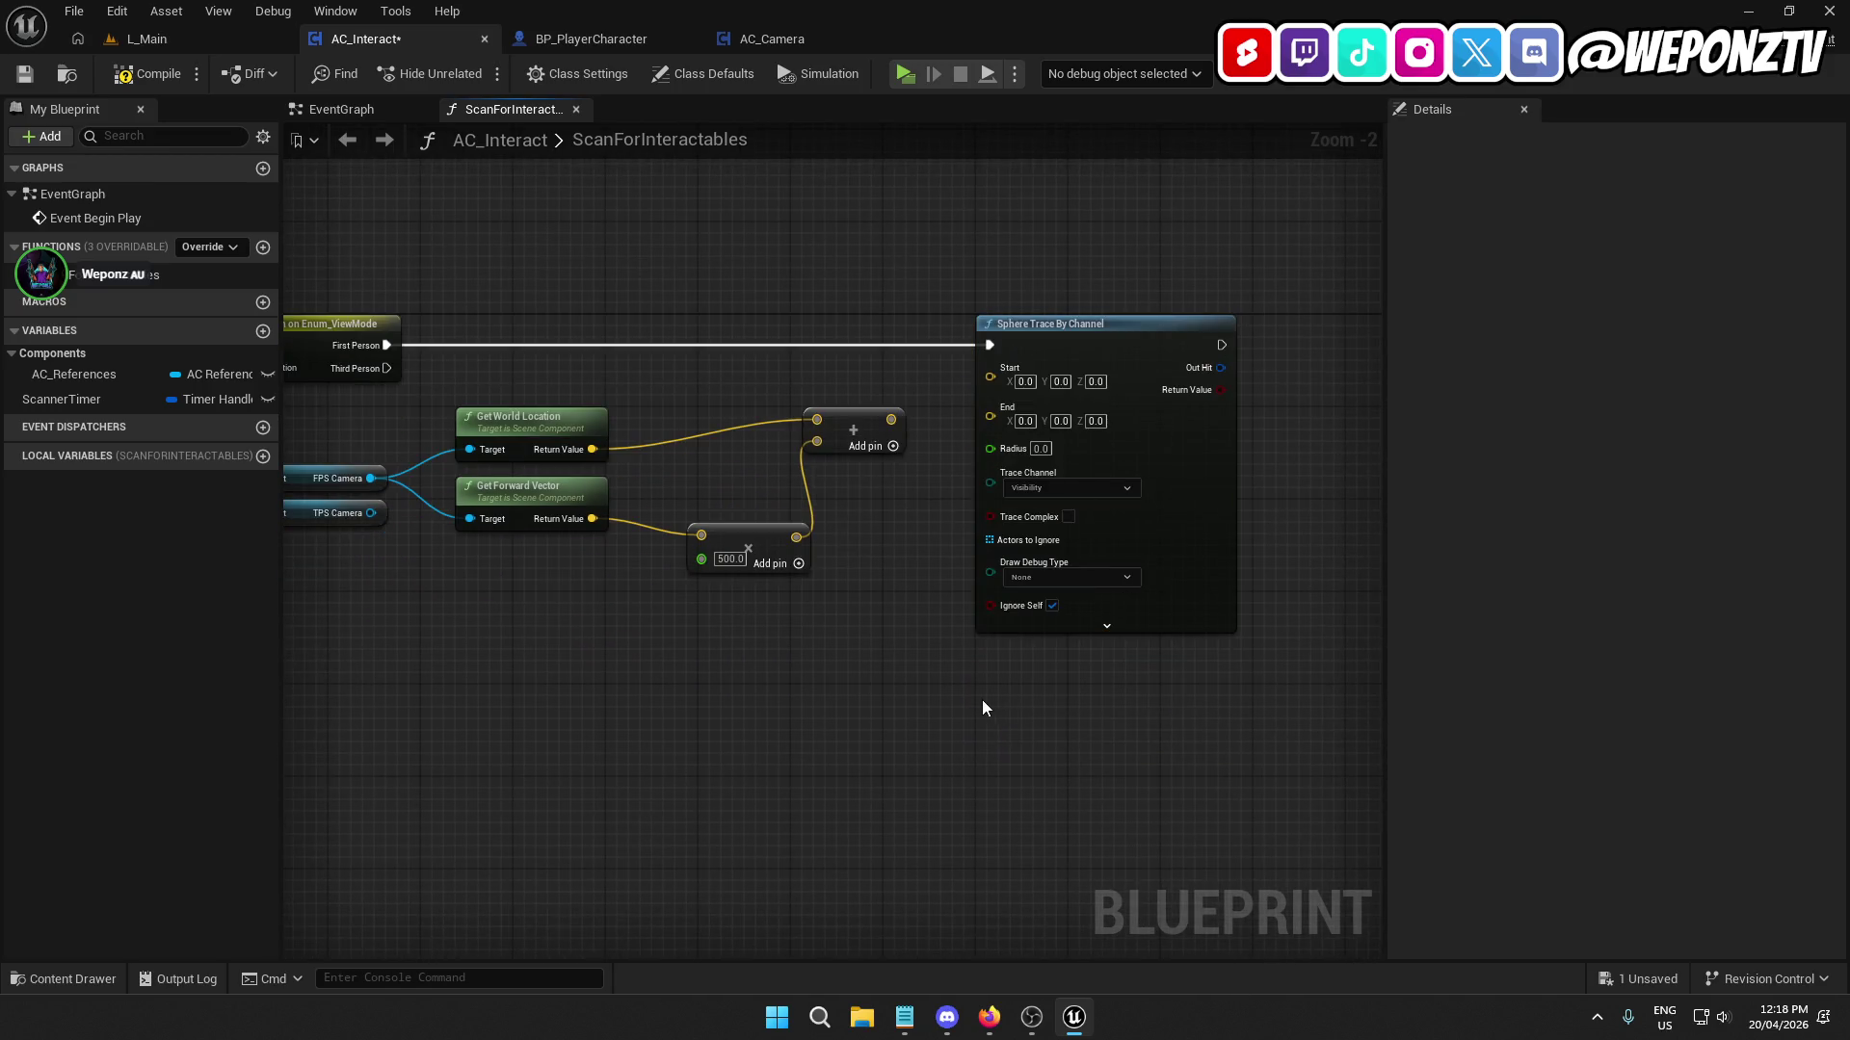
key(ctrl+v)
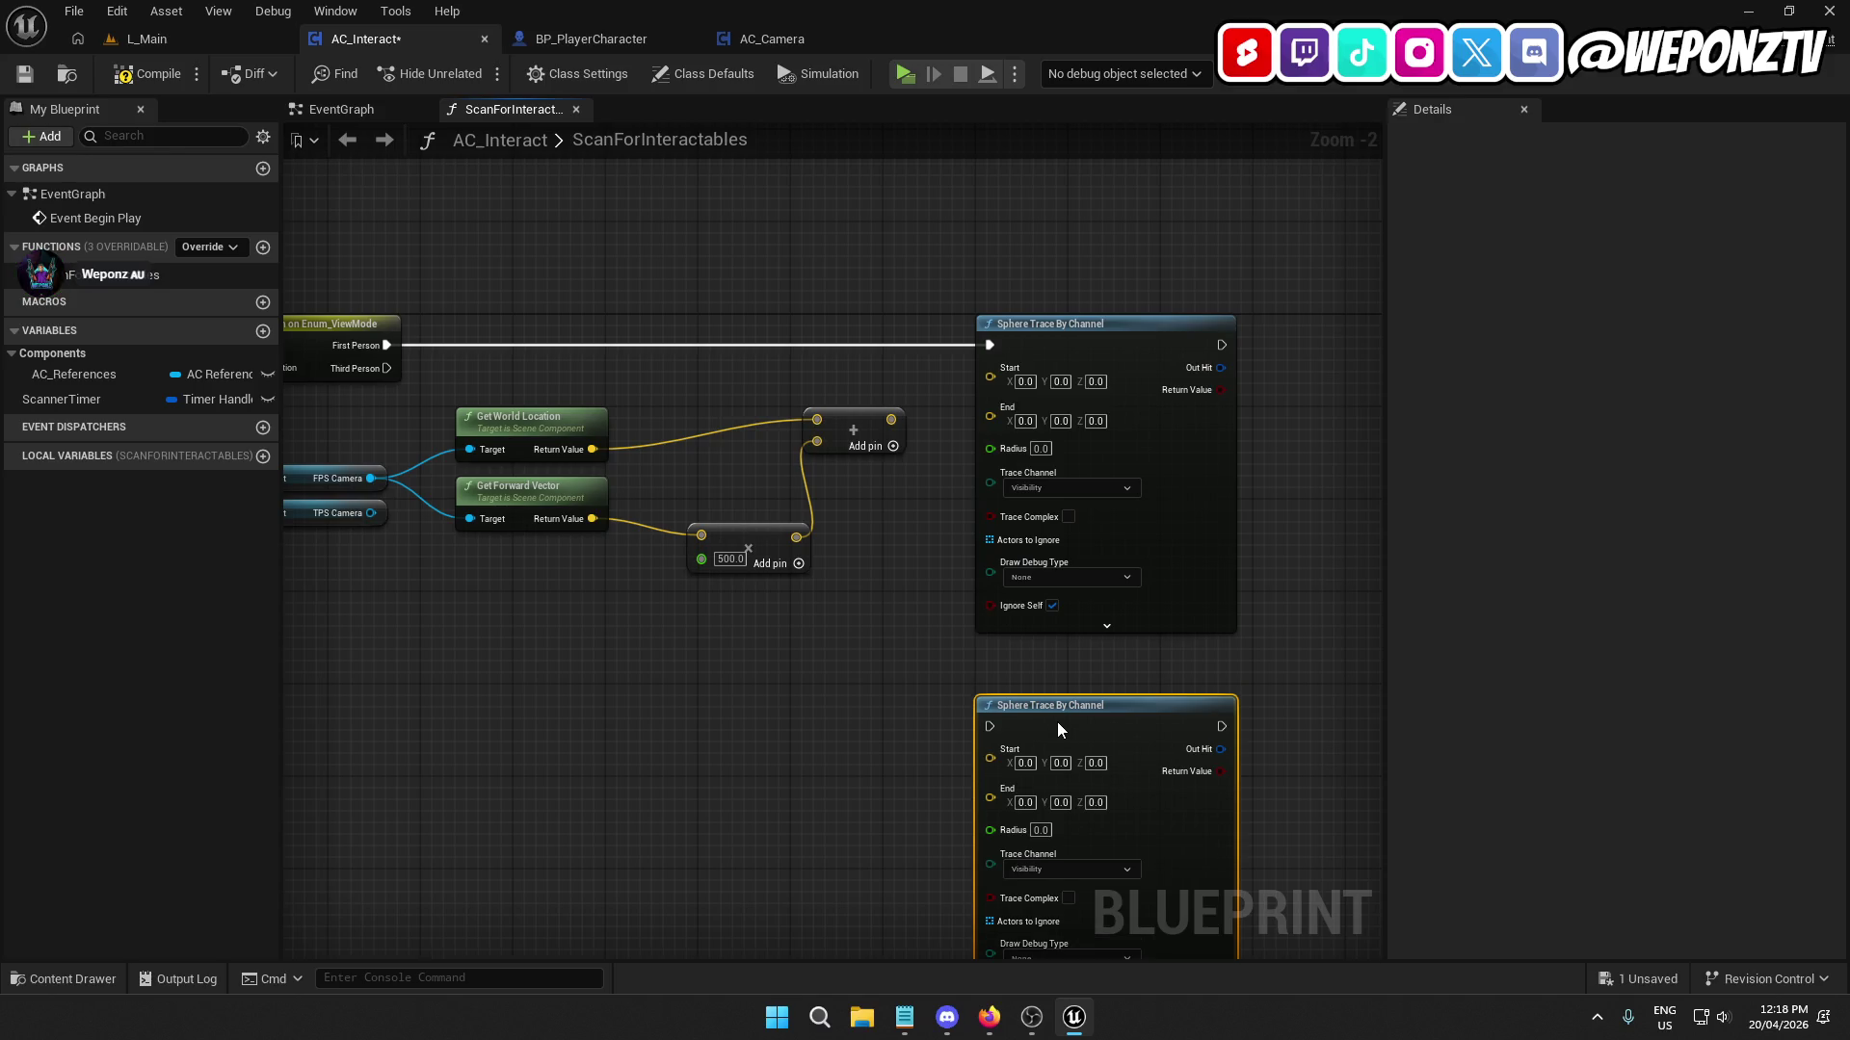
mouse_move(1056, 715)
mouse_down()
mouse_move(726, 609)
mouse_move(377, 386)
mouse_move(387, 368)
mouse_up()
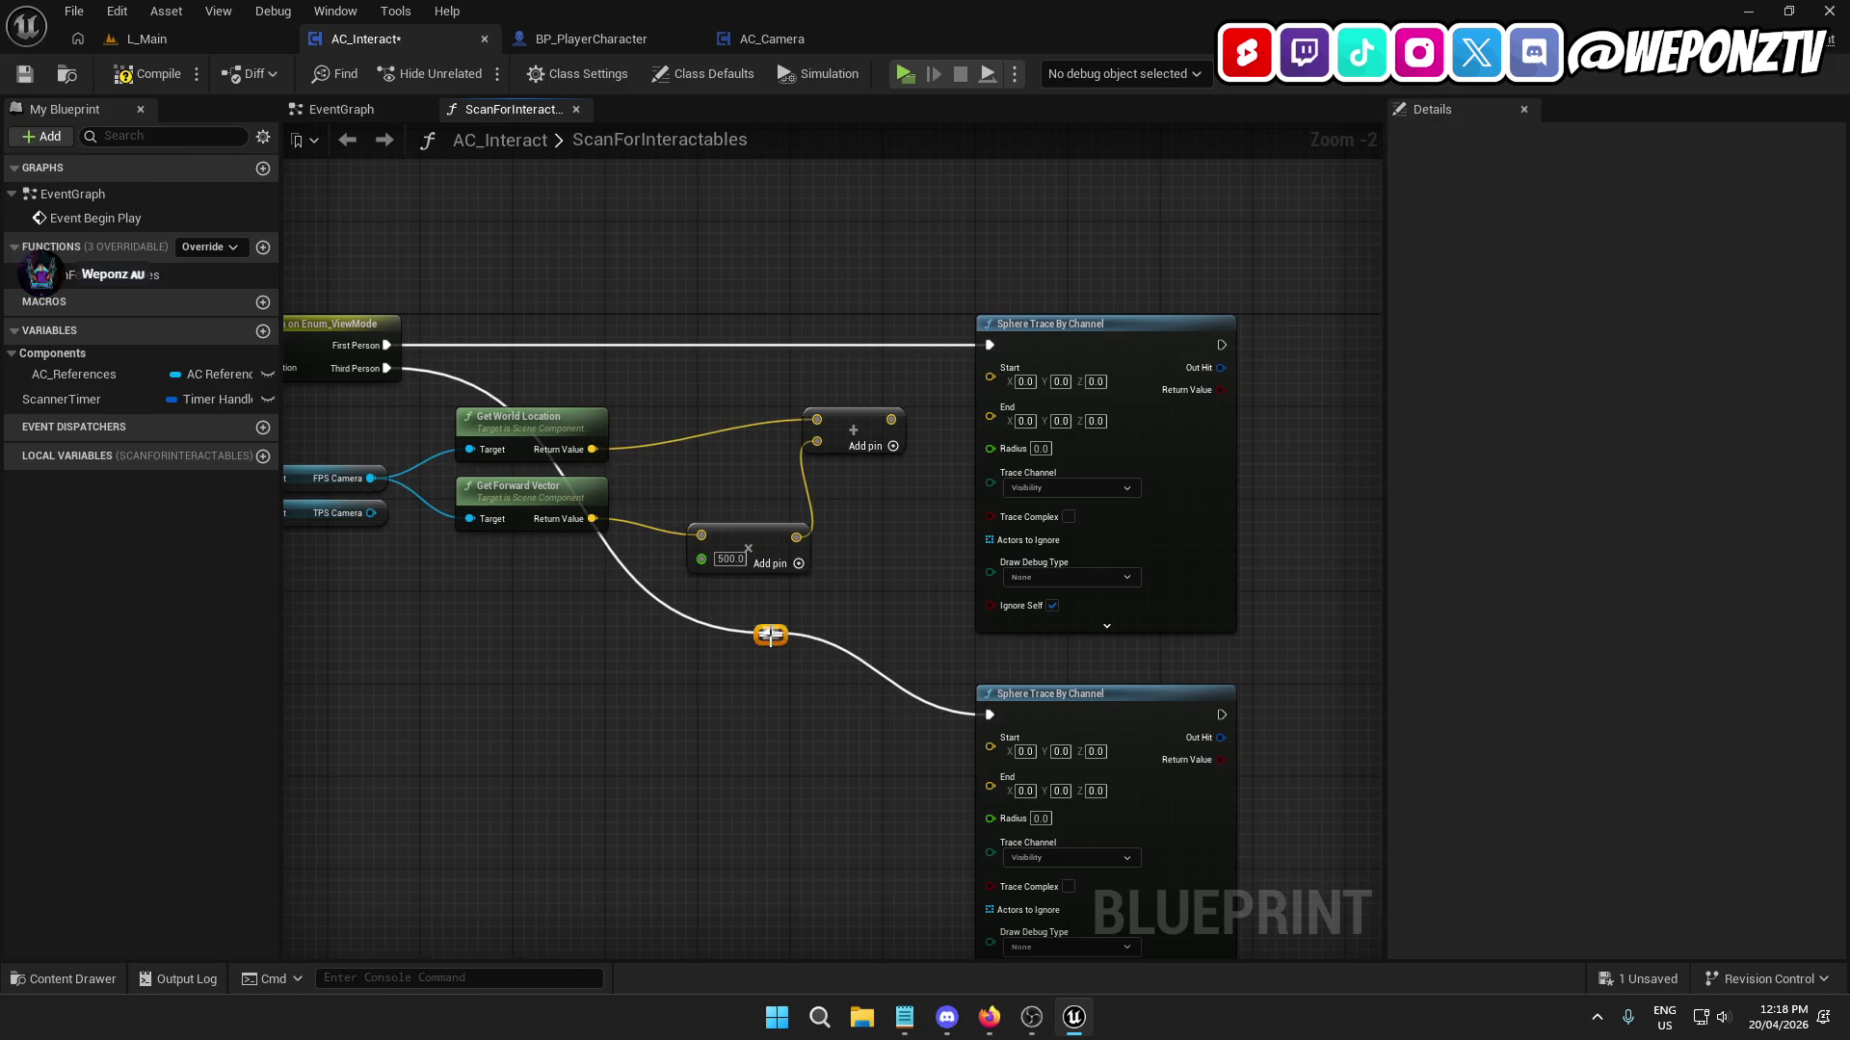
mouse_move(780, 642)
mouse_down()
mouse_move(559, 696)
mouse_move(616, 697)
mouse_up()
Arrange the camera math nodes and wire Get World Location into the sphere trace's Start.
key(q)
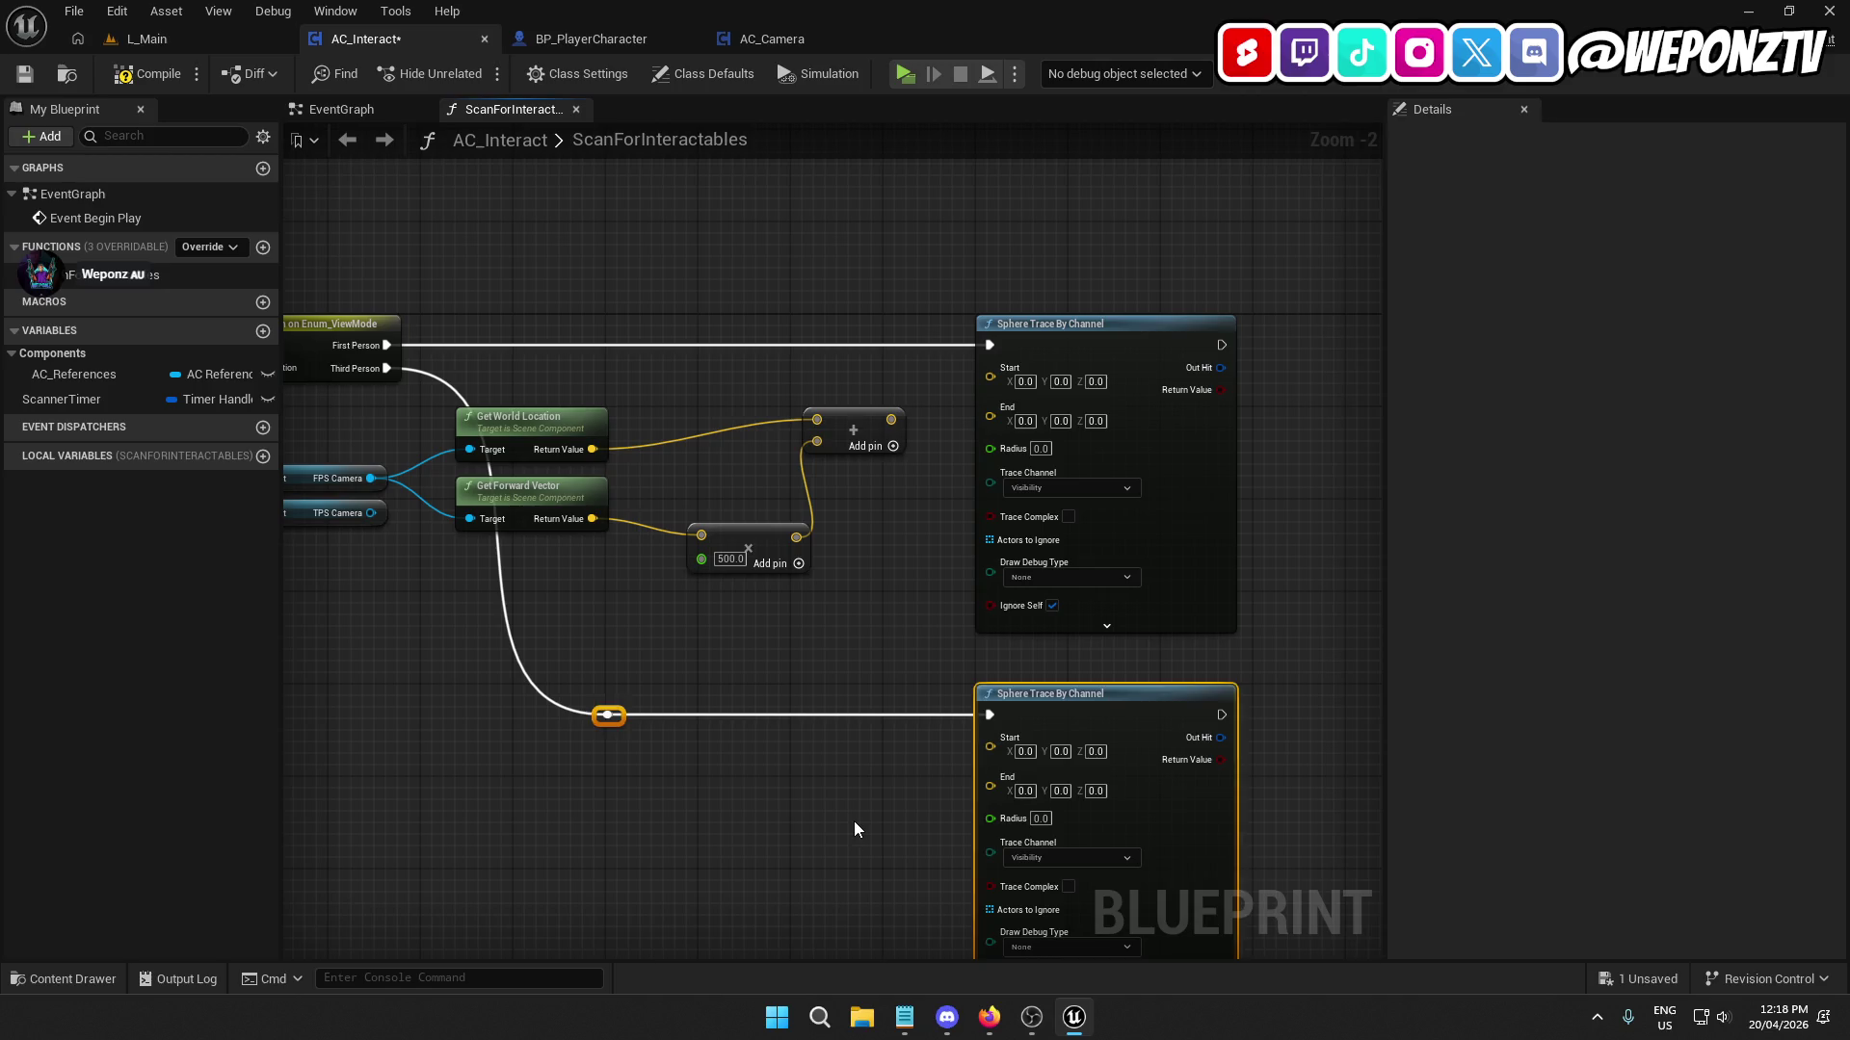
click(854, 821)
drag(778, 623, 944, 549)
mouse_move(757, 482)
mouse_down()
mouse_move(693, 366)
mouse_move(753, 411)
mouse_up()
mouse_move(931, 468)
mouse_down()
mouse_move(952, 443)
mouse_move(942, 461)
mouse_up()
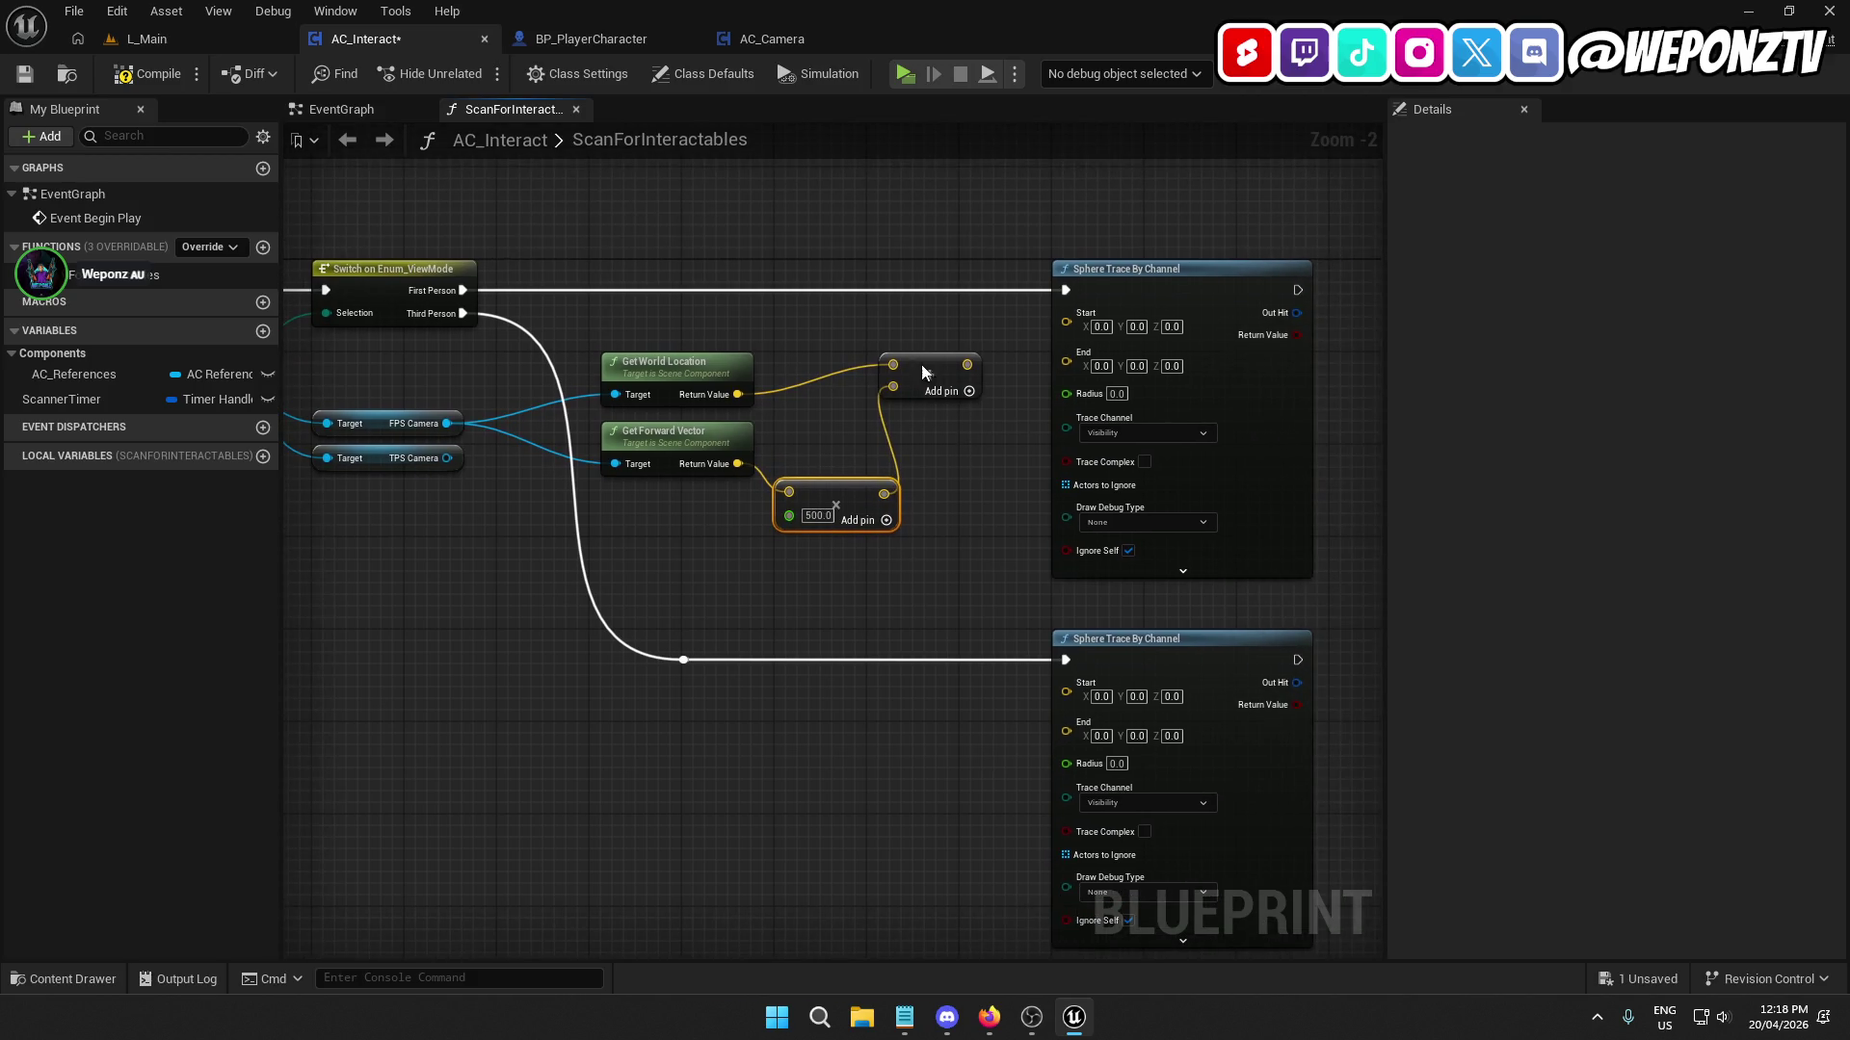
drag(920, 364, 944, 364)
drag(737, 394, 1065, 314)
drag(952, 378, 957, 429)
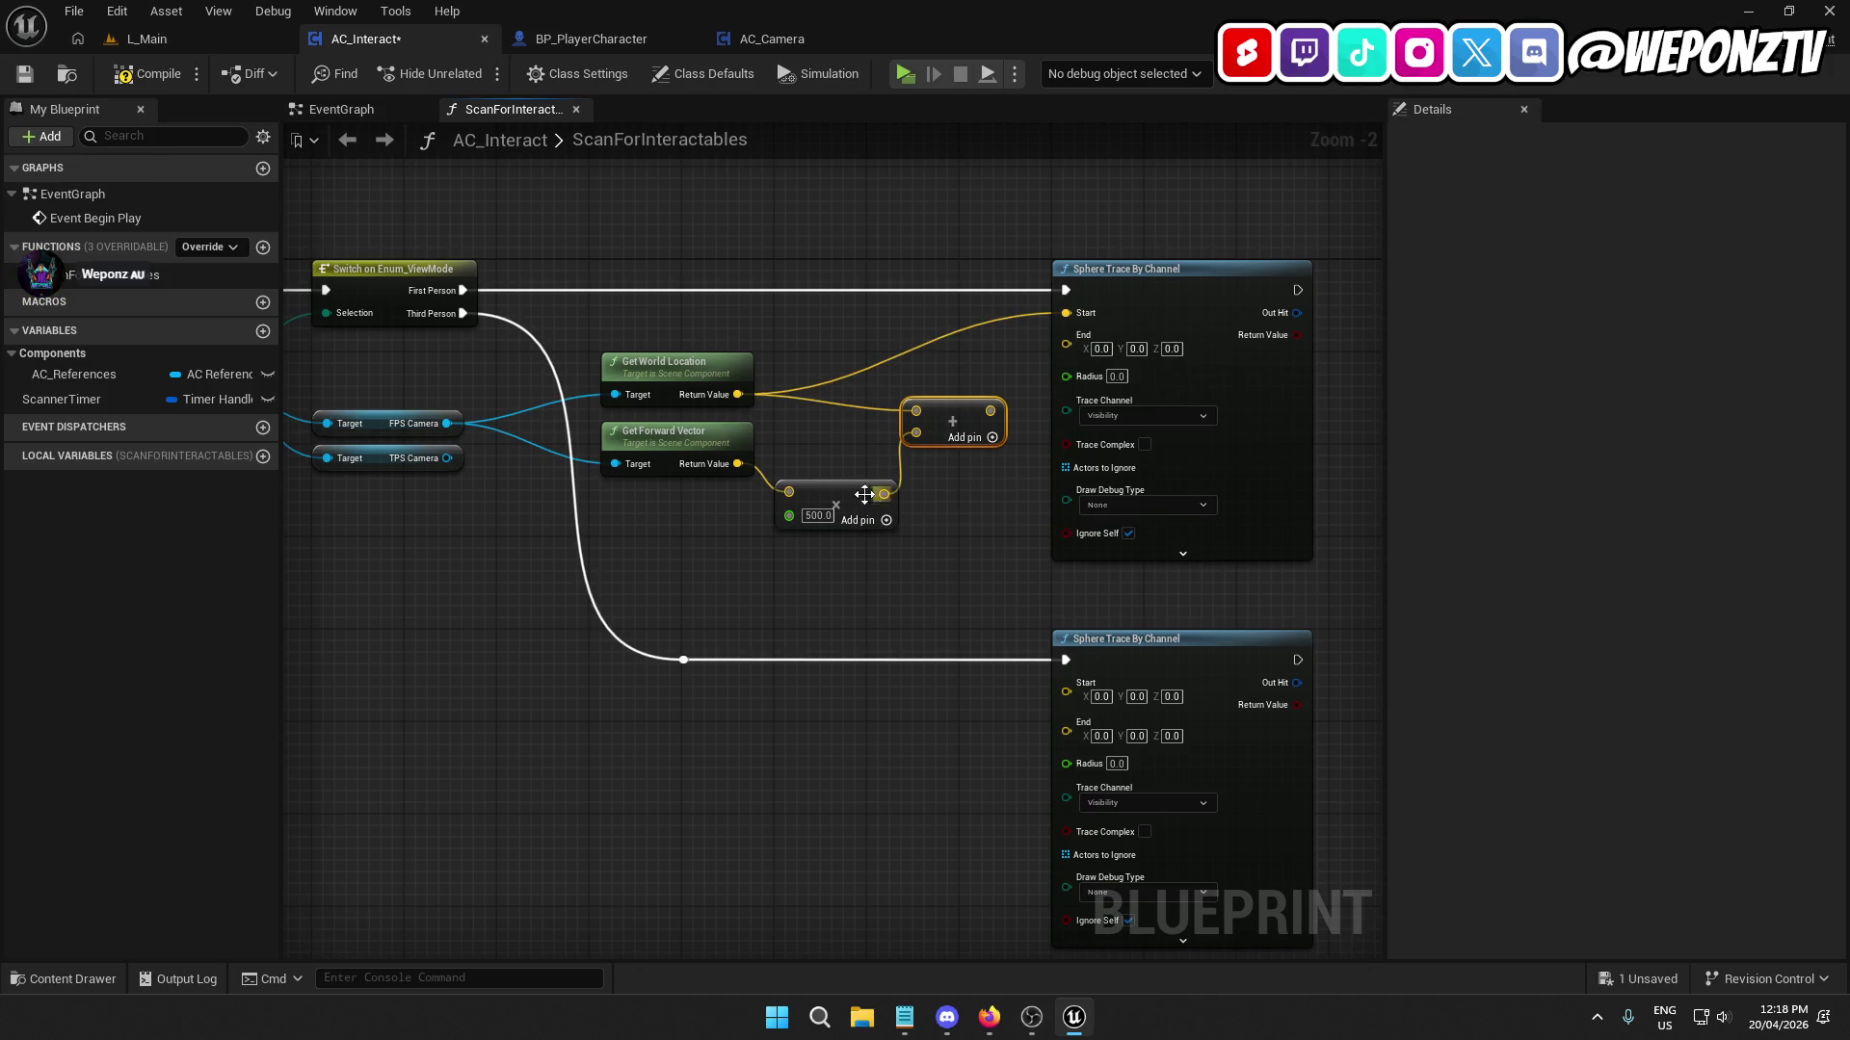
mouse_move(857, 500)
mouse_down()
mouse_move(979, 468)
mouse_move(958, 402)
mouse_move(1065, 334)
mouse_up()
click(948, 447)
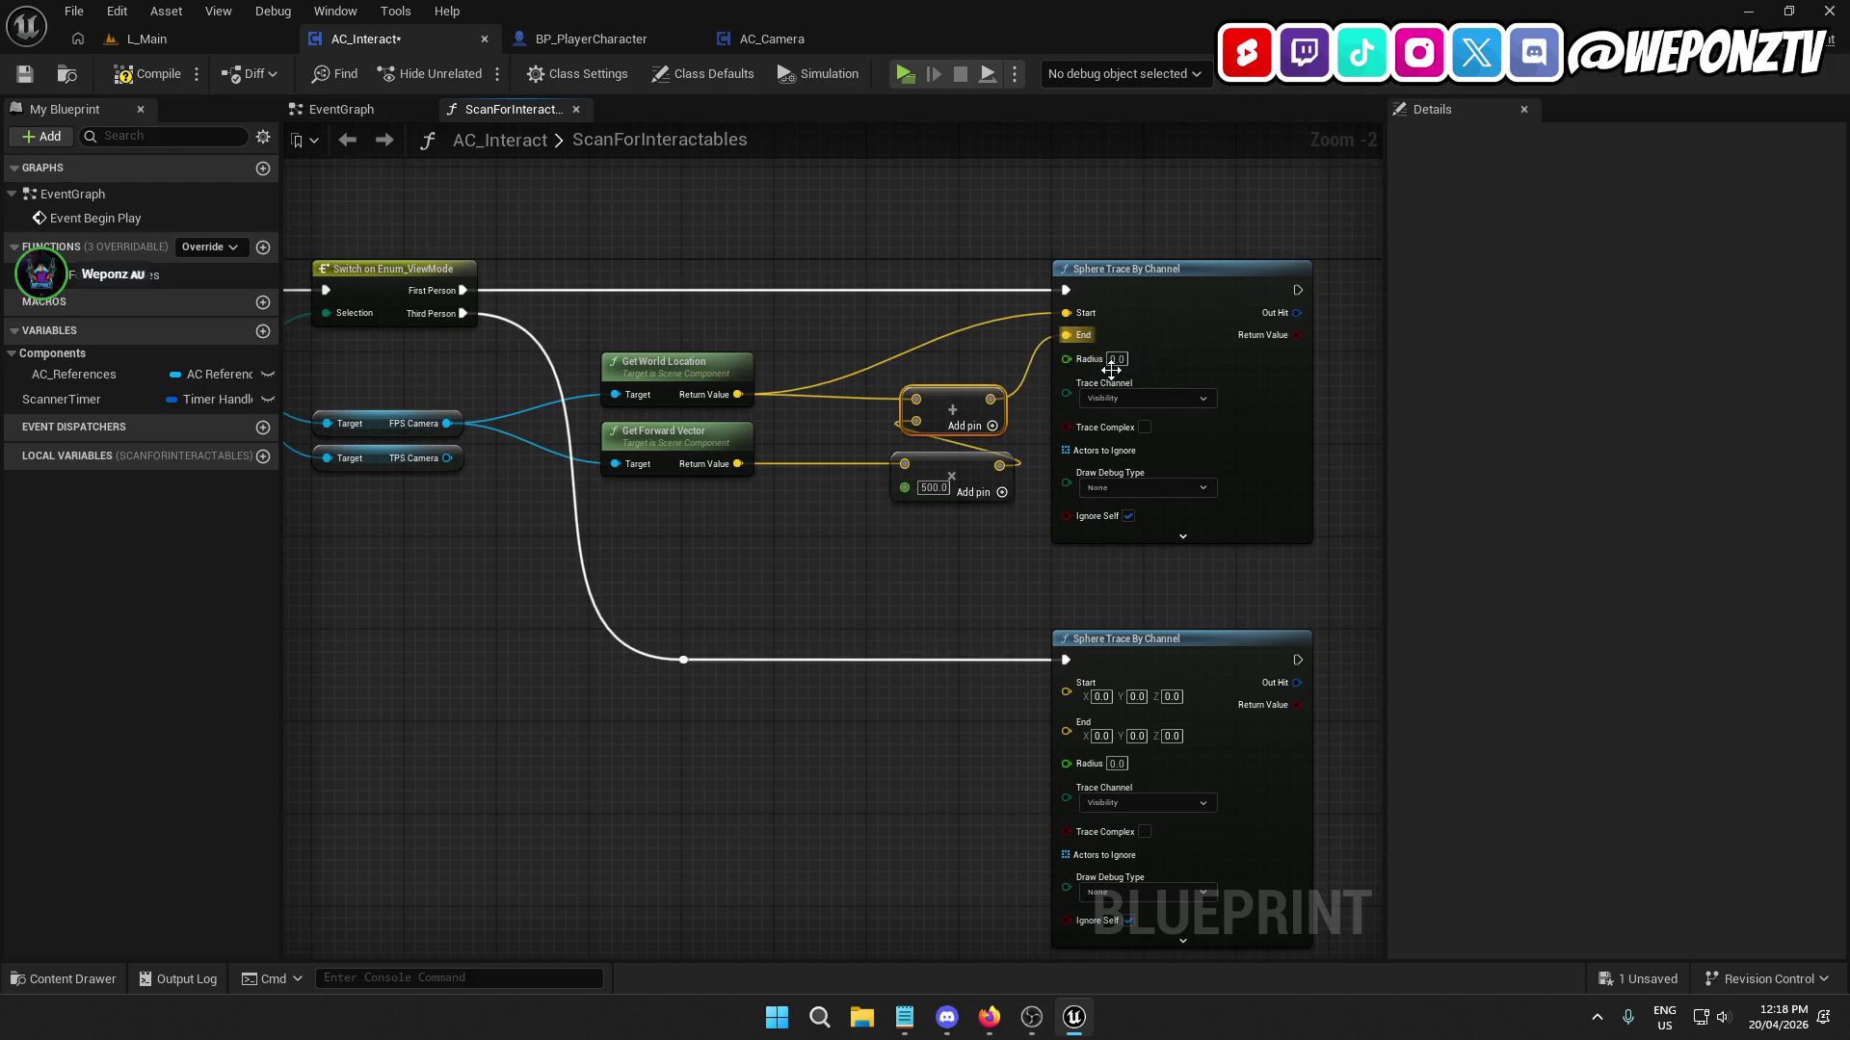
Set the sphere trace Radius to 15.0 and reconnect the location nodes' camera input.
click(1113, 360)
text(1)
text(5)
click(1360, 476)
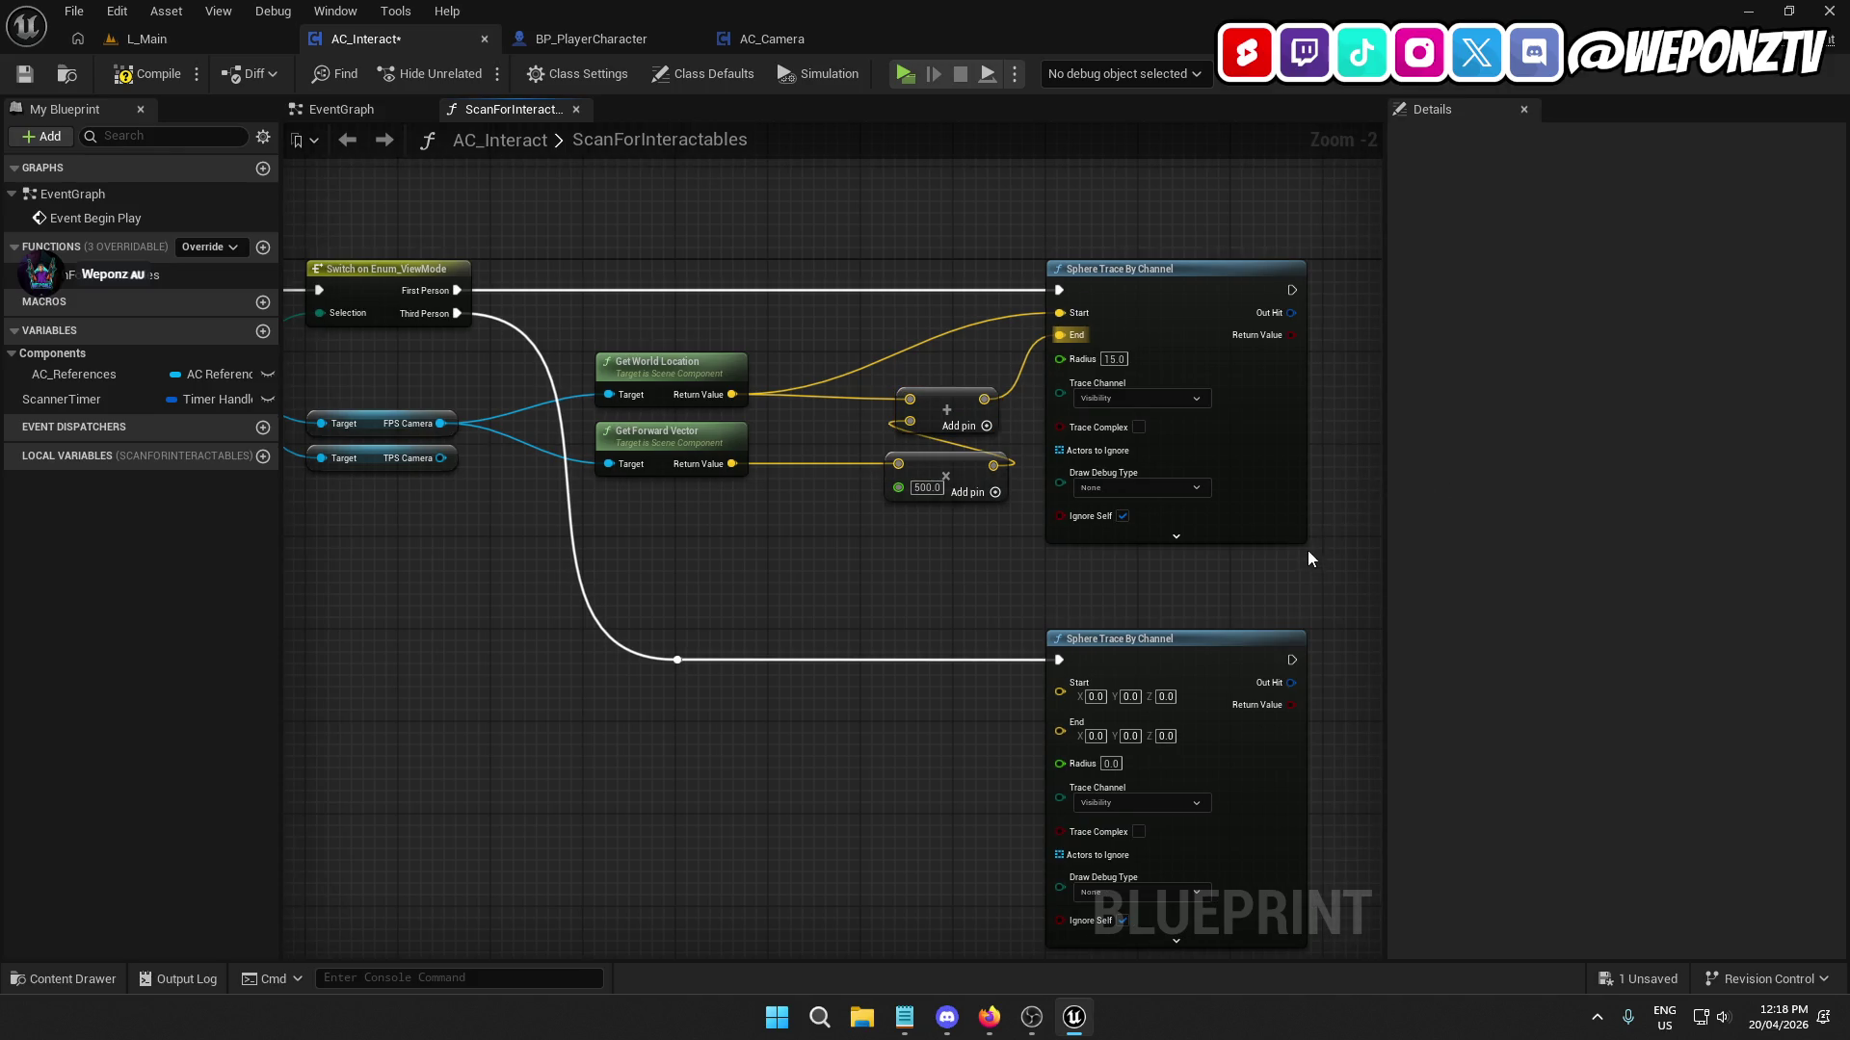
mouse_move(1308, 552)
mouse_down()
mouse_move(1250, 568)
mouse_move(1333, 556)
mouse_up()
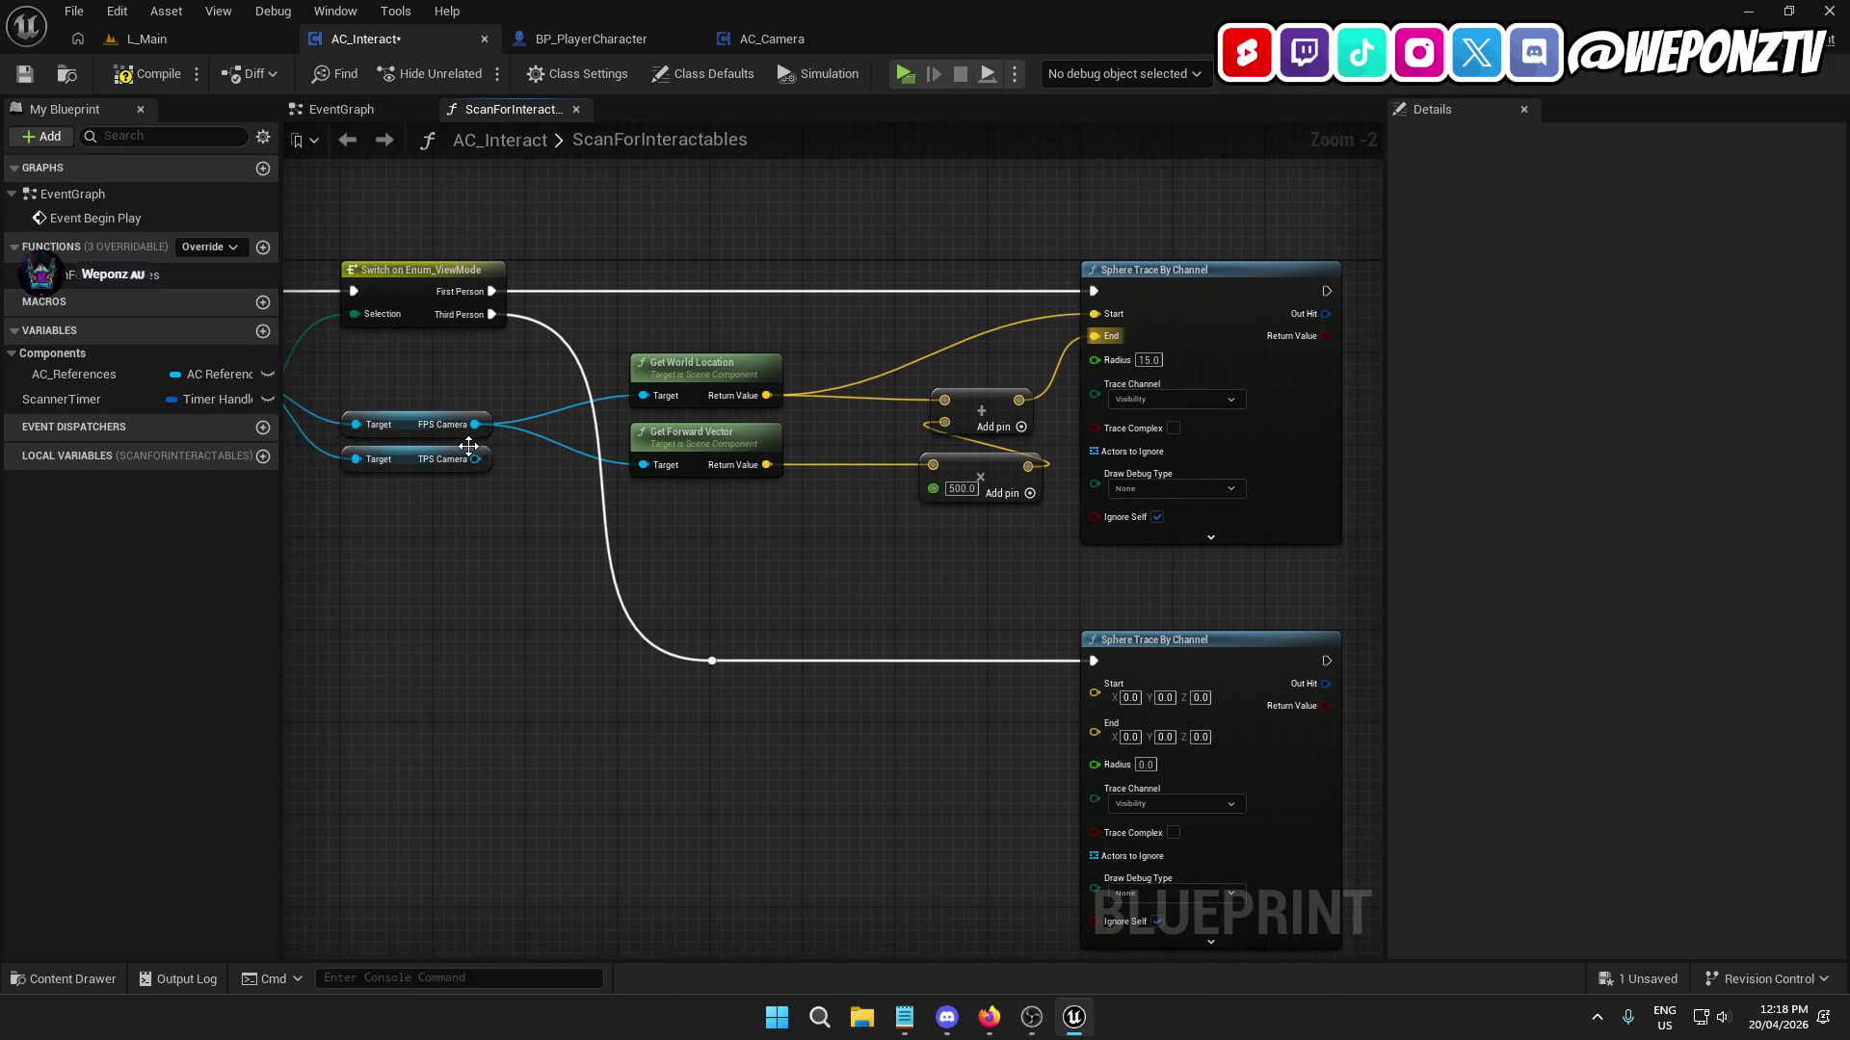
drag(475, 458, 650, 401)
drag(644, 465, 474, 460)
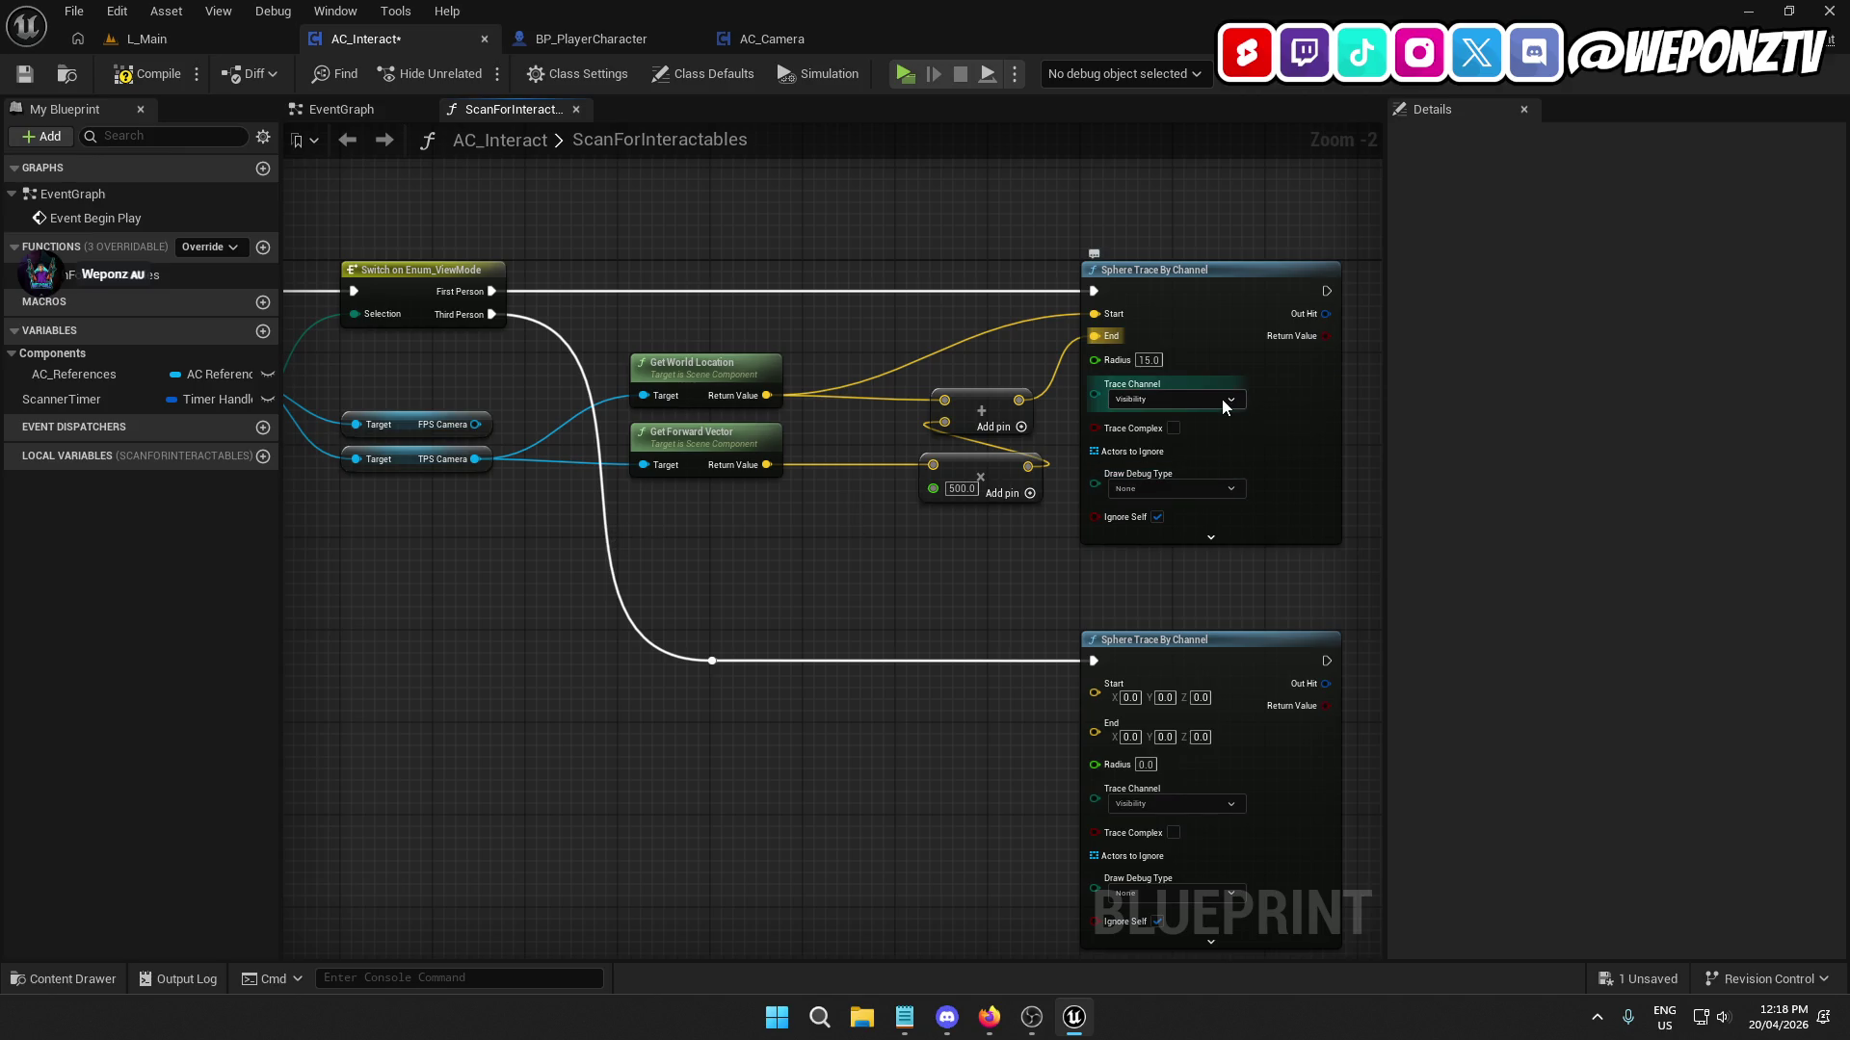
Set Trace Channel to Interaction and Draw Debug Type to For Duration, then save AC_Interact.
click(1193, 400)
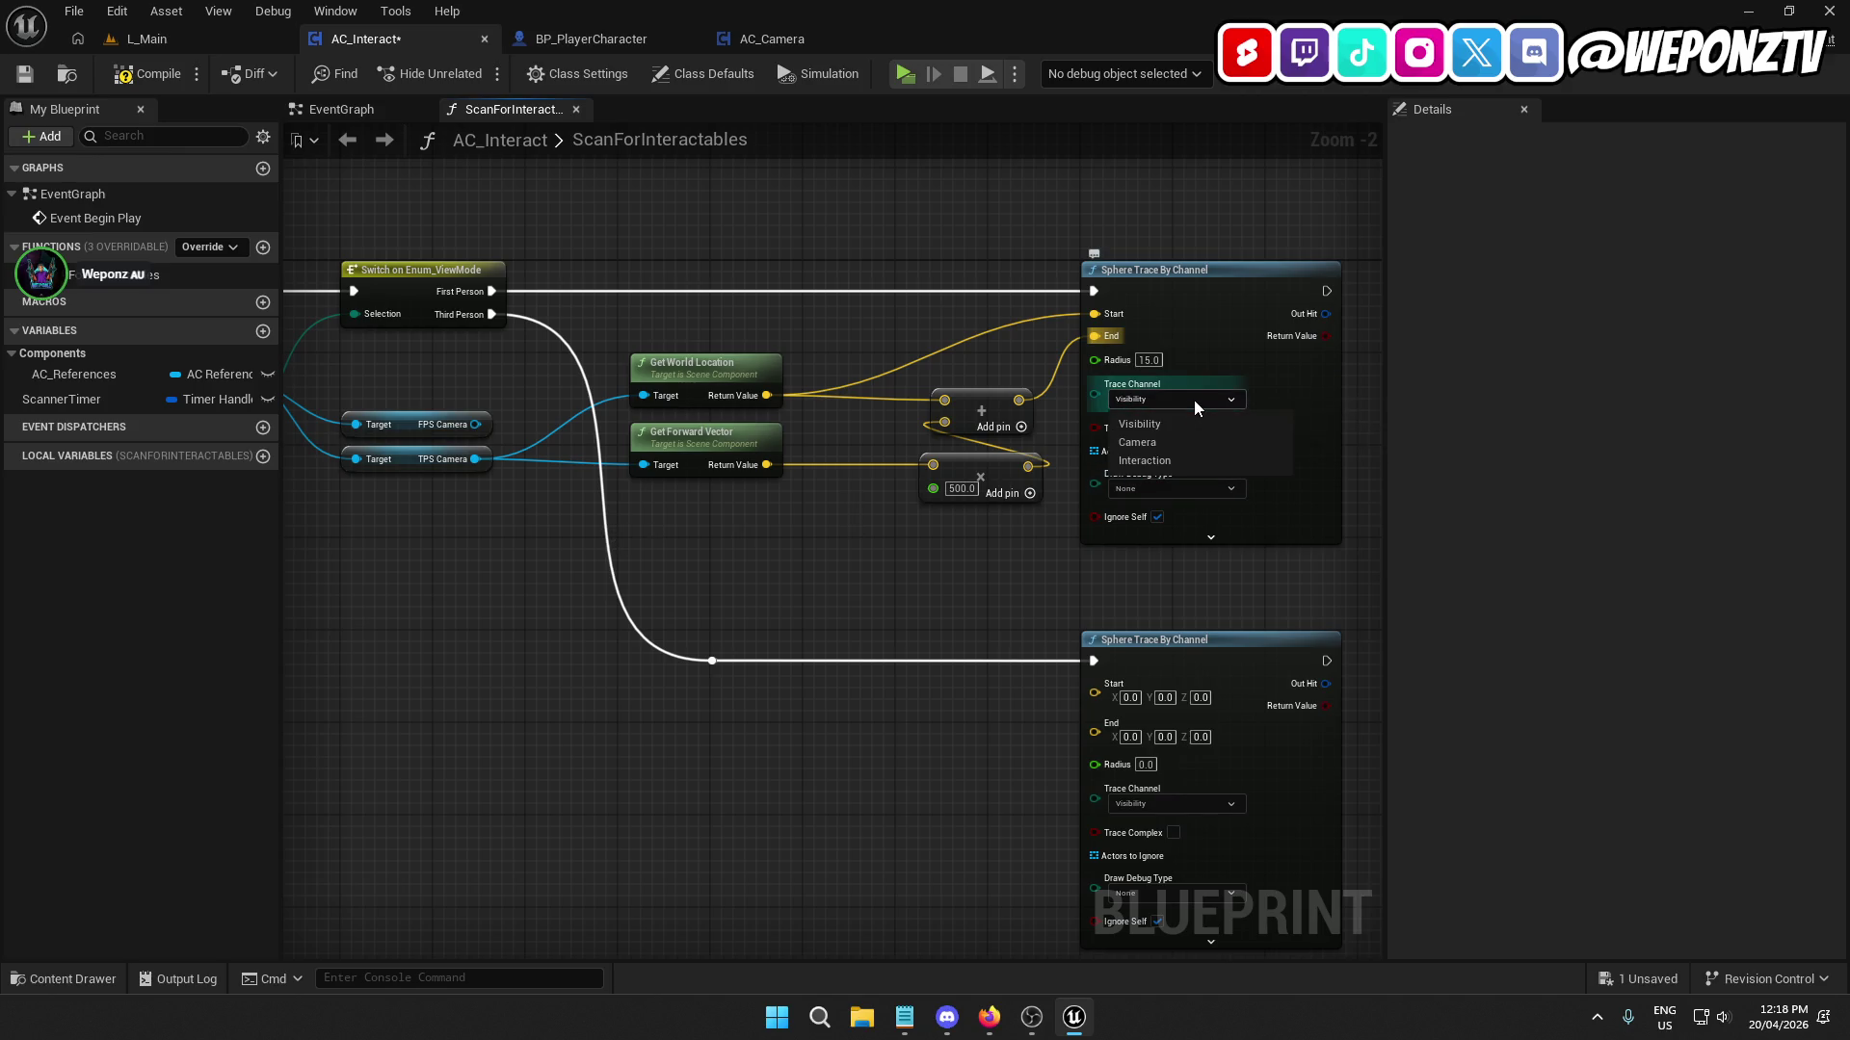
click(1170, 460)
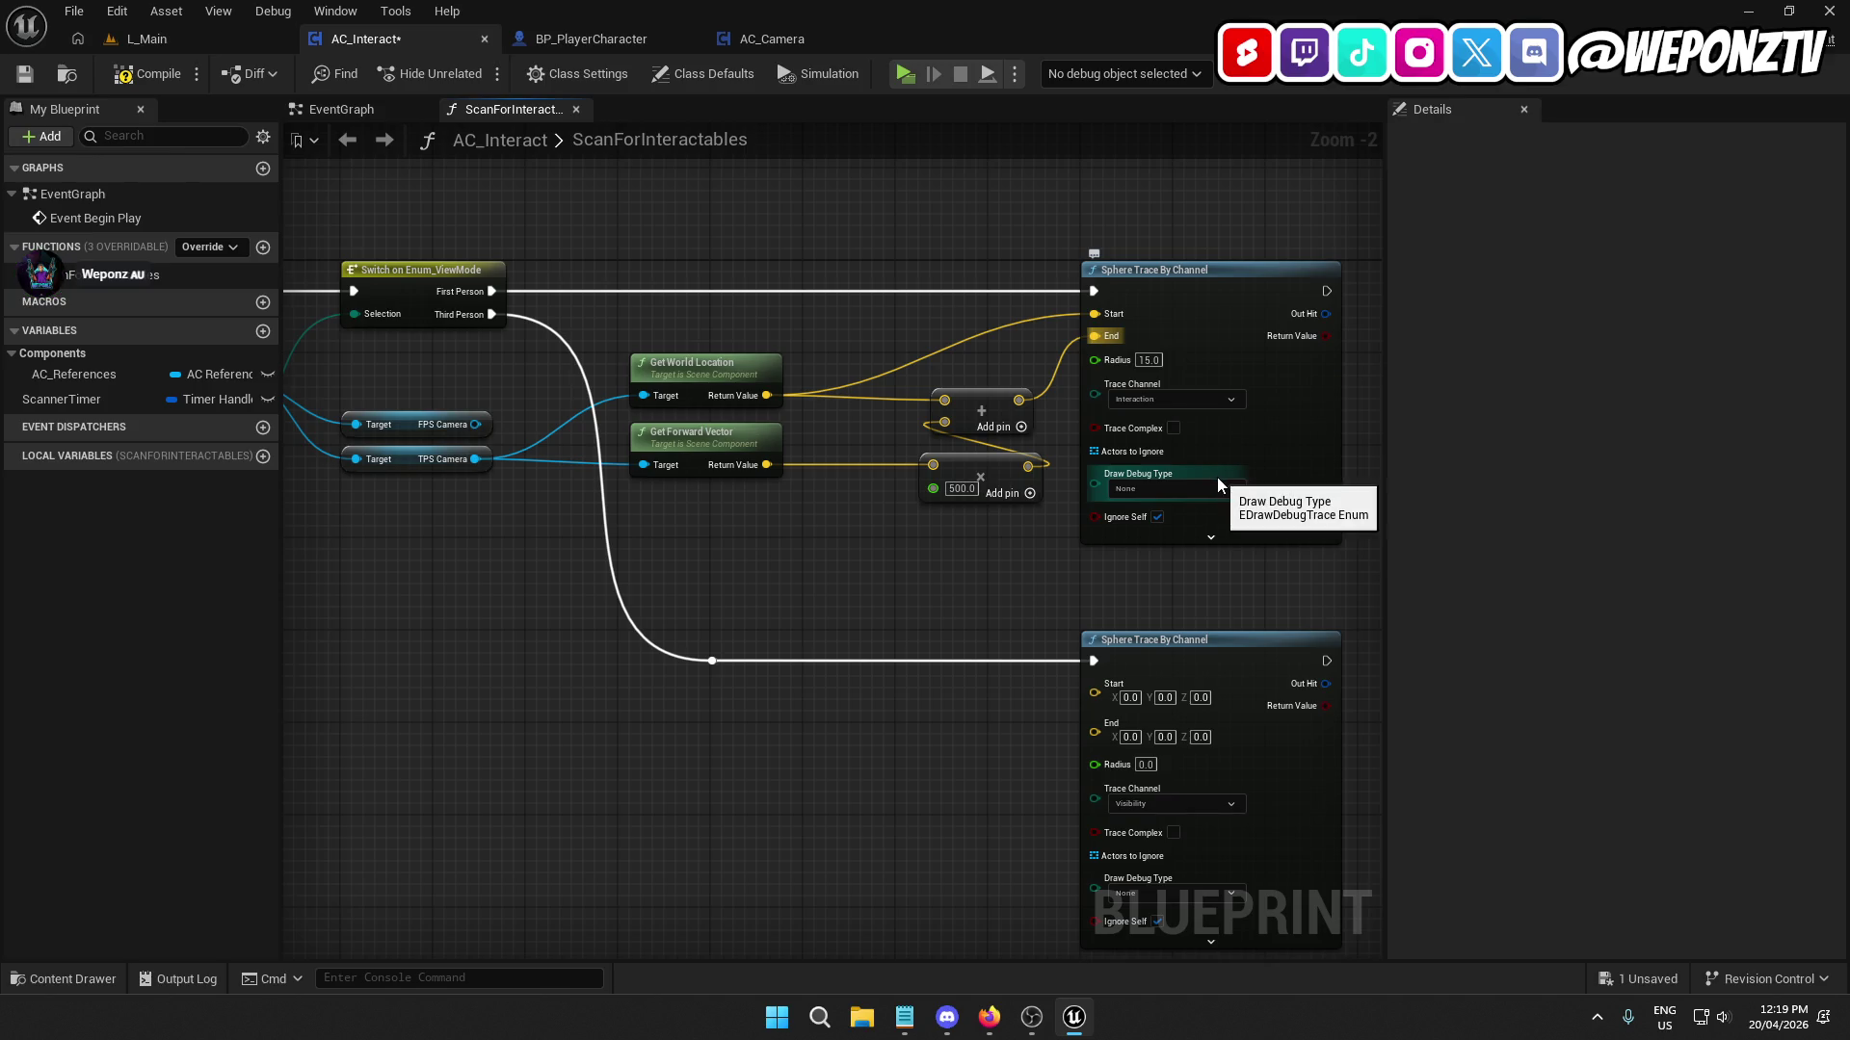
click(1188, 491)
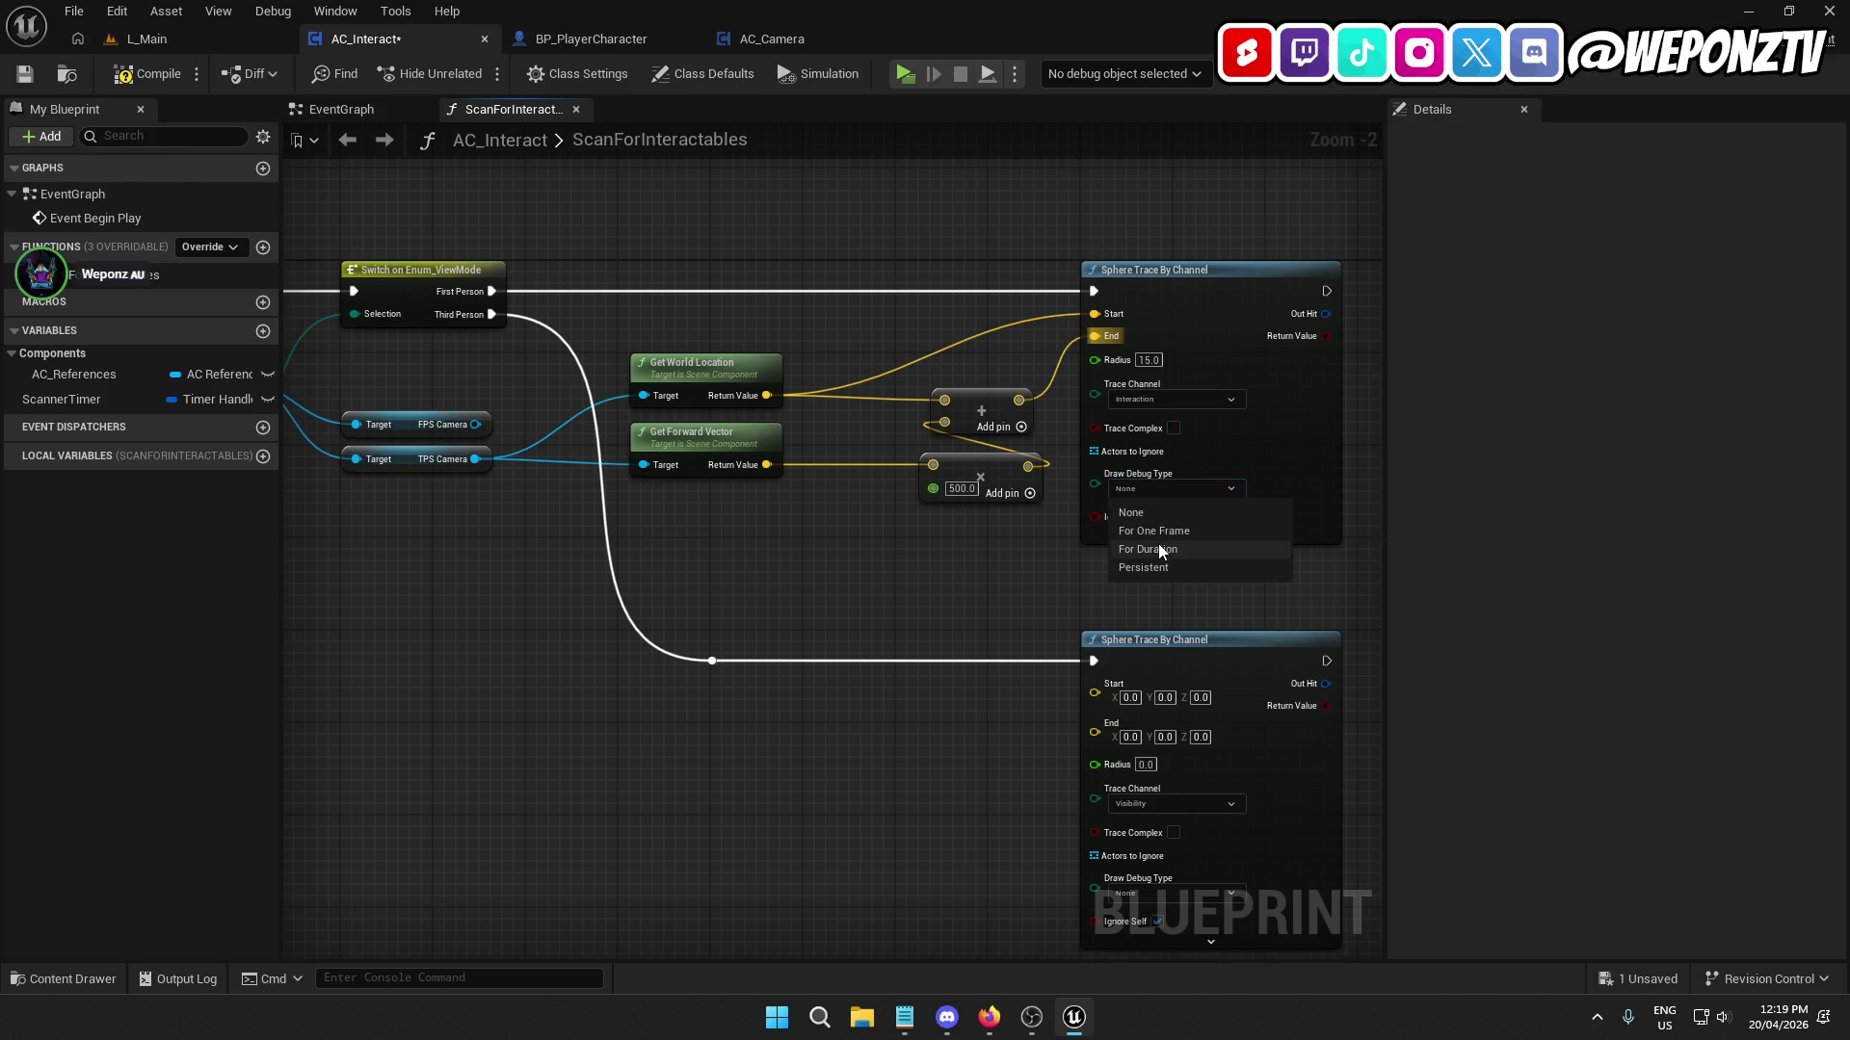
click(1182, 551)
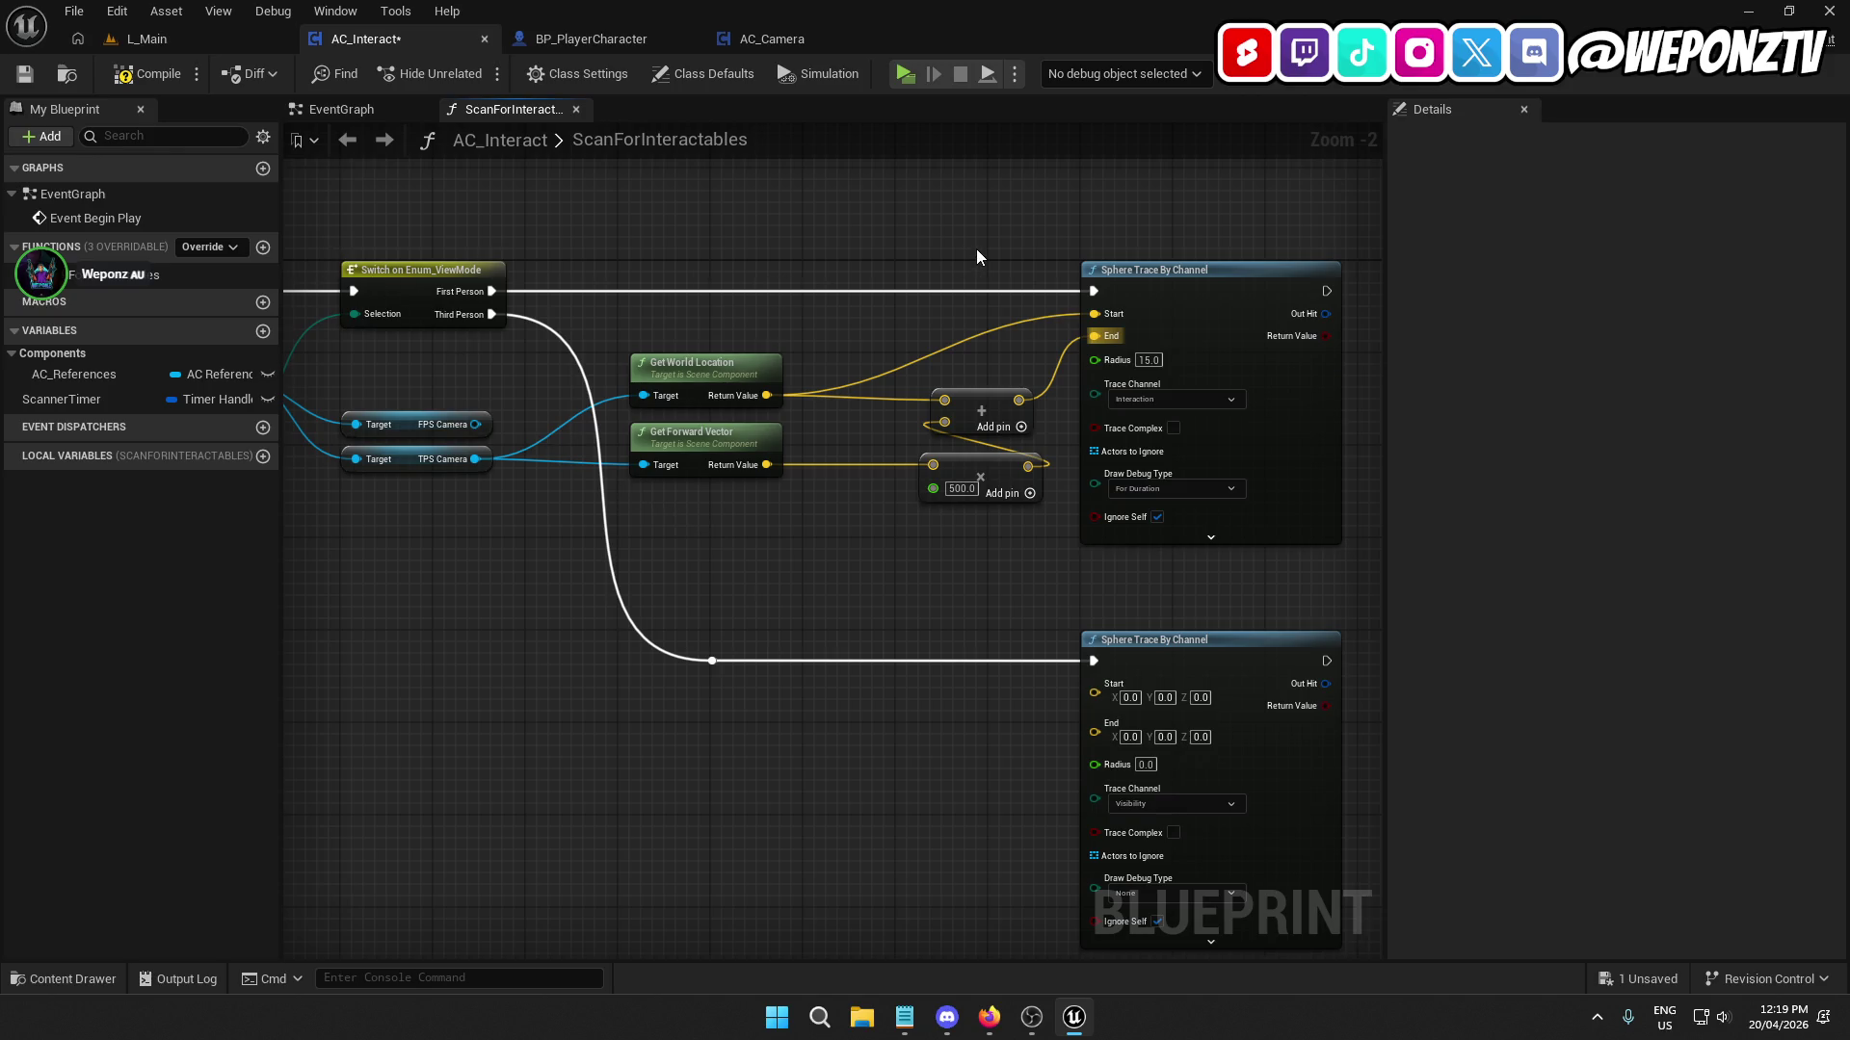
click(26, 82)
drag(385, 539, 941, 511)
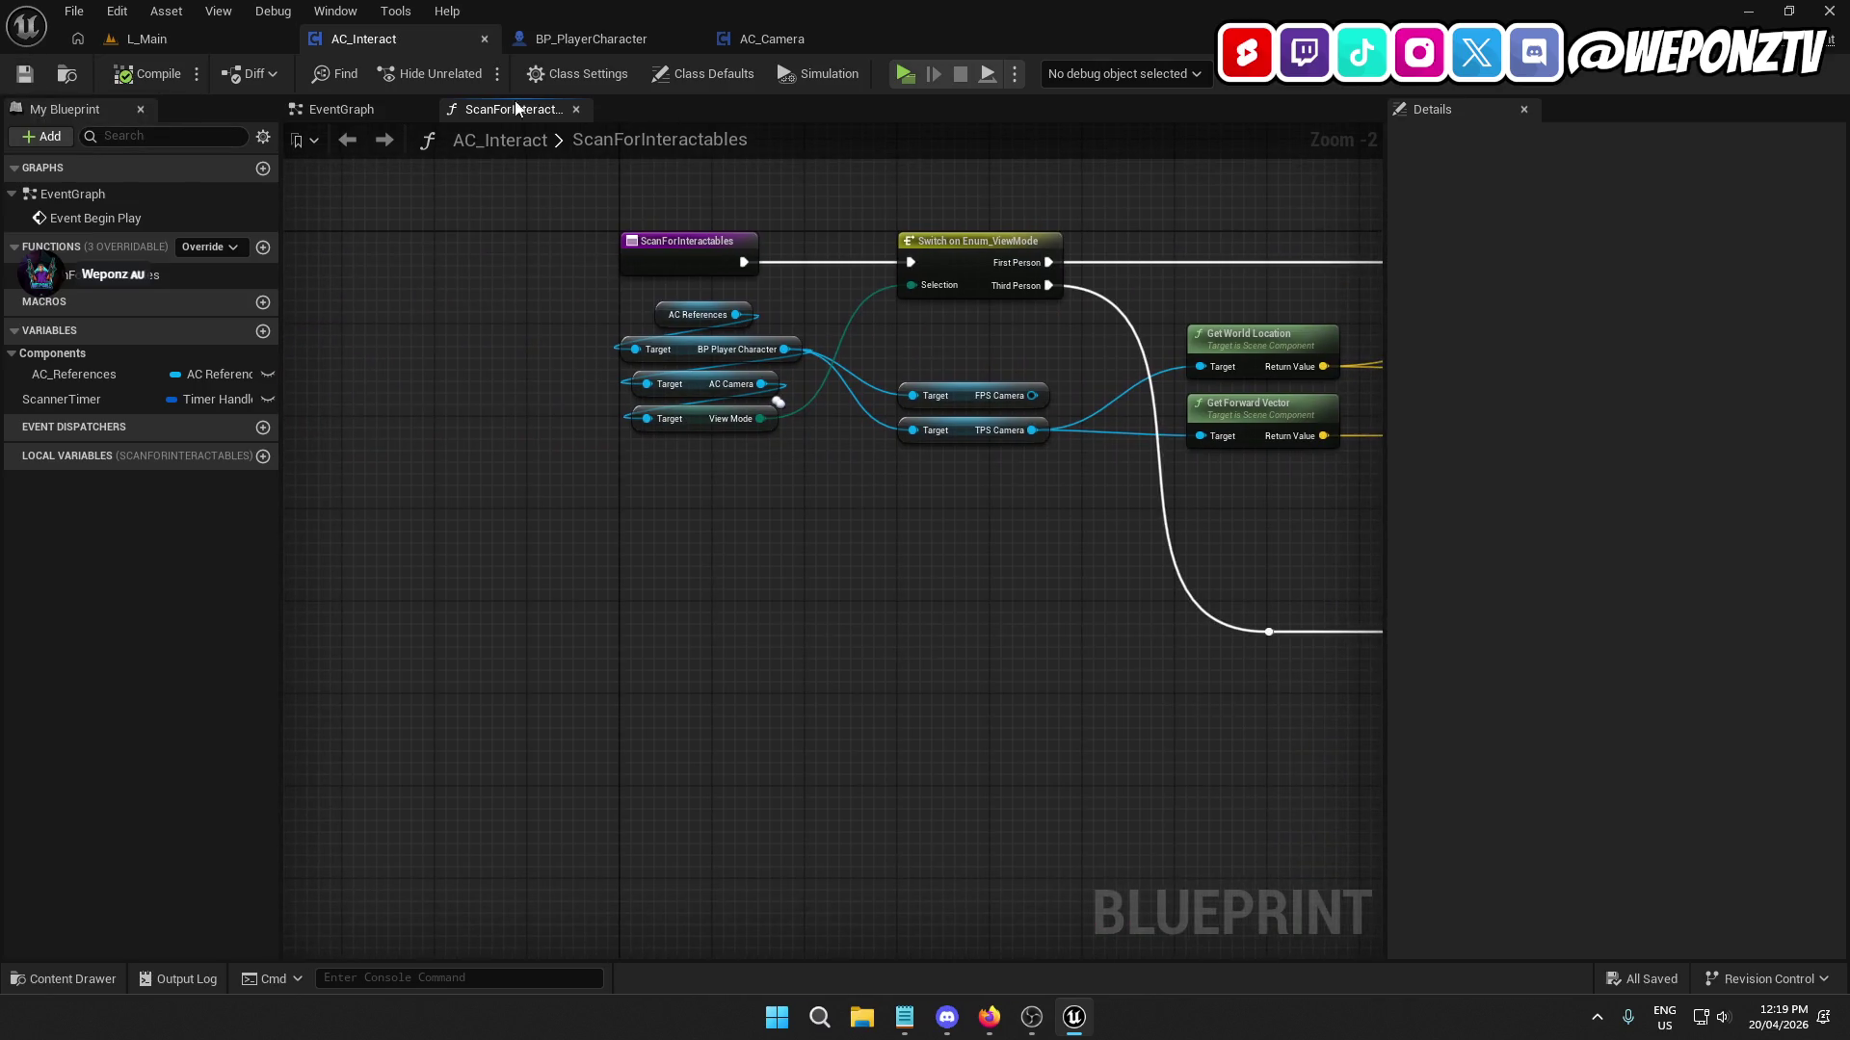
click(177, 37)
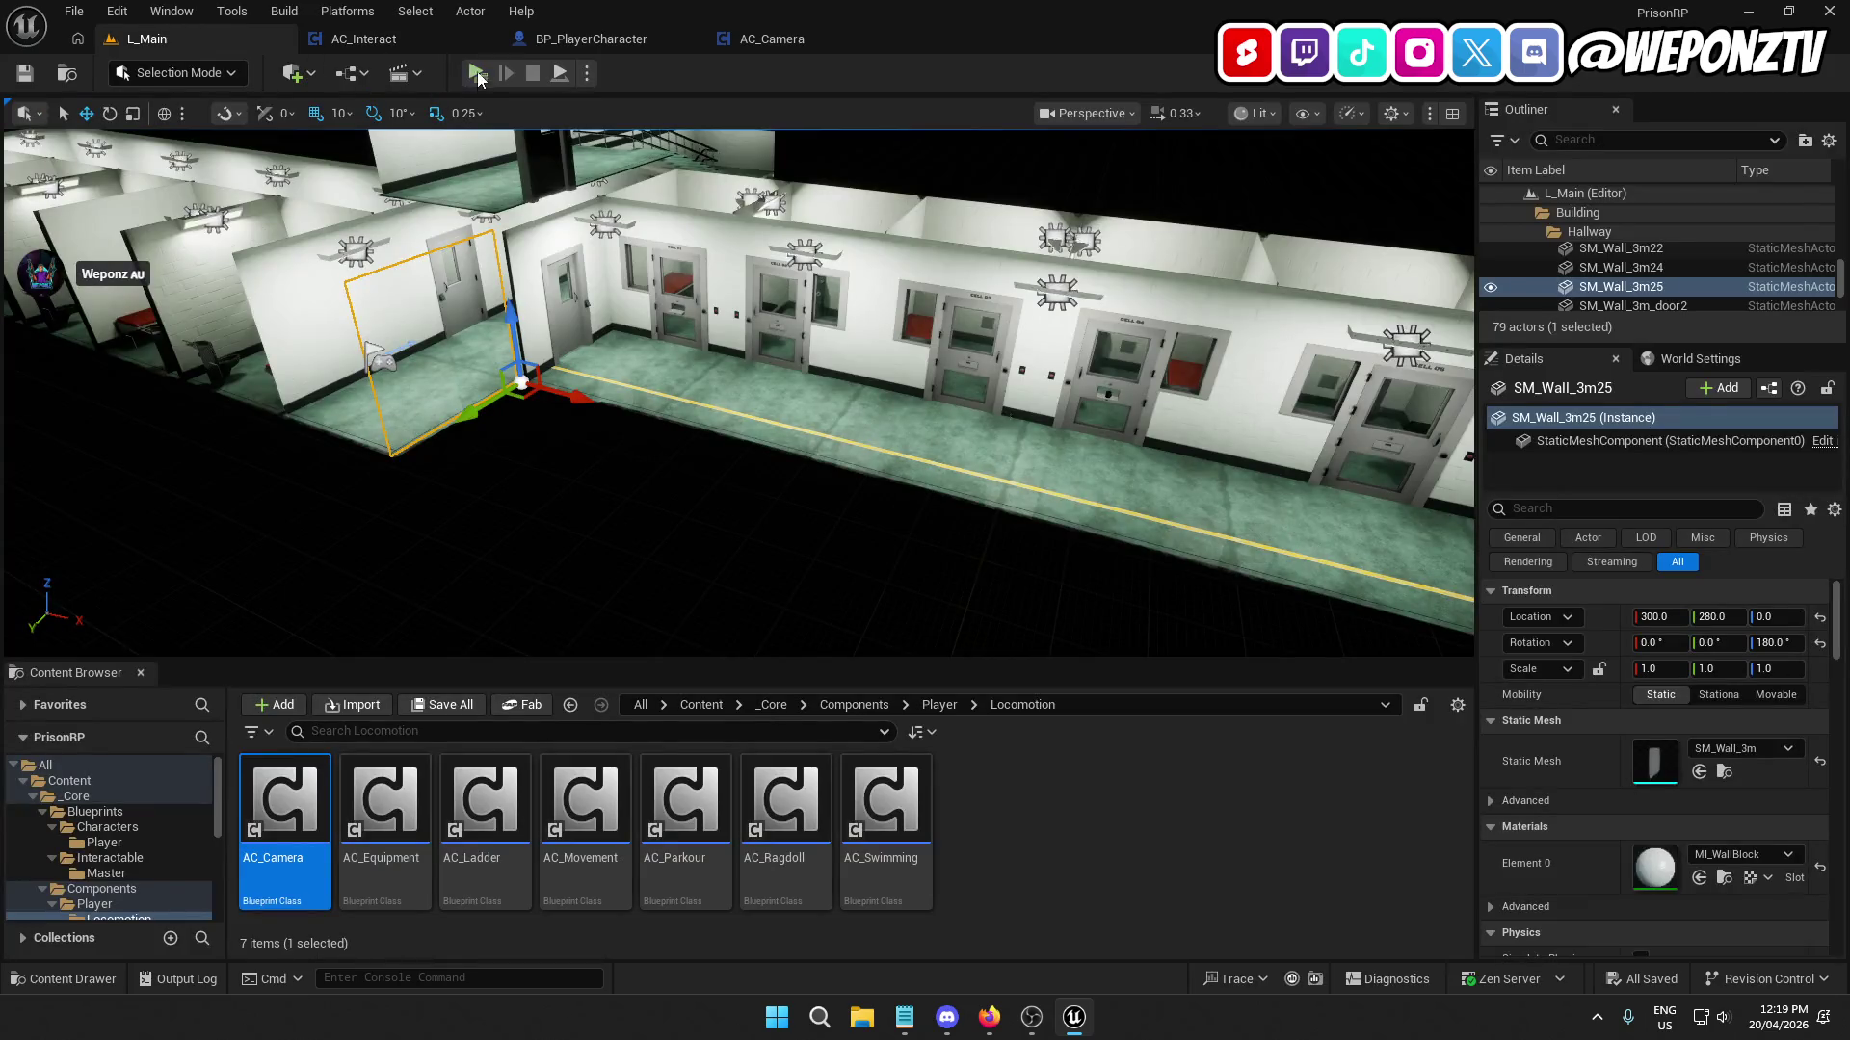
click(477, 79)
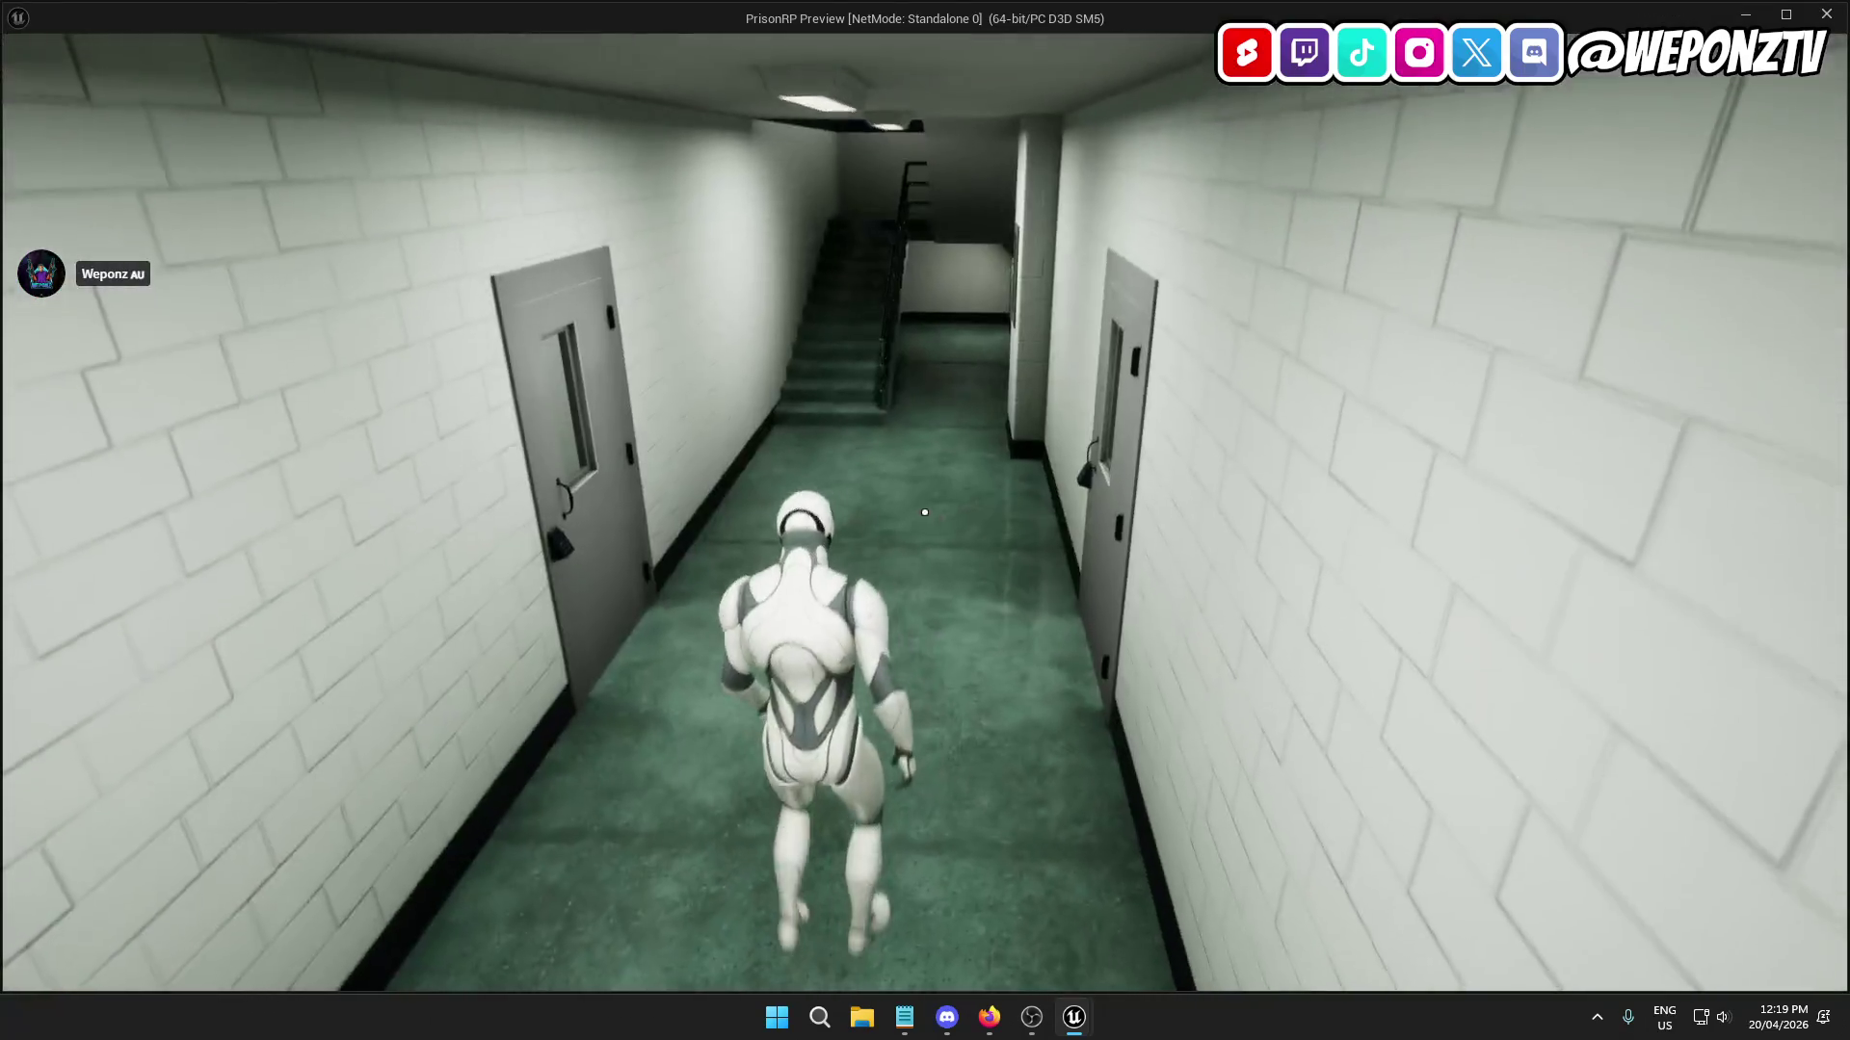
key(Escape)
click(412, 39)
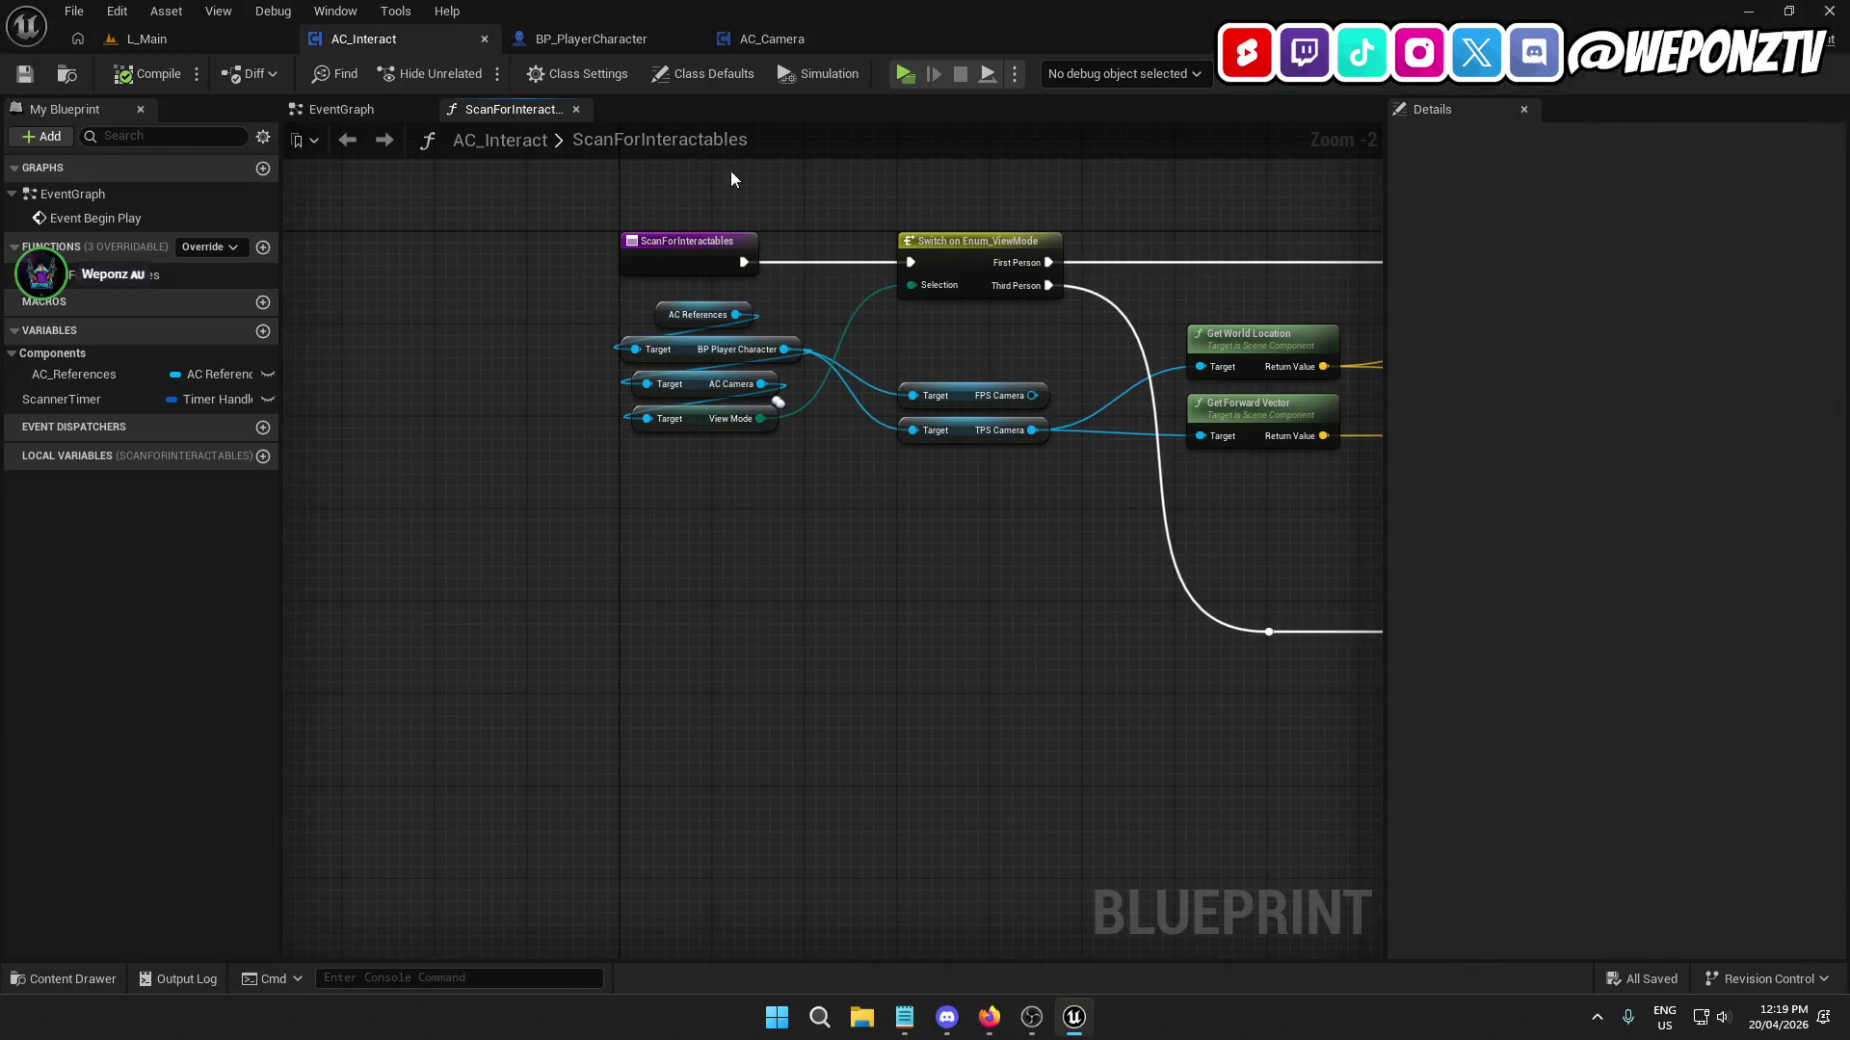
click(341, 108)
drag(857, 535, 659, 523)
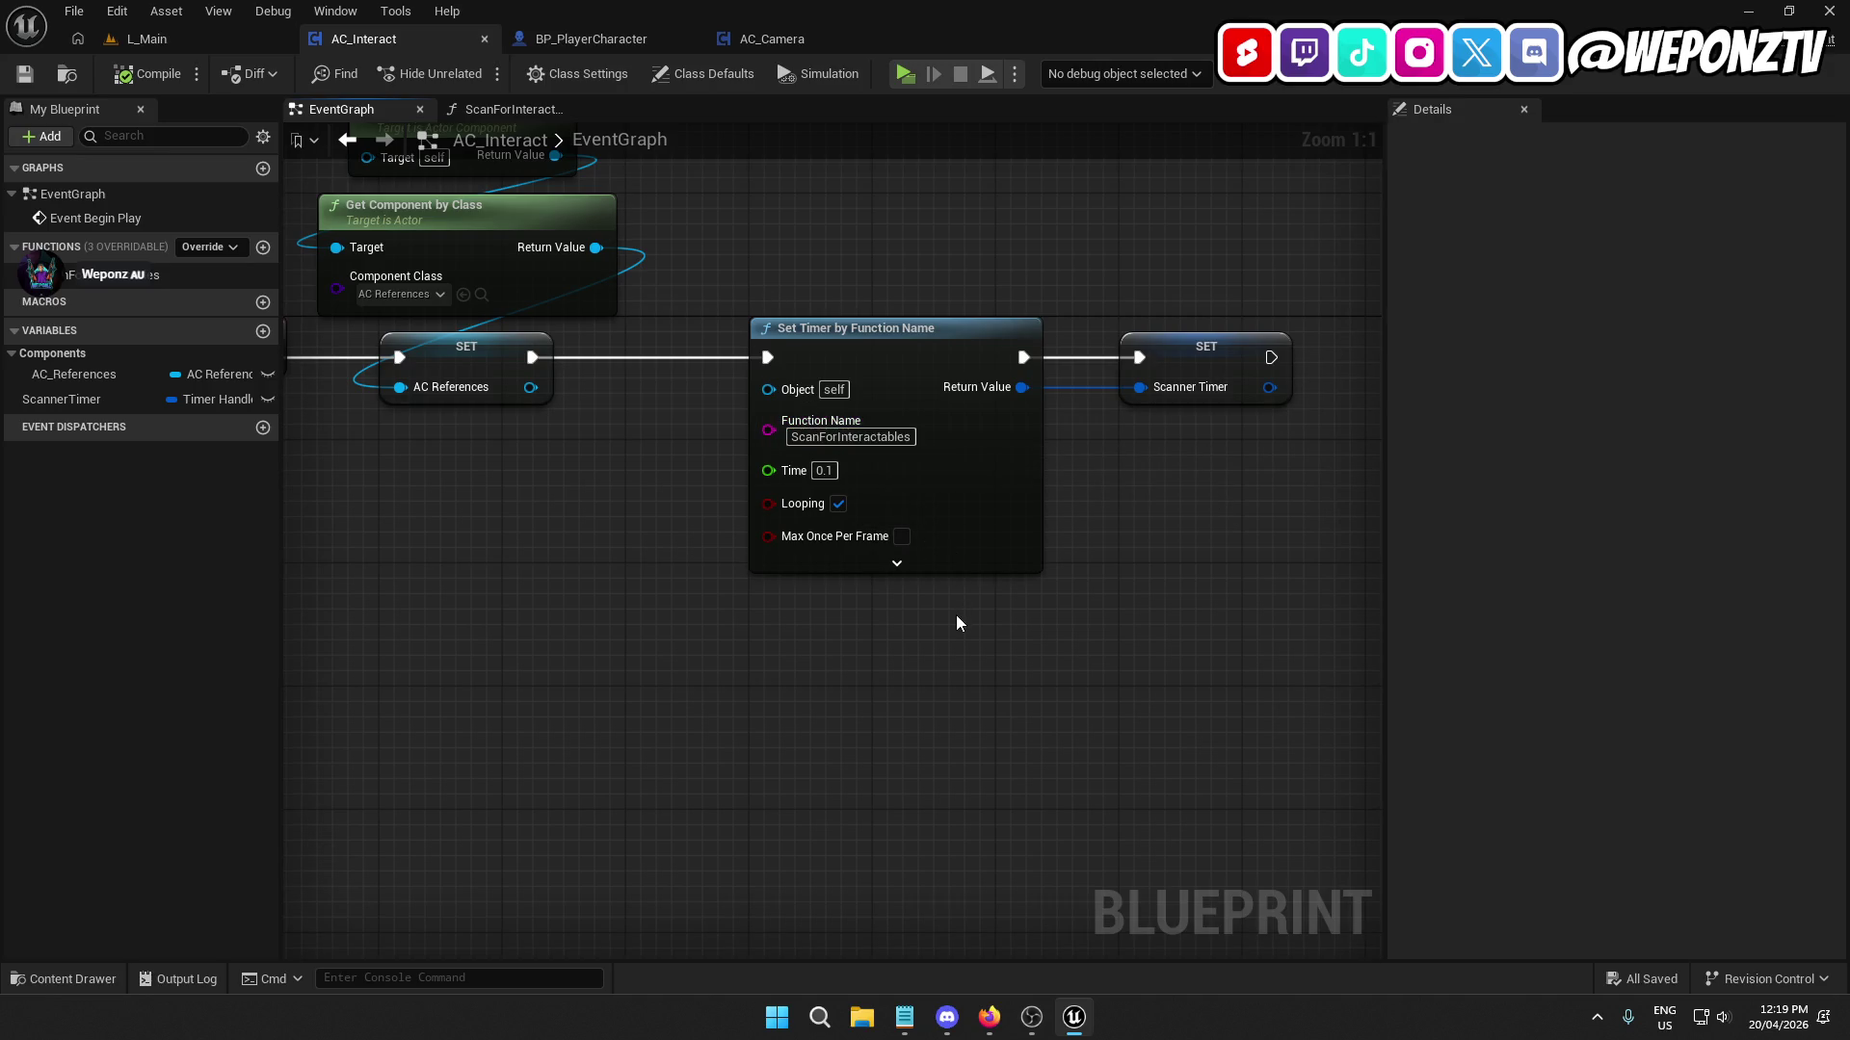
click(116, 276)
click(118, 277)
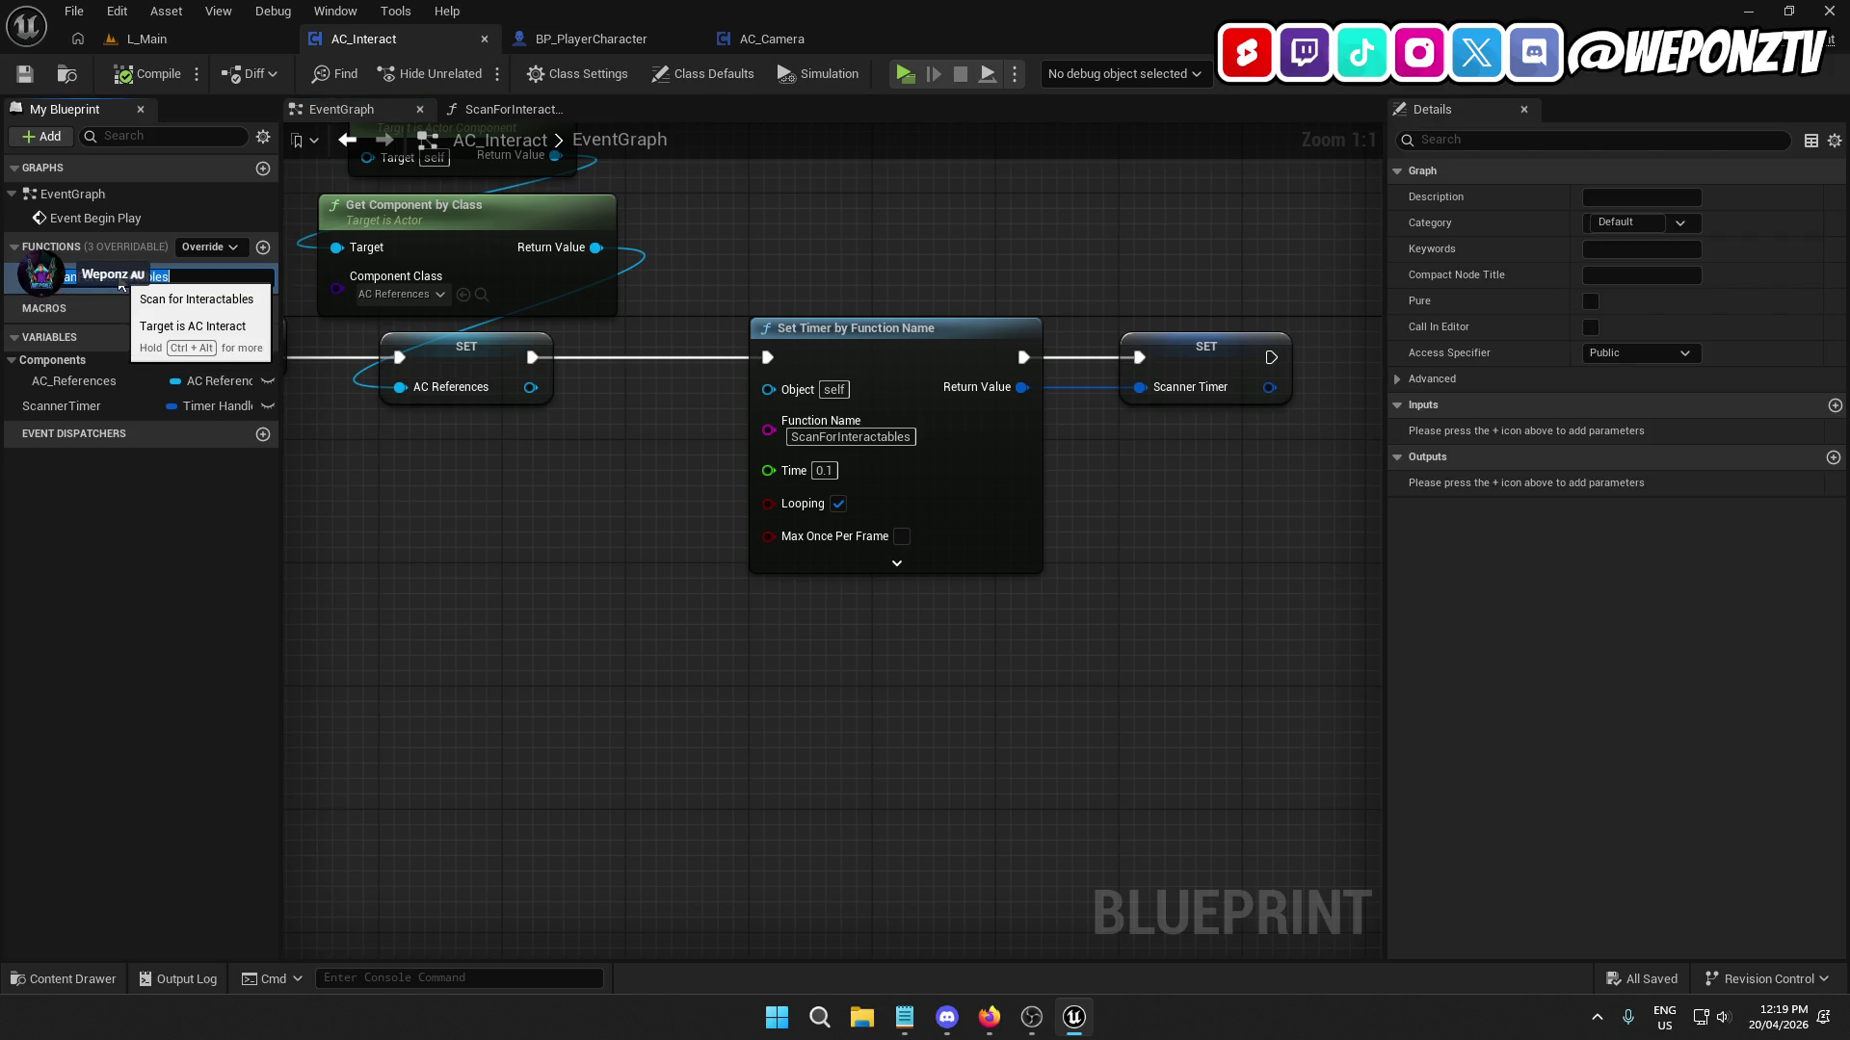
key(Return)
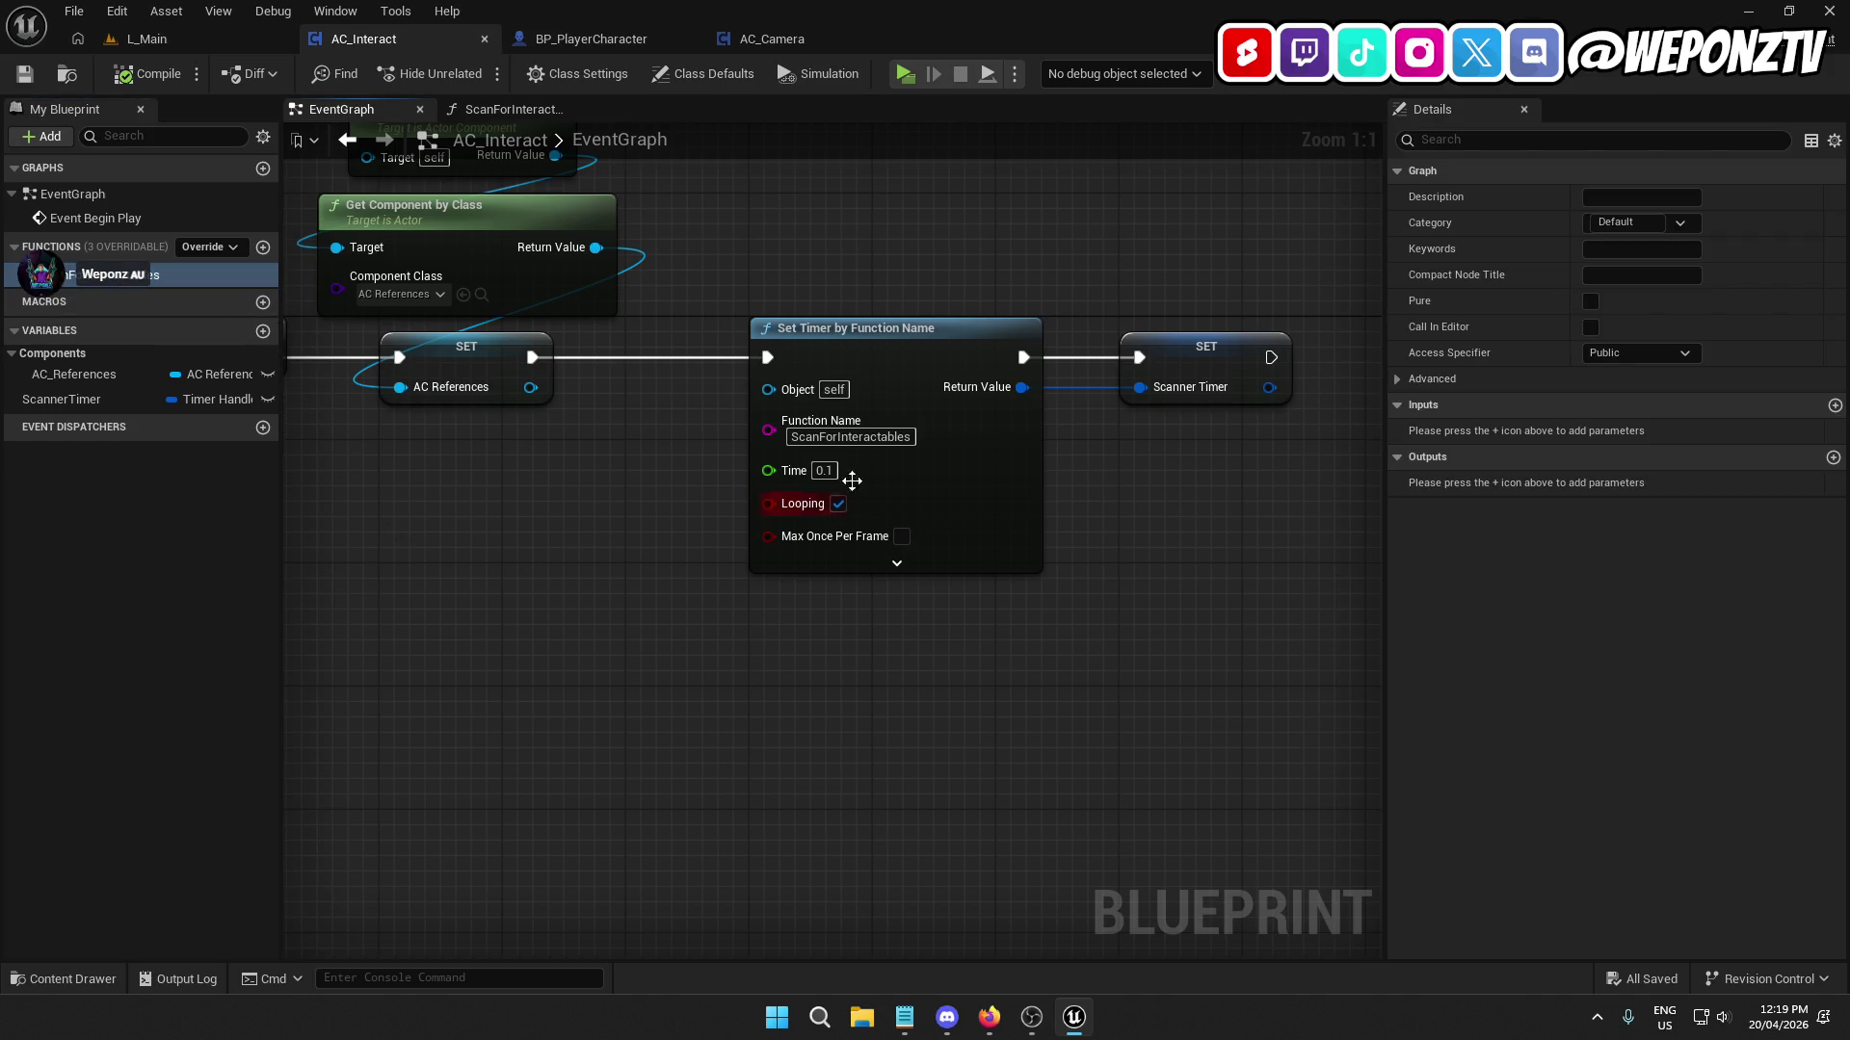
click(872, 435)
mouse_move(701, 679)
mouse_down()
mouse_move(1045, 652)
mouse_move(966, 800)
mouse_up()
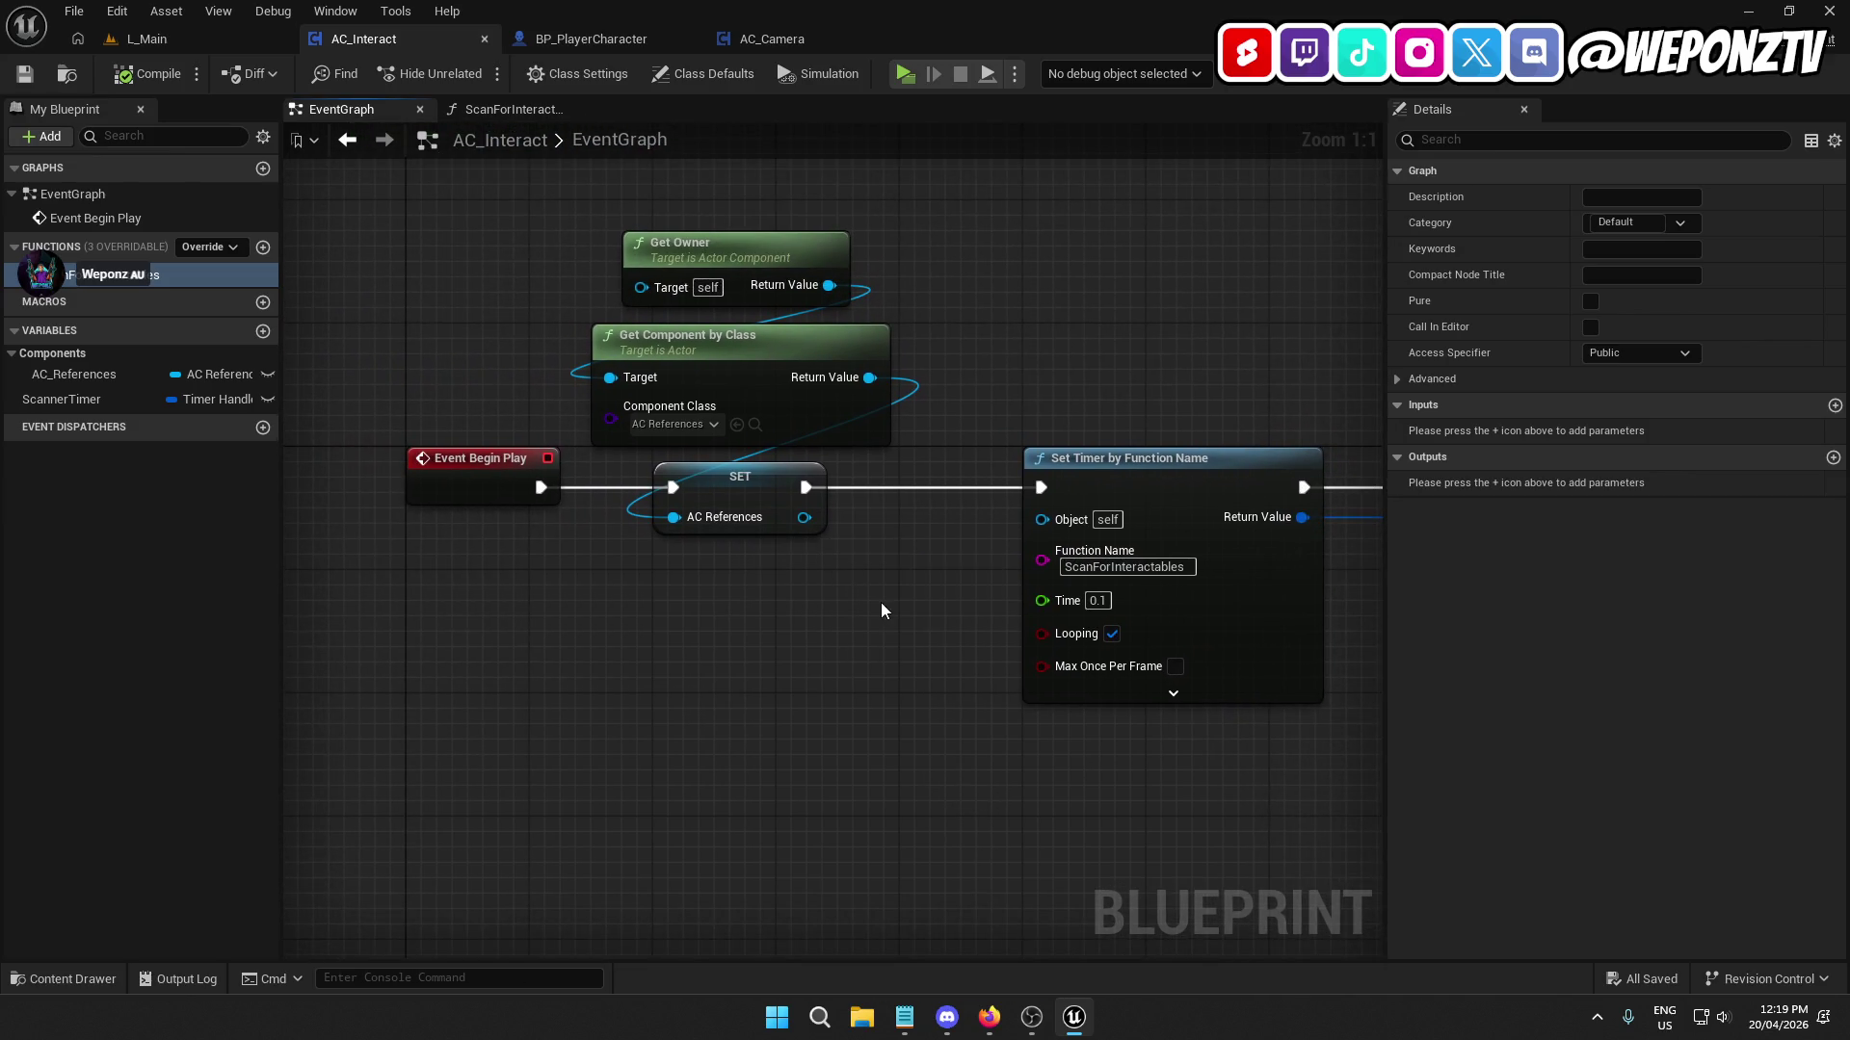
mouse_move(880, 607)
mouse_down()
mouse_move(818, 537)
mouse_move(760, 512)
mouse_move(604, 500)
mouse_up()
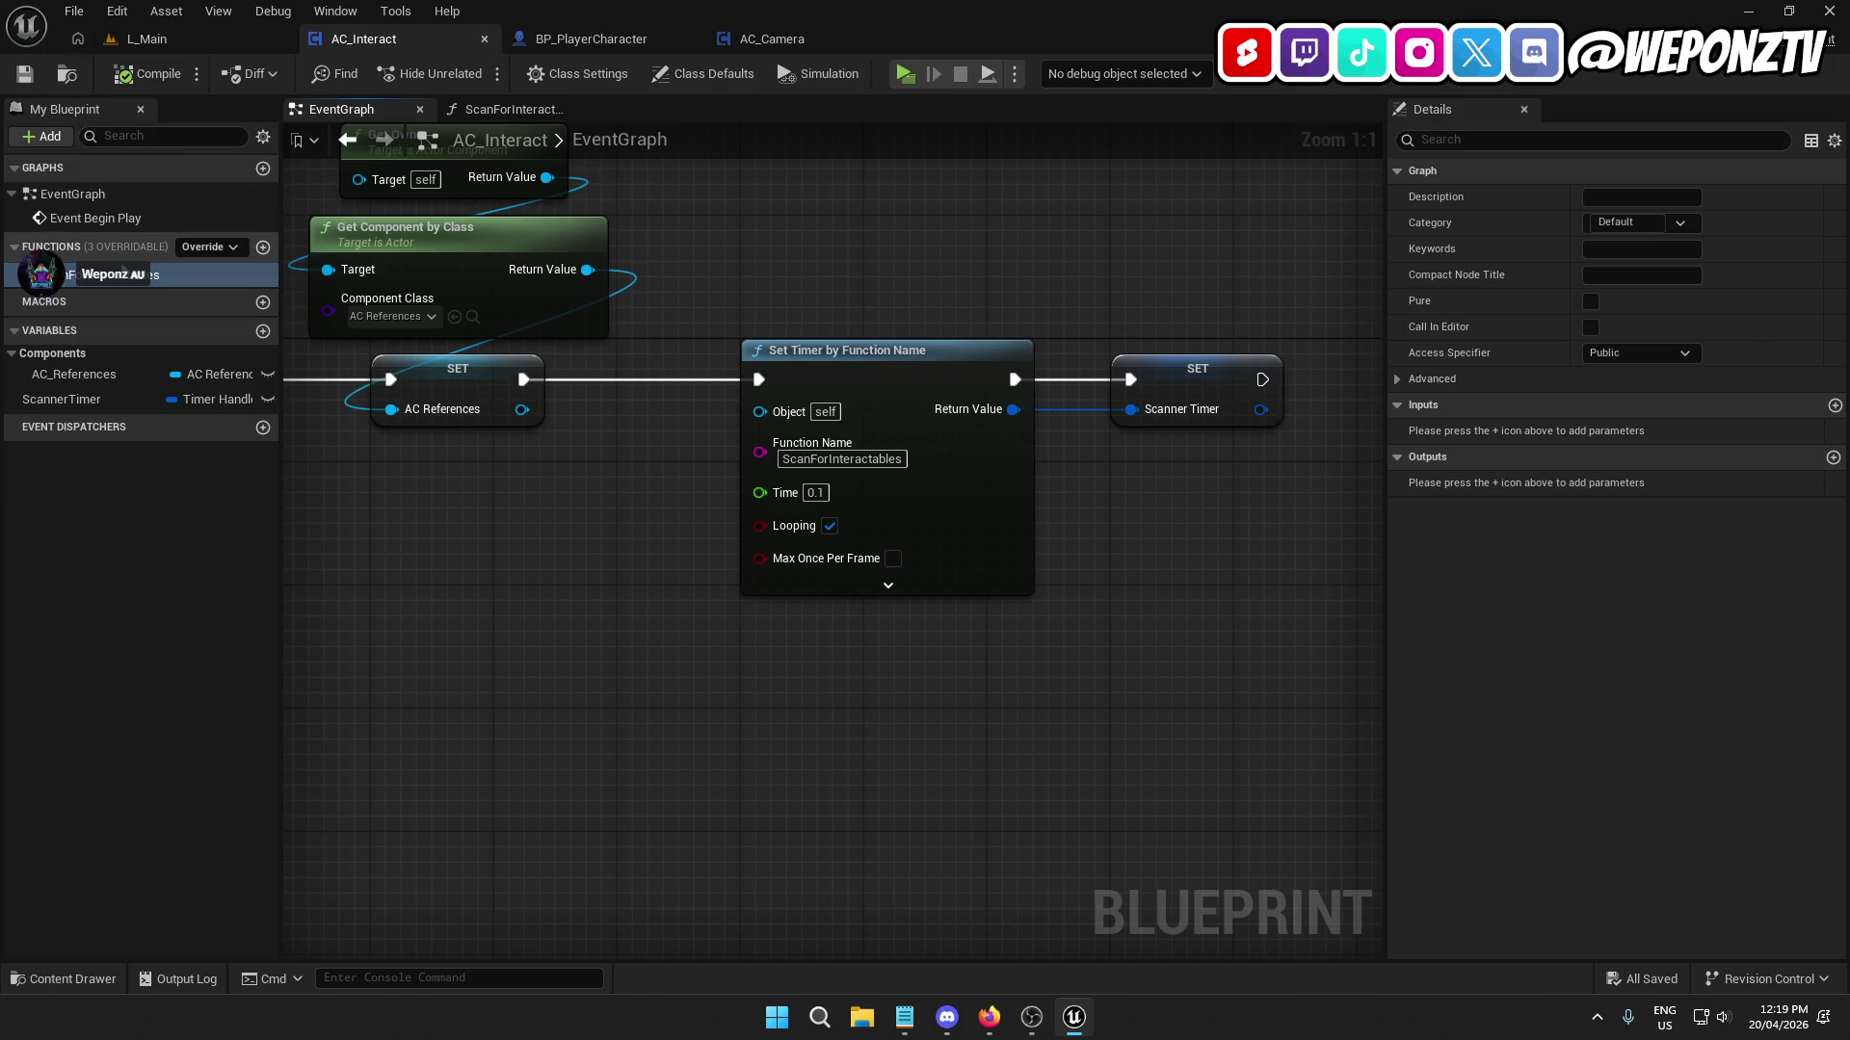
double_click(106, 275)
drag(943, 545, 322, 578)
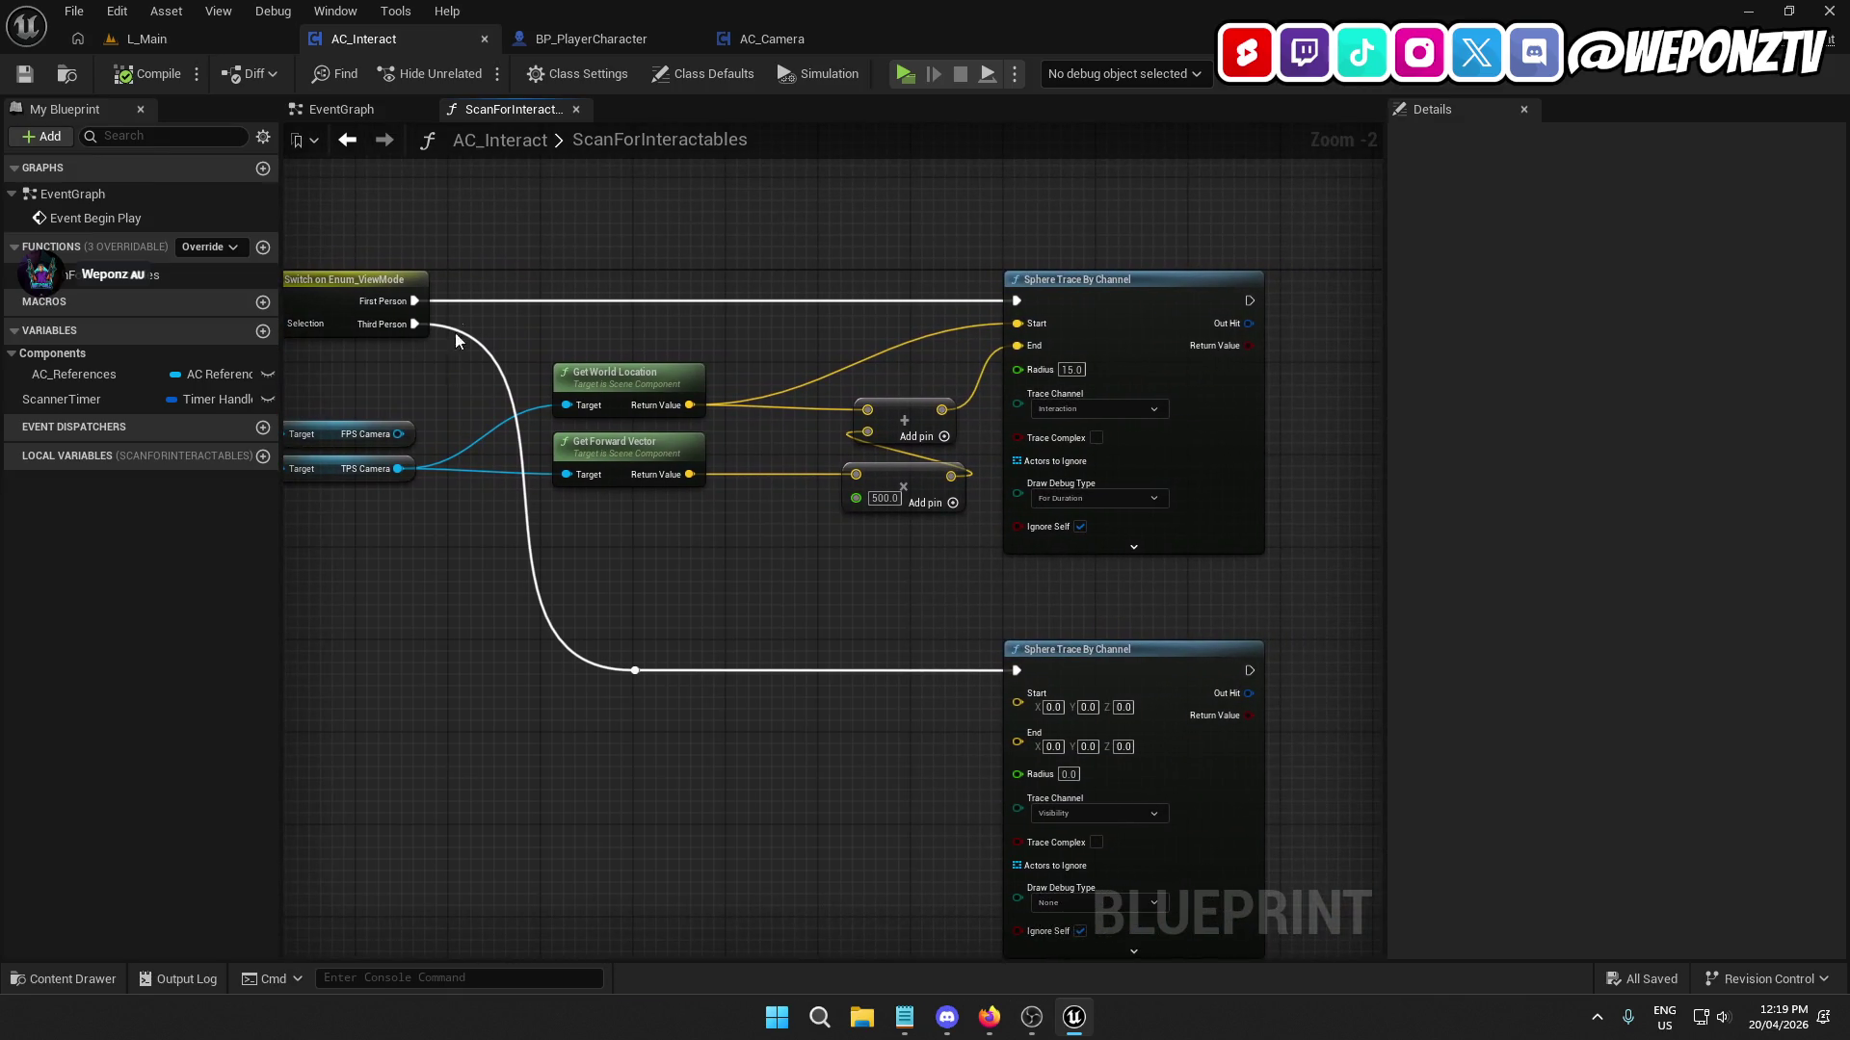
Compare the graph against the YouTube tutorial, shifting the multiply node left.
click(988, 1023)
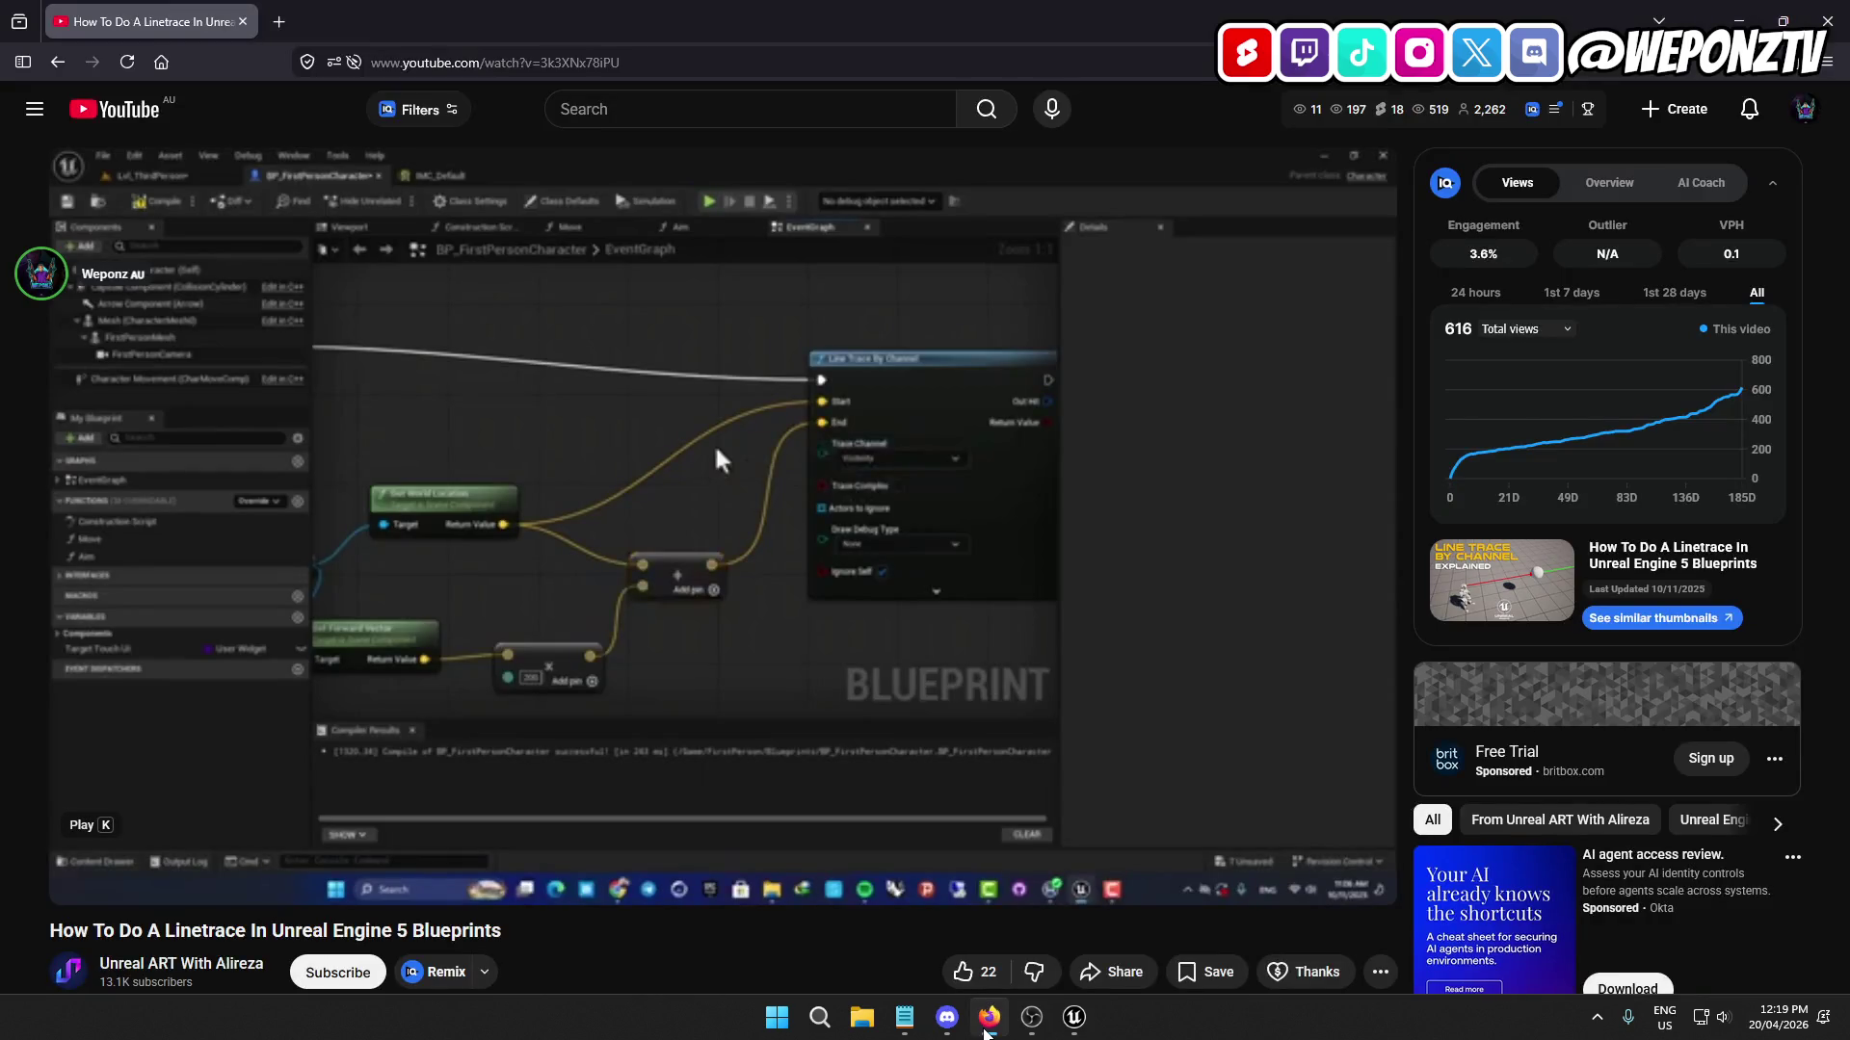
click(1074, 1017)
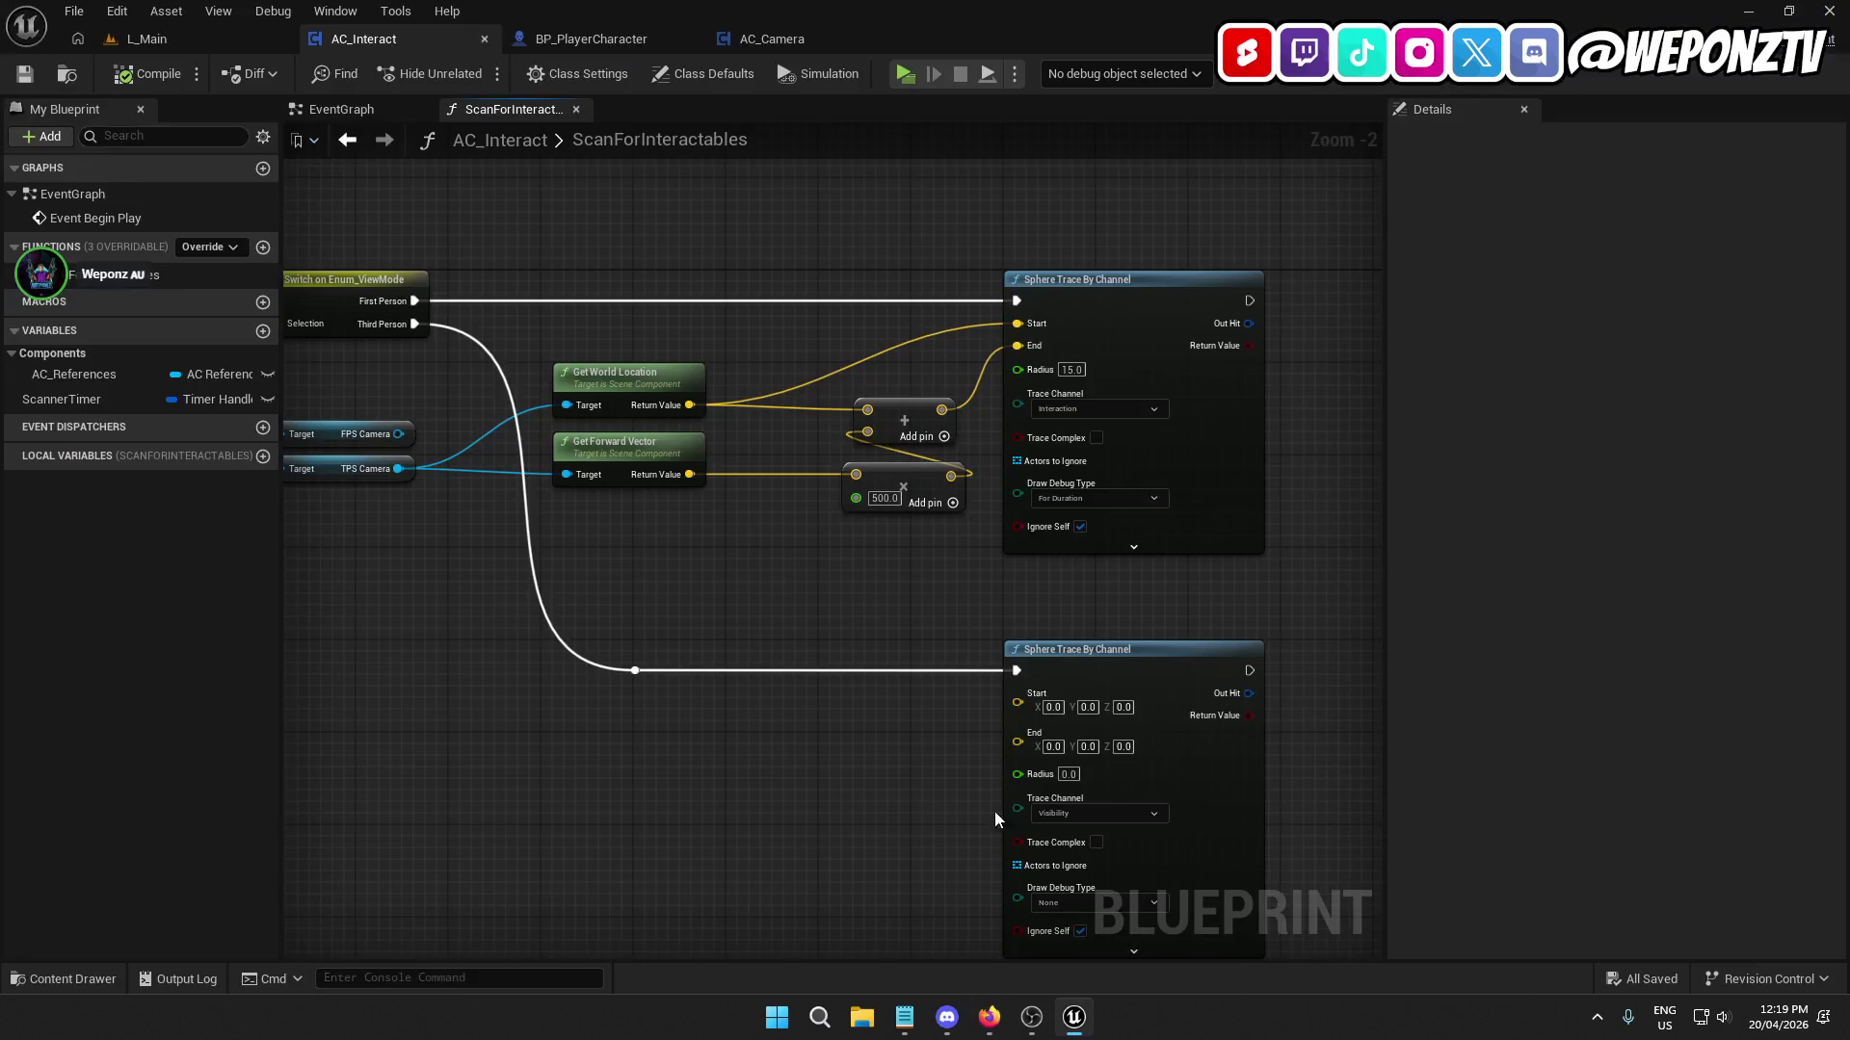
drag(904, 472, 795, 489)
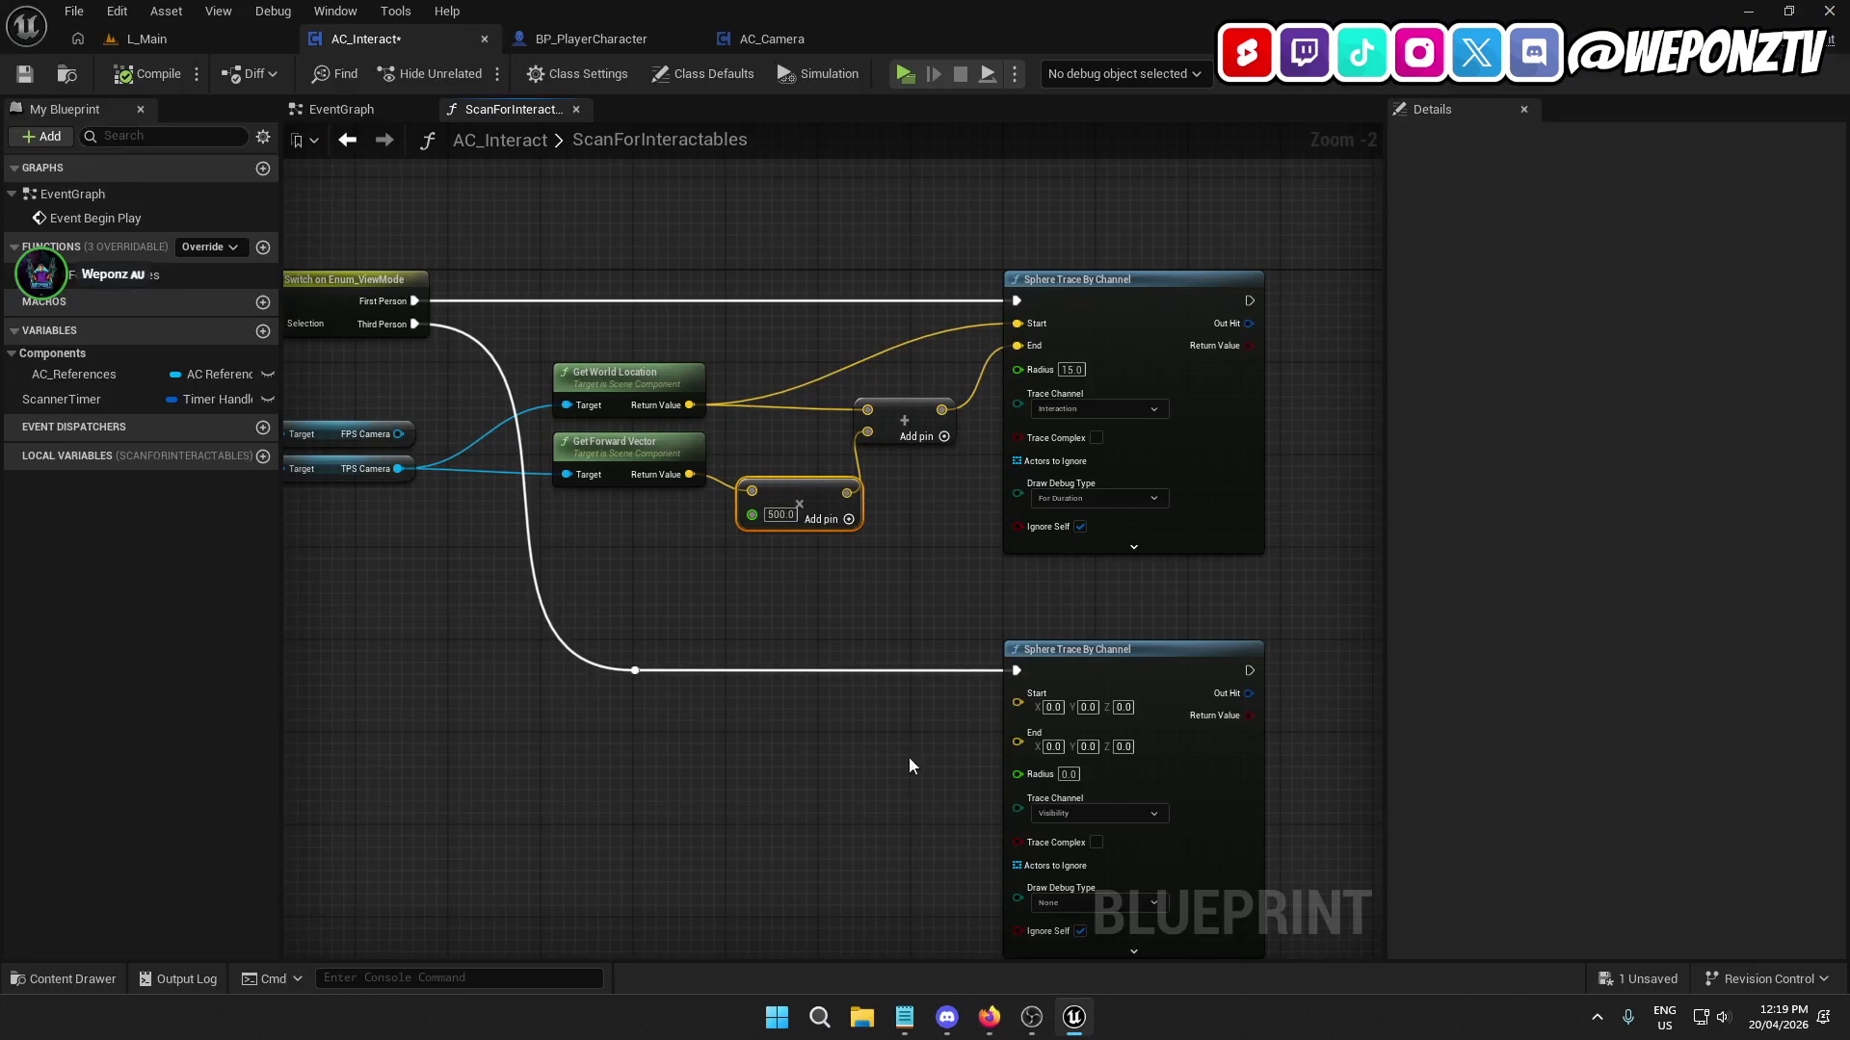
click(989, 1019)
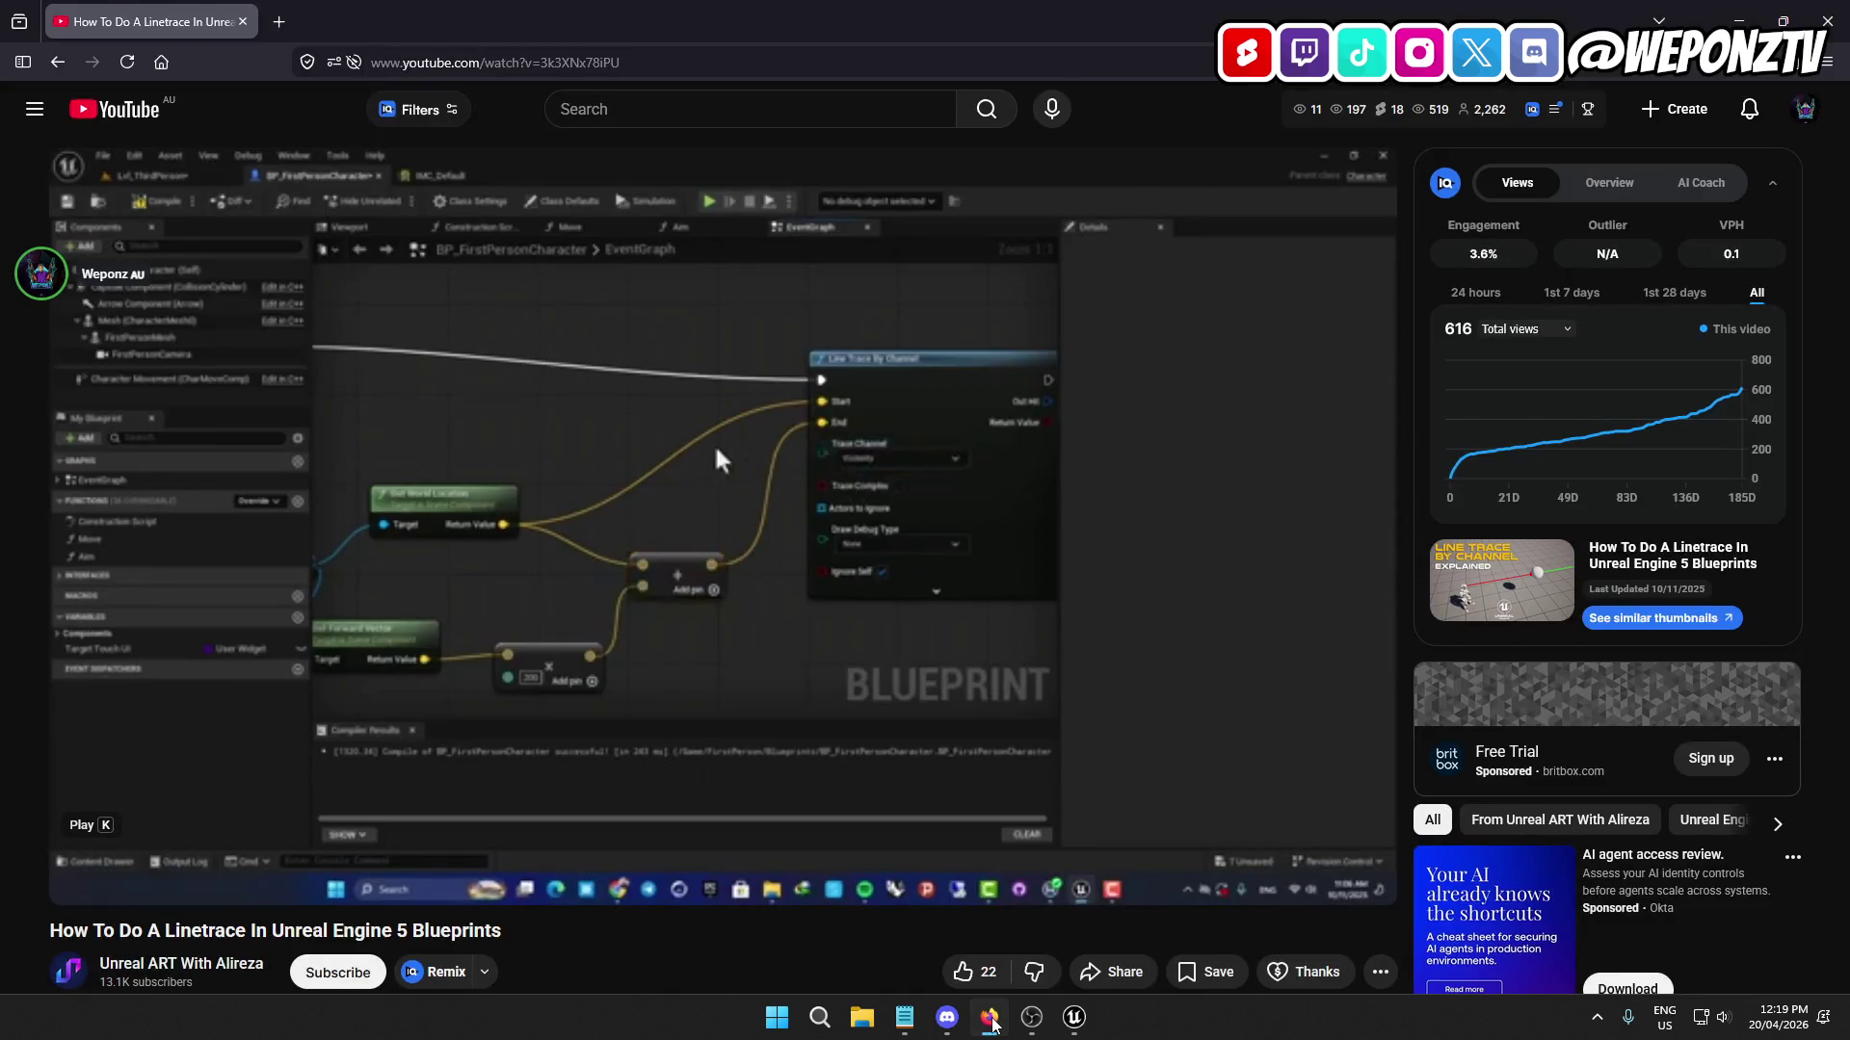
click(991, 1019)
click(991, 1020)
click(991, 1019)
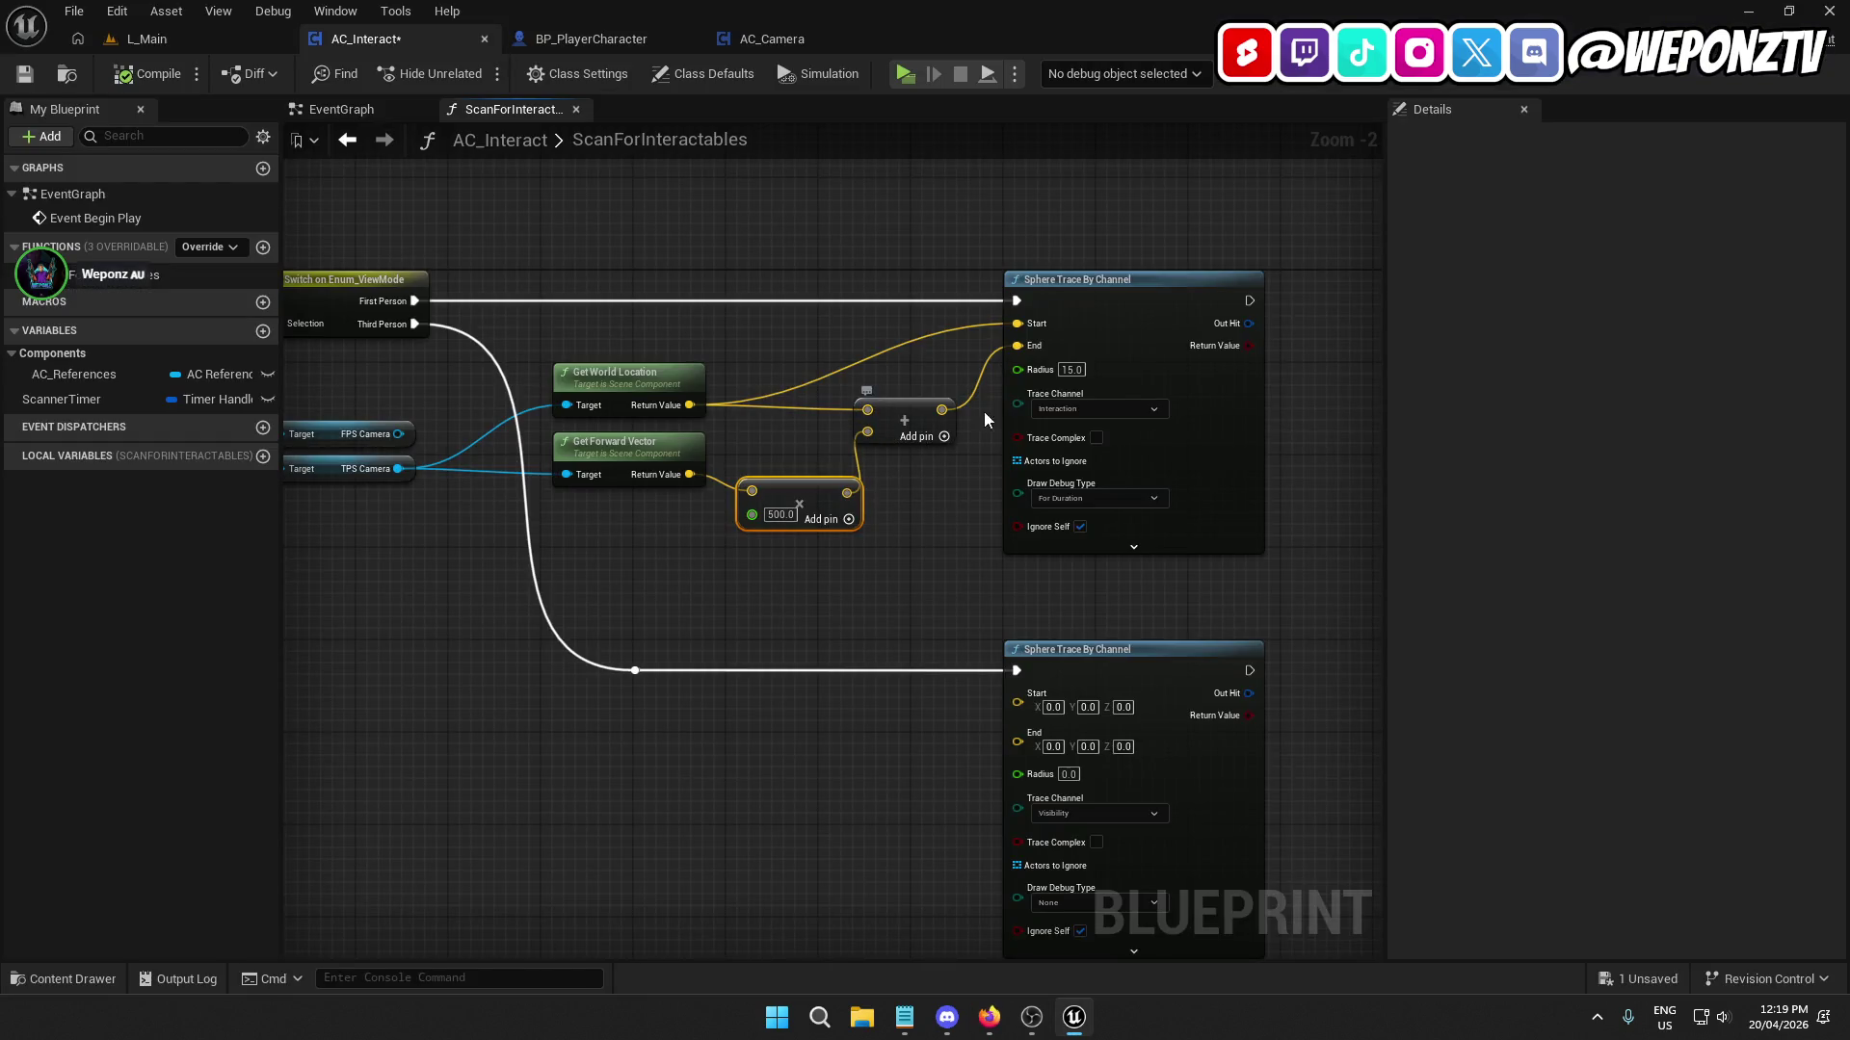
click(988, 1021)
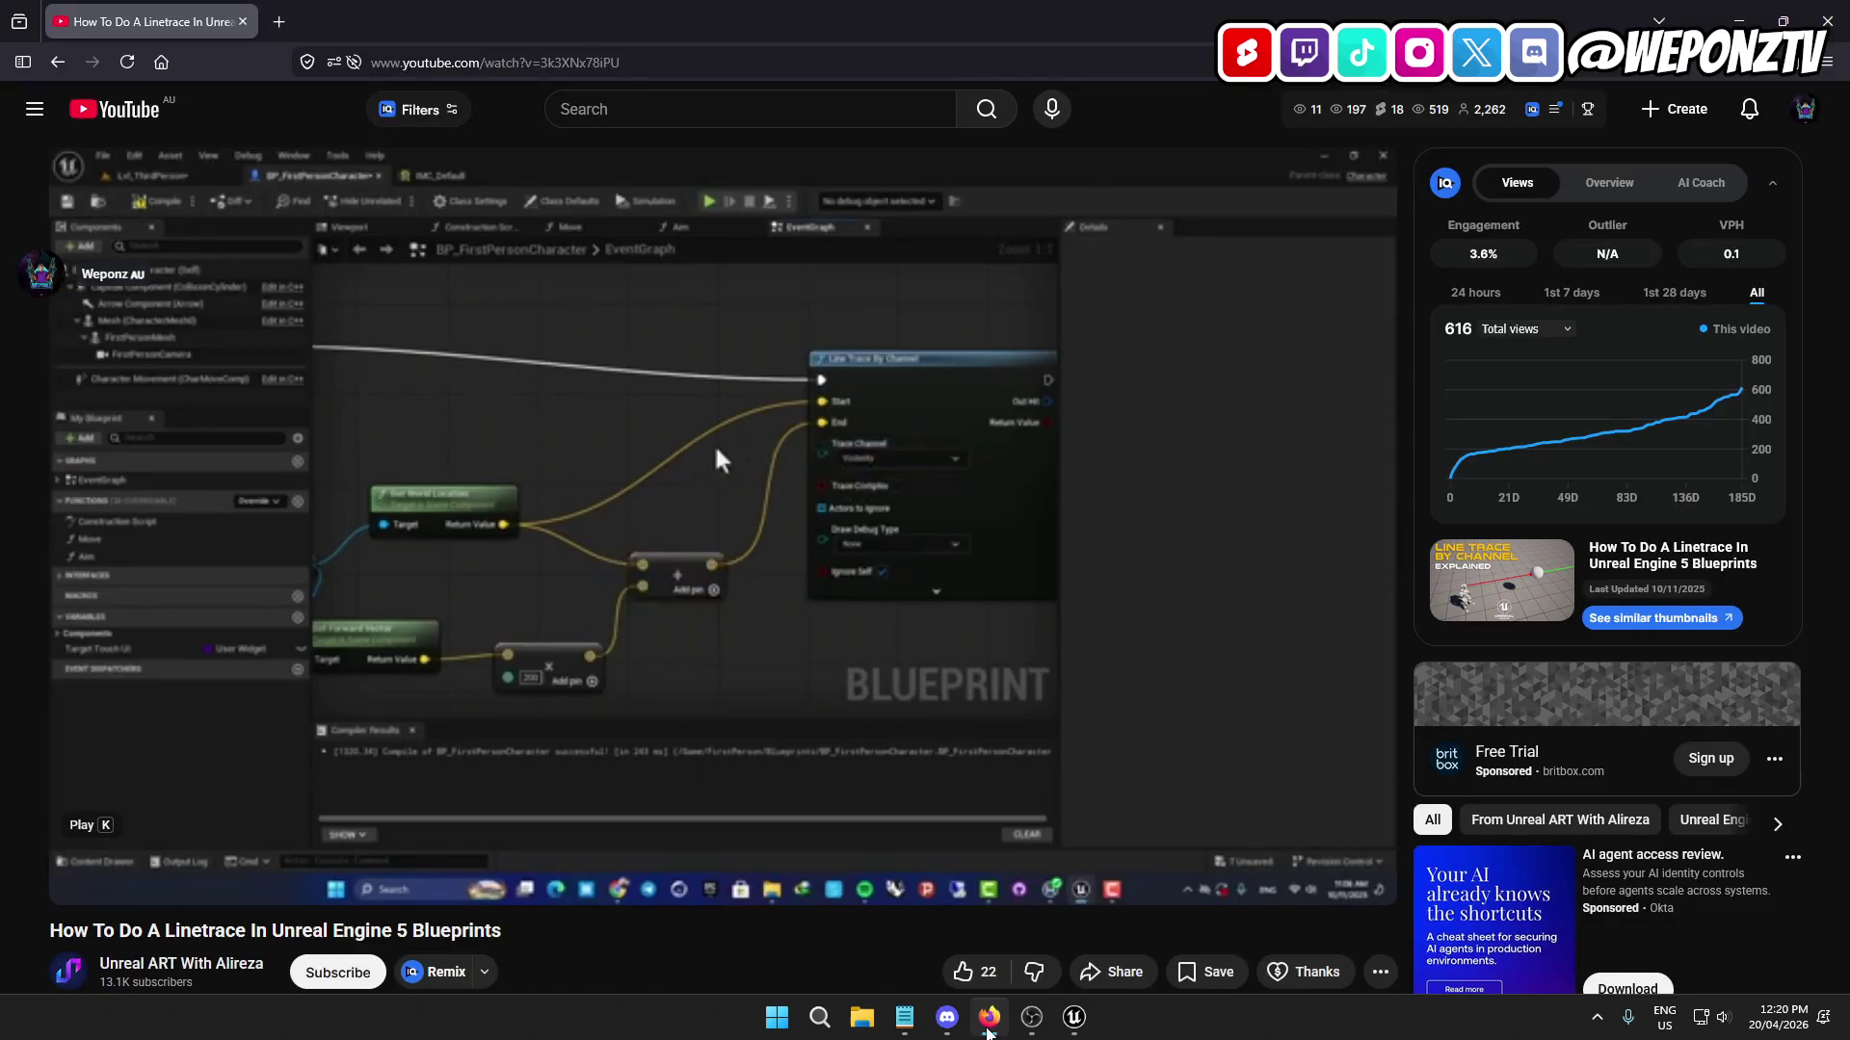
click(987, 1021)
Pan back to the ScanForInteractables entry, save AC_Interact, and switch to L_Main.
drag(945, 504, 762, 501)
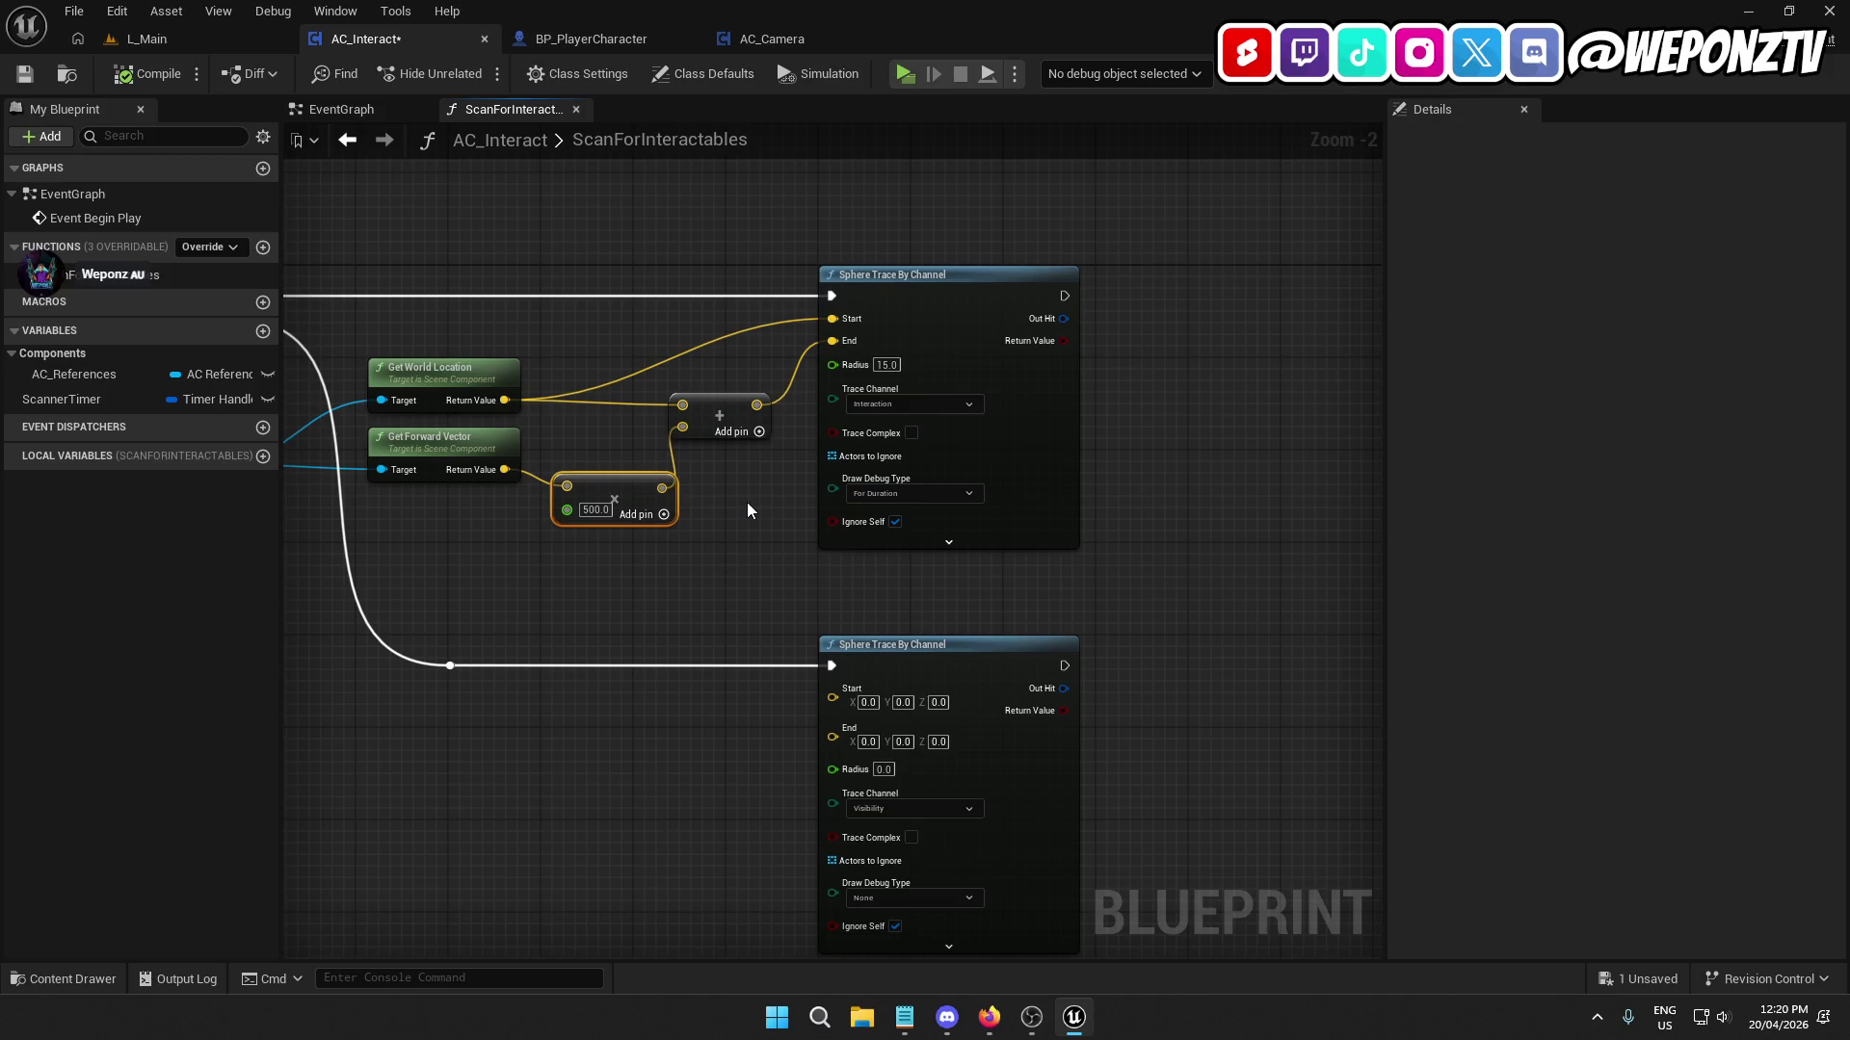
drag(748, 510, 1160, 511)
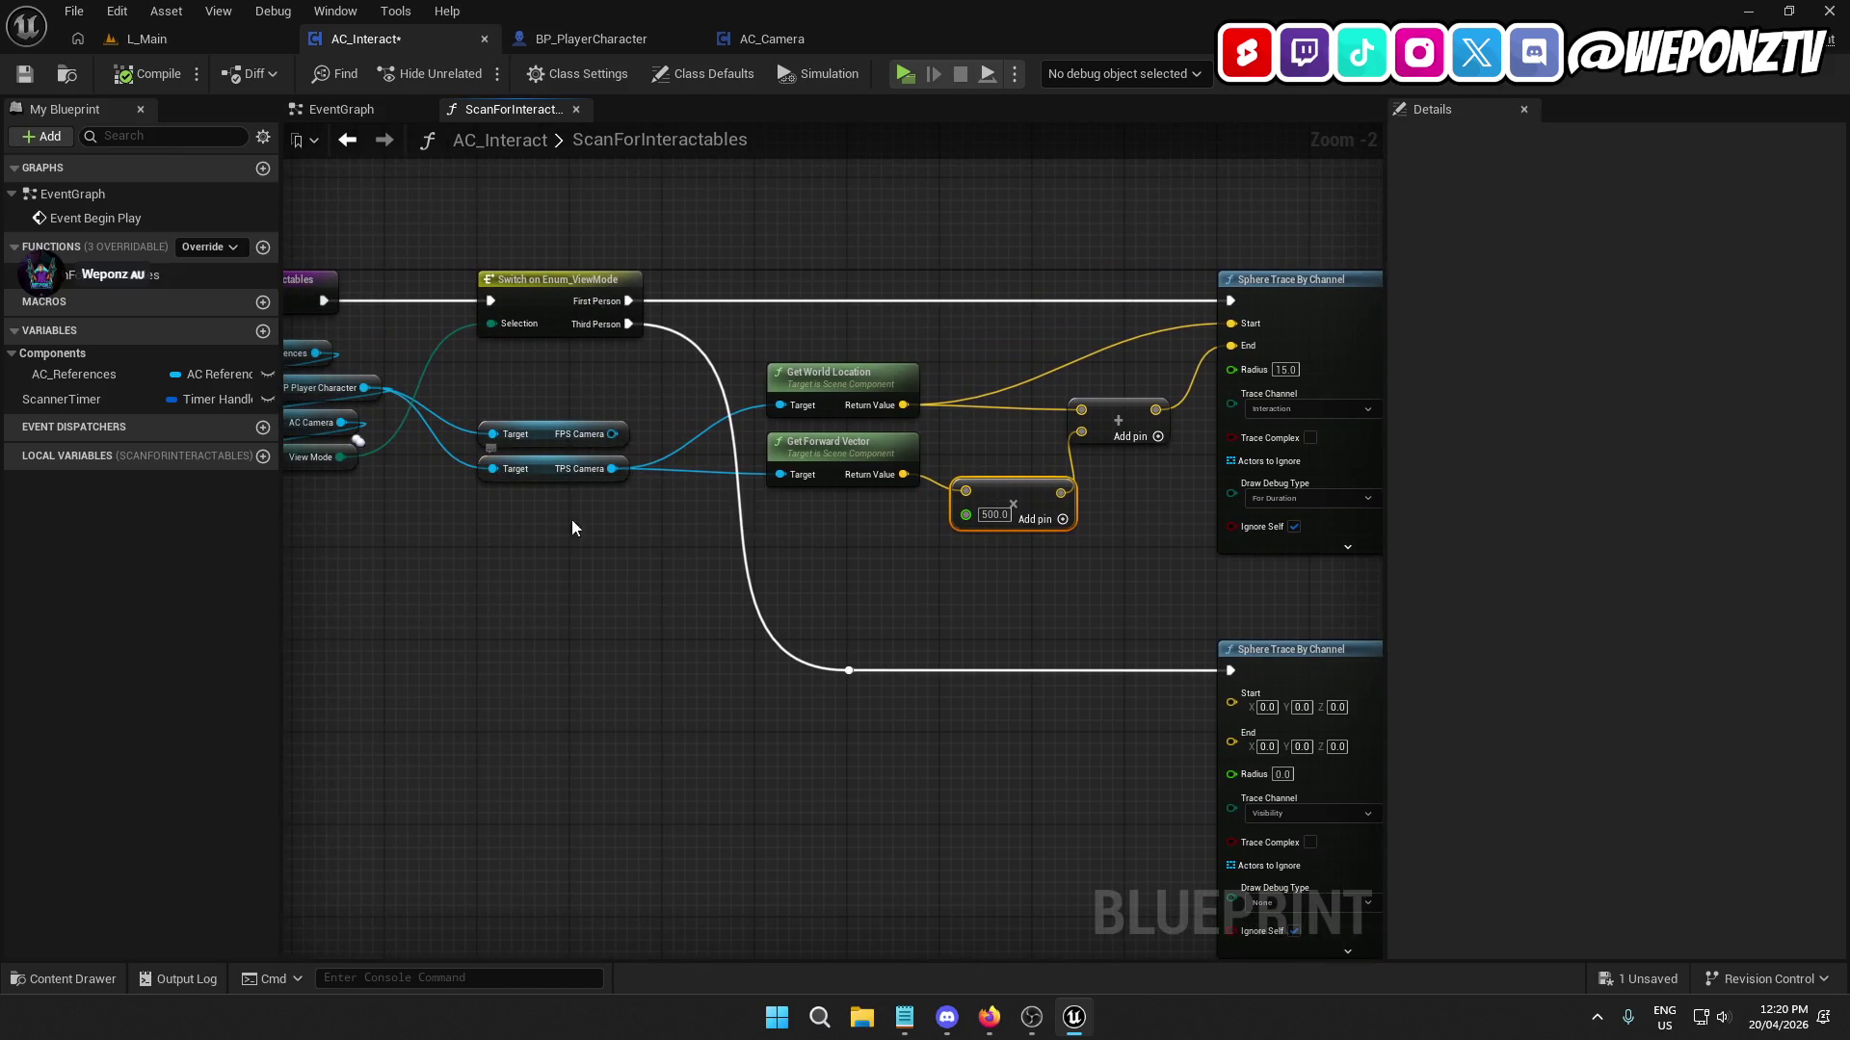
drag(578, 525, 776, 613)
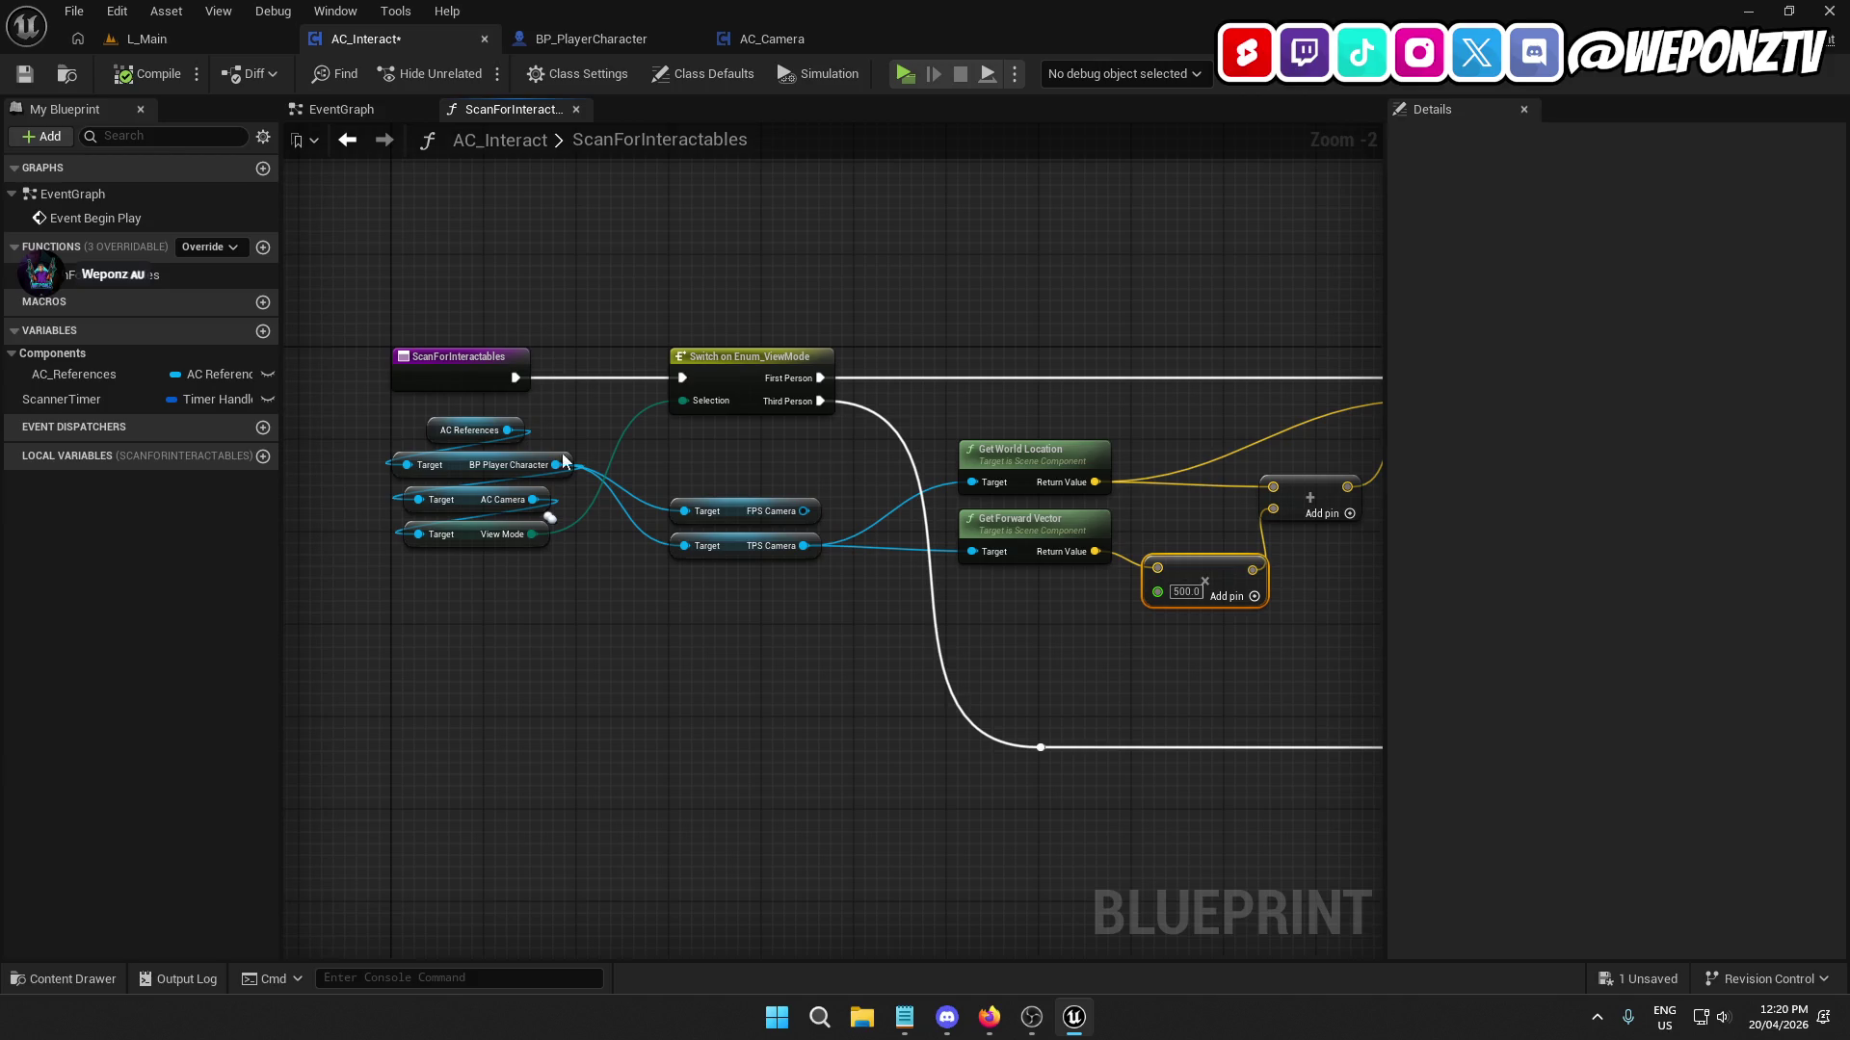
click(26, 77)
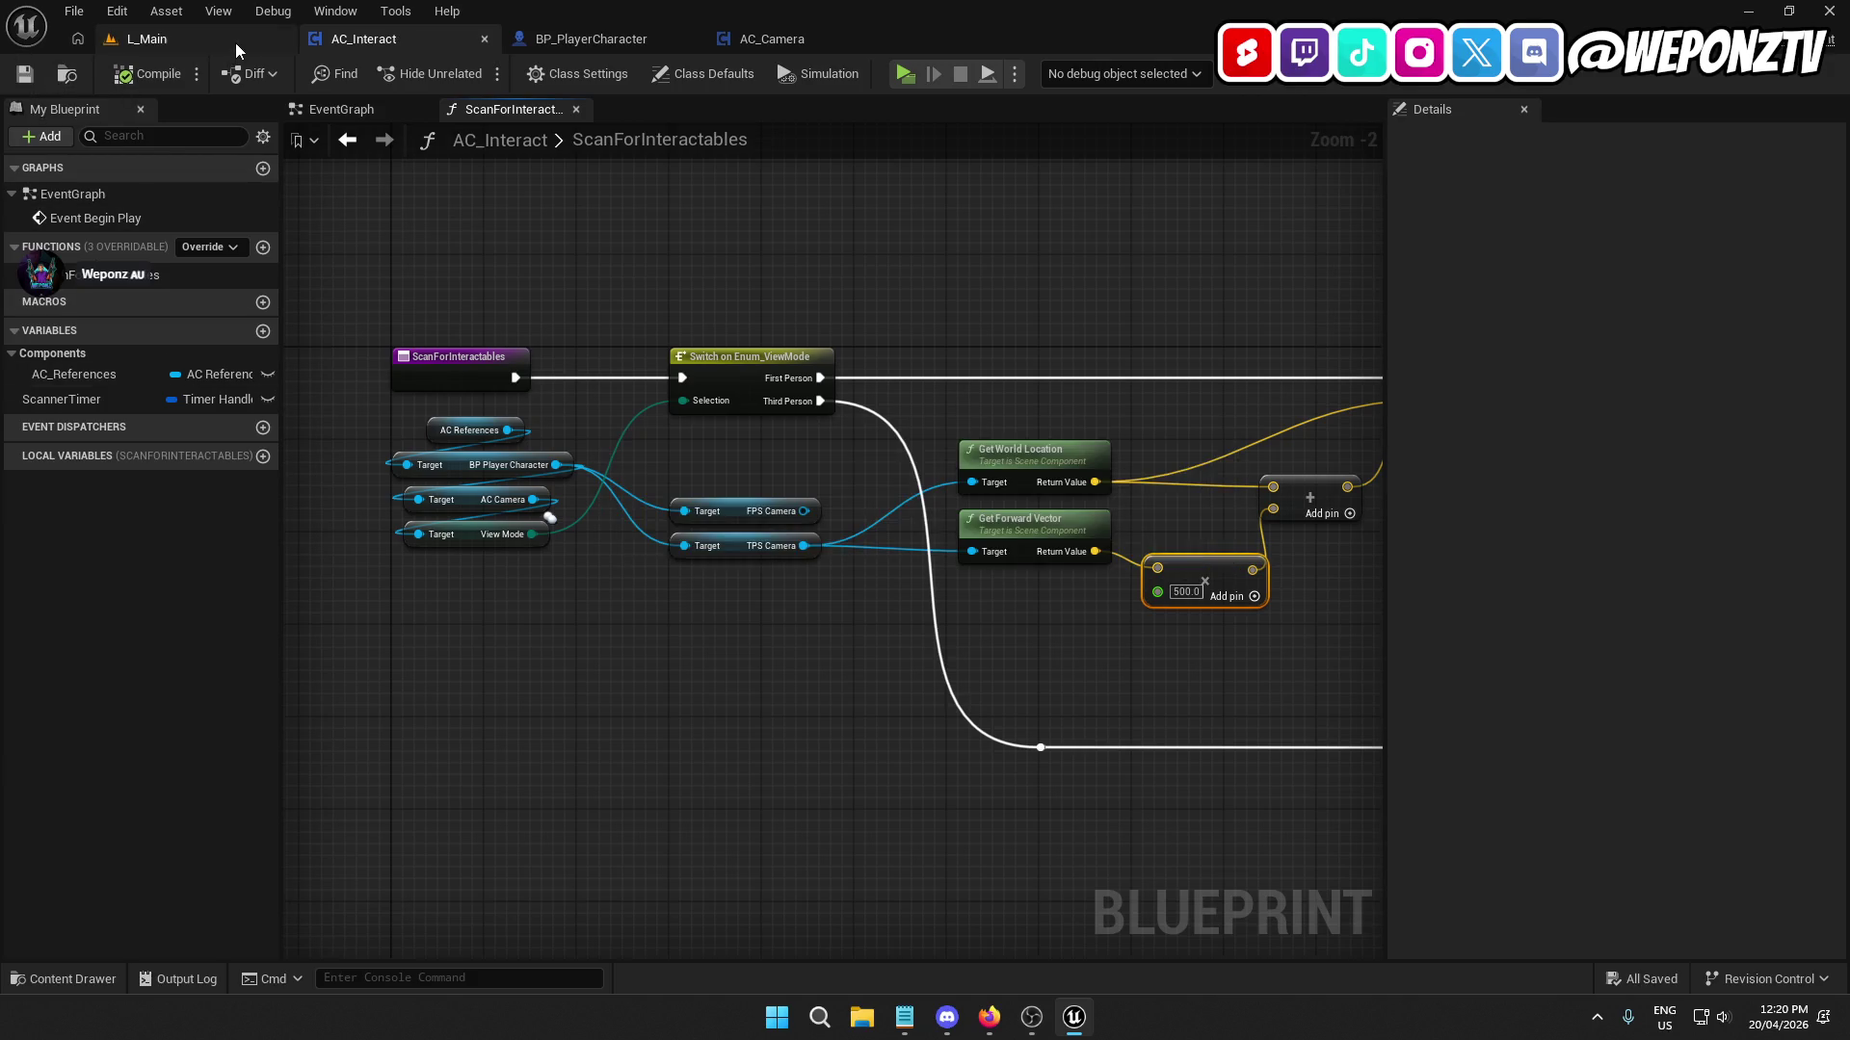
click(235, 42)
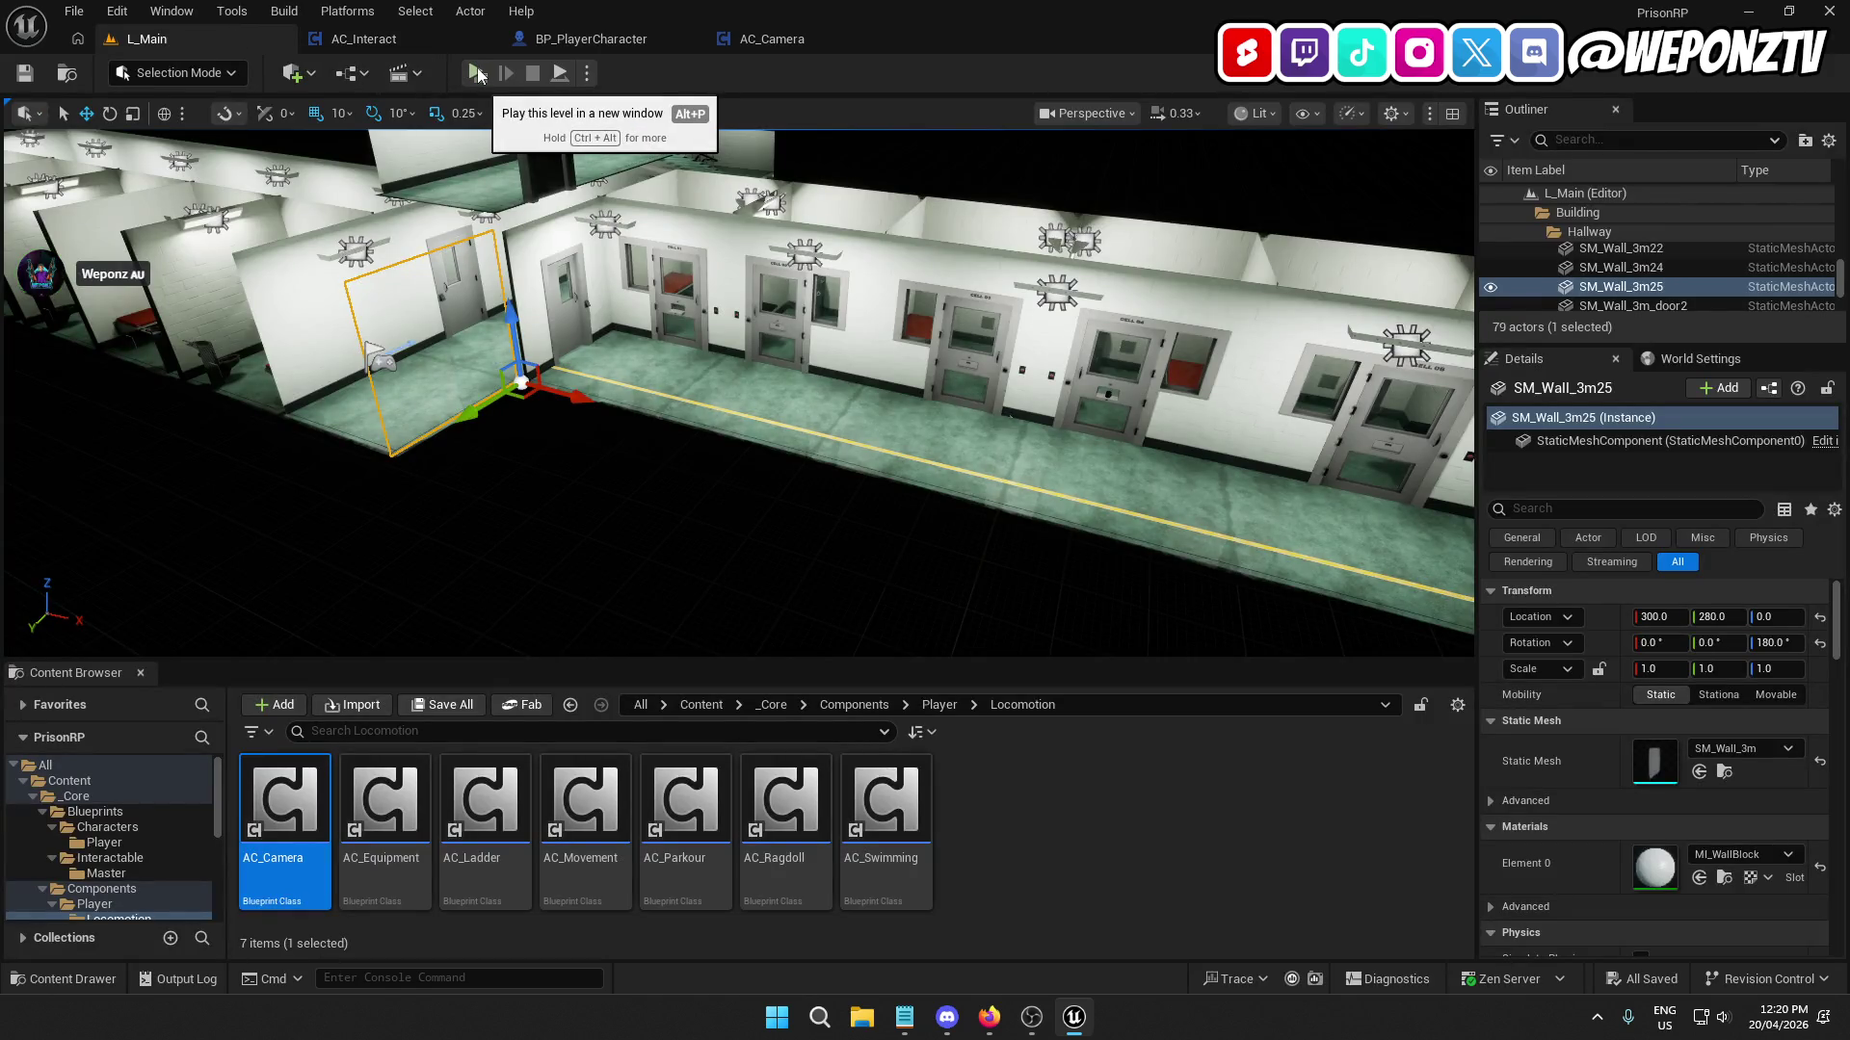
Run a quick play test, then browse _Core/Blueprints/Characters/Player and open BP_PlayerCharacter.
click(481, 74)
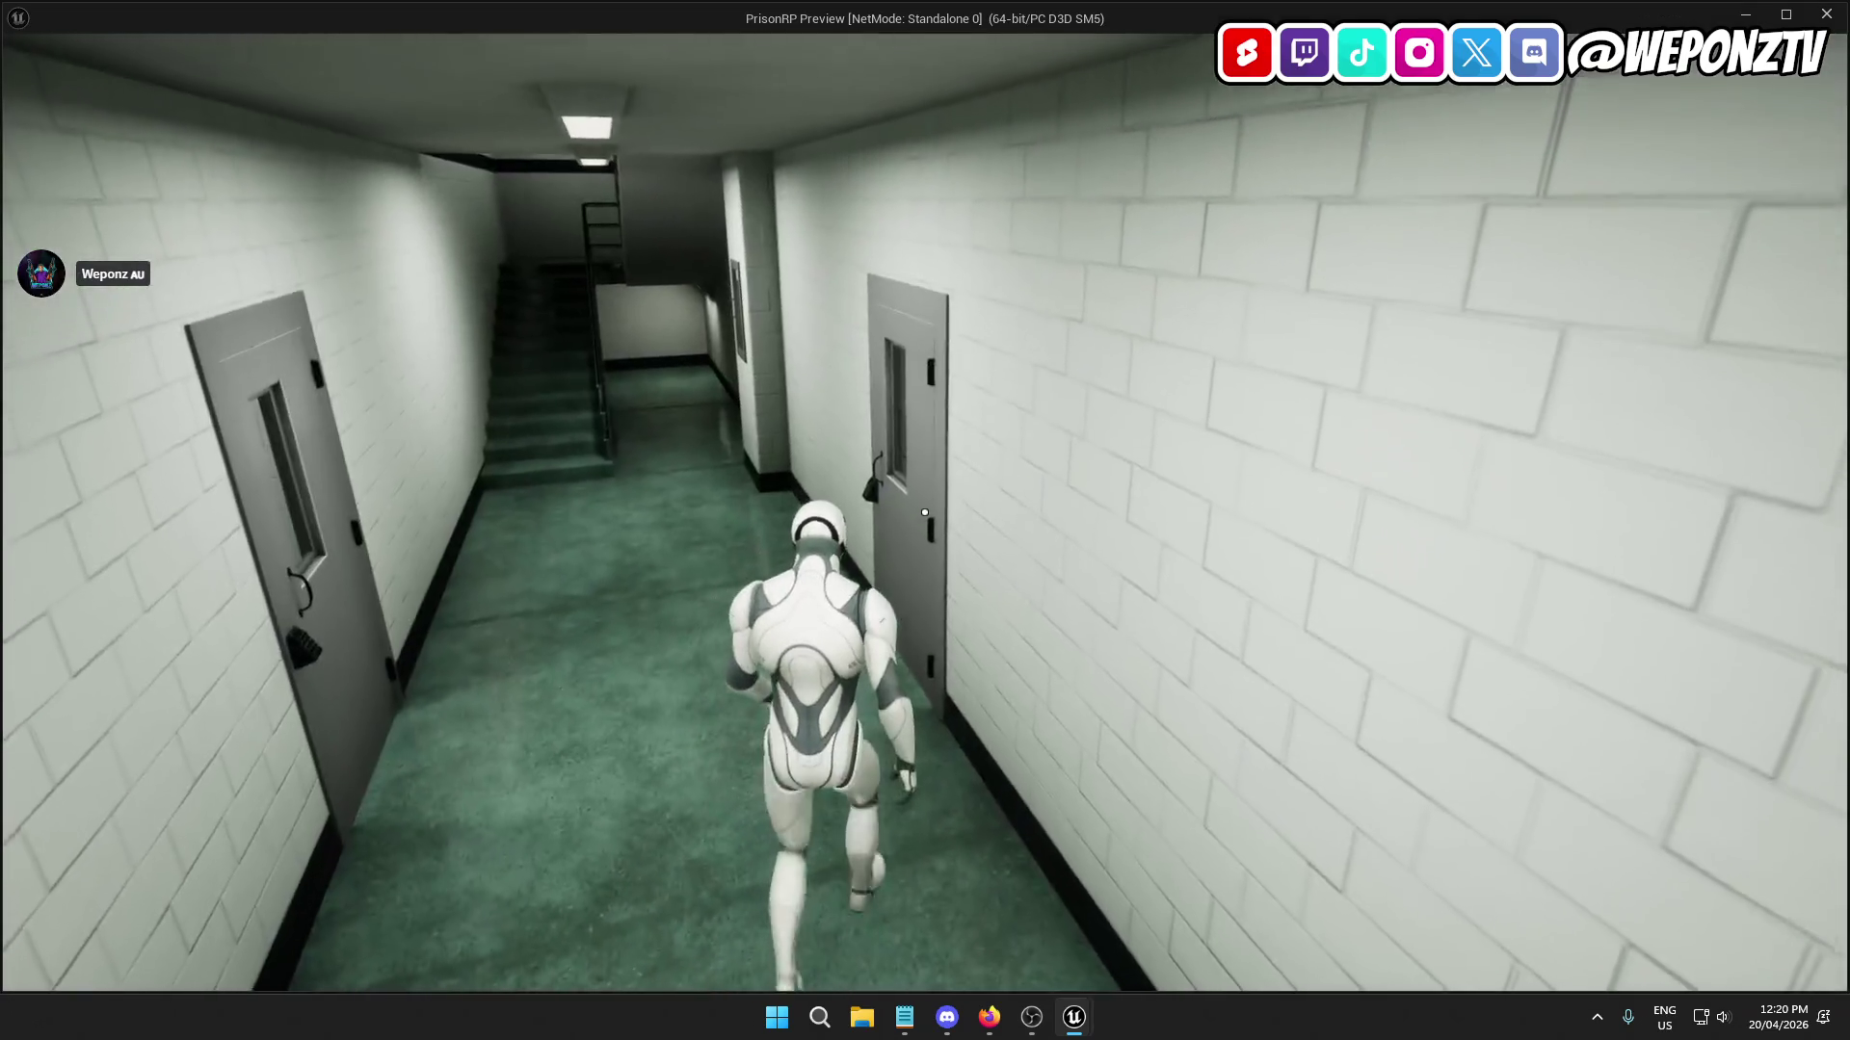
key(Escape)
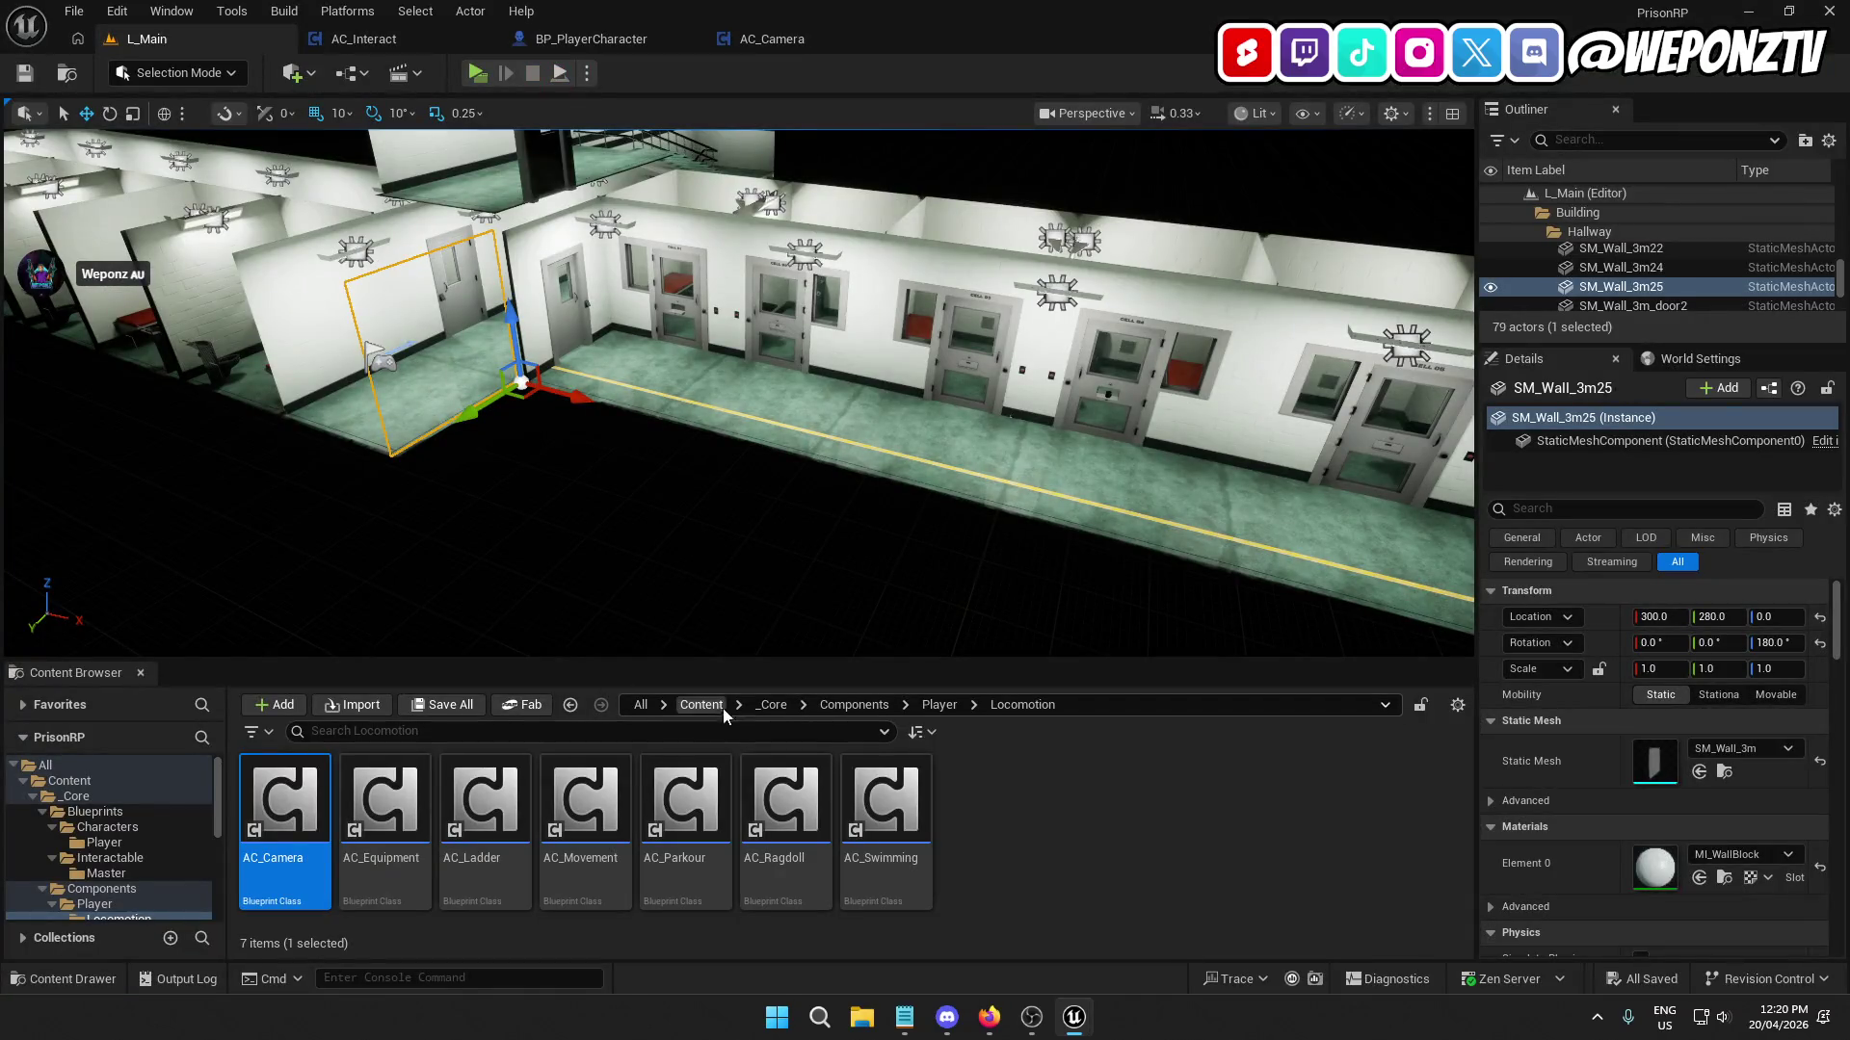
click(770, 706)
double_click(286, 799)
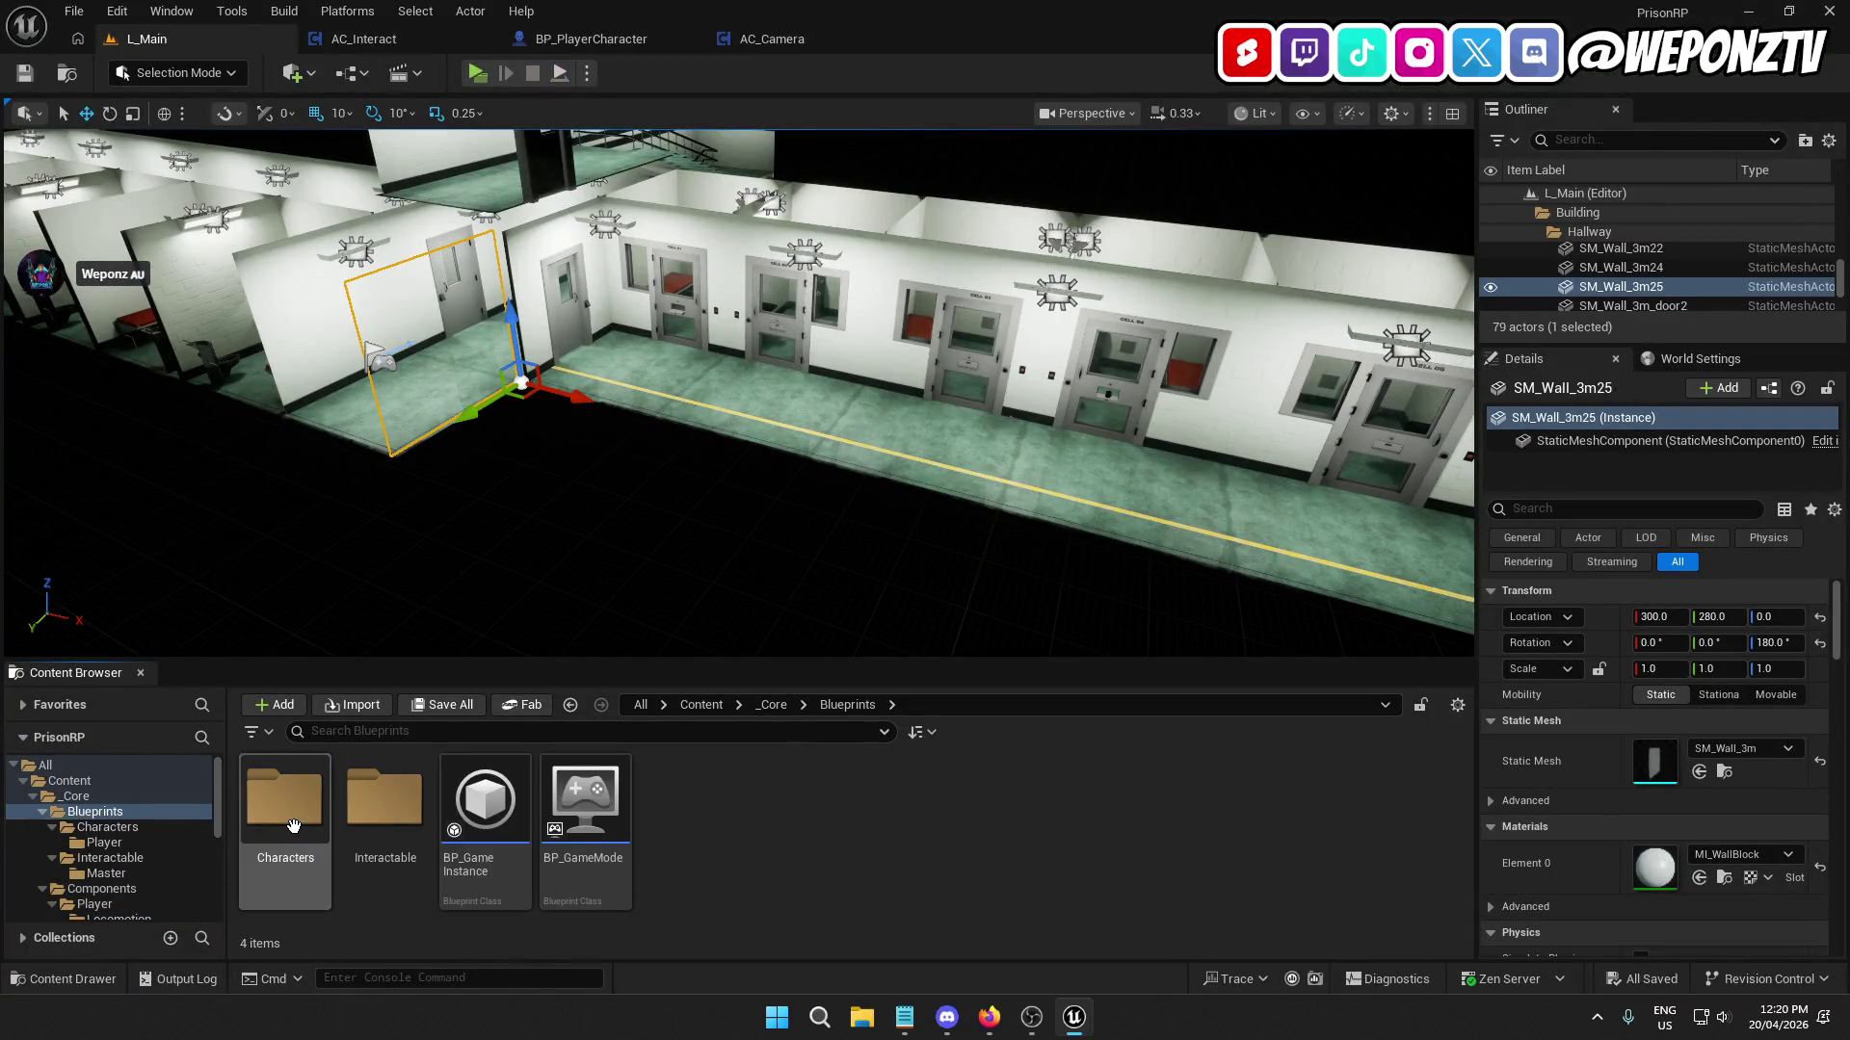
double_click(289, 809)
double_click(293, 826)
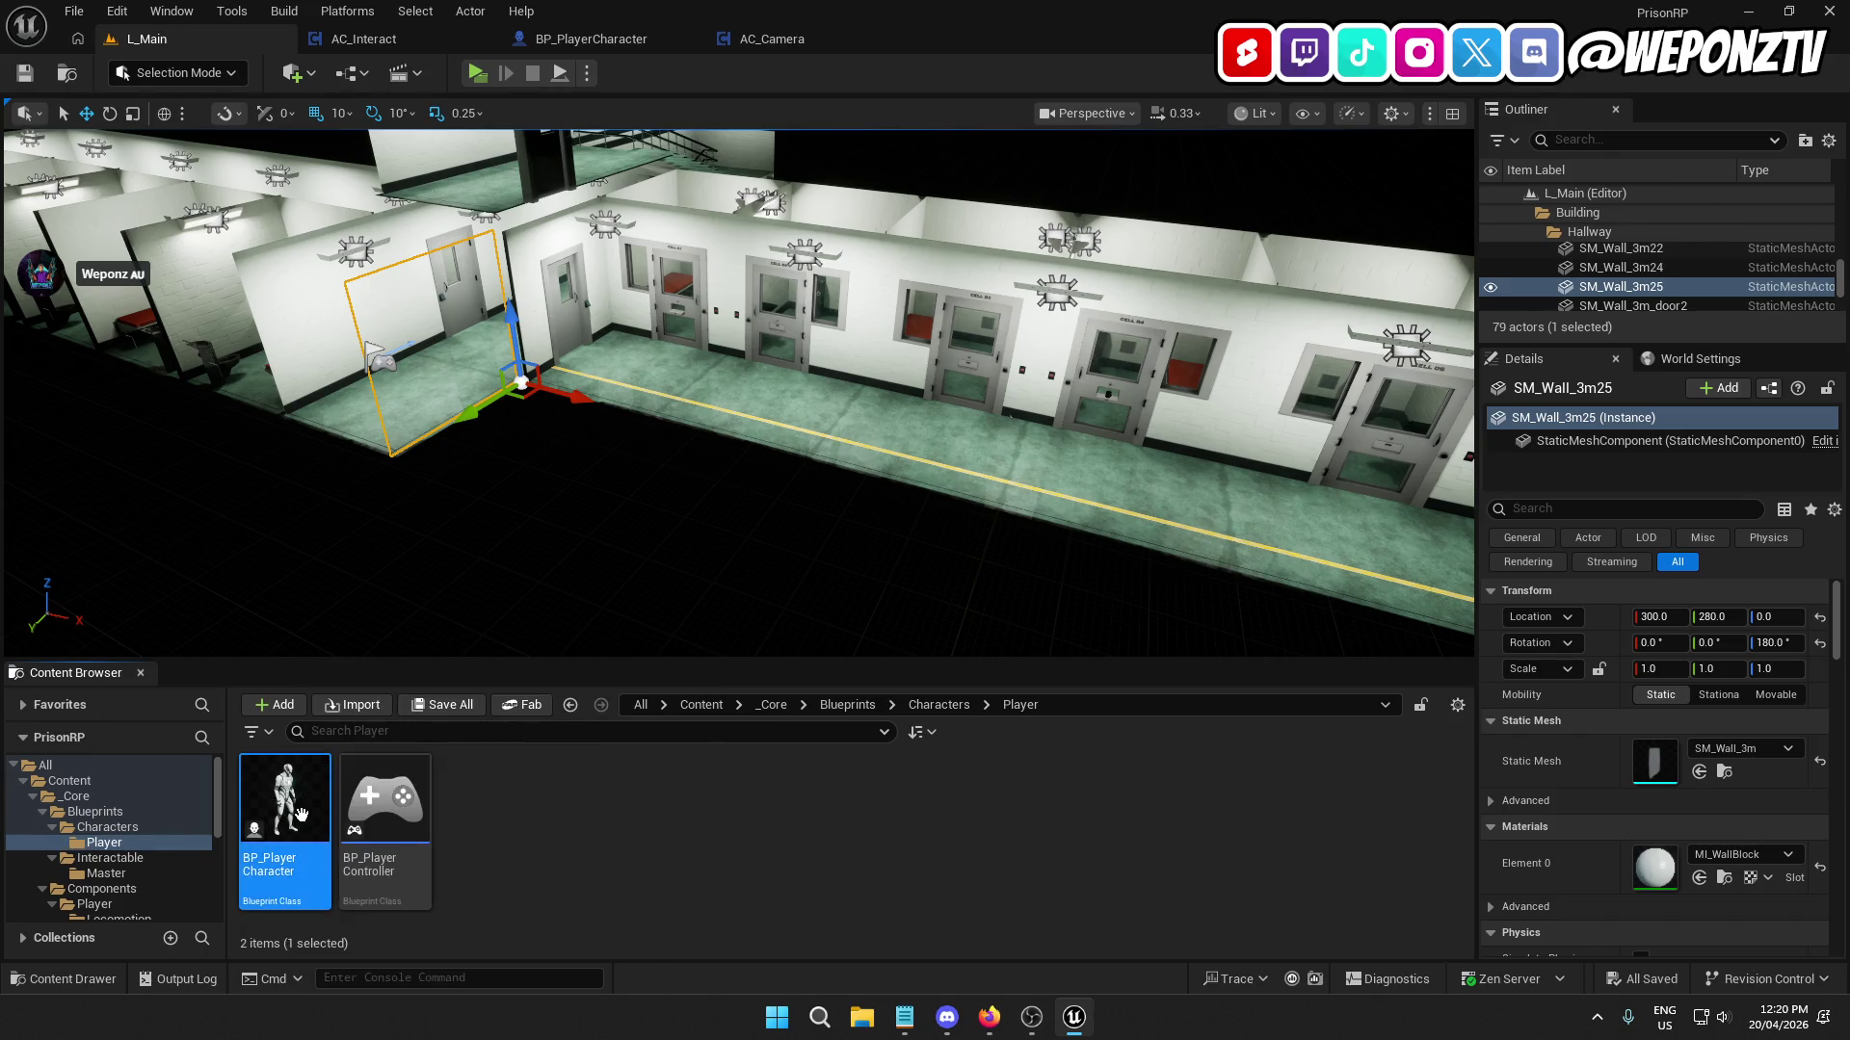
double_click(299, 814)
Delete the AC_Interact component from BP_PlayerCharacter.
scroll(124, 301, down, 3)
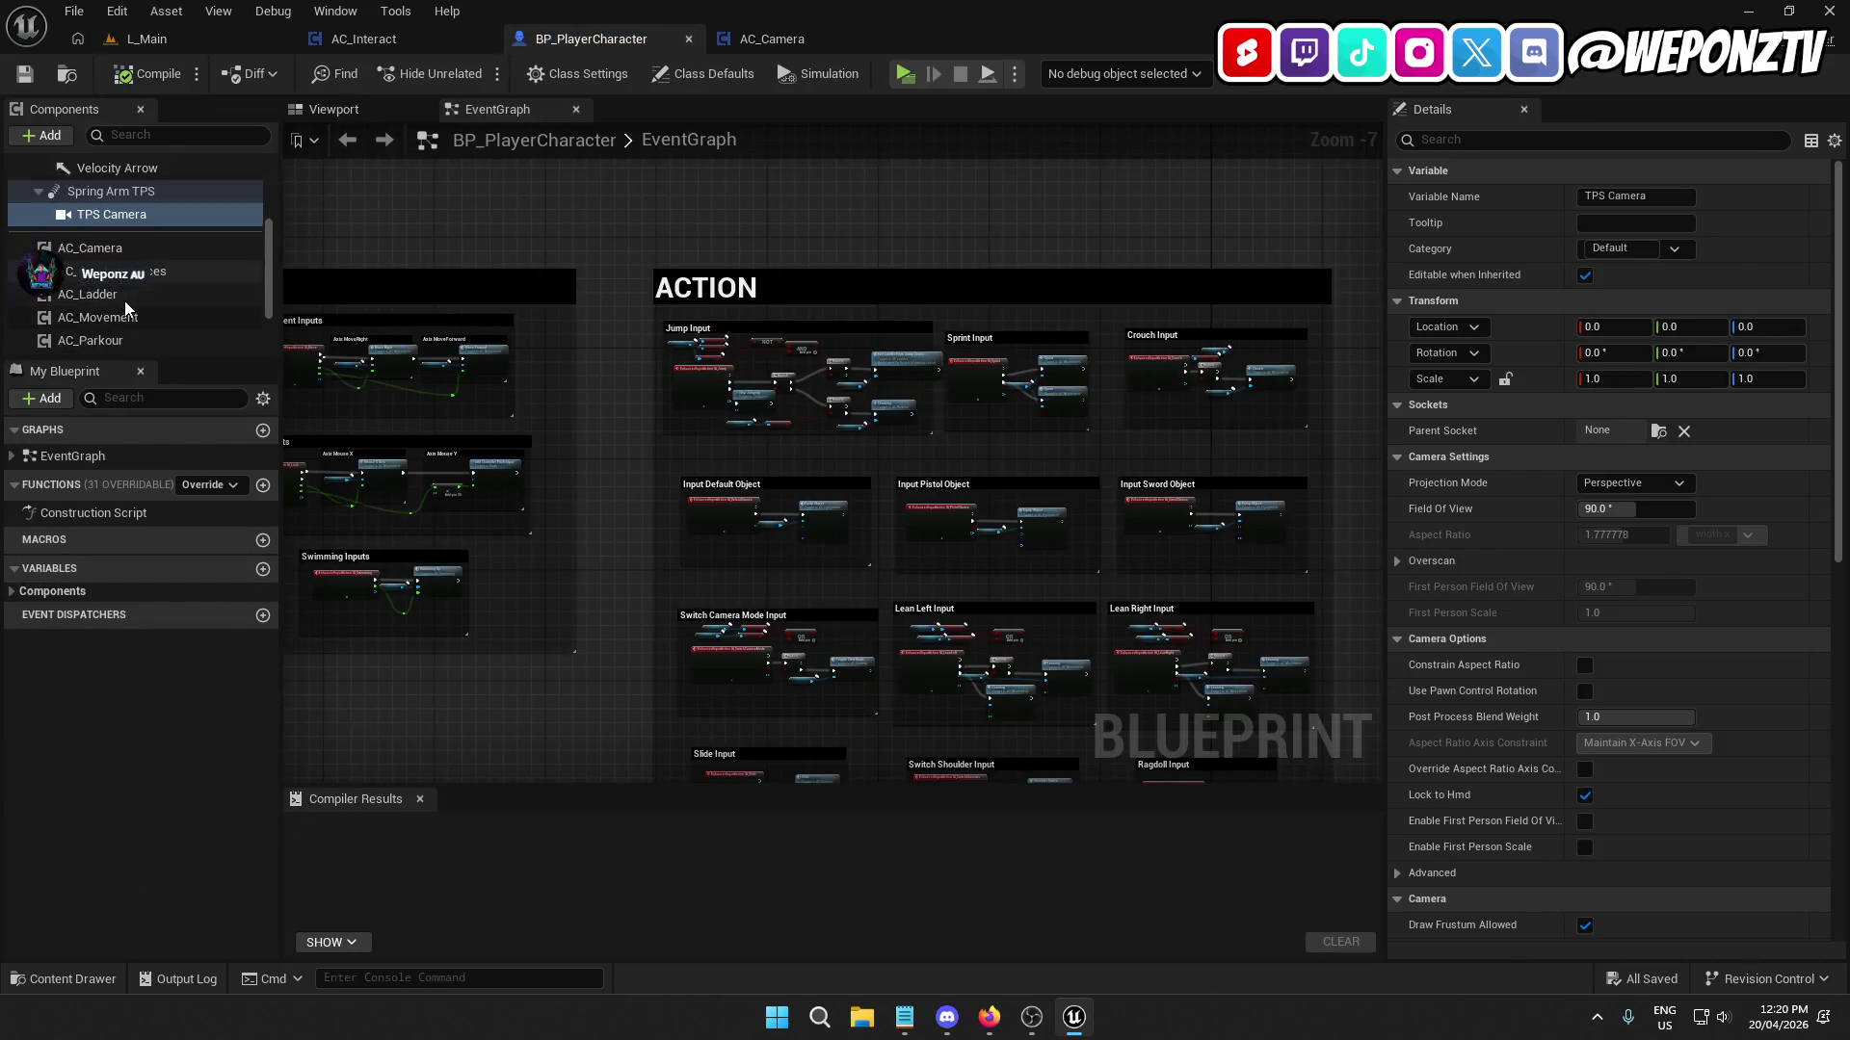
scroll(152, 291, up, 5)
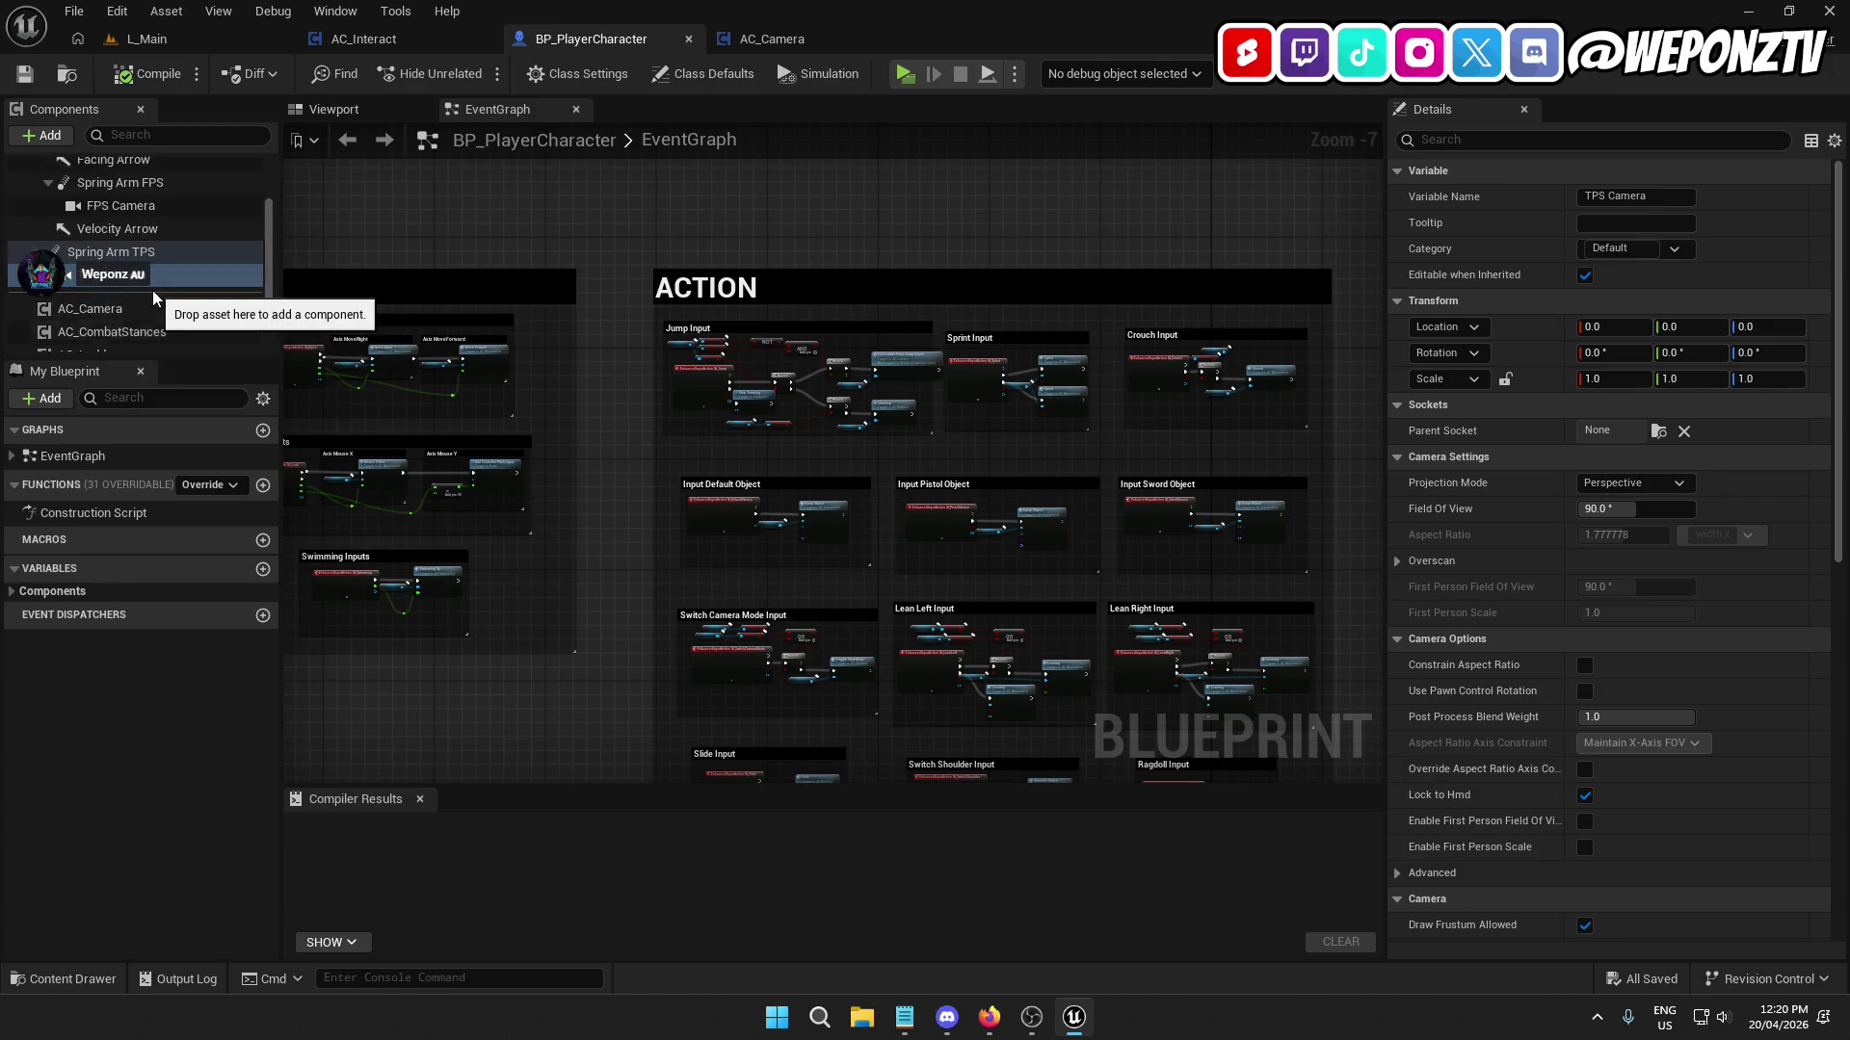
click(103, 192)
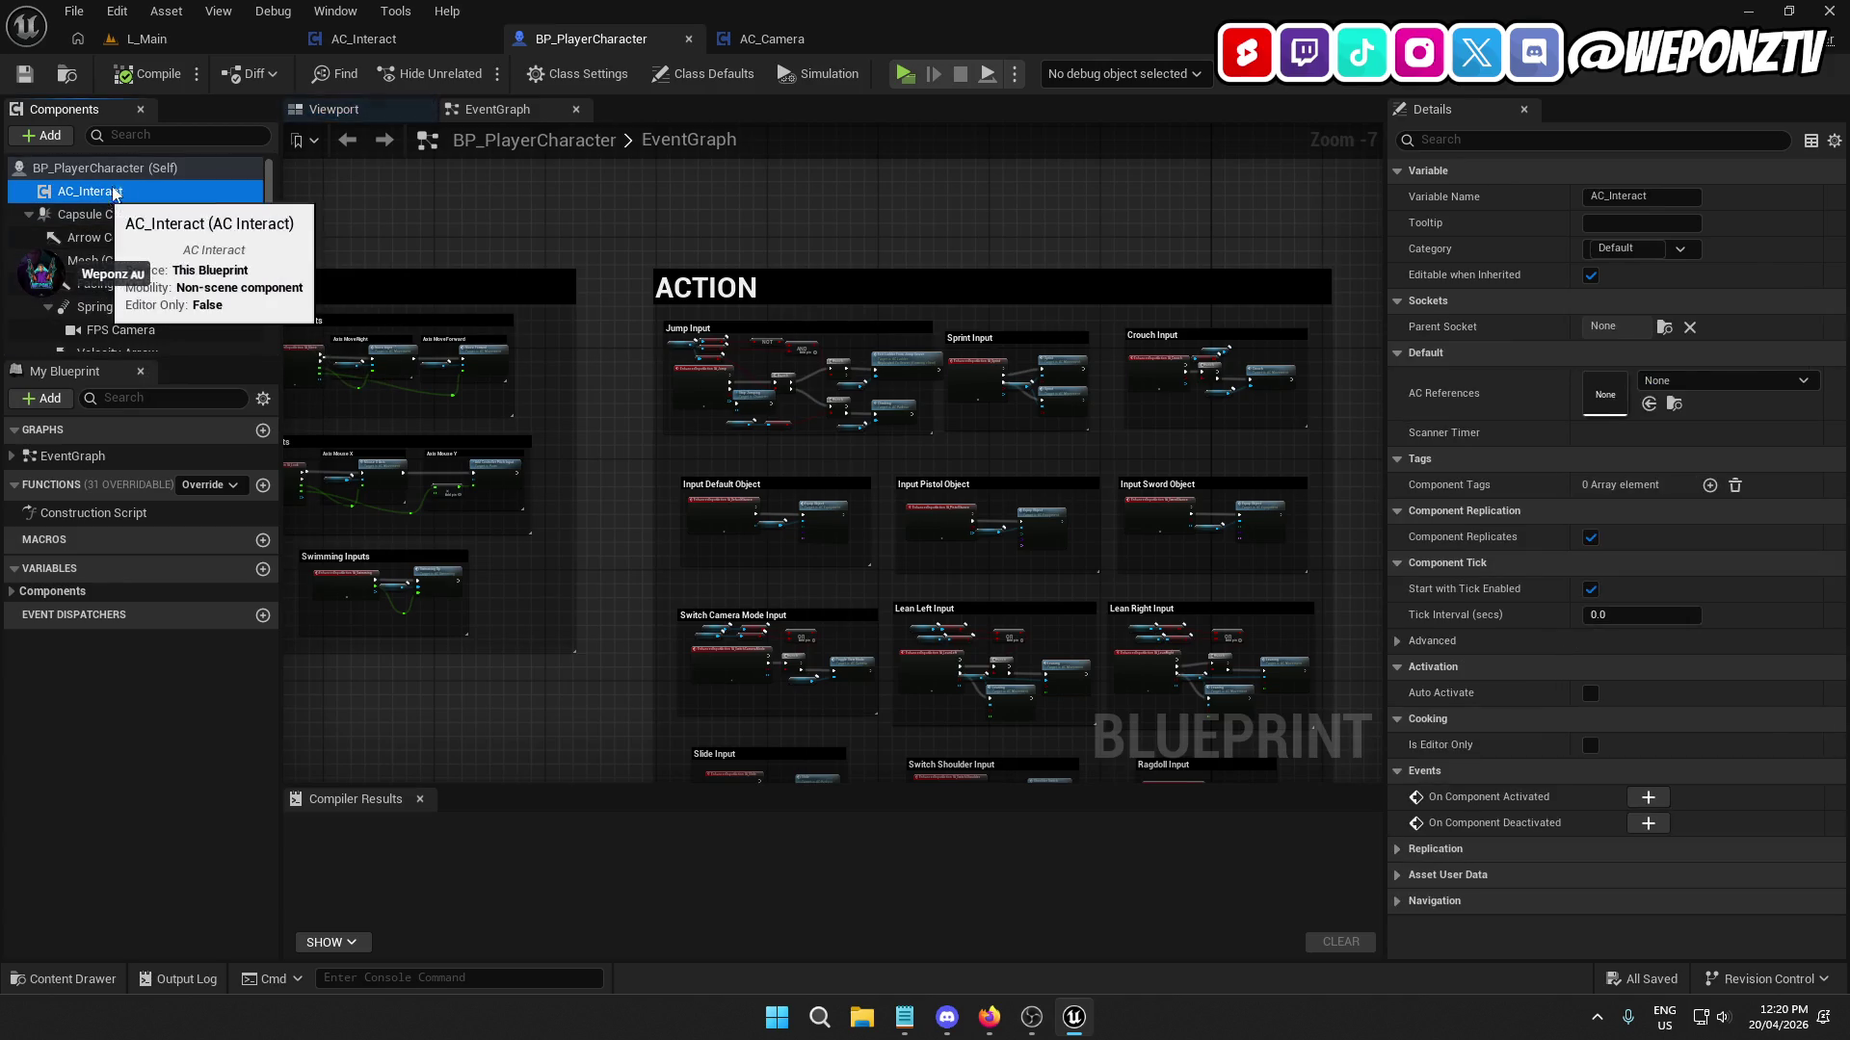
key(Delete)
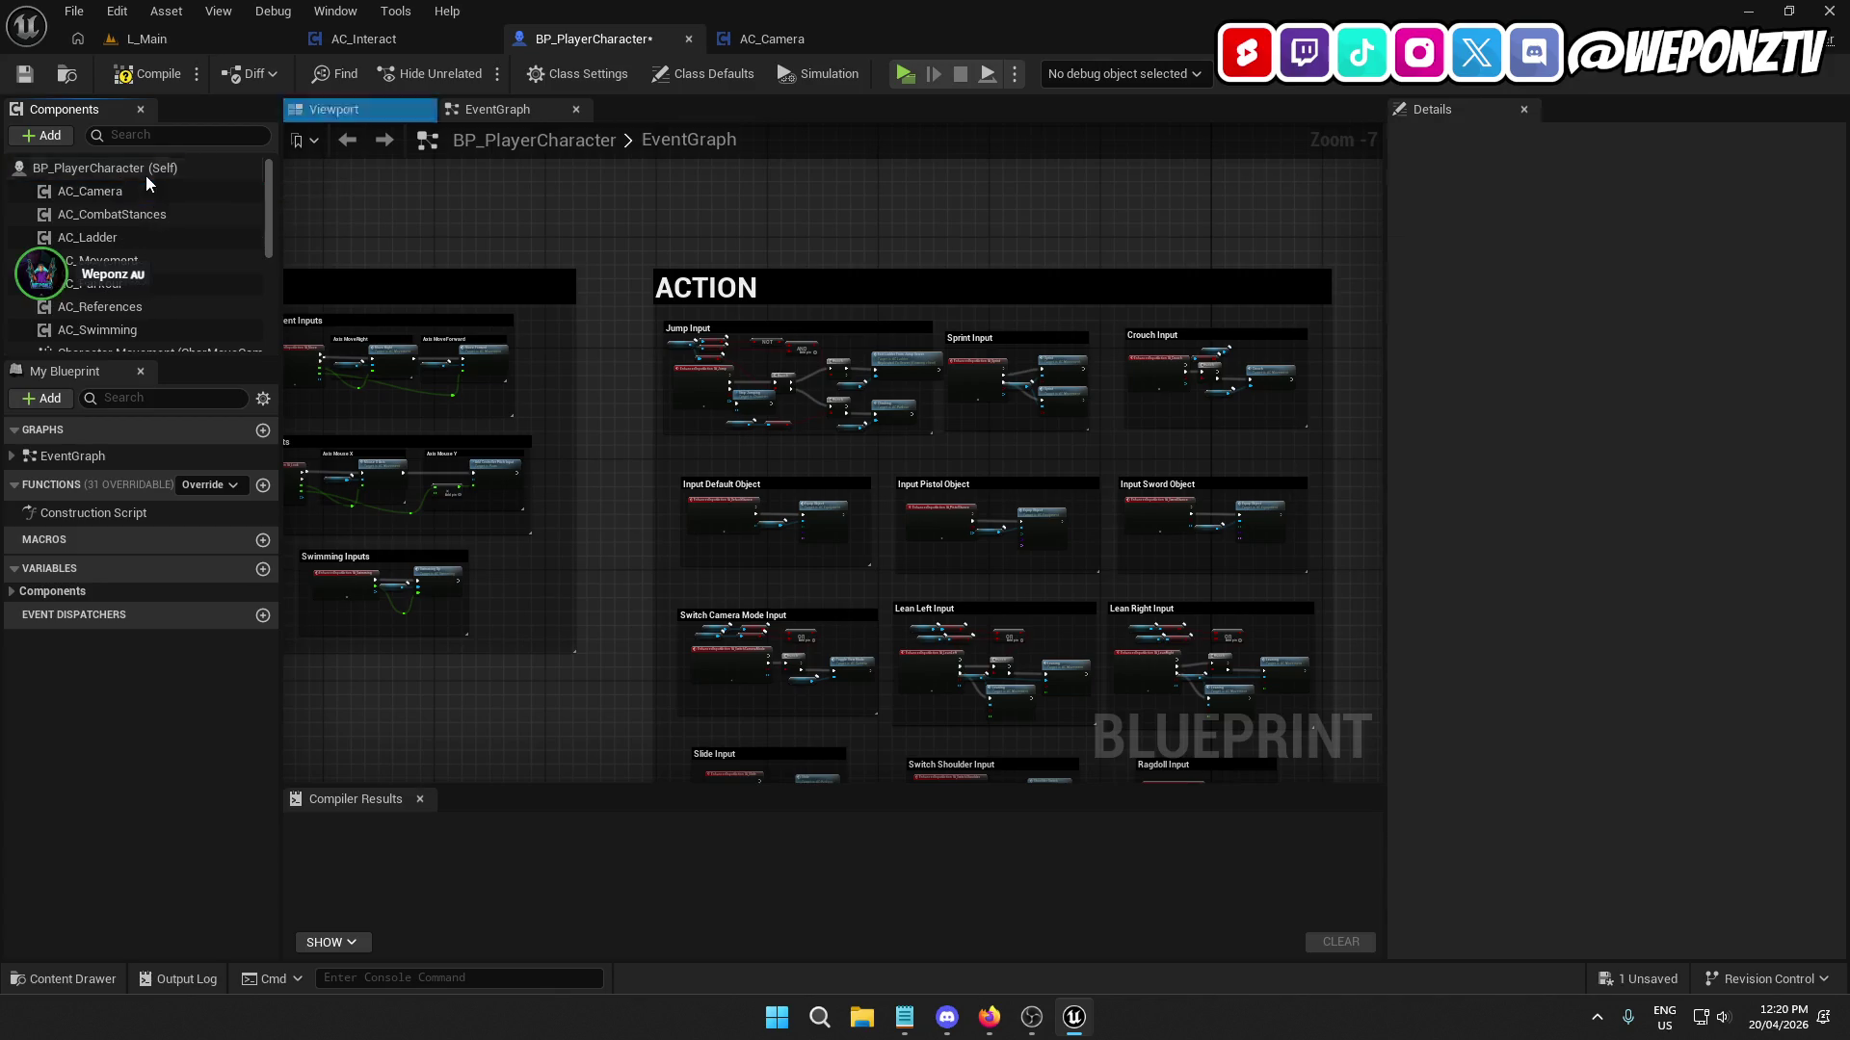
Re-add AC_Interact under Self, then compile and save BP_PlayerCharacter.
scroll(146, 294, down, 3)
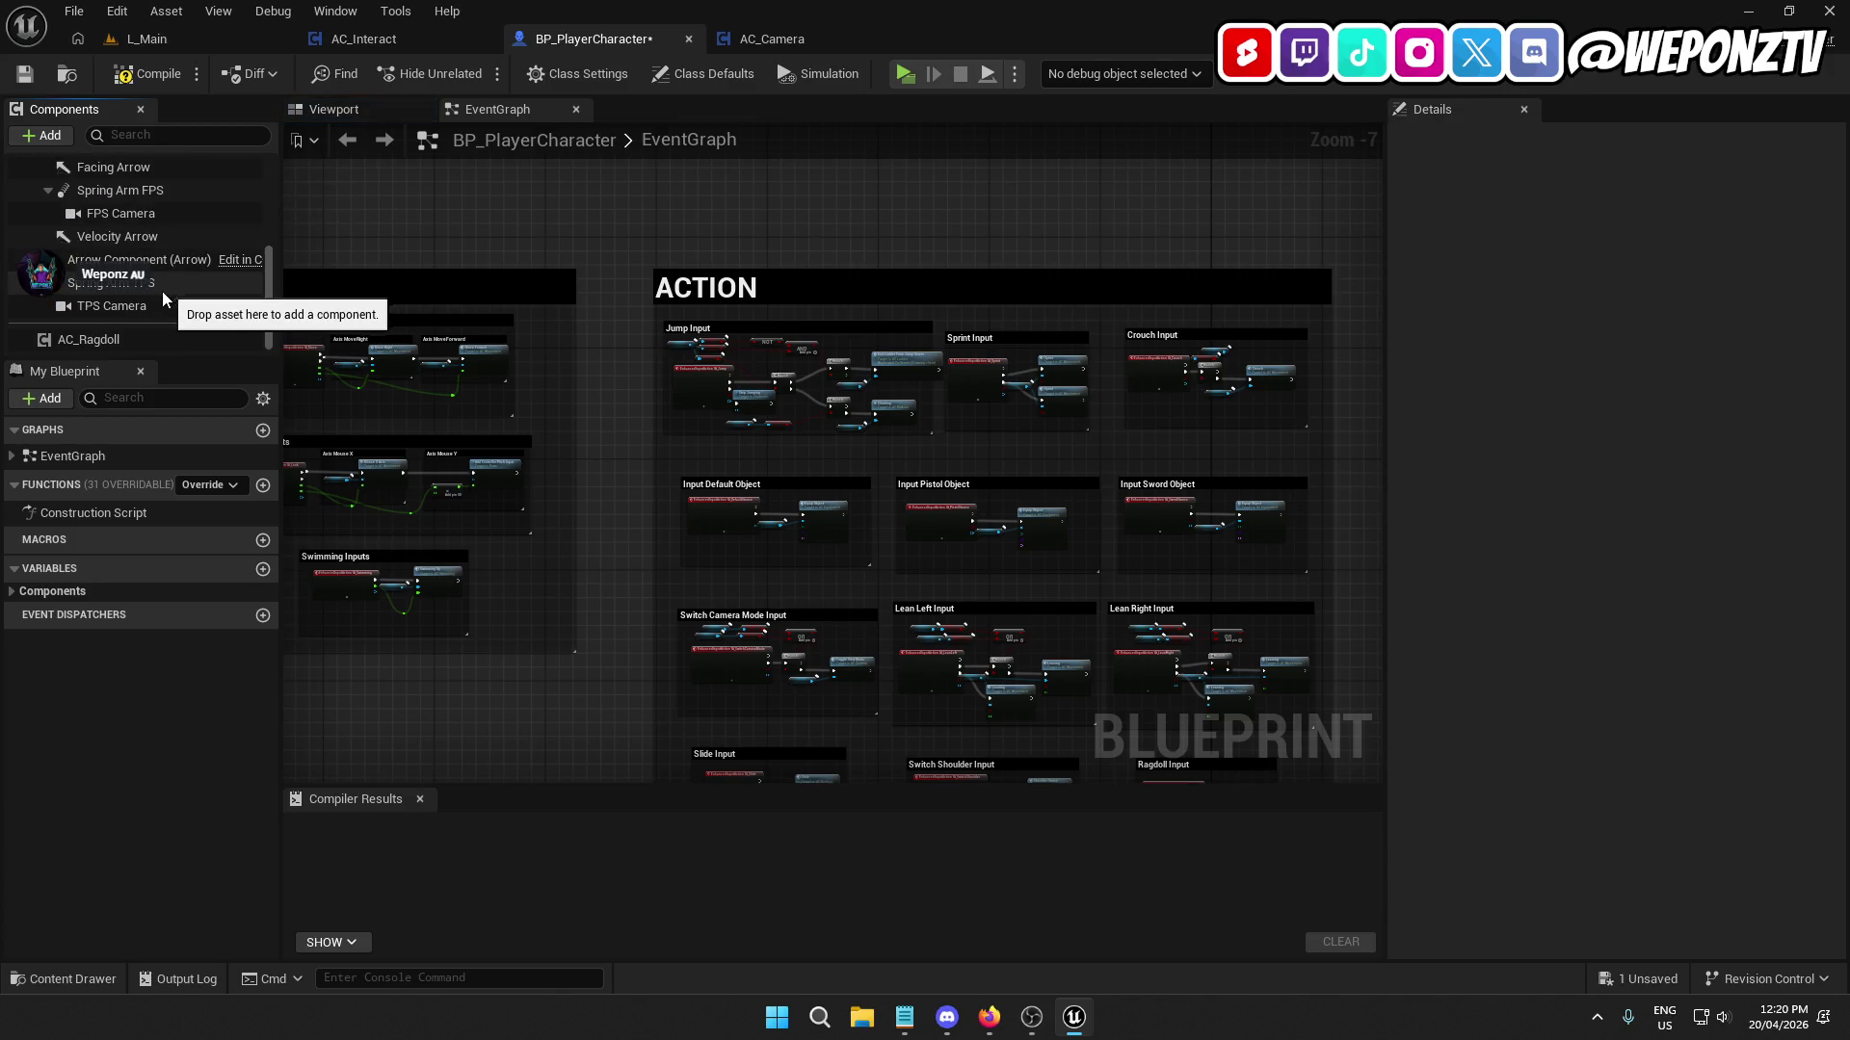
scroll(162, 291, up, 5)
click(92, 172)
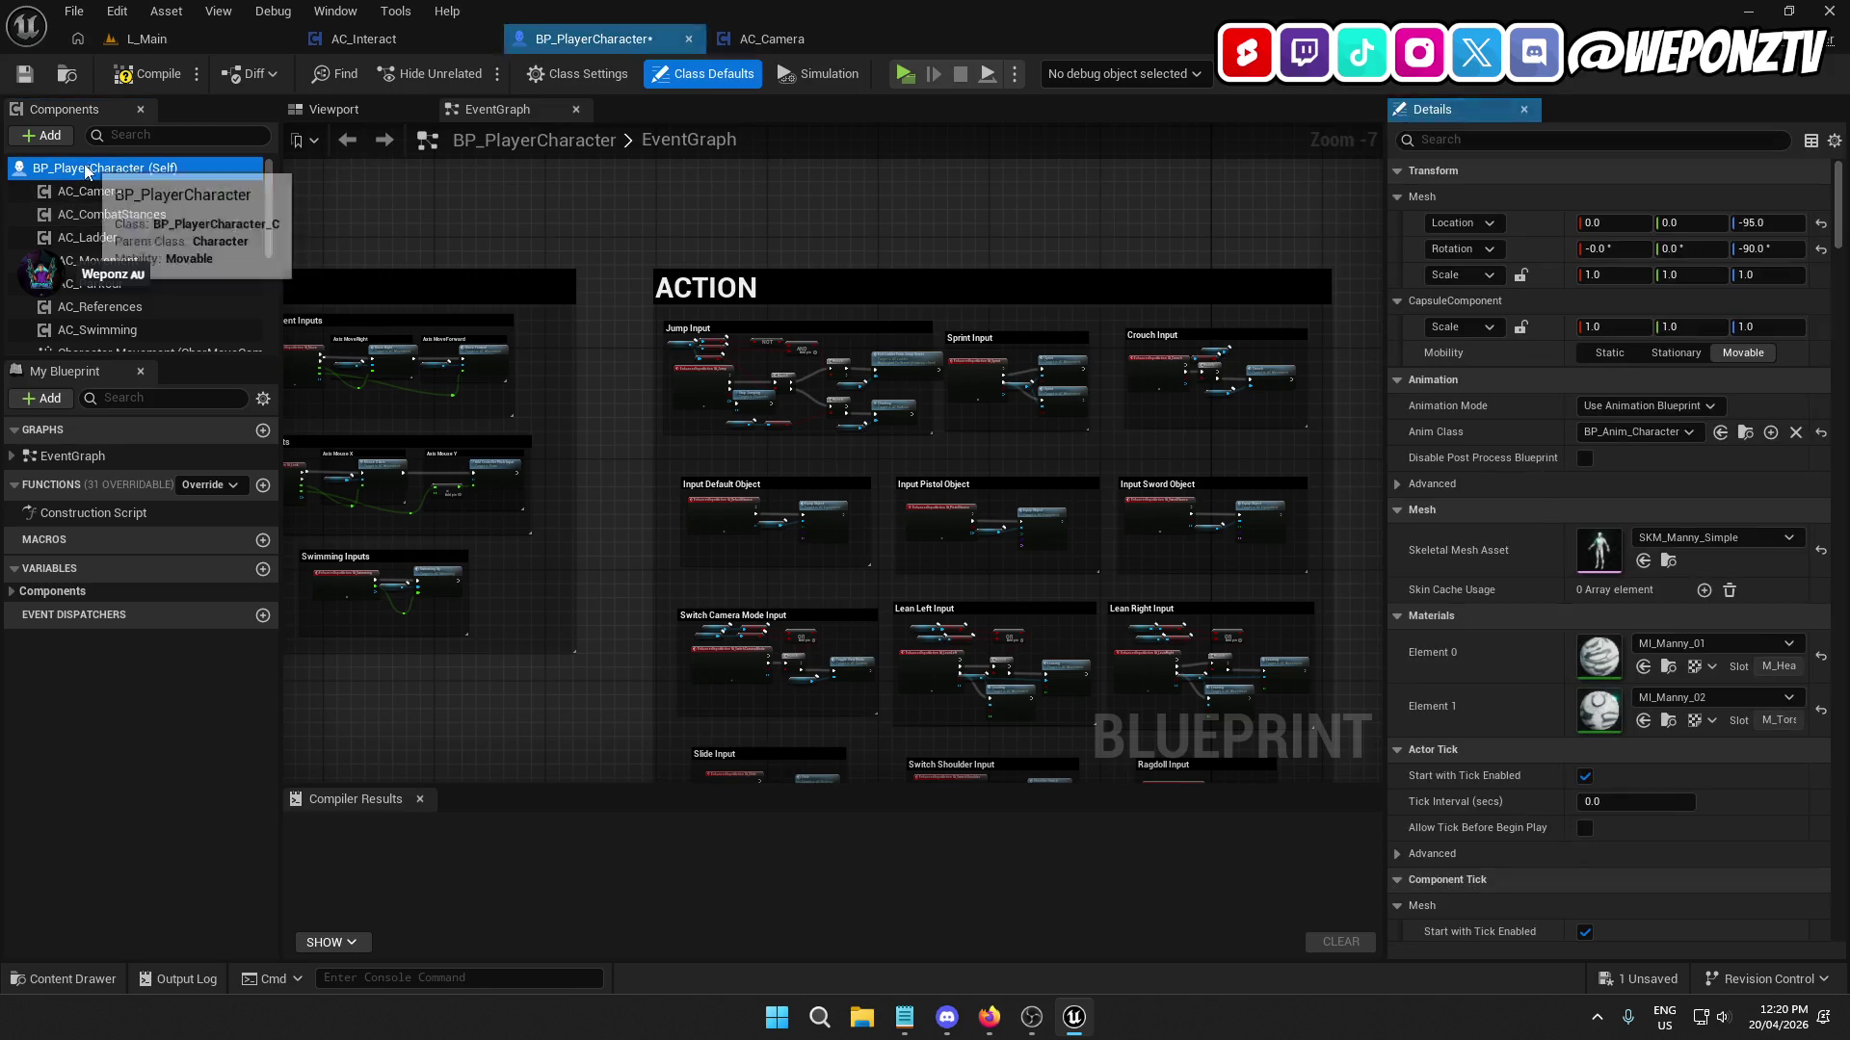
click(41, 135)
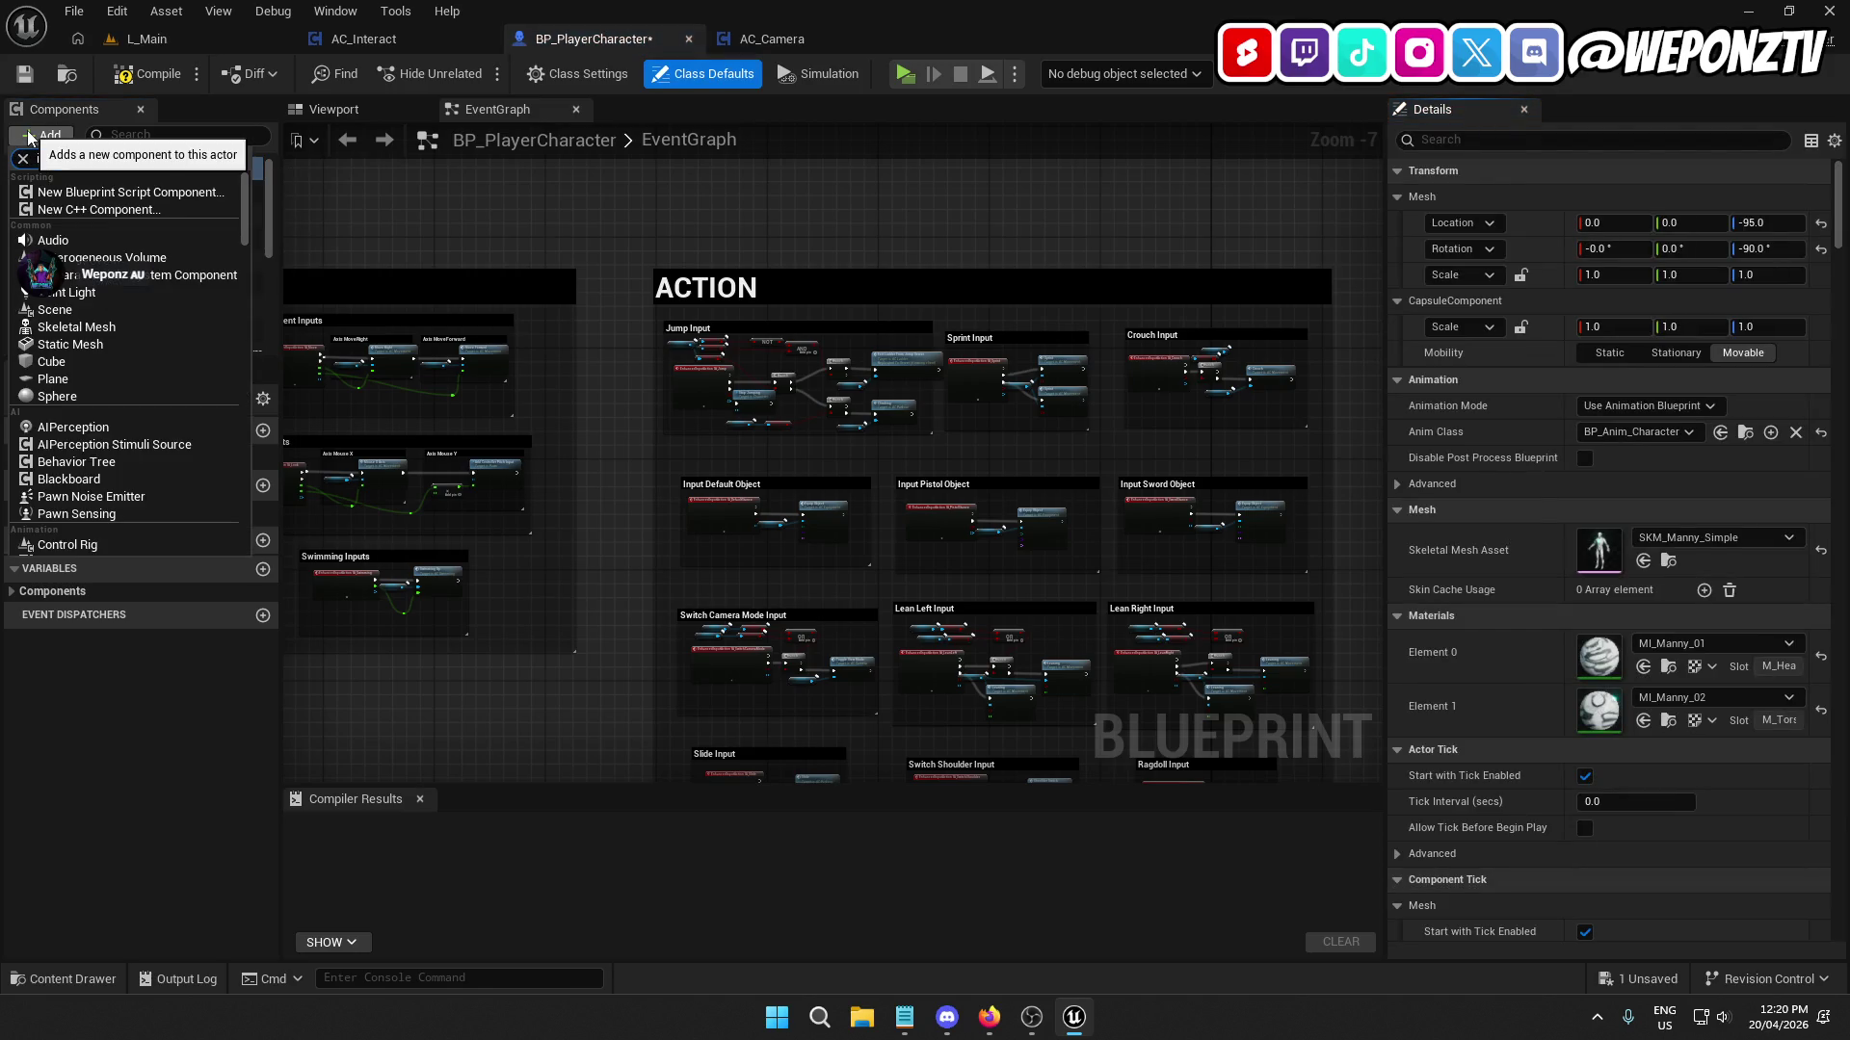
text(AC_Interact)
key(Return)
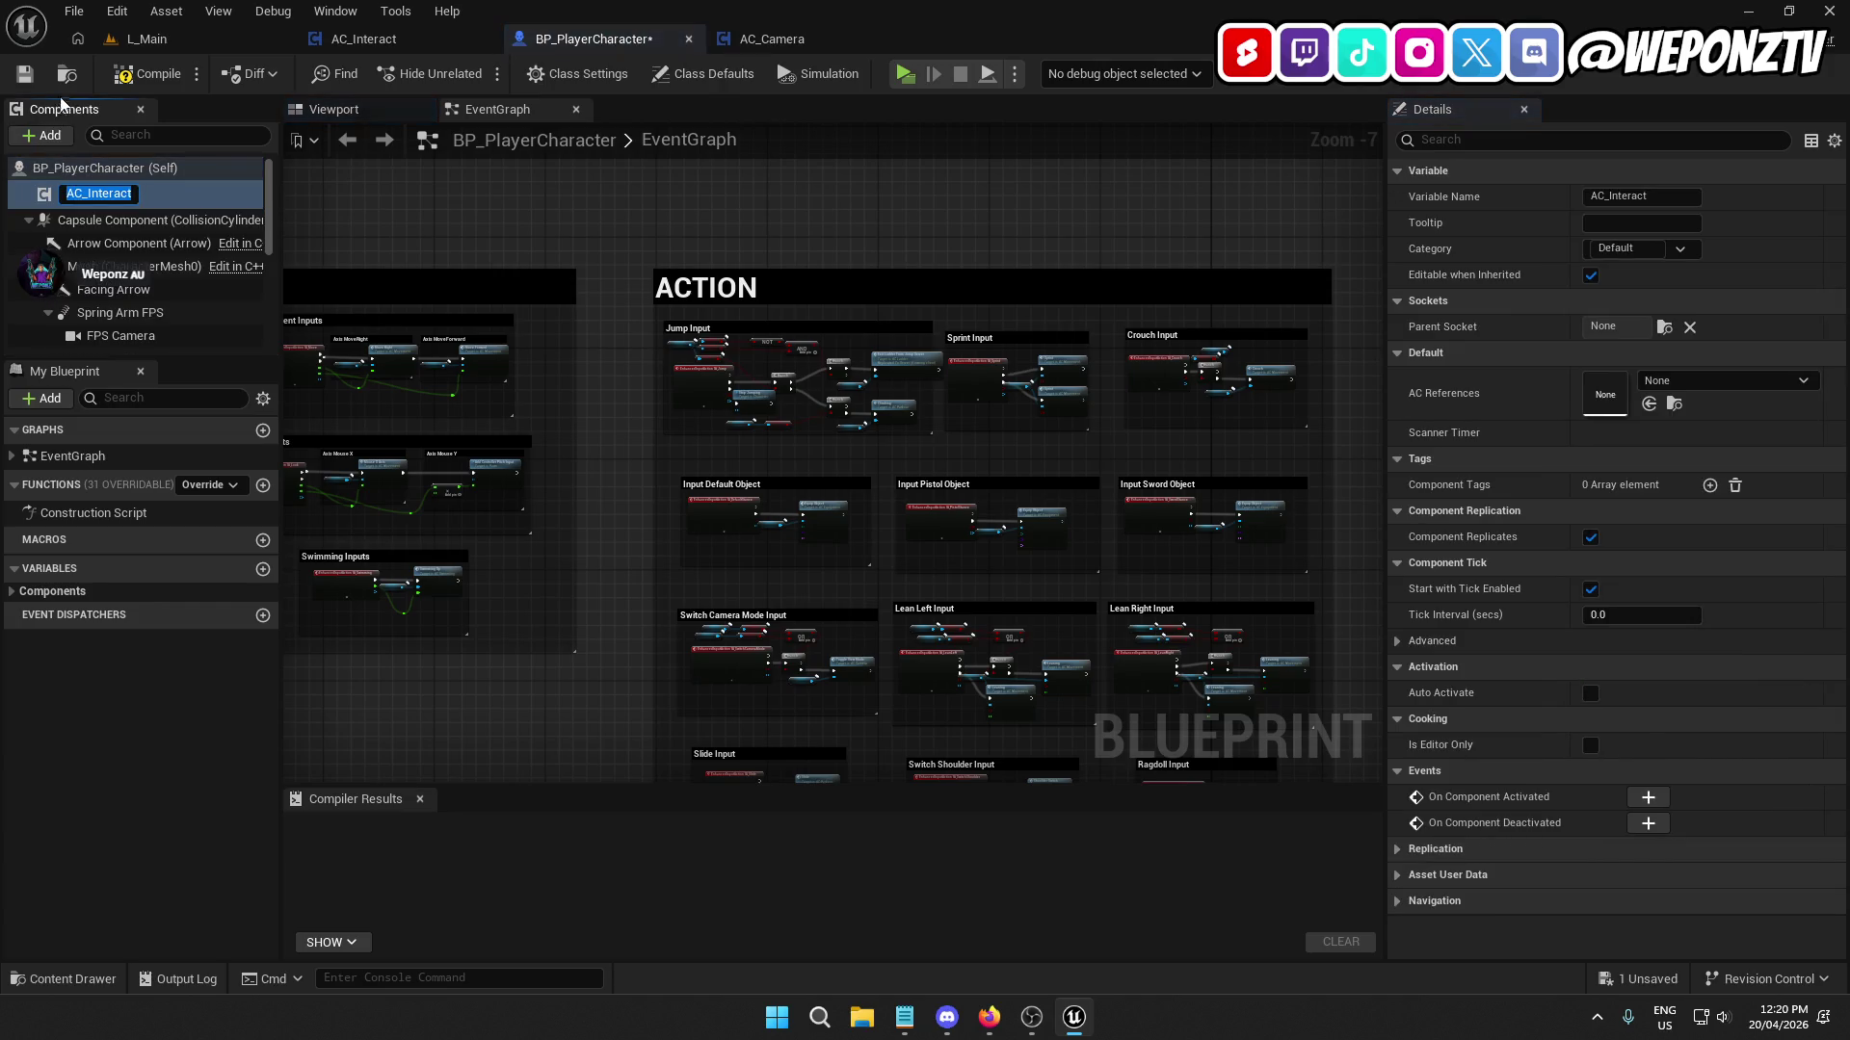
click(24, 76)
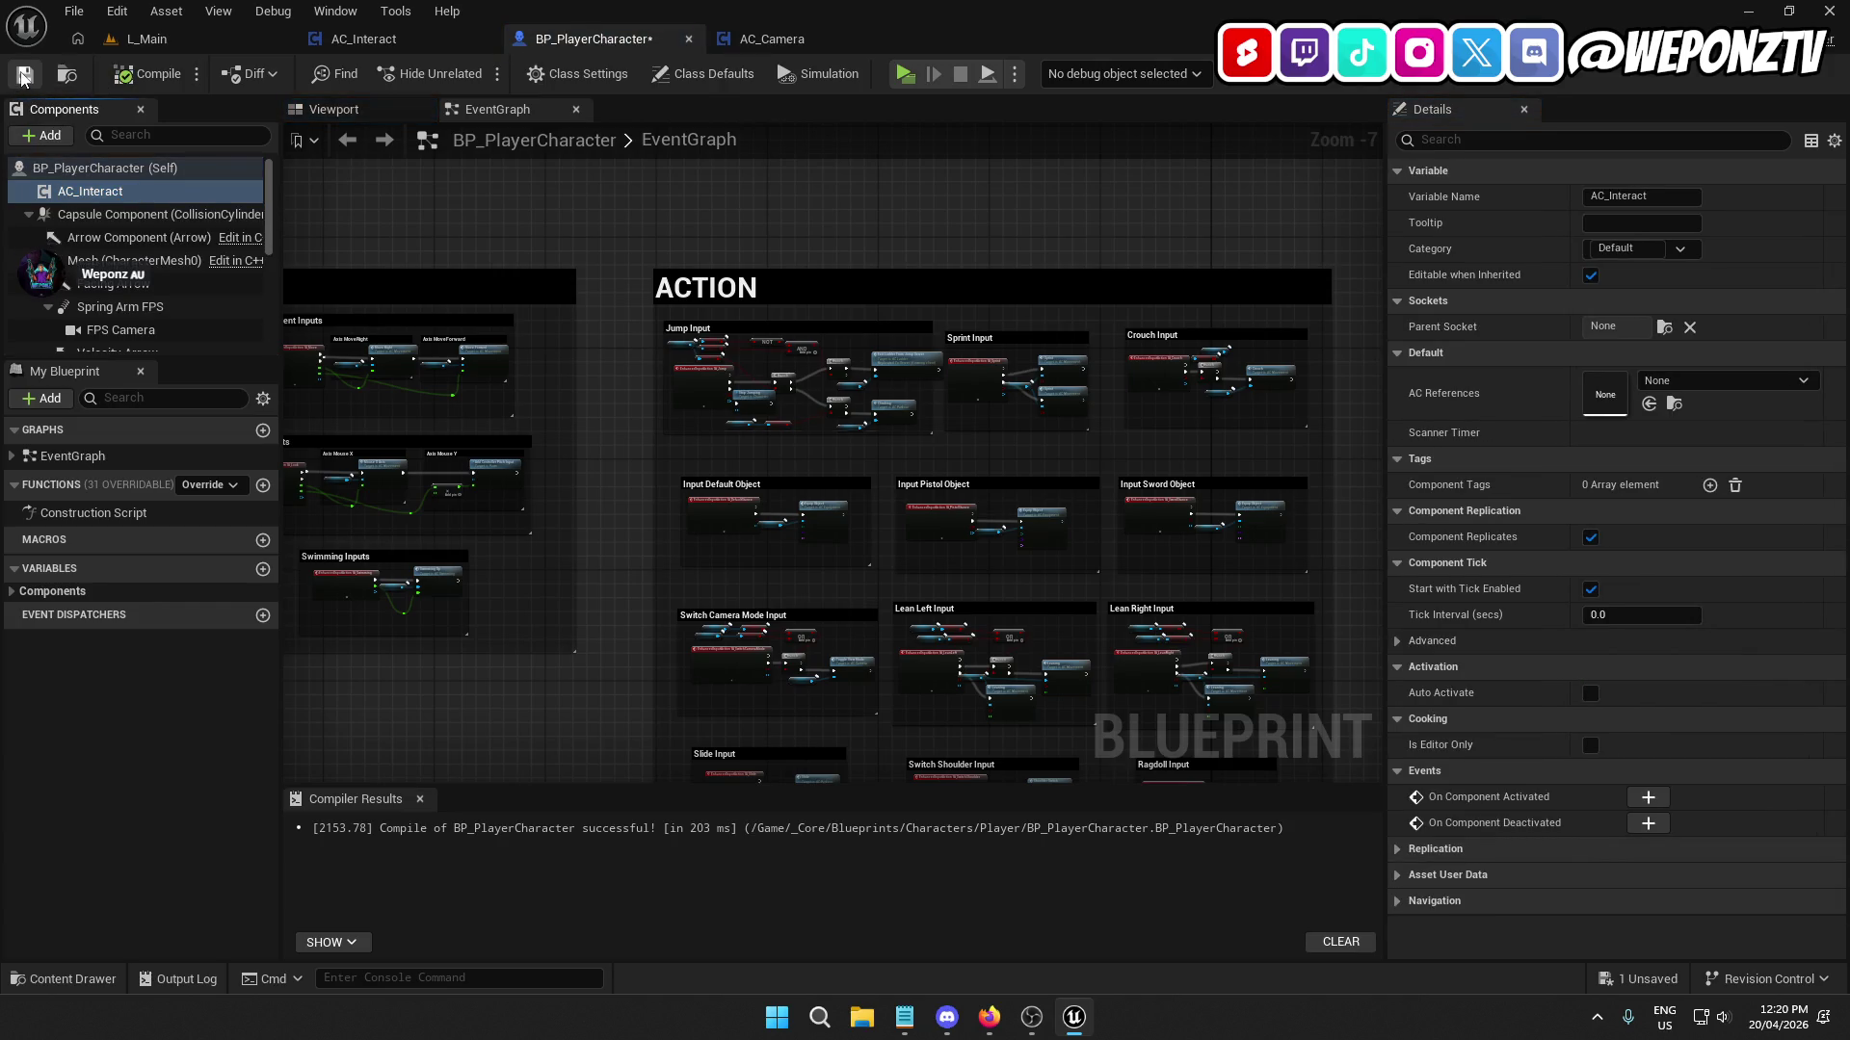
click(364, 39)
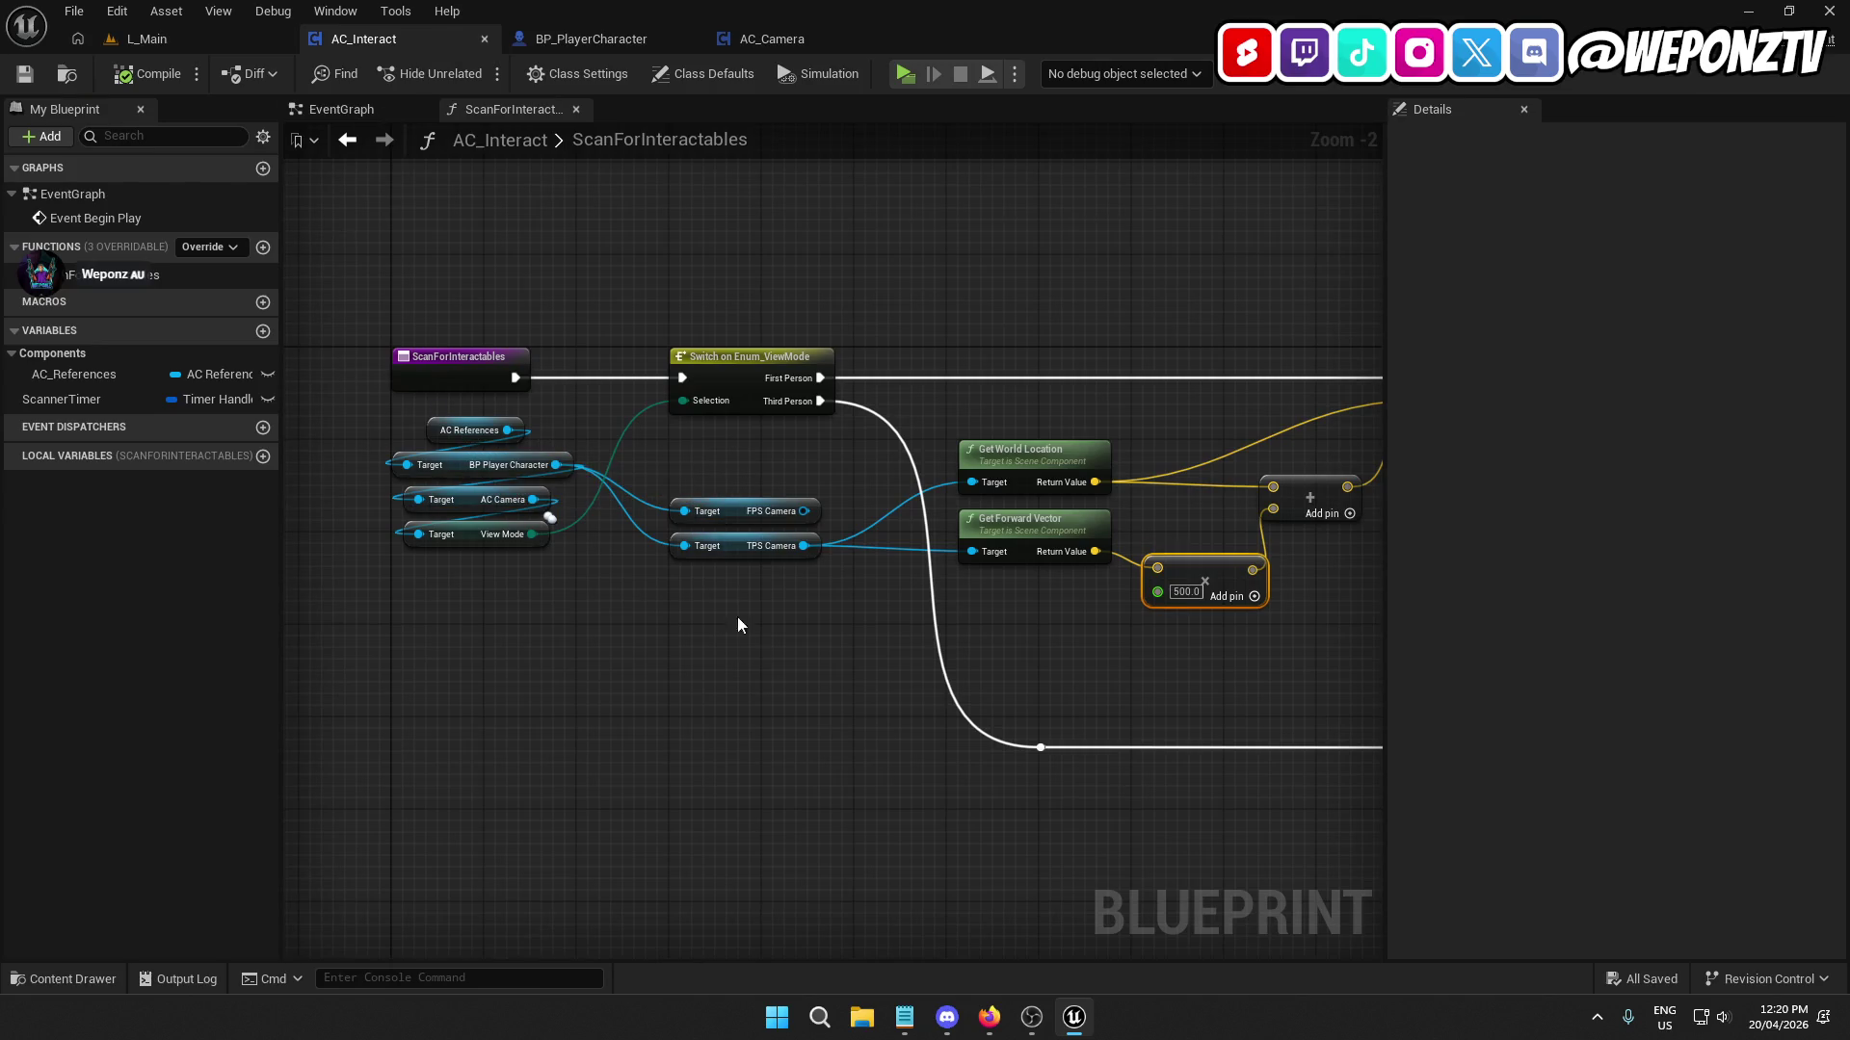
Add an Is Valid check on AC References and wire it into the Switch on Enum_ViewMode.
scroll(547, 640, down, 3)
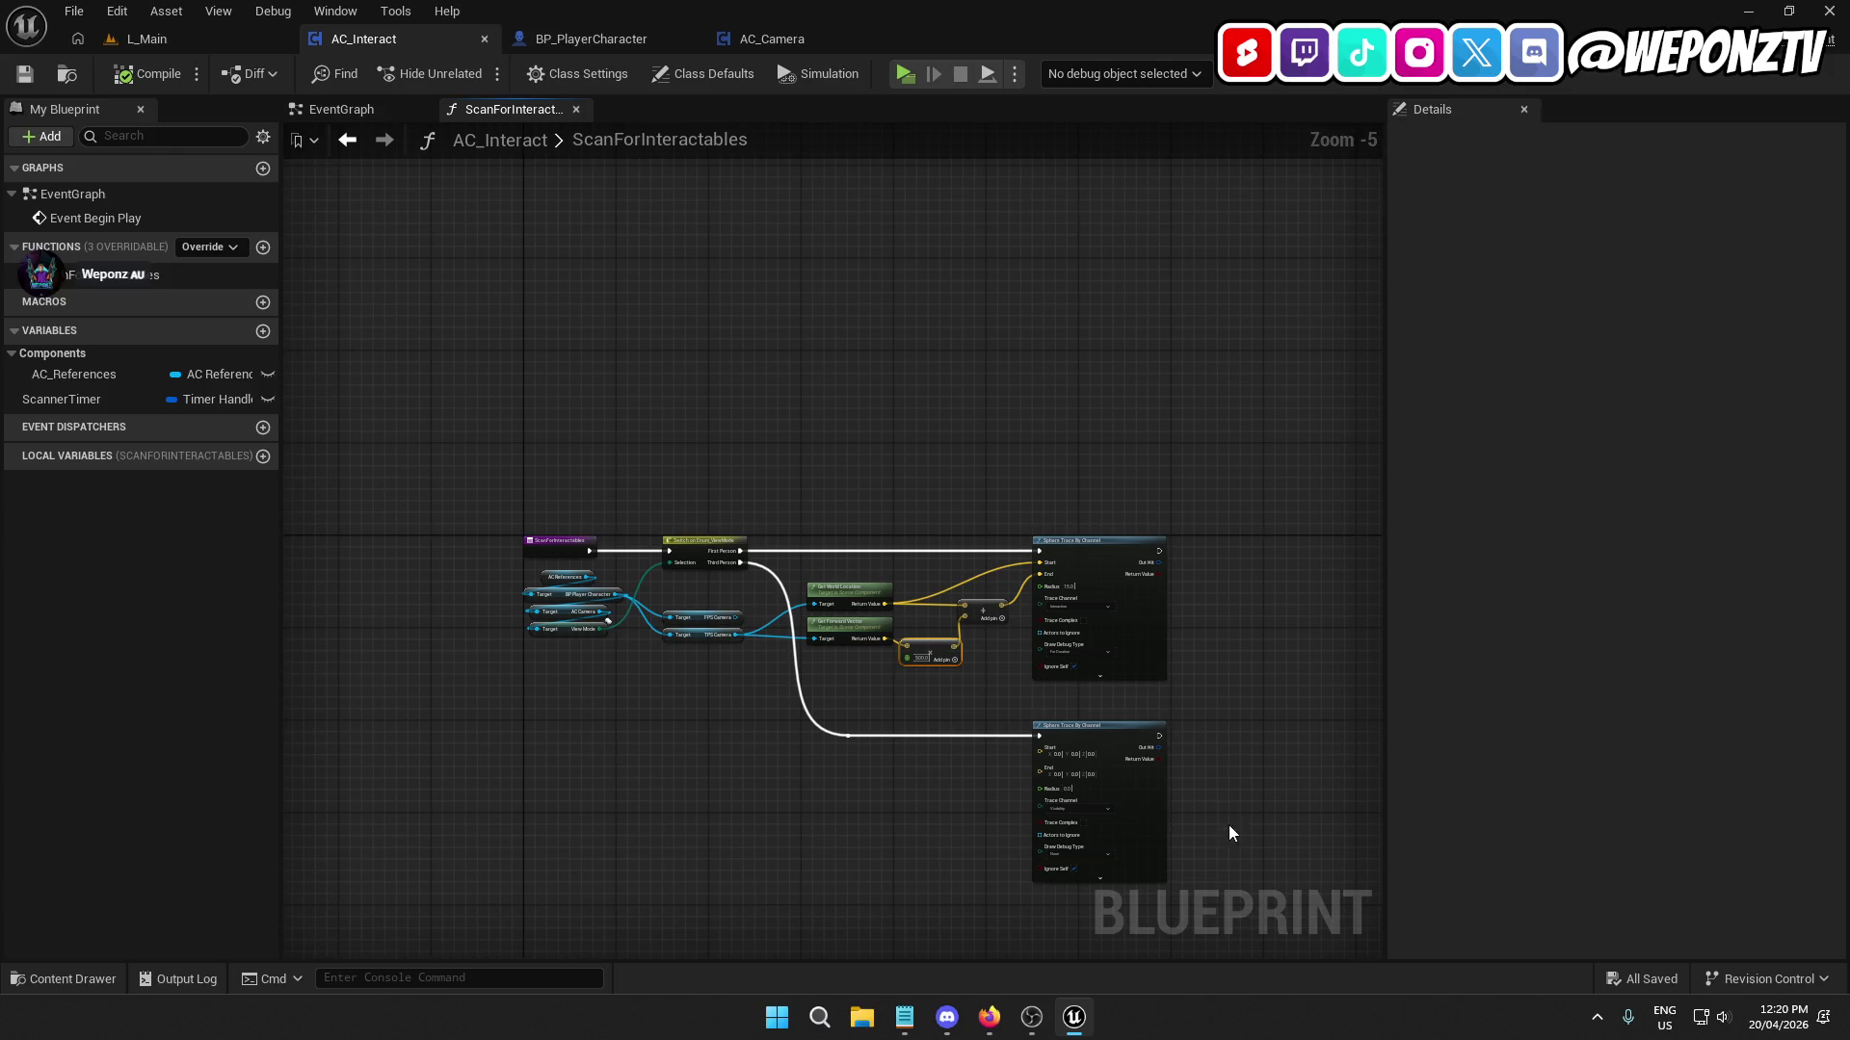
mouse_move(1230, 939)
mouse_down()
mouse_move(680, 465)
mouse_move(860, 526)
mouse_move(905, 514)
mouse_up()
scroll(675, 578, up, 3)
click(706, 617)
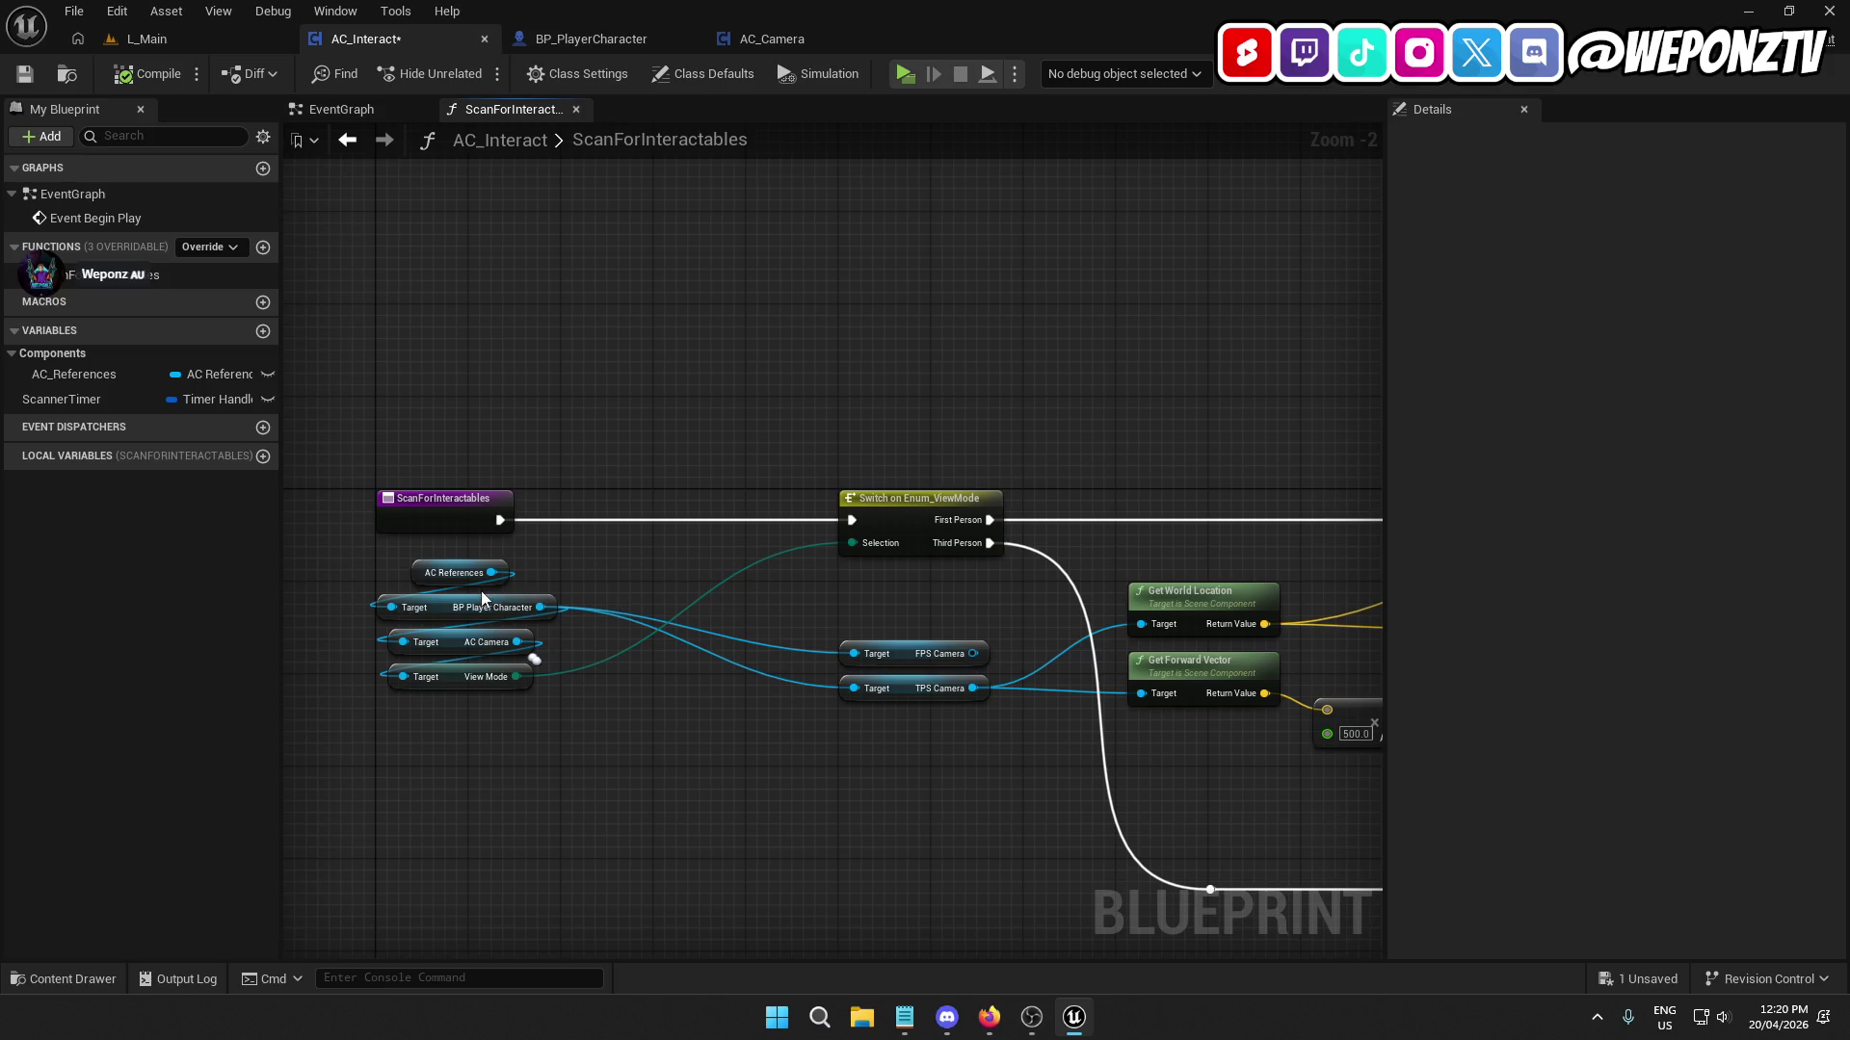
drag(491, 572, 620, 491)
text(isva)
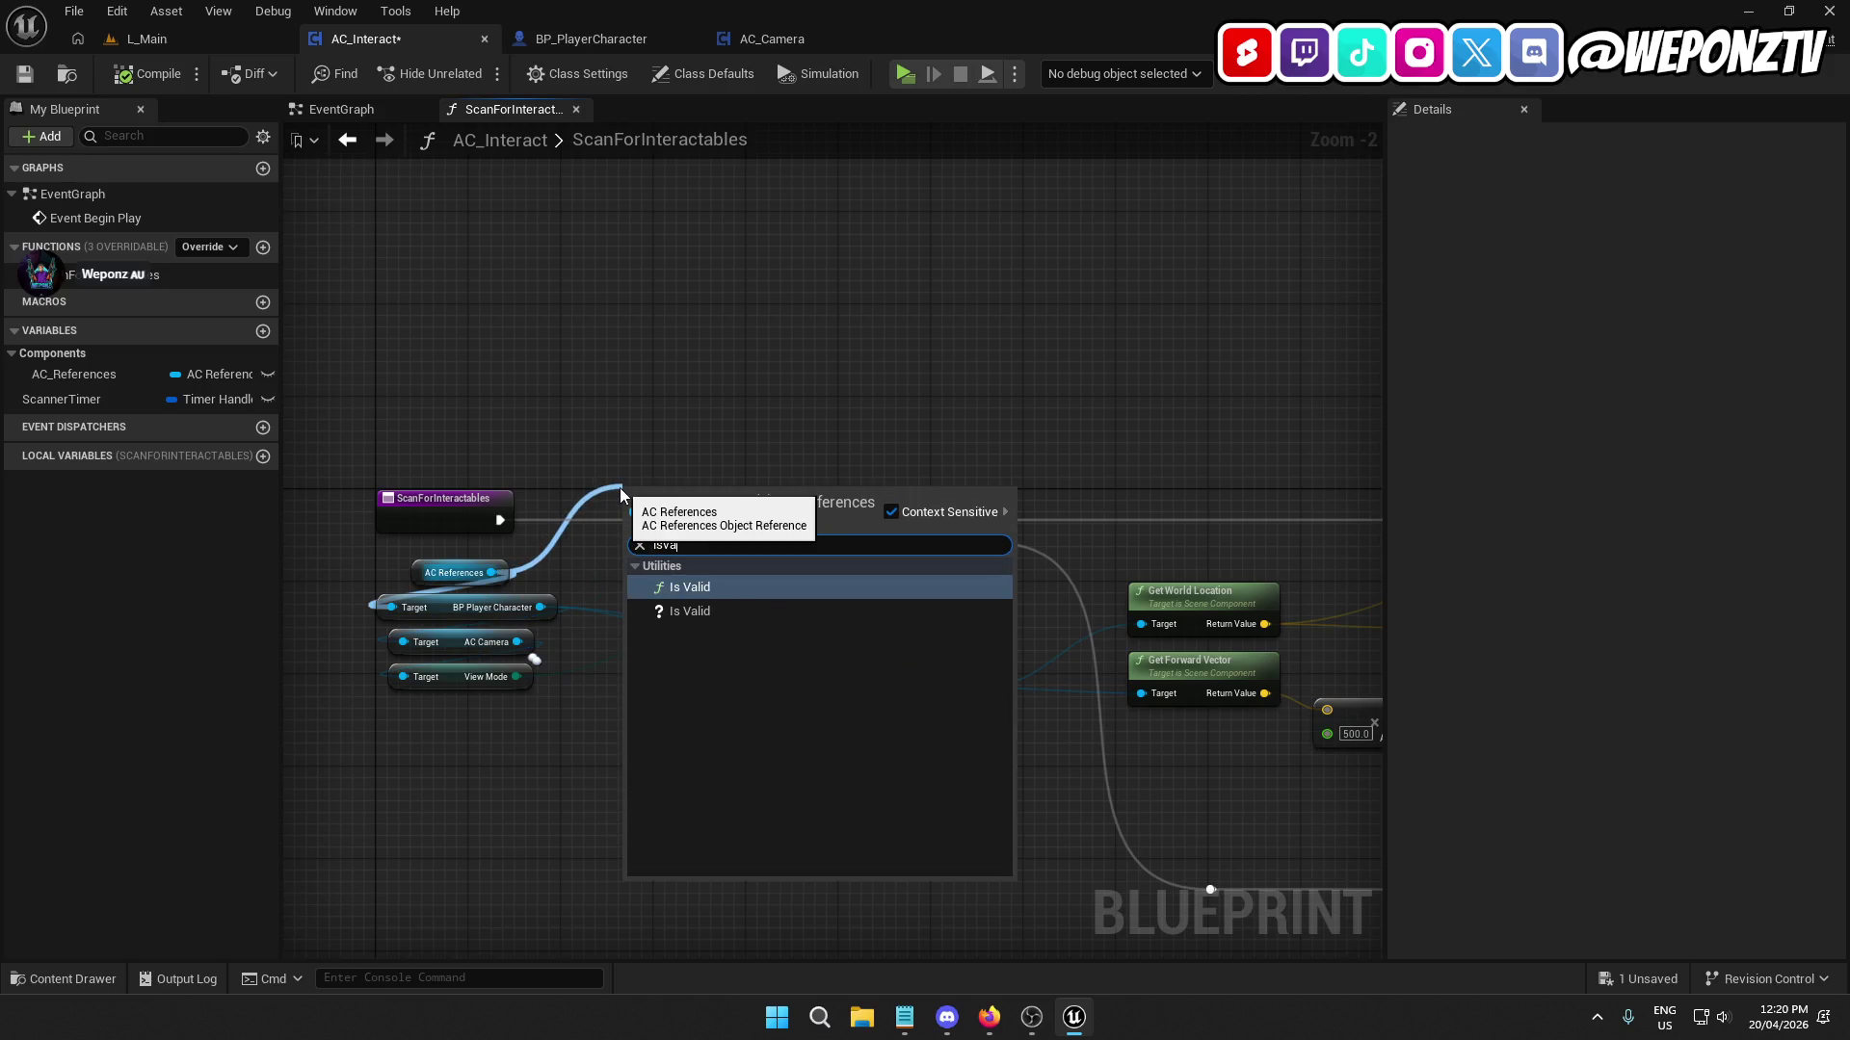
click(713, 608)
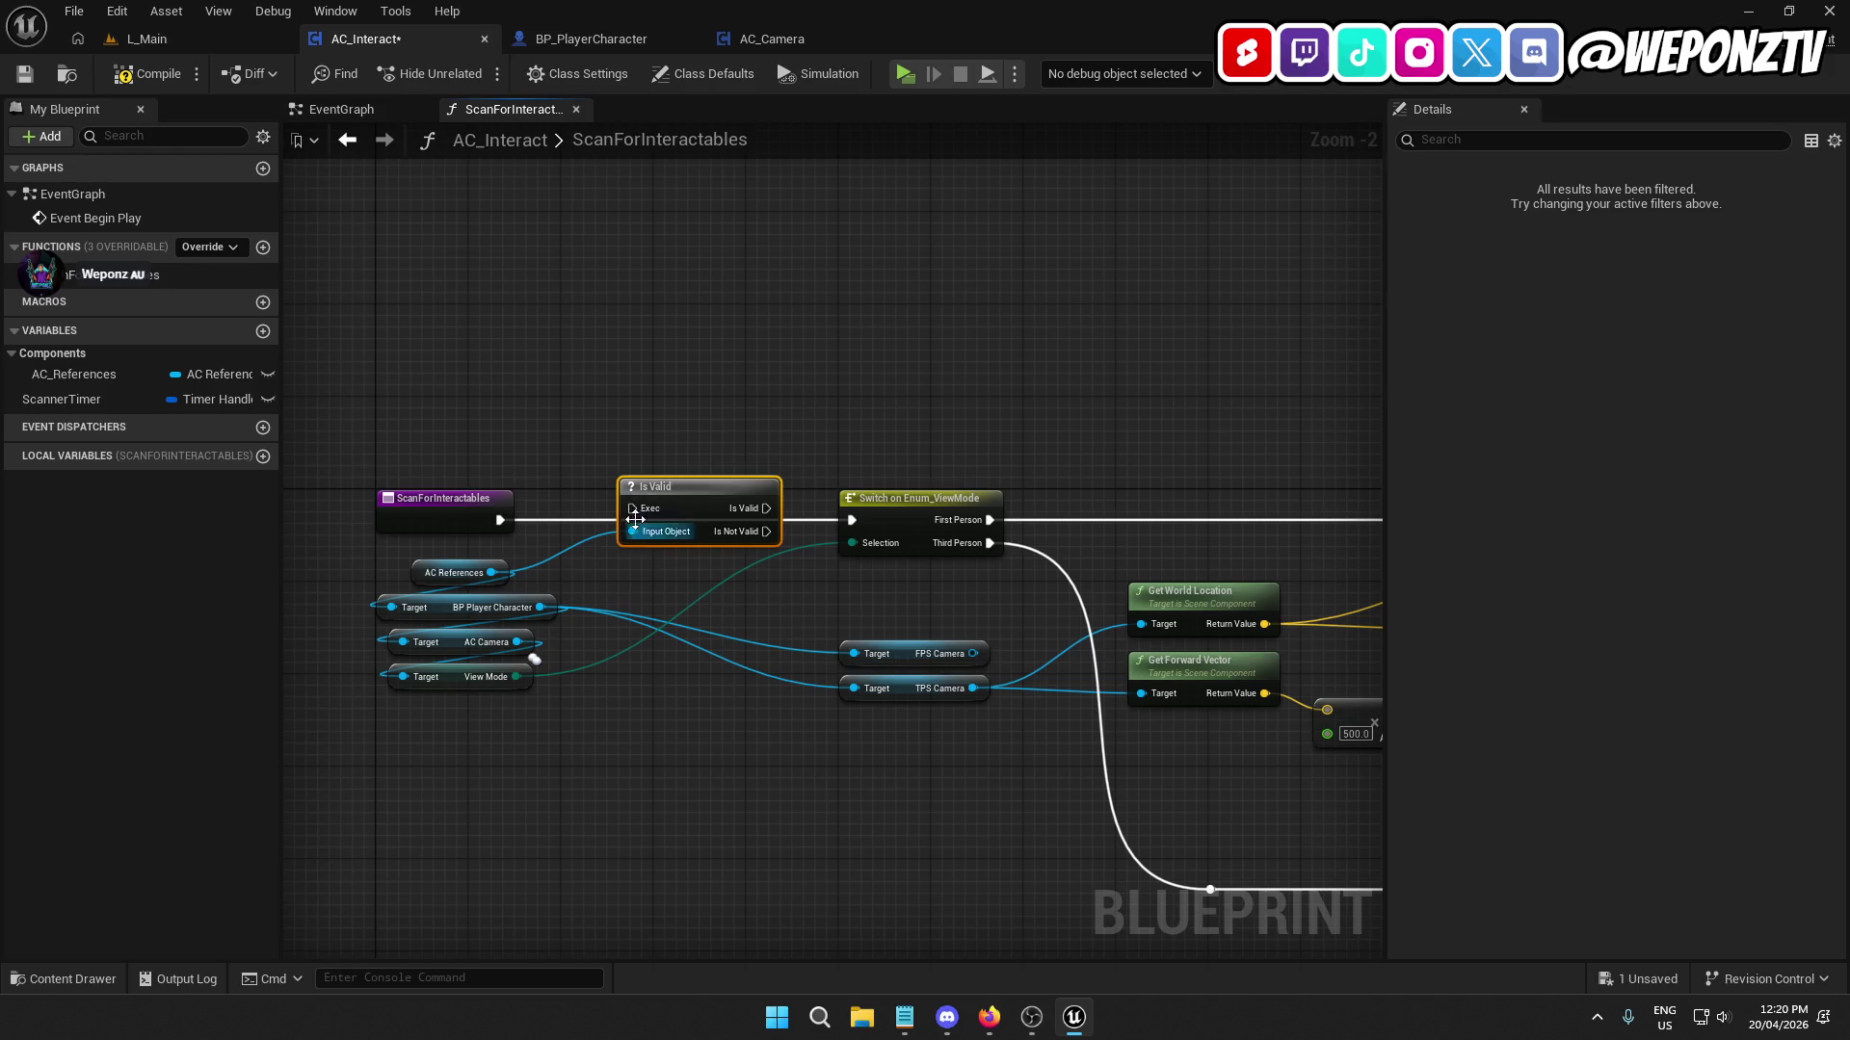
drag(674, 501, 500, 520)
drag(710, 520, 852, 521)
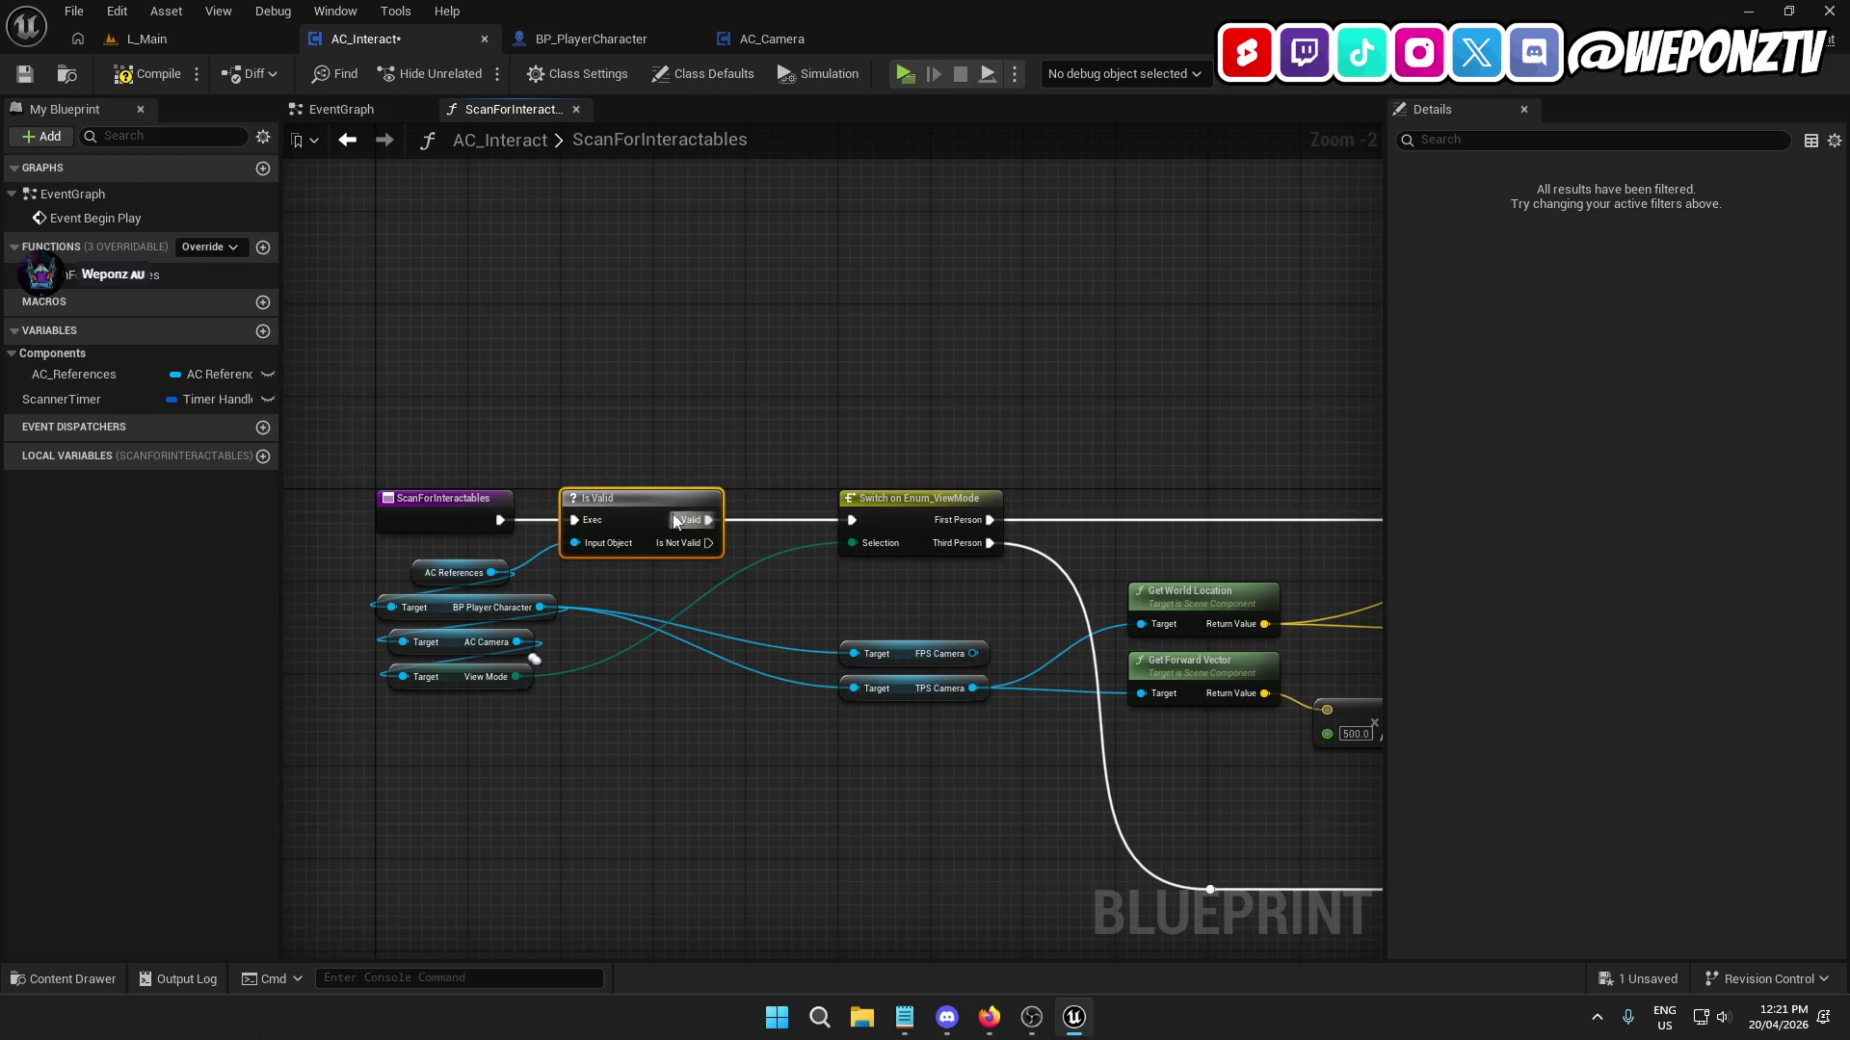
Compile and save AC_Interact, then go to the level editor.
click(397, 510)
click(388, 437)
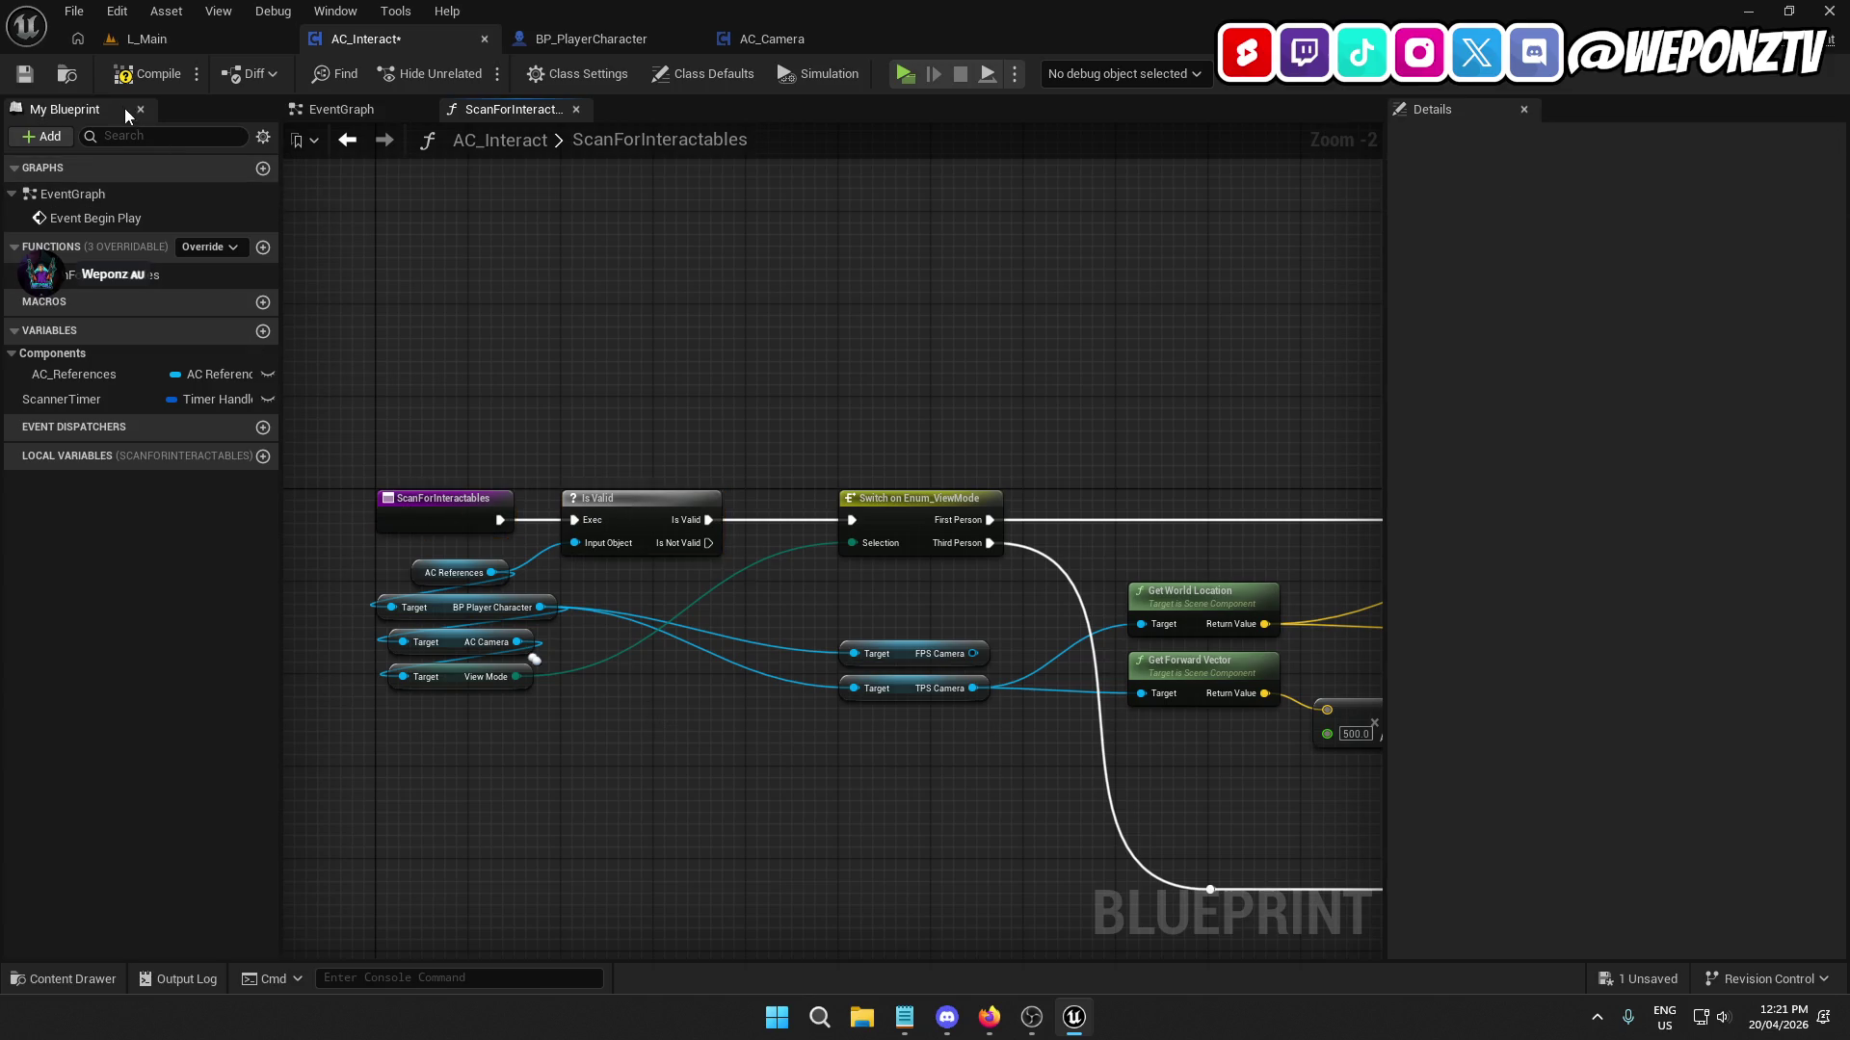
click(123, 75)
click(181, 38)
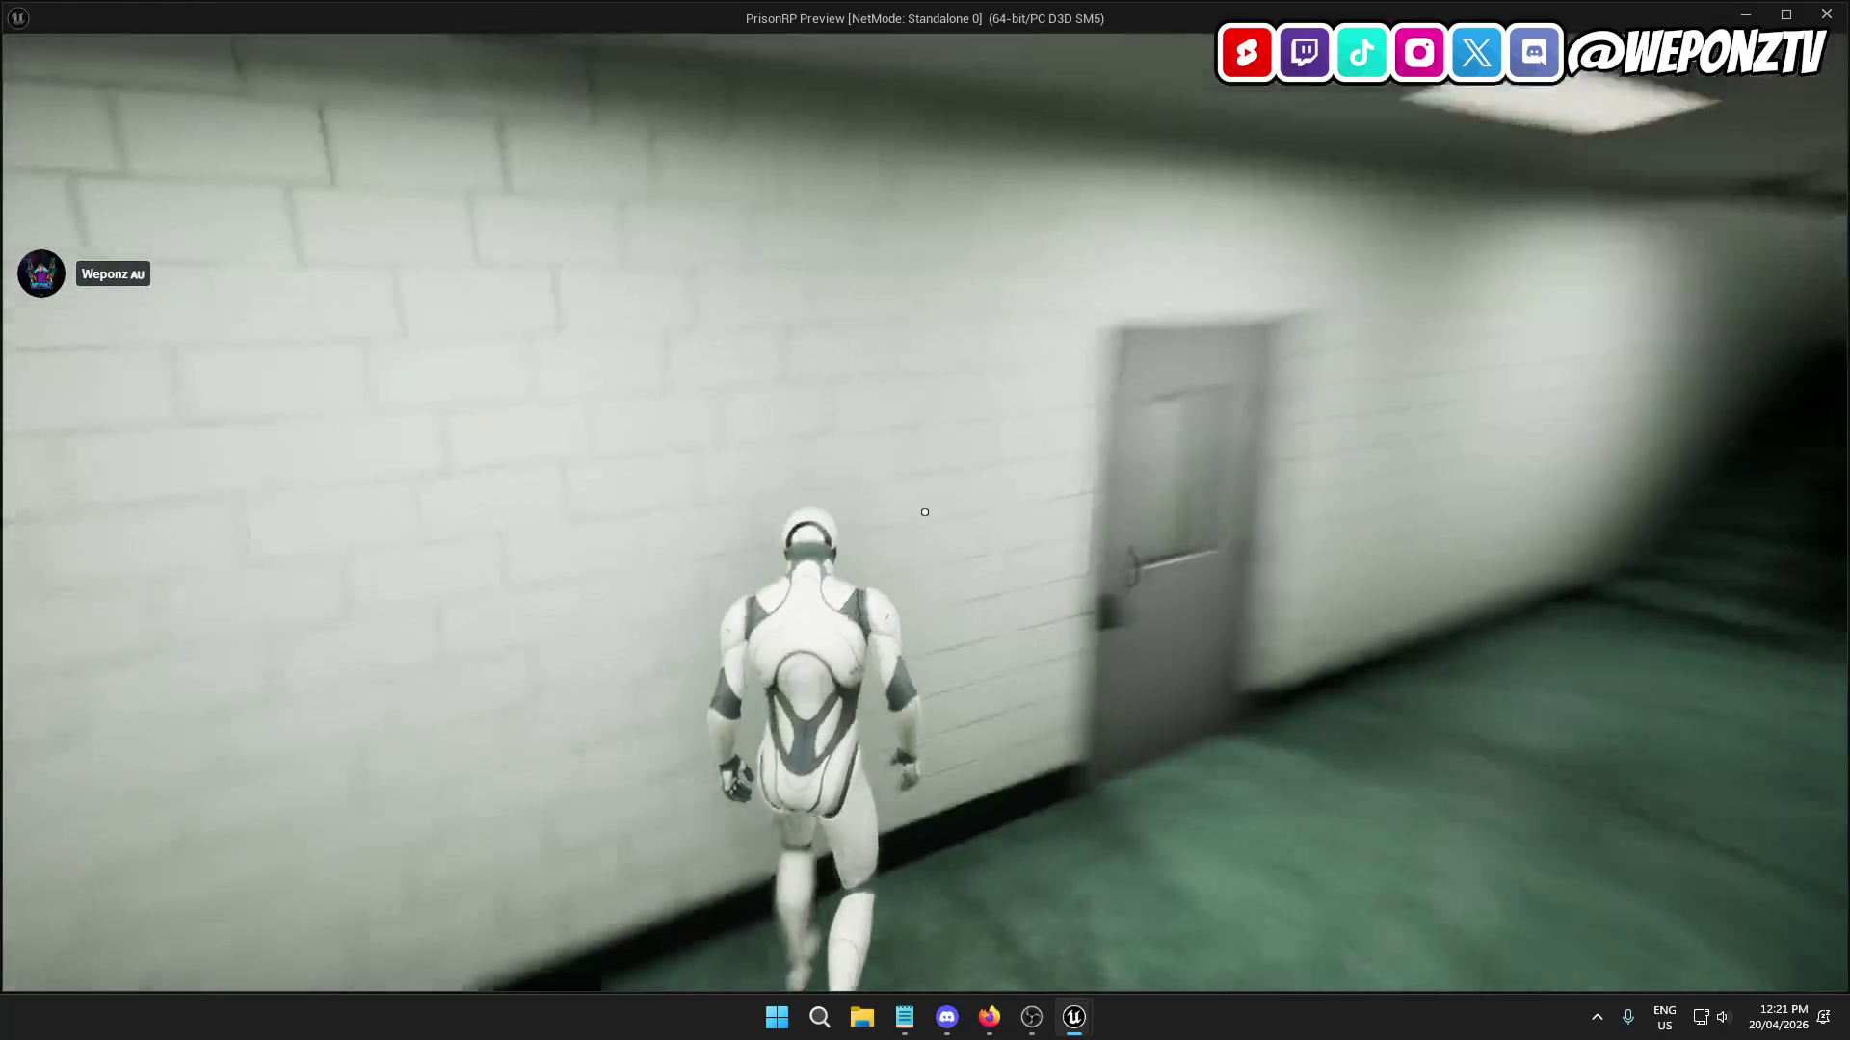
Stop the play test and wire a pasted AC References getter into Is Valid's Input Object.
key(Escape)
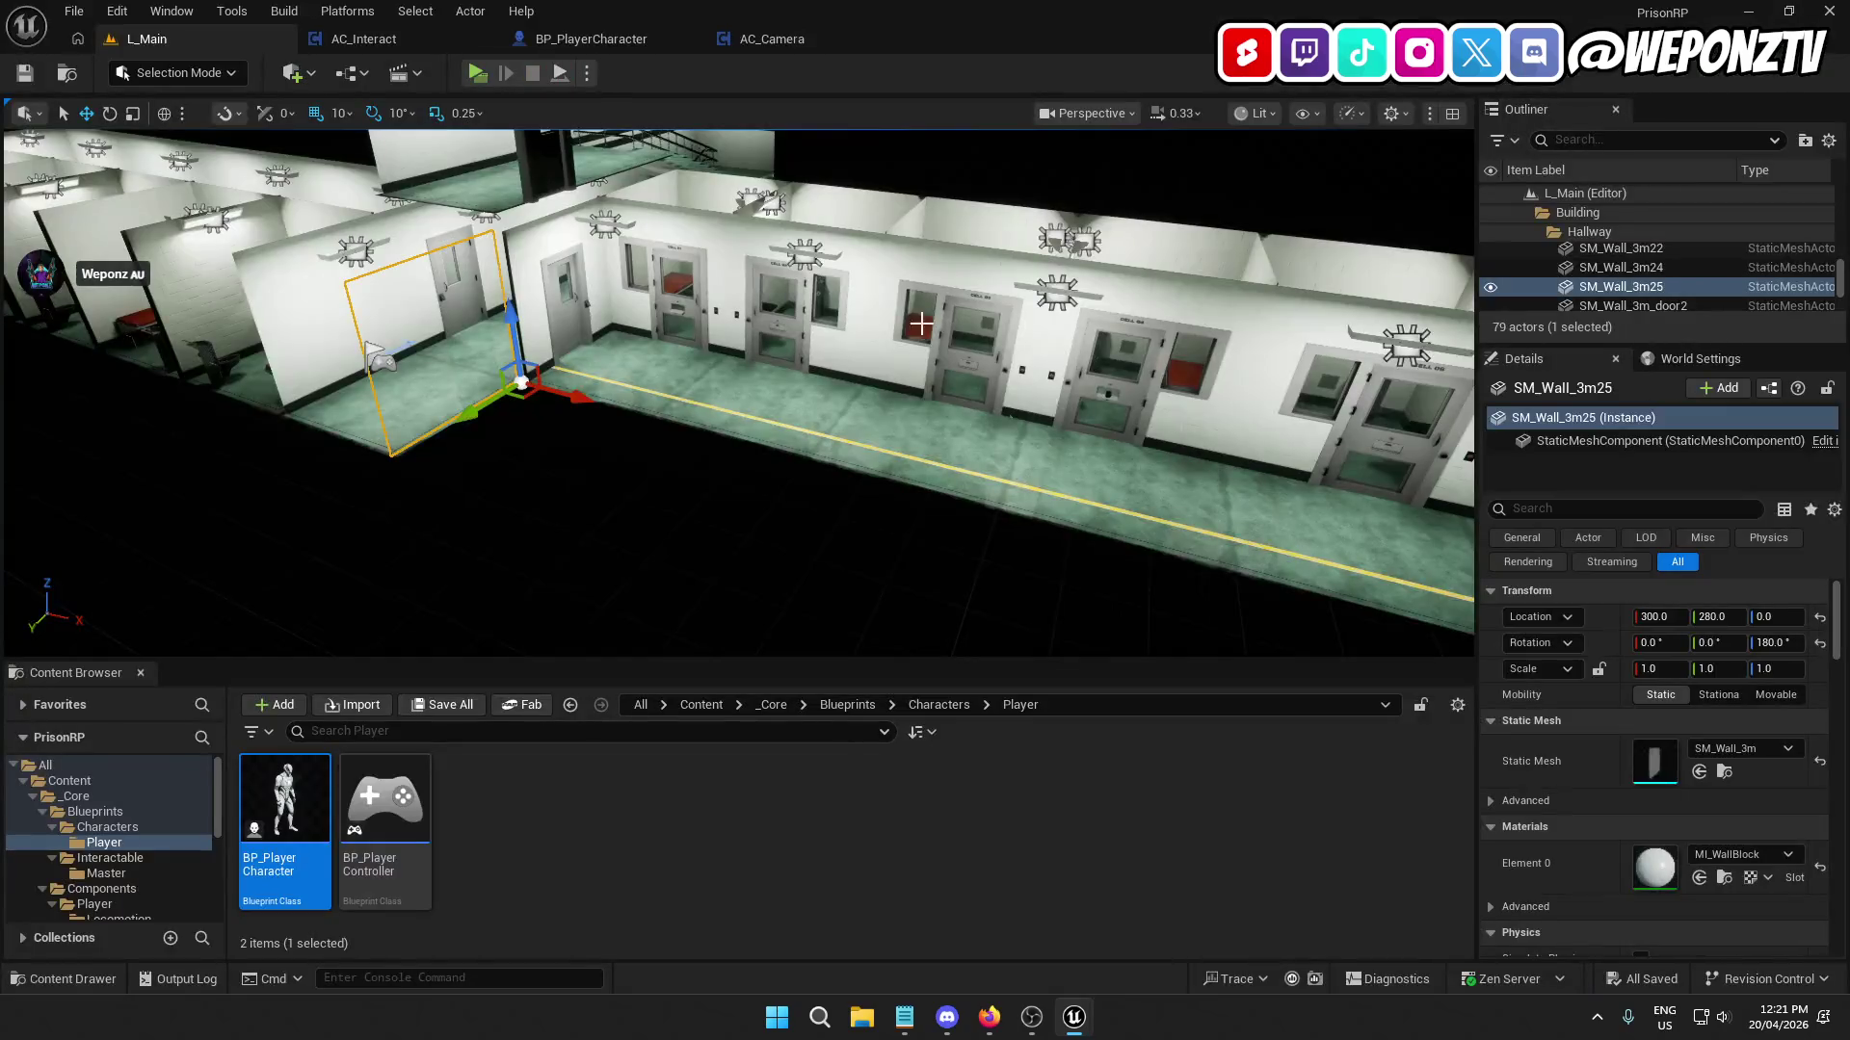
click(364, 39)
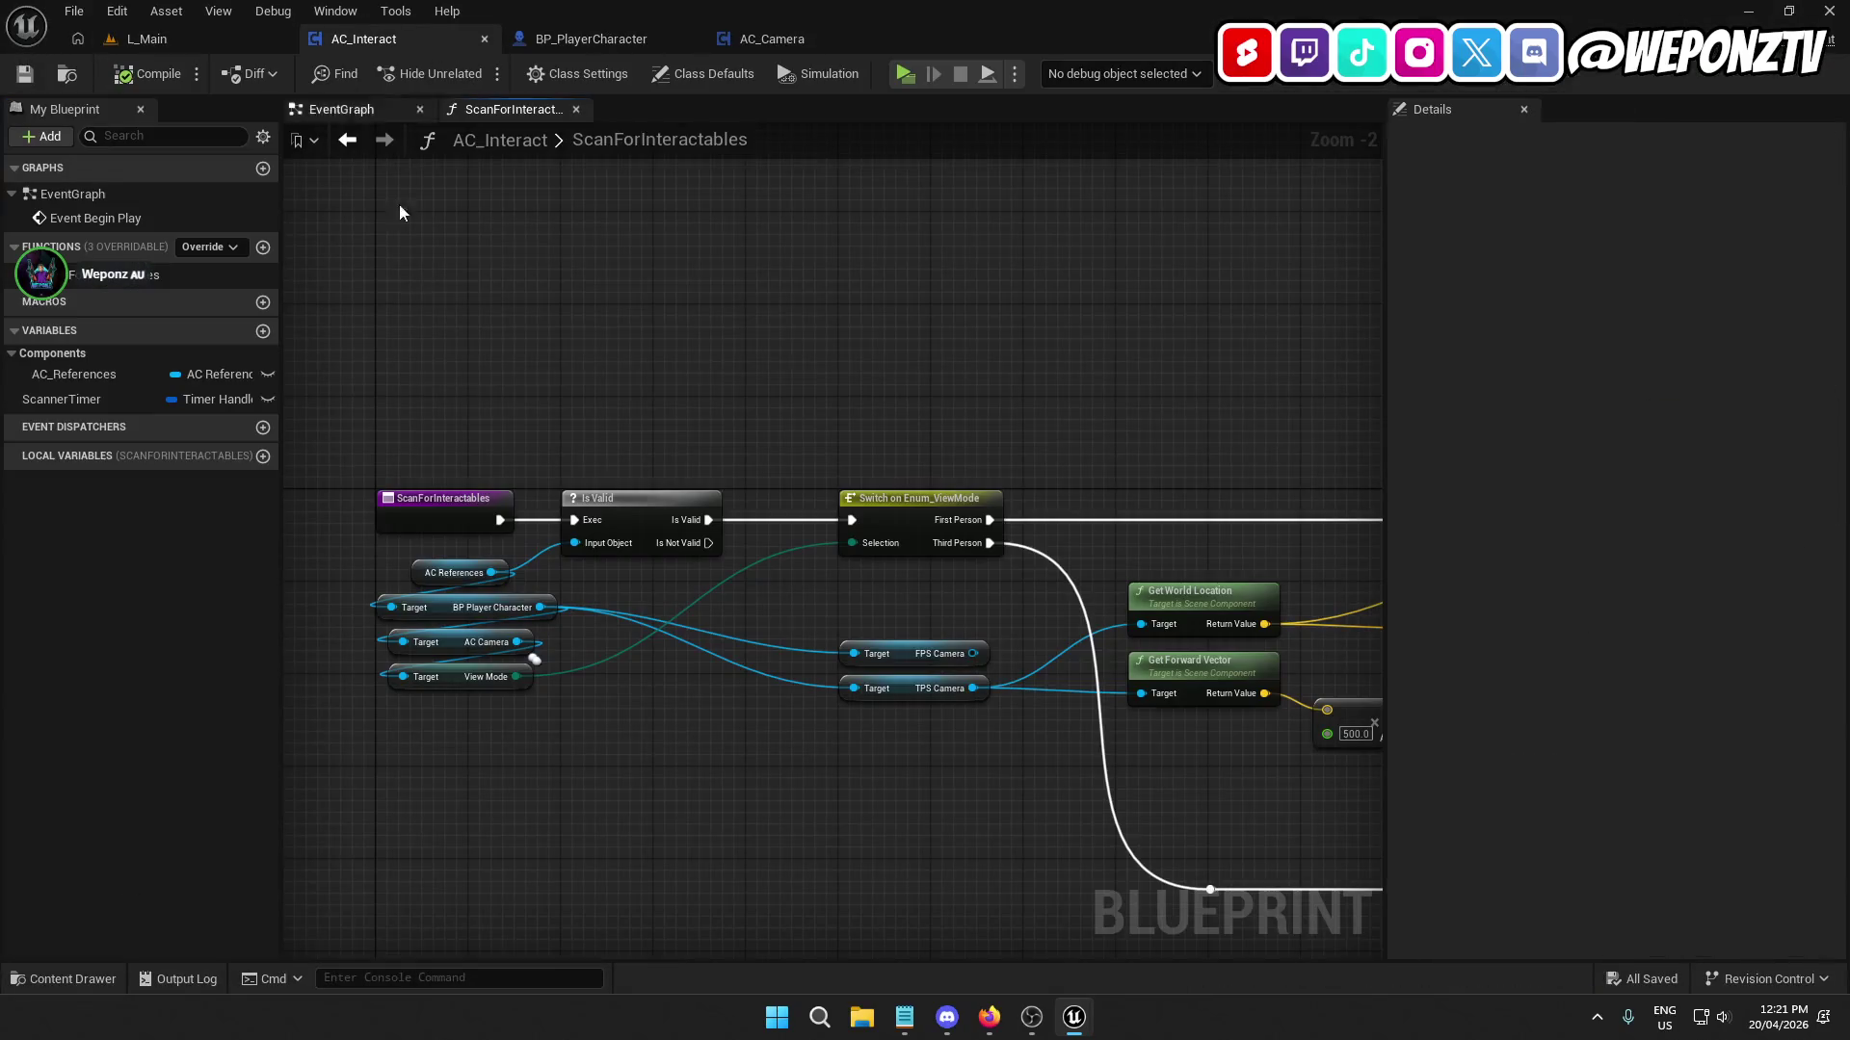
click(476, 568)
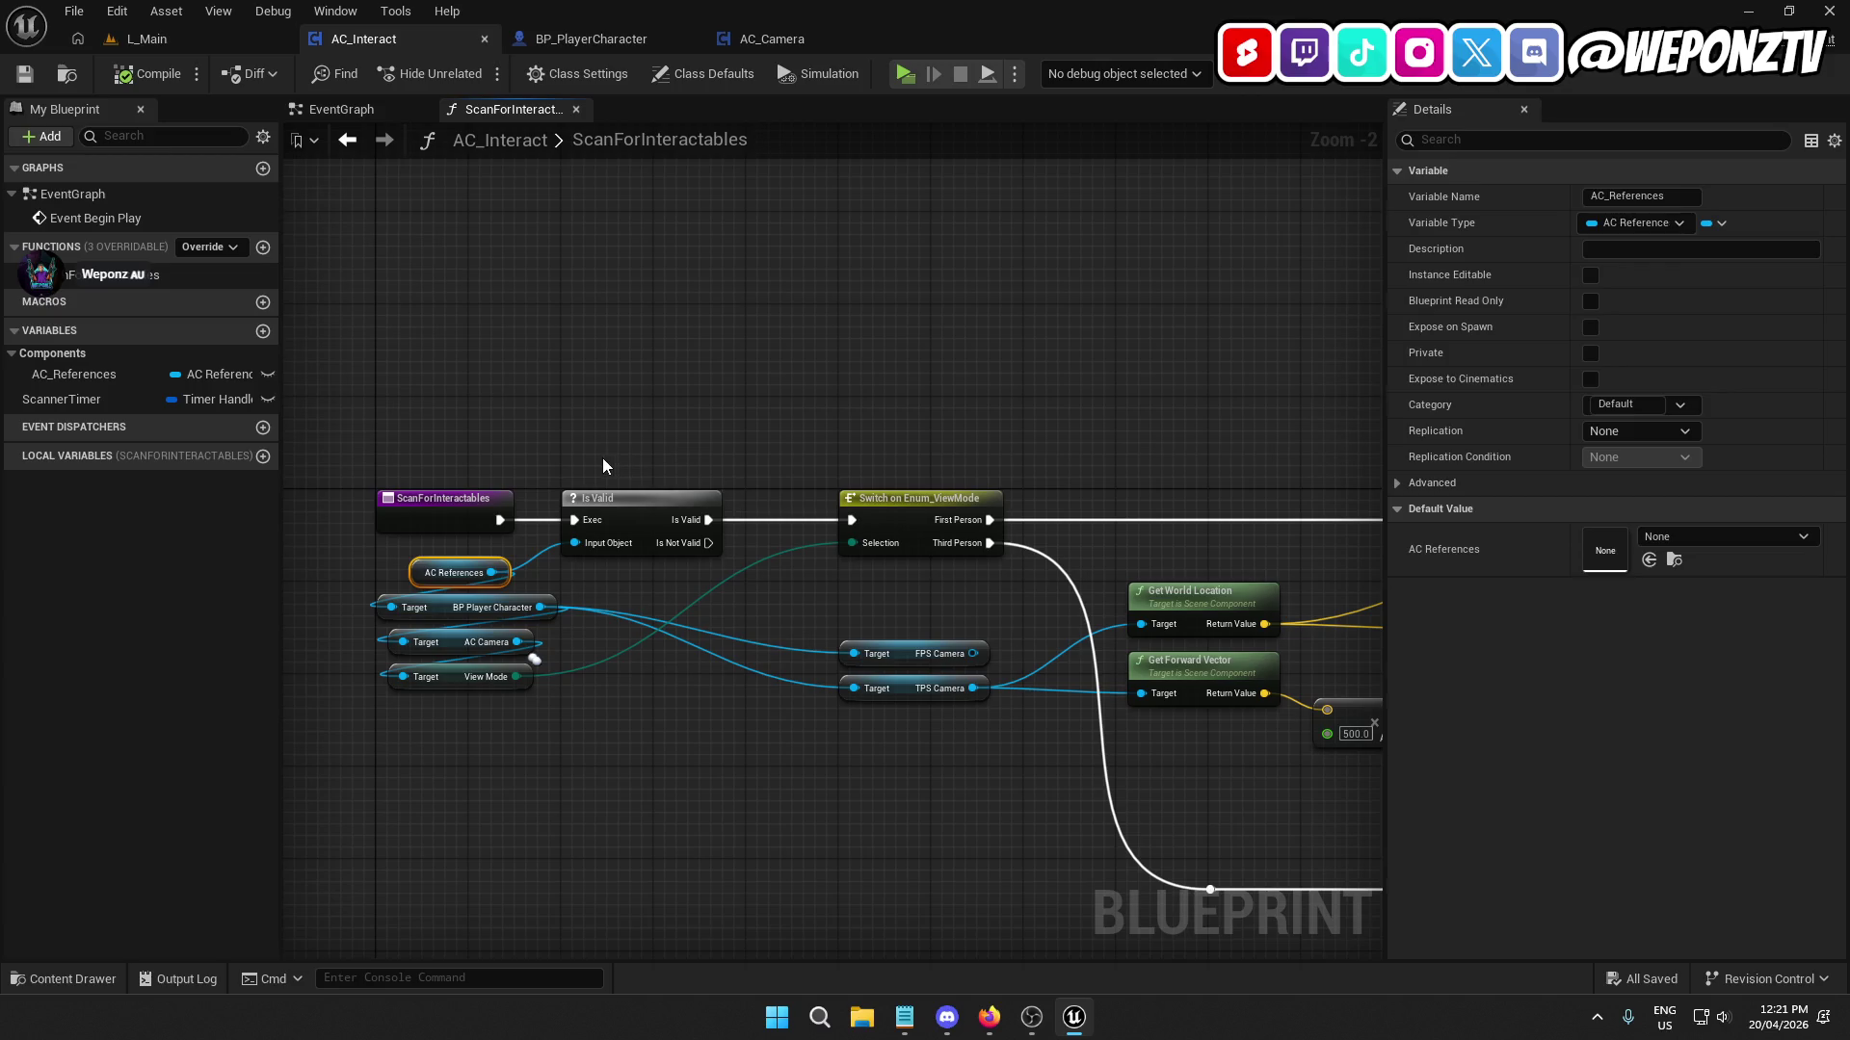
key(ctrl+c)
key(ctrl+v)
drag(676, 468, 576, 544)
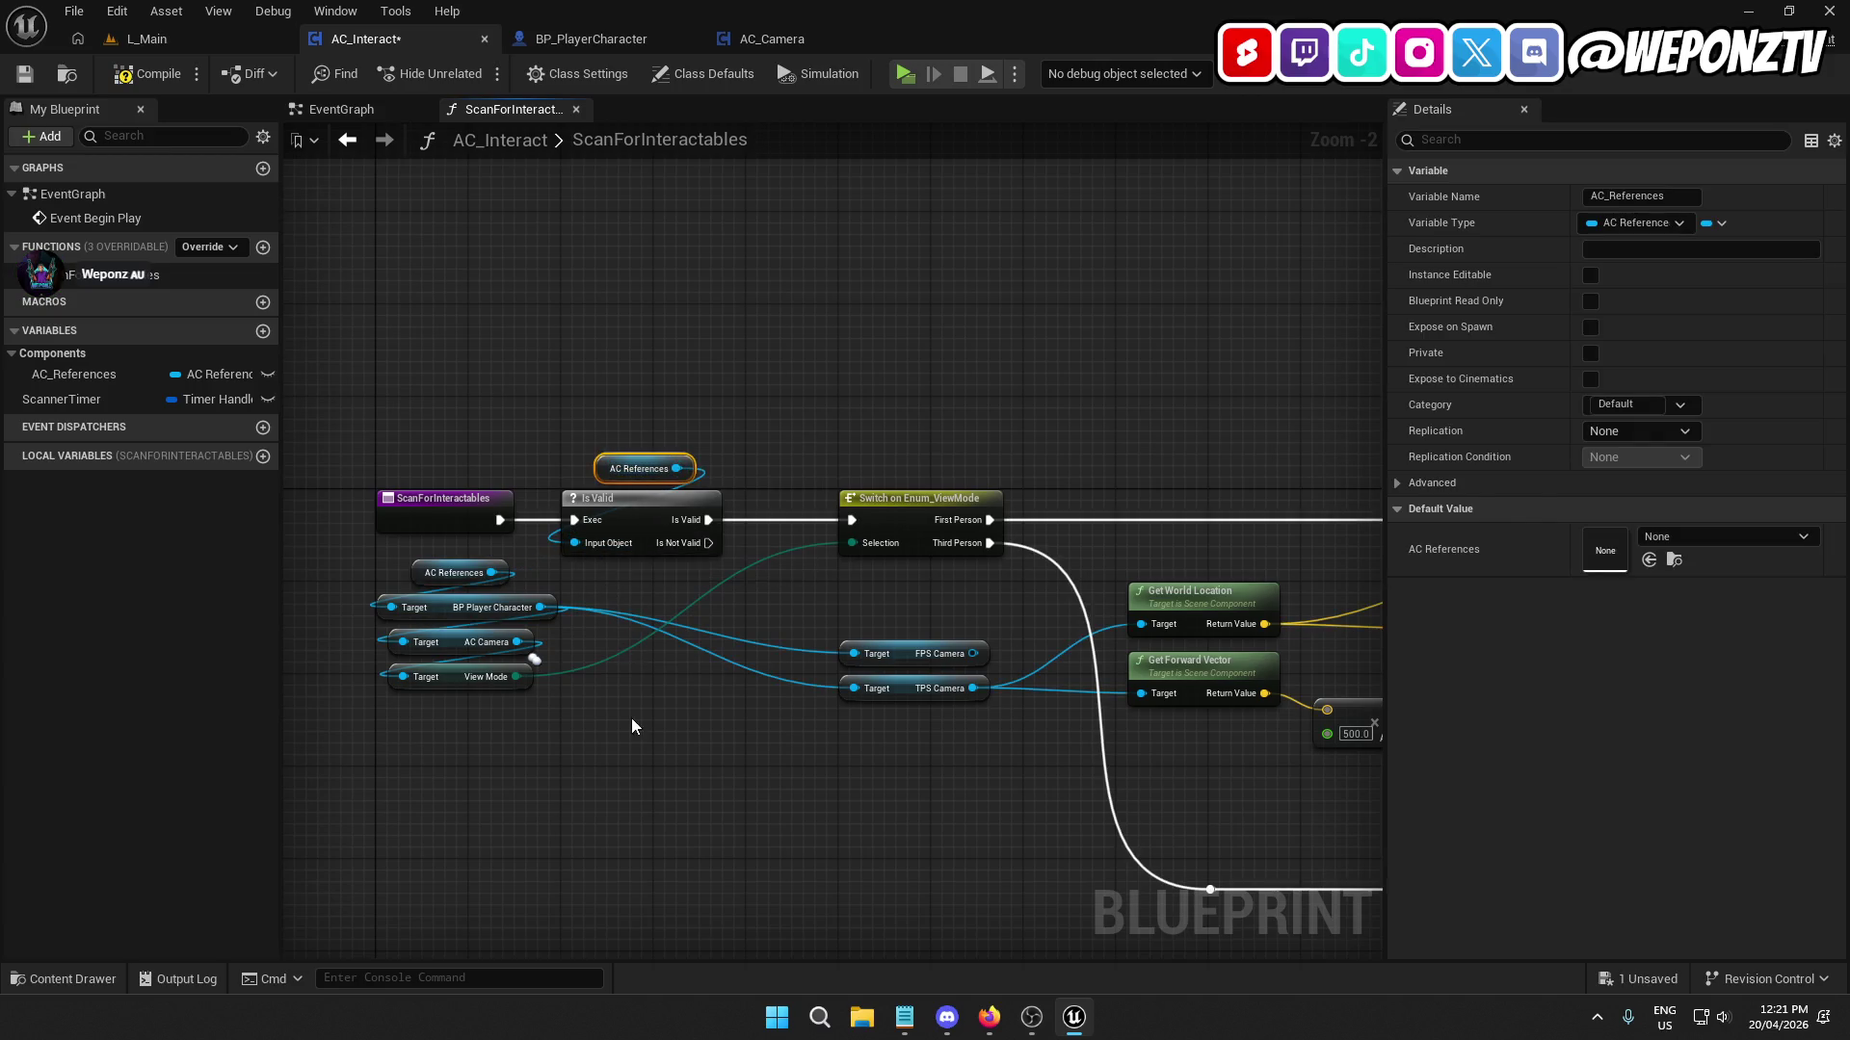
scroll(632, 718, down, 2)
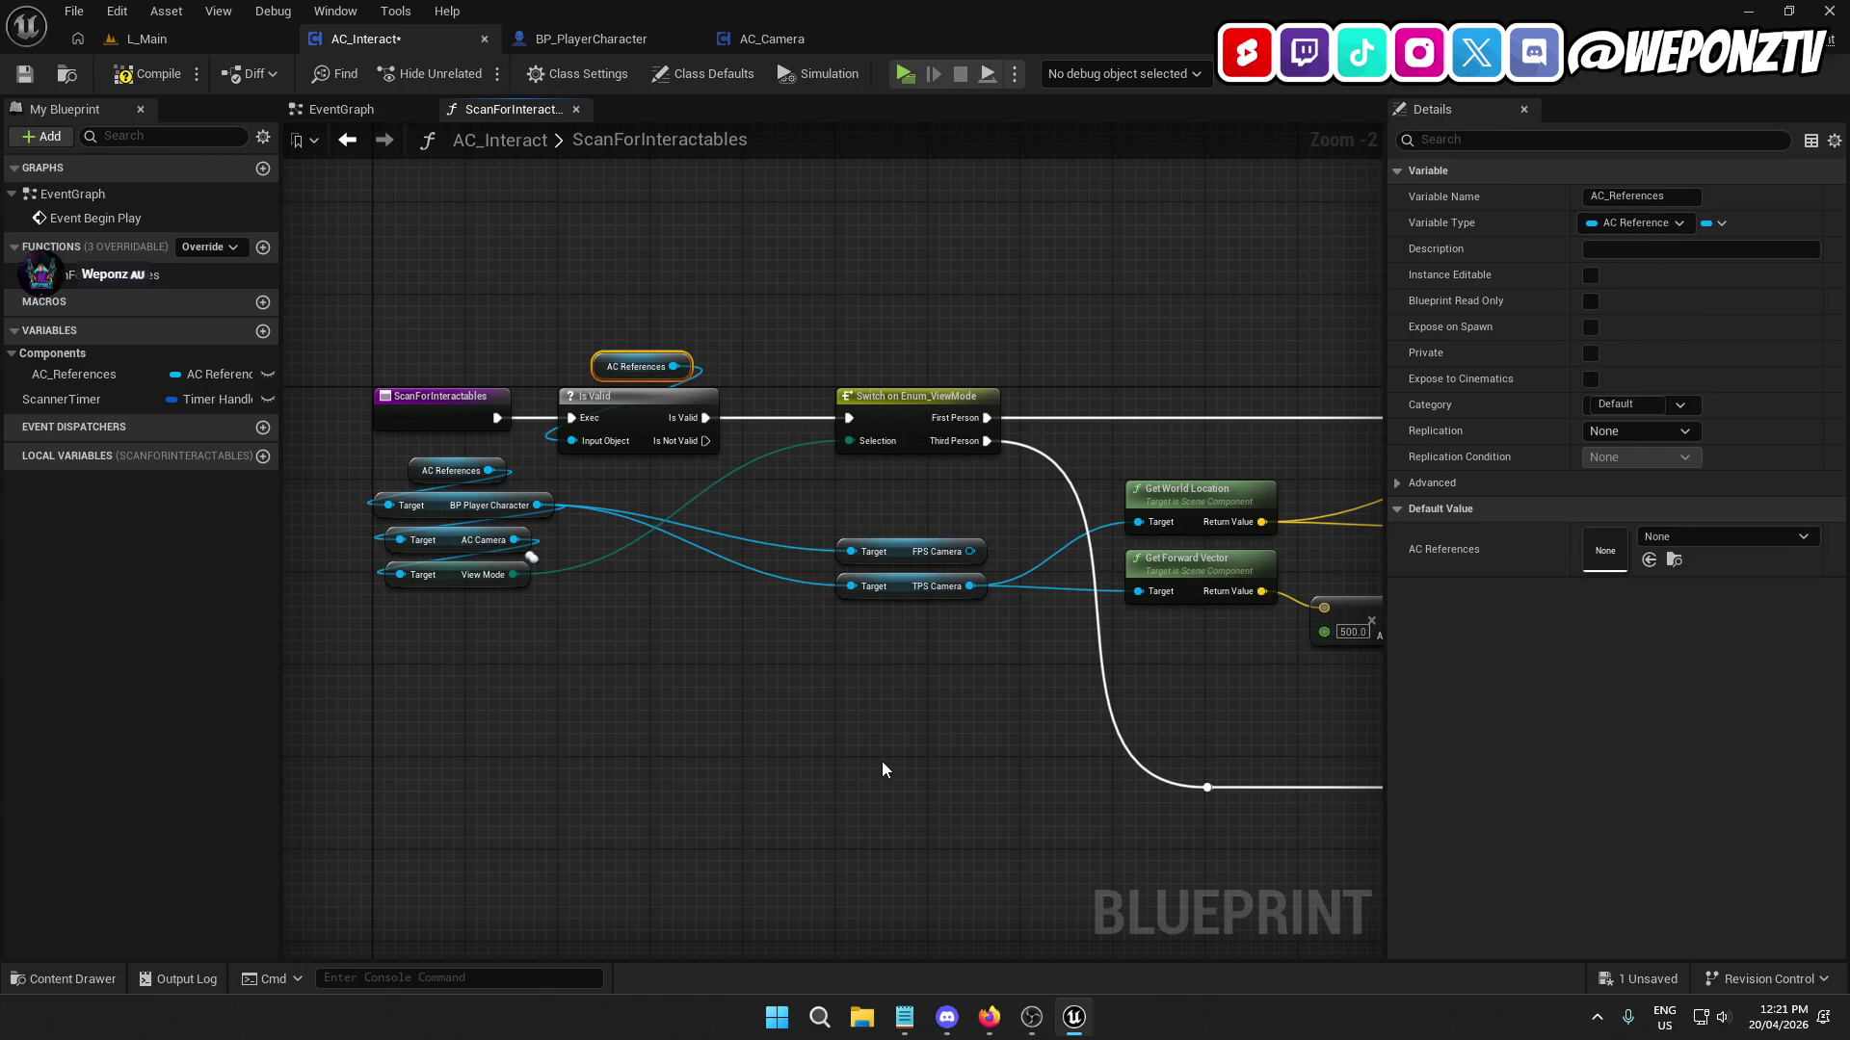
drag(882, 769, 847, 759)
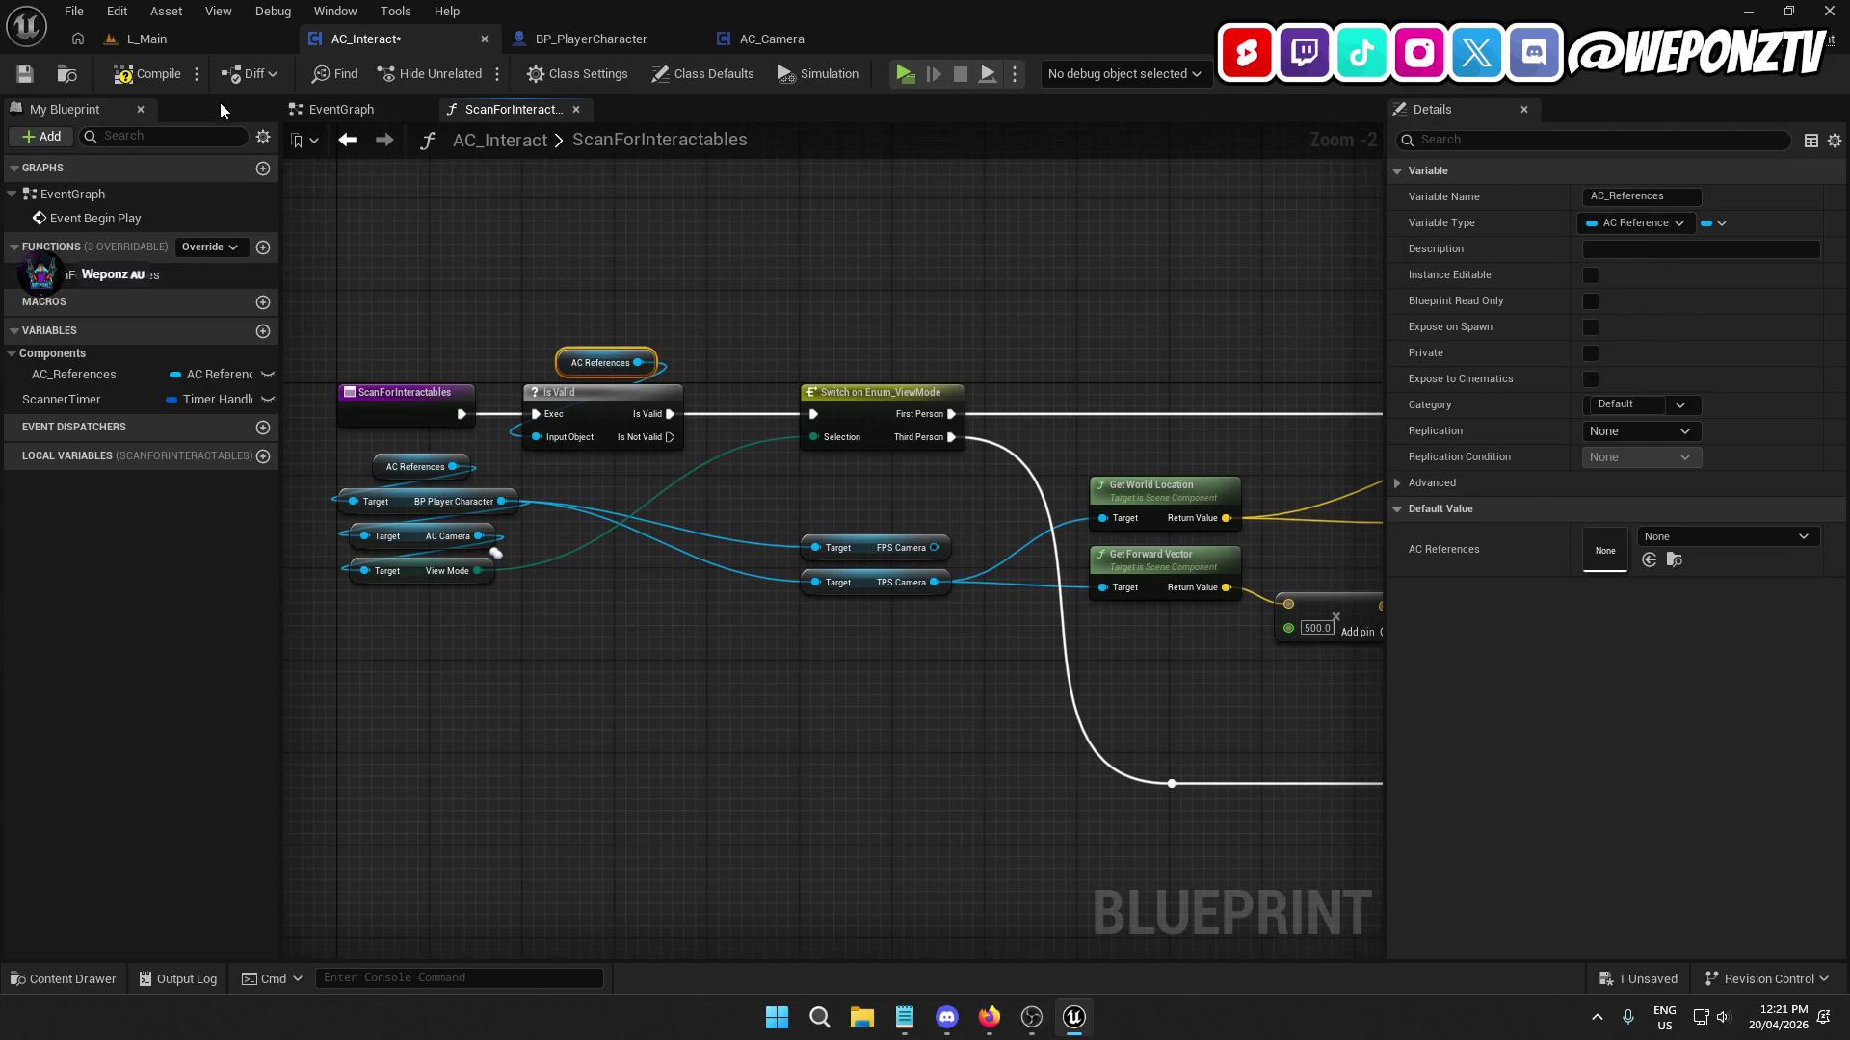
Save AC_Interact, inspect BP_PlayerCharacter's AC_Interact component, then close that editor.
click(26, 72)
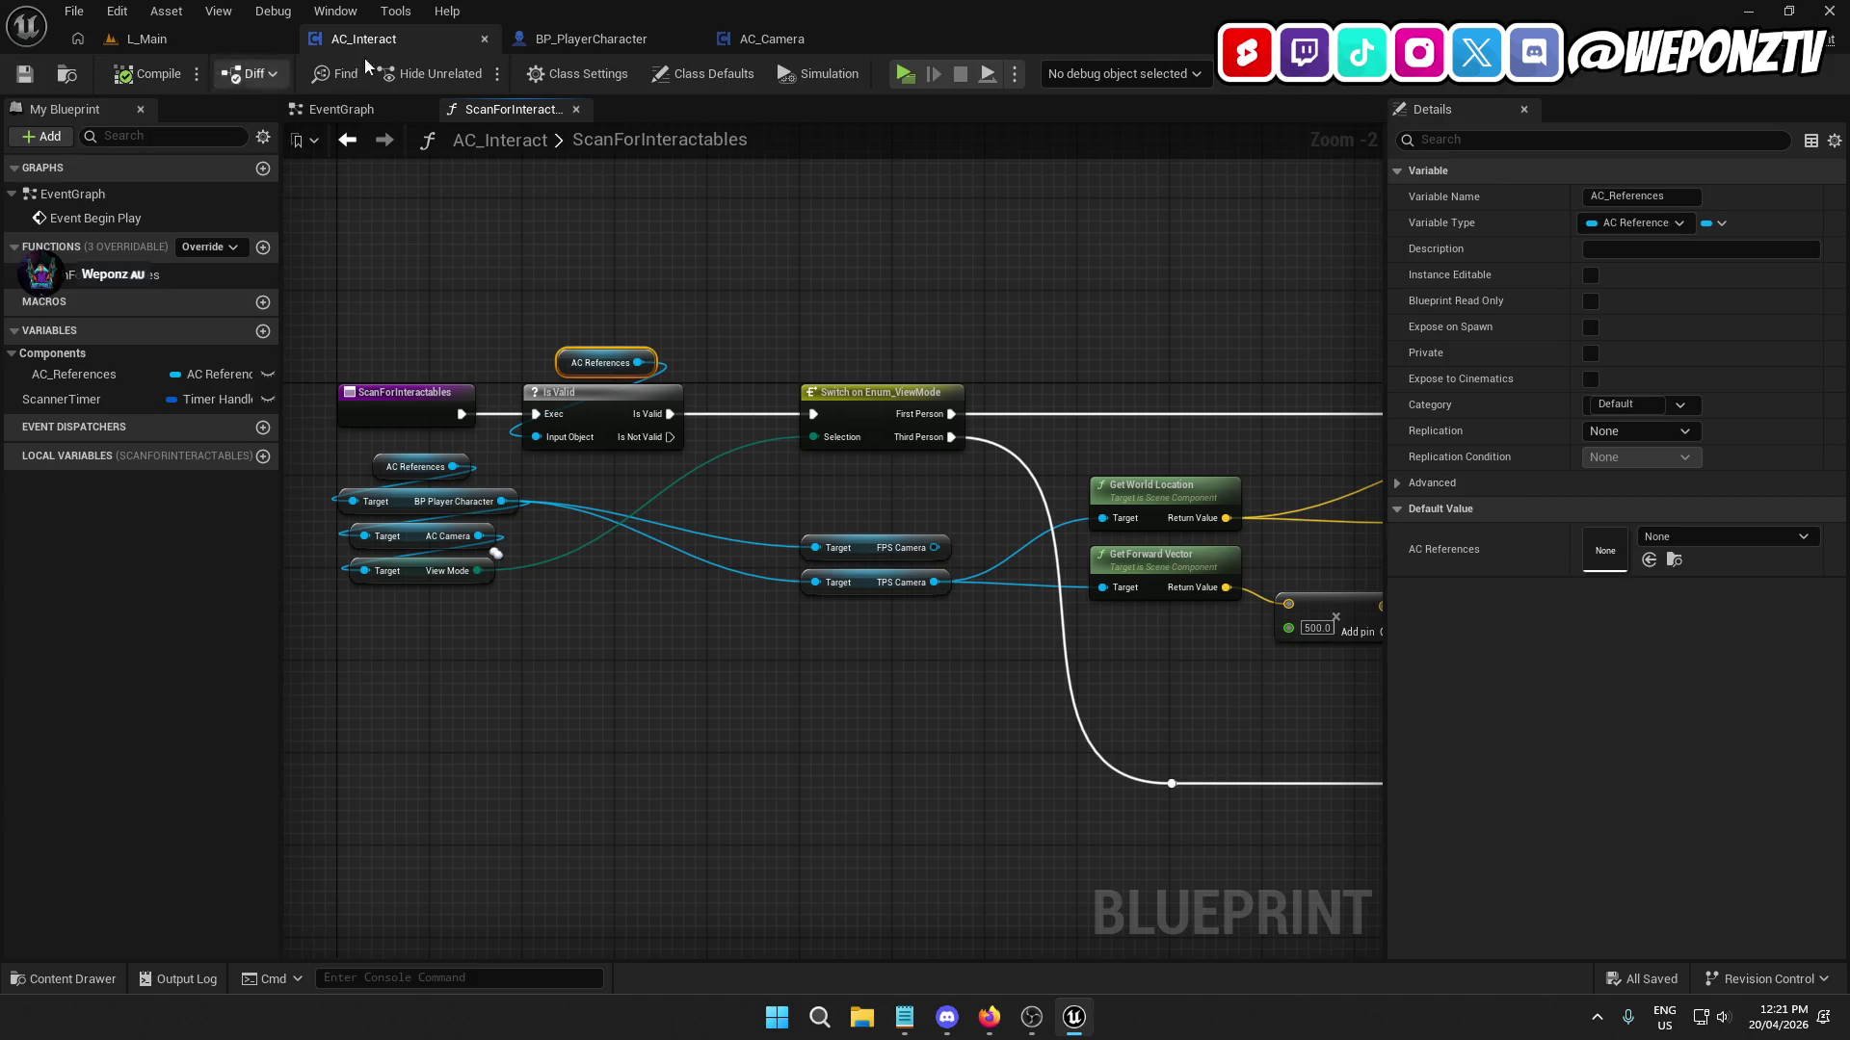
click(770, 39)
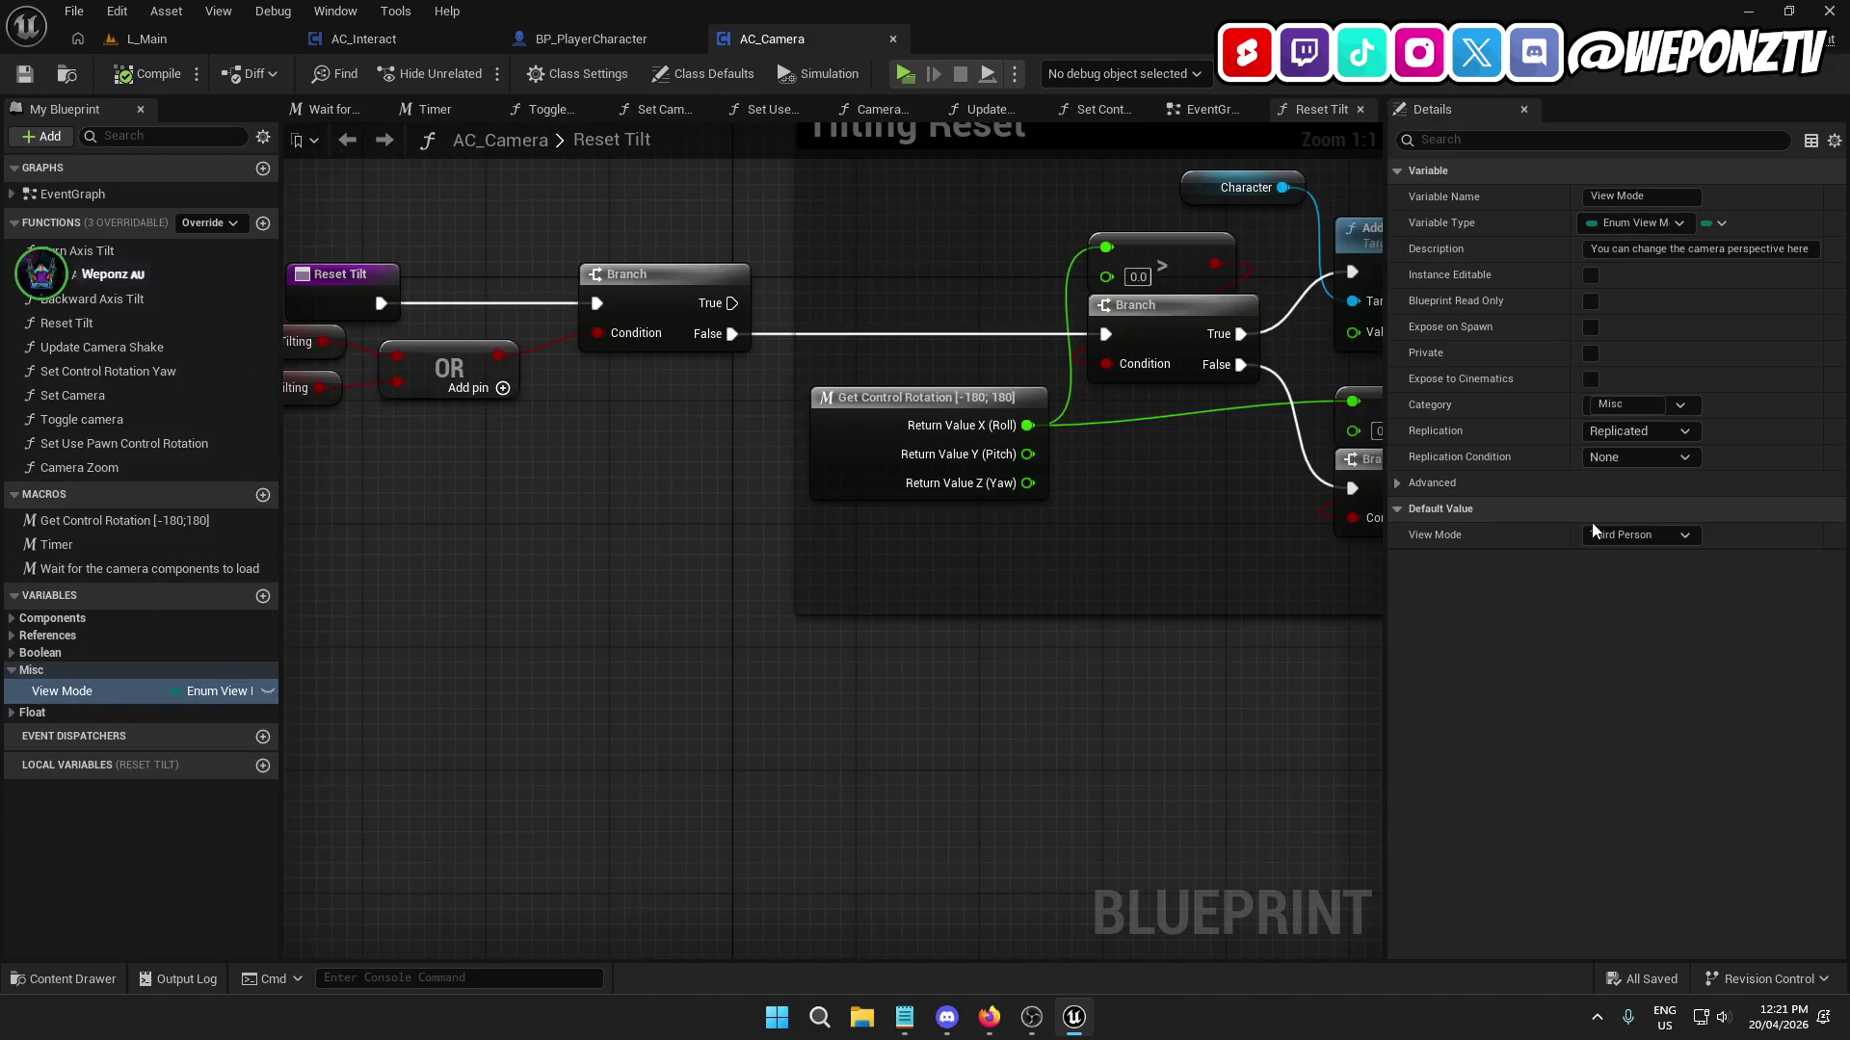
click(626, 34)
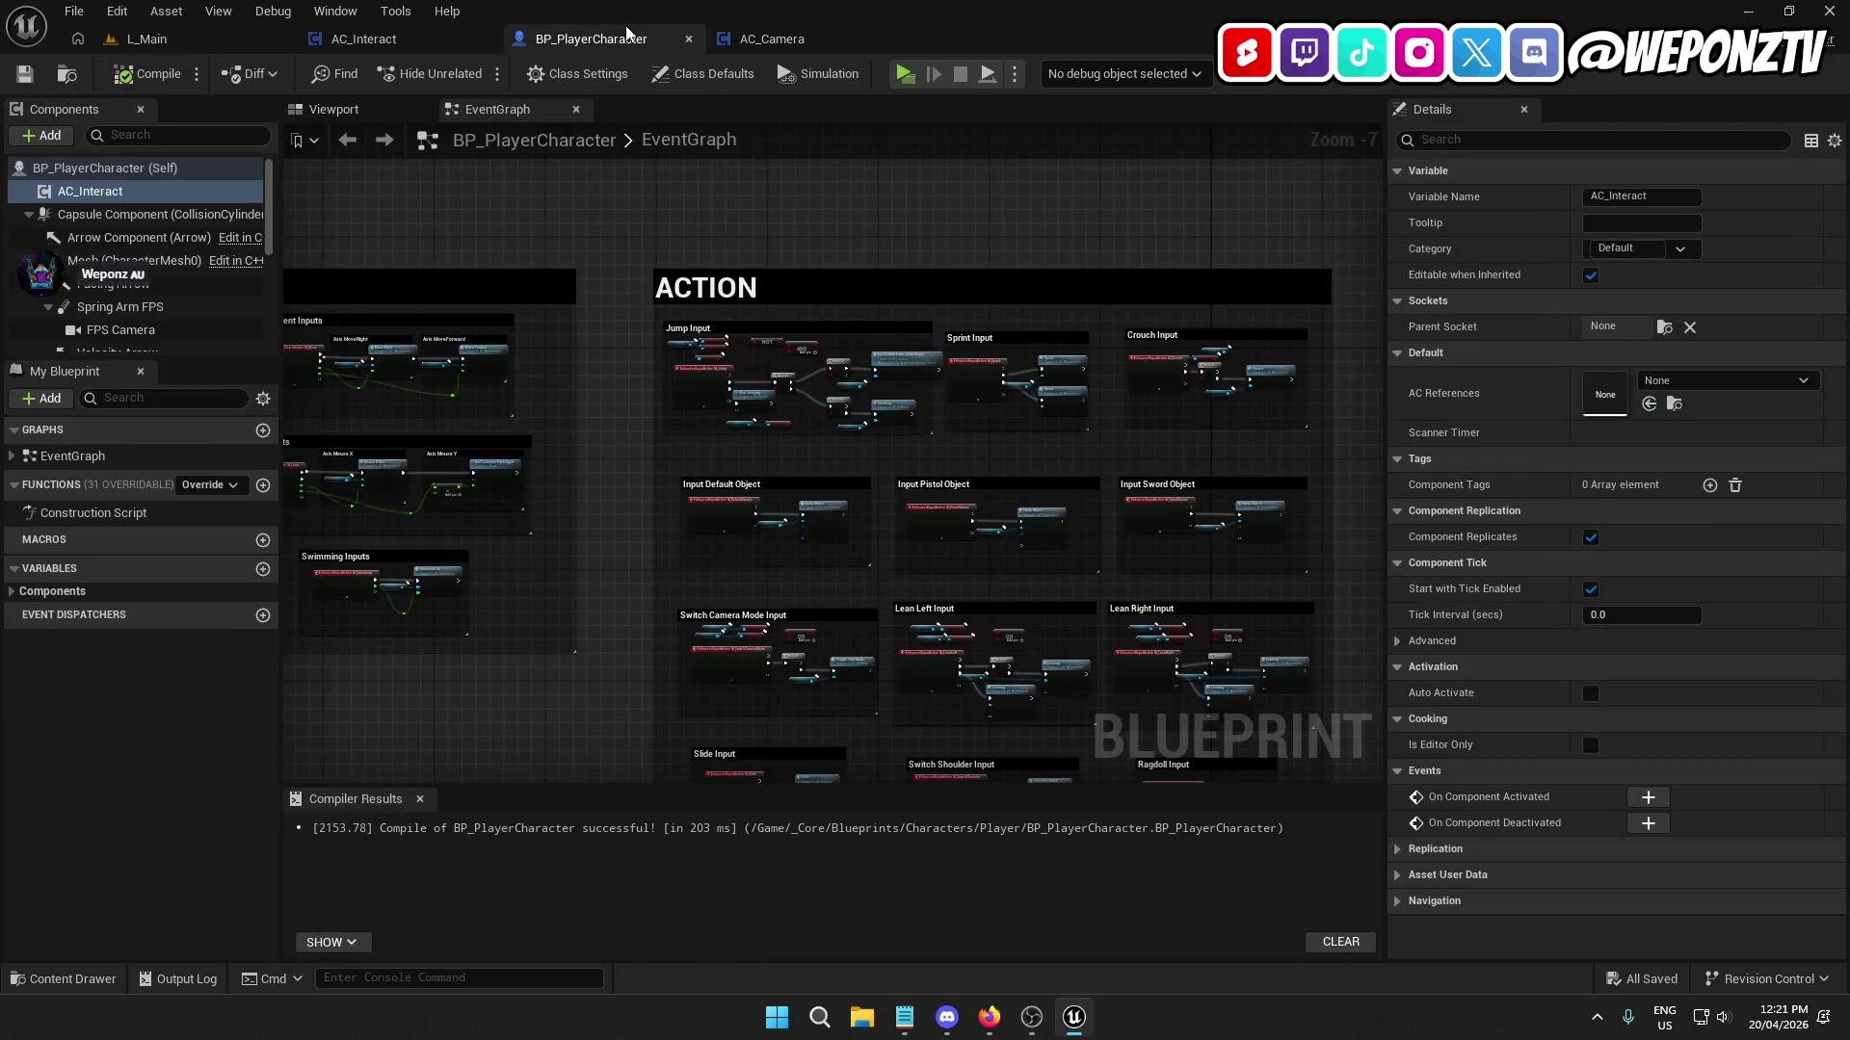
mouse_move(599, 214)
mouse_down()
mouse_move(639, 206)
mouse_move(879, 285)
mouse_up()
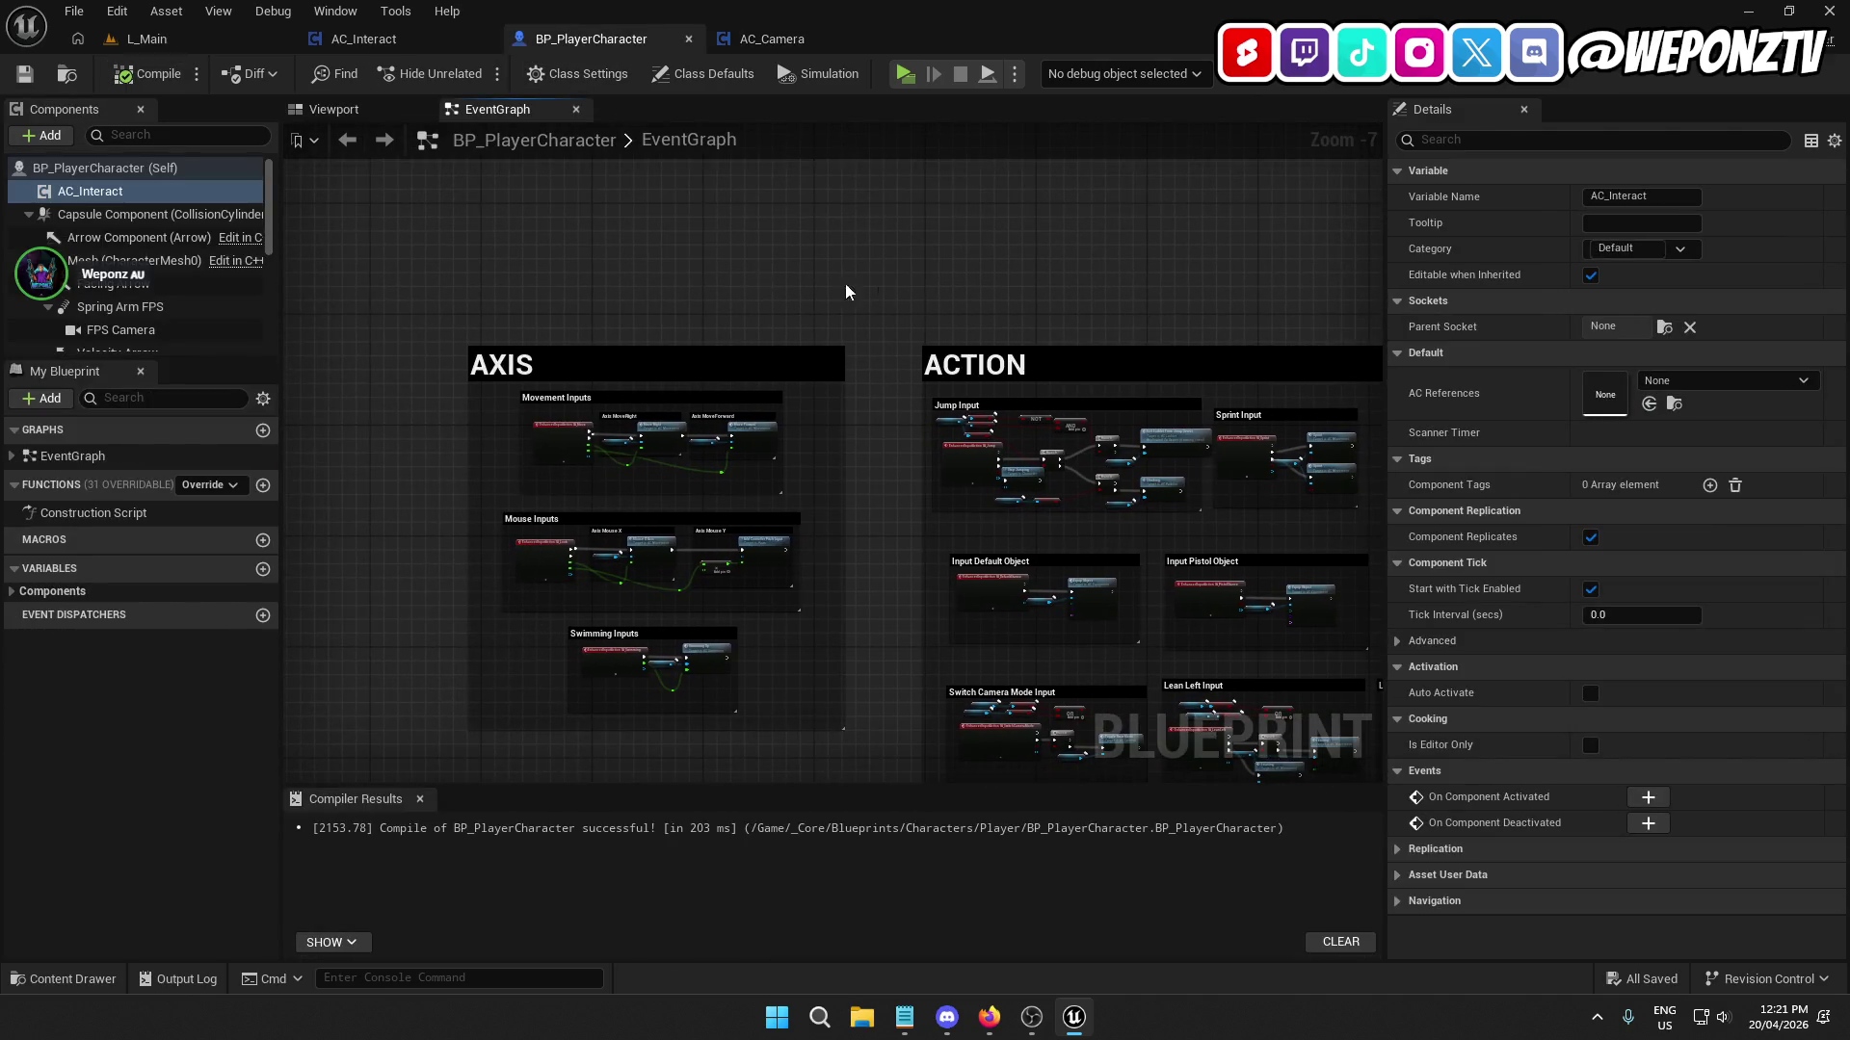
click(69, 193)
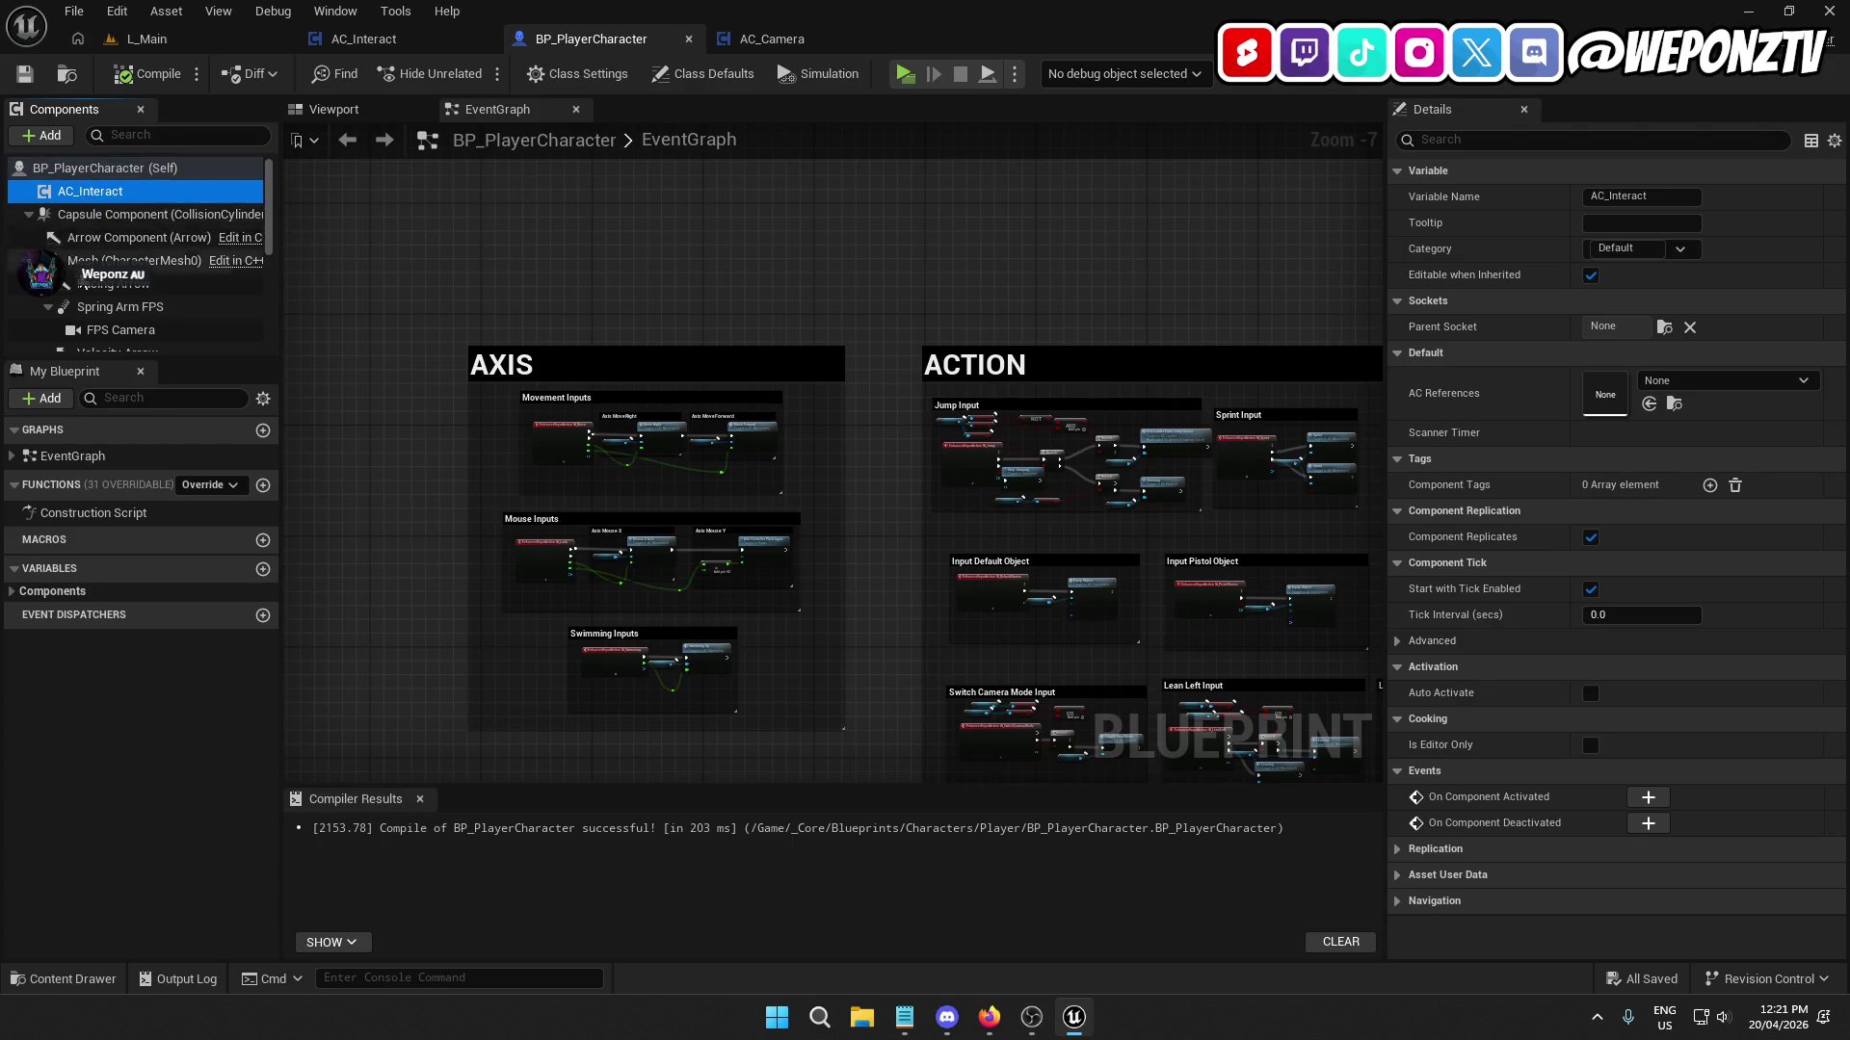
scroll(84, 285, down, 5)
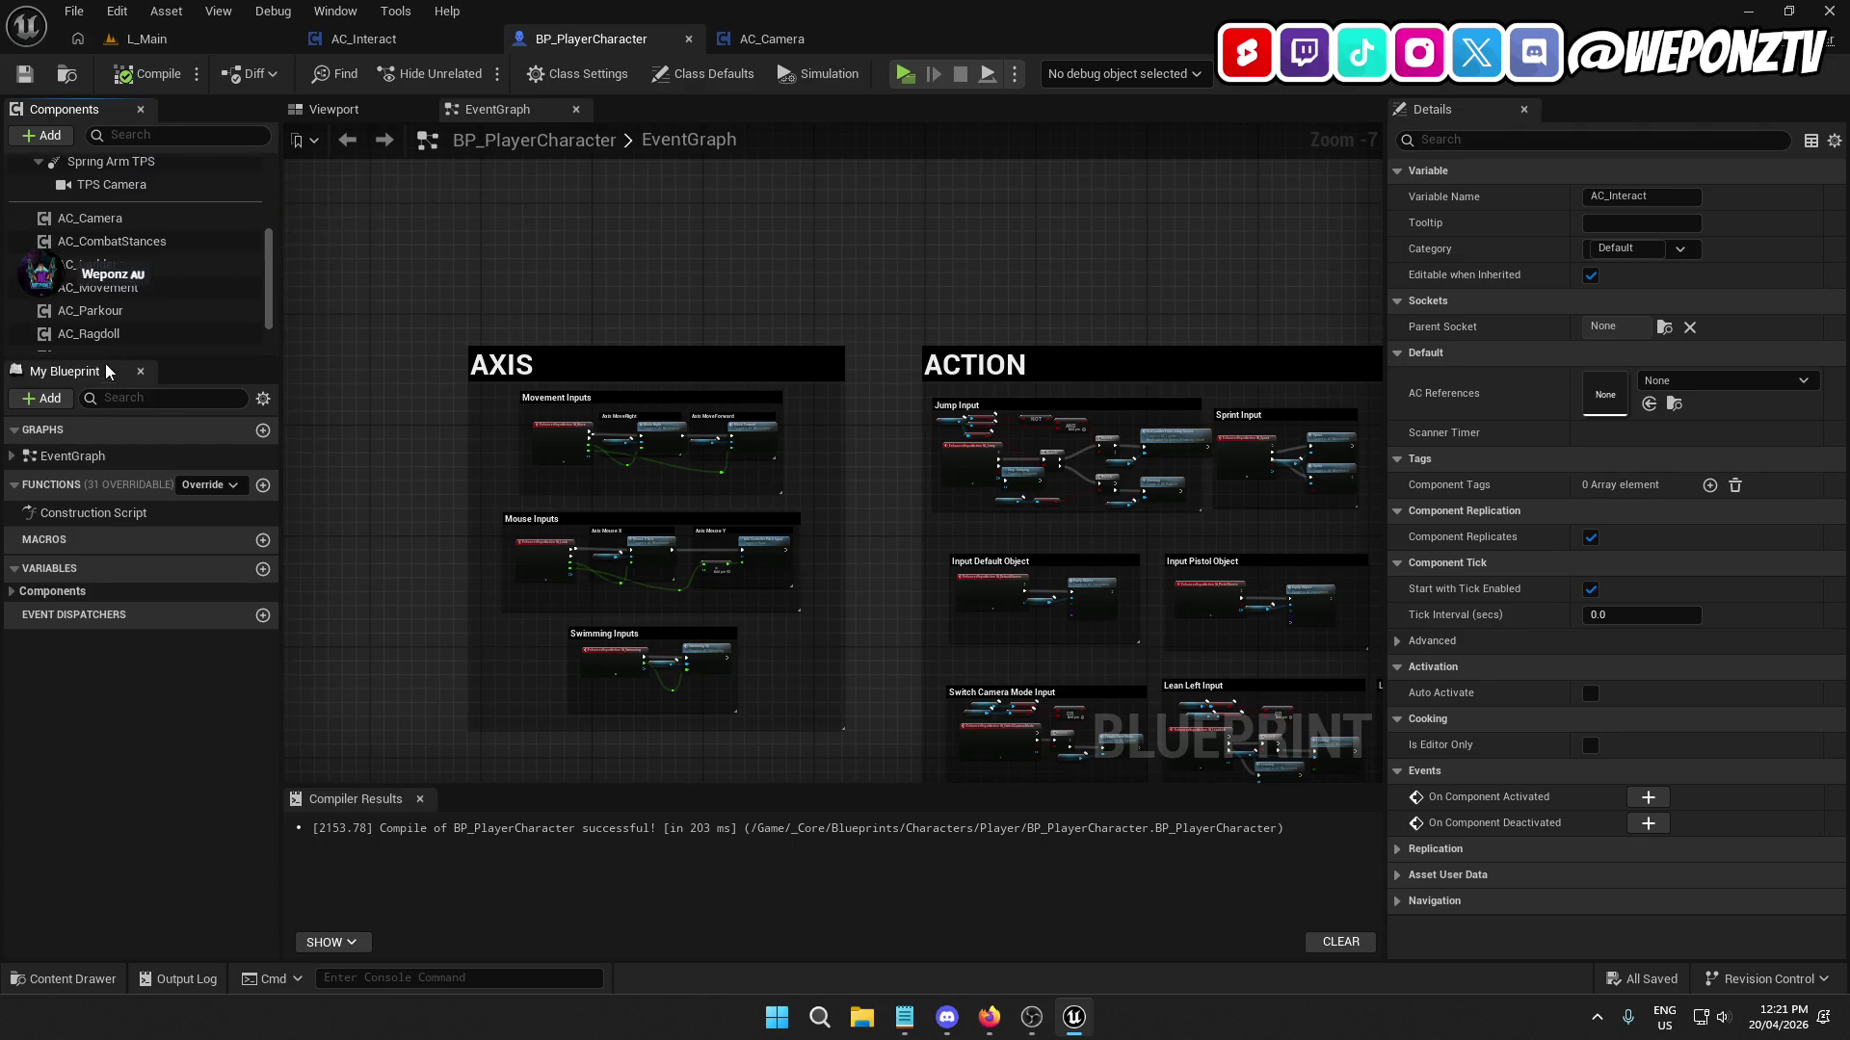
click(687, 39)
click(181, 36)
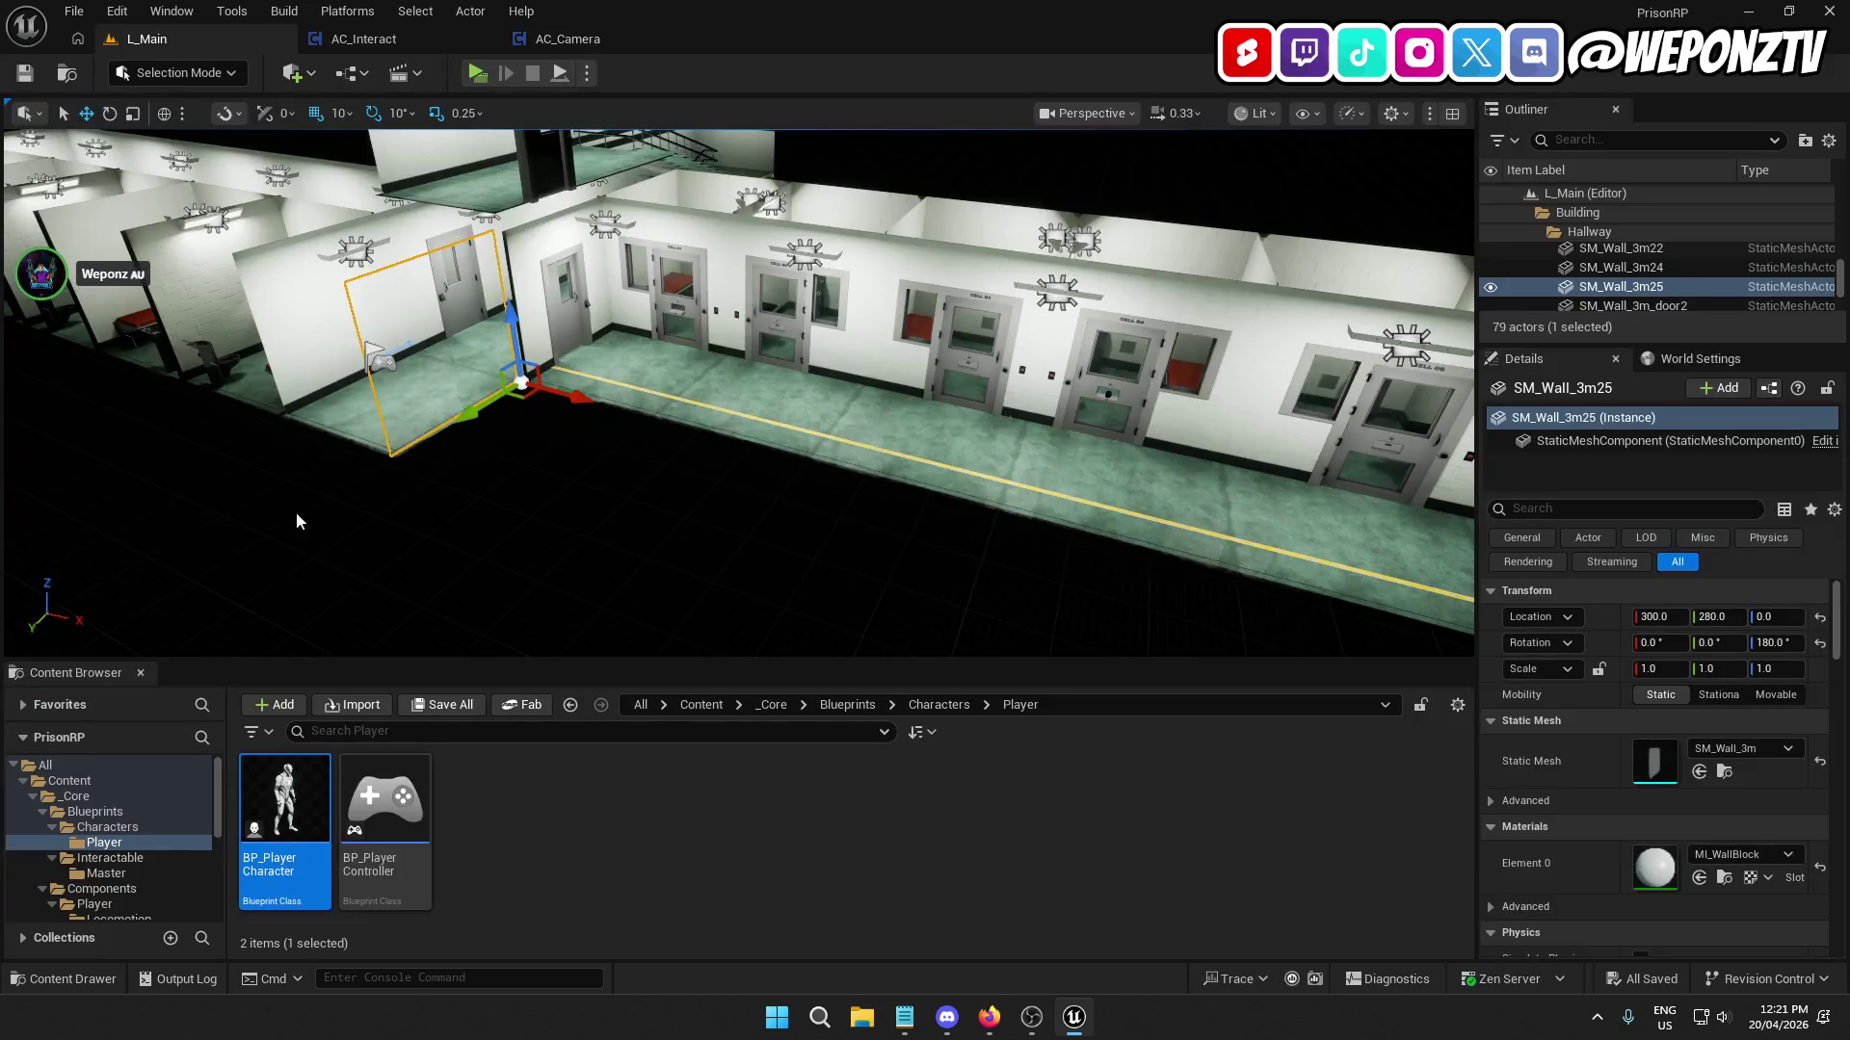
Reopen BP_PlayerCharacter, delete AC_Interact, and re-add it under the root.
double_click(303, 834)
click(141, 189)
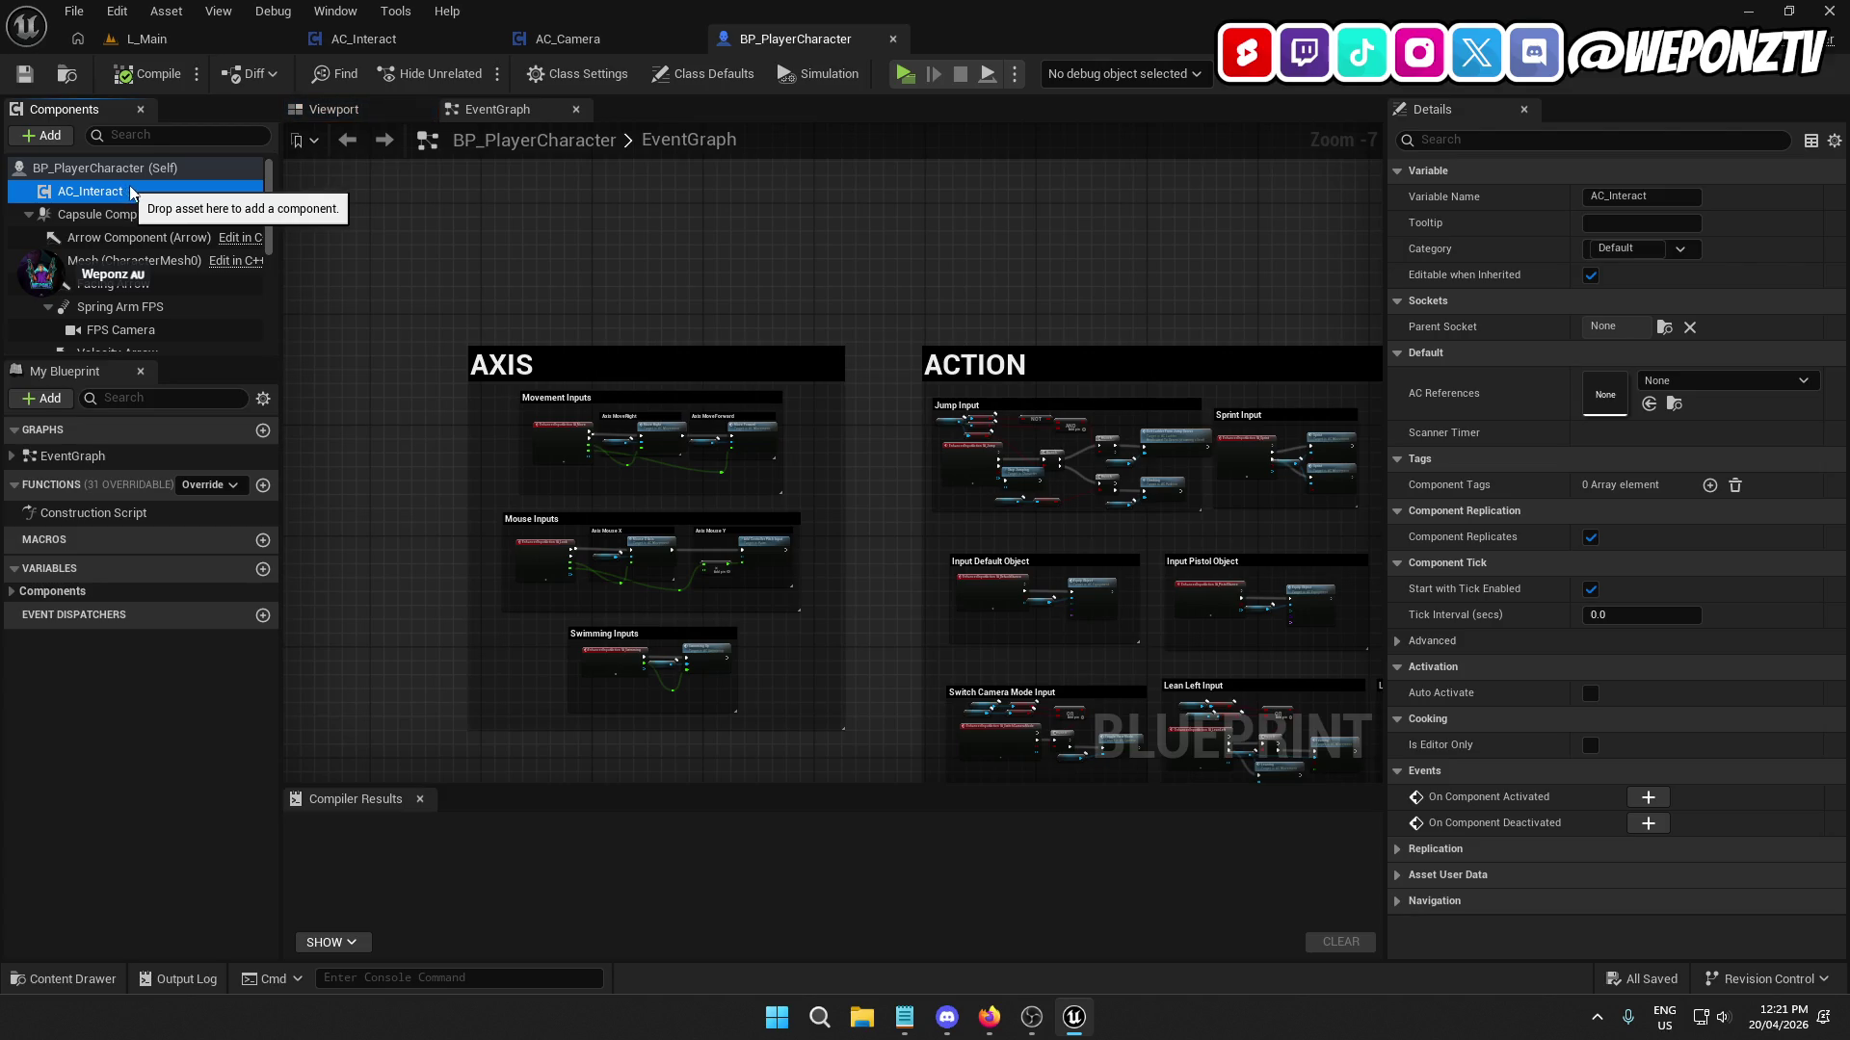
key(Delete)
click(114, 170)
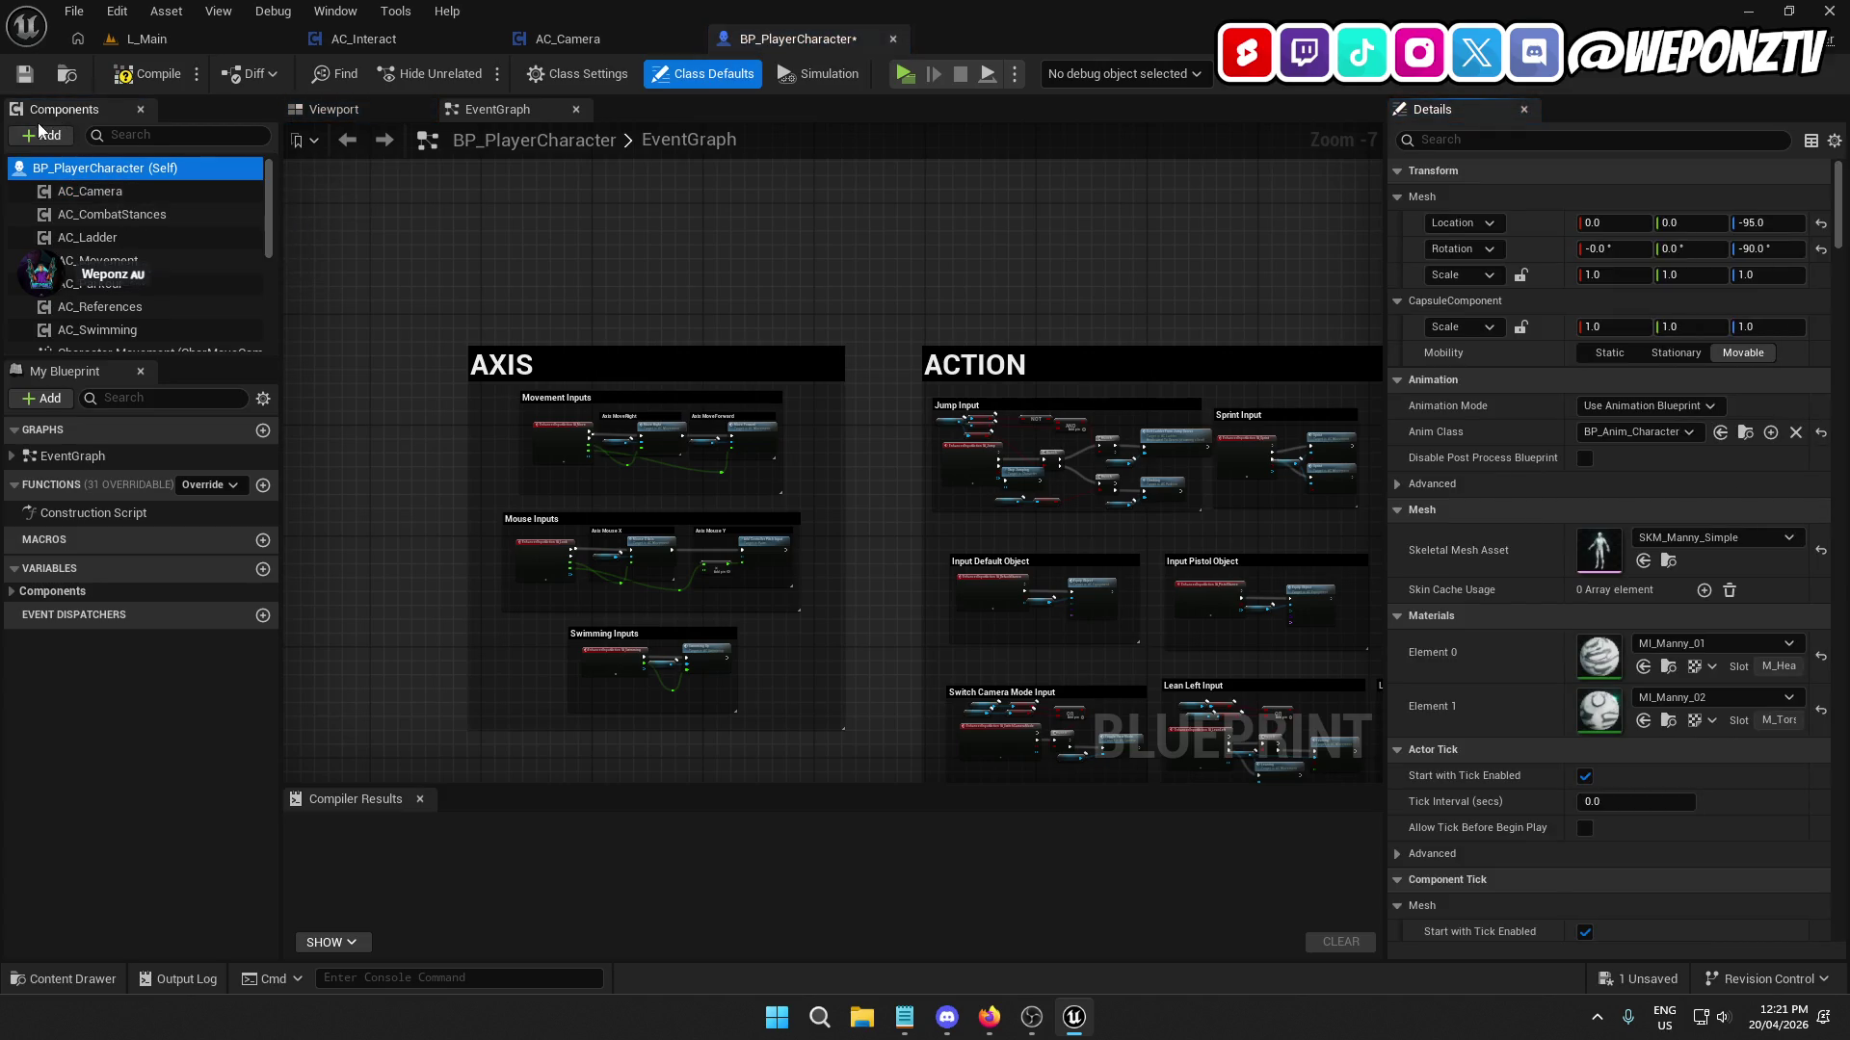
click(43, 136)
text(acl)
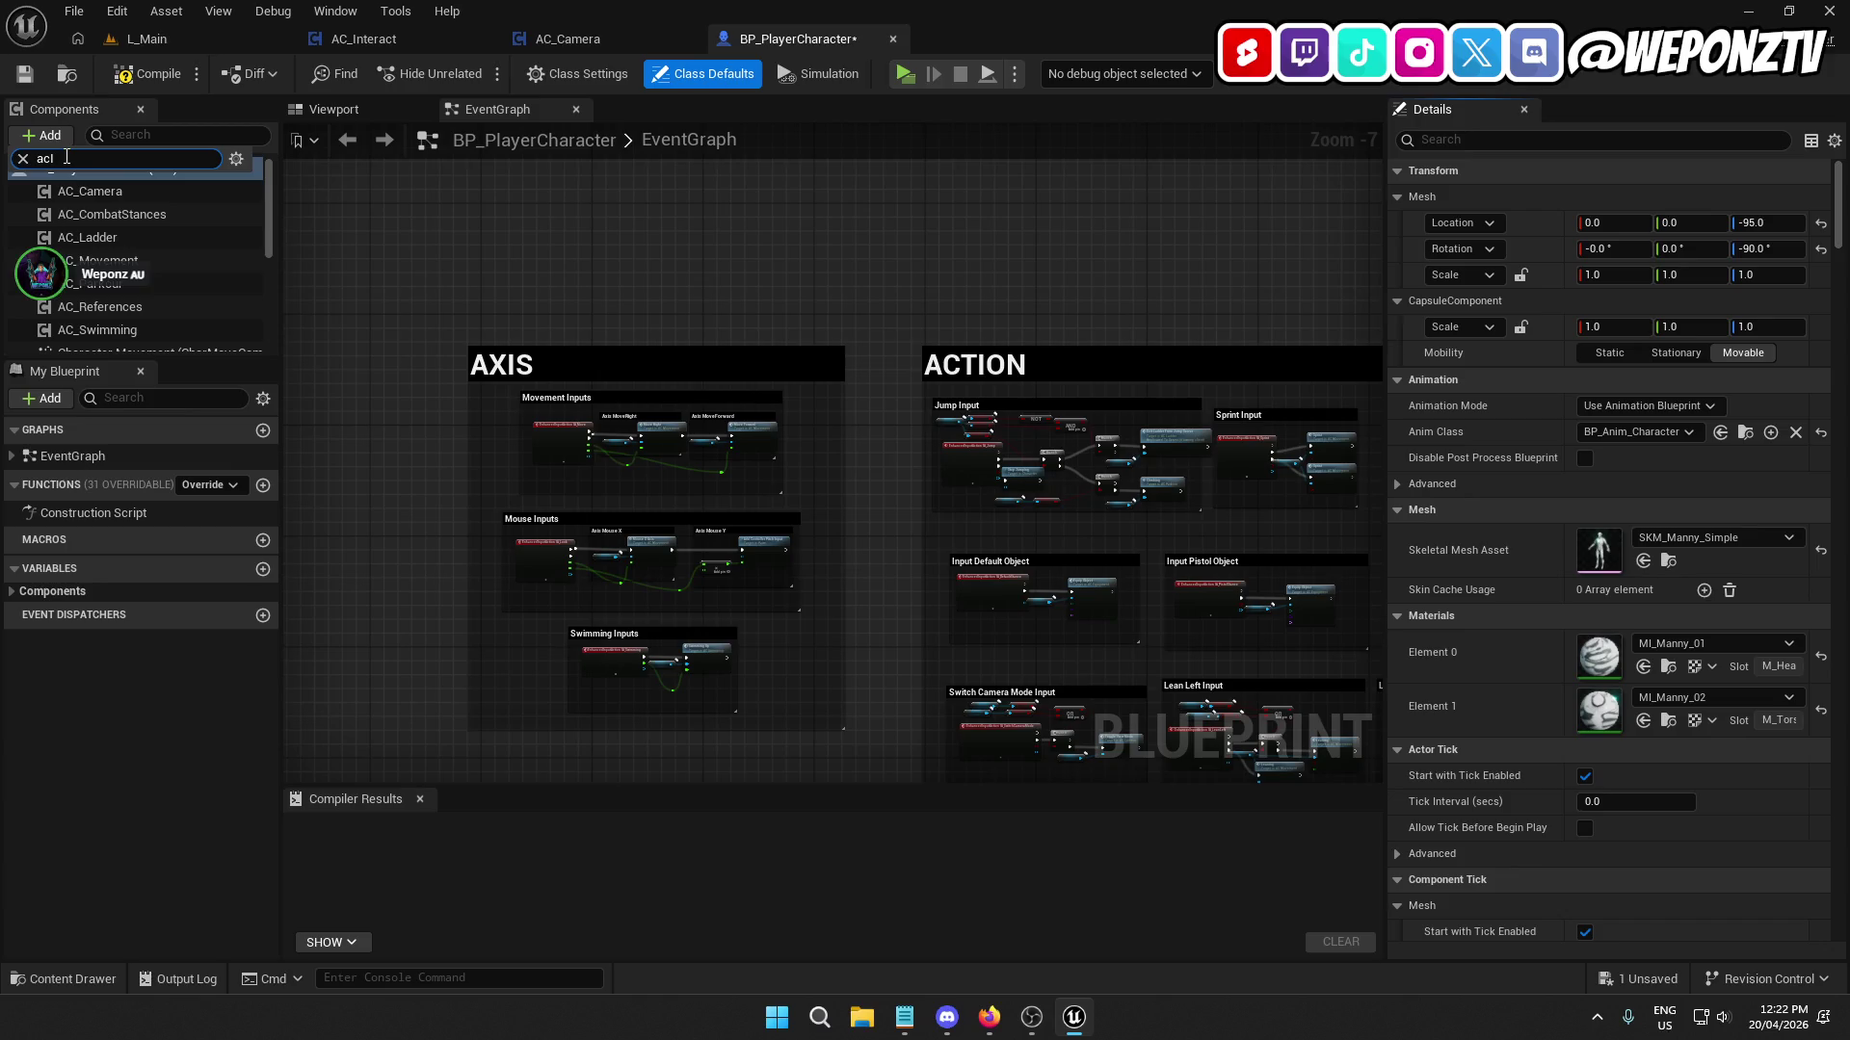
key(BackSpace)
text(_)
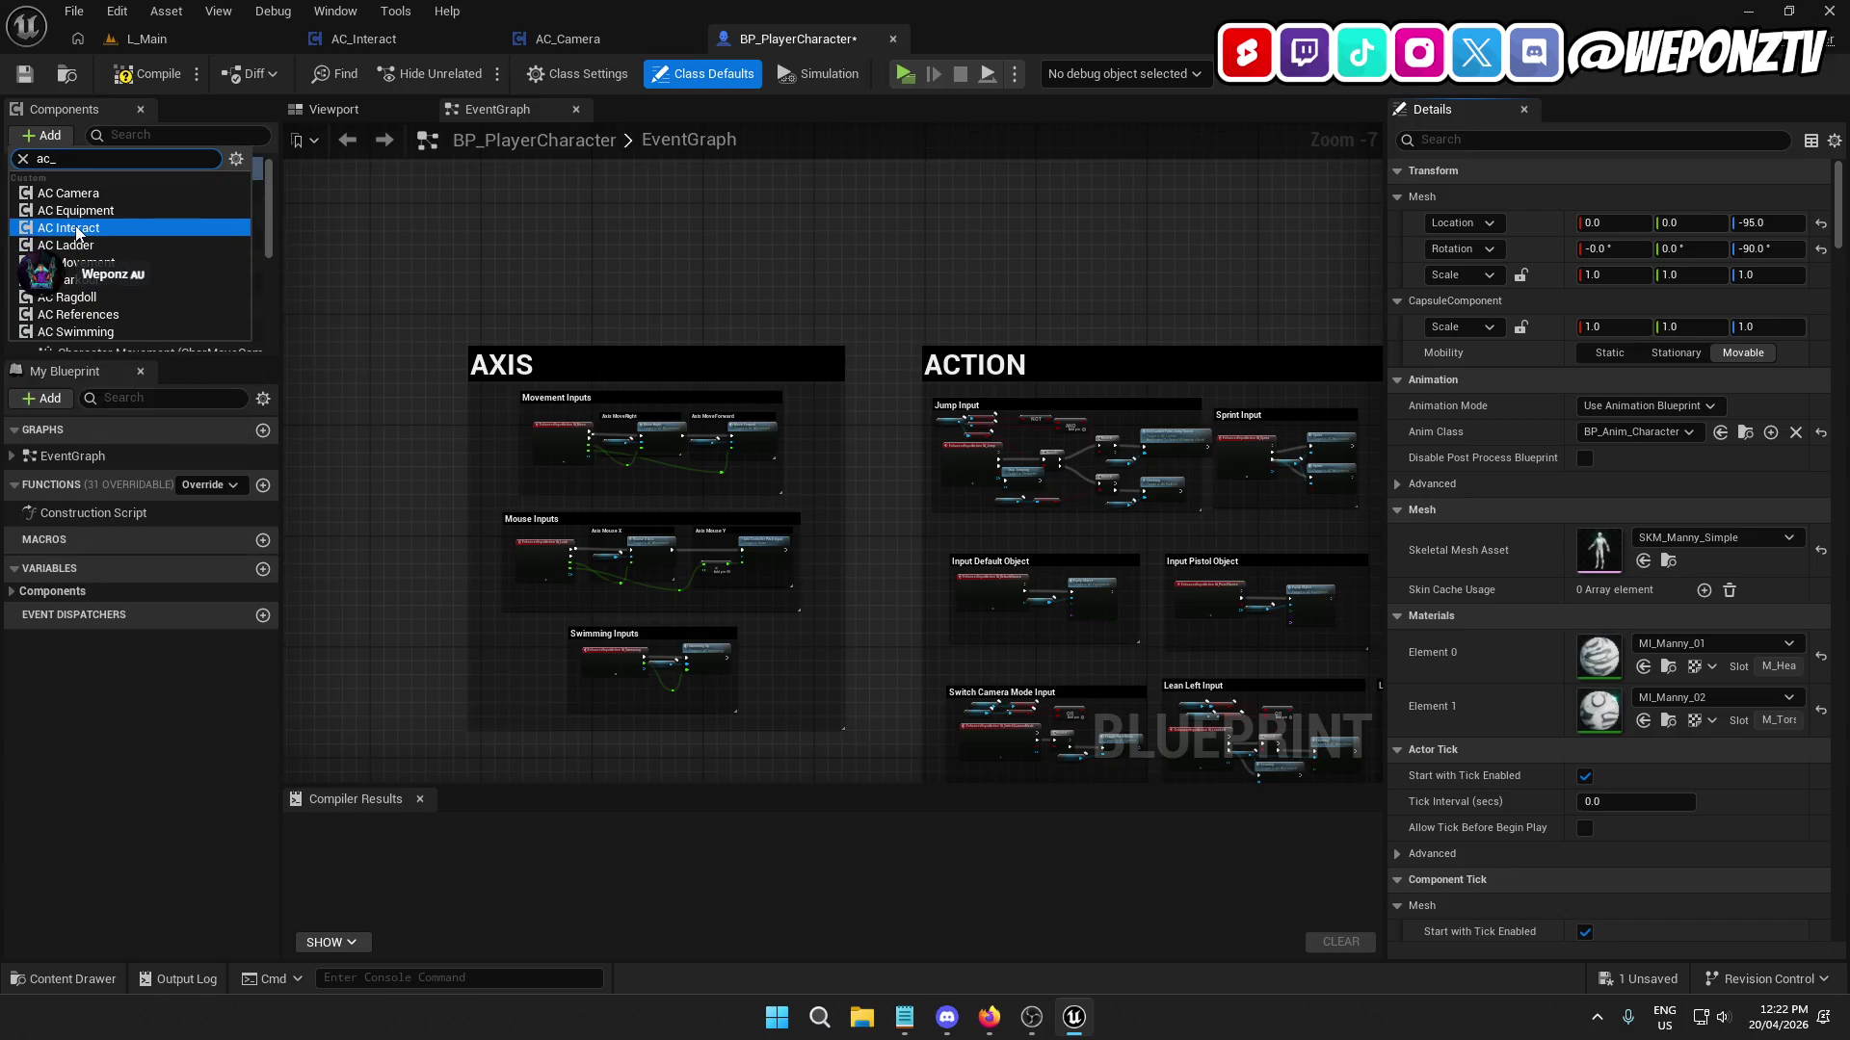
click(77, 230)
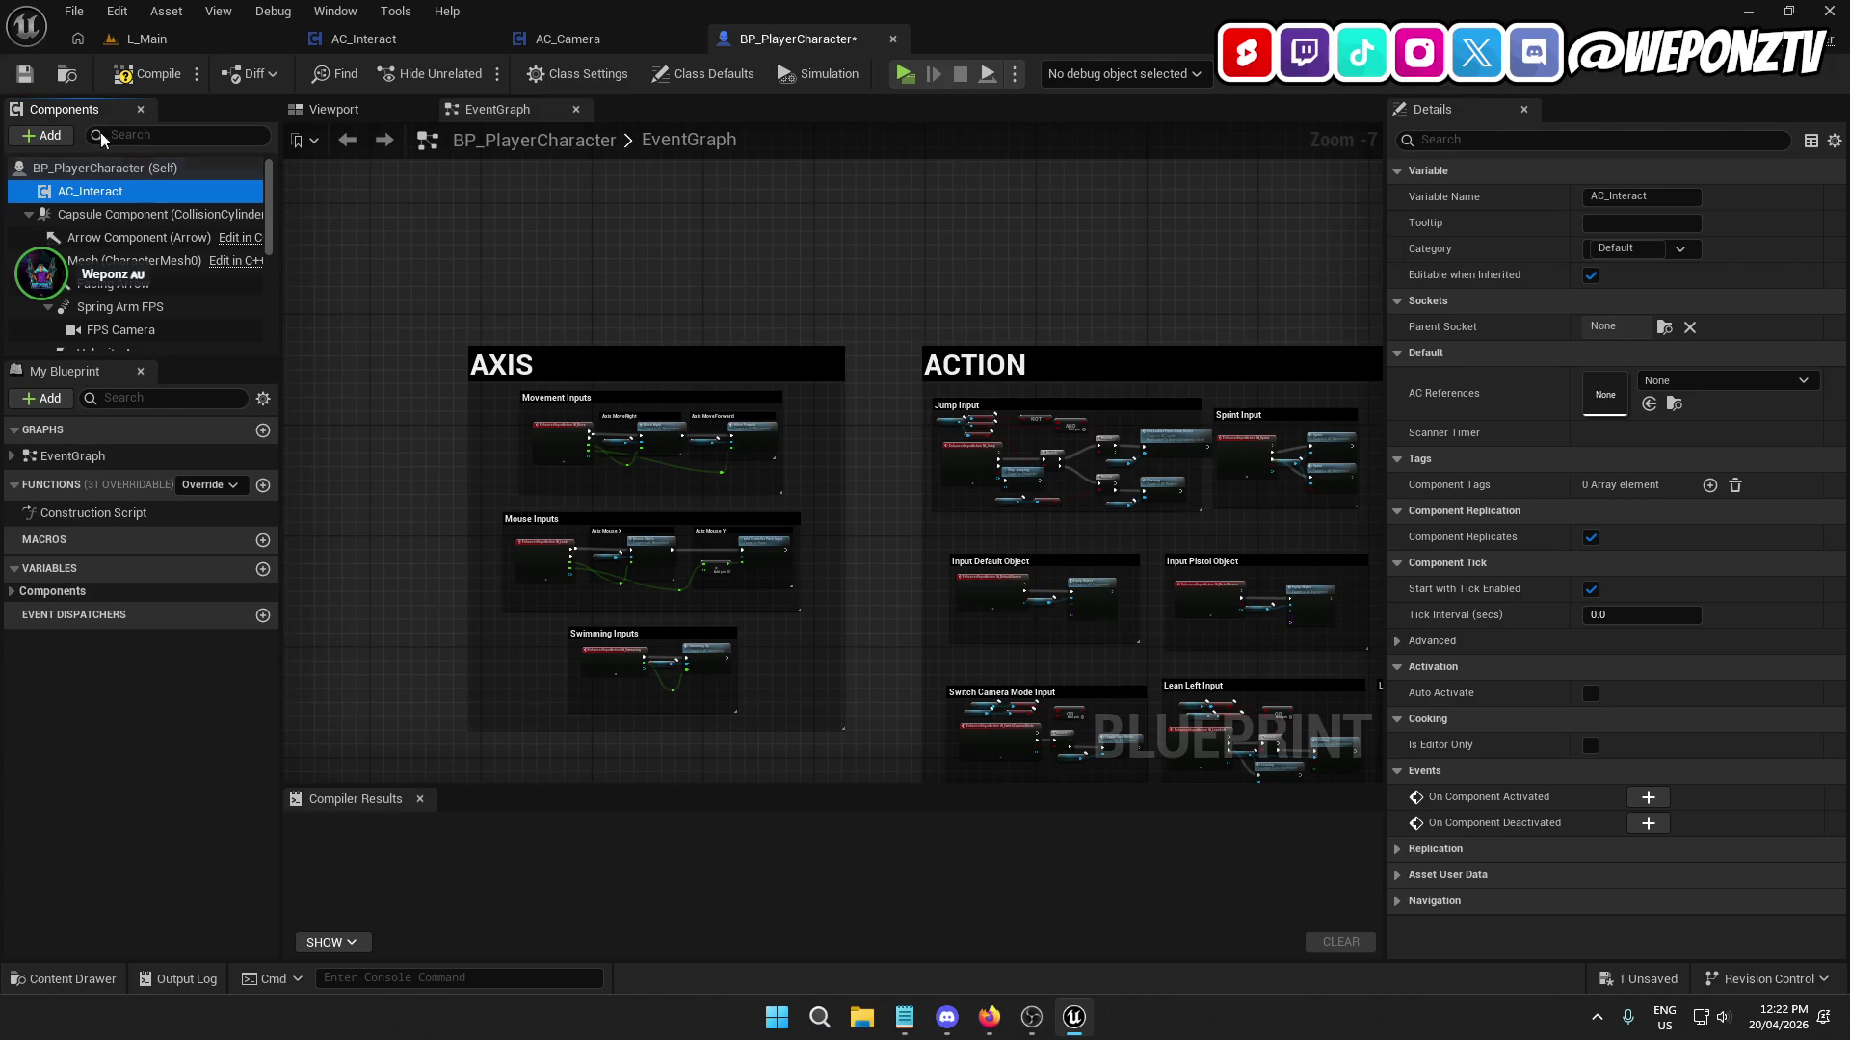
Compile and save BP_PlayerCharacter, then return to AC_Interact.
click(135, 73)
click(25, 73)
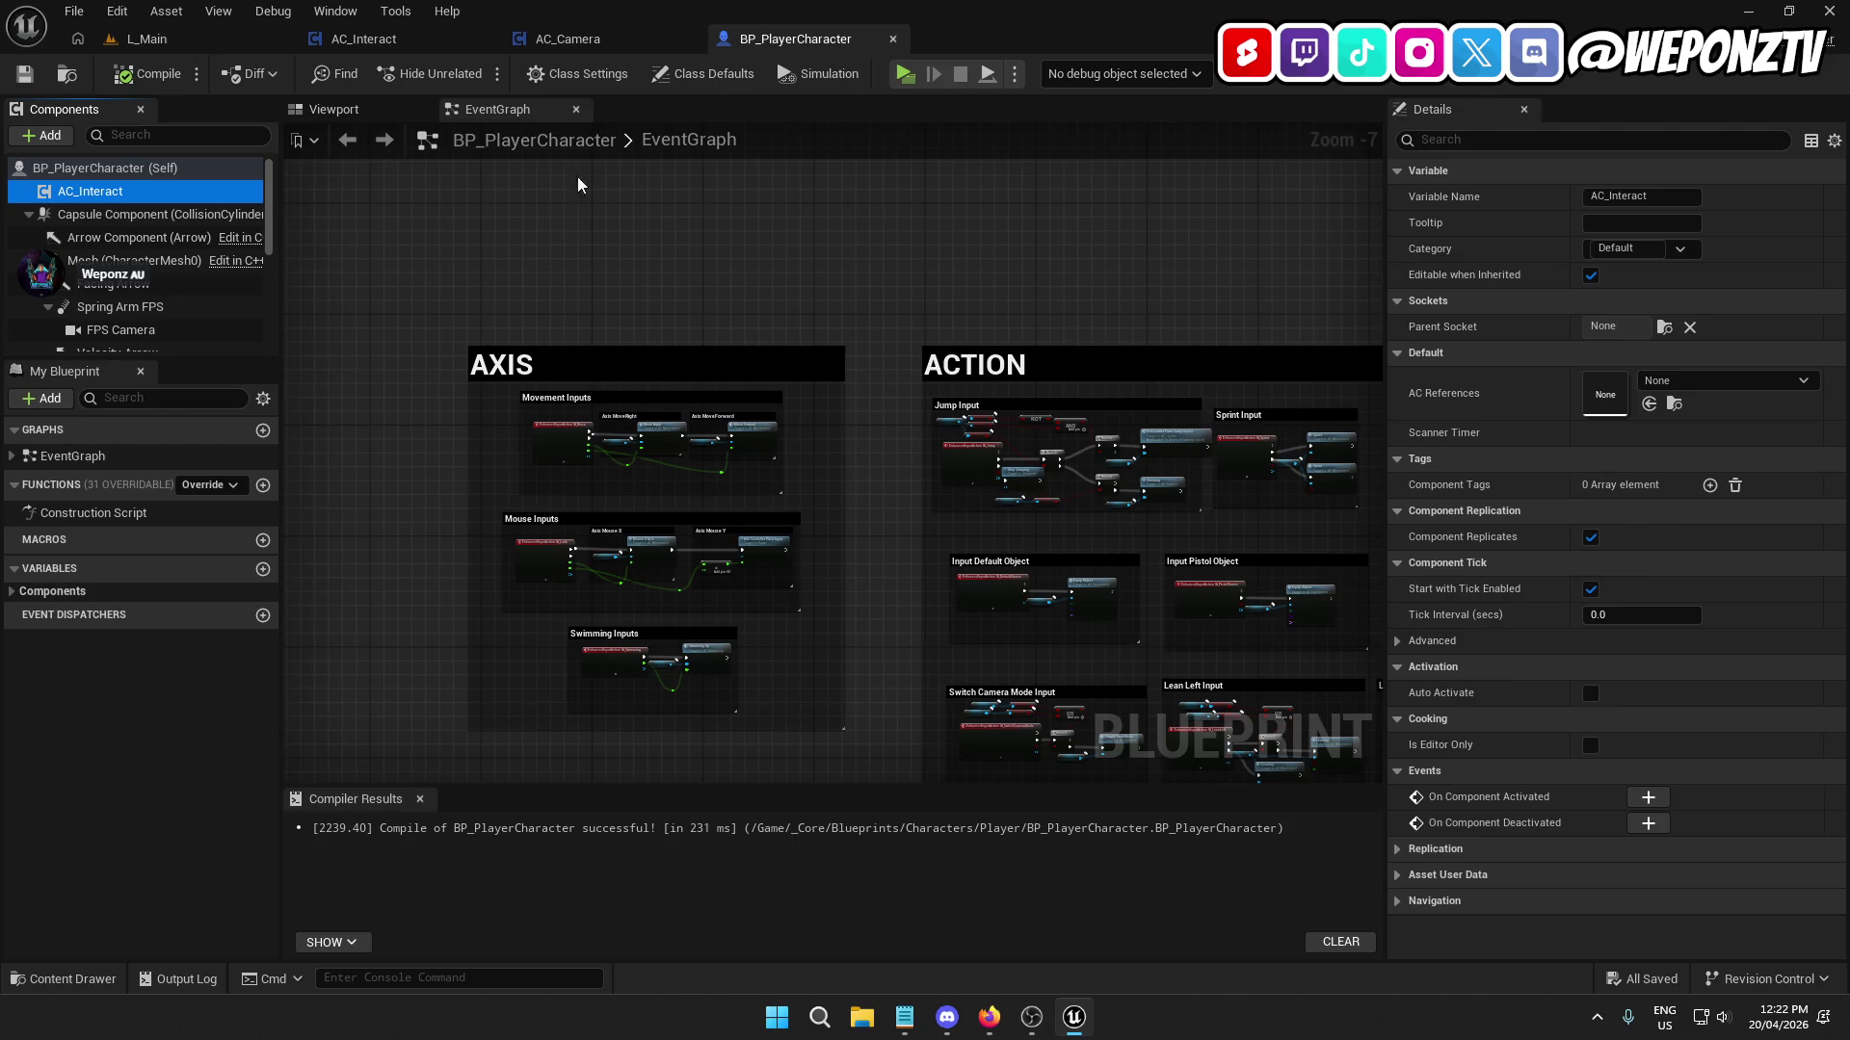
click(363, 39)
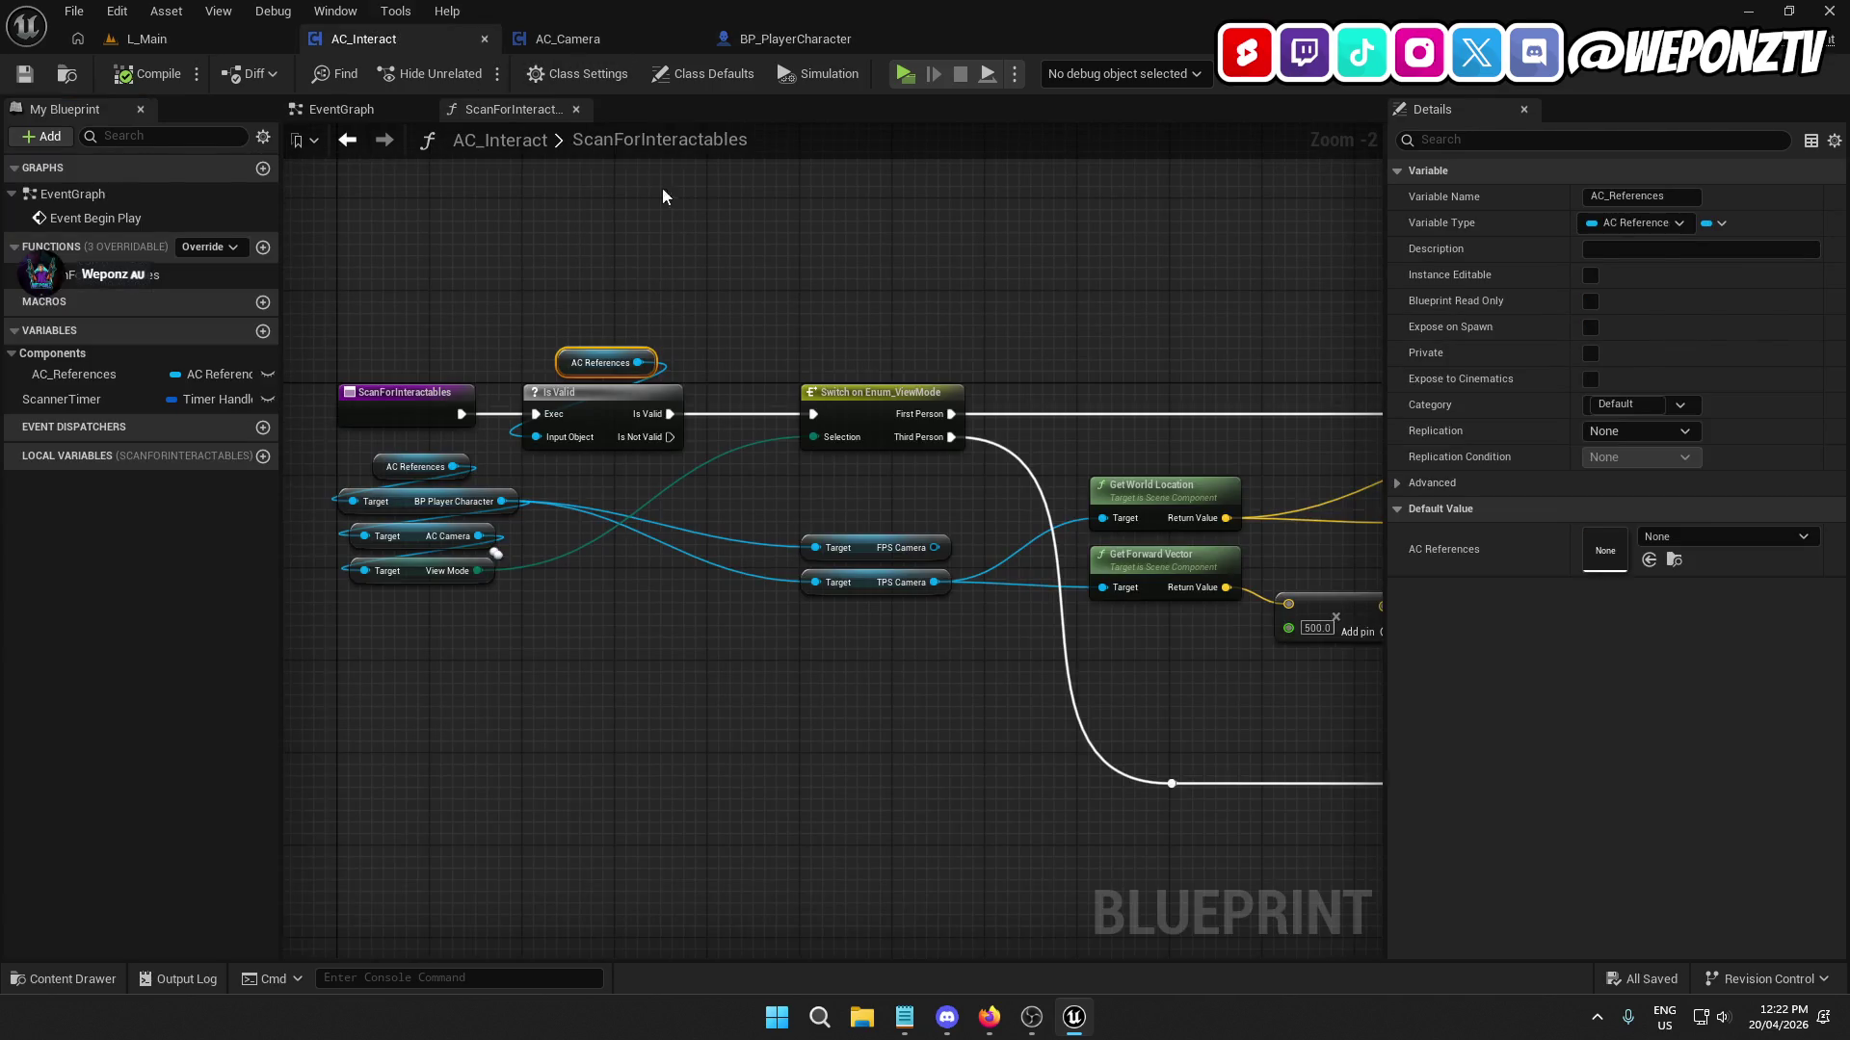
Place a Print String node in the AC_Interact EventGraph and cut it for moving.
click(342, 110)
mouse_move(692, 382)
mouse_down()
mouse_move(1106, 392)
mouse_move(877, 430)
mouse_move(661, 430)
mouse_up()
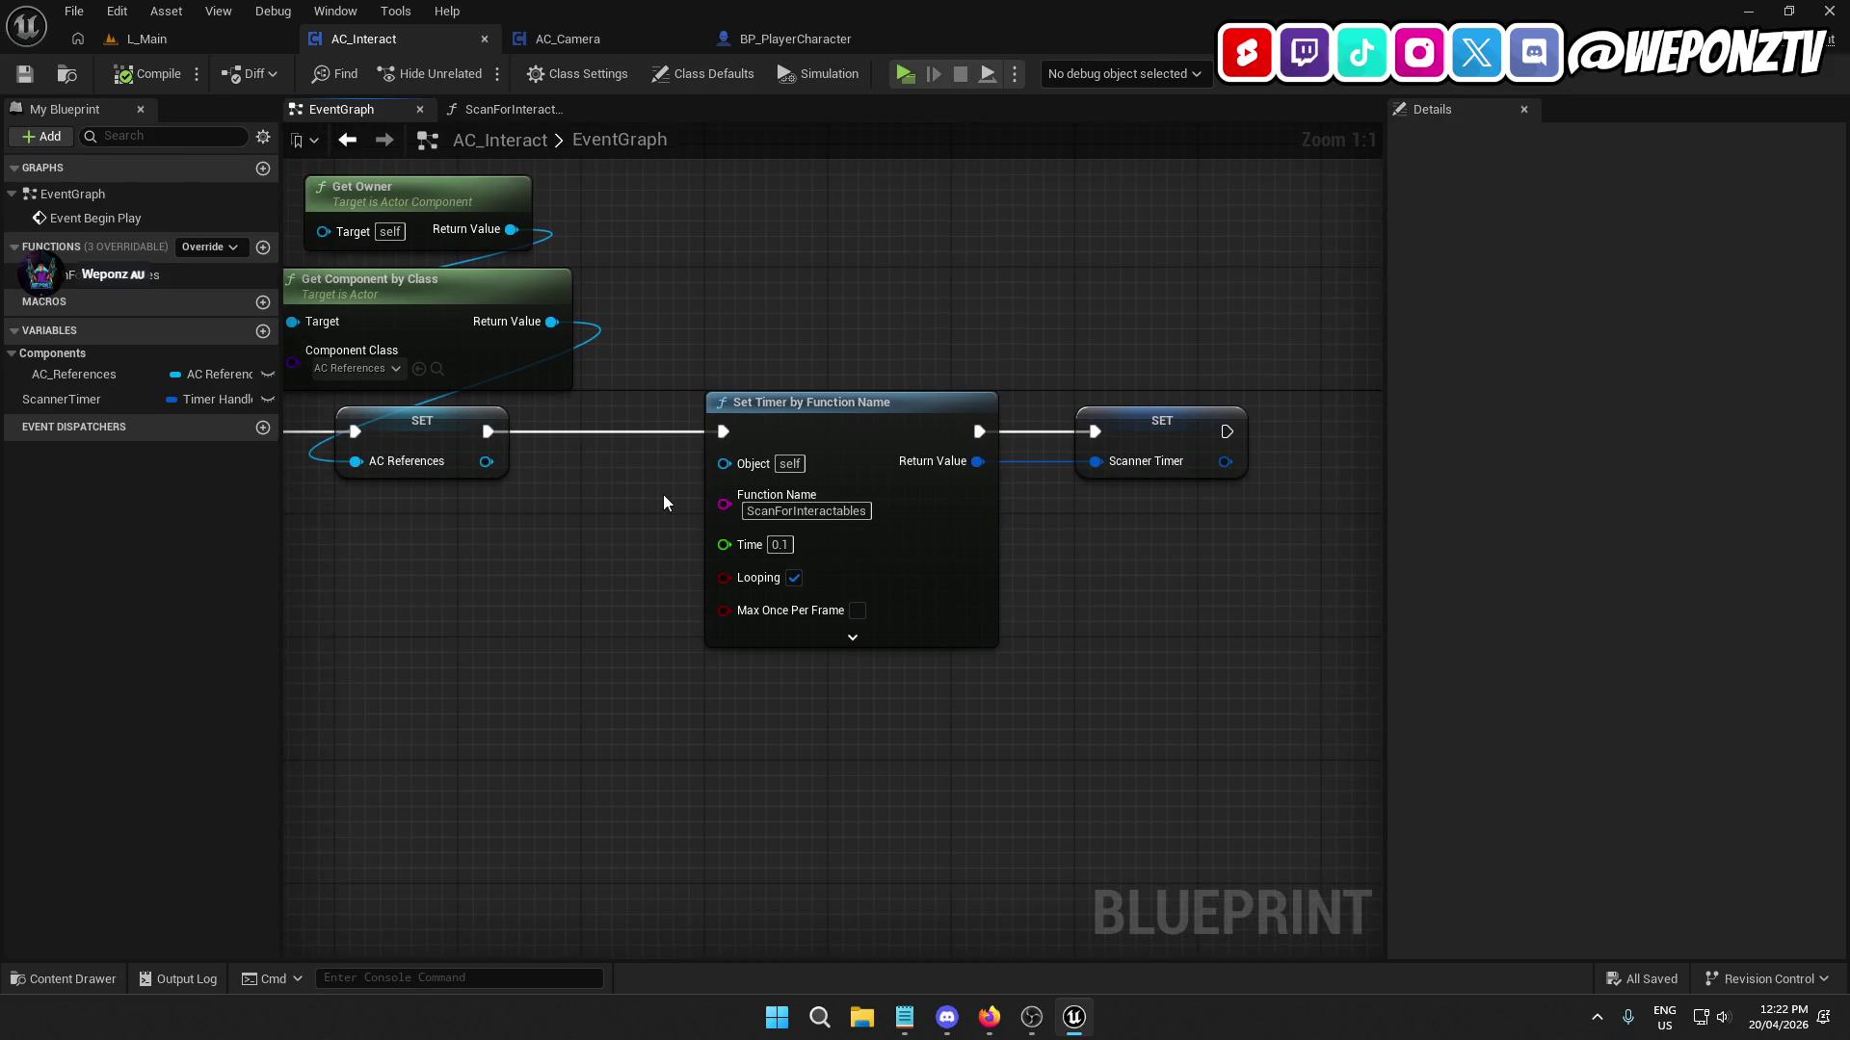
click(816, 641)
click(853, 719)
drag(1095, 641, 799, 636)
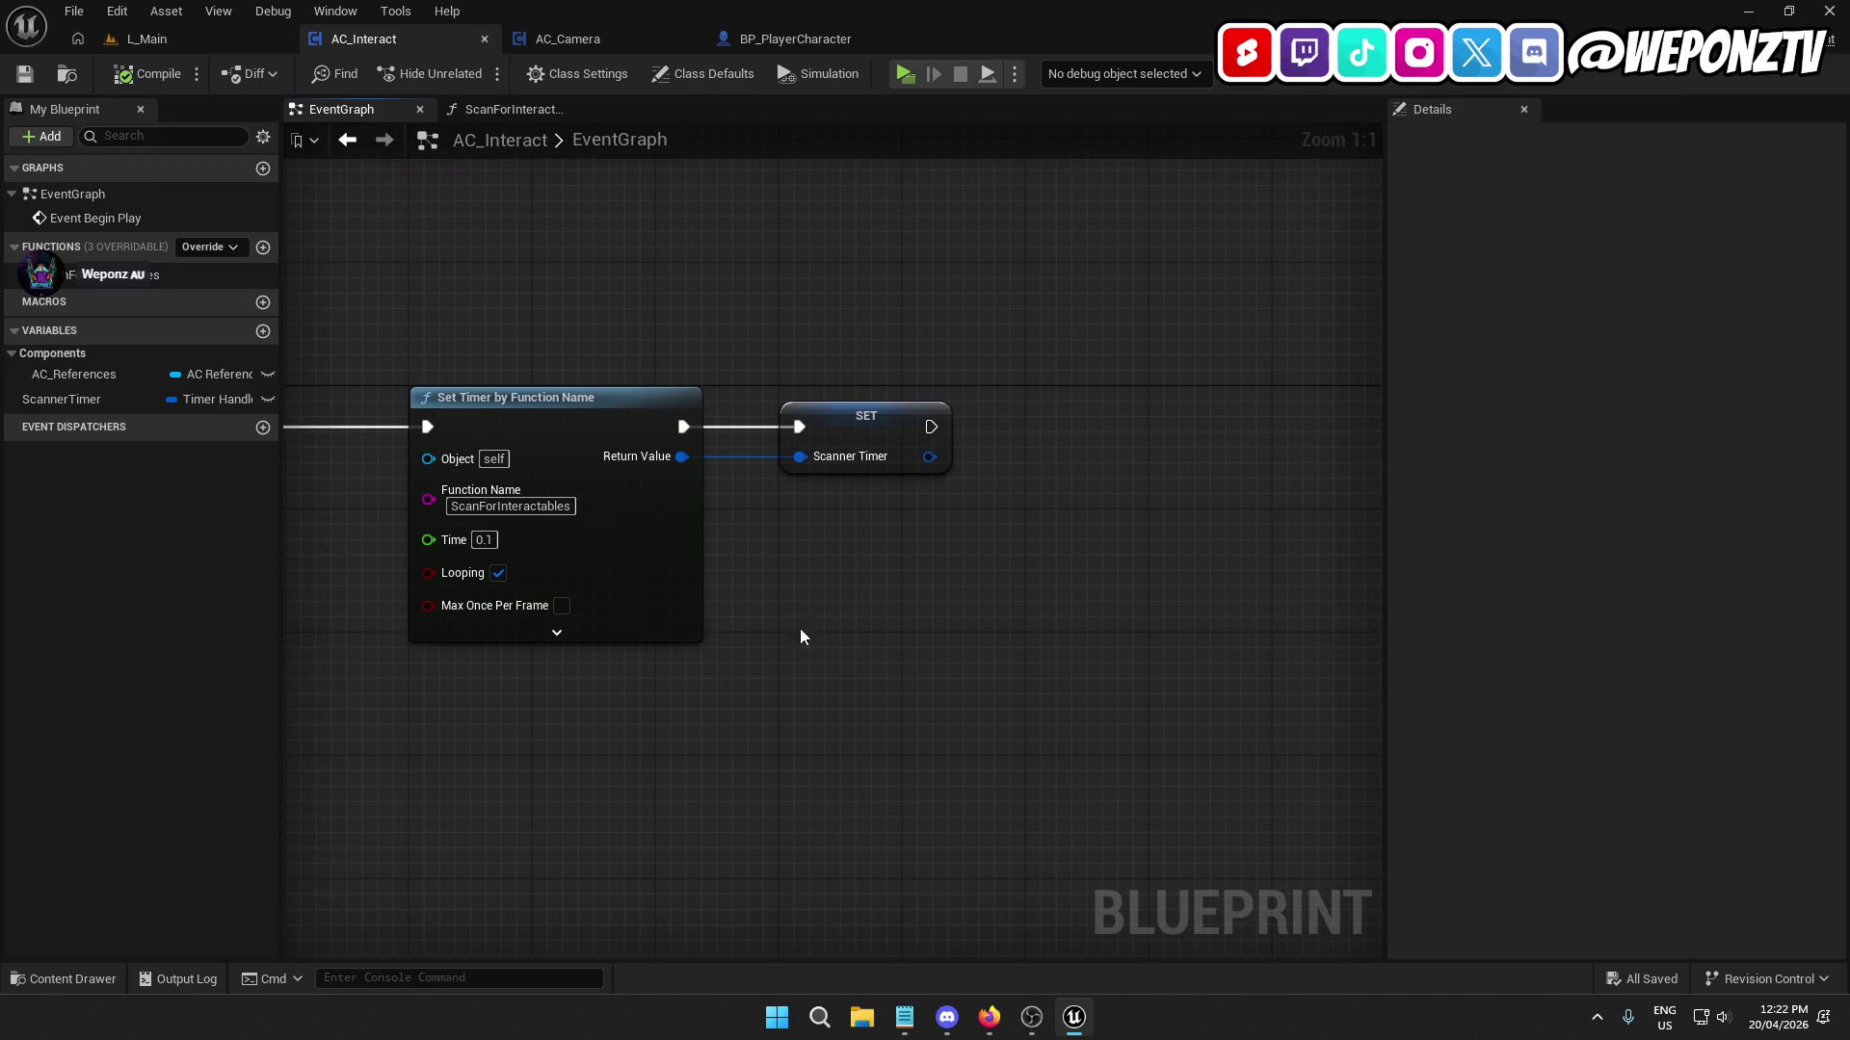
right_click(1062, 405)
text(print)
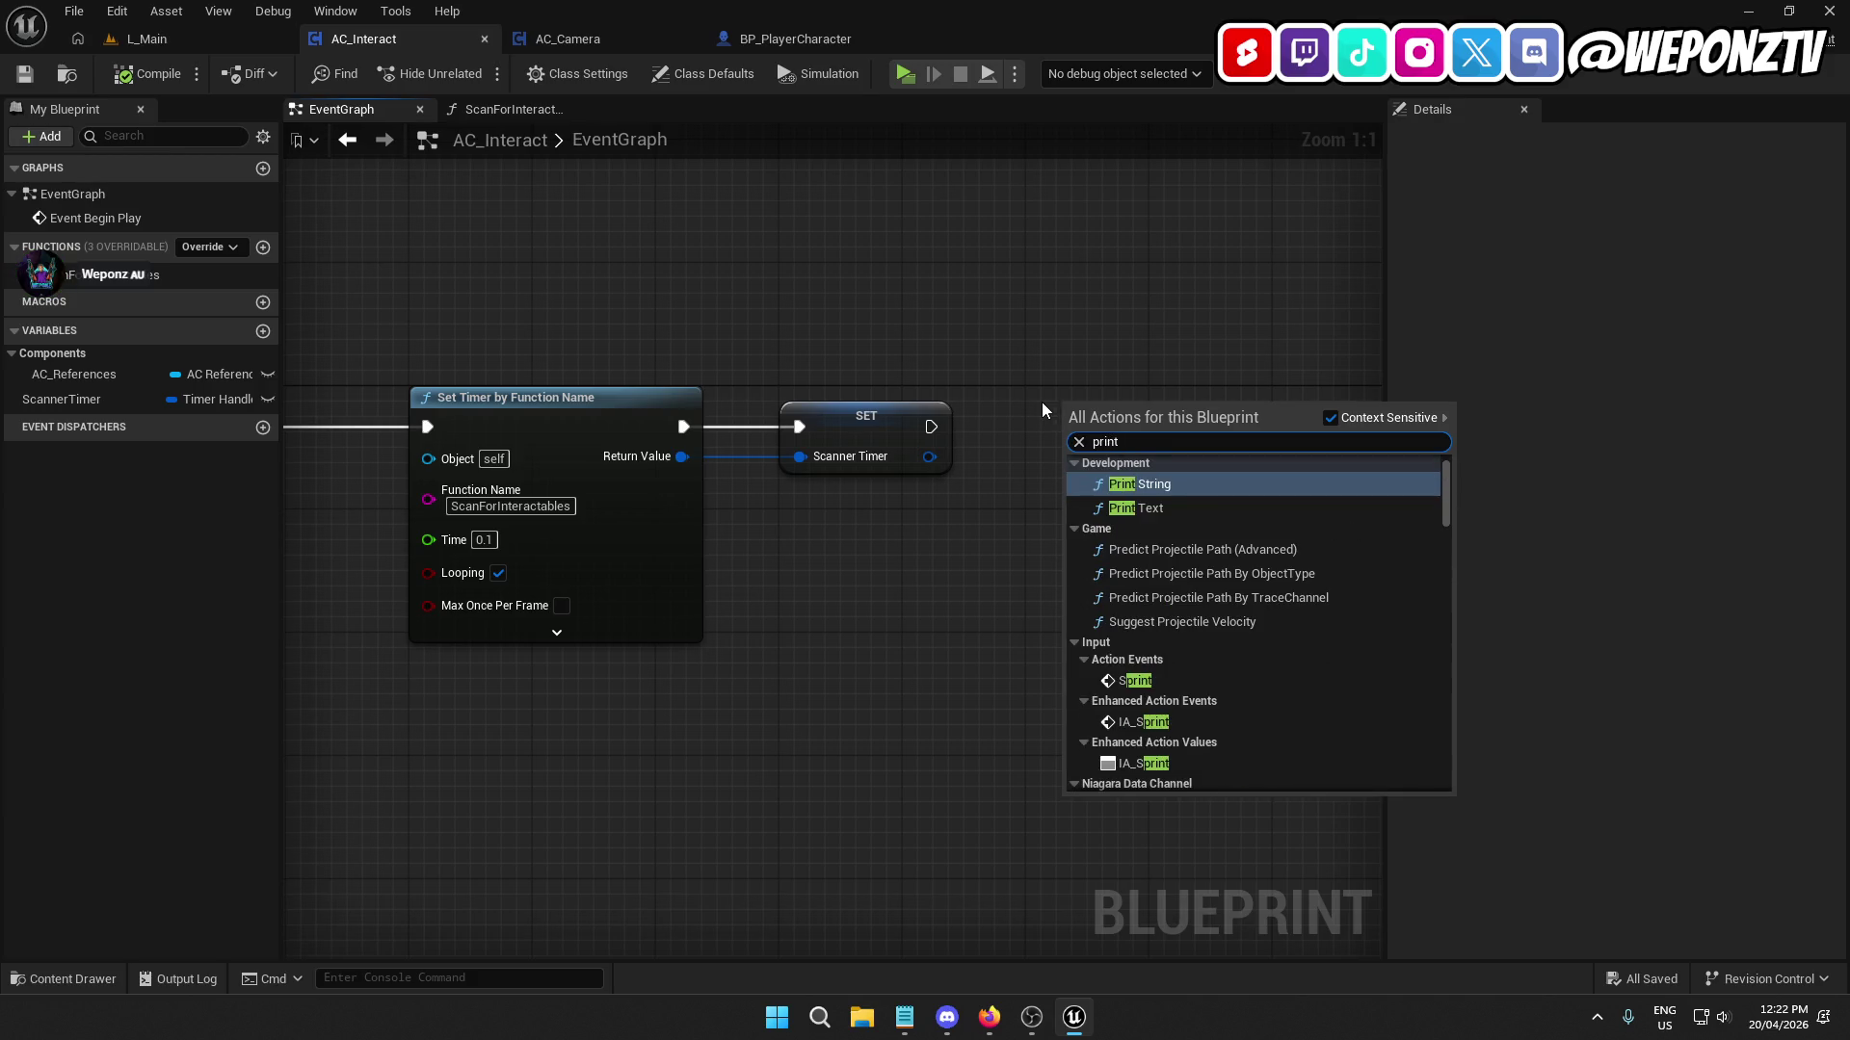
click(1204, 485)
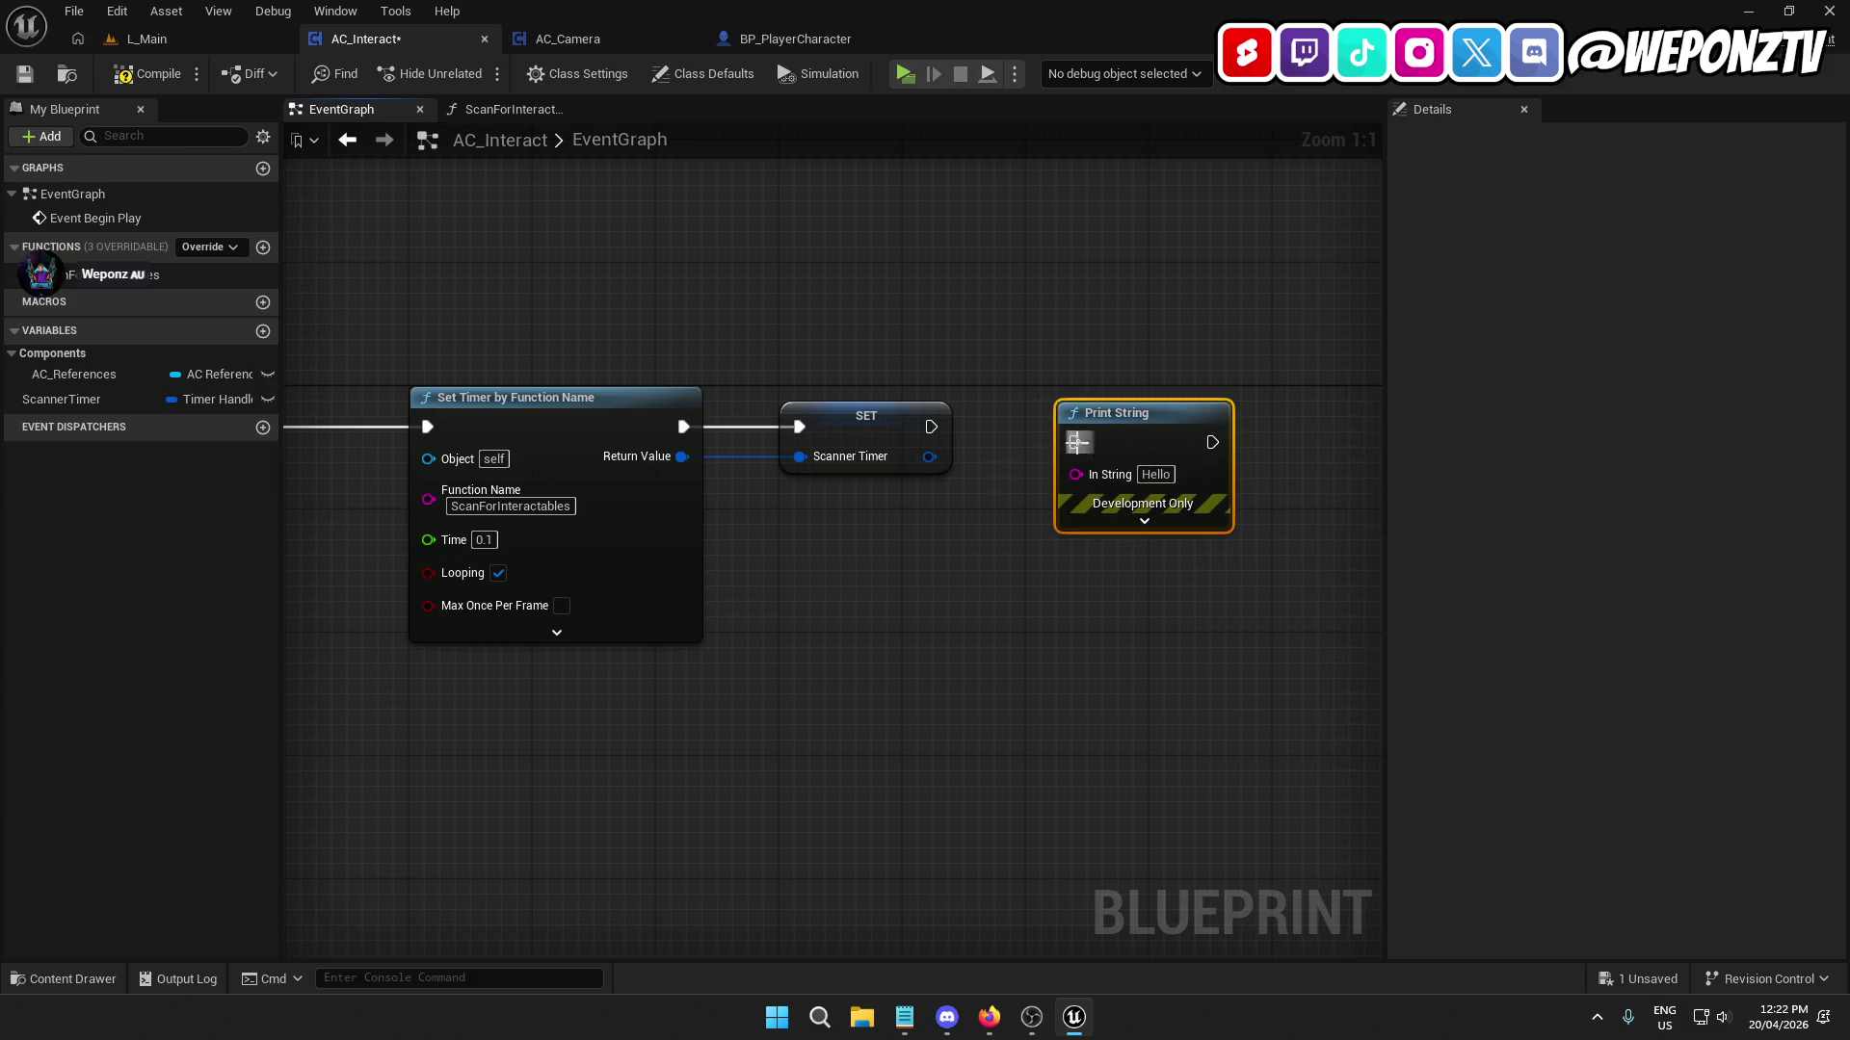
key(Delete)
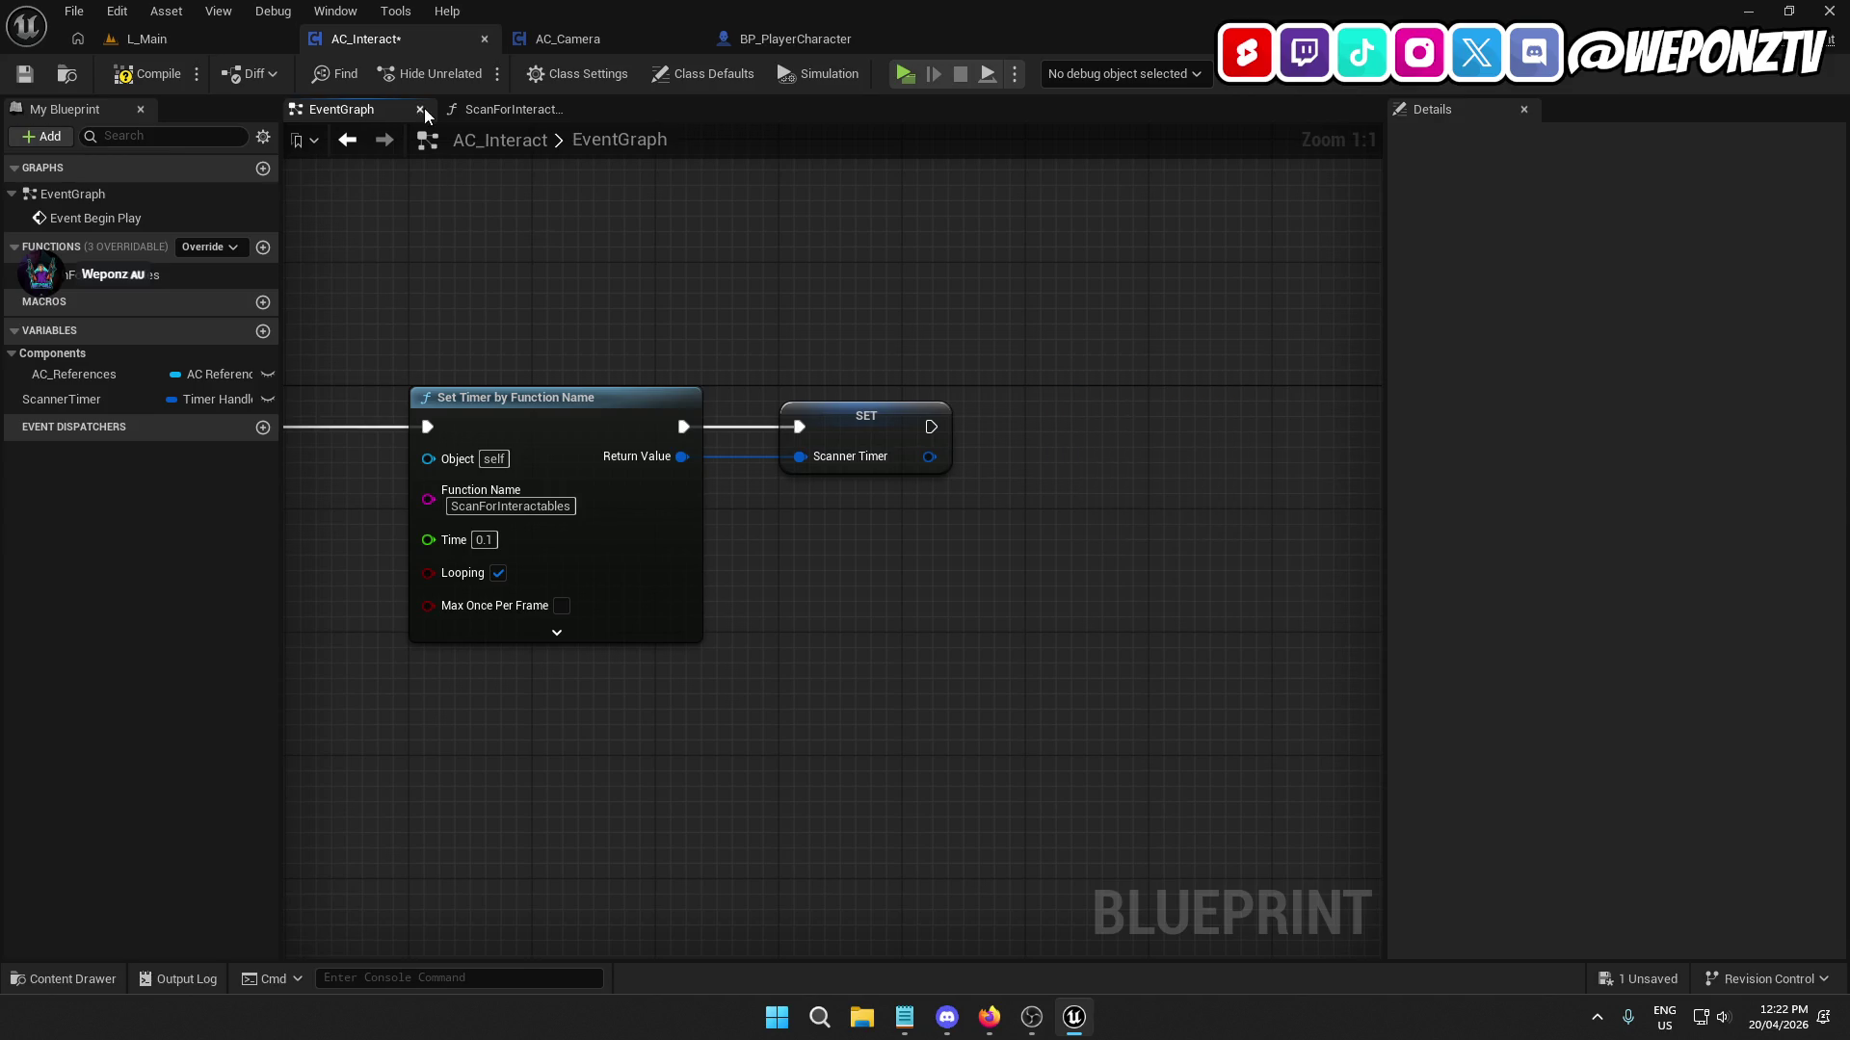
Paste Print String into ScanForInteractables after the first Sphere Trace By Channel and save.
click(492, 109)
drag(1026, 305, 269, 211)
key(ctrl+v)
mouse_move(1030, 321)
mouse_down()
mouse_move(1059, 342)
mouse_move(1166, 344)
mouse_up()
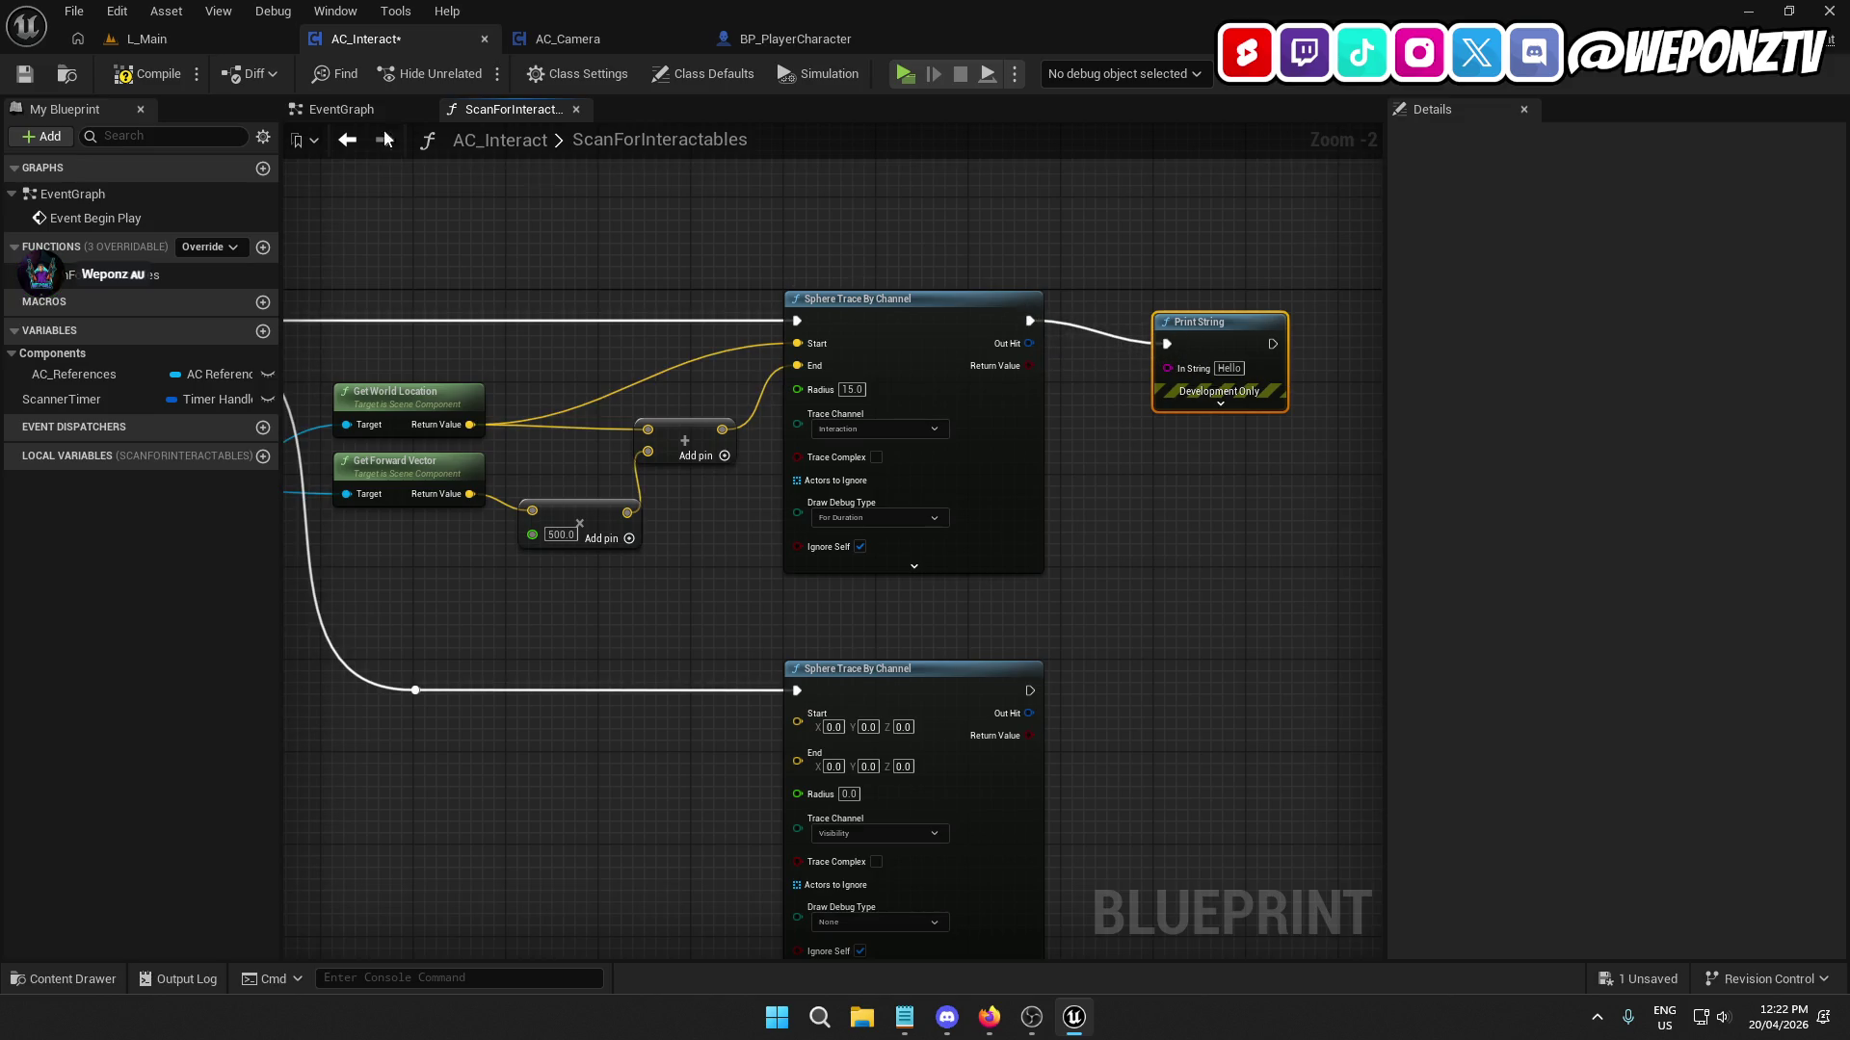
click(24, 73)
Play-test L_Main by walking forward, then stop and return to BP_PlayerCharacter.
click(231, 37)
click(474, 74)
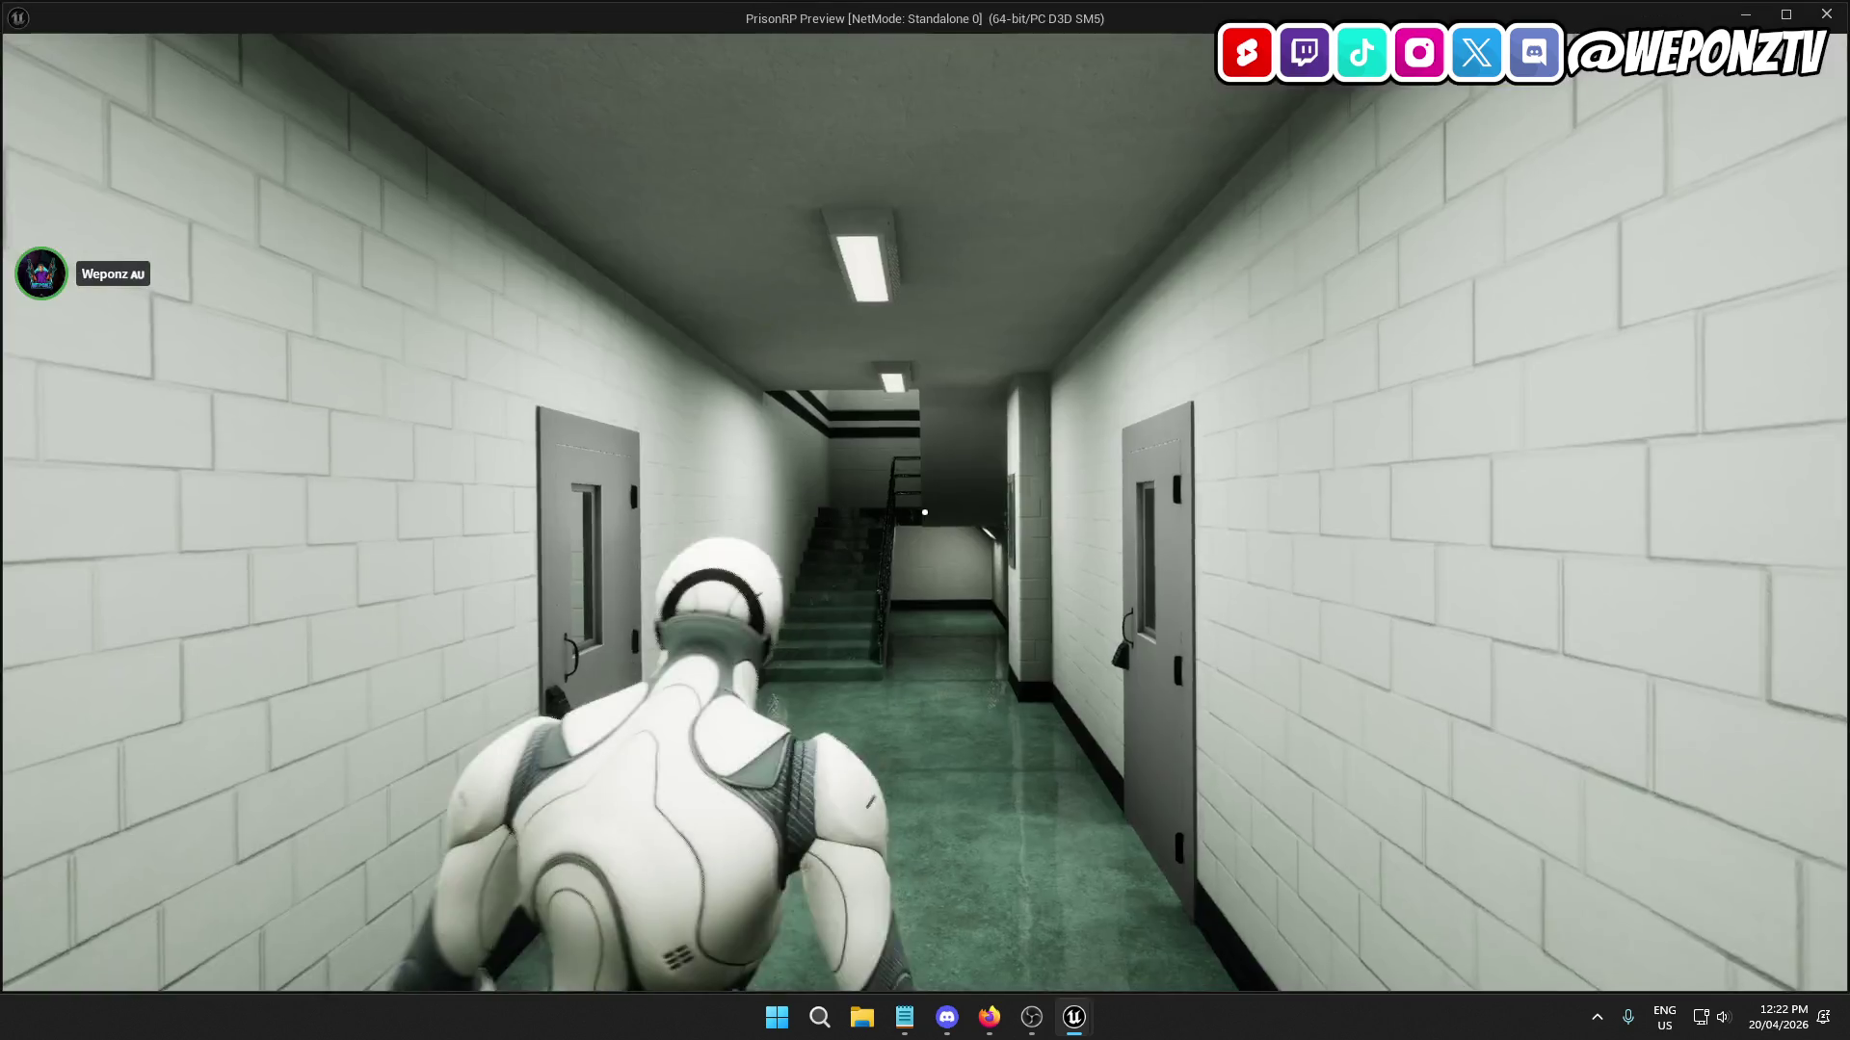
key(w)
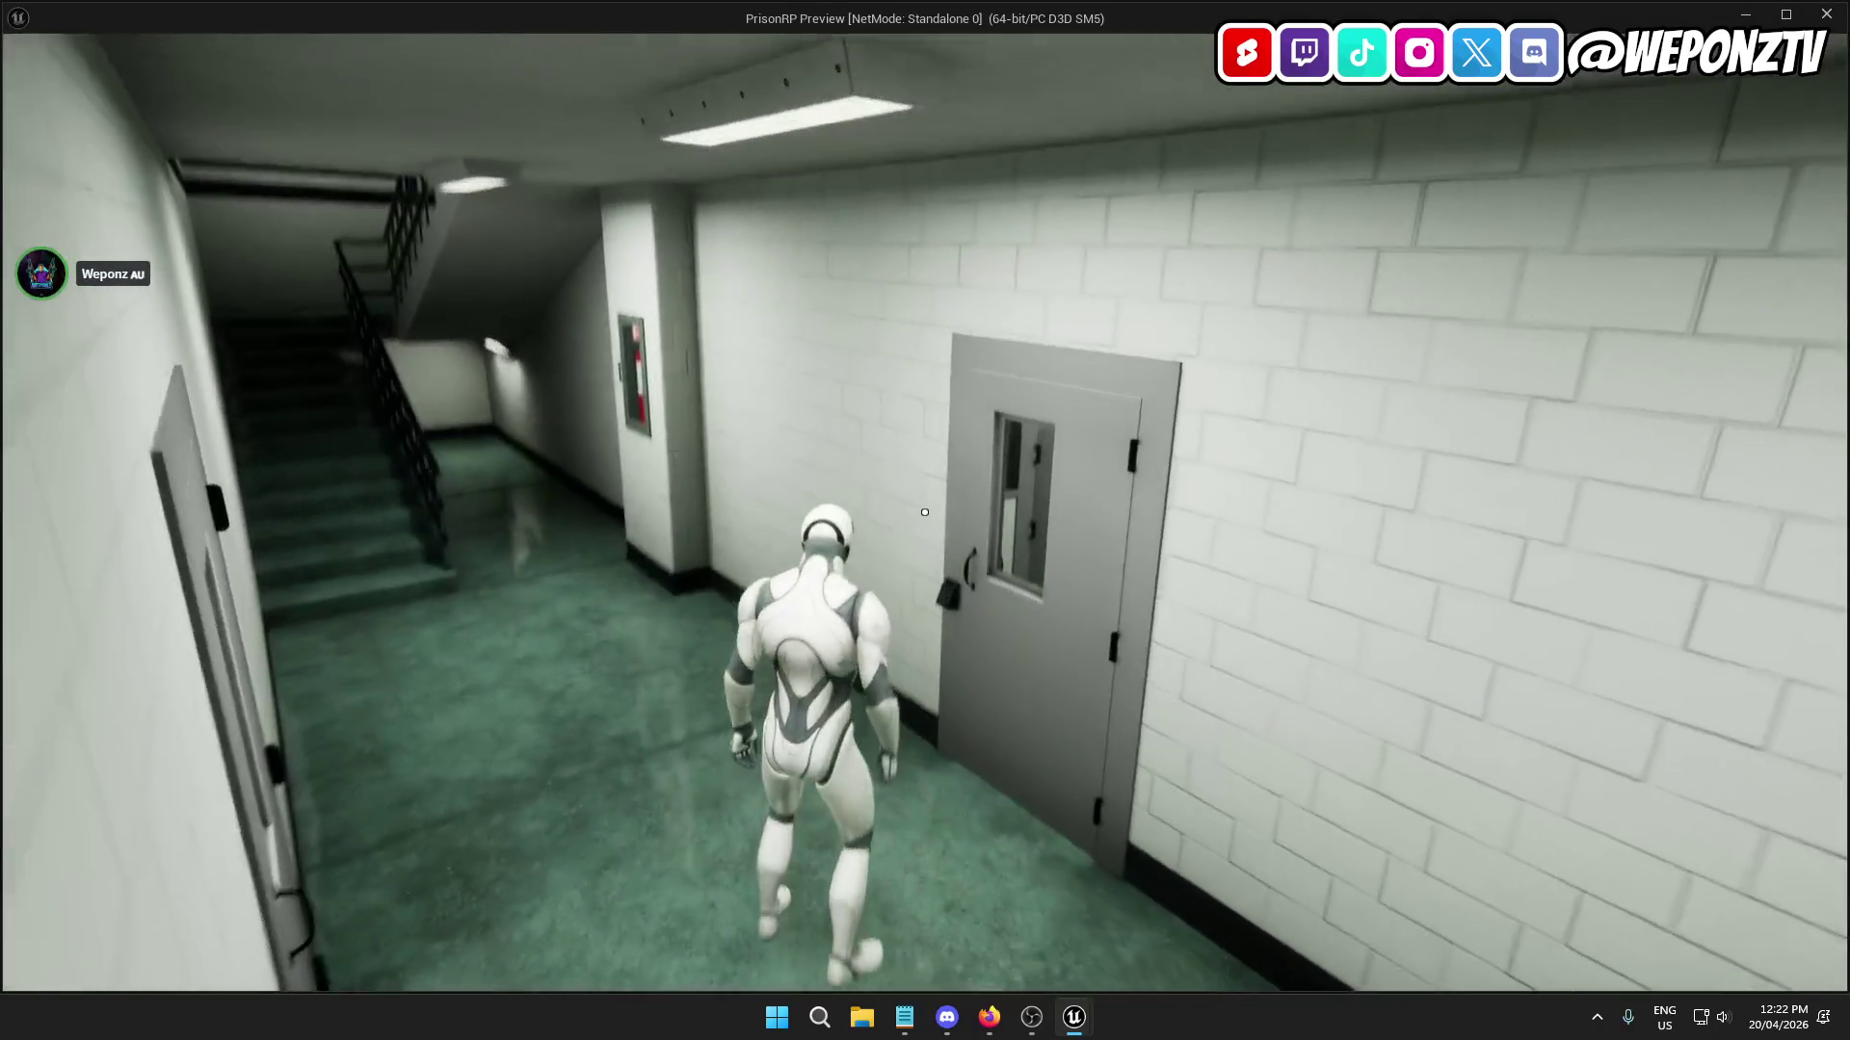
key(Escape)
click(604, 38)
click(818, 41)
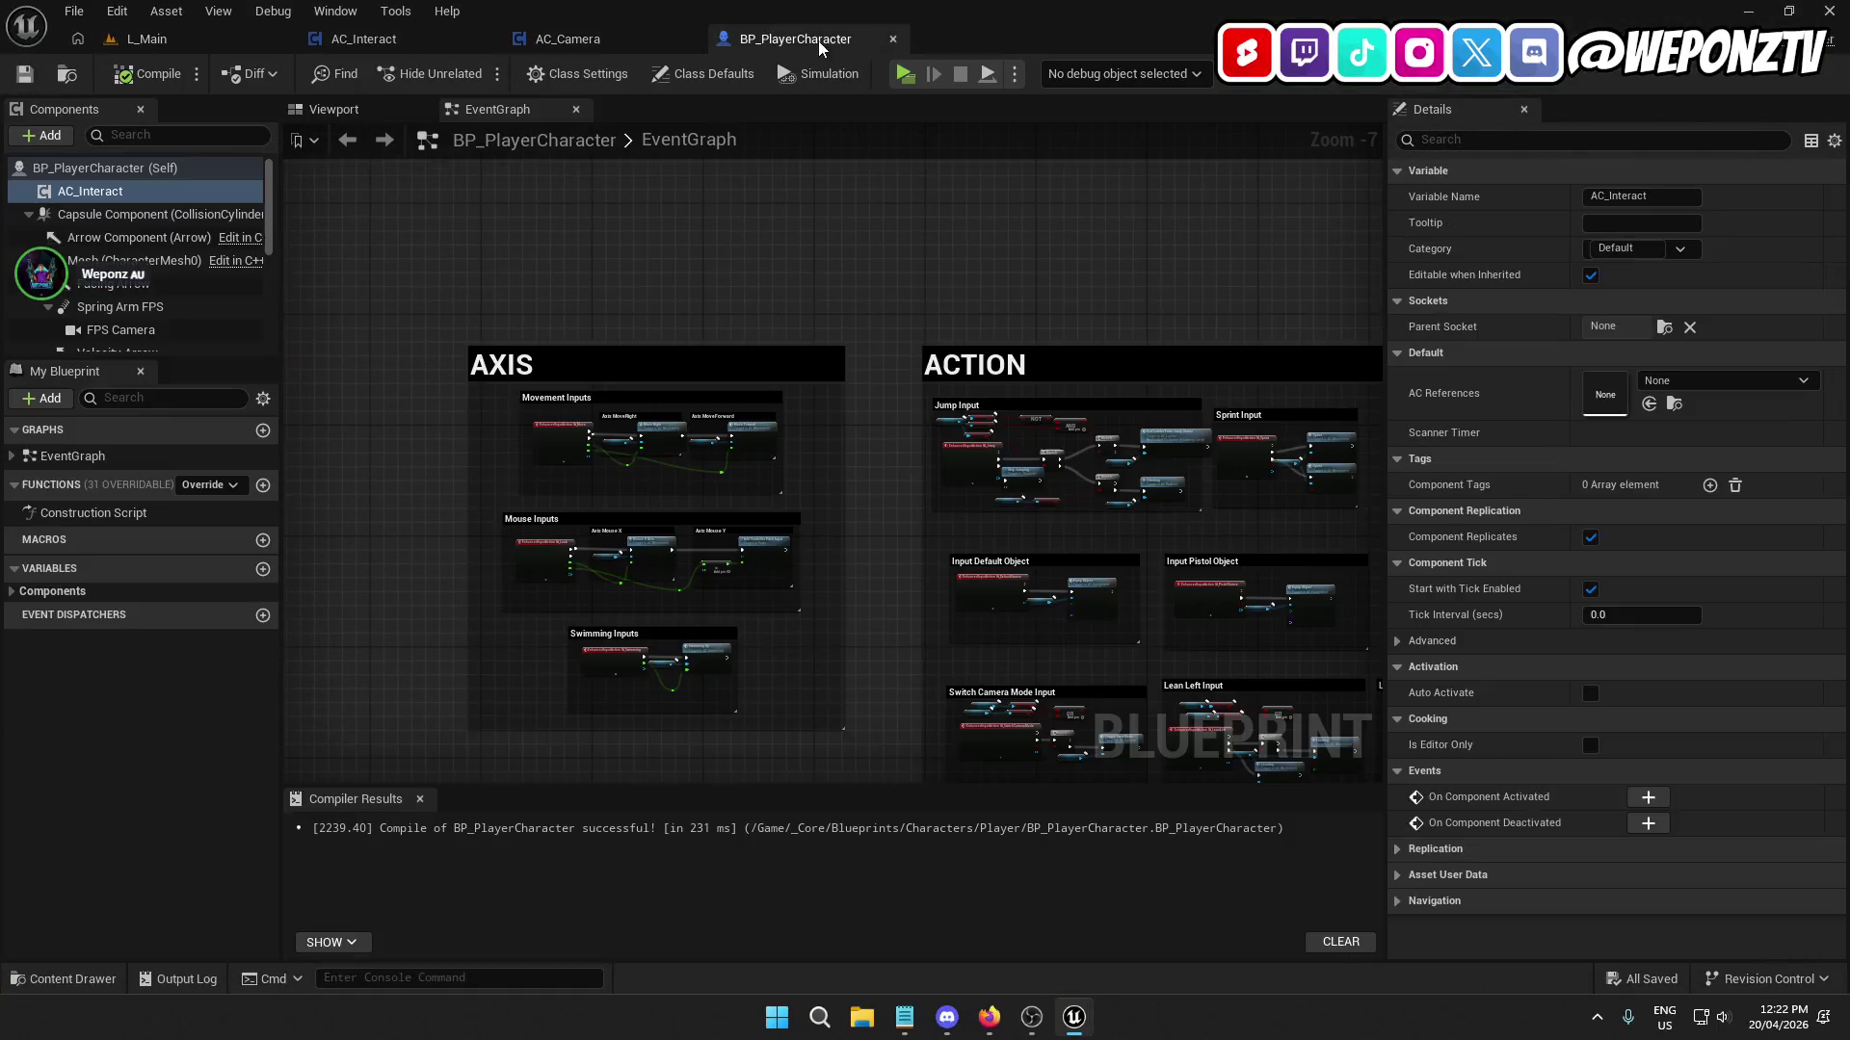
Break the link on the SET node's pin in the AC_Interact EventGraph.
click(375, 39)
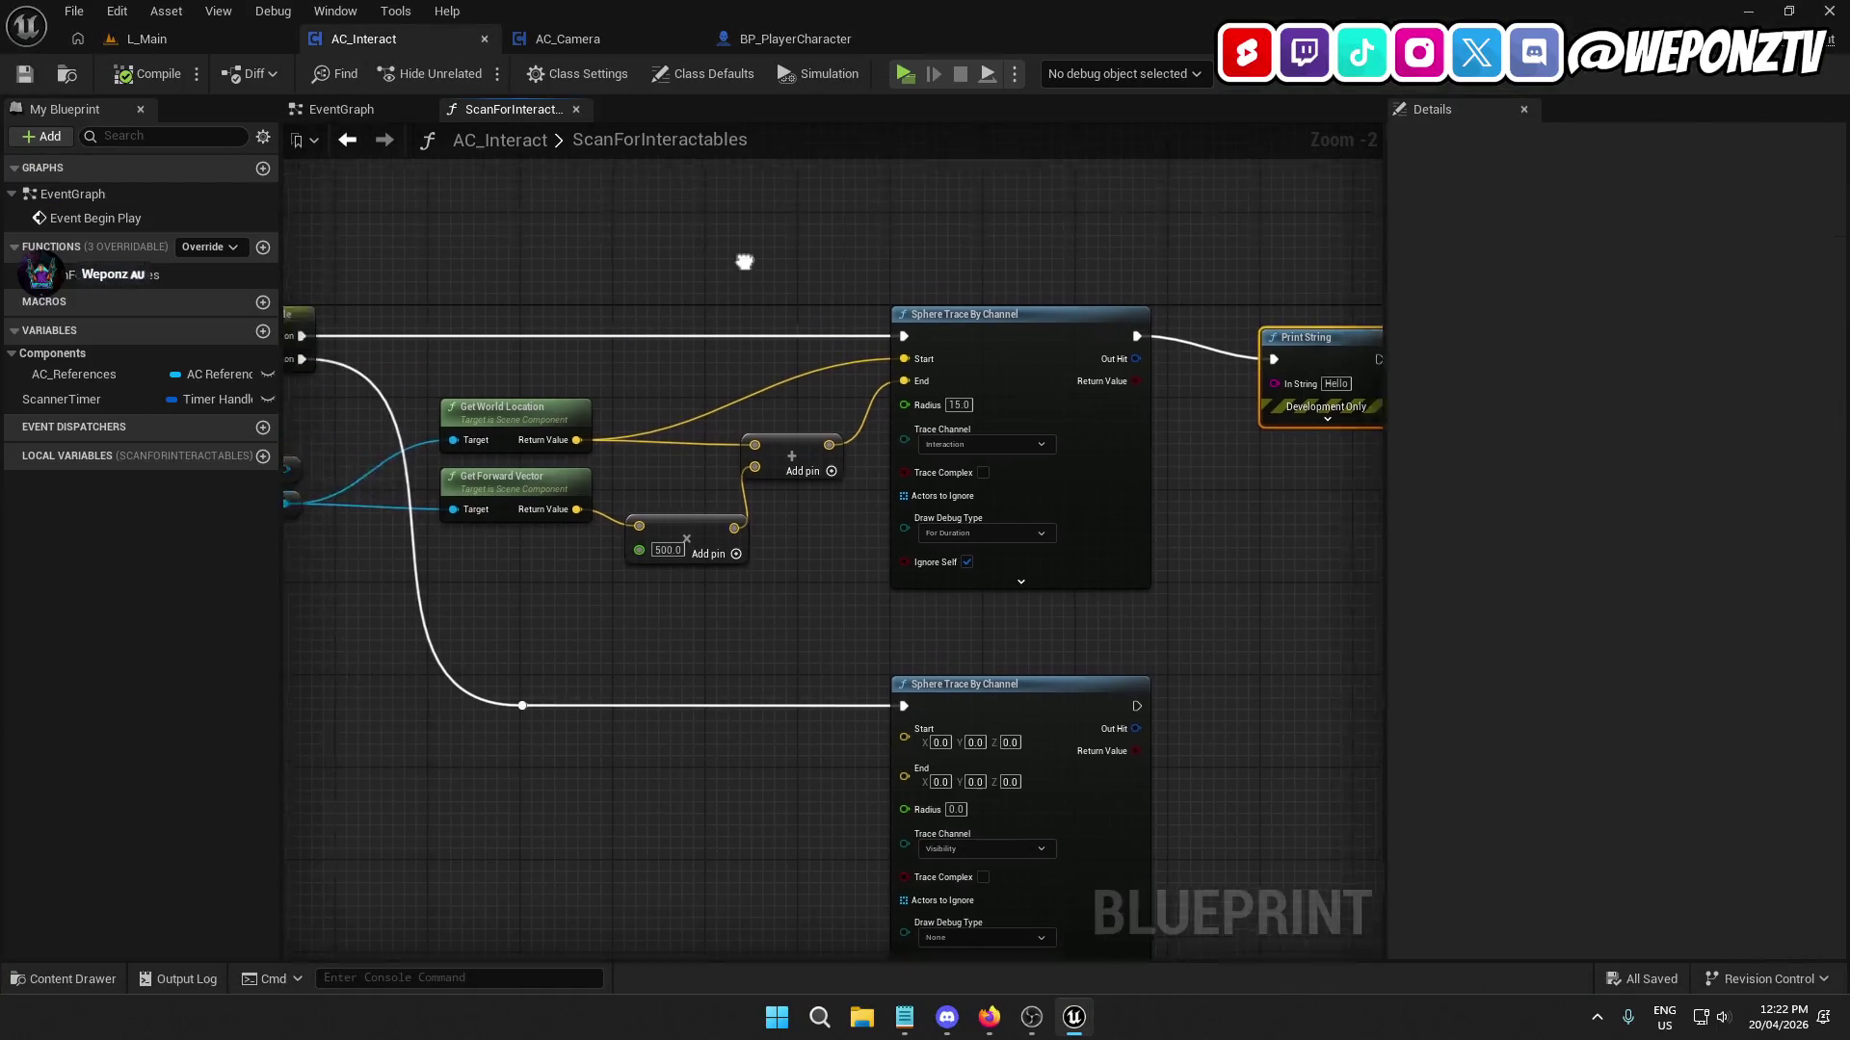
click(384, 121)
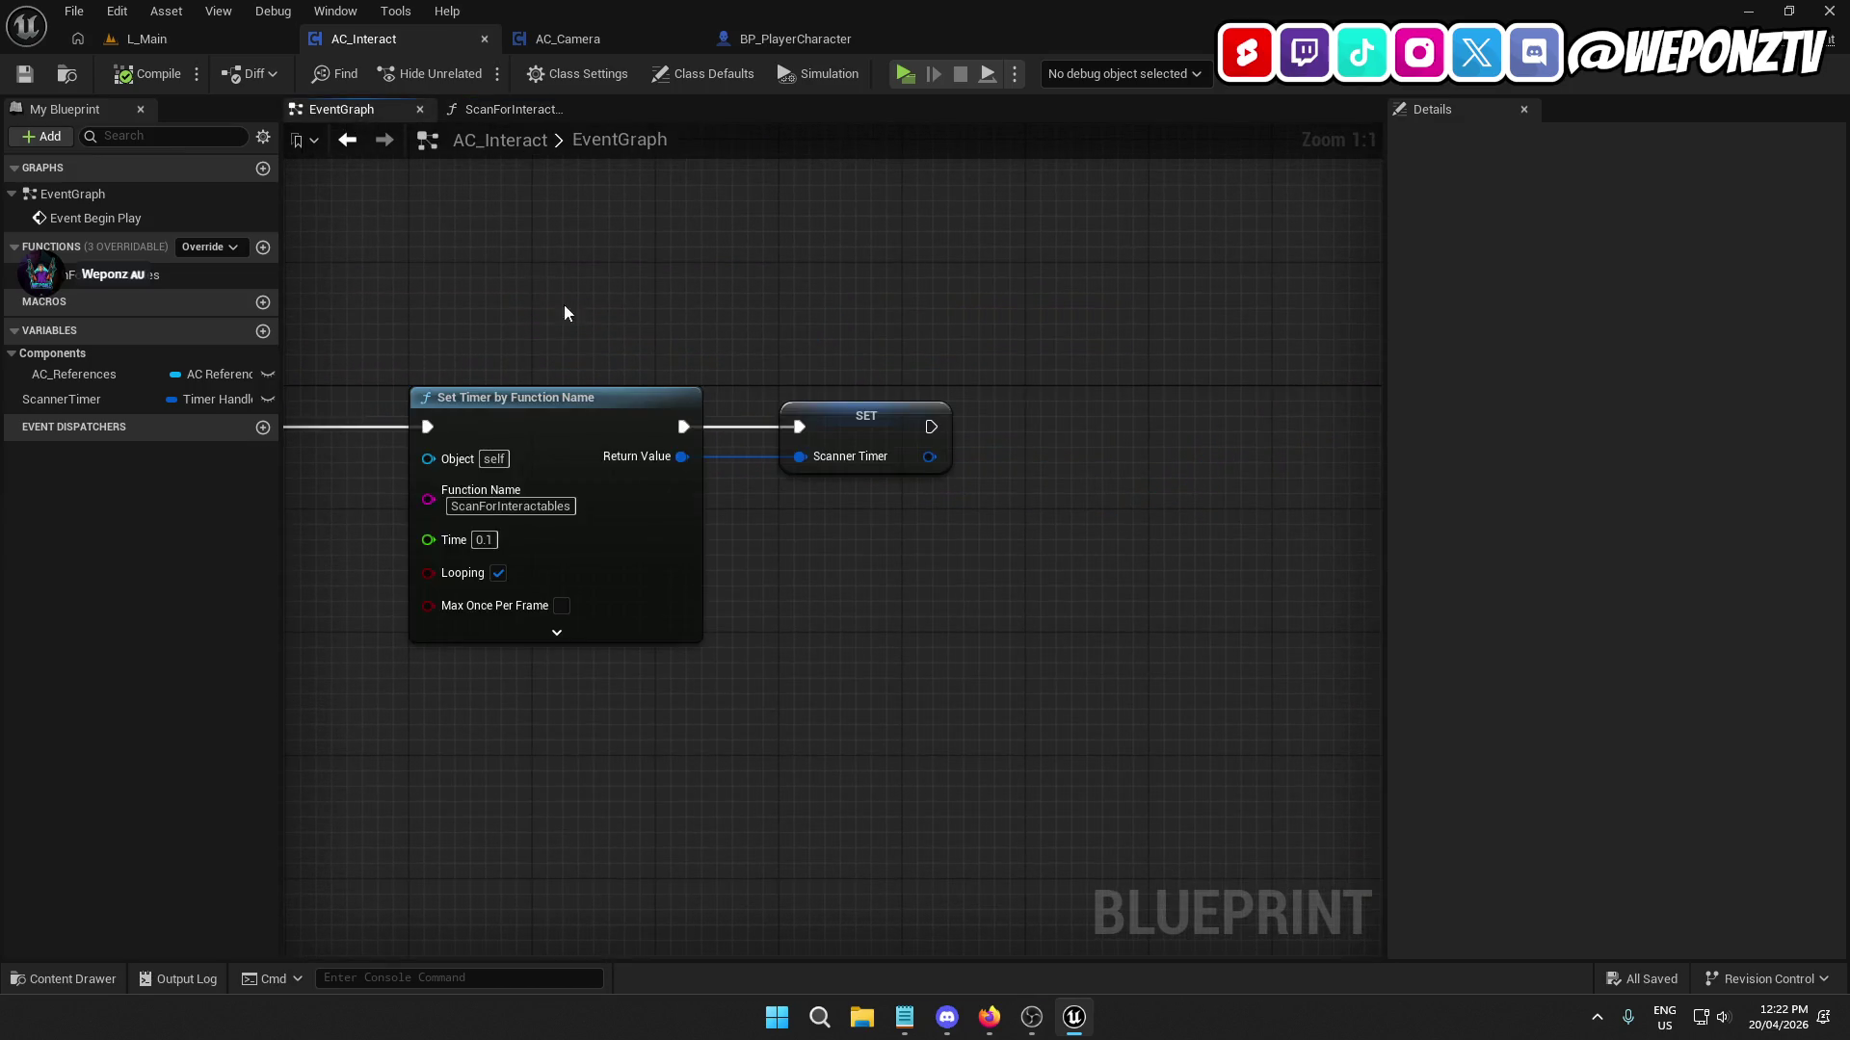
drag(564, 304, 1184, 231)
scroll(808, 478, down, 1)
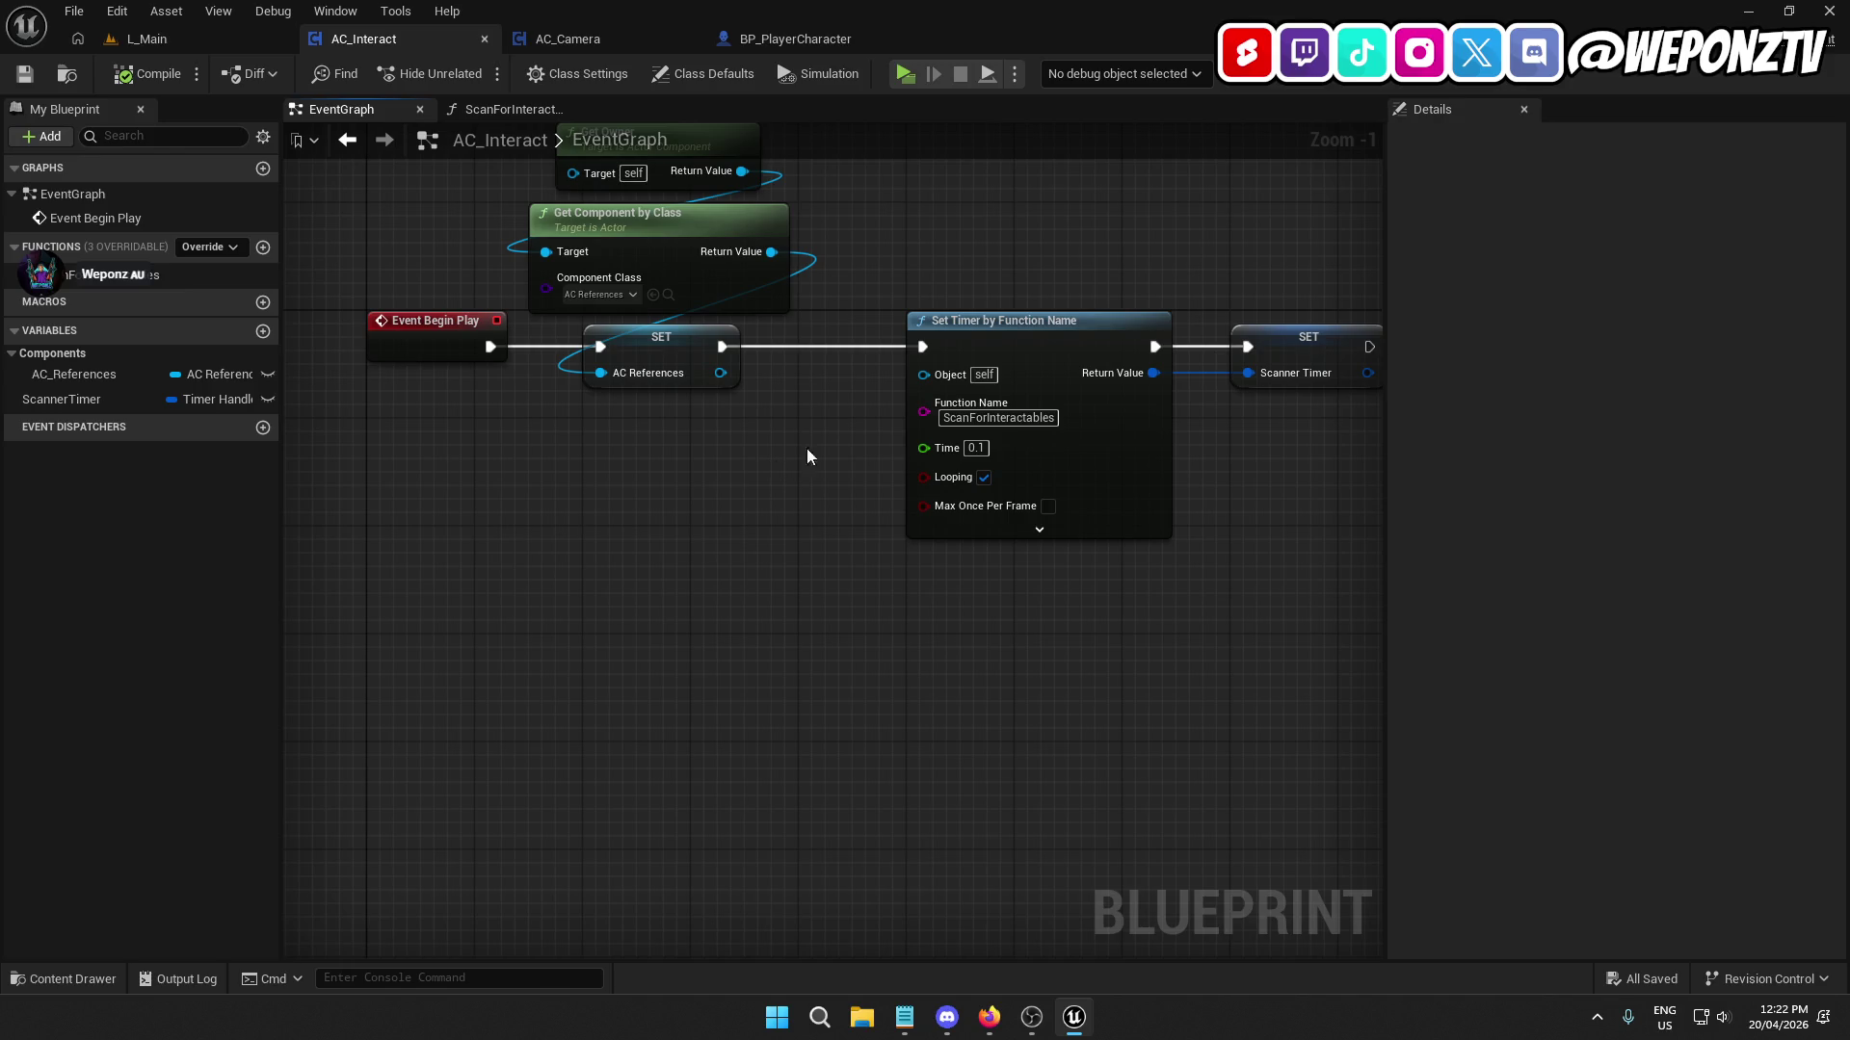
right_click(721, 346)
click(811, 397)
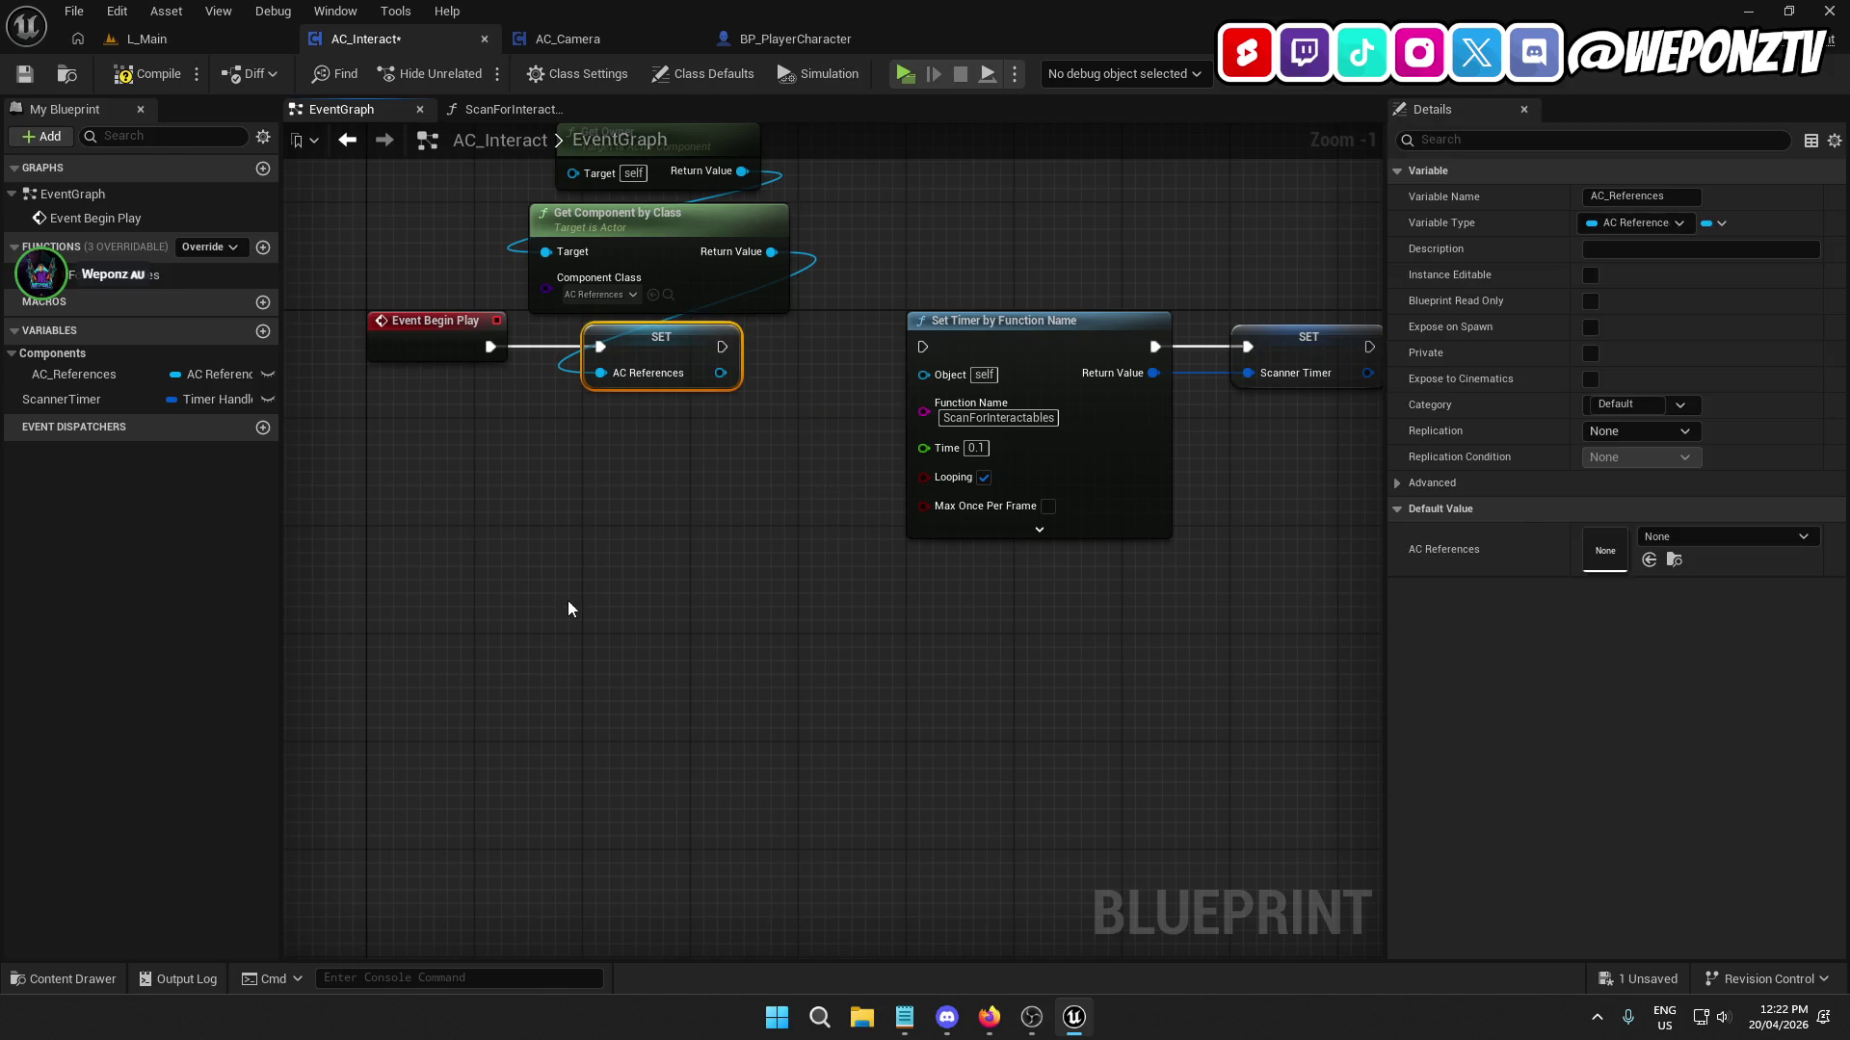
Add an Event Tick node wired to call Scan for Interactables.
right_click(568, 604)
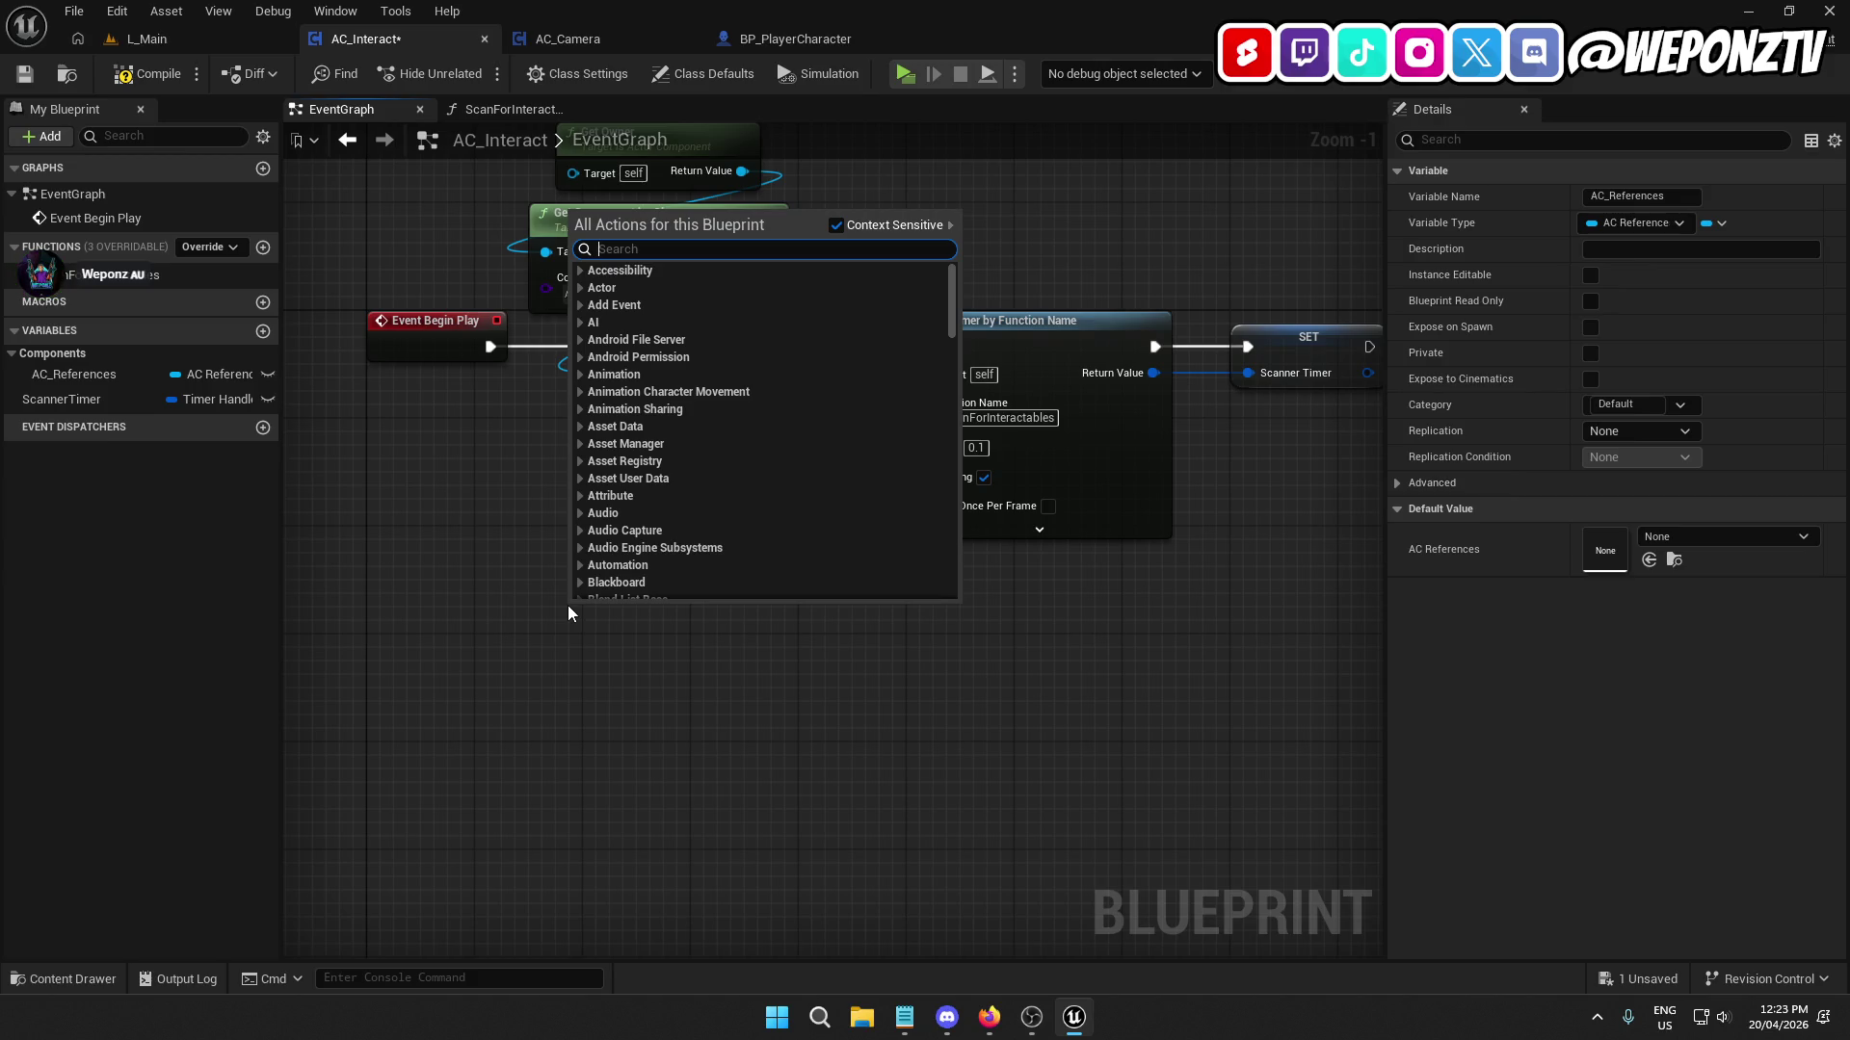
text(tick)
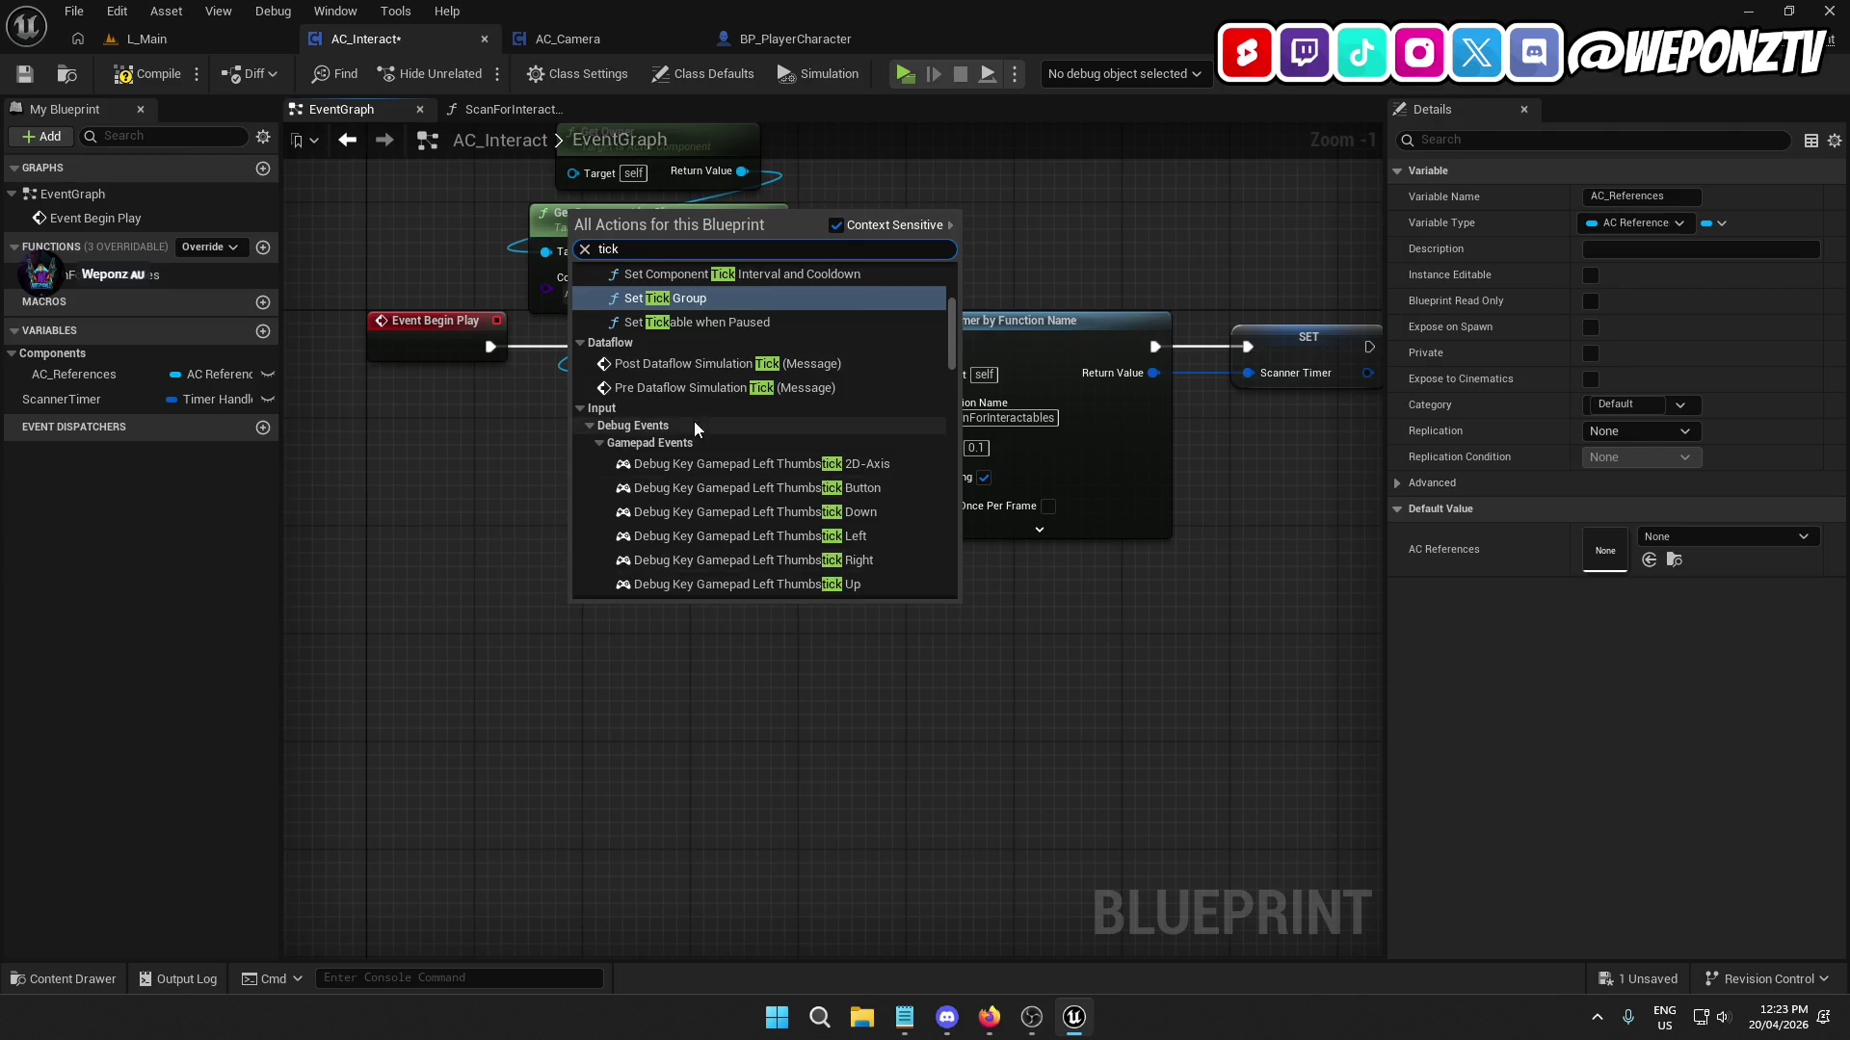
click(643, 315)
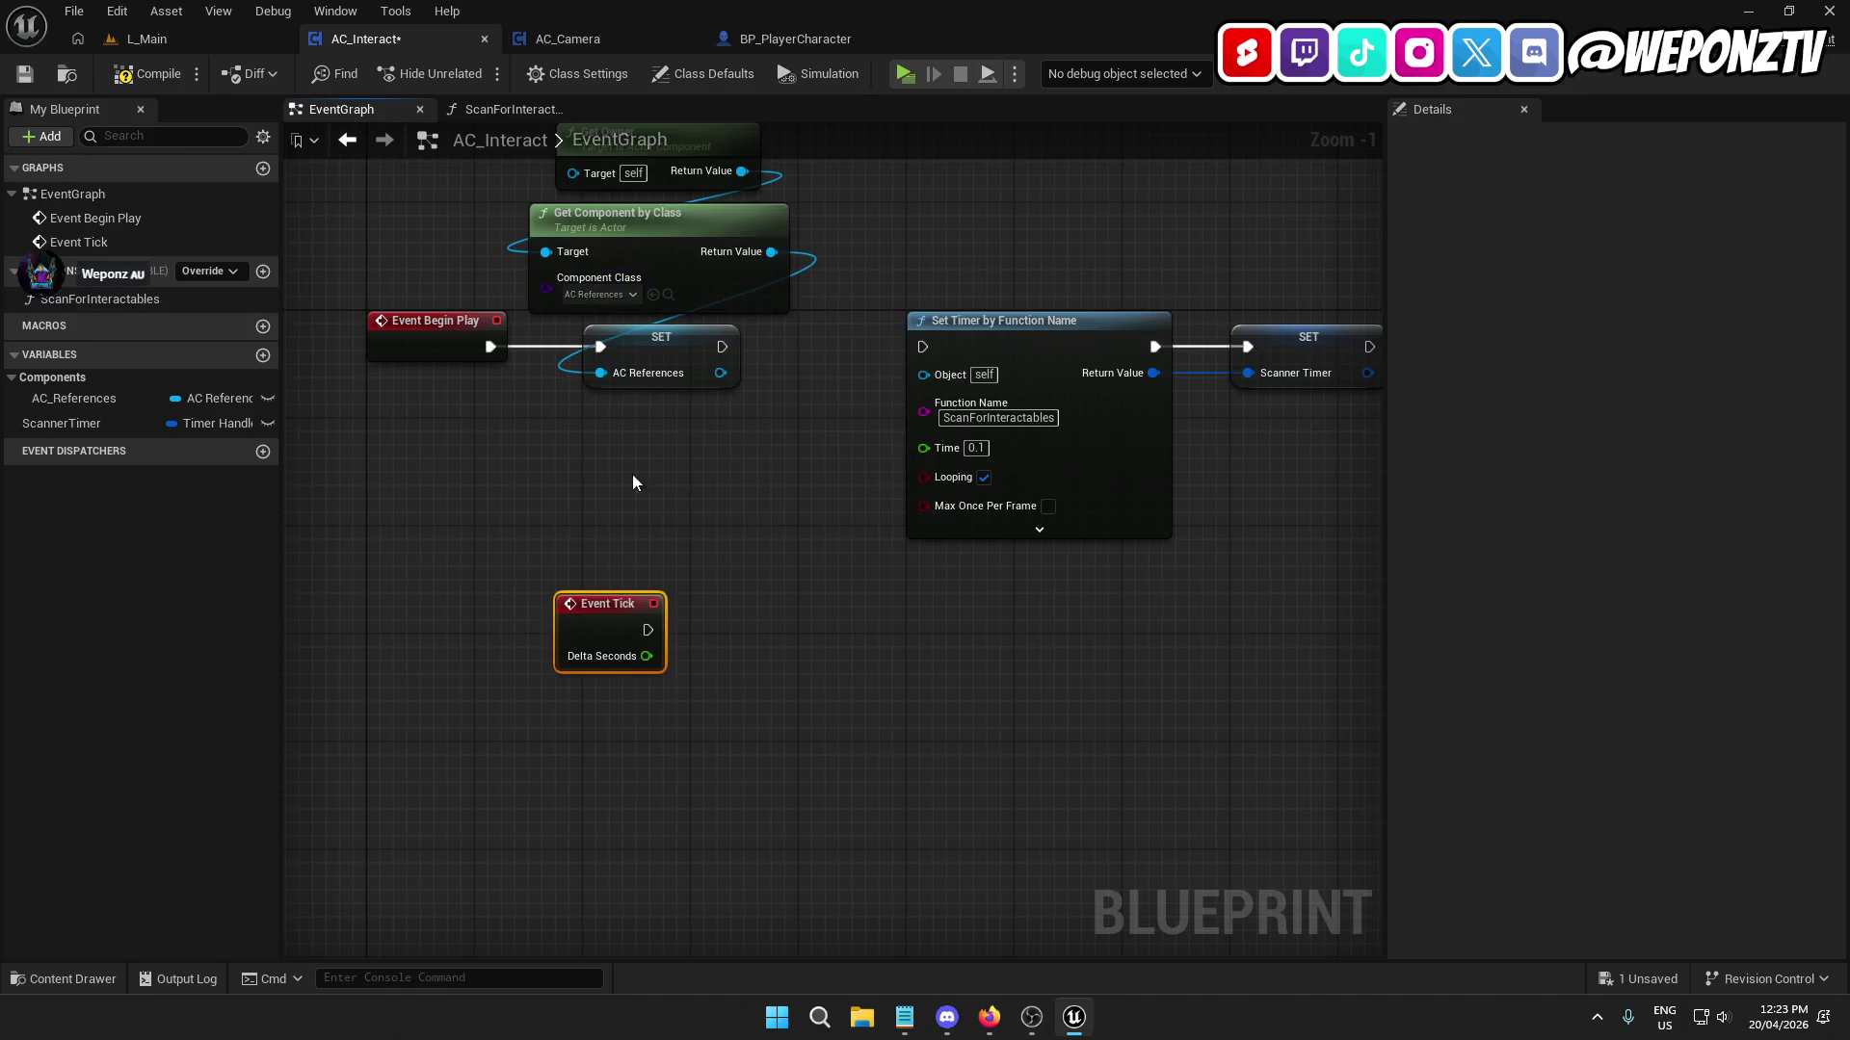
drag(601, 634, 412, 675)
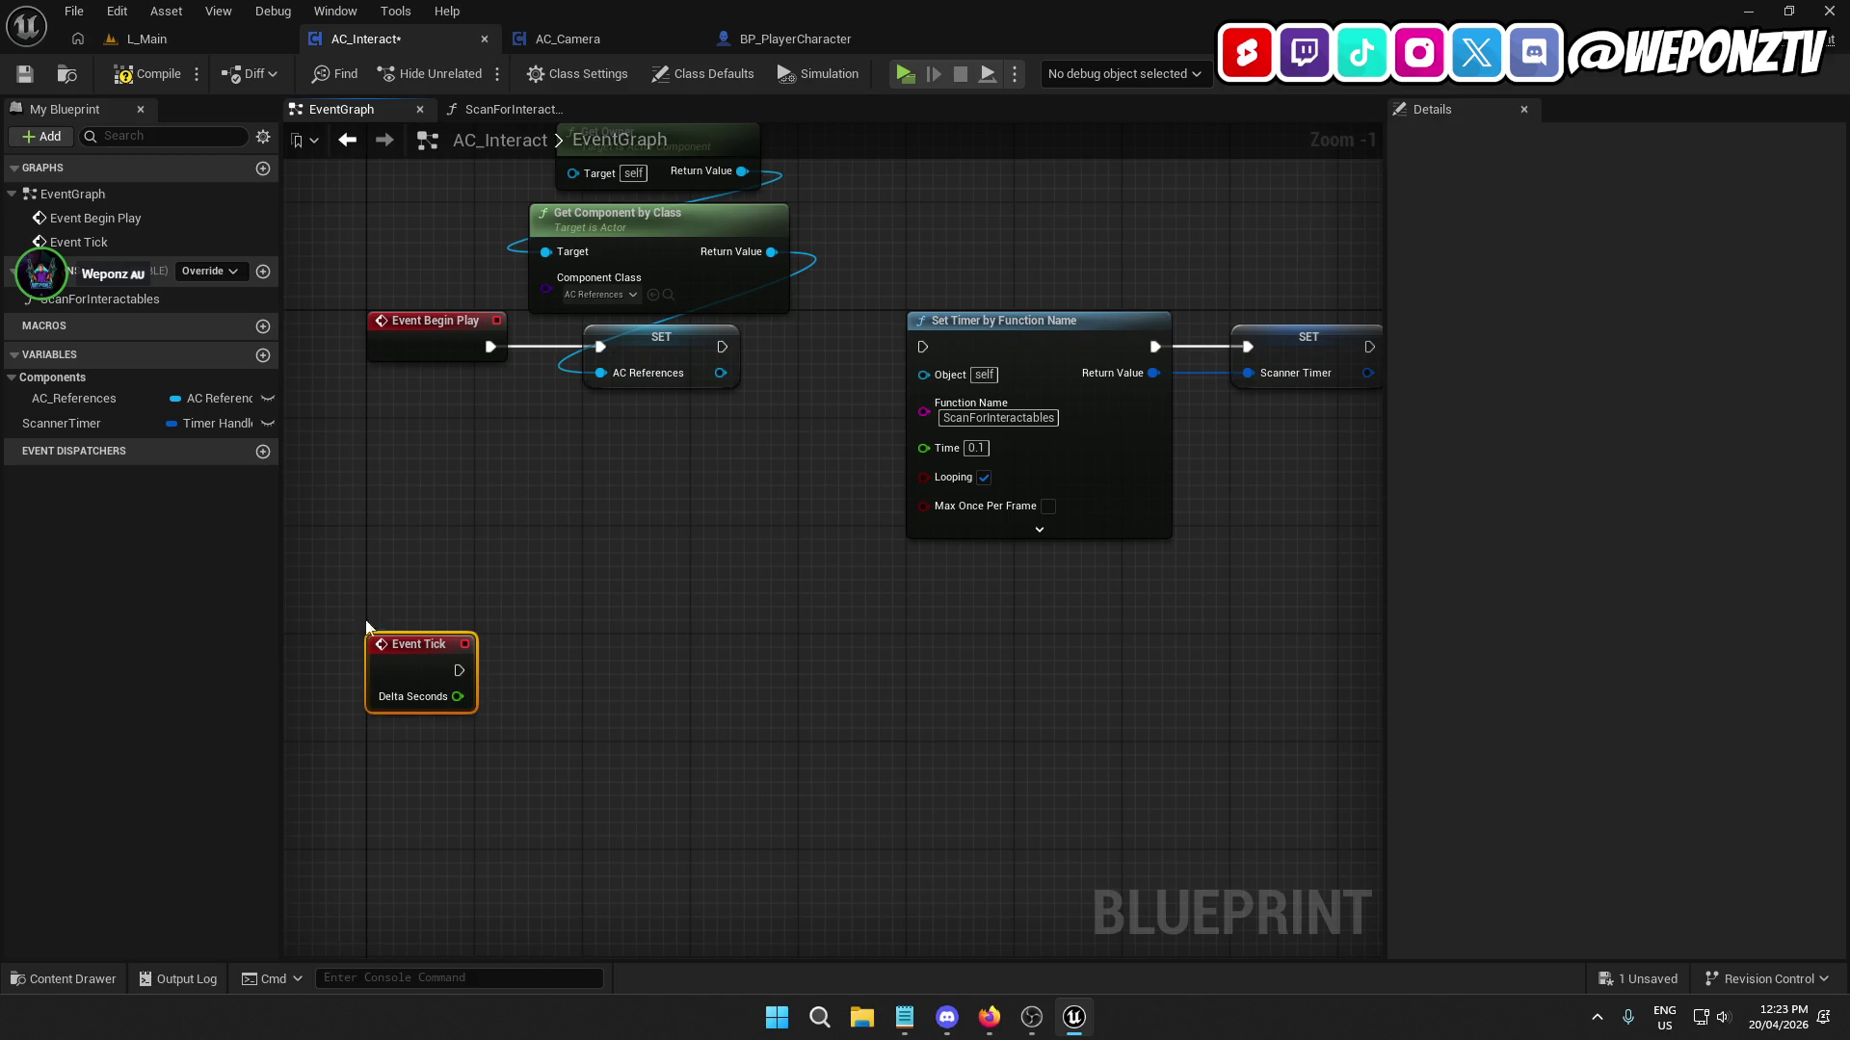
mouse_move(114, 298)
mouse_down()
mouse_move(564, 604)
mouse_move(460, 676)
mouse_up()
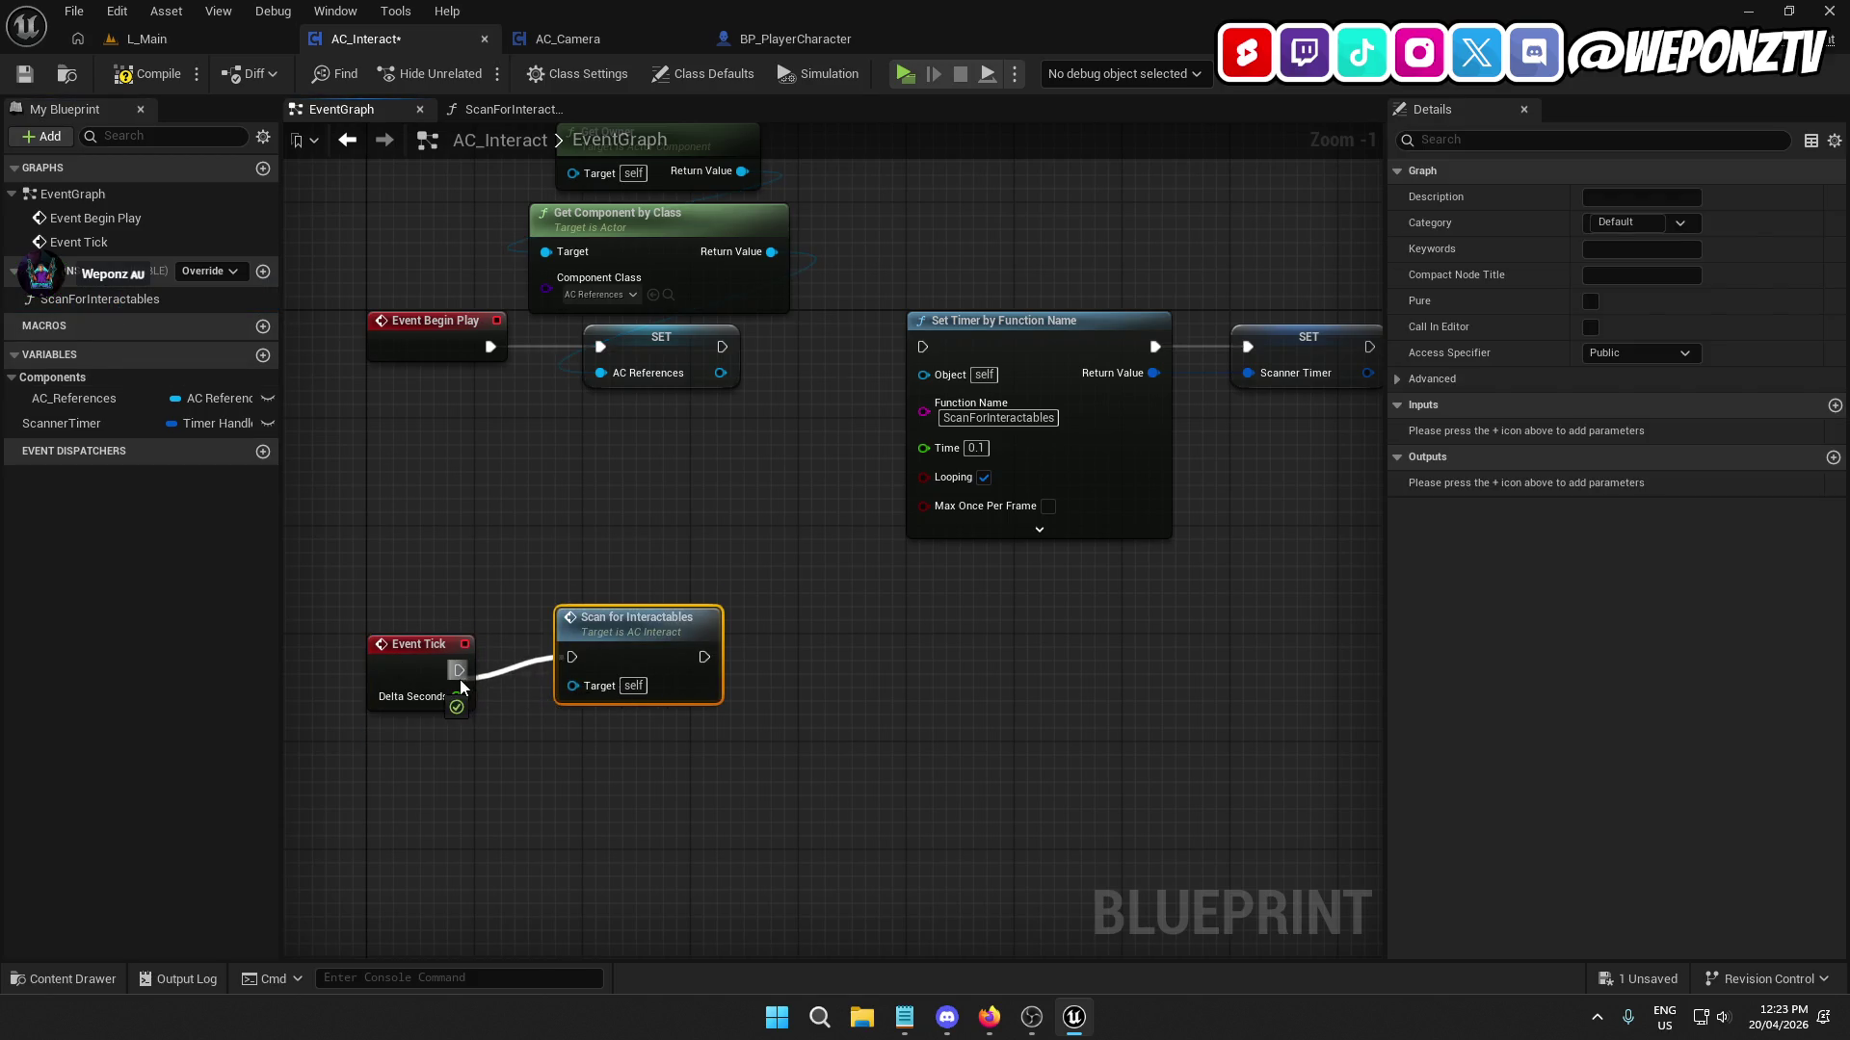
Compile and save AC_Interact, then play L_Main to test.
click(145, 73)
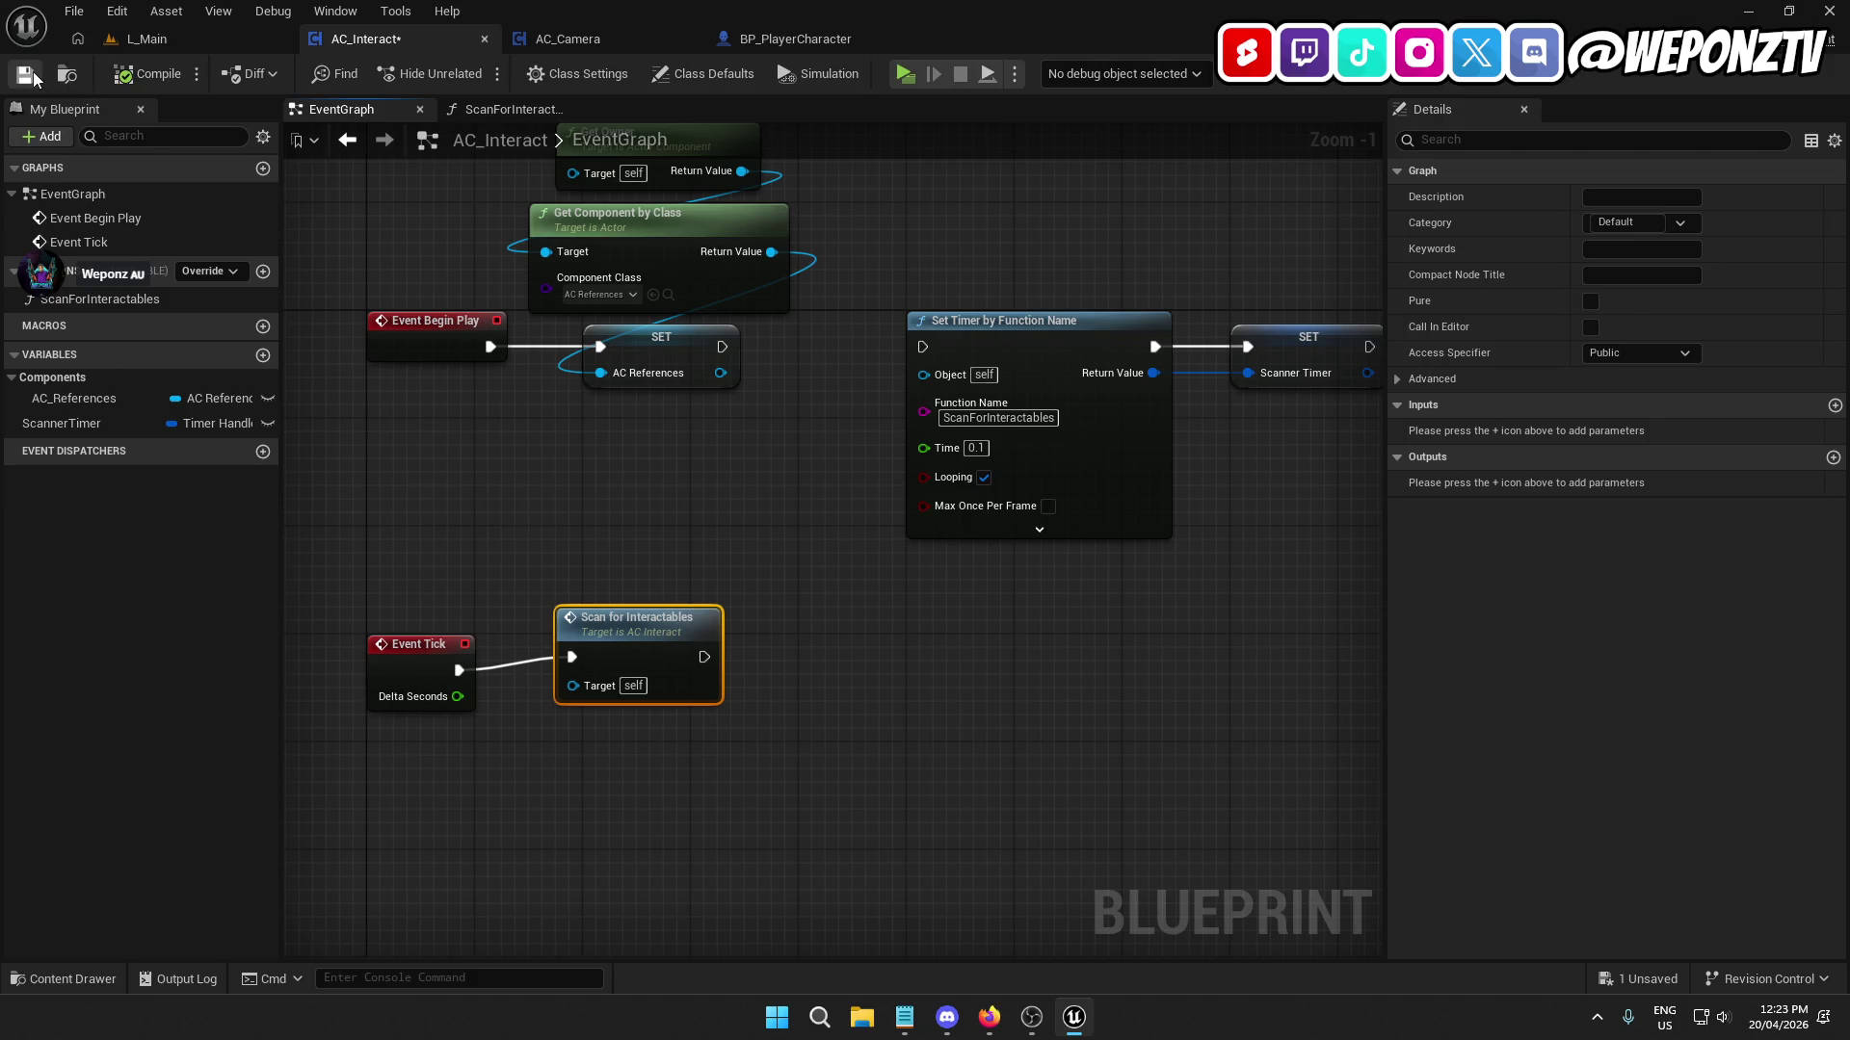
click(29, 72)
click(183, 37)
click(473, 74)
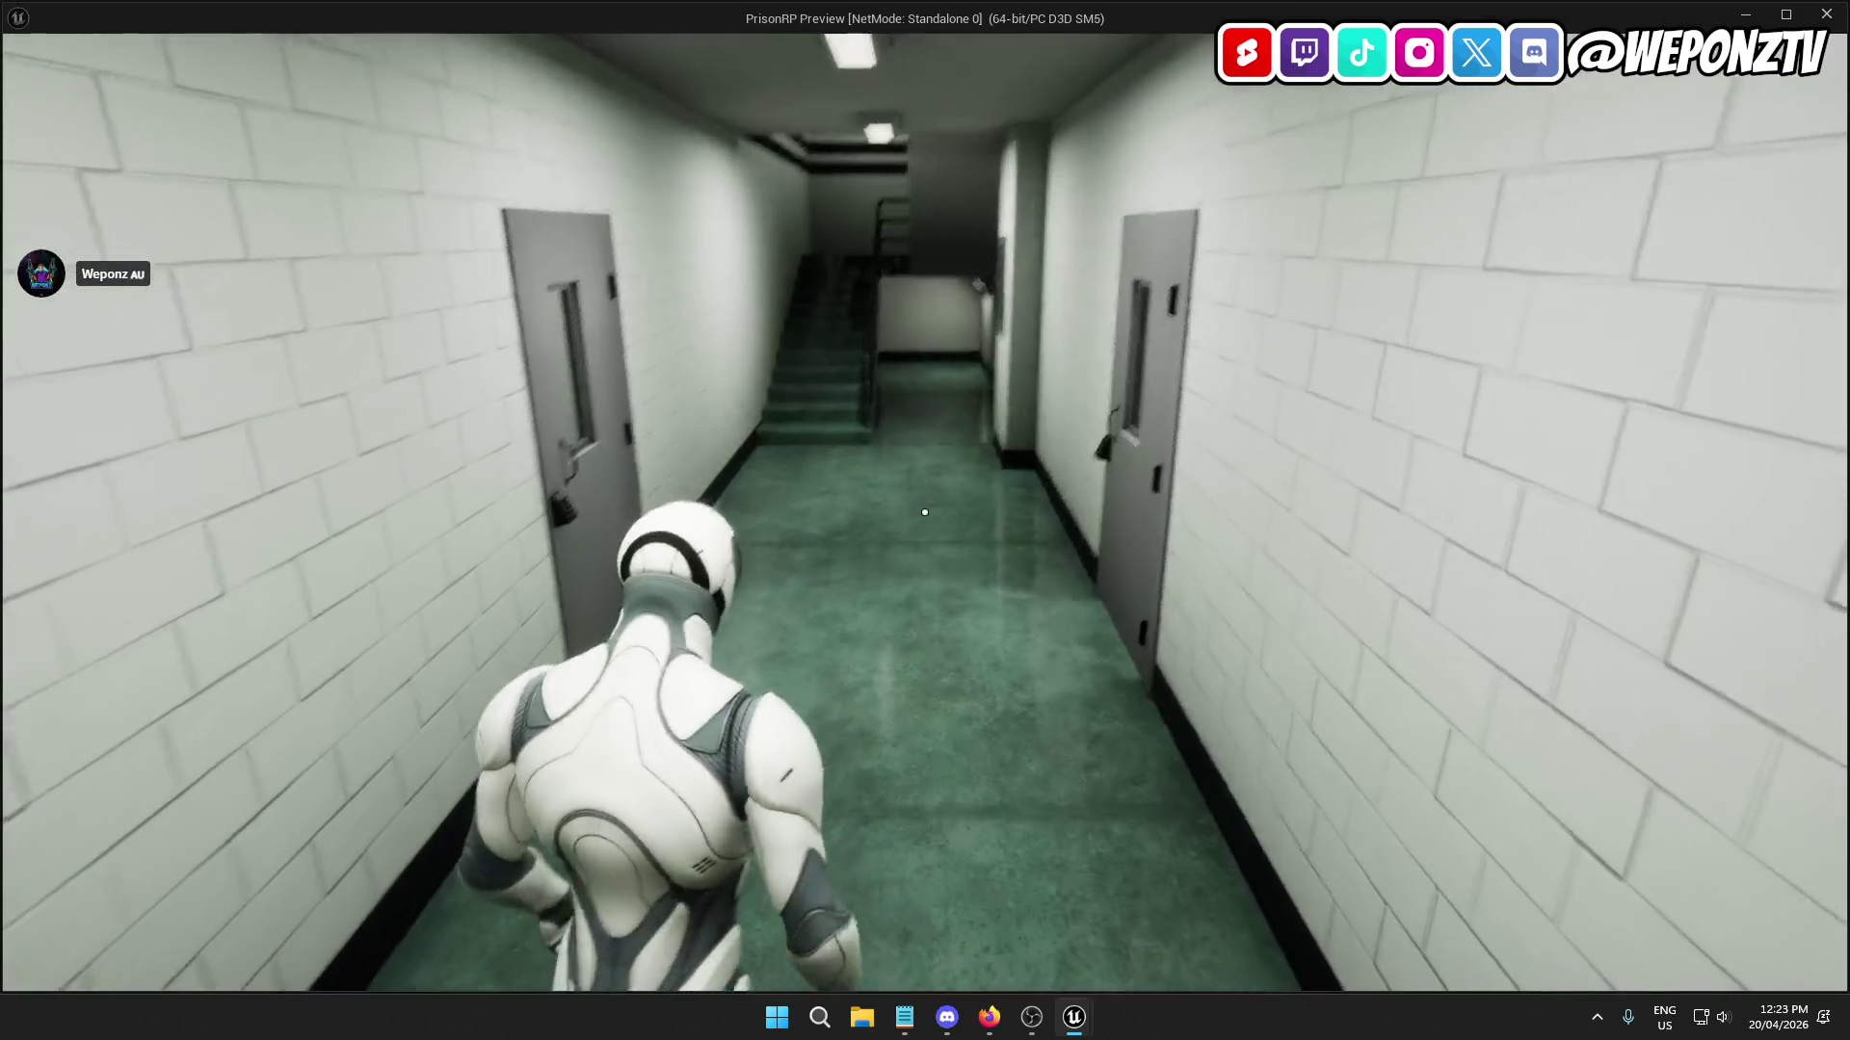
Stop the play session and open ScanForInteractables from the Scan node in AC_Interact.
key(w)
key(Escape)
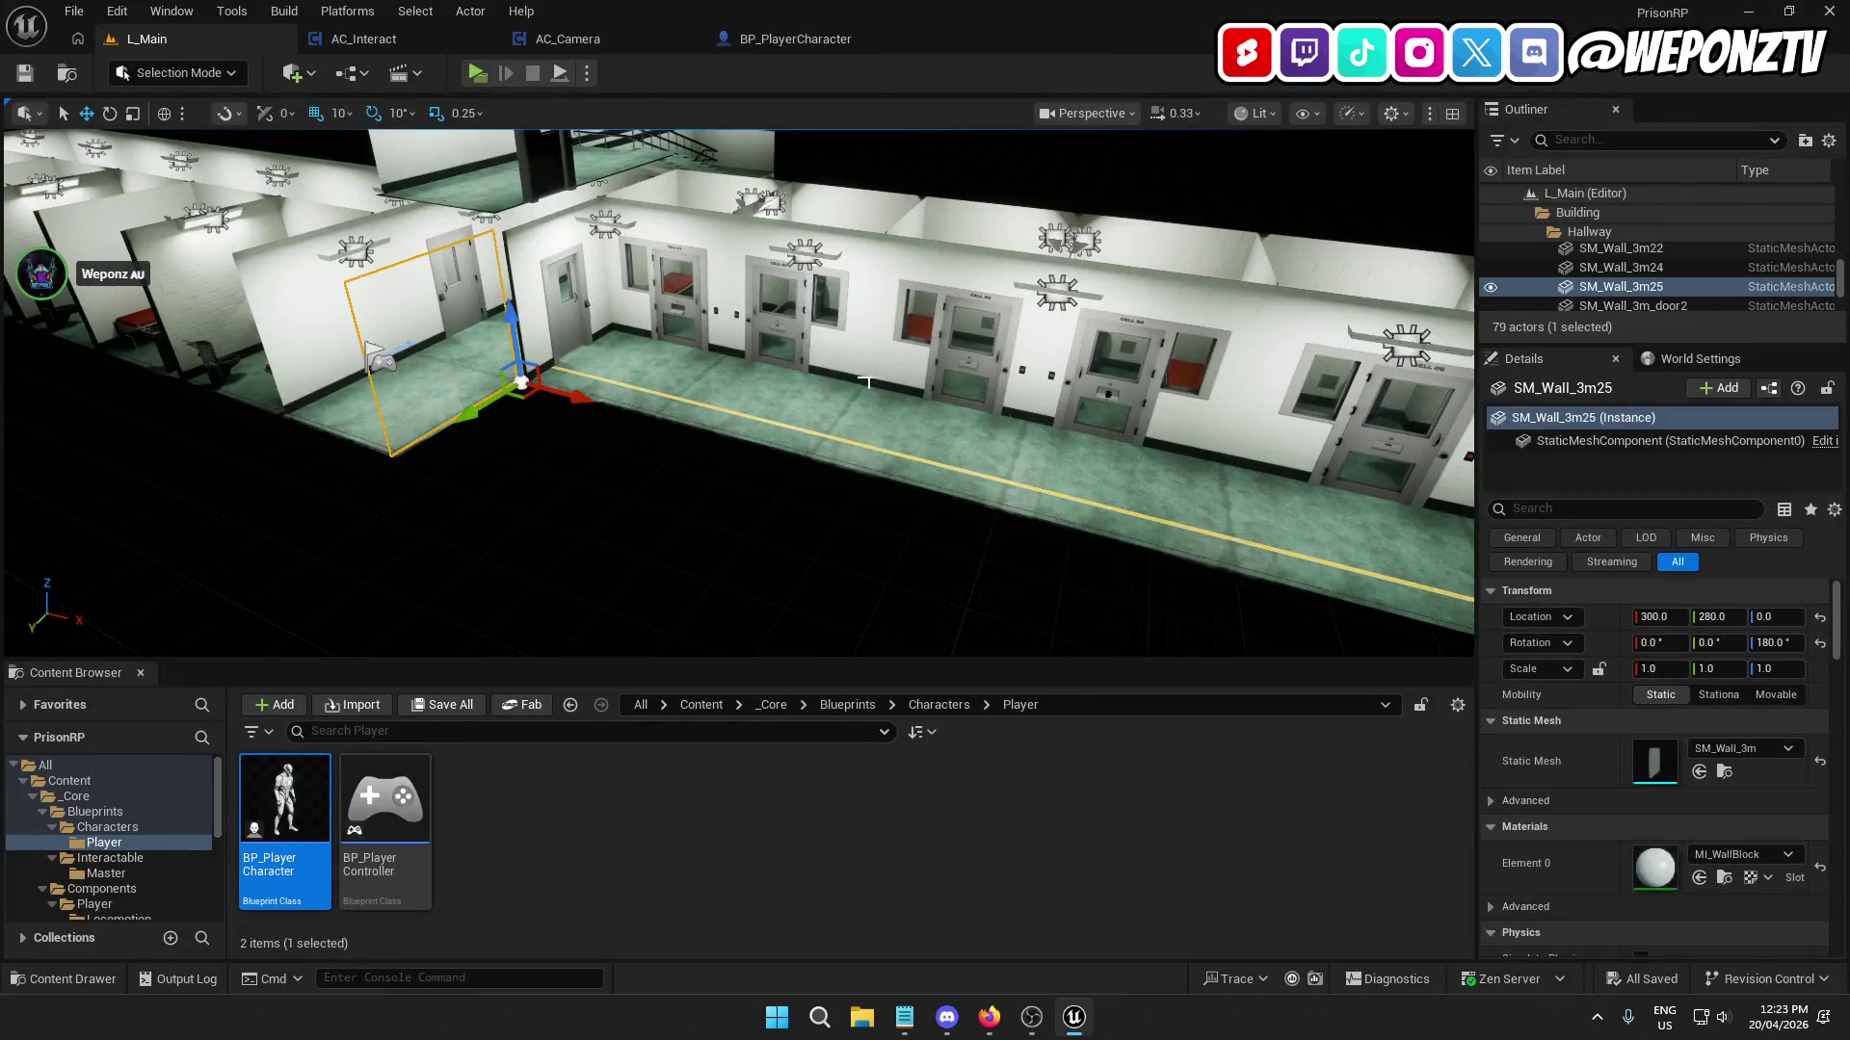
click(420, 37)
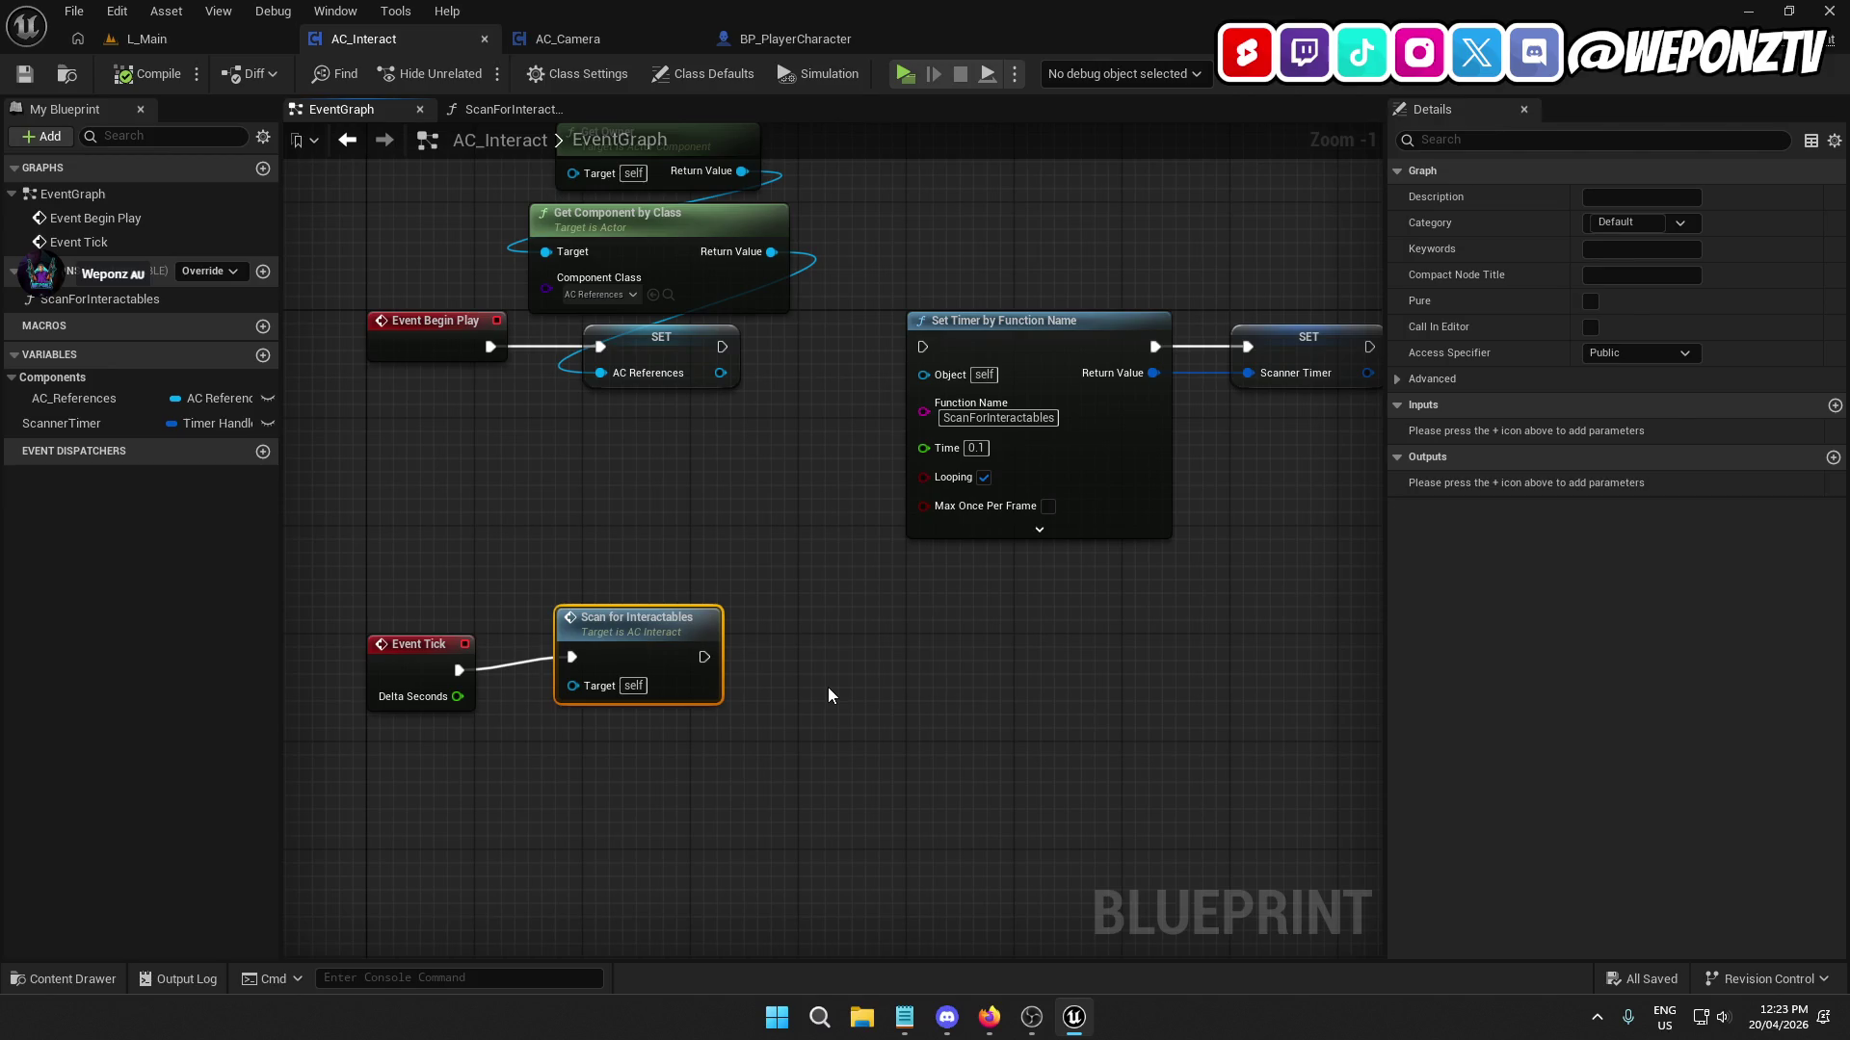
mouse_move(721, 345)
mouse_down()
mouse_move(929, 345)
mouse_move(826, 401)
mouse_move(732, 356)
mouse_up()
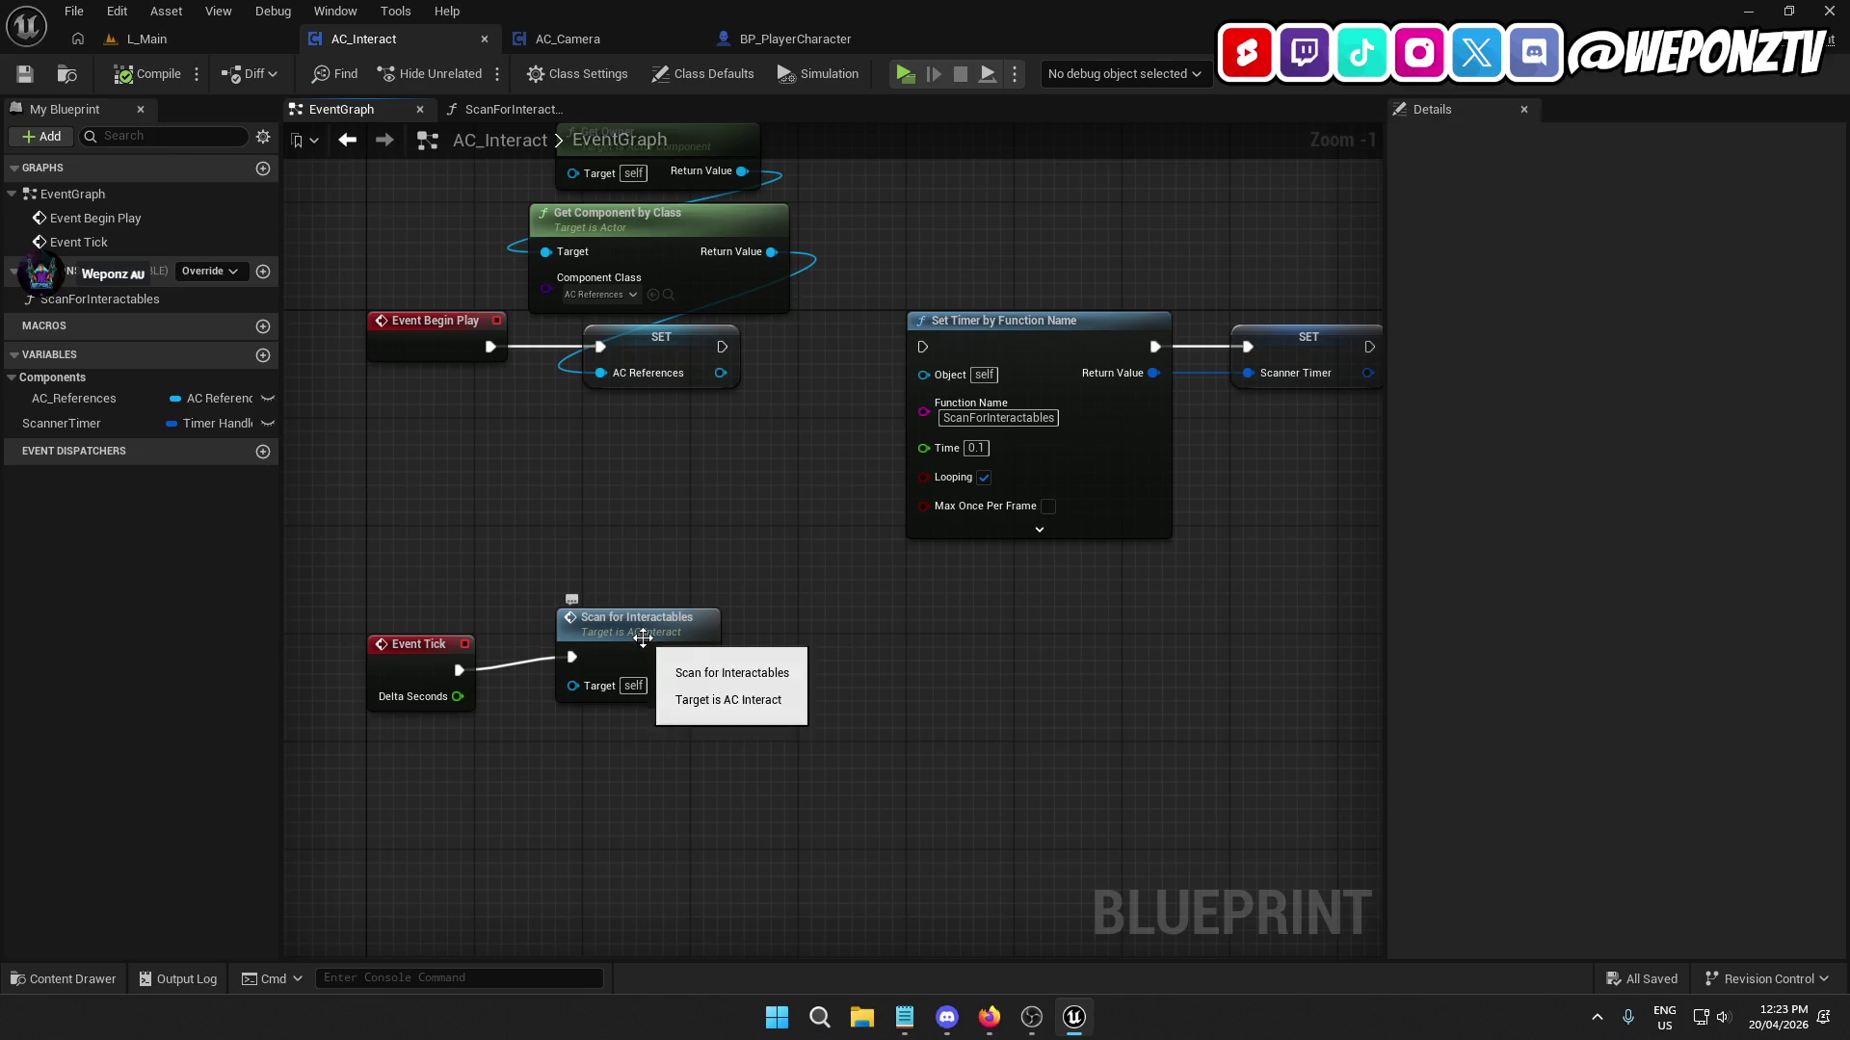
drag(647, 648, 687, 661)
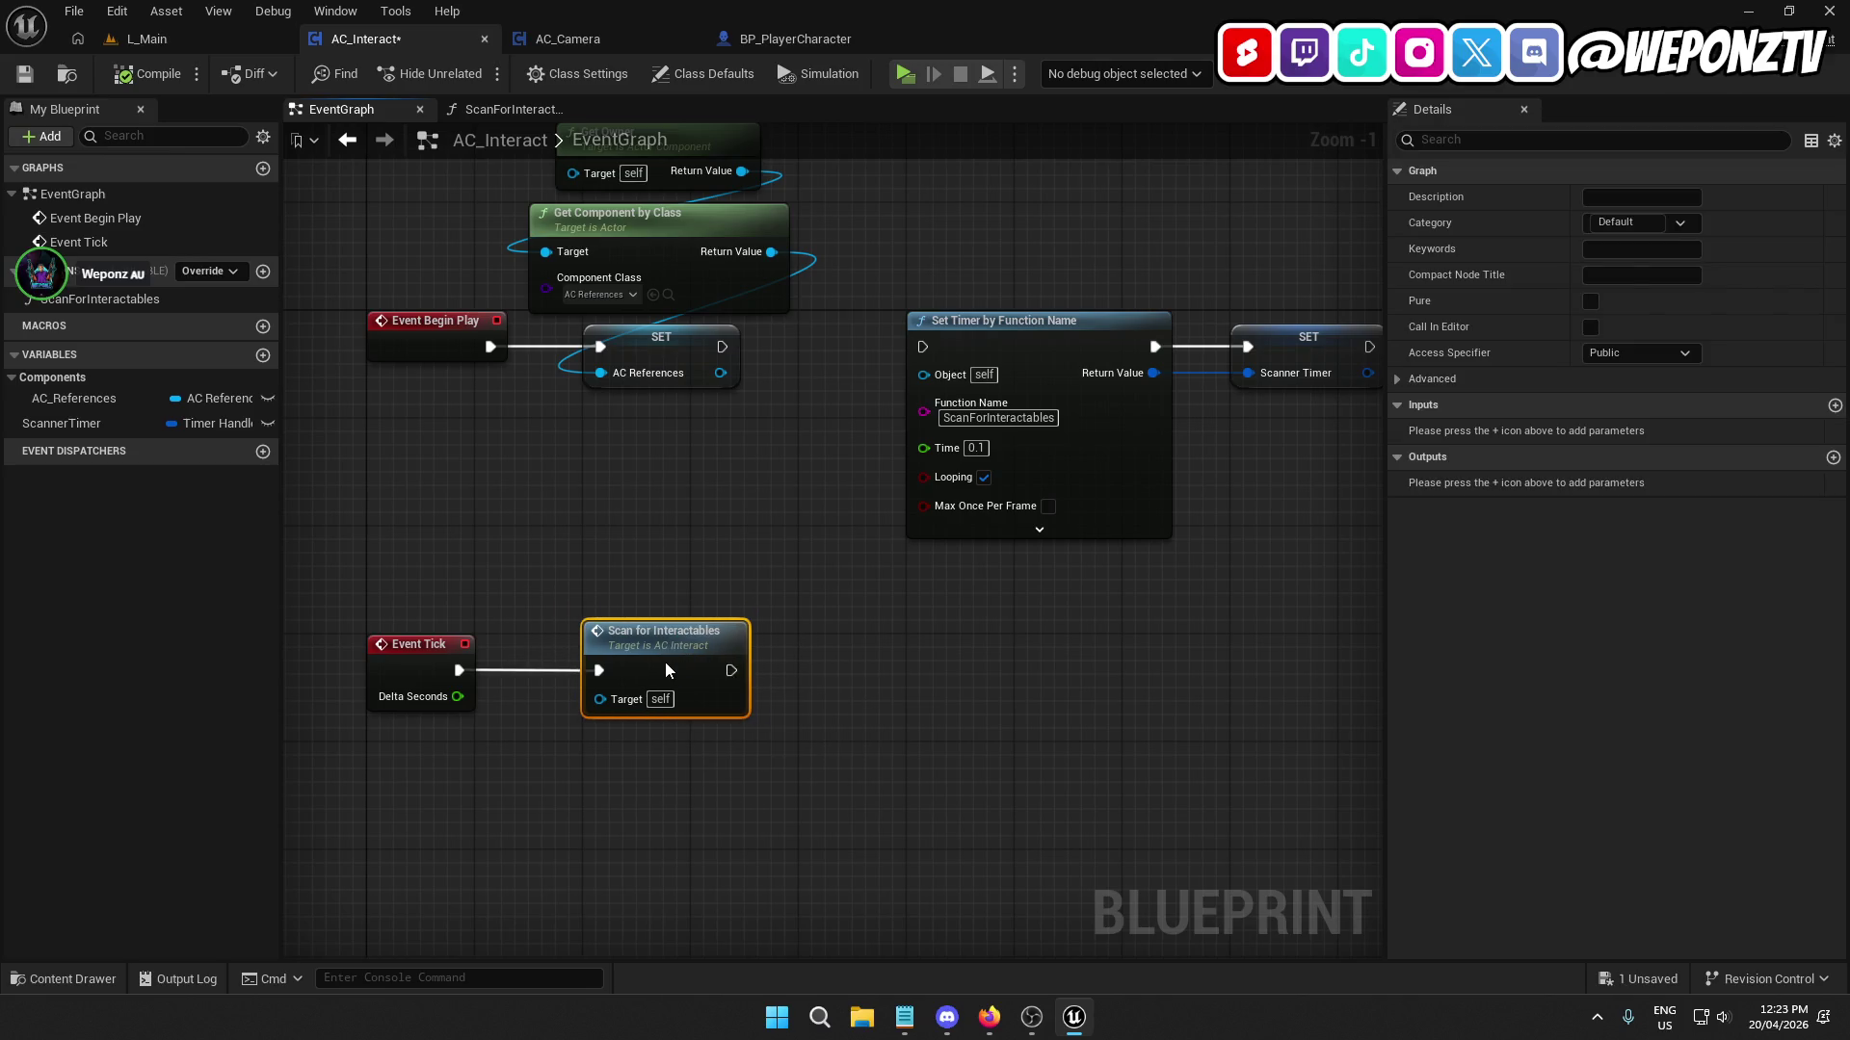
double_click(664, 661)
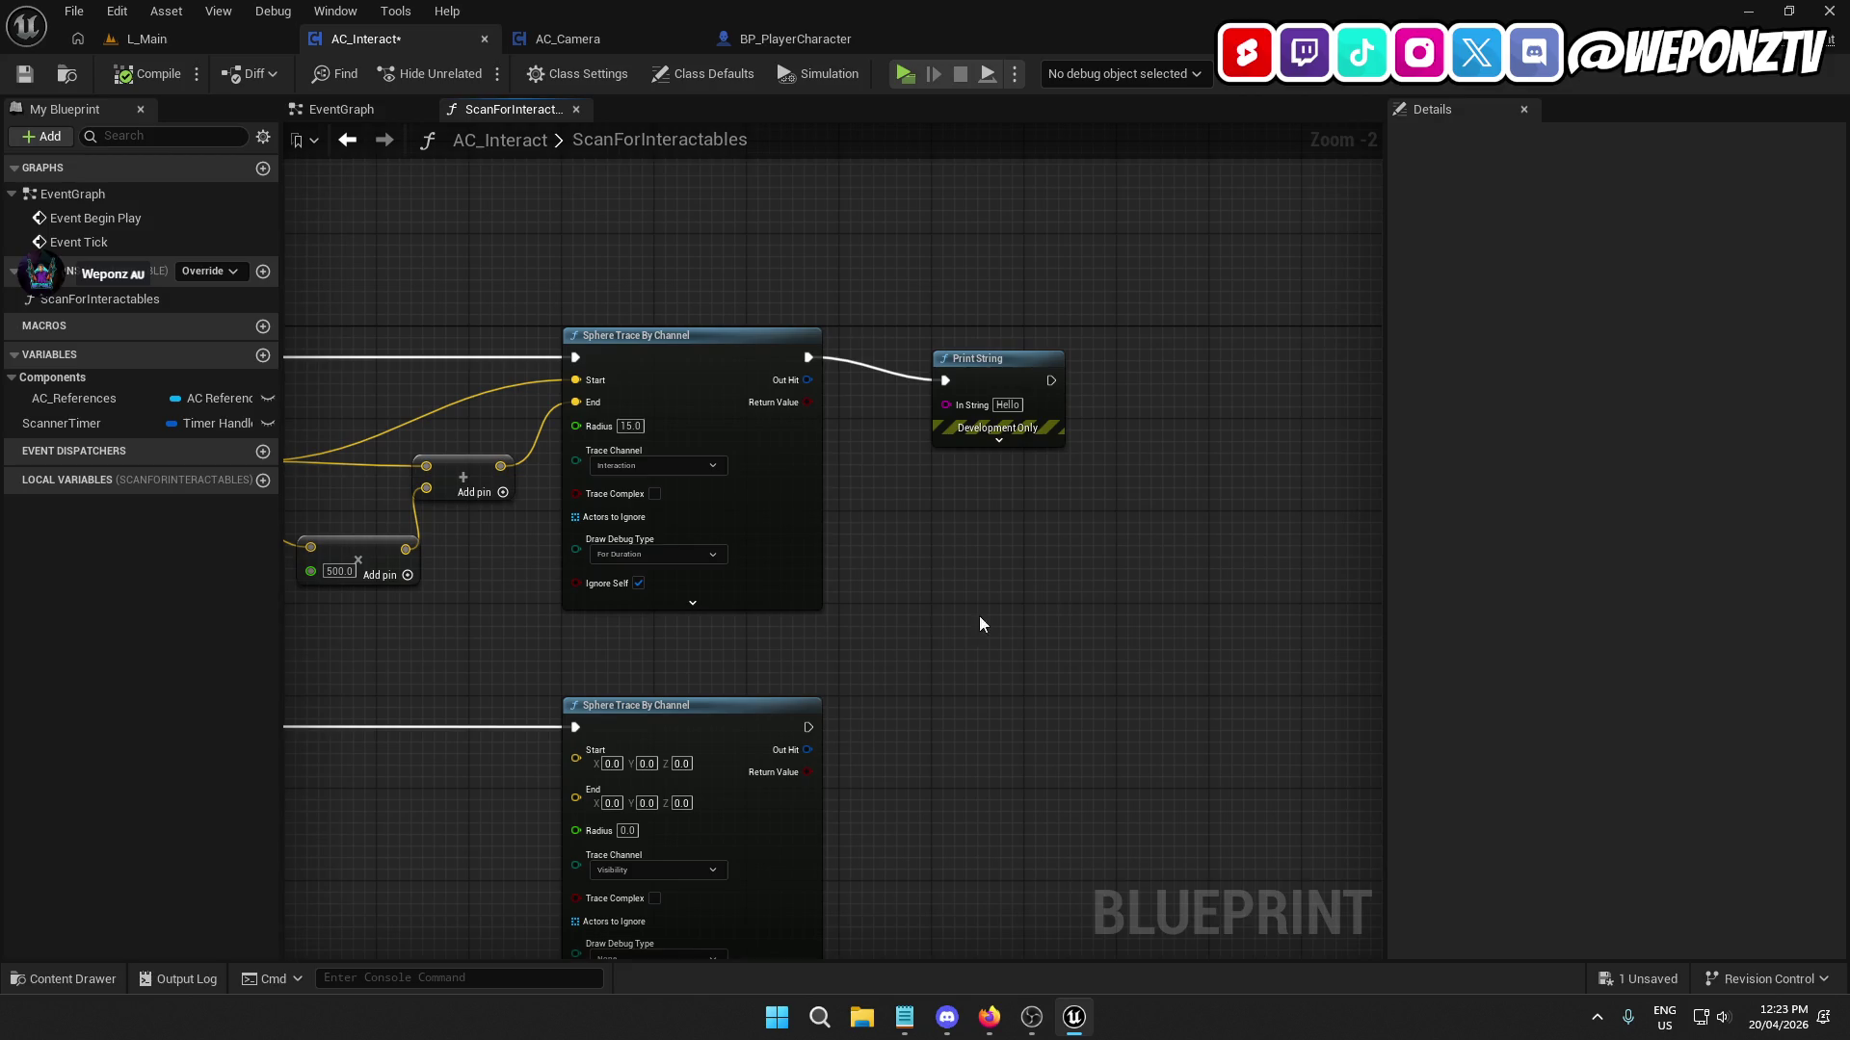
Move Print String from the function to run after Scan for Interactables, then Save All.
drag(978, 615, 995, 268)
key(Delete)
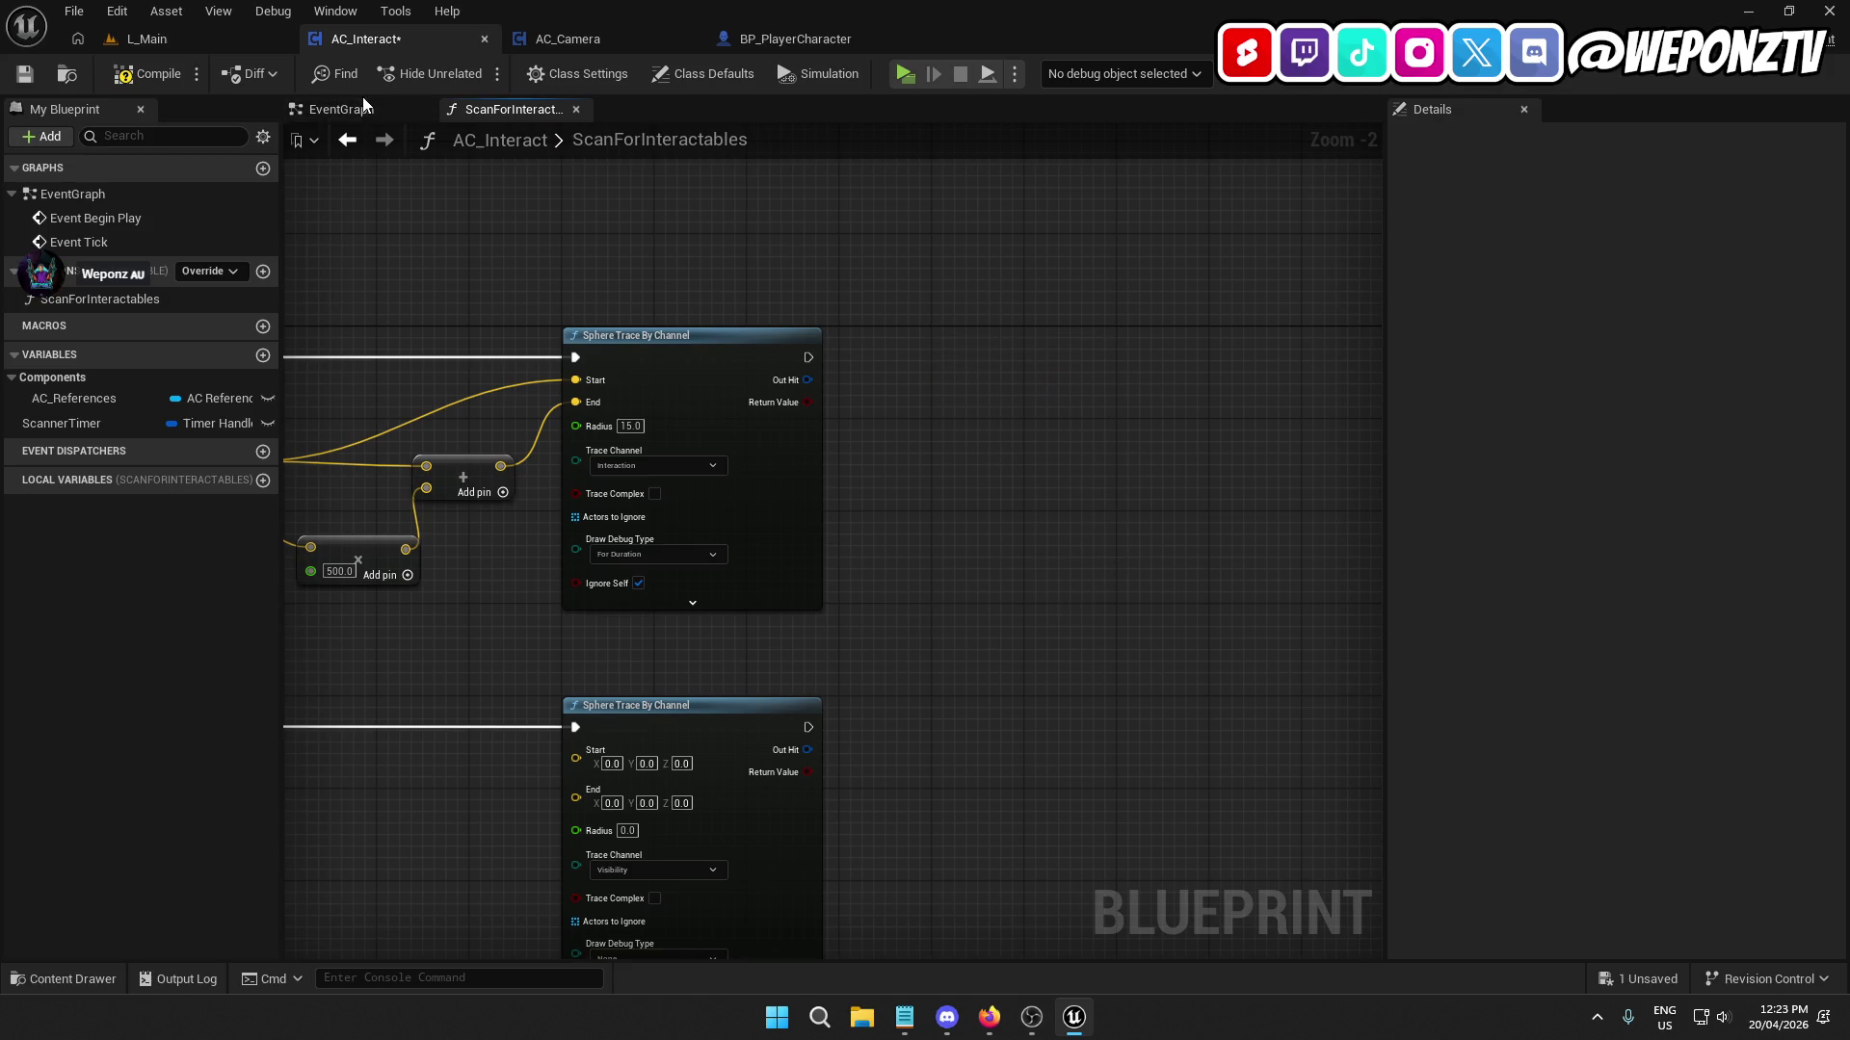
click(347, 108)
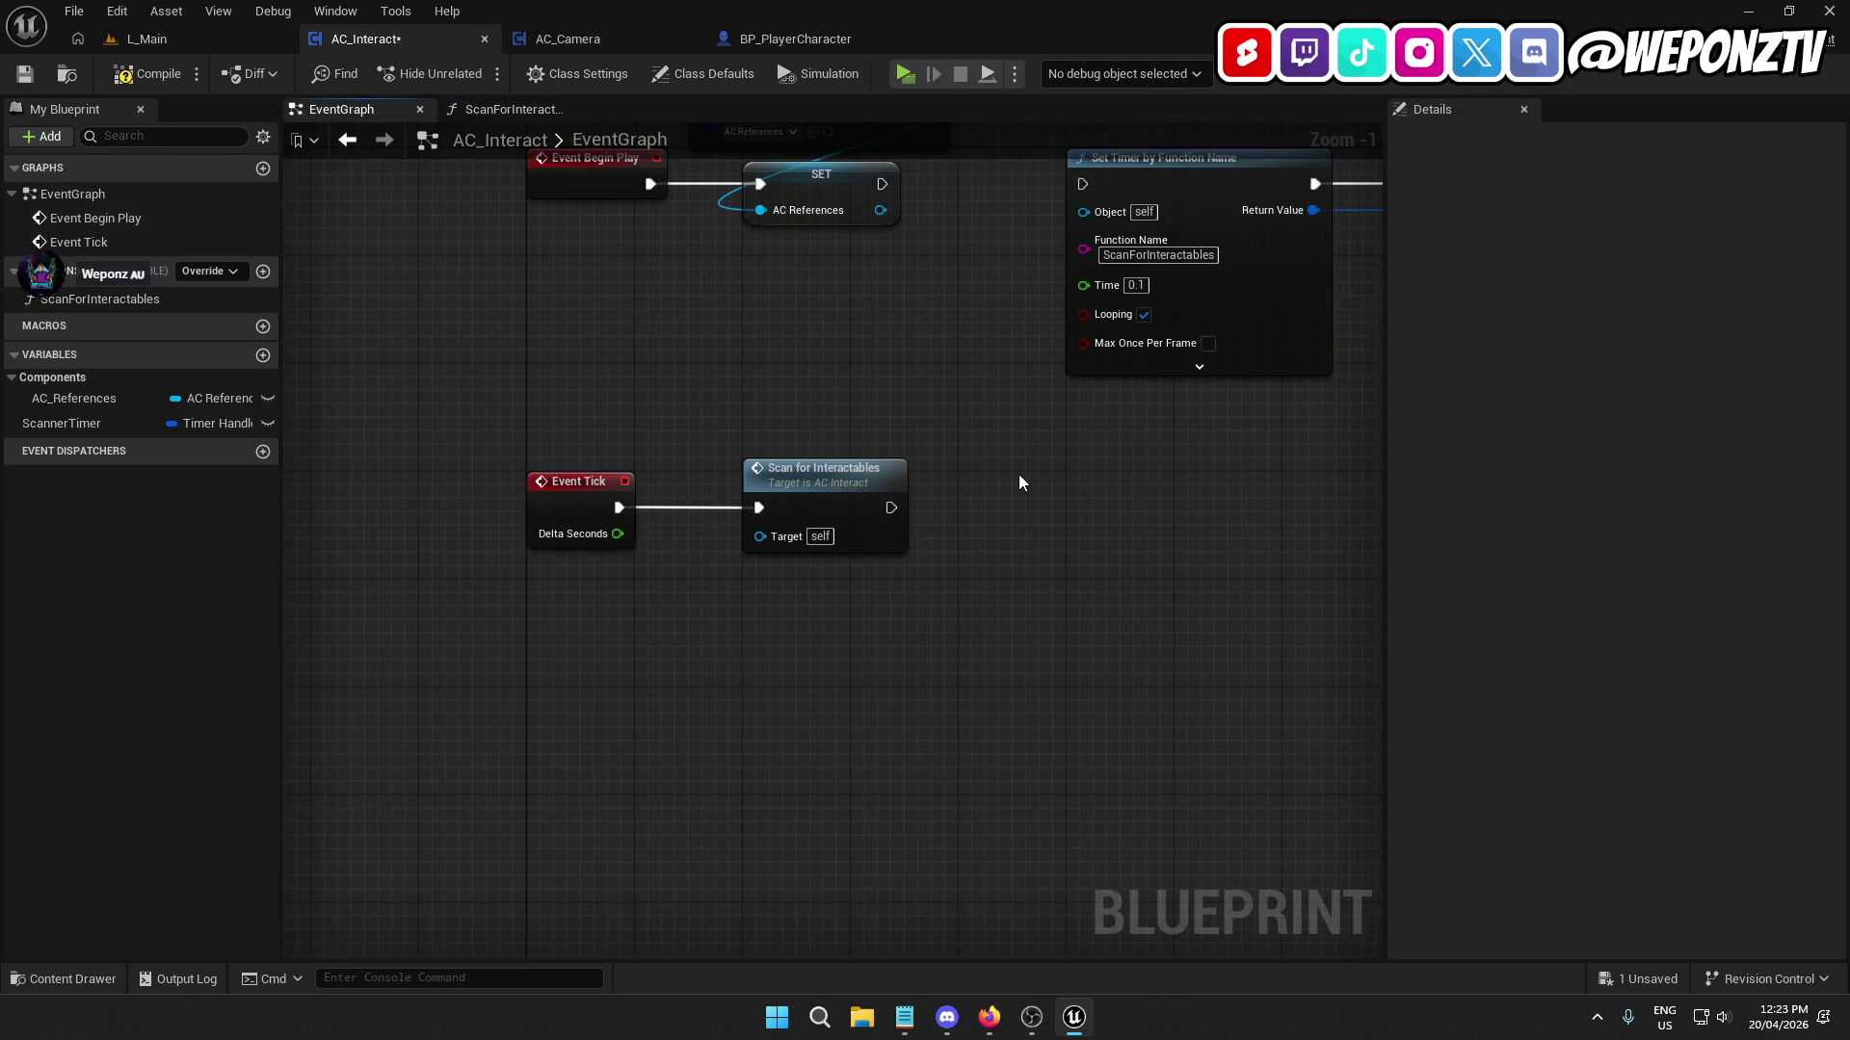
key(ctrl+v)
drag(891, 508, 1016, 521)
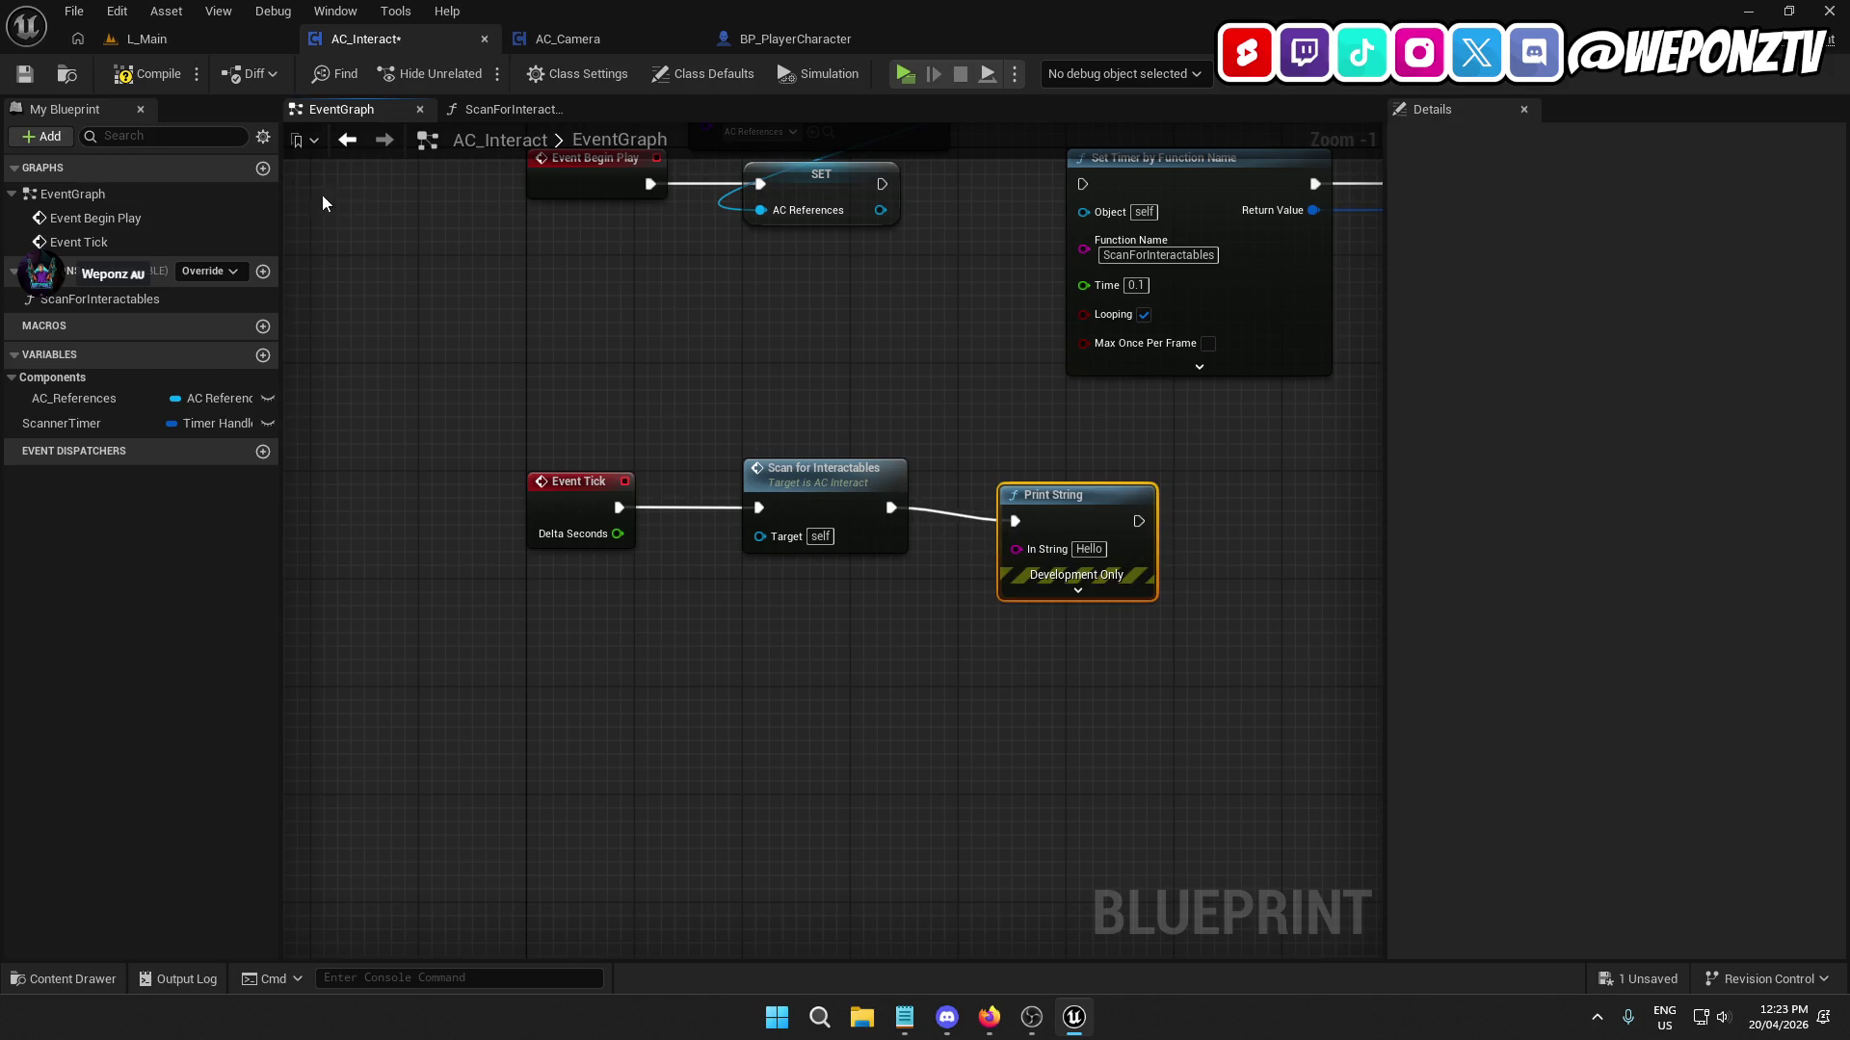
click(36, 76)
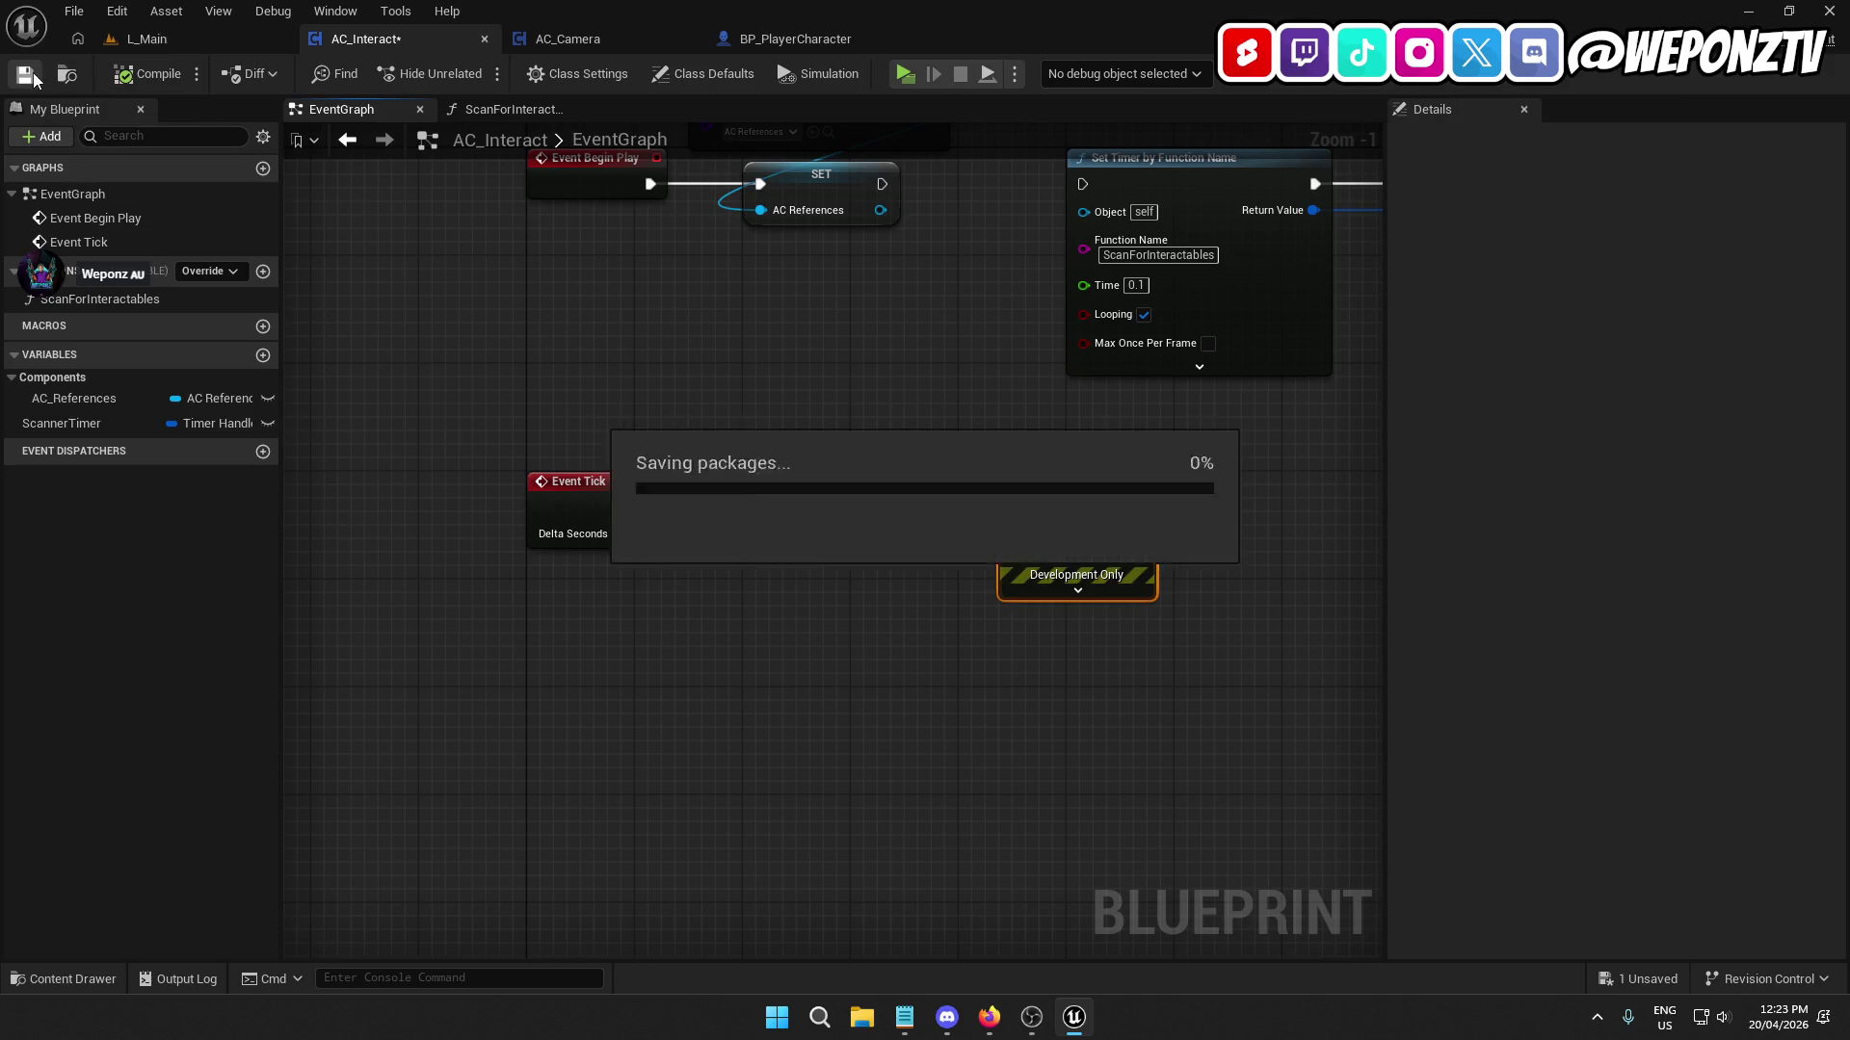
click(73, 11)
click(143, 148)
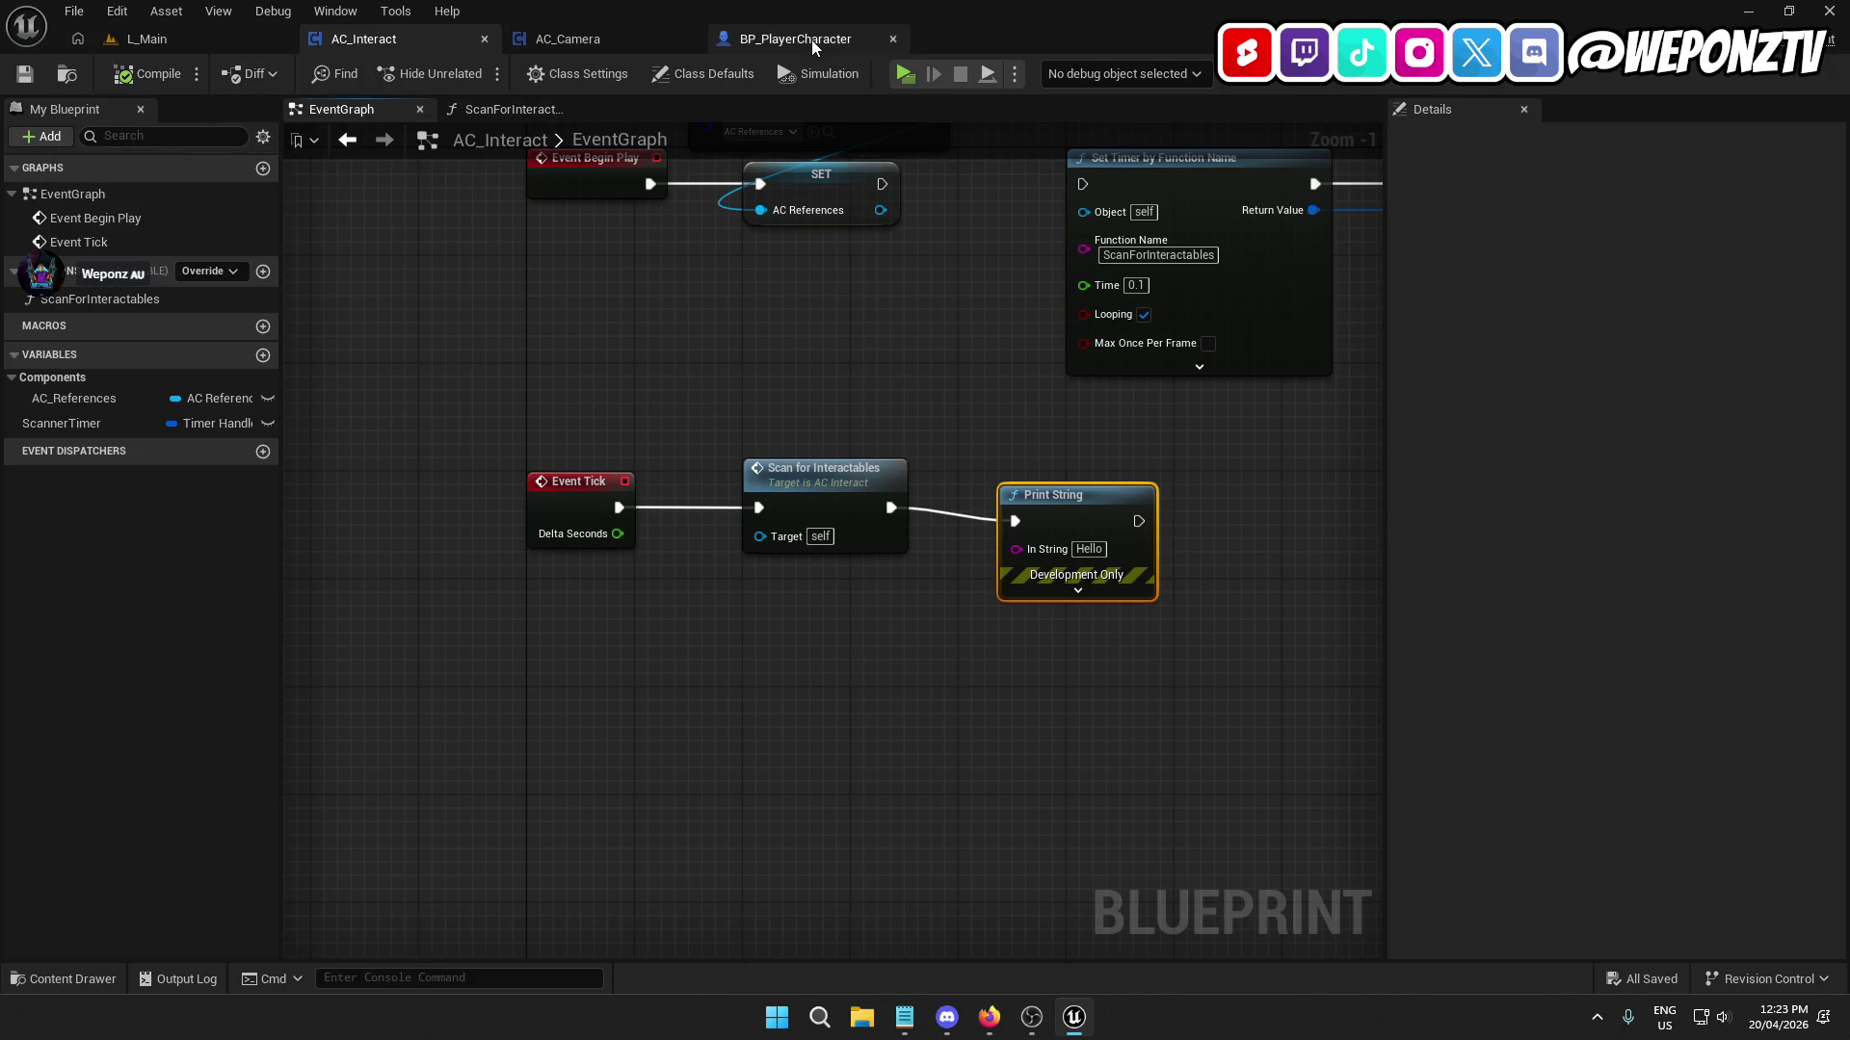
Play L_Main to see Hello printed, then stop and return to AC_Interact.
click(812, 39)
click(627, 29)
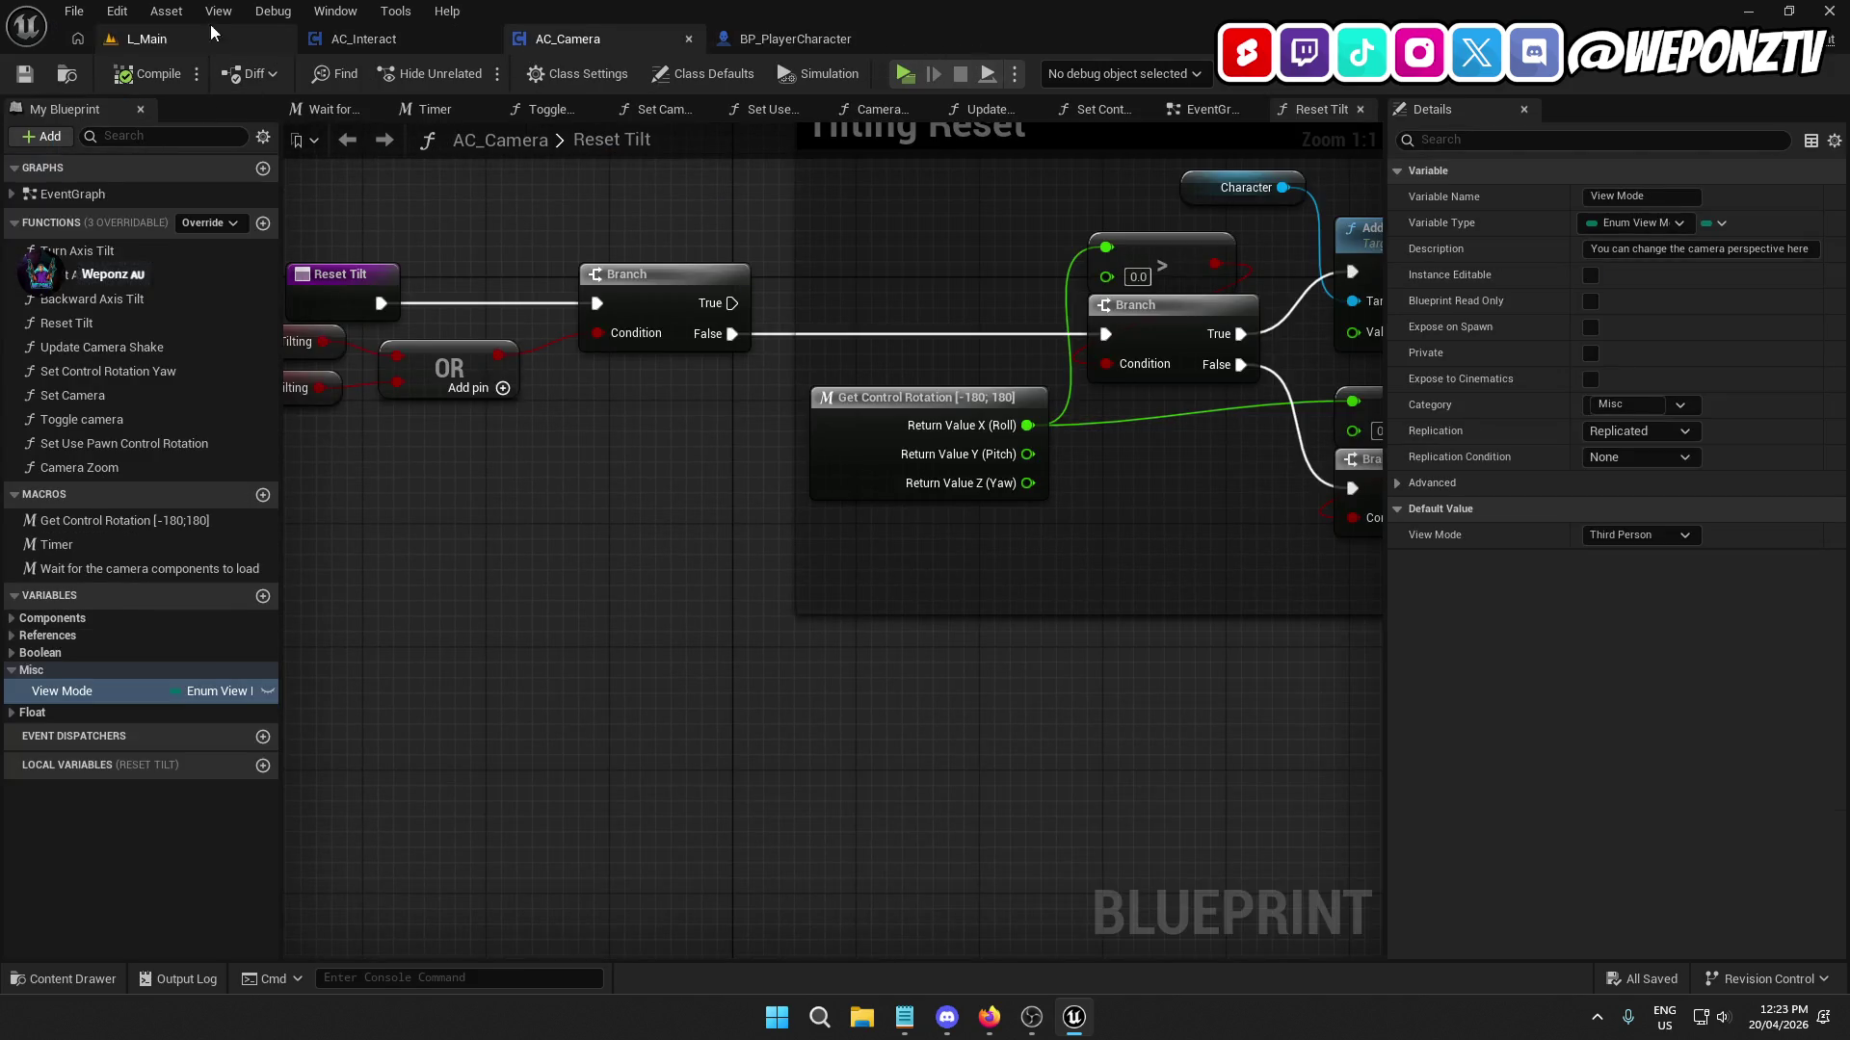
click(183, 39)
click(476, 74)
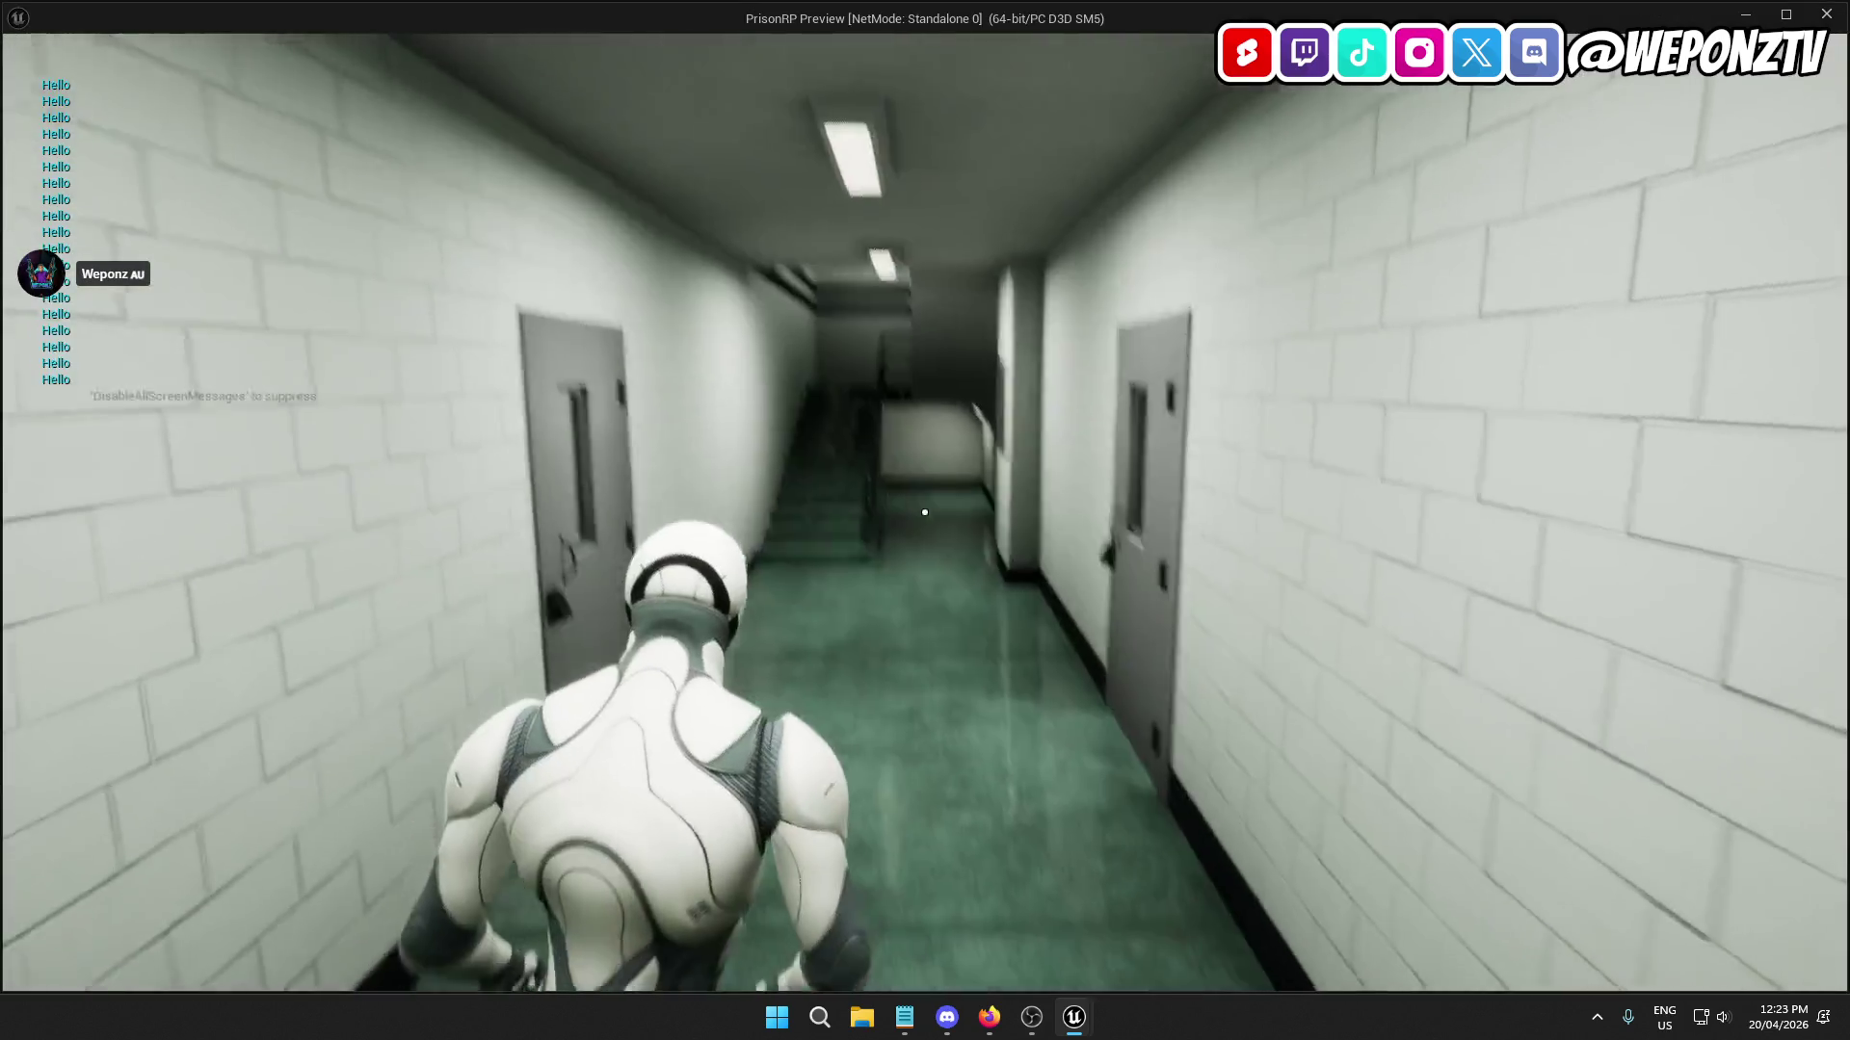
key(w)
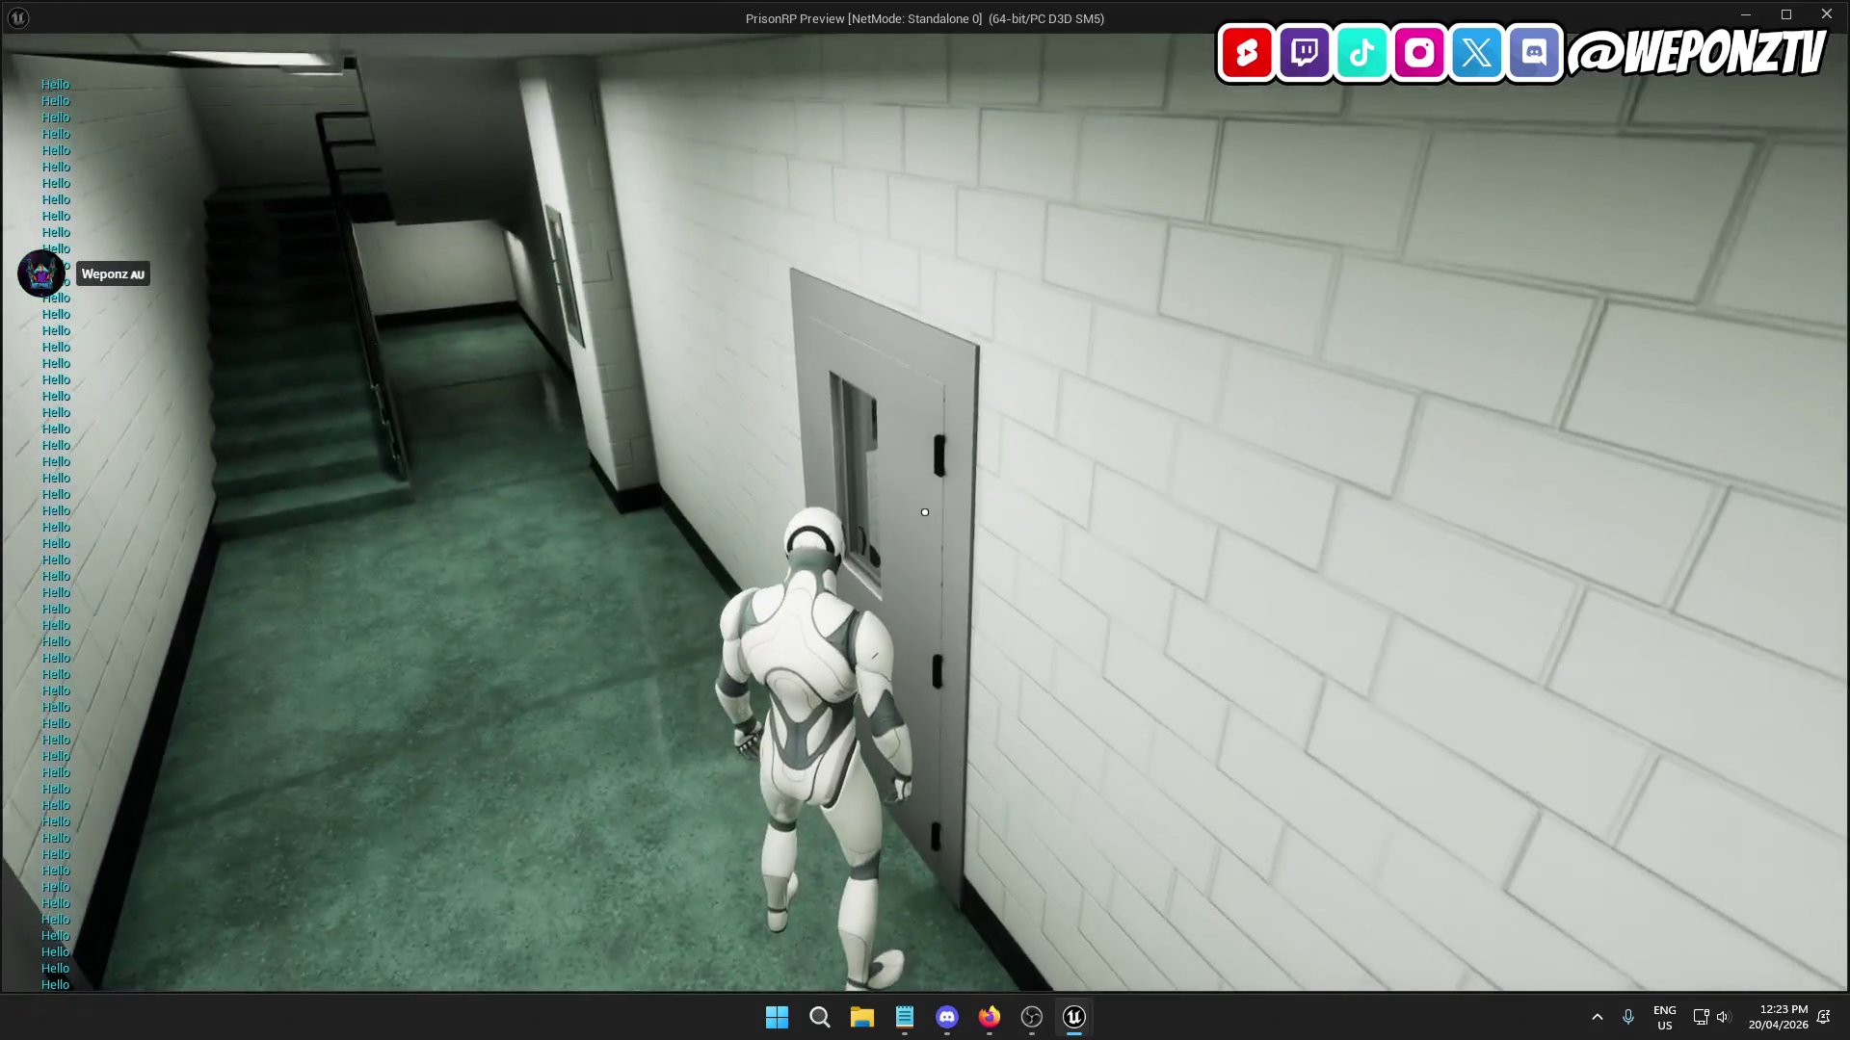
key(Escape)
click(389, 44)
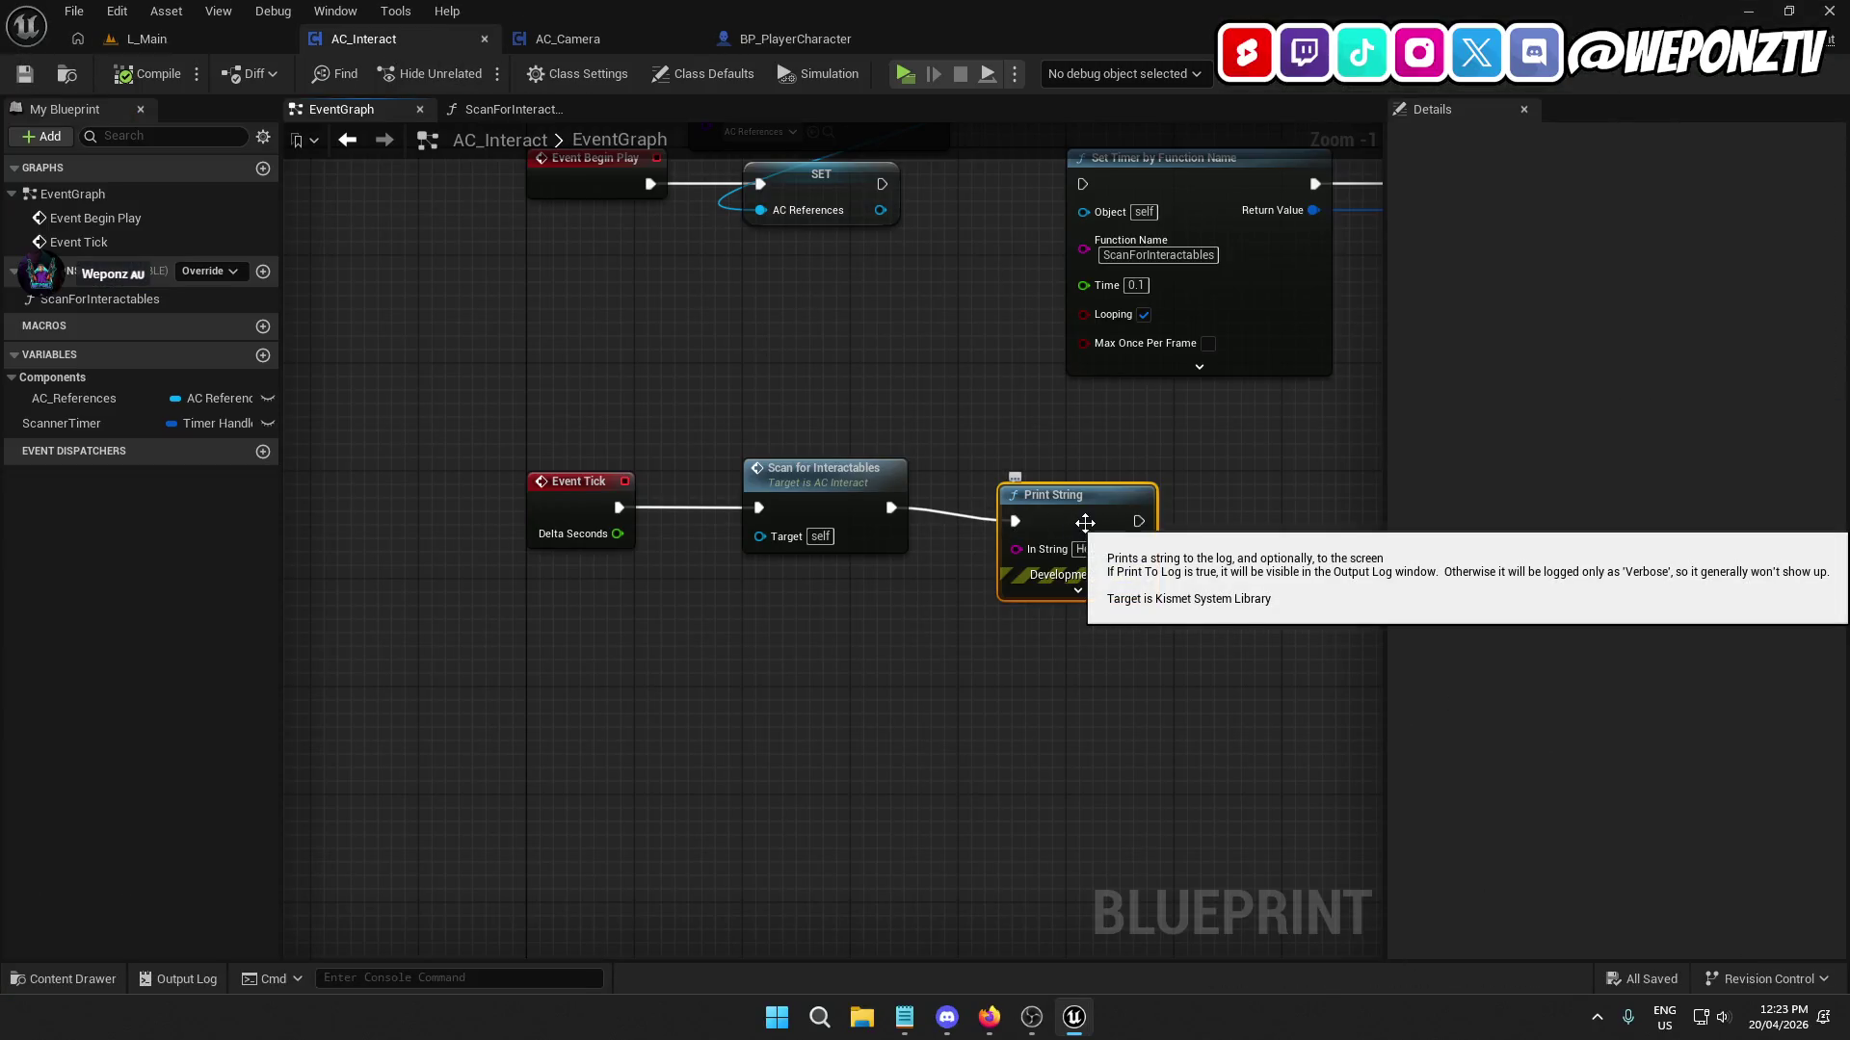
Delete Print String, the Set Timer and SET Scanner Timer nodes, and the ScannerTimer variable.
key(Delete)
drag(1037, 483, 863, 534)
drag(709, 235, 907, 235)
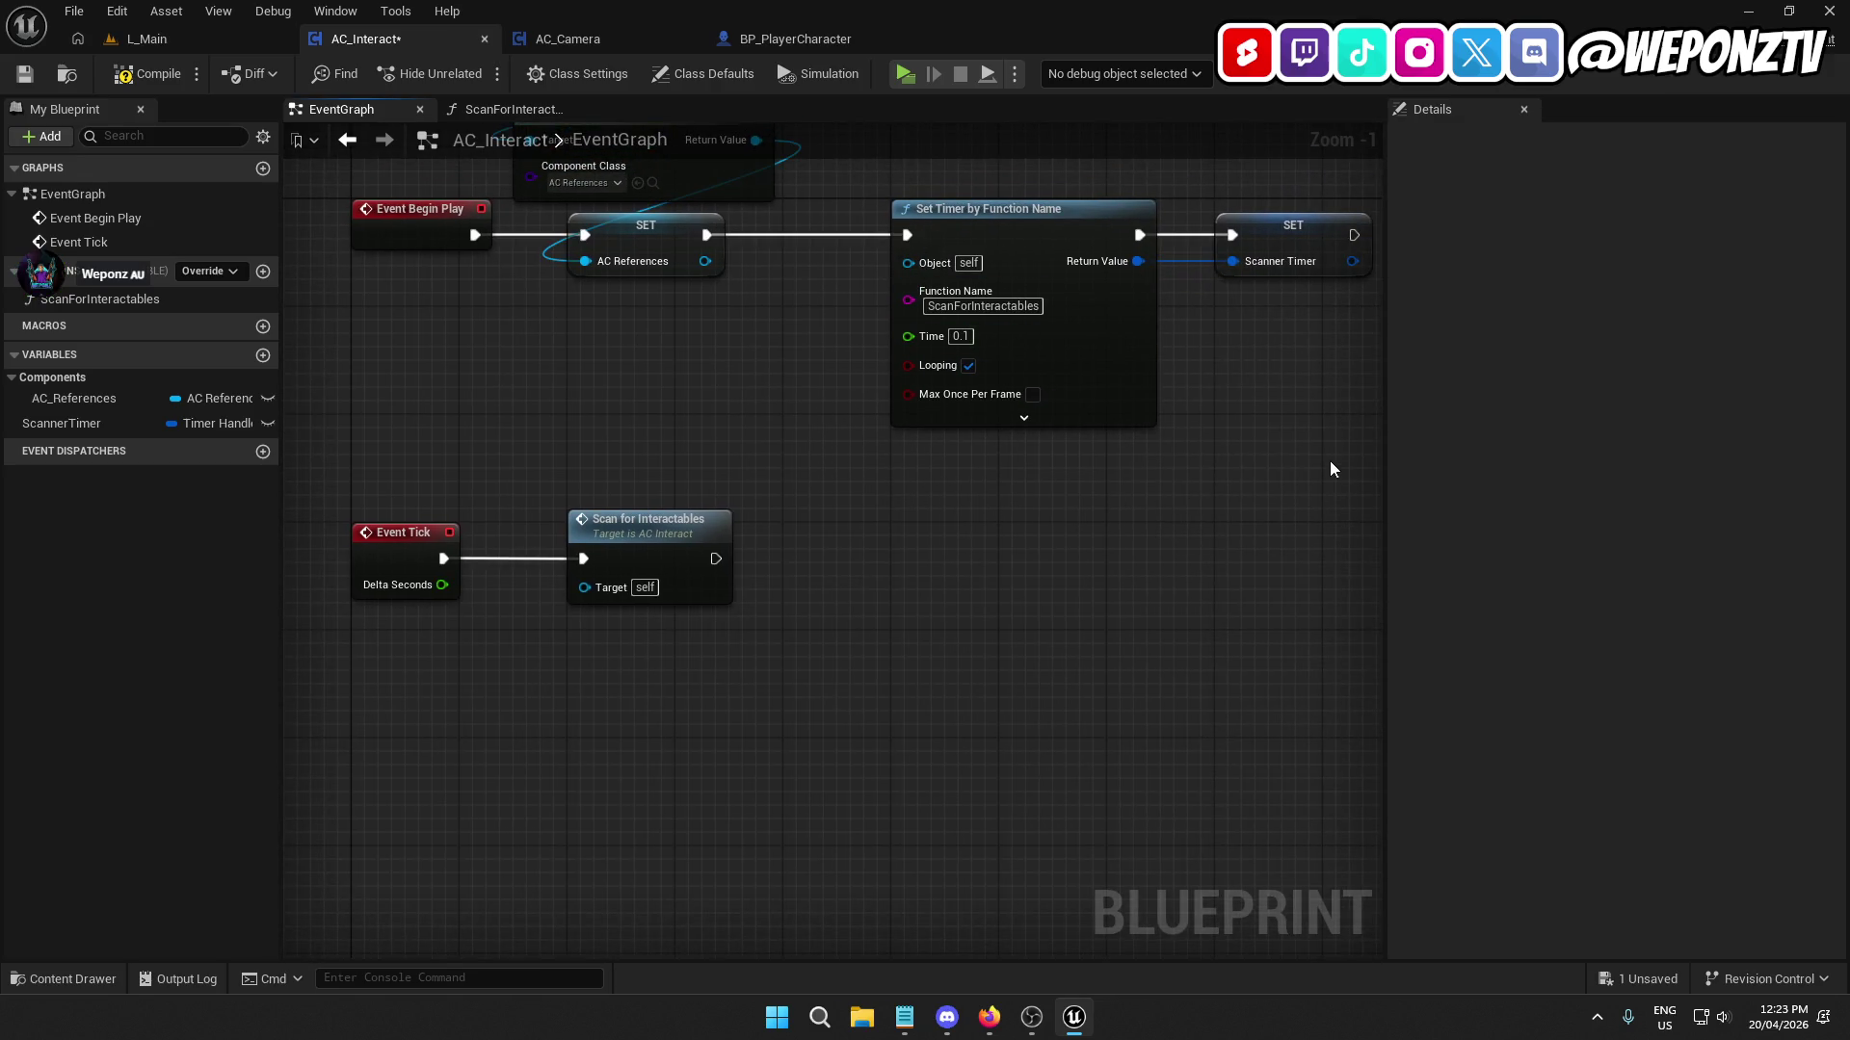
drag(1329, 460, 1012, 210)
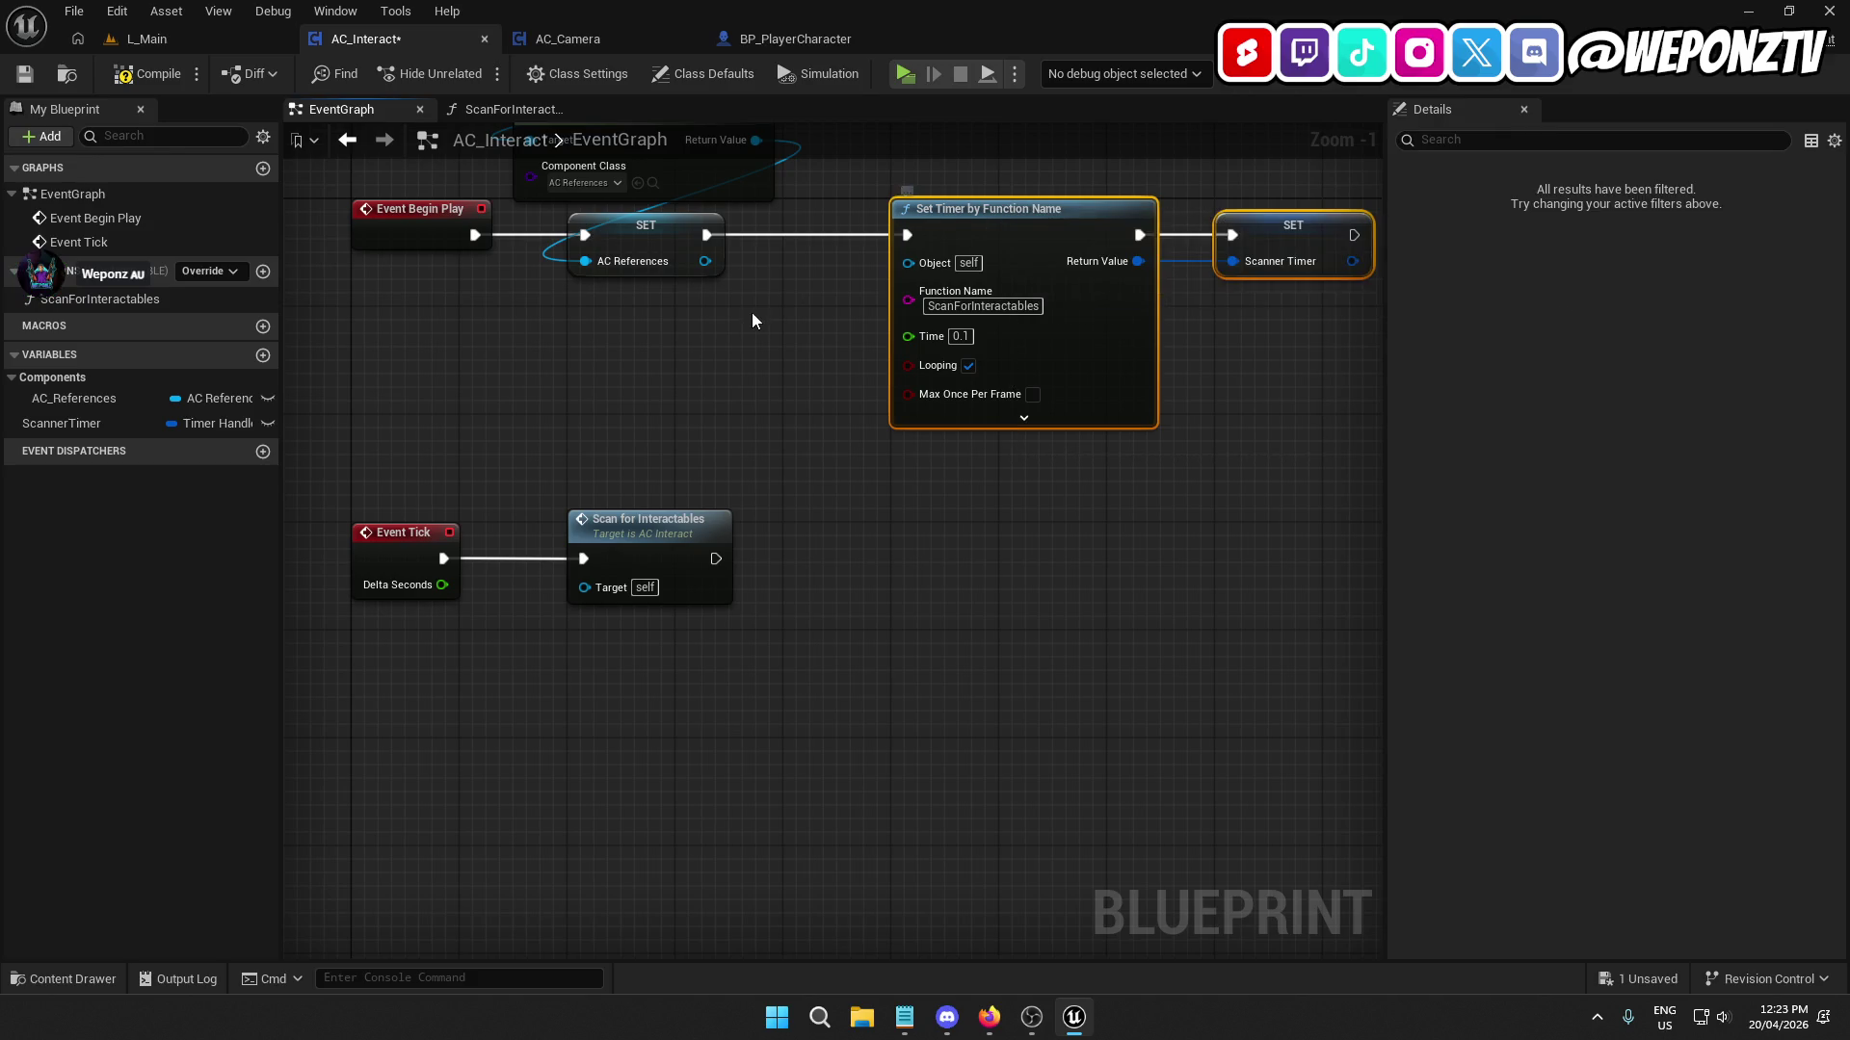
click(1092, 463)
mouse_move(1109, 557)
mouse_down()
mouse_move(1048, 425)
mouse_move(1239, 452)
mouse_move(1252, 250)
mouse_up()
key(Delete)
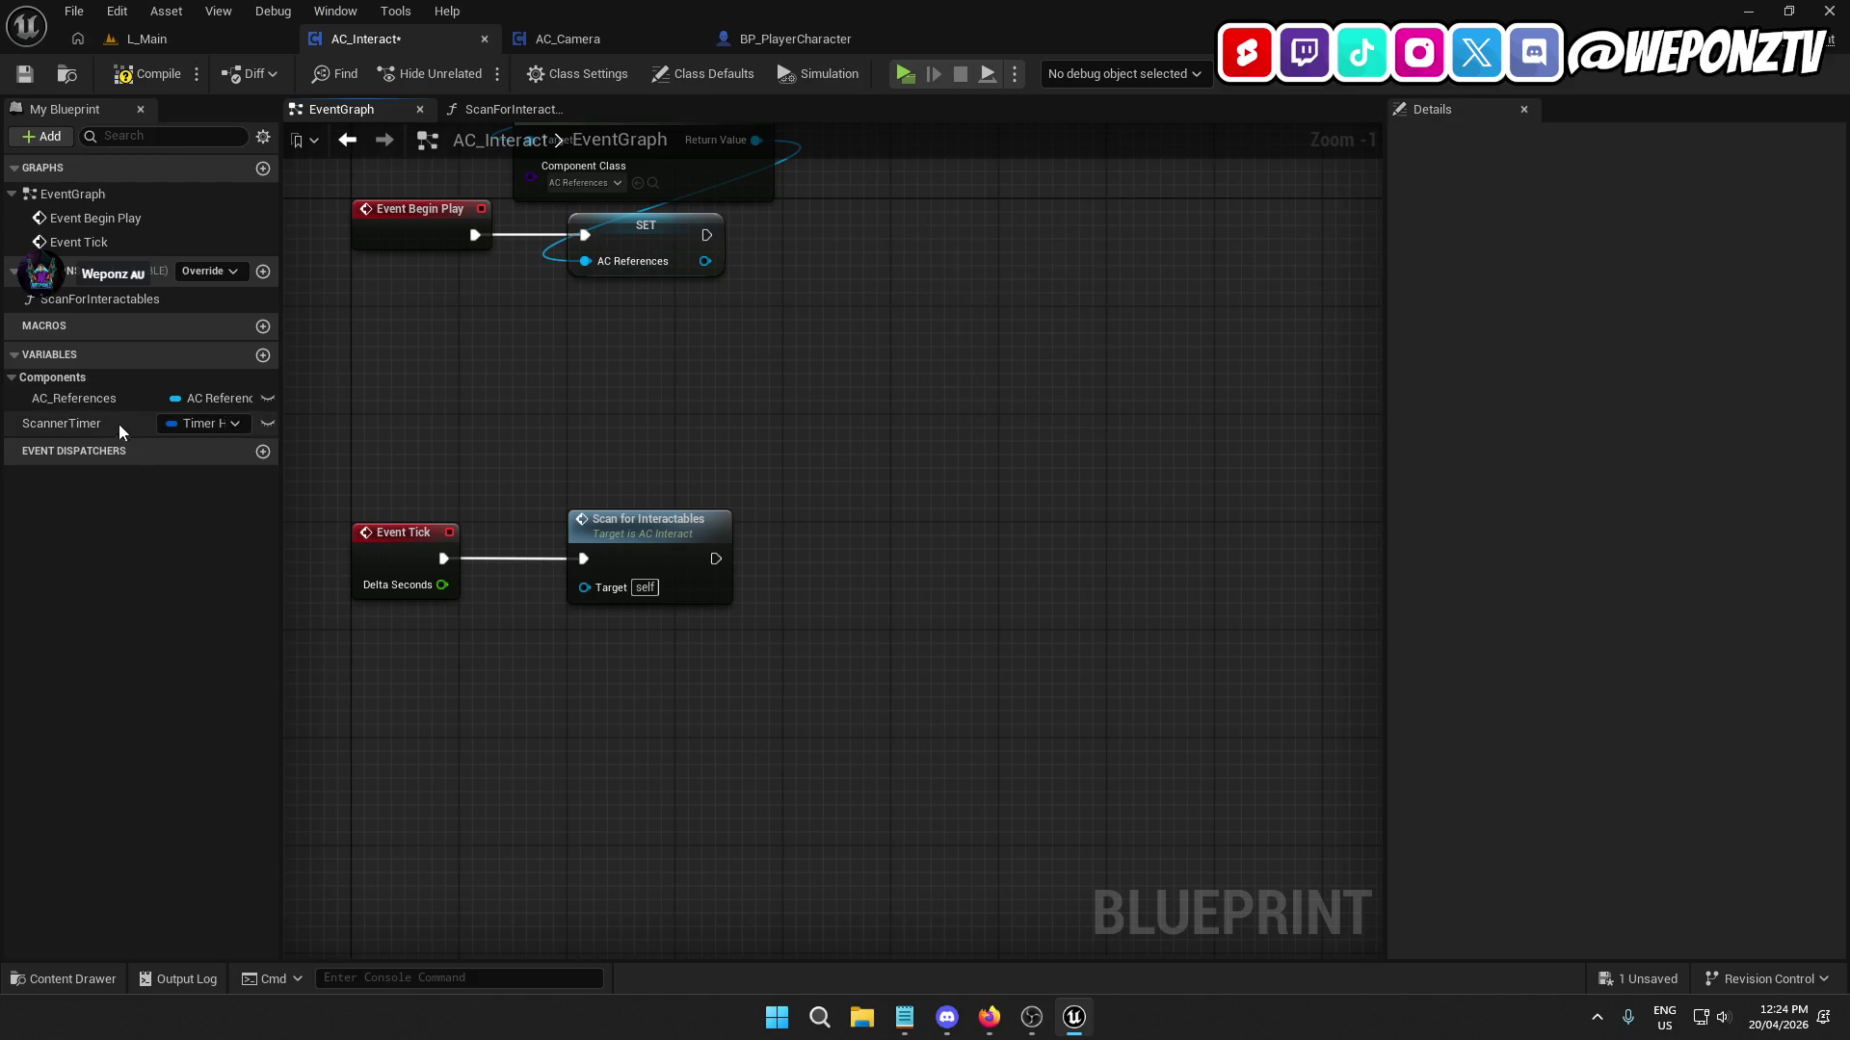
click(113, 424)
key(Delete)
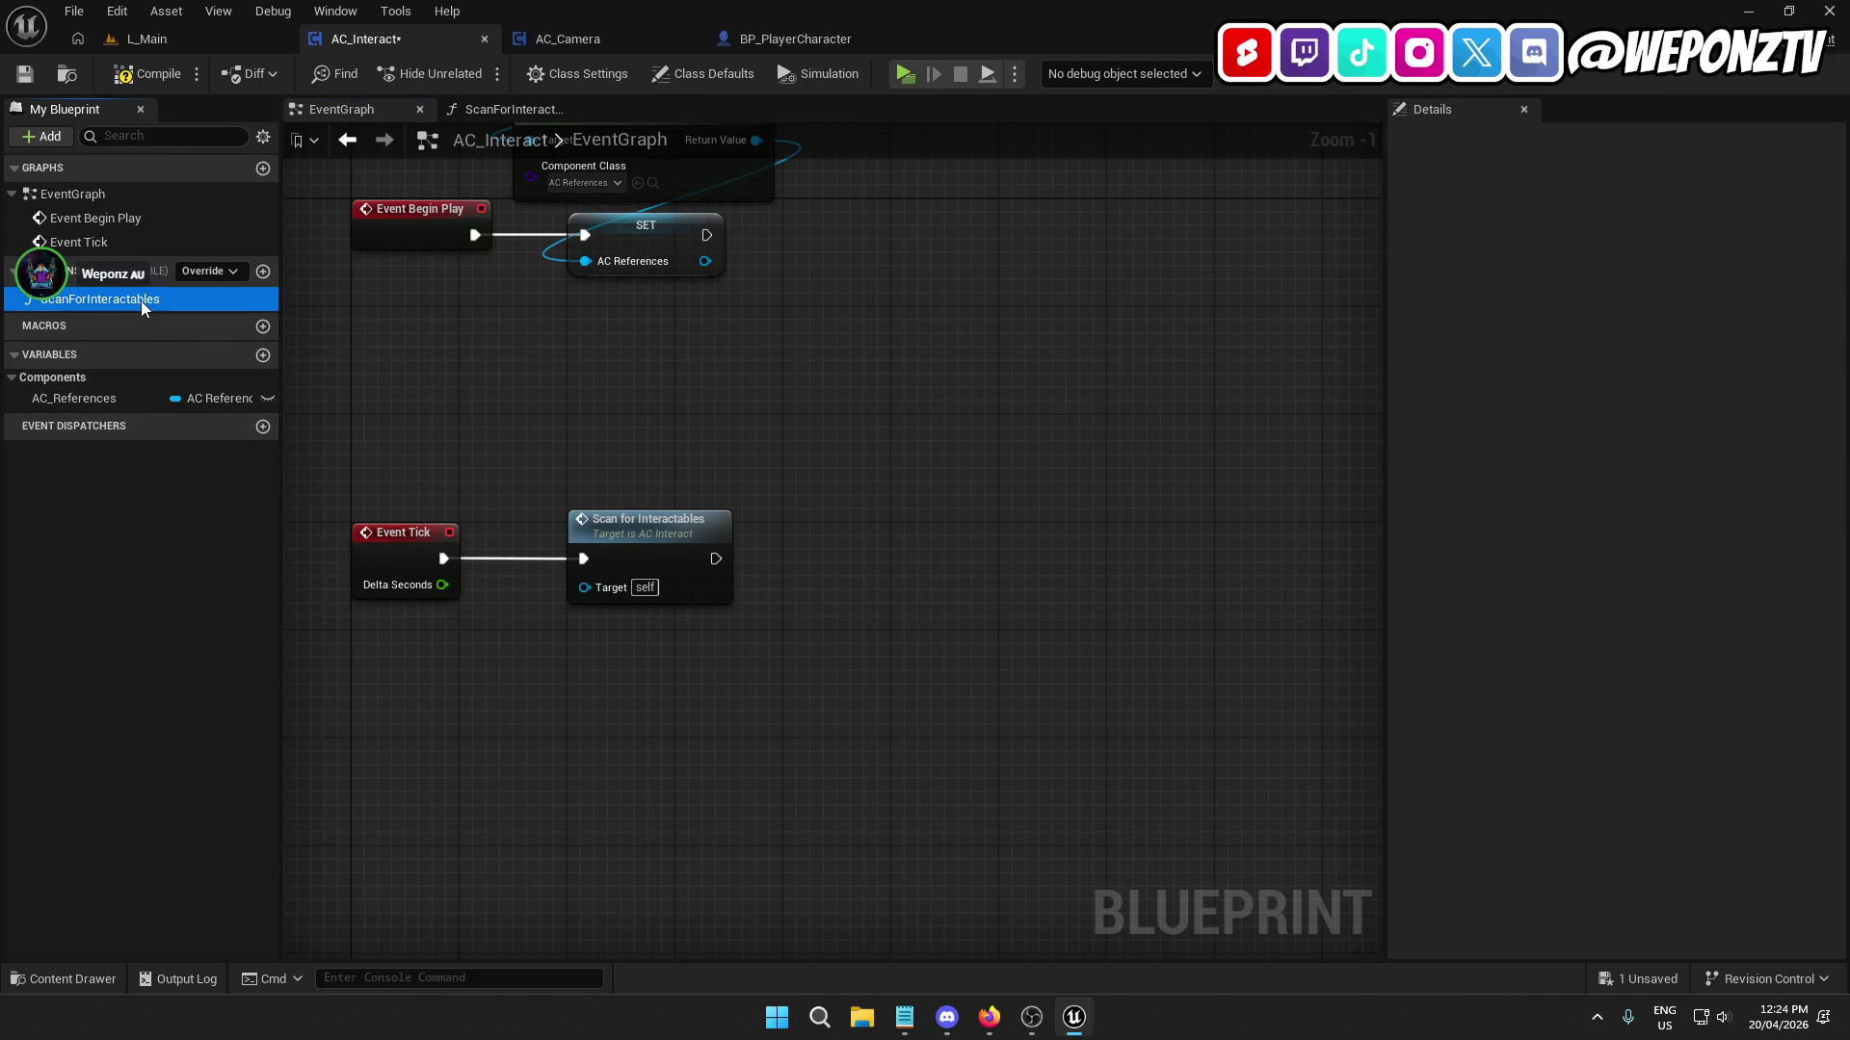
Clear all nodes except the entry from ScanForInteractables, then compile and save.
double_click(140, 300)
scroll(911, 497, down, 6)
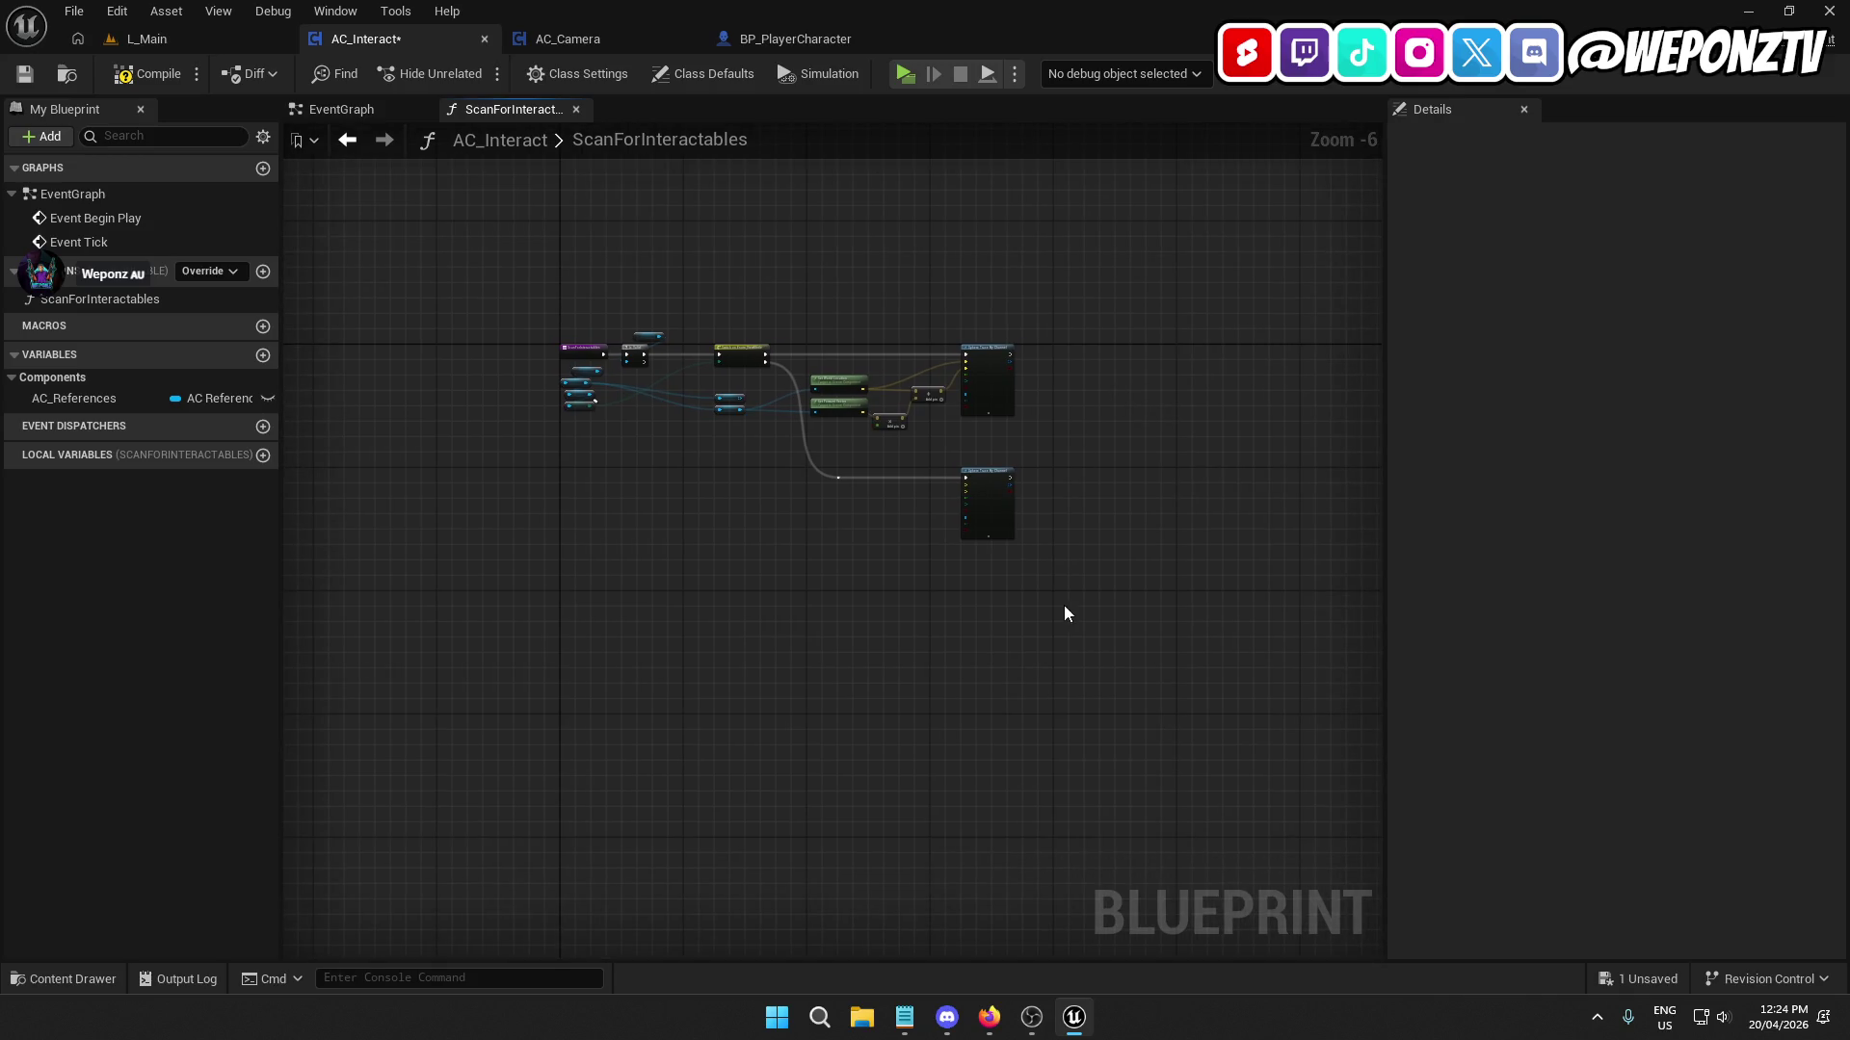
mouse_move(1063, 605)
mouse_down()
mouse_move(713, 318)
mouse_move(630, 281)
mouse_up()
drag(566, 390, 582, 411)
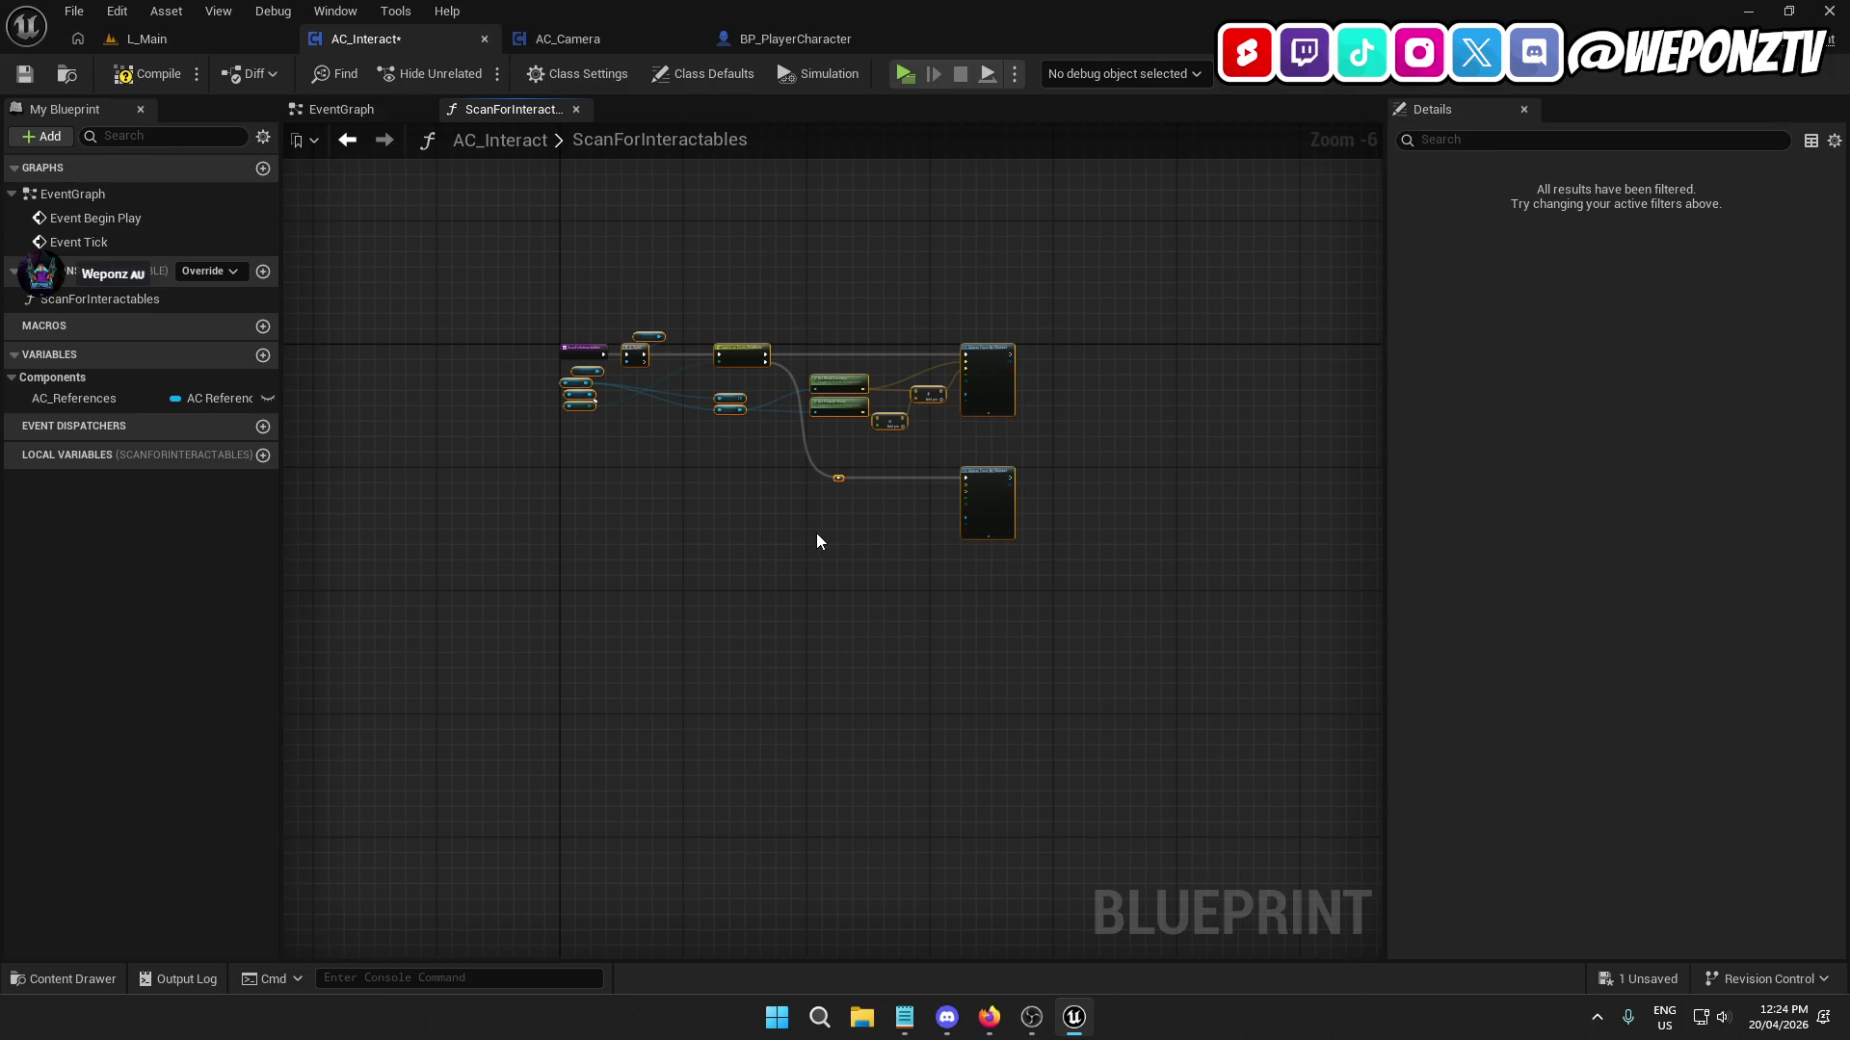
key(Delete)
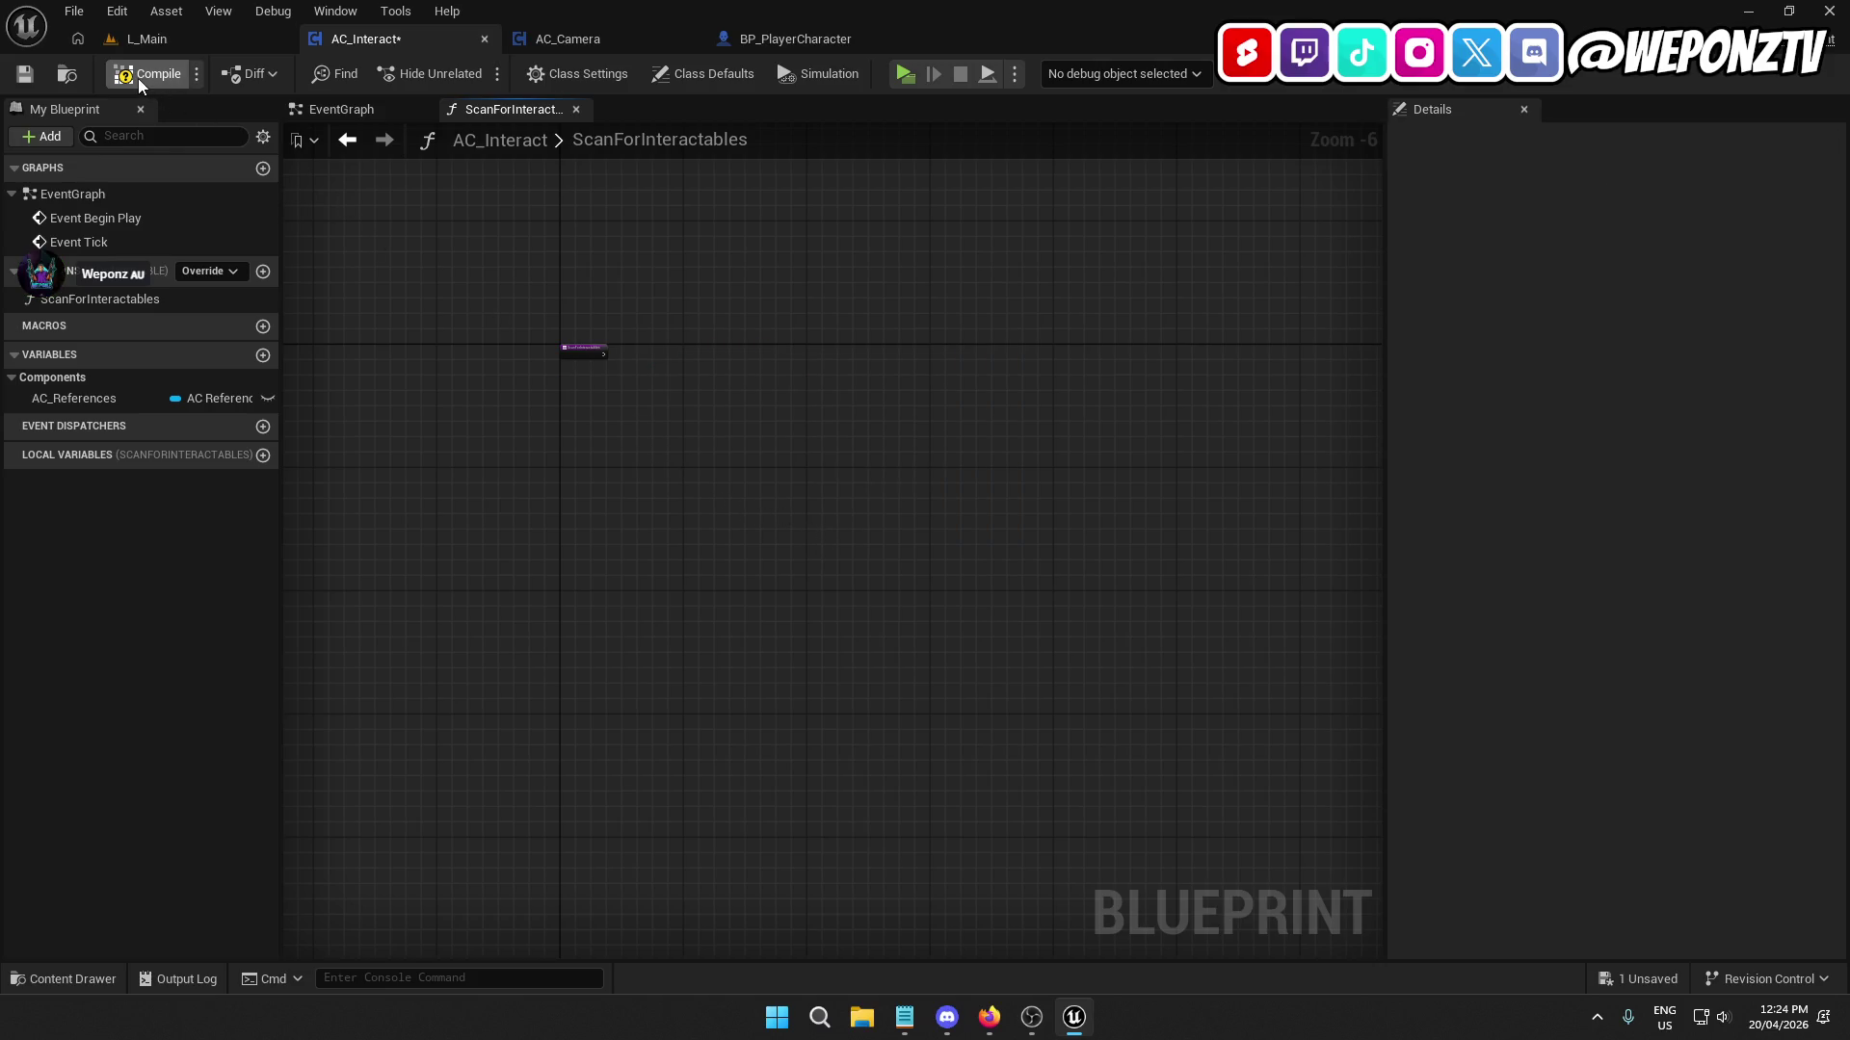
click(140, 77)
click(29, 77)
Delete the Event Tick and Scan call nodes and the ScanForInteractables function.
click(339, 109)
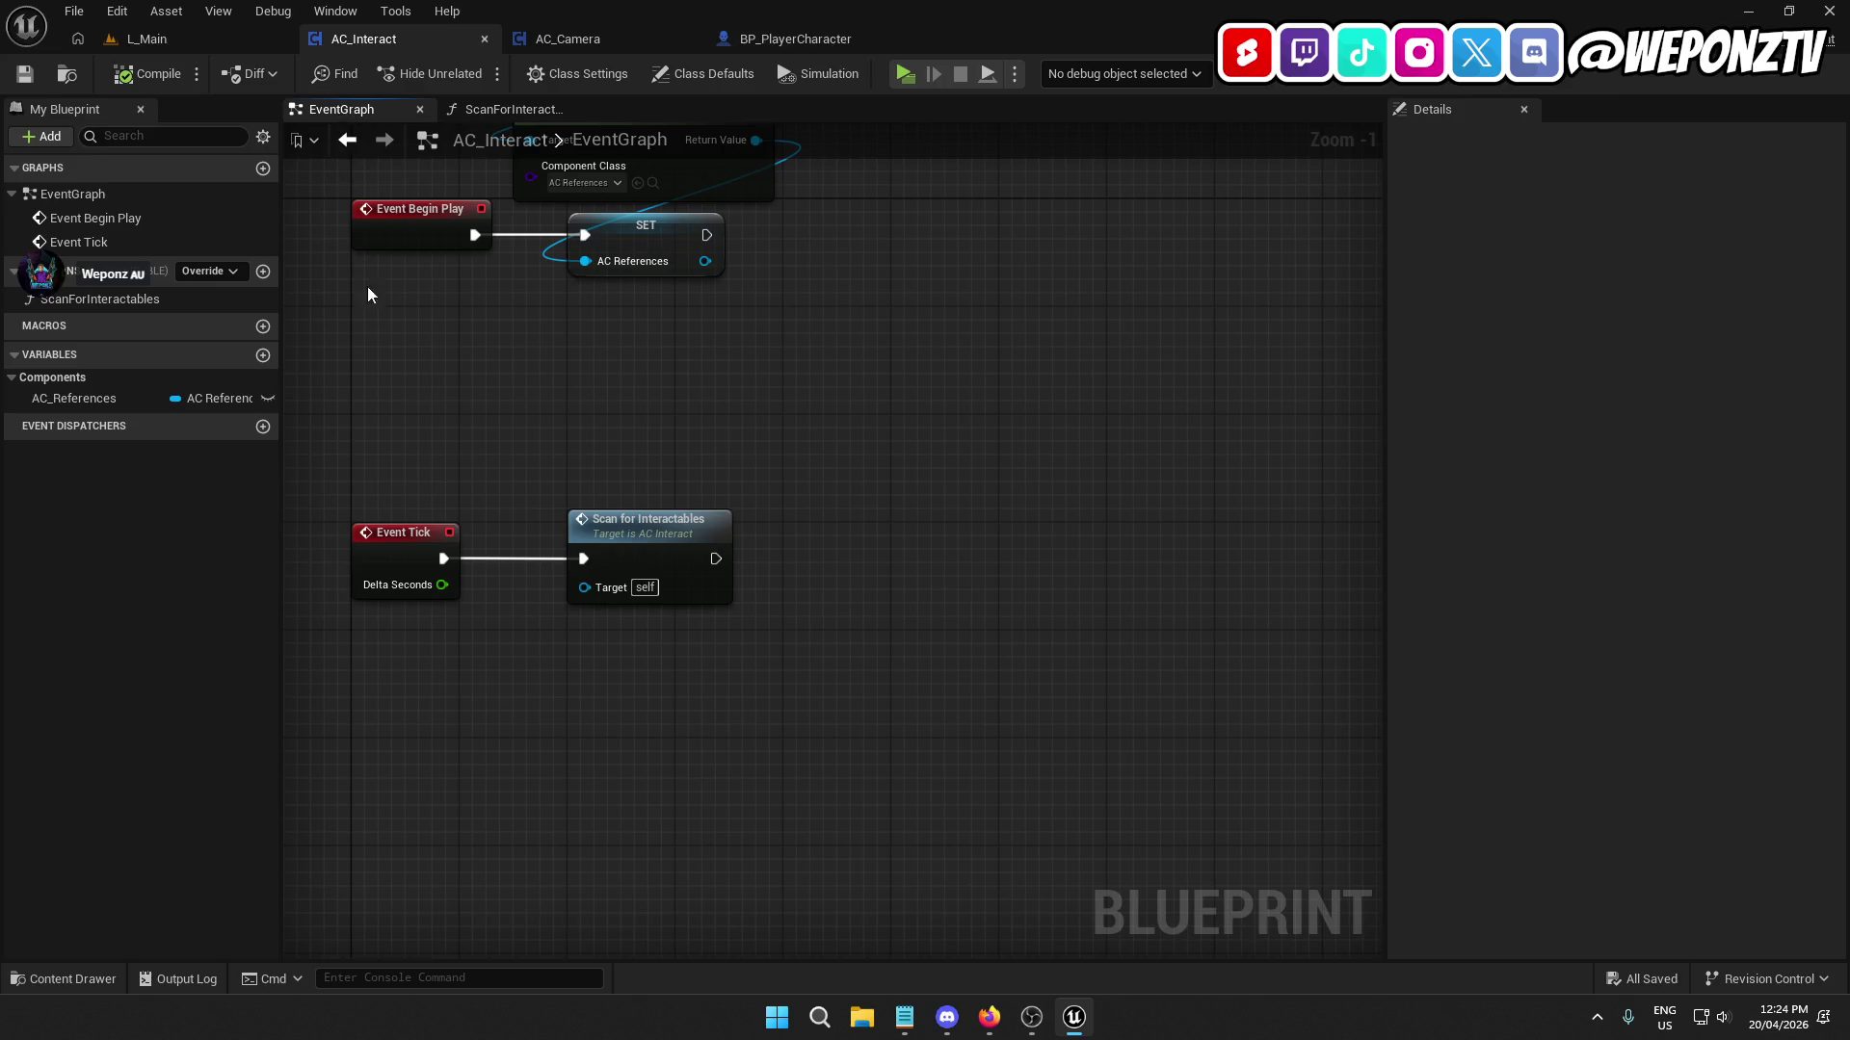
click(122, 305)
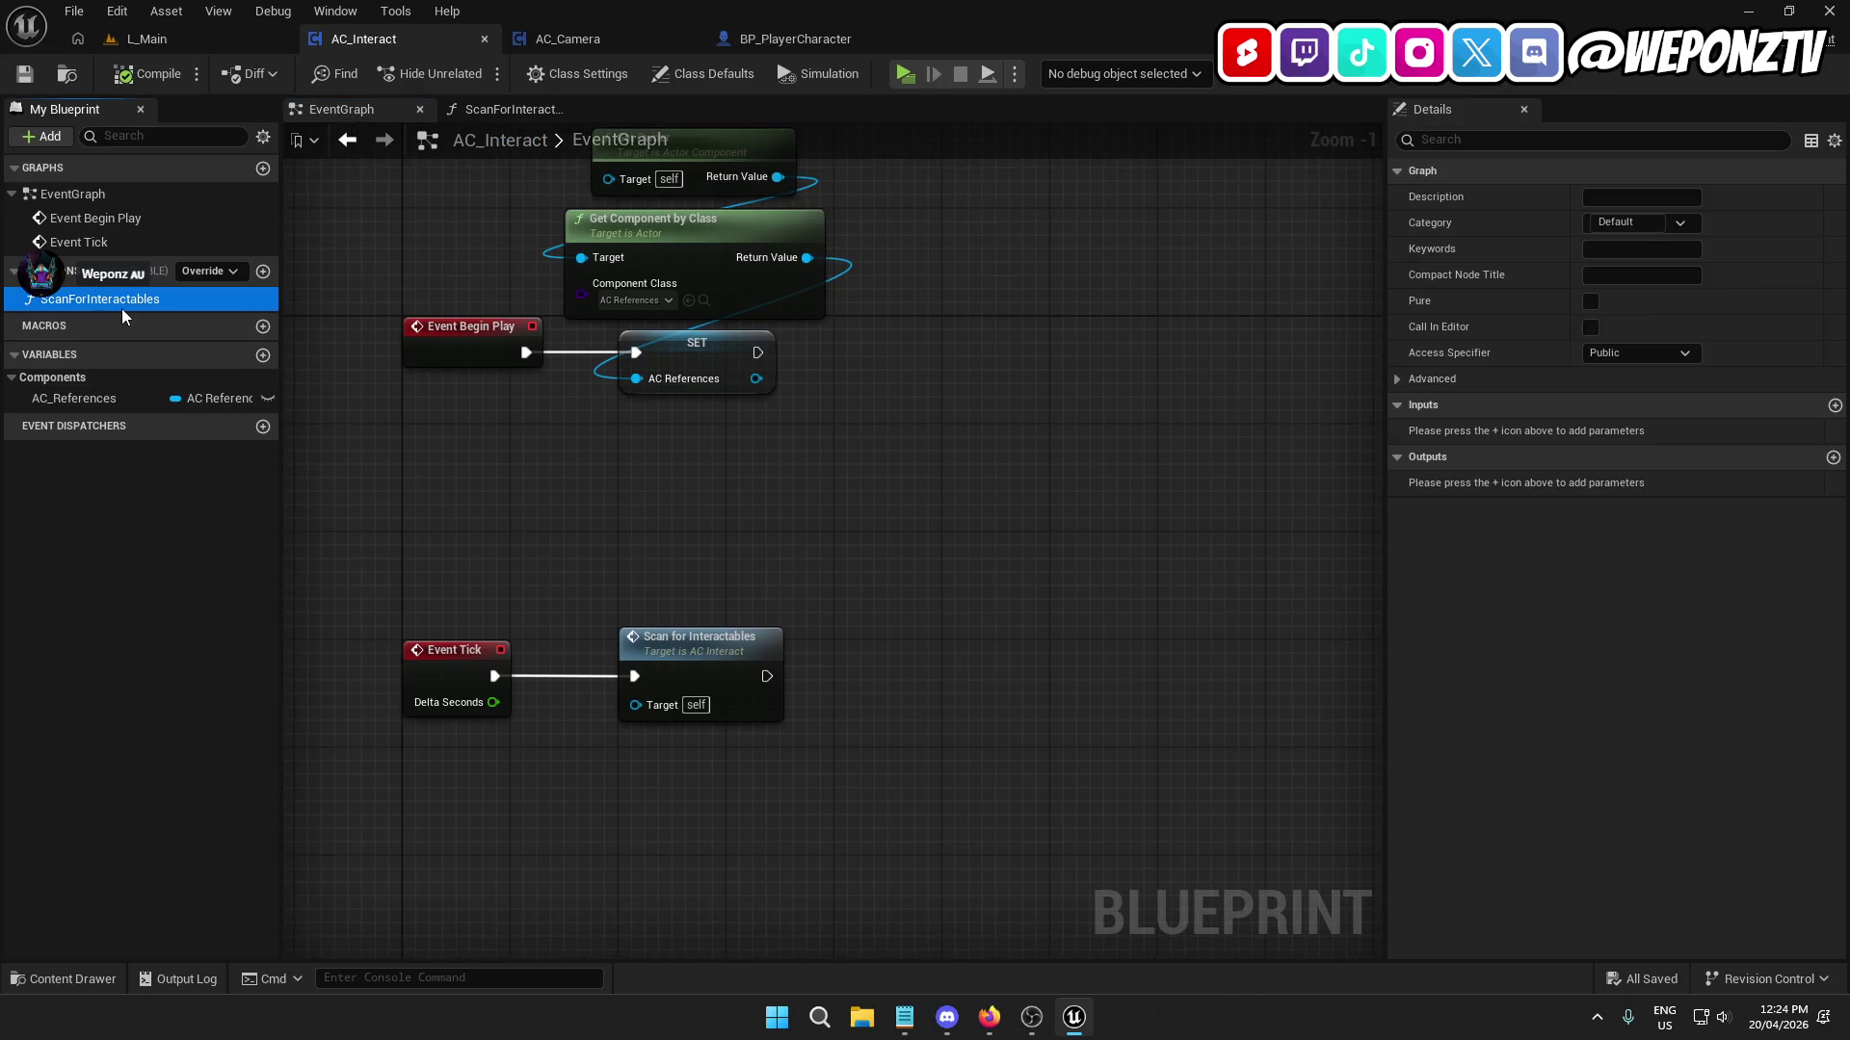
key(Delete)
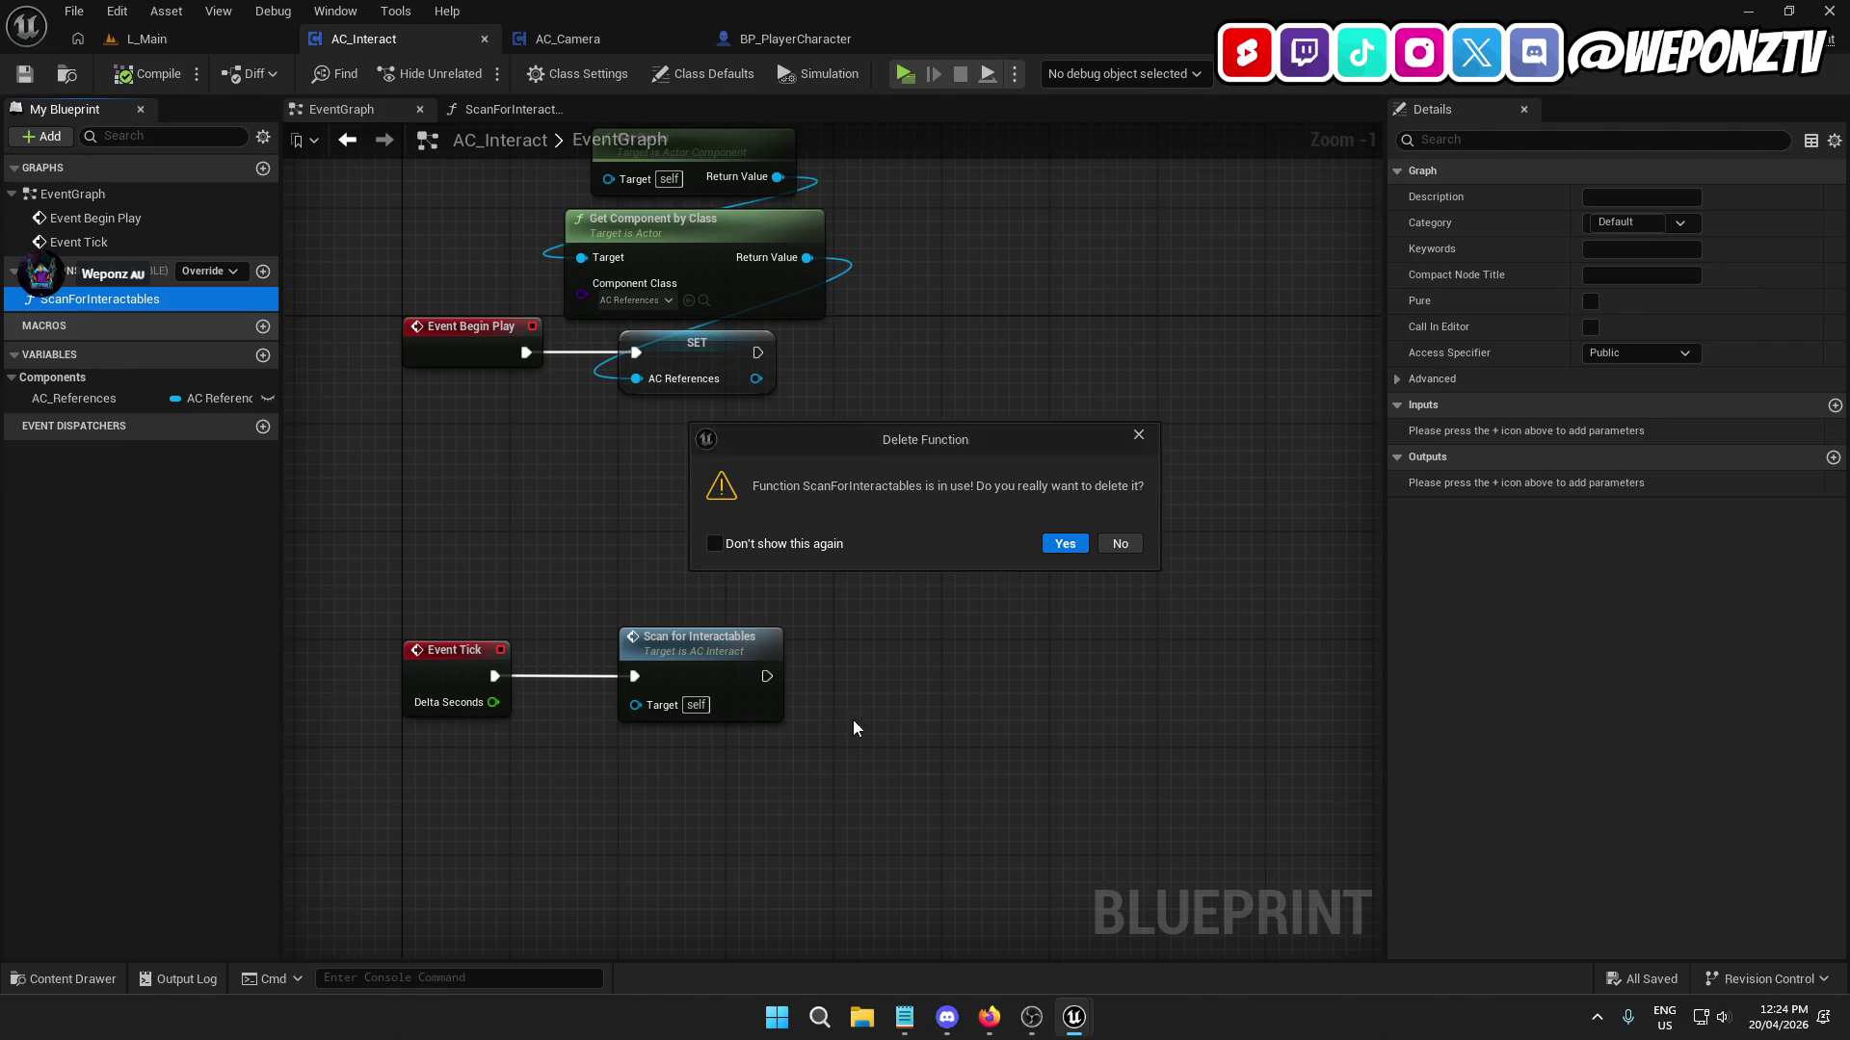
click(1120, 543)
drag(896, 727, 404, 593)
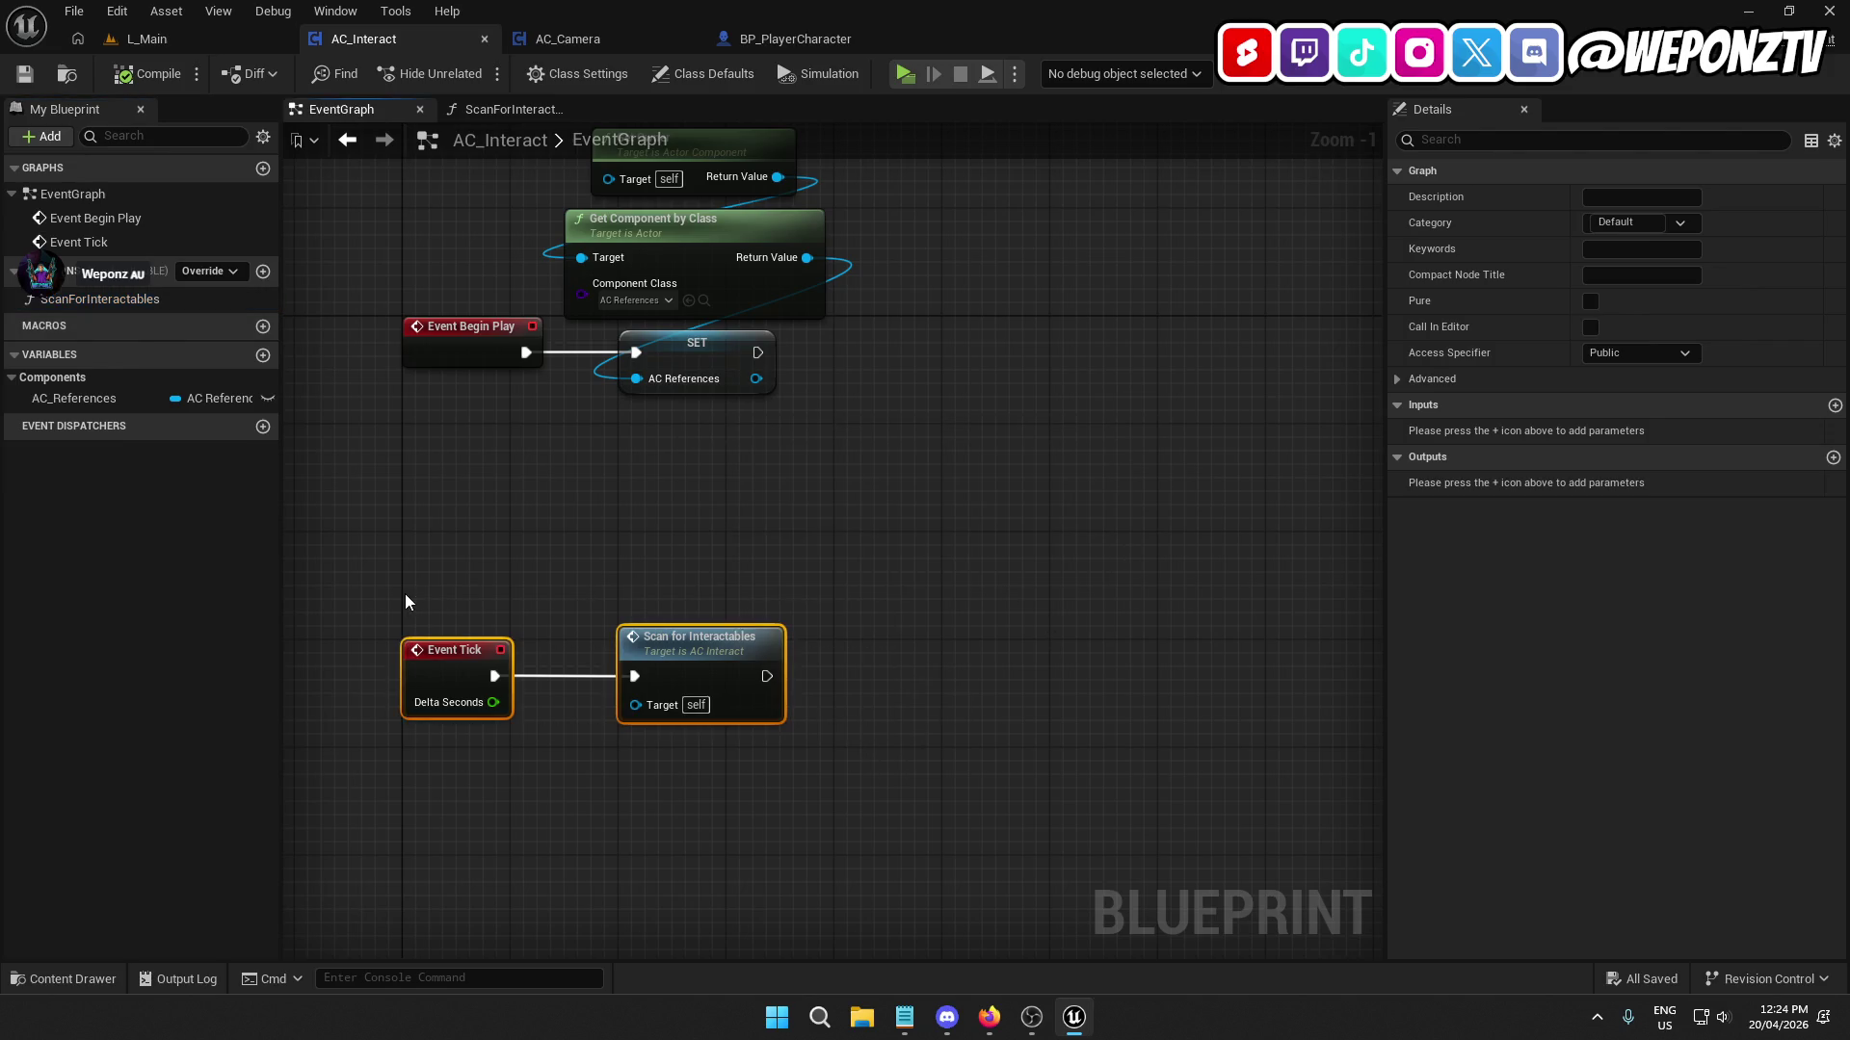
key(Delete)
click(154, 277)
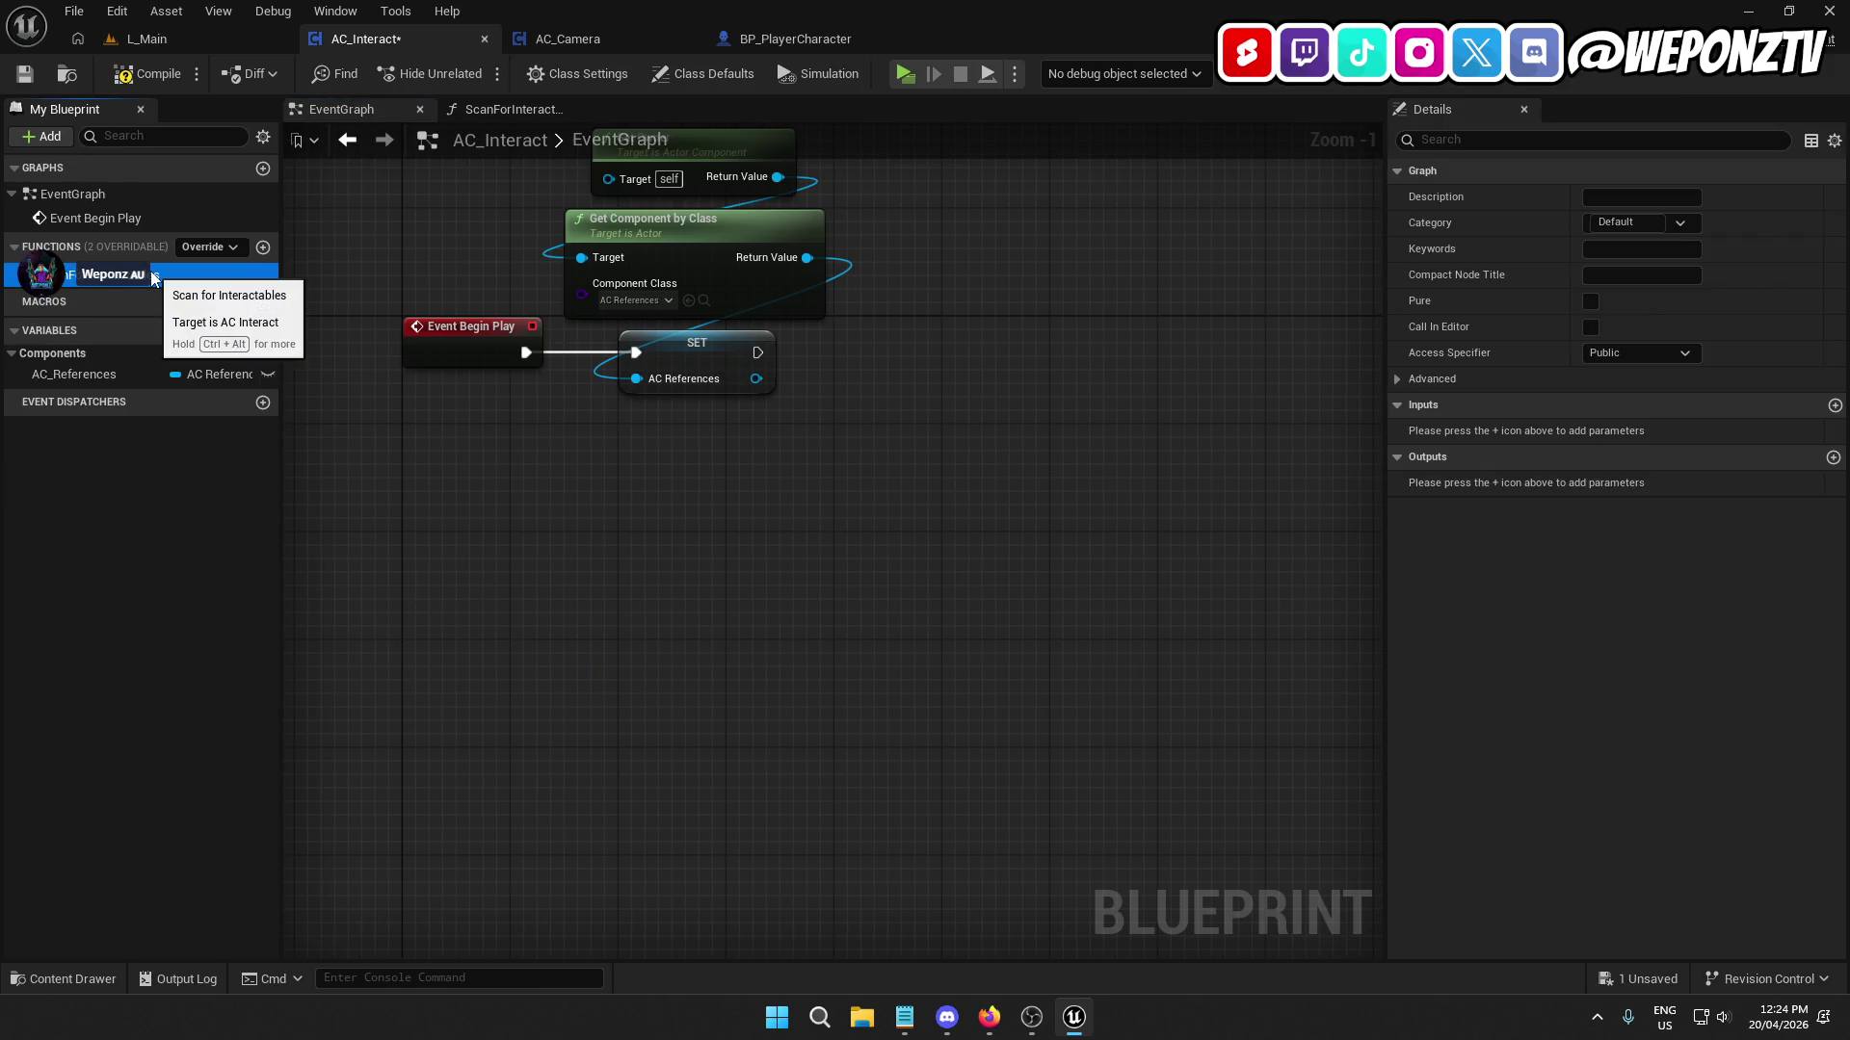
key(Delete)
Paste the copied trace logic into the EventGraph and wire SET to Is Valid.
key(ctrl+v)
mouse_move(910, 255)
mouse_down()
mouse_move(941, 289)
mouse_move(1114, 334)
mouse_up()
click(950, 407)
drag(958, 352, 757, 352)
mouse_move(1029, 510)
mouse_down()
mouse_move(952, 510)
mouse_move(649, 661)
mouse_move(1137, 649)
mouse_move(413, 603)
mouse_move(144, 417)
mouse_move(831, 701)
mouse_up()
Undo the SET-to-Is Valid wiring and re-paste the trace node group lower down.
scroll(815, 601, down, 2)
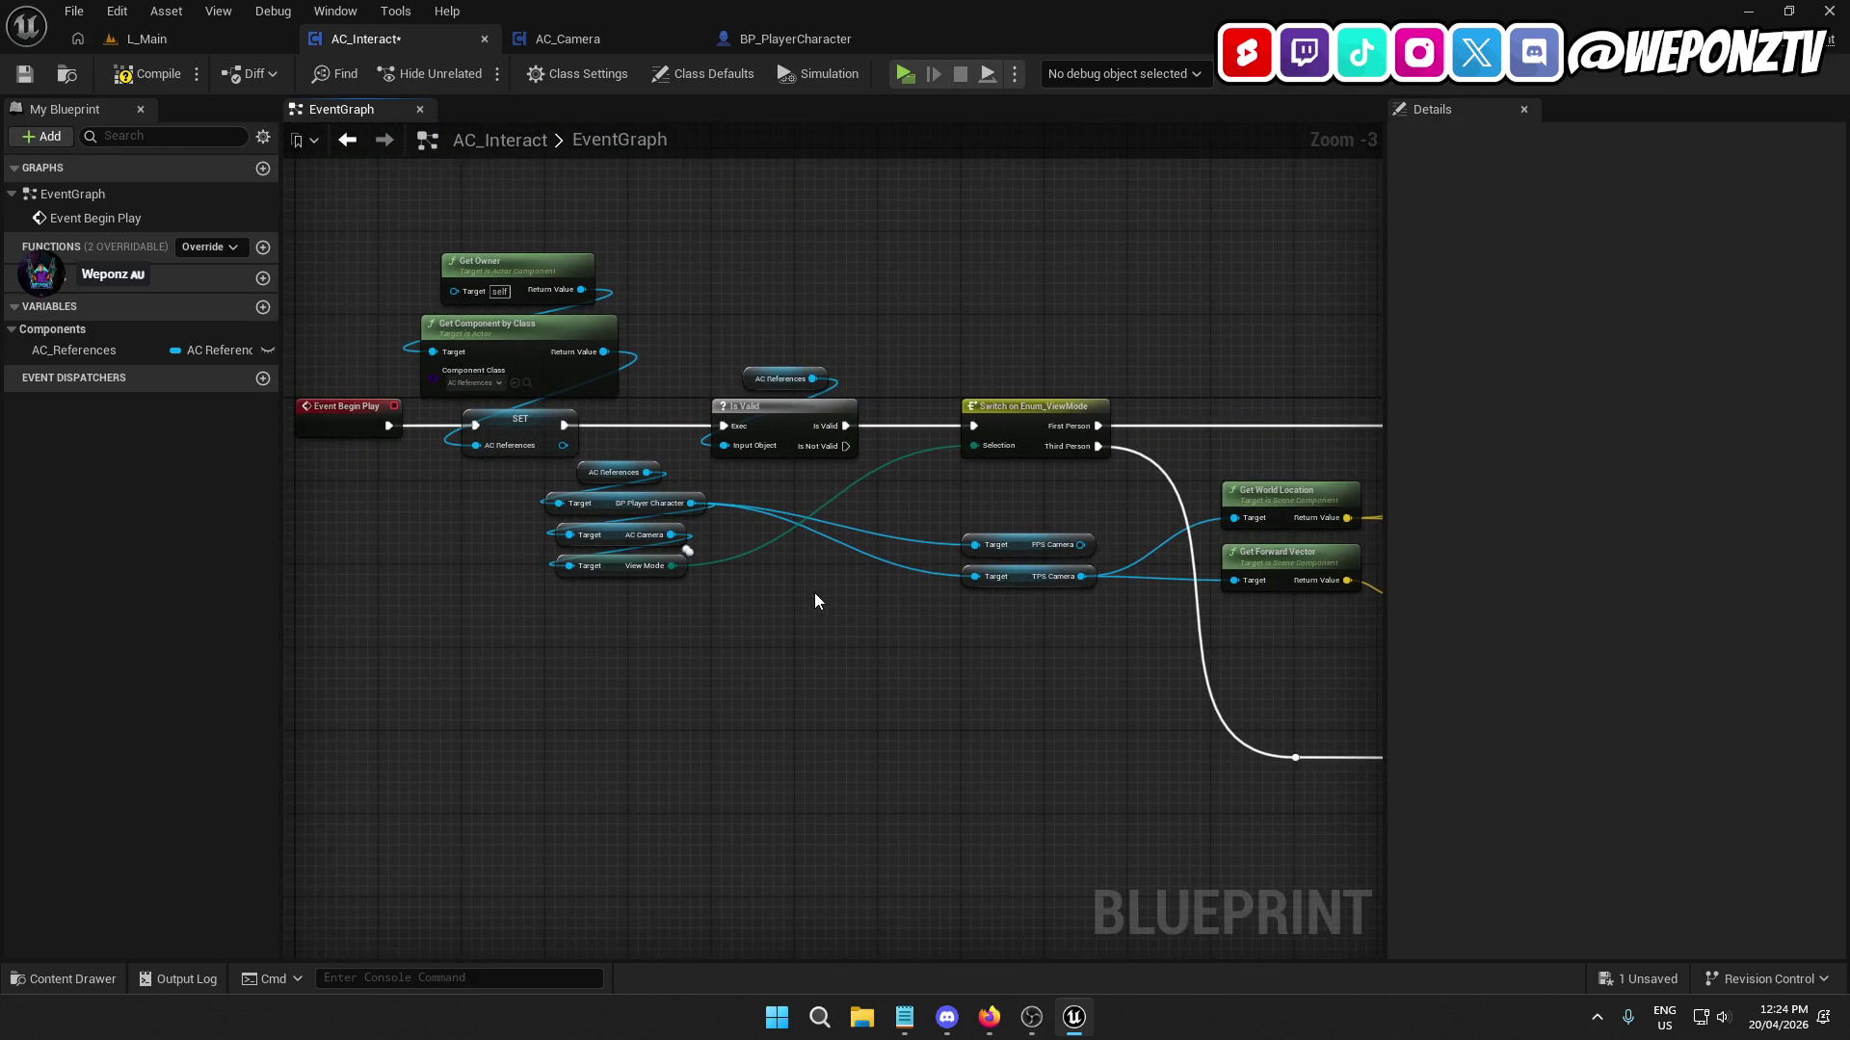
key(ctrl+z)
key(ctrl+z)
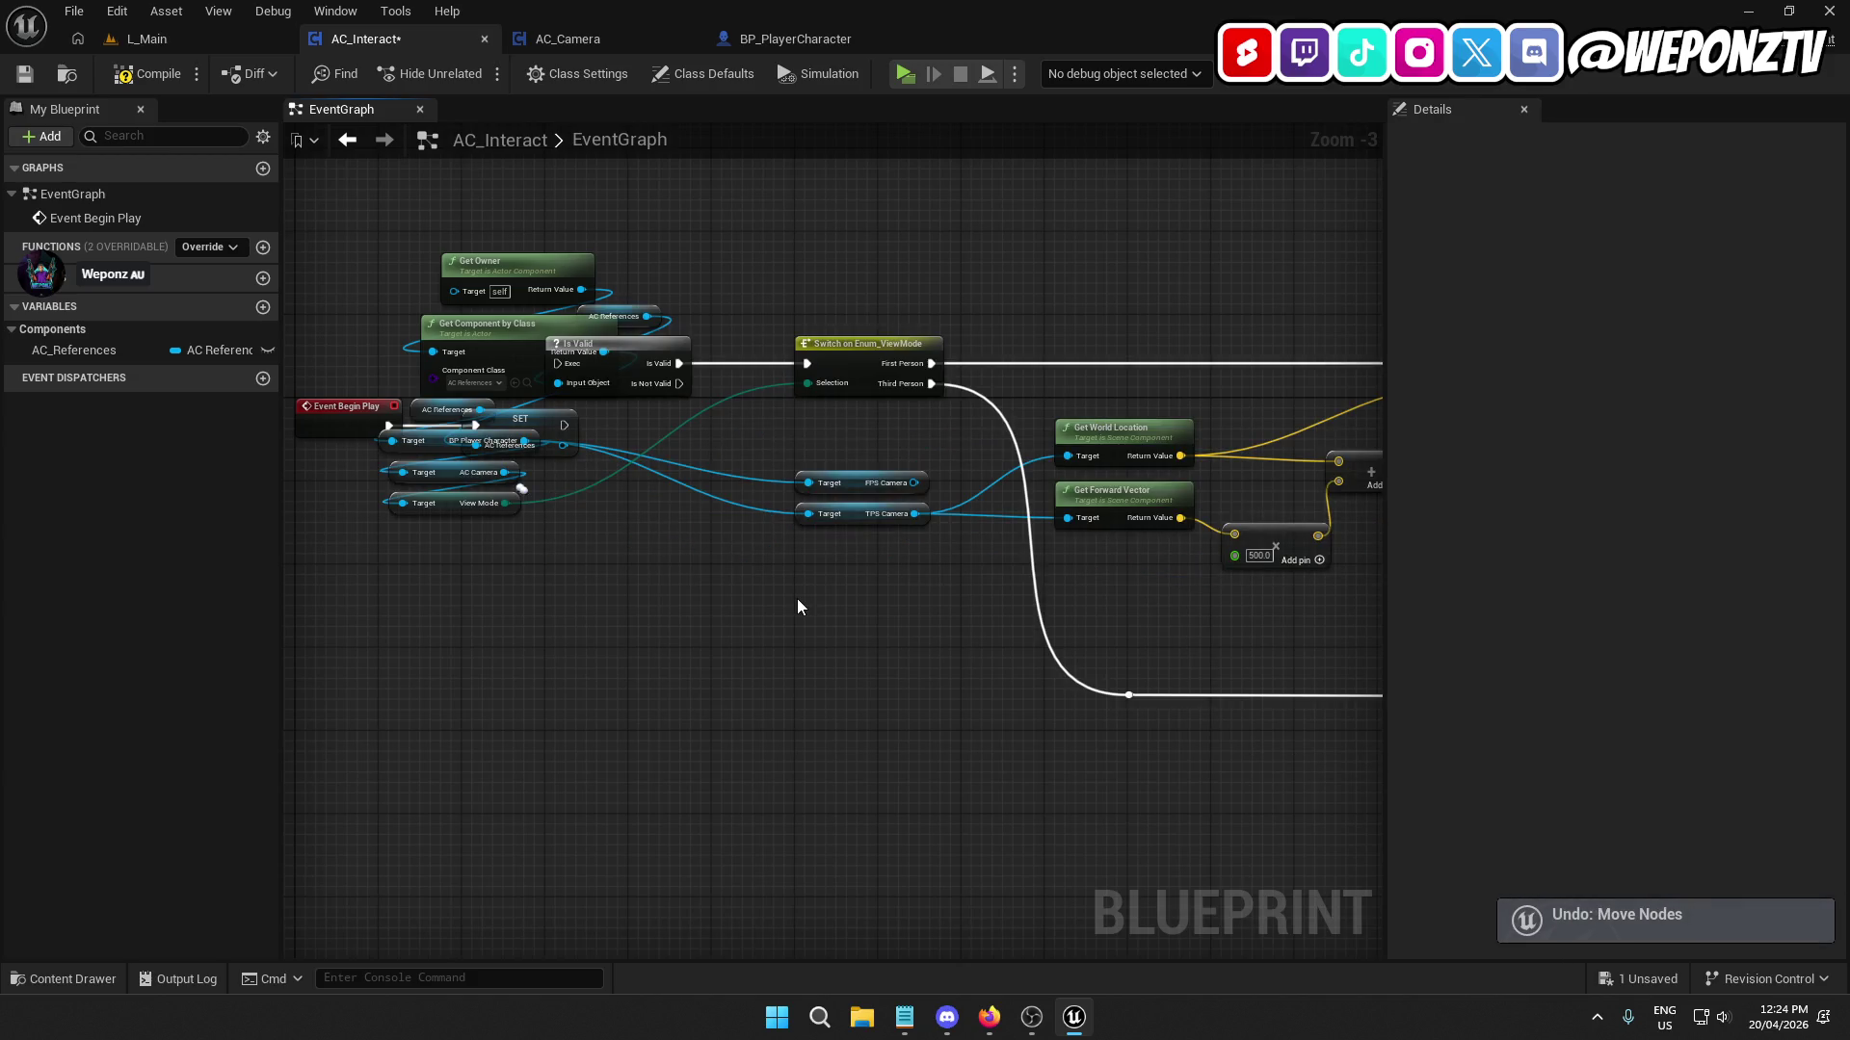
drag(665, 366, 663, 708)
key(ctrl+z)
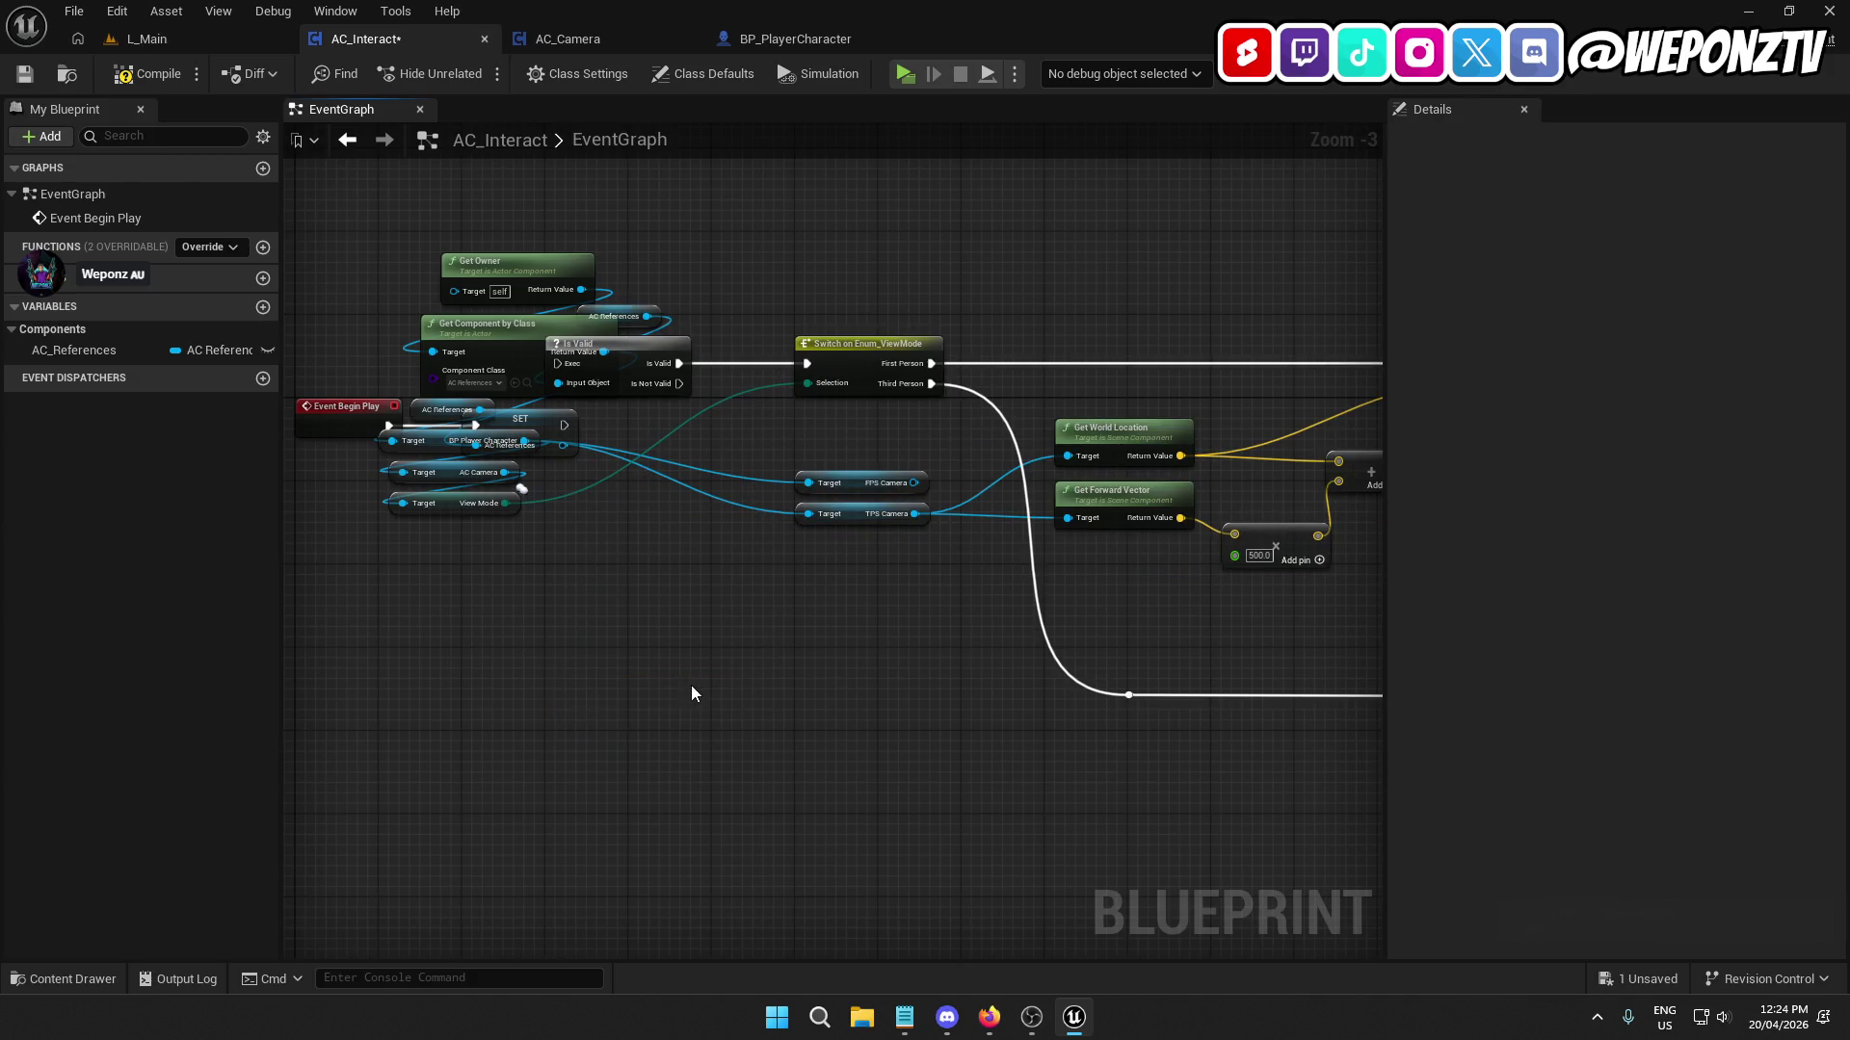
key(ctrl+z)
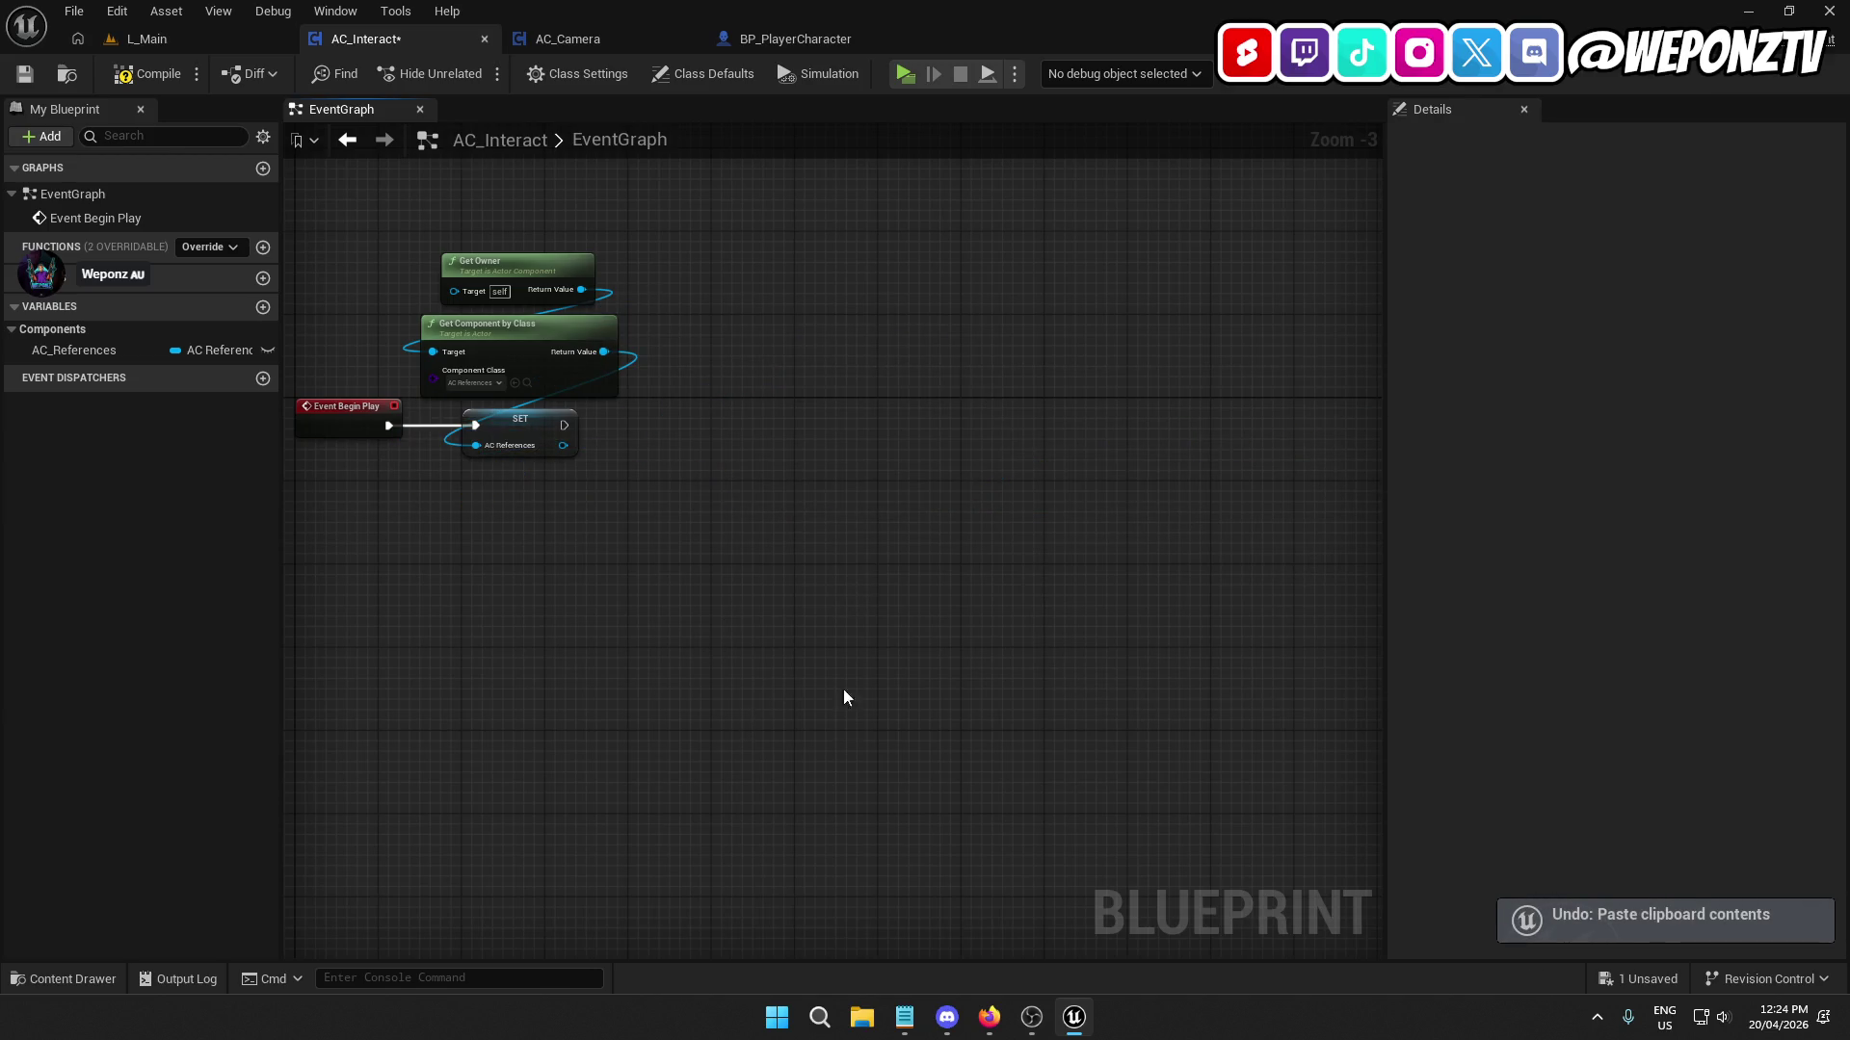
key(ctrl+v)
drag(602, 640, 836, 663)
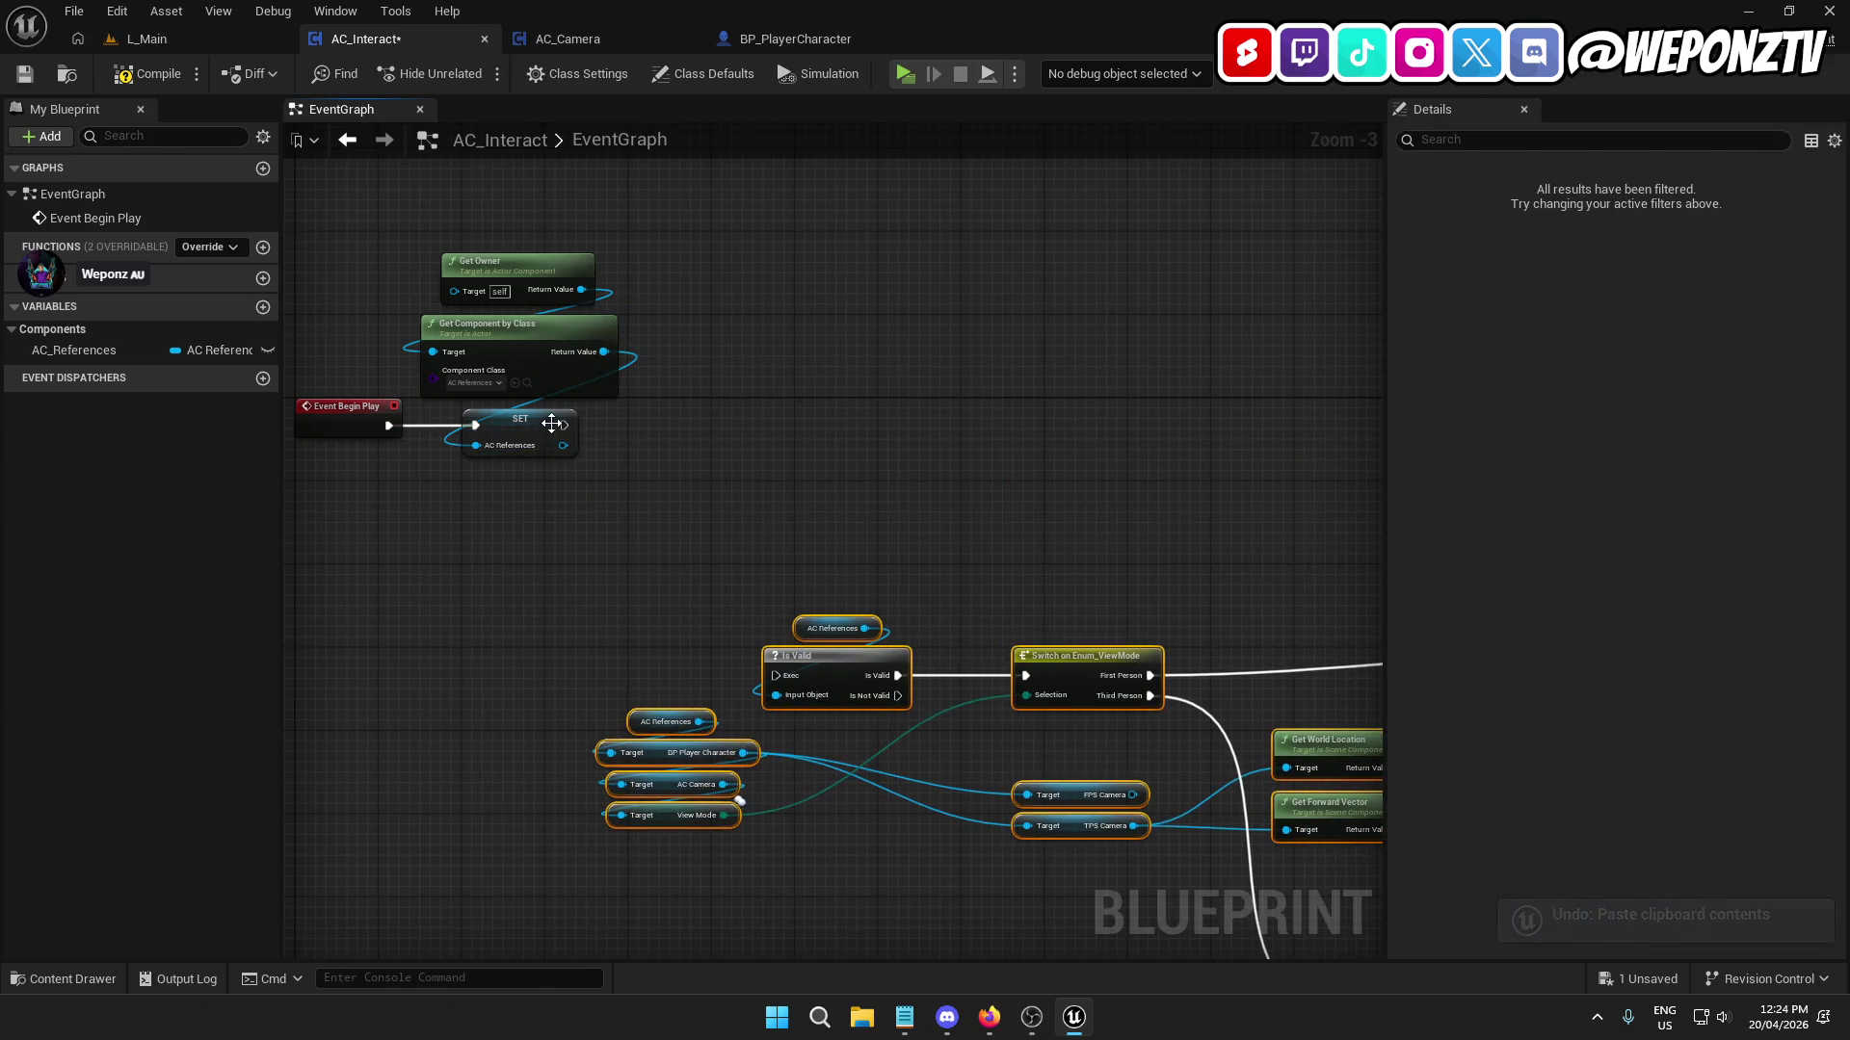
Add a Set Timer by Event node after Event Begin Play's SET.
drag(564, 425, 690, 422)
text(settimer)
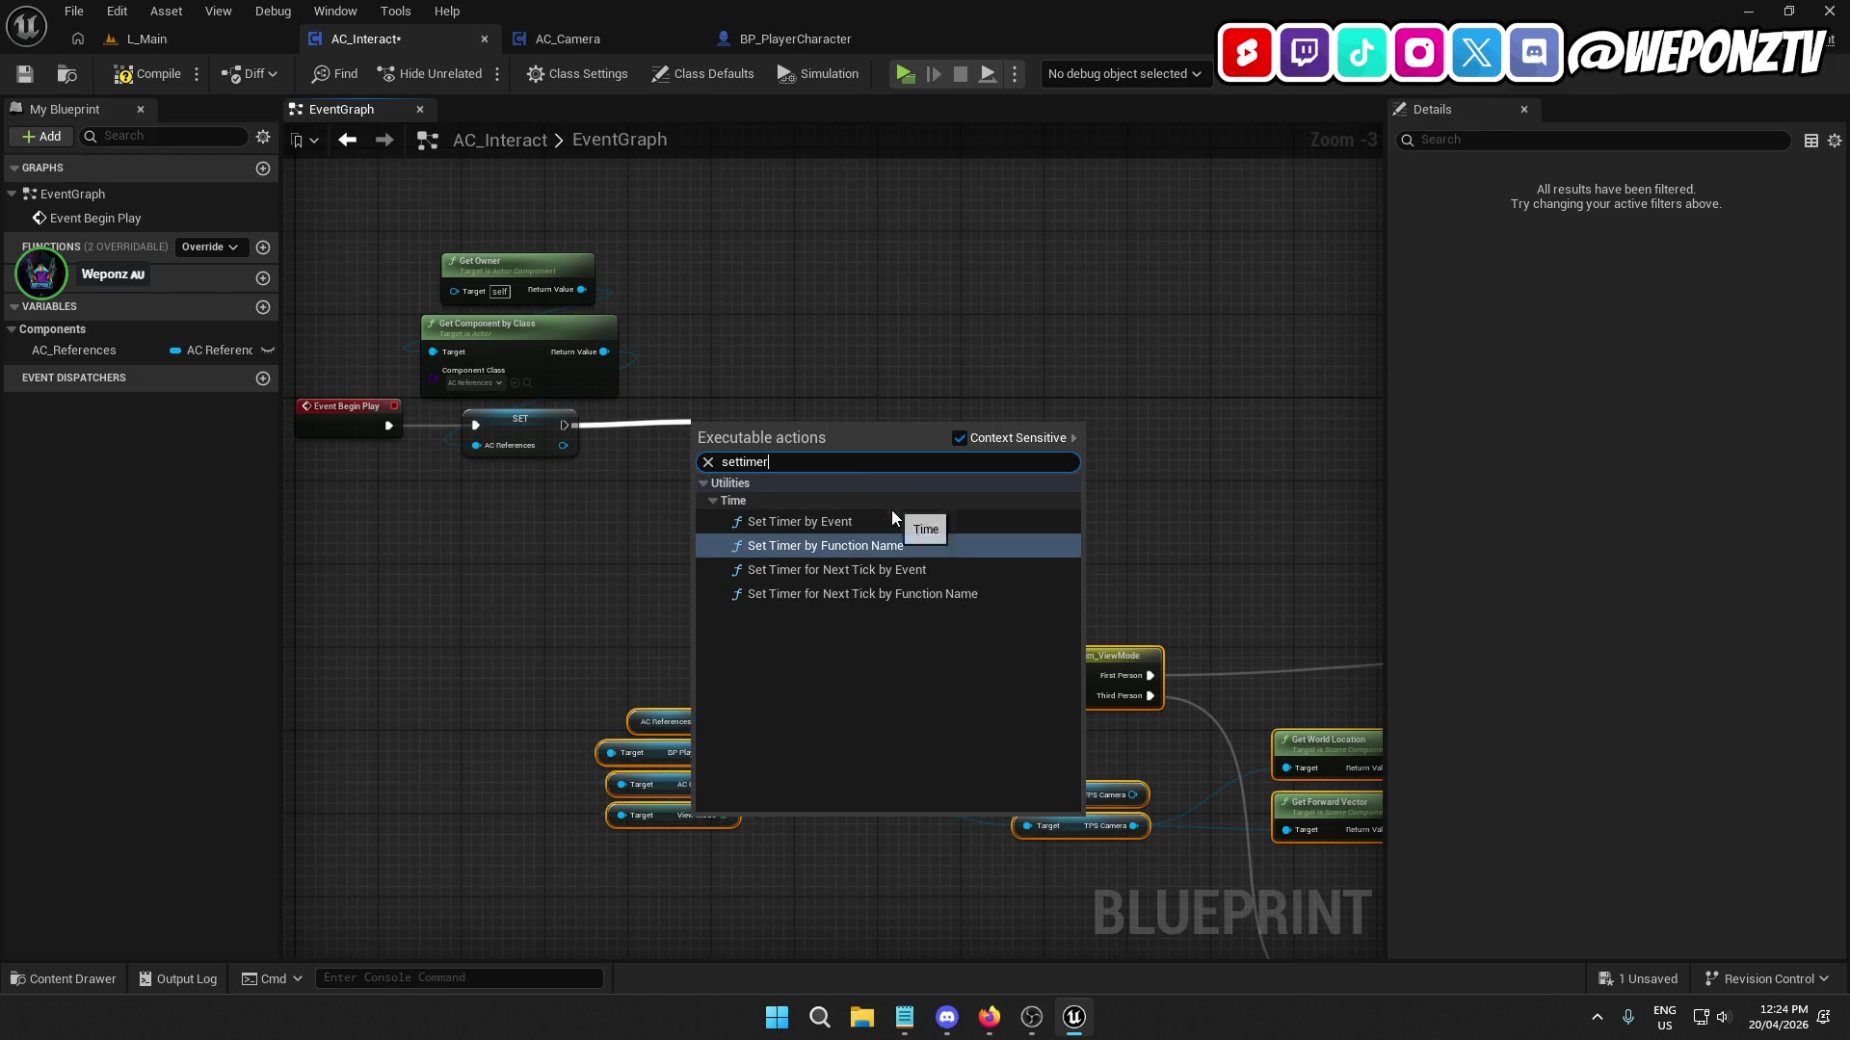
click(892, 520)
scroll(747, 447, up, 3)
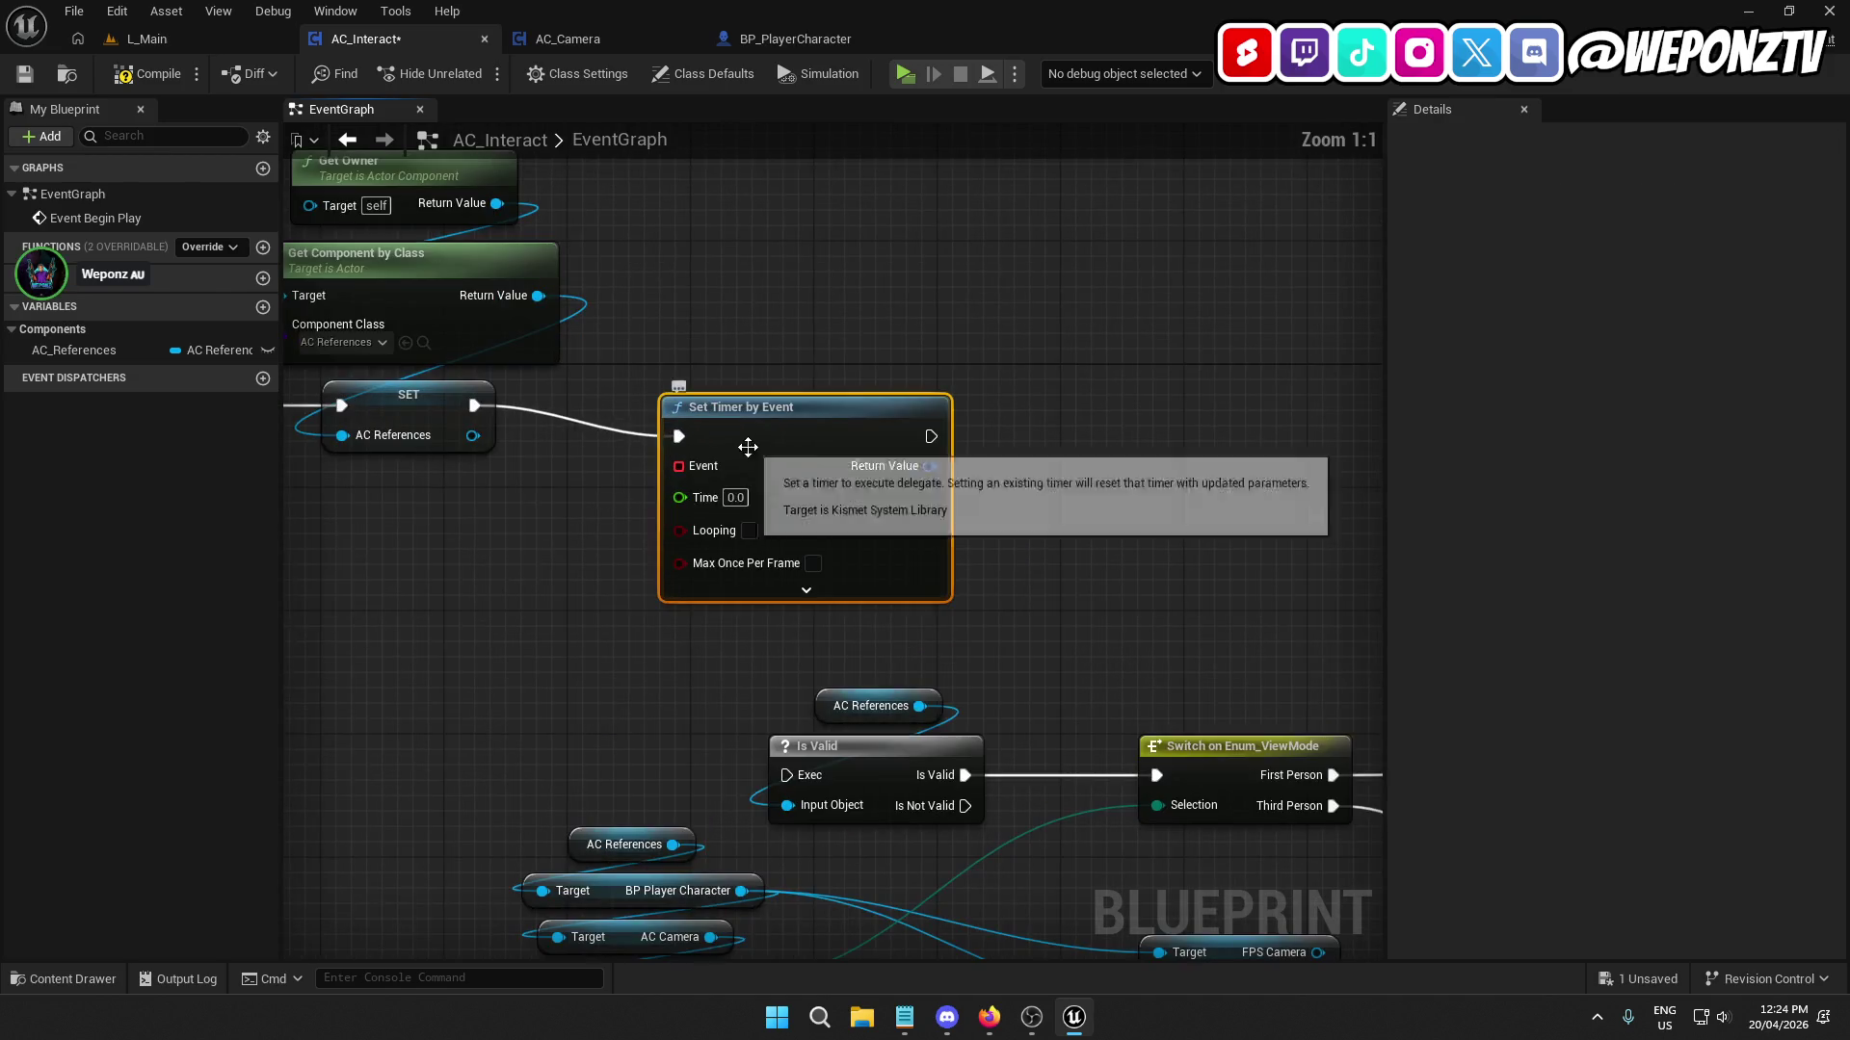
drag(748, 447, 778, 416)
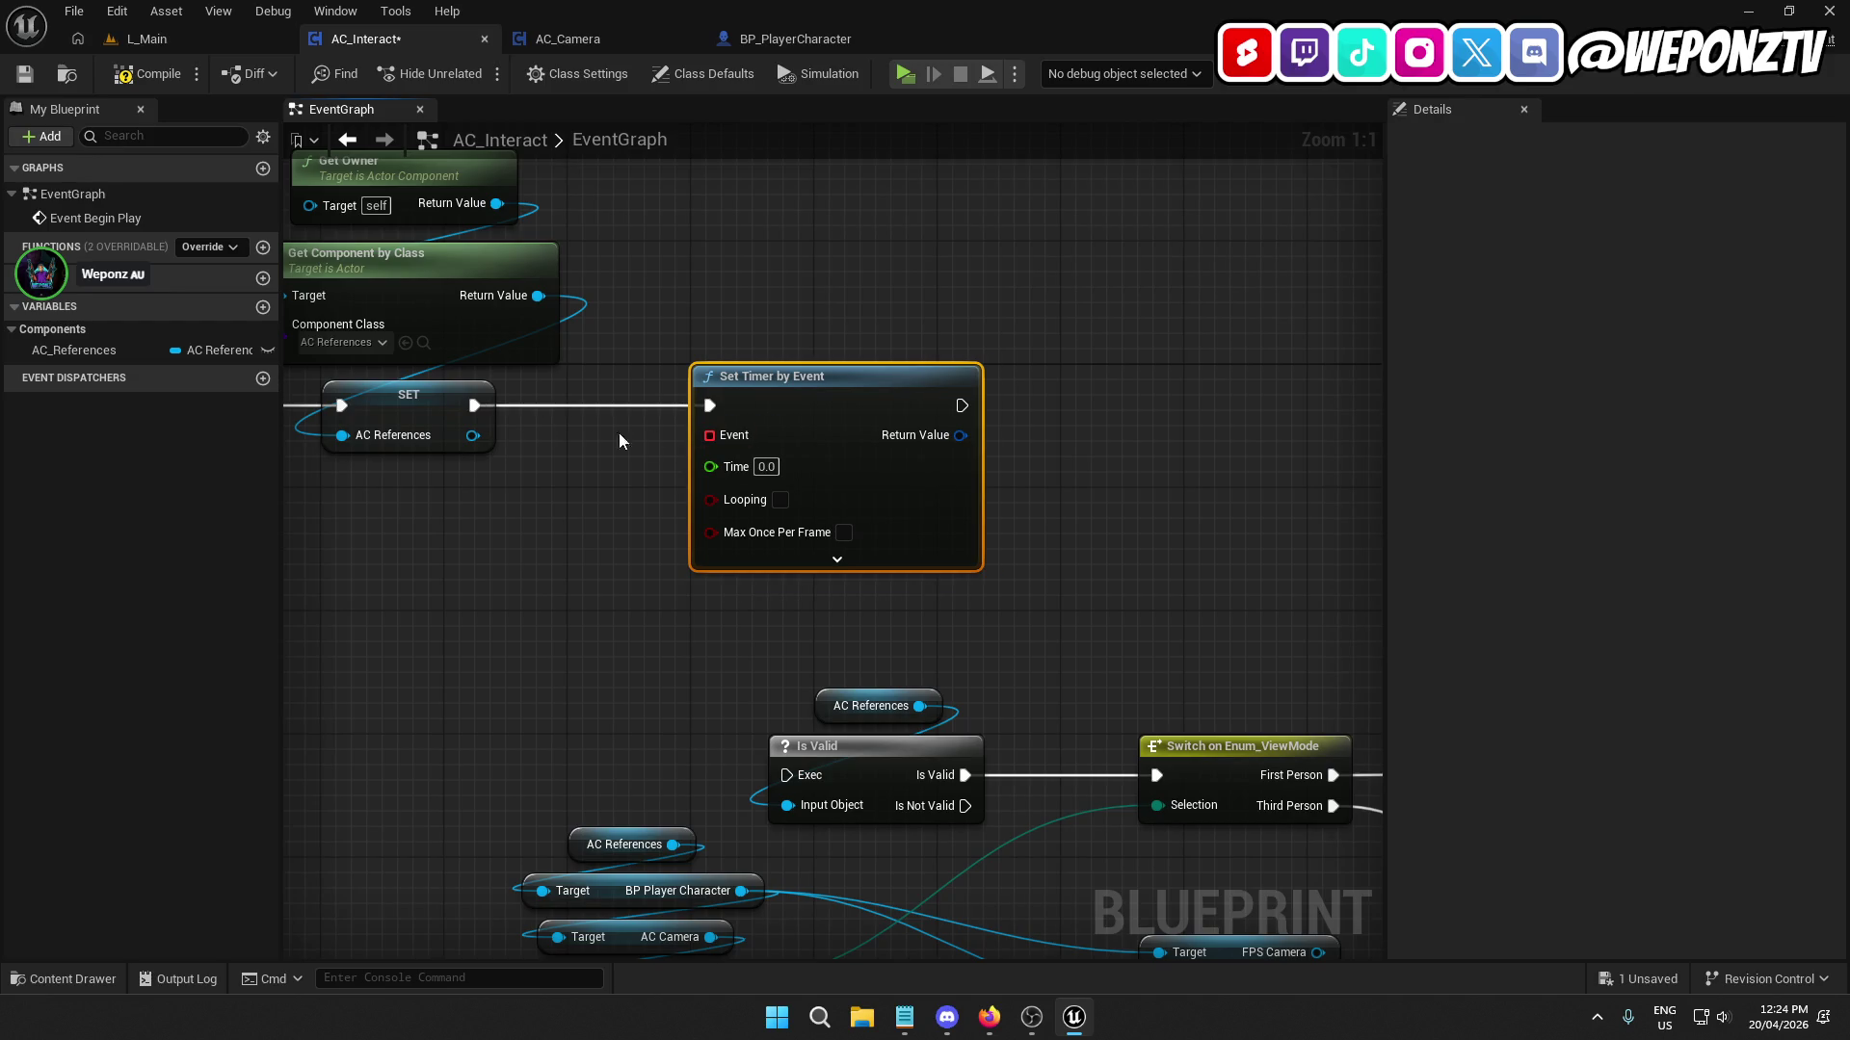
drag(620, 441, 500, 495)
drag(842, 440, 1037, 377)
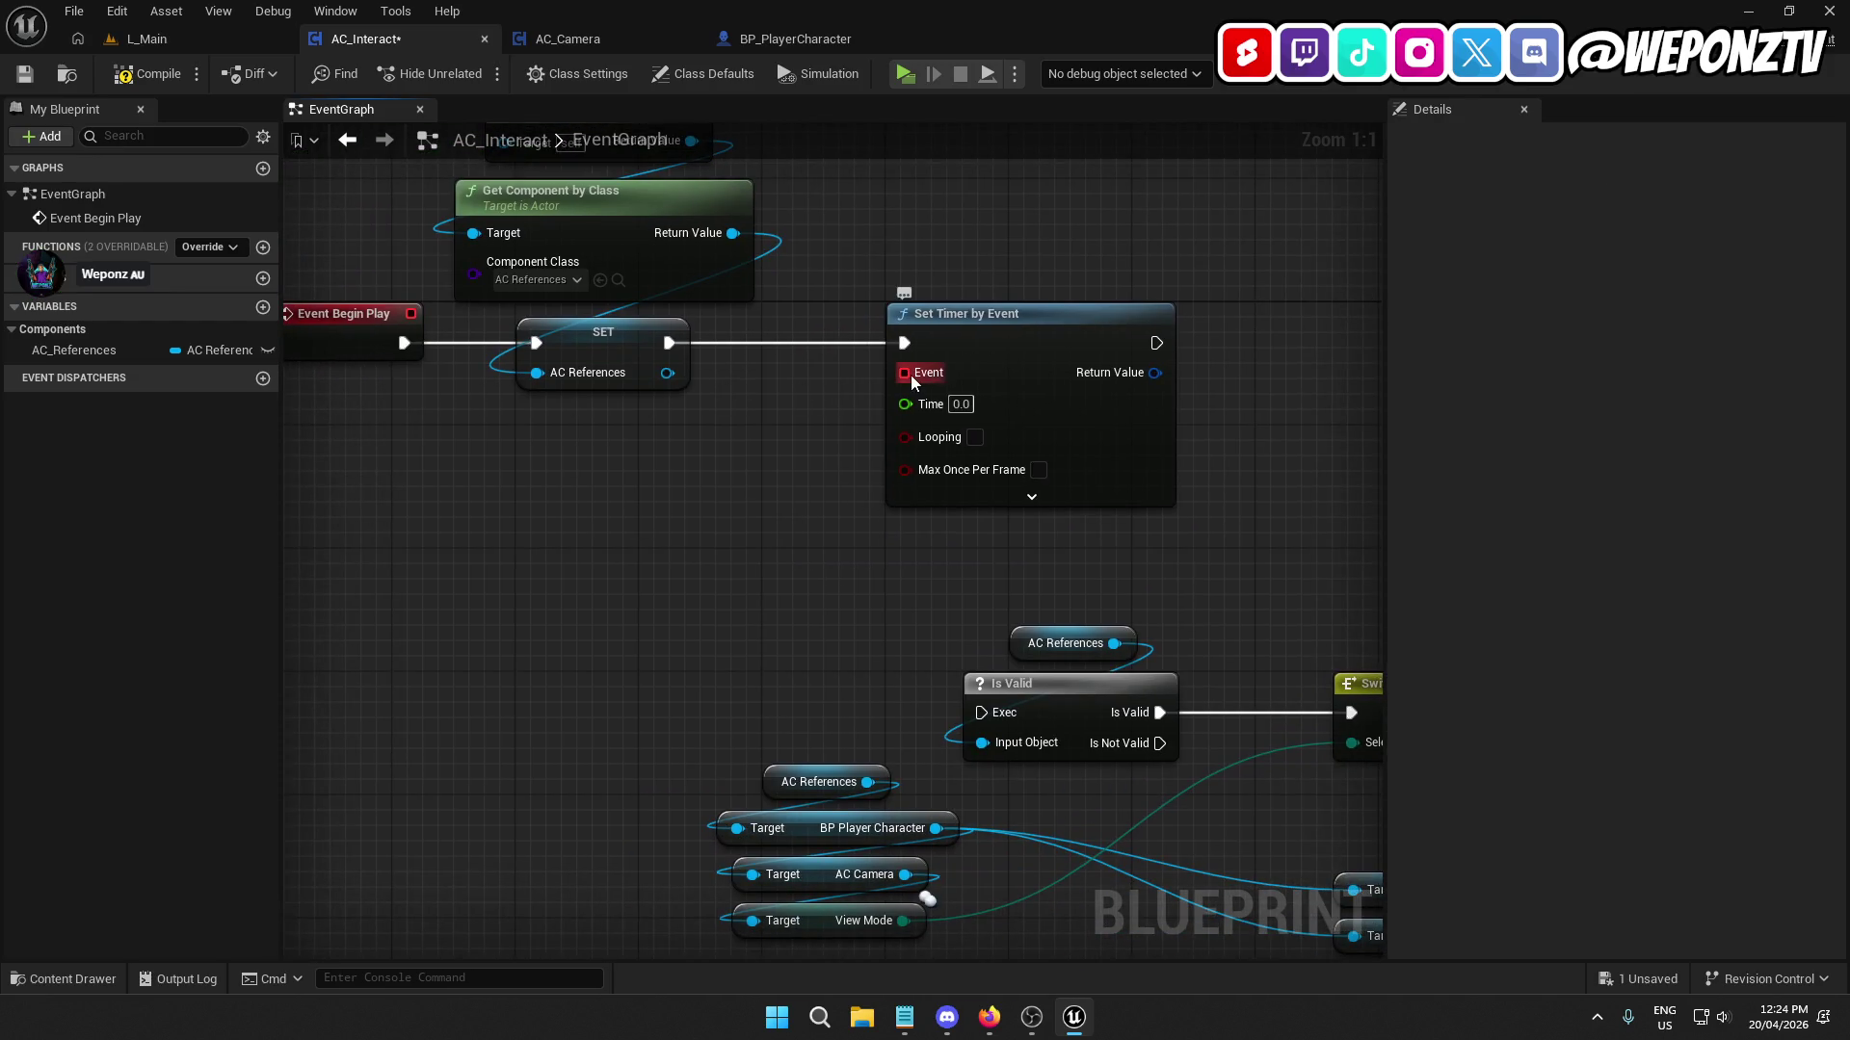
drag(1215, 728, 1014, 598)
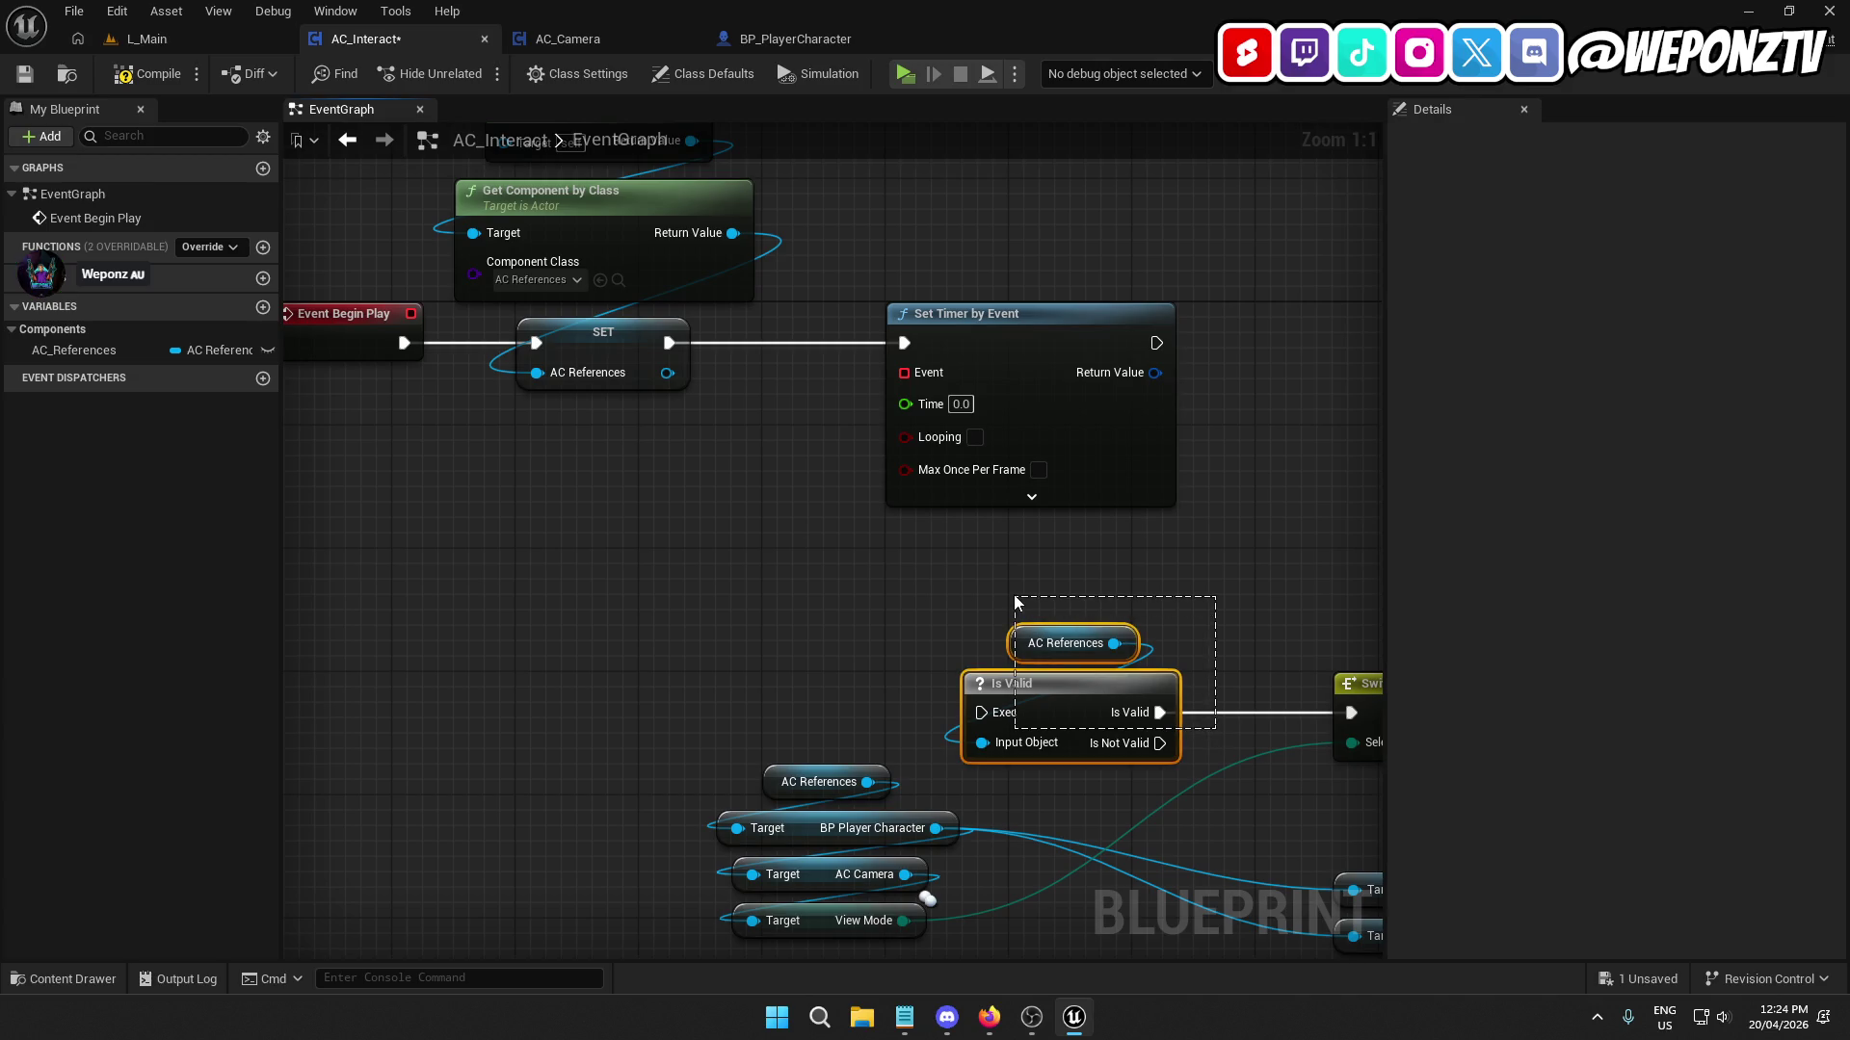
drag(1013, 594, 1013, 593)
Set the timer to 0.1 s looping and bind a new ScanForInteractables custom event.
click(973, 539)
click(959, 404)
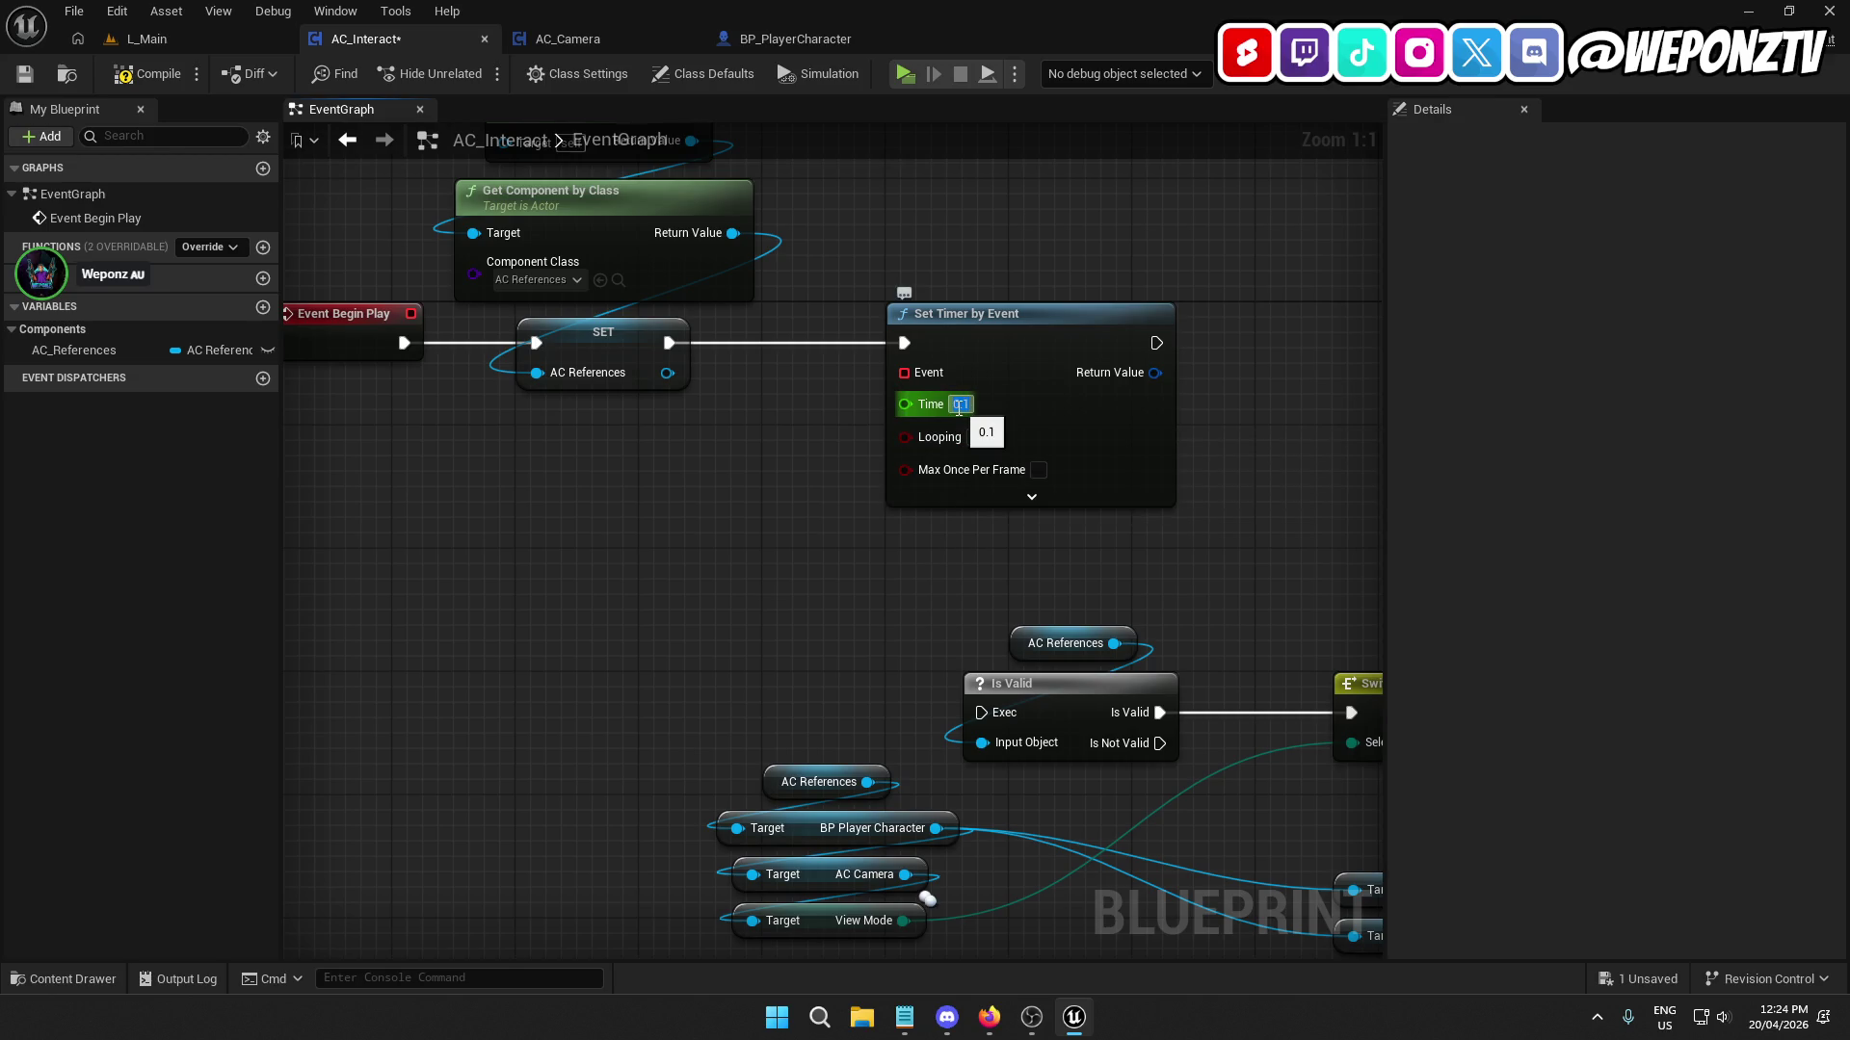
click(975, 437)
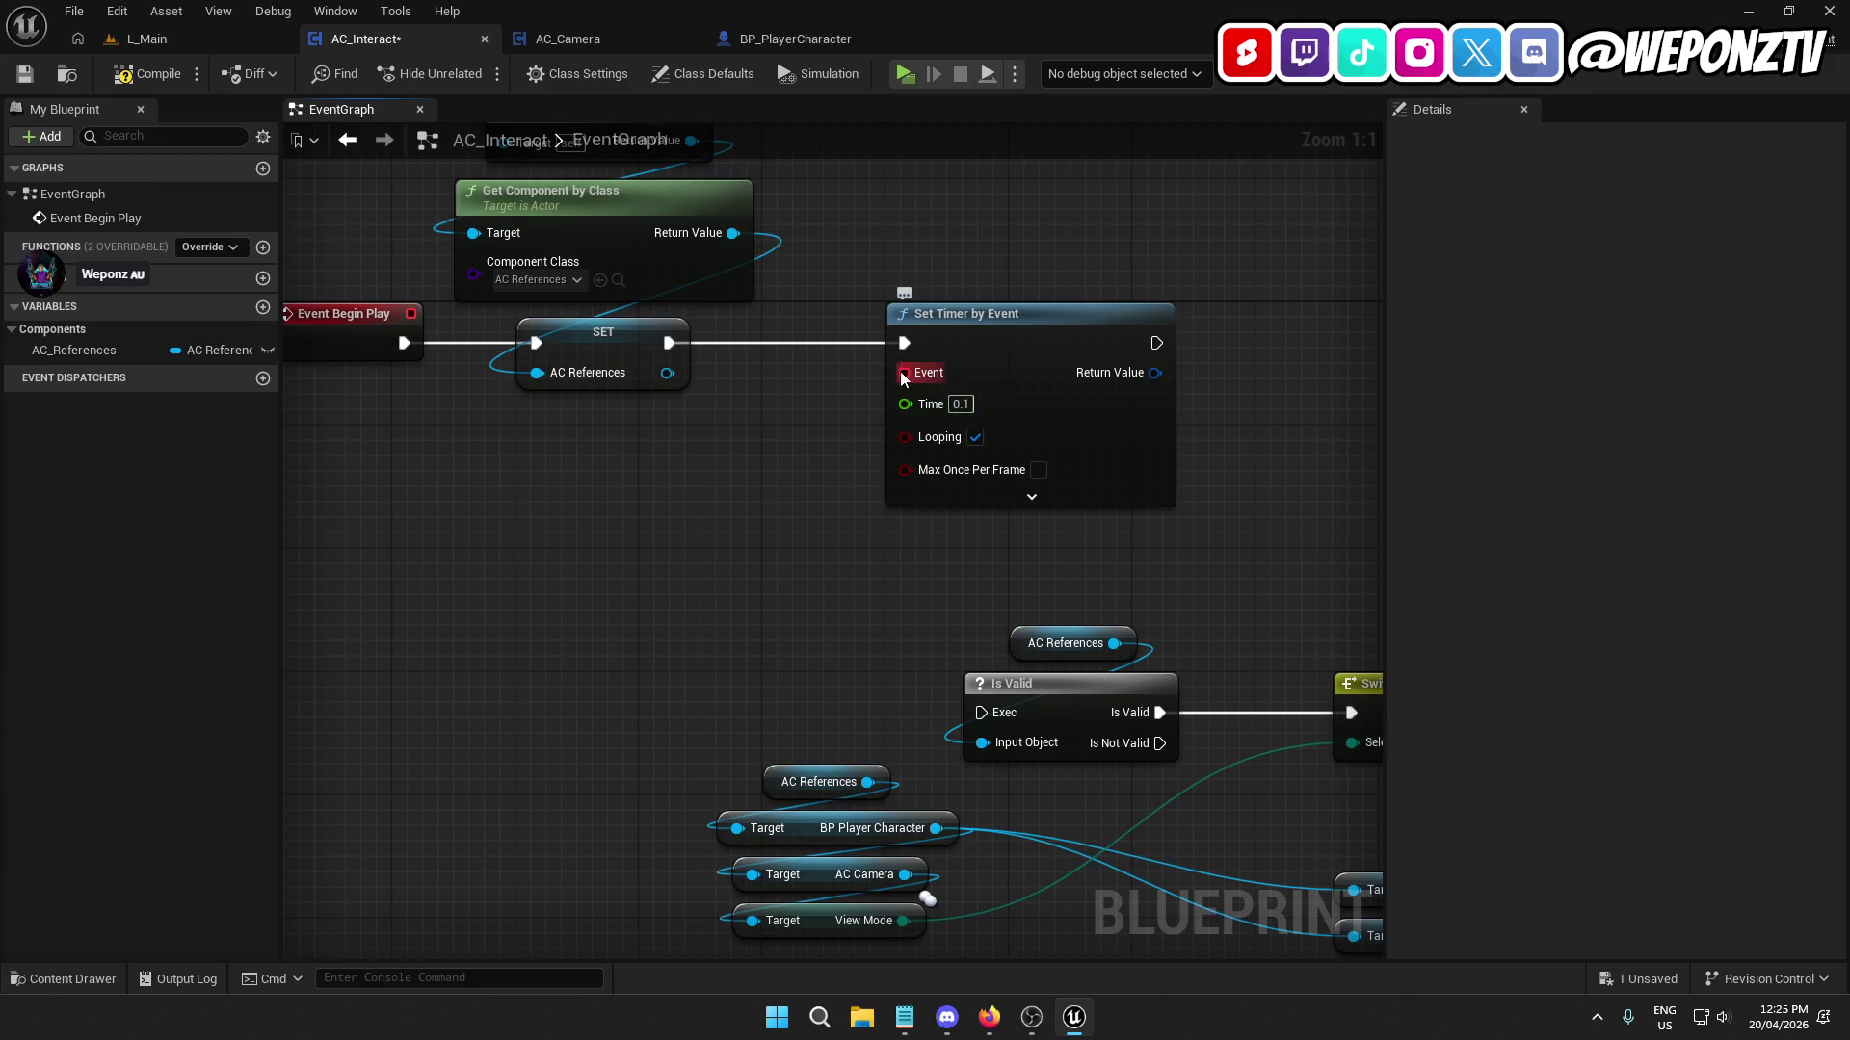
drag(903, 373, 672, 574)
text(cus)
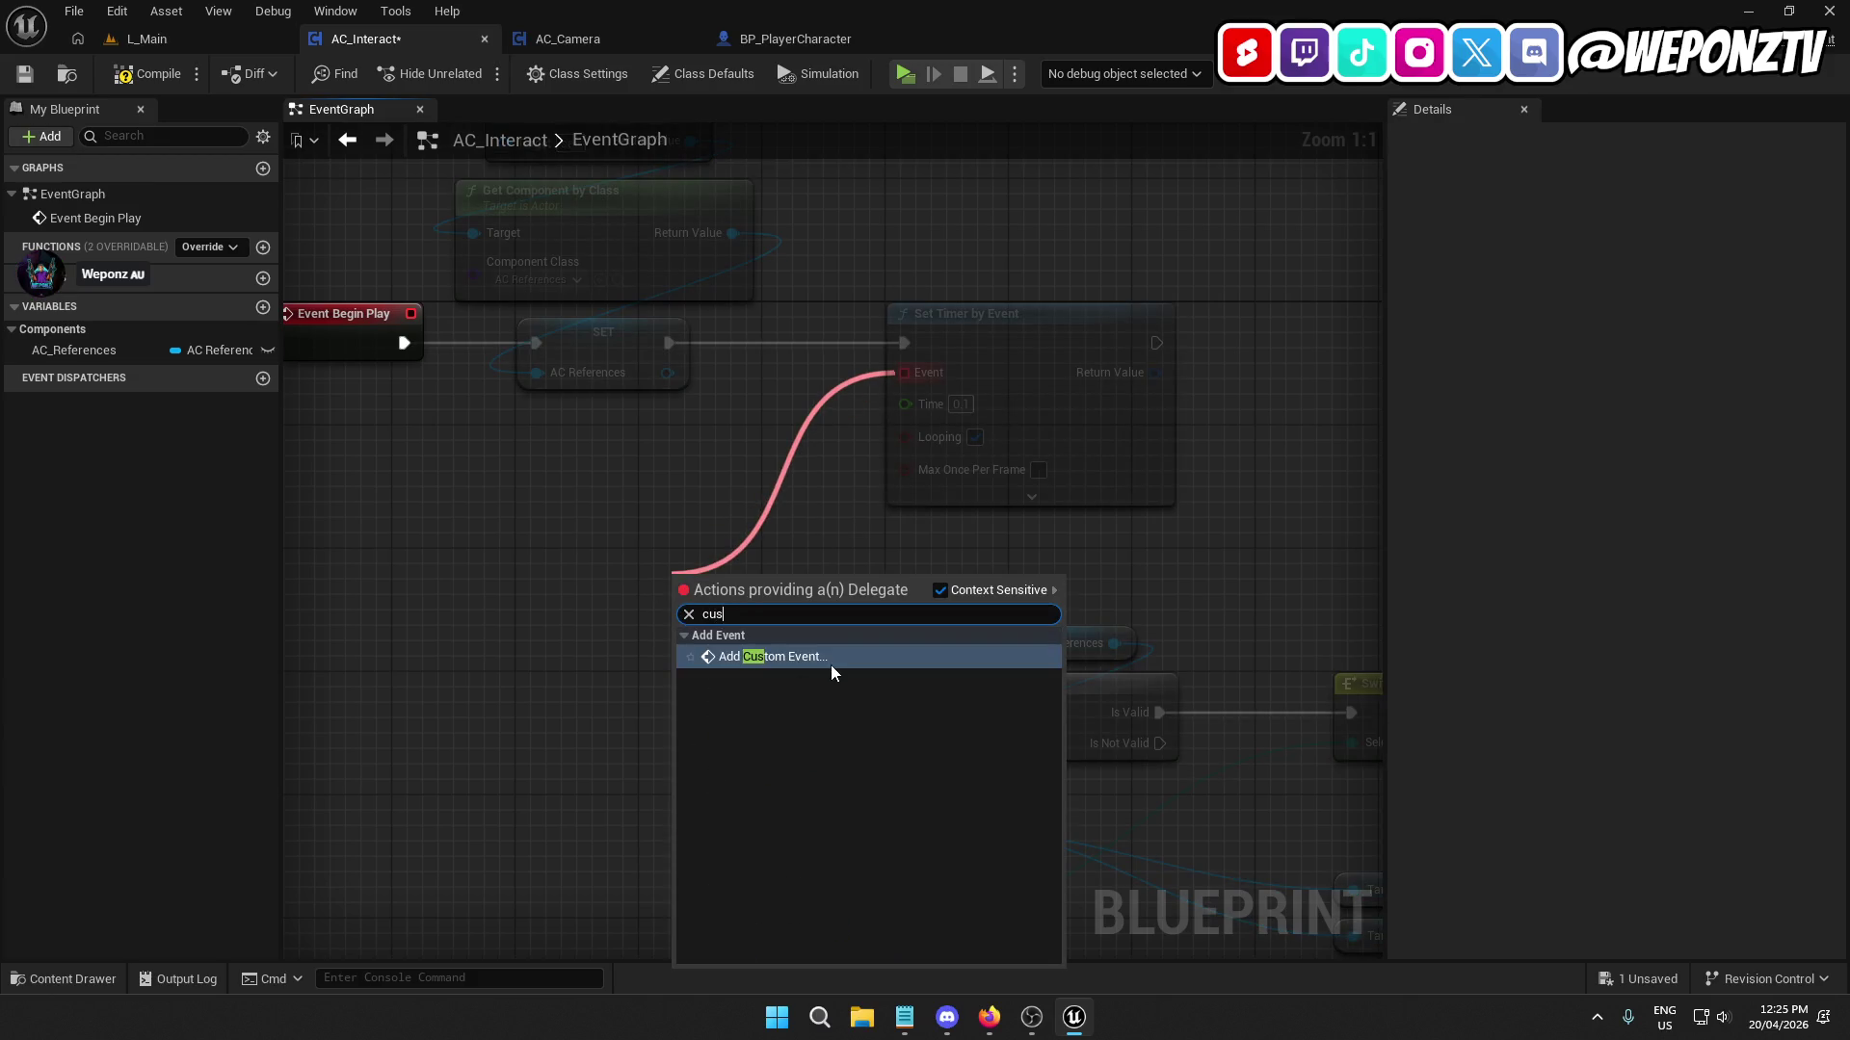
click(831, 663)
text(Sca)
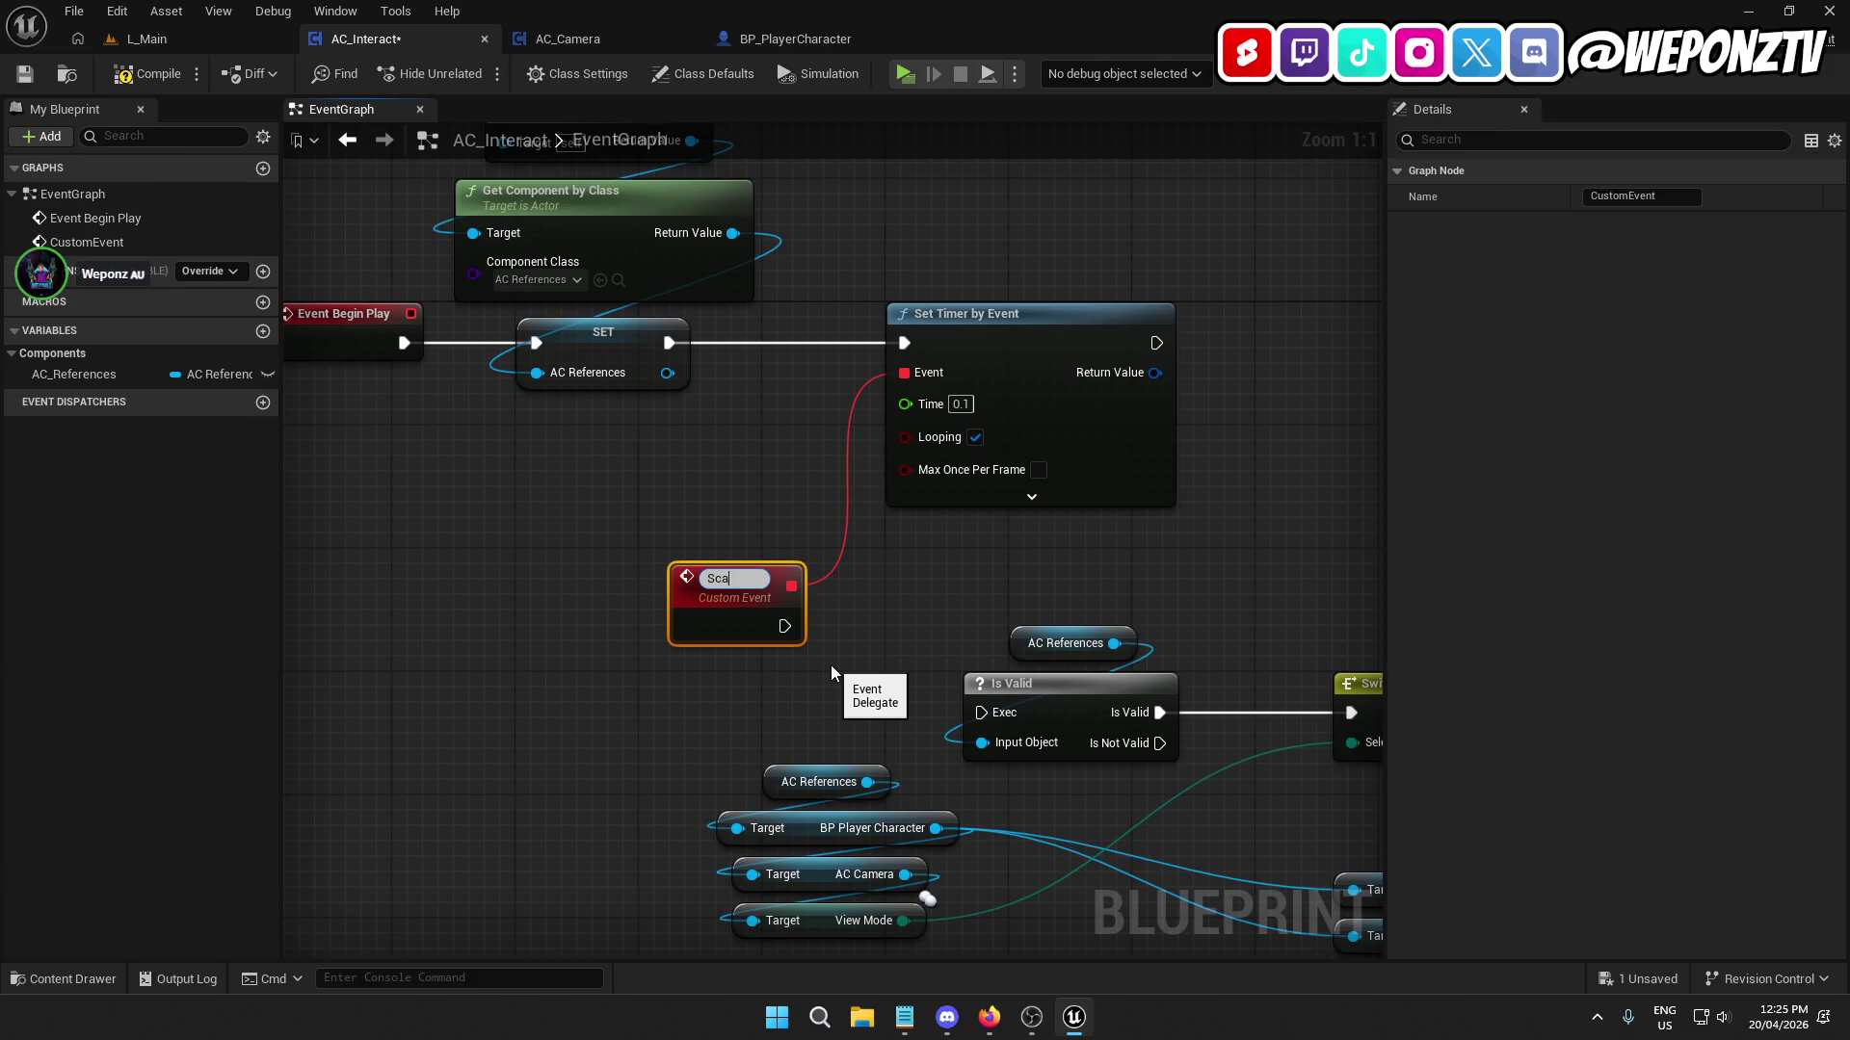
text(nForInte)
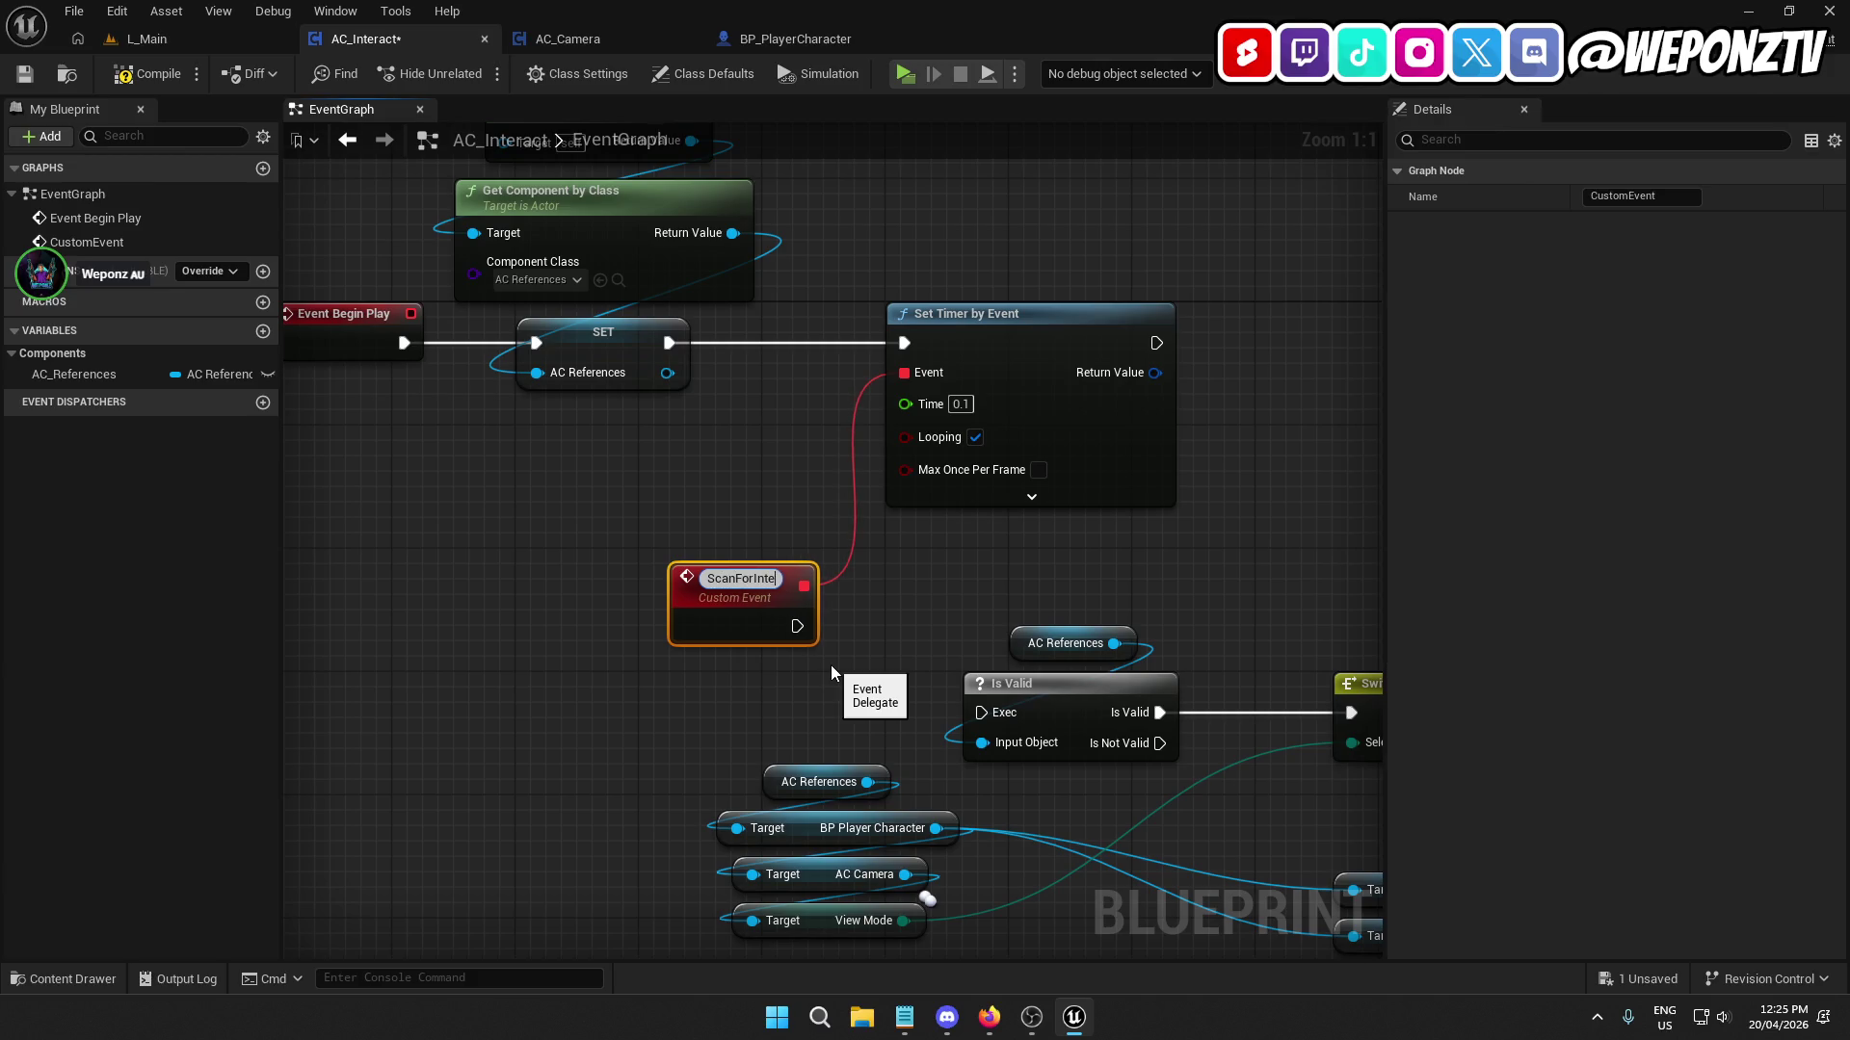
text(ractables)
key(Return)
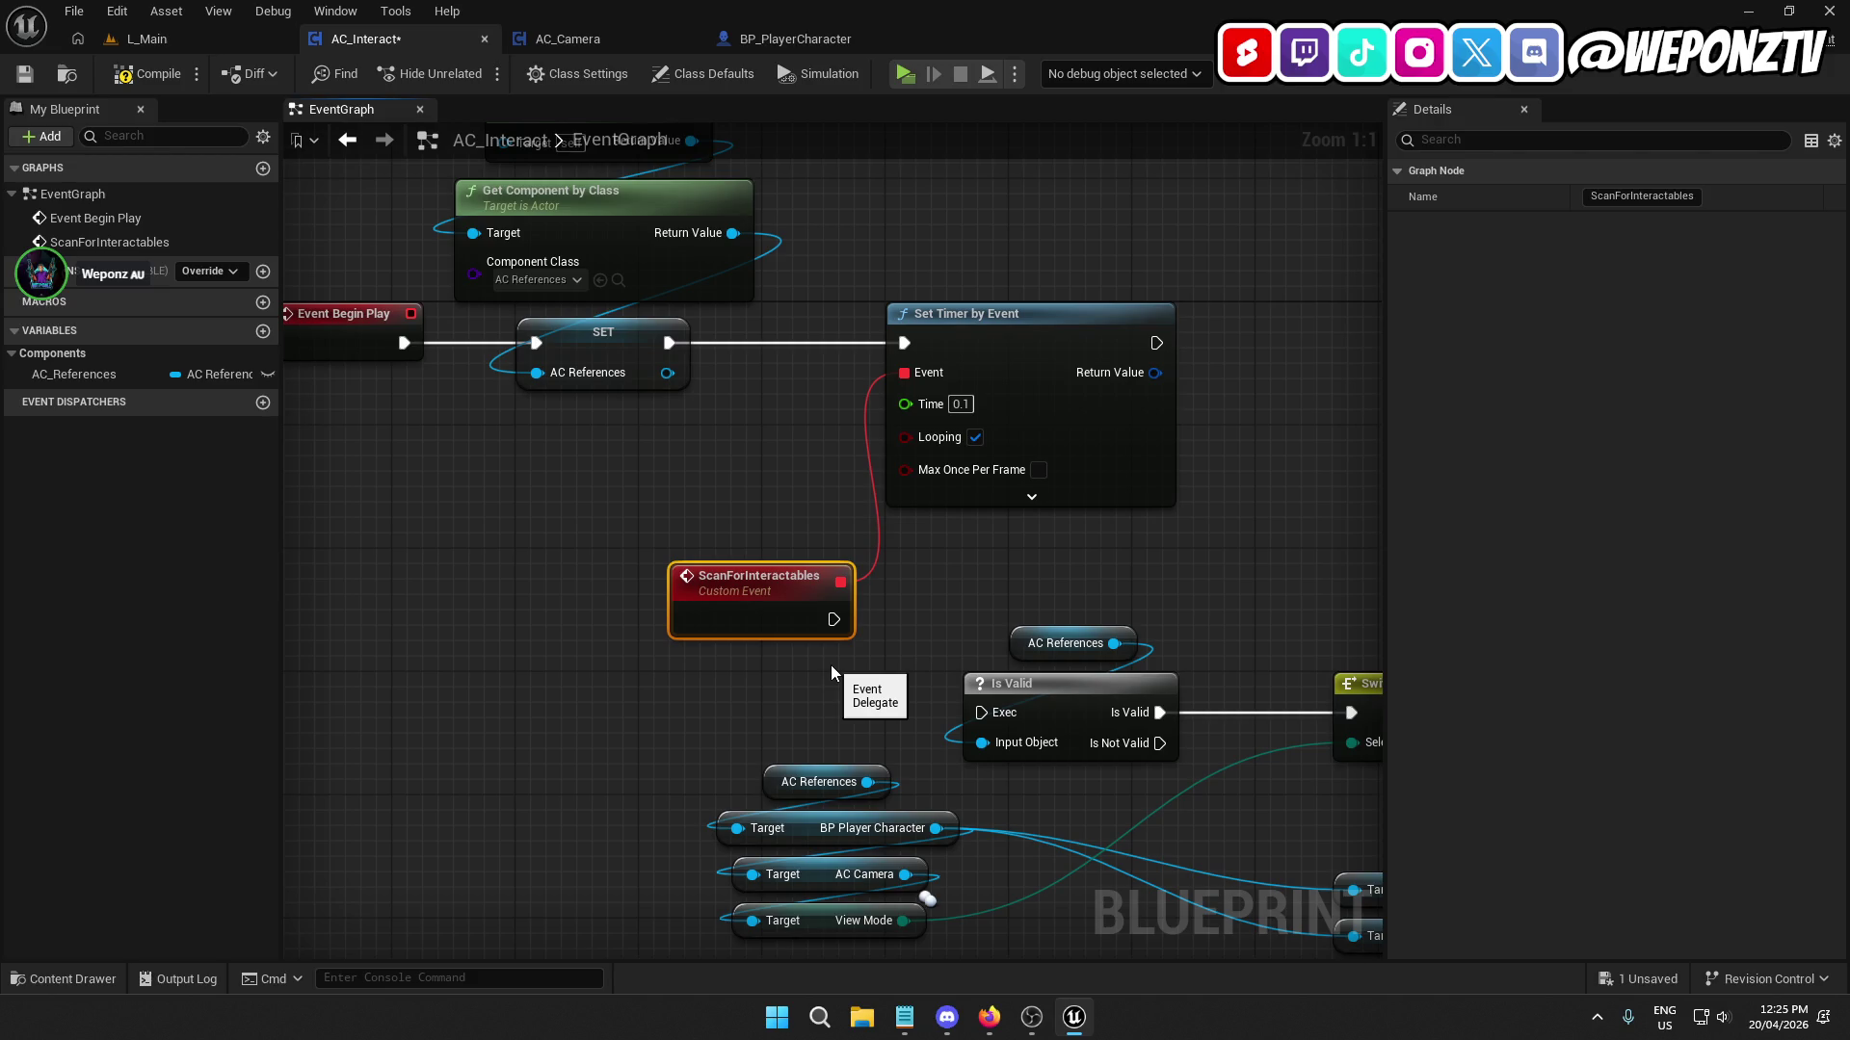
mouse_move(745, 583)
mouse_down()
mouse_move(715, 583)
mouse_move(708, 545)
mouse_move(708, 569)
mouse_up()
Promote Set Timer by Event's Return Value to a variable and rename it ScannerTimer.
right_click(1154, 373)
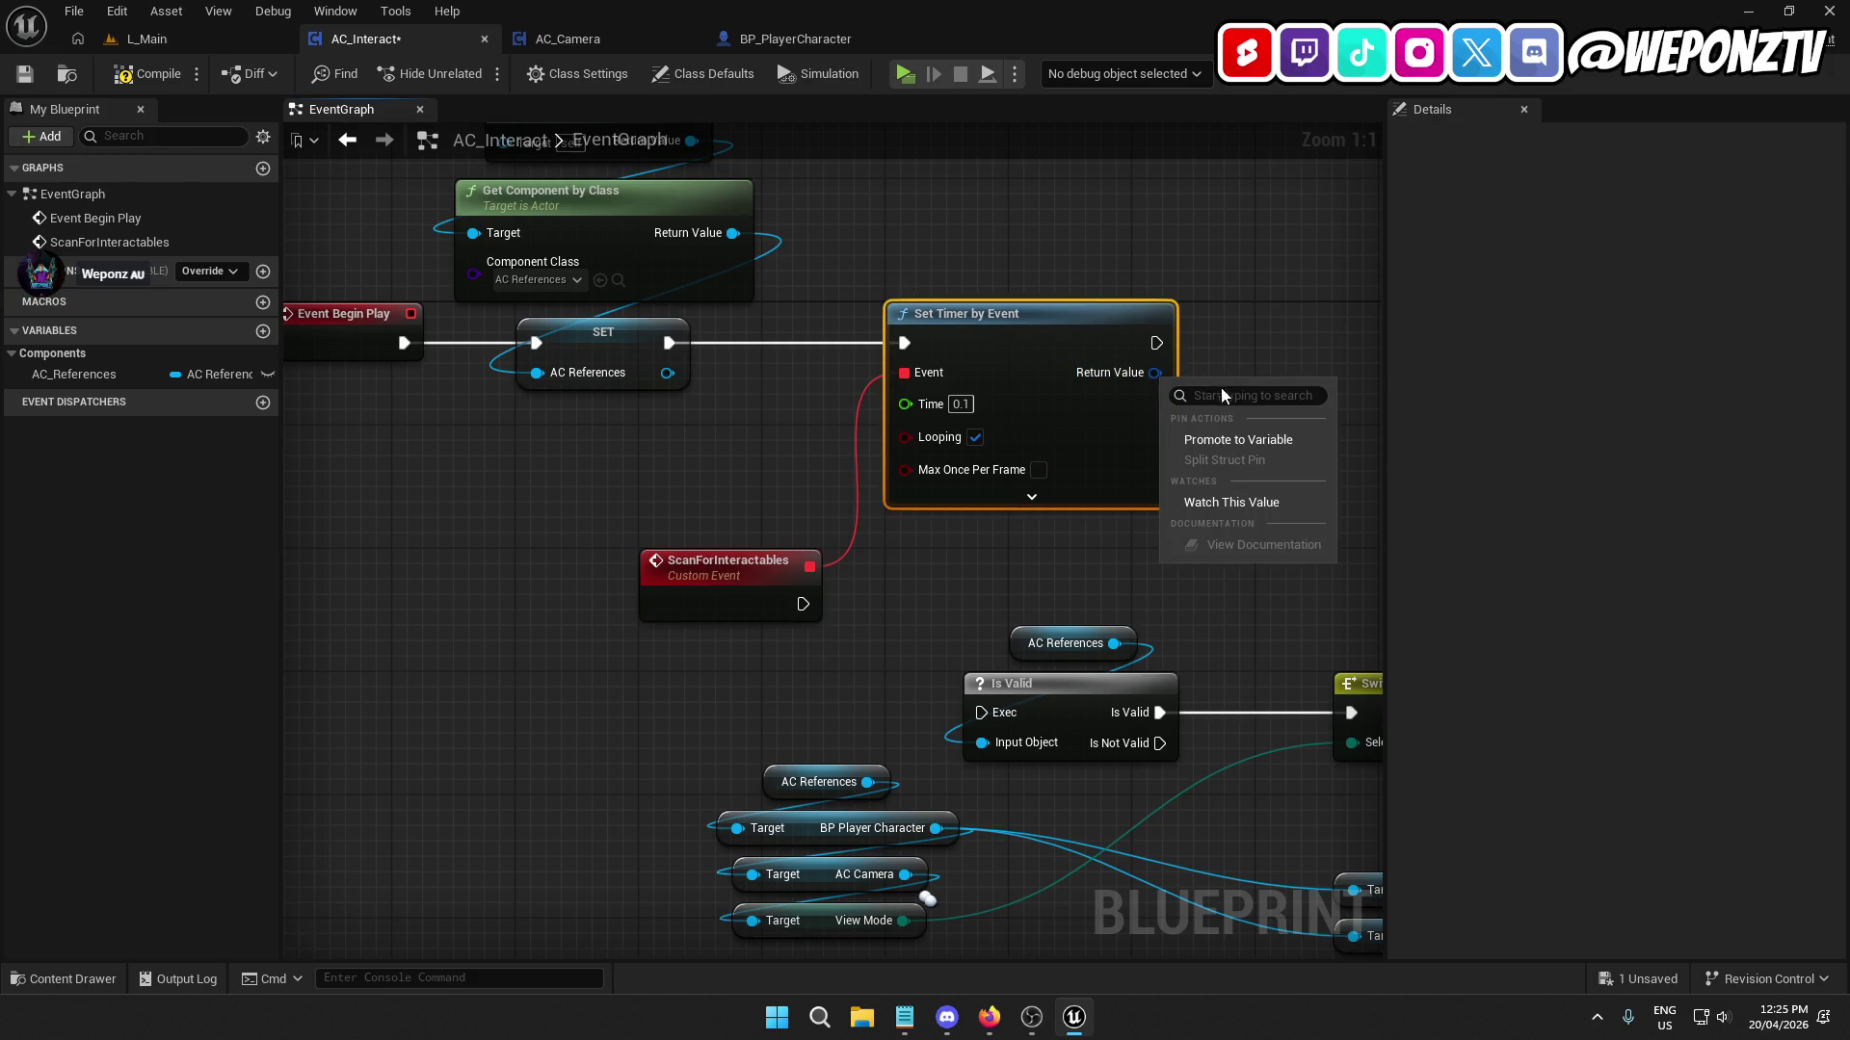
click(1241, 442)
text(A)
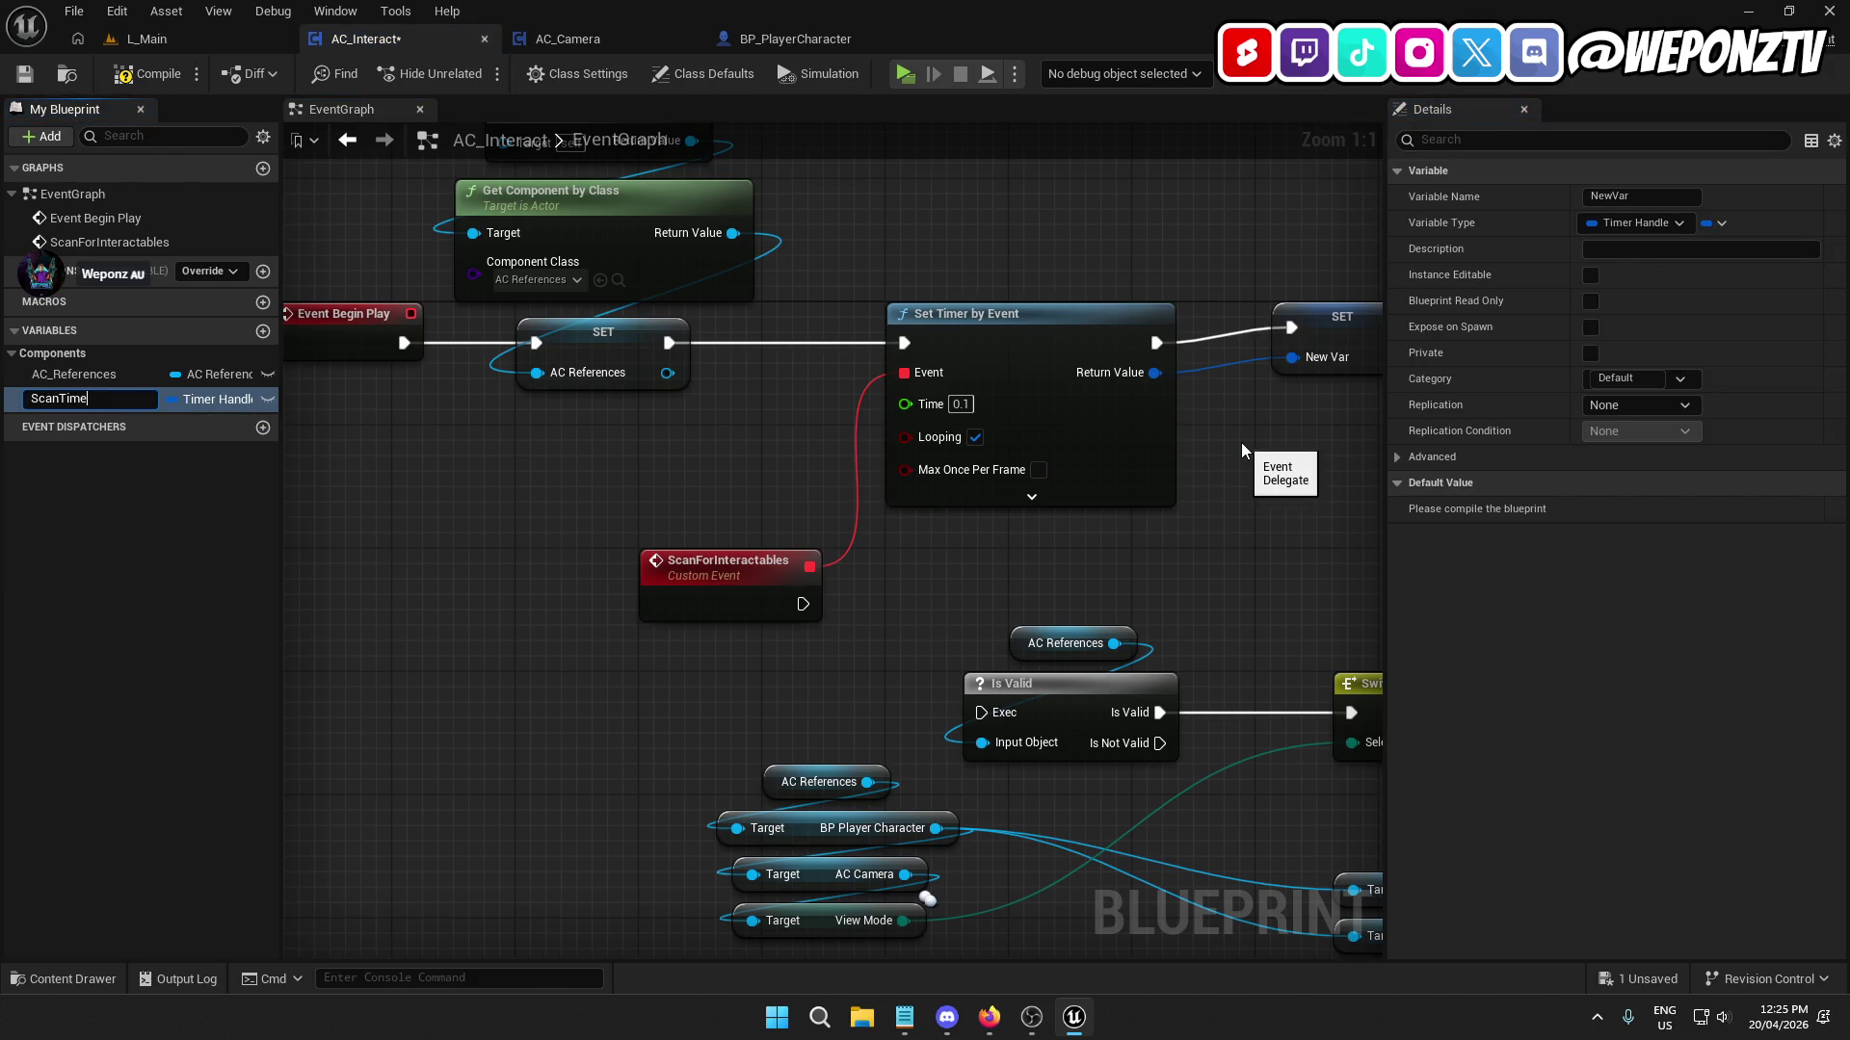
text(r)
key(Return)
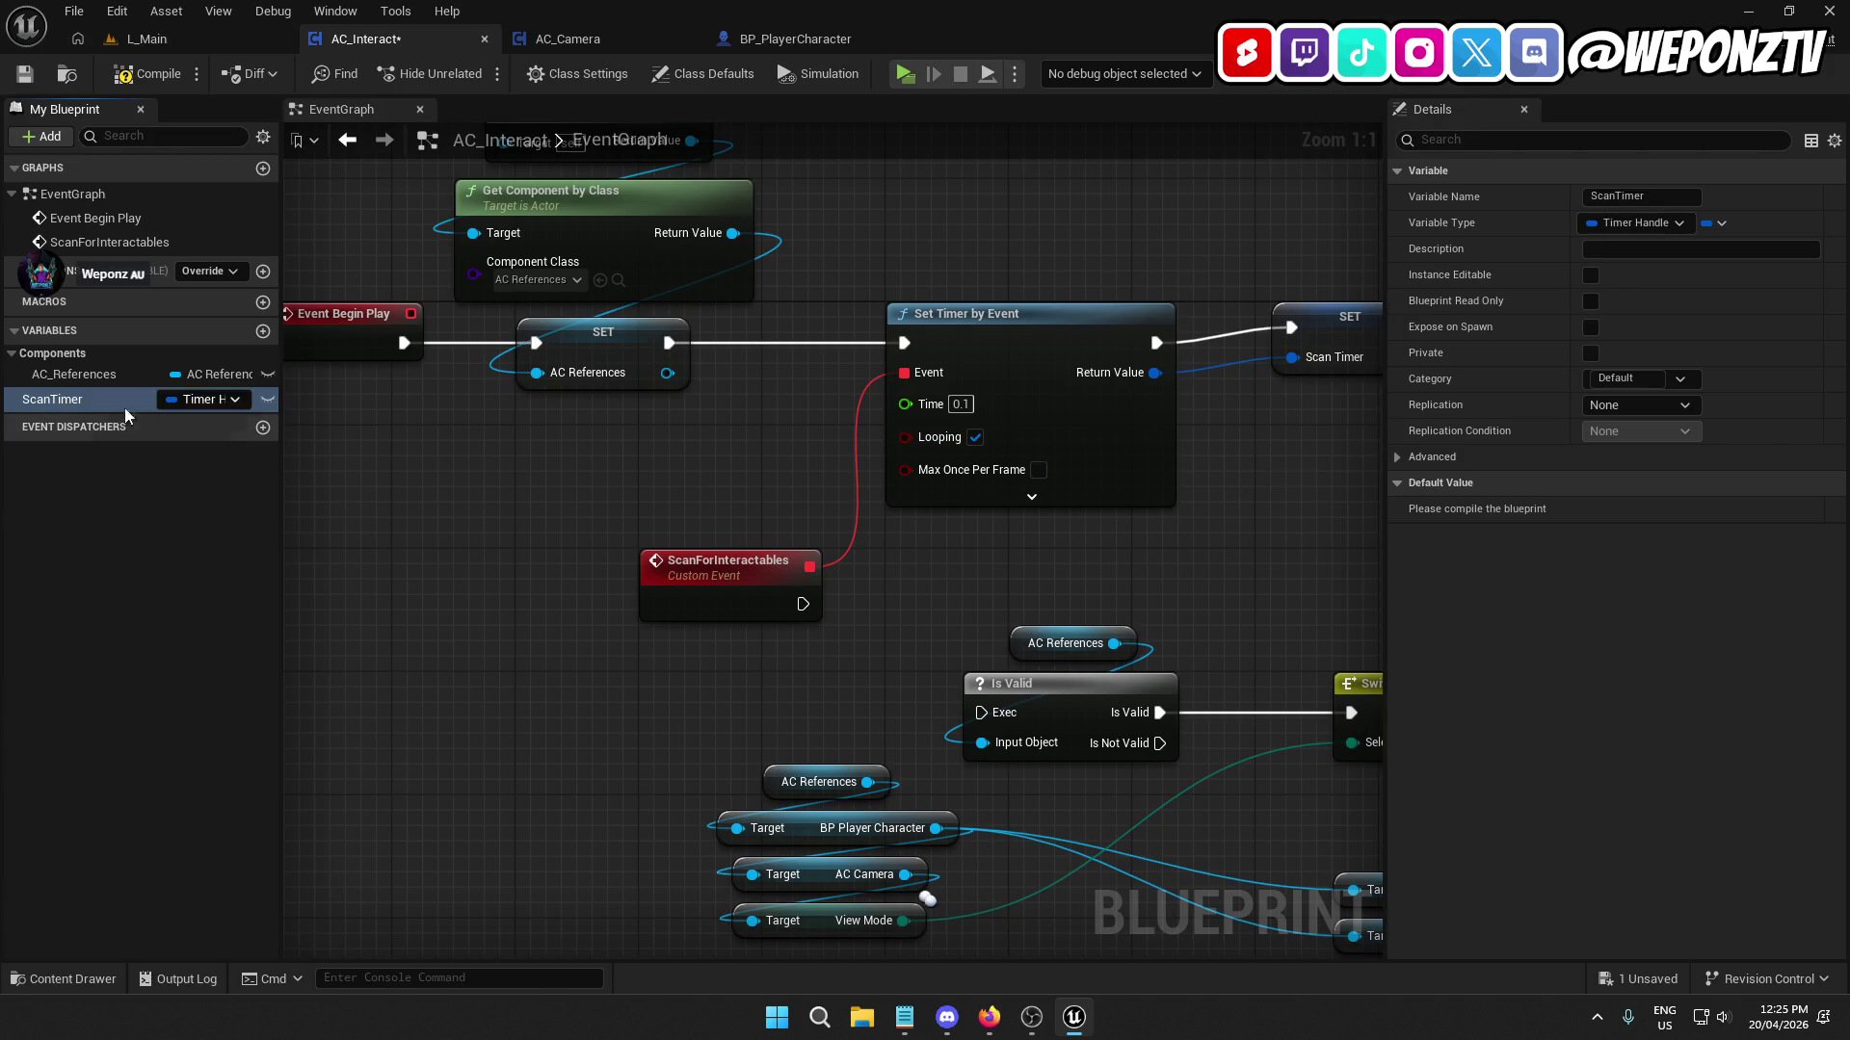
click(58, 400)
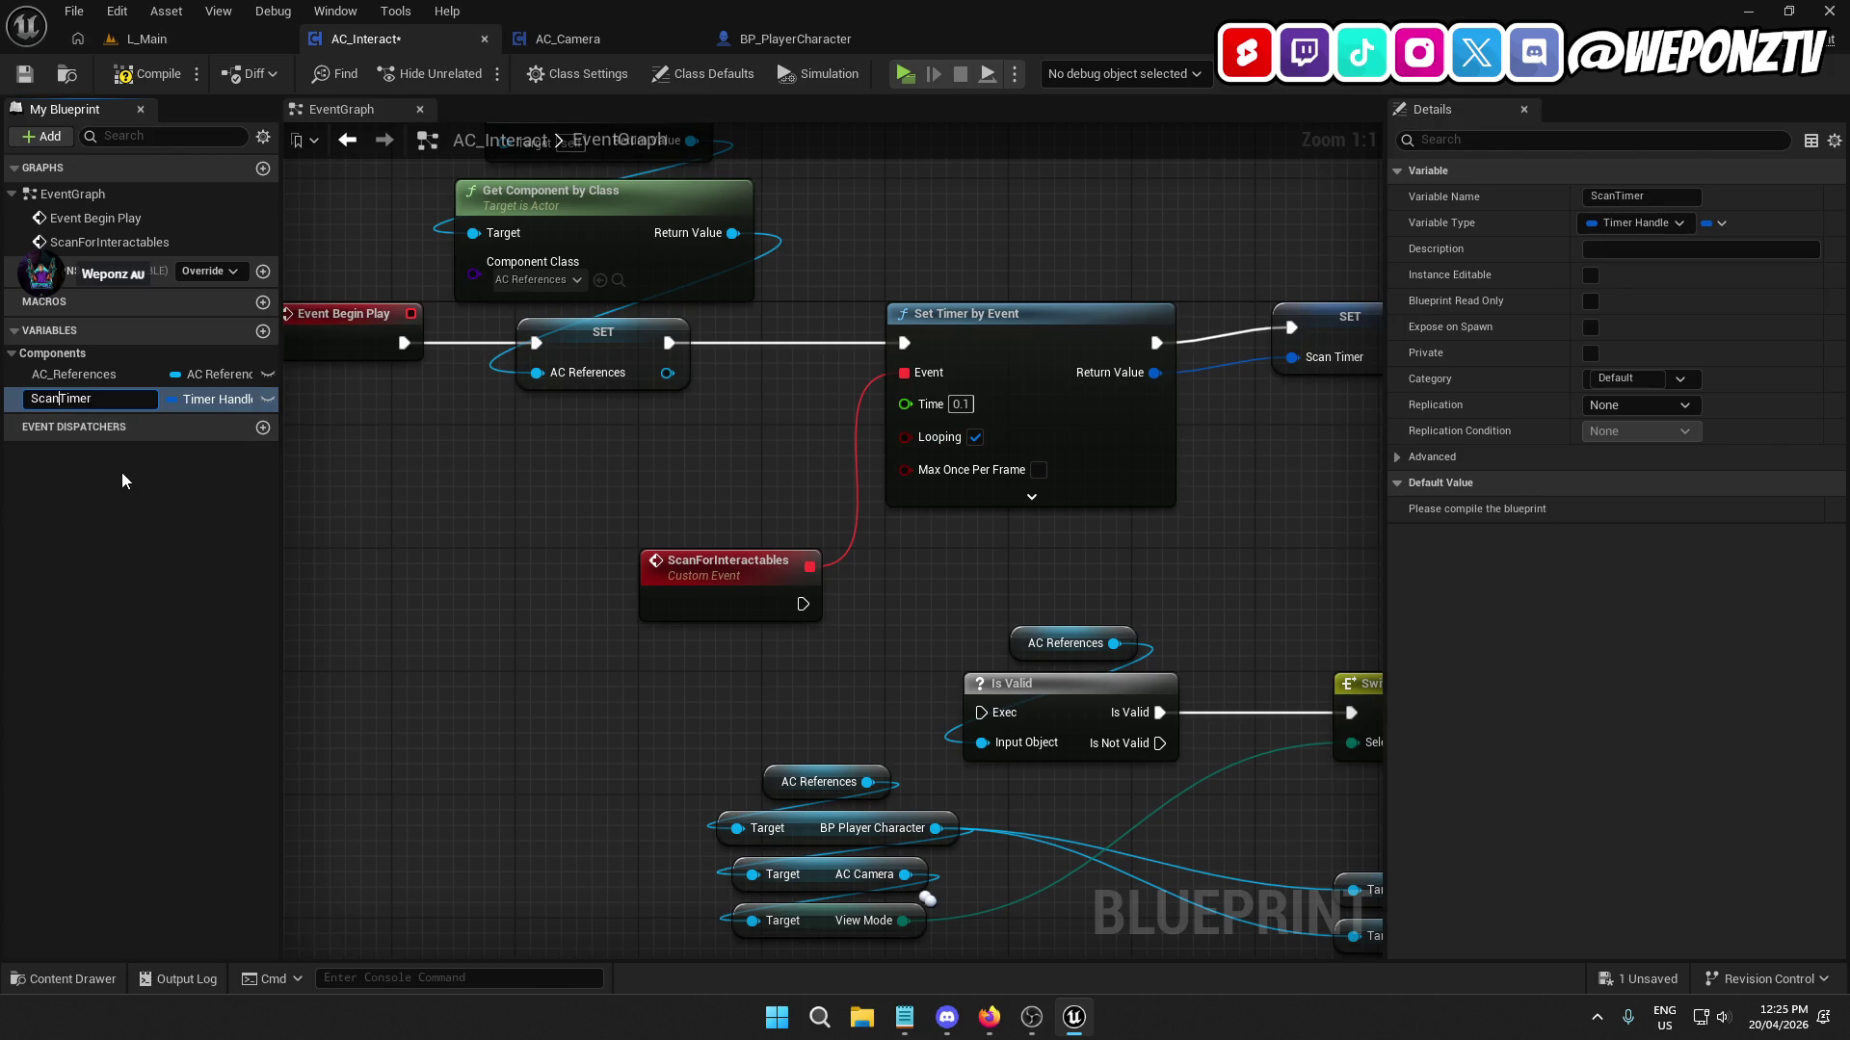
text(ner)
key(Return)
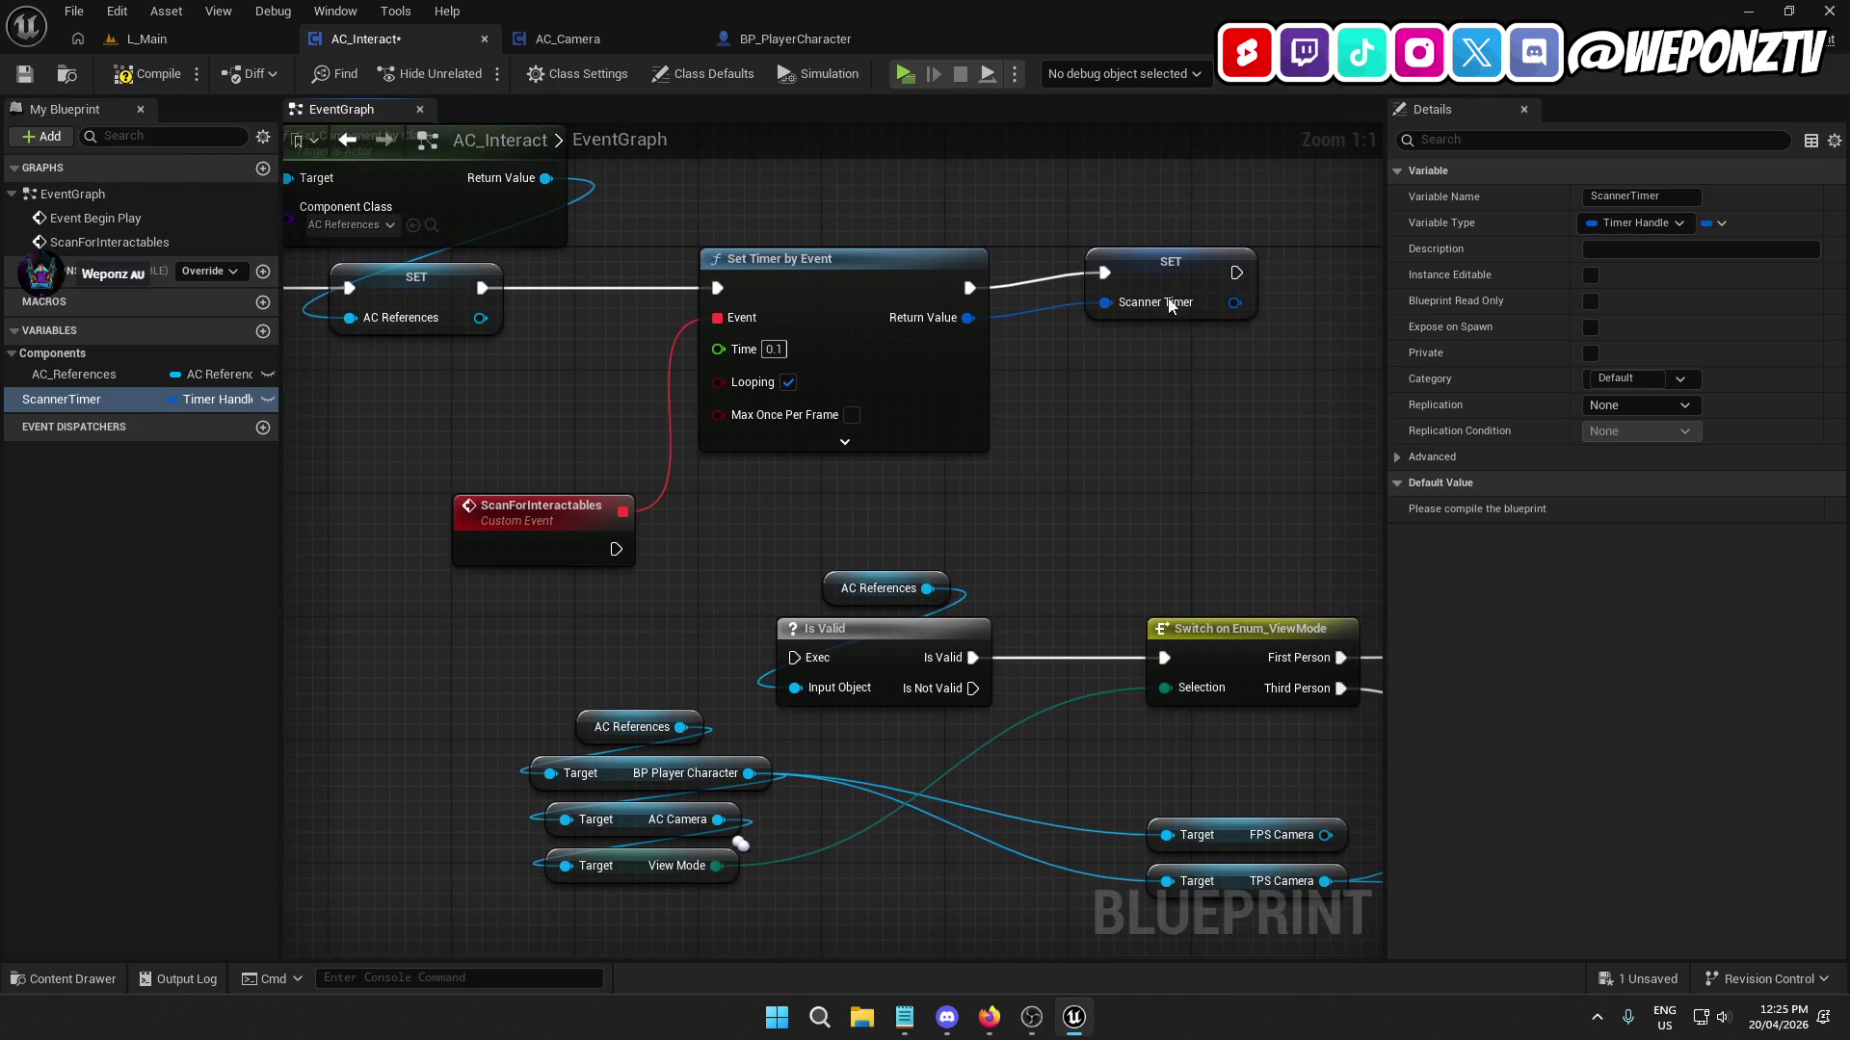
drag(1185, 291, 1169, 305)
ctrl+click(907, 287)
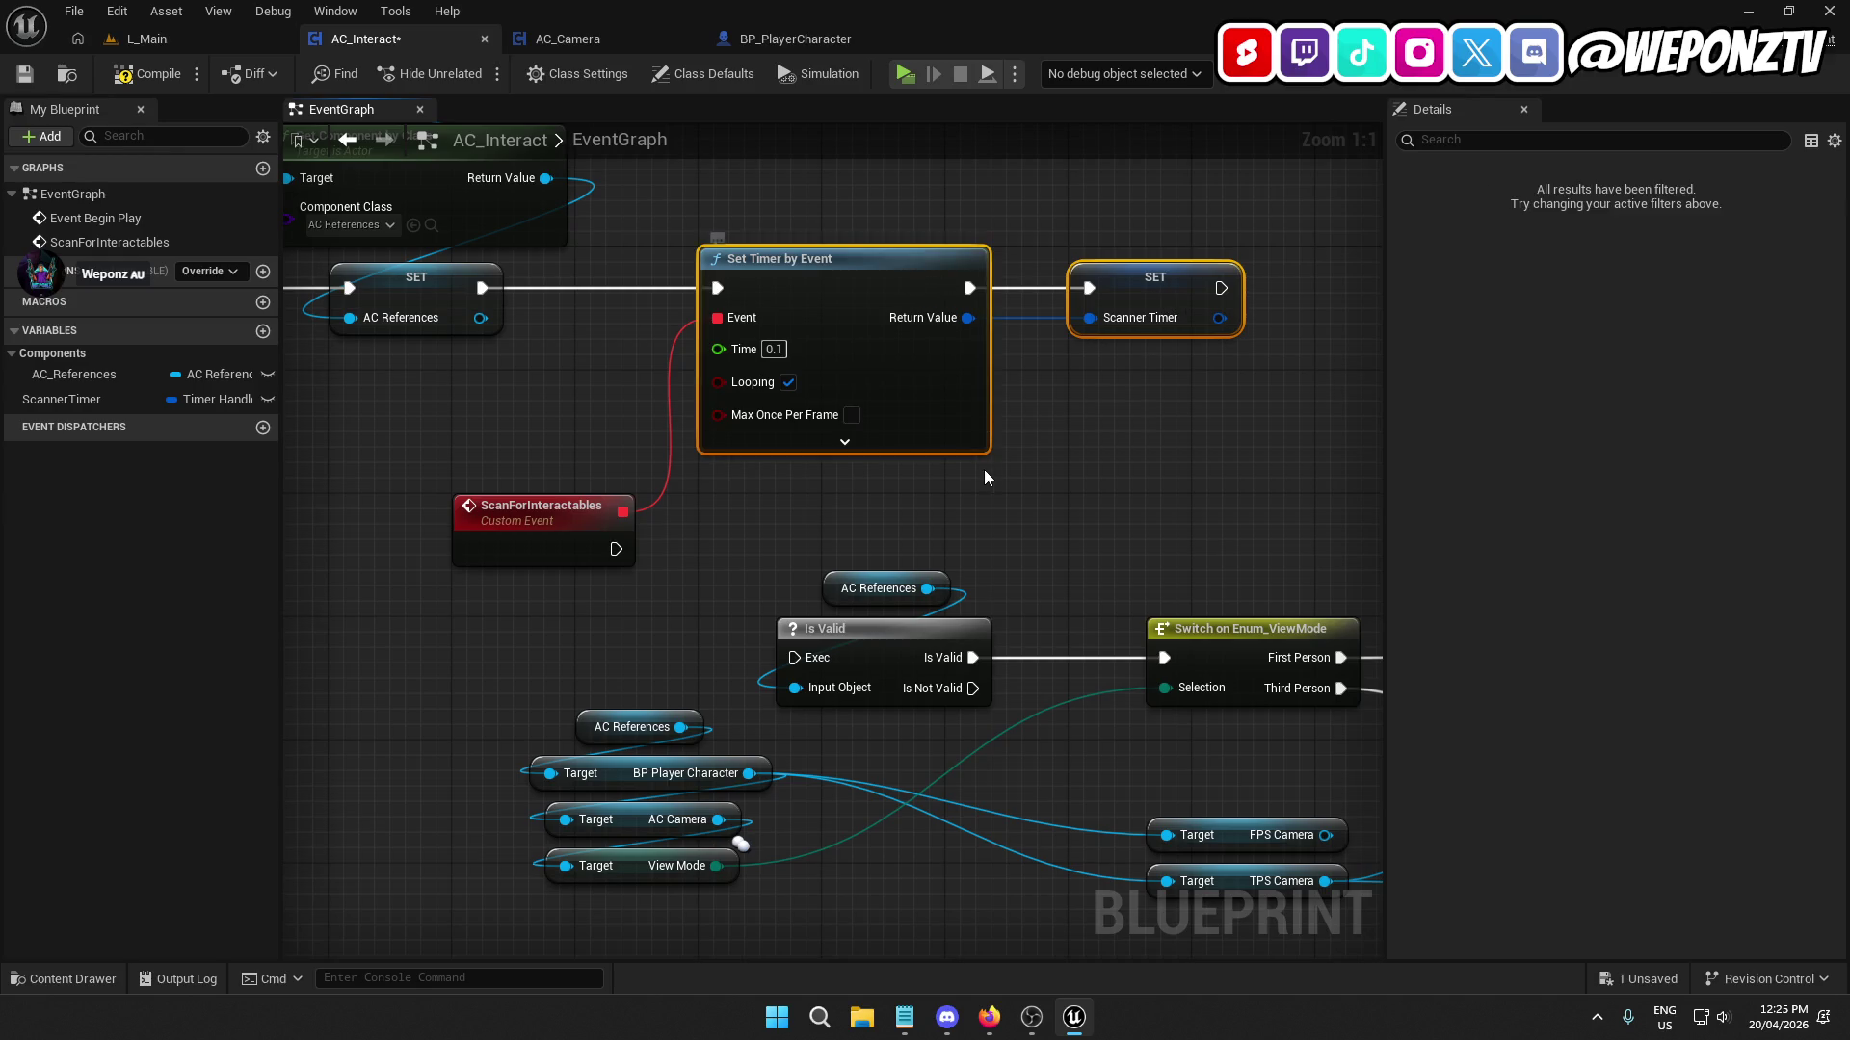
scroll(1090, 462, down, 6)
scroll(1118, 414, up, 4)
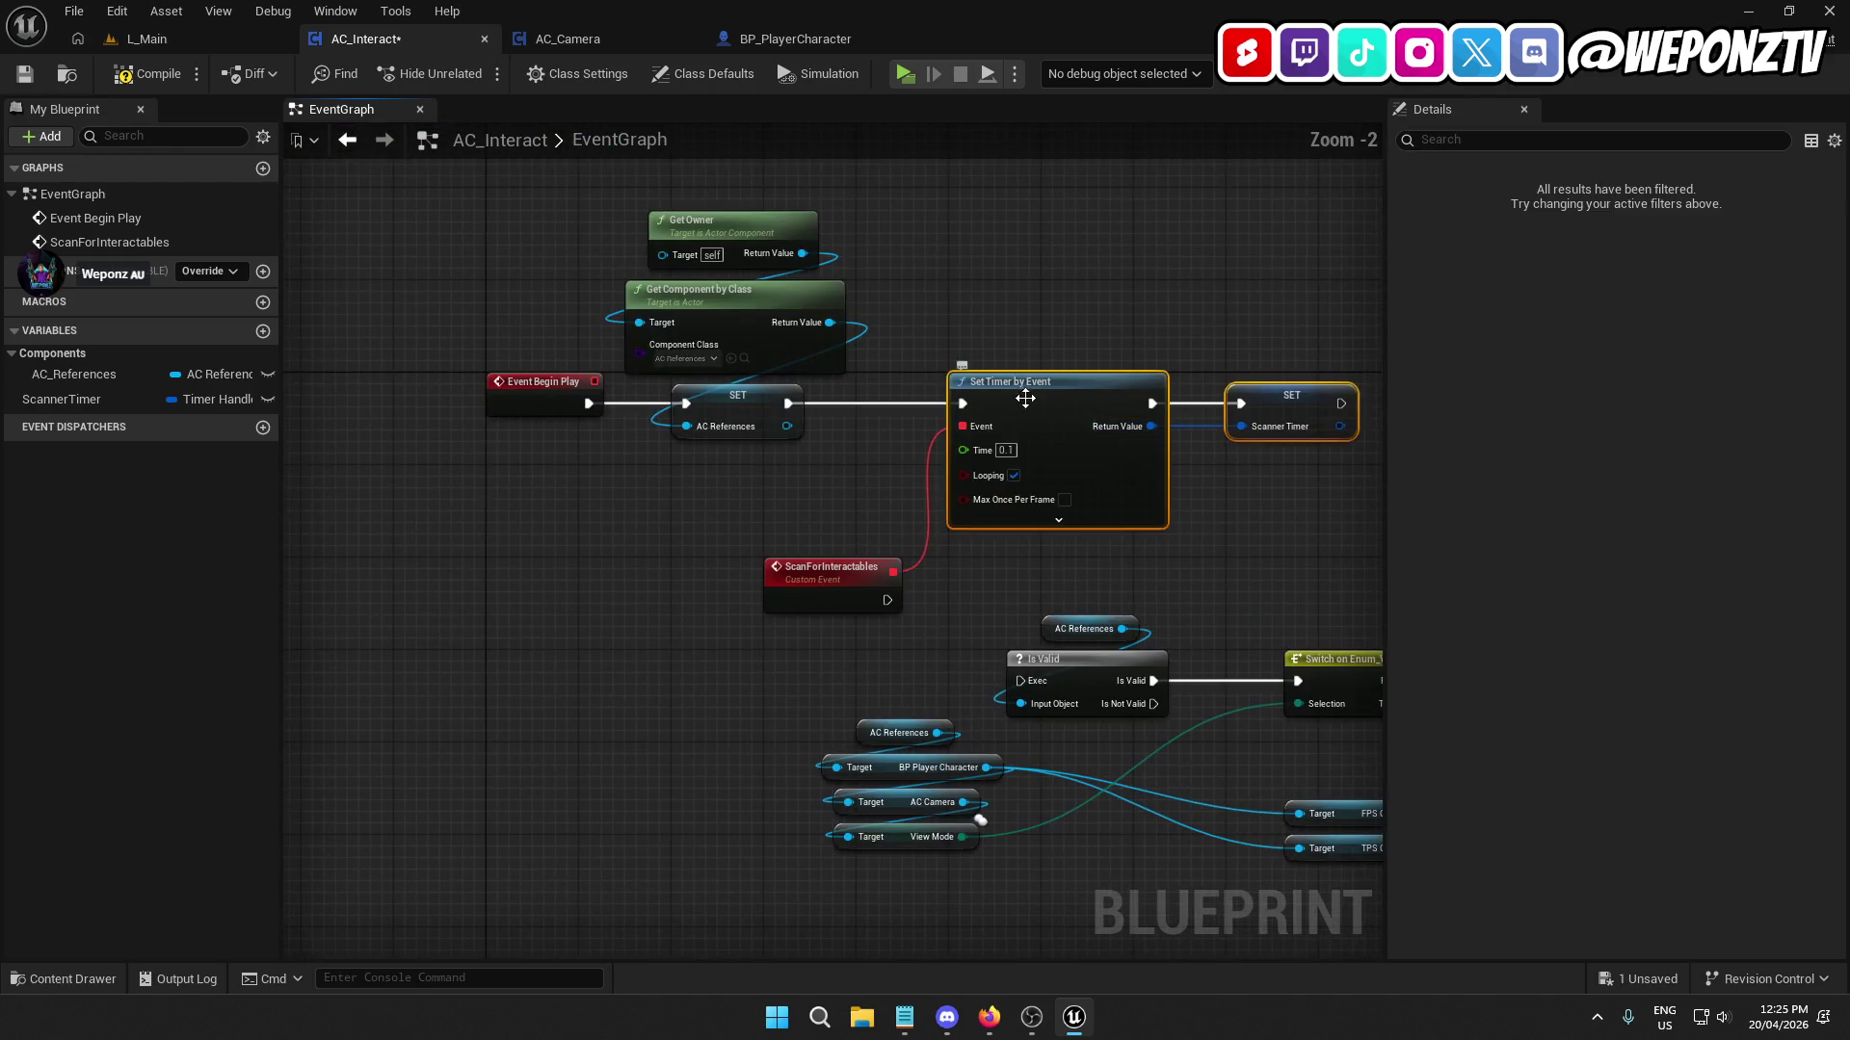
click(1034, 553)
drag(1034, 553, 948, 495)
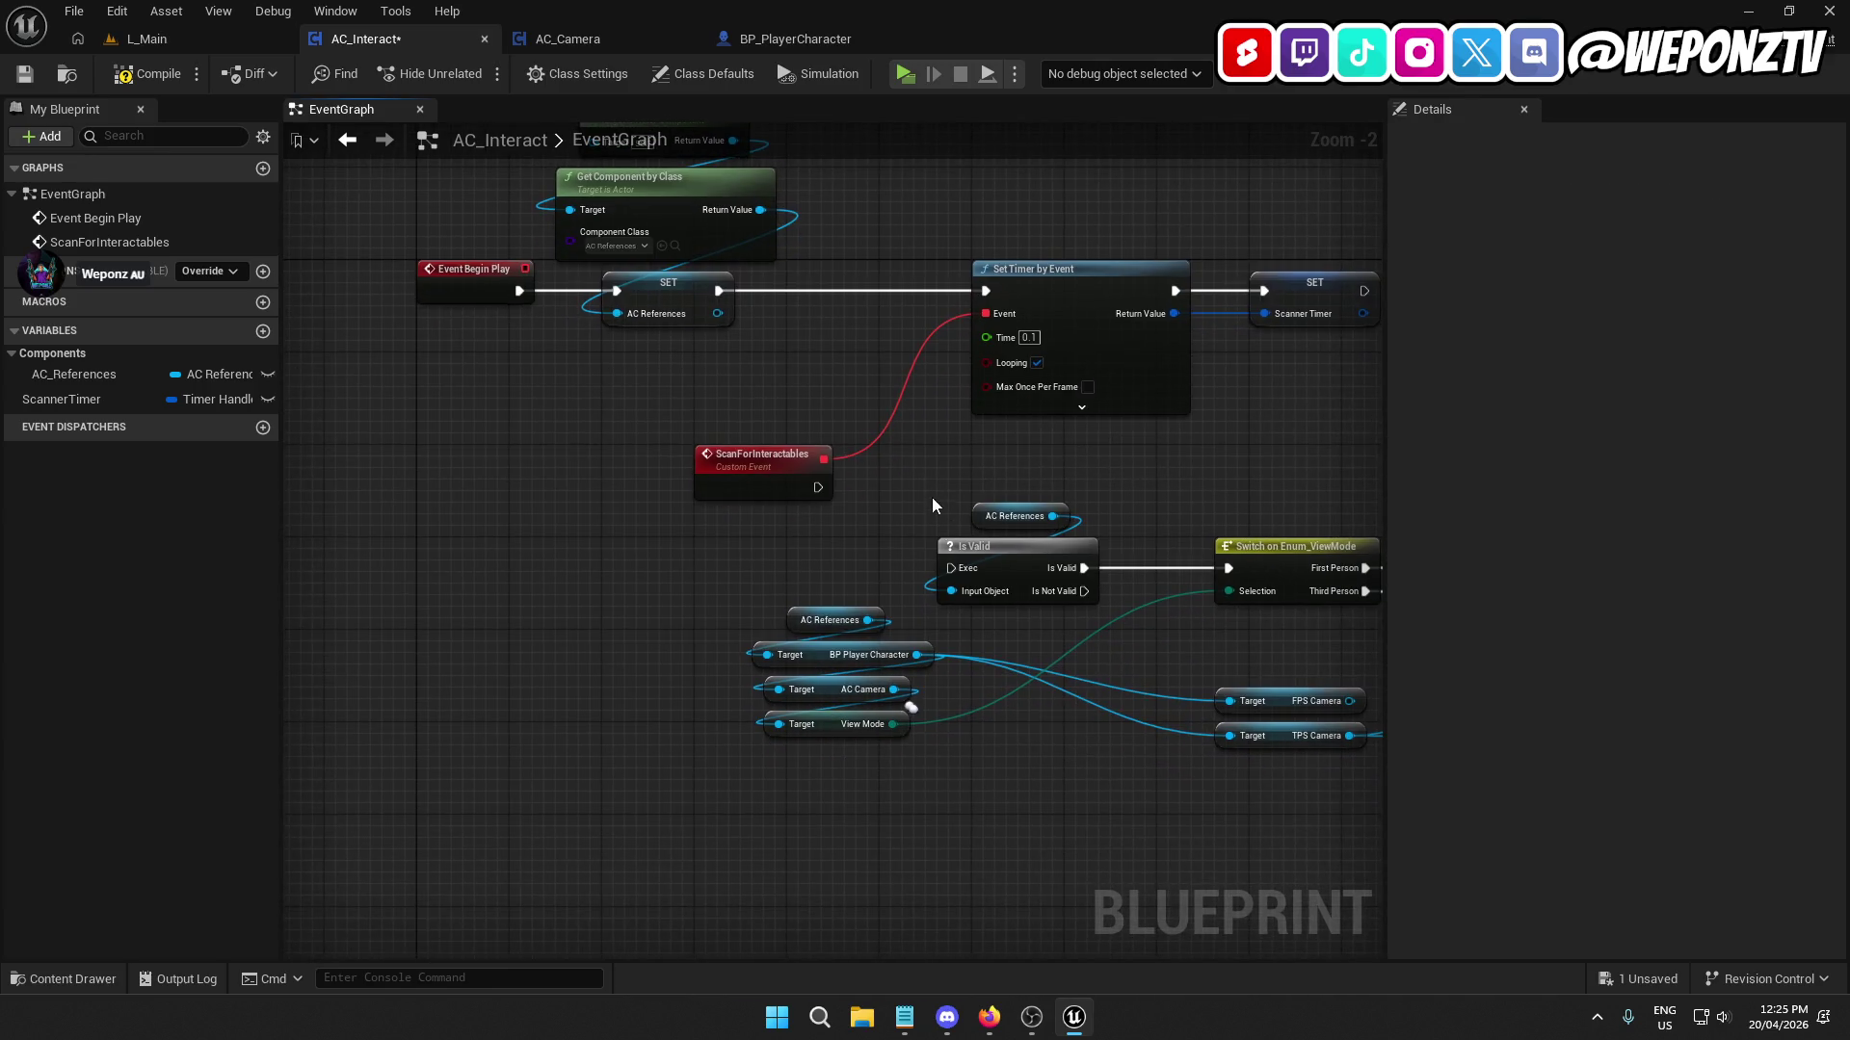
mouse_move(762, 479)
mouse_down()
mouse_move(742, 571)
mouse_move(762, 576)
mouse_up()
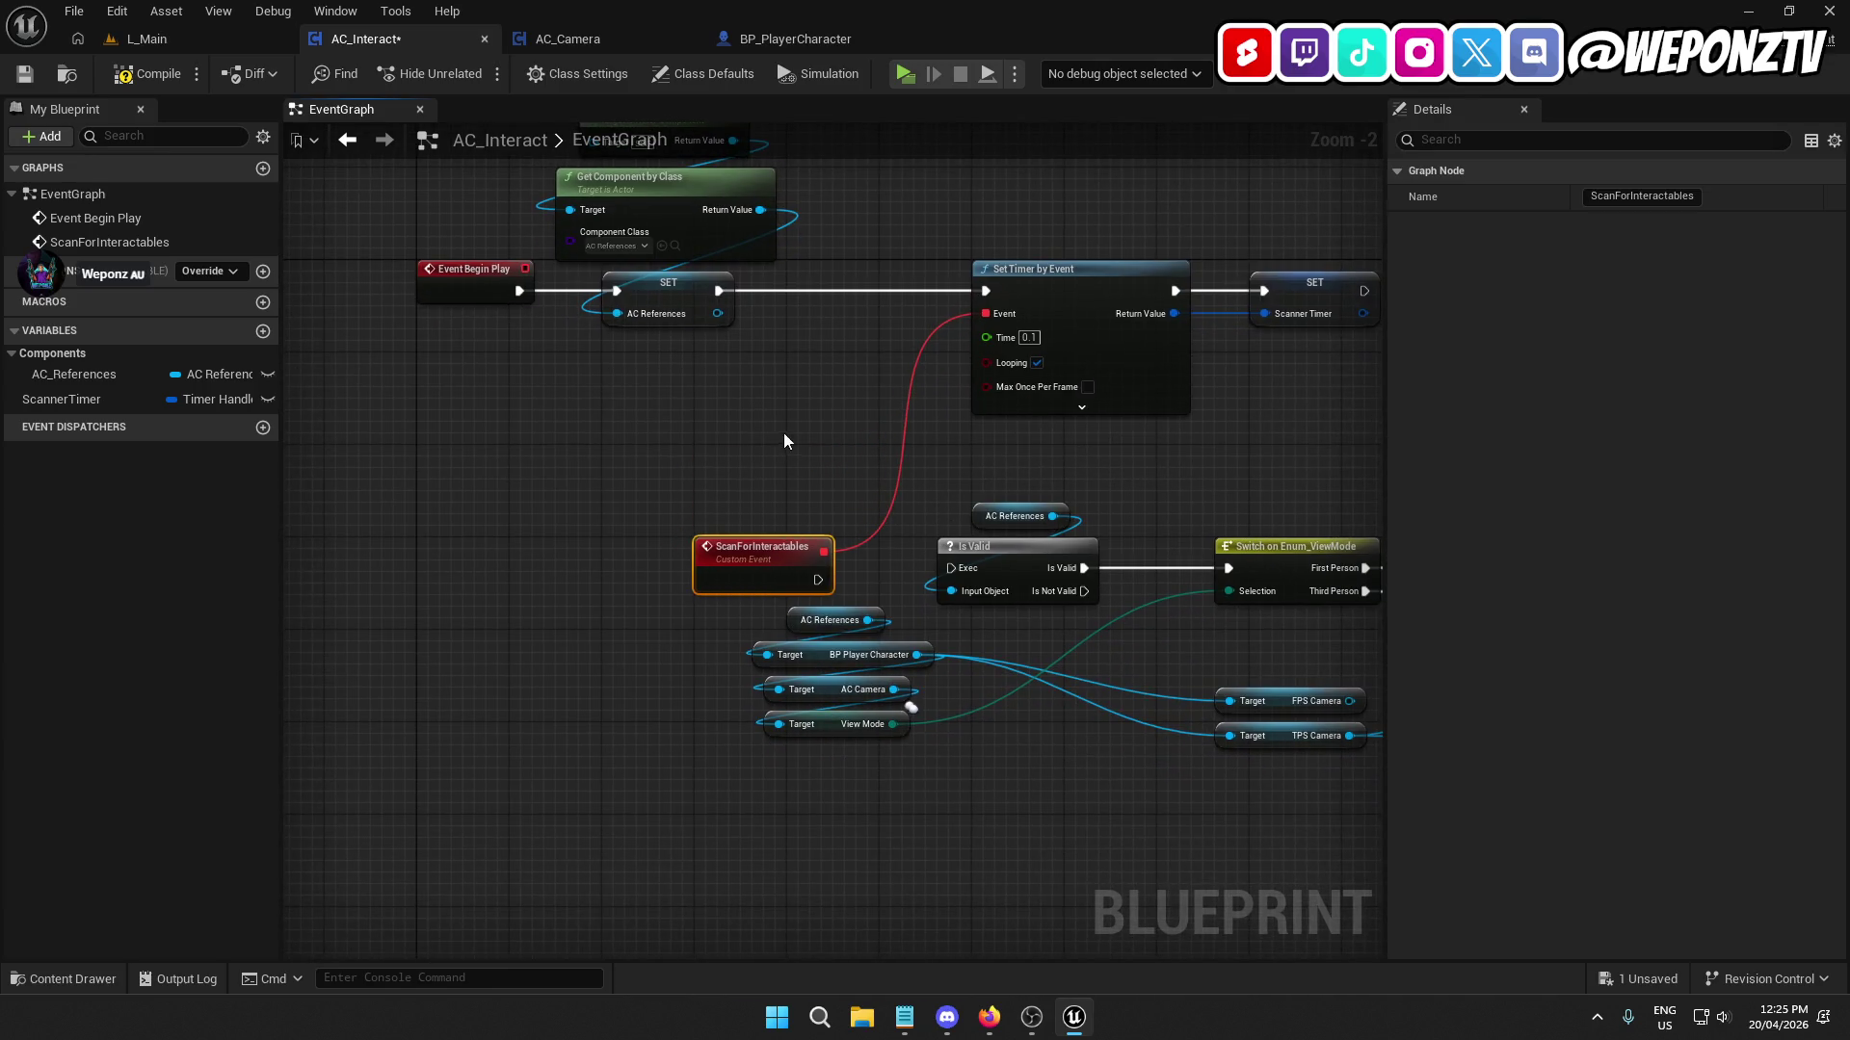
drag(783, 441, 628, 322)
drag(1087, 302, 983, 279)
drag(846, 186, 940, 193)
mouse_move(967, 406)
mouse_down()
mouse_move(978, 429)
mouse_move(862, 392)
mouse_up()
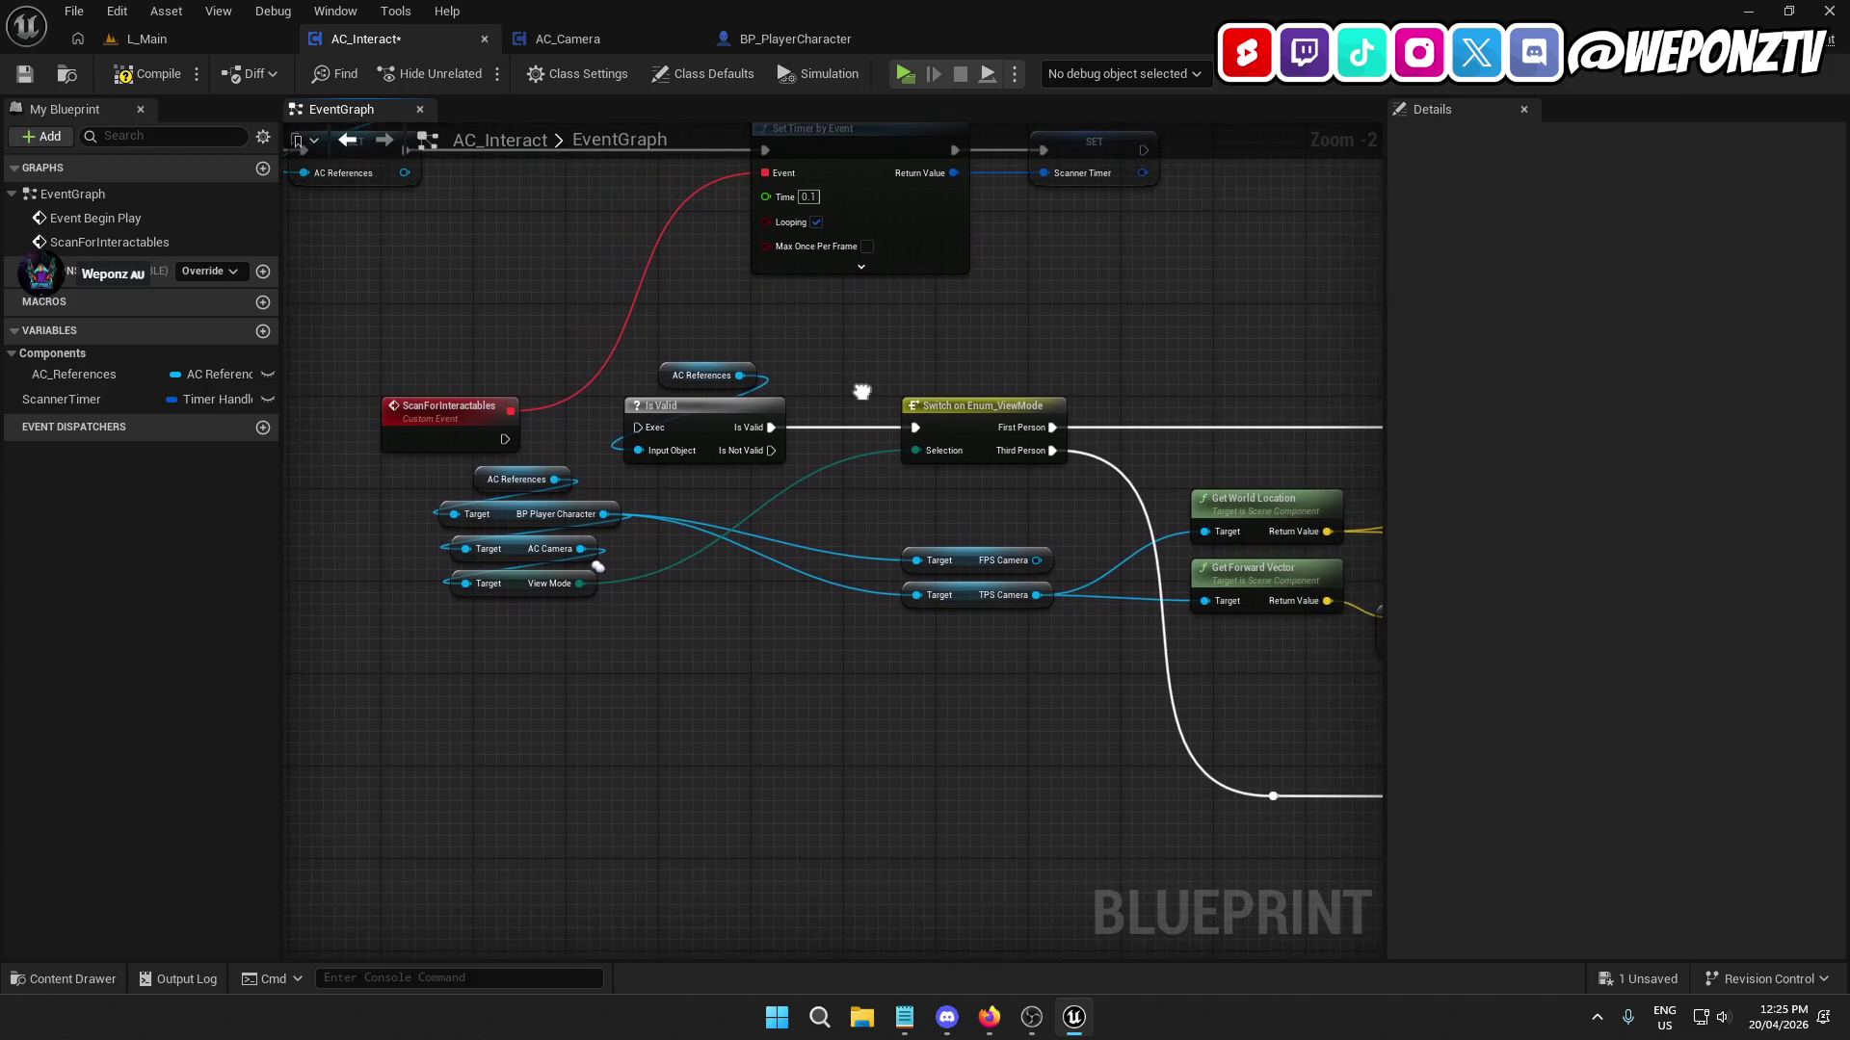
mouse_move(638, 428)
mouse_down()
mouse_move(499, 441)
mouse_move(700, 349)
mouse_up()
drag(683, 433, 717, 444)
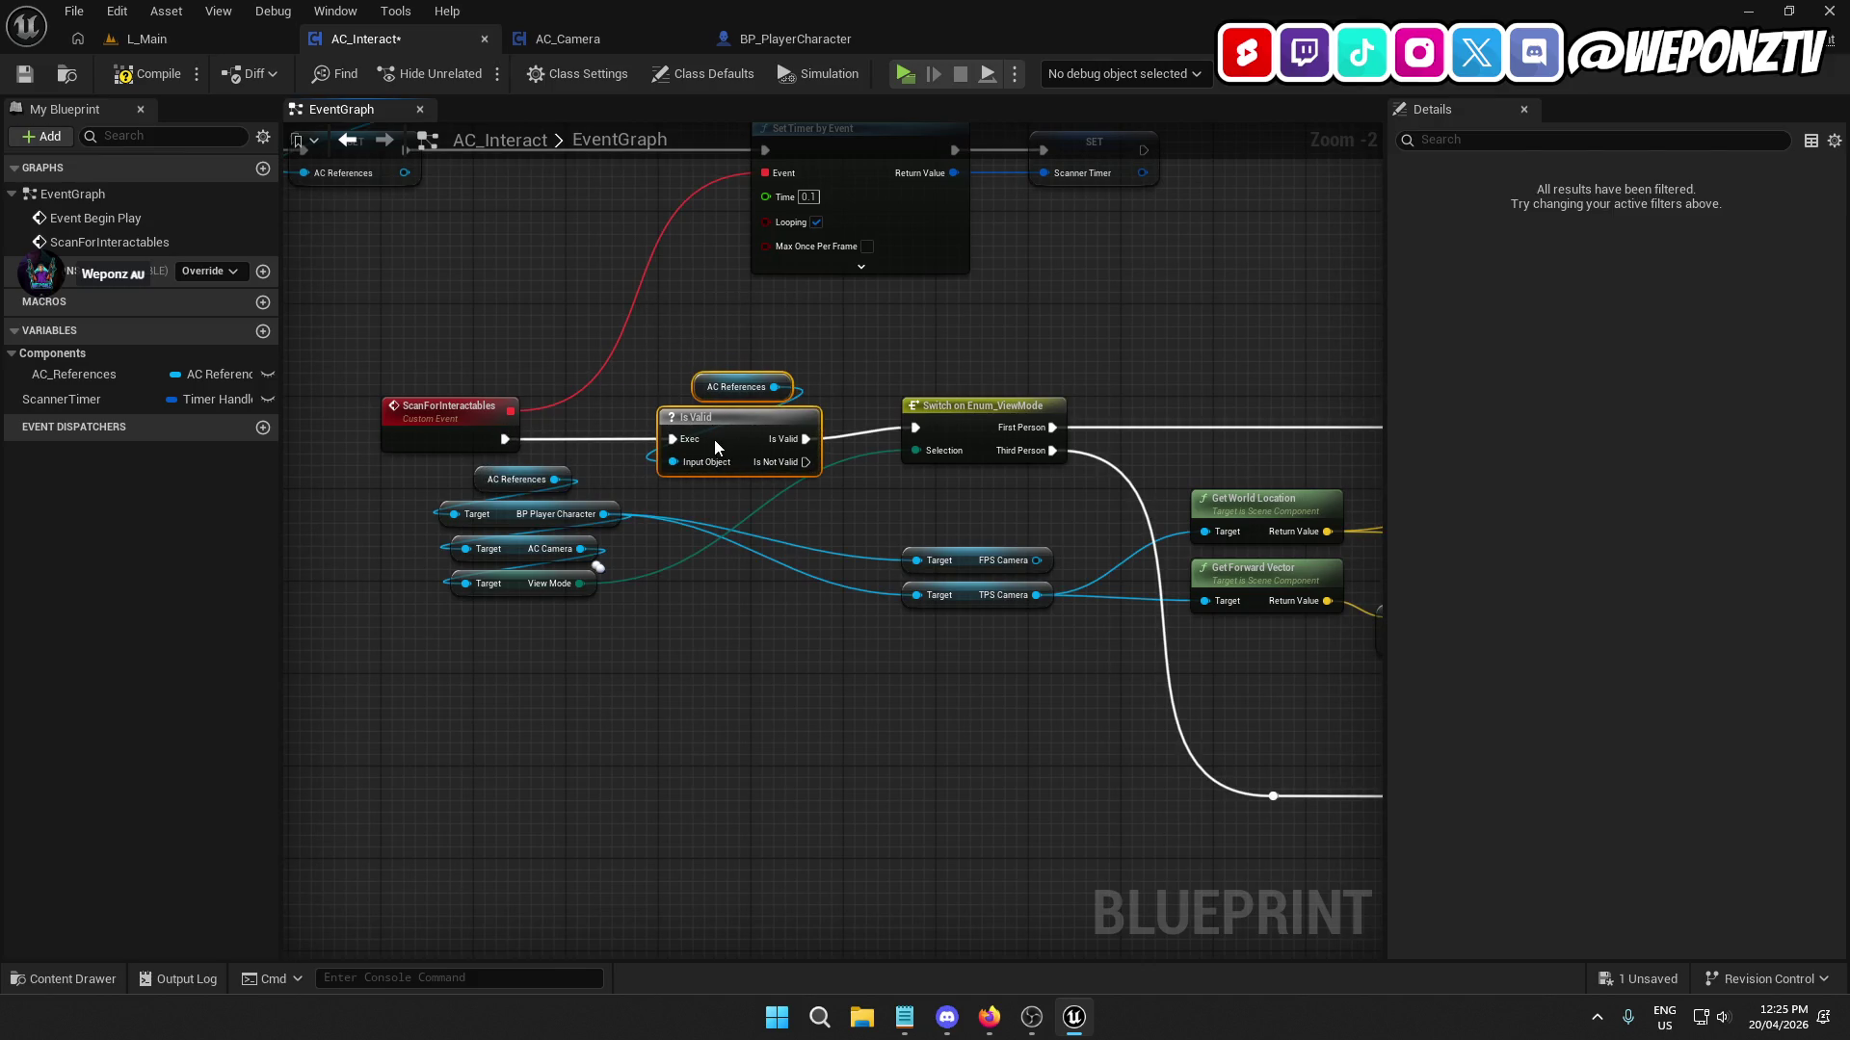
shift+click(447, 430)
ctrl+click(738, 387)
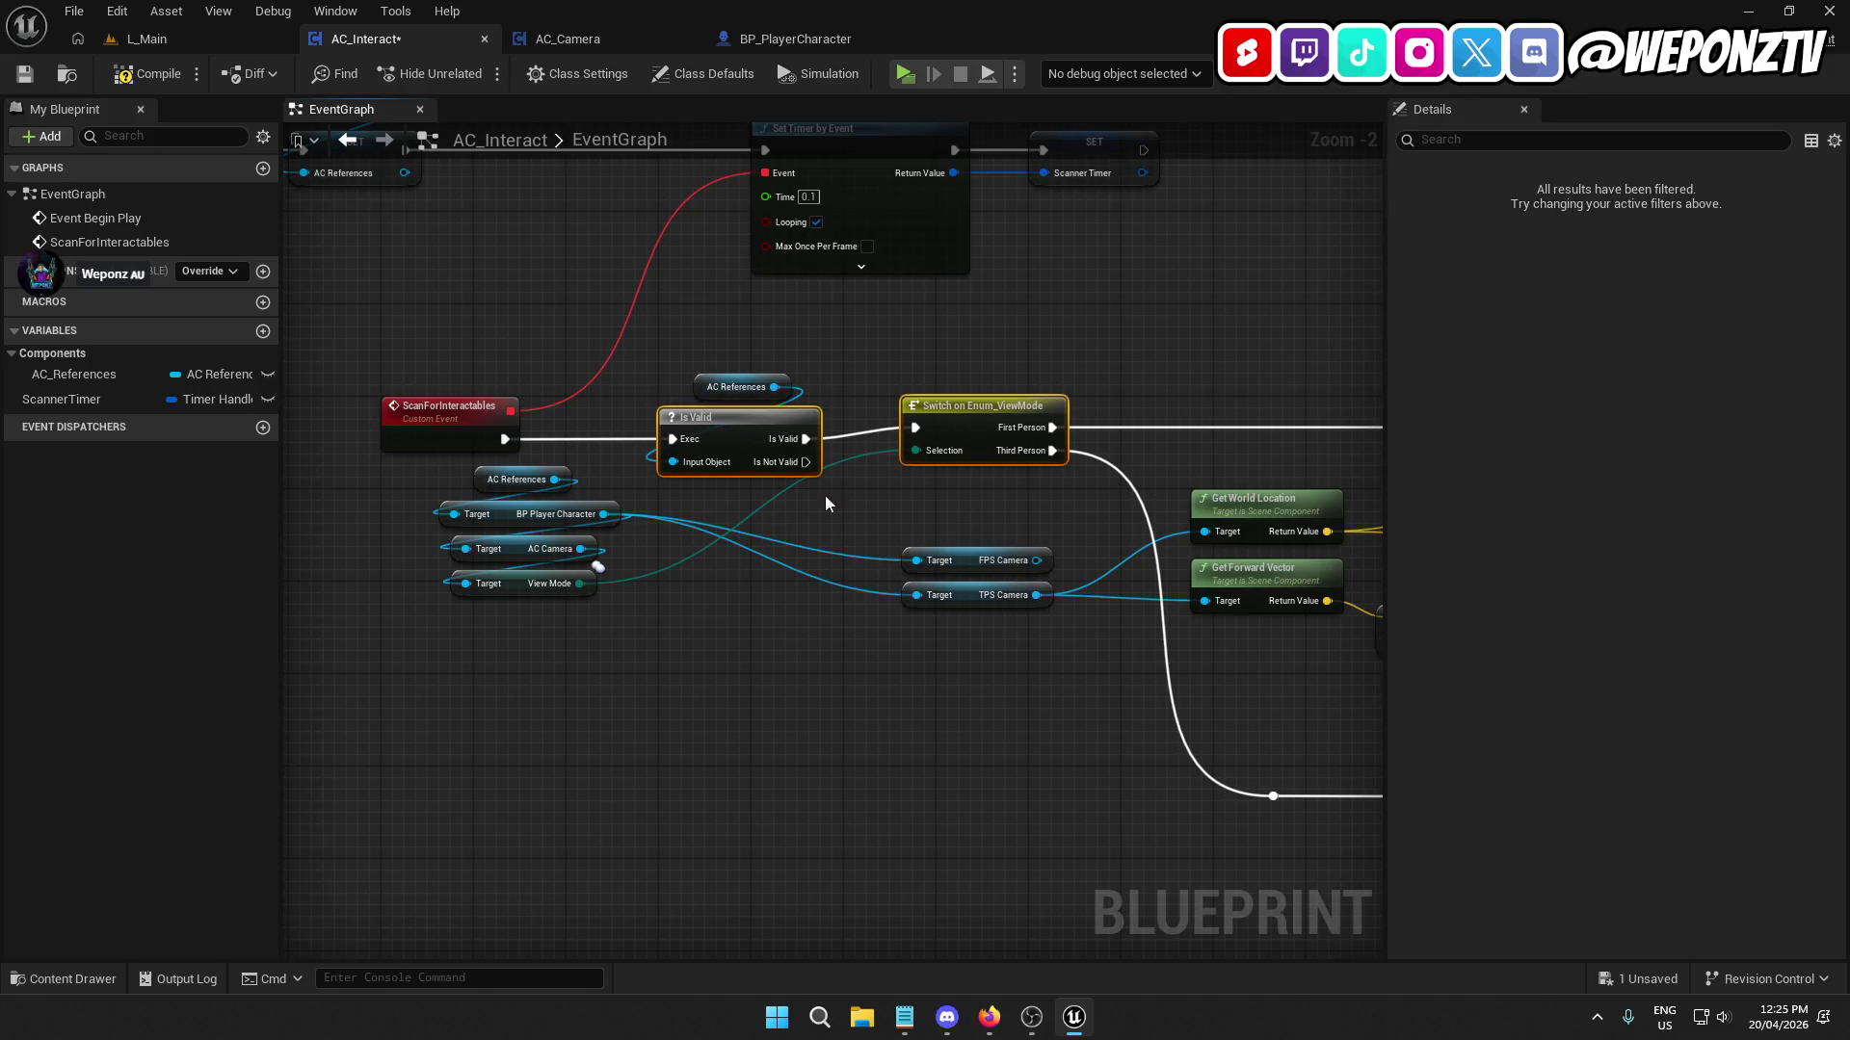
drag(974, 425, 1001, 412)
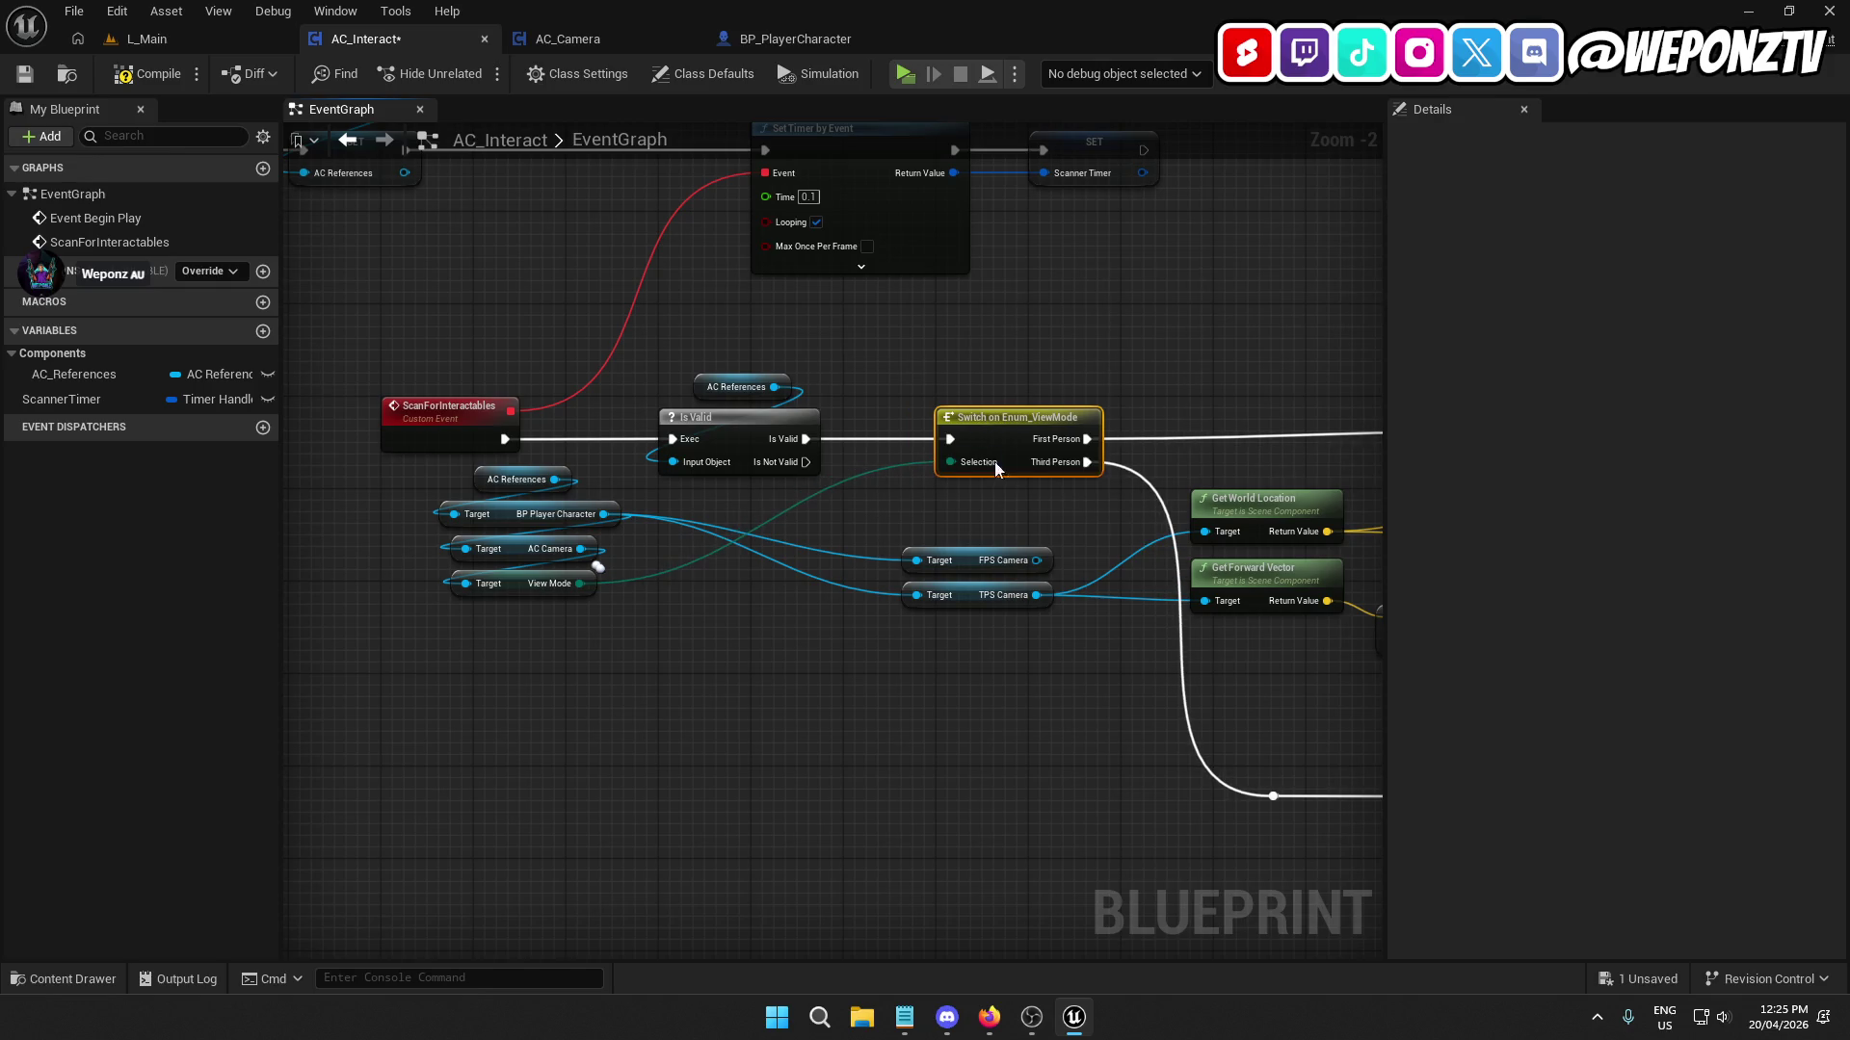
click(1103, 381)
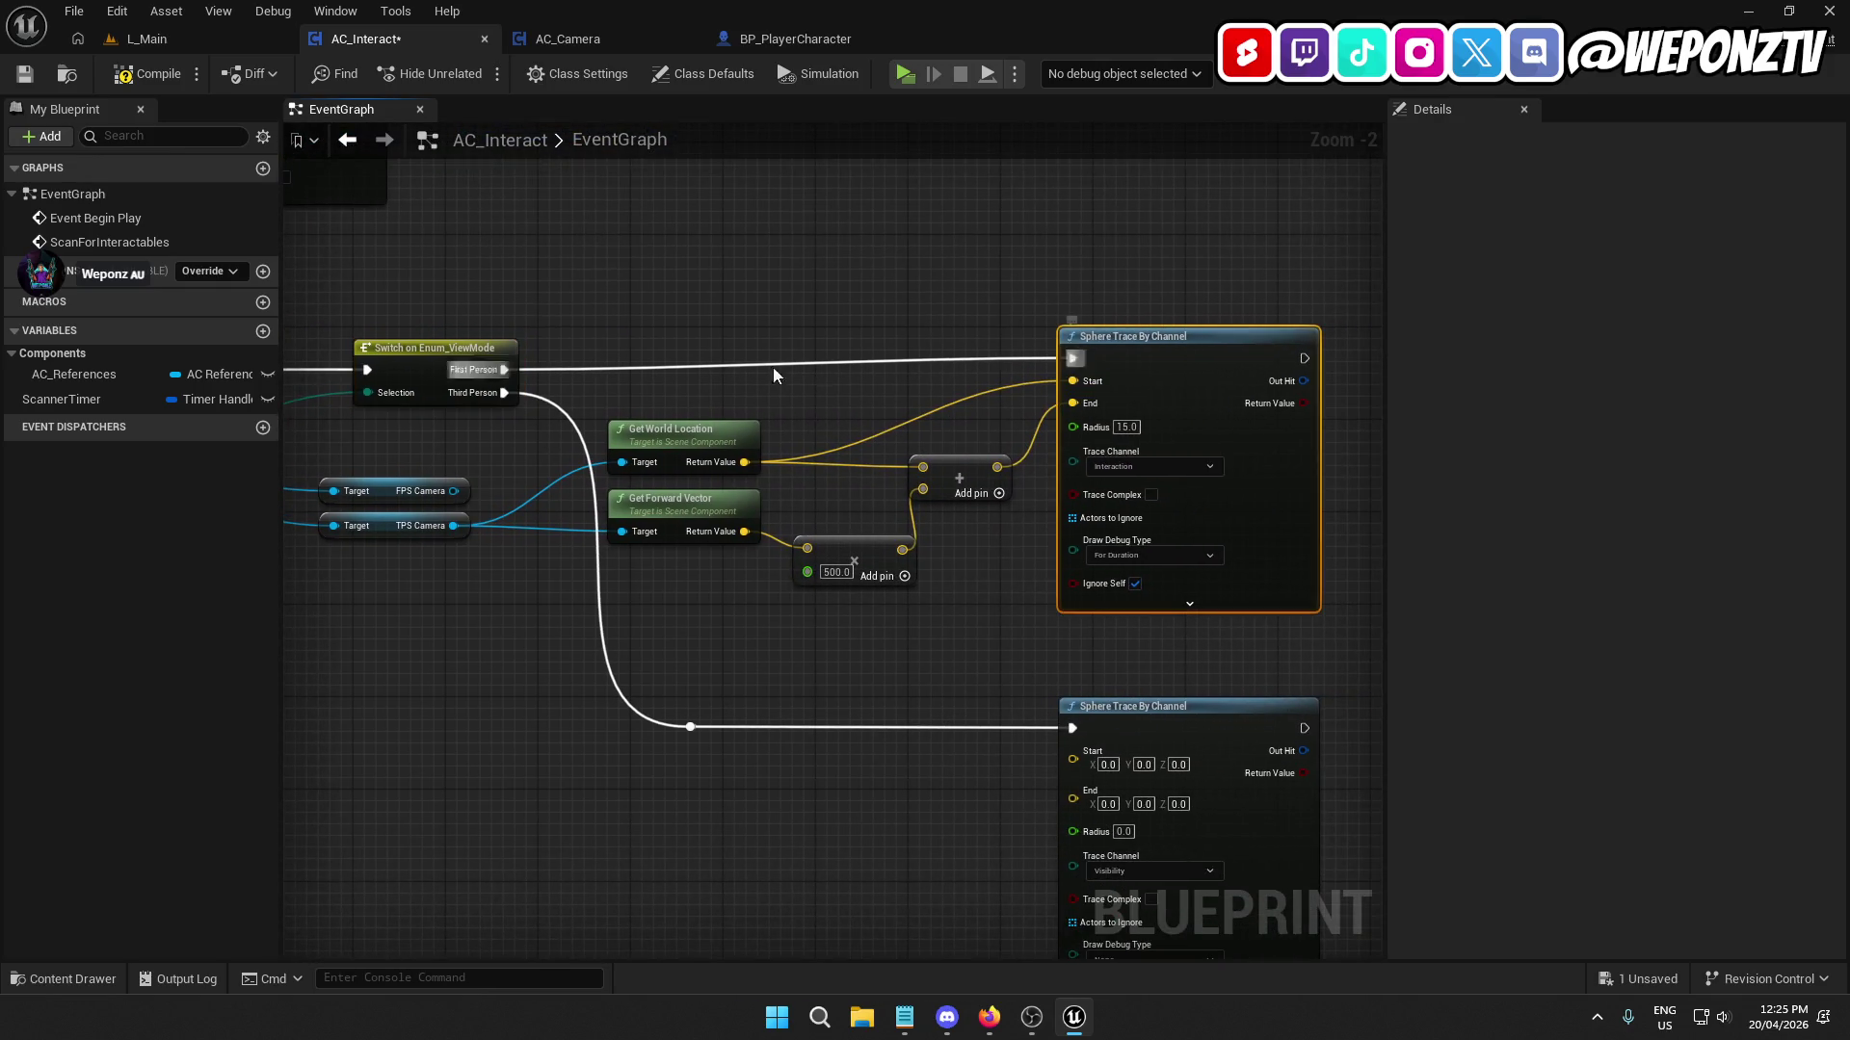
click(424, 358)
mouse_move(486, 616)
mouse_down()
mouse_move(883, 549)
mouse_move(984, 586)
mouse_up()
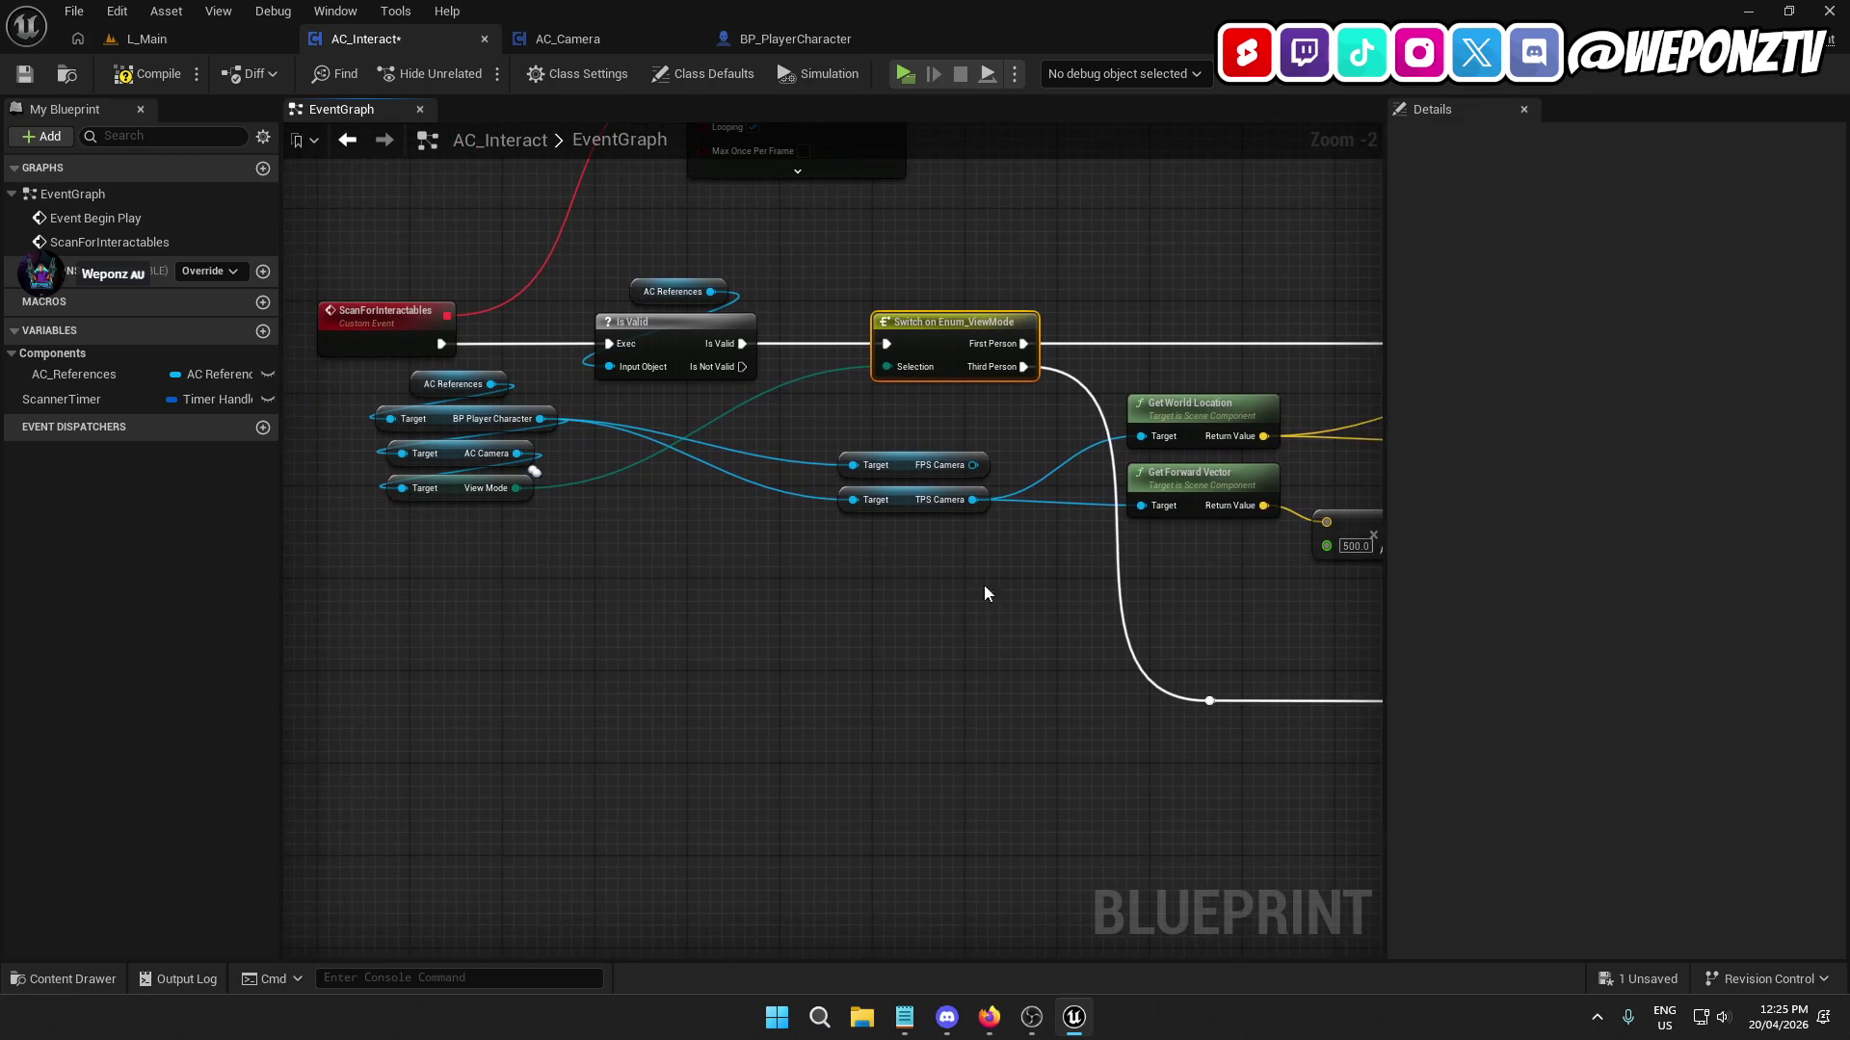
mouse_move(757, 614)
mouse_down()
mouse_move(867, 805)
mouse_move(905, 750)
mouse_up()
drag(715, 655, 610, 522)
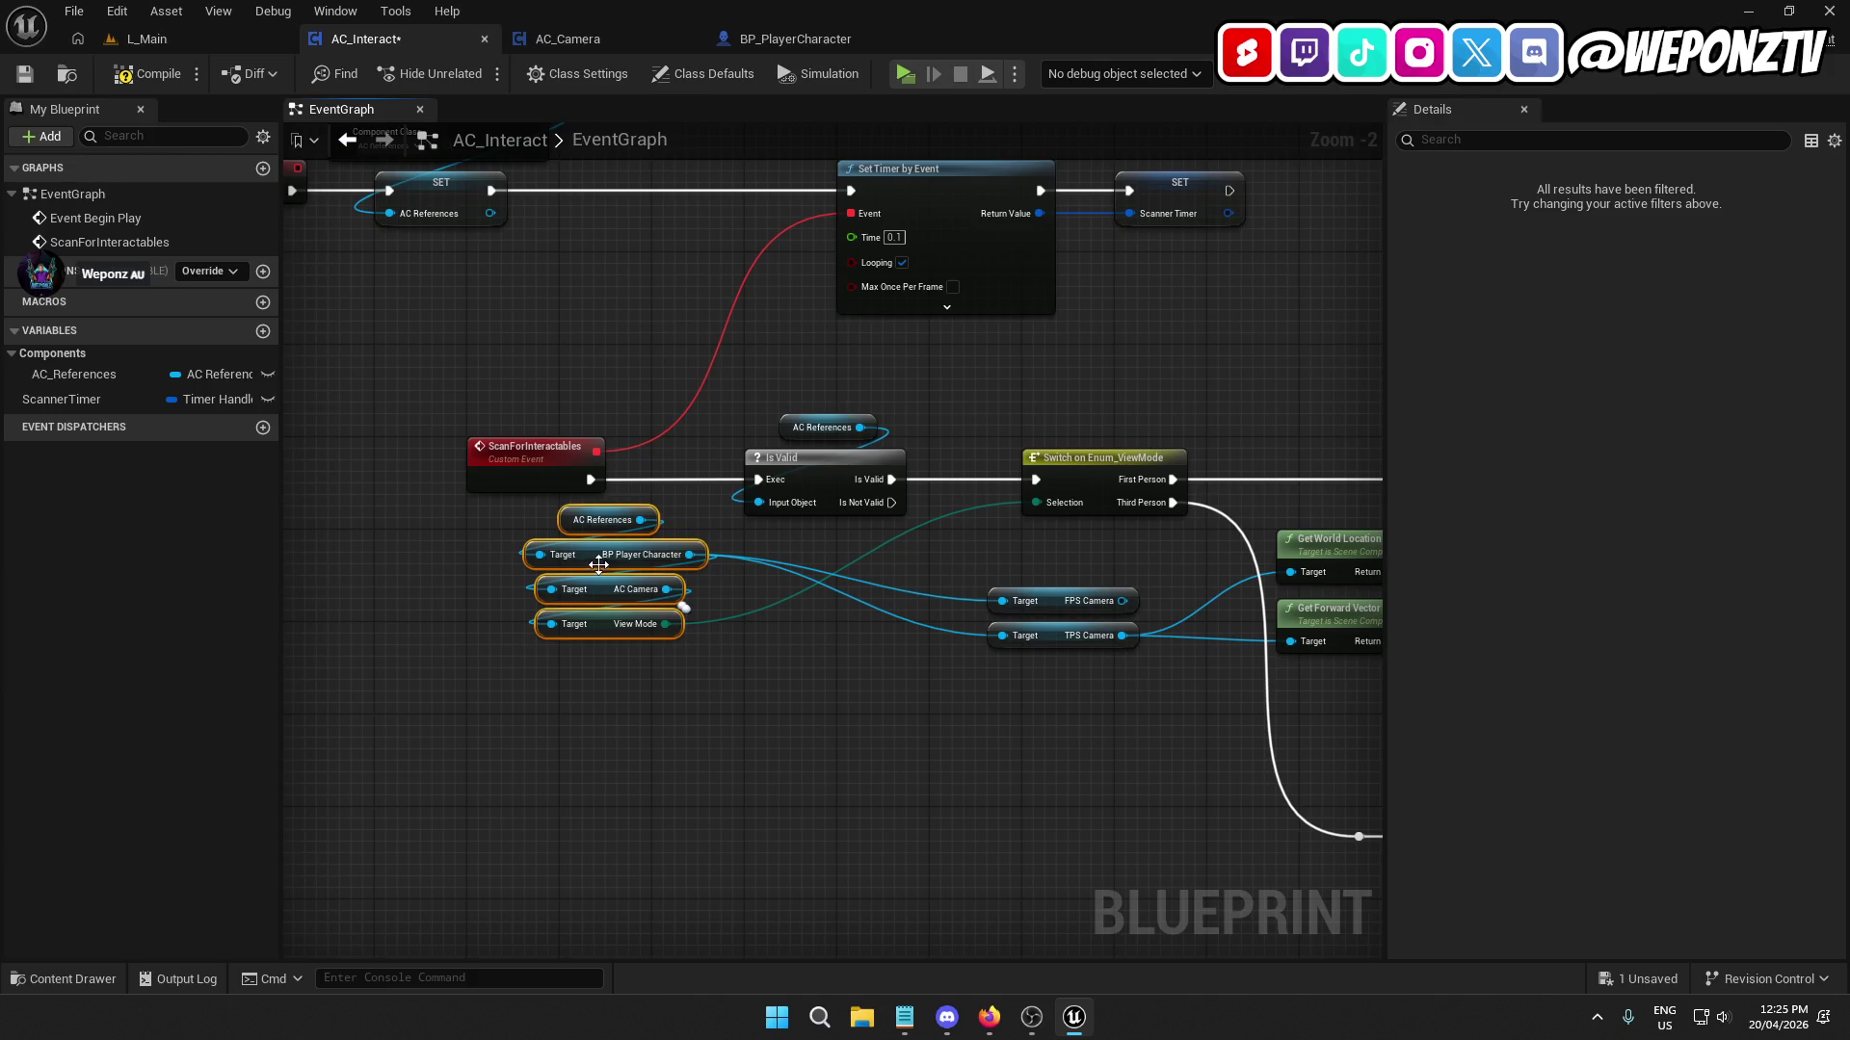
click(883, 767)
drag(882, 767, 838, 796)
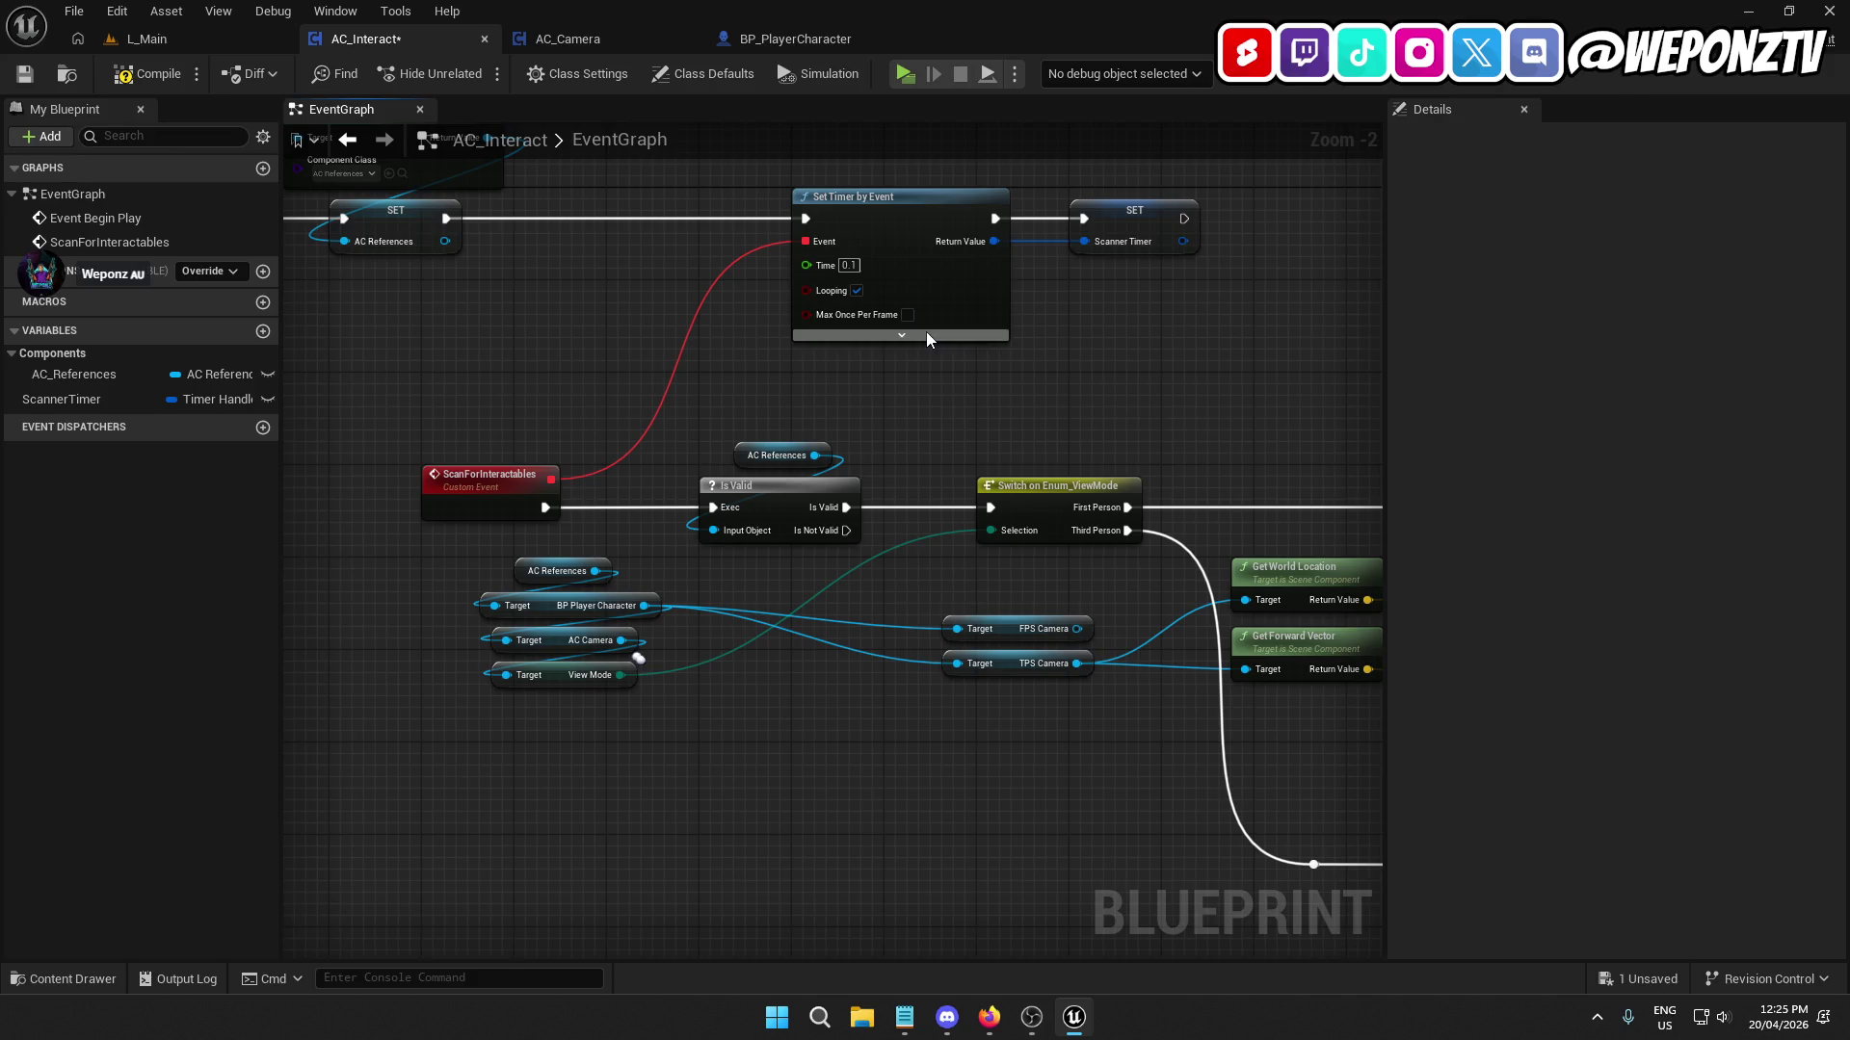
mouse_move(975, 509)
mouse_down()
mouse_move(515, 294)
mouse_move(285, 284)
mouse_up()
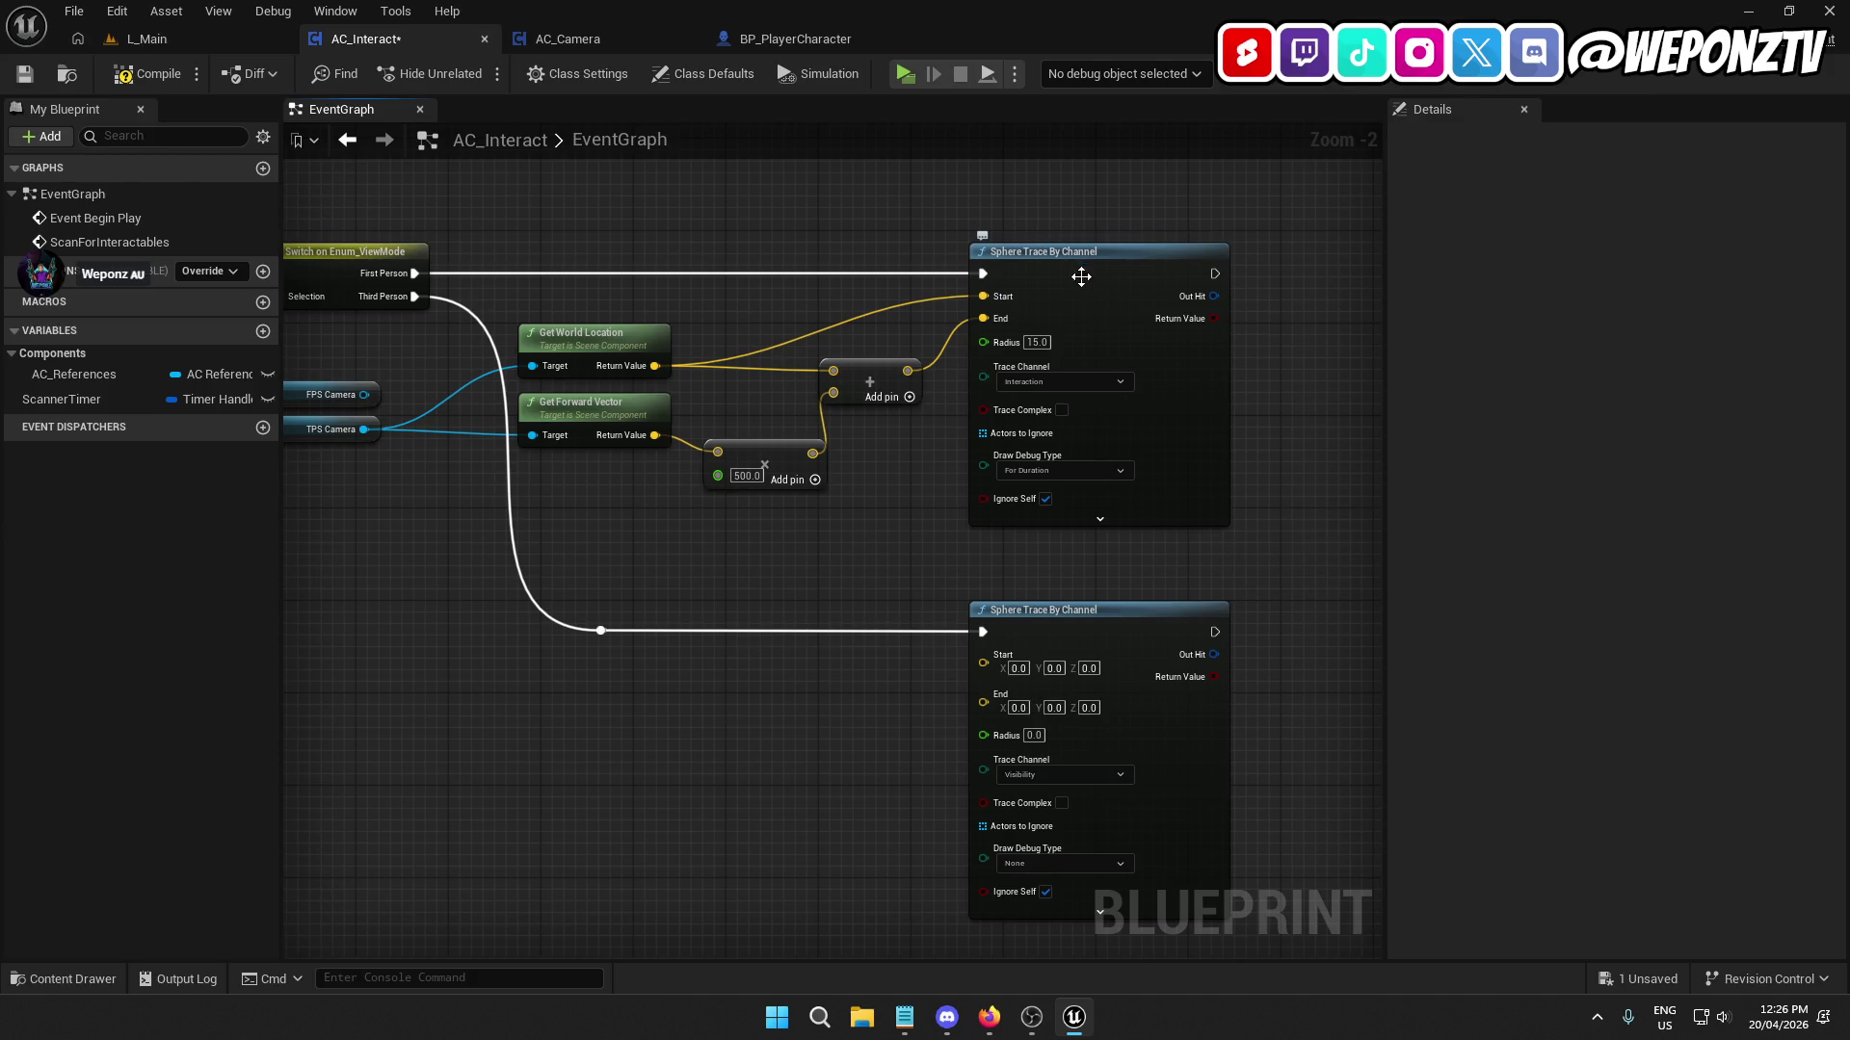
Shift the upper and lower sphere trace nodes slightly right and save the blueprint.
drag(1088, 272, 1123, 271)
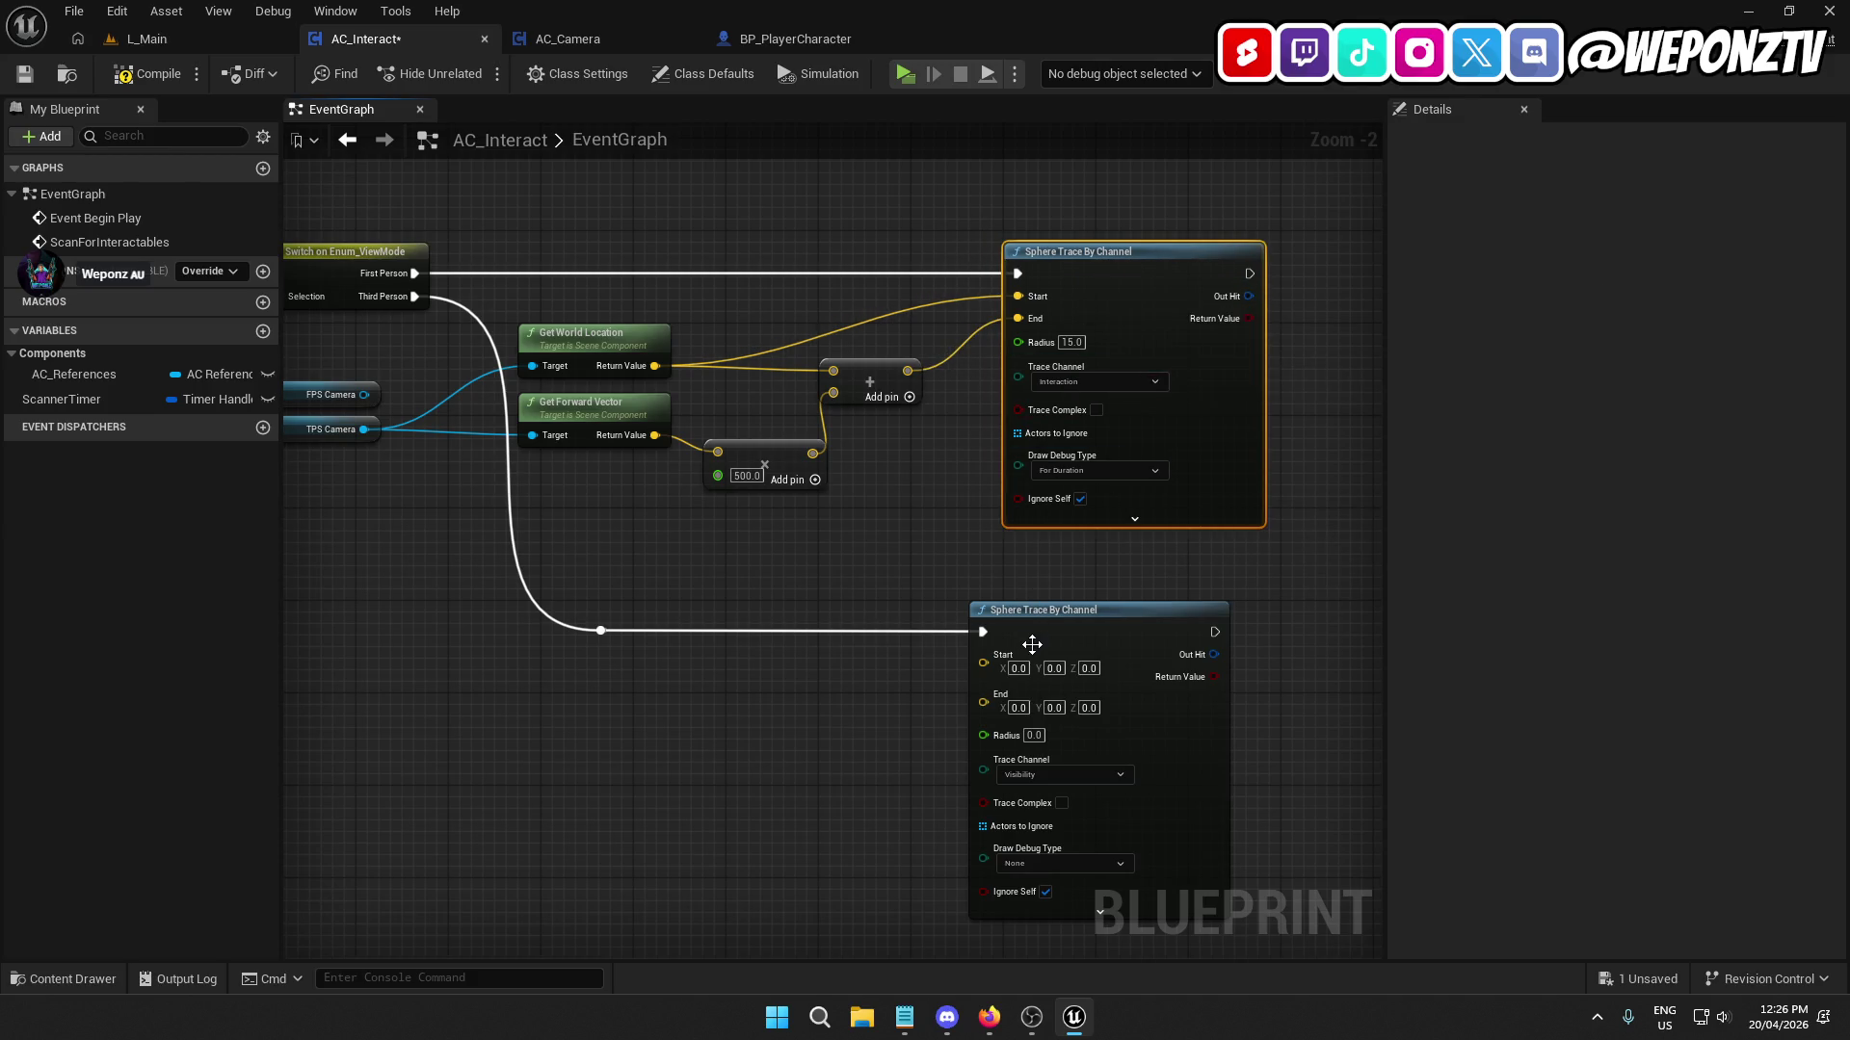
drag(1031, 646, 1065, 645)
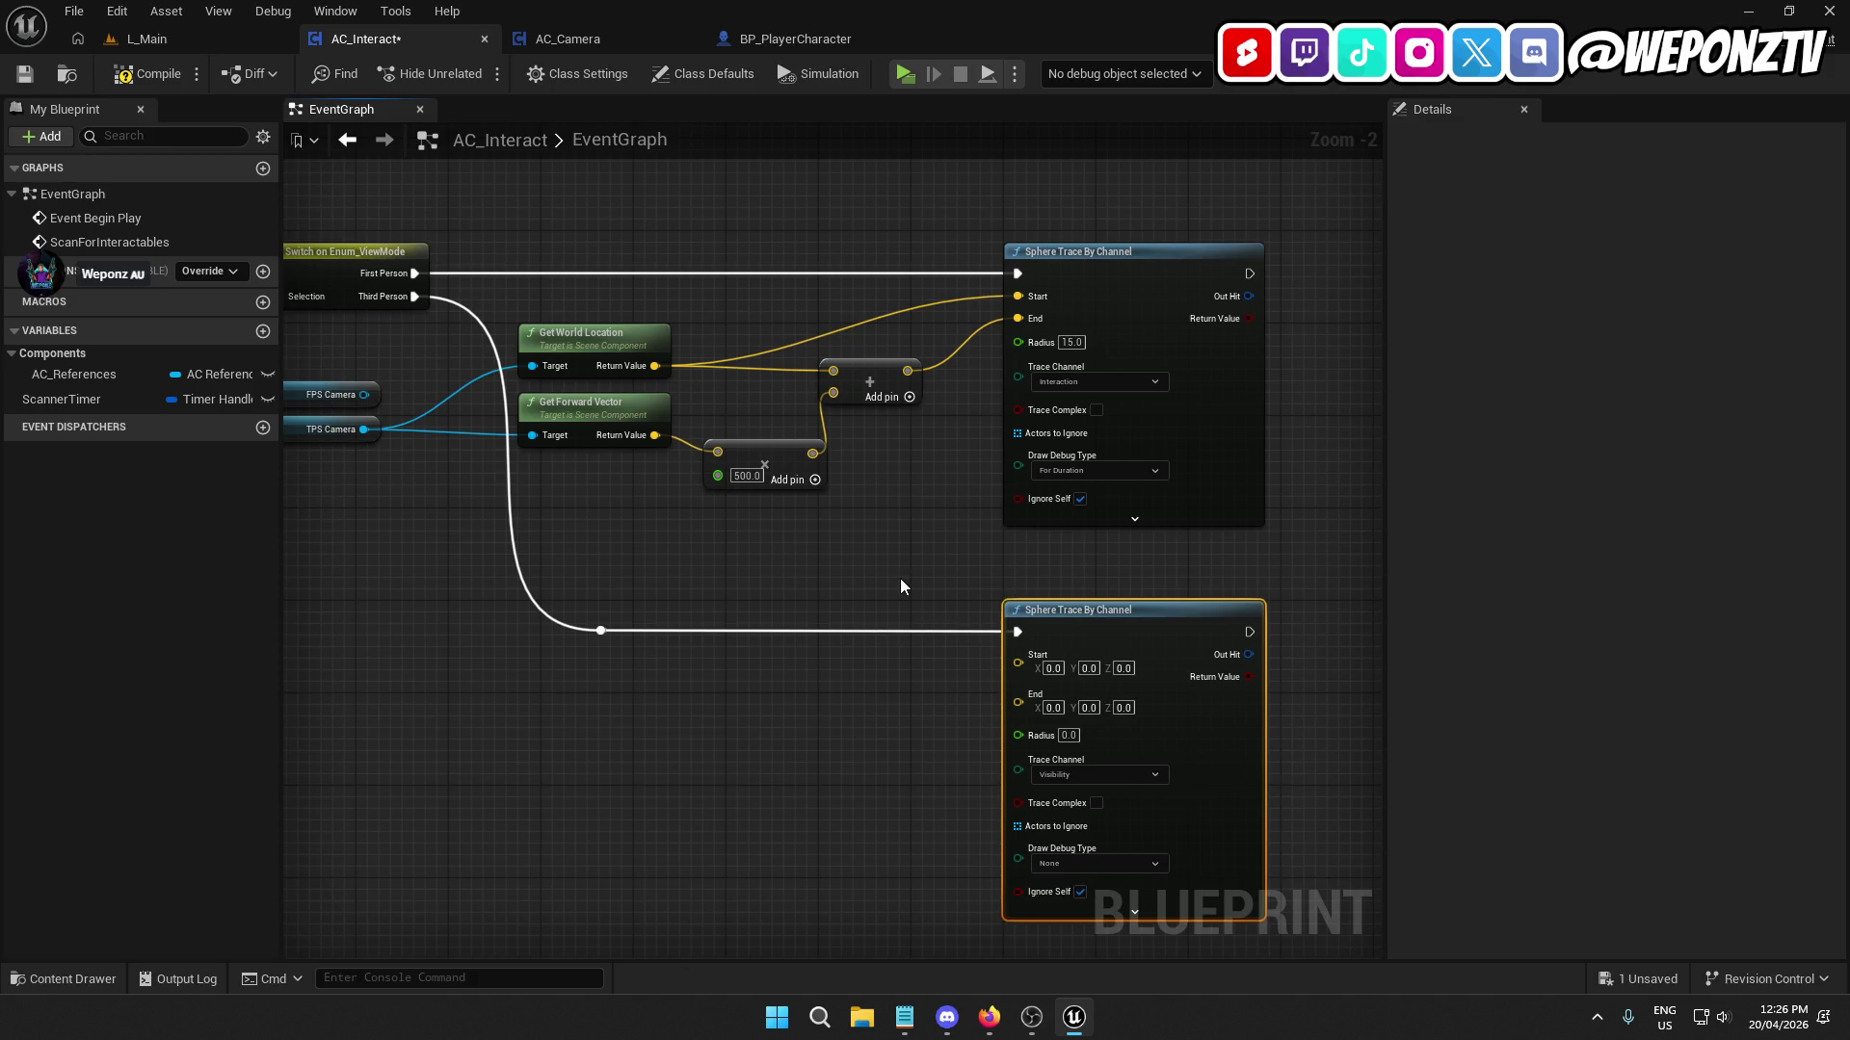
click(752, 643)
click(1089, 614)
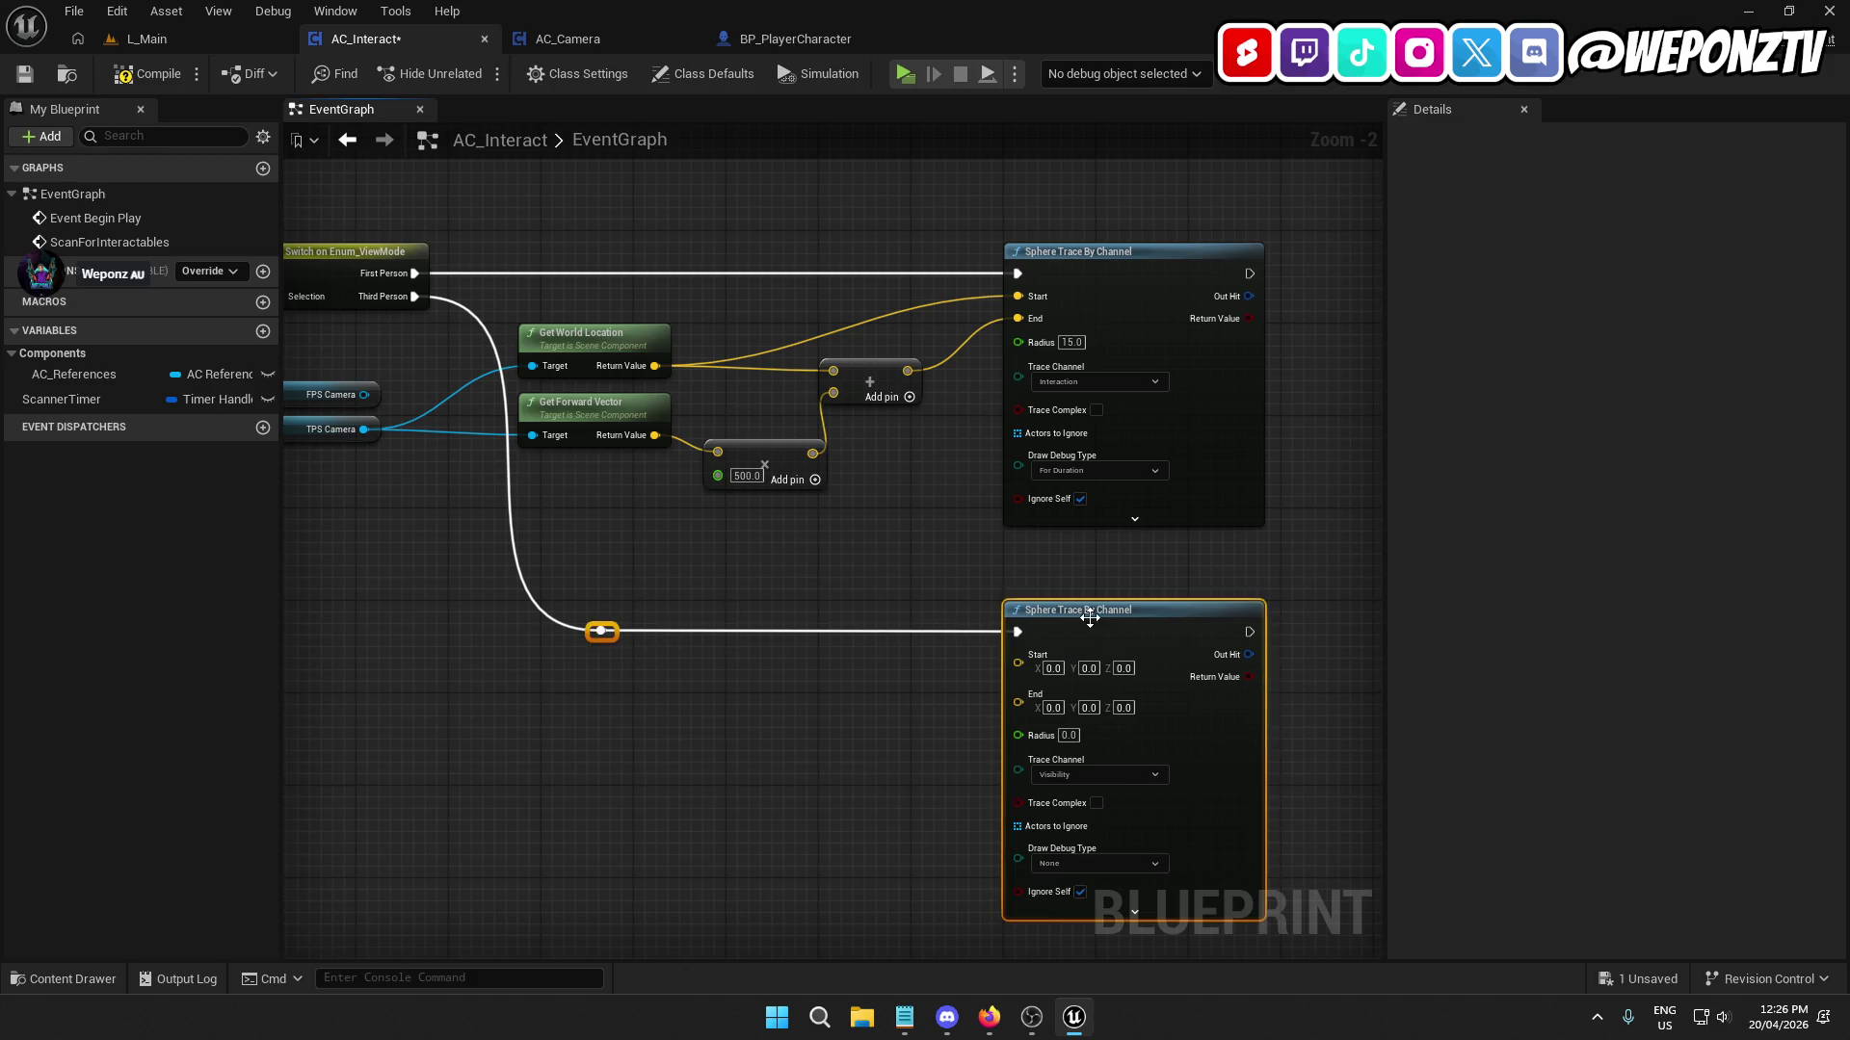
click(752, 547)
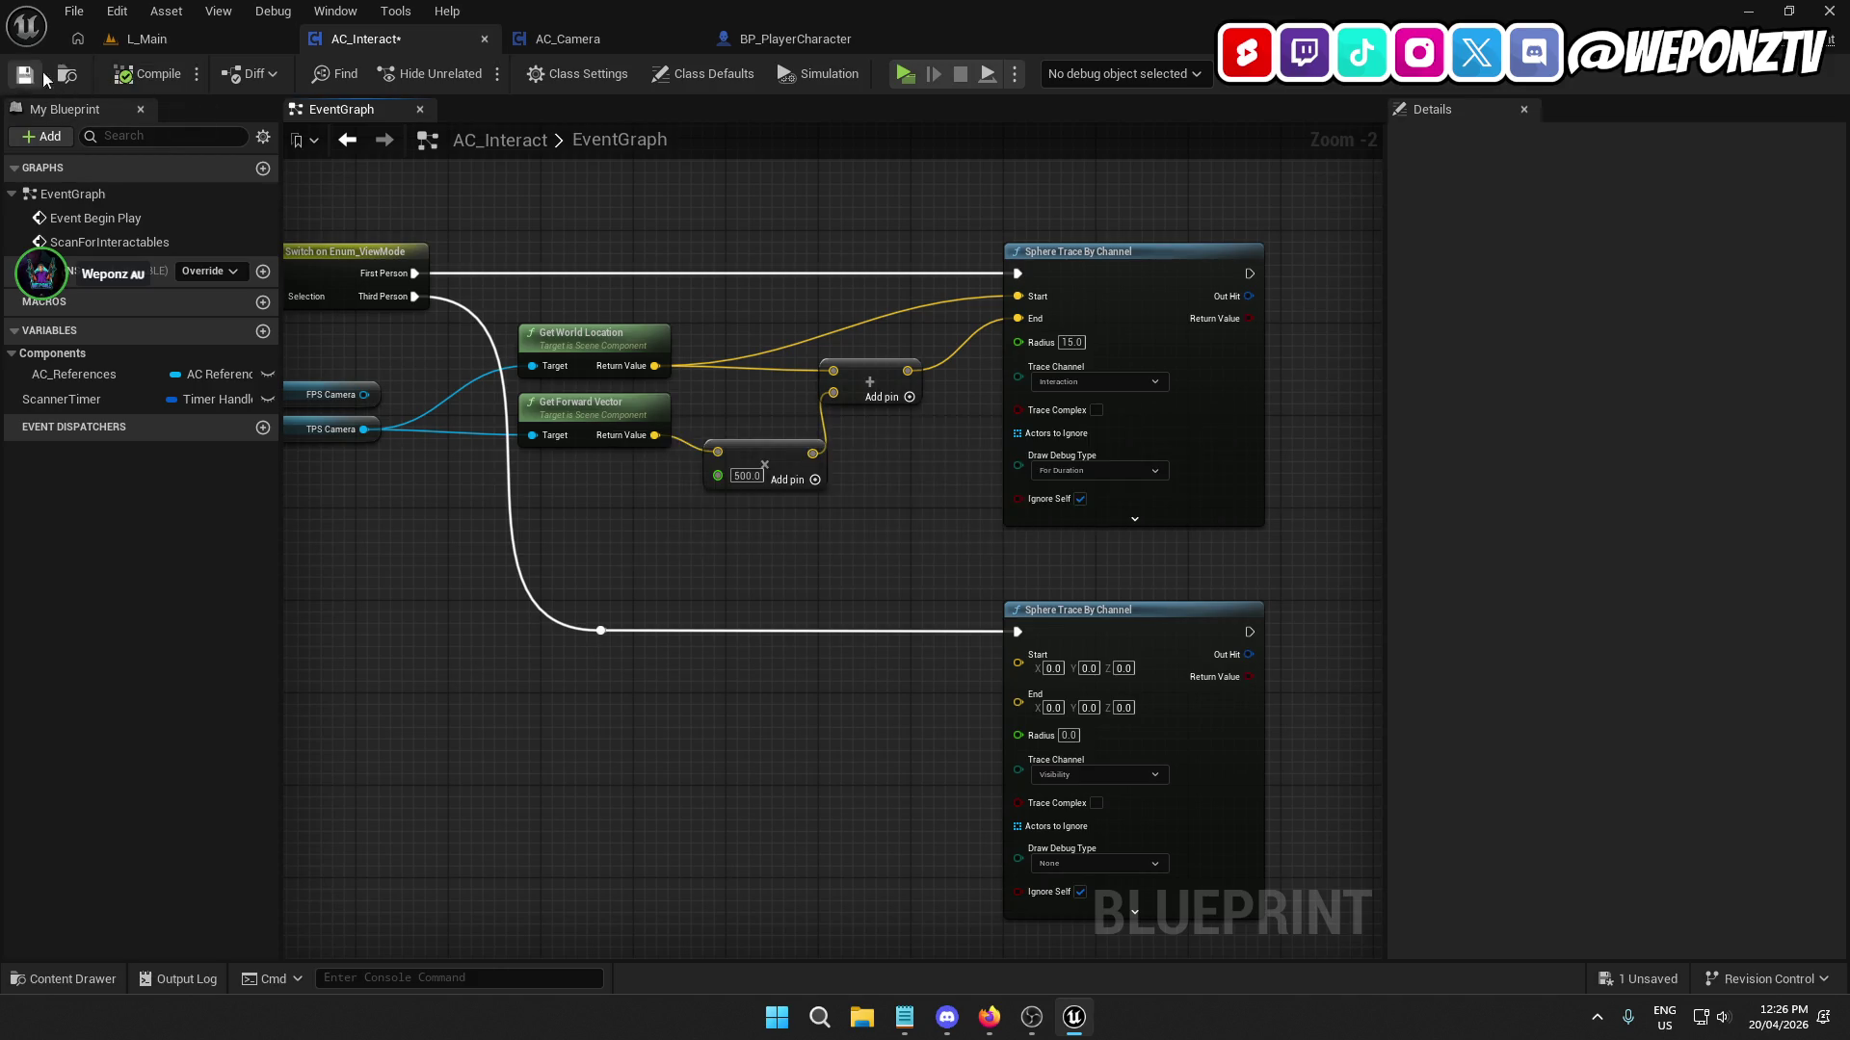
click(146, 38)
Play-test the level, then look over the player character and AC_Camera blueprints before returning to AC_Interact.
click(404, 74)
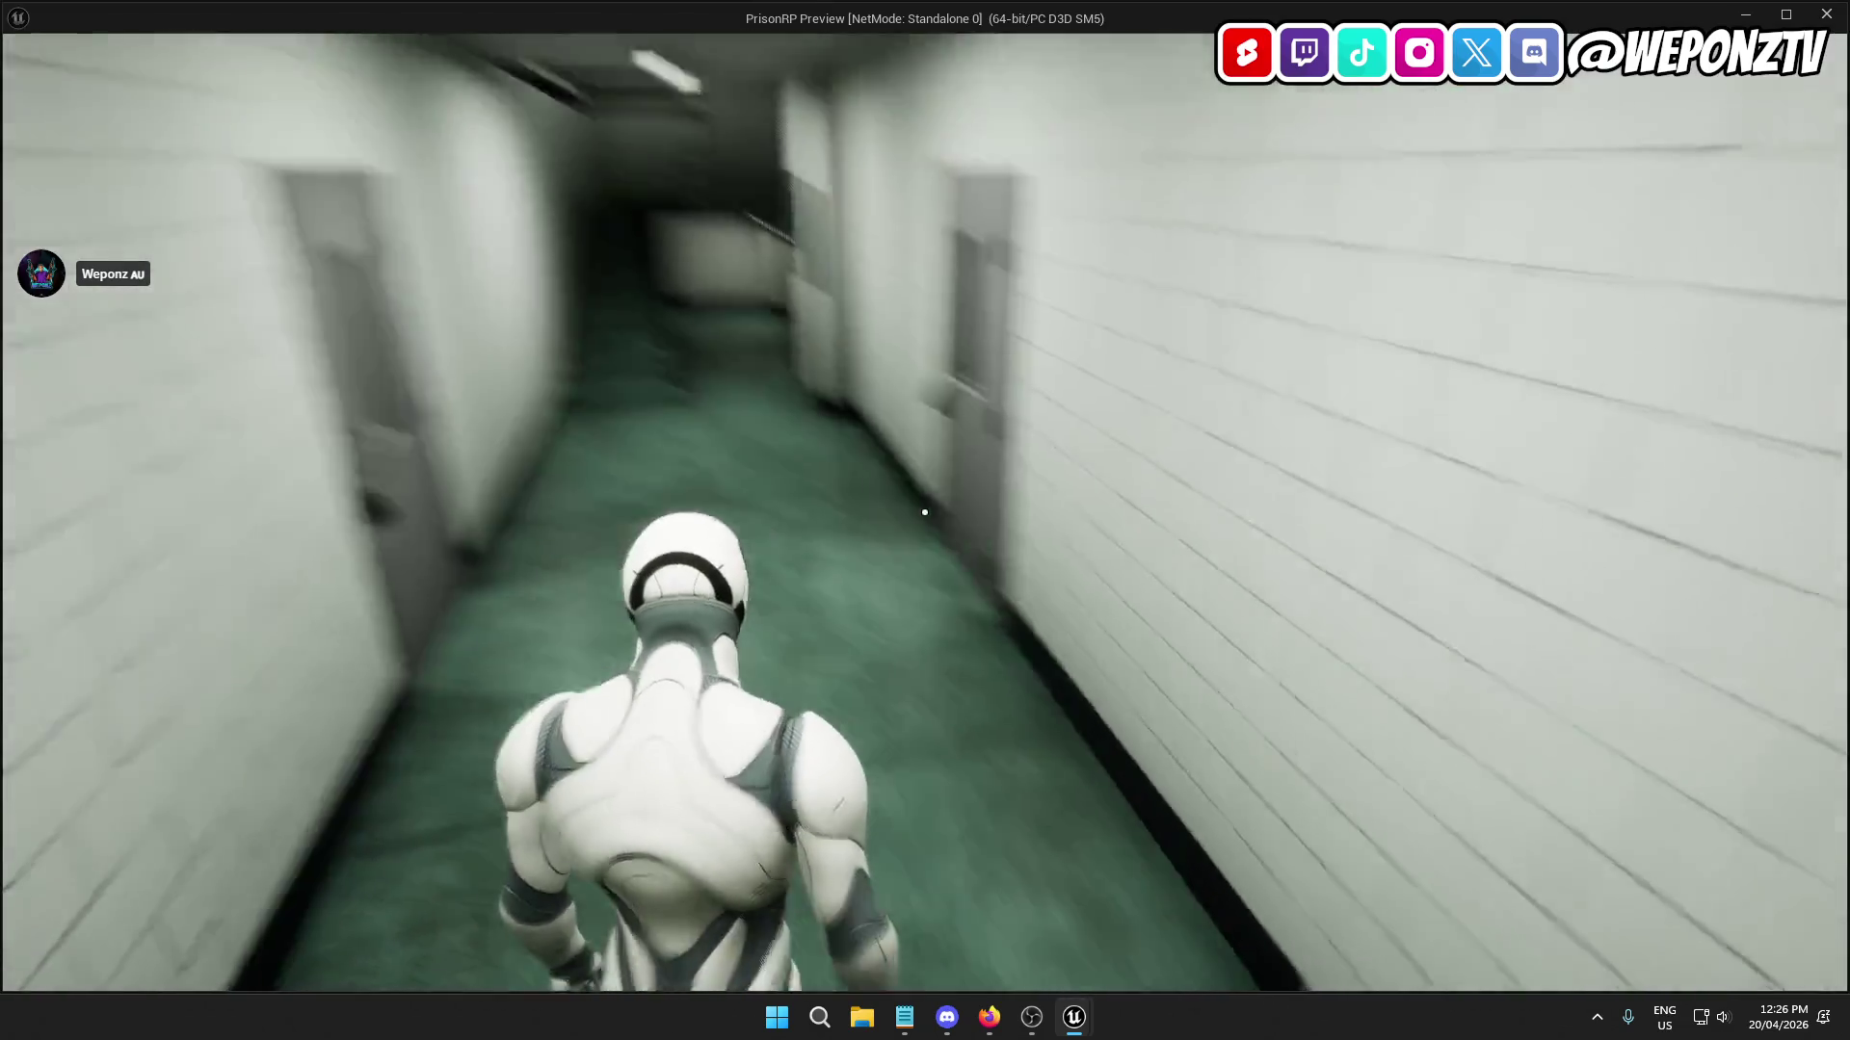
key(Escape)
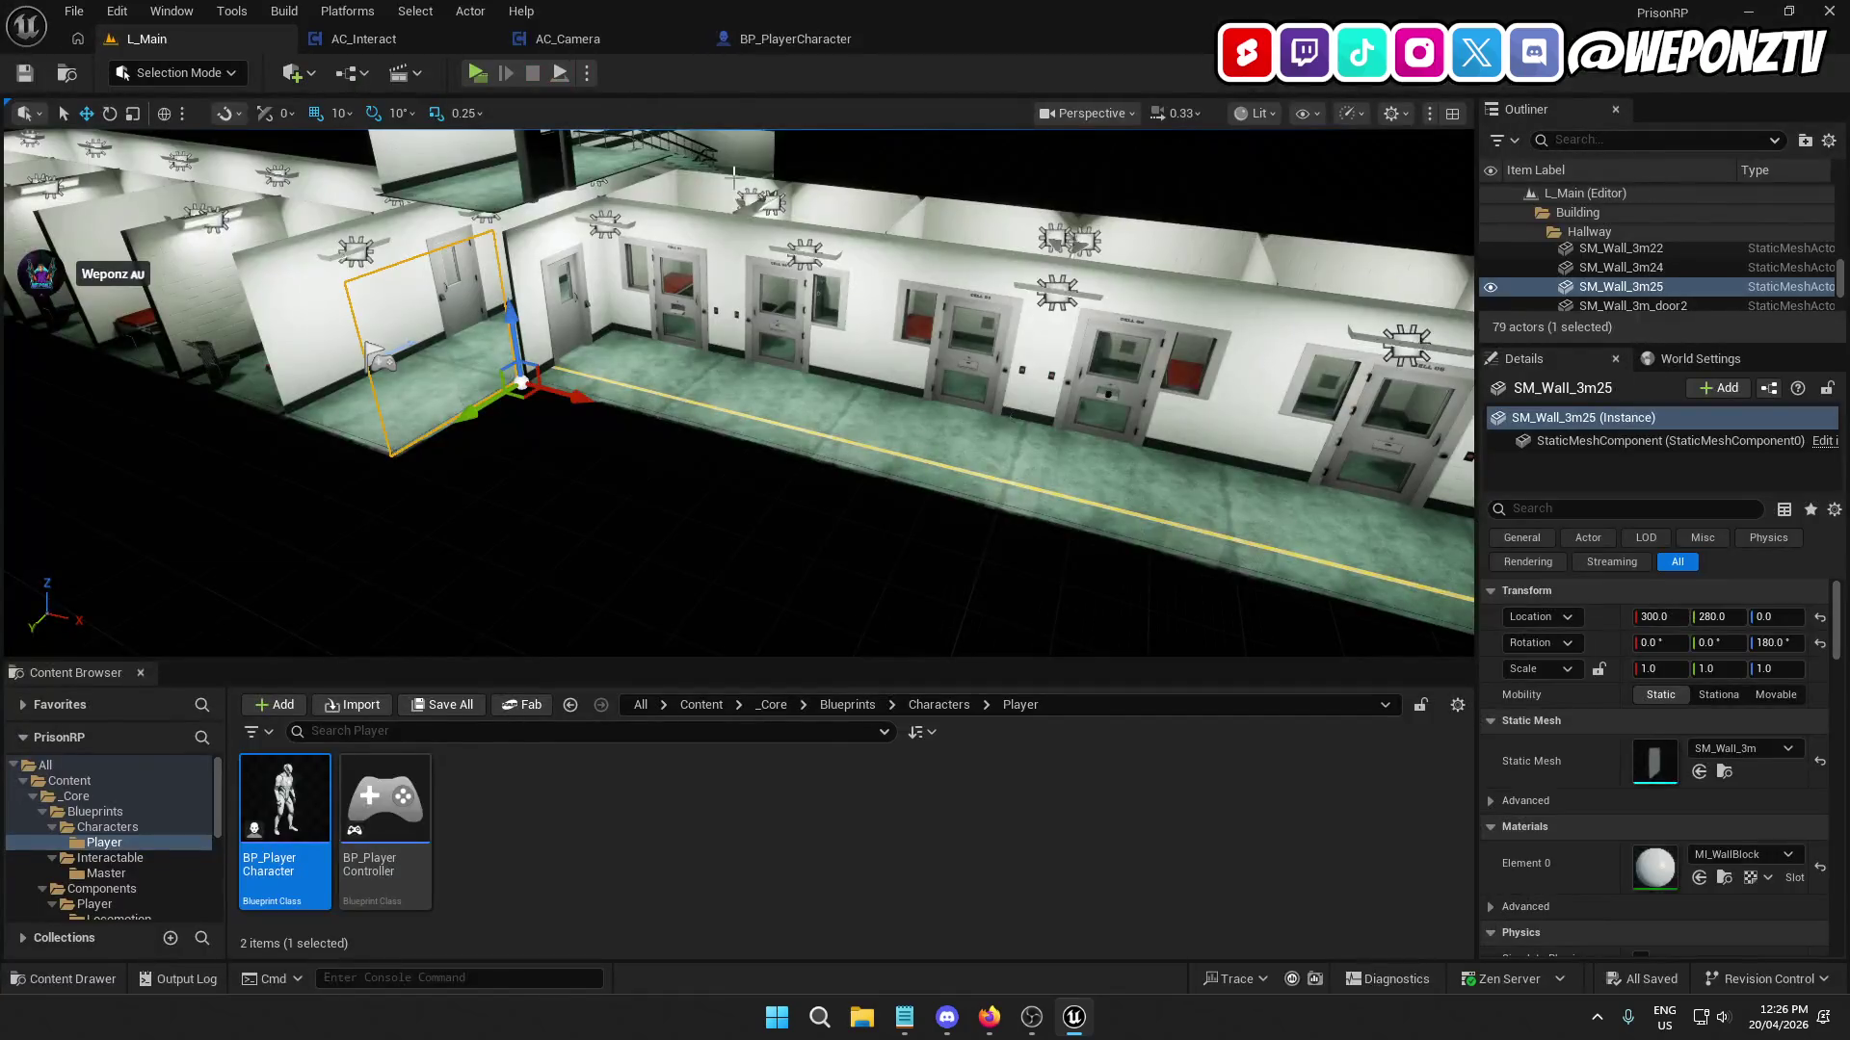
click(804, 38)
click(598, 38)
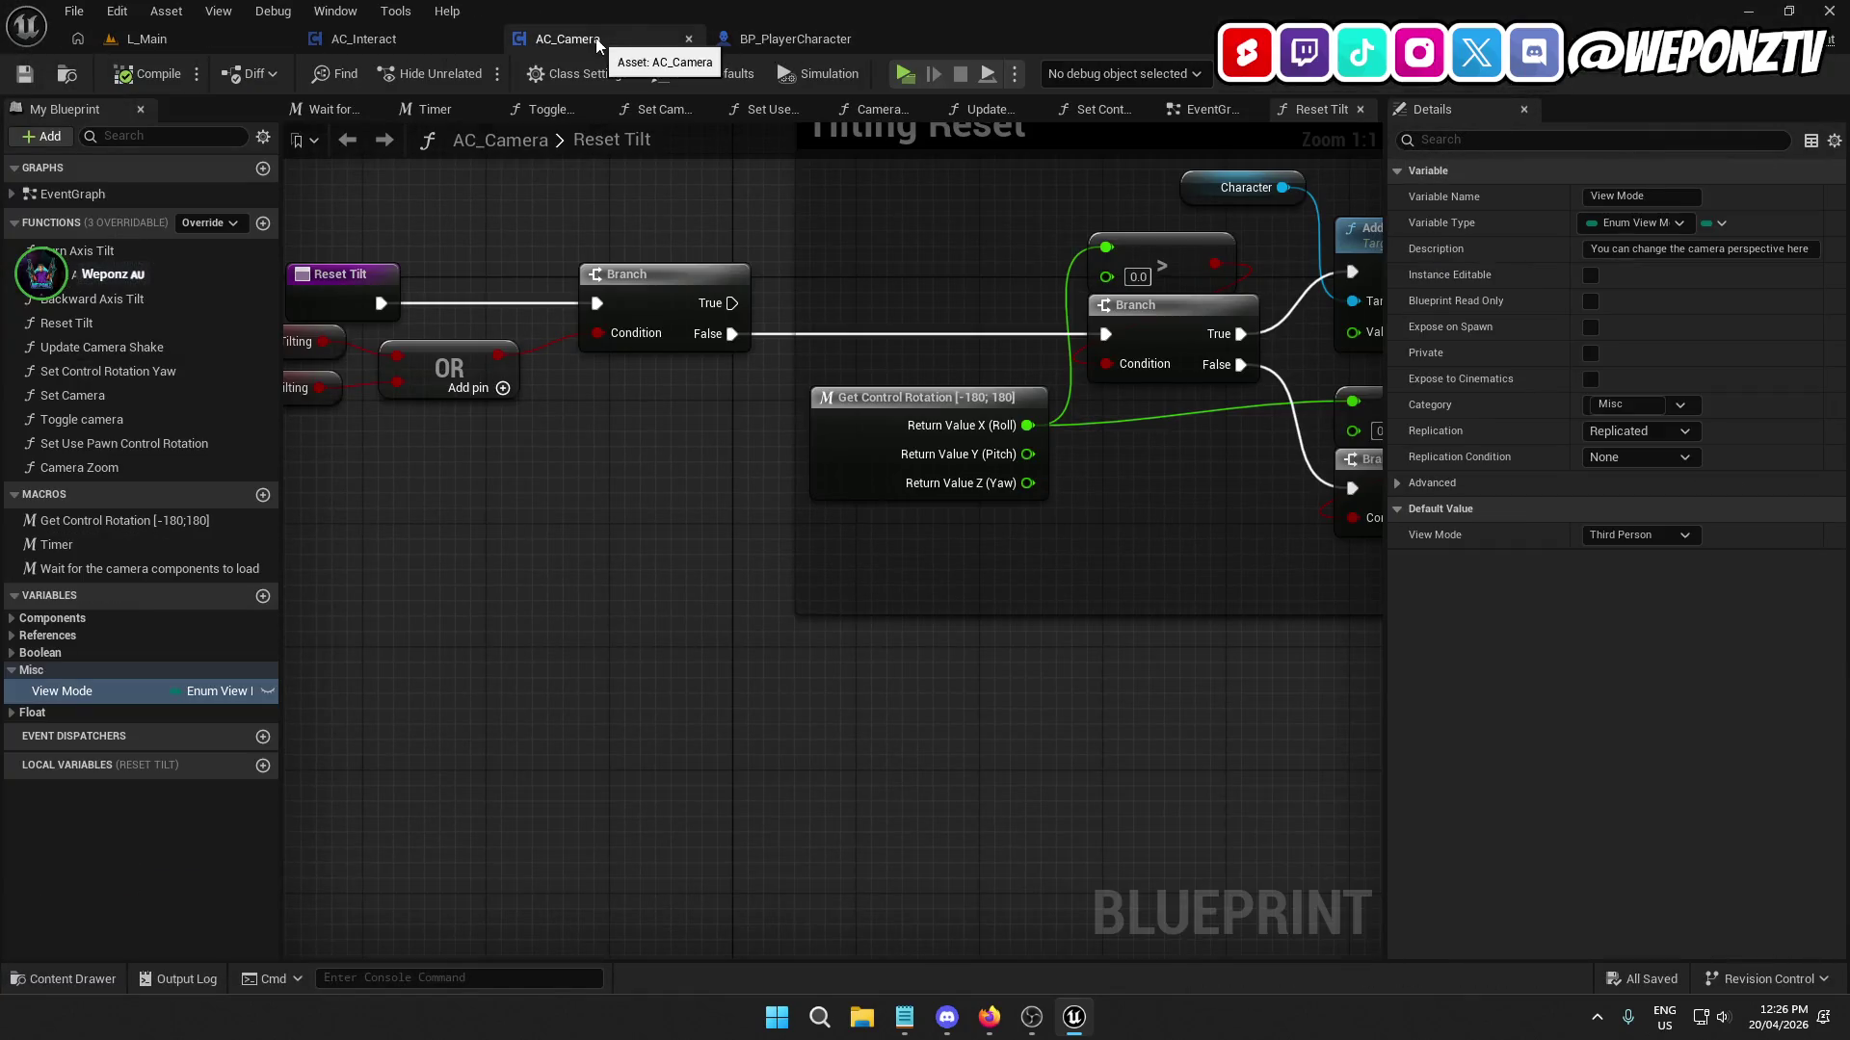
click(399, 39)
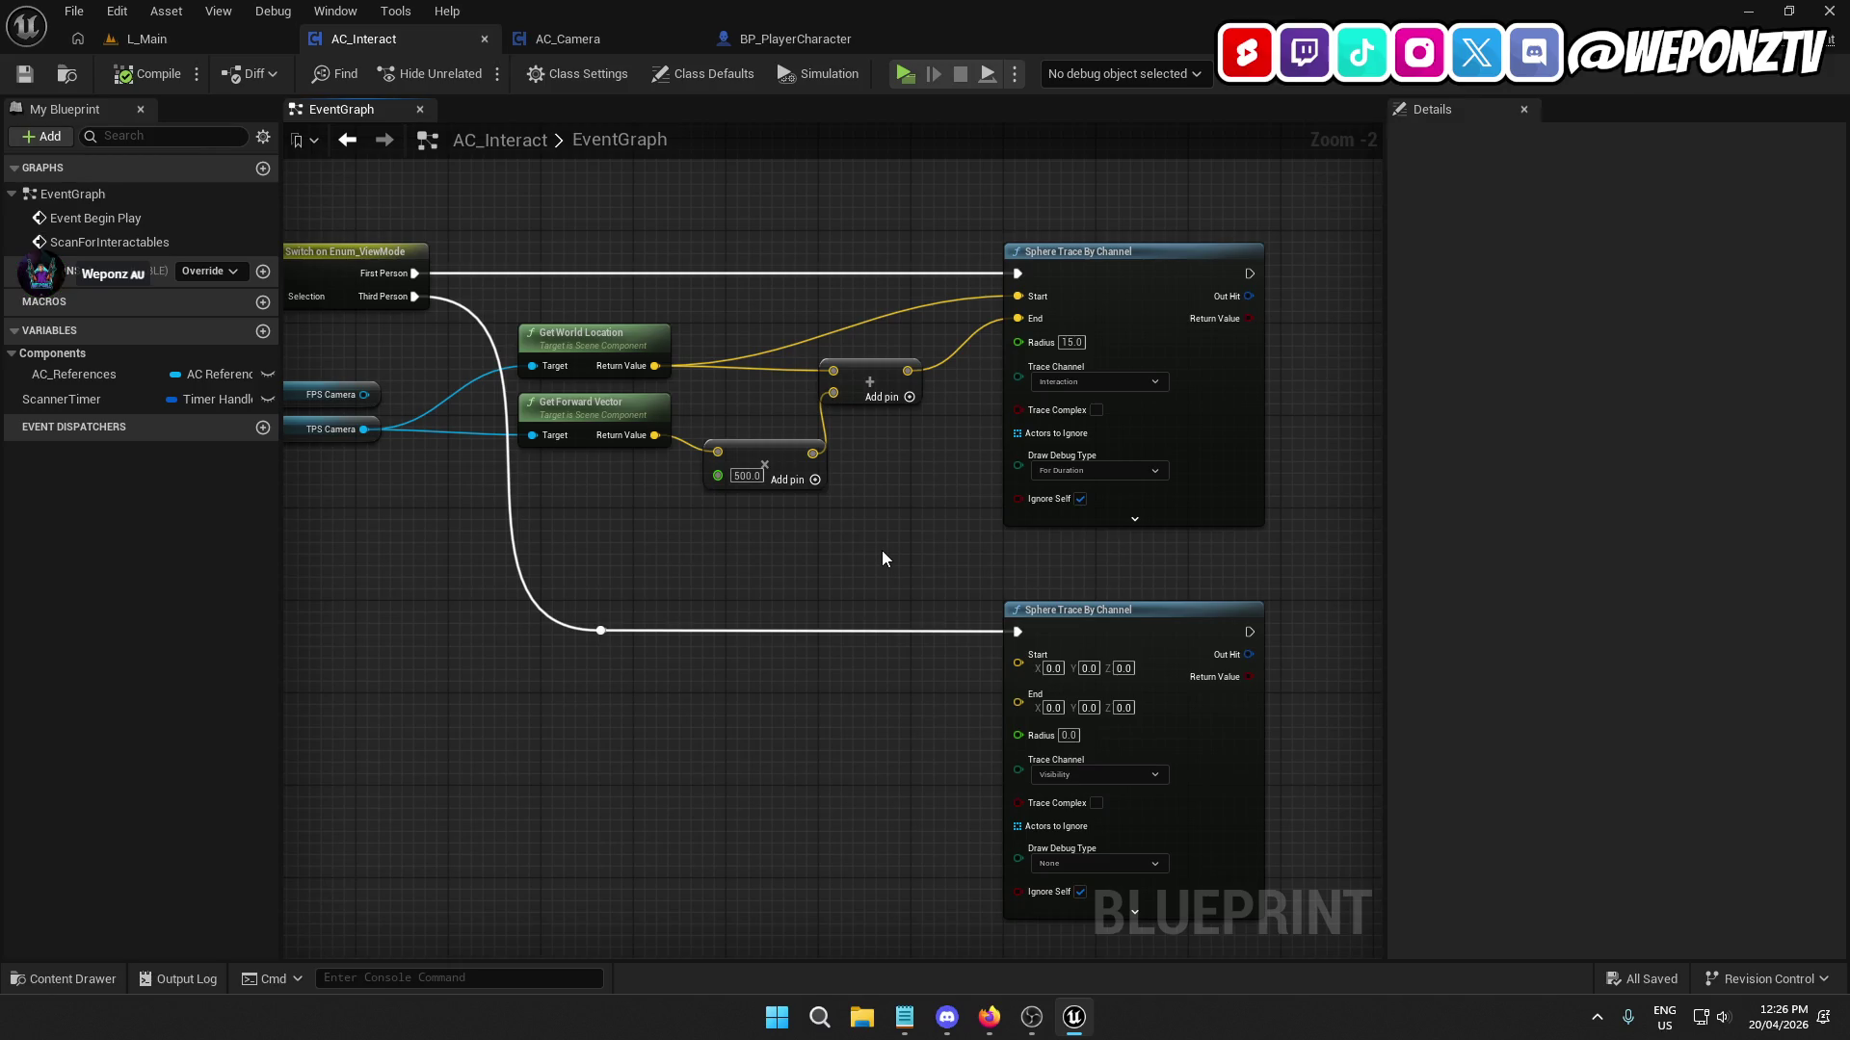
Switch the upper trace's channel to Visibility, compile, and play-test by walking down the corridor.
click(1144, 381)
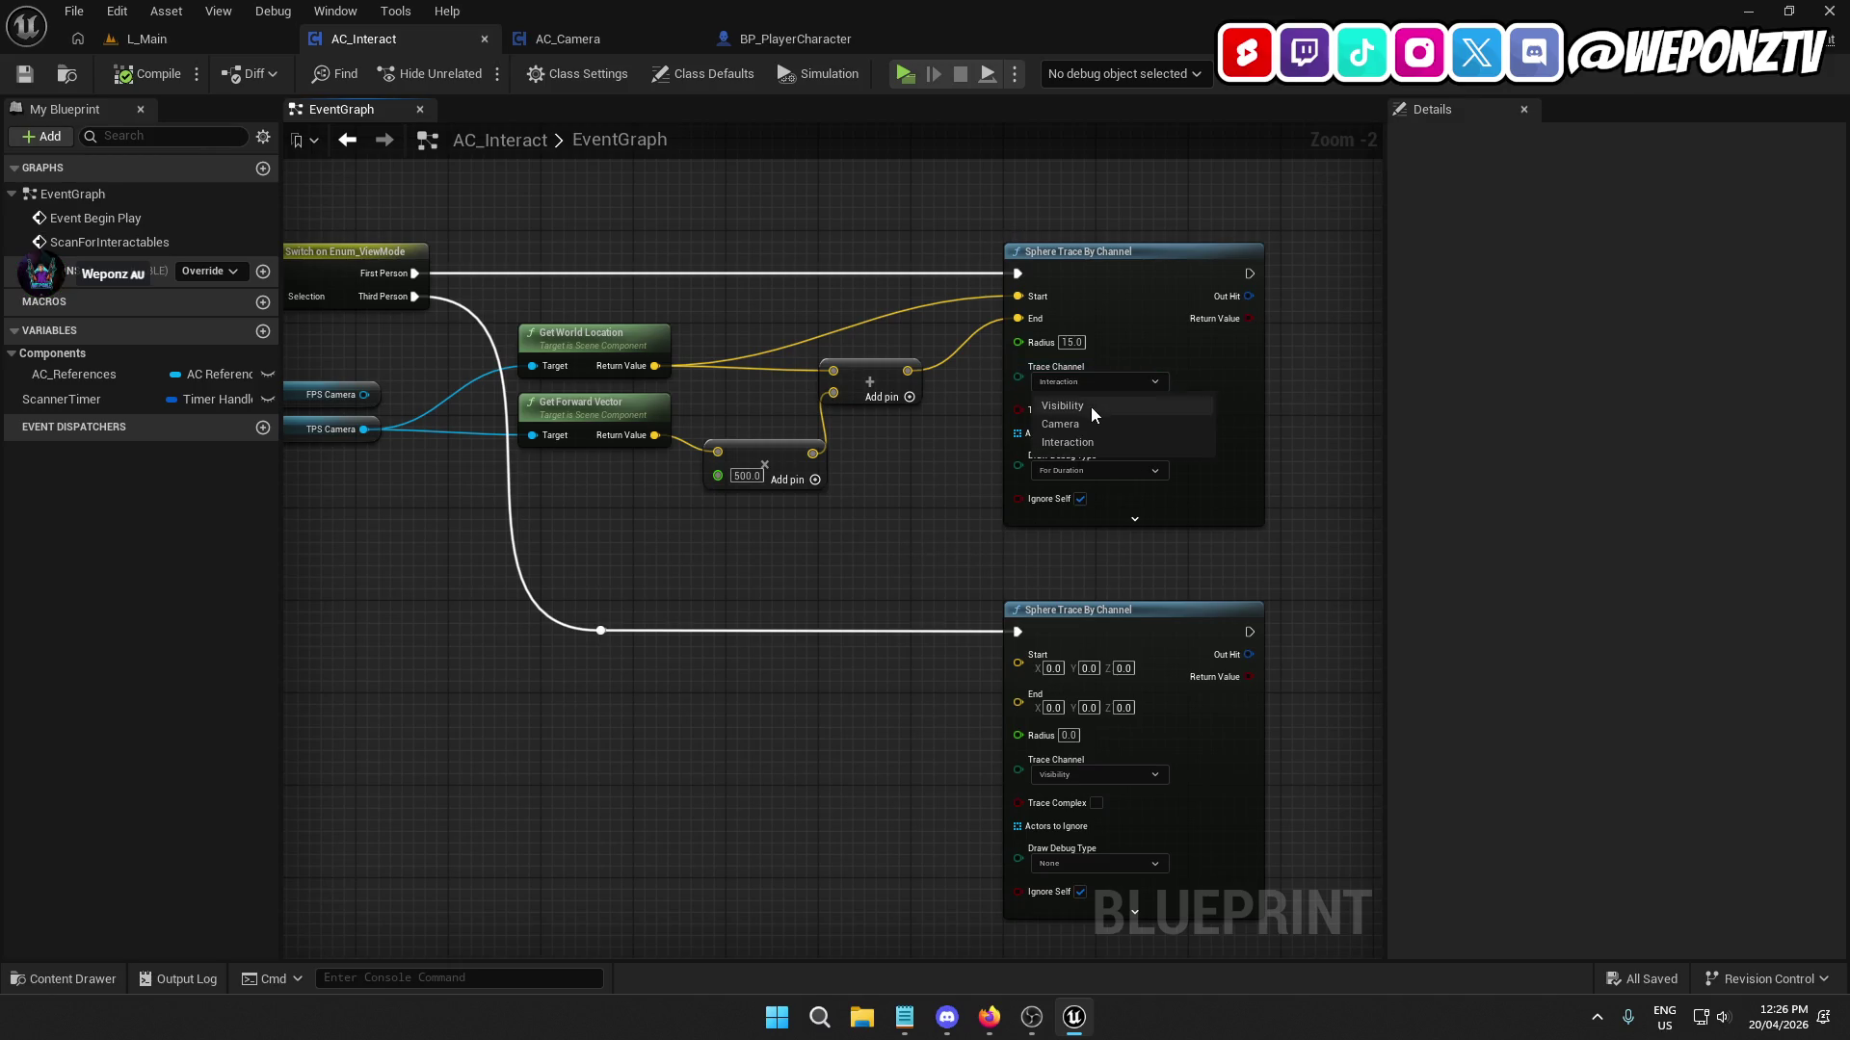
click(1090, 406)
click(135, 69)
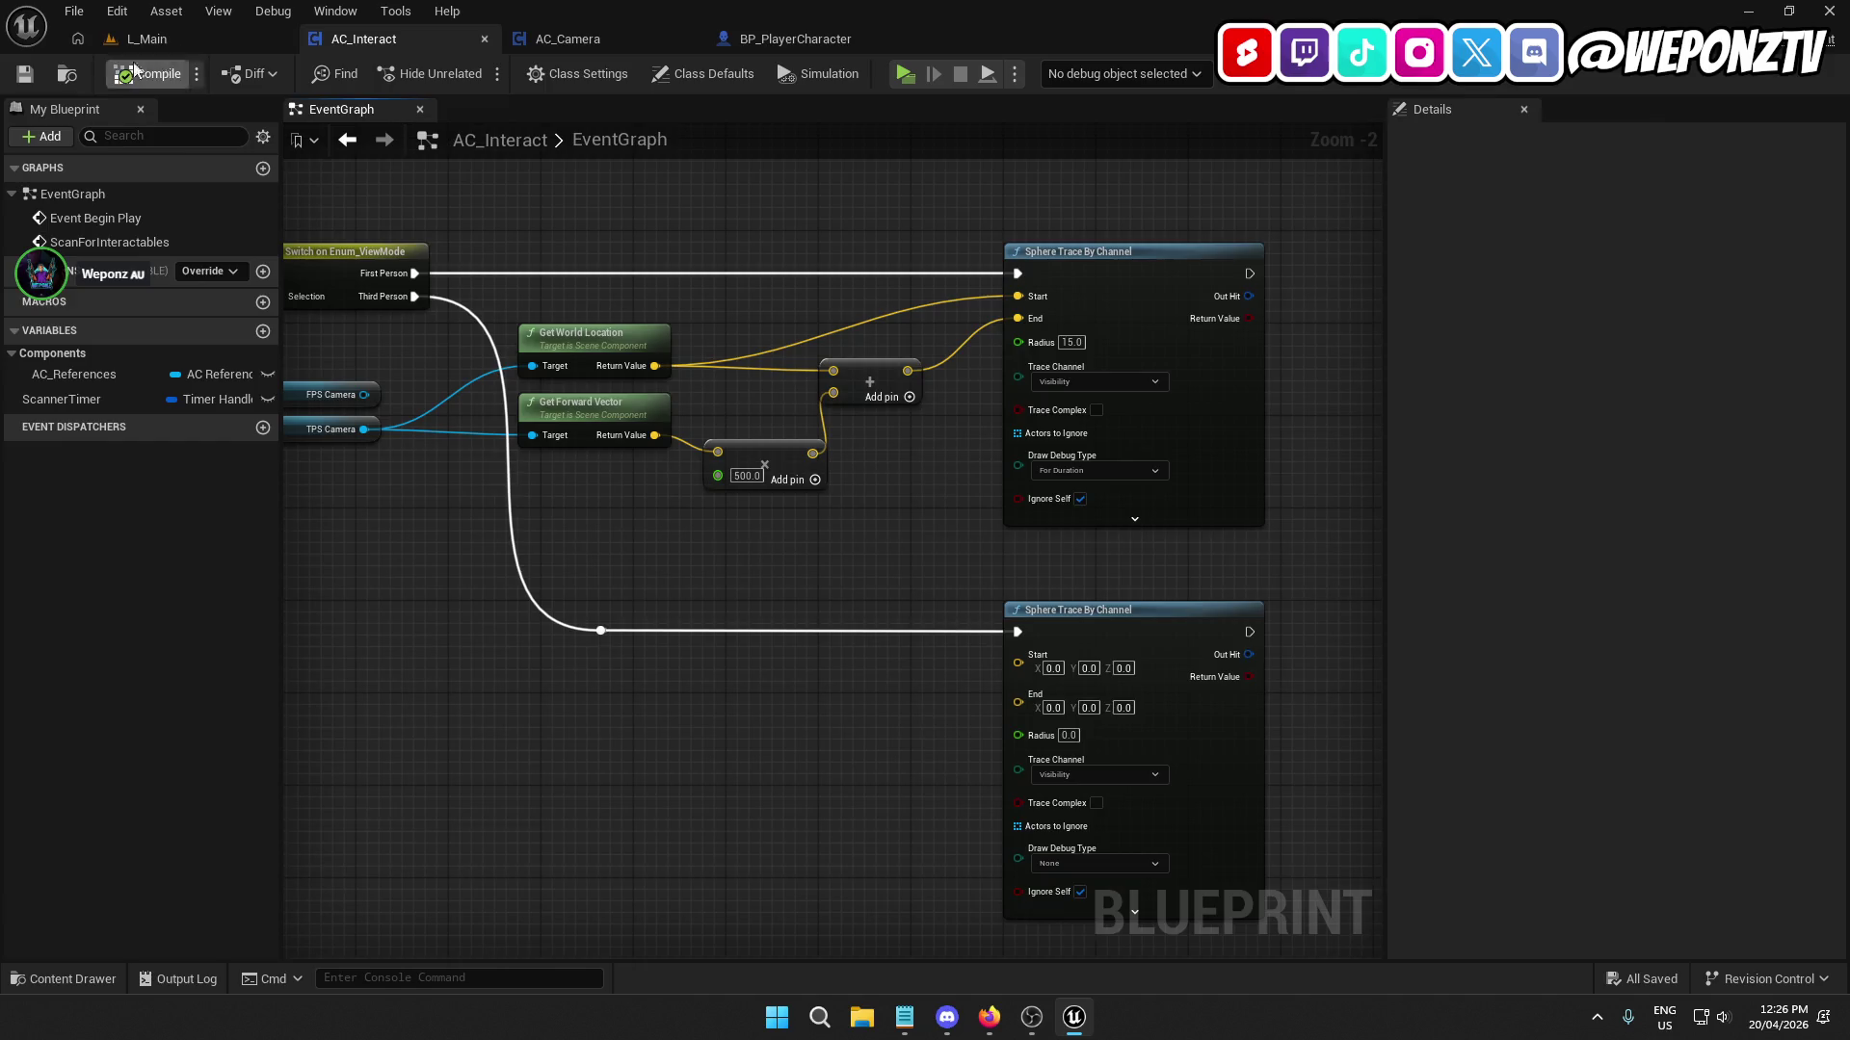
click(146, 39)
click(485, 73)
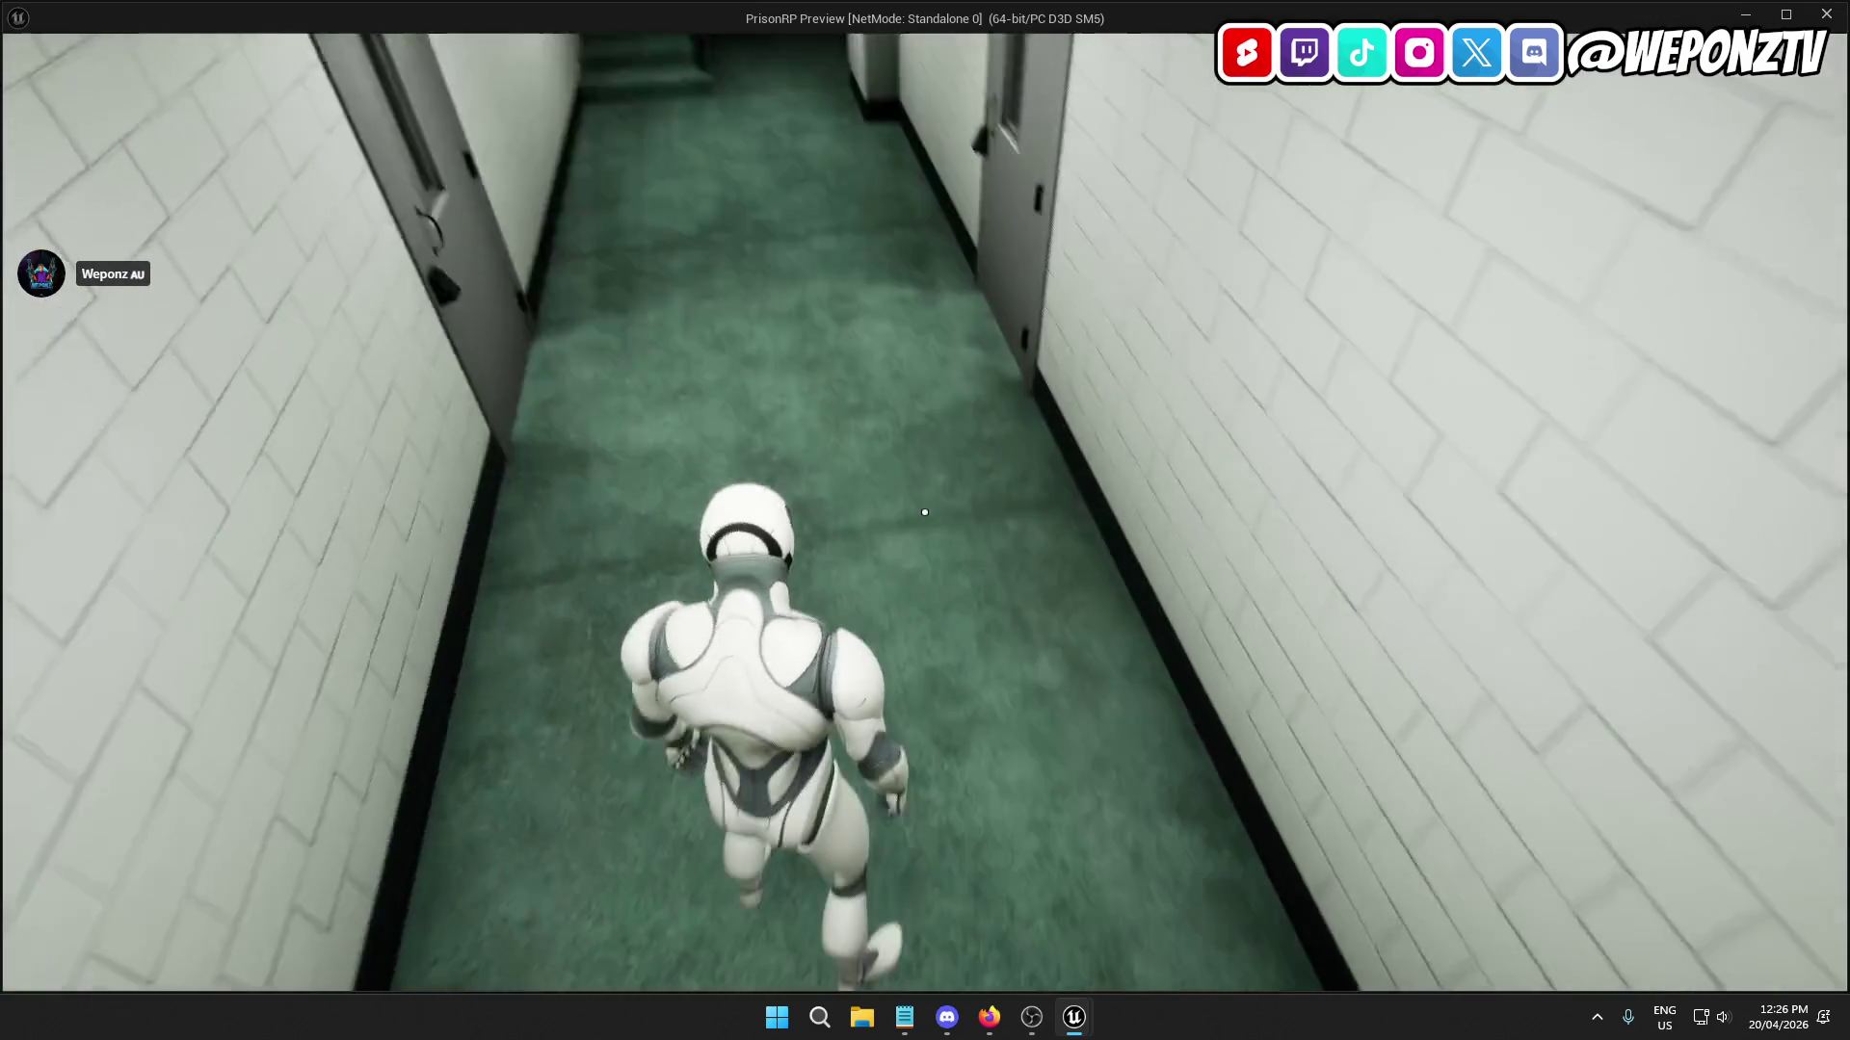
key(w)
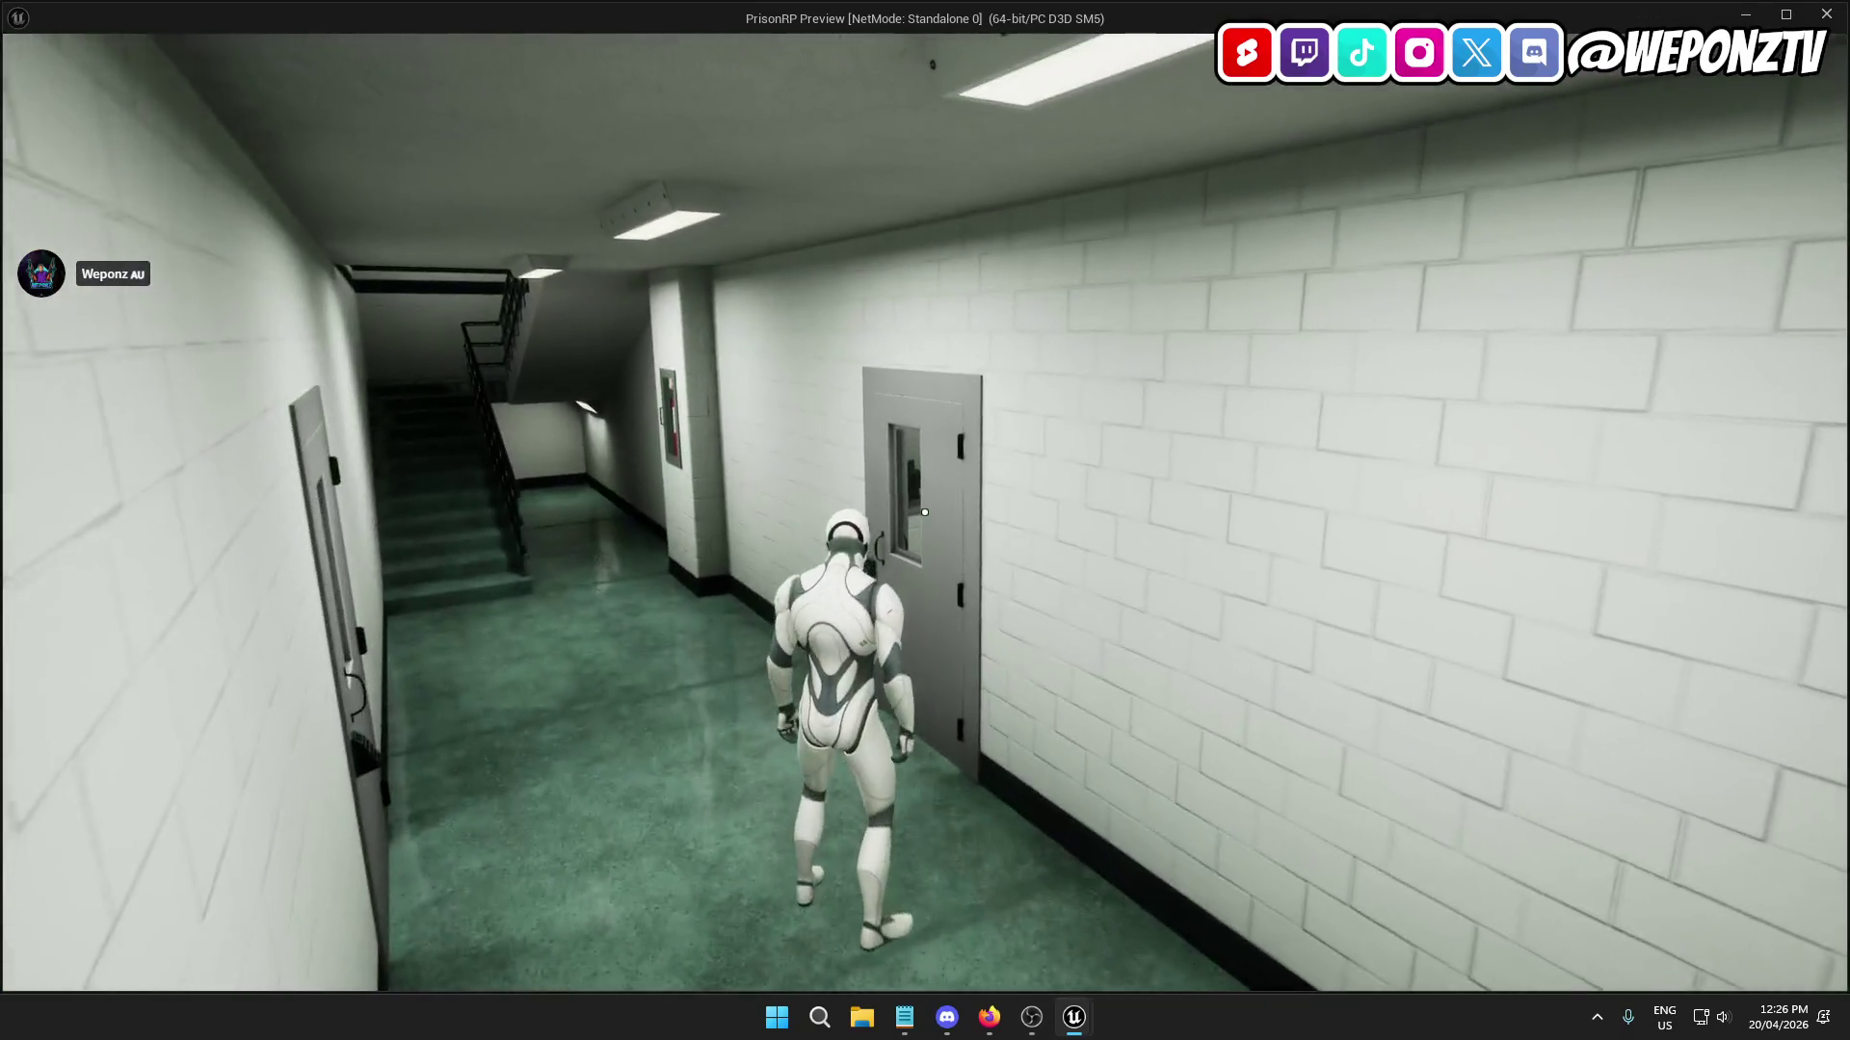
key(Escape)
Set the upper trace channel back to Interaction and bring up BP_PlayerCharacter.
click(364, 38)
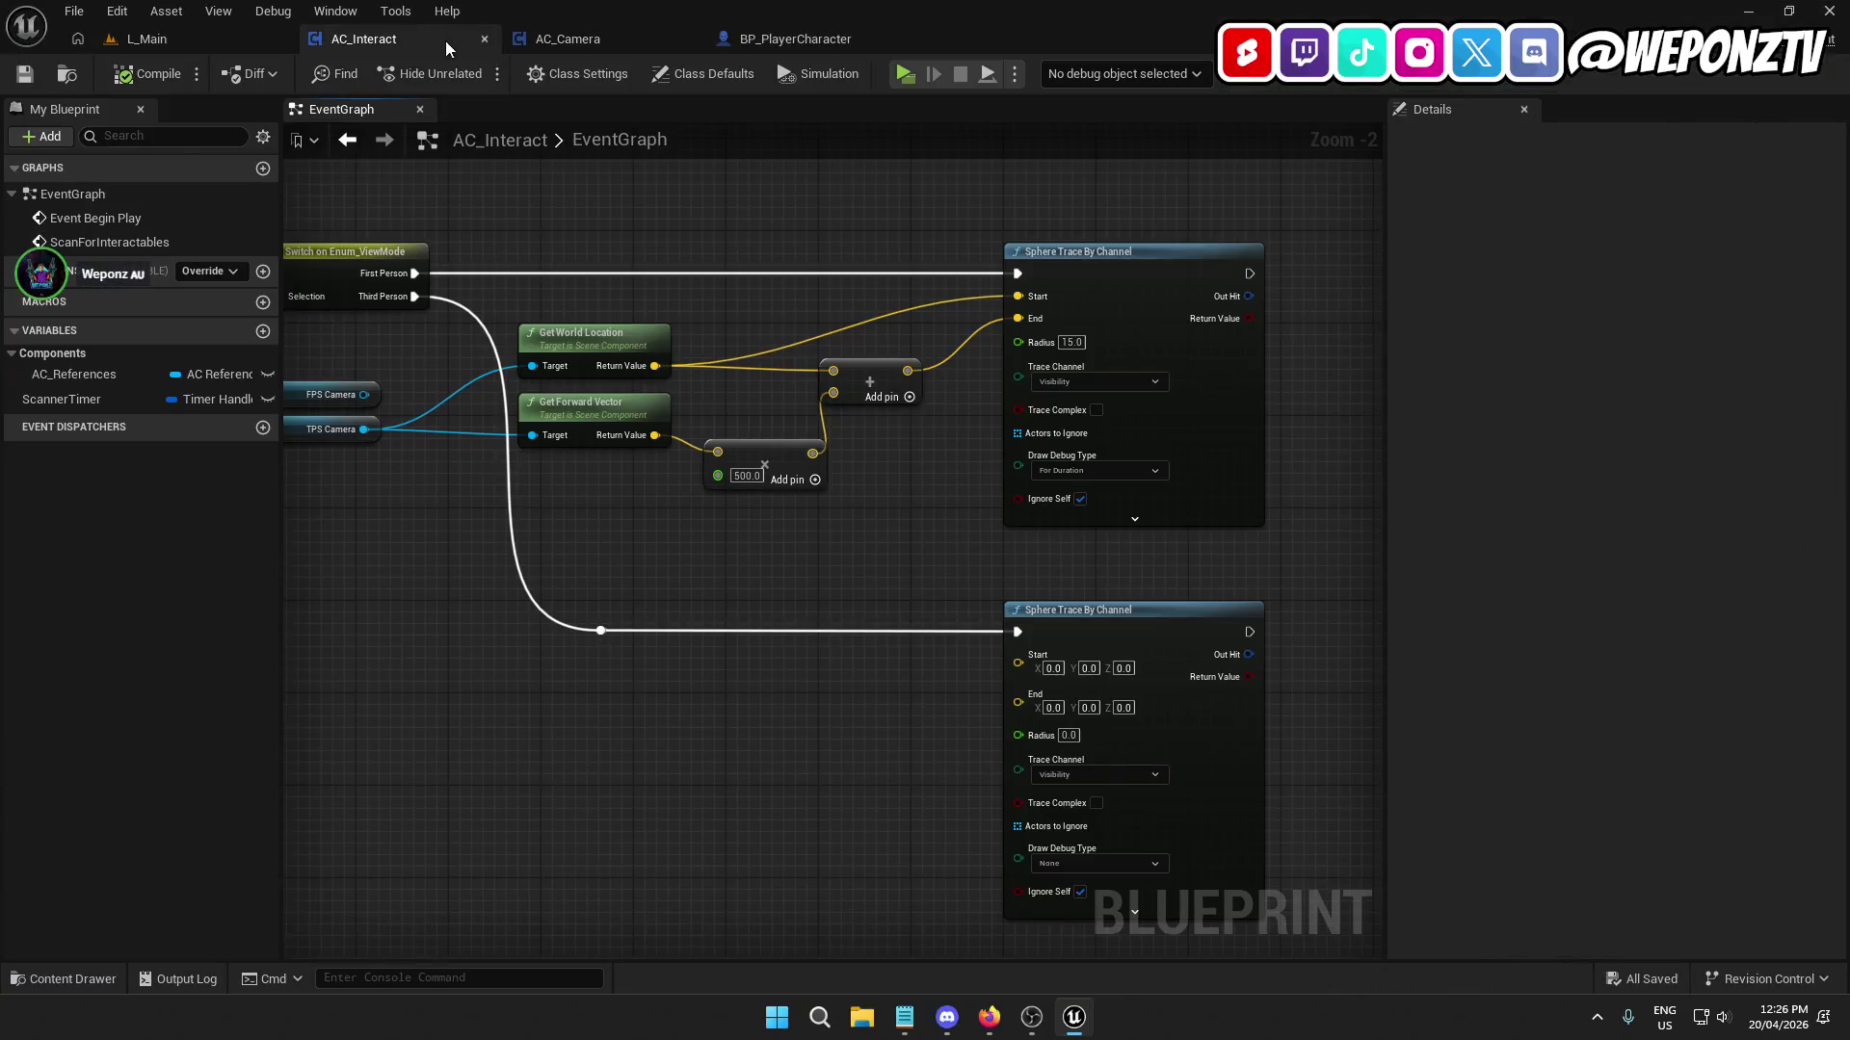
click(1073, 379)
click(1078, 443)
drag(1332, 480, 1218, 434)
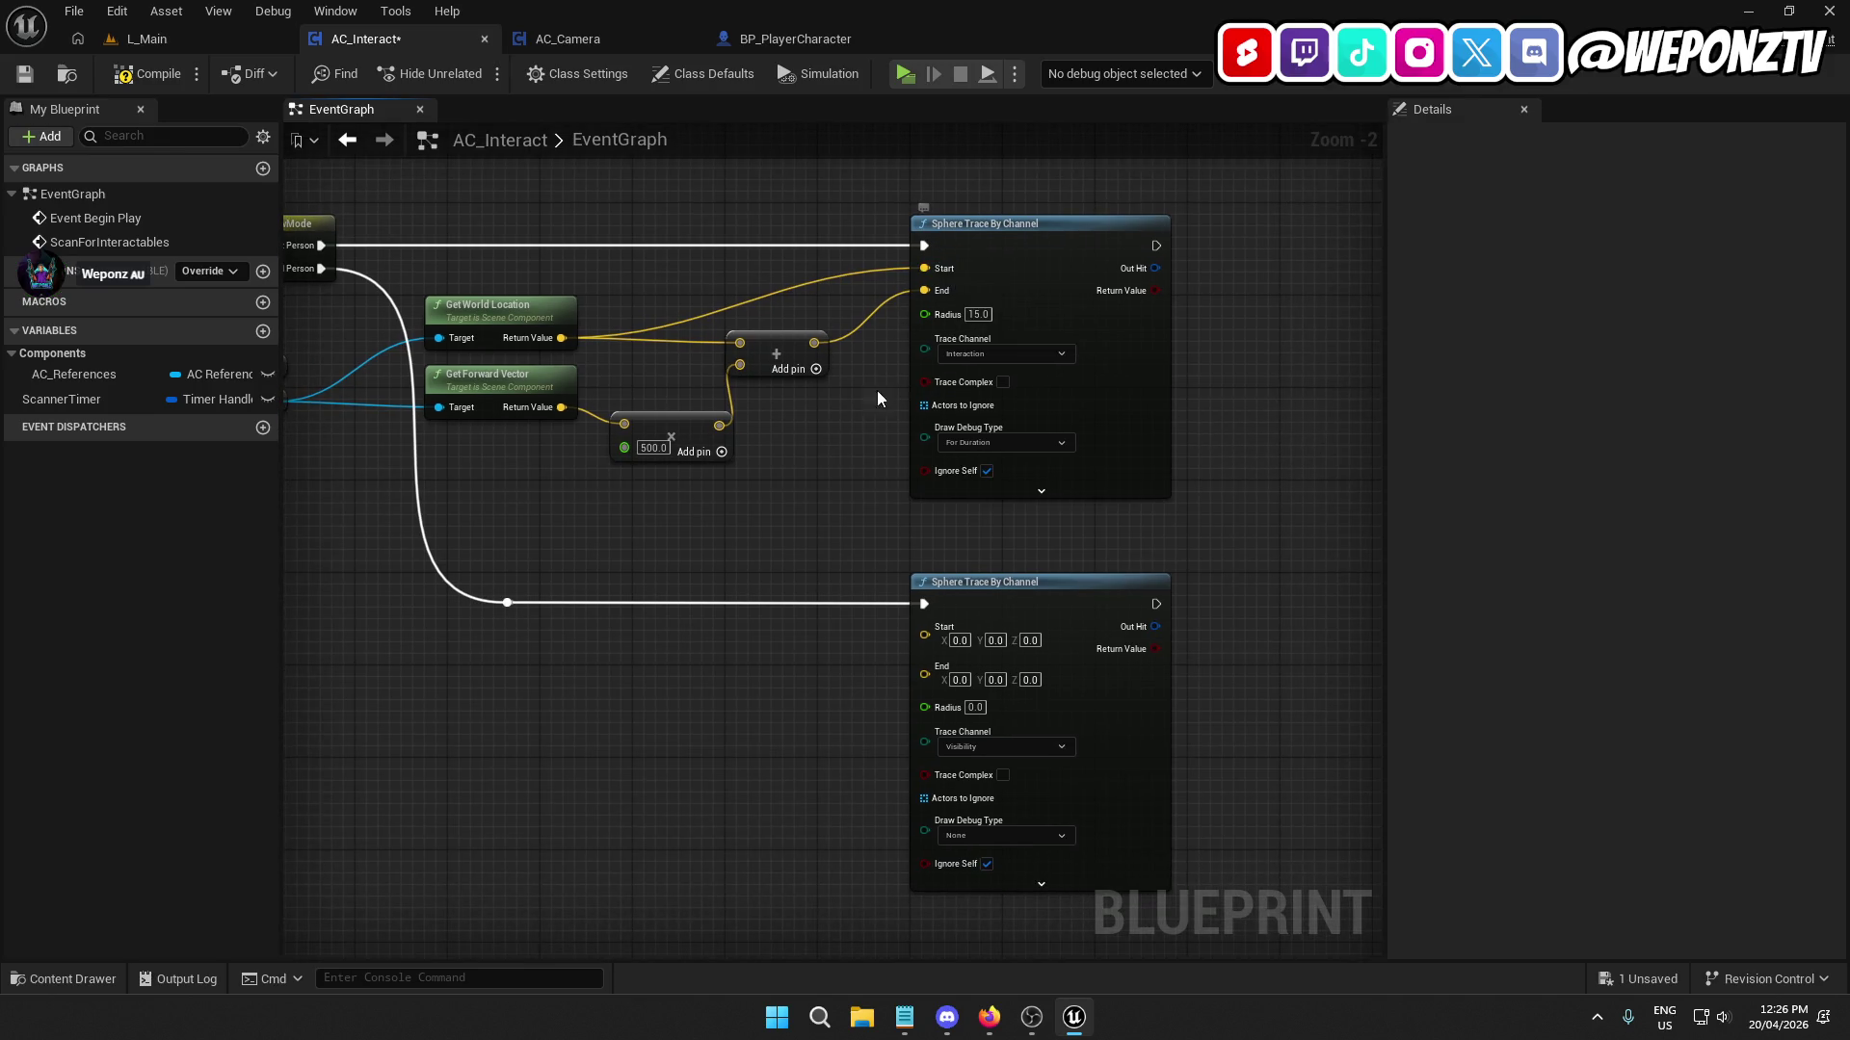
drag(877, 392, 1019, 504)
drag(749, 411, 969, 413)
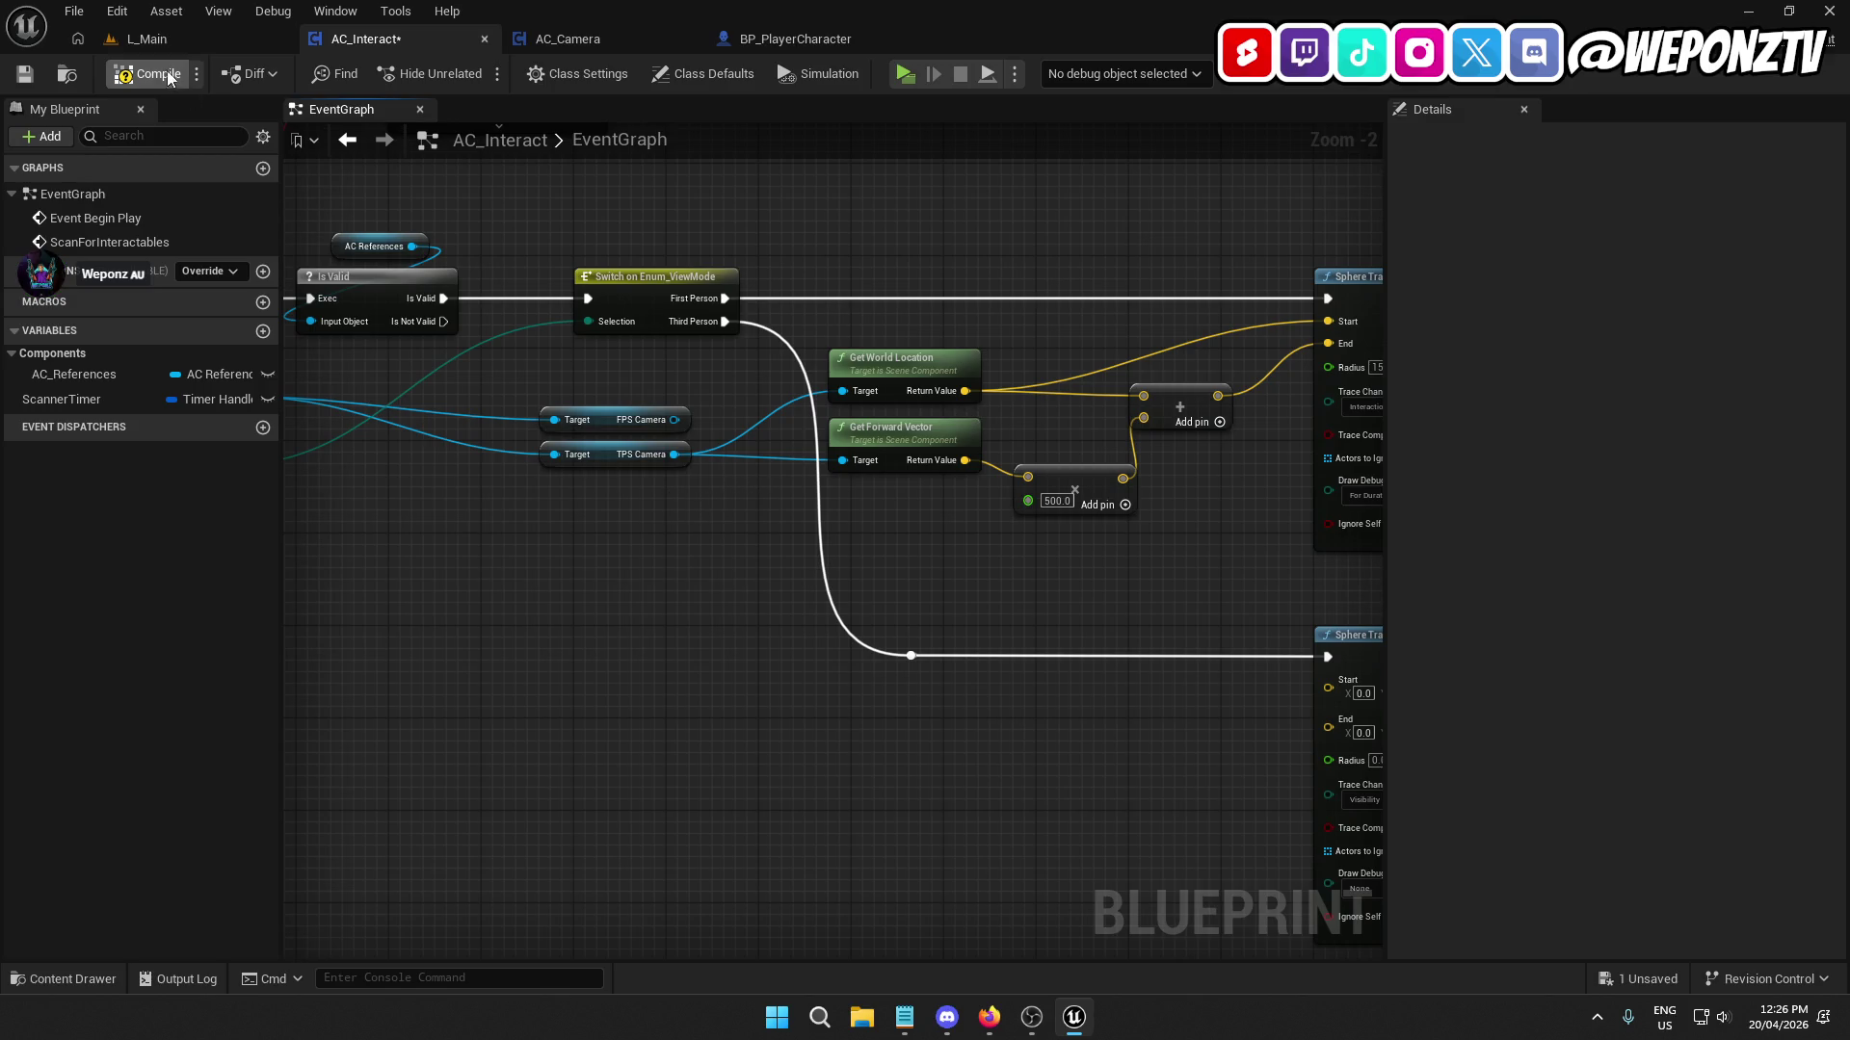
click(801, 37)
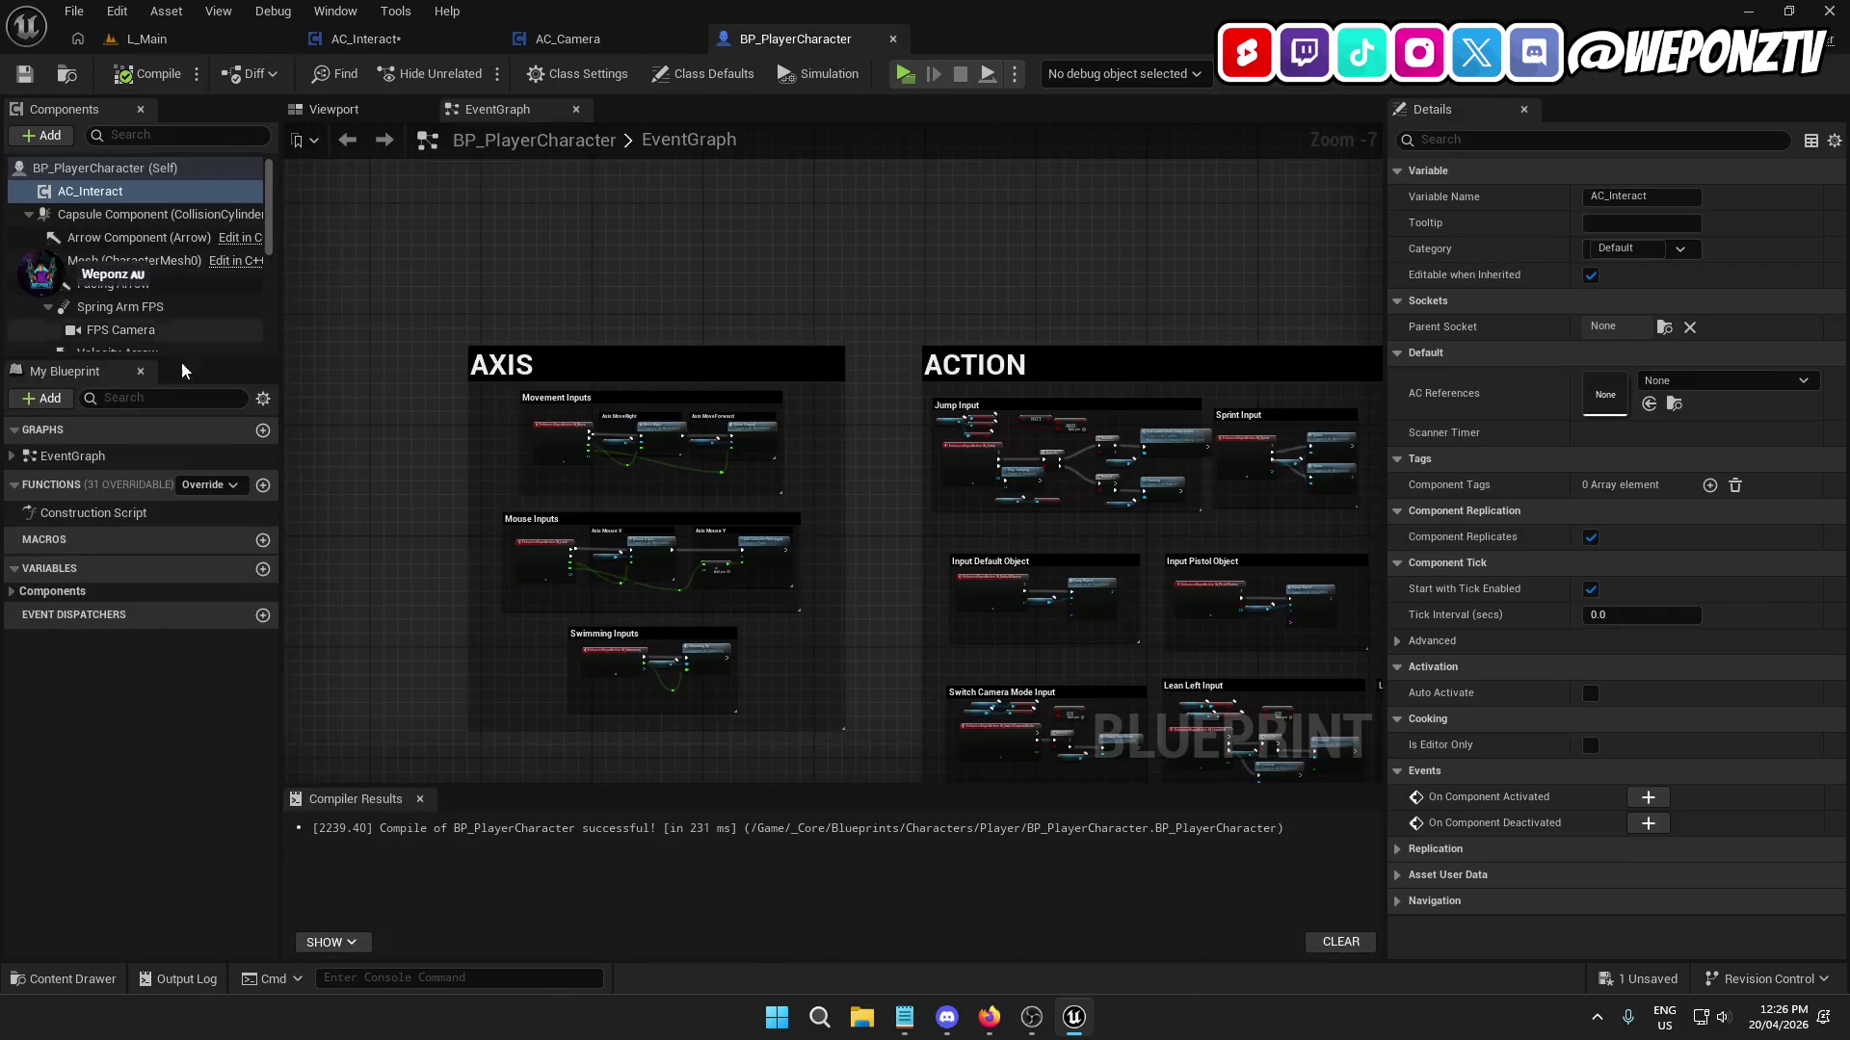
Inspect the TPS Camera component's placement around the character in BP_PlayerCharacter's 3D viewport.
scroll(131, 304, down, 3)
click(135, 305)
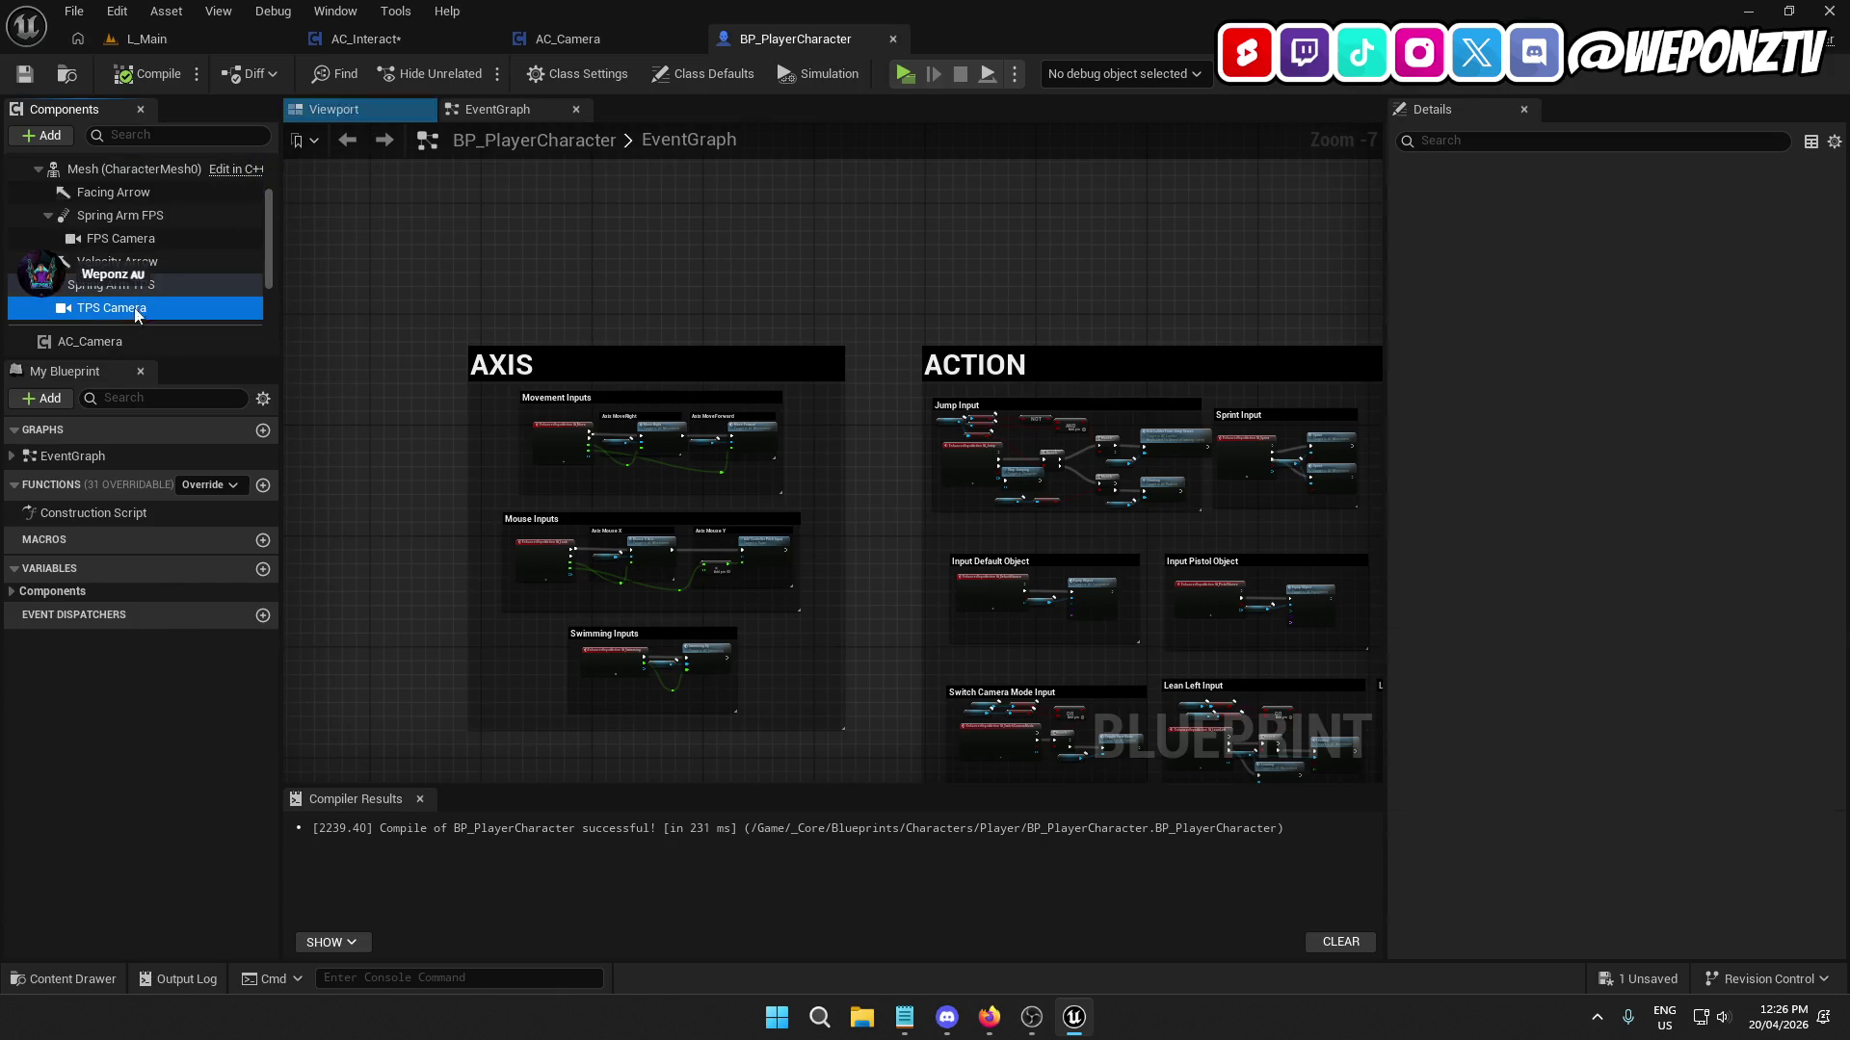
click(358, 102)
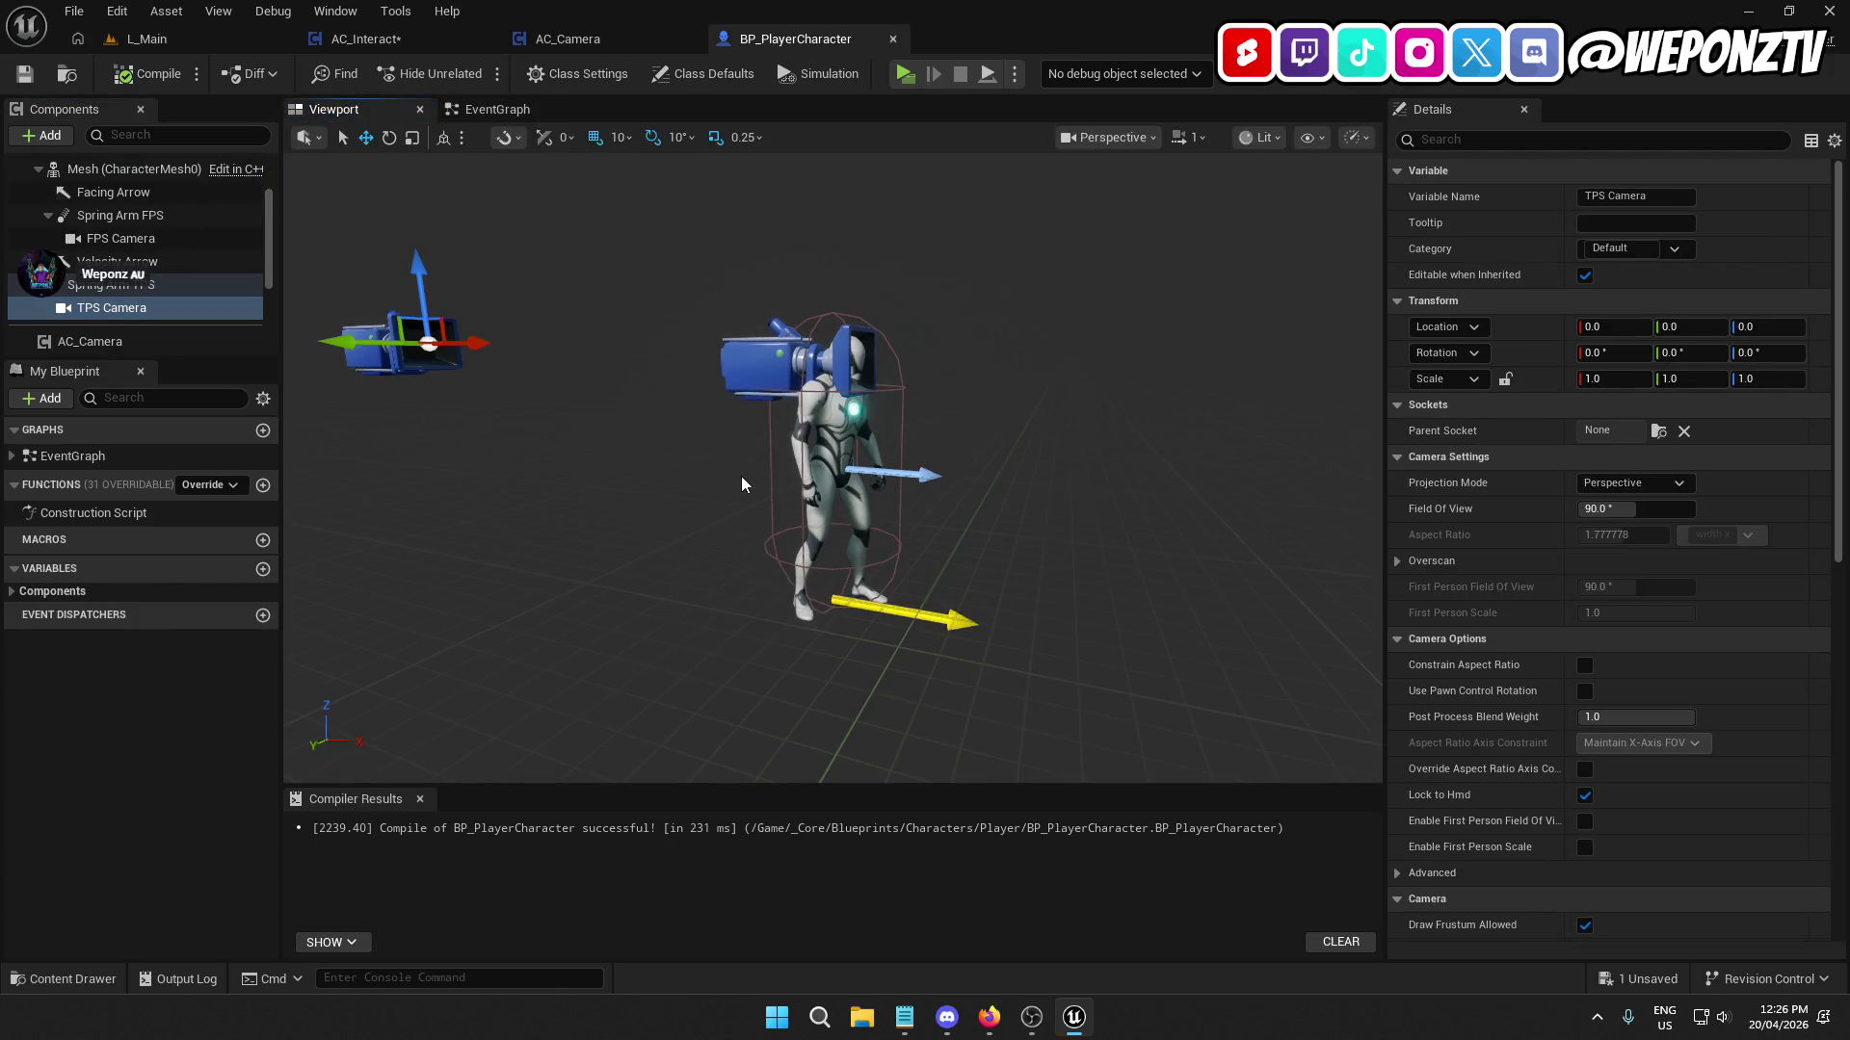
mouse_move(725, 499)
mouse_down()
mouse_move(628, 455)
mouse_move(520, 453)
mouse_up()
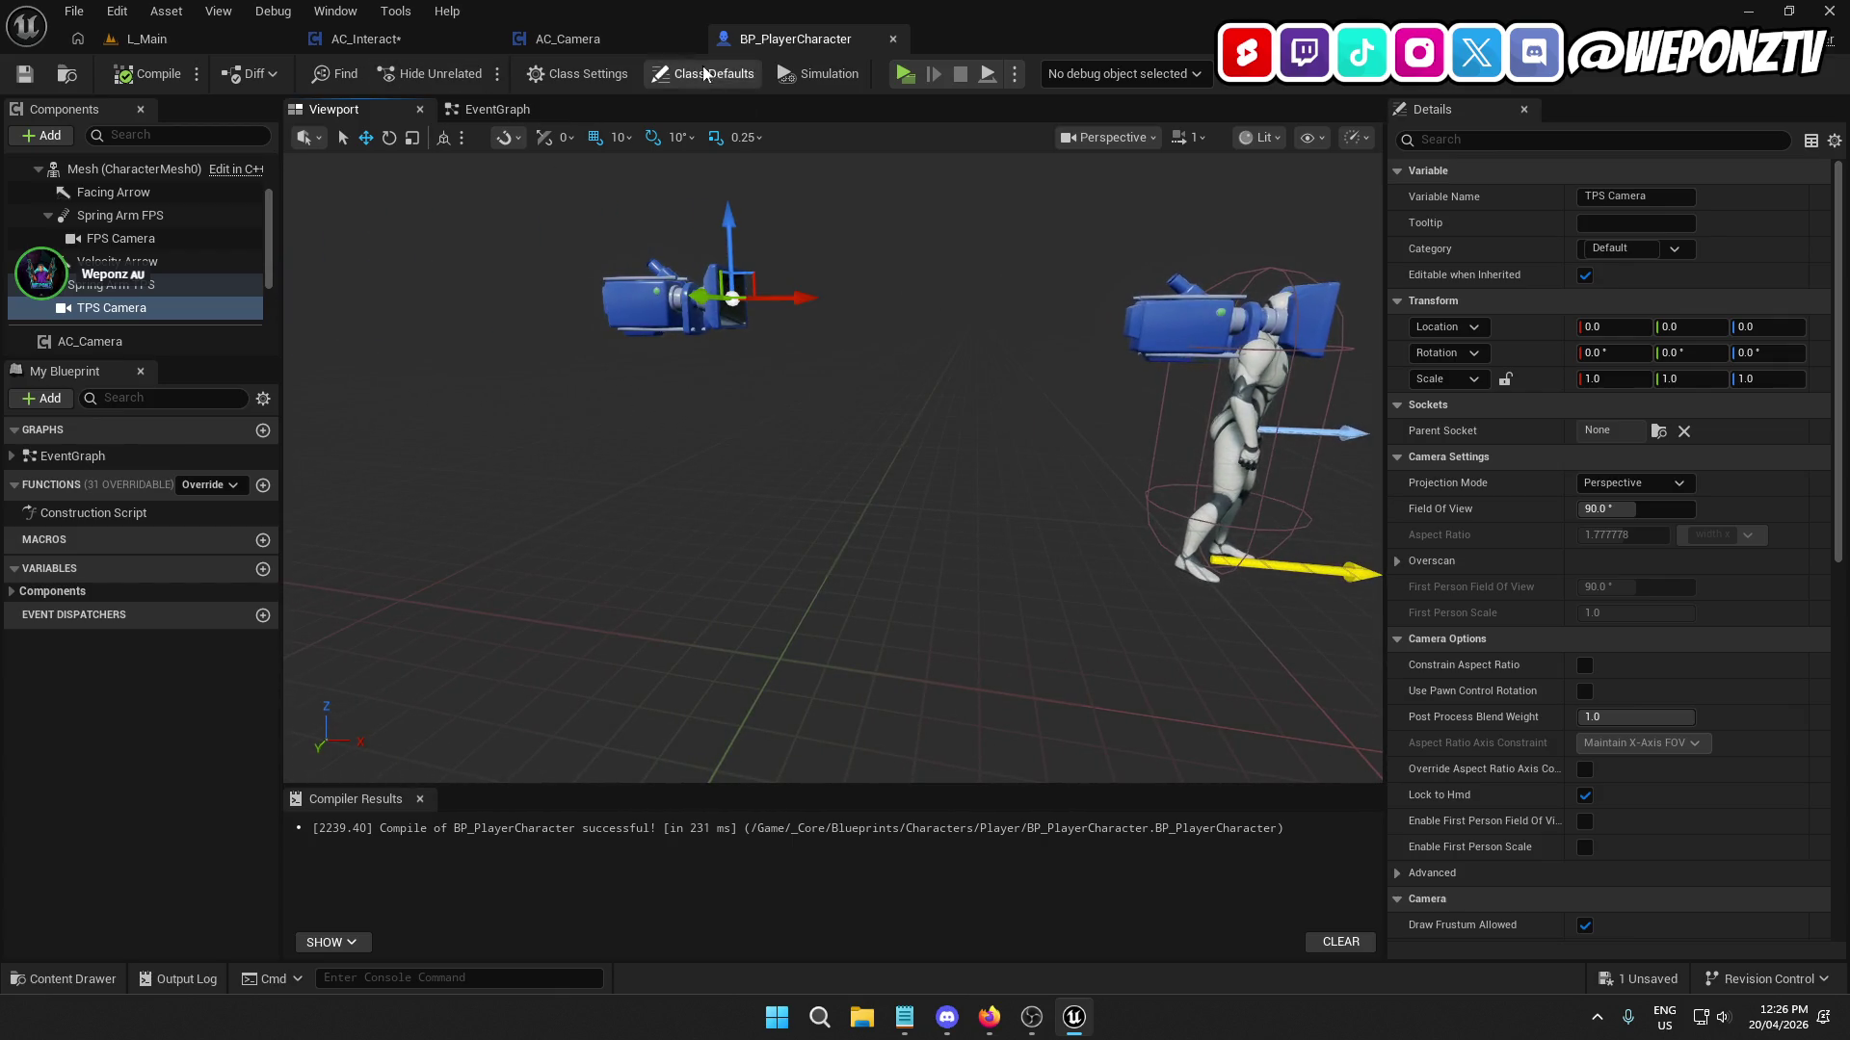
click(636, 39)
click(397, 44)
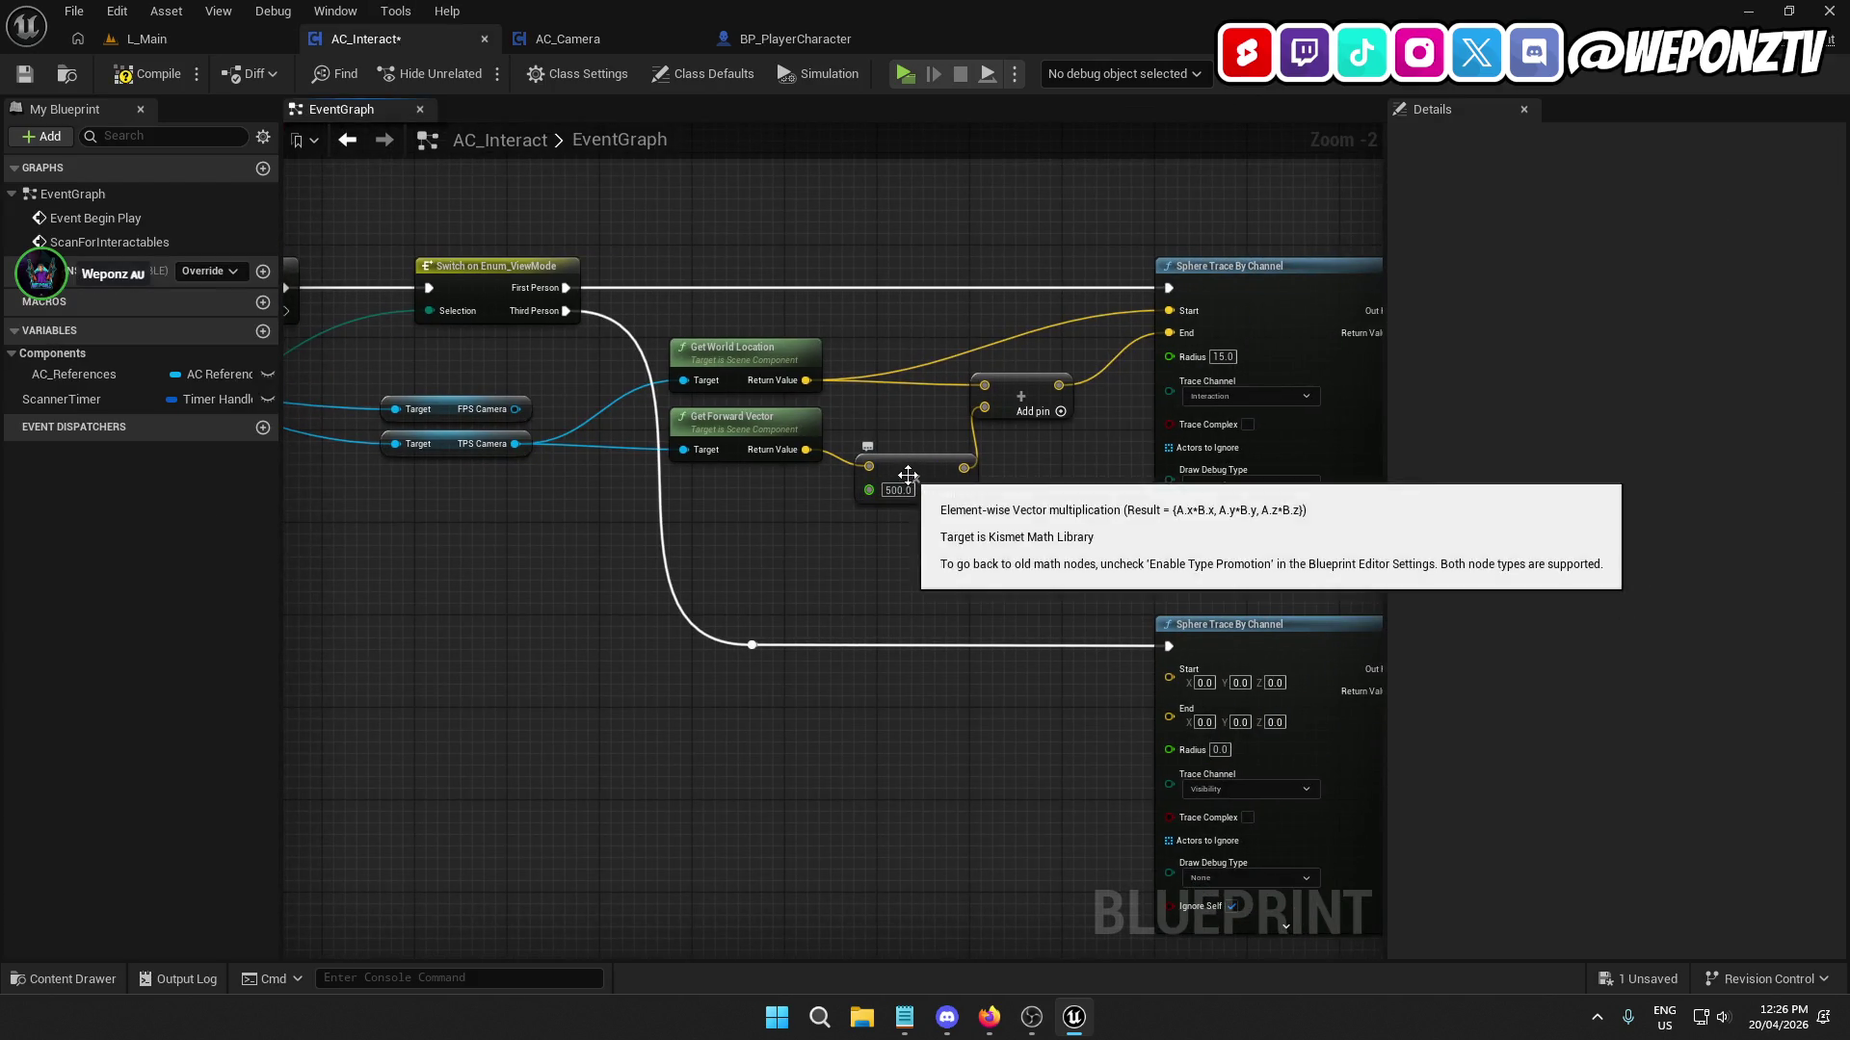
Change AC_Interact's trace distance multiplier from 500.0 to 1500 and save.
click(907, 497)
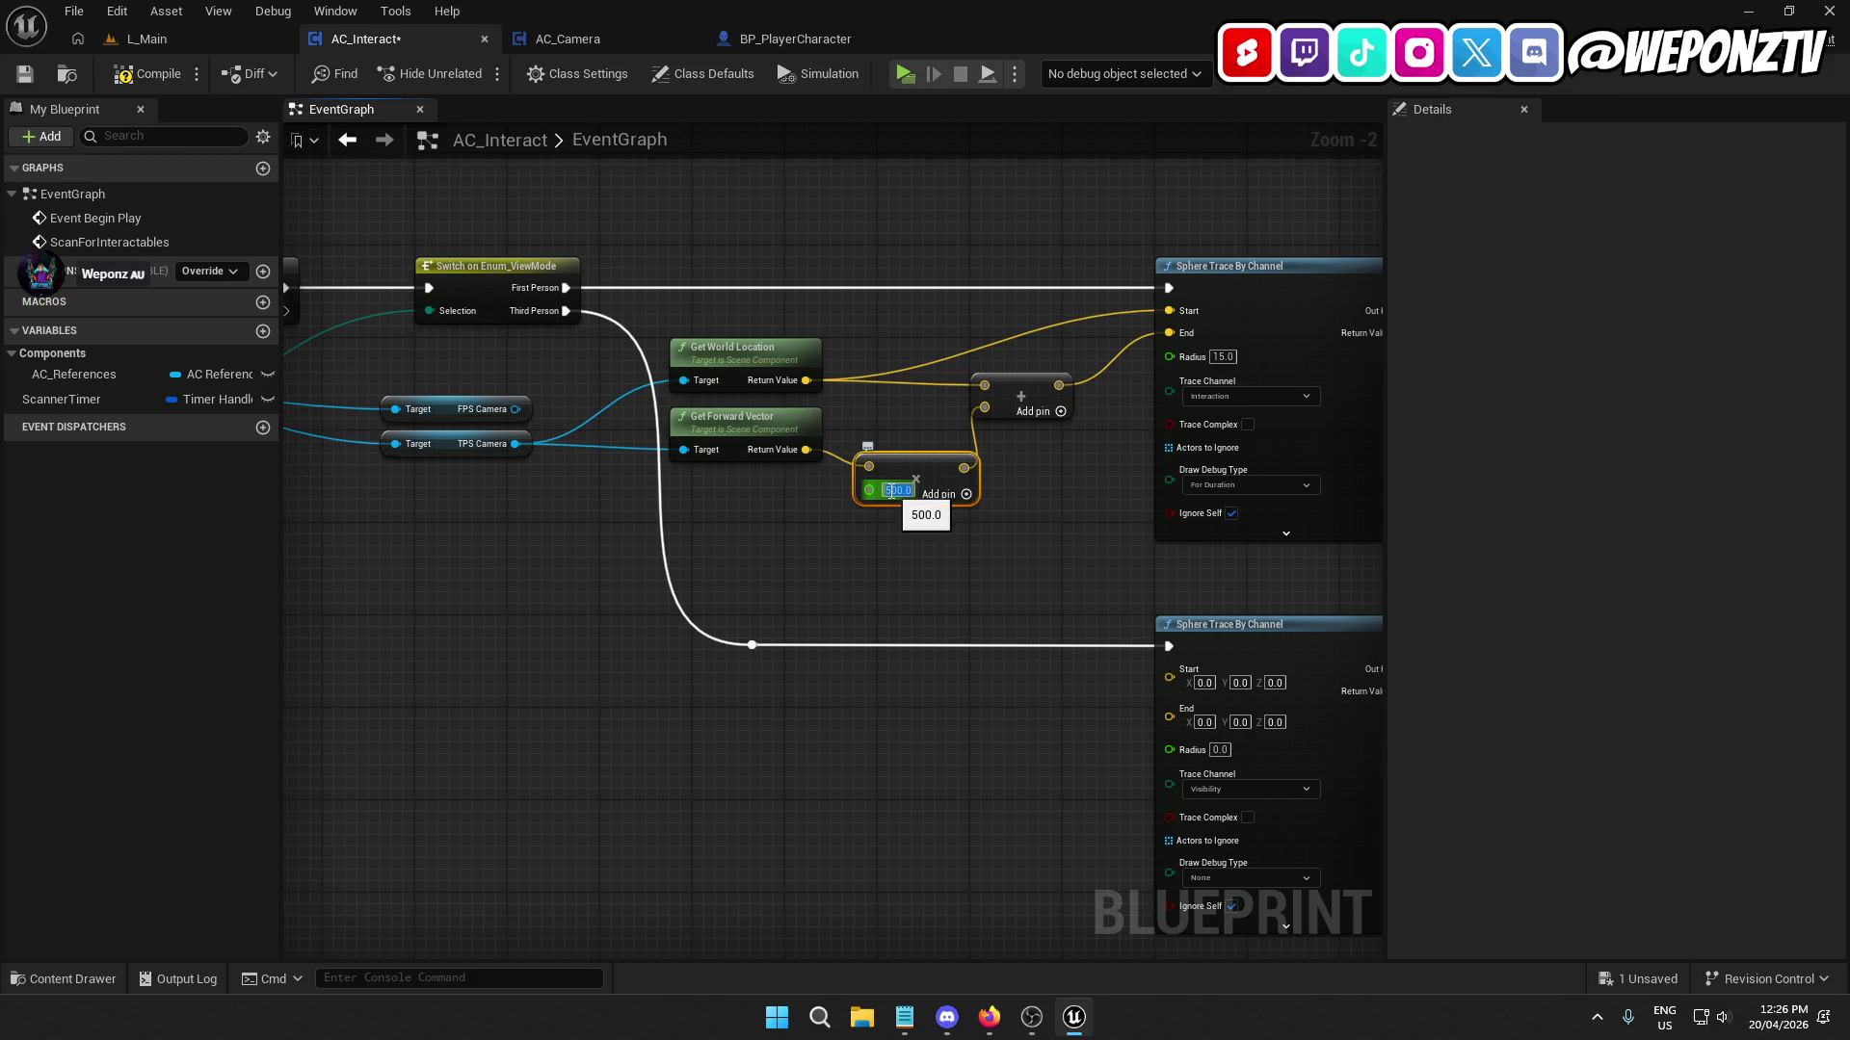
text(1500)
click(886, 580)
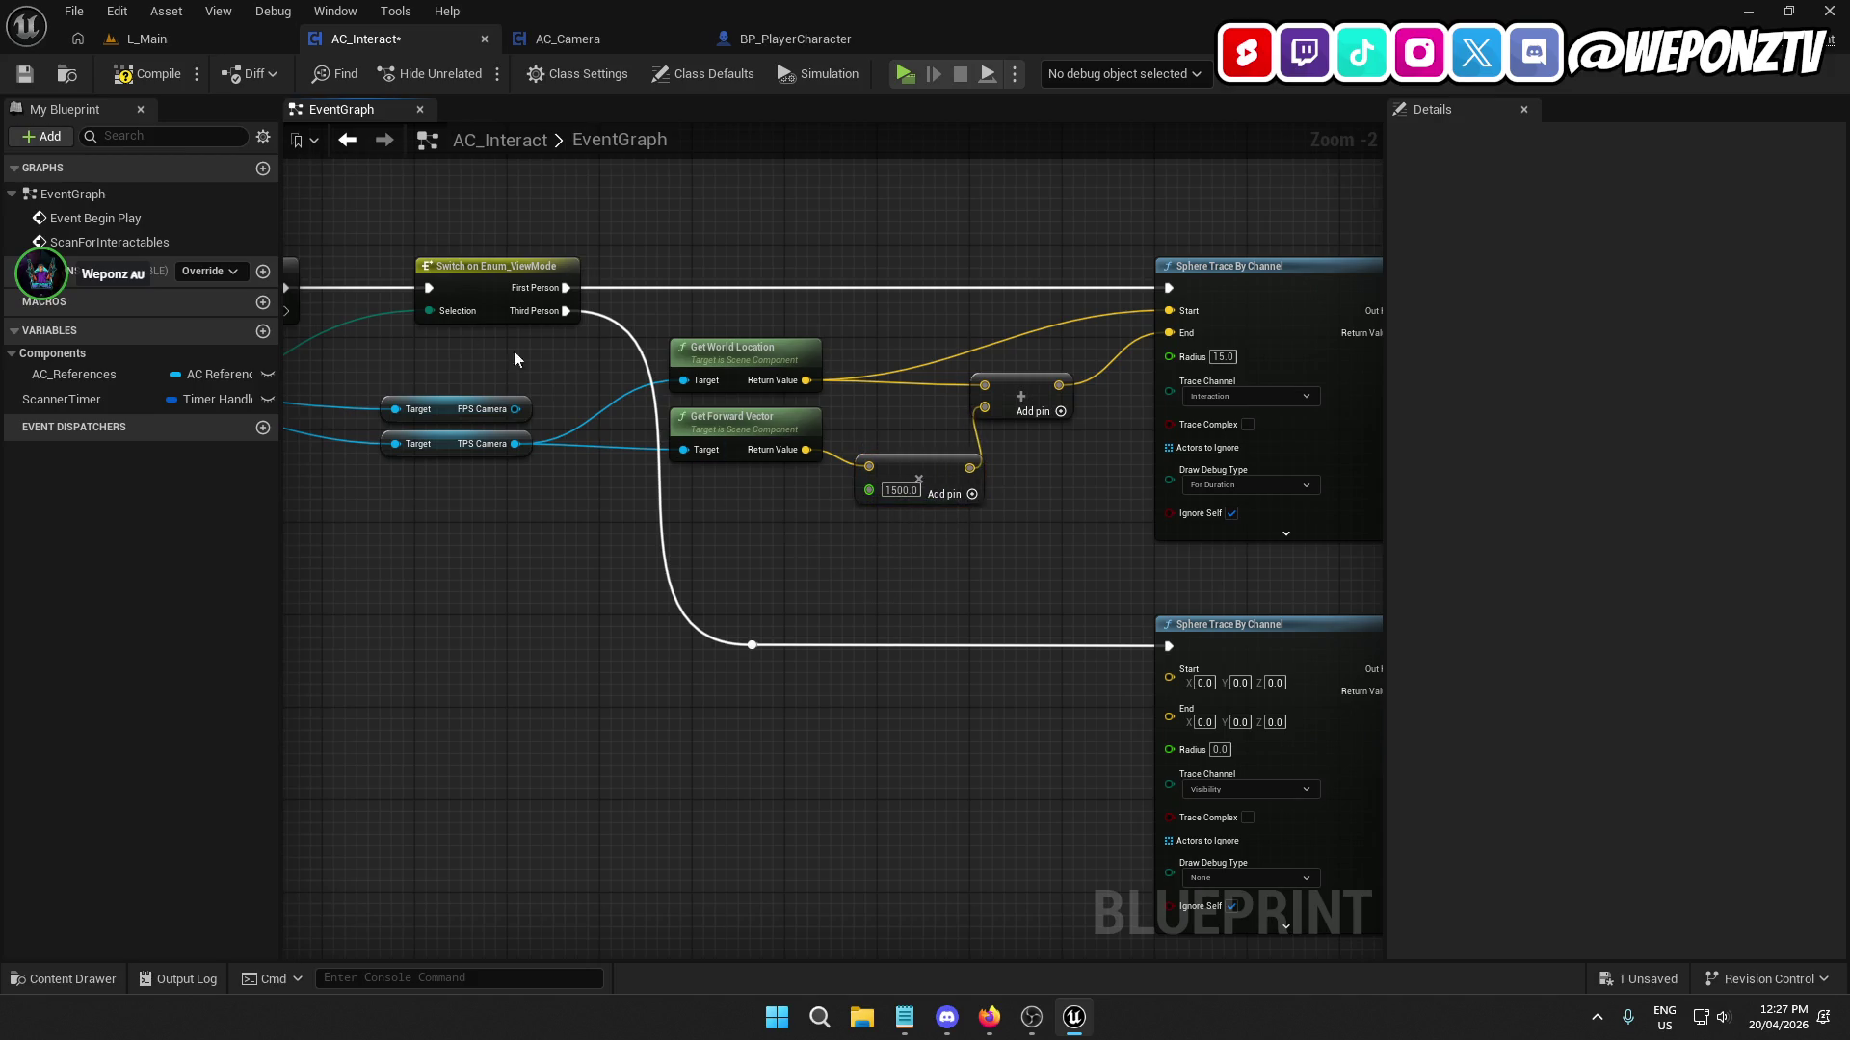
click(26, 74)
click(144, 38)
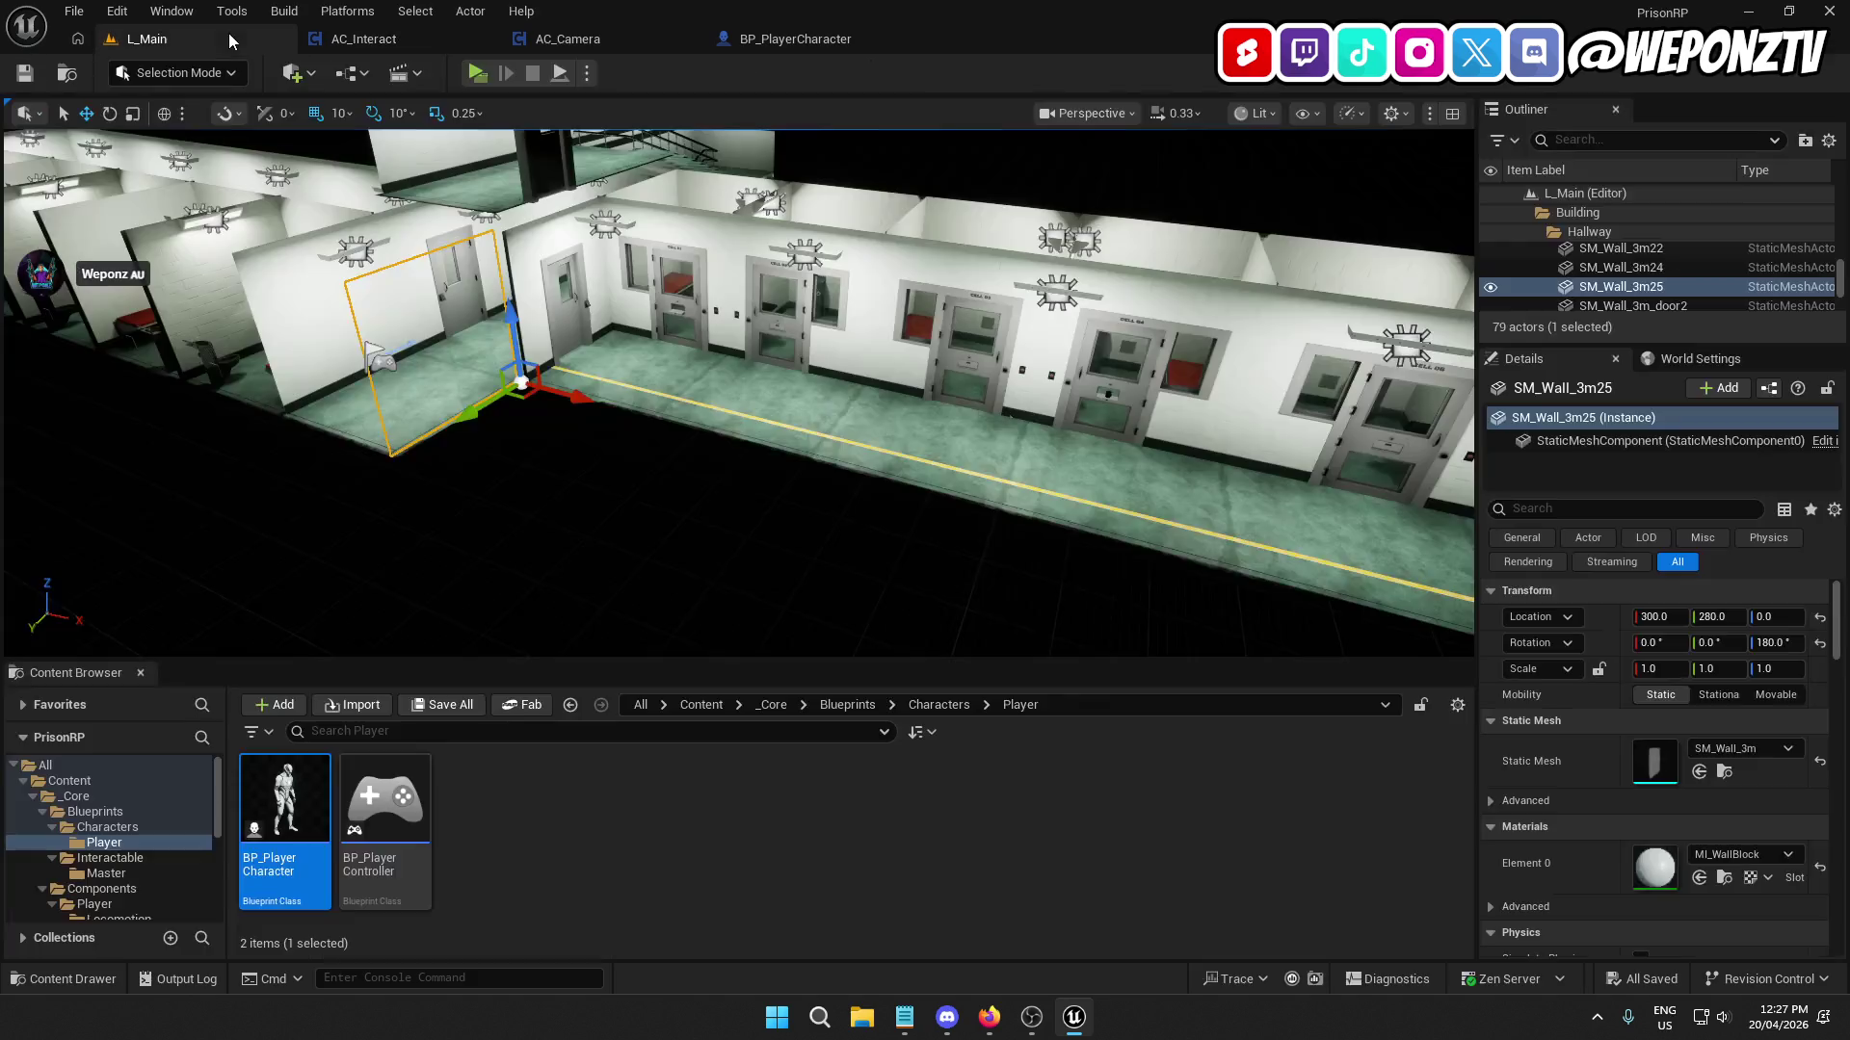
Launch the standalone preview and walk the character through a cell up to a door.
click(477, 73)
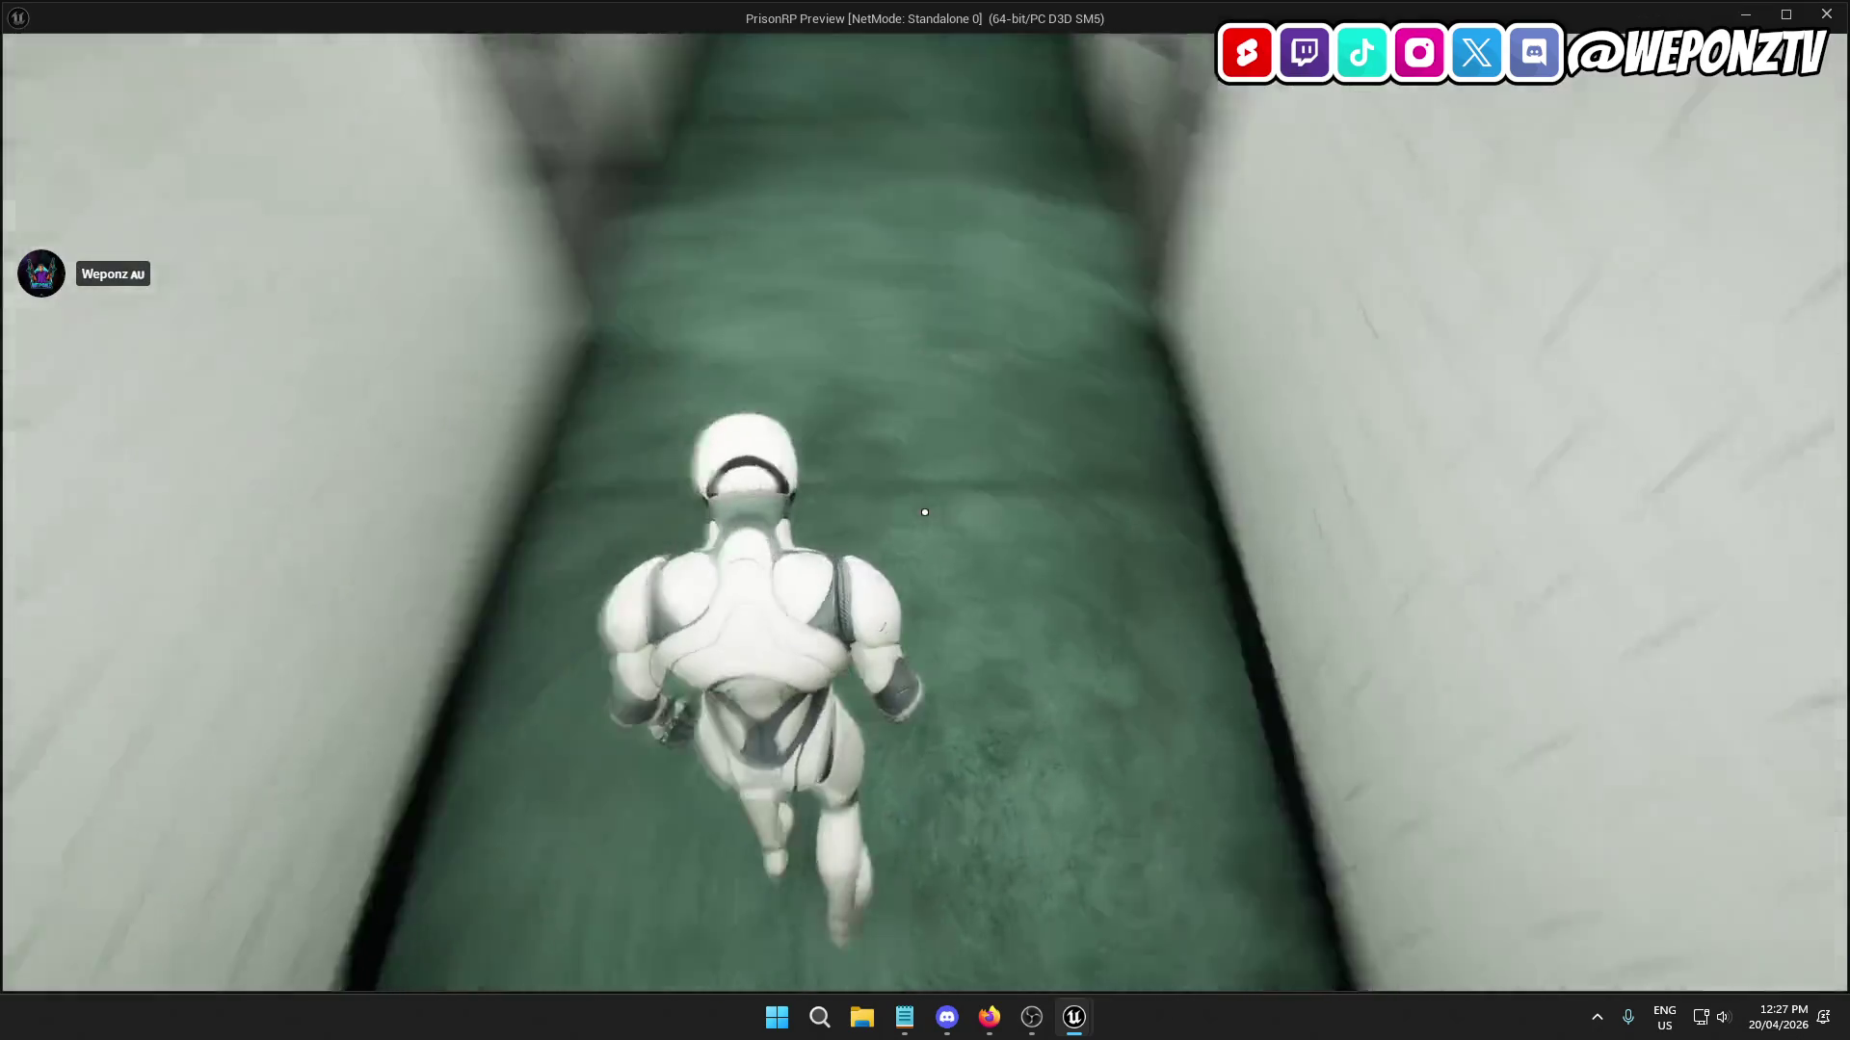
key(w)
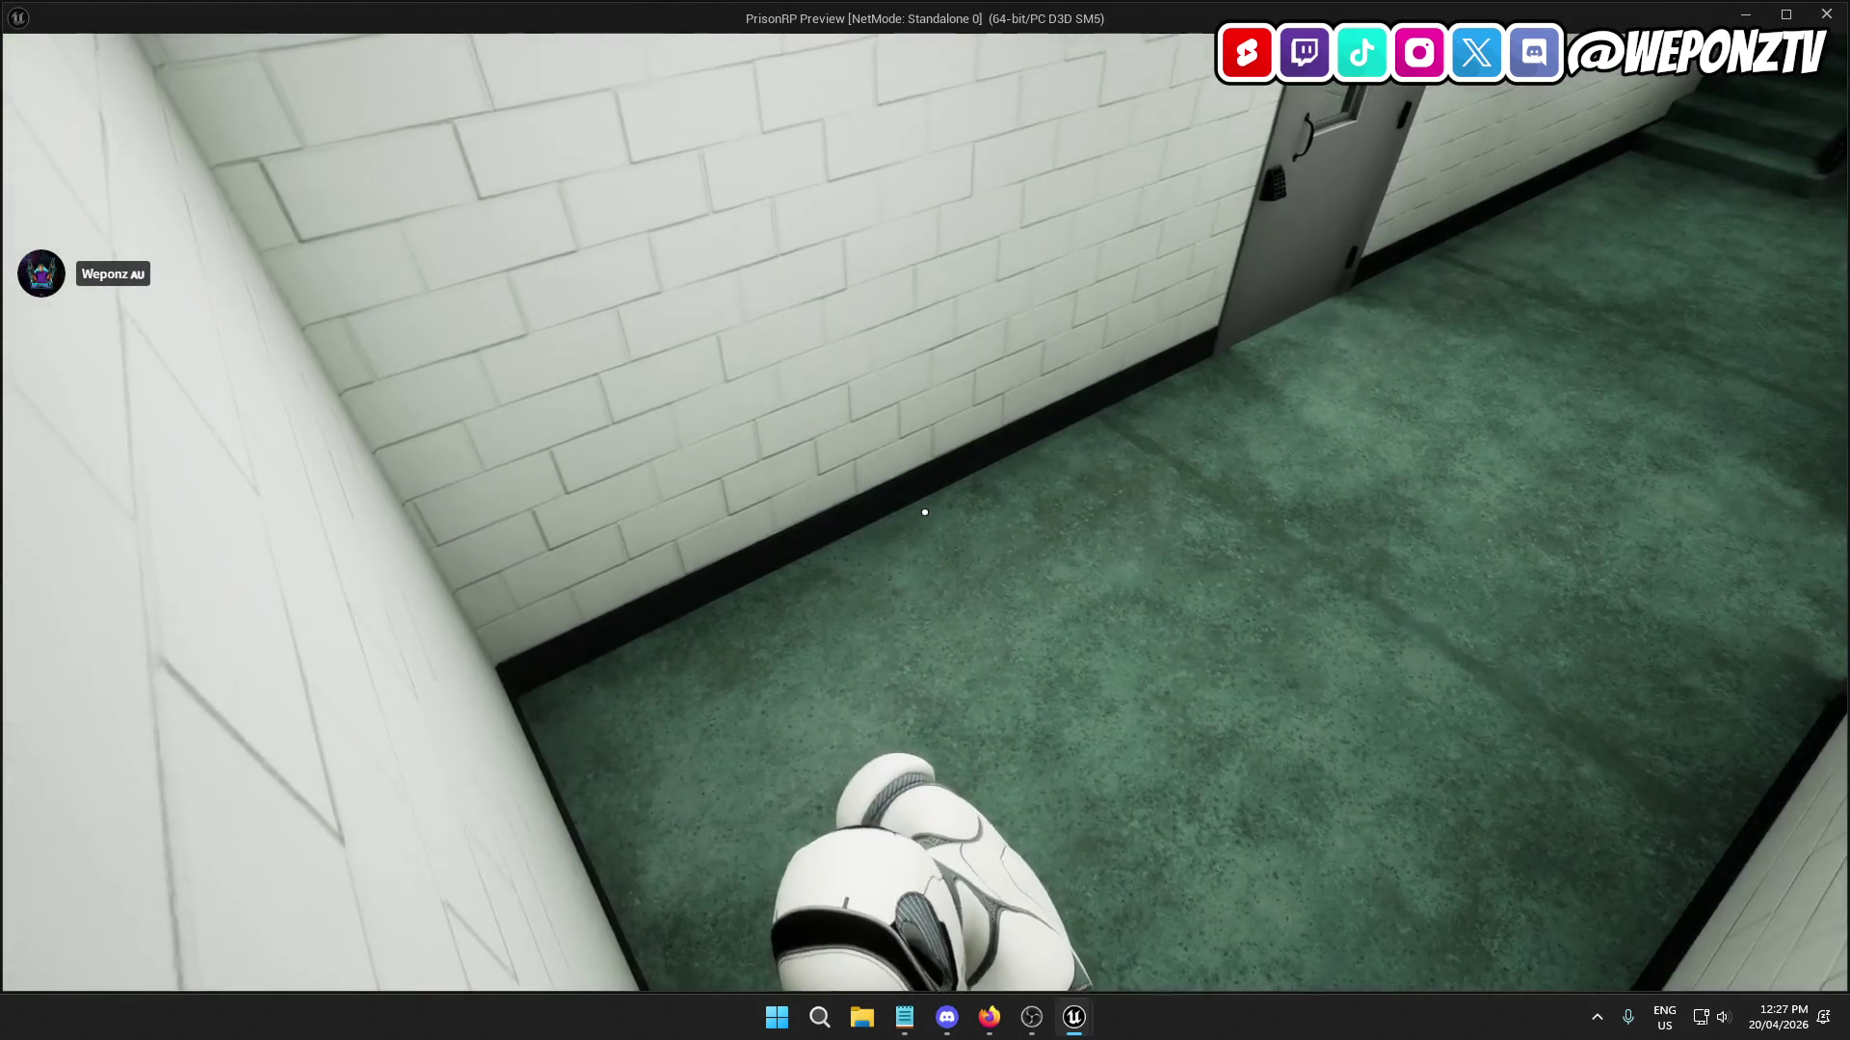
key(w)
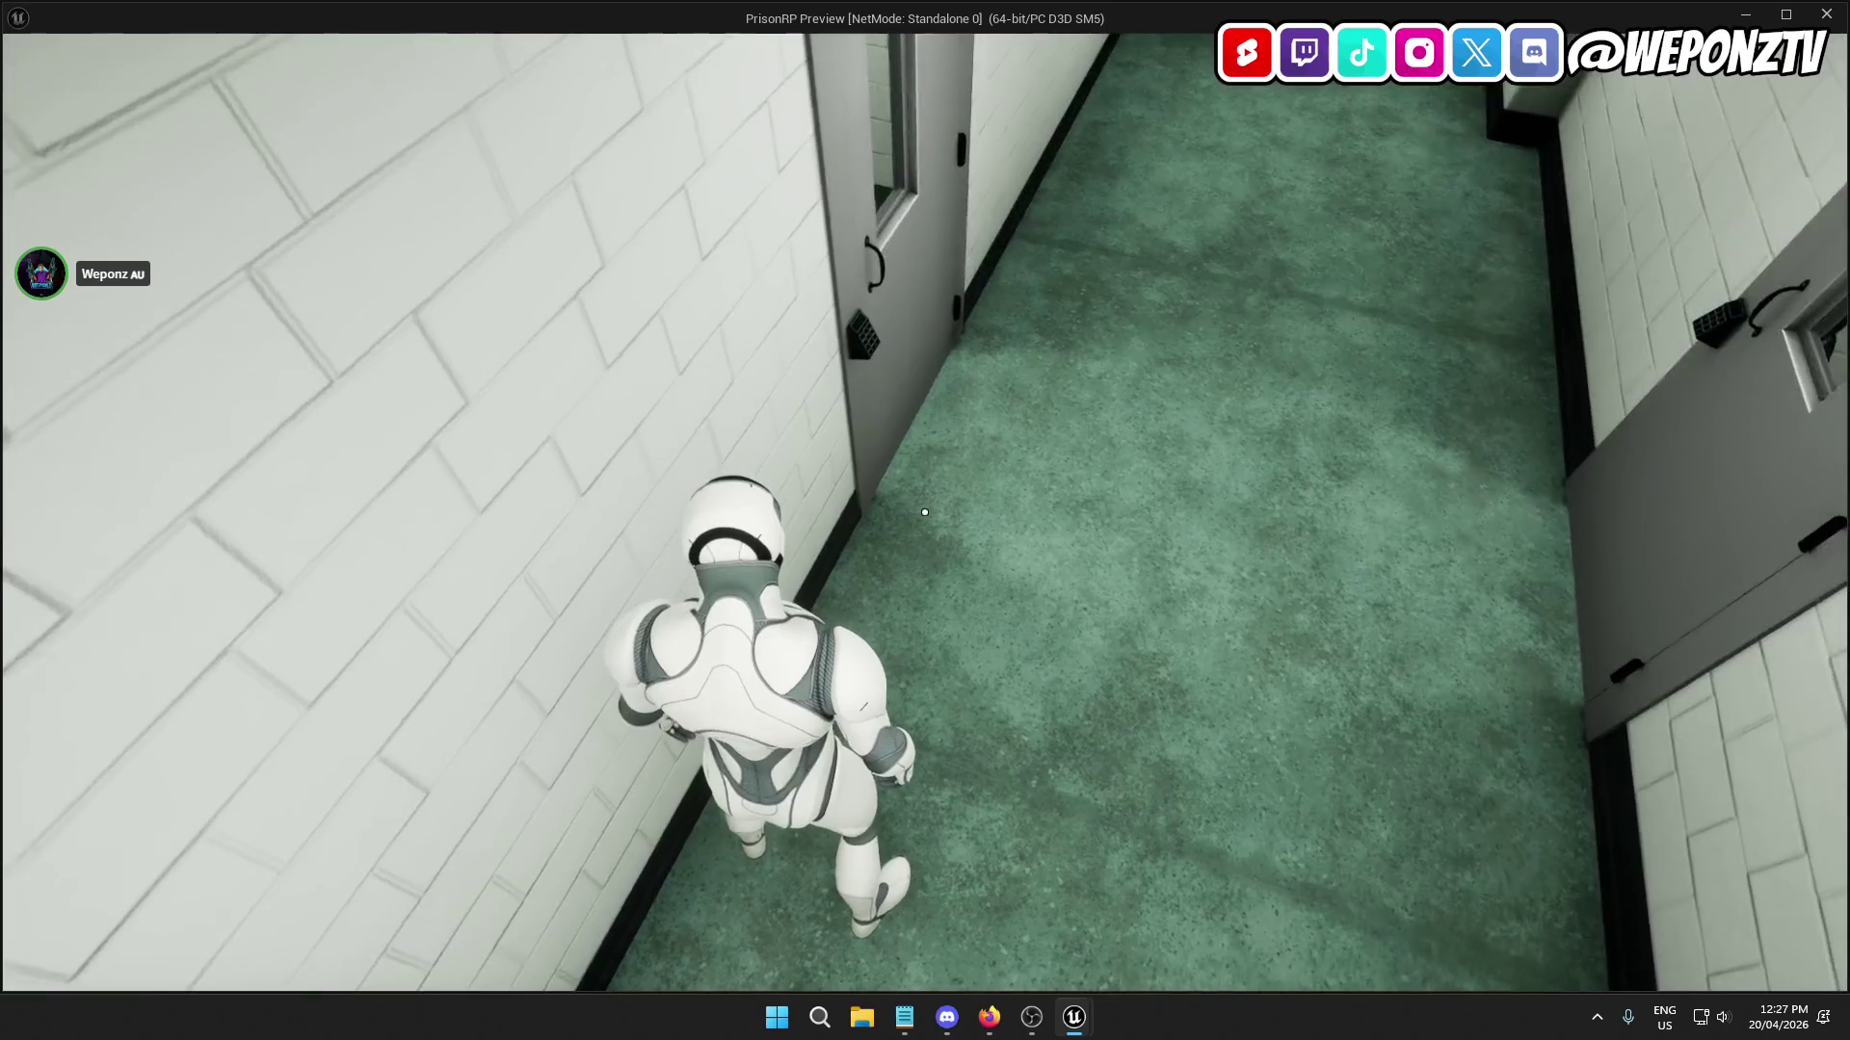
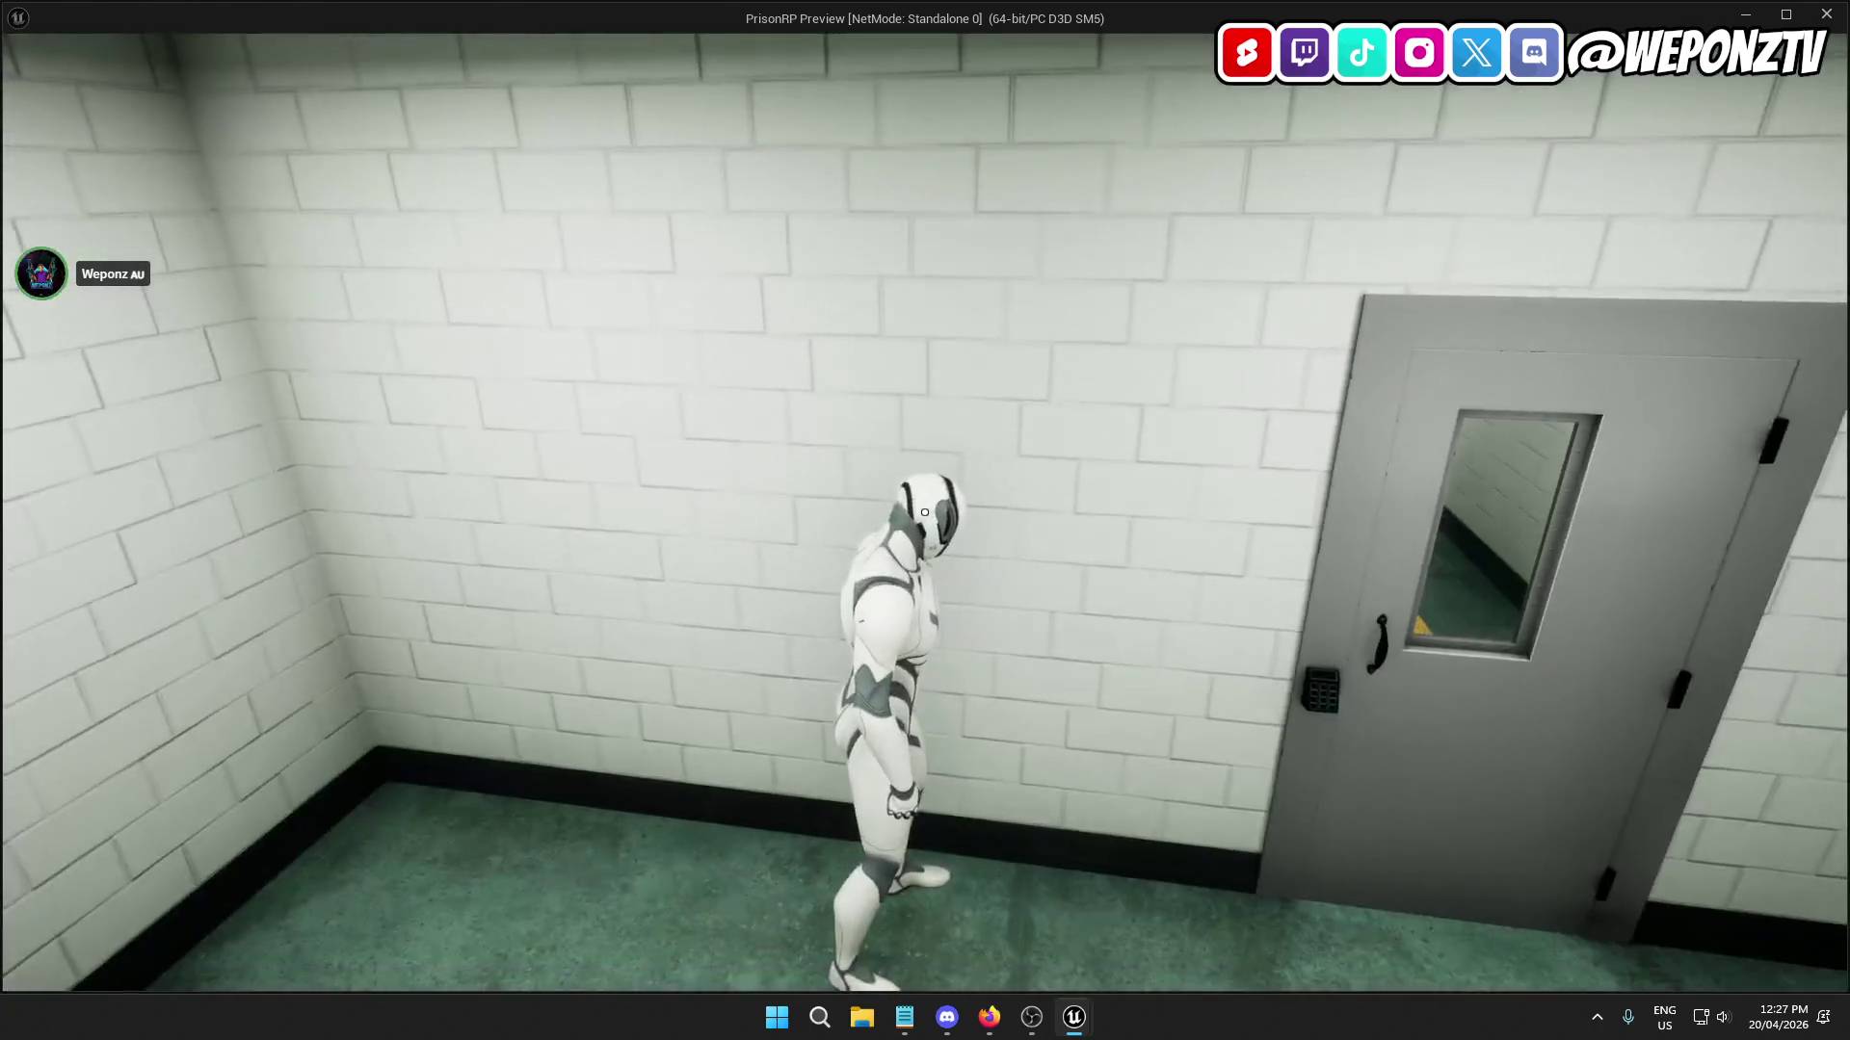
Stop the game preview and bring up the AC_Interact event graph.
key(Escape)
click(795, 39)
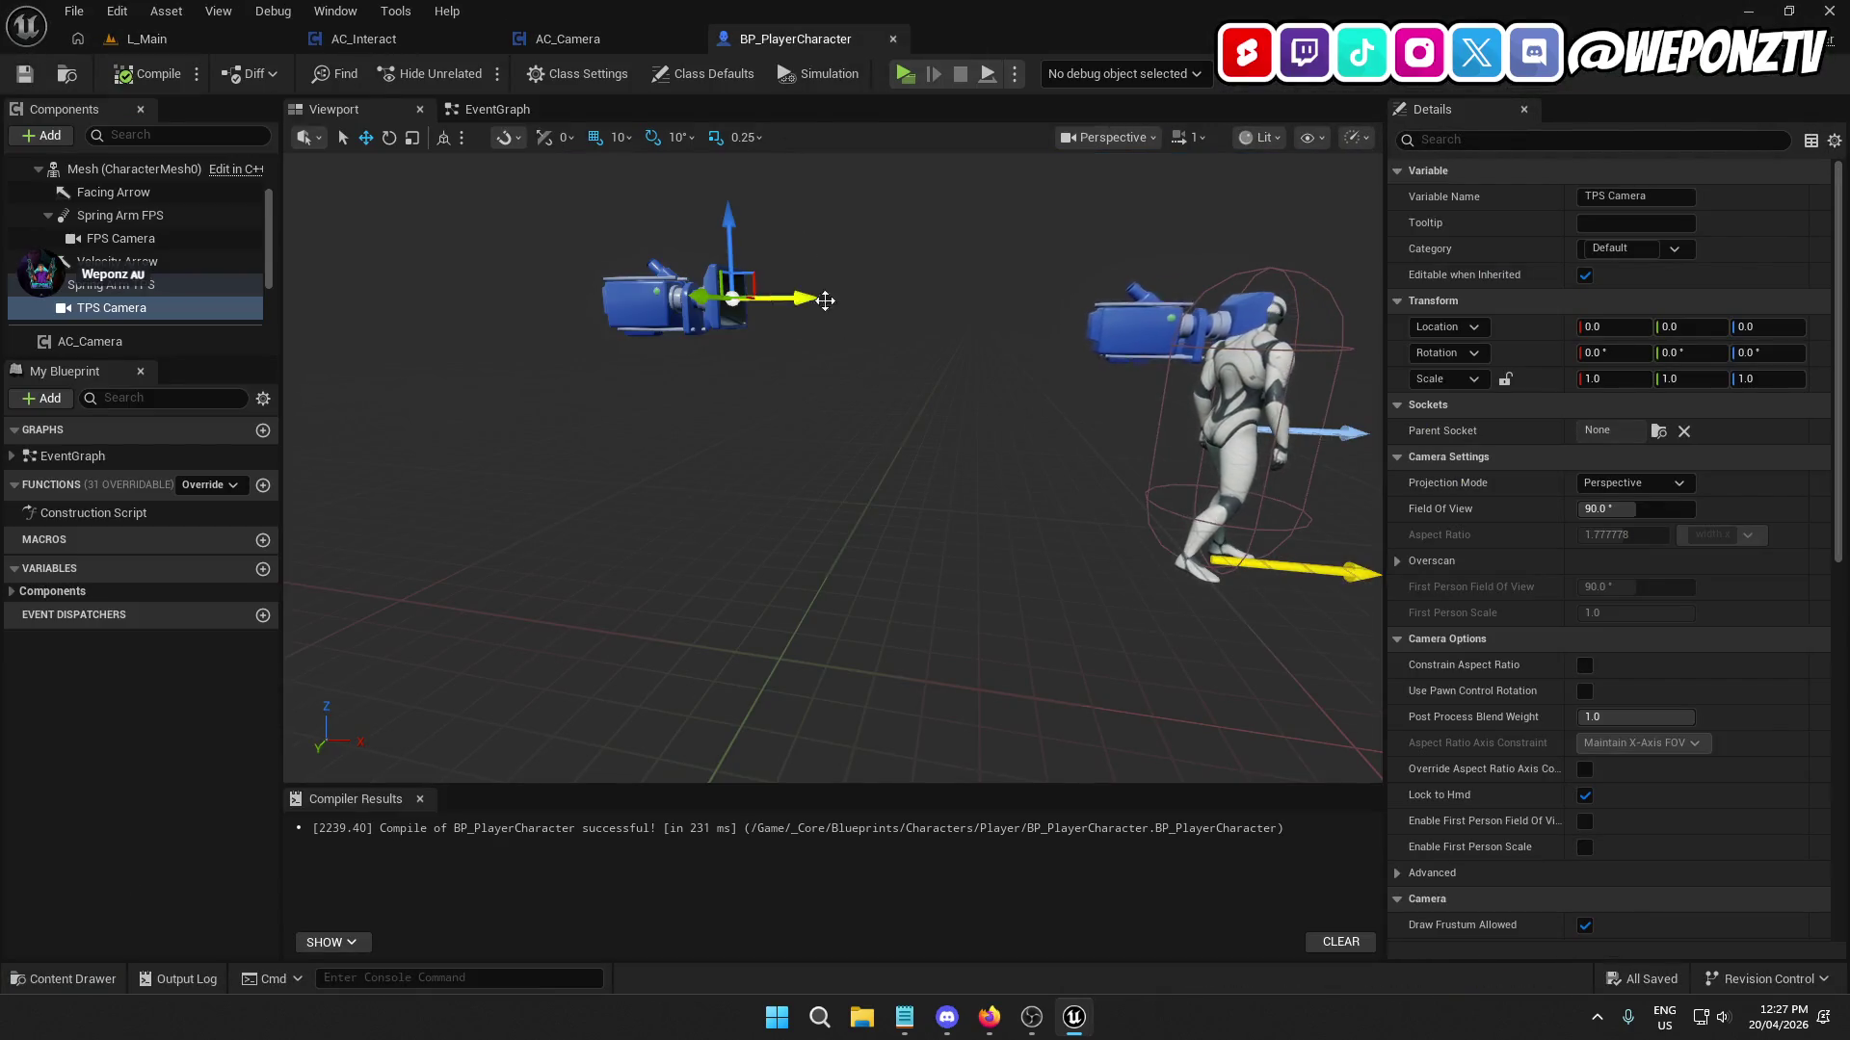
click(398, 40)
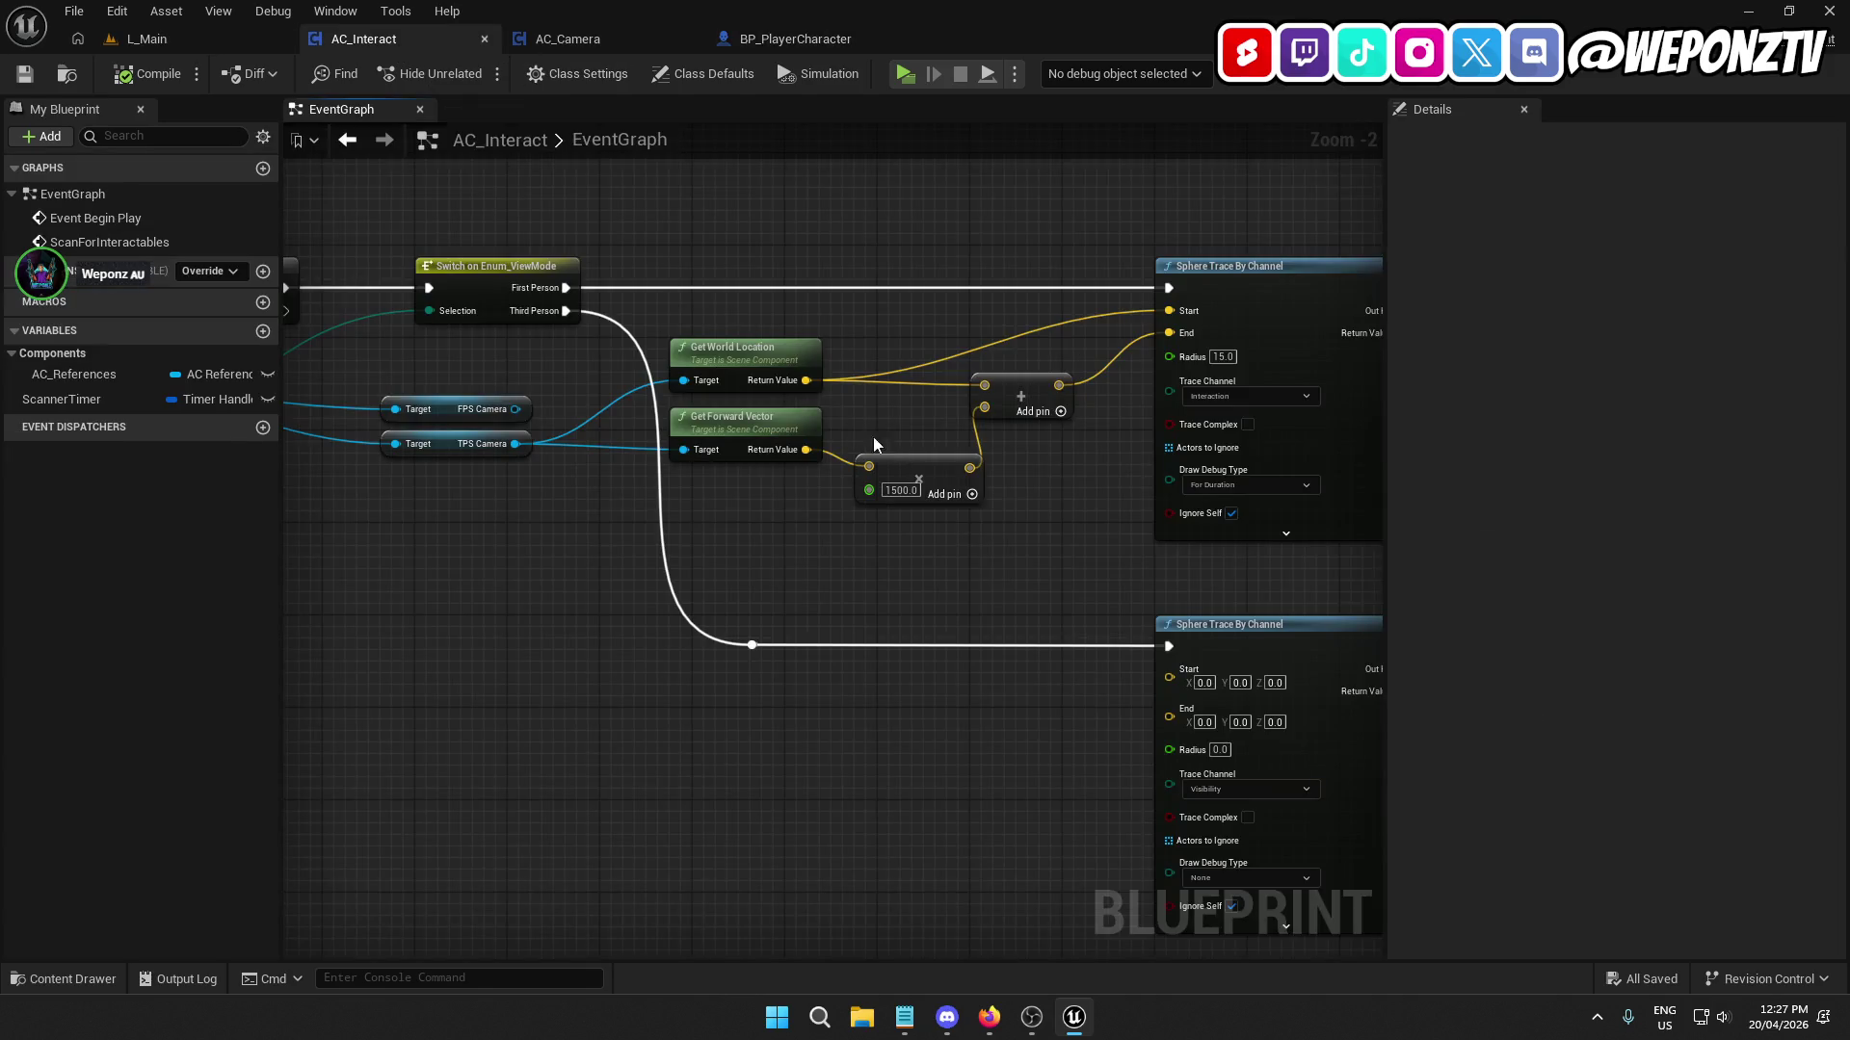
Change the trace distance multiplier from 1500 to 5000, then compile and save AC_Interact.
click(900, 491)
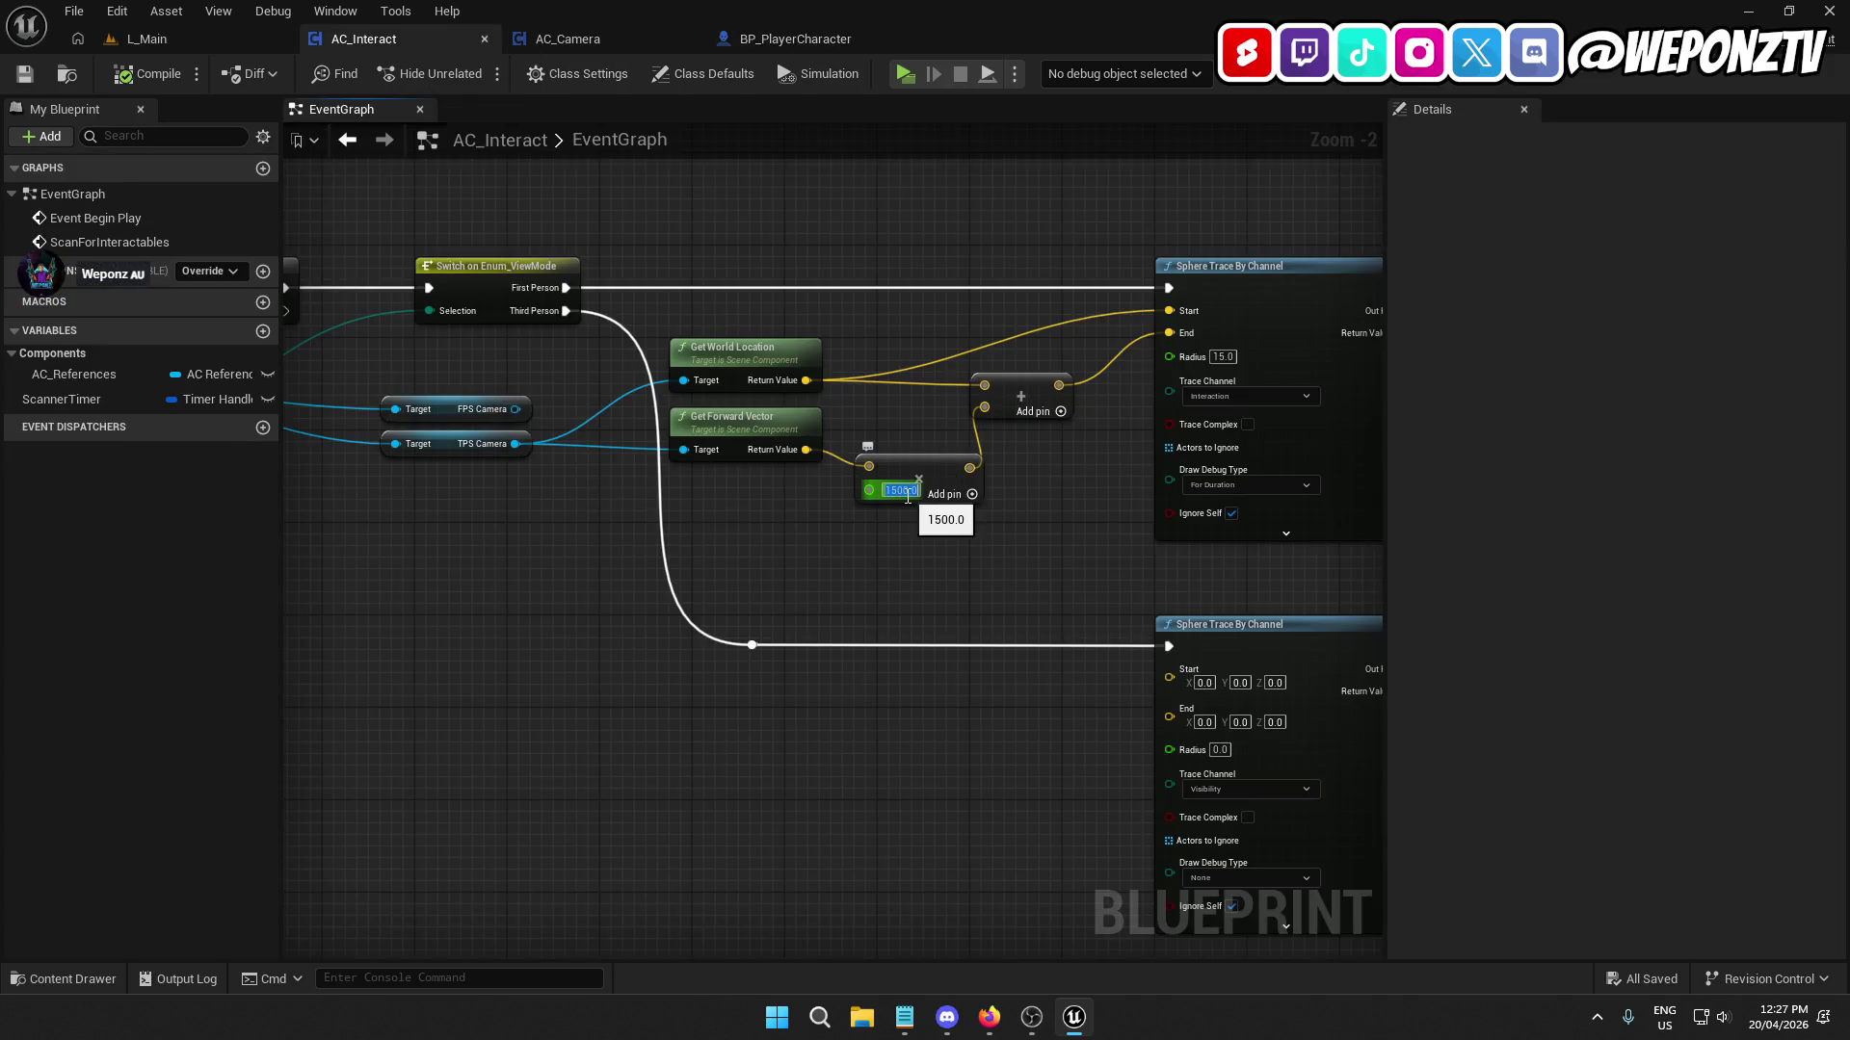
text(5000)
key(Return)
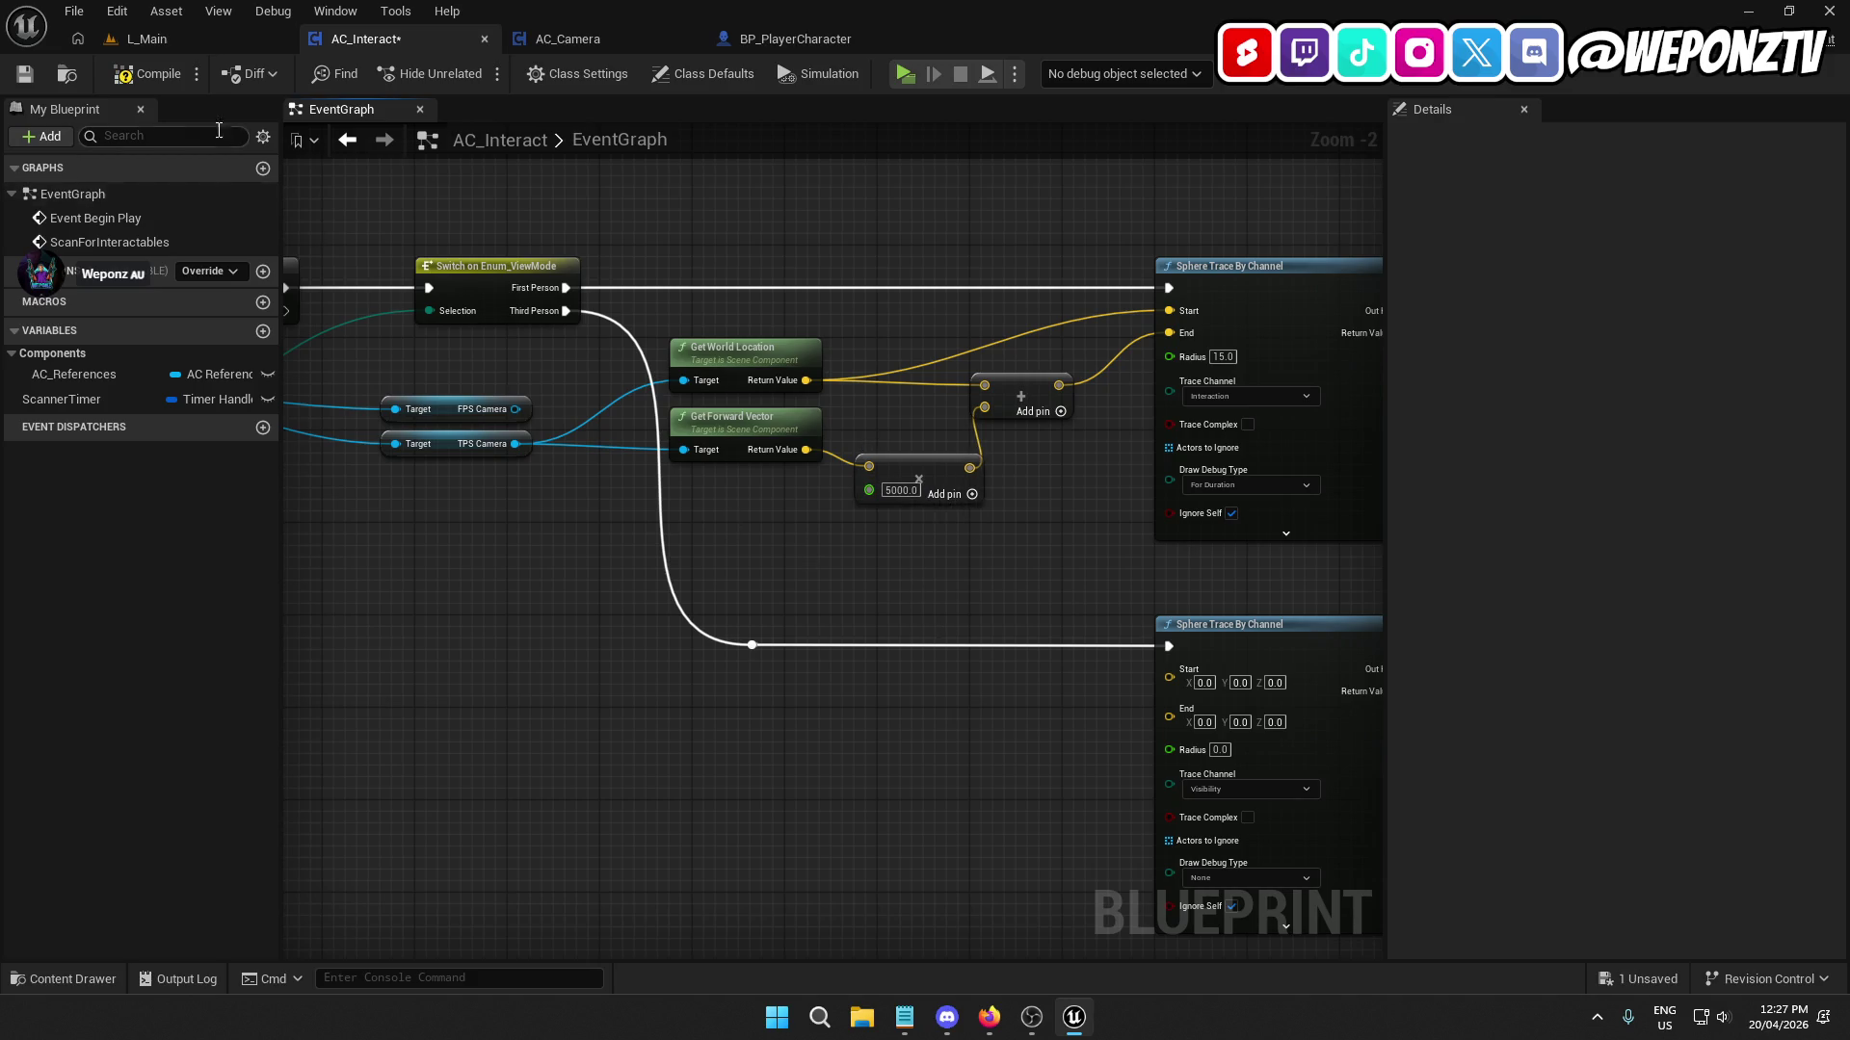
click(144, 73)
click(25, 73)
click(147, 39)
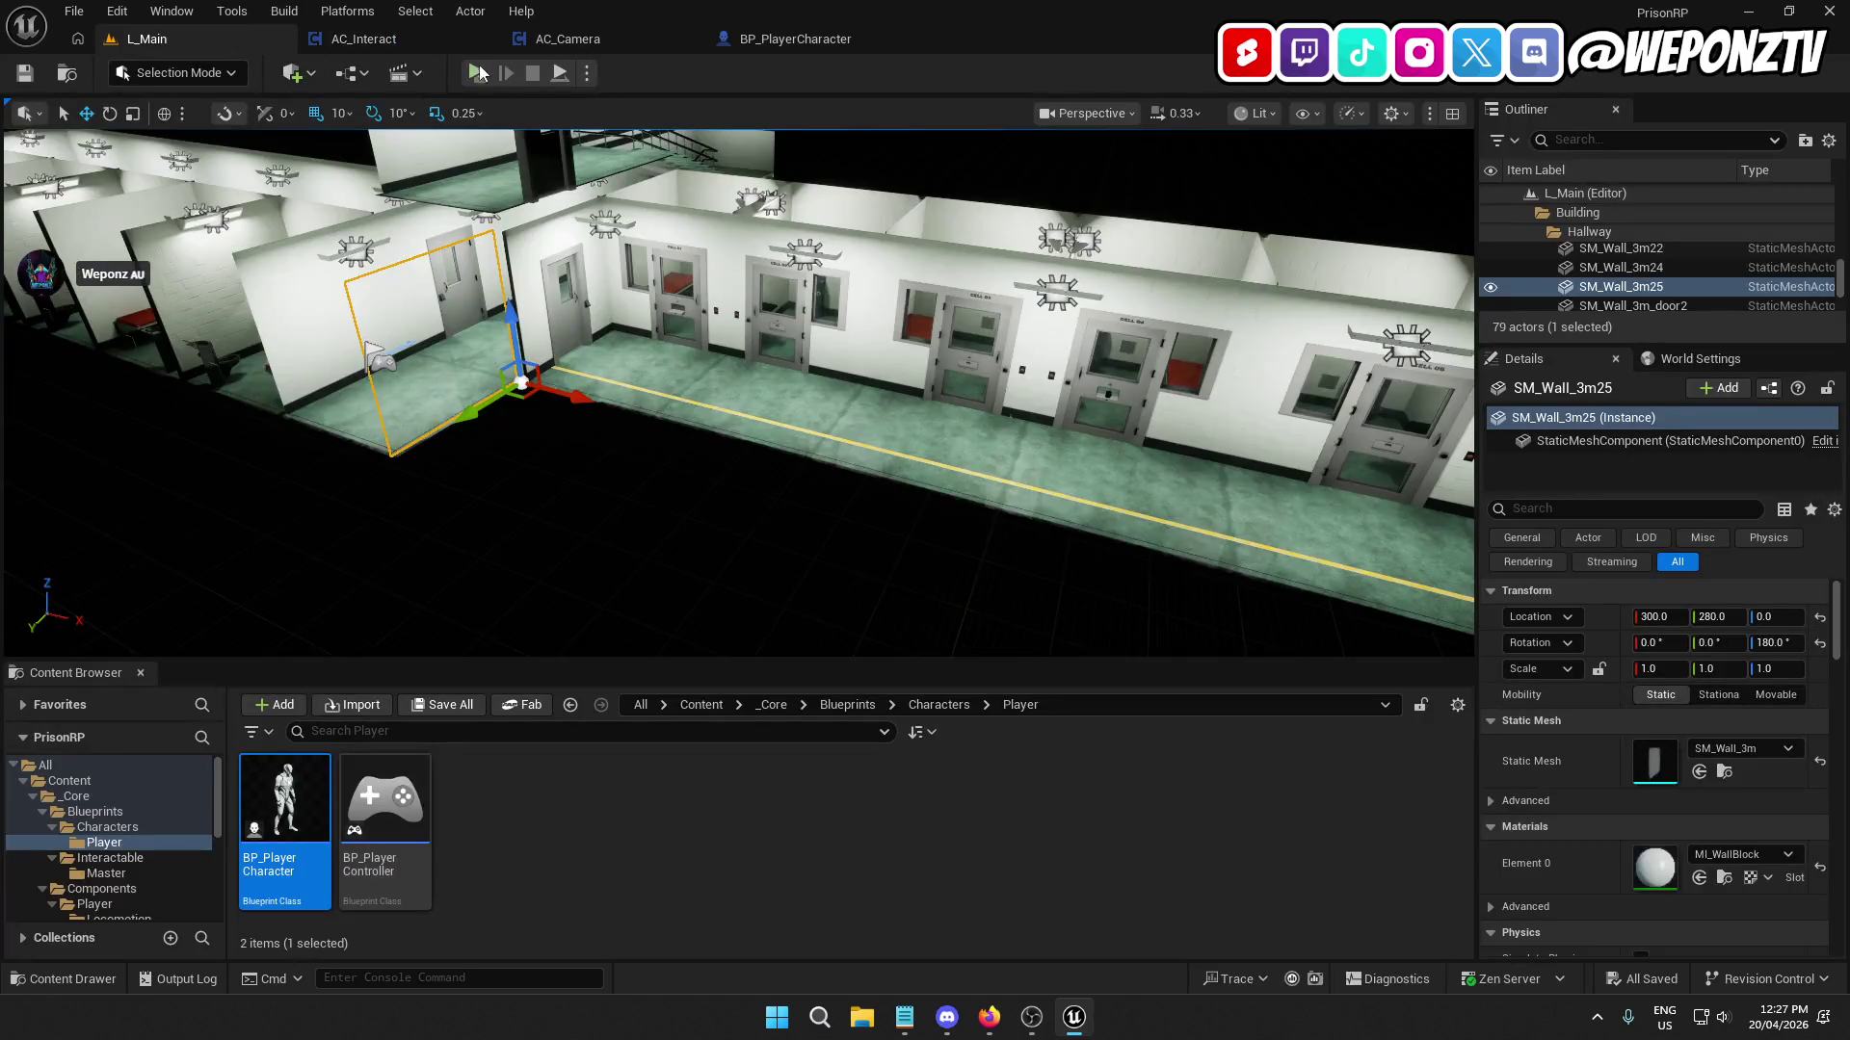
Playtest the 5000 trace by walking the character down the corridor toward the stairs, then stop.
click(477, 73)
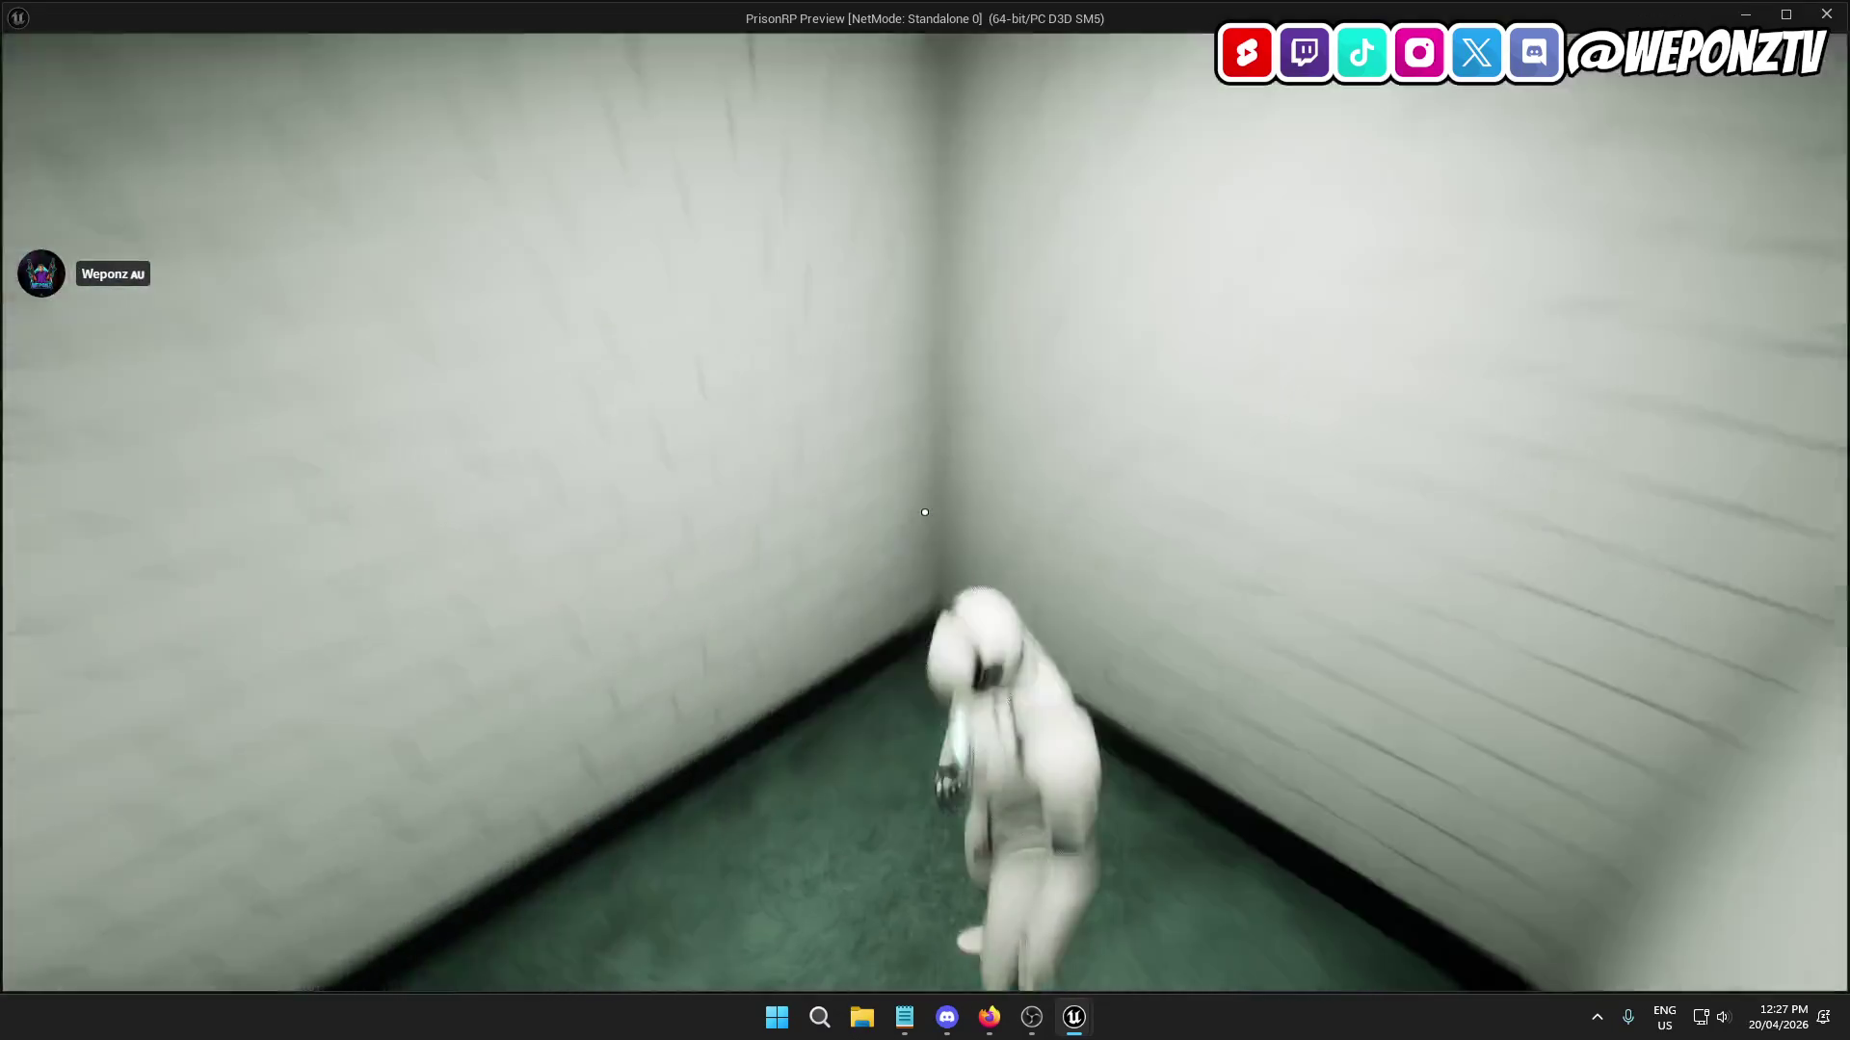
key(w)
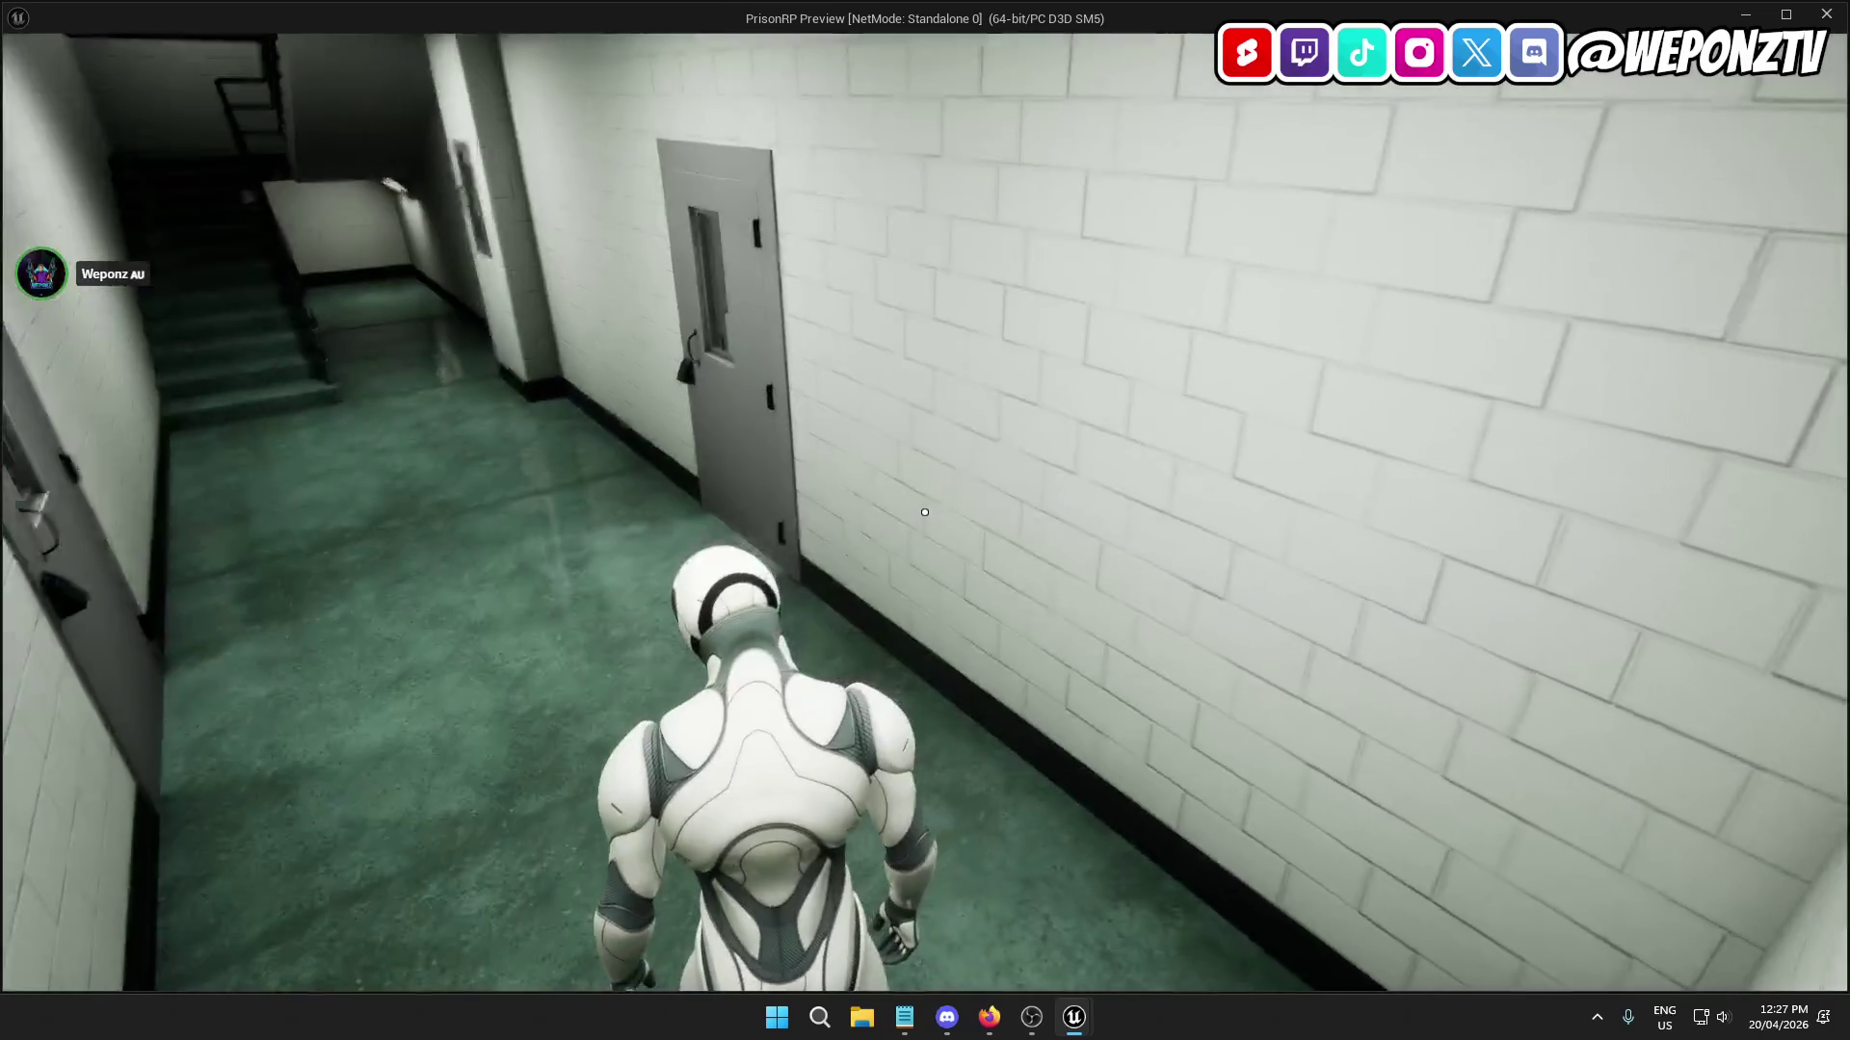
key(w)
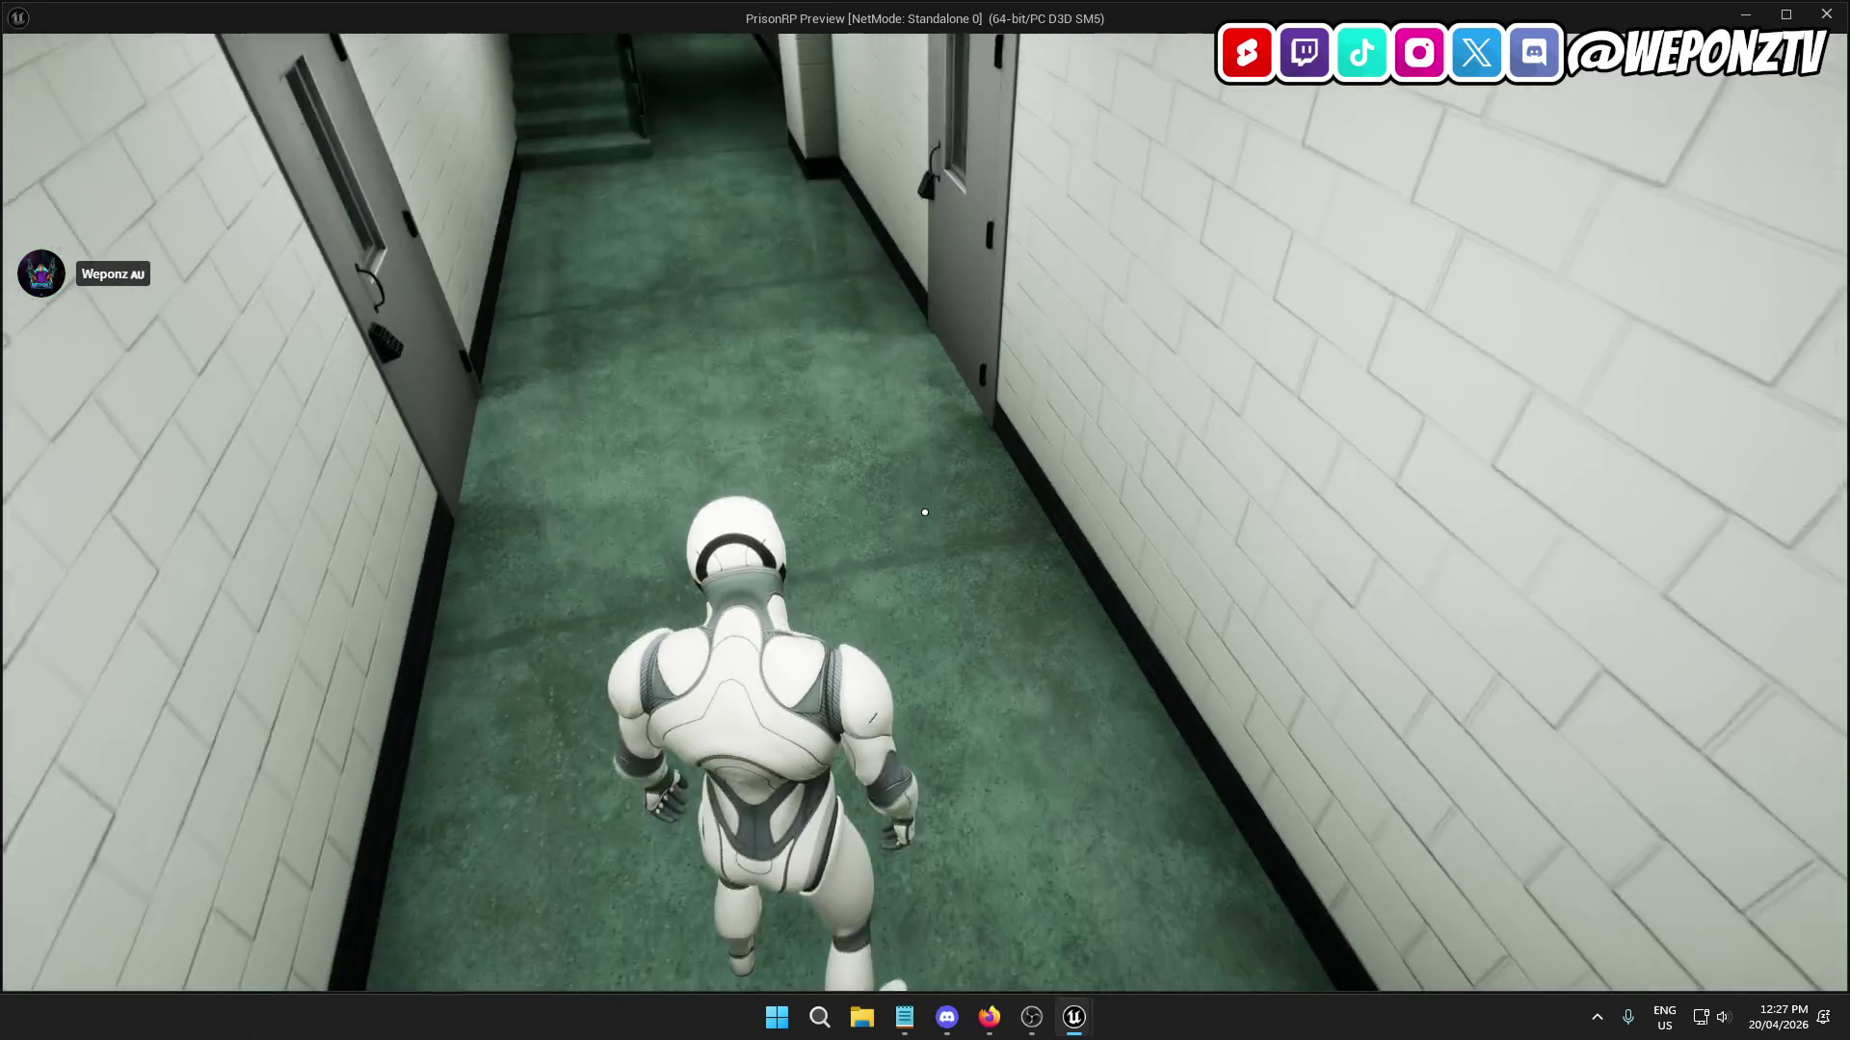
key(w)
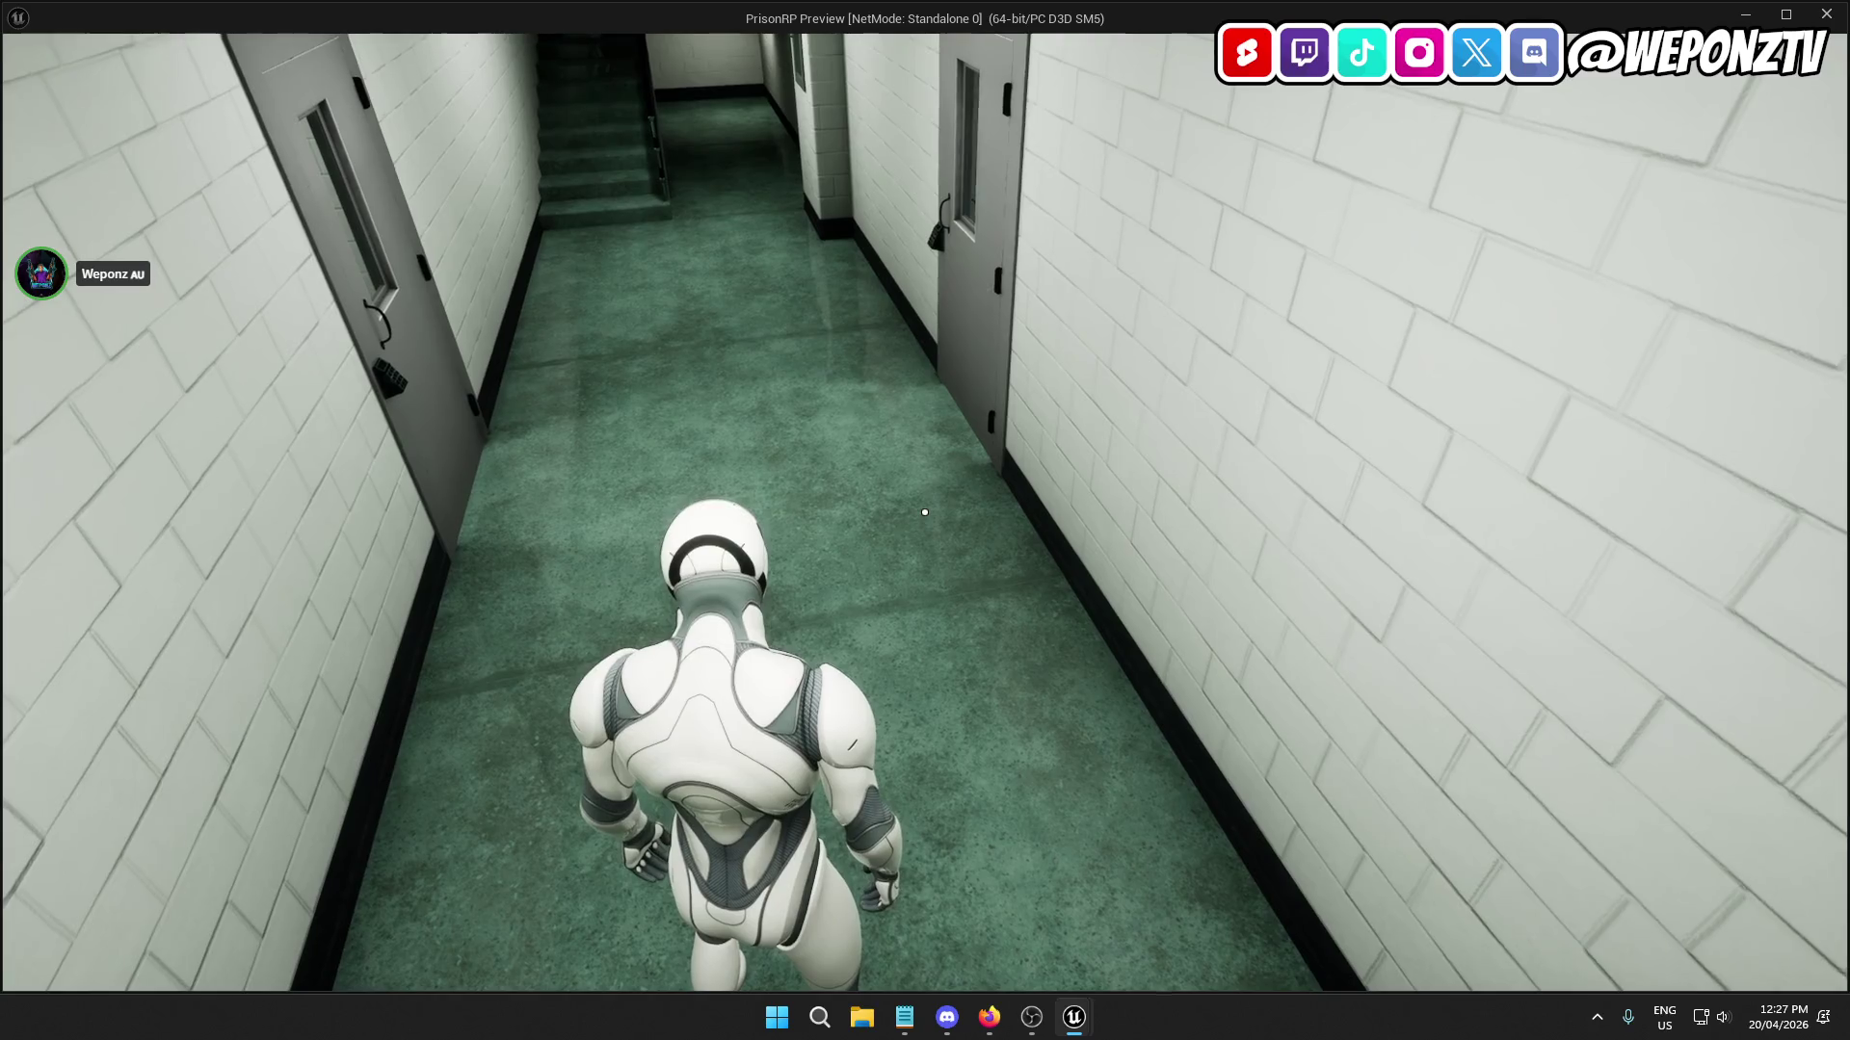
key(w)
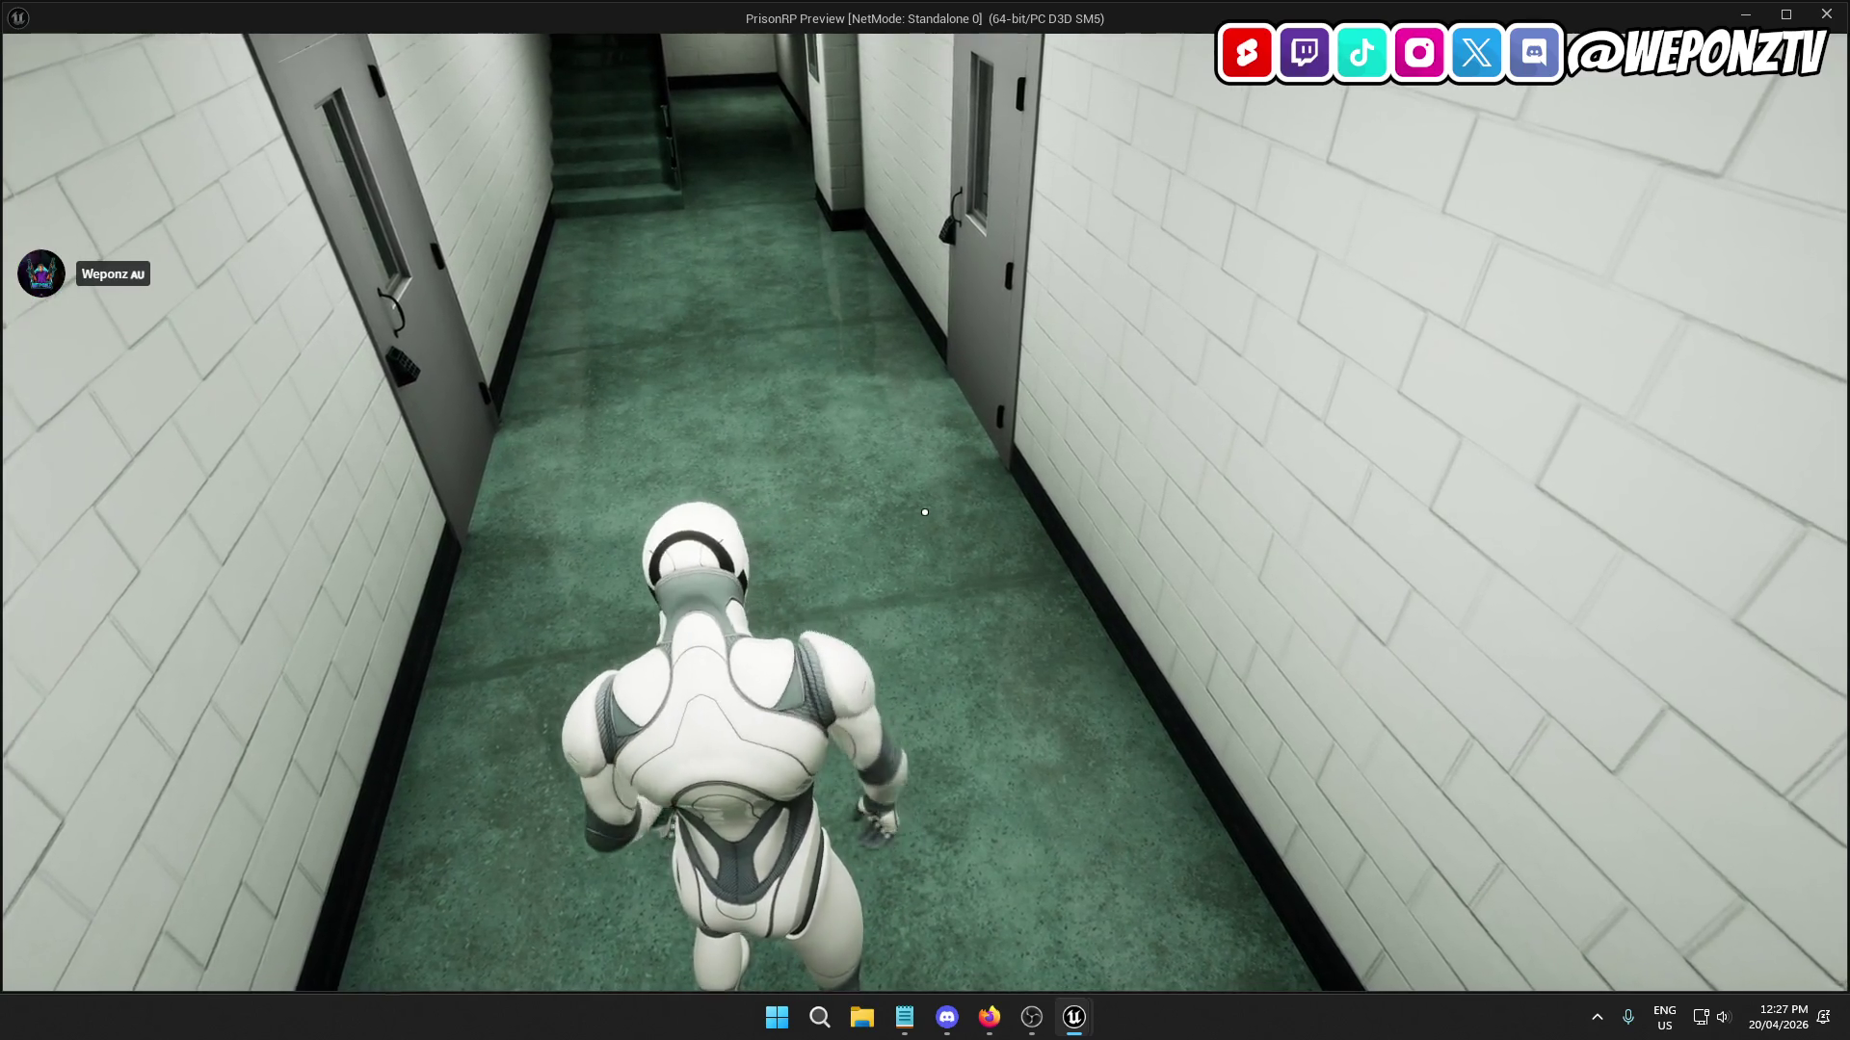
key(Escape)
click(622, 50)
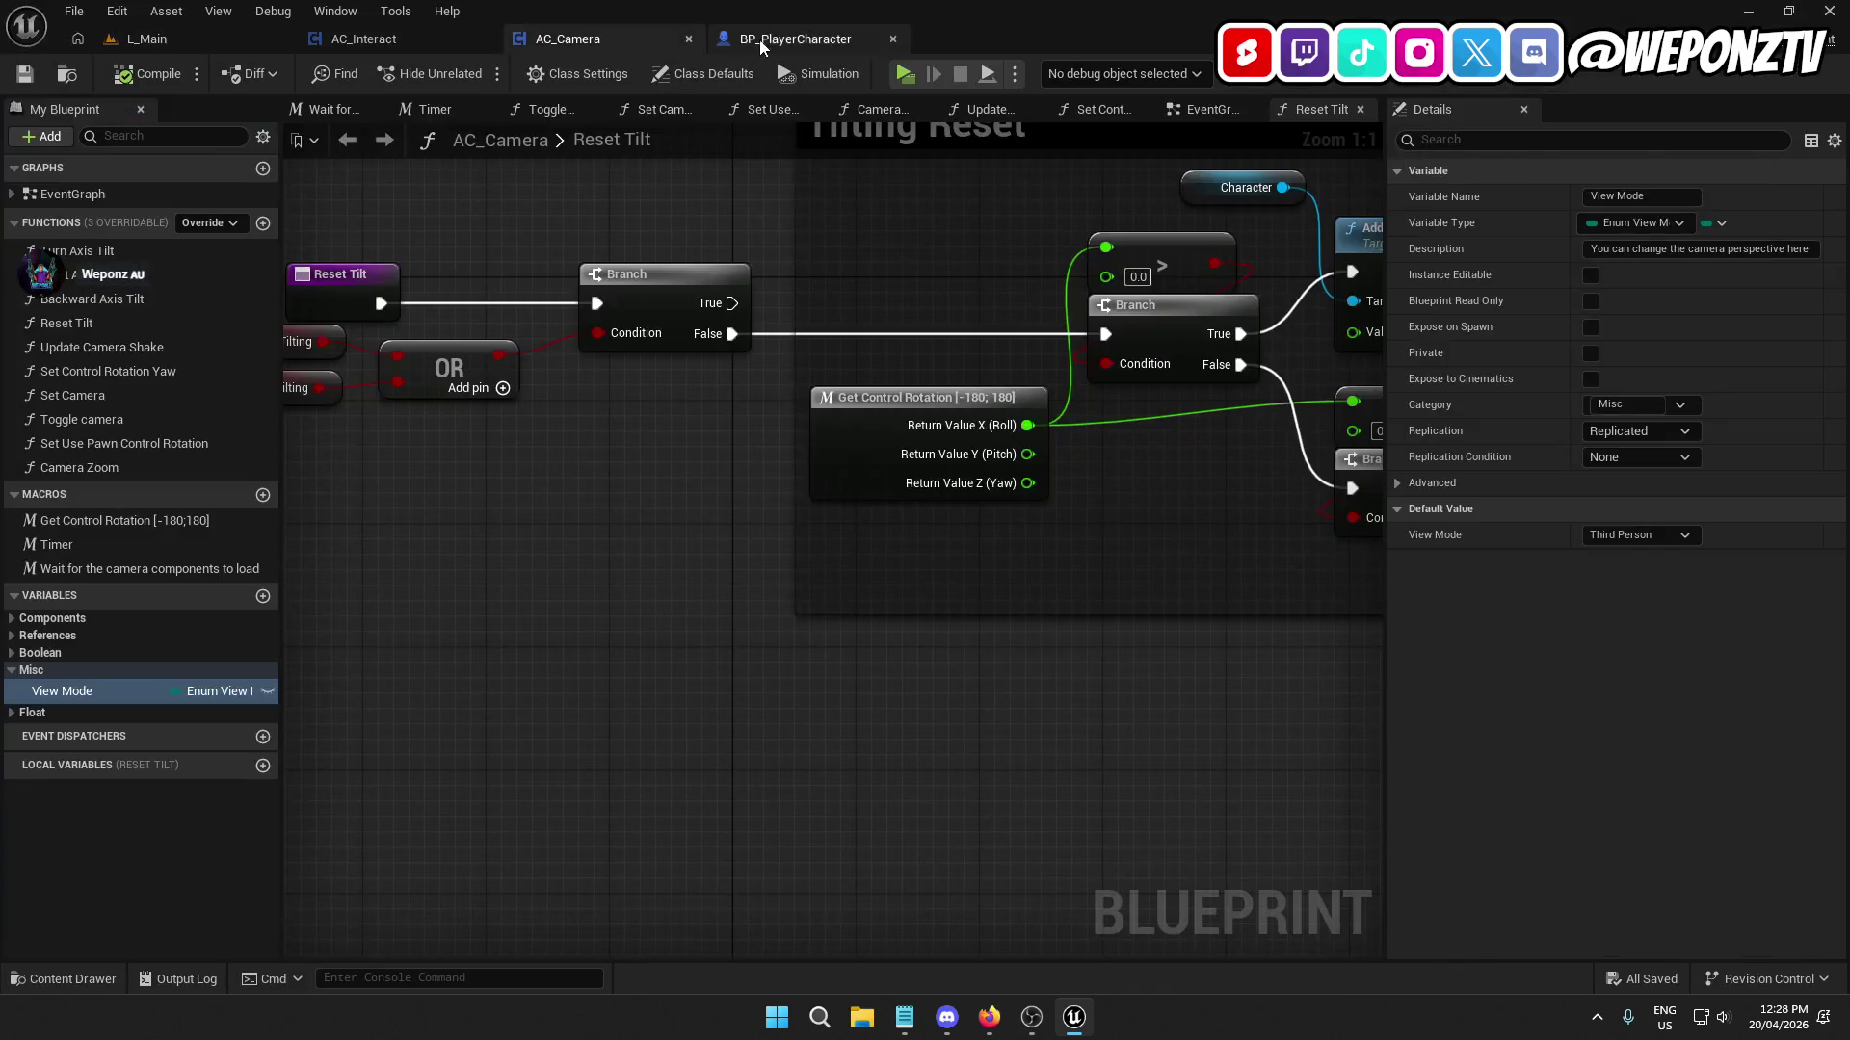
Look over BP_PlayerCharacter's camera components, then frame both Sphere Trace By Channel nodes in AC_Interact.
click(785, 40)
drag(1024, 389, 867, 366)
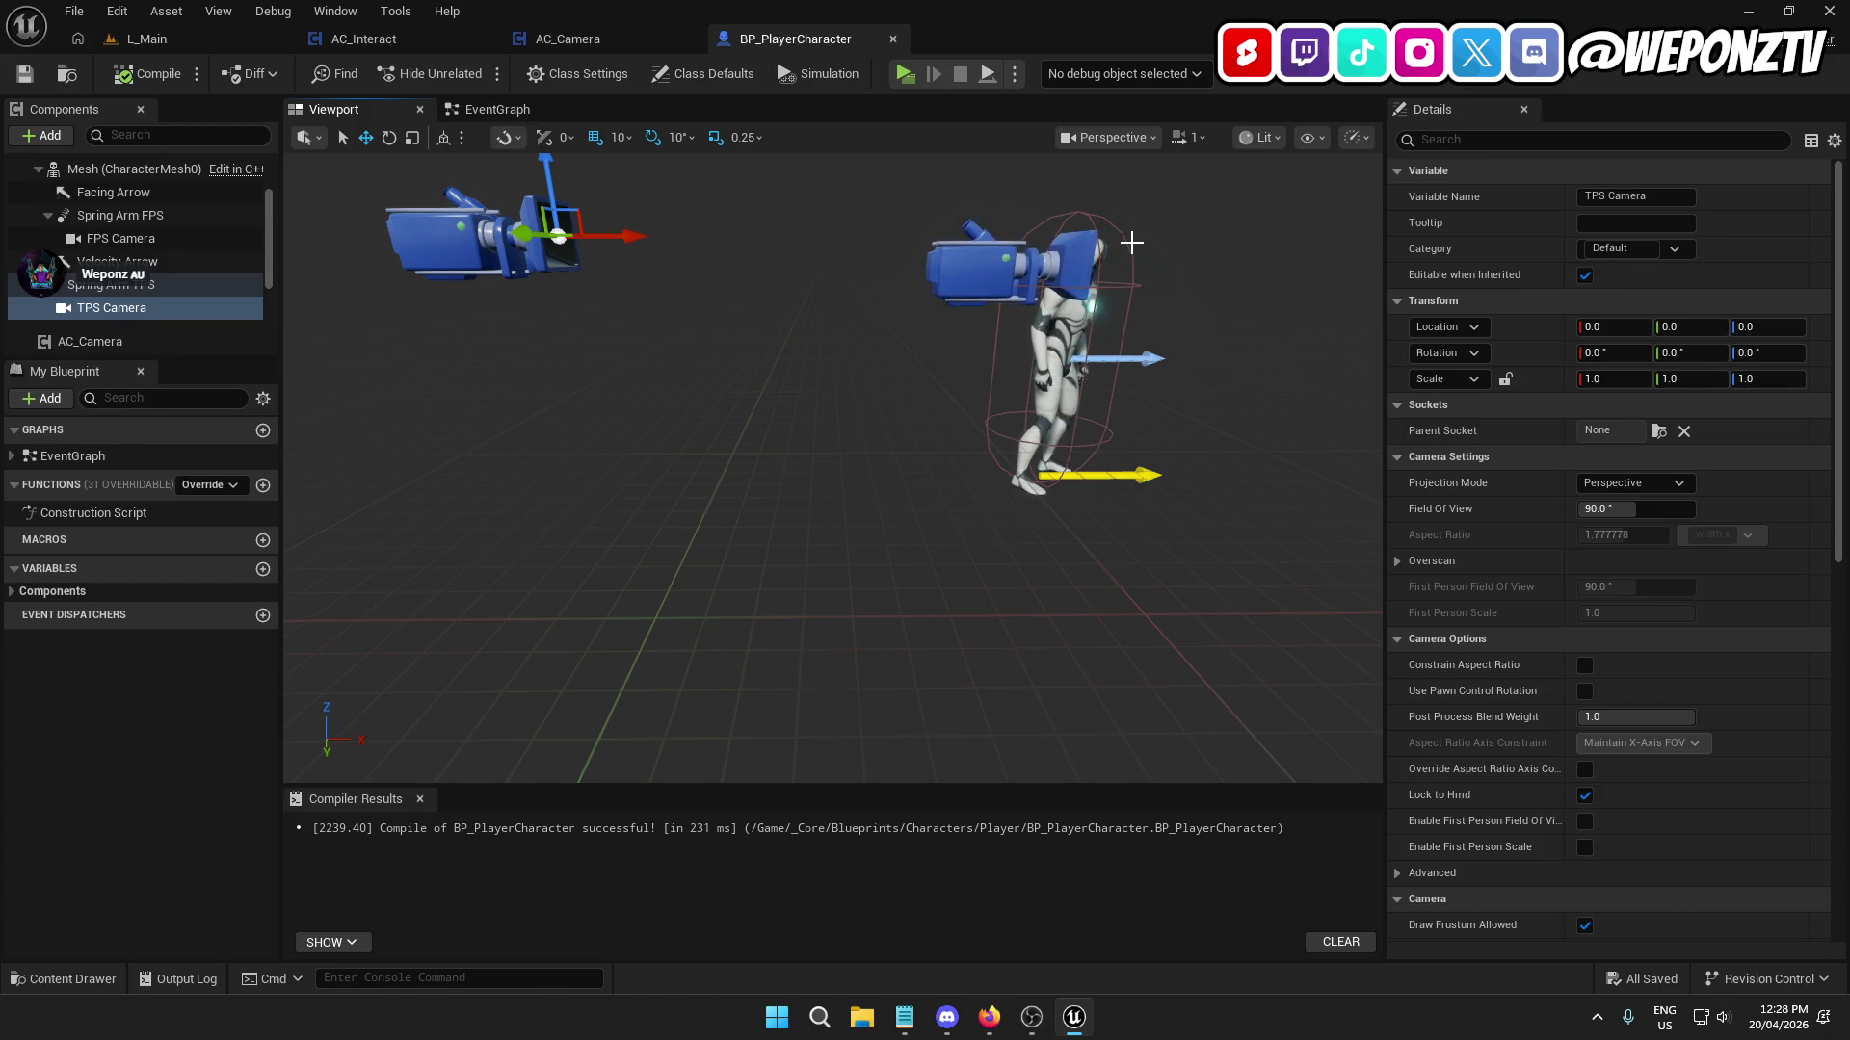
key(ctrl+Tab)
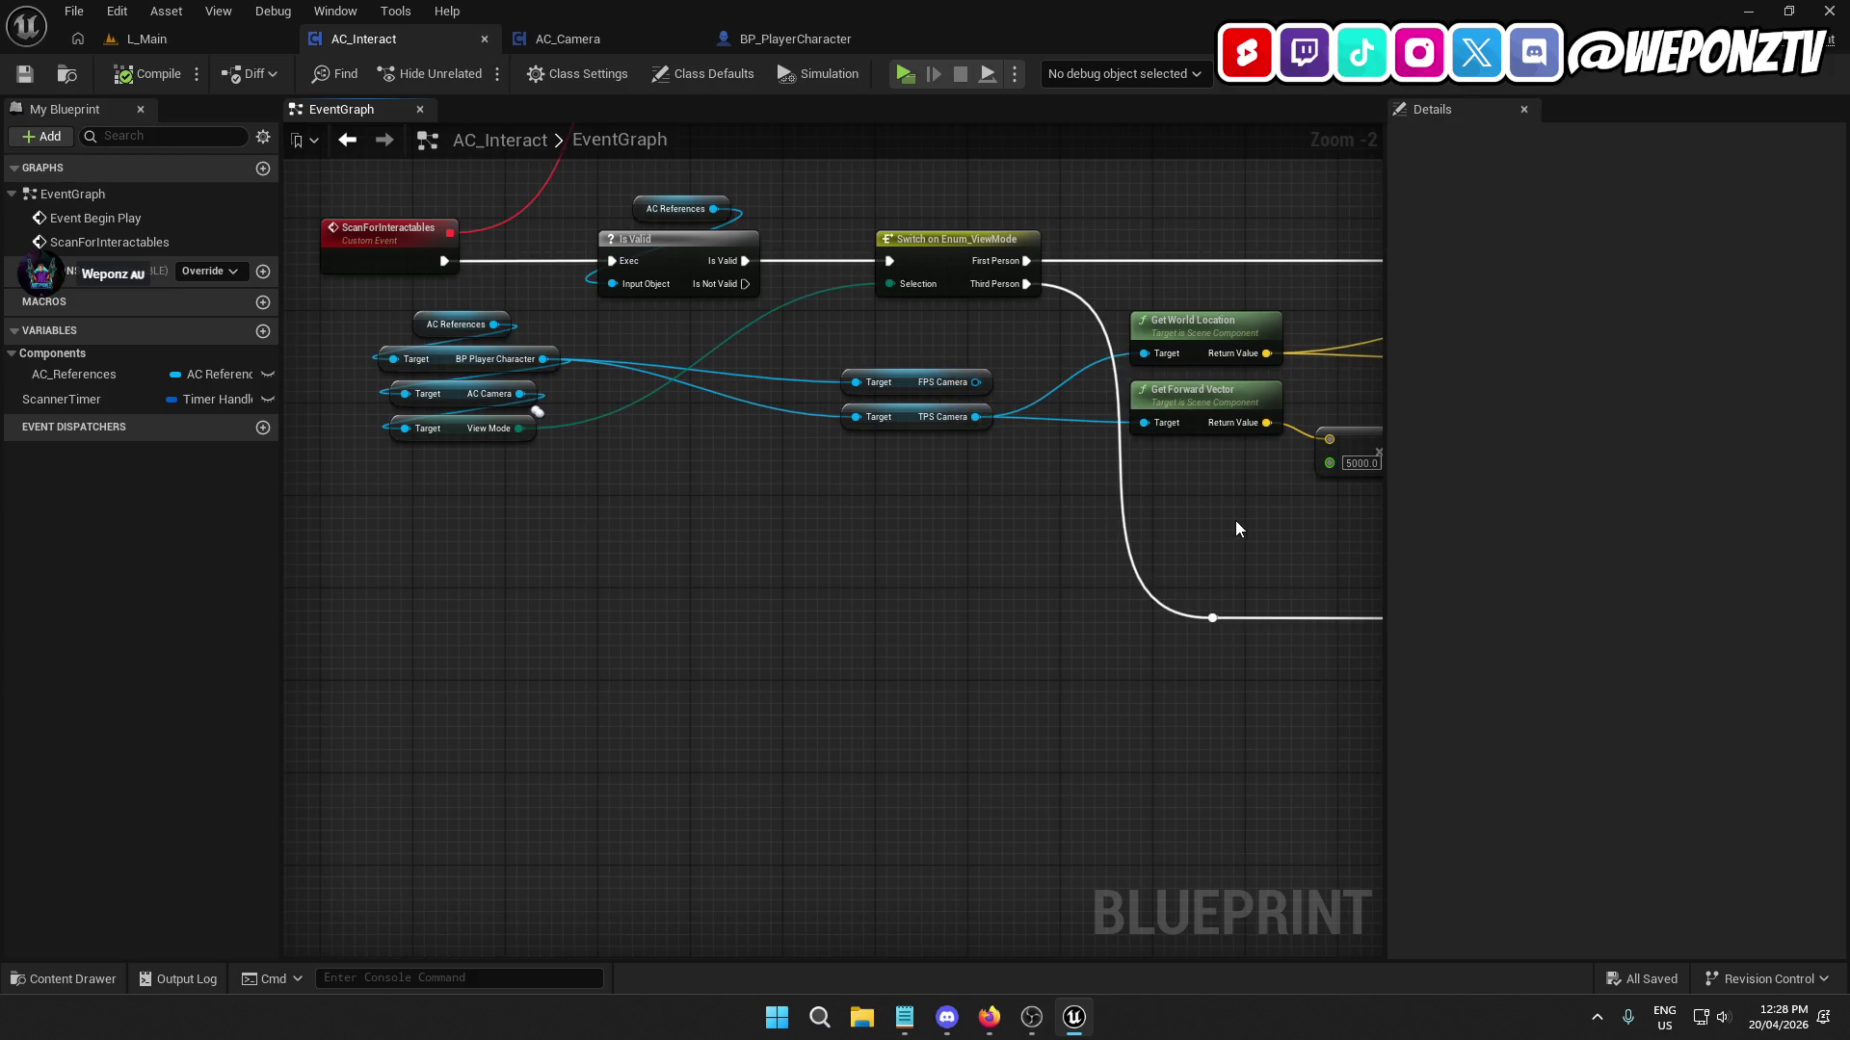
mouse_move(1235, 521)
mouse_down()
mouse_move(1012, 524)
mouse_move(656, 575)
mouse_up()
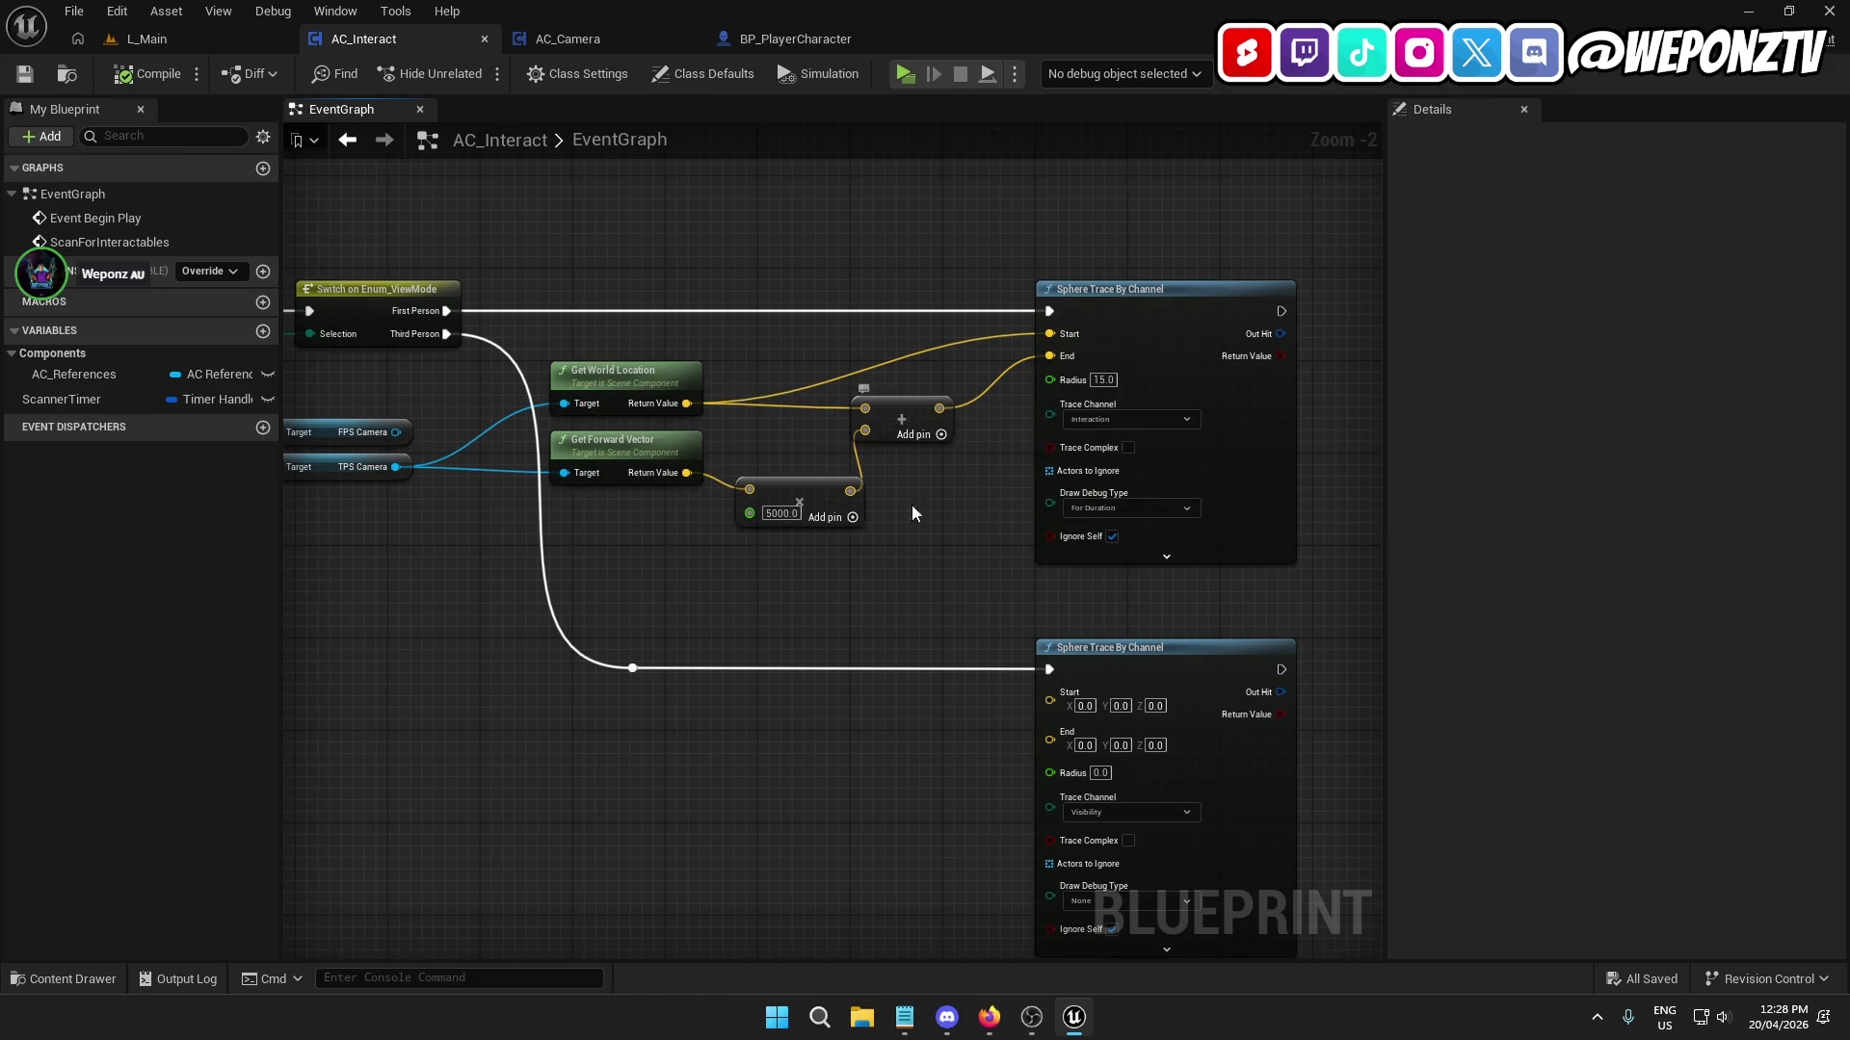
click(1002, 1021)
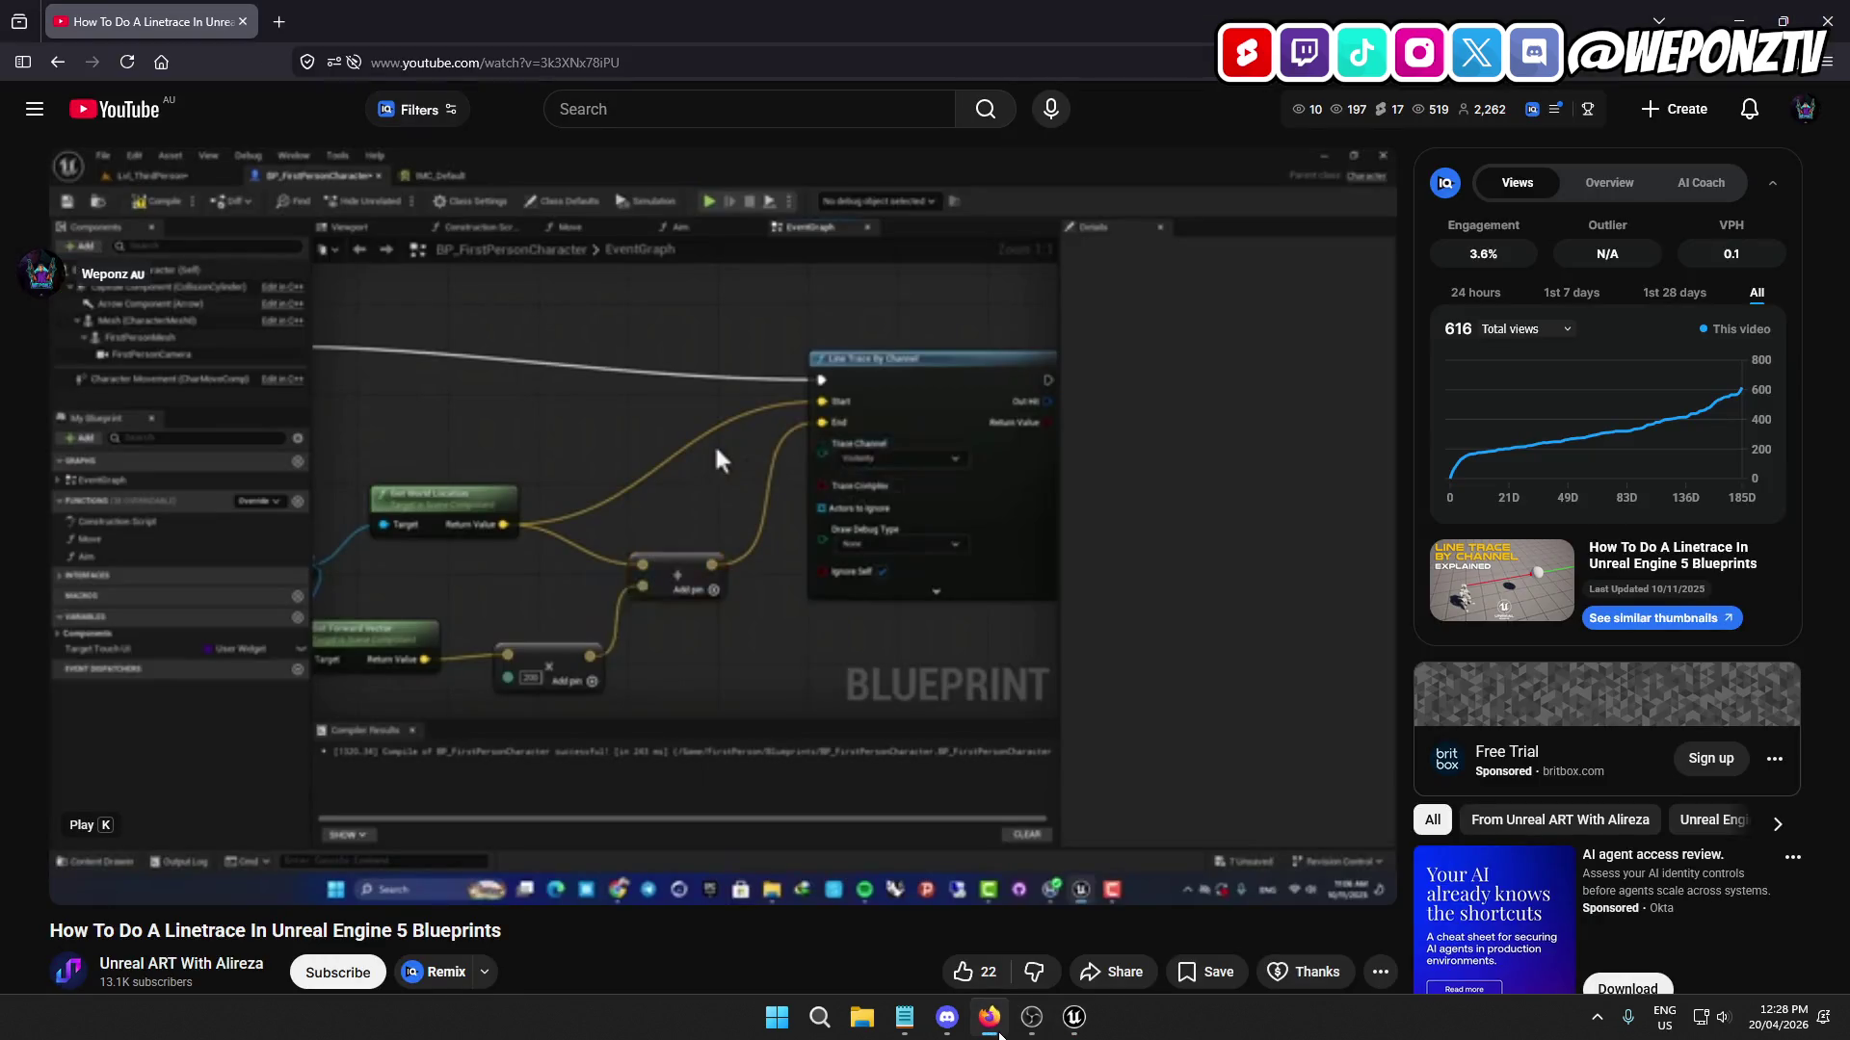
click(852, 718)
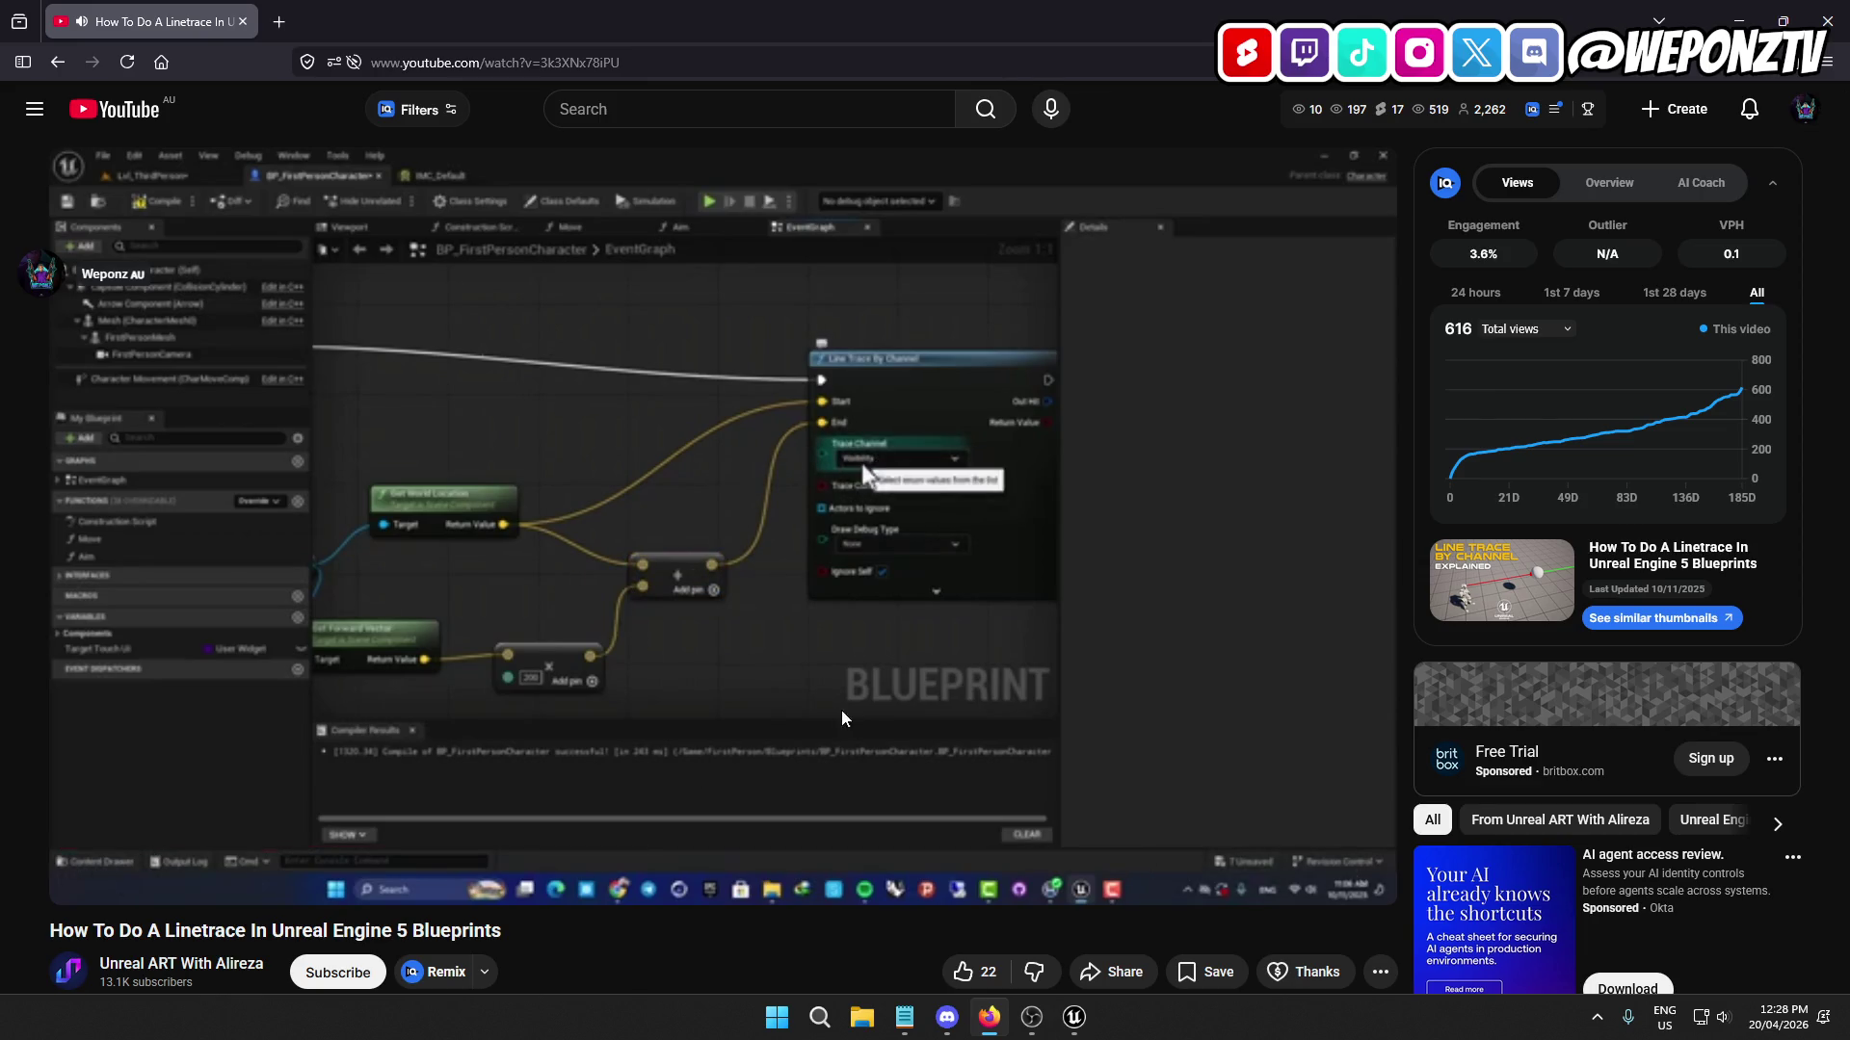
click(597, 639)
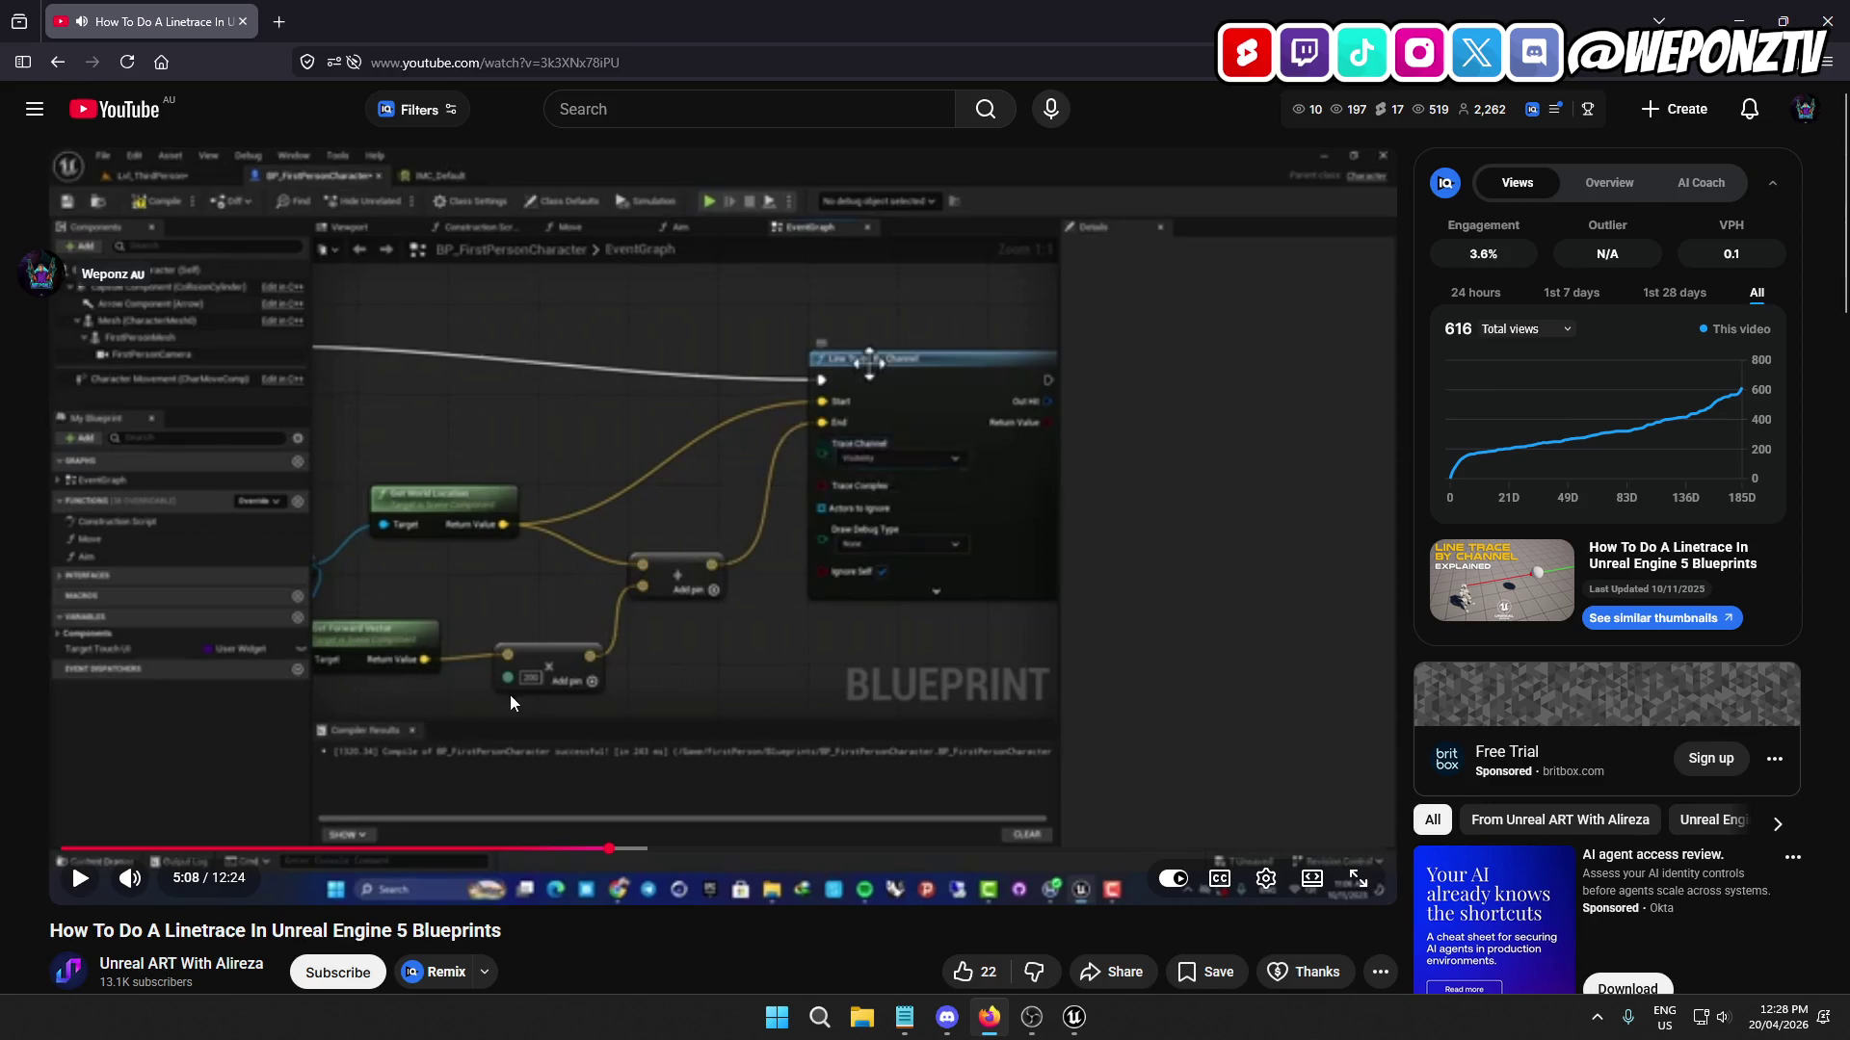
click(1075, 1025)
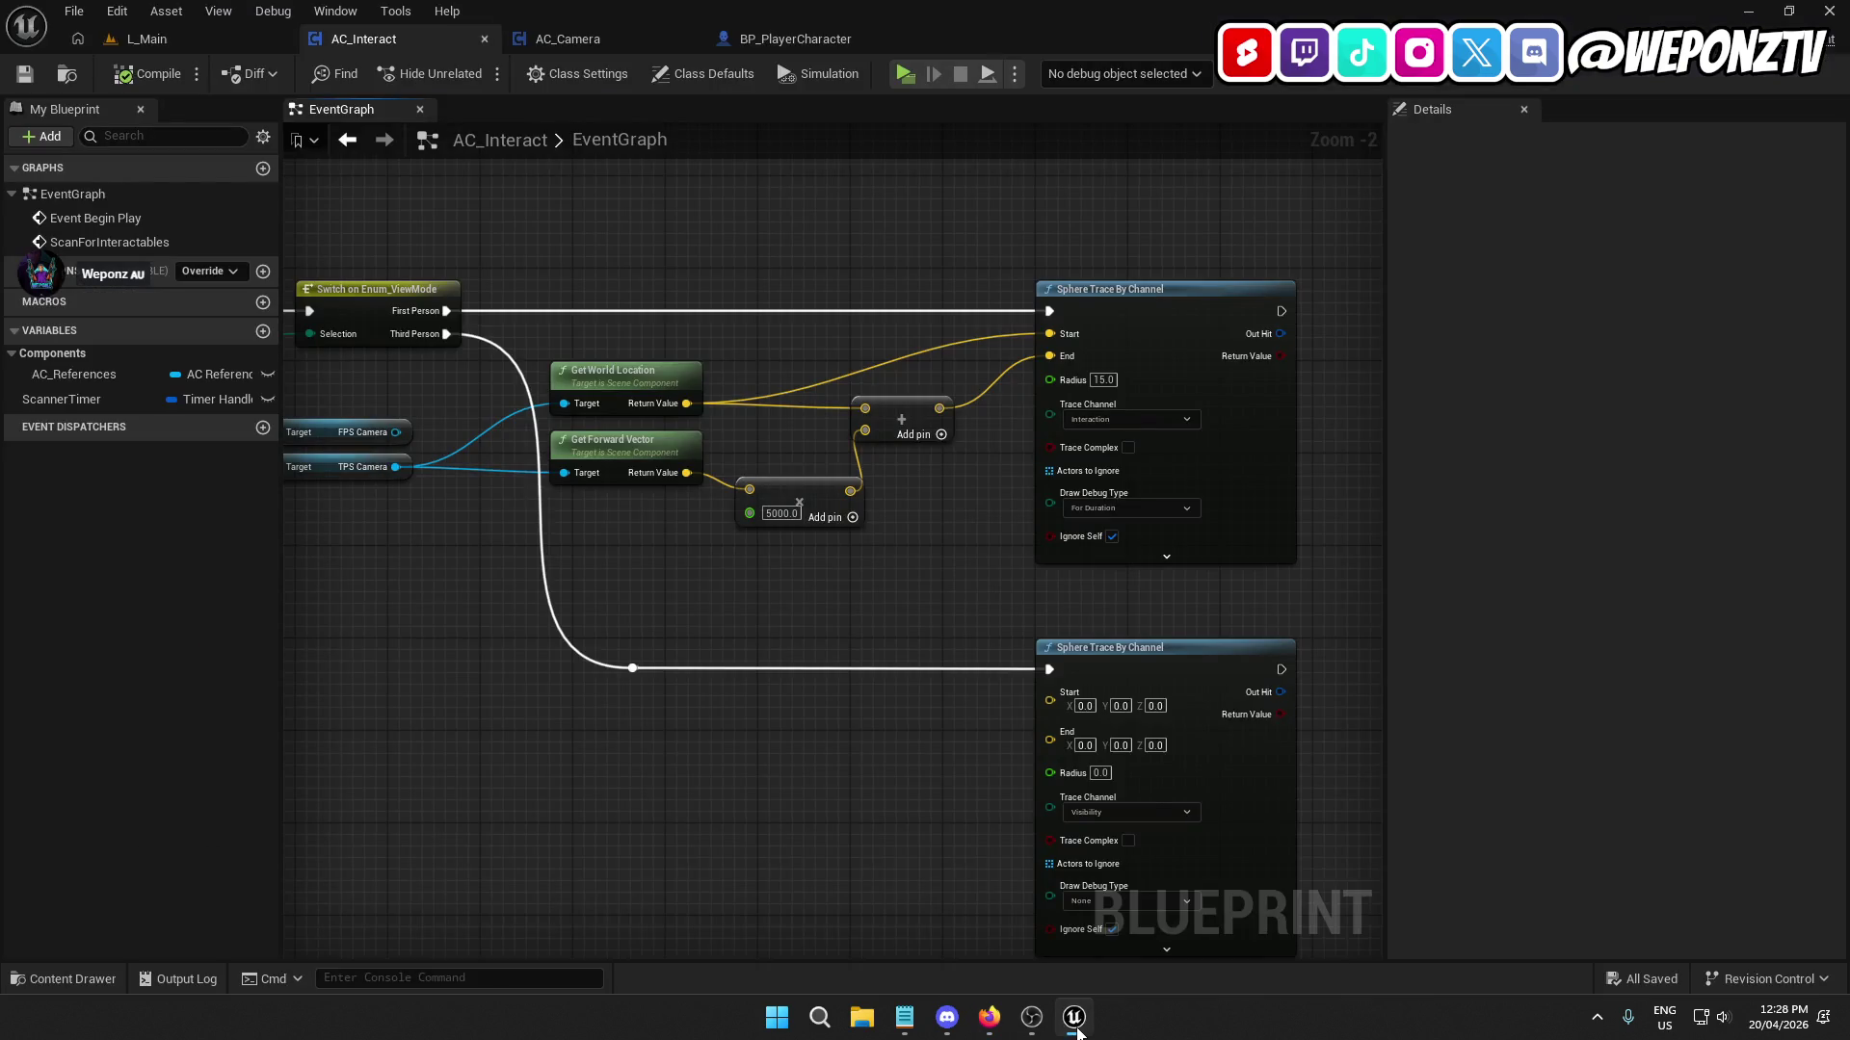
click(1076, 1026)
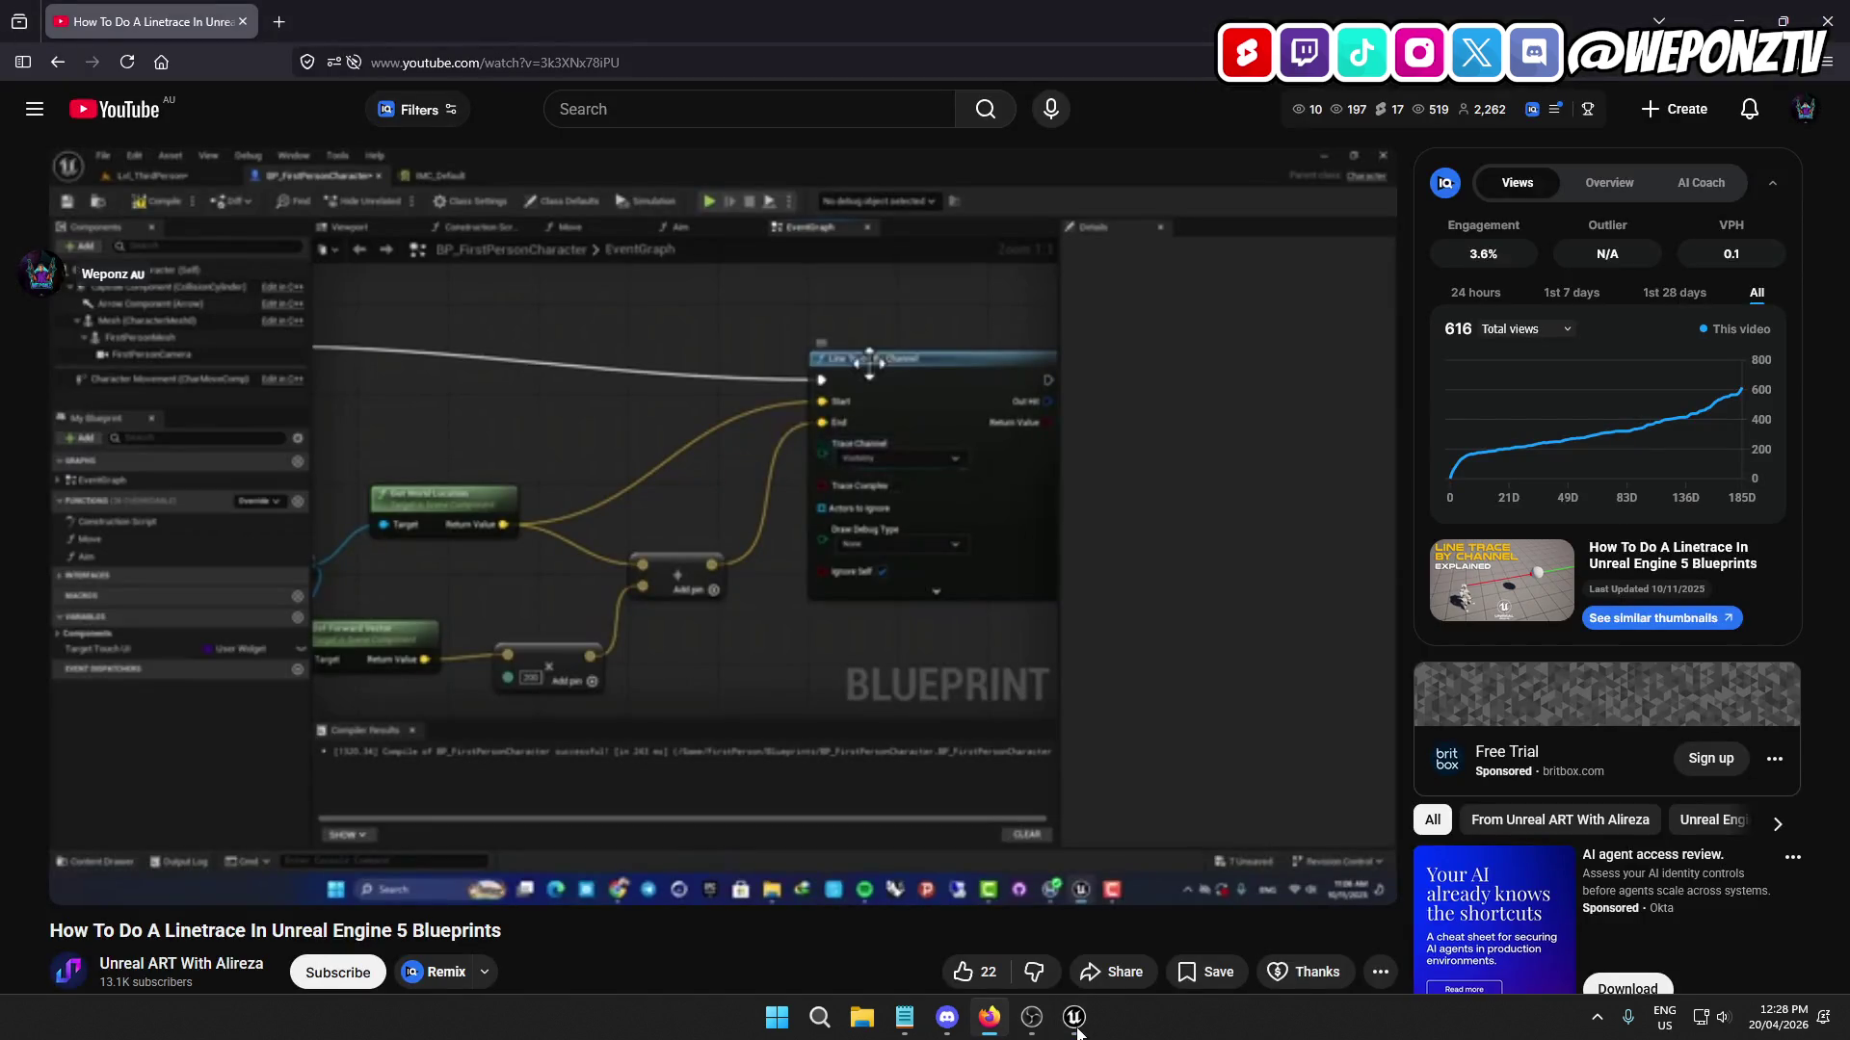
click(1075, 1019)
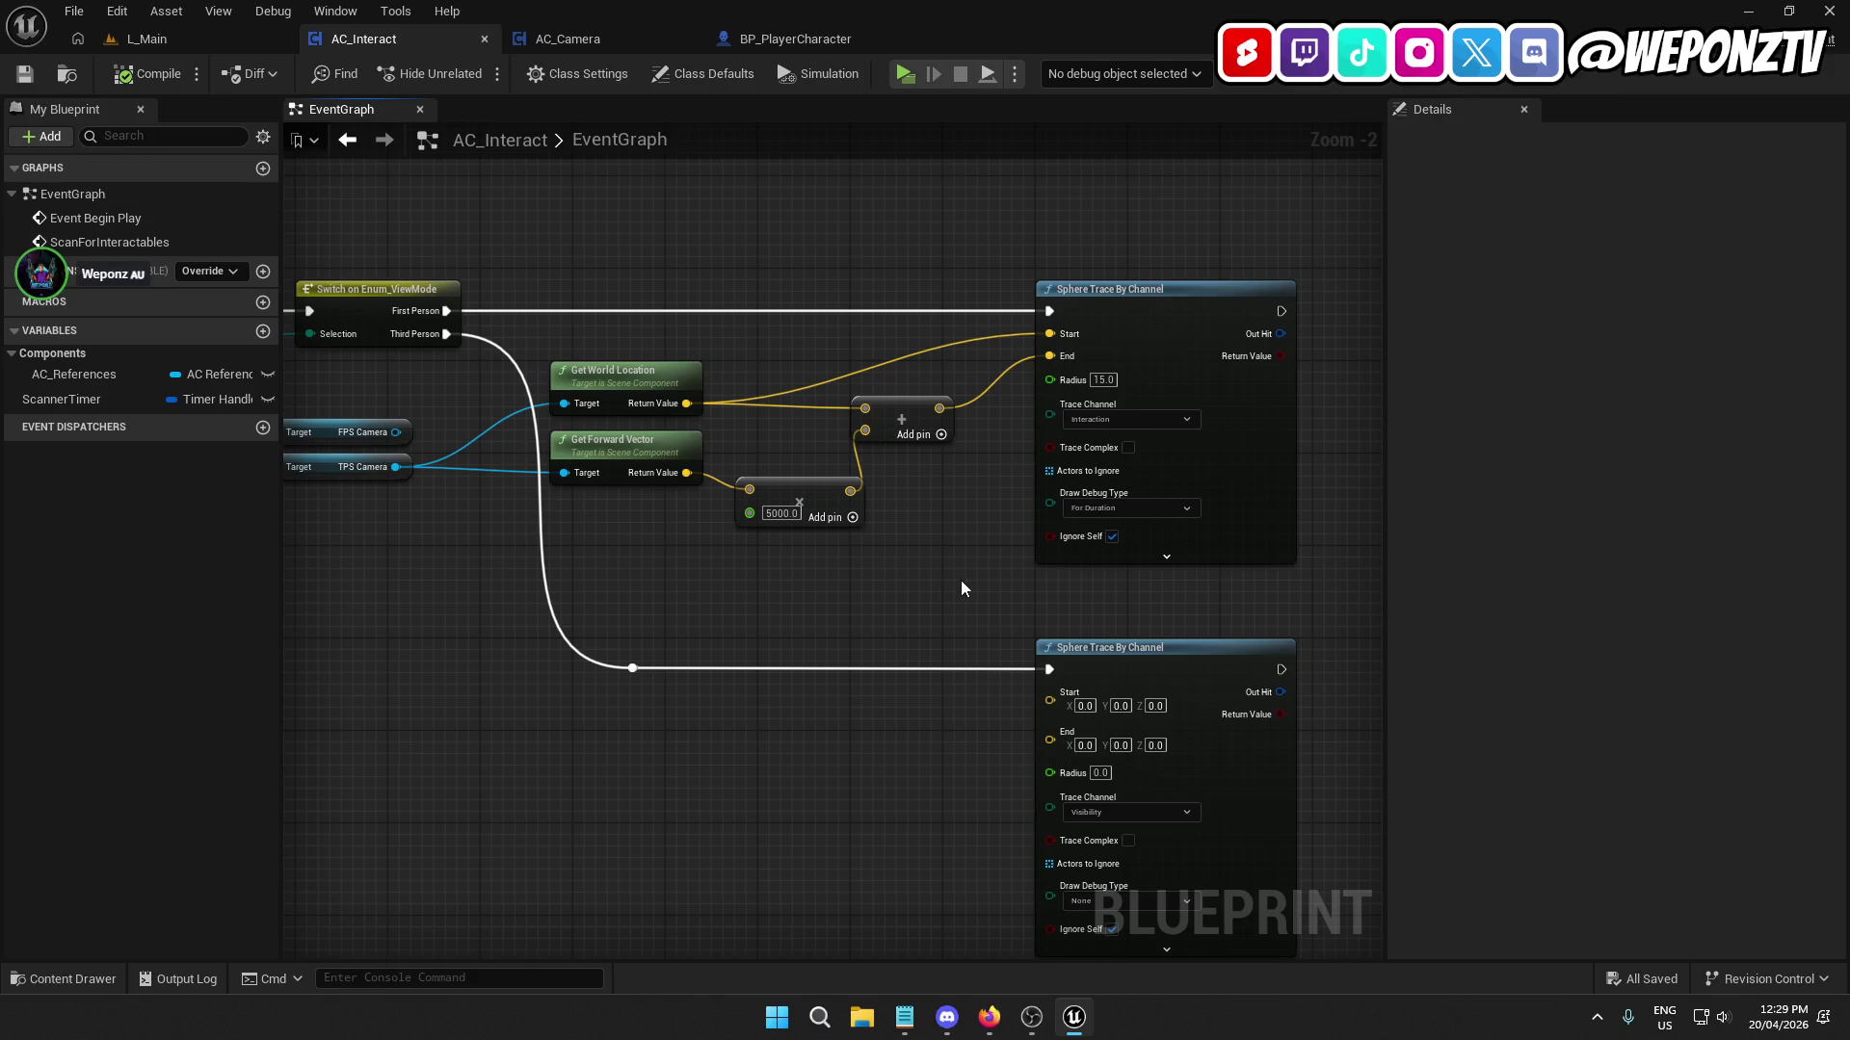
Wire an expanded Break Hit Result node to the upper sphere trace's Out Hit, then compile and save.
drag(962, 580, 548, 523)
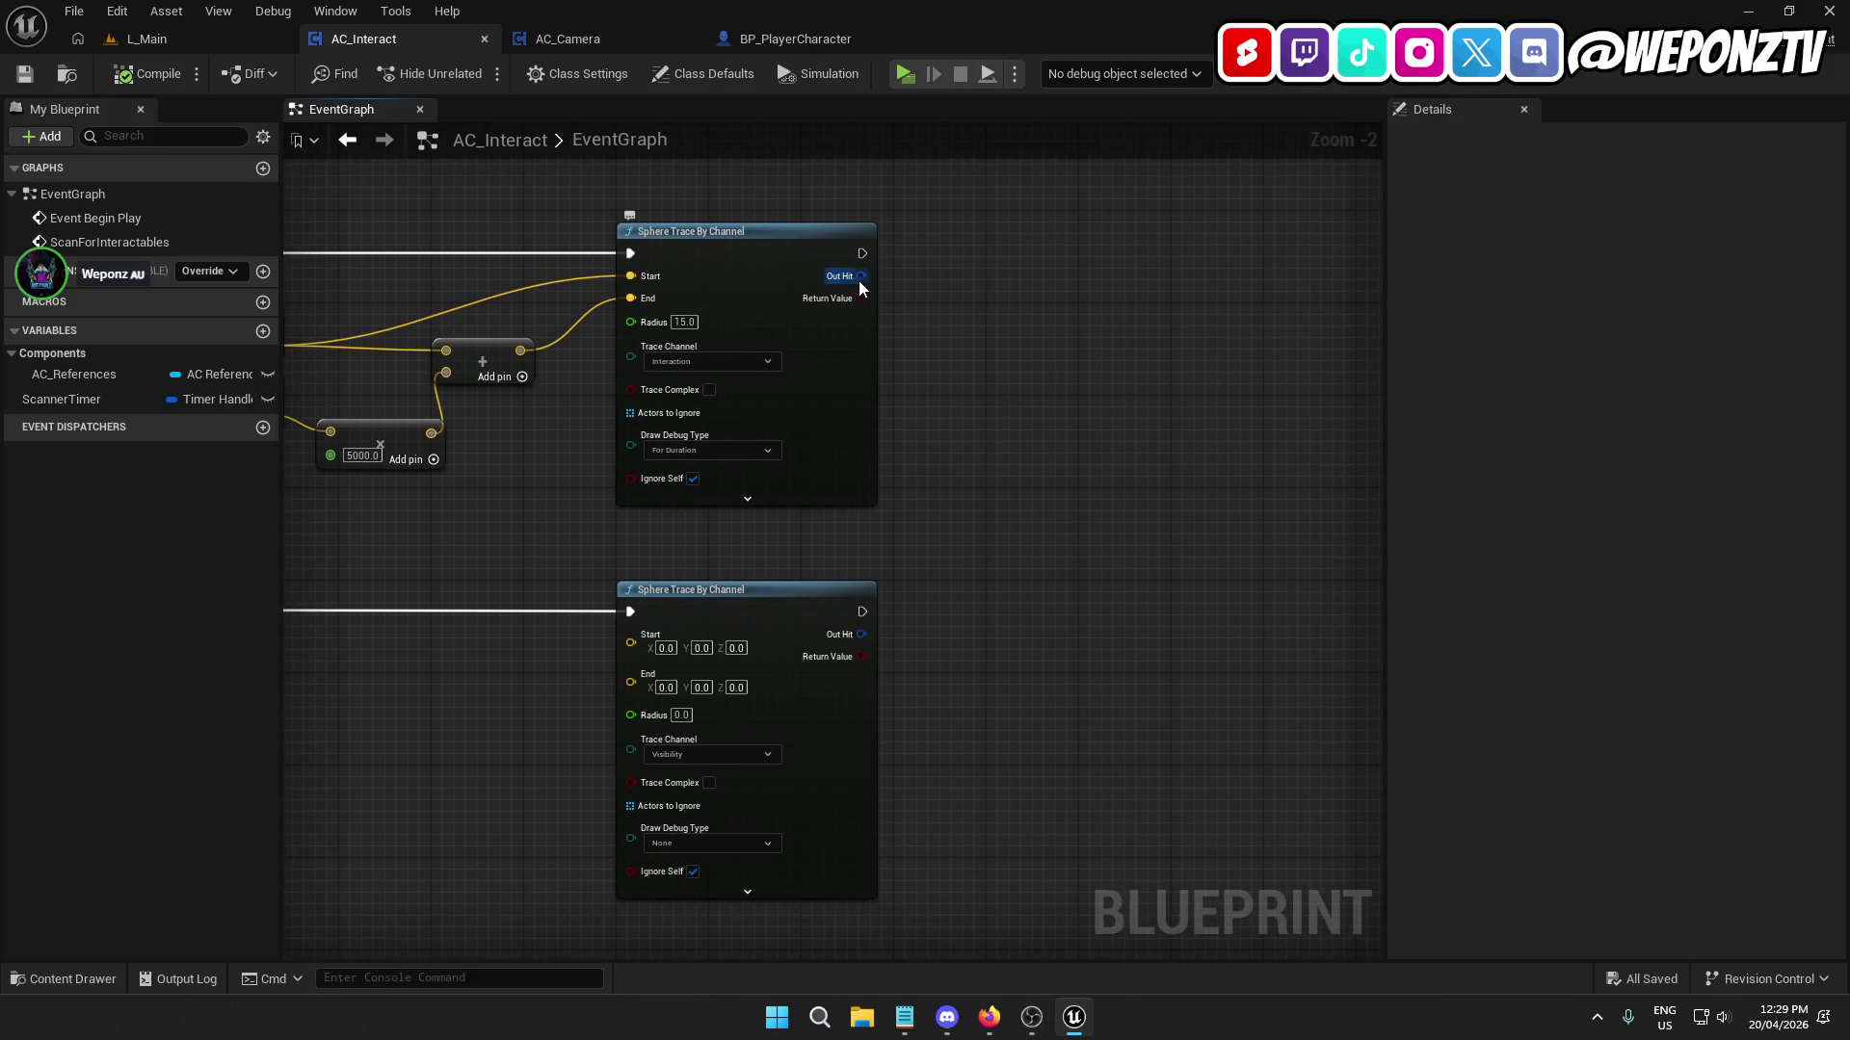
drag(862, 275, 990, 324)
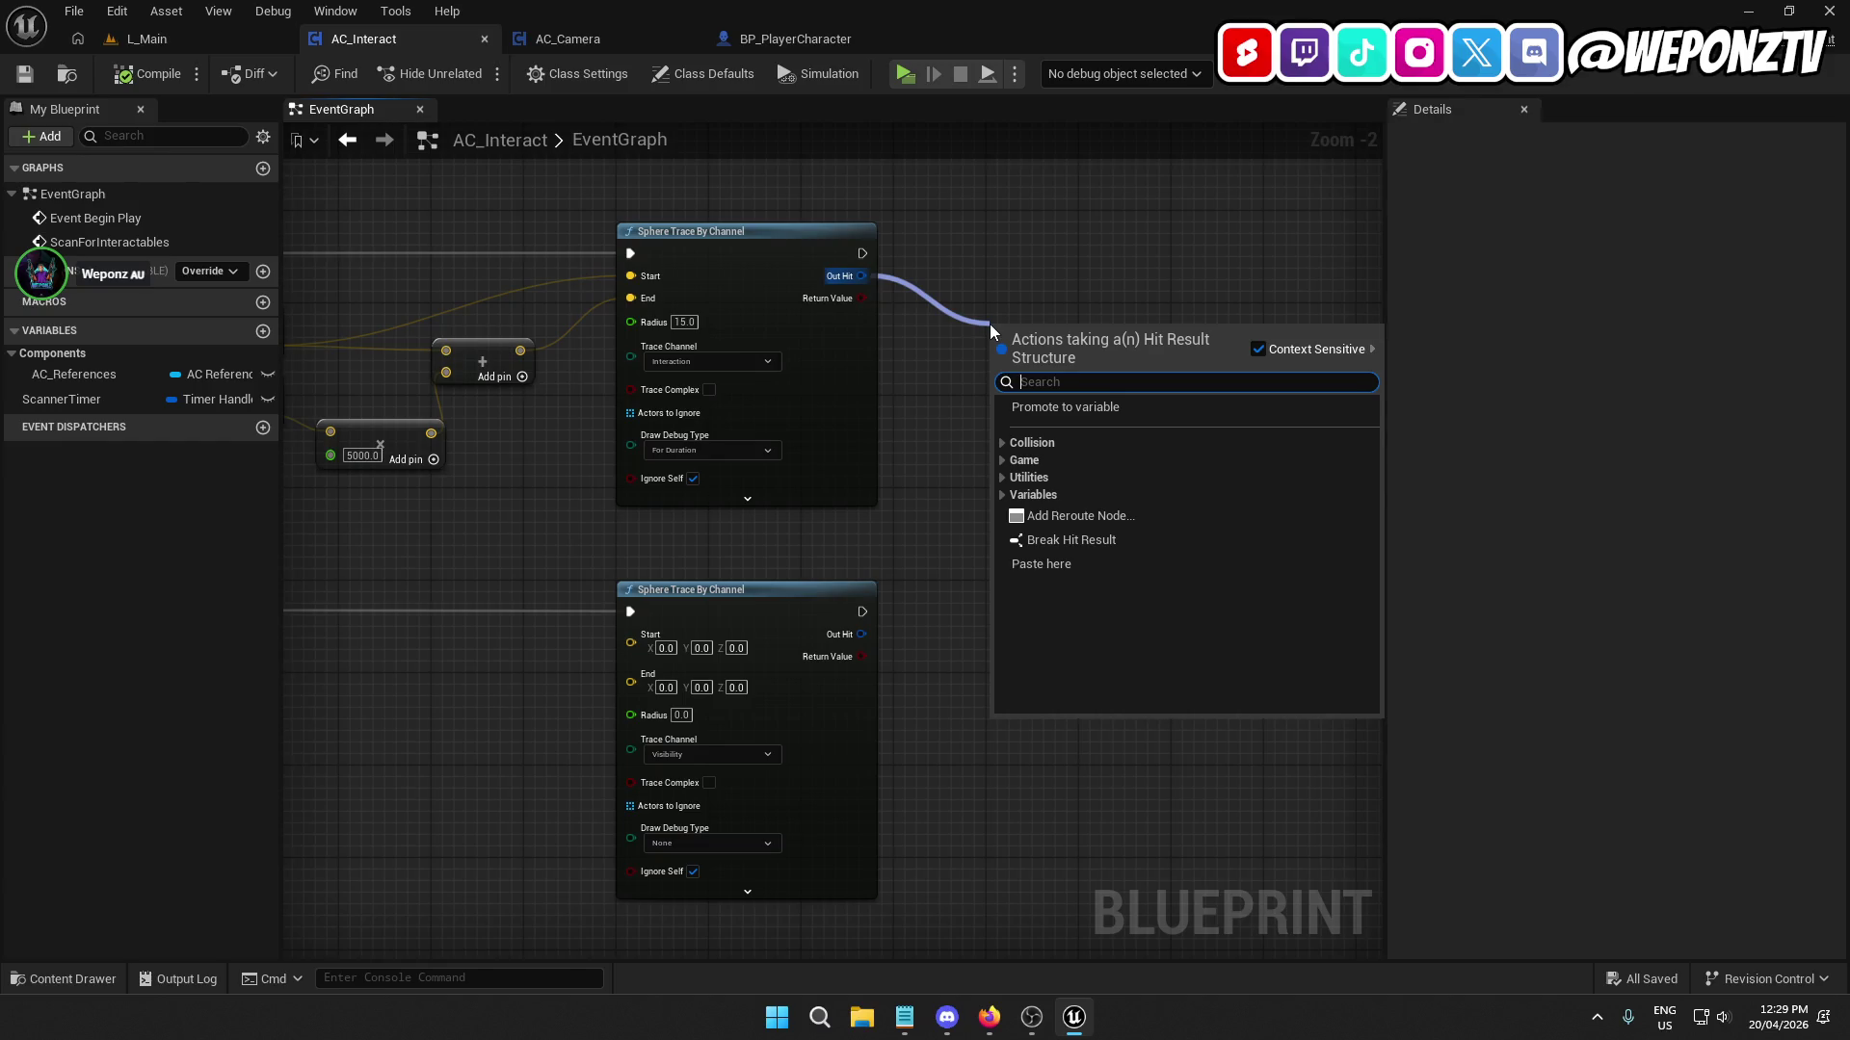
text(br)
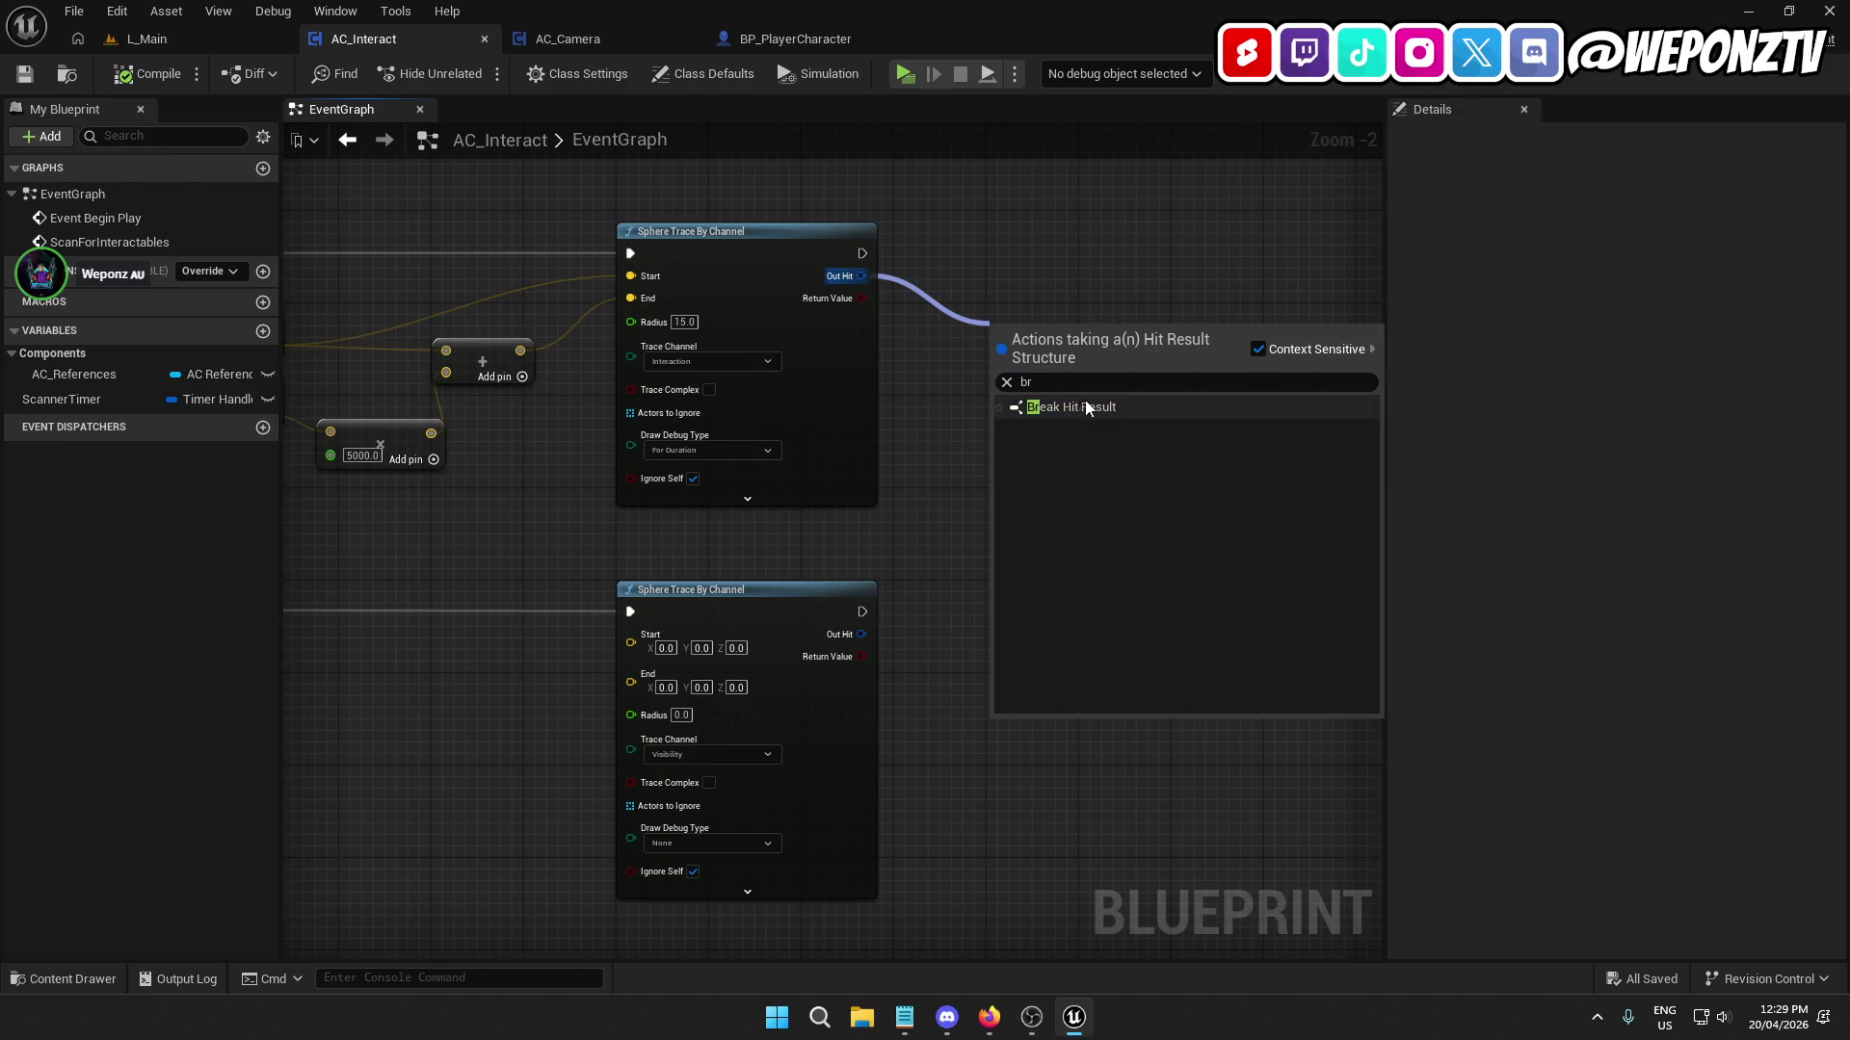
click(1083, 406)
click(1050, 387)
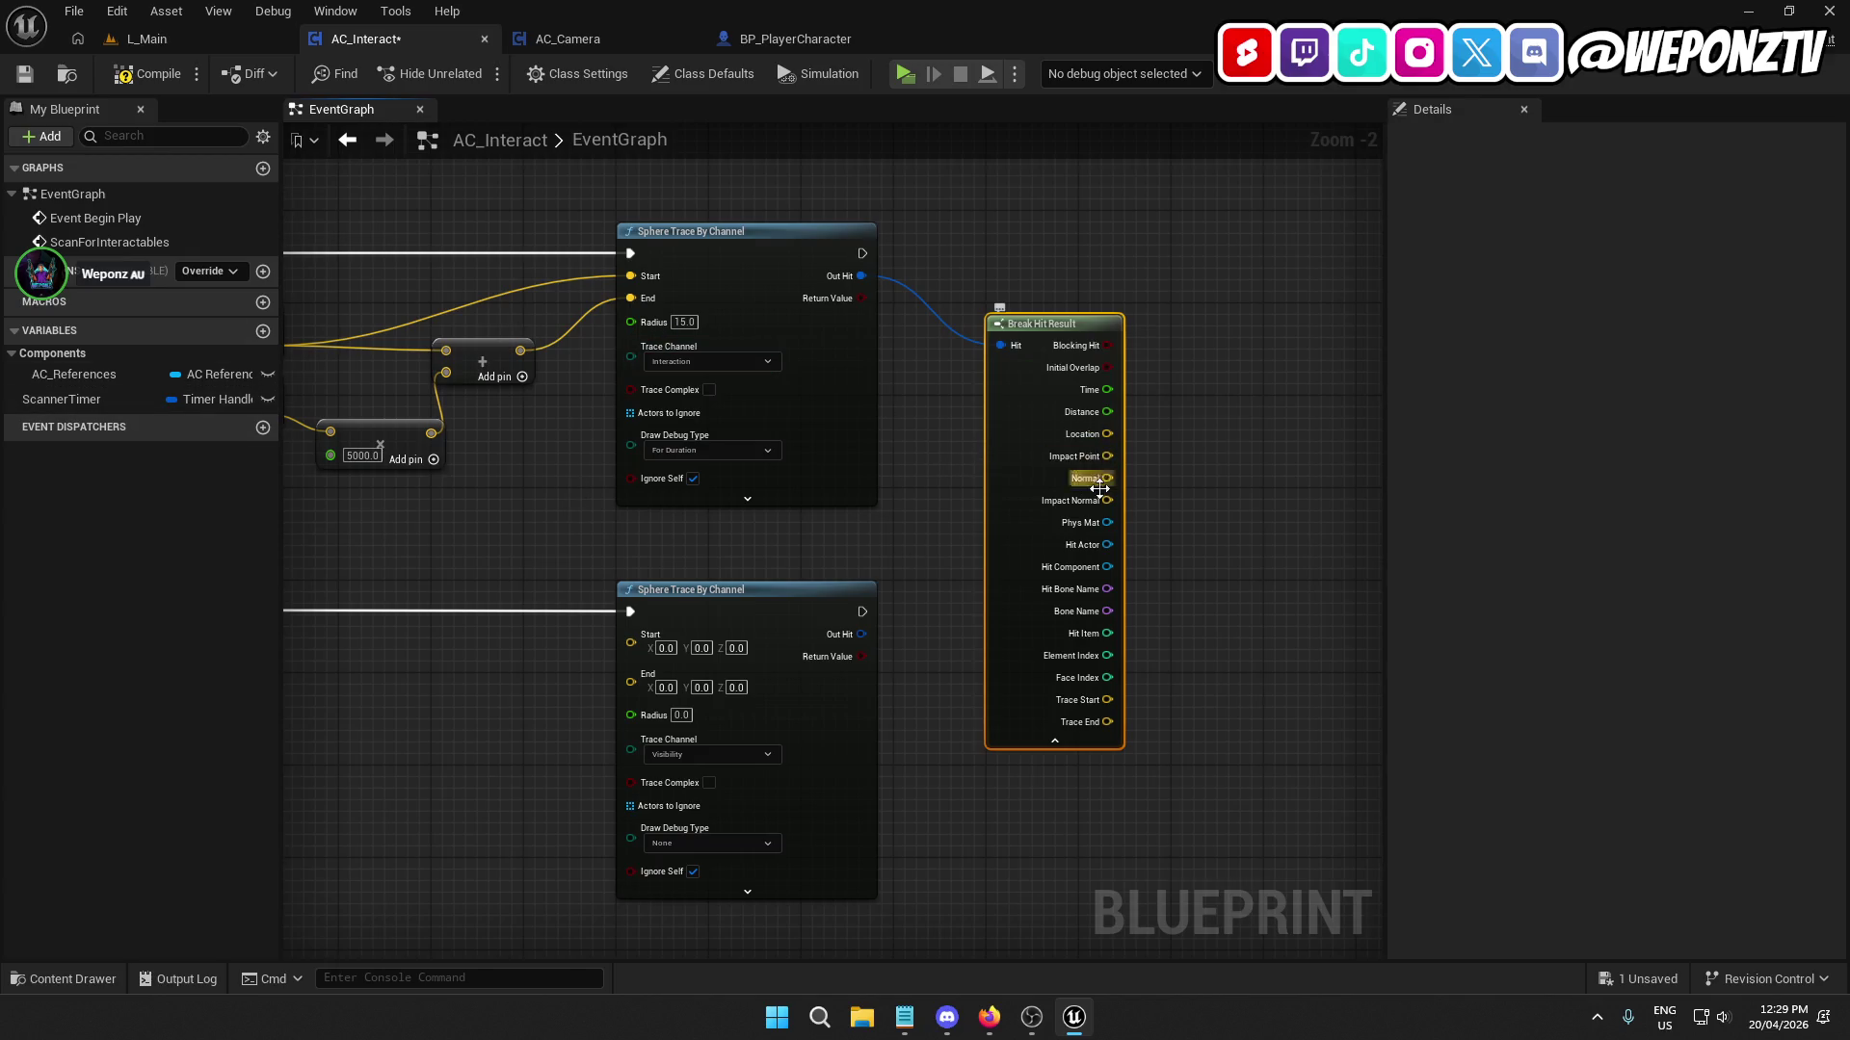
drag(1107, 544, 1292, 367)
key(Escape)
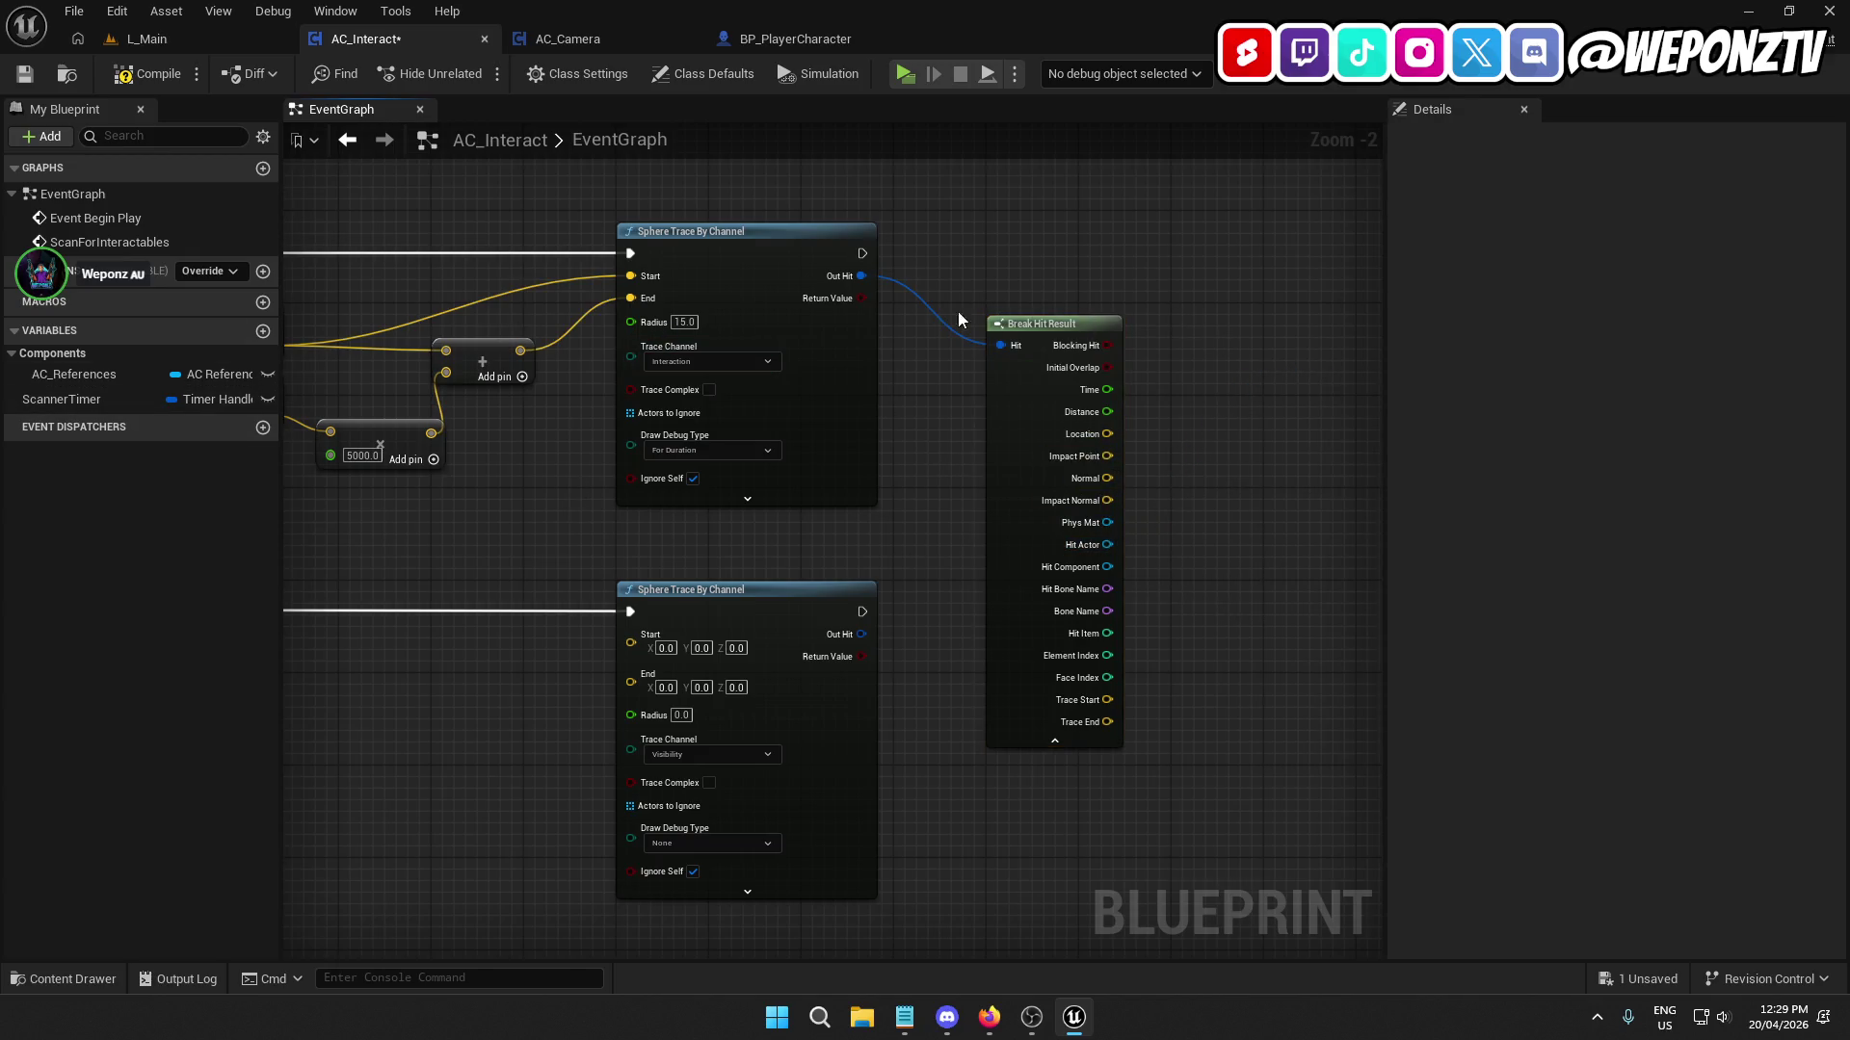
drag(1168, 293, 918, 289)
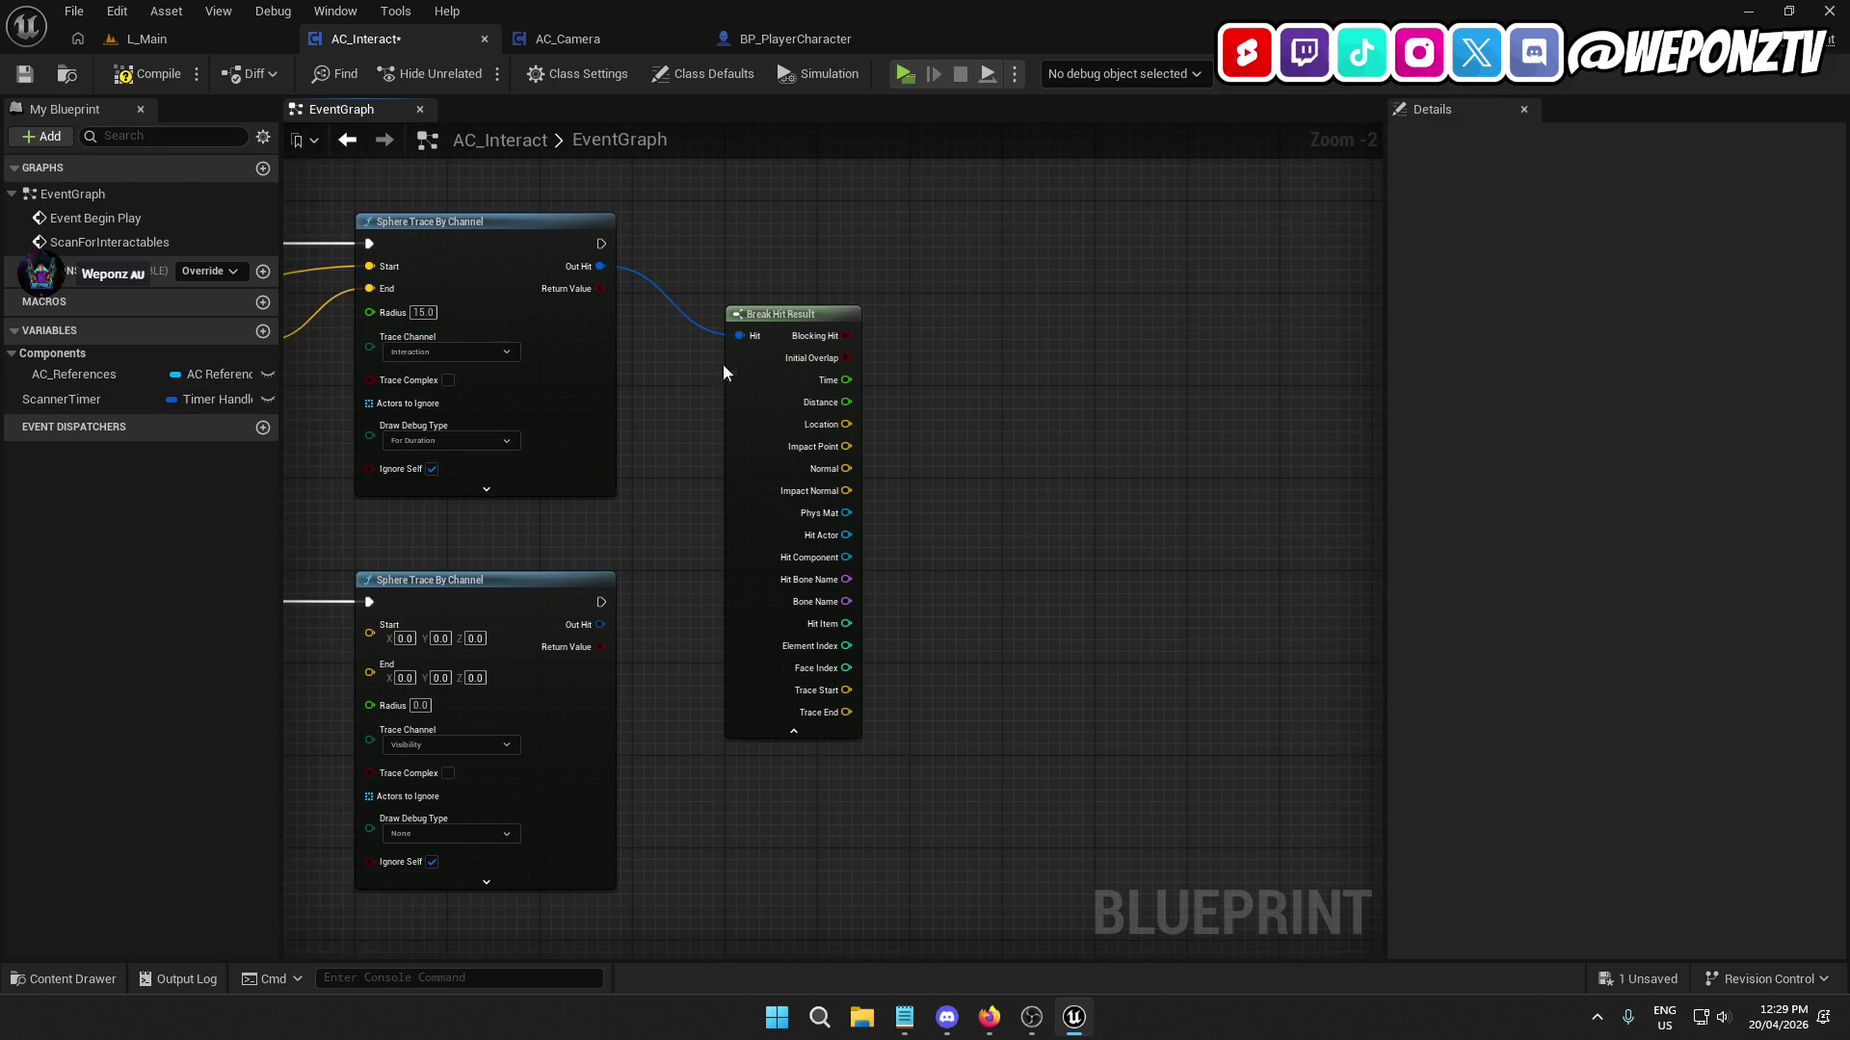
click(135, 79)
click(24, 74)
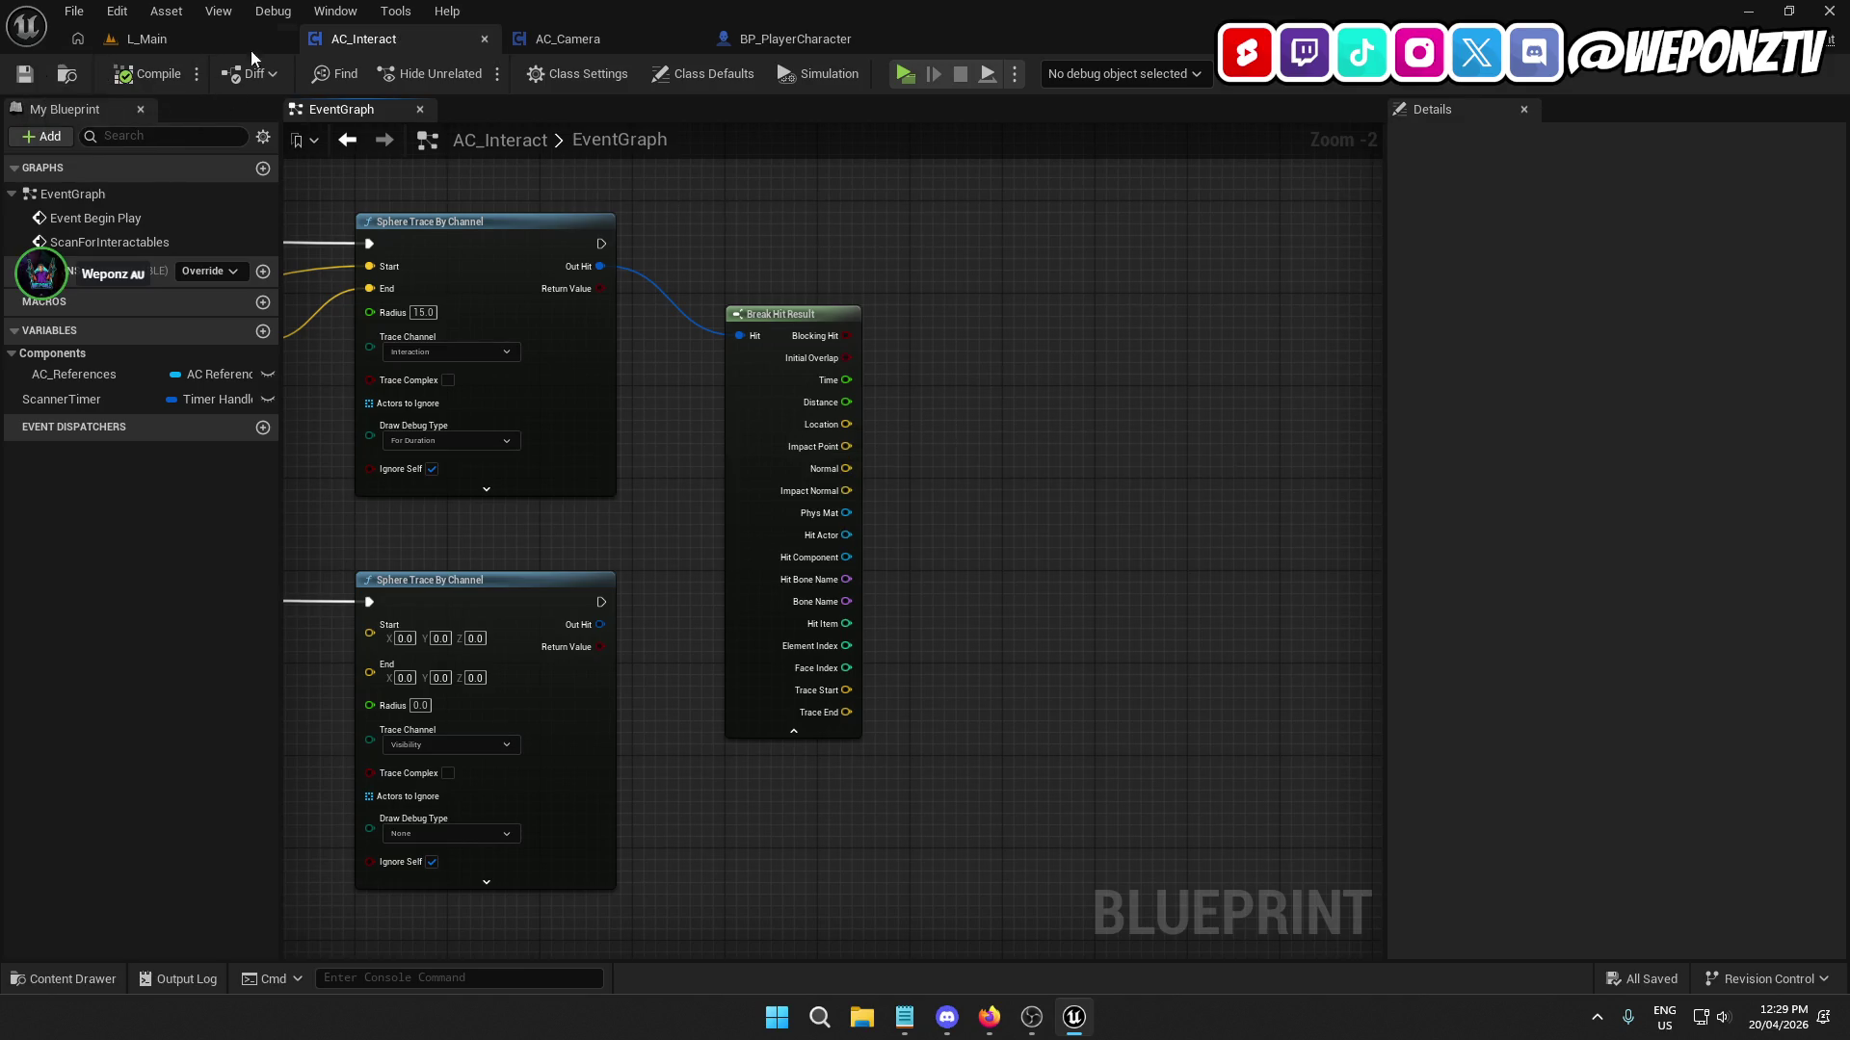
Cycle through the BP_PlayerCharacter, AC_Camera, AC_Interact and L_Main tabs.
click(819, 38)
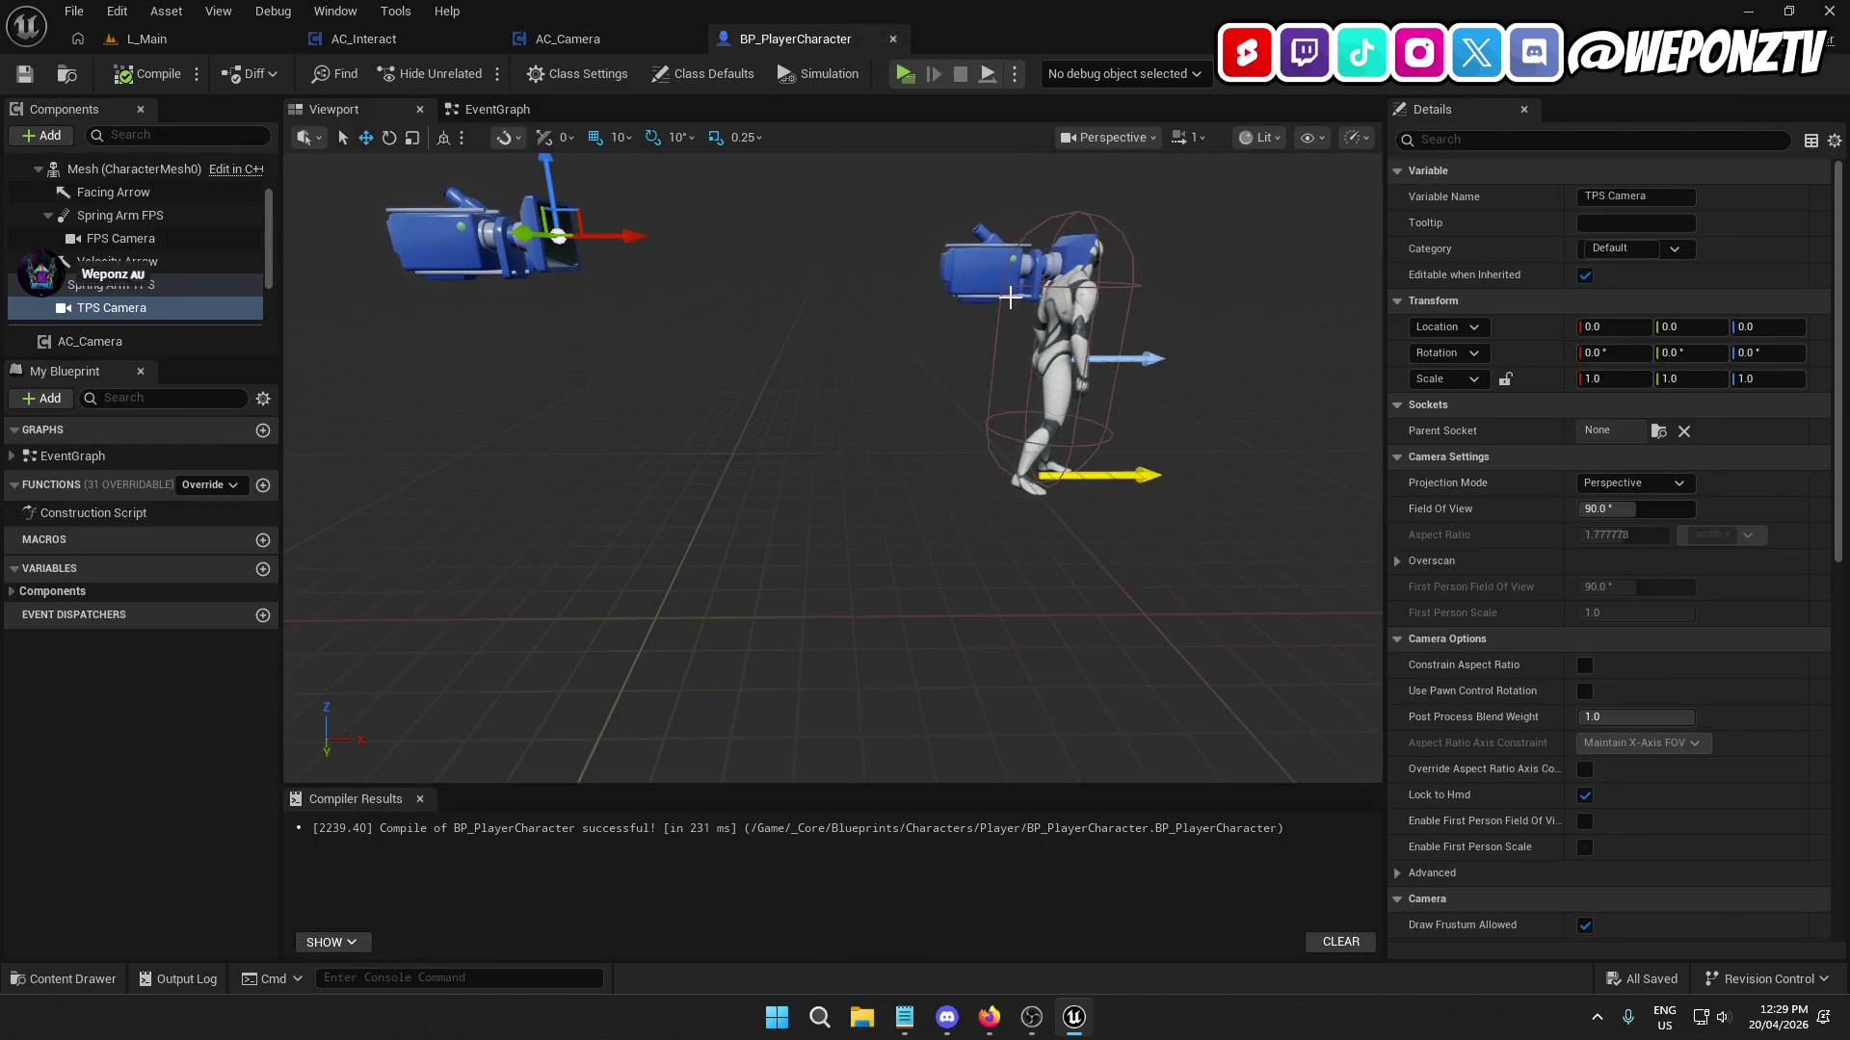
click(573, 40)
click(388, 41)
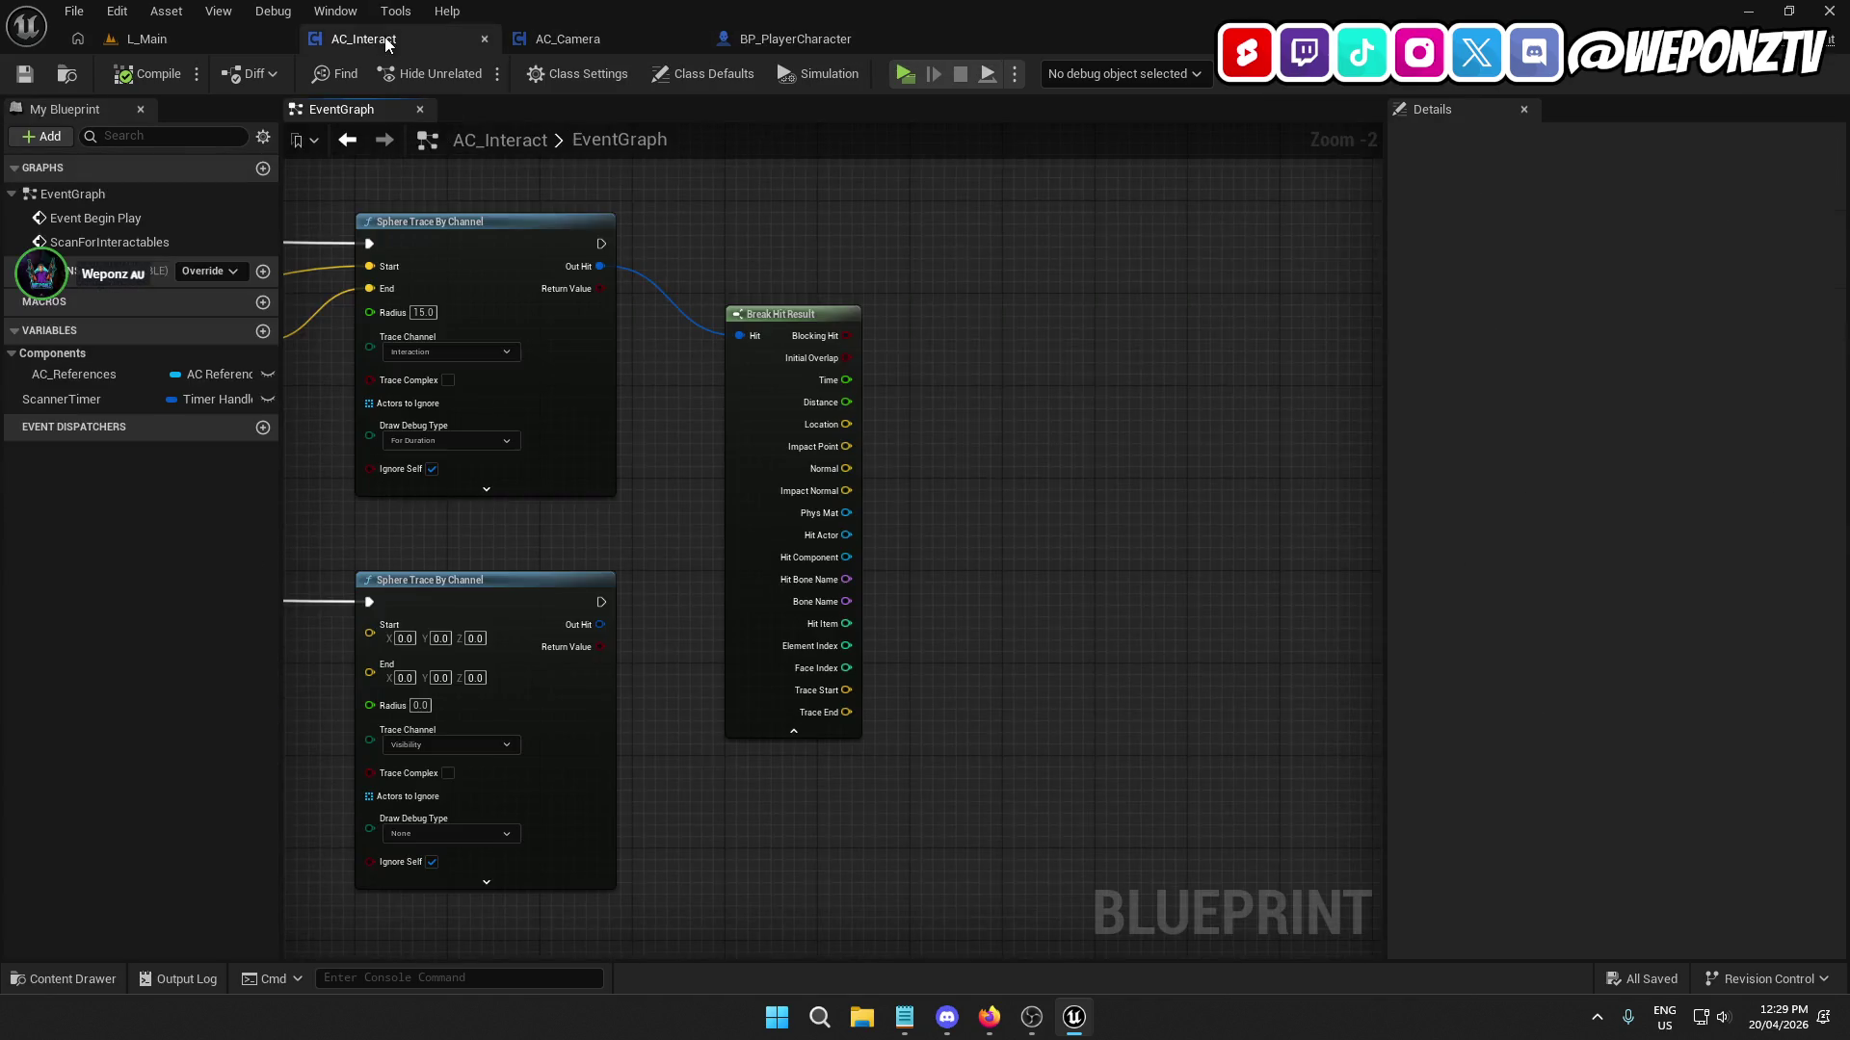
click(188, 31)
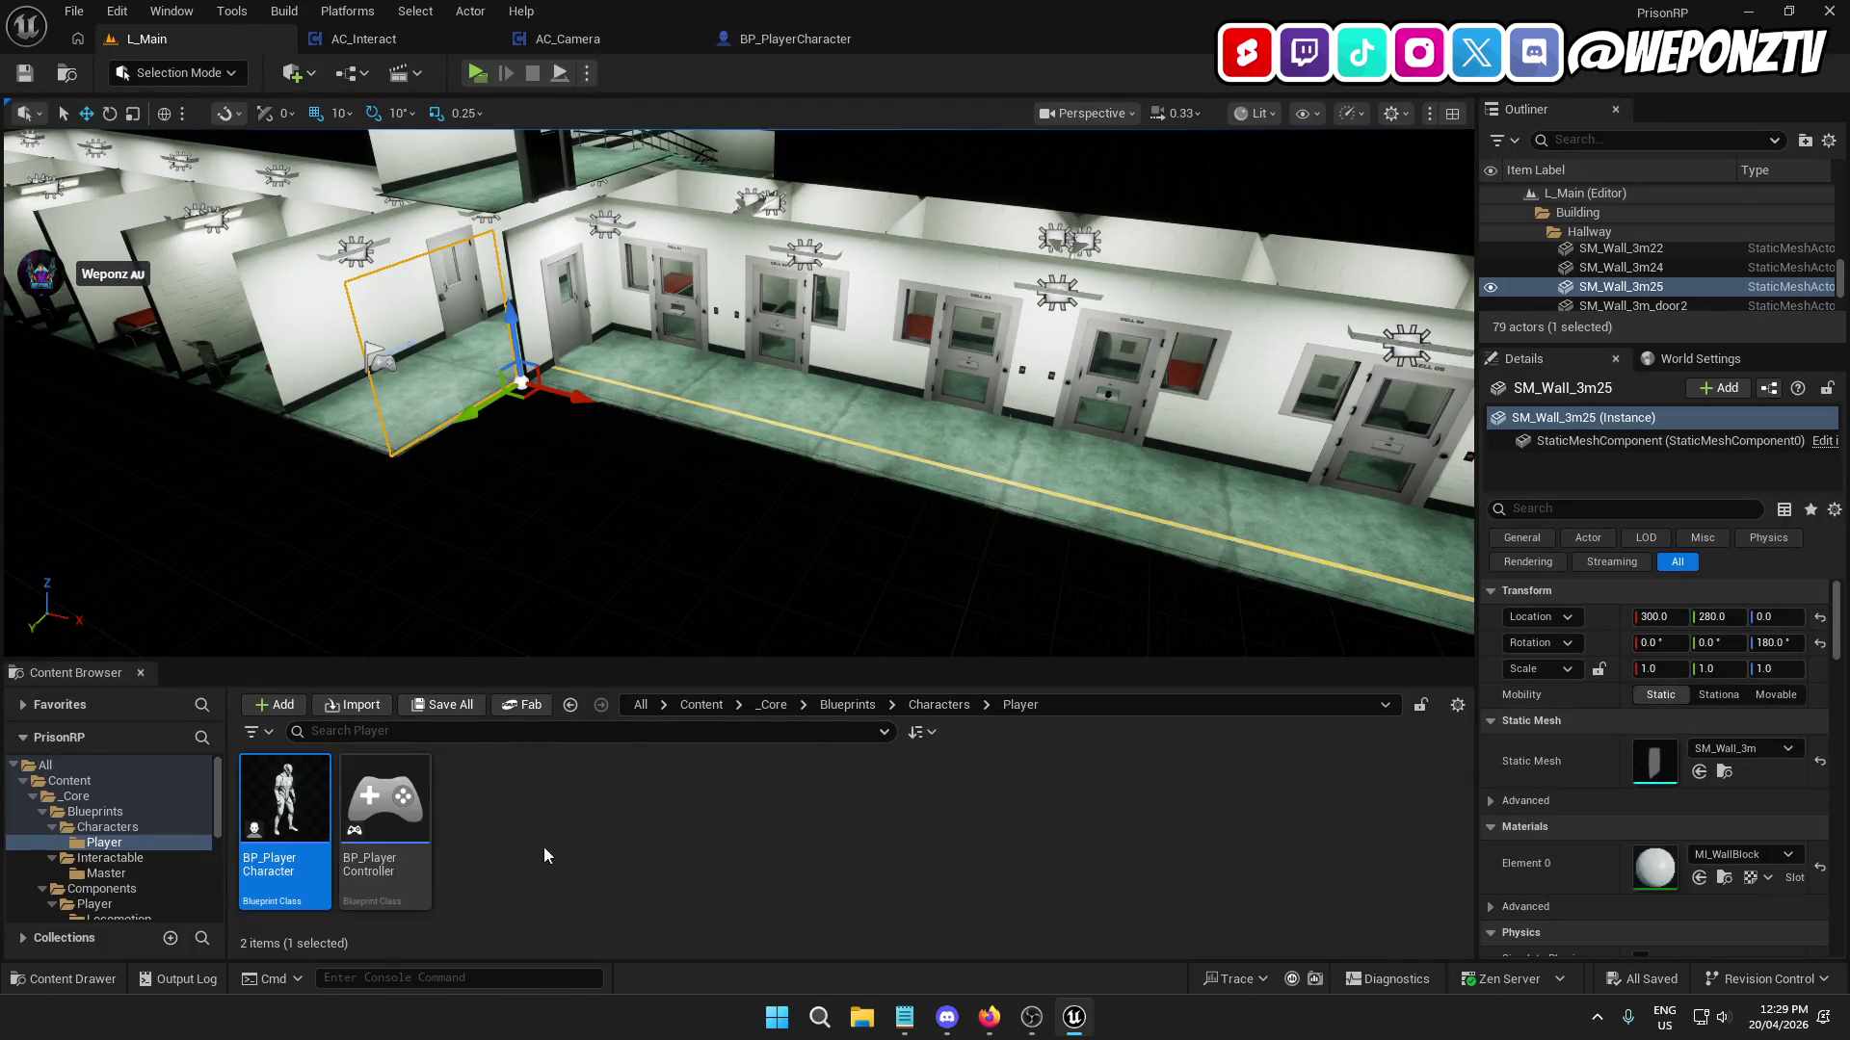
click(567, 39)
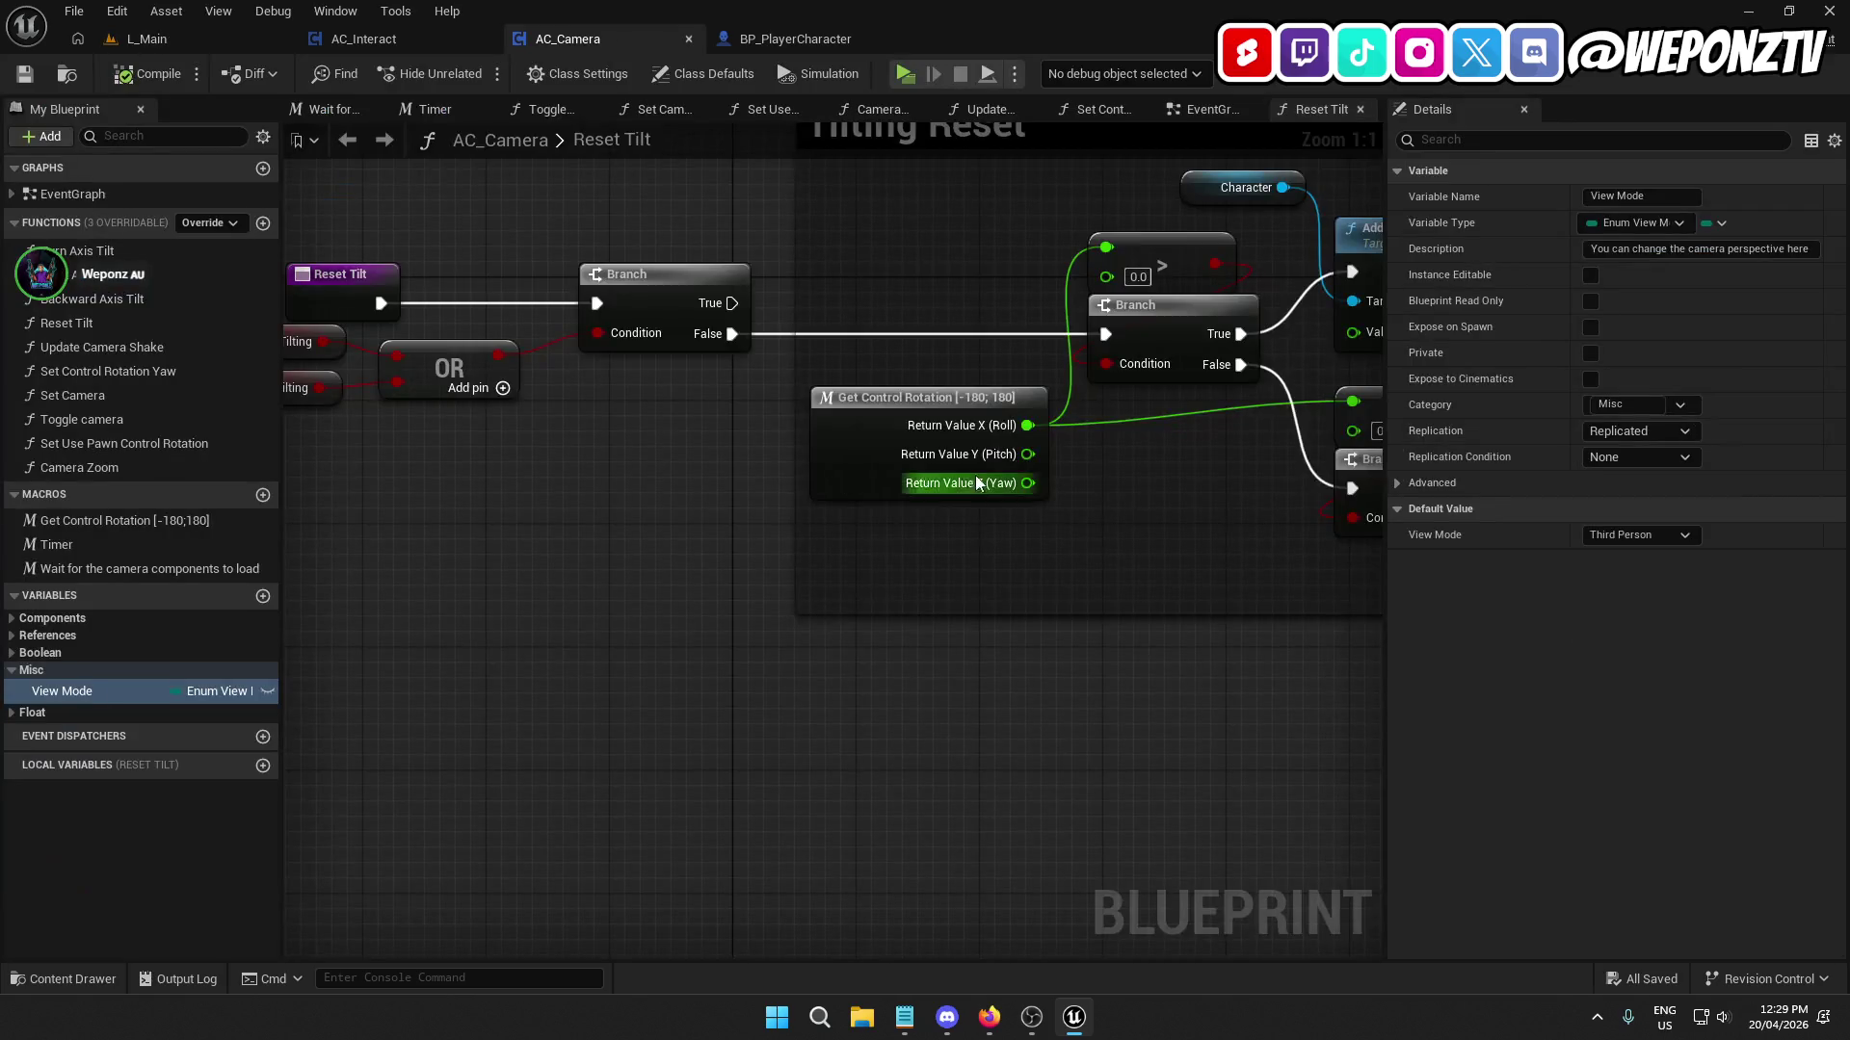
click(162, 37)
Open BP_PlayerController and inspect how its MainUI variable is created and set.
double_click(385, 799)
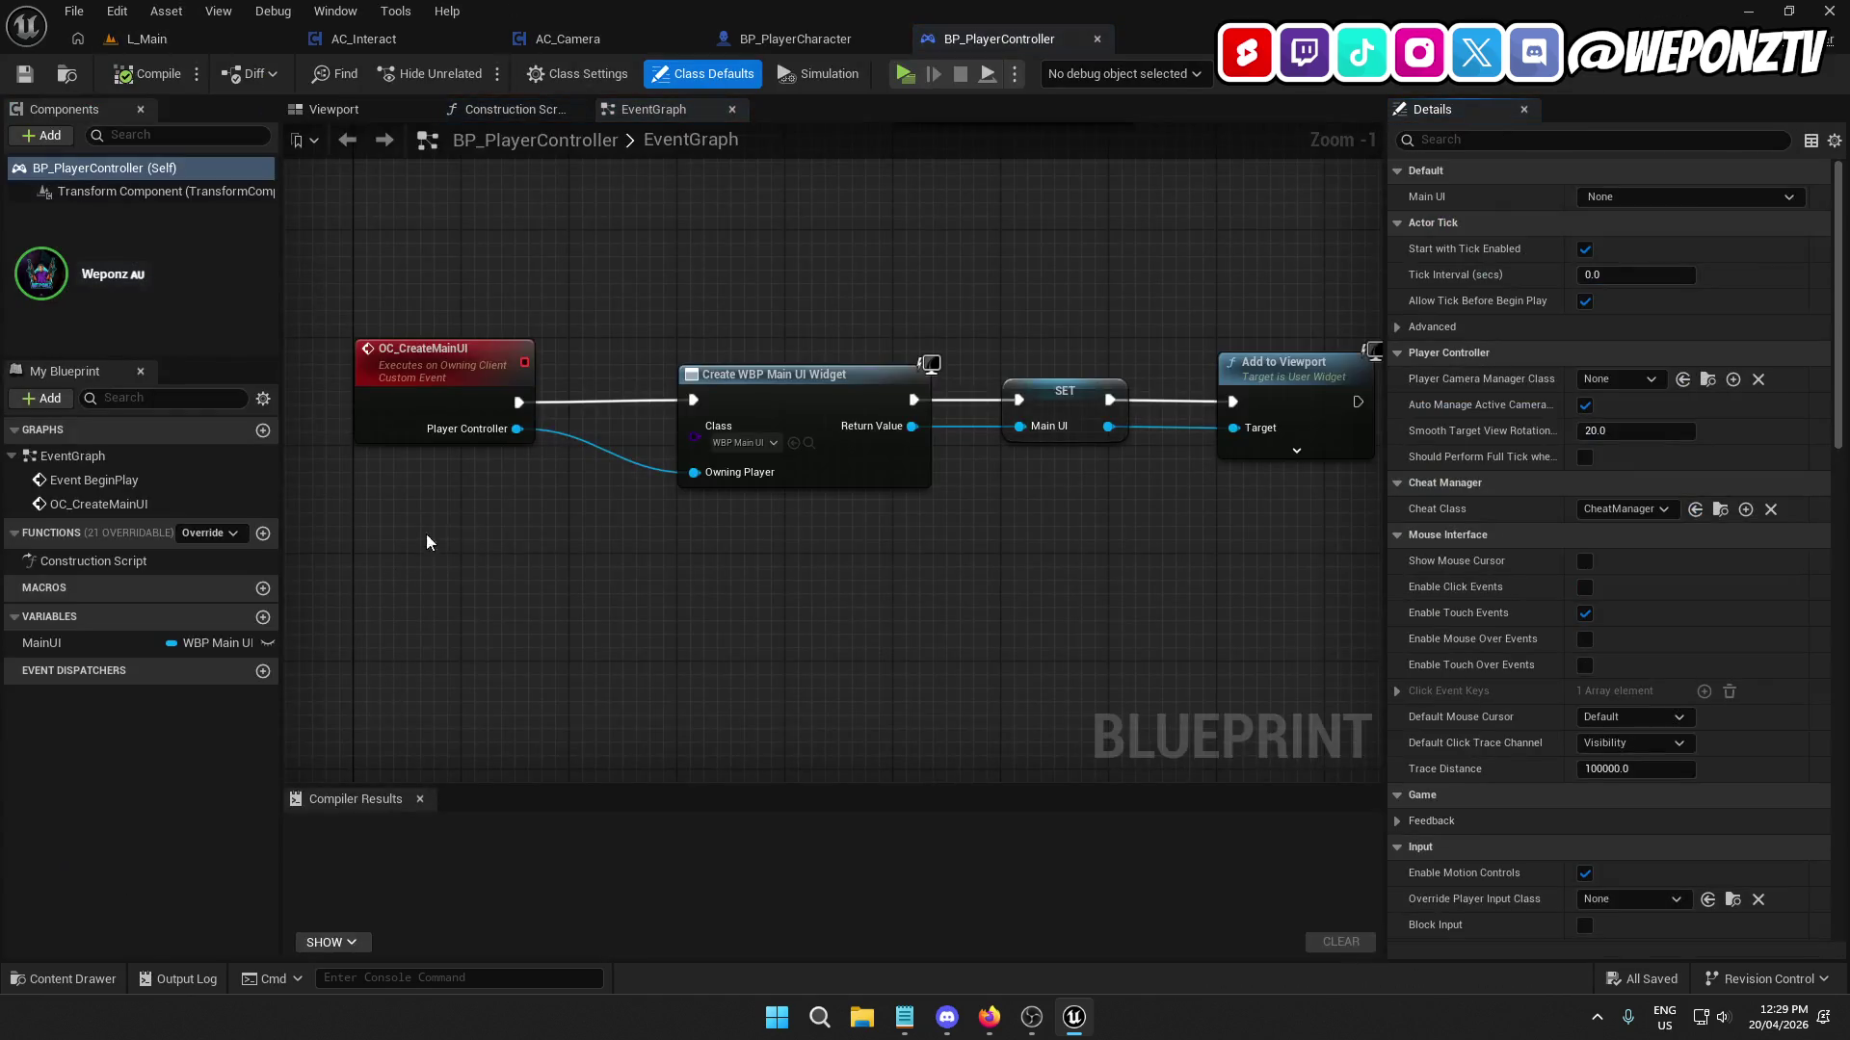
drag(1144, 559, 931, 415)
click(890, 383)
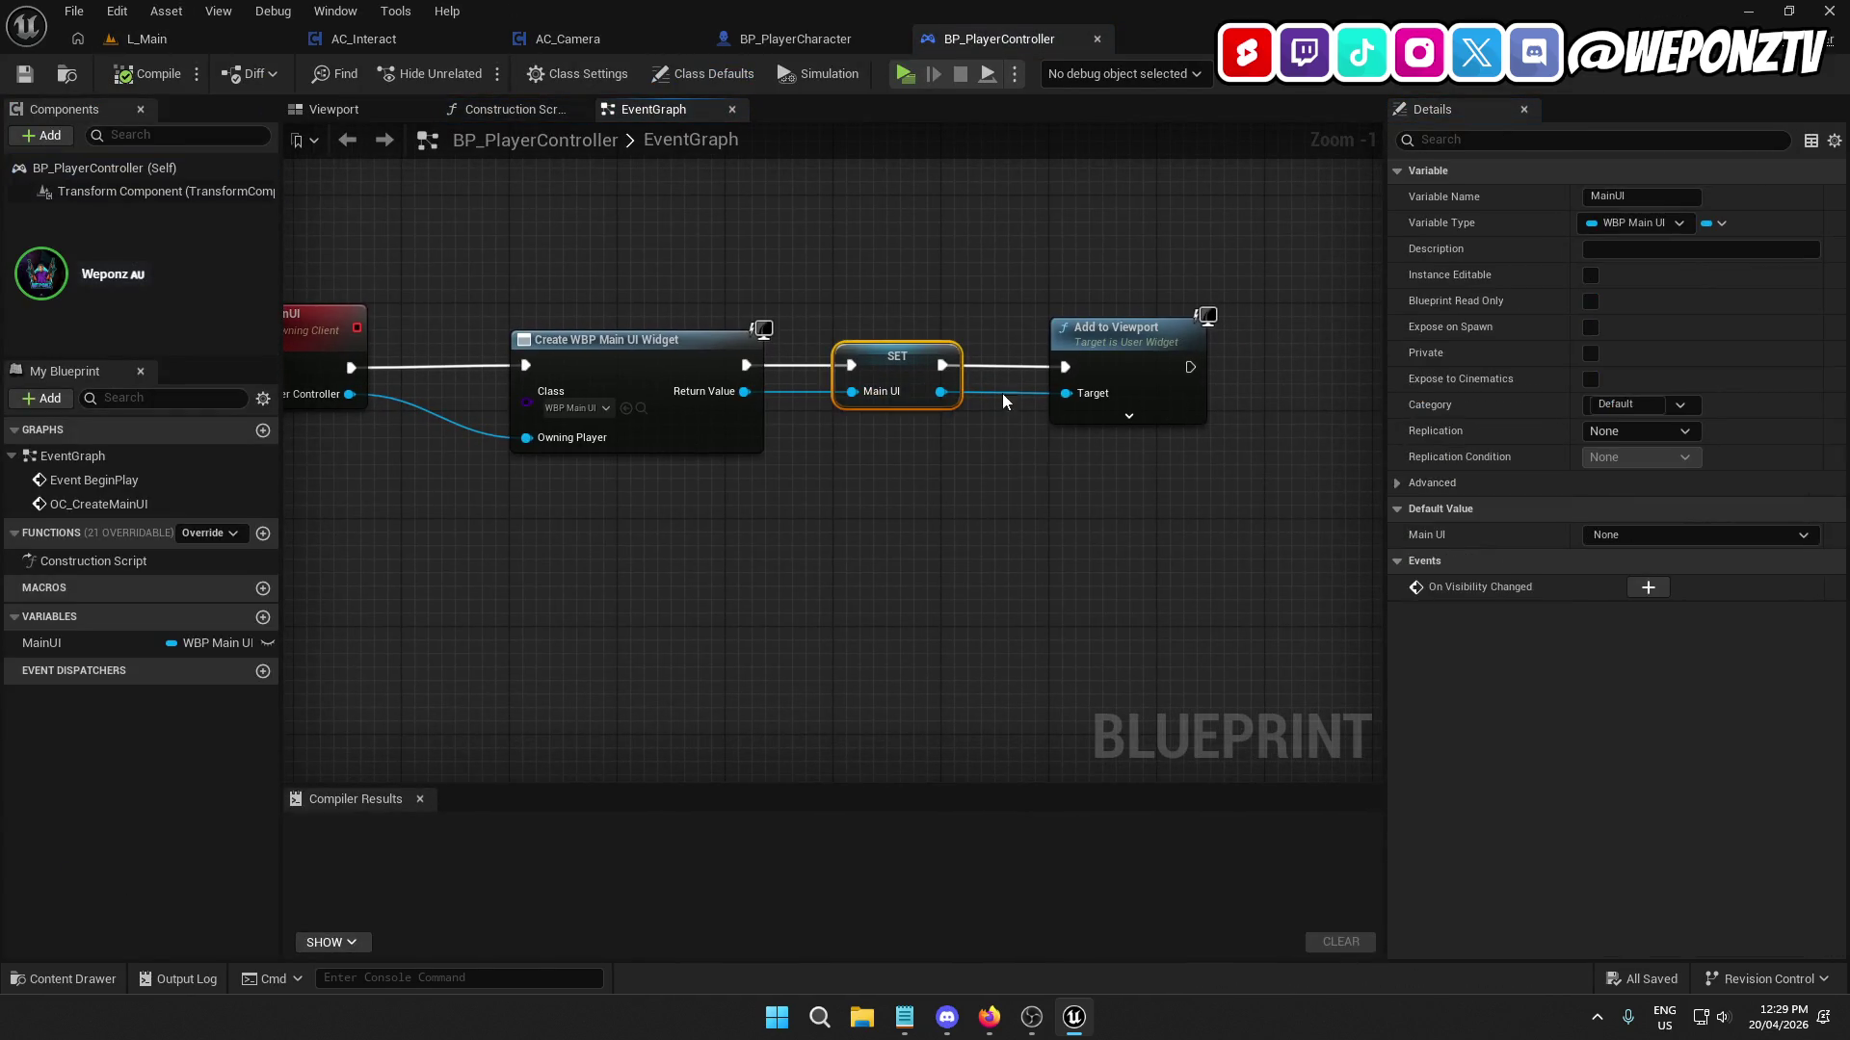
click(145, 39)
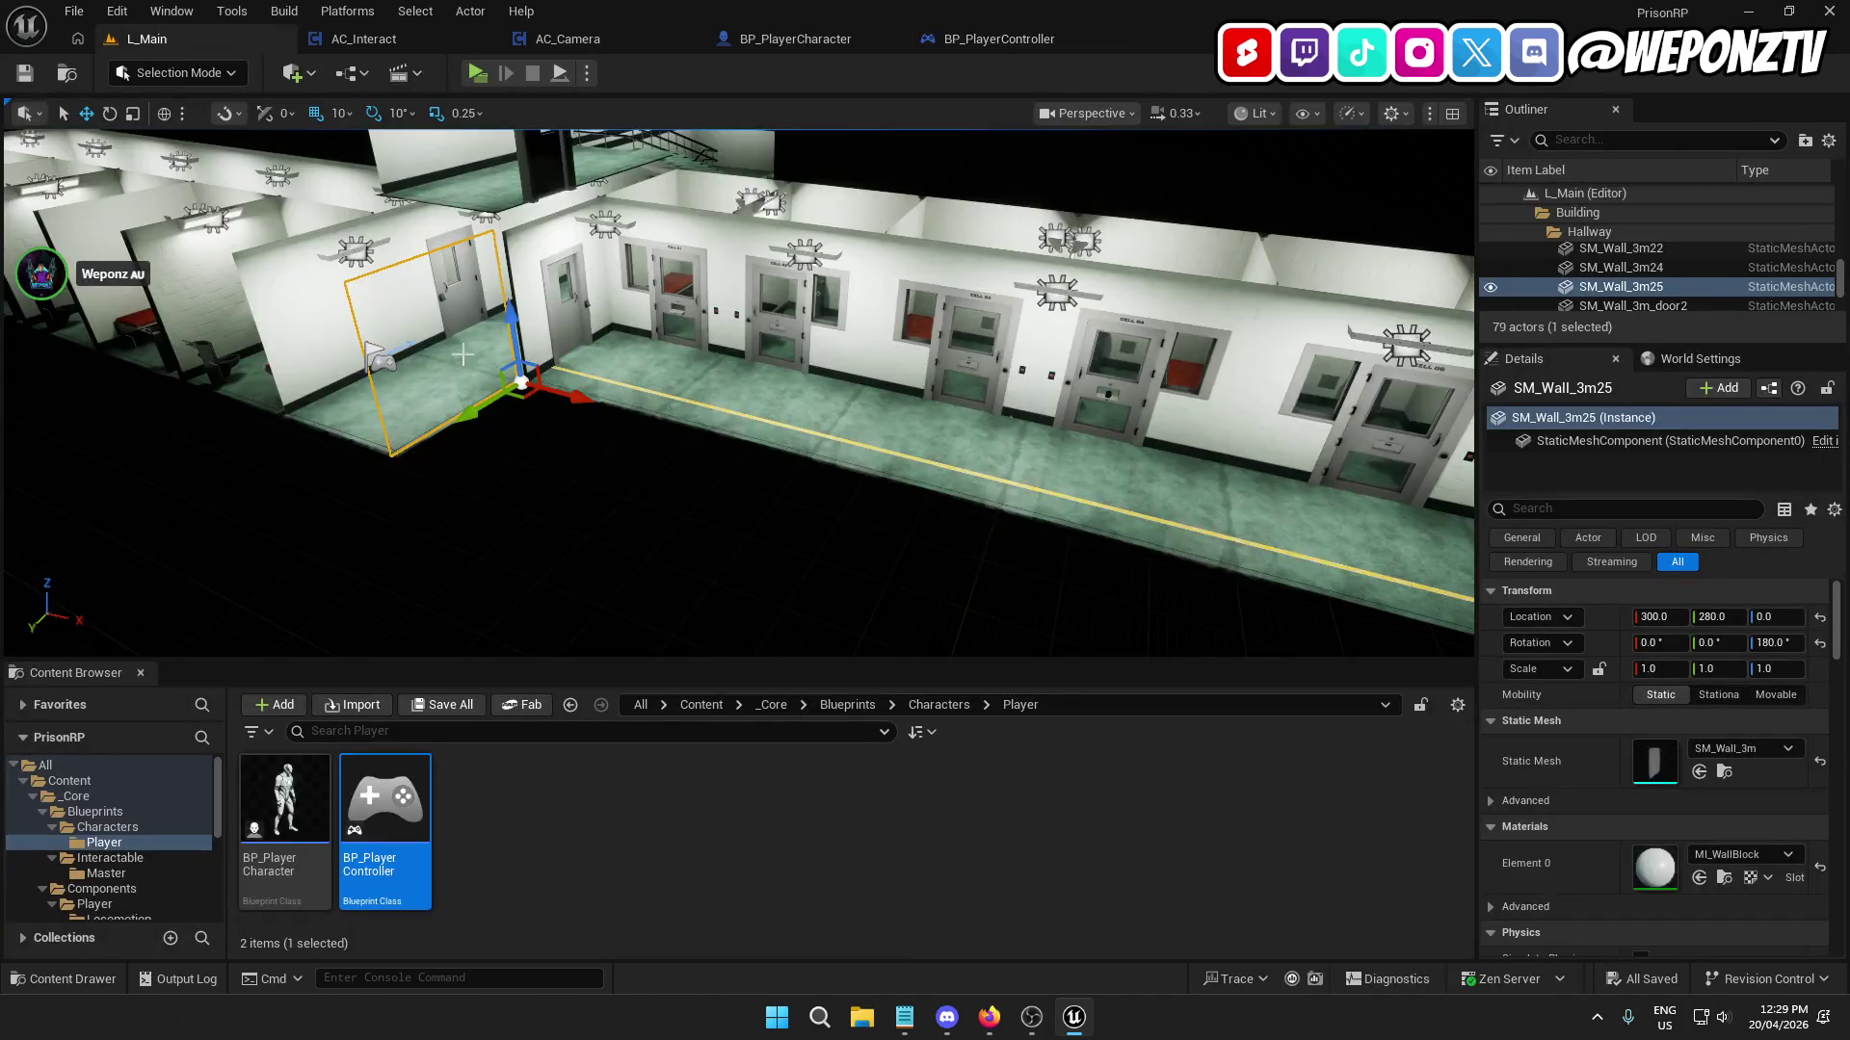
Open WBP_MainUI from the _Core folder and inspect its InteractInfo text and InteractionDot image.
click(774, 705)
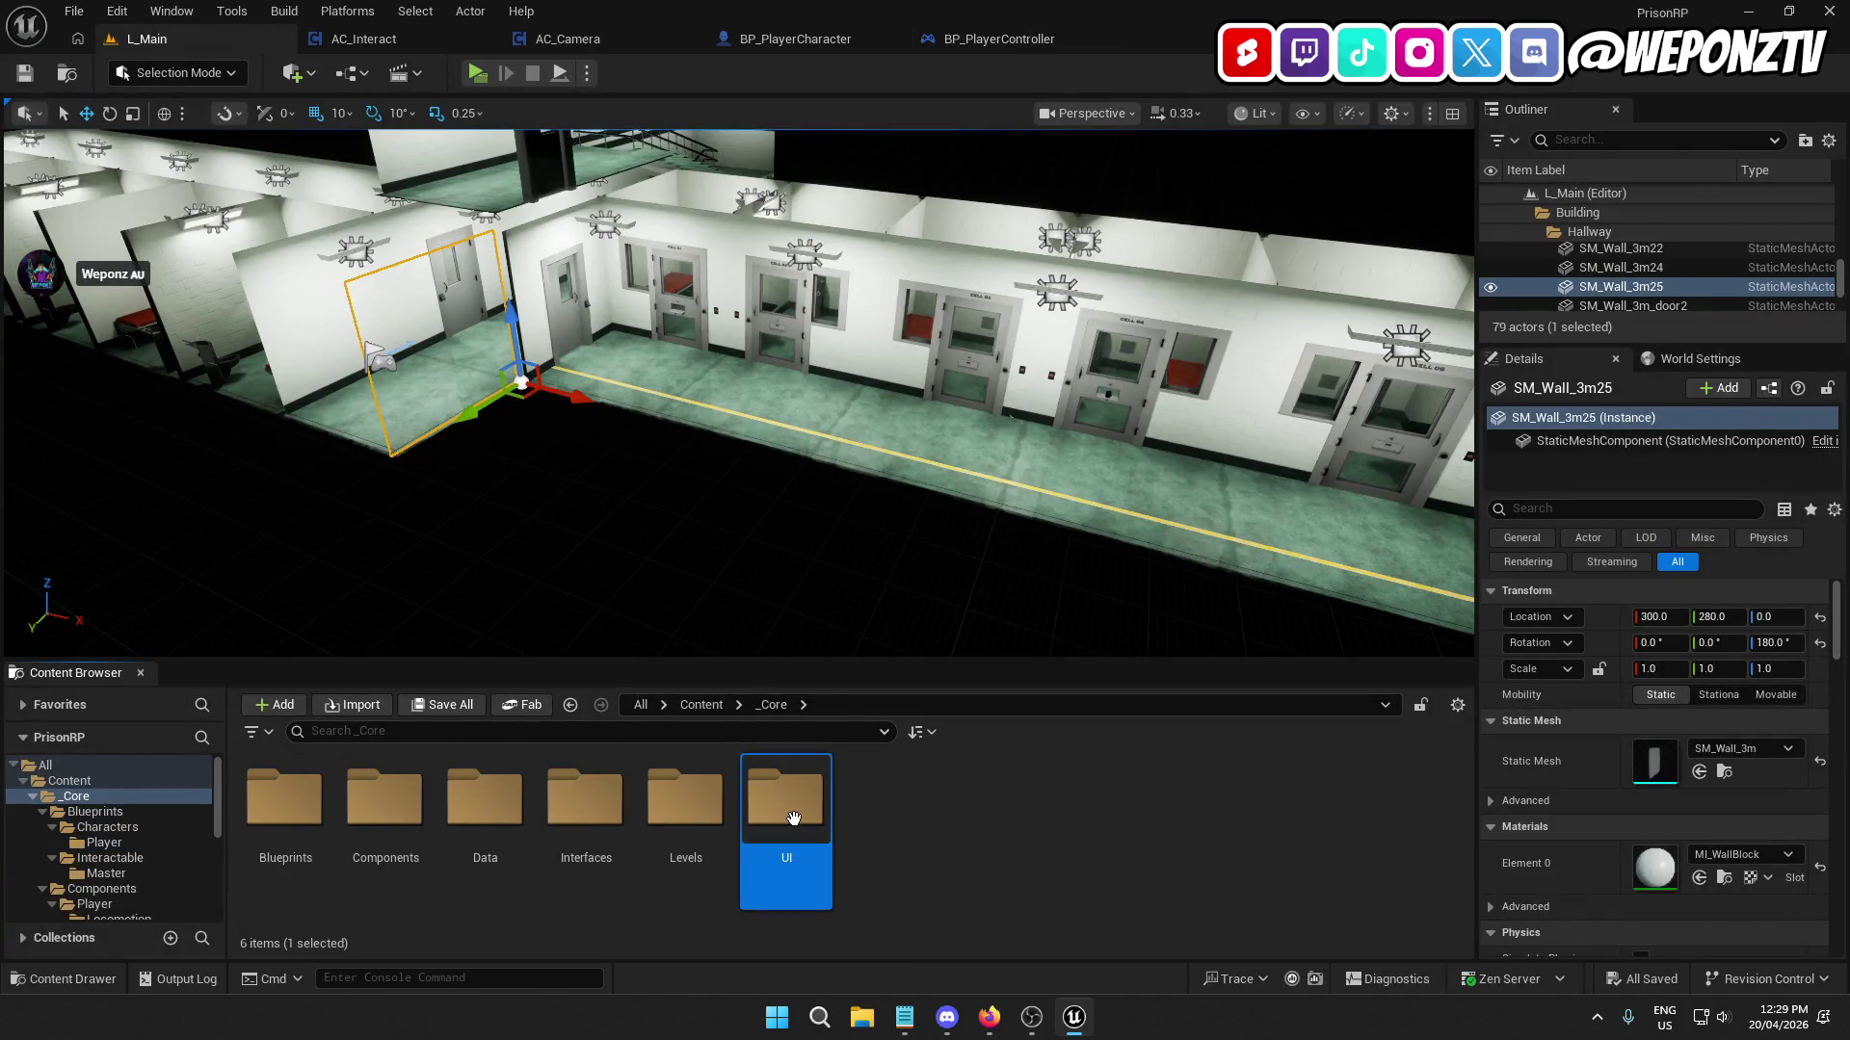
double_click(792, 819)
double_click(390, 814)
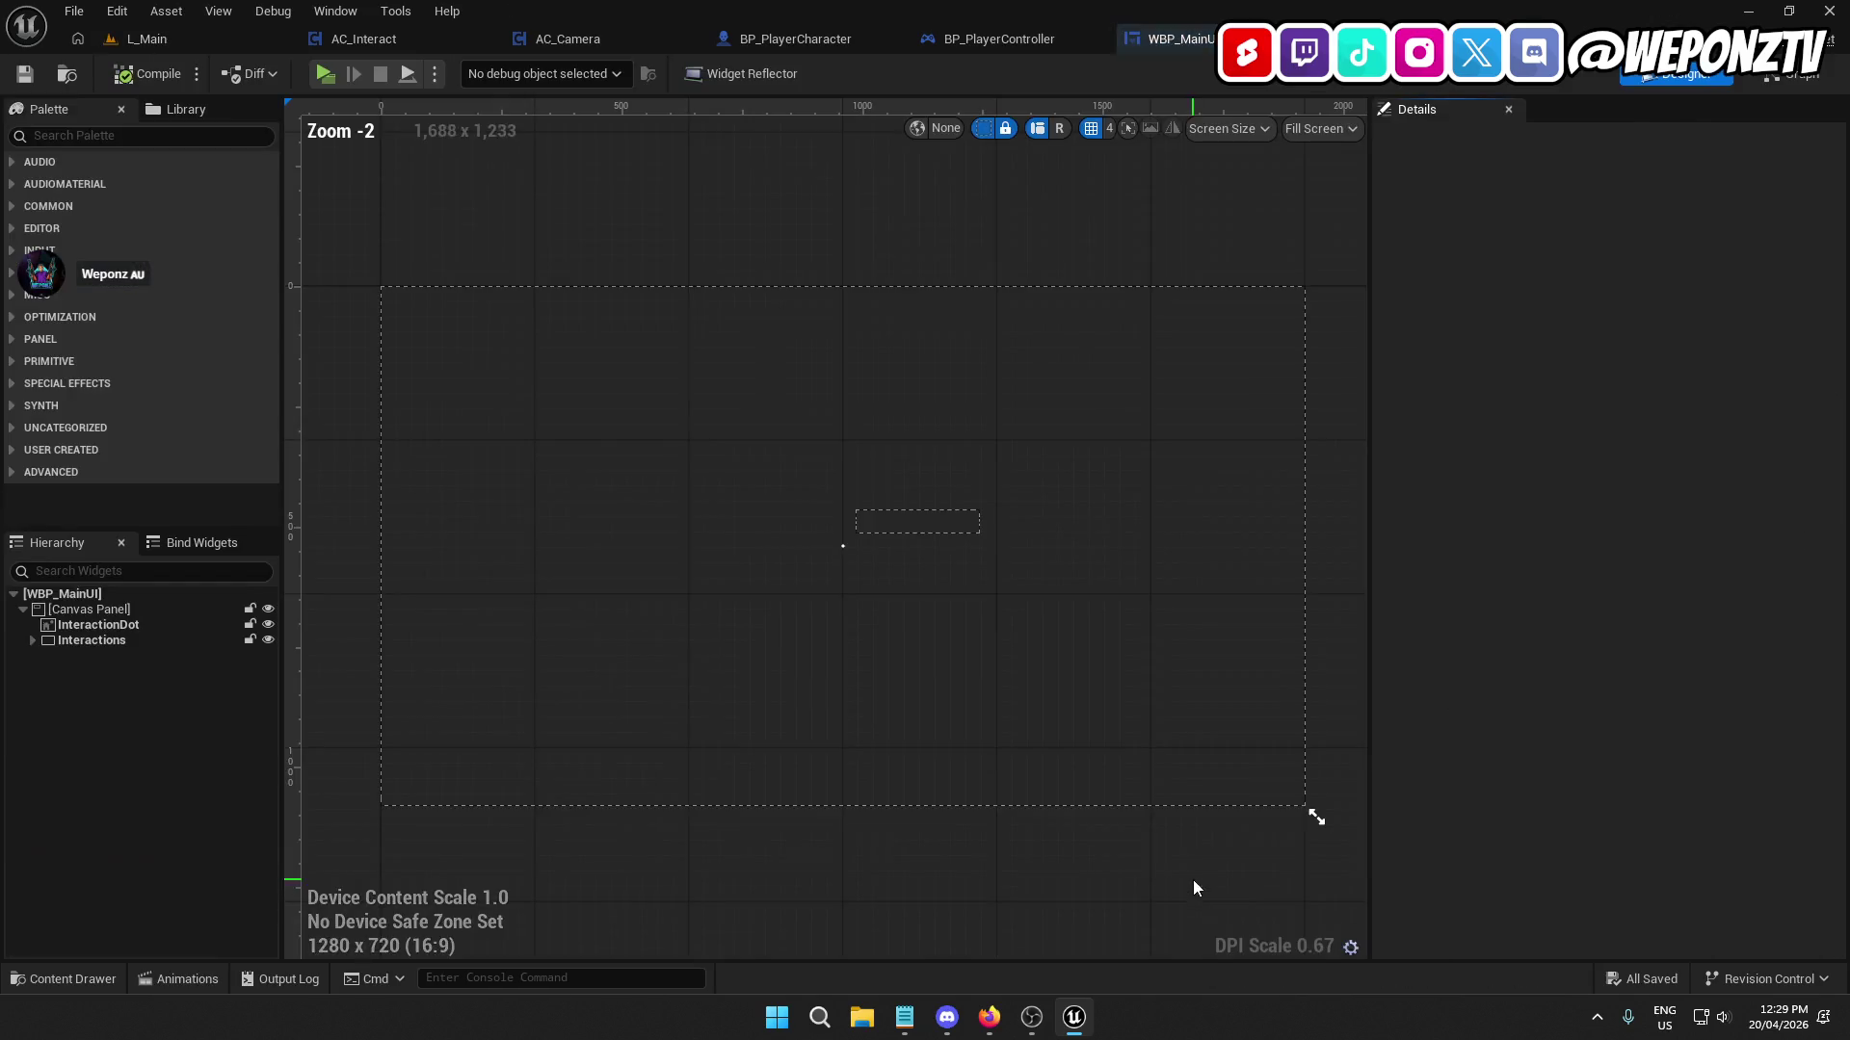
click(905, 523)
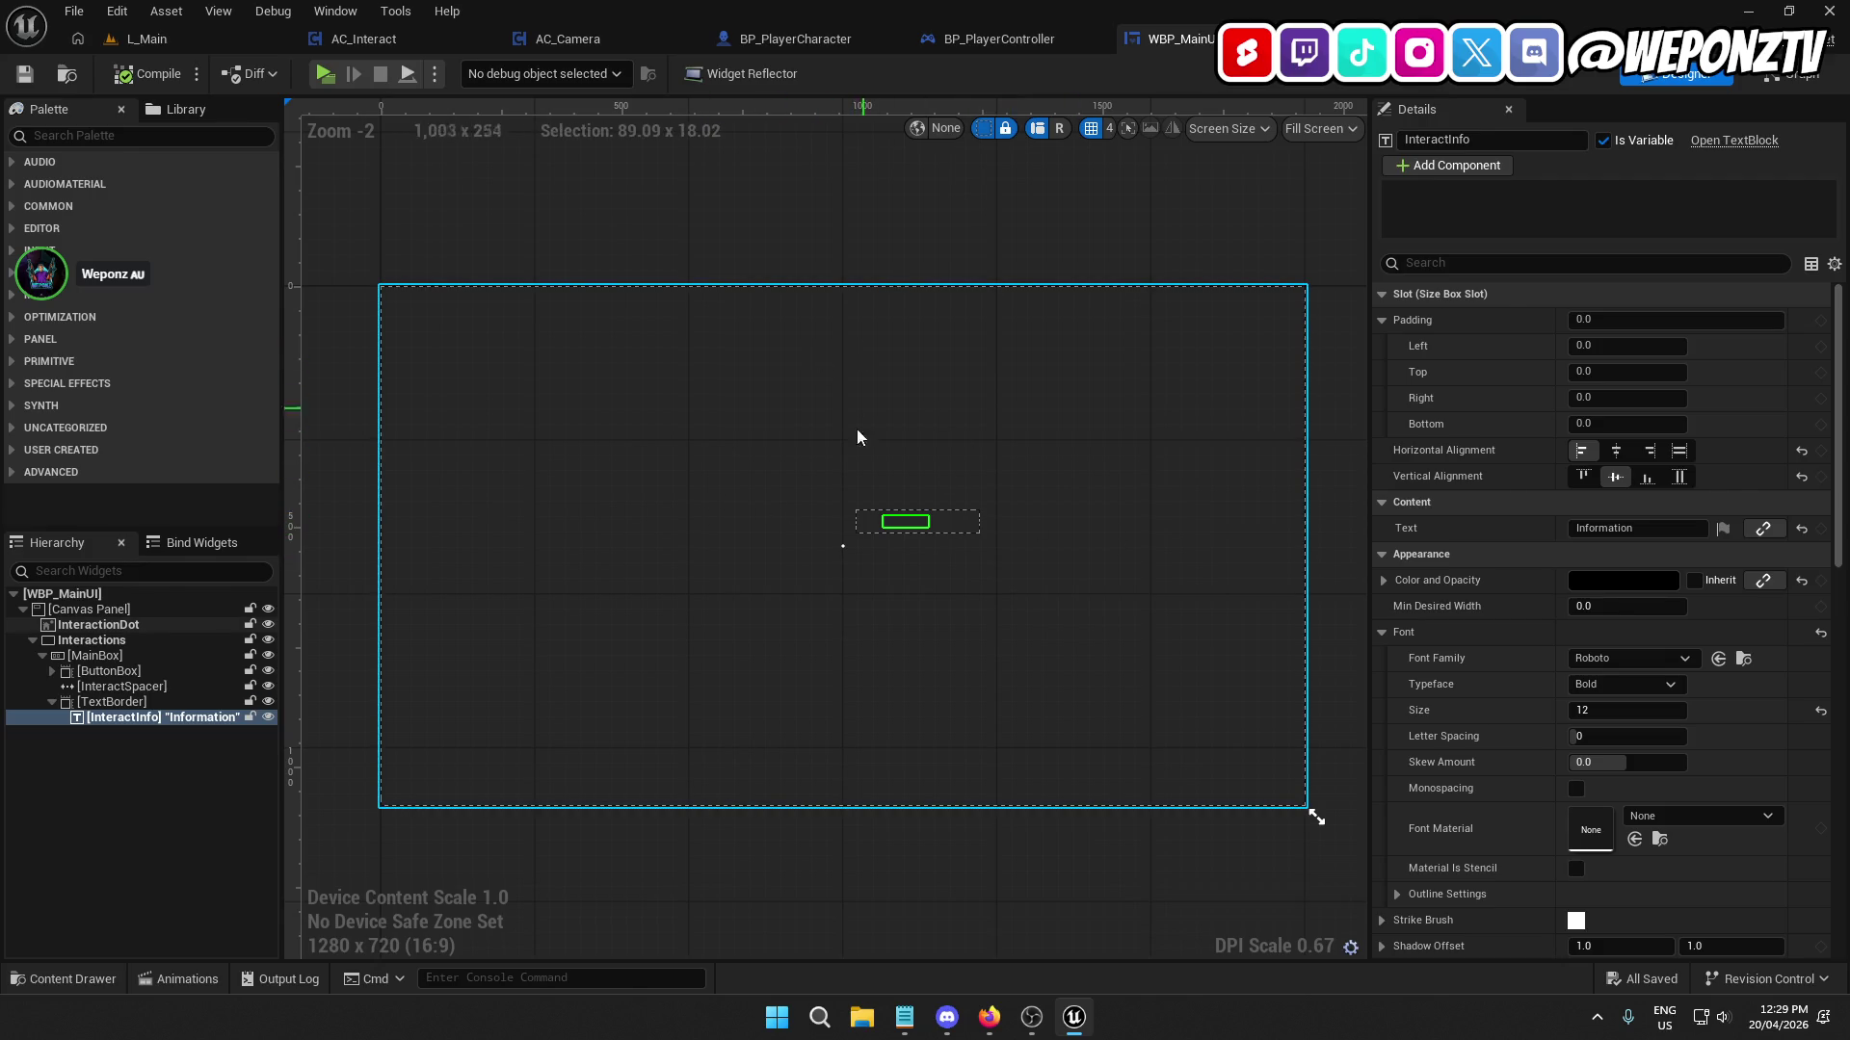
click(809, 429)
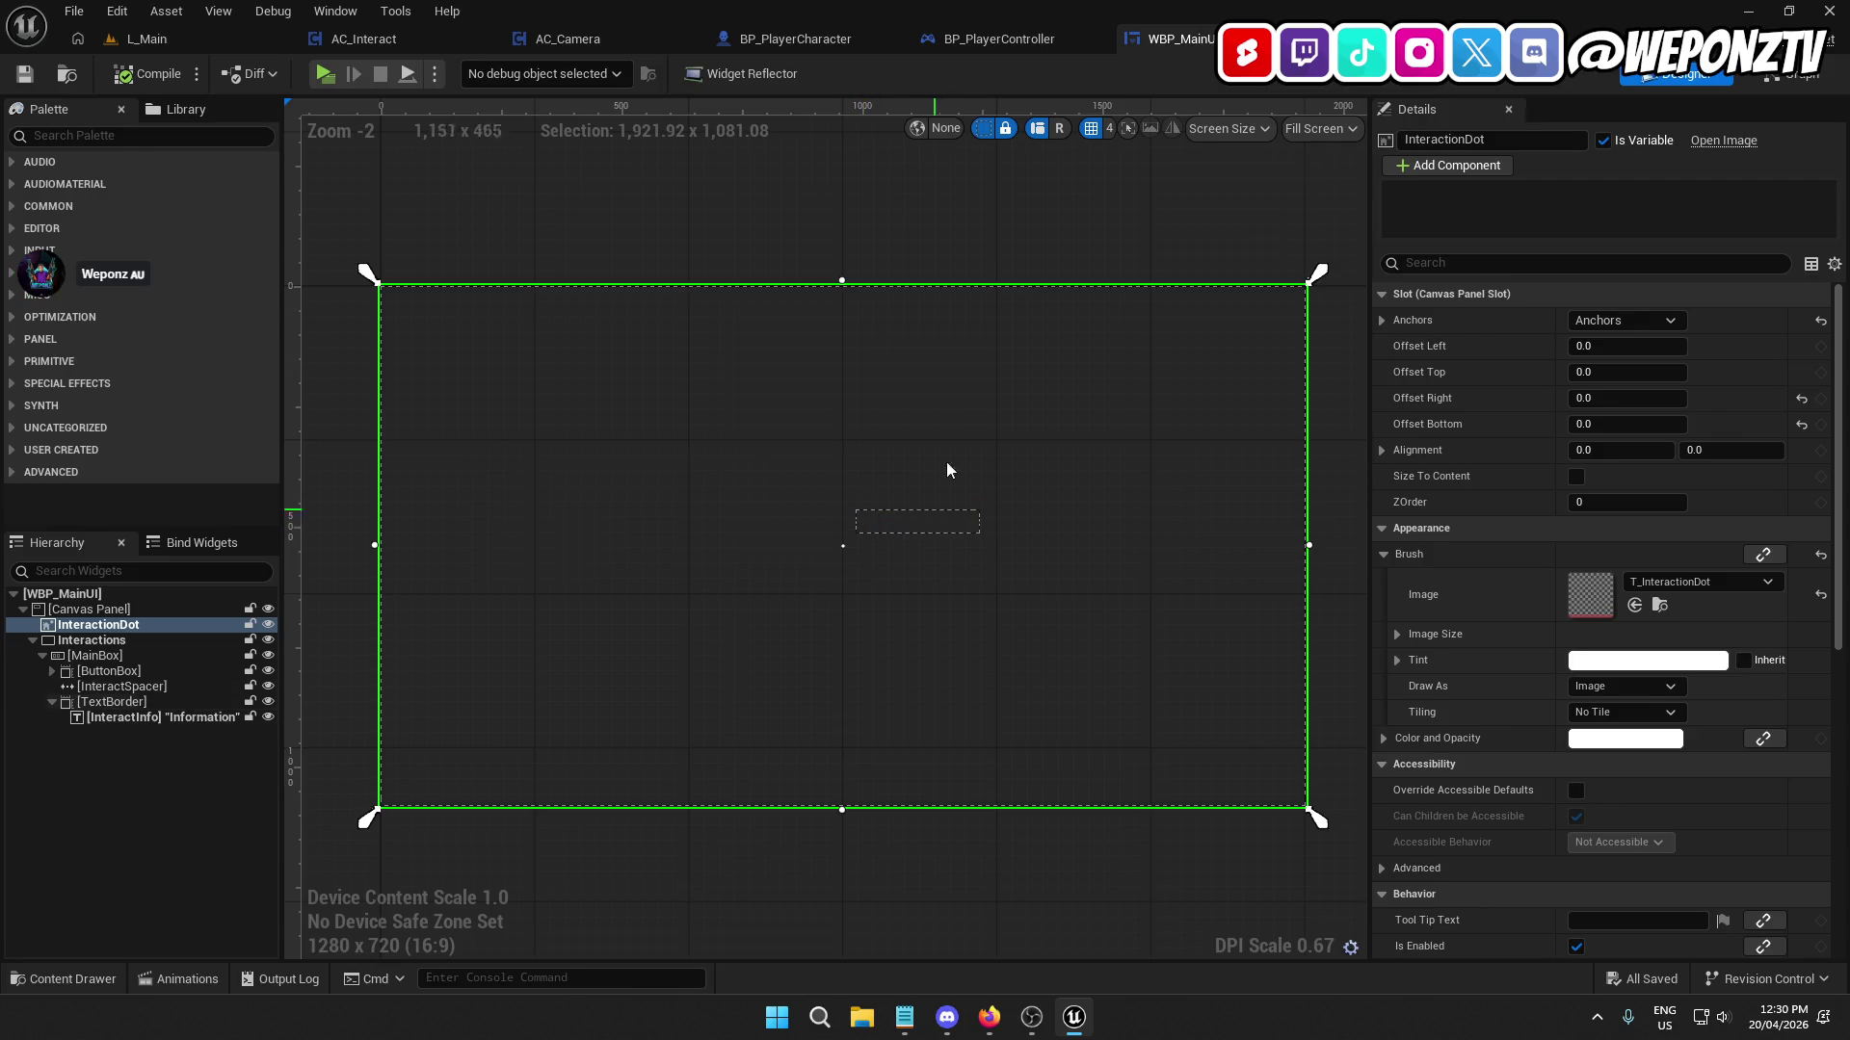
Try a Hit Actor connection in AC_Interact, then open BP_DoorPrison to study its Event Interact door logic.
click(412, 39)
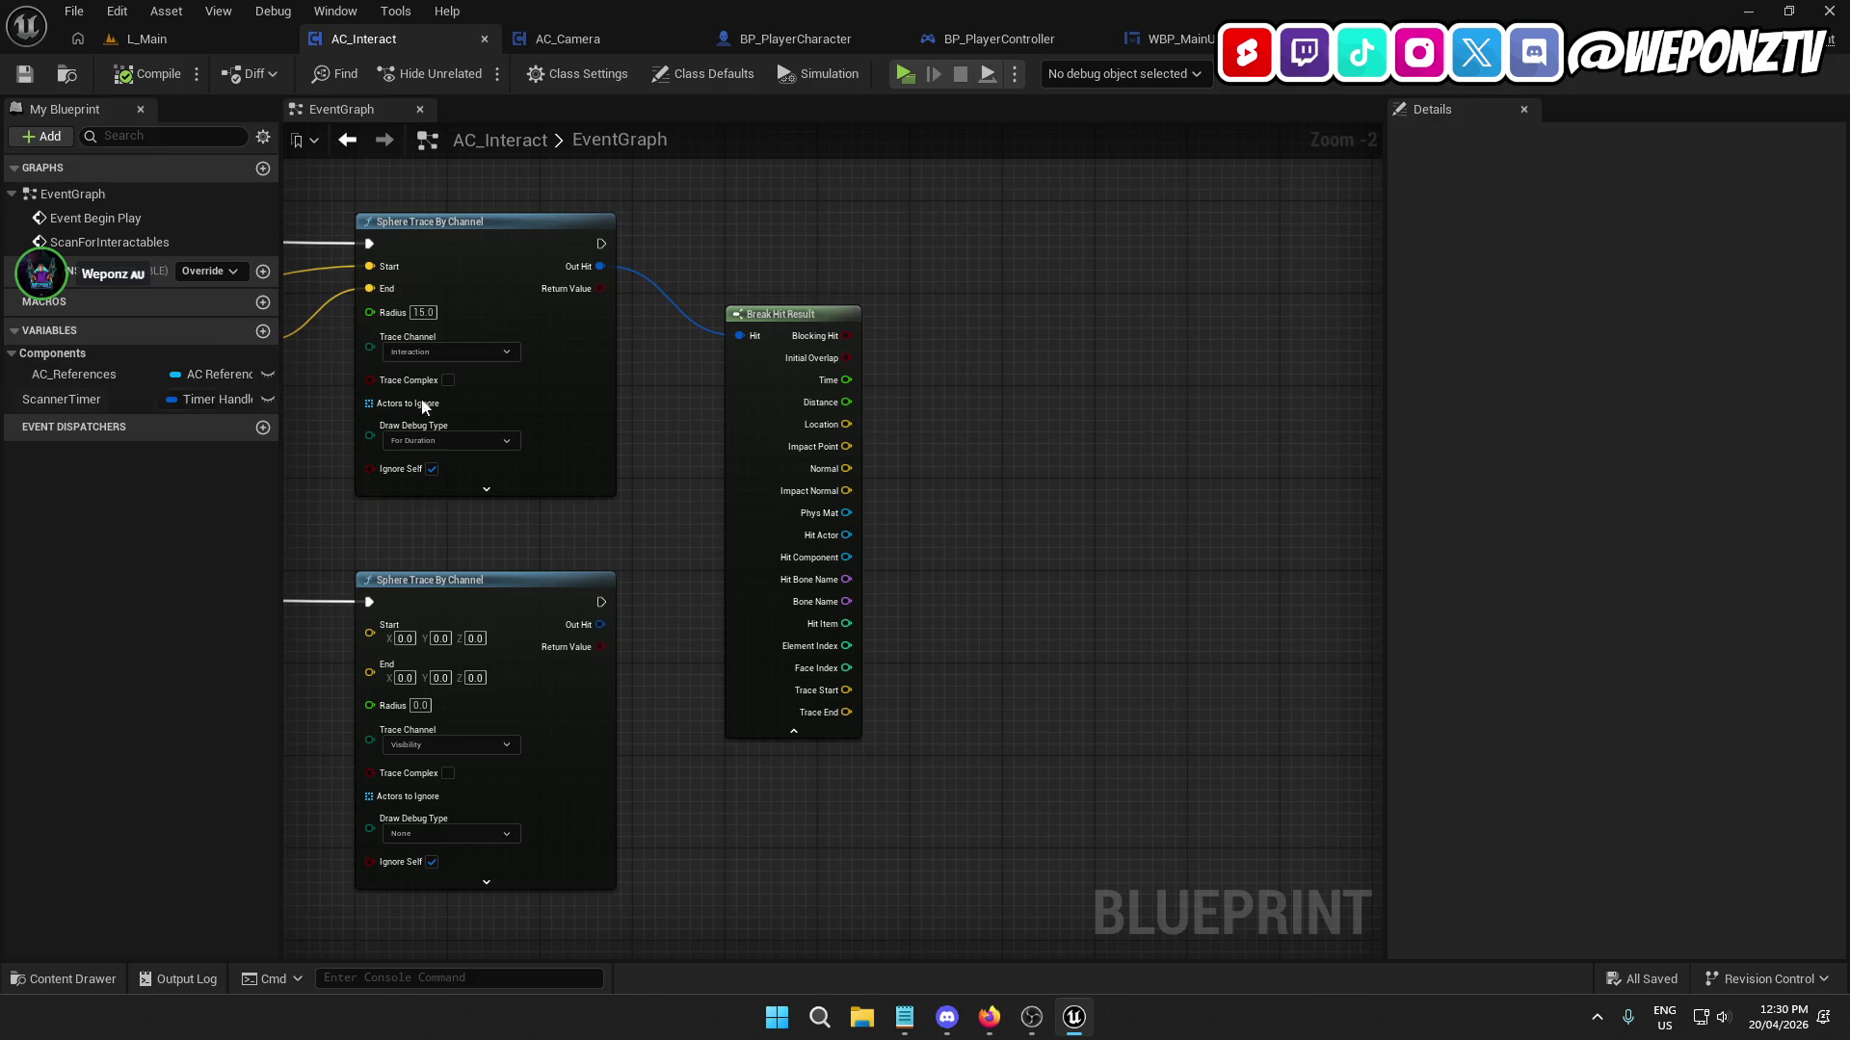
mouse_move(846, 535)
mouse_down()
mouse_move(1042, 425)
mouse_move(1043, 355)
mouse_up()
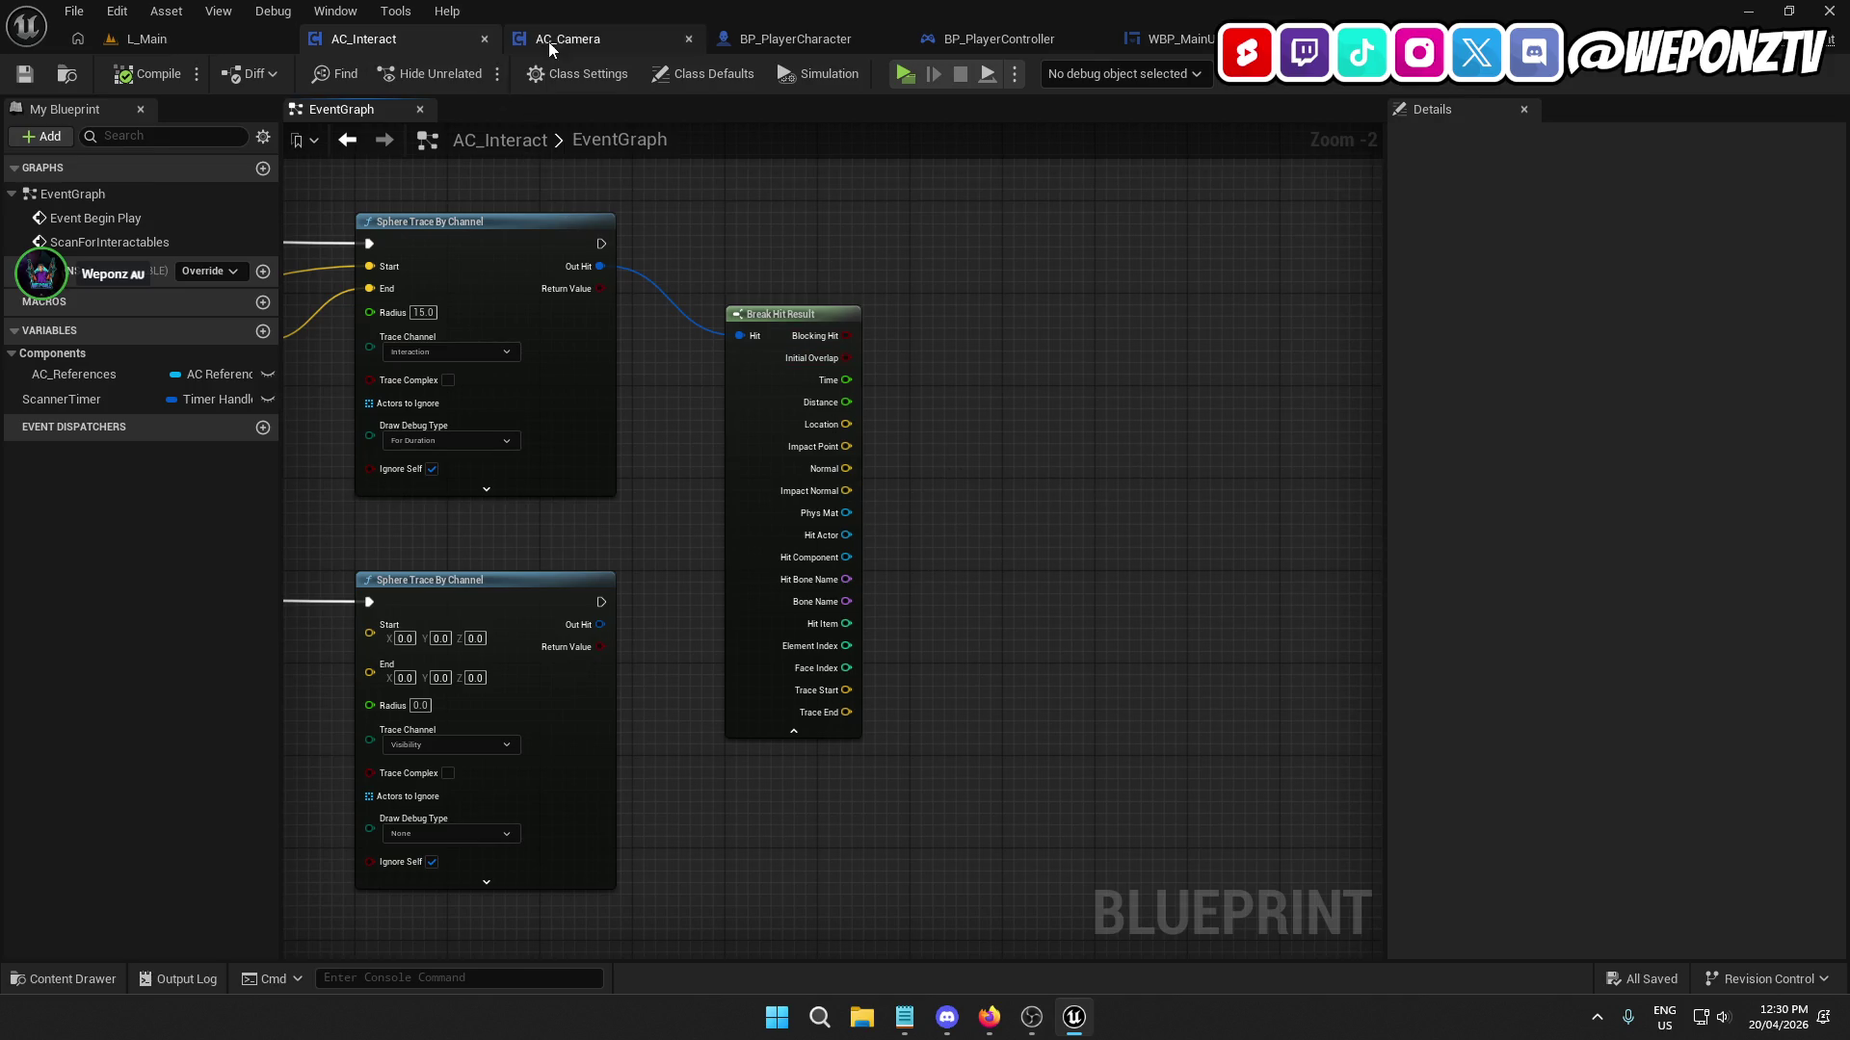
click(262, 44)
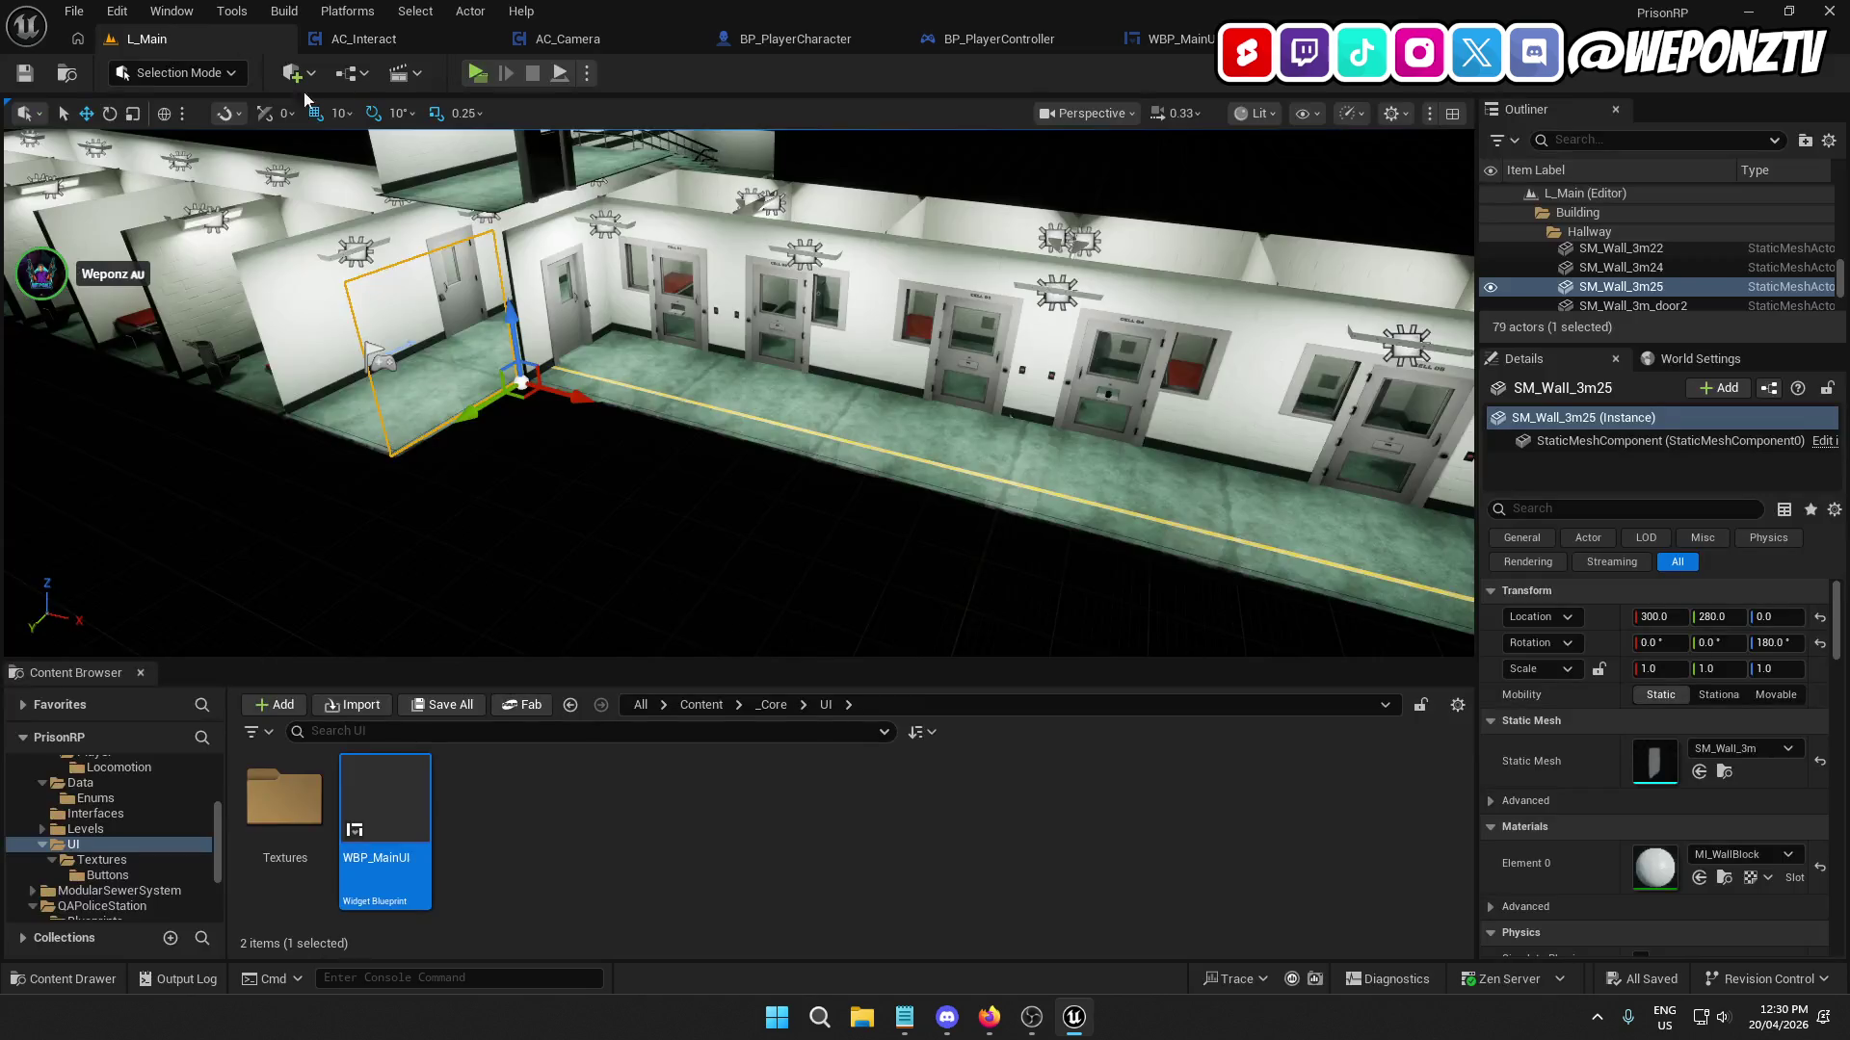
click(571, 329)
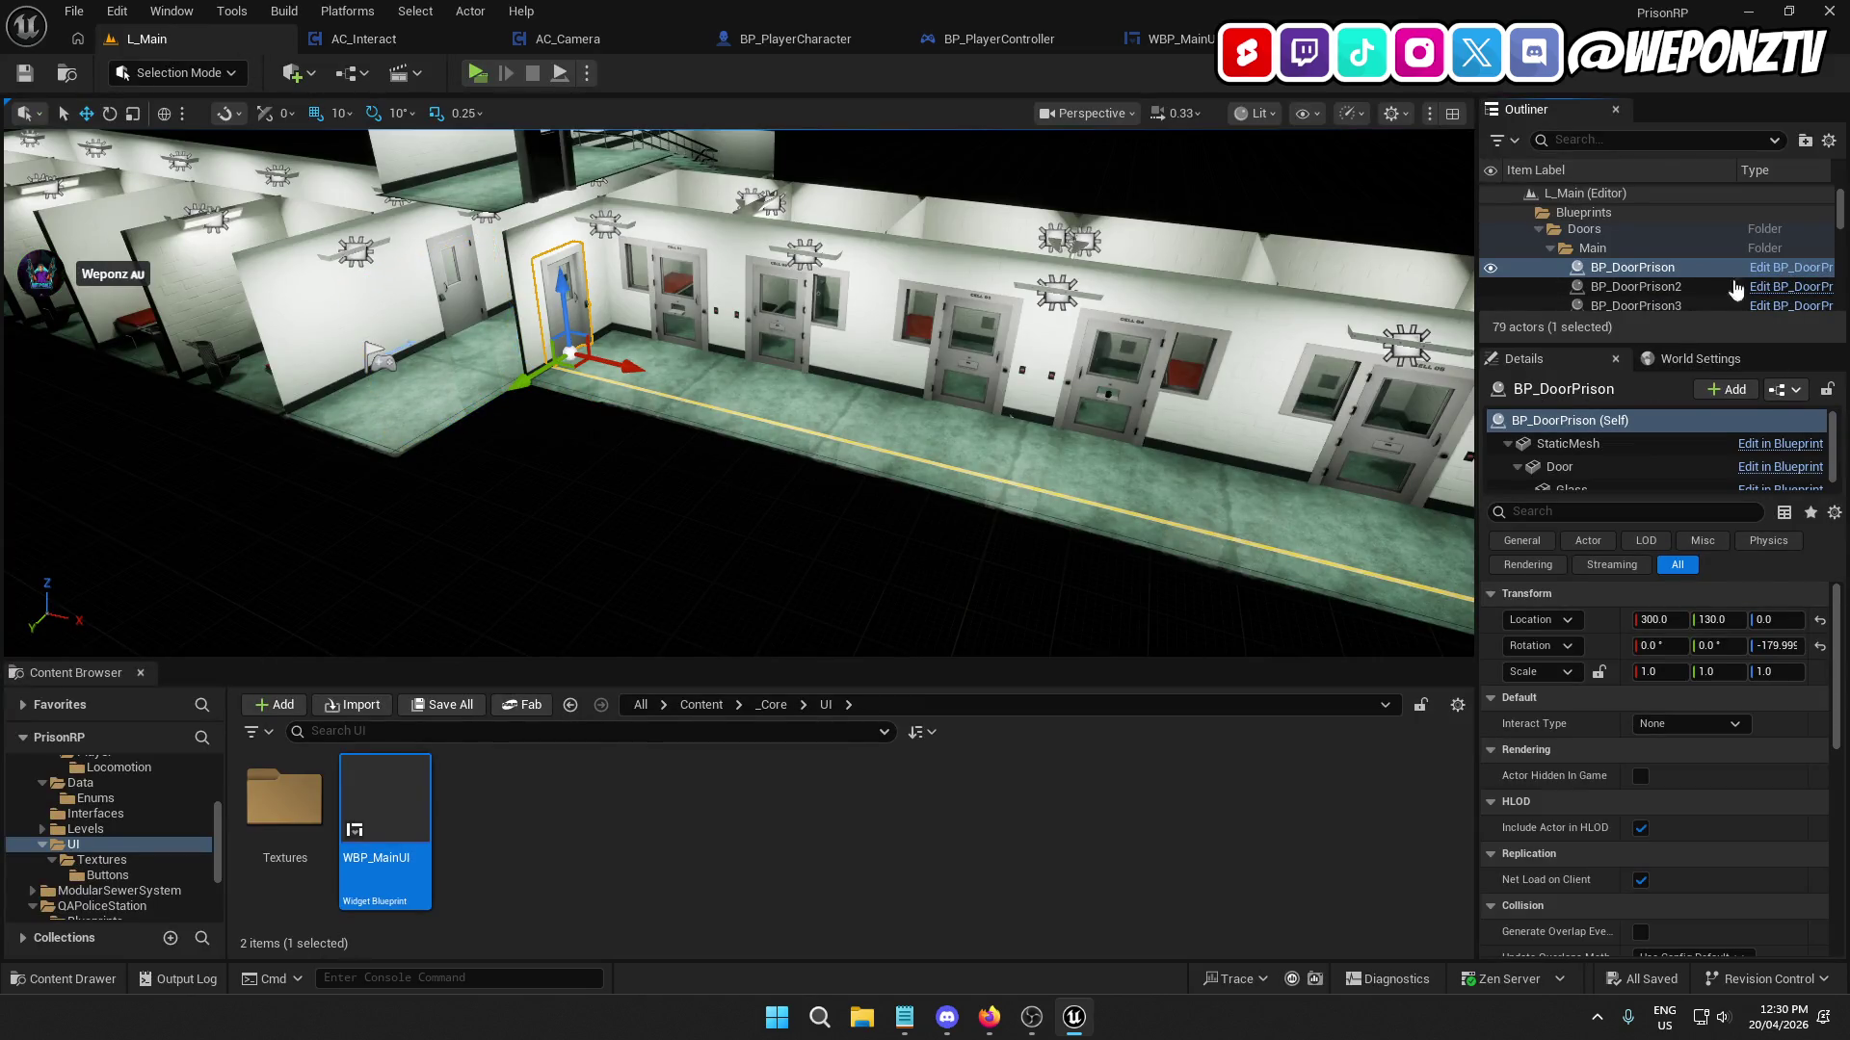
click(1753, 286)
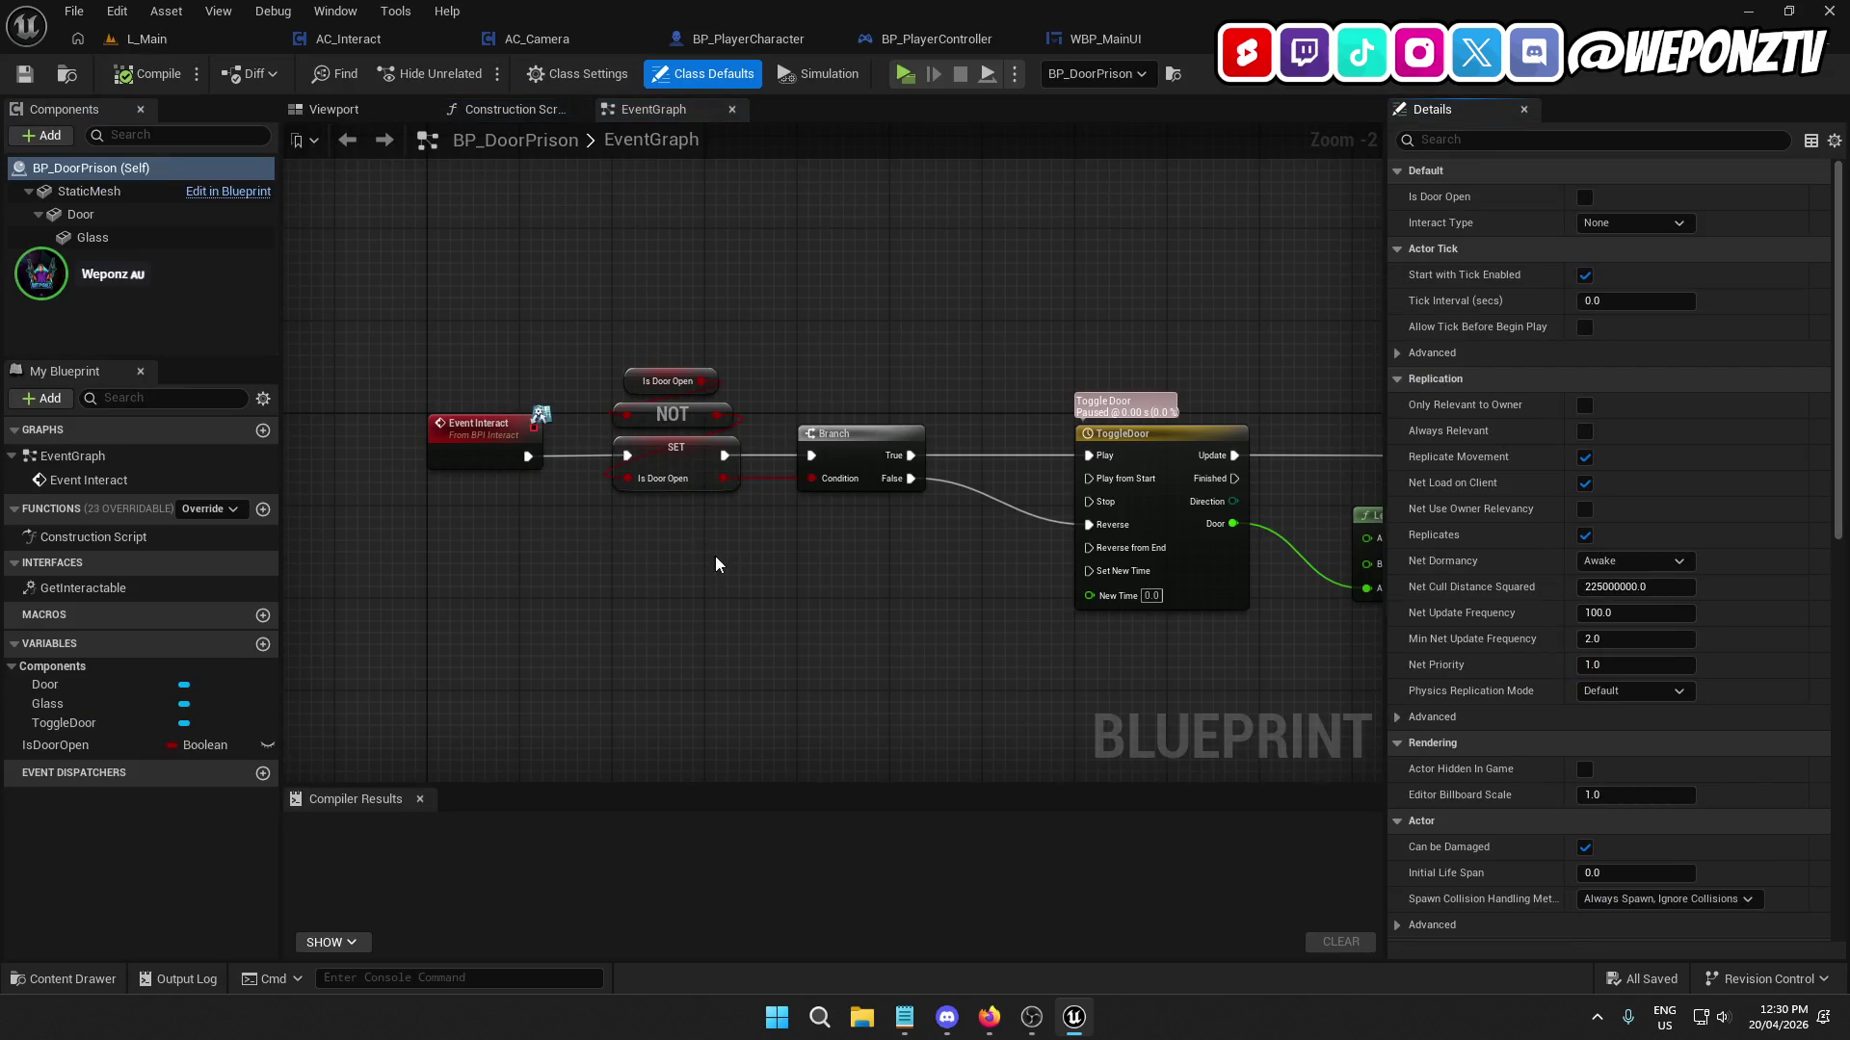
click(504, 443)
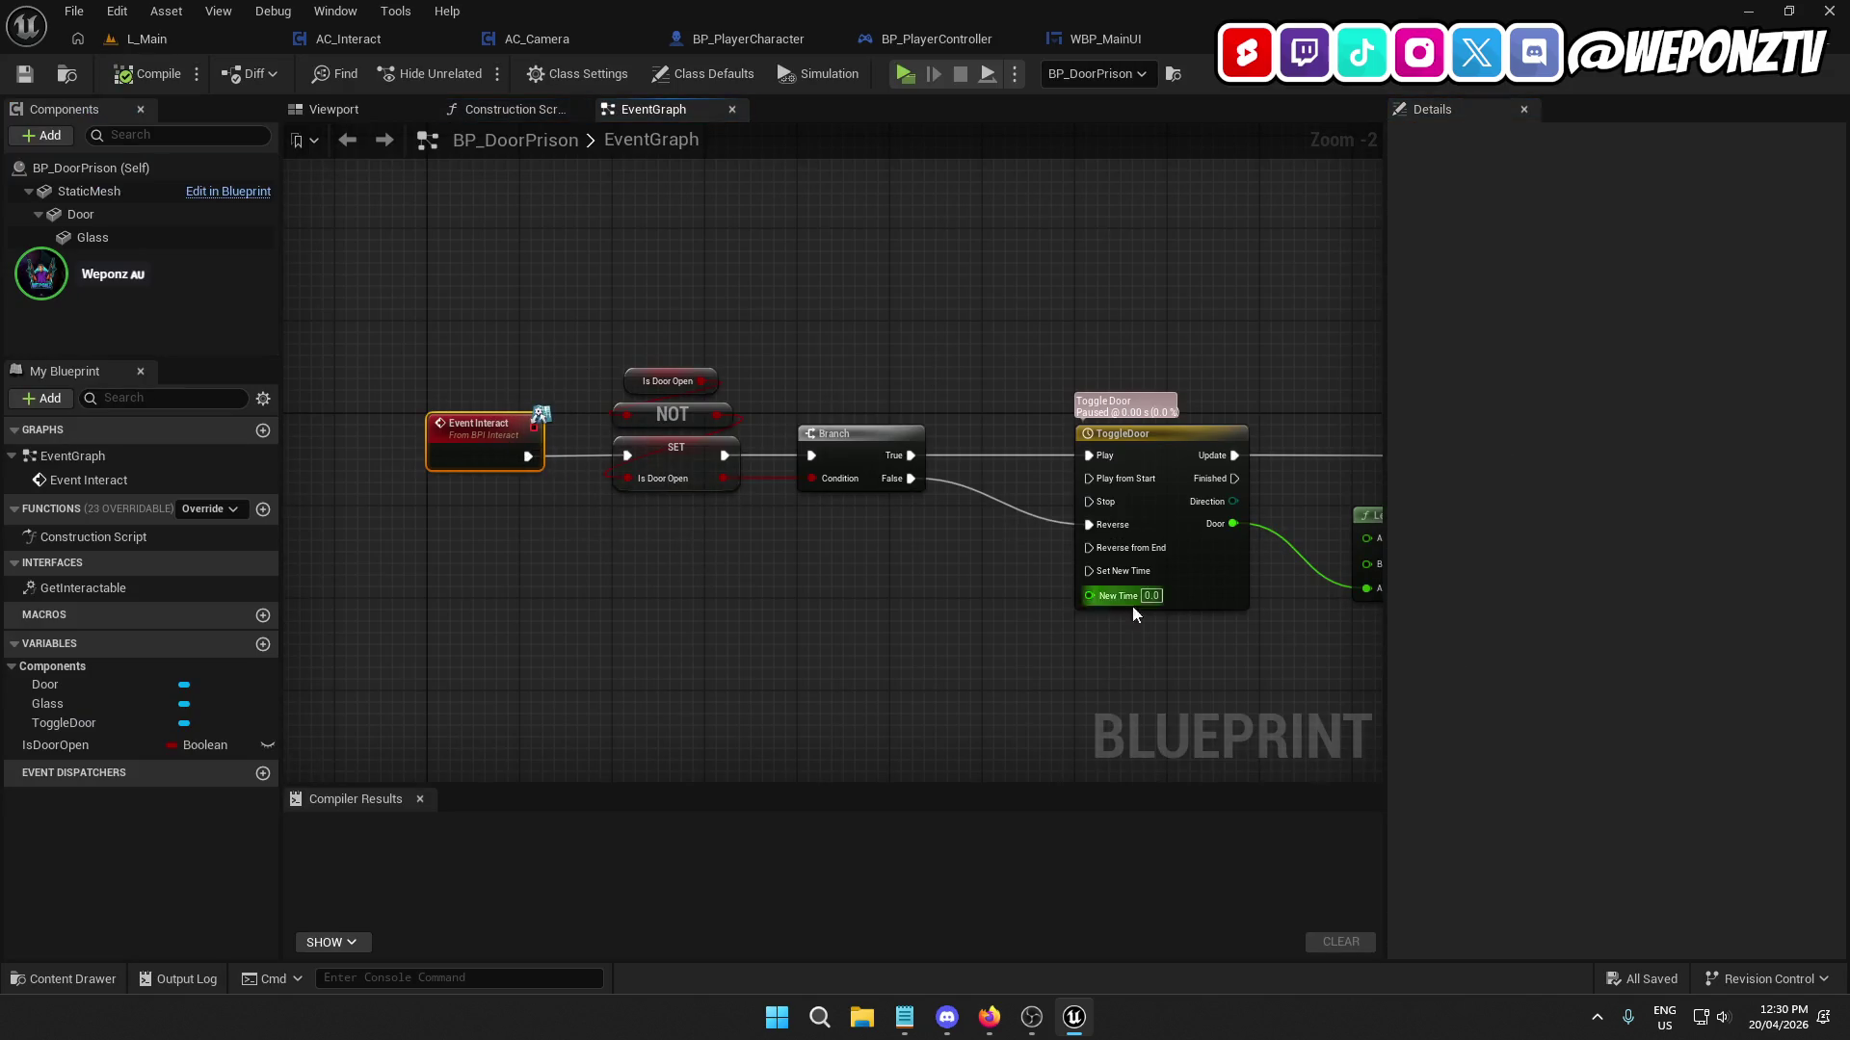
drag(1118, 665, 788, 574)
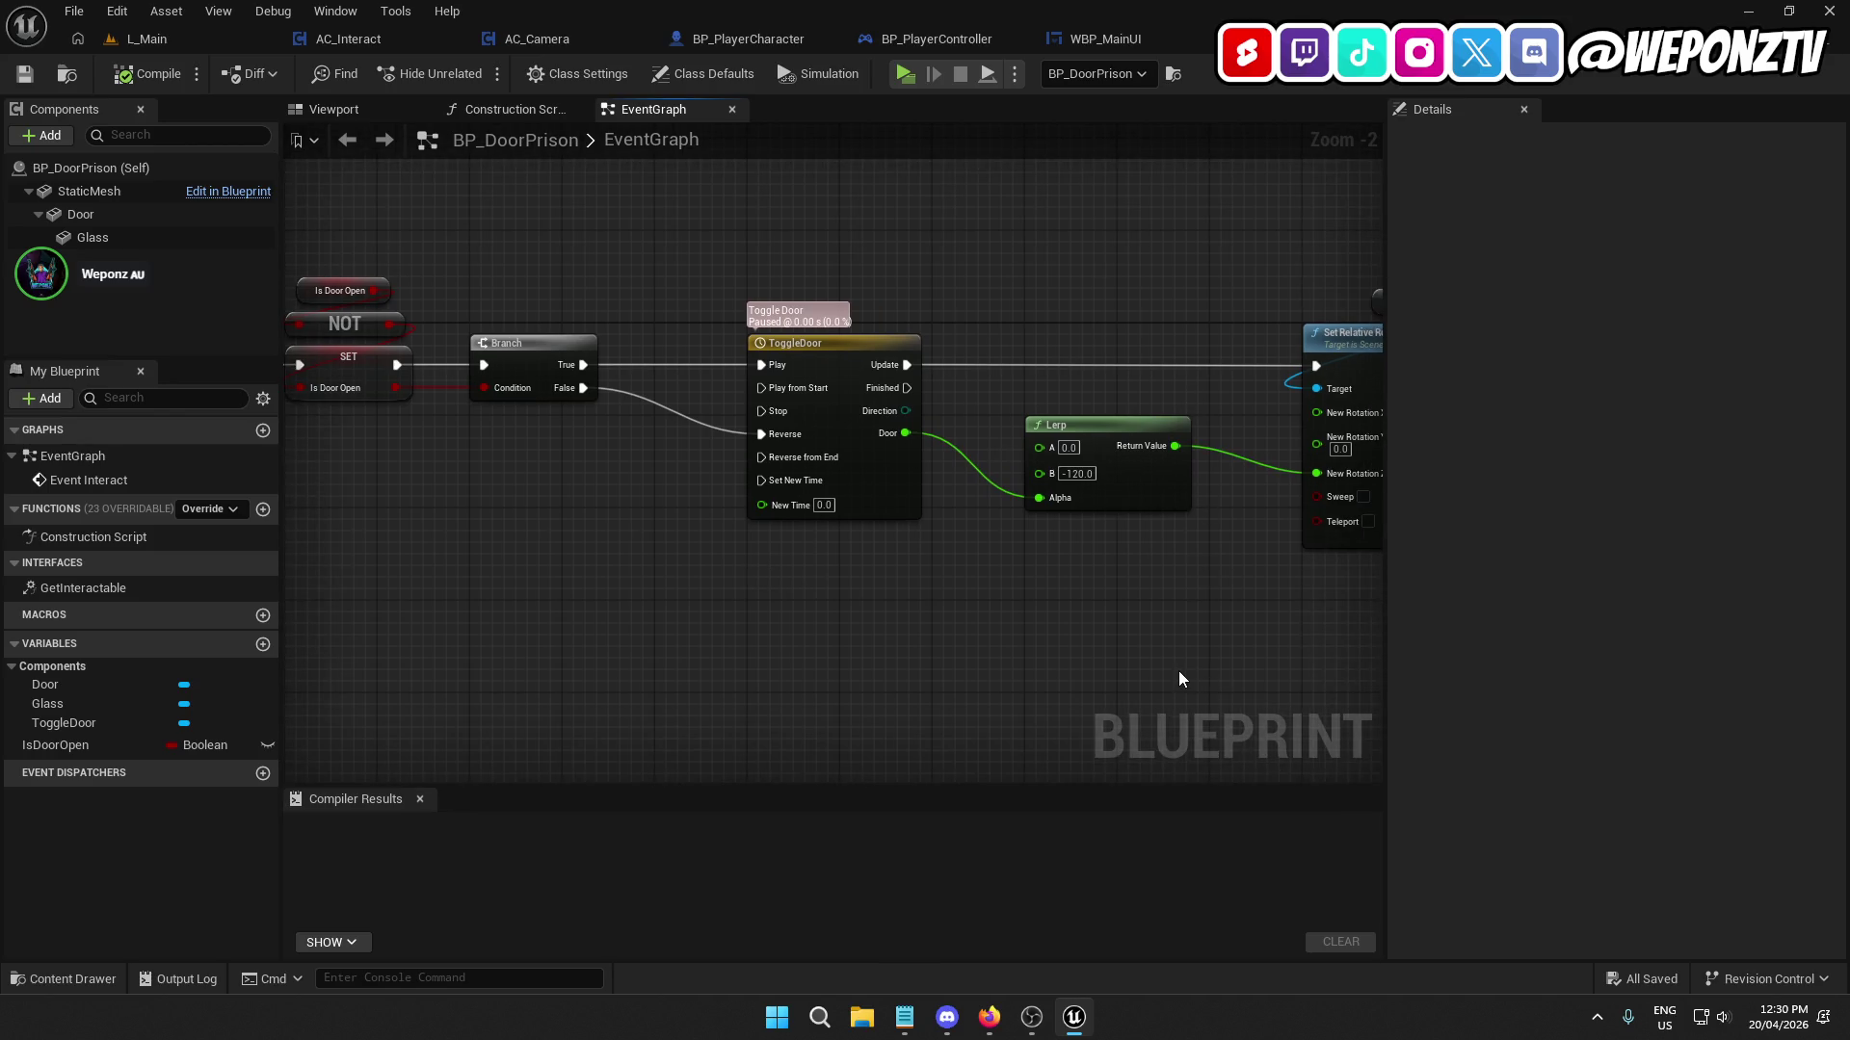
mouse_move(1180, 672)
mouse_down()
mouse_move(900, 640)
mouse_move(1088, 667)
mouse_up()
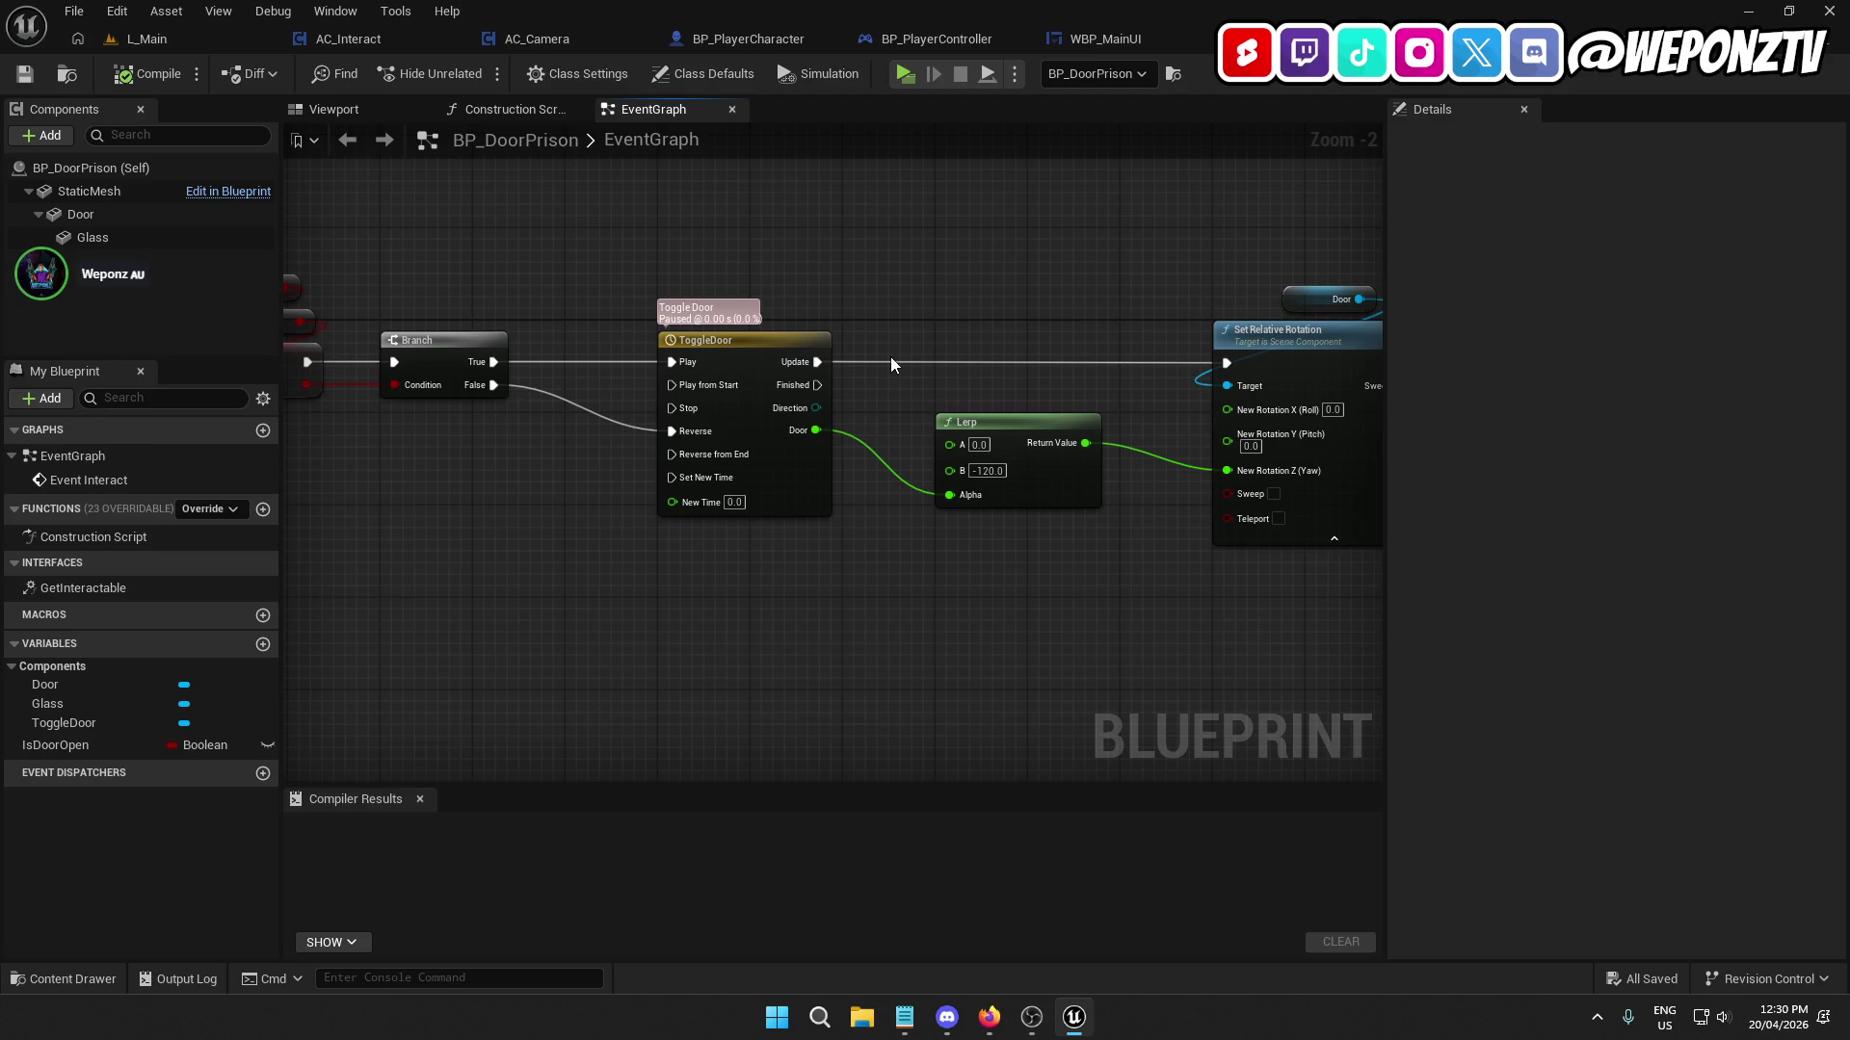
click(534, 41)
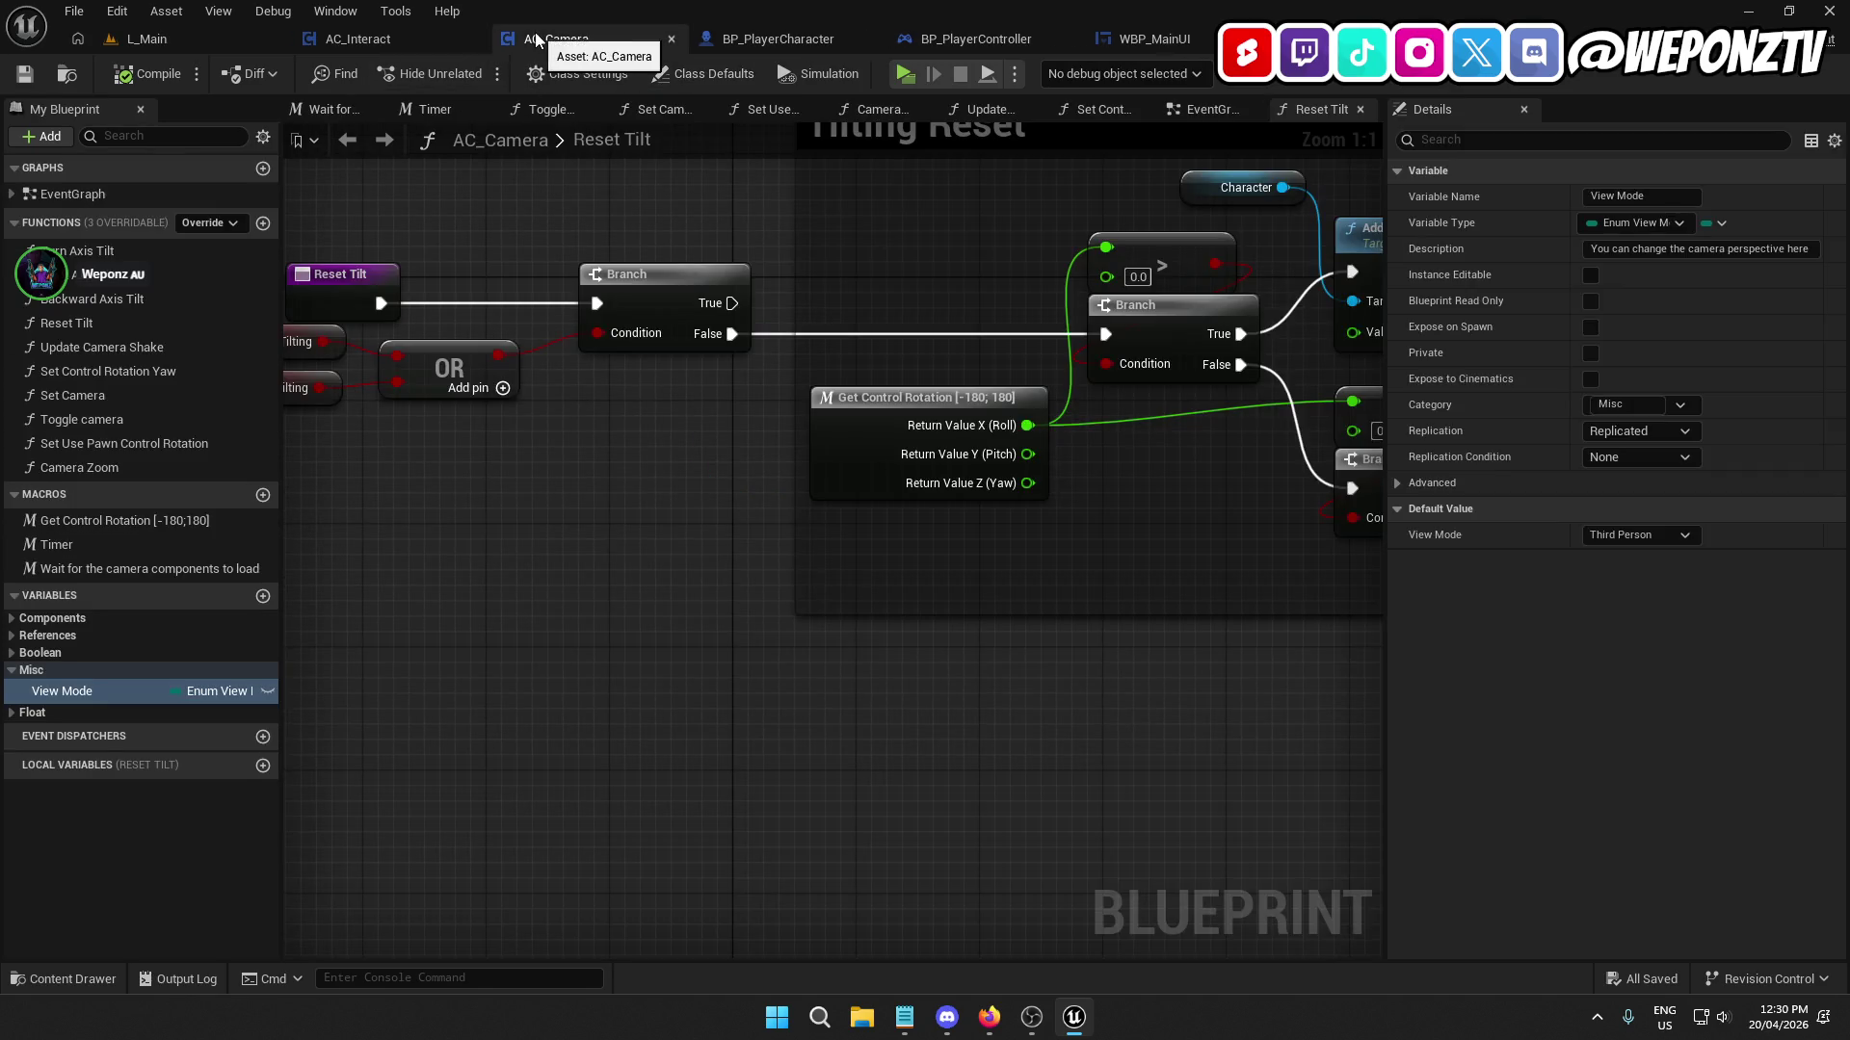
Frame AC_Interact's view-mode switch, then filter BP_PlayerCharacter's components by 'came' to review the cameras.
click(380, 41)
drag(682, 454, 1640, 472)
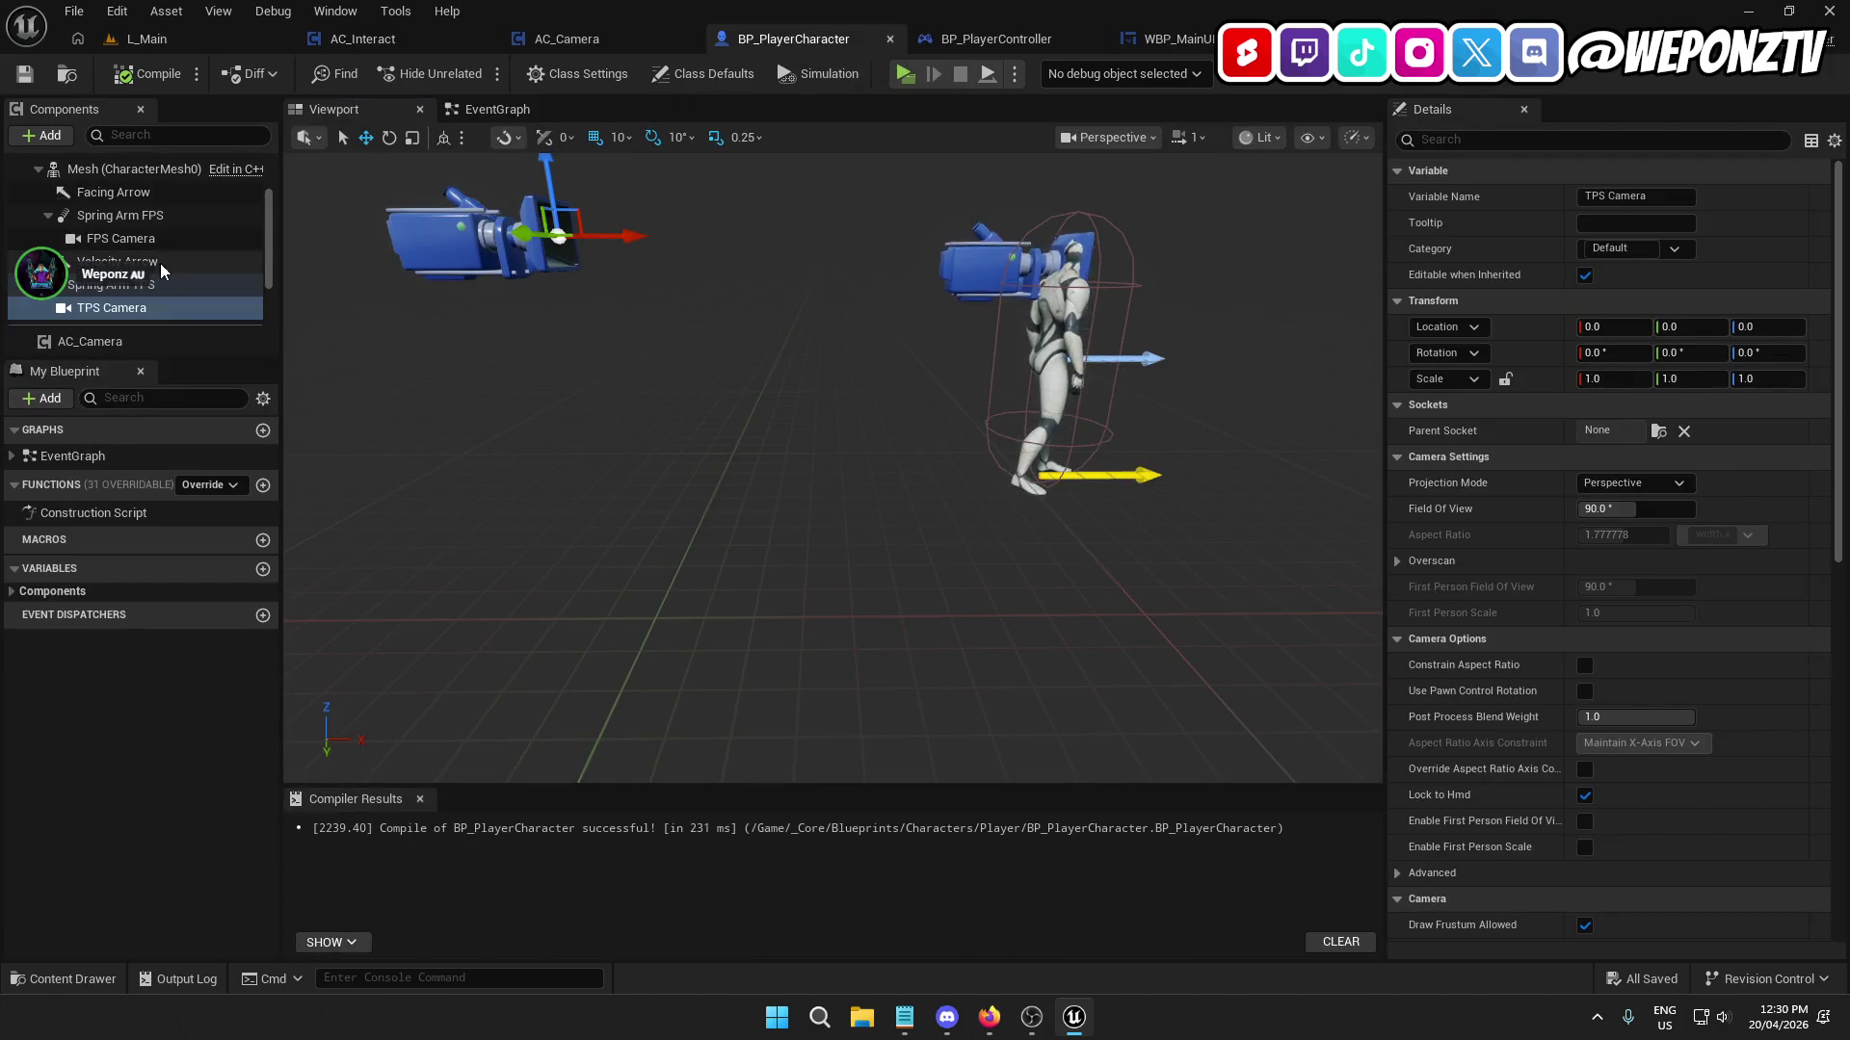
click(174, 134)
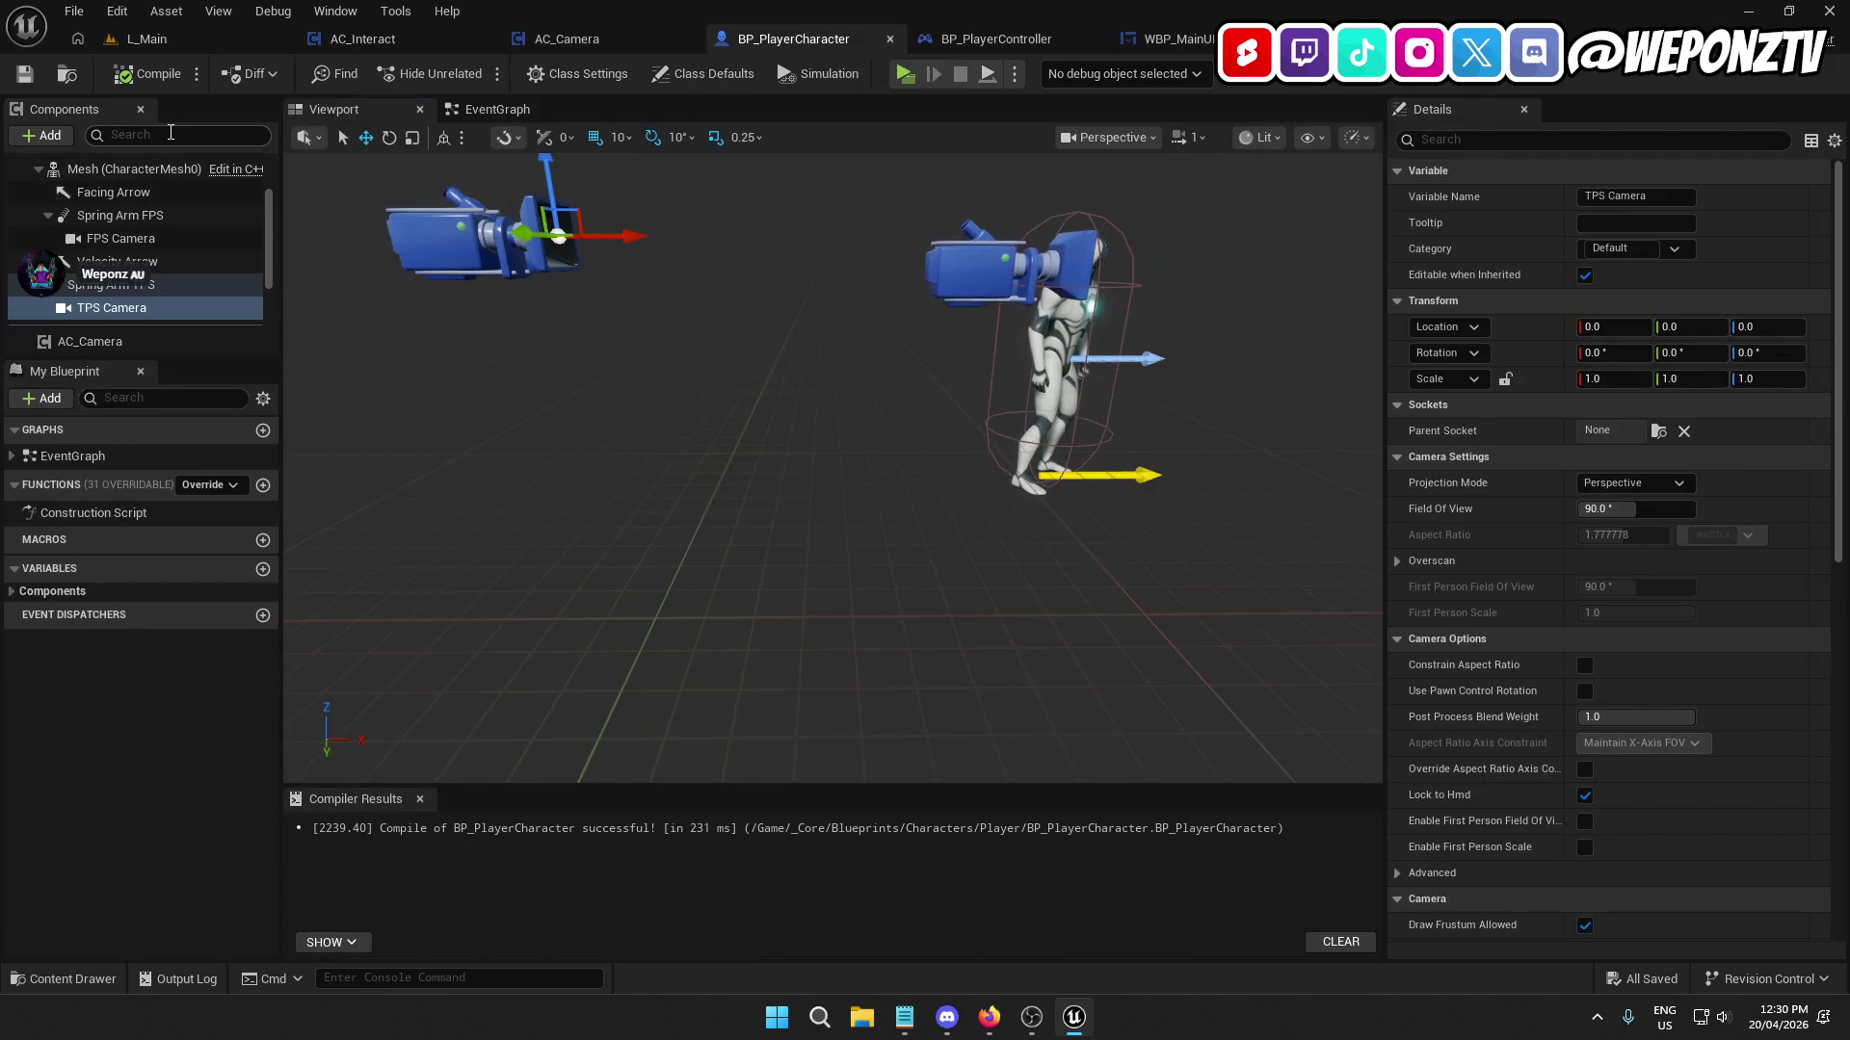
text(came)
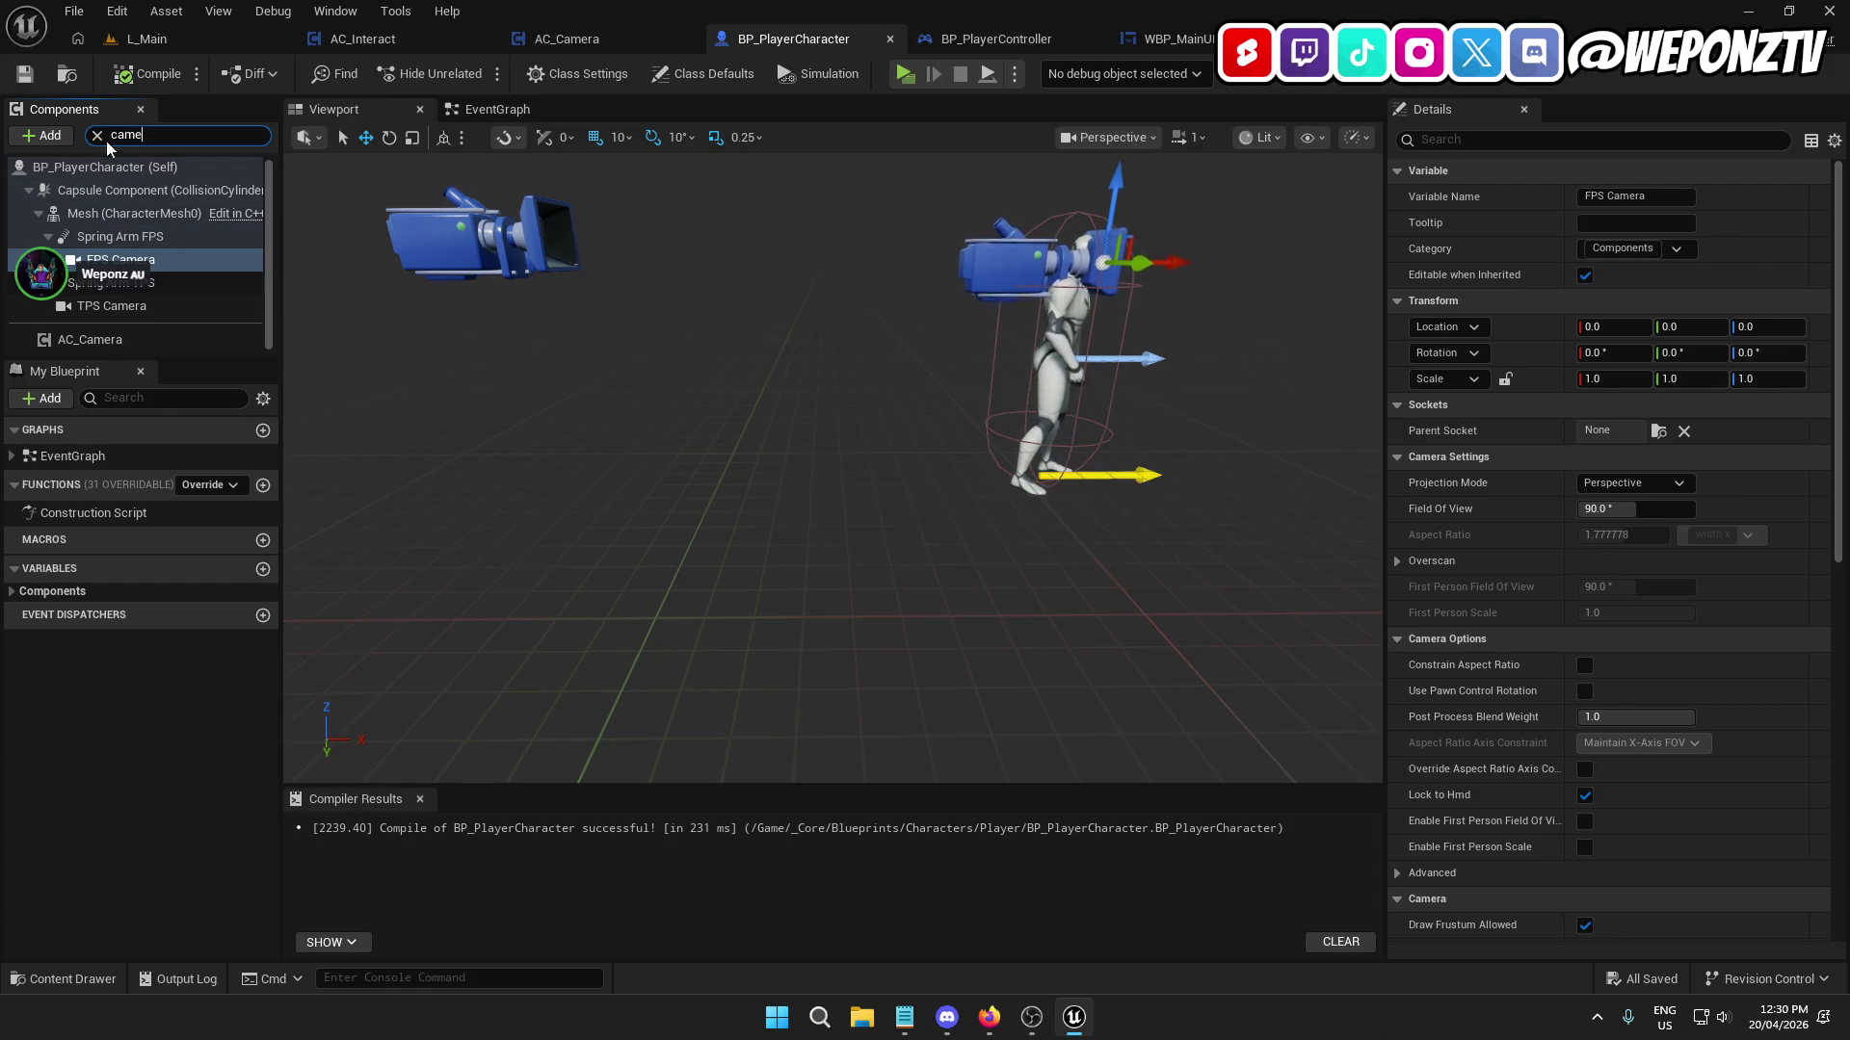
key(Escape)
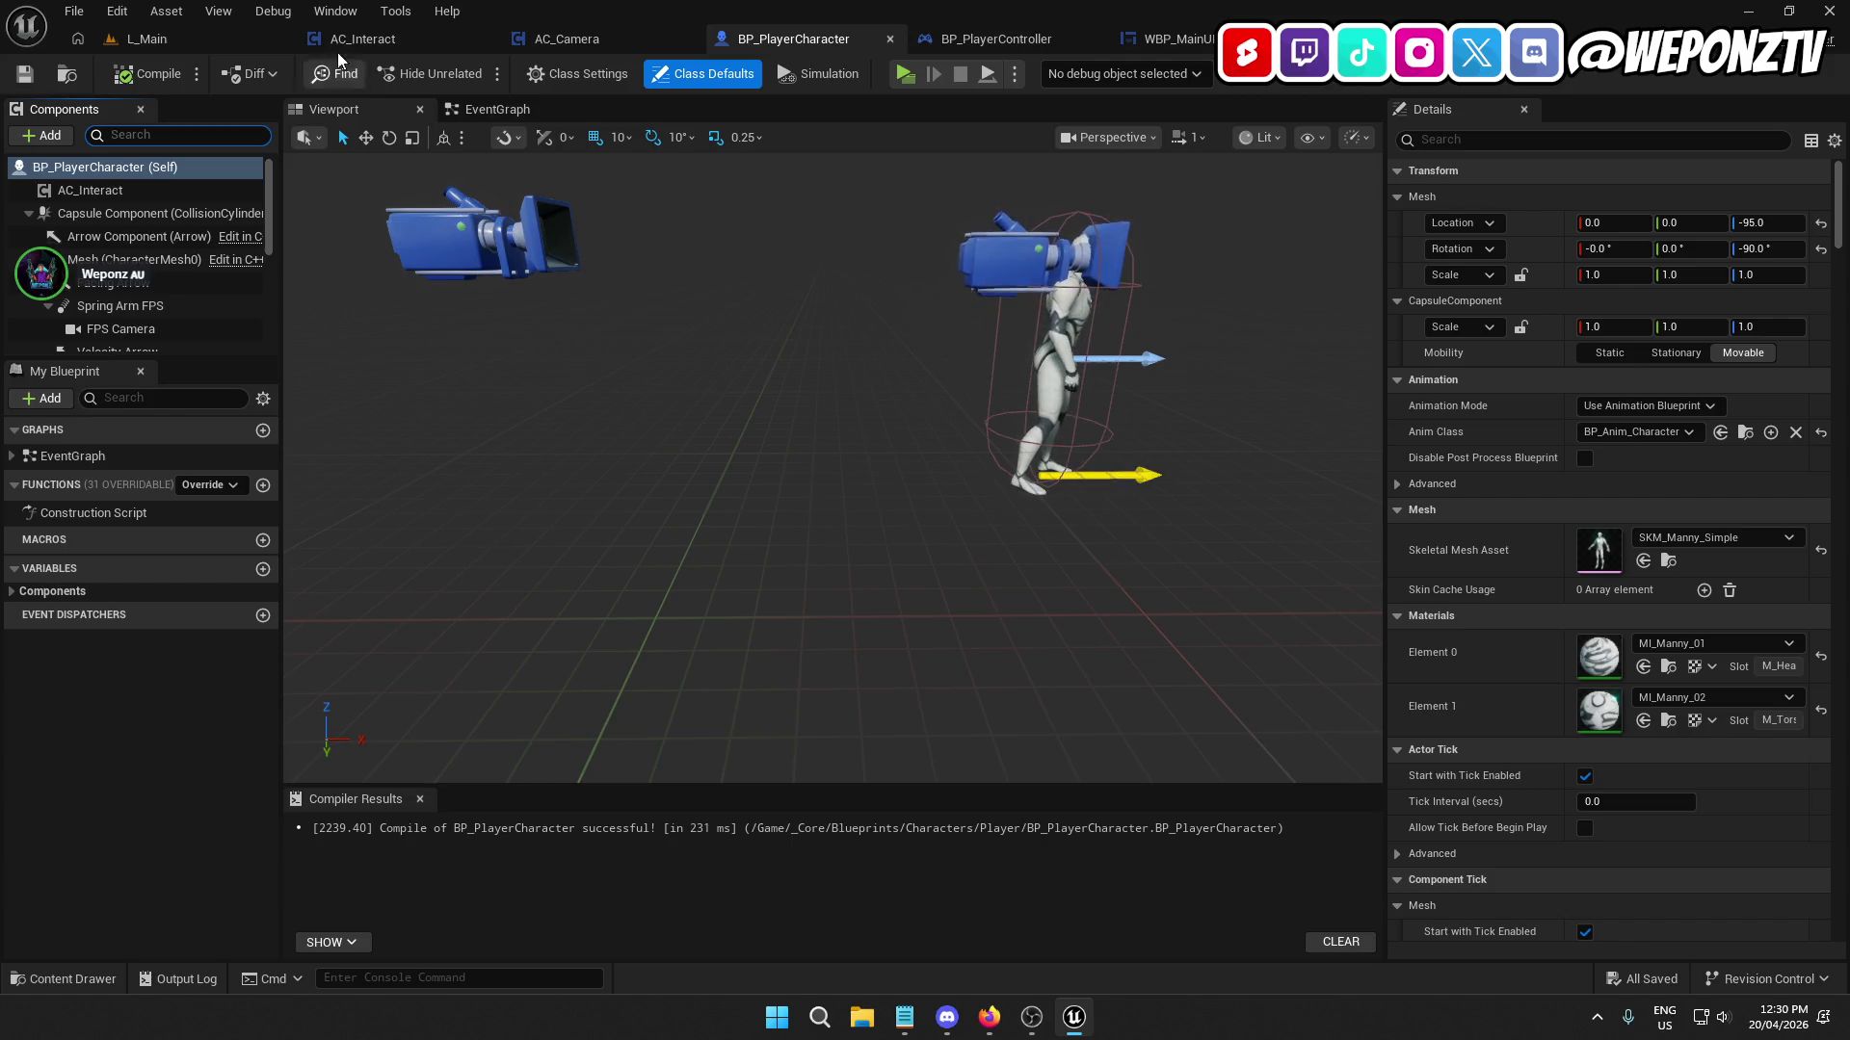
click(183, 33)
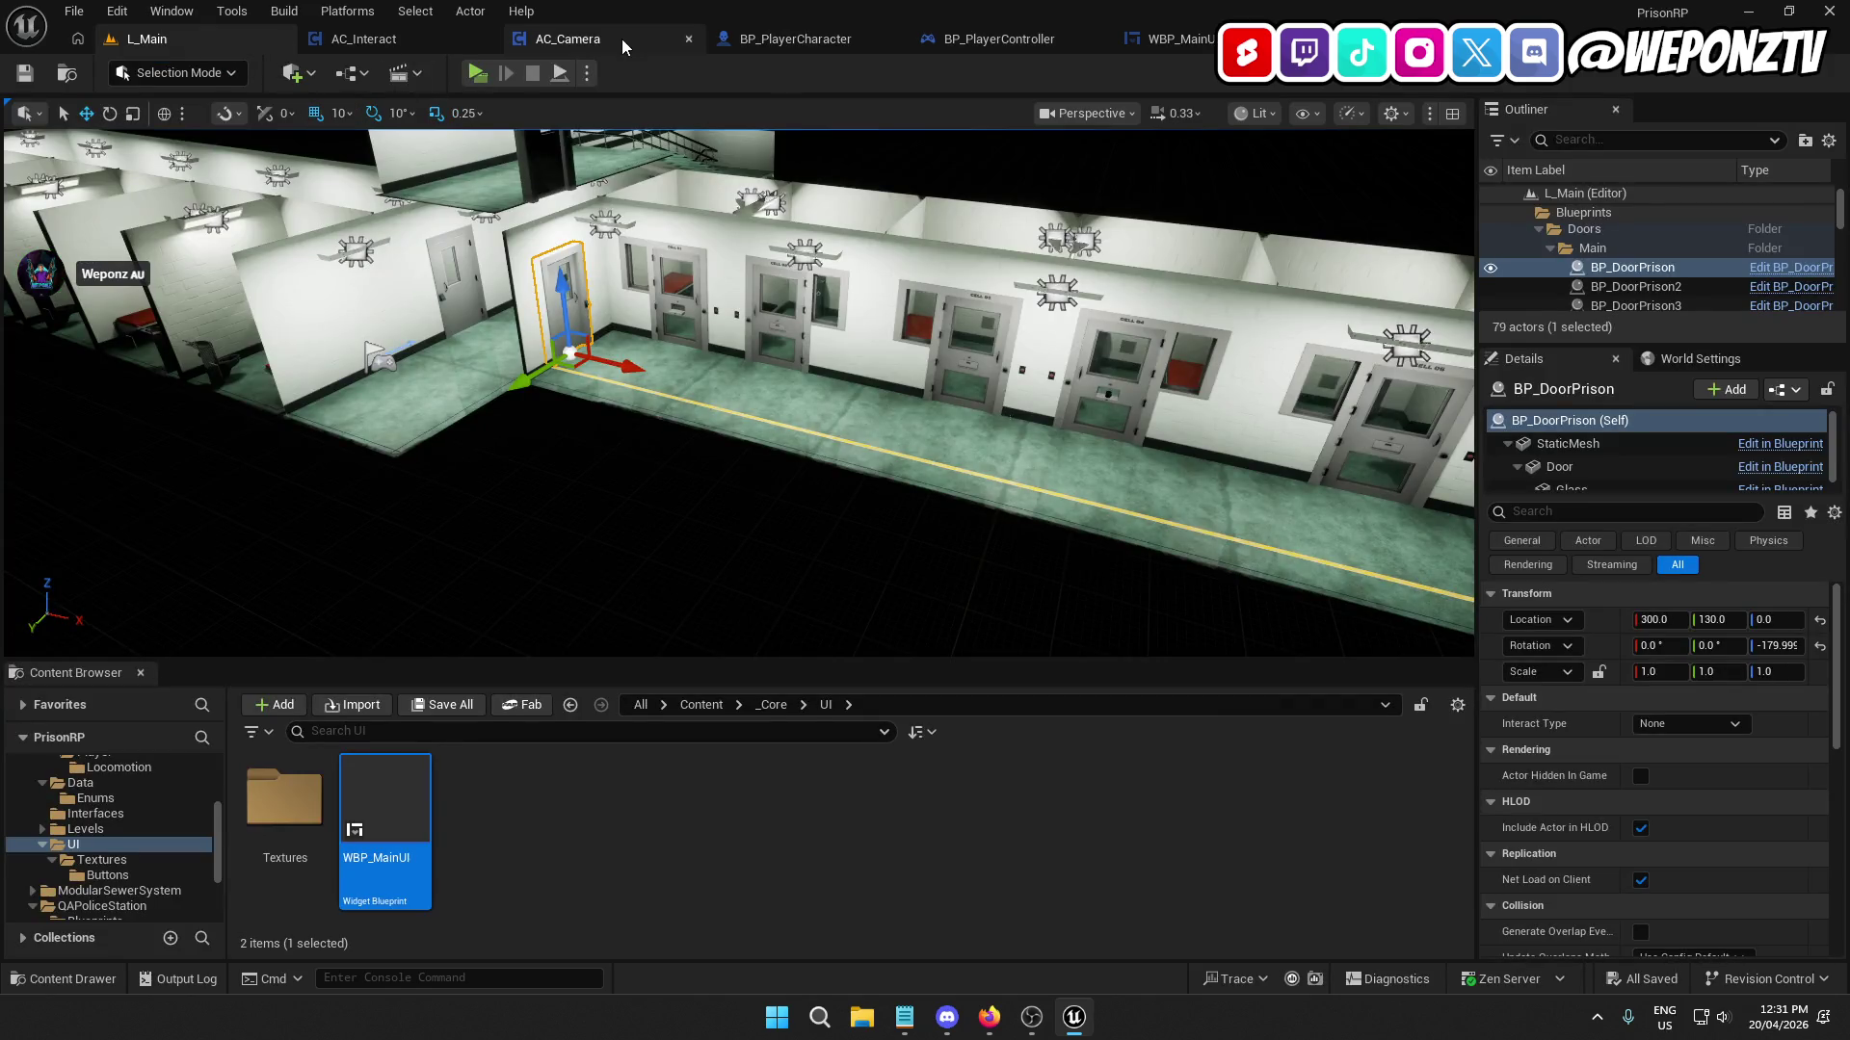
Connect ScanForInteractables to Switch on Enum_ViewMode and wire into the Sphere Trace execution input.
click(416, 36)
mouse_move(743, 528)
mouse_down()
mouse_move(876, 607)
mouse_move(936, 581)
mouse_up()
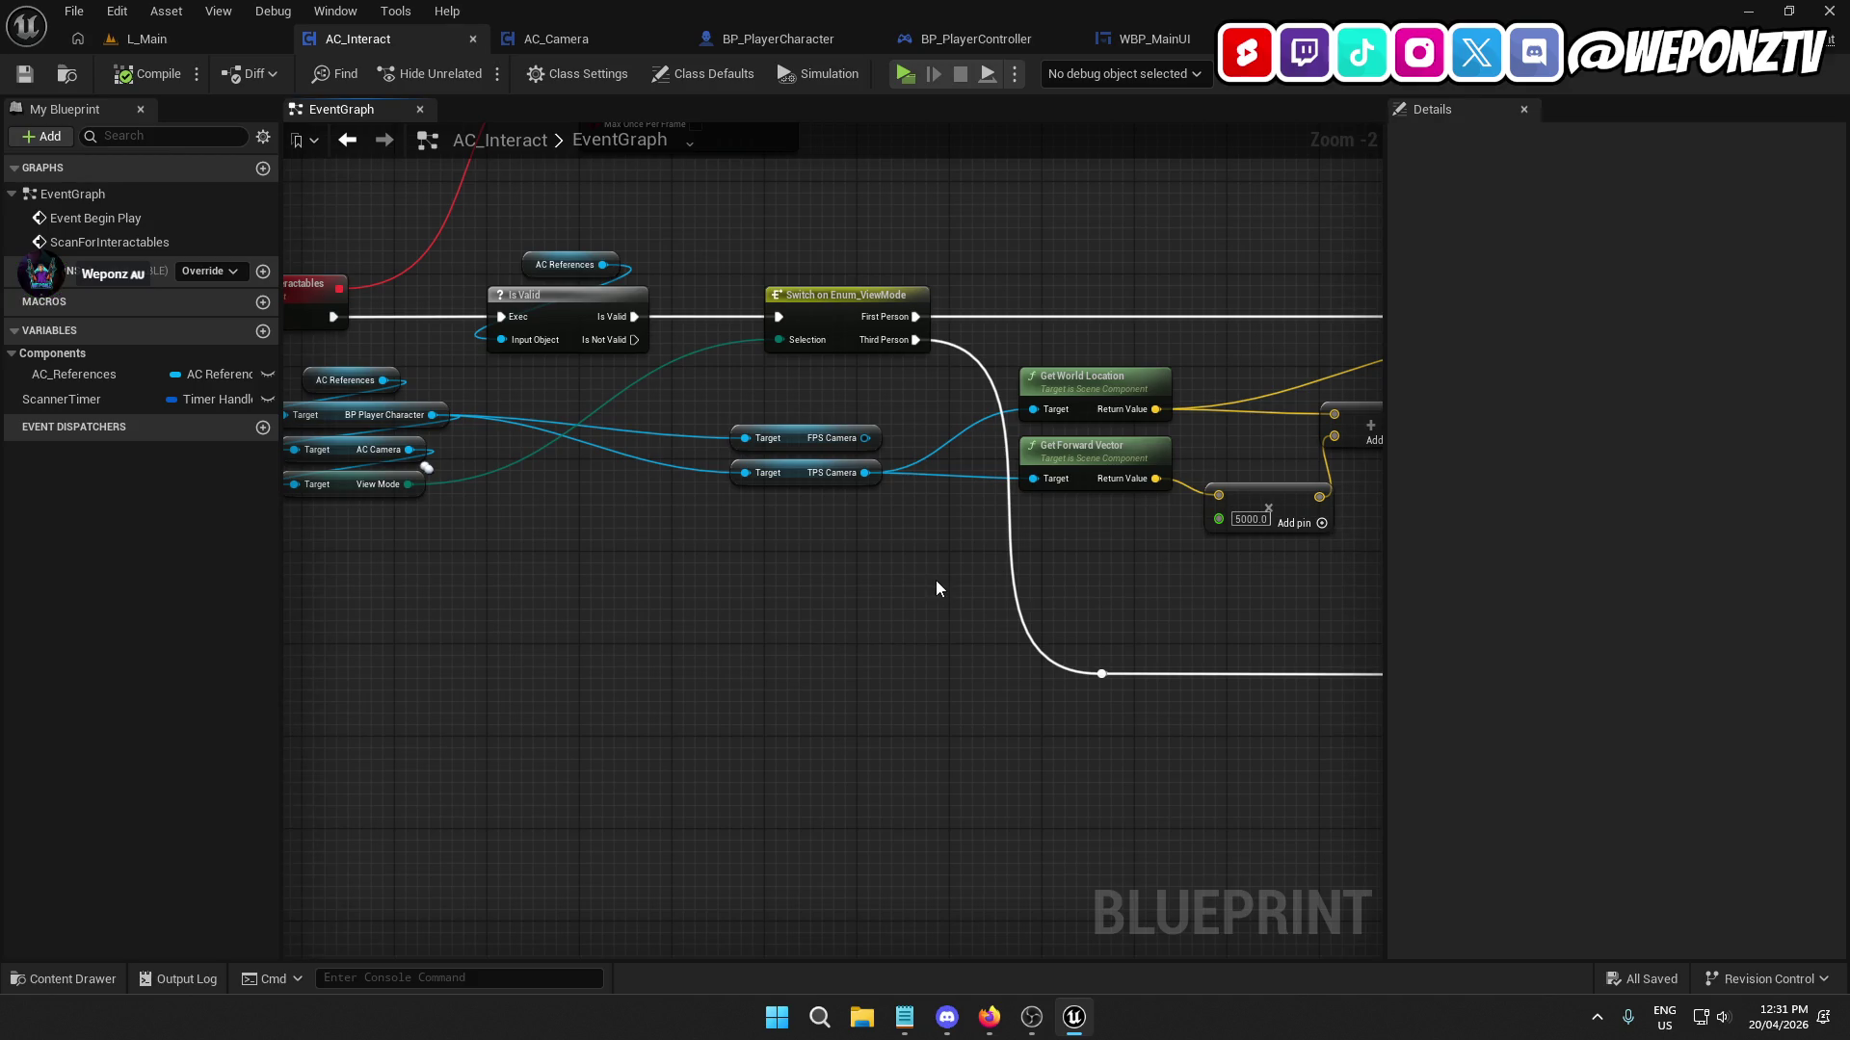
mouse_move(915, 316)
mouse_down()
mouse_move(1329, 318)
mouse_move(1023, 316)
mouse_up()
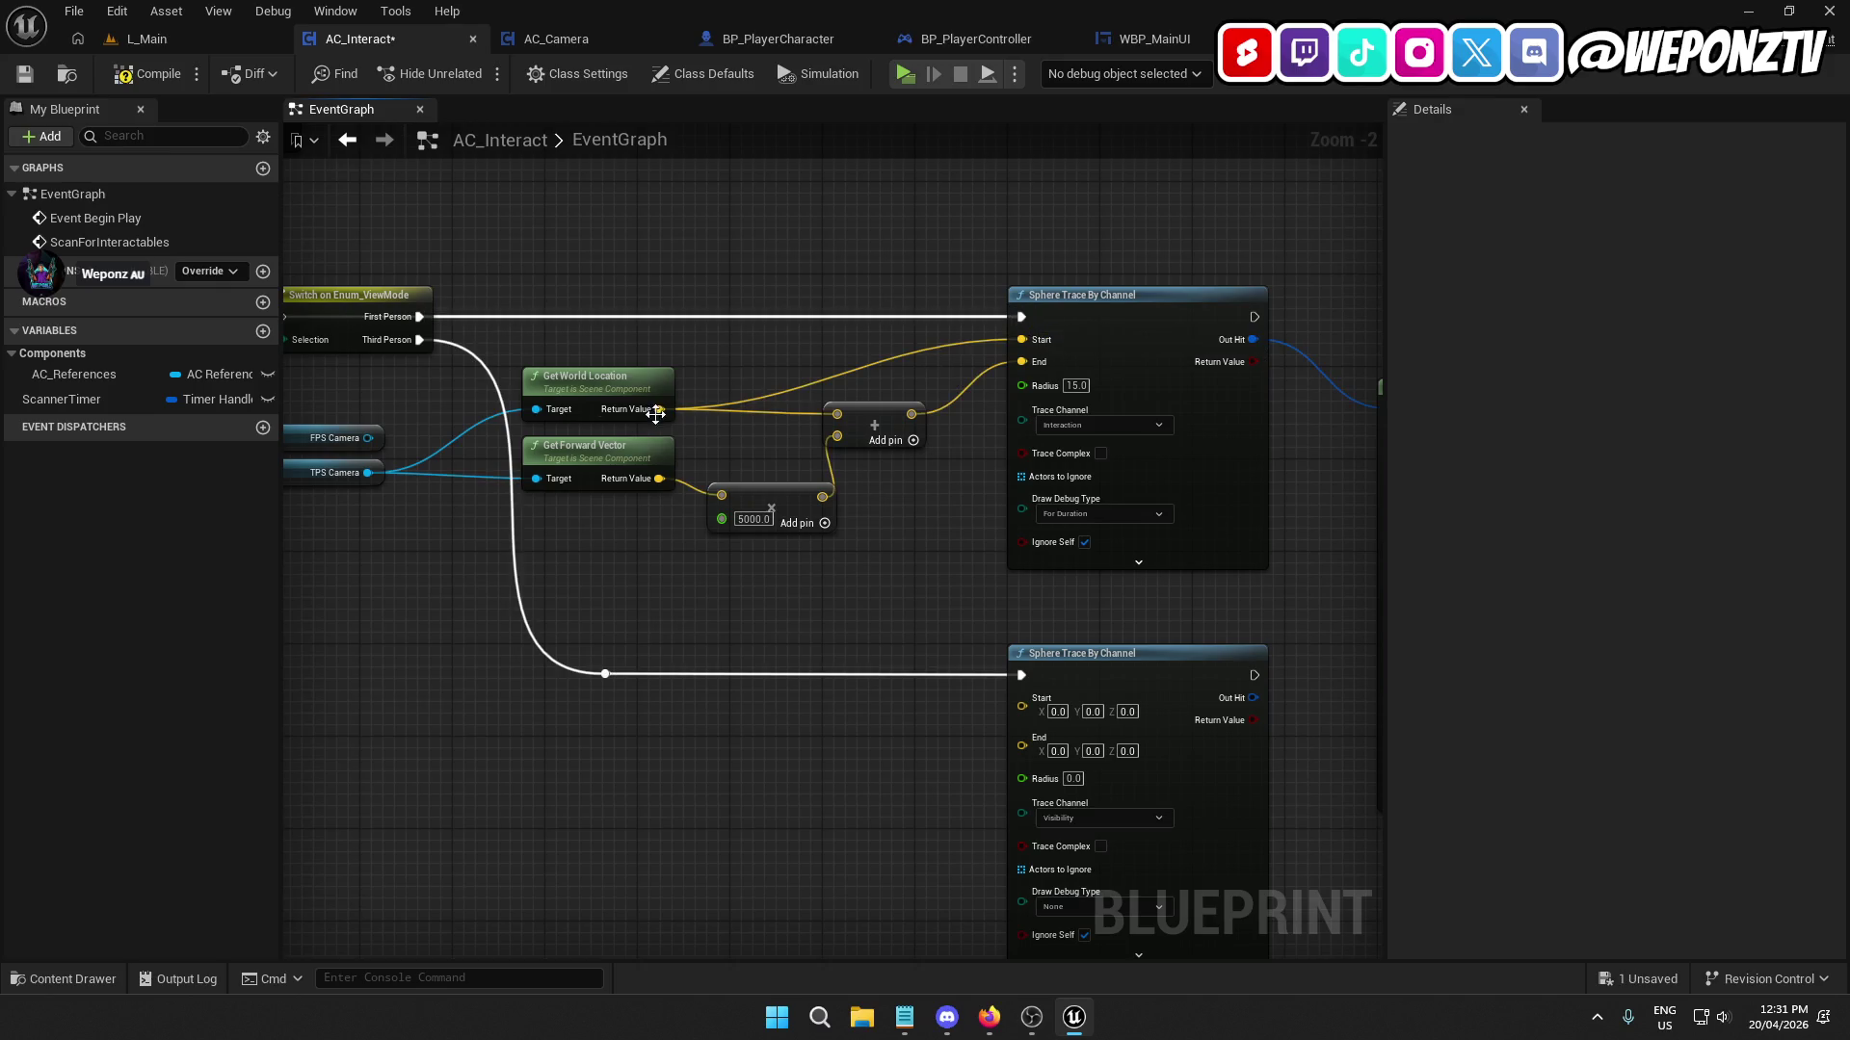
drag(810, 413, 1254, 413)
drag(1010, 285, 462, 220)
mouse_move(380, 333)
mouse_down()
mouse_move(1373, 396)
mouse_move(1041, 349)
mouse_up()
drag(342, 219, 944, 233)
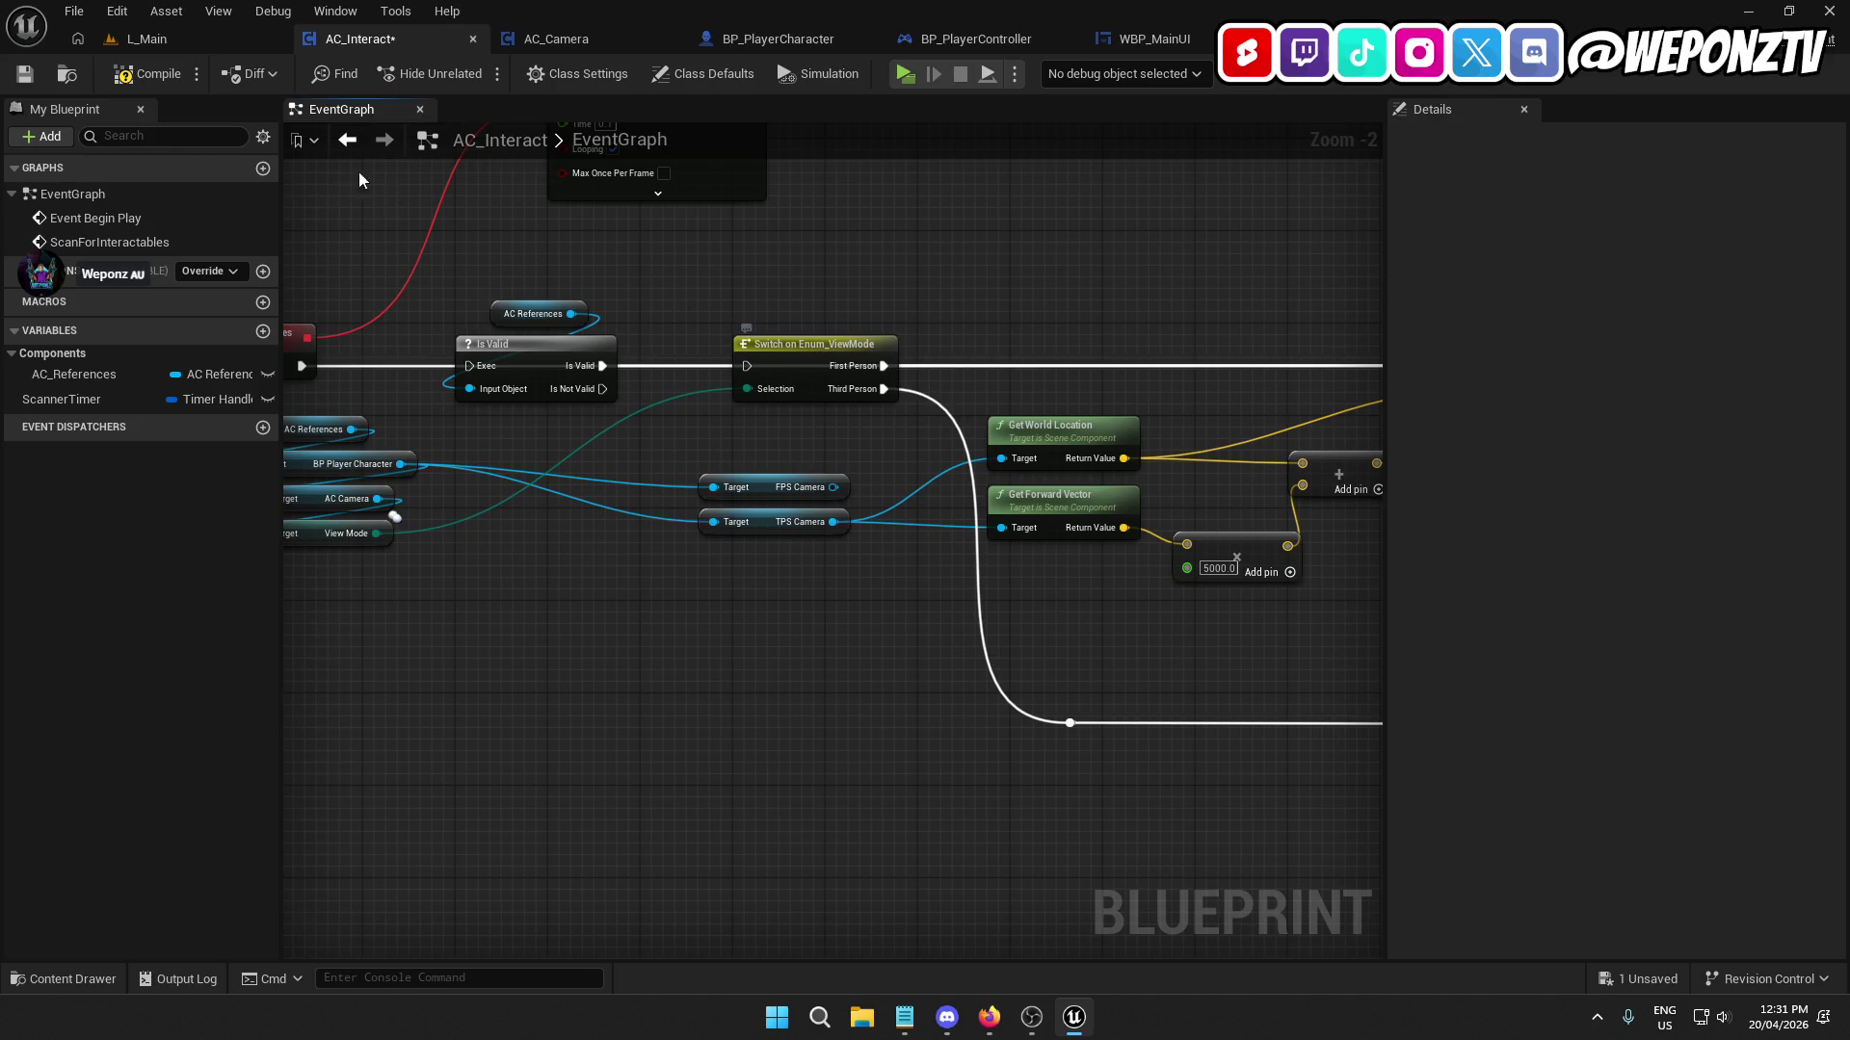
Compile and save AC_Interact, then start a play-in-editor test from L_Main.
click(149, 73)
click(25, 74)
click(266, 48)
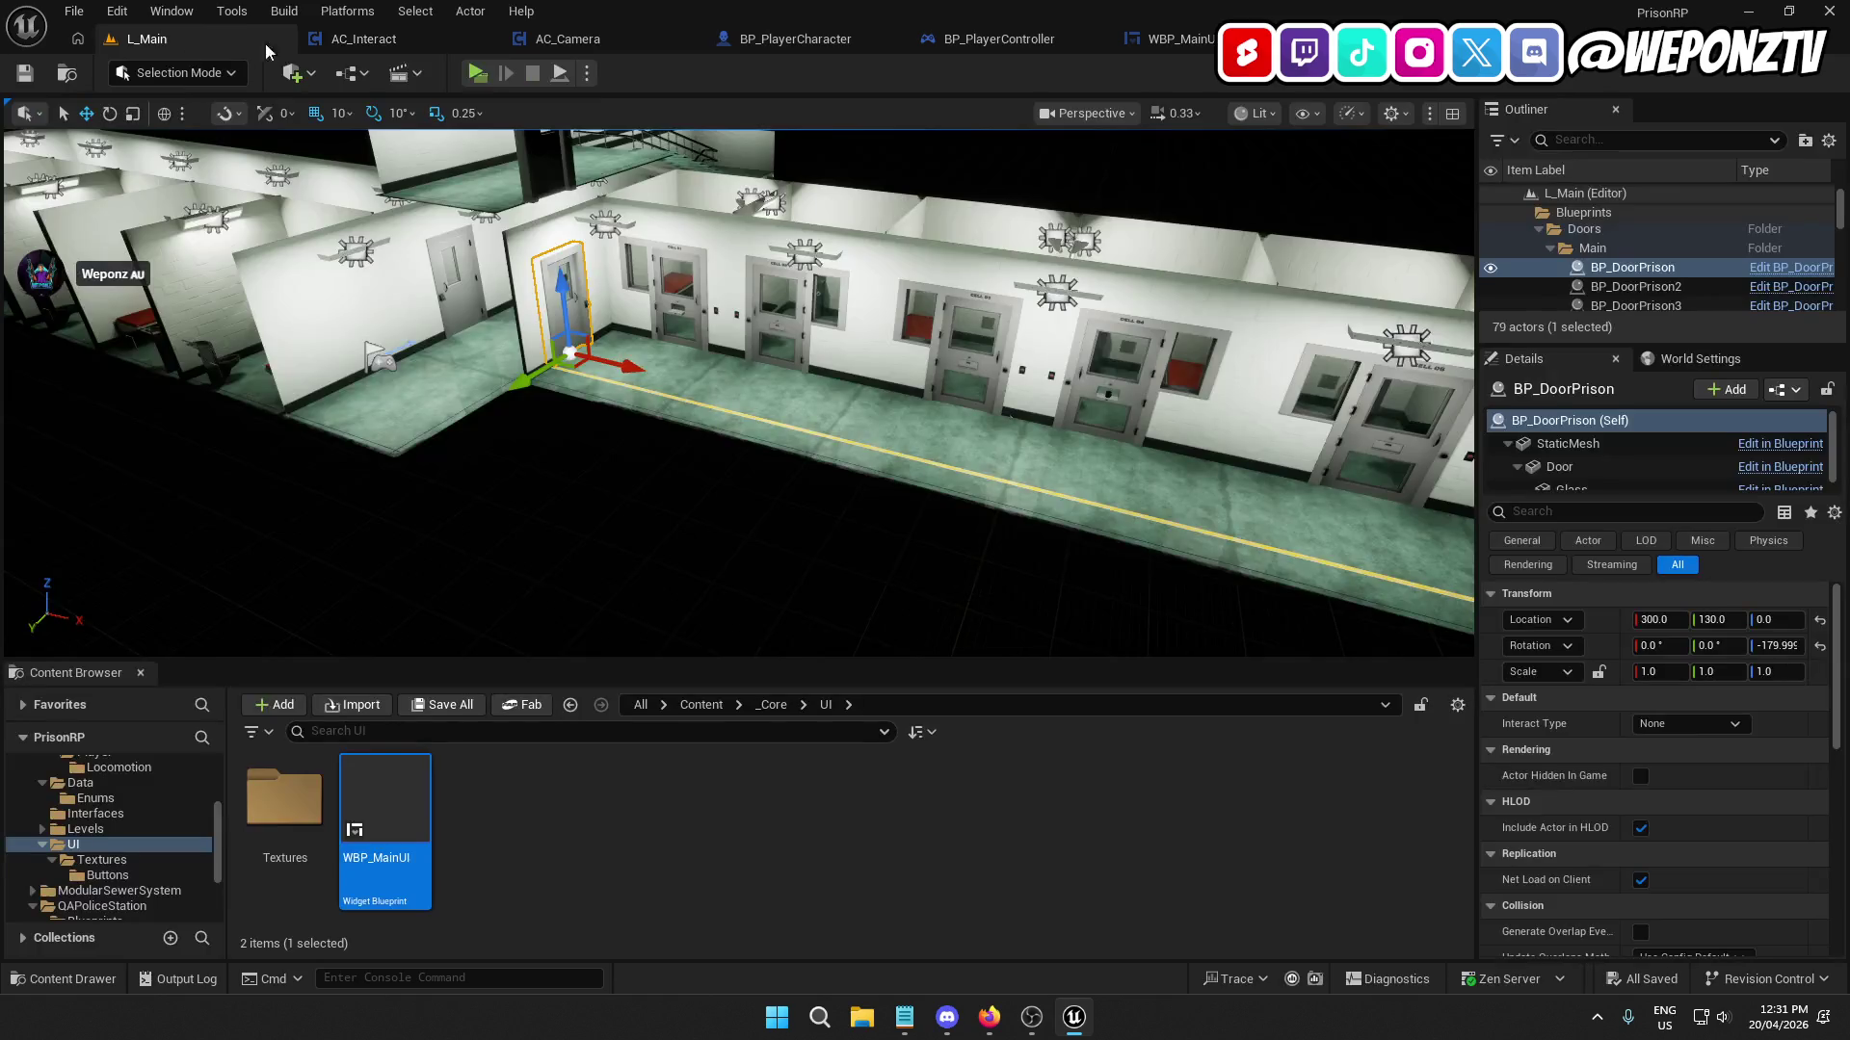
click(476, 73)
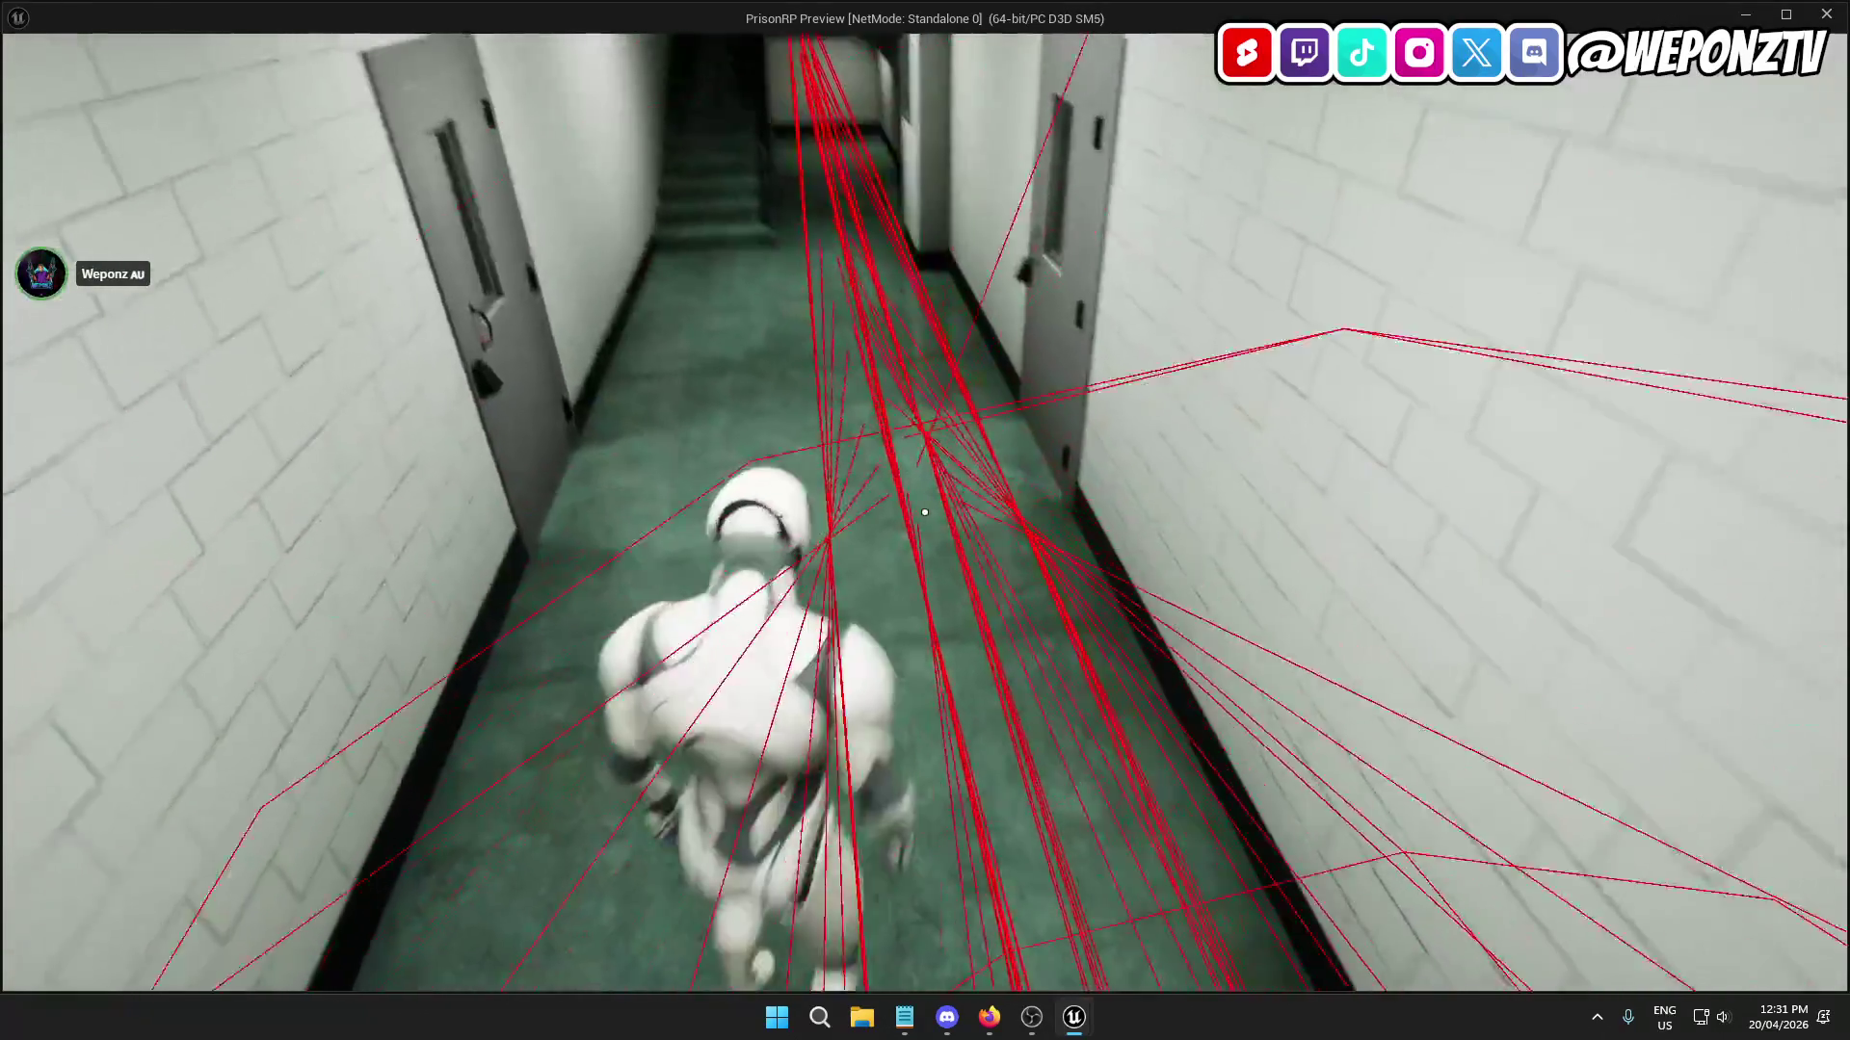
Walk the character to a side door and down the corridor, then end the preview.
key(w)
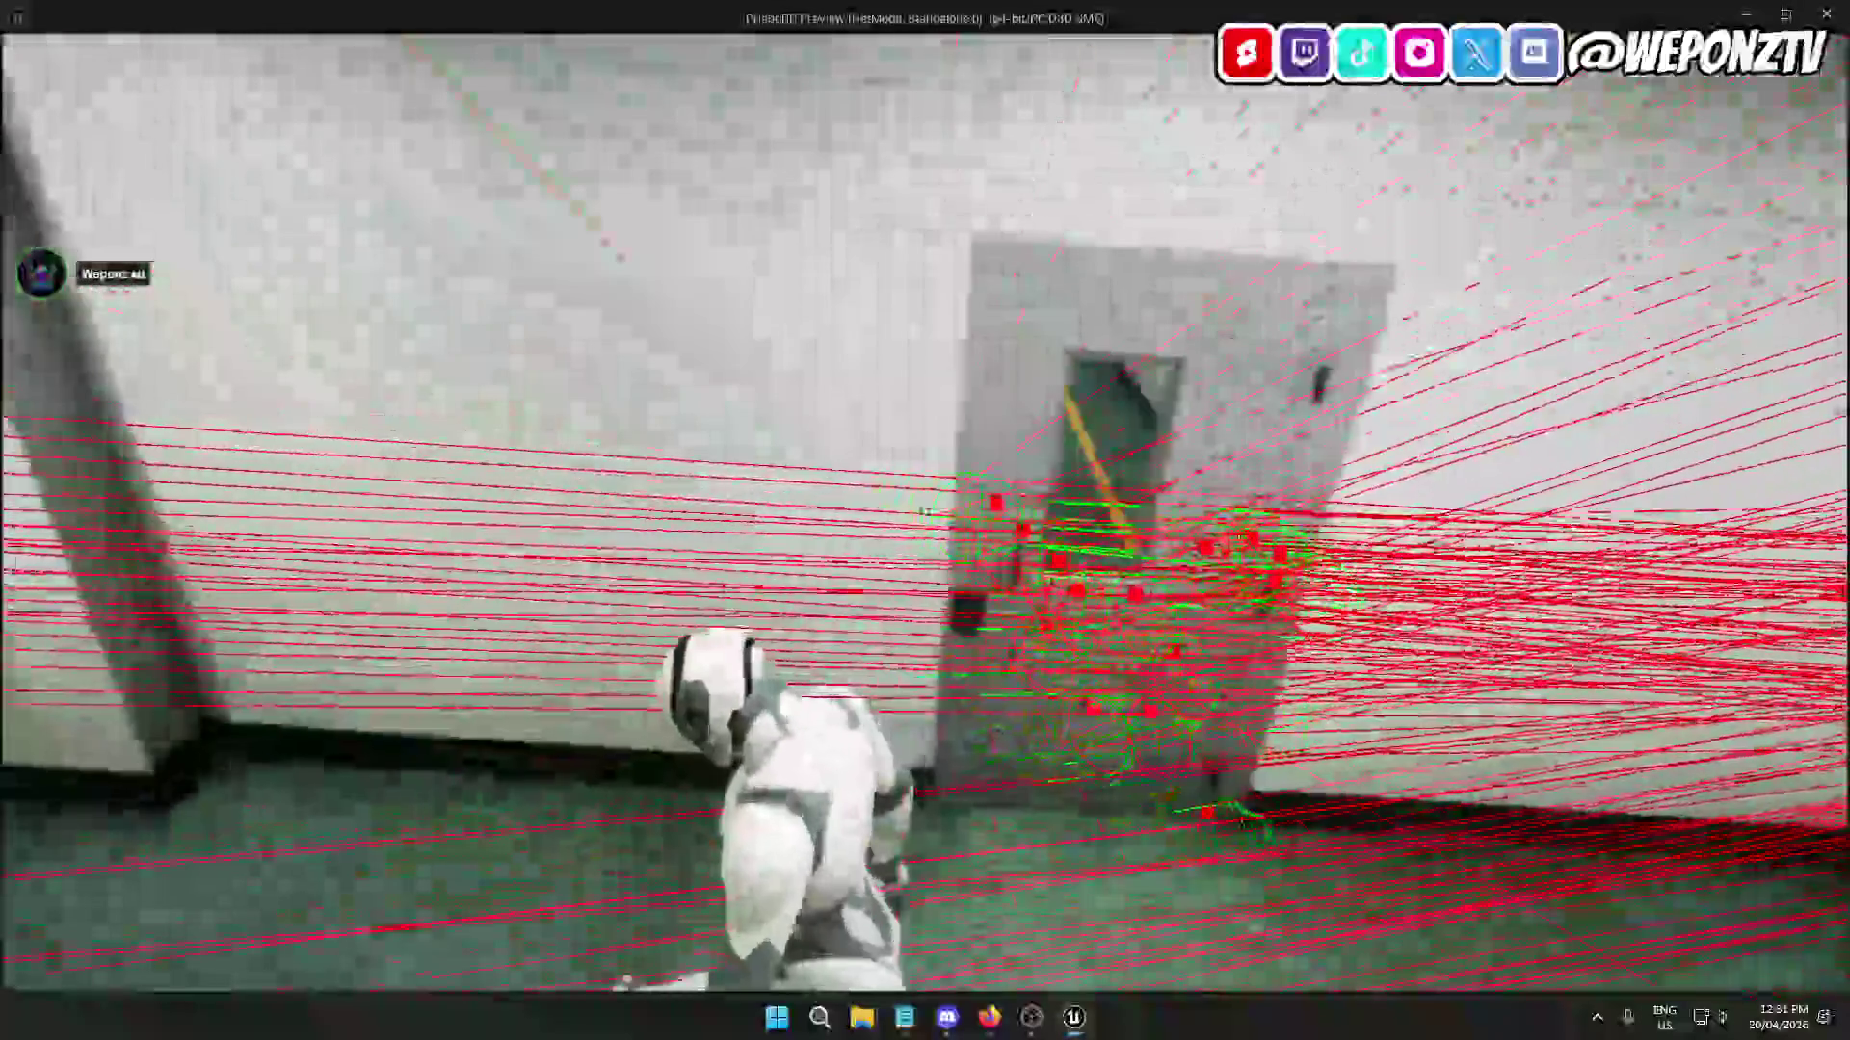
key(w)
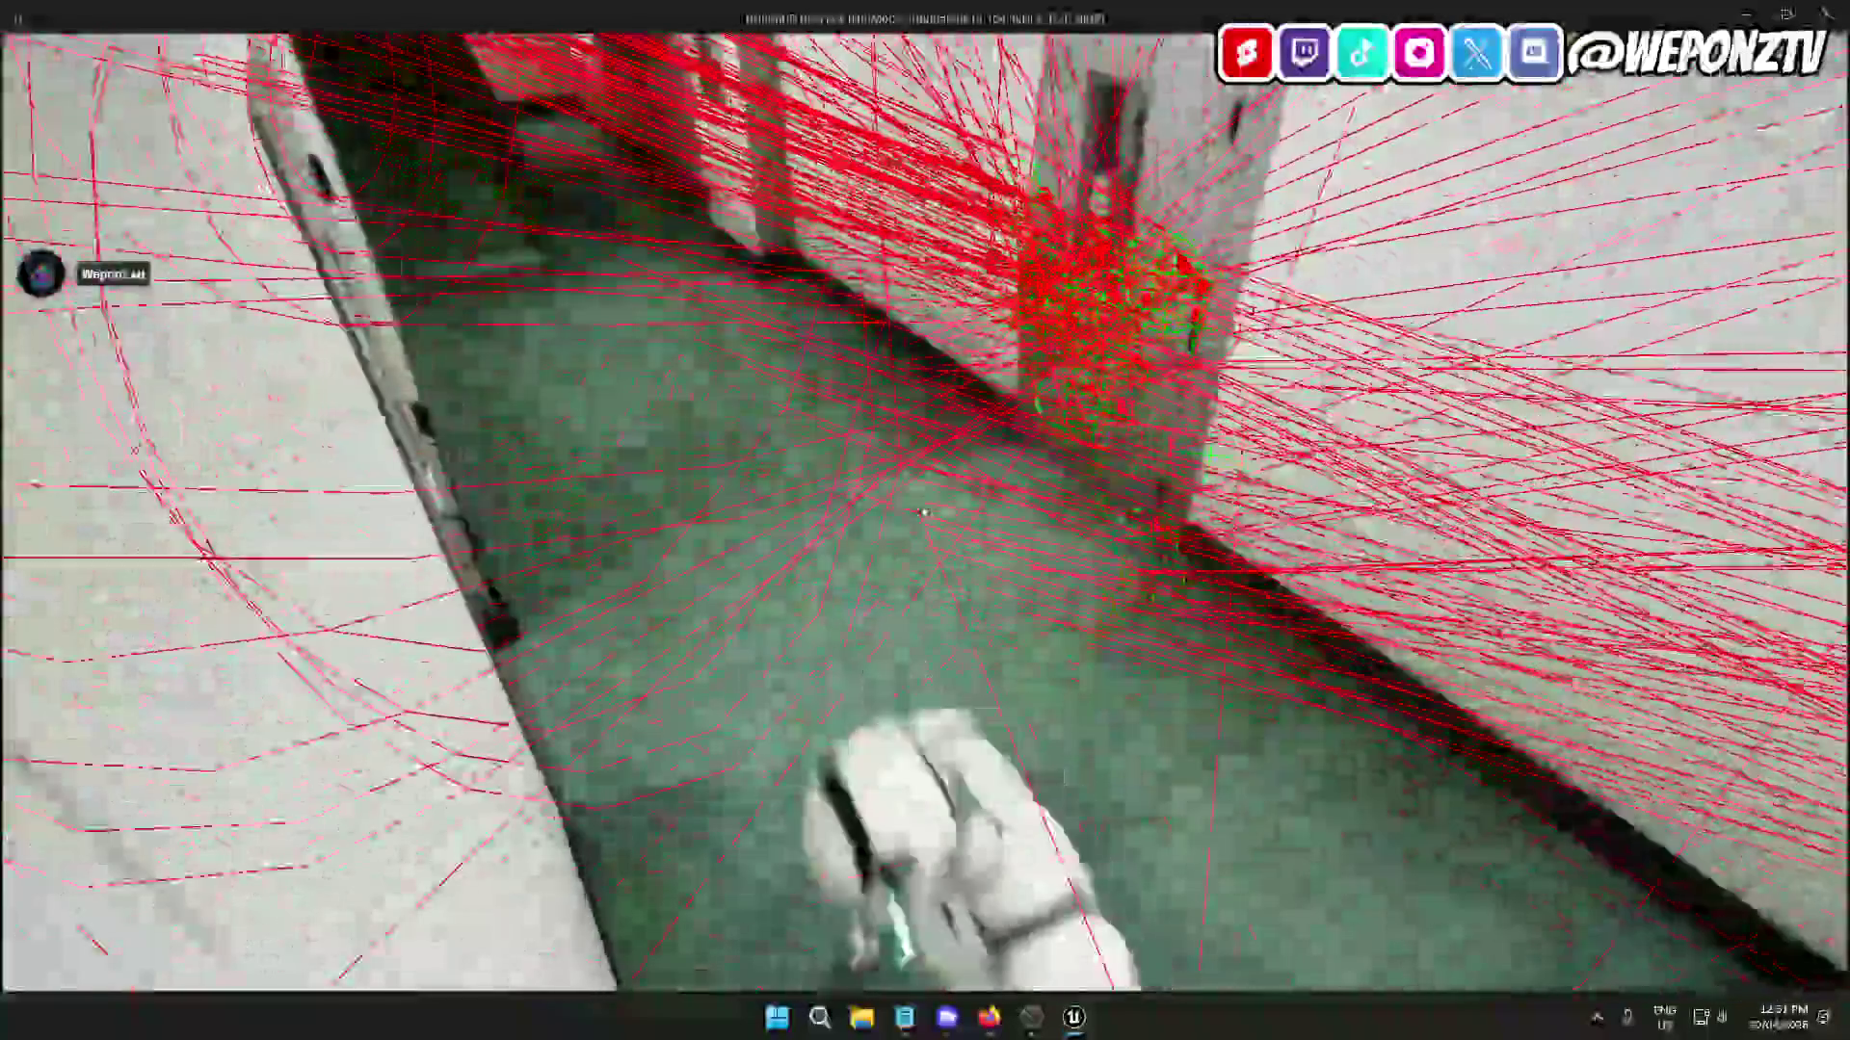
key(w)
key(Escape)
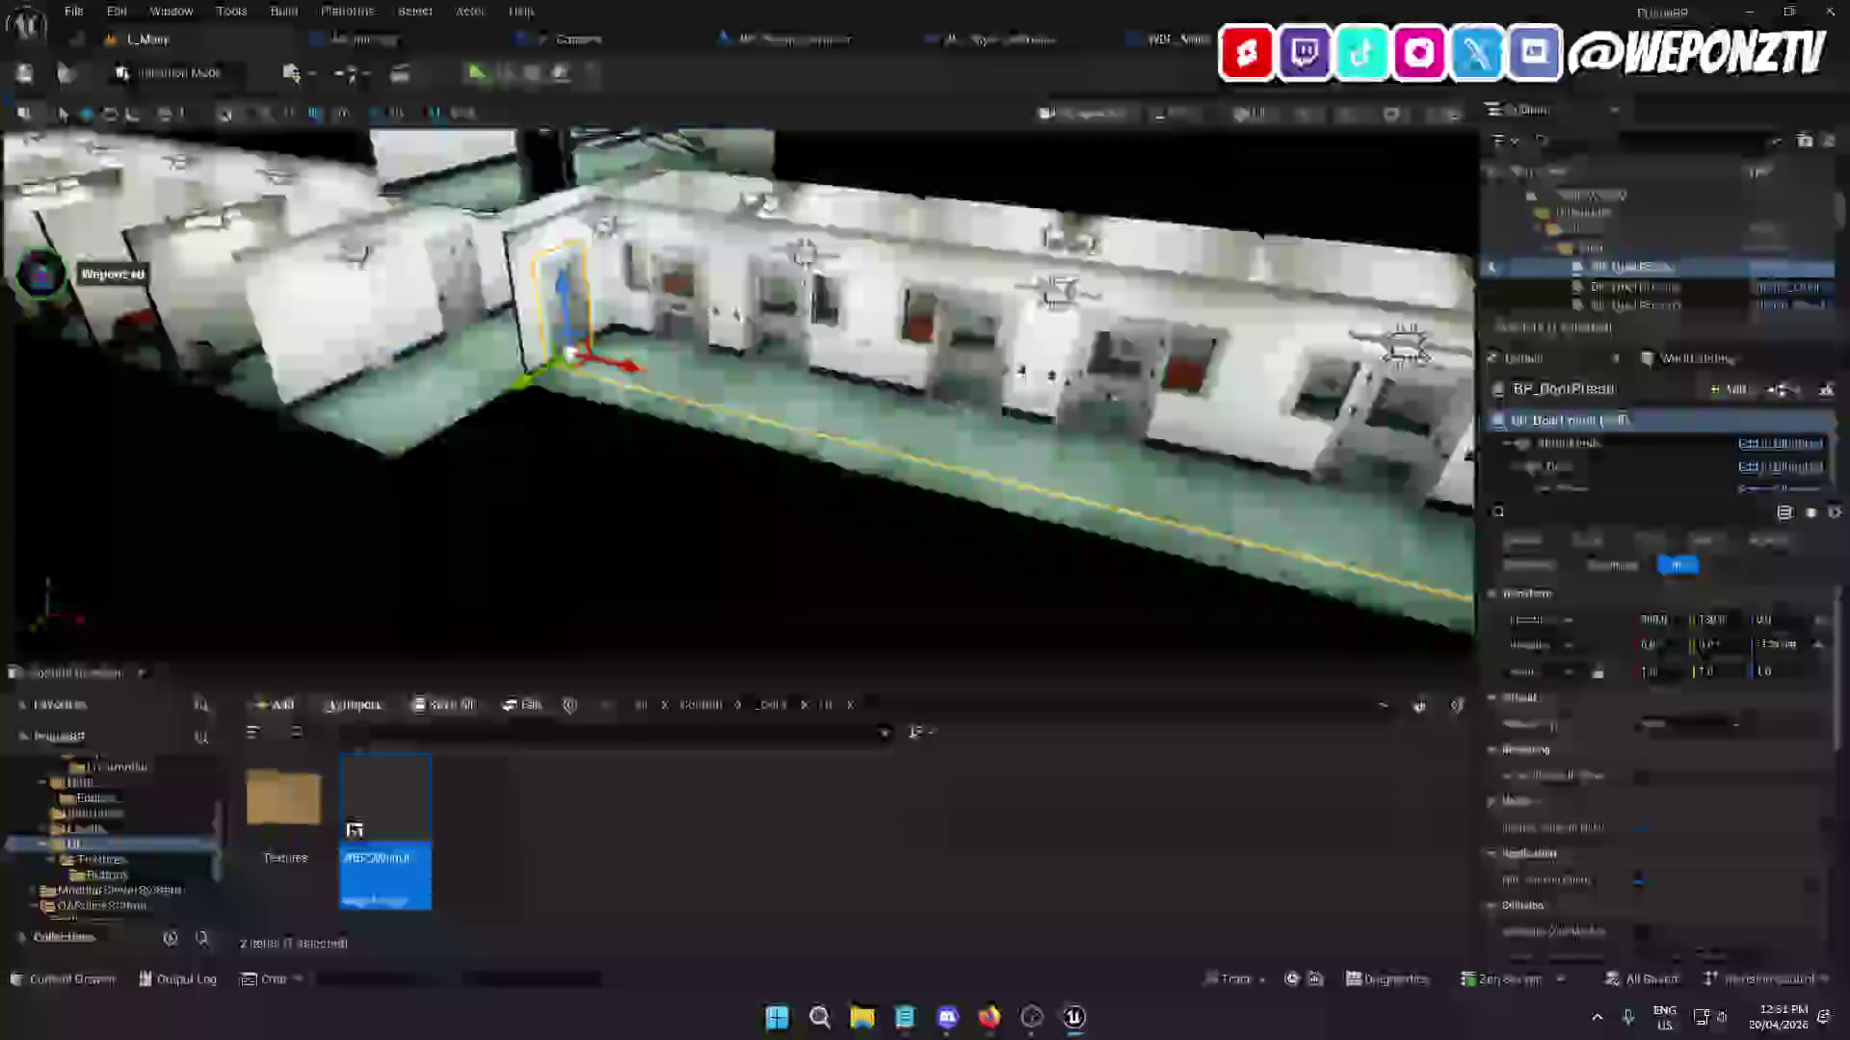
Route Is Valid's valid output into the Switch on Enum_ViewMode node.
click(357, 39)
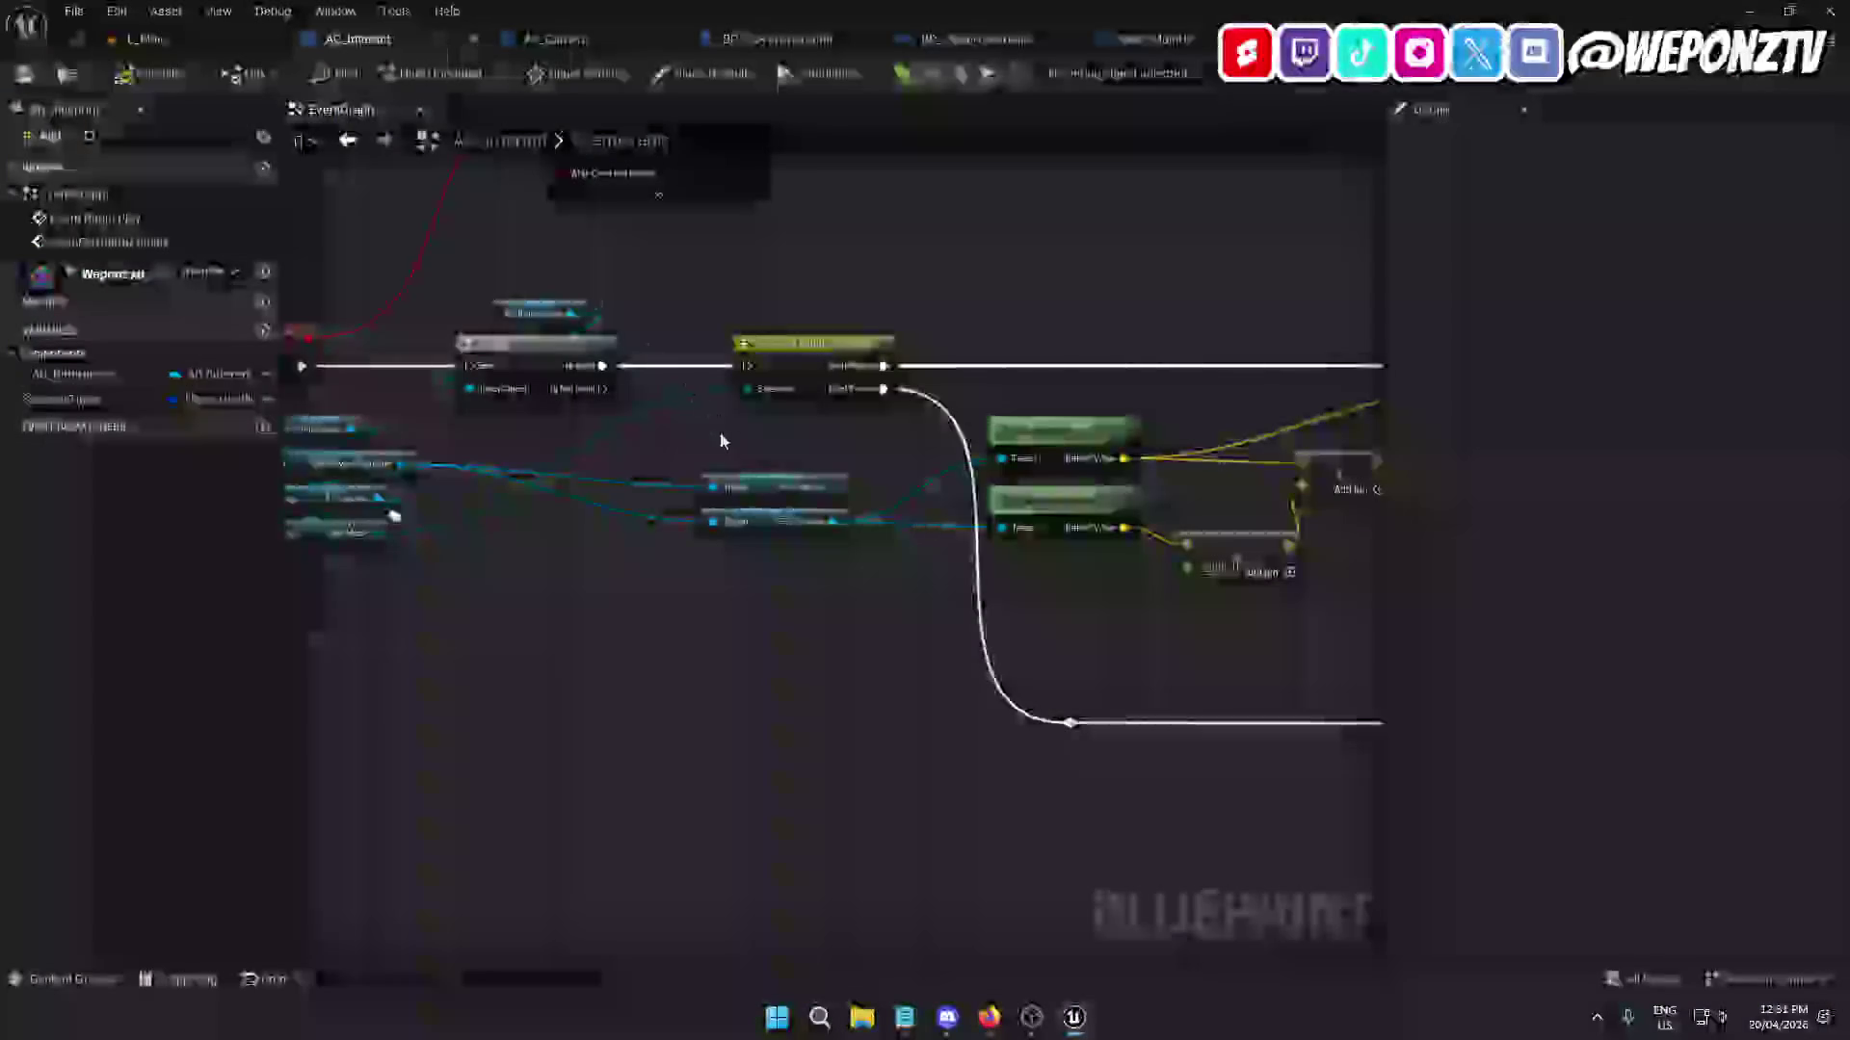
drag(382, 376, 823, 371)
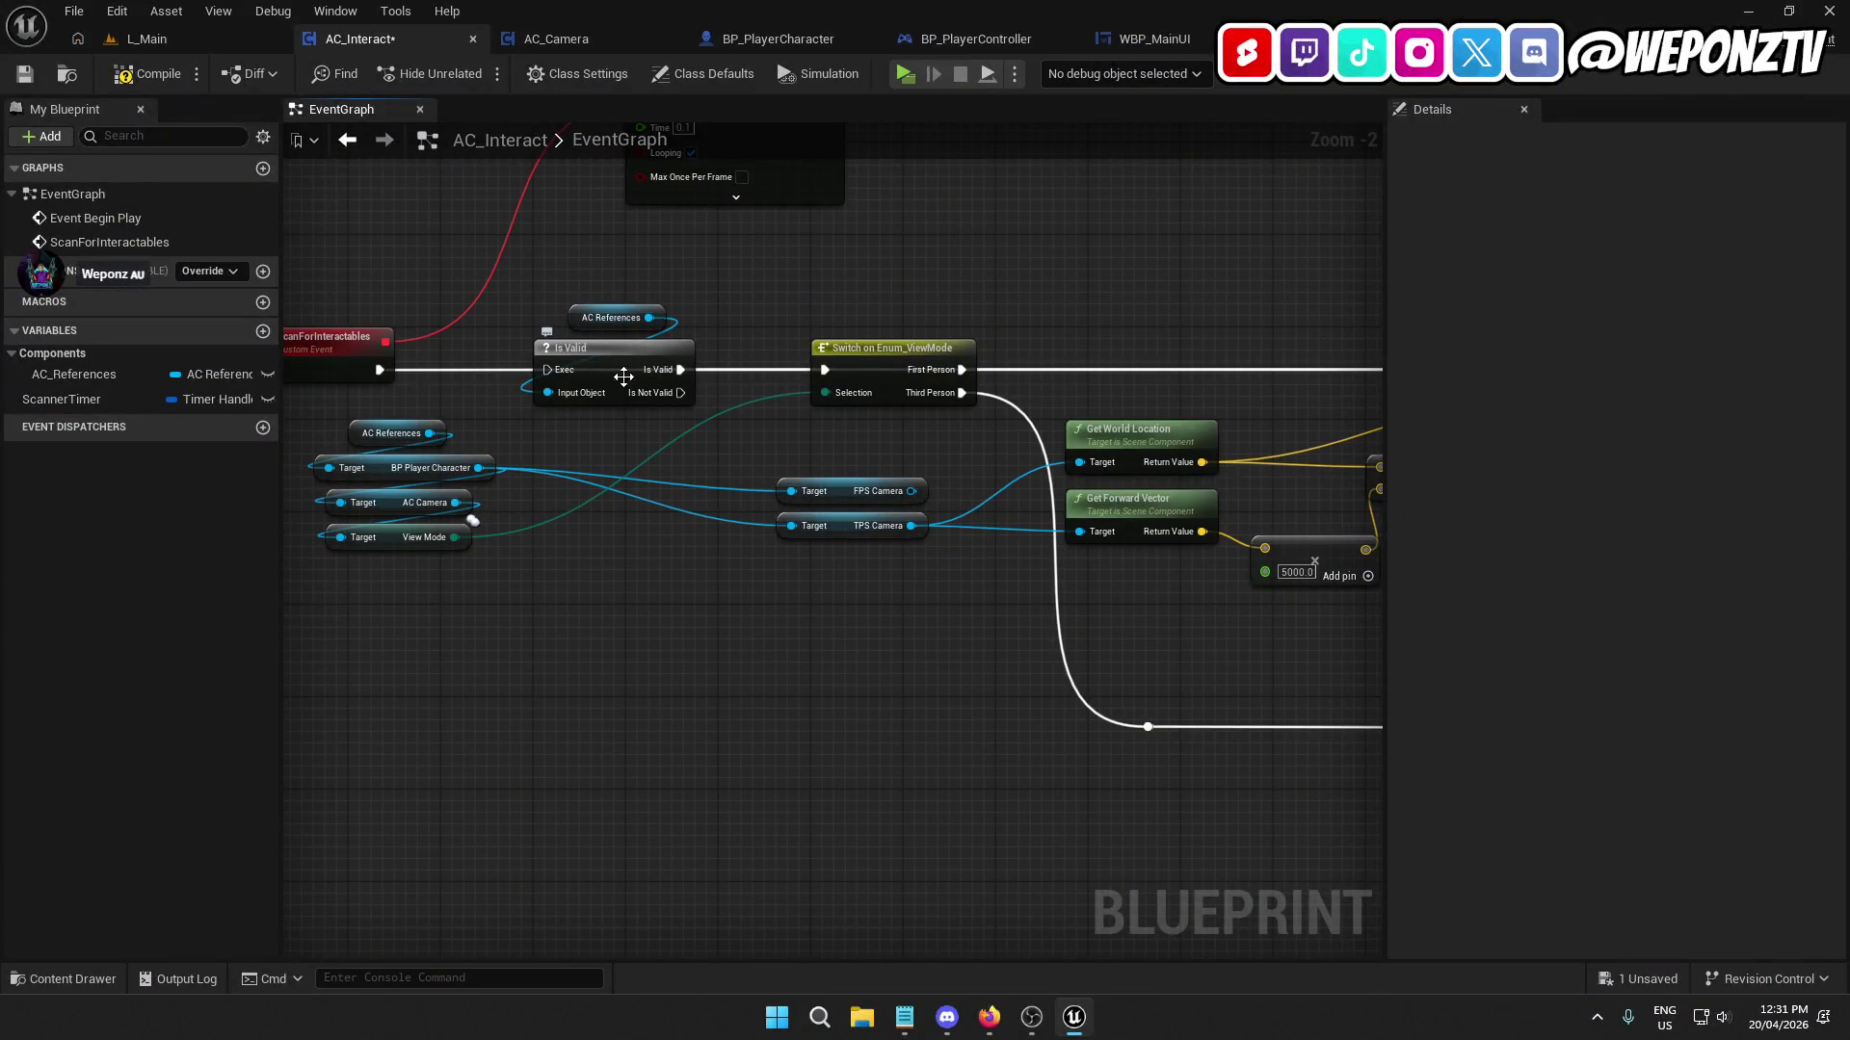
mouse_move(728, 407)
mouse_down()
mouse_move(684, 397)
mouse_move(761, 385)
mouse_up()
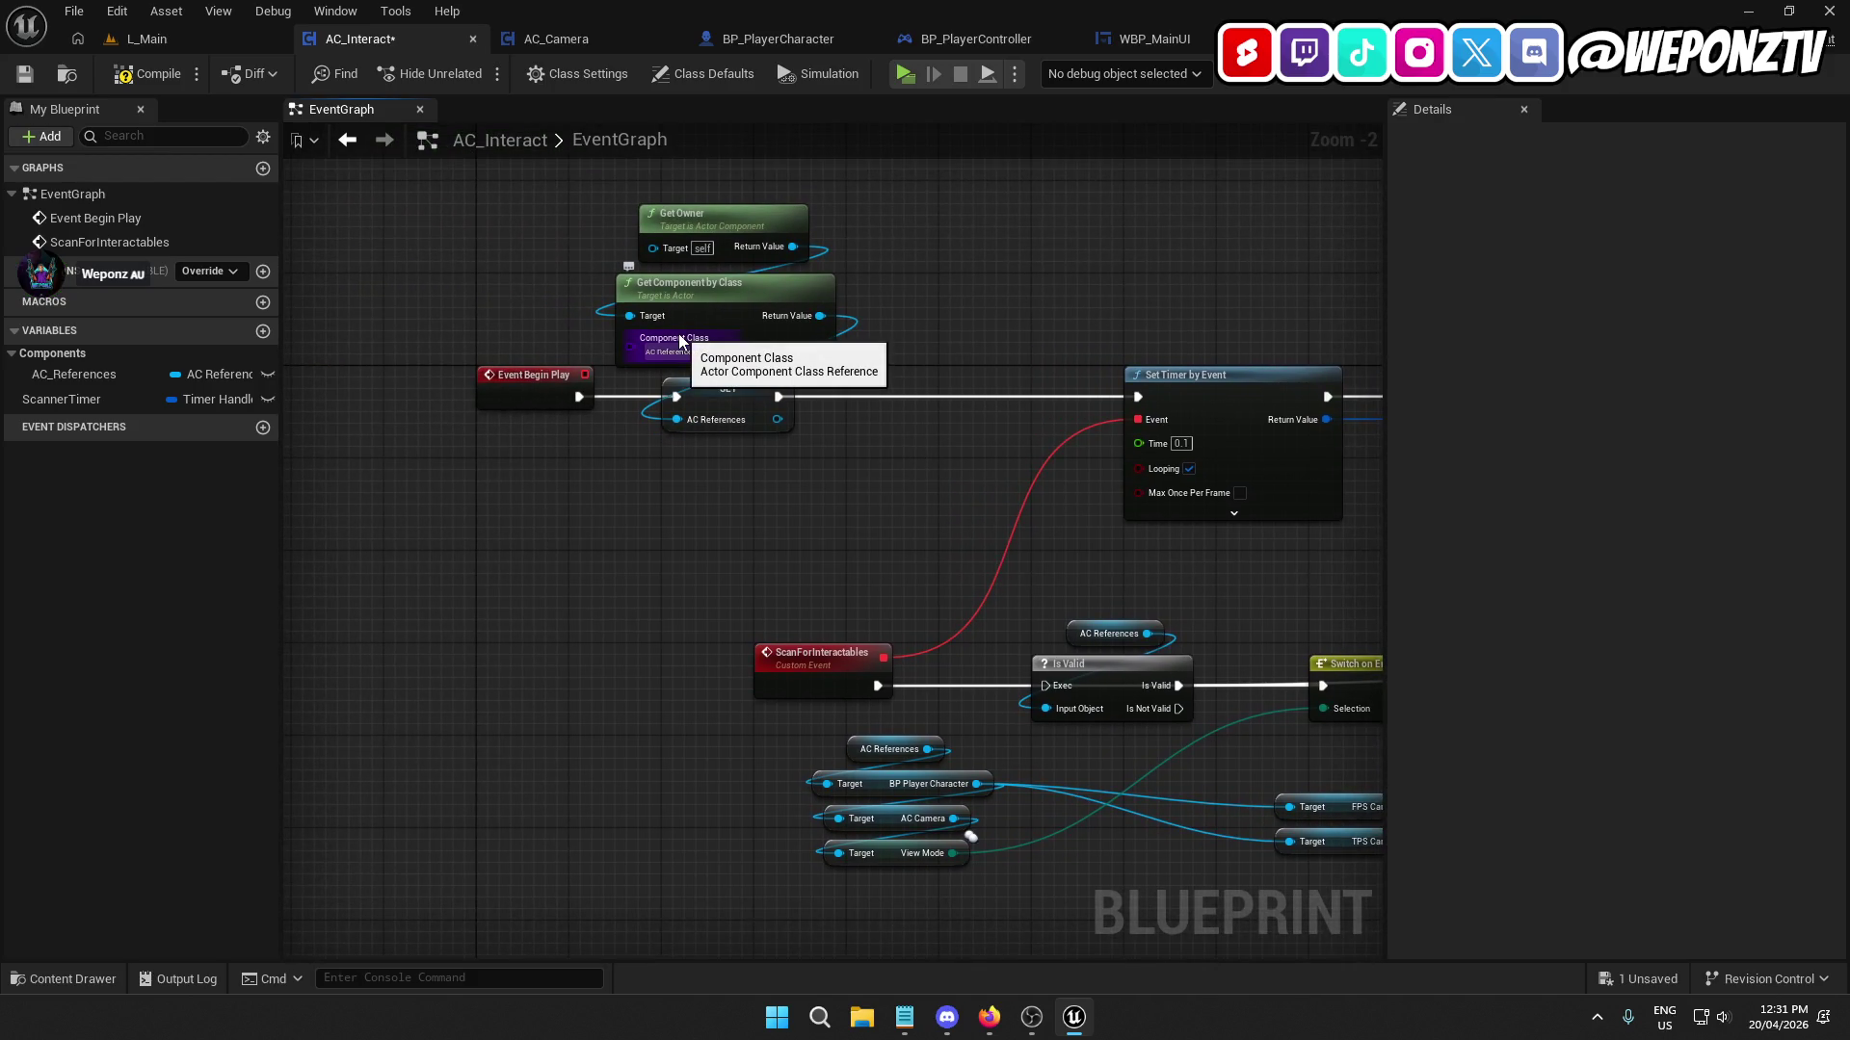
drag(933, 551, 831, 492)
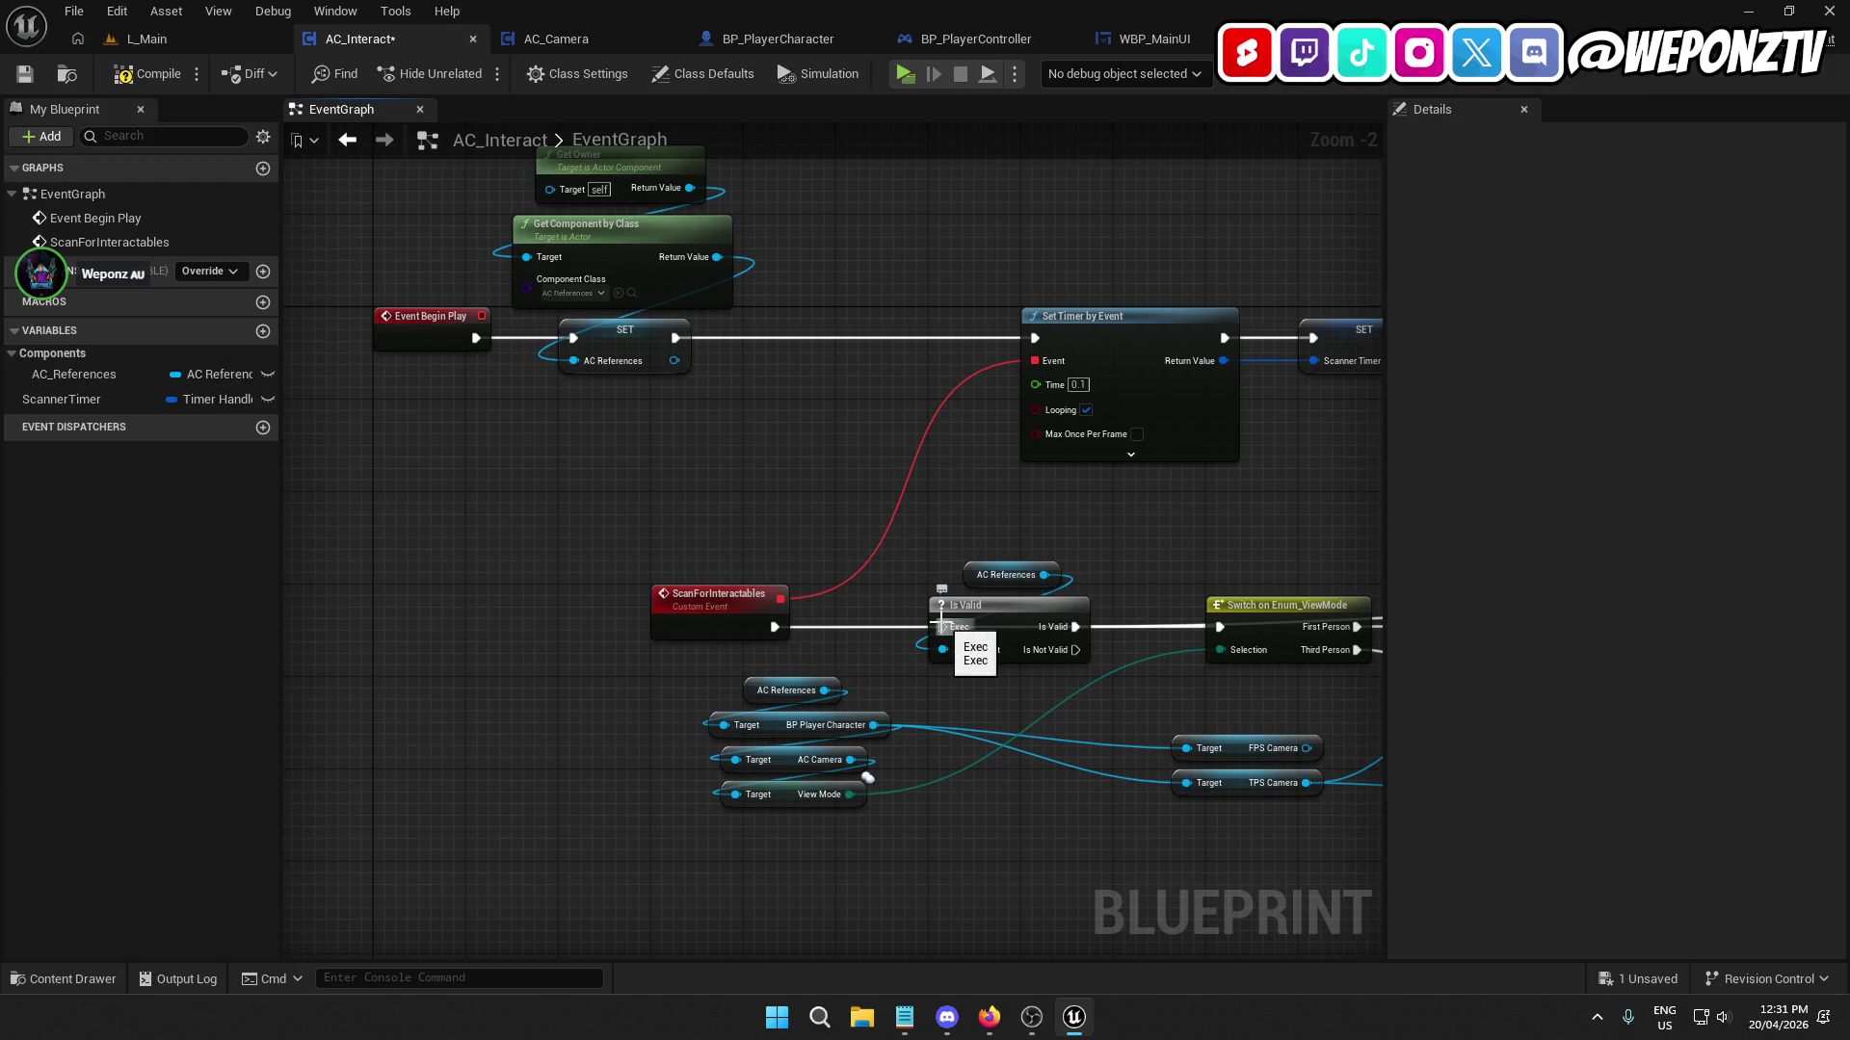
drag(1207, 584, 907, 489)
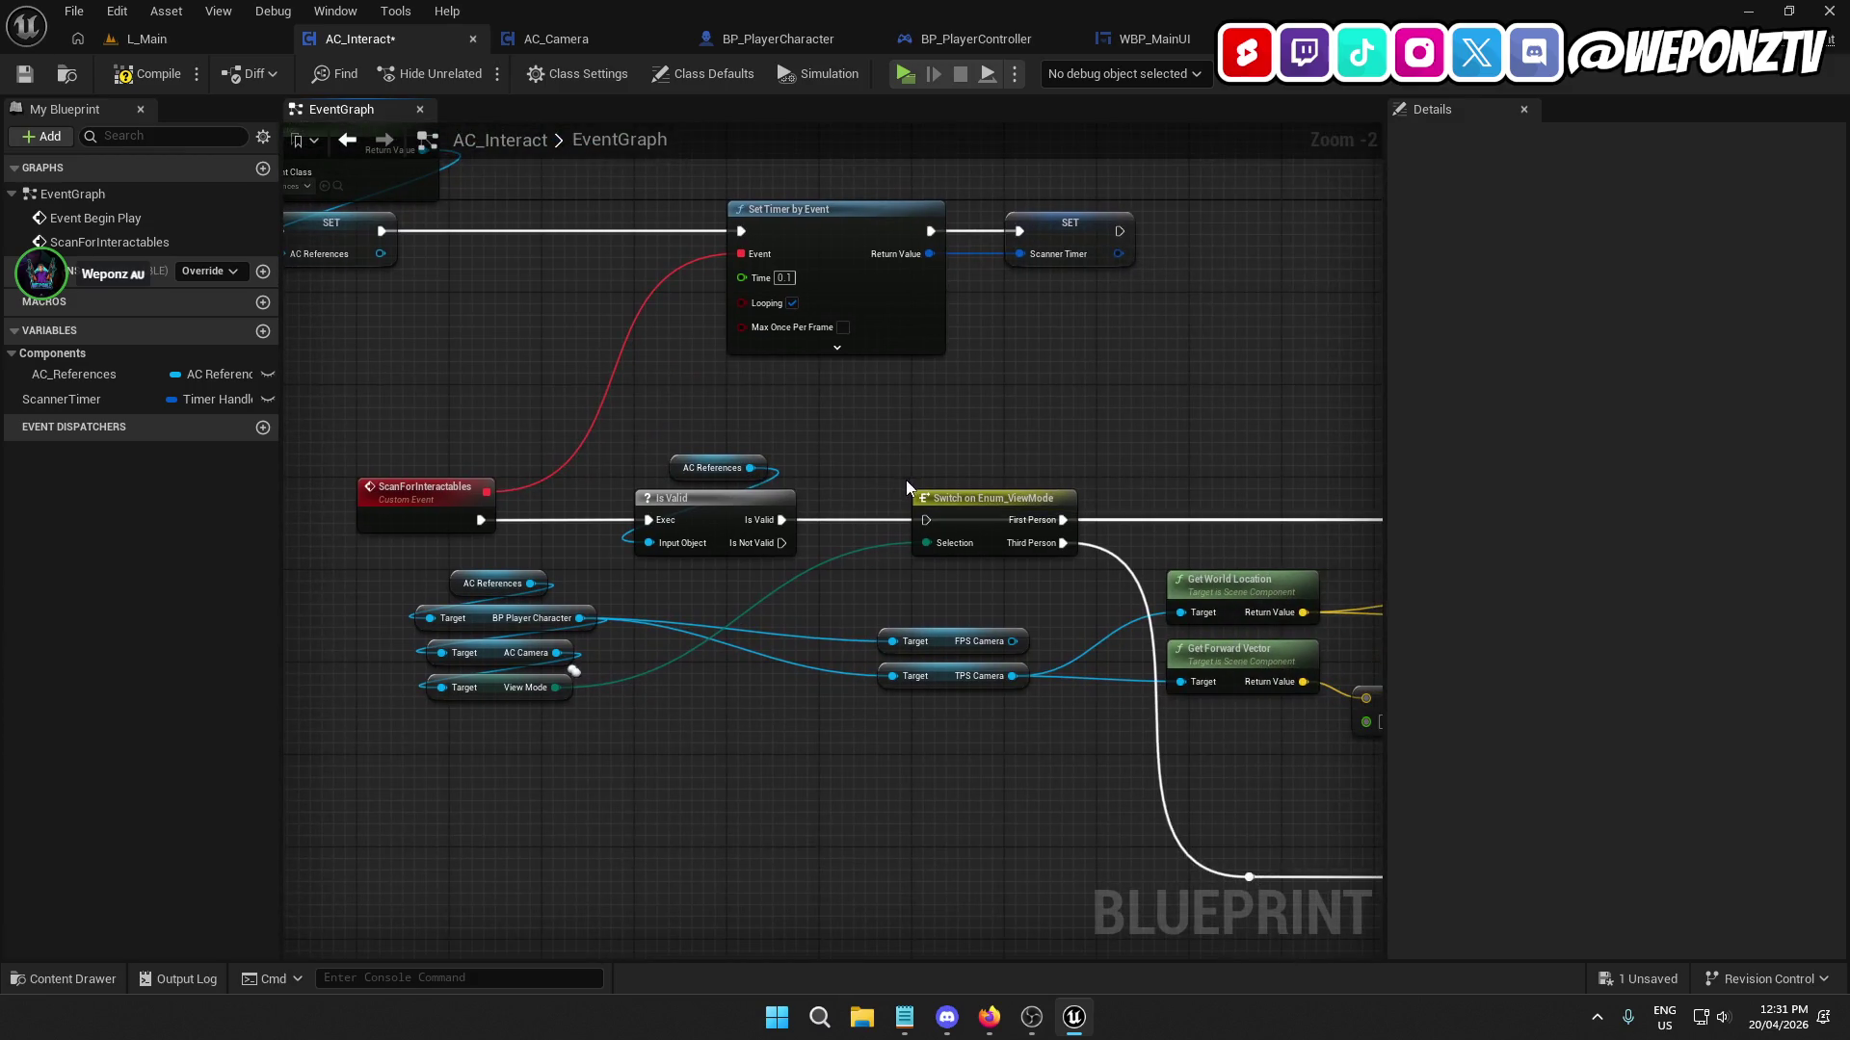
mouse_move(778, 521)
mouse_down()
mouse_move(927, 538)
mouse_move(925, 520)
mouse_up()
Set the trace distance multiplier back to 1500 and delete the Break Hit Result node.
mouse_move(1144, 450)
mouse_down()
mouse_move(330, 289)
mouse_move(621, 327)
mouse_up()
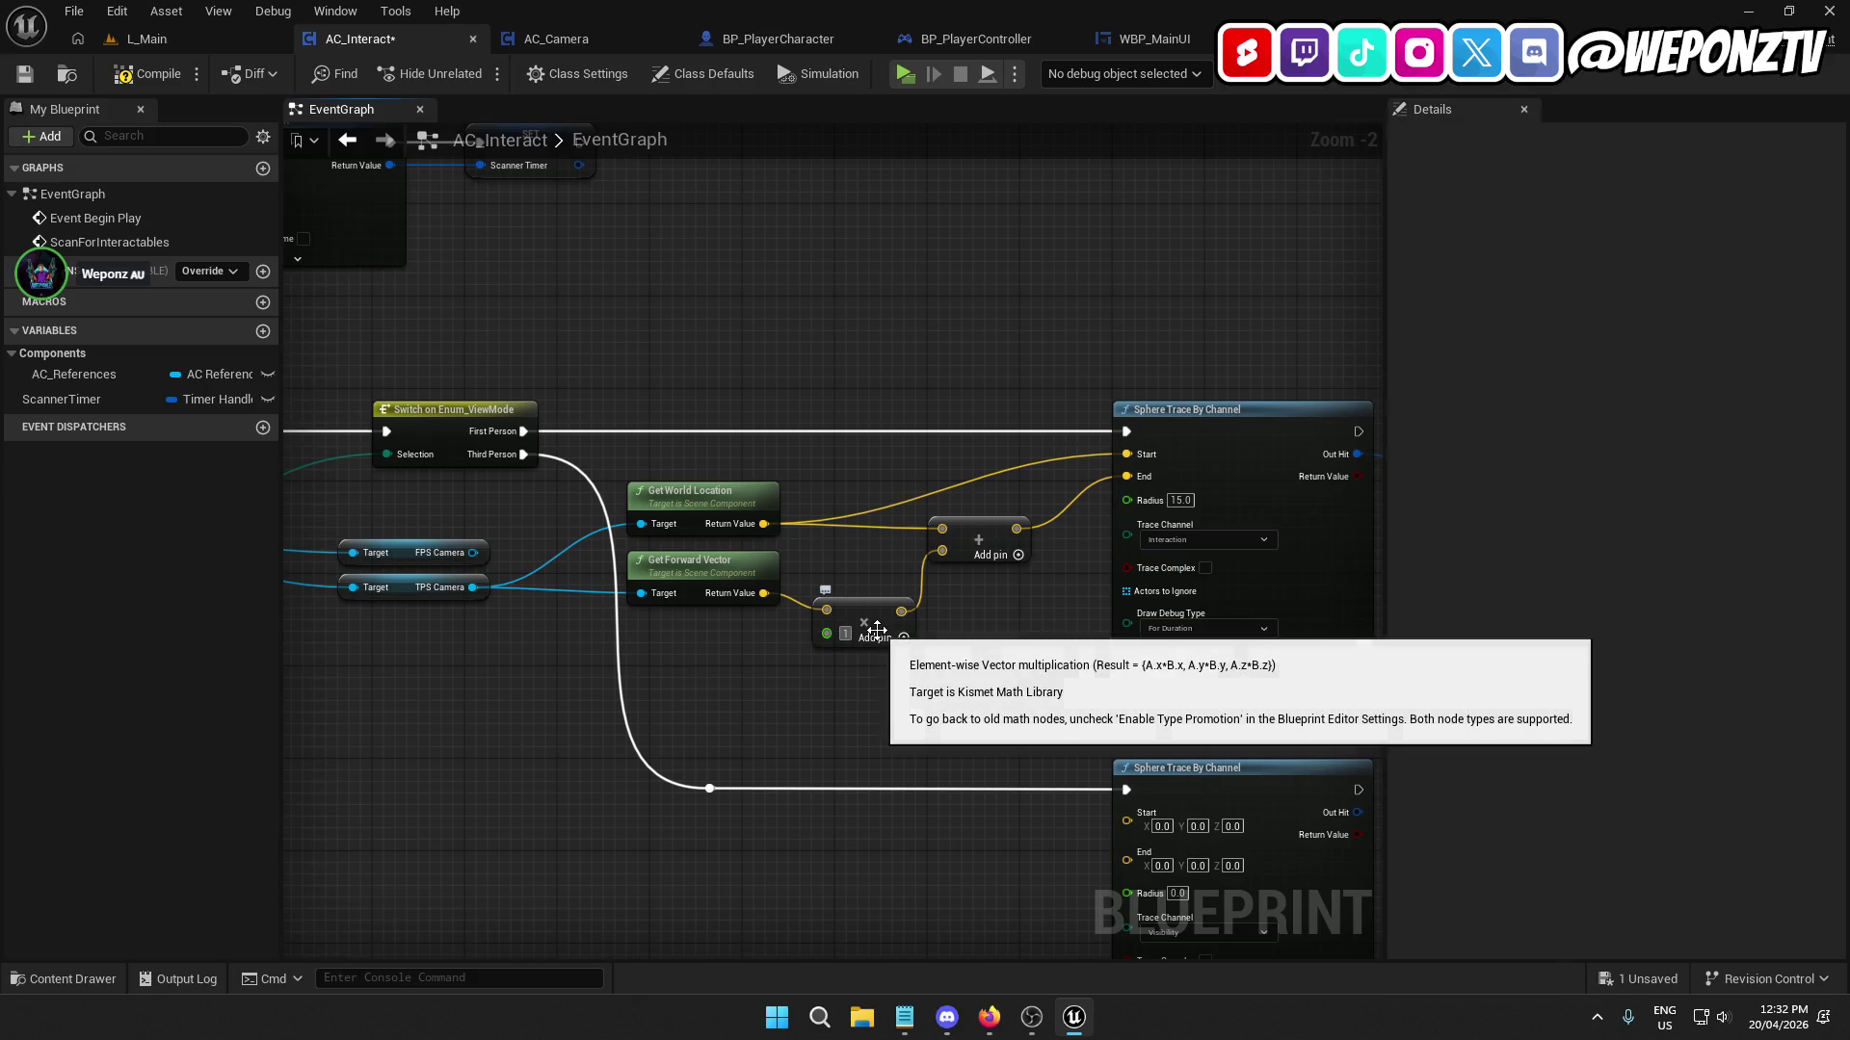
text(1500)
key(Return)
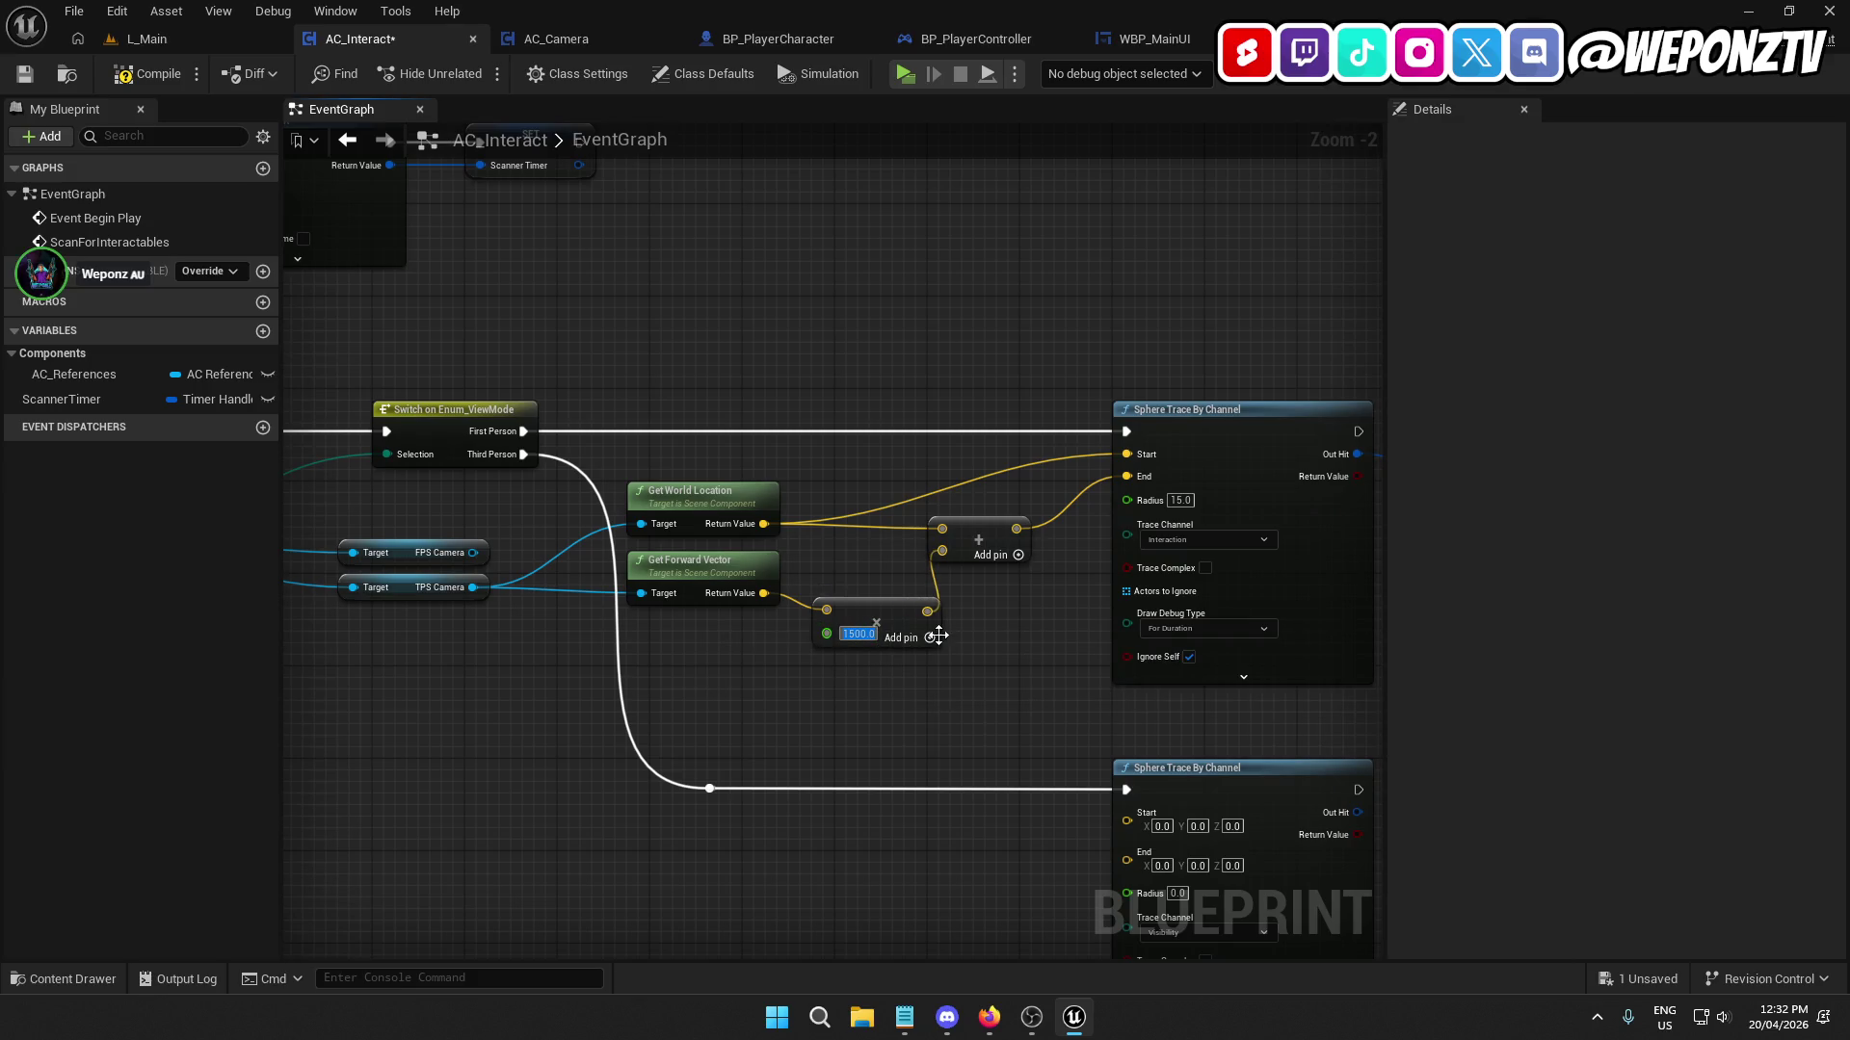
mouse_move(939, 636)
mouse_down()
mouse_move(929, 607)
mouse_move(1209, 768)
mouse_up()
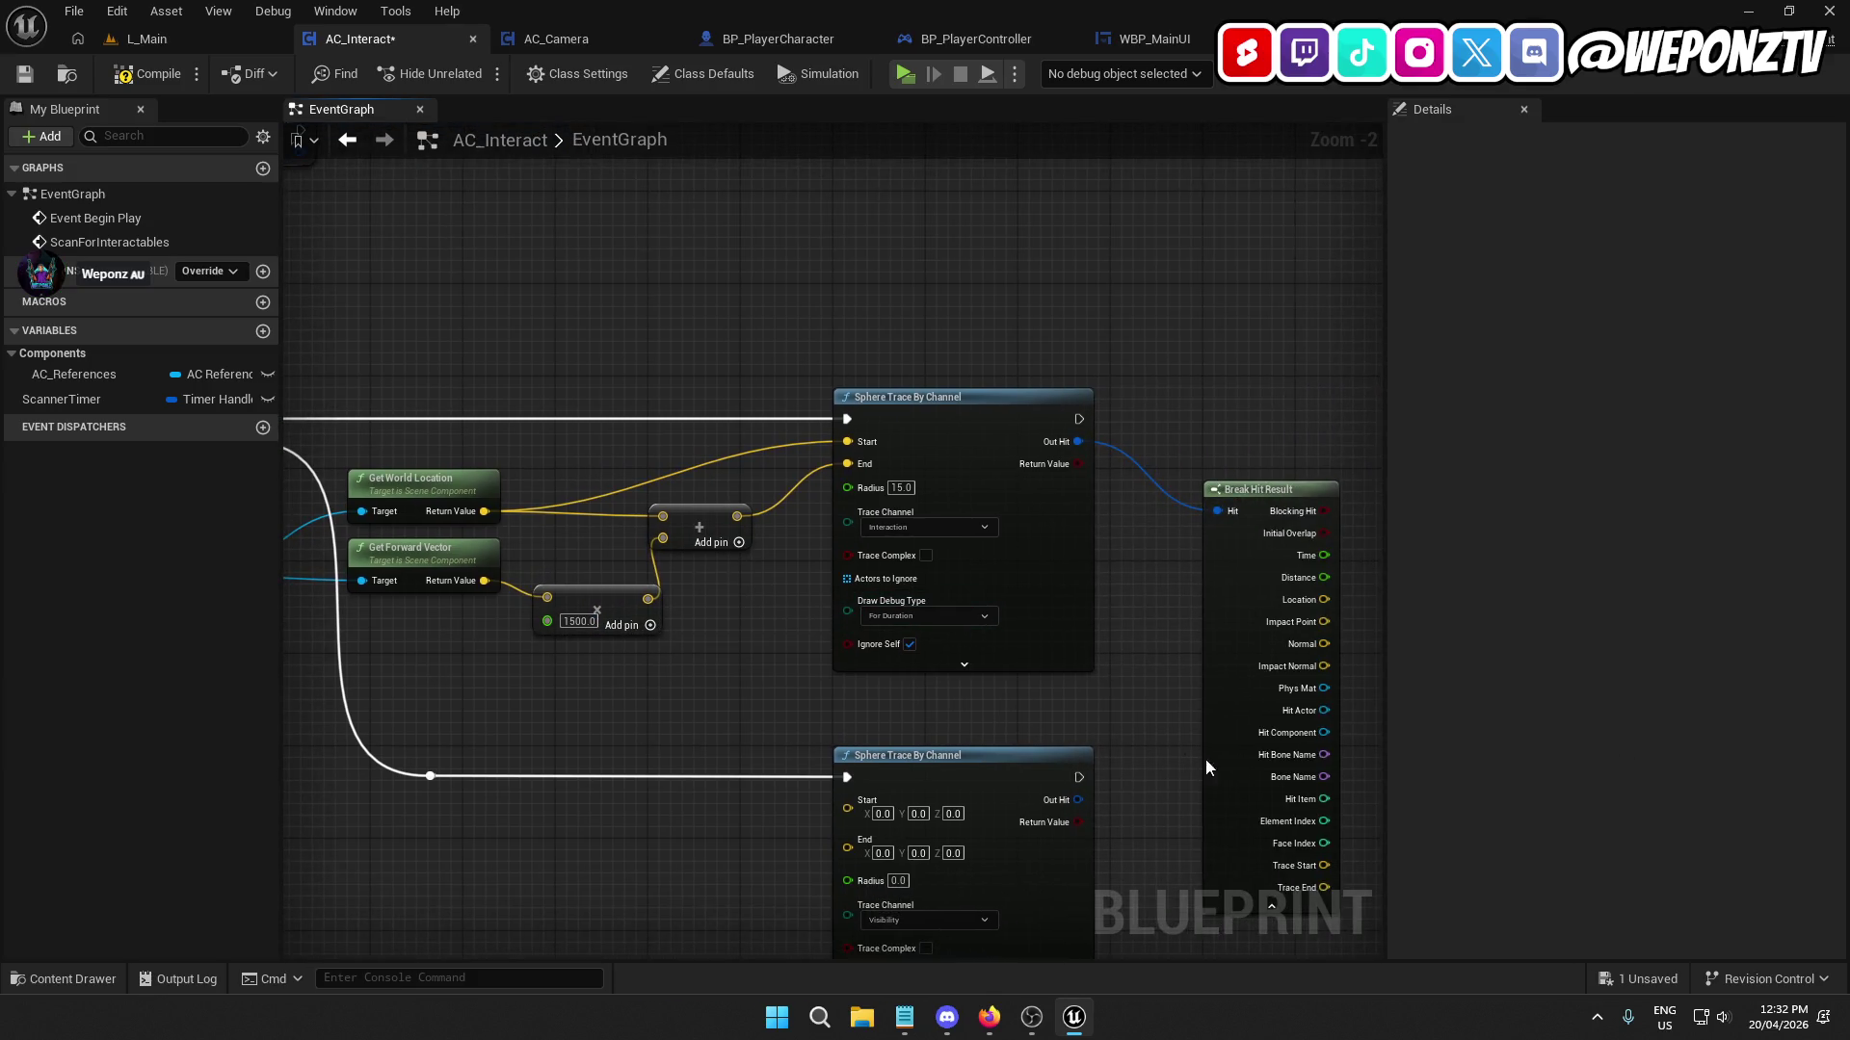
click(1260, 692)
key(Delete)
Rearrange the graph, moving both Sphere Trace nodes right and the Add and multiply nodes closer.
drag(1236, 876, 999, 583)
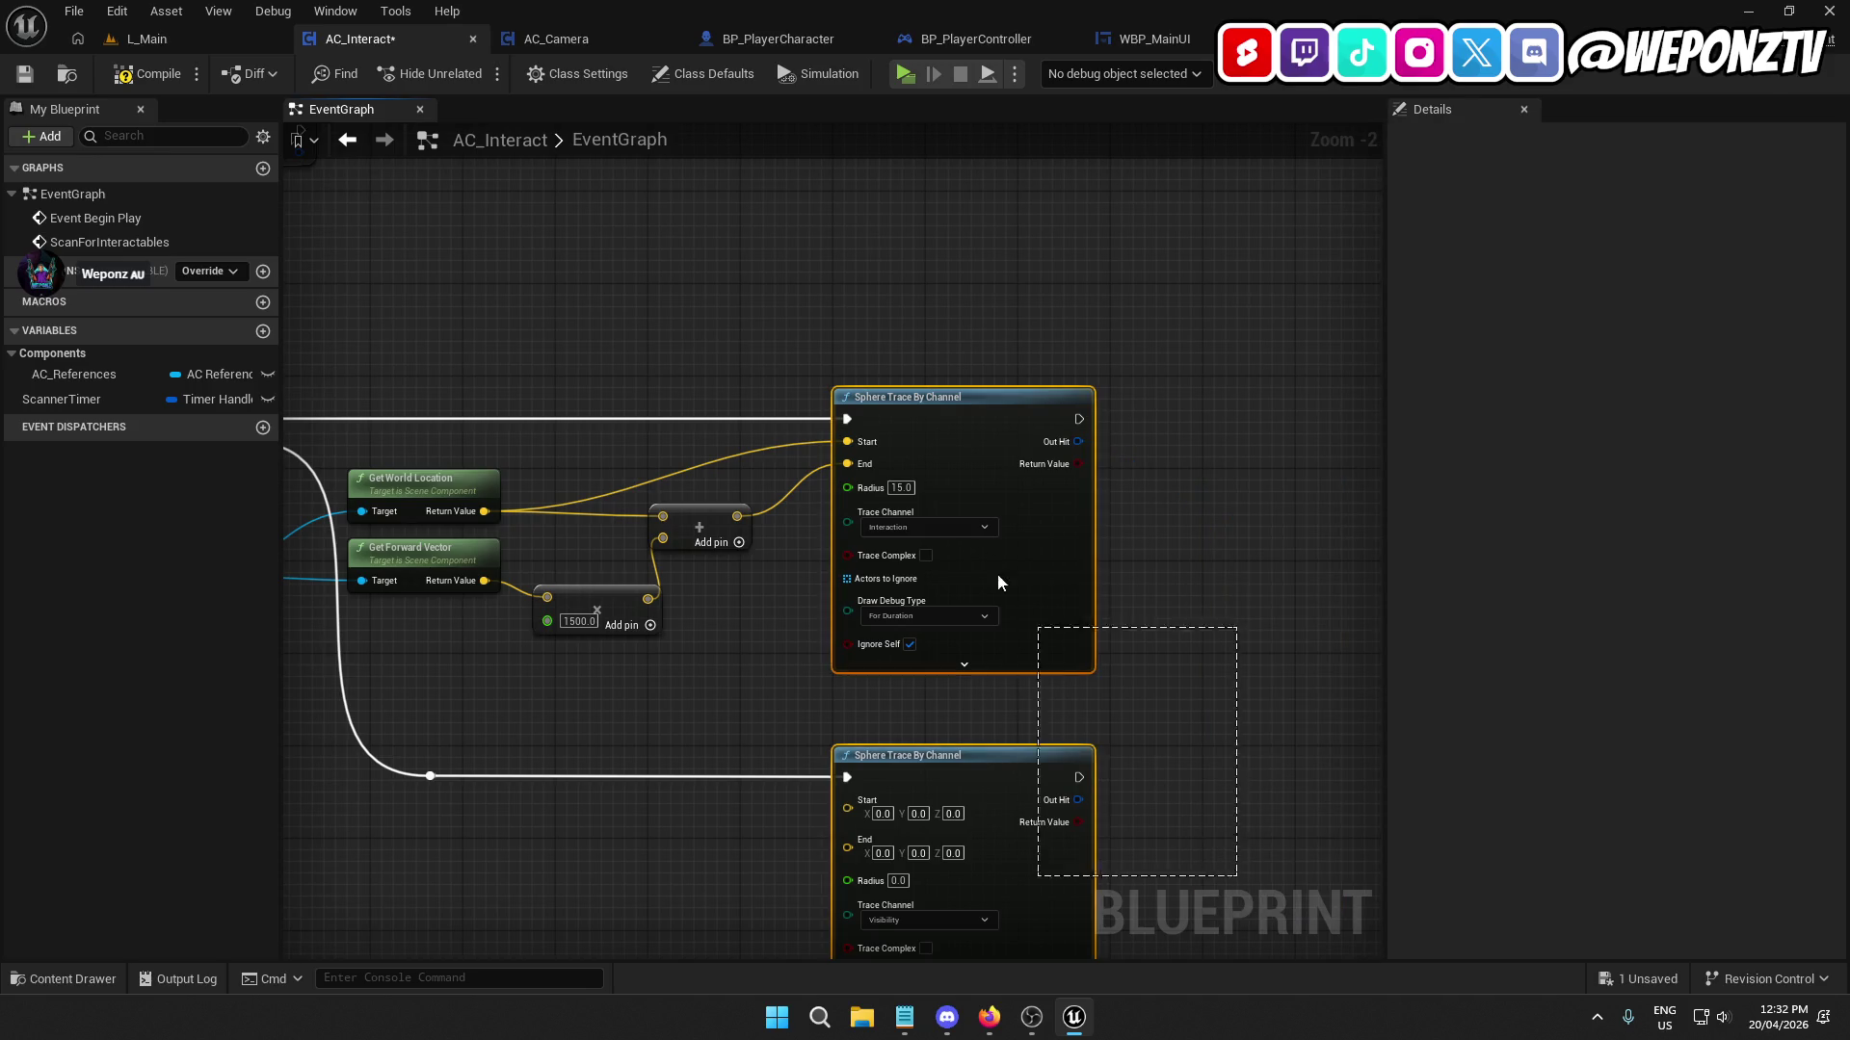
drag(882, 403, 974, 403)
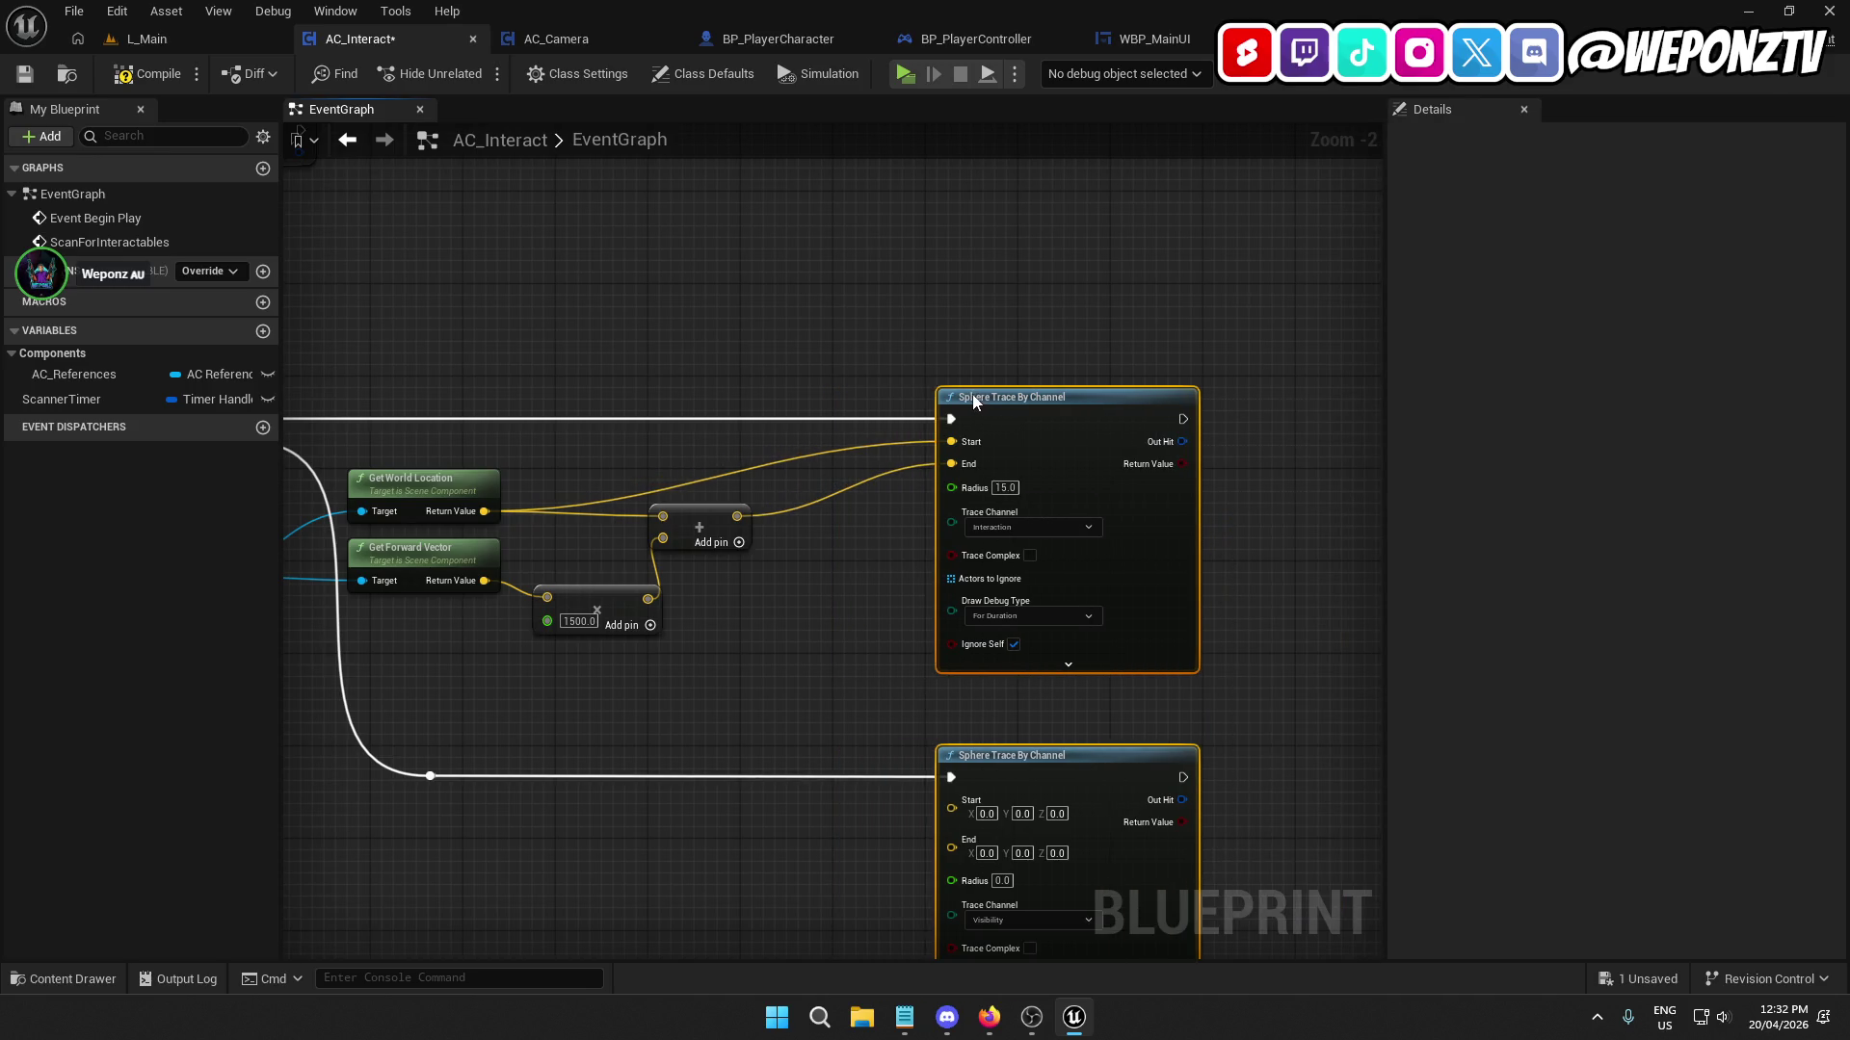
click(895, 497)
drag(708, 513, 801, 514)
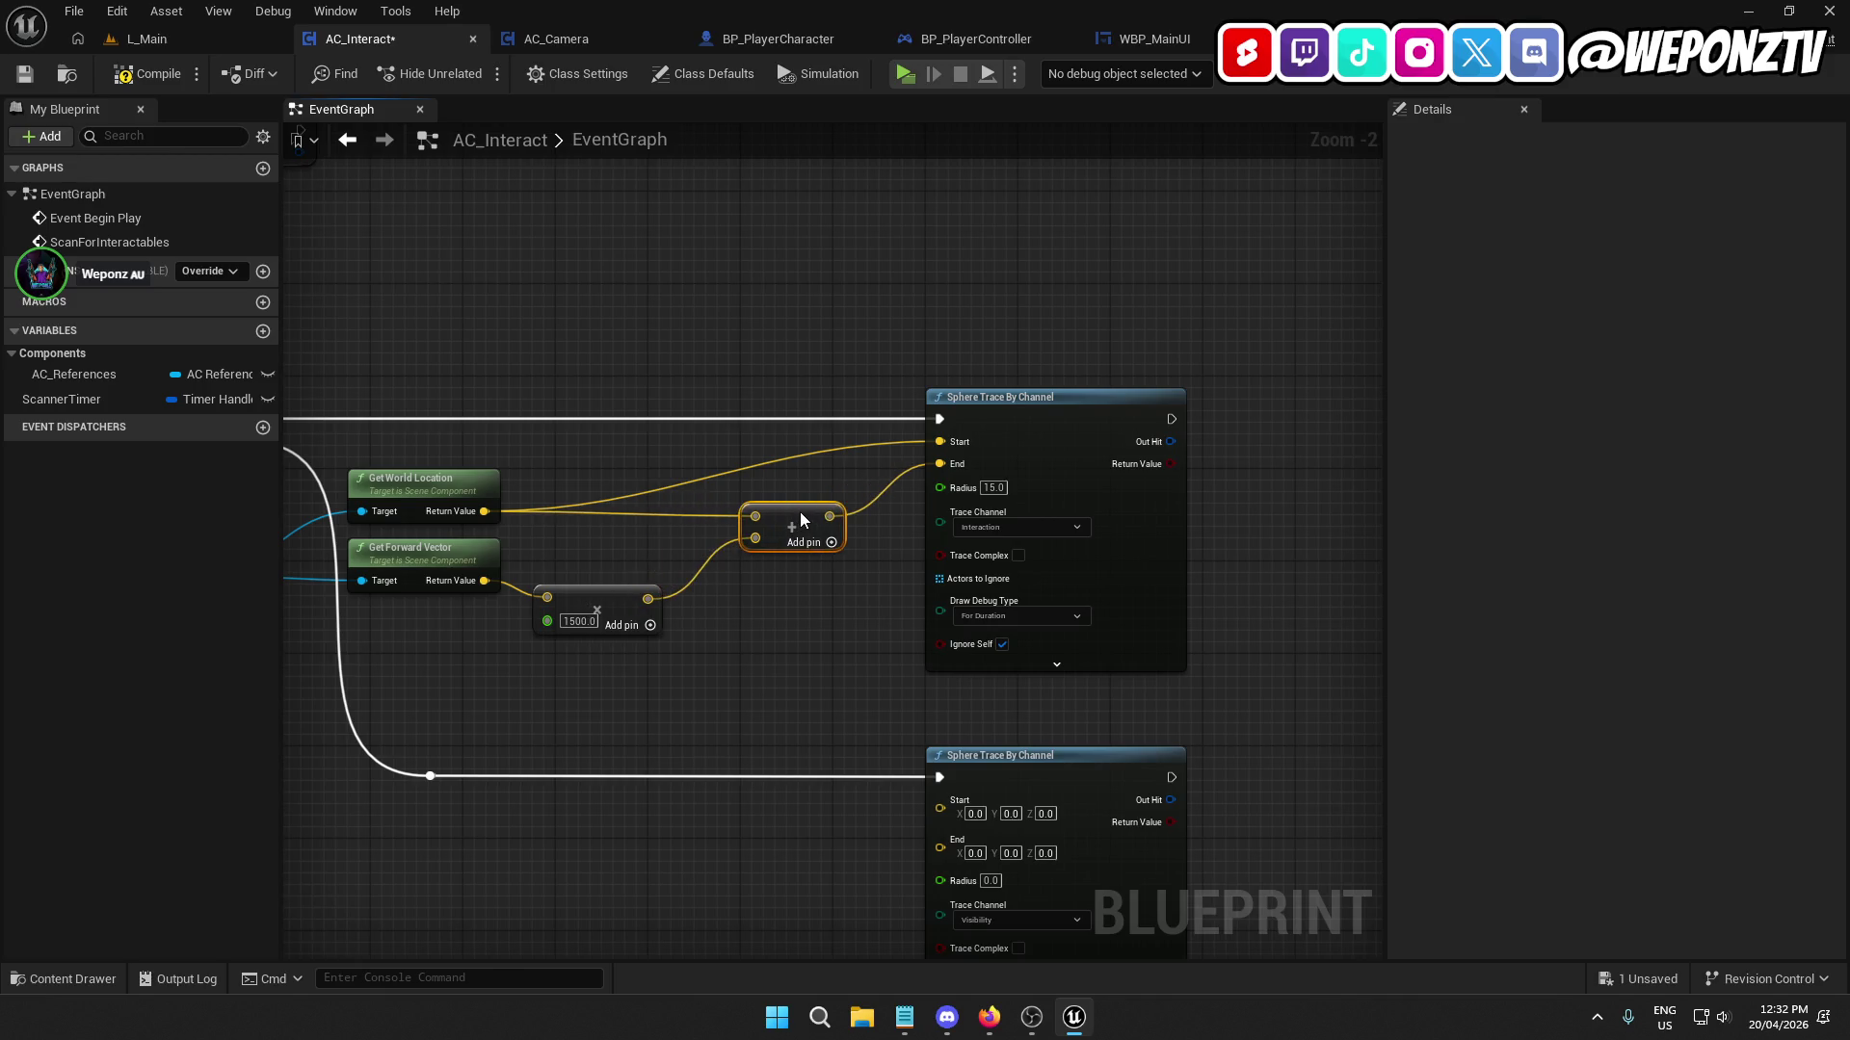
drag(593, 603, 613, 592)
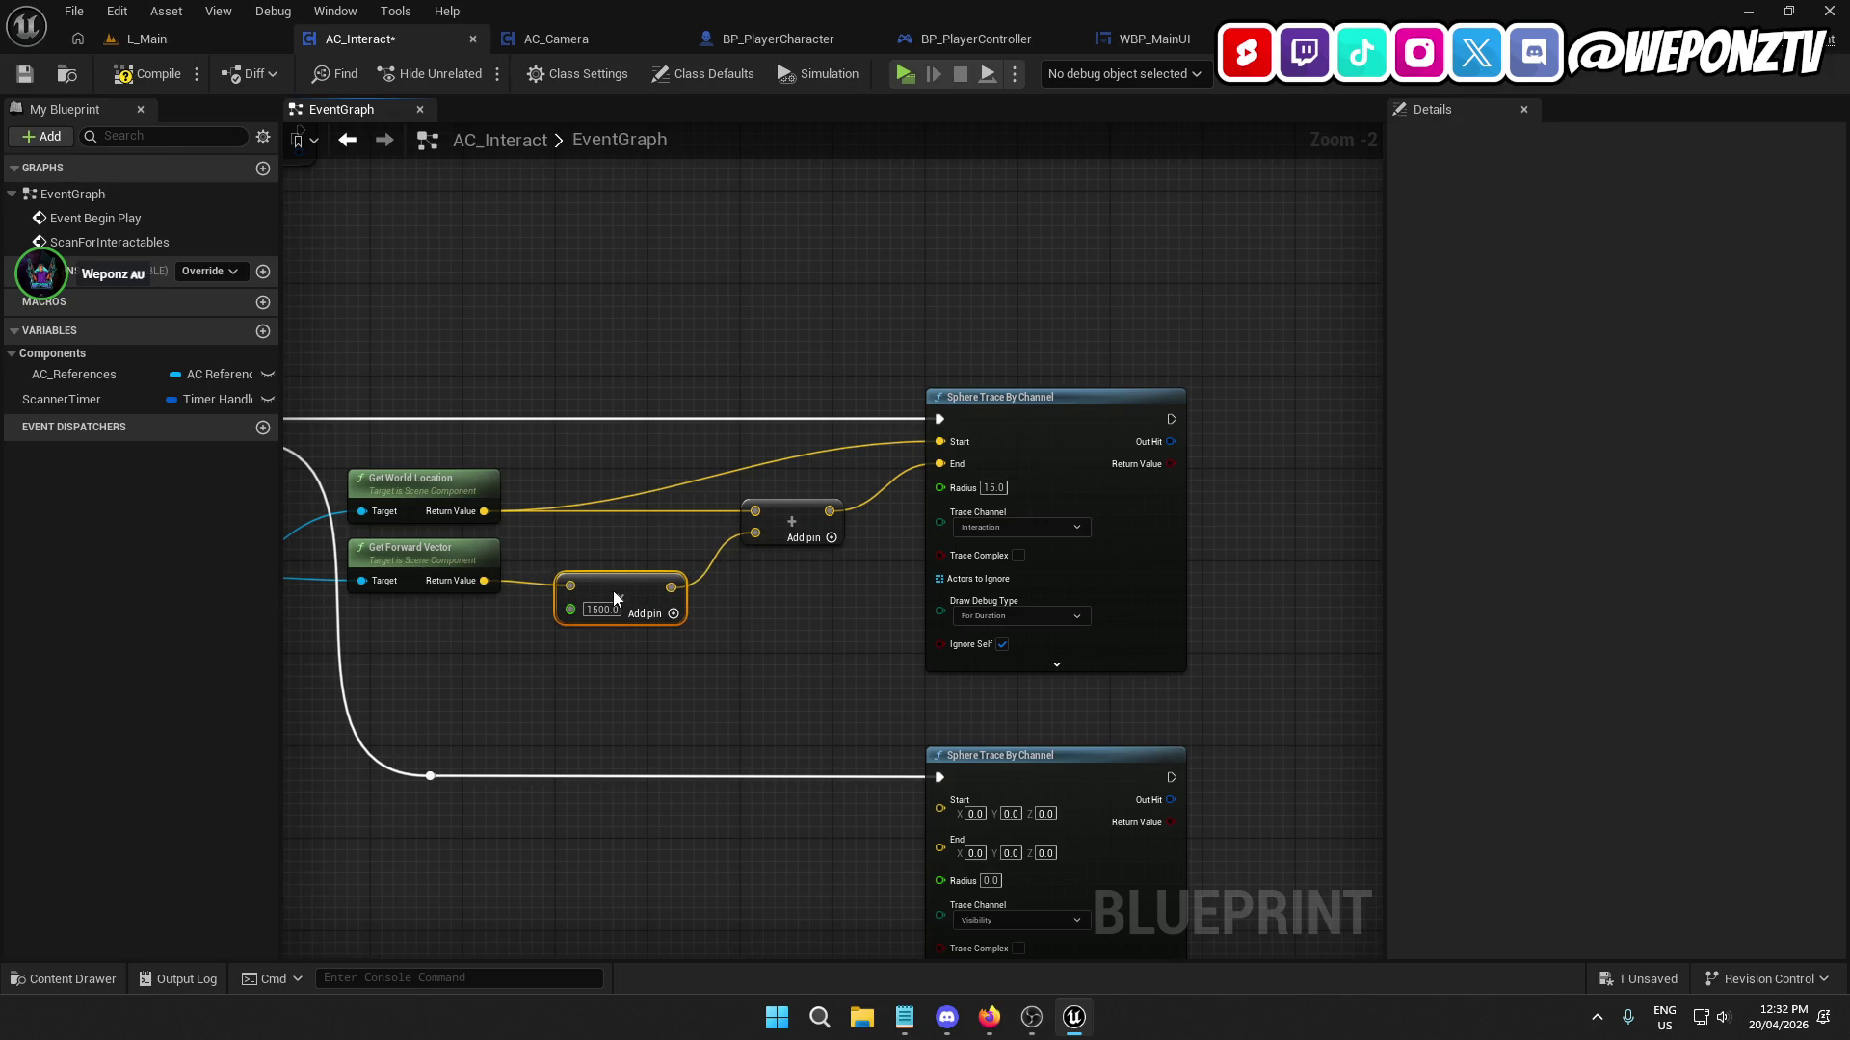
click(533, 714)
drag(505, 664, 885, 678)
drag(713, 472, 823, 655)
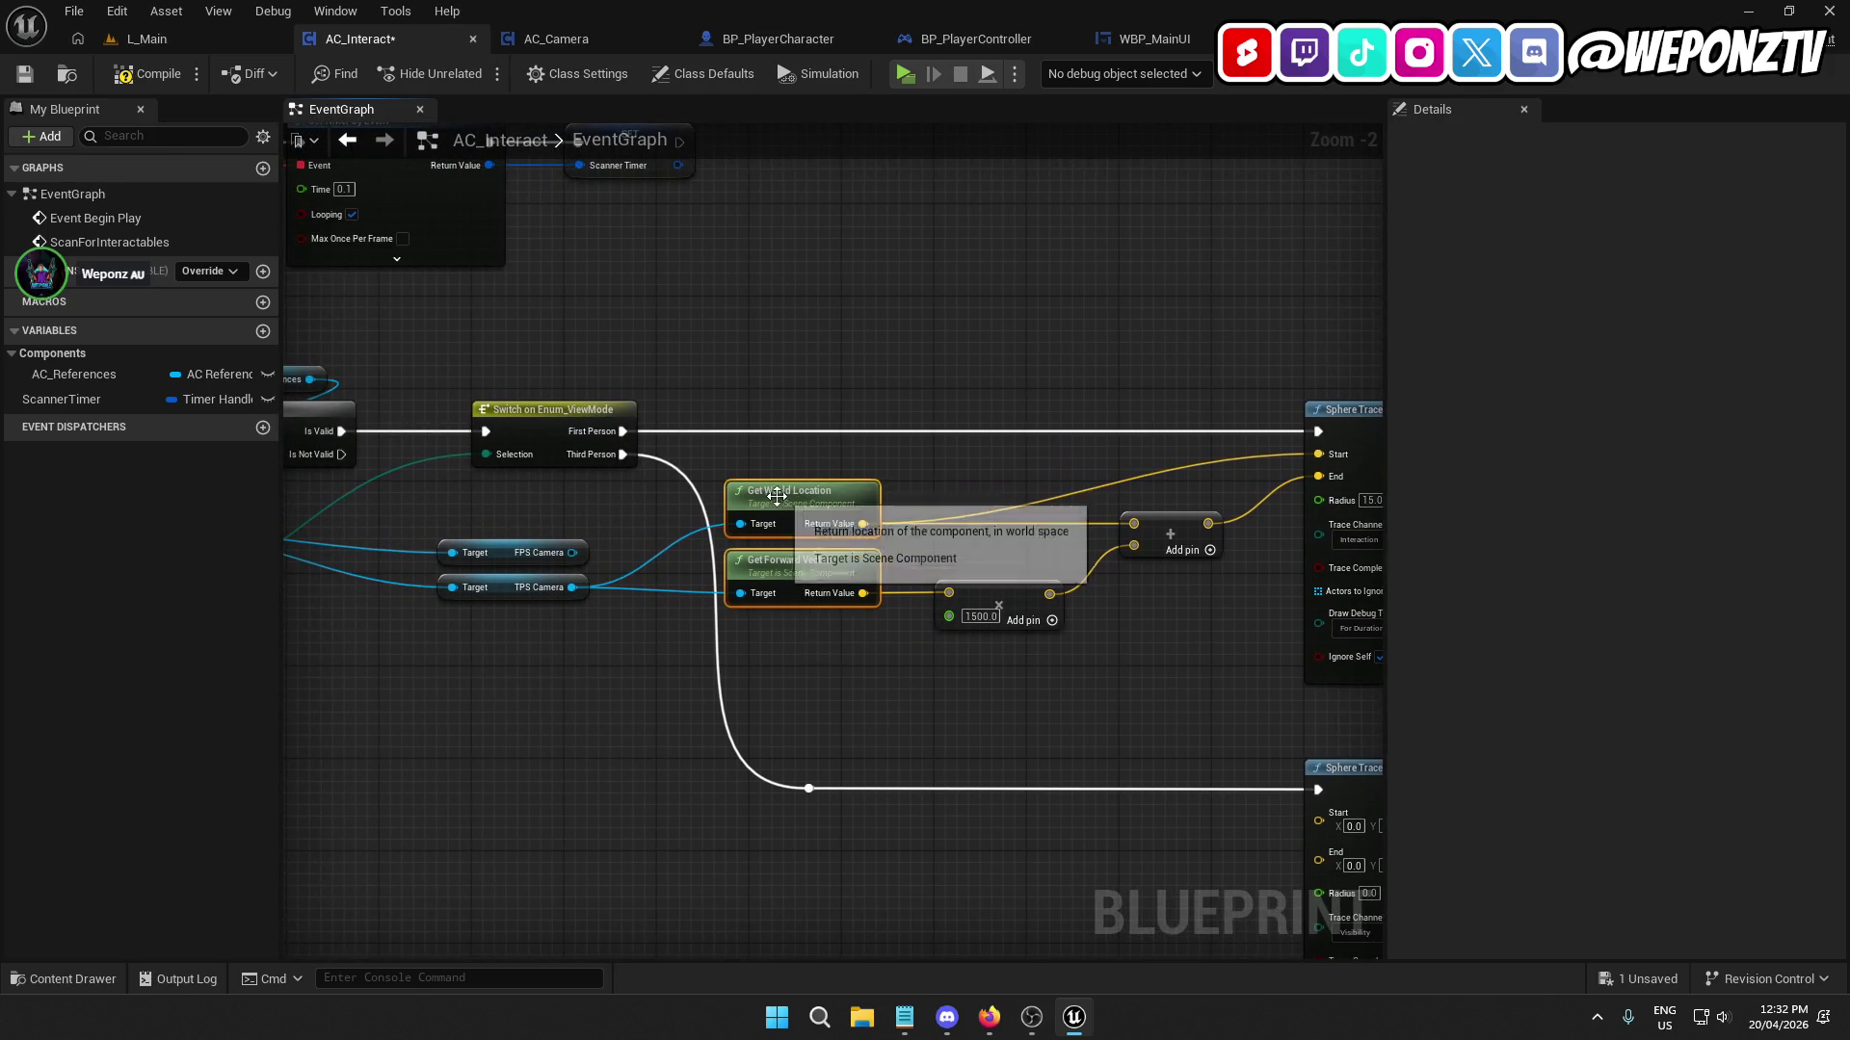
click(586, 680)
mouse_move(586, 681)
mouse_down()
mouse_move(1056, 668)
mouse_move(1086, 818)
mouse_move(1378, 965)
mouse_up()
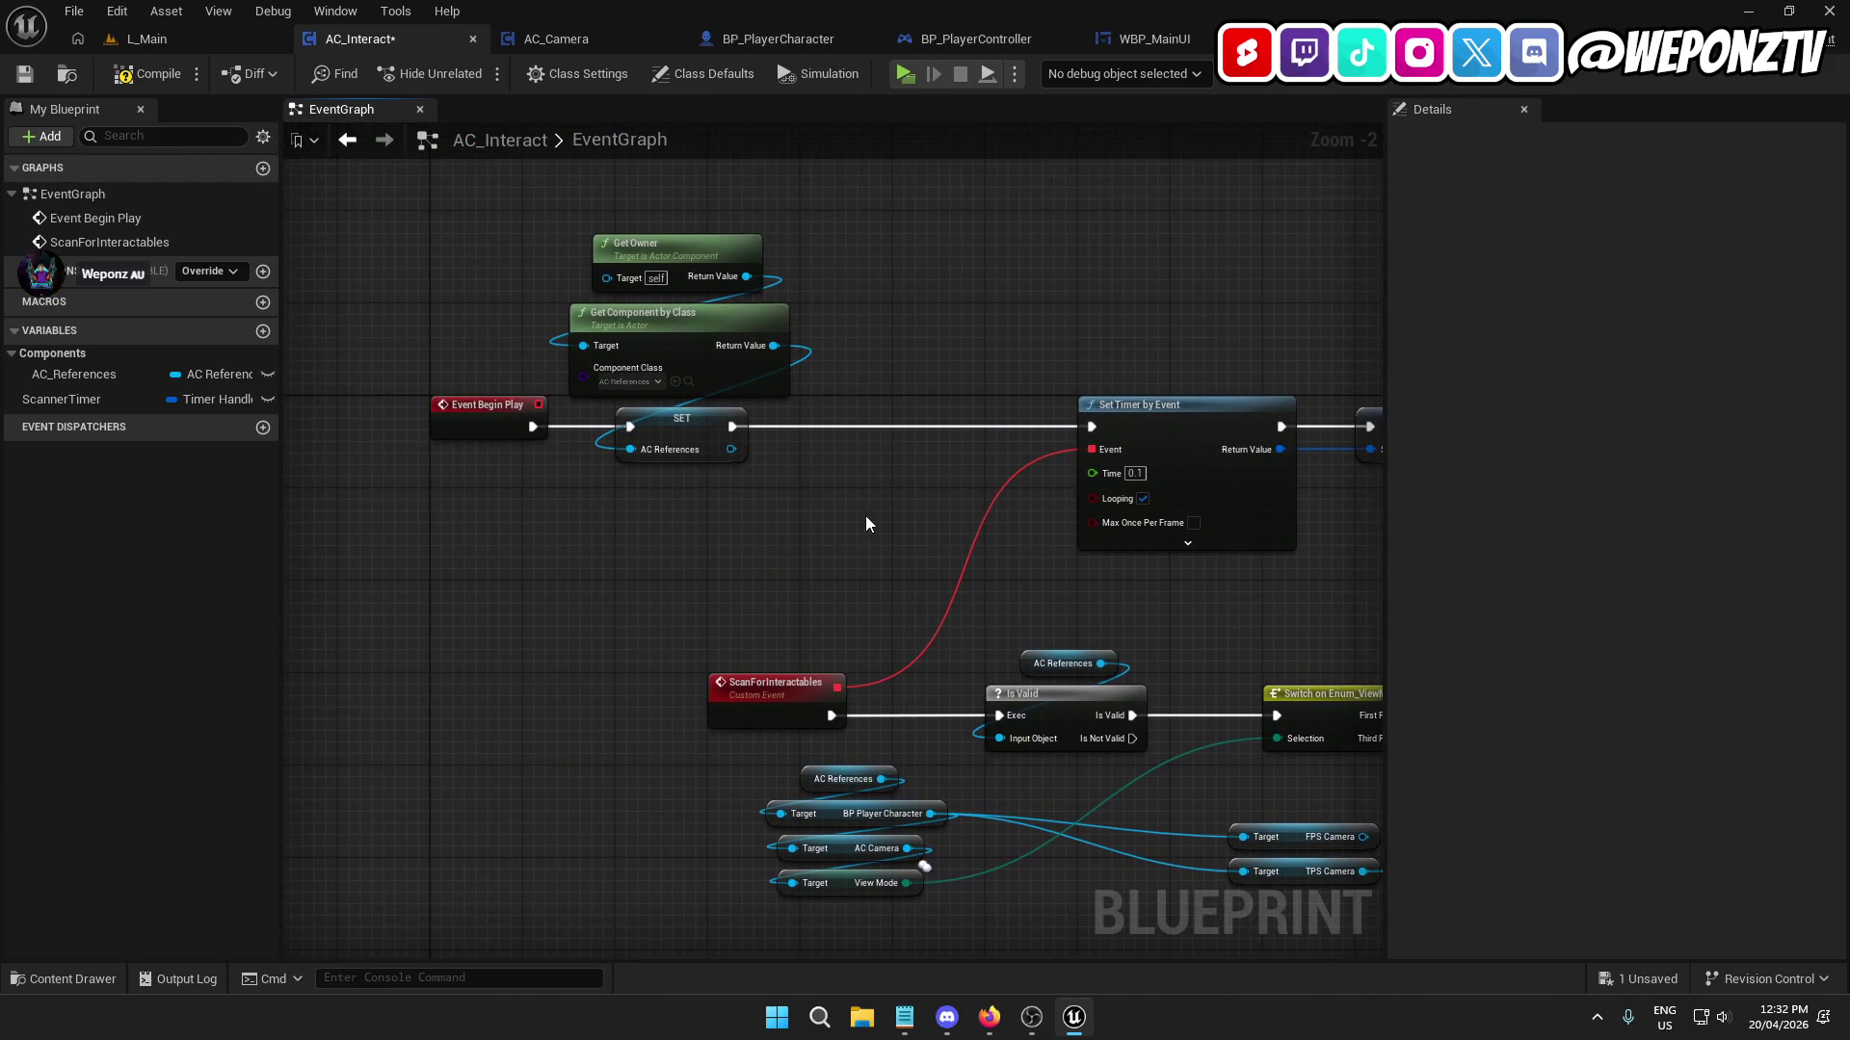
Insert a 0.2-second Delay after Event Begin Play, shifting the AC References nodes right.
drag(865, 524, 573, 229)
drag(667, 436, 853, 436)
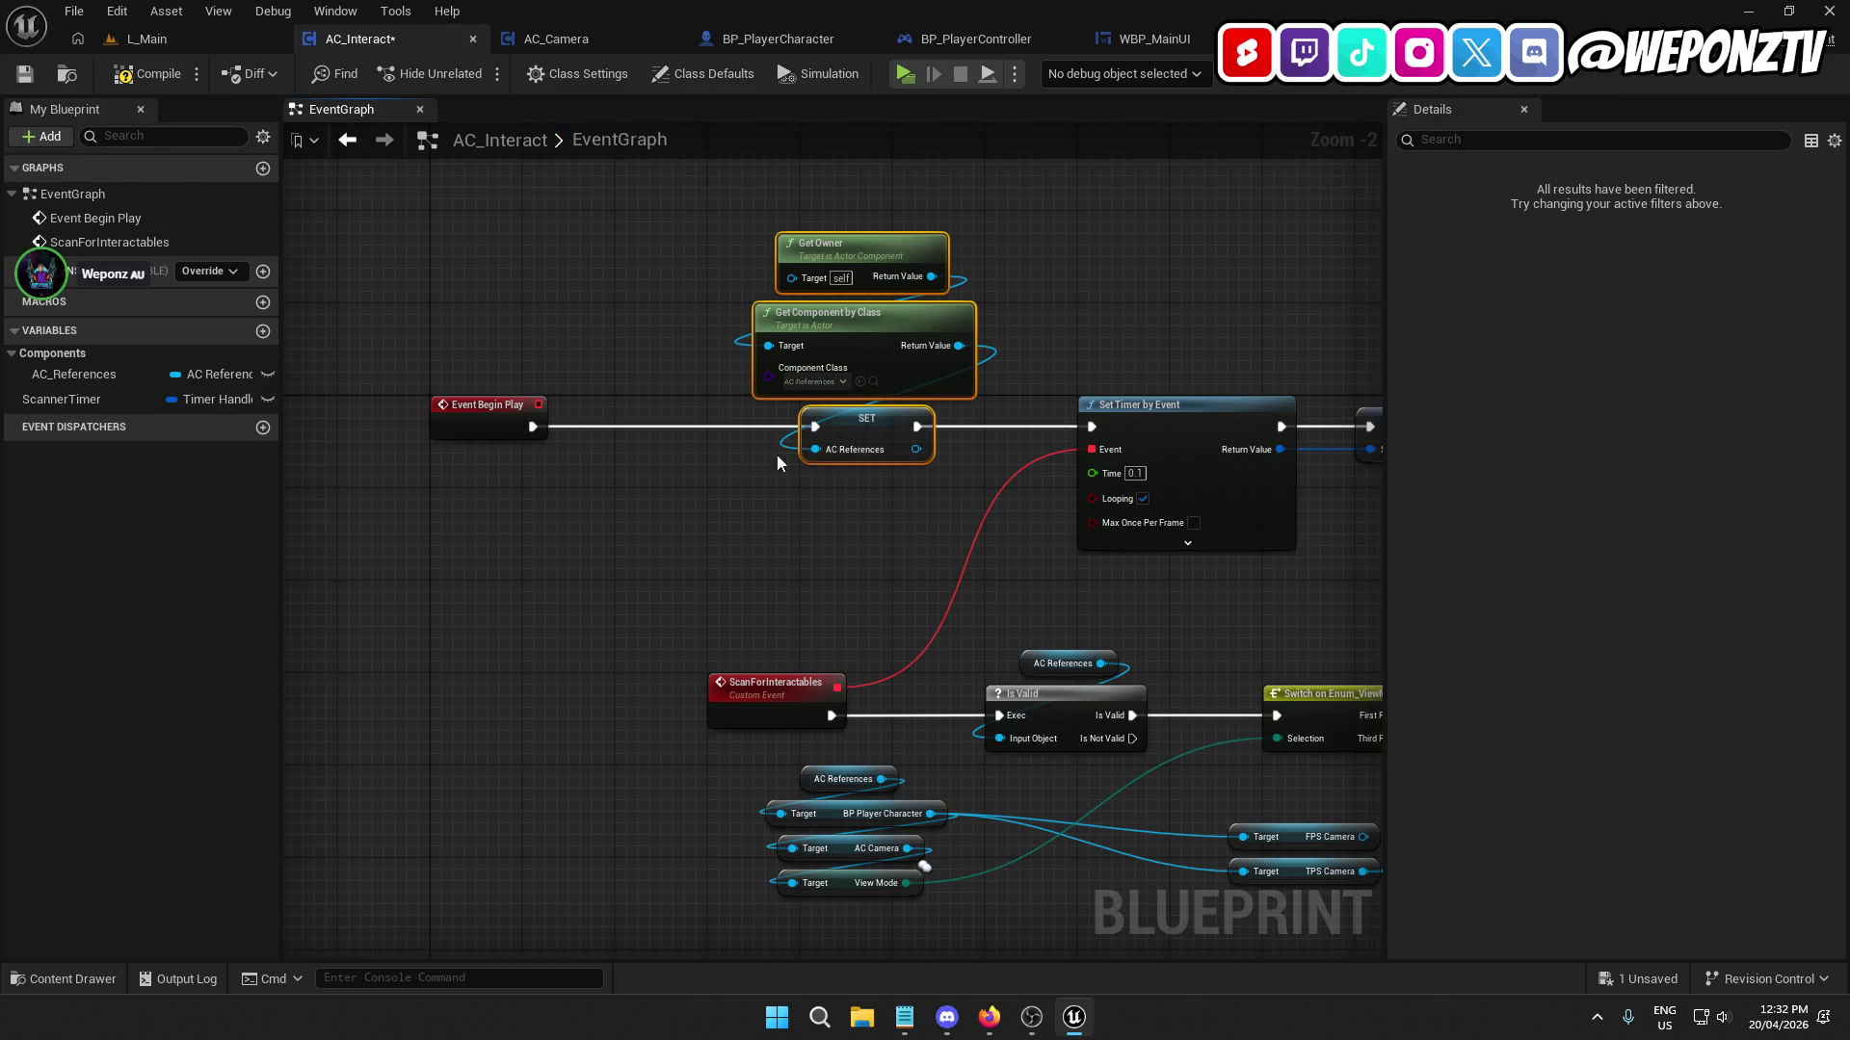
click(777, 455)
drag(533, 427, 617, 424)
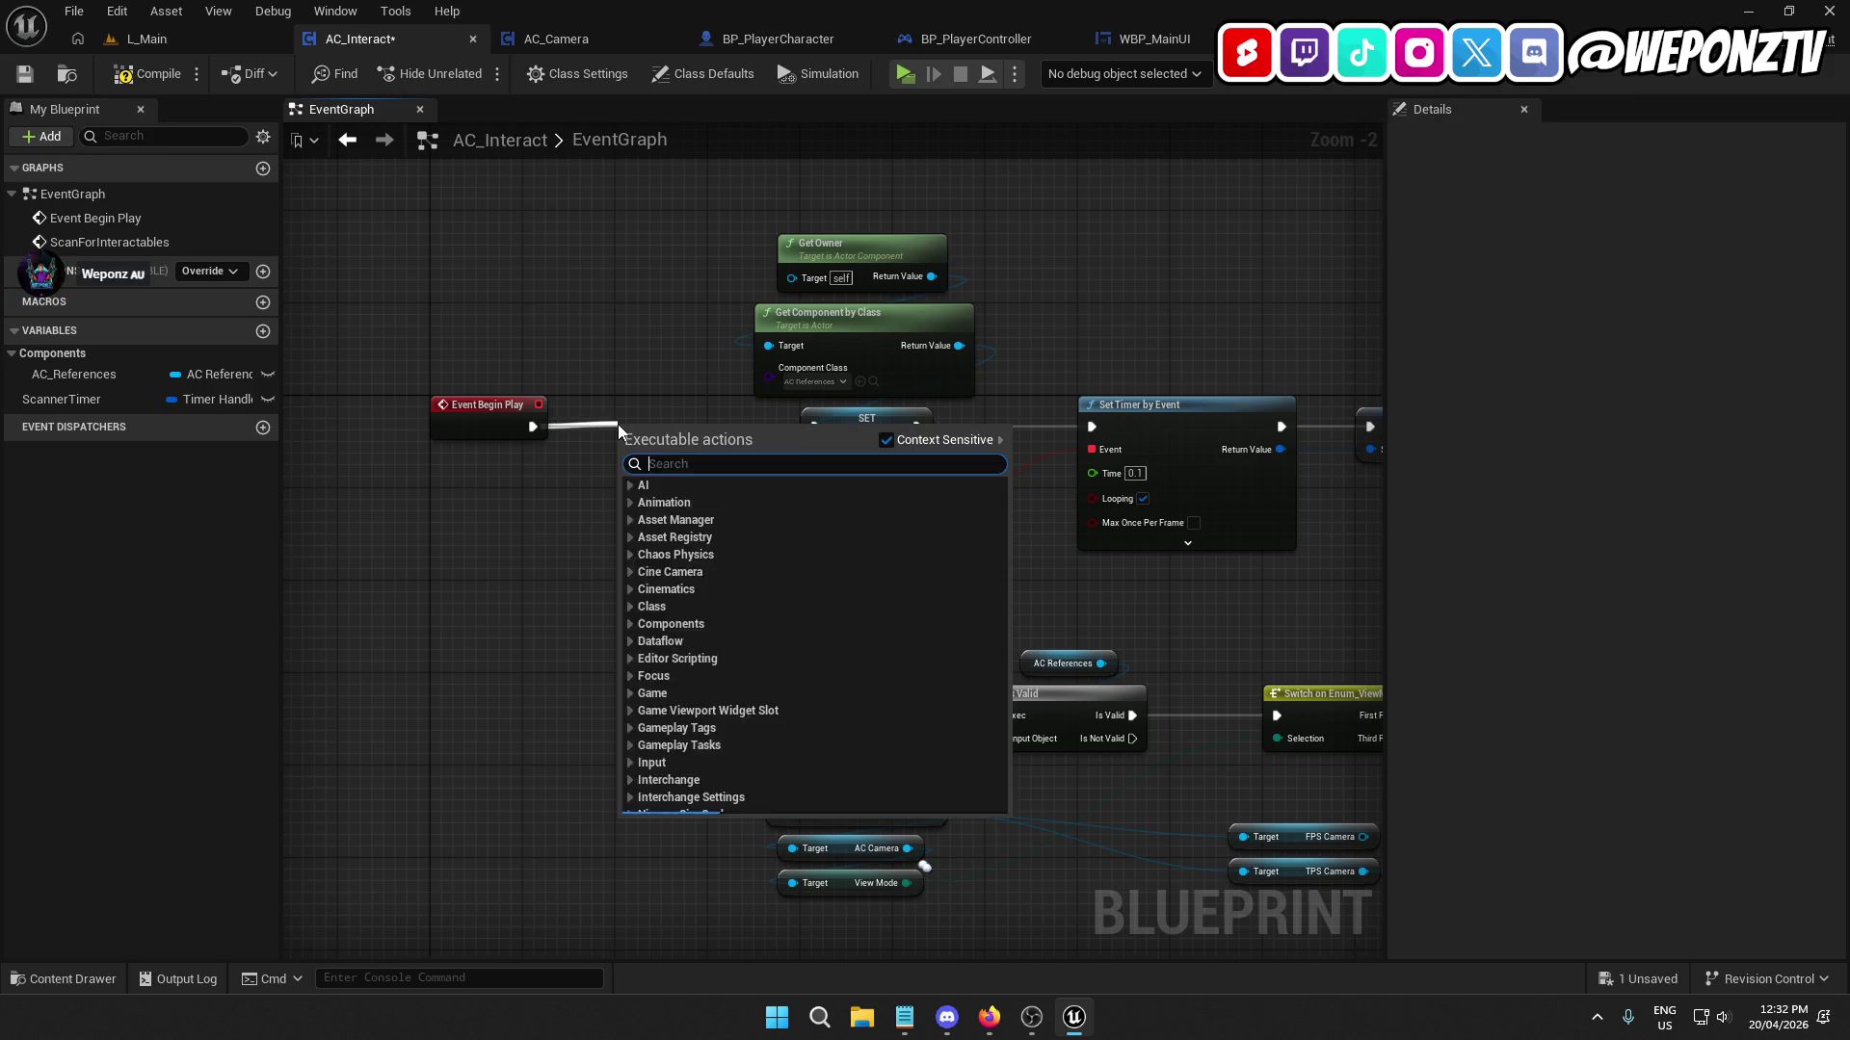
text(delay)
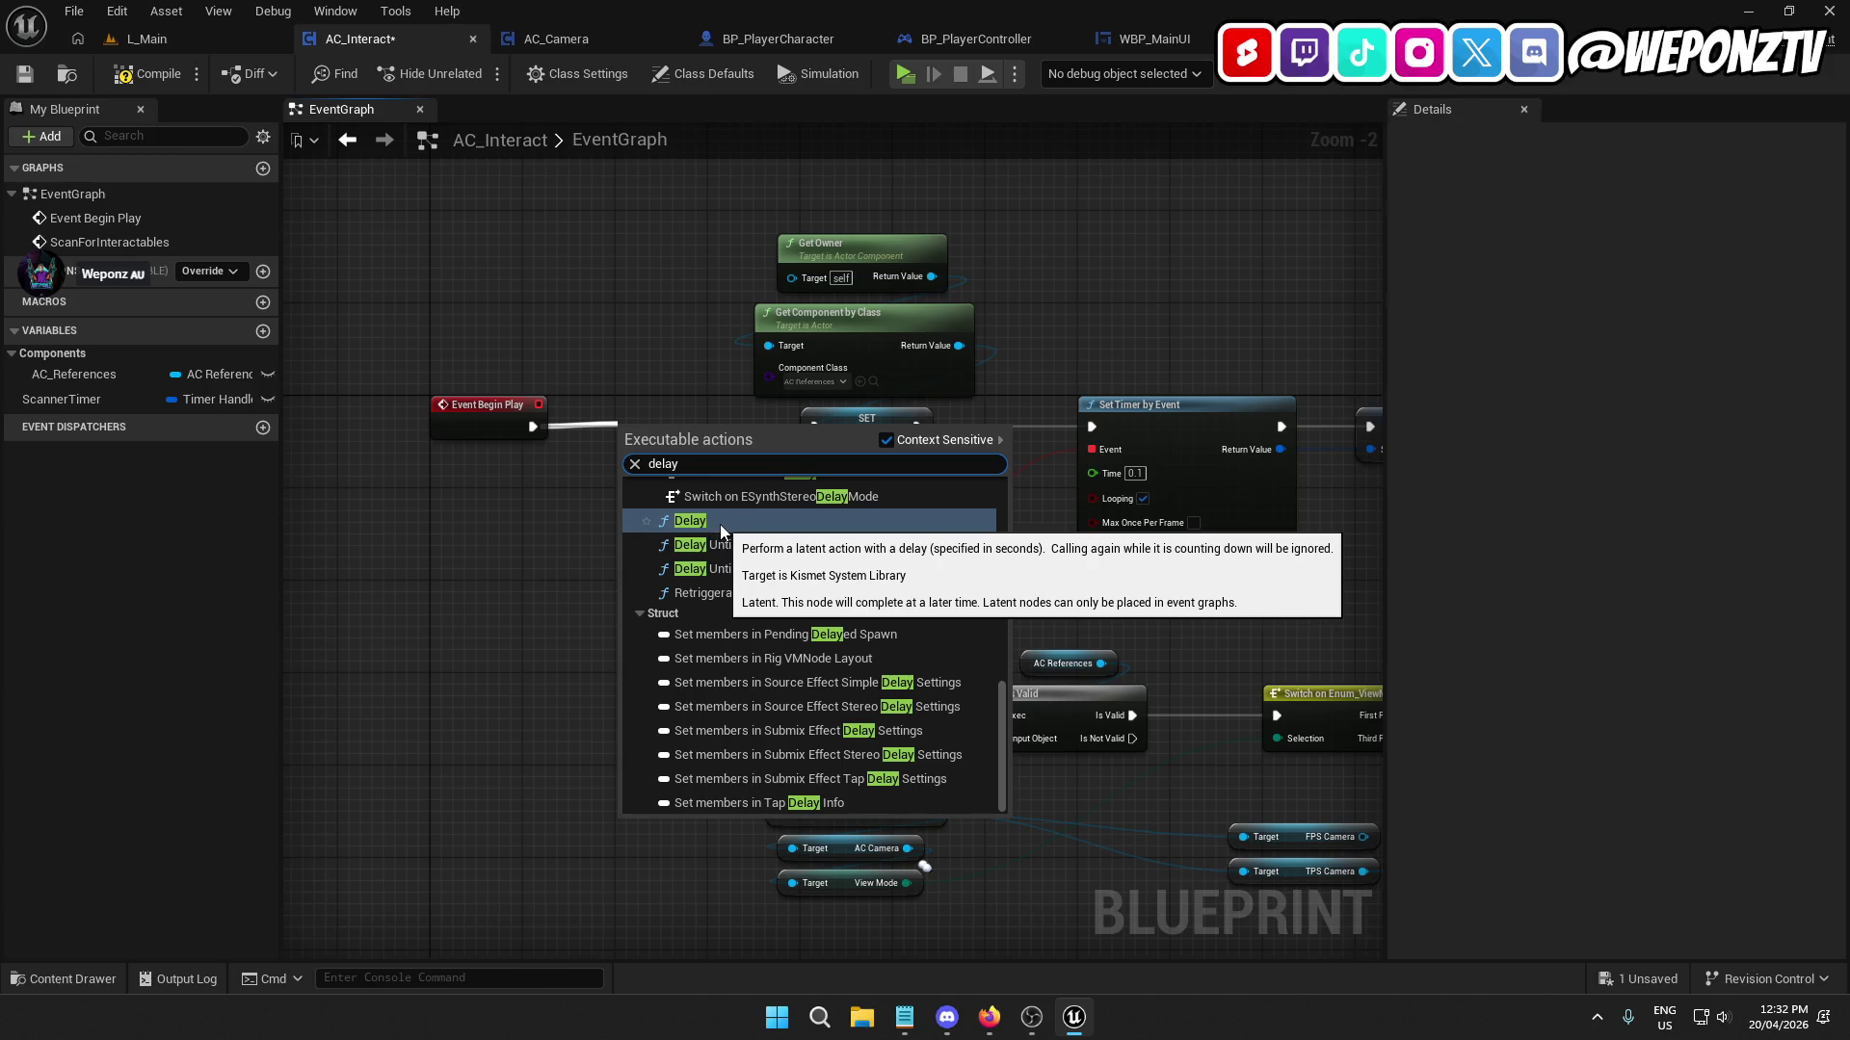
click(732, 523)
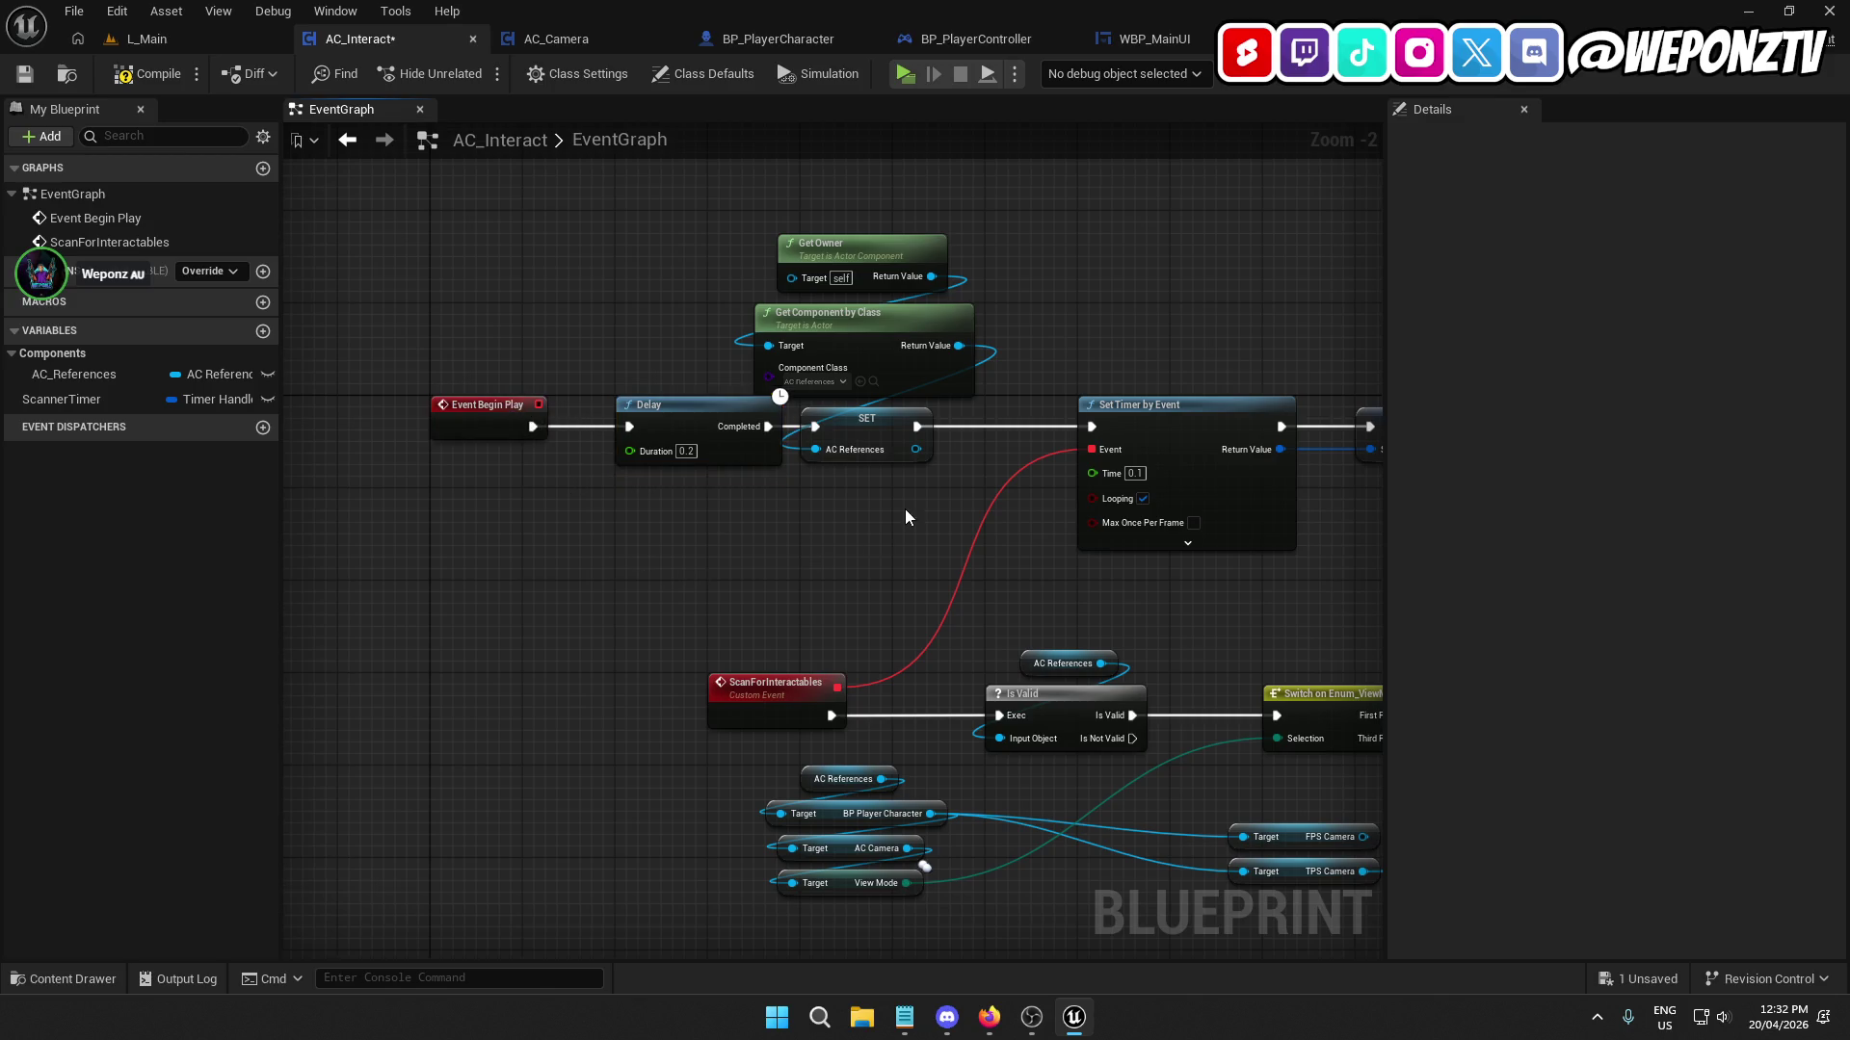
drag(782, 478, 665, 152)
drag(695, 405, 787, 406)
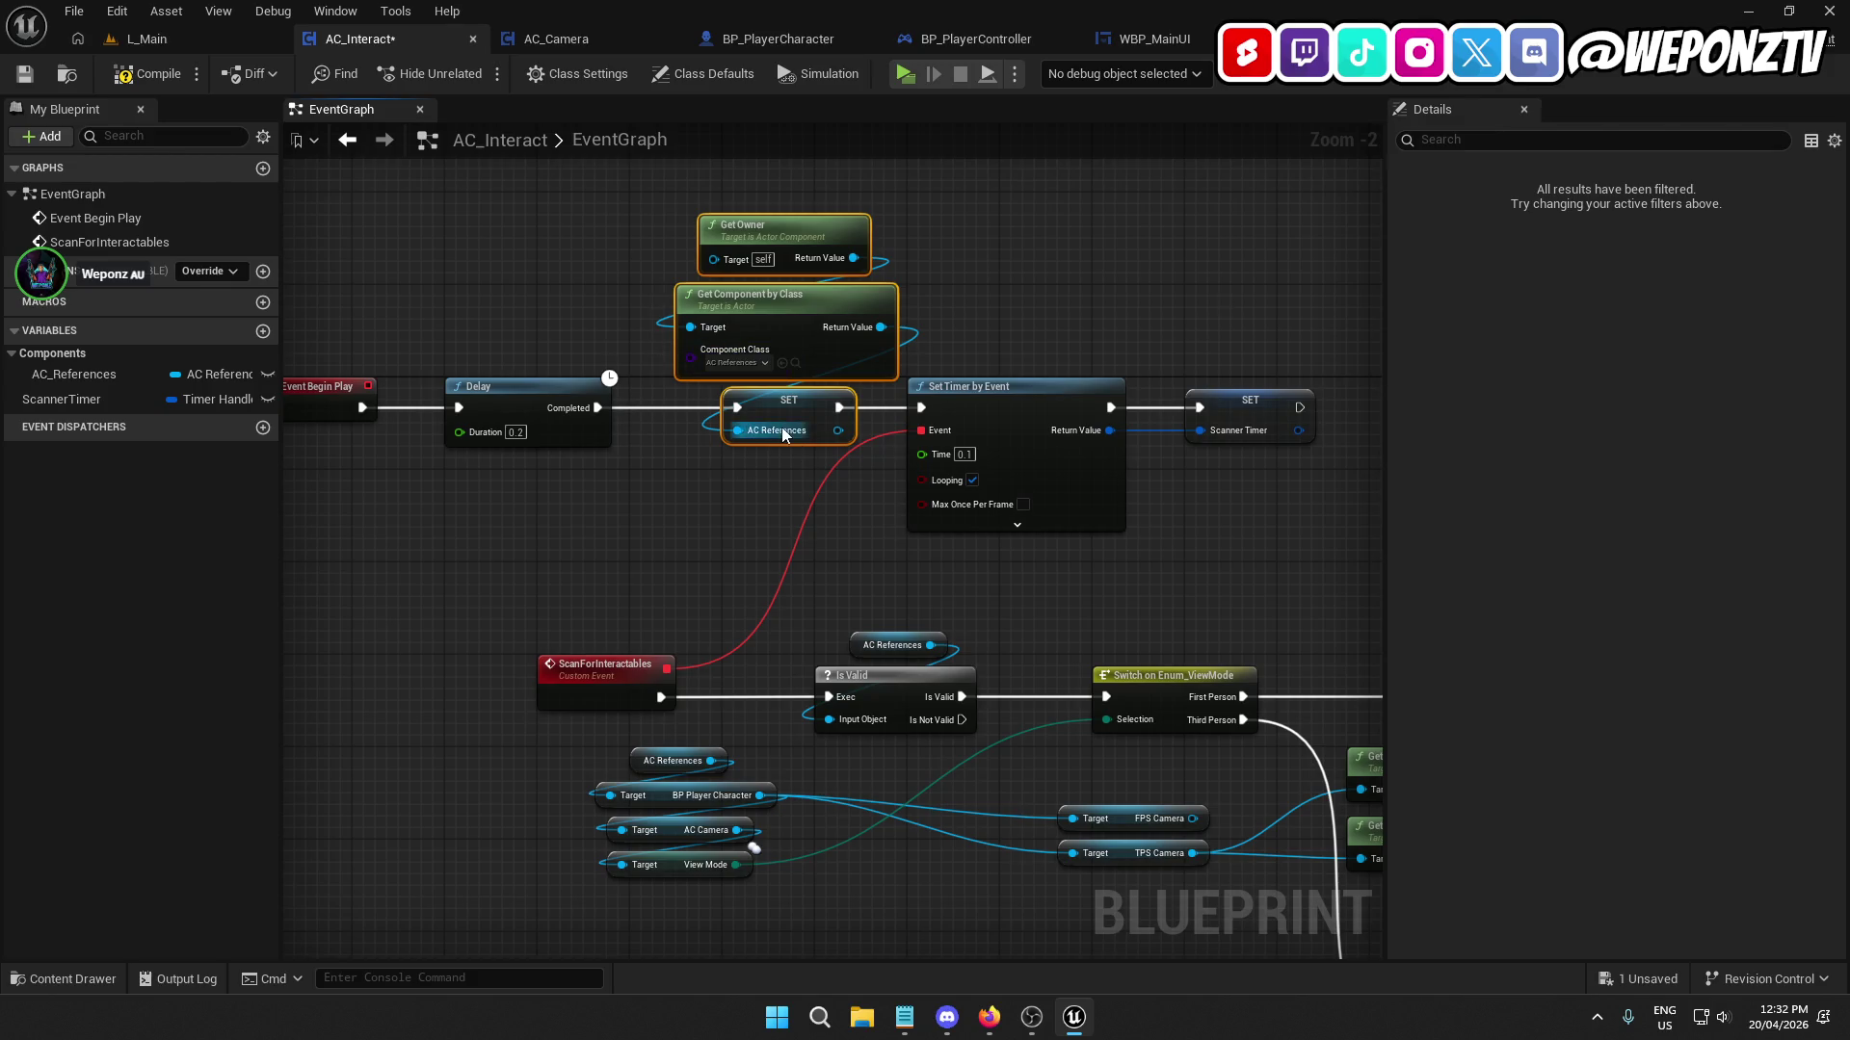
Delete the ScanForInteractables event together with all its scan and trace nodes.
scroll(980, 528, down, 3)
scroll(971, 548, down, 1)
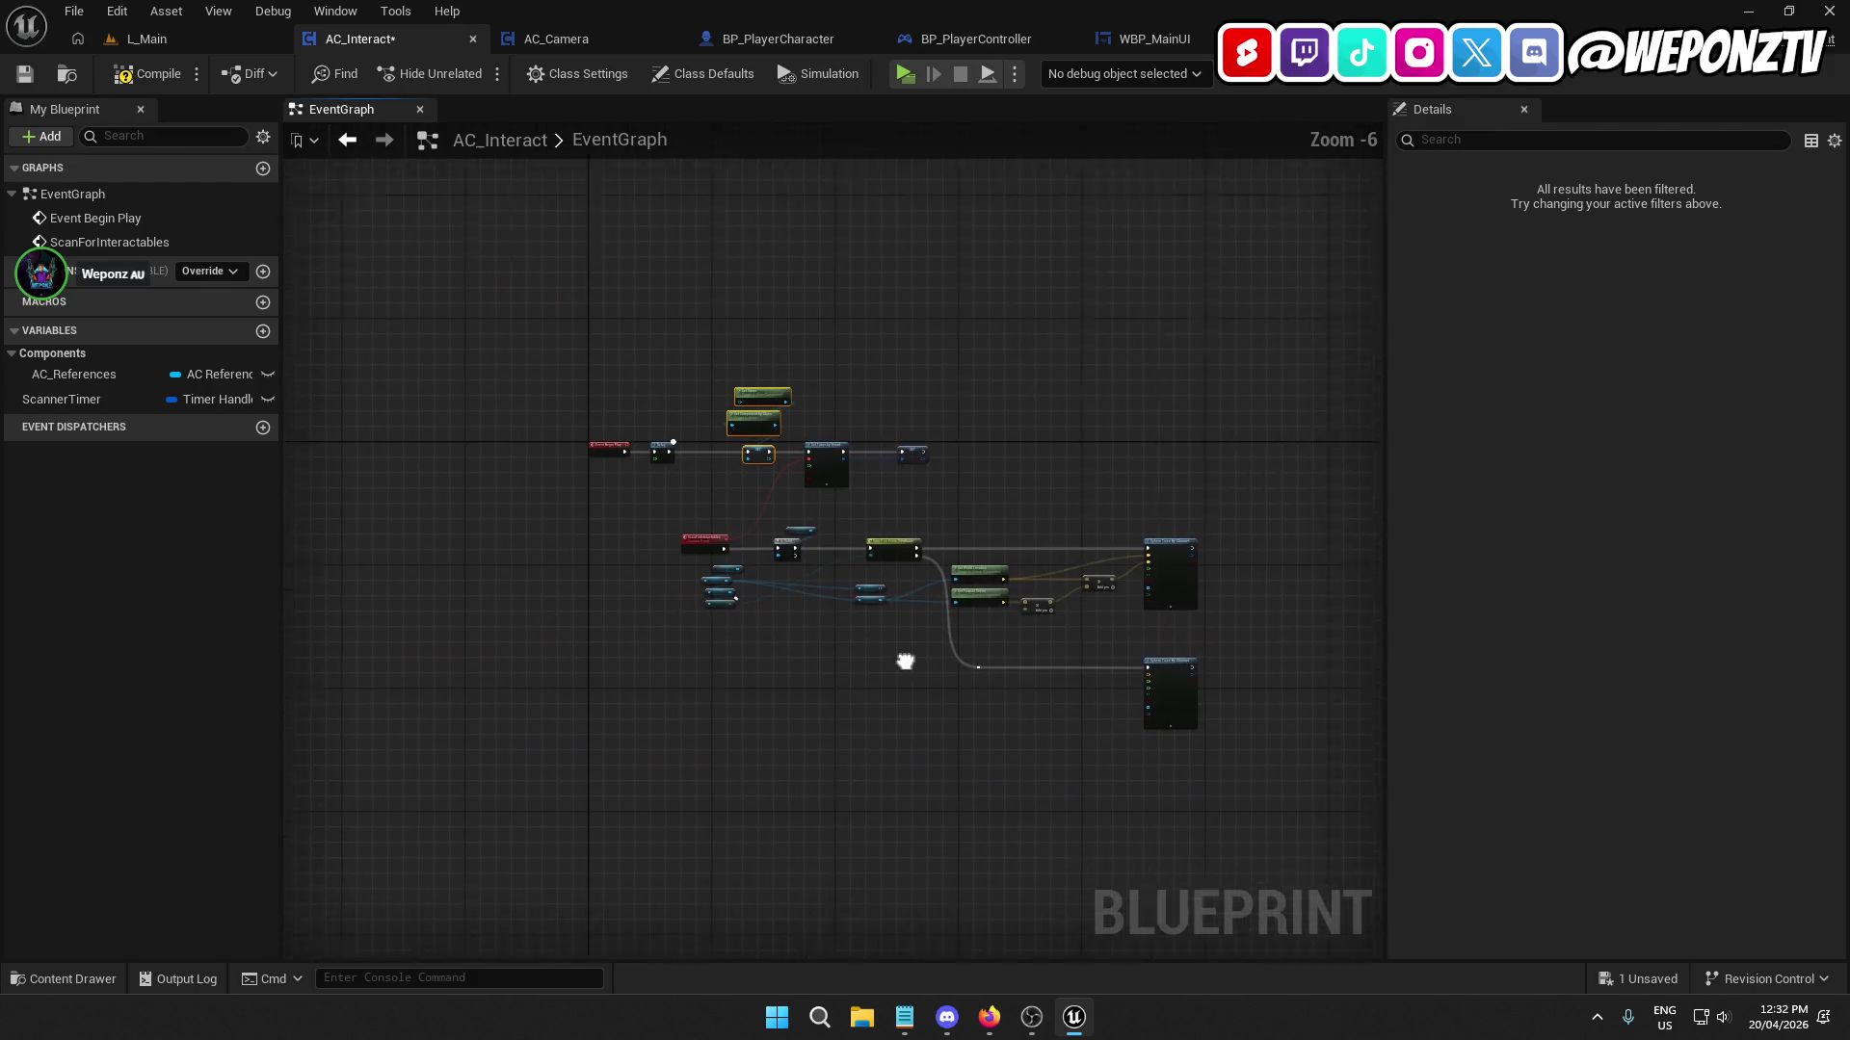
mouse_move(1100, 741)
mouse_down()
mouse_move(645, 391)
mouse_move(632, 489)
mouse_up()
drag(583, 624, 563, 537)
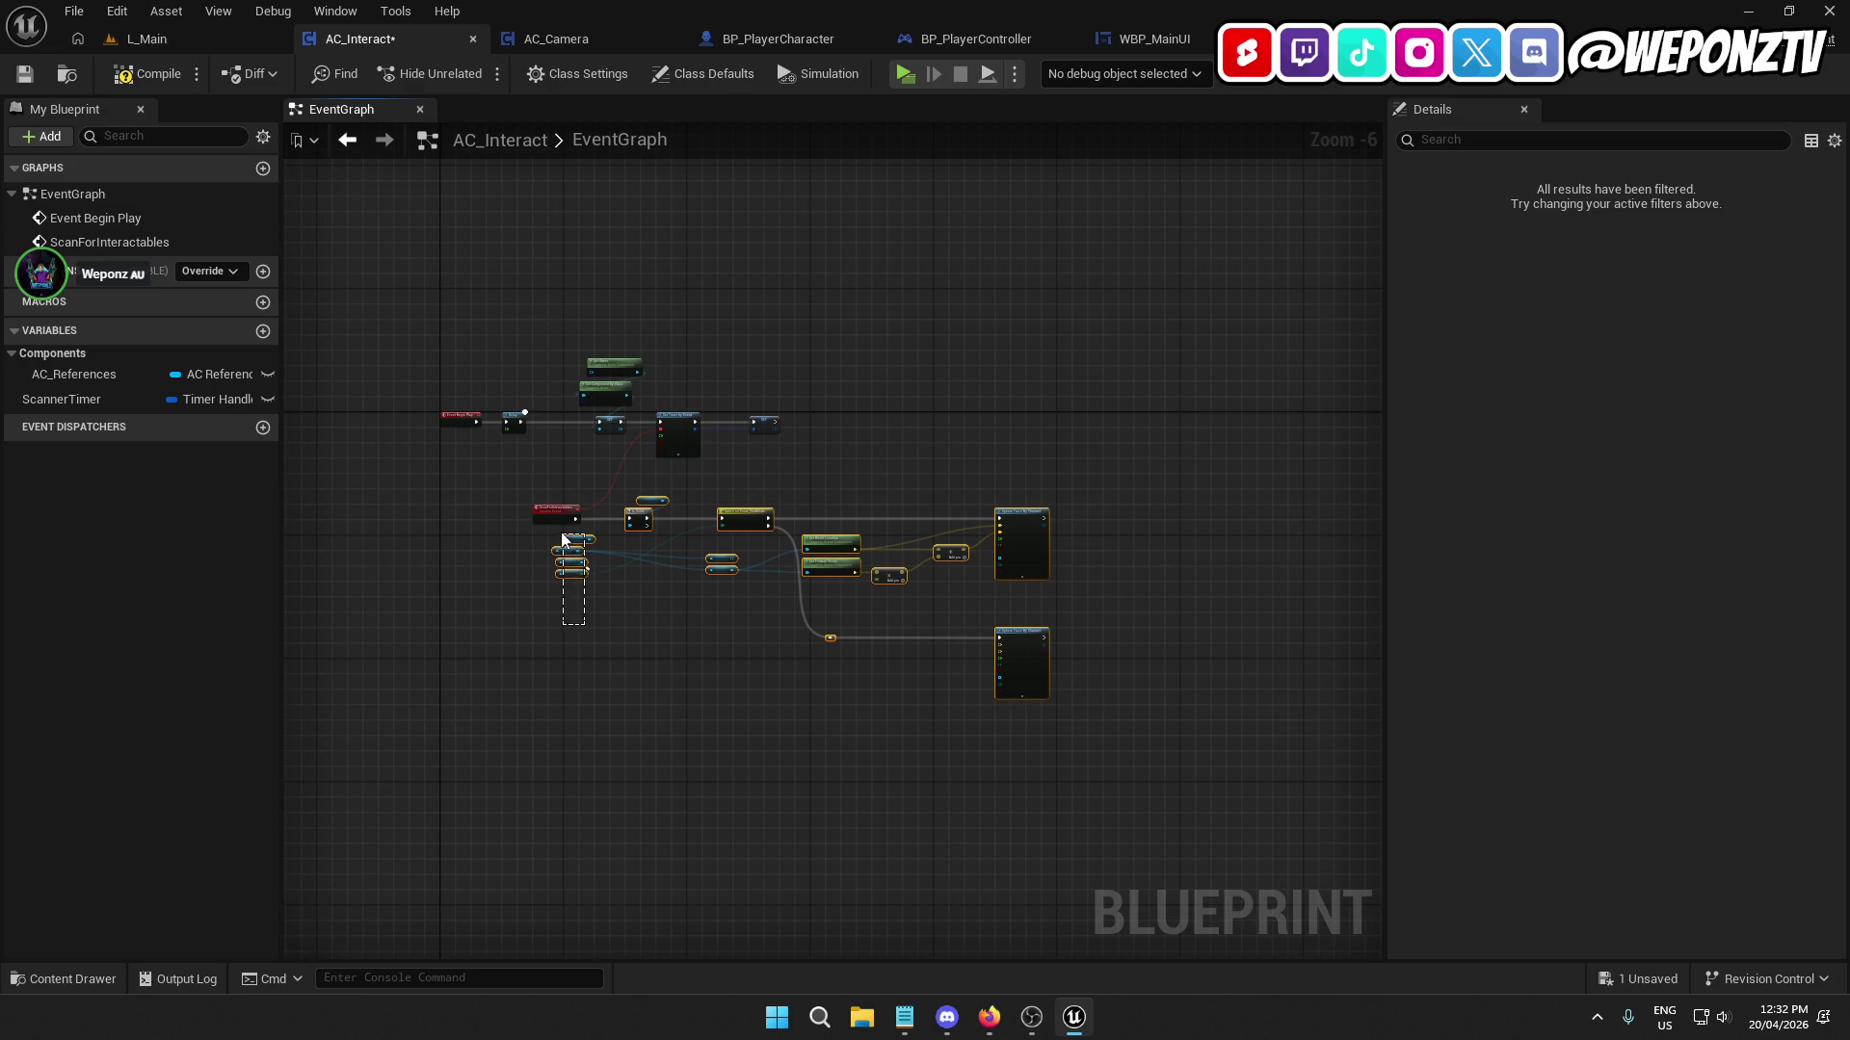
key(Delete)
drag(659, 570, 536, 491)
key(Delete)
scroll(636, 443, up, 4)
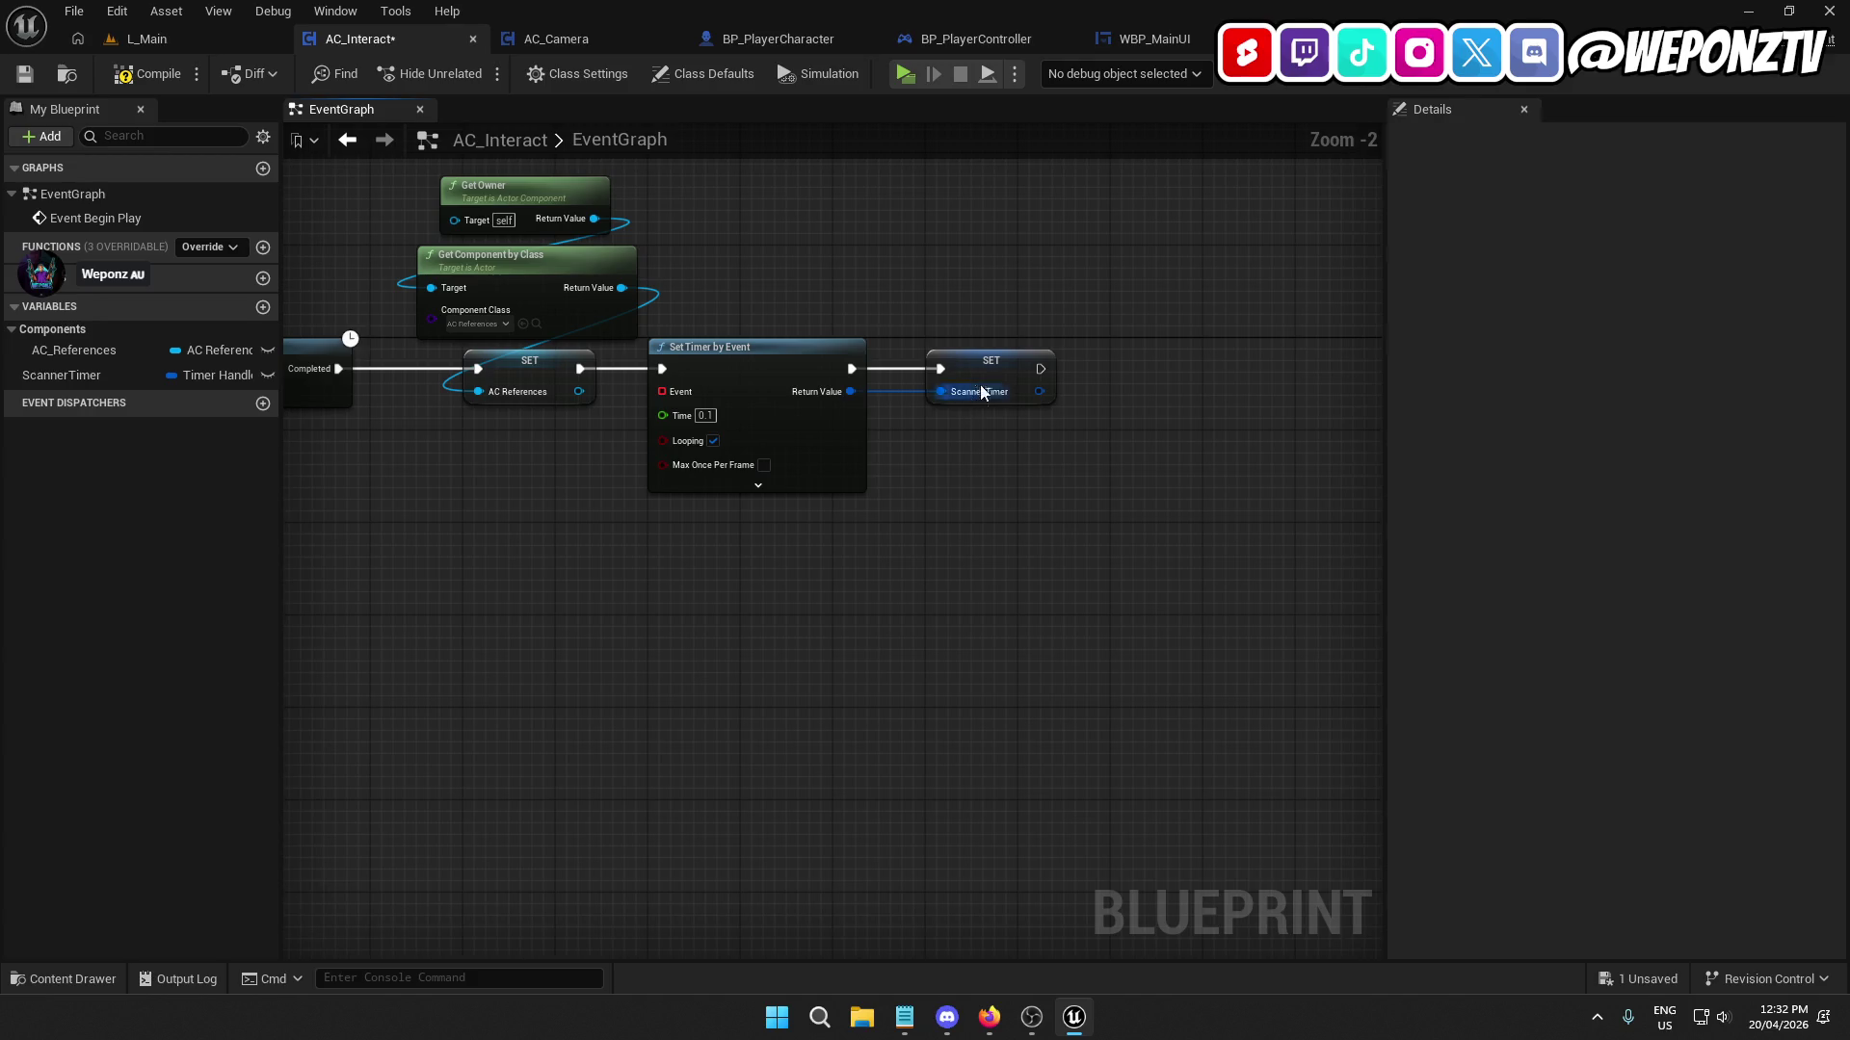
Replace the Set Timer by Event node with a Set Timer by Function Name node beside Scanner Timer SET.
click(818, 354)
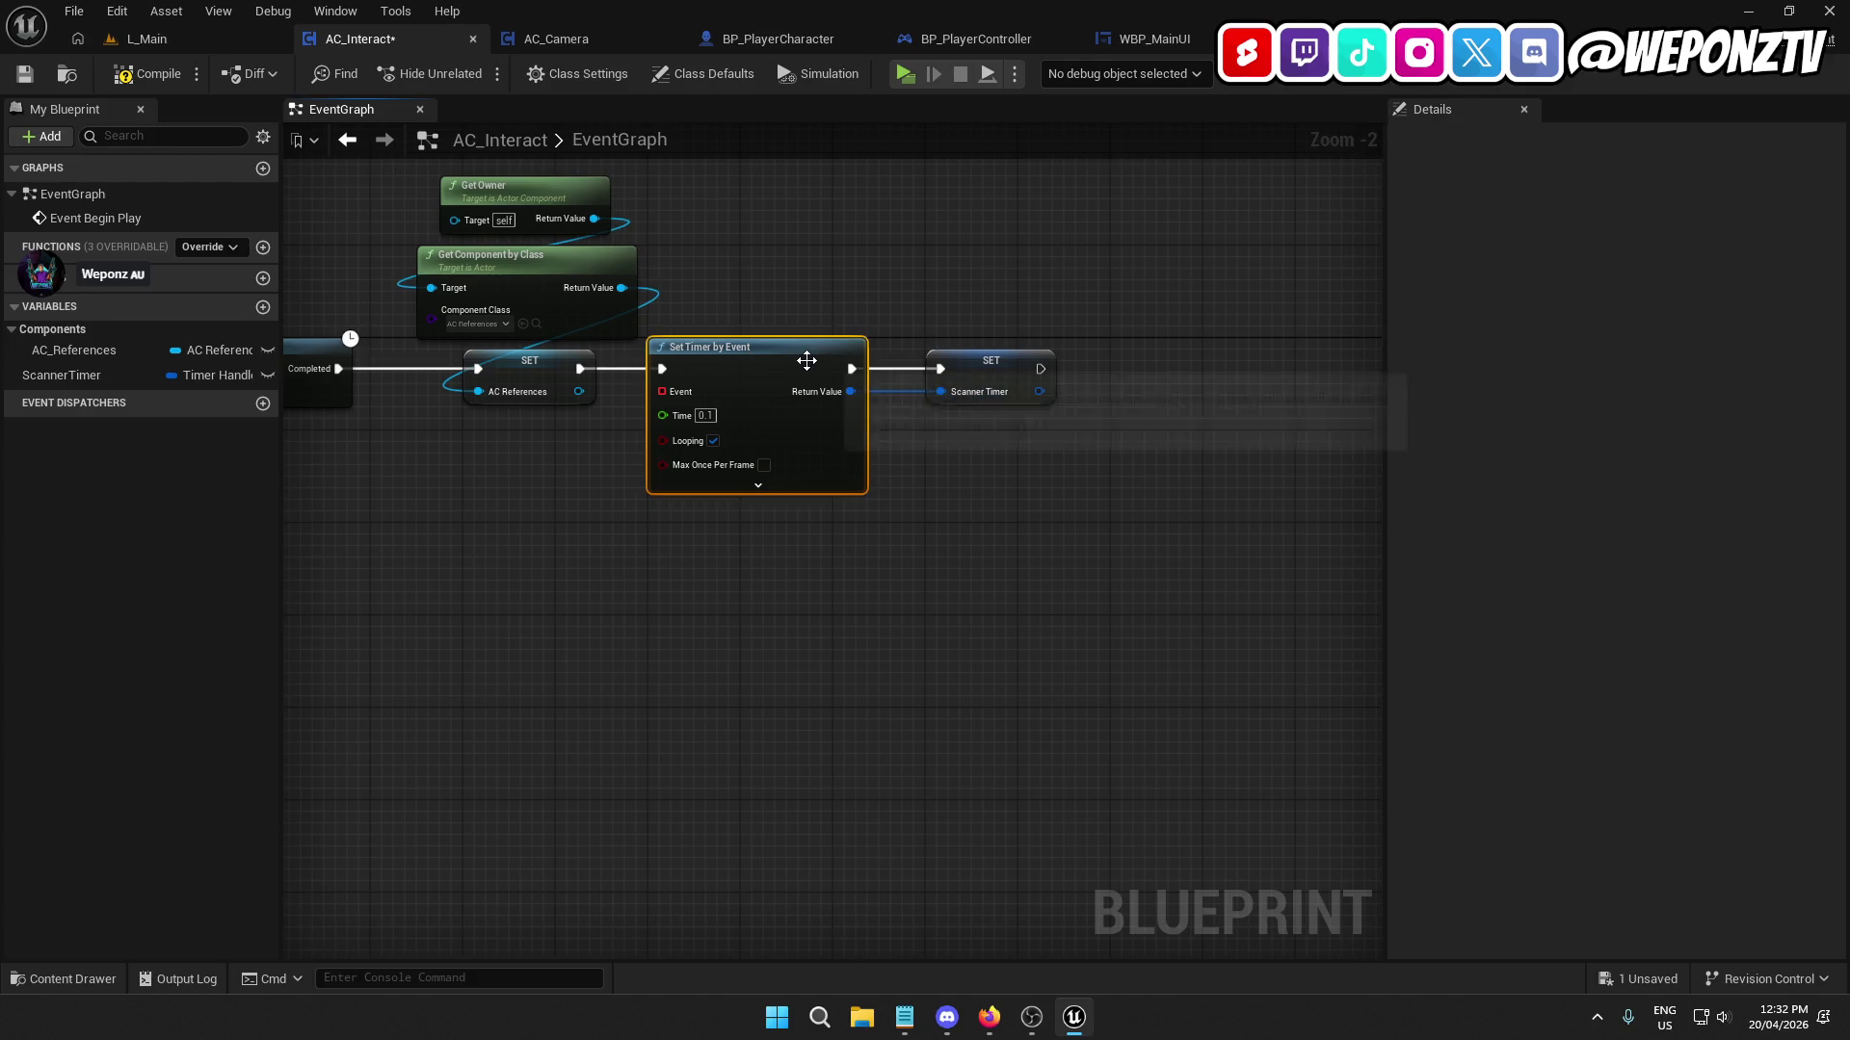
key(Delete)
drag(582, 371, 659, 376)
text(settimer)
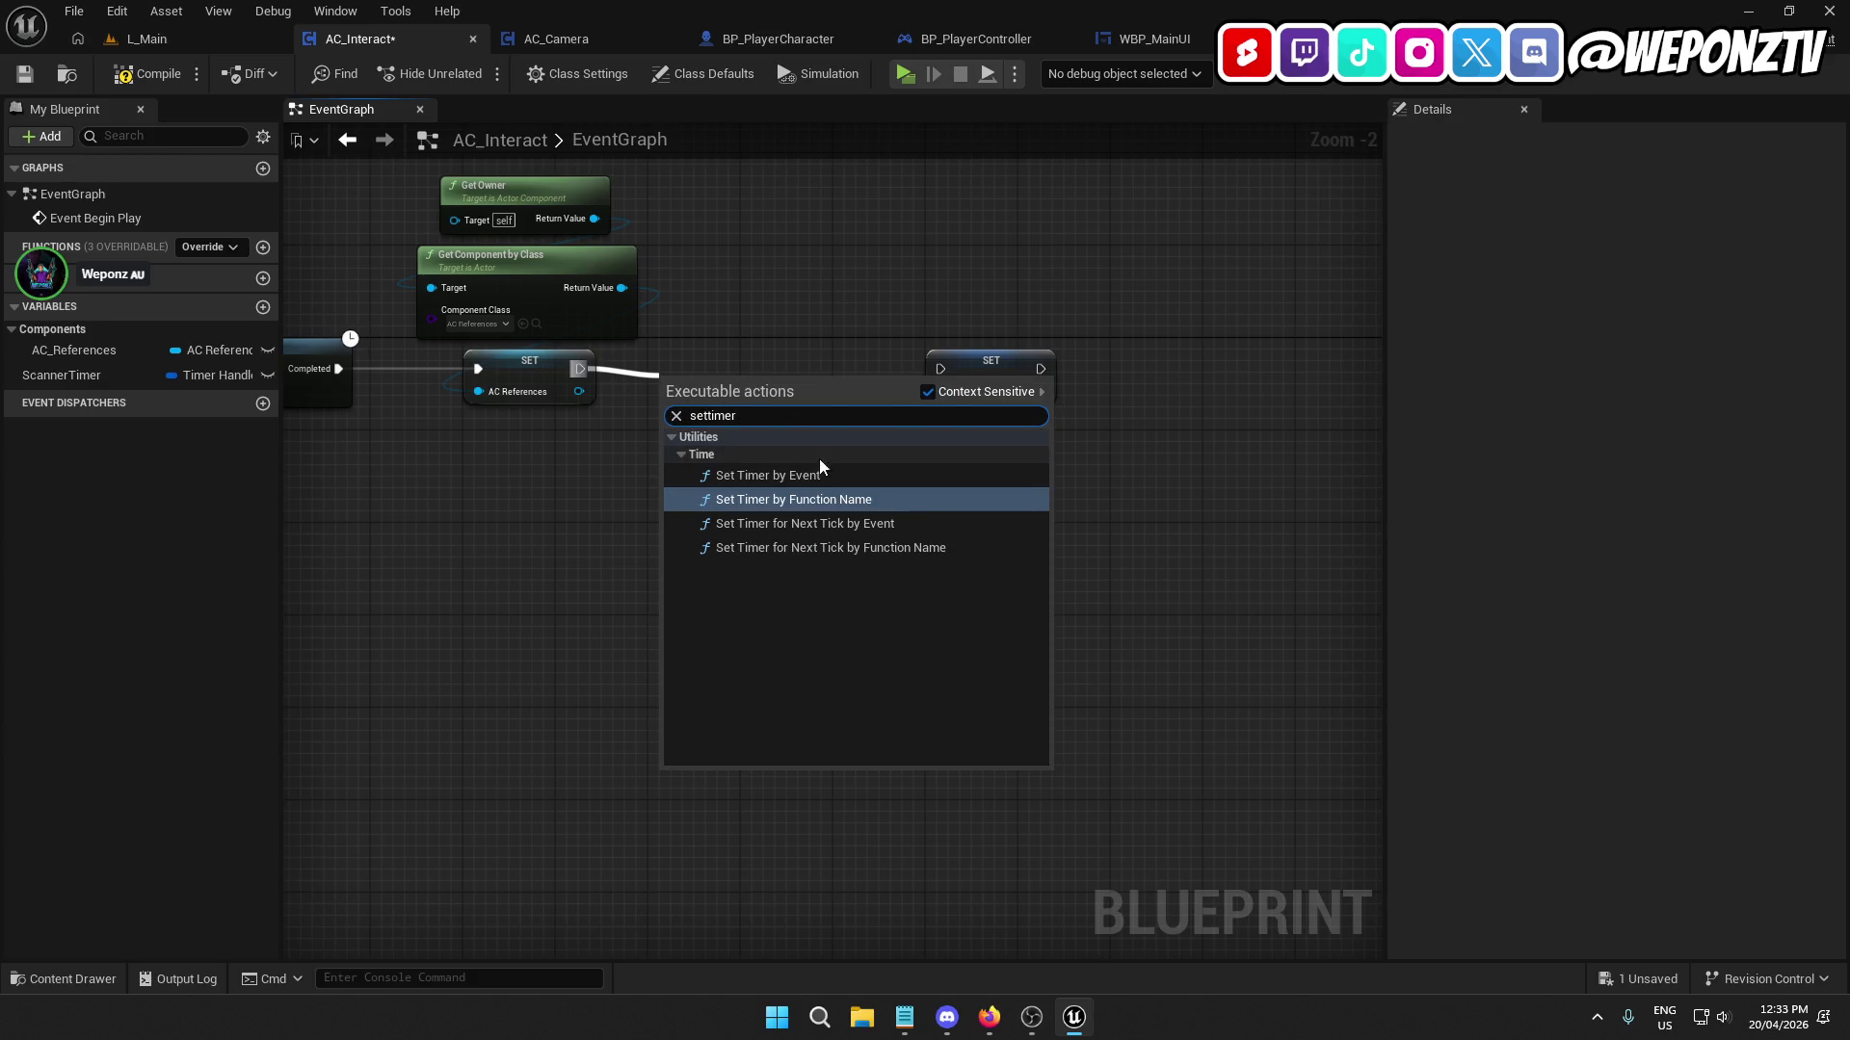
click(861, 501)
drag(793, 366, 841, 372)
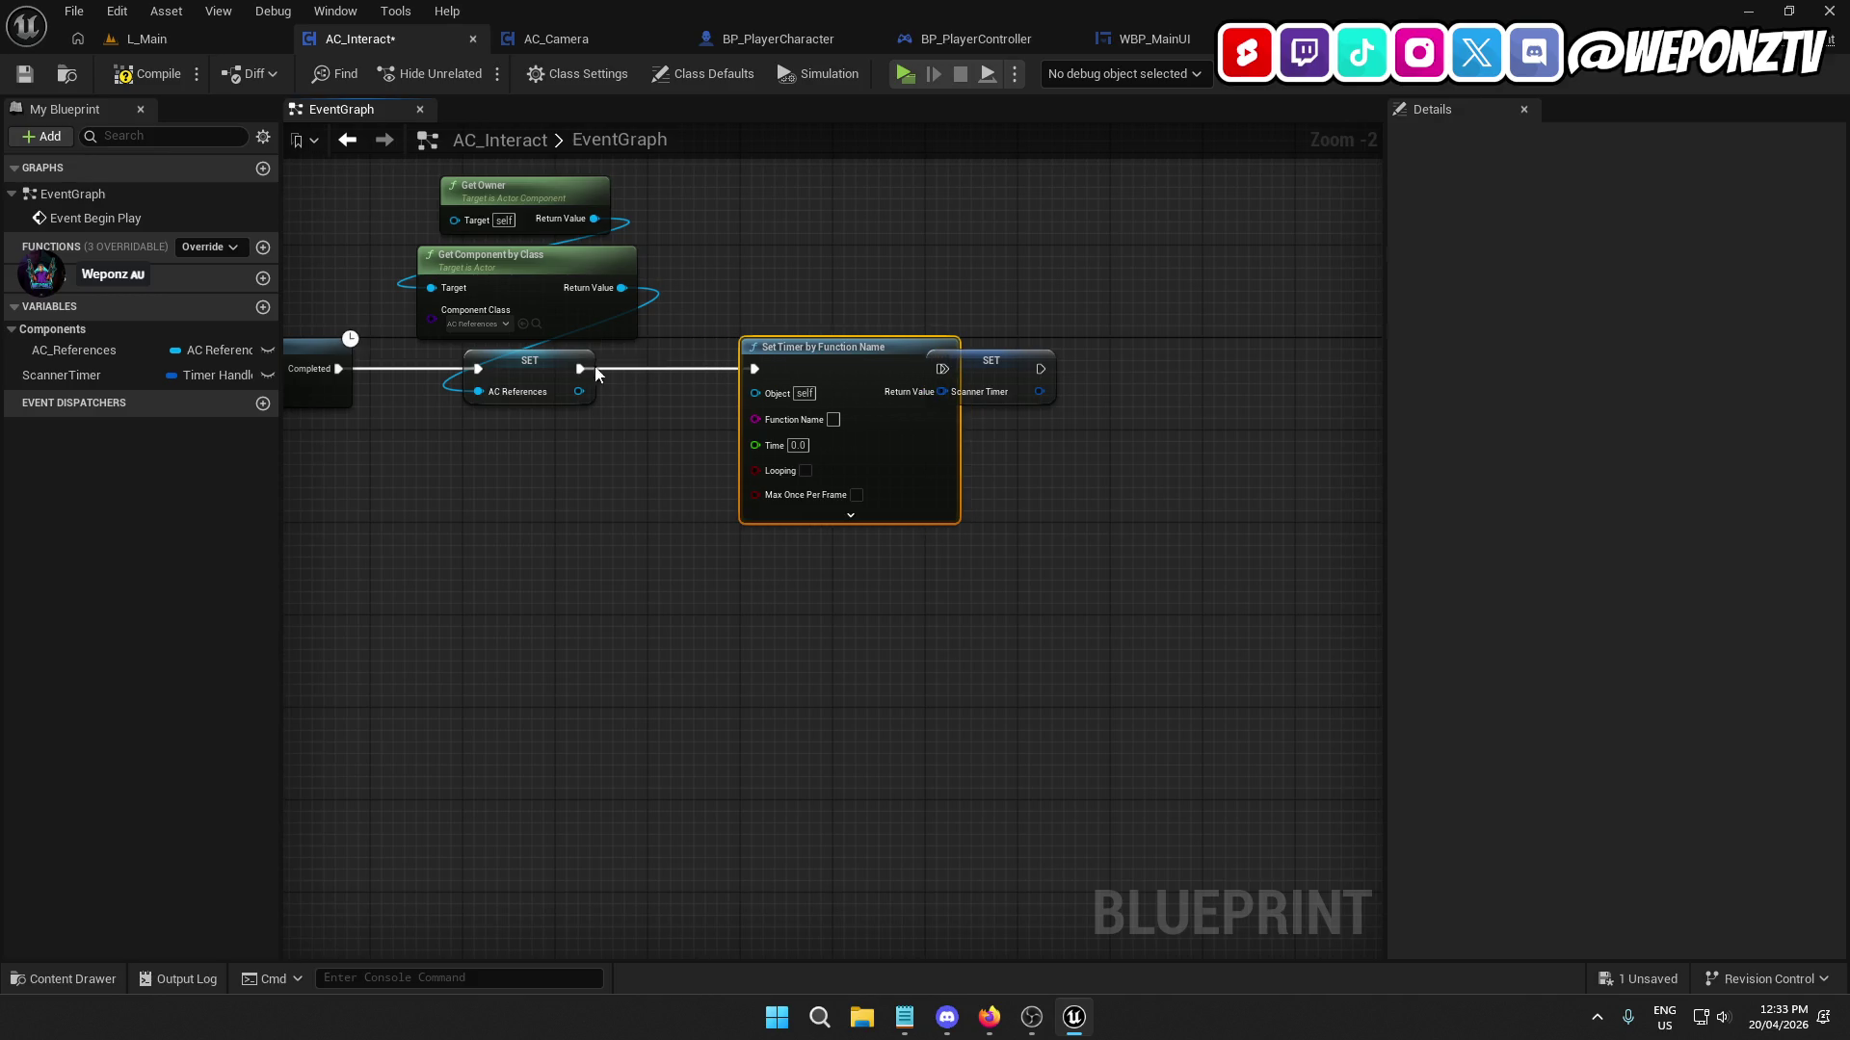
click(656, 447)
mouse_move(1010, 367)
mouse_down()
mouse_move(1095, 369)
mouse_move(946, 370)
mouse_move(1046, 394)
mouse_up()
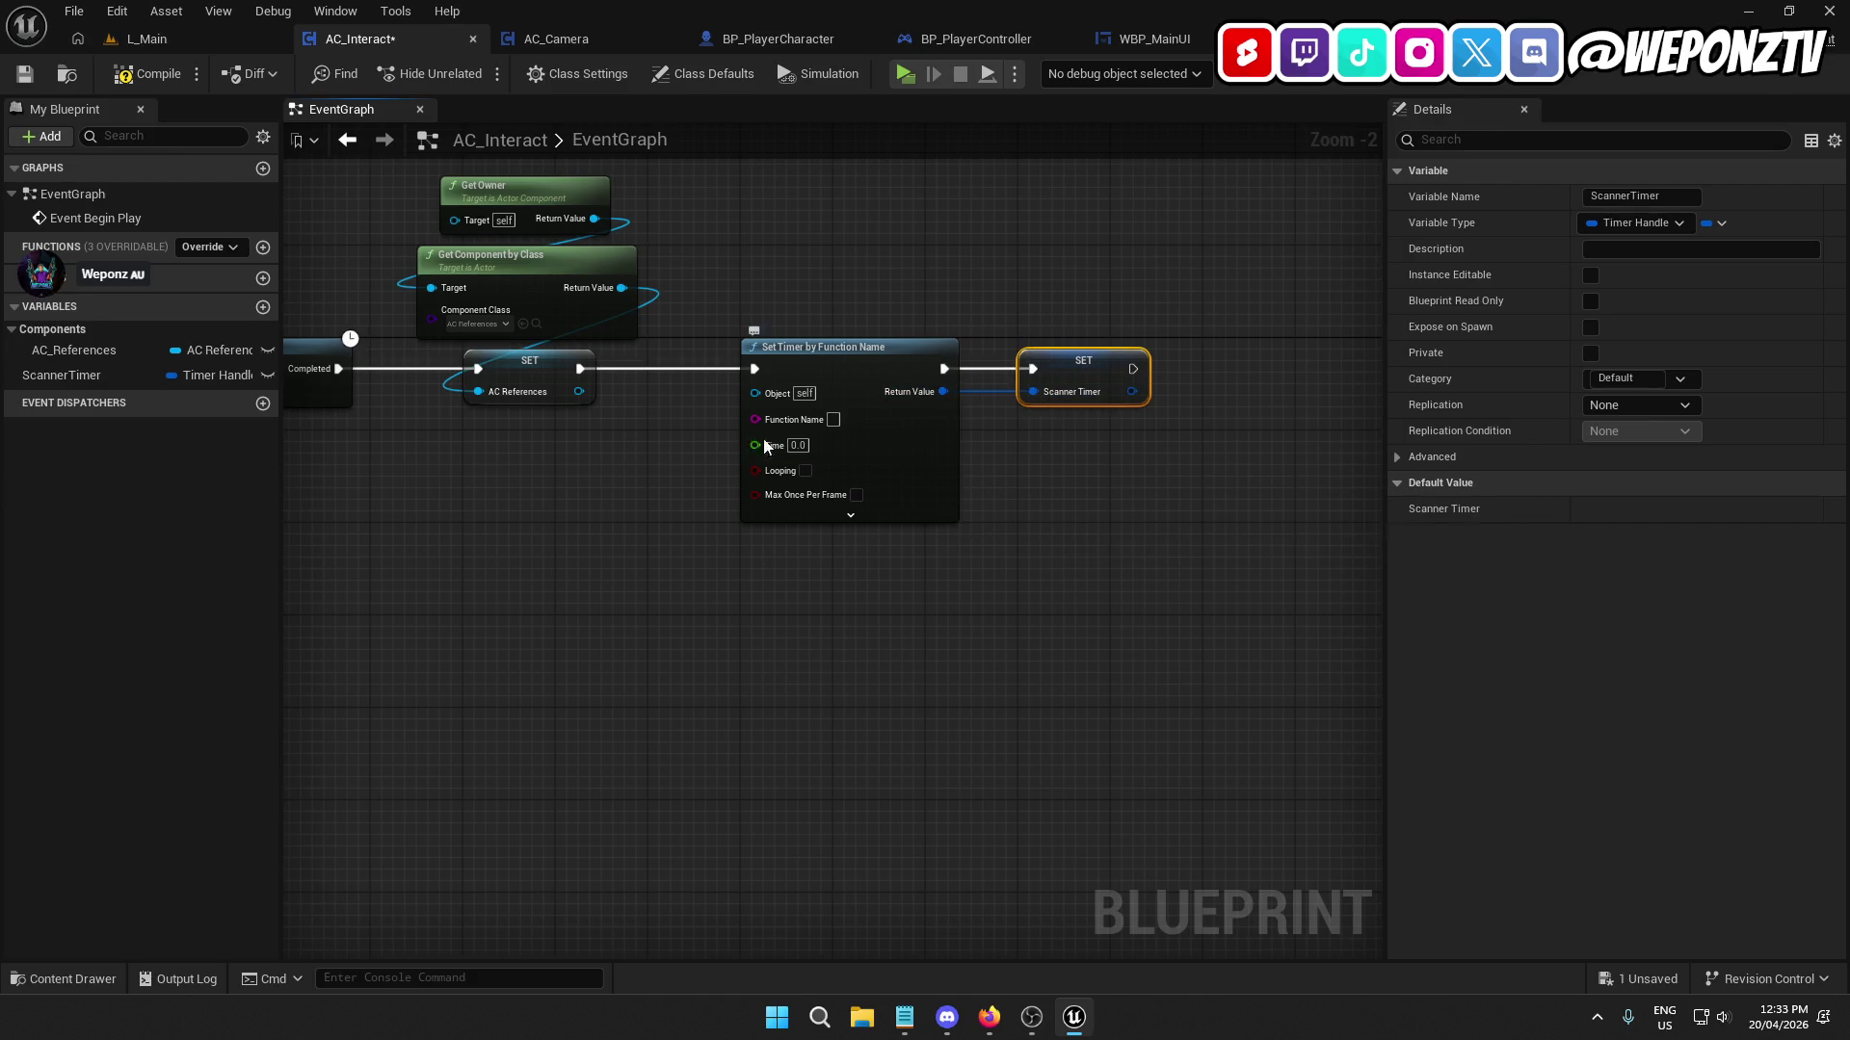
click(882, 371)
click(737, 592)
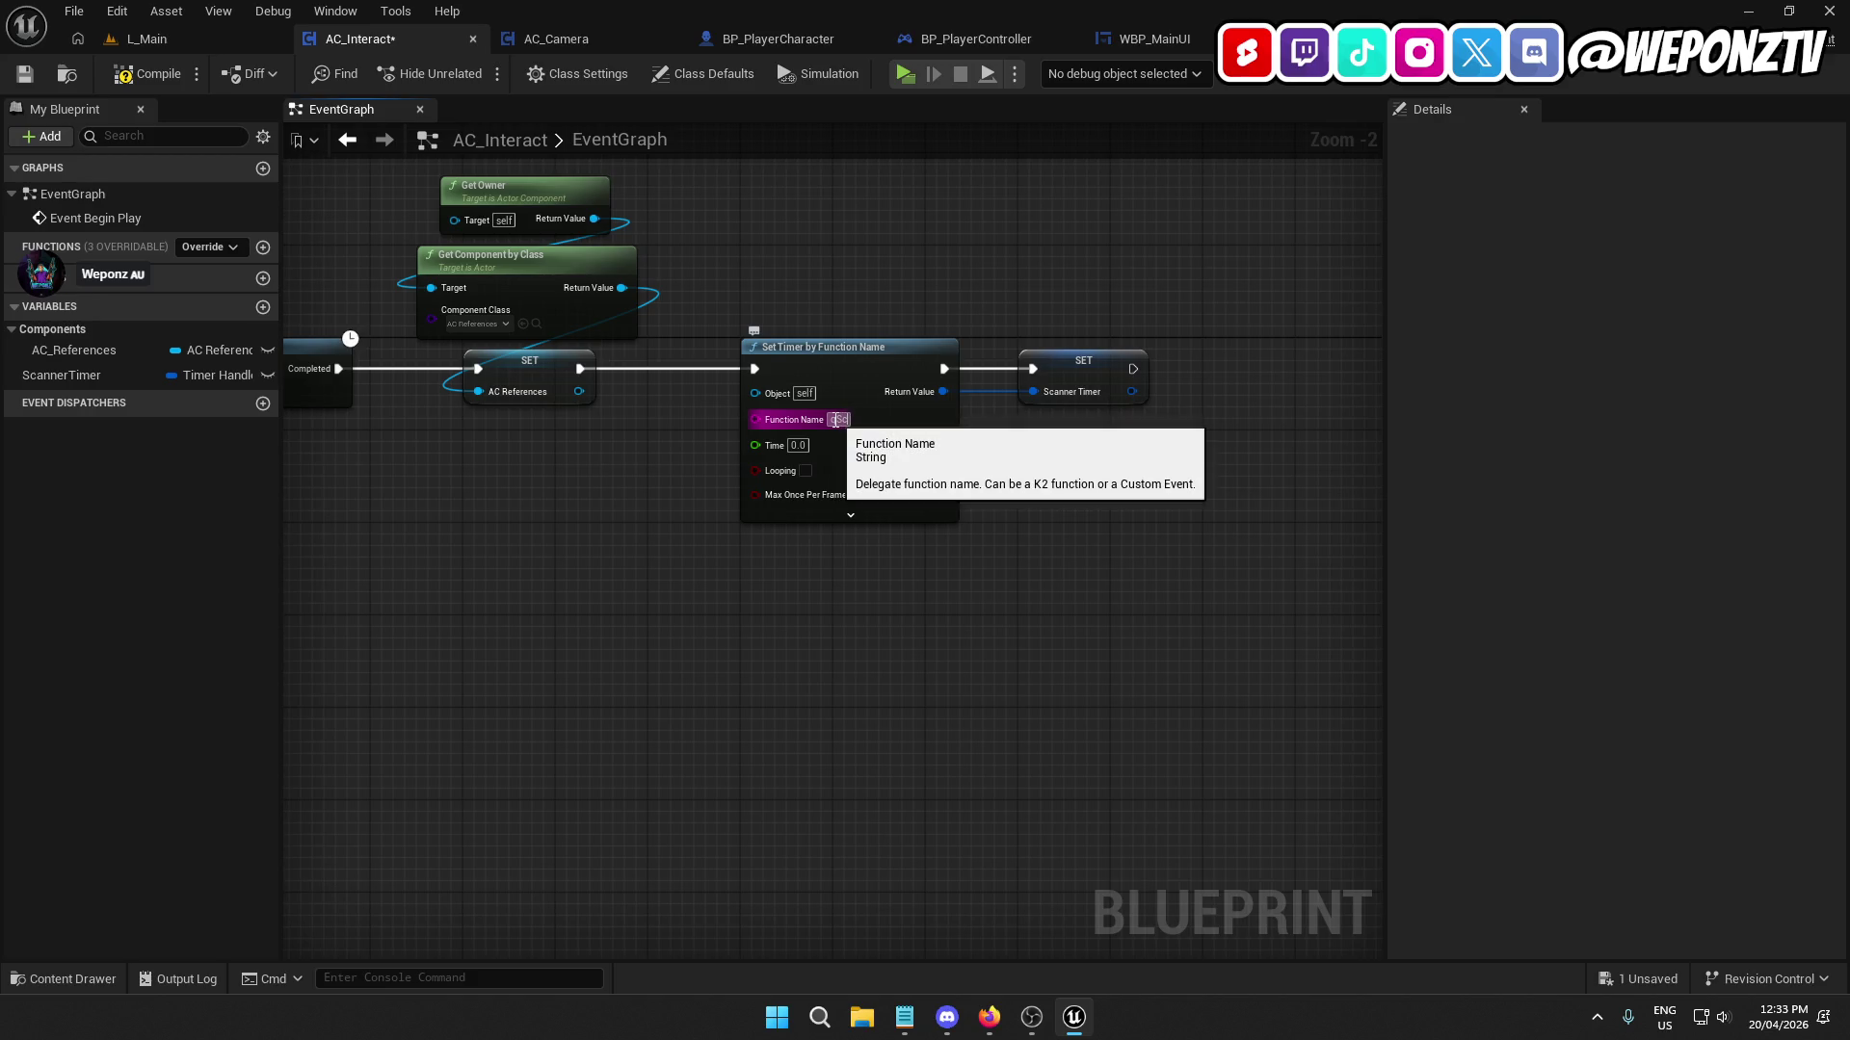
text(ScanForIte)
Set the timer's Function Name to ScanForInteractables, Time to 0.1, and enable Looping.
click(837, 421)
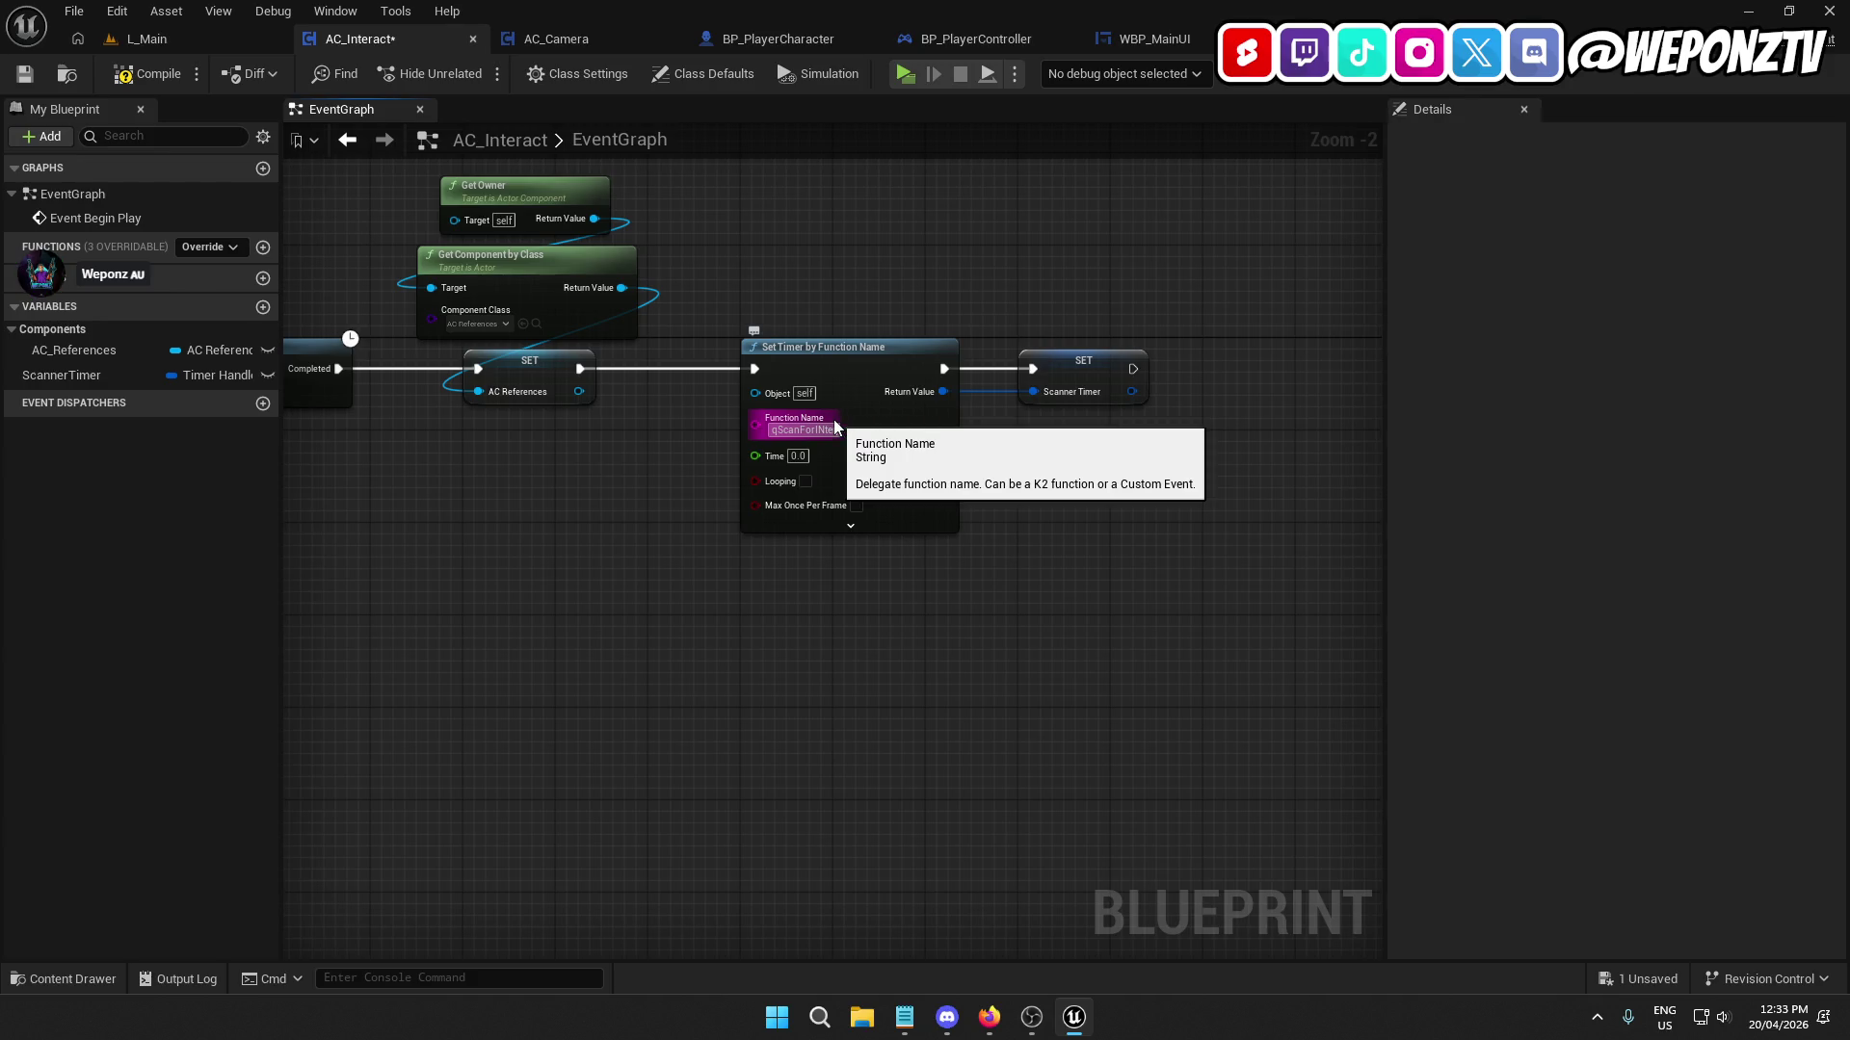
key(BackSpace)
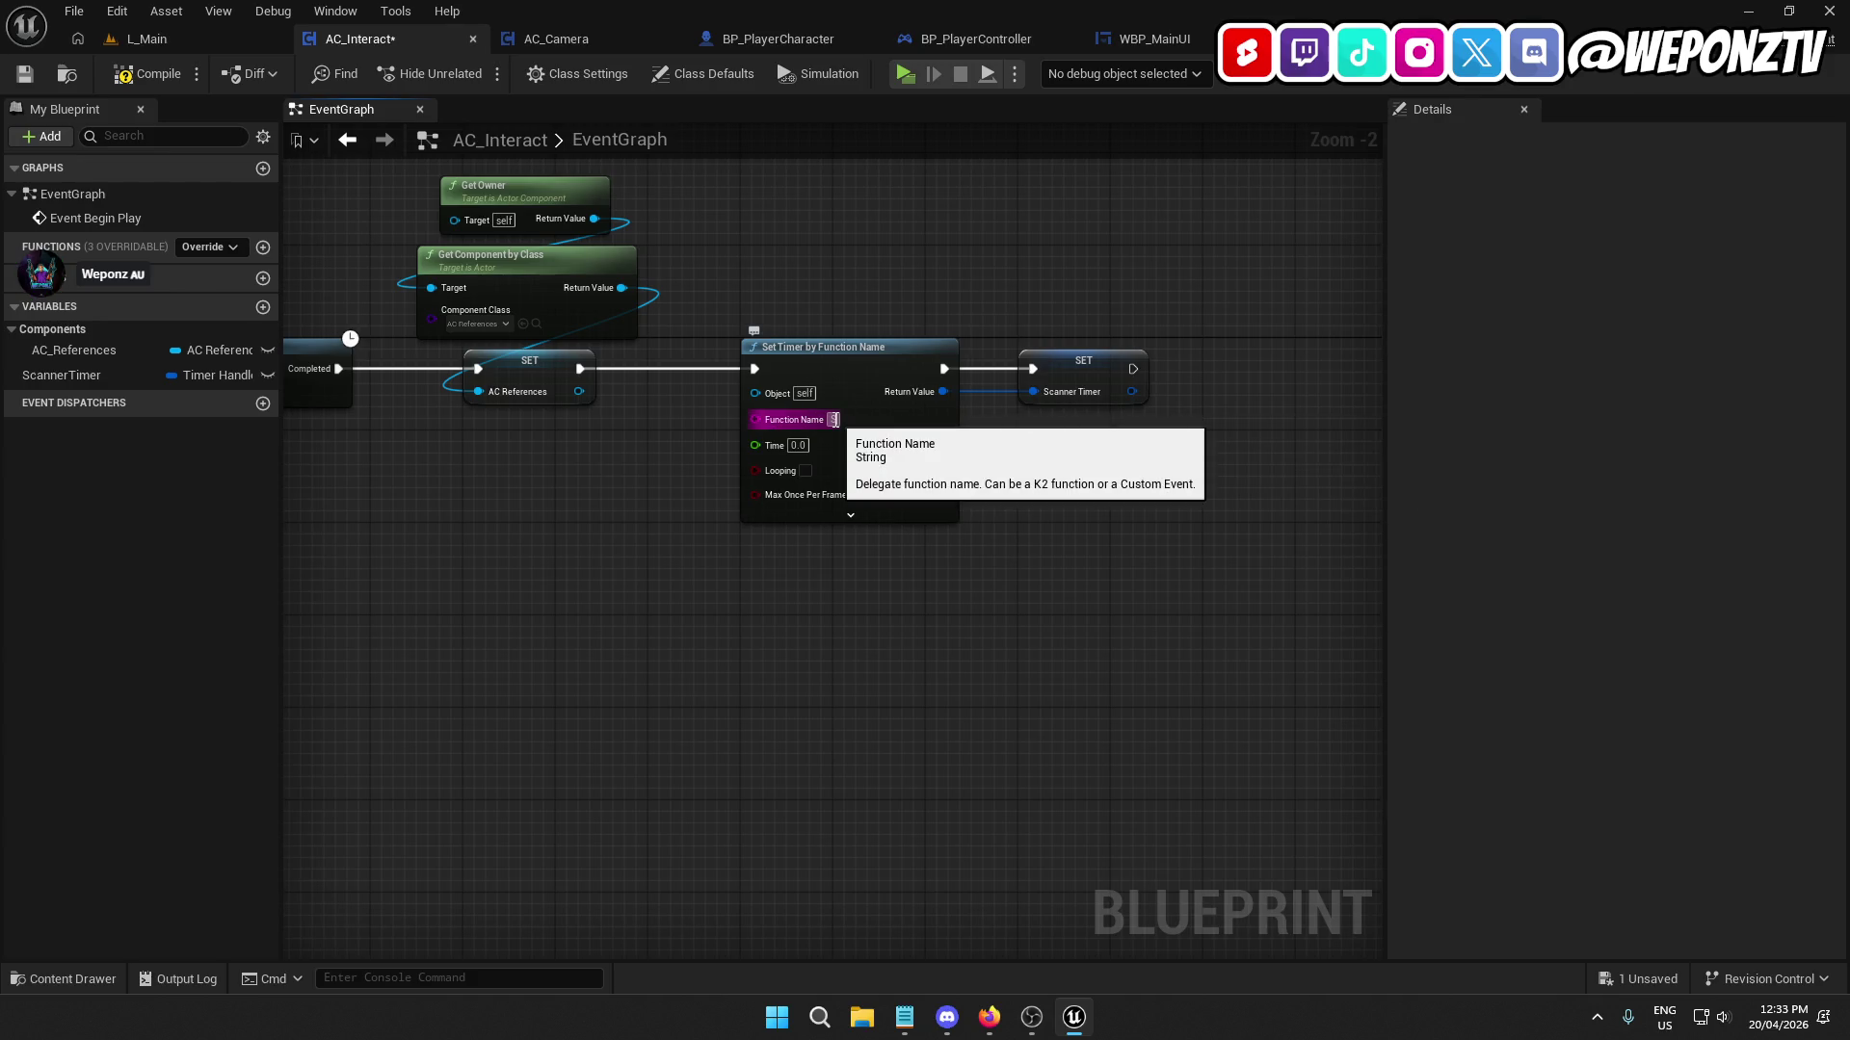
text(ForInteractables)
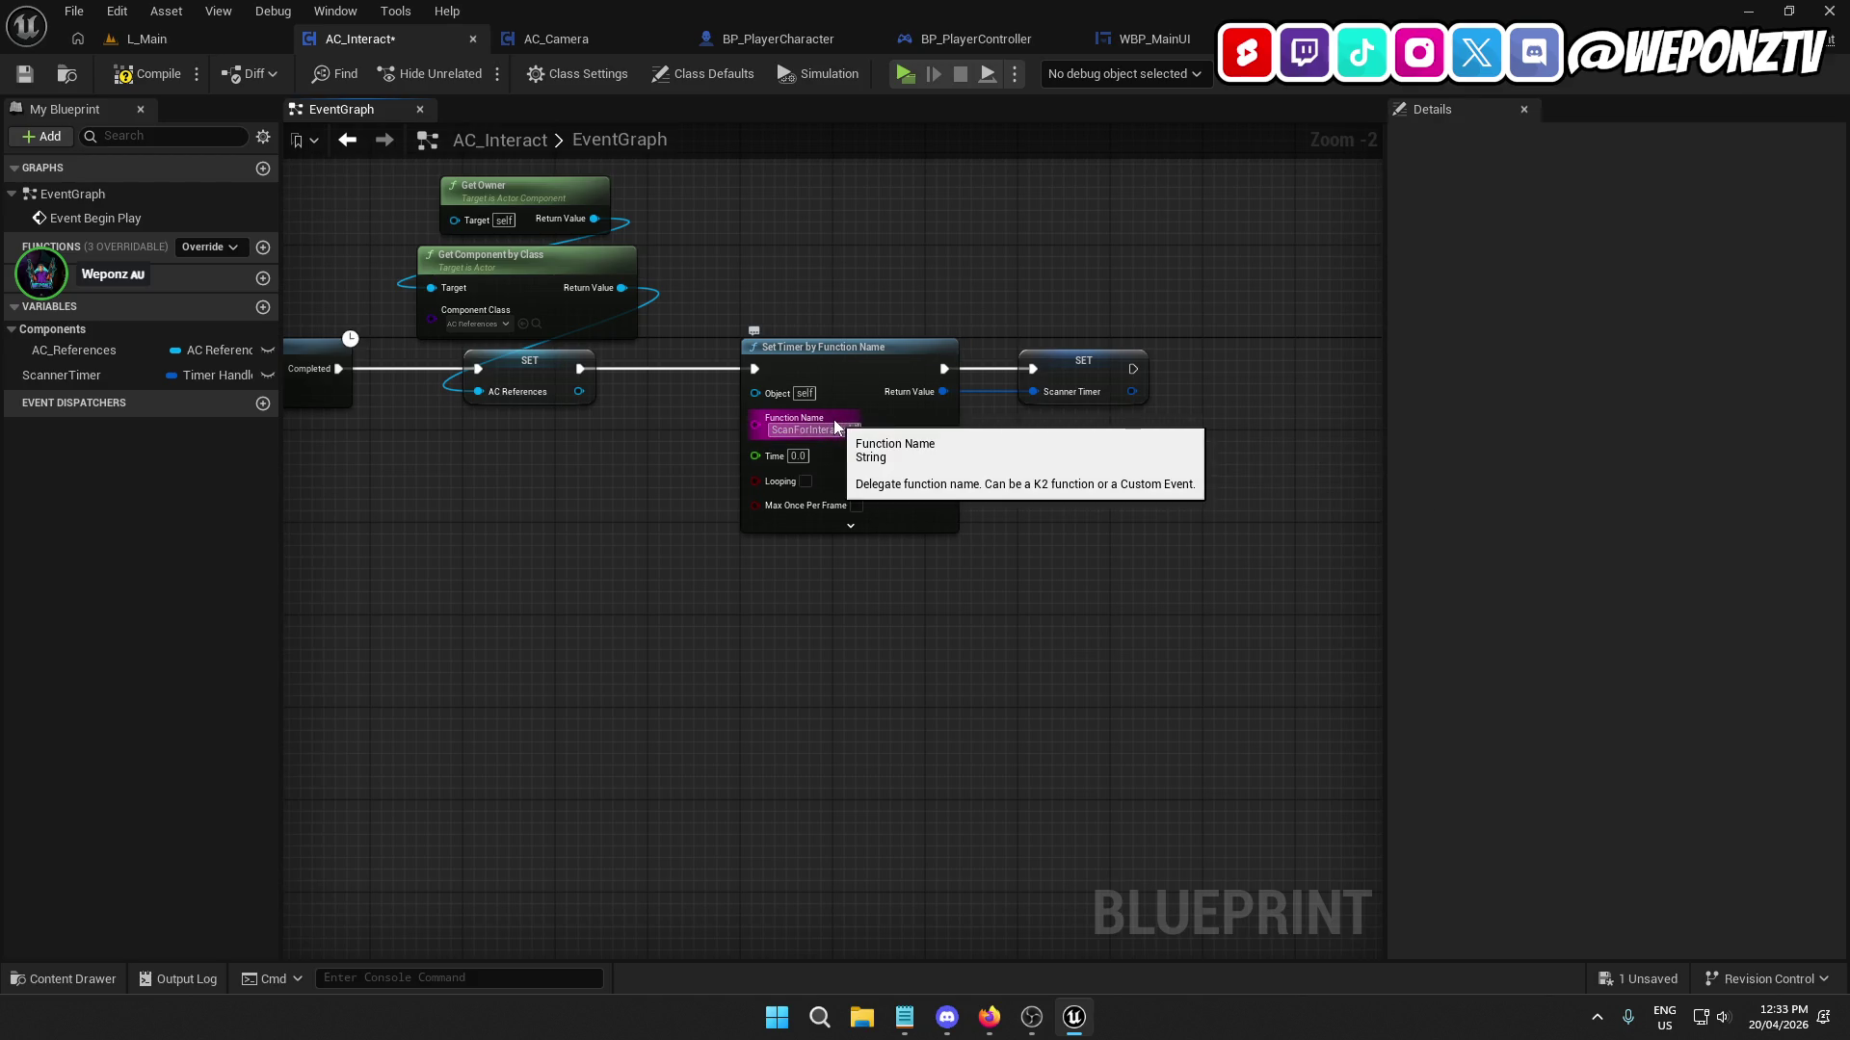
click(853, 668)
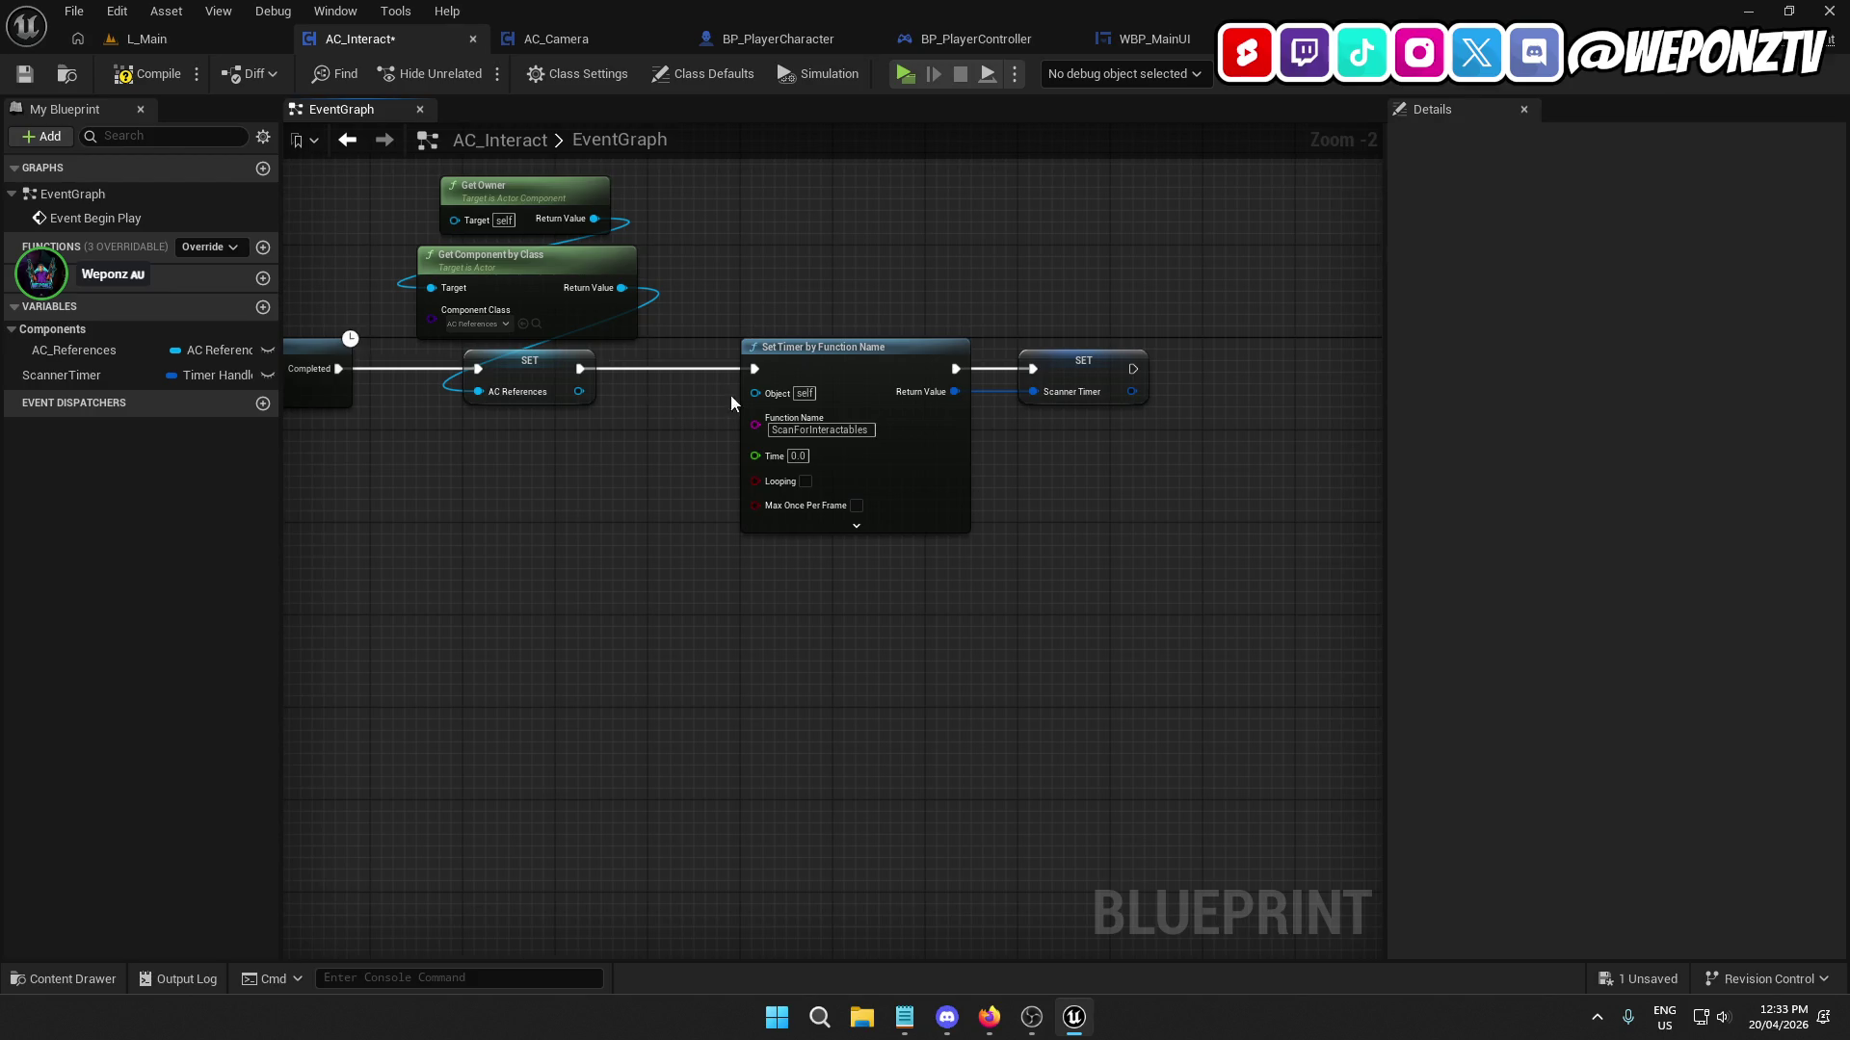
click(802, 457)
text(0.1)
click(806, 482)
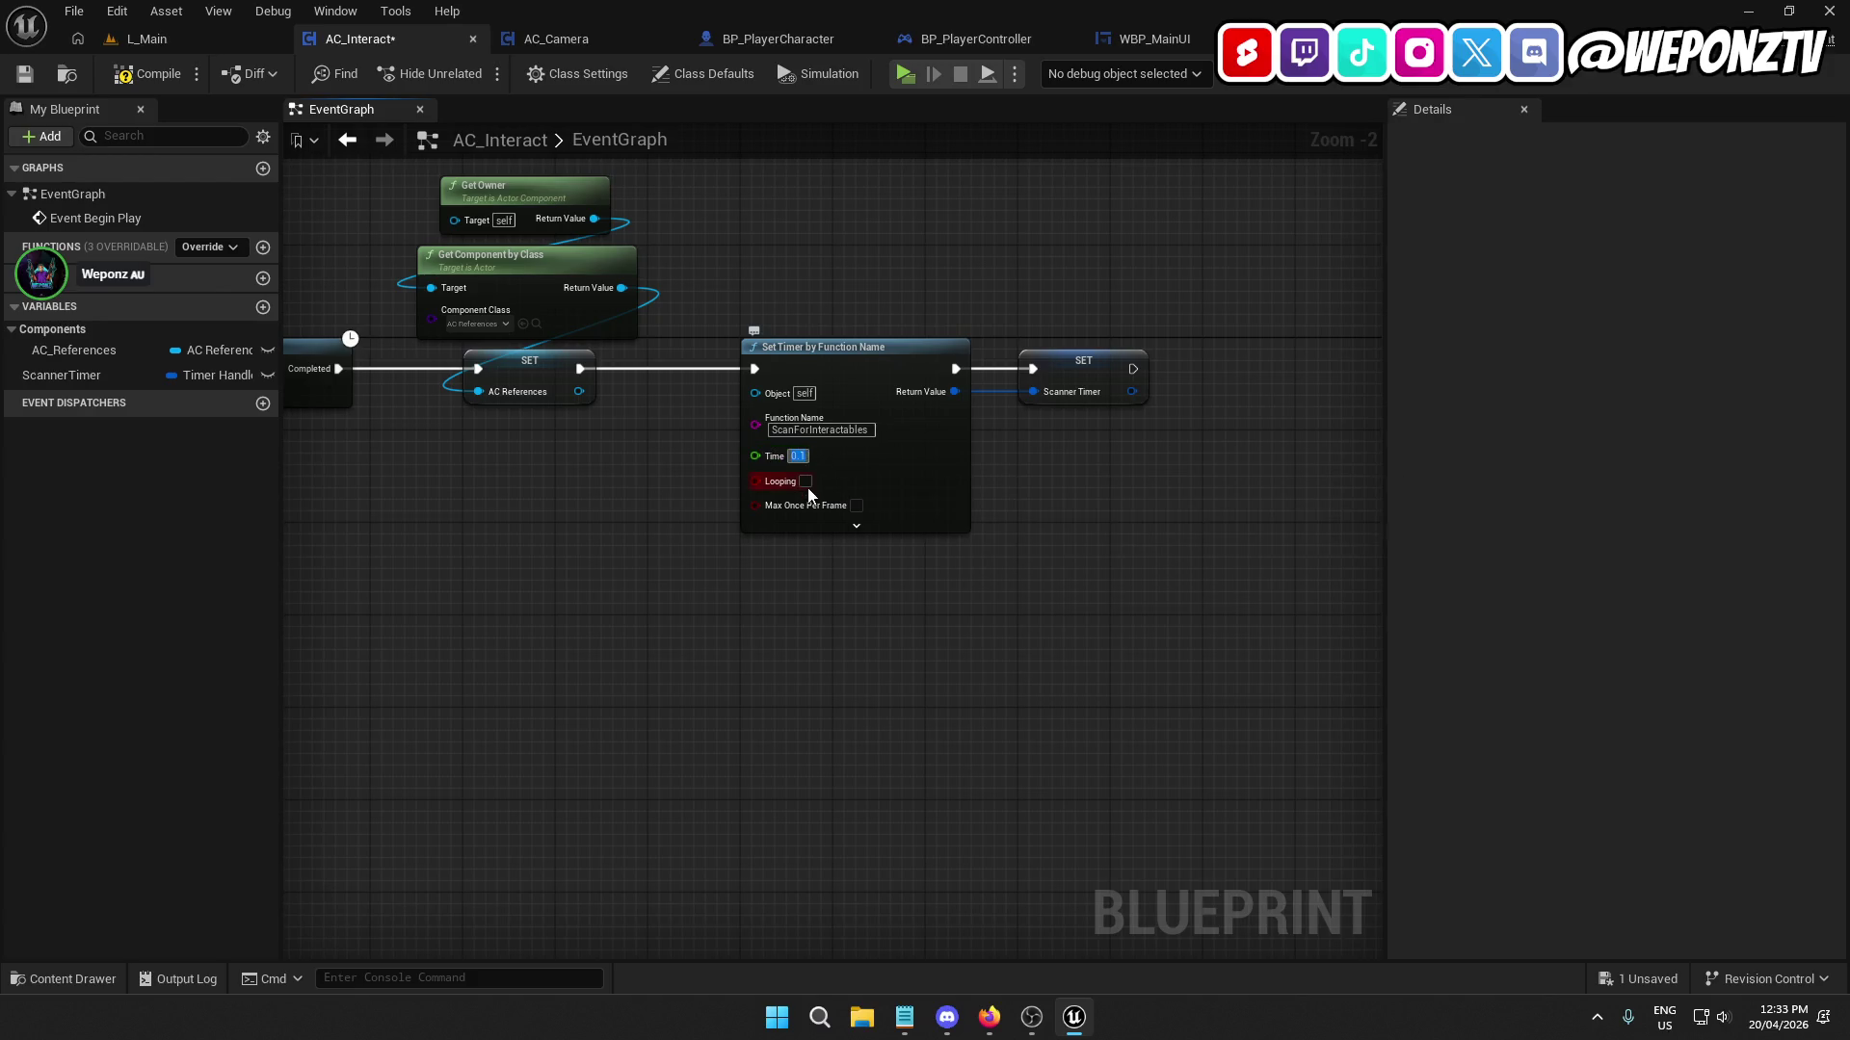
click(264, 248)
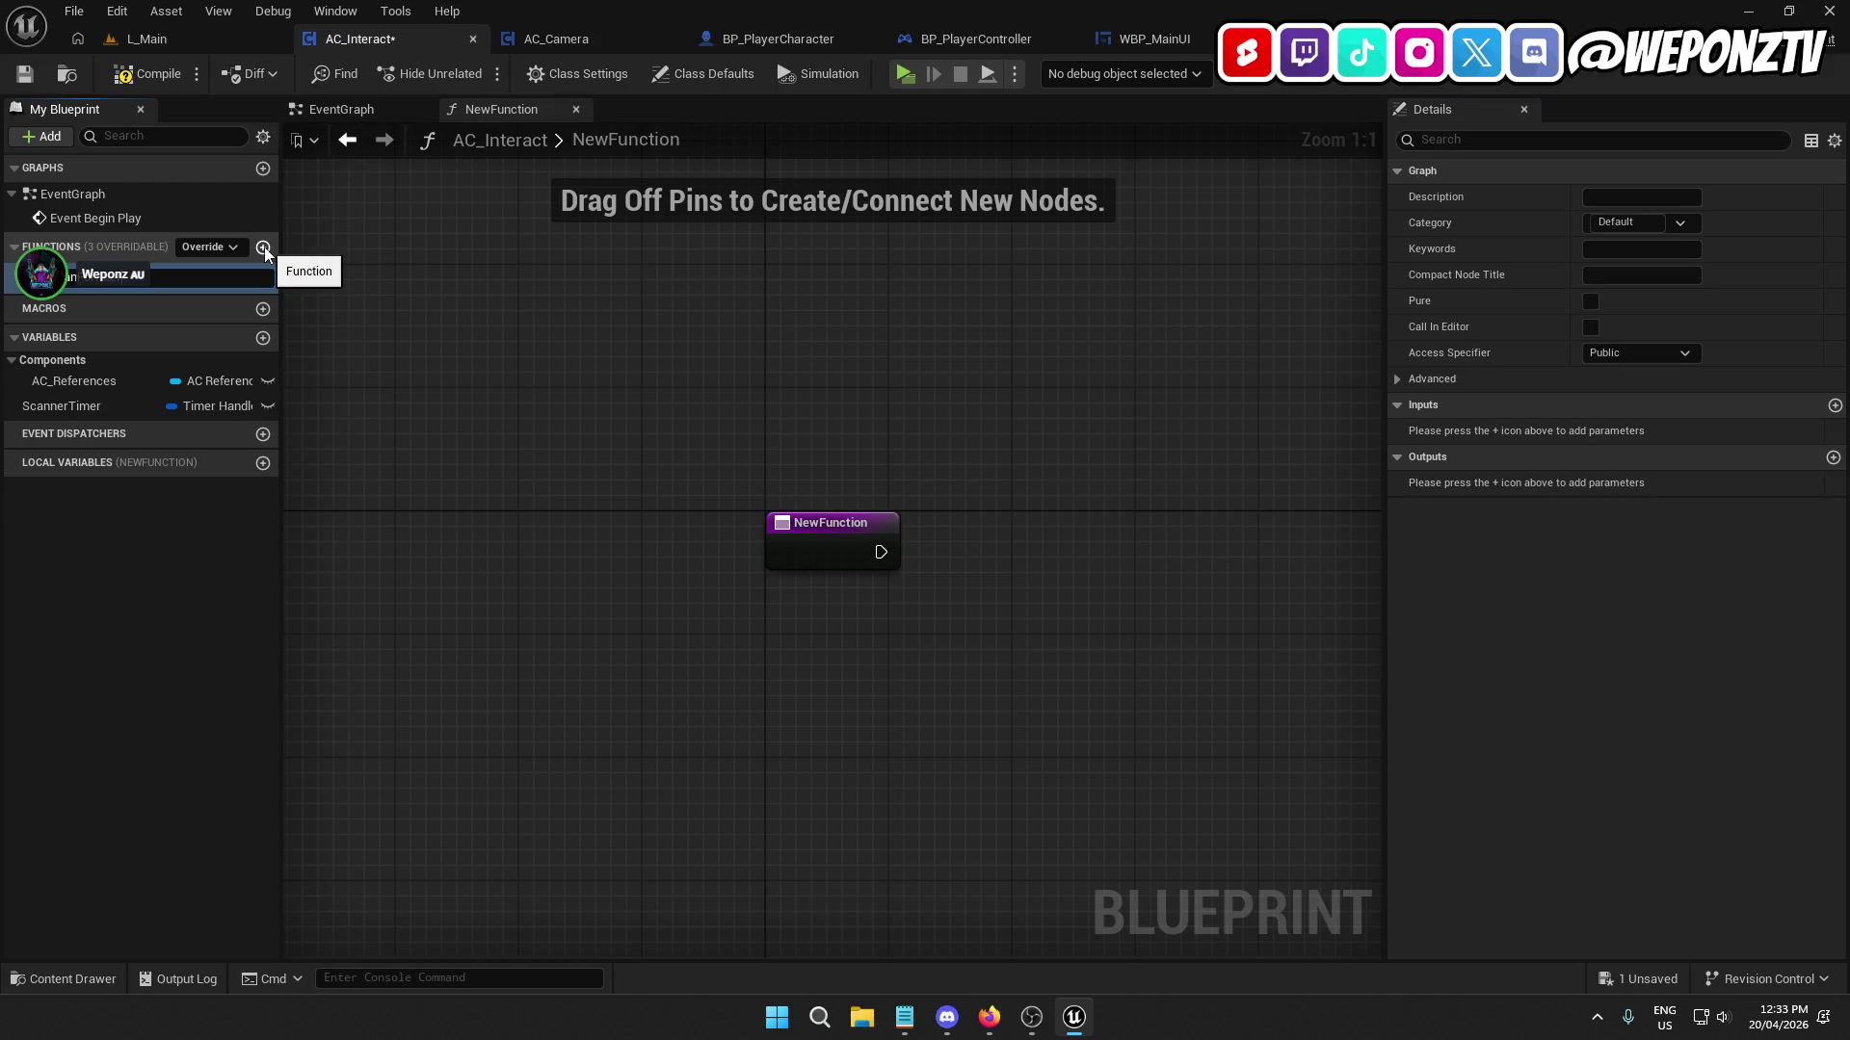
Name the new function InteractScanner, point the timer's Function Name at it, and open its graph.
text(s)
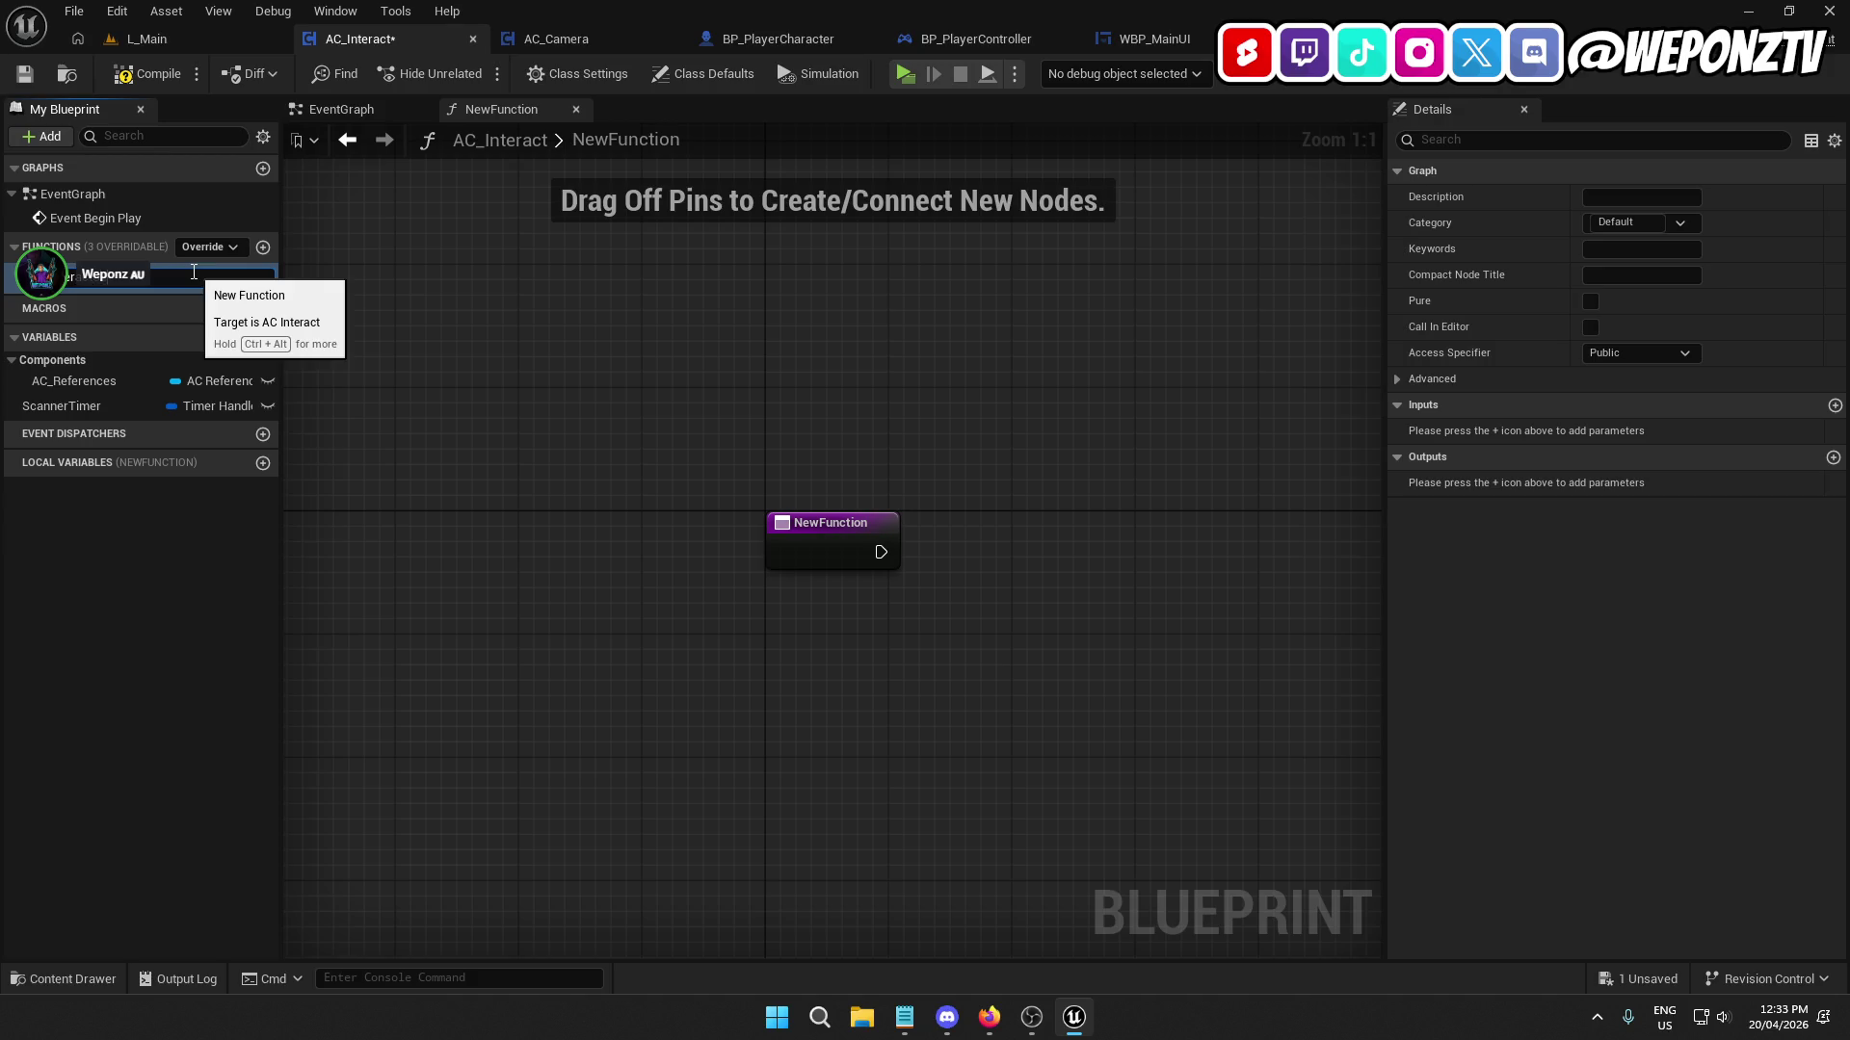
key(Return)
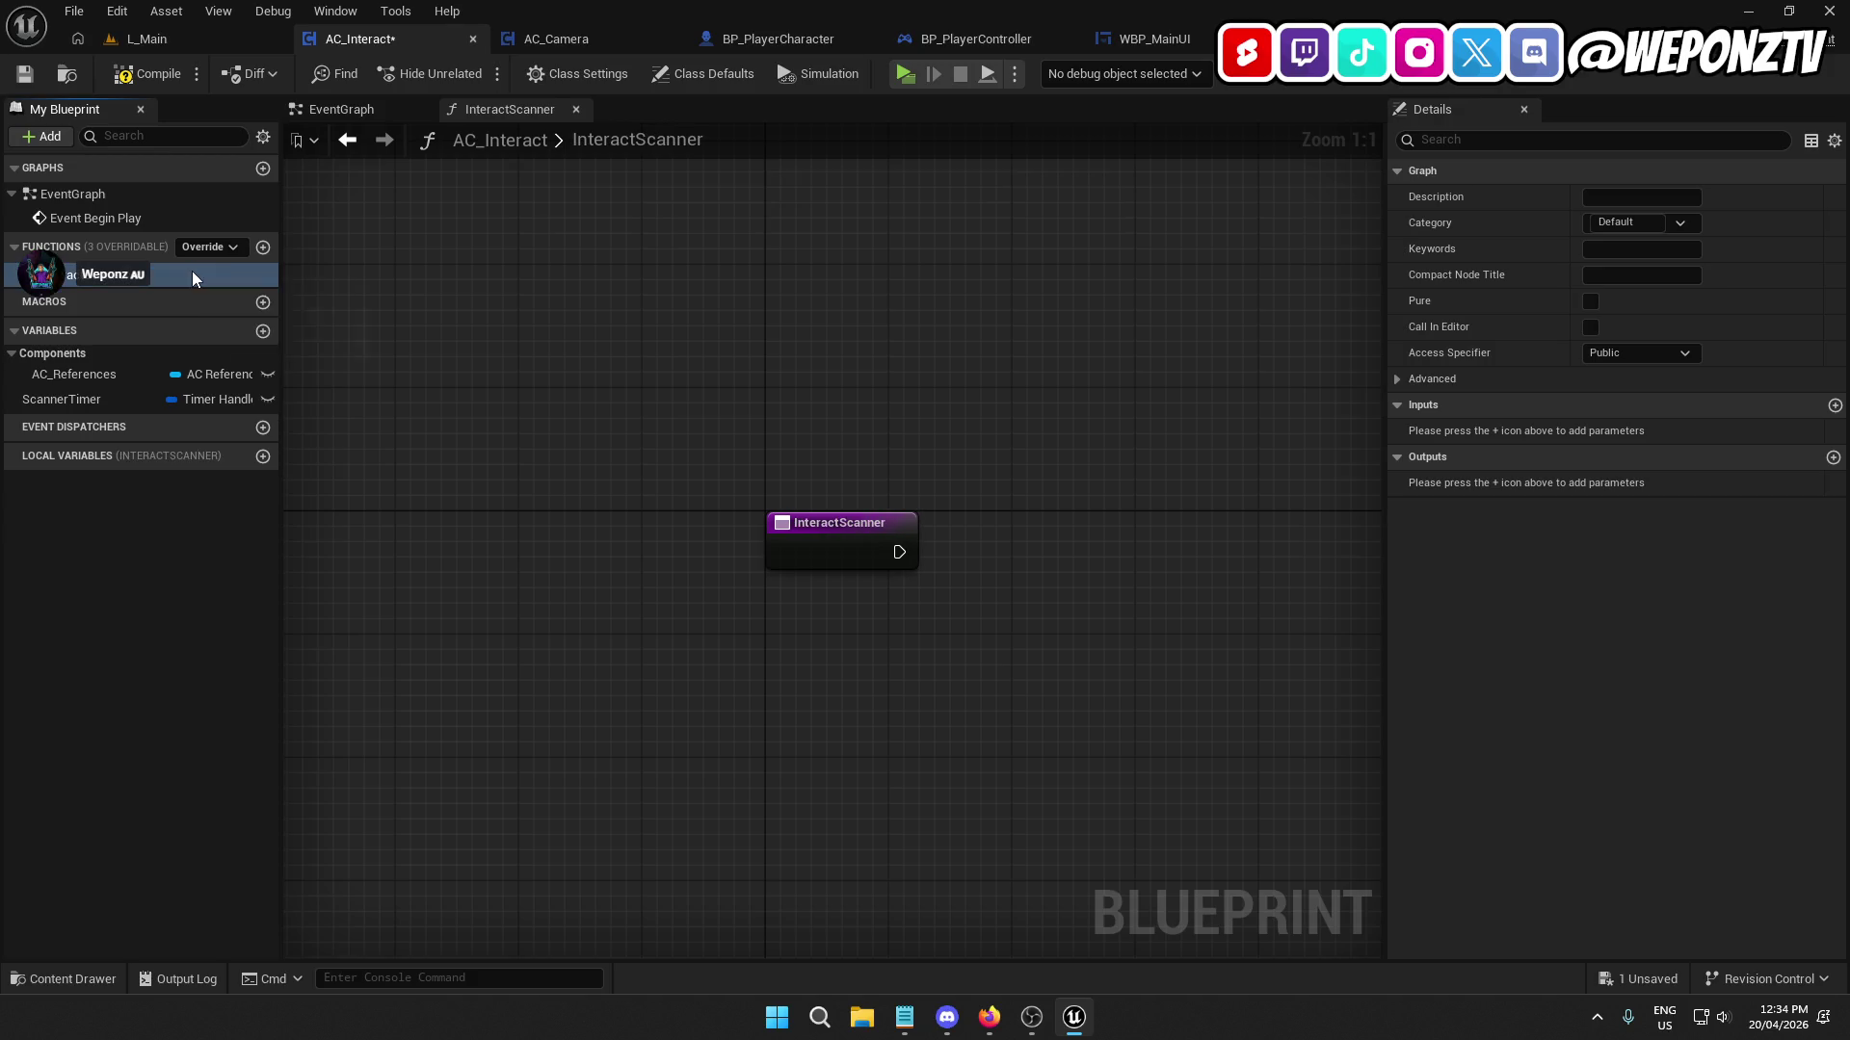
click(345, 109)
mouse_move(519, 528)
mouse_down()
mouse_move(1168, 425)
mouse_move(479, 527)
mouse_up()
click(776, 425)
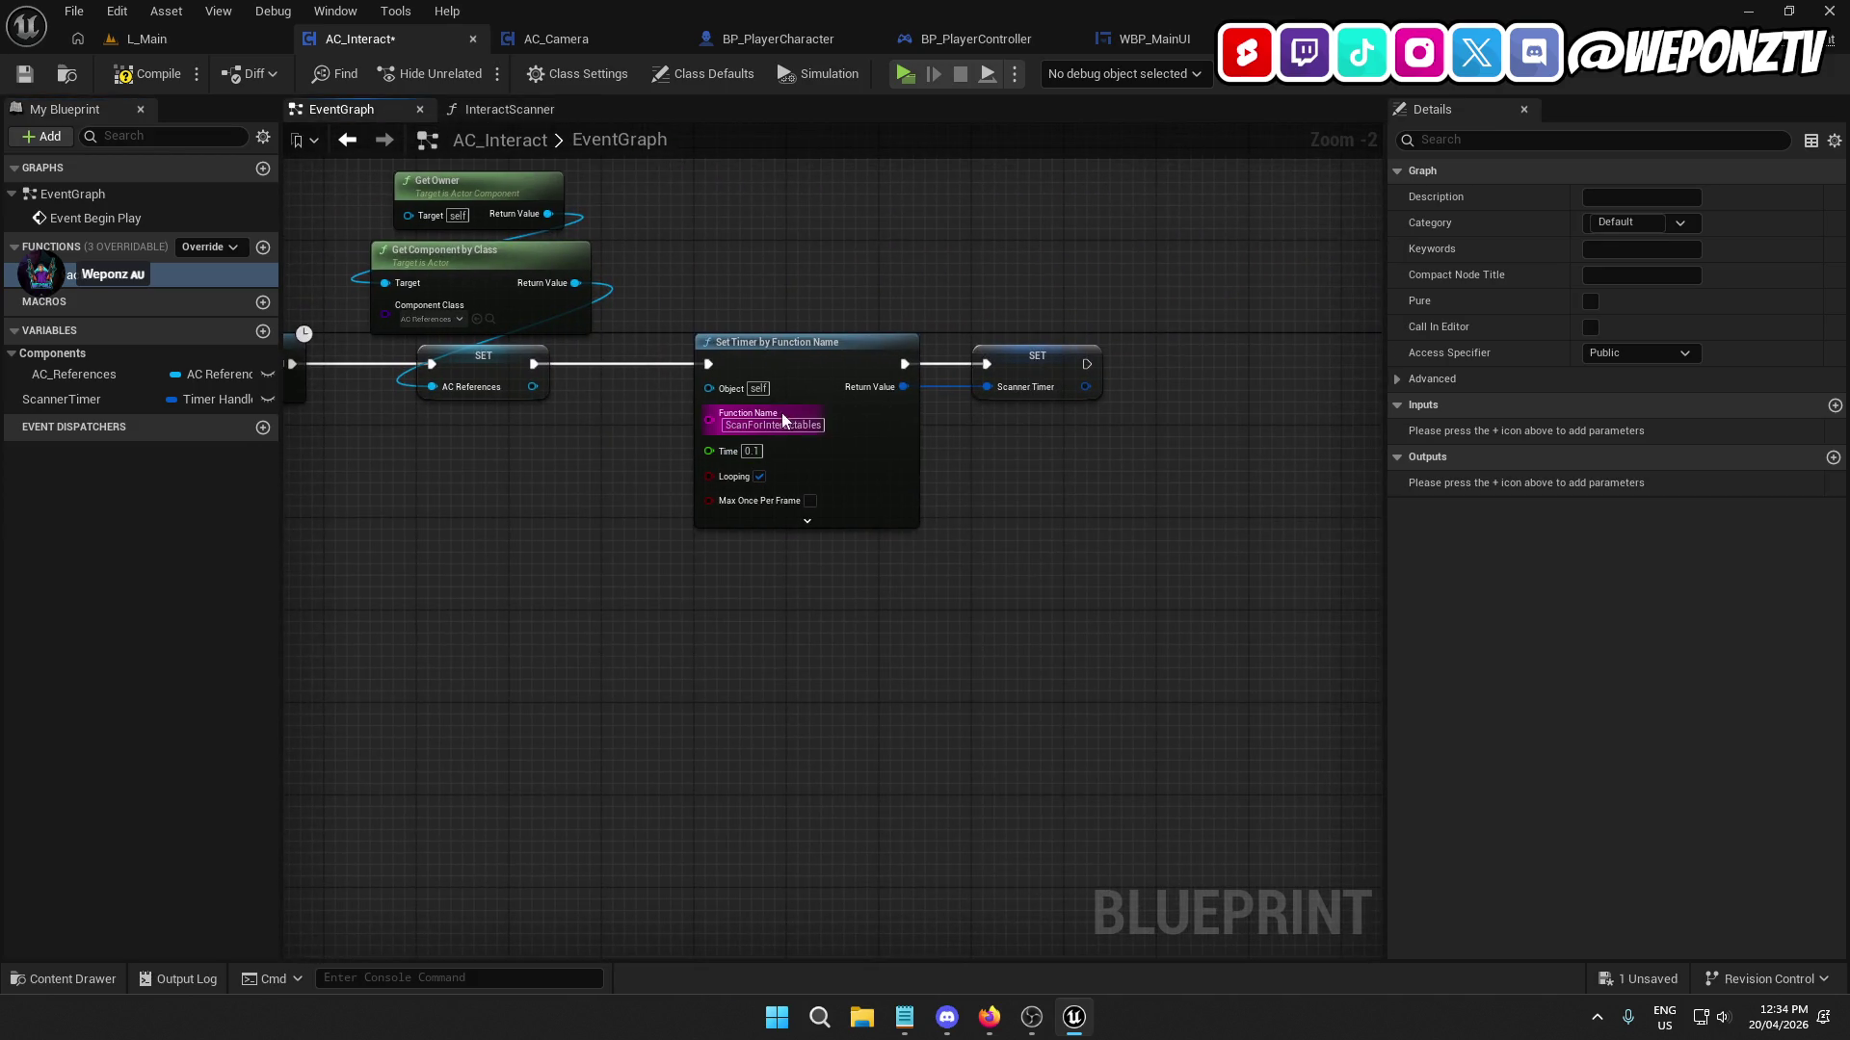
text(Int)
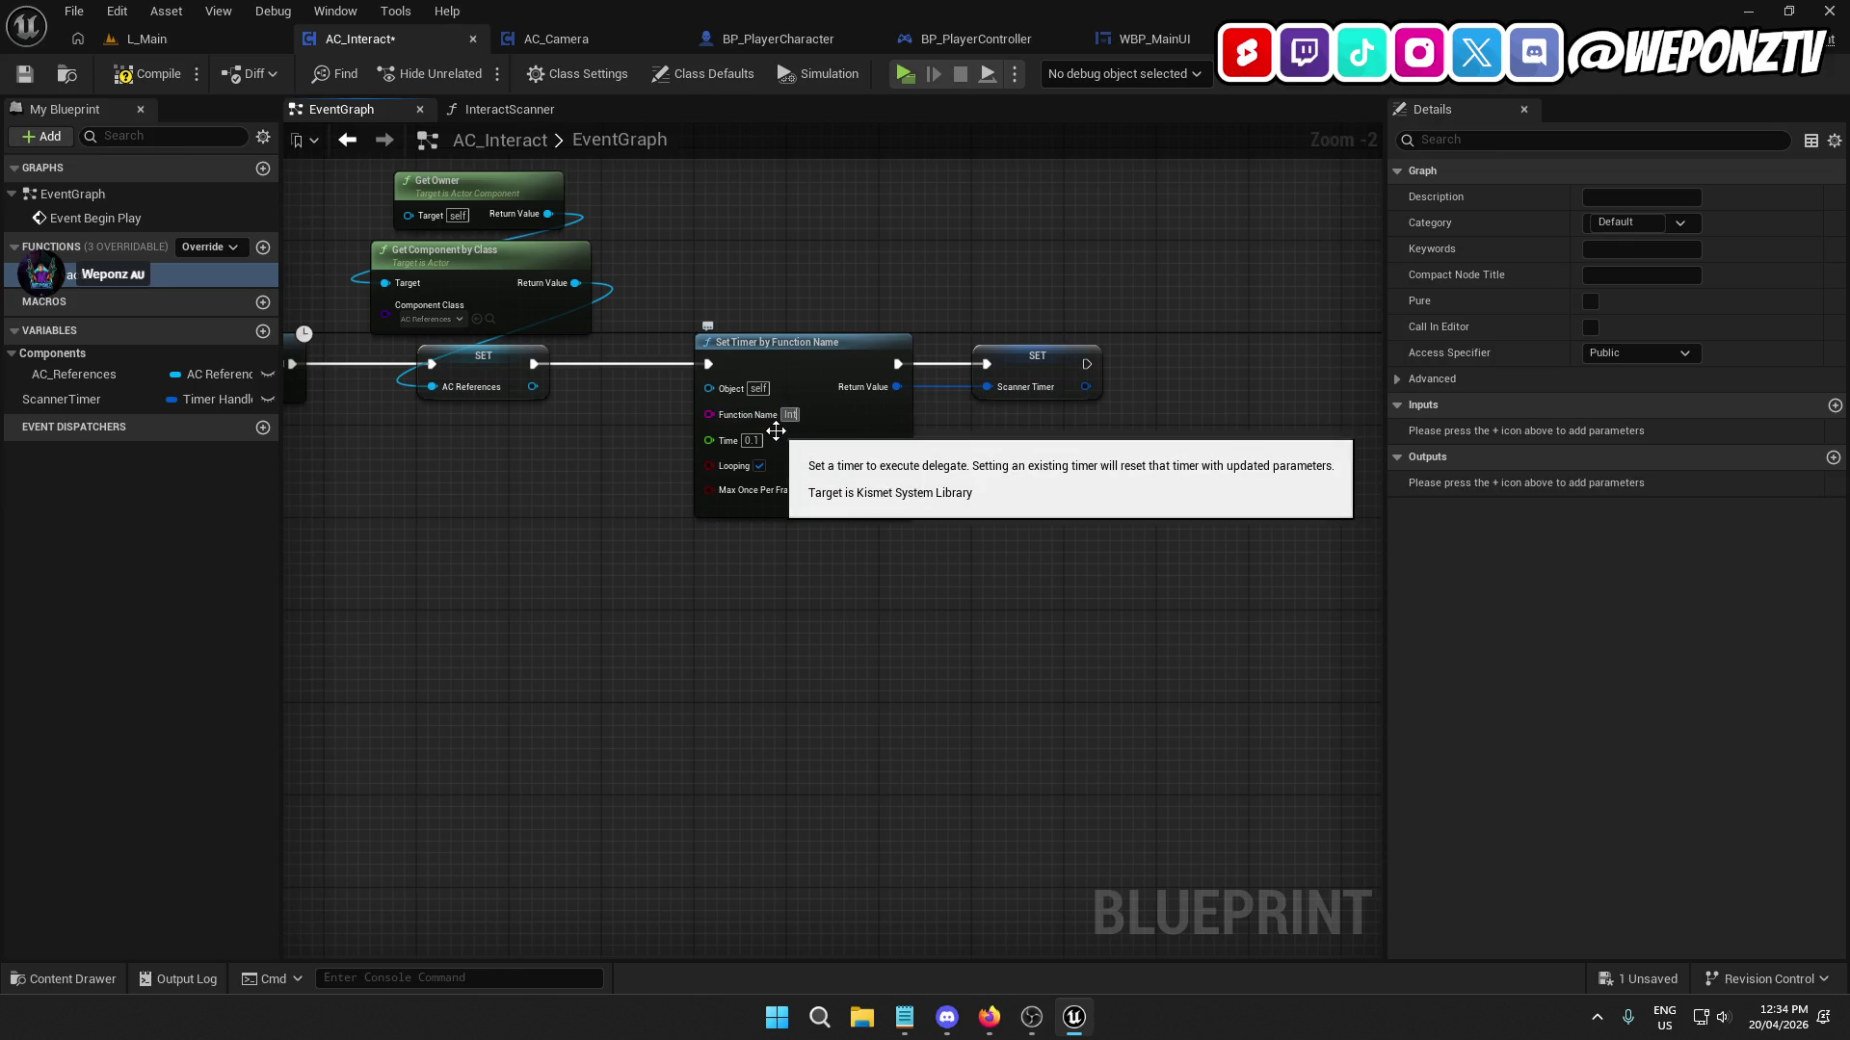
text(eractScanner)
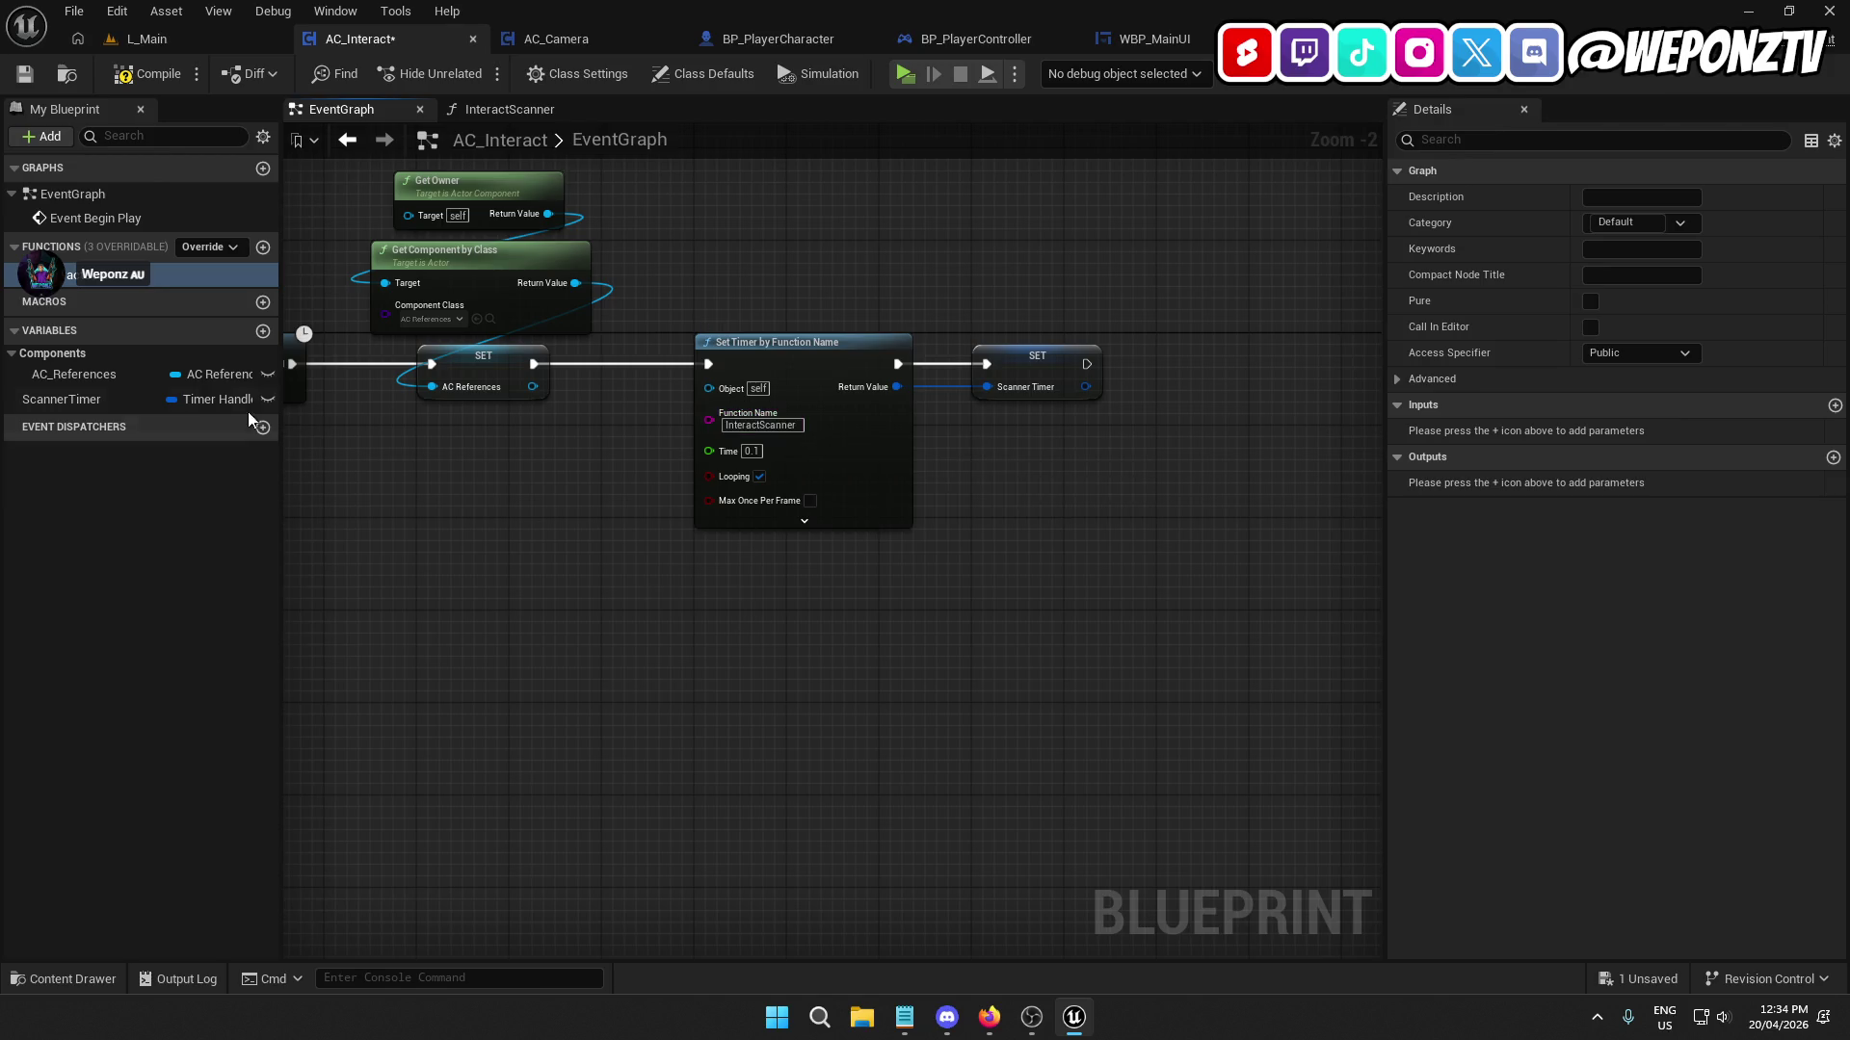
double_click(106, 274)
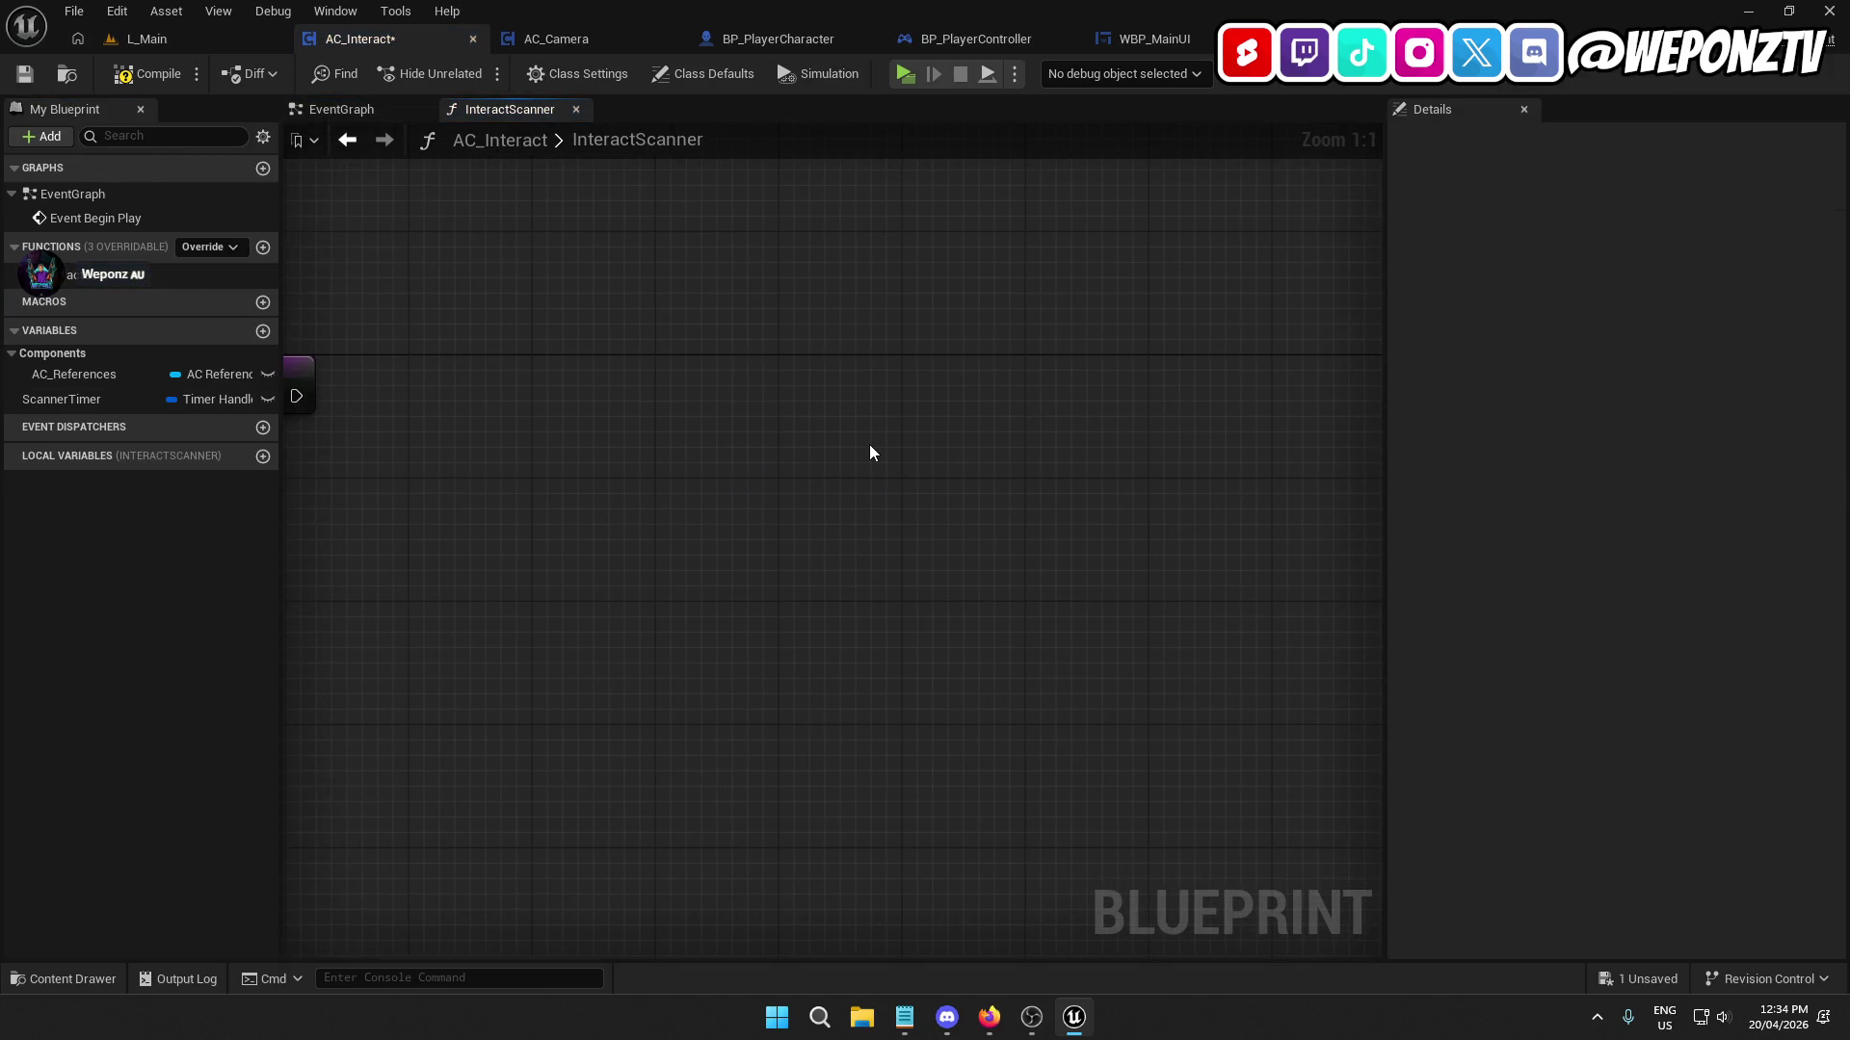
Connect the InteractScanner entry exec pin to the pasted trace logic.
mouse_move(497, 281)
mouse_down()
mouse_move(718, 384)
mouse_move(650, 401)
mouse_move(634, 370)
mouse_move(448, 401)
mouse_move(293, 395)
mouse_move(559, 397)
mouse_up()
click(848, 633)
scroll(537, 702, down, 3)
mouse_move(848, 633)
mouse_down()
mouse_move(537, 702)
mouse_move(193, 629)
mouse_move(1064, 621)
mouse_move(423, 593)
mouse_up()
scroll(858, 500, up, 2)
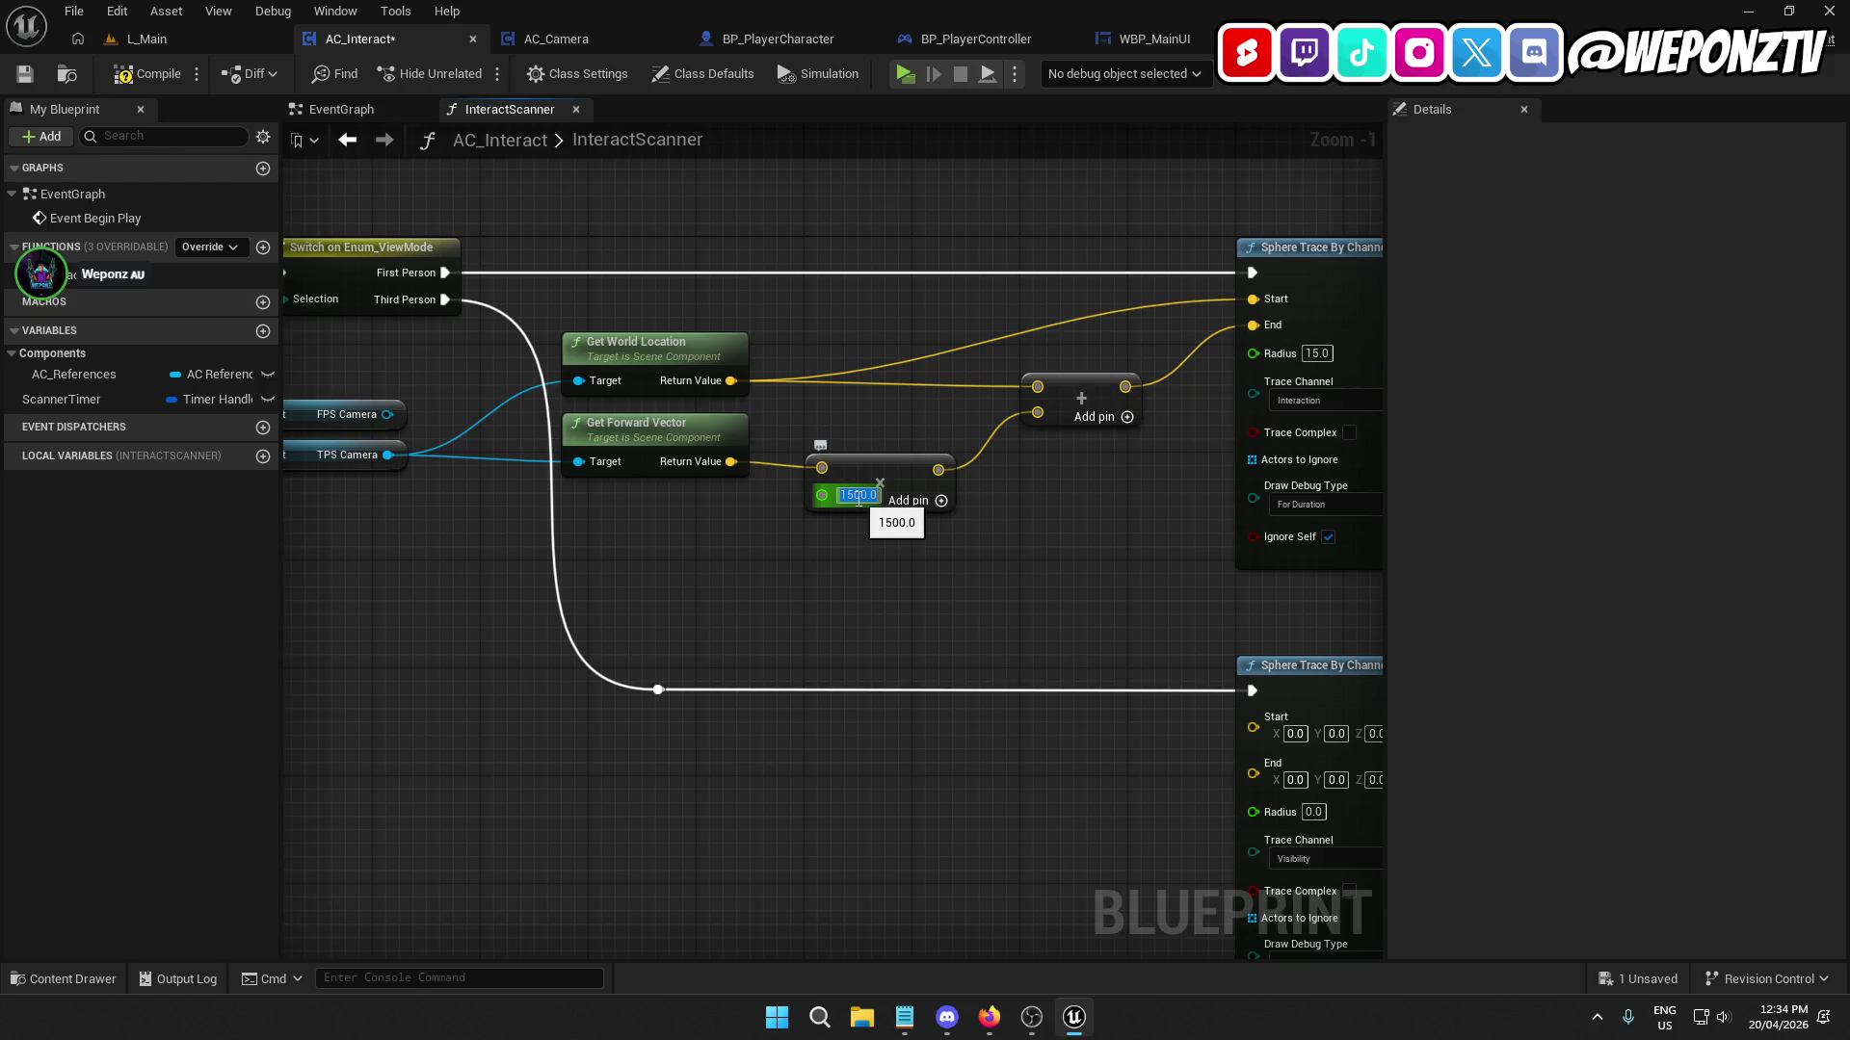
Change the trace distance multiplier from 1500 to 500 and compile AC_Interact.
text(500)
key(Return)
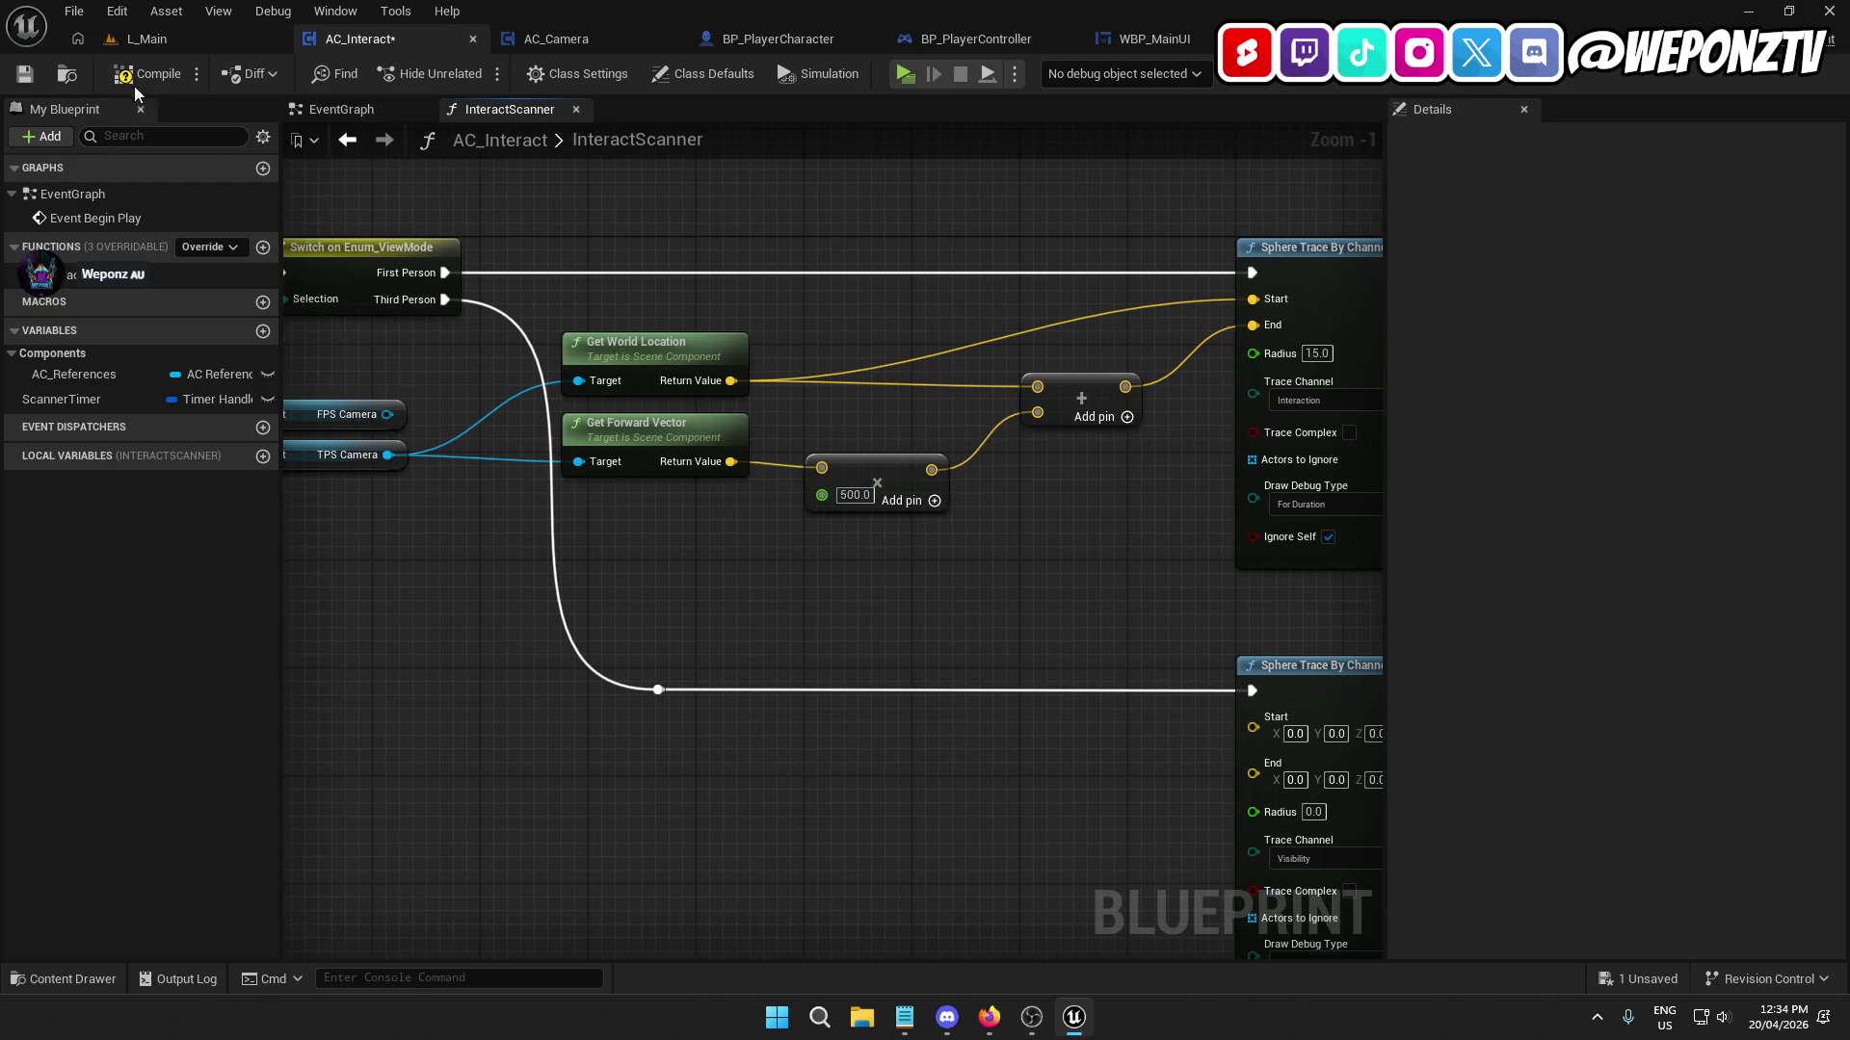
click(139, 75)
click(187, 36)
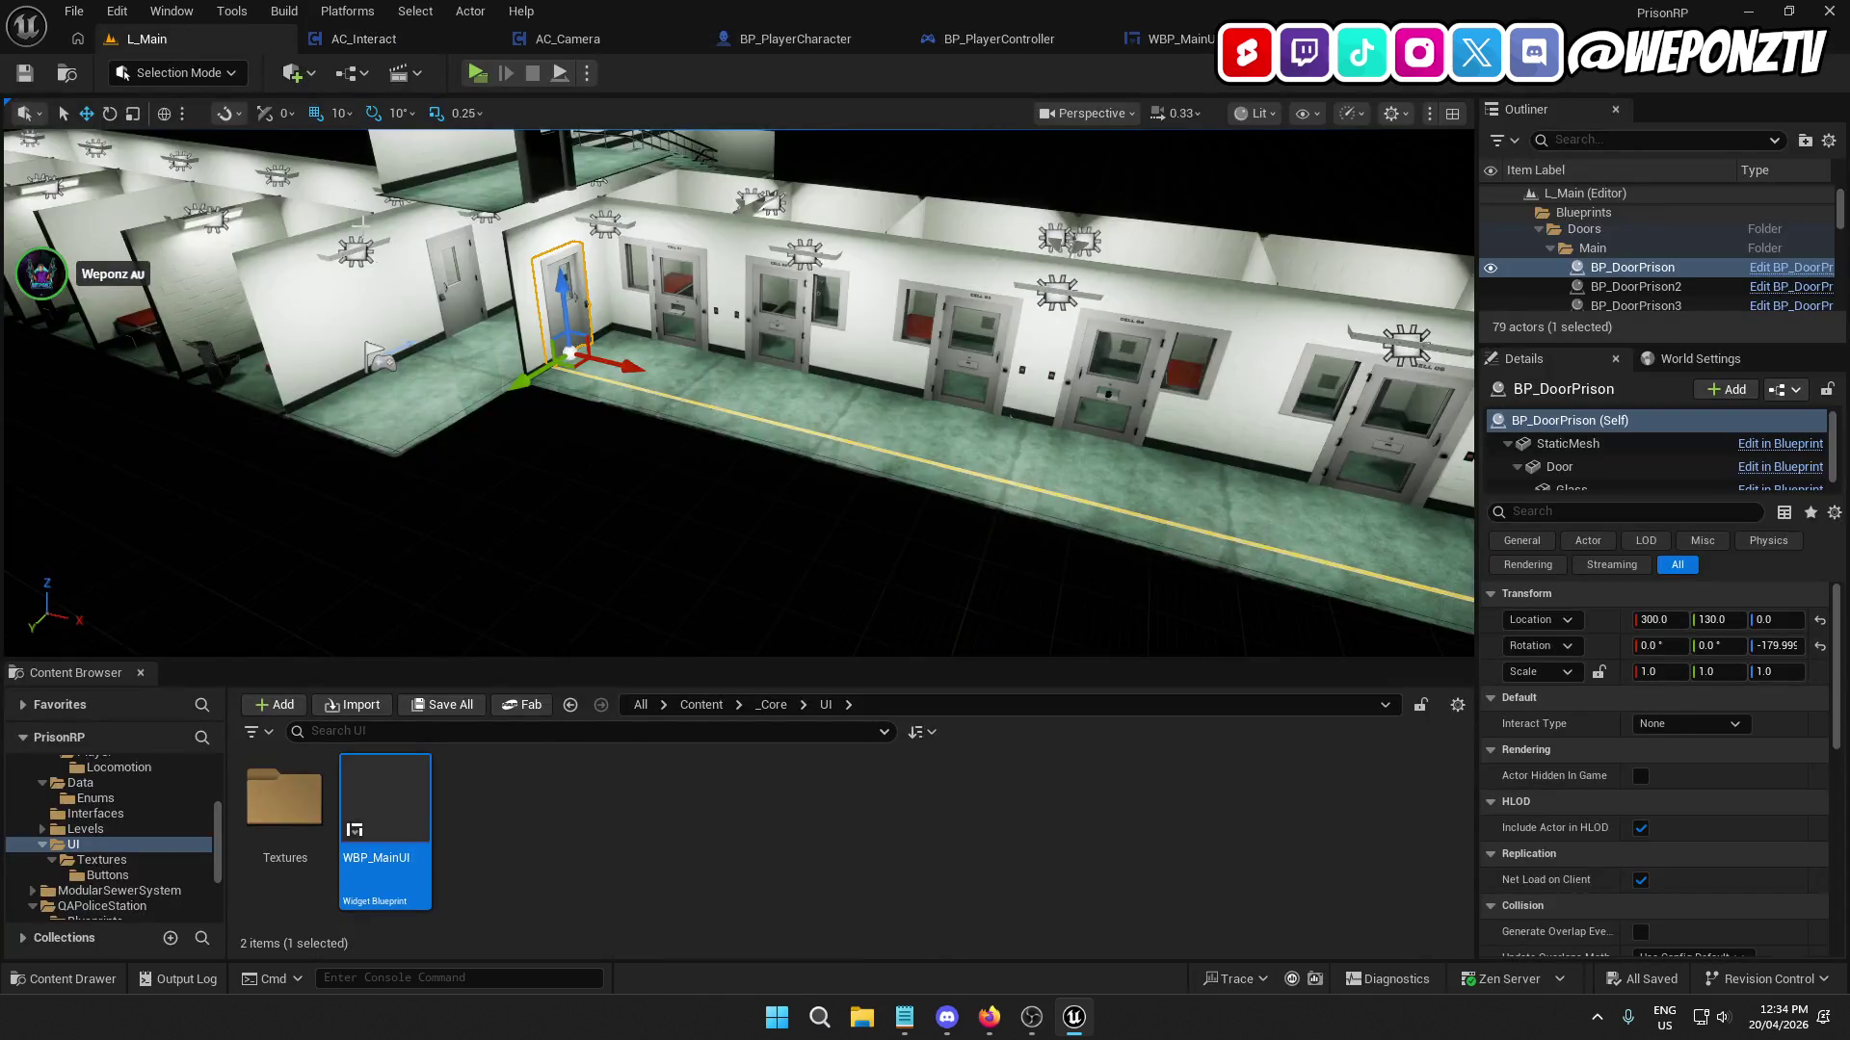
Check the timer setup, run a quick playtest walking into the corridor, and reopen InteractScanner.
click(397, 38)
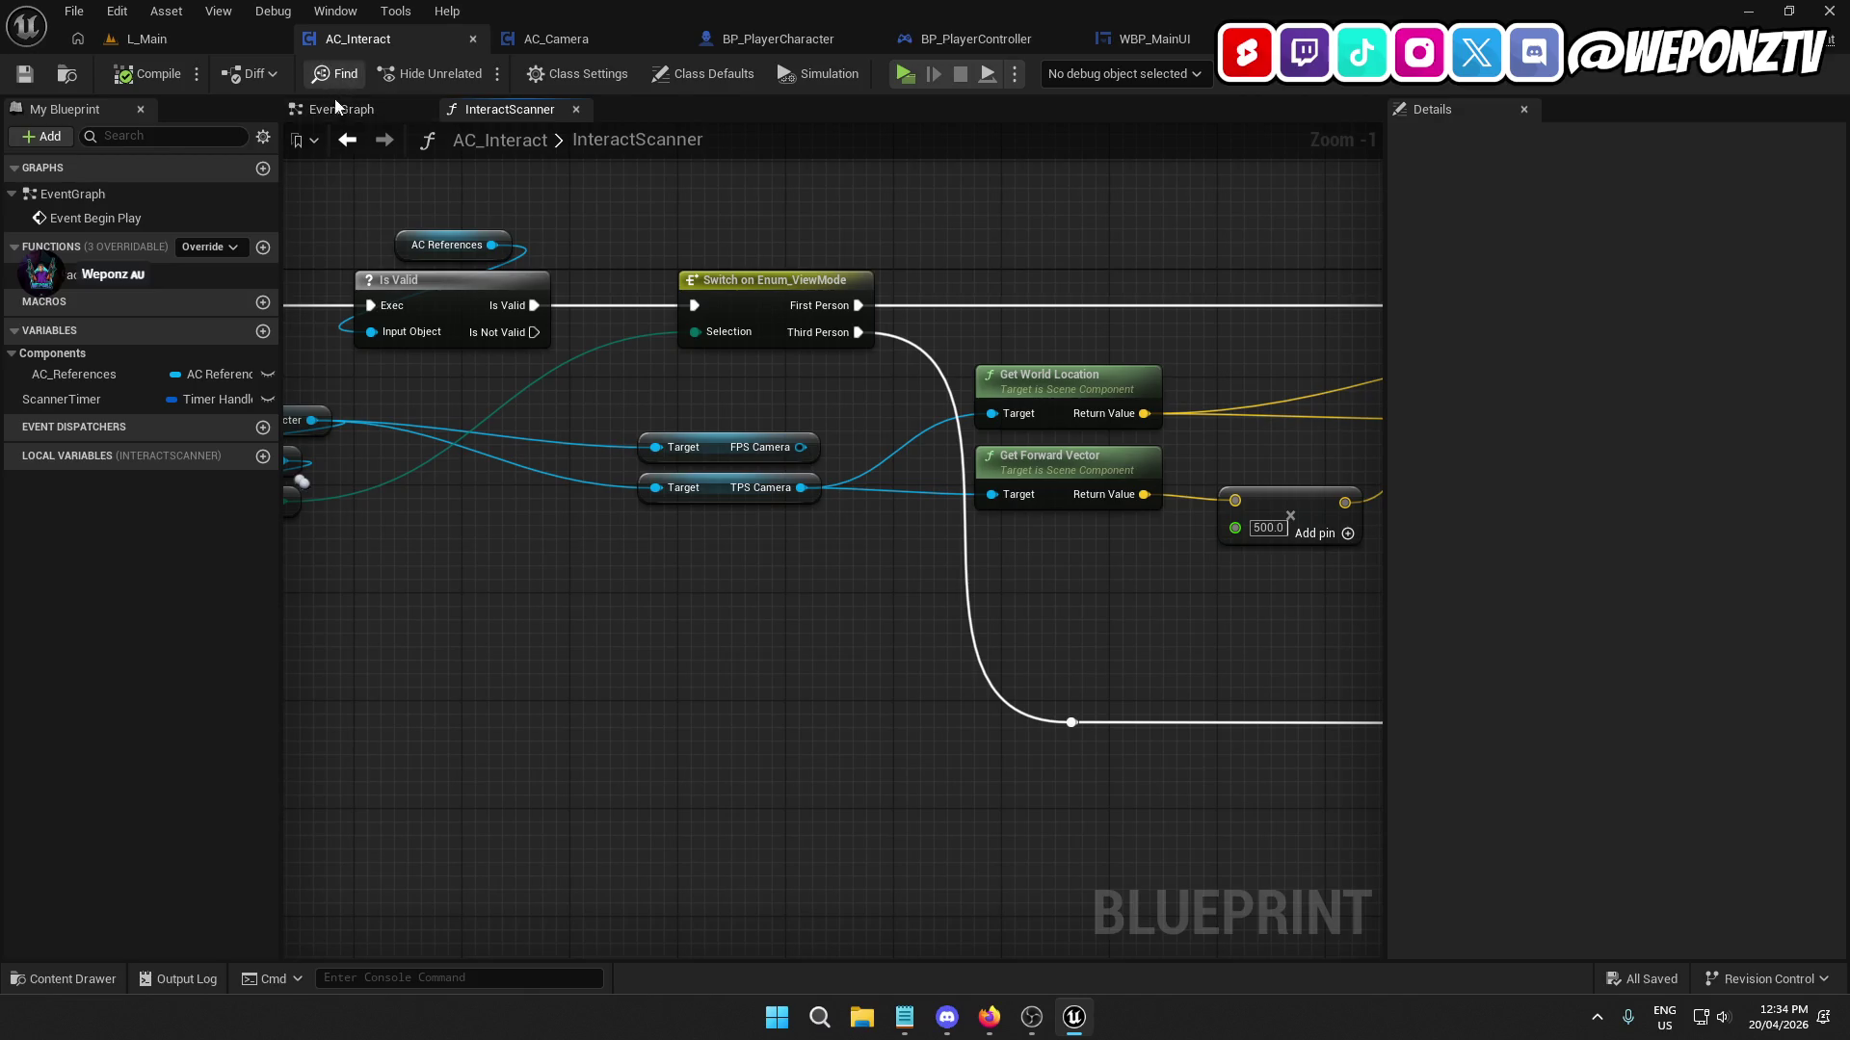
click(337, 108)
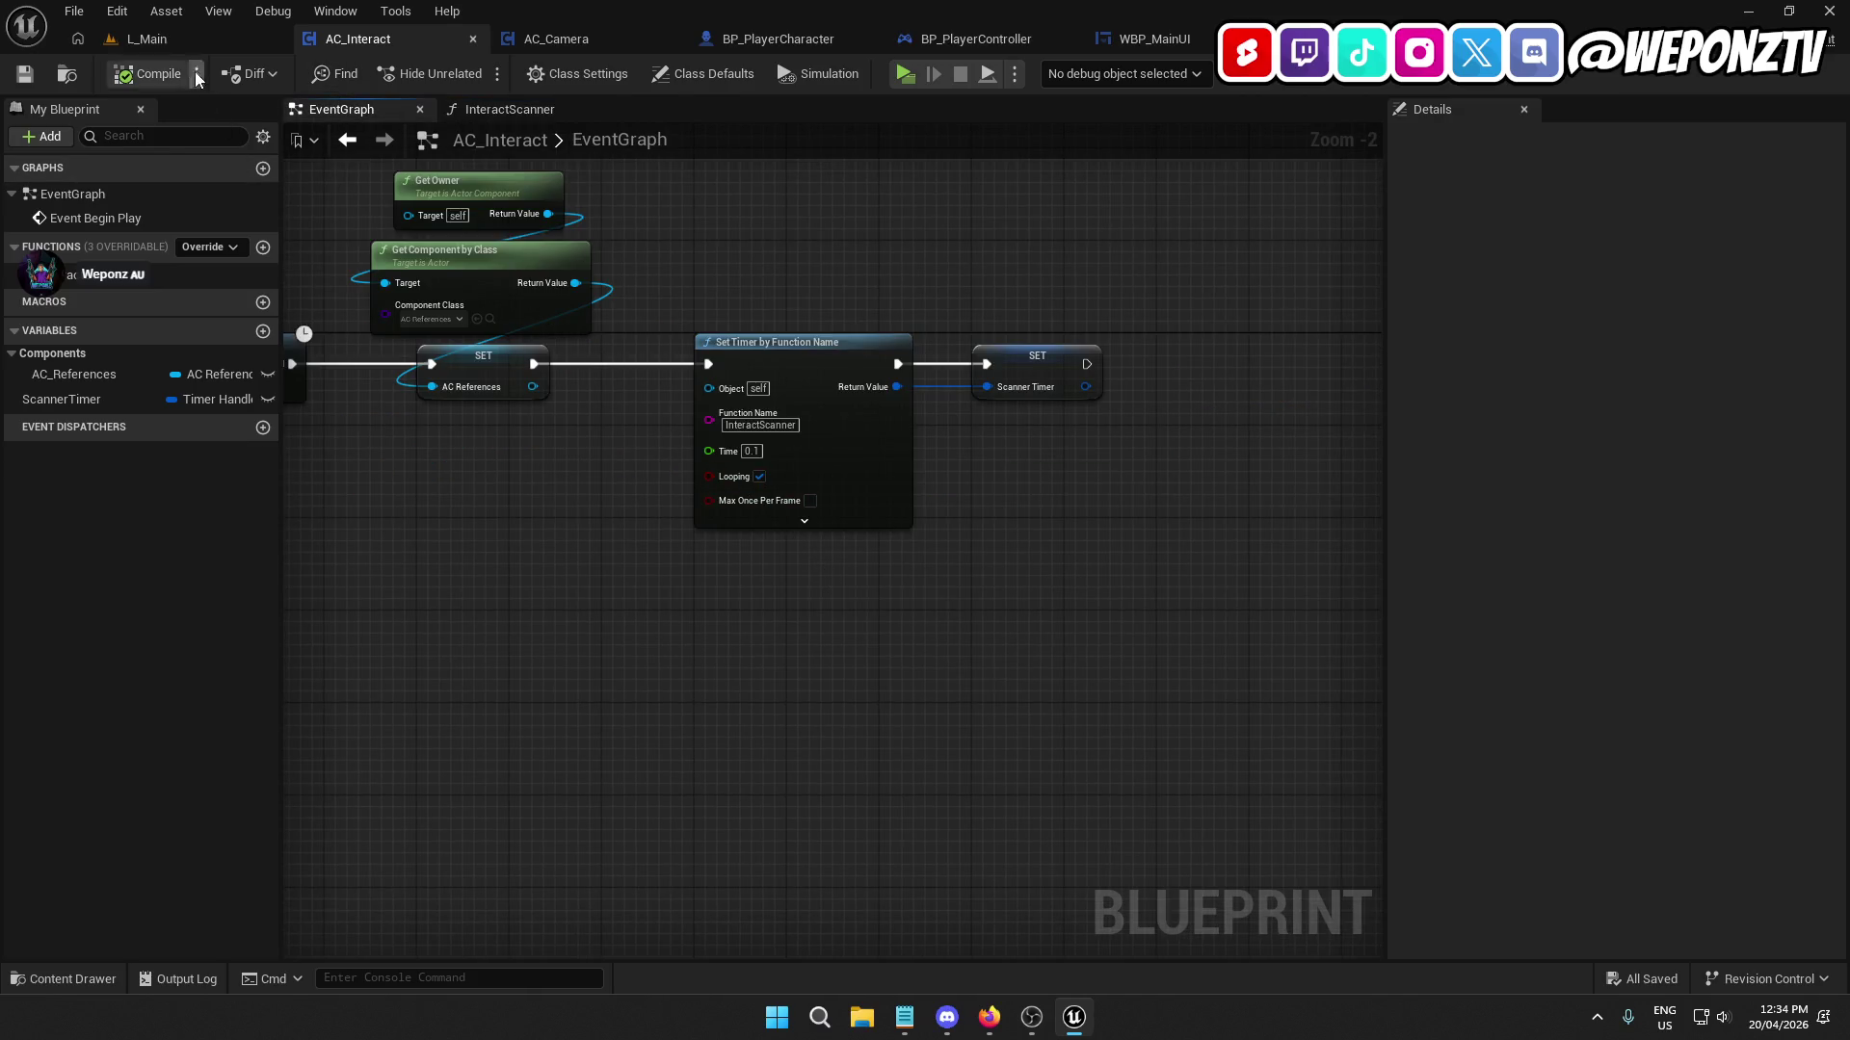
click(234, 42)
click(472, 72)
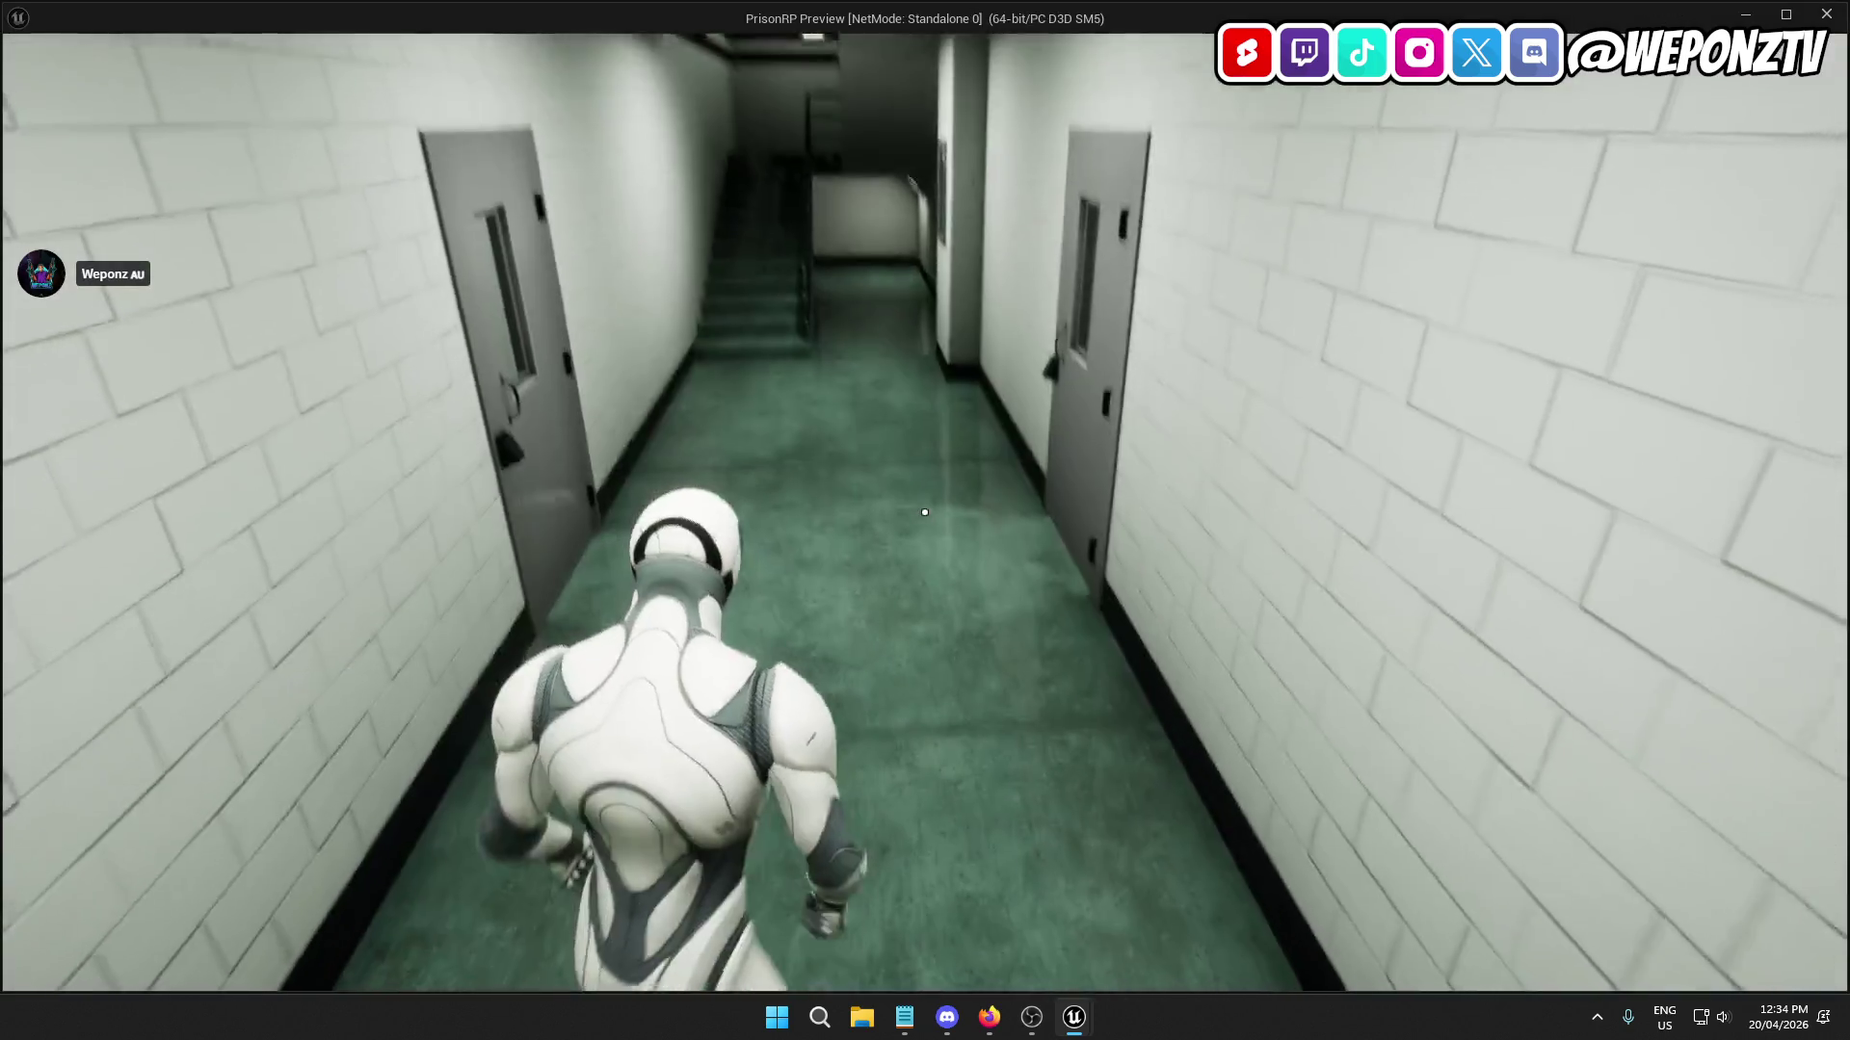
key(w)
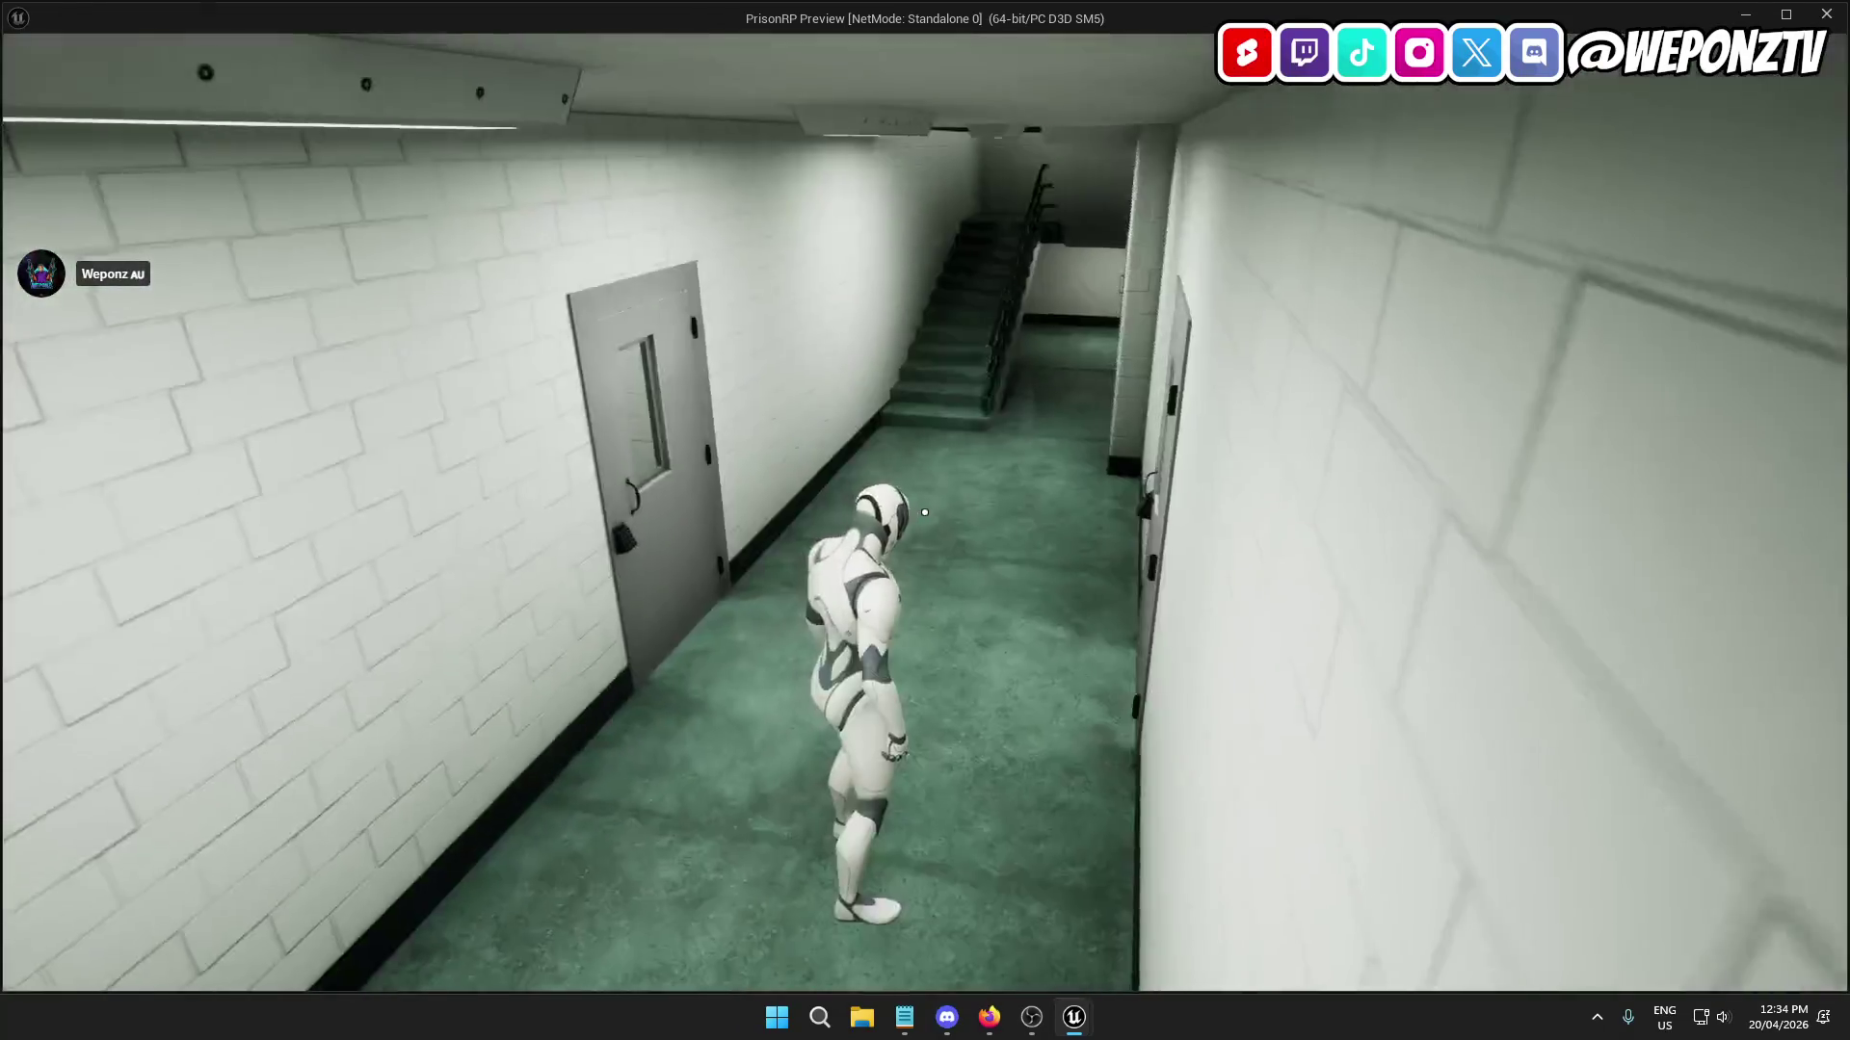
key(Escape)
click(391, 43)
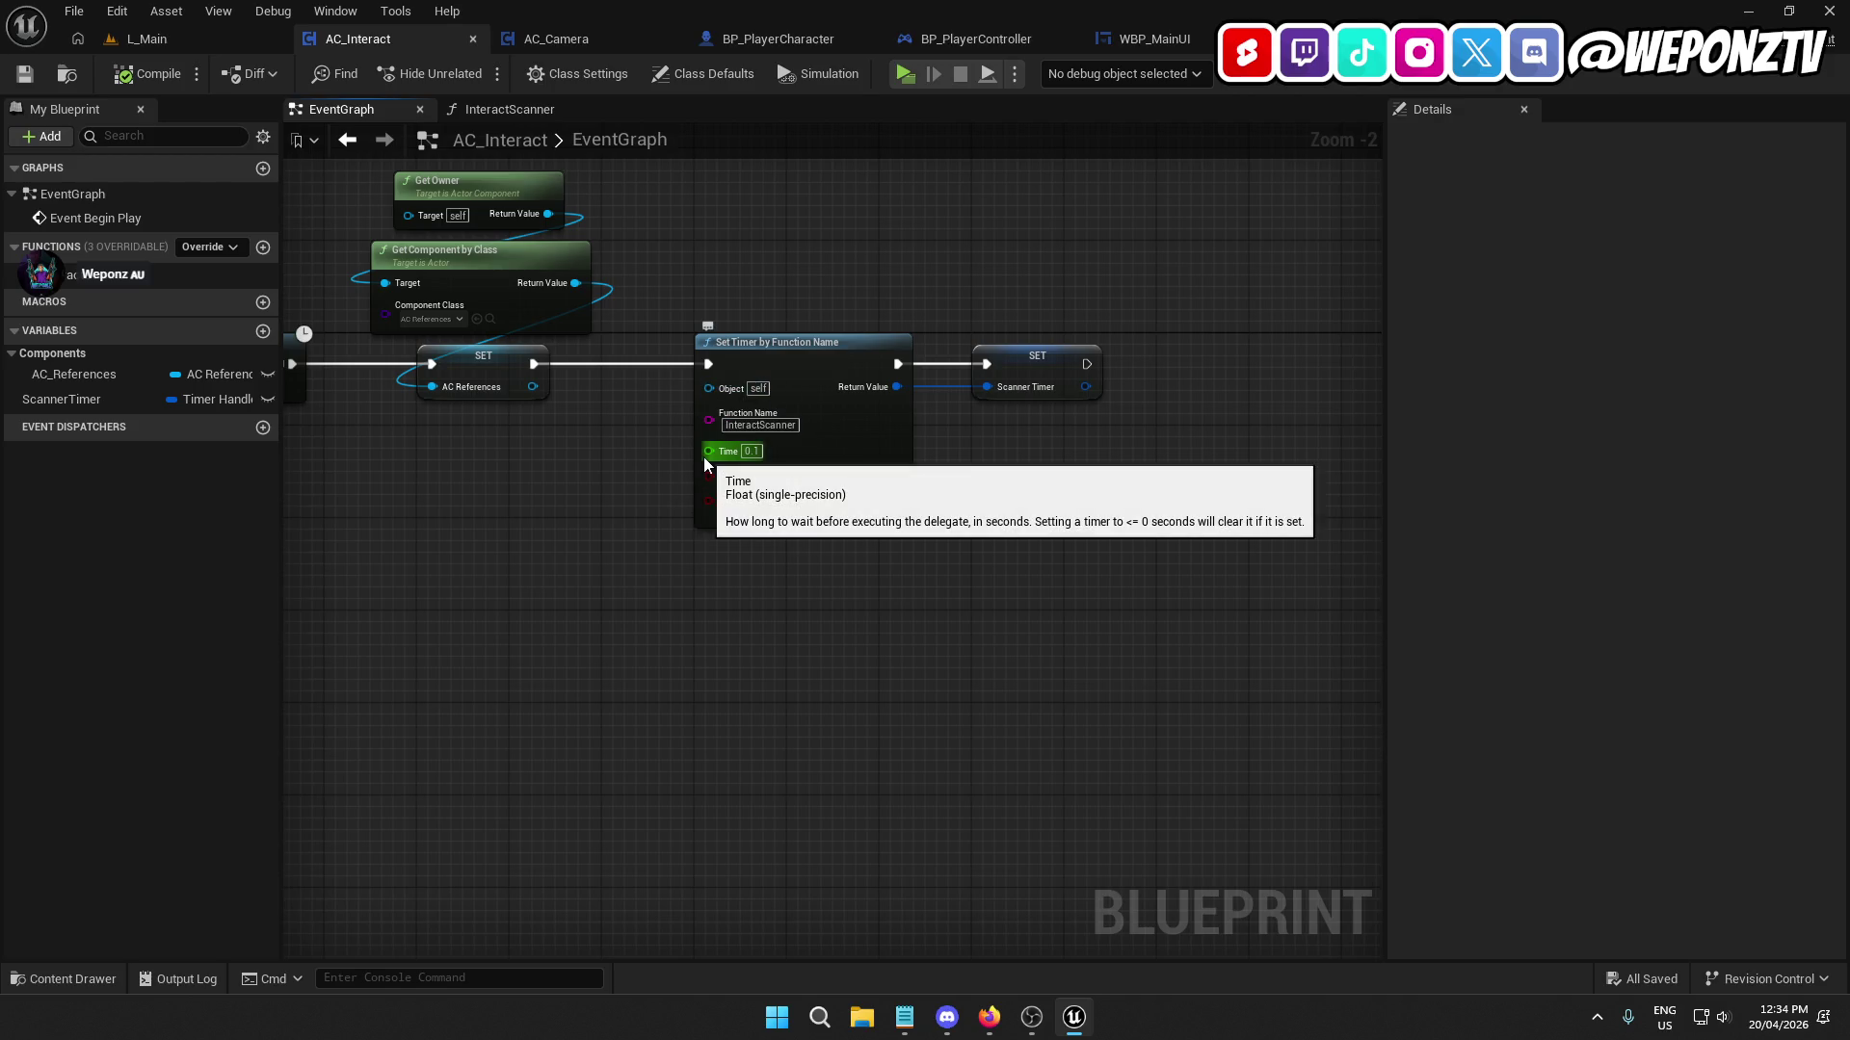
double_click(119, 277)
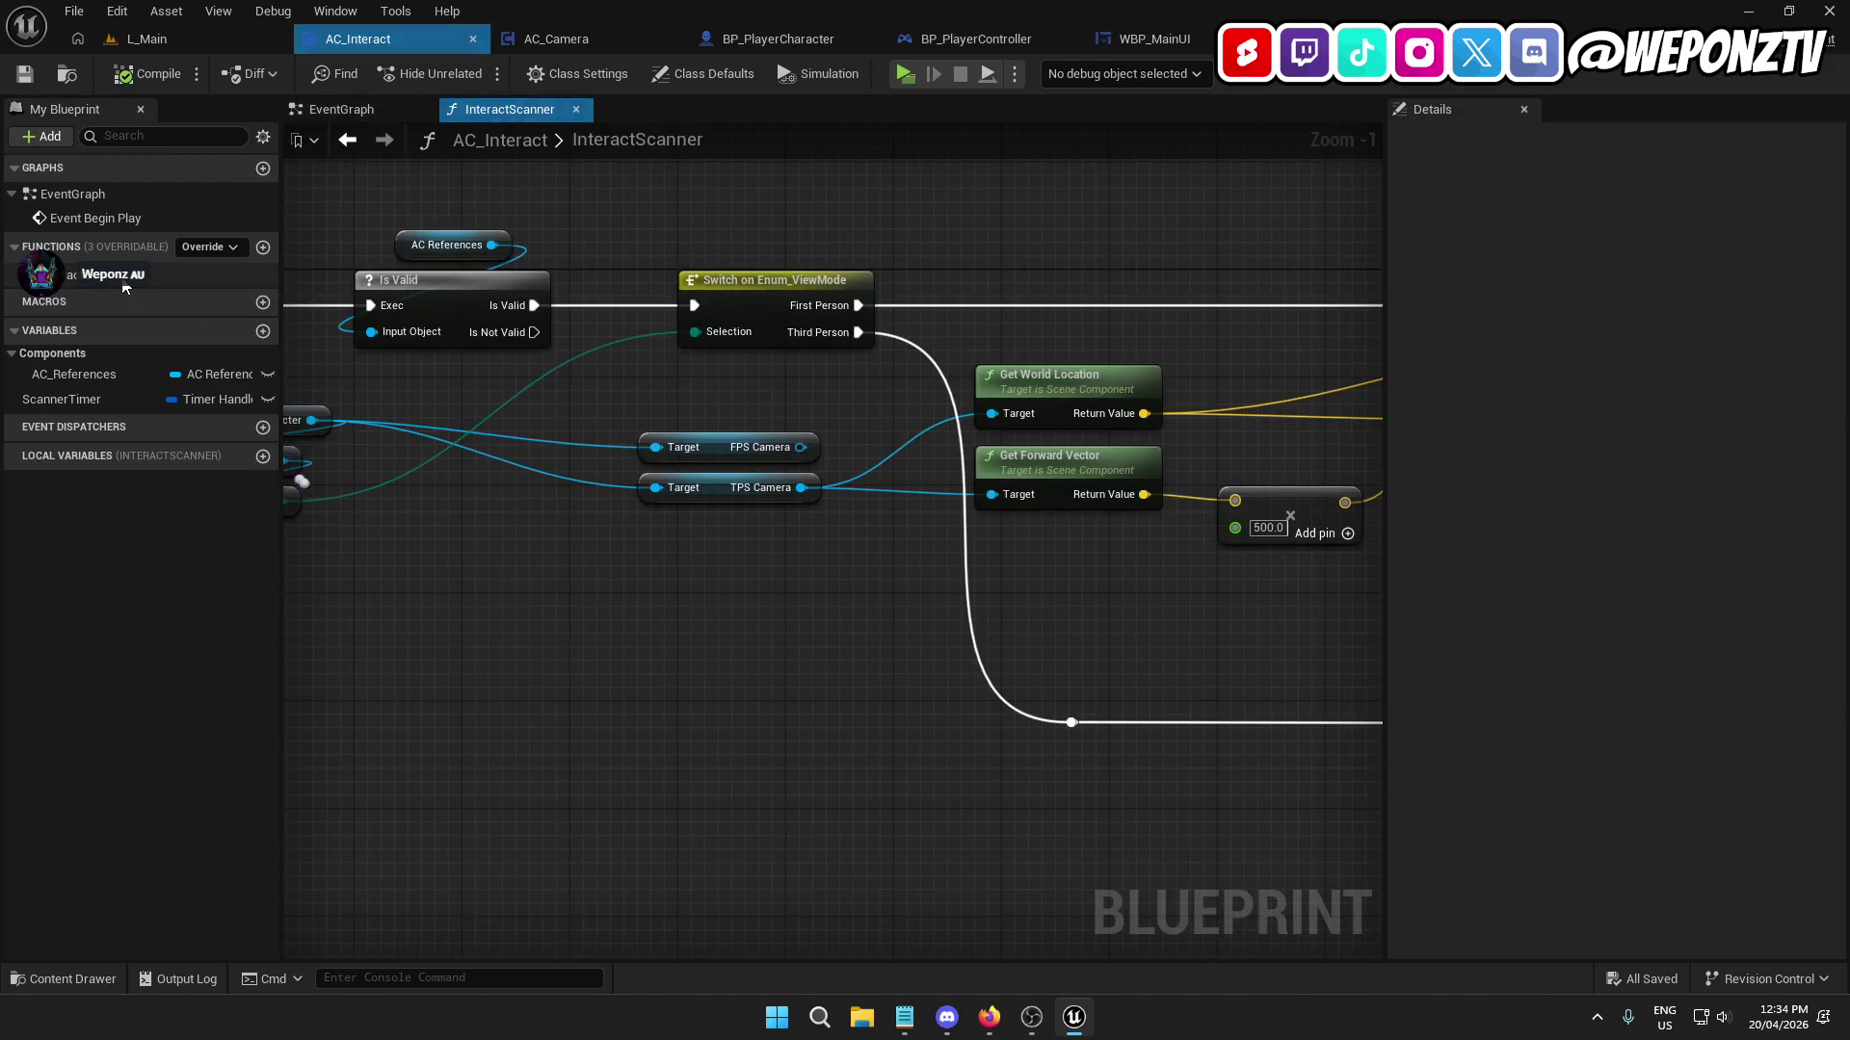
Set the trace distance back to 1500, compile, and run a quick playtest.
mouse_move(783, 678)
mouse_down()
mouse_move(1173, 661)
mouse_move(1050, 529)
mouse_move(450, 648)
mouse_move(286, 601)
mouse_up()
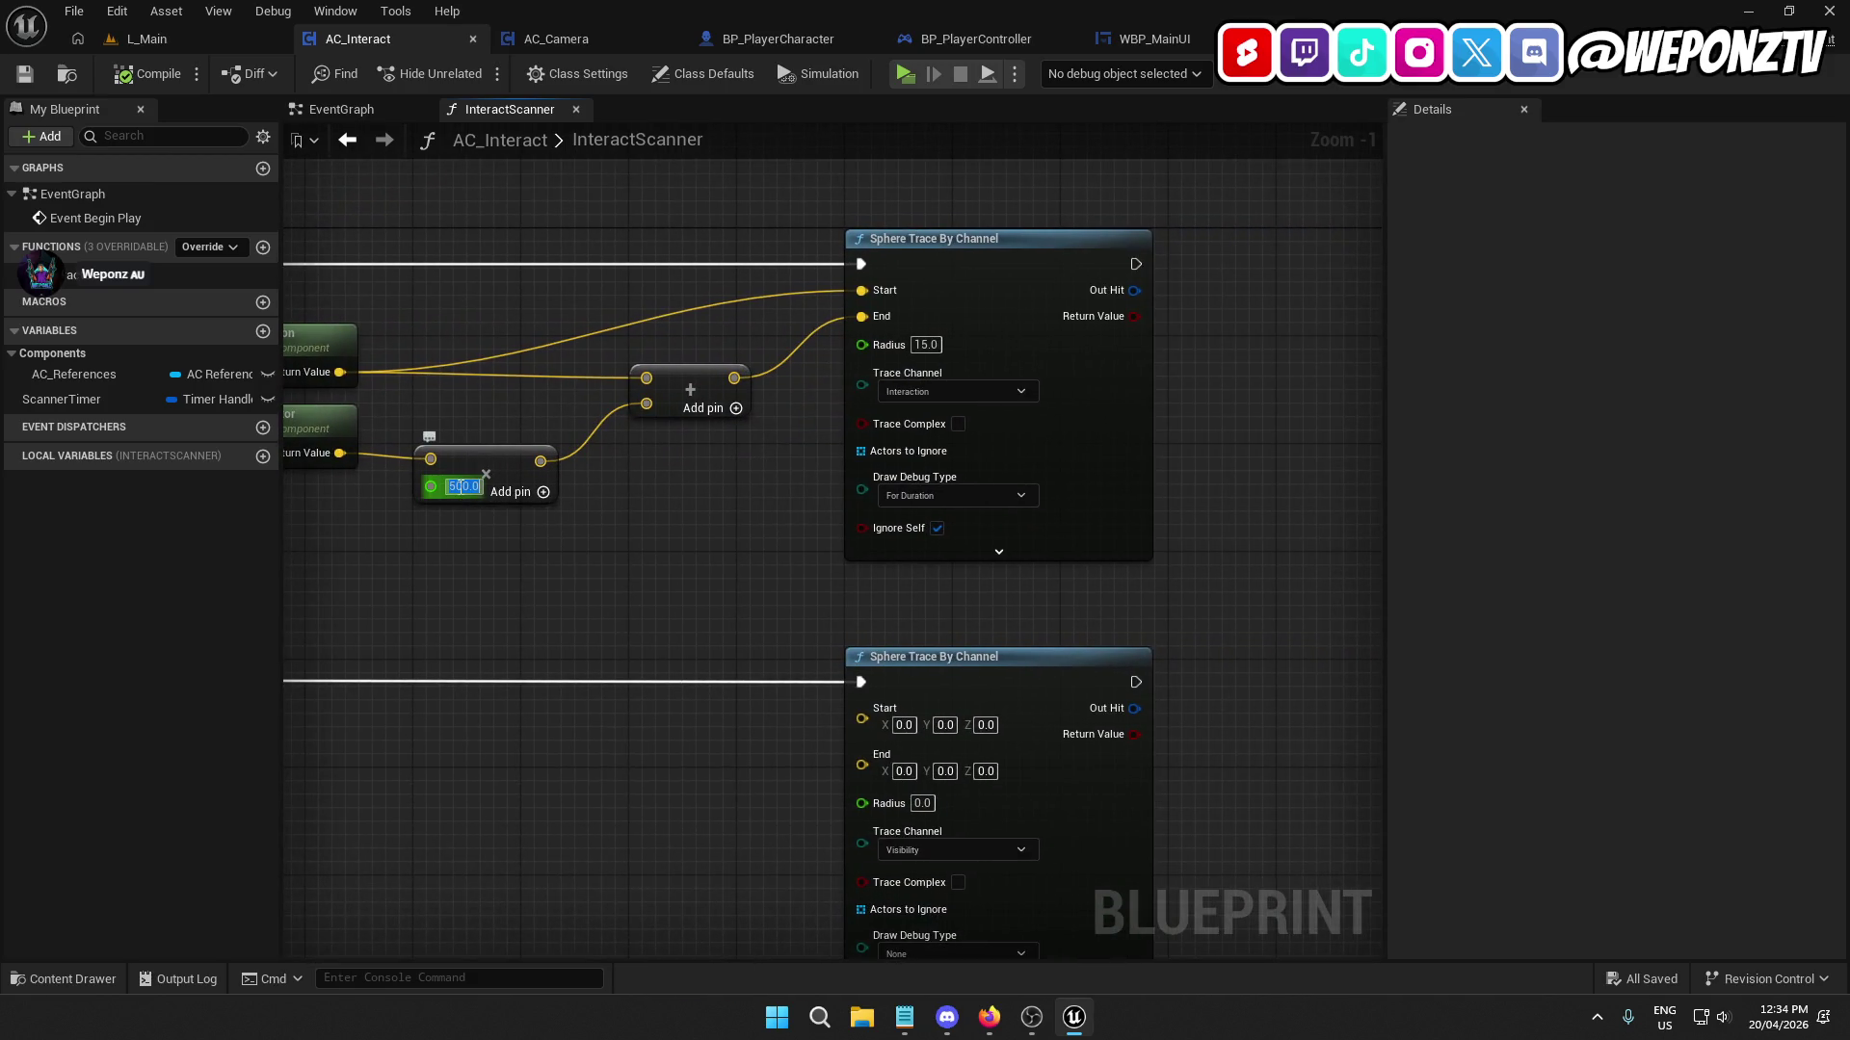
text(1500)
key(Return)
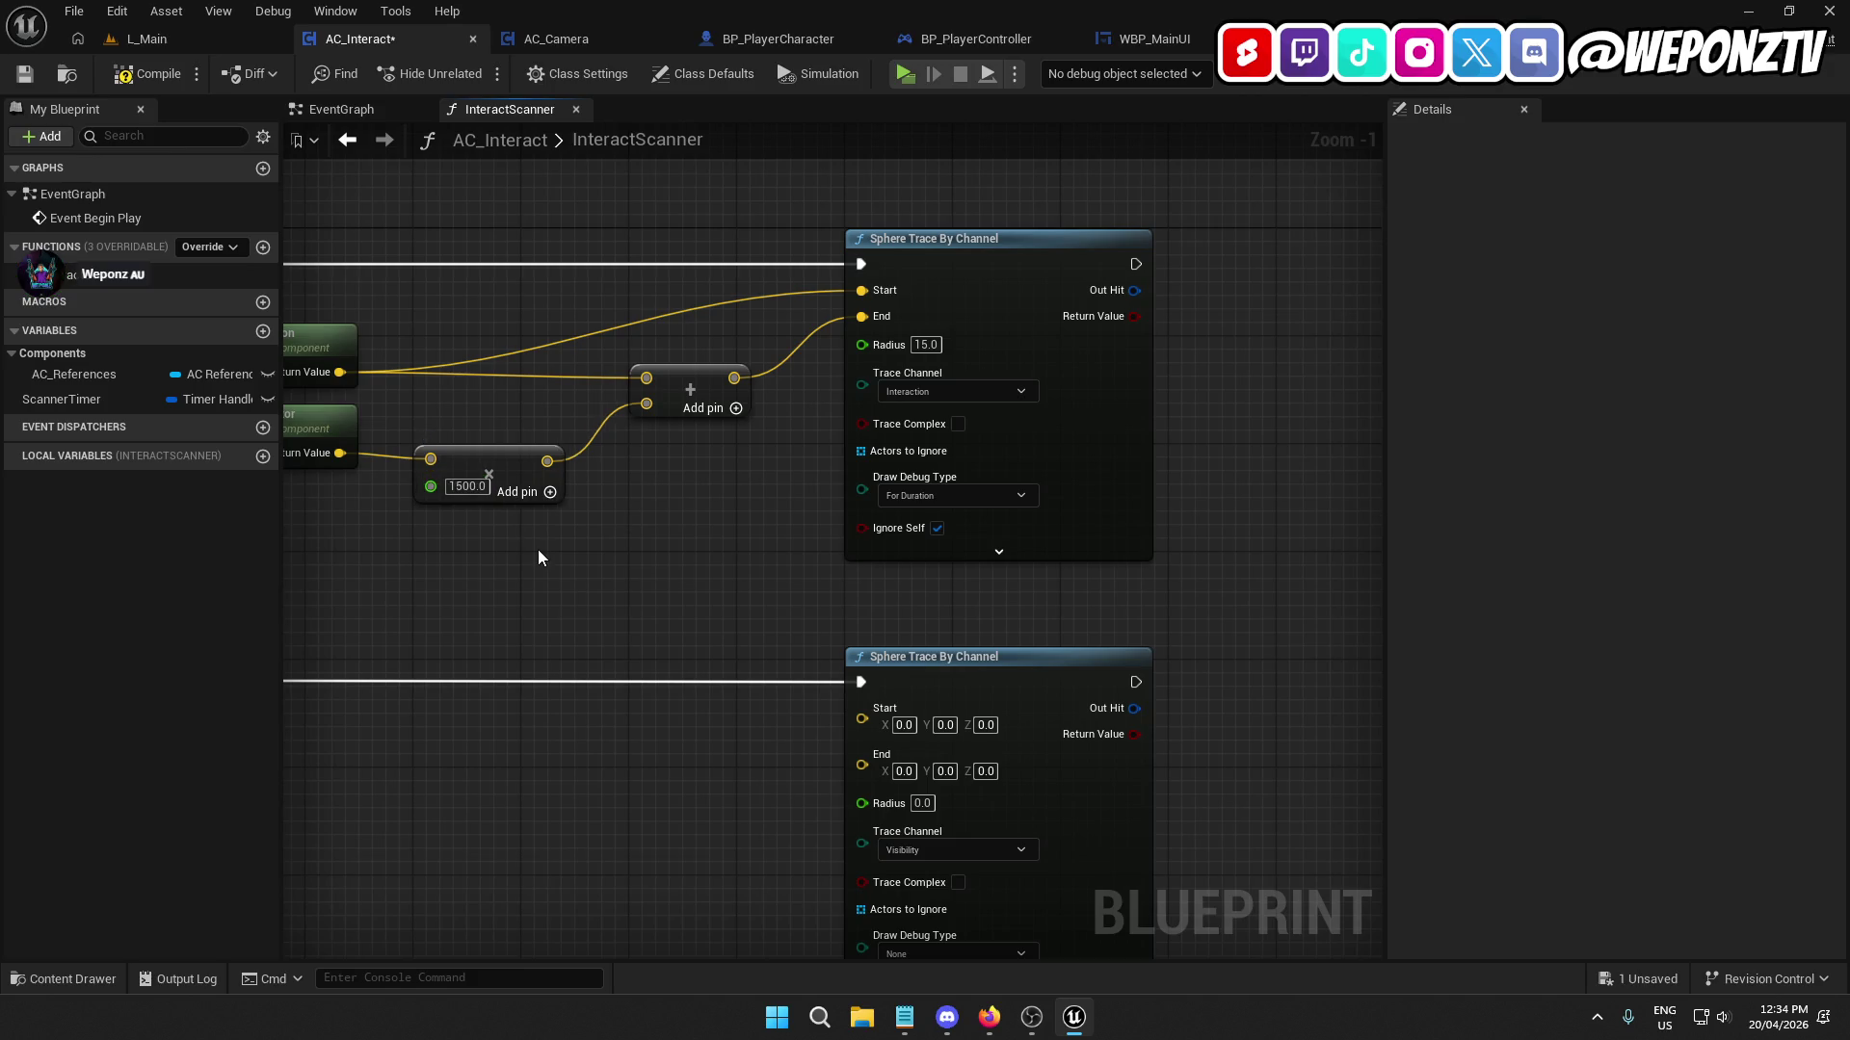
drag(538, 549, 876, 547)
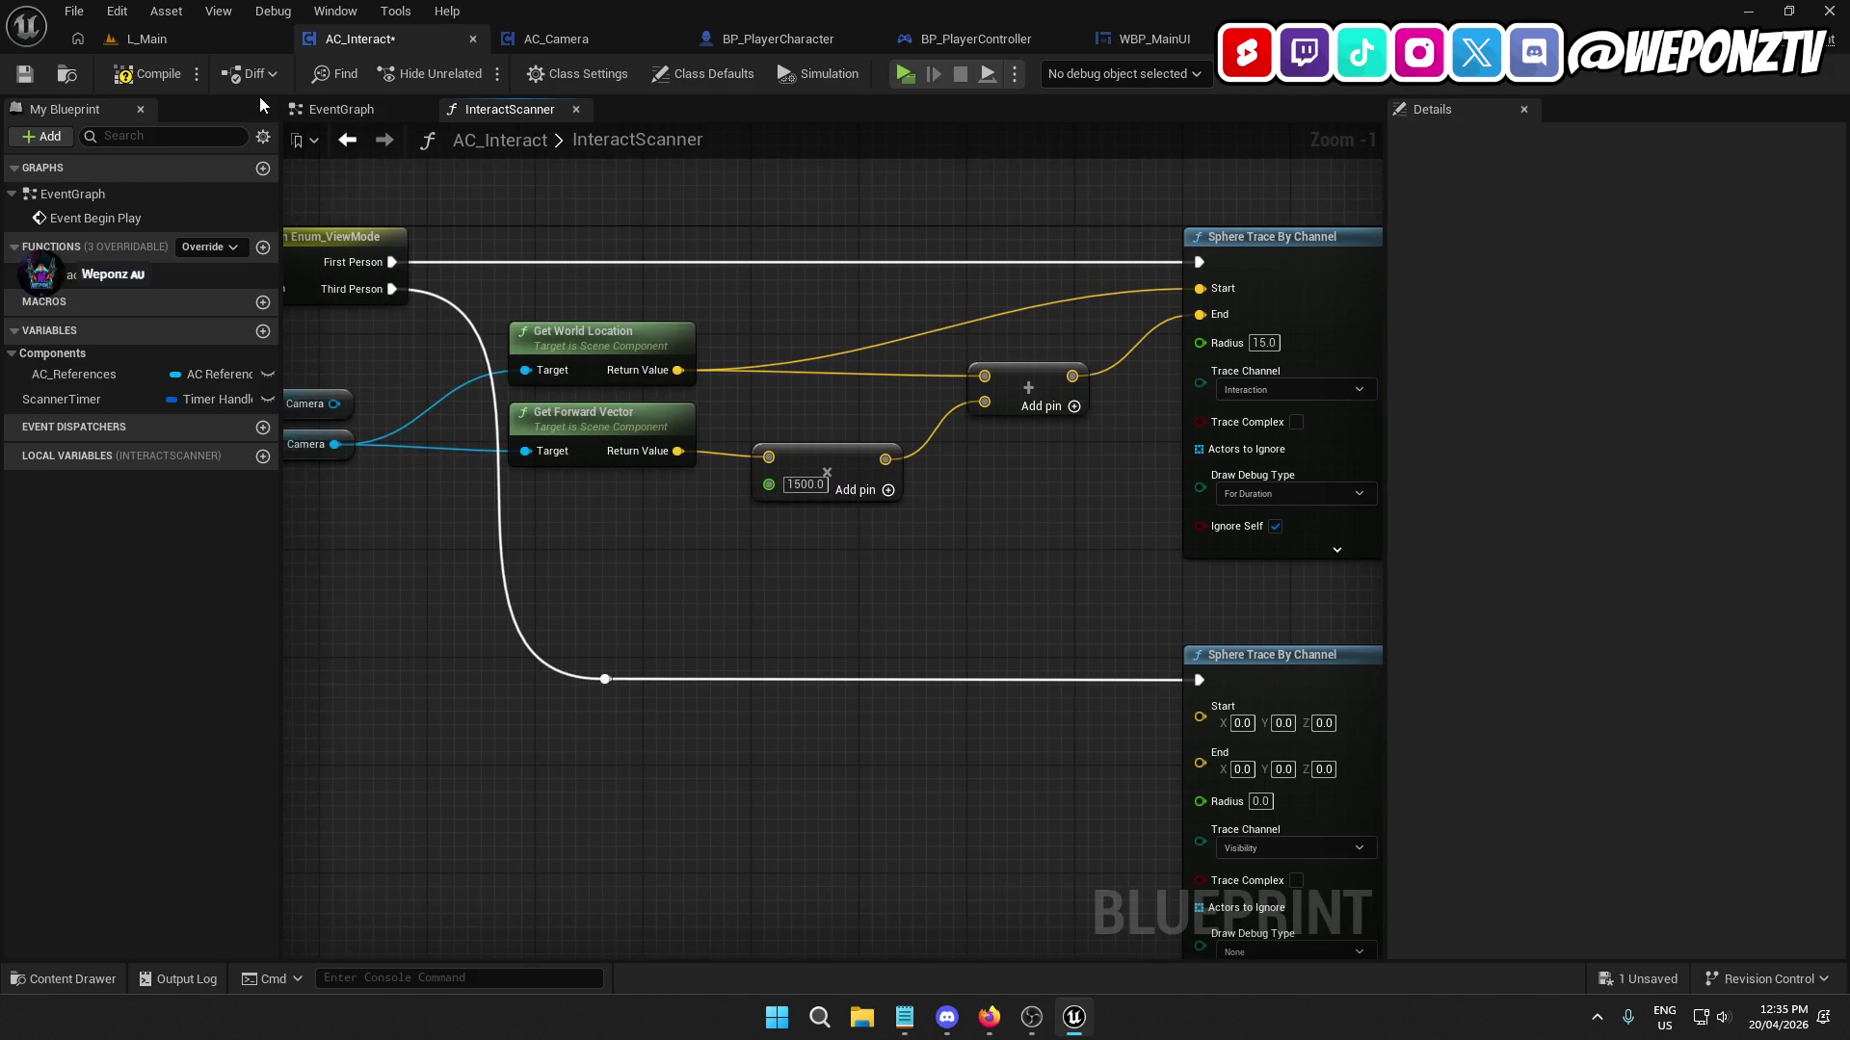
click(149, 76)
click(215, 40)
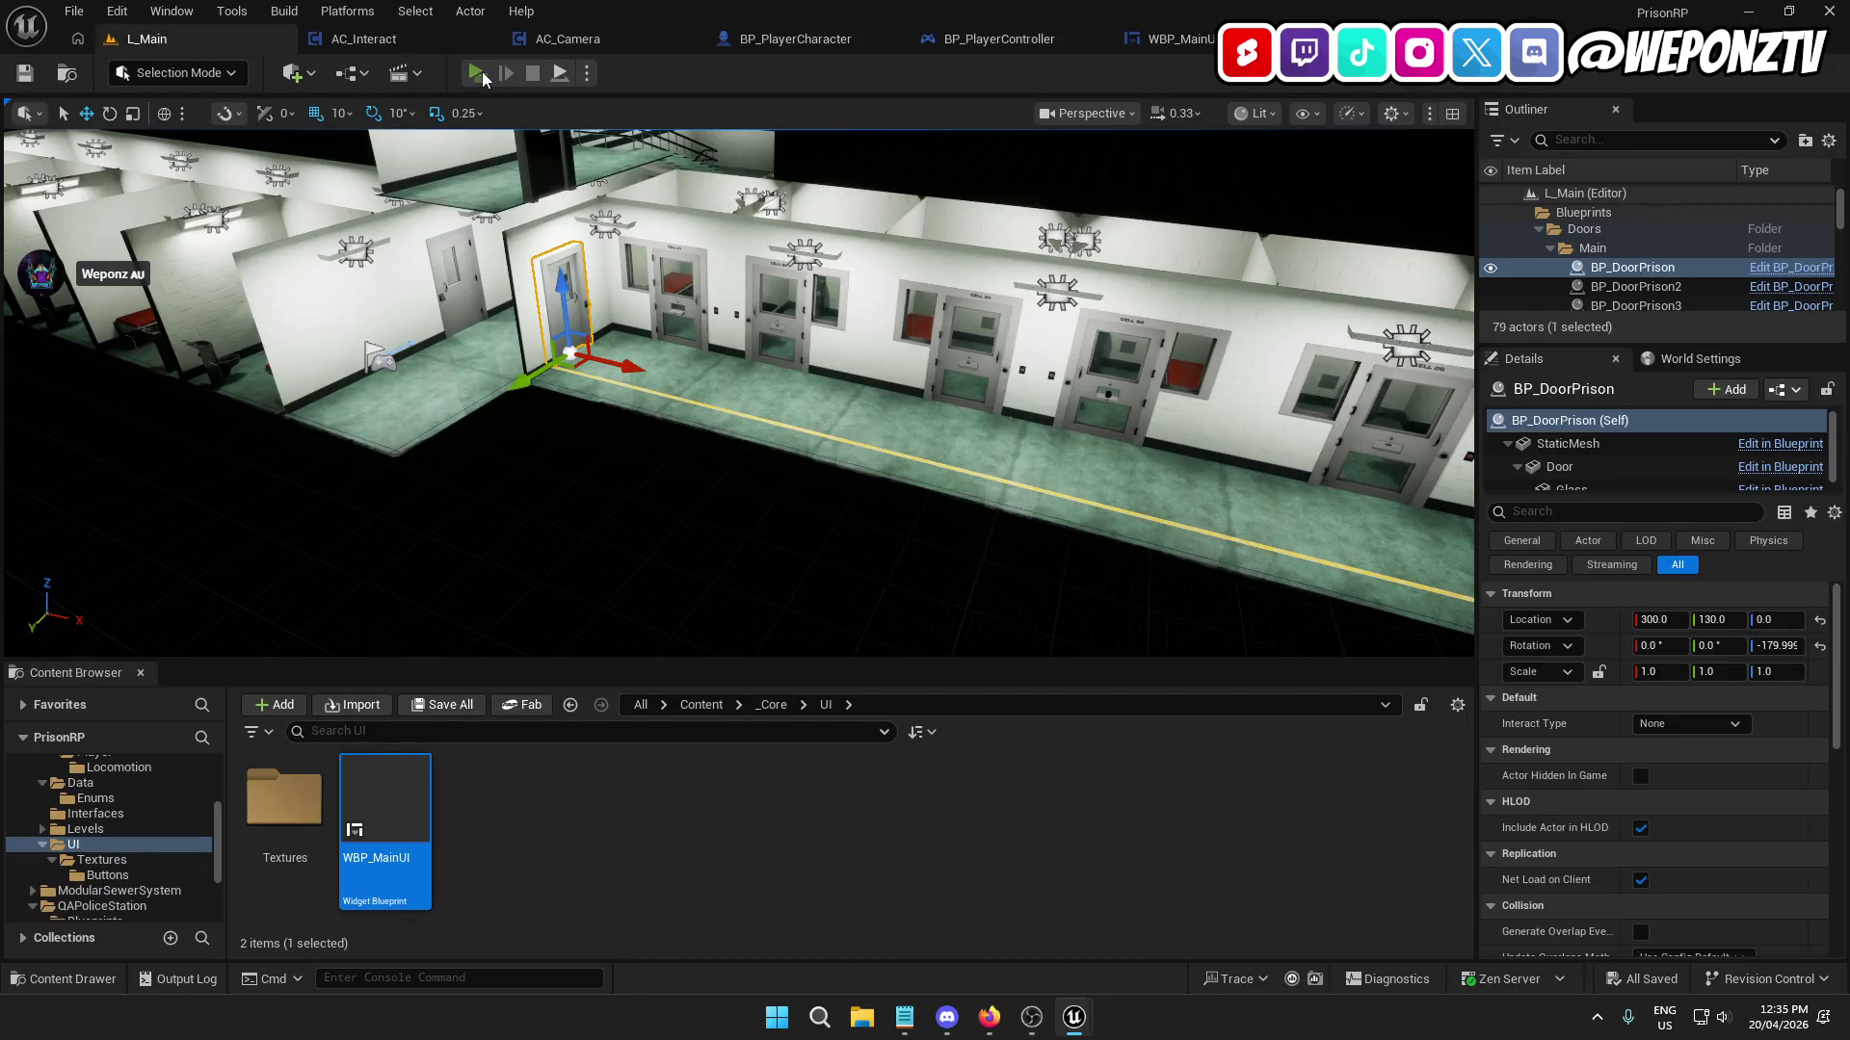
click(482, 71)
key(Escape)
Wire the function entry straight to the view-mode Switch, compile, save, and playtest.
click(407, 29)
scroll(870, 519, up, 1)
drag(870, 519, 1081, 529)
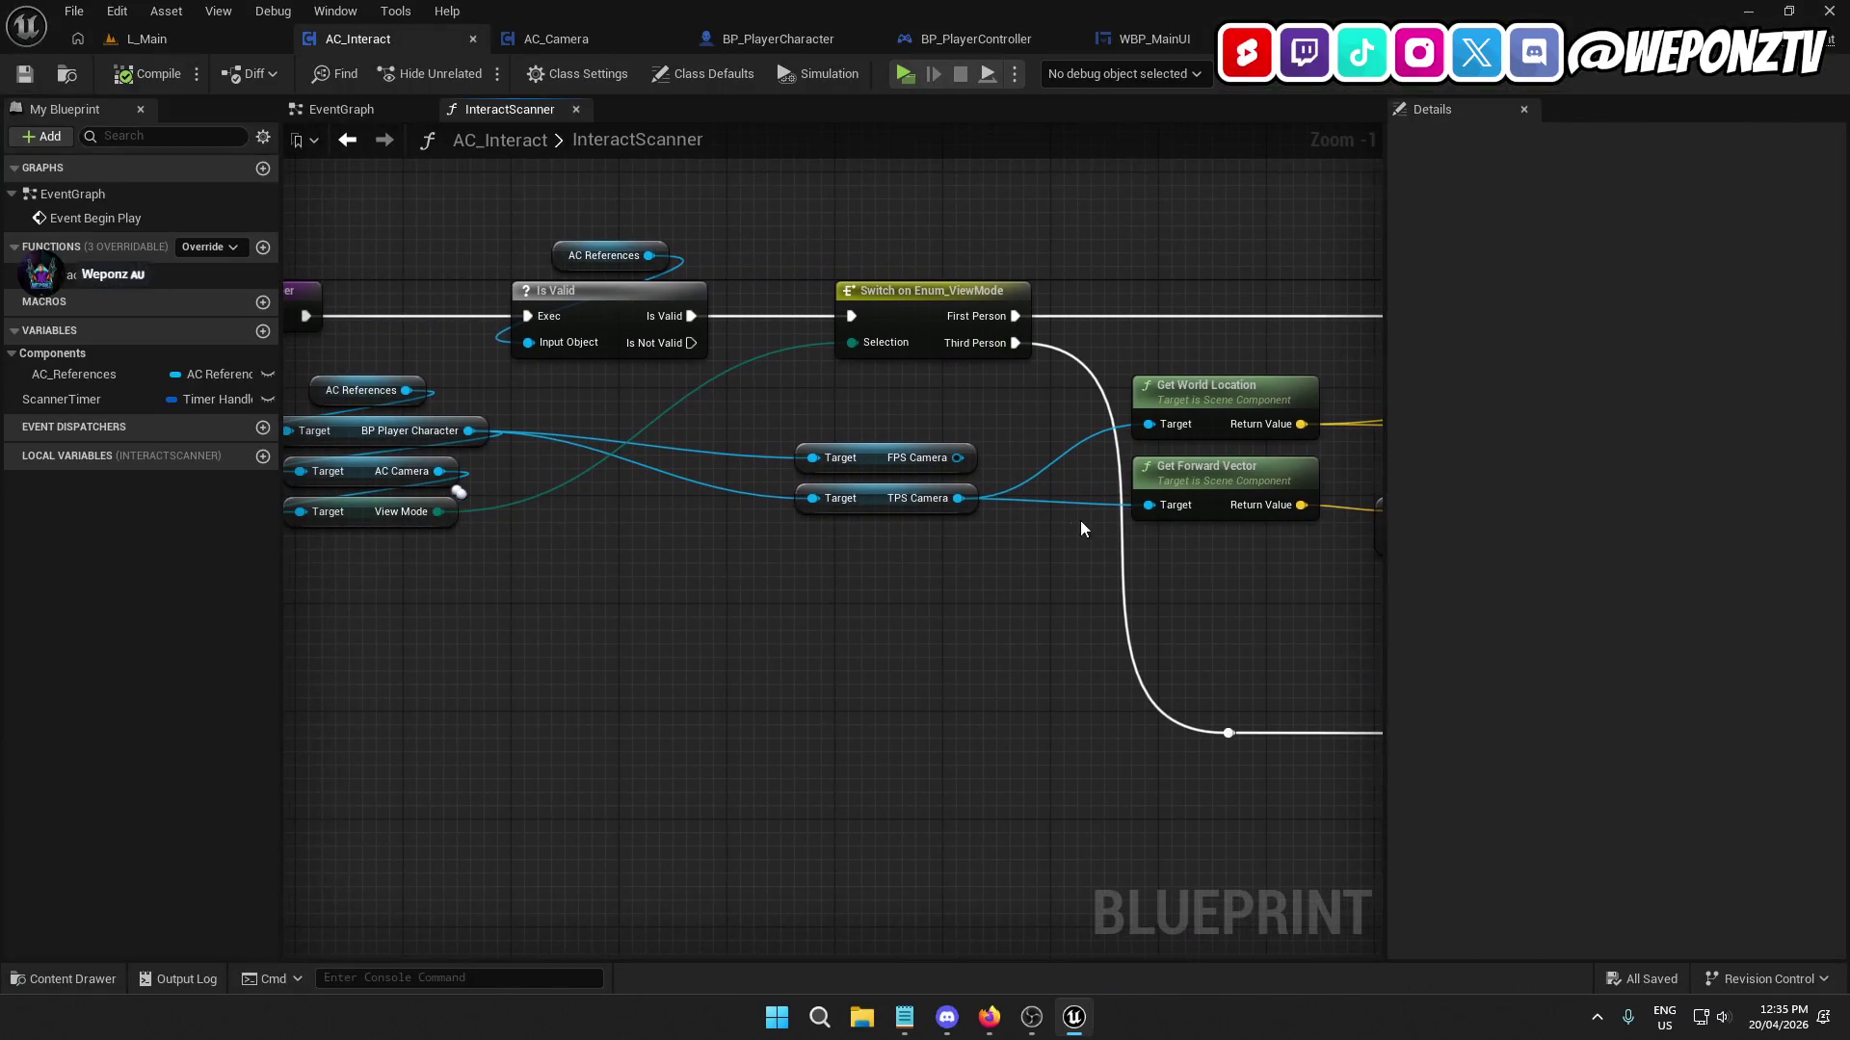
mouse_move(306, 316)
mouse_down()
mouse_move(578, 332)
mouse_move(875, 316)
mouse_up()
click(147, 73)
click(24, 73)
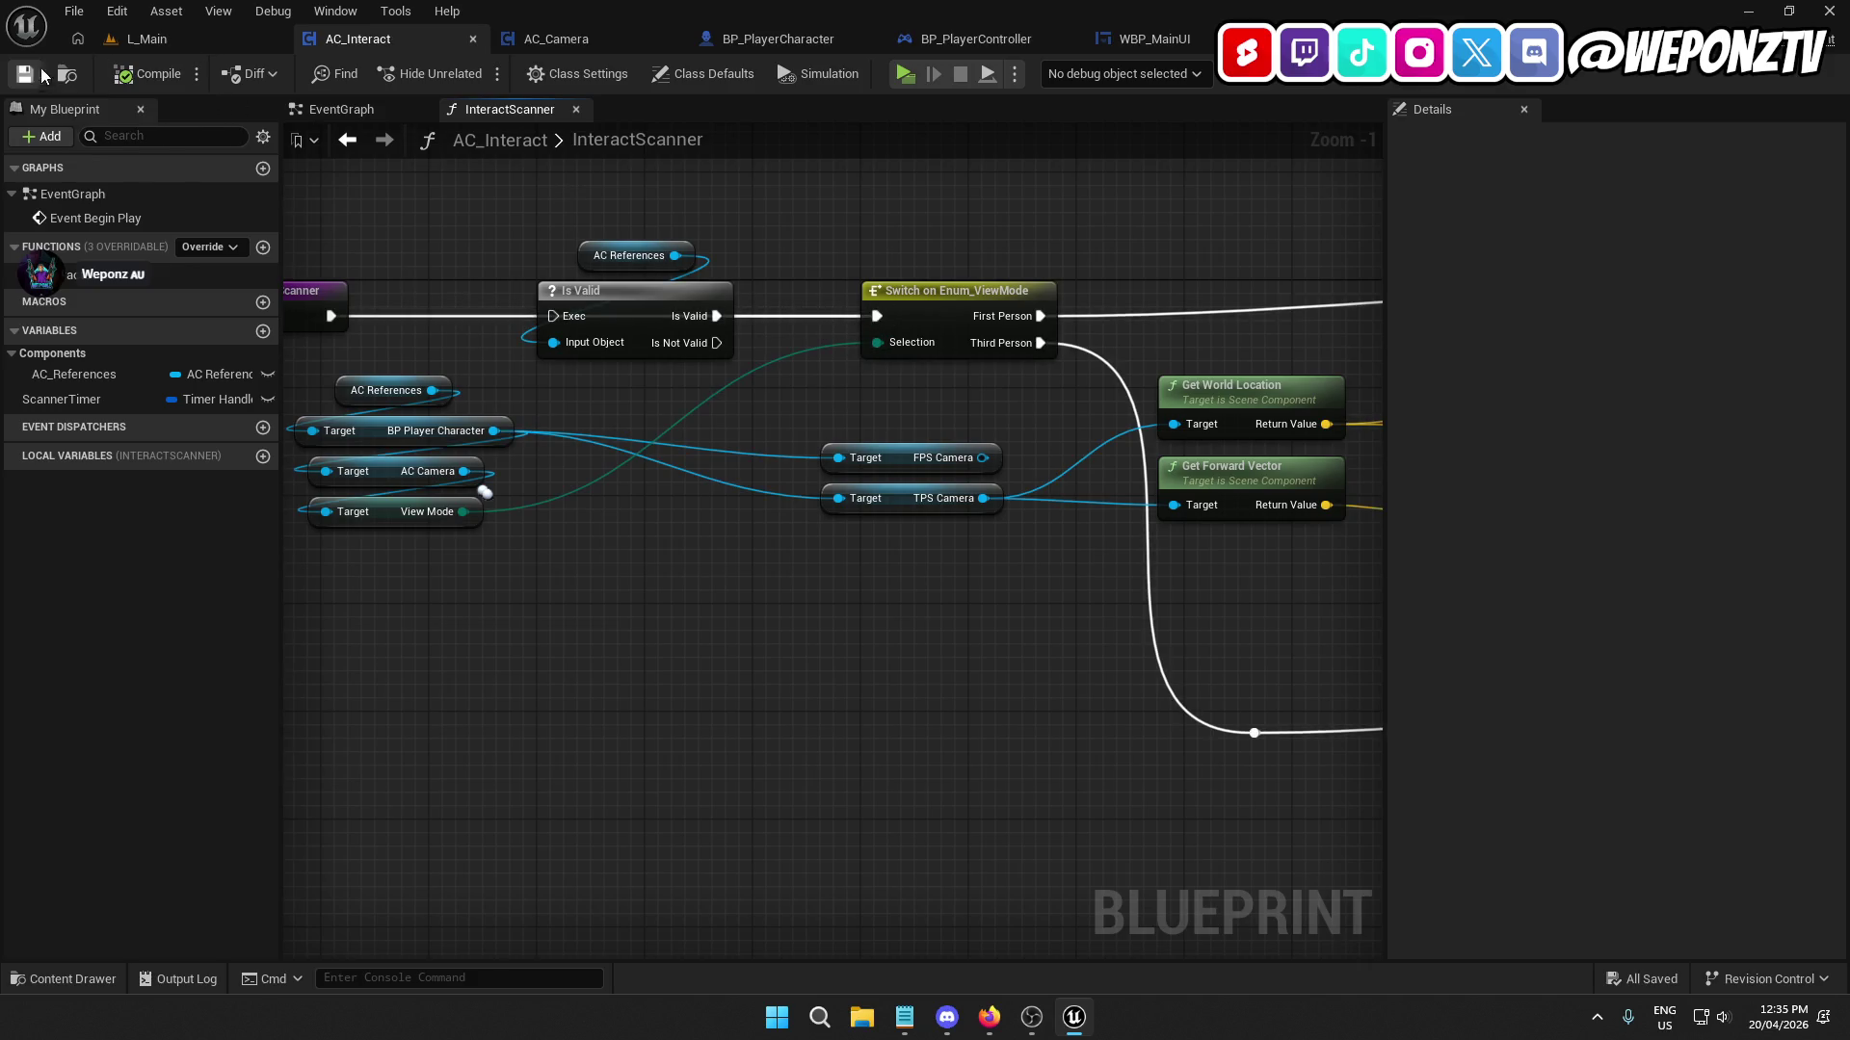
click(146, 38)
click(476, 73)
key(w)
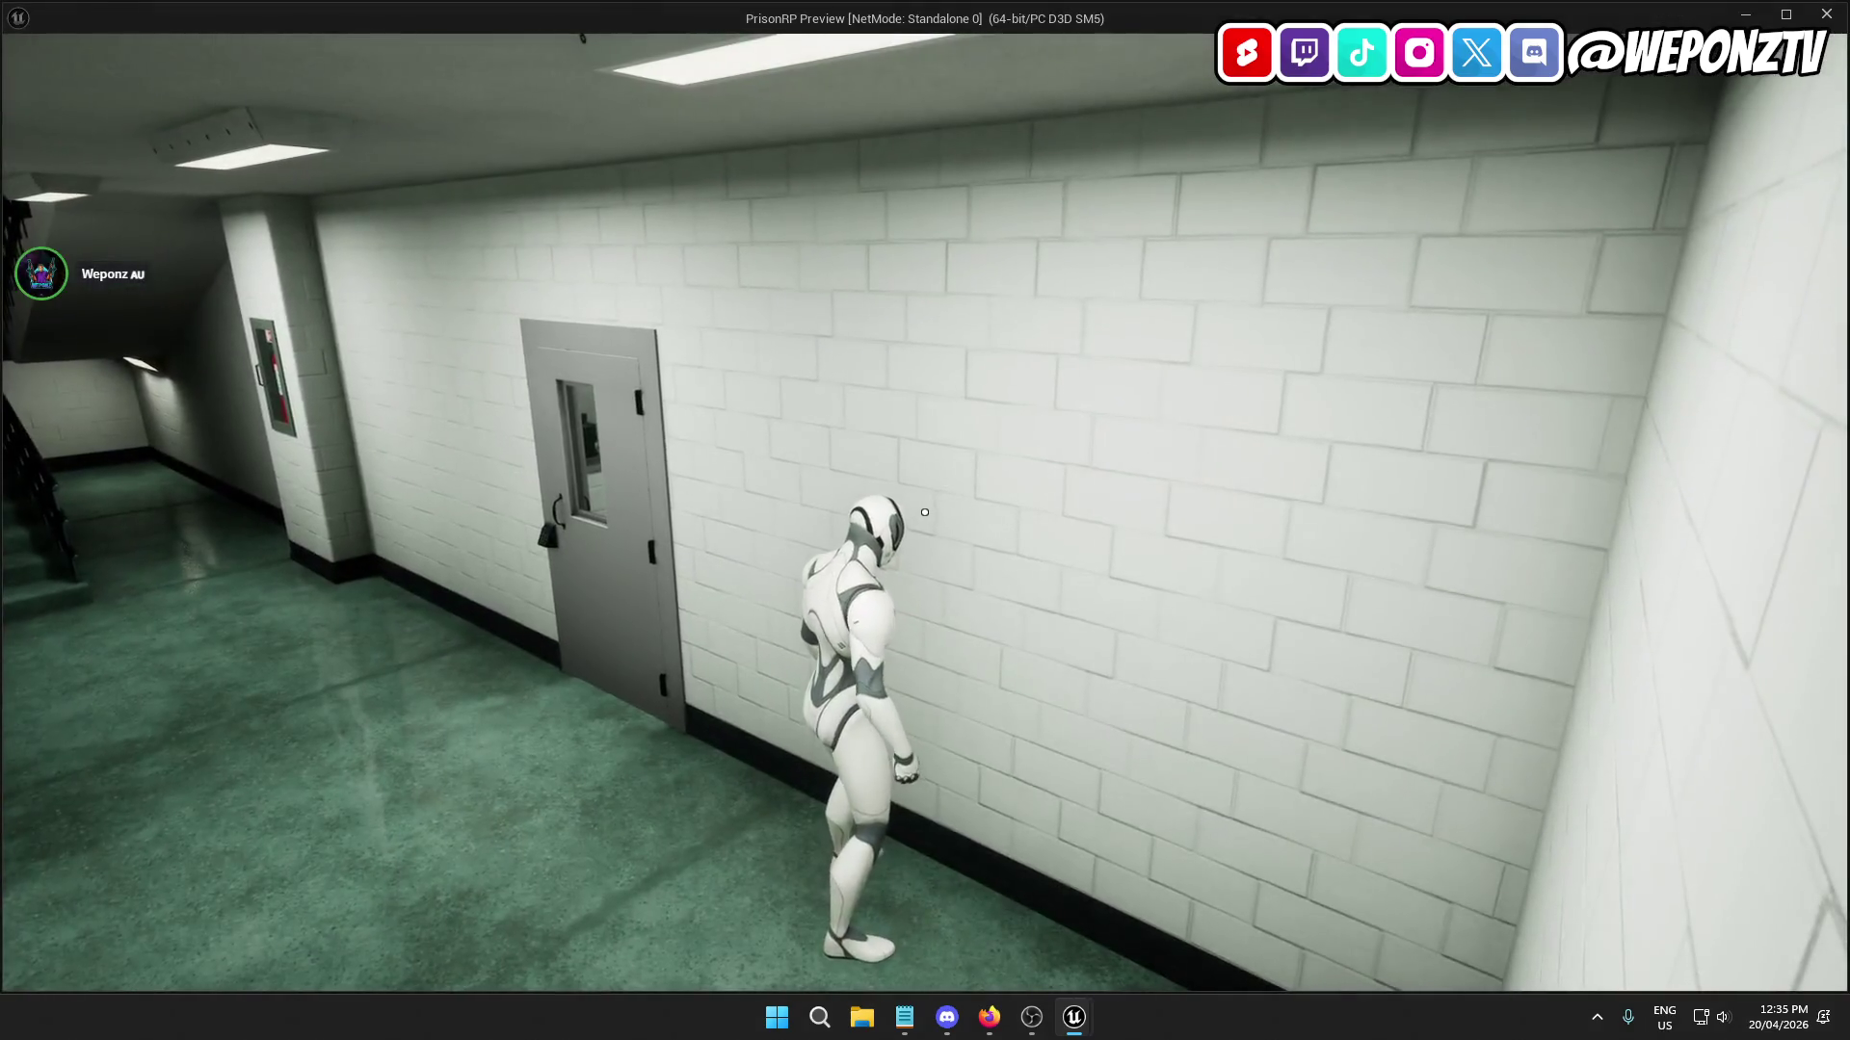
key(Escape)
Connect the Third Person branch to the radius-15 sphere trace, save, and playtest down the corridor.
click(356, 39)
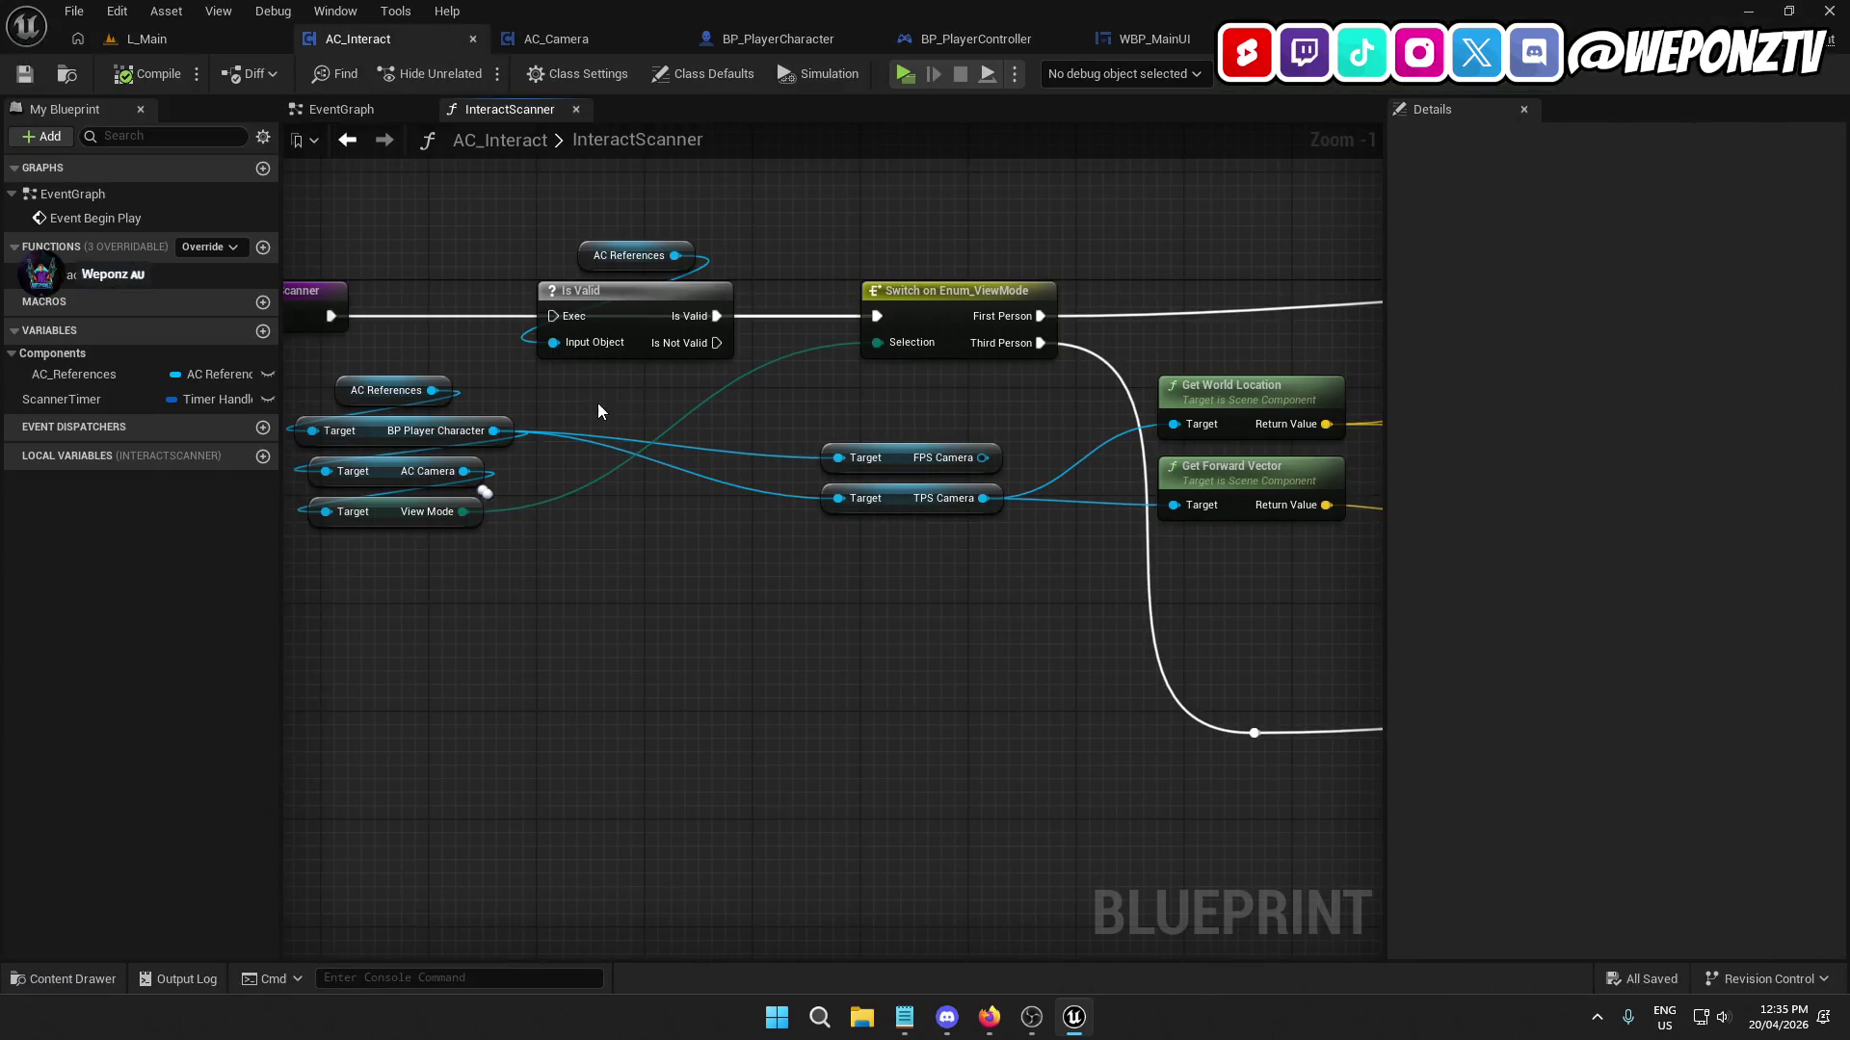
mouse_move(335, 321)
mouse_down()
mouse_move(1479, 360)
mouse_move(965, 316)
mouse_up()
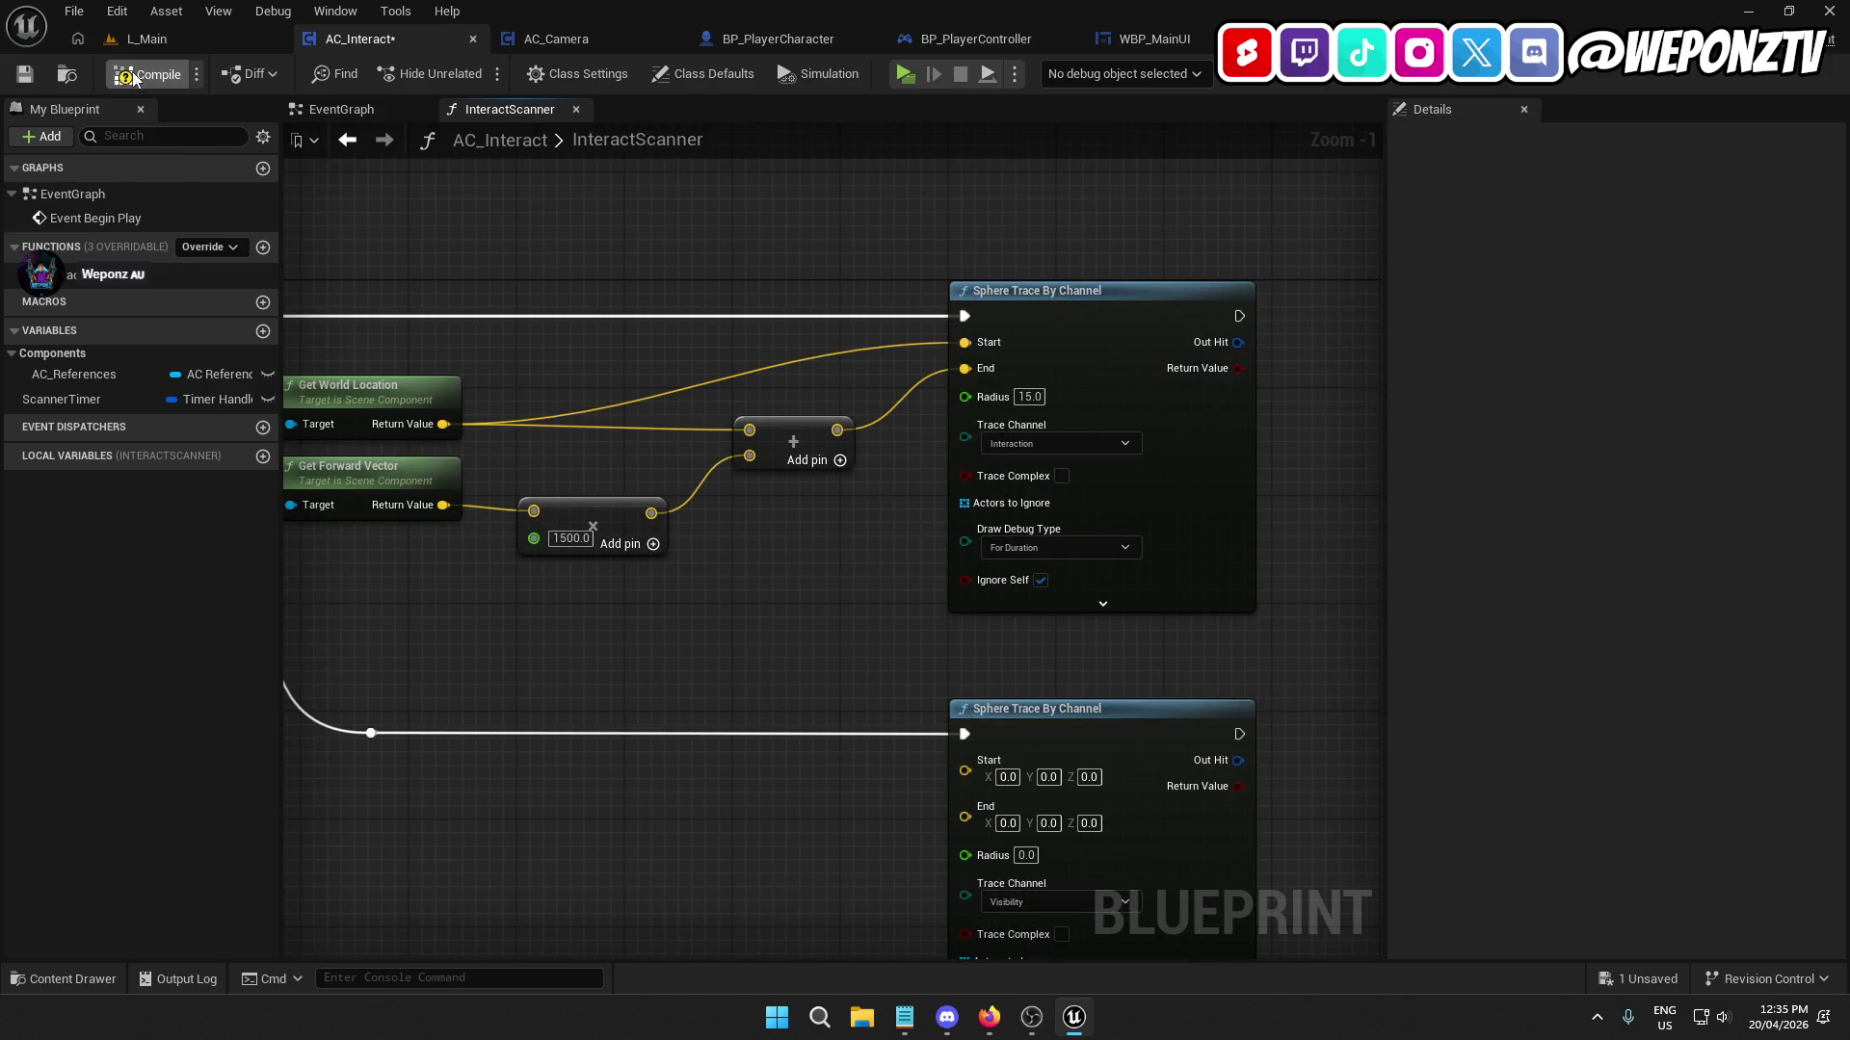
click(24, 73)
click(193, 37)
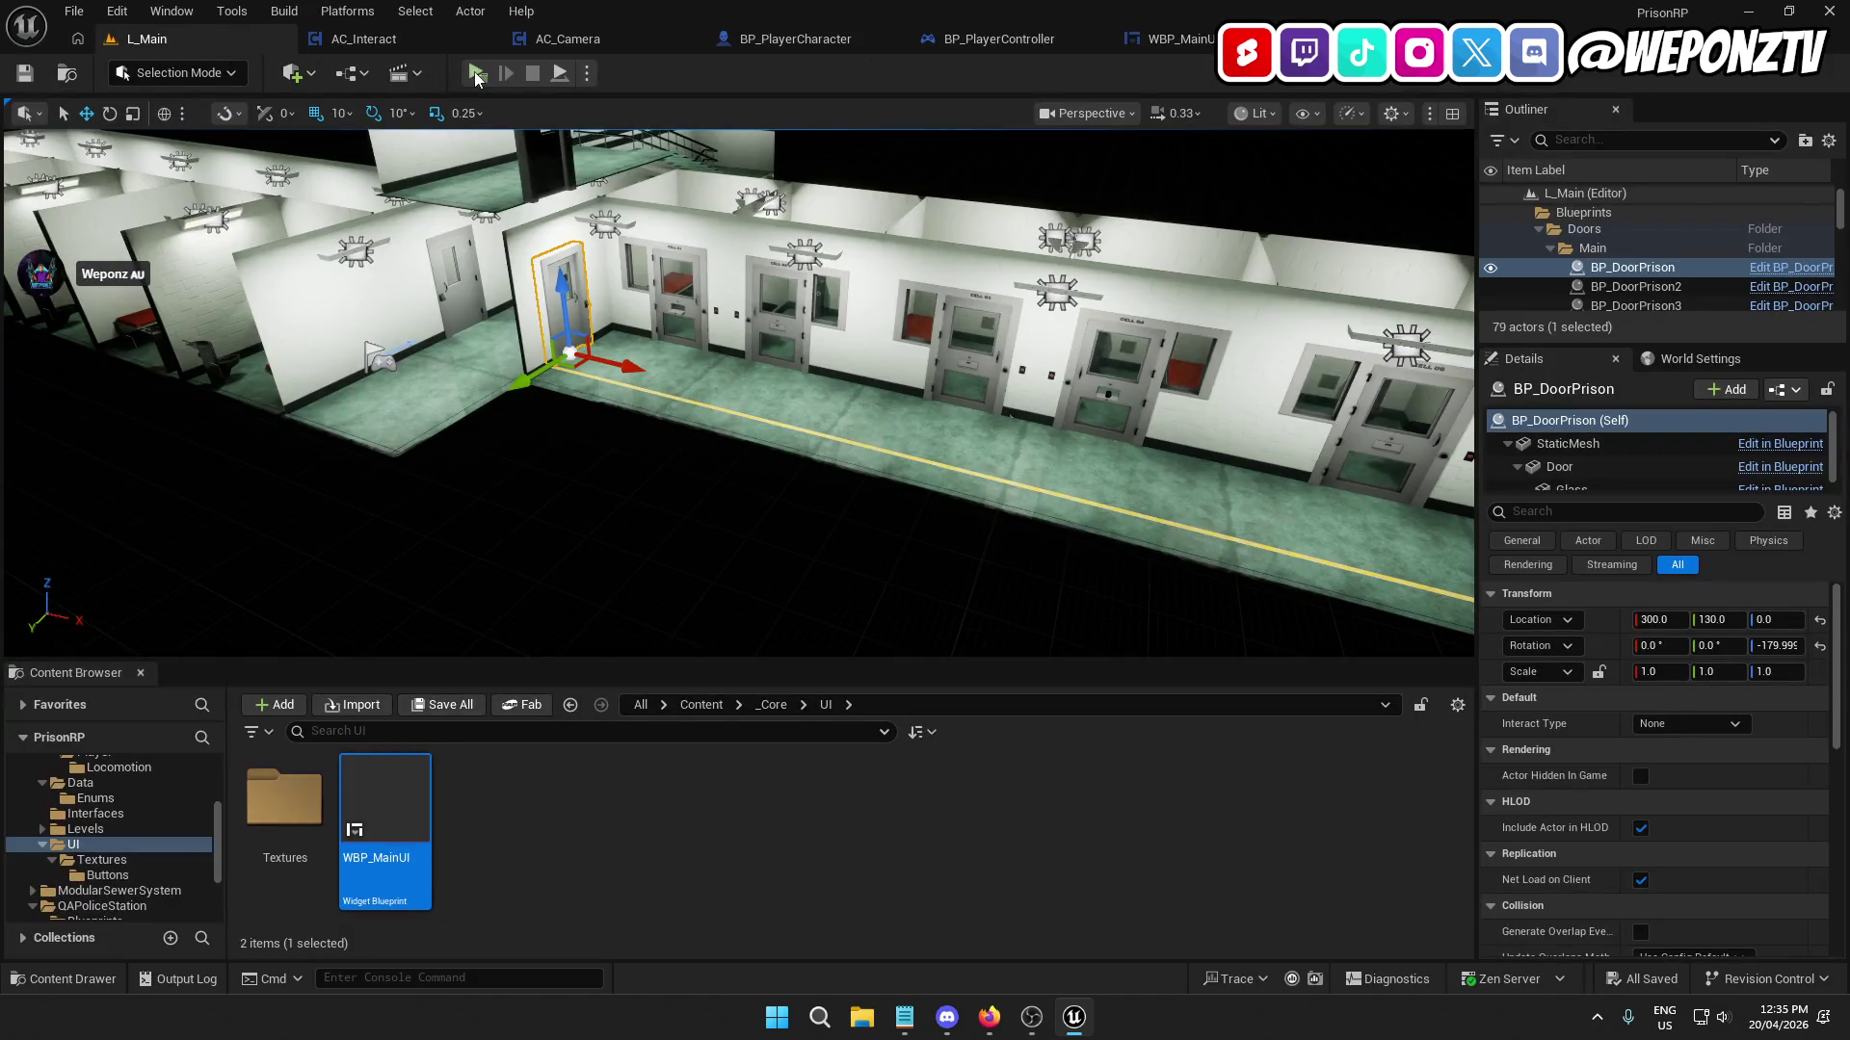
click(477, 73)
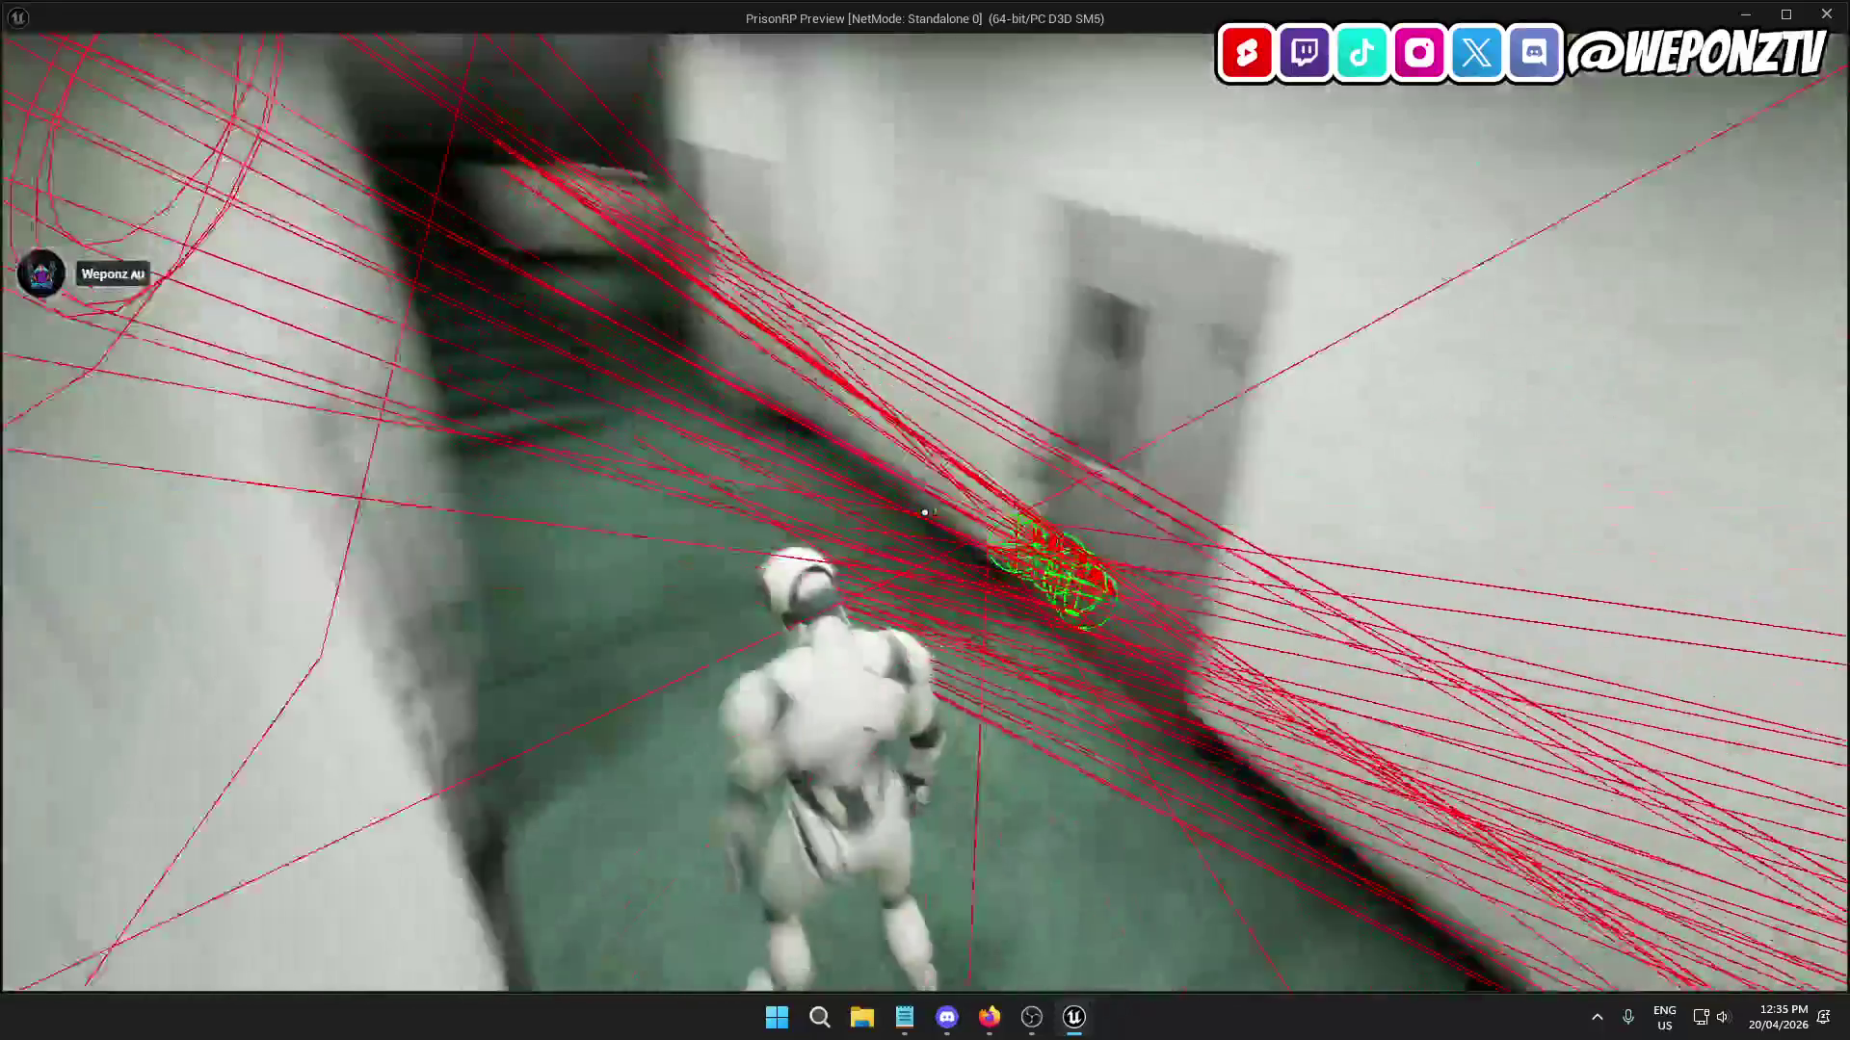
key(w)
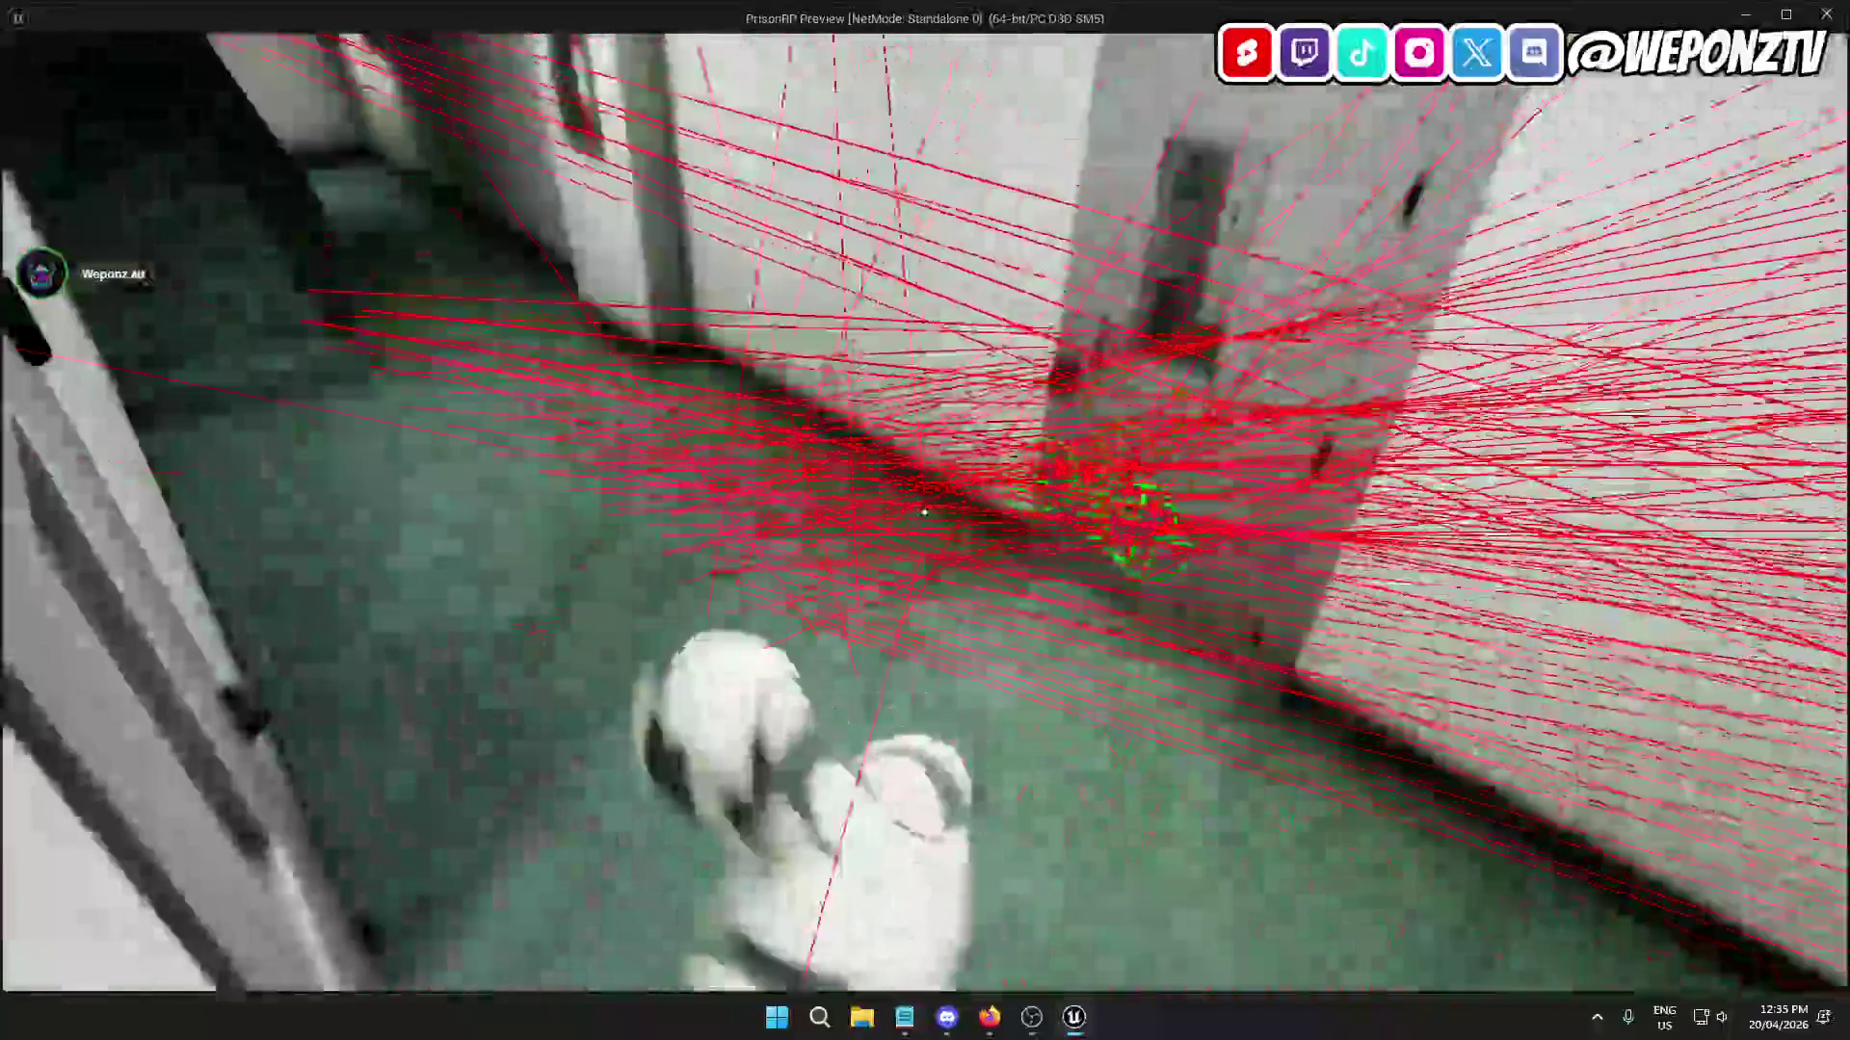
key(Escape)
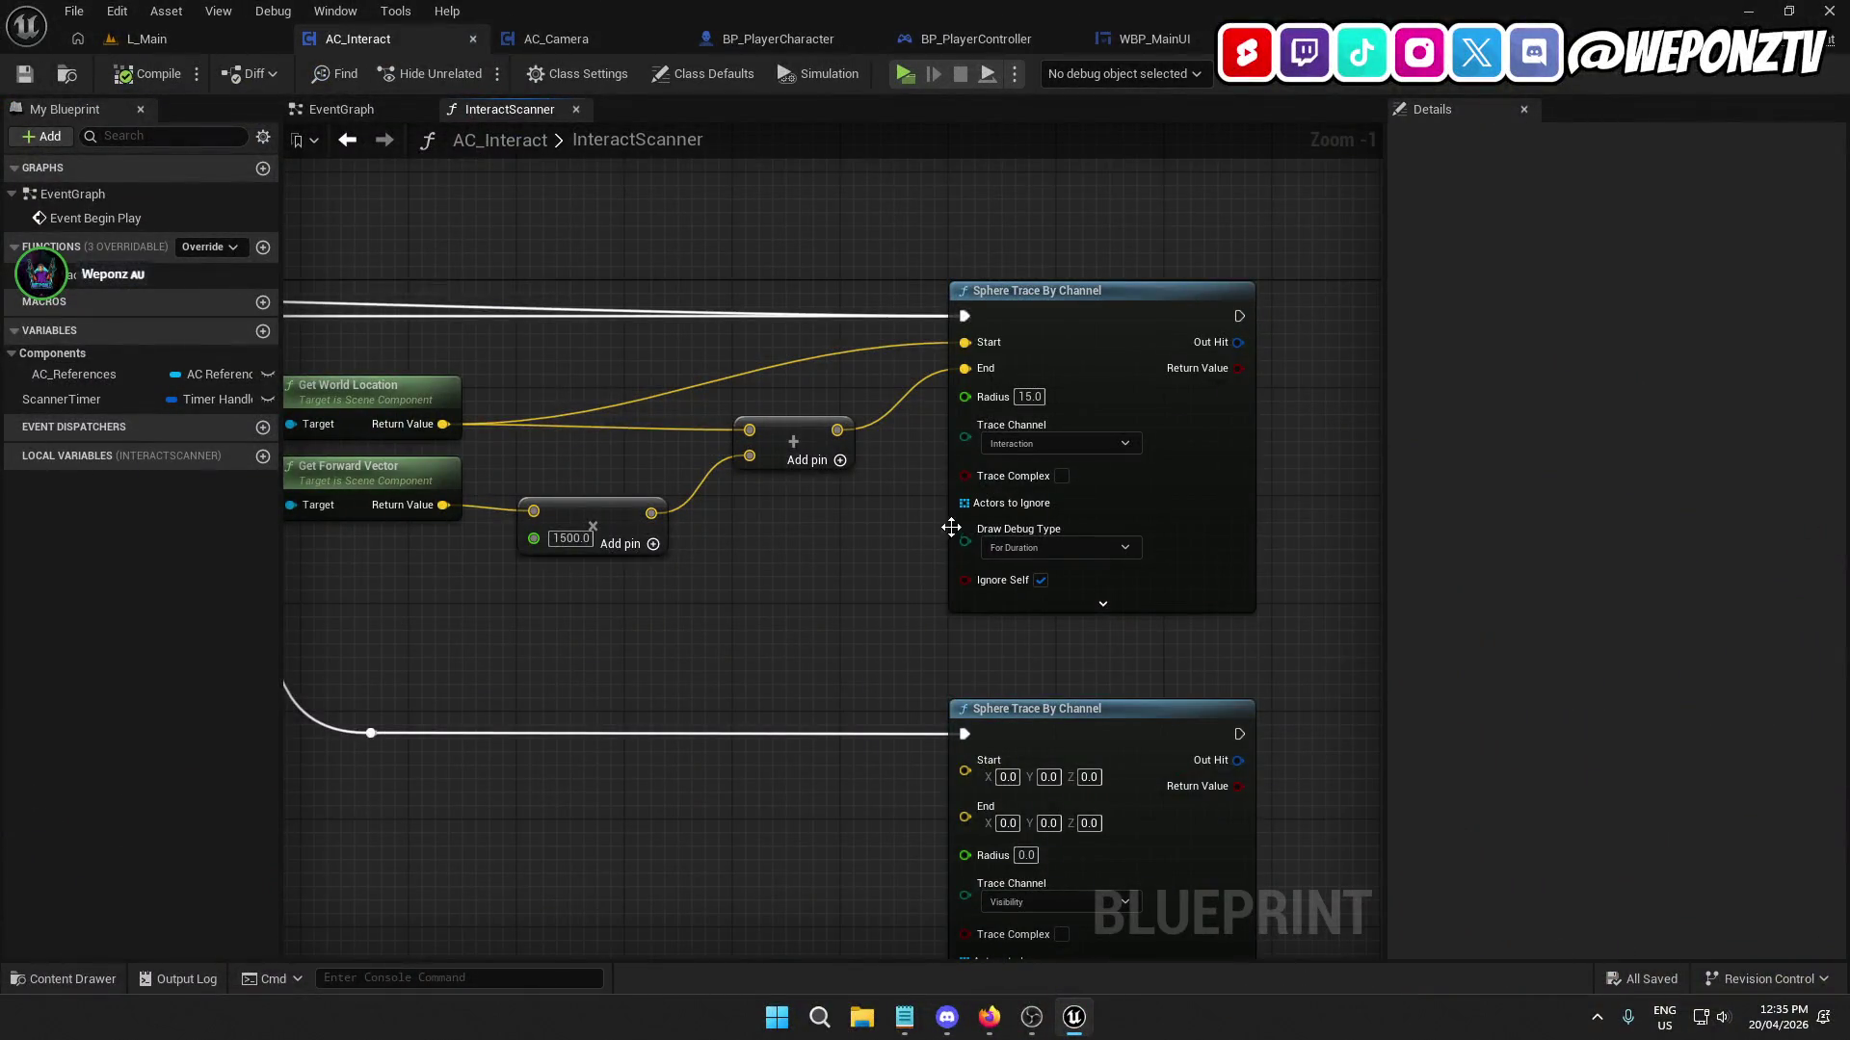
Delete the old Is Valid check and AC References getter from InteractScanner.
mouse_move(951, 528)
mouse_down()
mouse_move(1295, 525)
mouse_move(826, 611)
mouse_move(1378, 590)
mouse_up()
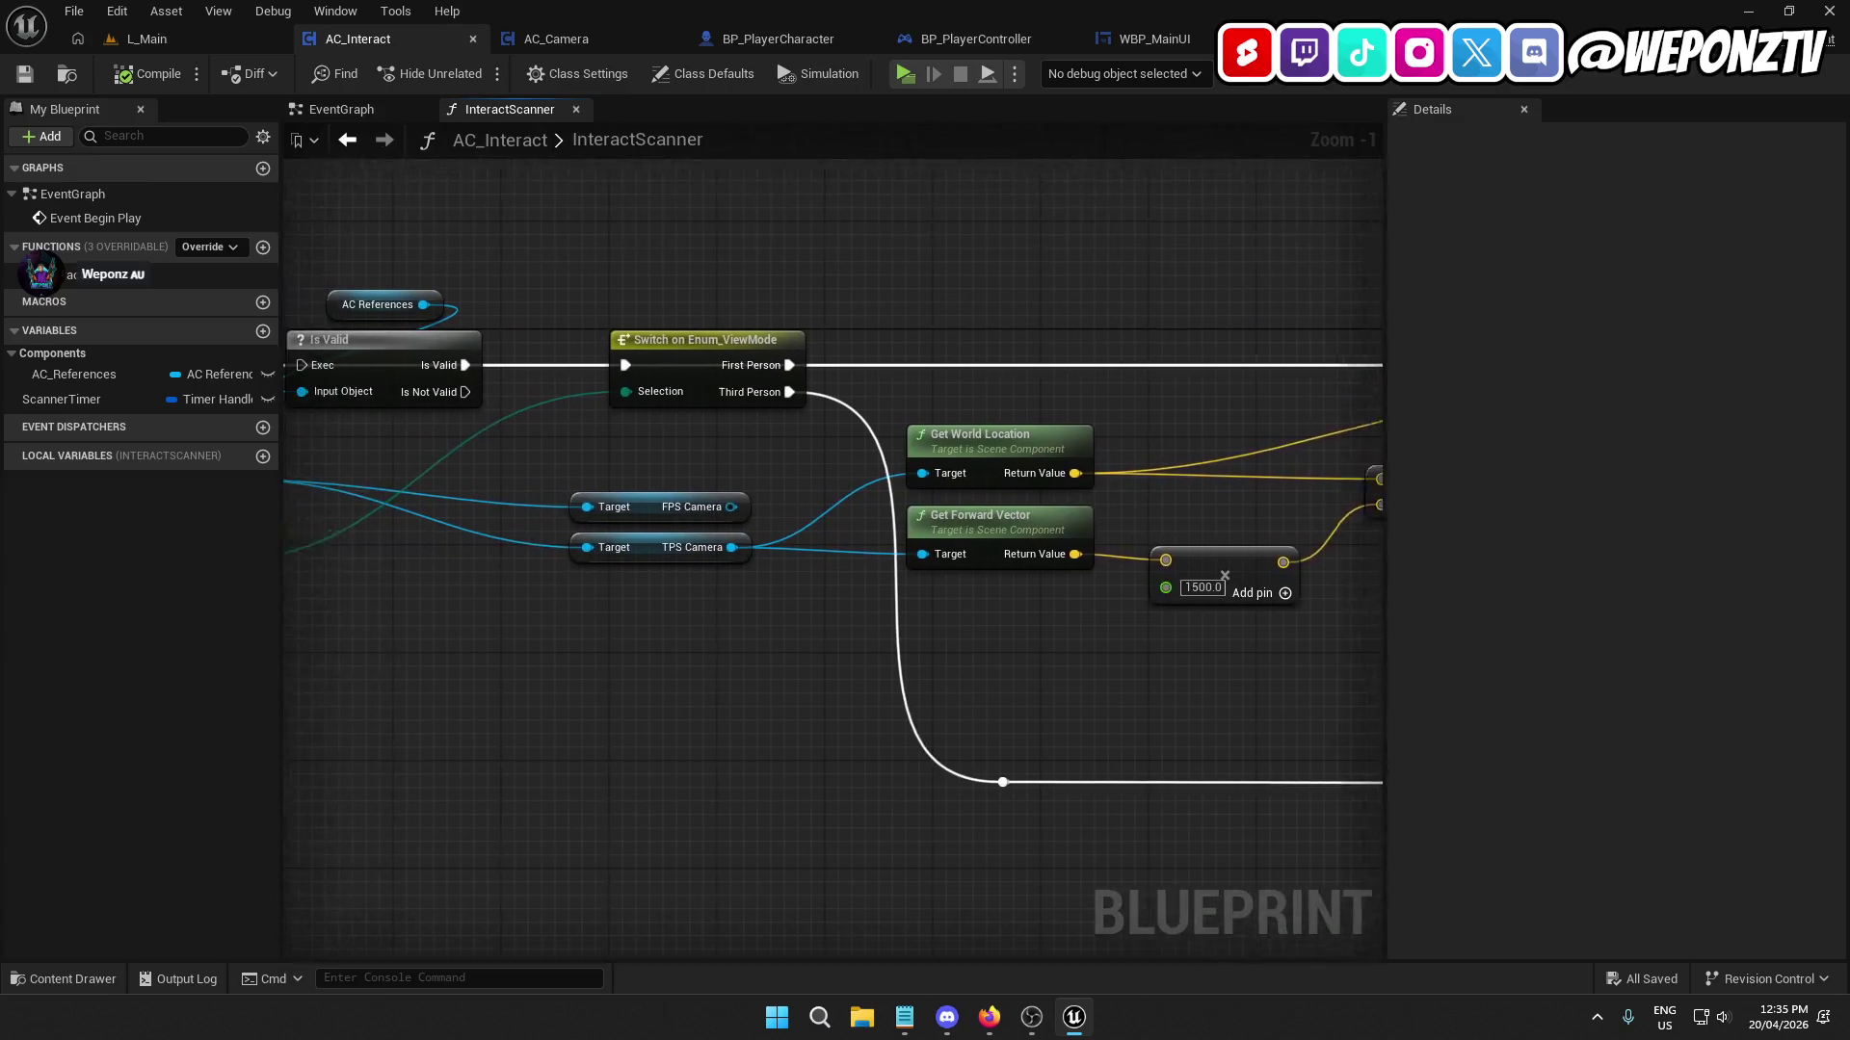
drag(1067, 601, 1386, 618)
click(737, 412)
shift+click(688, 308)
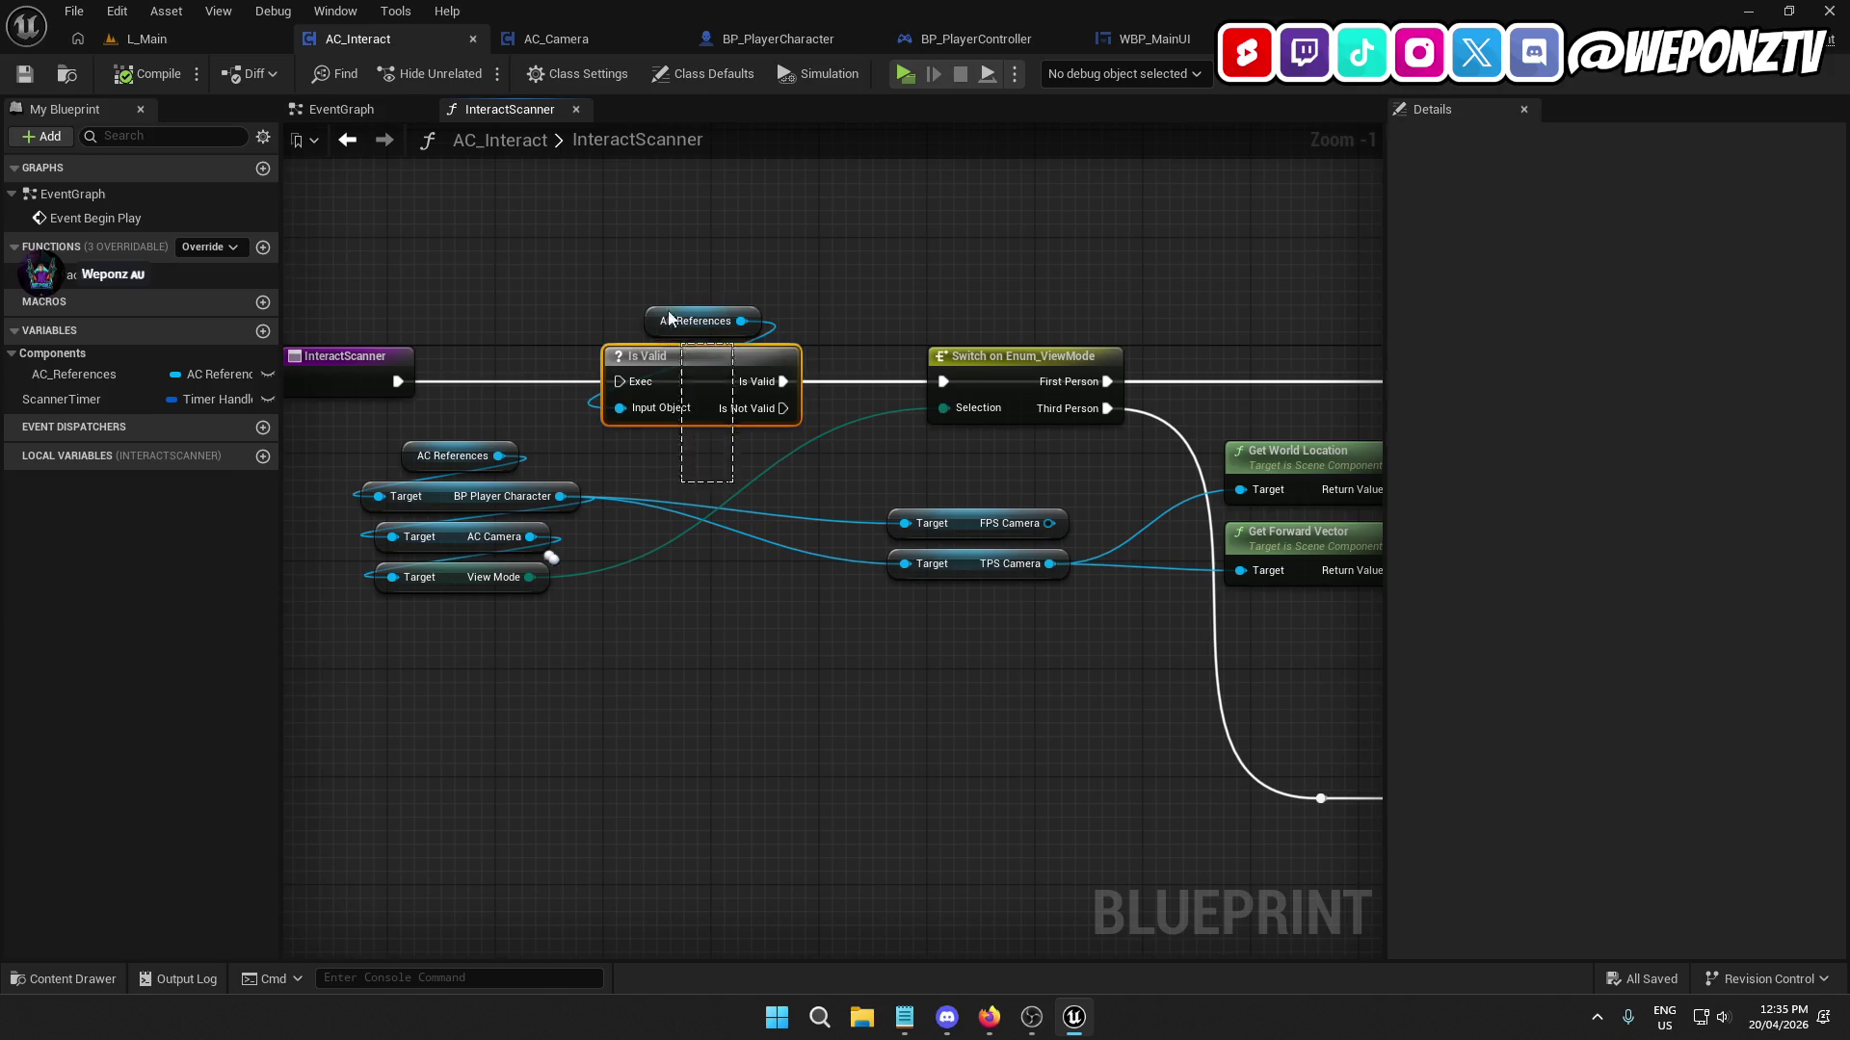
key(Delete)
Add an Is Valid check on AC Camera, wire it before the Switch, and compile.
drag(528, 536, 656, 399)
text(isva)
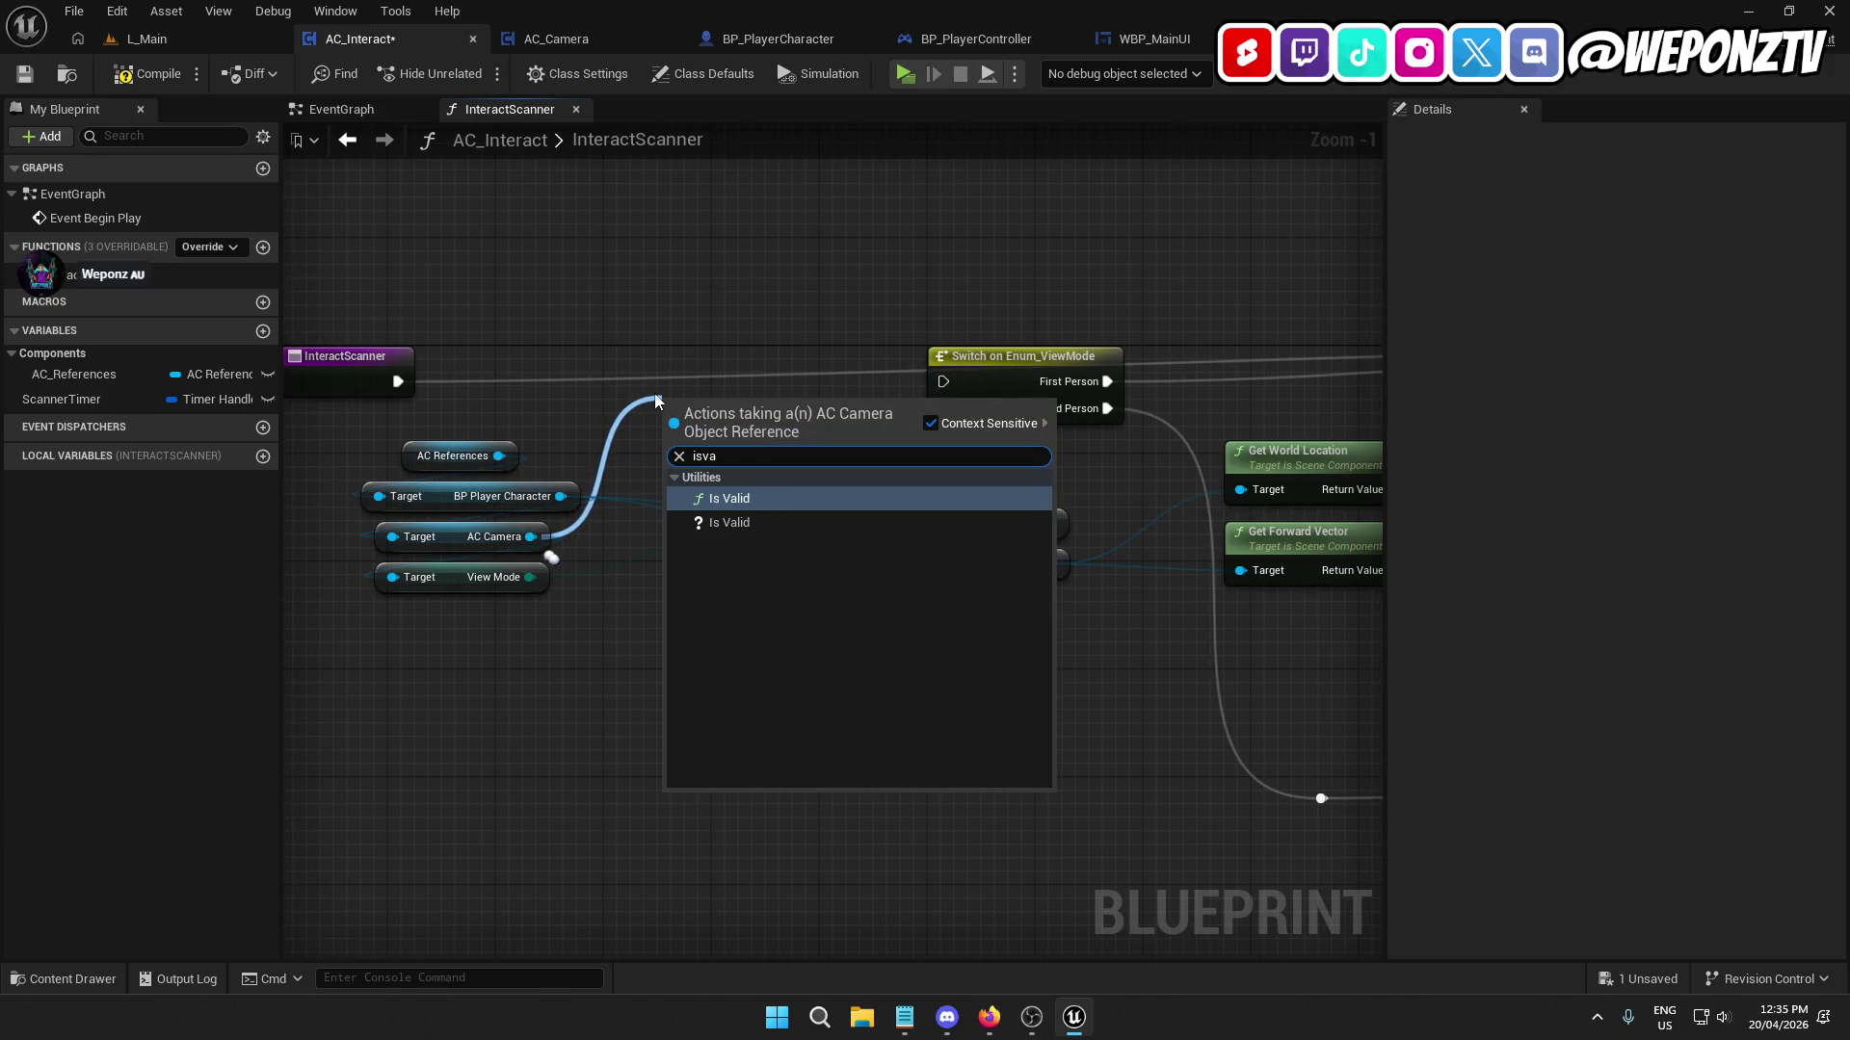
click(769, 525)
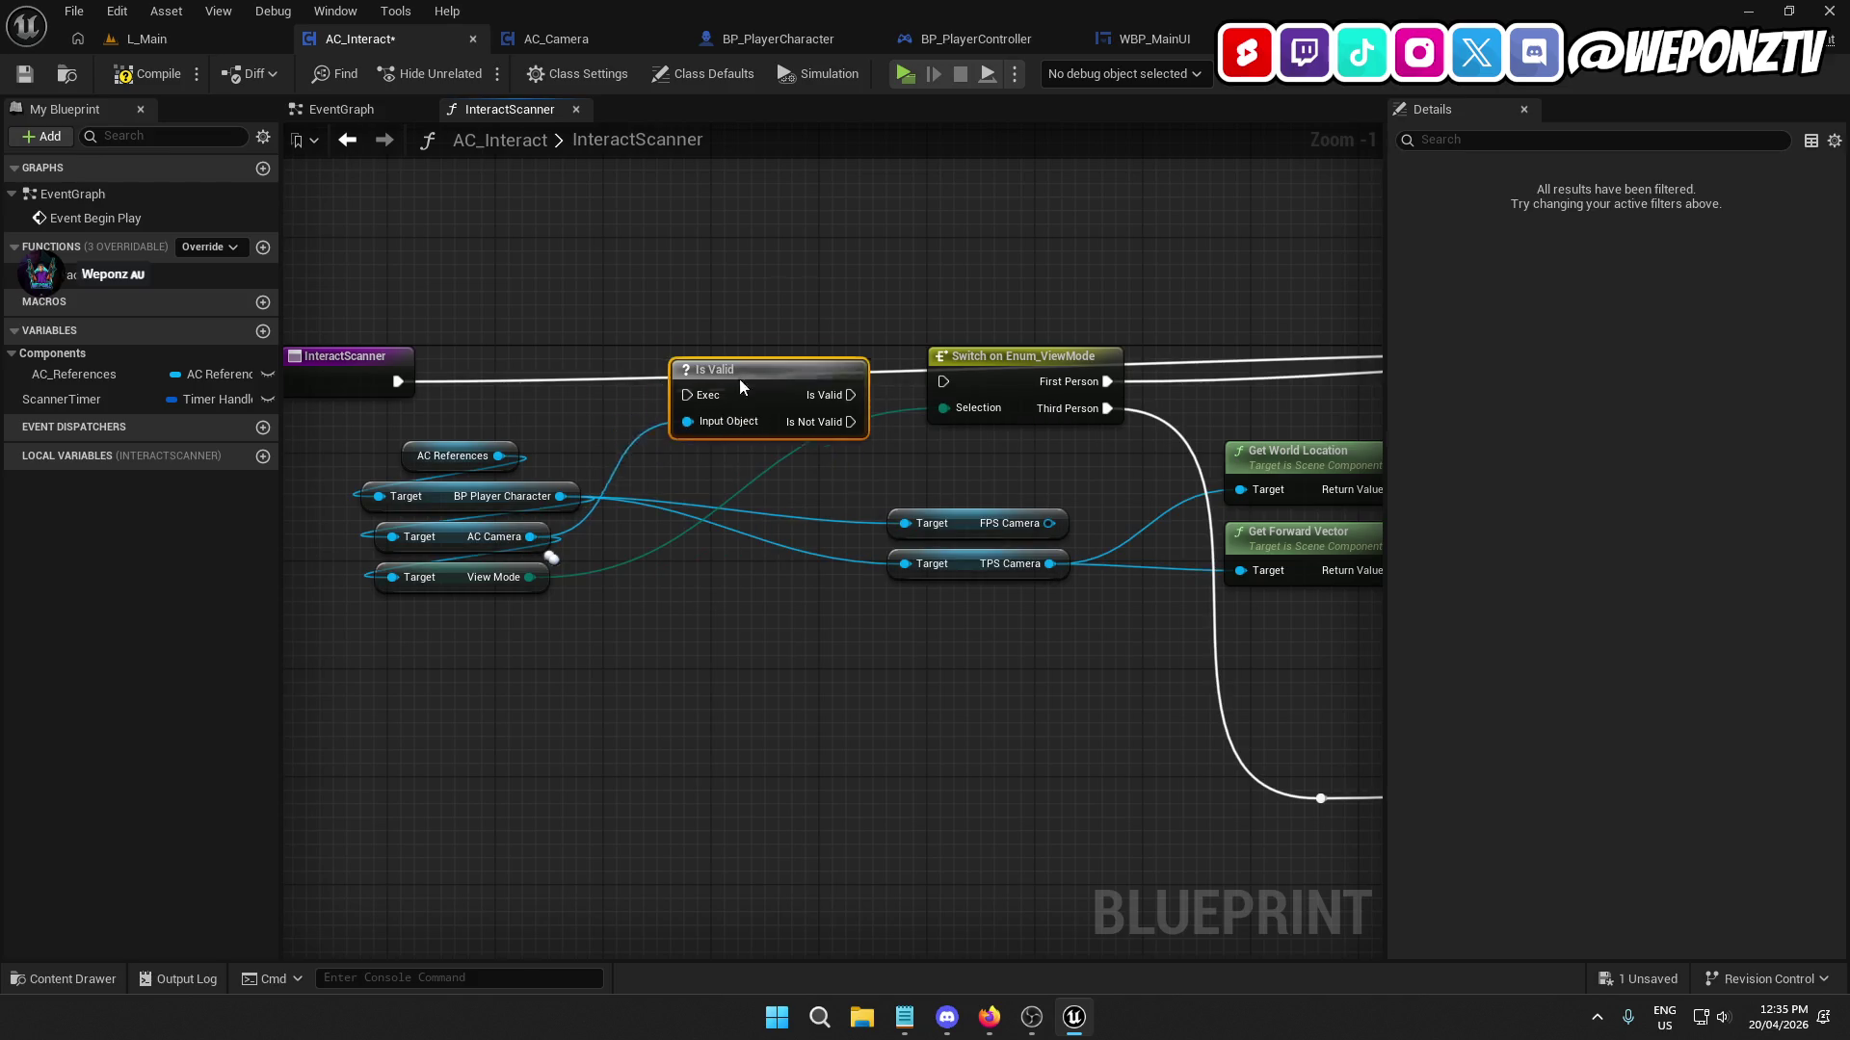
mouse_move(741, 386)
mouse_down()
mouse_move(773, 372)
mouse_move(398, 382)
mouse_up()
mouse_move(891, 382)
mouse_down()
mouse_move(671, 381)
mouse_move(945, 383)
mouse_up()
mouse_move(783, 692)
mouse_down()
mouse_move(665, 696)
mouse_move(289, 540)
mouse_move(1021, 590)
mouse_up()
click(146, 73)
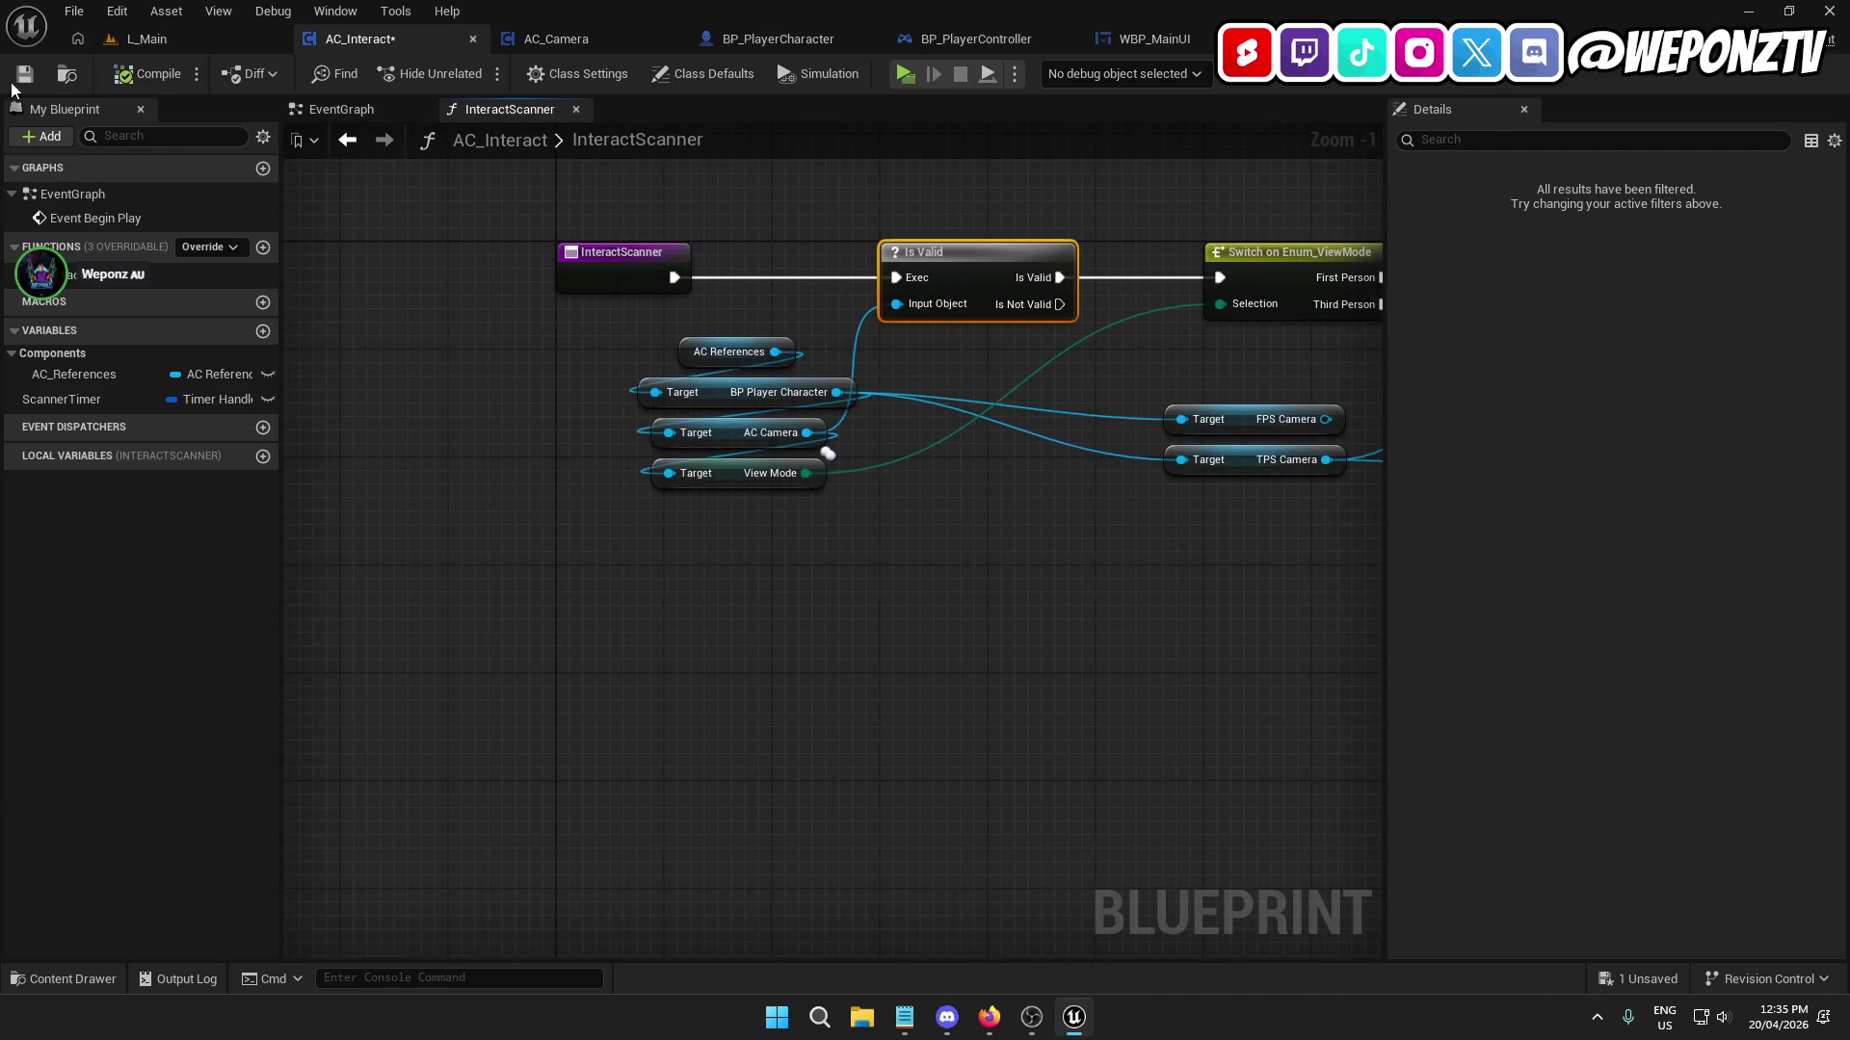
Playtest the level, then return to AC_Interact's location and direction nodes.
click(123, 39)
click(476, 73)
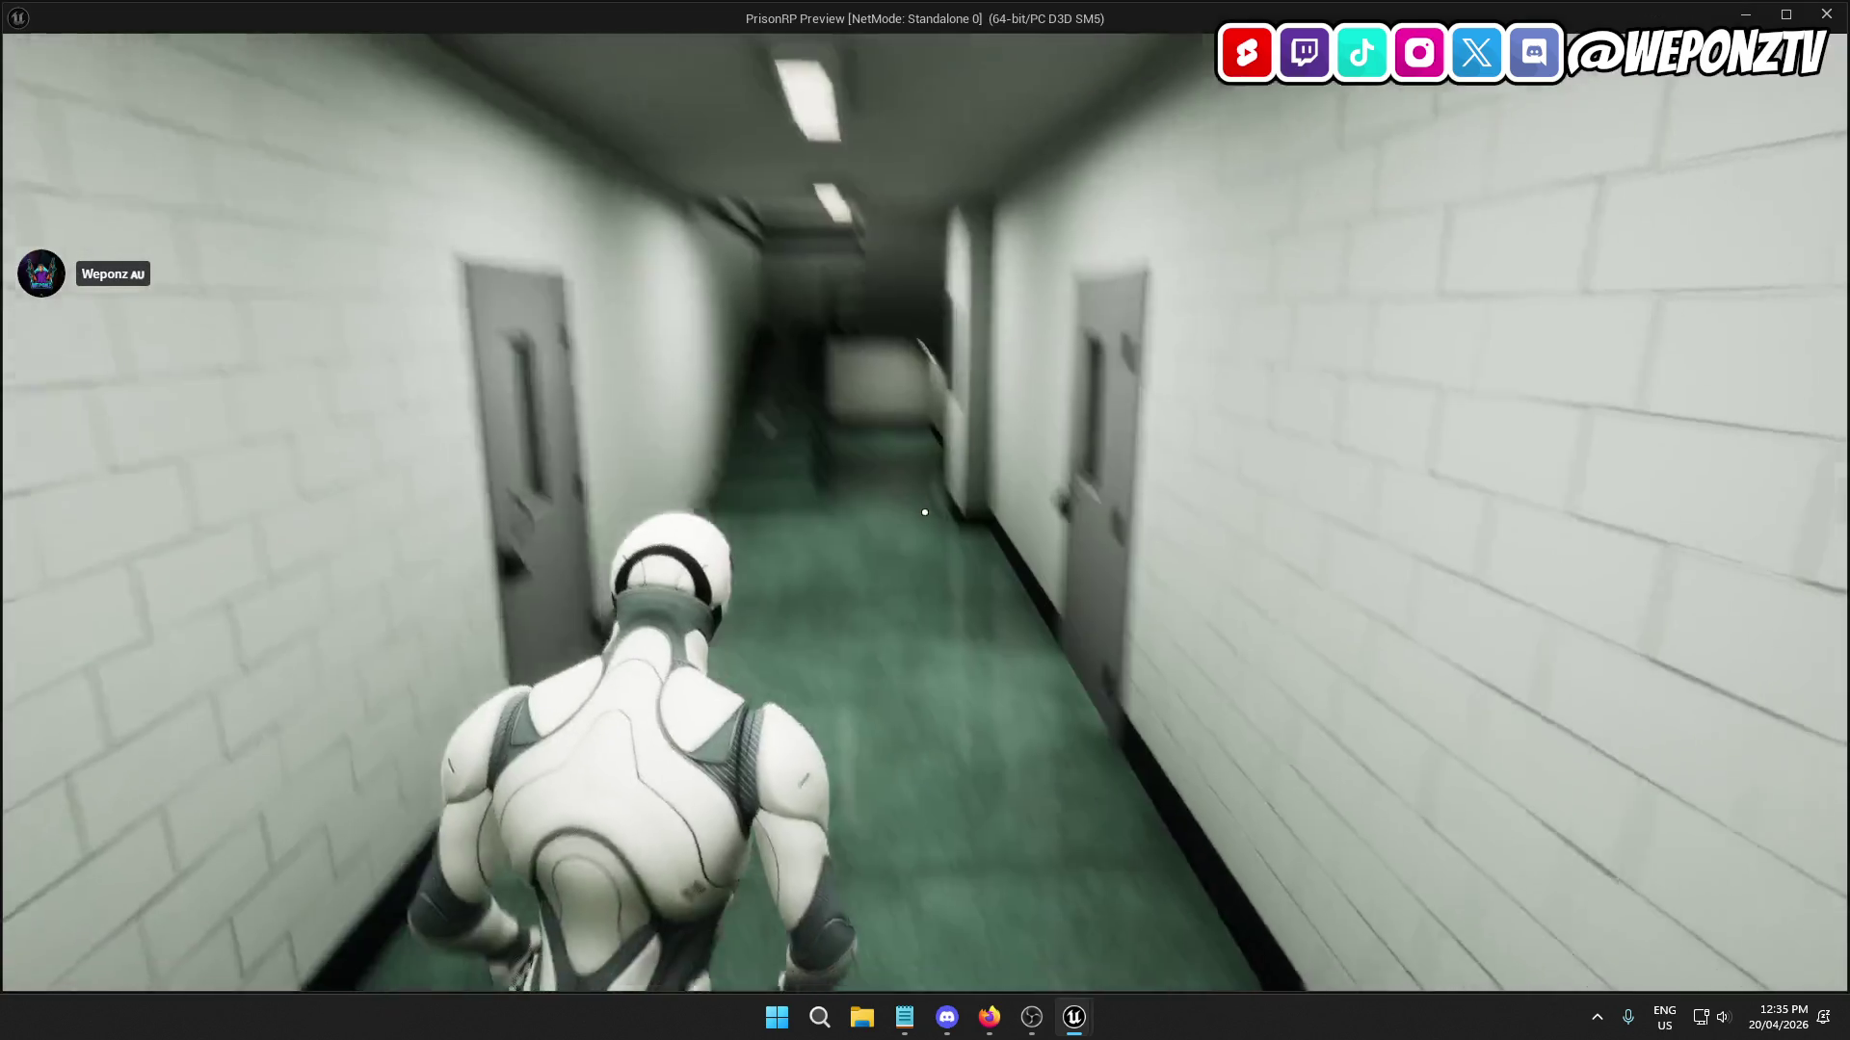
key(Escape)
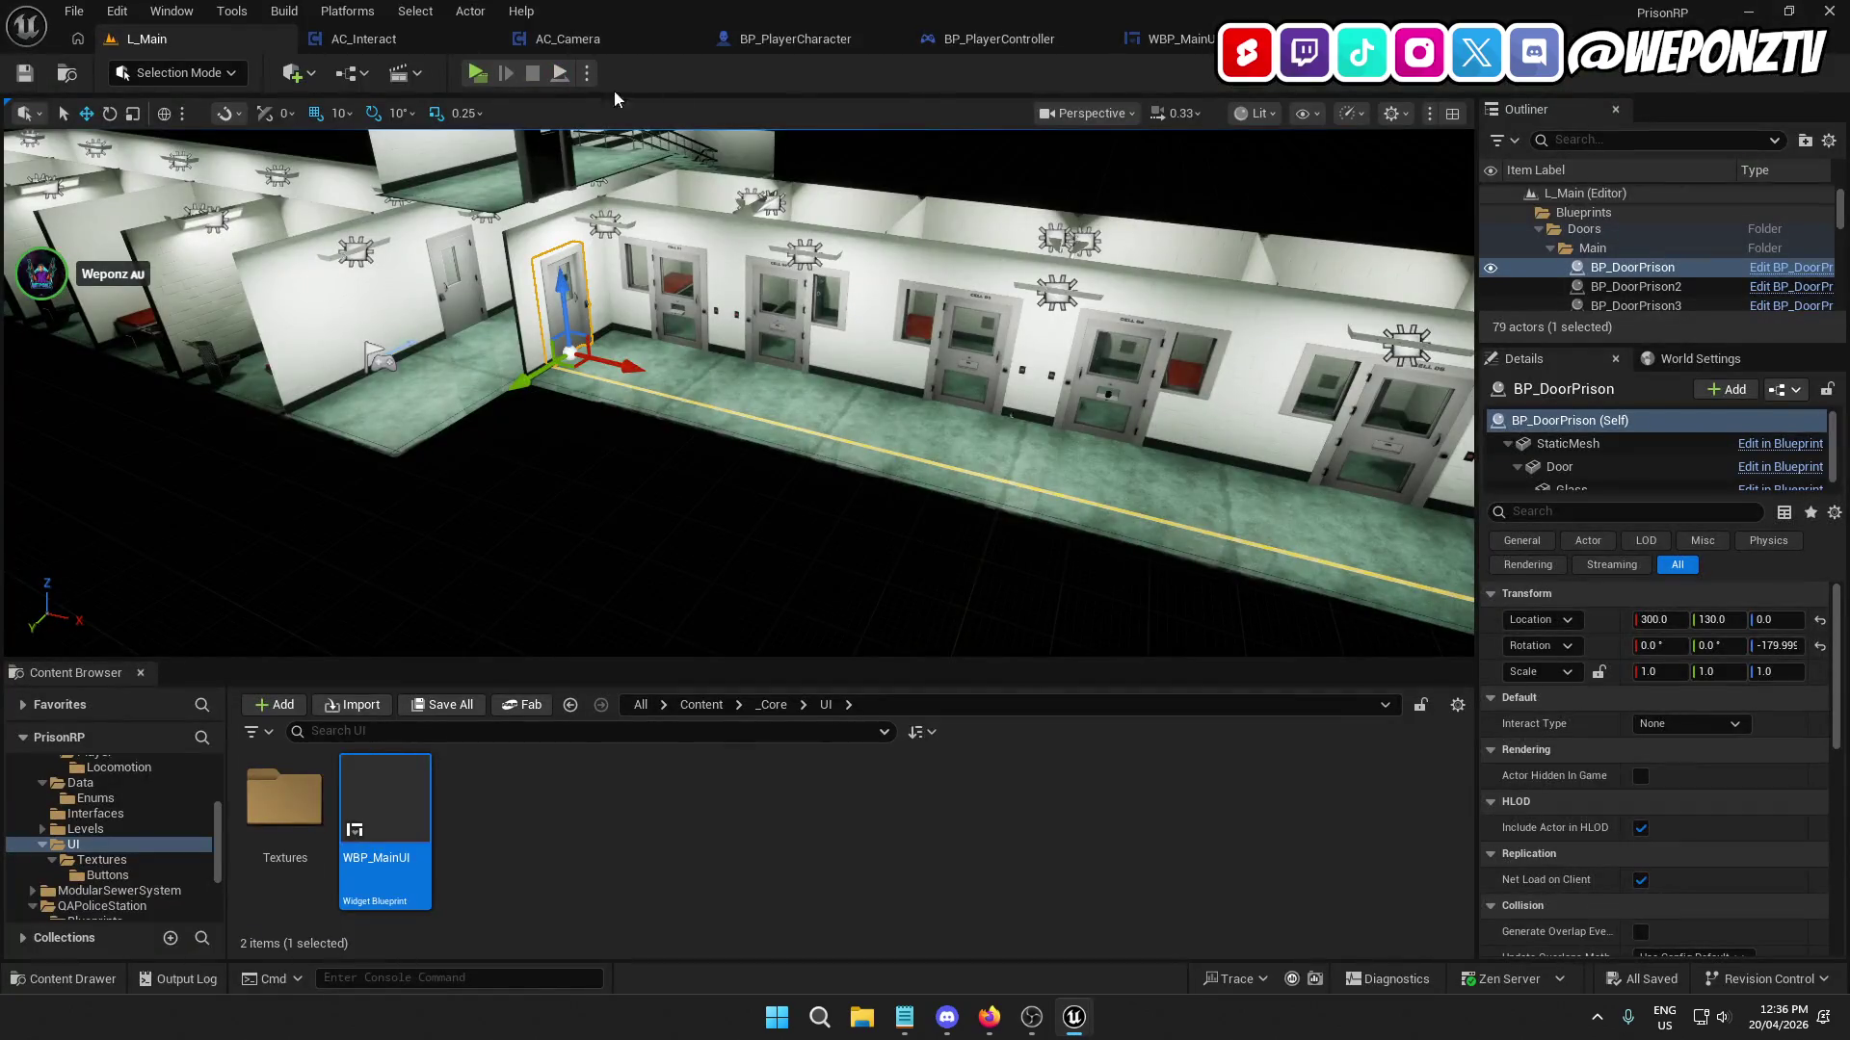
click(413, 13)
click(366, 37)
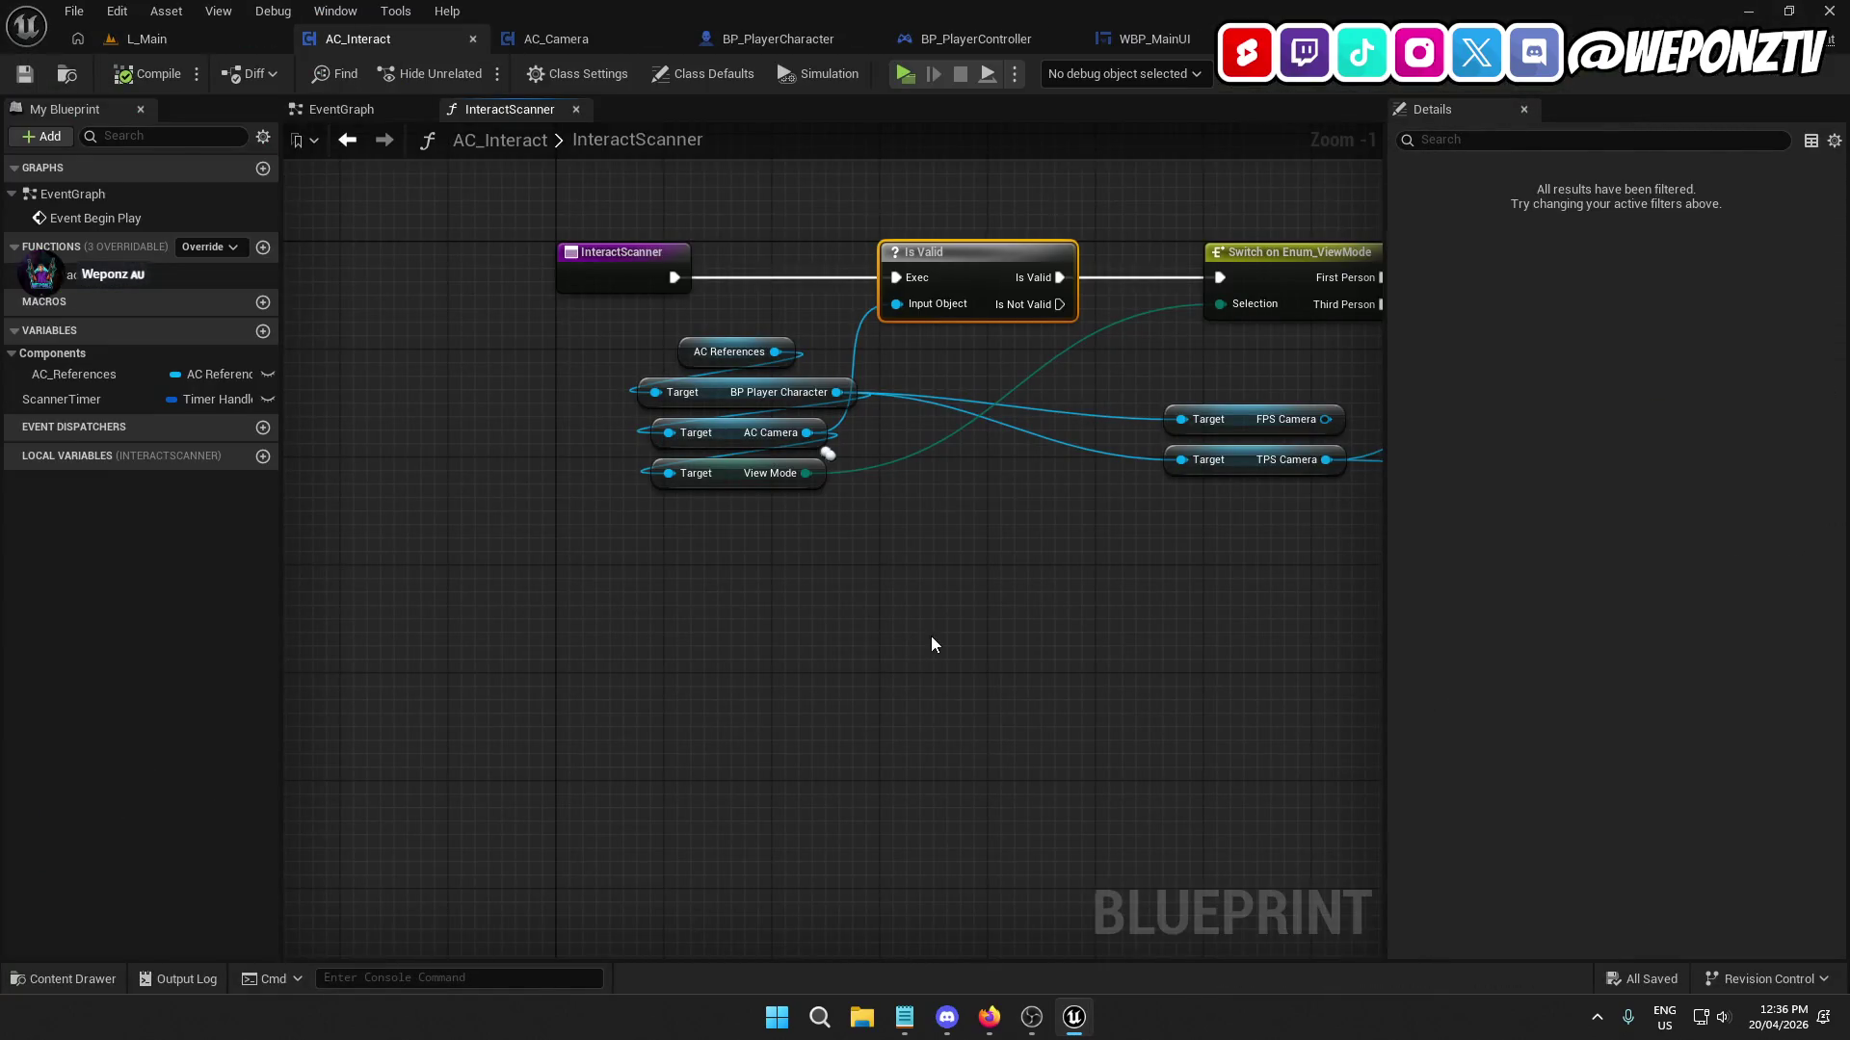
drag(931, 645, 639, 691)
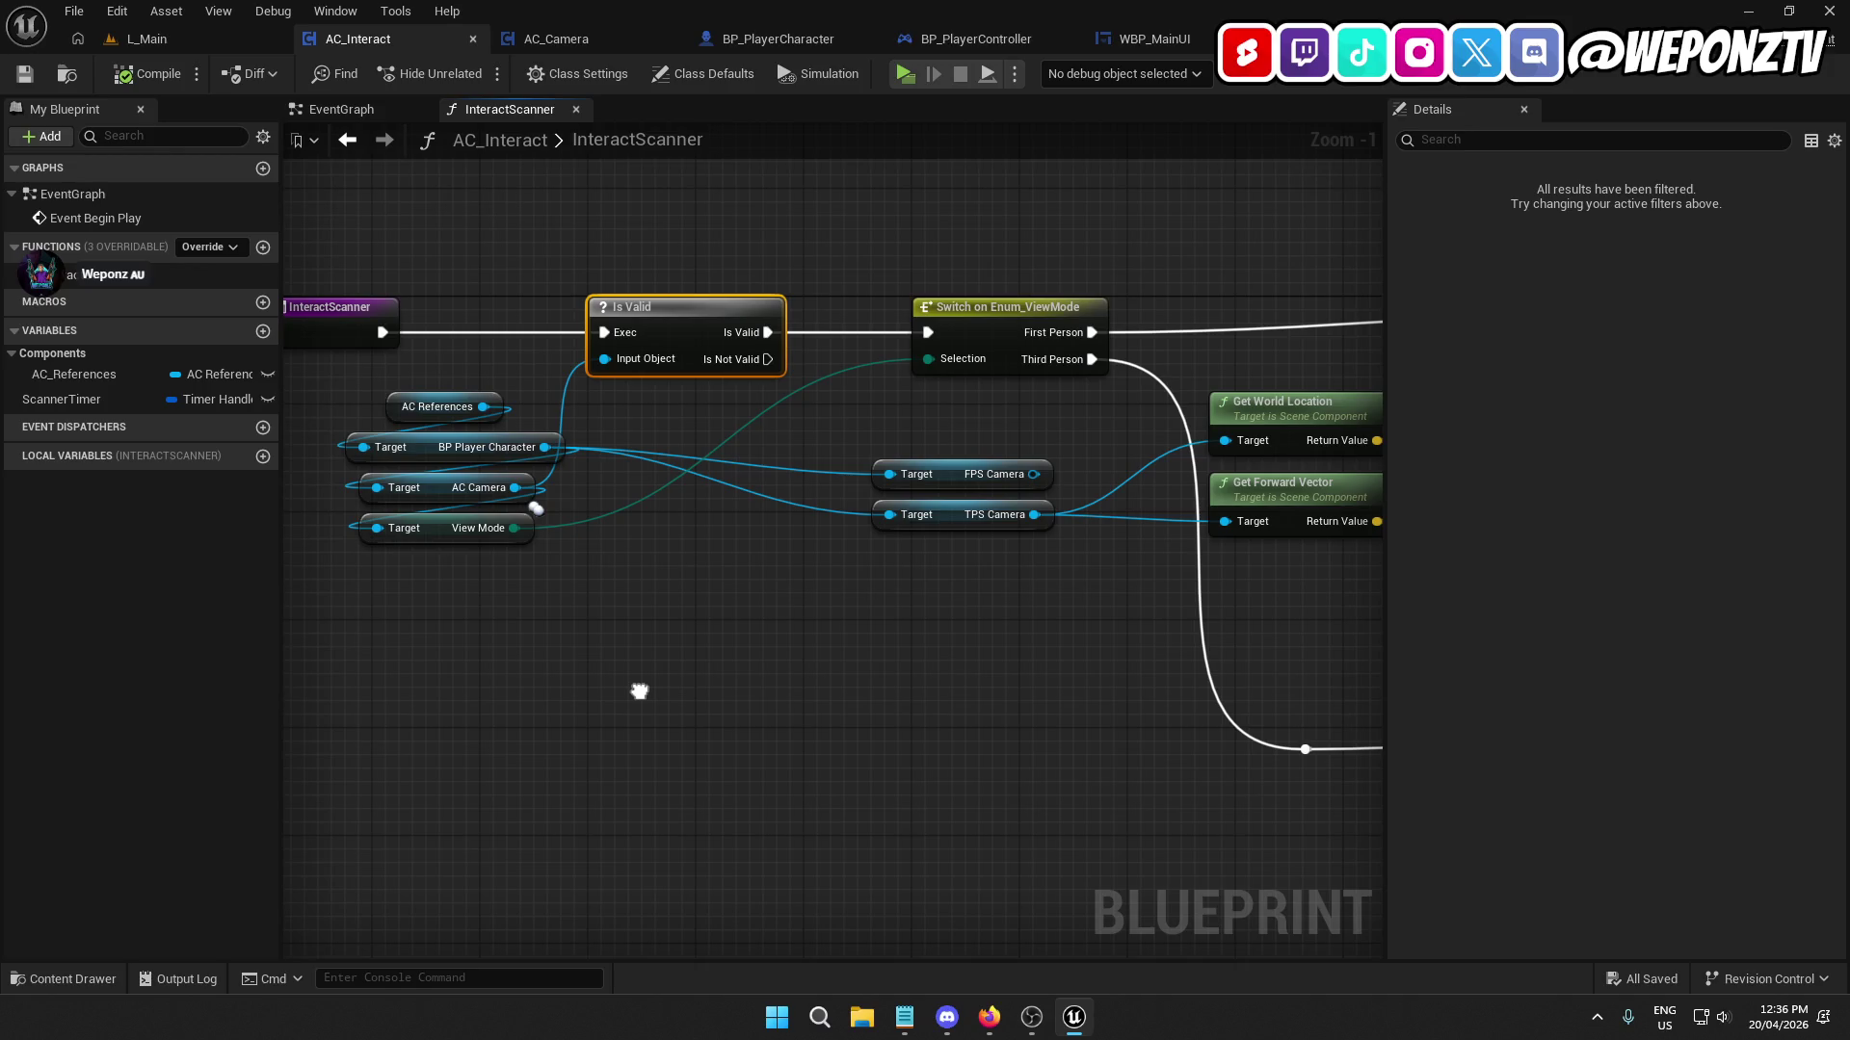
Feed the FPS Camera into both Get World Location and Get Forward Vector.
drag(1063, 623, 748, 616)
mouse_move(703, 502)
mouse_down()
mouse_move(904, 481)
mouse_move(898, 467)
mouse_up()
drag(706, 500, 903, 547)
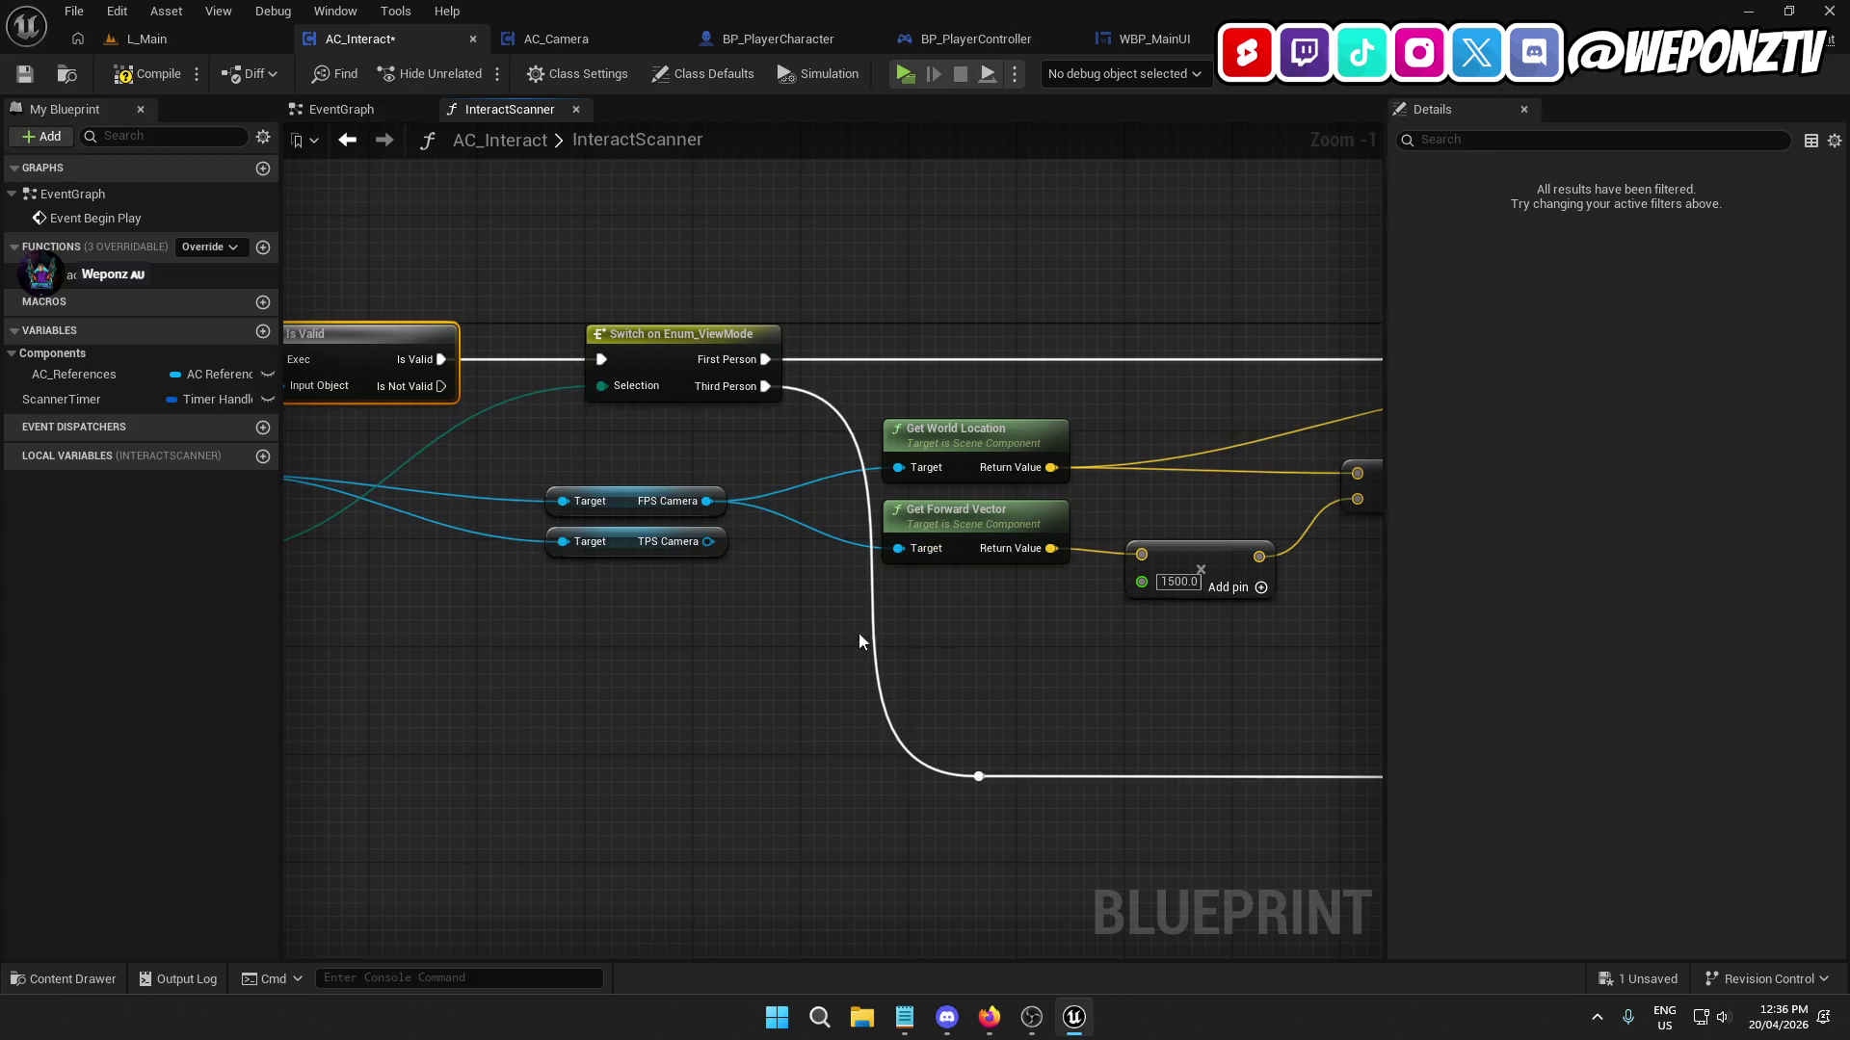
Change the trace distance multiplier from 1500 to 500 and compile AC_Interact.
click(1162, 583)
text(50)
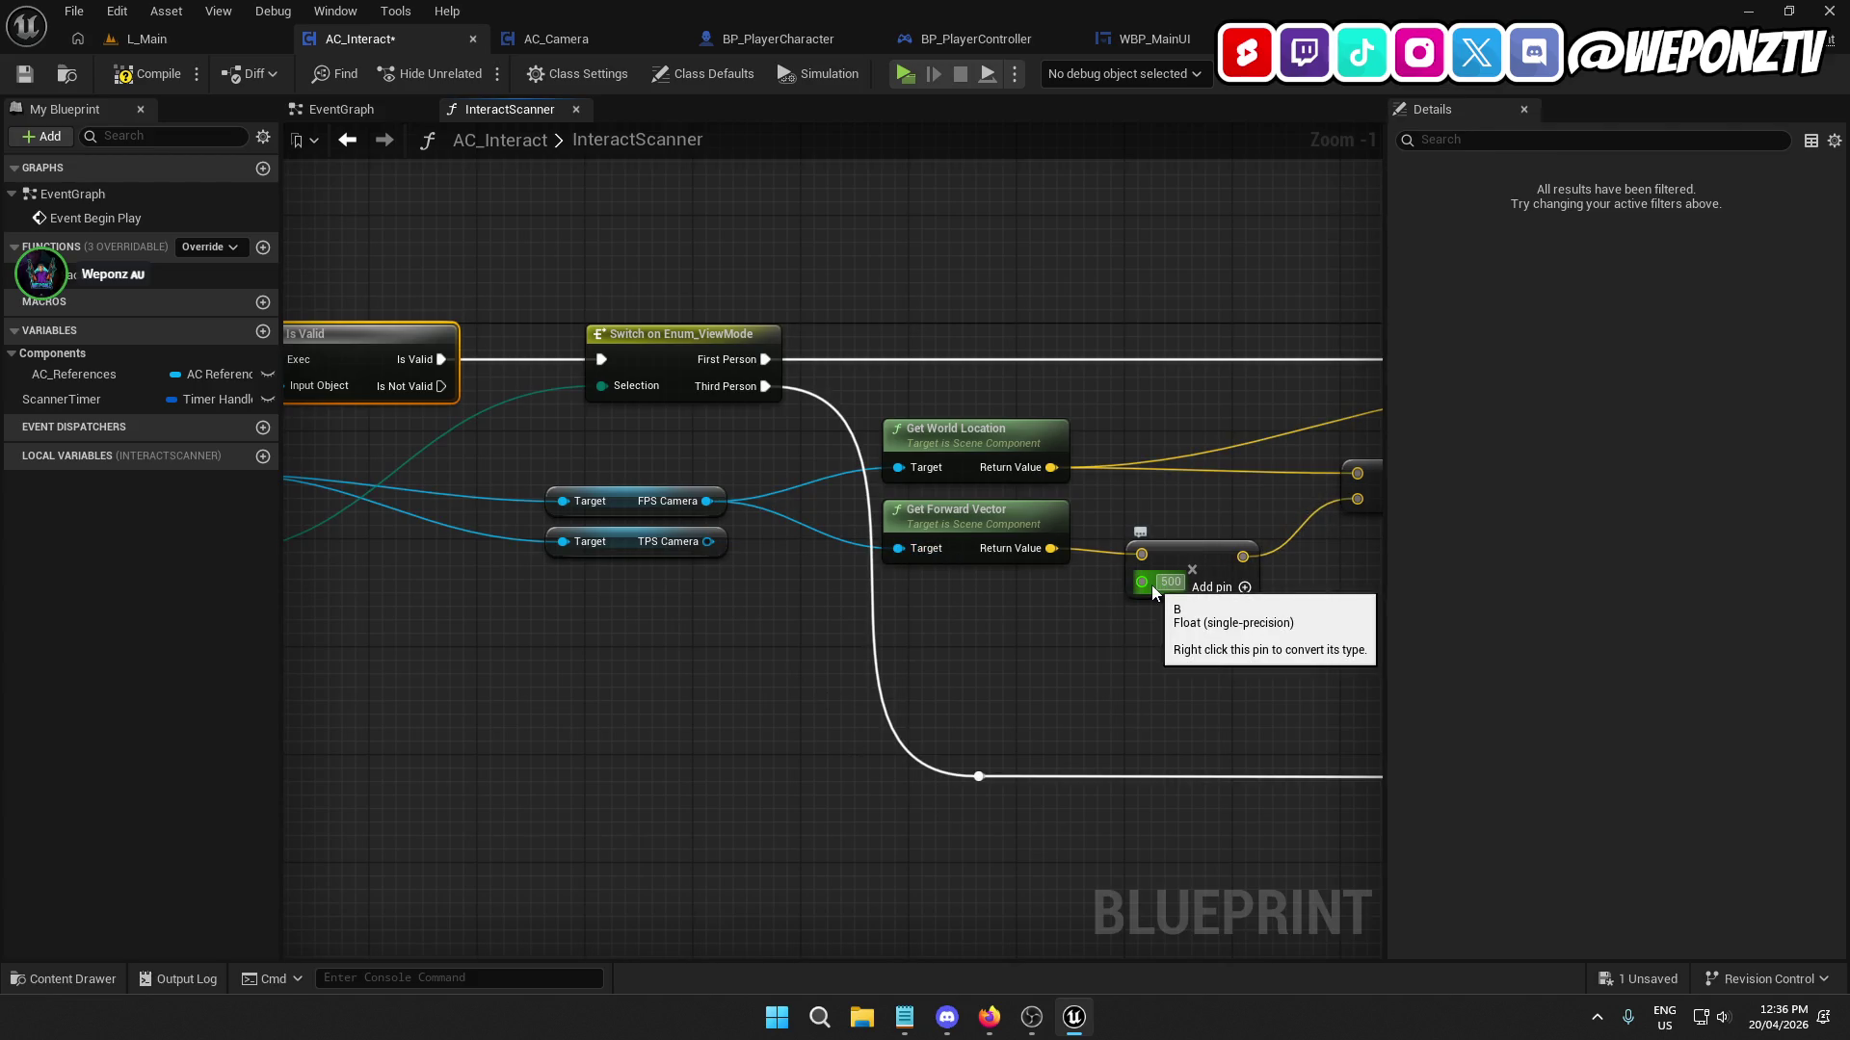
click(684, 643)
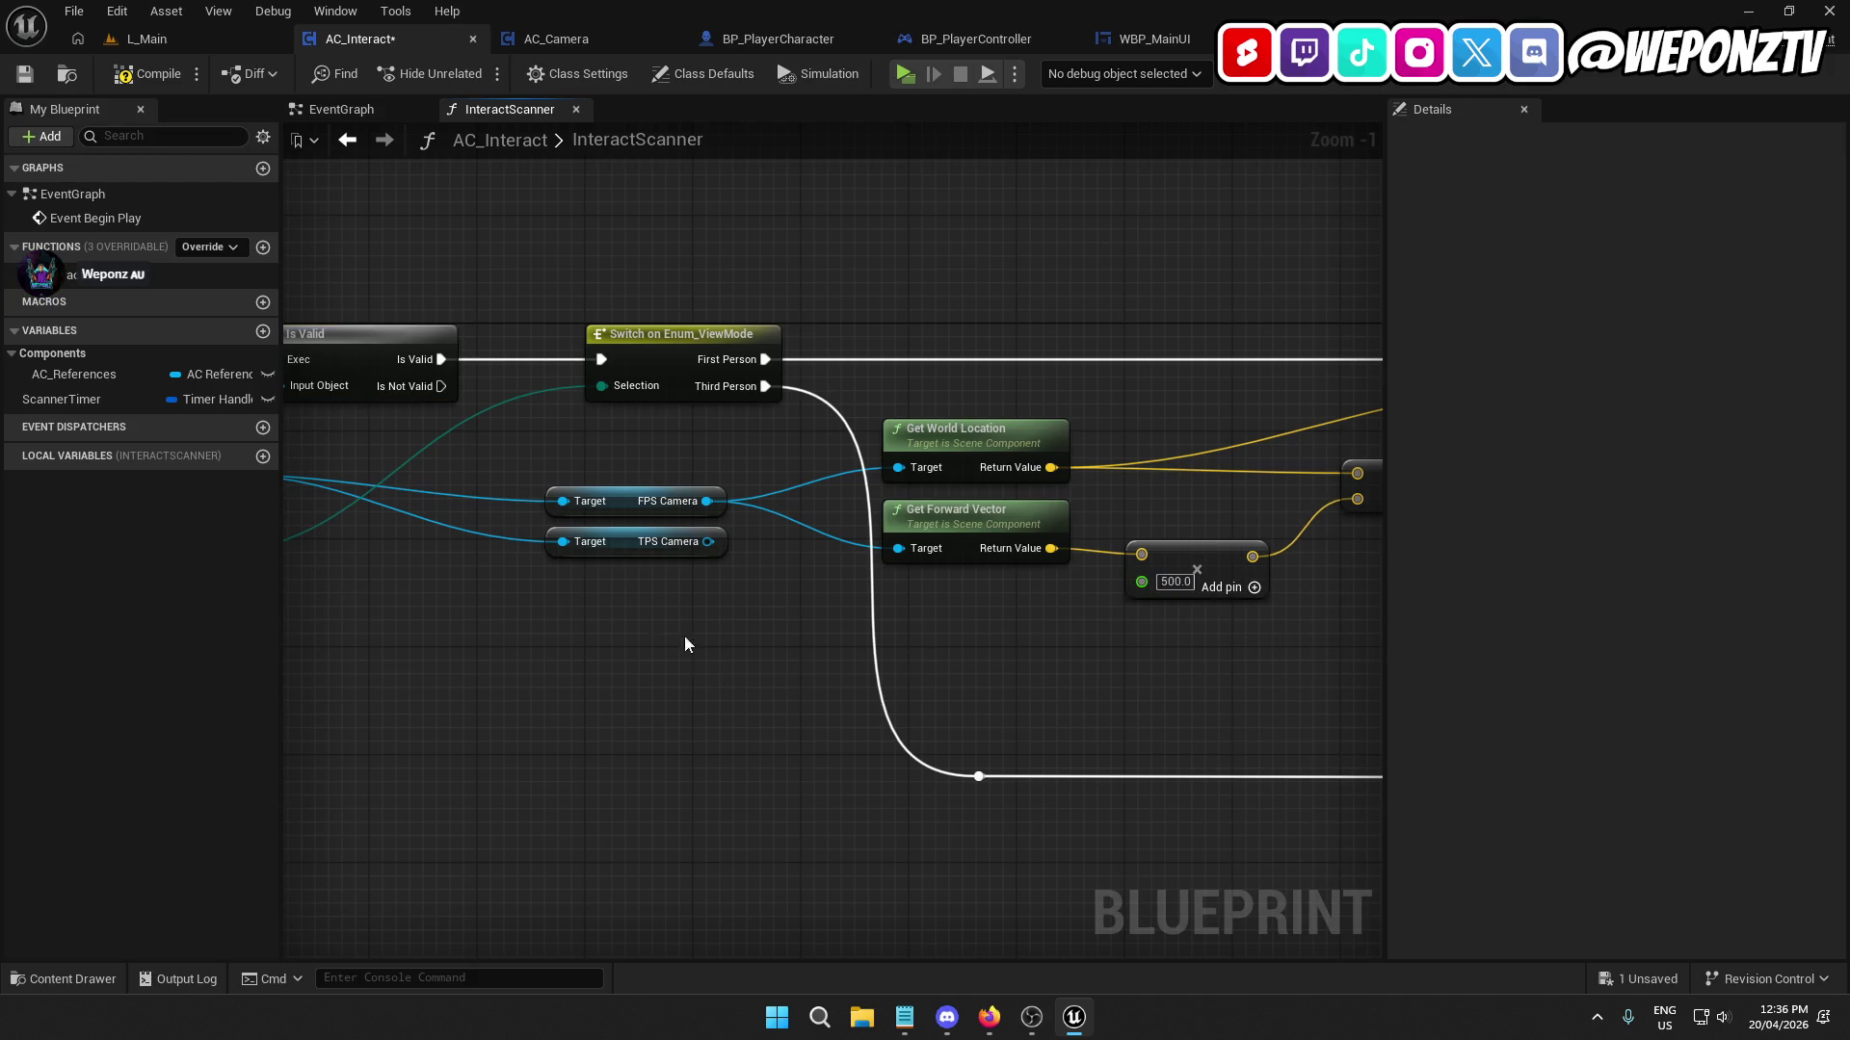
click(150, 70)
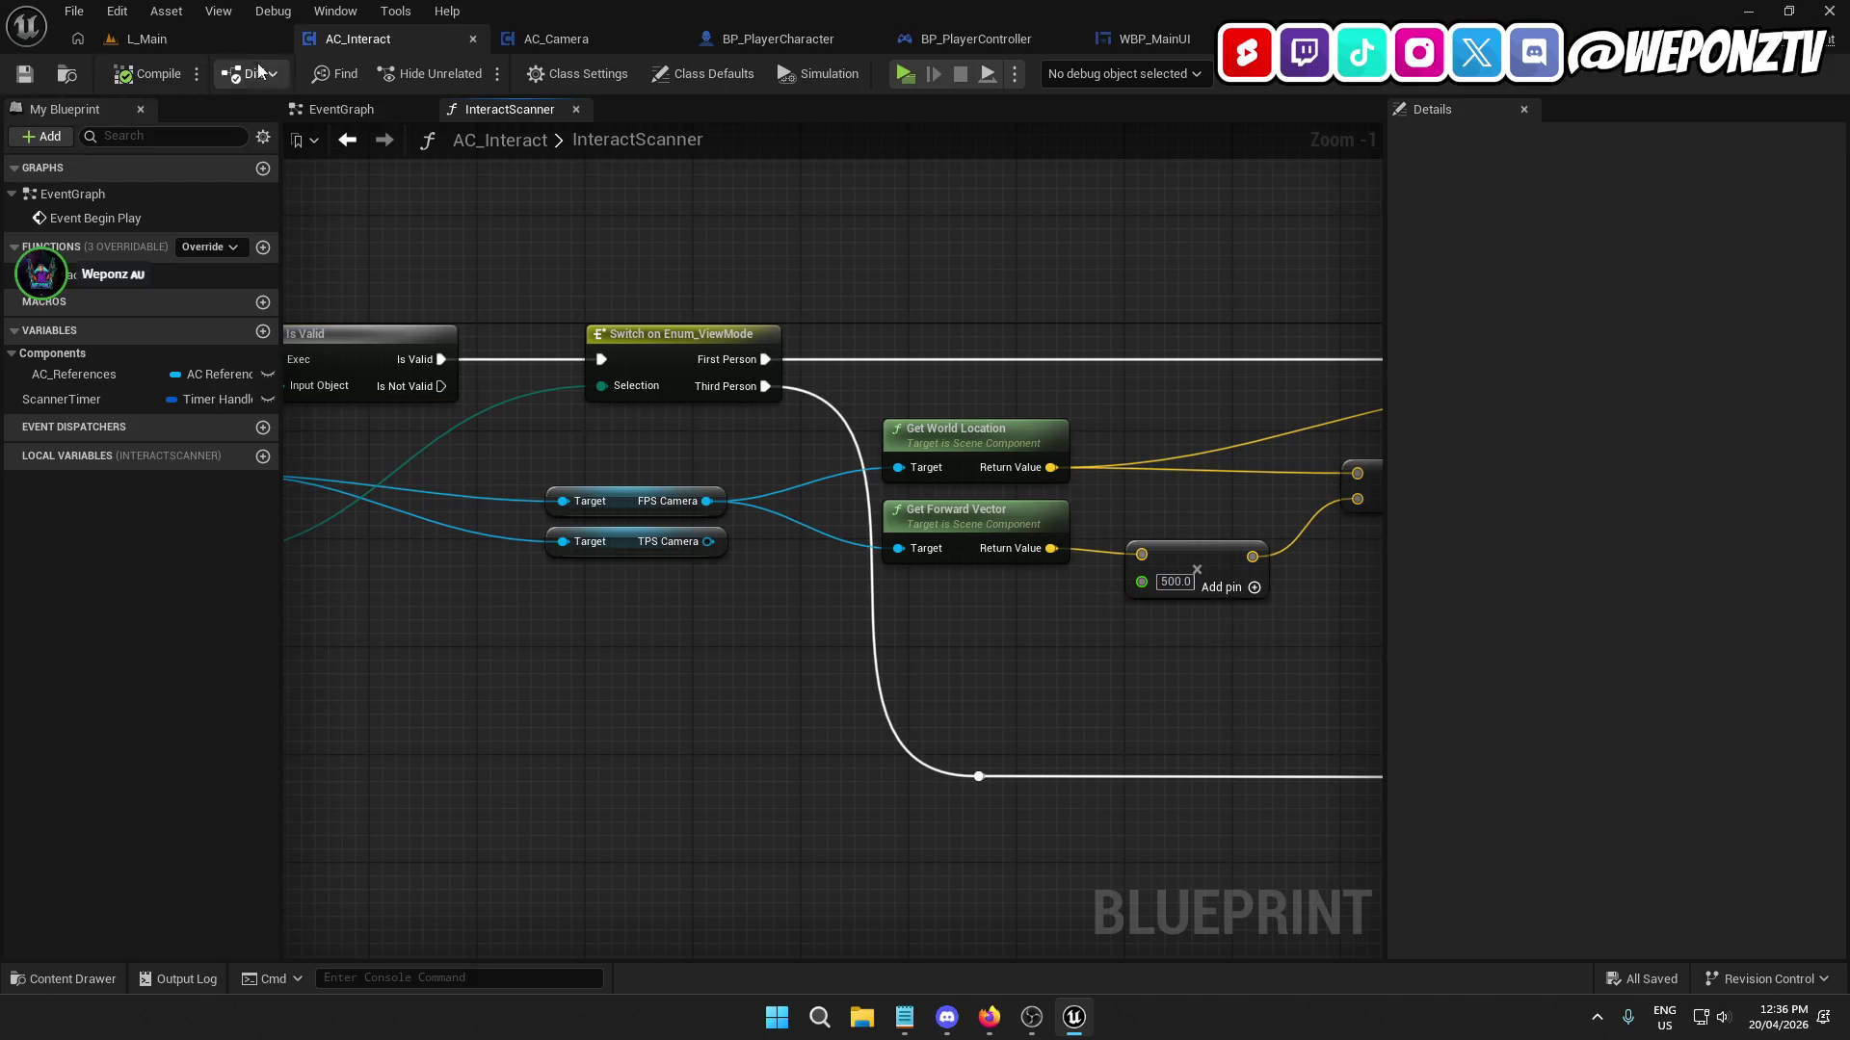
click(555, 39)
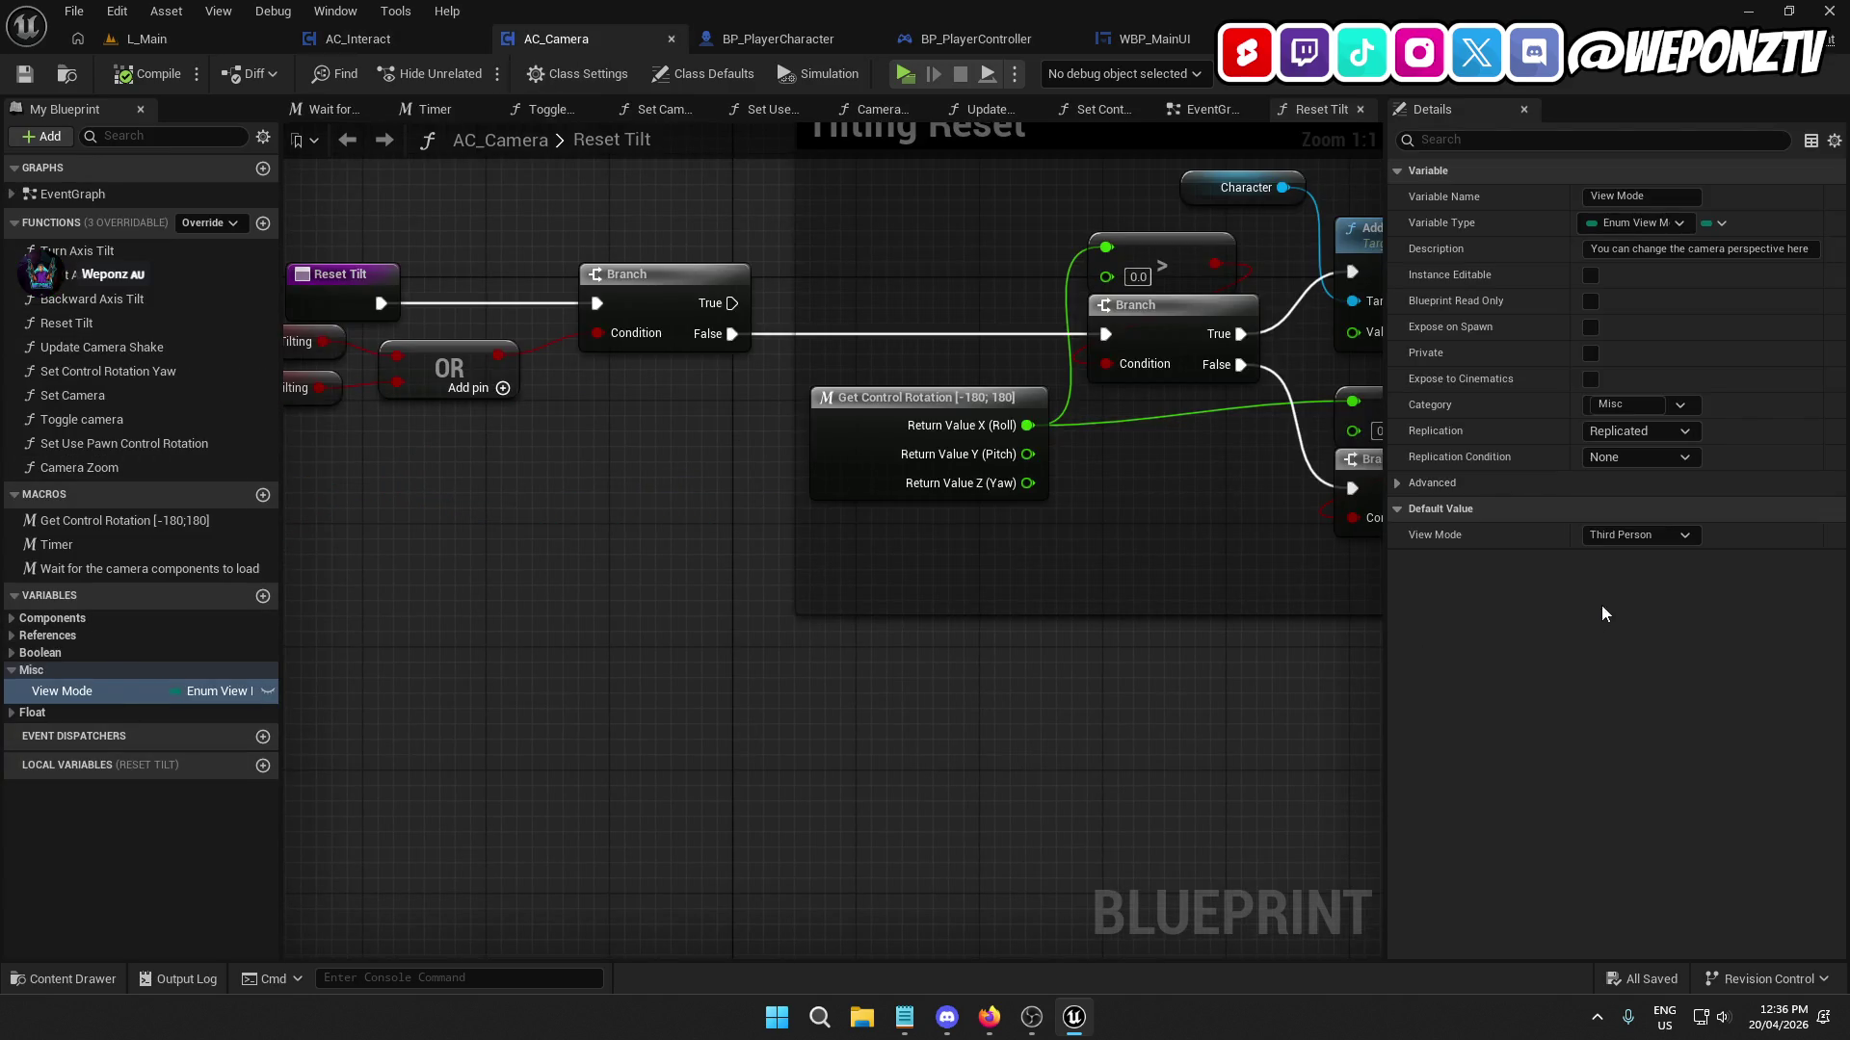
Set AC_Camera's View Mode default to First Person, save, and playtest the level.
click(1638, 534)
click(1628, 557)
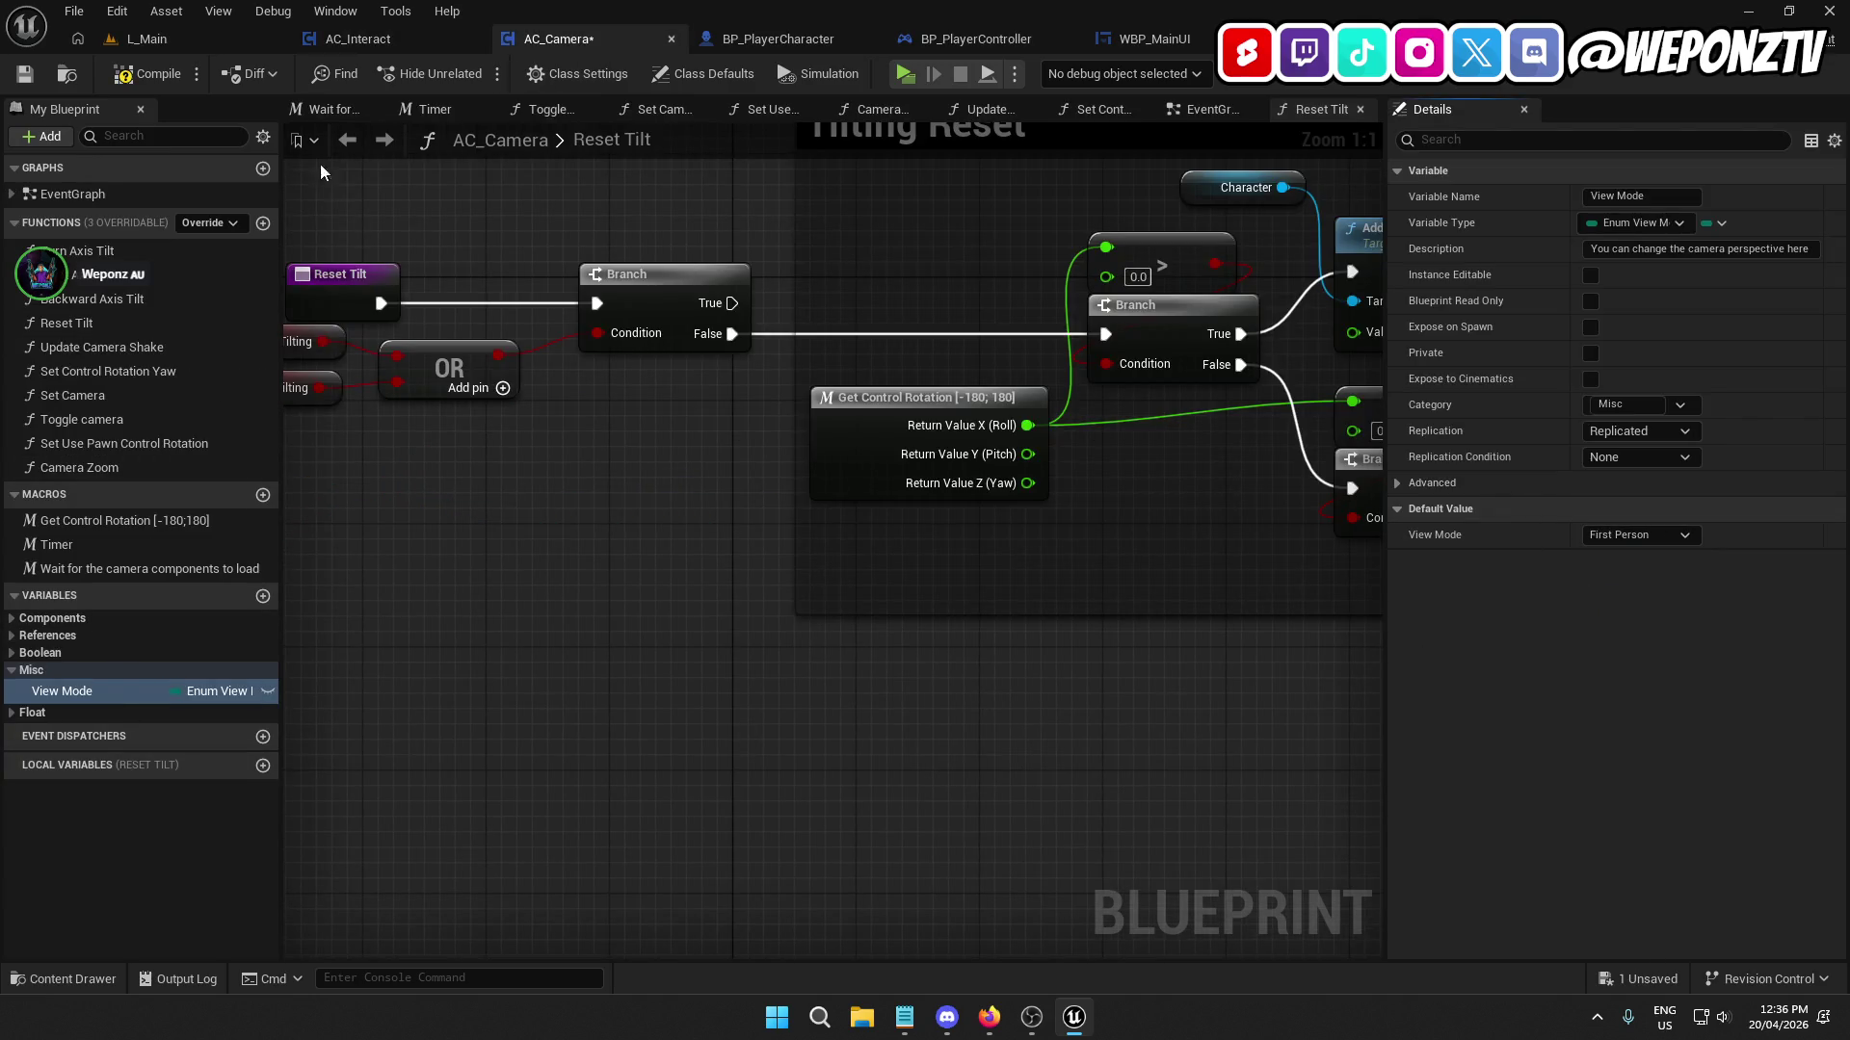
click(34, 73)
click(210, 32)
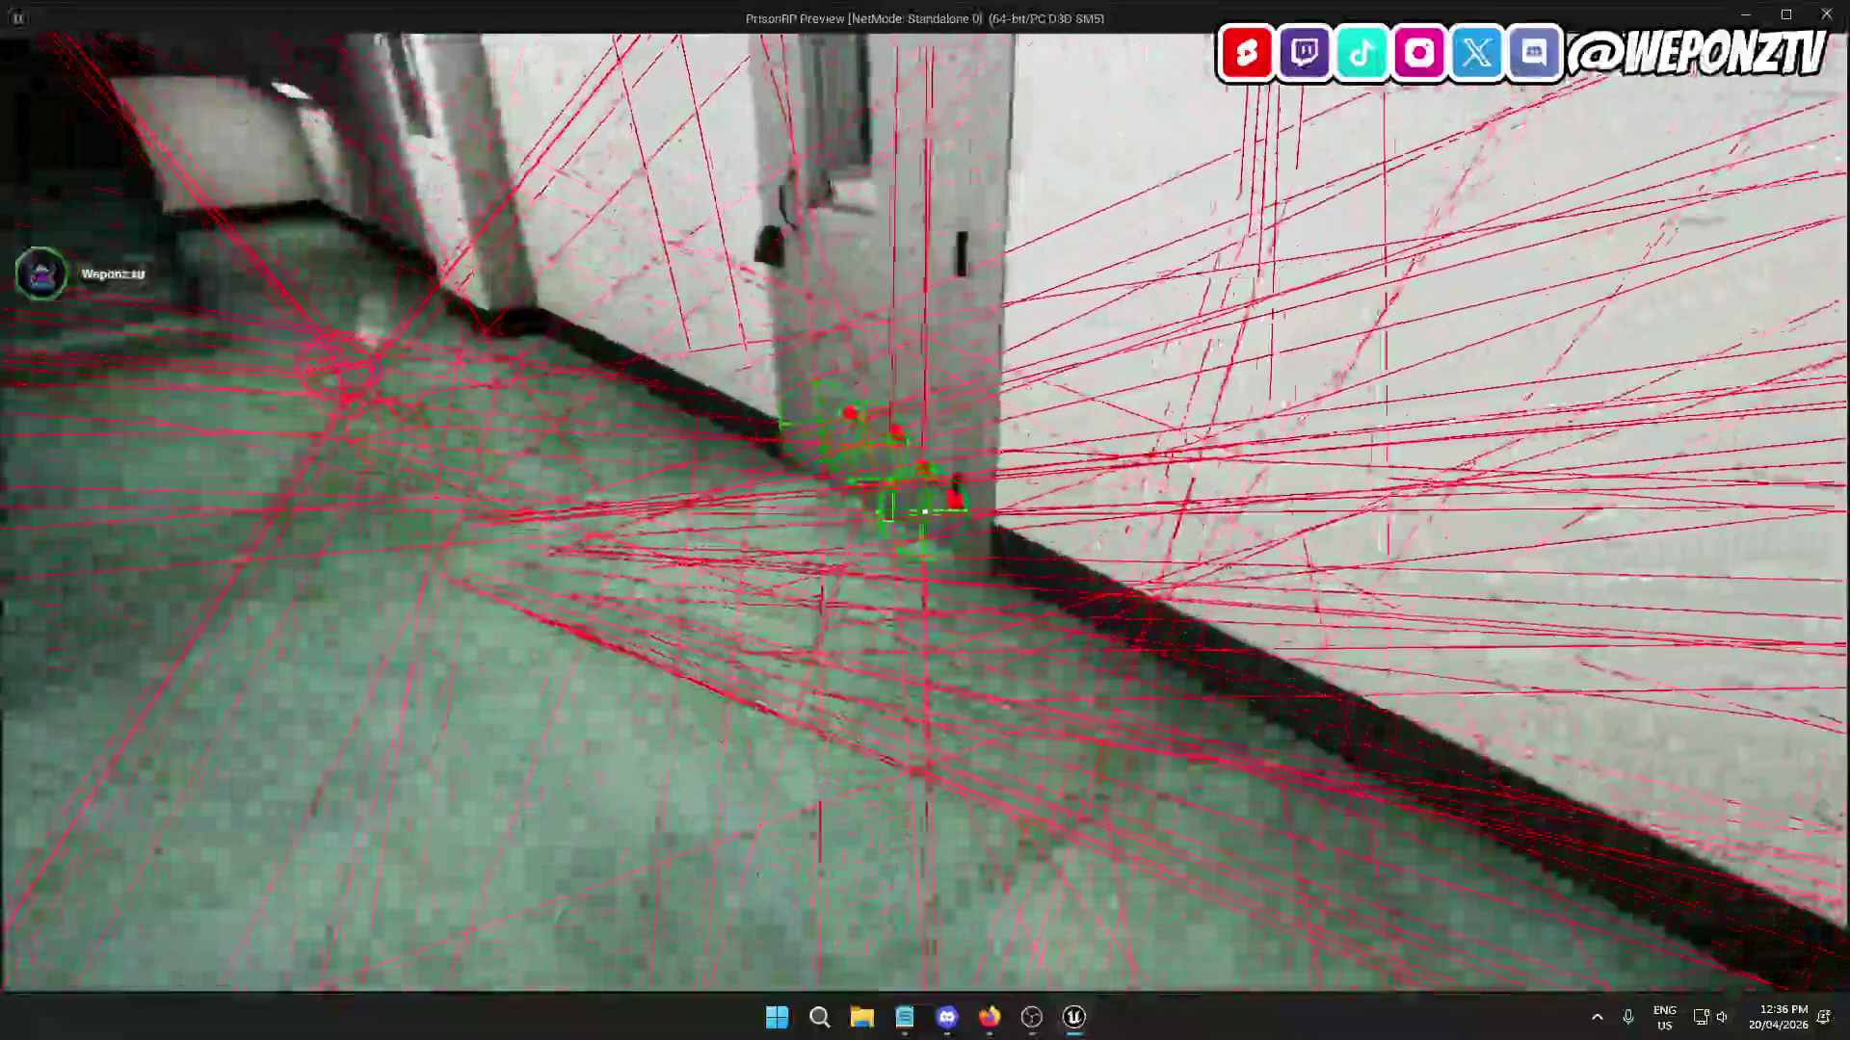
key(Escape)
Change the trace multiplier to 250 and playtest by walking toward the door.
click(414, 35)
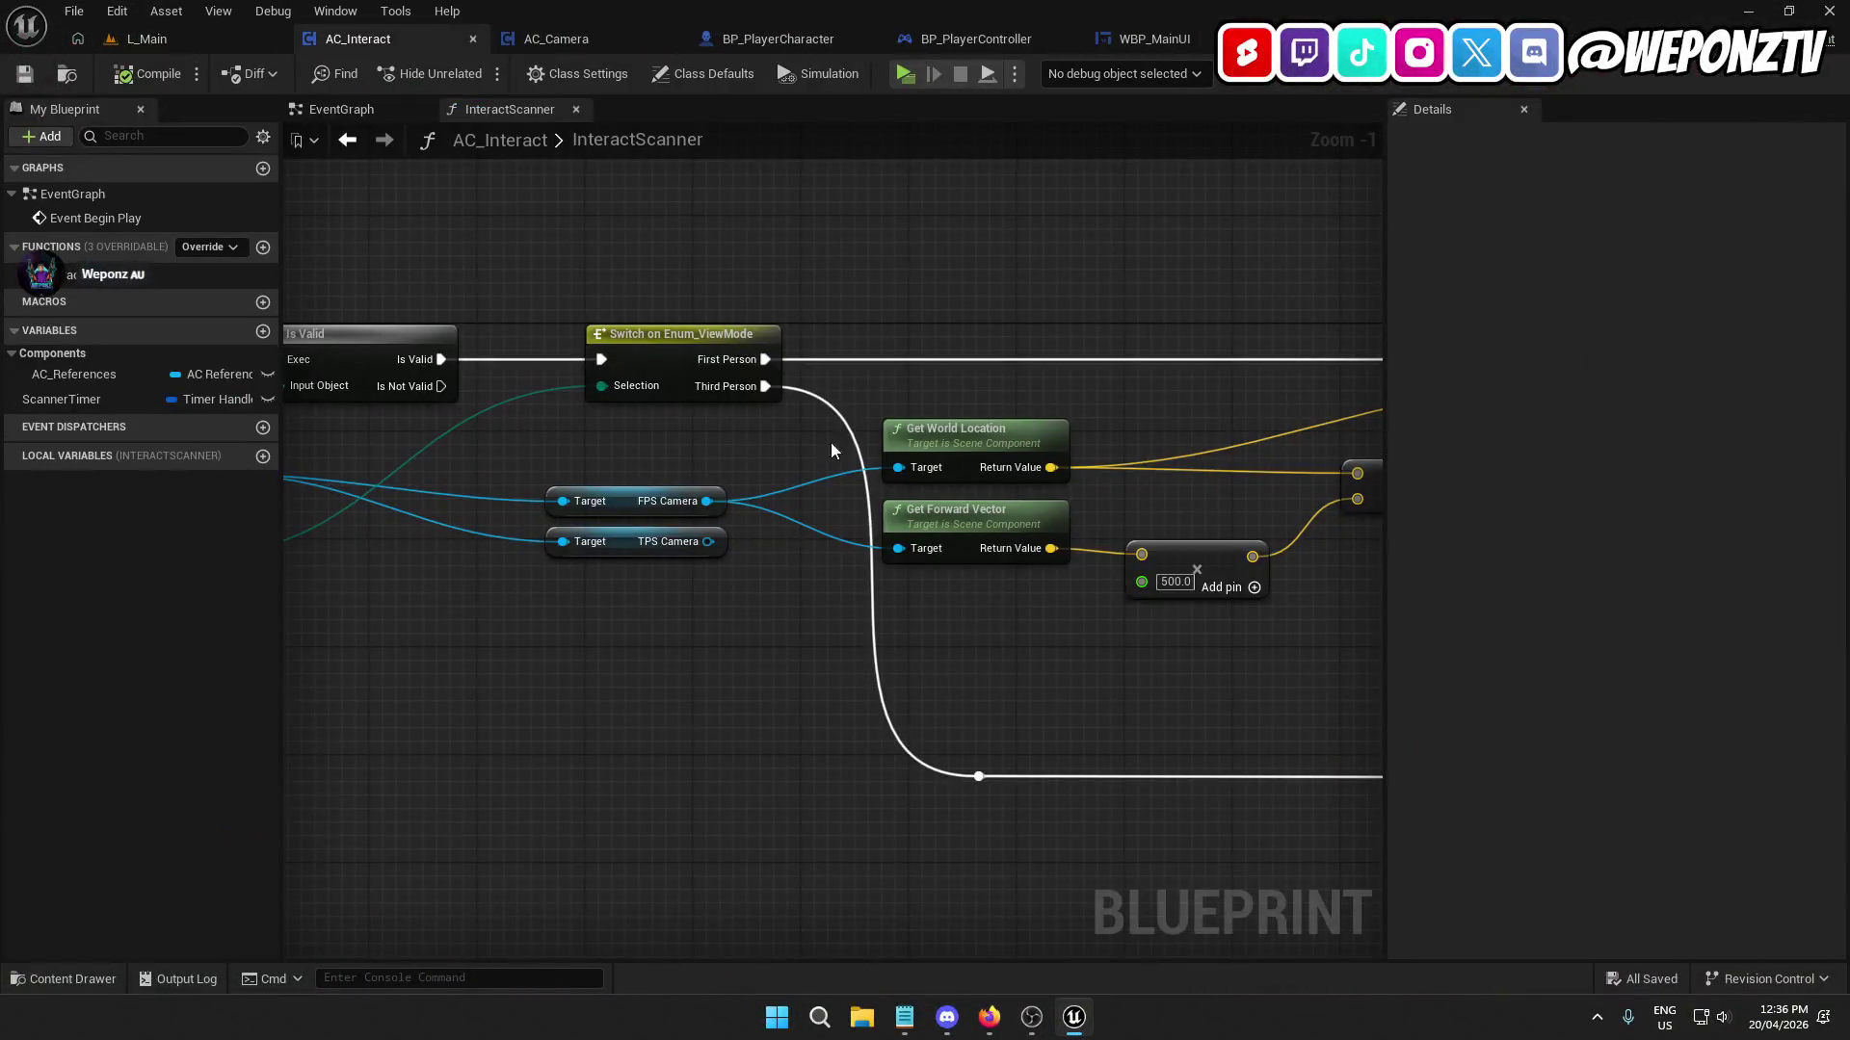
text(250)
key(Return)
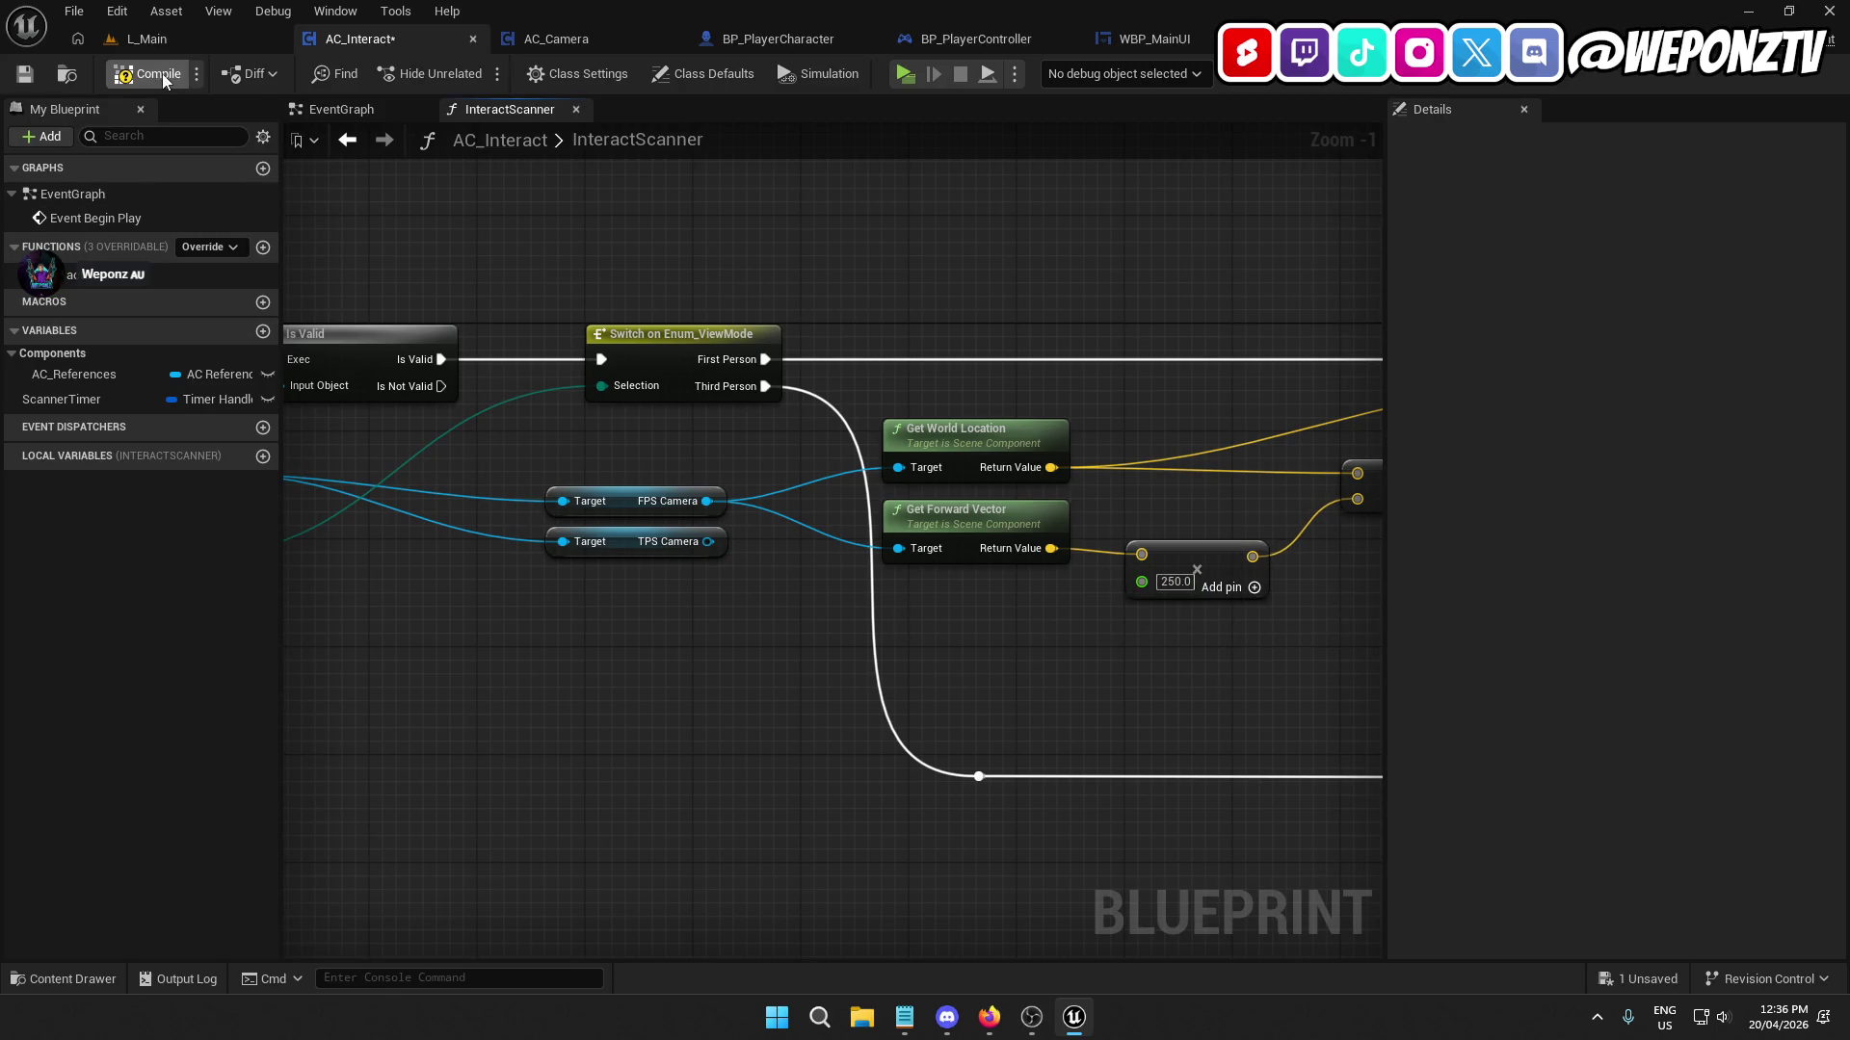
click(147, 40)
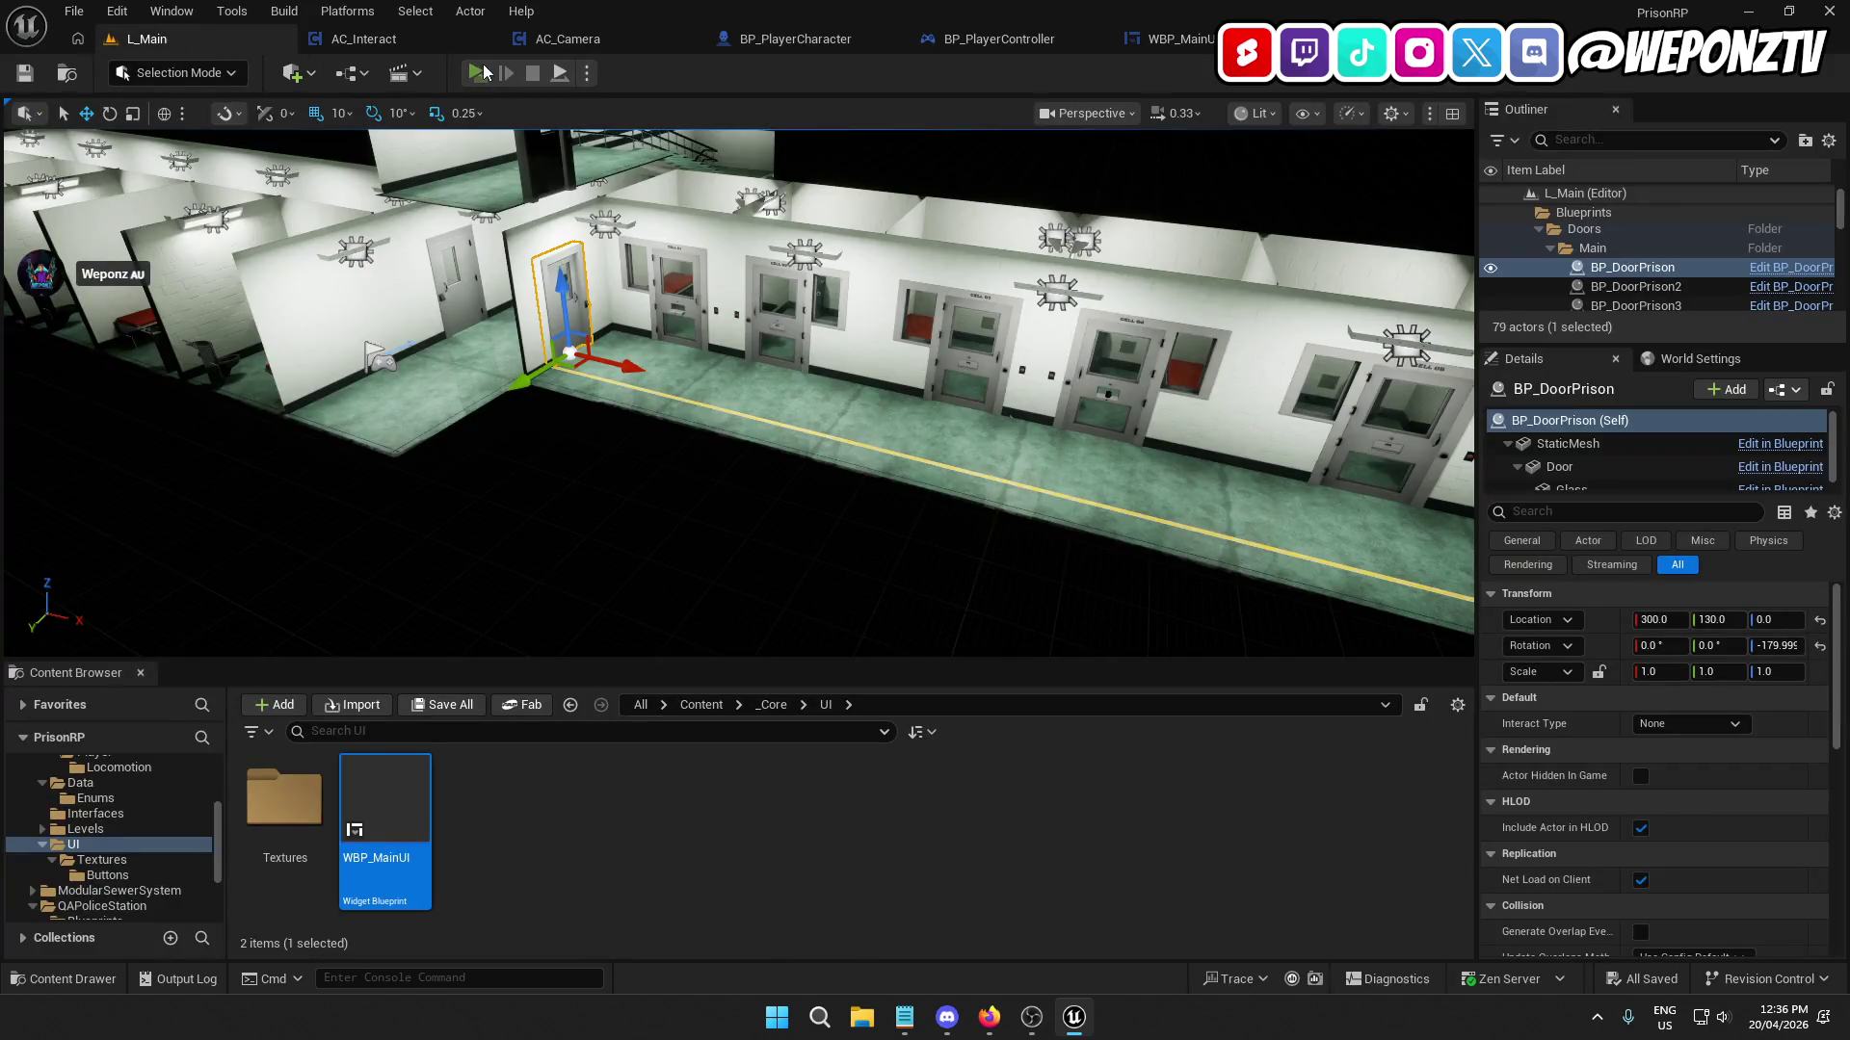
click(483, 73)
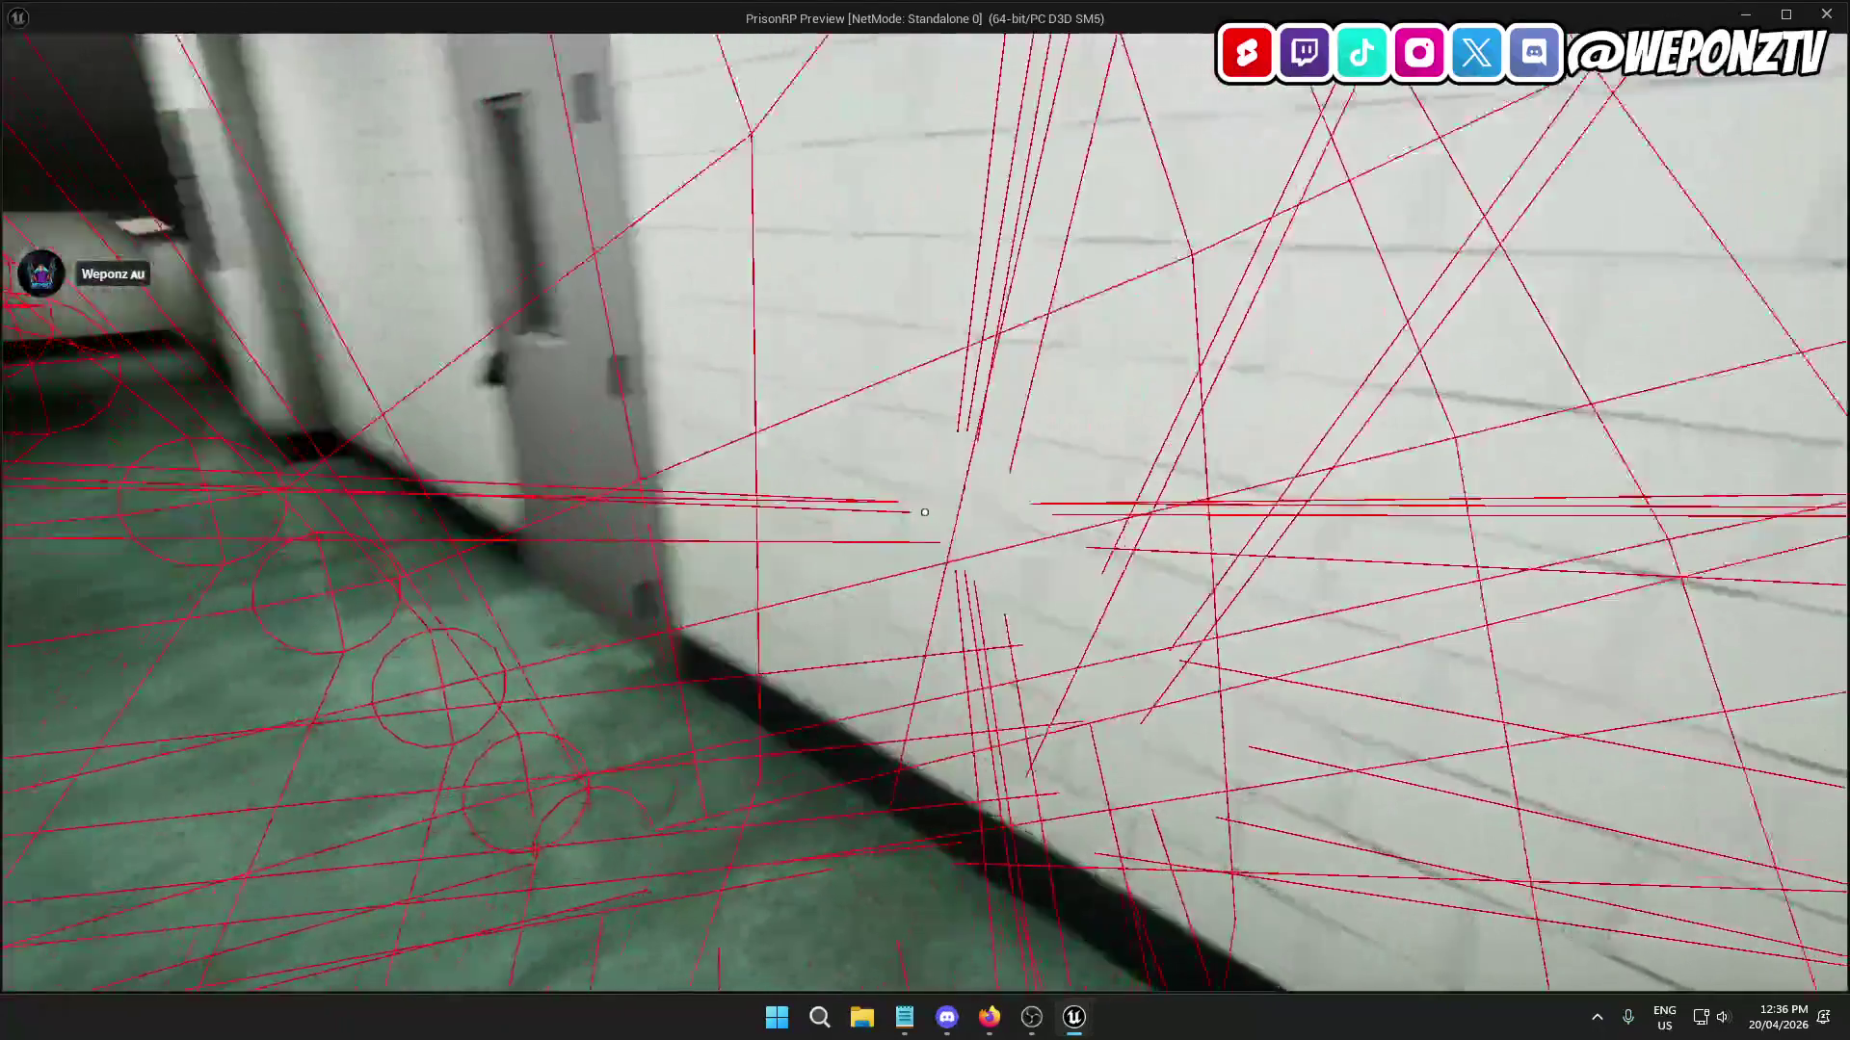
key(w)
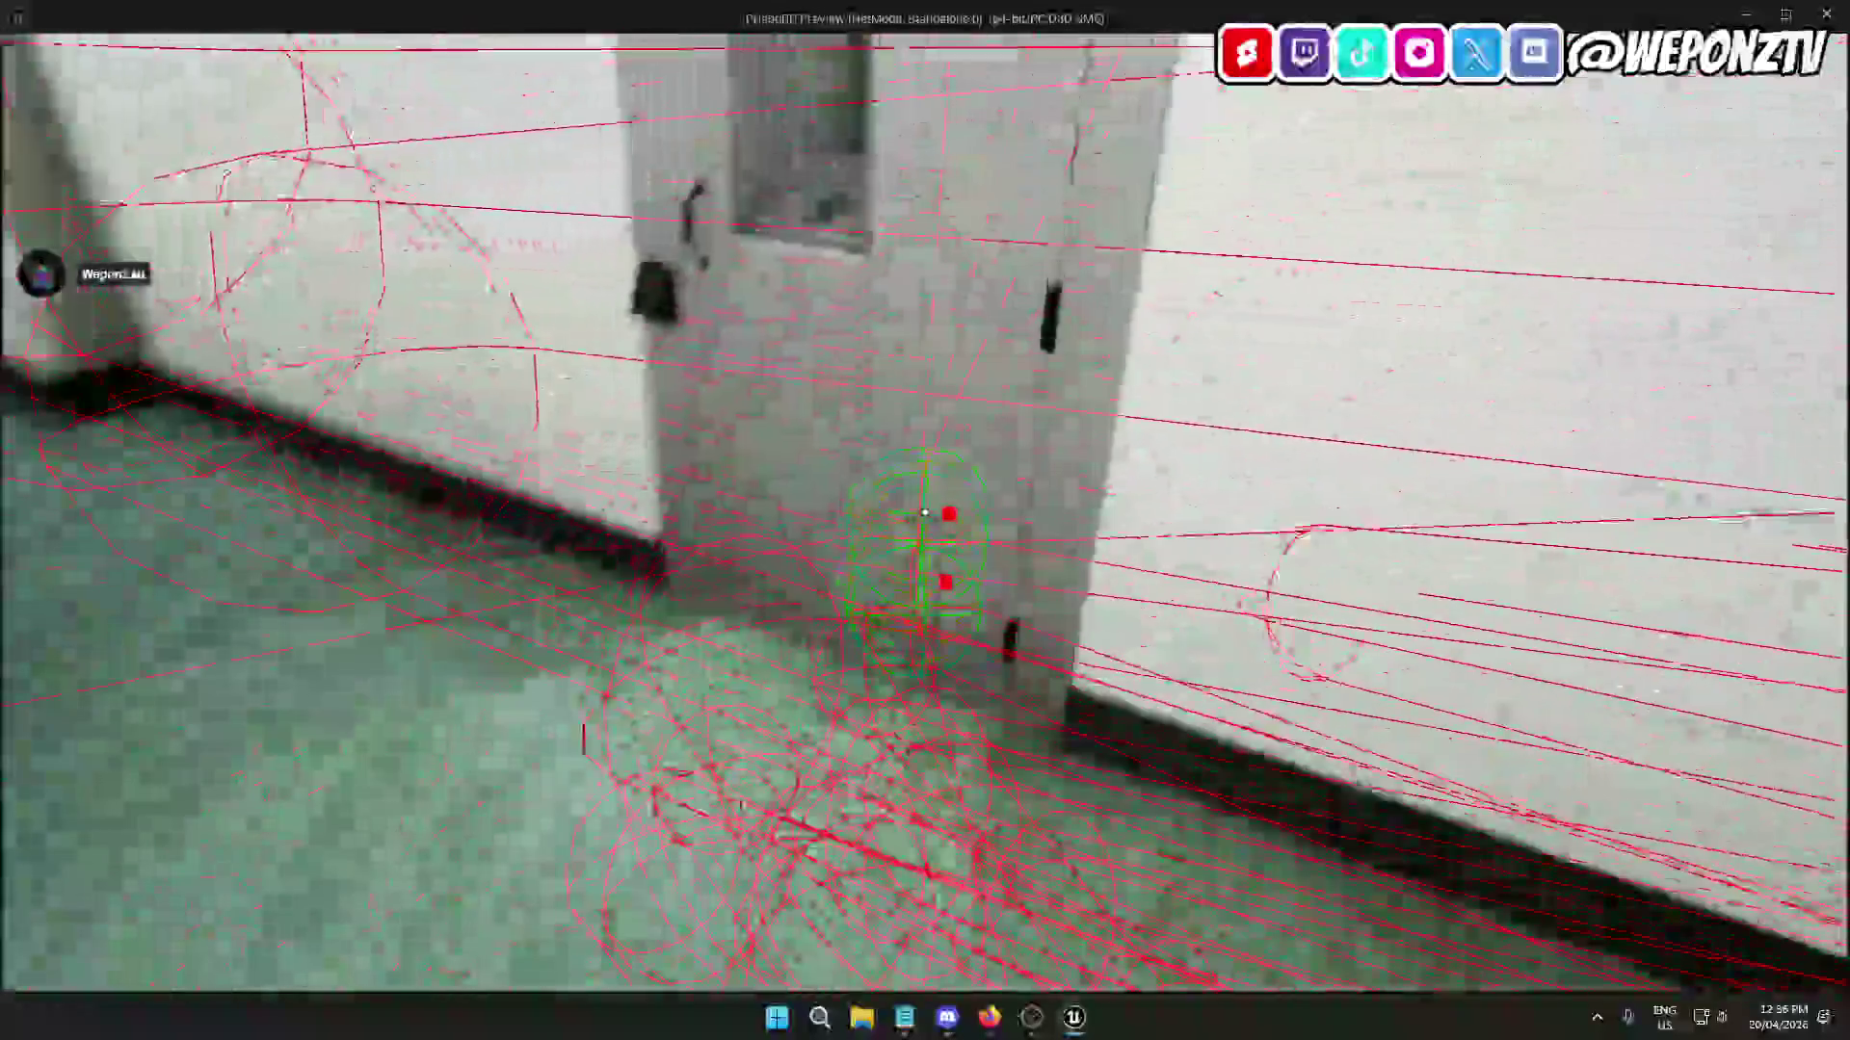
key(w)
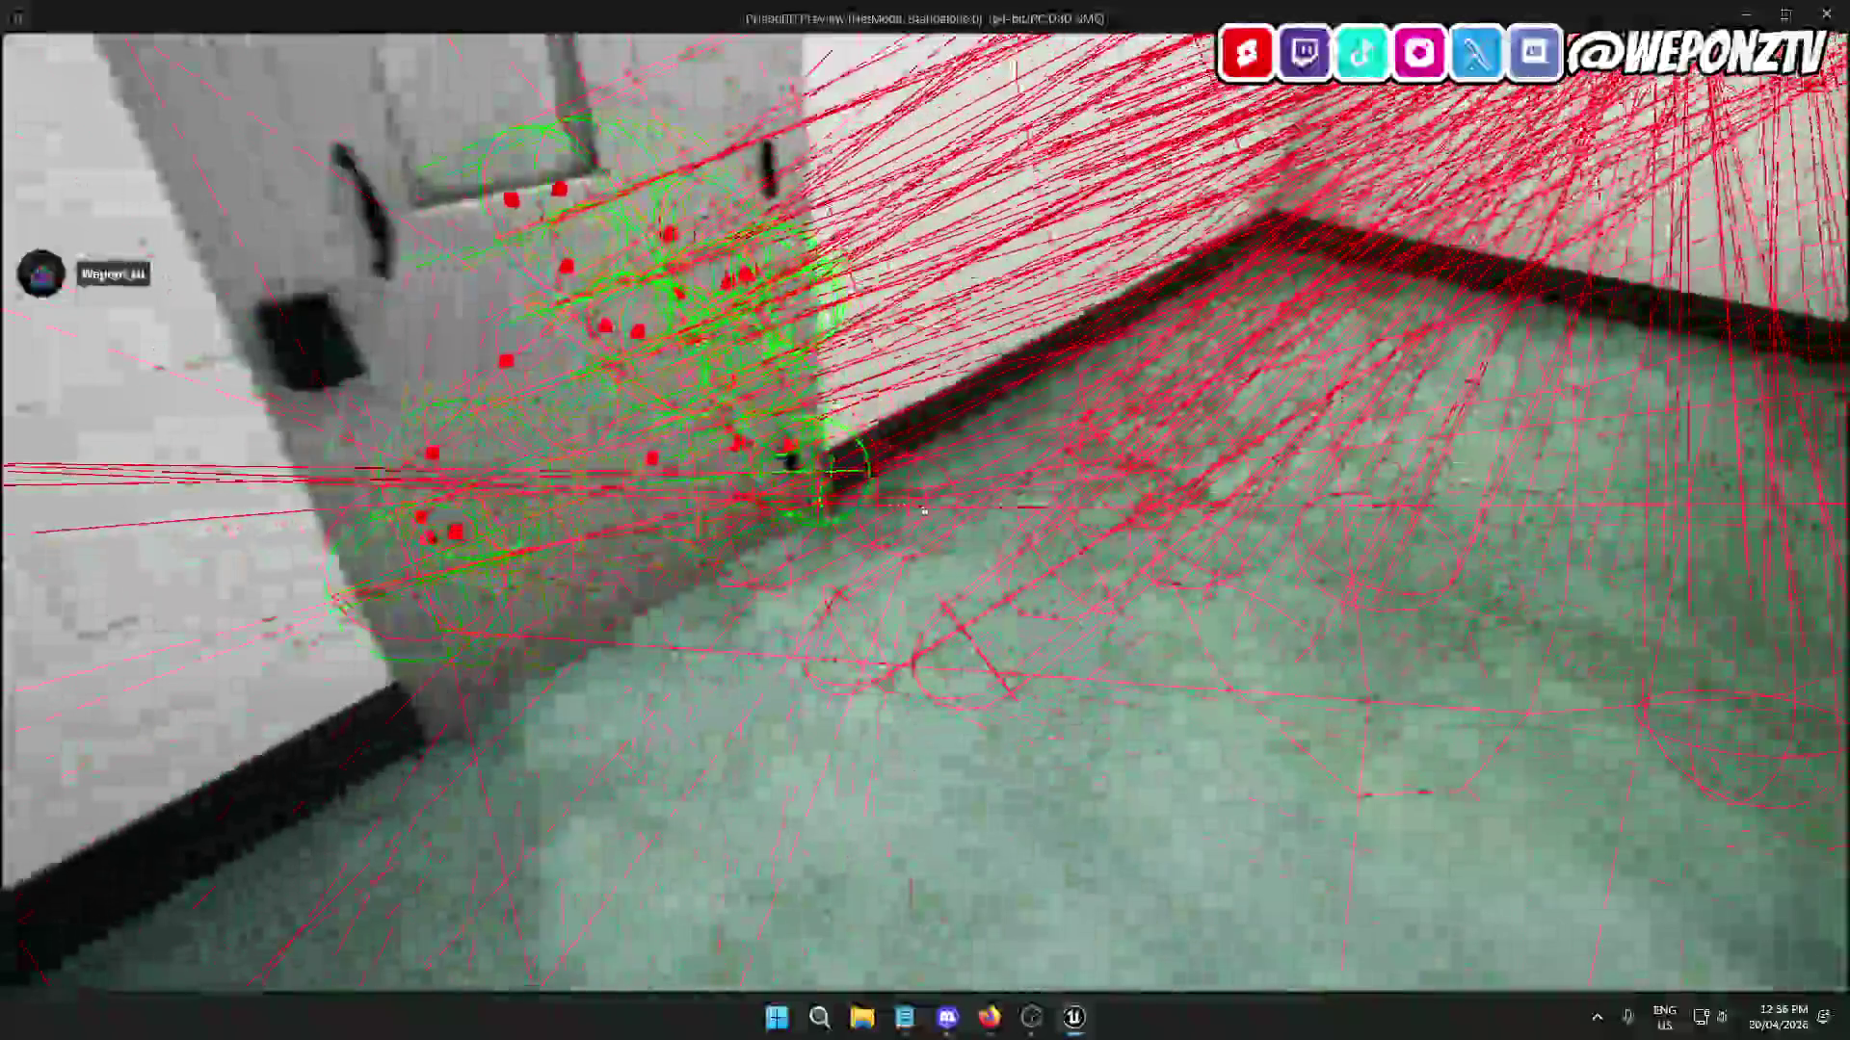
key(Escape)
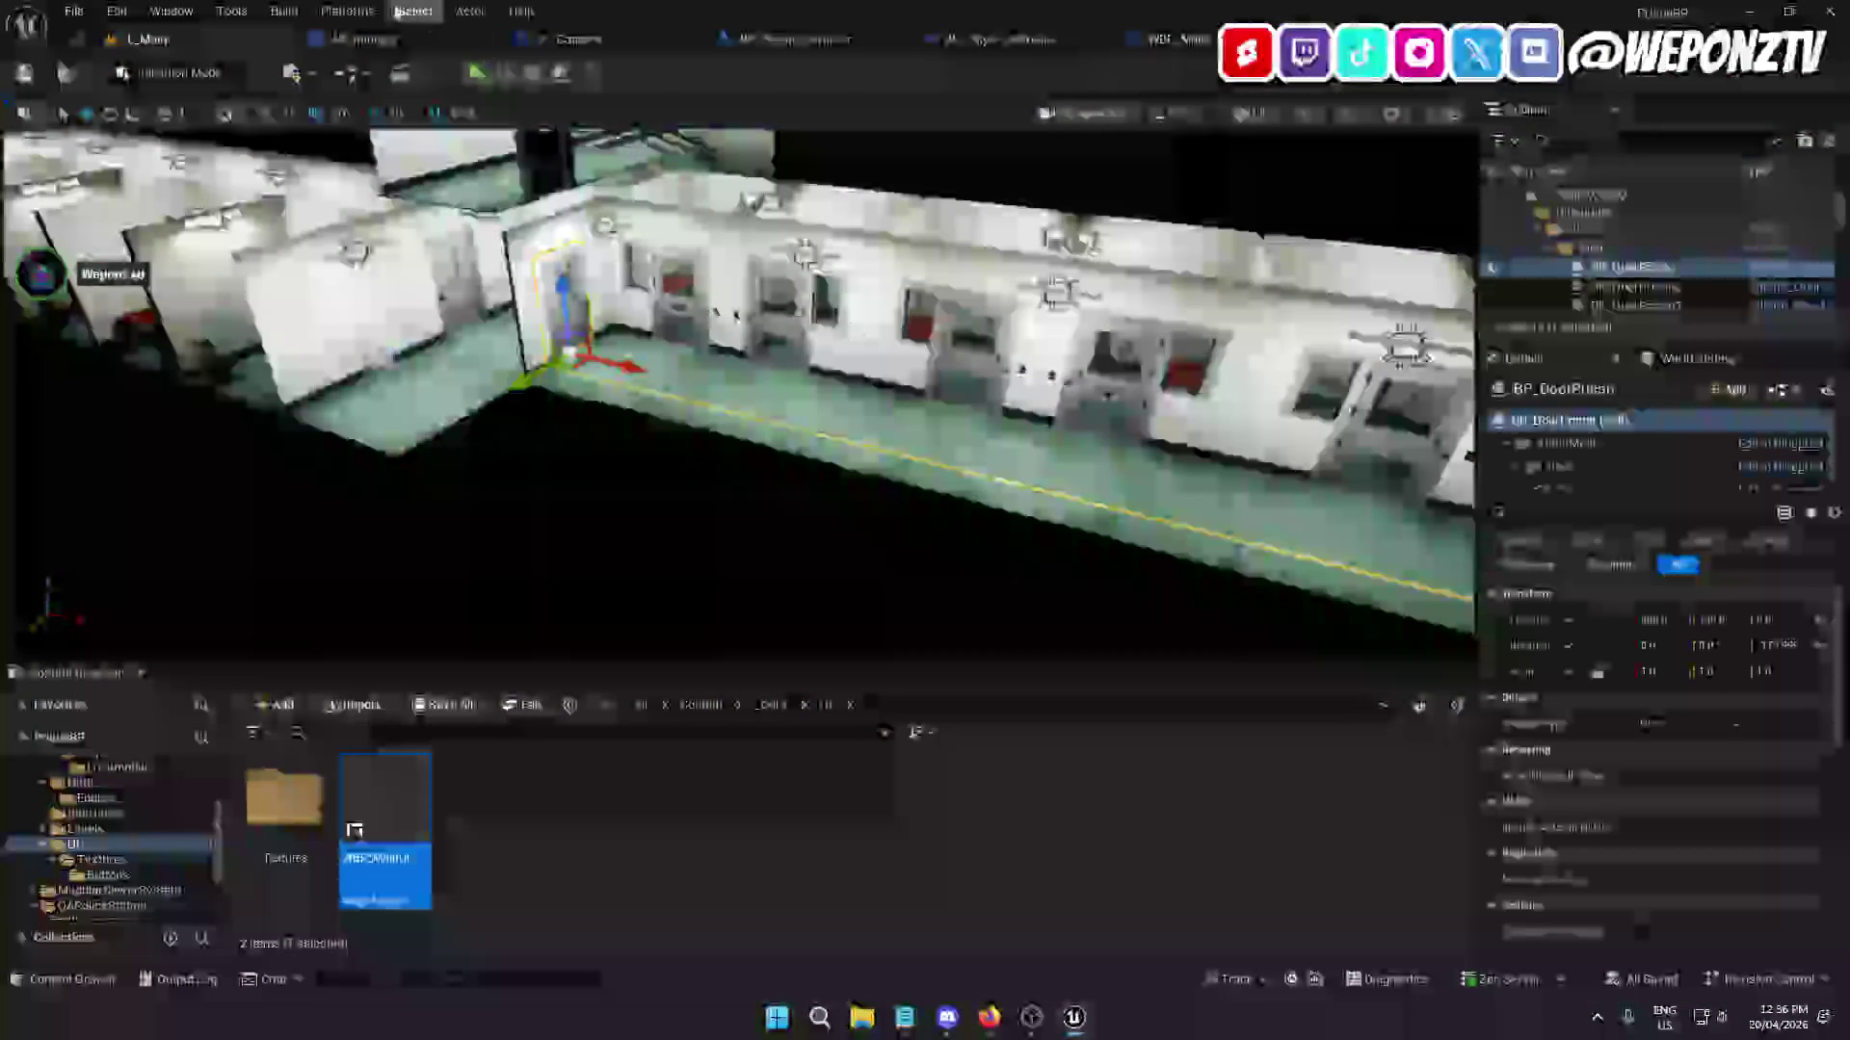
click(356, 39)
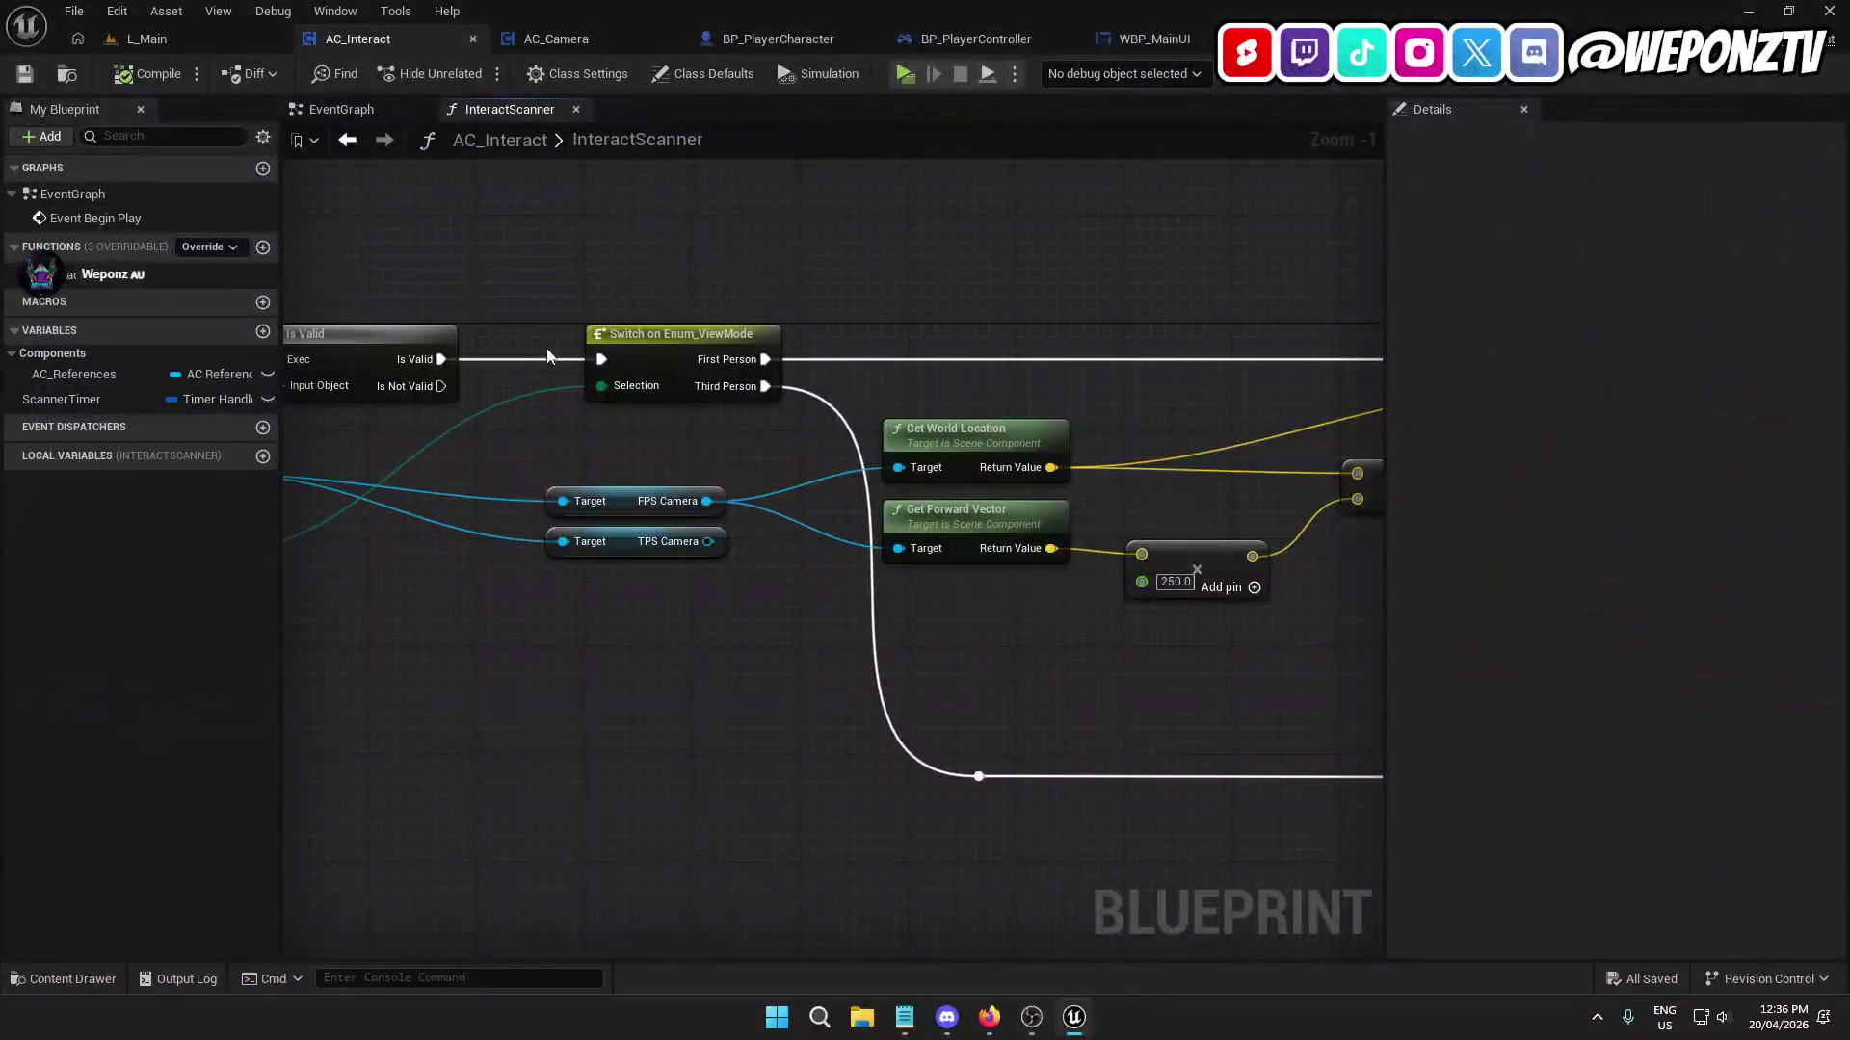
Feed the TPS Camera into Get World Location, set the multiplier to 2000, and save.
mouse_move(675, 458)
mouse_down()
mouse_move(912, 462)
mouse_move(830, 463)
mouse_move(761, 413)
mouse_move(554, 393)
mouse_up()
mouse_move(588, 471)
mouse_down()
mouse_move(779, 397)
mouse_move(730, 480)
mouse_move(778, 478)
mouse_up()
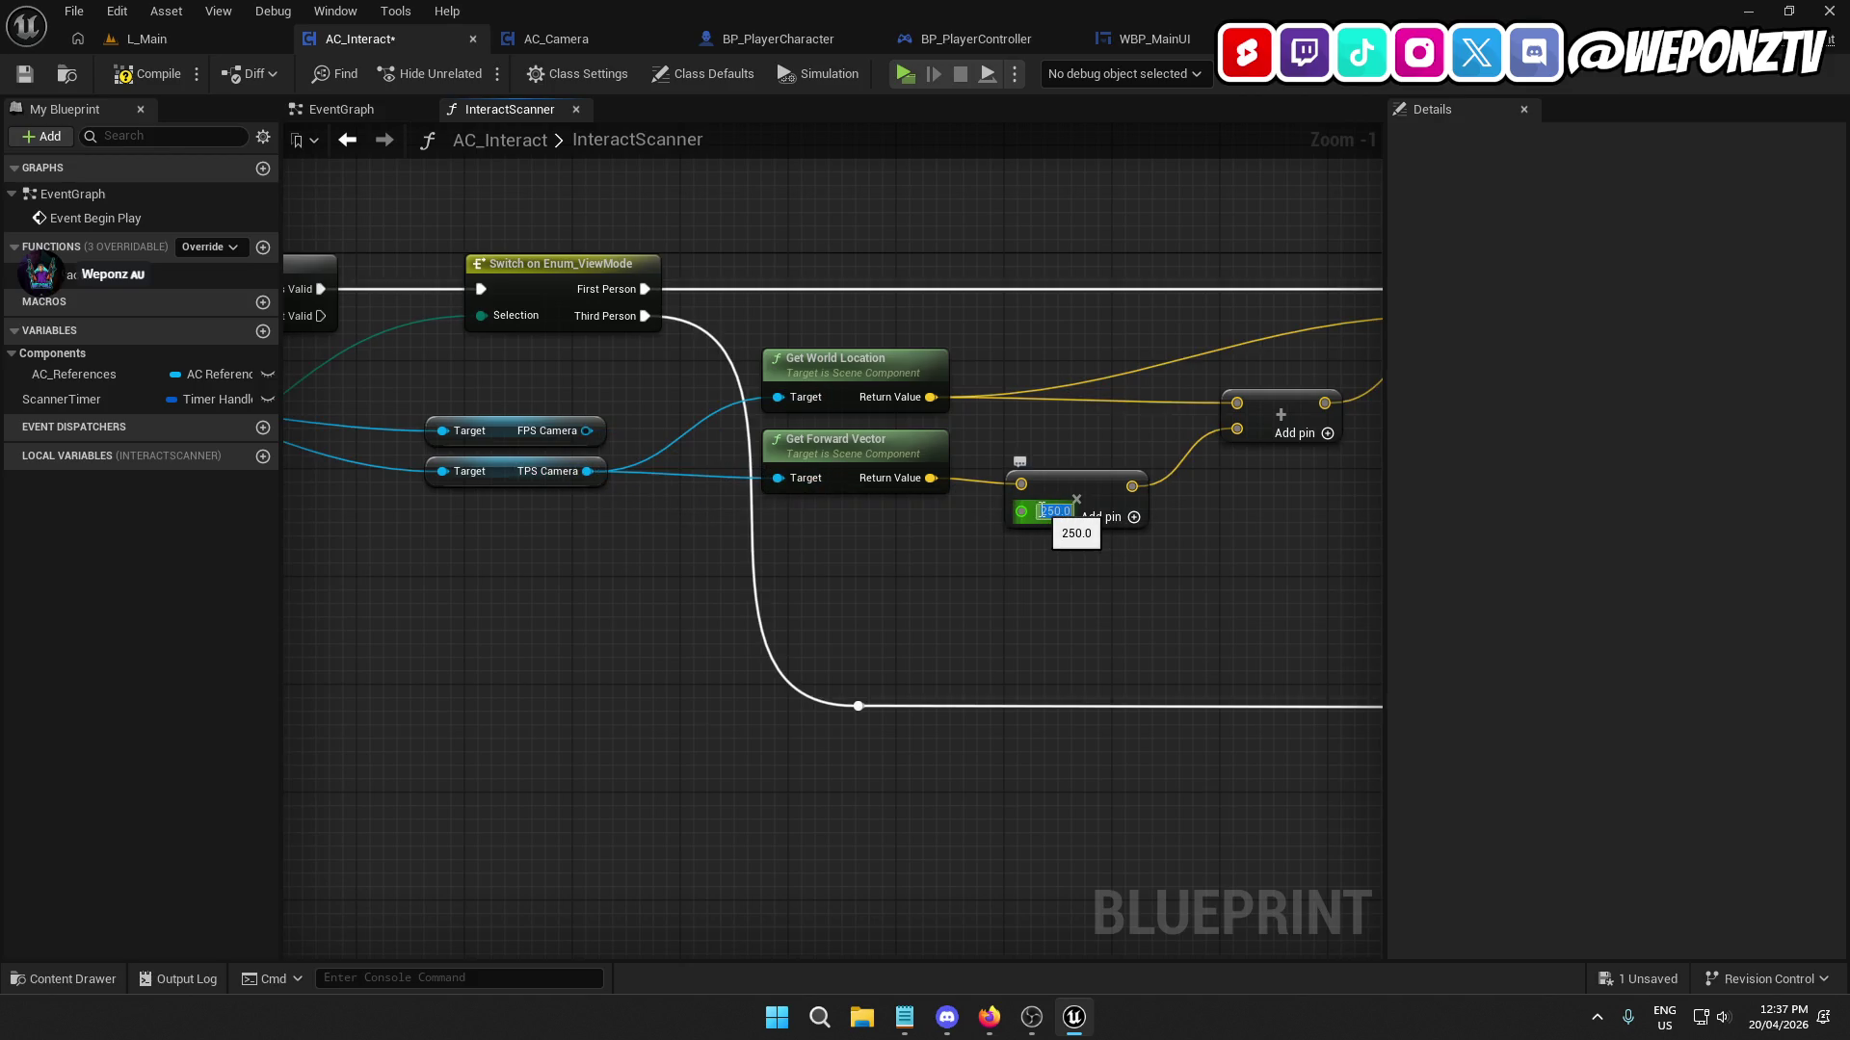
text(2000)
key(Return)
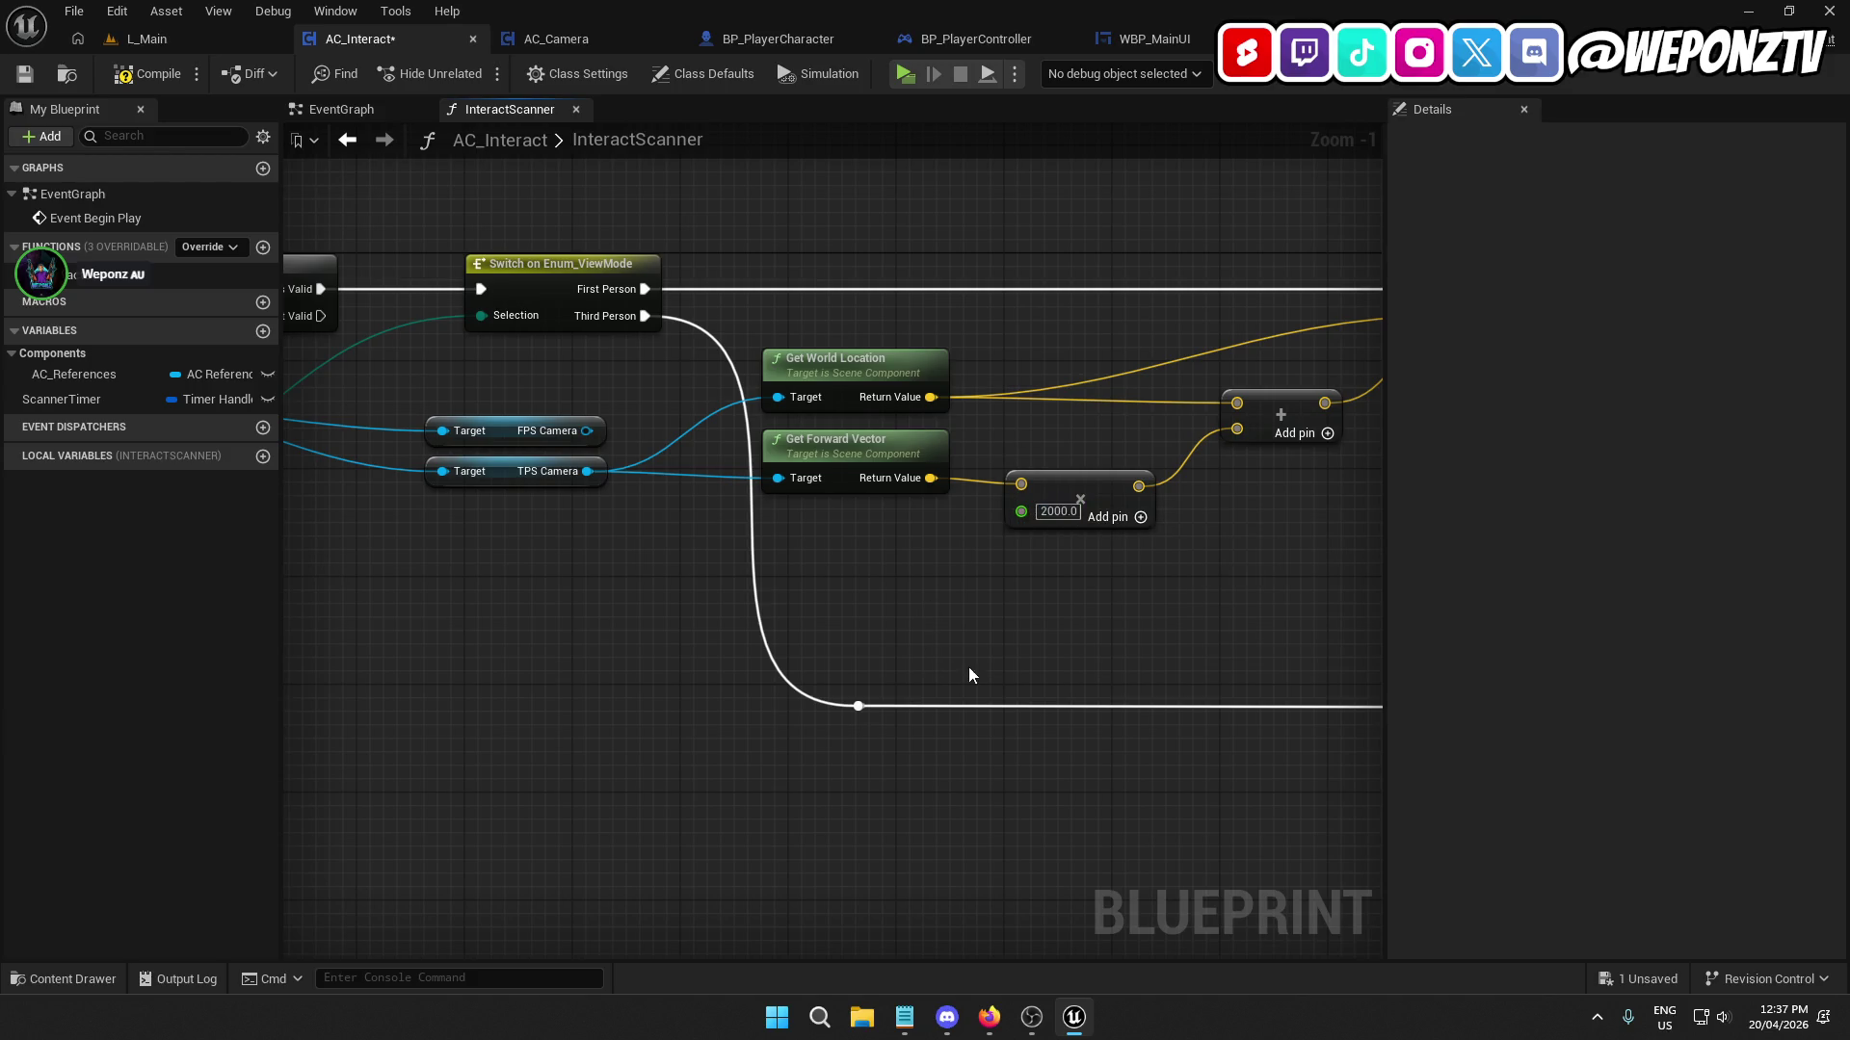
drag(968, 675, 791, 581)
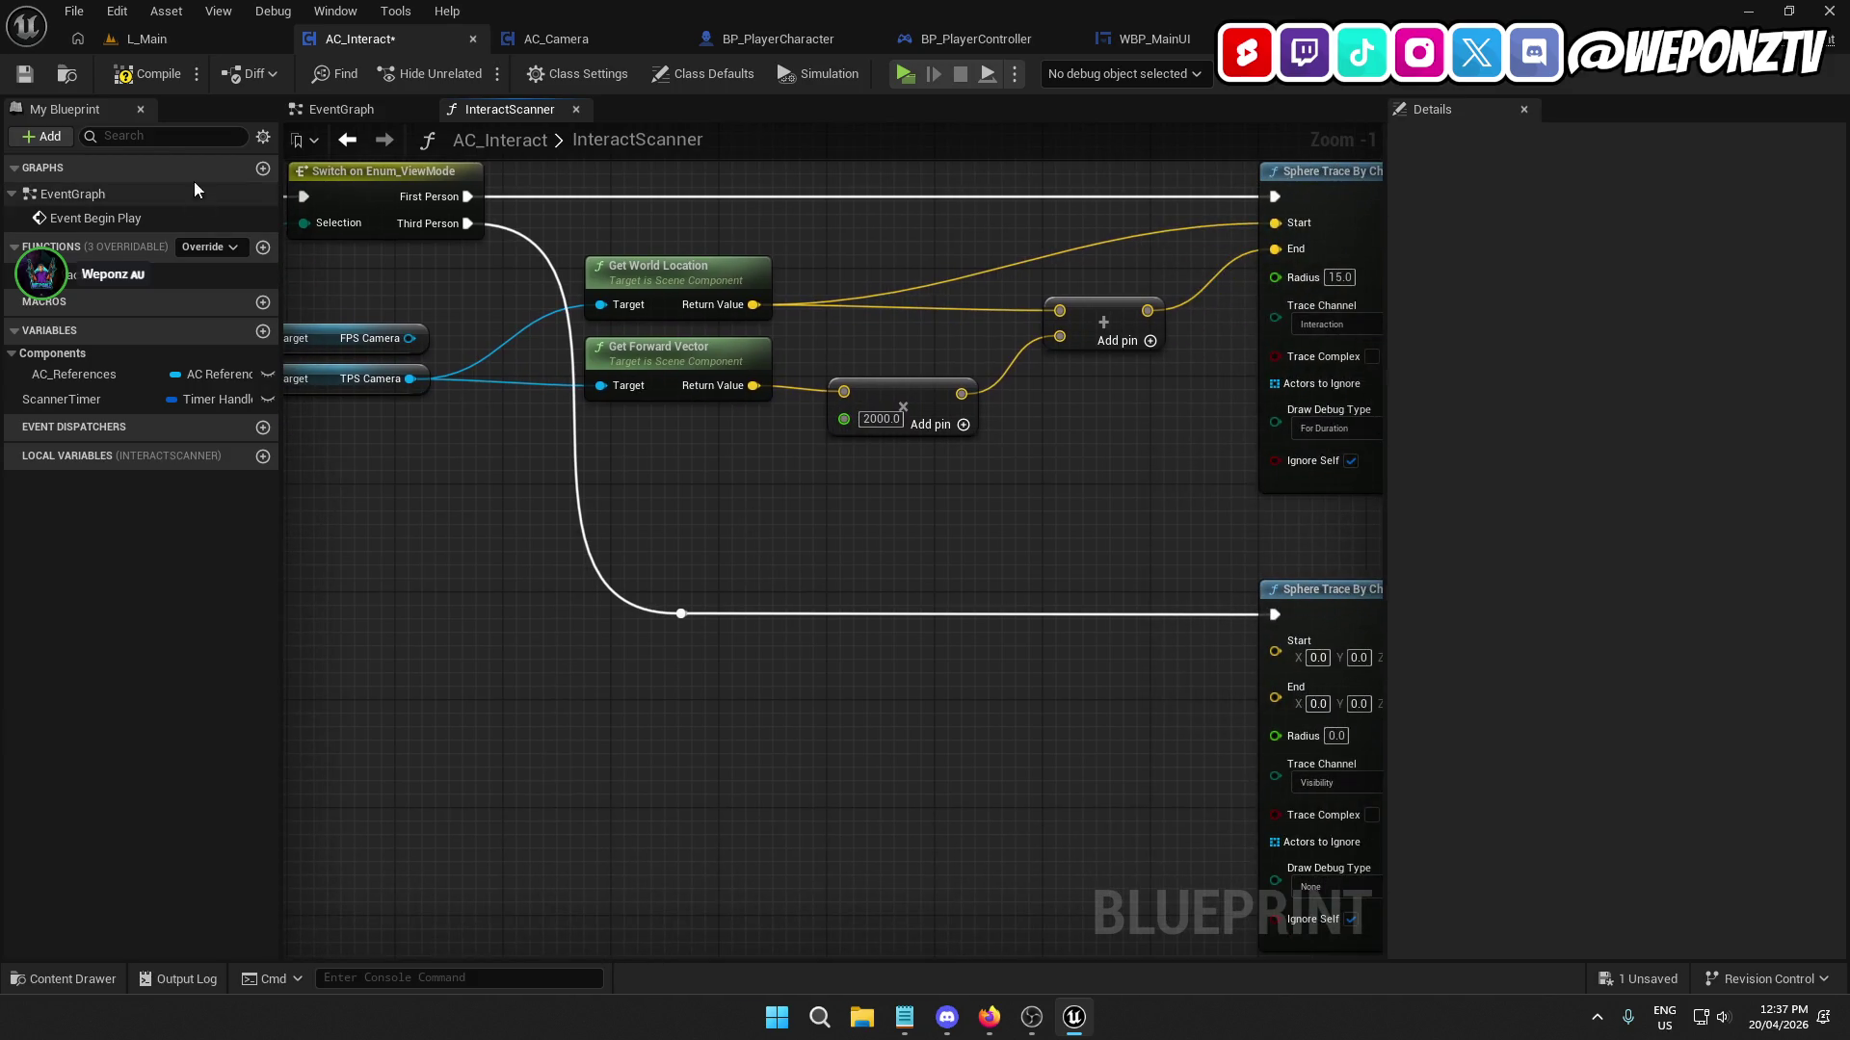
click(24, 73)
Set AC_Camera's View Mode default to Third Person and playtest running through the corridor.
click(568, 39)
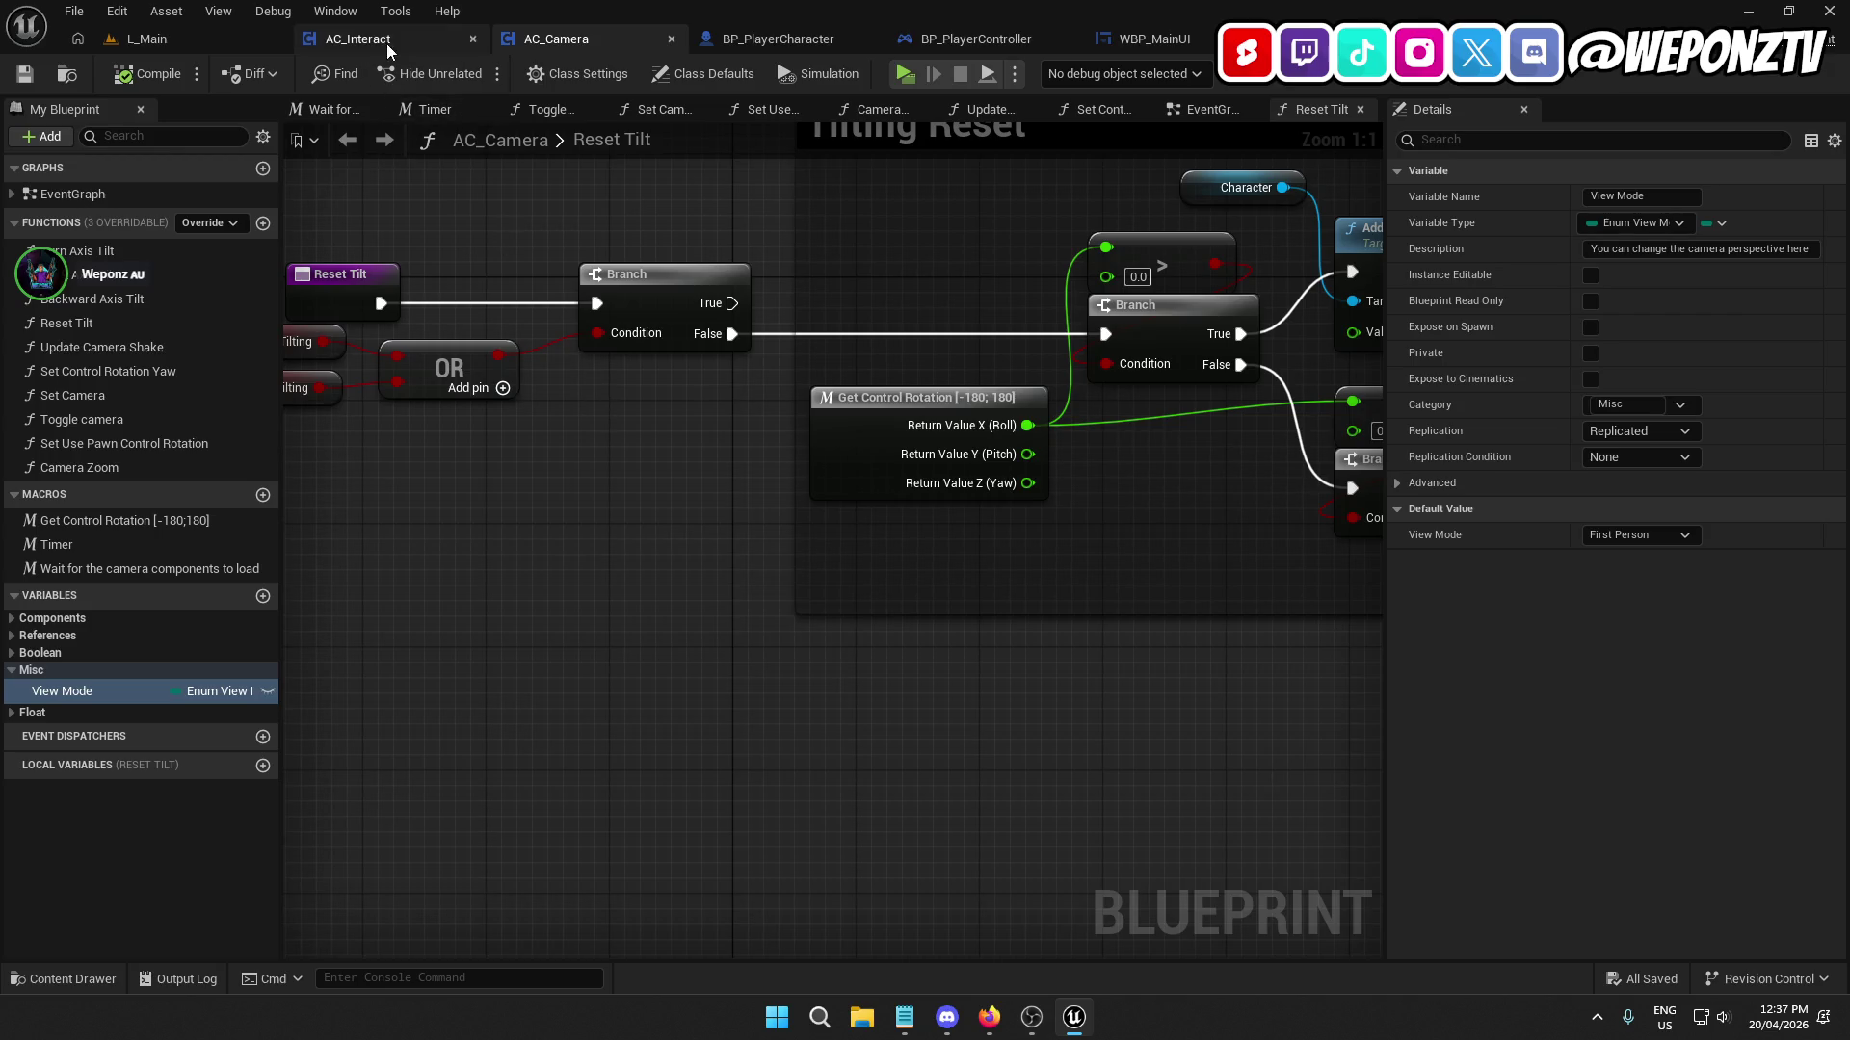
click(1658, 541)
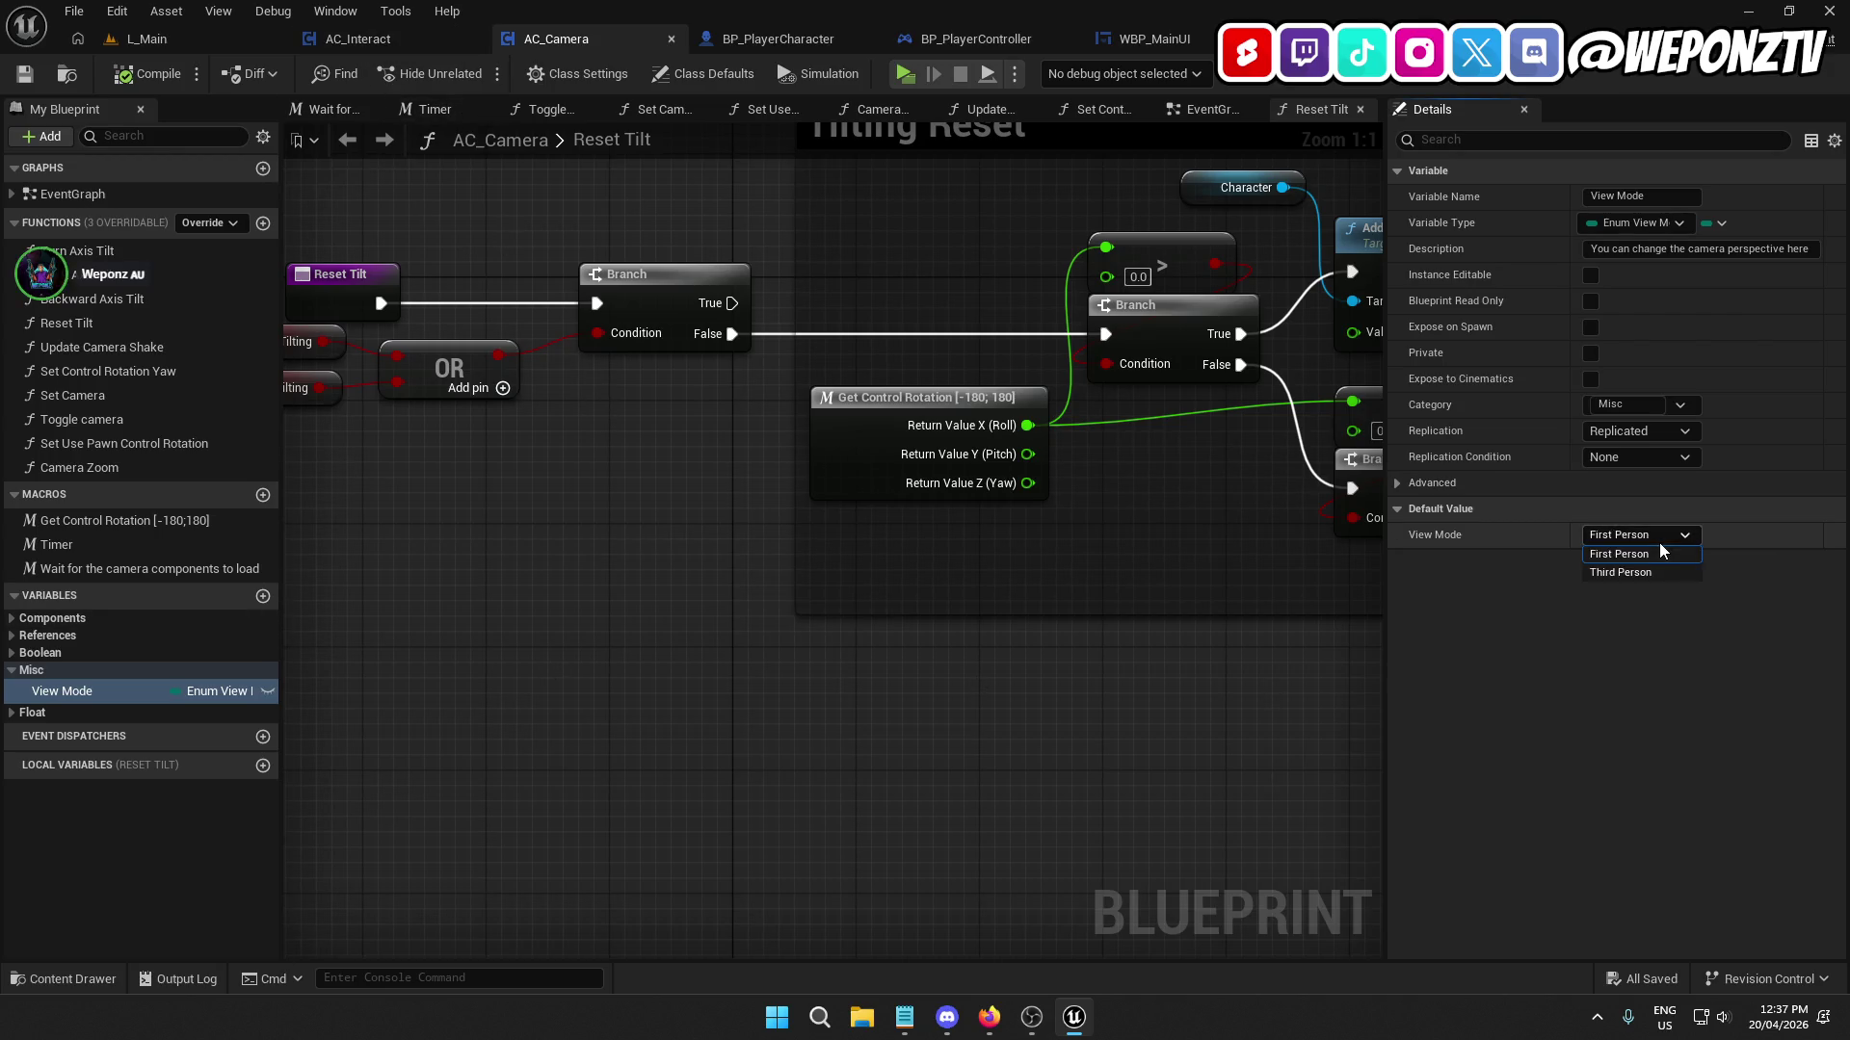
click(1644, 571)
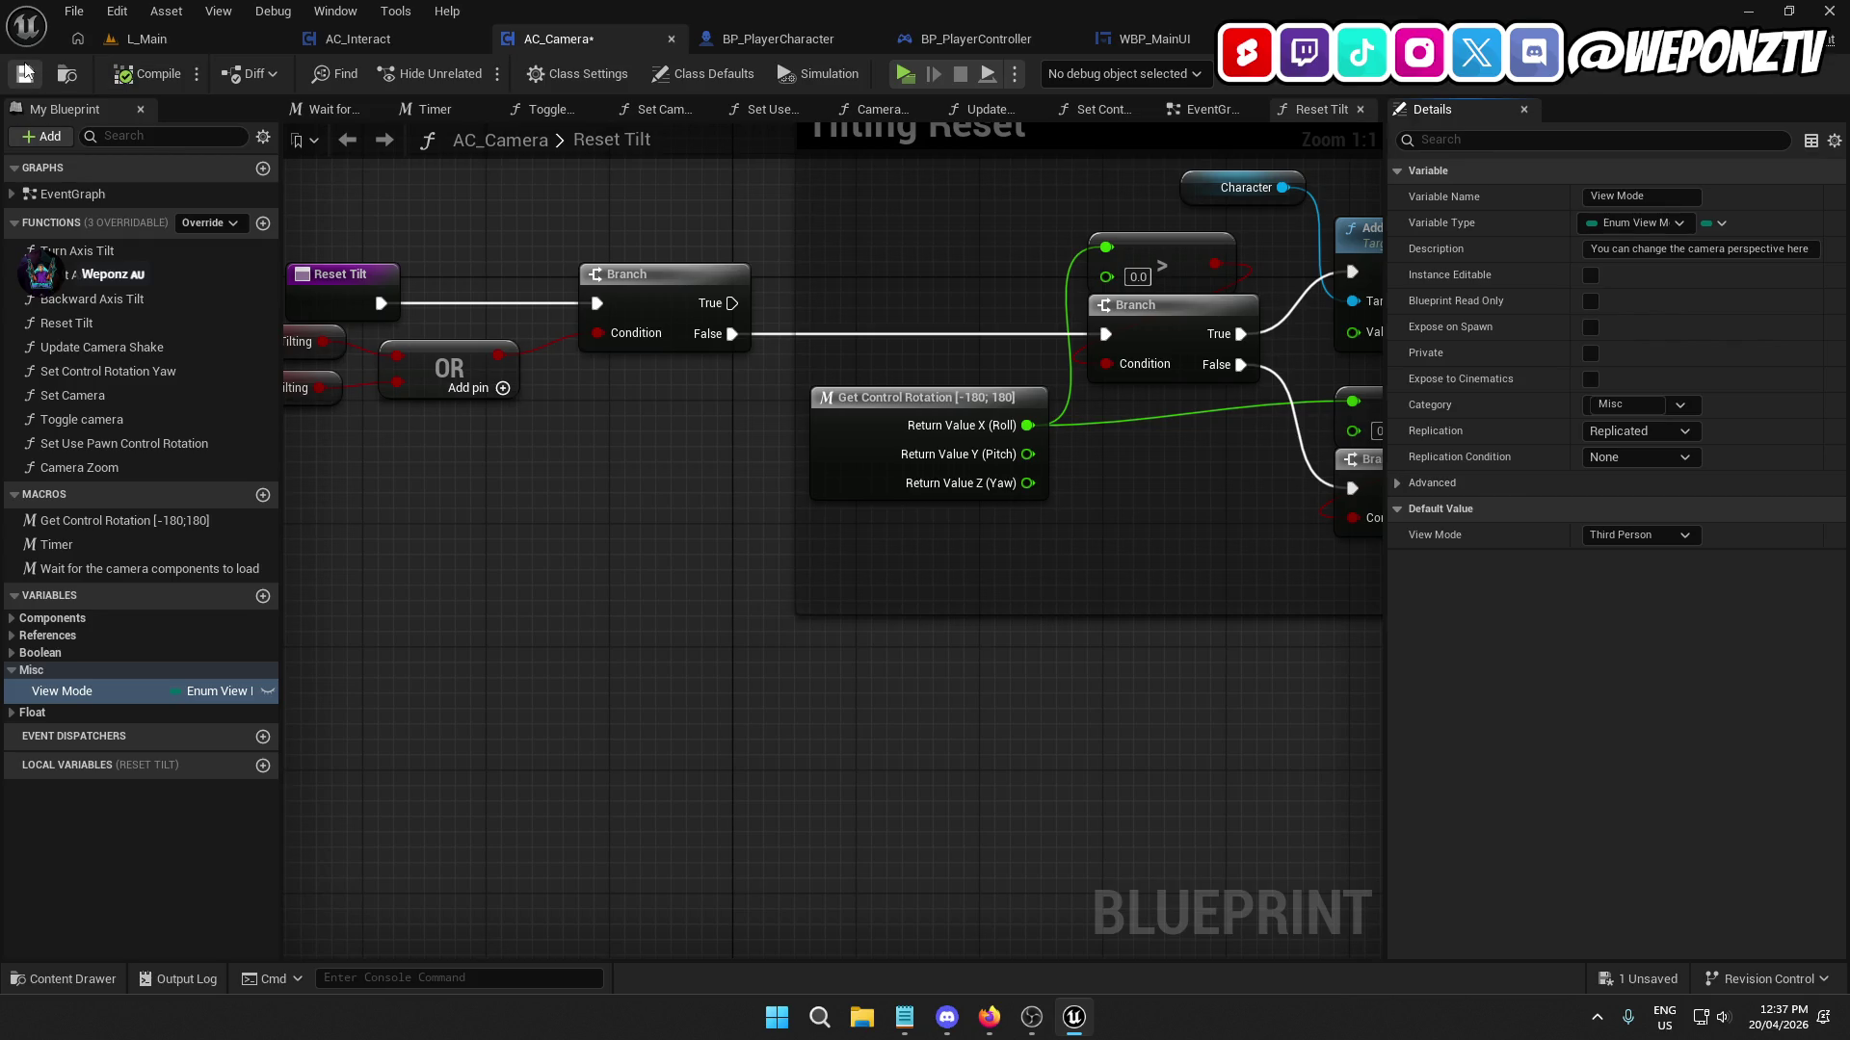
click(201, 42)
click(476, 73)
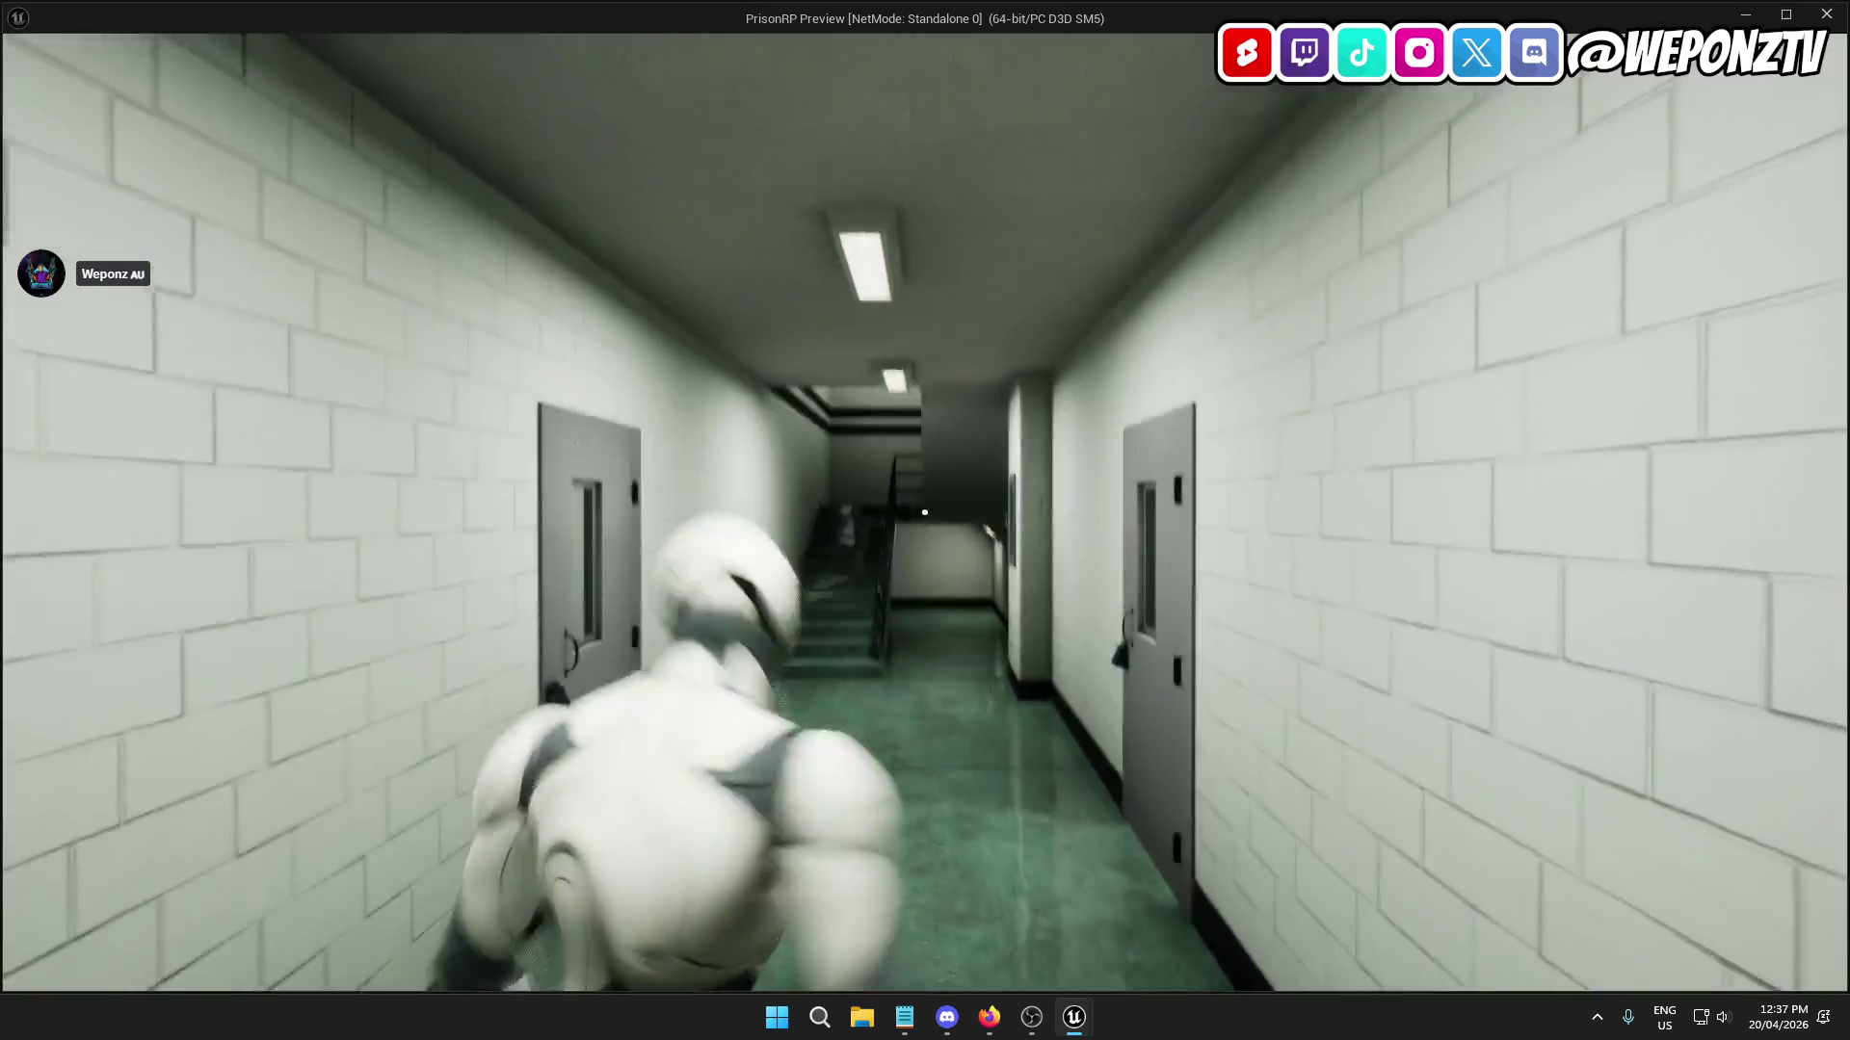
key(w)
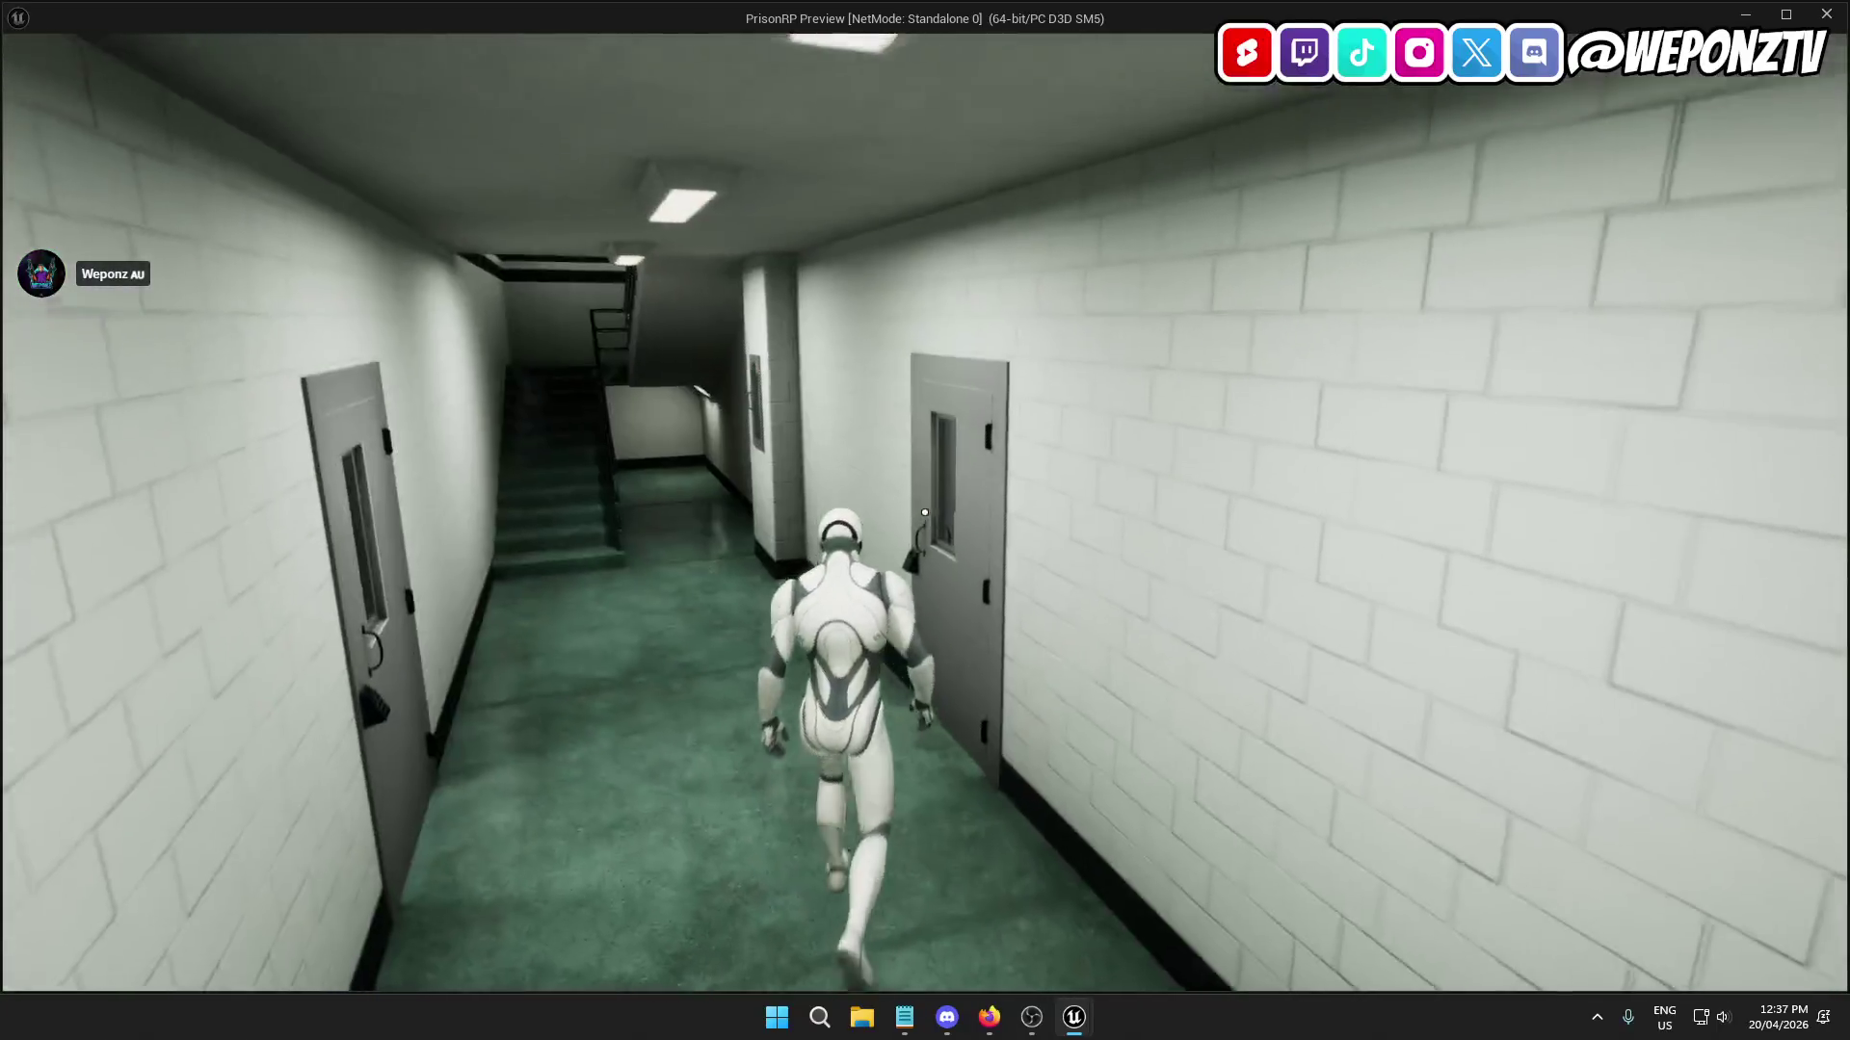
key(Escape)
click(363, 39)
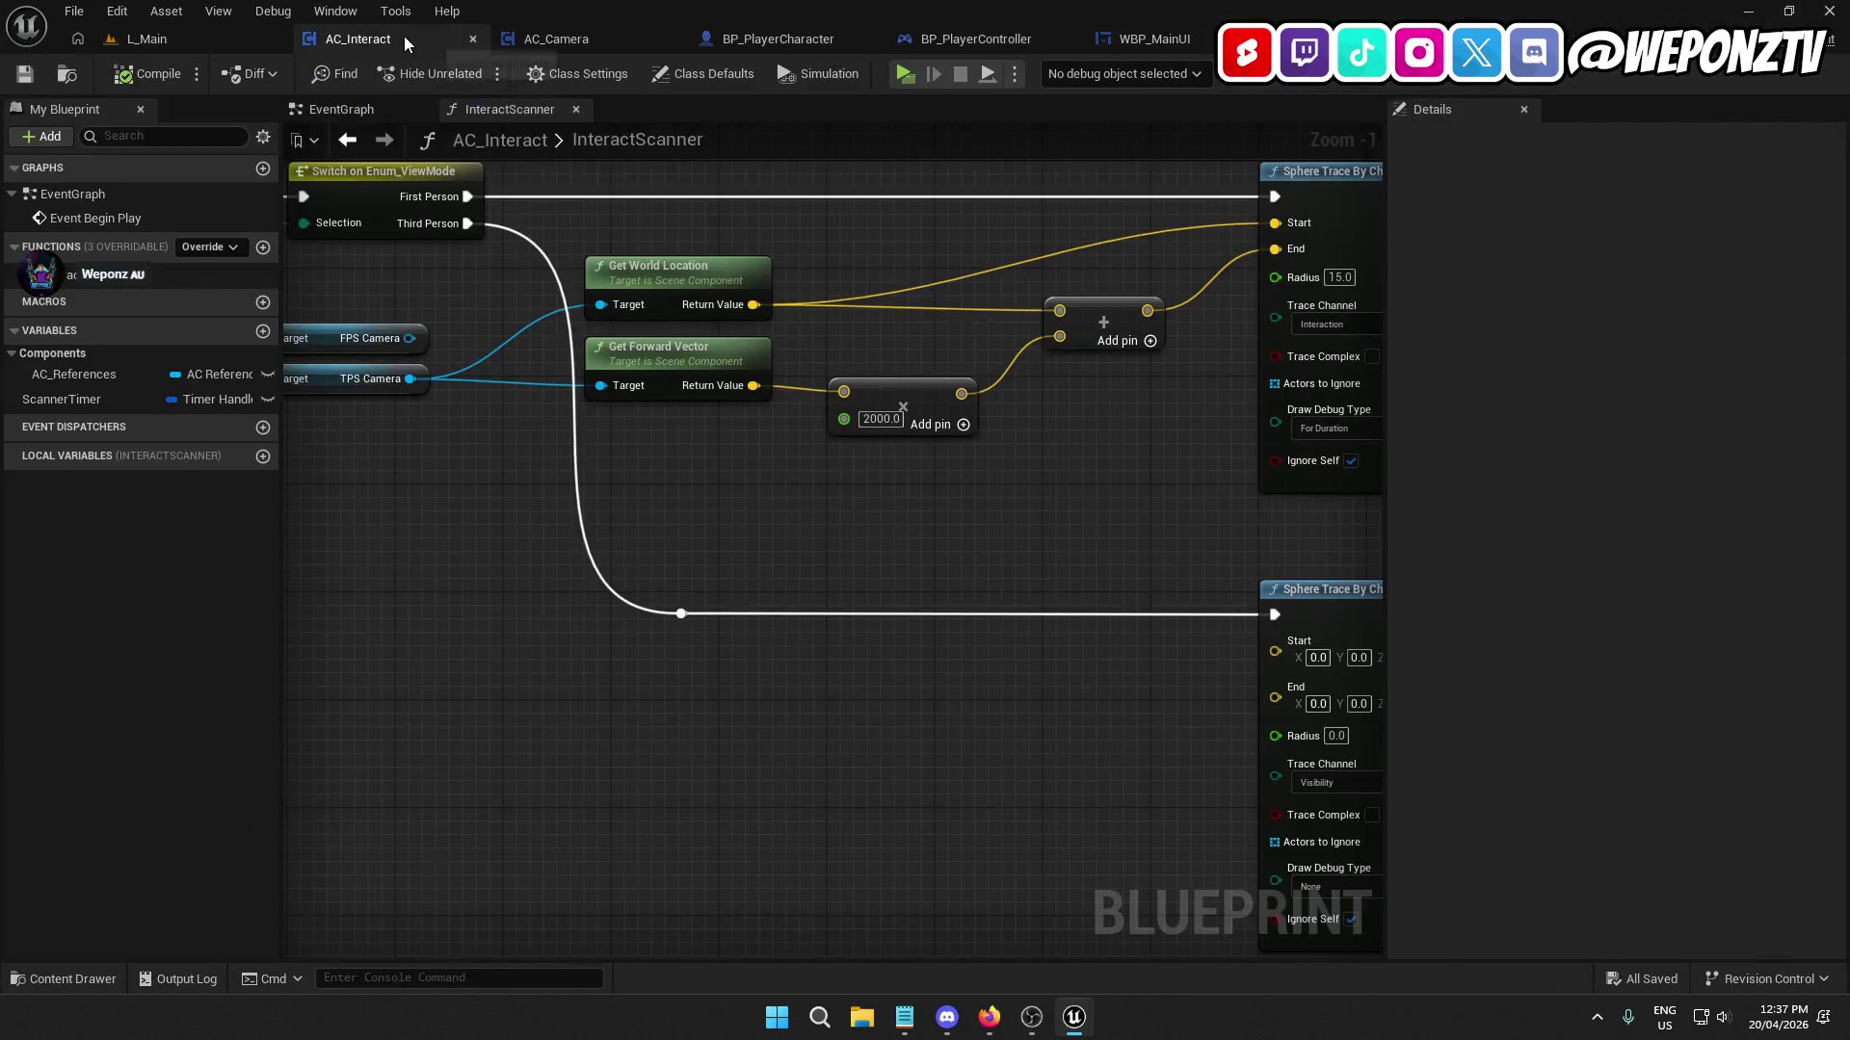
Change the trace distance multiplier from 2000.0 to 250, then compile and save AC_Interact.
mouse_move(1156, 628)
mouse_down()
mouse_move(1415, 649)
mouse_move(1292, 649)
mouse_move(809, 500)
mouse_up()
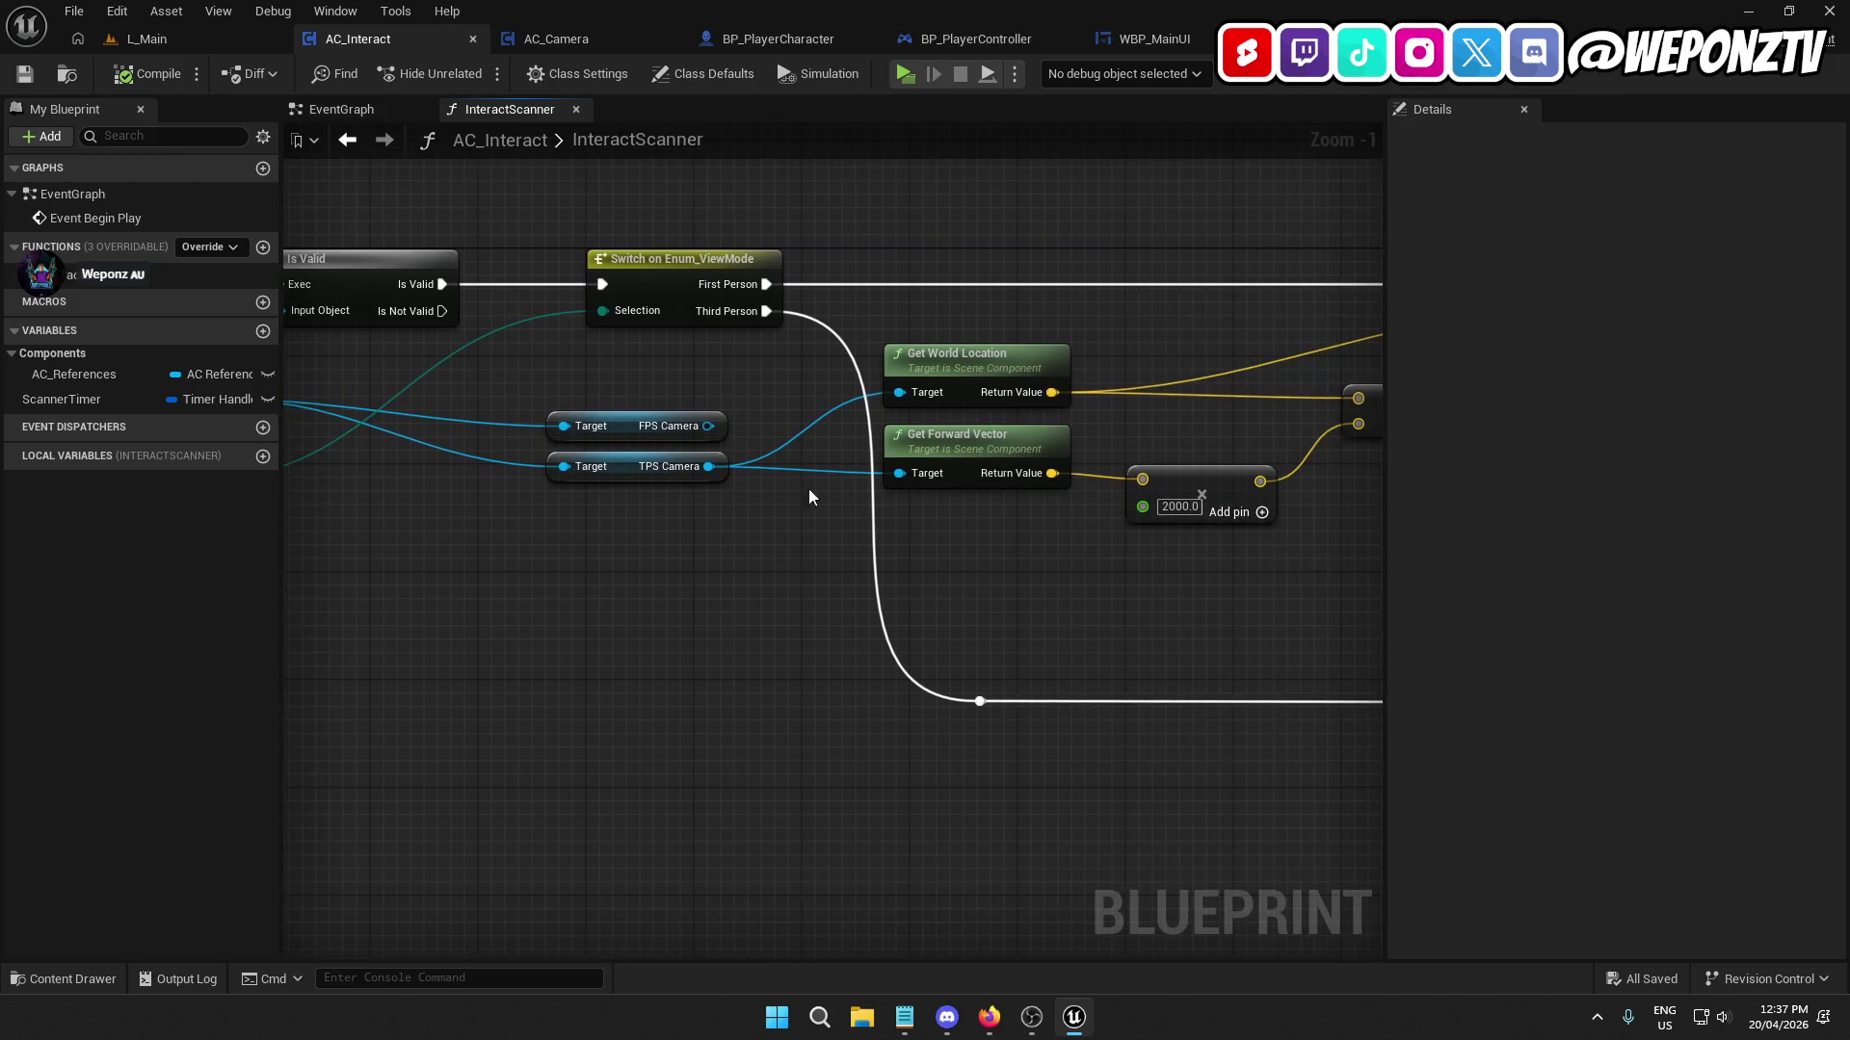
mouse_move(708, 426)
mouse_down()
mouse_move(896, 394)
mouse_move(850, 462)
mouse_move(903, 472)
mouse_up()
drag(1082, 623, 984, 607)
click(1089, 503)
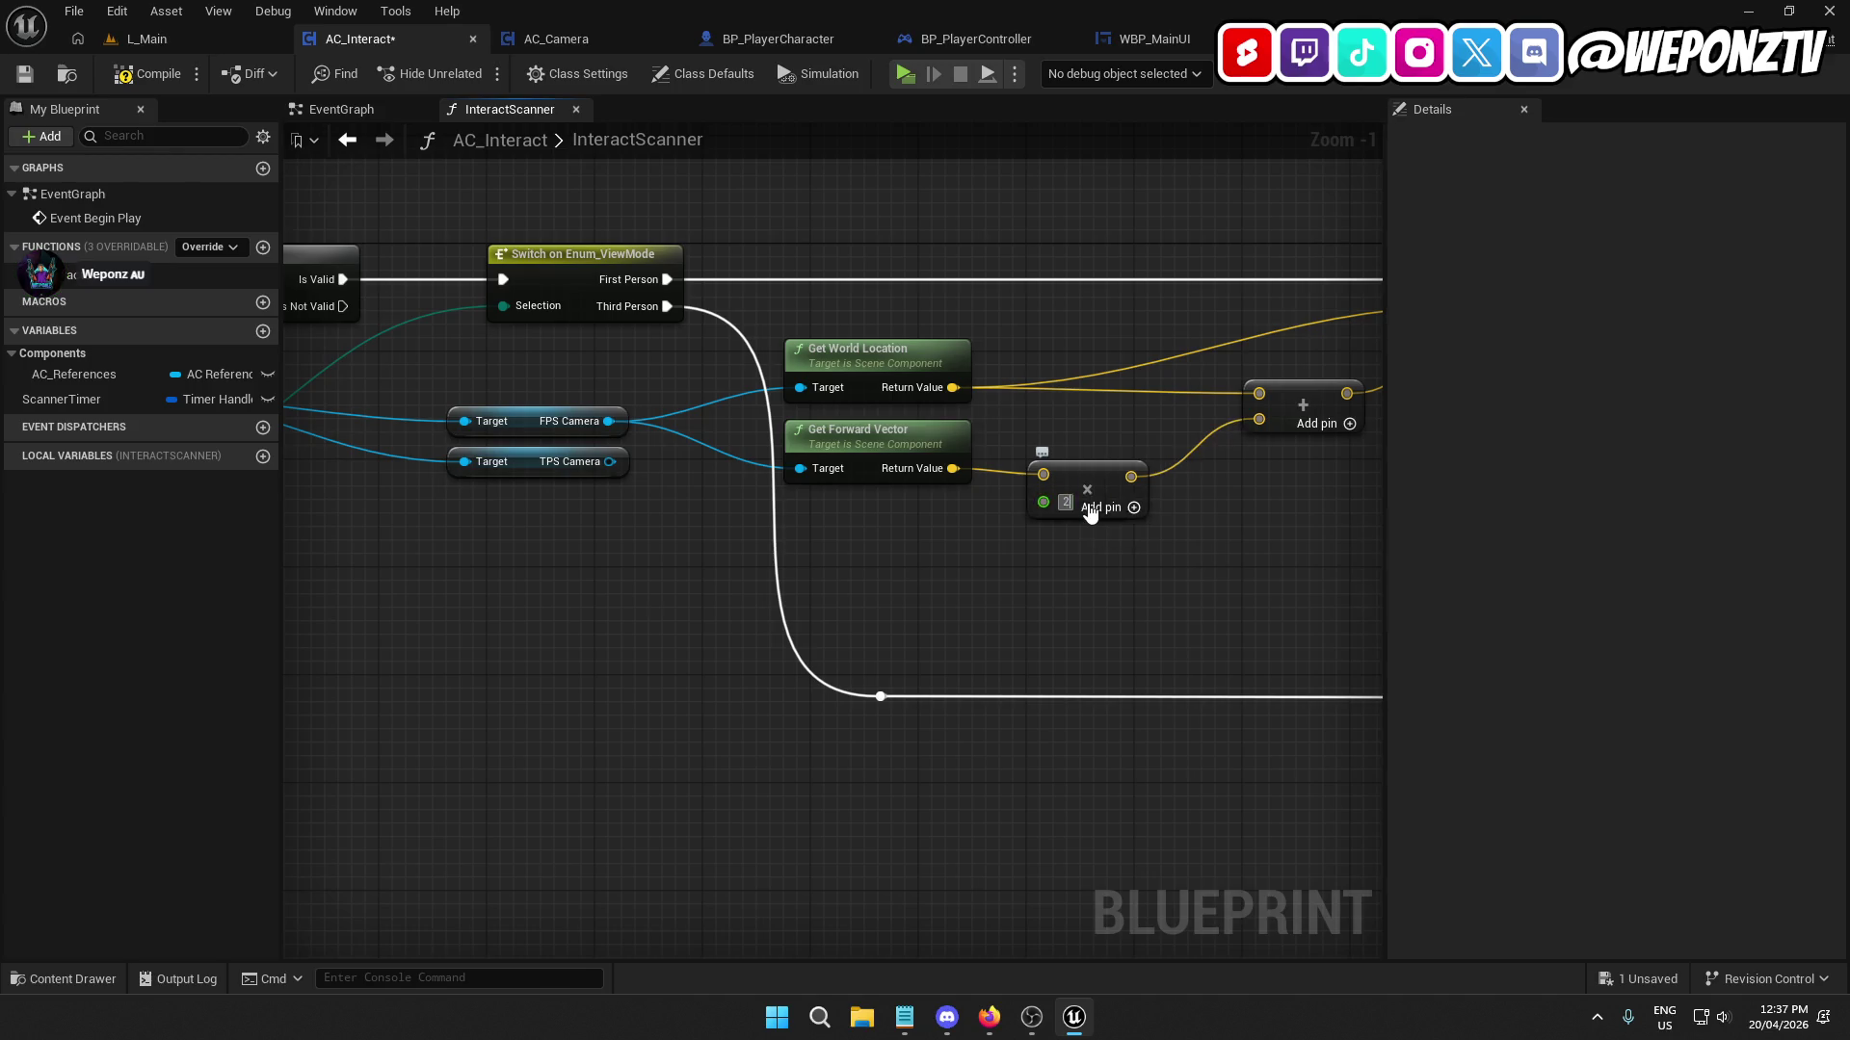
text(250)
key(Return)
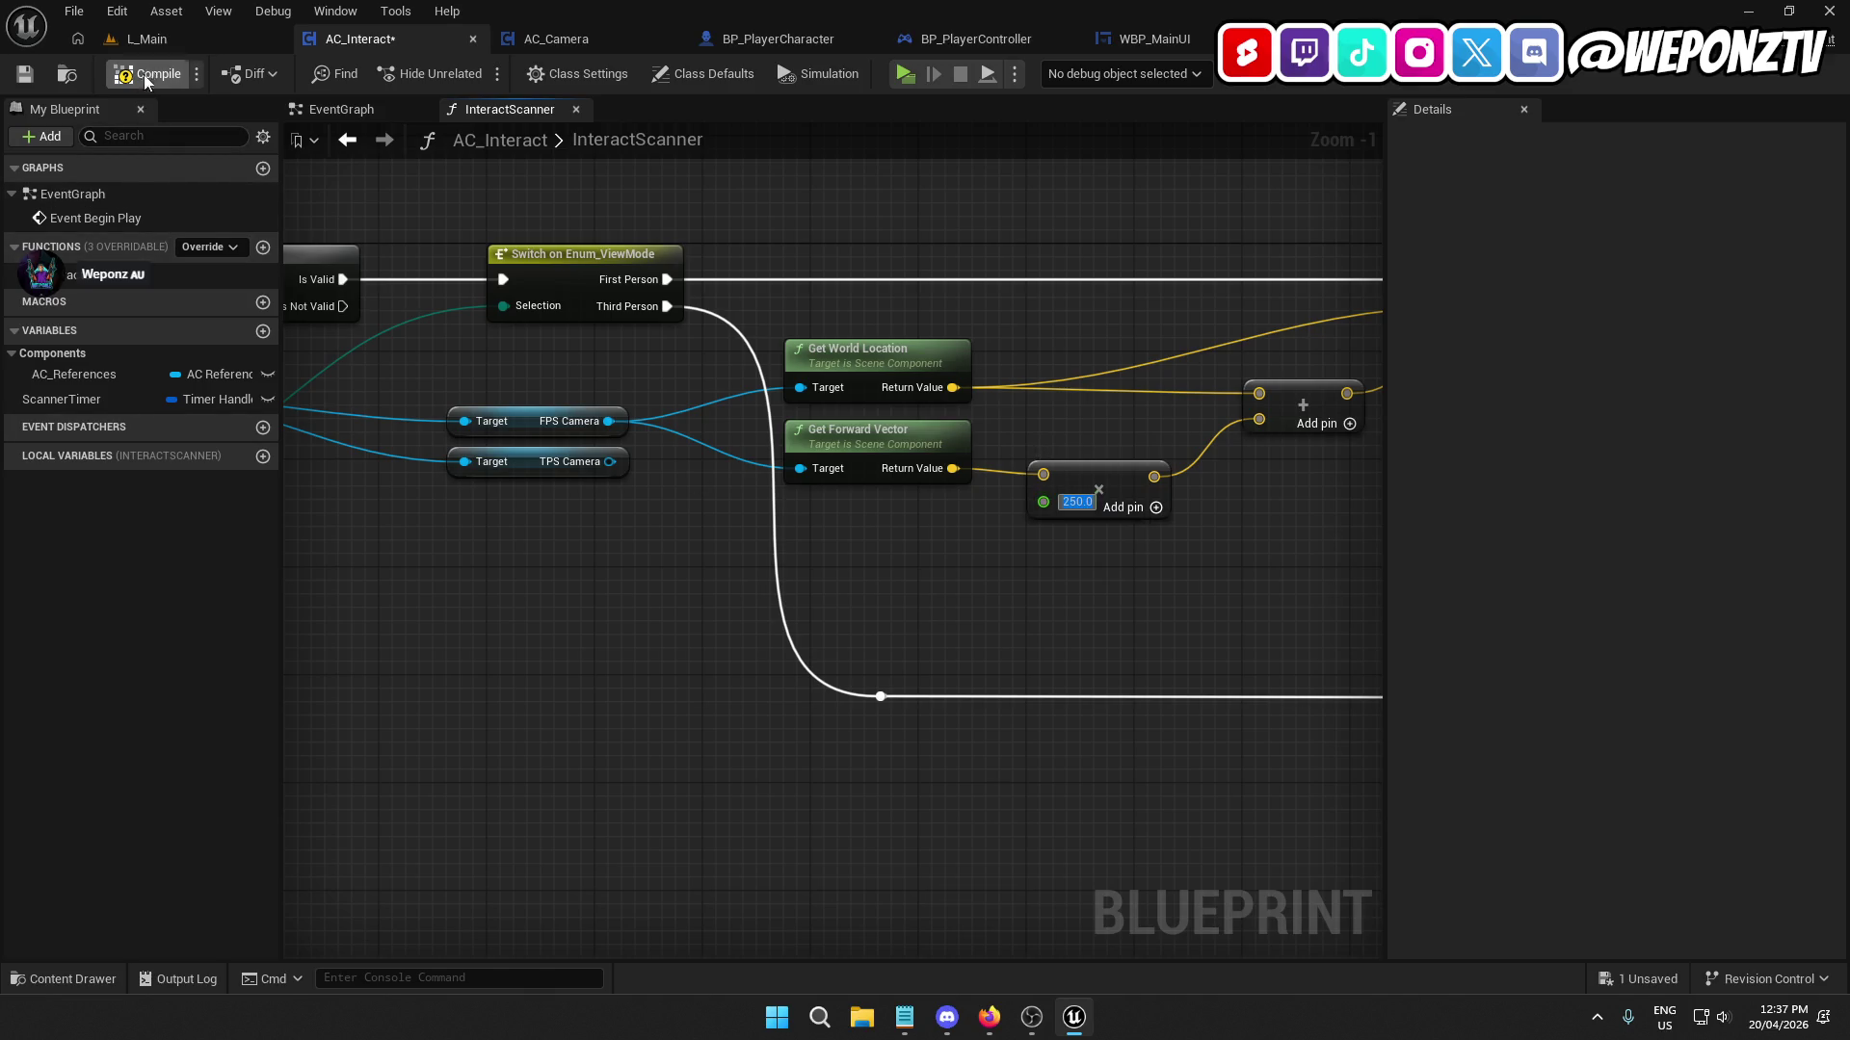
mouse_move(925, 531)
mouse_down()
mouse_move(333, 375)
mouse_move(821, 605)
mouse_up()
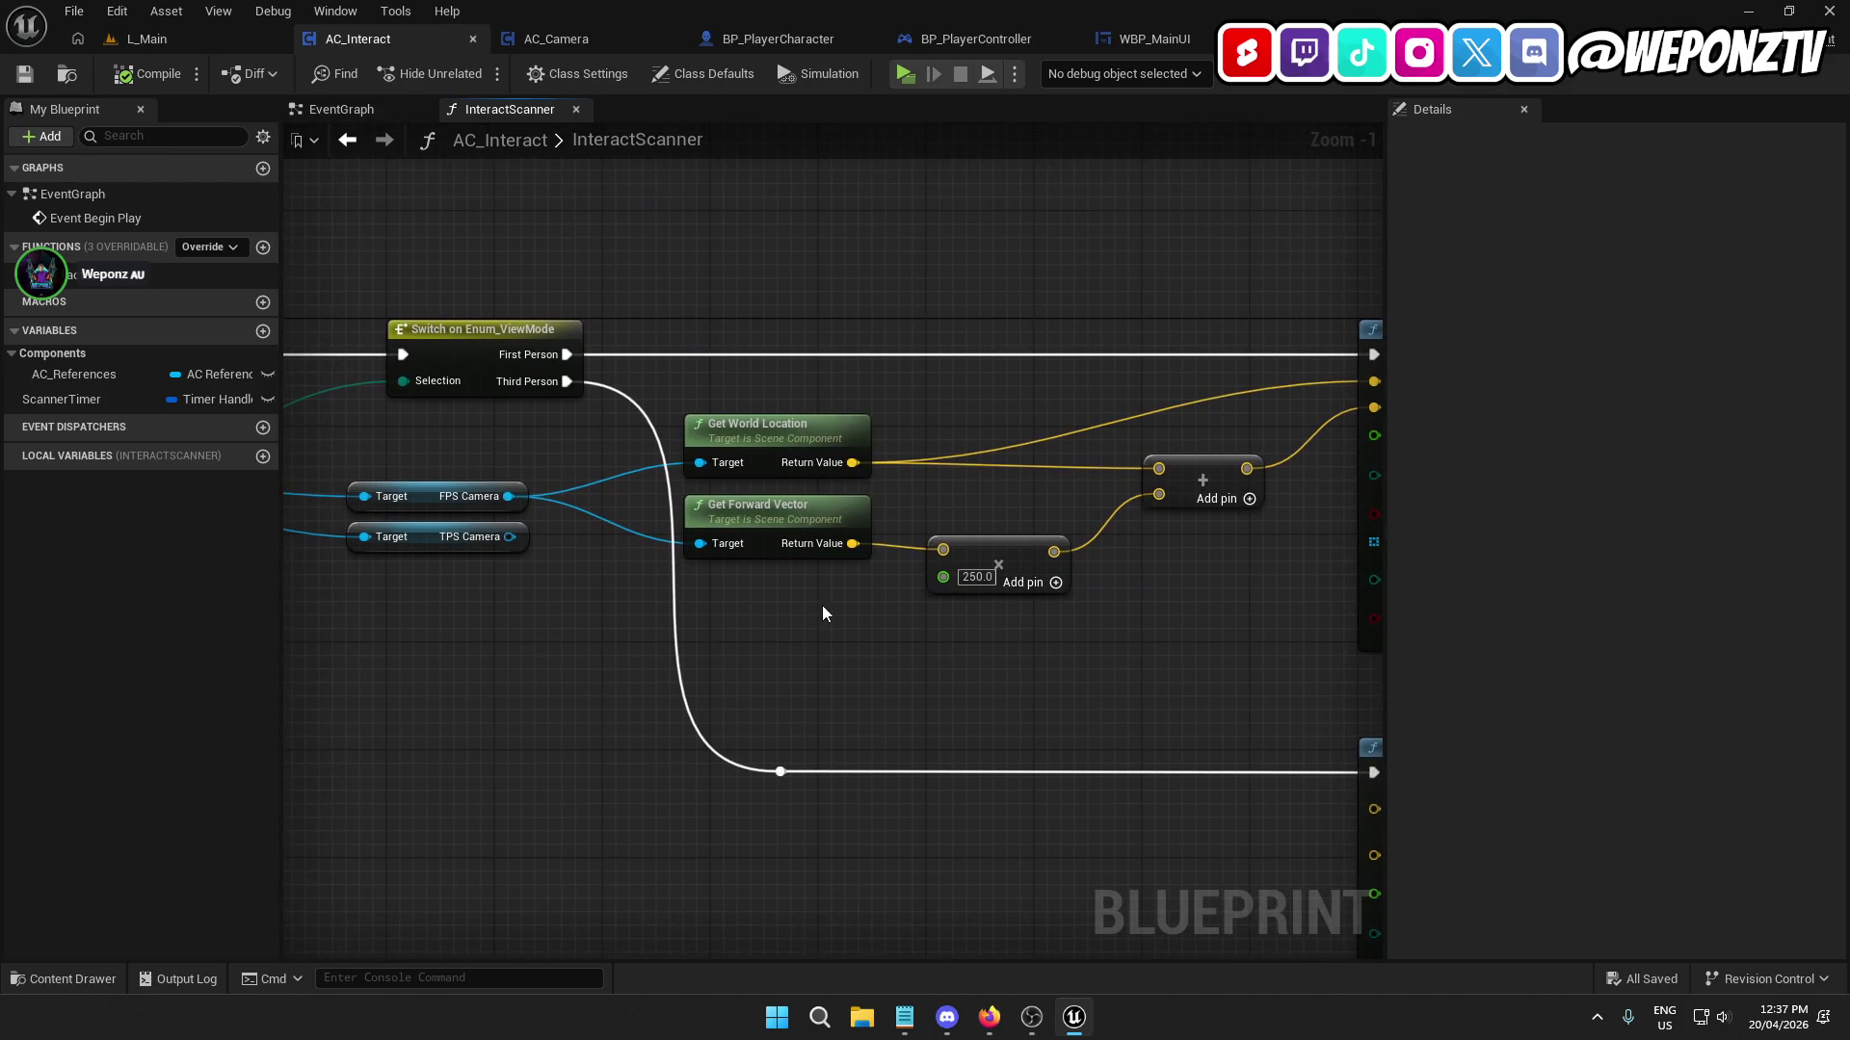
drag(545, 461, 787, 523)
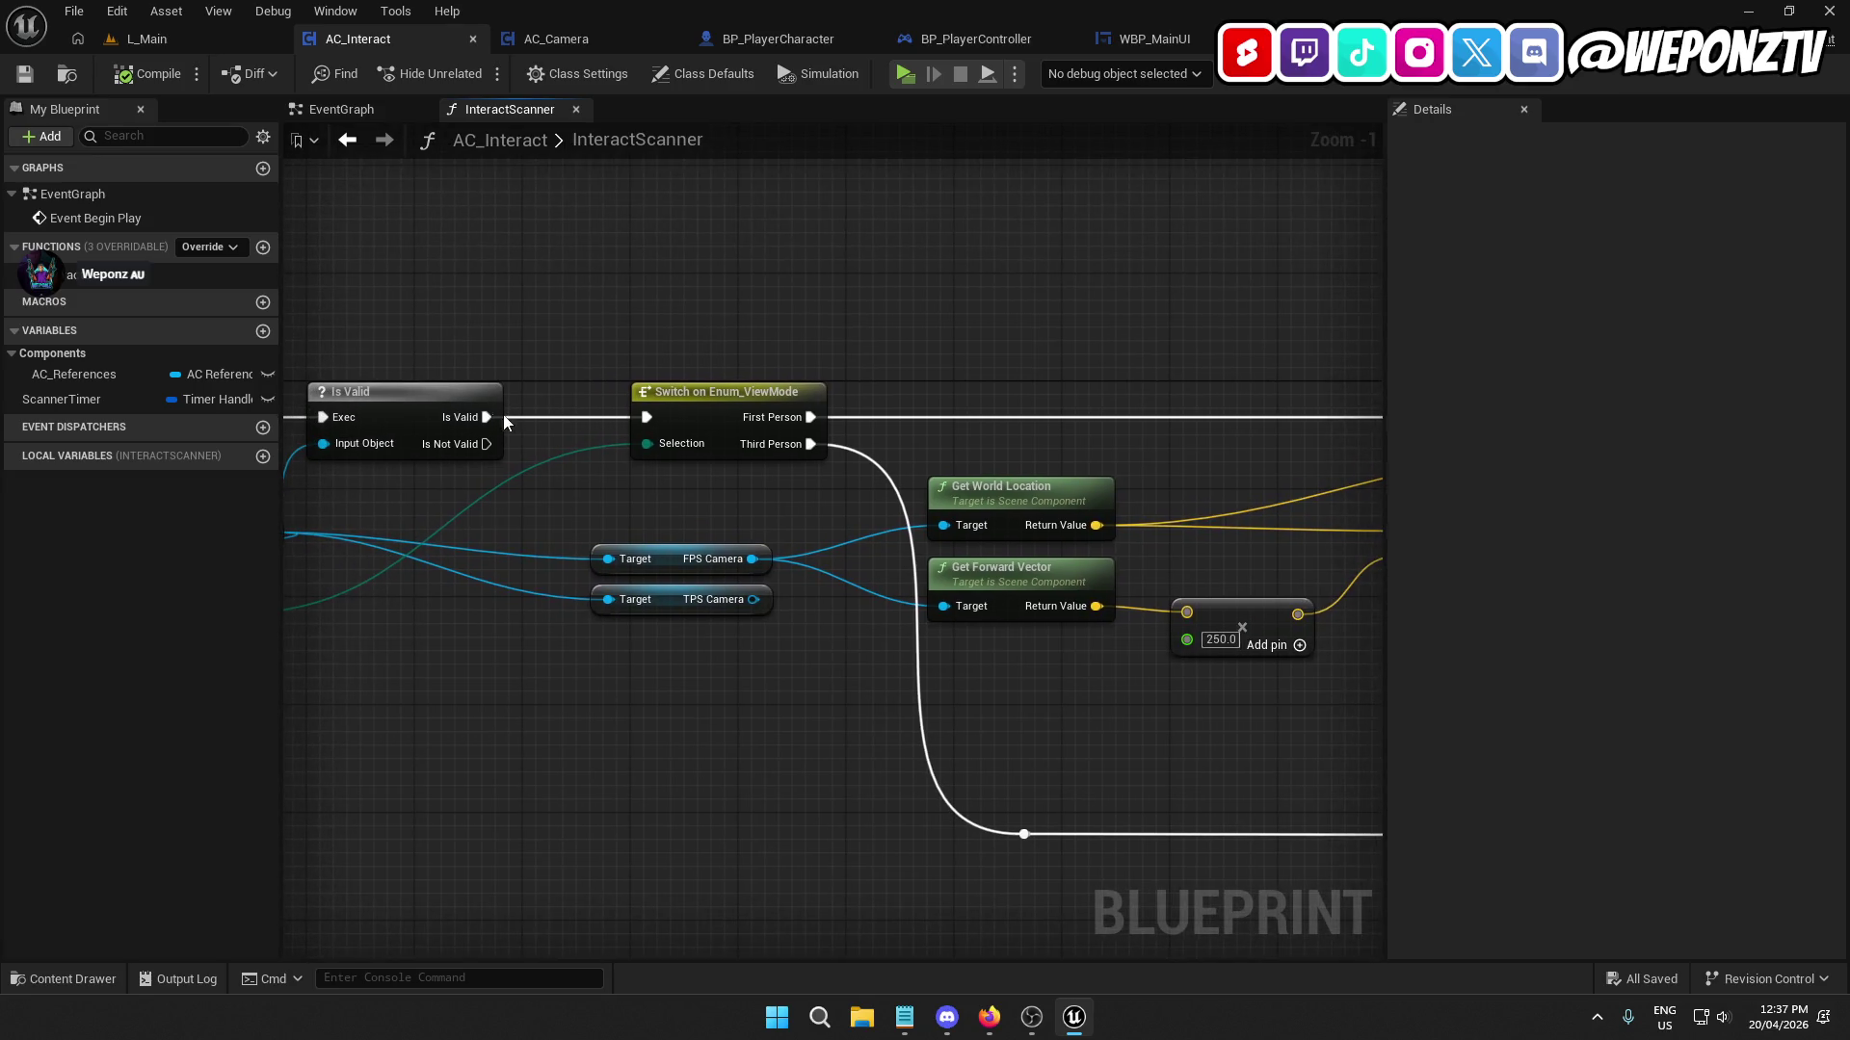
mouse_move(810, 444)
mouse_down()
mouse_move(1224, 464)
mouse_move(1210, 422)
mouse_move(1076, 418)
mouse_up()
click(129, 87)
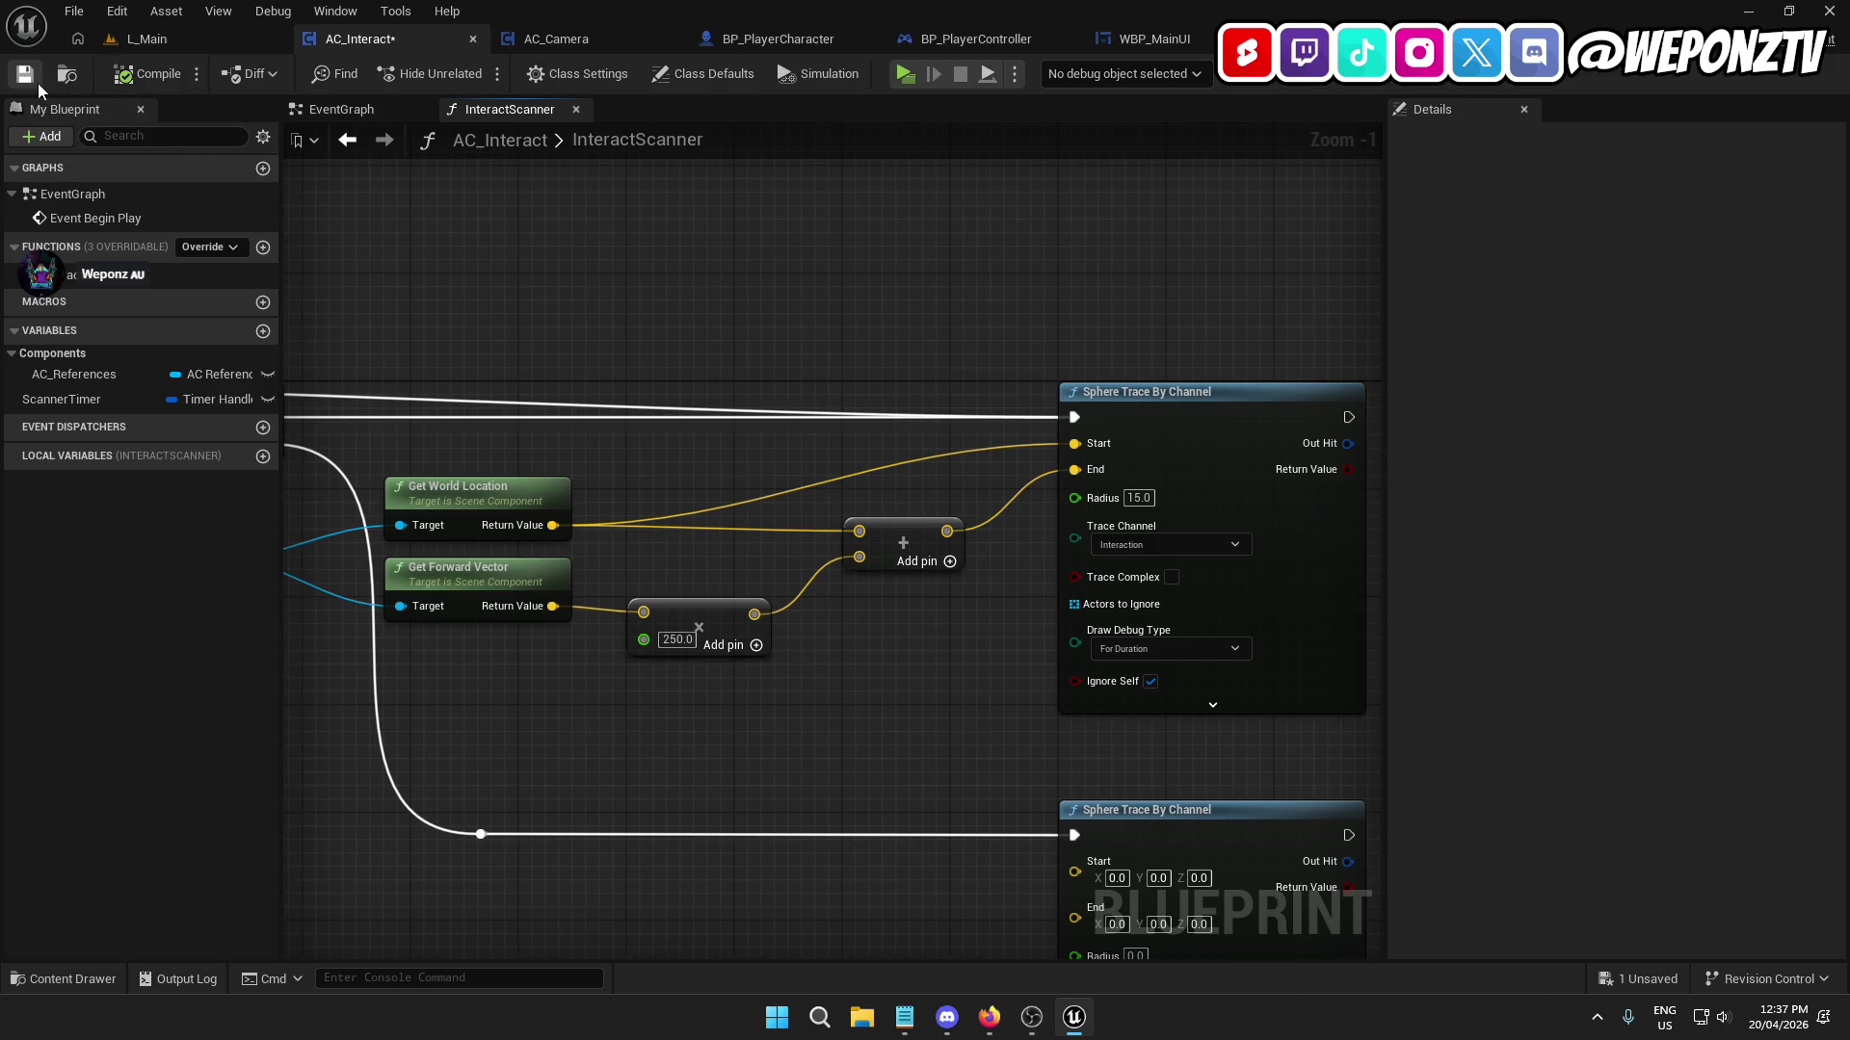
Play-test L_Main by walking the character to a door, down a corridor and toward the fire extinguisher.
click(187, 39)
click(473, 74)
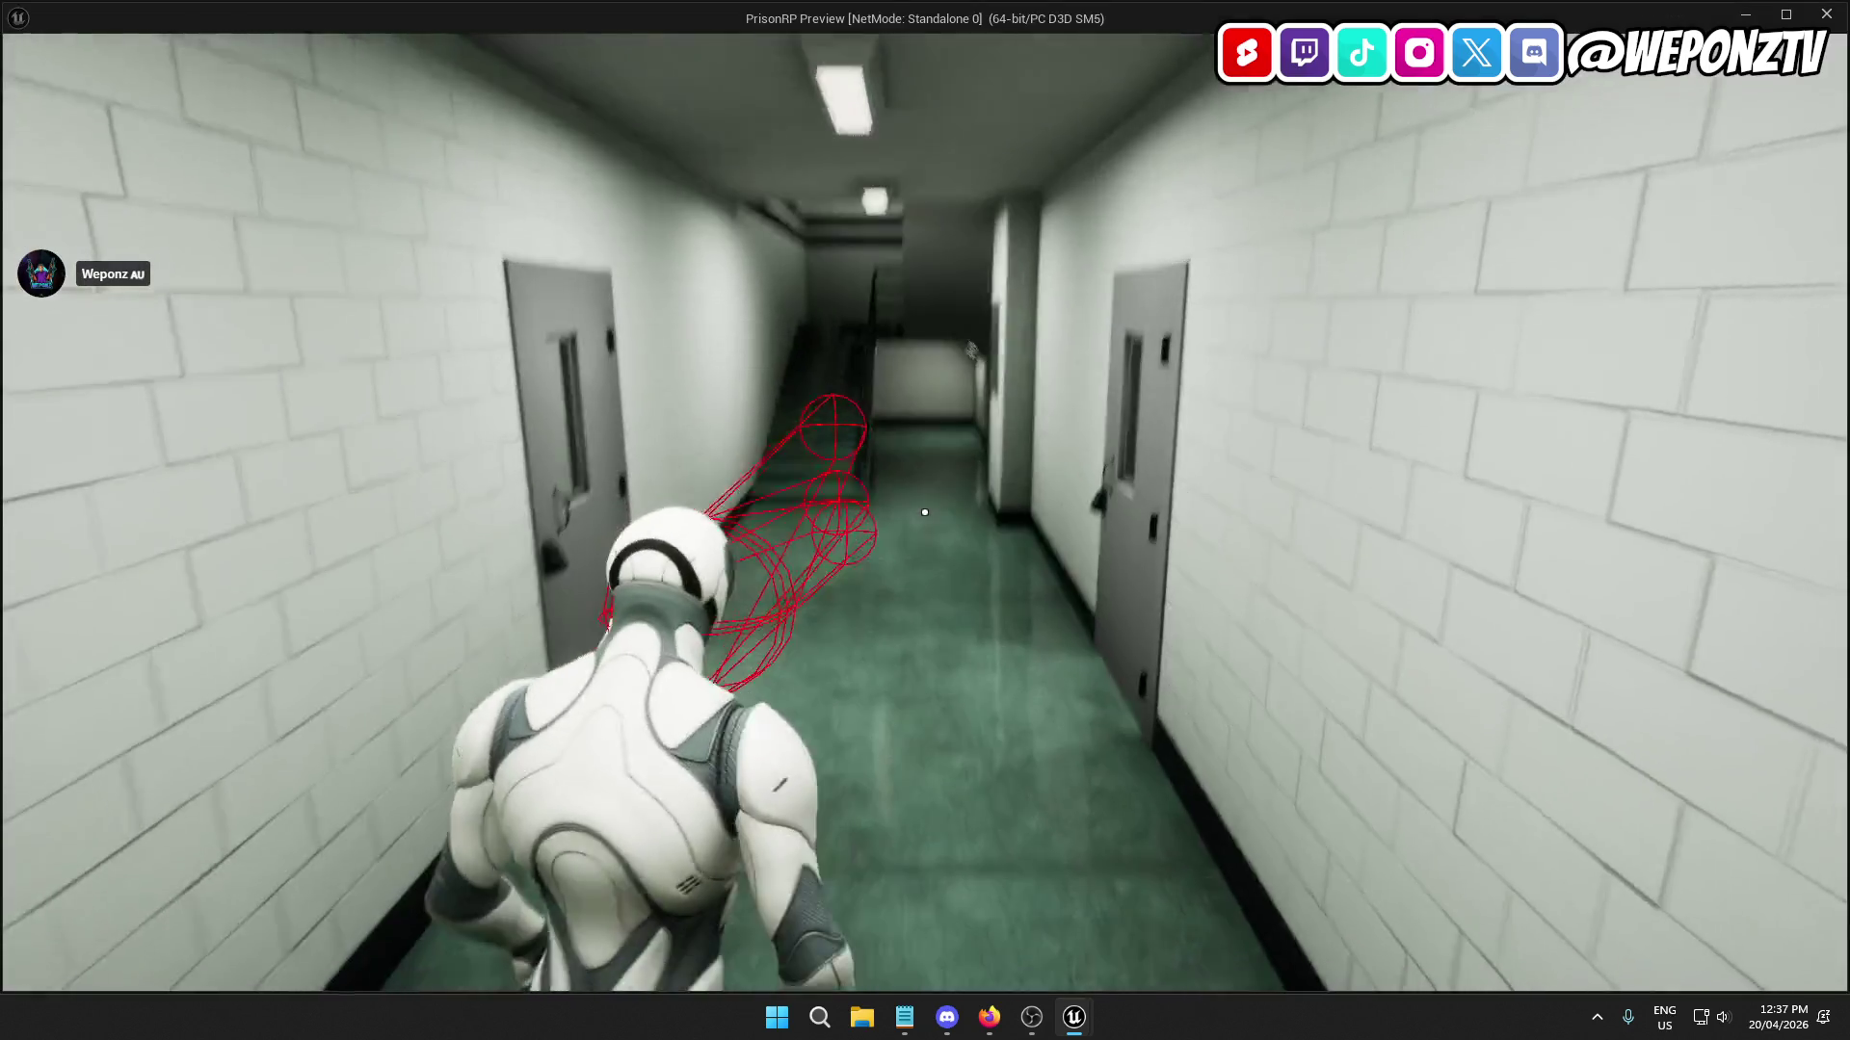
key(w)
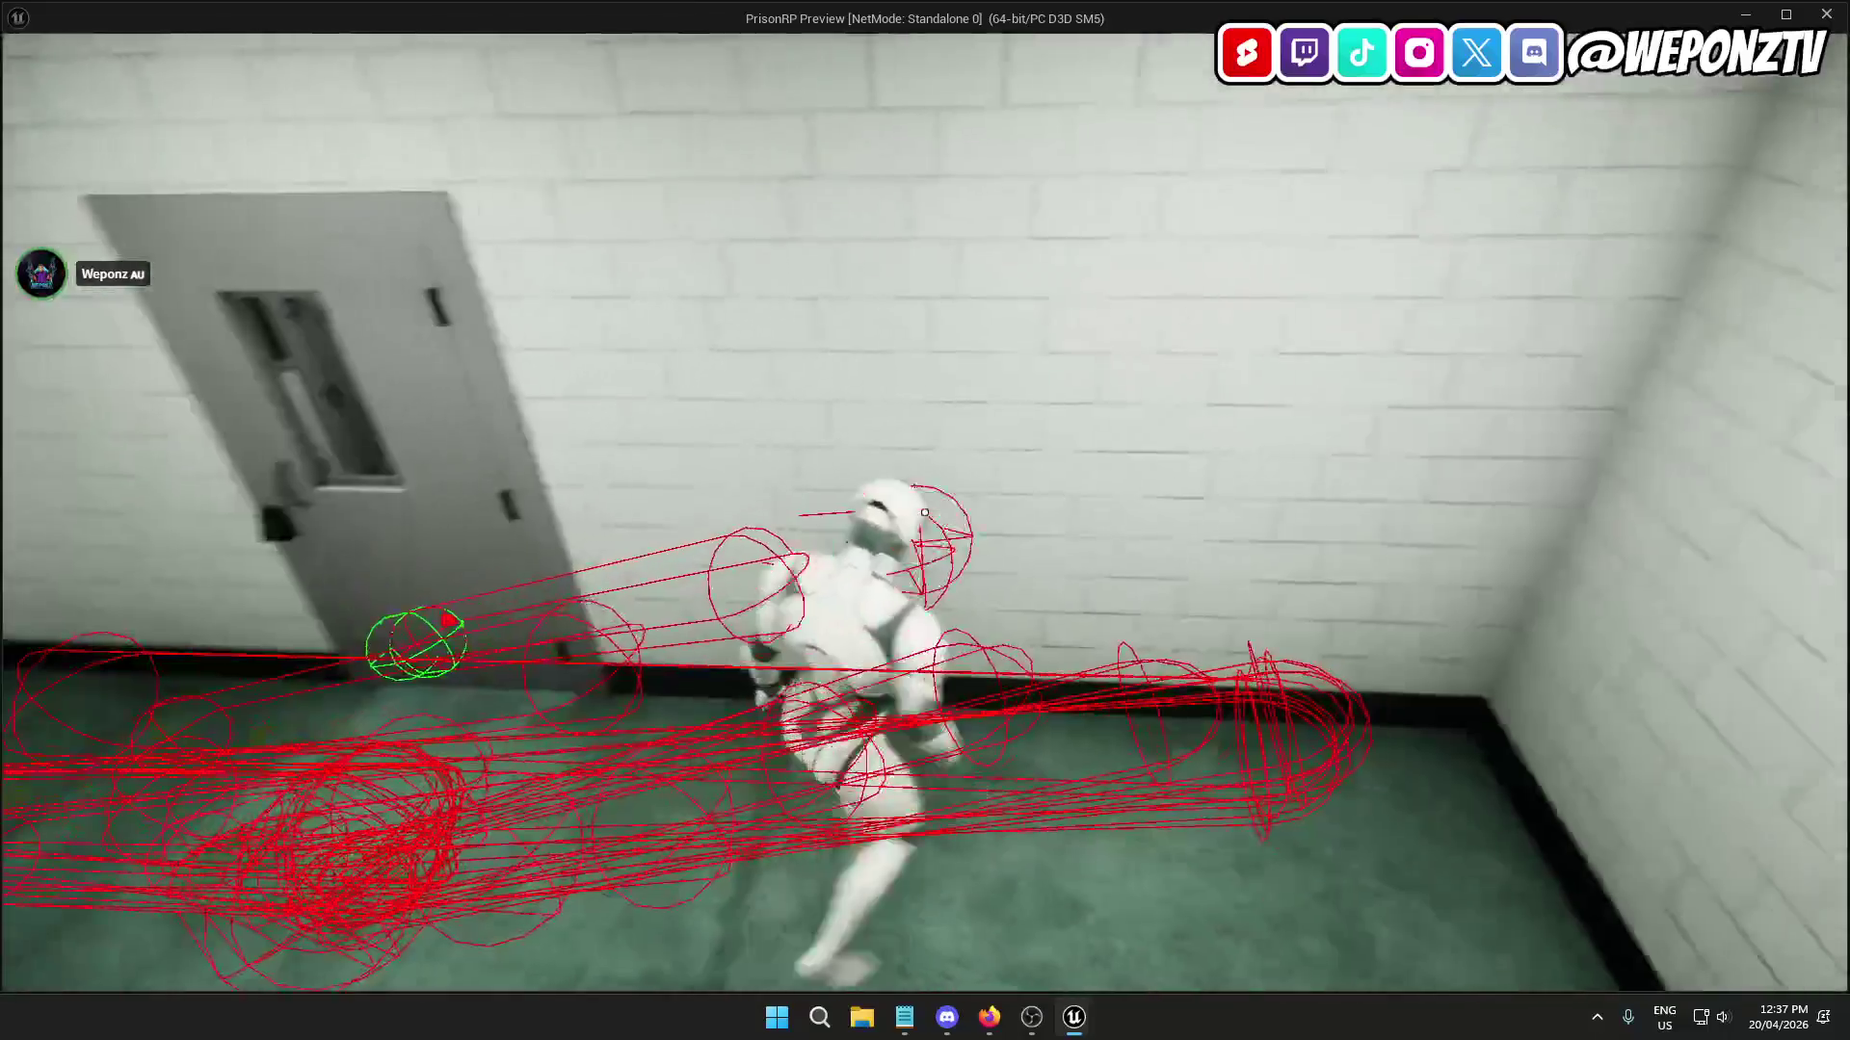
key(w)
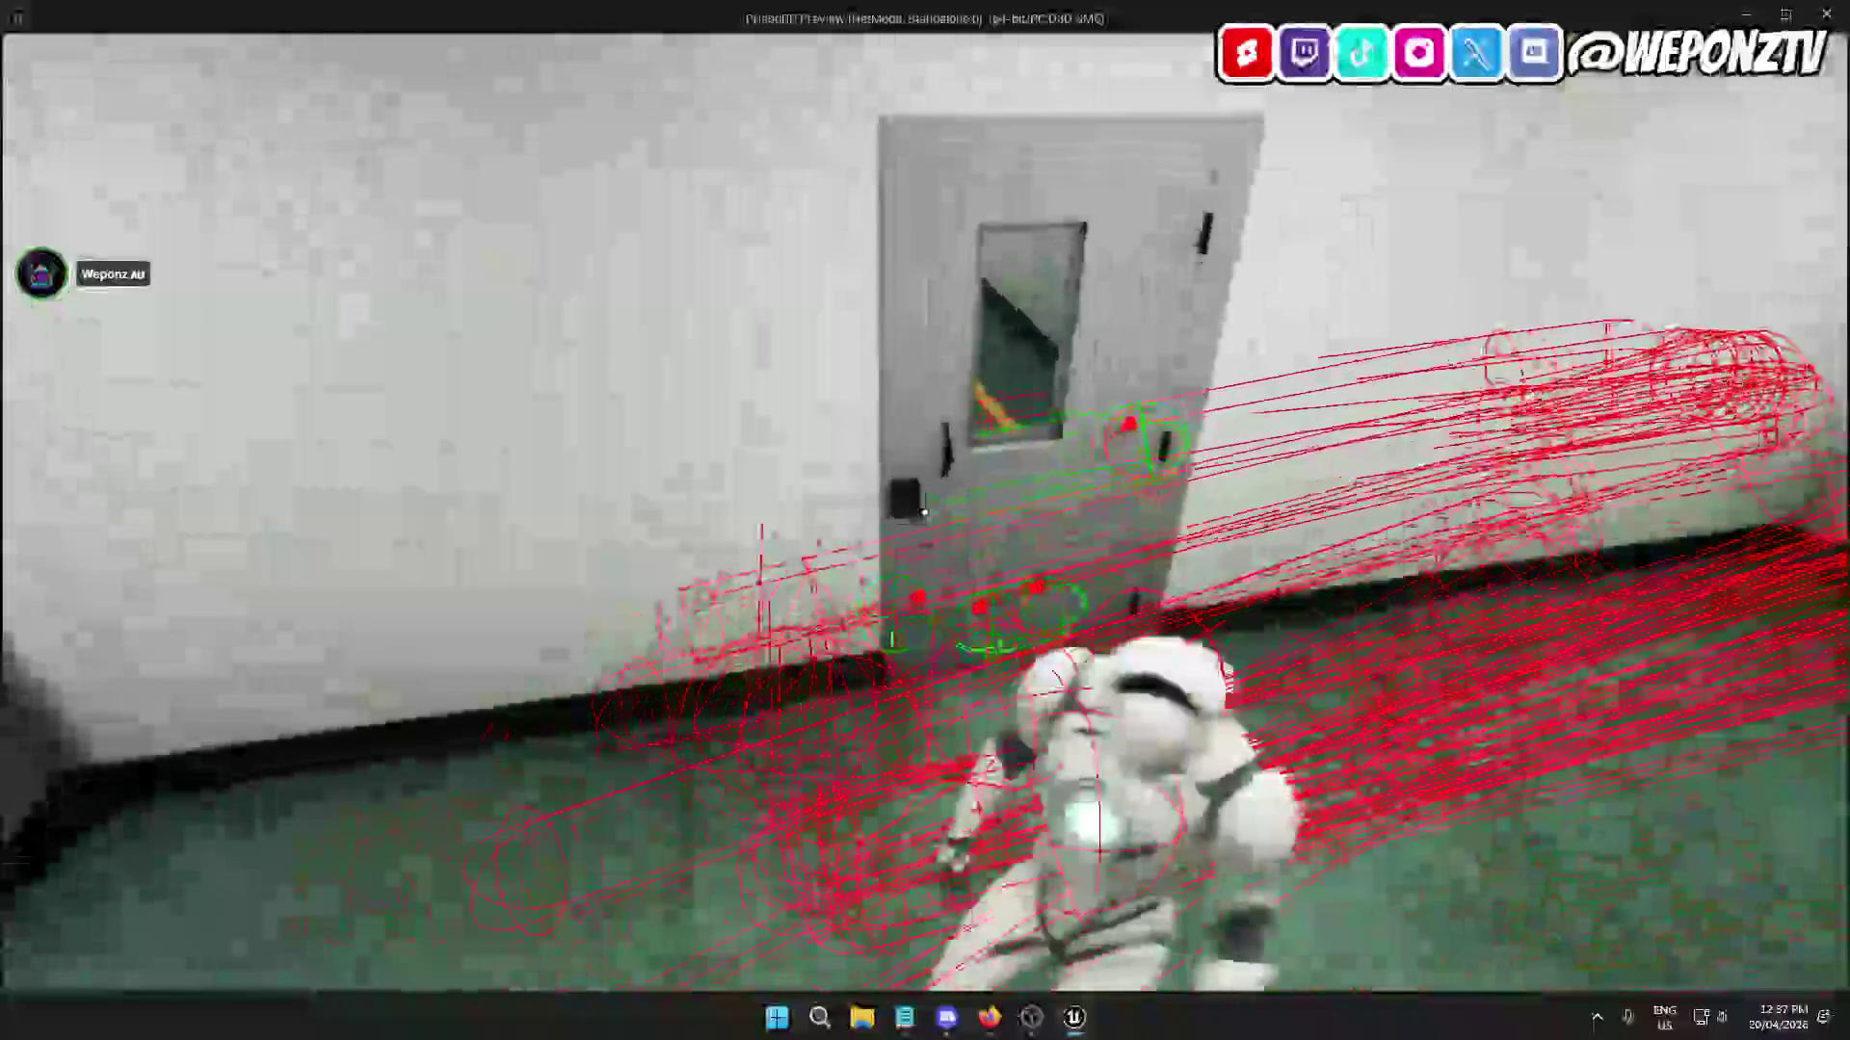
key(w)
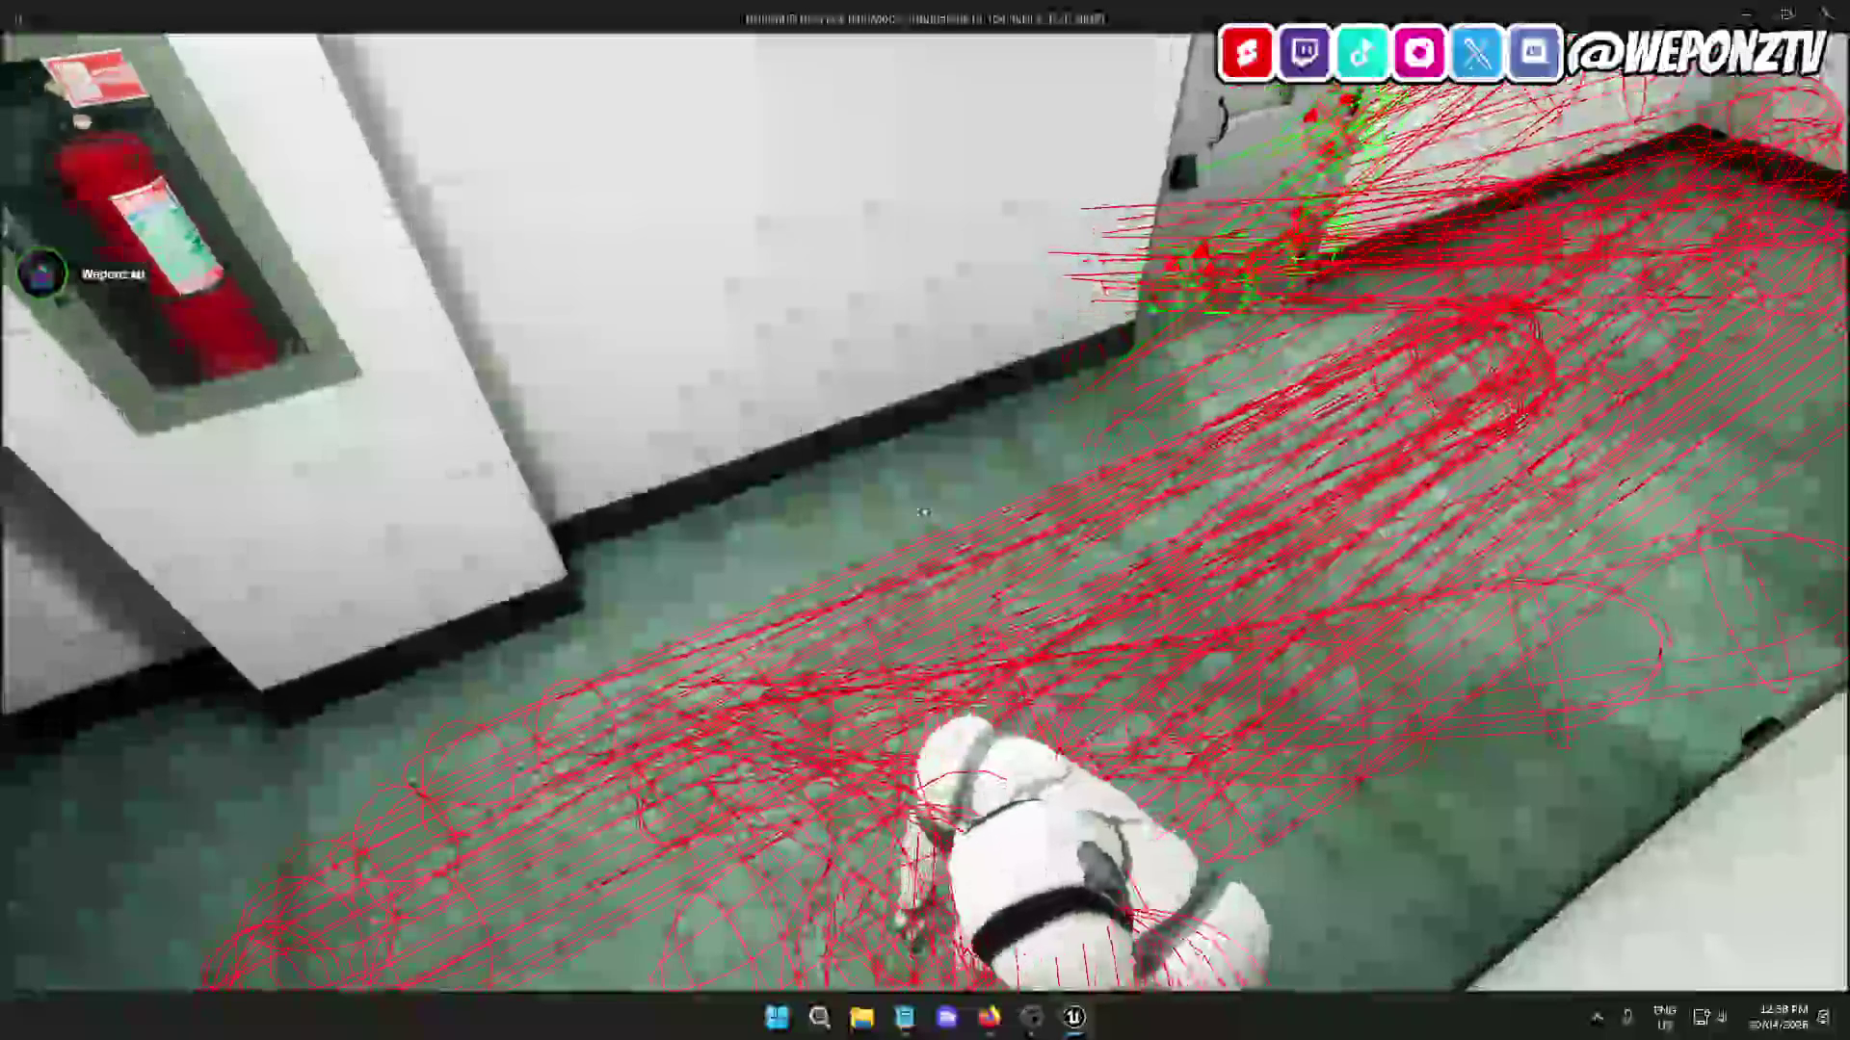
key(Escape)
Set the multiplier to 150.0 and delete the lower Sphere Trace By Channel node.
click(413, 35)
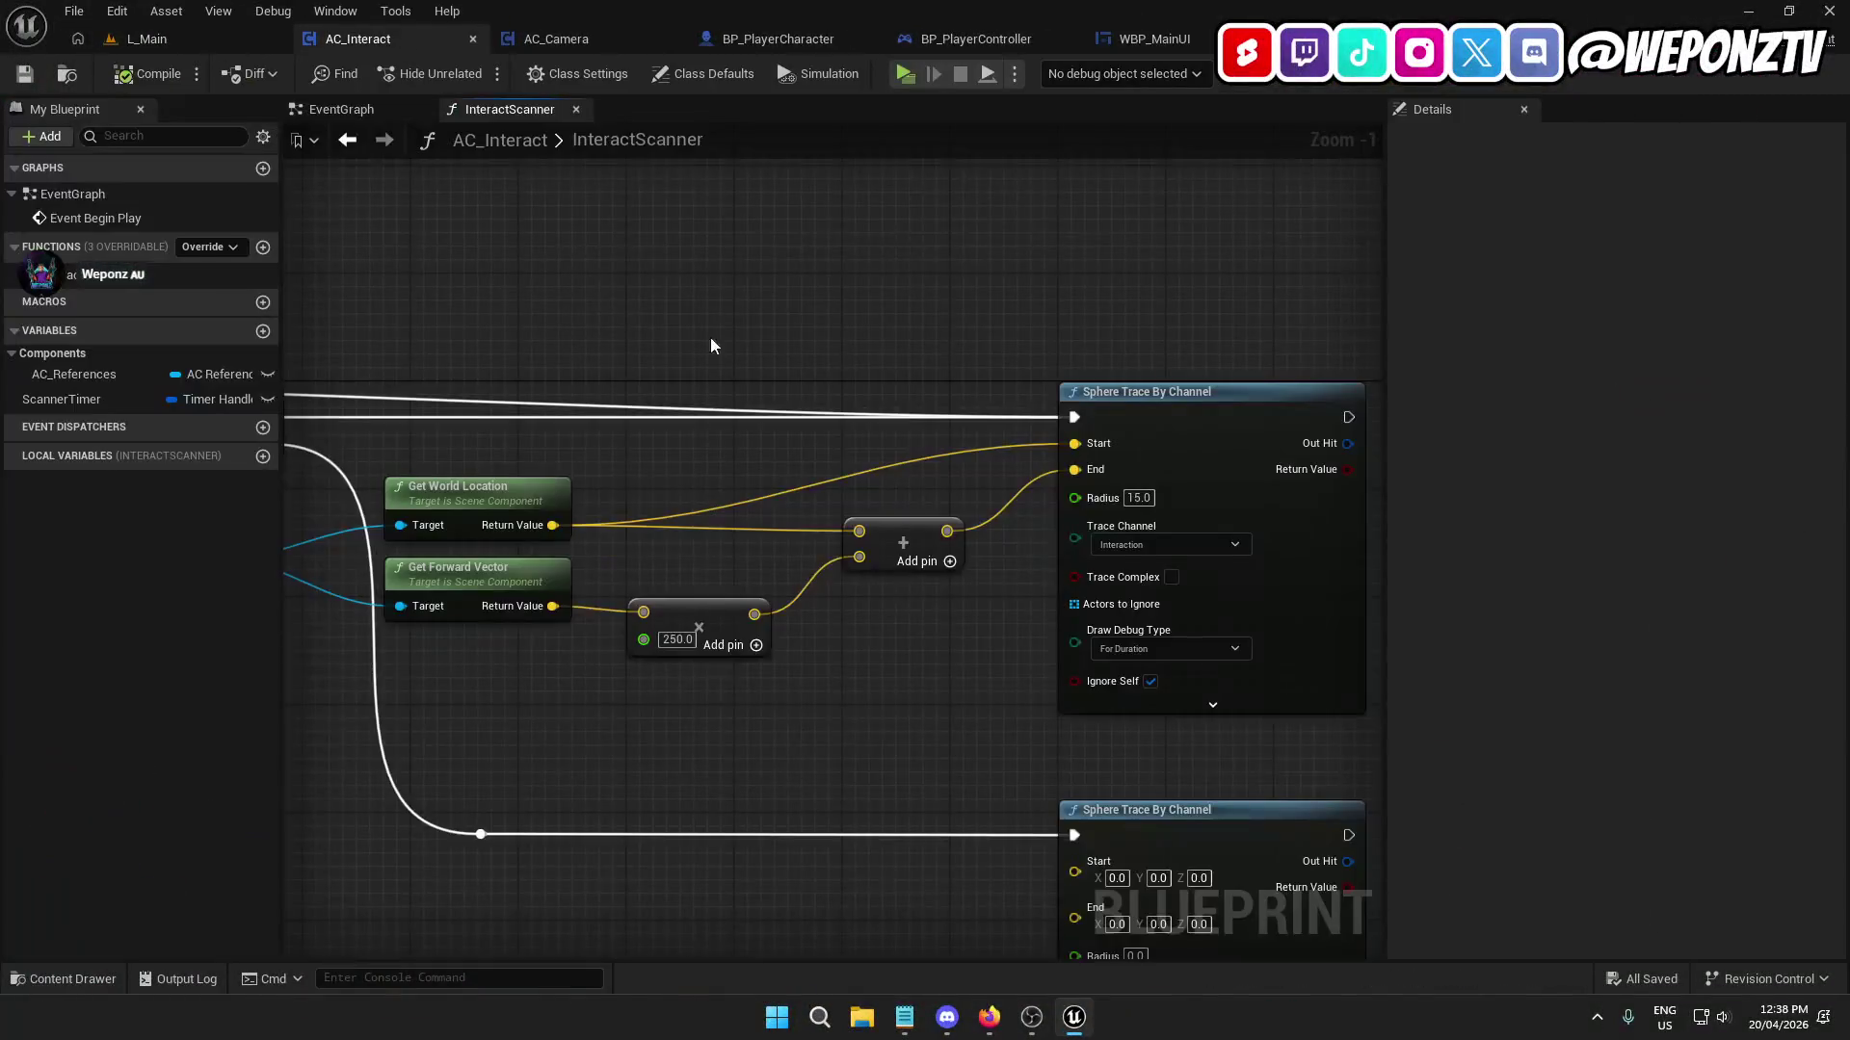
click(675, 641)
text(150)
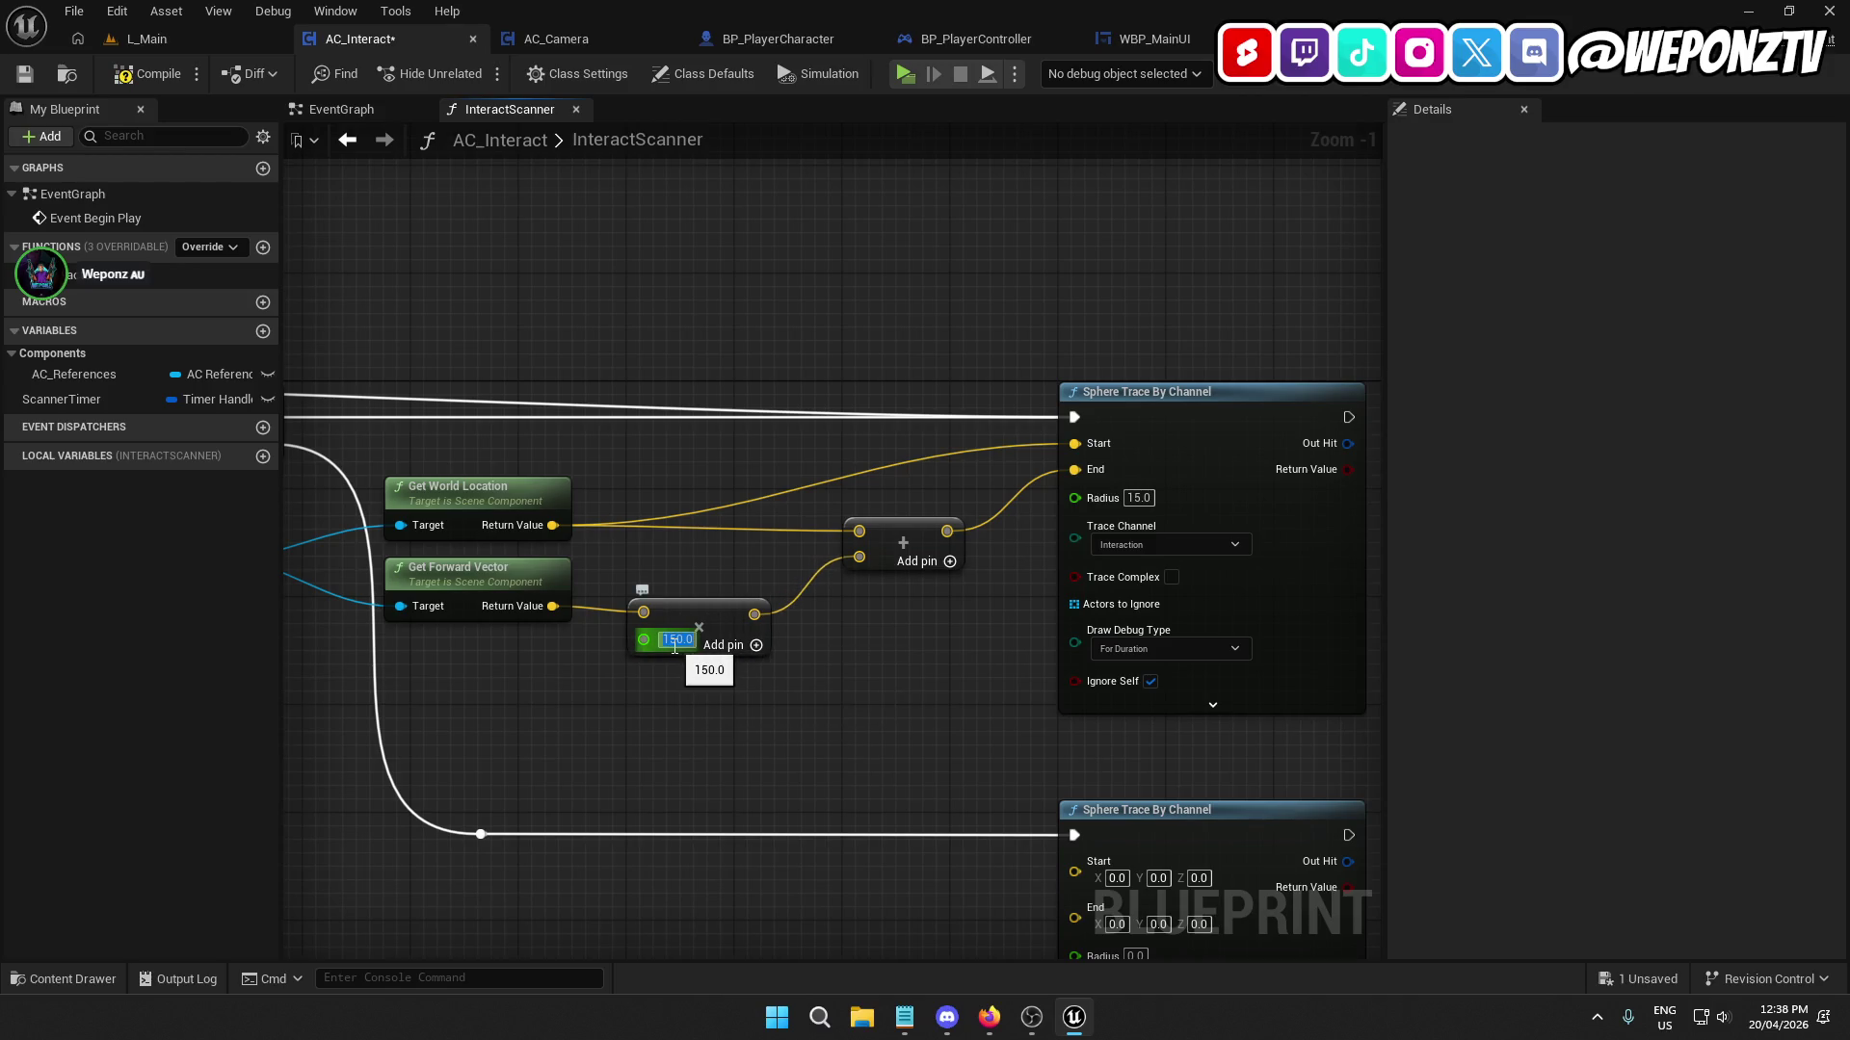
key(Return)
drag(1298, 756, 1031, 610)
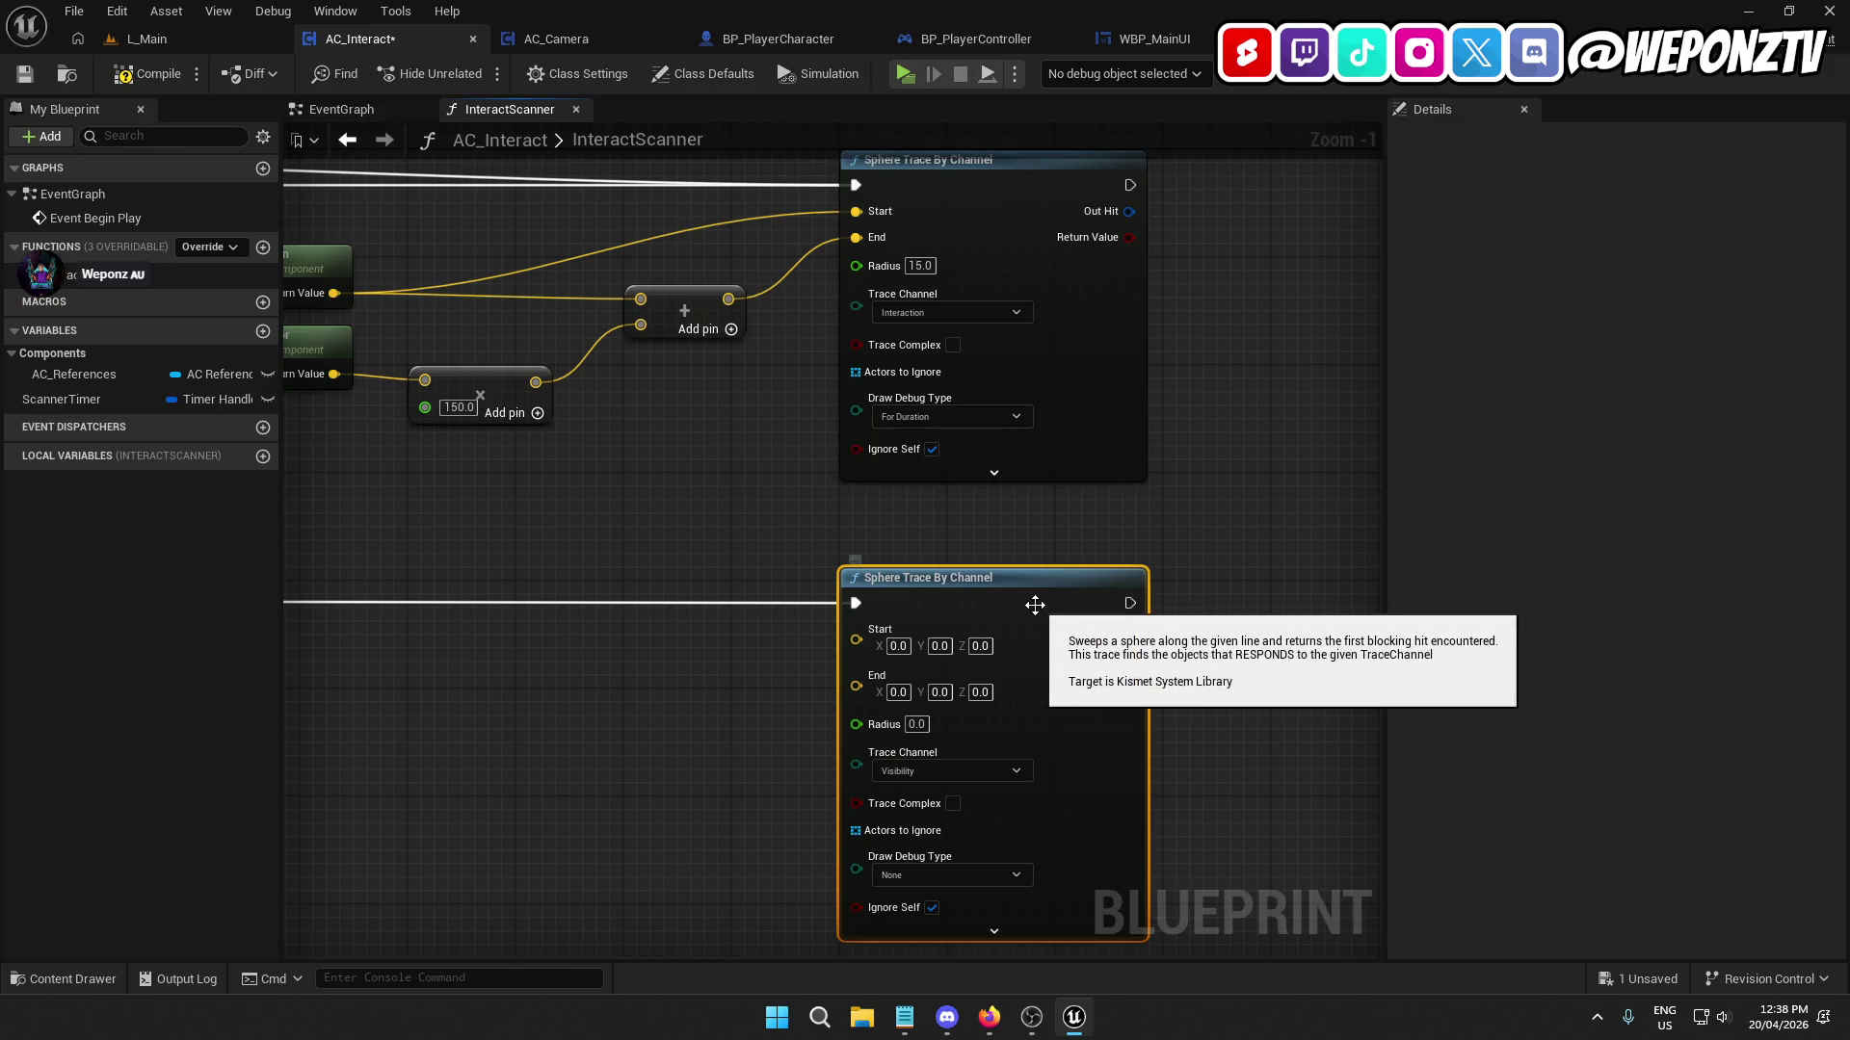
key(Delete)
drag(1051, 706, 880, 599)
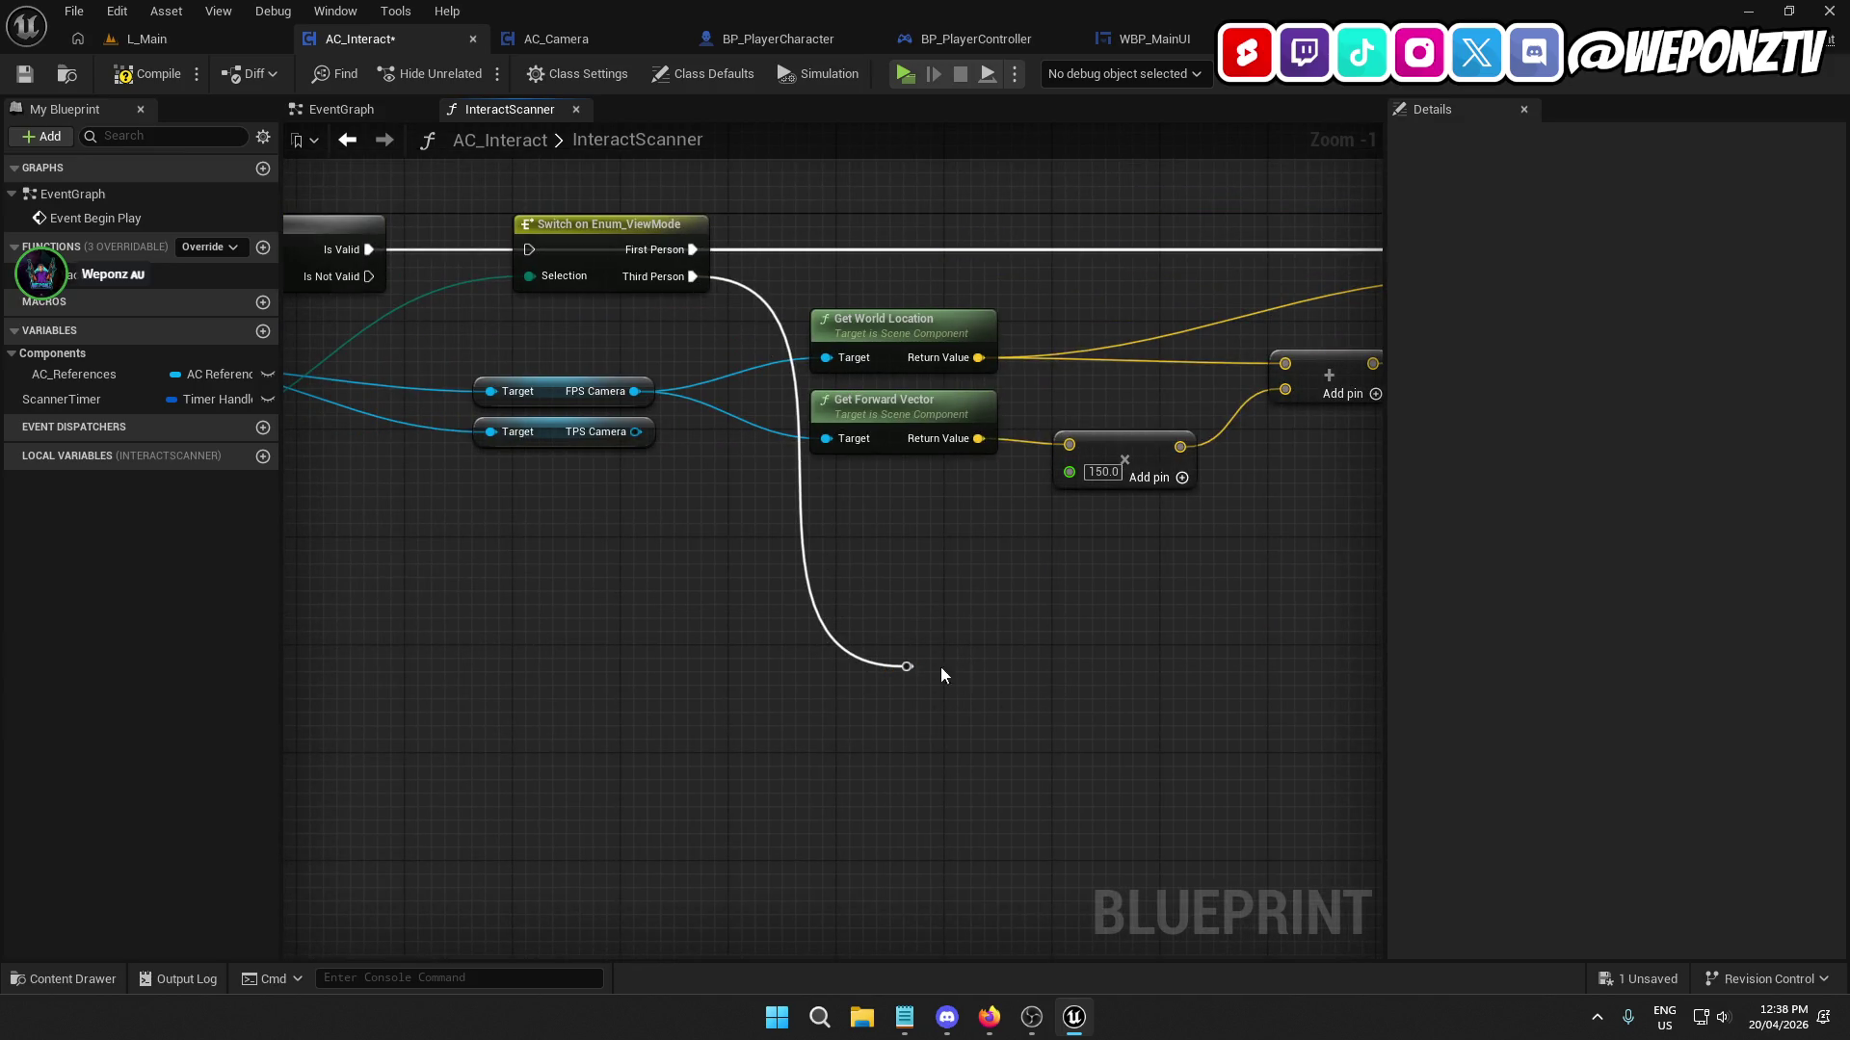
Delete the leftover reroute, the Switch on Enum_ViewMode node and the View Mode getter.
key(Delete)
drag(929, 679, 1336, 812)
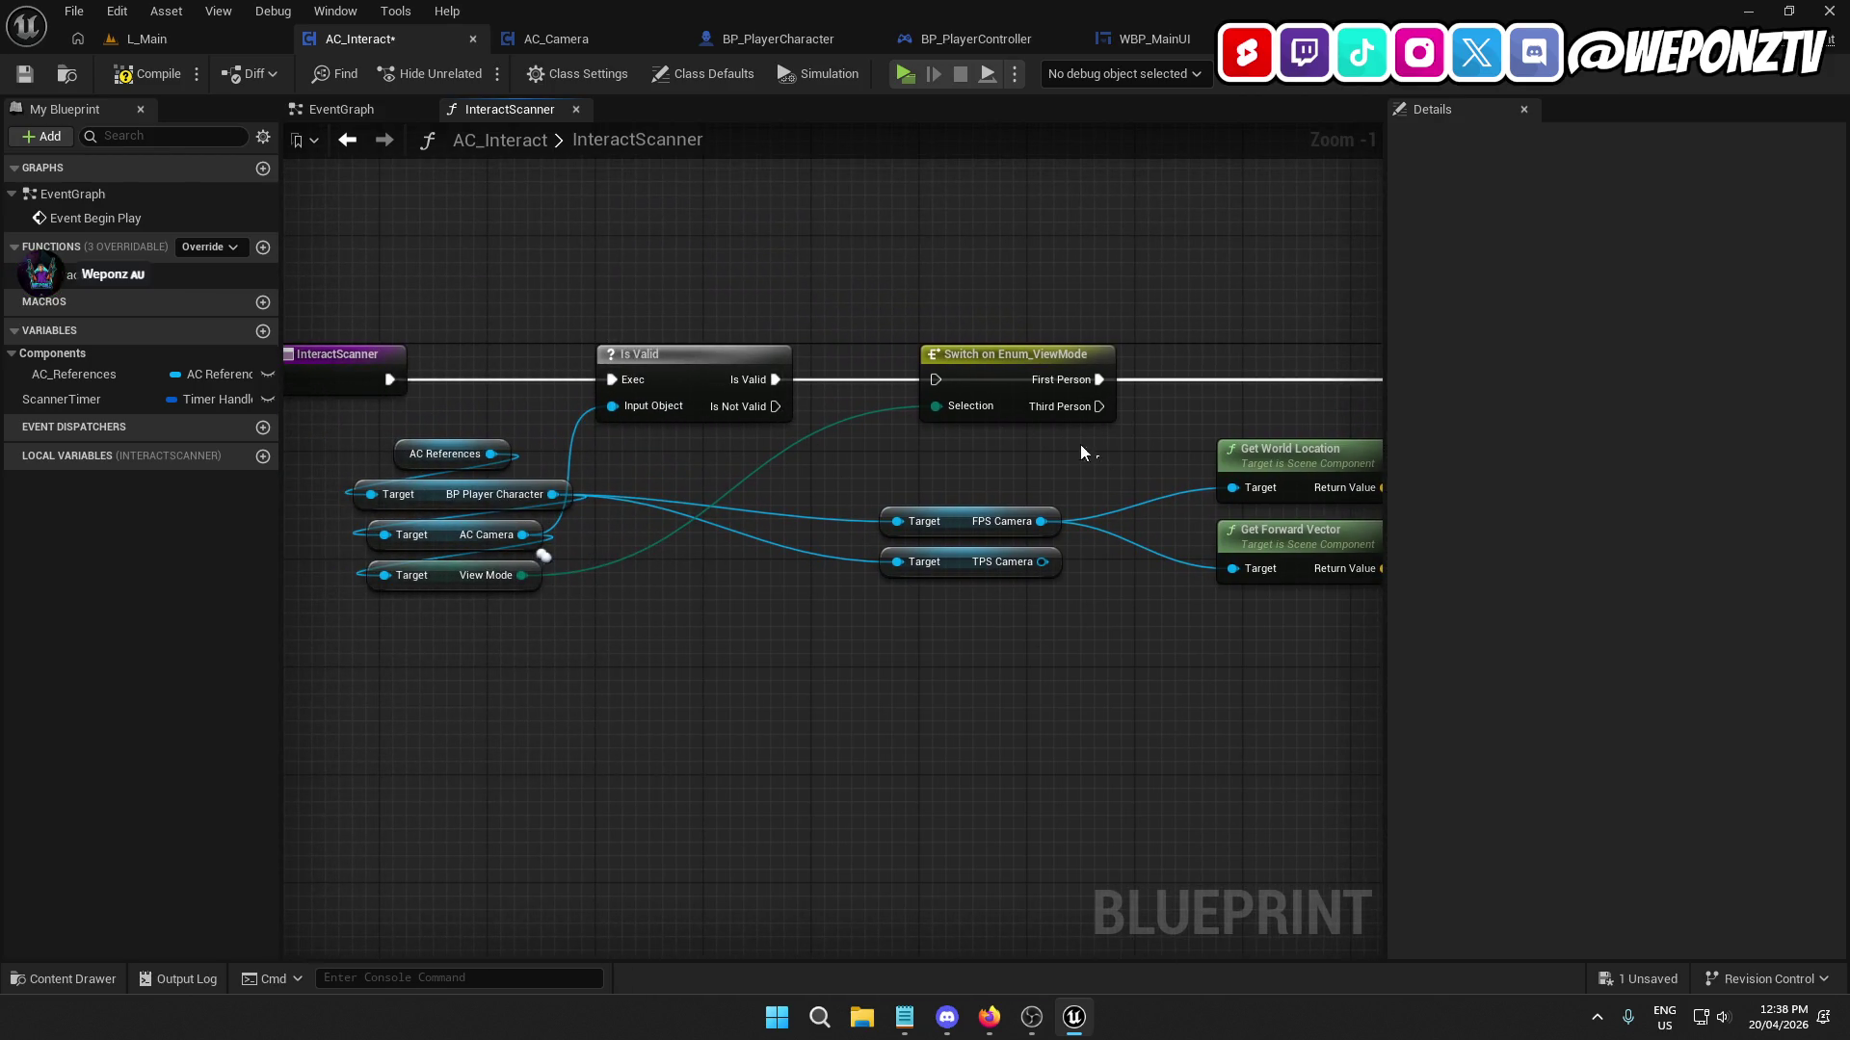
click(1021, 397)
key(Delete)
mouse_move(1049, 733)
mouse_down()
mouse_move(988, 724)
mouse_move(1117, 743)
mouse_up()
click(568, 589)
key(Delete)
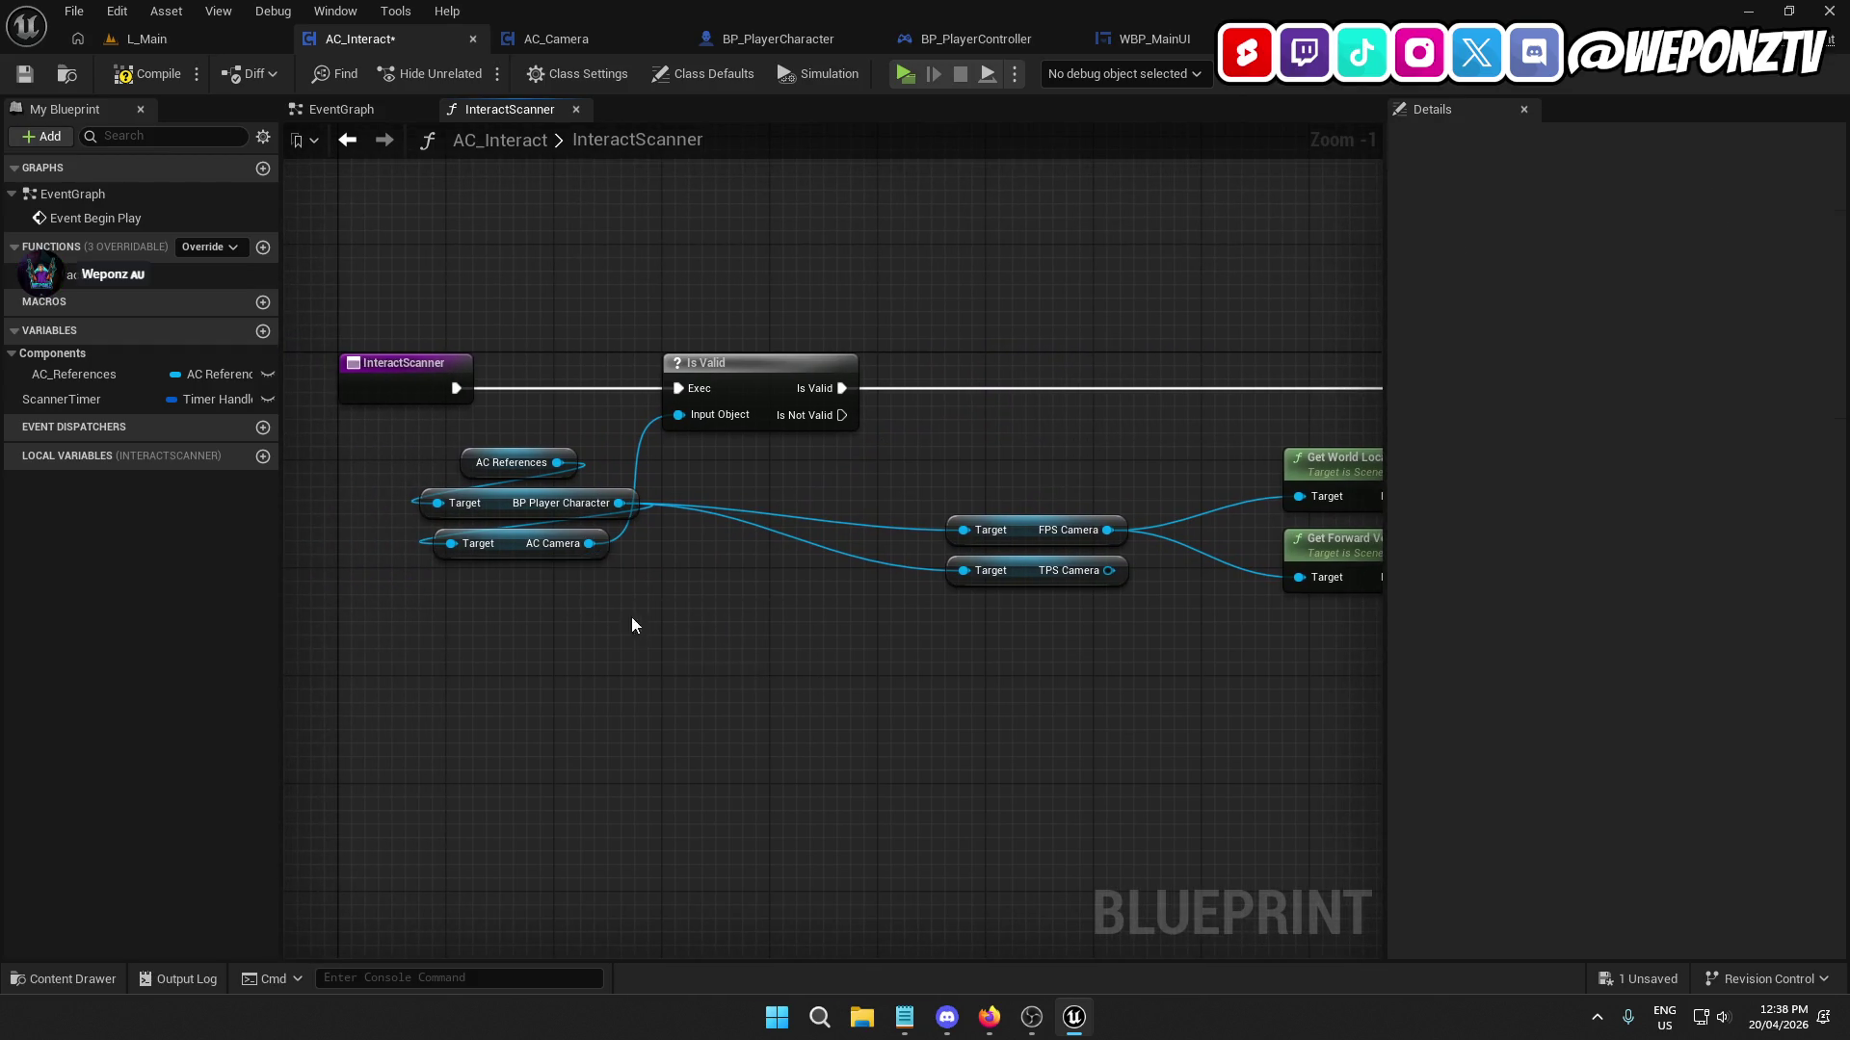
Move the three reference getter nodes above the Is Valid node and line them up.
drag(580, 615, 508, 446)
key(ctrl+x)
key(ctrl+v)
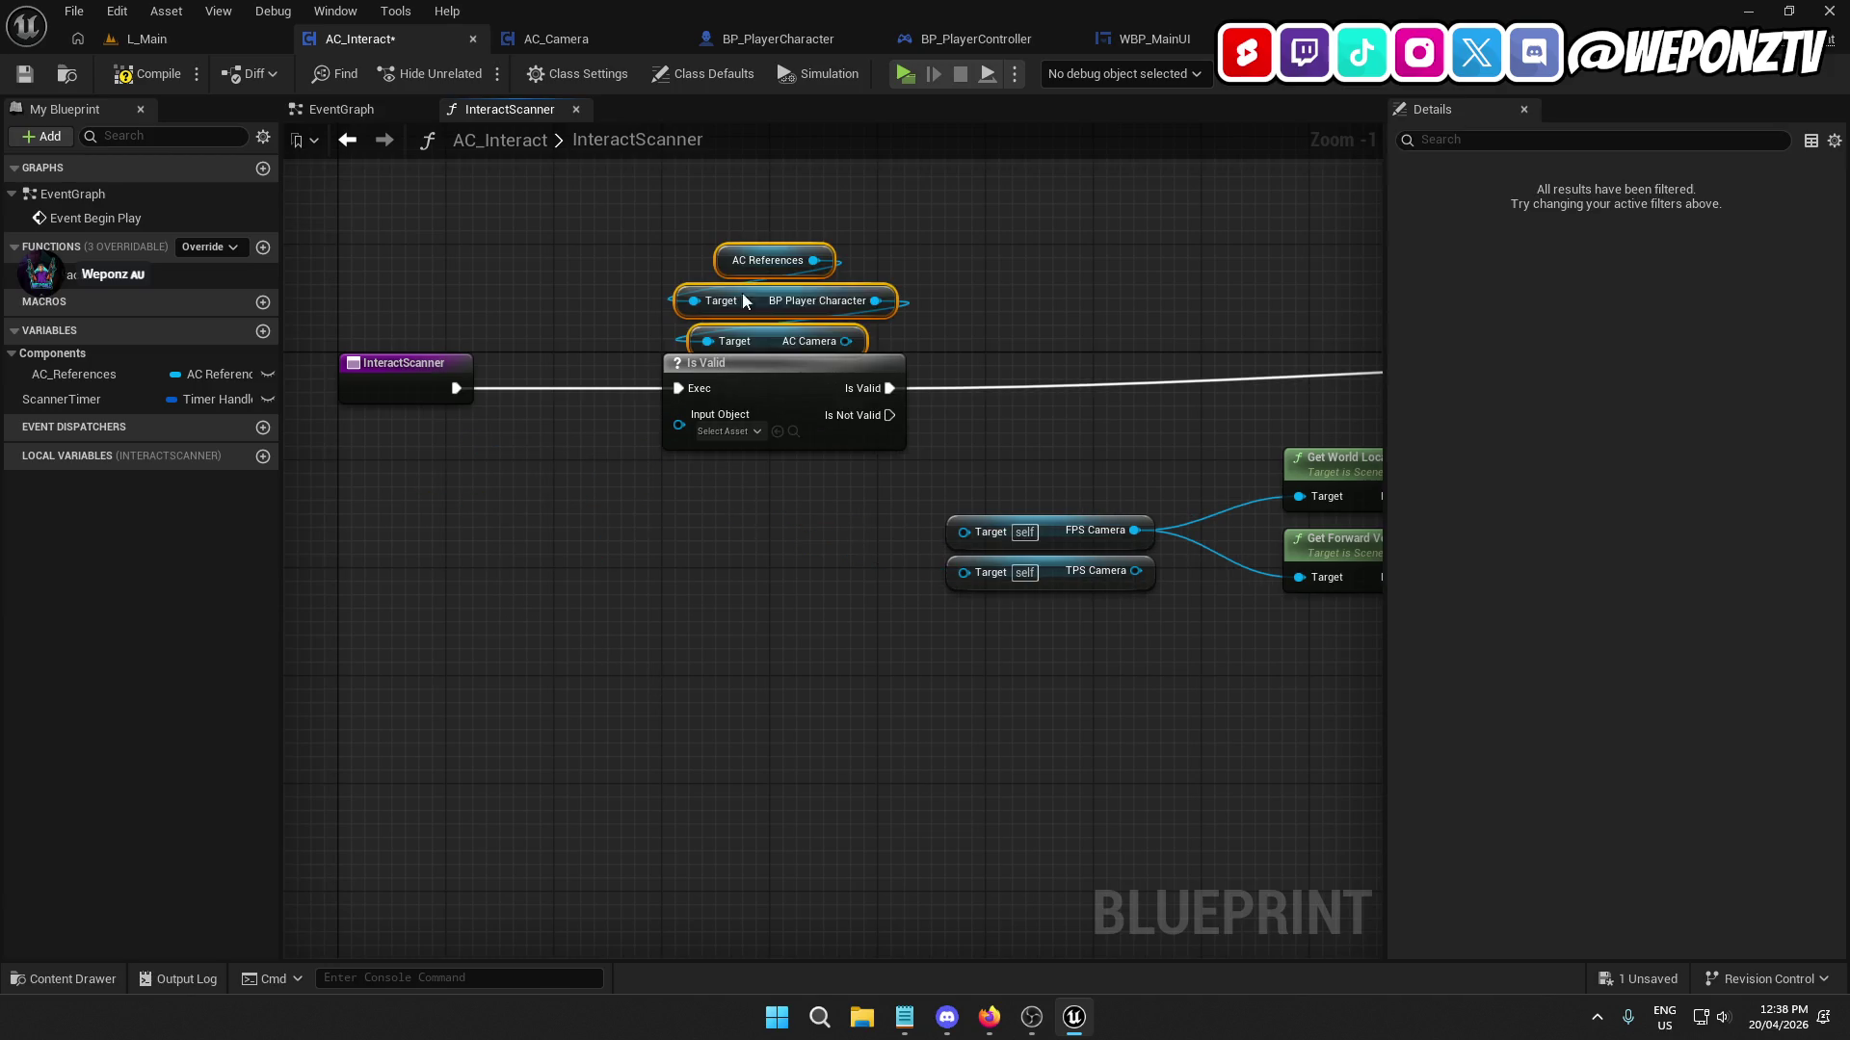
mouse_move(782, 349)
mouse_down()
mouse_move(850, 322)
mouse_move(1021, 375)
mouse_move(680, 416)
mouse_move(572, 397)
mouse_up()
ctrl+click(691, 393)
click(572, 397)
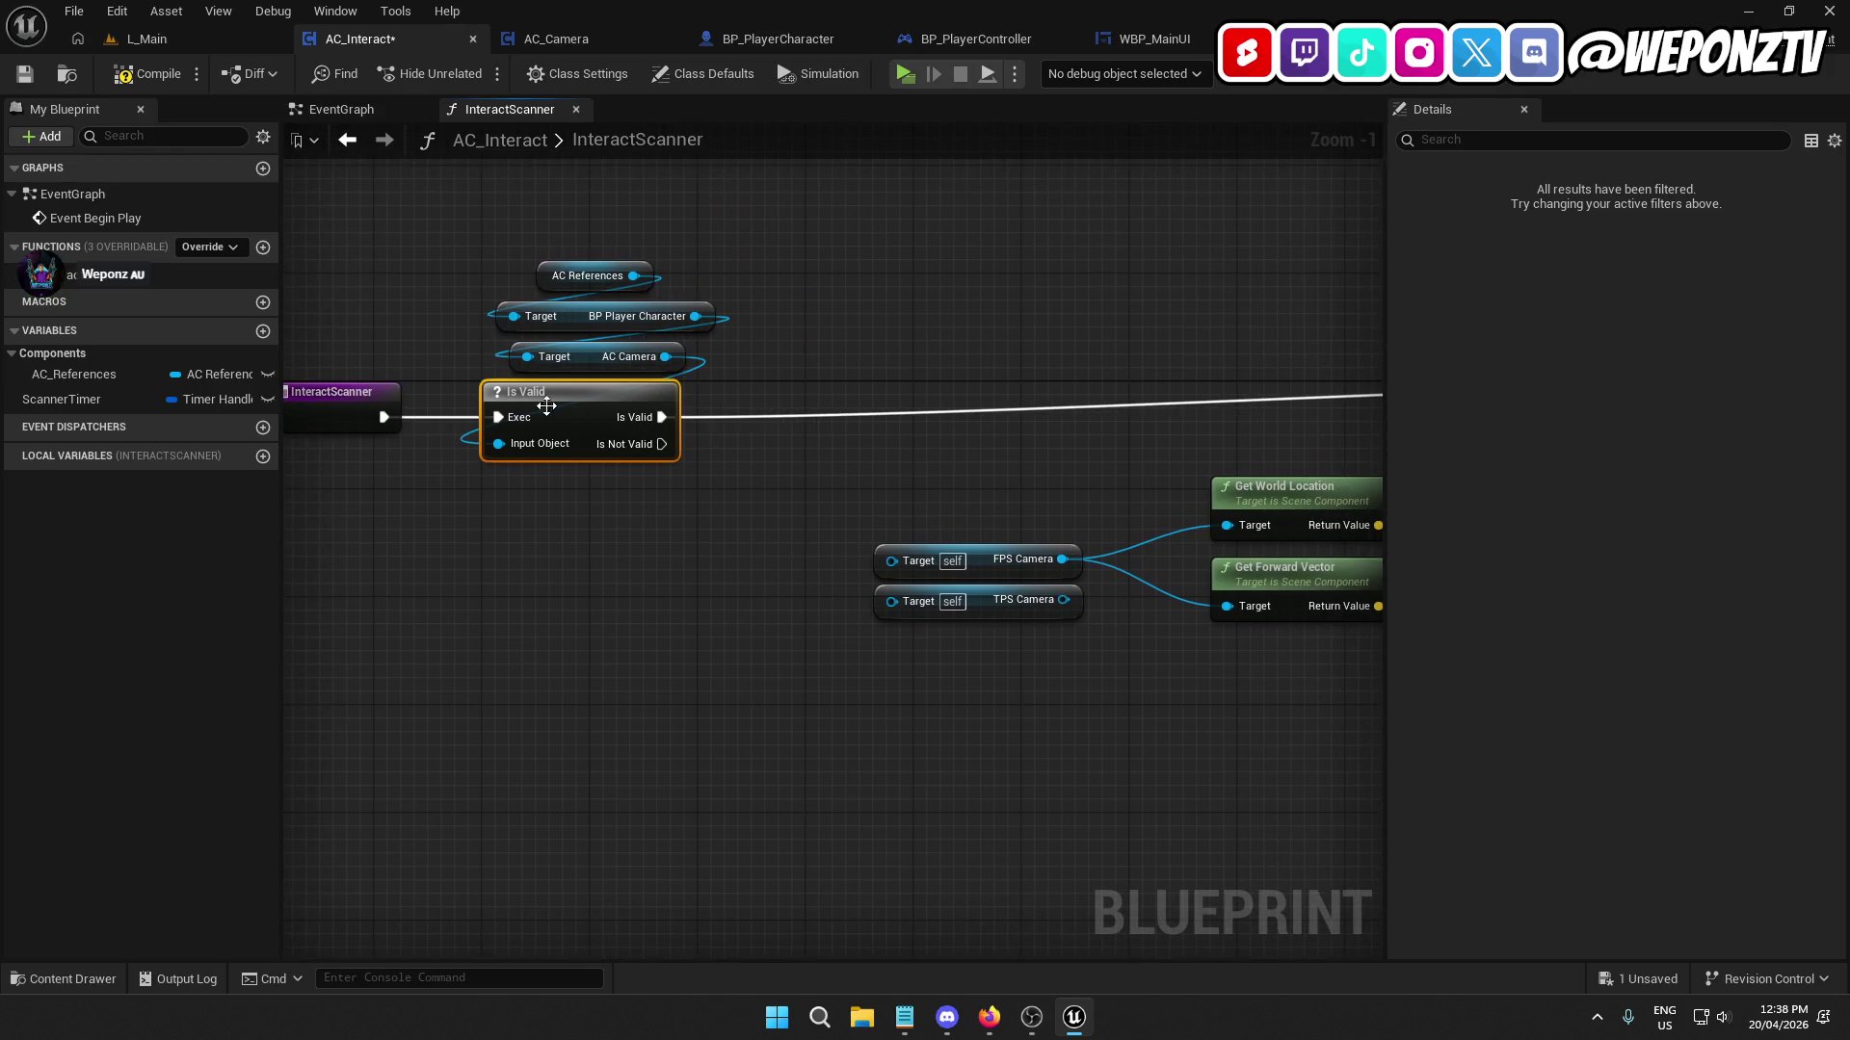
ctrl+click(338, 393)
click(569, 672)
drag(731, 359, 619, 252)
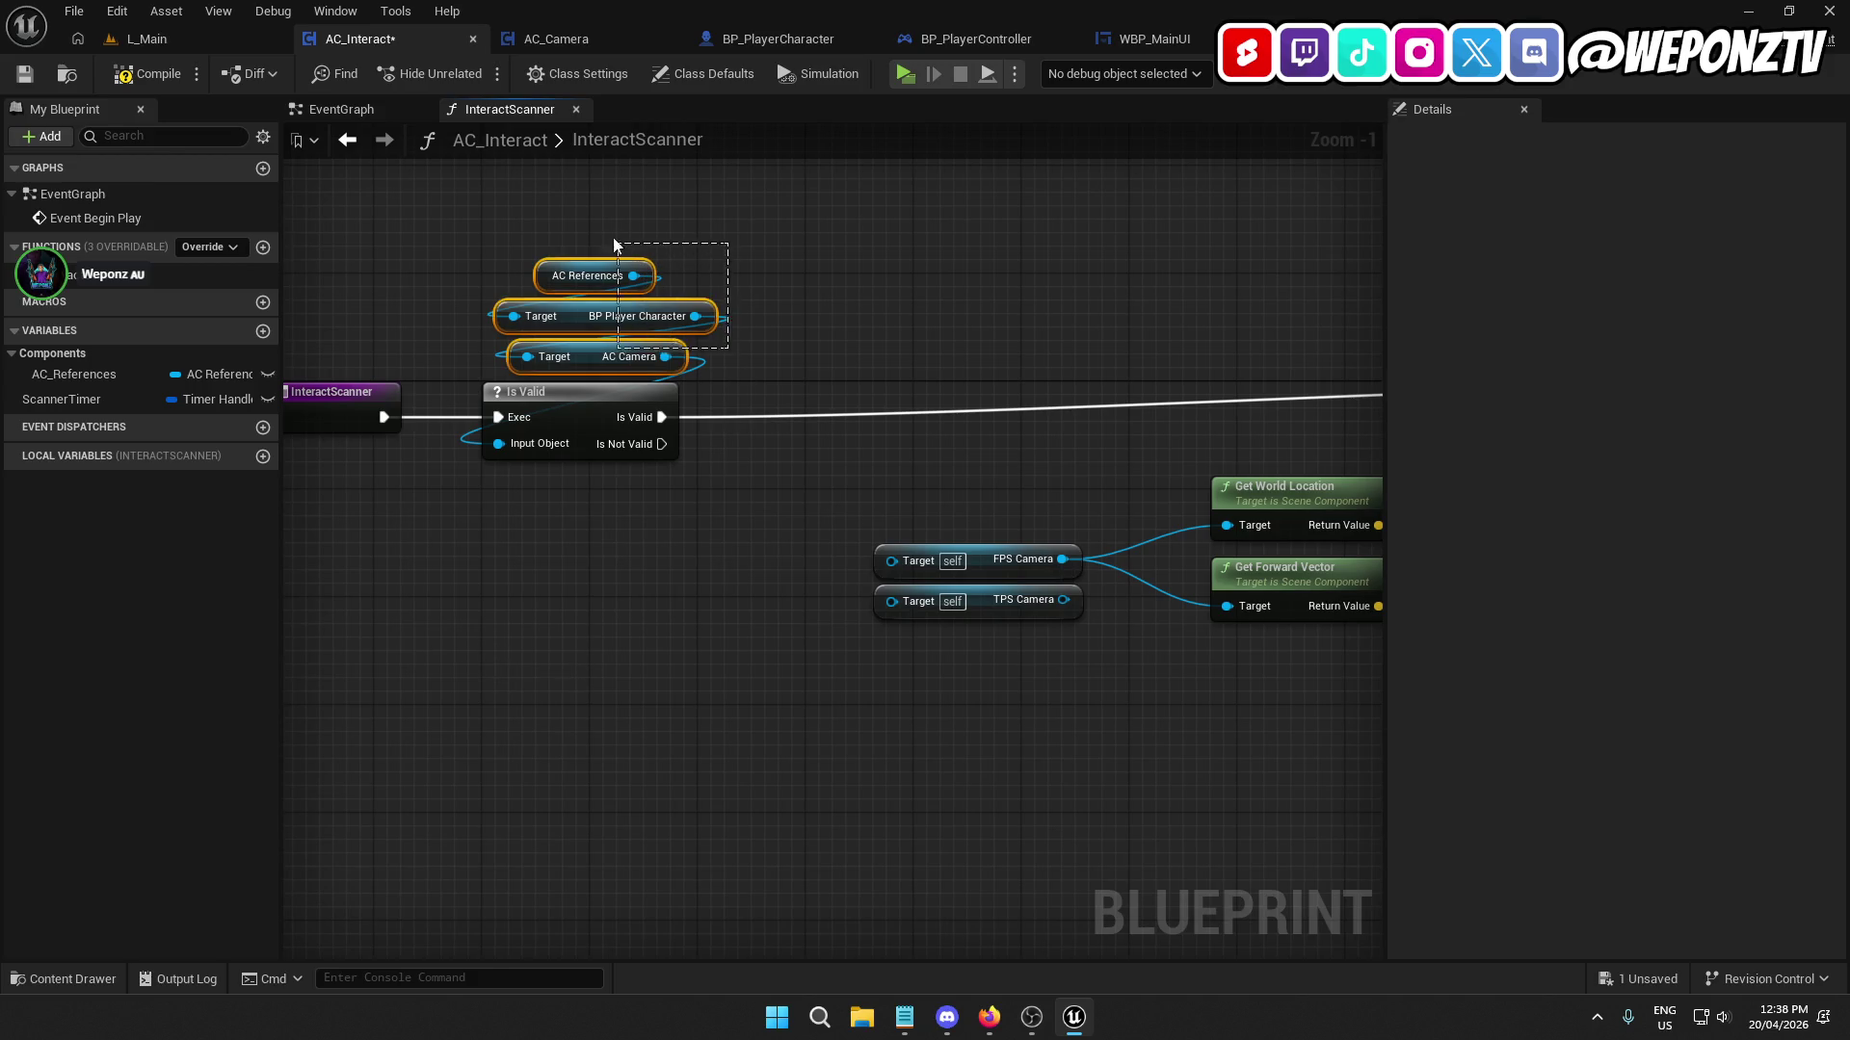
drag(591, 361, 578, 363)
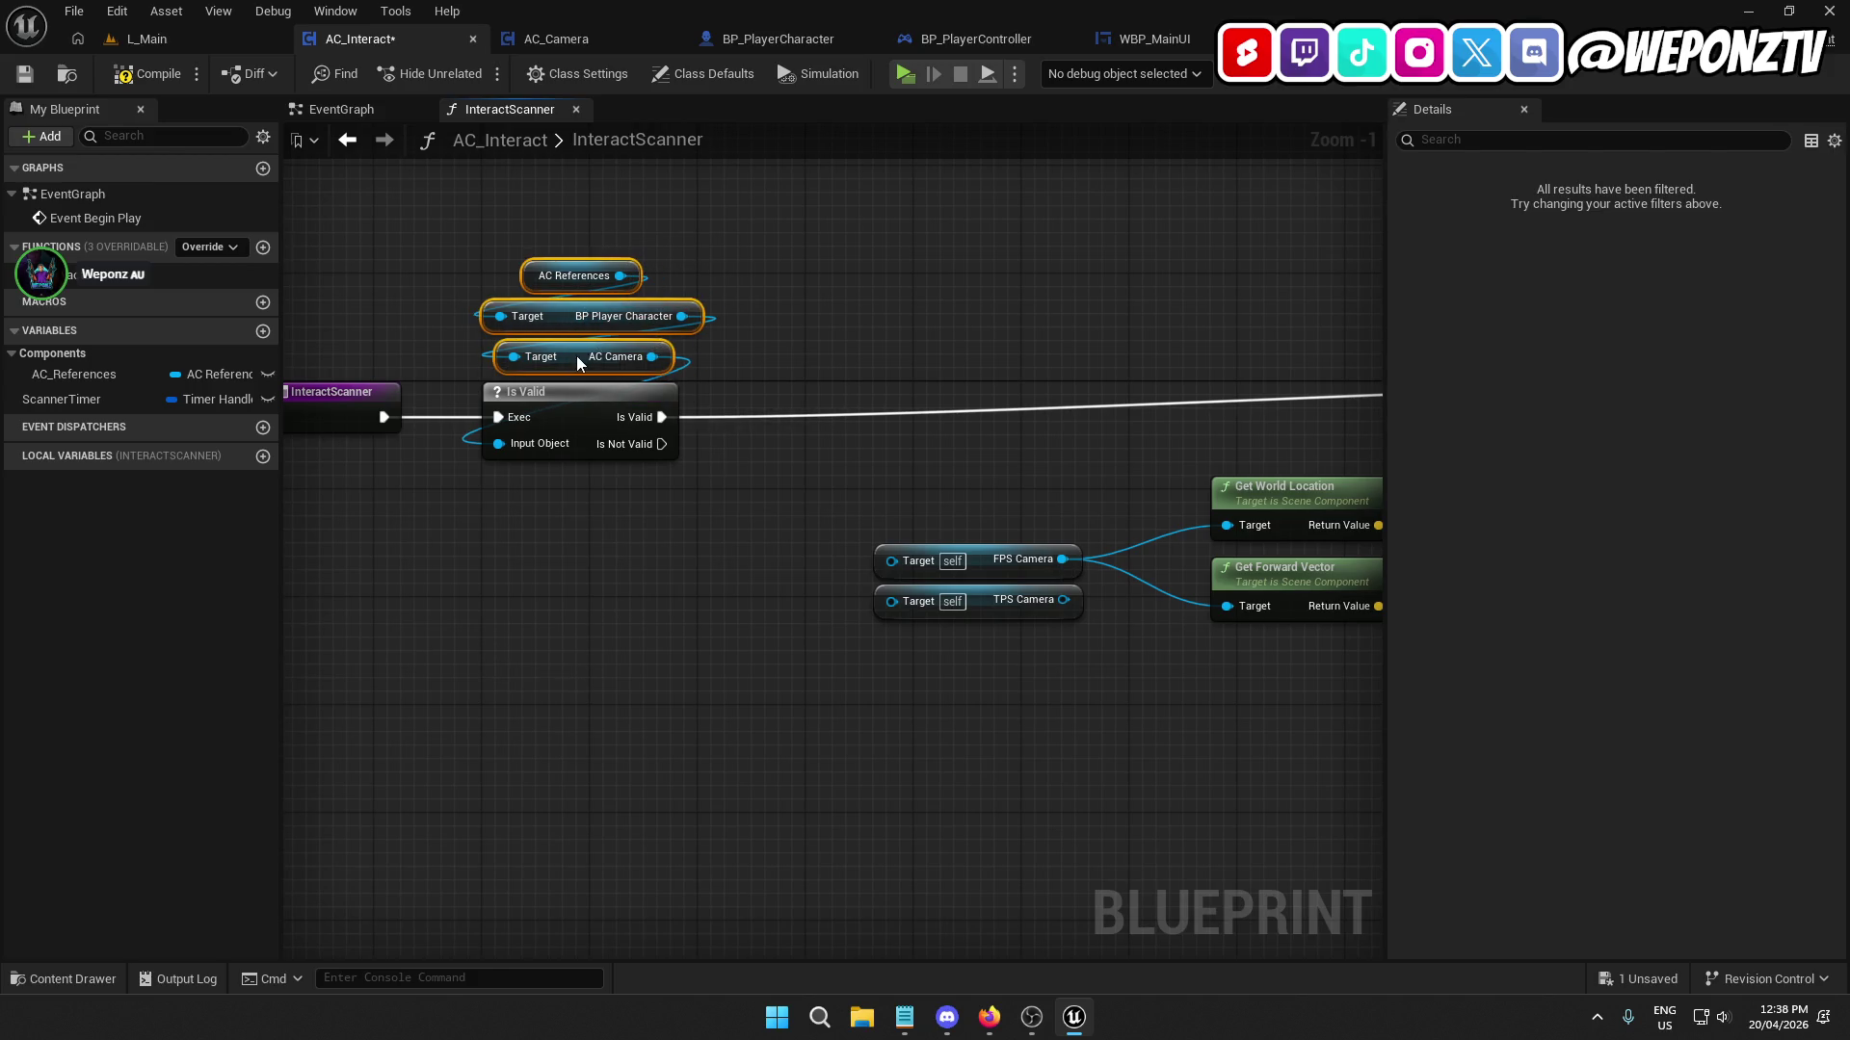
mouse_move(822, 331)
mouse_down()
mouse_move(746, 362)
mouse_move(578, 252)
mouse_up()
Delete the TPS Camera and AC Camera getters, wiring the FPS Camera getter into the chain.
mouse_move(1037, 763)
mouse_down()
mouse_move(980, 583)
mouse_move(974, 642)
mouse_move(896, 641)
mouse_up()
key(Delete)
key(ctrl+v)
click(896, 755)
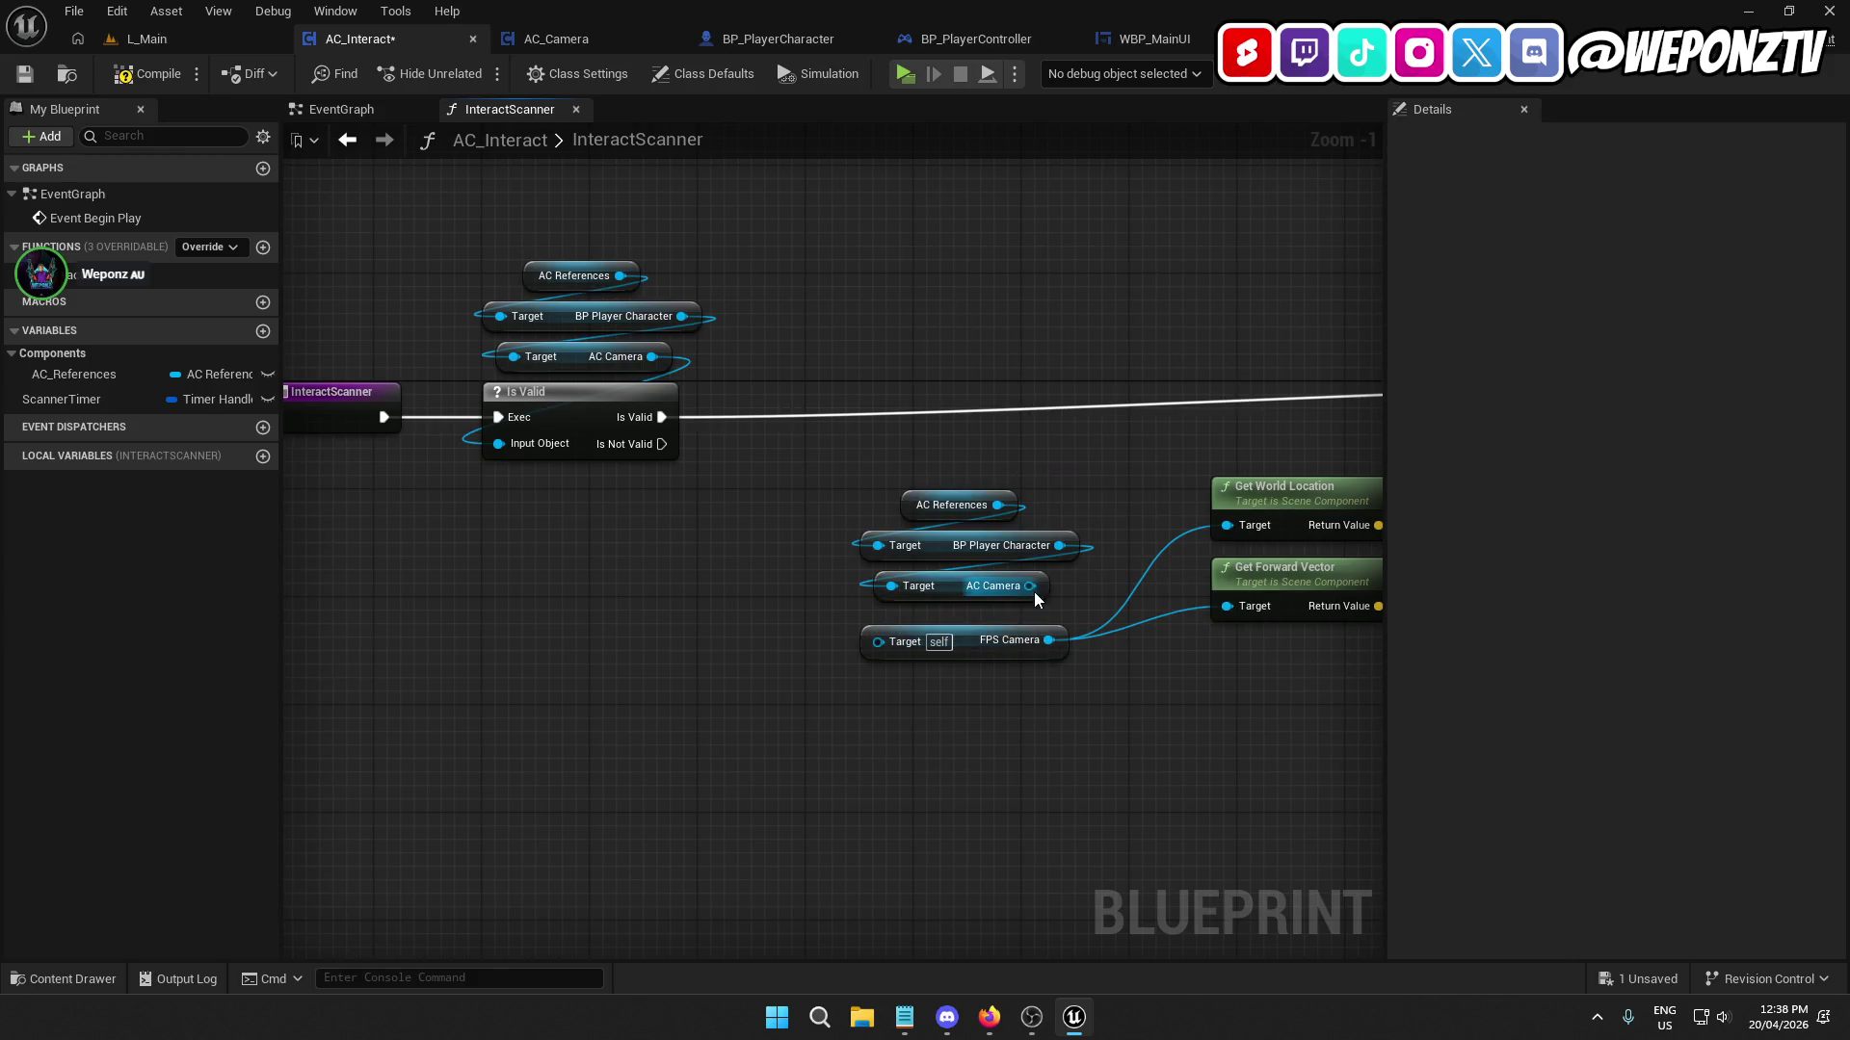
drag(1029, 586, 884, 647)
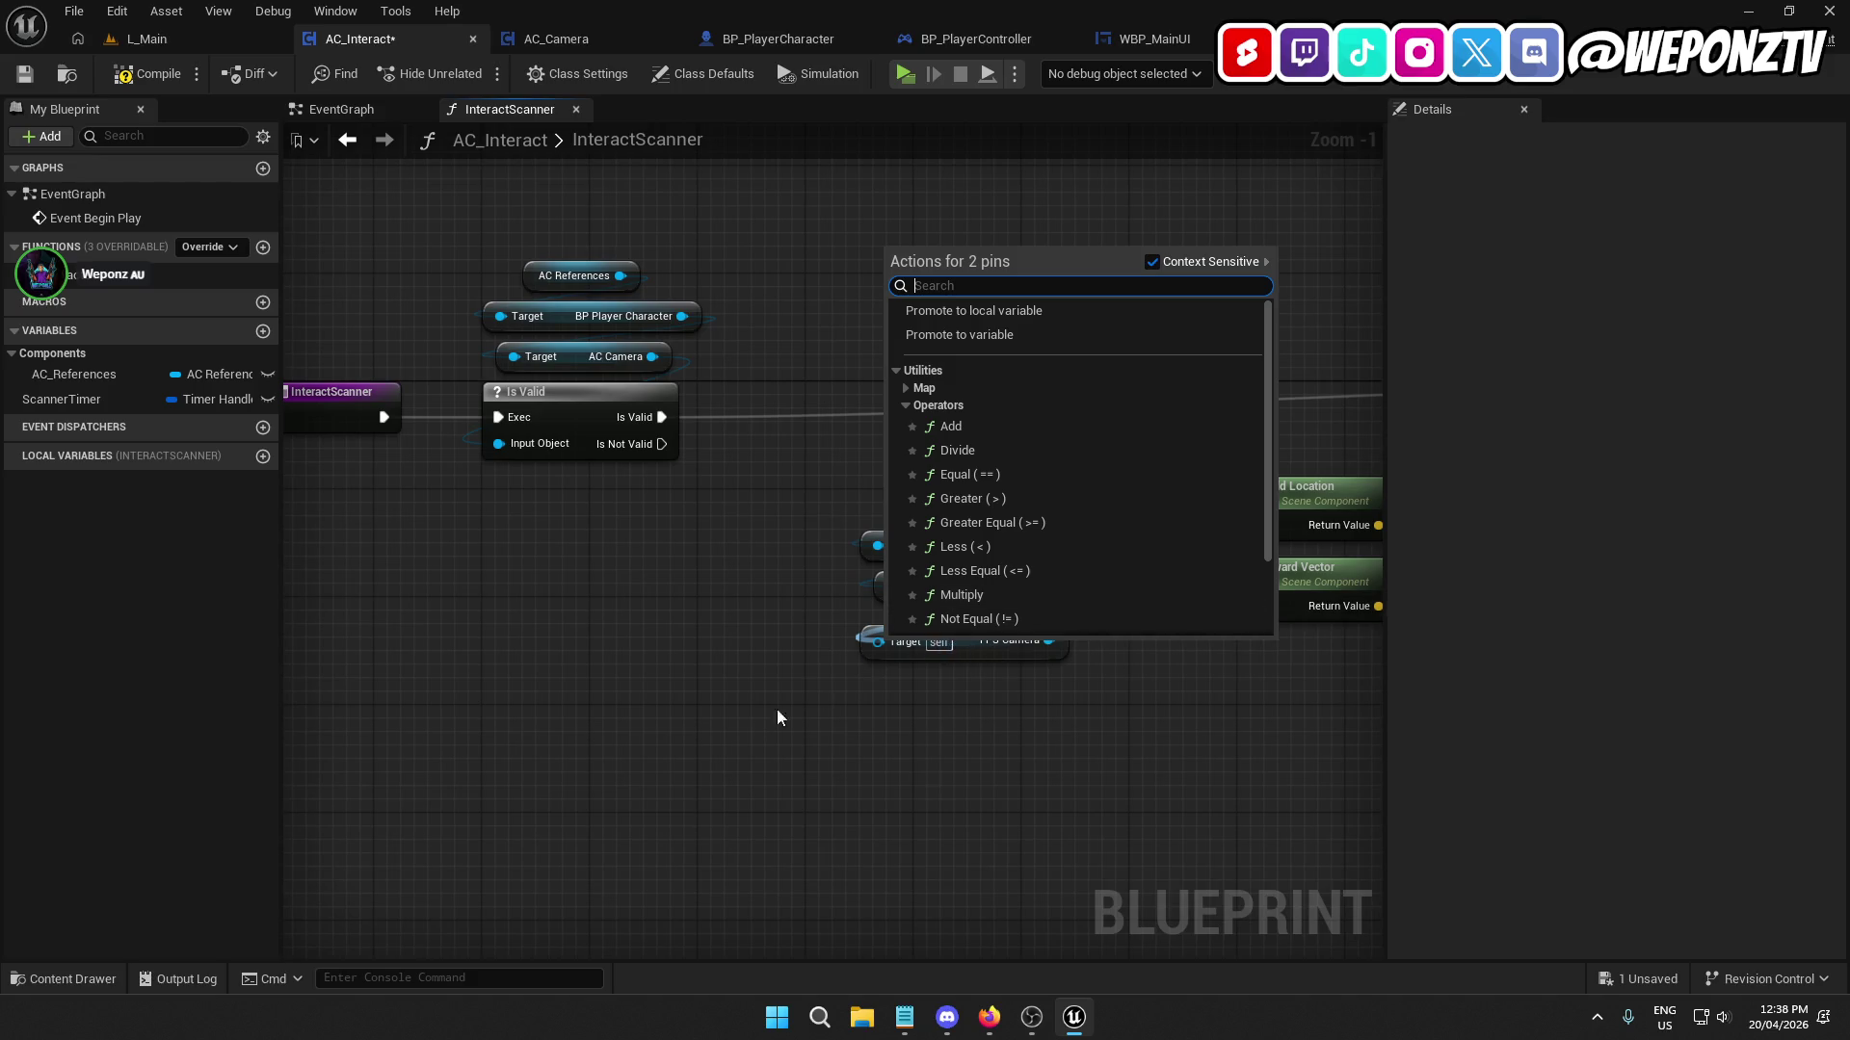
key(Escape)
mouse_move(1030, 586)
mouse_down()
mouse_move(929, 643)
mouse_move(877, 640)
mouse_up()
click(1002, 669)
drag(1030, 749, 969, 610)
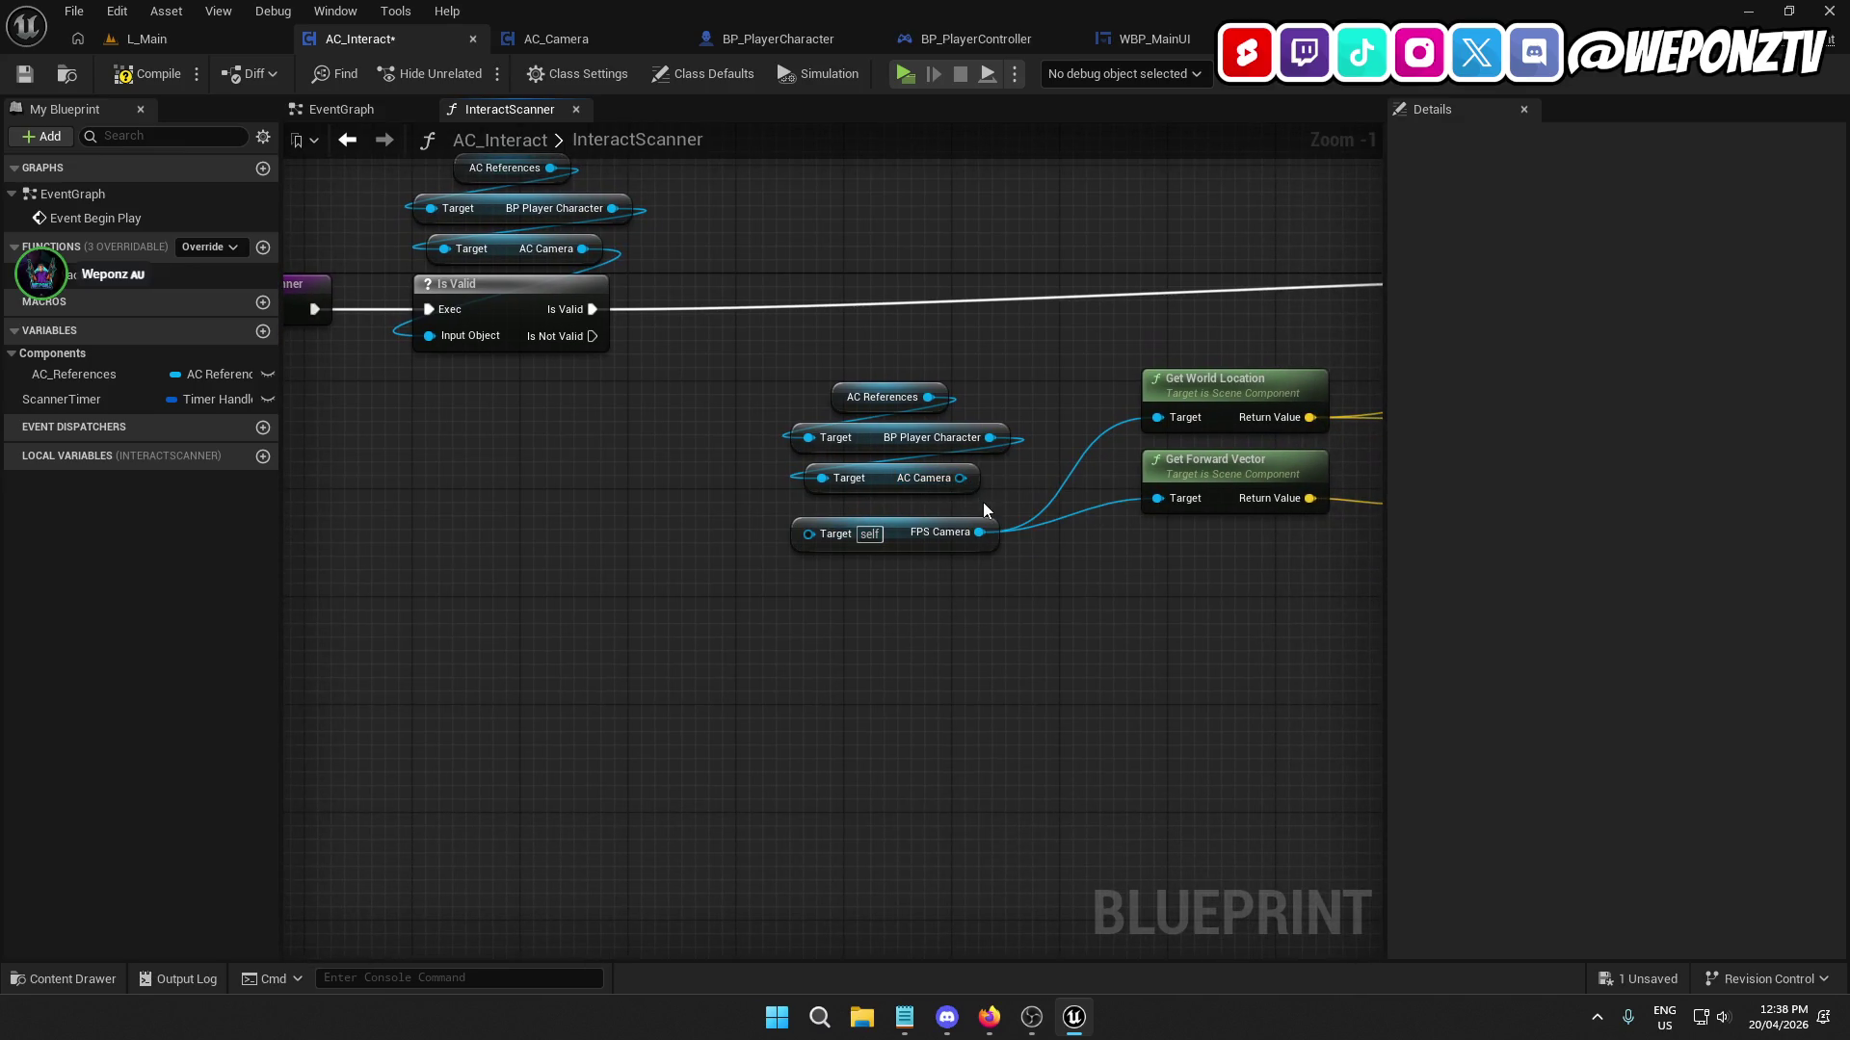
mouse_move(960, 478)
mouse_down()
mouse_move(888, 530)
mouse_move(809, 534)
mouse_up()
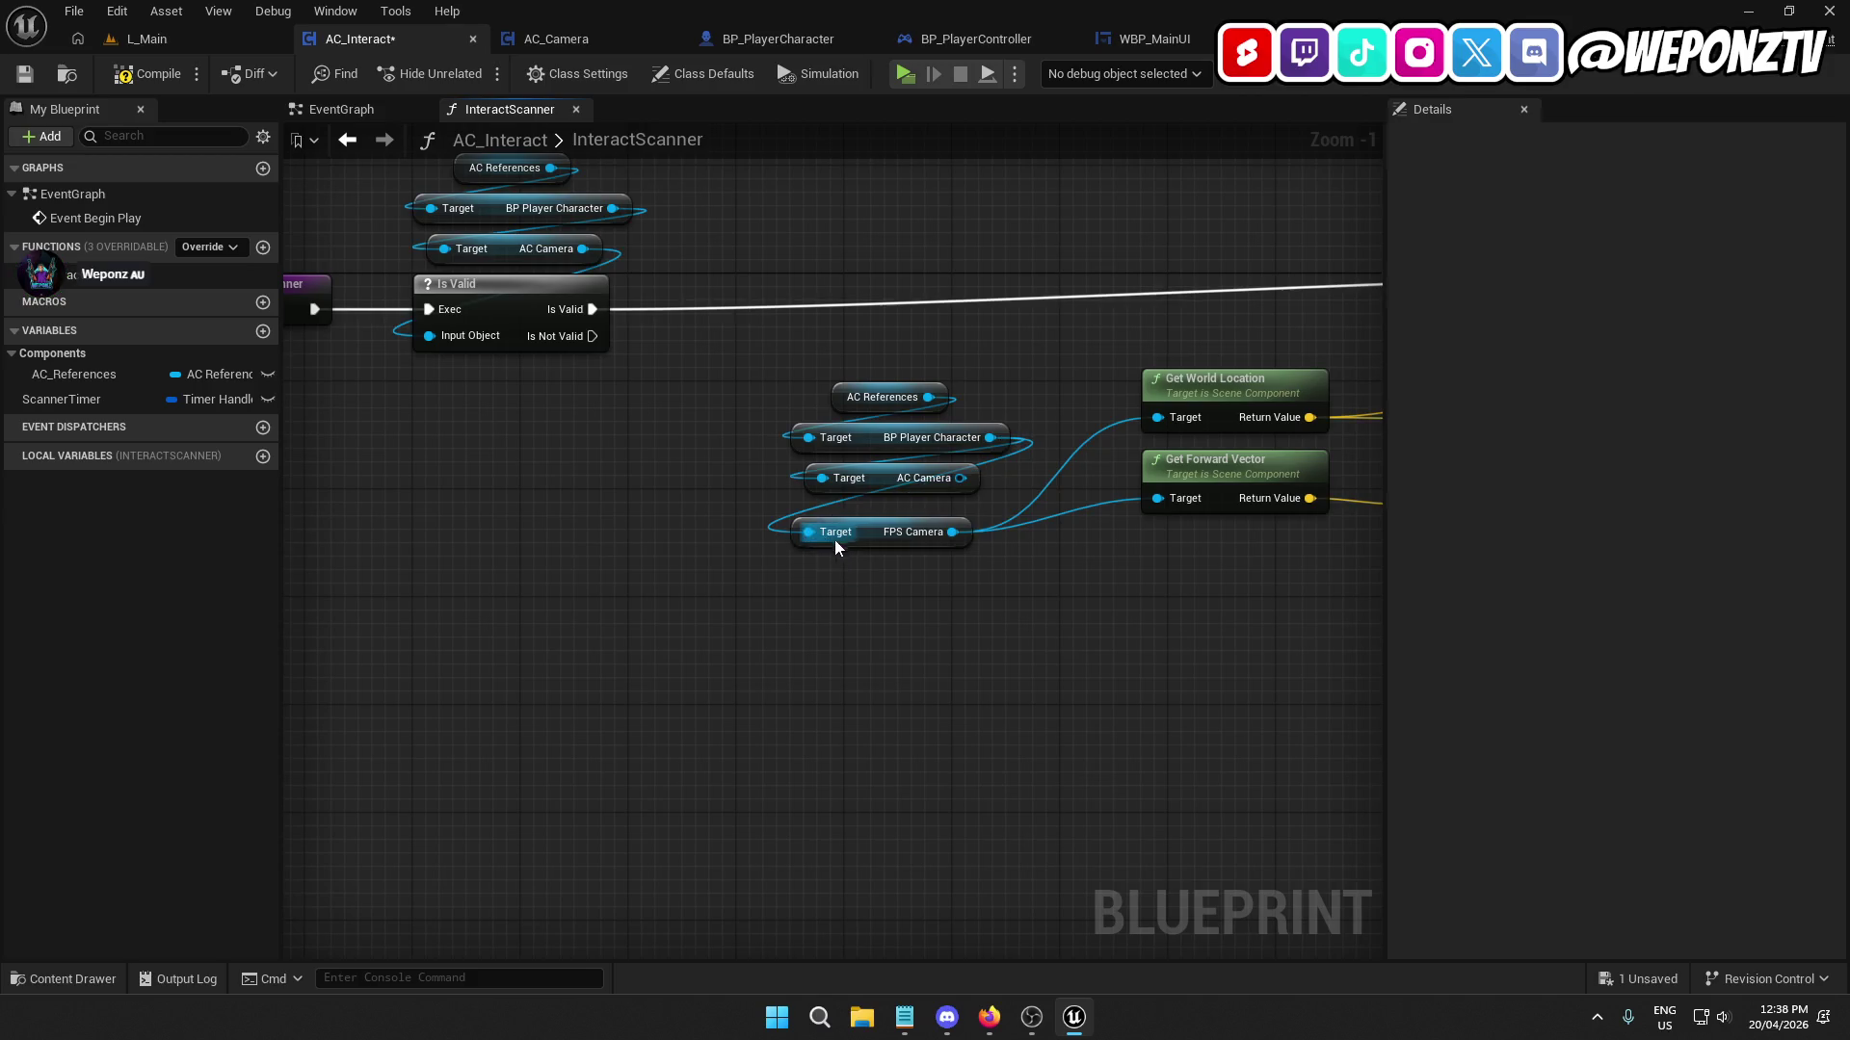
drag(1003, 500, 941, 489)
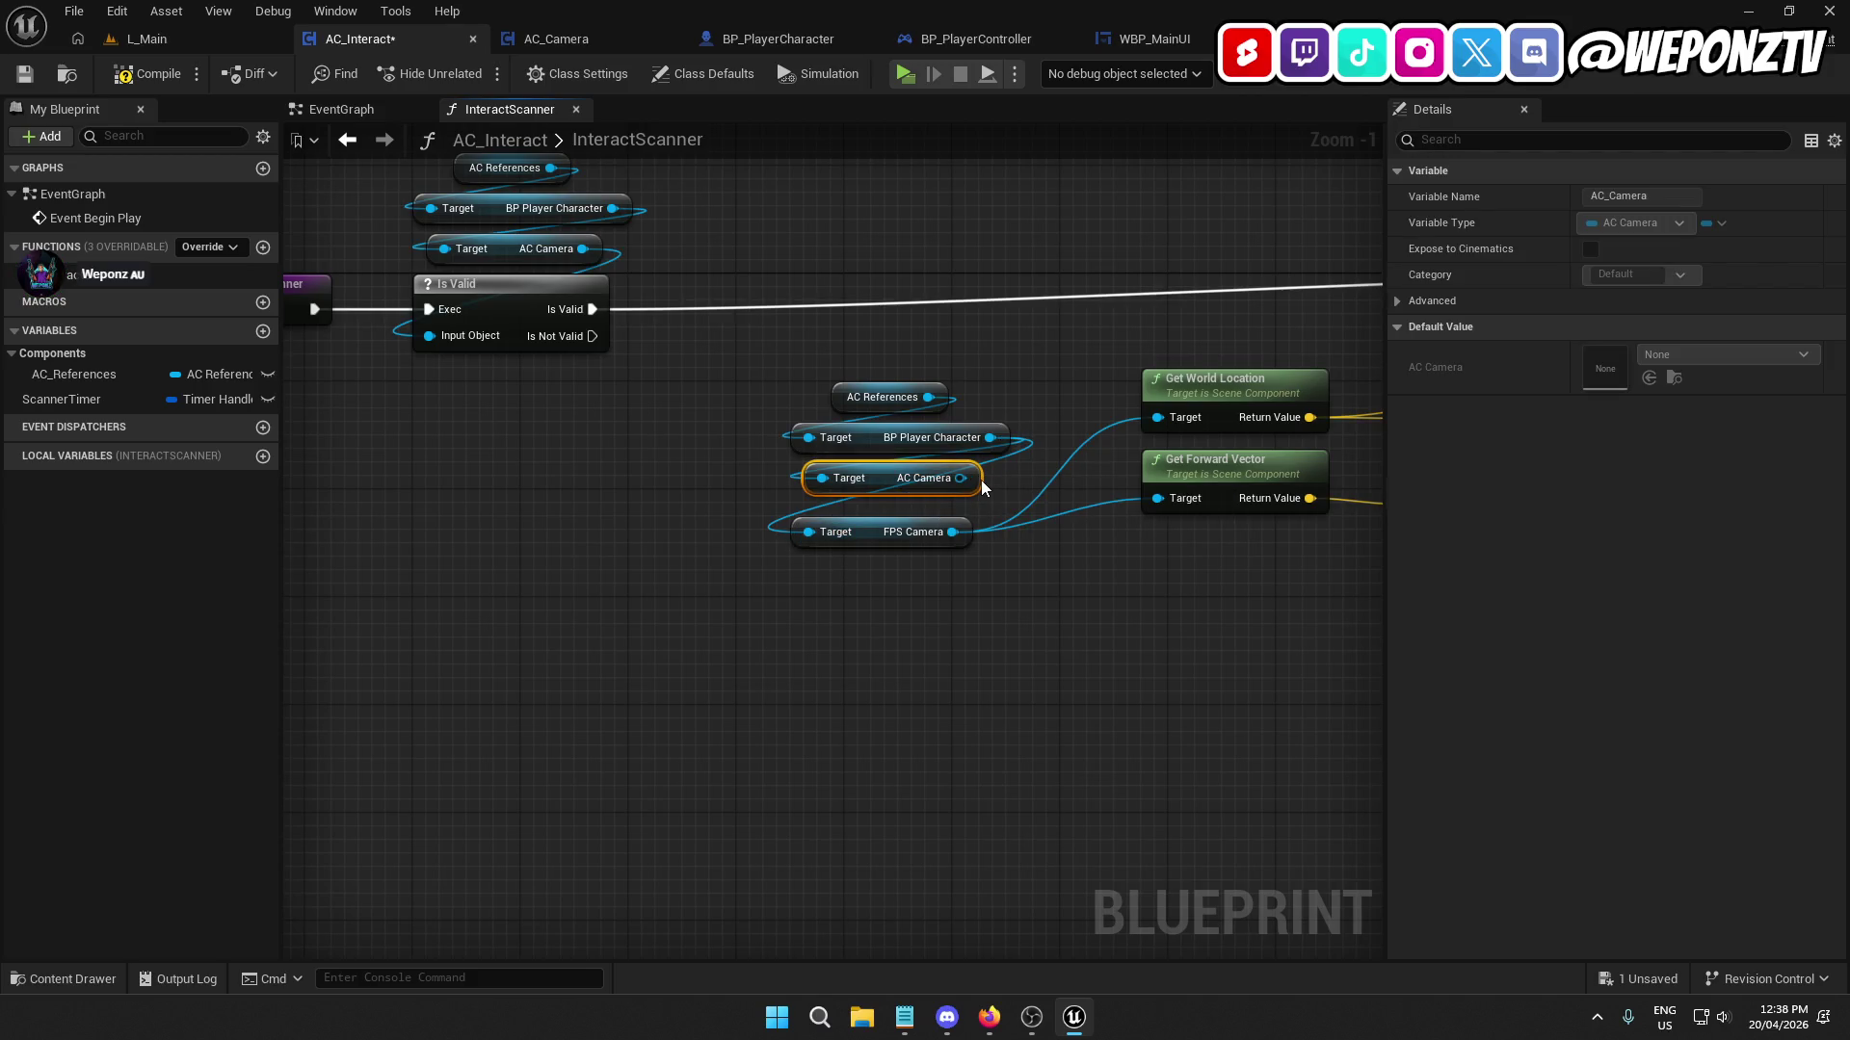
key(Delete)
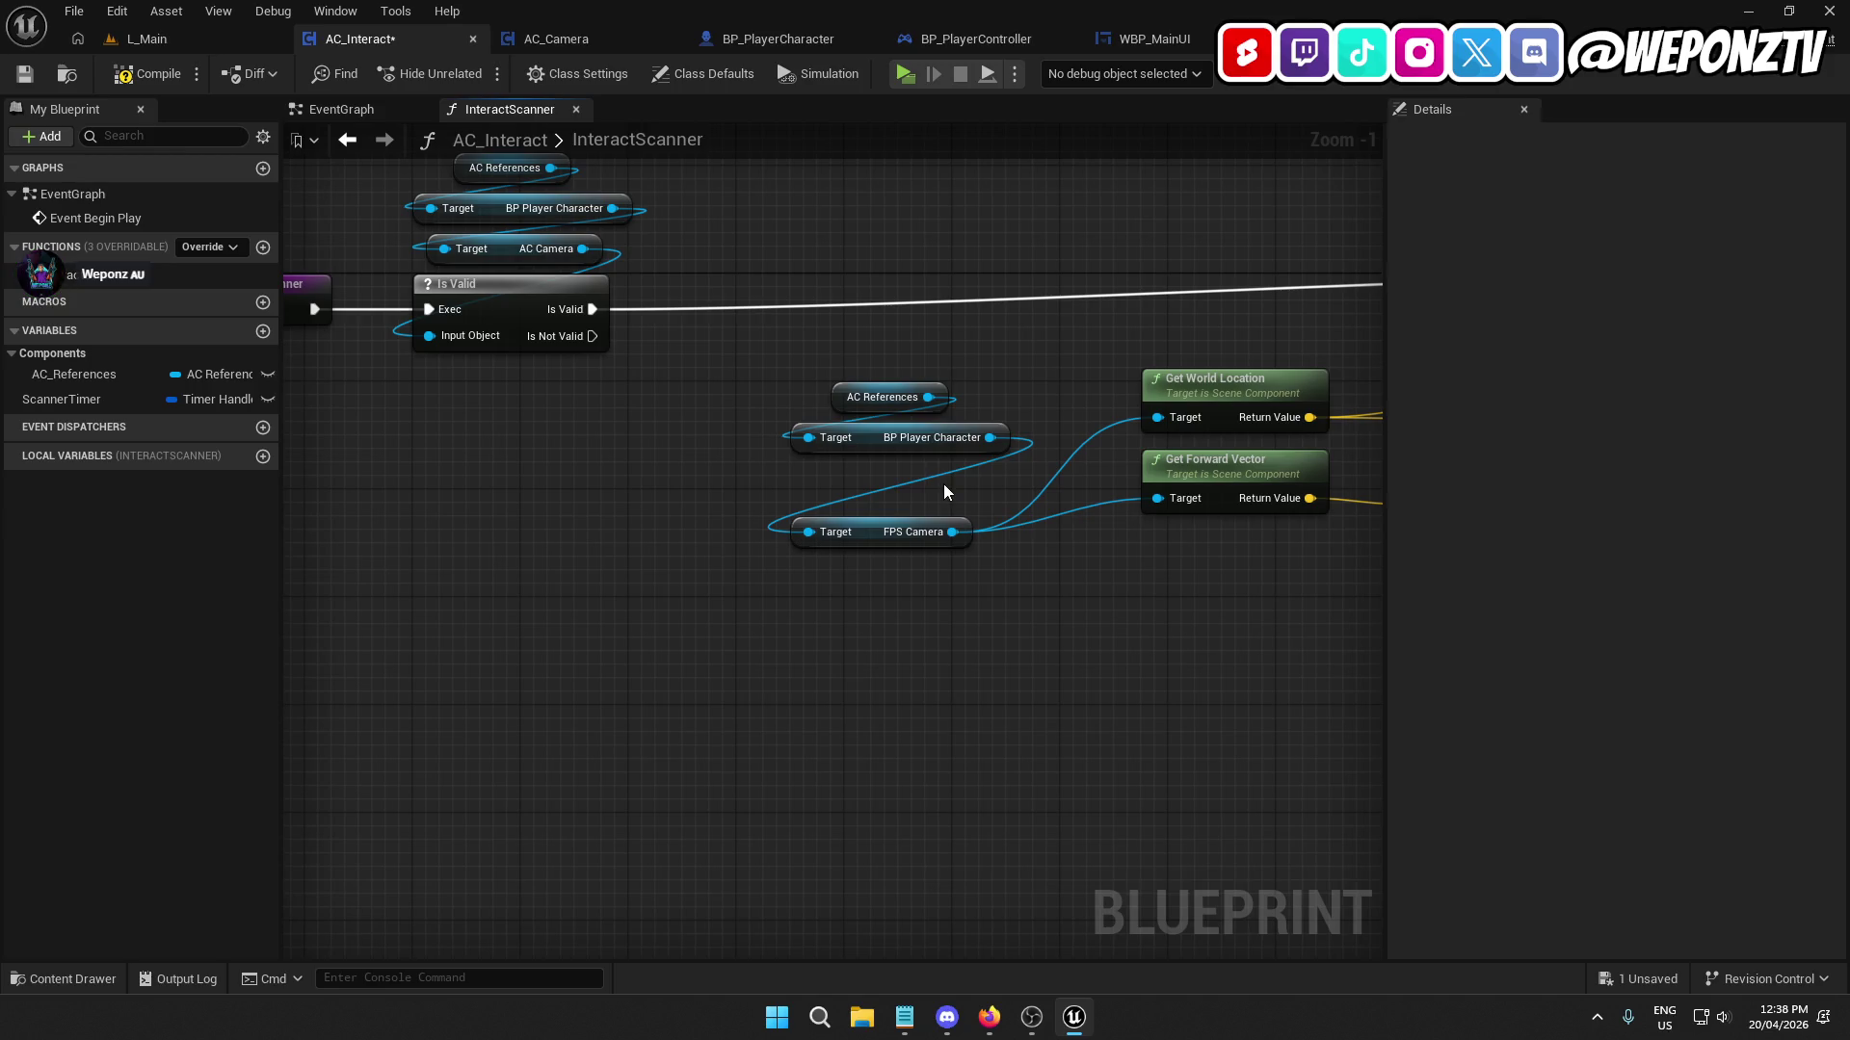
Move the variable getters up and shift the location, vector and math nodes left.
mouse_move(951, 487)
mouse_down()
mouse_move(868, 392)
mouse_move(856, 446)
mouse_up()
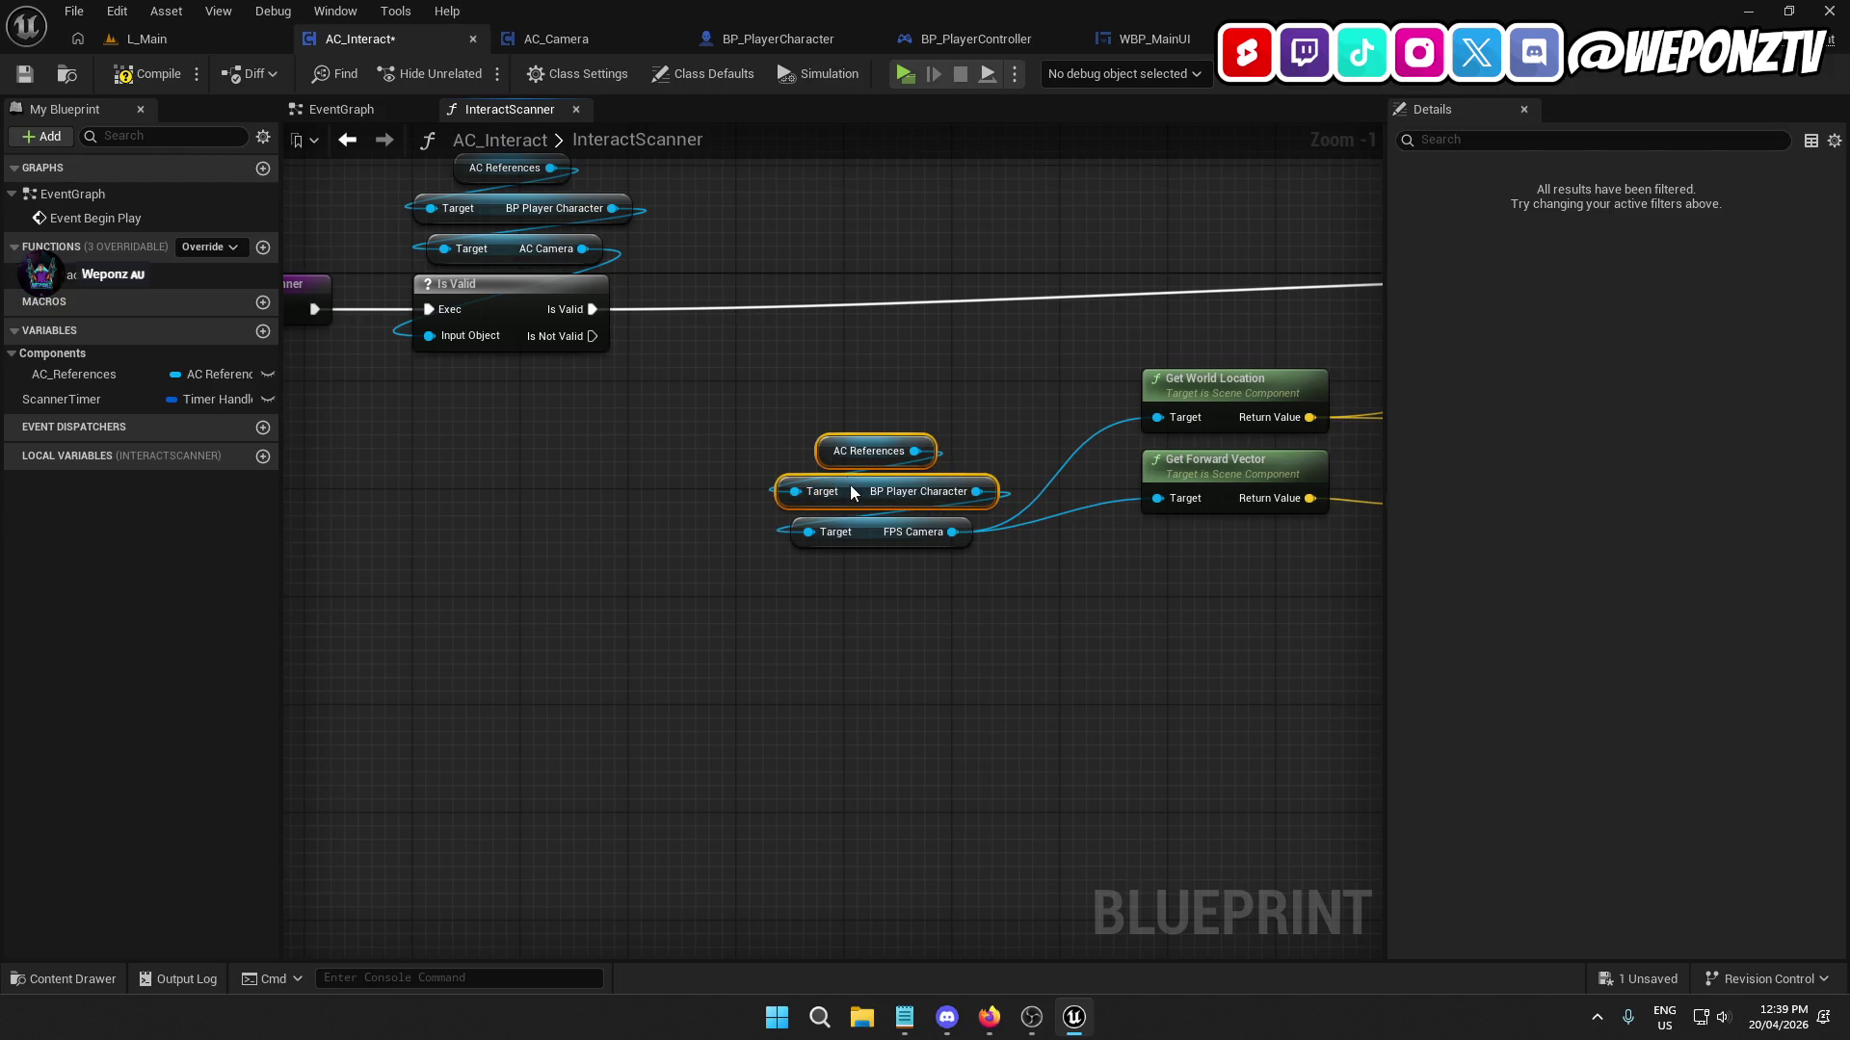
drag(1002, 662, 762, 681)
ctrl+click(542, 527)
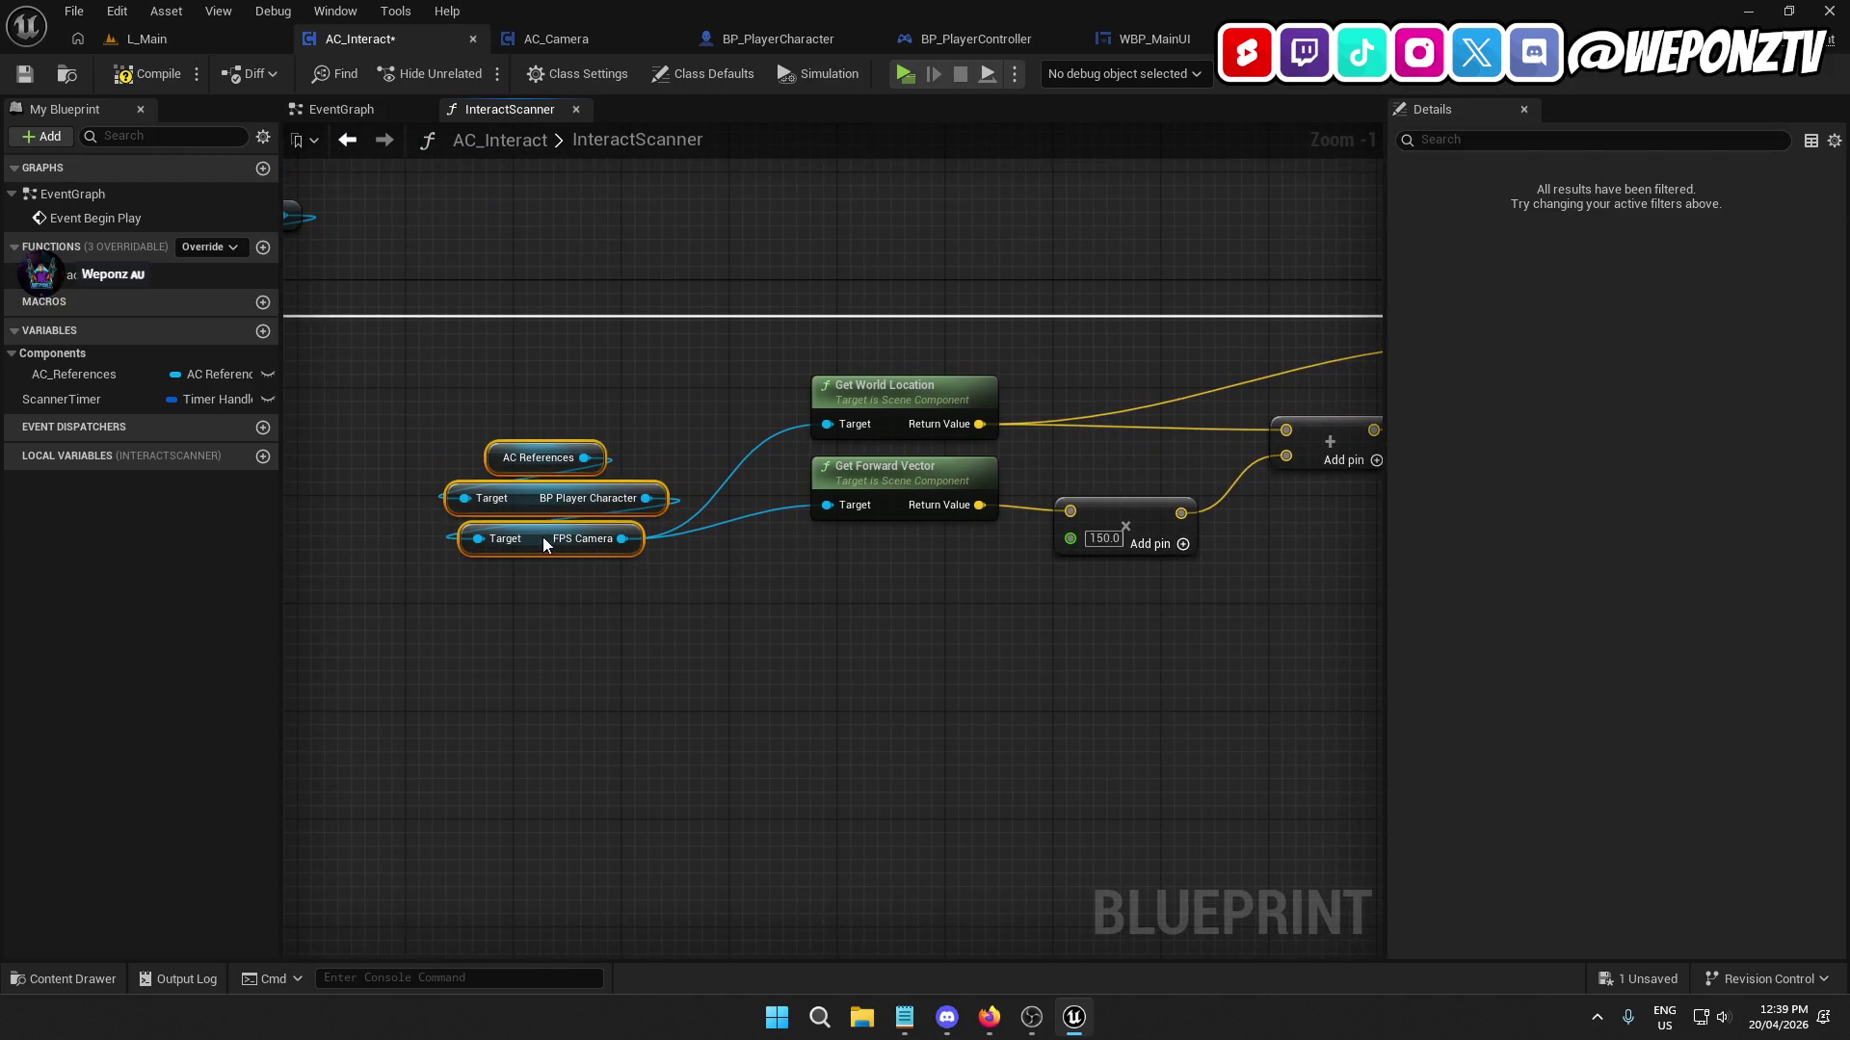
drag(545, 544, 548, 448)
scroll(615, 619, down, 2)
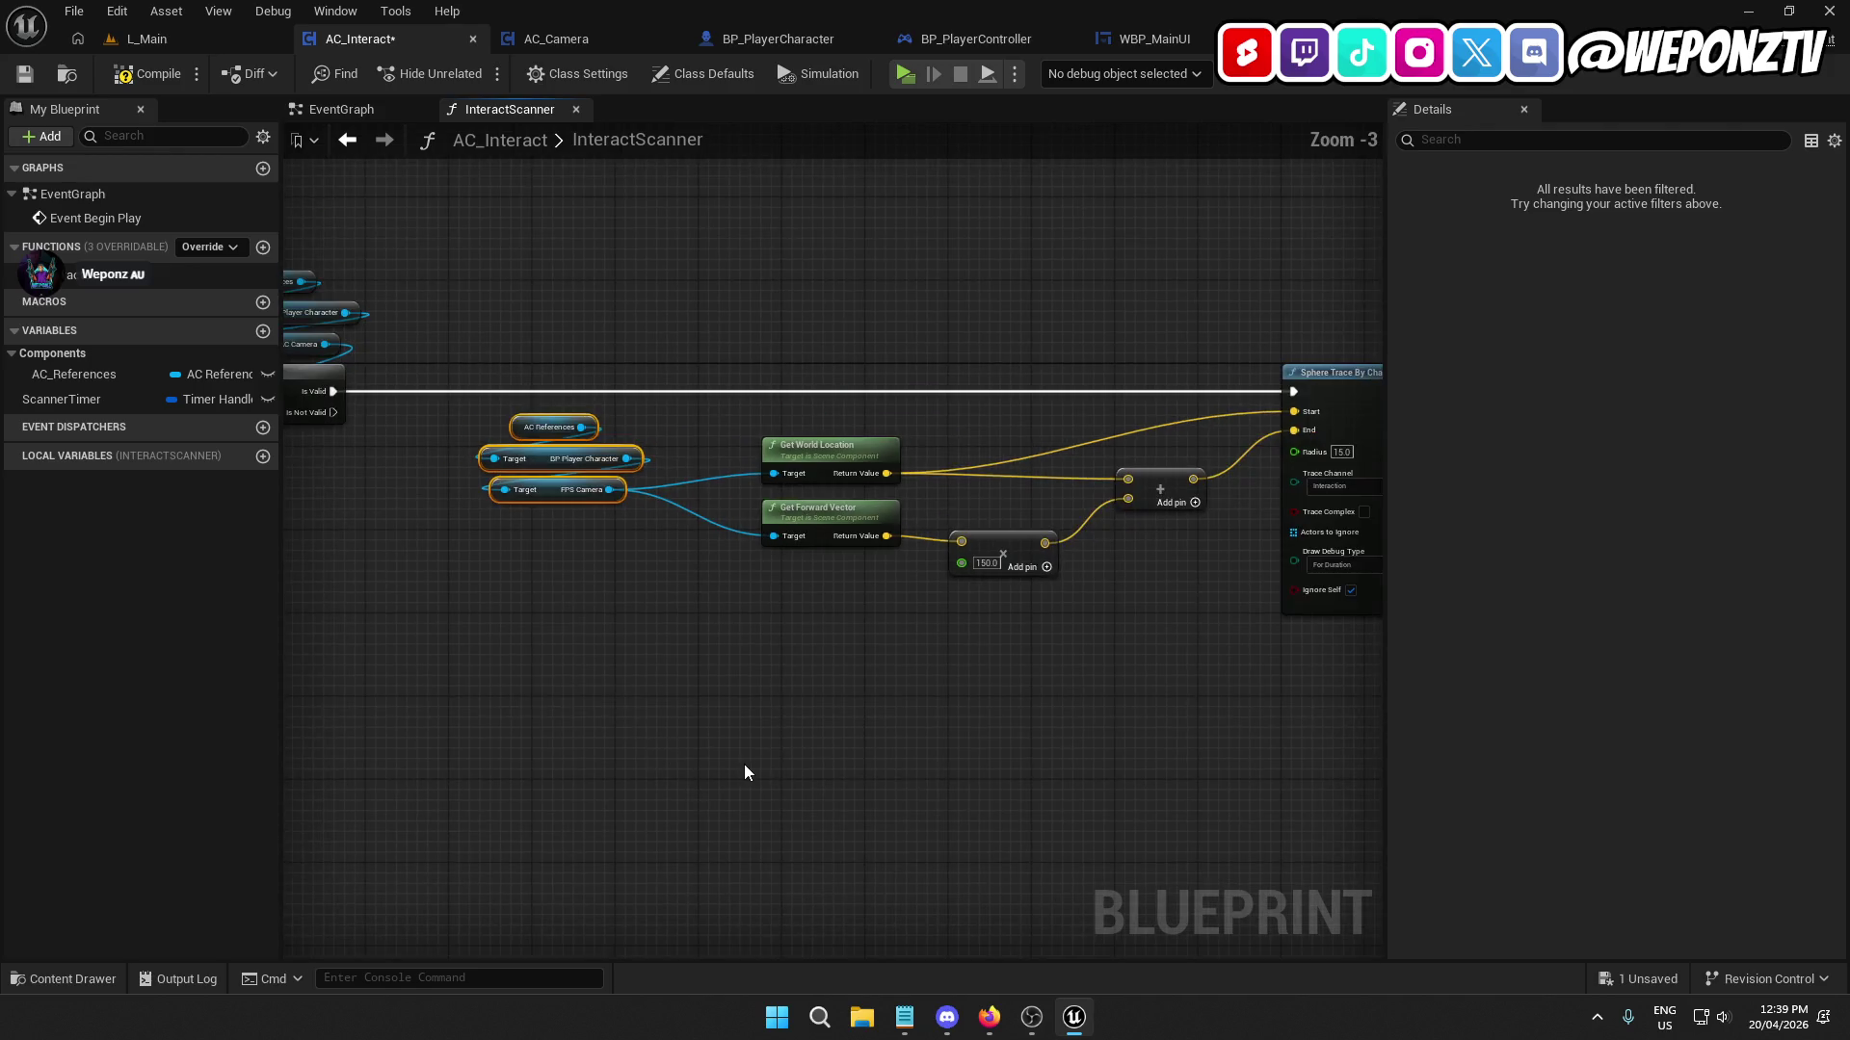
scroll(745, 772, down, 1)
drag(1313, 763, 867, 464)
scroll(529, 578, up, 4)
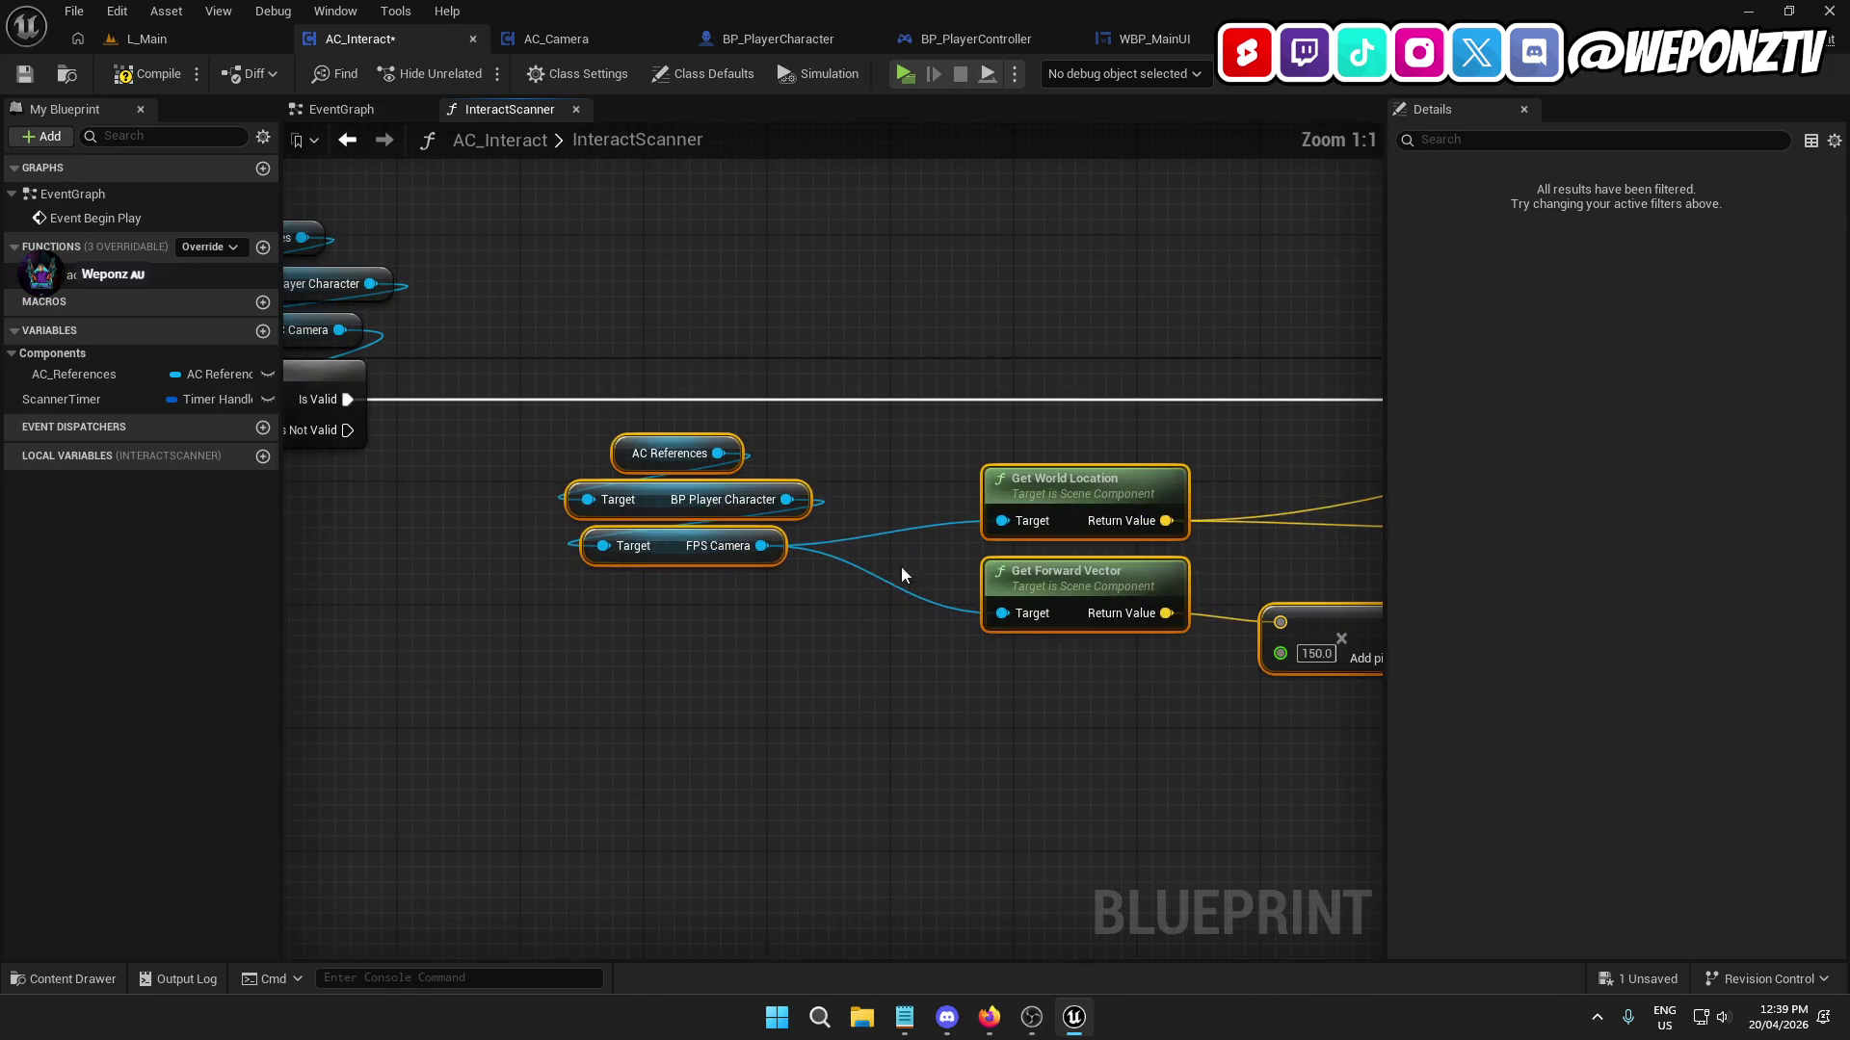
drag(1055, 484, 847, 476)
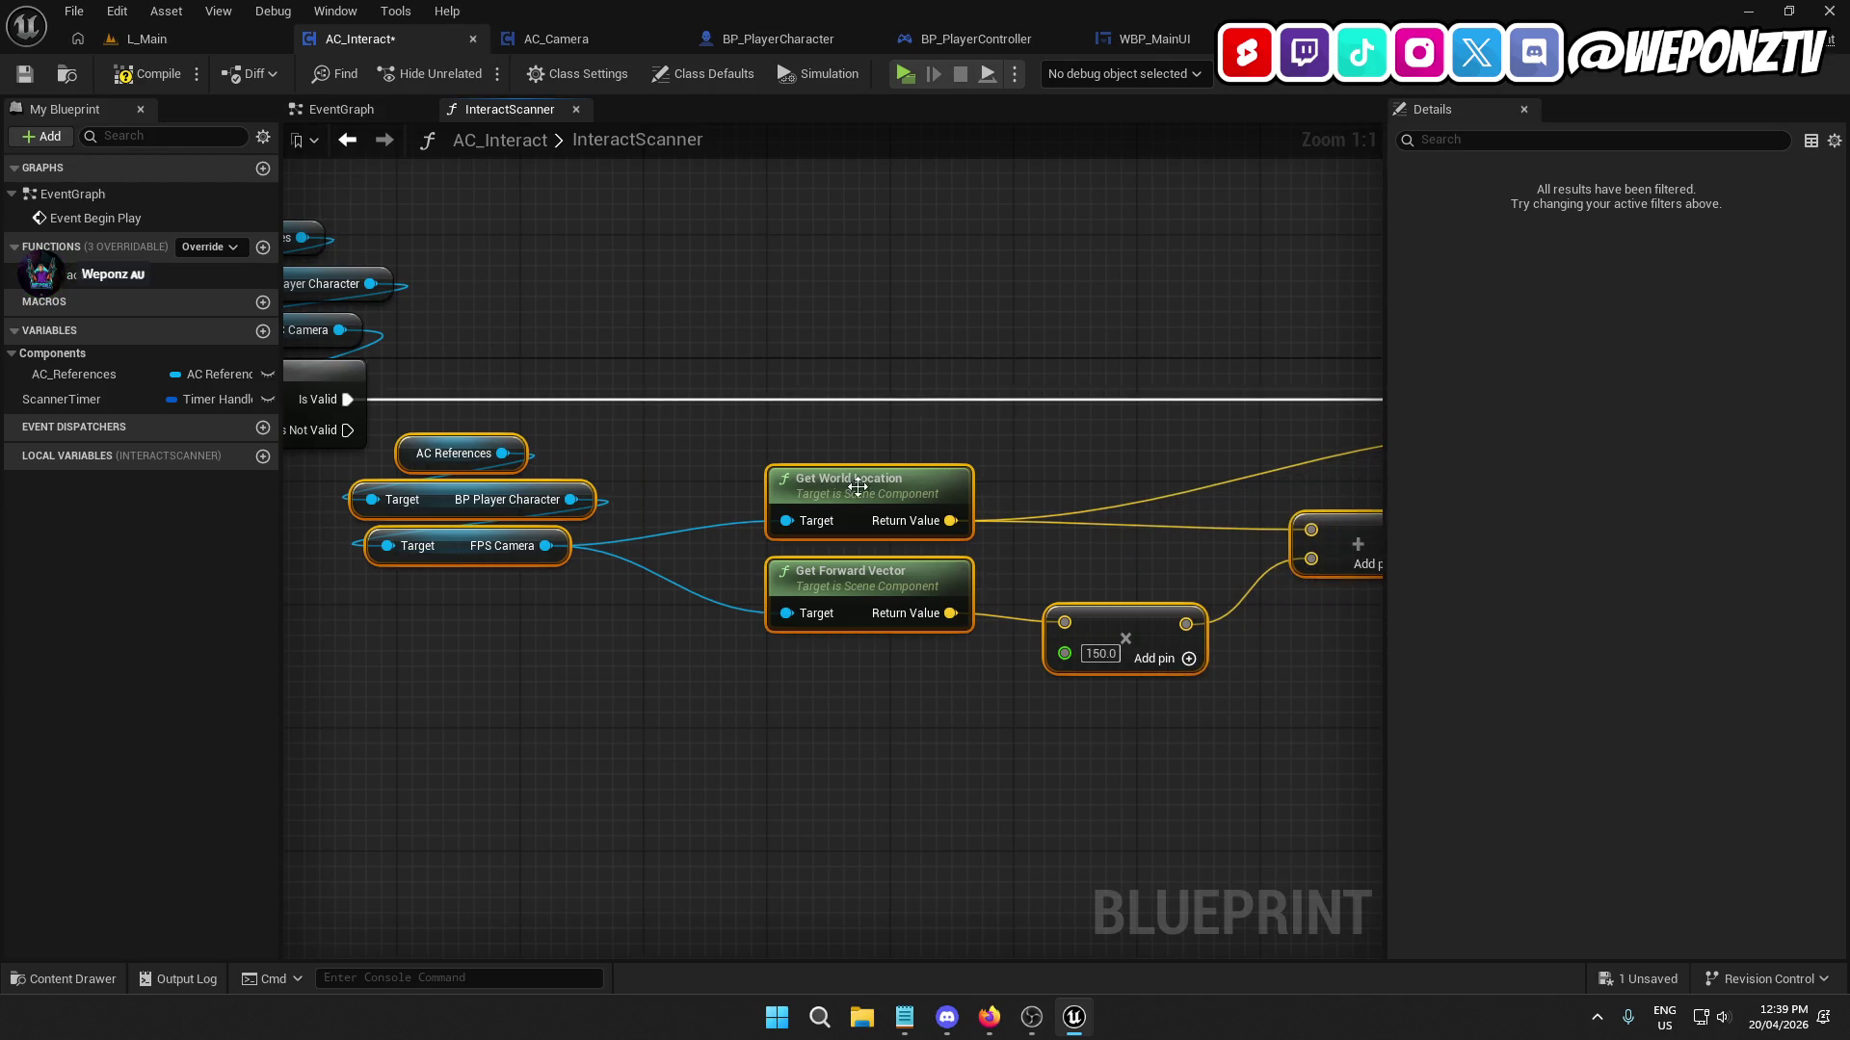
Review the tidied graph, save AC_Interact, and Play the L_Main level.
click(915, 735)
drag(915, 735, 309, 755)
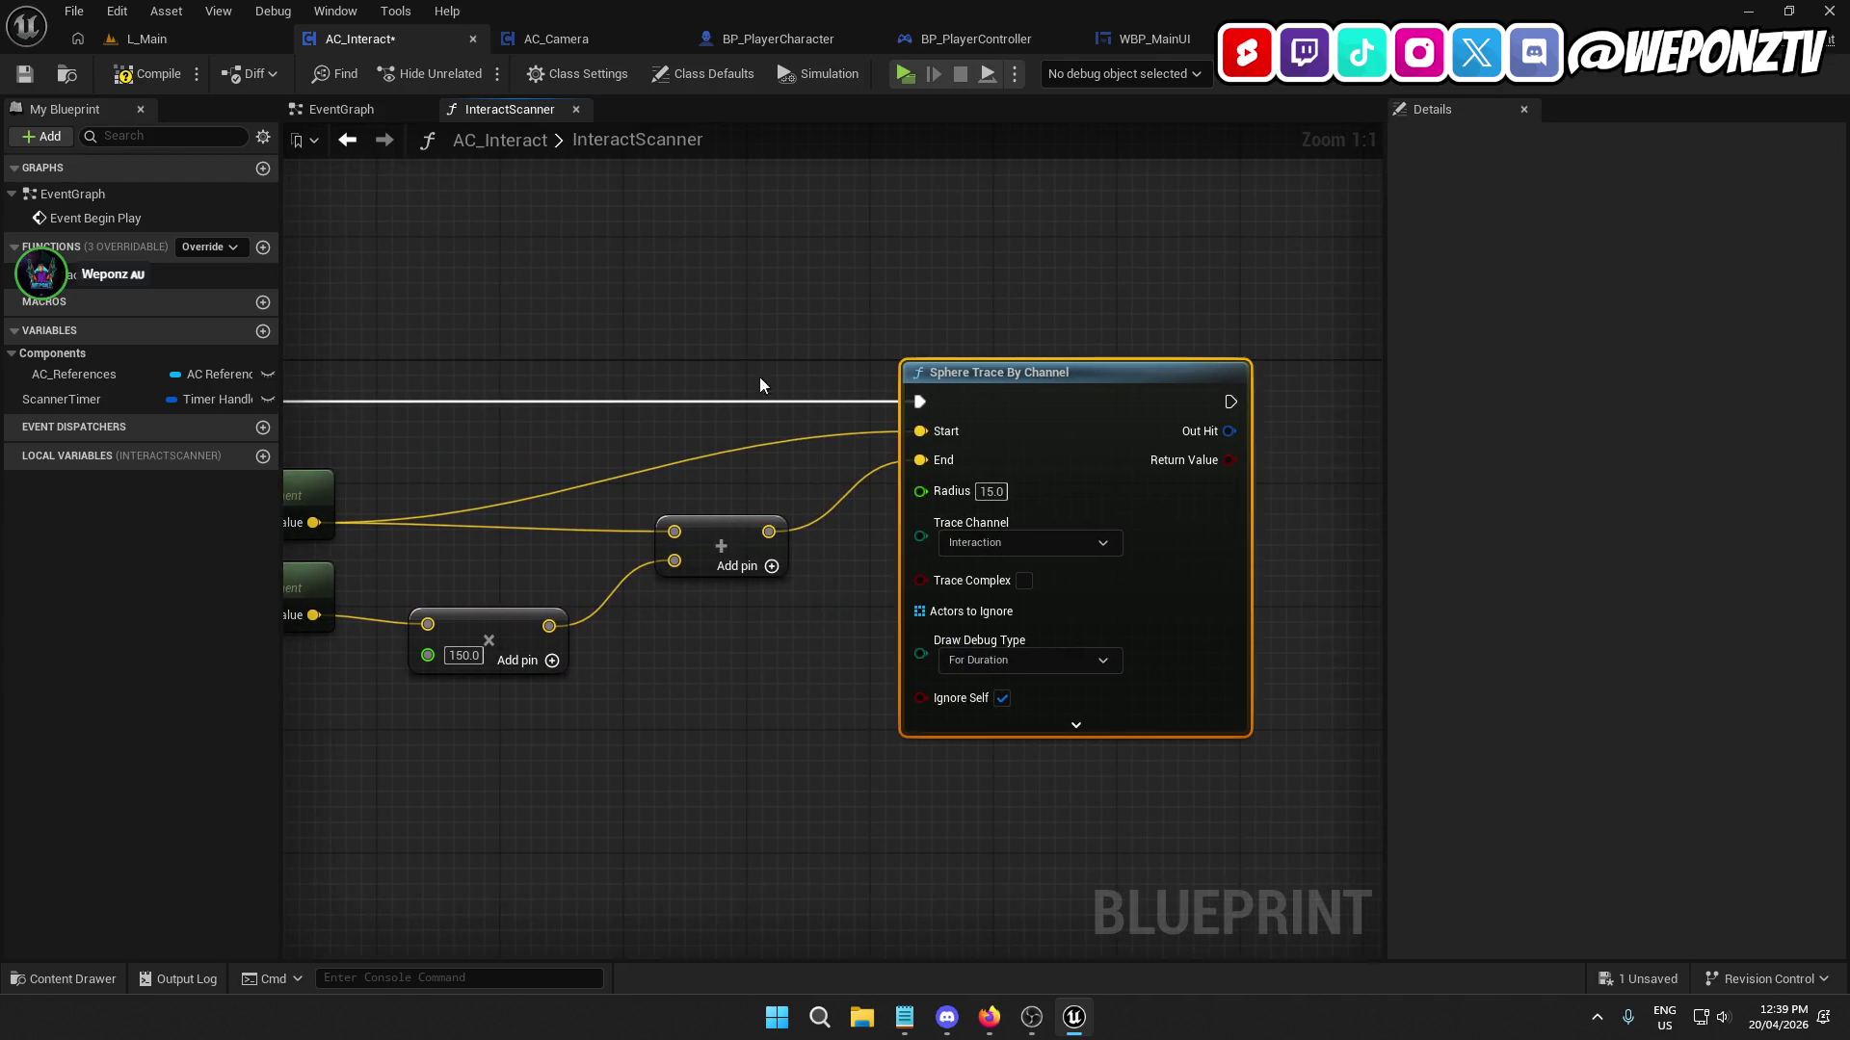
drag(761, 384, 1380, 365)
click(446, 411)
click(900, 813)
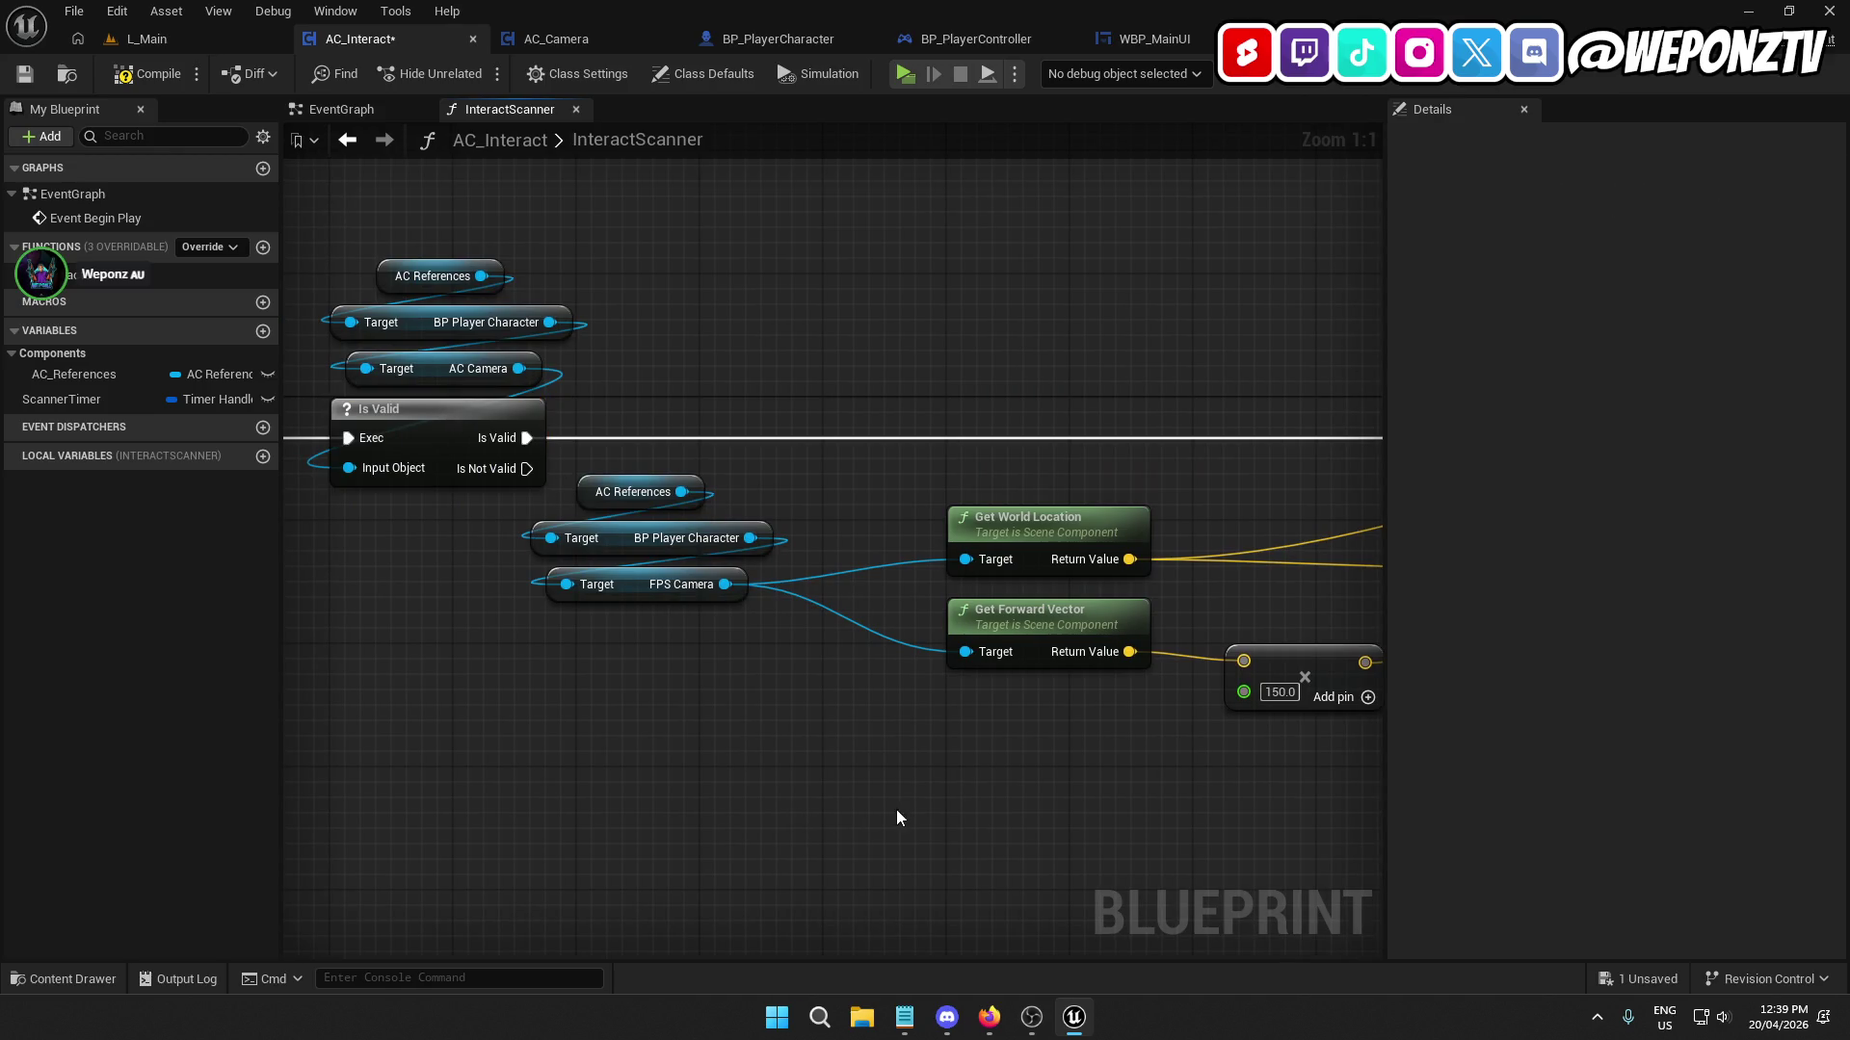
drag(719, 501, 460, 409)
click(25, 75)
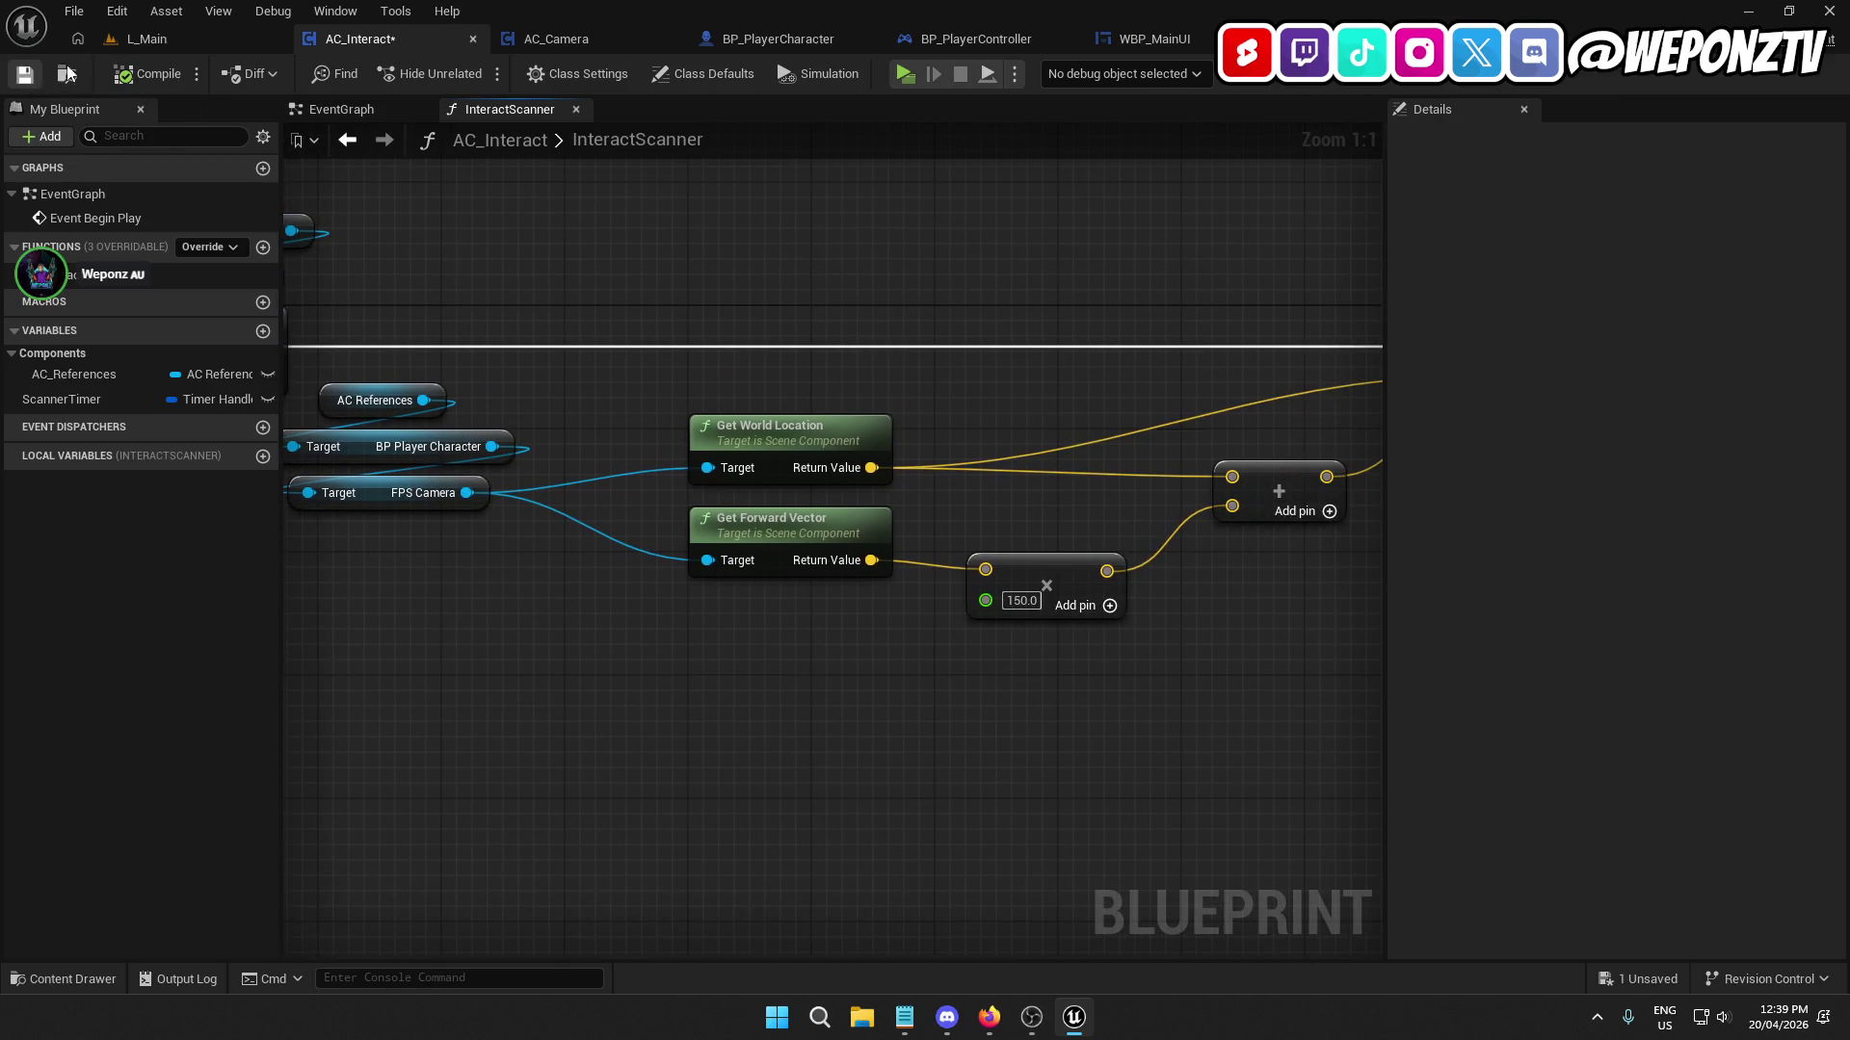
click(210, 41)
click(475, 74)
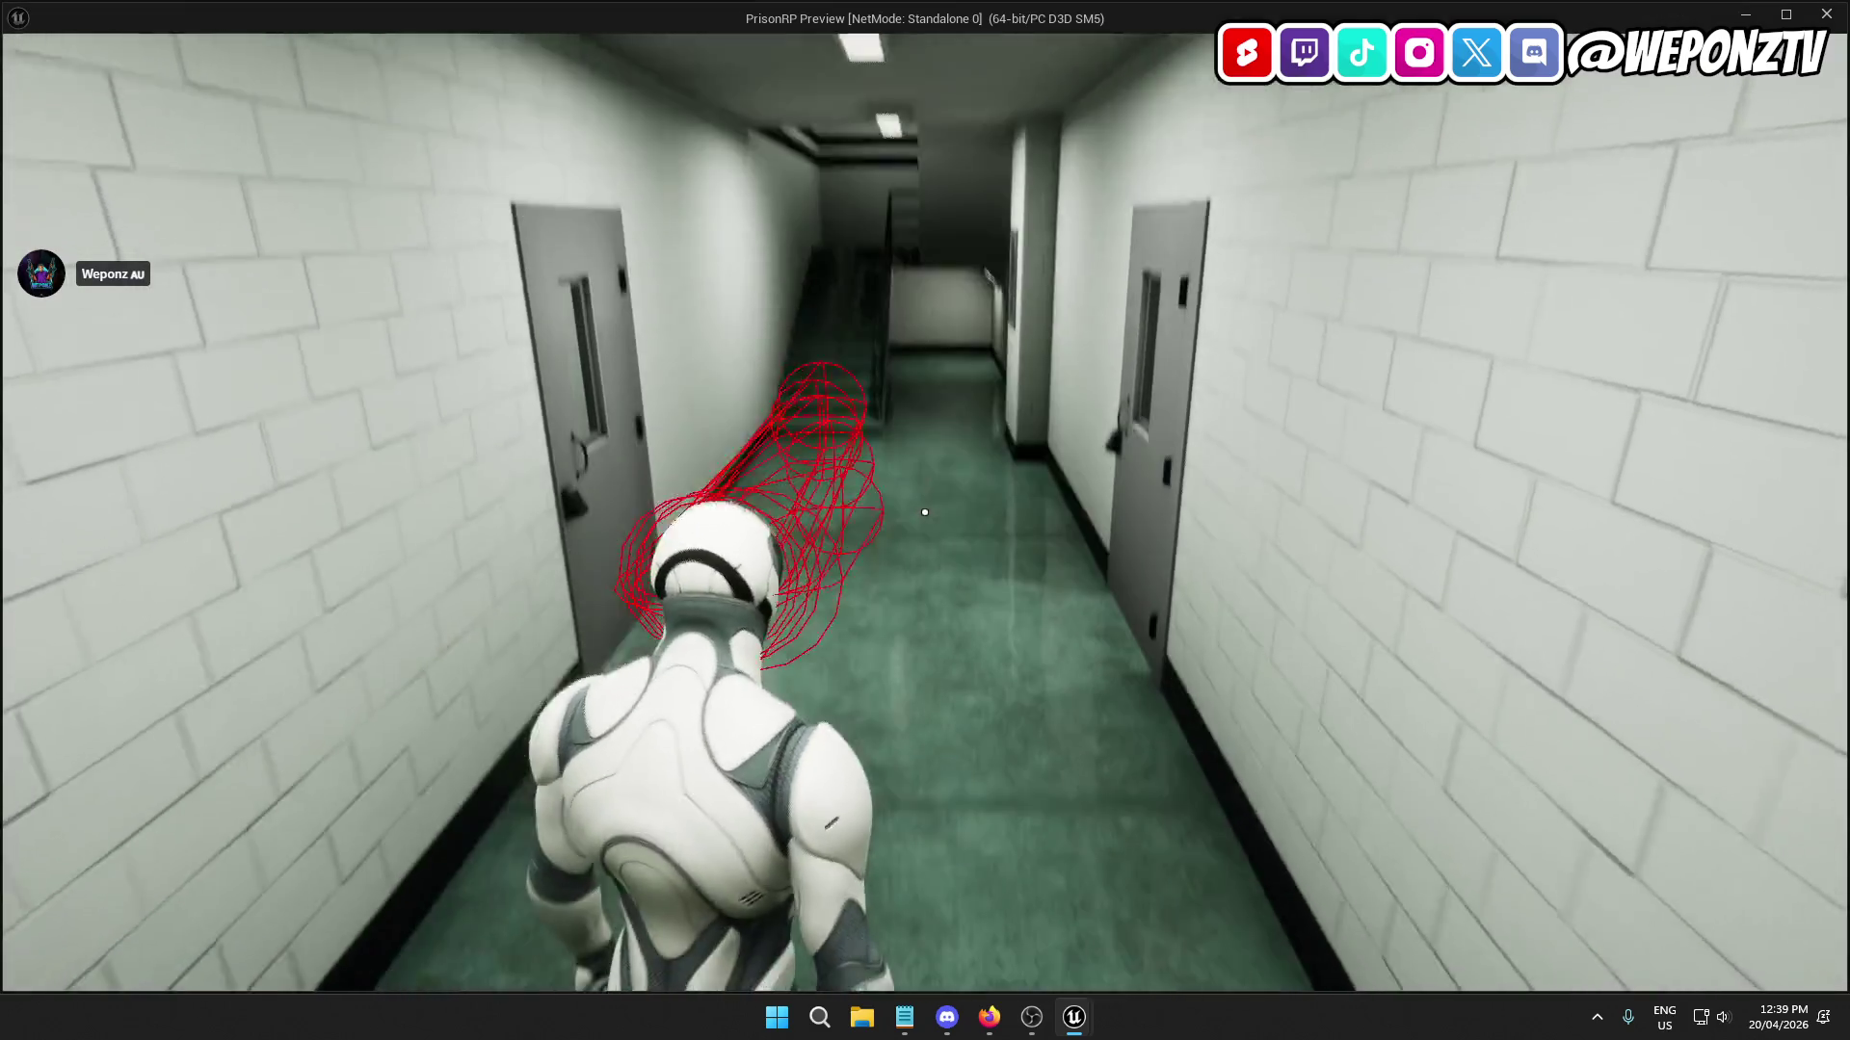
Walk the character through corridors and toward doors to check the sphere traces, then stop playing.
key(w)
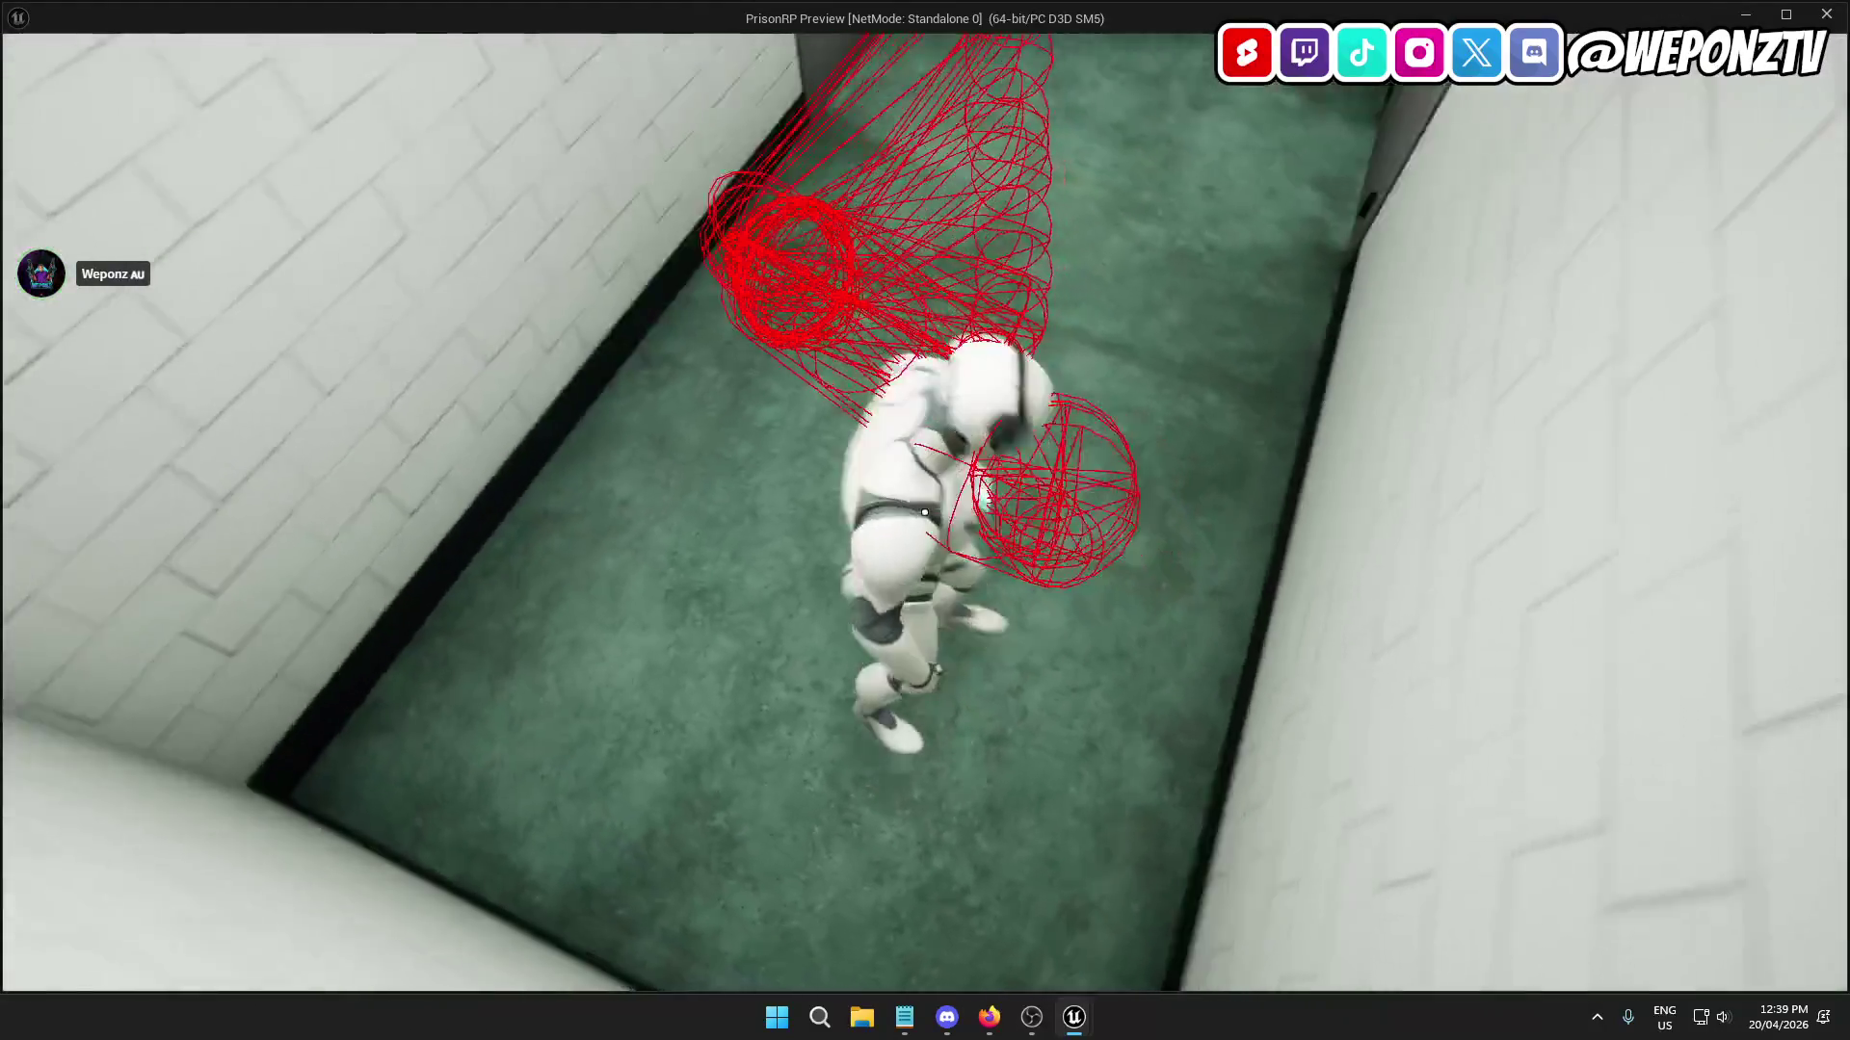
key(w)
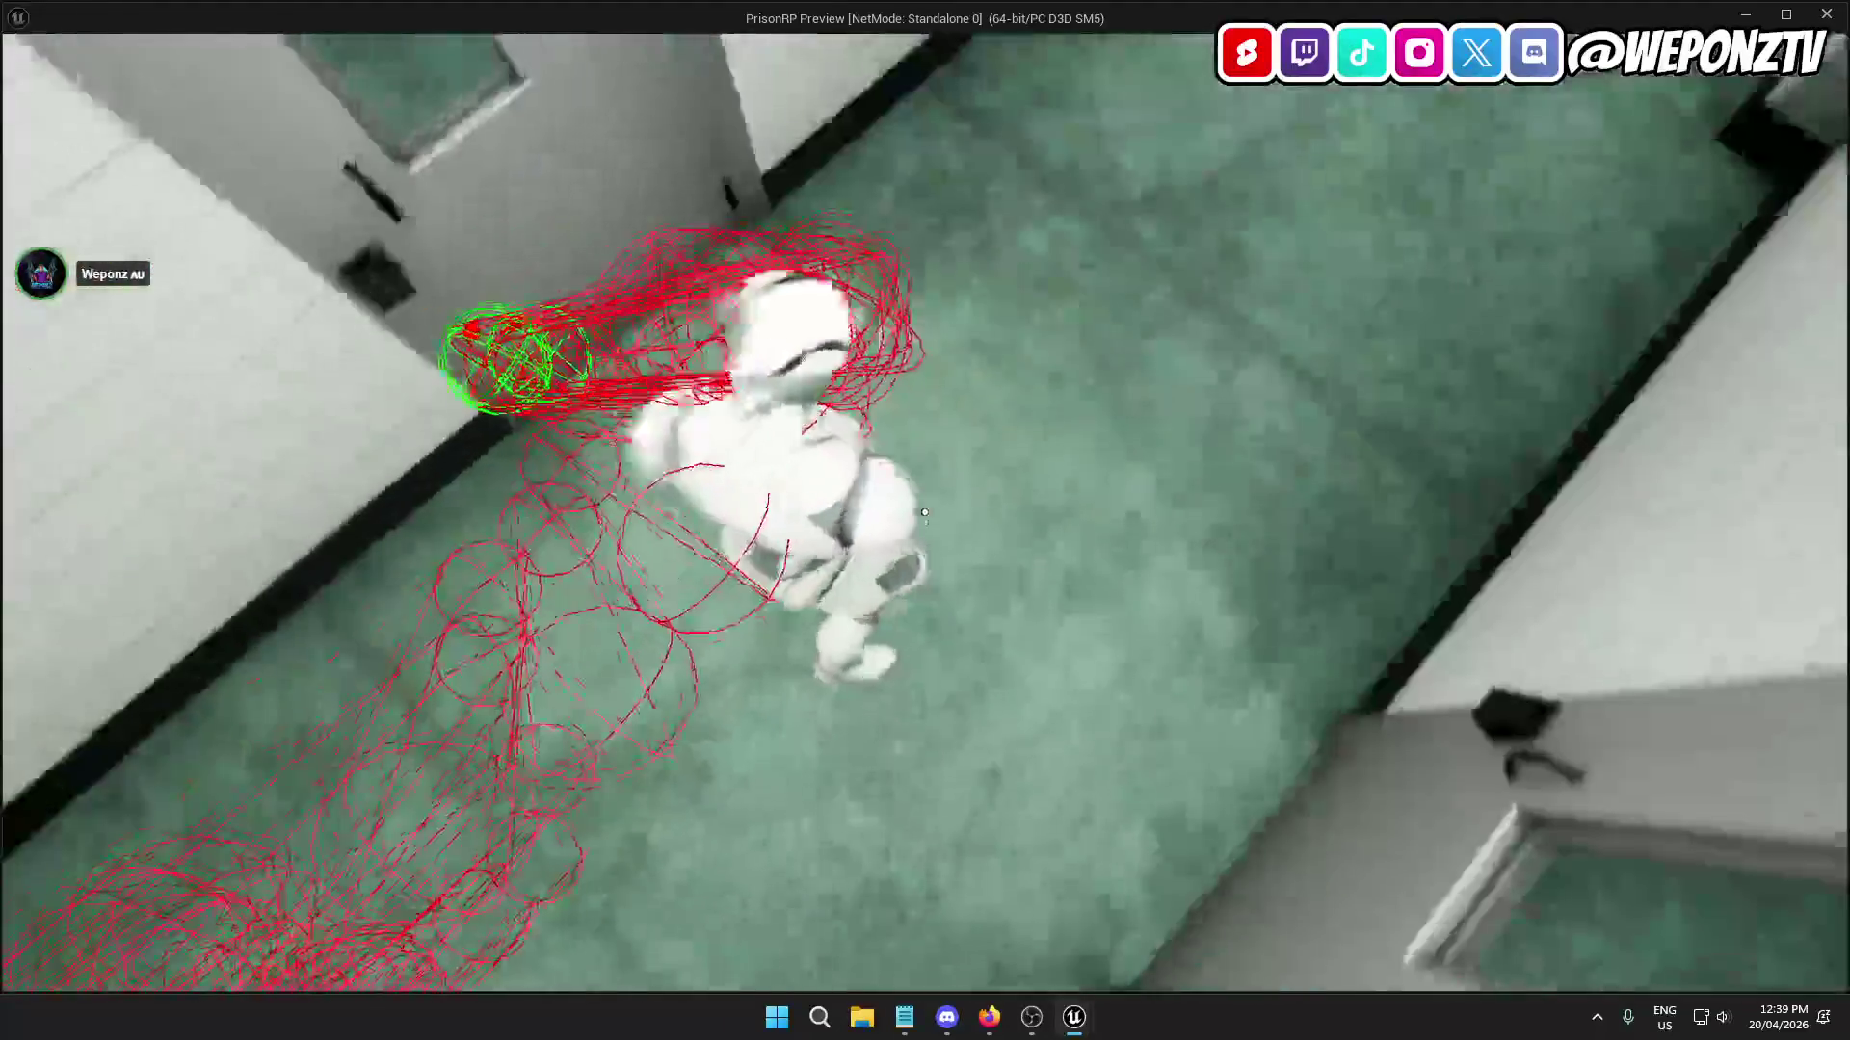
key(w)
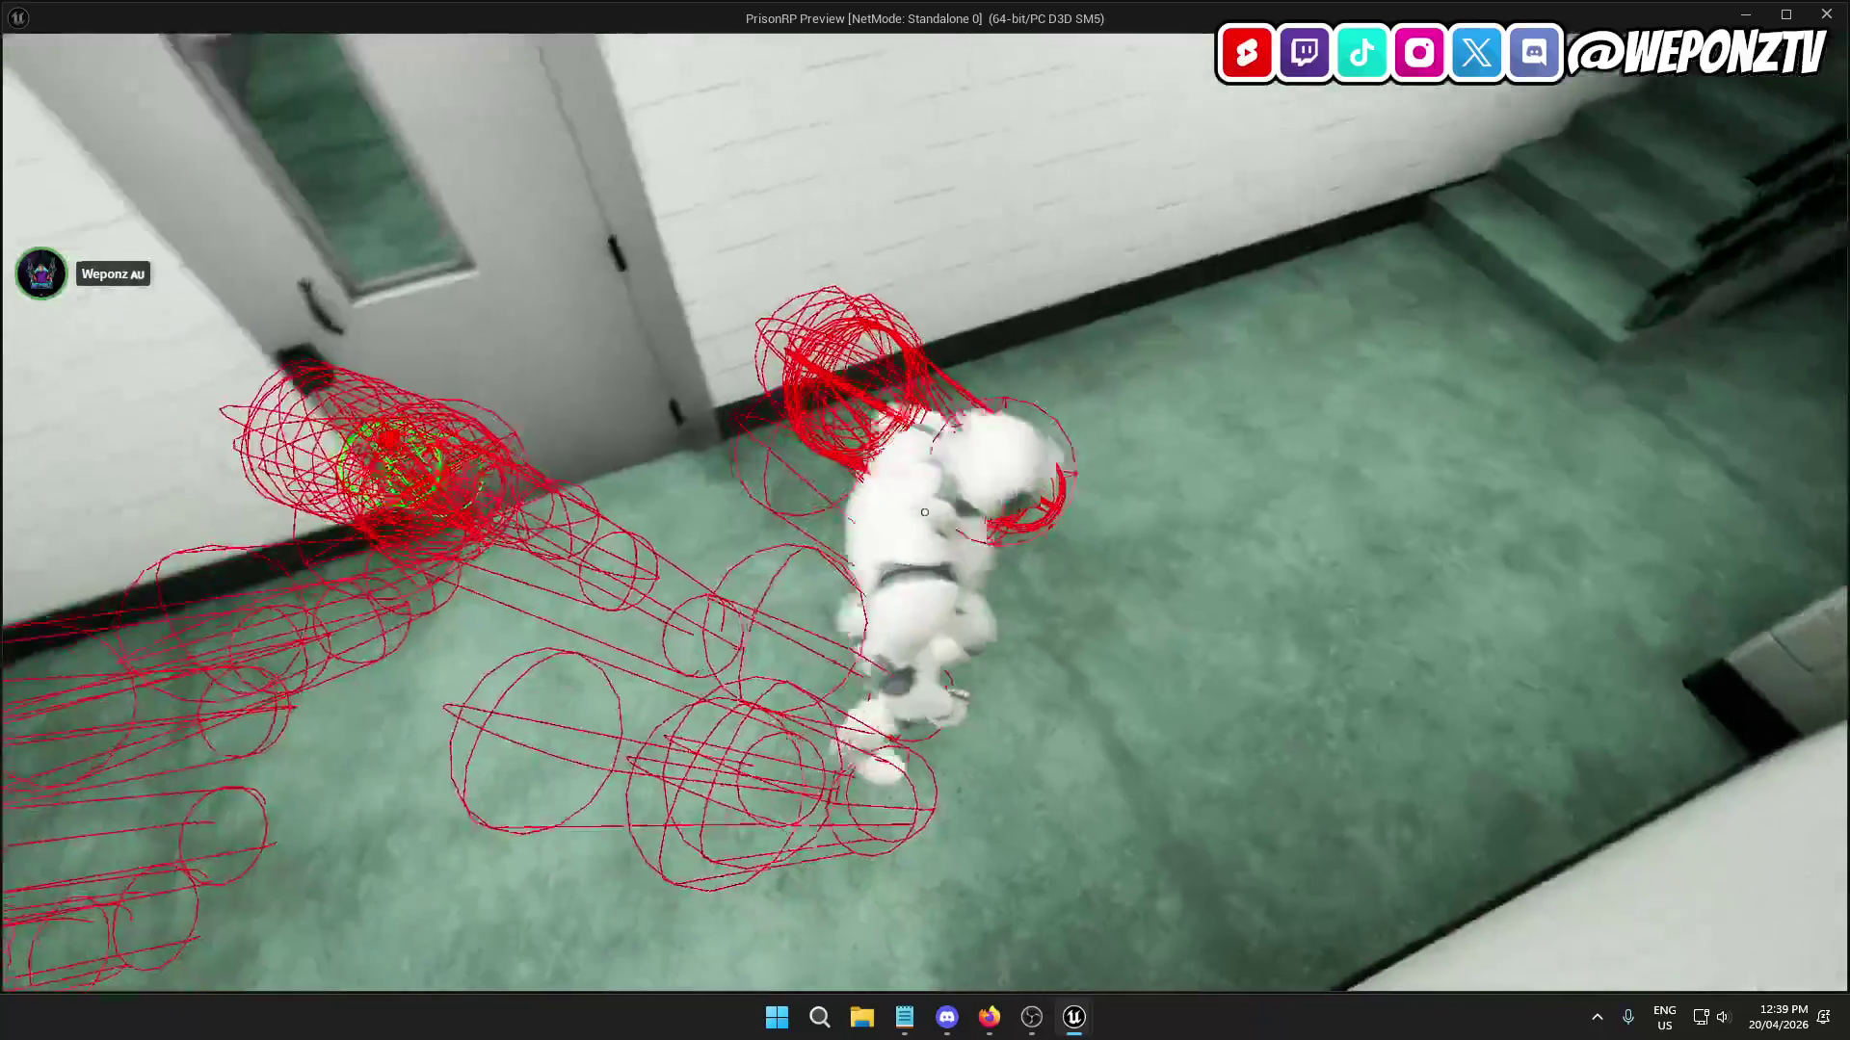
key(w)
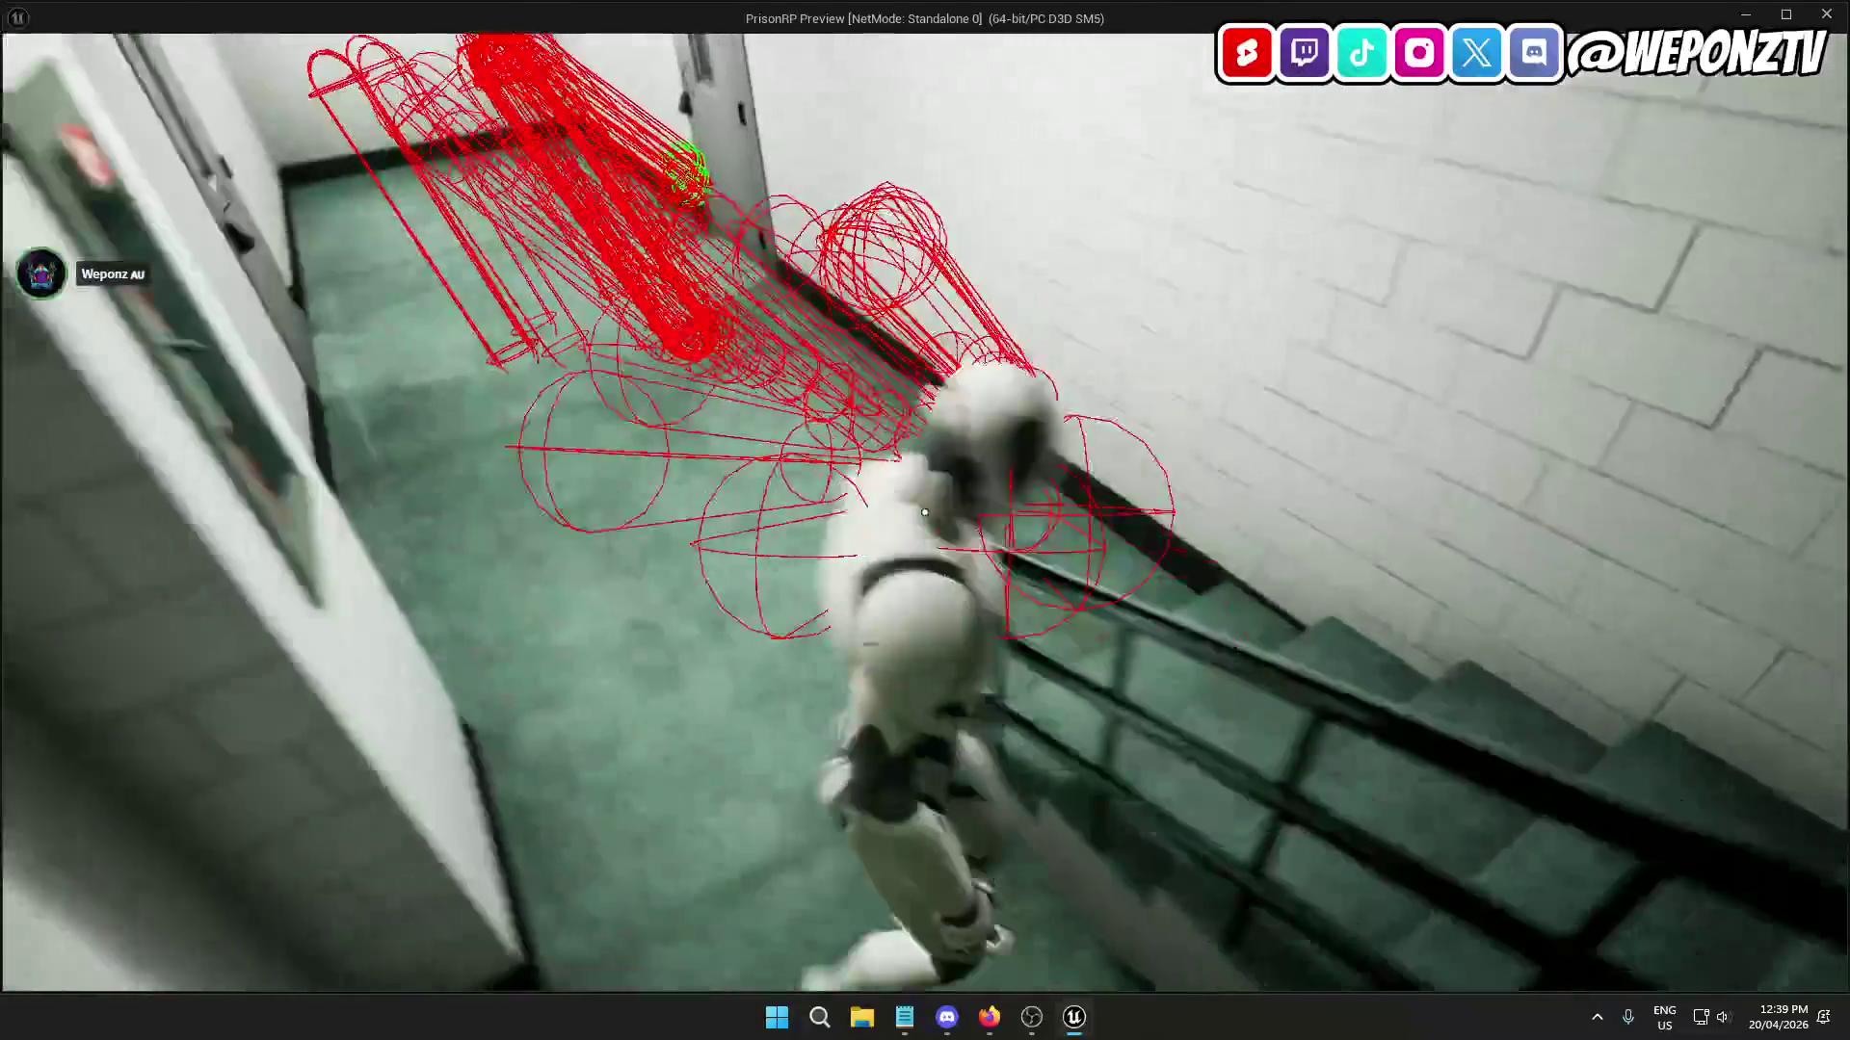
key(w)
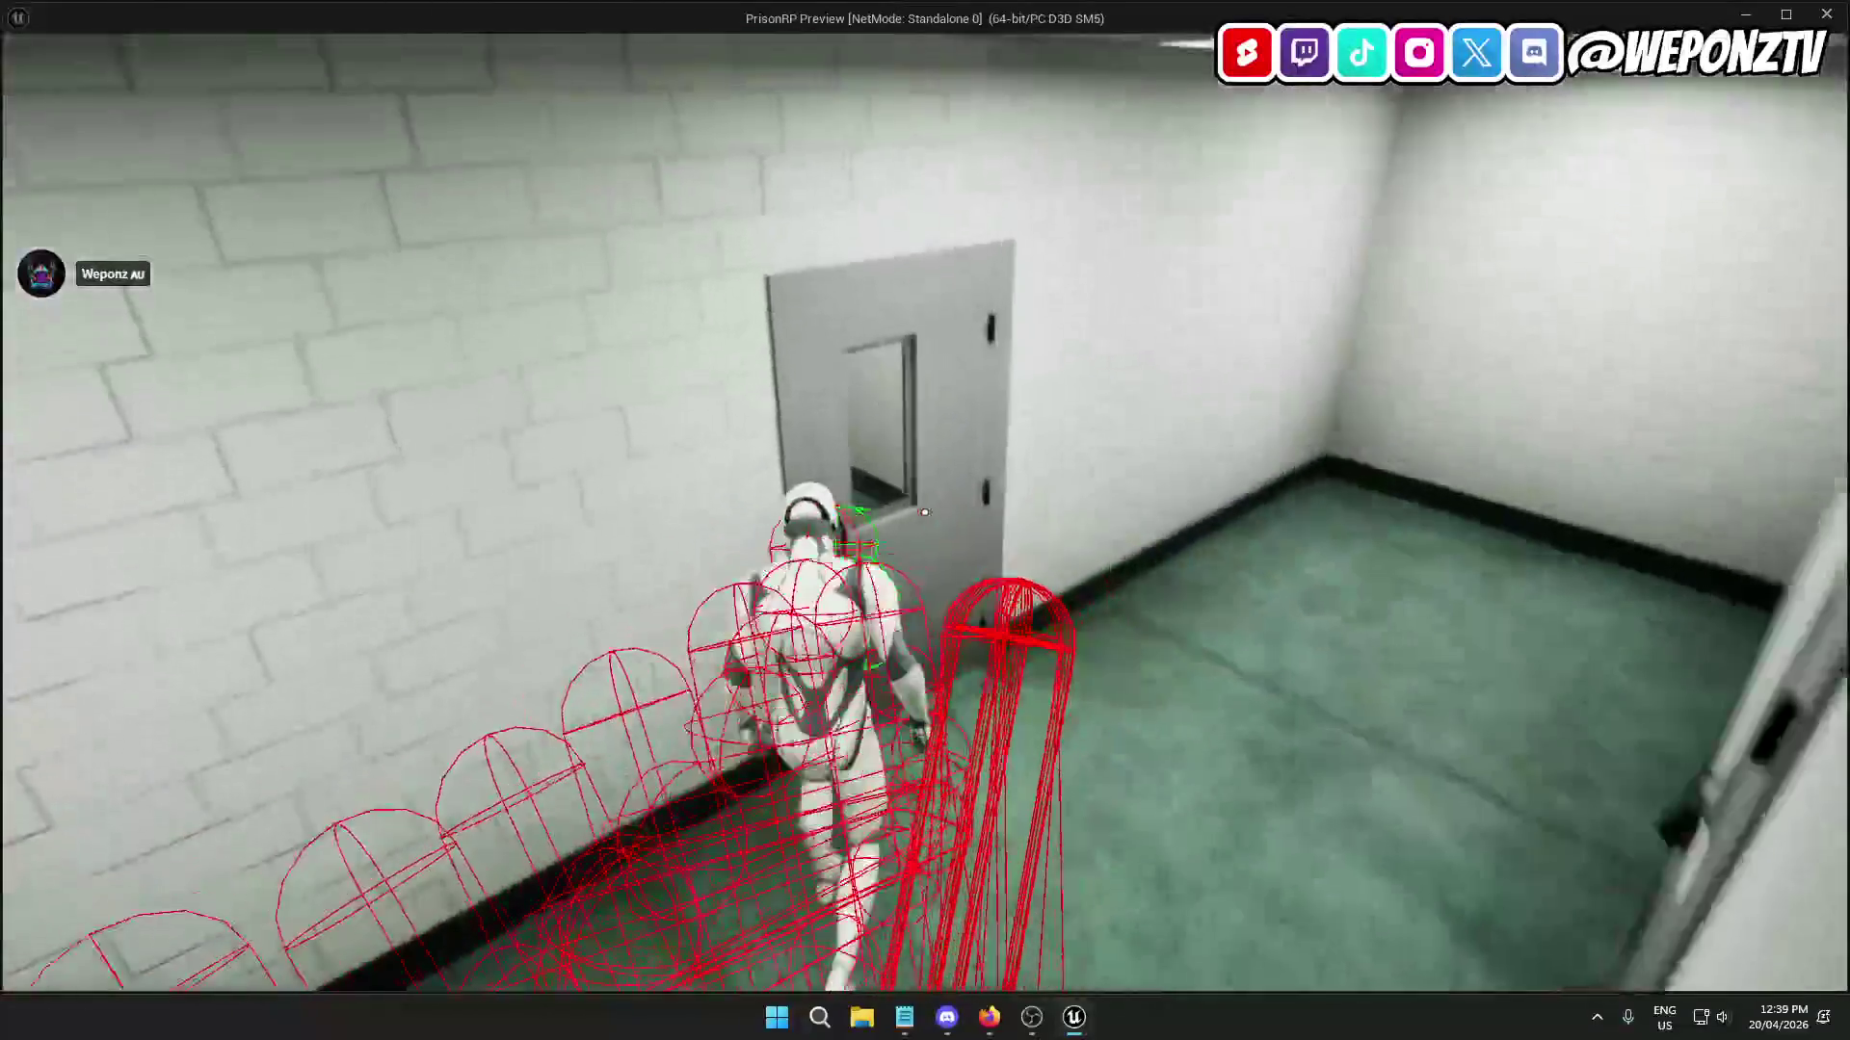
key(w)
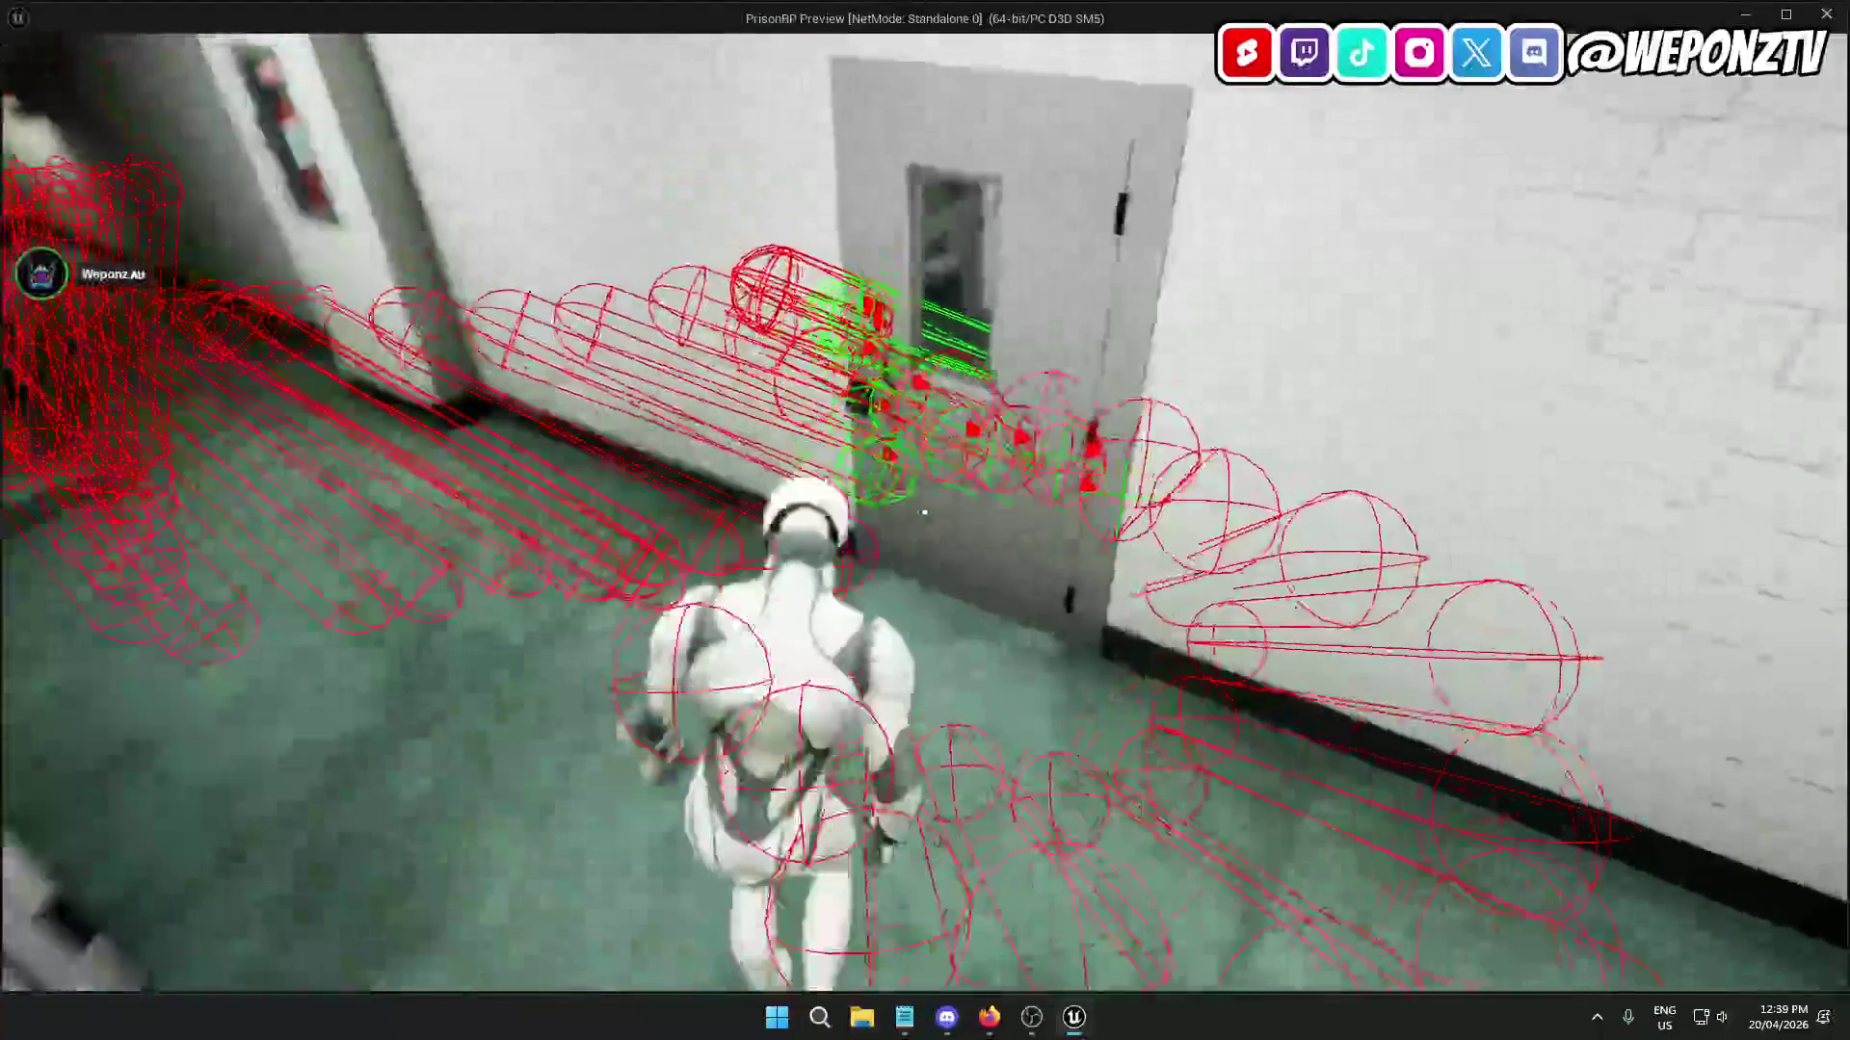
key(Escape)
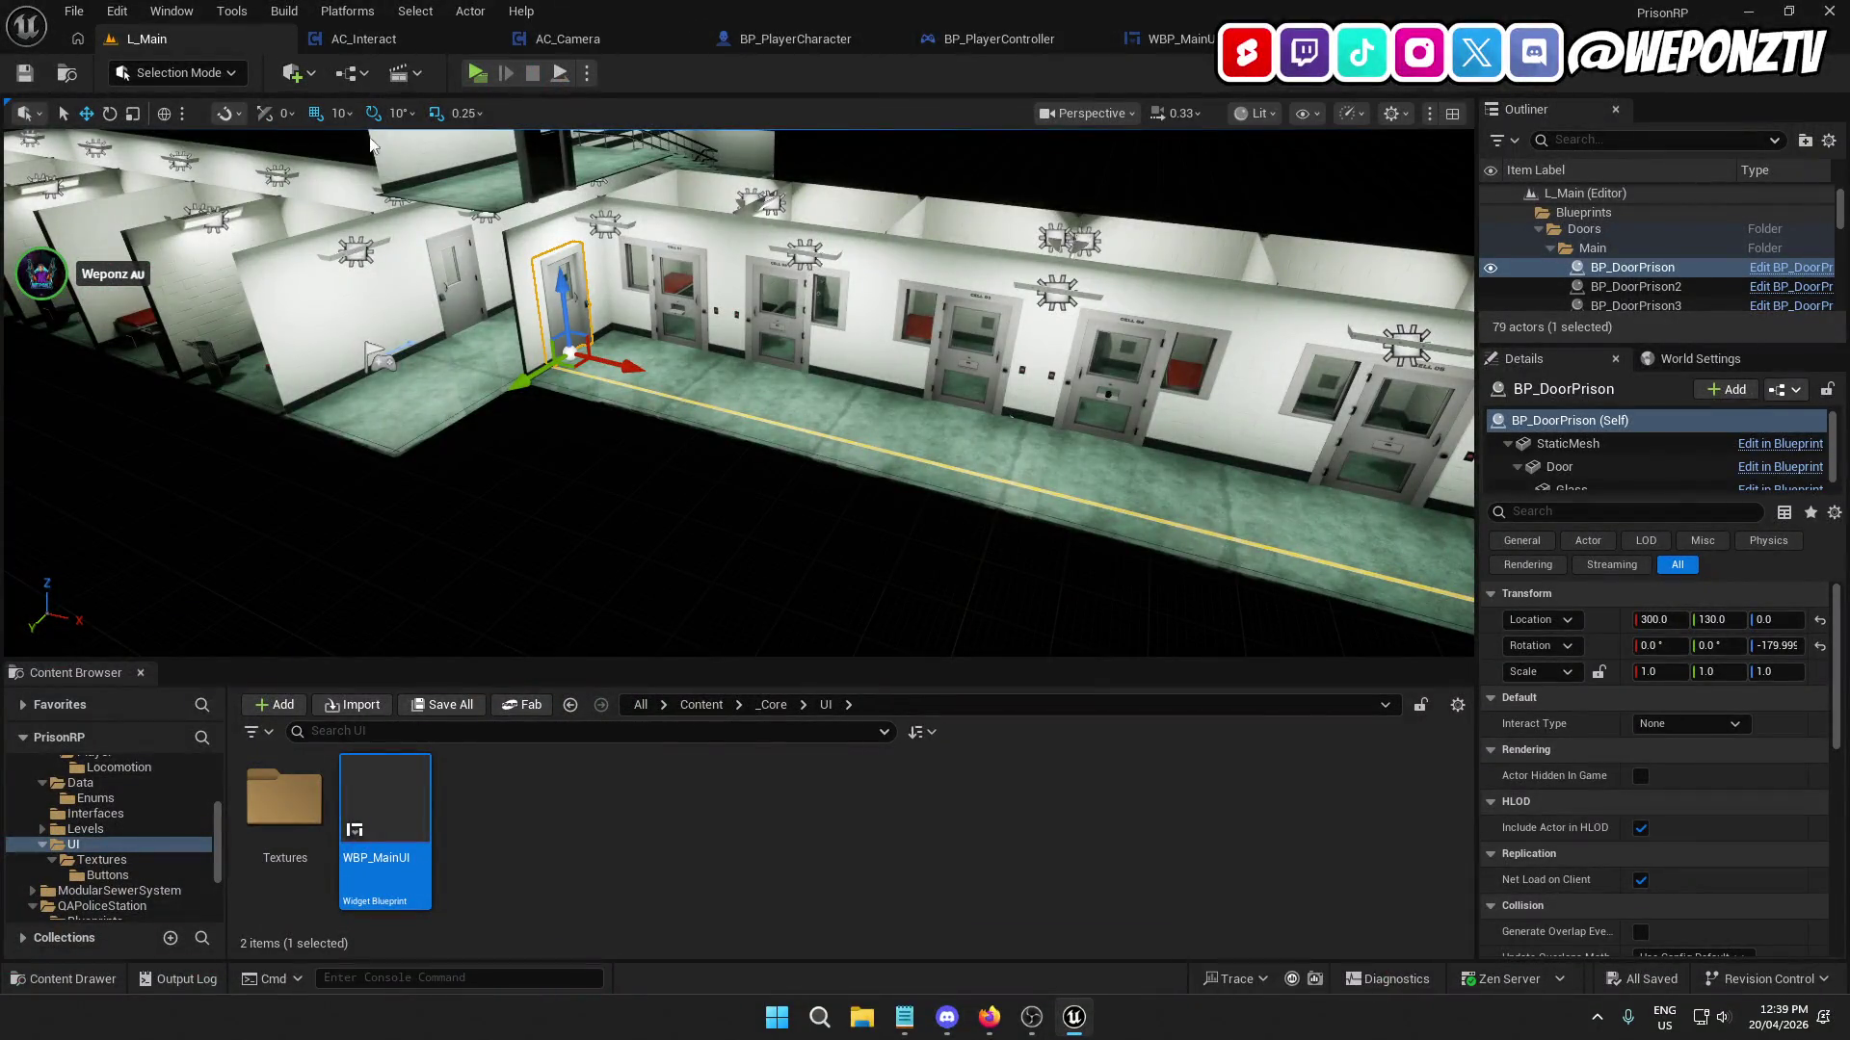
Close the AC_Interact, AC_Camera, BP_PlayerCharacter, BP_PlayerController, WBP_MainUI and BP_DoorPrison editors.
click(386, 39)
click(483, 38)
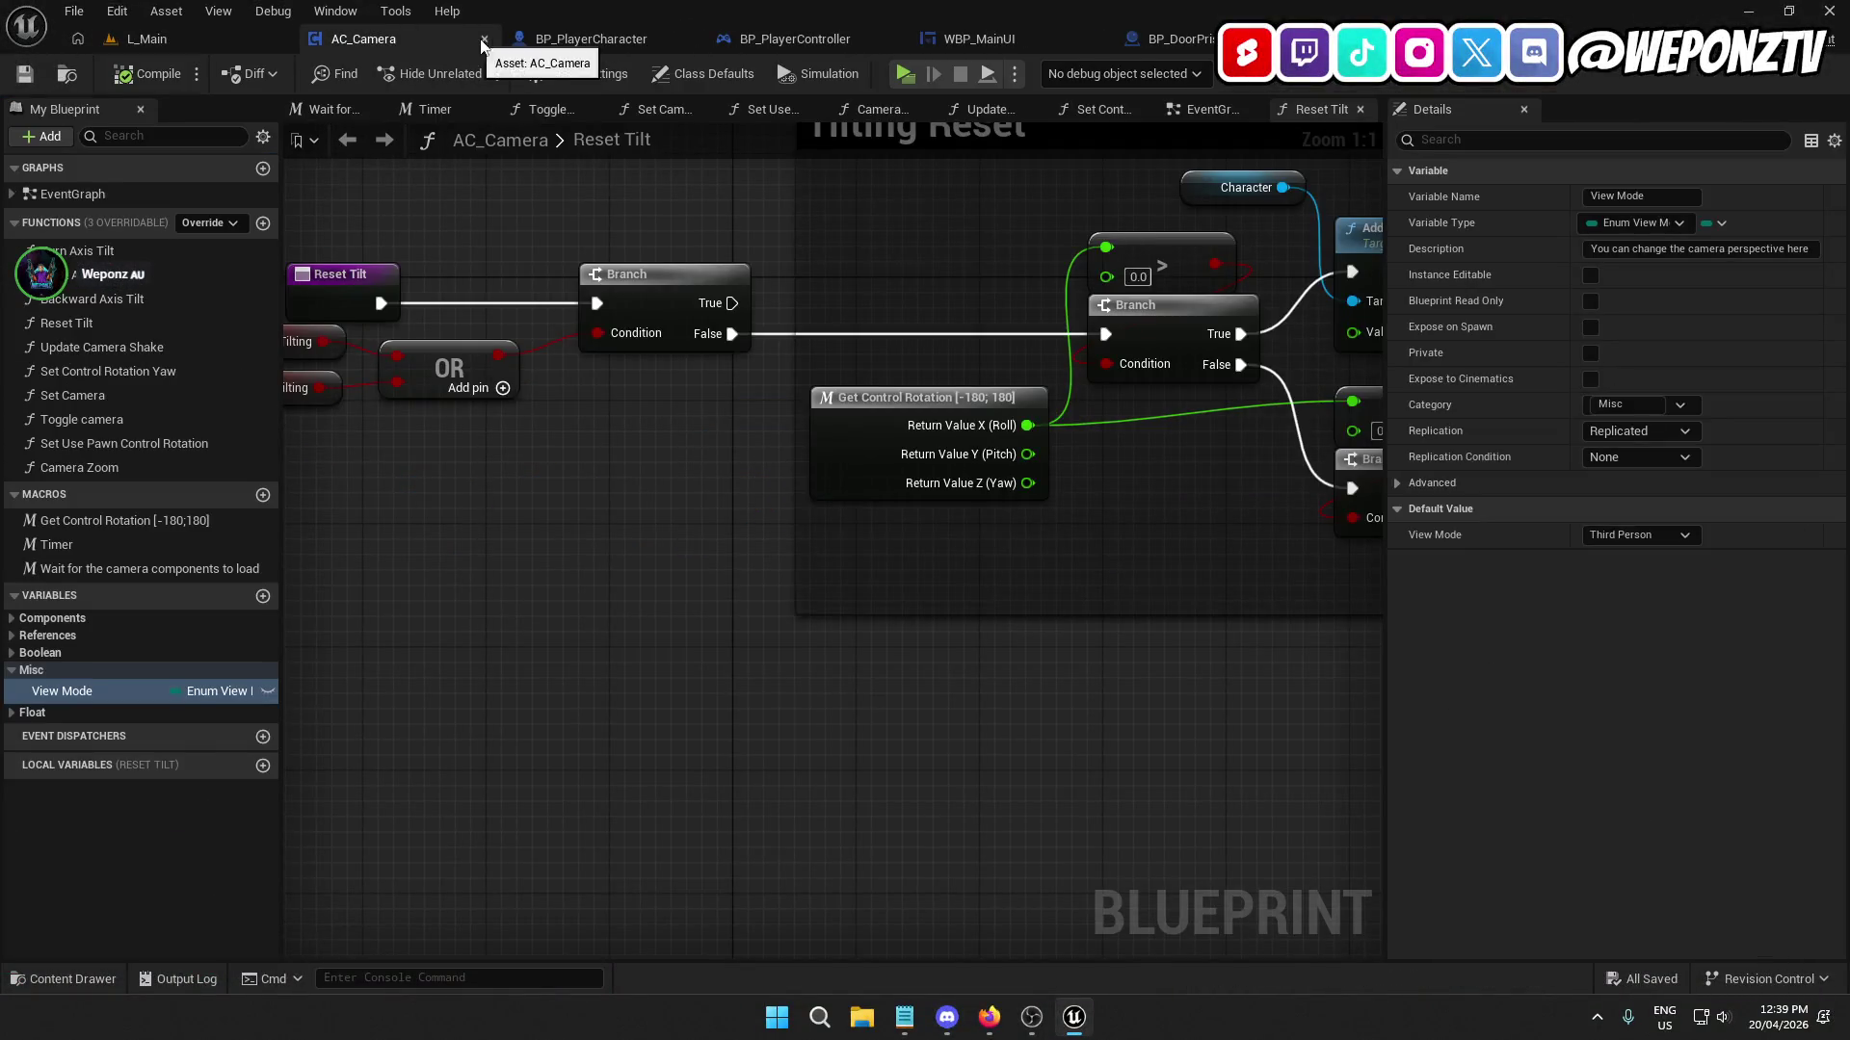
click(485, 39)
click(484, 40)
click(484, 39)
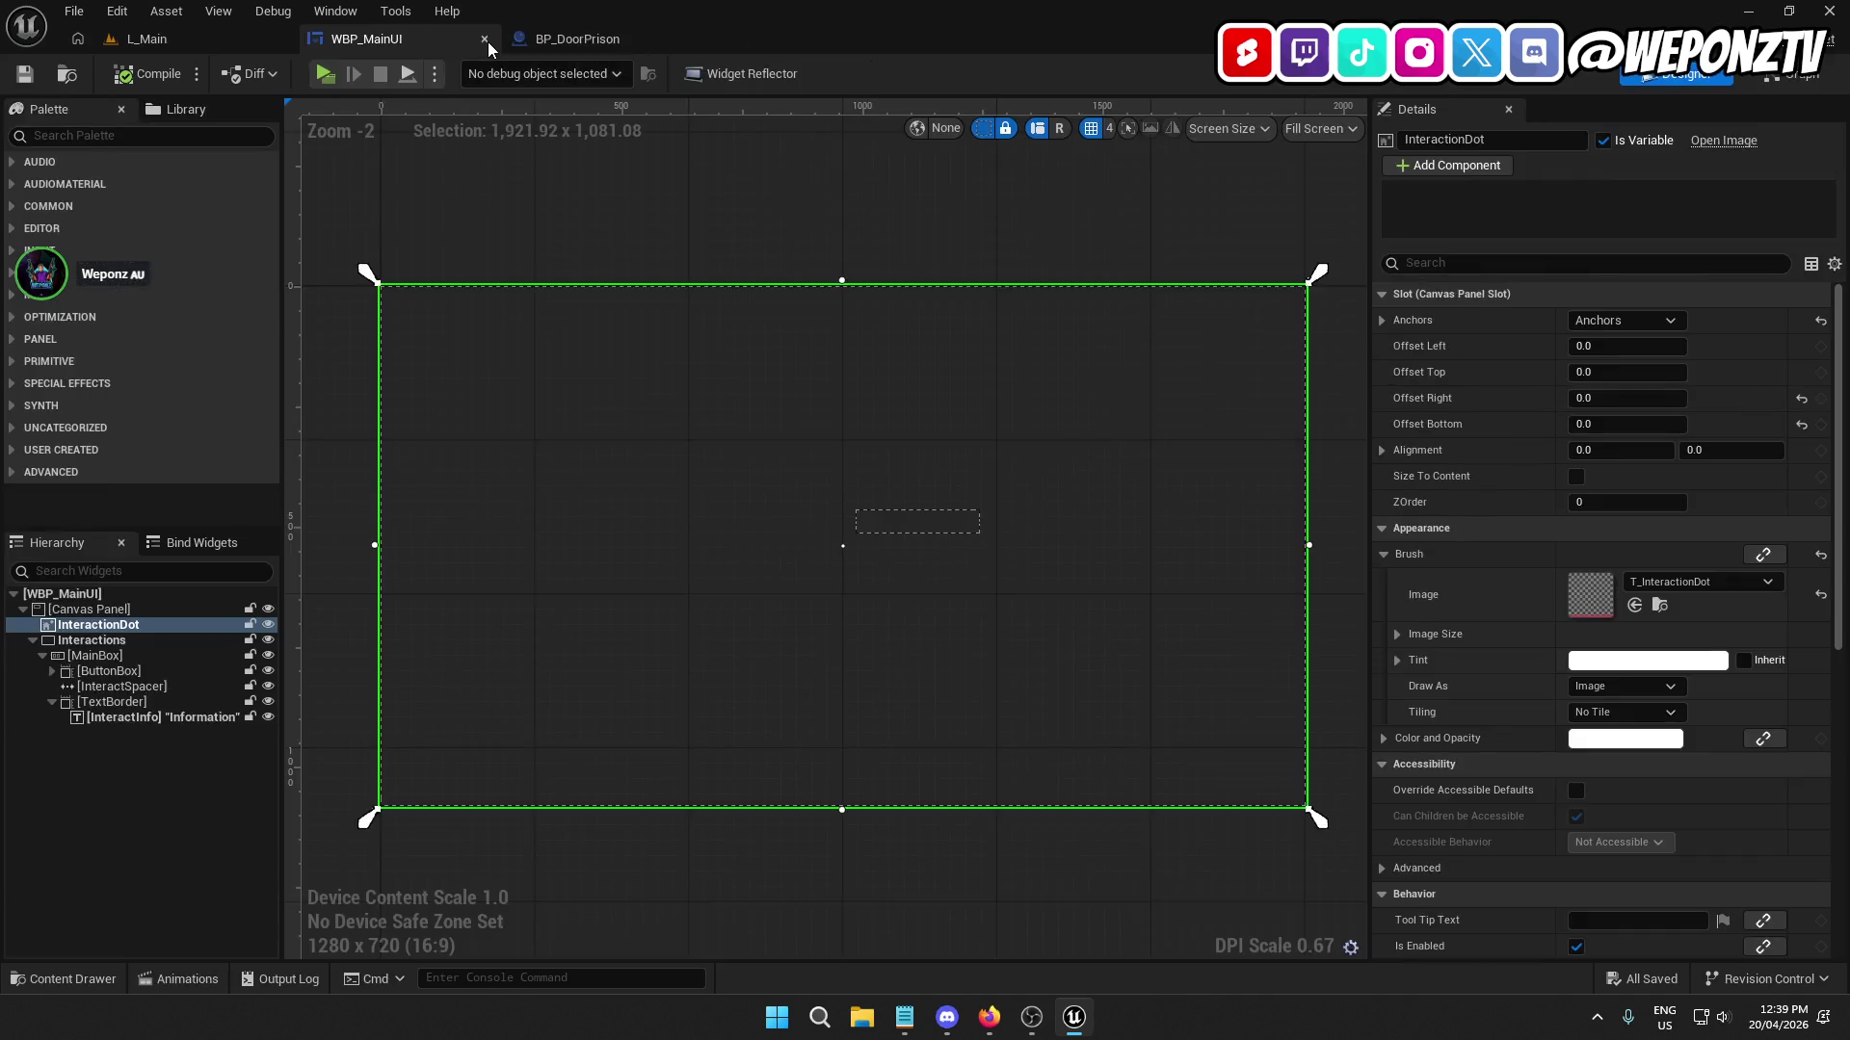
click(485, 39)
click(484, 39)
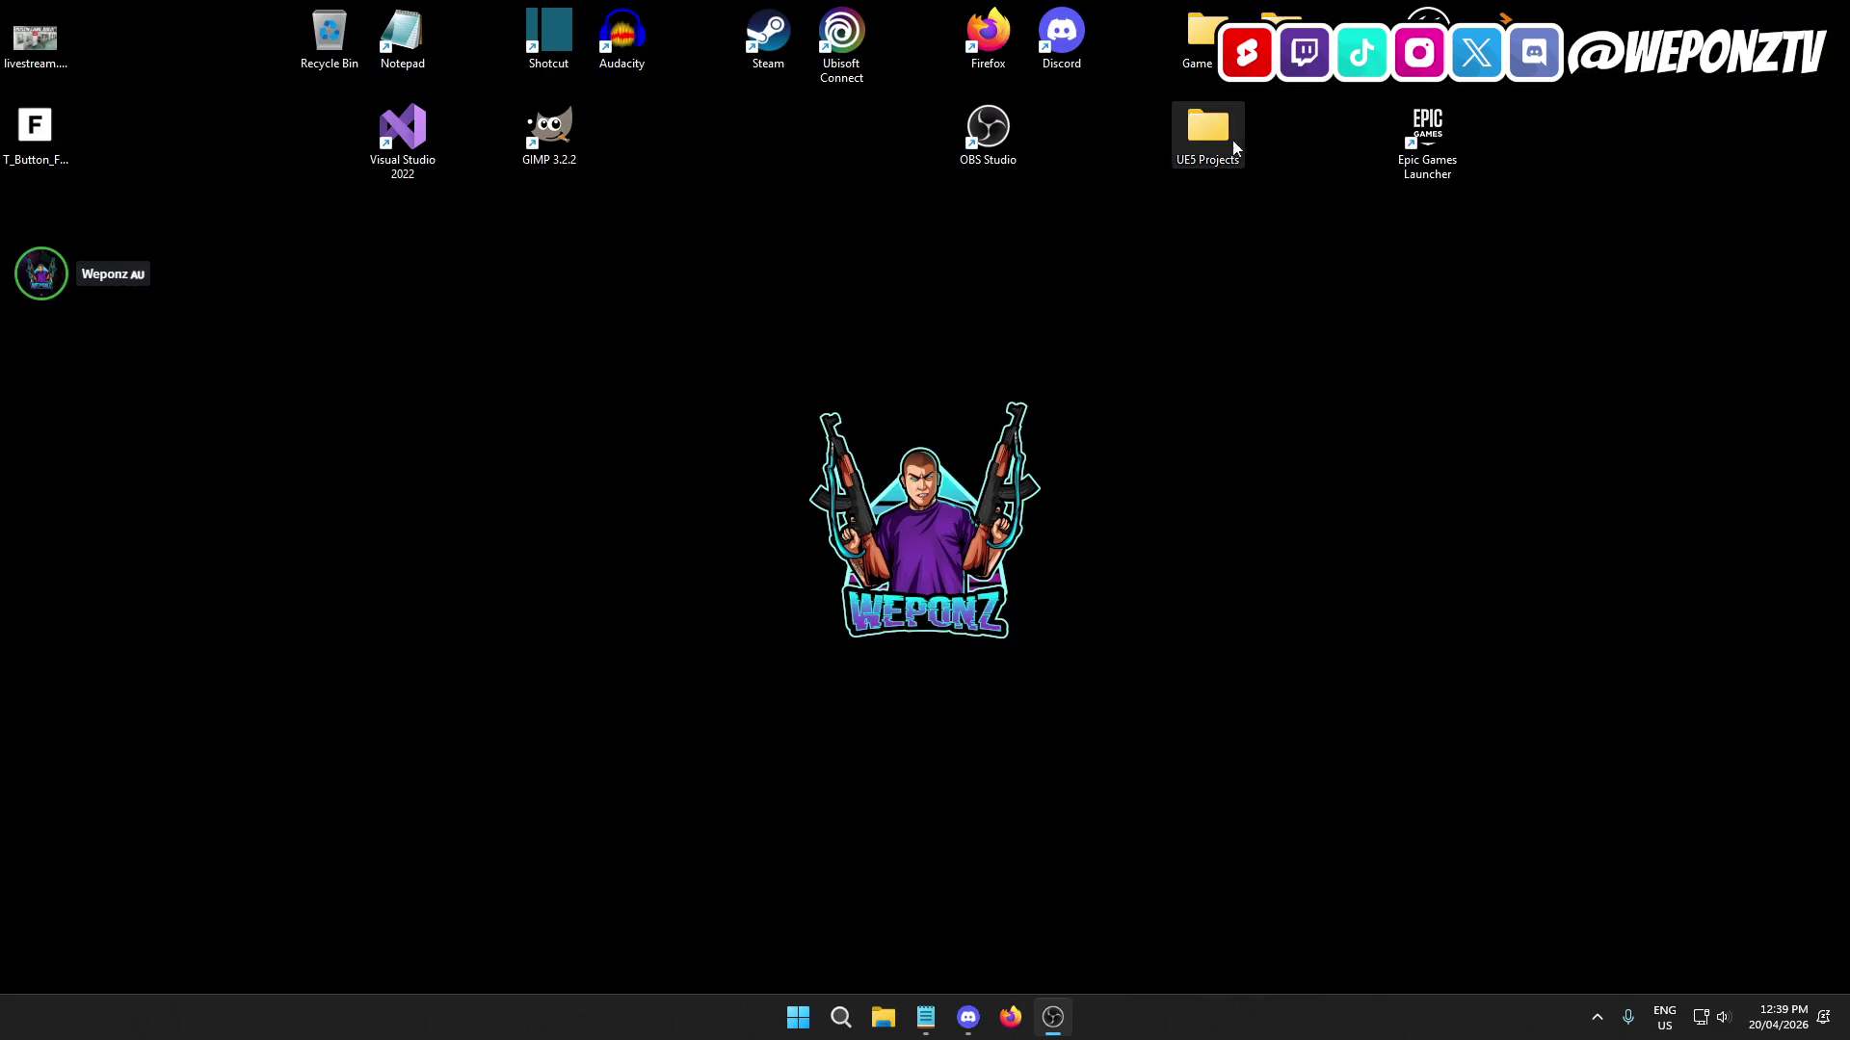
Delete the old PrisonRP.zip from the UE5 Projects folder.
double_click(1219, 136)
click(536, 542)
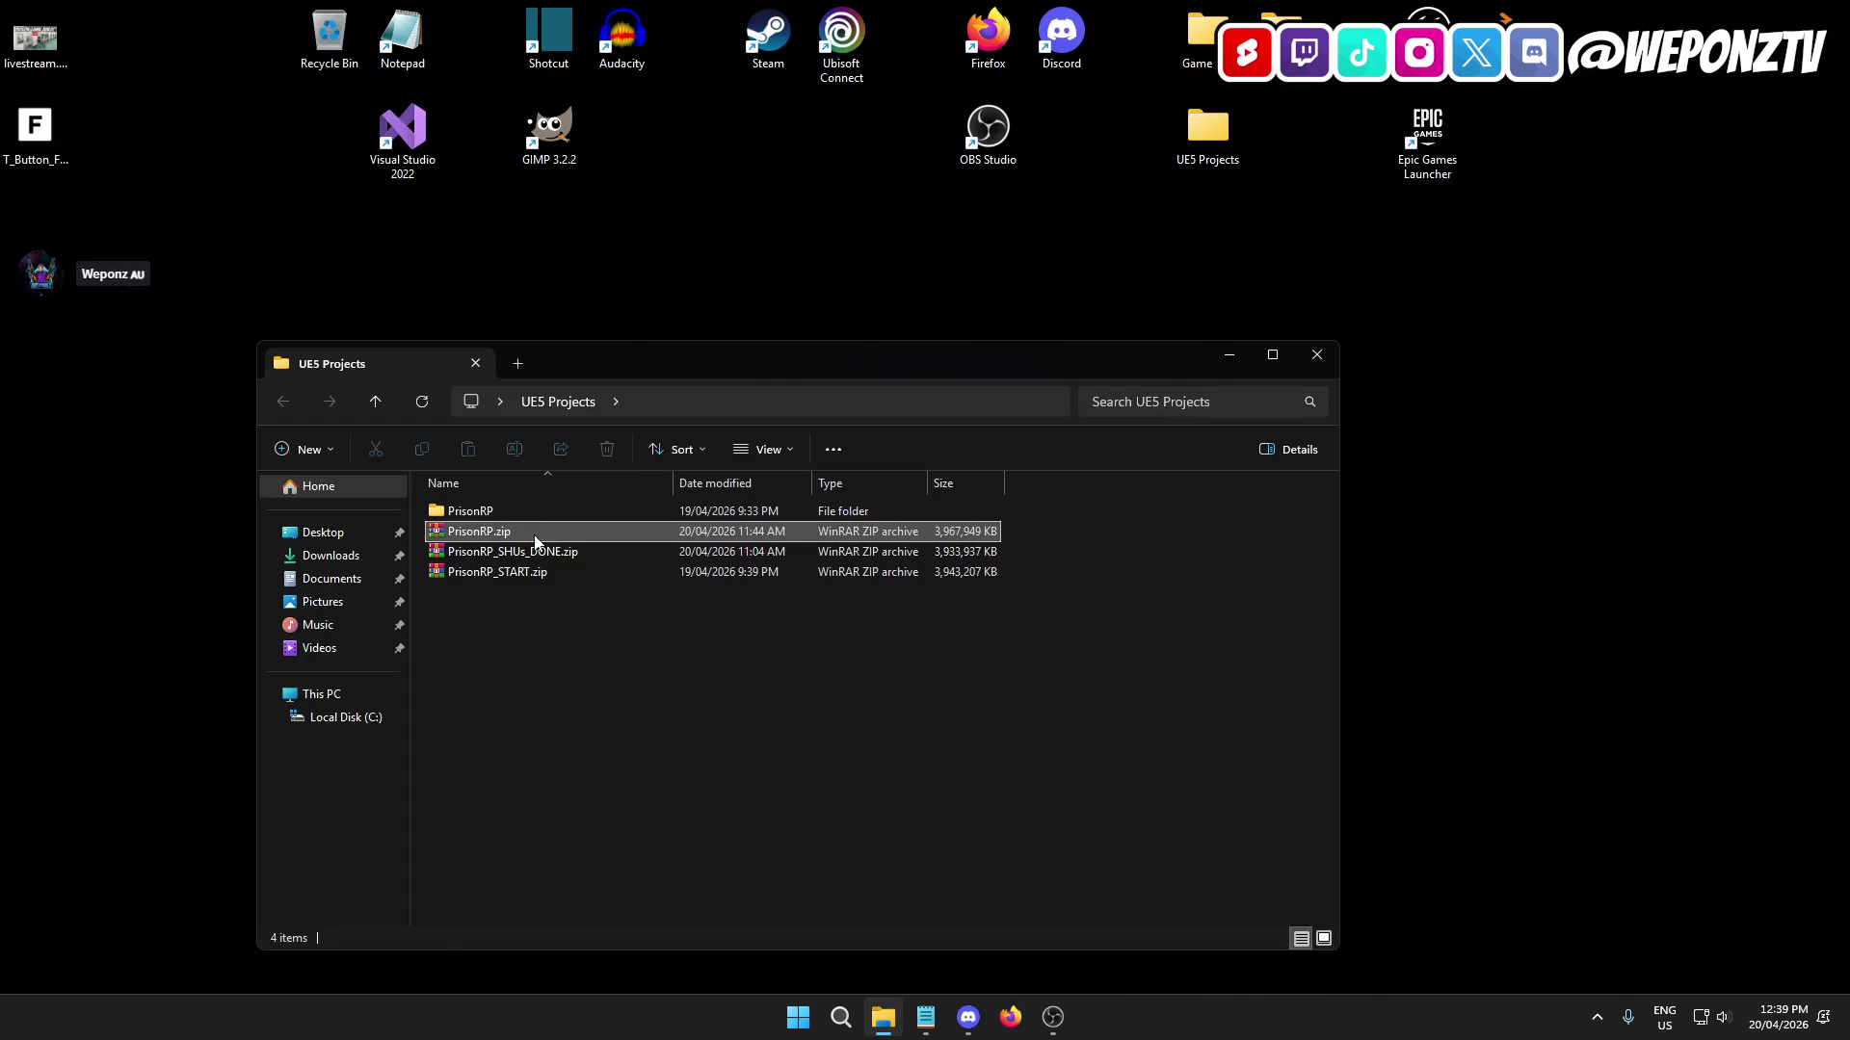
click(608, 450)
Choose WinRAR's Add to archive for the PrisonRP folder.
right_click(507, 510)
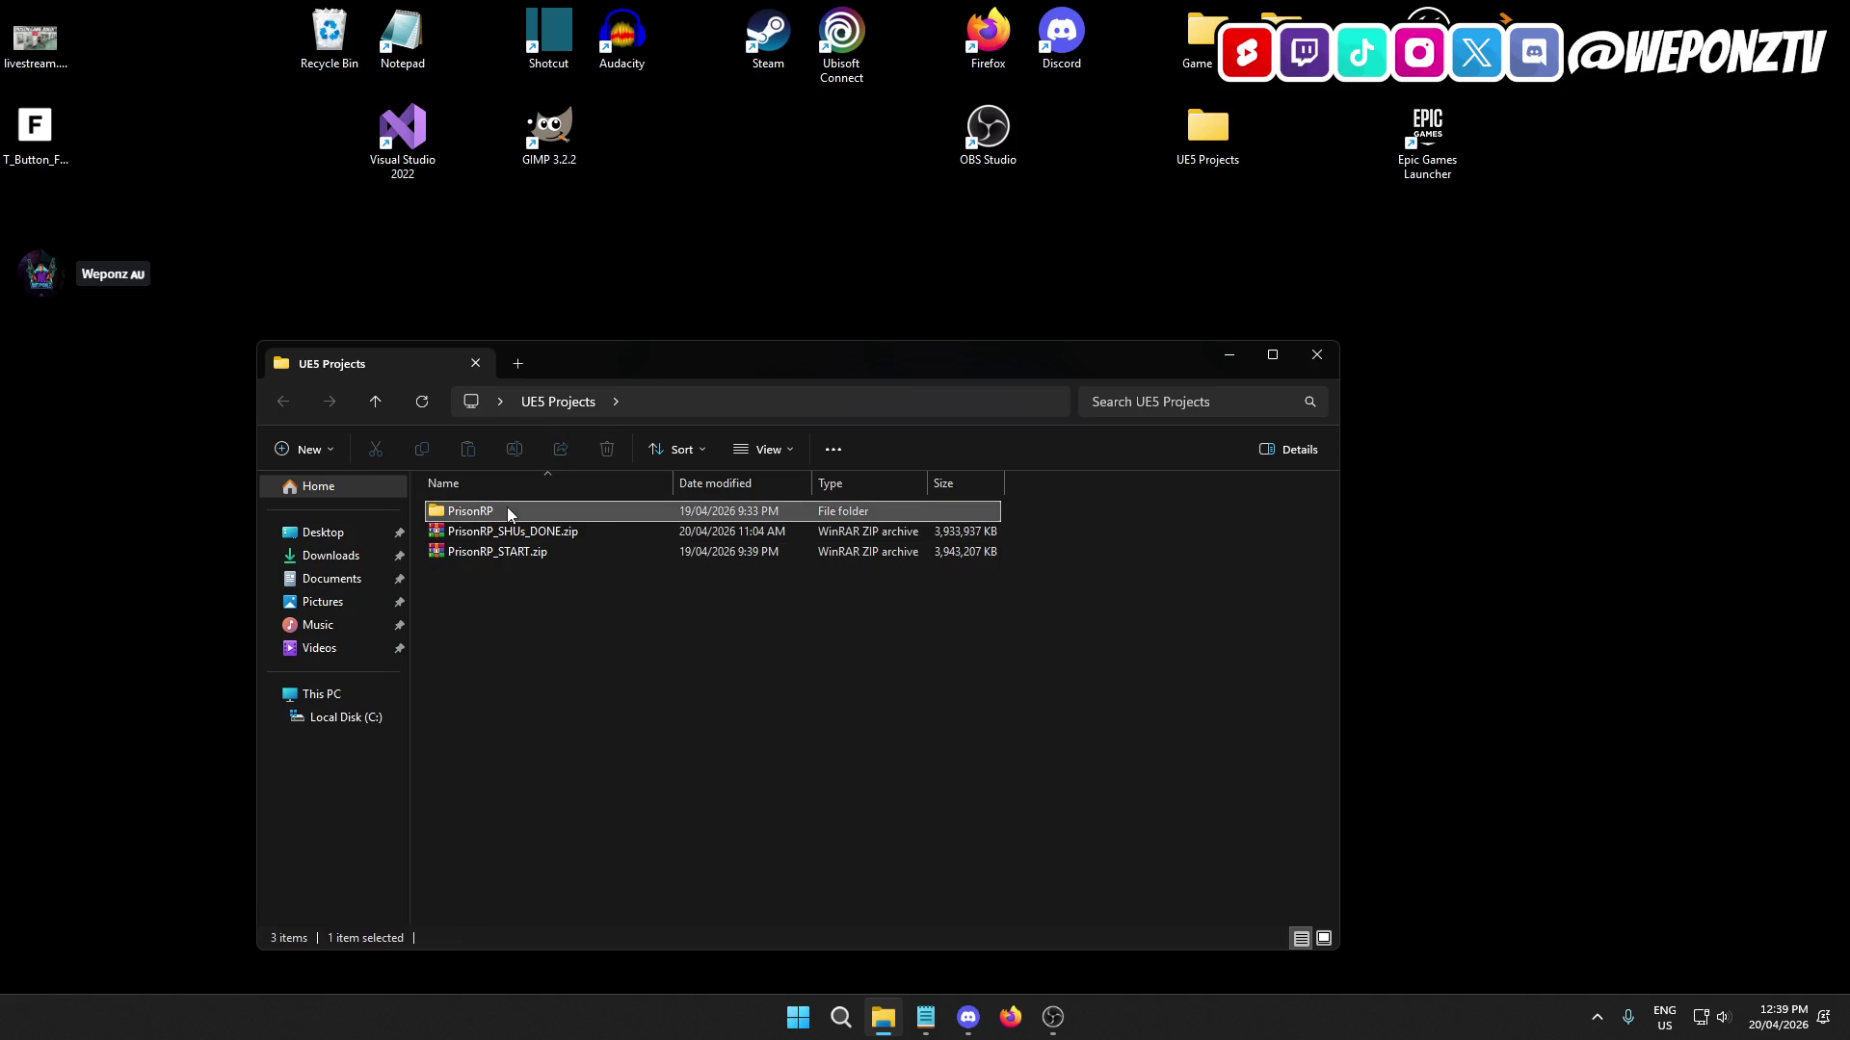
mouse_move(645, 763)
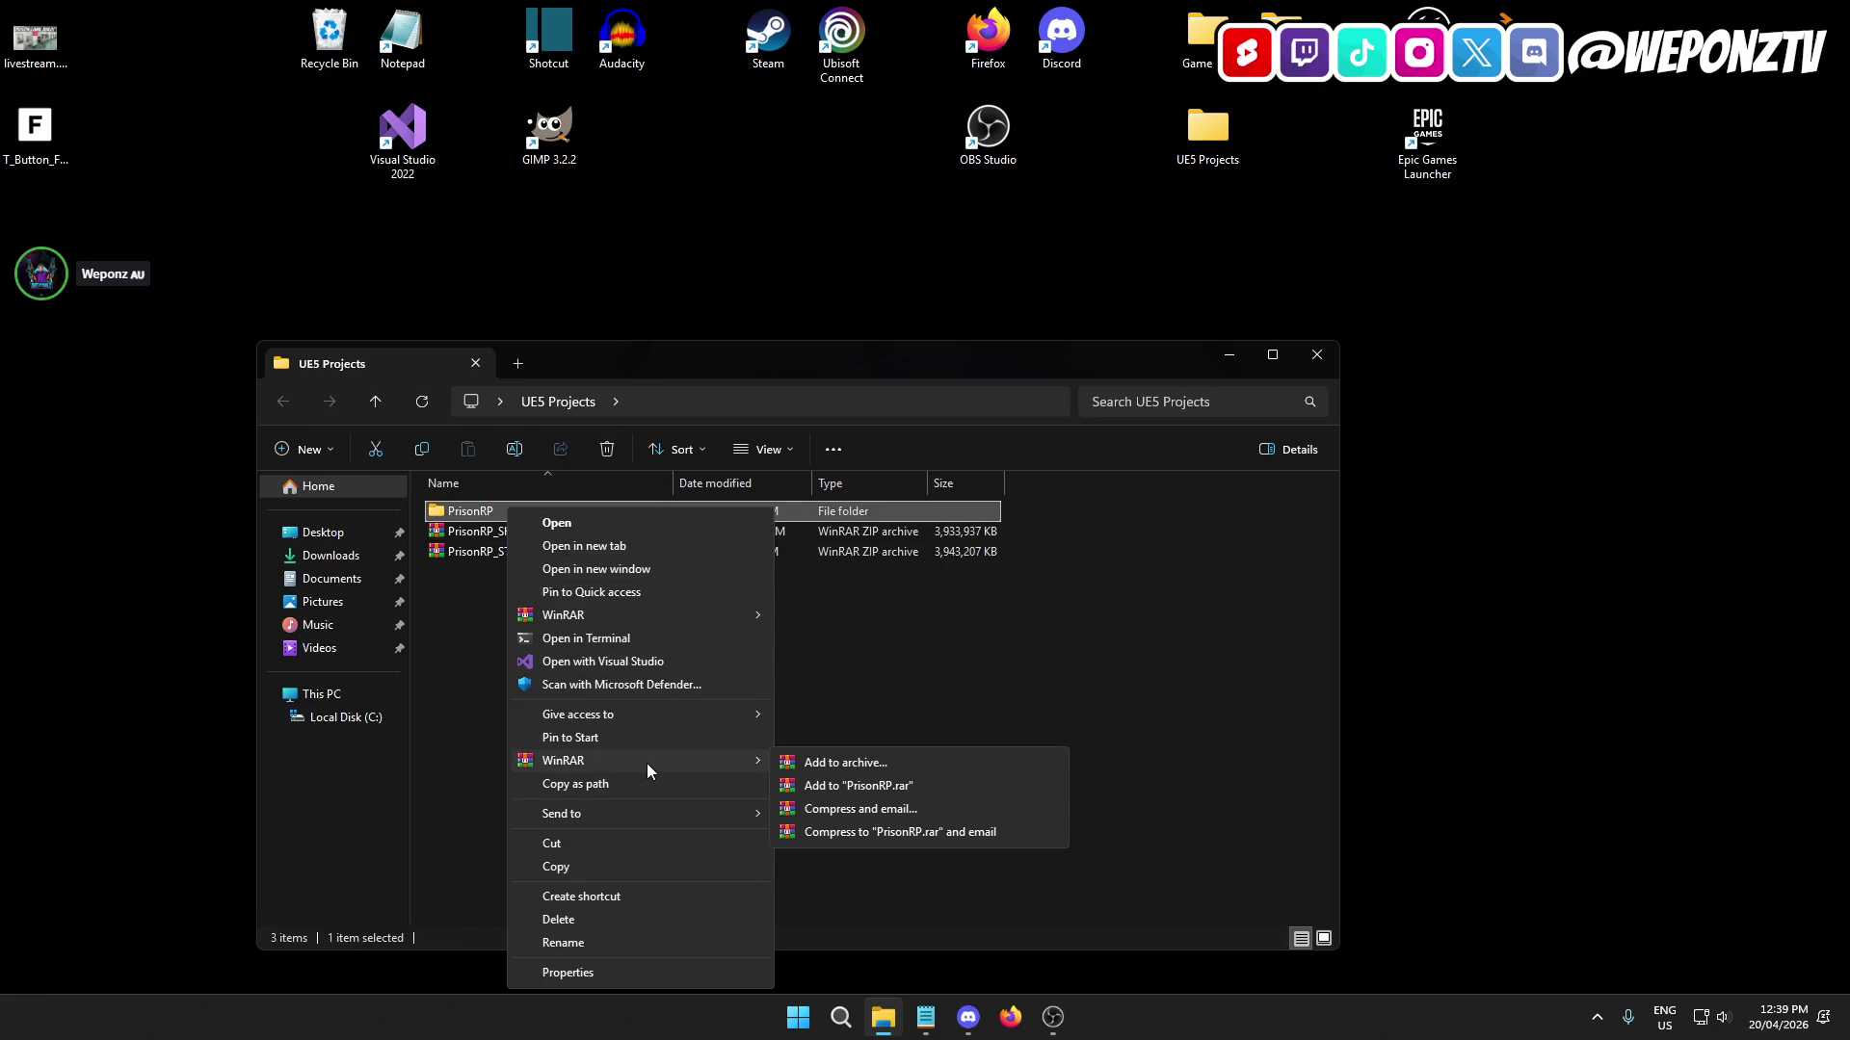
click(811, 763)
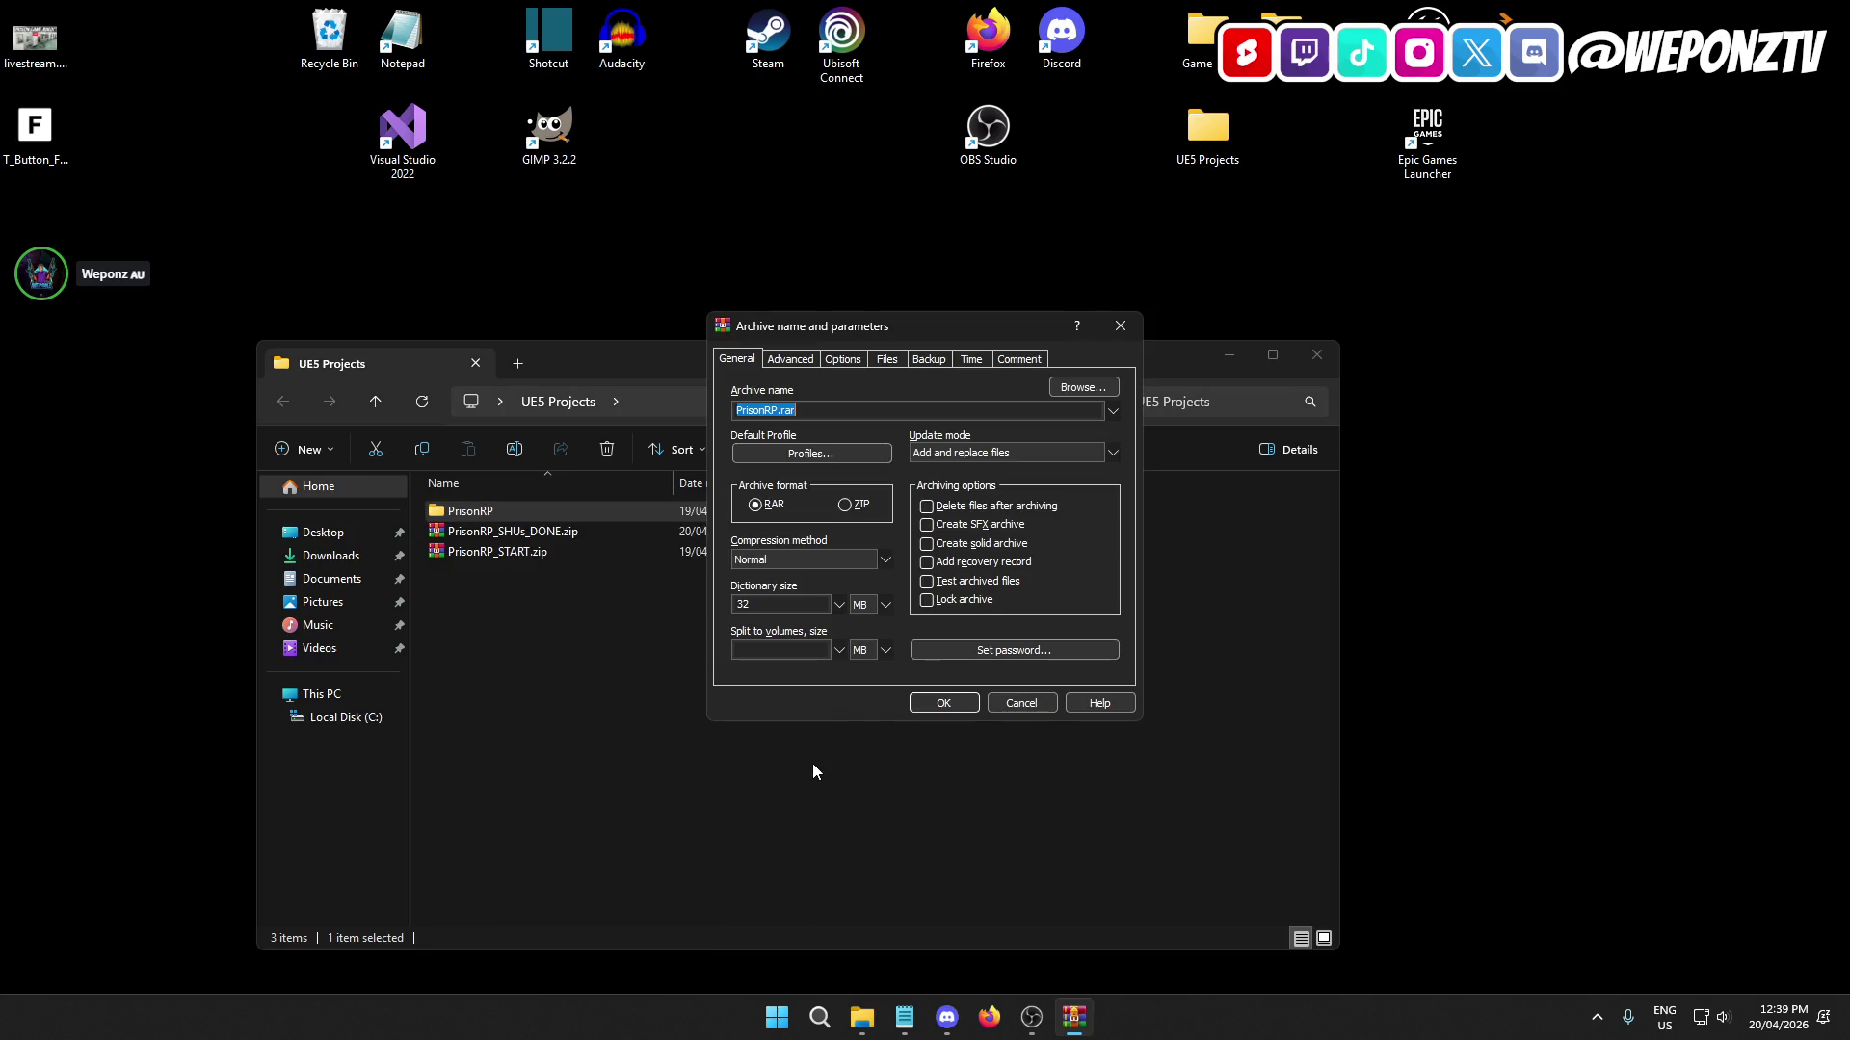
Archive the PrisonRP folder in ZIP format and wait for PrisonRP.zip (3,968,087 KB) to finish.
click(846, 505)
click(943, 703)
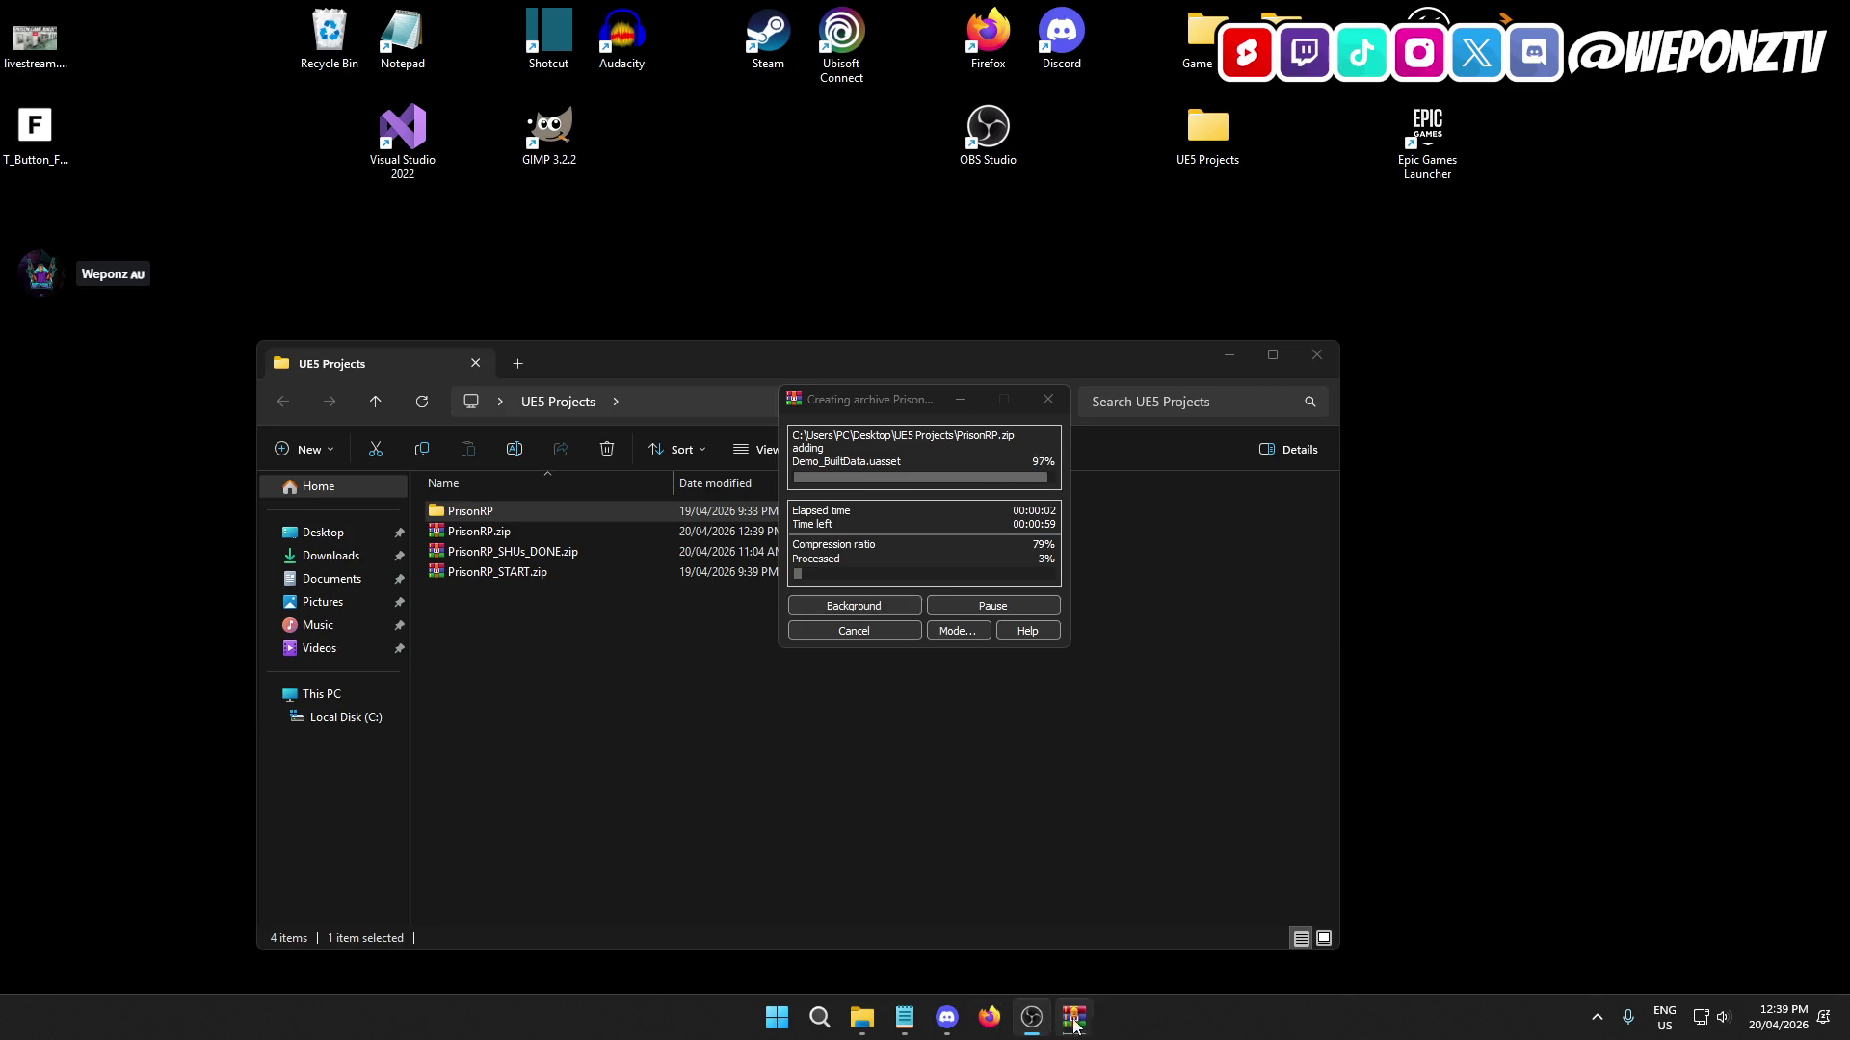
mouse_move(1034, 1022)
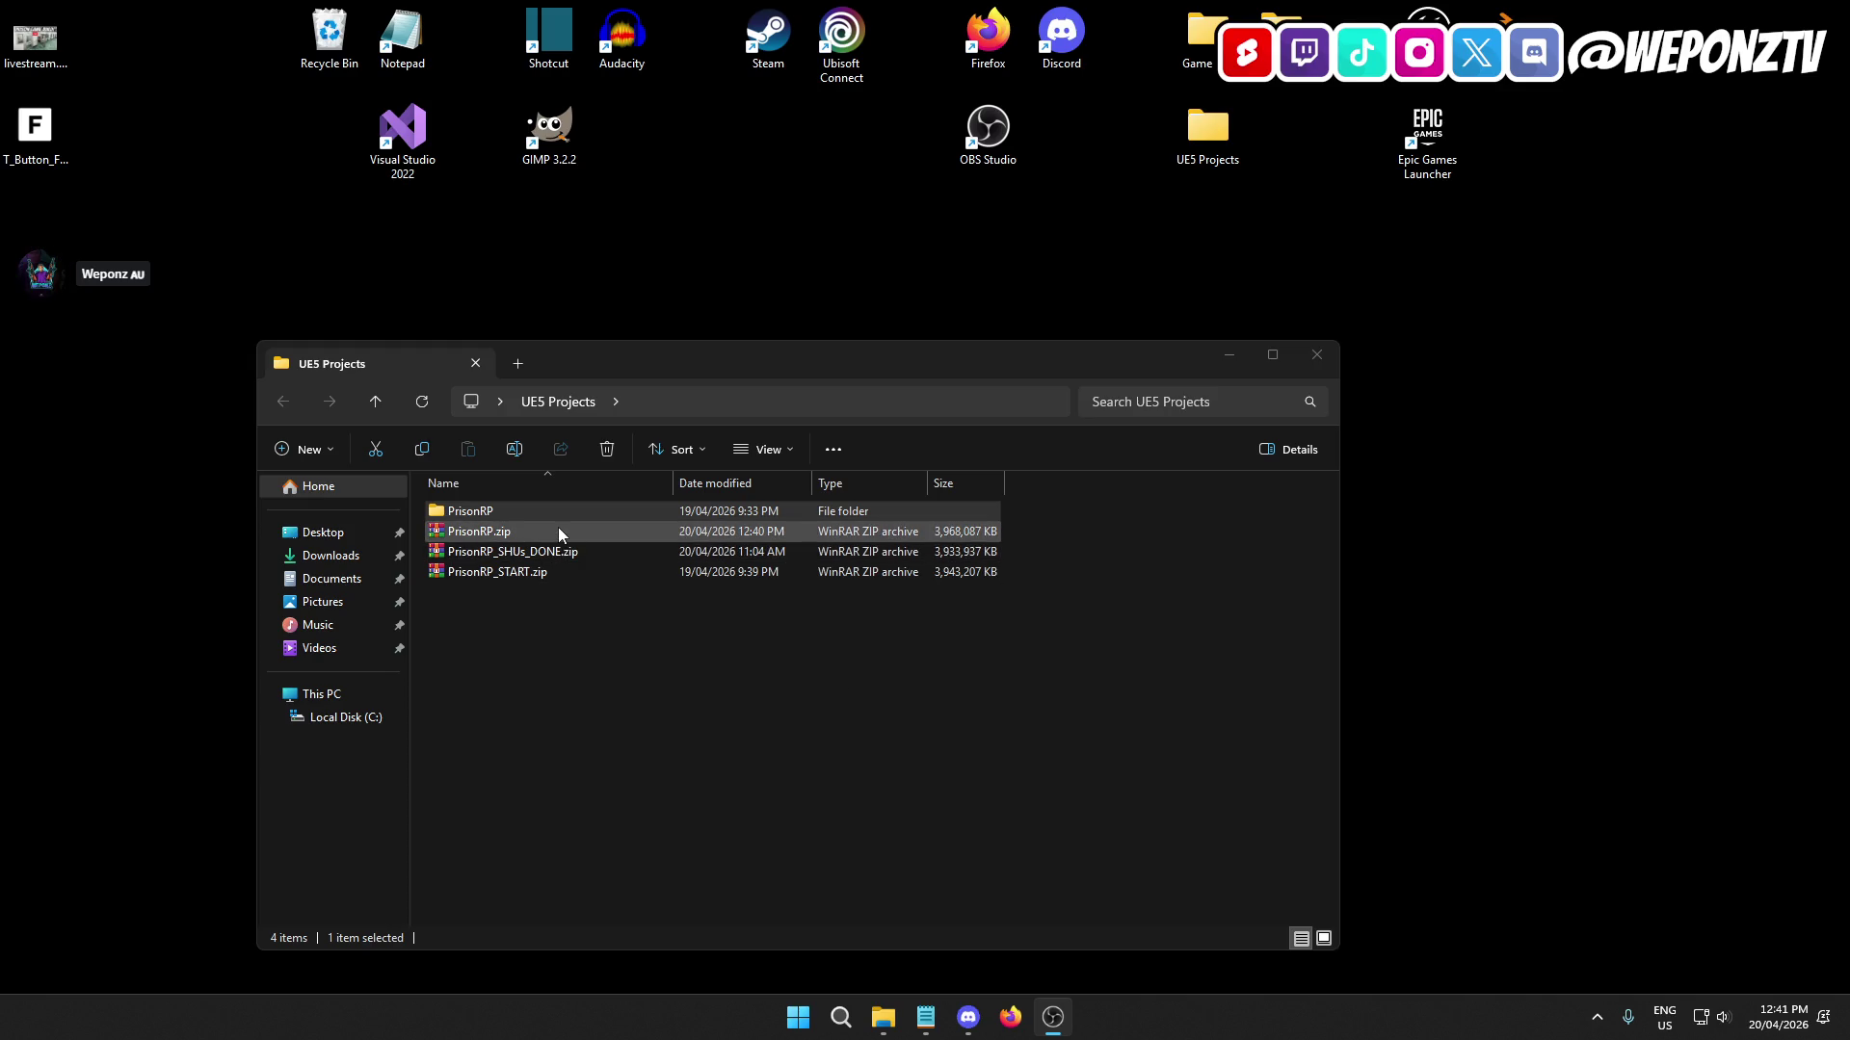
Launch PrisonRP.uproject from the PrisonRP folder in Unreal Engine and close Explorer.
click(541, 504)
double_click(541, 504)
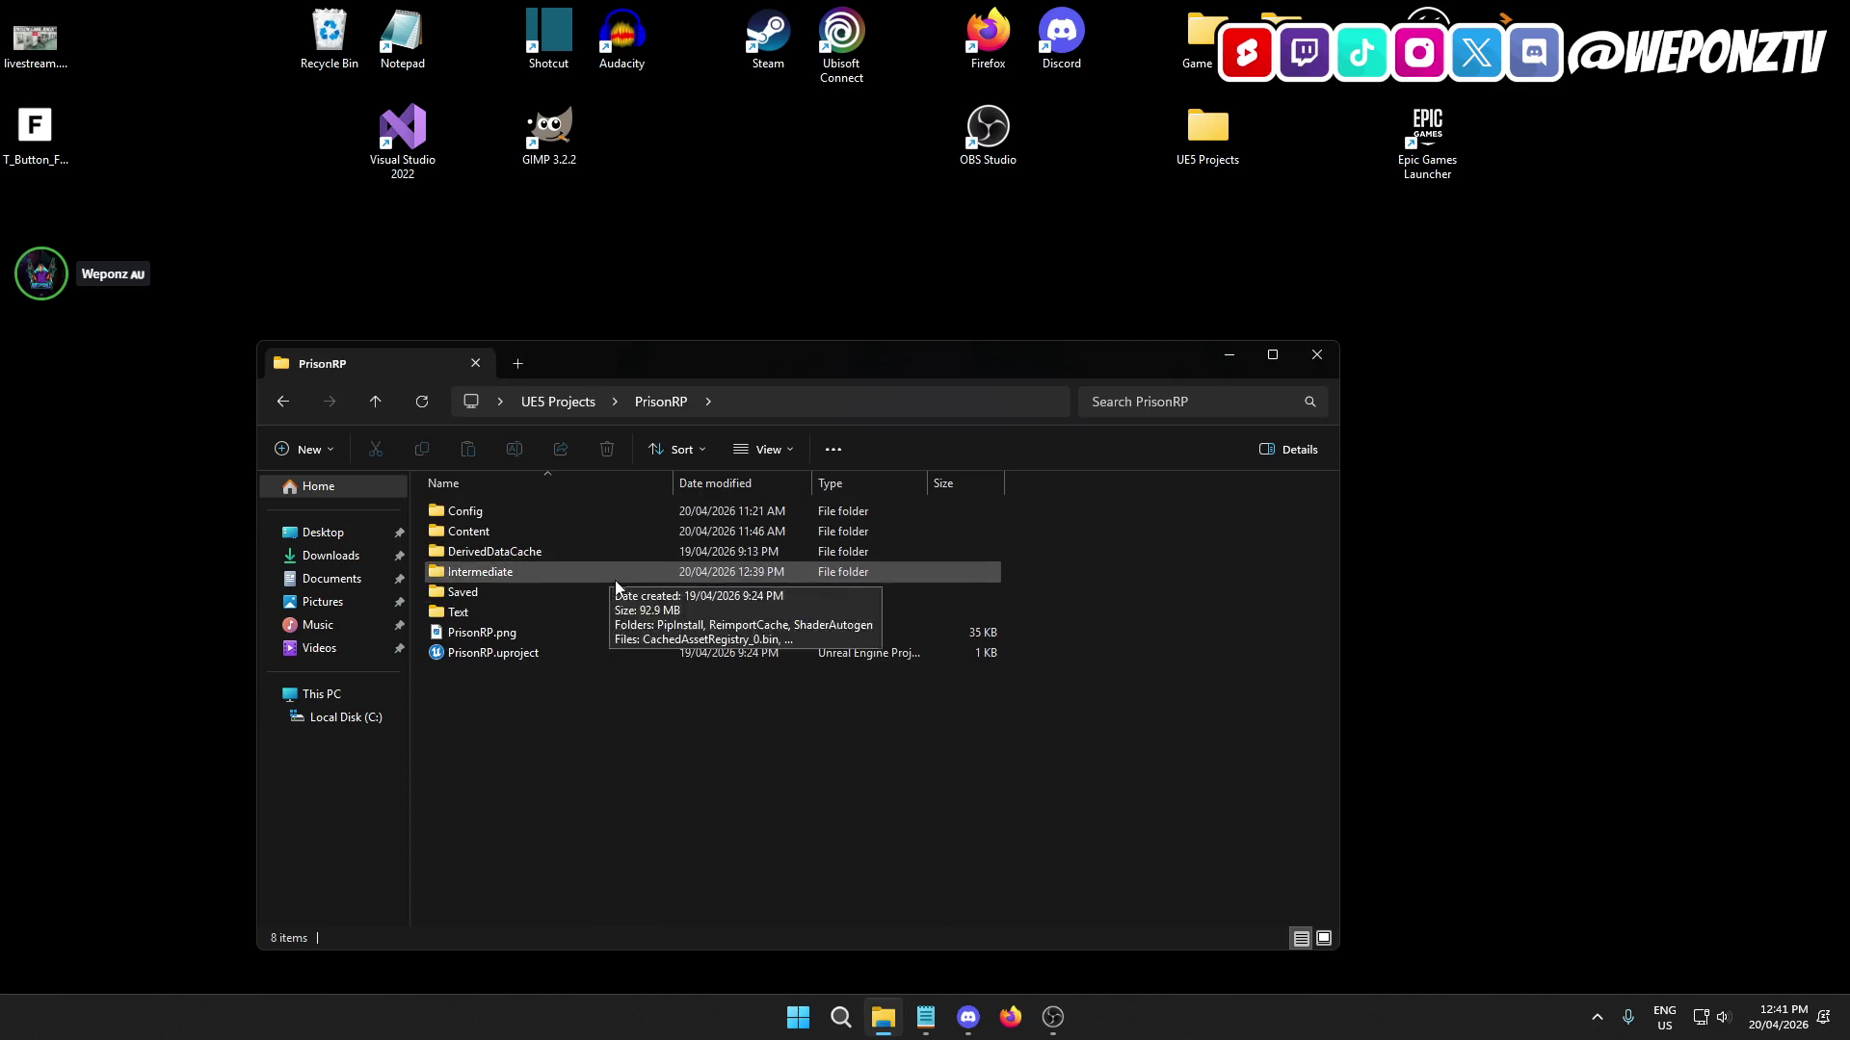
double_click(563, 660)
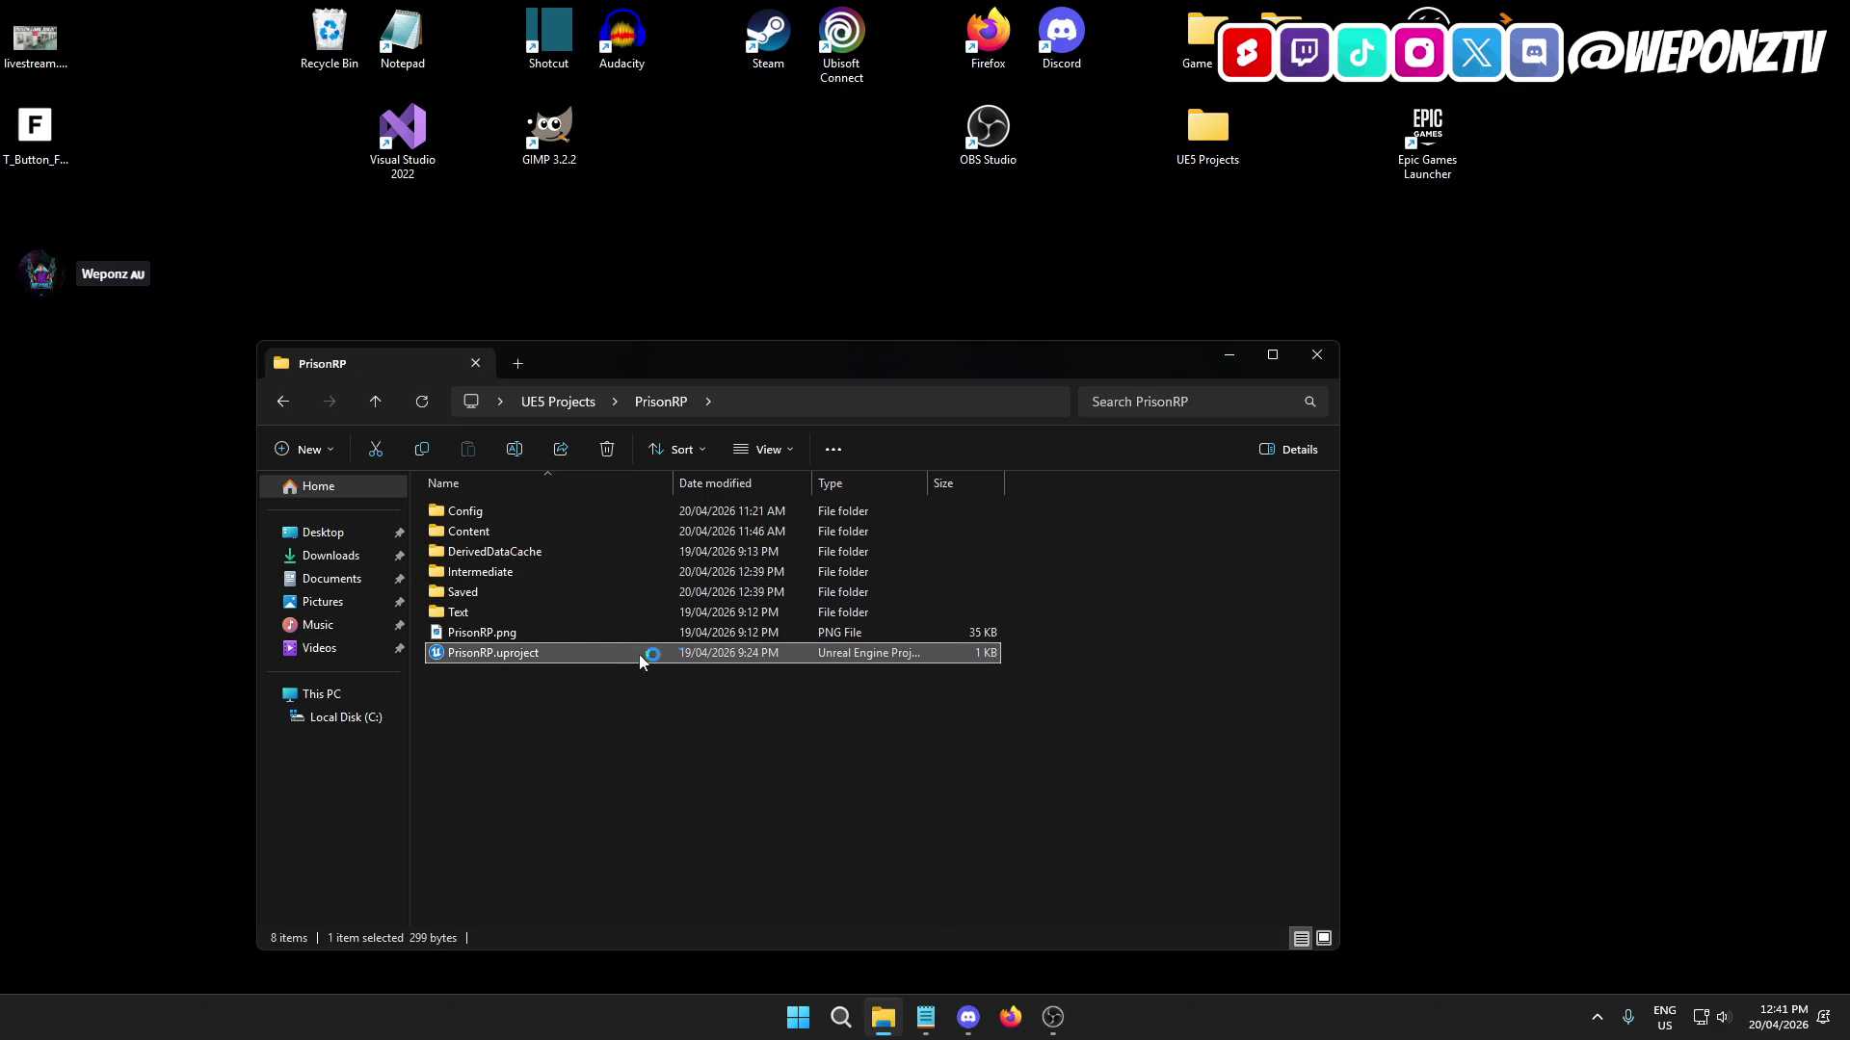
click(1316, 355)
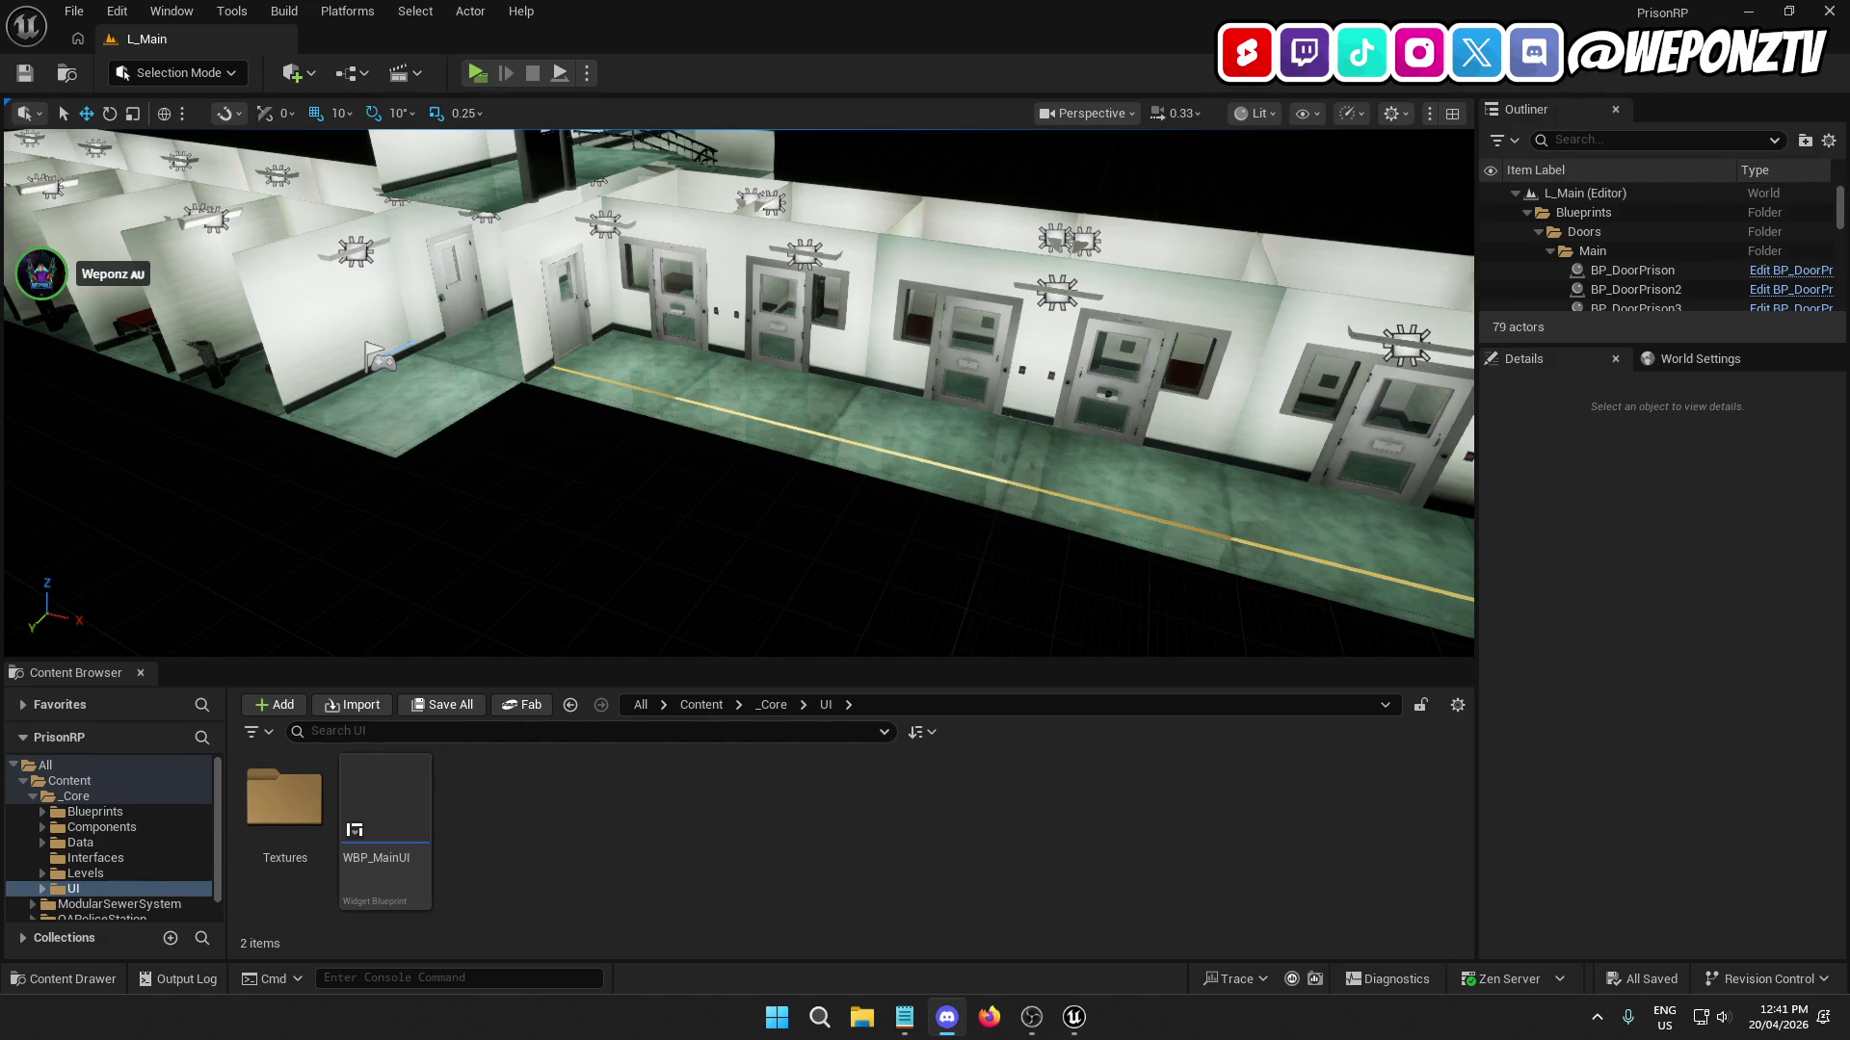
key(alt+Tab)
key(alt+Tab)
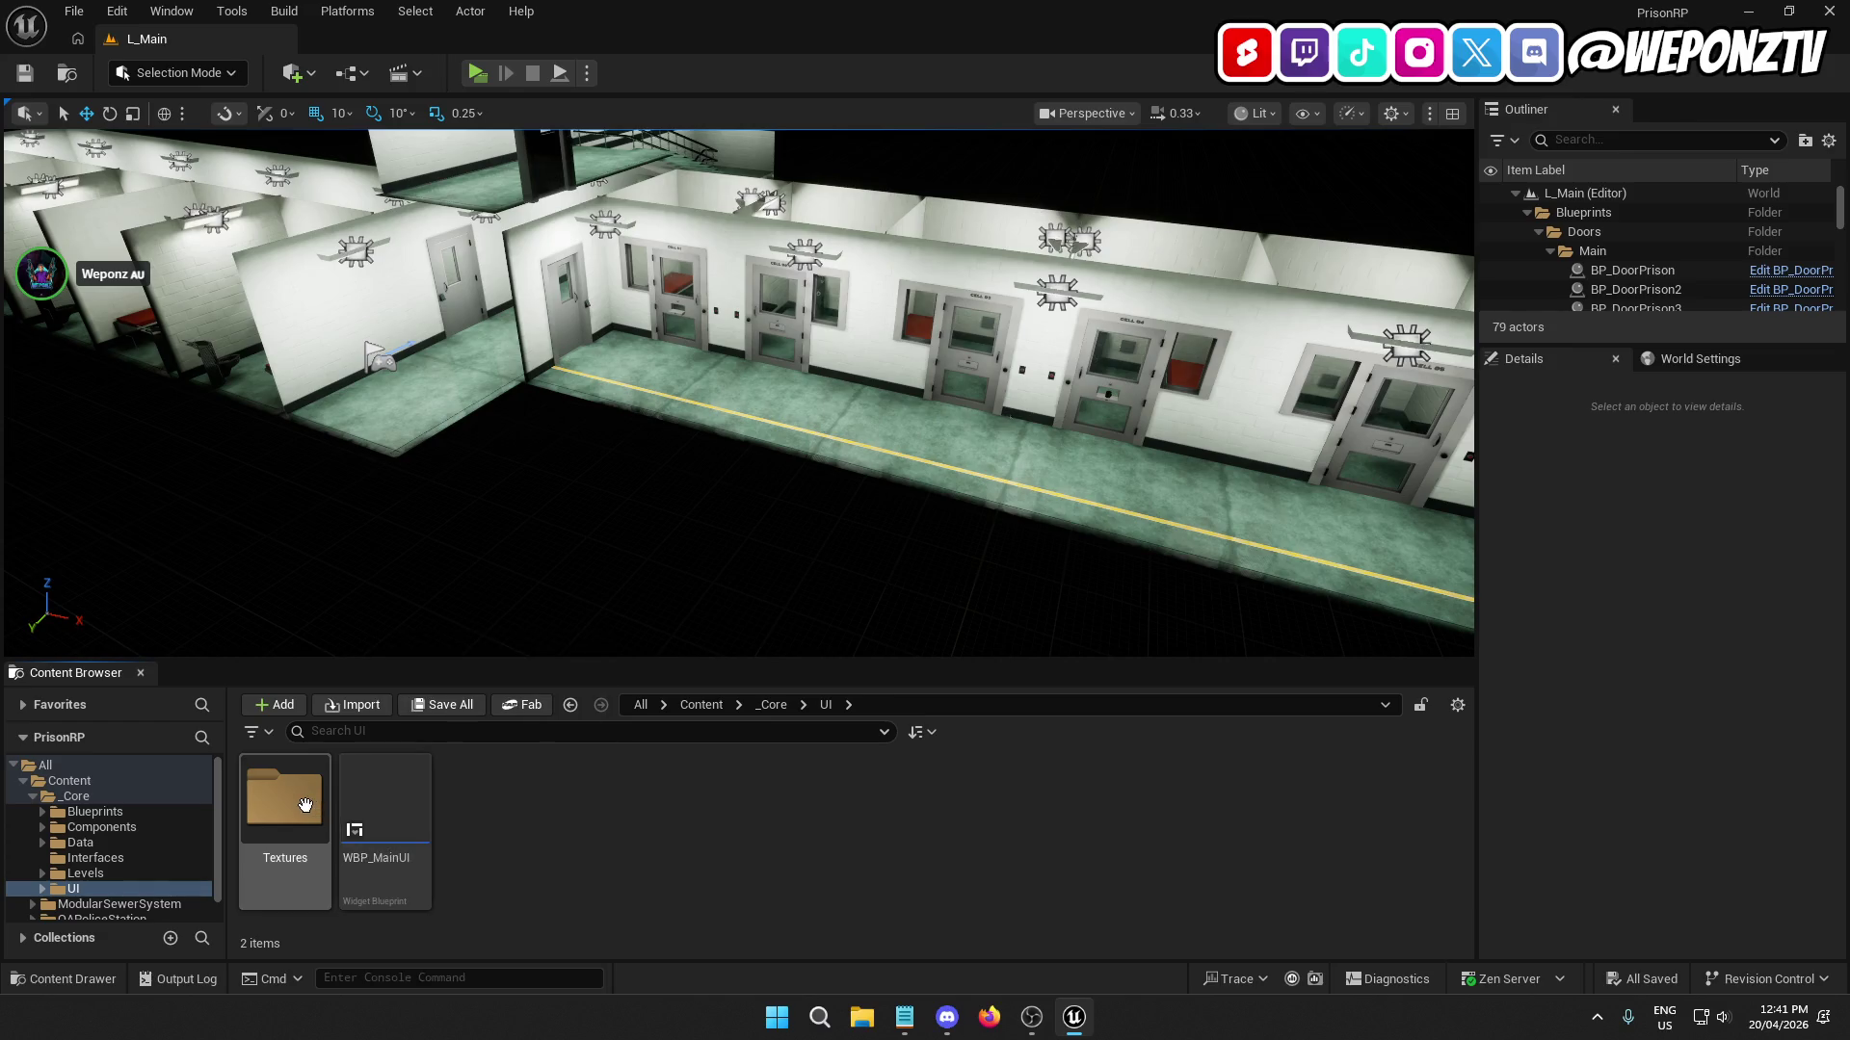
Open AC_Interact from _Core > Components > Player and view its EventGraph.
click(773, 706)
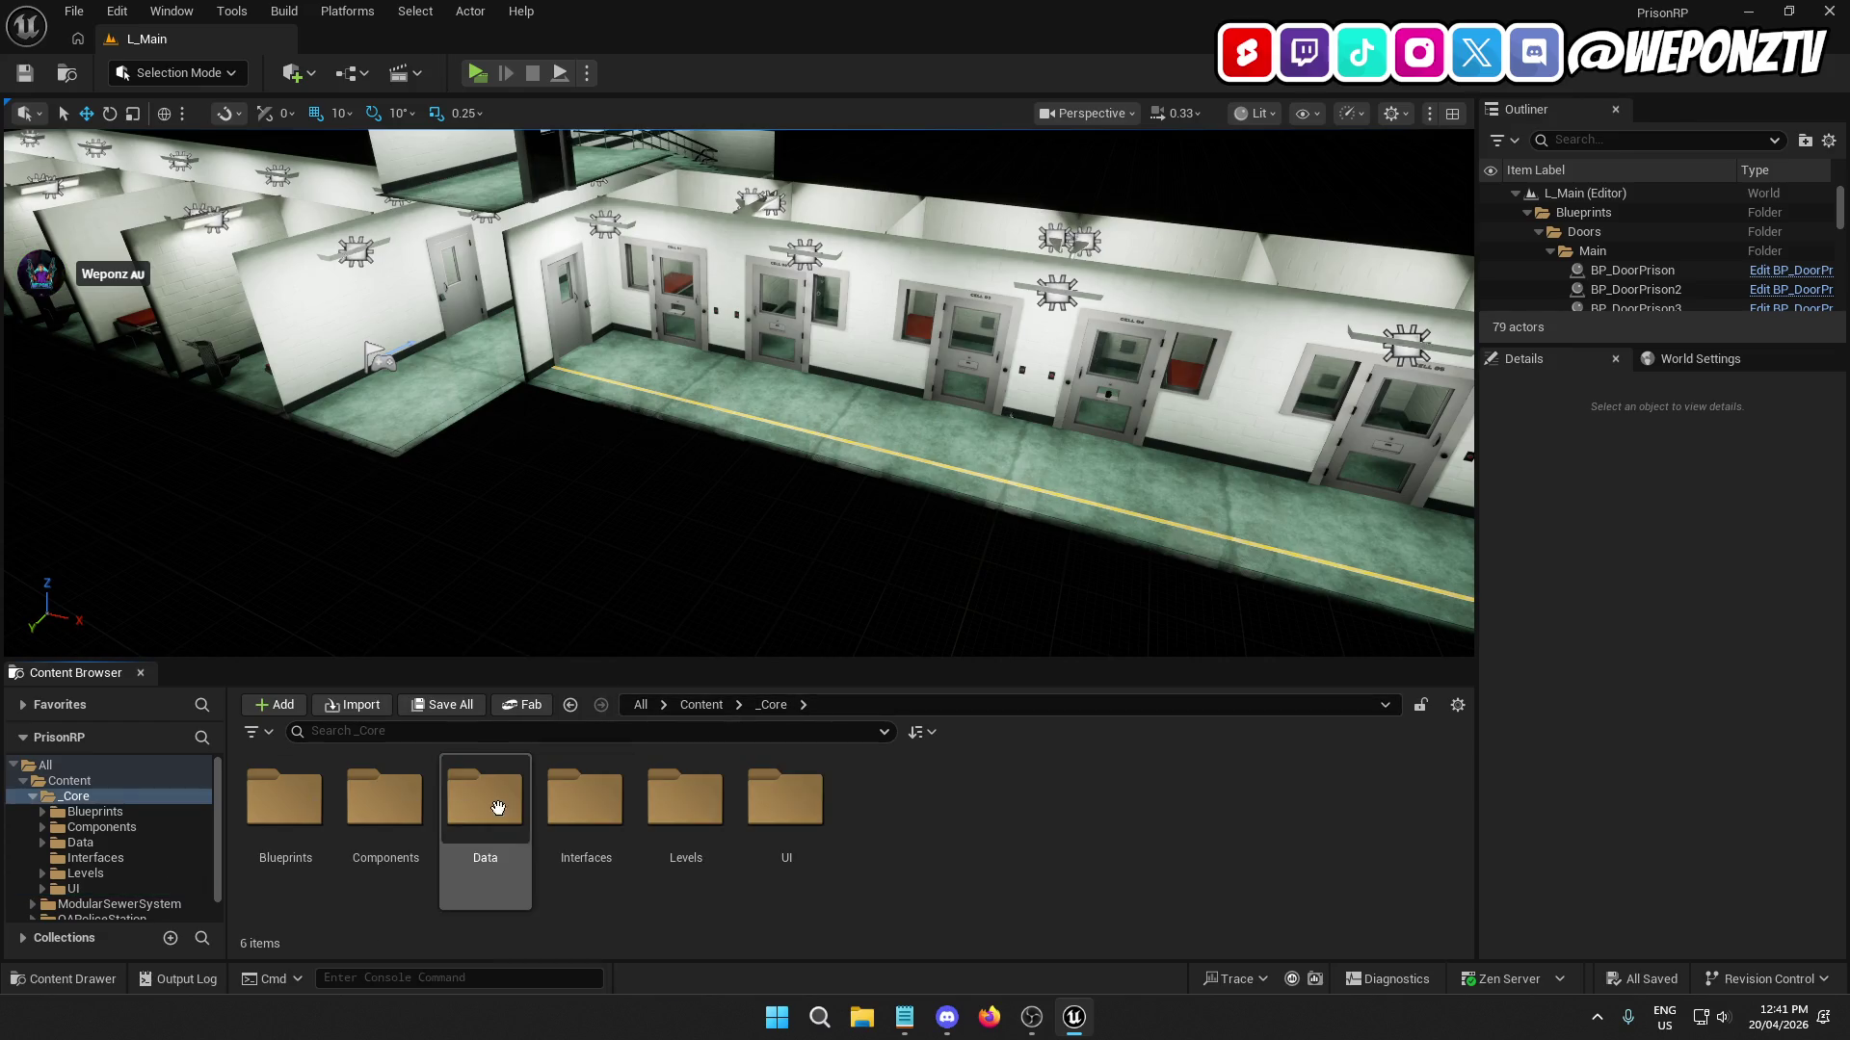
double_click(387, 799)
double_click(294, 788)
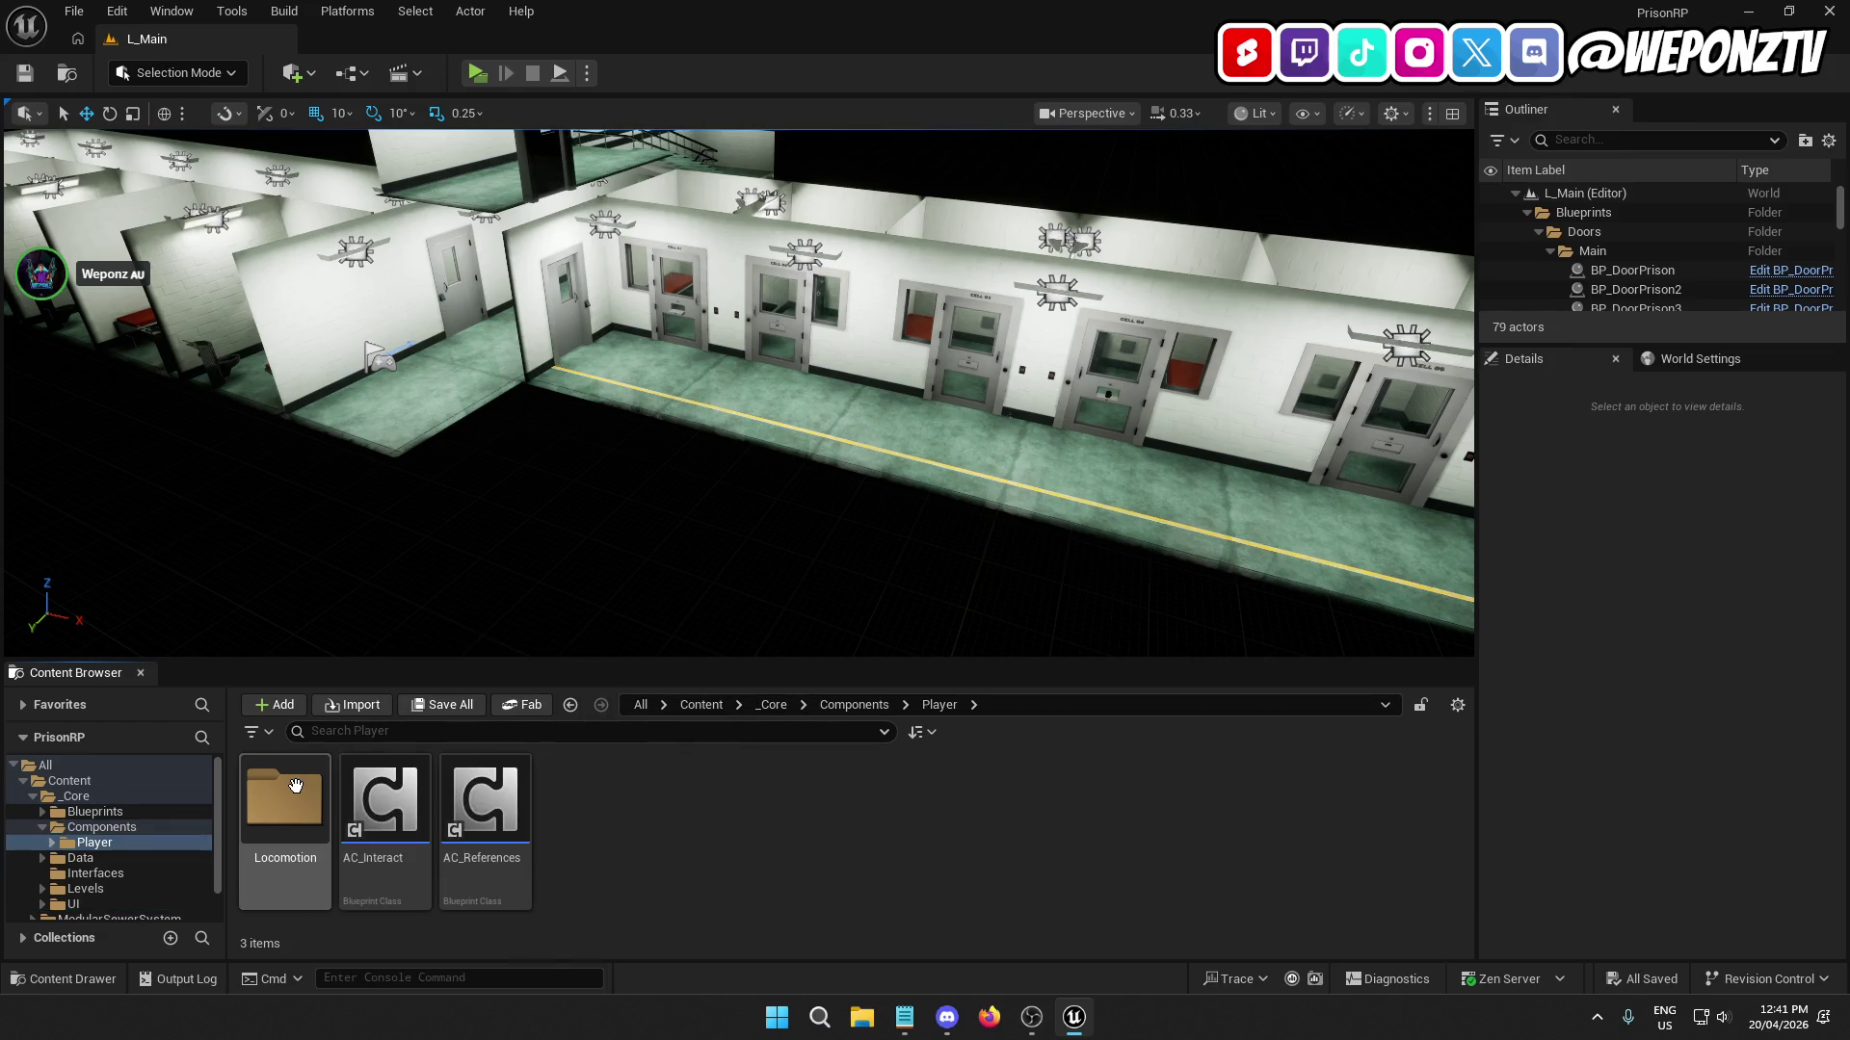
double_click(395, 827)
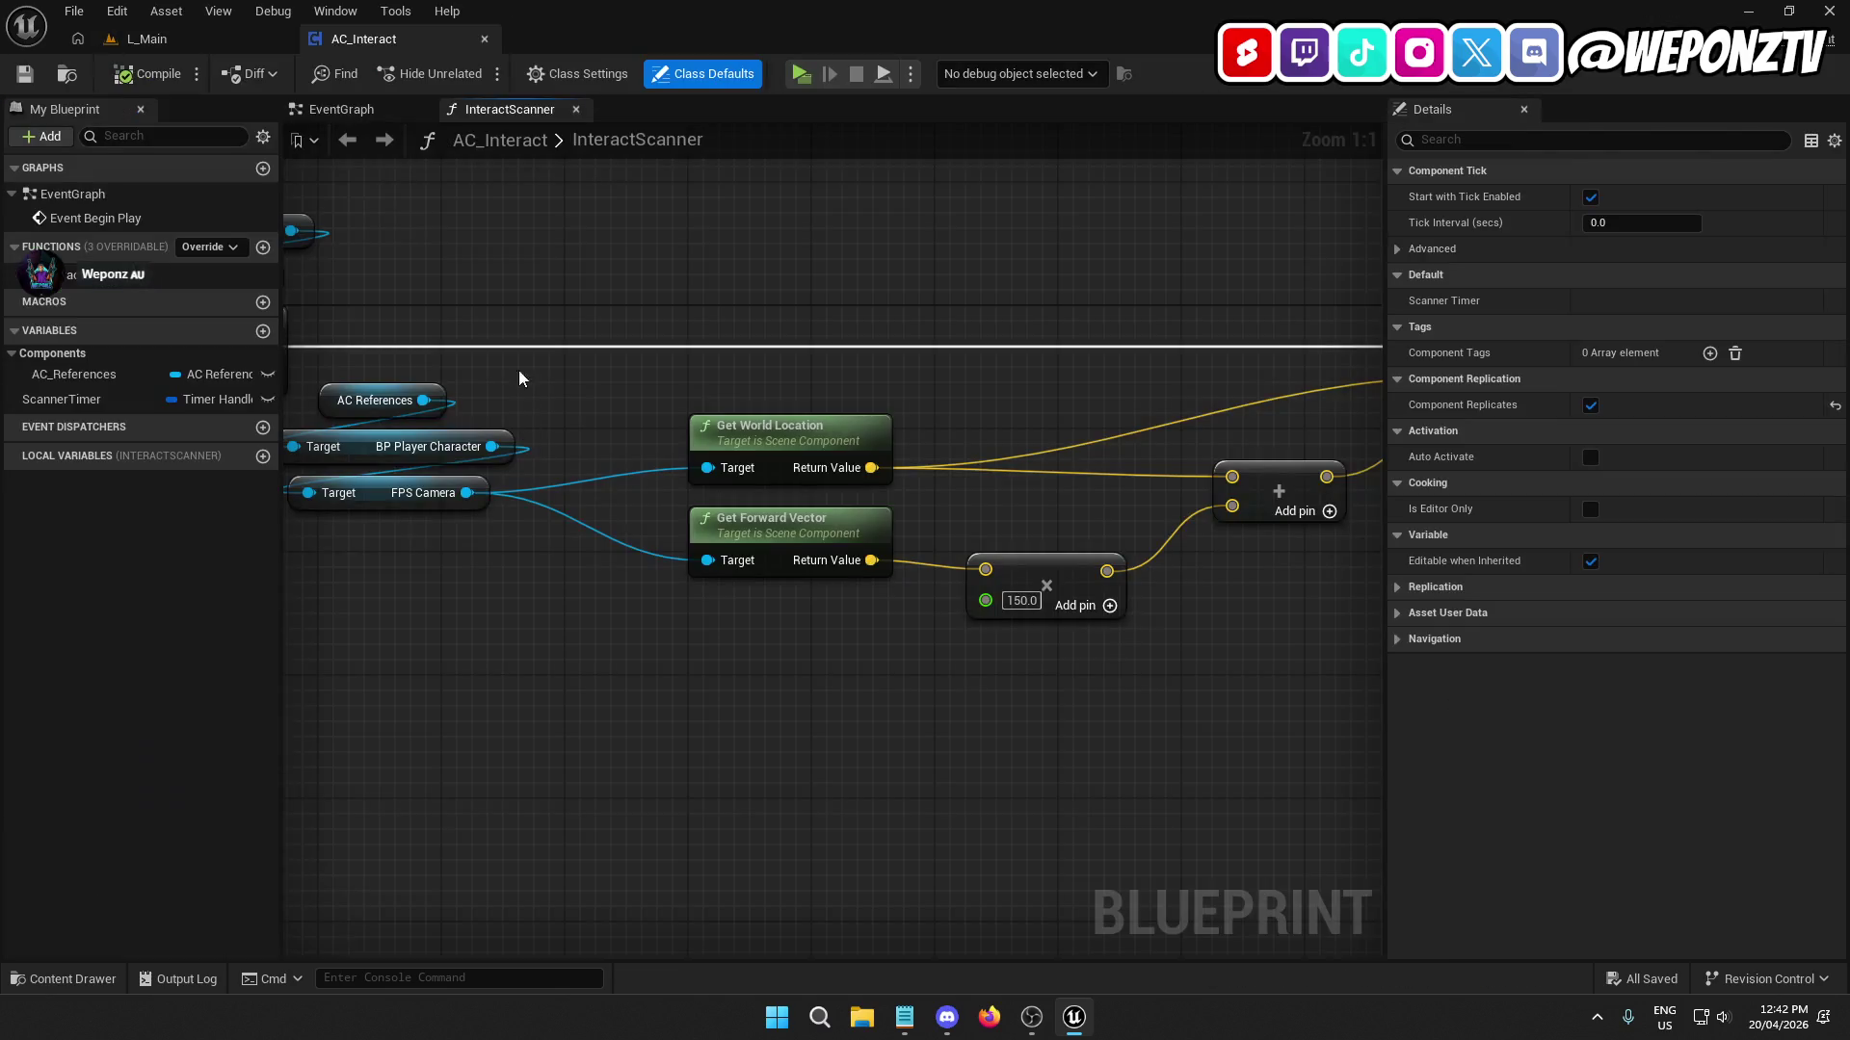
click(346, 109)
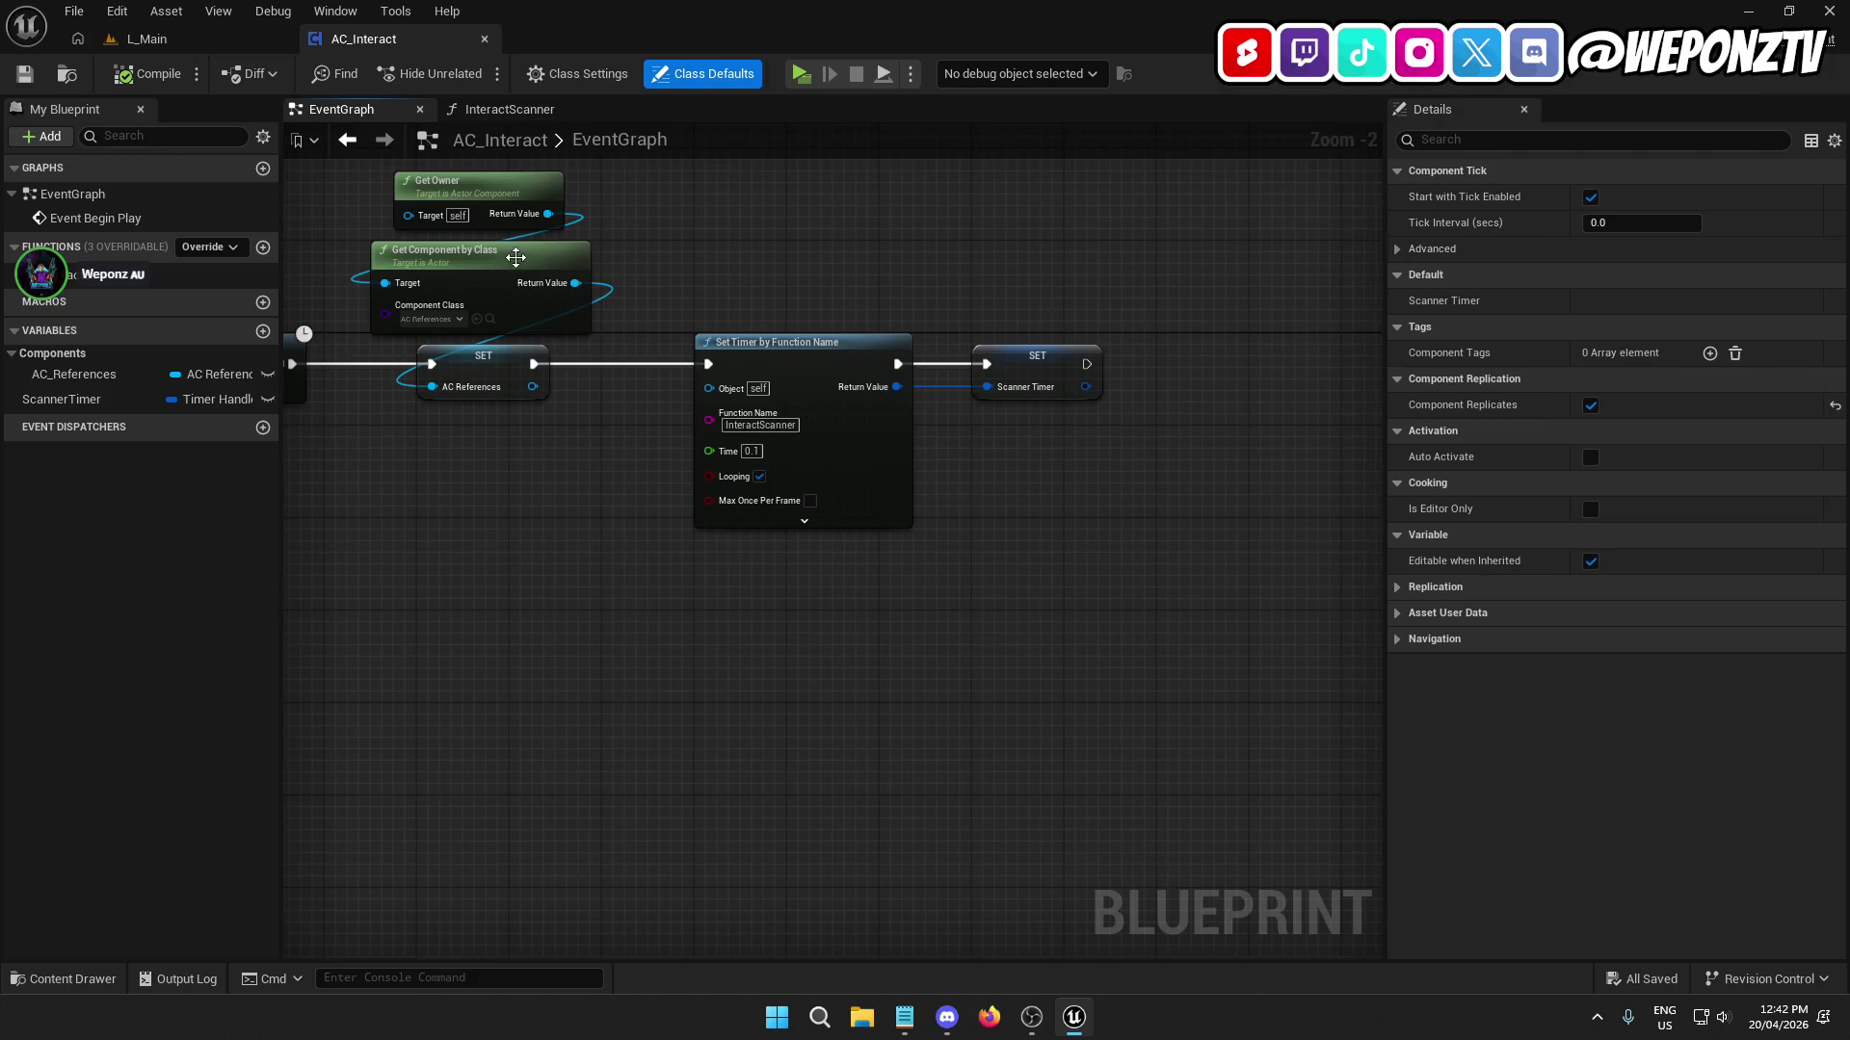
Inspect the Begin Play chain's Delay and SET AC References nodes in the EventGraph.
click(501, 410)
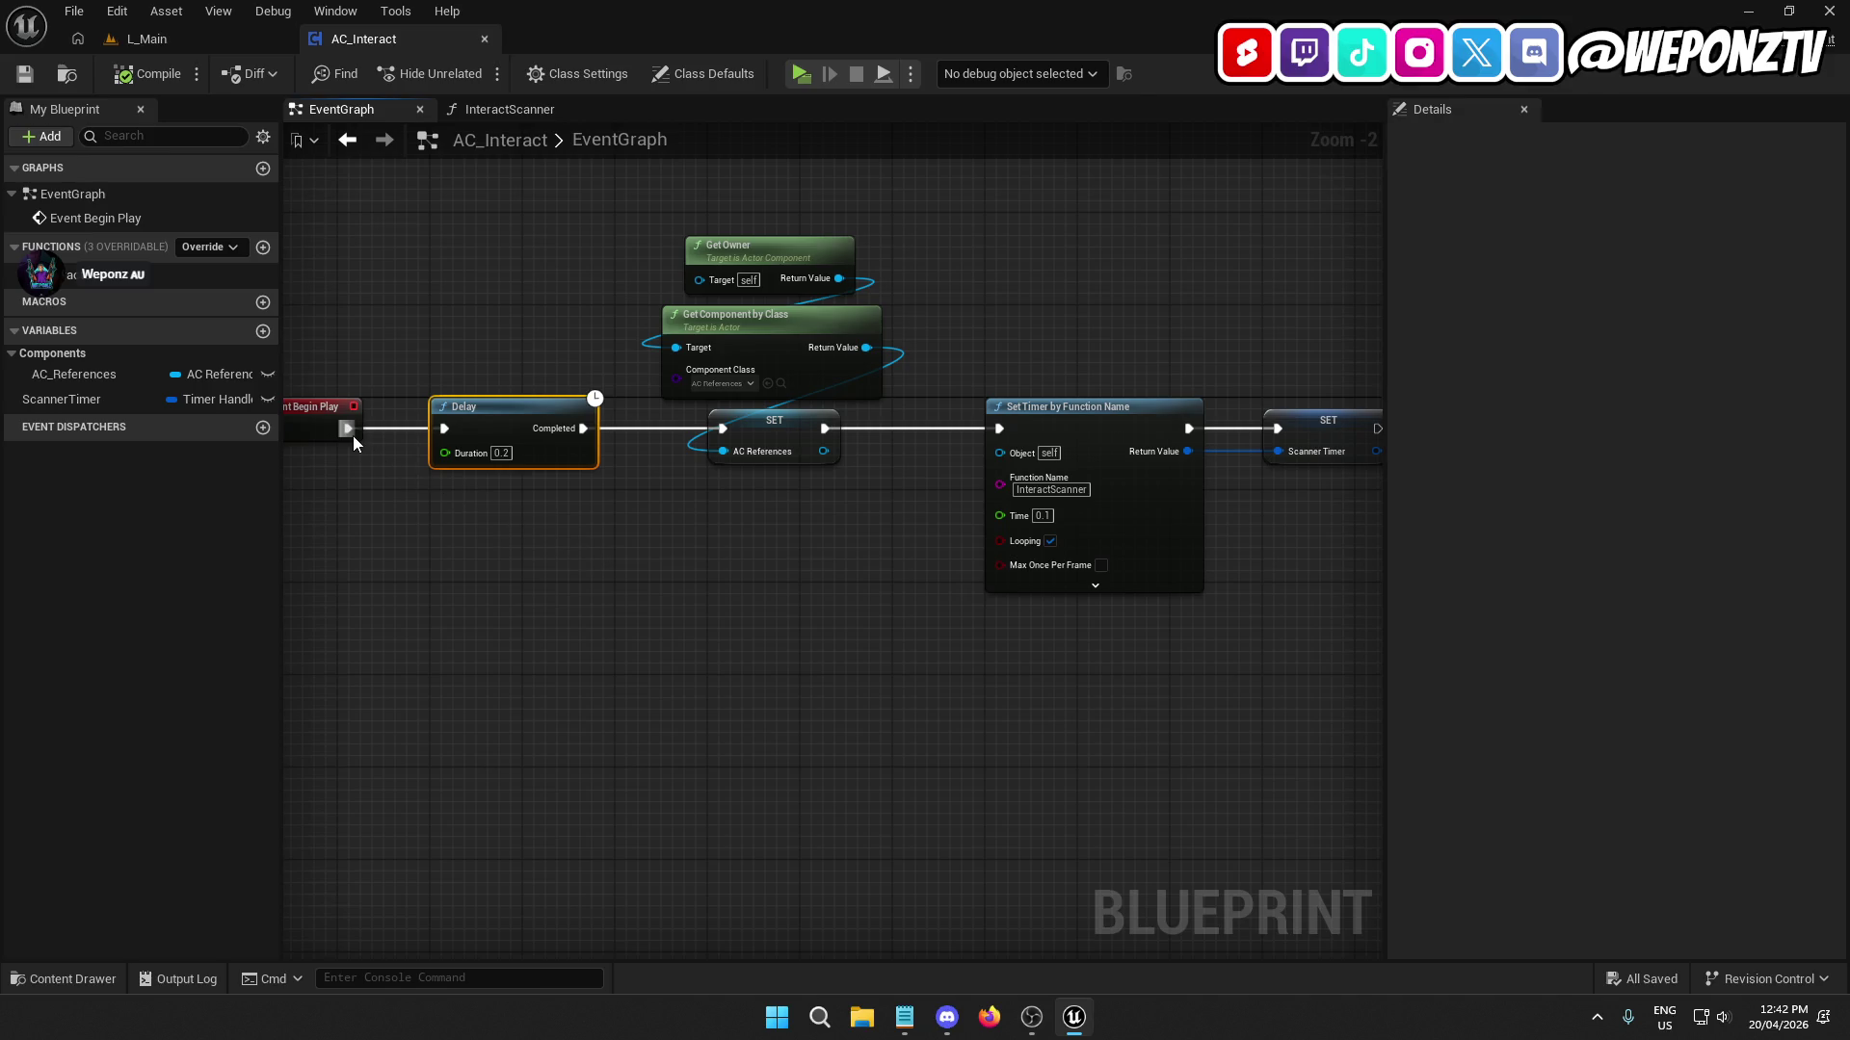
mouse_move(348, 430)
mouse_down()
mouse_move(712, 455)
mouse_move(725, 433)
mouse_move(654, 441)
mouse_move(524, 586)
mouse_up()
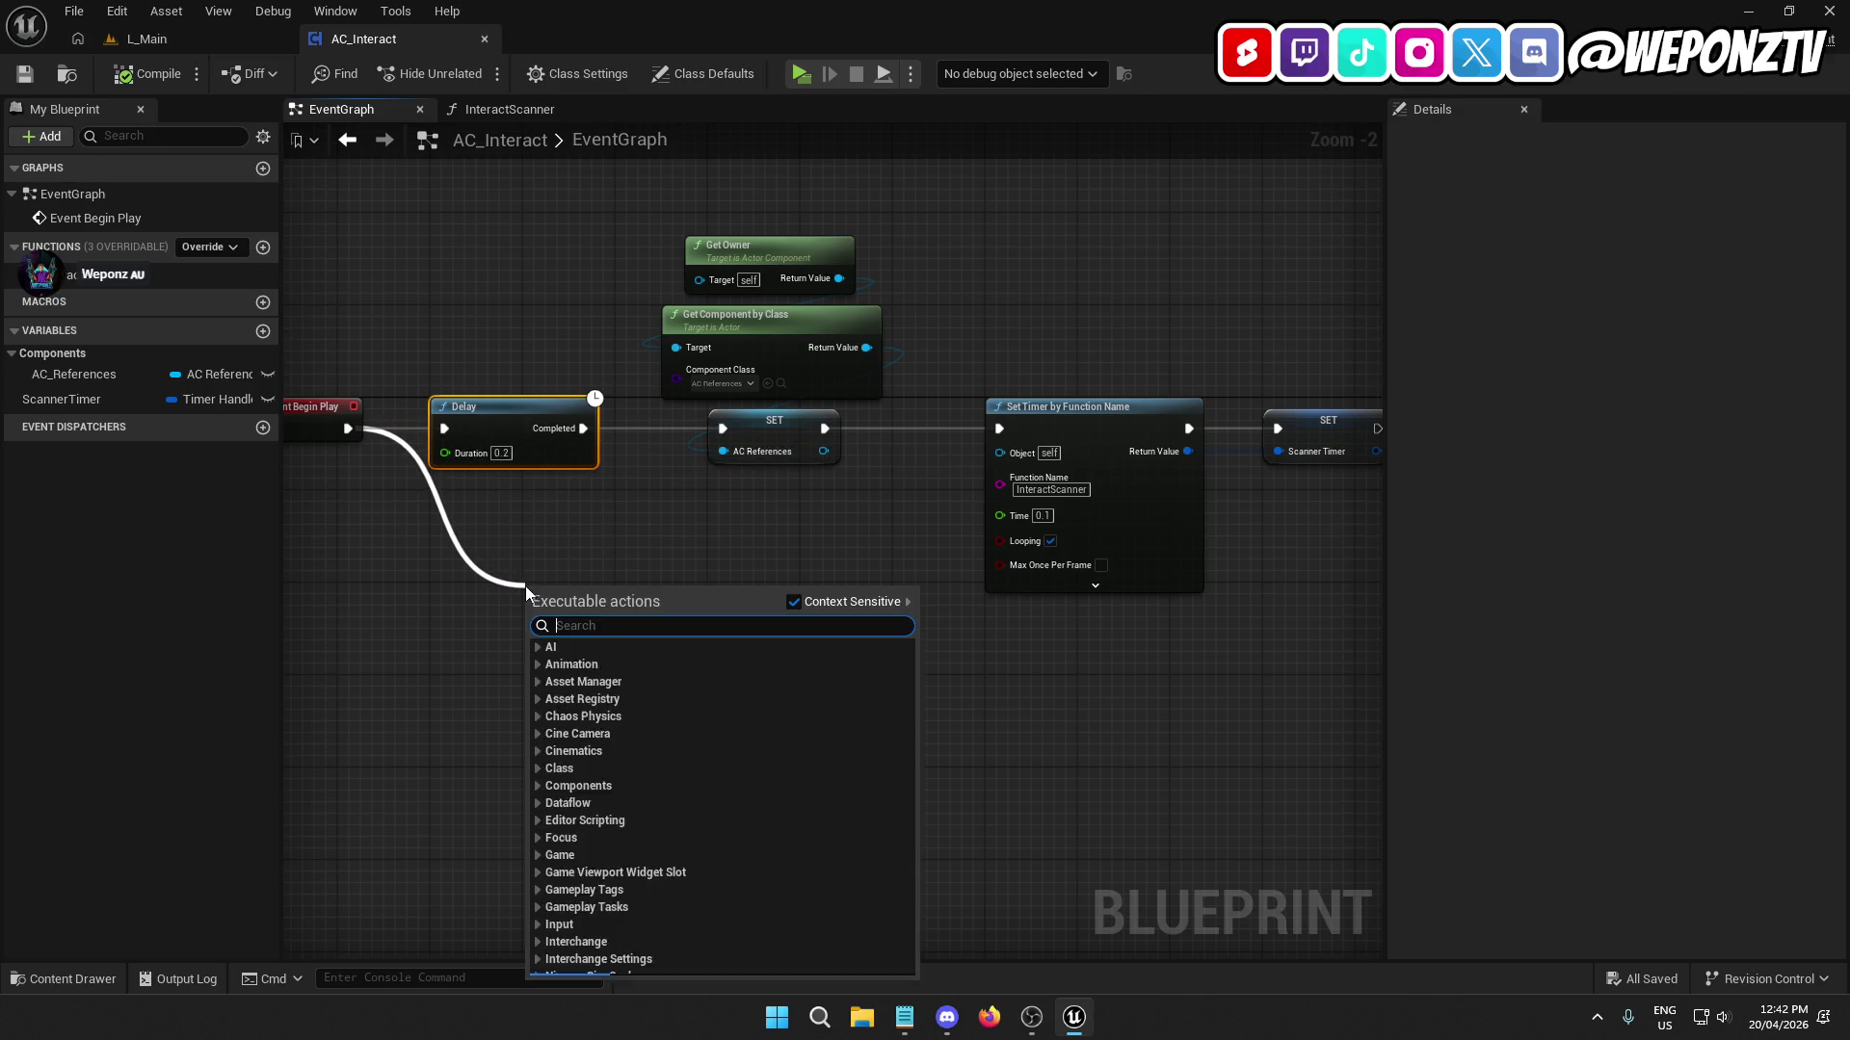
click(554, 526)
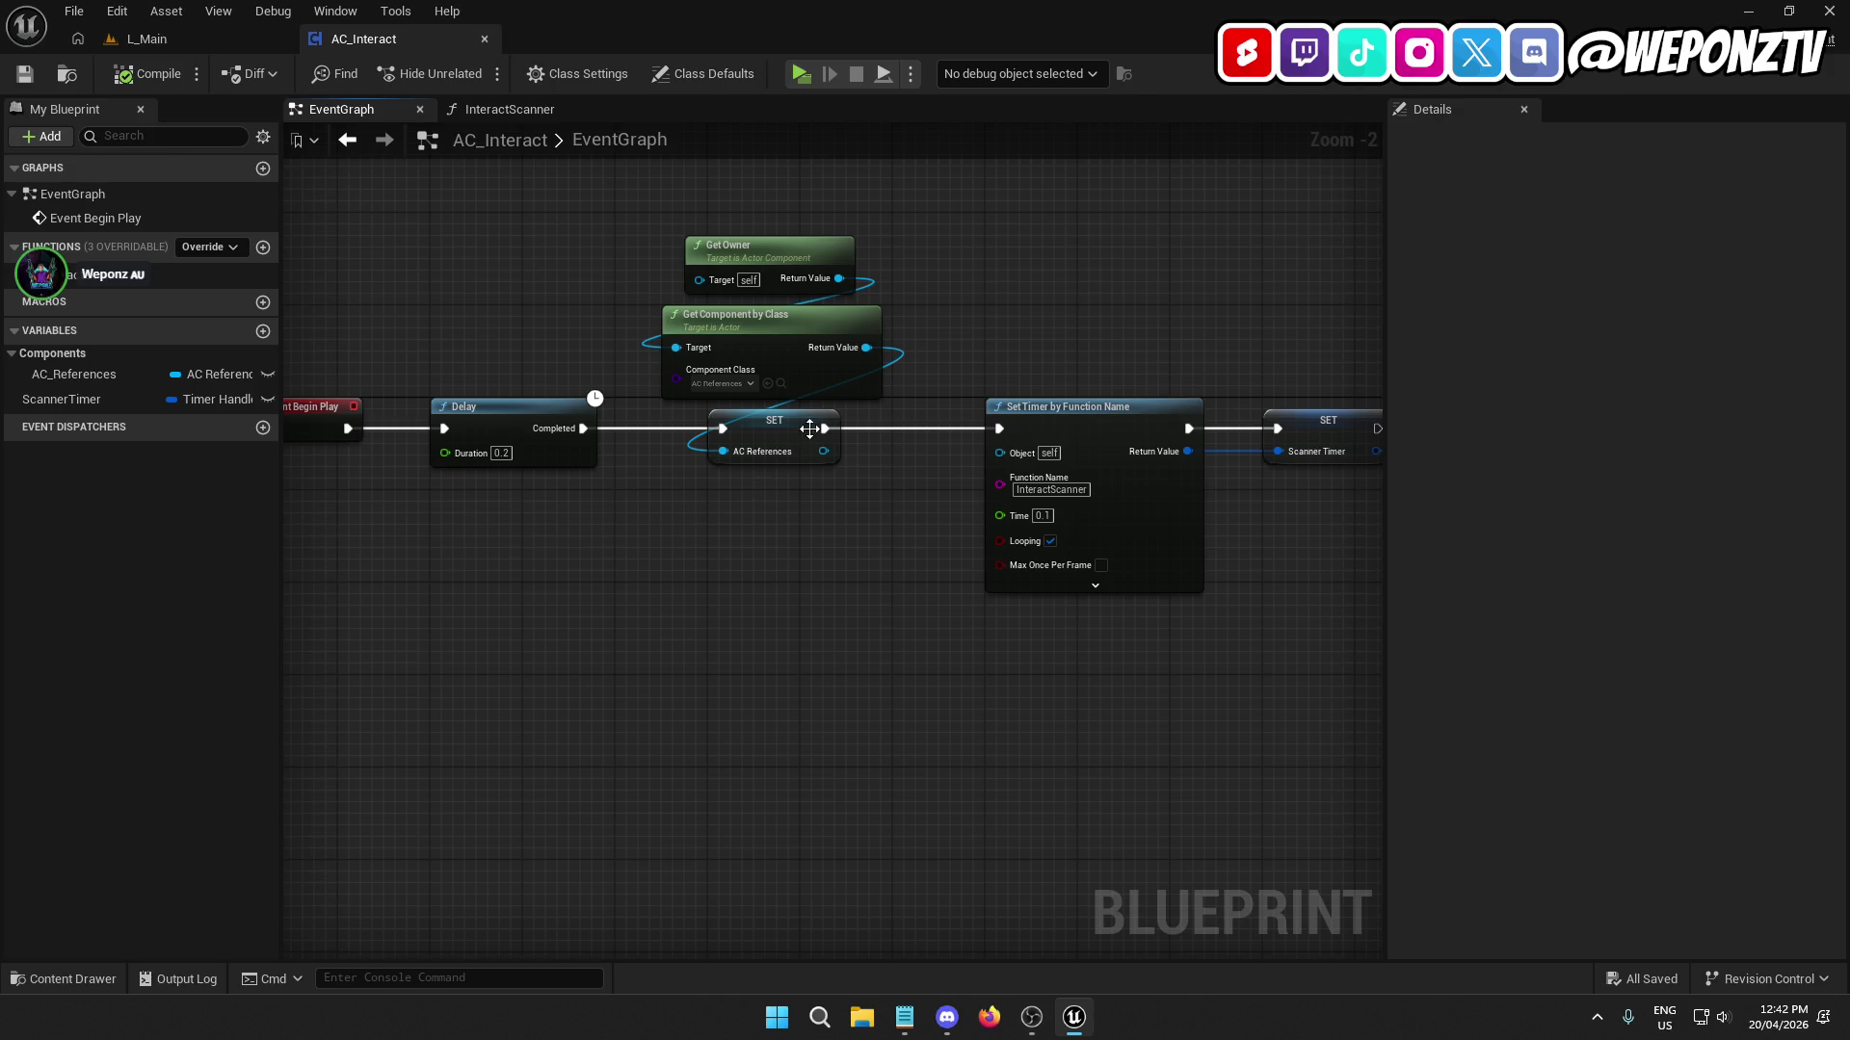
click(508, 402)
click(686, 616)
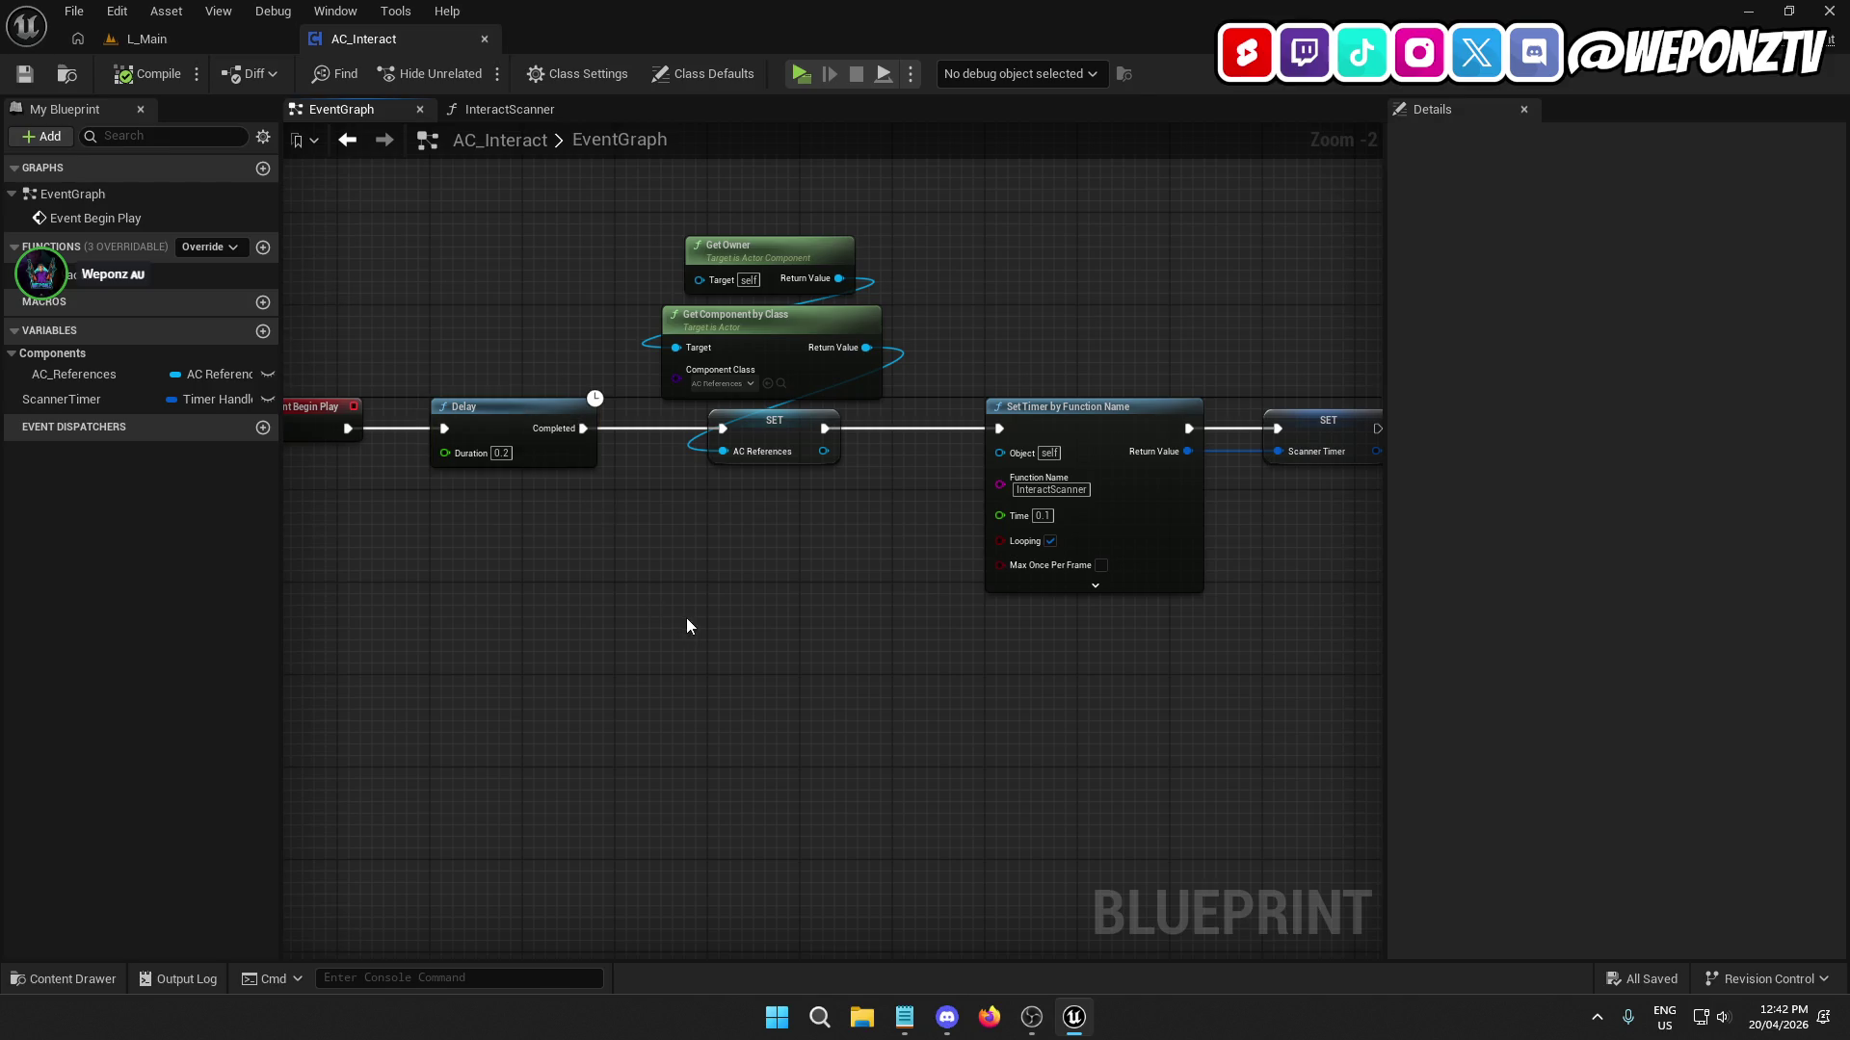
click(761, 421)
mouse_move(826, 522)
mouse_down()
mouse_move(598, 515)
mouse_move(728, 516)
mouse_up()
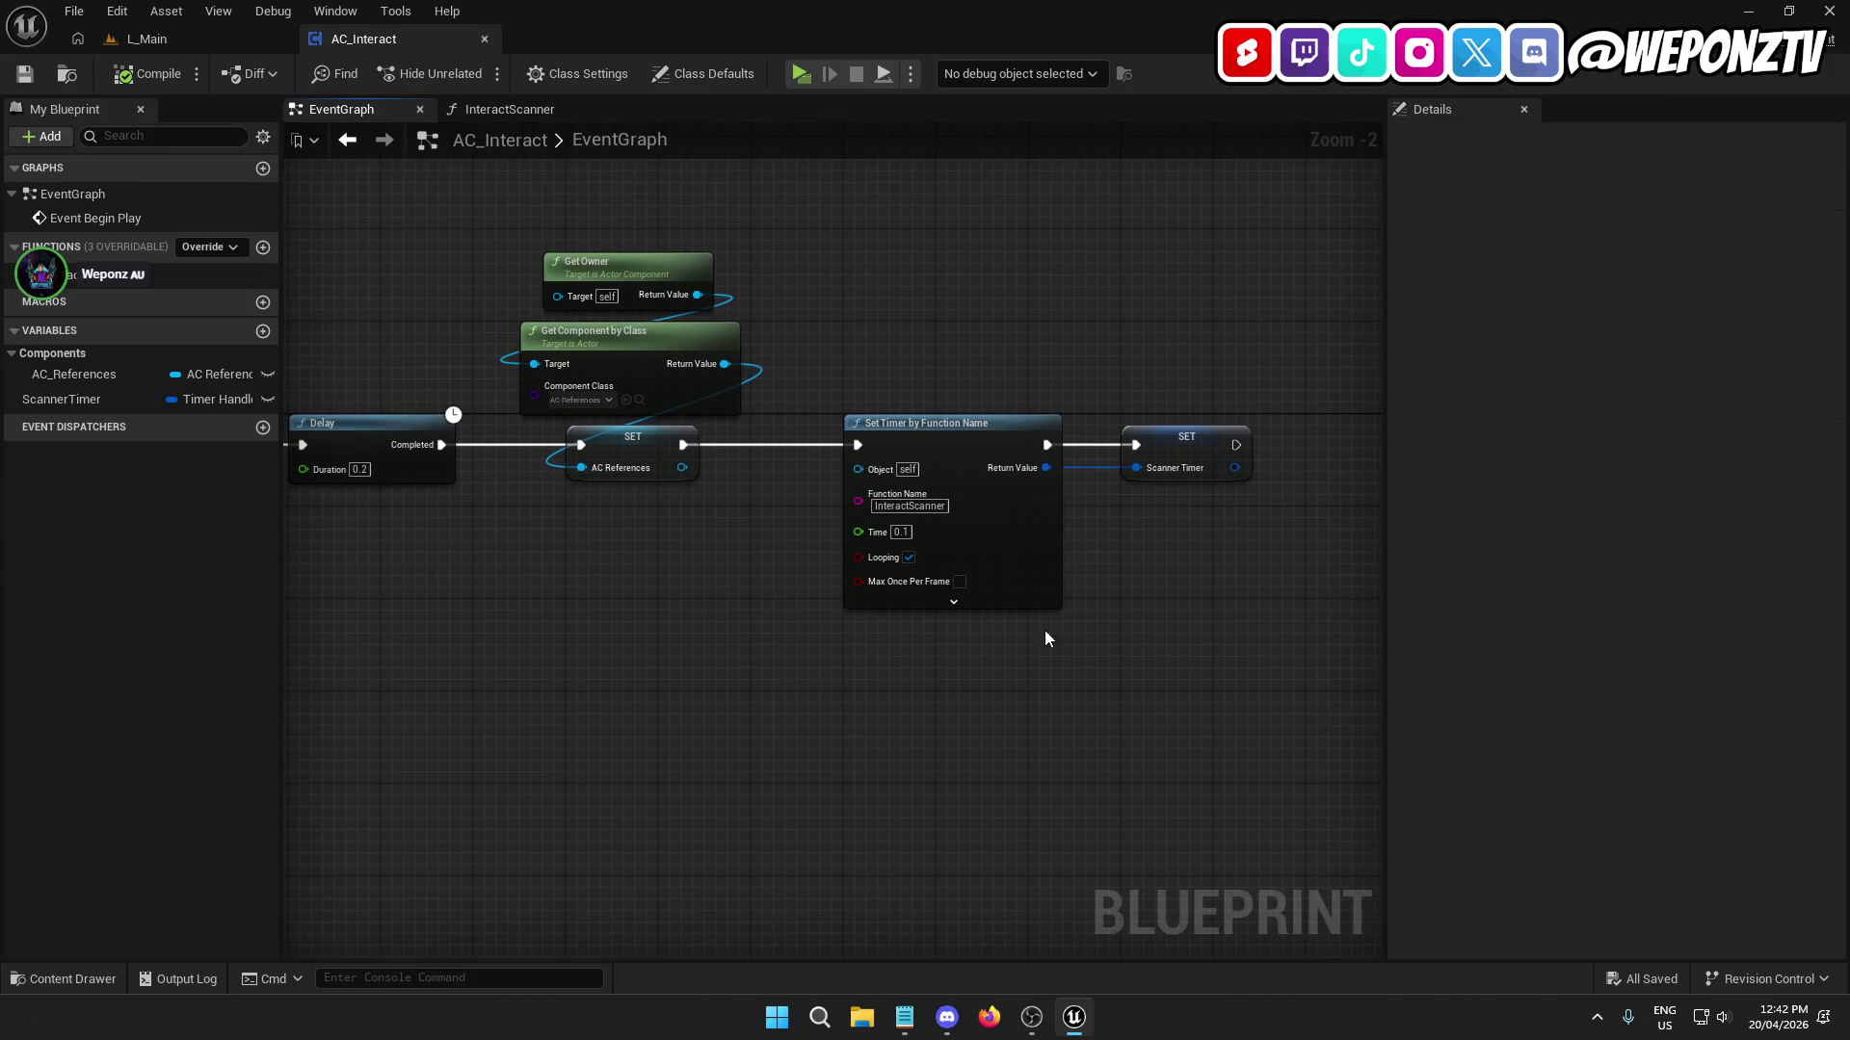
Open the InteractScanner function and nudge the Sphere Trace By Channel node slightly left.
click(145, 276)
double_click(145, 275)
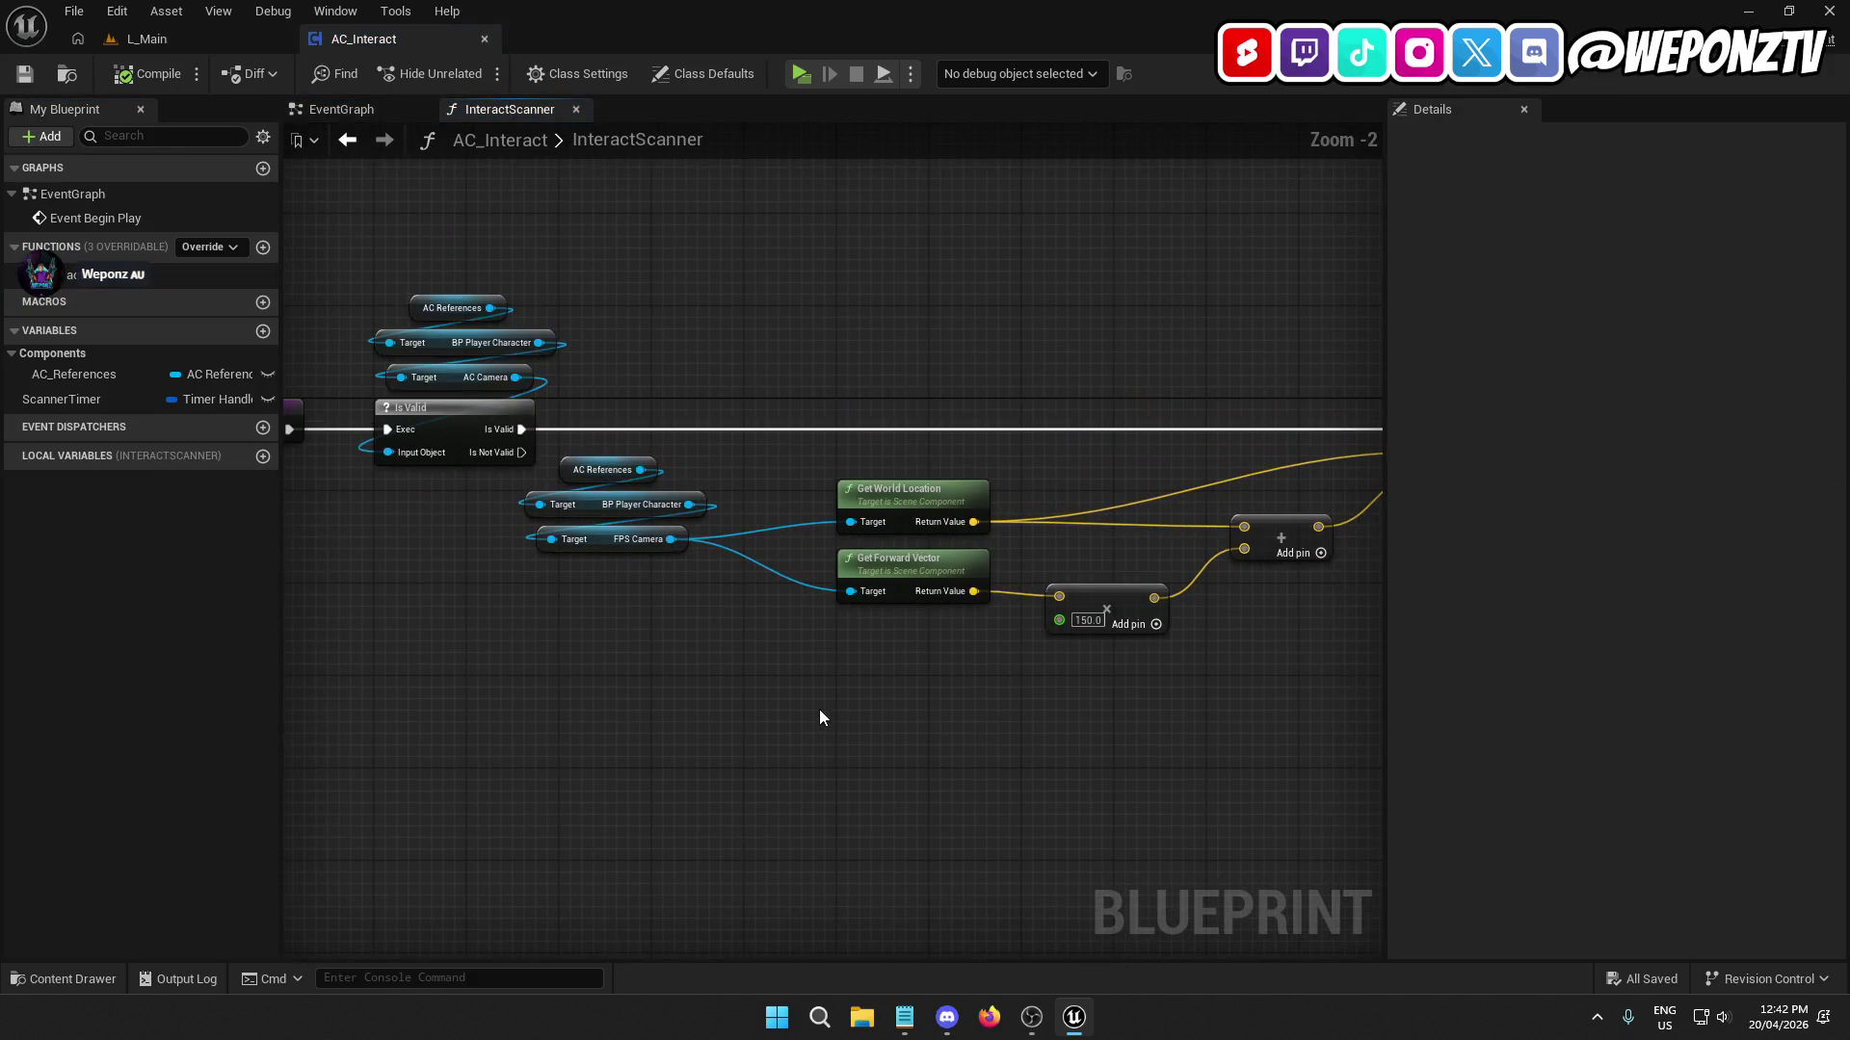
mouse_move(822, 718)
mouse_down()
mouse_move(482, 665)
mouse_move(607, 598)
mouse_up()
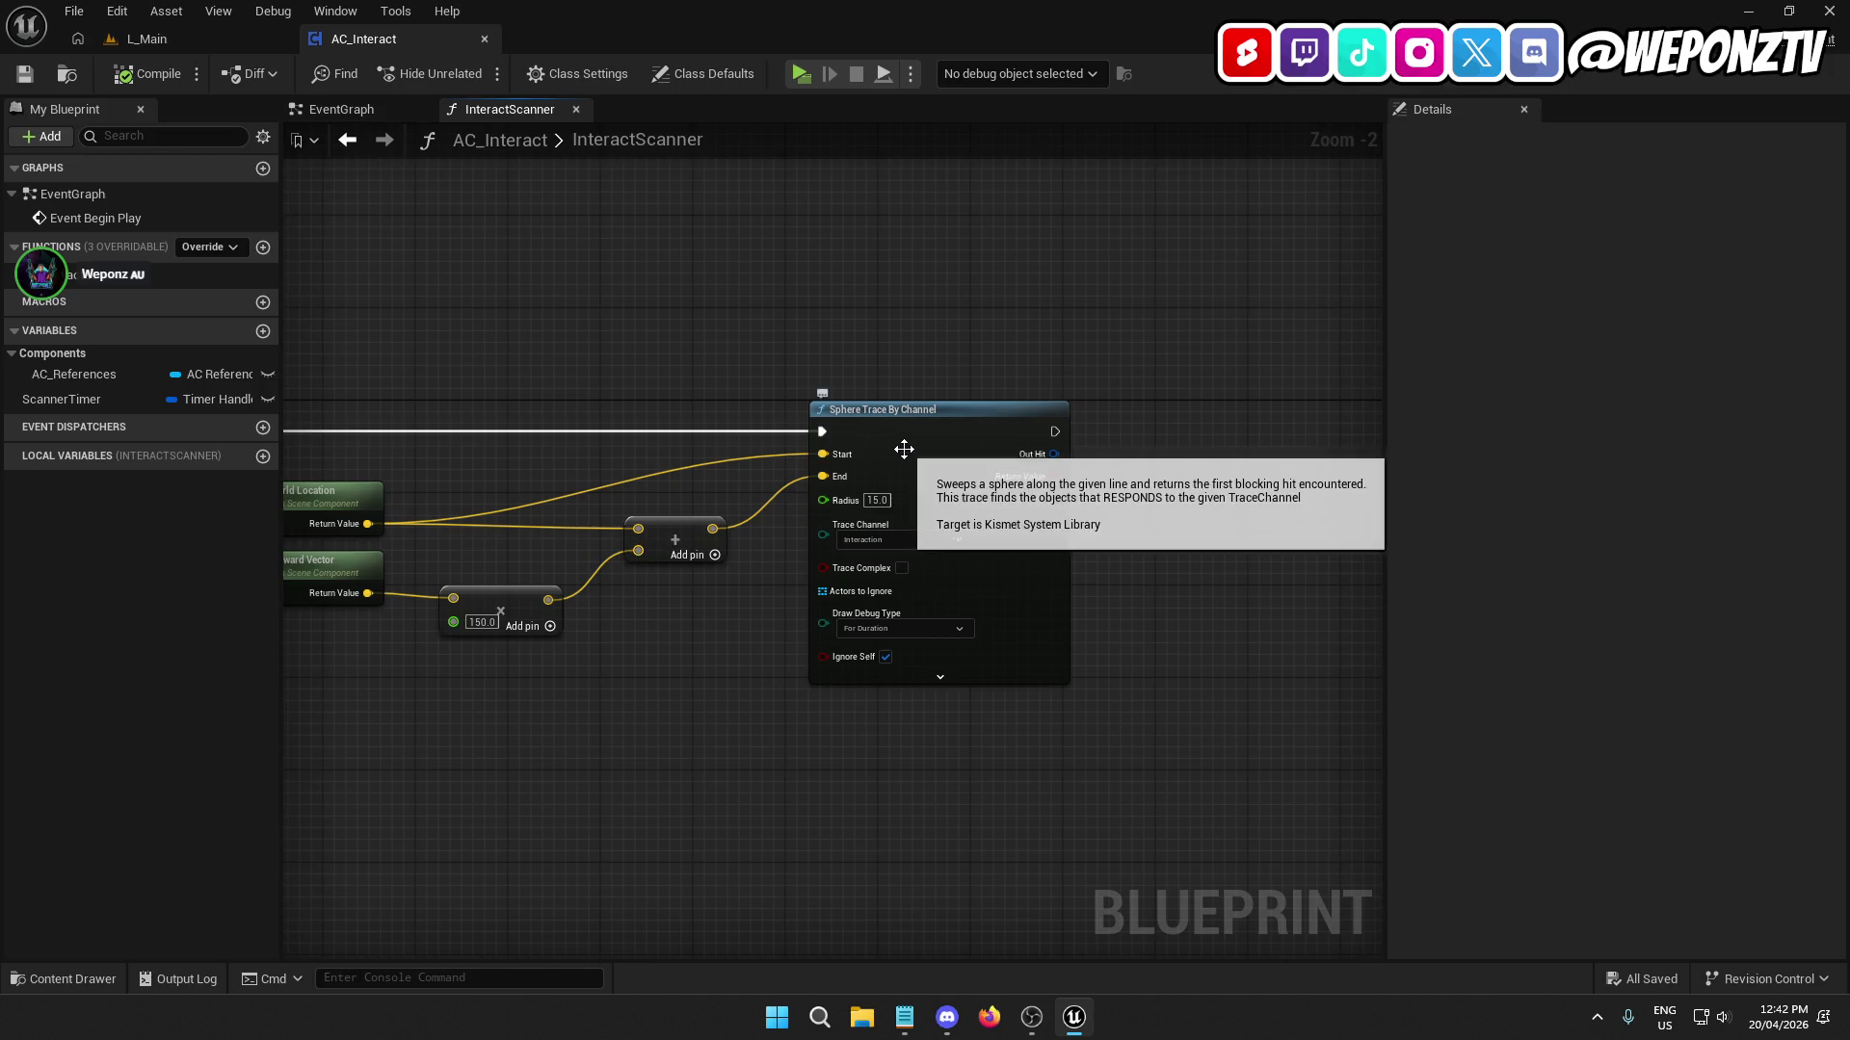
drag(896, 431, 871, 429)
click(689, 357)
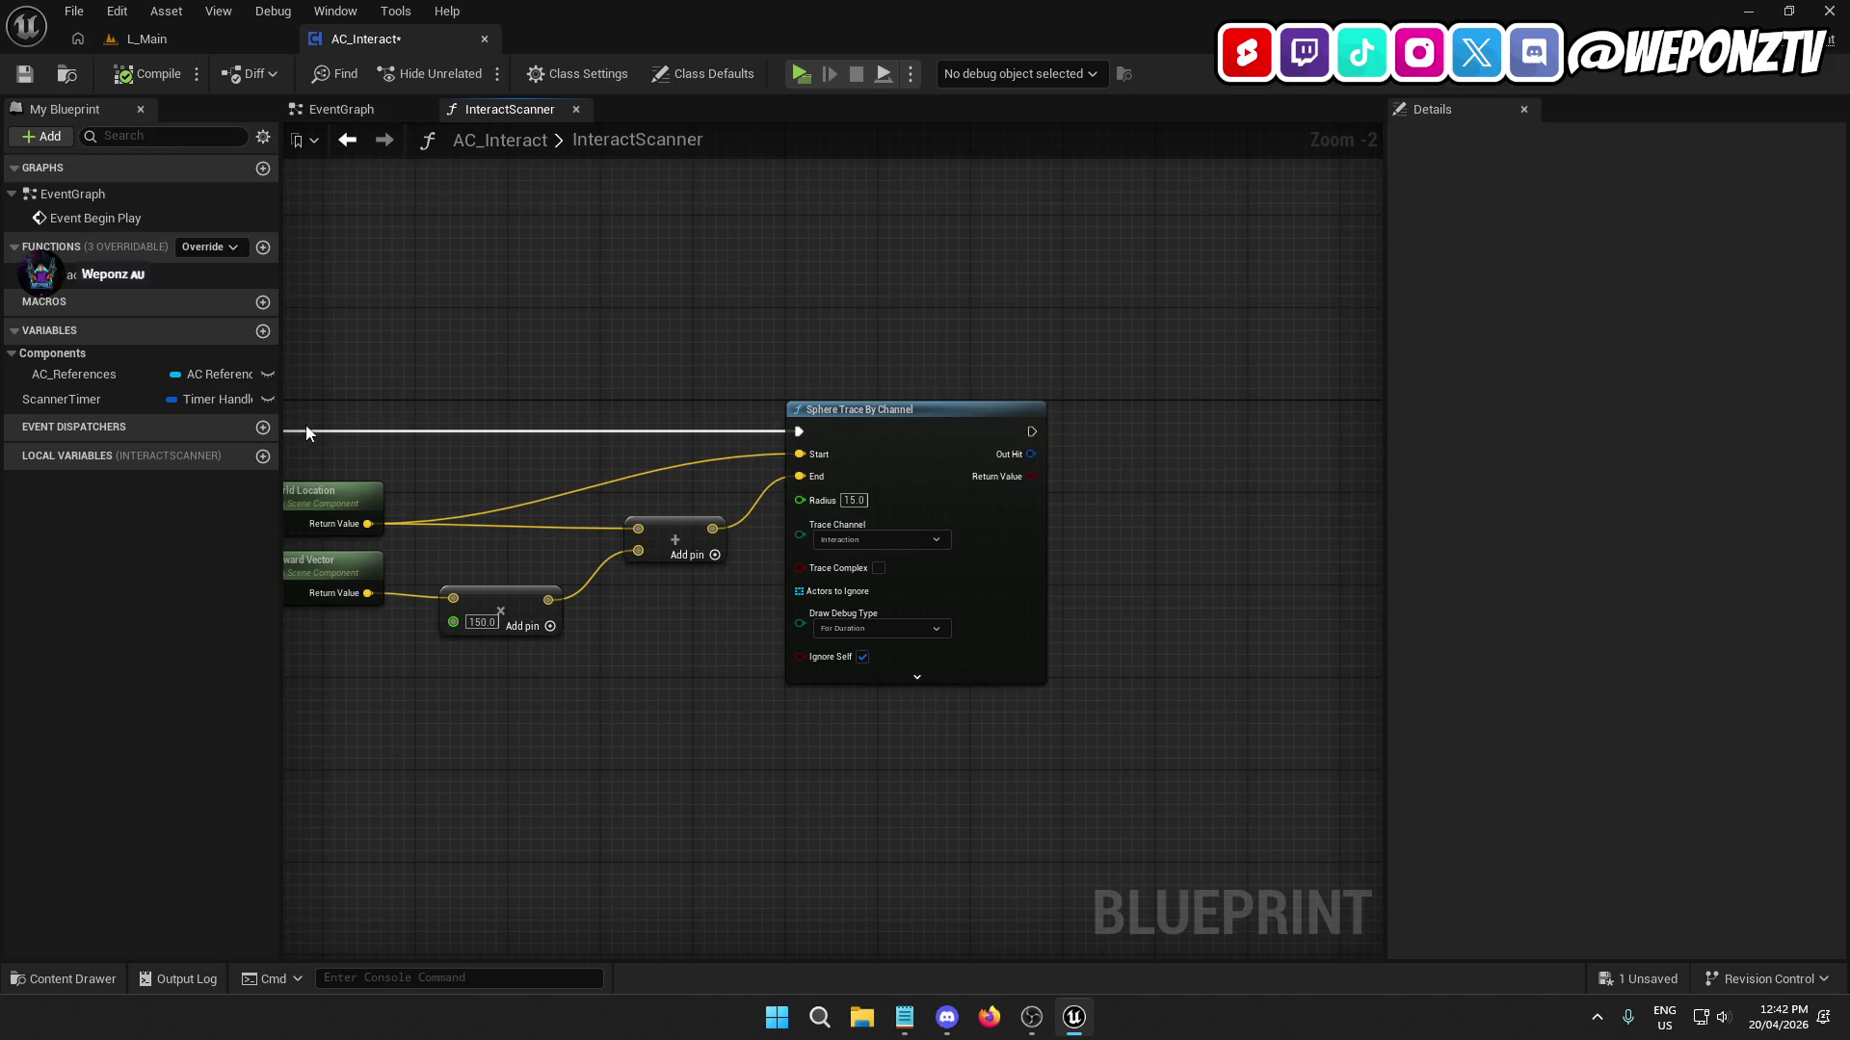
Create a new variable InteractActor of type Actor object reference.
click(262, 332)
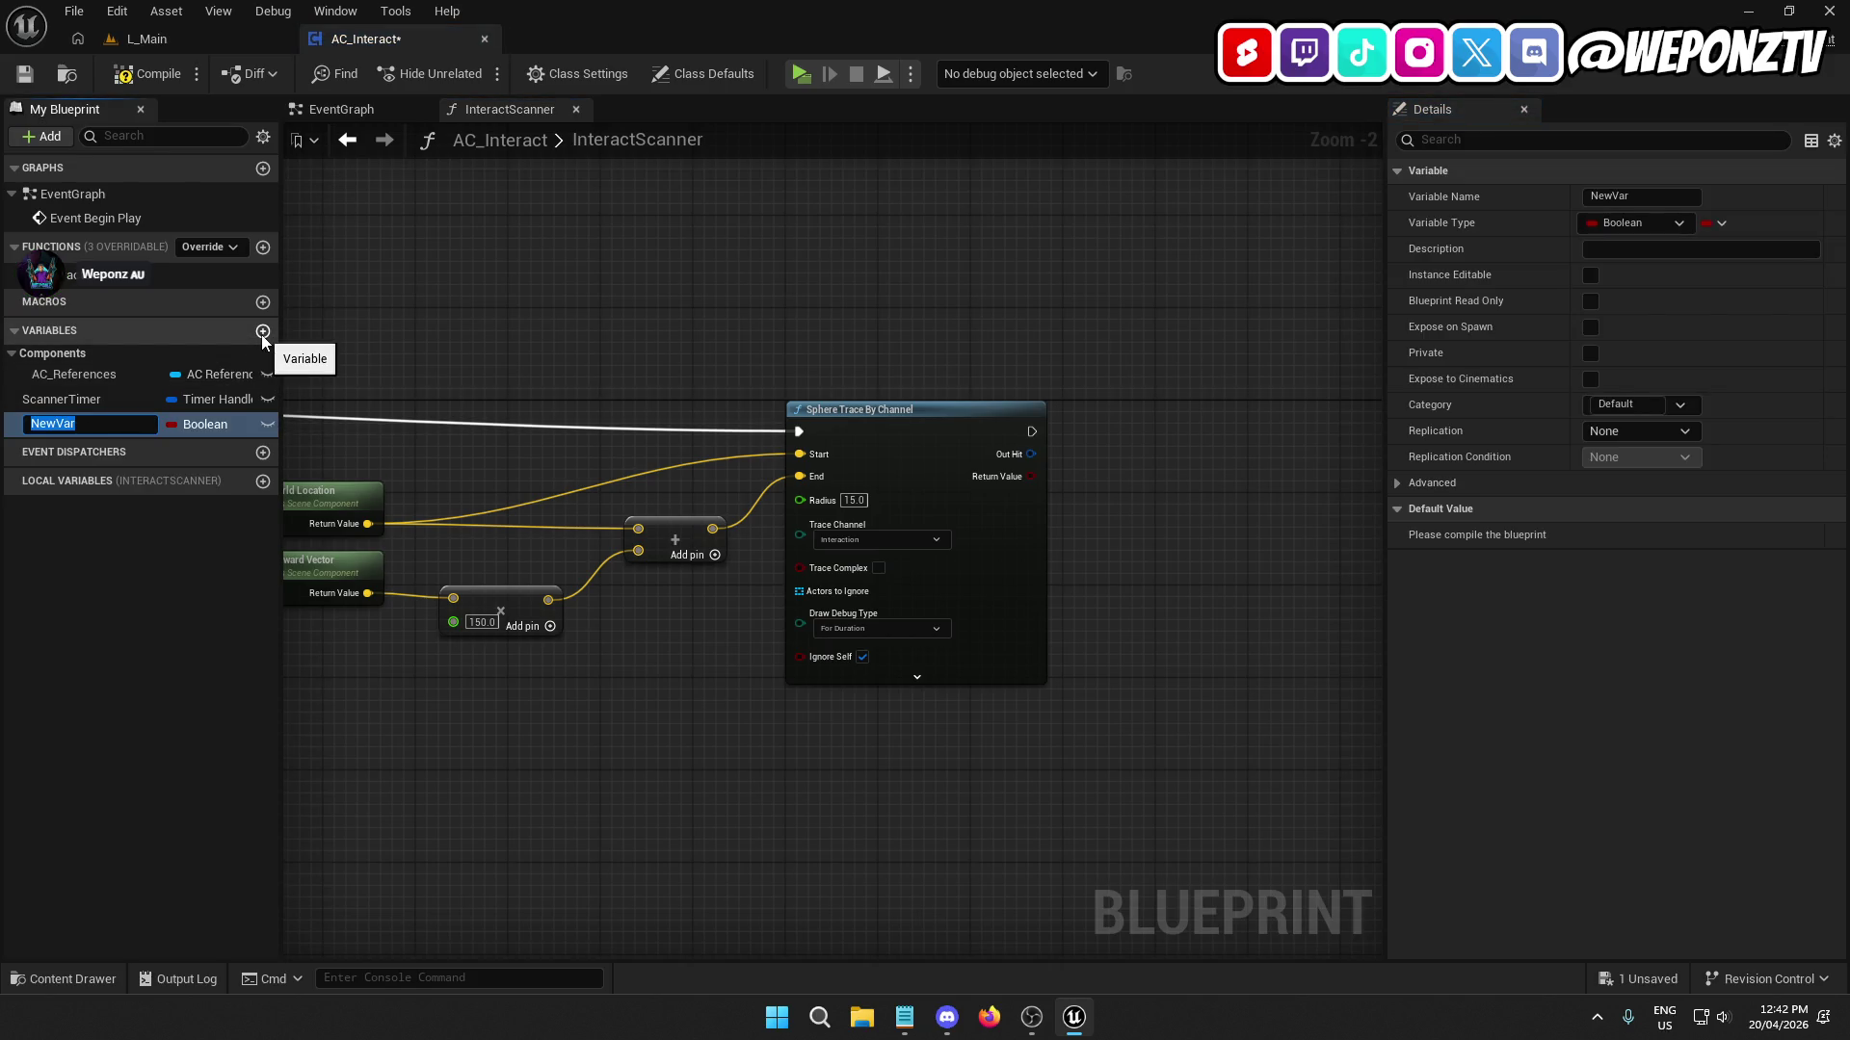
text(Interact)
text(Actor)
key(Return)
click(201, 425)
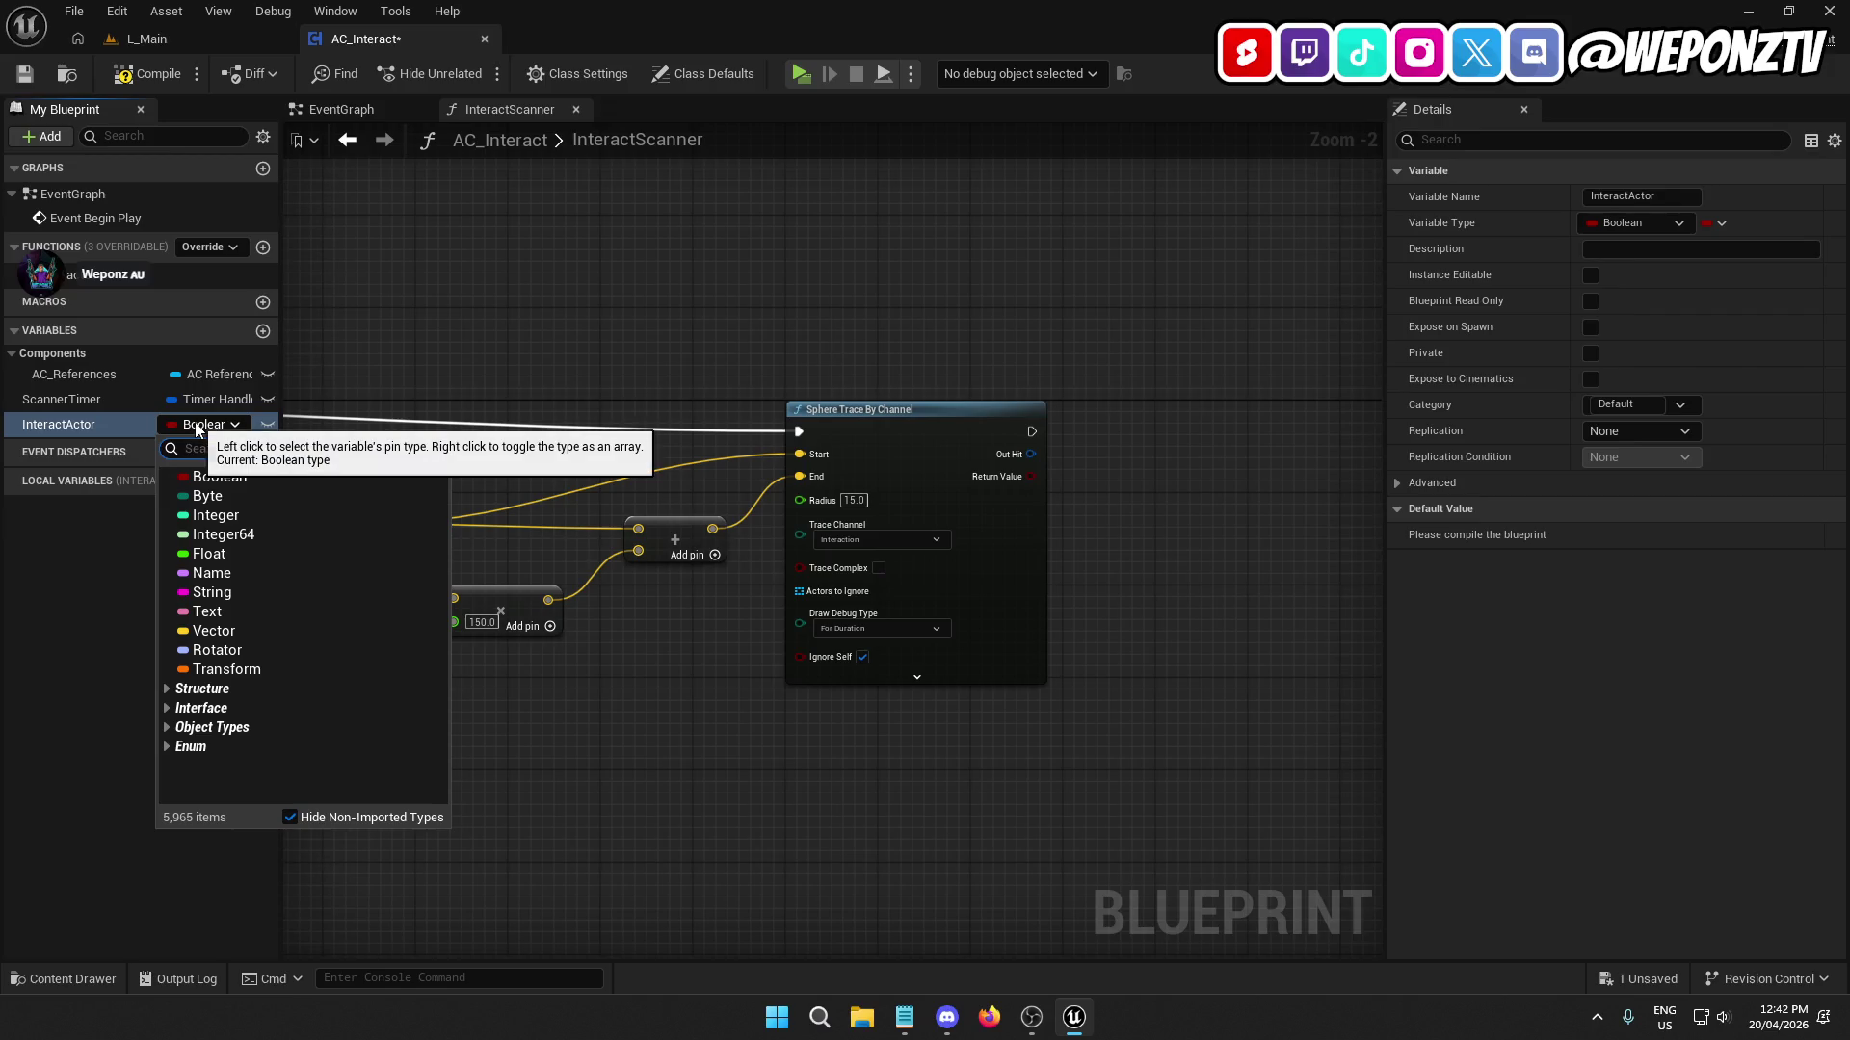
text(actActo)
text(r)
mouse_move(249, 646)
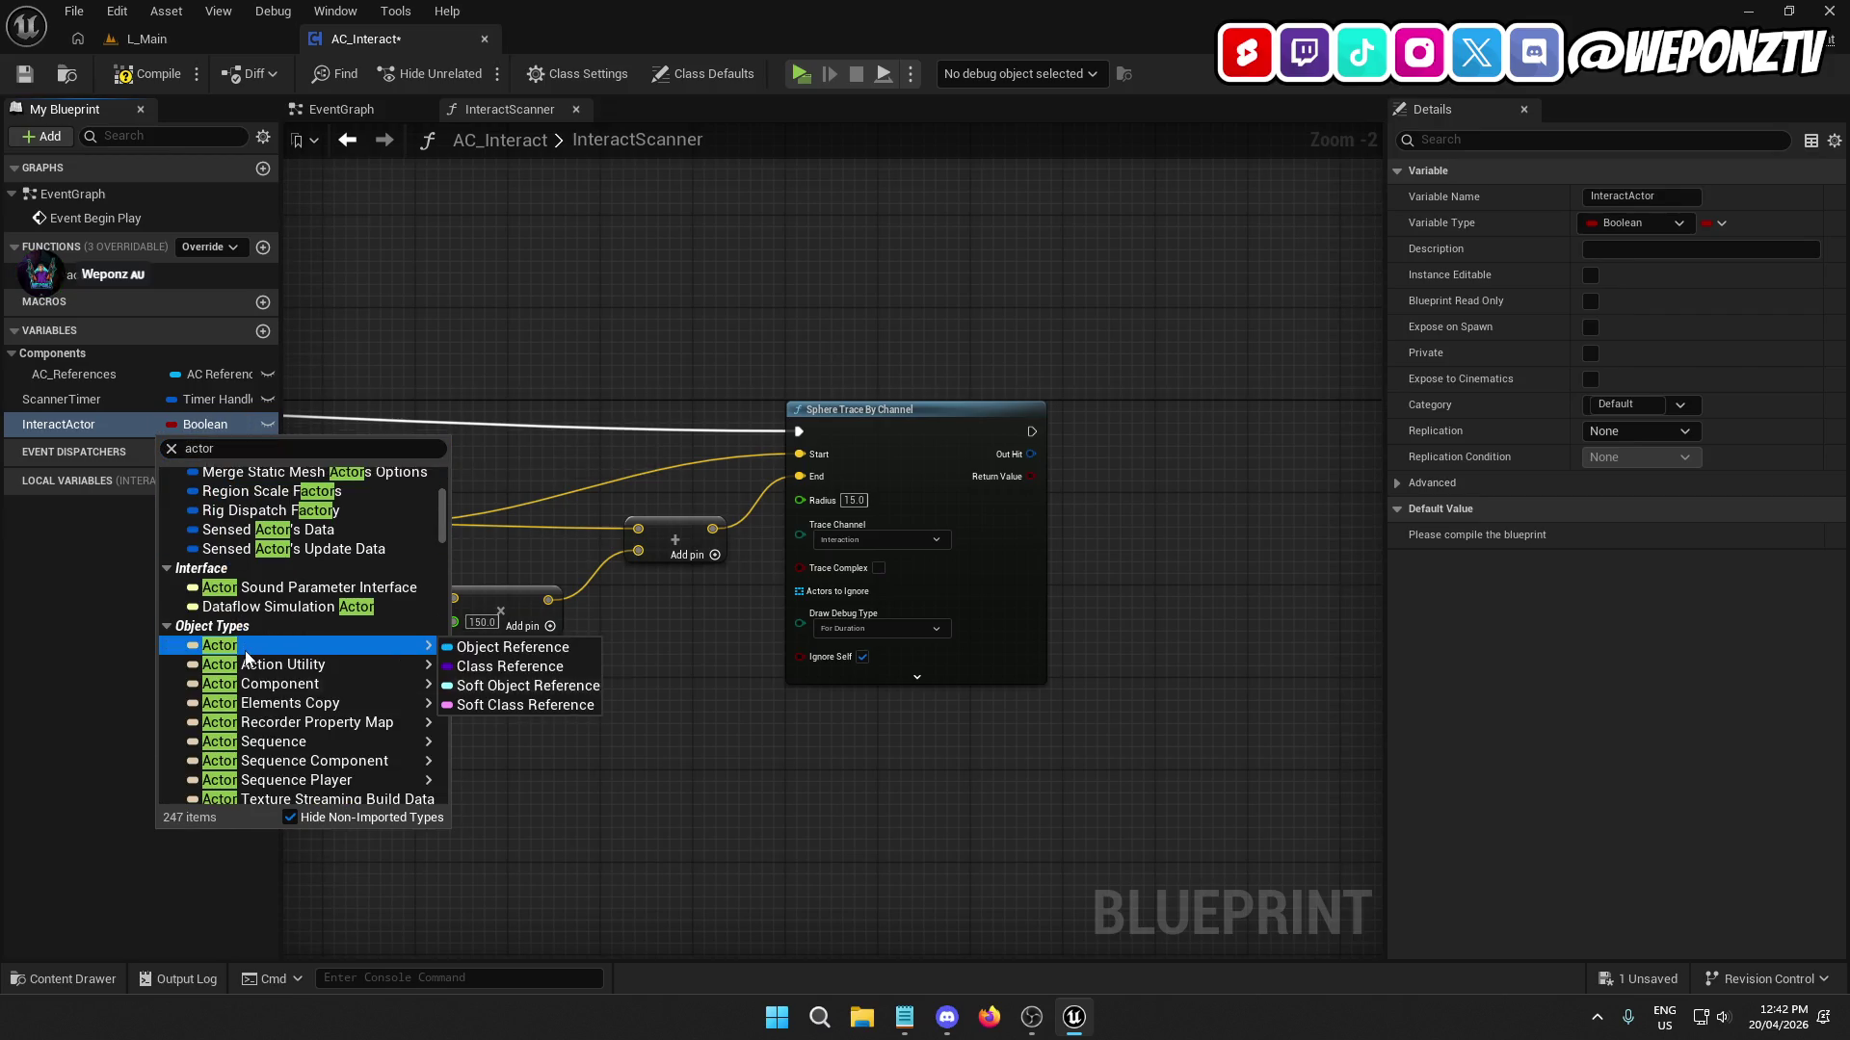
click(468, 651)
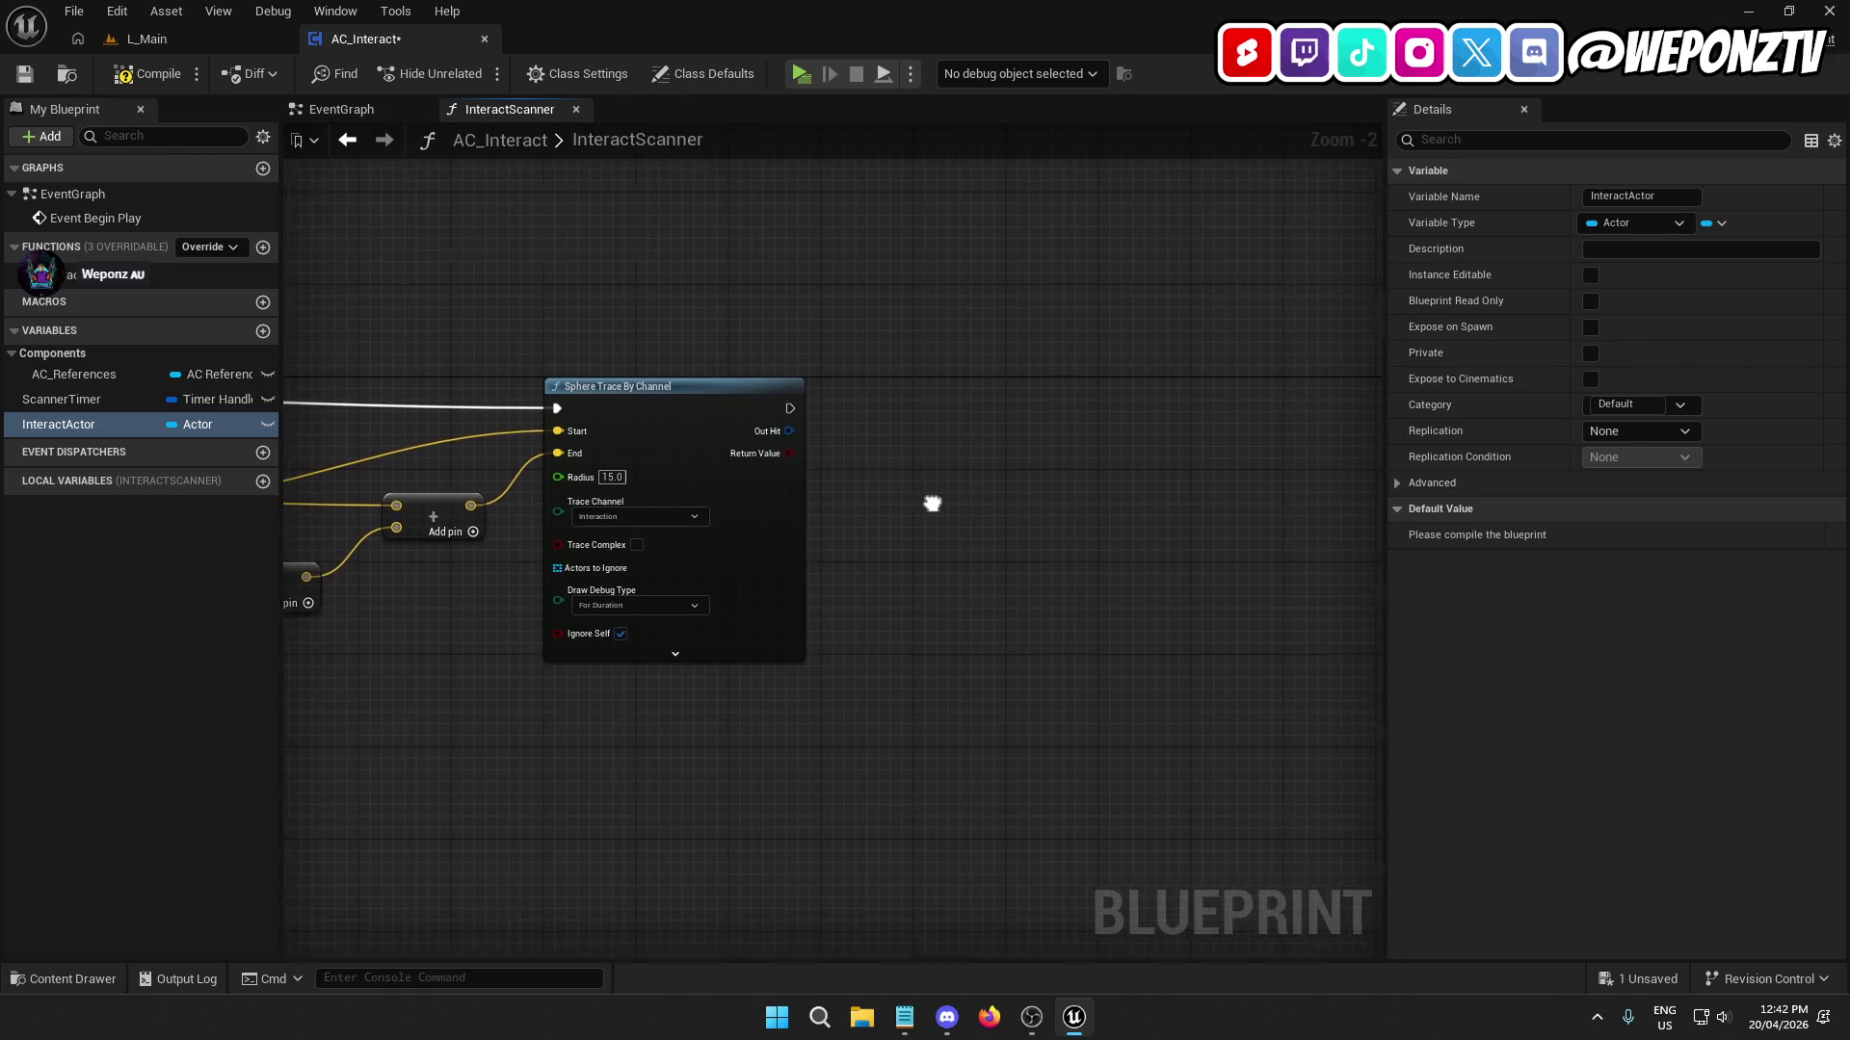
Add an expanded Break Hit Result node on the sphere trace's Out Hit.
mouse_move(786, 429)
mouse_down()
mouse_move(997, 456)
mouse_move(994, 480)
mouse_up()
text(break hit)
click(973, 529)
click(977, 541)
drag(1079, 673, 942, 607)
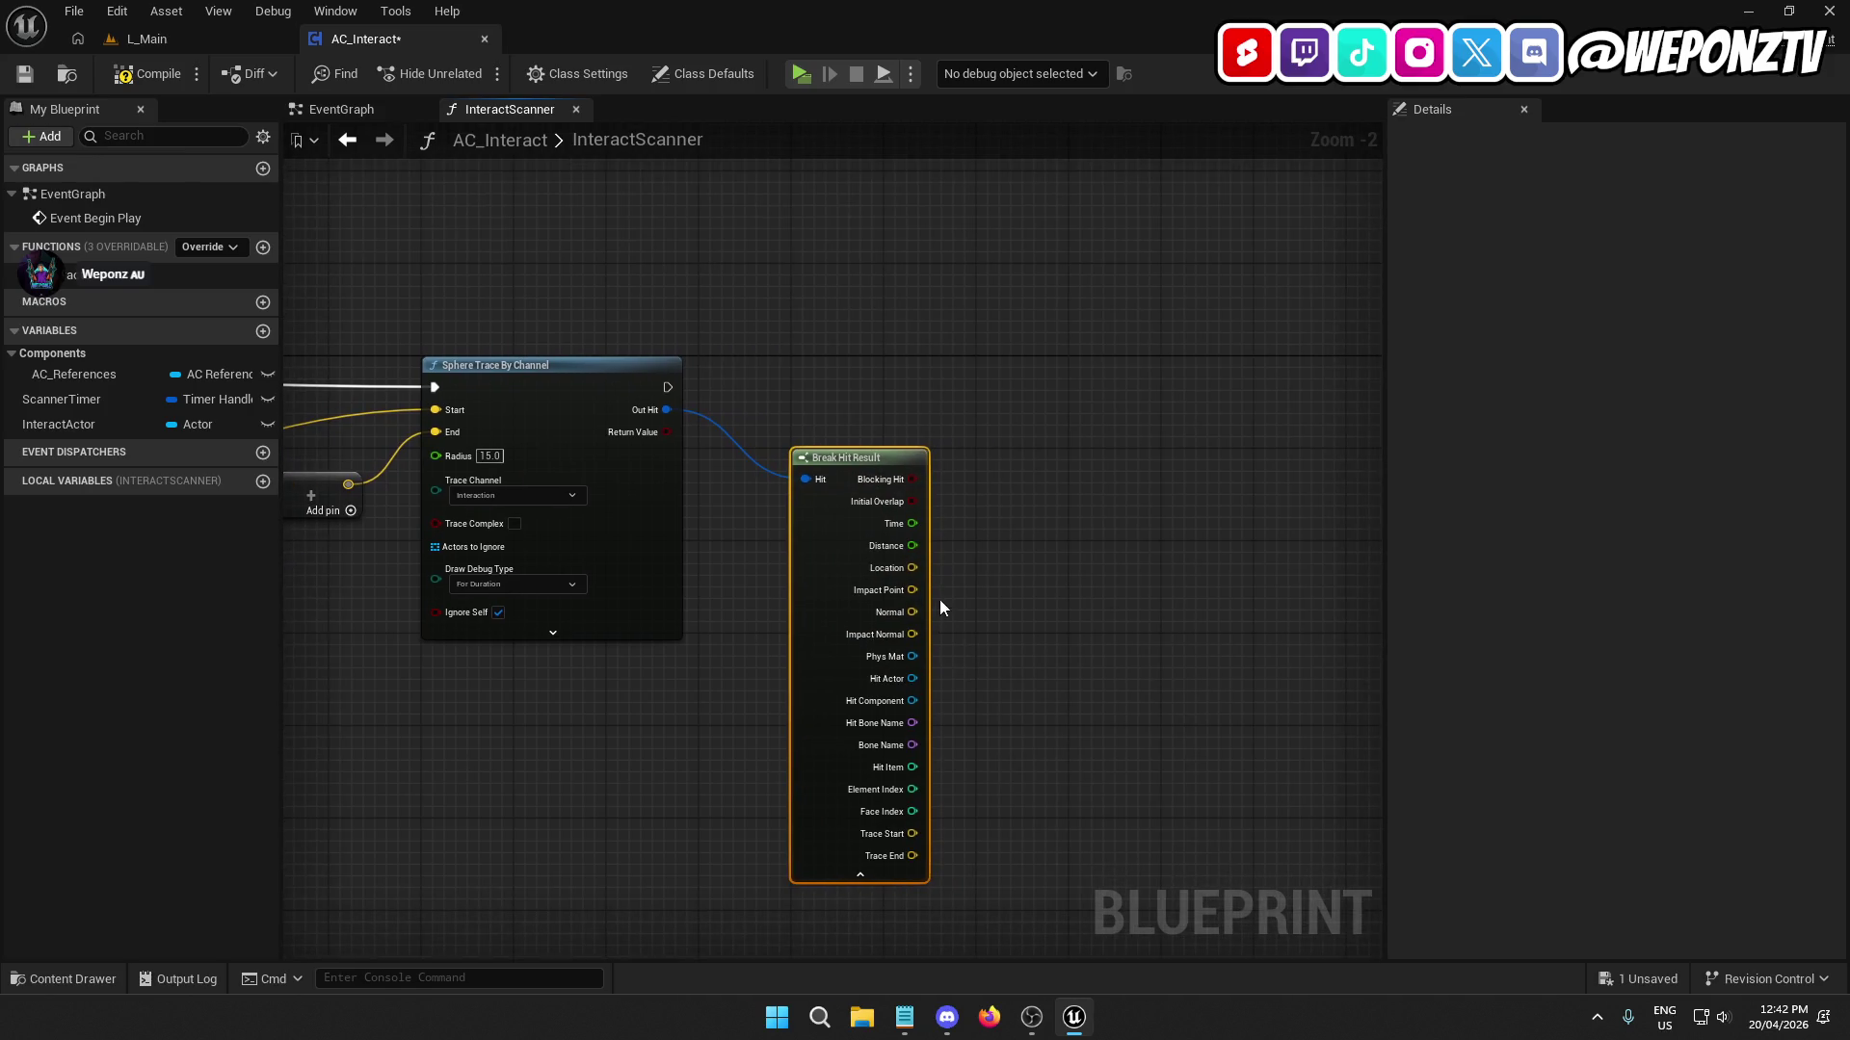
Add a validated Get InteractActor node that runs after the sphere trace.
drag(58, 424, 1106, 375)
click(1167, 417)
right_click(1142, 372)
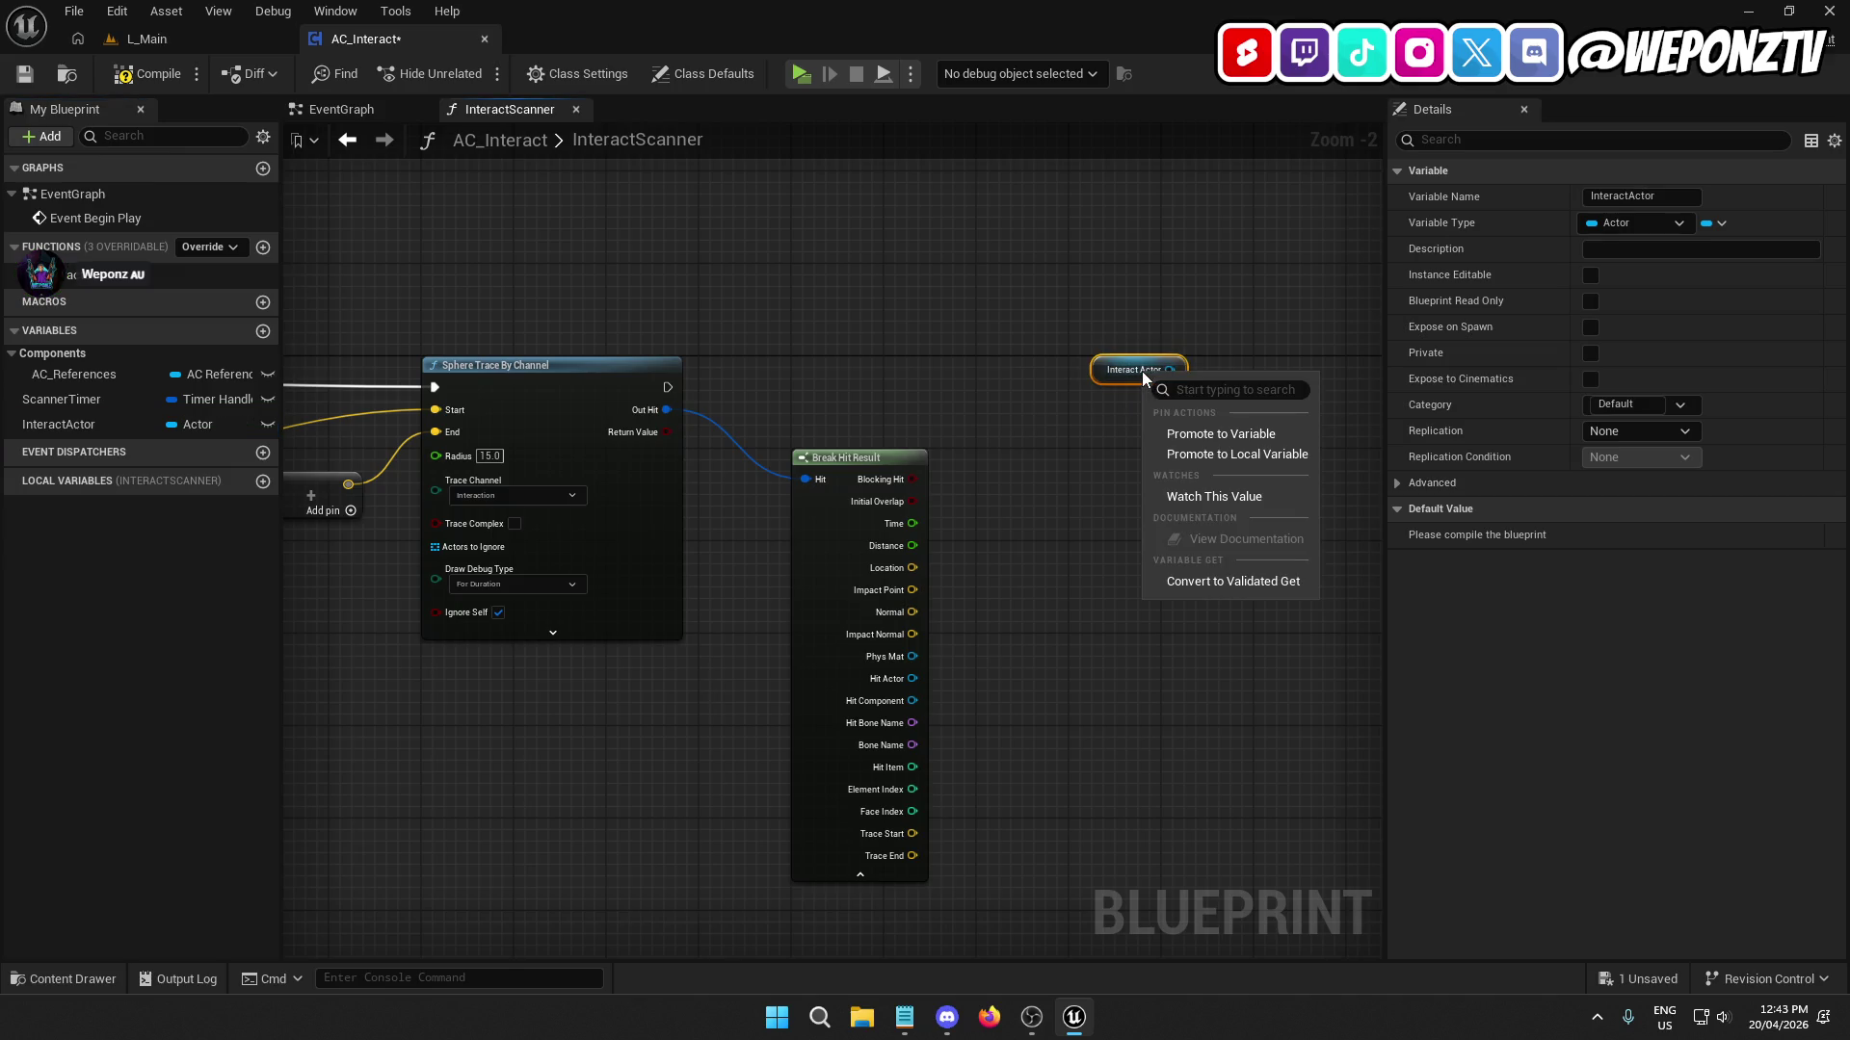
click(1243, 580)
drag(1108, 386, 668, 387)
drag(1135, 399, 1112, 401)
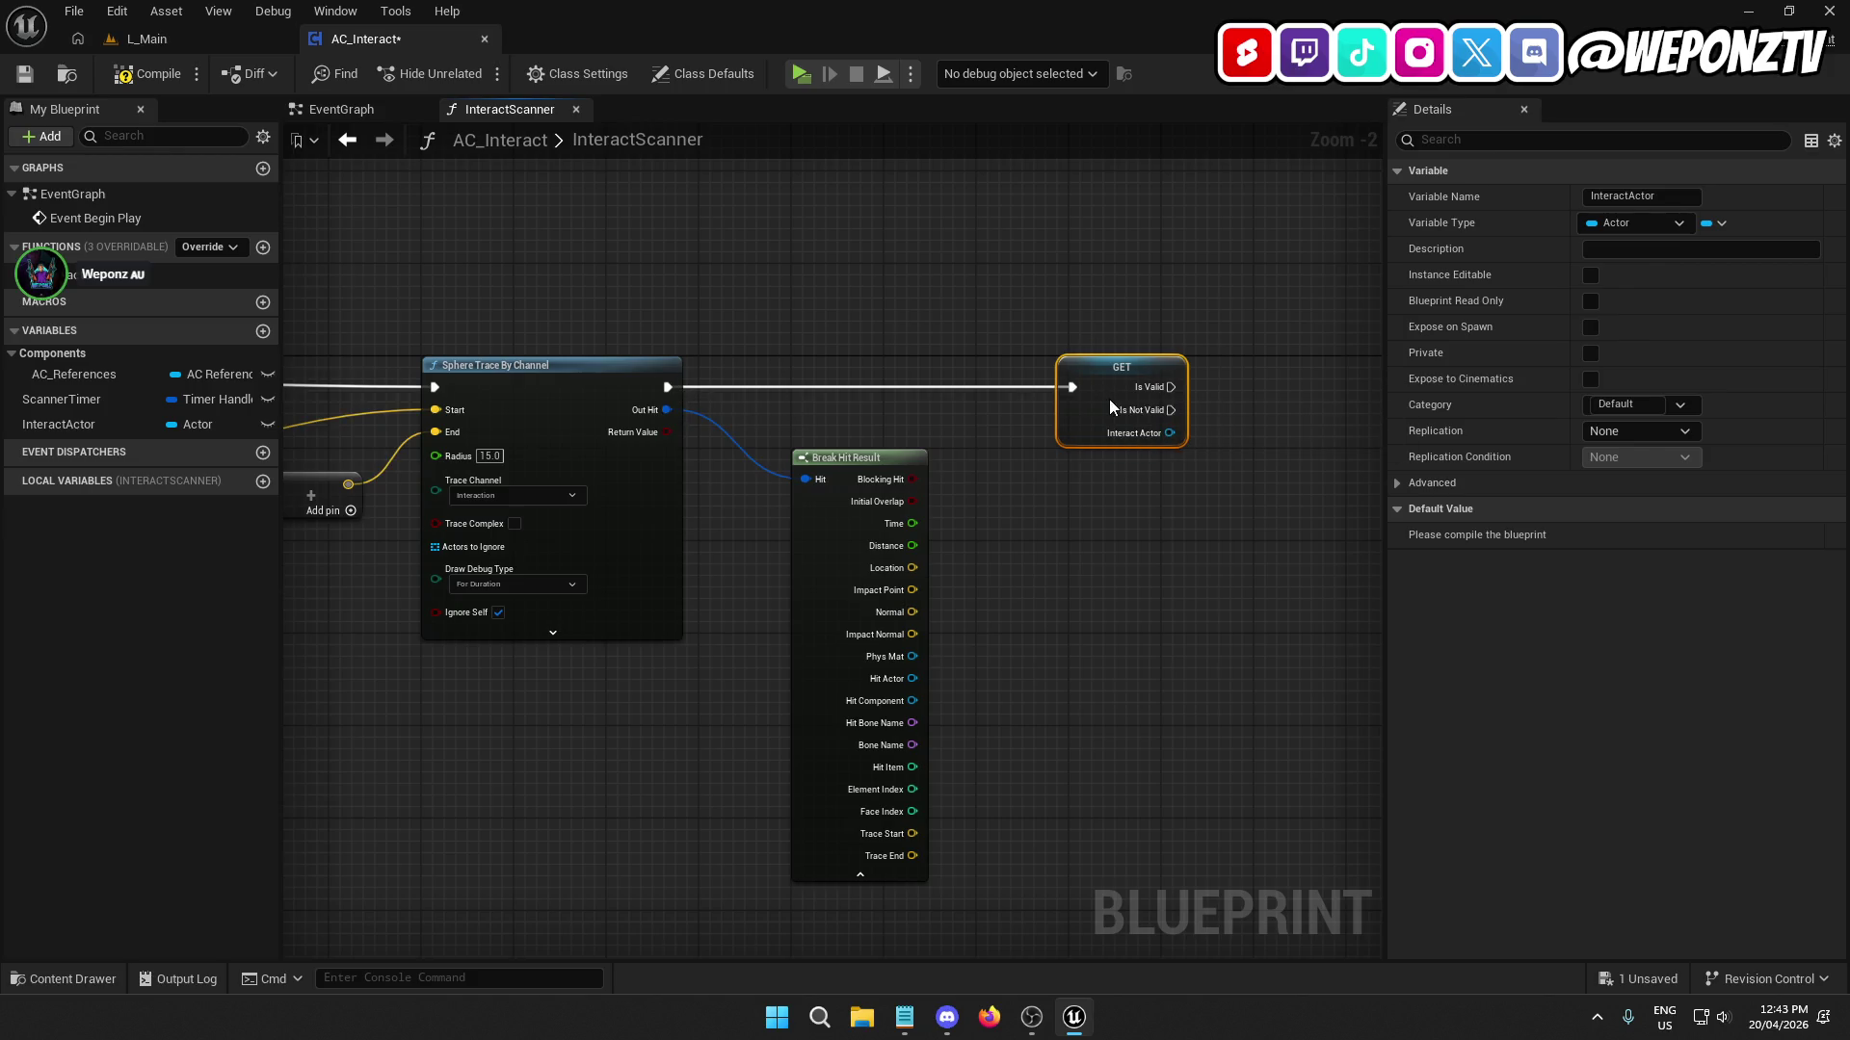
shift+click(557, 365)
click(1014, 657)
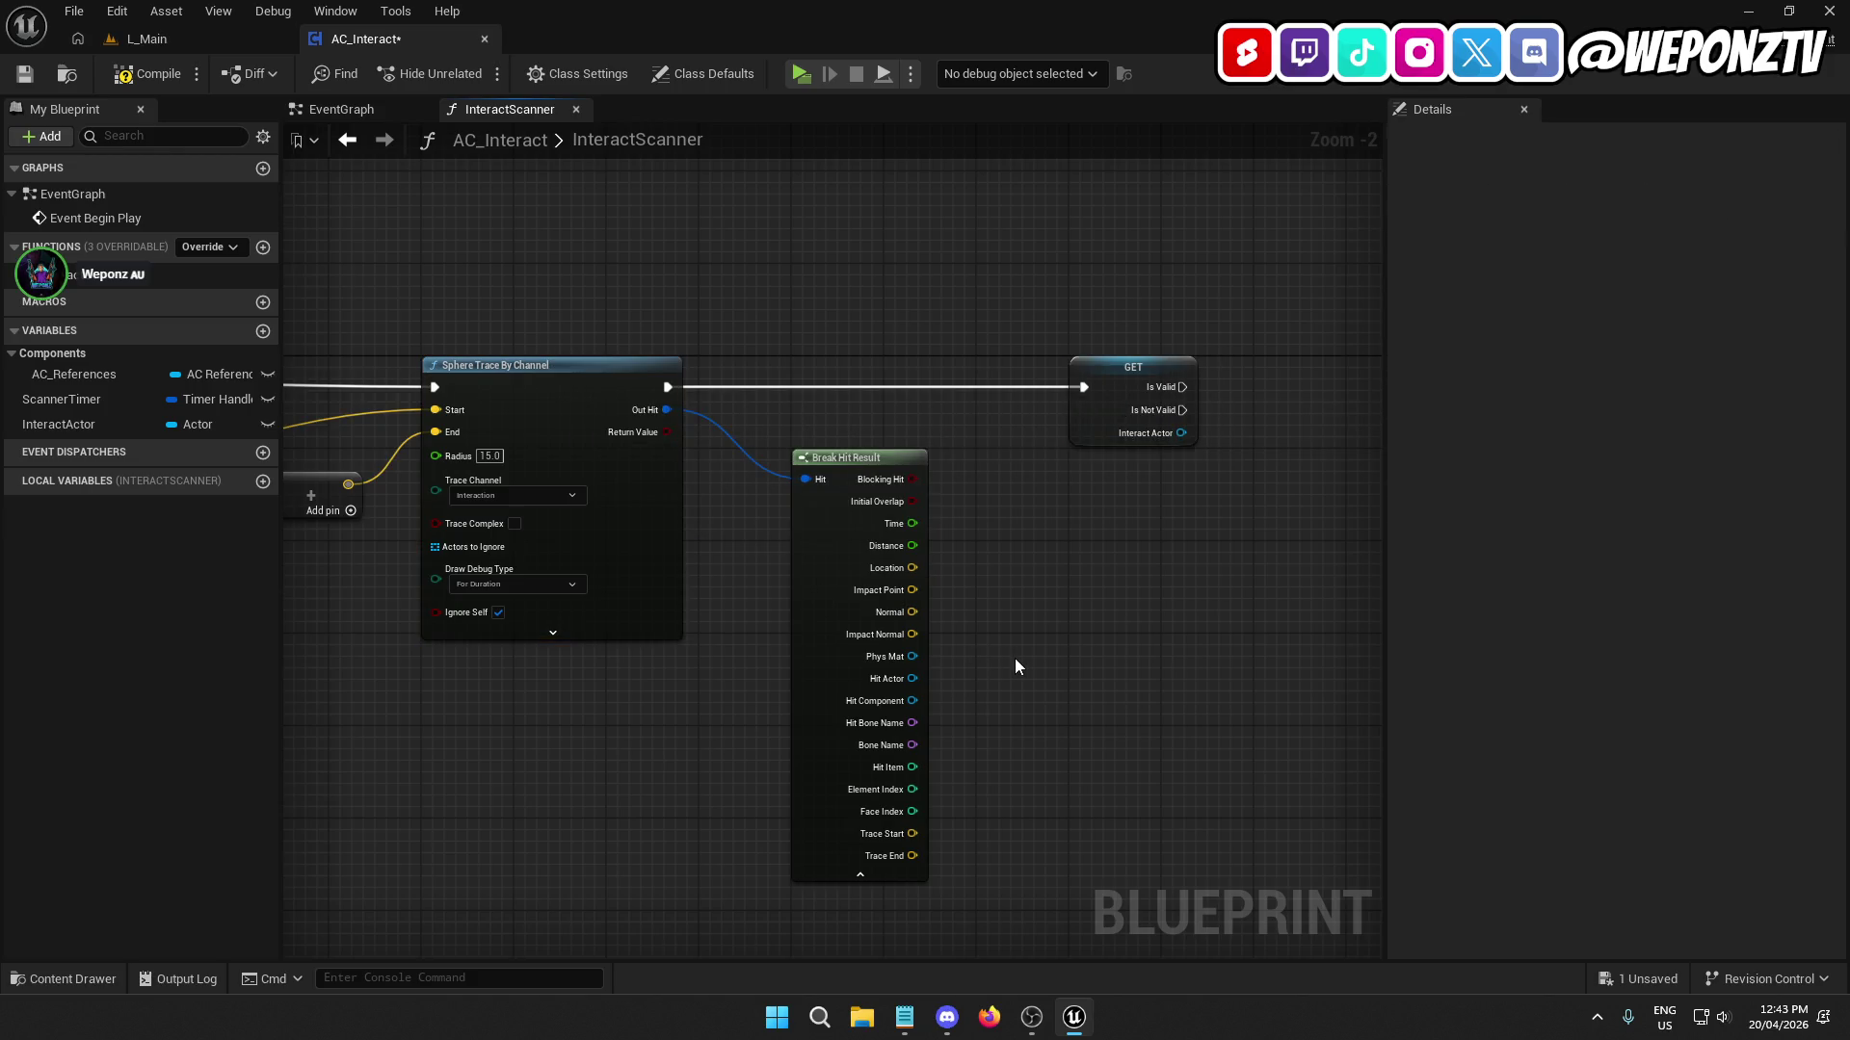
drag(1015, 657, 822, 633)
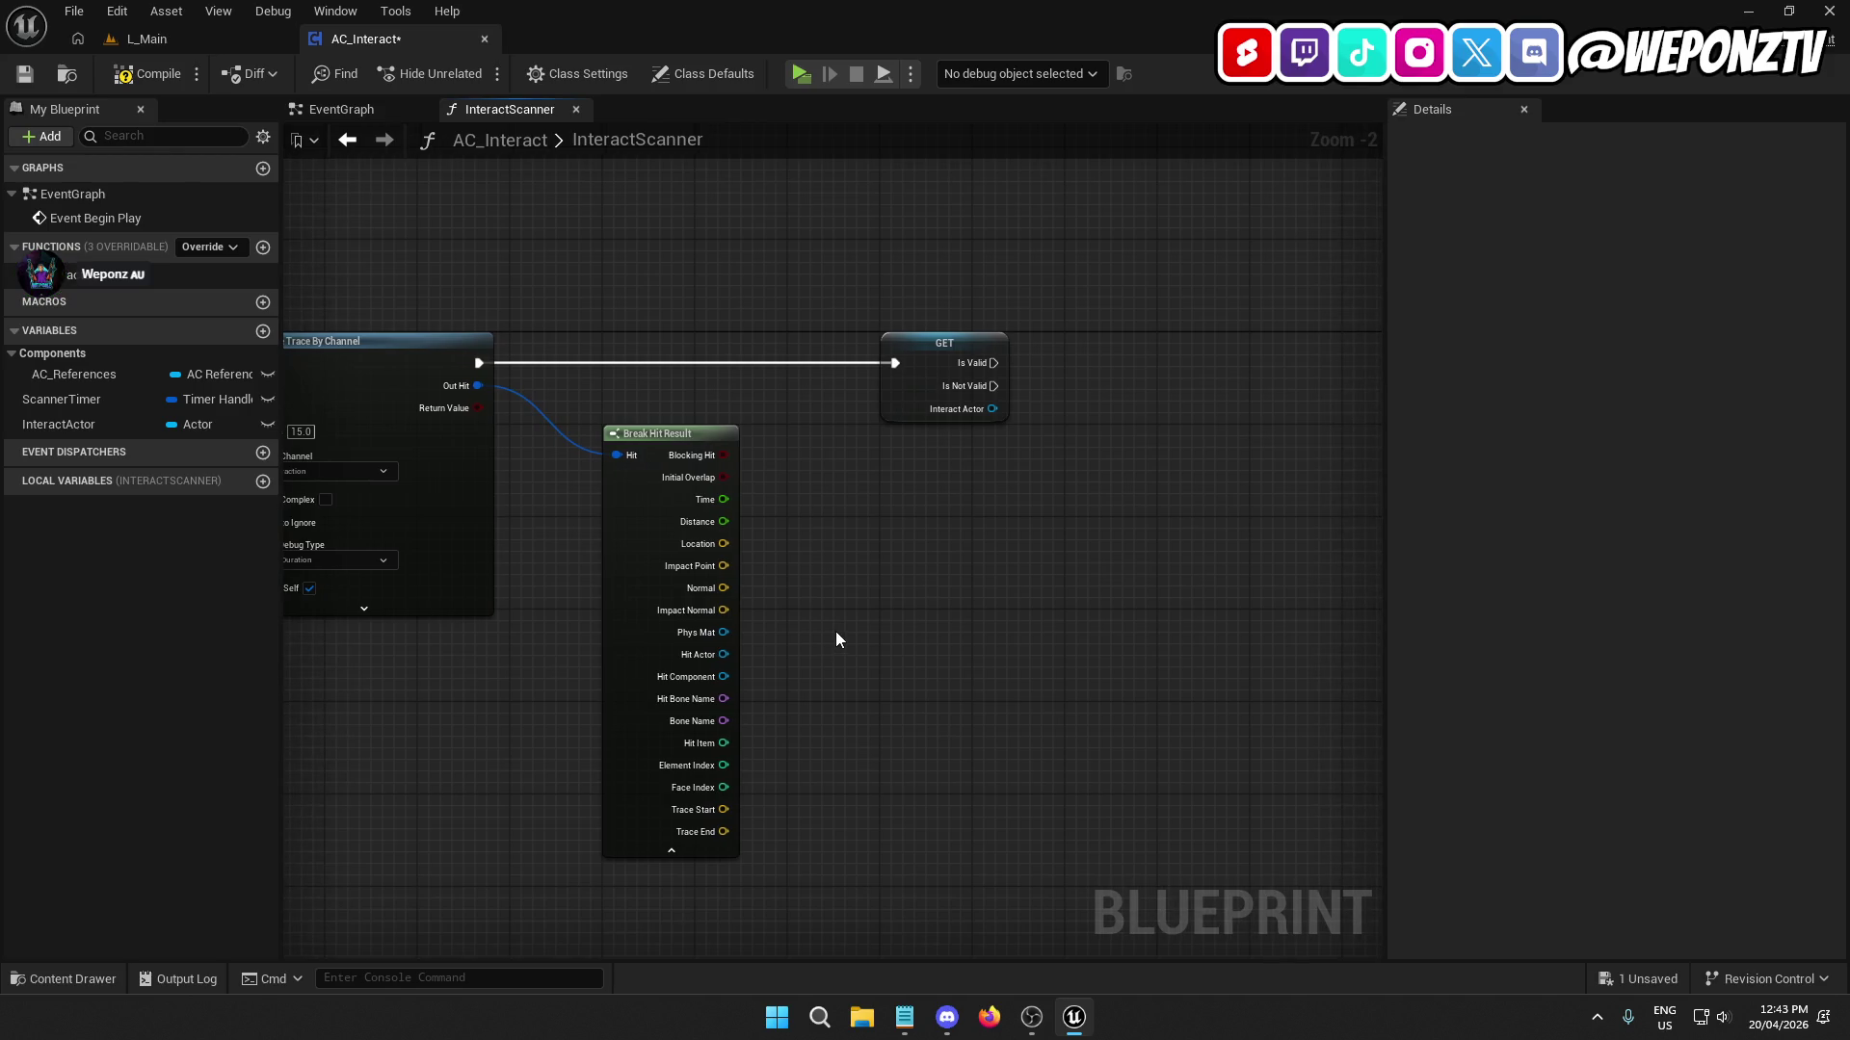
Add two SET InteractActor nodes: one fed by Hit Actor, the other on Is Valid.
mouse_move(95, 422)
mouse_down()
mouse_move(1131, 370)
mouse_move(1204, 474)
mouse_move(1192, 520)
mouse_move(1177, 538)
mouse_move(994, 387)
mouse_up()
click(1202, 431)
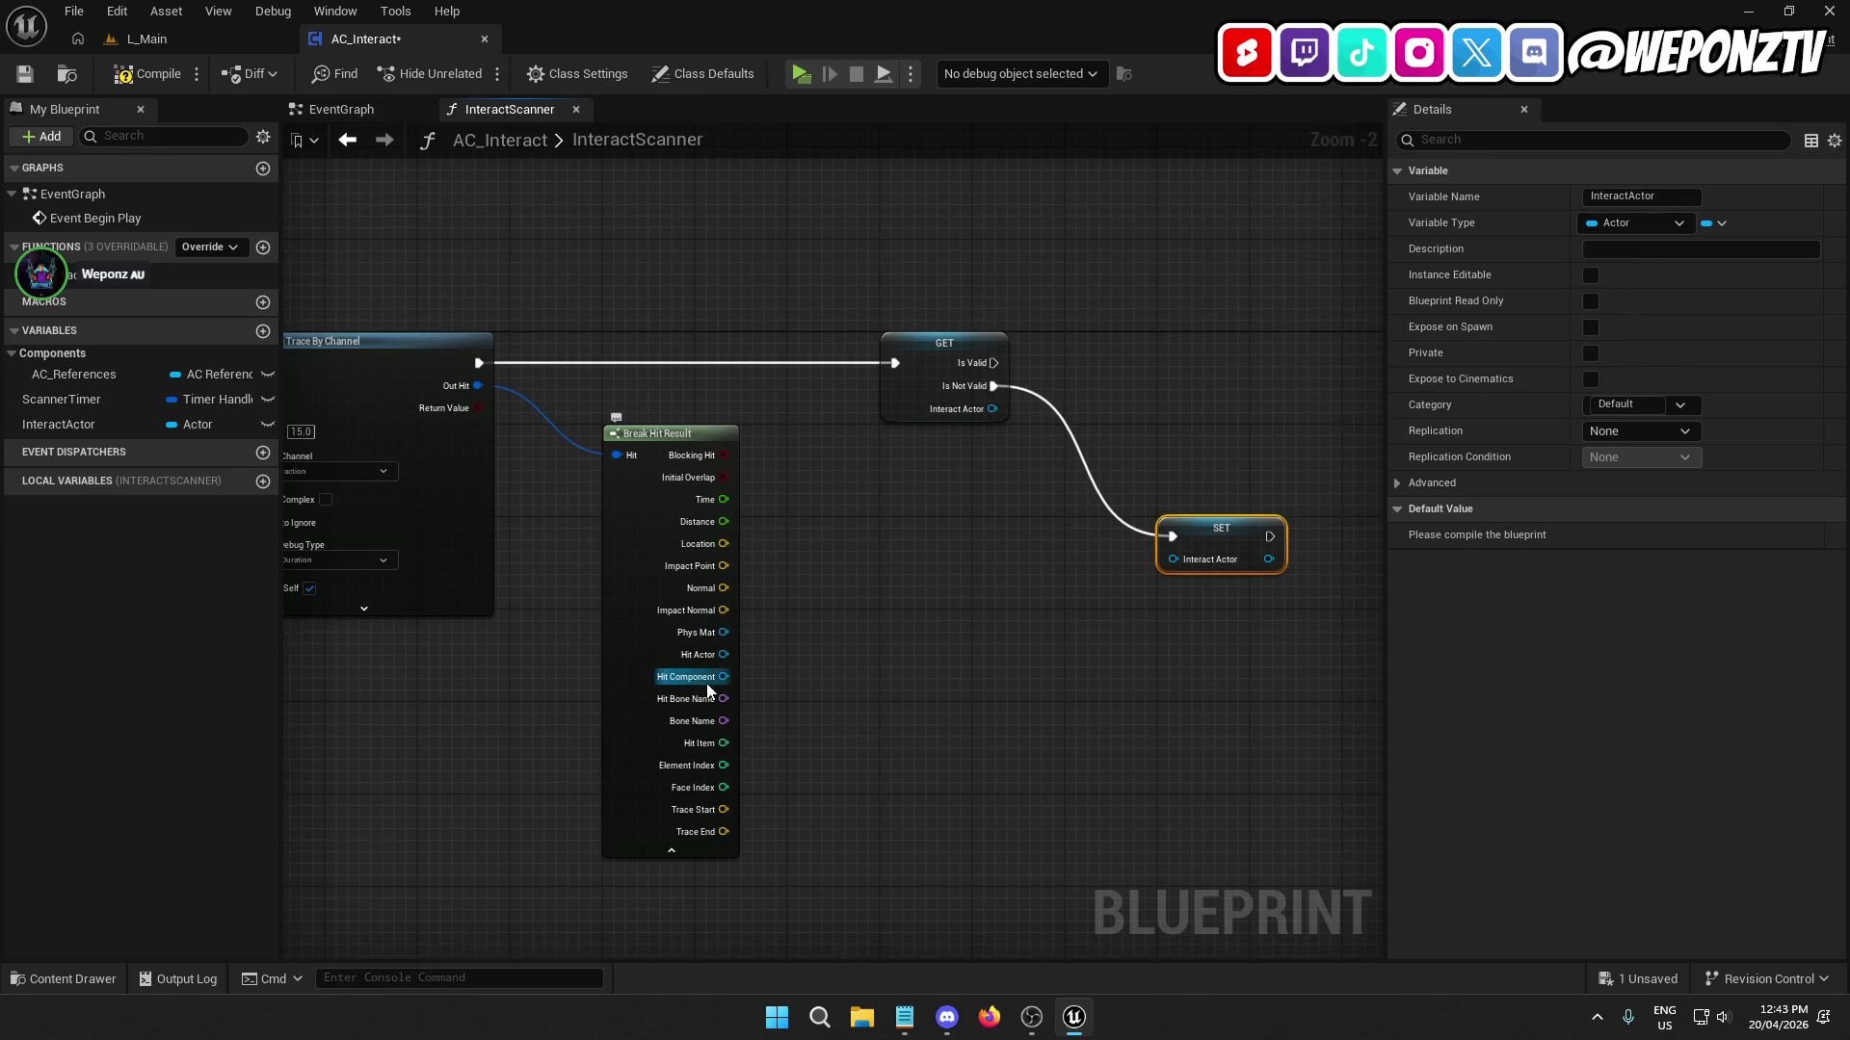
drag(723, 654, 1177, 563)
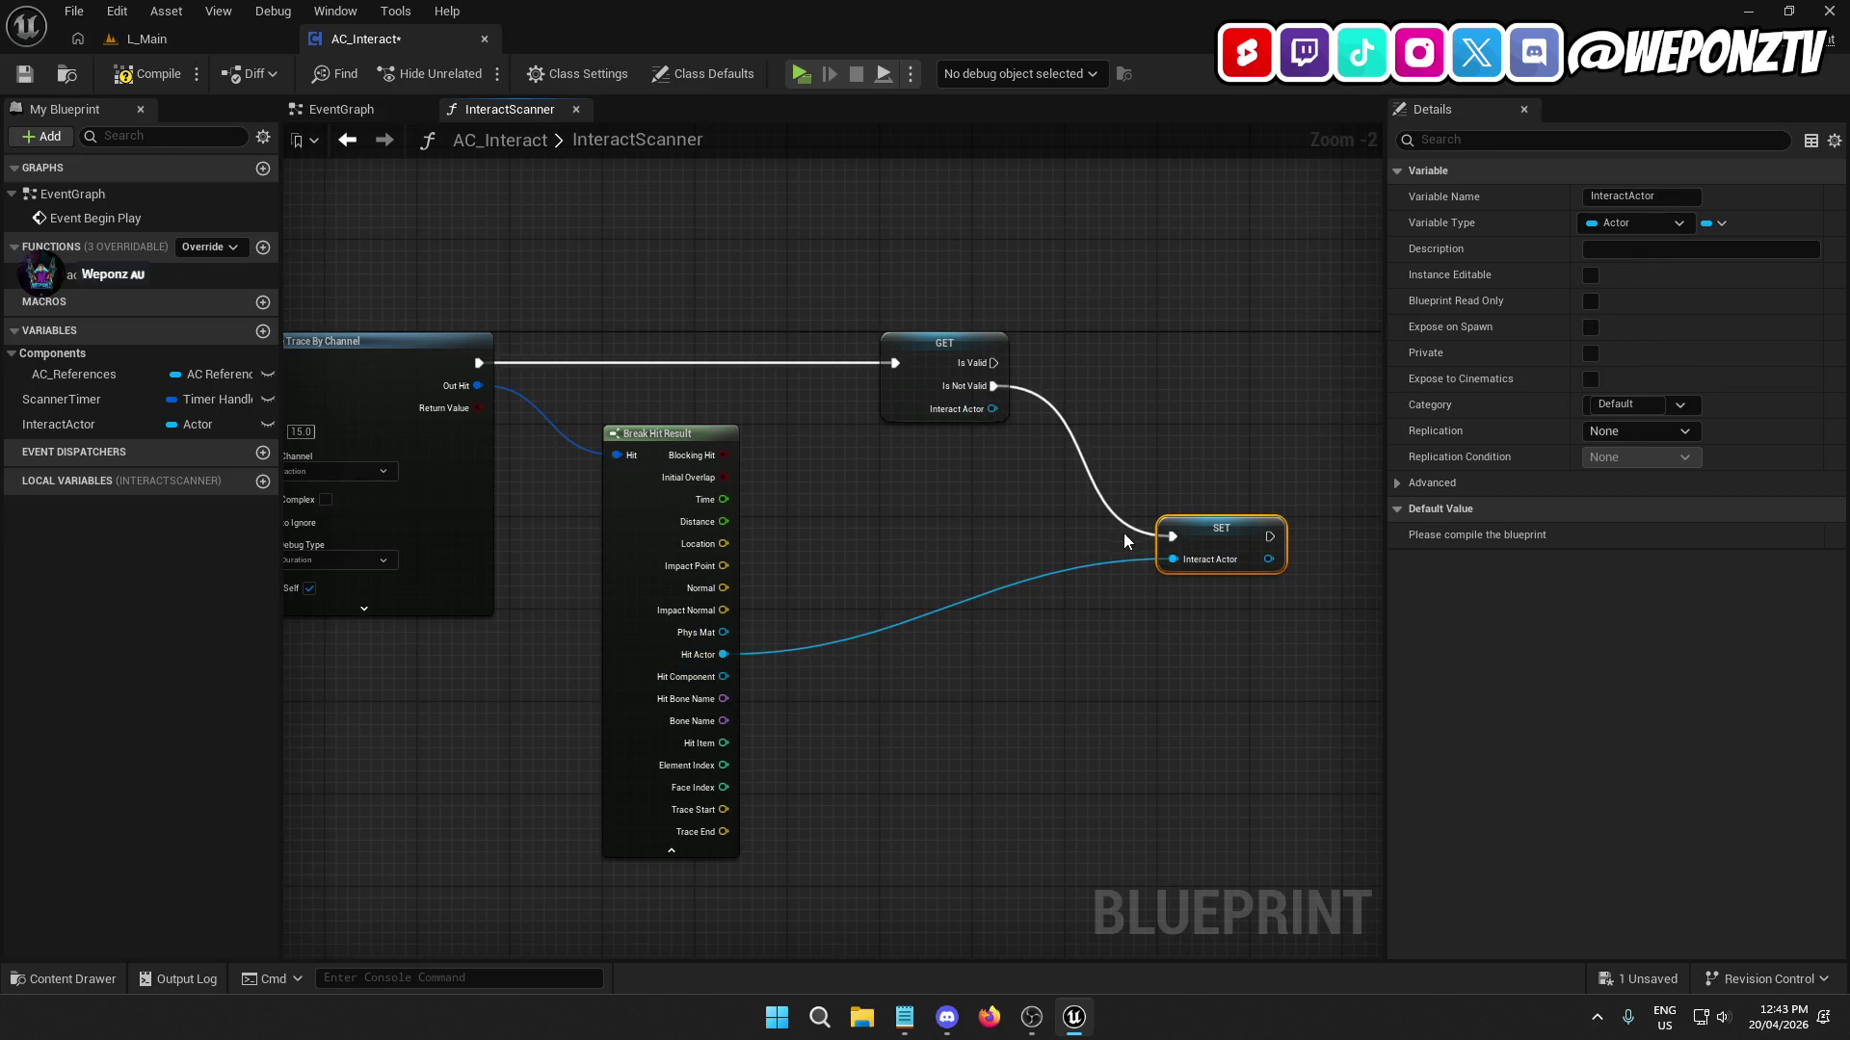
mouse_move(57, 423)
mouse_down()
mouse_move(145, 444)
mouse_move(1093, 364)
mouse_move(1172, 338)
mouse_move(993, 363)
mouse_up()
click(1211, 402)
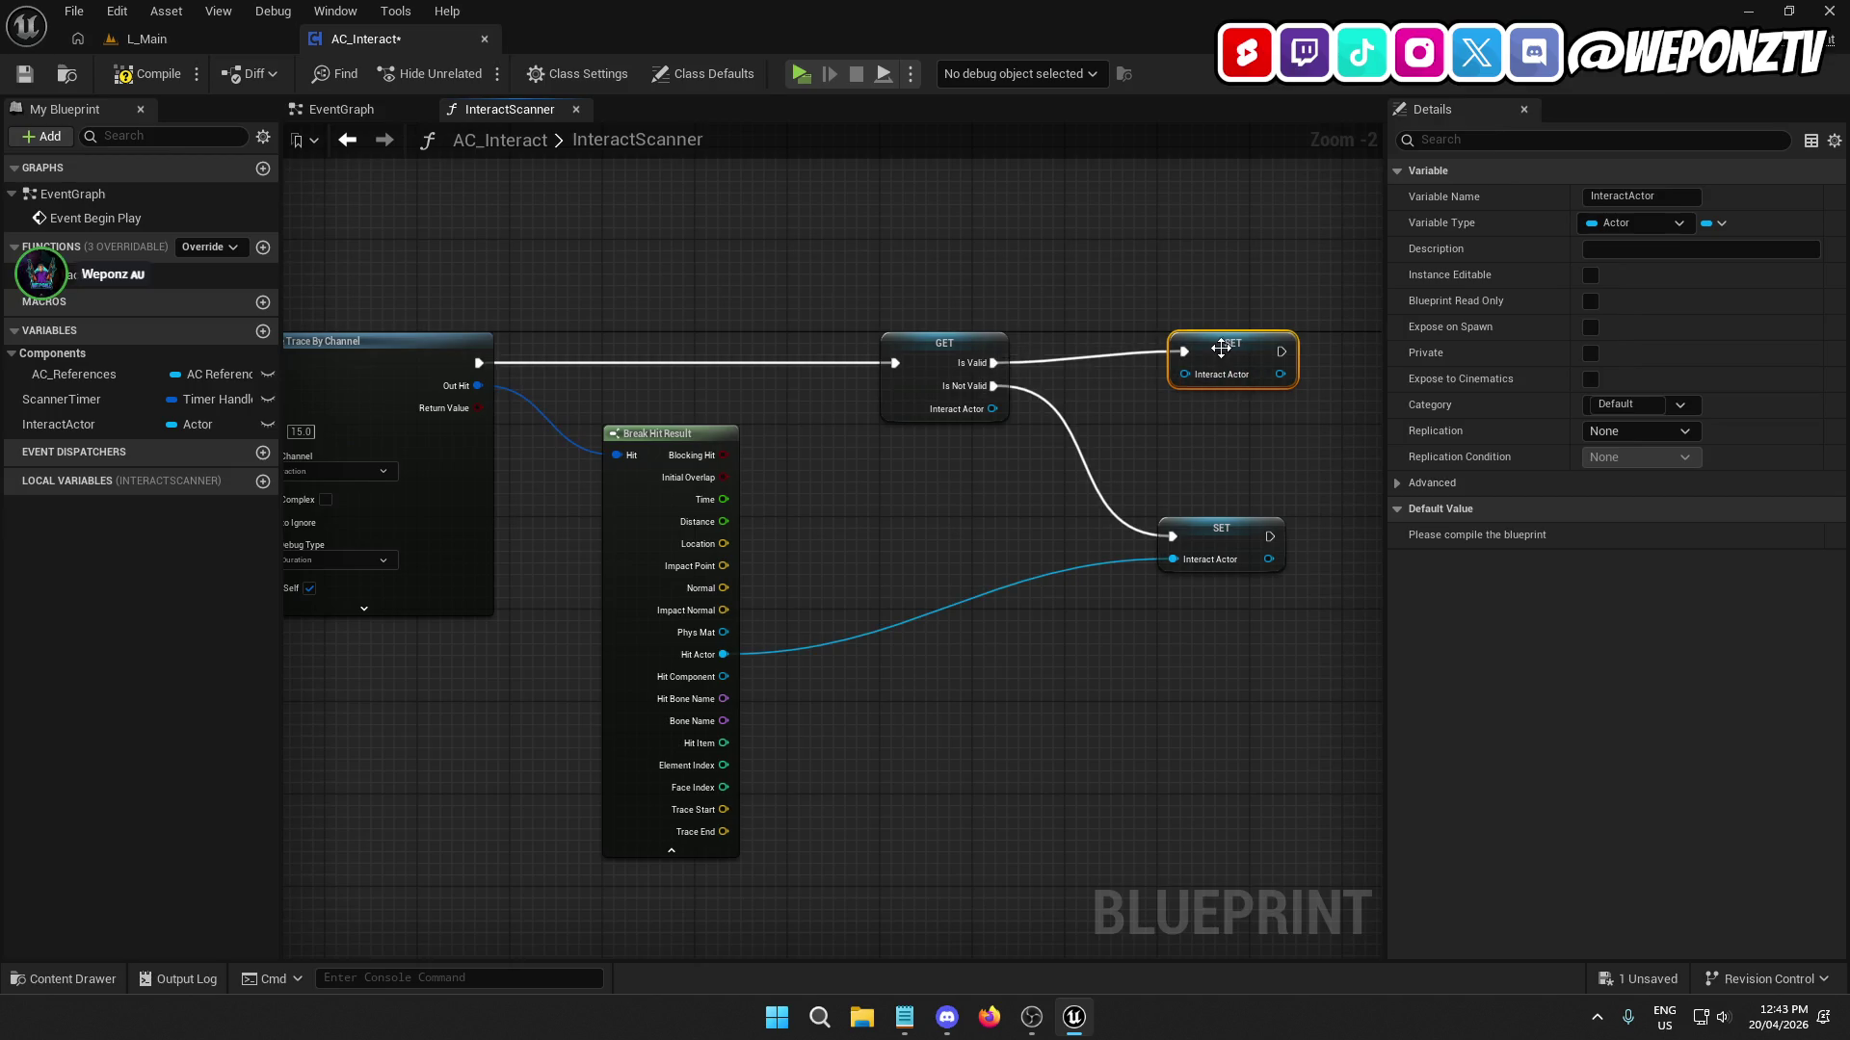
drag(1220, 355, 1208, 354)
click(954, 343)
click(1059, 587)
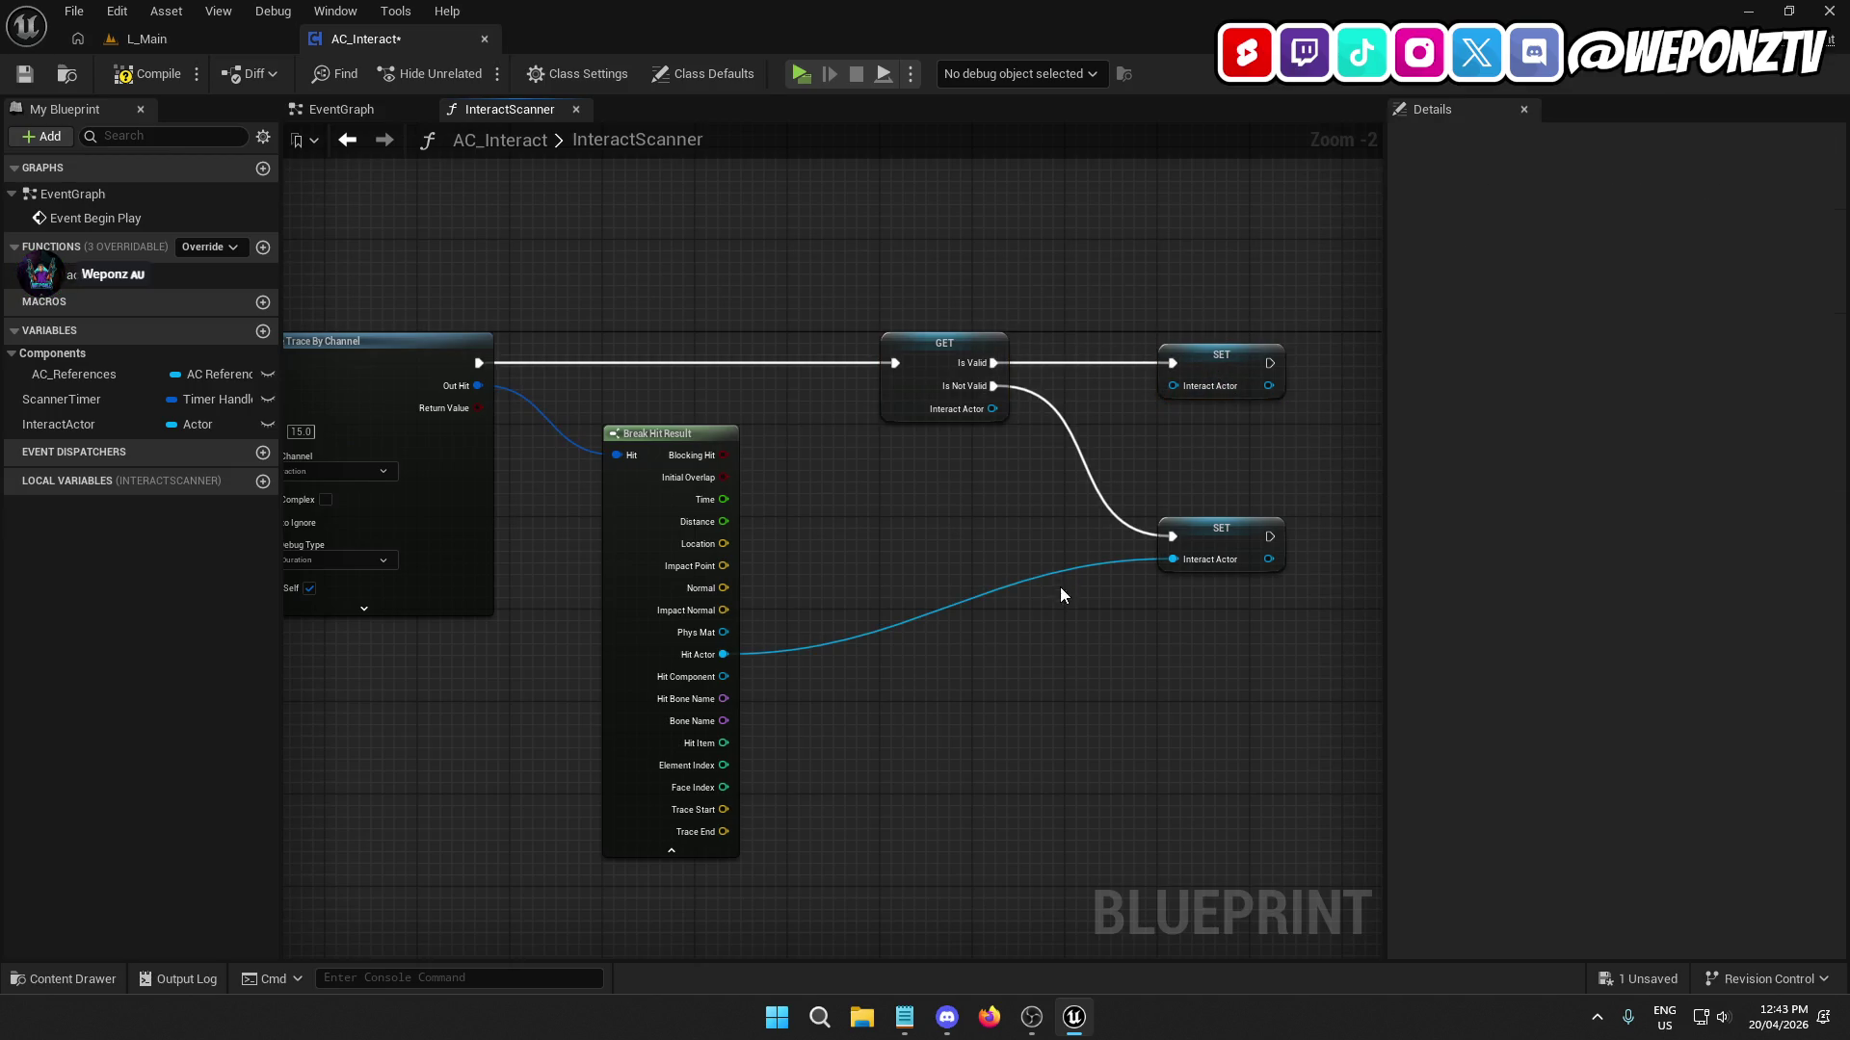
drag(1059, 587, 729, 615)
Review the new nodes and drag AC_References into the graph.
right_click(728, 615)
right_click(899, 637)
mouse_move(798, 690)
mouse_down()
mouse_move(1623, 677)
mouse_move(644, 681)
mouse_move(703, 683)
mouse_up()
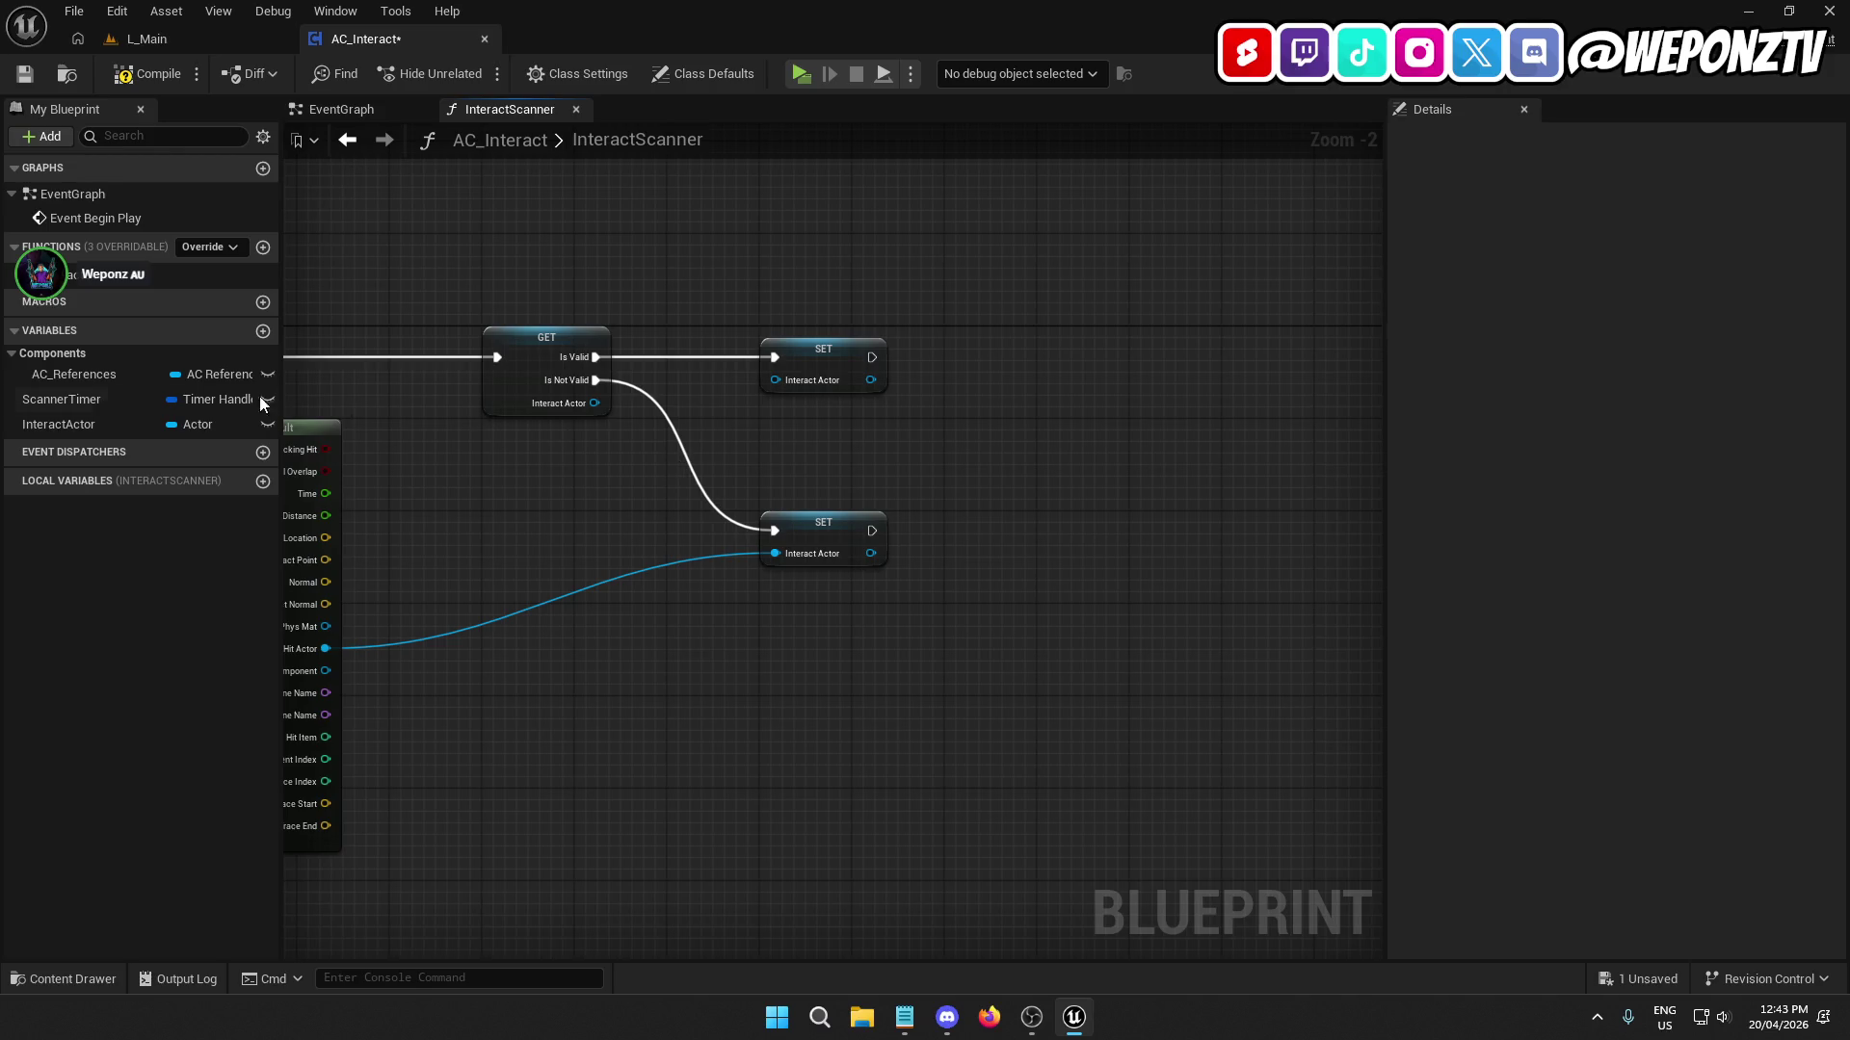
mouse_move(85, 374)
mouse_down()
mouse_move(944, 684)
mouse_move(937, 660)
mouse_move(915, 686)
mouse_up()
Add a Get AC References node, then remove the mistakenly added BP Player Character getter.
click(944, 686)
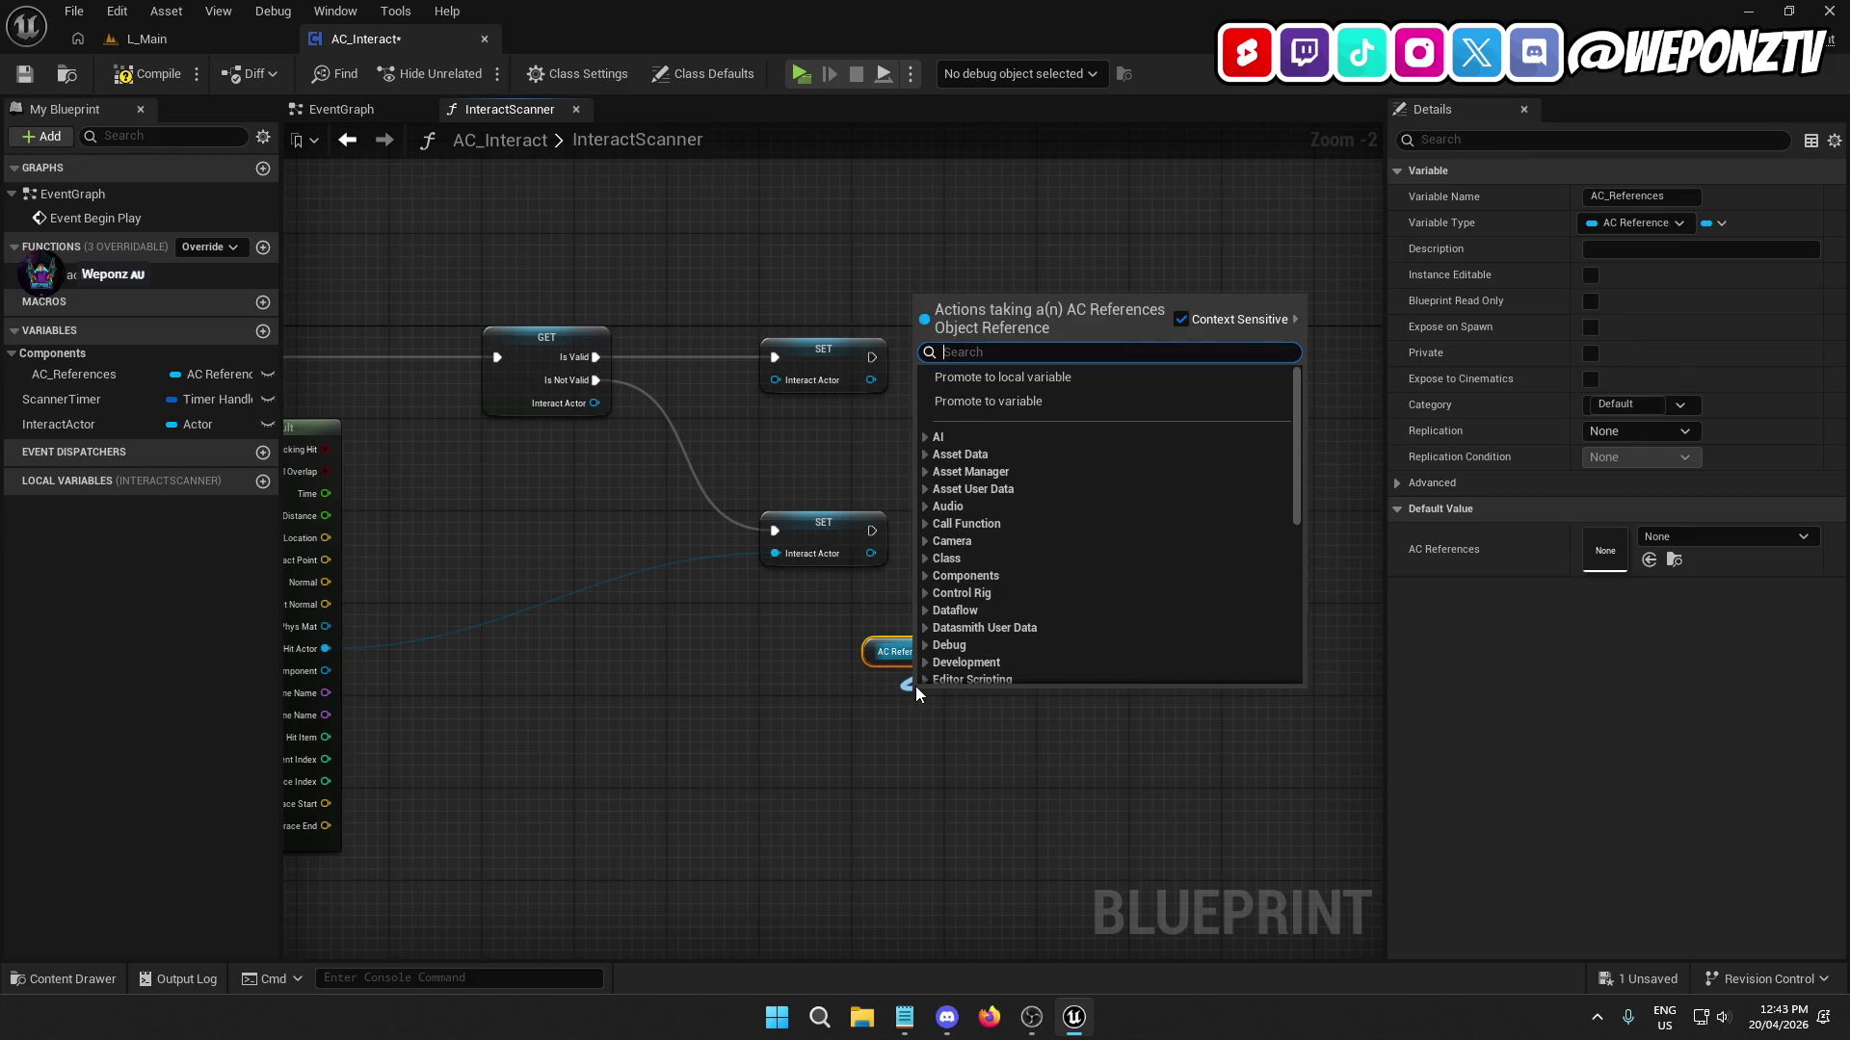
text(player)
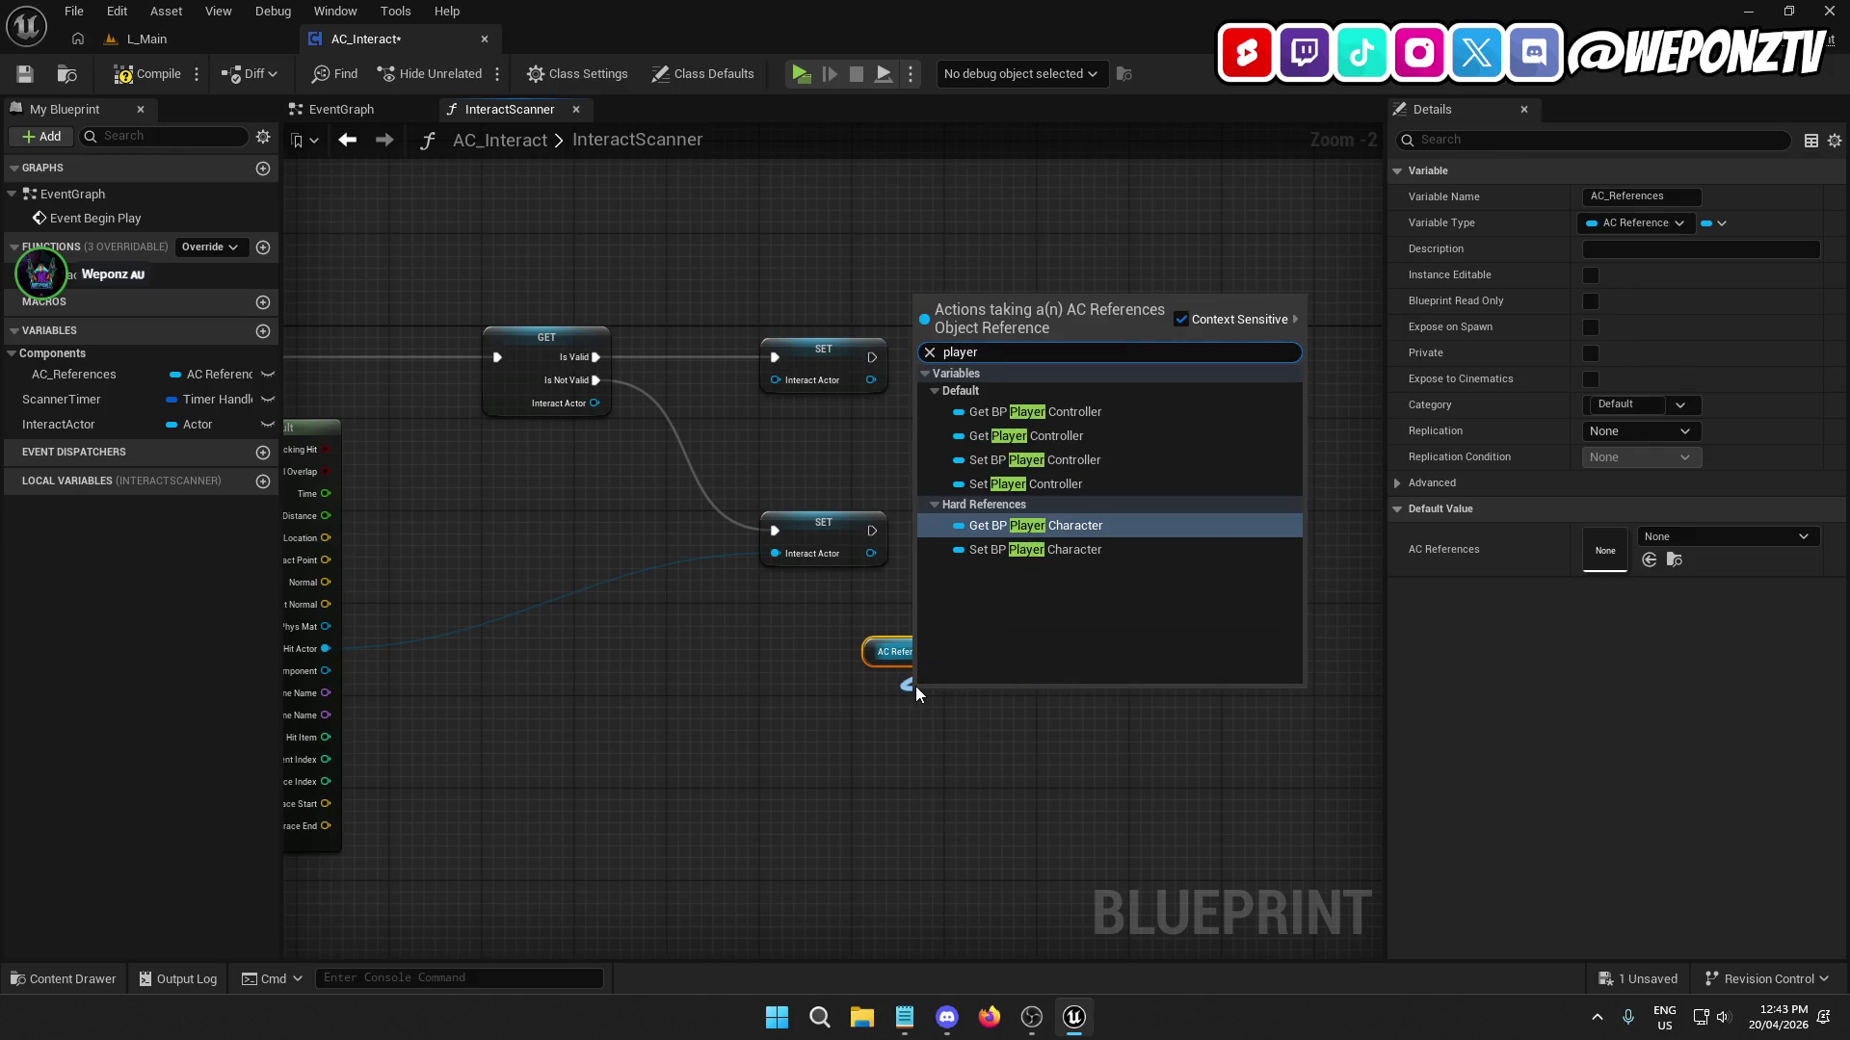
click(1062, 521)
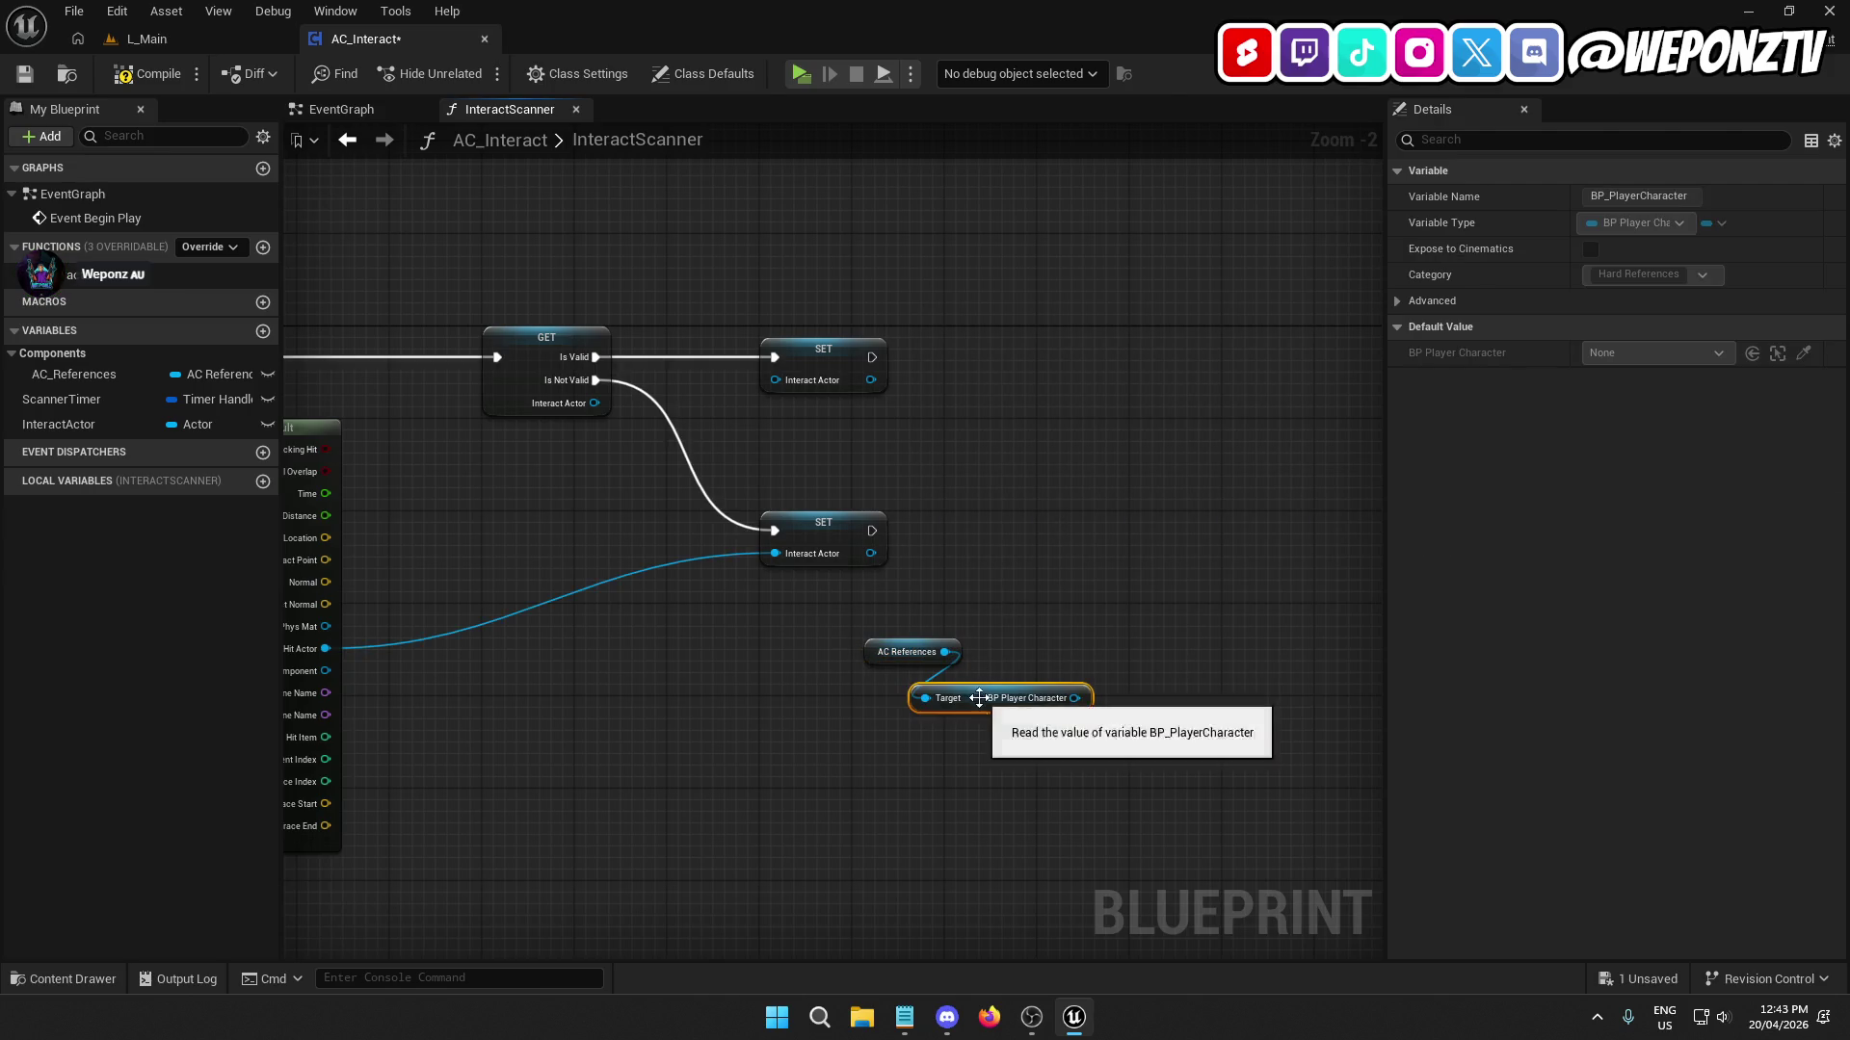
mouse_move(979, 697)
mouse_down()
mouse_move(888, 686)
mouse_move(949, 719)
mouse_up()
text(mainu)
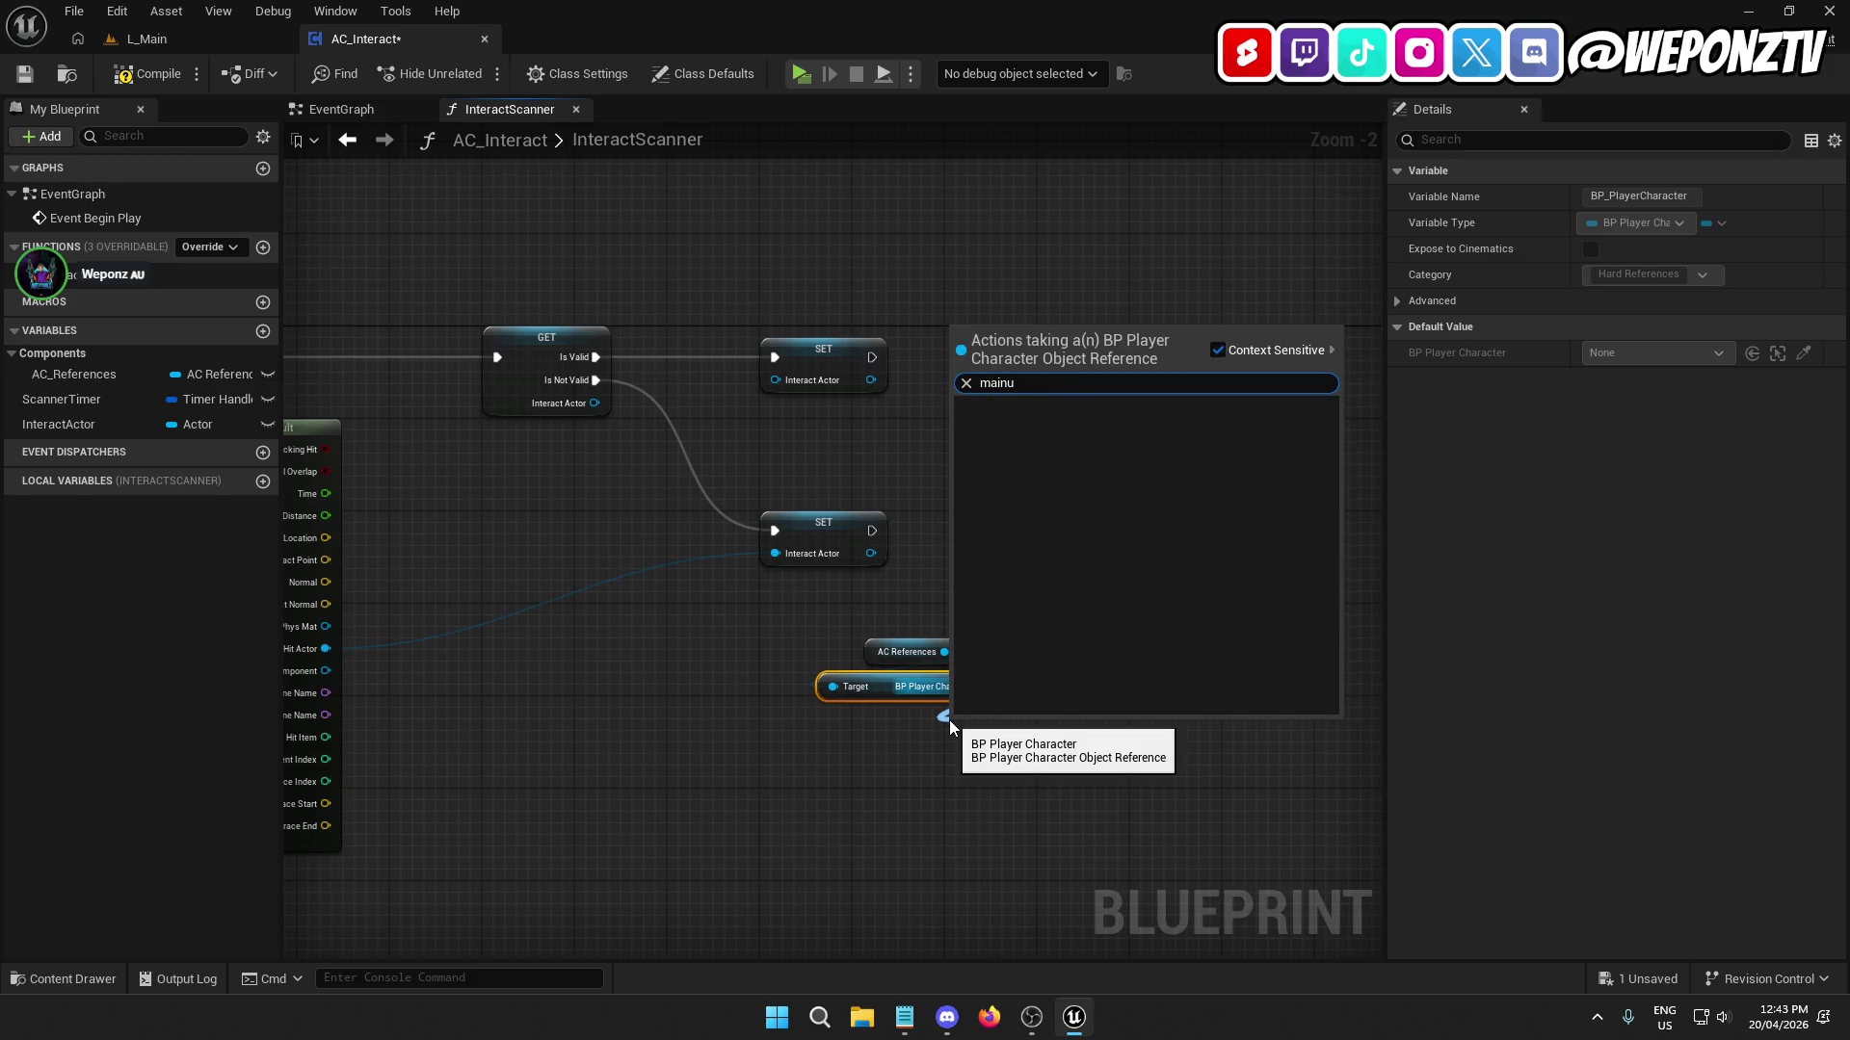
click(859, 802)
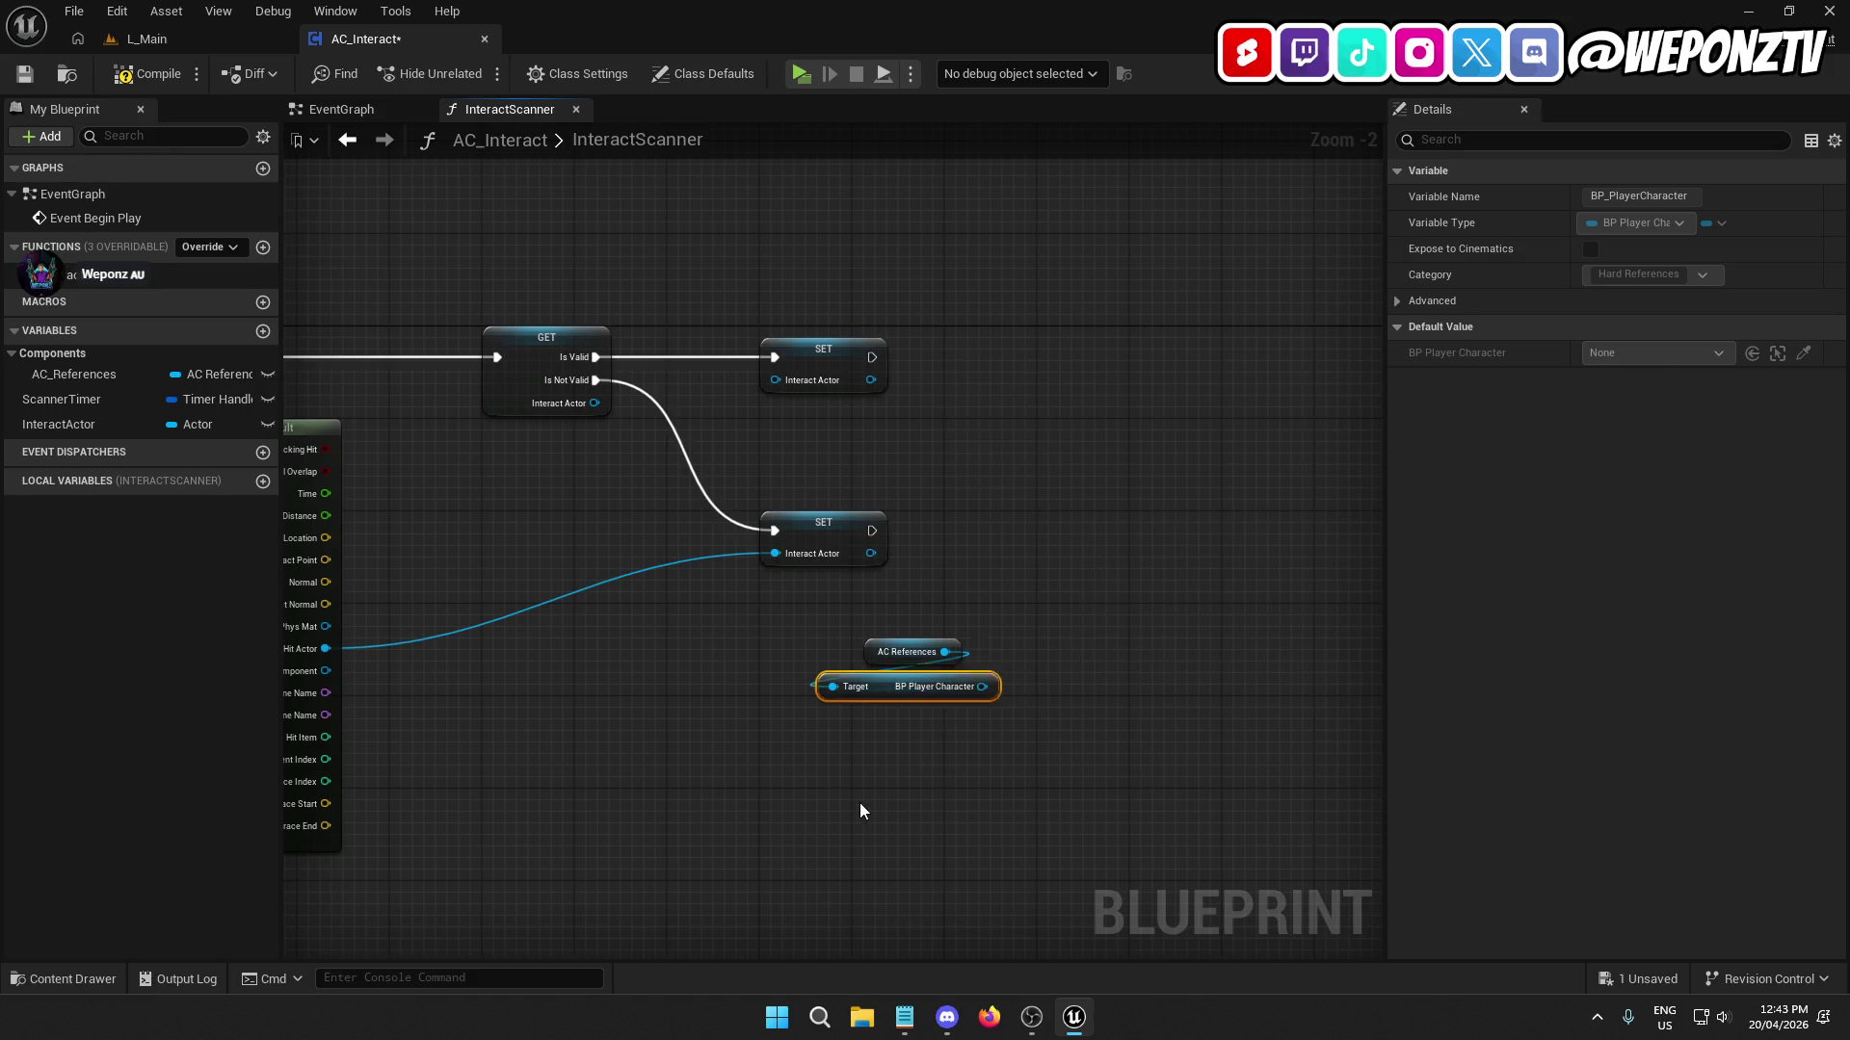
click(860, 801)
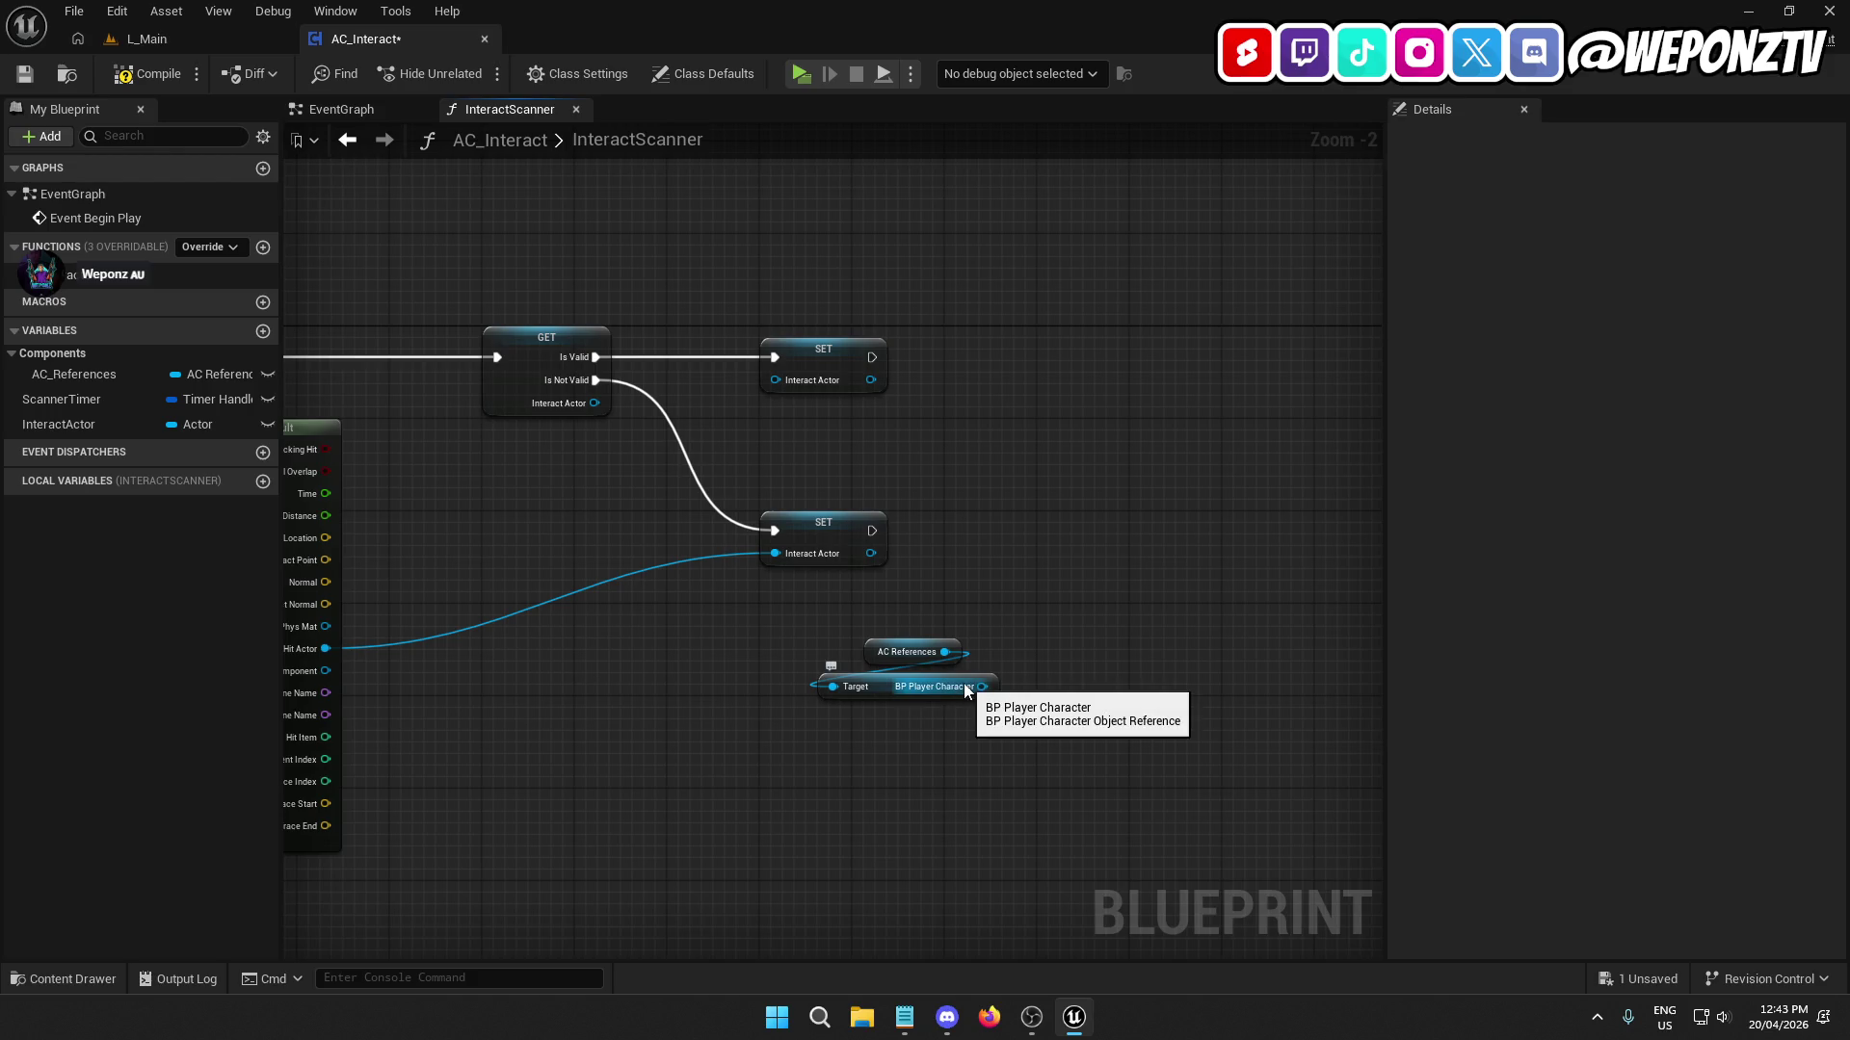
click(967, 688)
key(Delete)
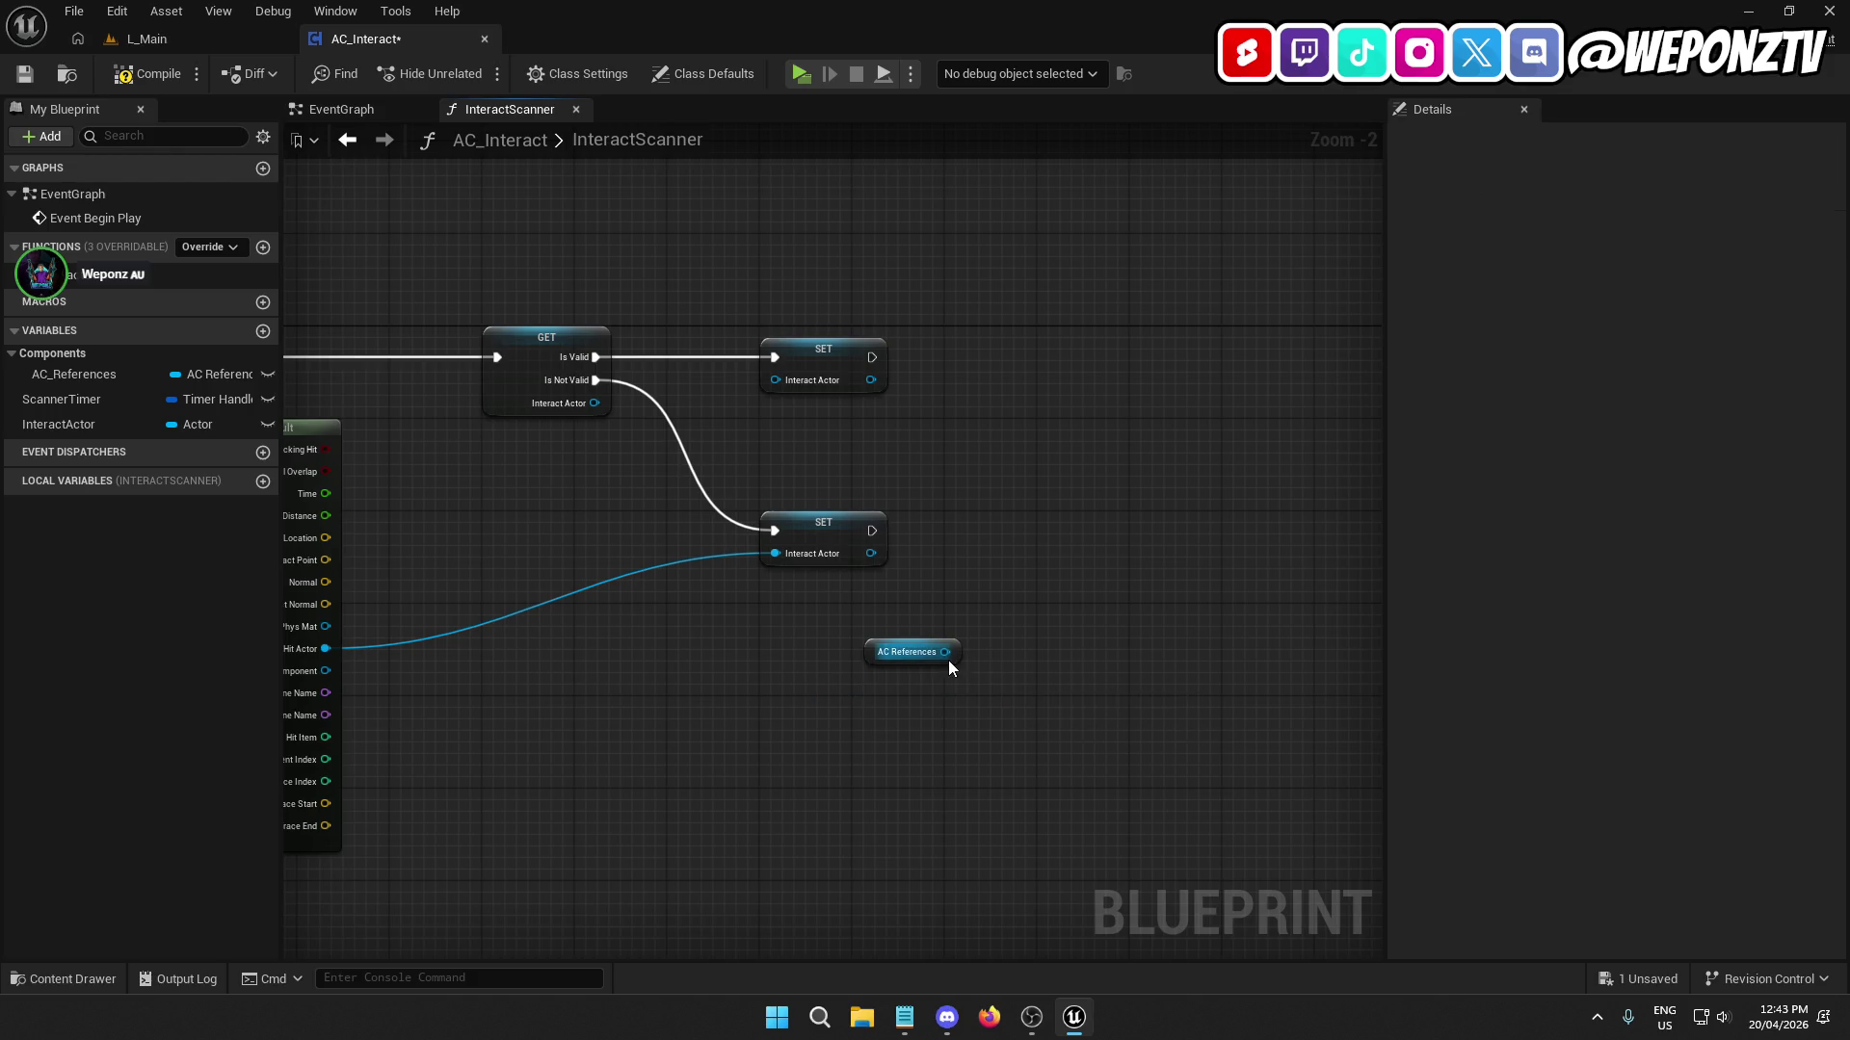
Chain Get BP Player Controller and then Get Main UI off AC References.
drag(948, 661, 905, 702)
text(play)
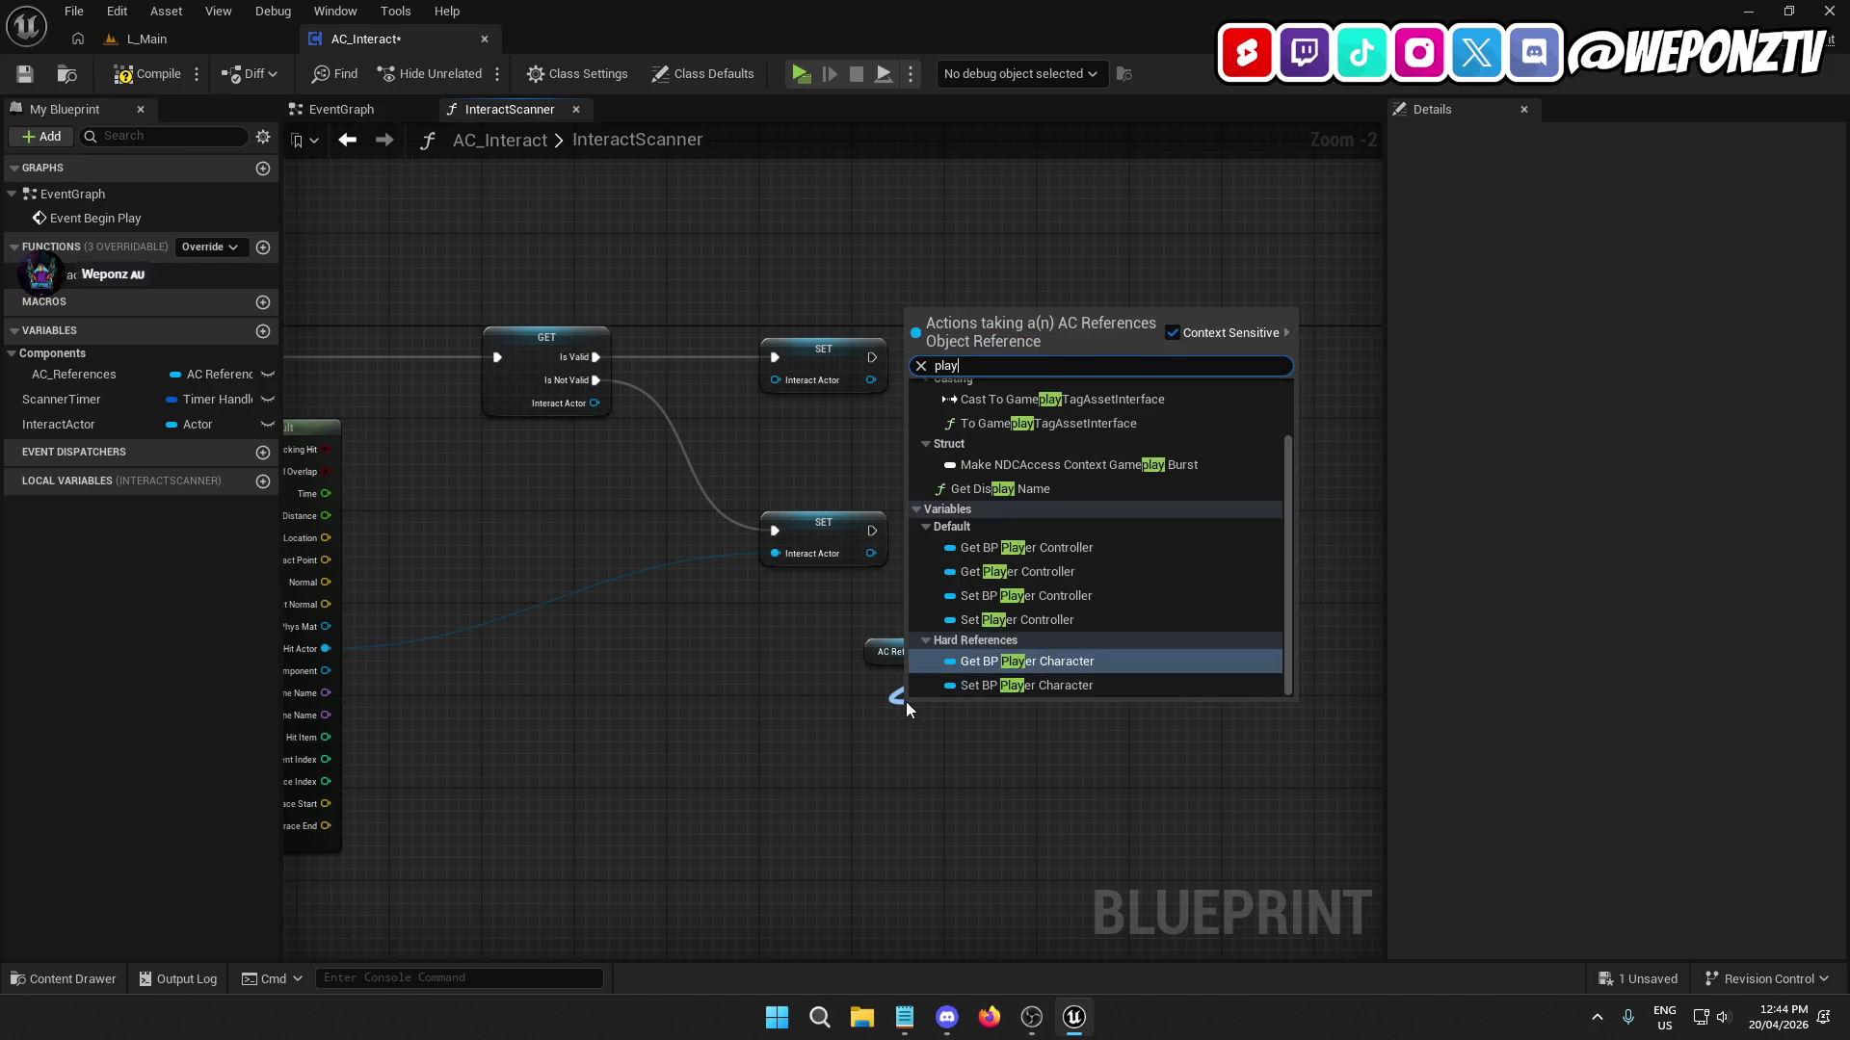
text(erc)
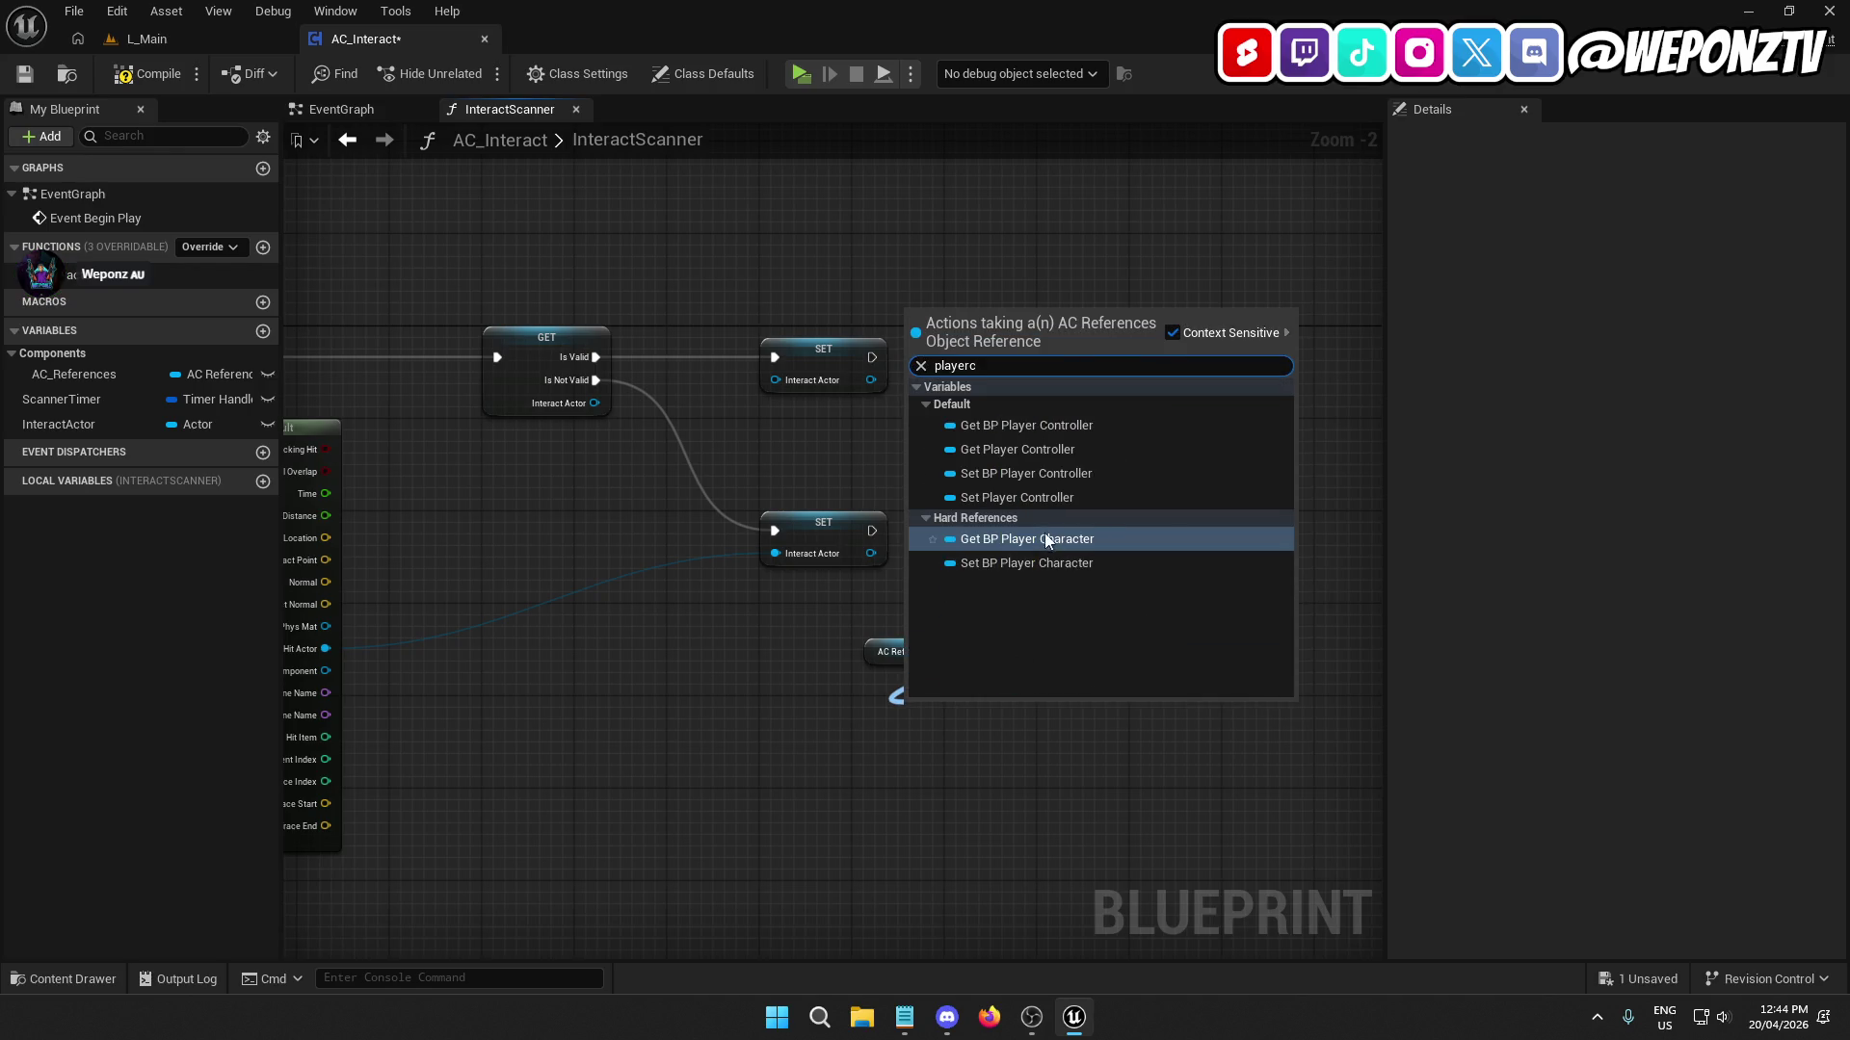
click(1034, 425)
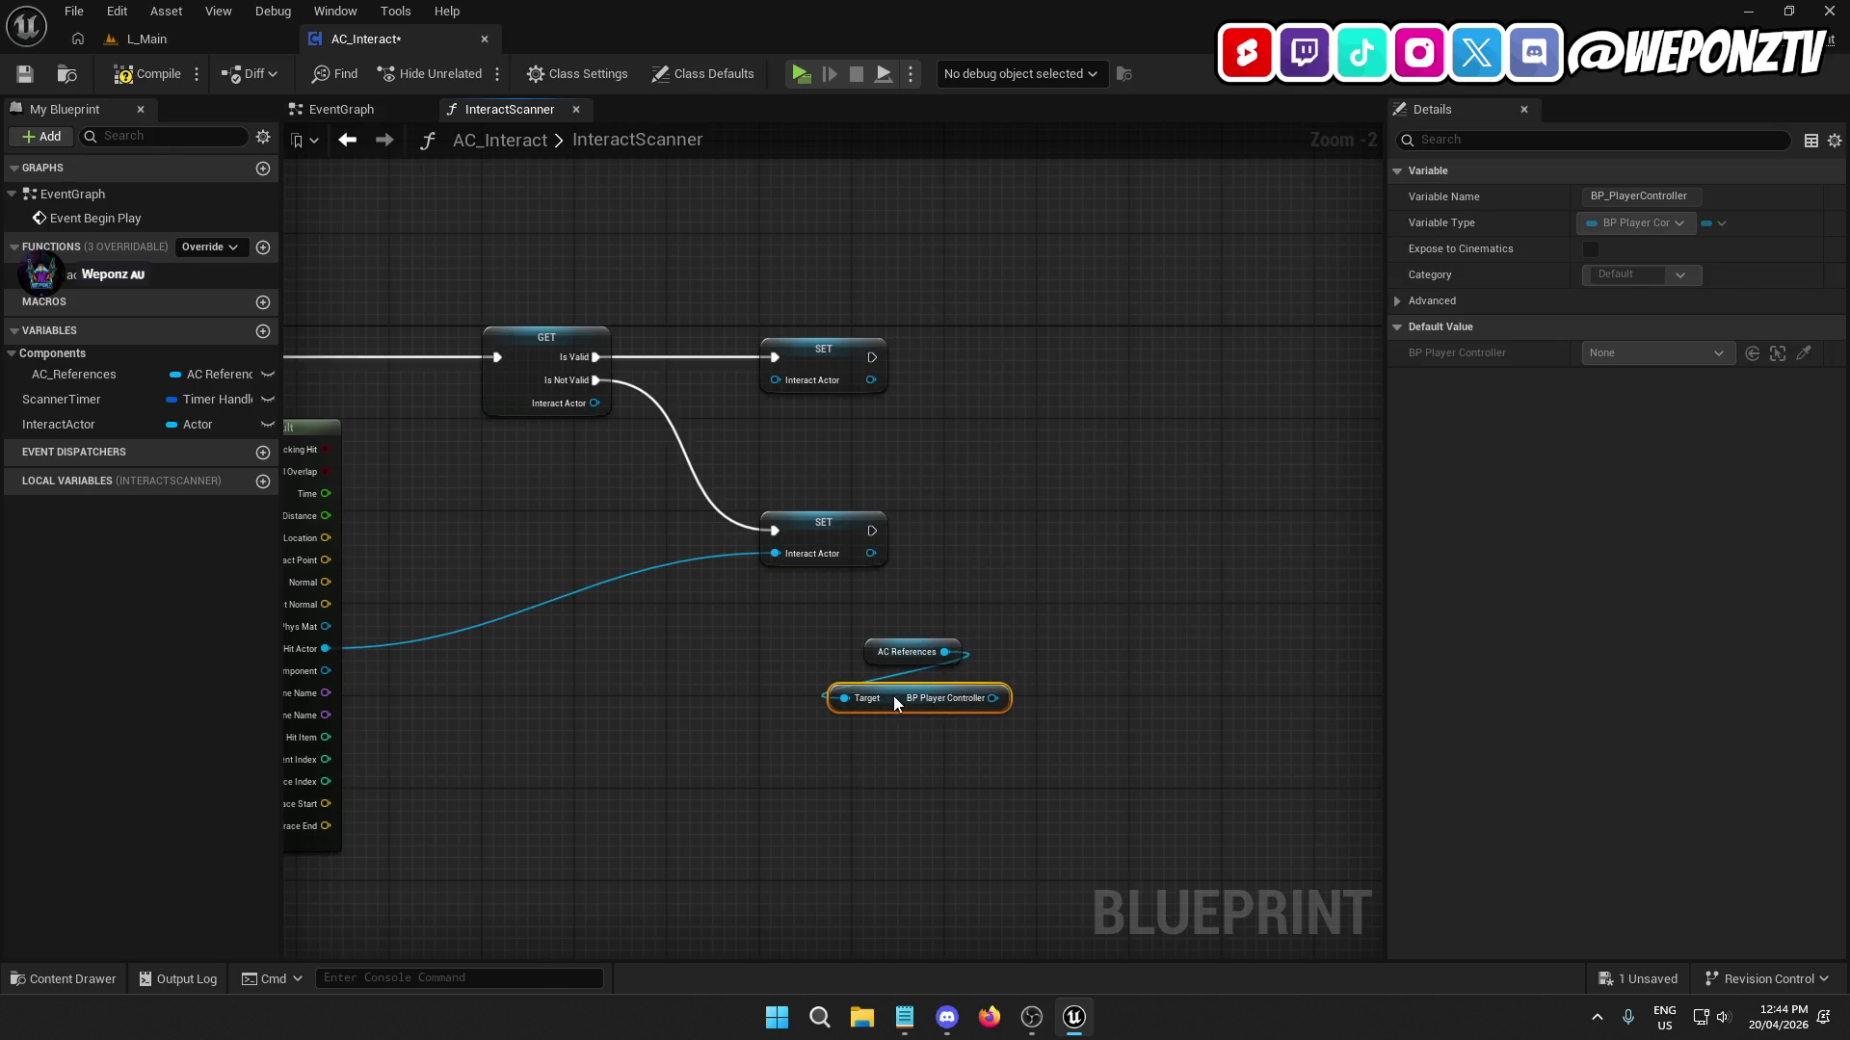
mouse_move(894, 696)
mouse_down()
mouse_move(987, 690)
mouse_move(906, 744)
mouse_up()
text(main)
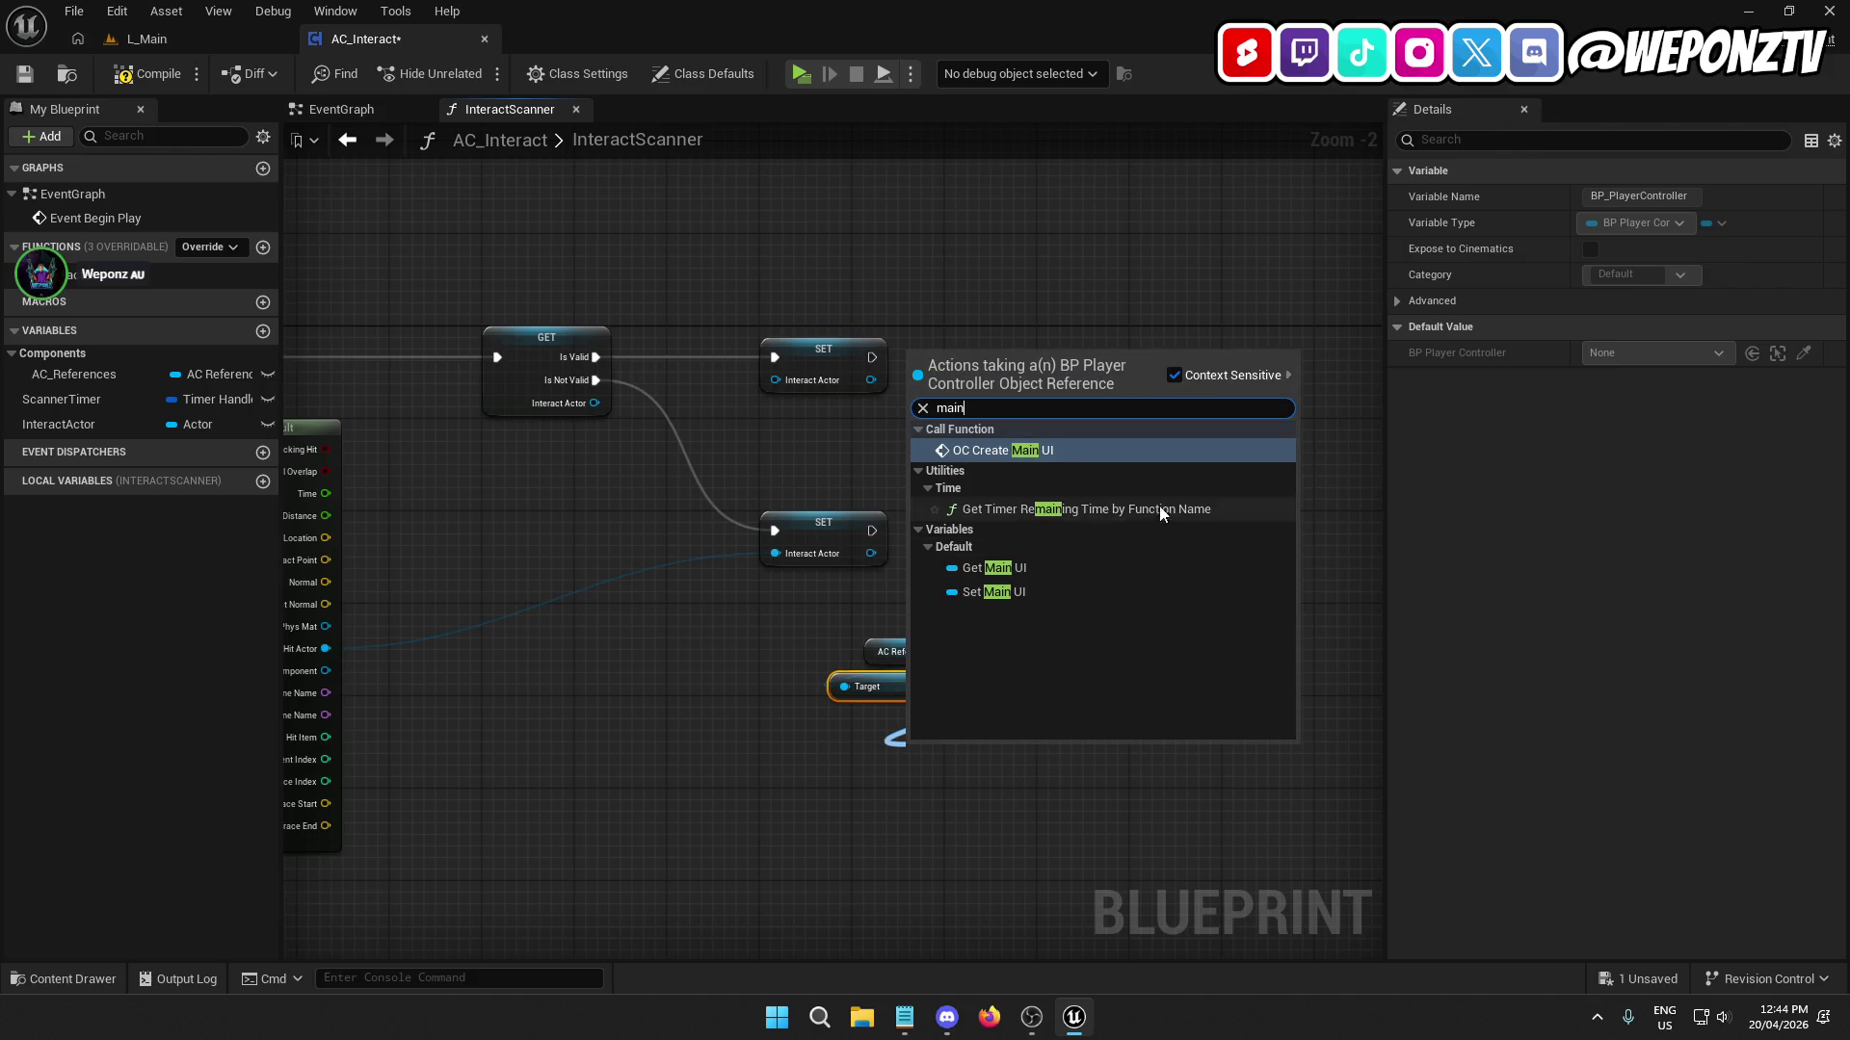
click(1025, 568)
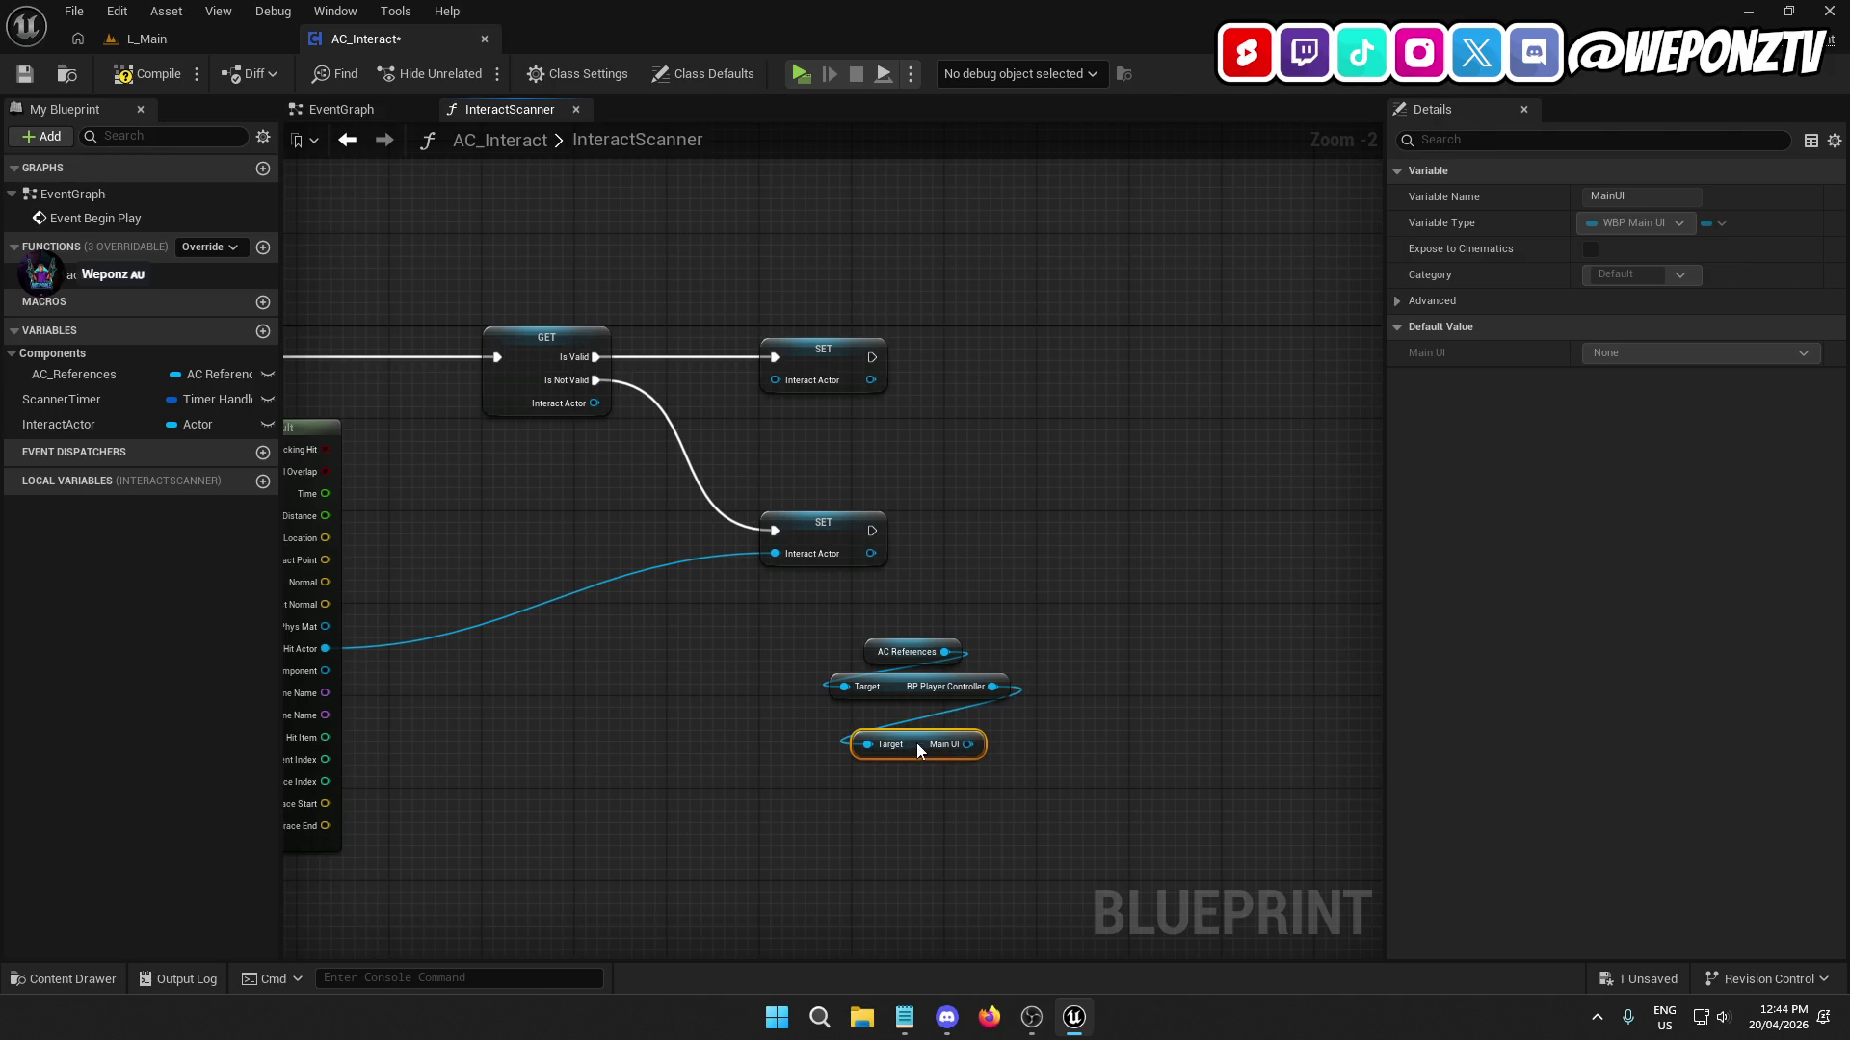
drag(917, 743, 921, 717)
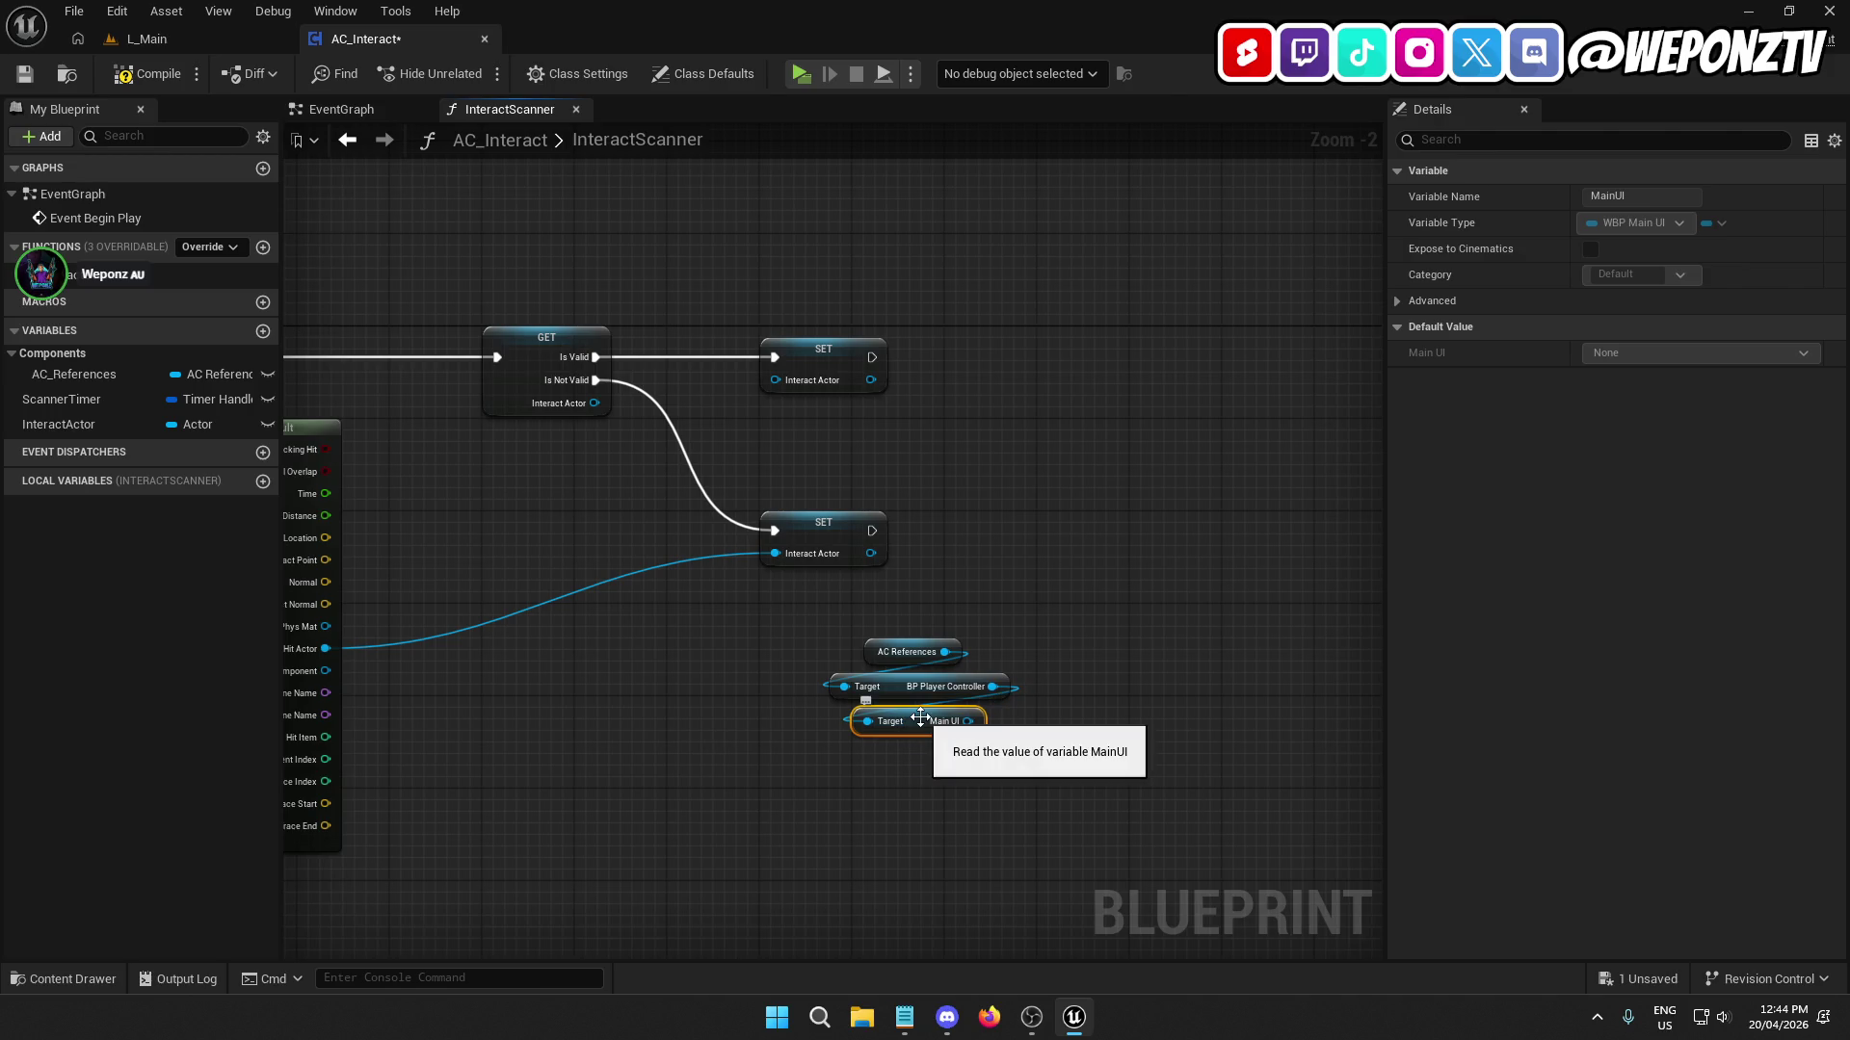
click(262, 249)
Create a ShowInteractInfo function, place its call, and rename it ToggleInteractInfo.
text(ShowI)
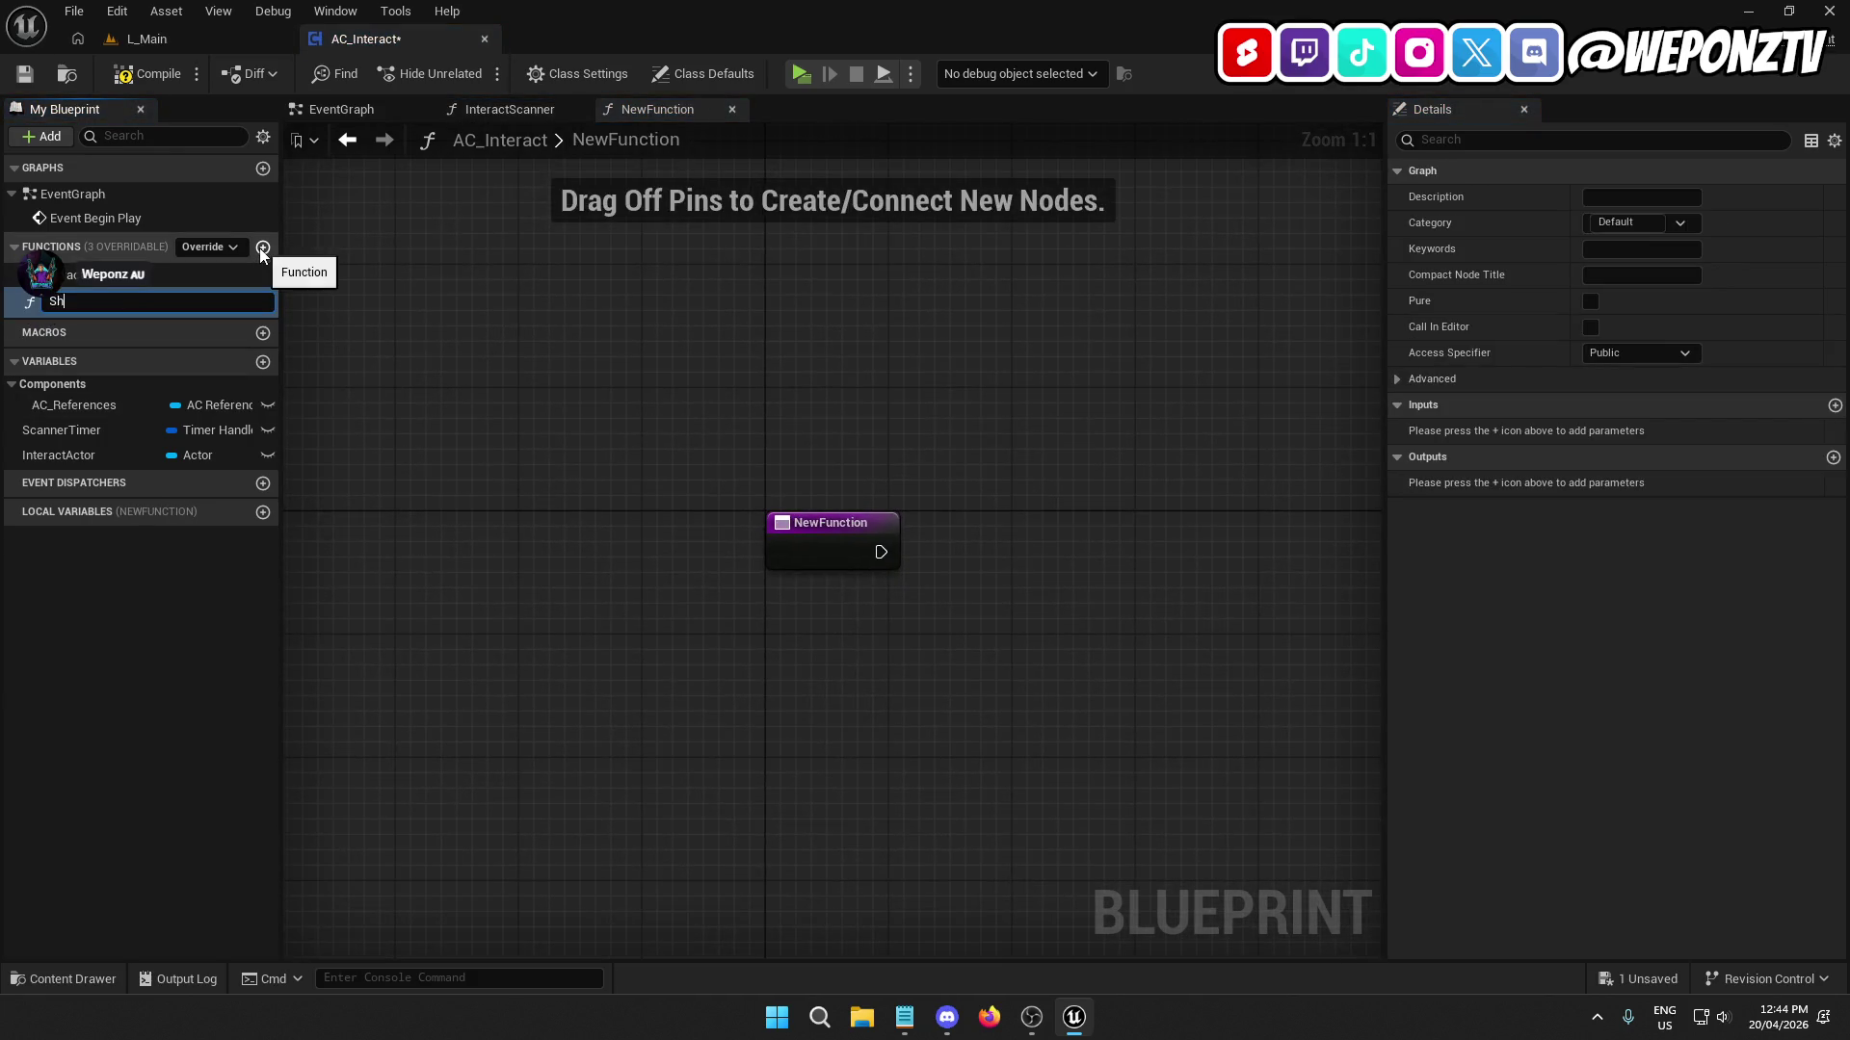
text(nteract)
text(Info)
key(Return)
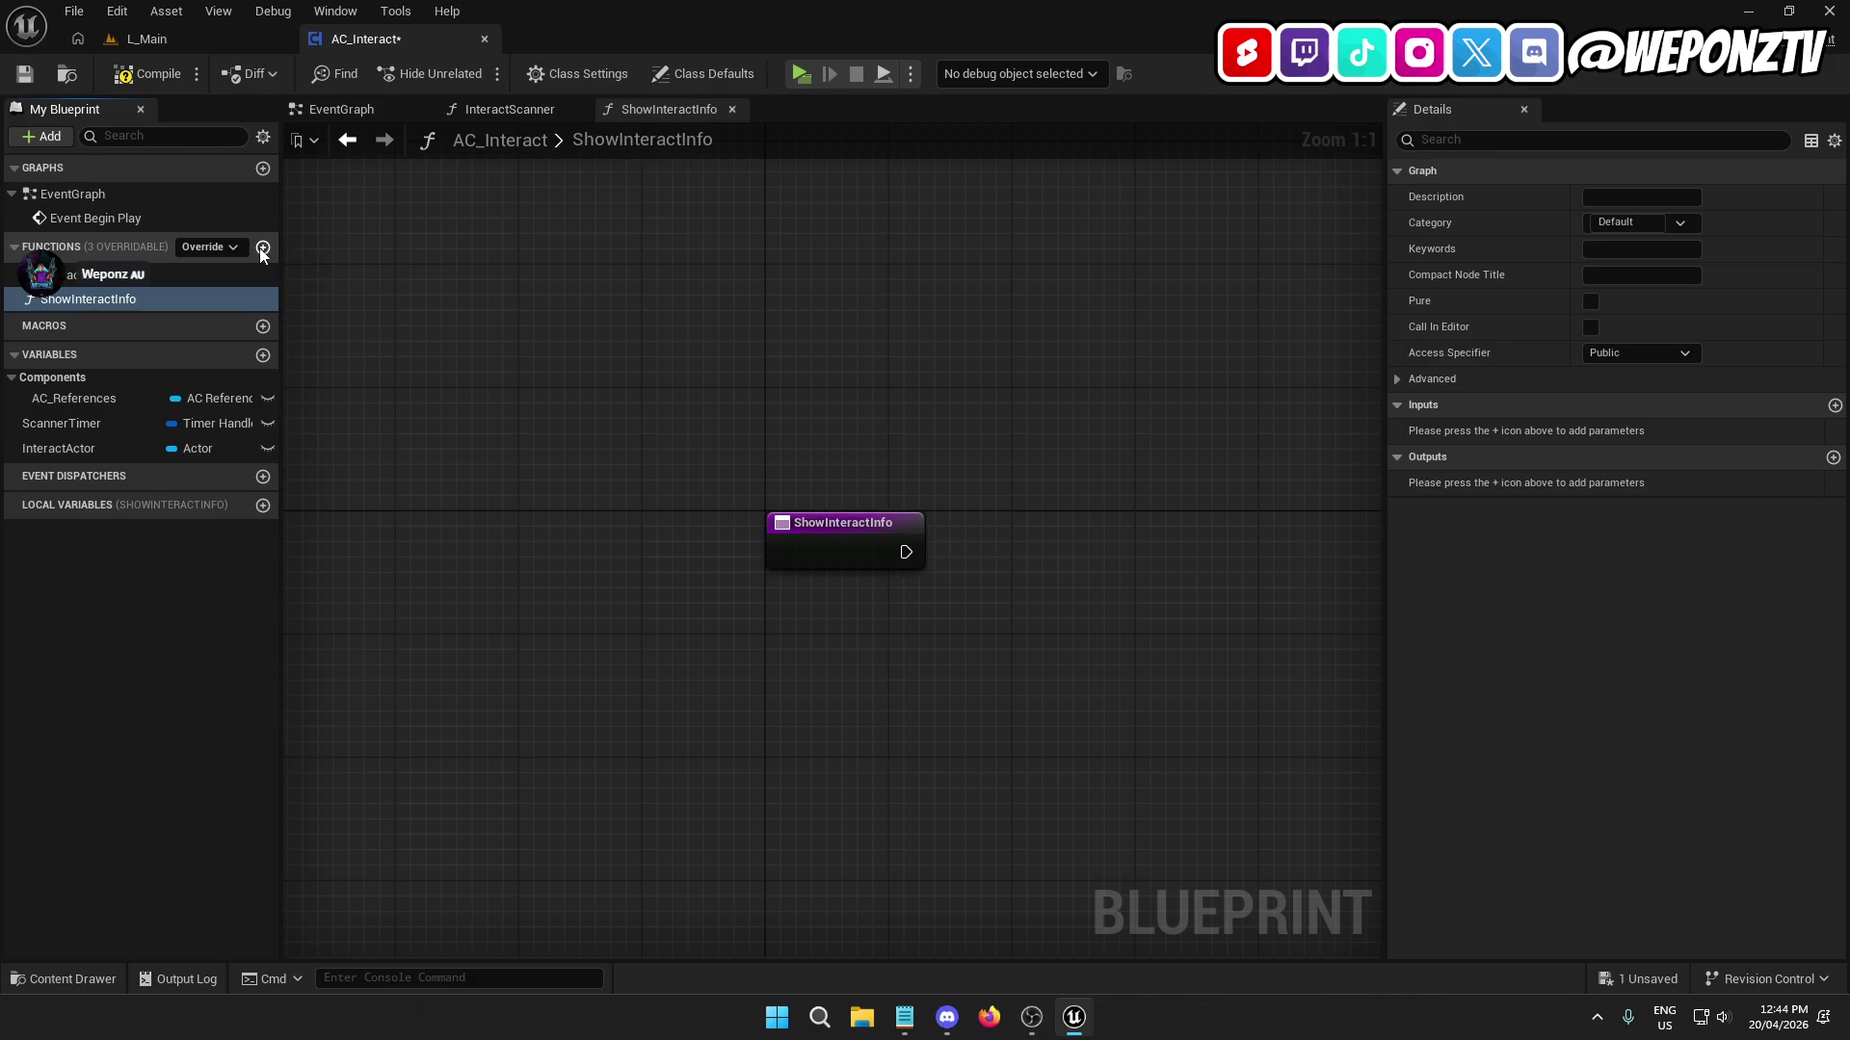
click(517, 107)
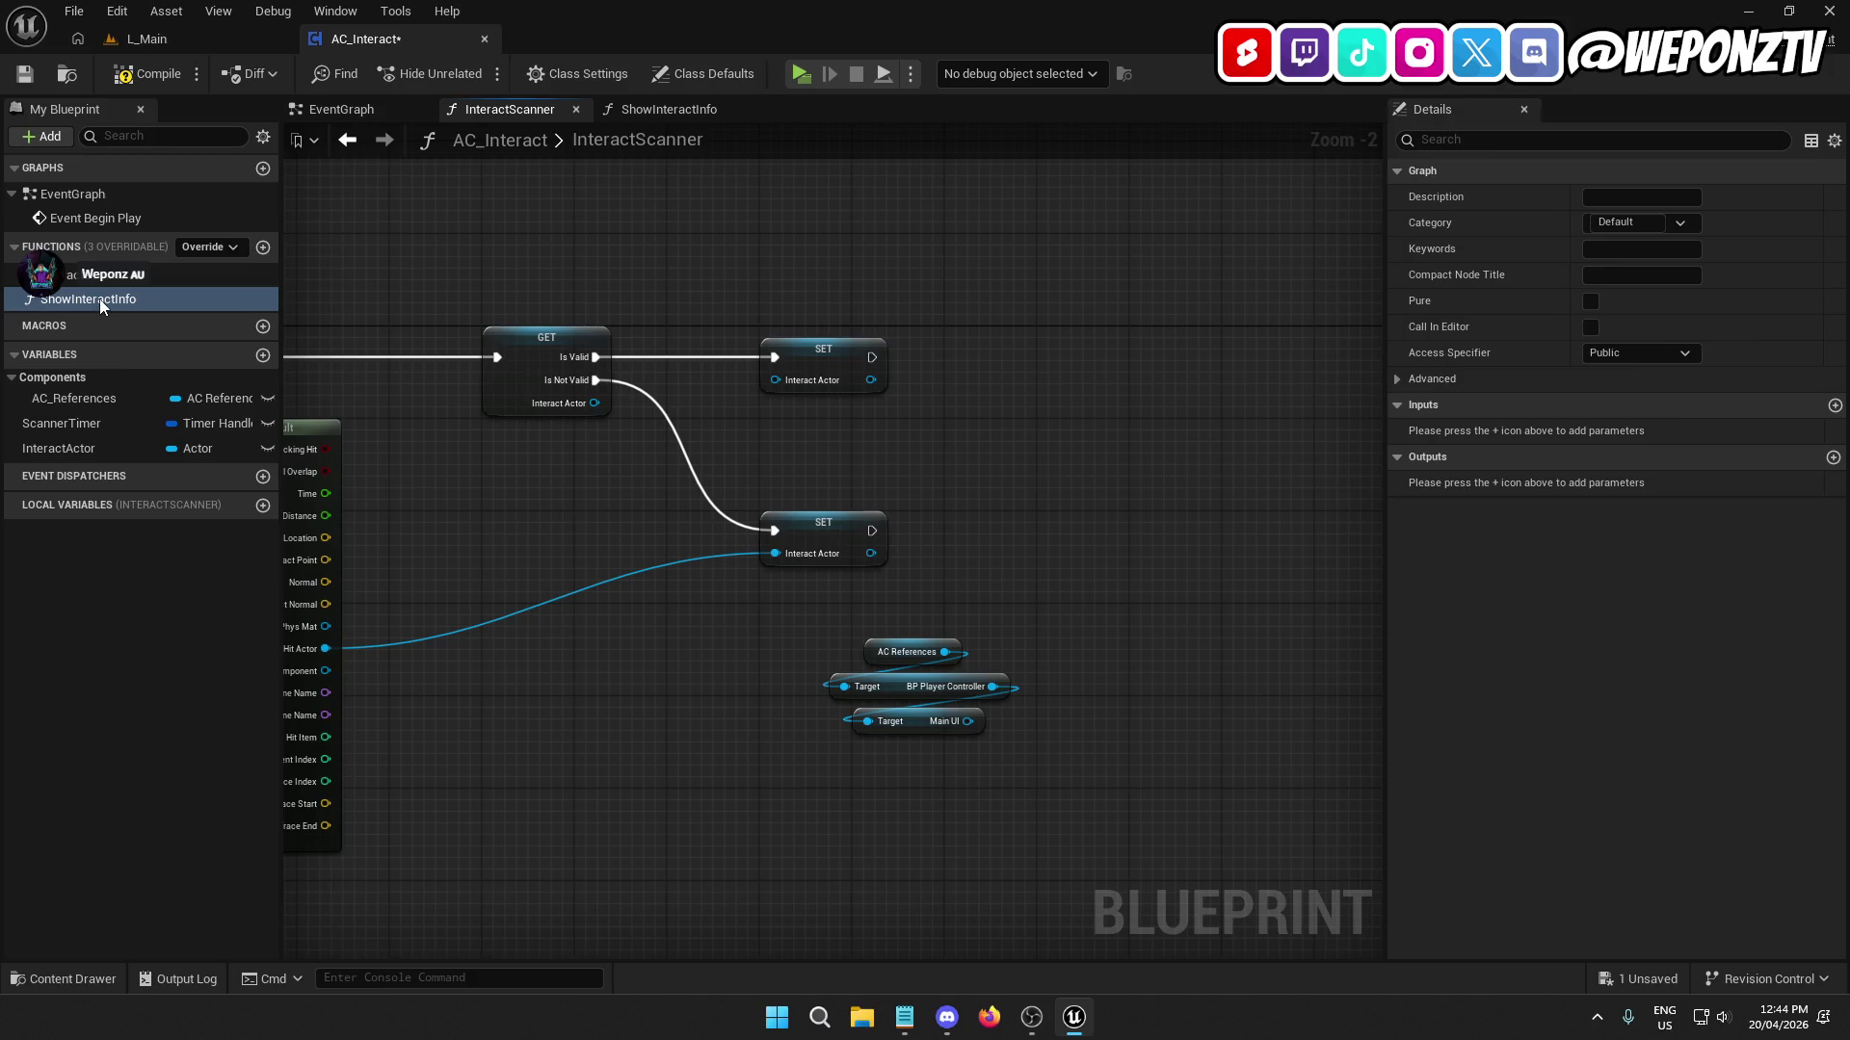
mouse_move(100, 299)
mouse_down()
mouse_move(1062, 479)
mouse_move(1087, 537)
mouse_up()
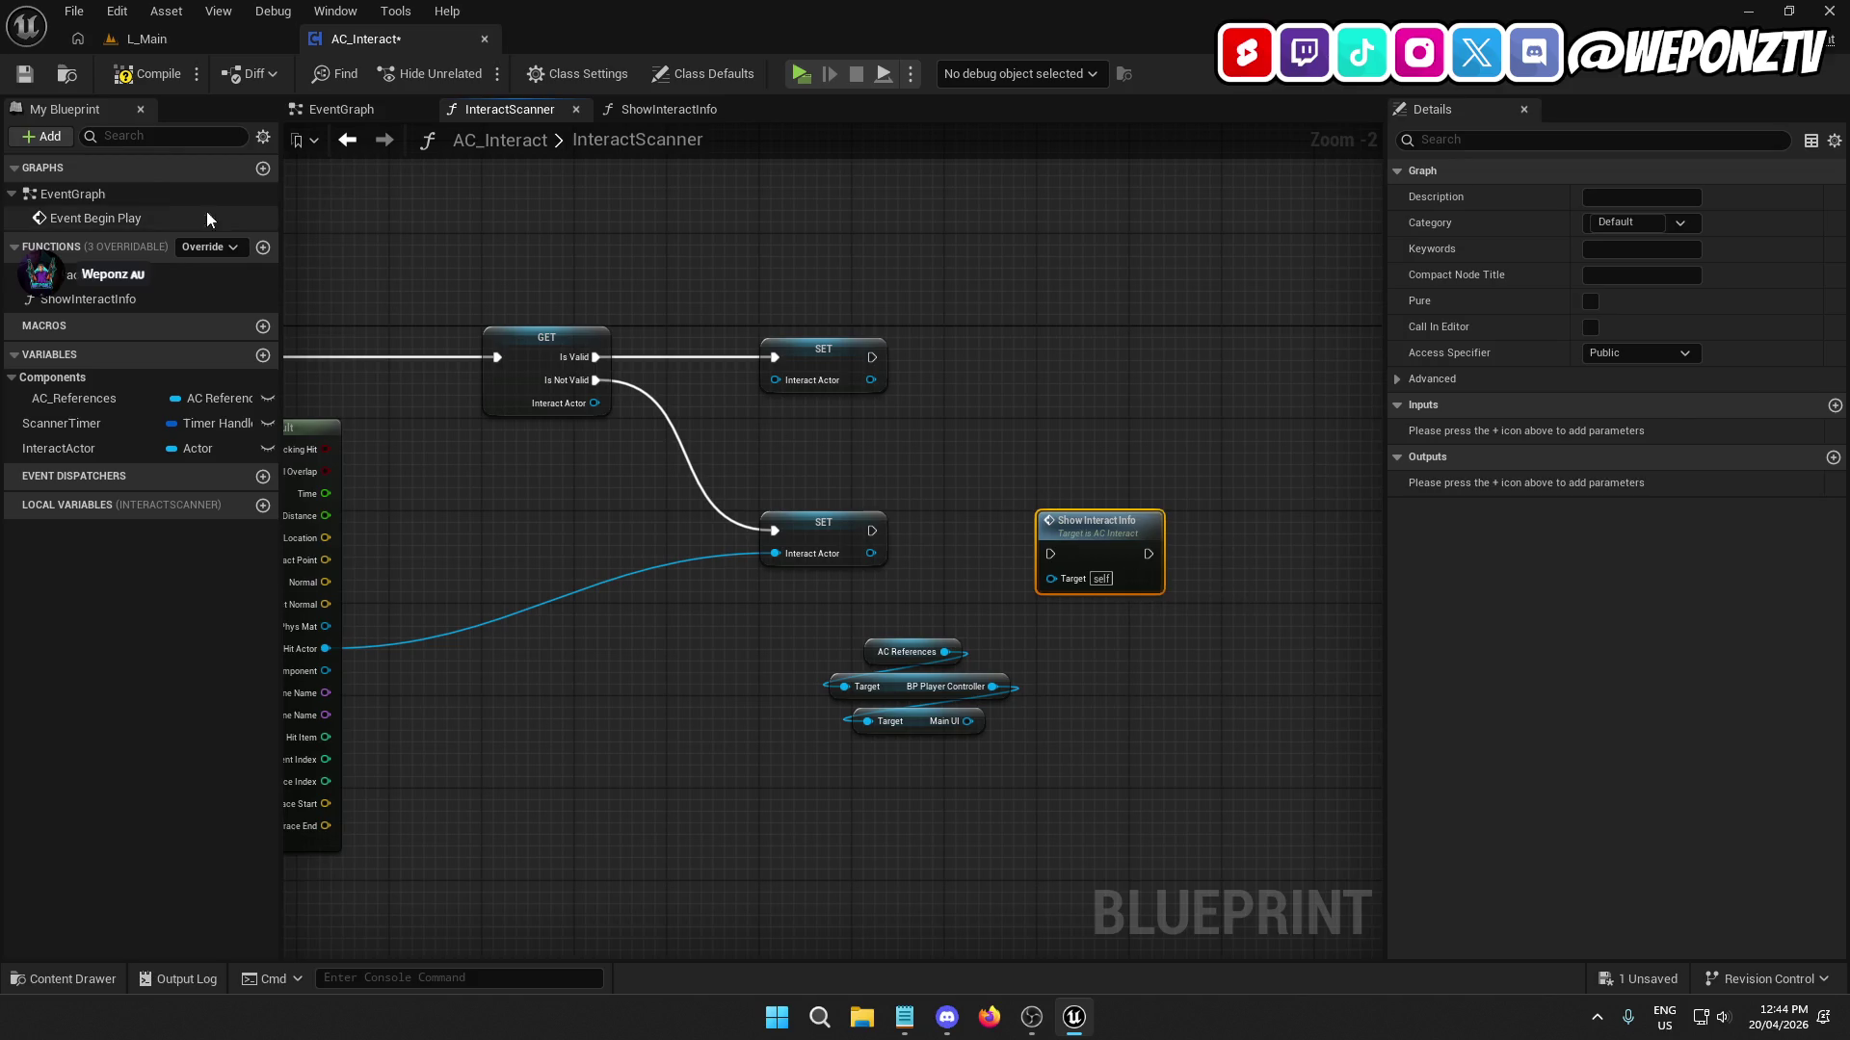
click(93, 305)
click(61, 301)
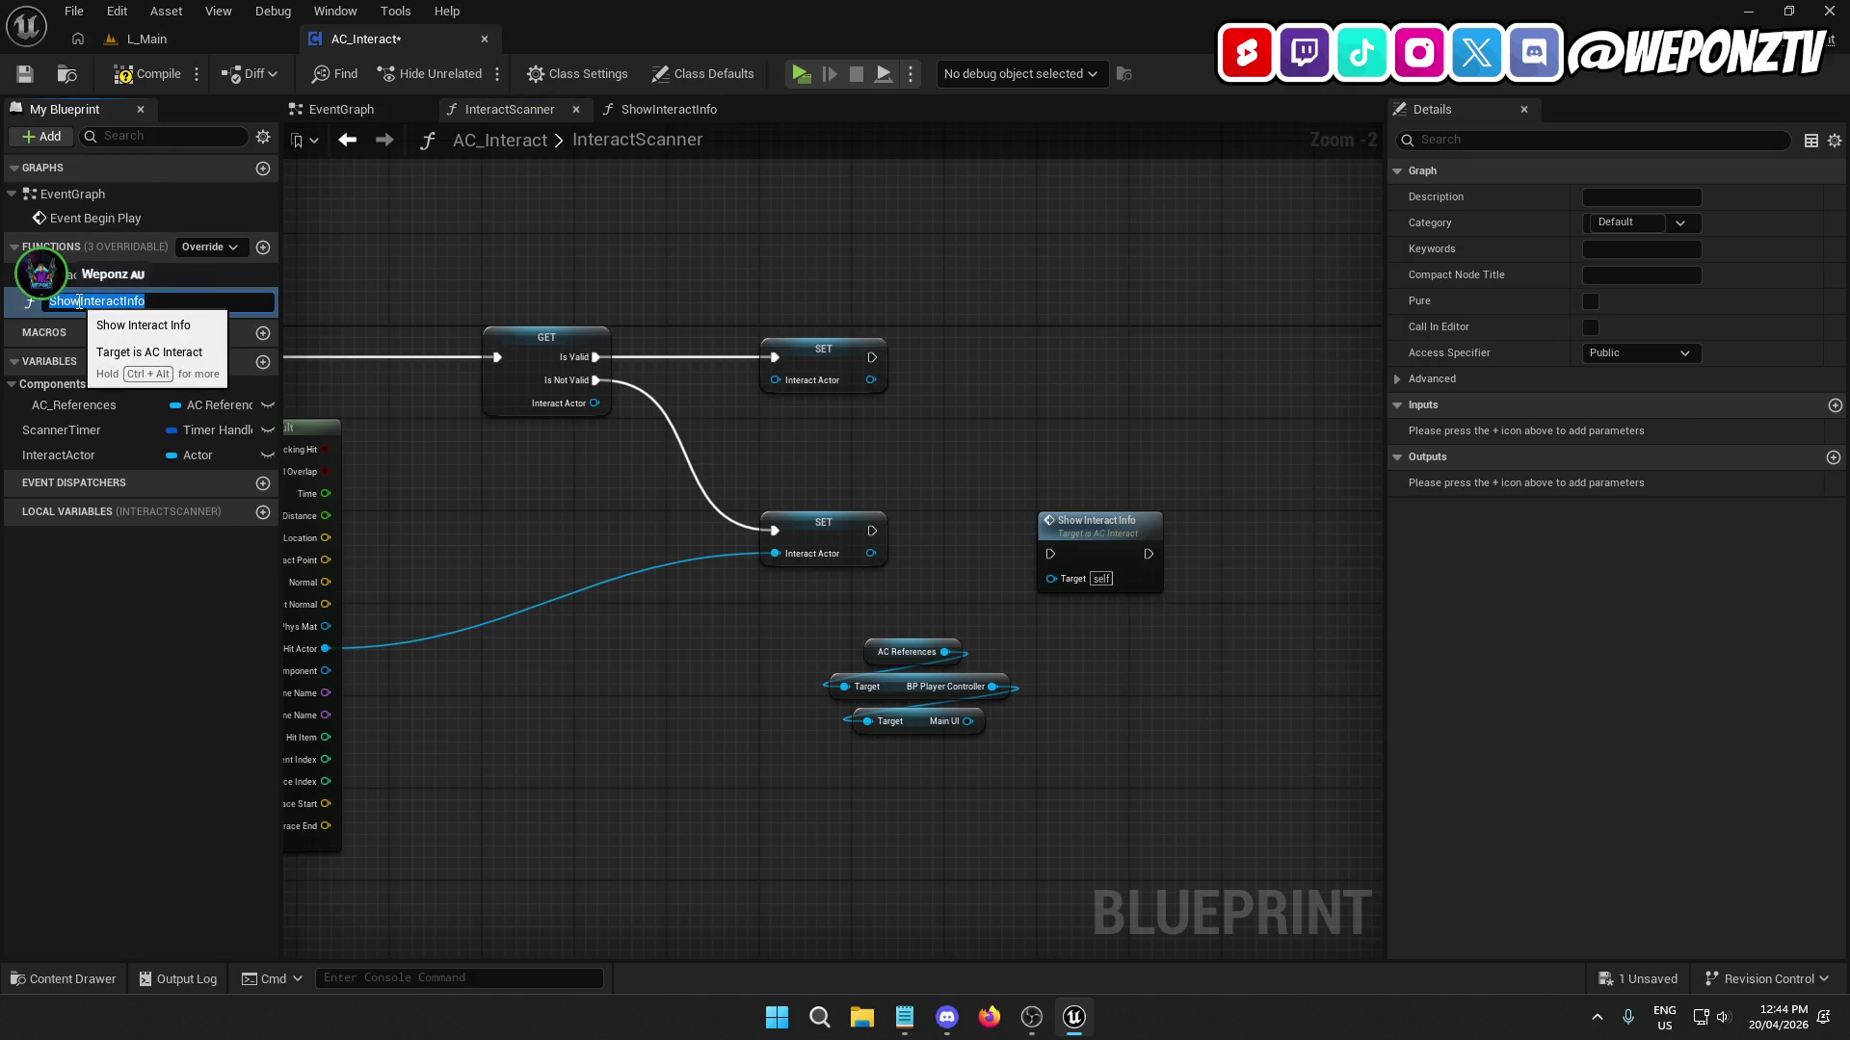
drag(81, 302, 46, 301)
text(Tog)
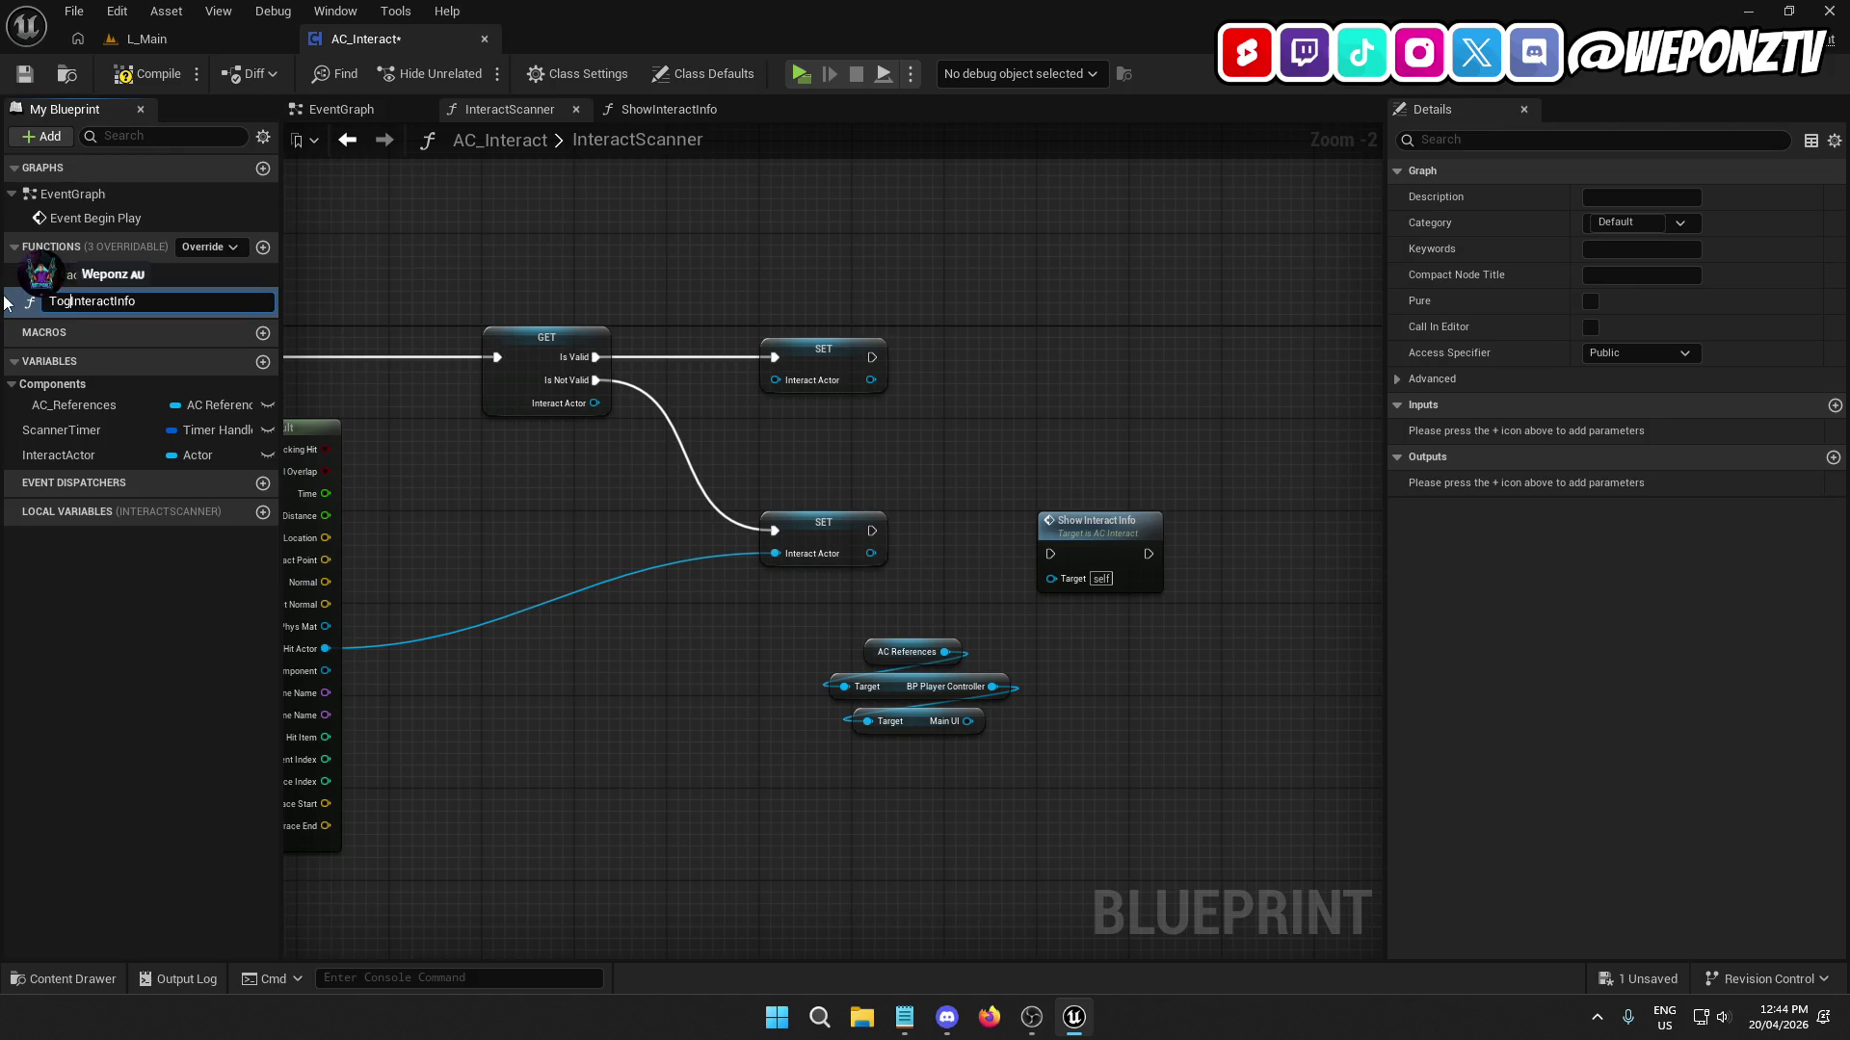
text(gle)
key(Return)
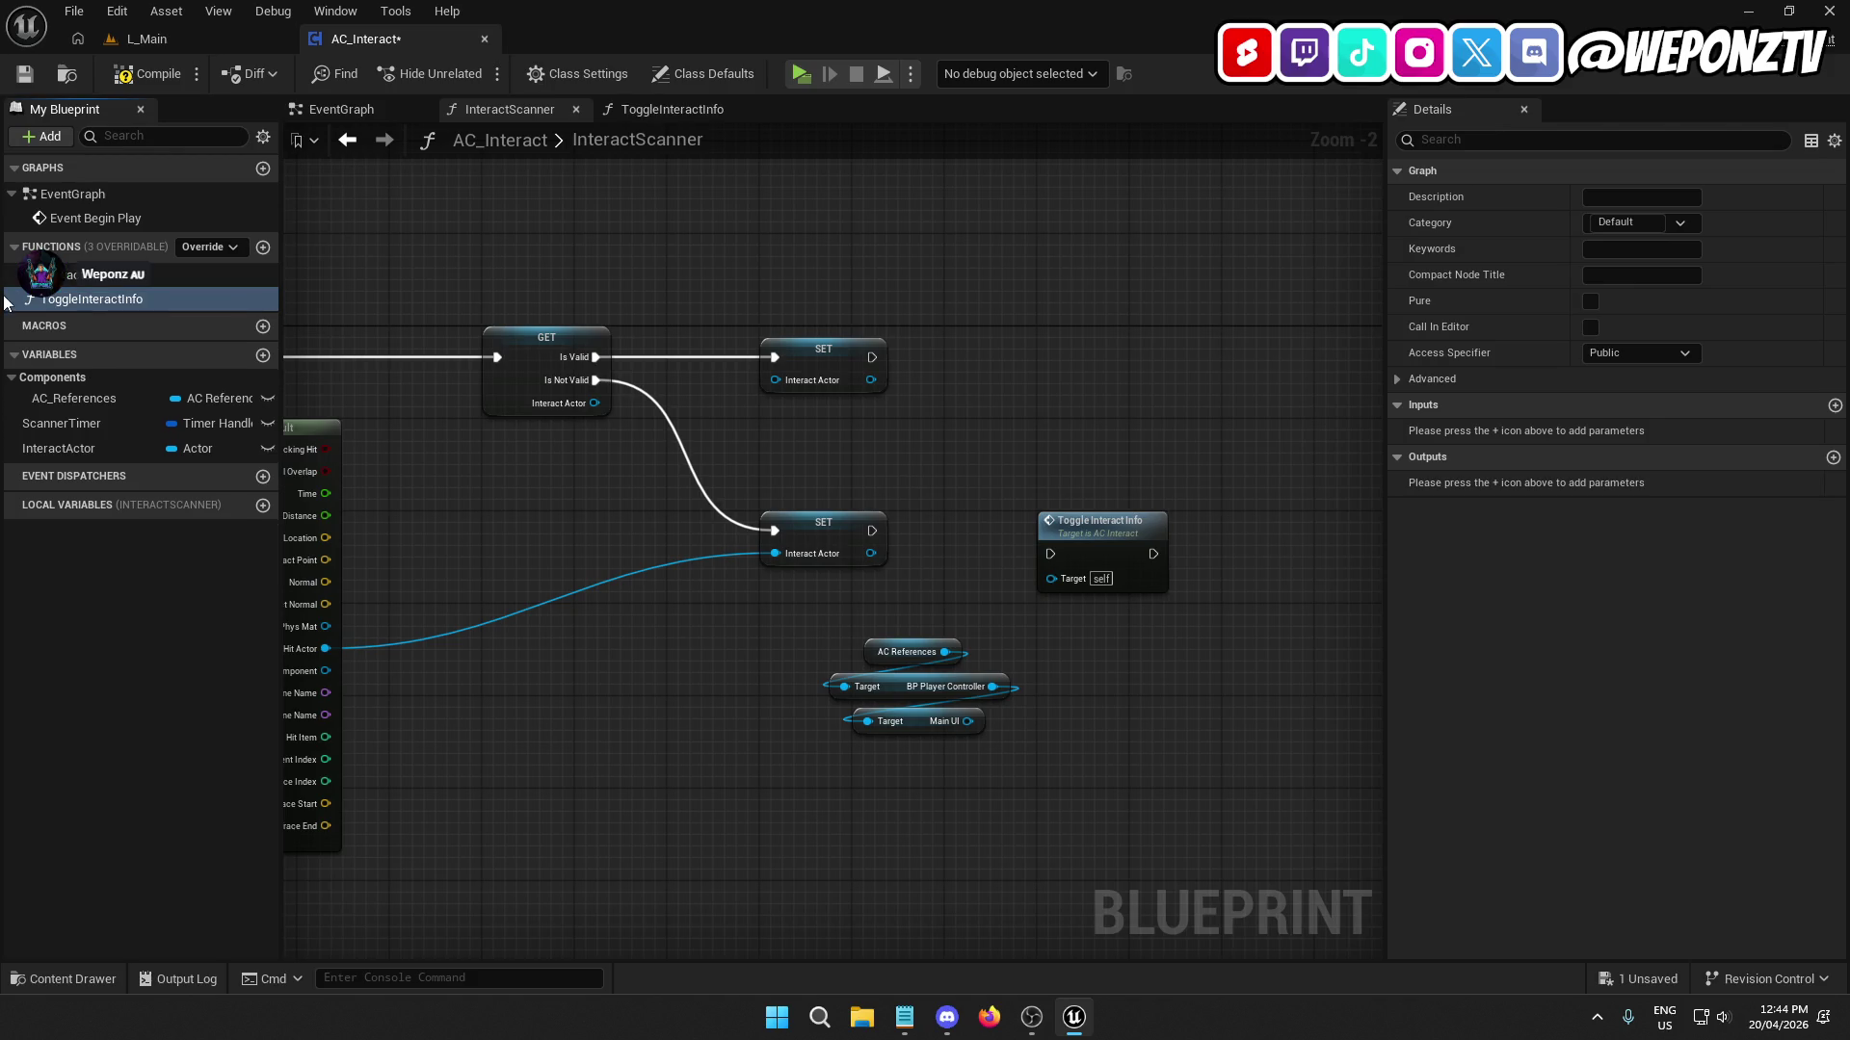
Give ToggleInteractInfo a Boolean input named ShowInfo.
click(1143, 521)
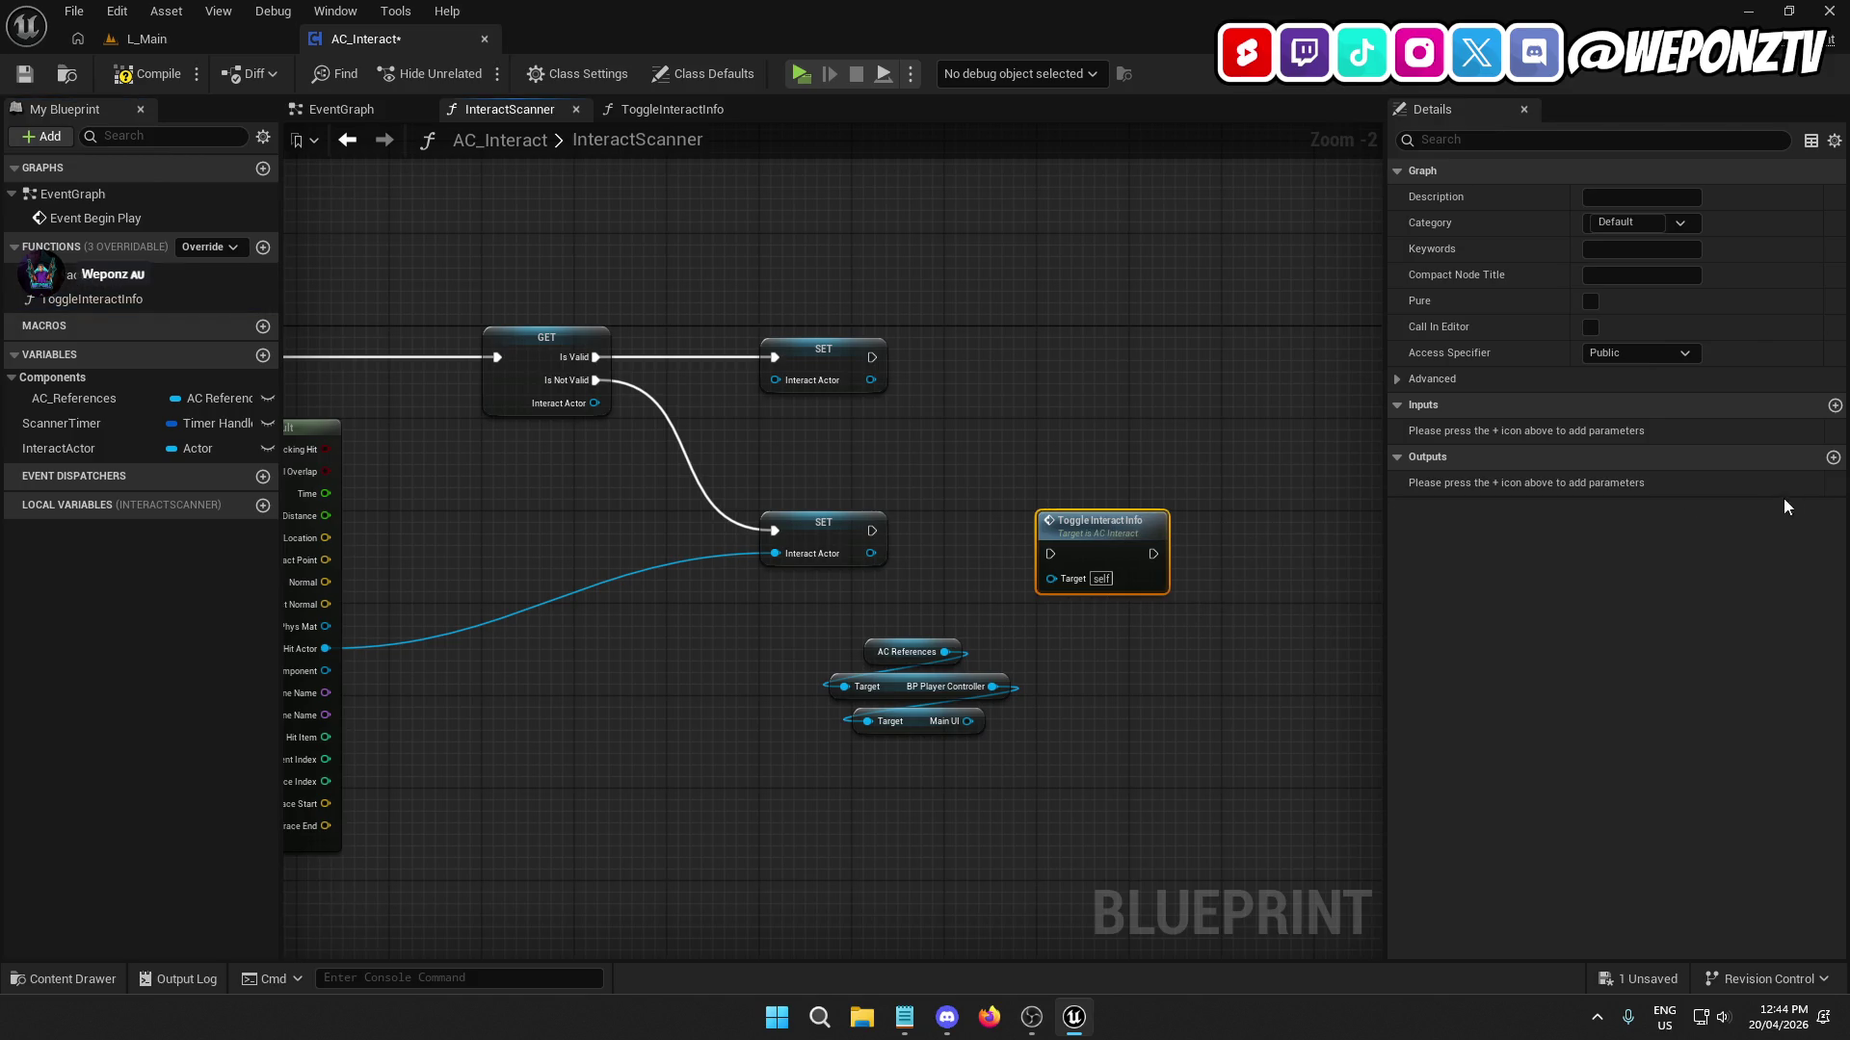
click(1833, 406)
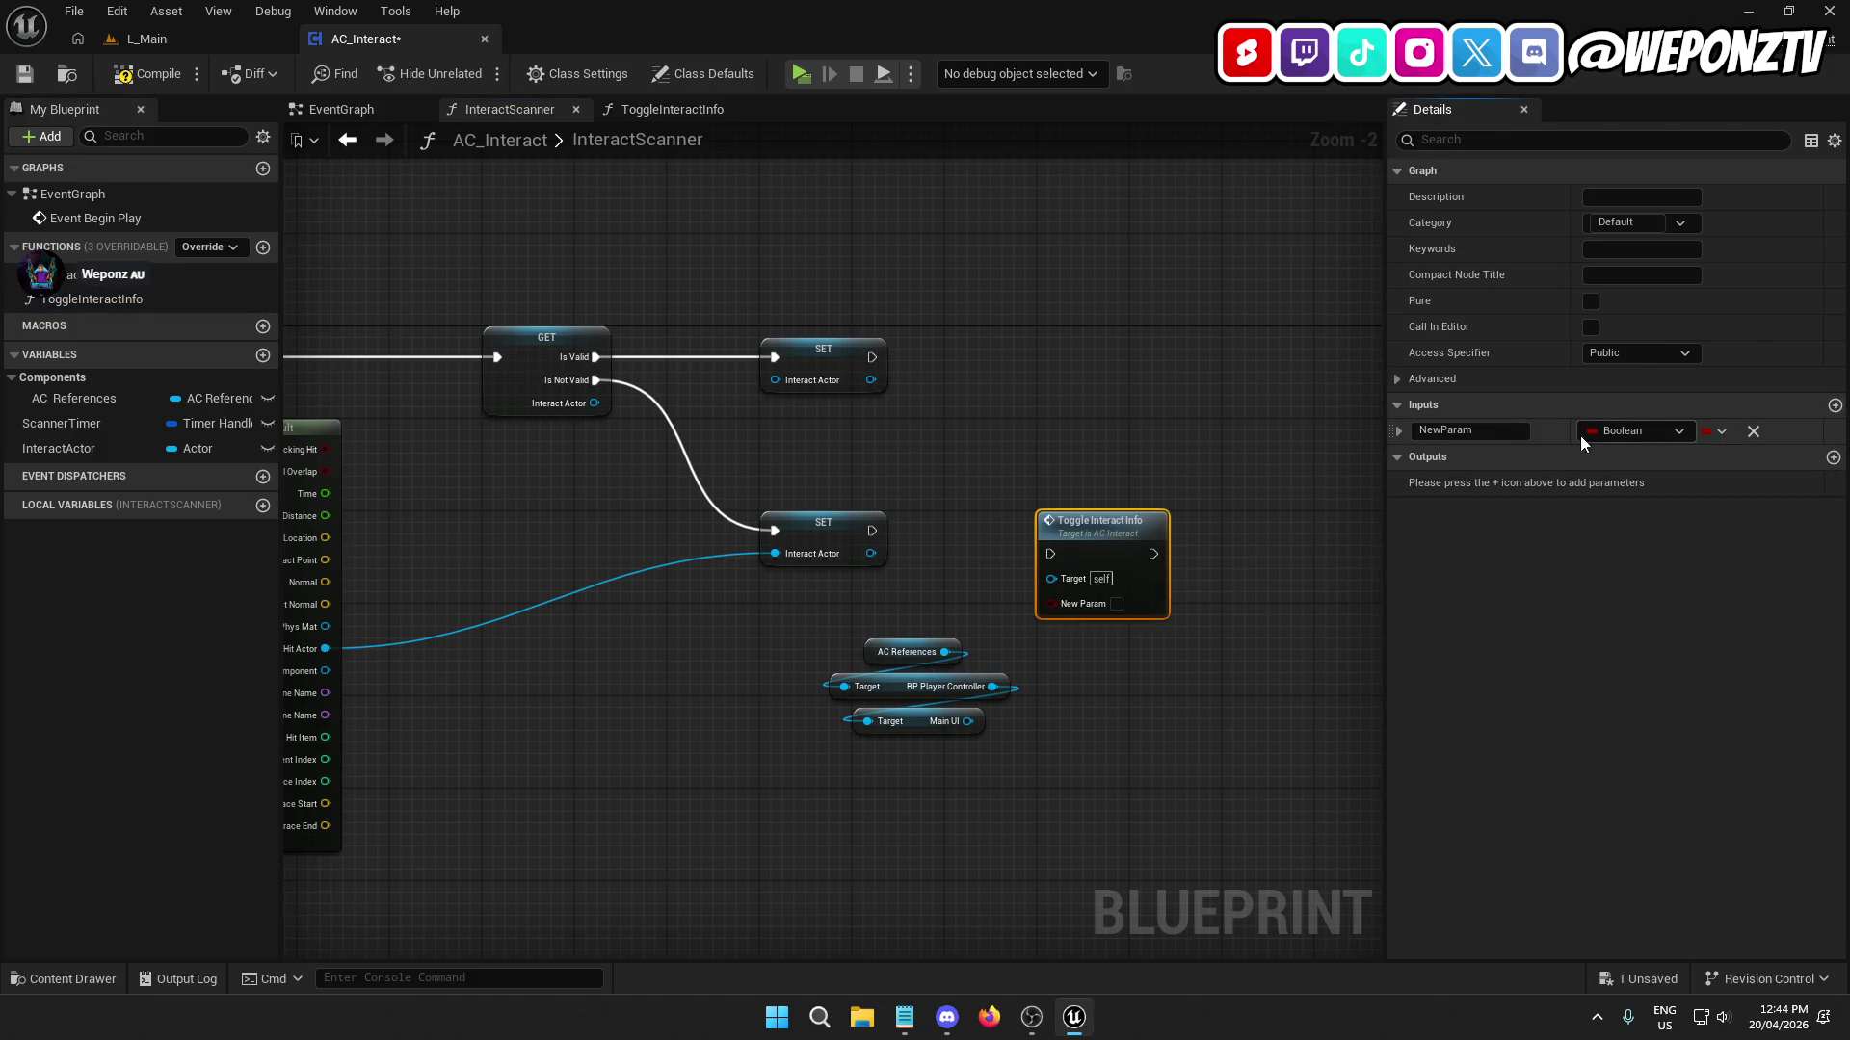
drag(1430, 434, 1360, 442)
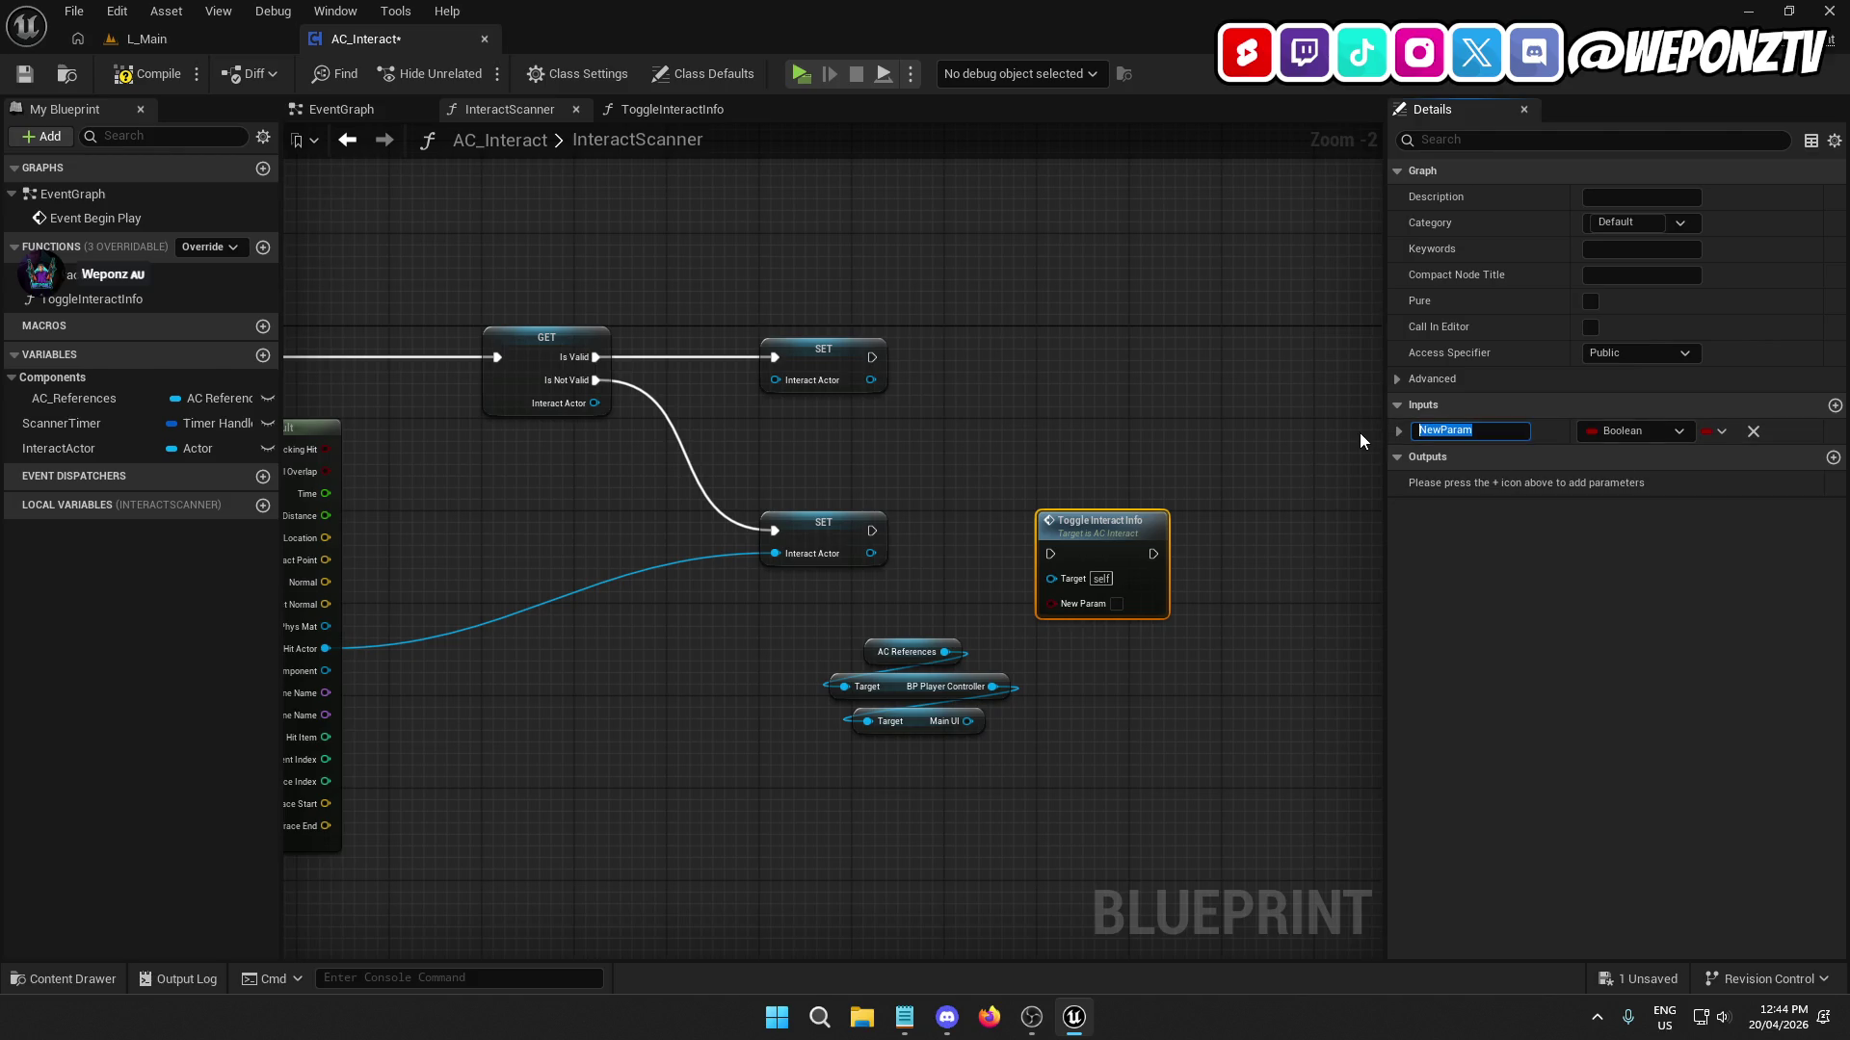
text(S)
key(BackSpace)
text(owInfo)
key(Return)
Run the Toggle Interact Info call after the lower SET InteractActor node.
drag(1050, 554, 870, 529)
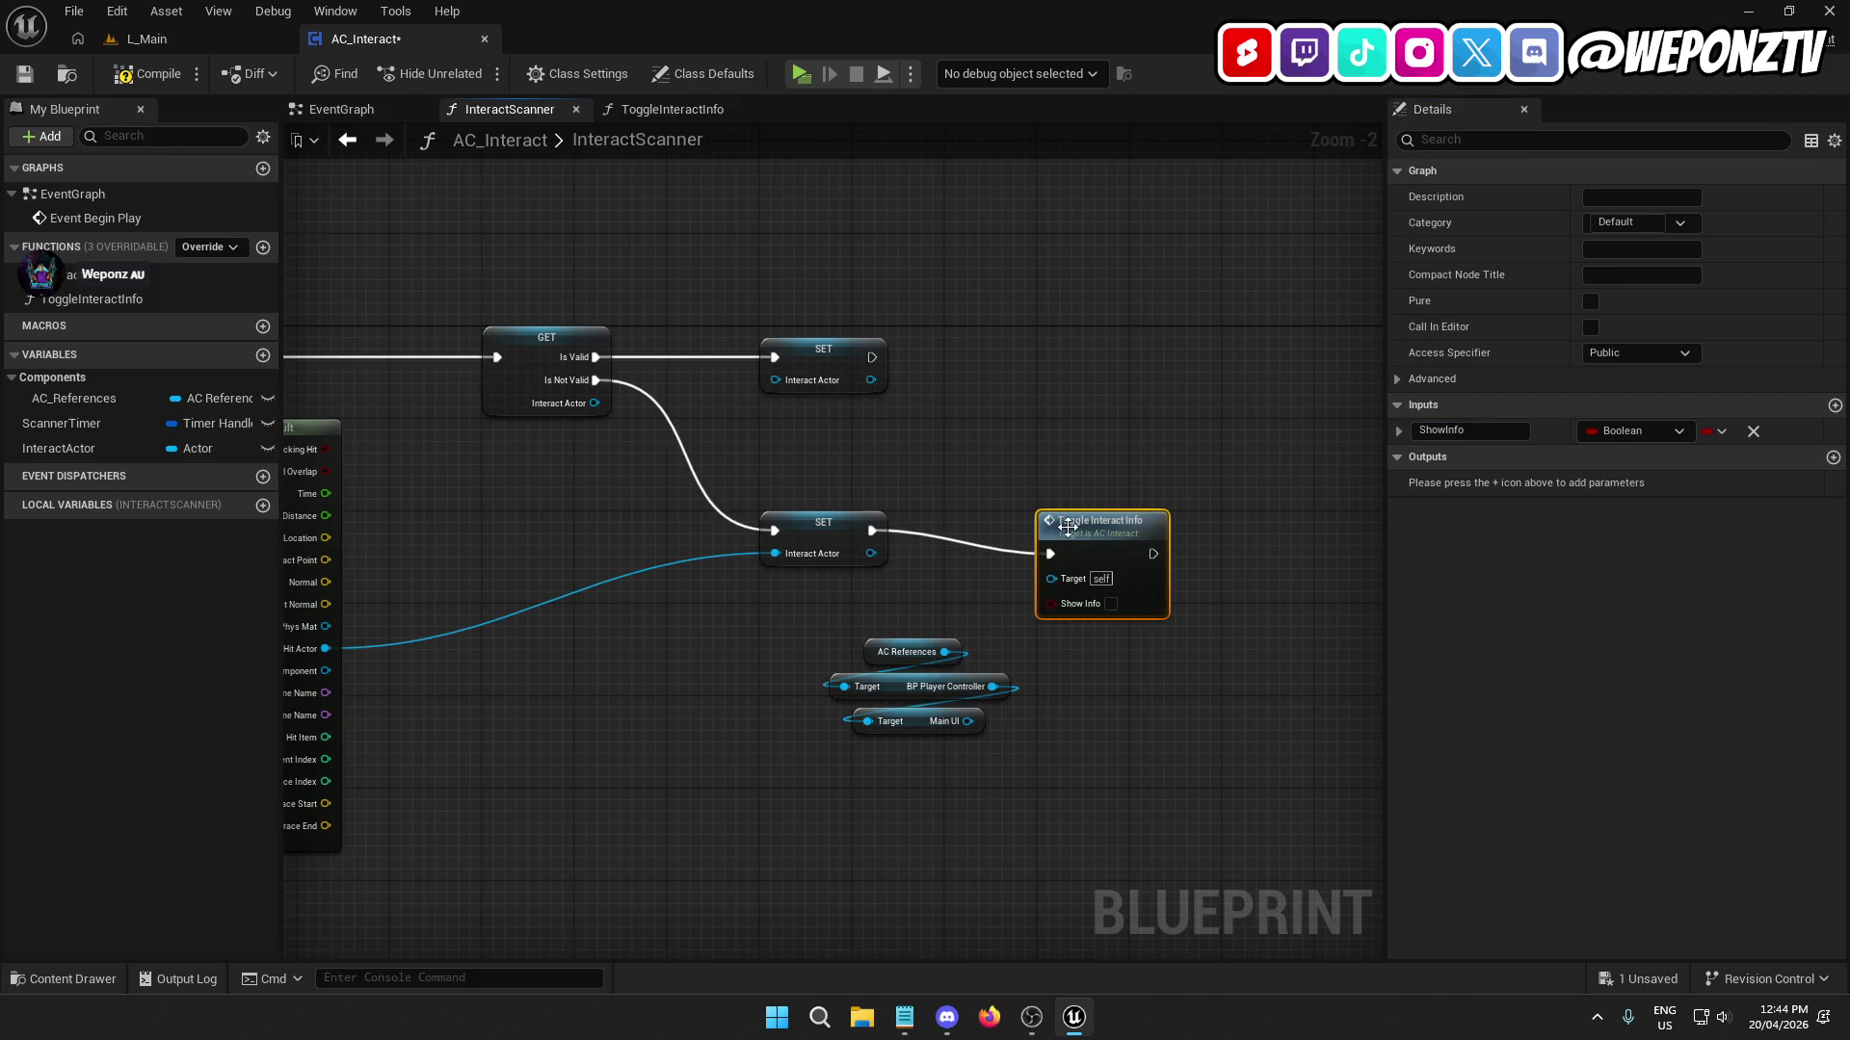
drag(1081, 524, 1069, 512)
click(848, 529)
key(q)
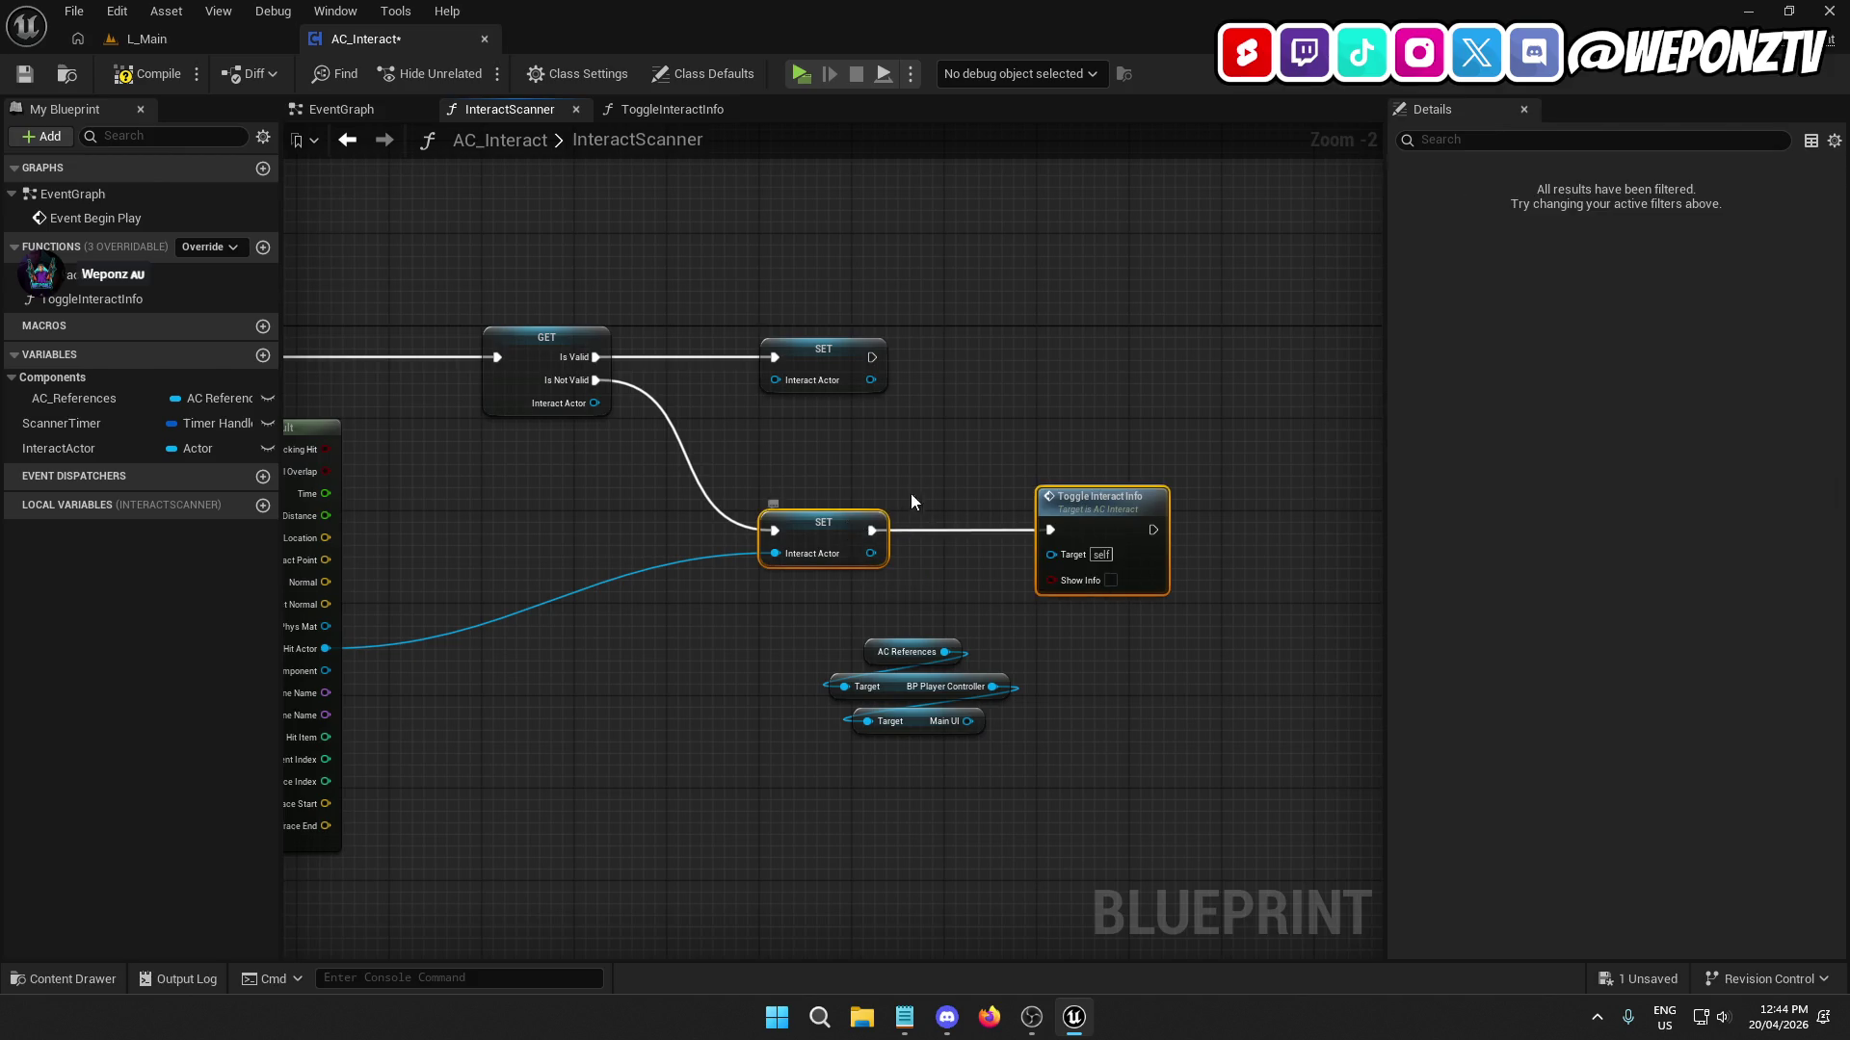
Duplicate the call after the upper SET node and tick Show Info on the lower call.
click(1069, 528)
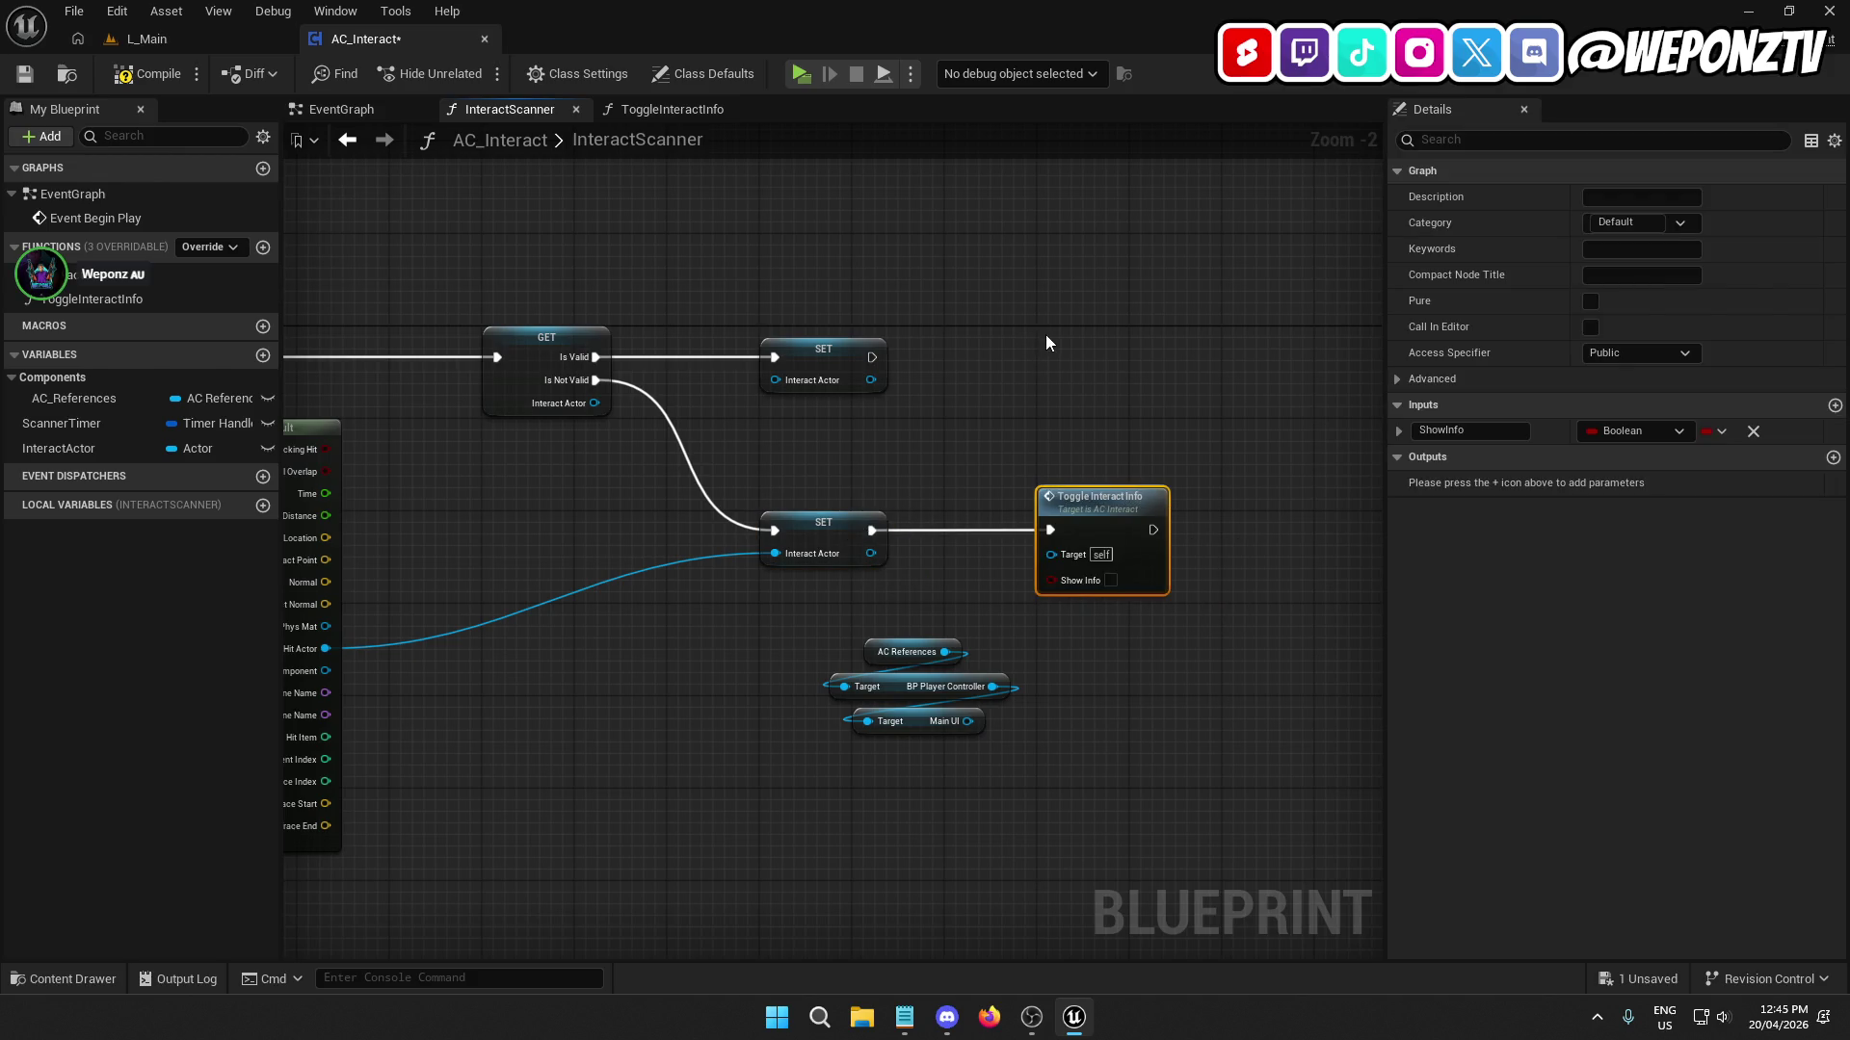
key(ctrl+c)
key(ctrl+v)
drag(1062, 369, 872, 356)
drag(1111, 338, 1101, 326)
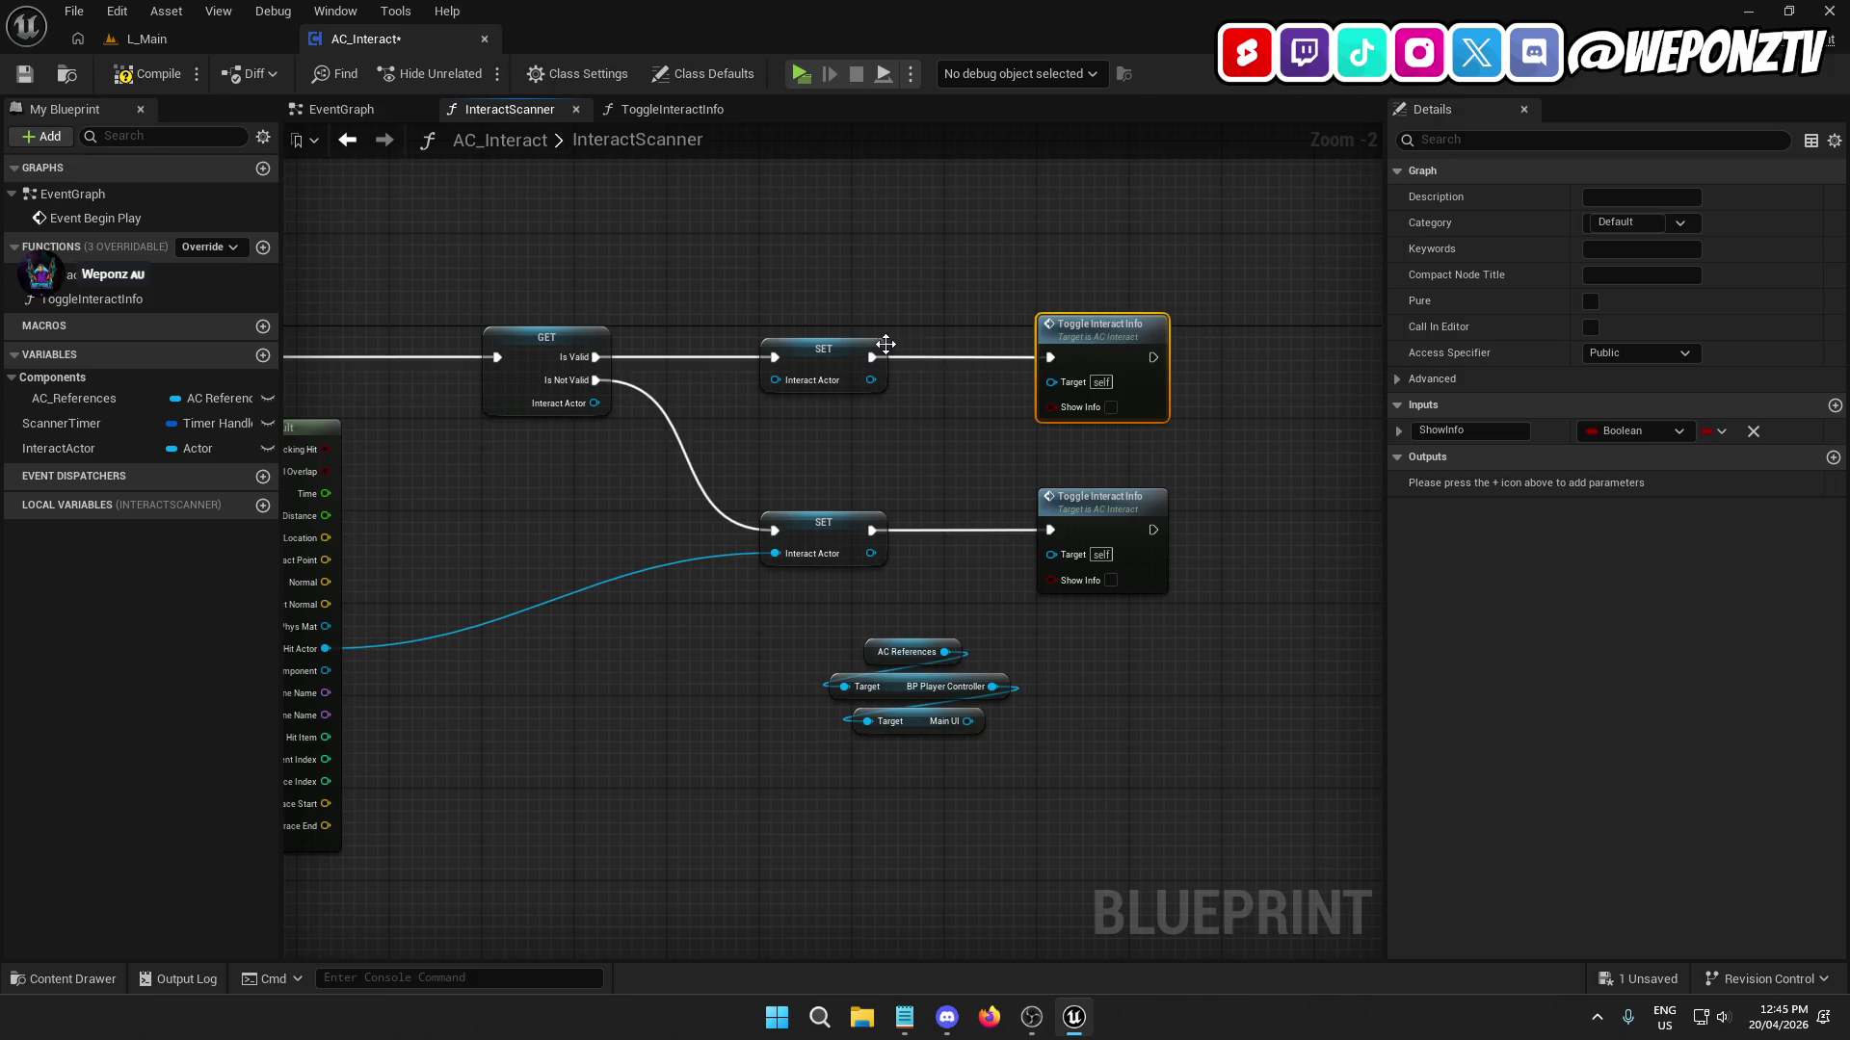
click(854, 344)
click(1027, 500)
click(1110, 581)
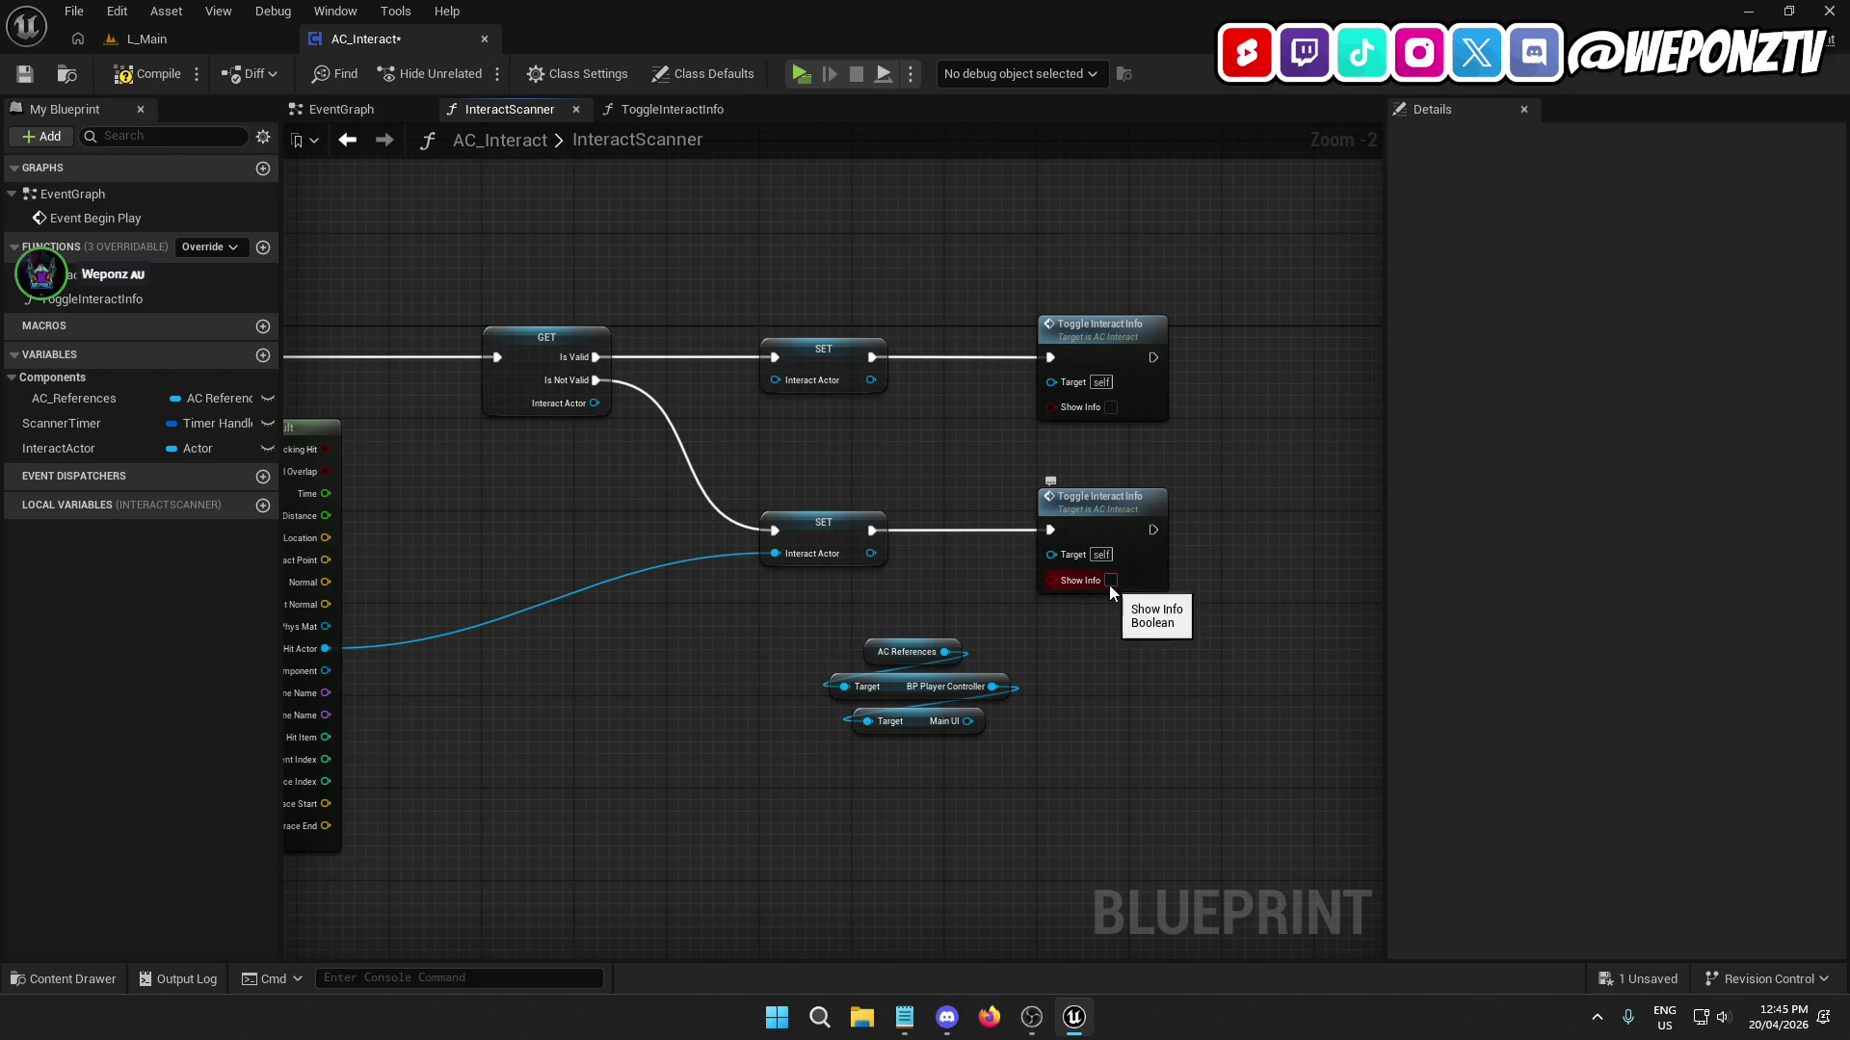
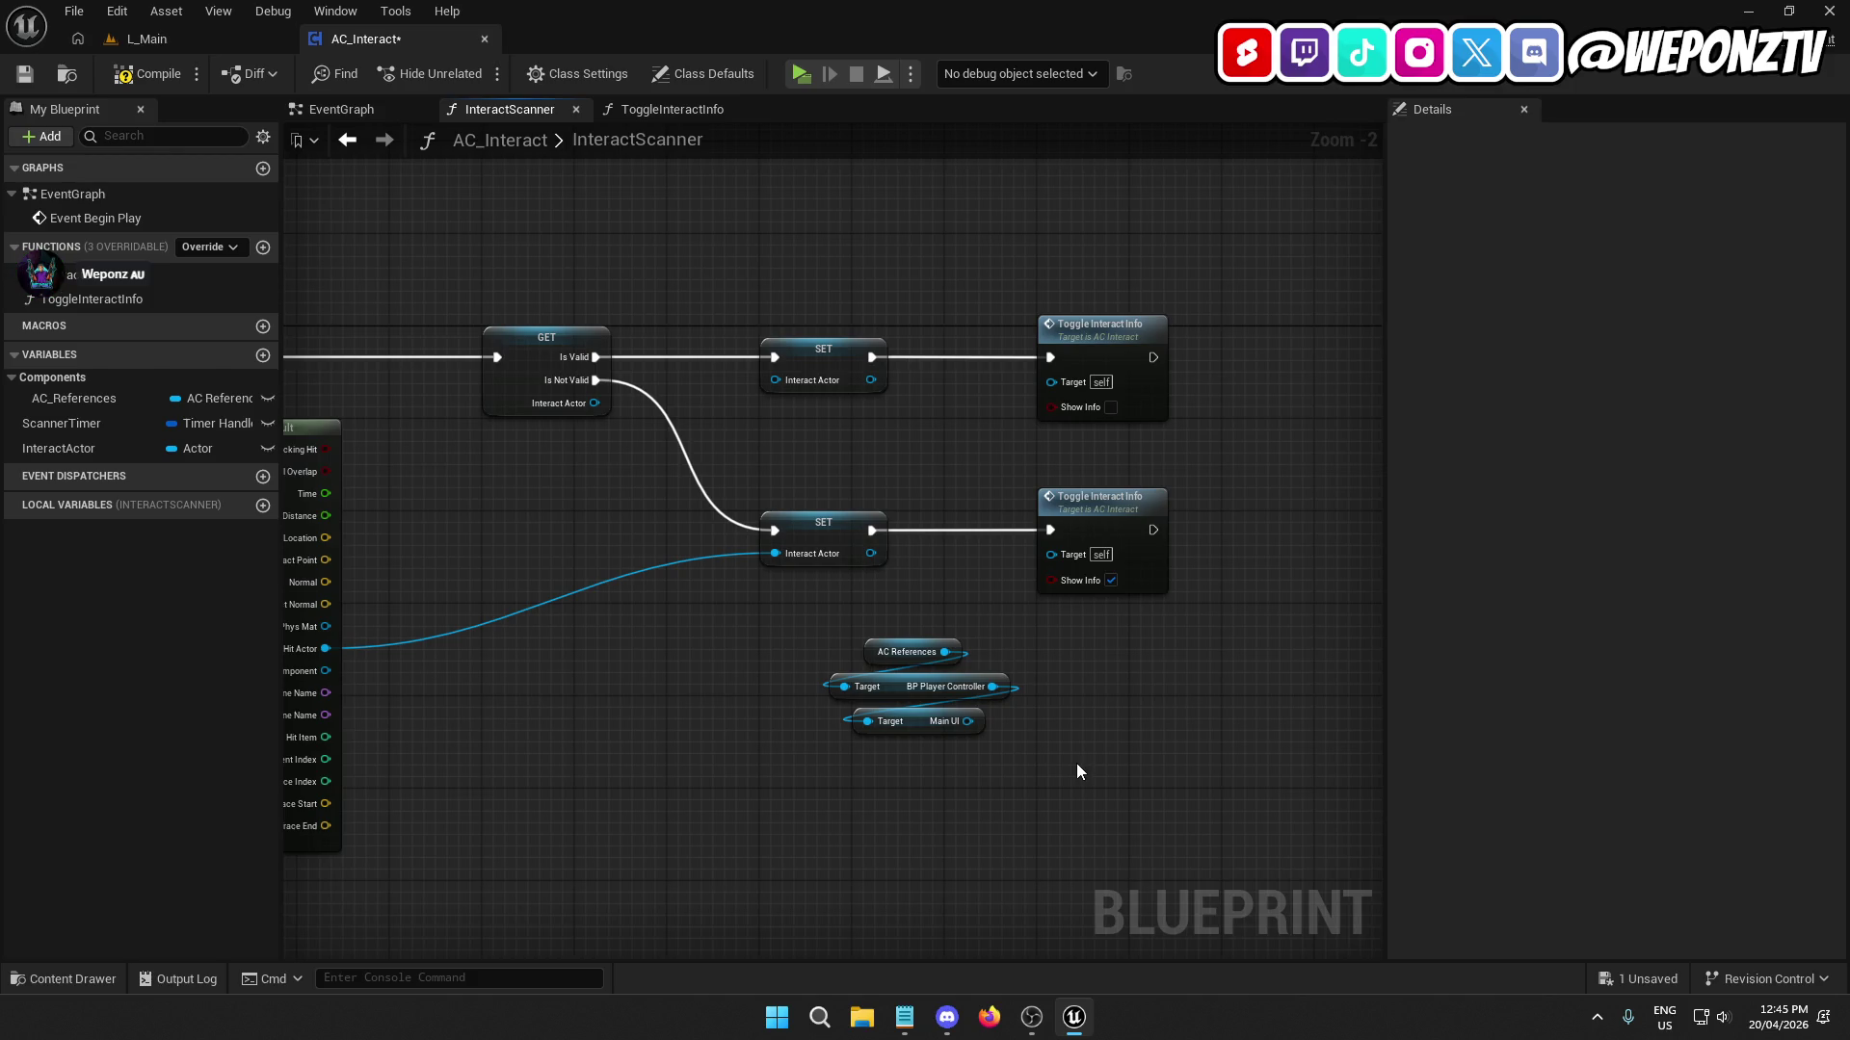
Add an Actor-type InteractActor input to ToggleInteractInfo and rename ShowInfo to ShowInteractInfo.
click(1110, 528)
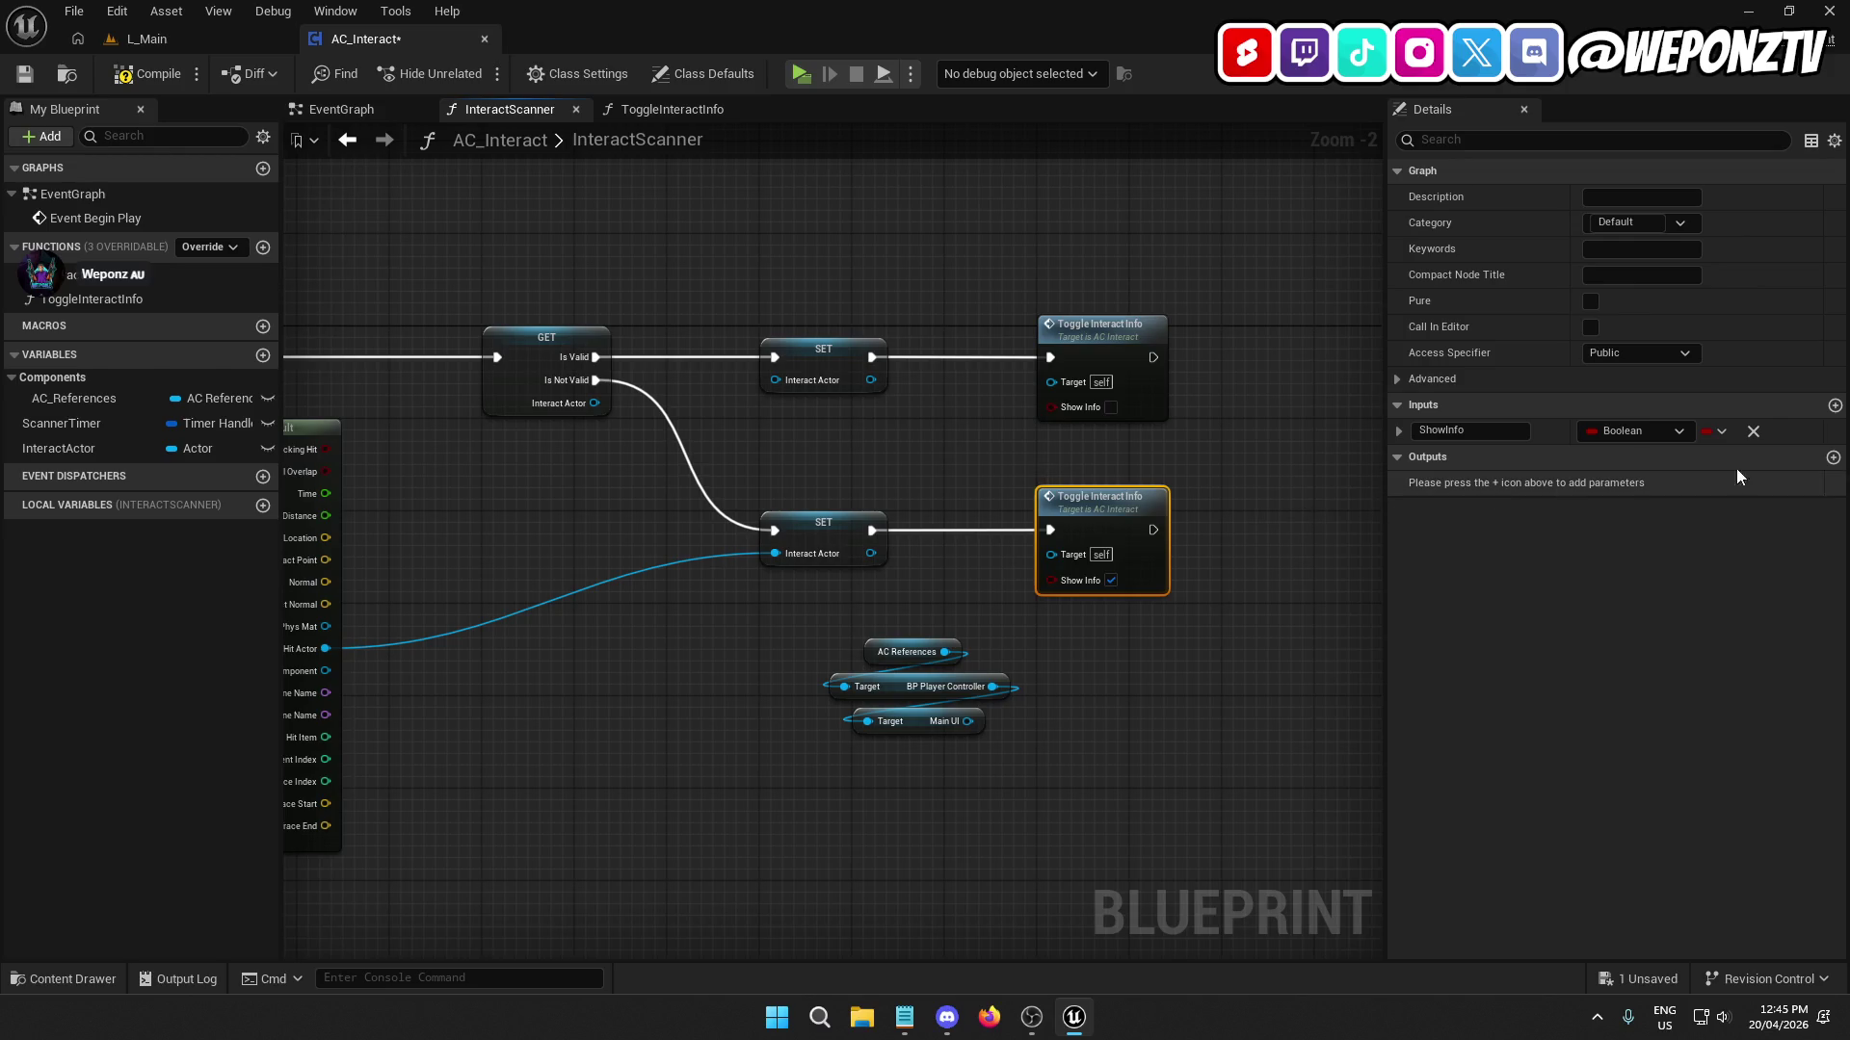
click(1835, 405)
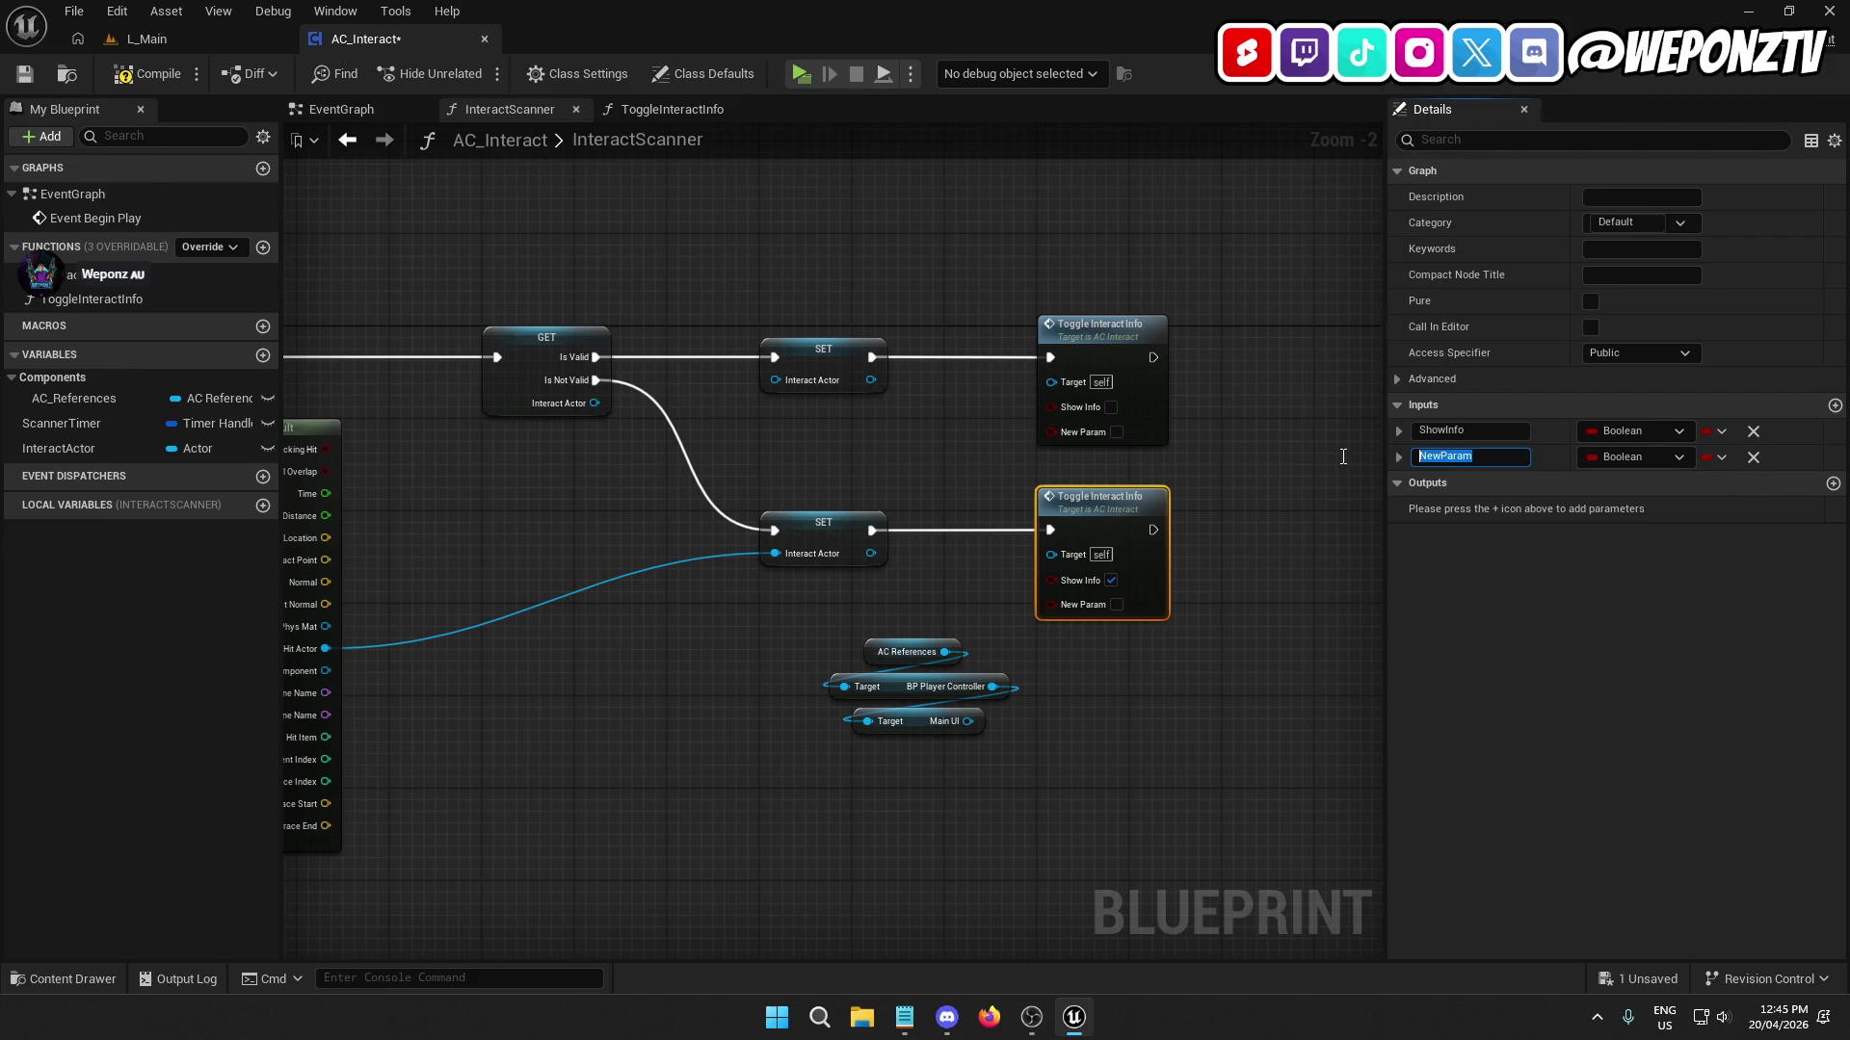
text(Intera)
text(ctActor)
key(Return)
click(1445, 431)
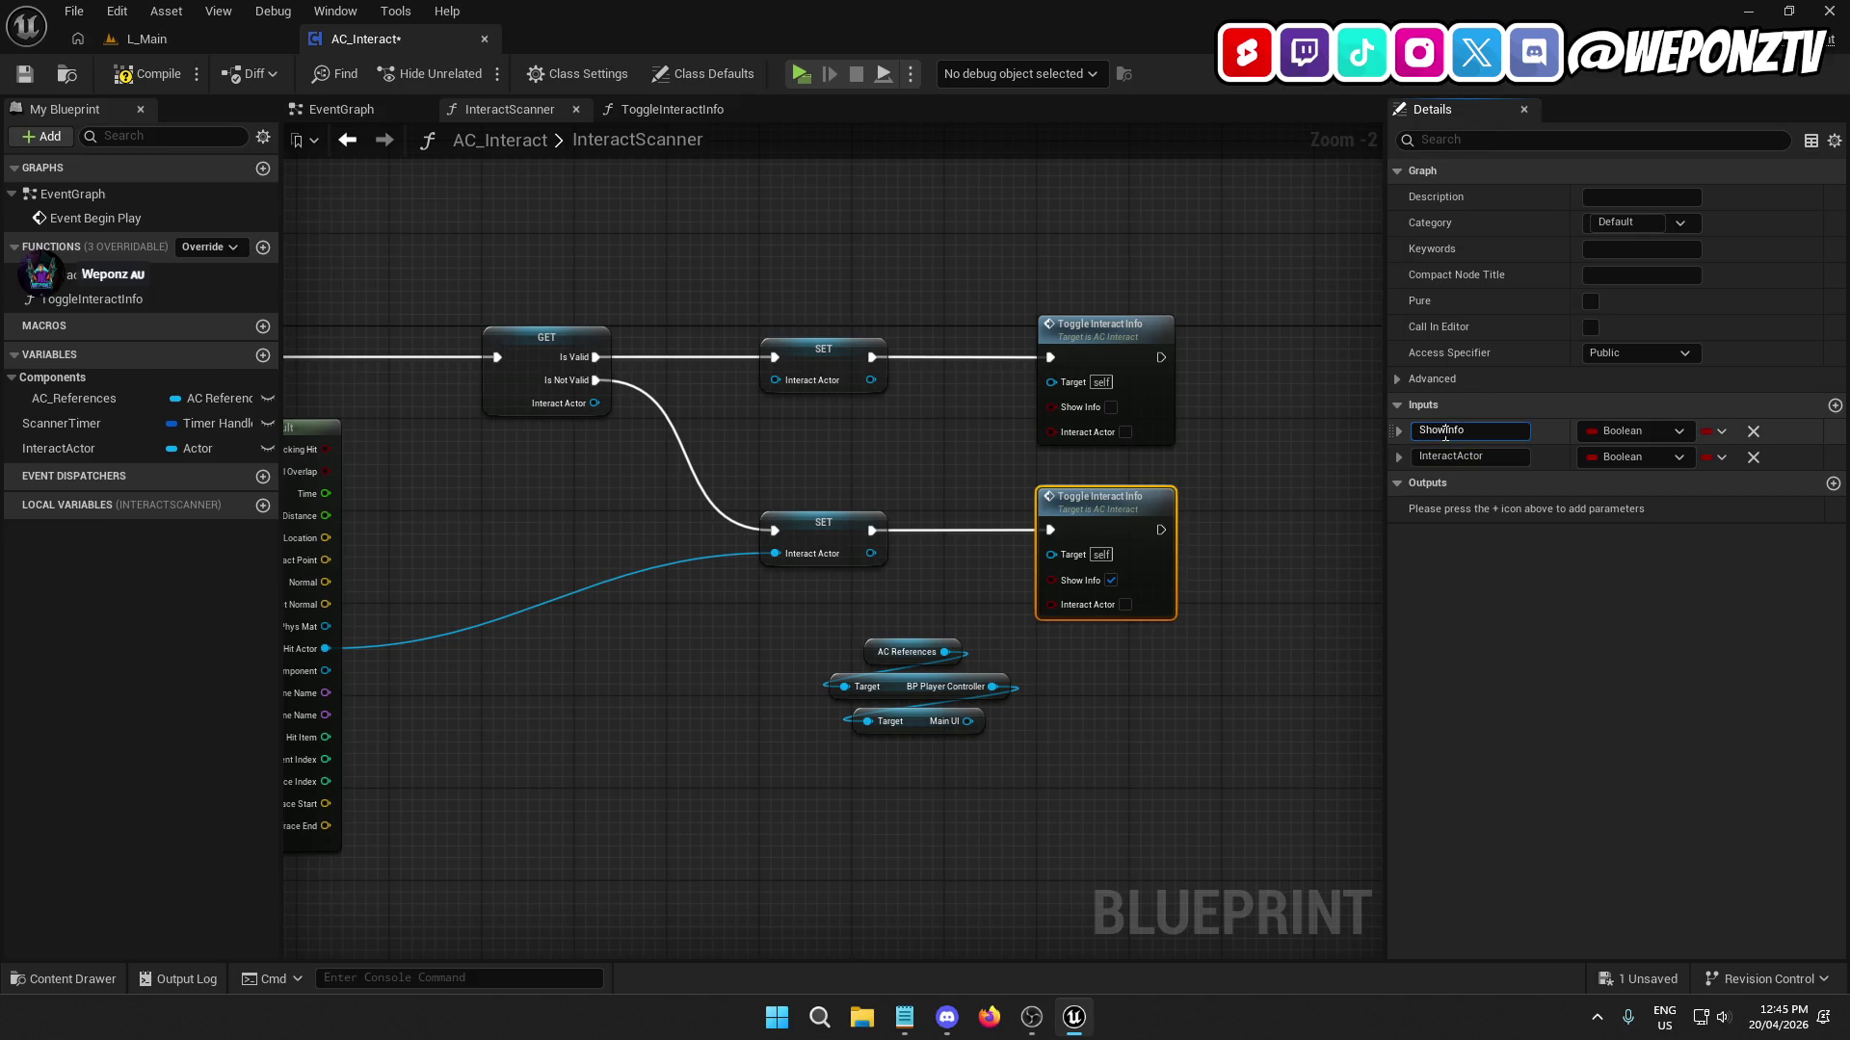
text(Interact)
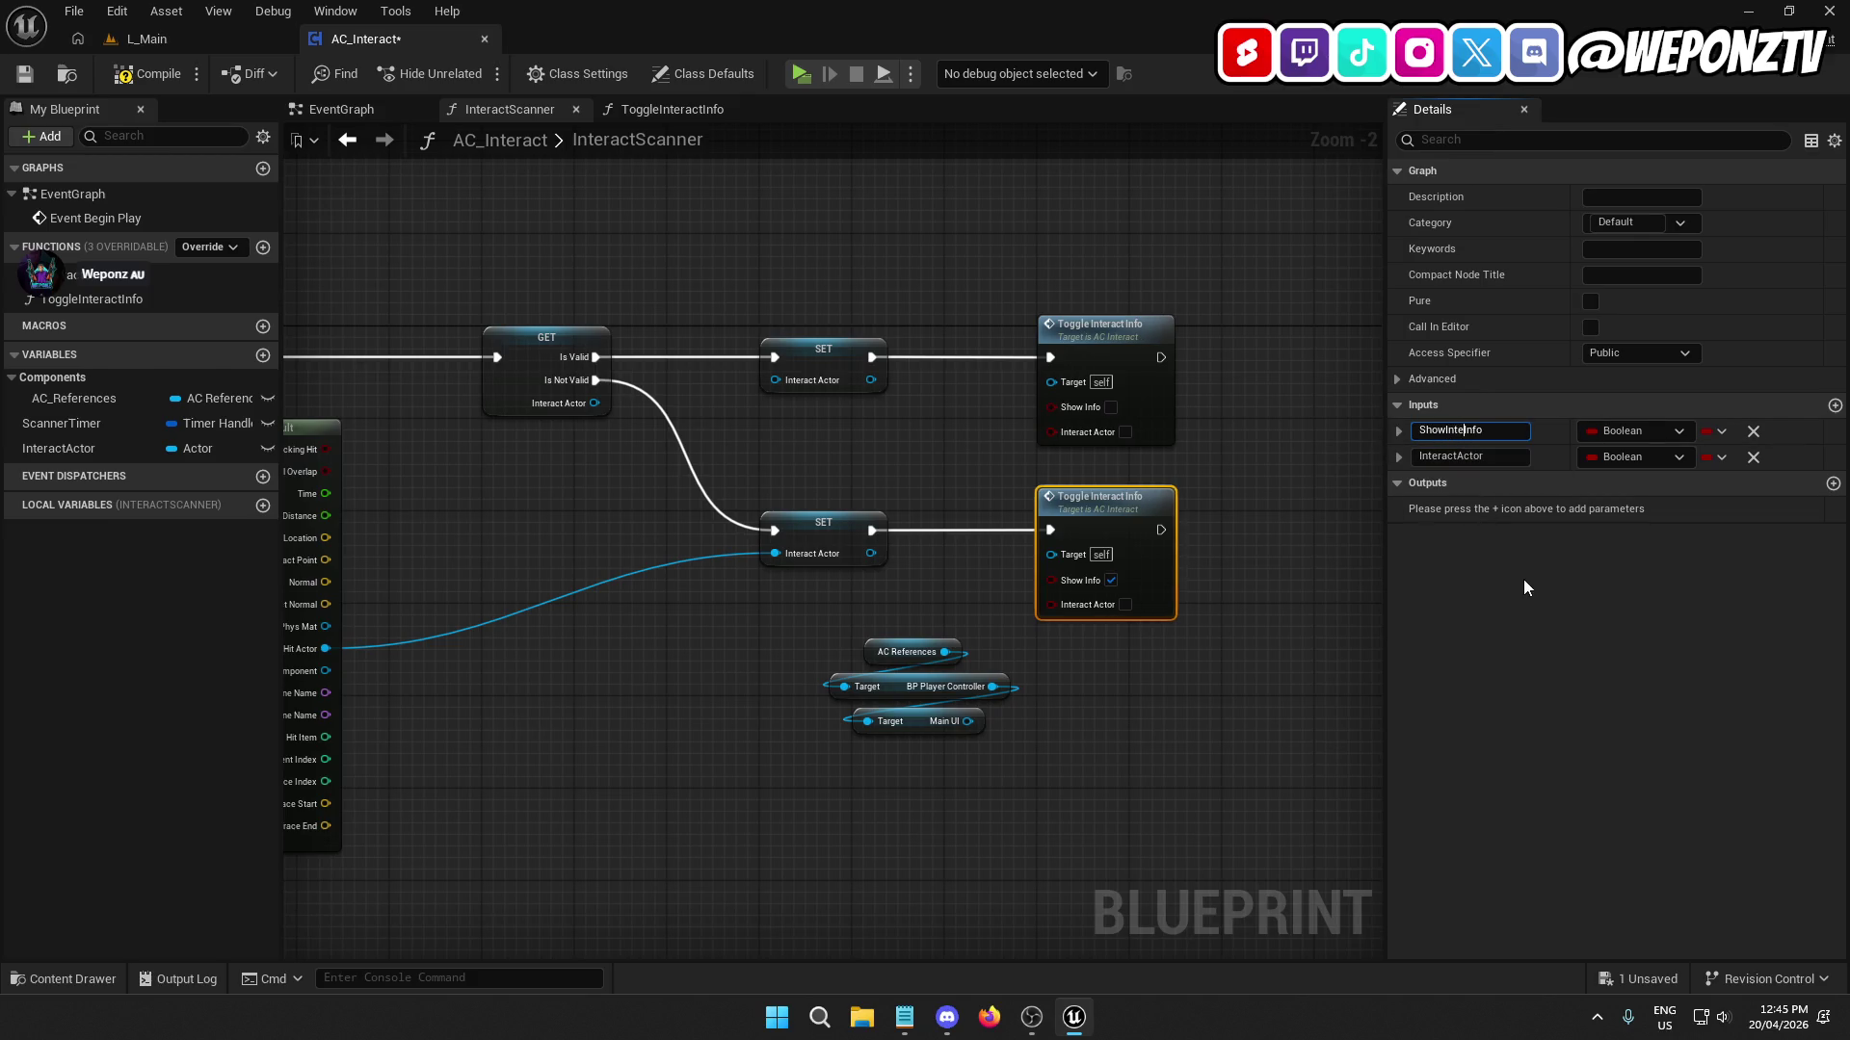
key(Return)
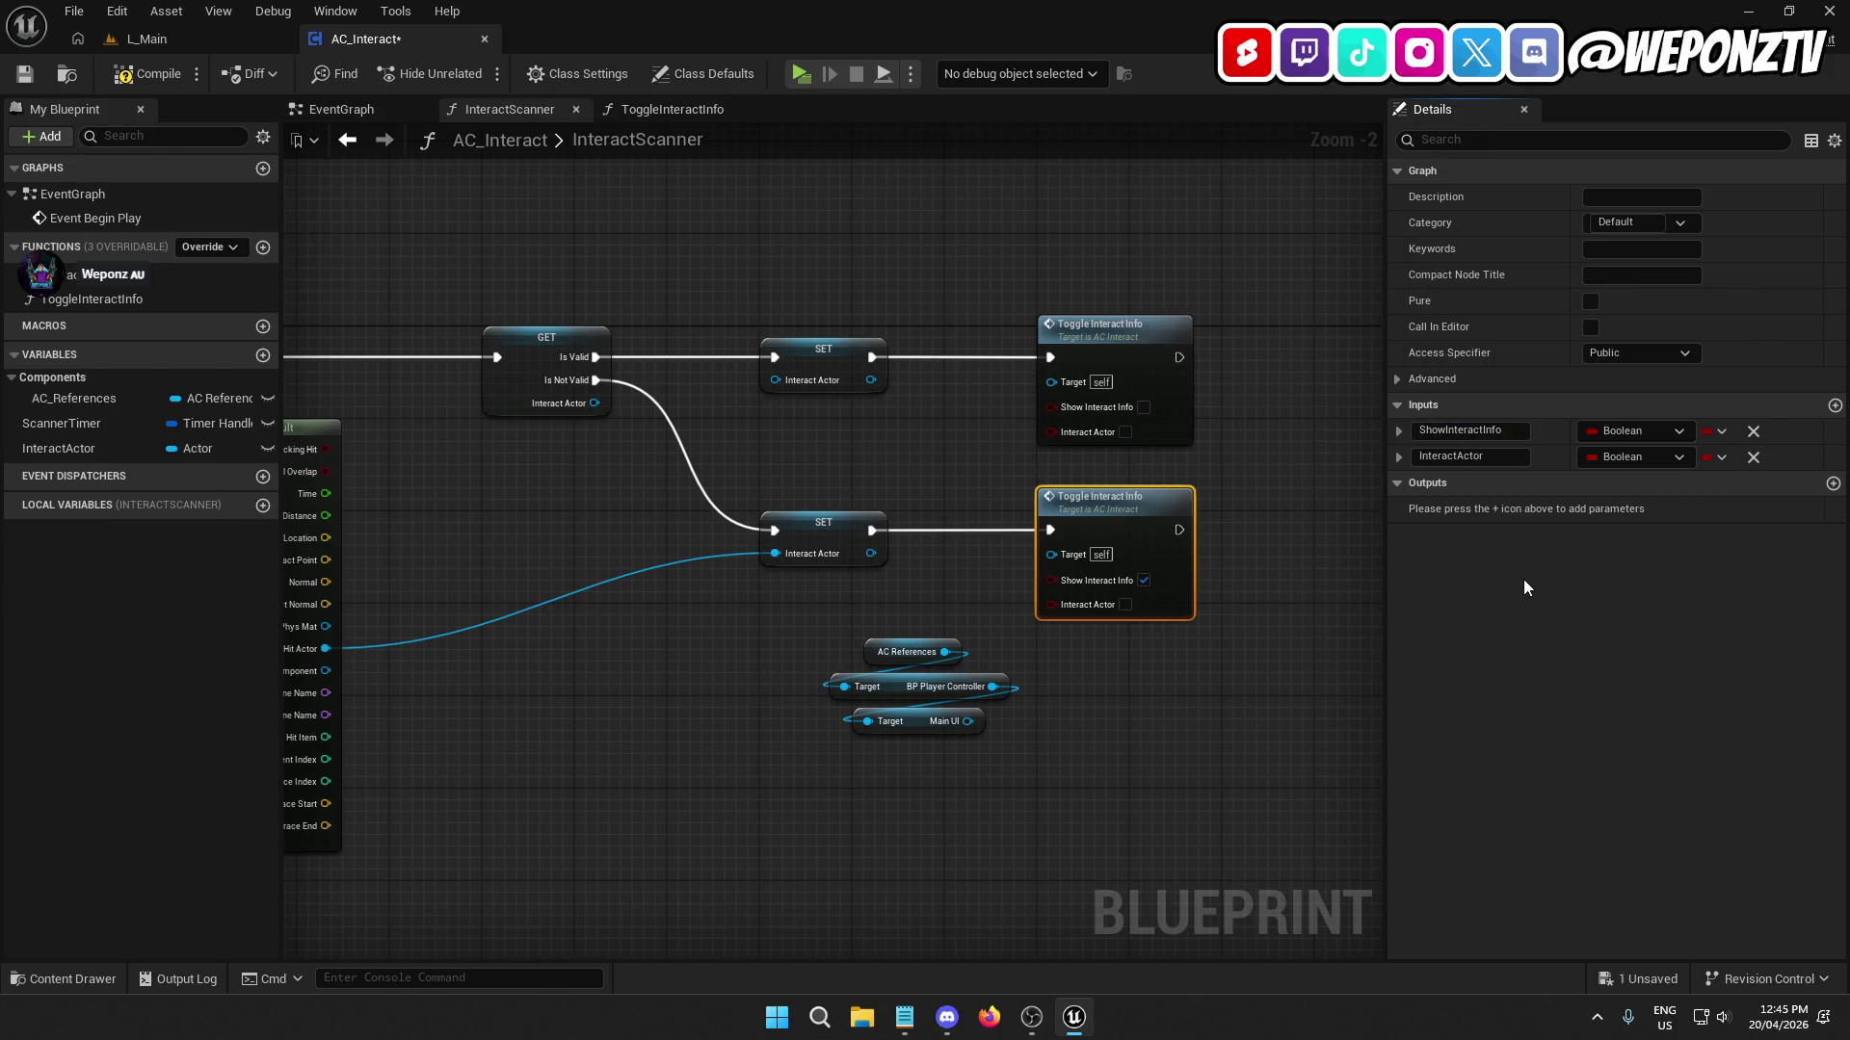
click(1659, 459)
text(actor)
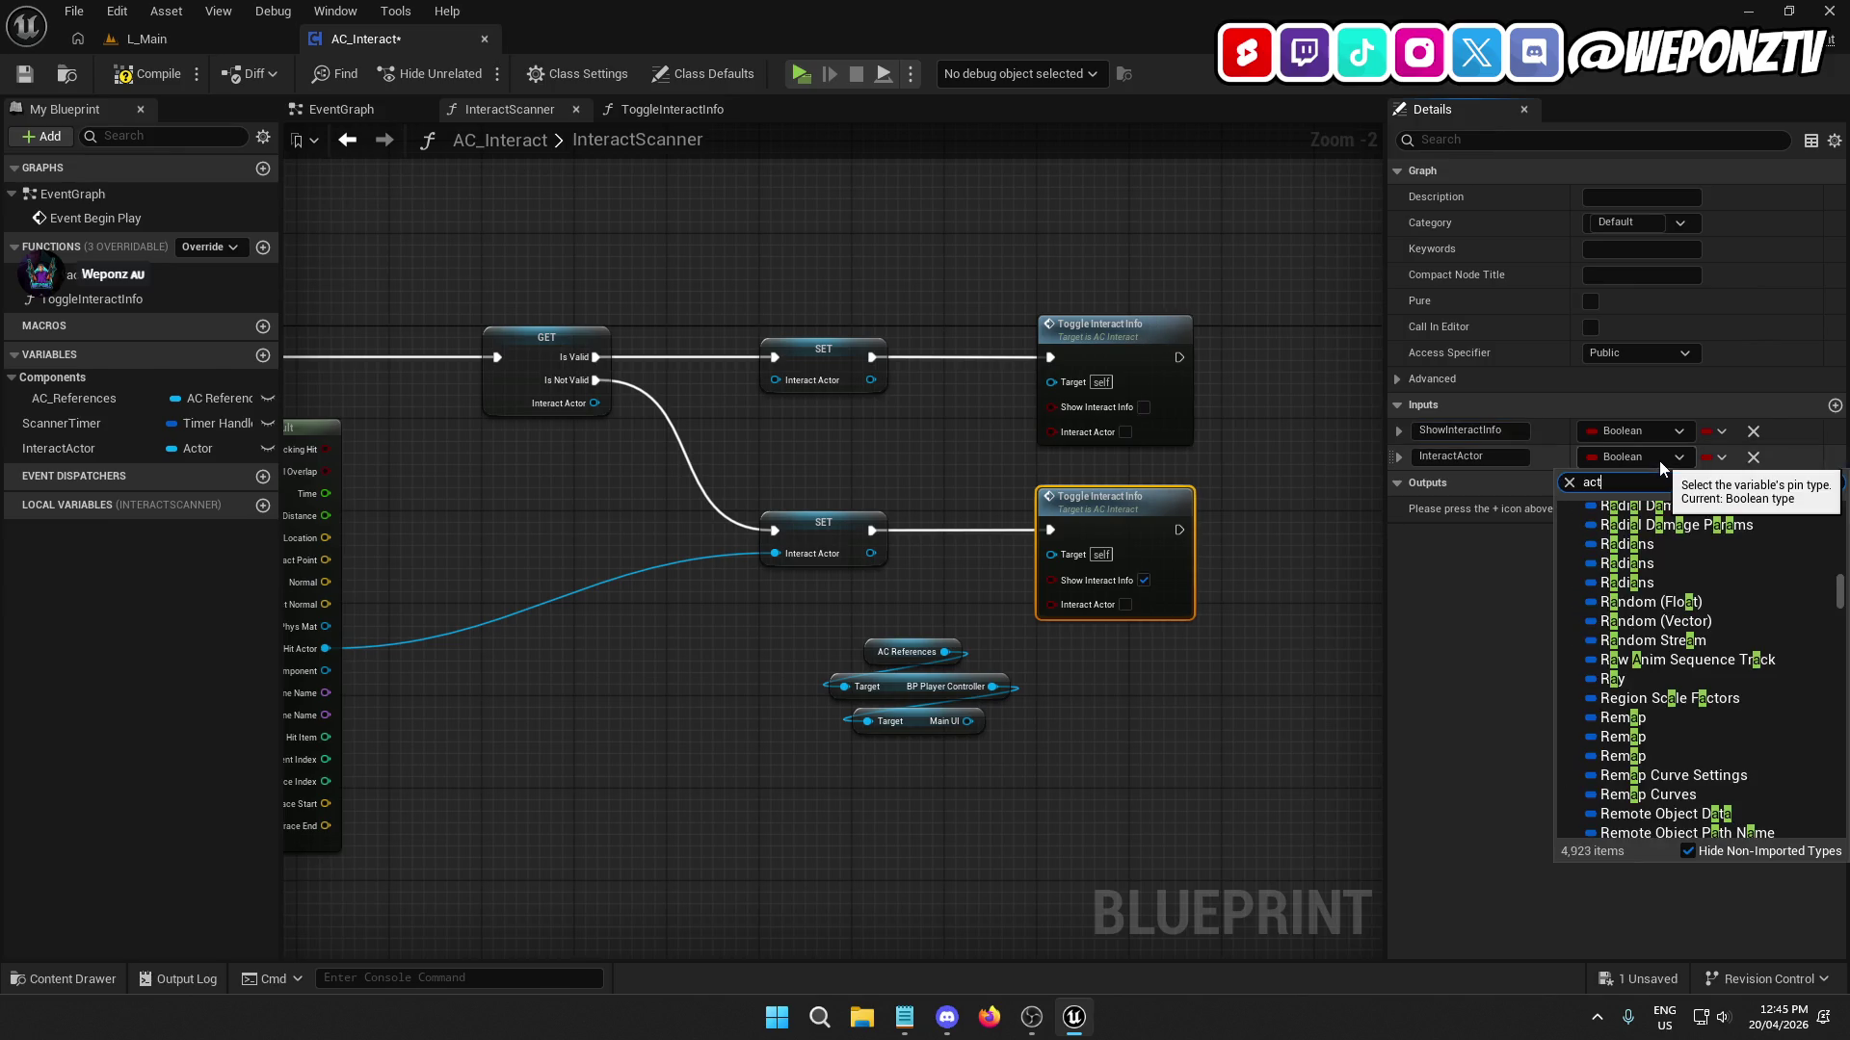
mouse_move(1628, 692)
click(1563, 686)
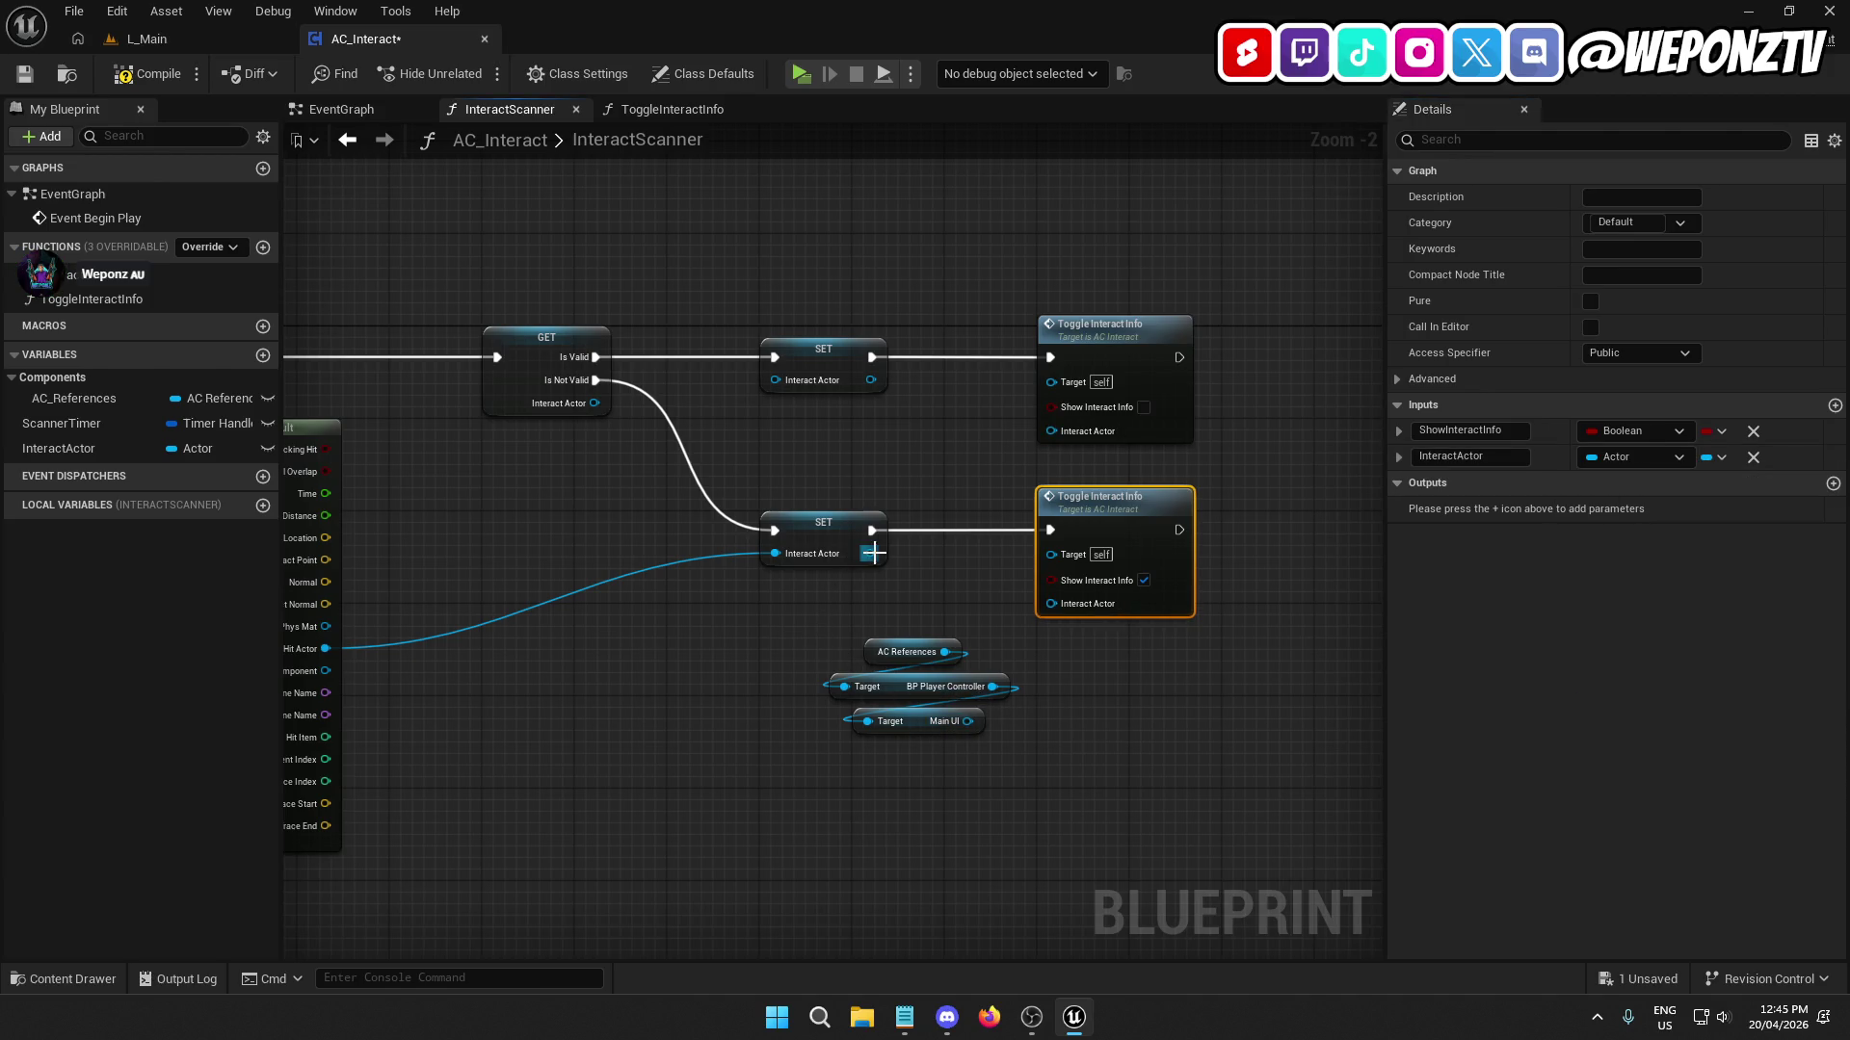
Feed SET's Interact Actor into the lower call and delete the three leftover getter nodes.
drag(873, 553, 1051, 604)
click(1104, 797)
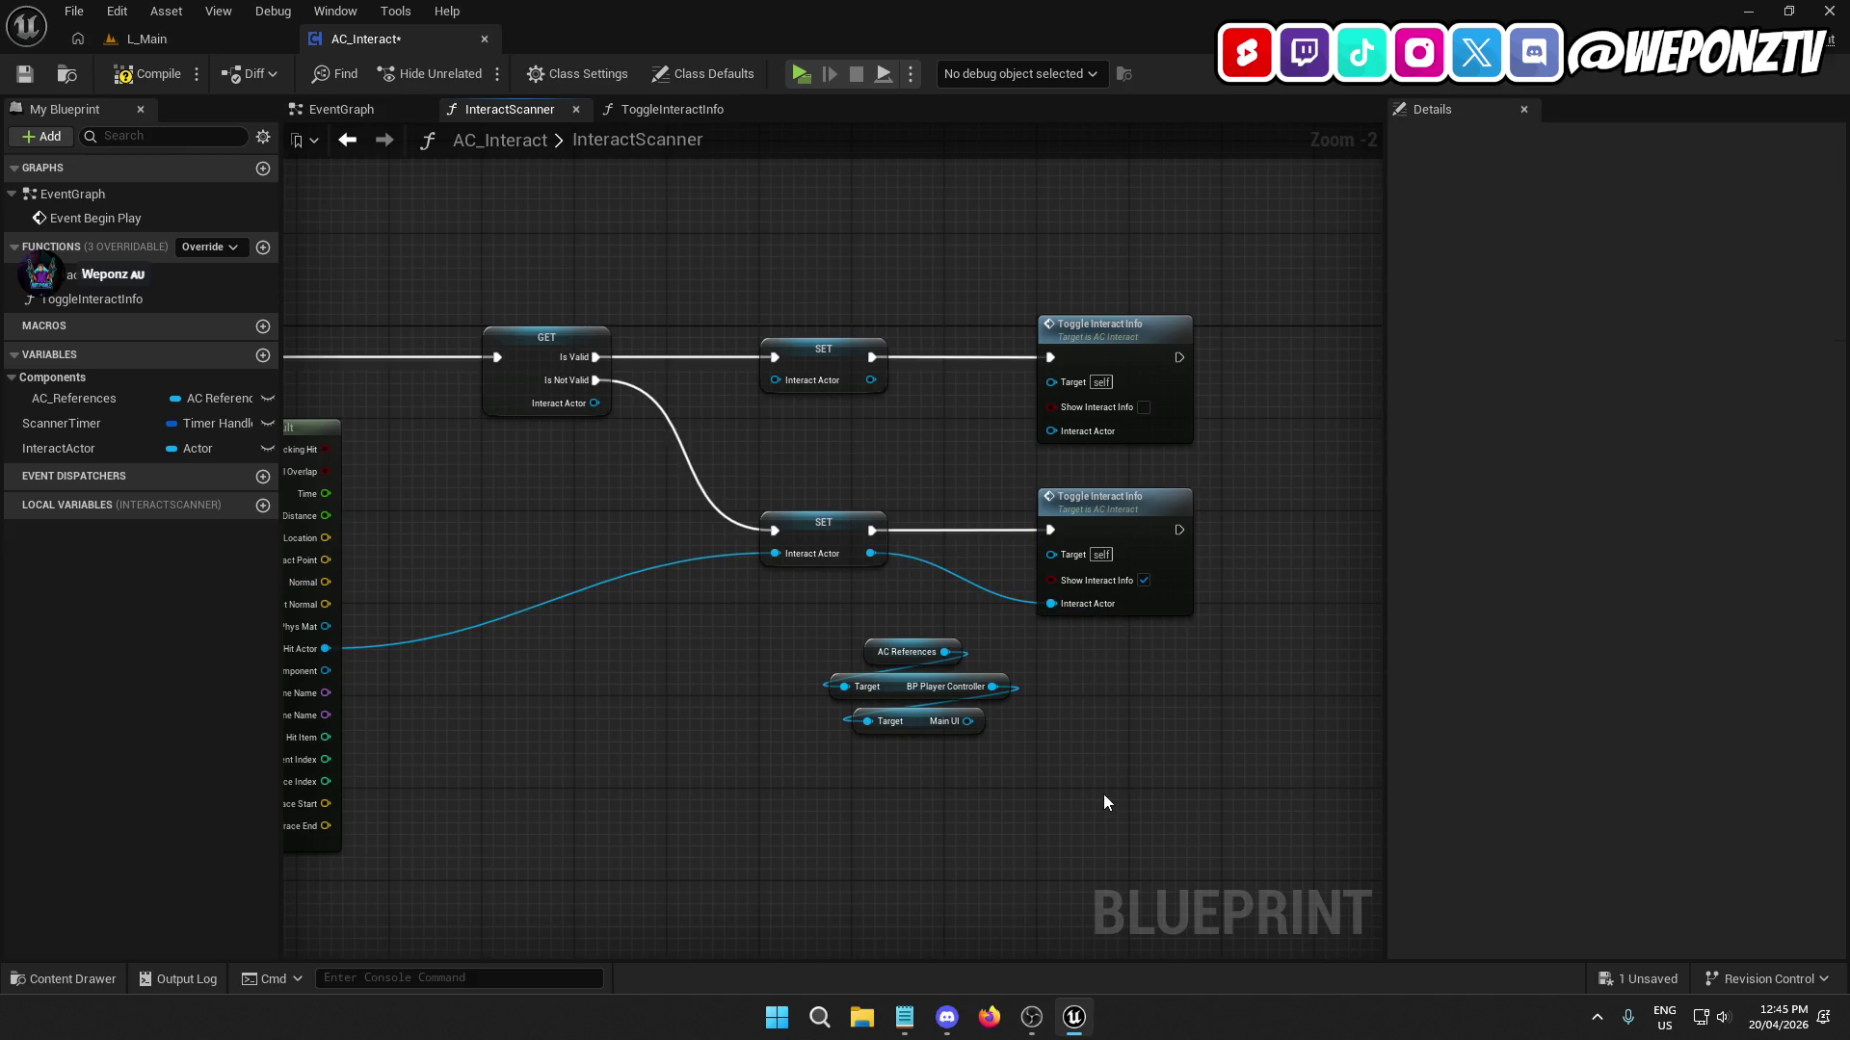
drag(969, 845, 869, 626)
key(Delete)
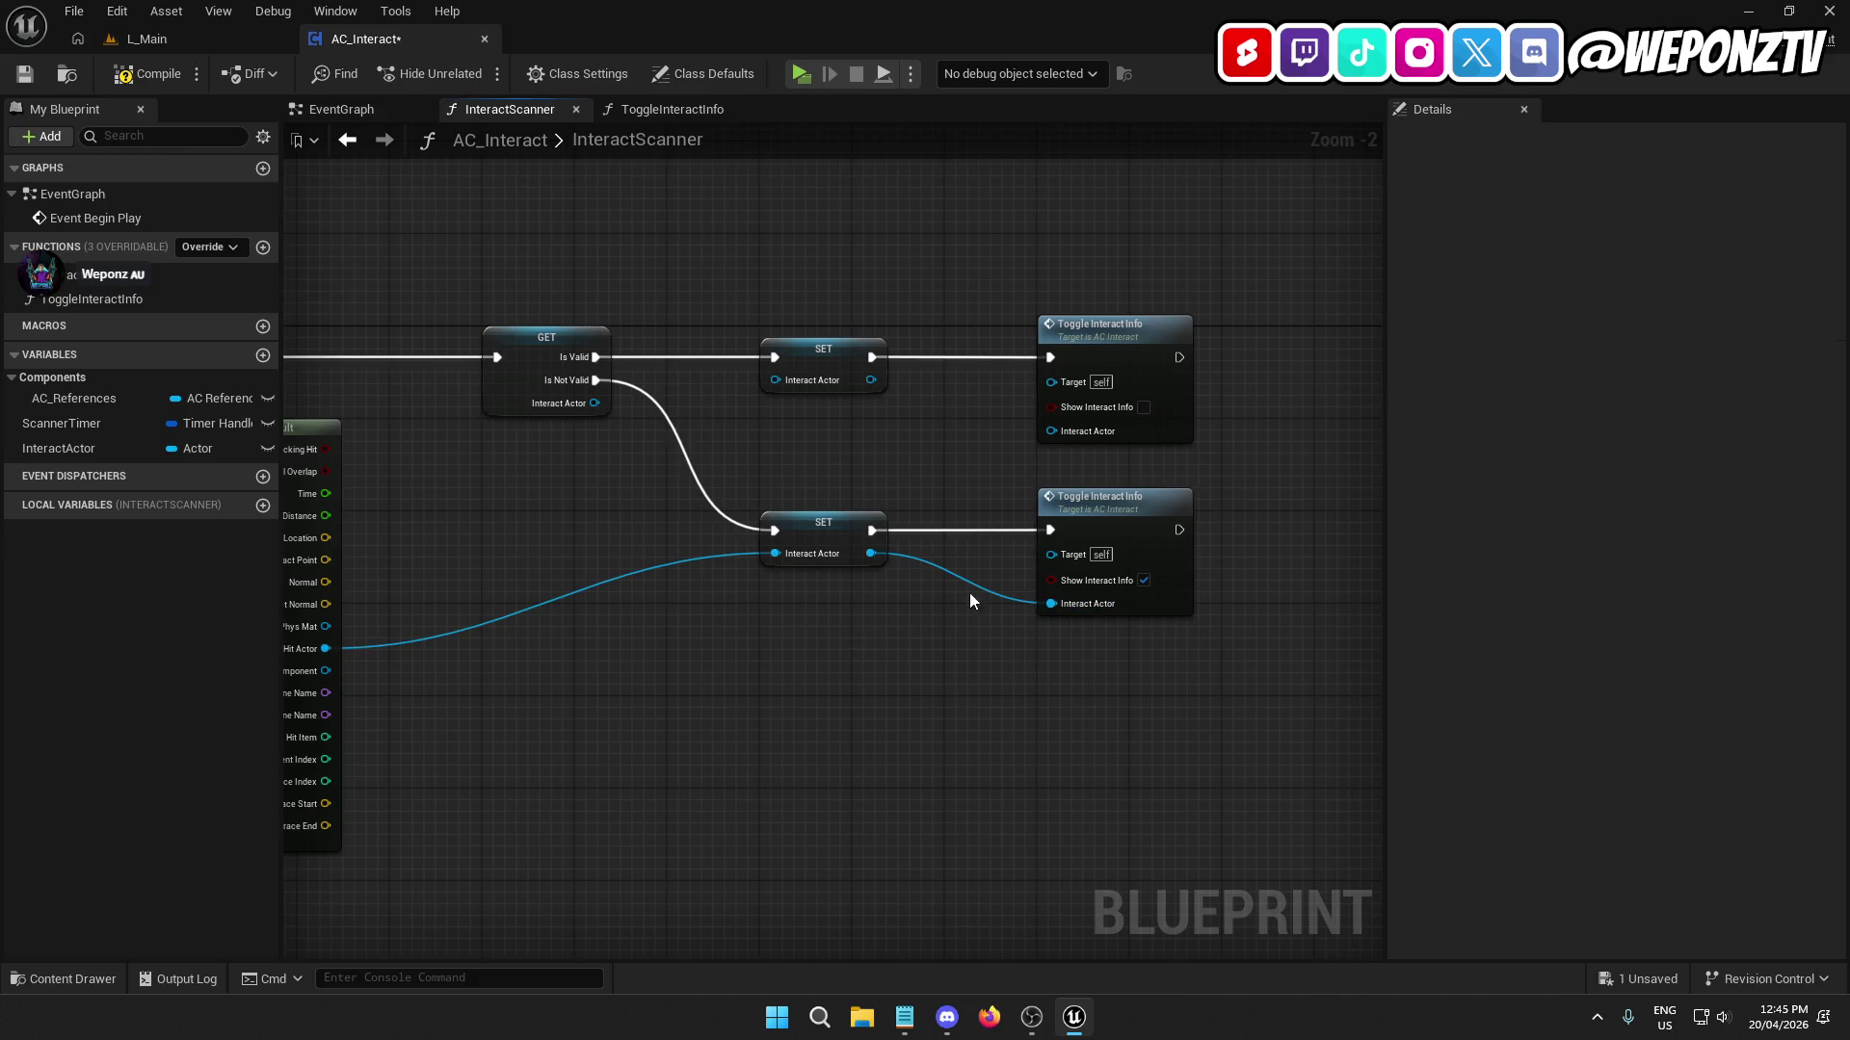
drag(1062, 684, 1349, 667)
Add a Return Node to the right of the Toggle Interact Info calls.
scroll(1204, 672, down, 2)
drag(1204, 672, 447, 688)
scroll(867, 491, up, 3)
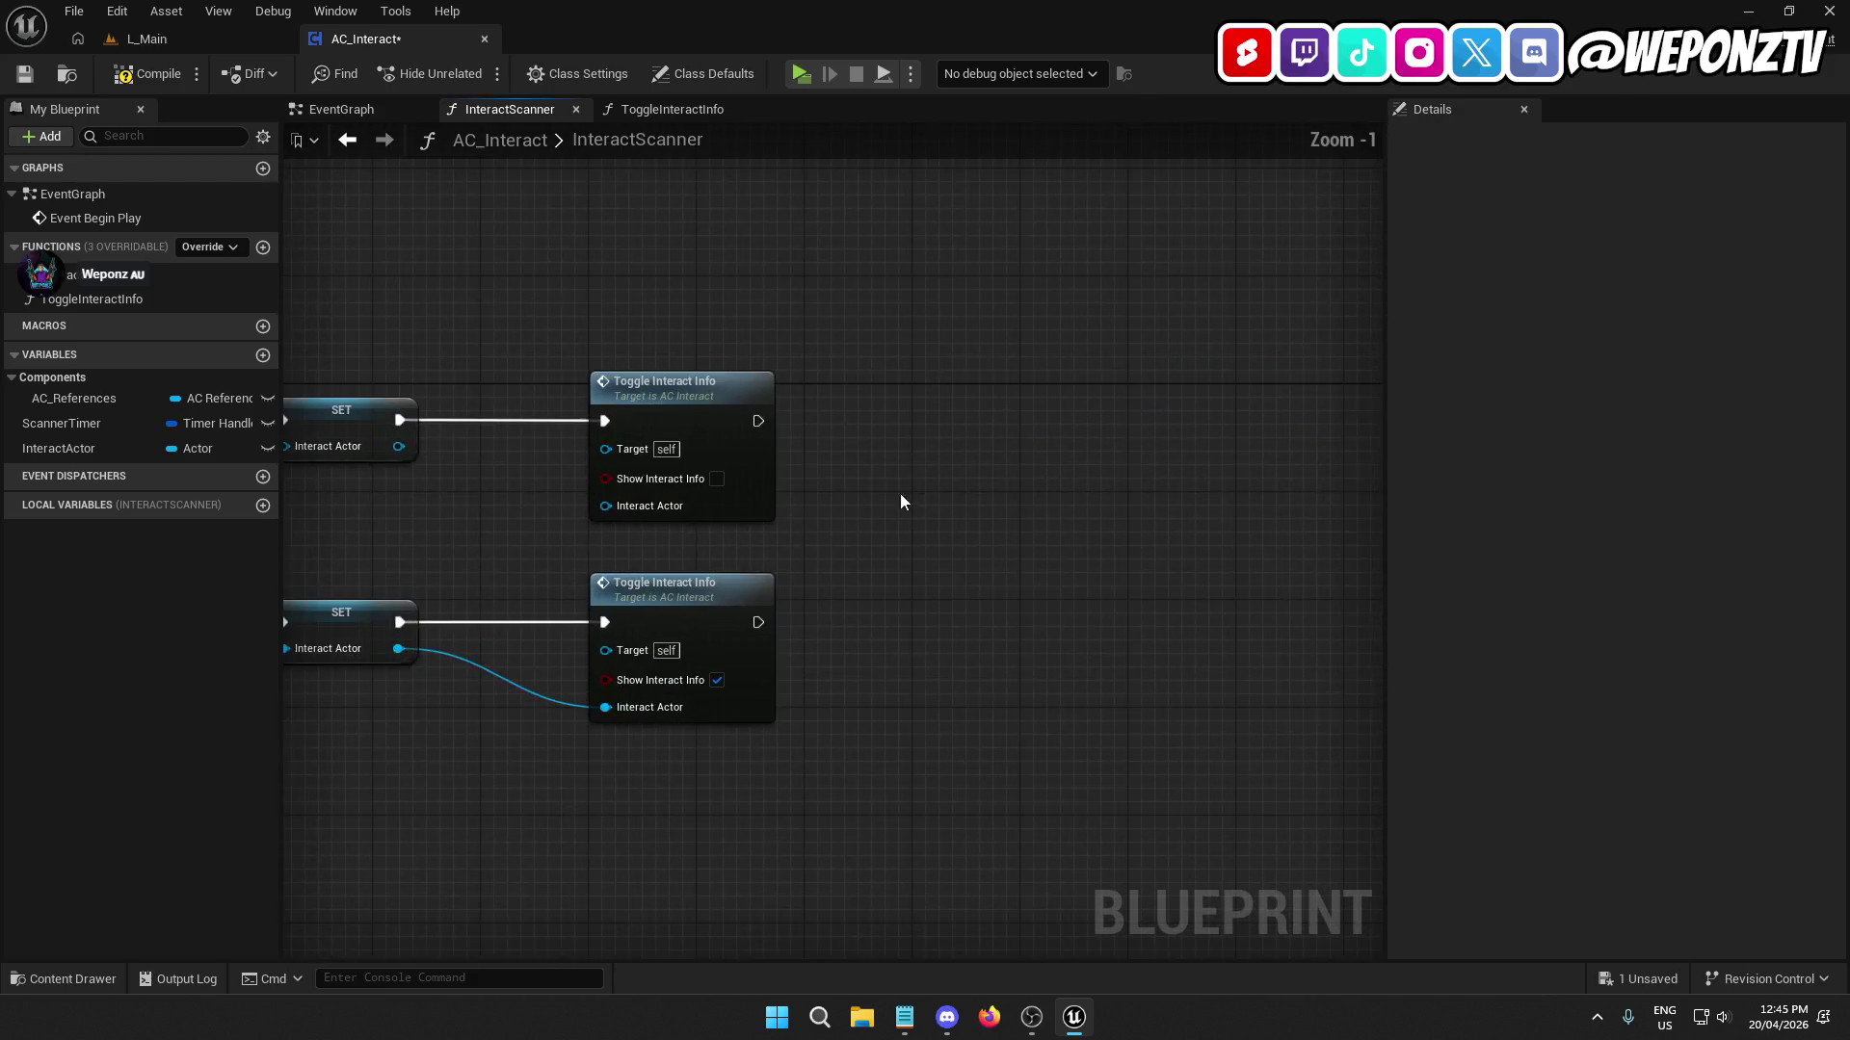
right_click(981, 476)
text(return)
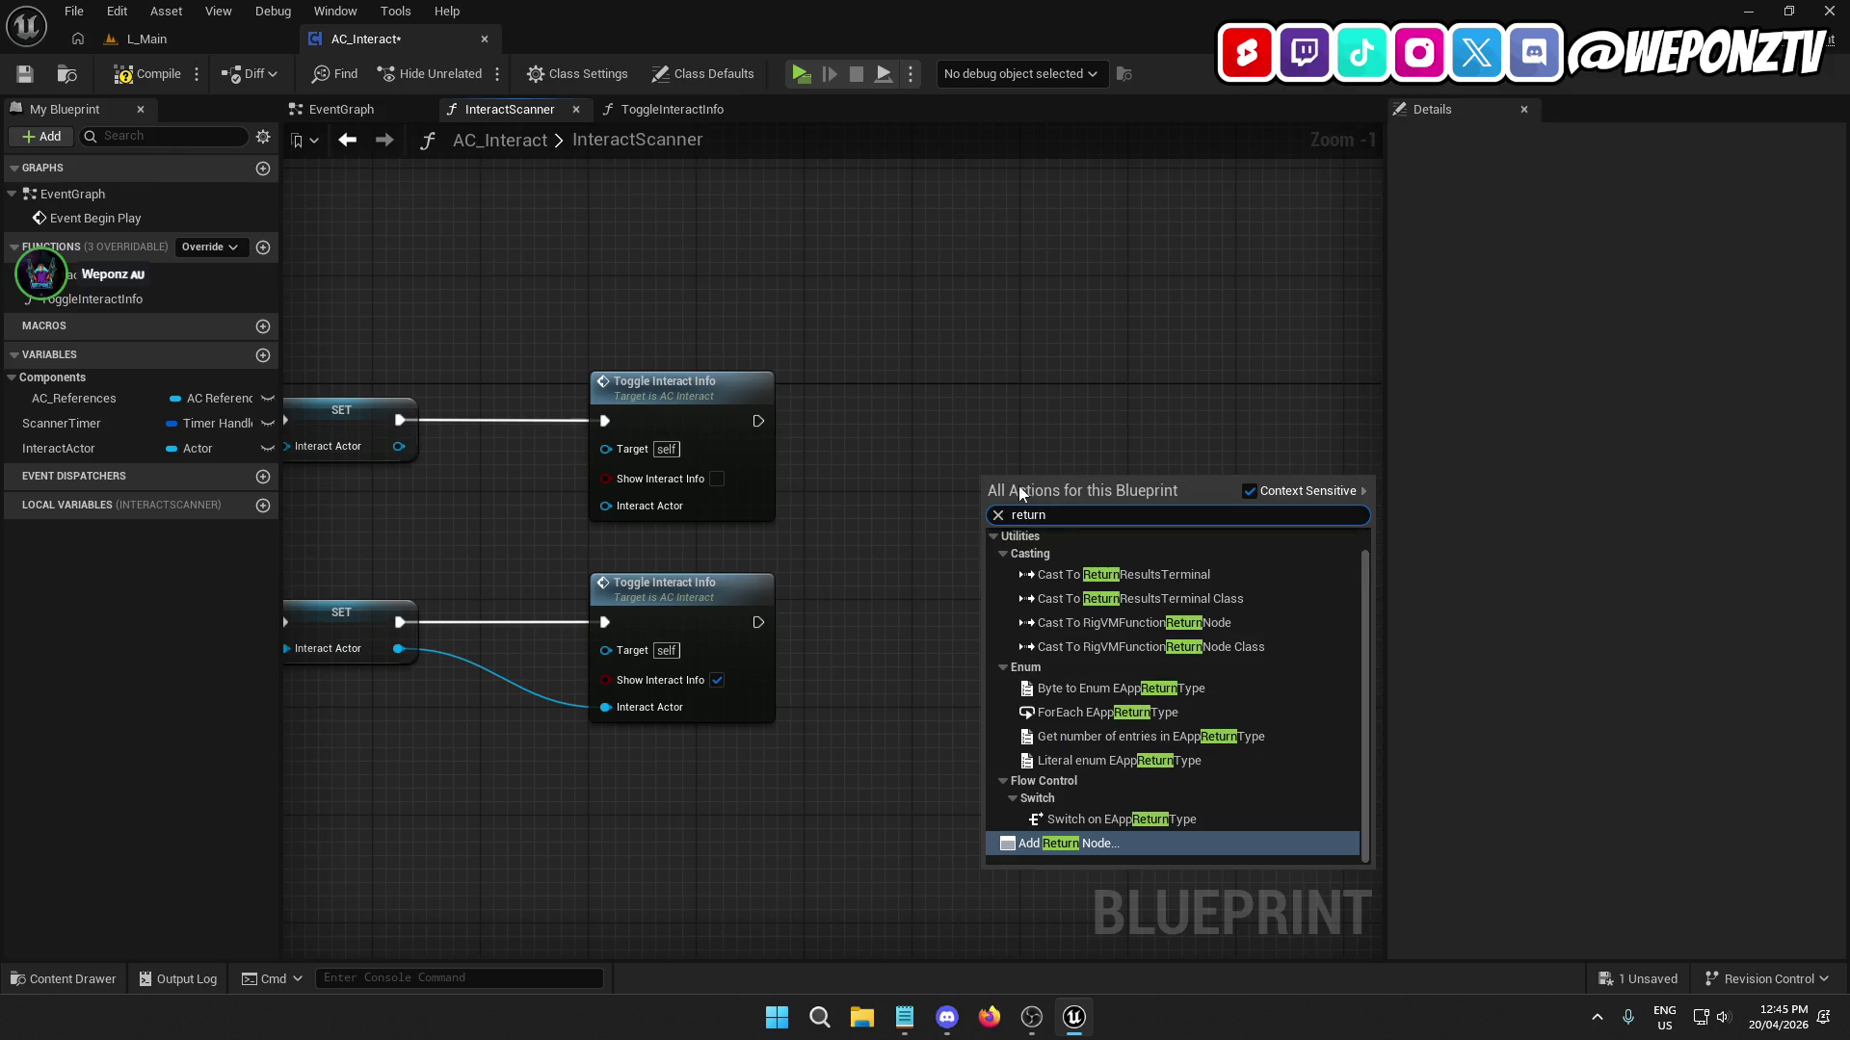
click(1127, 844)
mouse_move(1009, 488)
mouse_down()
mouse_move(1064, 405)
mouse_move(761, 418)
mouse_up()
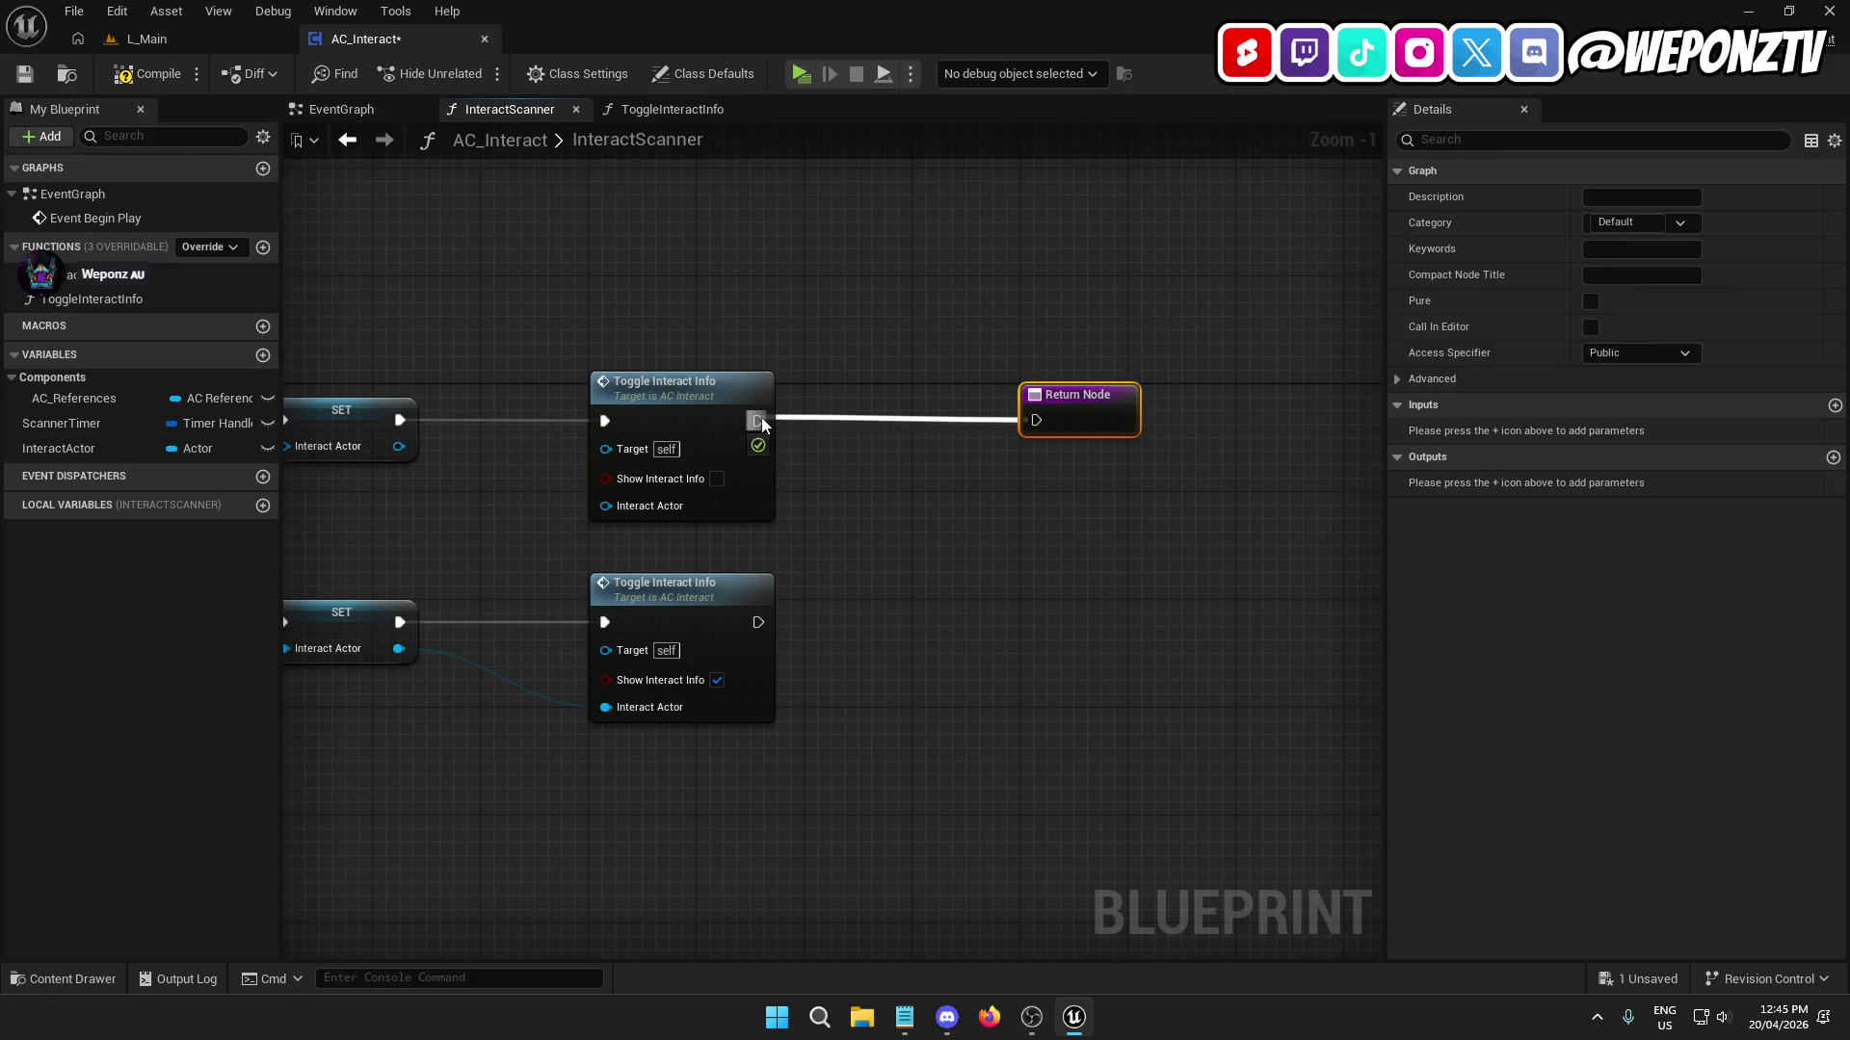
Wire the lower call's exec into the Return Node through a reroute point.
click(706, 389)
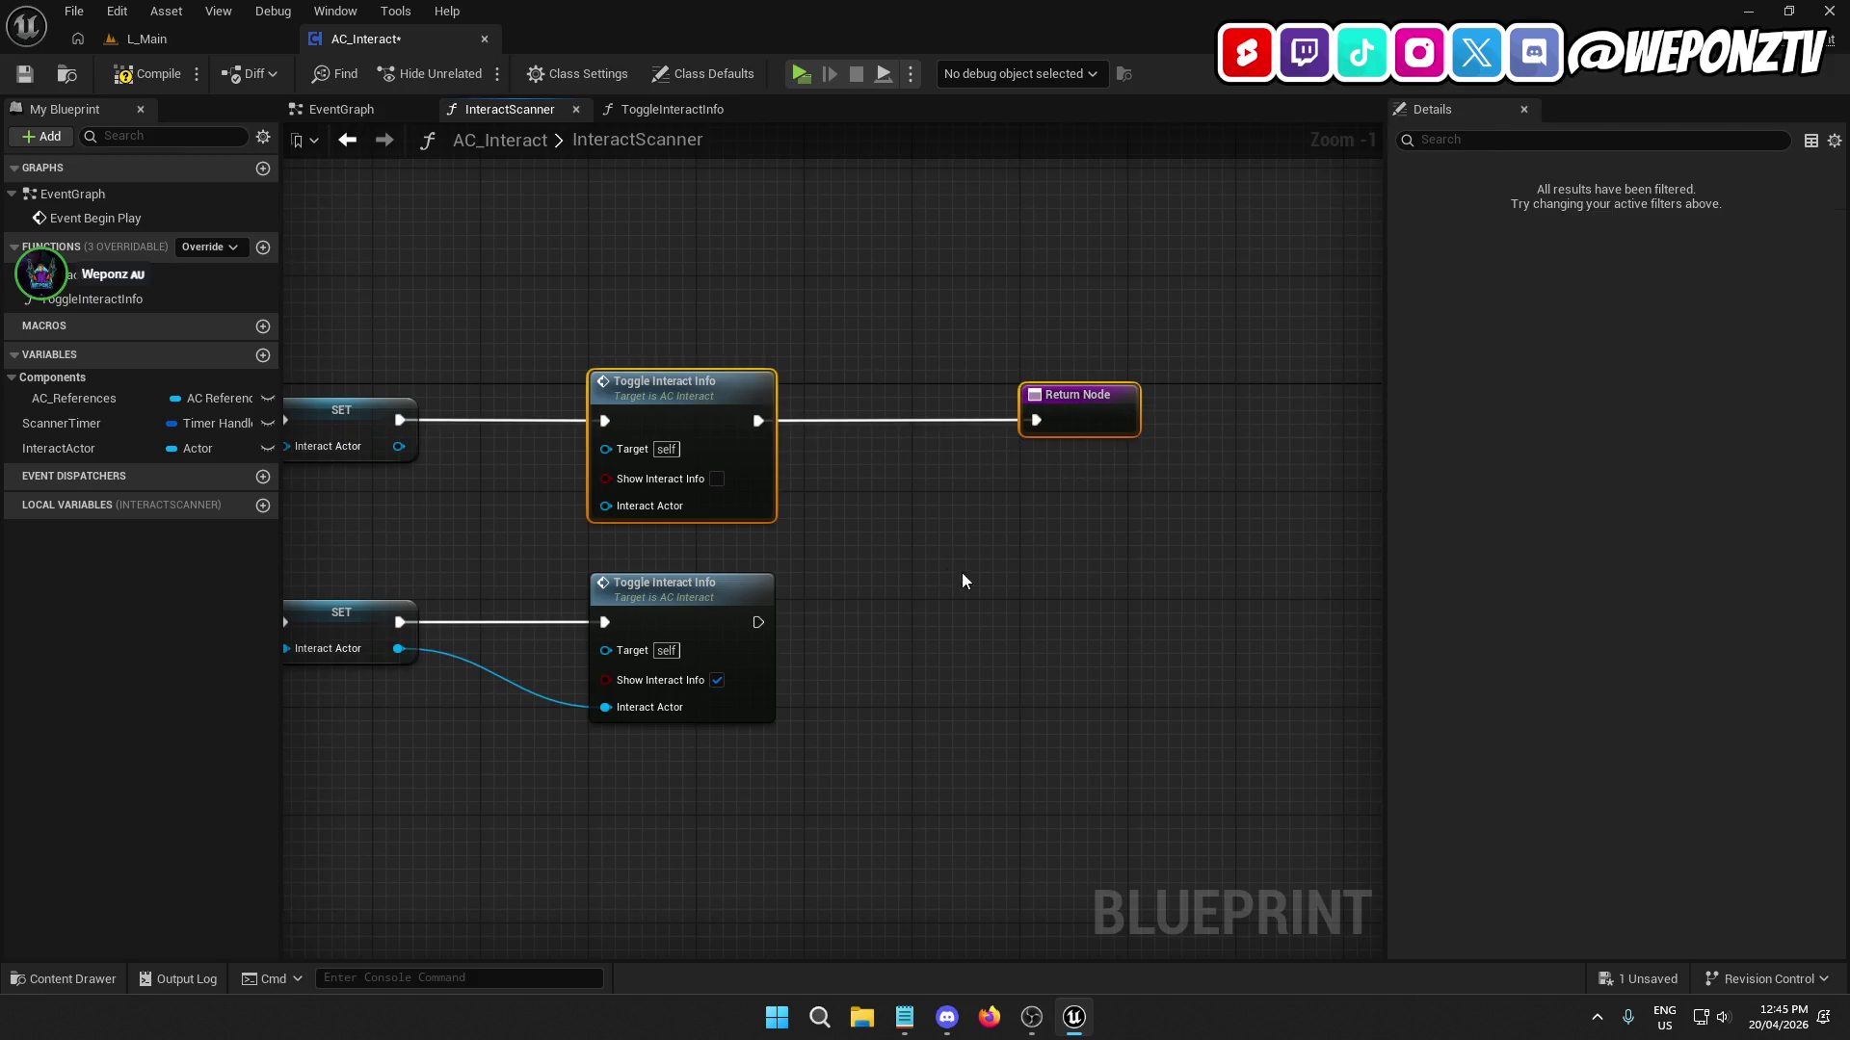
click(954, 582)
mouse_move(740, 613)
mouse_down()
mouse_move(709, 604)
mouse_move(1063, 456)
mouse_move(1040, 418)
mouse_up()
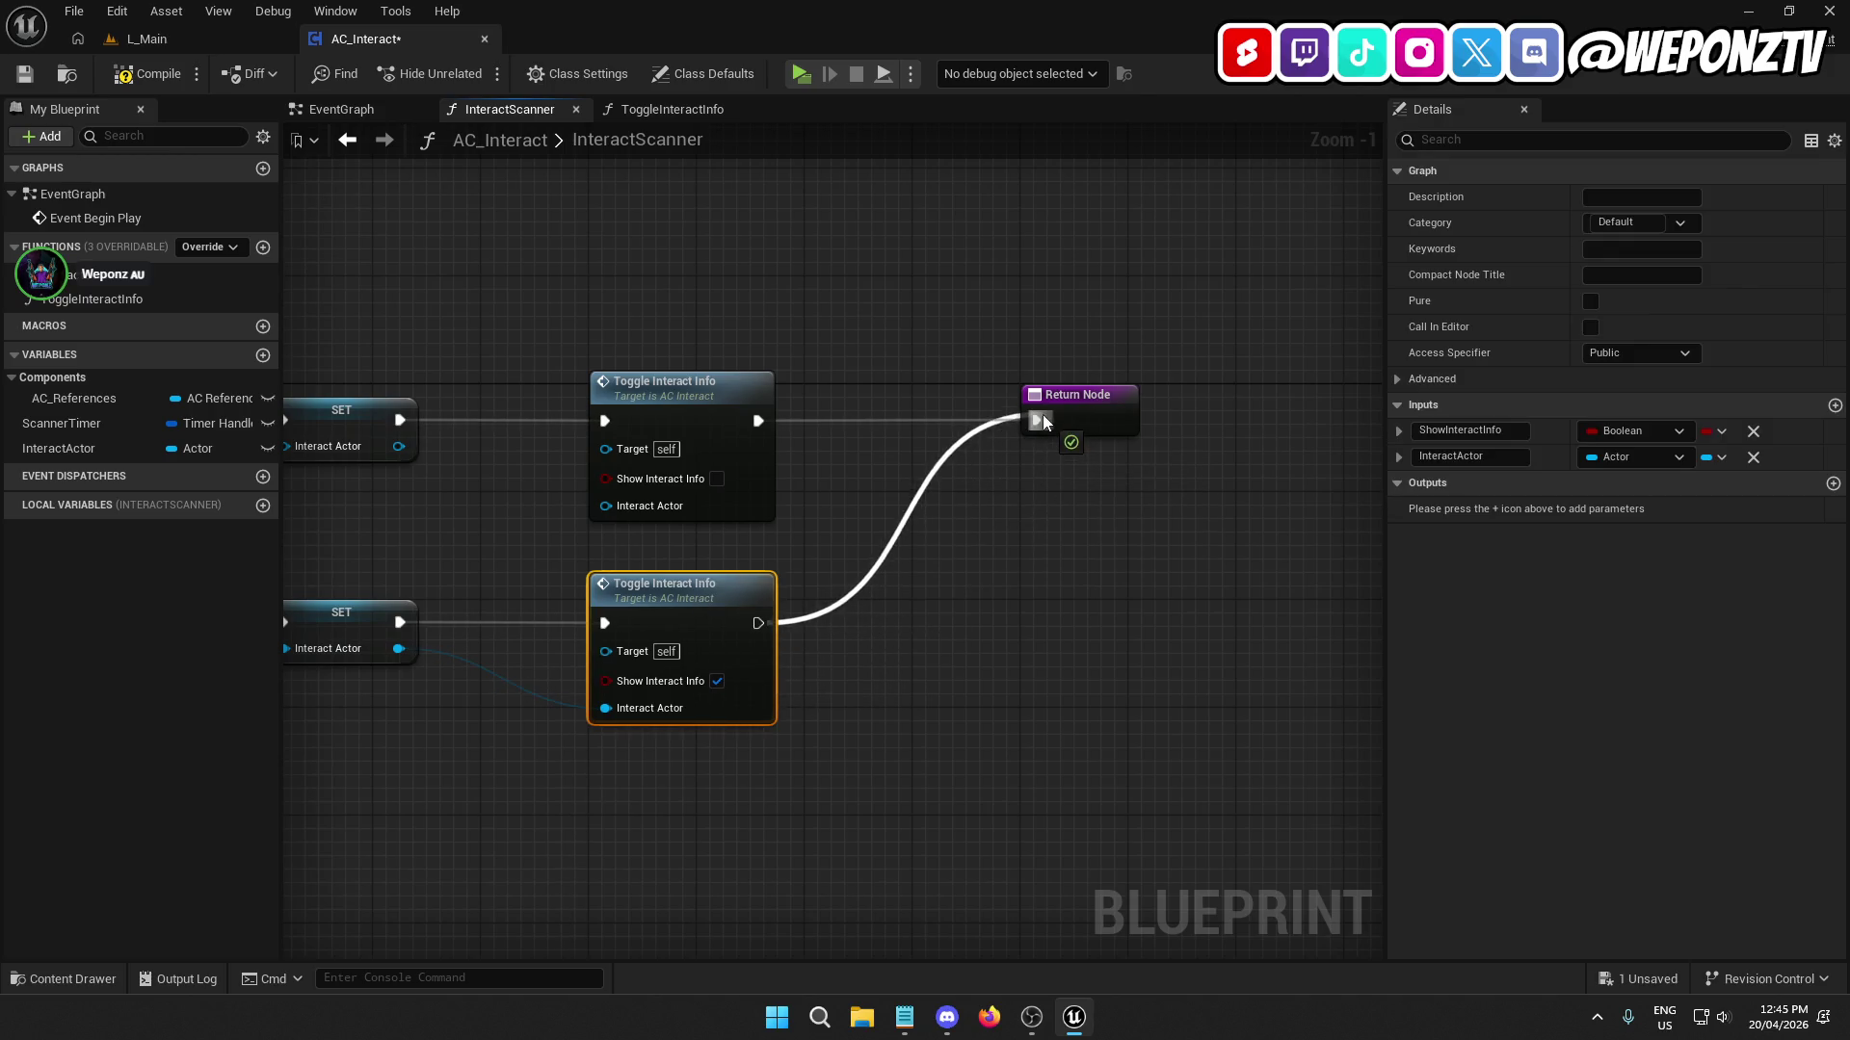
click(980, 581)
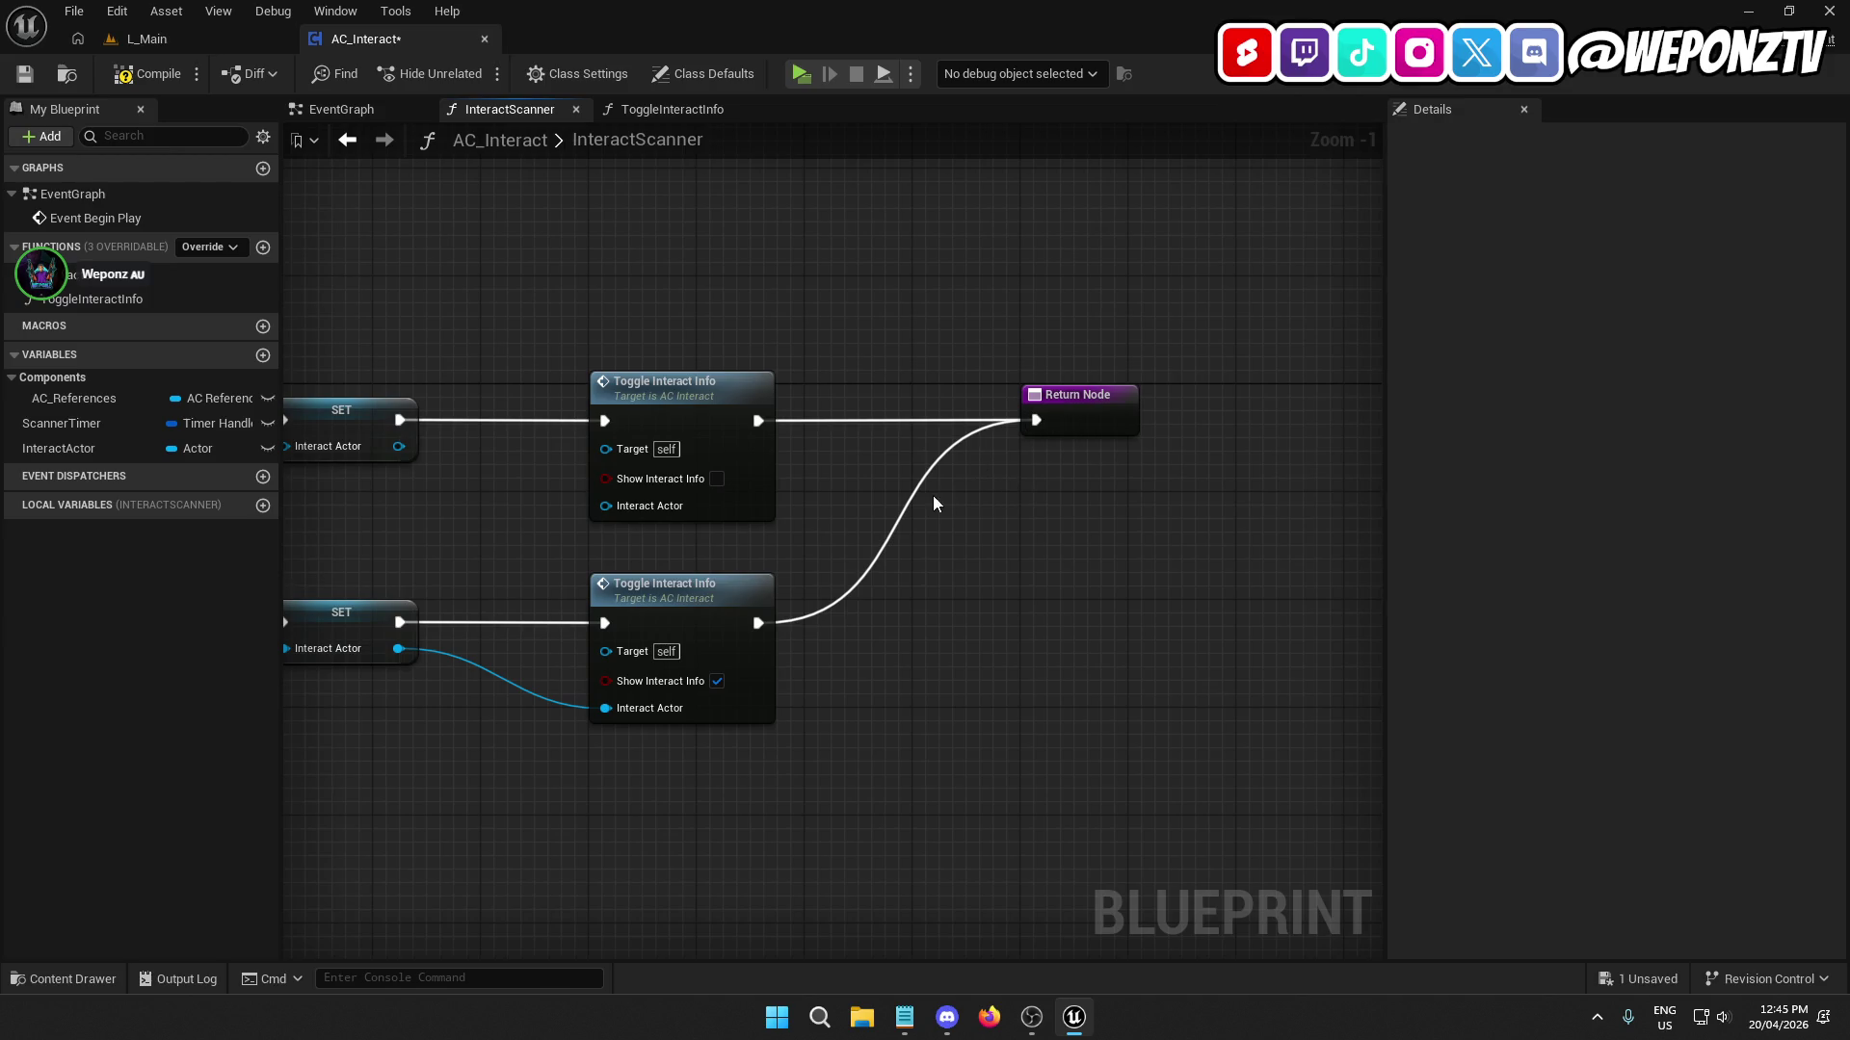
double_click(852, 586)
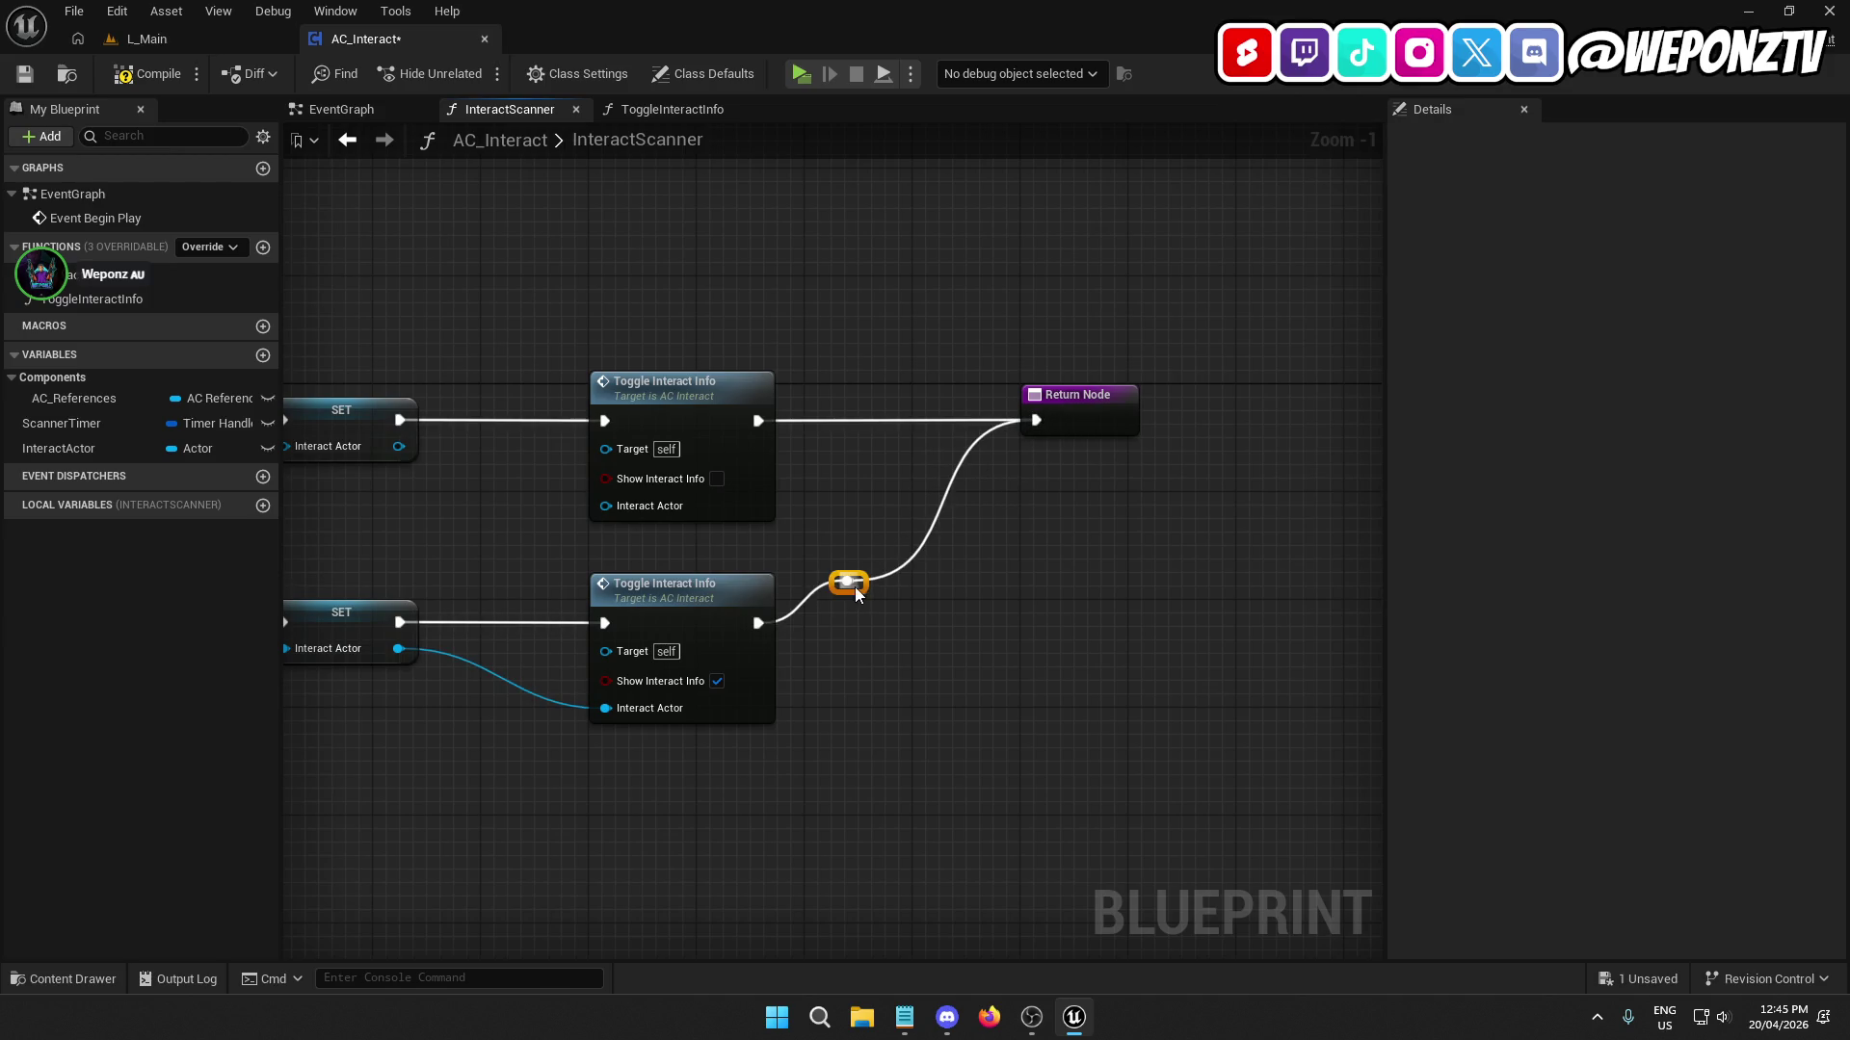
drag(849, 585, 935, 628)
shift+click(742, 582)
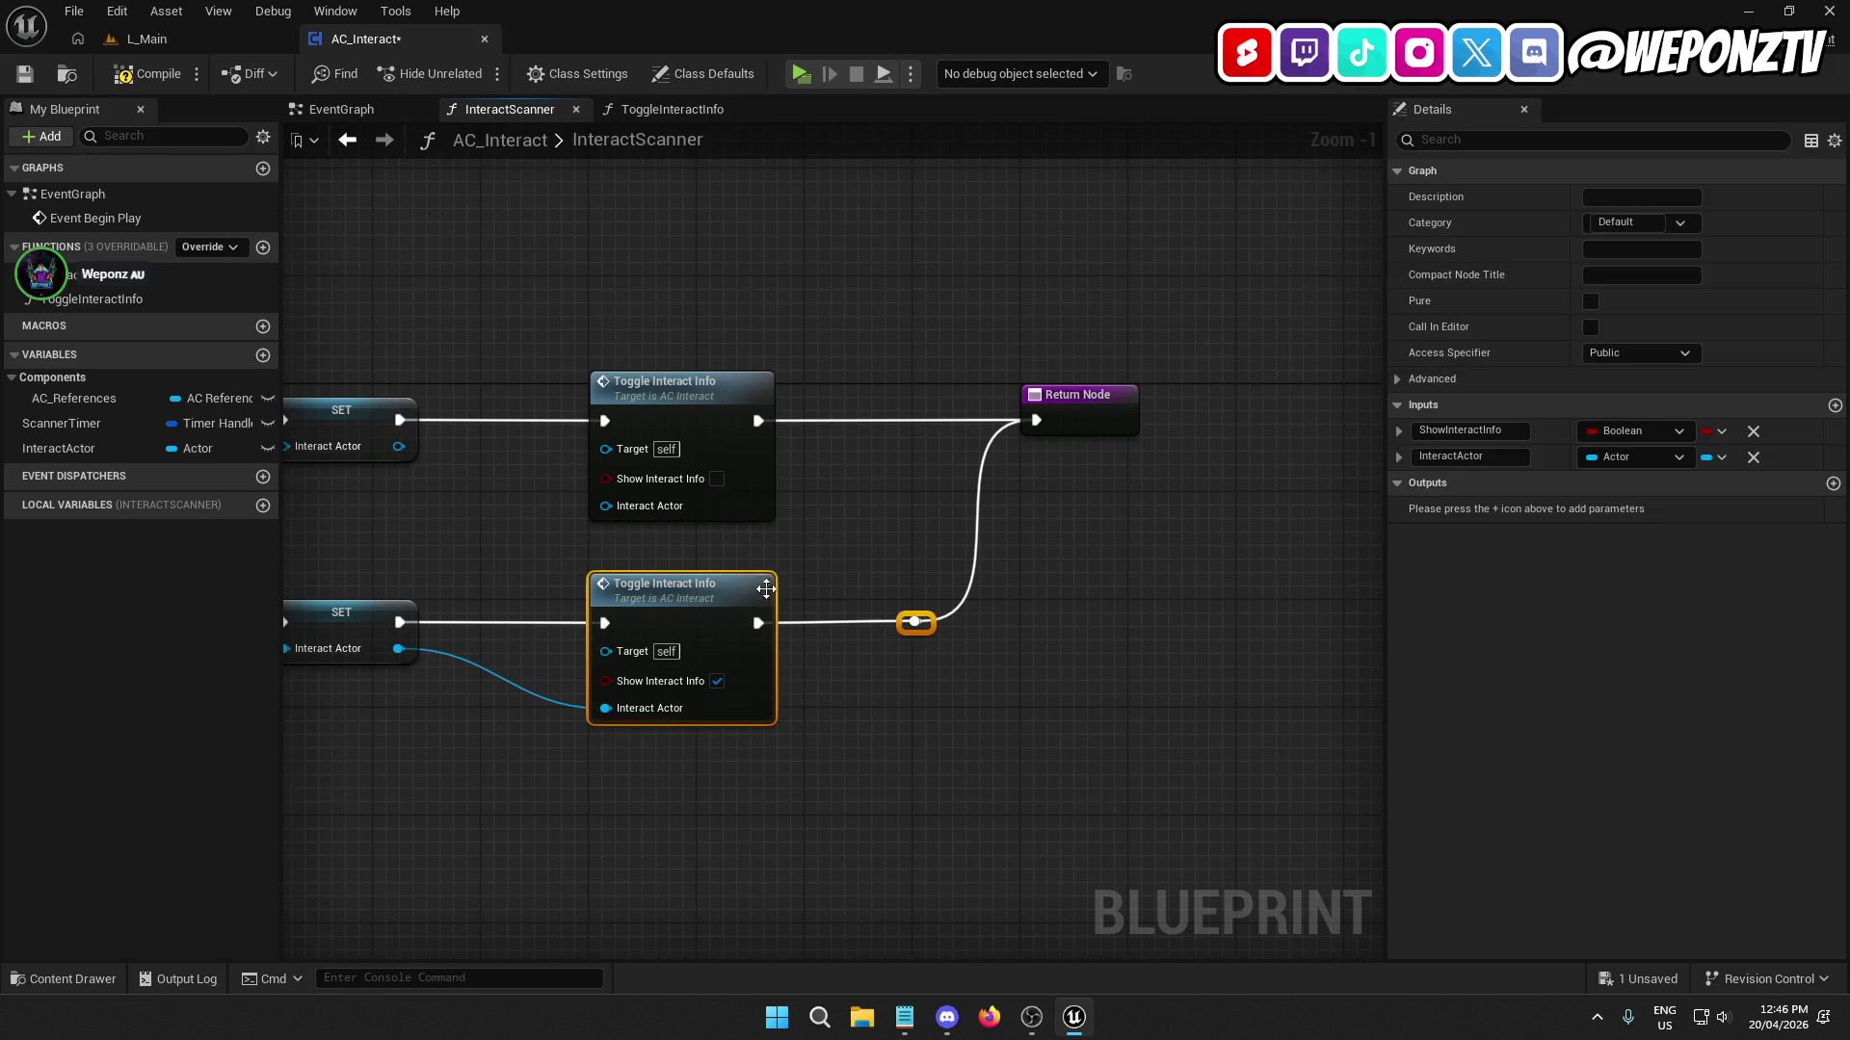
click(996, 588)
drag(1083, 422, 1191, 421)
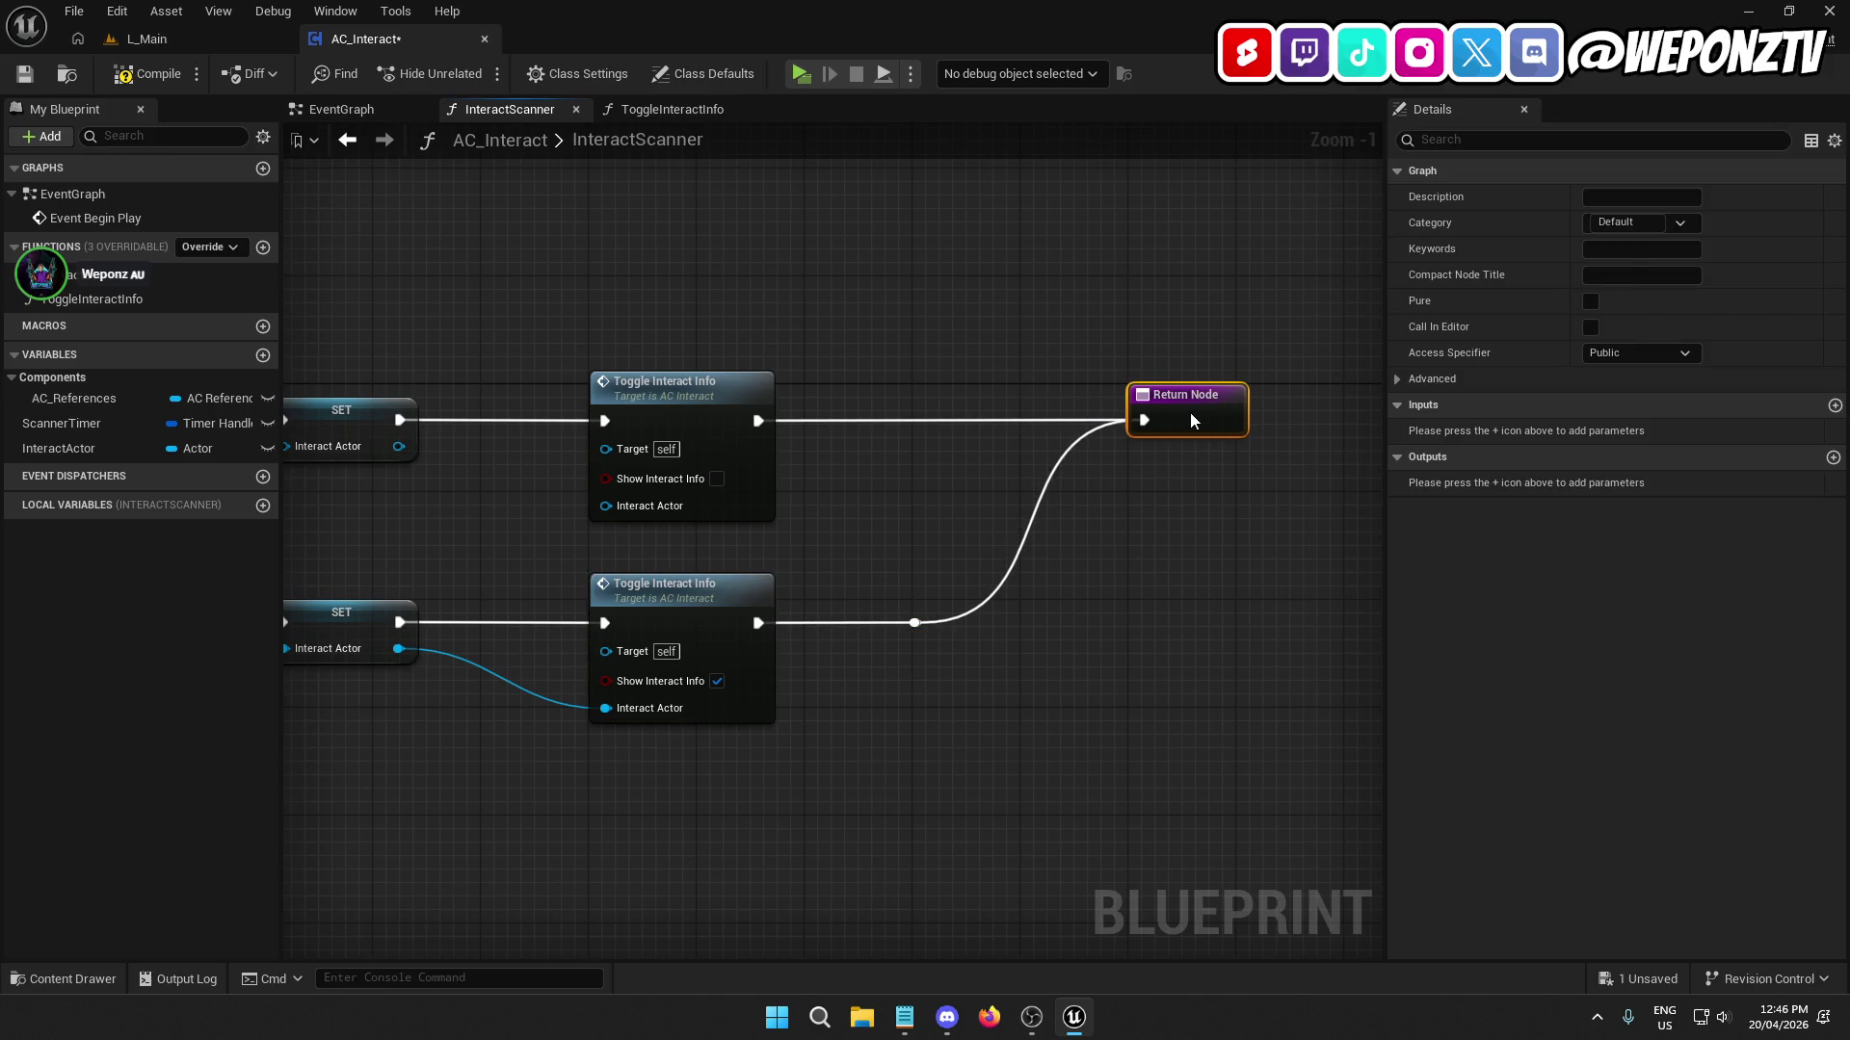
click(867, 549)
mouse_move(867, 549)
mouse_down()
mouse_move(1309, 462)
mouse_move(1590, 478)
mouse_move(1136, 395)
mouse_move(1417, 338)
mouse_move(1145, 534)
mouse_move(1069, 531)
mouse_up()
Open ToggleInteractInfo and add a Branch driven by Show Interact Info after its entry.
double_click(867, 592)
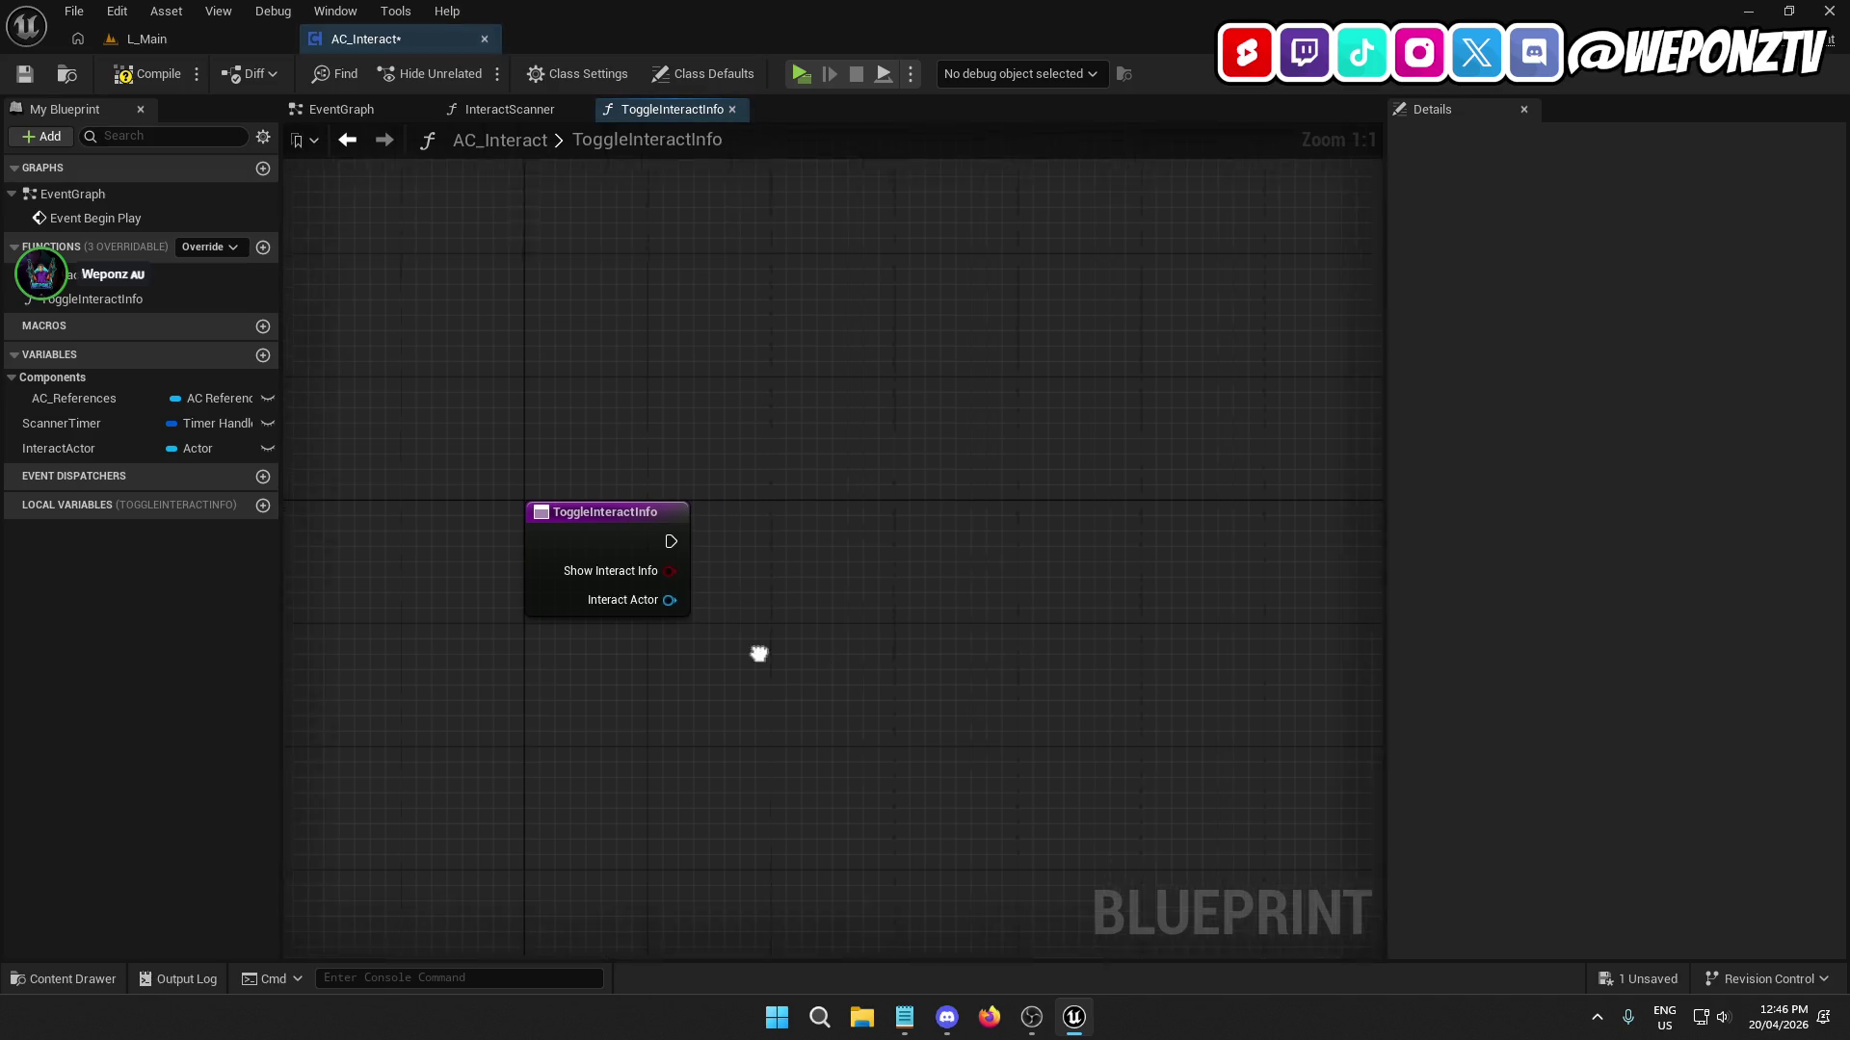
drag(586, 596, 719, 569)
key(Escape)
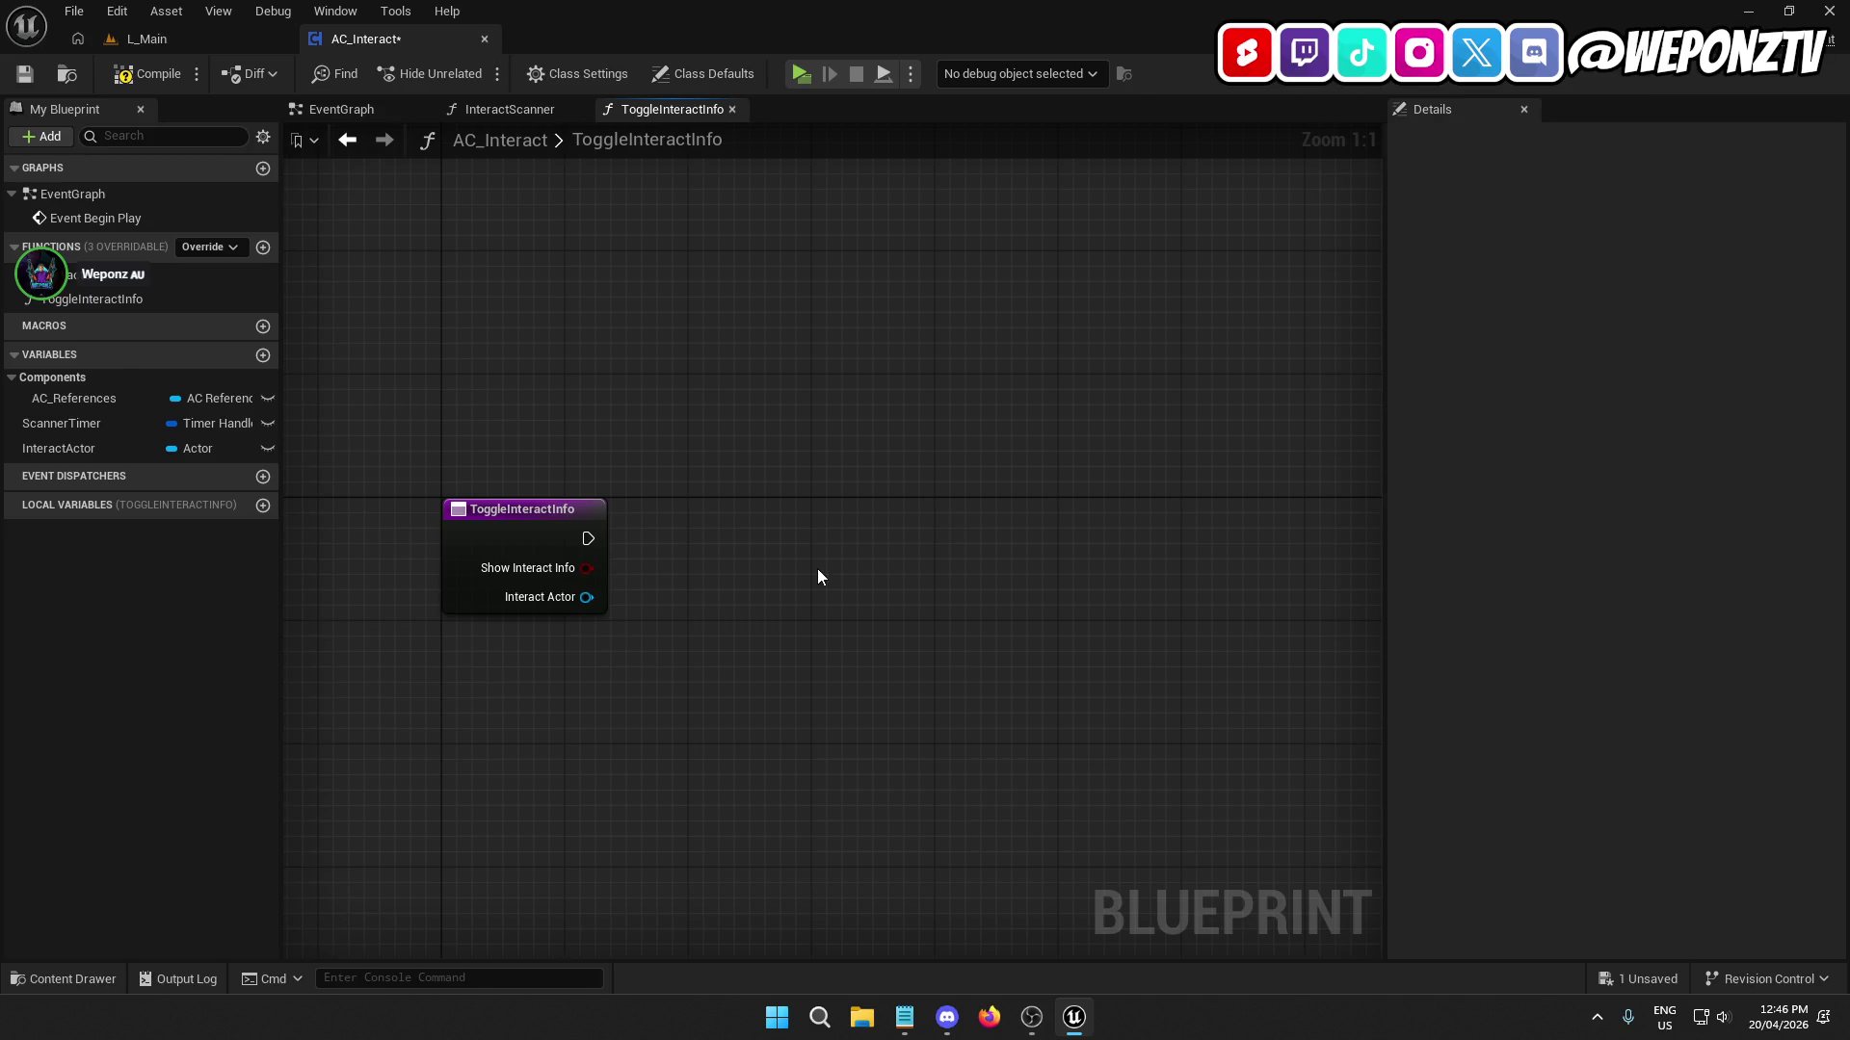
drag(587, 567, 761, 559)
text(sw)
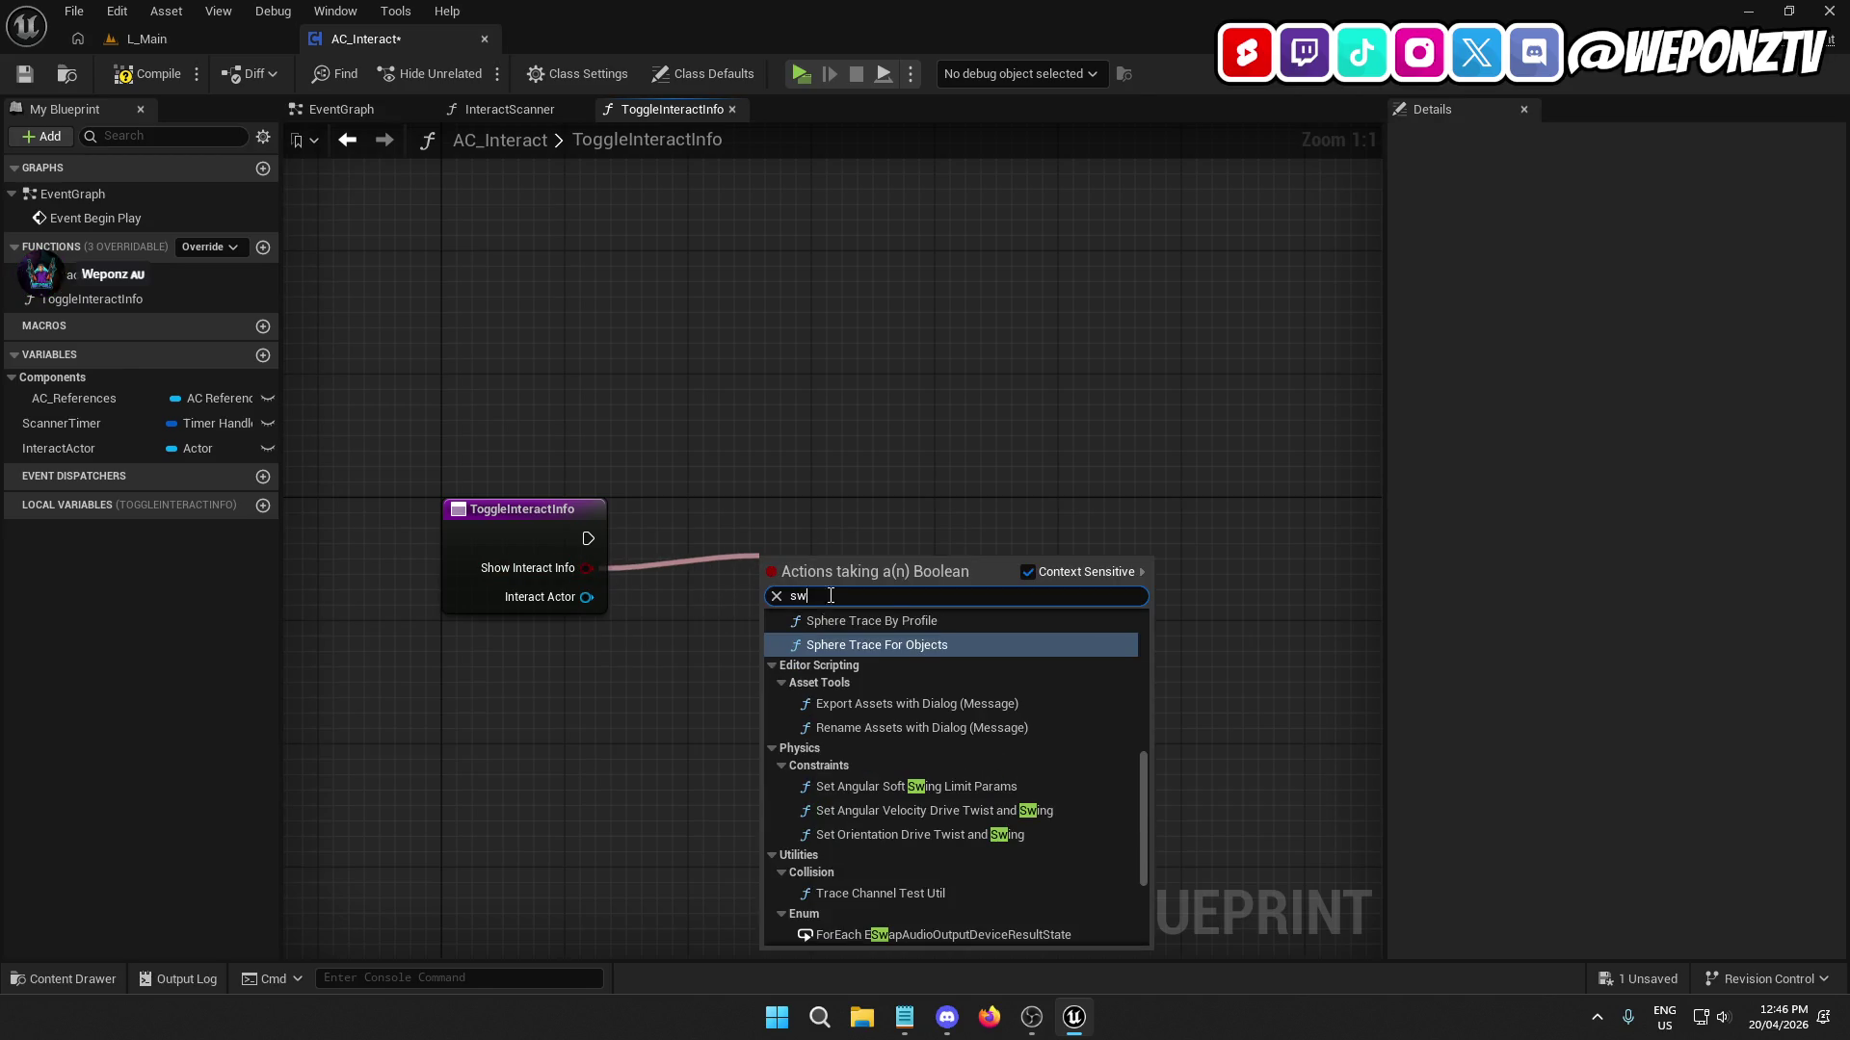
text(itc)
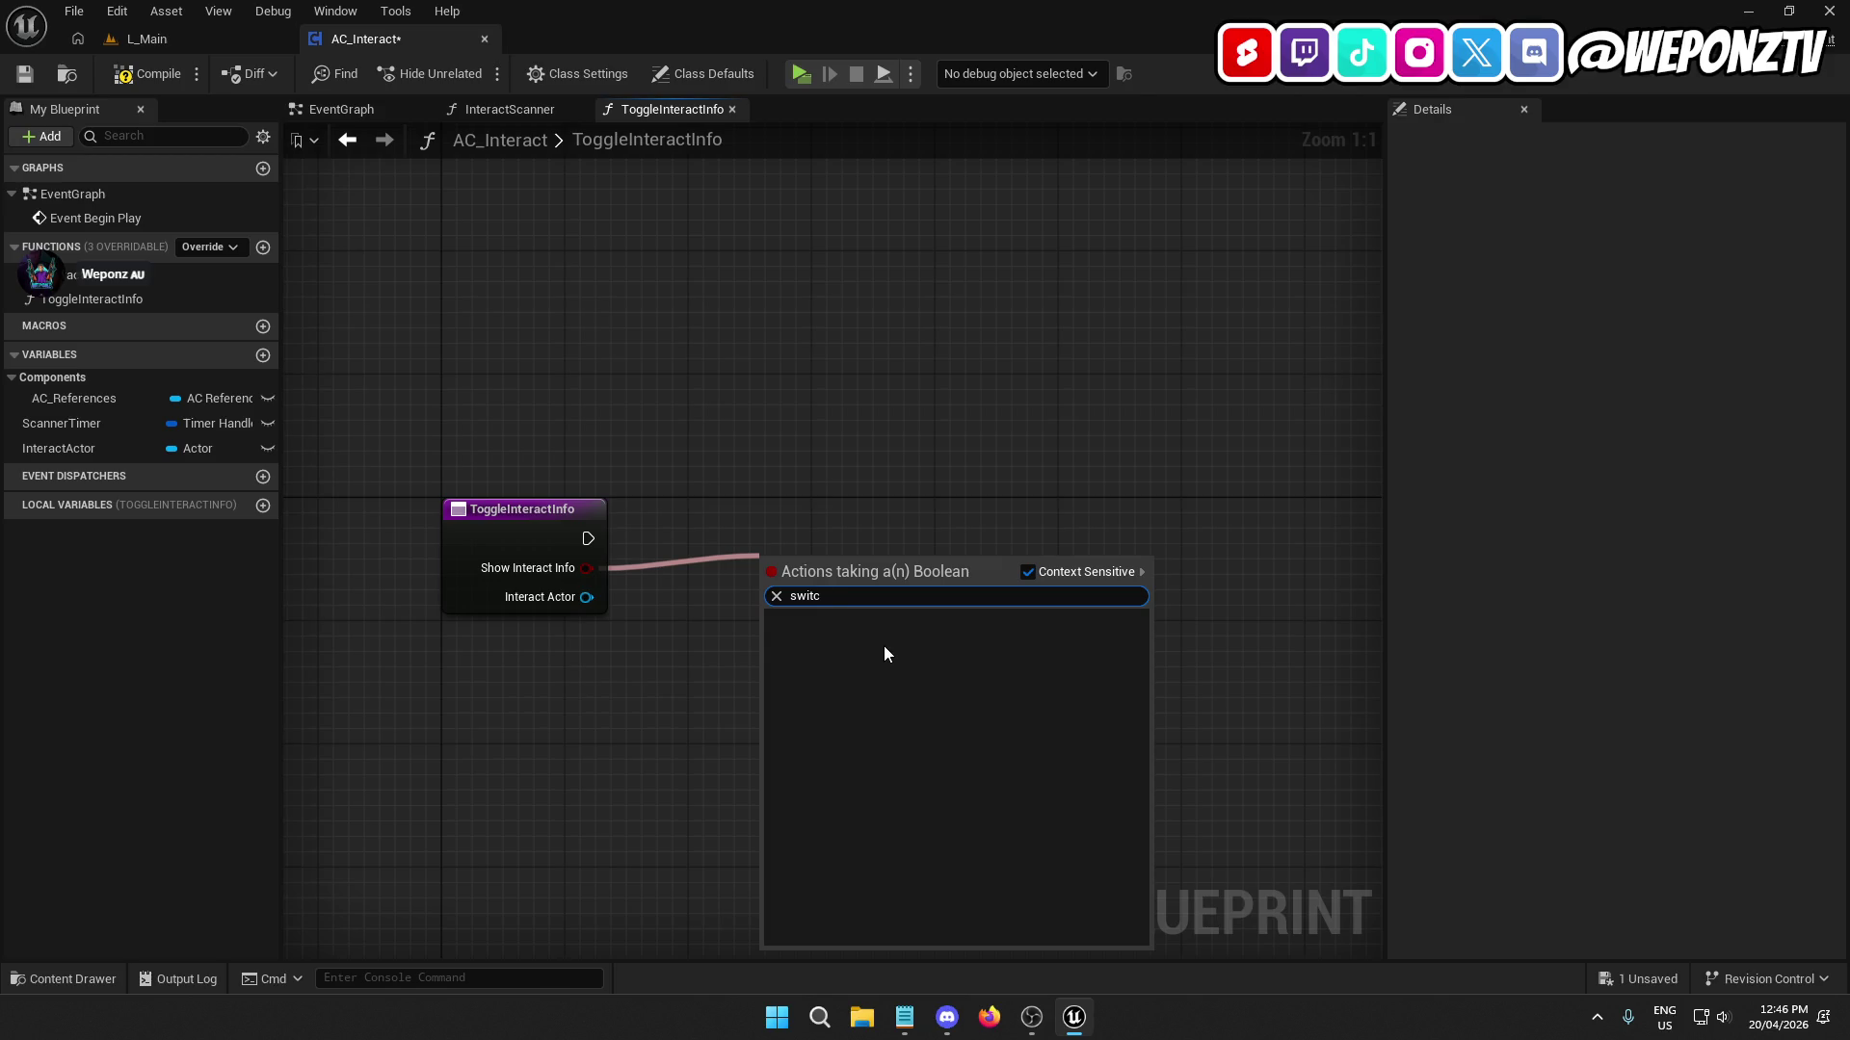
text(h)
click(886, 476)
drag(595, 570, 761, 536)
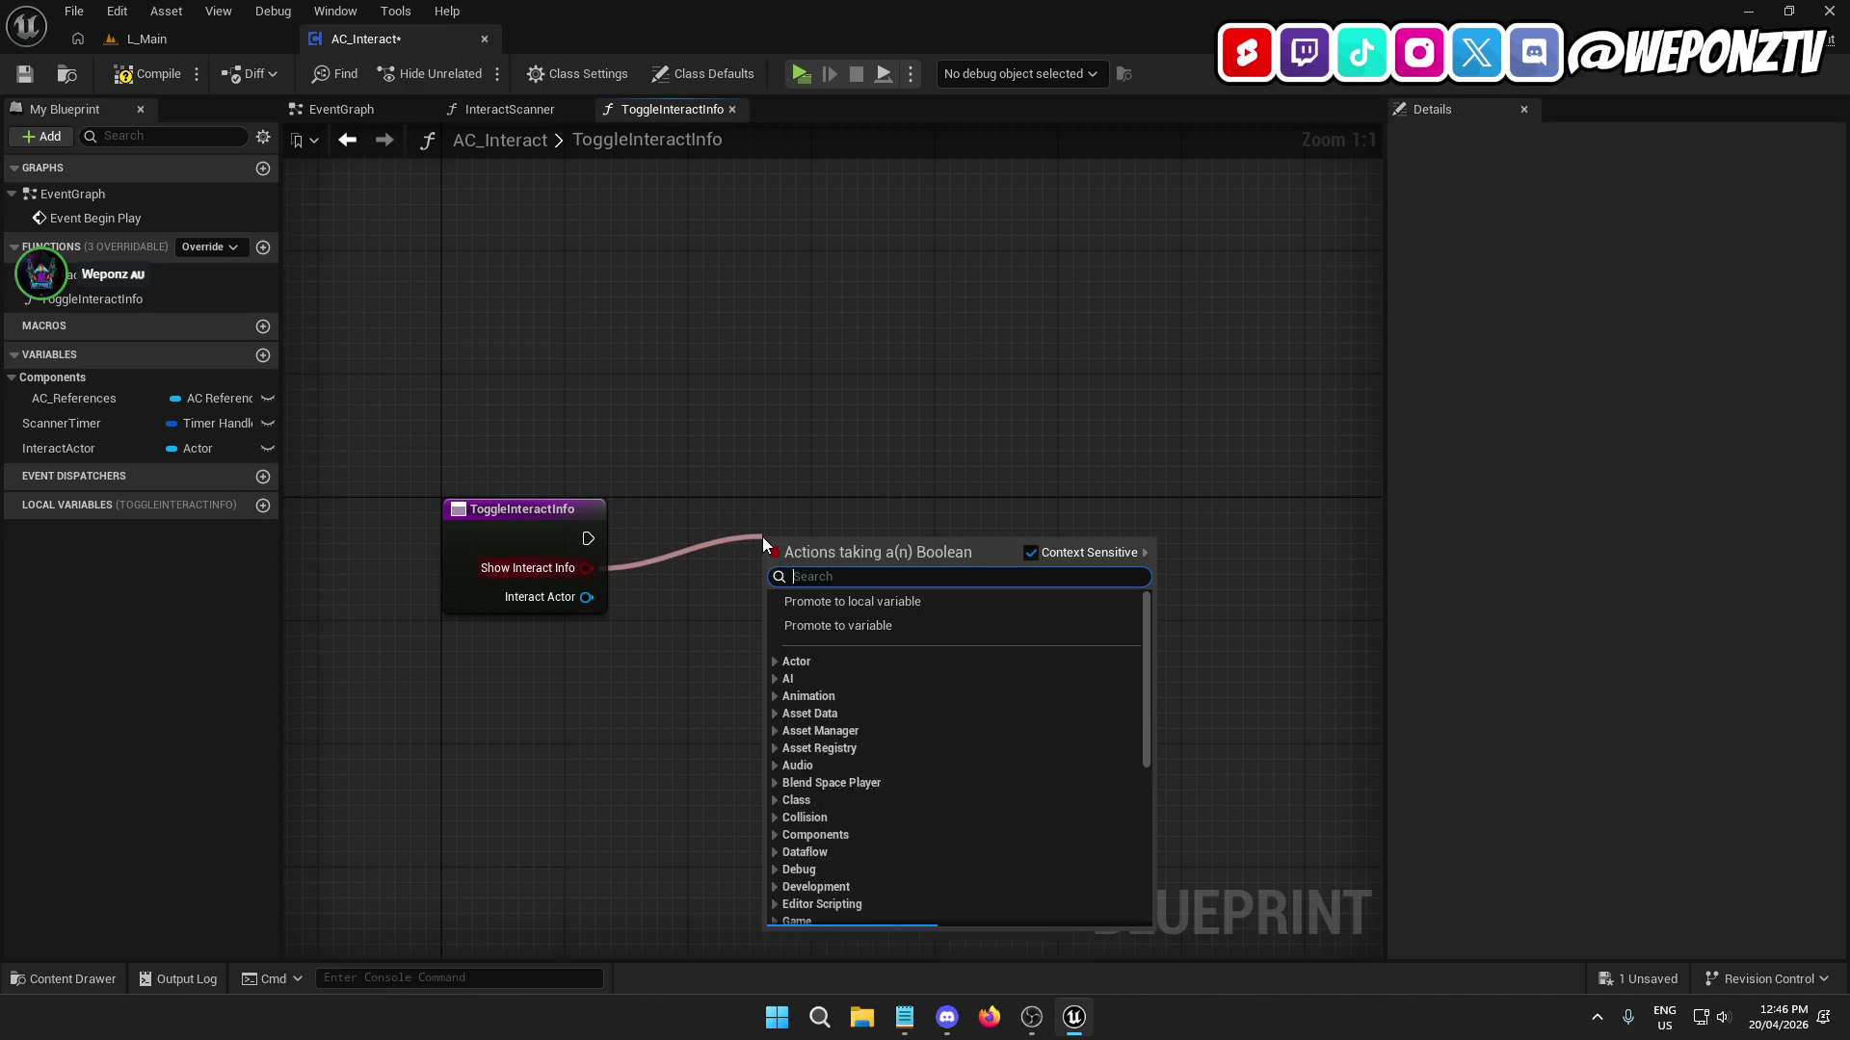
text(bra)
click(894, 702)
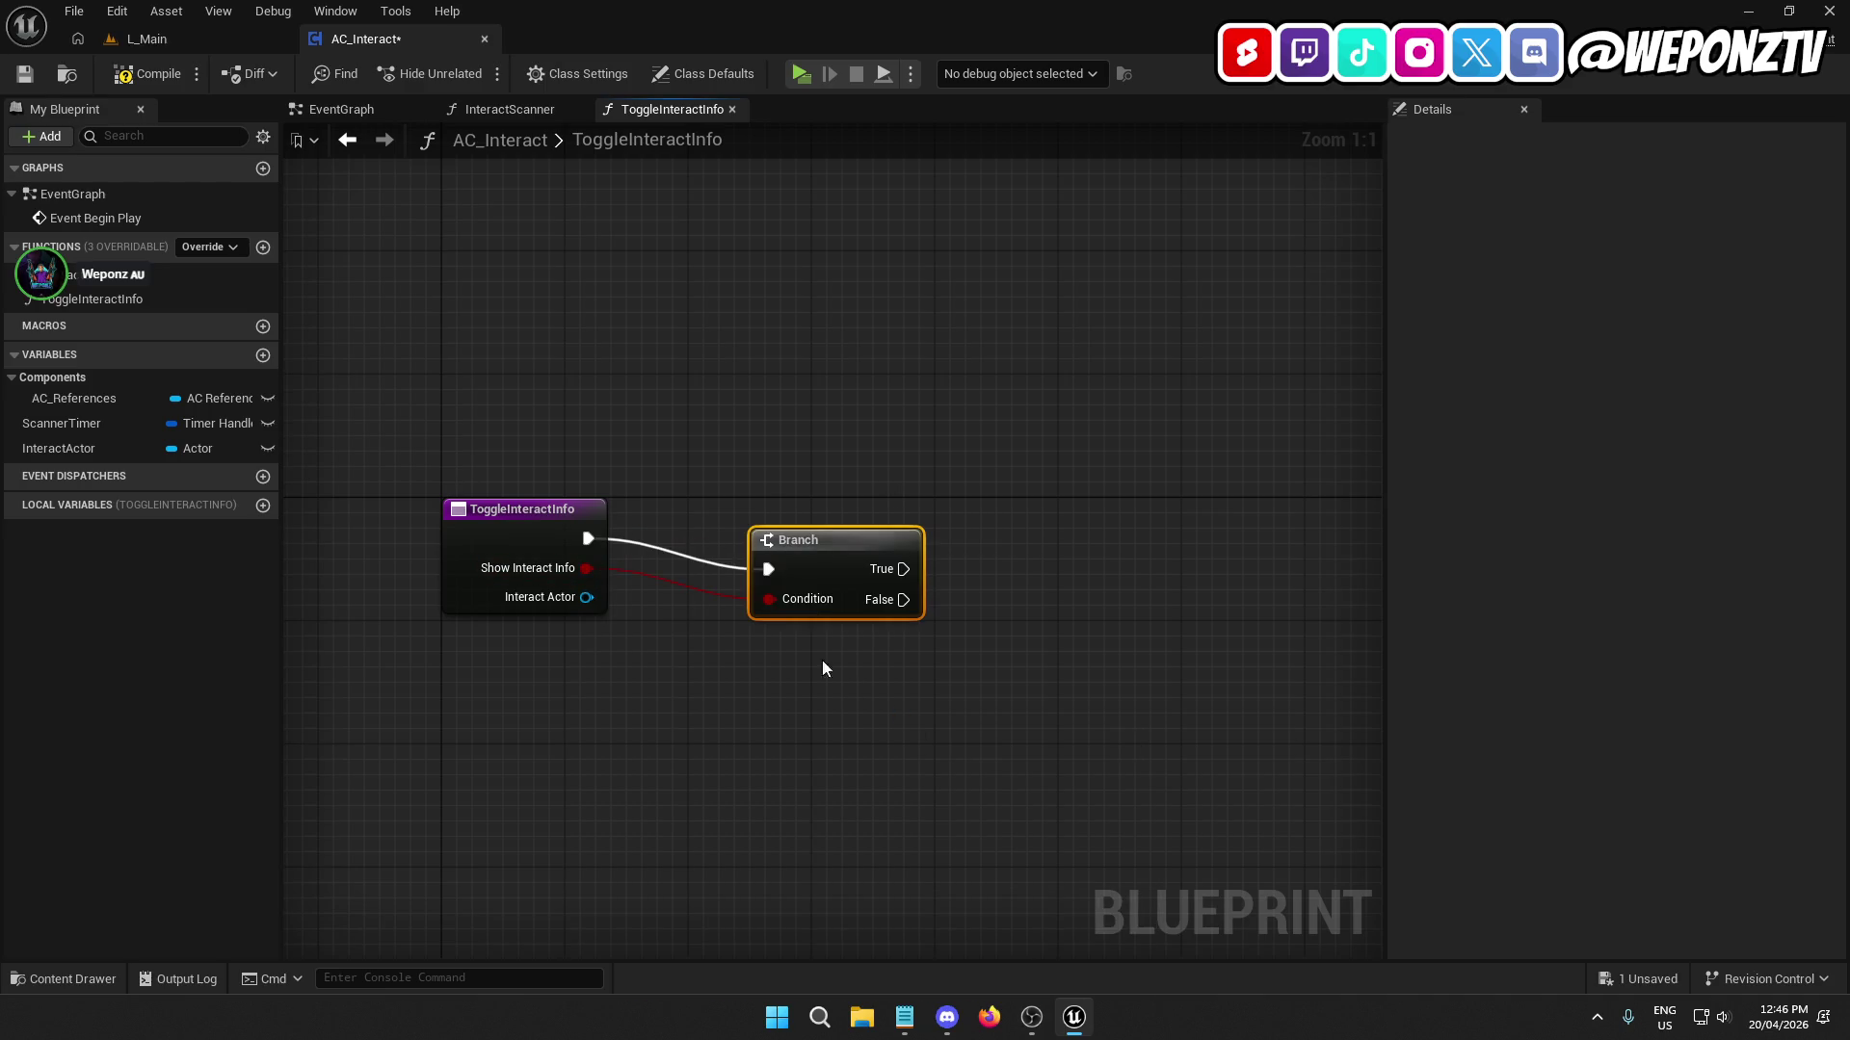
mouse_move(795, 553)
mouse_down()
mouse_move(744, 540)
mouse_move(859, 535)
mouse_up()
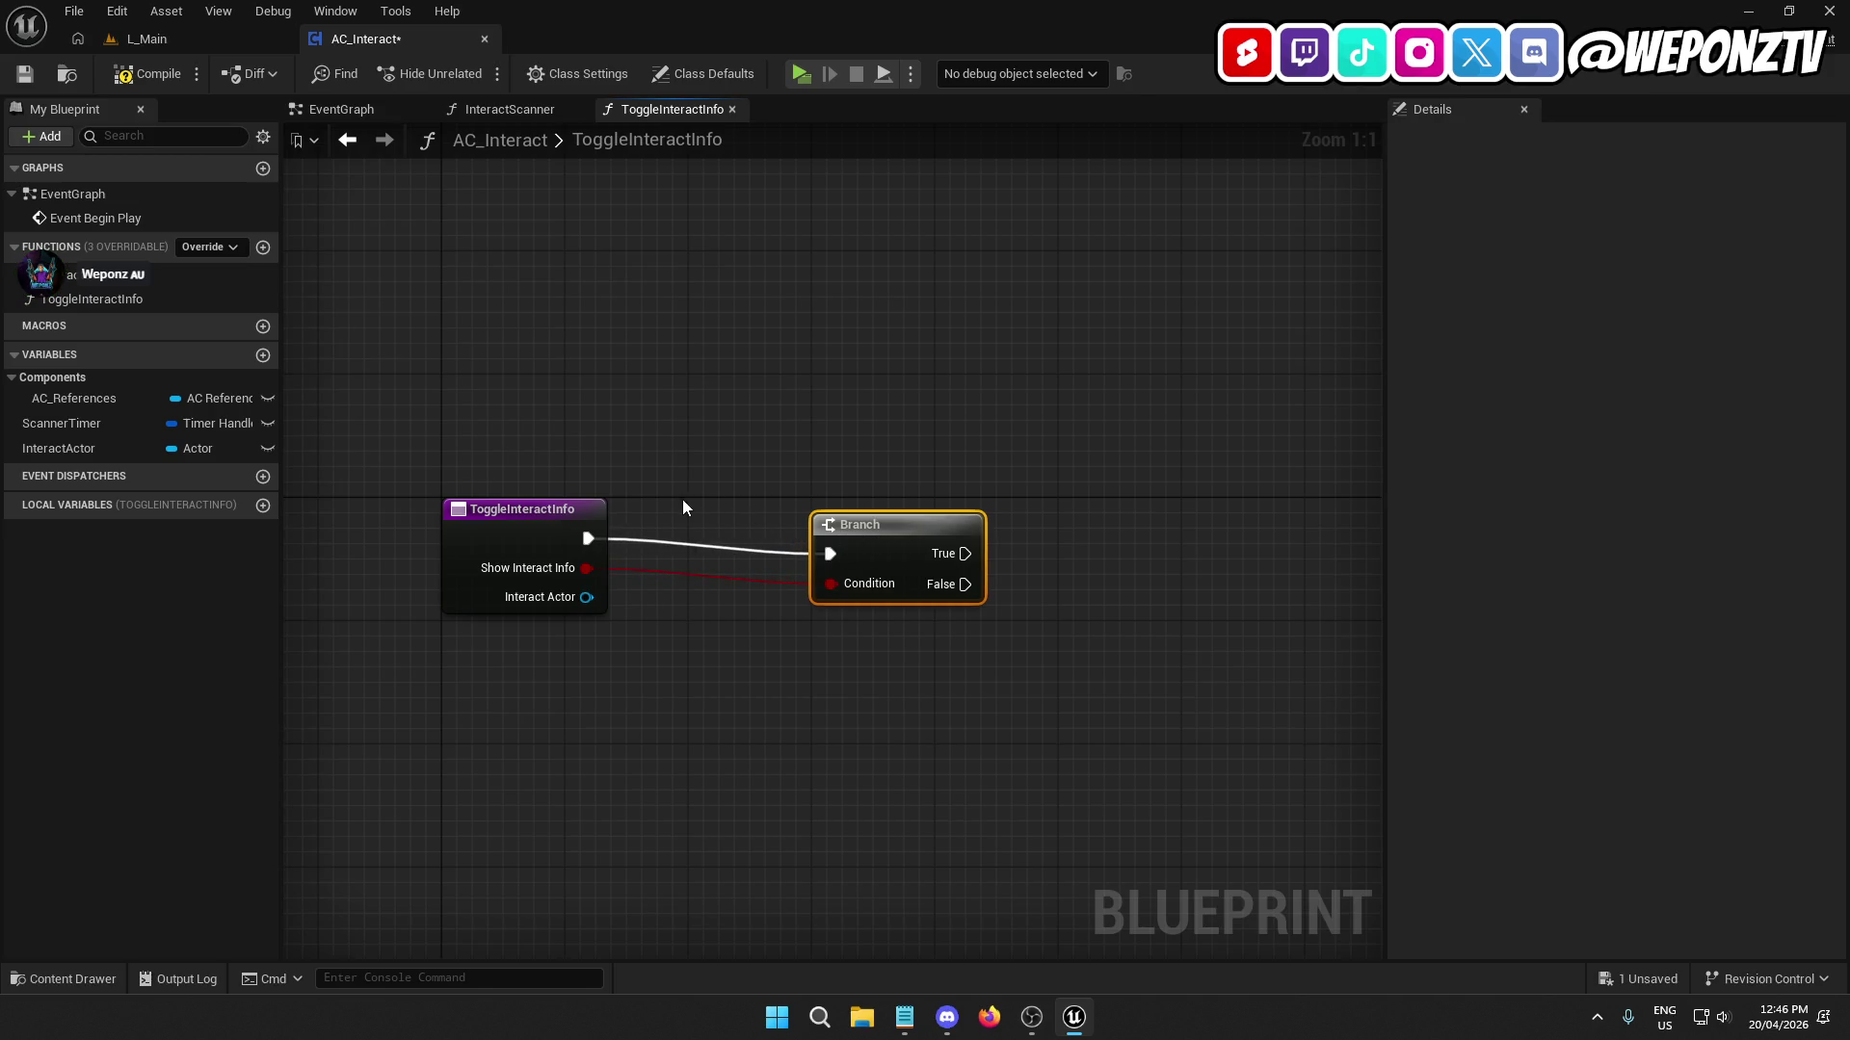
Paste the AC References, Player Controller and Main UI getters into empty graph space.
click(568, 510)
click(776, 736)
drag(1052, 506, 828, 495)
key(ctrl+v)
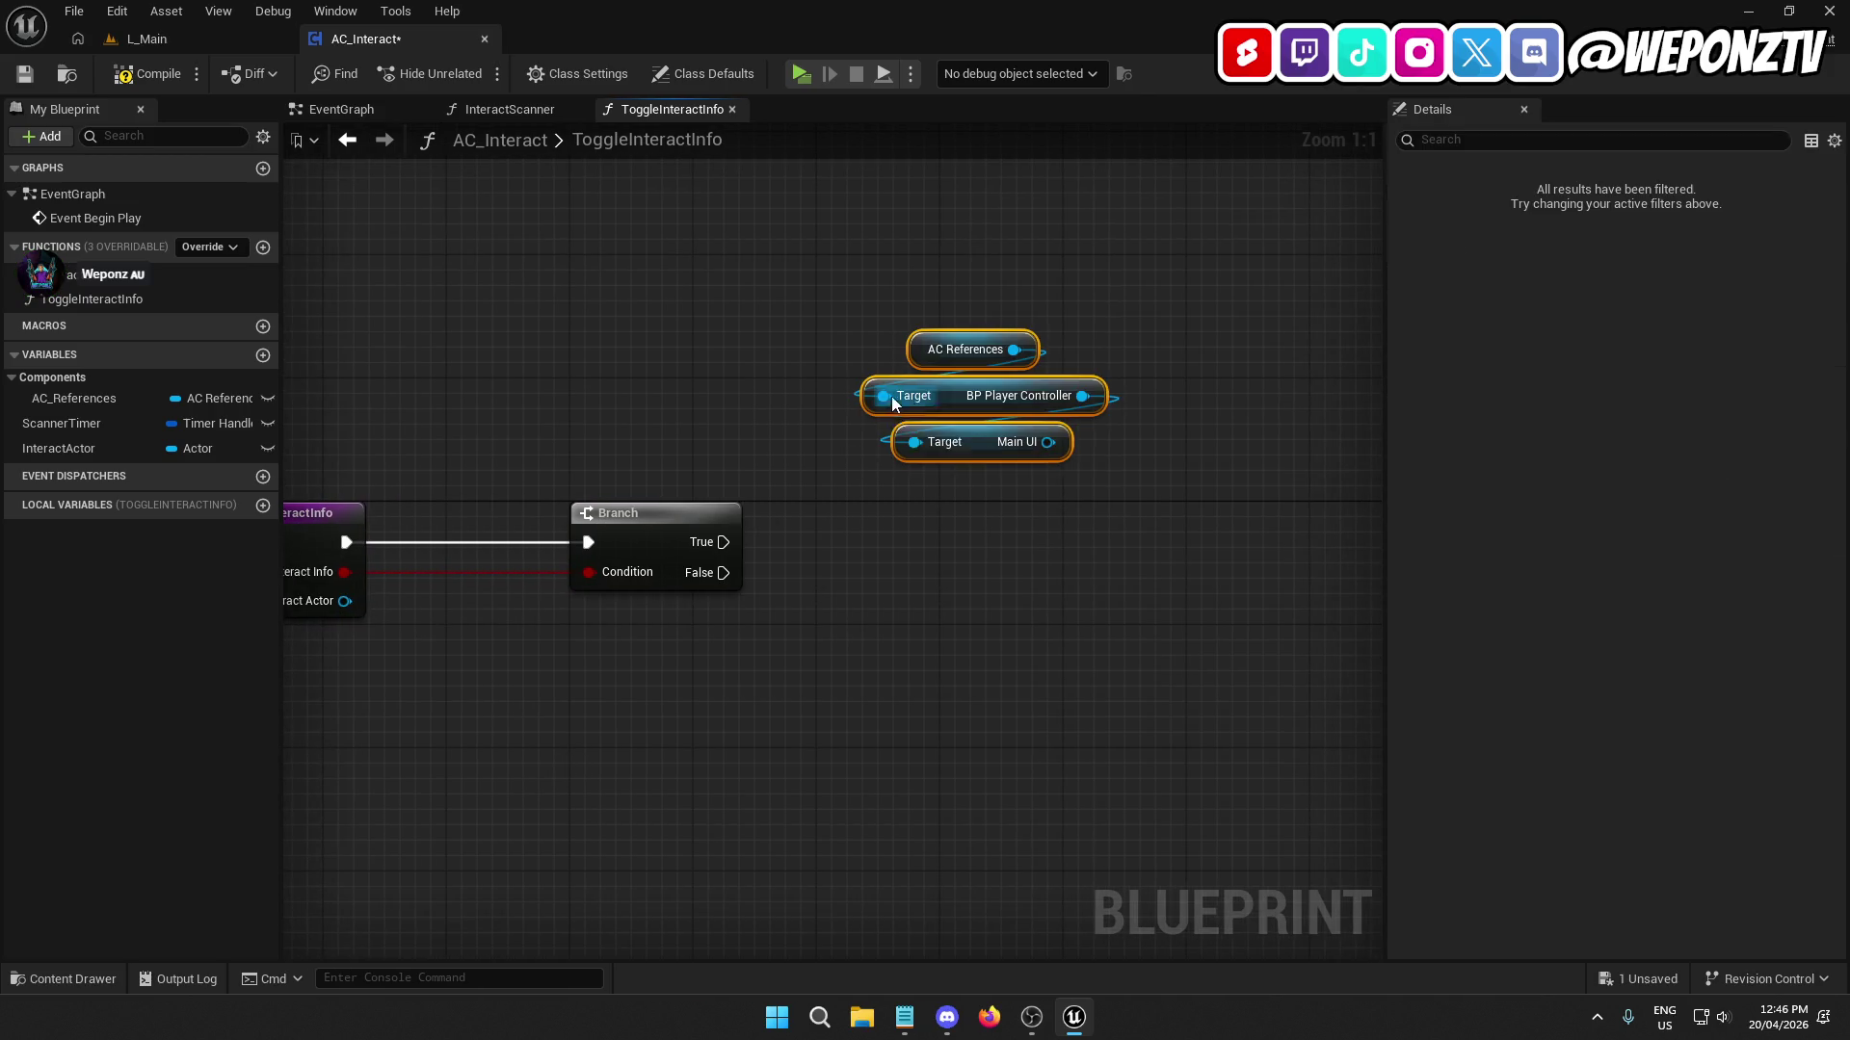
Add an Interact Popup getter from Main UI and play it forward on Branch True.
drag(1007, 495, 899, 499)
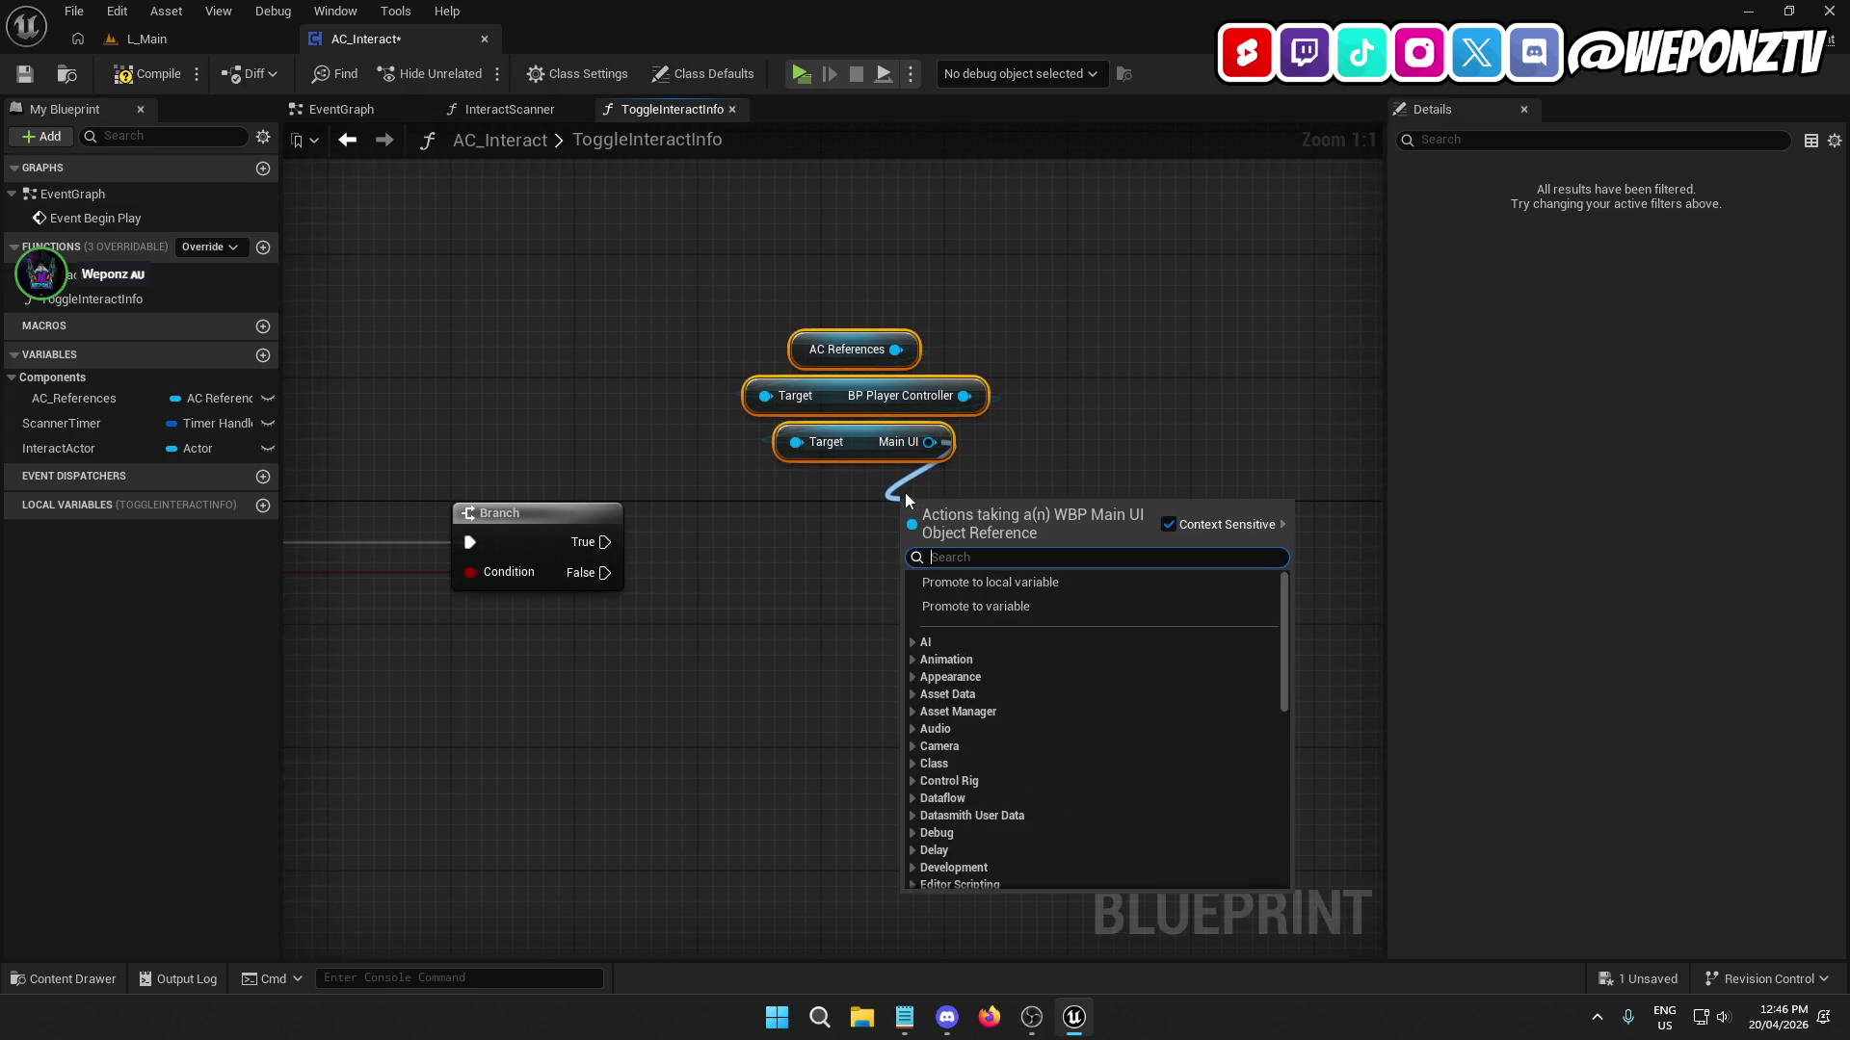
text(pop)
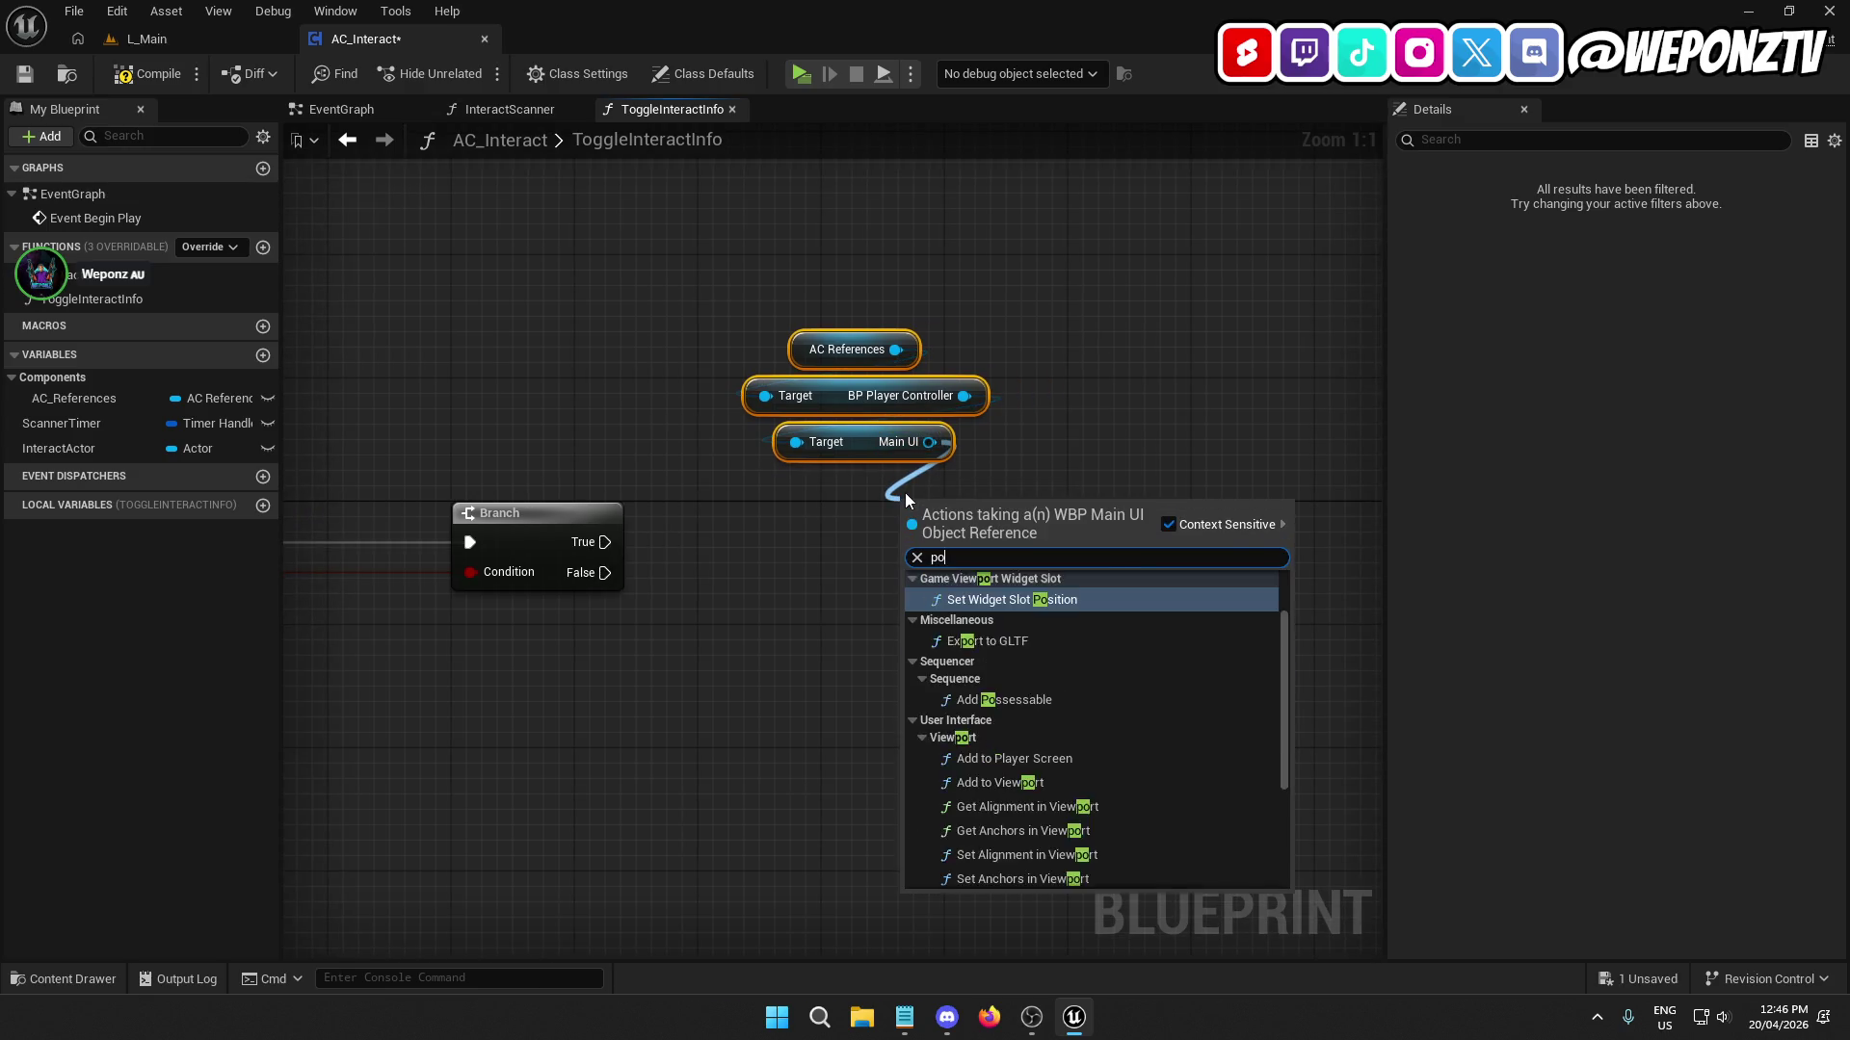
click(1010, 658)
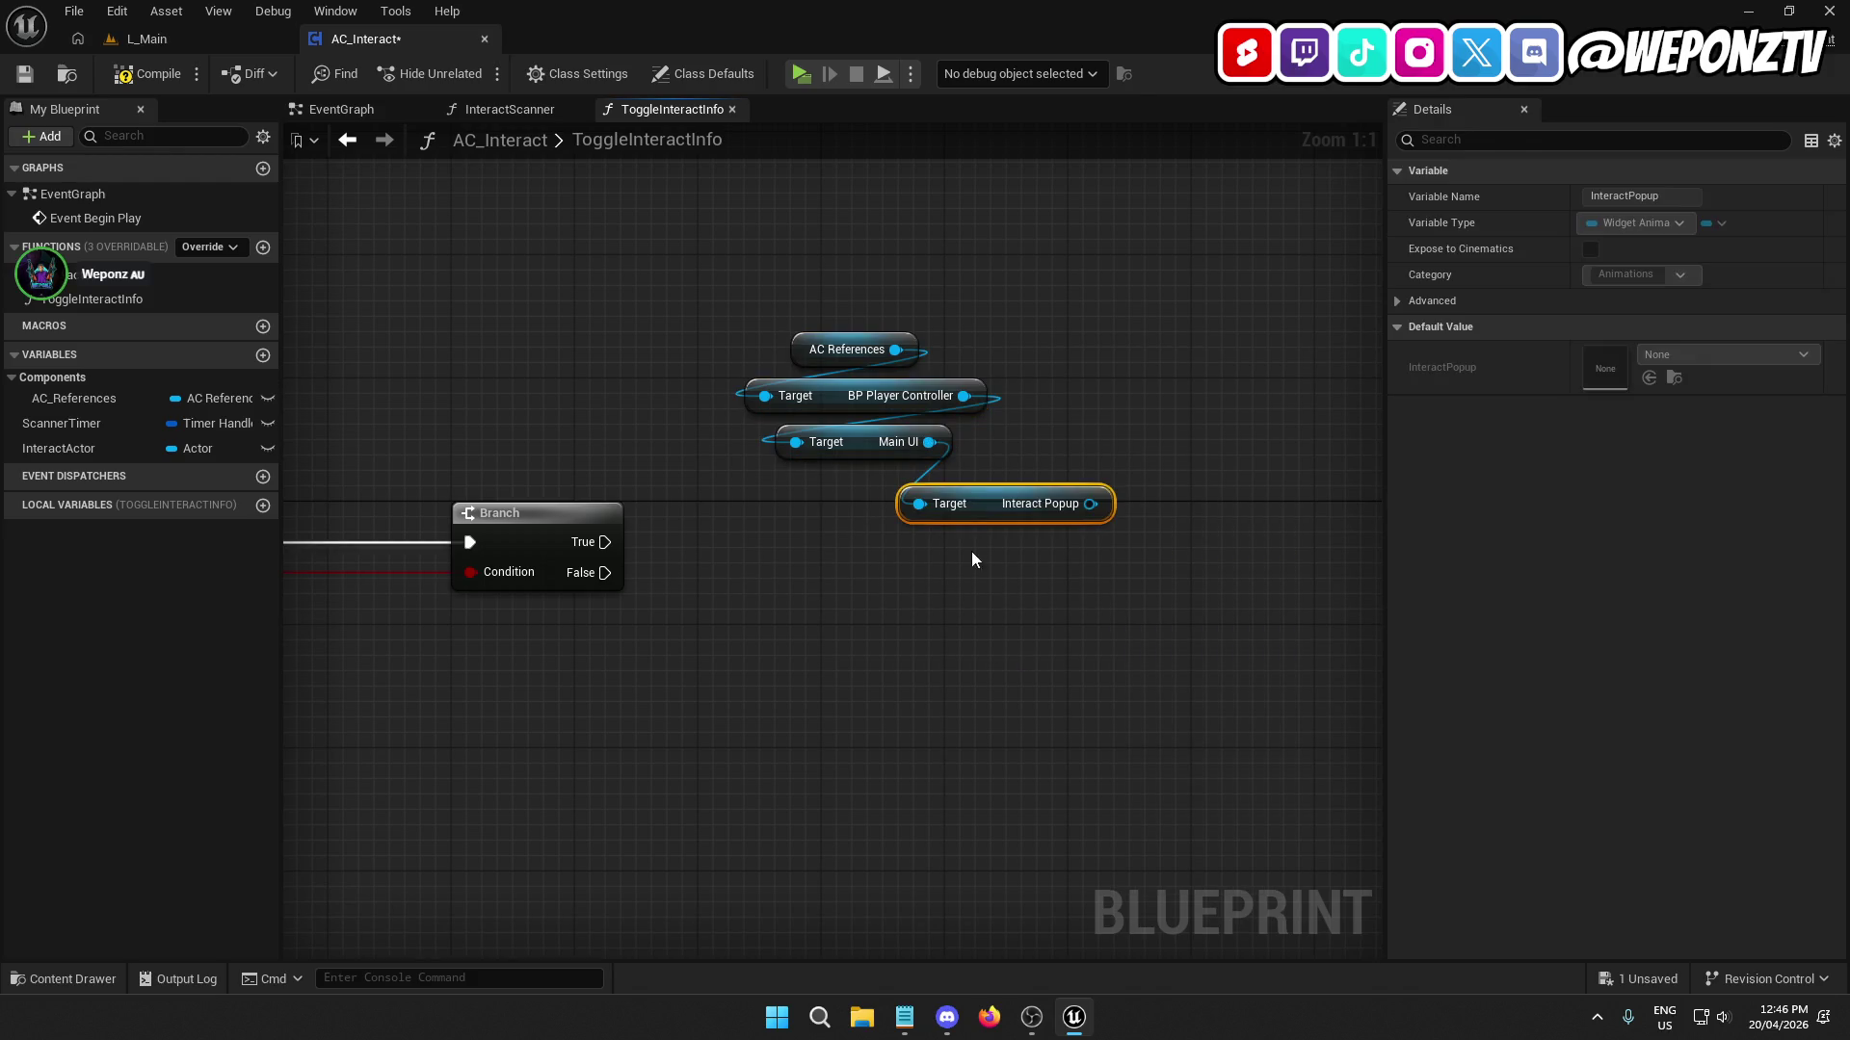
drag(990, 501, 856, 481)
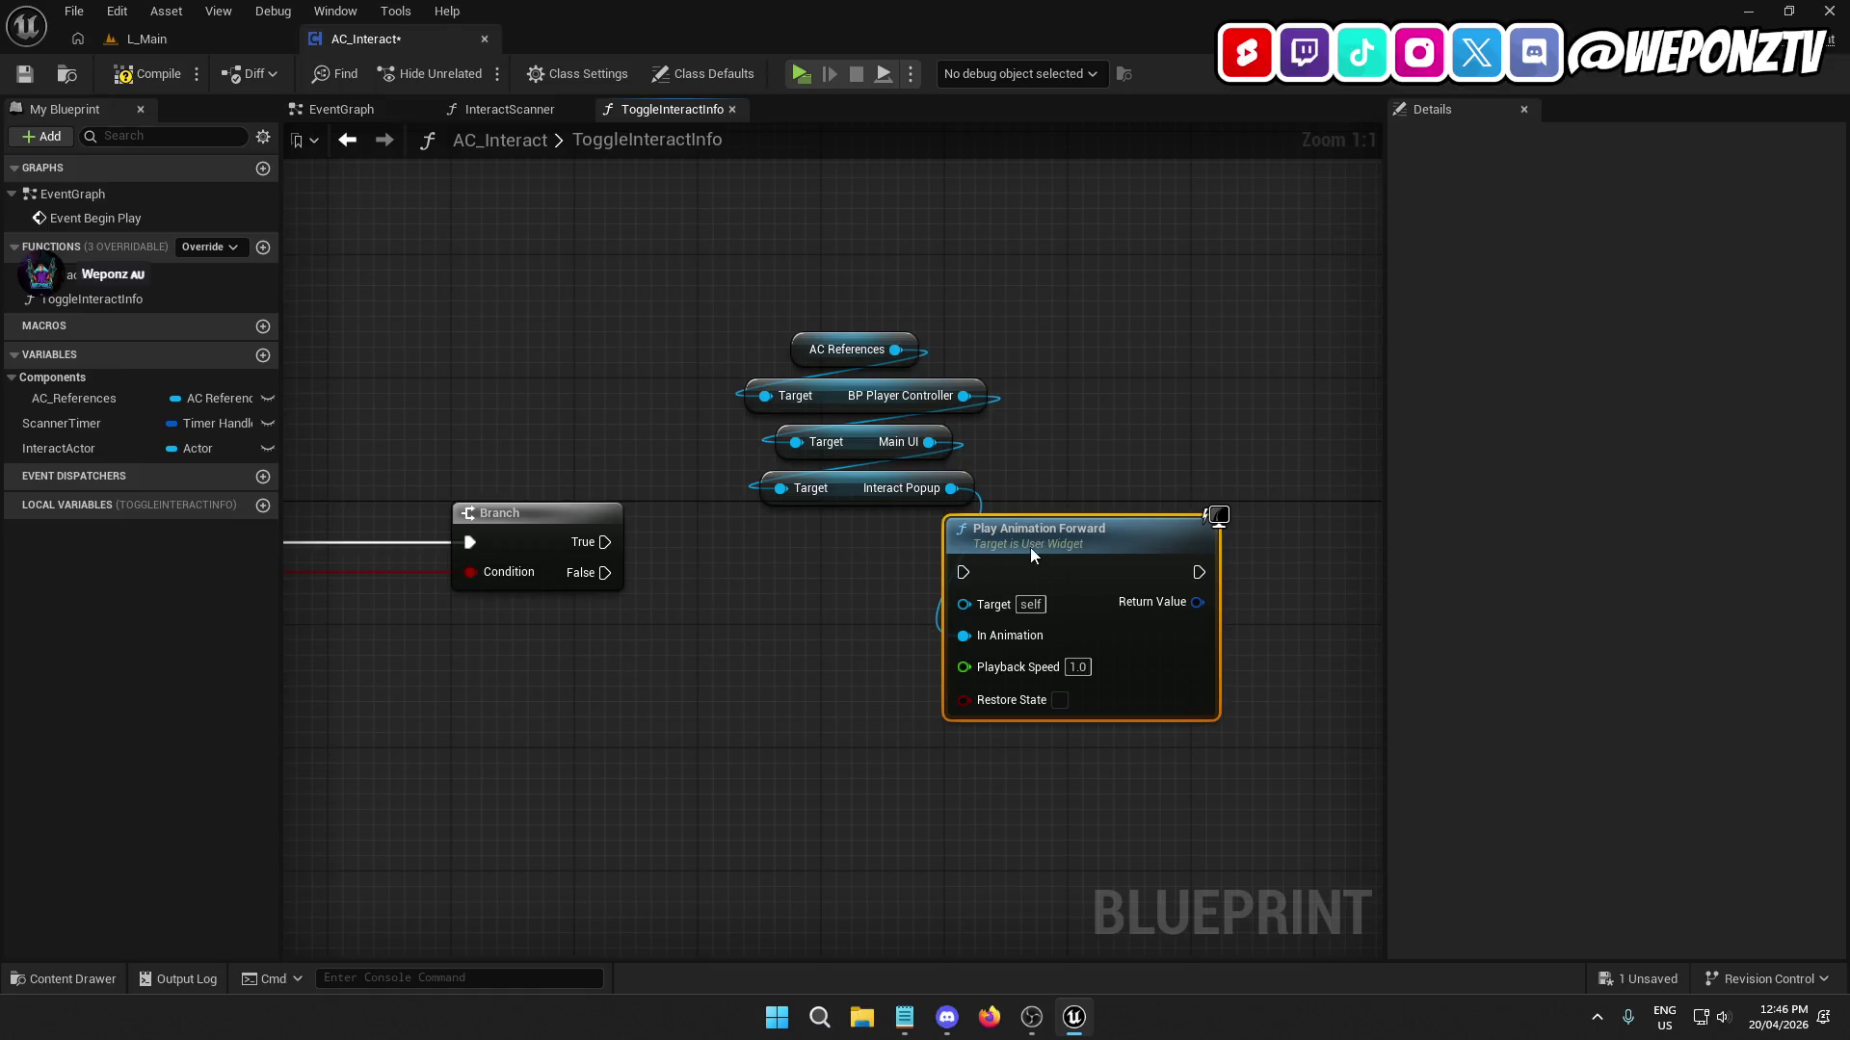
drag(963, 572, 604, 544)
drag(1042, 535, 1287, 516)
click(1050, 487)
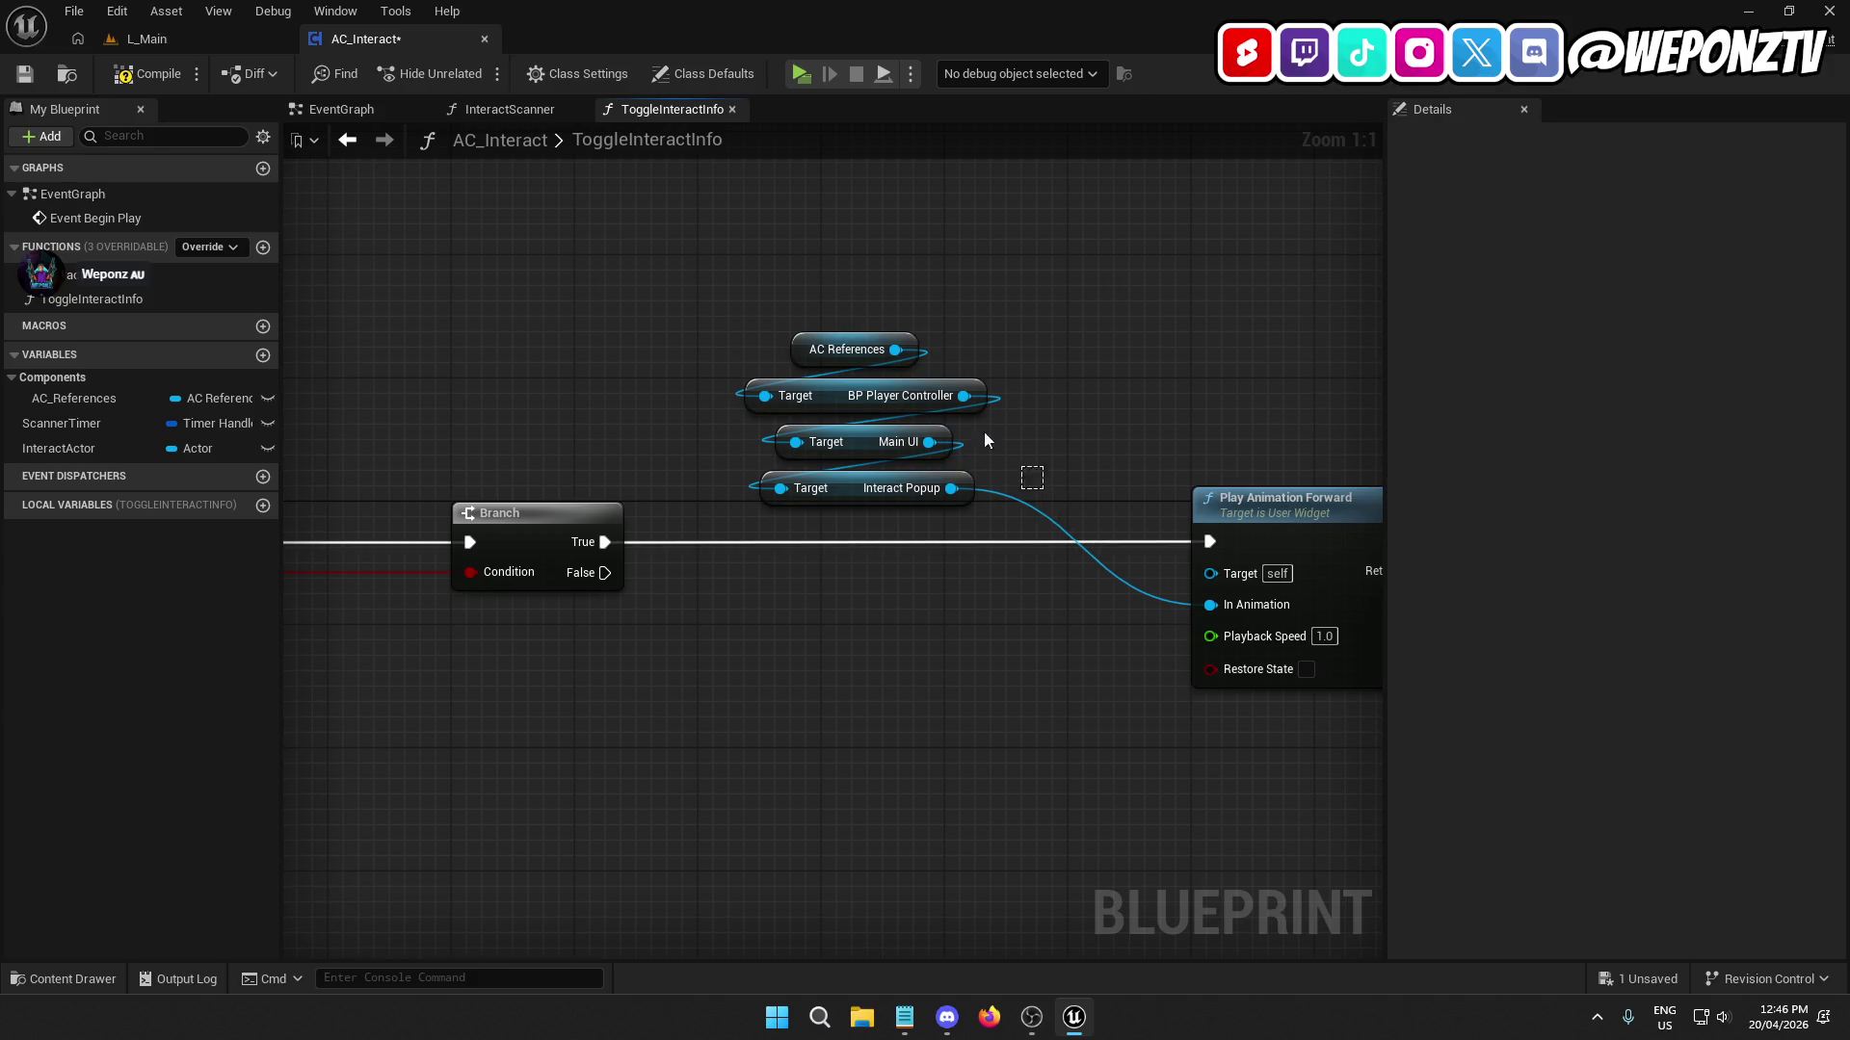
Move the four getter nodes below the Branch and list the Main UI pin's actions.
drag(985, 440, 857, 342)
mouse_move(858, 487)
mouse_down()
mouse_move(549, 747)
mouse_move(517, 844)
mouse_up()
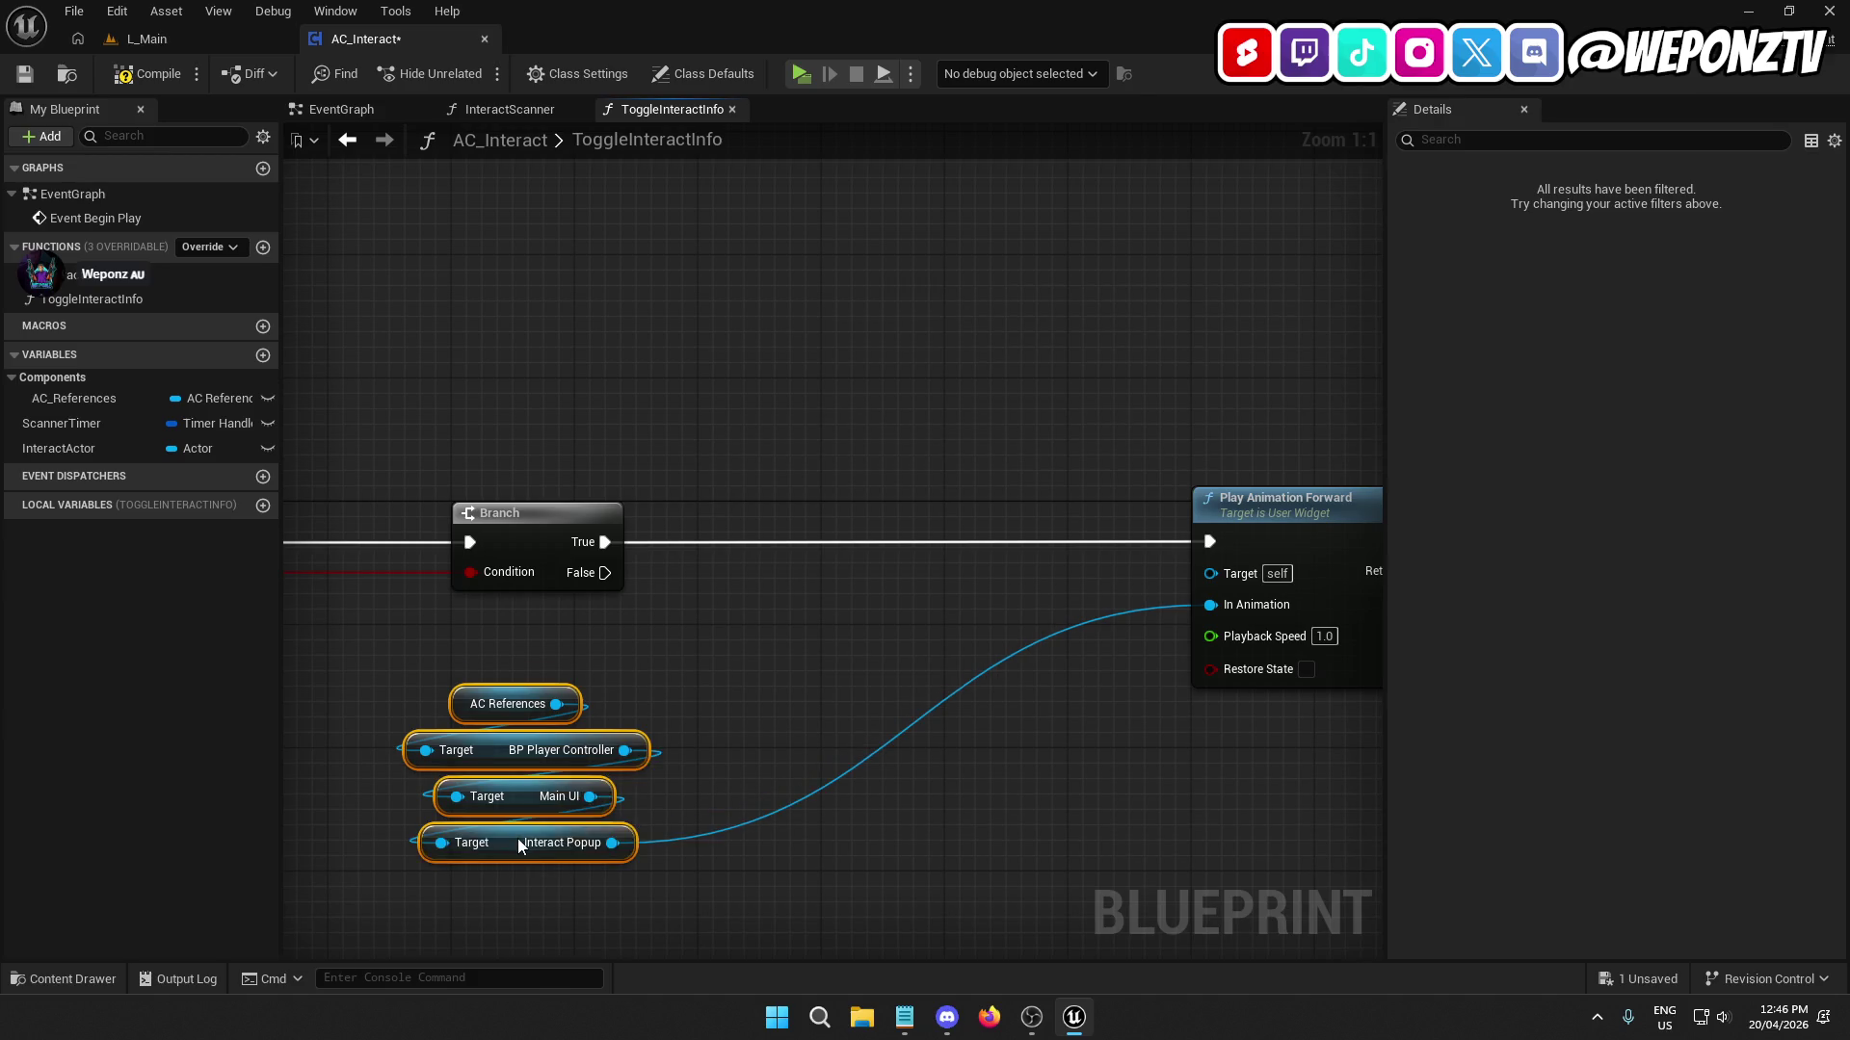
click(992, 835)
mouse_move(991, 834)
mouse_down()
mouse_move(847, 773)
mouse_move(999, 779)
mouse_up()
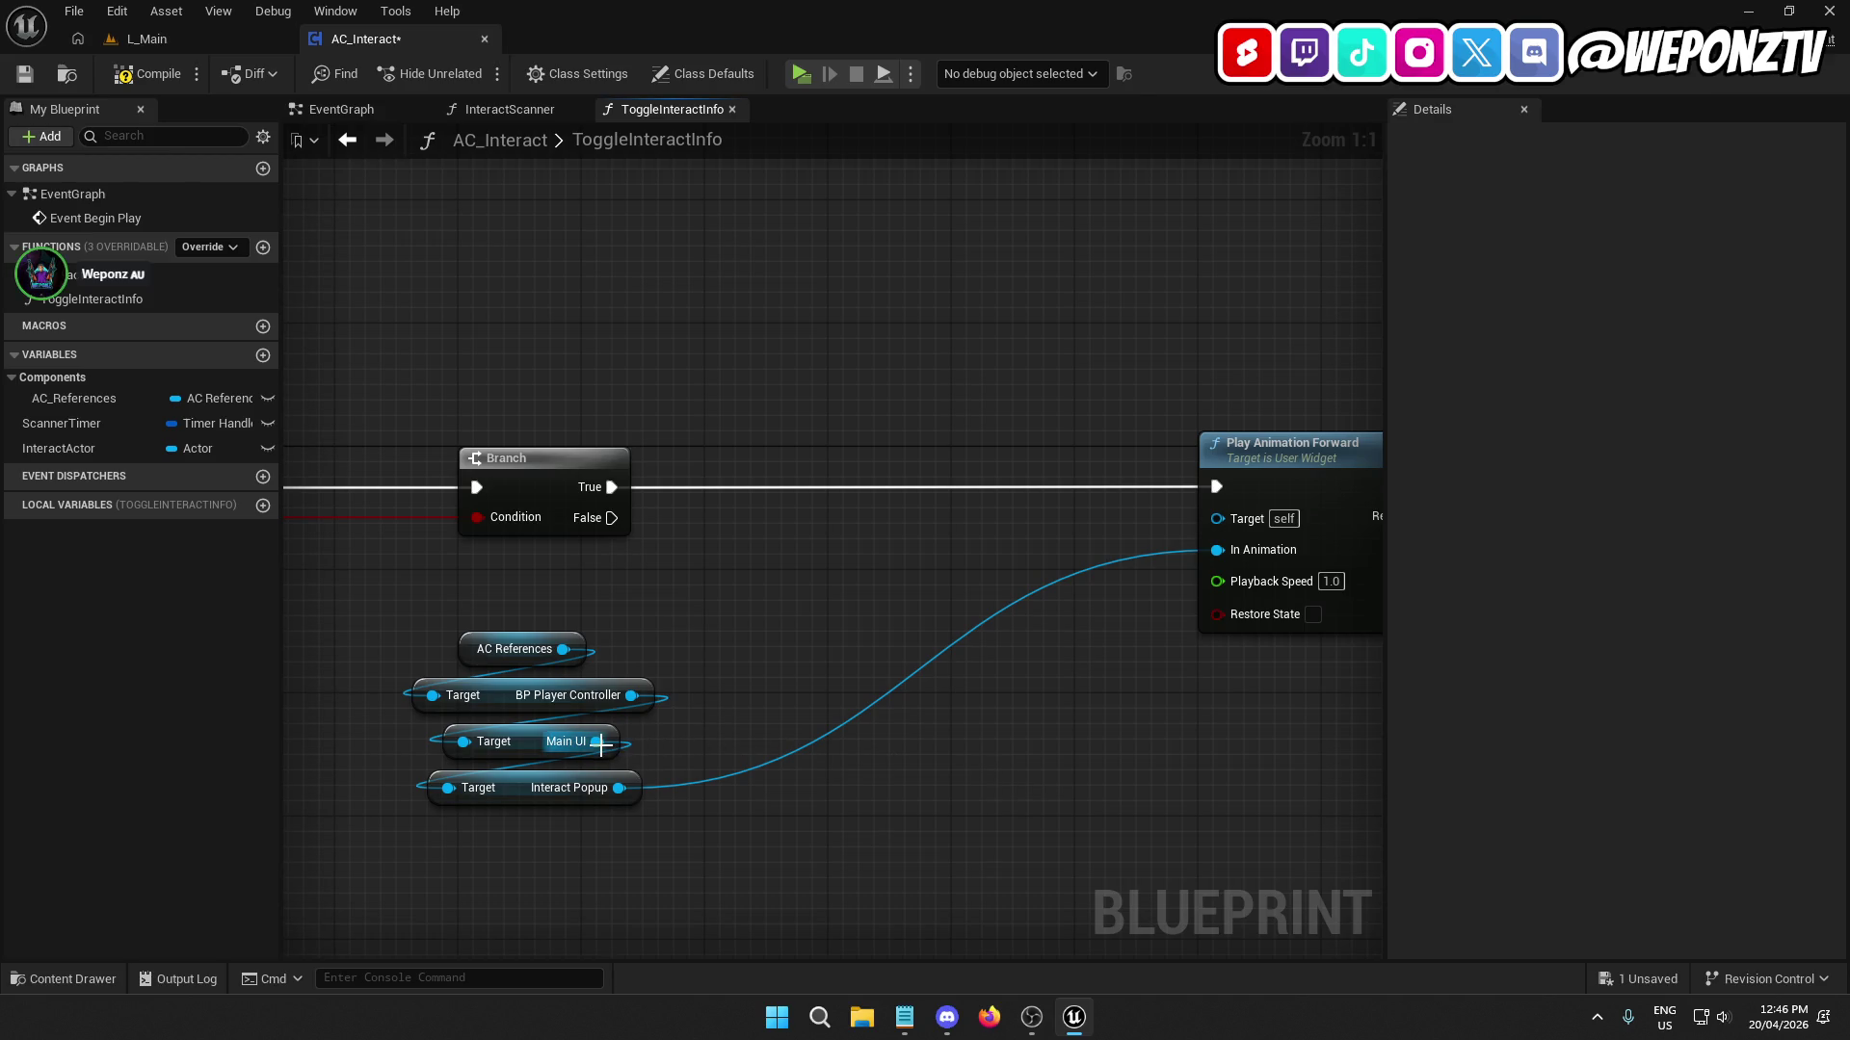
drag(600, 743, 743, 692)
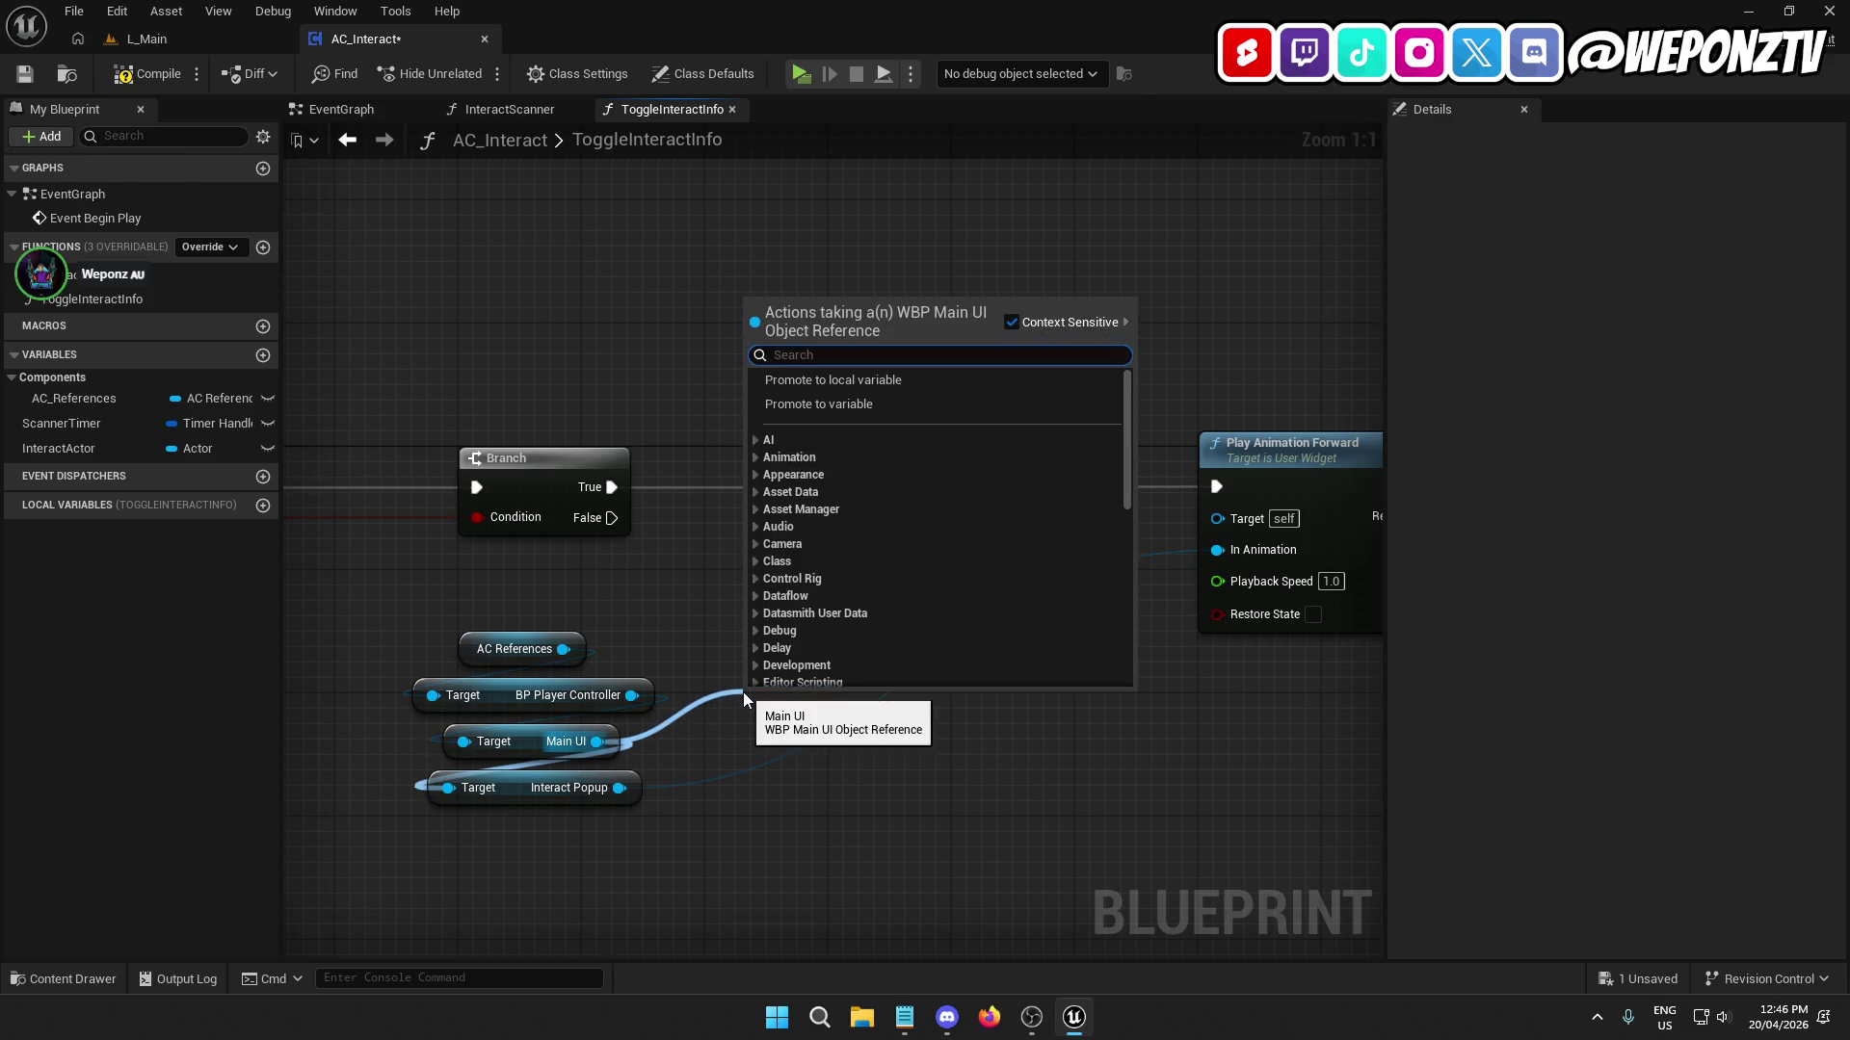
Add Get Interact Info and a SetText (Text) node running before Play Animation Forward.
text(interact)
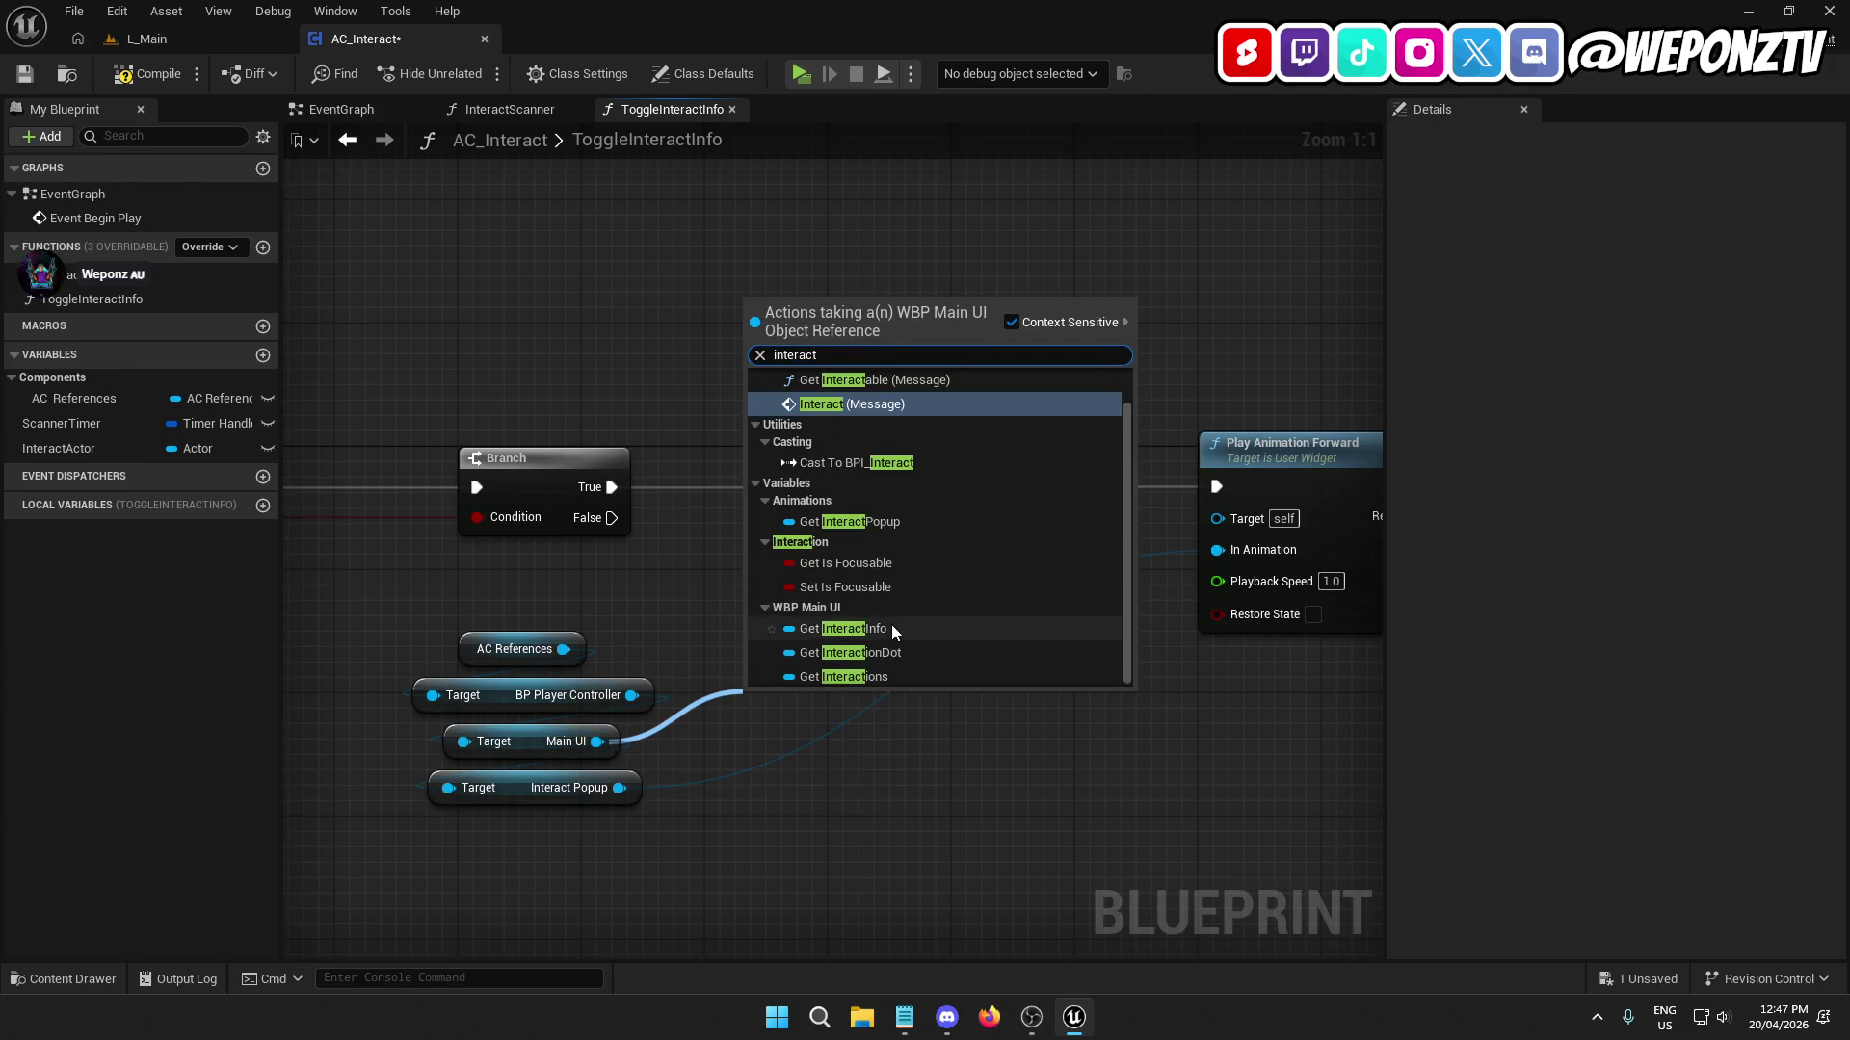
click(843, 628)
mouse_move(824, 696)
mouse_down()
mouse_move(765, 602)
mouse_move(841, 601)
mouse_move(813, 692)
mouse_up()
text(sette)
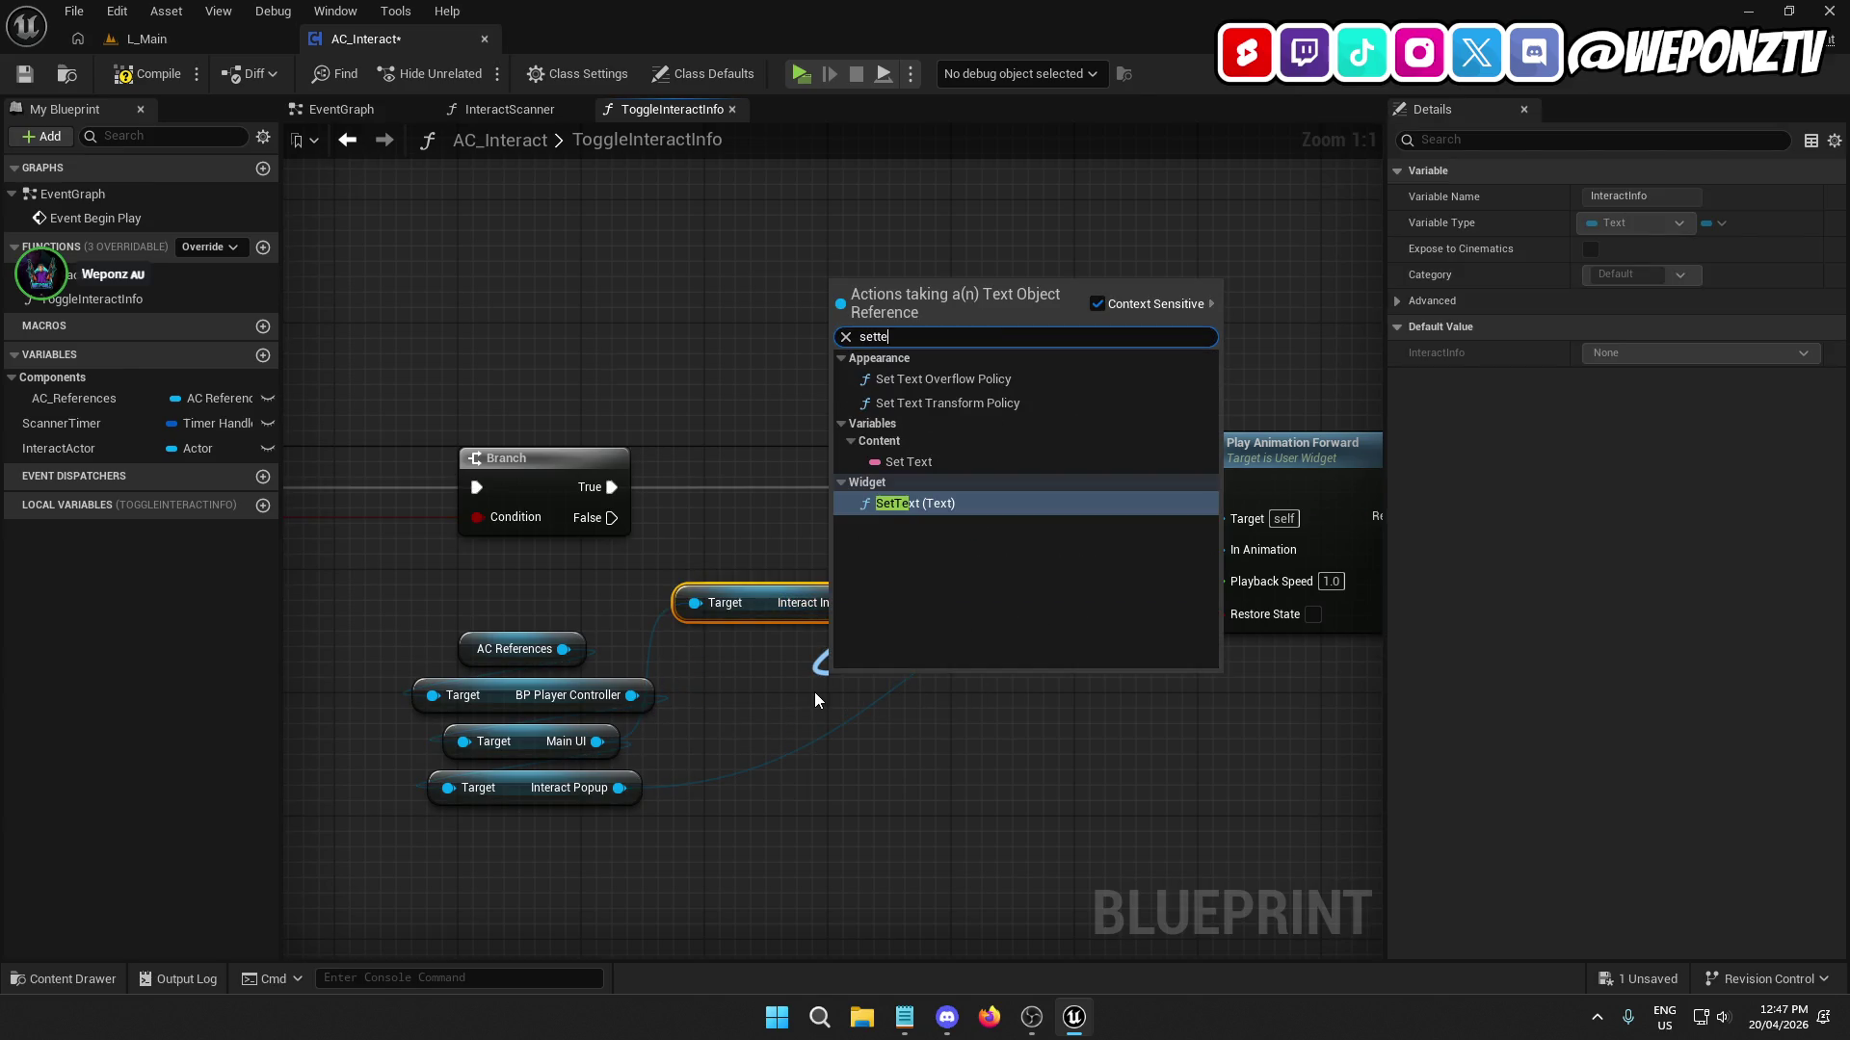
click(969, 509)
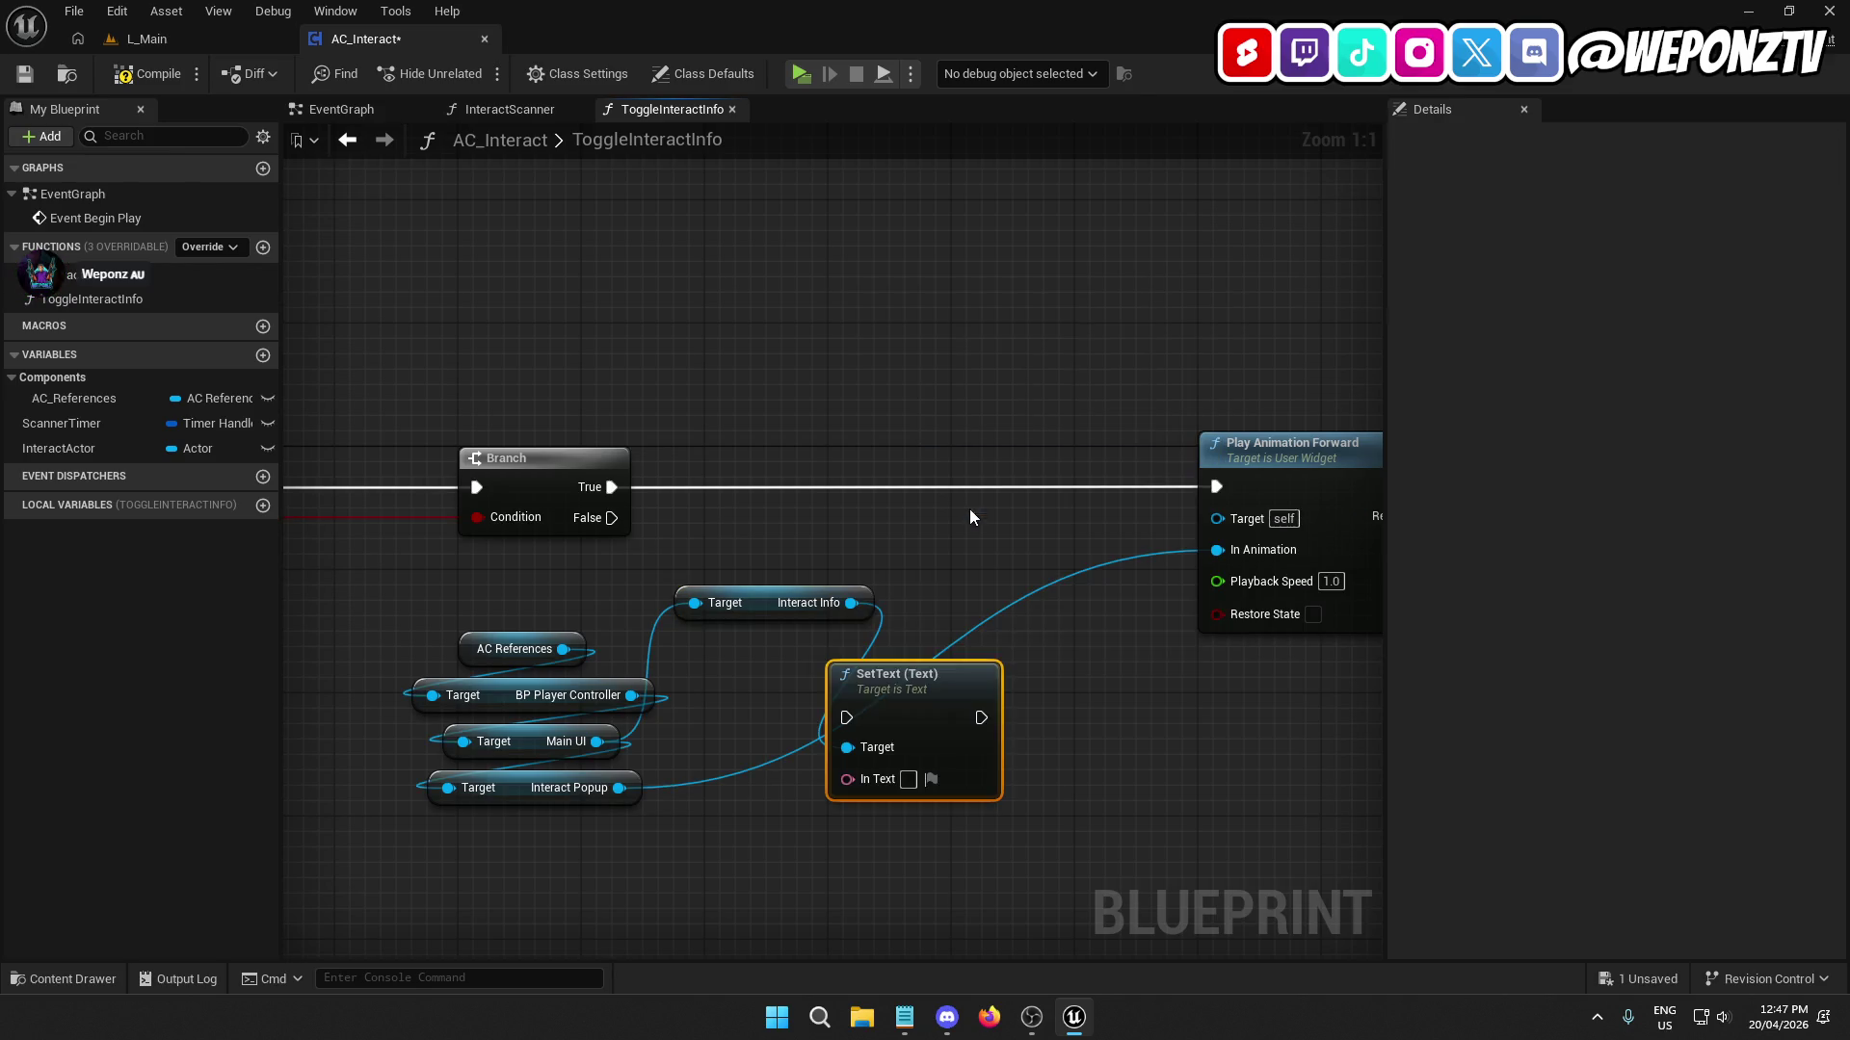
mouse_move(912, 692)
mouse_down()
mouse_move(1031, 455)
mouse_move(741, 488)
mouse_move(610, 482)
mouse_up()
drag(1370, 616, 1096, 551)
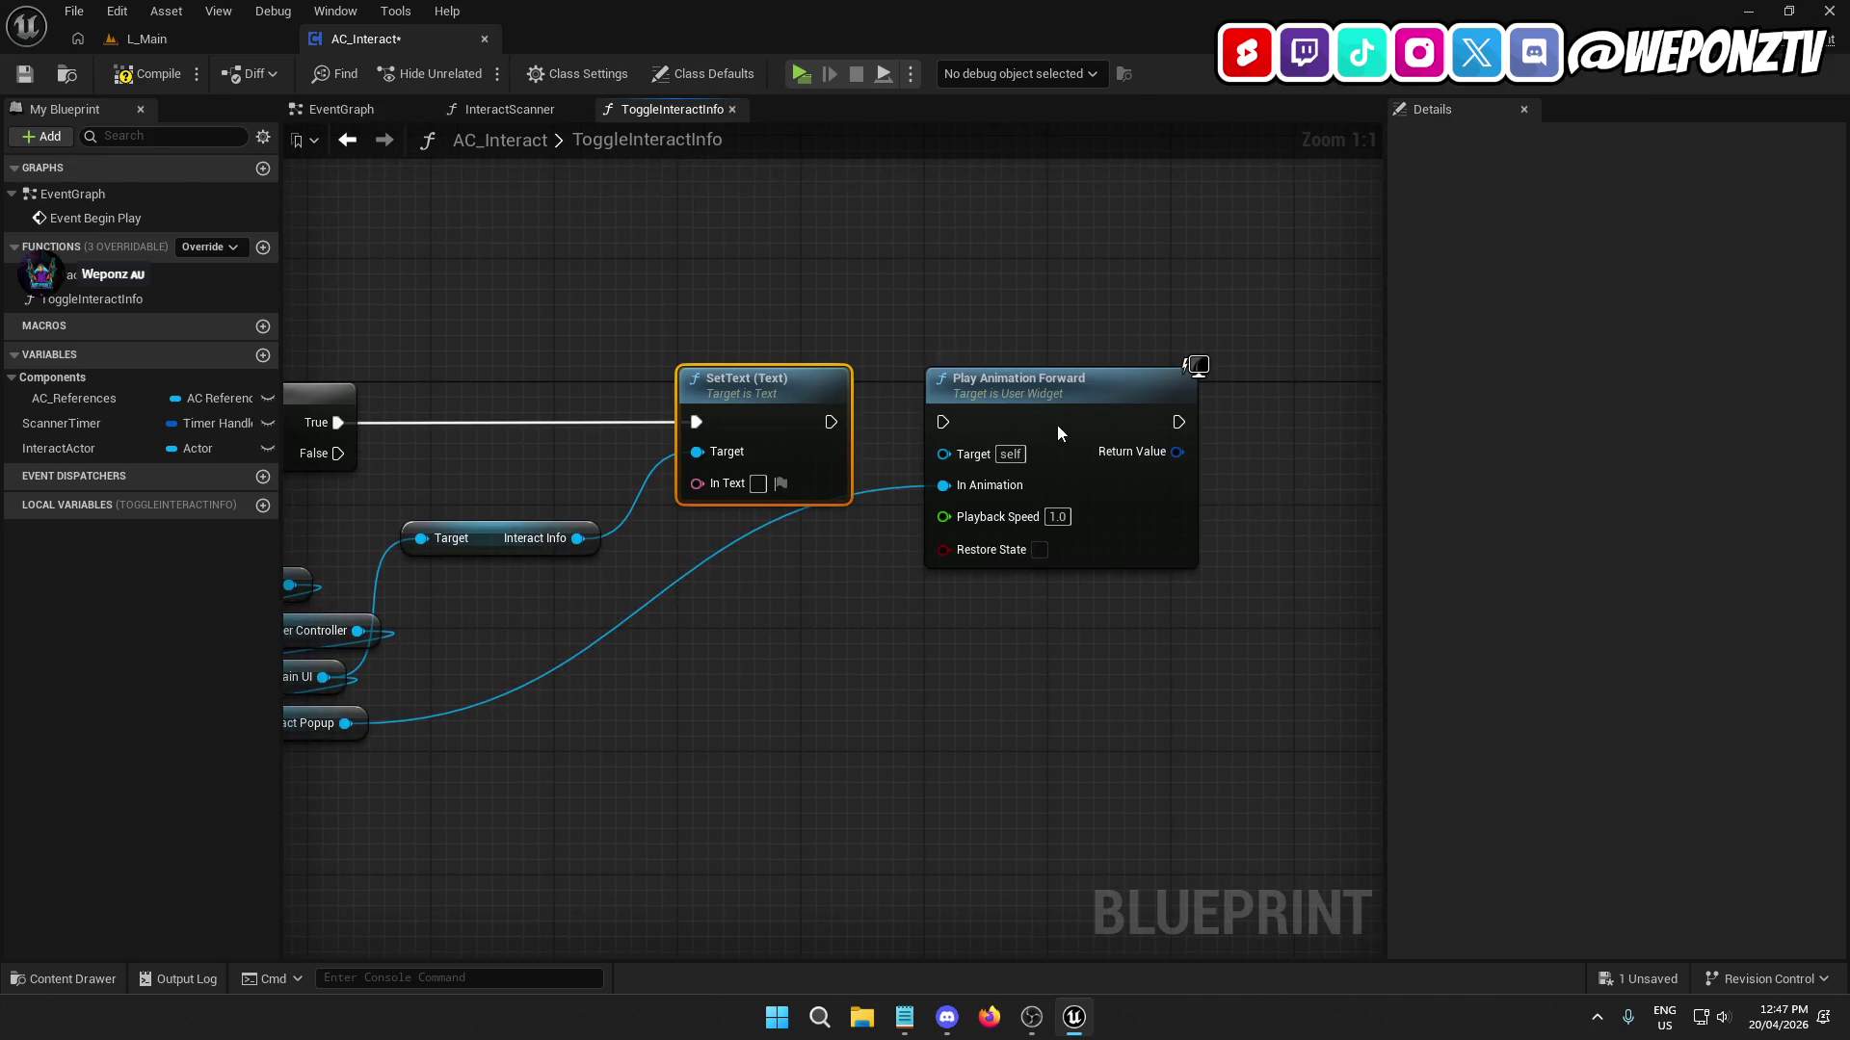
mouse_move(1058, 431)
mouse_down()
mouse_move(1256, 414)
mouse_move(1304, 430)
mouse_up()
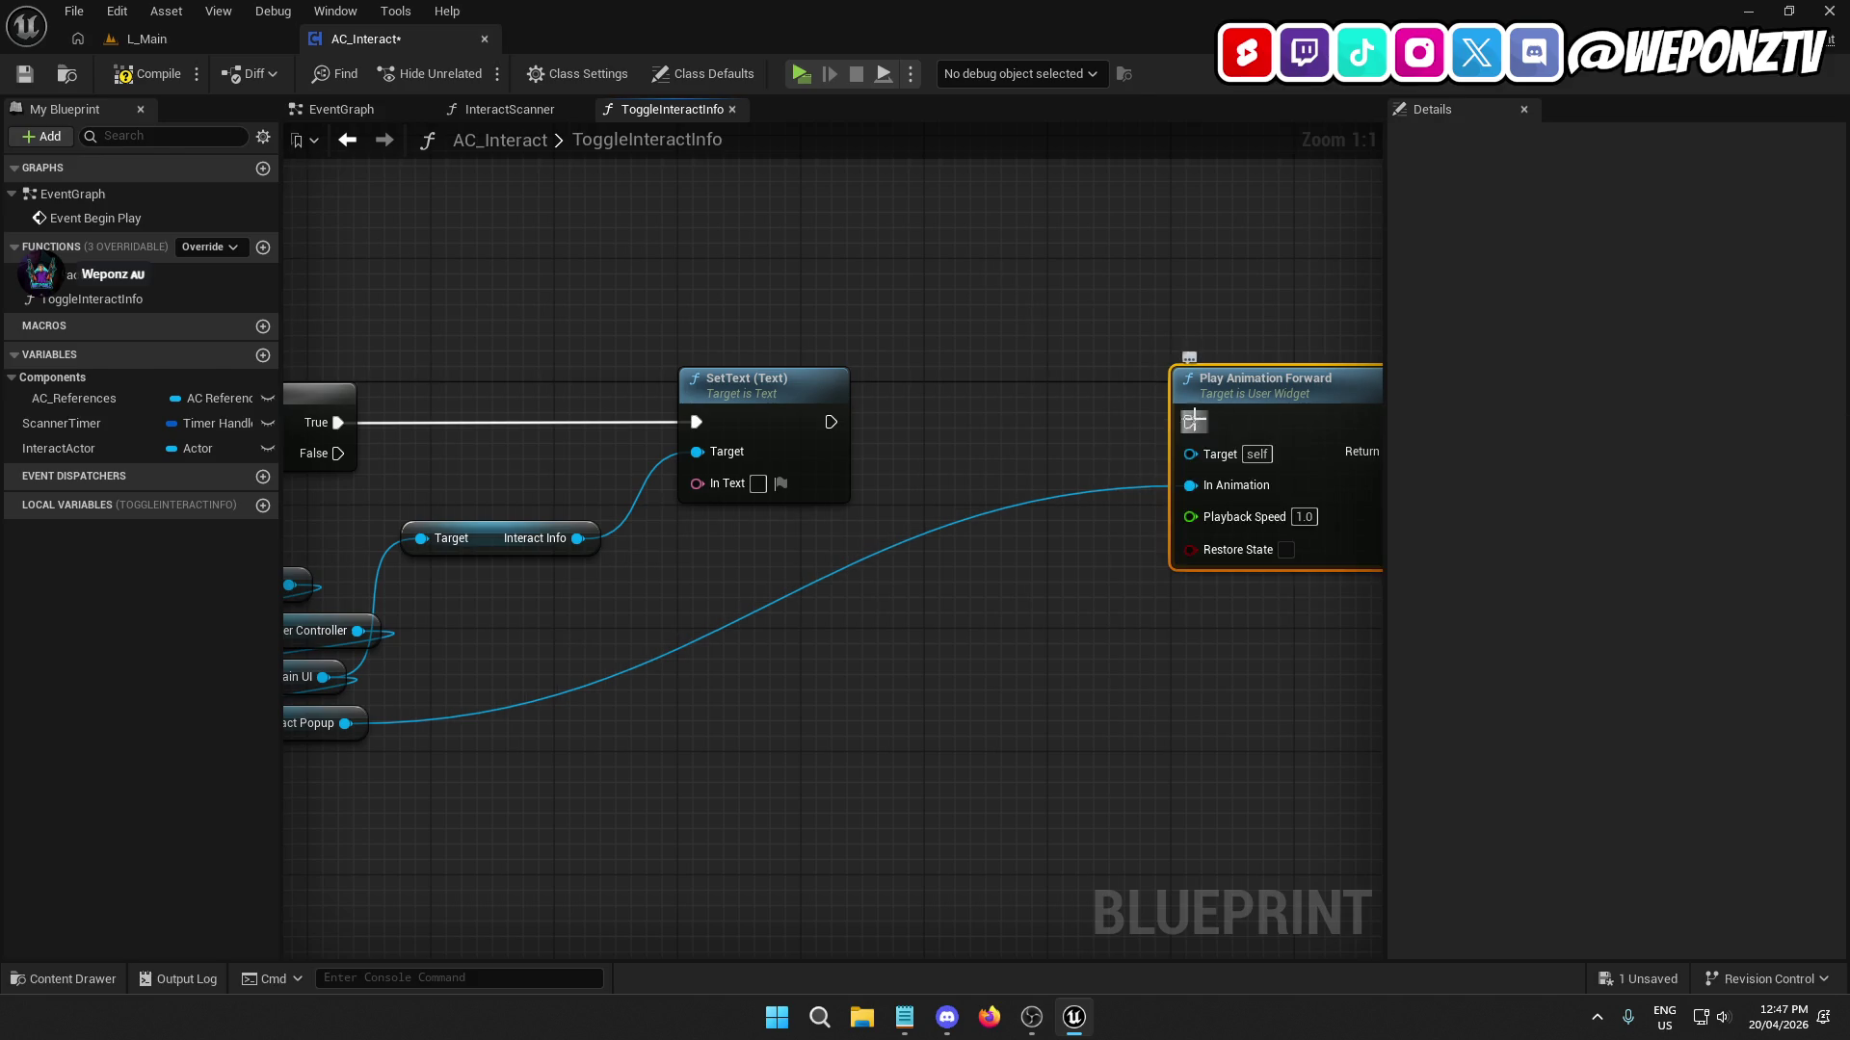
drag(1192, 421, 831, 422)
Place the getter chain above Play Animation Forward and feed Main UI into its Target.
drag(897, 705, 1172, 704)
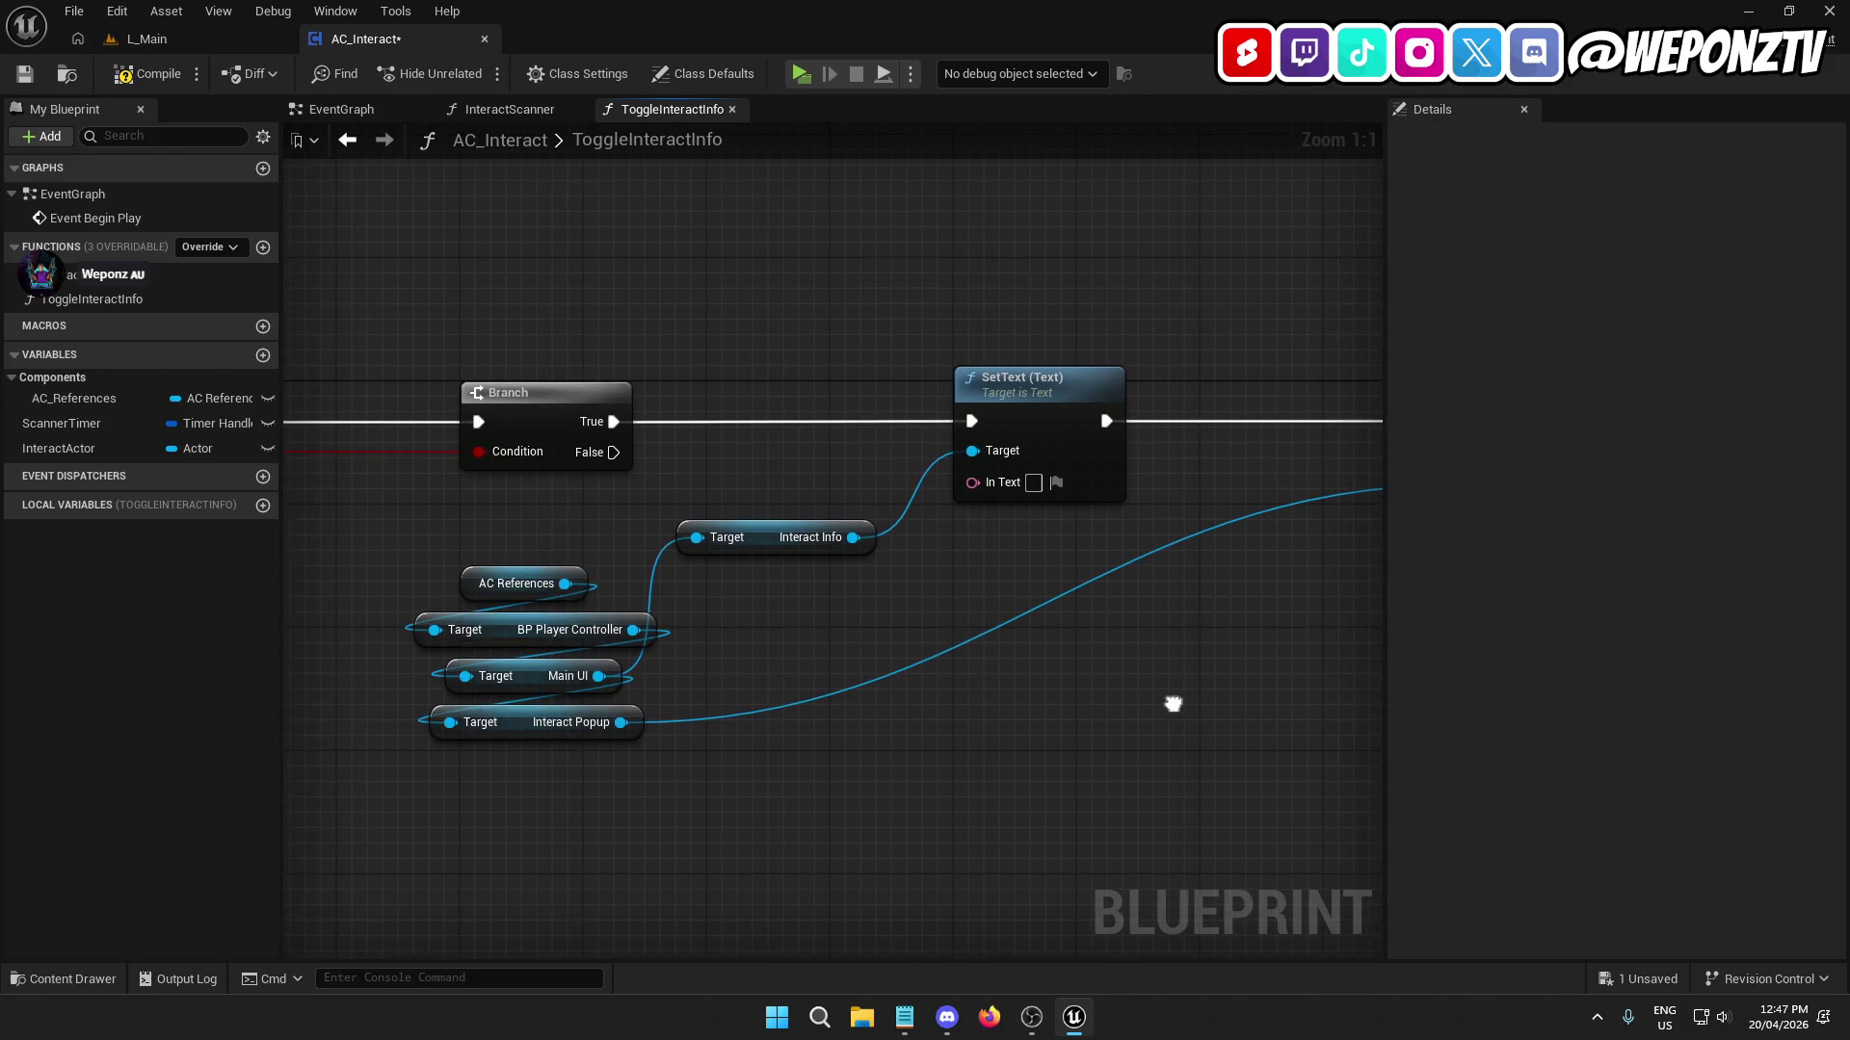
drag(623, 805, 508, 549)
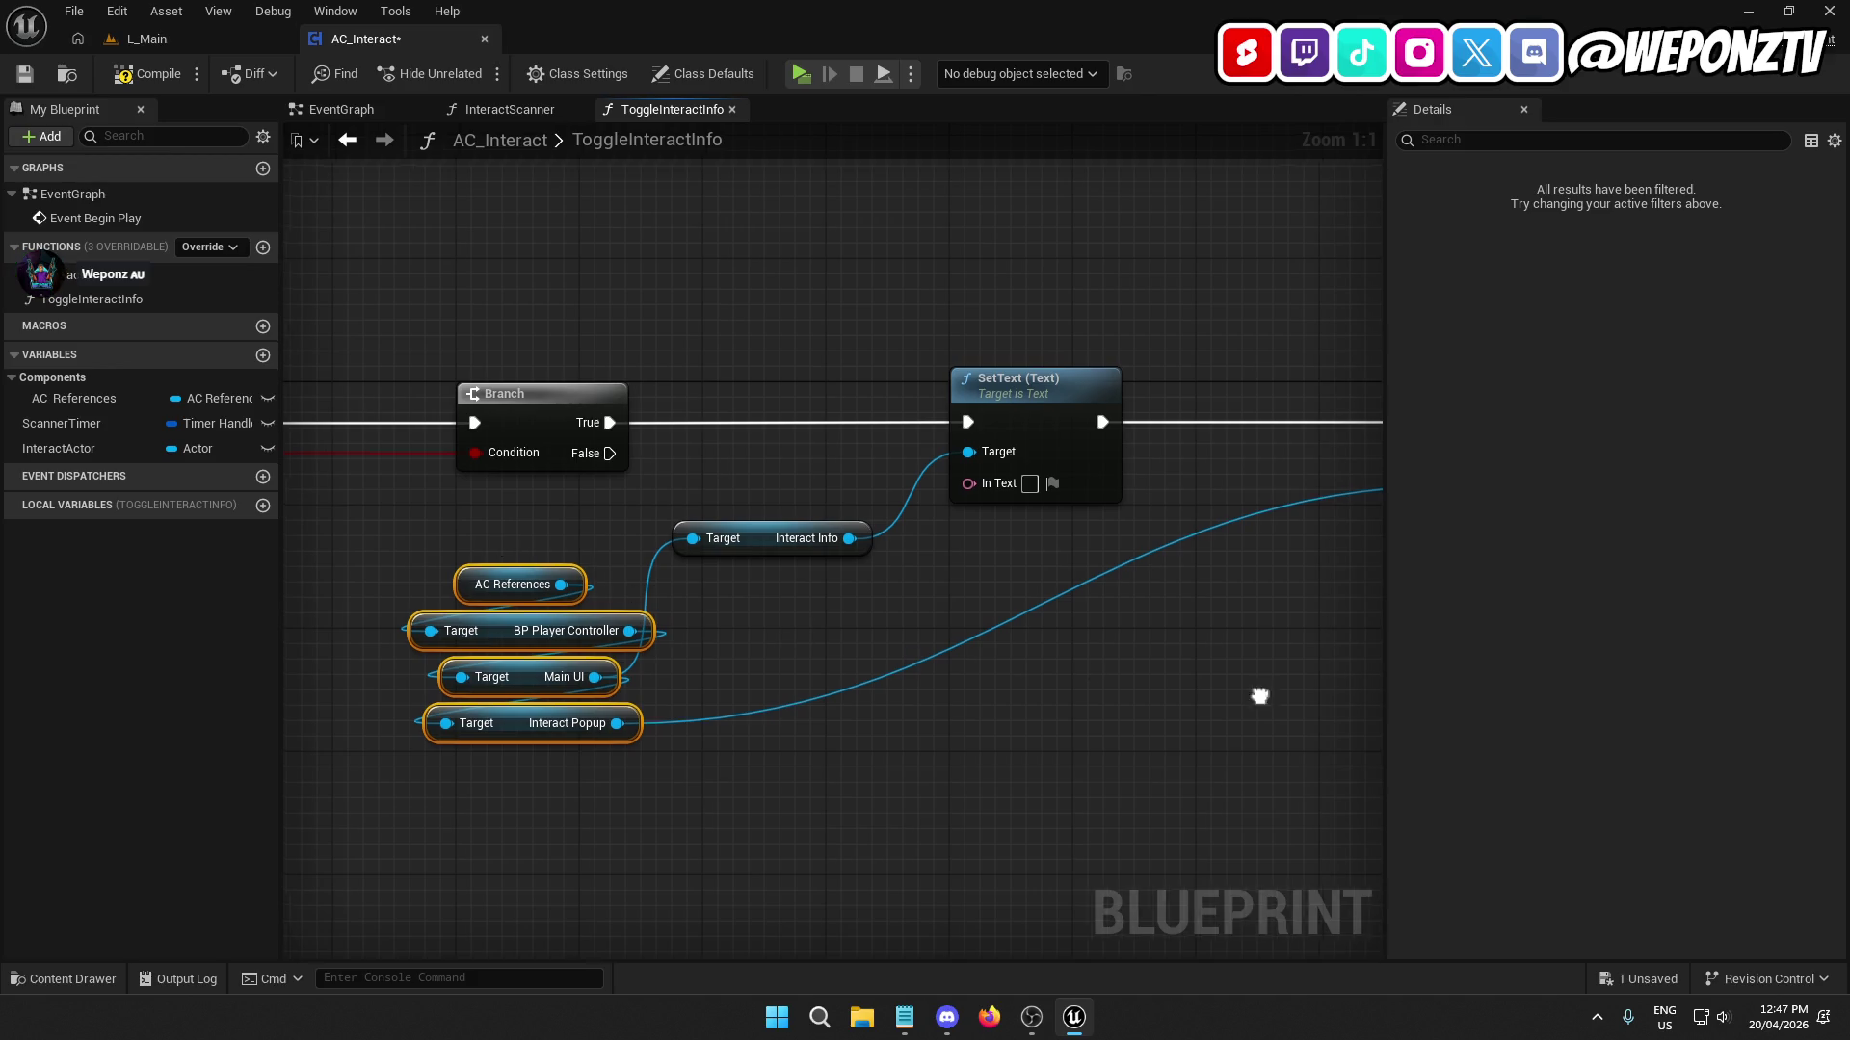
drag(1259, 695, 819, 447)
click(818, 423)
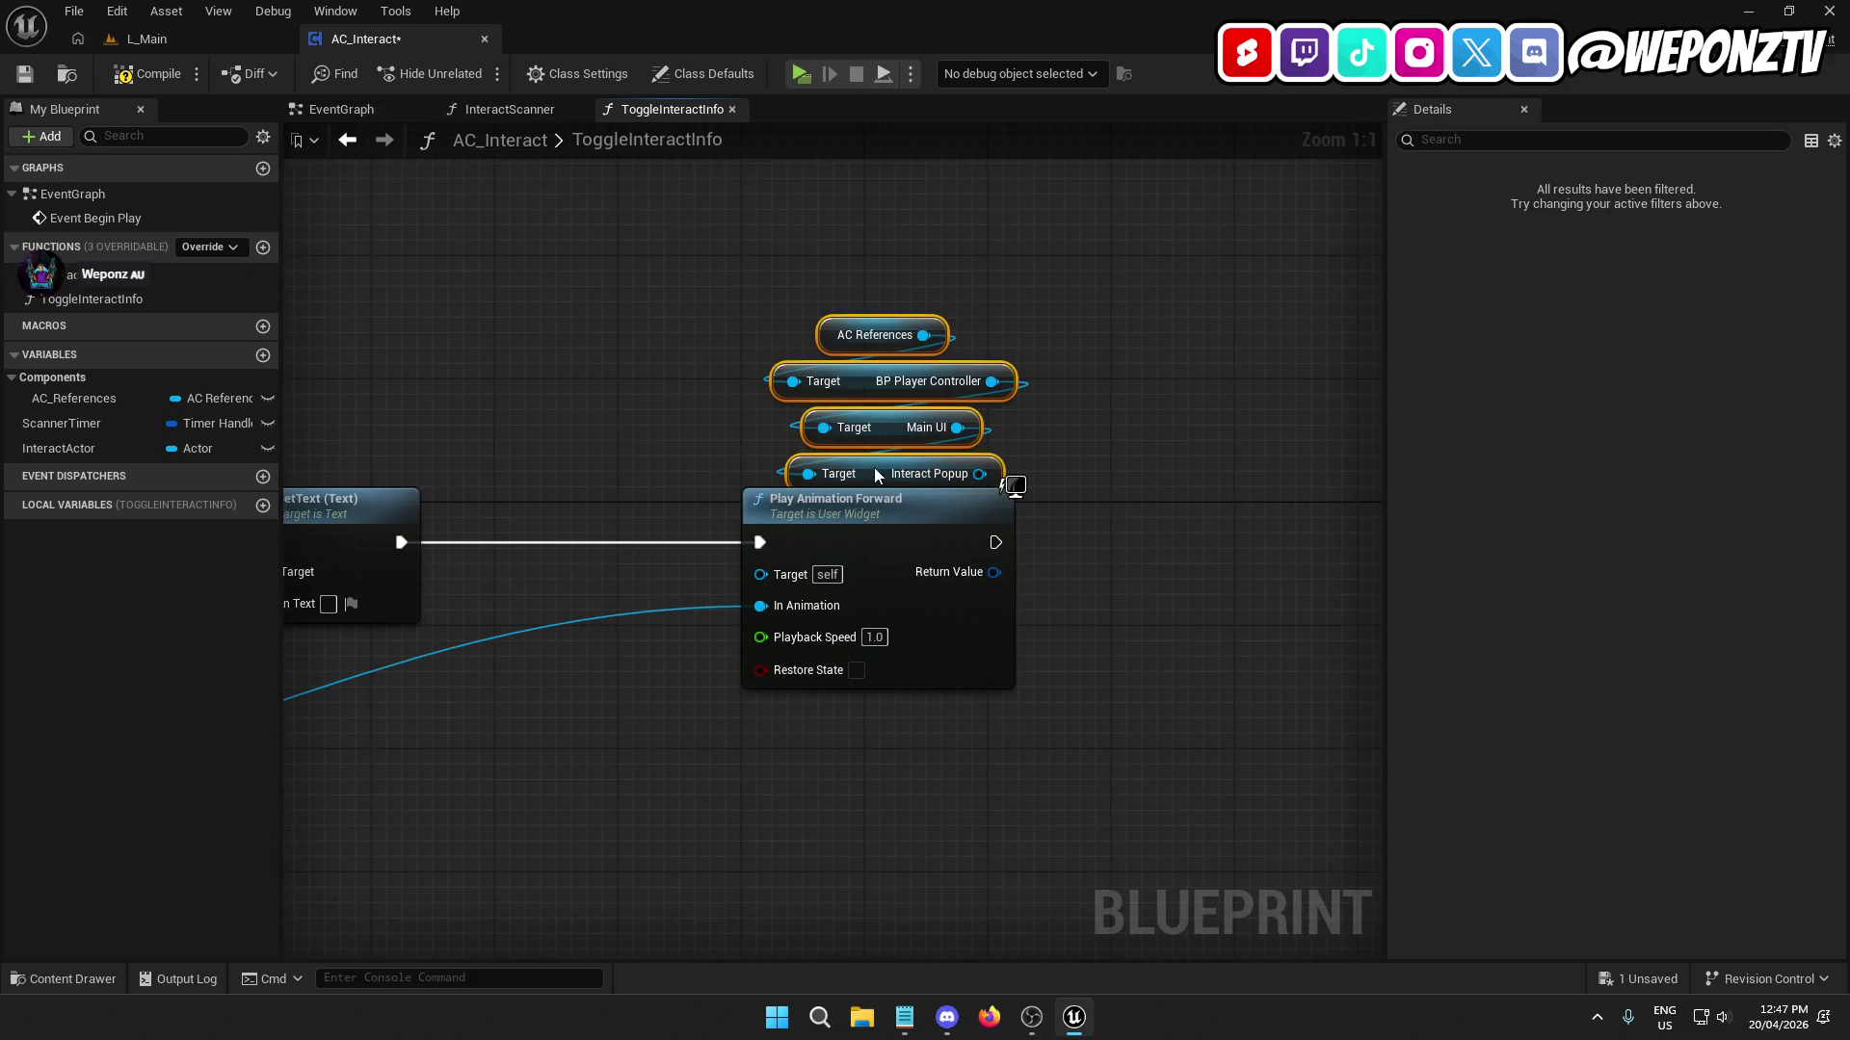
mouse_move(894, 481)
mouse_down()
mouse_move(880, 466)
mouse_move(816, 583)
mouse_move(761, 605)
mouse_up()
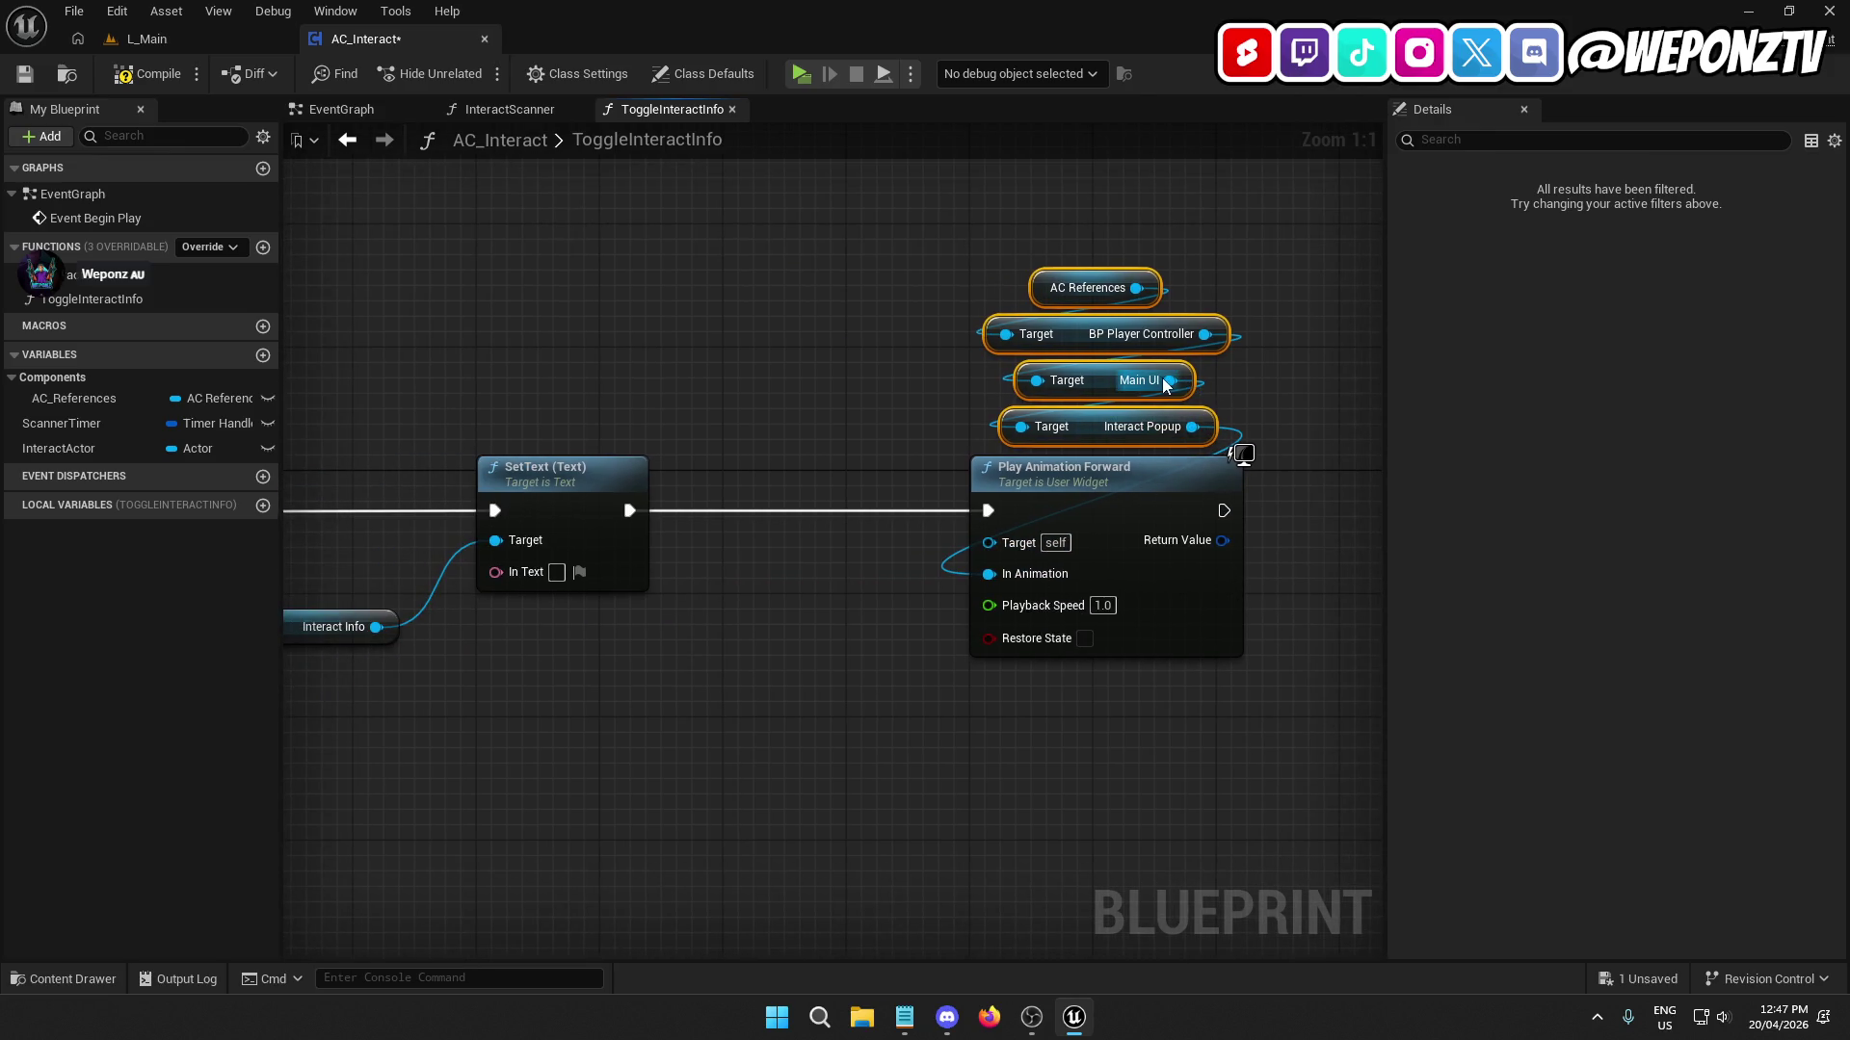
drag(1169, 380, 1003, 536)
Delete the leftover Interact Popup getter, move the Interact Info chain above SetText, and compile.
drag(747, 779, 1297, 789)
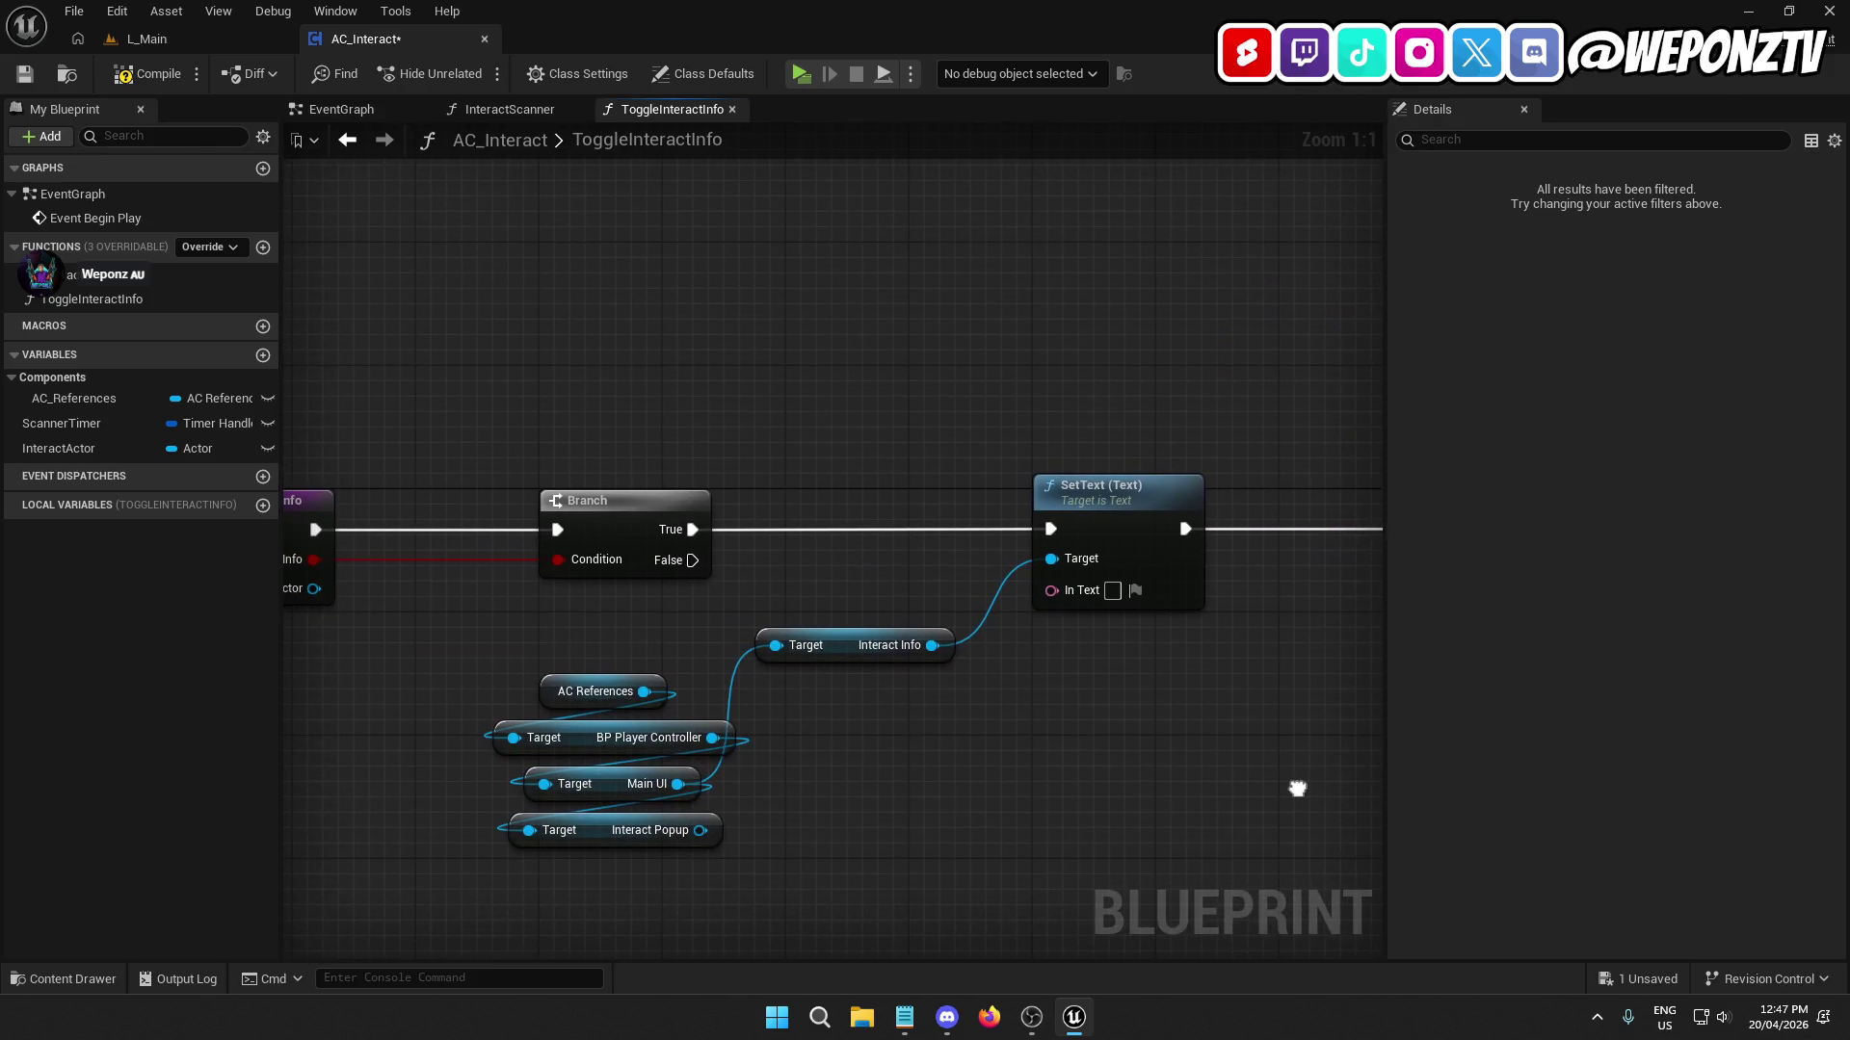
click(674, 834)
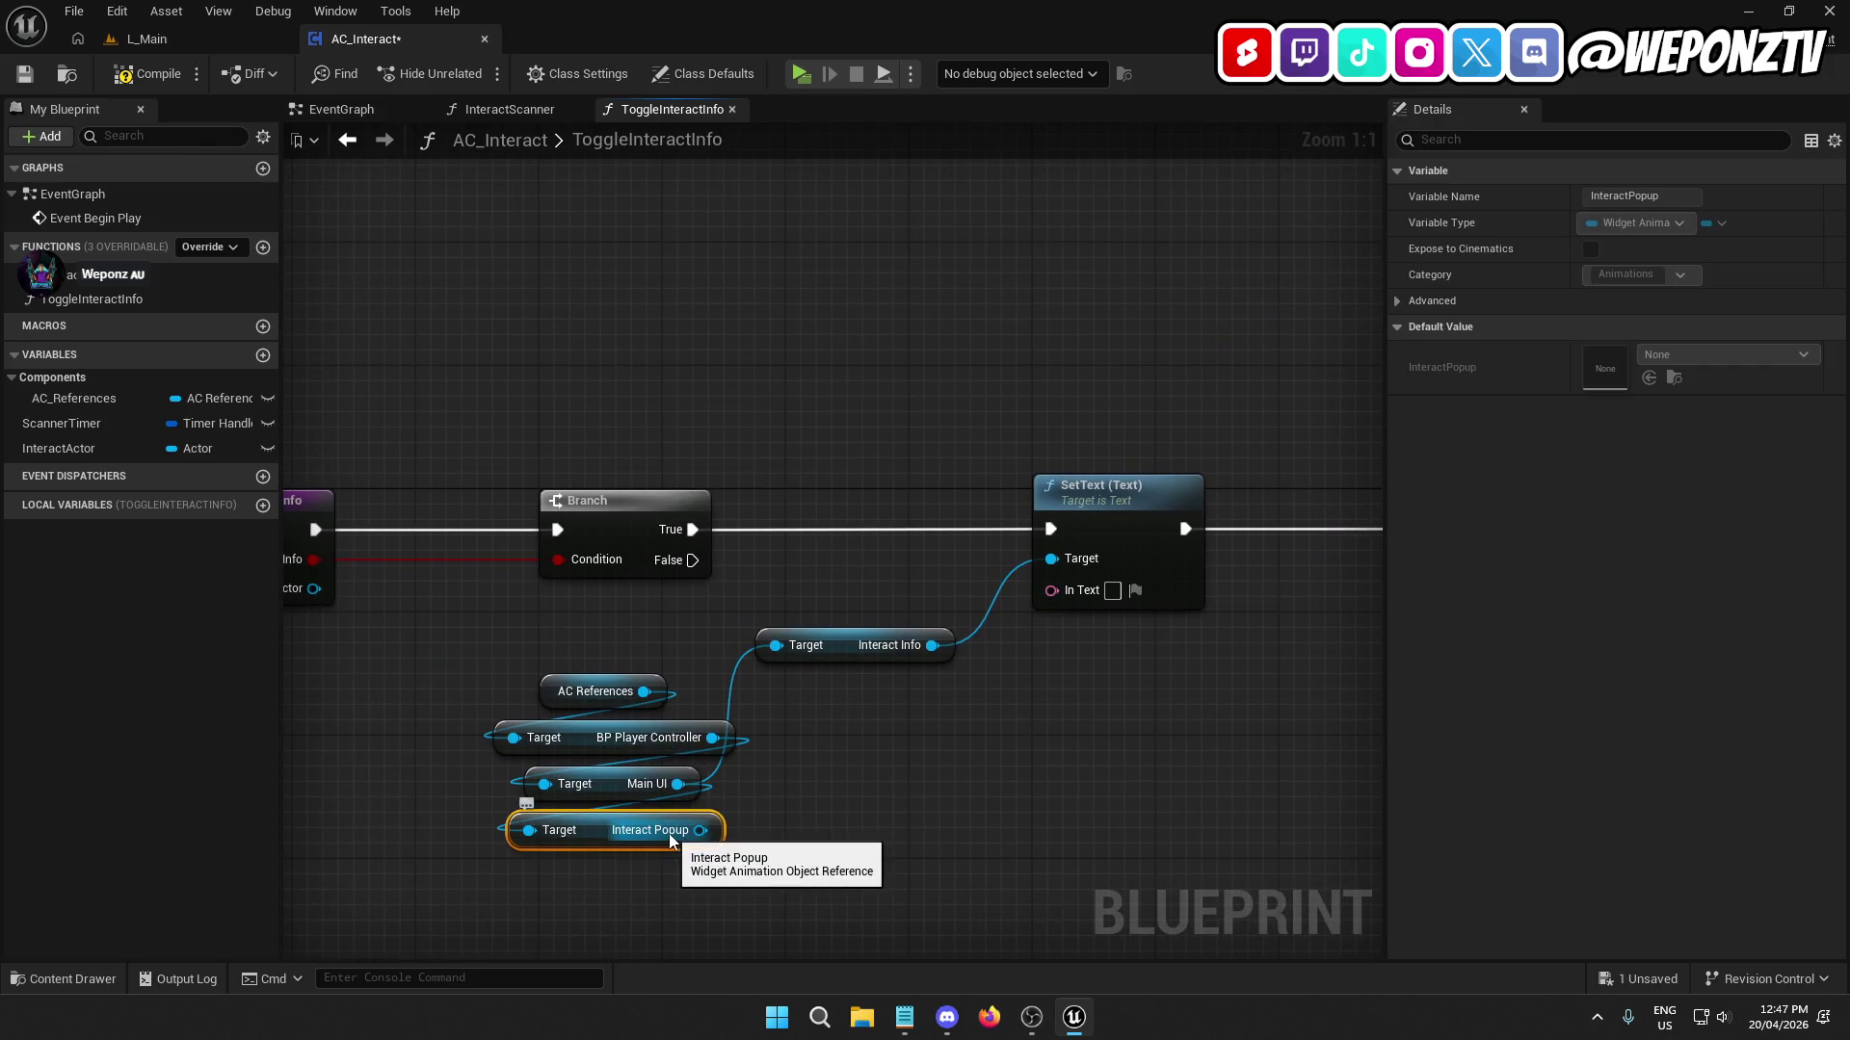
key(Delete)
mouse_move(840, 650)
mouse_down()
mouse_move(683, 803)
mouse_move(593, 836)
mouse_up()
drag(725, 883, 488, 638)
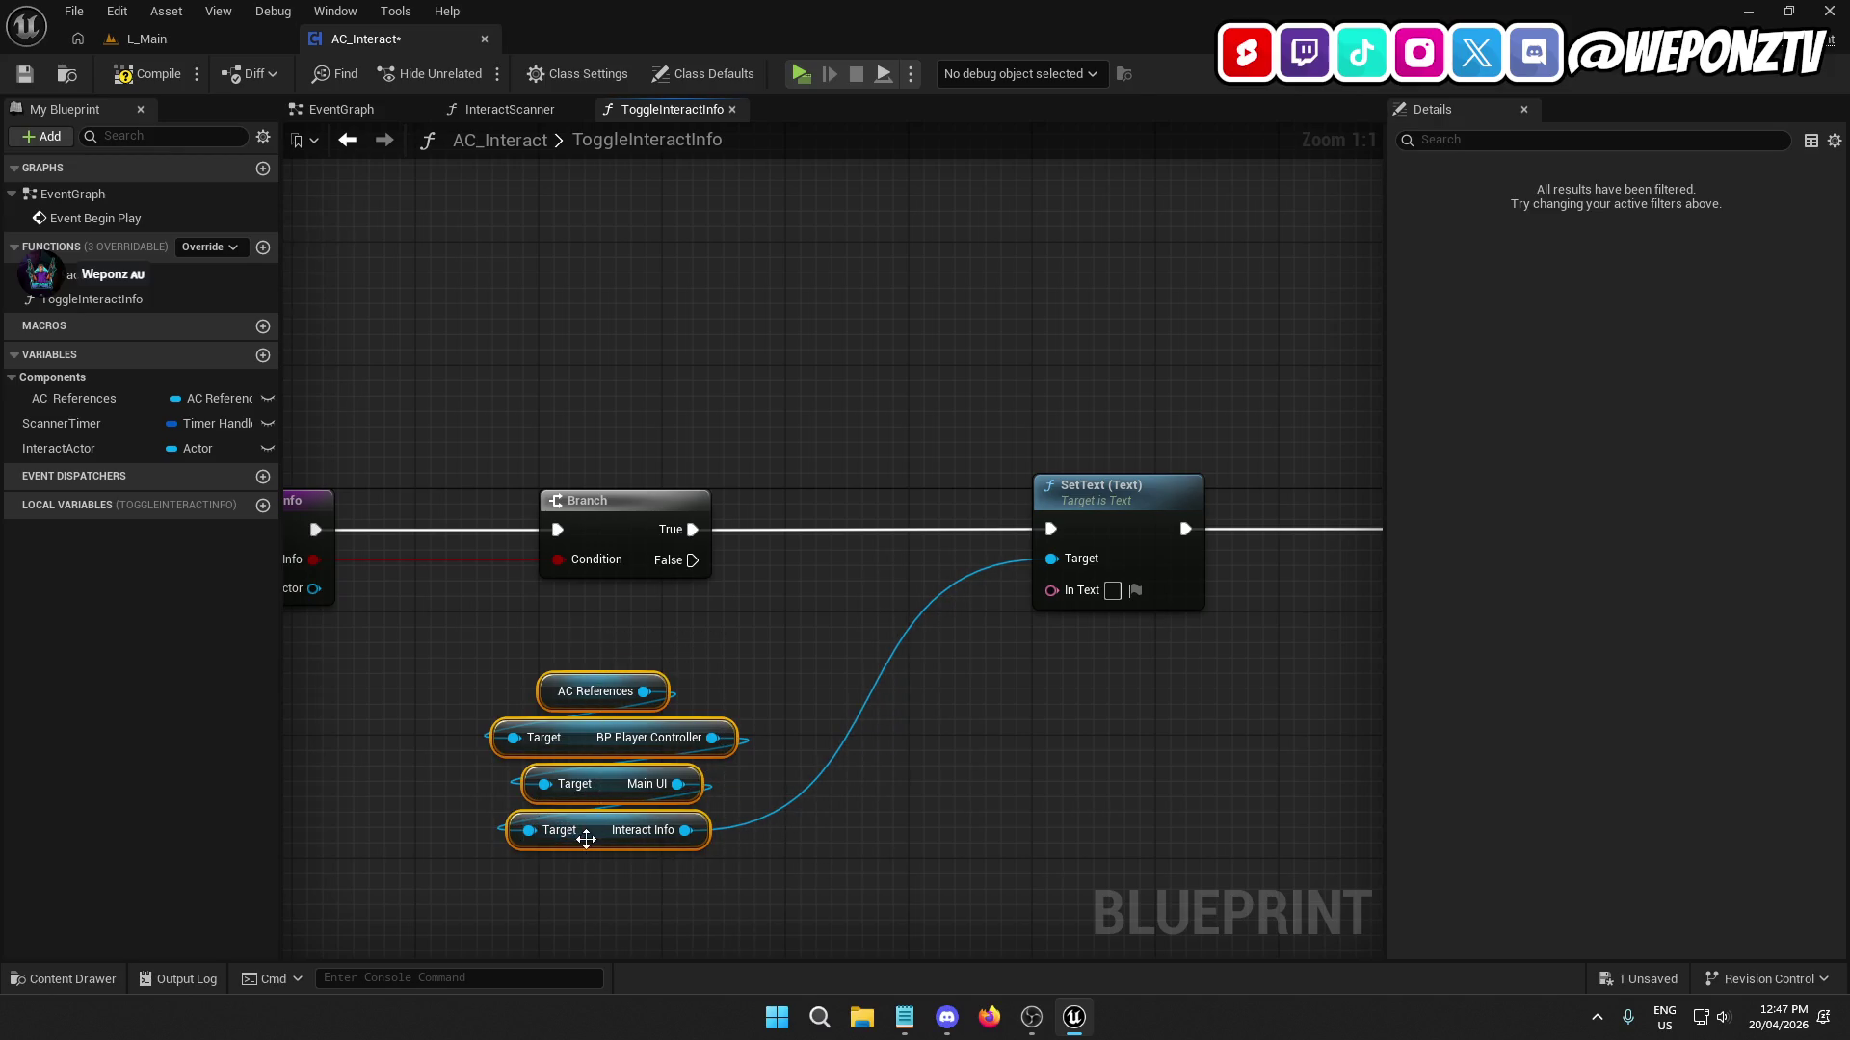
mouse_move(582, 830)
mouse_down()
mouse_move(1074, 536)
mouse_move(1101, 469)
mouse_up()
click(970, 708)
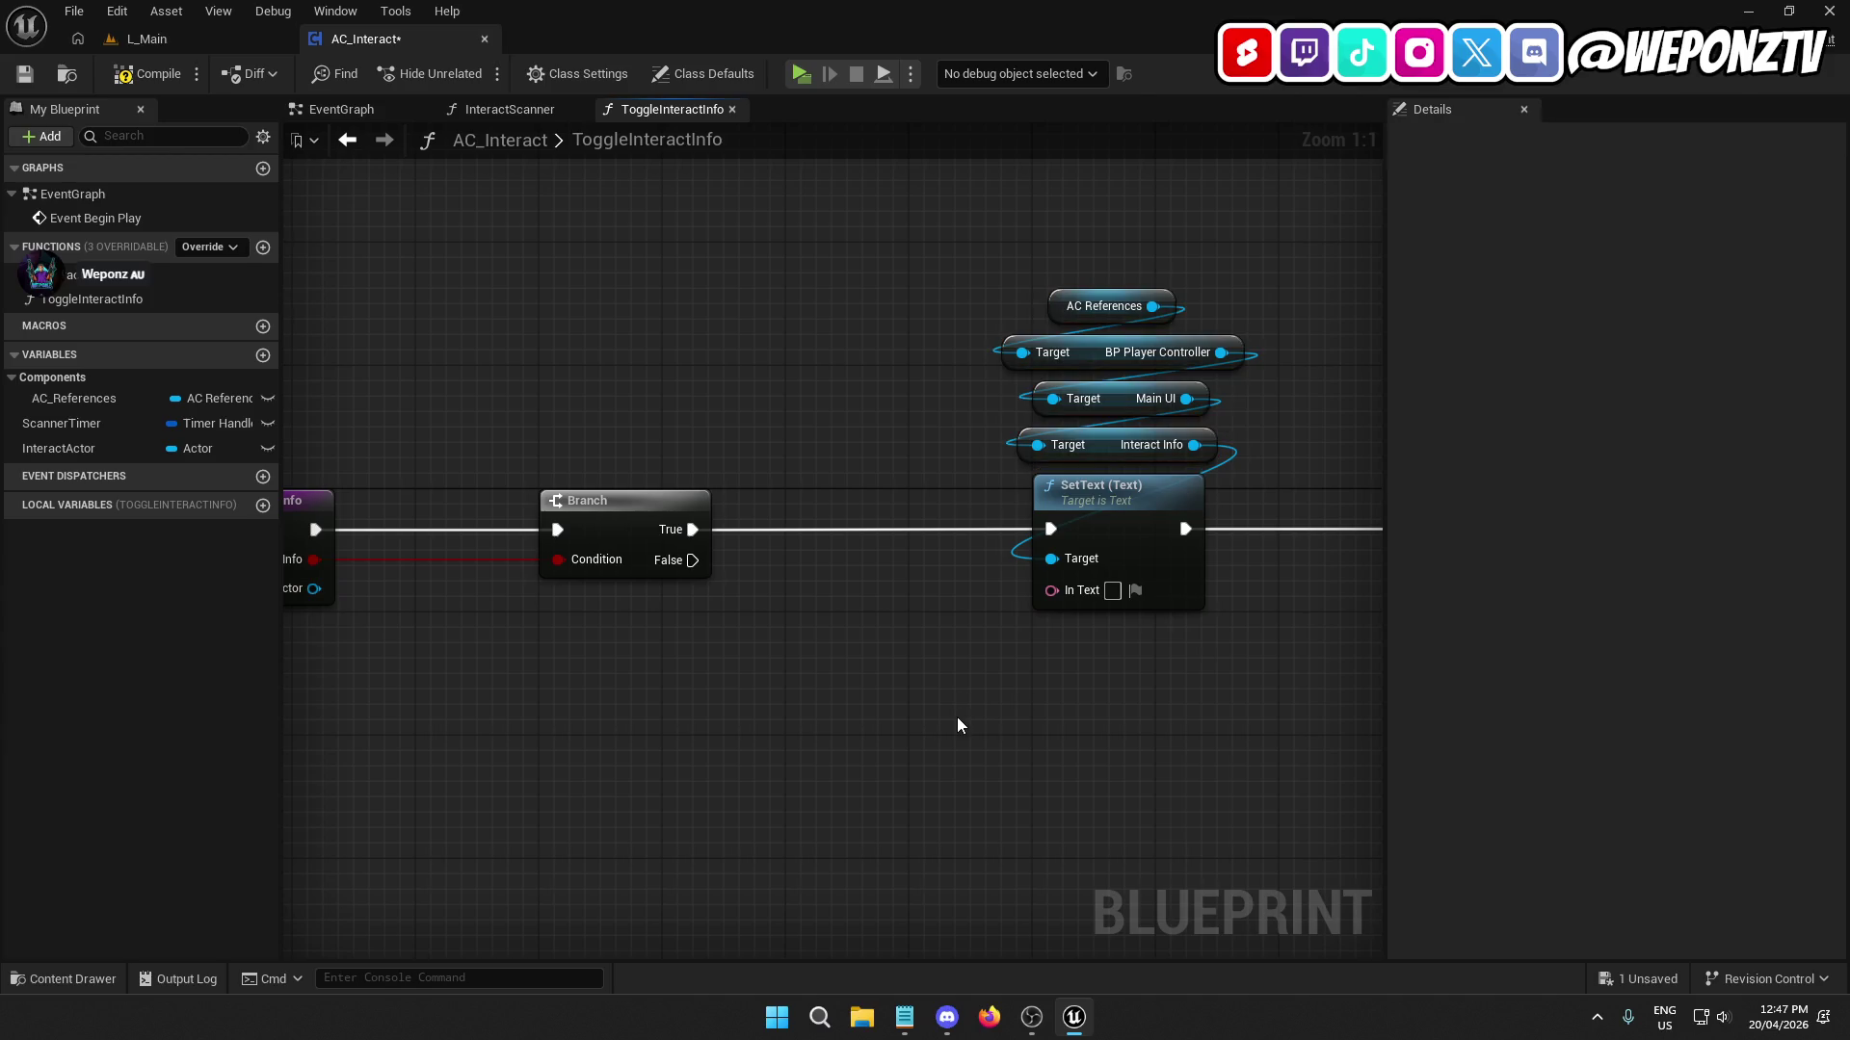
mouse_move(970, 714)
mouse_down()
mouse_move(1349, 675)
mouse_move(627, 609)
mouse_up()
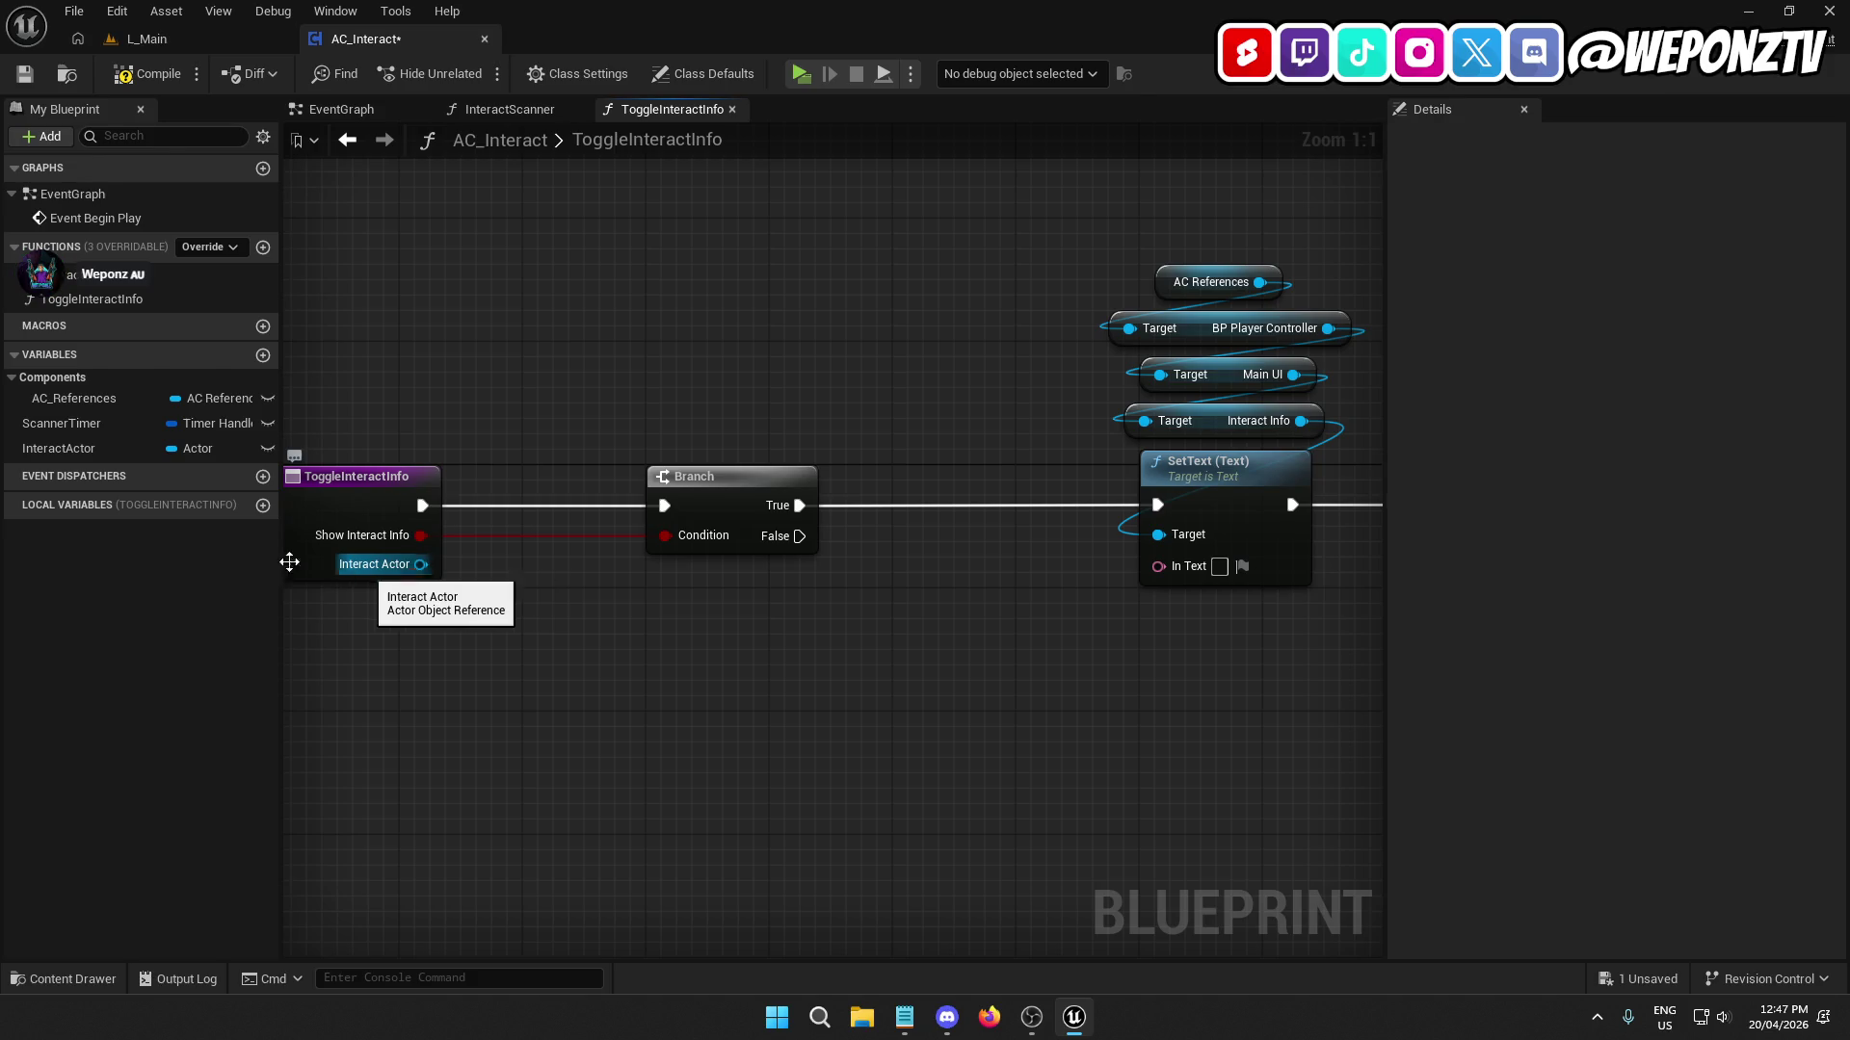
click(146, 77)
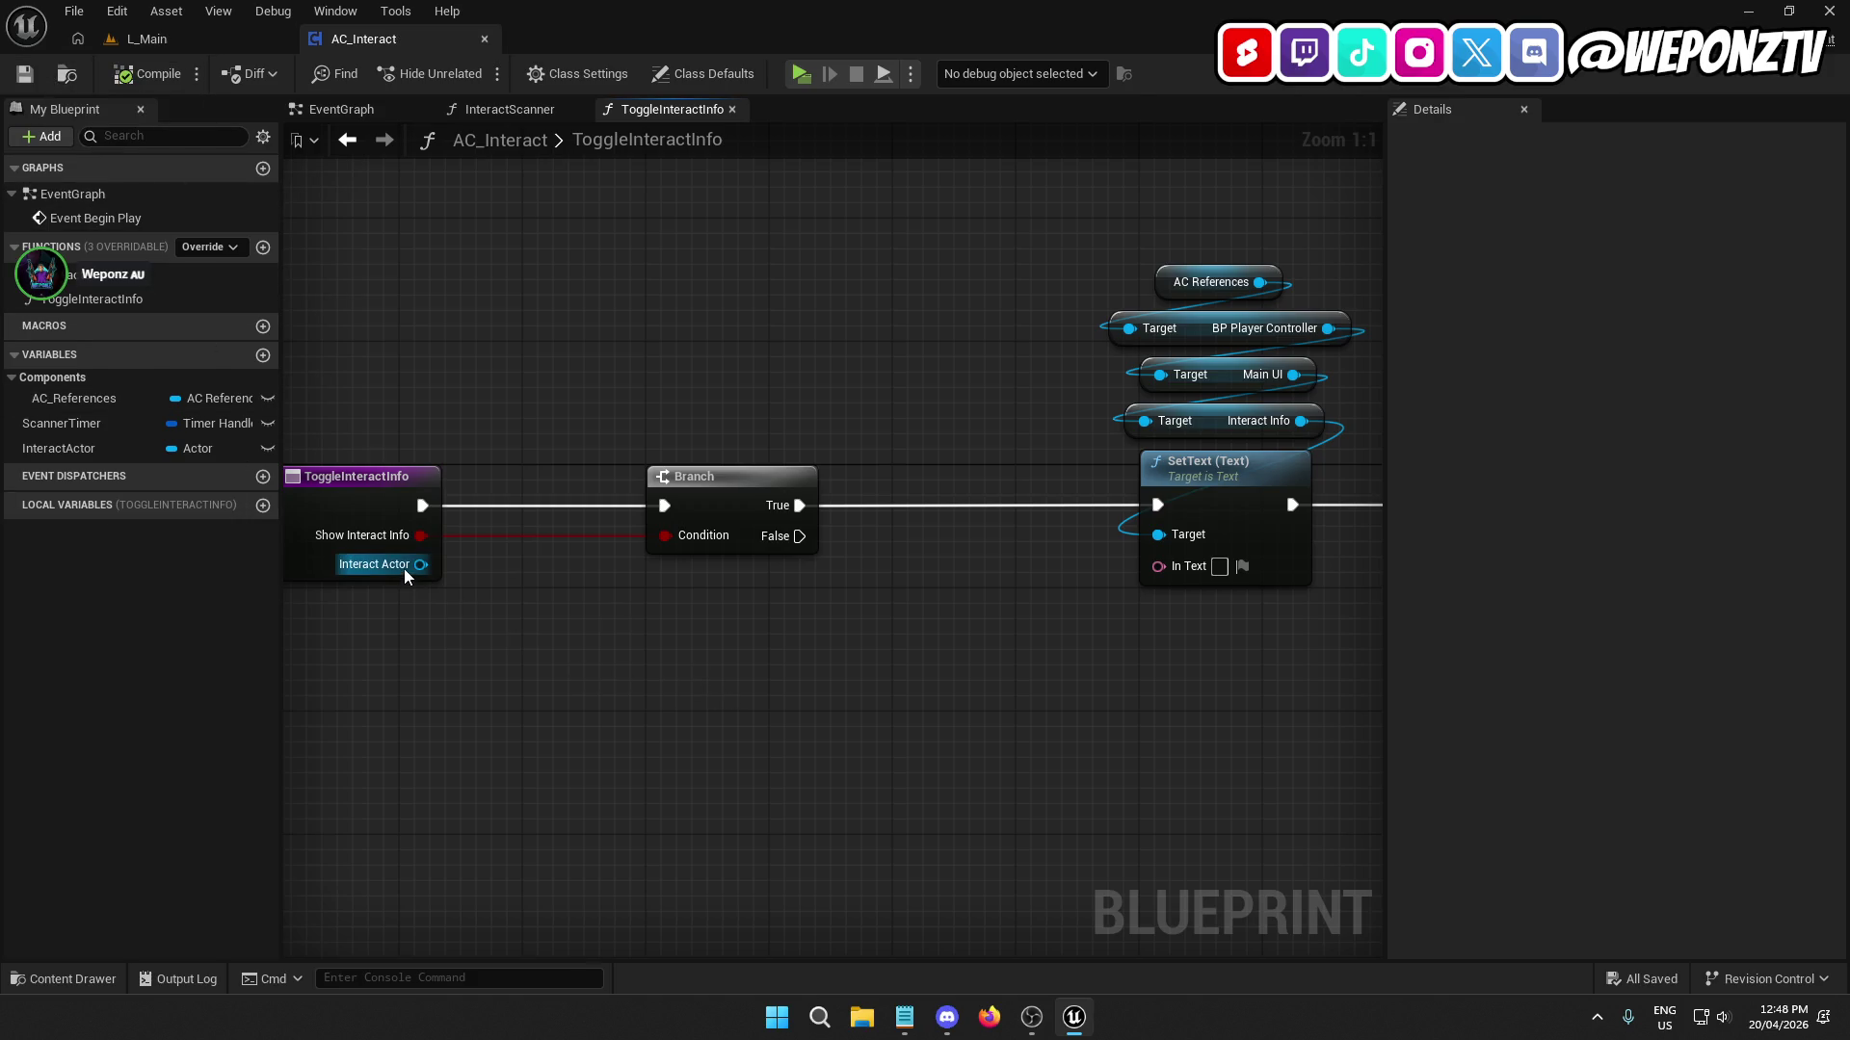
drag(412, 568, 578, 656)
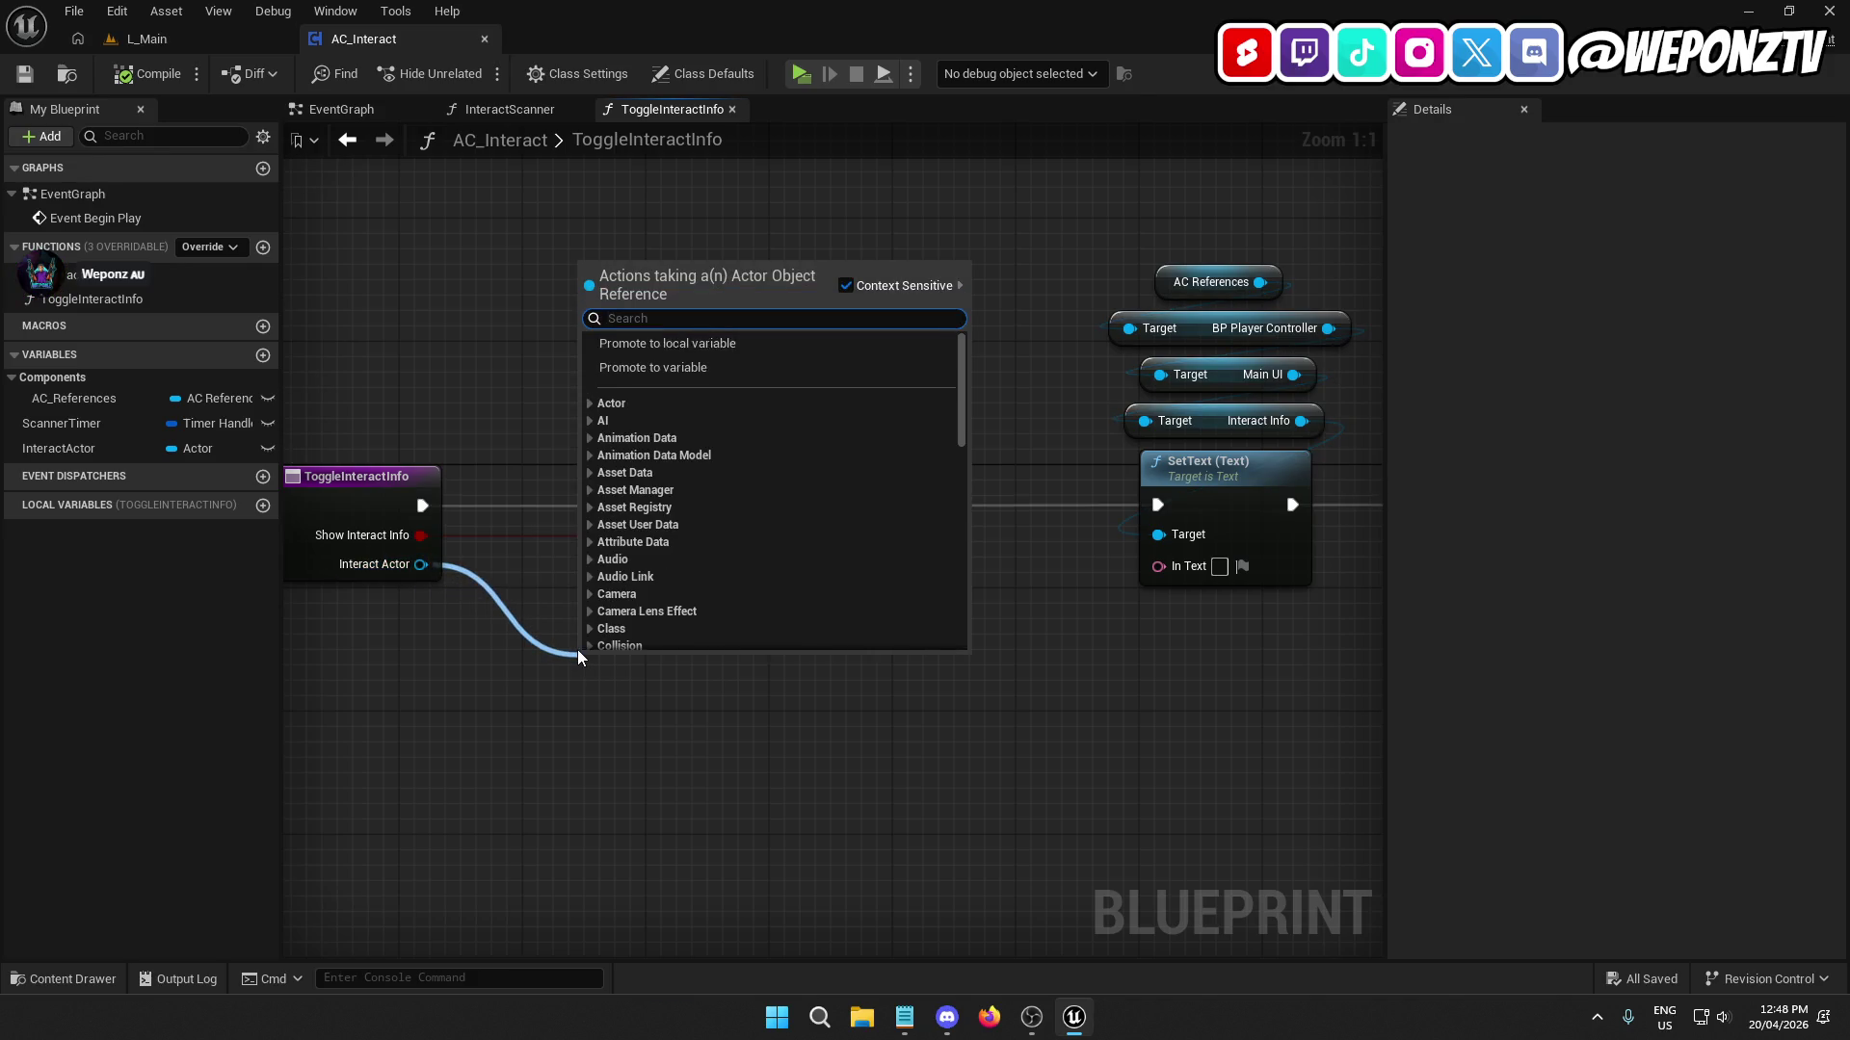
Add Get Interactable on Interact Actor, then Get Interact Type via To Text into SetText's In Text.
text(getin)
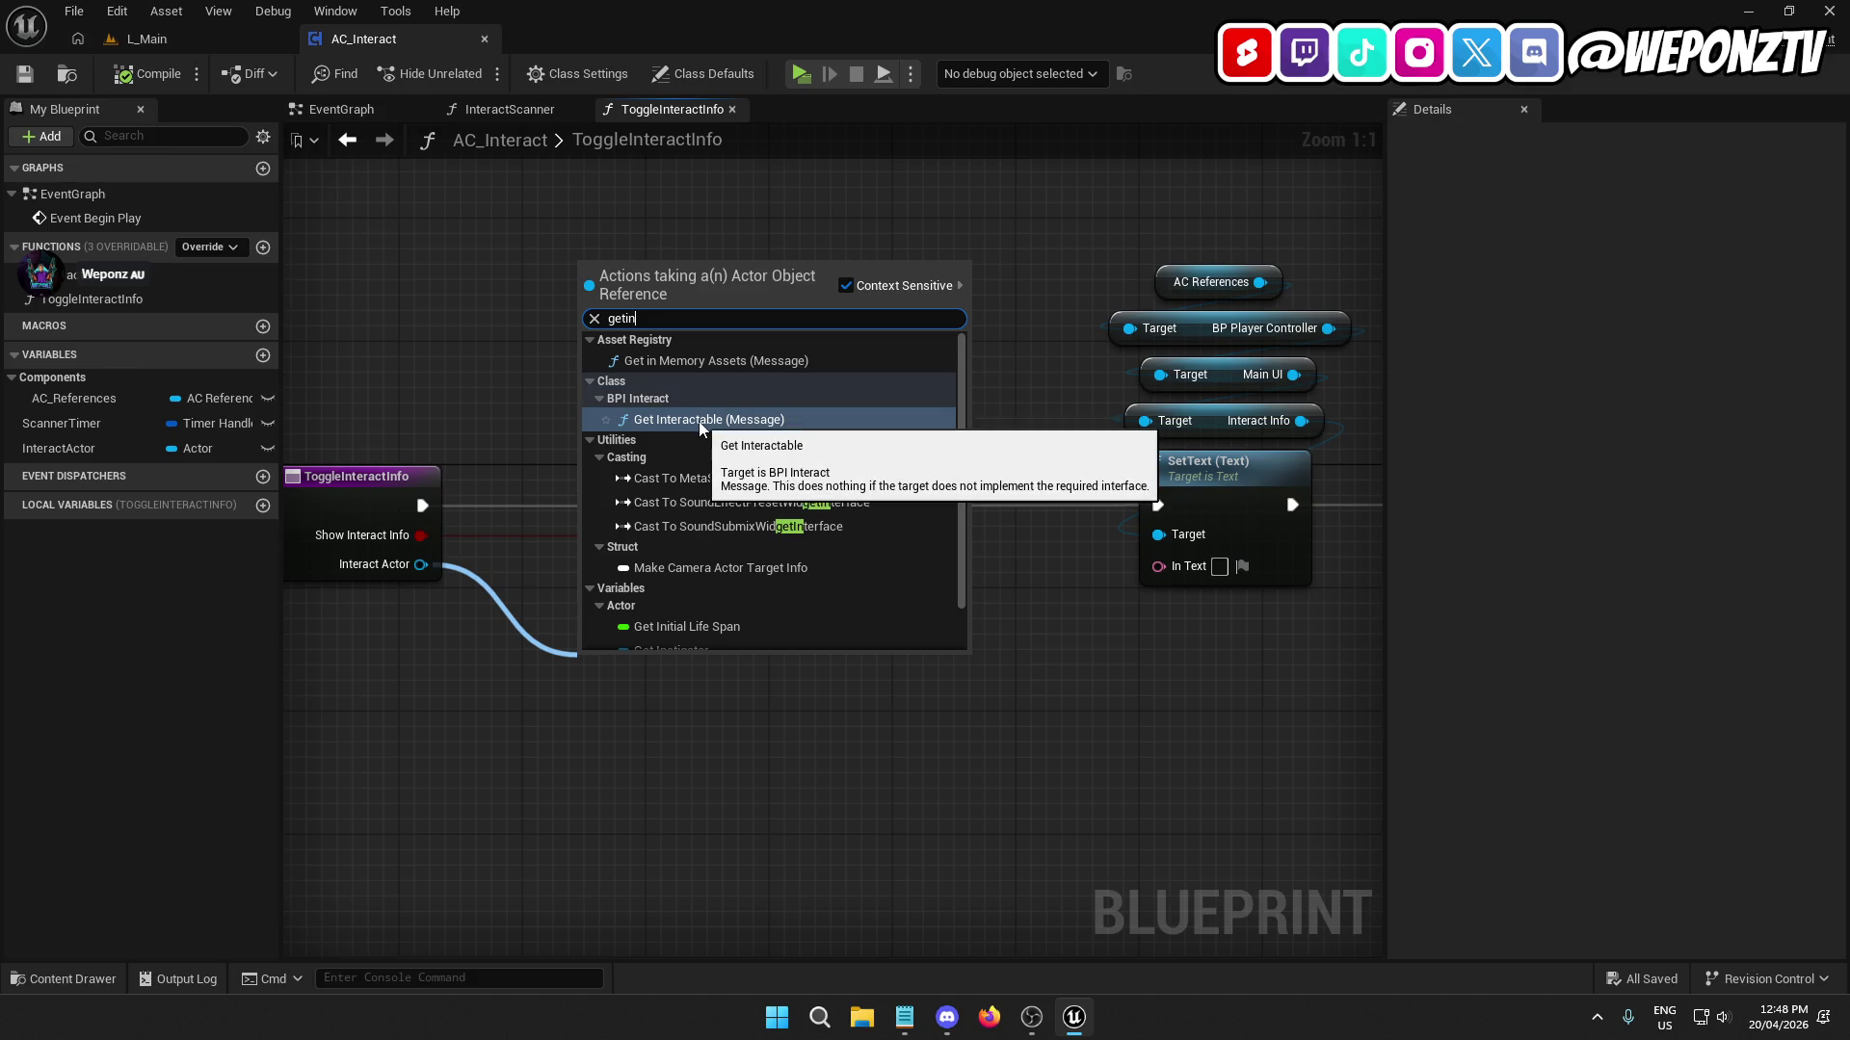
click(697, 420)
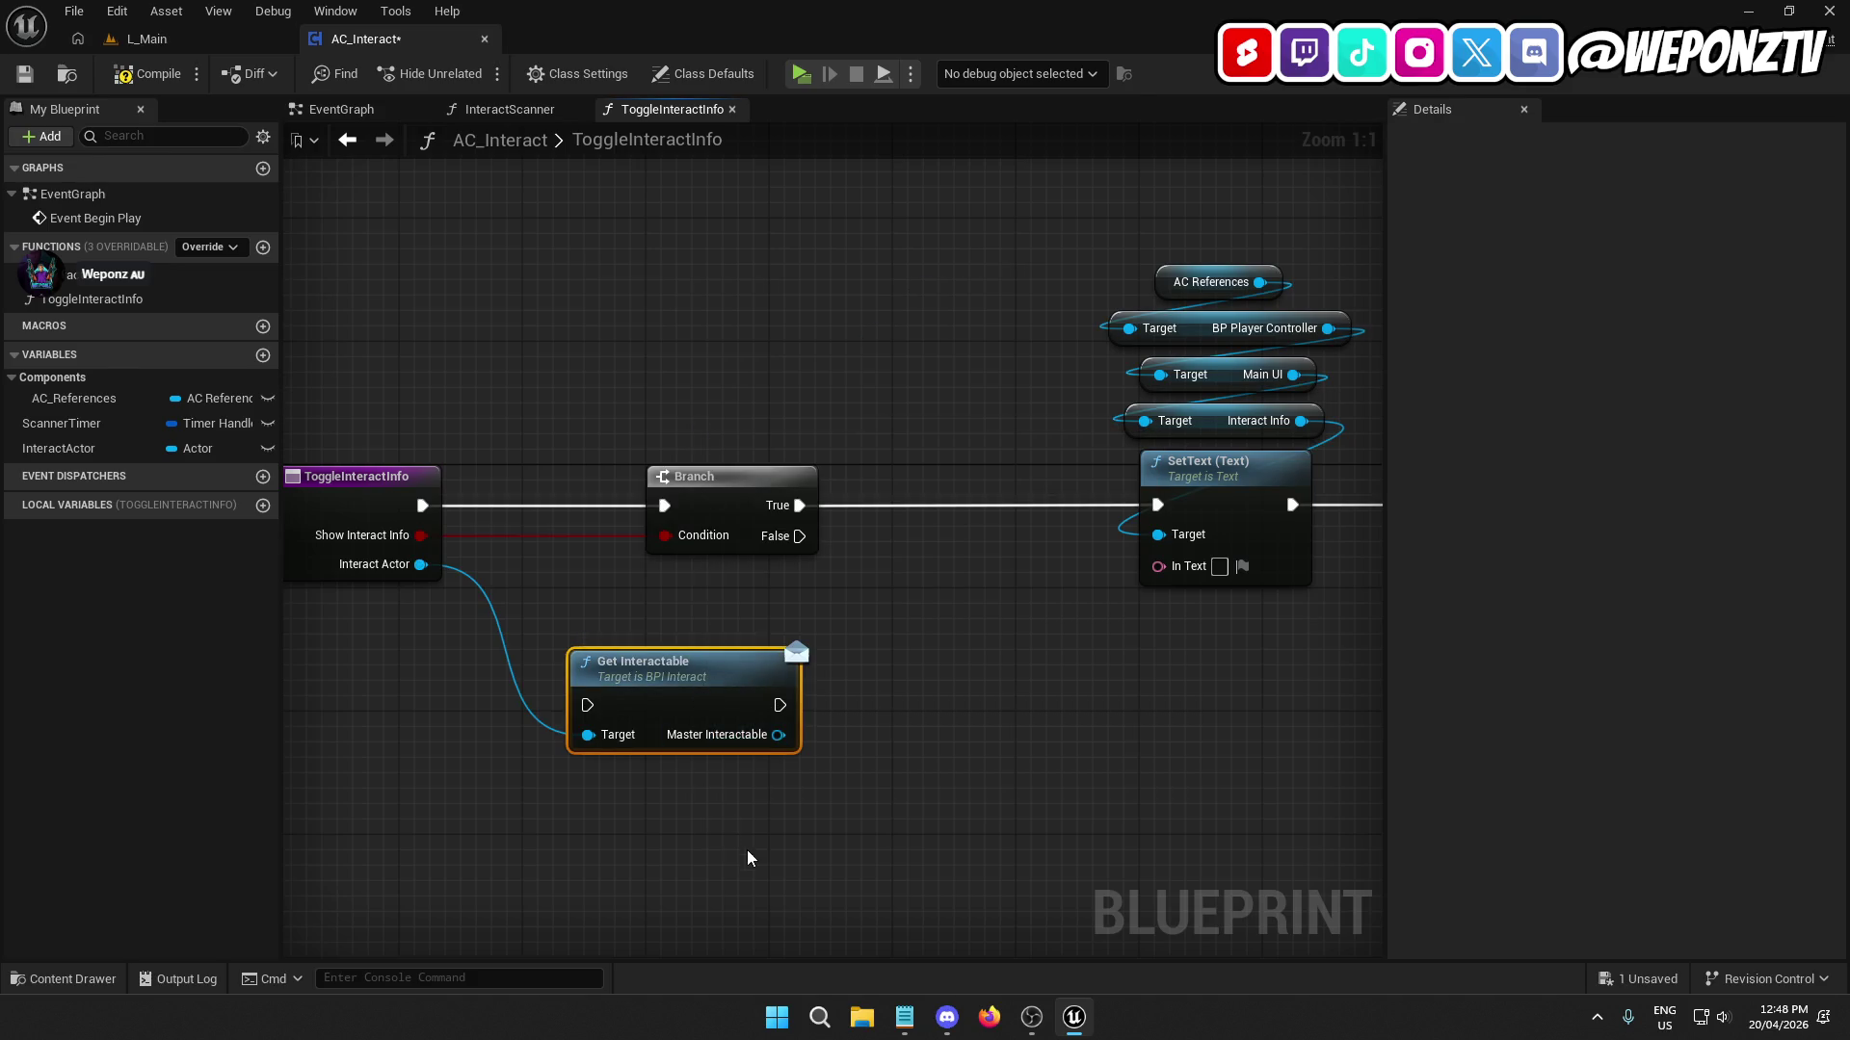
drag(778, 735, 891, 766)
text(interact)
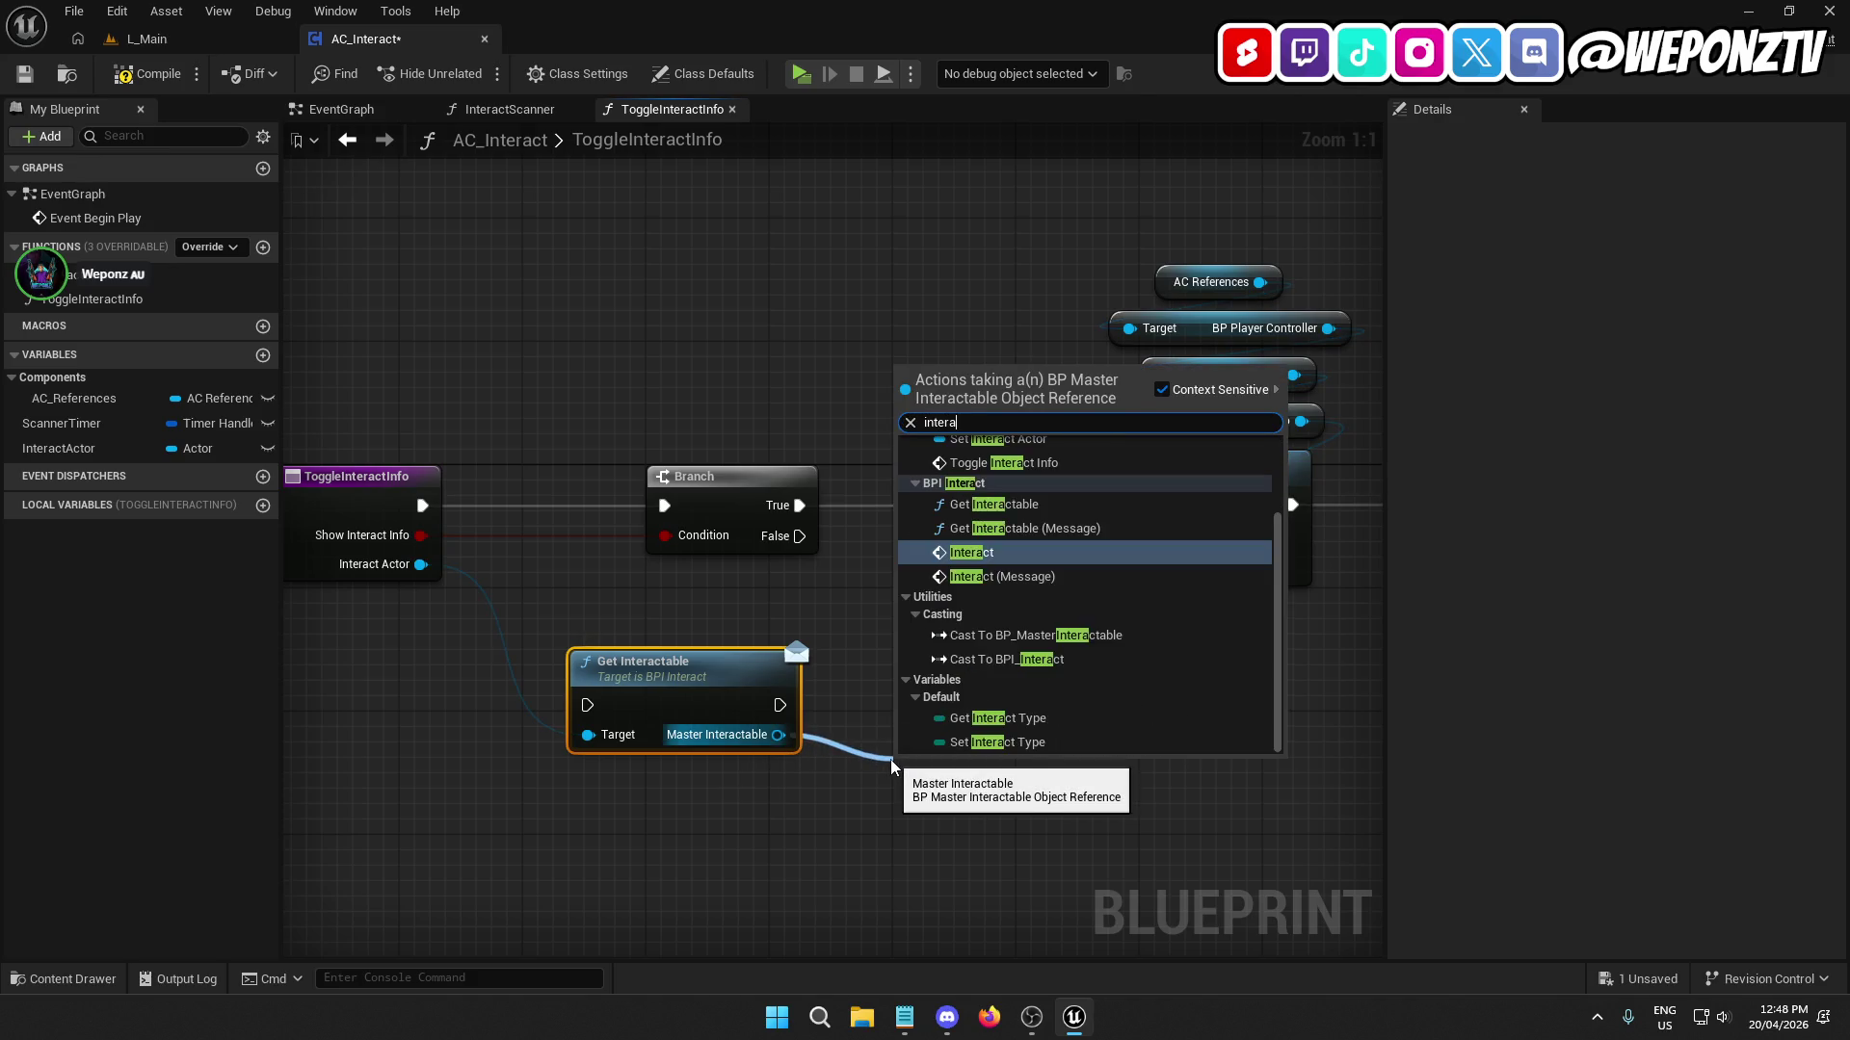
click(1001, 719)
mouse_move(1072, 776)
mouse_down()
mouse_move(1177, 794)
mouse_move(1148, 788)
mouse_up()
text(tot)
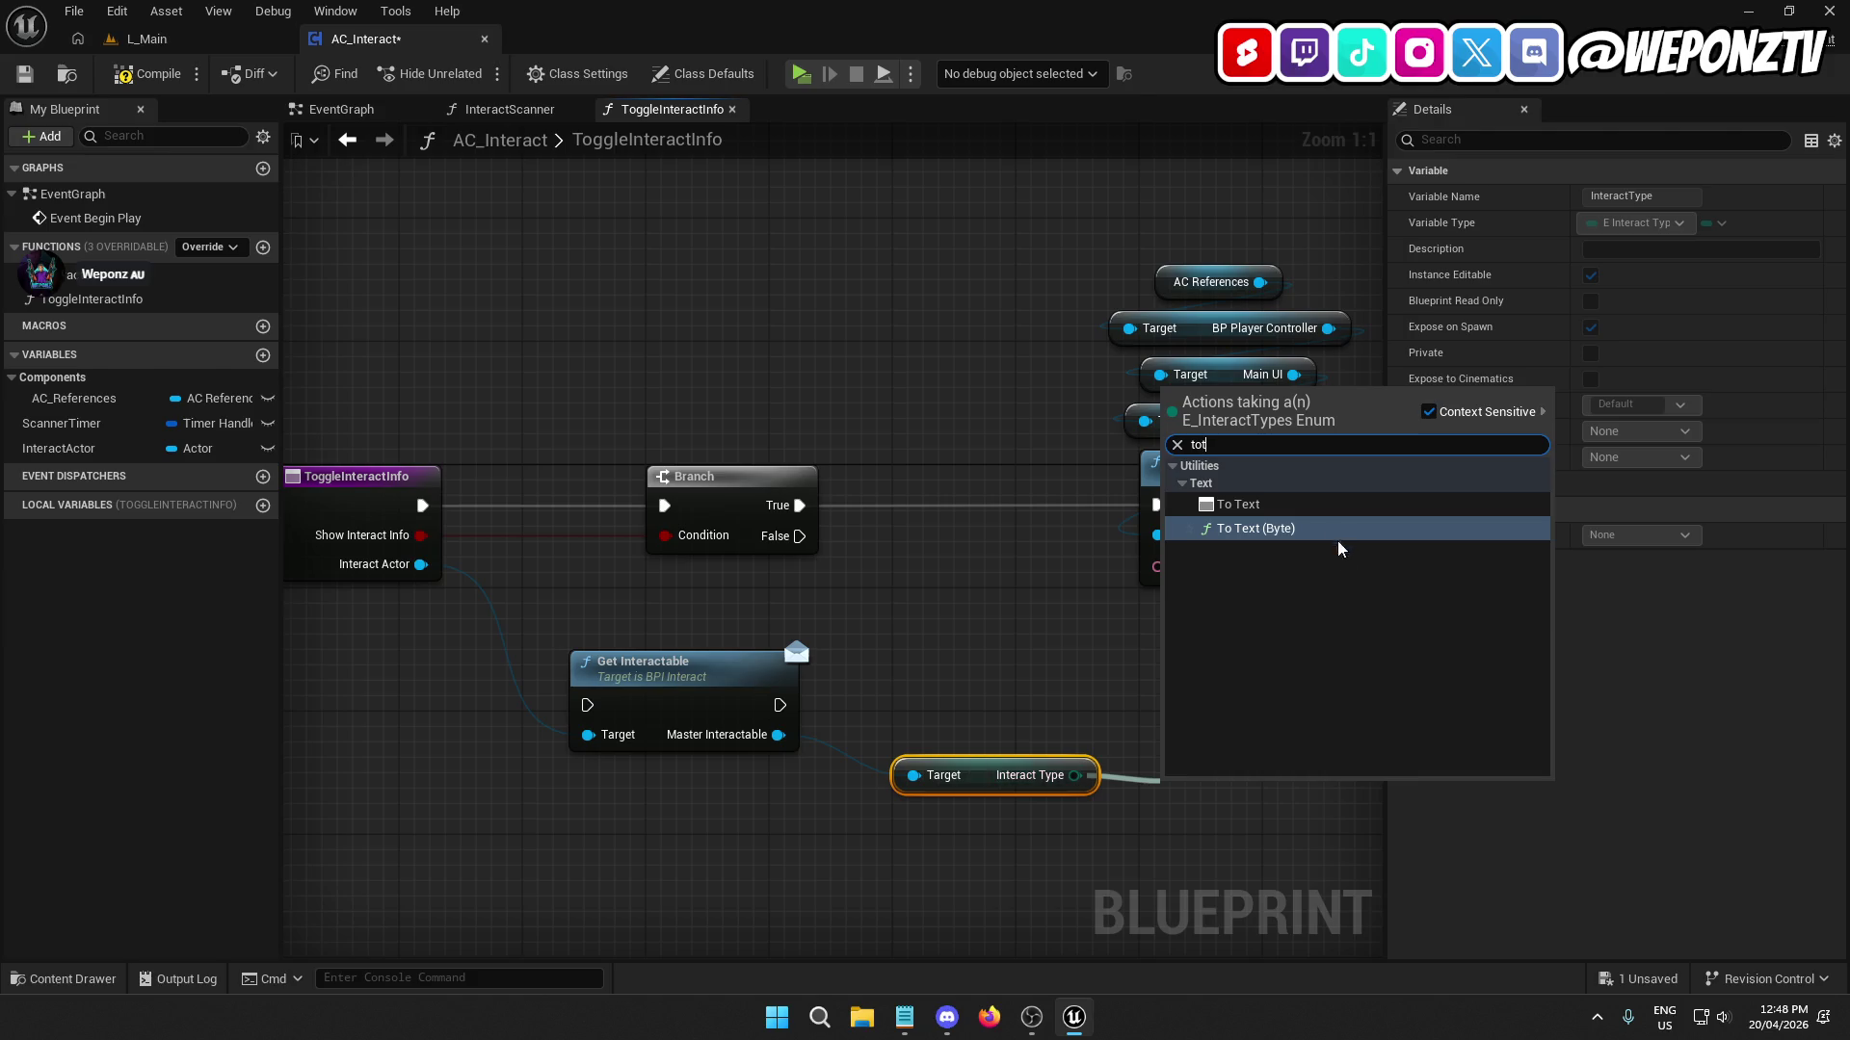
click(1289, 505)
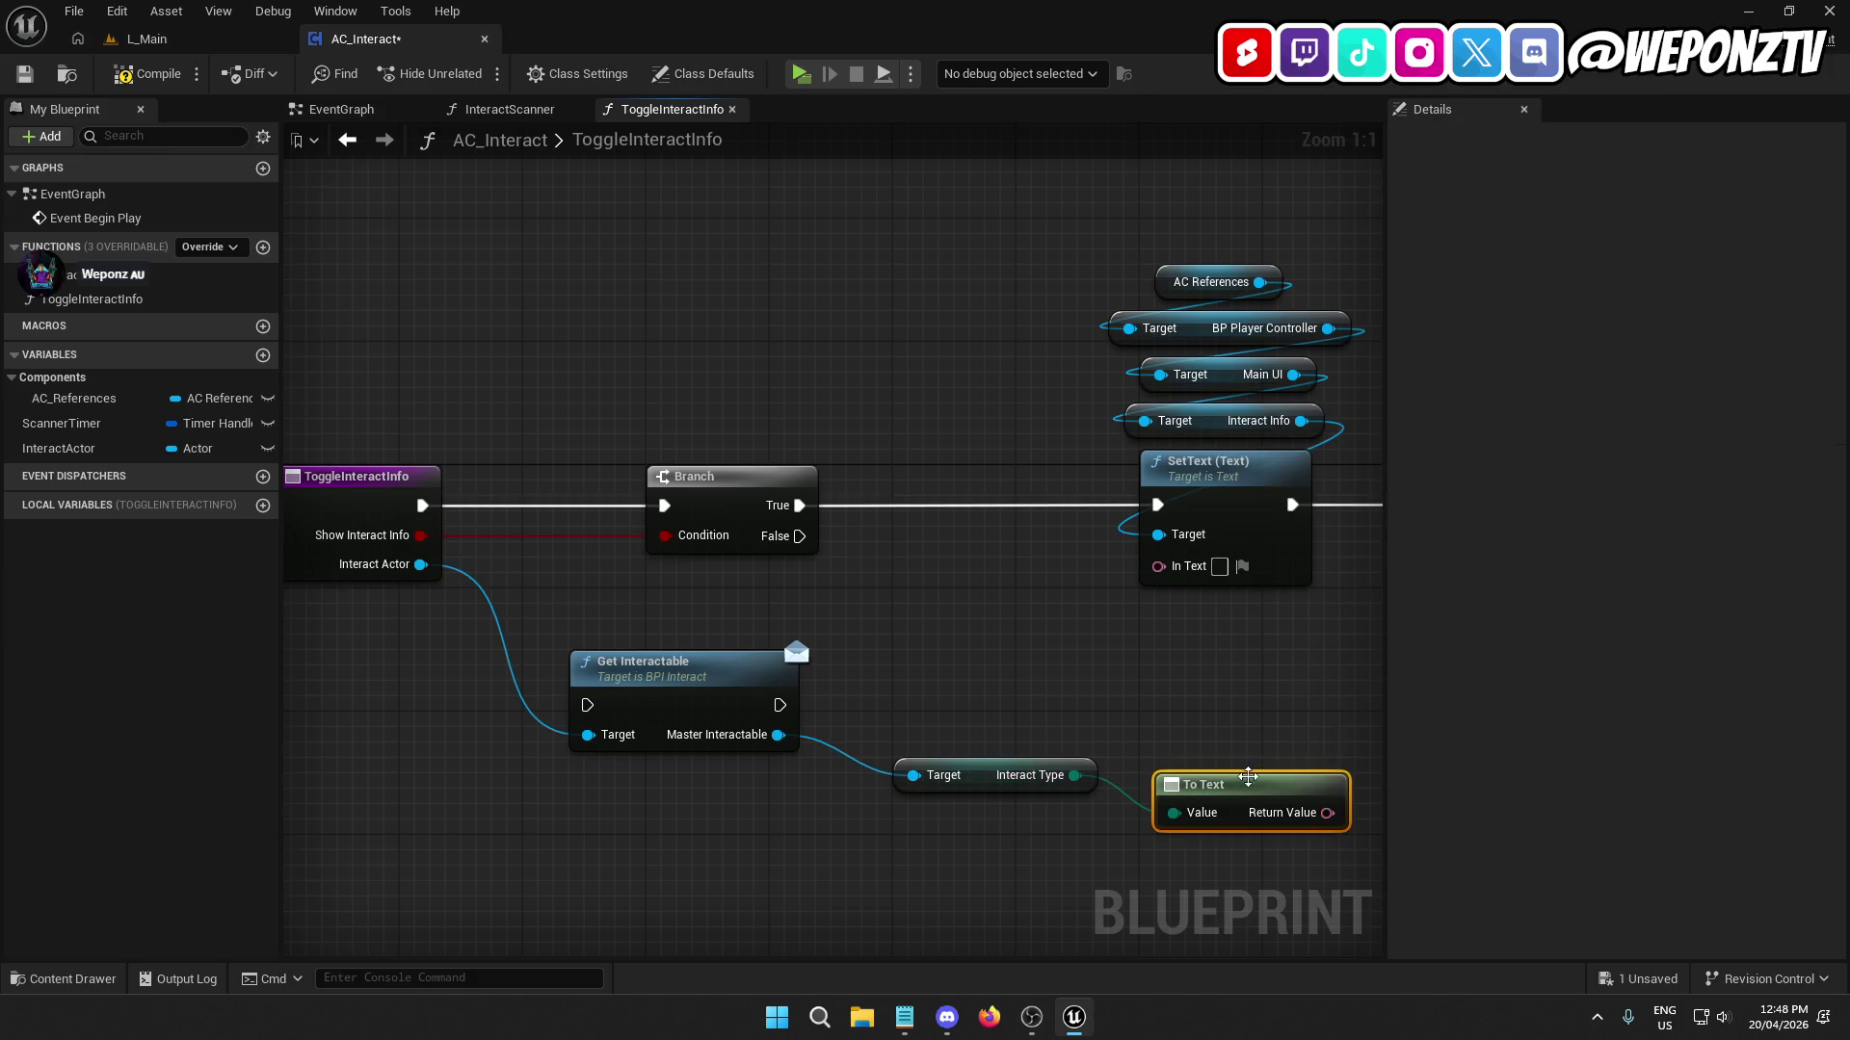
mouse_move(1262, 793)
mouse_down()
mouse_move(1016, 829)
mouse_move(1204, 631)
mouse_move(1158, 564)
mouse_up()
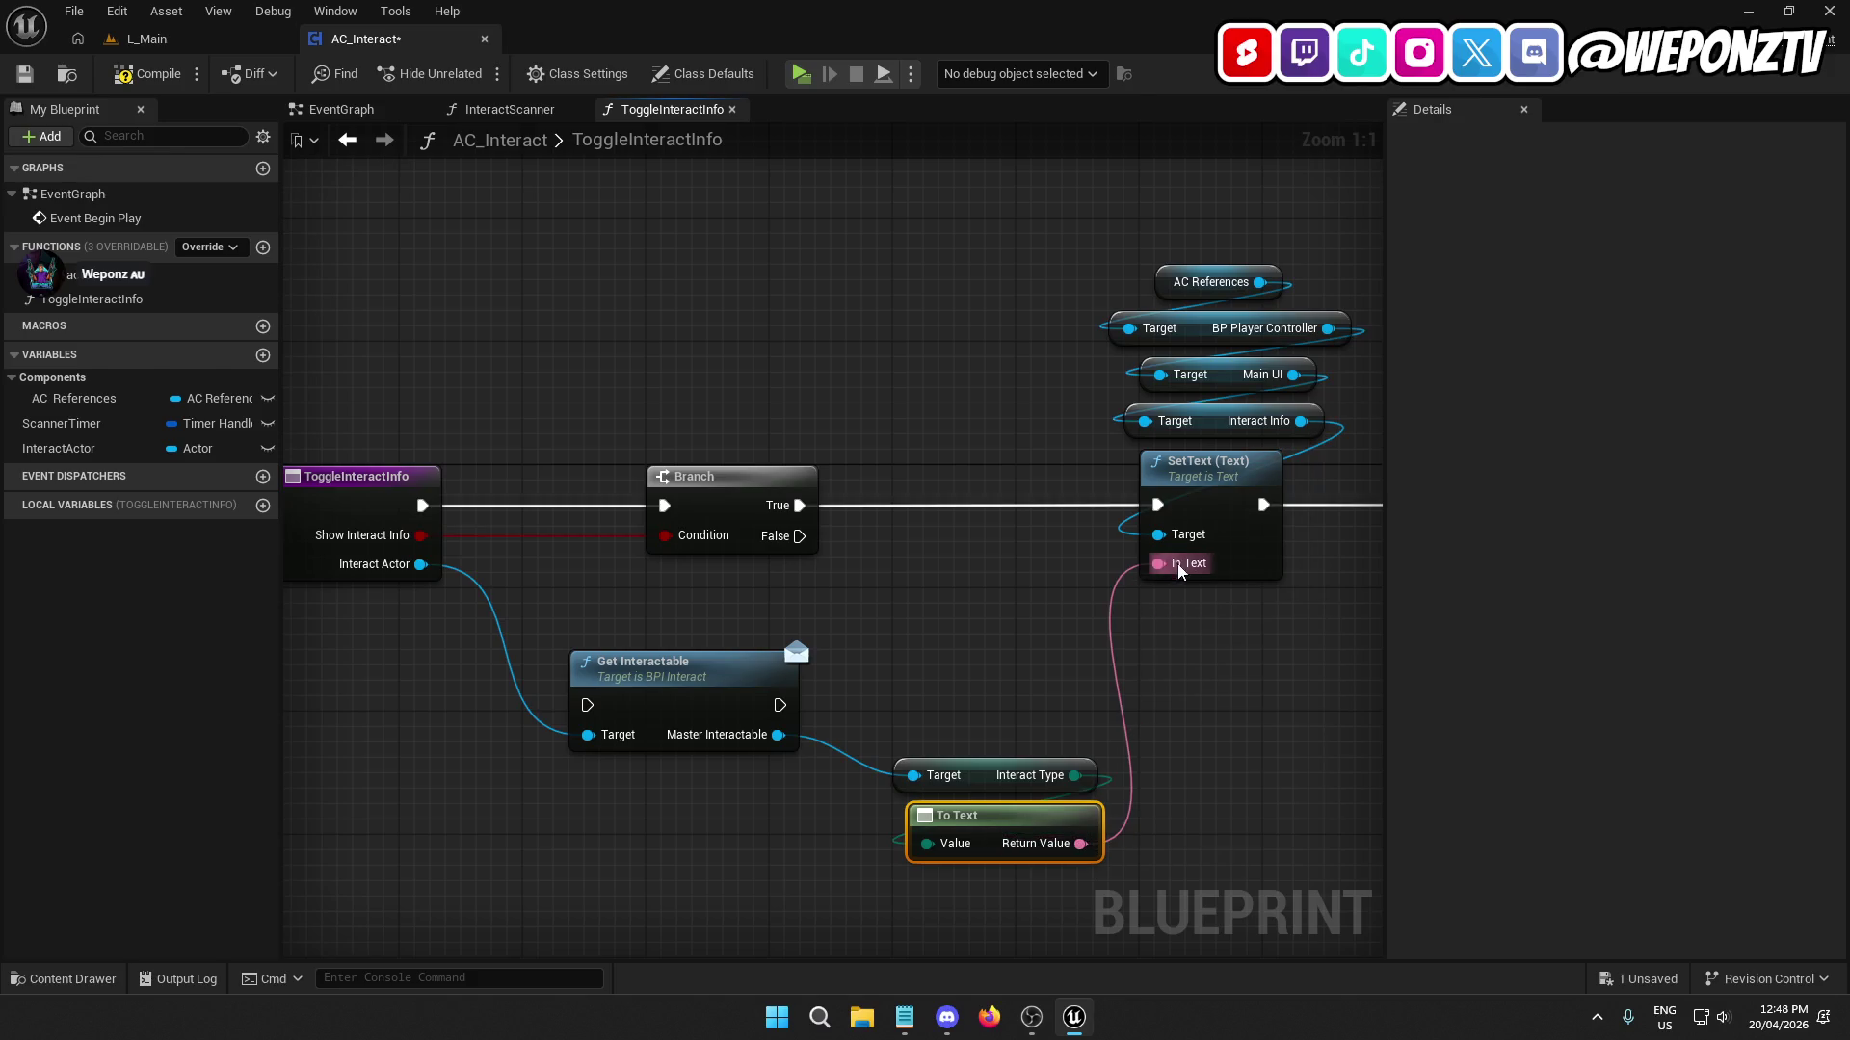
mouse_move(664, 698)
mouse_down()
mouse_move(946, 547)
mouse_move(995, 496)
mouse_up()
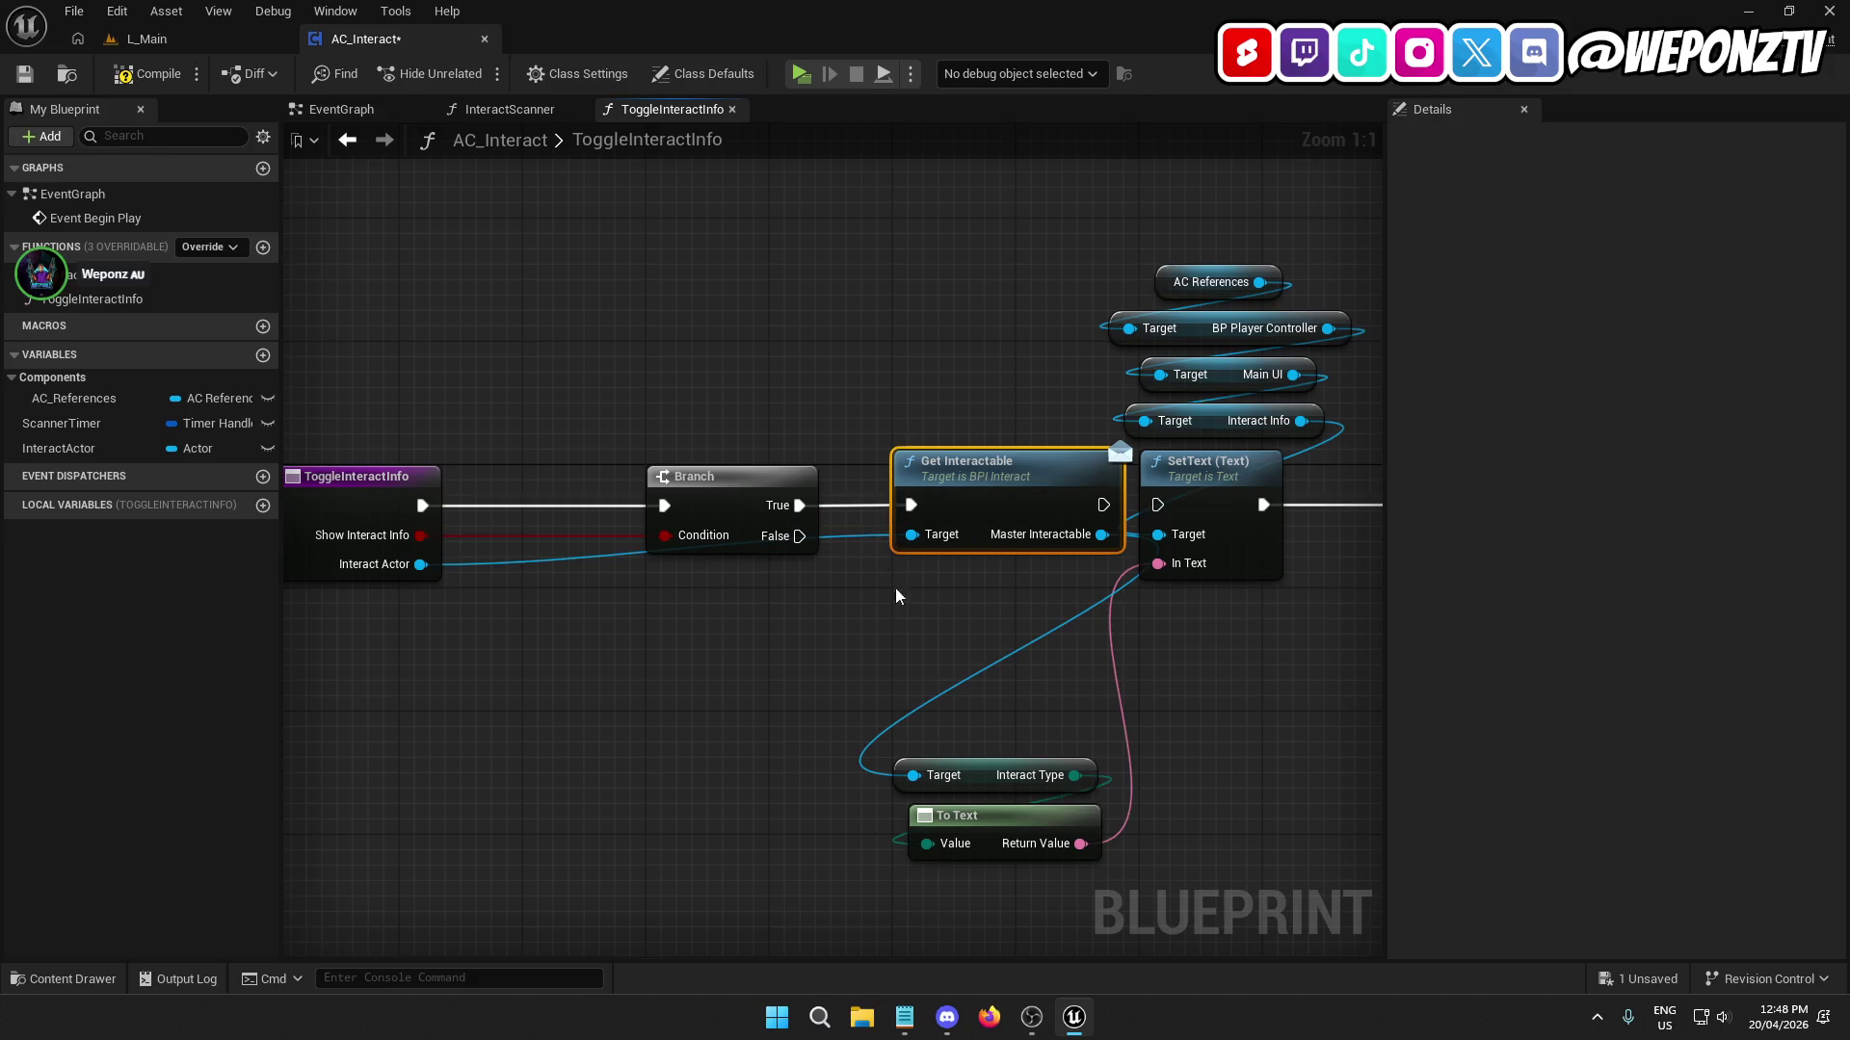
Add a reroute on the Interact Actor wire and move the Branch closer to the entry.
drag(913, 627, 766, 624)
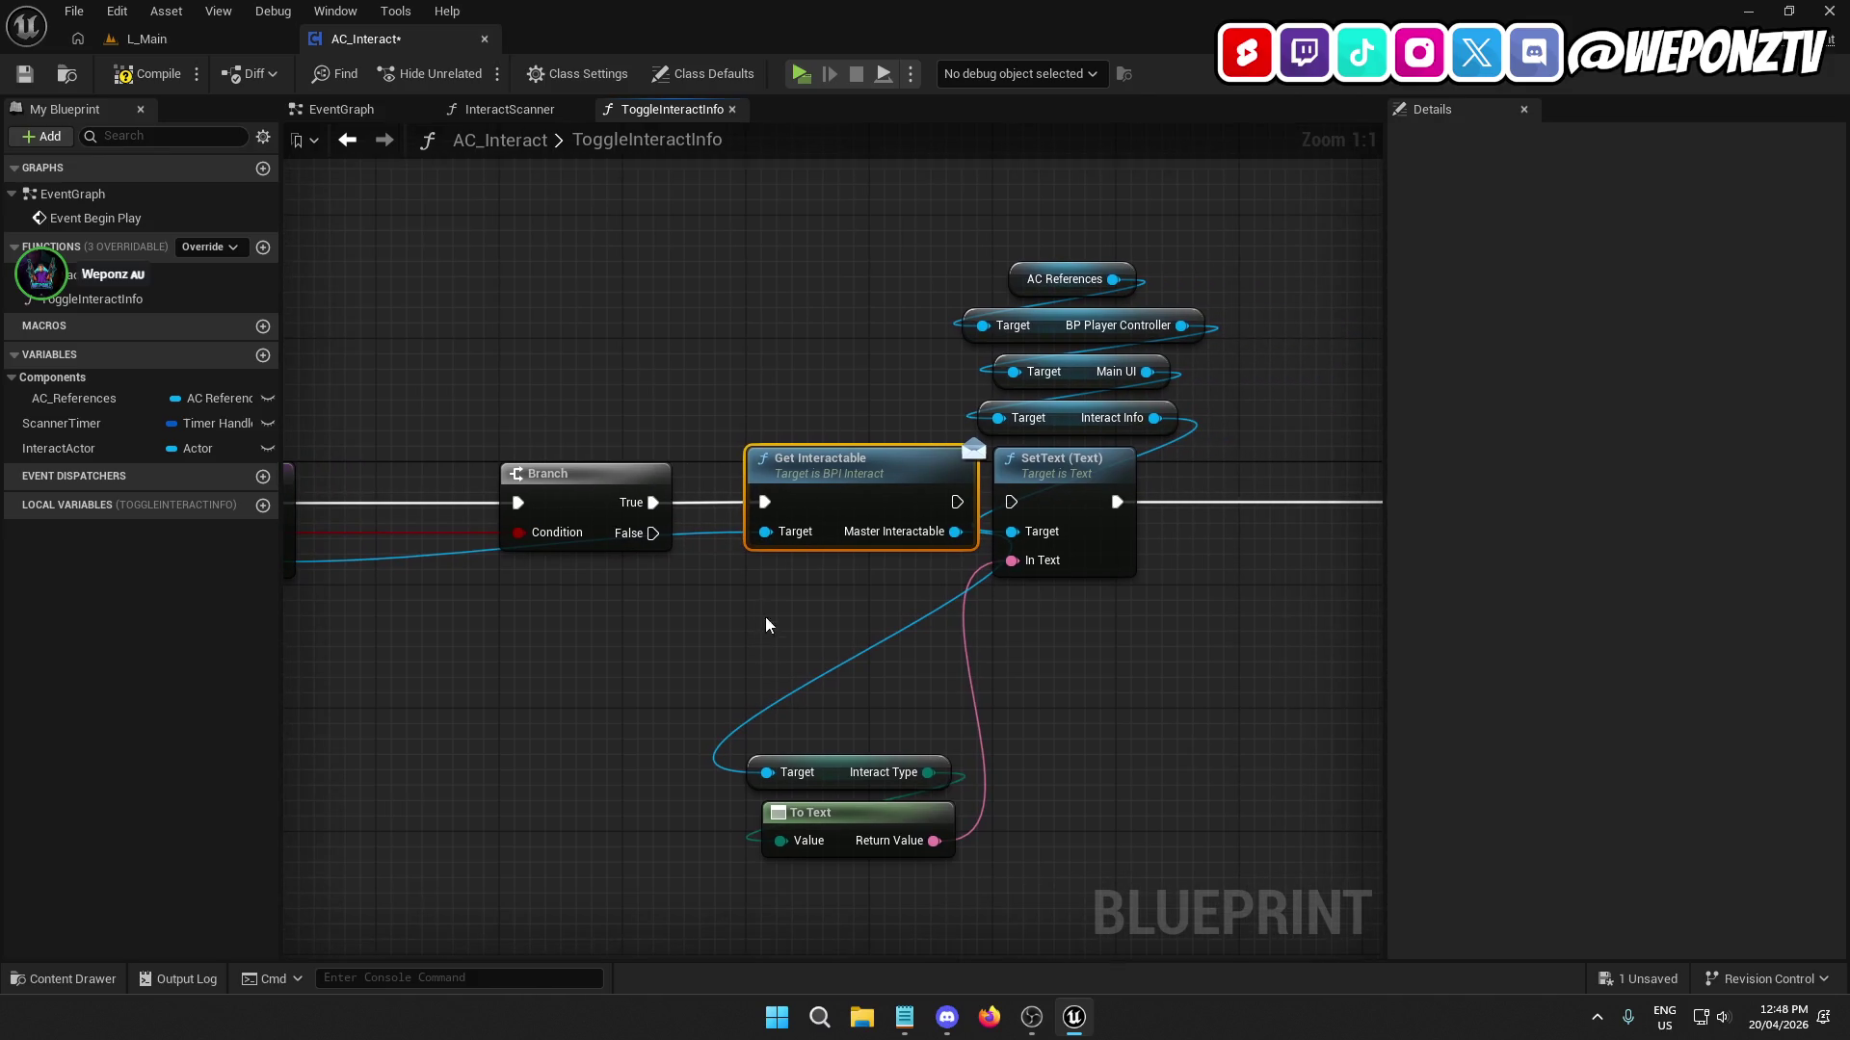
double_click(695, 531)
drag(690, 518, 673, 563)
drag(640, 676, 856, 715)
click(520, 578)
click(675, 799)
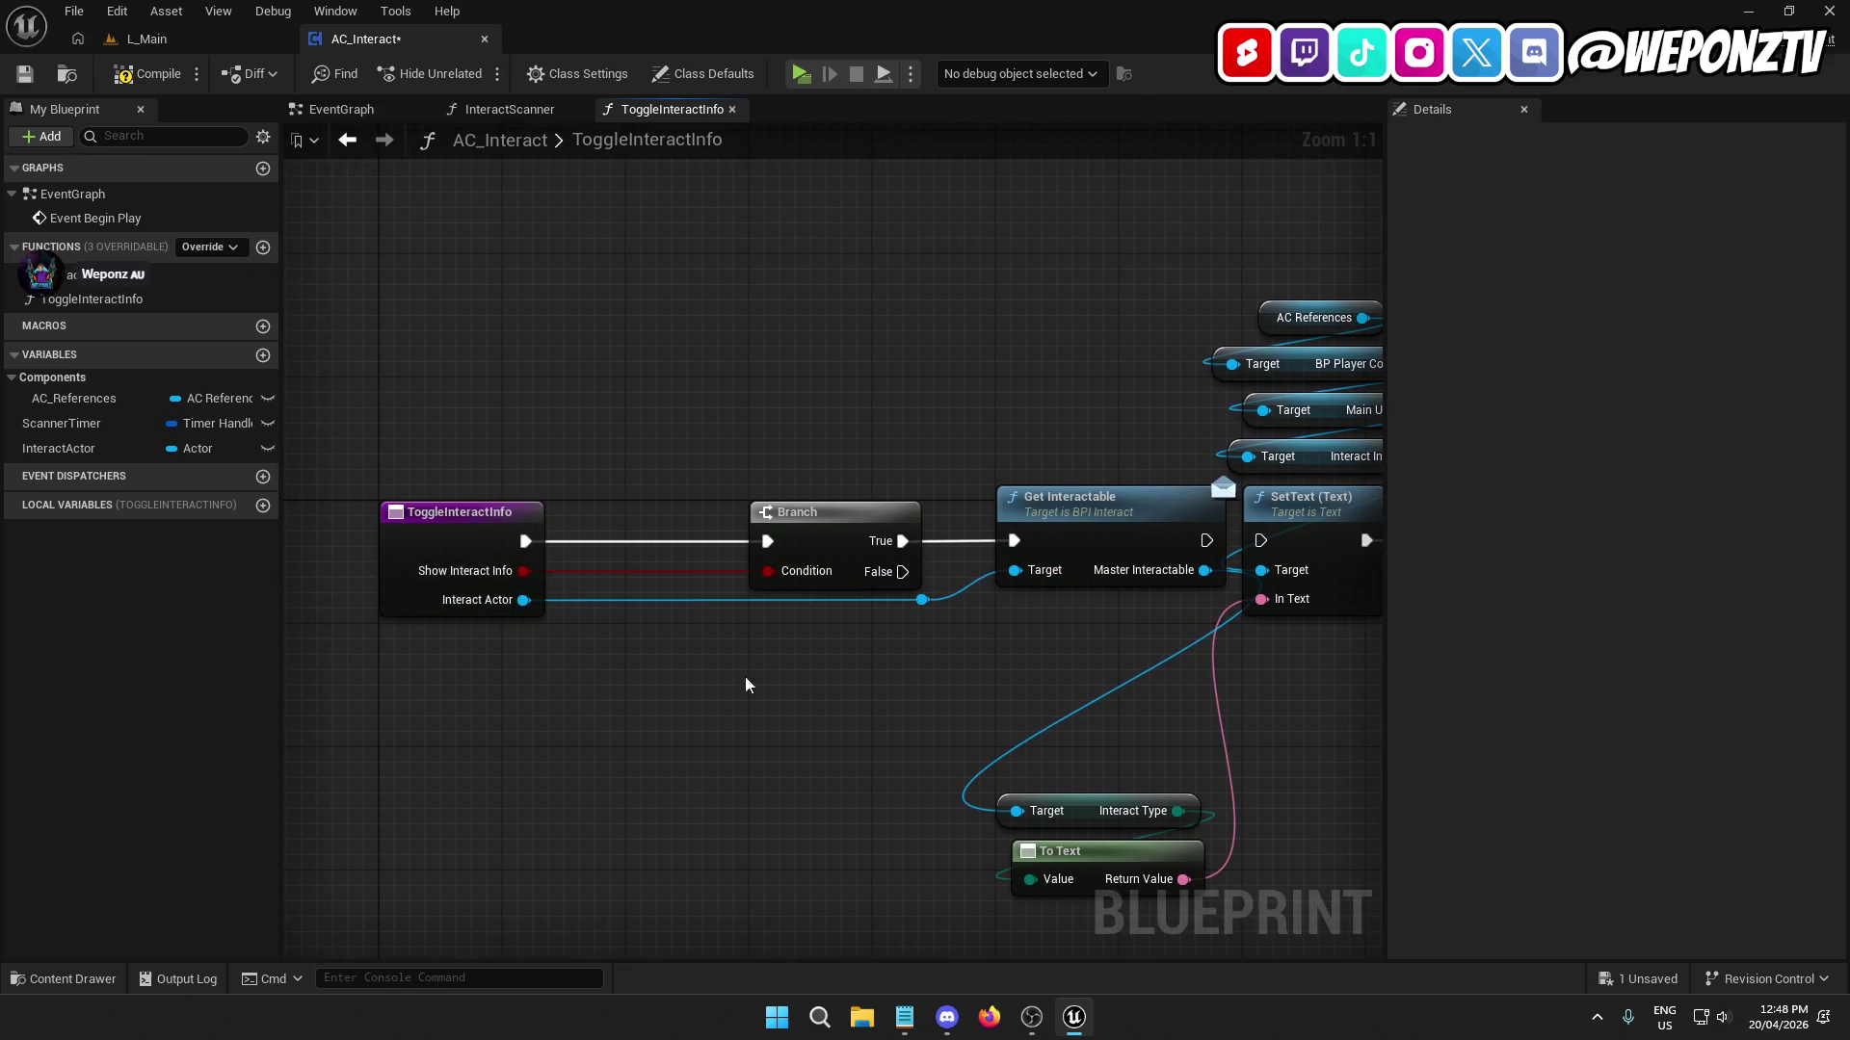
drag(819, 539, 696, 539)
click(874, 733)
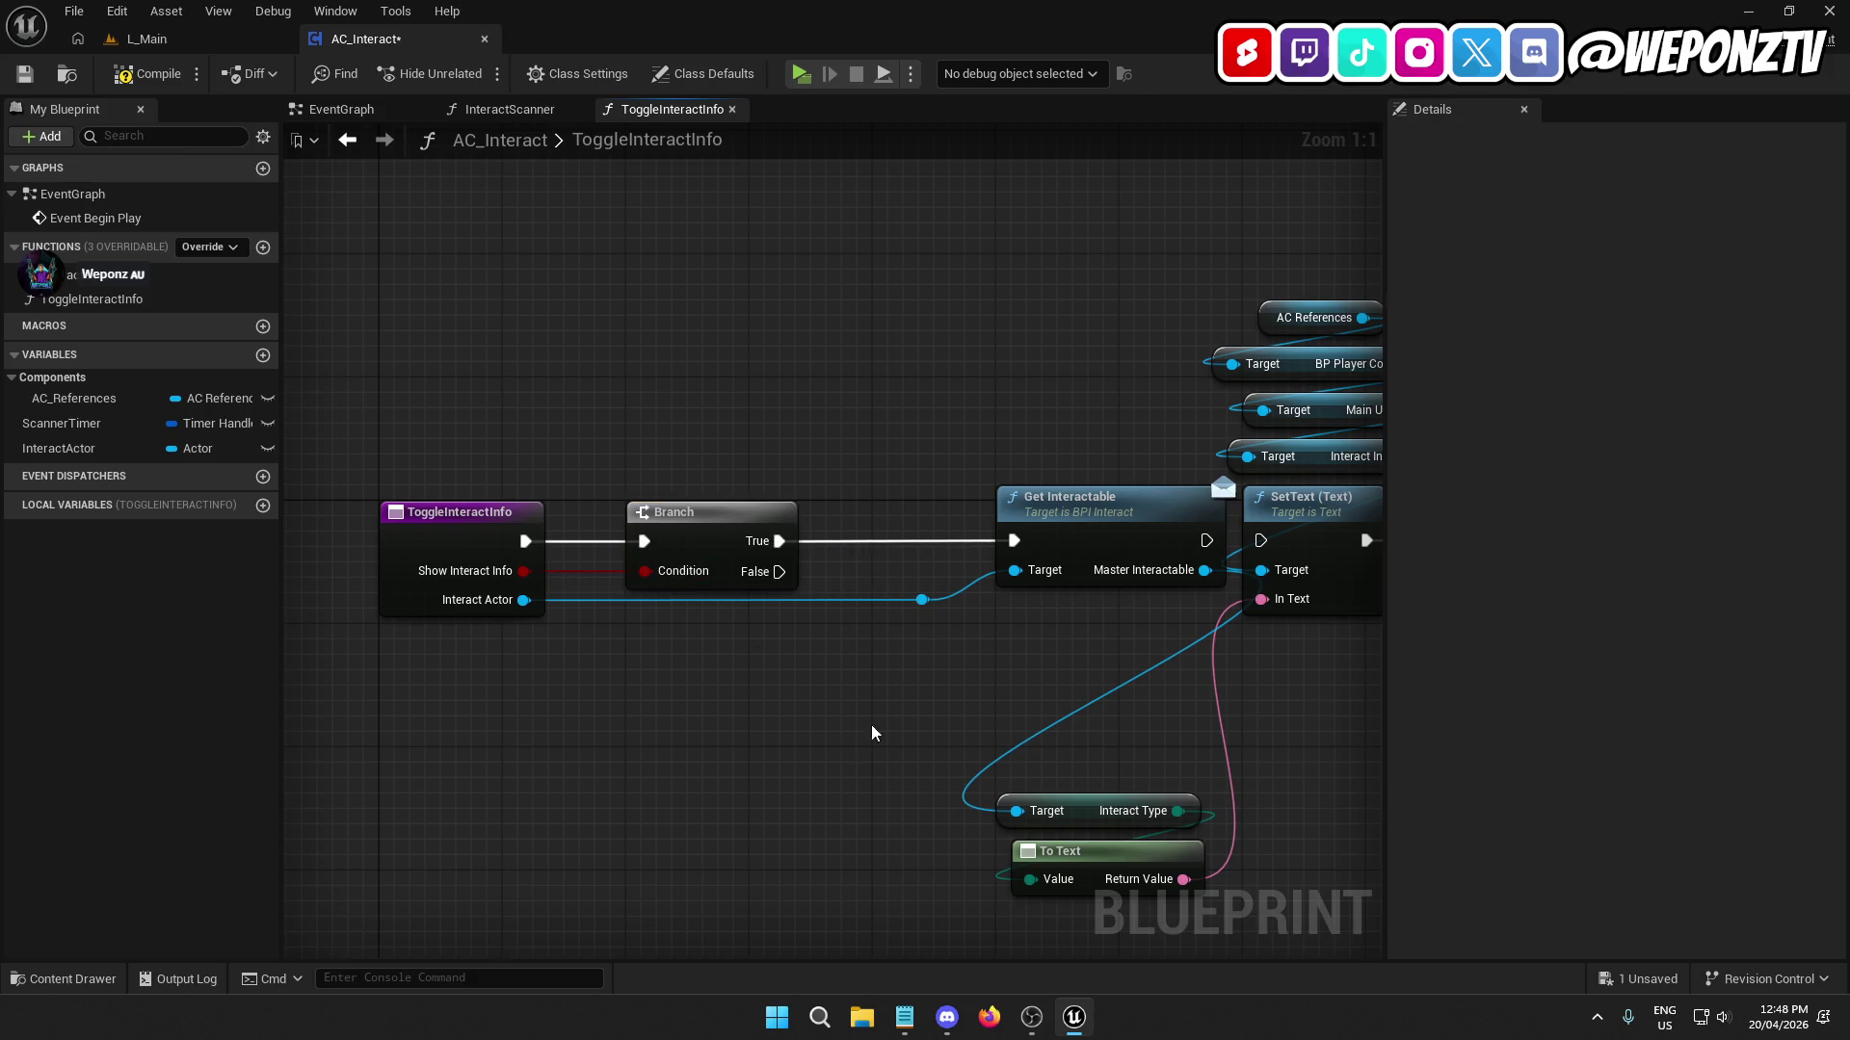
mouse_move(971, 638)
mouse_down()
mouse_move(913, 599)
mouse_move(874, 617)
mouse_up()
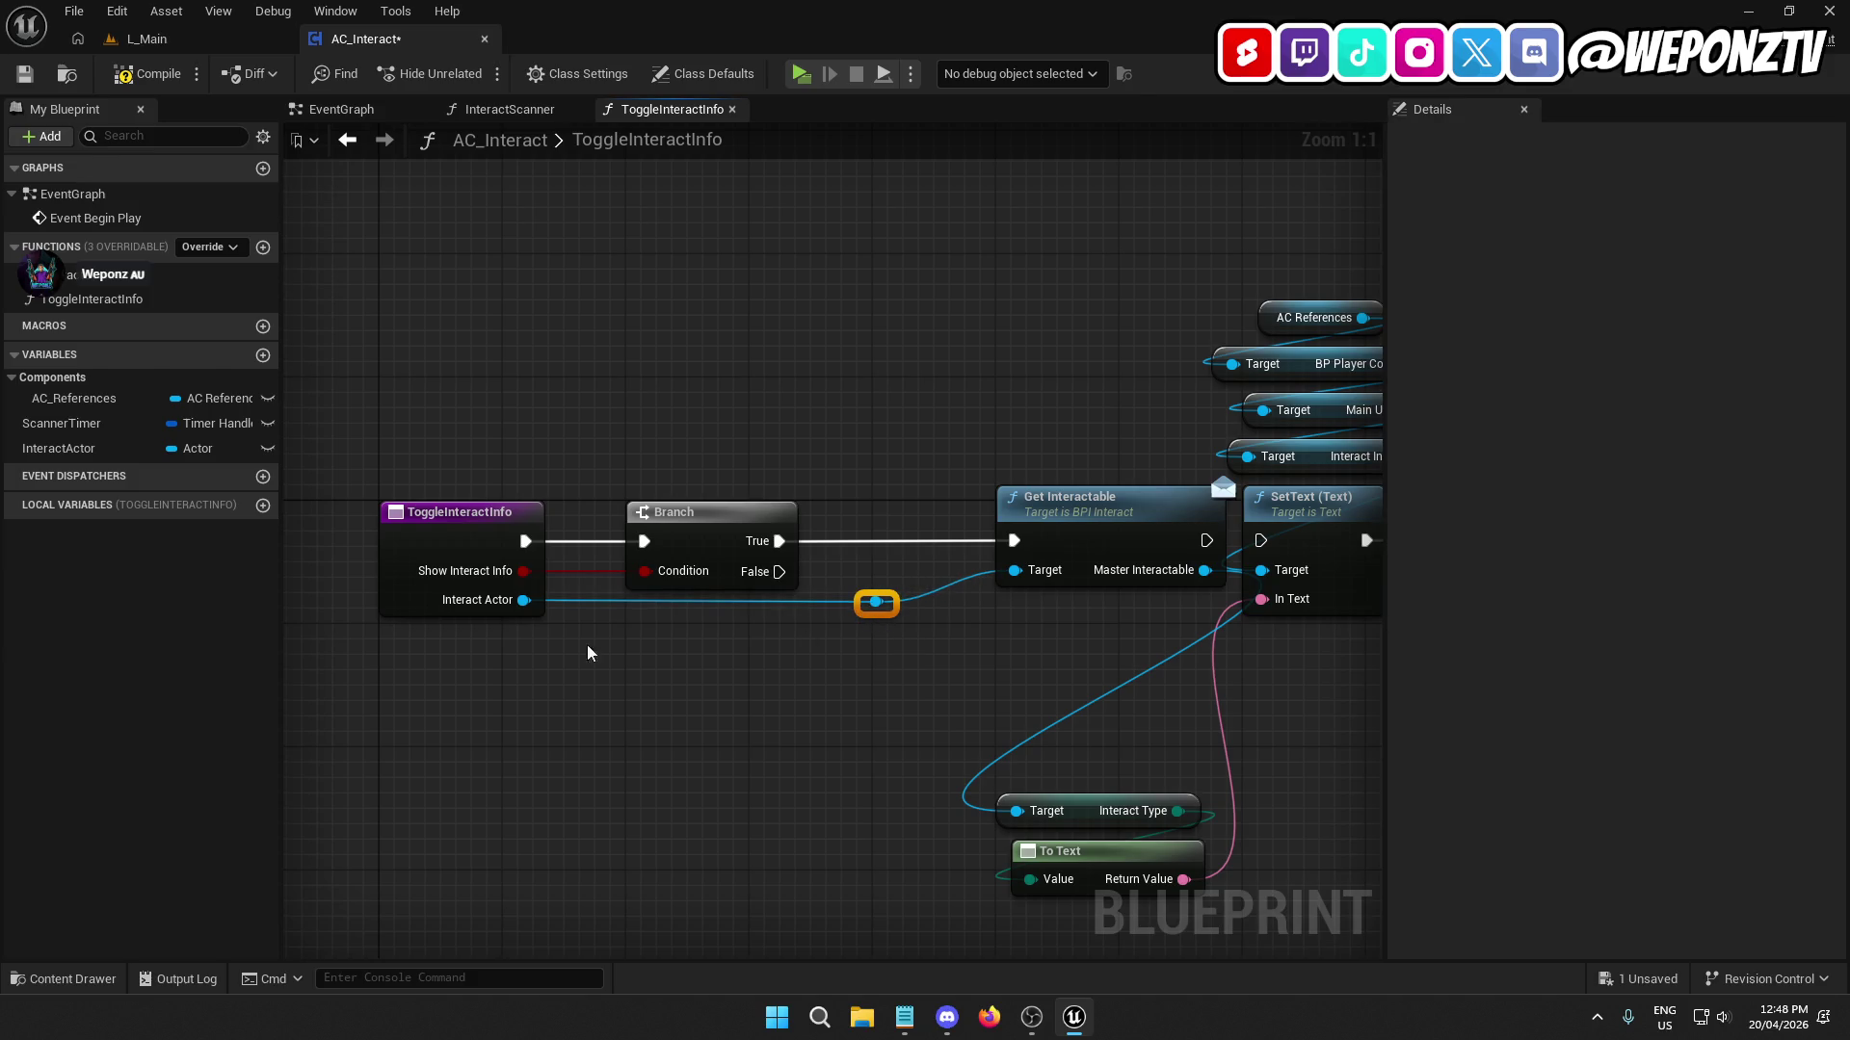
Shift SetText and its getter chain to tidy the layout.
click(461, 552)
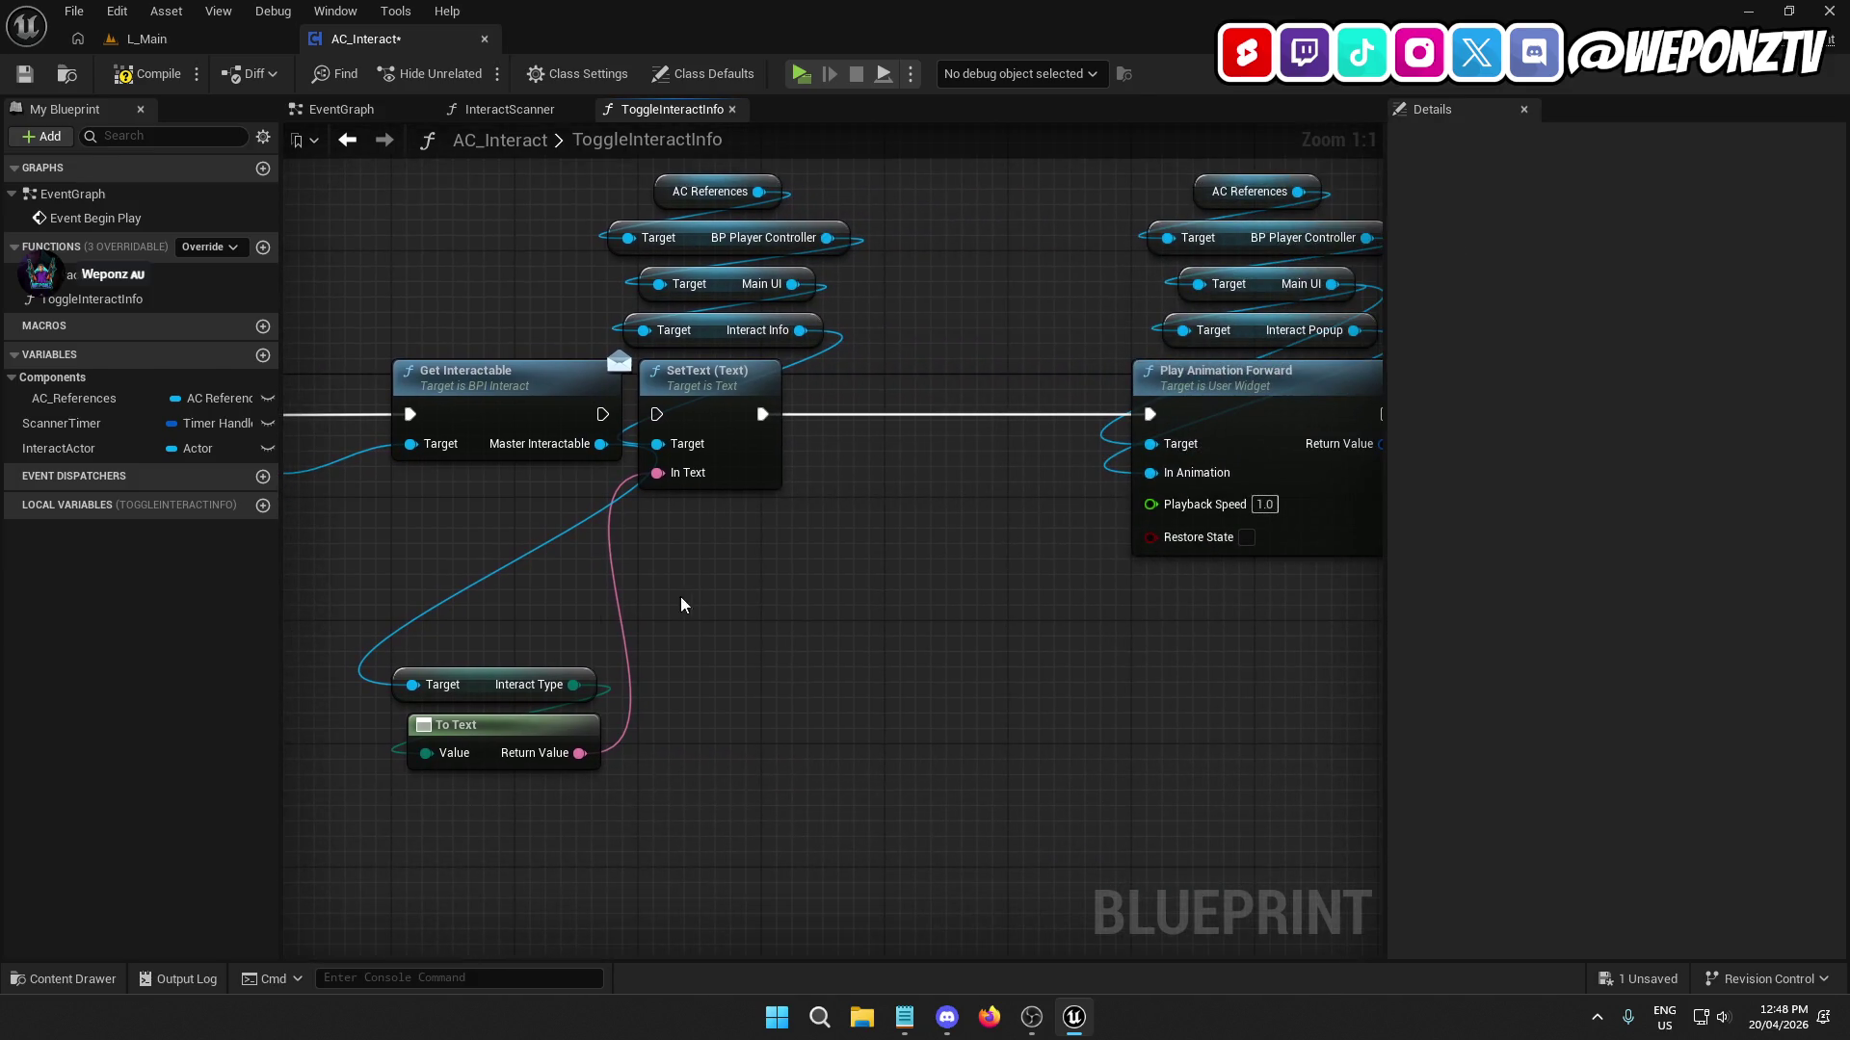
mouse_move(814, 556)
mouse_down()
mouse_move(752, 395)
mouse_move(741, 178)
mouse_up()
mouse_move(712, 399)
mouse_down()
mouse_move(851, 399)
mouse_move(602, 414)
mouse_up()
click(774, 629)
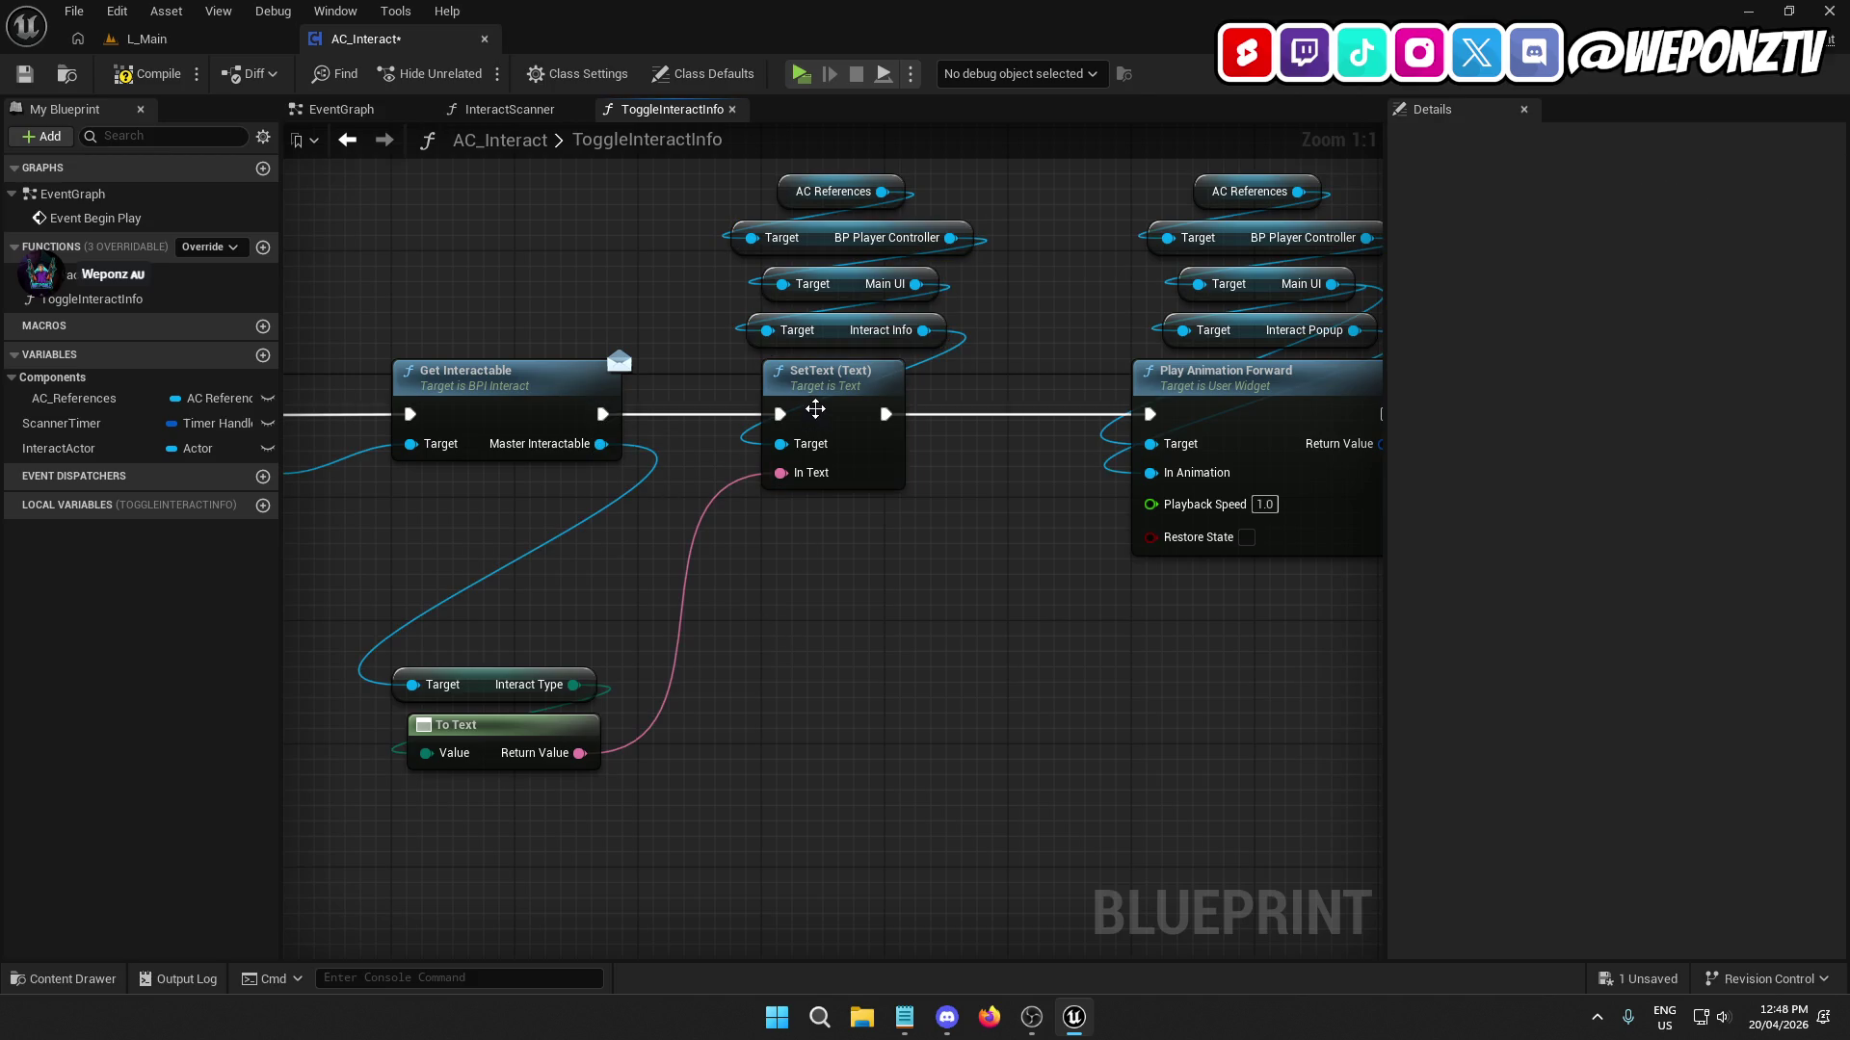
click(815, 410)
shift+click(568, 390)
click(815, 651)
Move the To Text and Interact Type nodes above SetText.
click(520, 742)
shift+click(453, 684)
drag(486, 729, 850, 140)
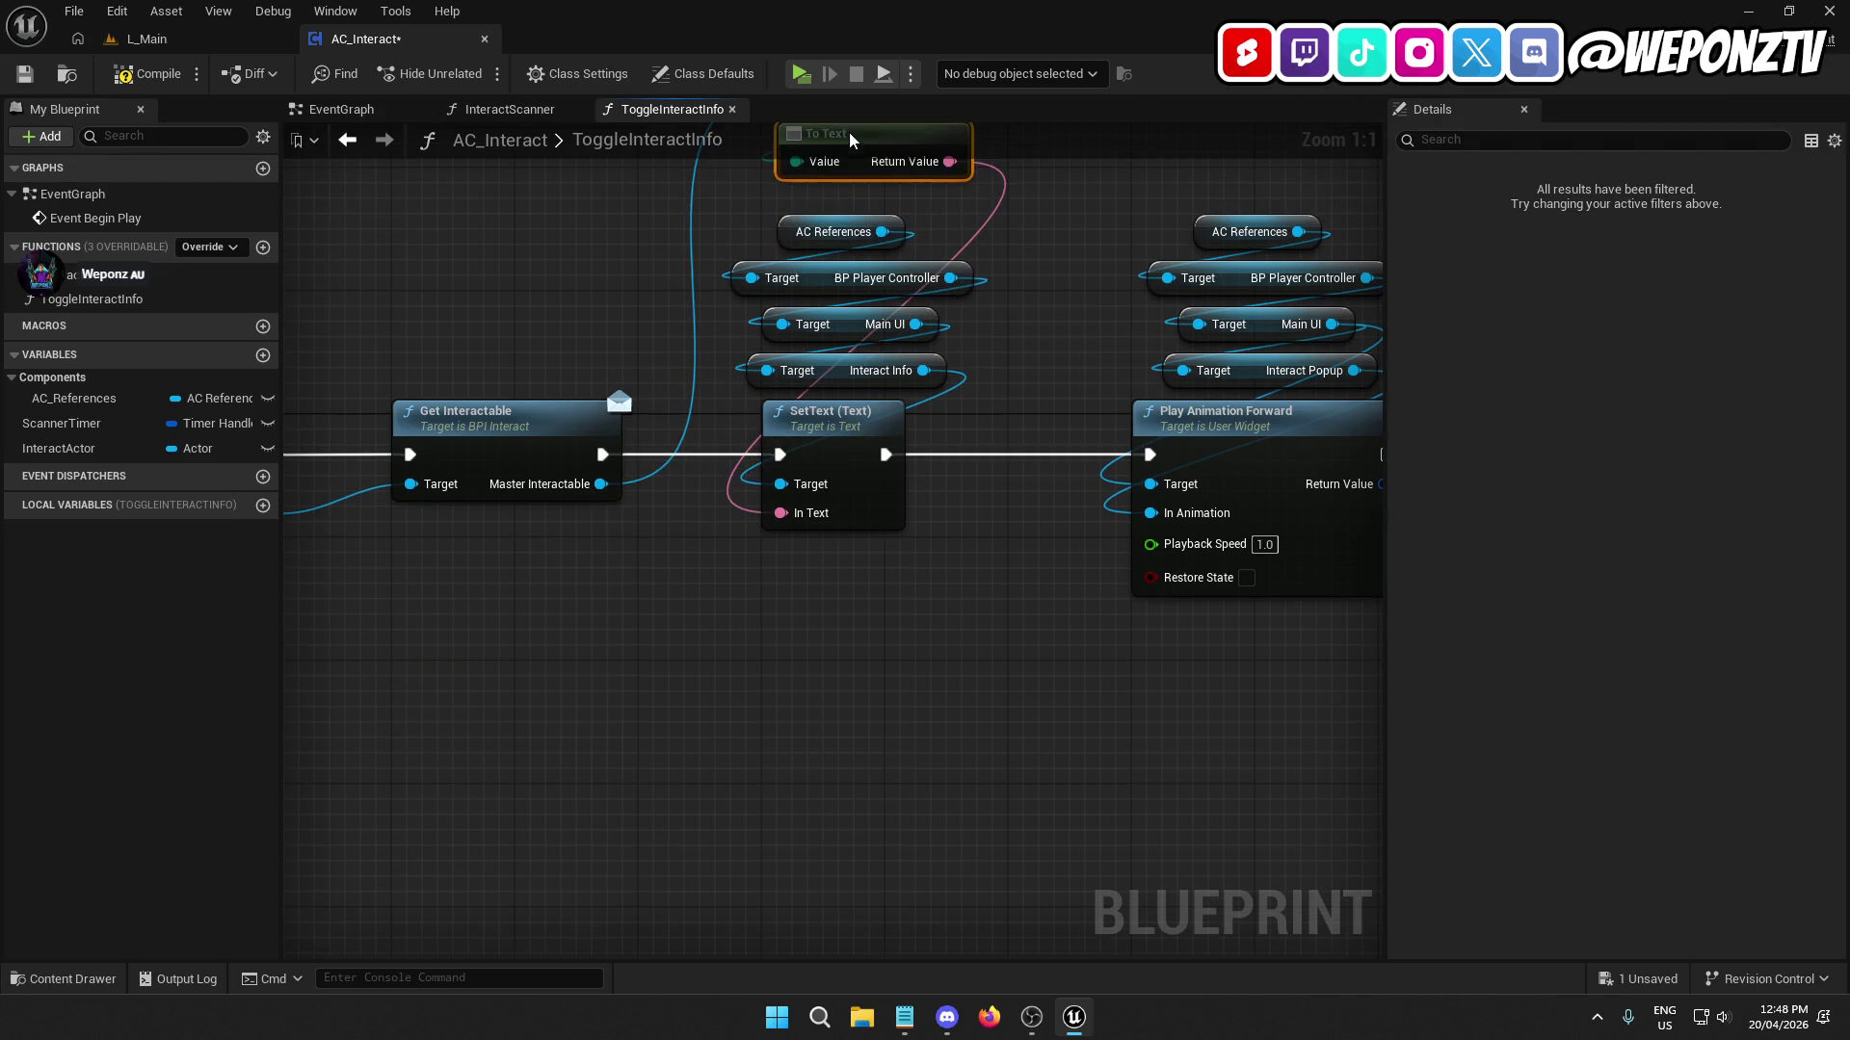
mouse_move(844, 212)
mouse_down()
mouse_move(882, 319)
mouse_move(841, 293)
mouse_up()
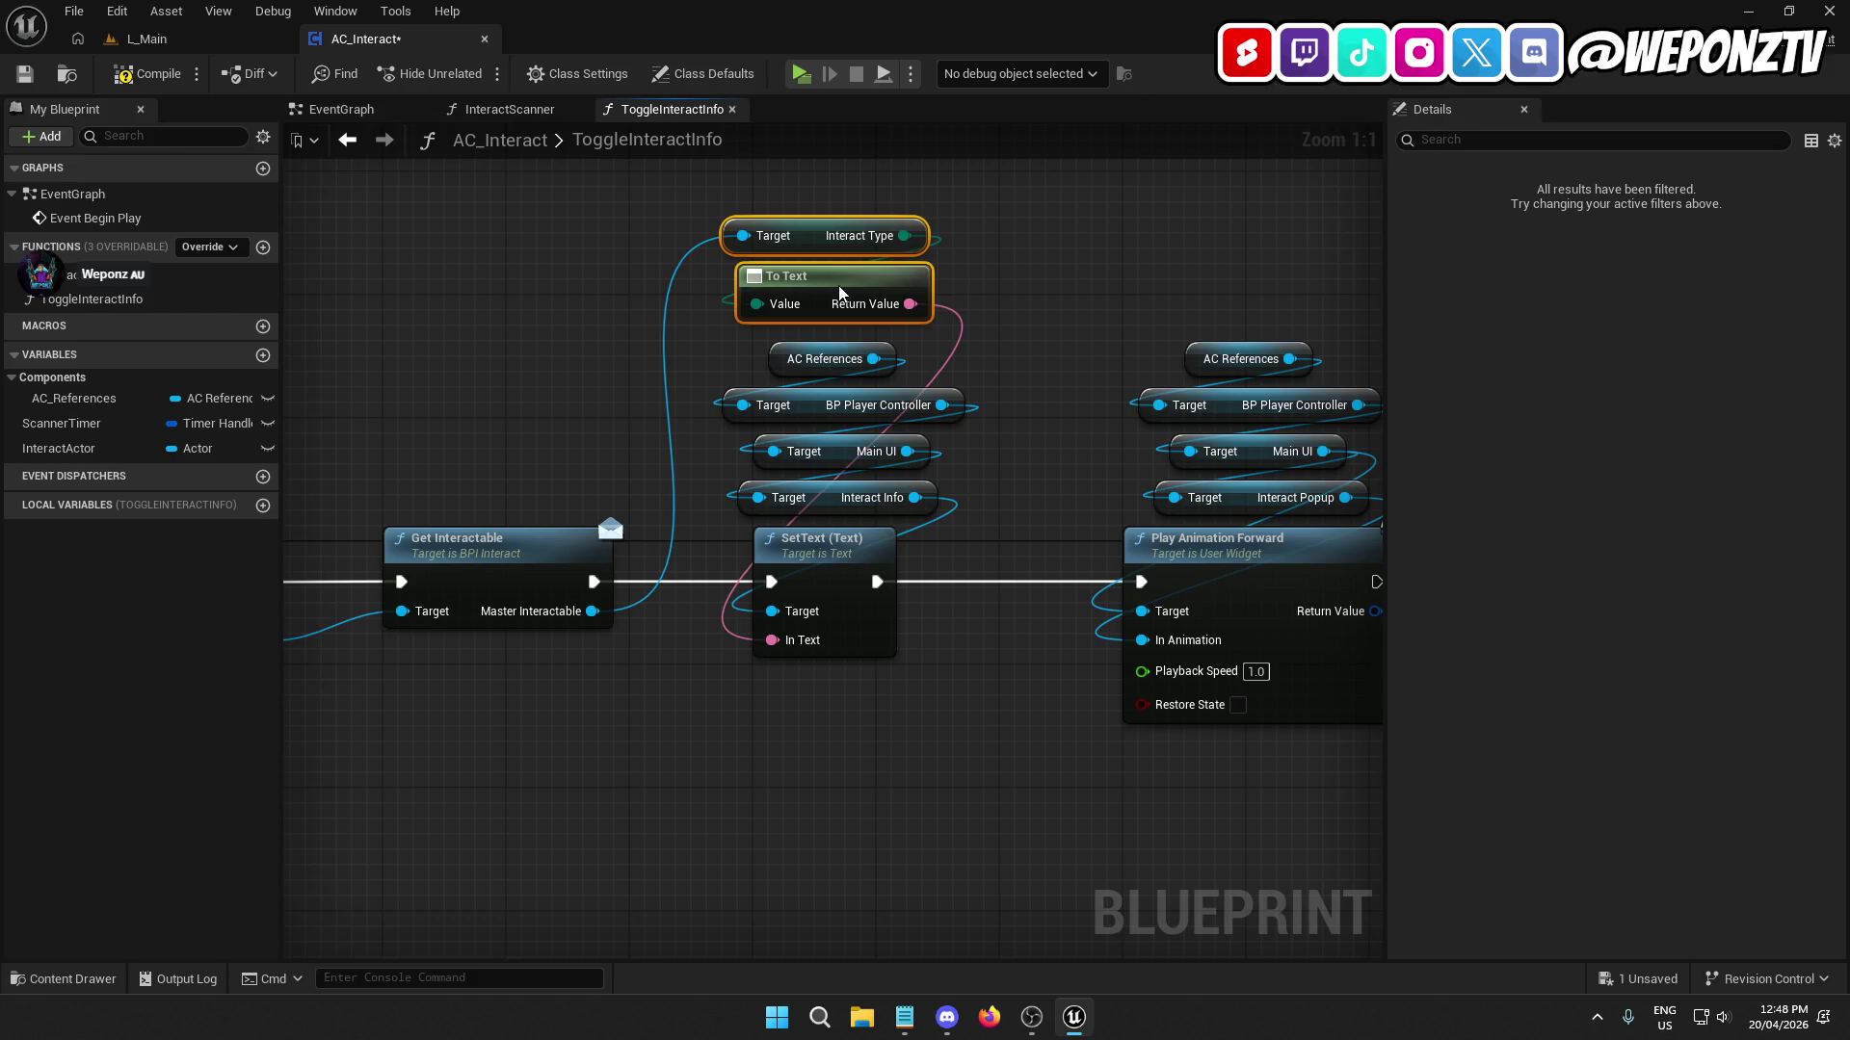
click(835, 750)
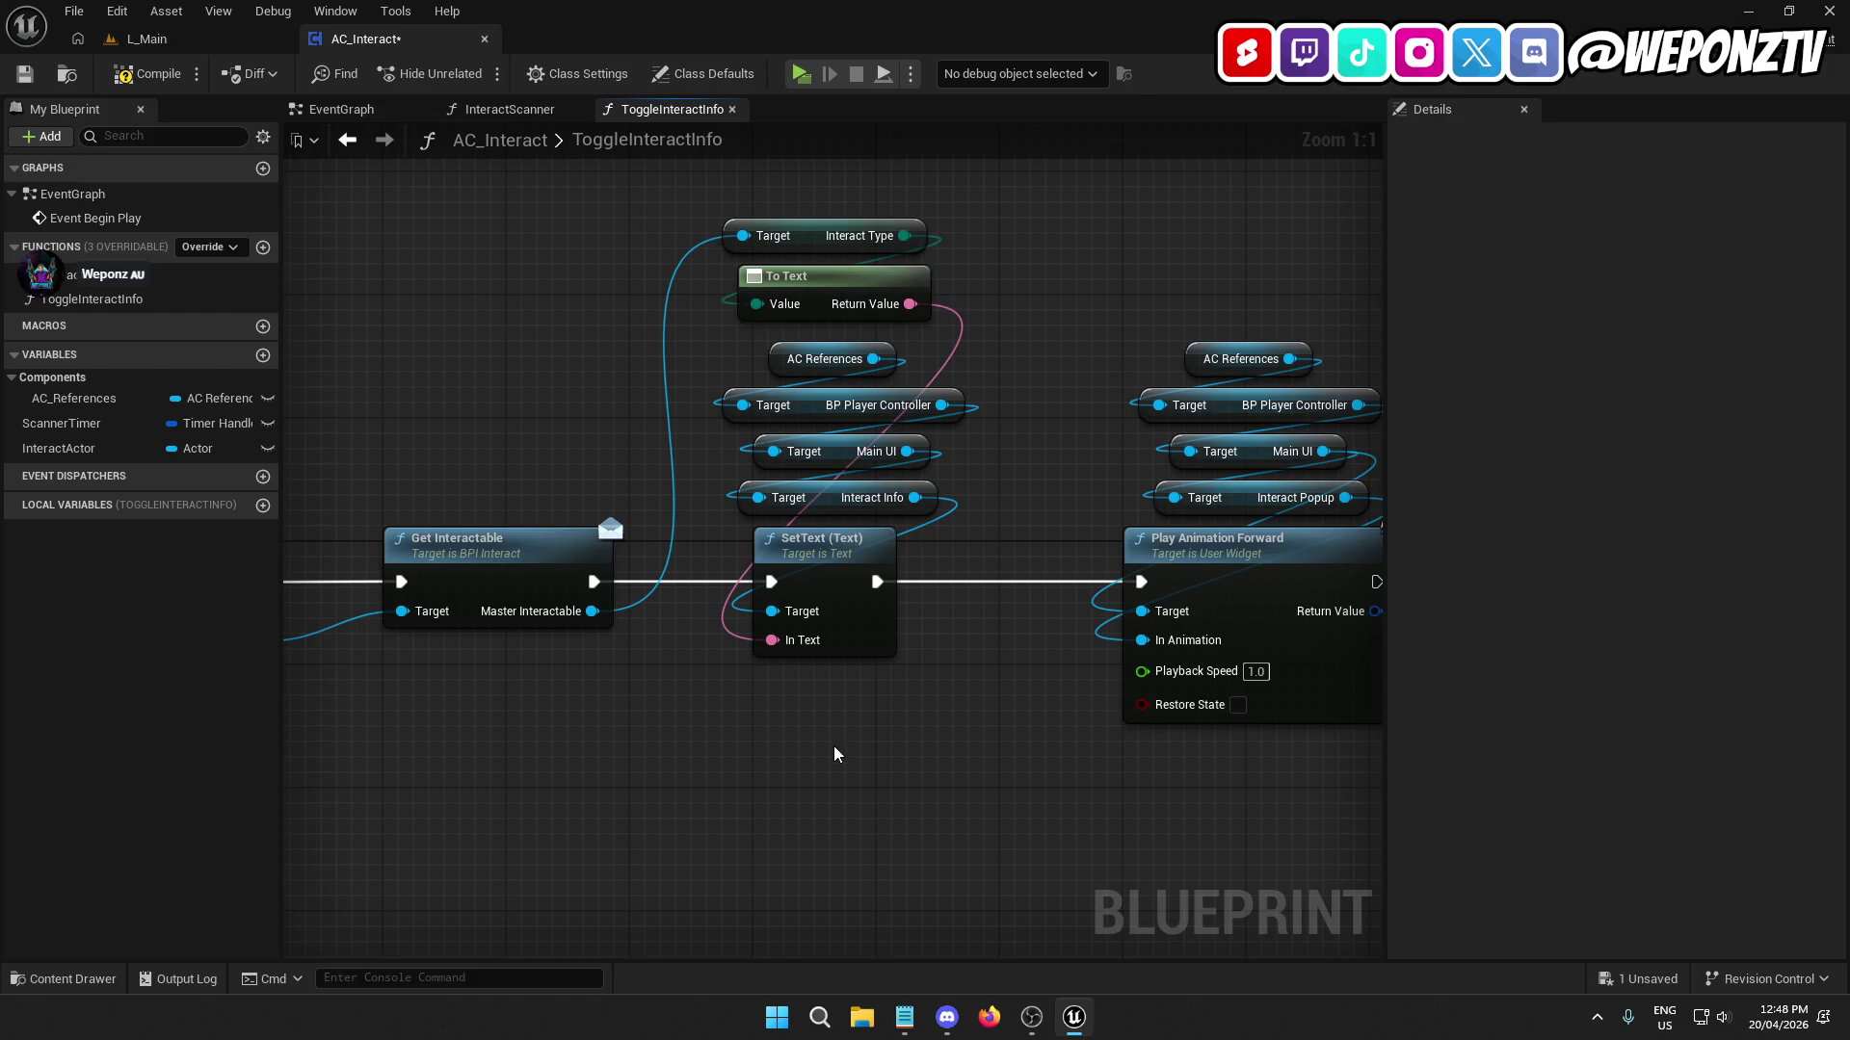
mouse_move(803, 731)
mouse_down()
mouse_move(835, 664)
mouse_move(1185, 607)
mouse_move(811, 571)
mouse_up()
scroll(1118, 612, down, 1)
drag(1204, 564, 1206, 168)
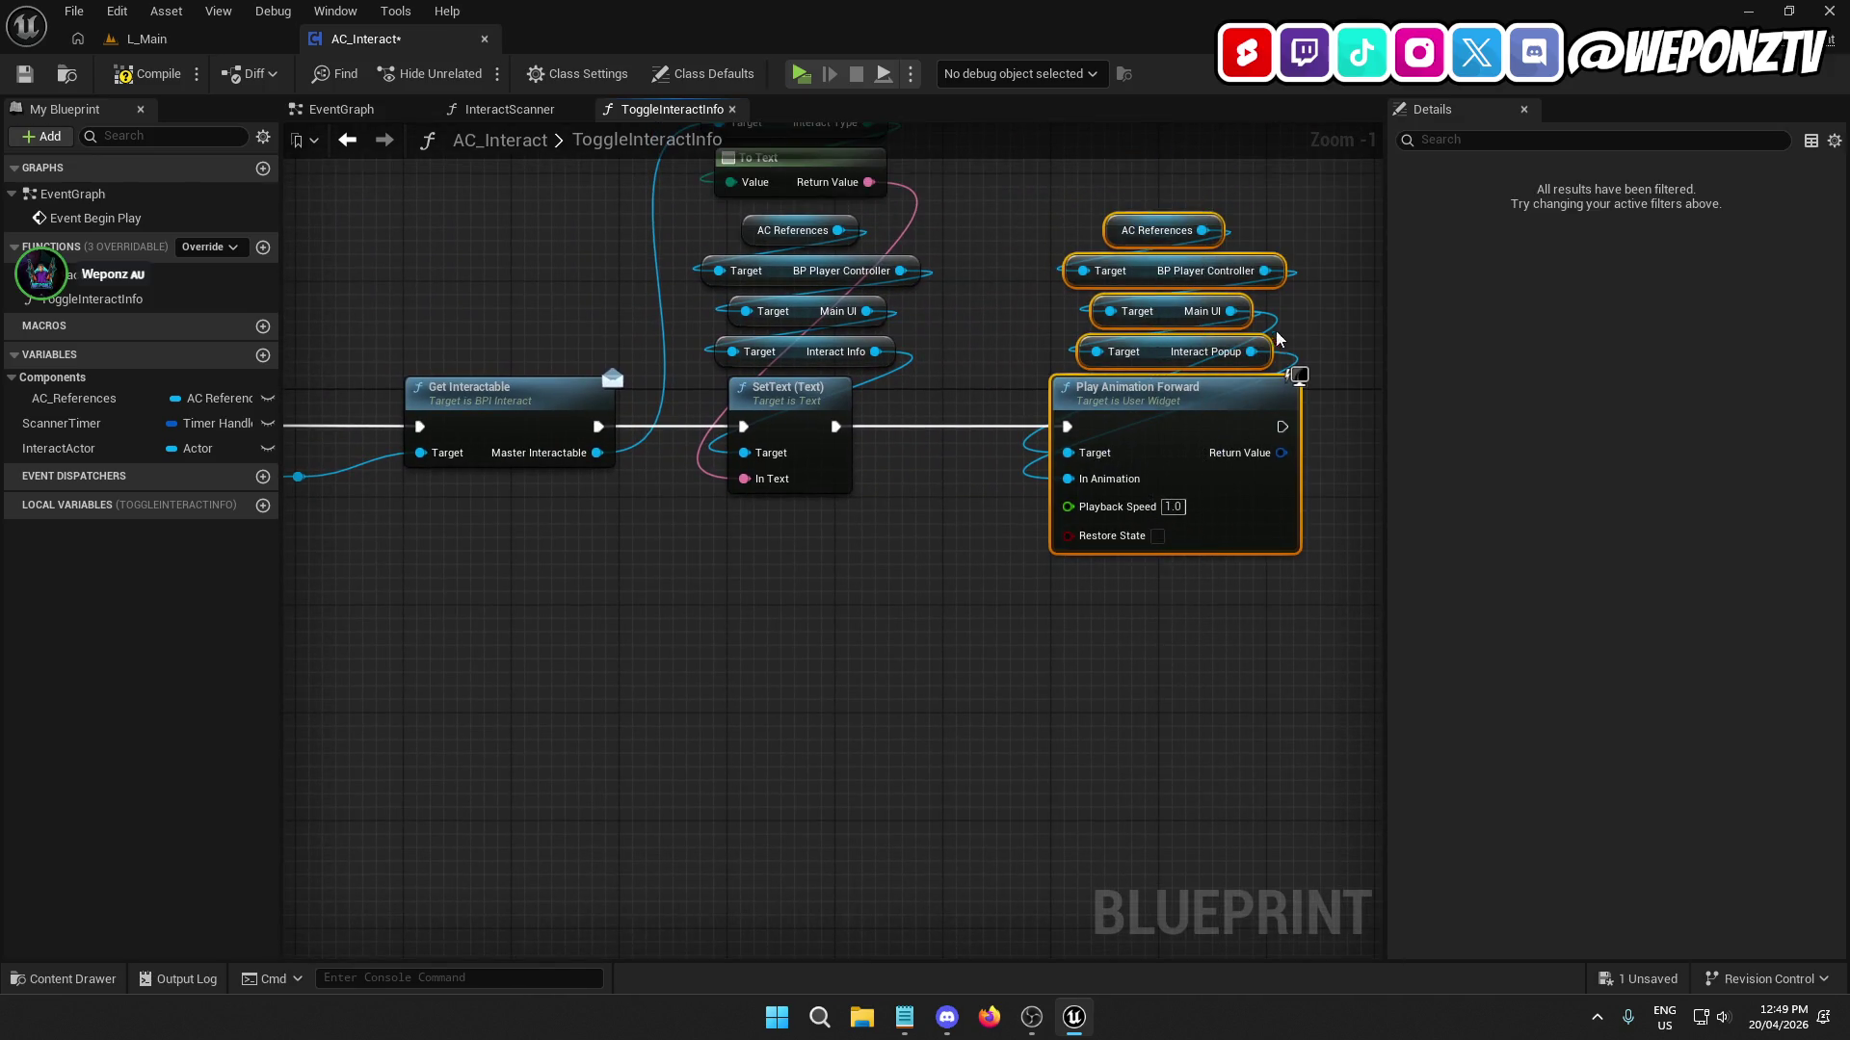
Duplicate the four AC References–Interact Popup getters below Get Interactable.
click(1312, 349)
drag(1331, 385, 1106, 205)
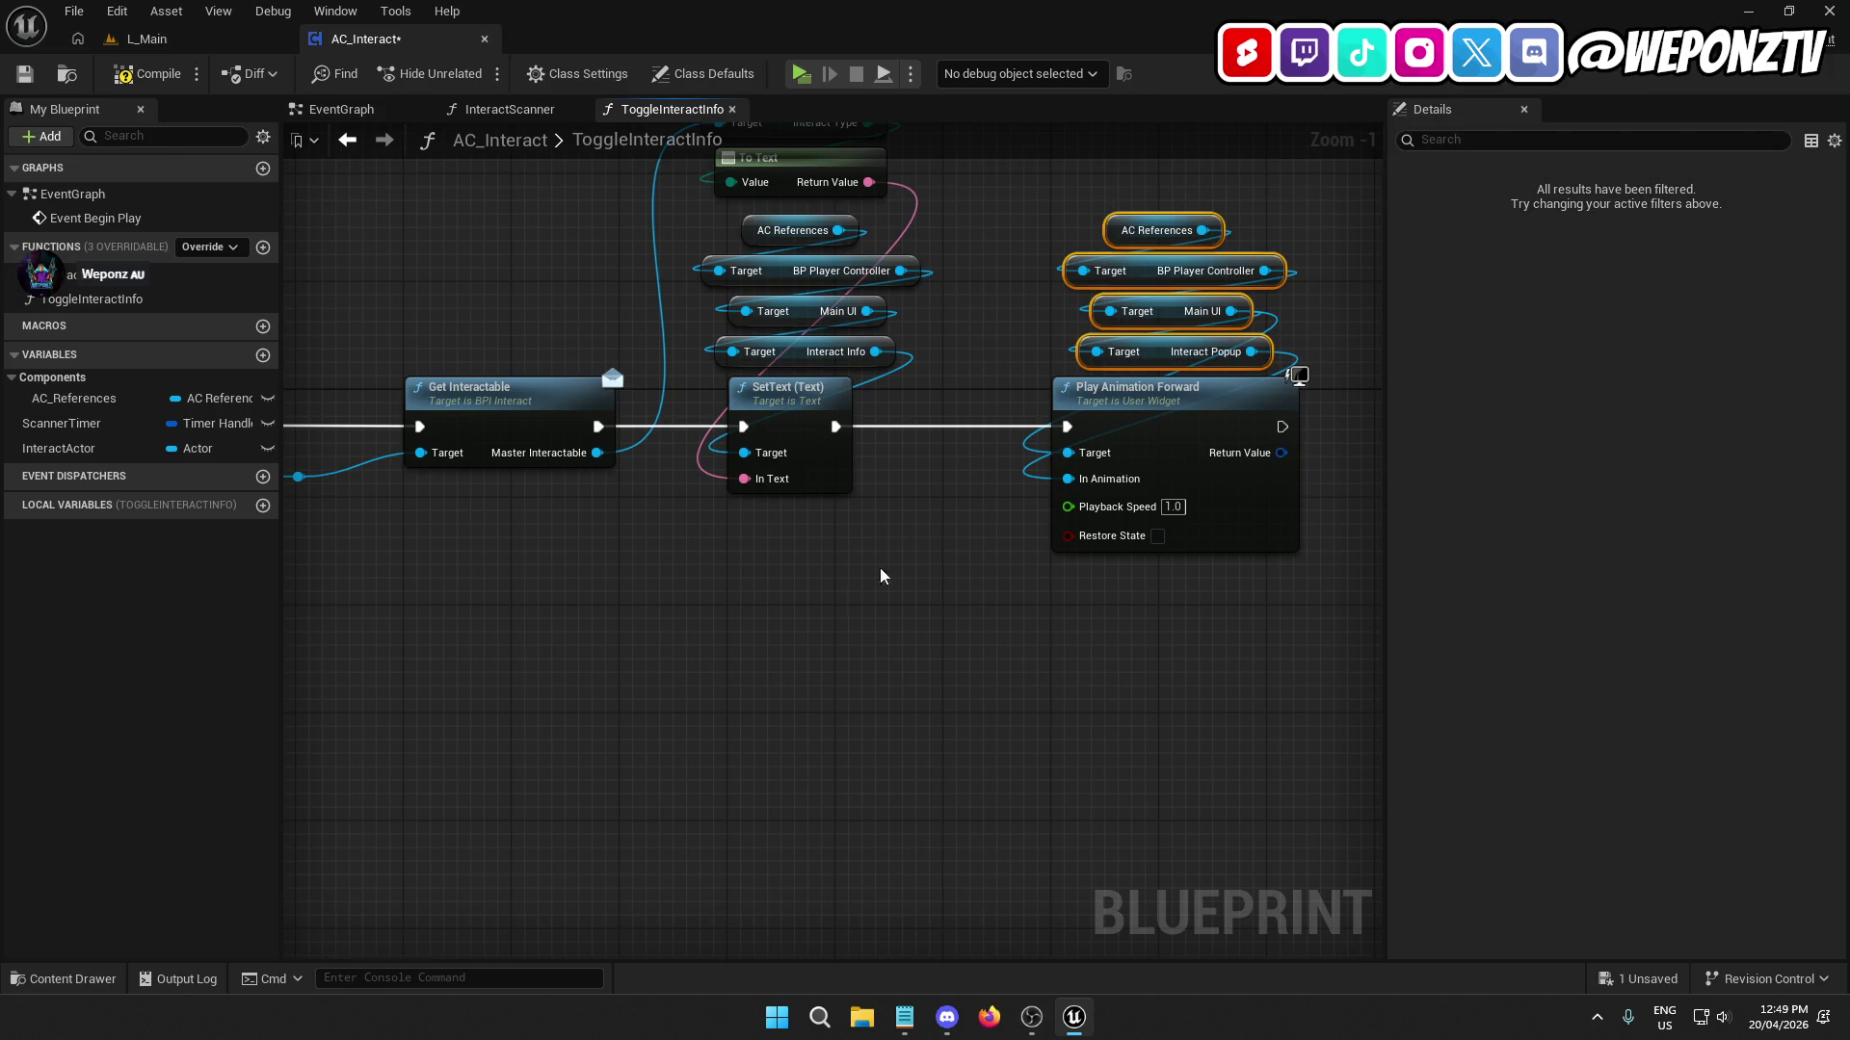
mouse_move(880, 576)
mouse_down()
mouse_move(987, 678)
mouse_move(813, 553)
mouse_up()
key(ctrl+x)
key(ctrl+v)
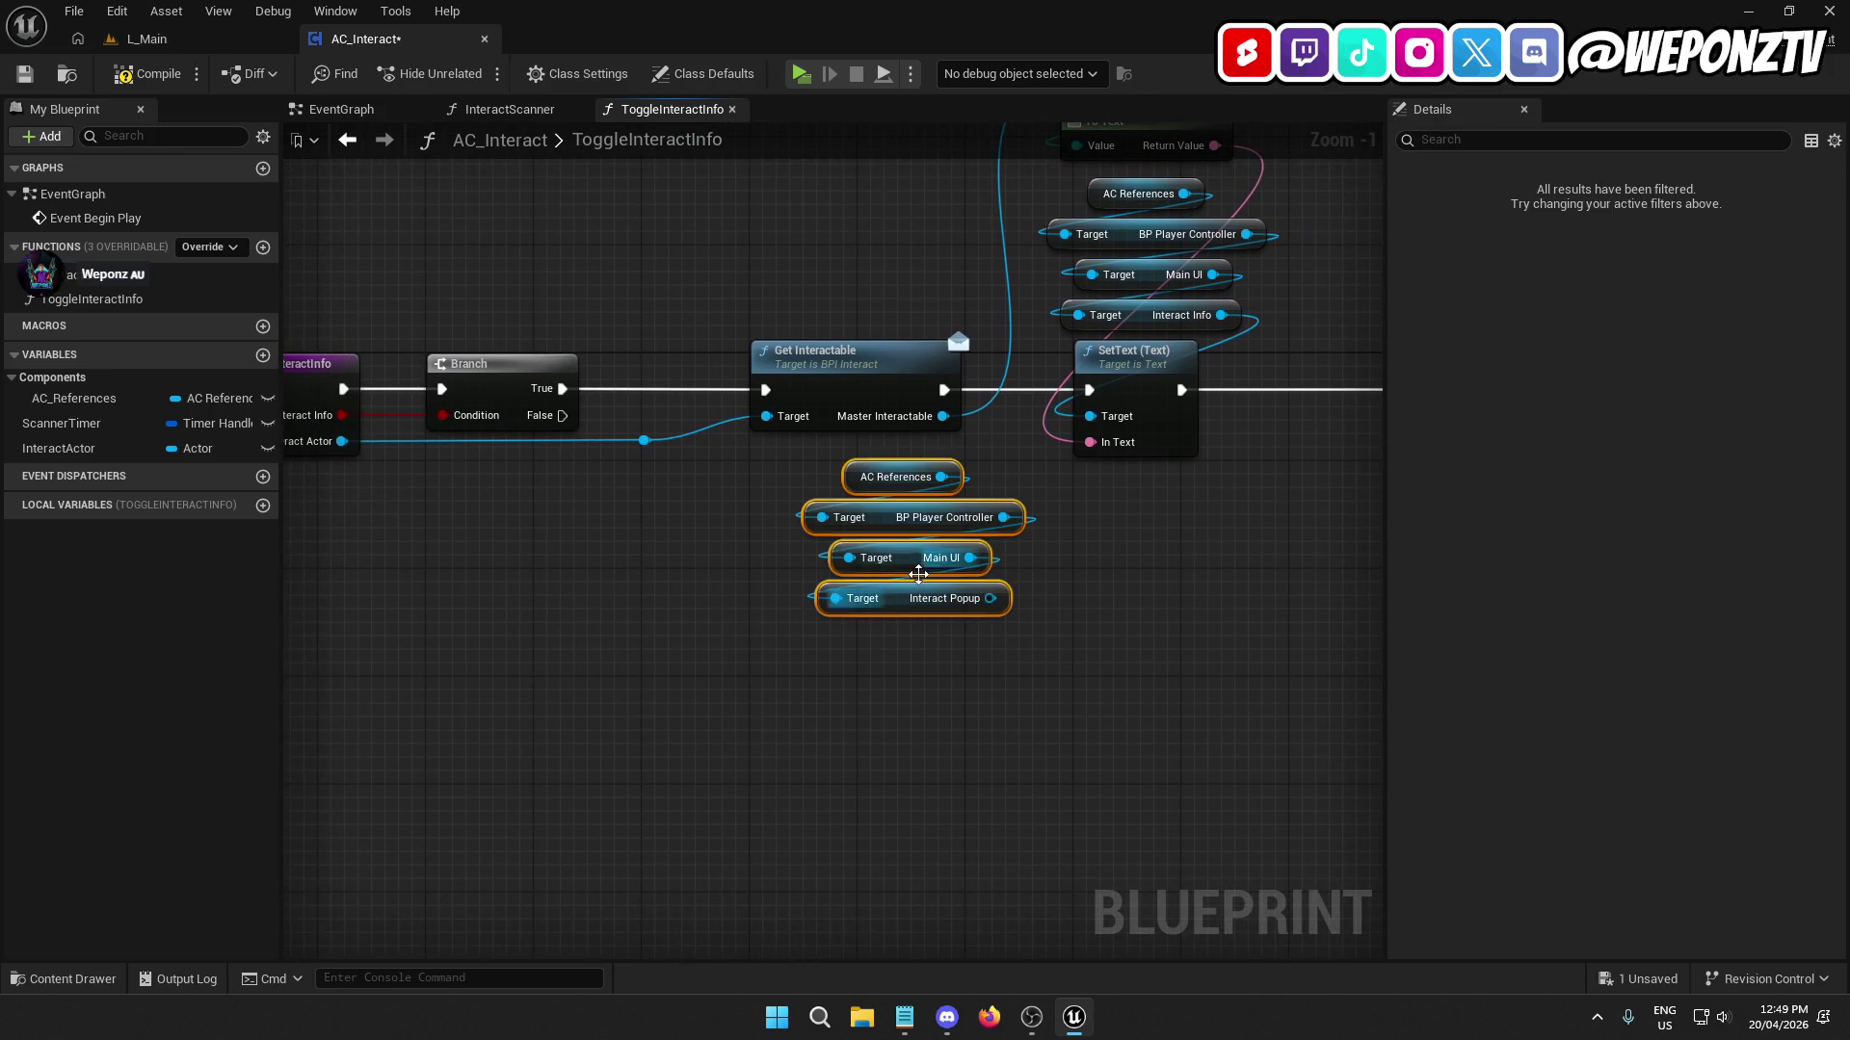
mouse_move(918, 575)
mouse_down()
mouse_move(898, 568)
mouse_move(860, 626)
mouse_move(885, 598)
mouse_move(850, 588)
mouse_move(905, 630)
mouse_move(870, 696)
mouse_up()
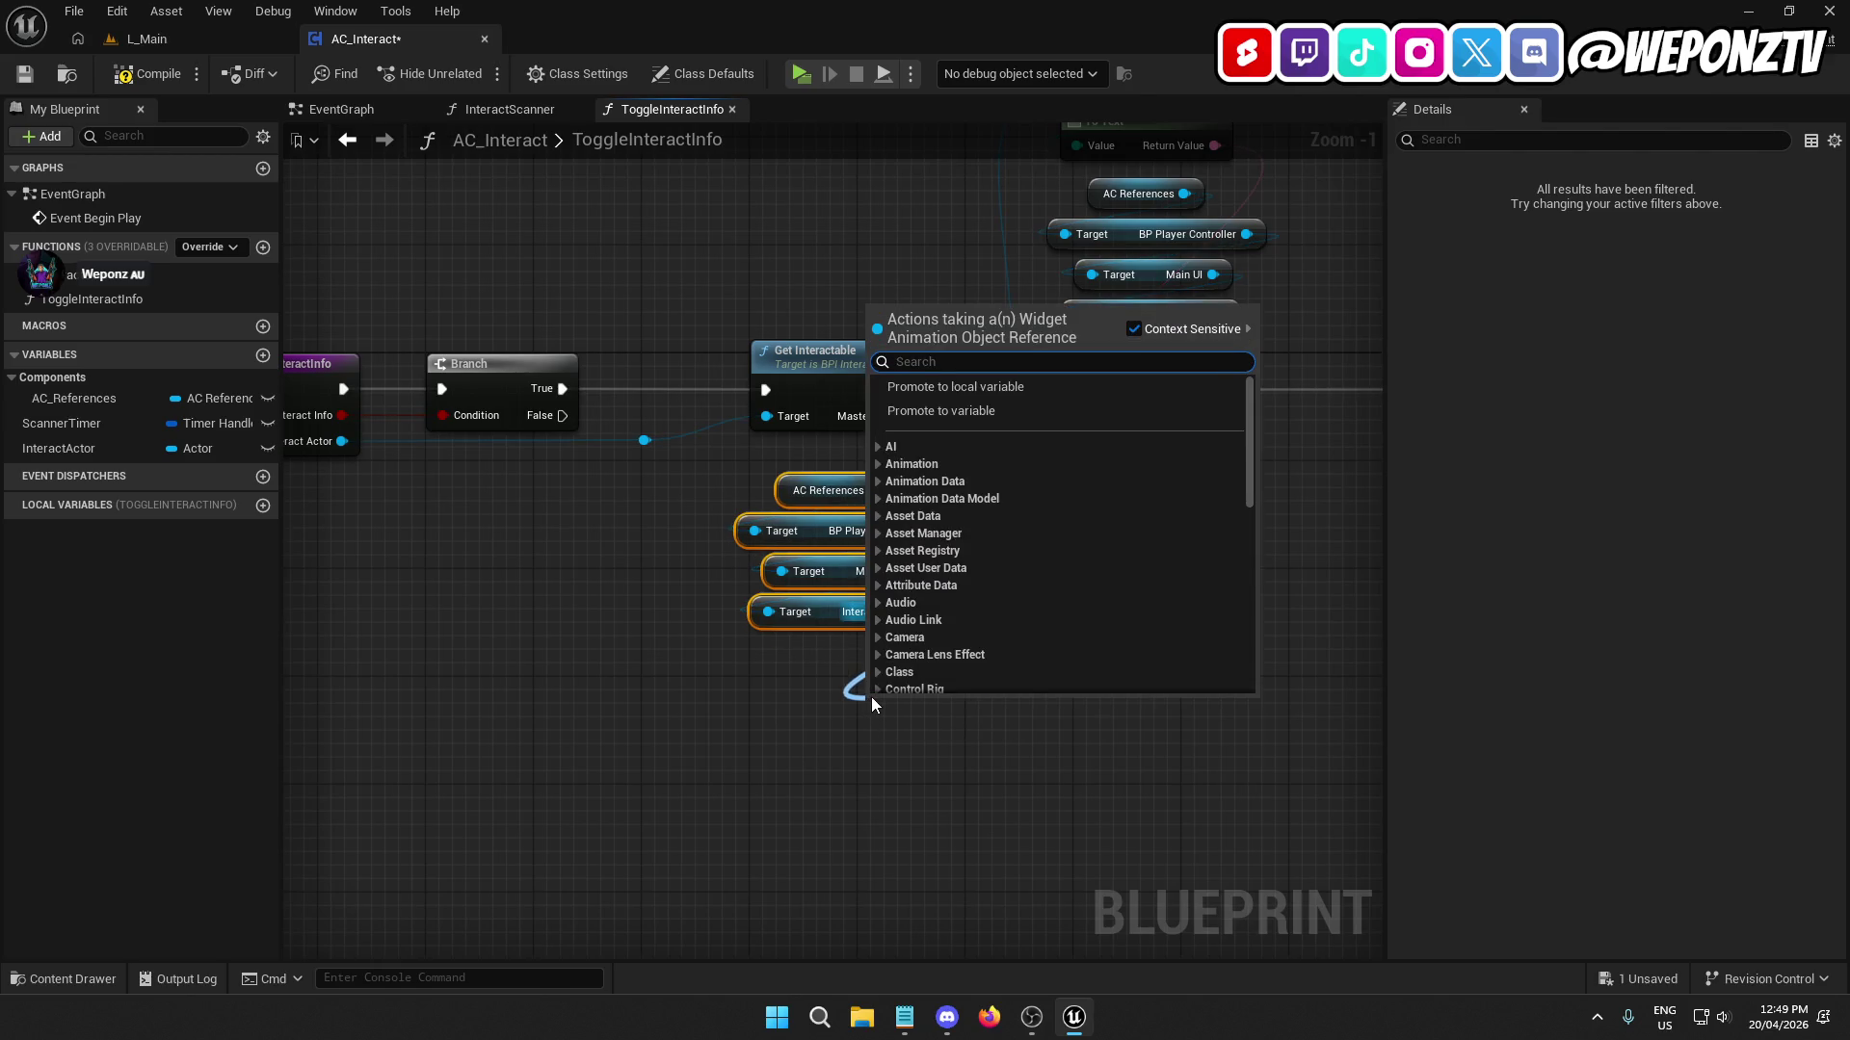
Add Play Animation Reverse on Interact Popup and run it from the Branch False path.
text(play)
key(Escape)
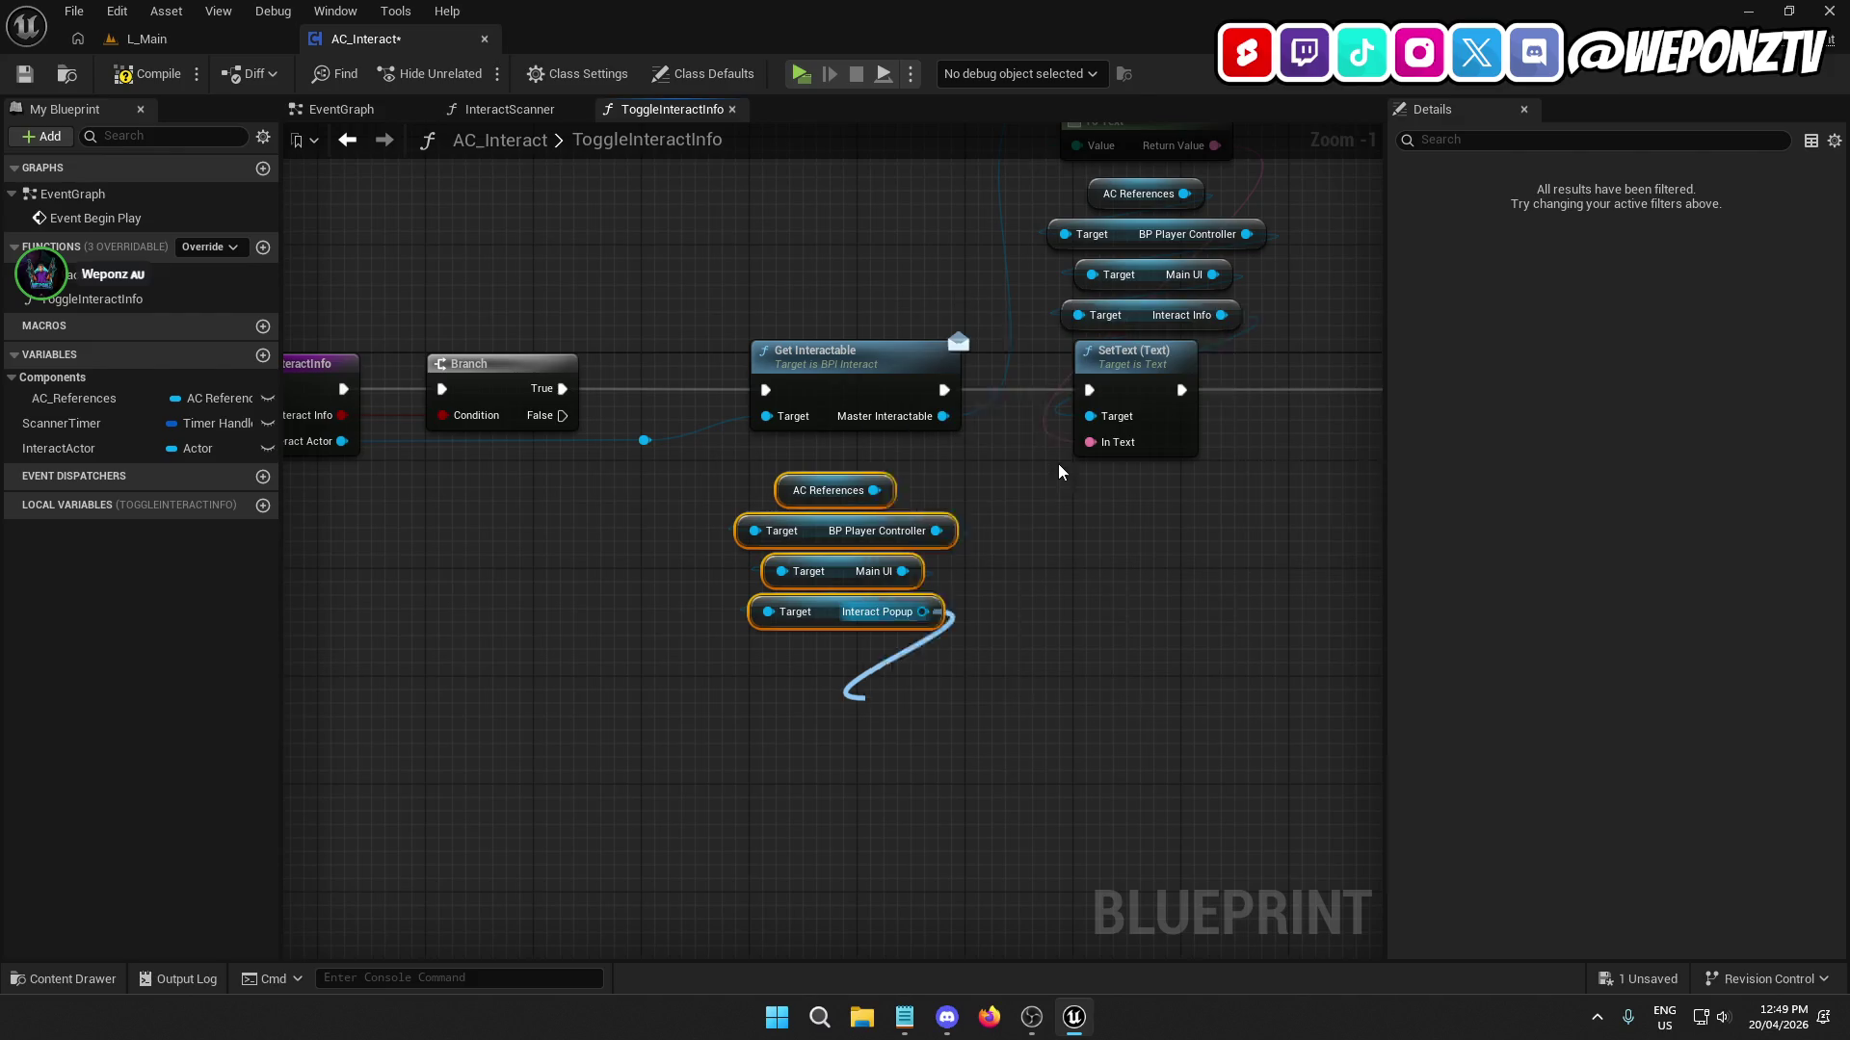
mouse_move(934, 733)
mouse_down()
mouse_move(827, 690)
mouse_move(778, 705)
mouse_move(562, 415)
mouse_up()
drag(733, 476, 848, 501)
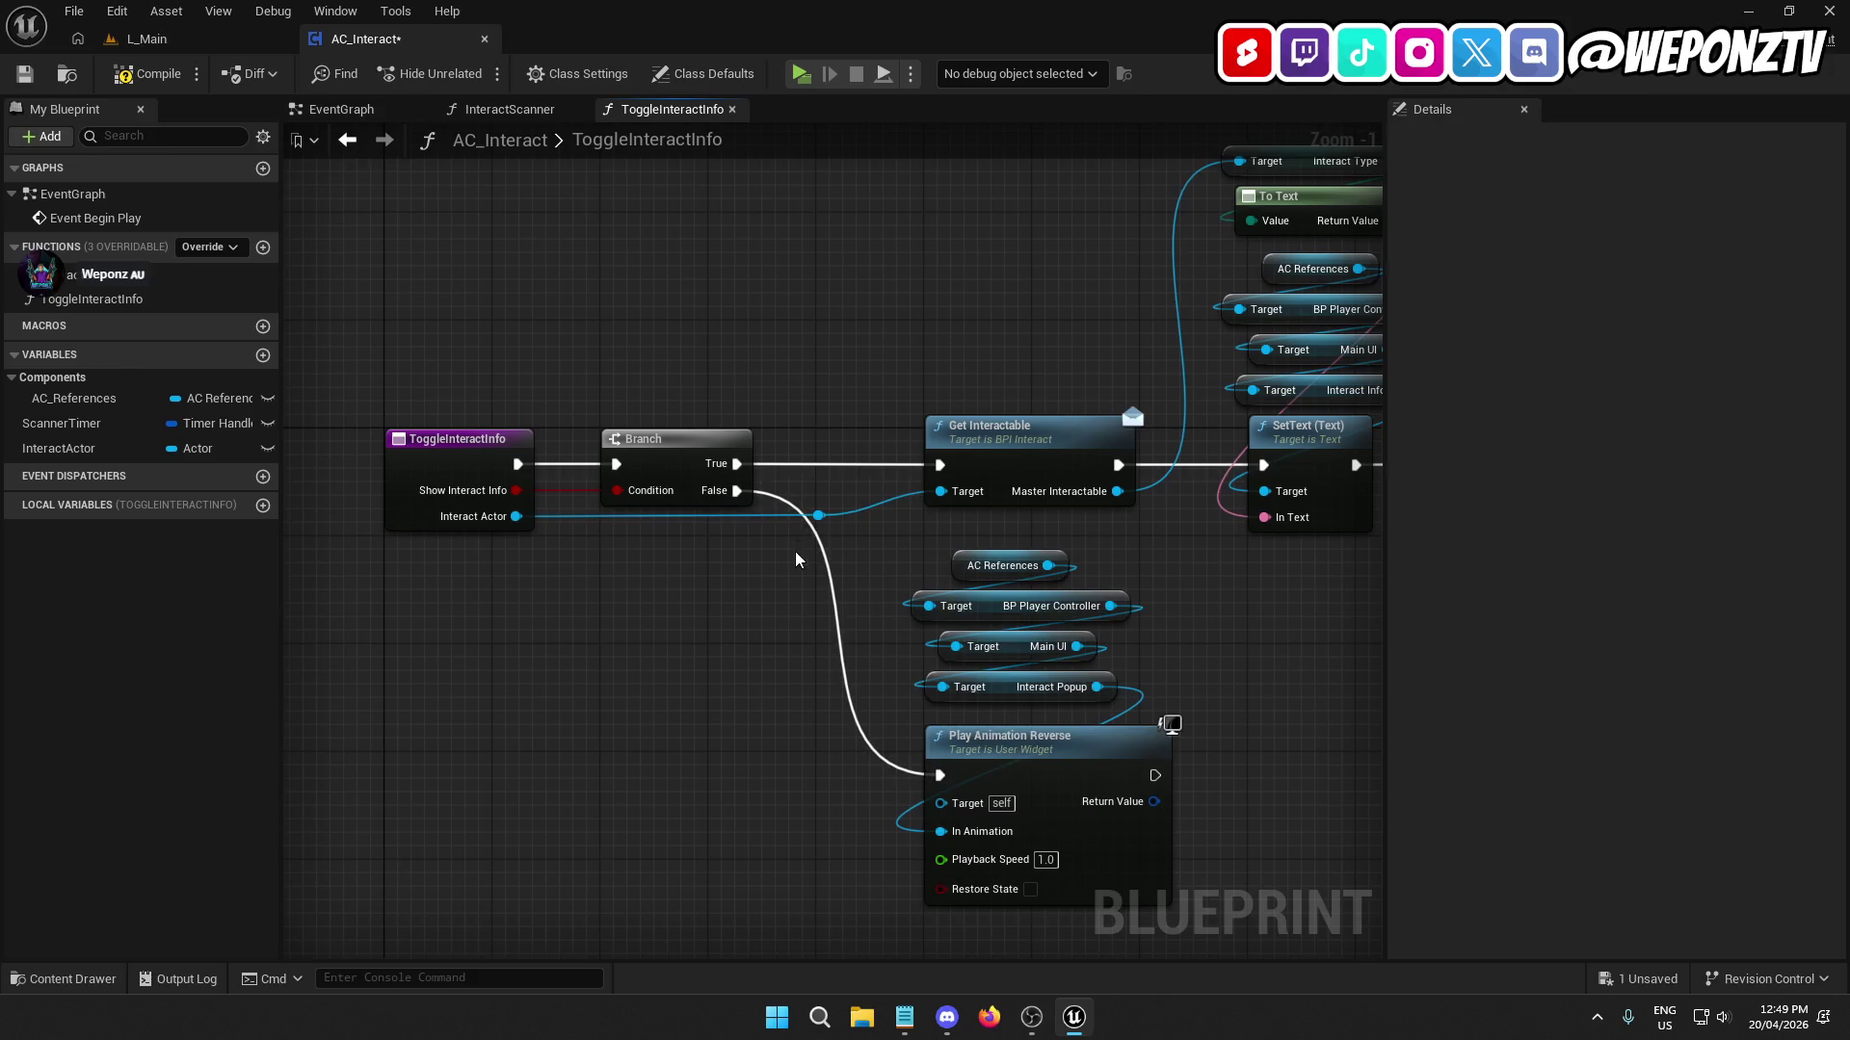
Check the function inputs, frame the whole graph, and open the graph action list.
click(485, 473)
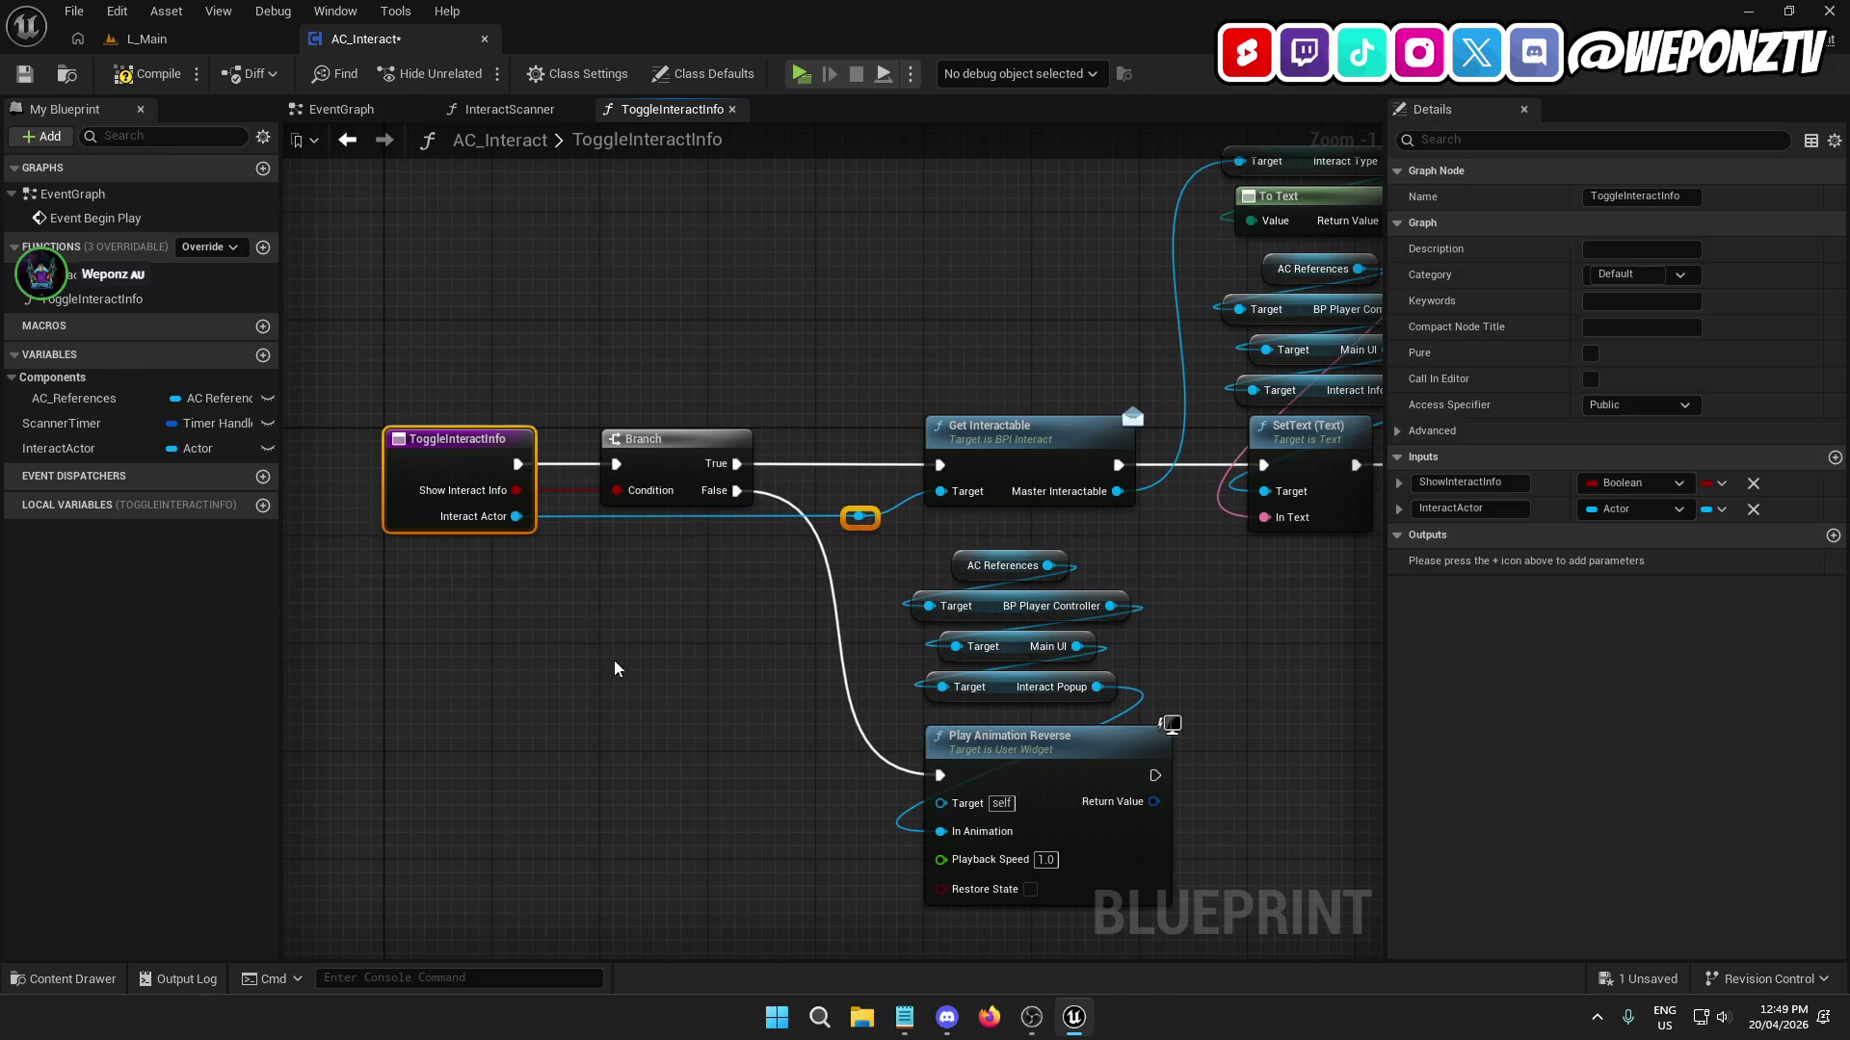
click(667, 715)
mouse_move(666, 715)
mouse_down()
mouse_move(579, 682)
mouse_move(301, 665)
mouse_move(289, 688)
mouse_move(627, 671)
mouse_up()
scroll(1057, 652, down, 2)
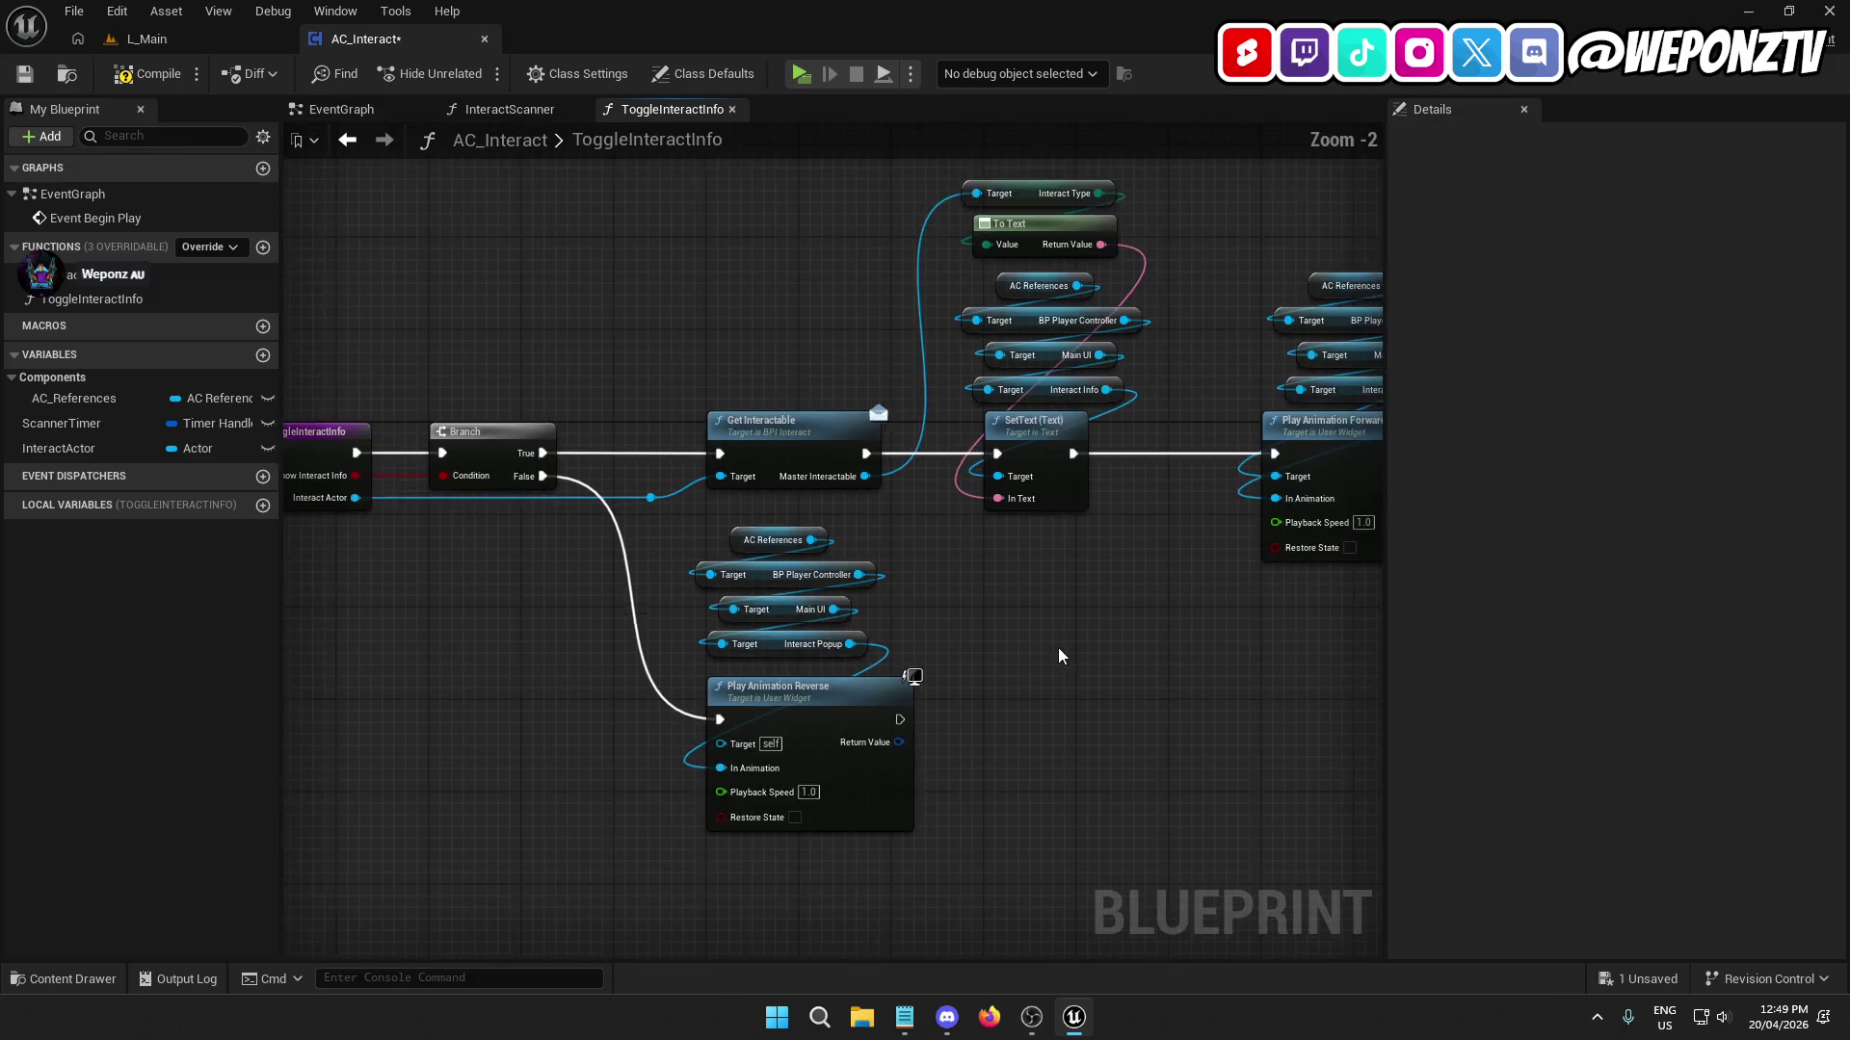
mouse_move(1057, 652)
mouse_down()
mouse_move(974, 631)
mouse_move(1377, 617)
mouse_move(867, 582)
mouse_up()
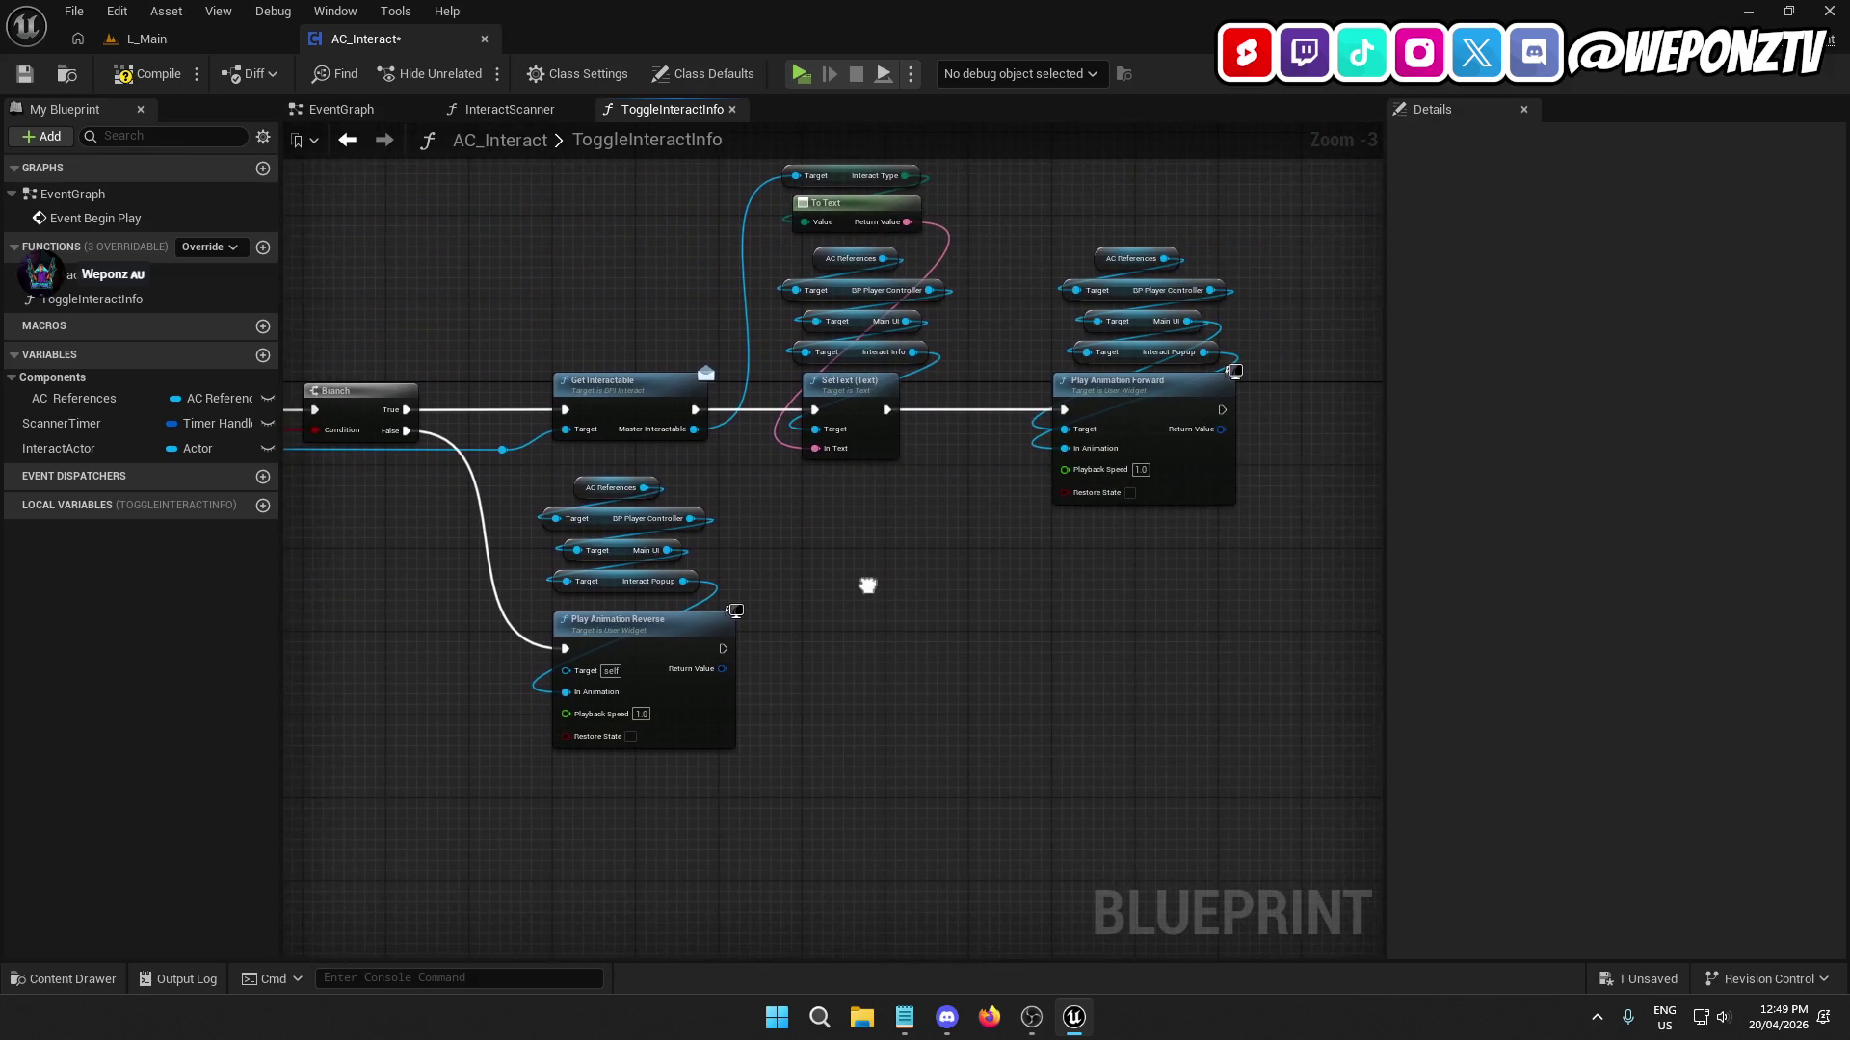
scroll(826, 645, up, 3)
right_click(825, 650)
Add Return Nodes to end both the reverse and forward Play Animation paths.
text(return)
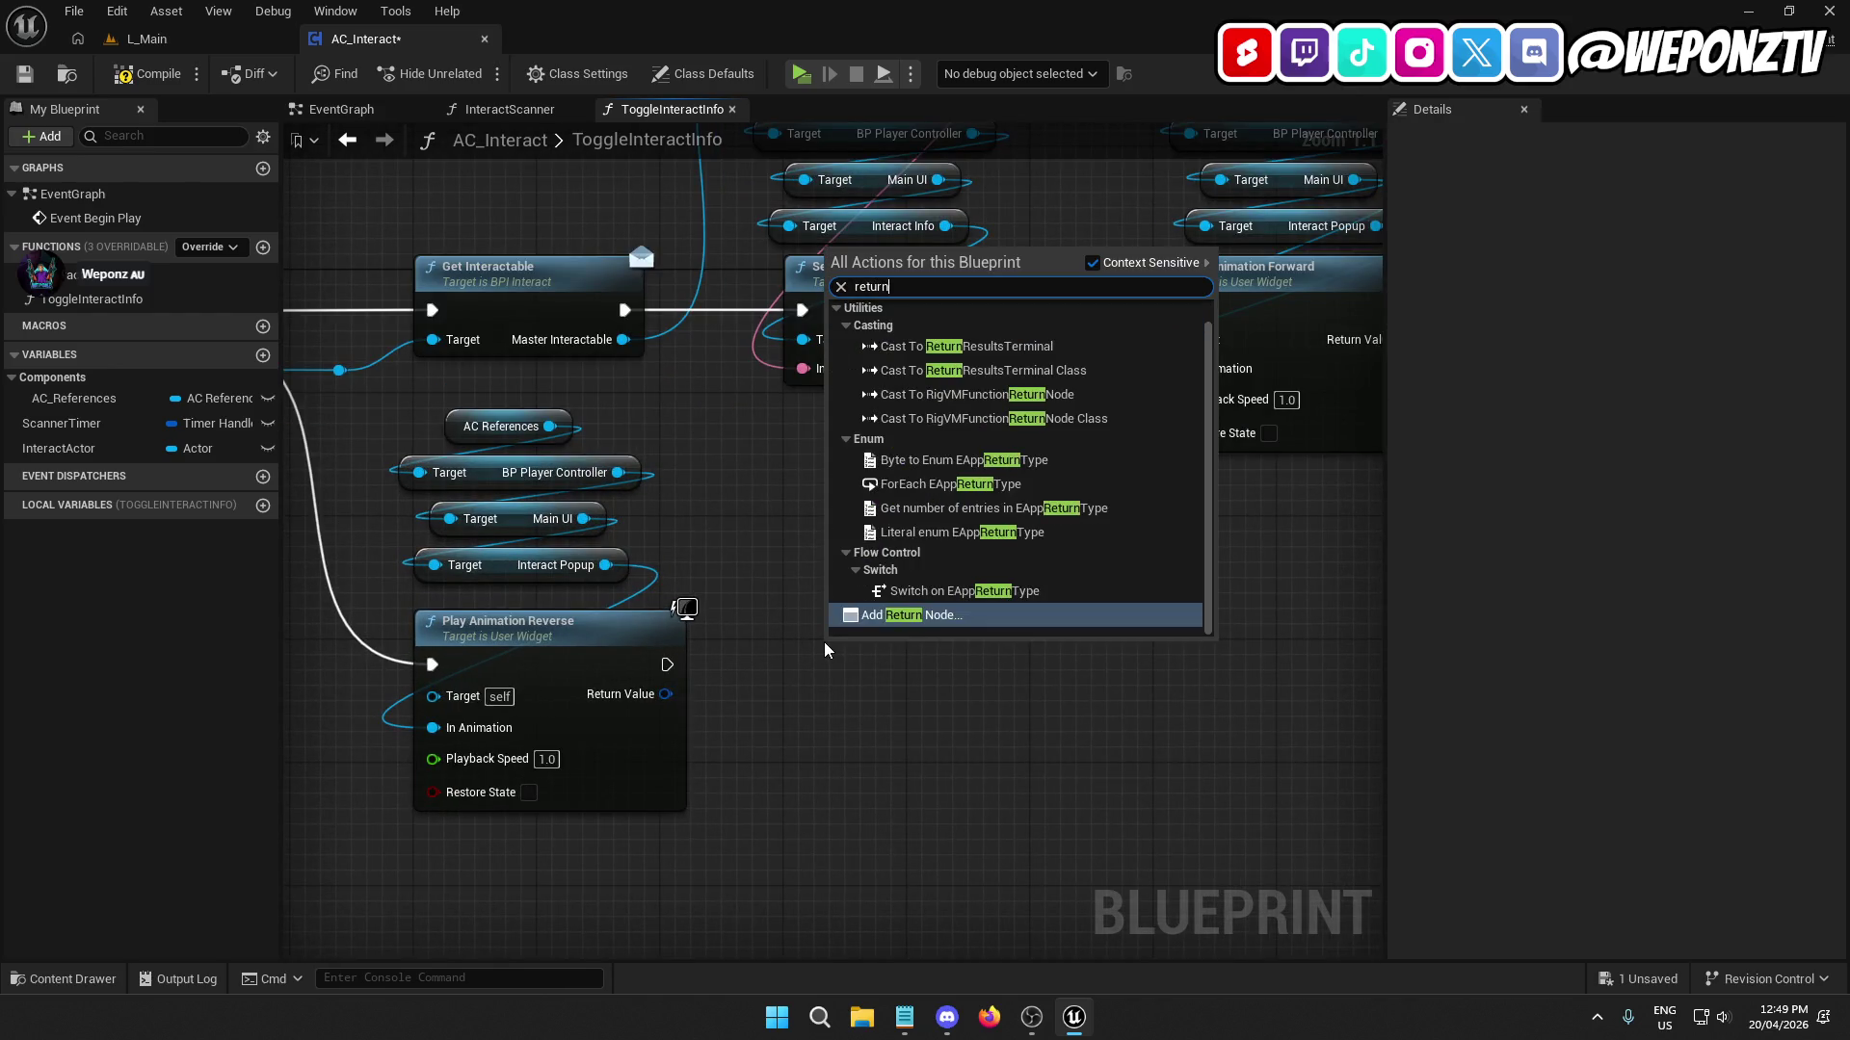
click(843, 615)
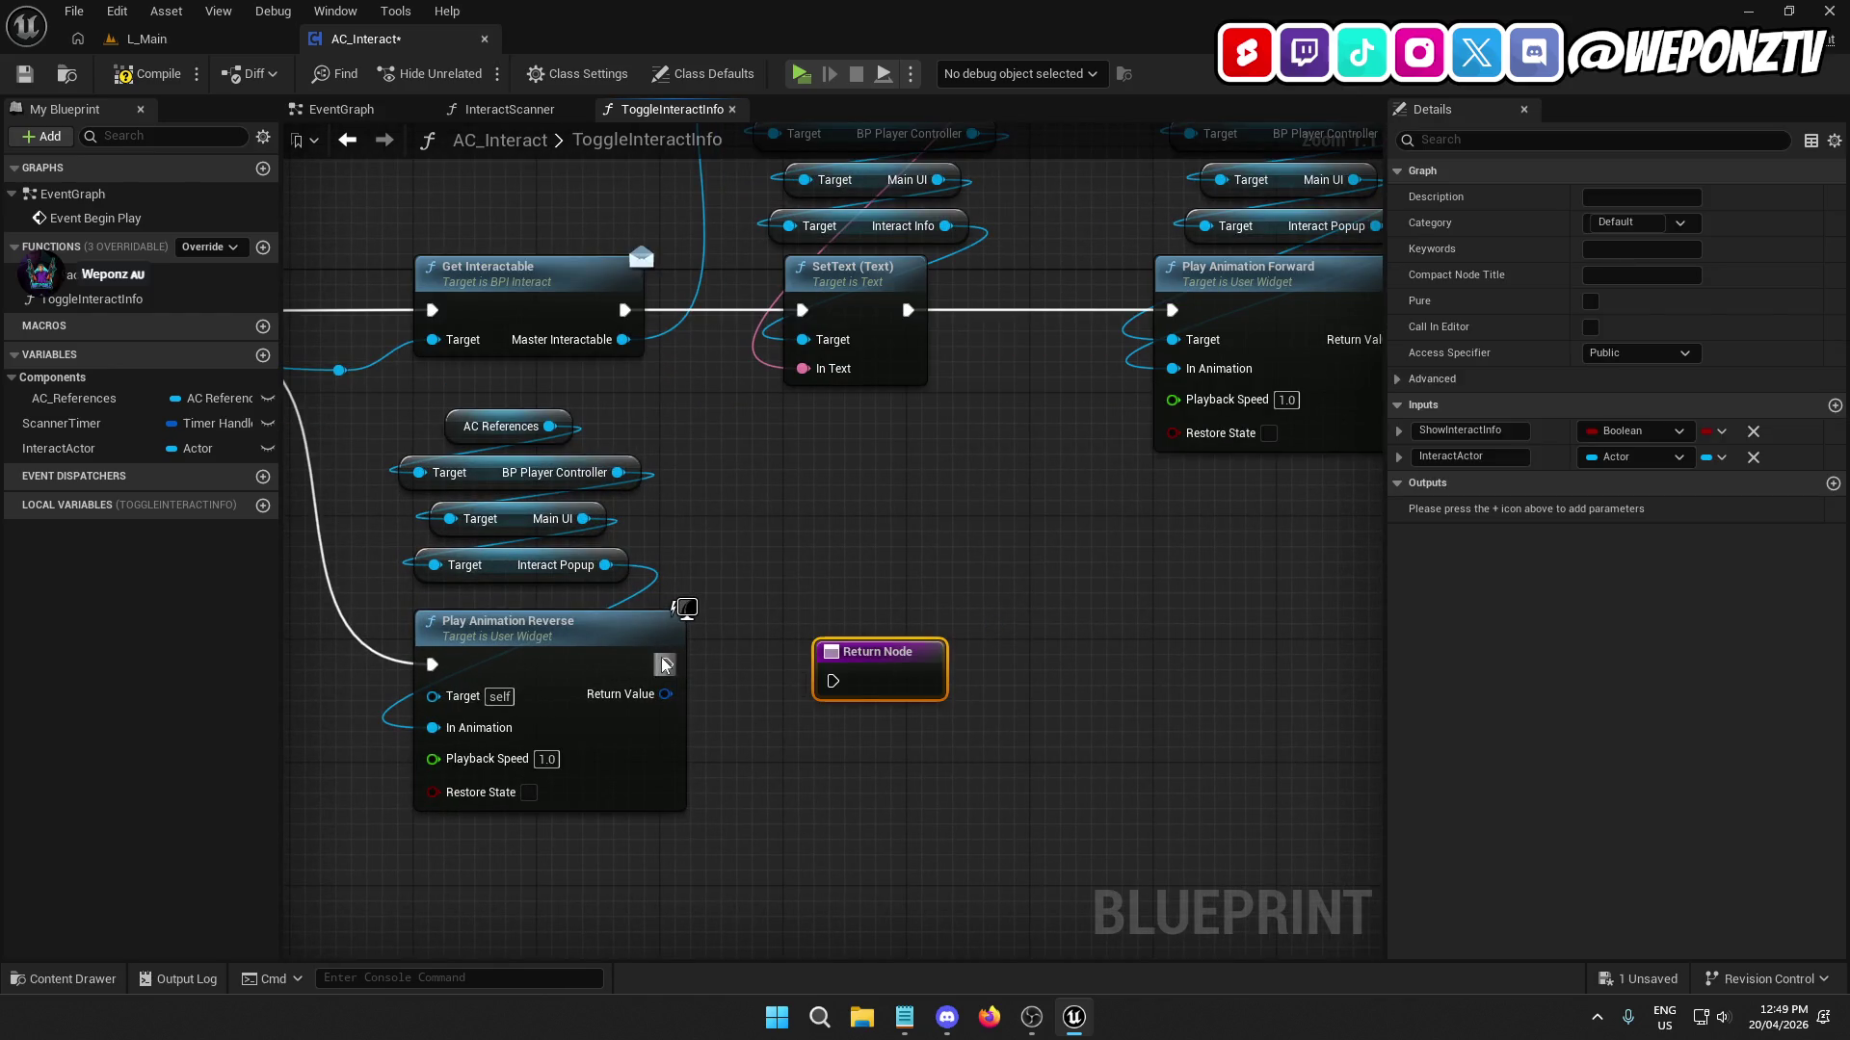
mouse_move(663, 665)
mouse_down()
mouse_move(833, 681)
mouse_move(864, 667)
mouse_move(850, 627)
mouse_up()
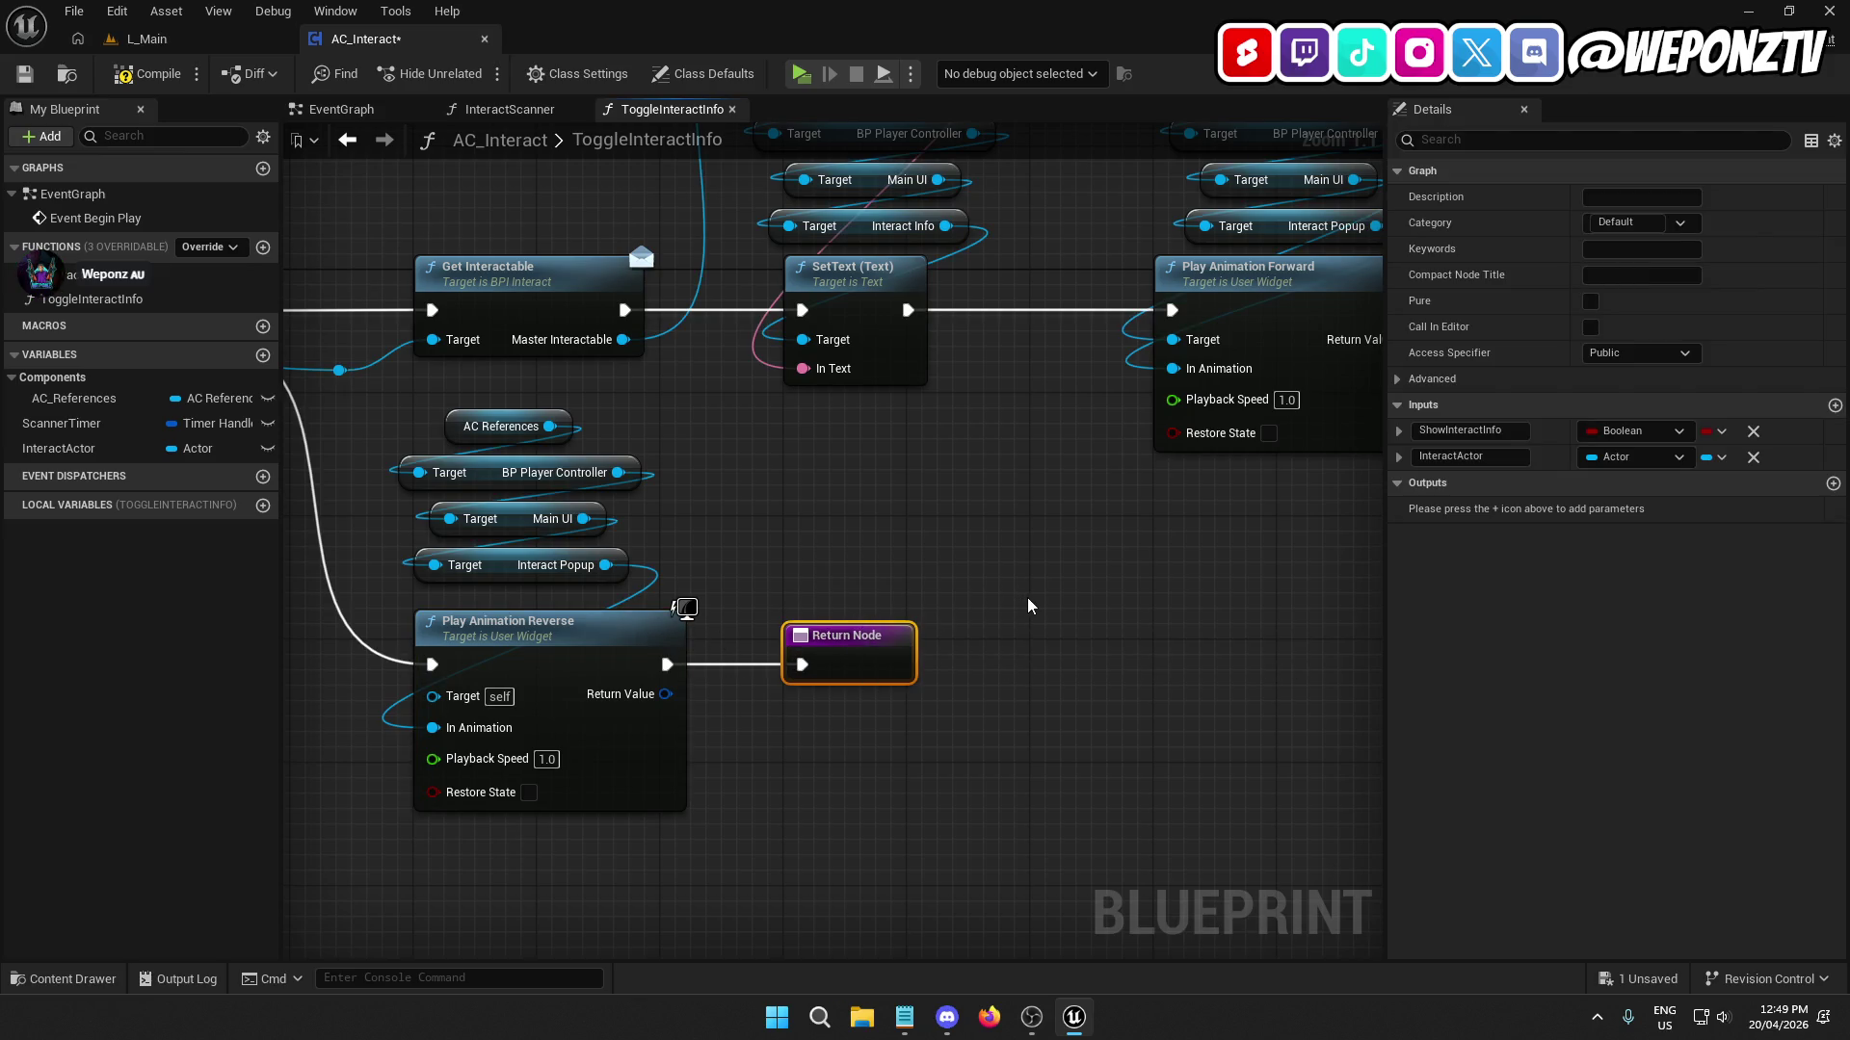
drag(1029, 605, 574, 672)
key(ctrl+v)
drag(1087, 378, 950, 379)
shift+click(865, 366)
Compile and save the AC_Interact blueprint.
drag(1049, 655, 1338, 616)
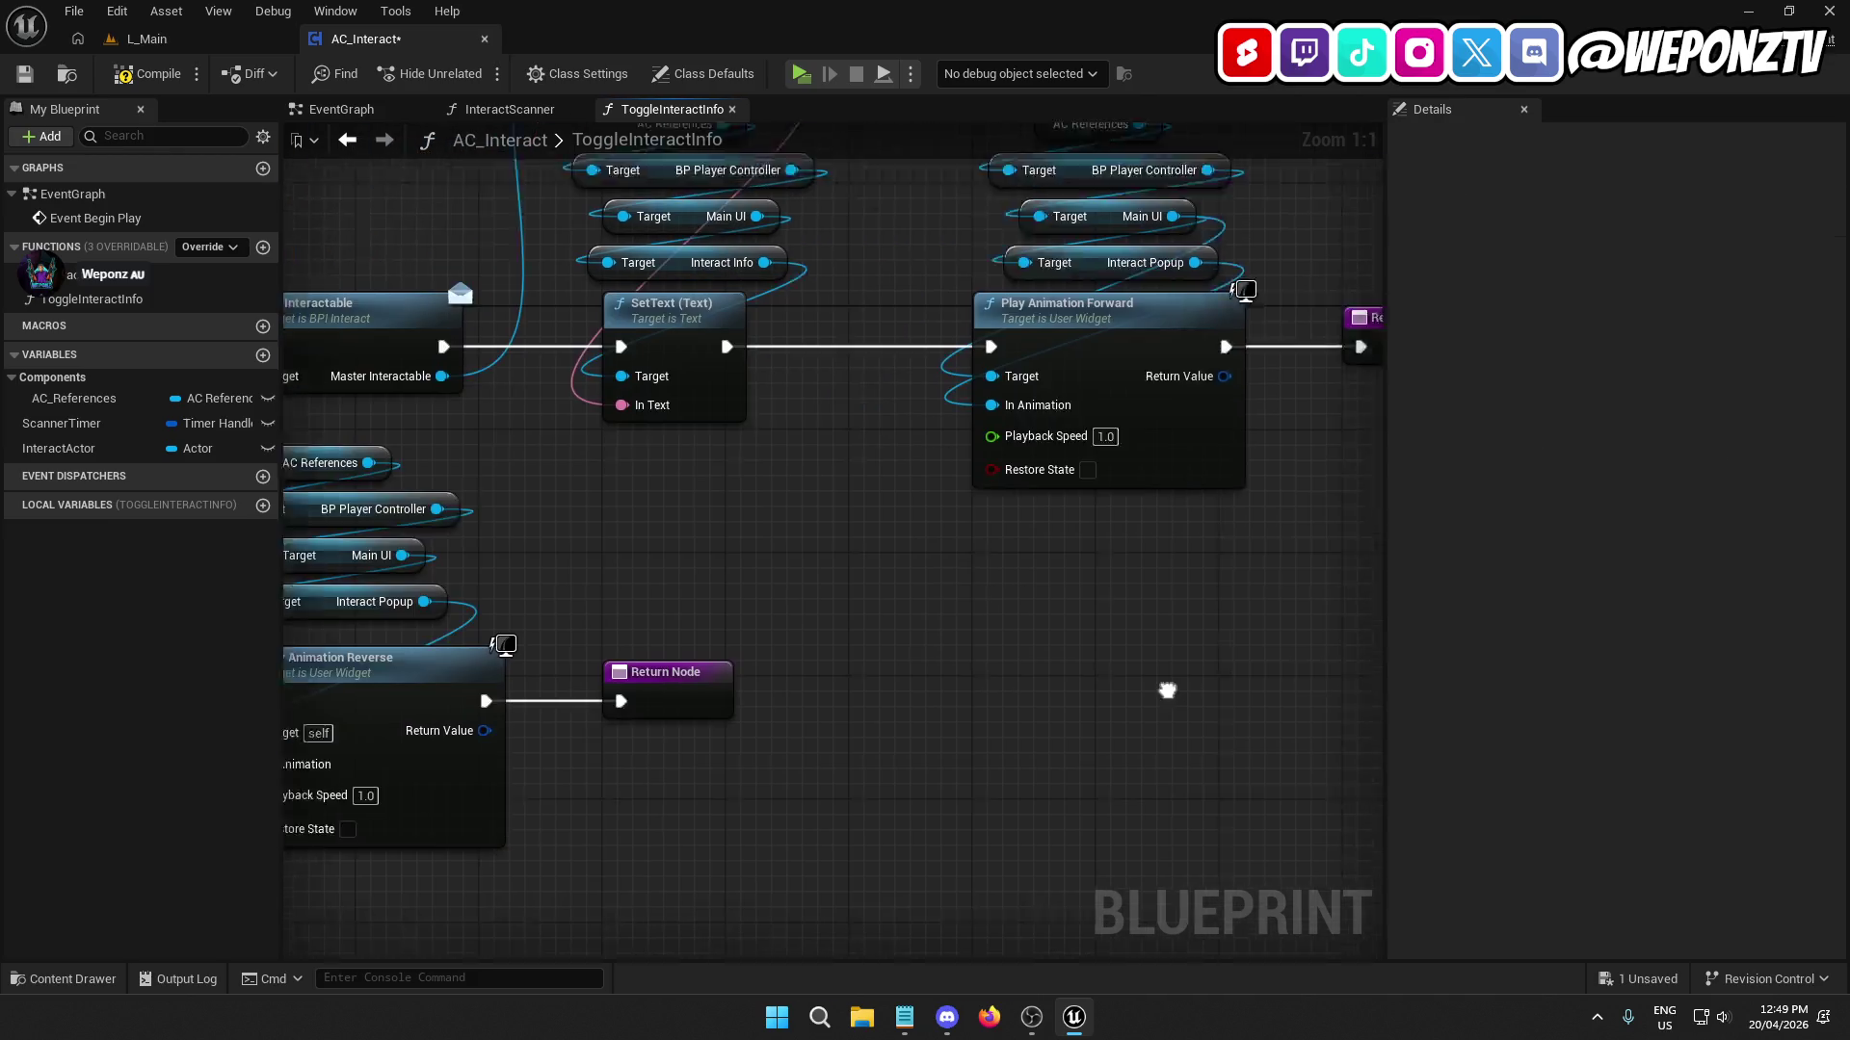
scroll(971, 586, down, 1)
mouse_move(971, 586)
mouse_down()
mouse_move(1329, 661)
mouse_move(735, 702)
mouse_move(1028, 655)
mouse_up()
click(145, 73)
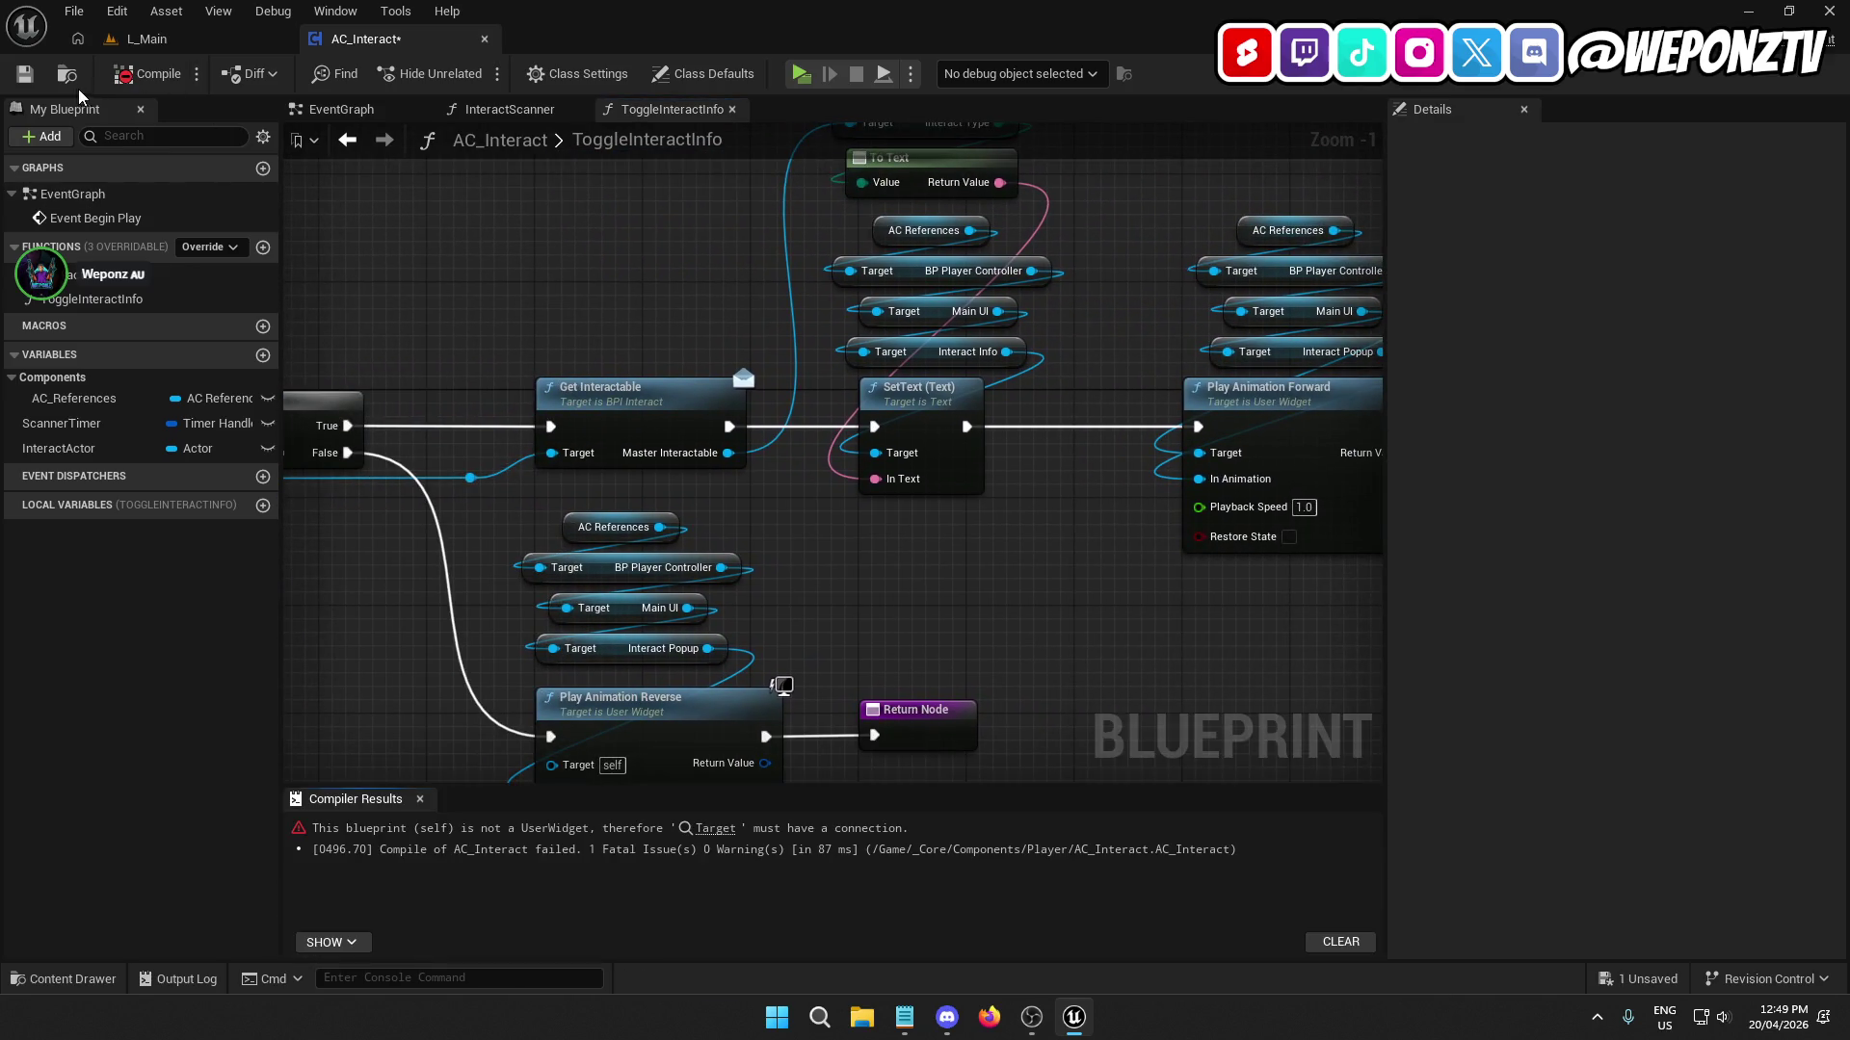
click(24, 73)
Wire Main UI into Play Animation Reverse's Target and tidy the four getter nodes.
click(713, 828)
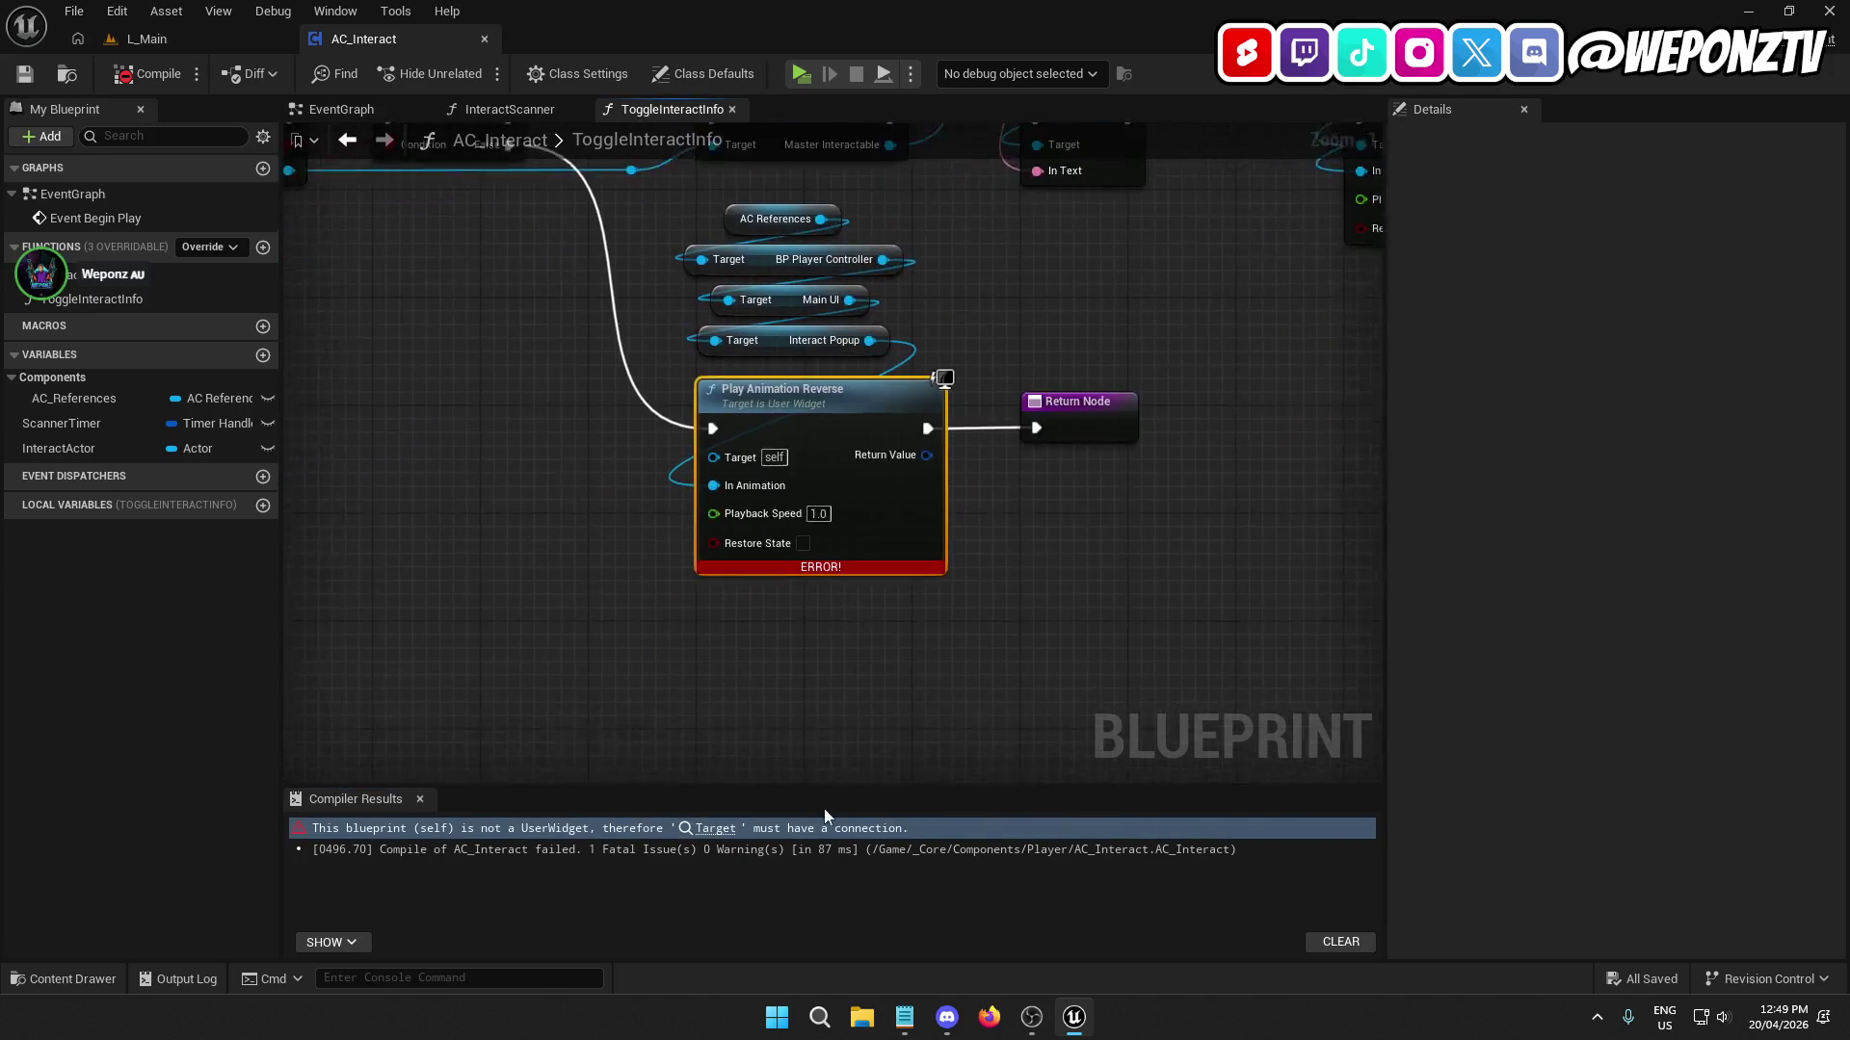
mouse_move(908, 308)
mouse_down()
mouse_move(925, 405)
mouse_move(761, 483)
mouse_up()
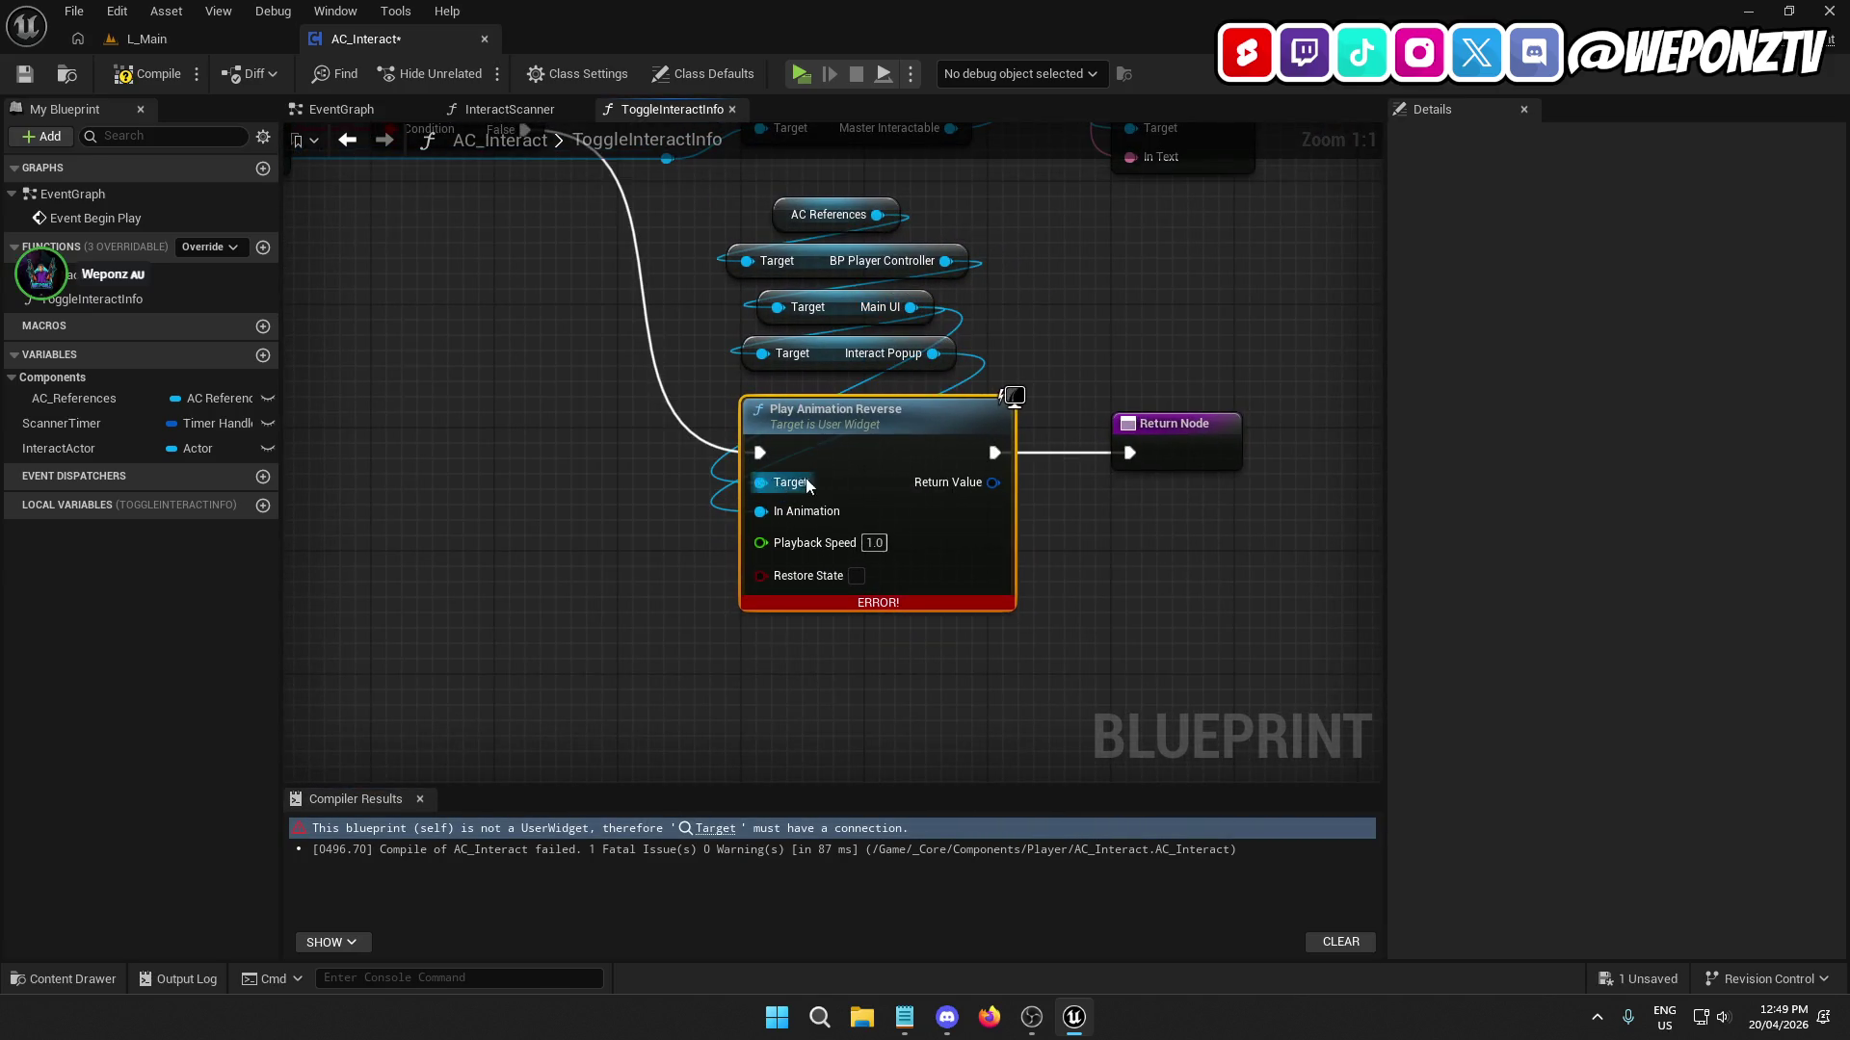
mouse_move(993, 187)
mouse_down()
mouse_move(925, 289)
mouse_move(814, 344)
mouse_move(850, 362)
mouse_up()
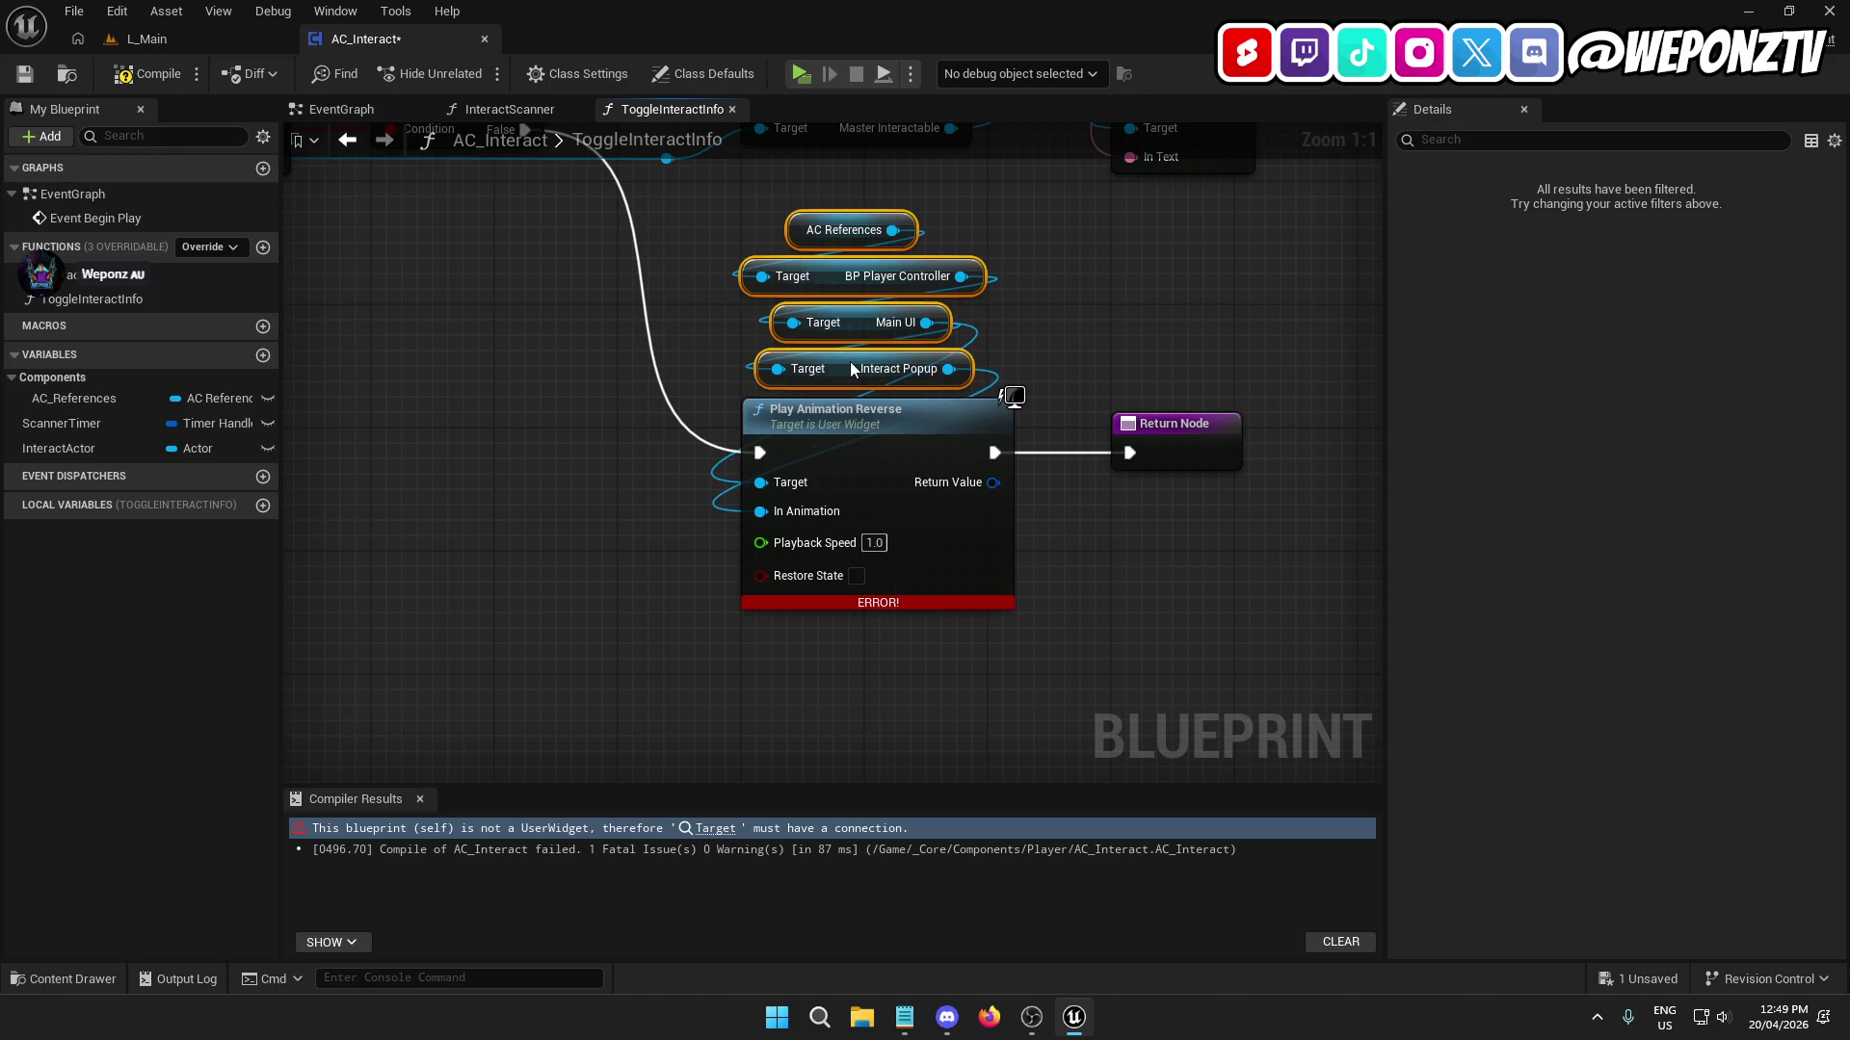
mouse_move(1075, 302)
mouse_down()
mouse_move(982, 688)
mouse_move(439, 615)
mouse_up()
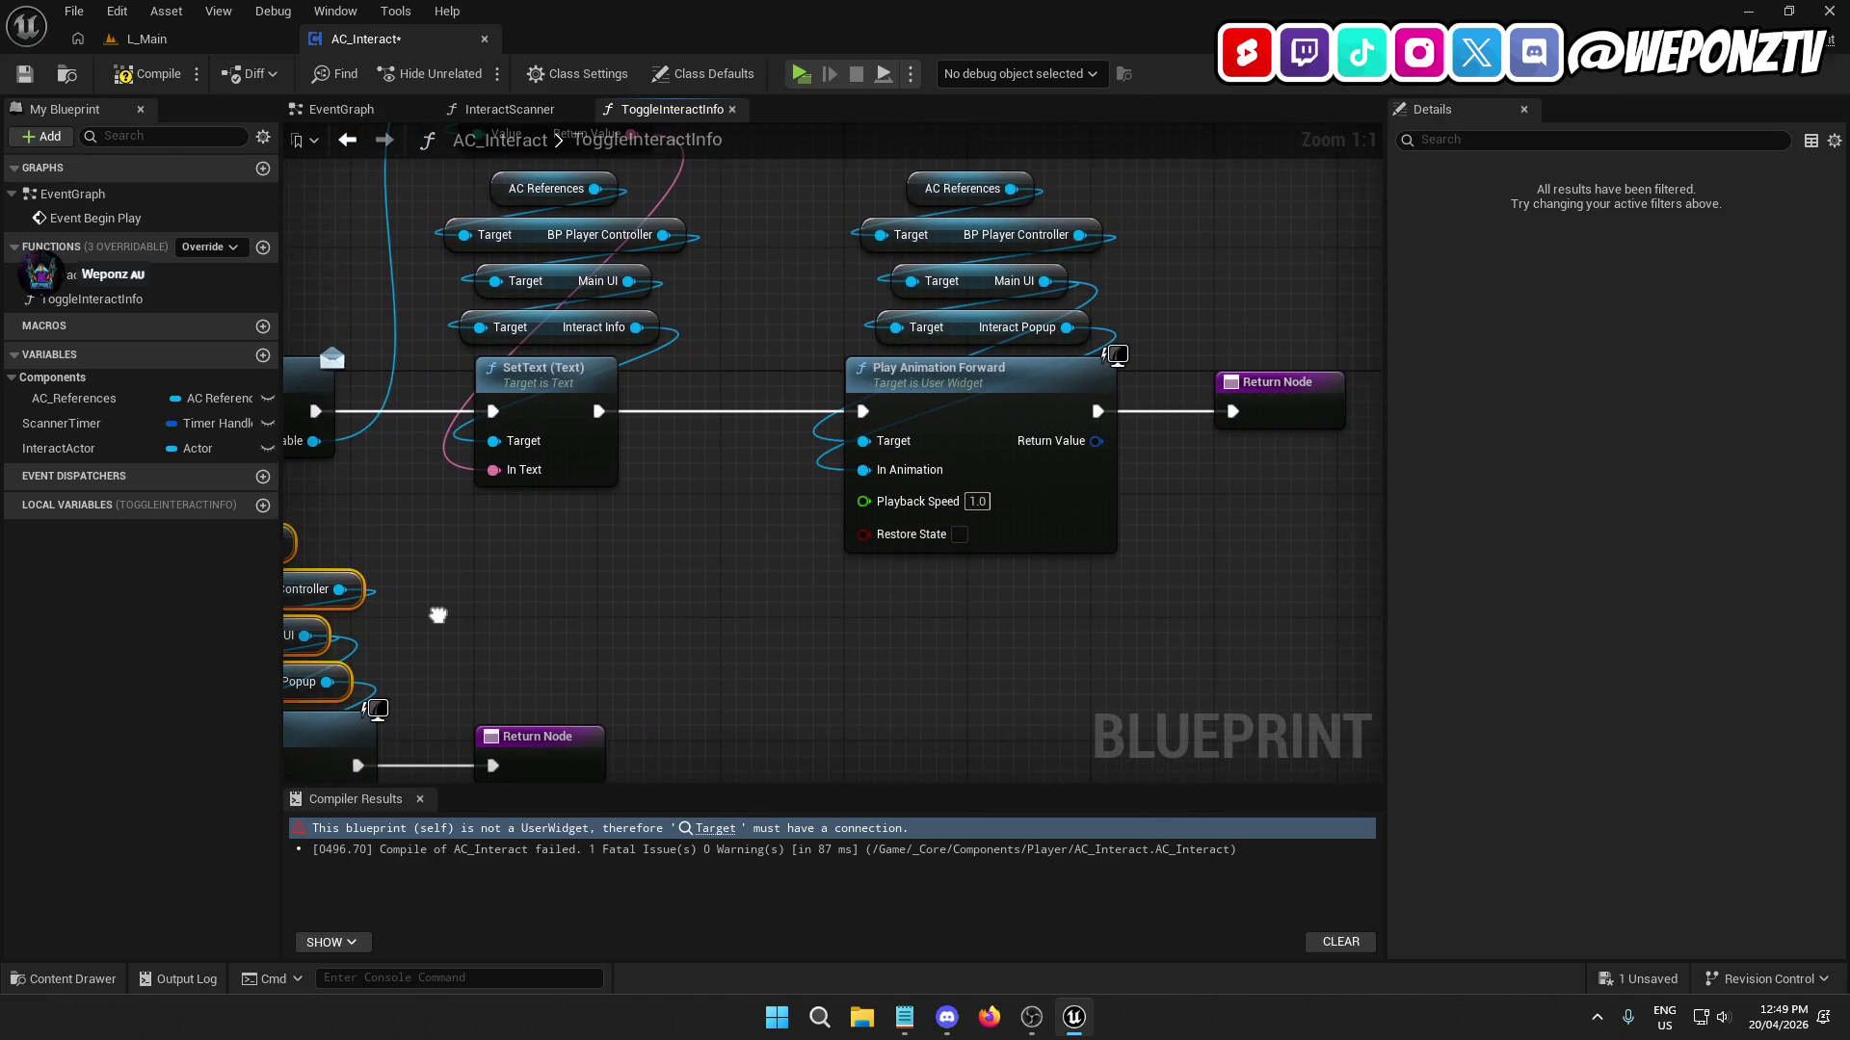
Recompile and save AC_Interact, then play-test L_Main to see the F prompt at a cell door.
click(149, 73)
click(25, 73)
click(146, 39)
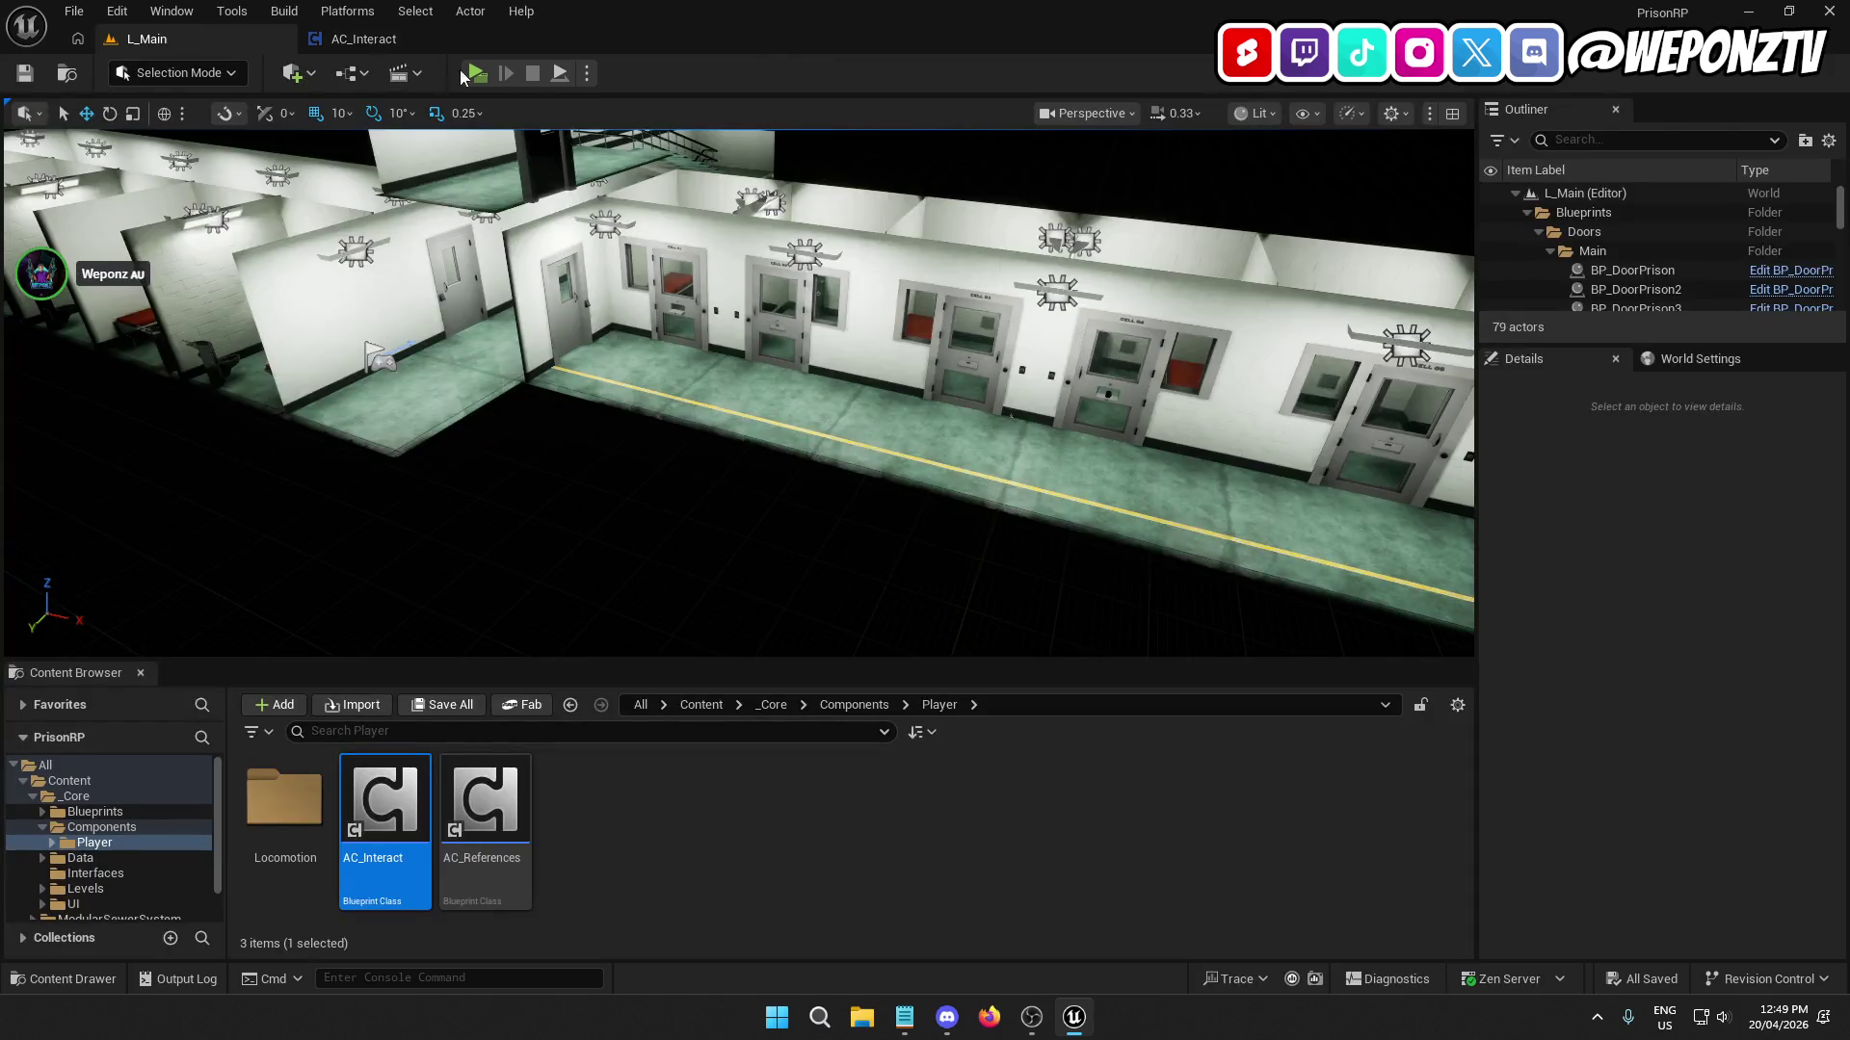
click(476, 73)
key(w)
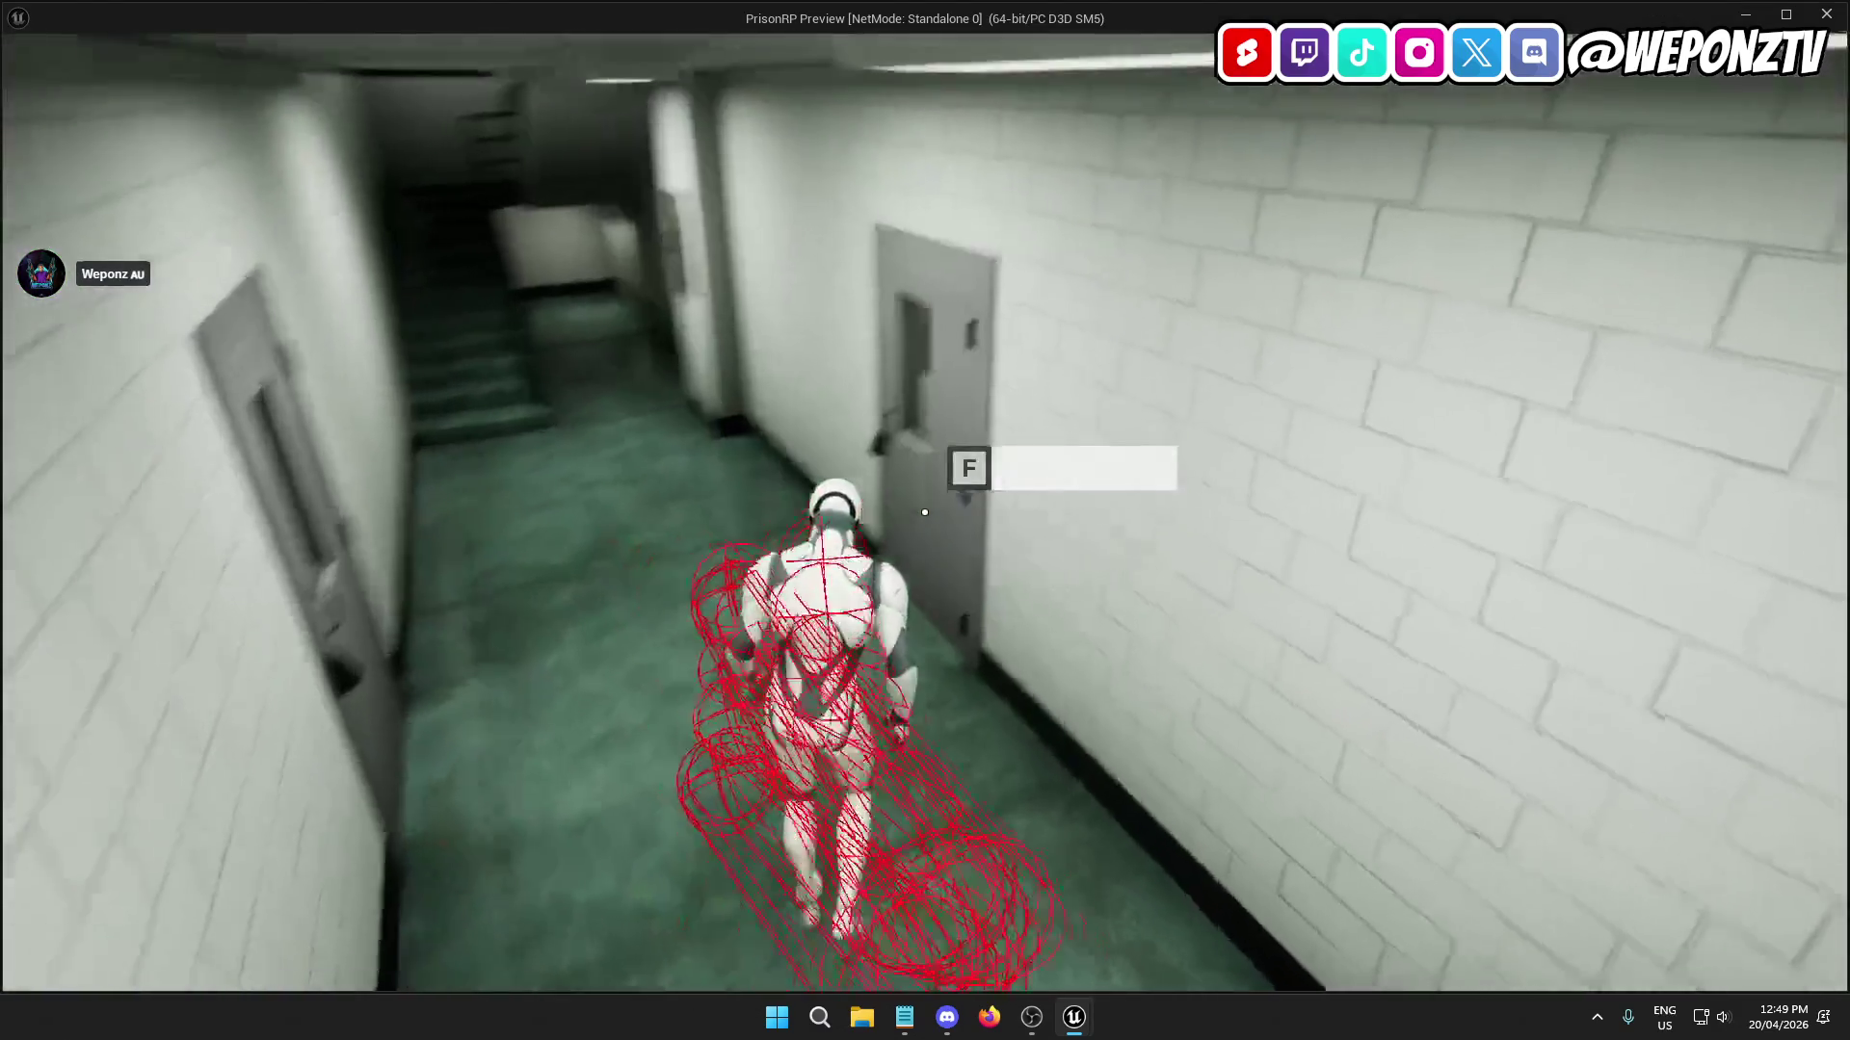
key(Escape)
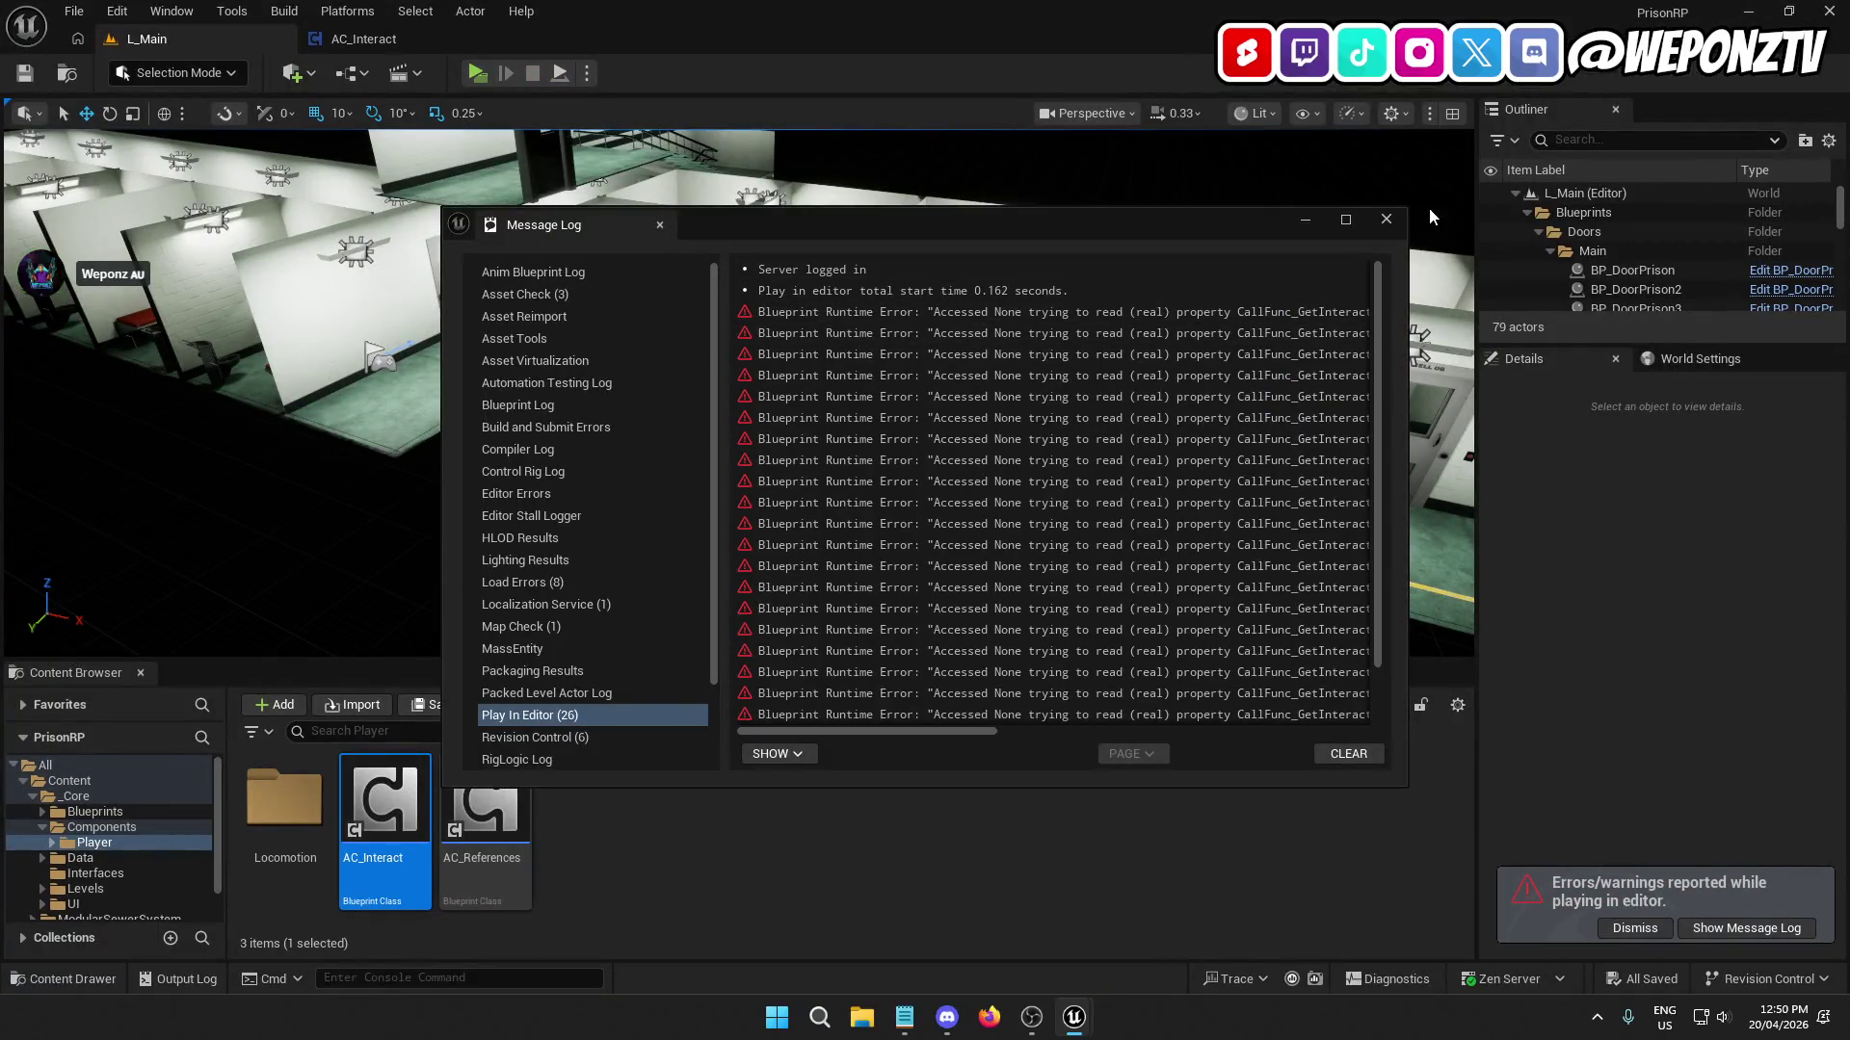
Close the message log and open AC_Interact's InteractScanner function graph.
click(1383, 218)
click(386, 40)
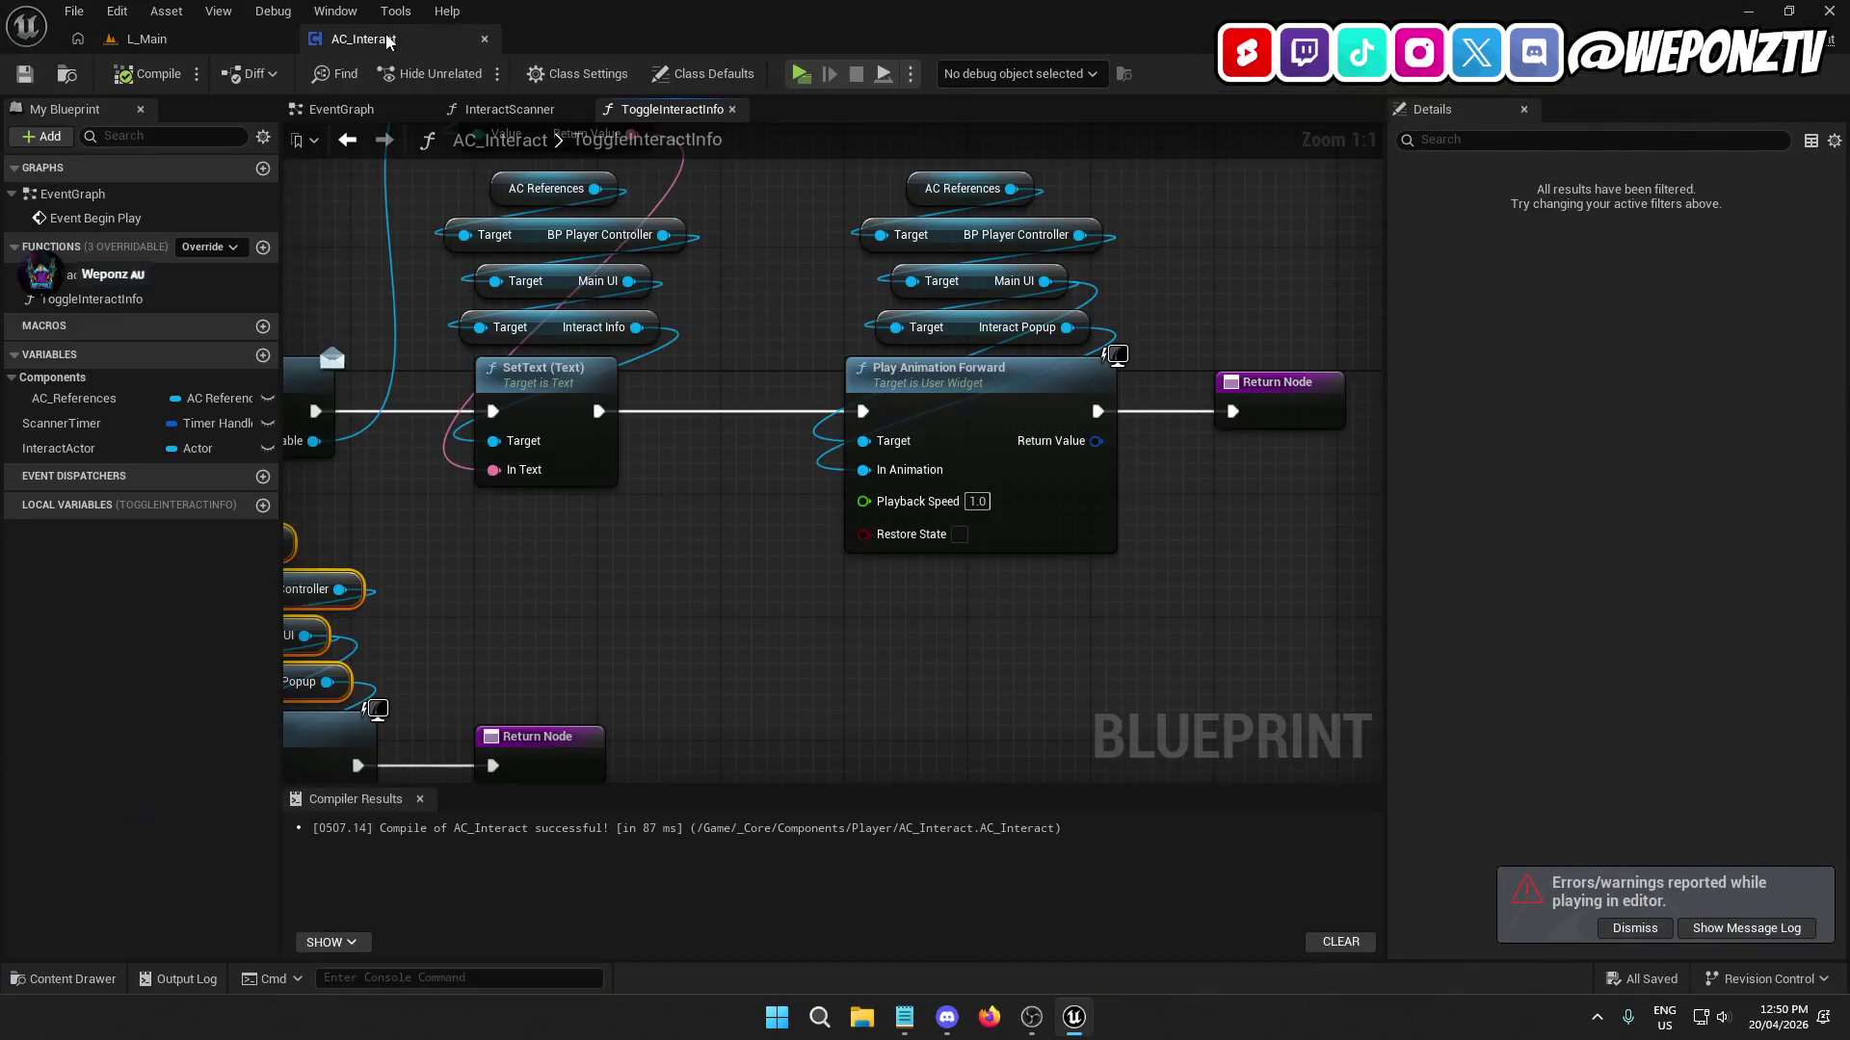
drag(368, 333, 1019, 433)
click(494, 110)
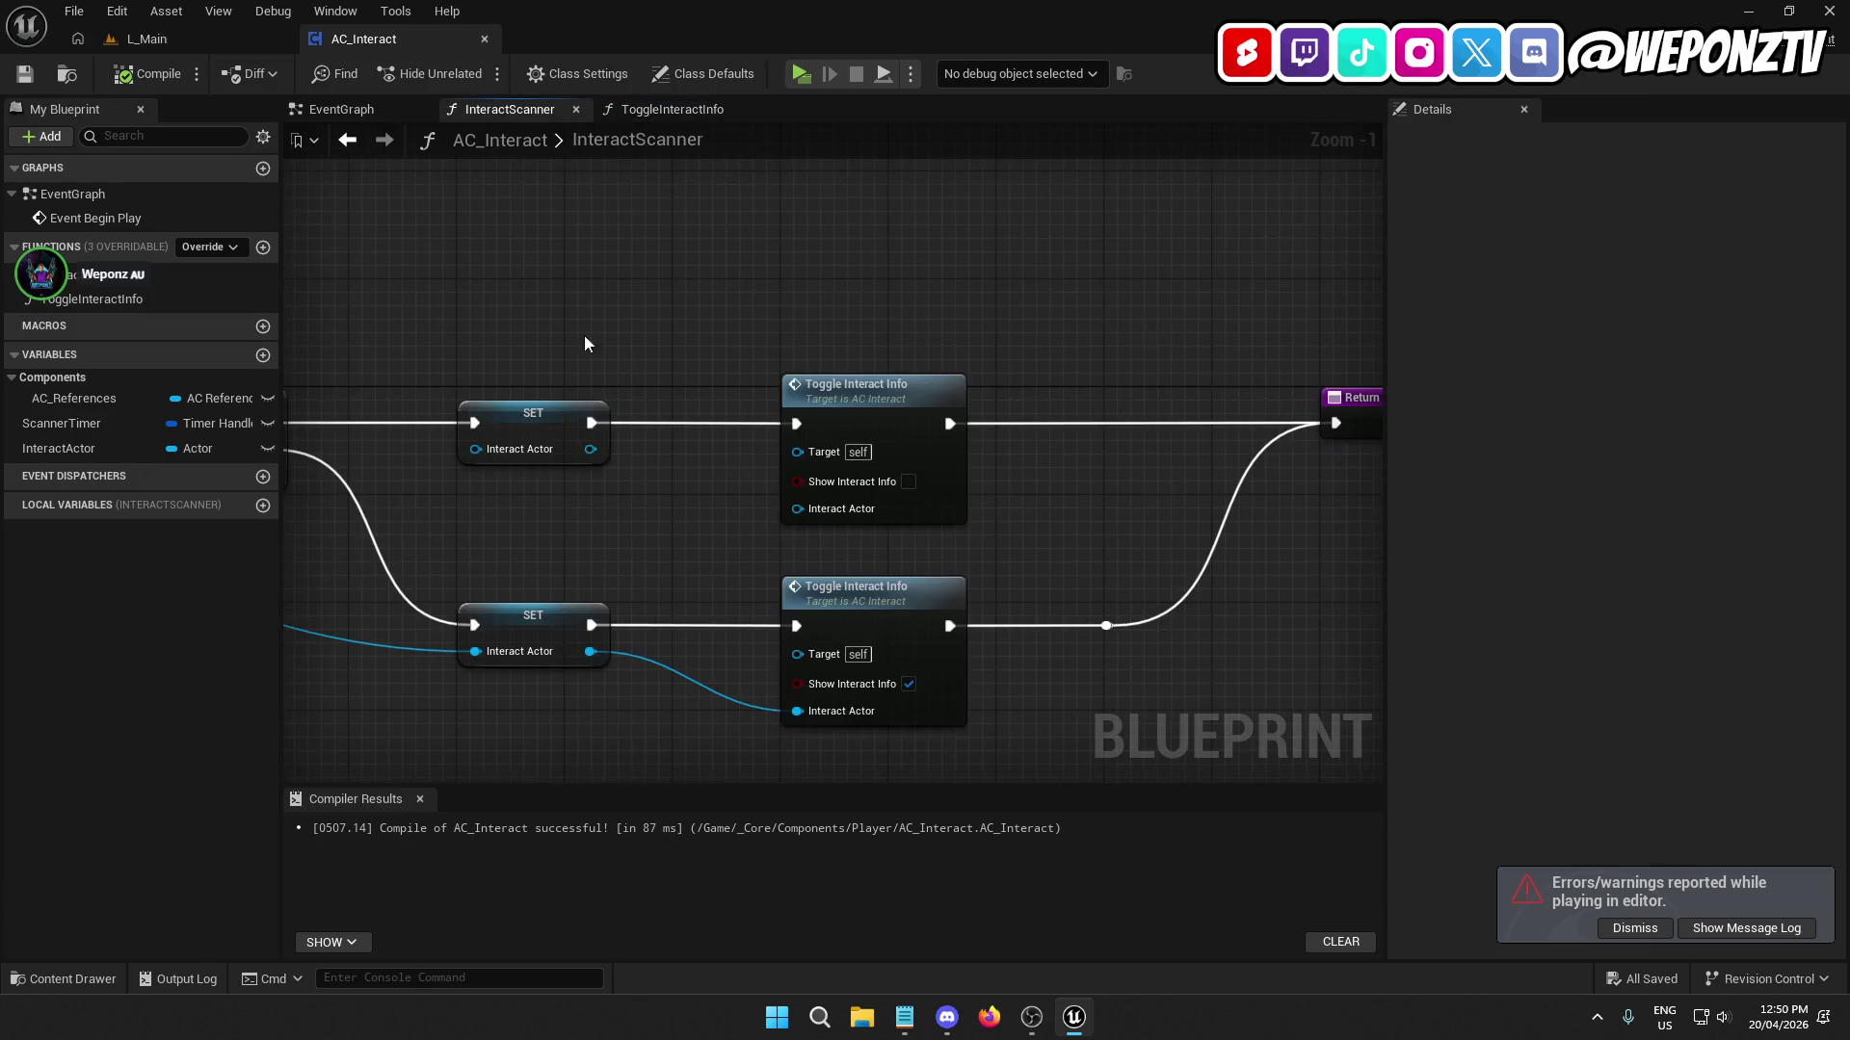
Create a Branch driven by Break Hit Result's Blocking Hit beside the GET node.
mouse_move(583, 333)
mouse_down()
mouse_move(996, 404)
mouse_move(1057, 395)
mouse_up()
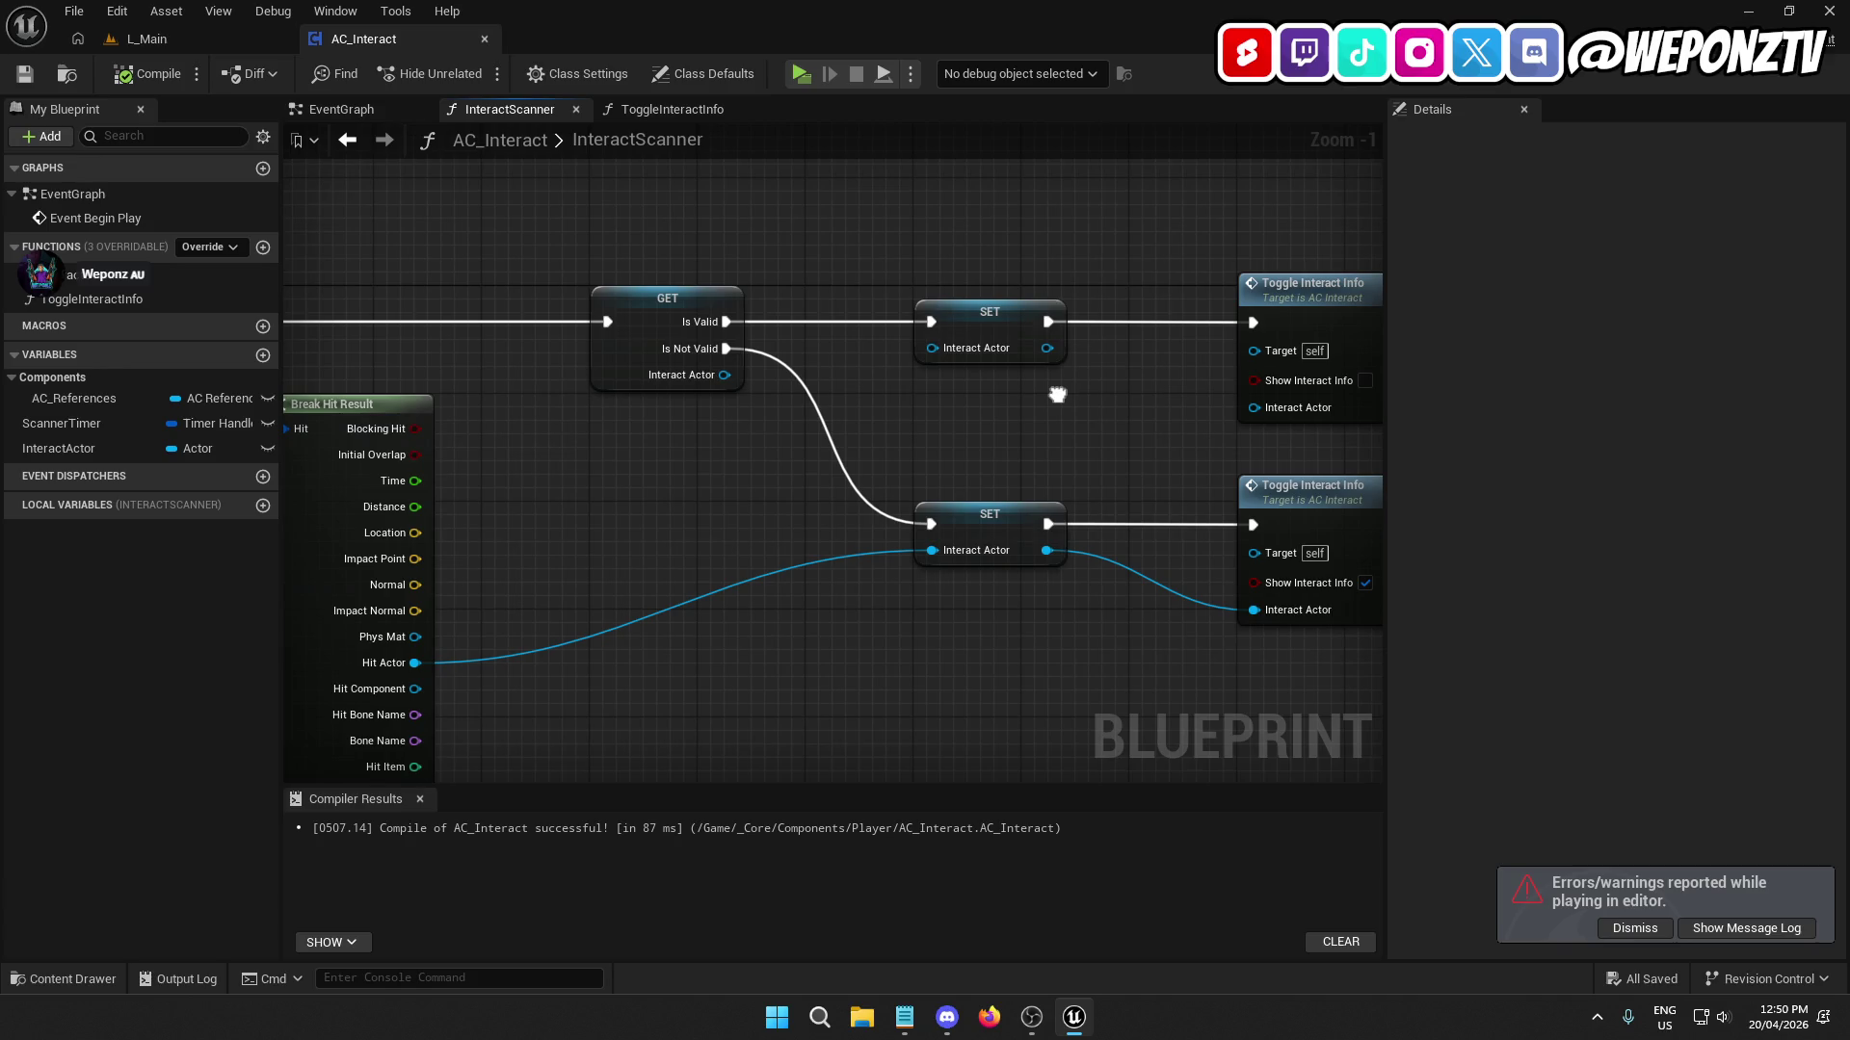
drag(666, 492, 915, 588)
mouse_move(741, 521)
mouse_down()
mouse_move(817, 519)
mouse_move(869, 375)
mouse_up()
text(b)
key(Return)
drag(869, 623, 708, 633)
scroll(708, 633, down, 3)
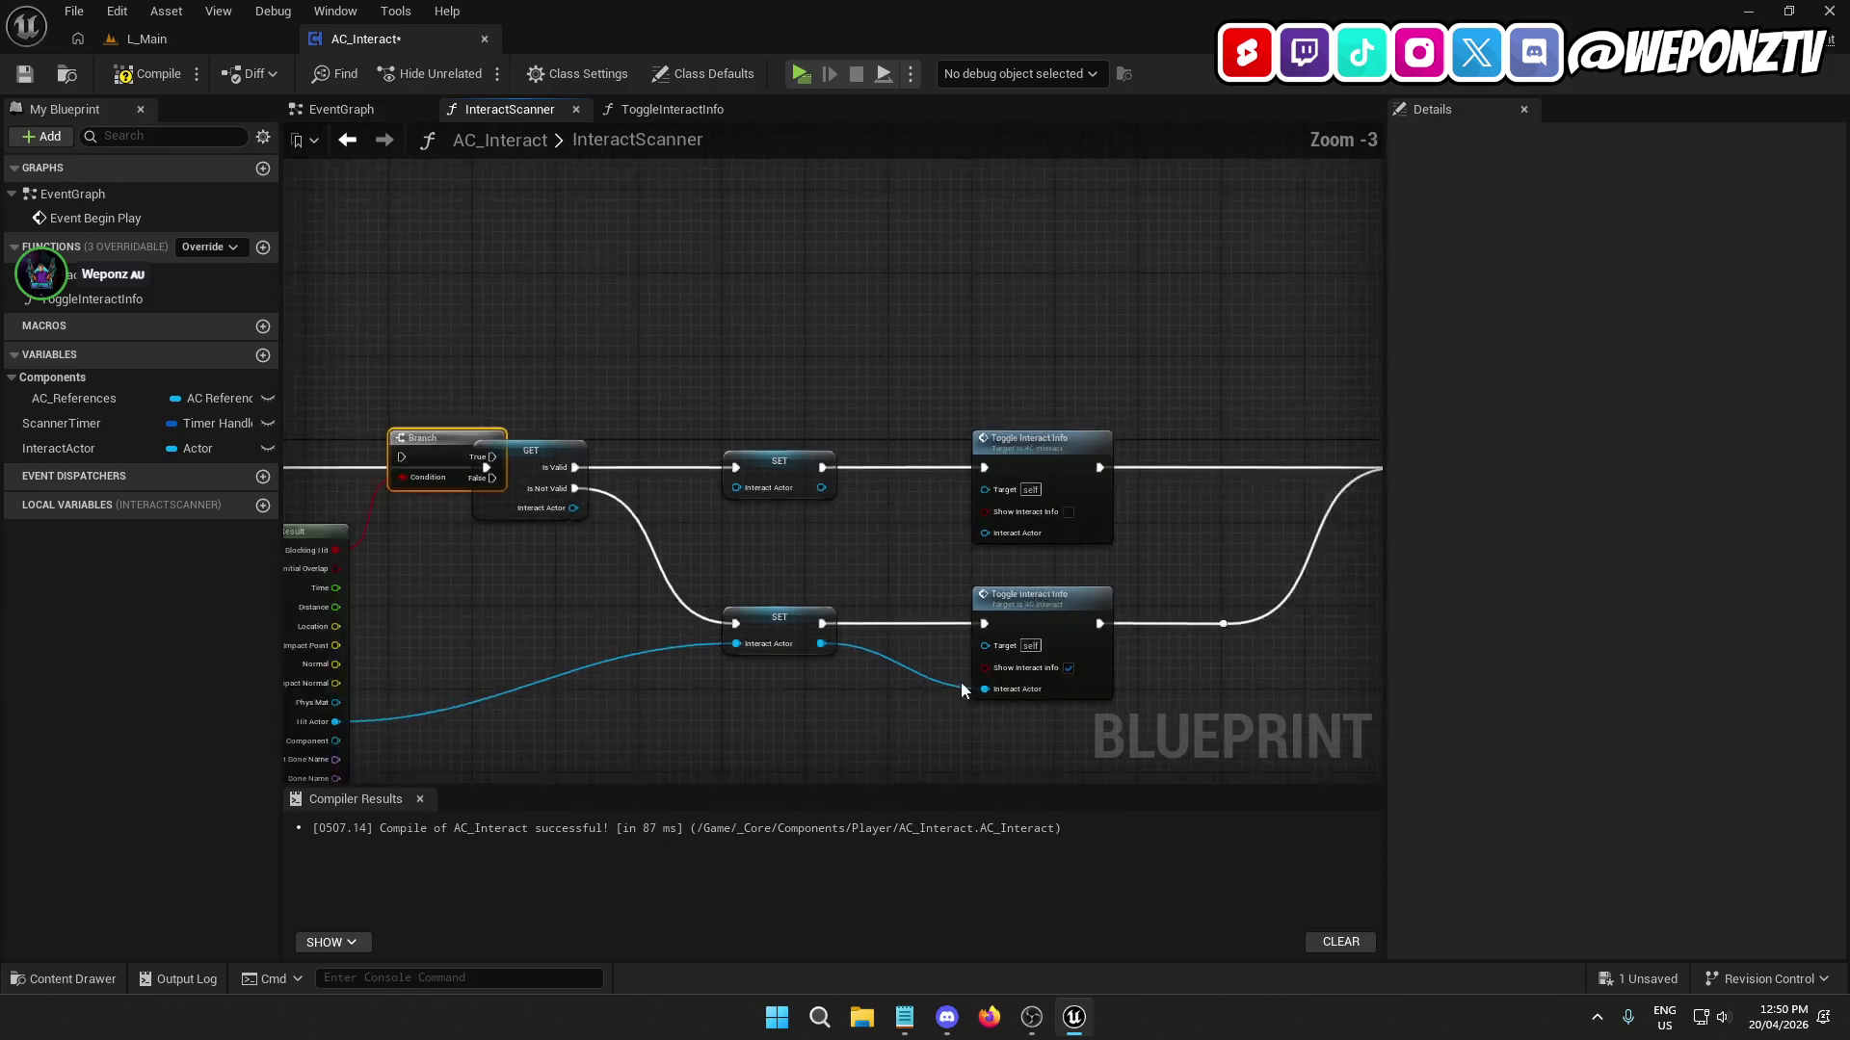
Replace the GET validity node with the Branch, running the lower SET from Branch True.
mouse_move(1192, 714)
mouse_down()
mouse_move(944, 517)
mouse_move(463, 358)
mouse_up()
scroll(367, 609, up, 5)
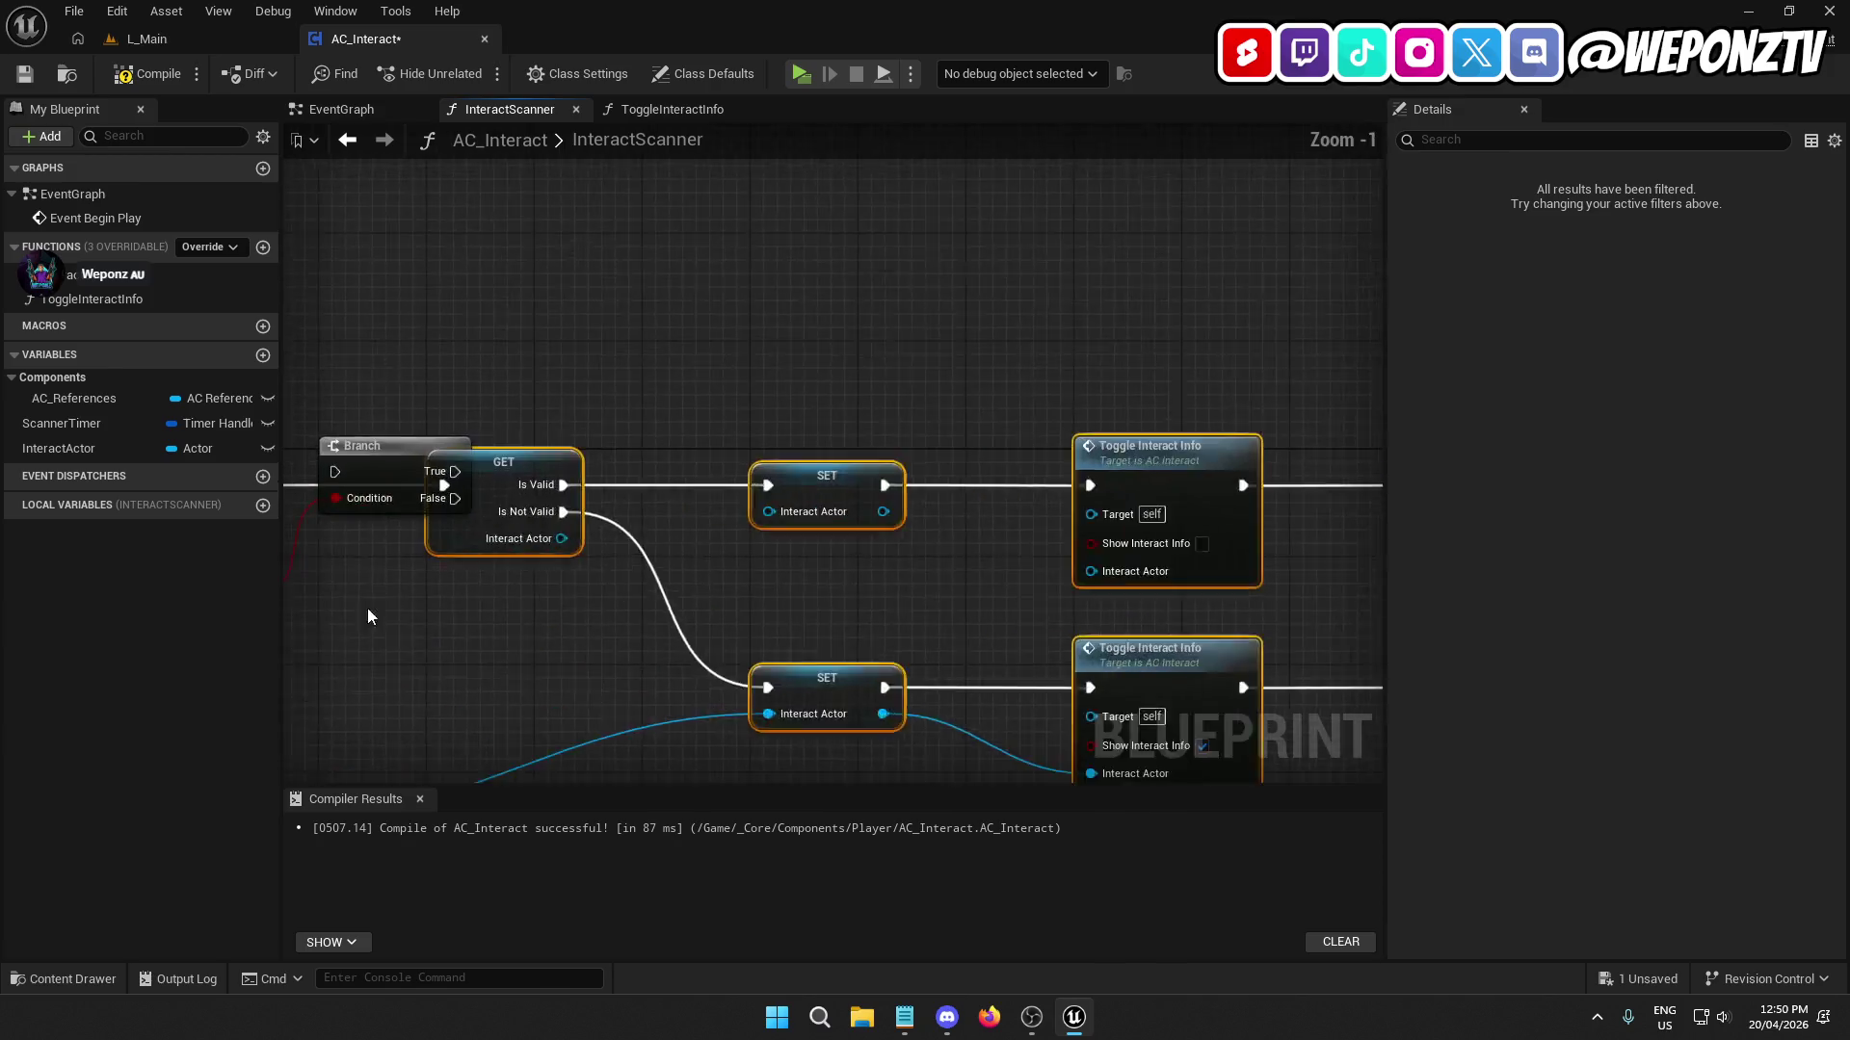
mouse_move(962, 451)
mouse_down()
mouse_move(1200, 460)
mouse_move(1214, 445)
mouse_up()
mouse_move(823, 447)
mouse_down()
mouse_move(945, 467)
mouse_move(574, 450)
mouse_move(348, 476)
mouse_up()
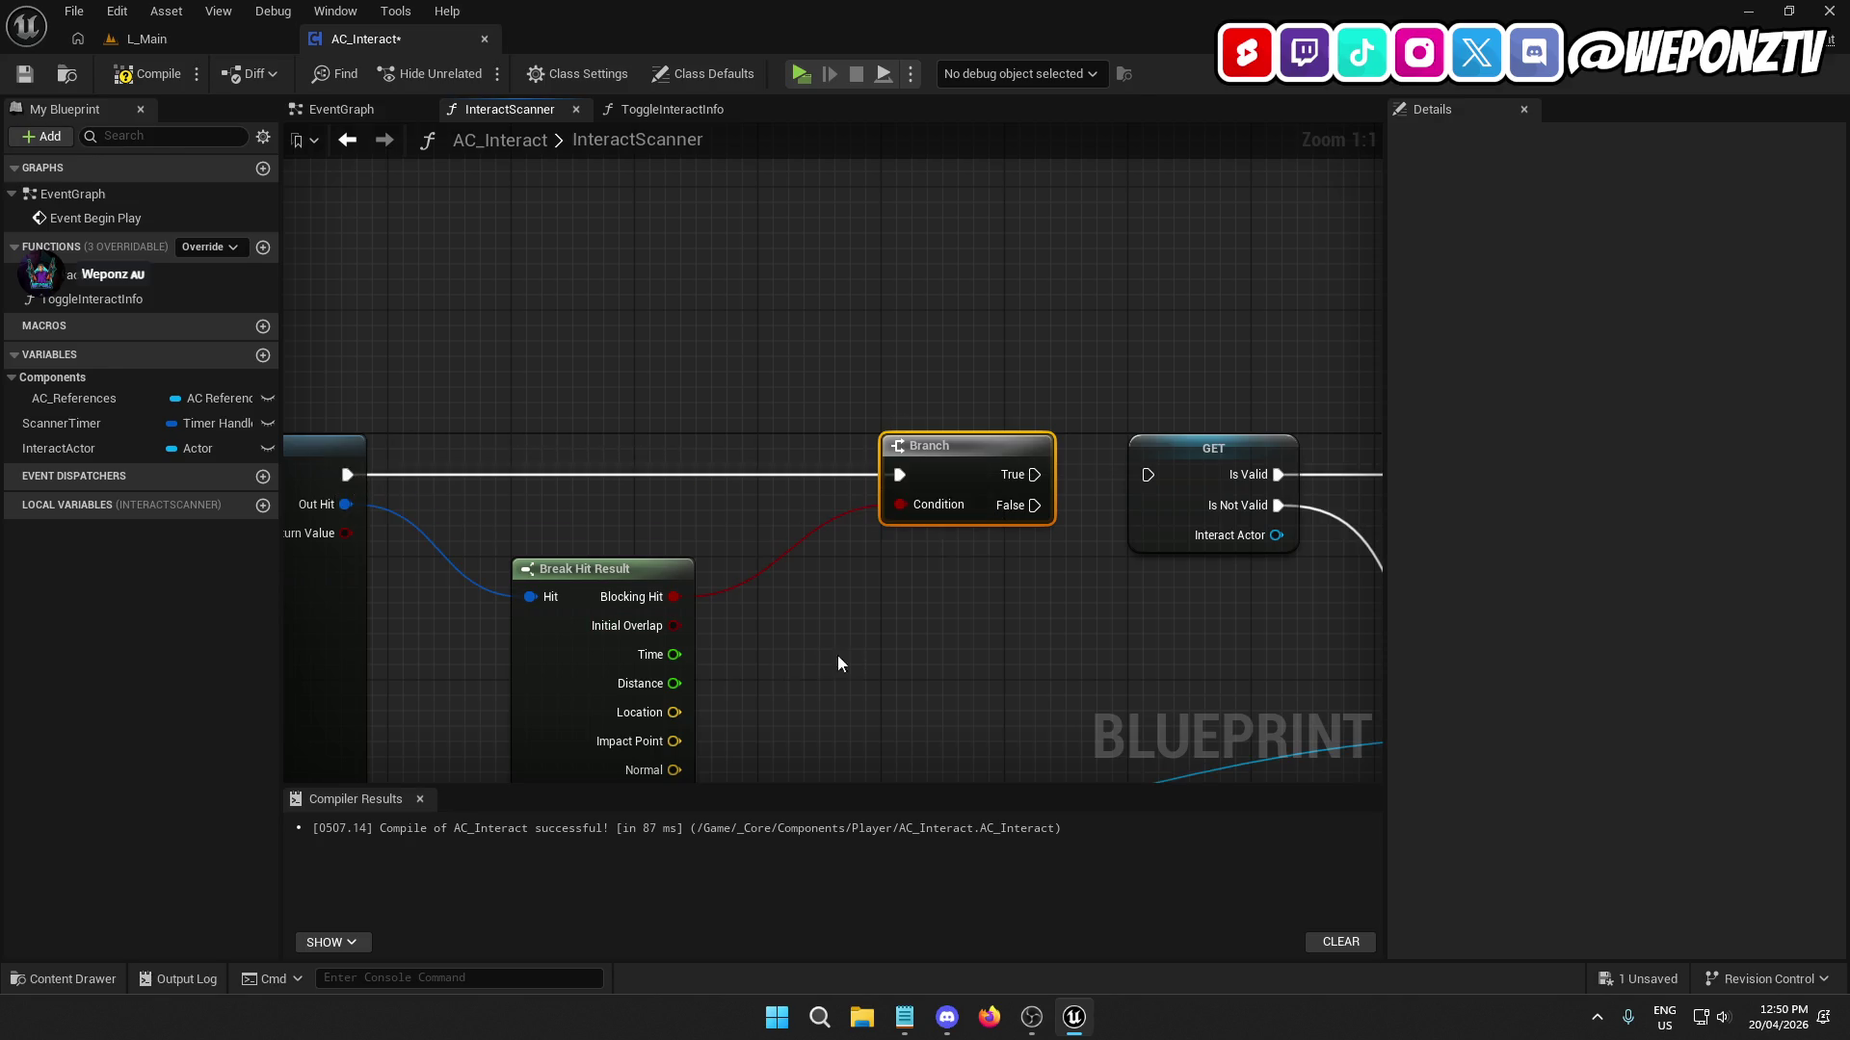
mouse_move(838, 664)
mouse_down()
mouse_move(722, 611)
mouse_move(653, 604)
mouse_up()
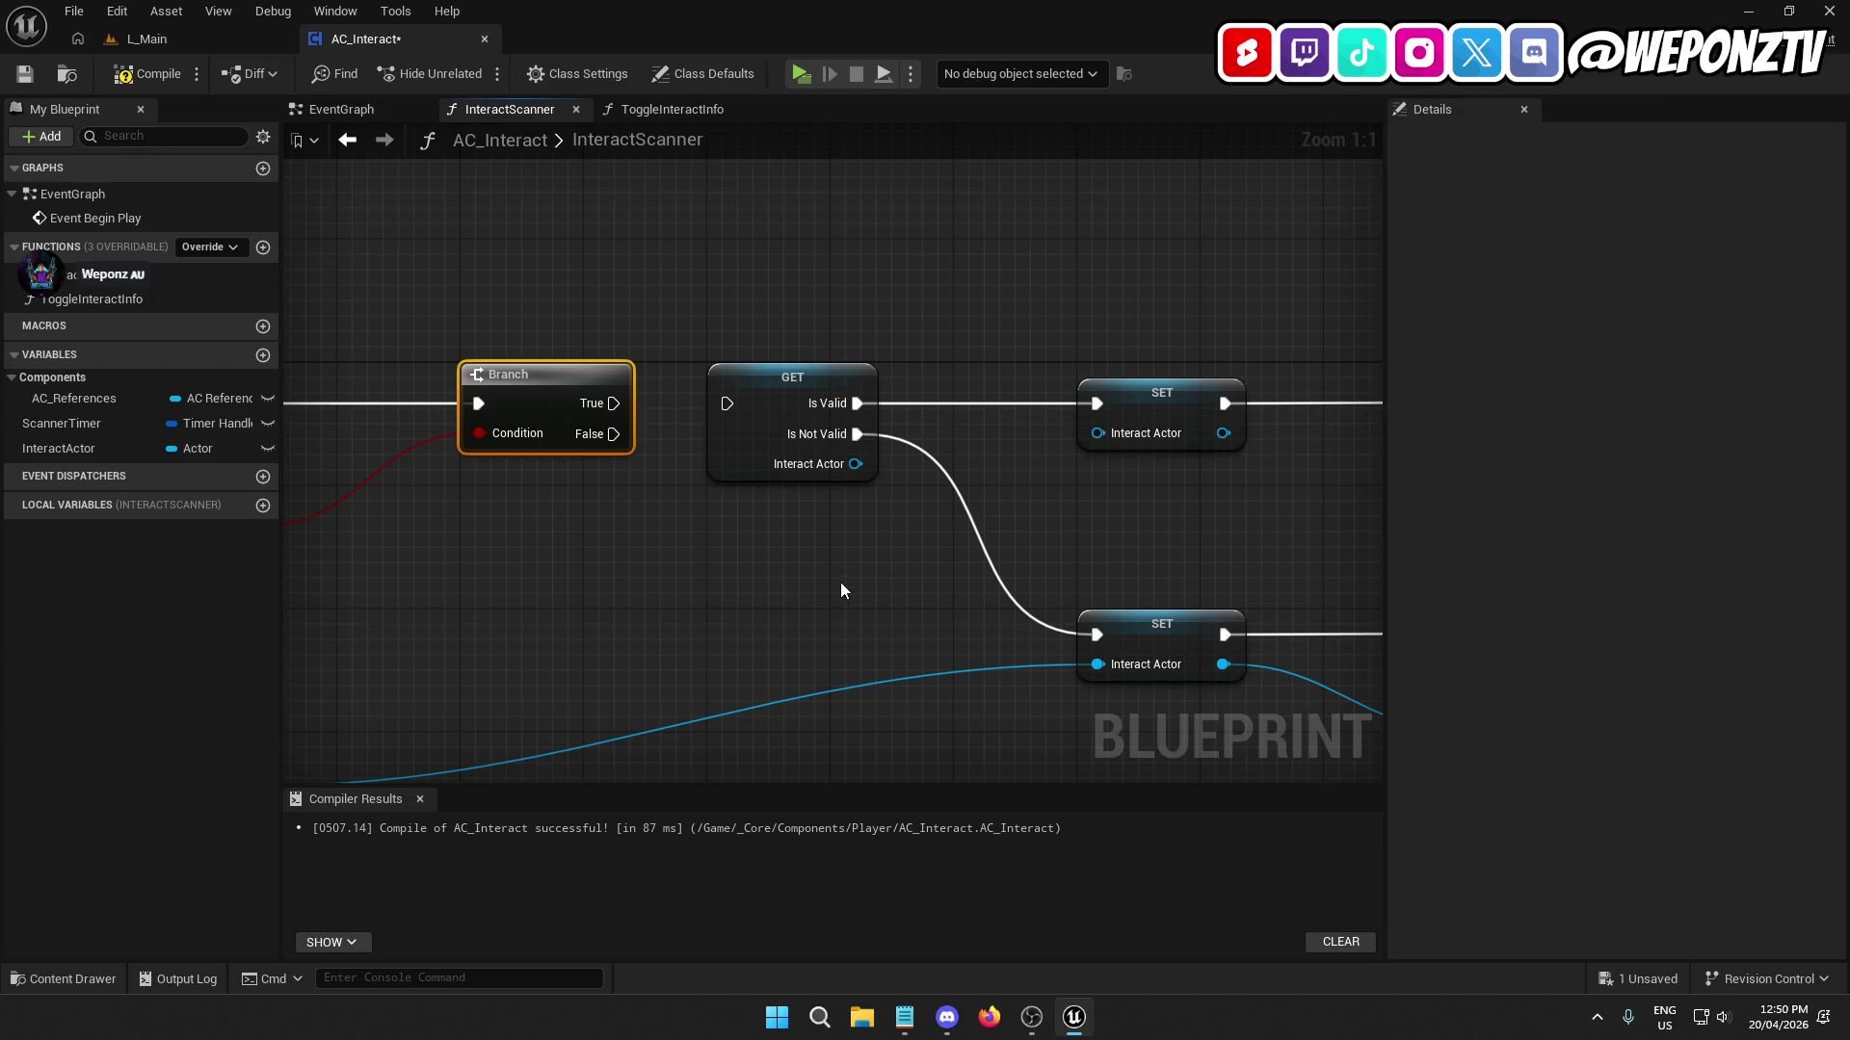
click(820, 453)
key(Delete)
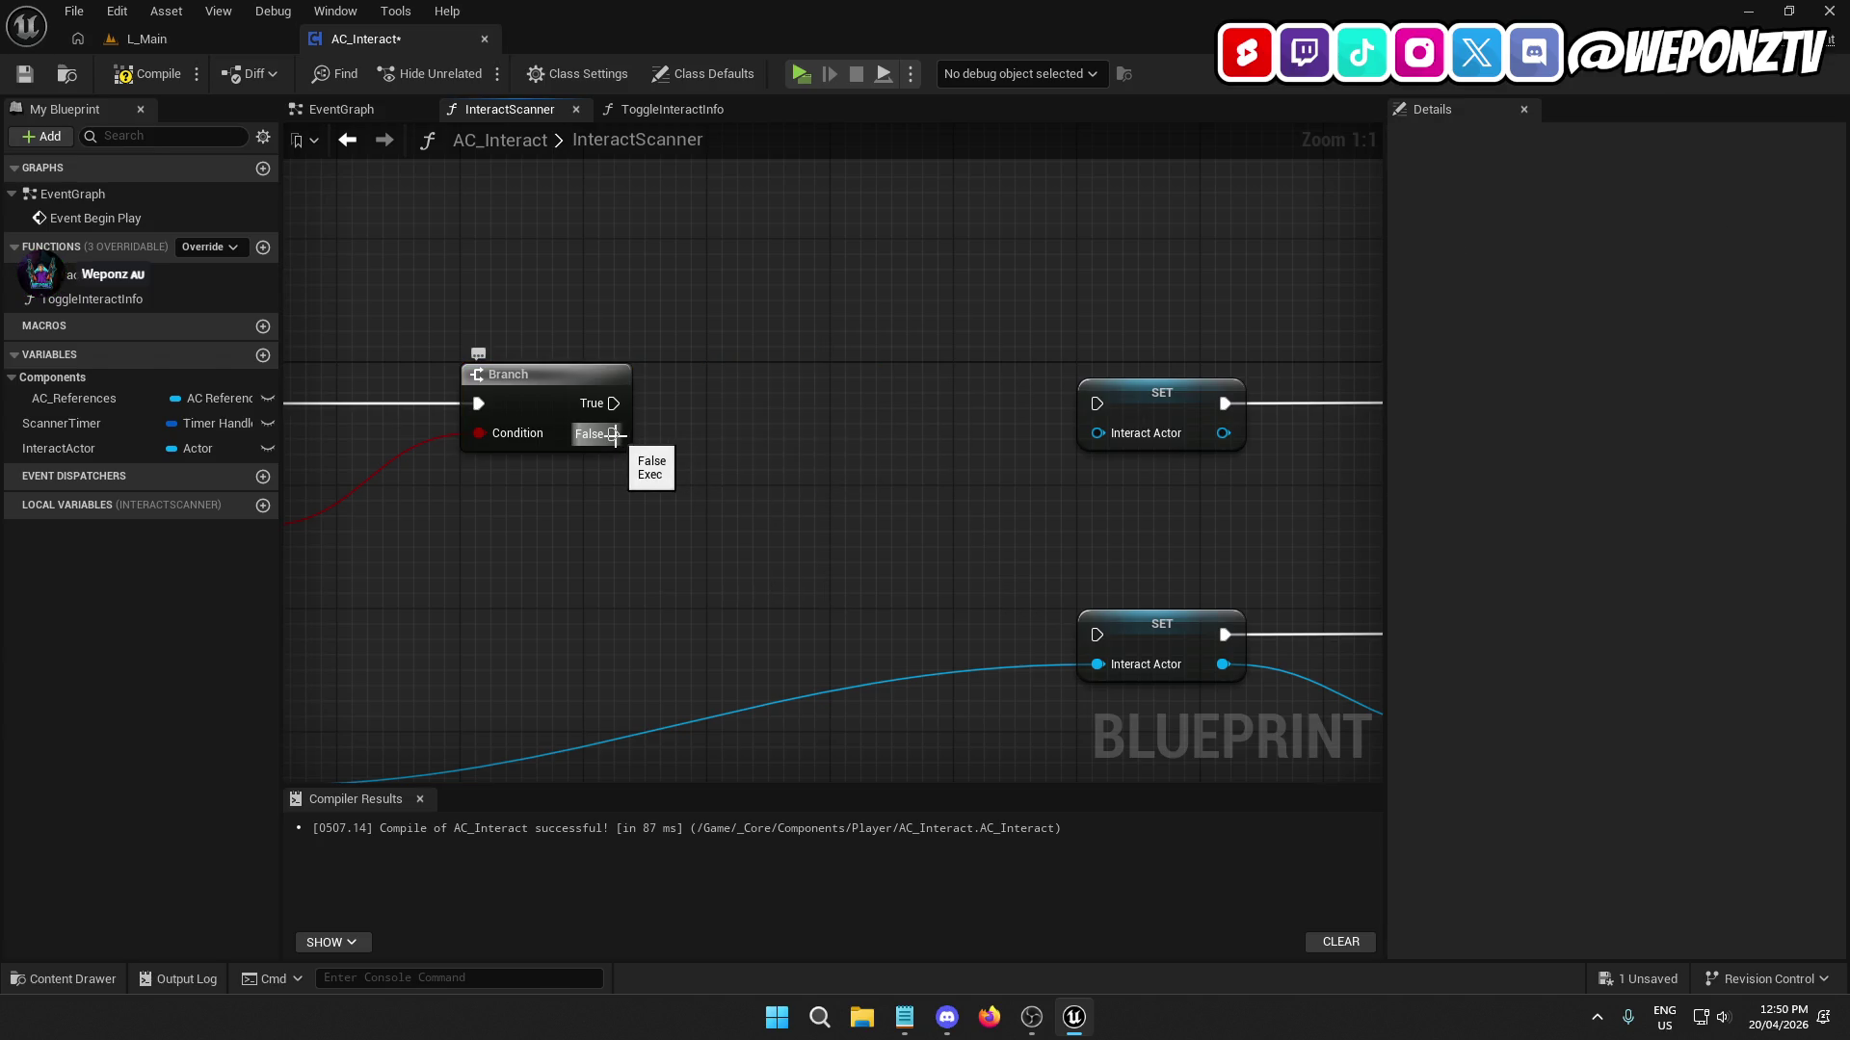
mouse_move(610, 405)
mouse_down()
mouse_move(1114, 645)
mouse_move(1096, 635)
mouse_up()
Stack the Hit Actor SET/Toggle pair above the clearing pair and drop in an InteractActor getter.
scroll(1095, 556, down, 2)
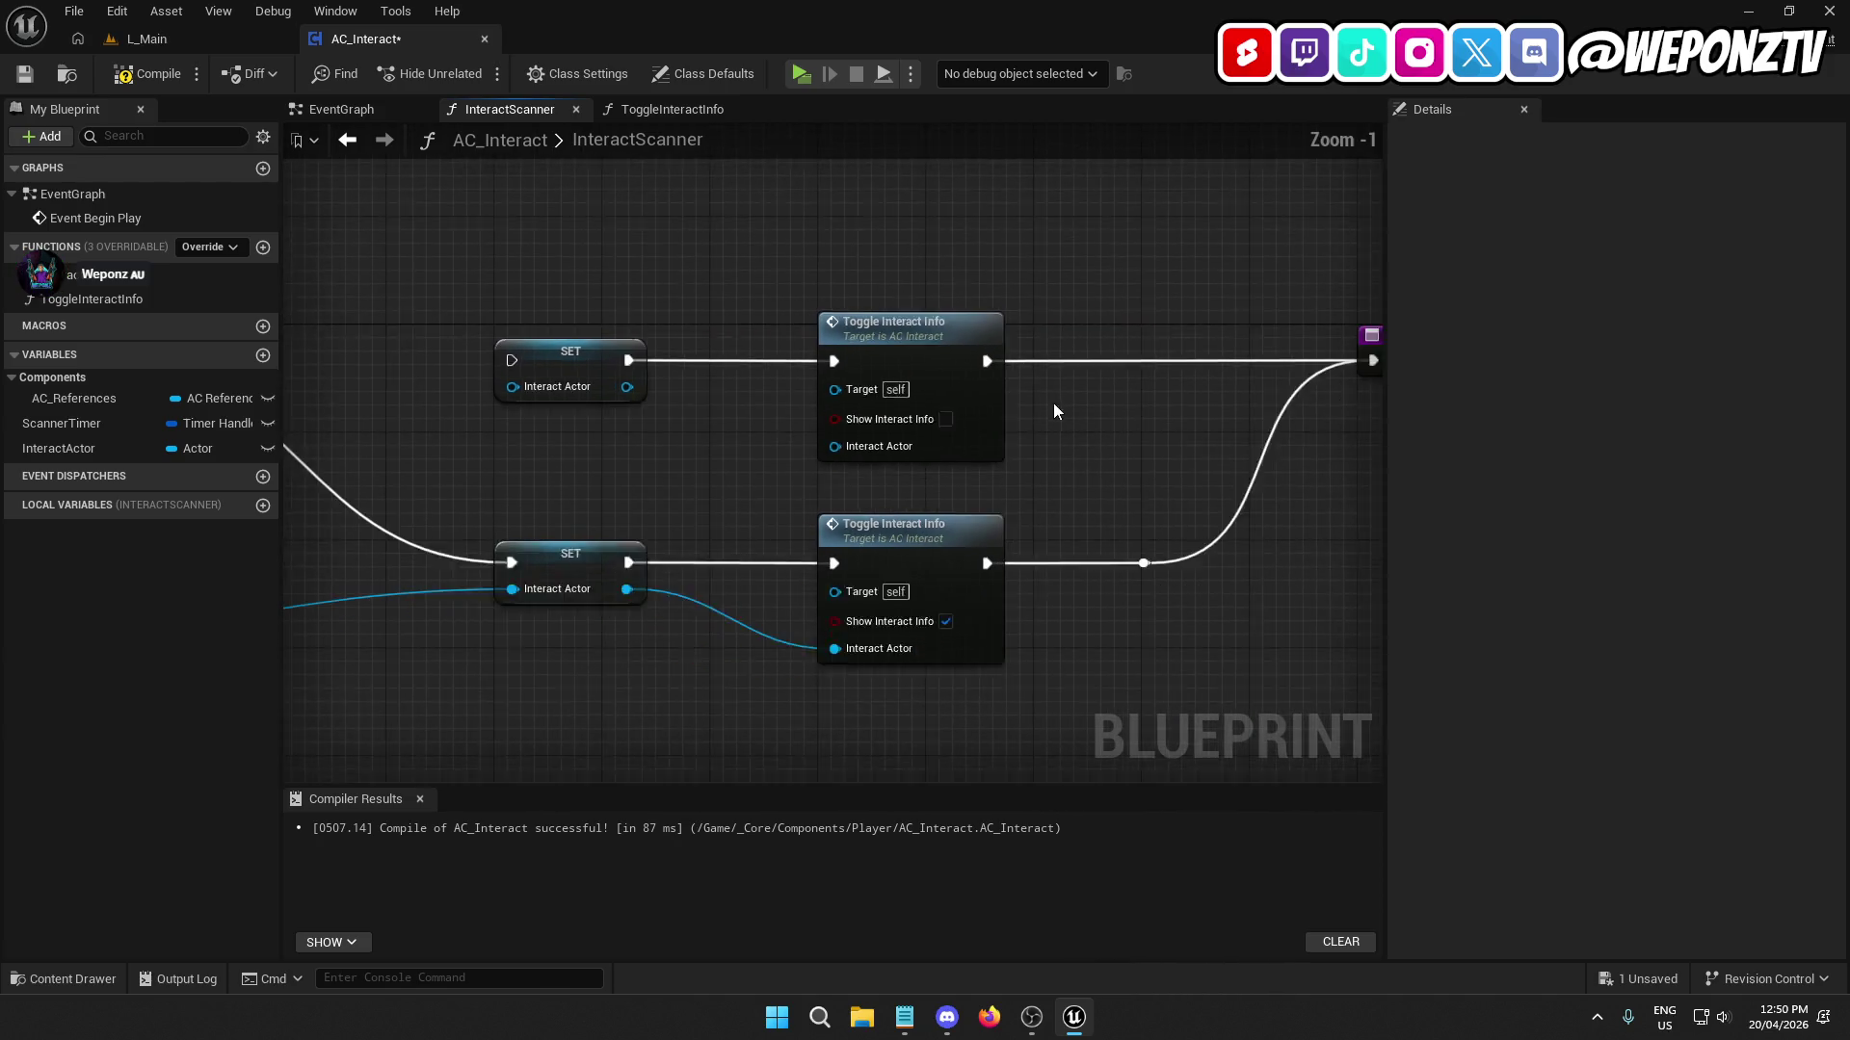
mouse_move(1344, 416)
mouse_down()
mouse_move(1004, 308)
mouse_move(474, 235)
mouse_up()
drag(540, 373, 535, 727)
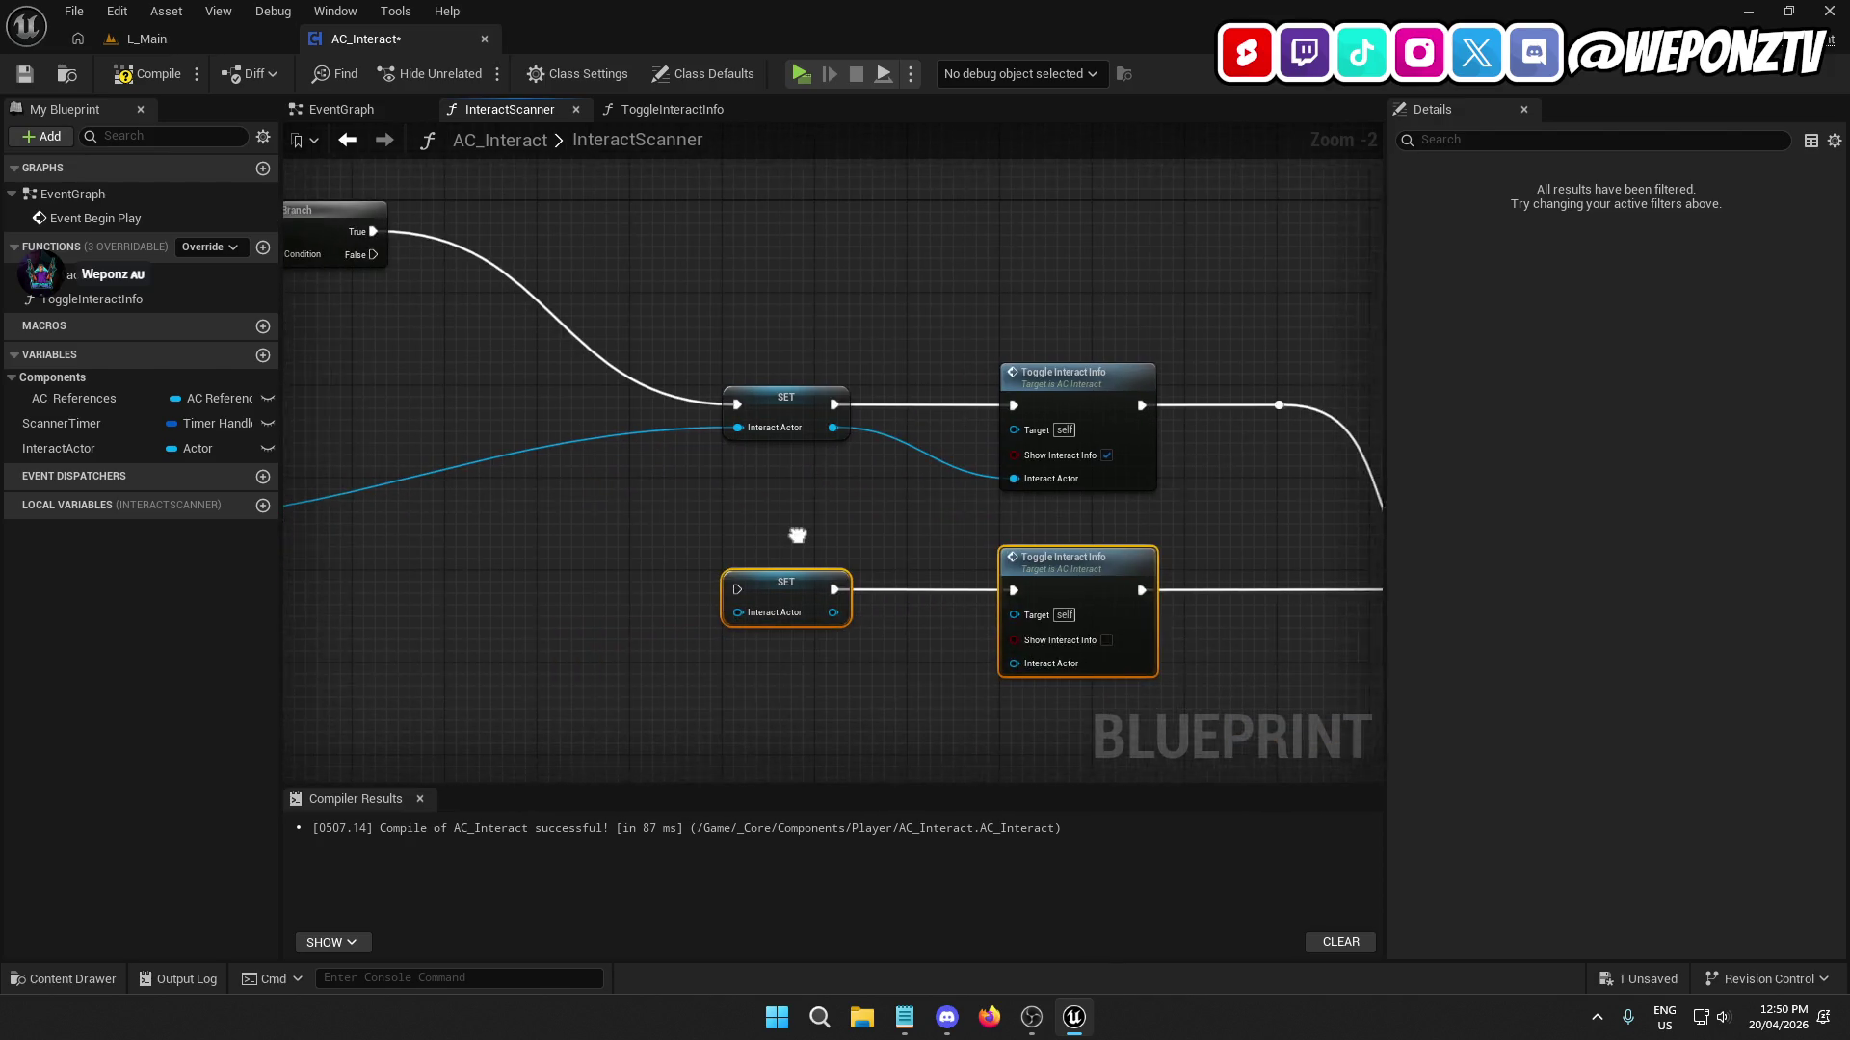
scroll(1167, 722, down, 1)
scroll(1157, 695, down, 1)
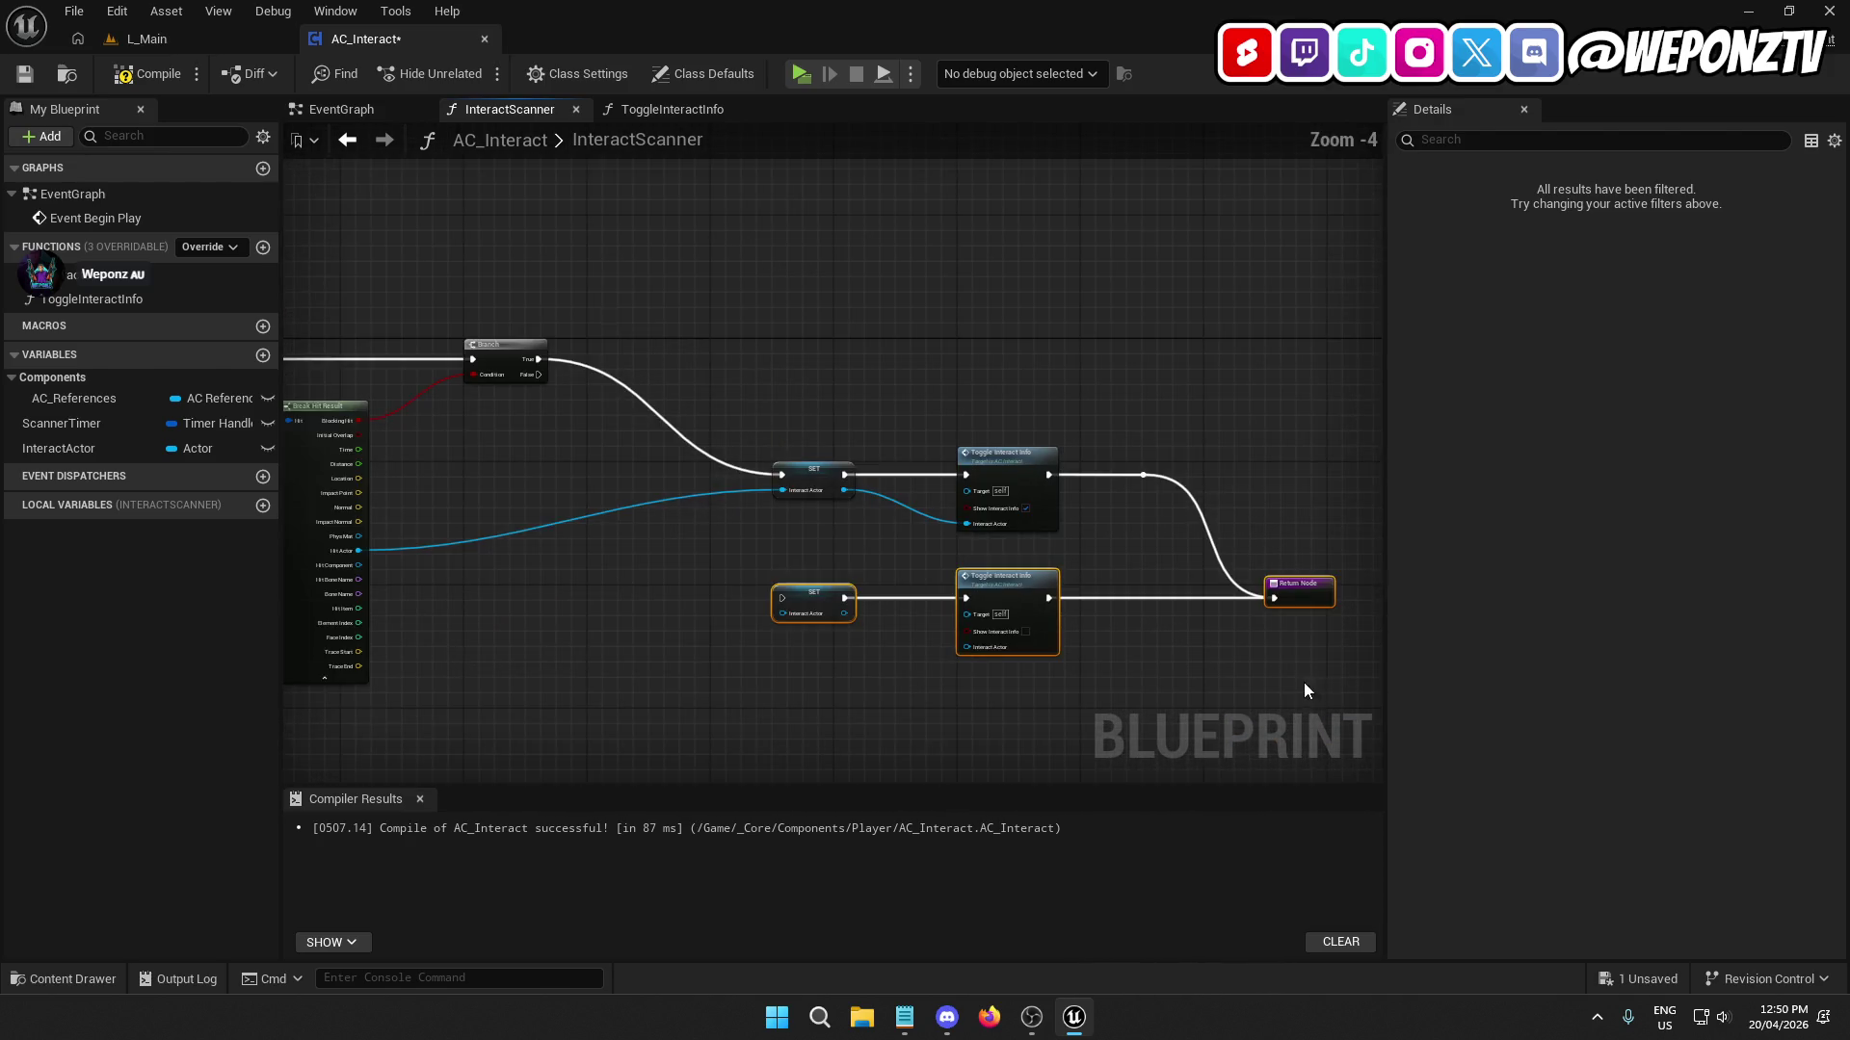
drag(1303, 682, 791, 410)
drag(800, 476, 738, 362)
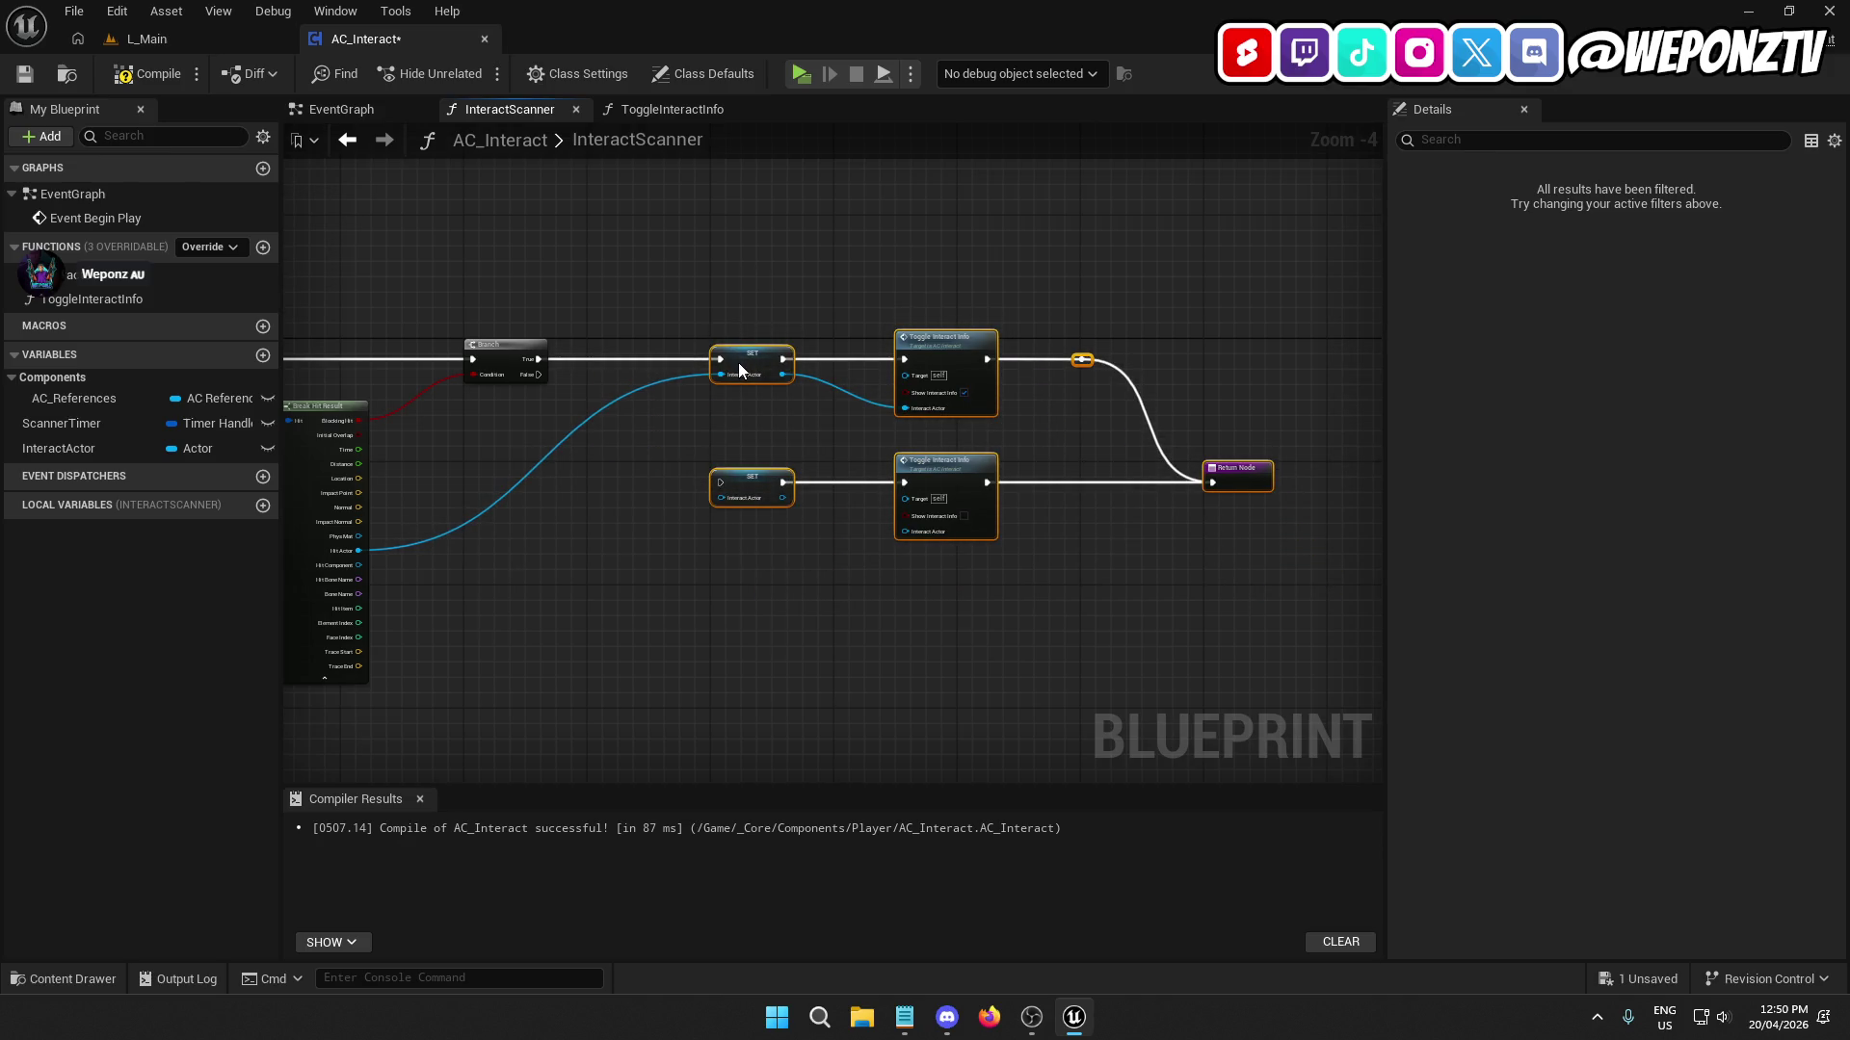
scroll(674, 422, up, 2)
click(786, 459)
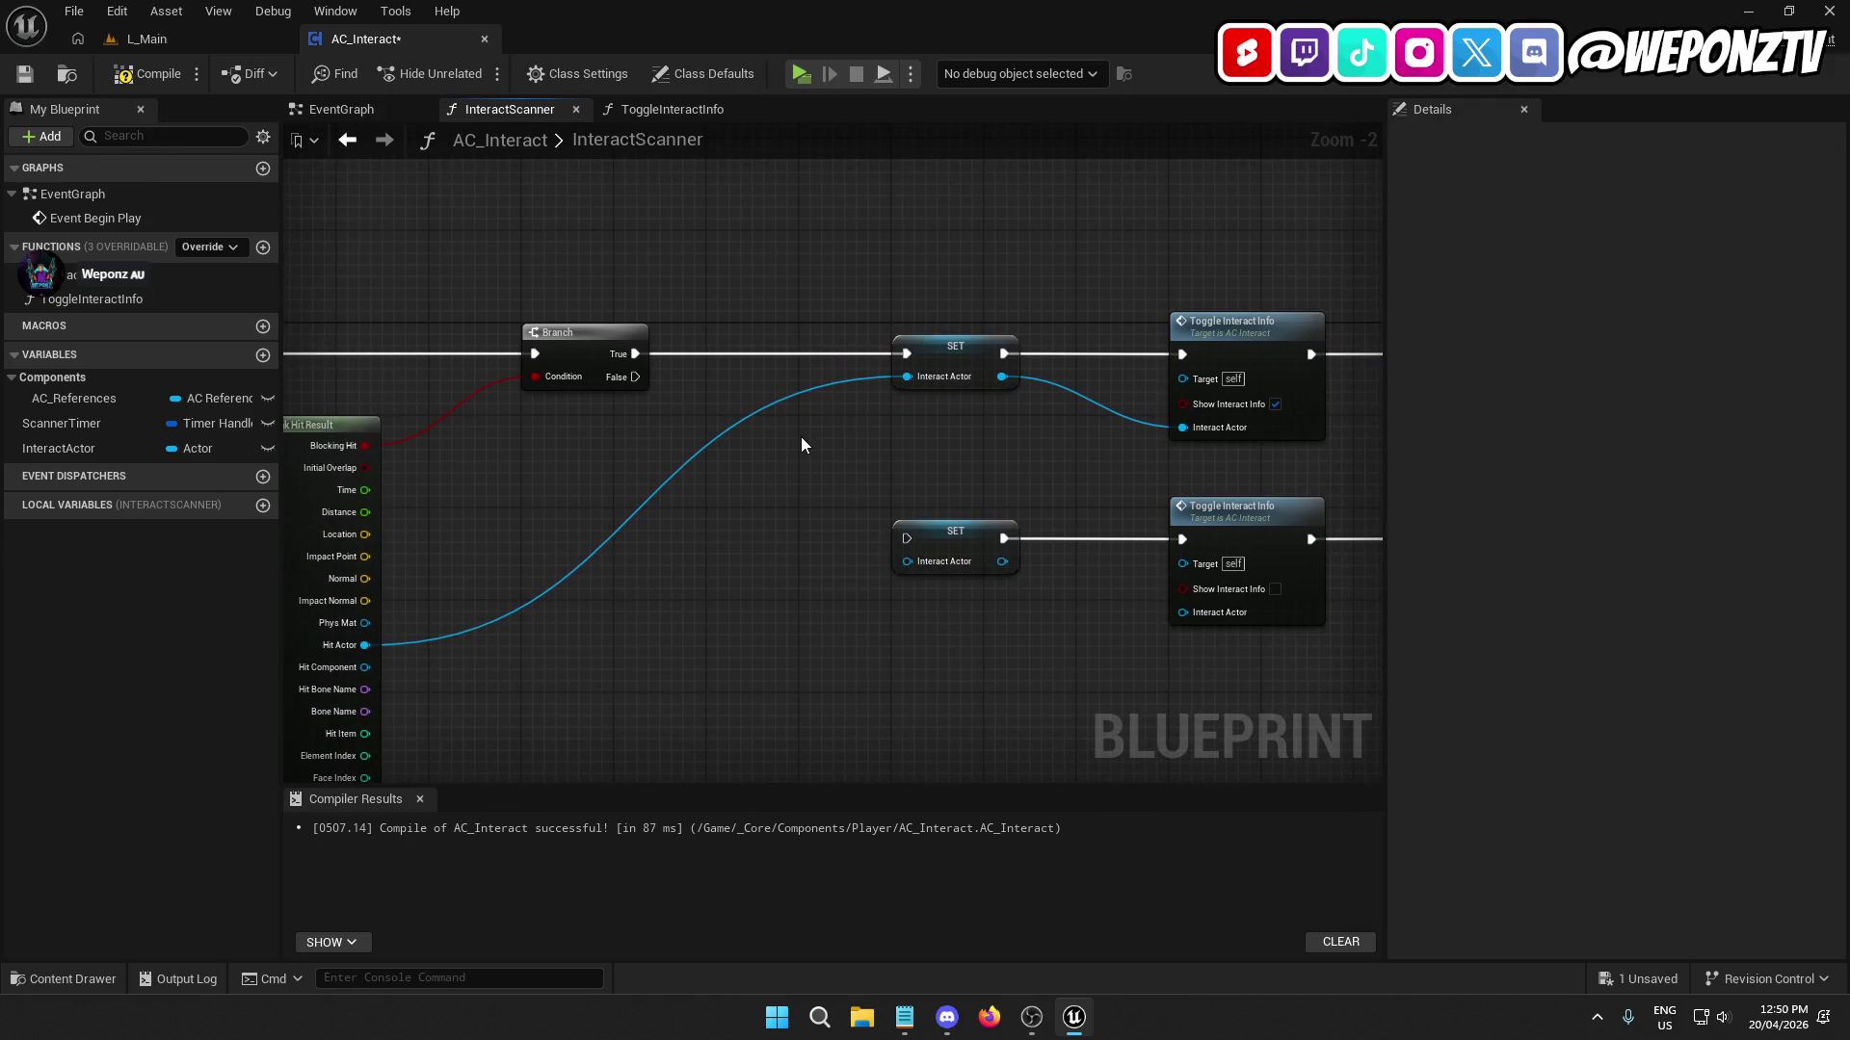
drag(55, 453, 668, 529)
Convert the InteractActor getter to a validated Get and feed its Is Valid into the clearing SET.
click(742, 566)
right_click(720, 534)
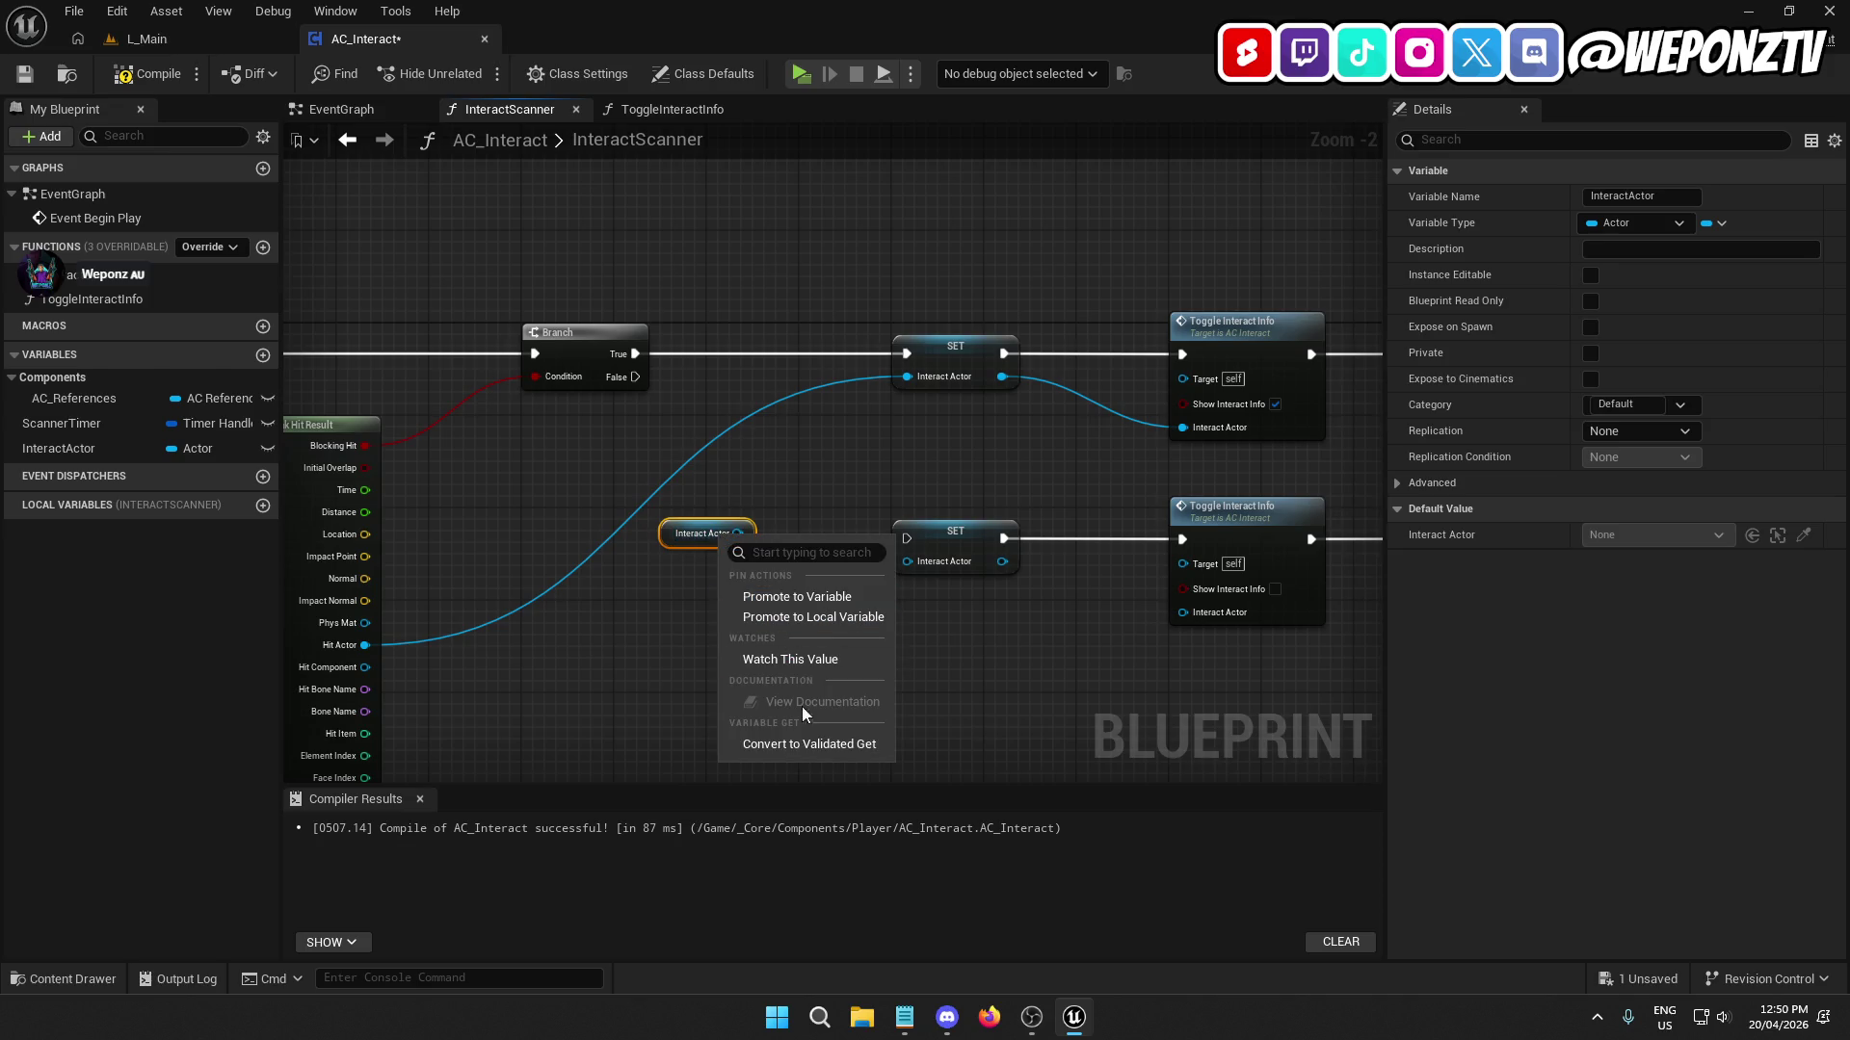
click(817, 744)
mouse_move(735, 530)
mouse_down()
mouse_move(785, 506)
mouse_move(645, 393)
mouse_up()
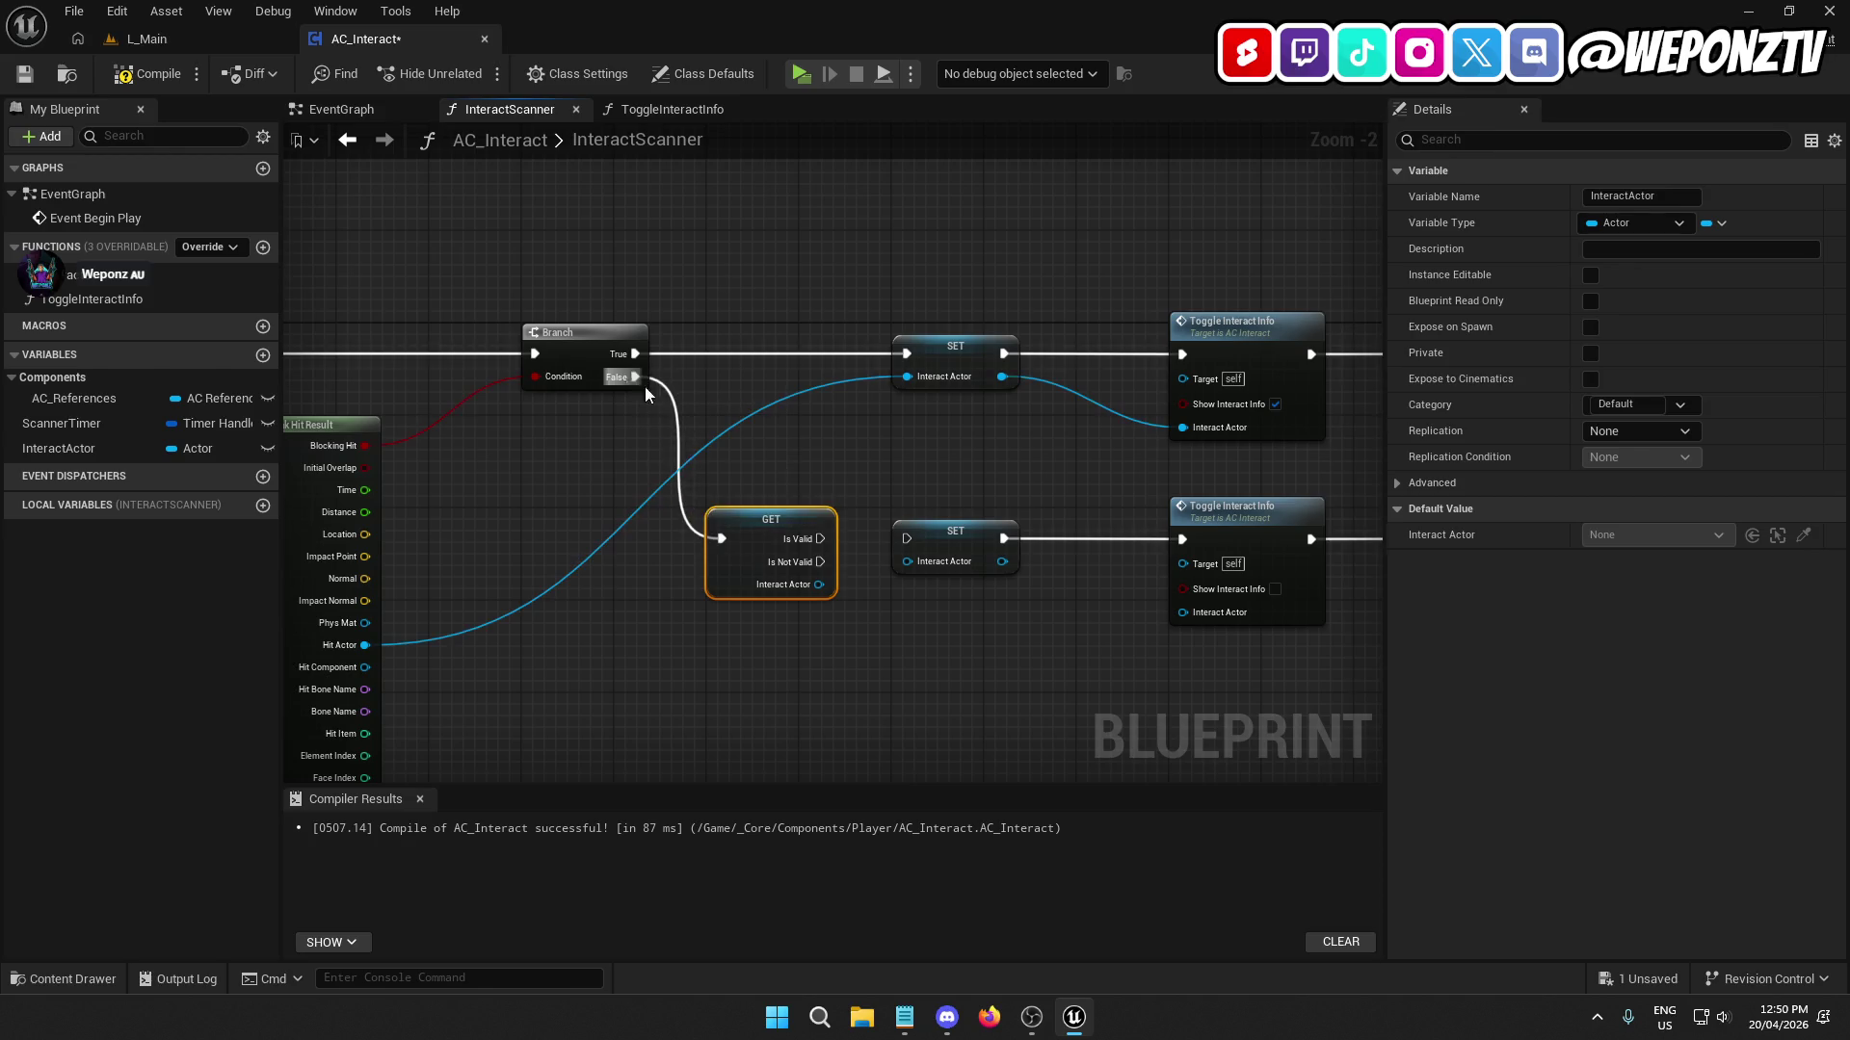
drag(768, 540, 863, 540)
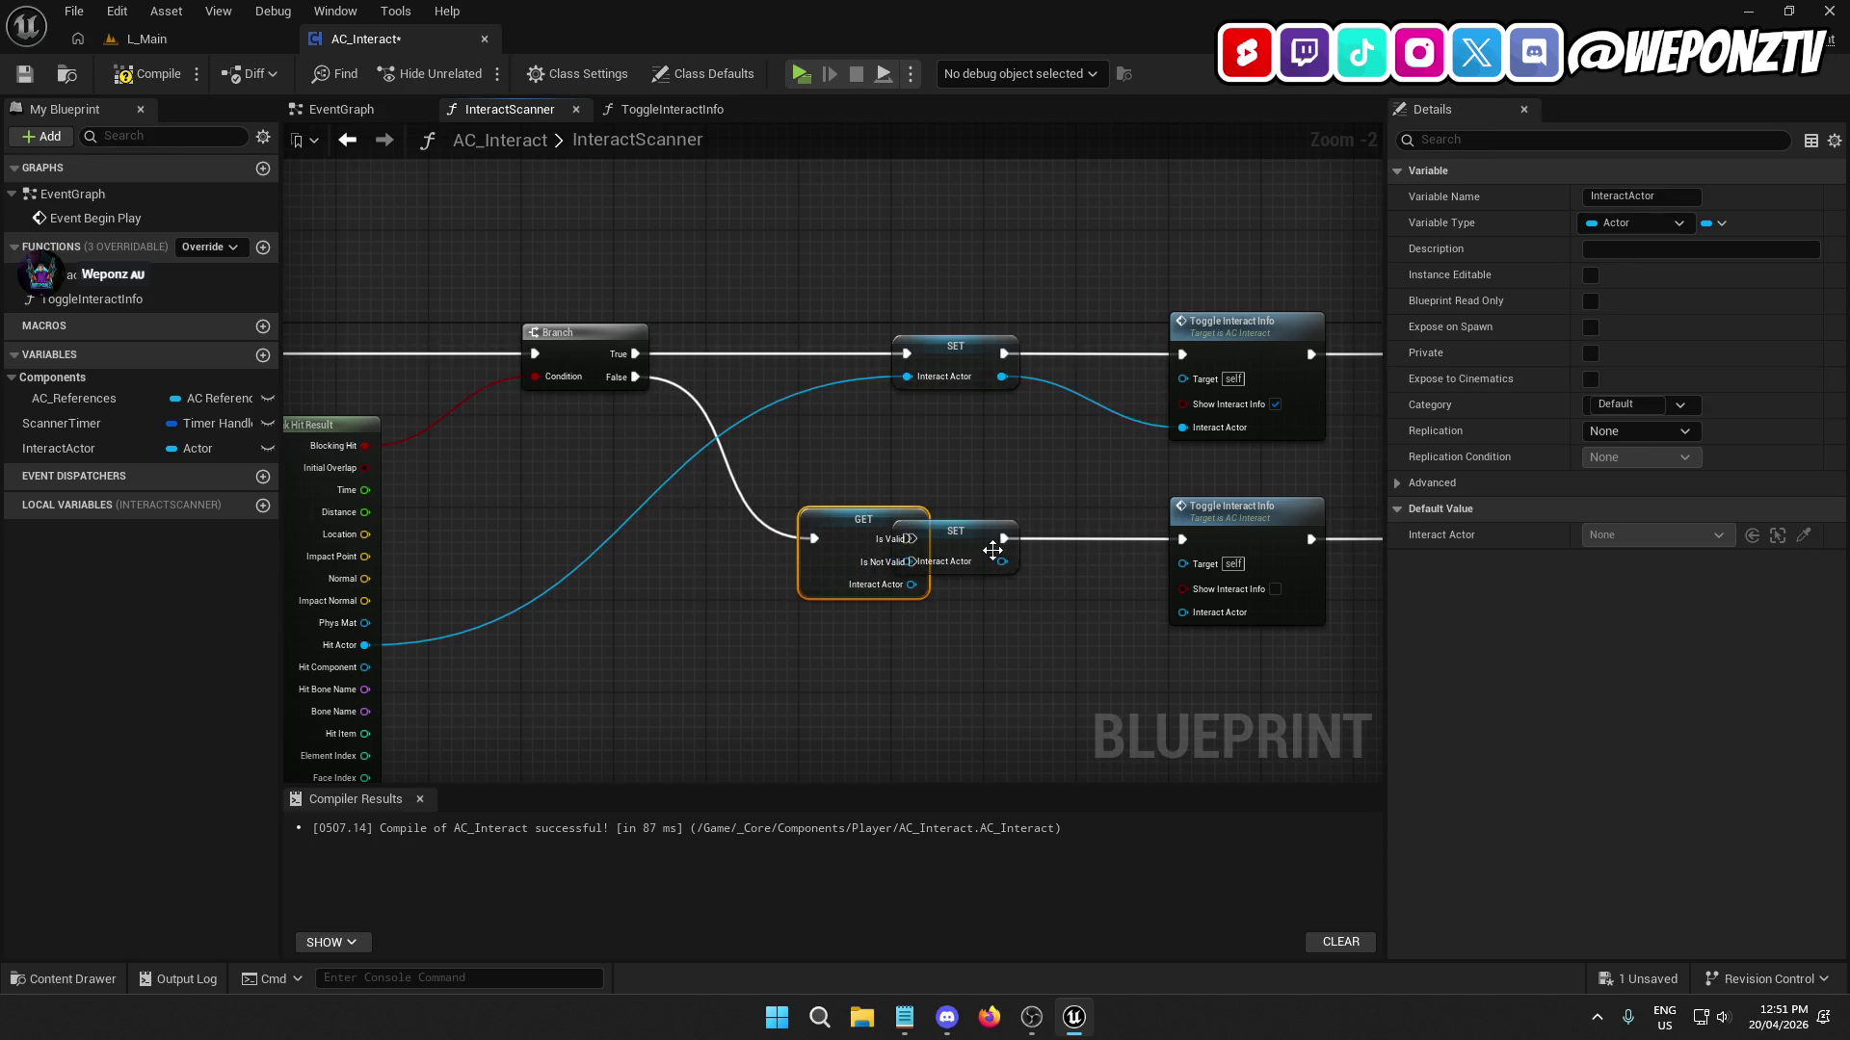
drag(992, 550, 1041, 545)
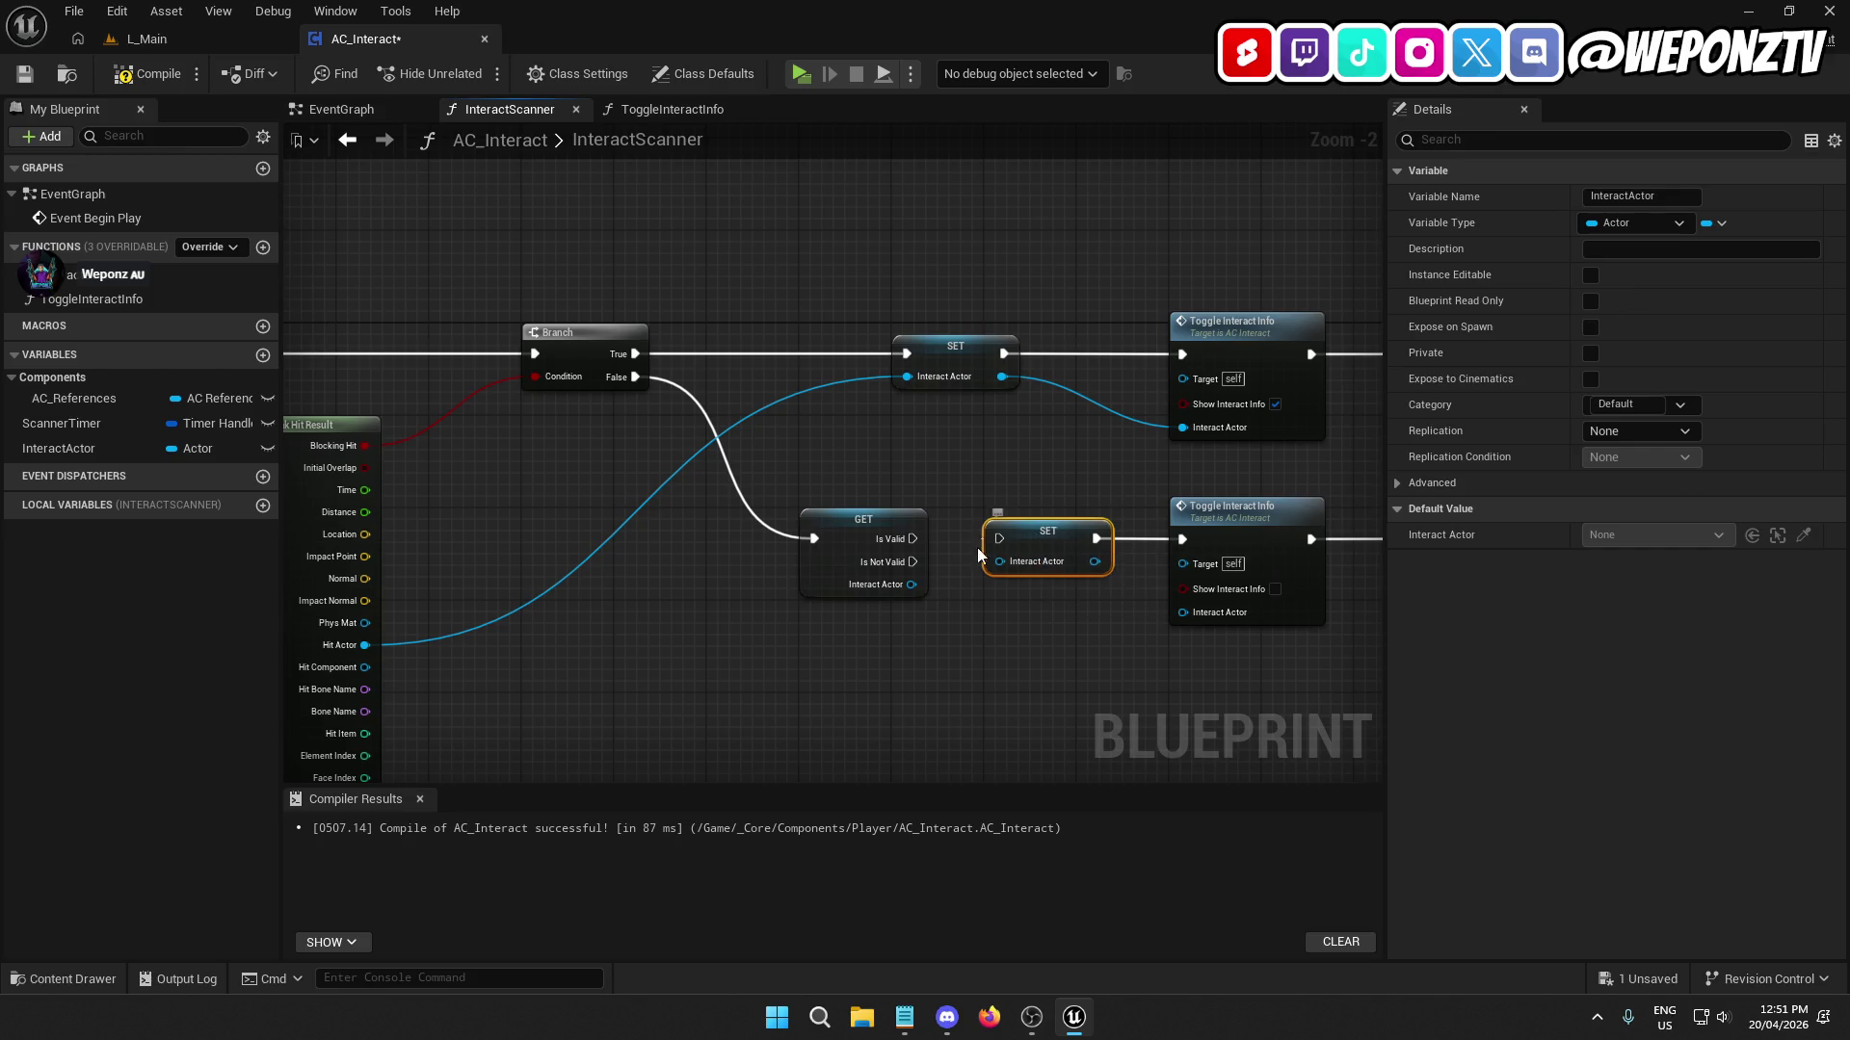
drag(906, 549, 999, 540)
mouse_move(1046, 713)
mouse_down()
mouse_move(710, 690)
mouse_move(901, 713)
mouse_move(1205, 708)
mouse_move(564, 691)
mouse_move(1117, 681)
mouse_up()
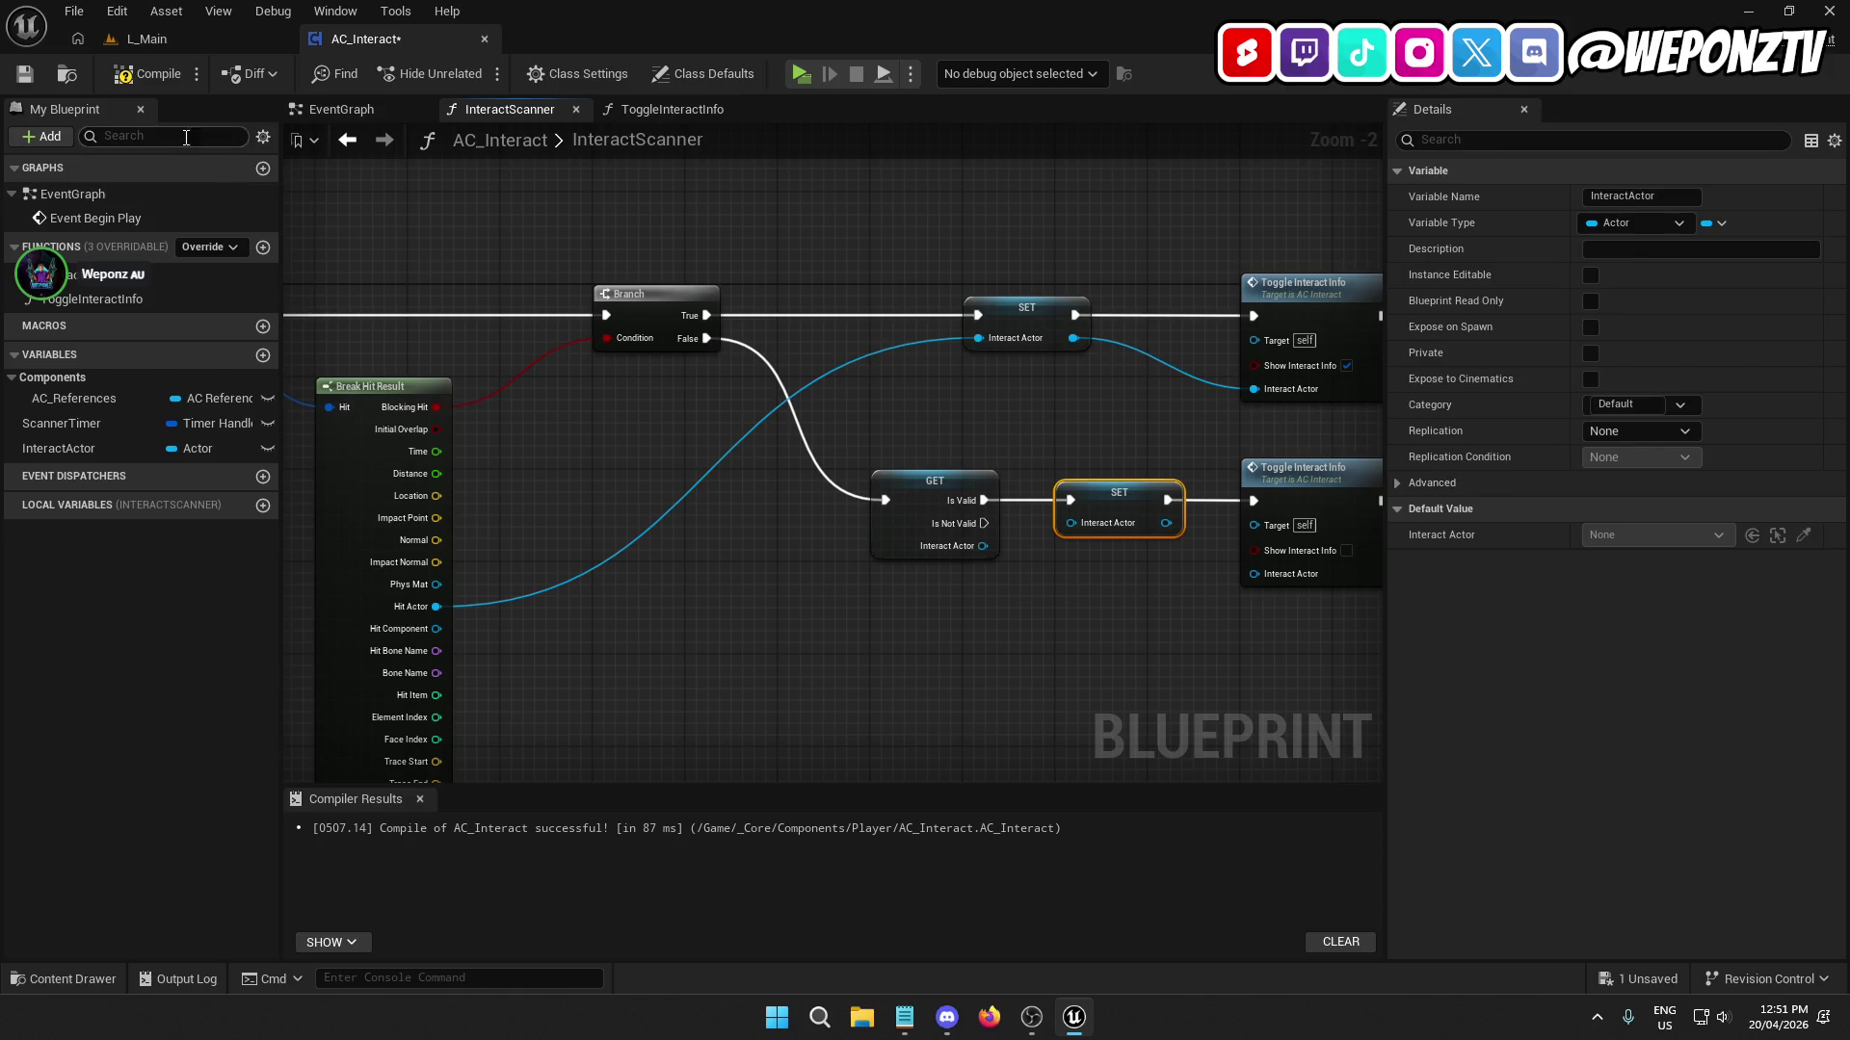
click(150, 38)
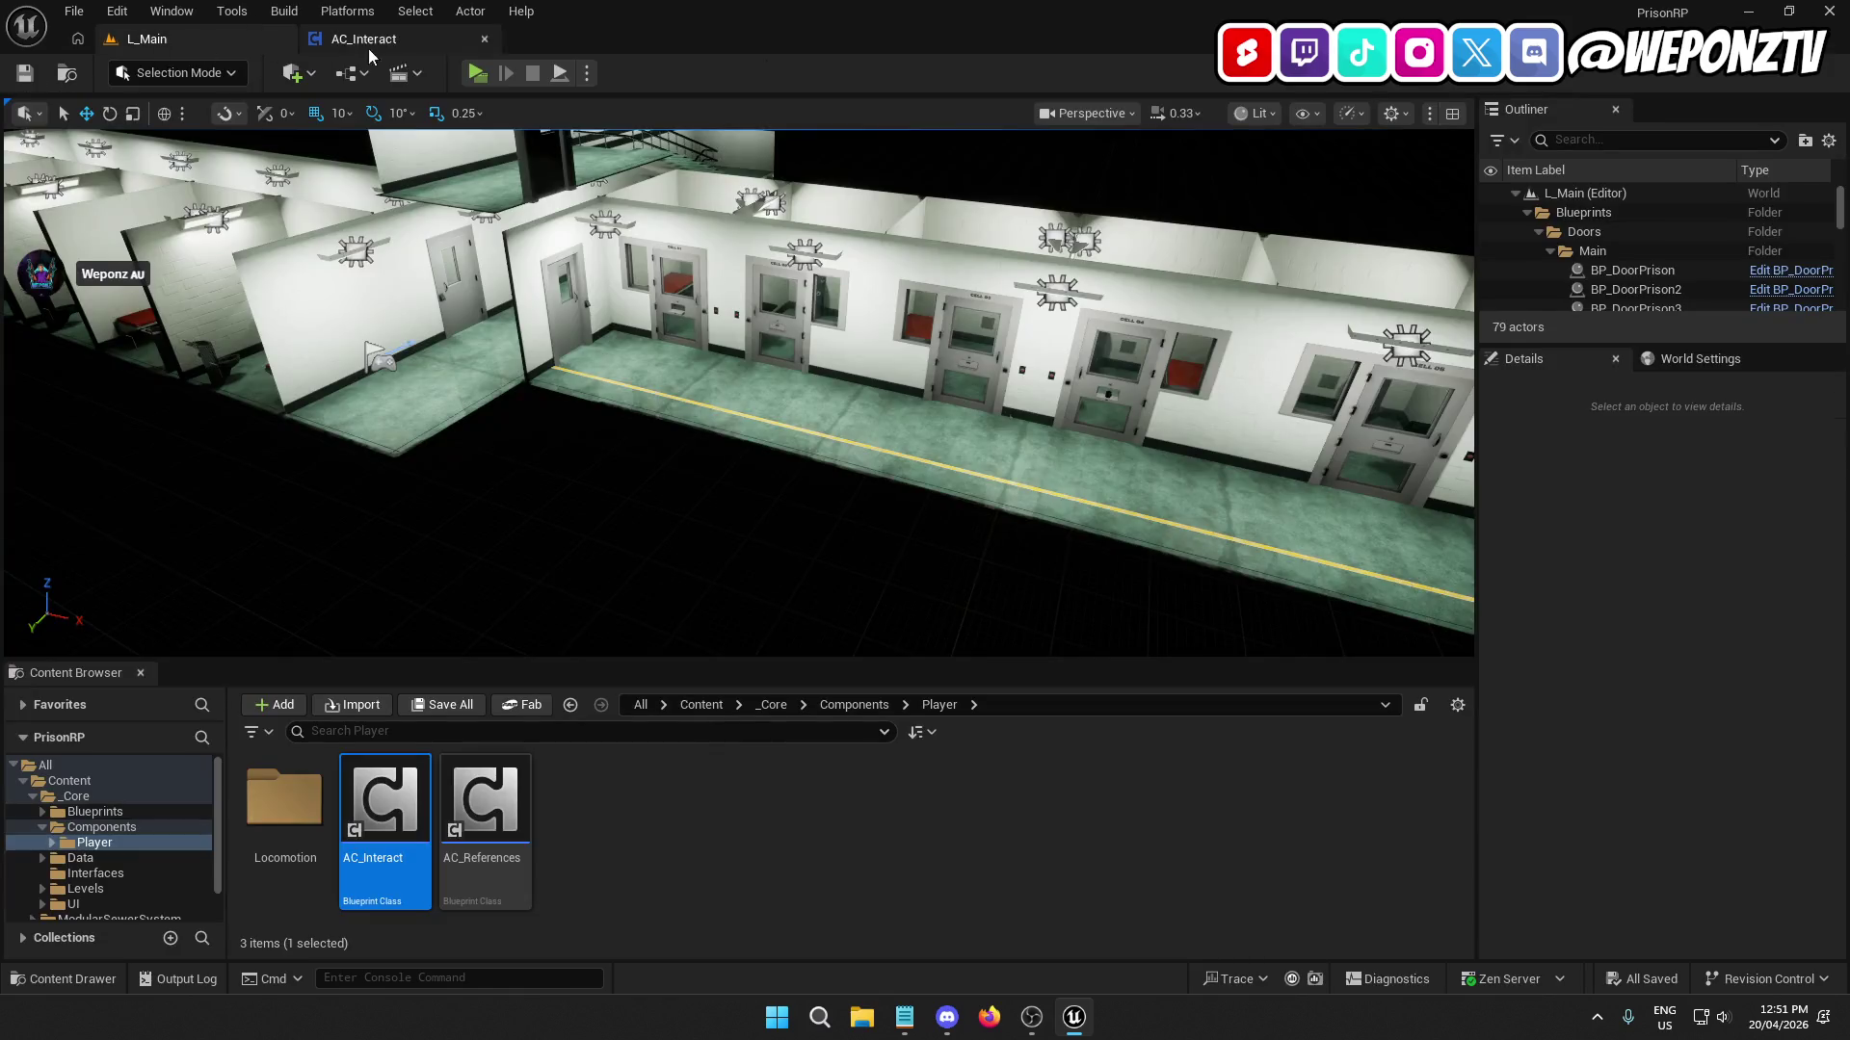
Play-test by walking to a cell door to check the F prompt, then return to AC_Interact.
click(477, 73)
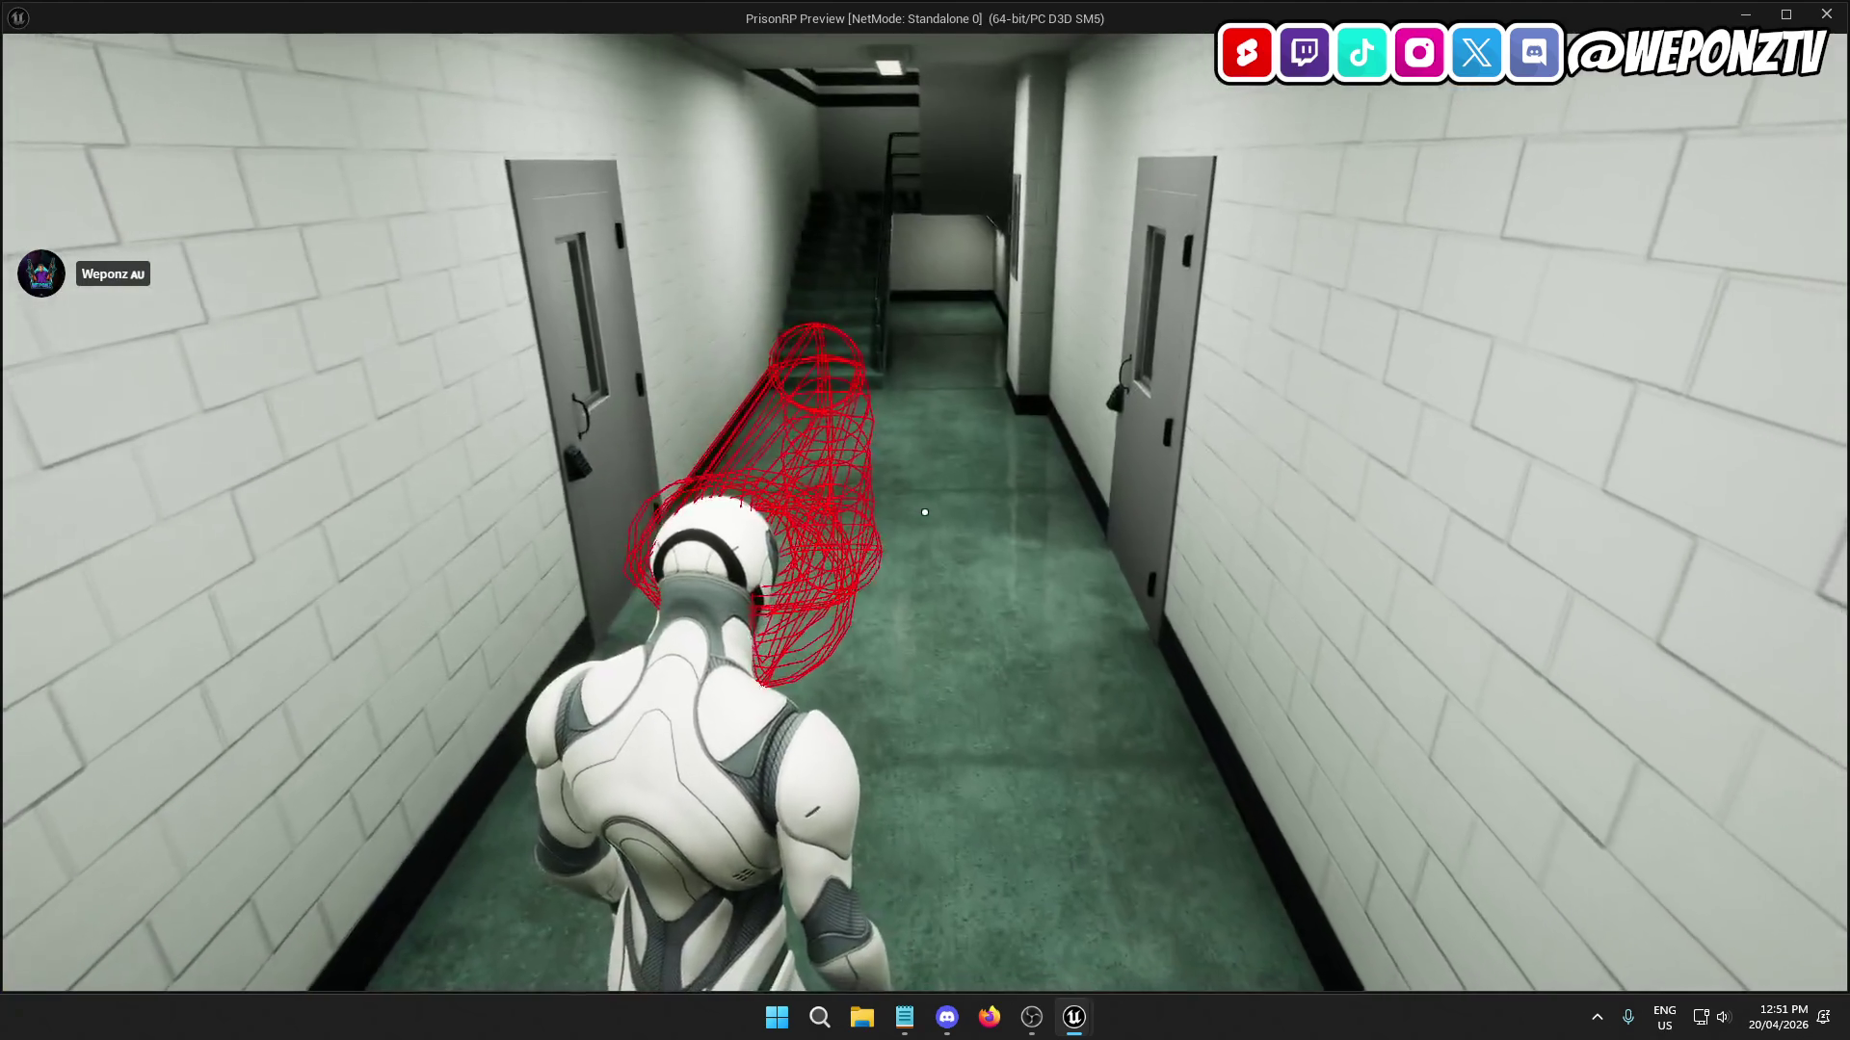
key(w)
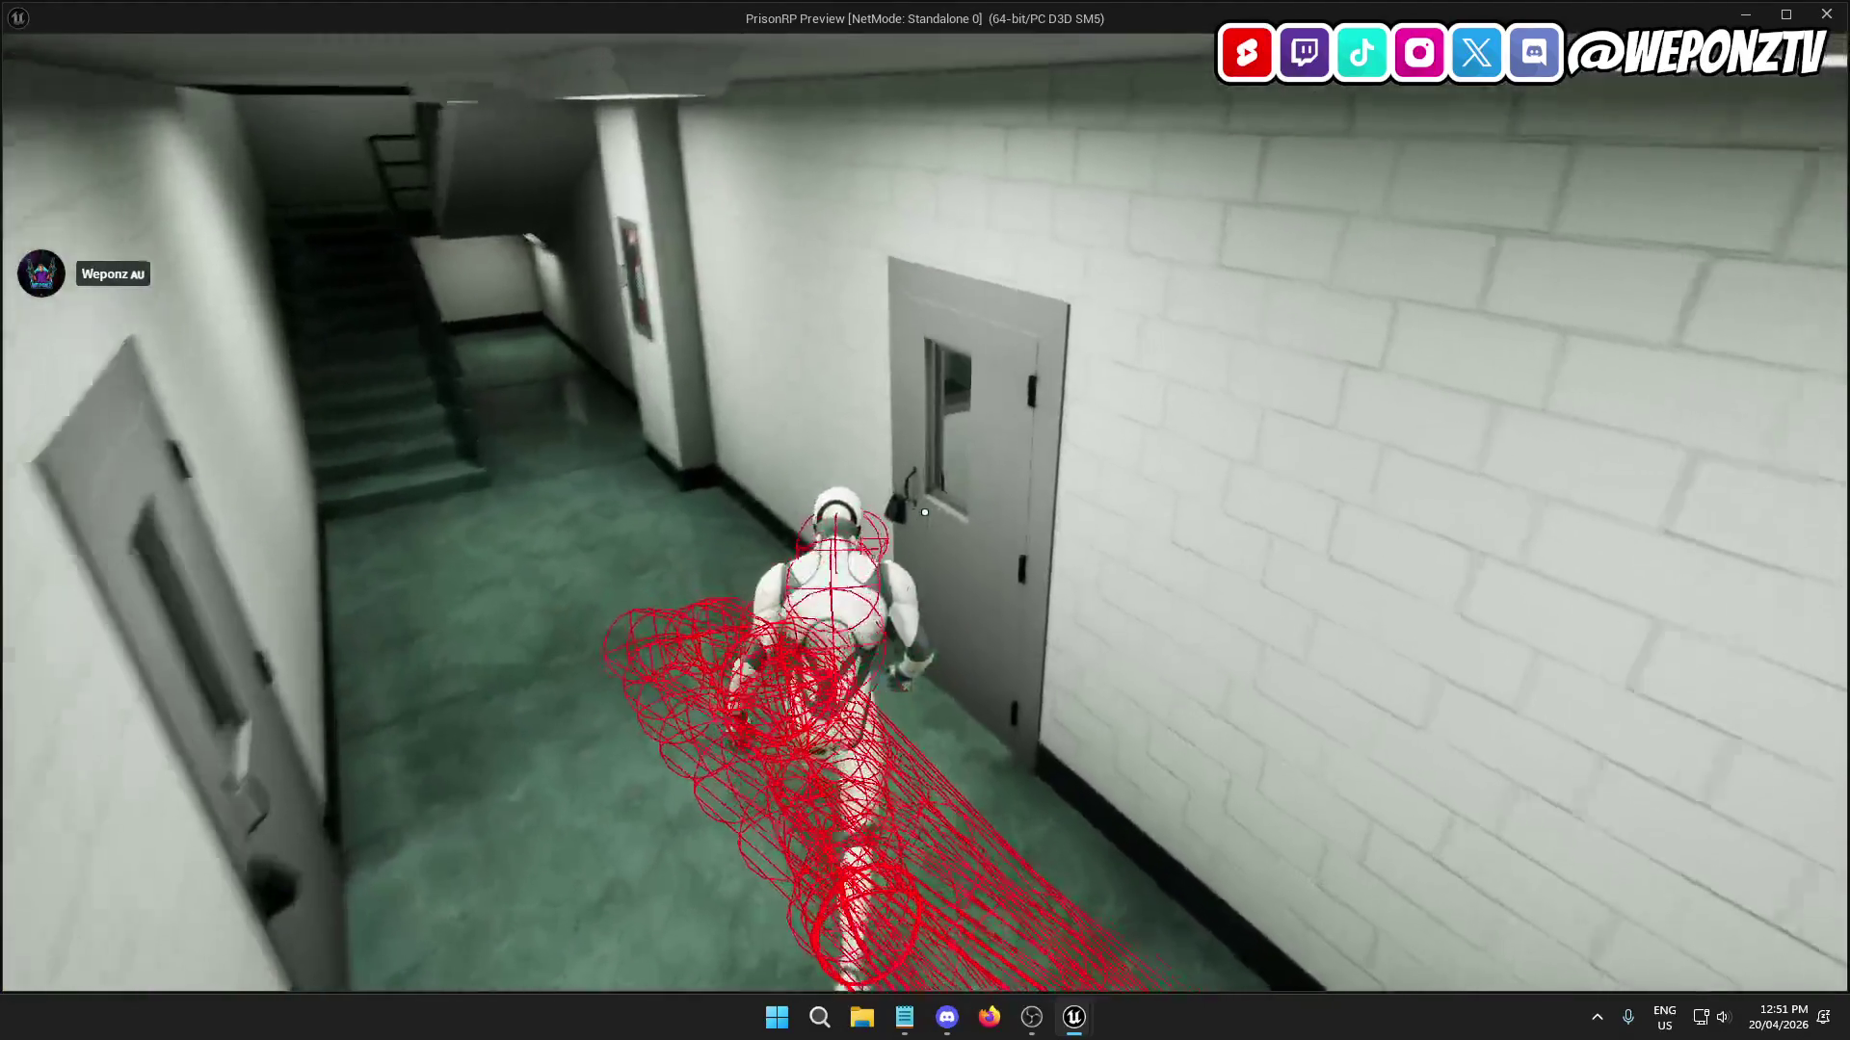
key(w)
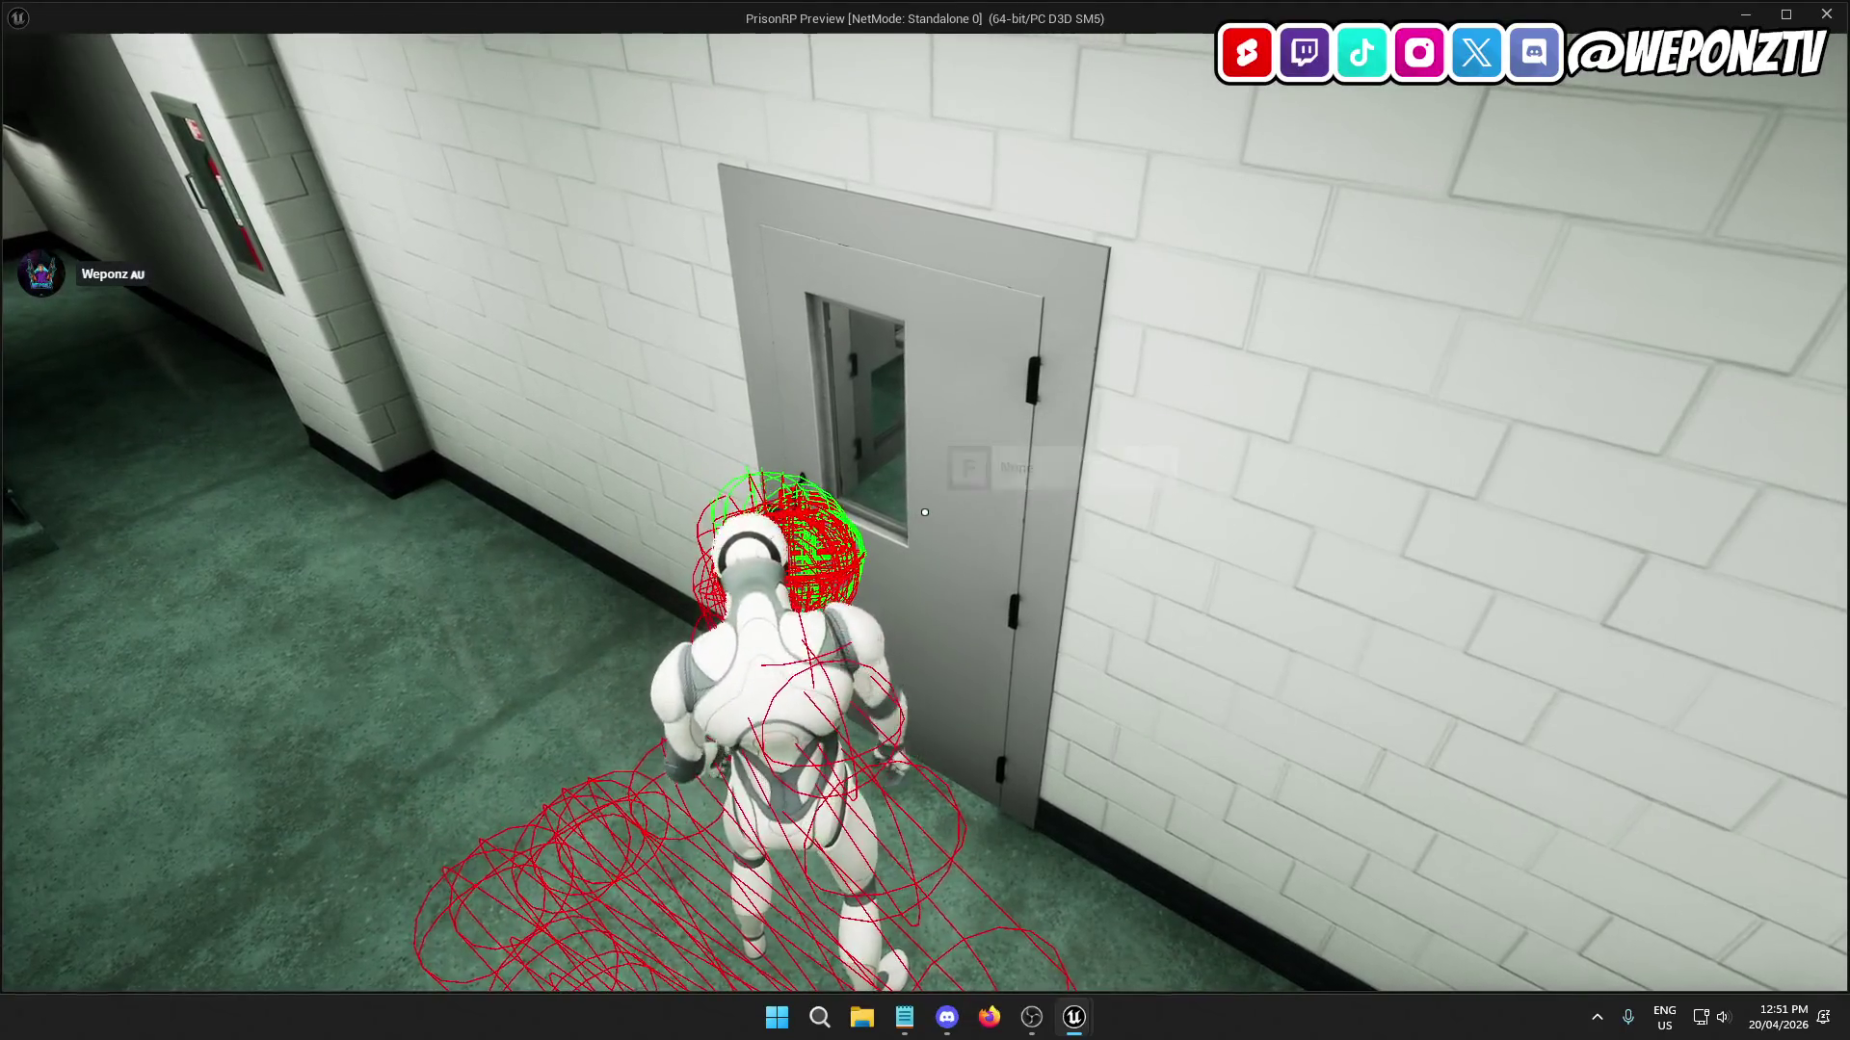
key(alt+Tab)
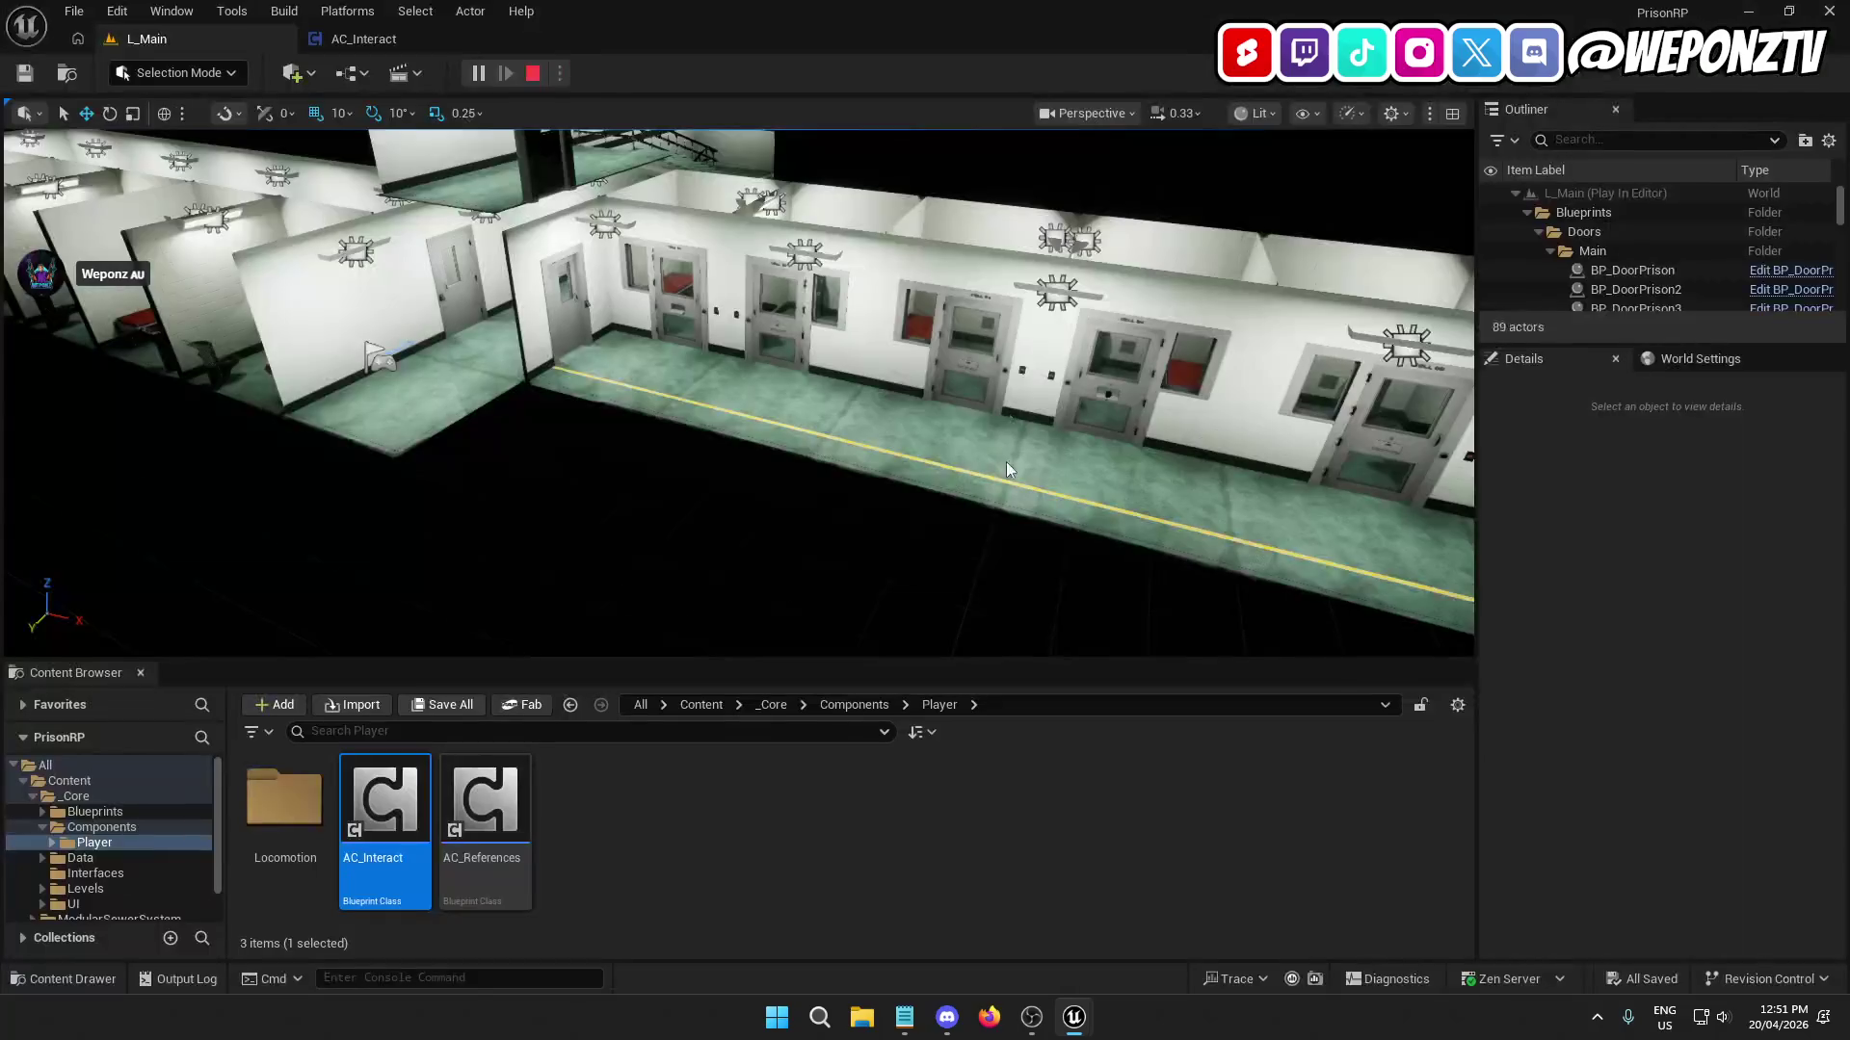
click(403, 36)
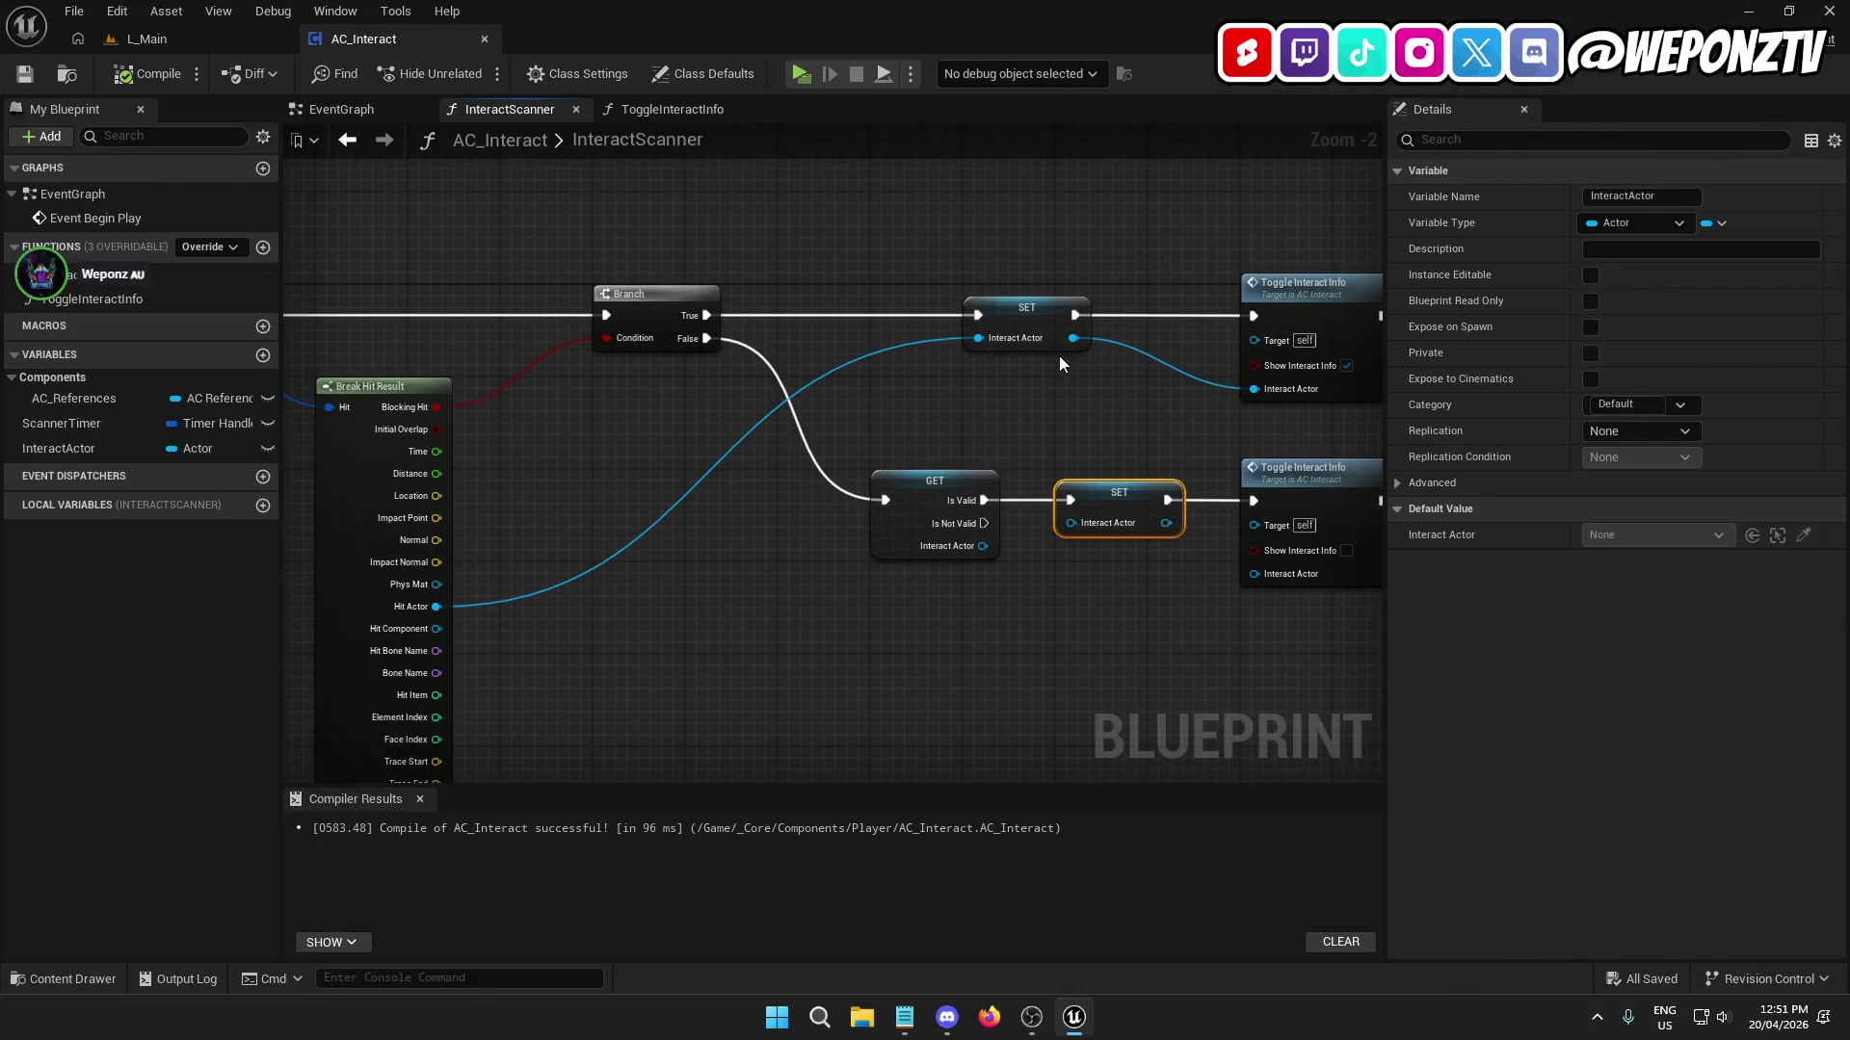
Shift the SET, Toggle Interact Info and Return nodes right to make room.
click(848, 493)
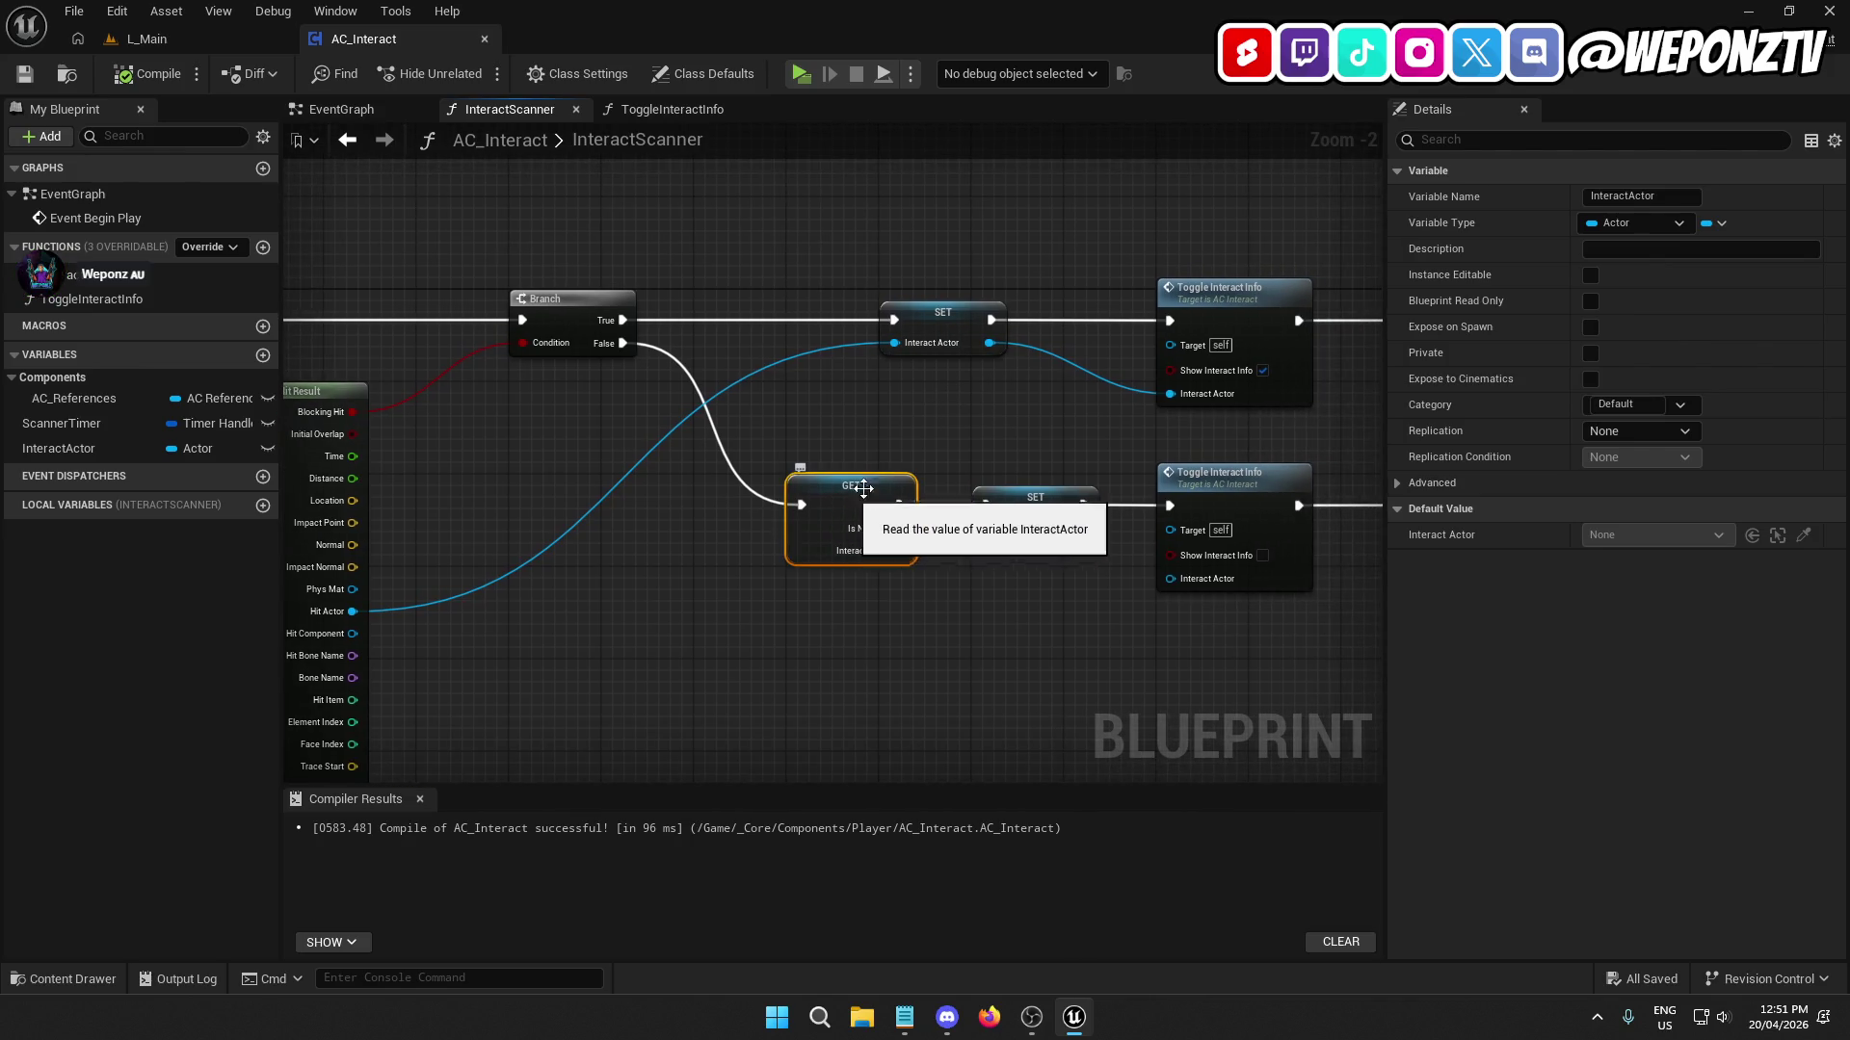
drag(1339, 414, 1042, 394)
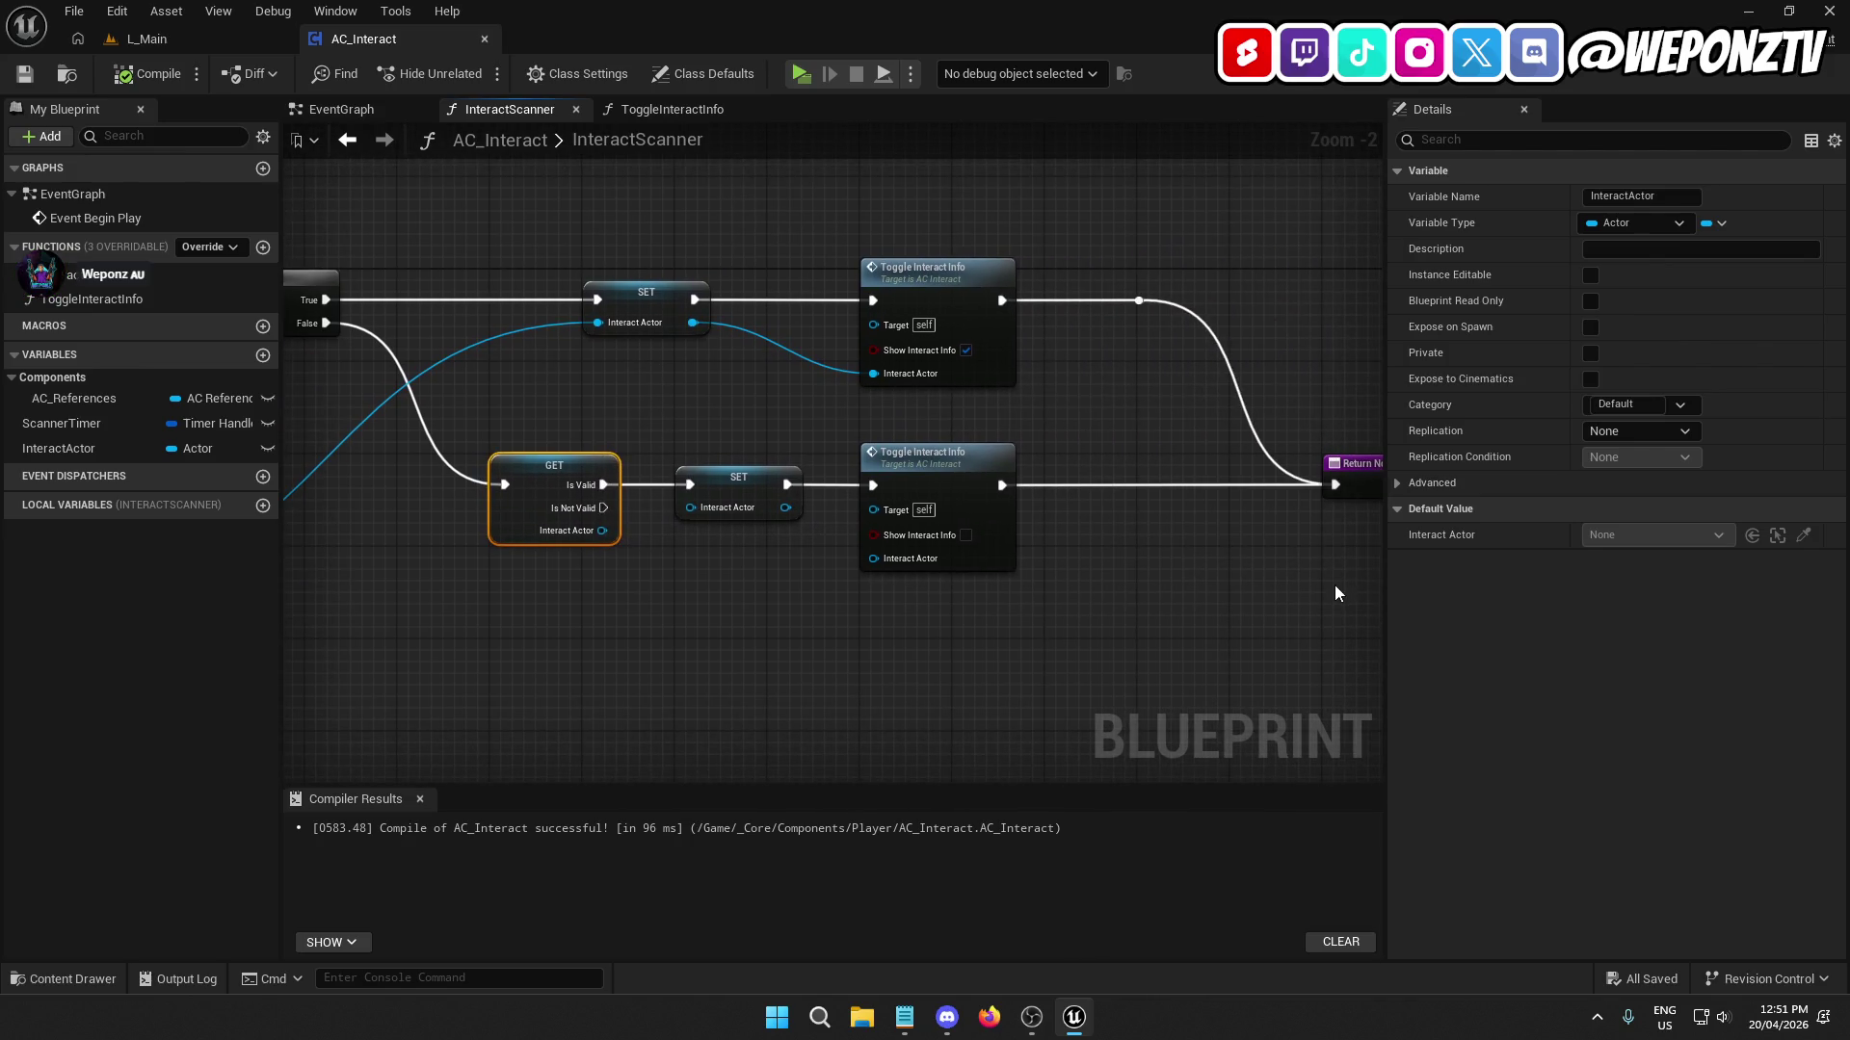
mouse_move(1335, 593)
mouse_down()
mouse_move(722, 198)
mouse_move(624, 271)
mouse_move(827, 312)
mouse_up()
click(535, 314)
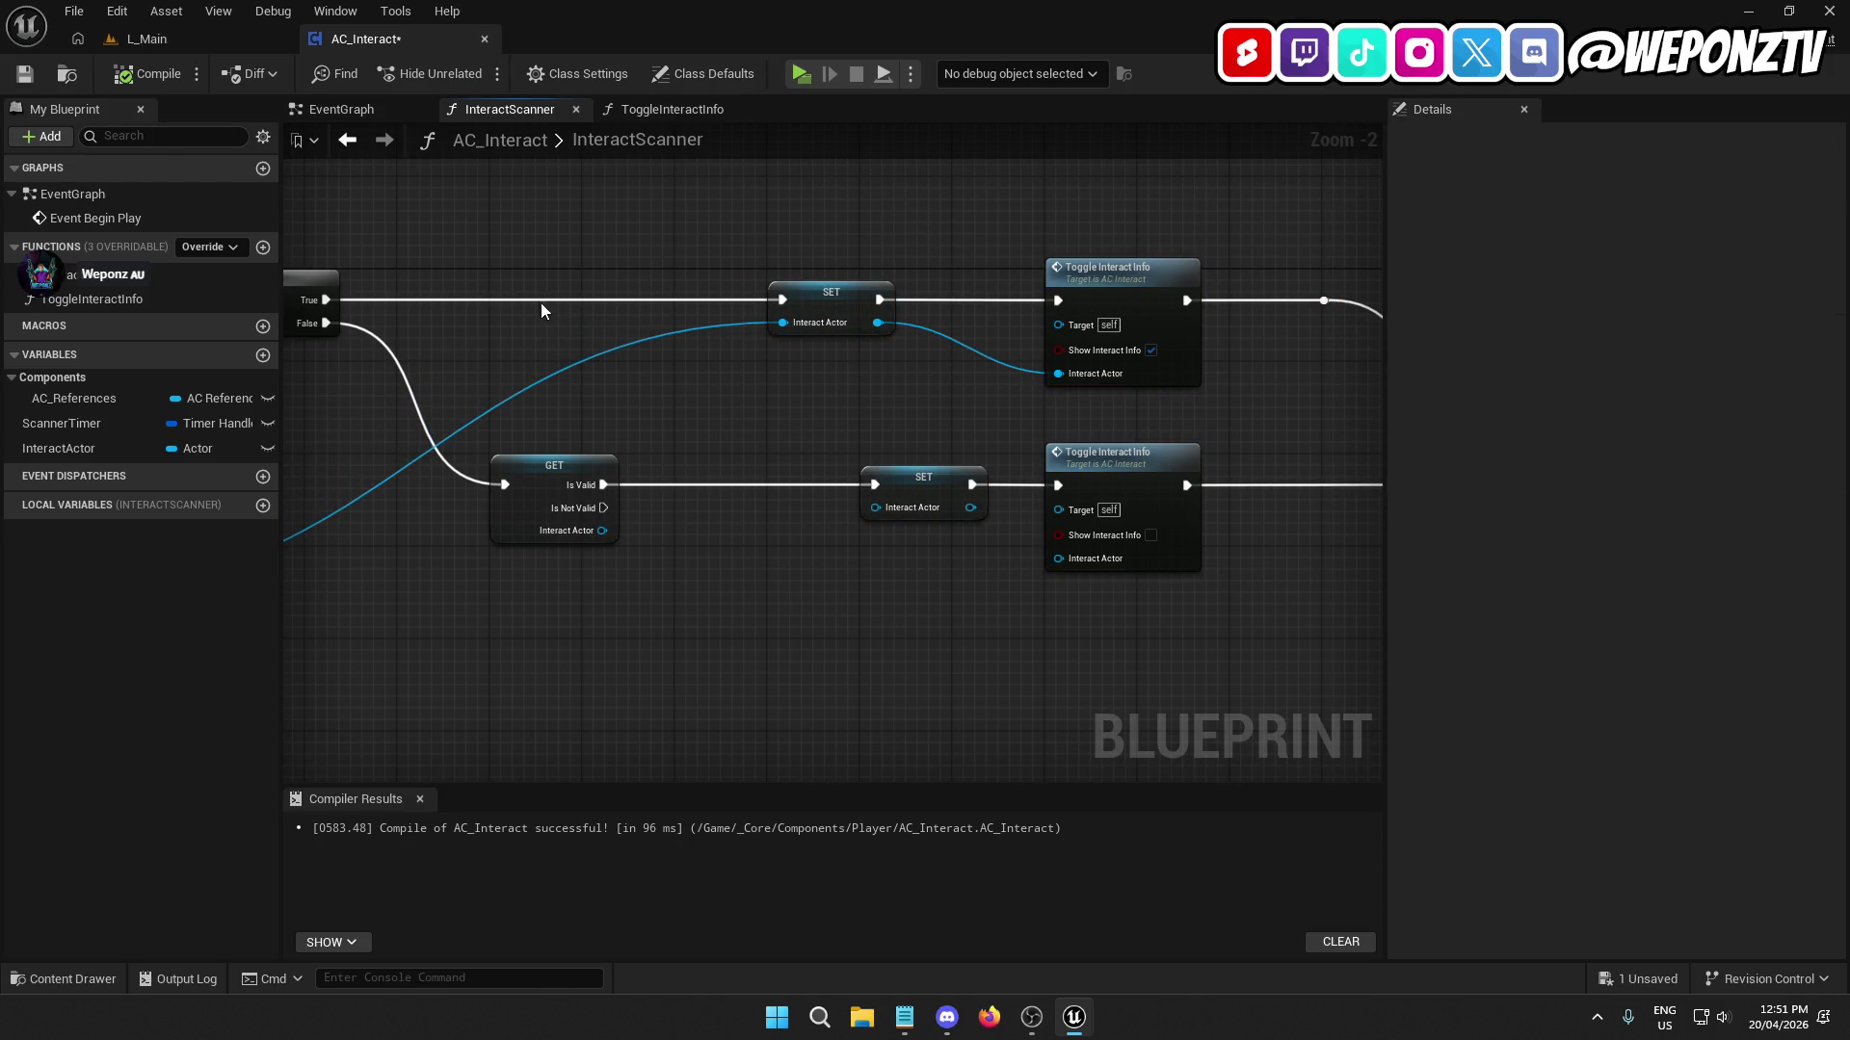
Duplicate the validated InteractActor Get onto the top path and connect Branch True to it.
click(555, 464)
key(ctrl+d)
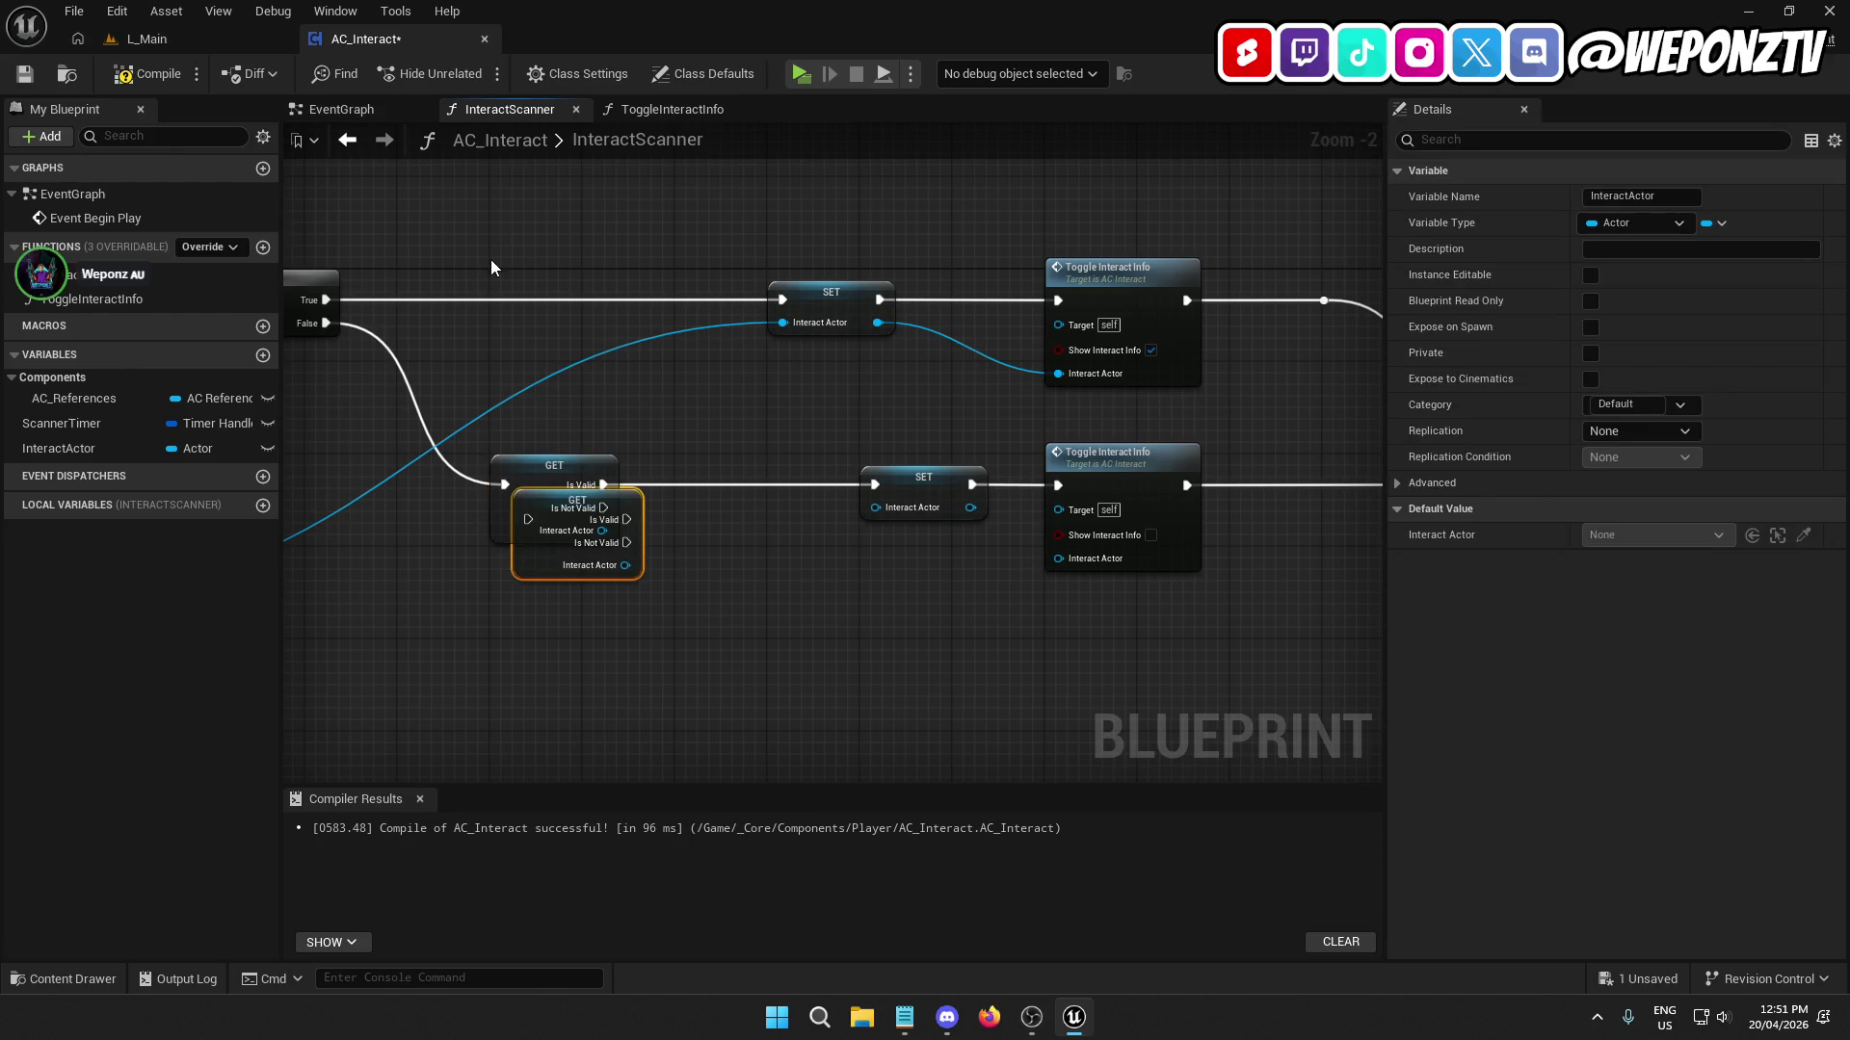
key(ctrl+d)
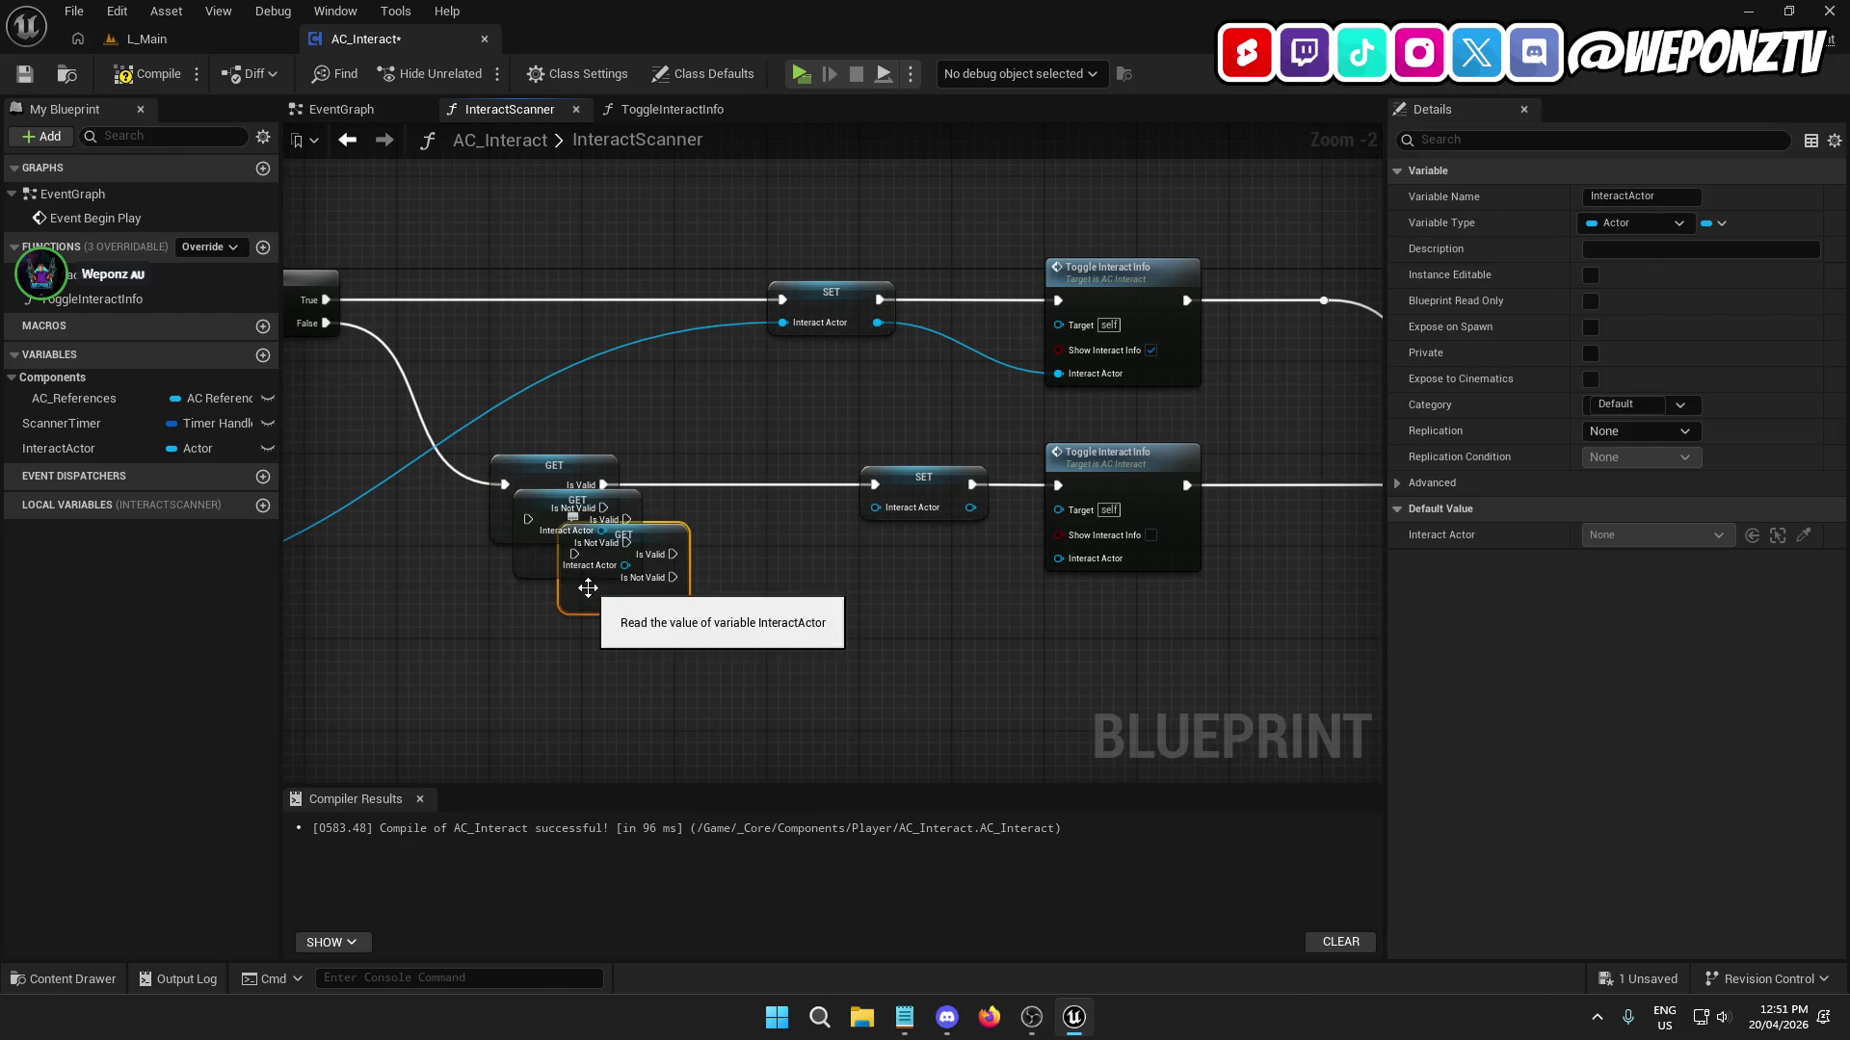
key(Delete)
drag(565, 571, 507, 333)
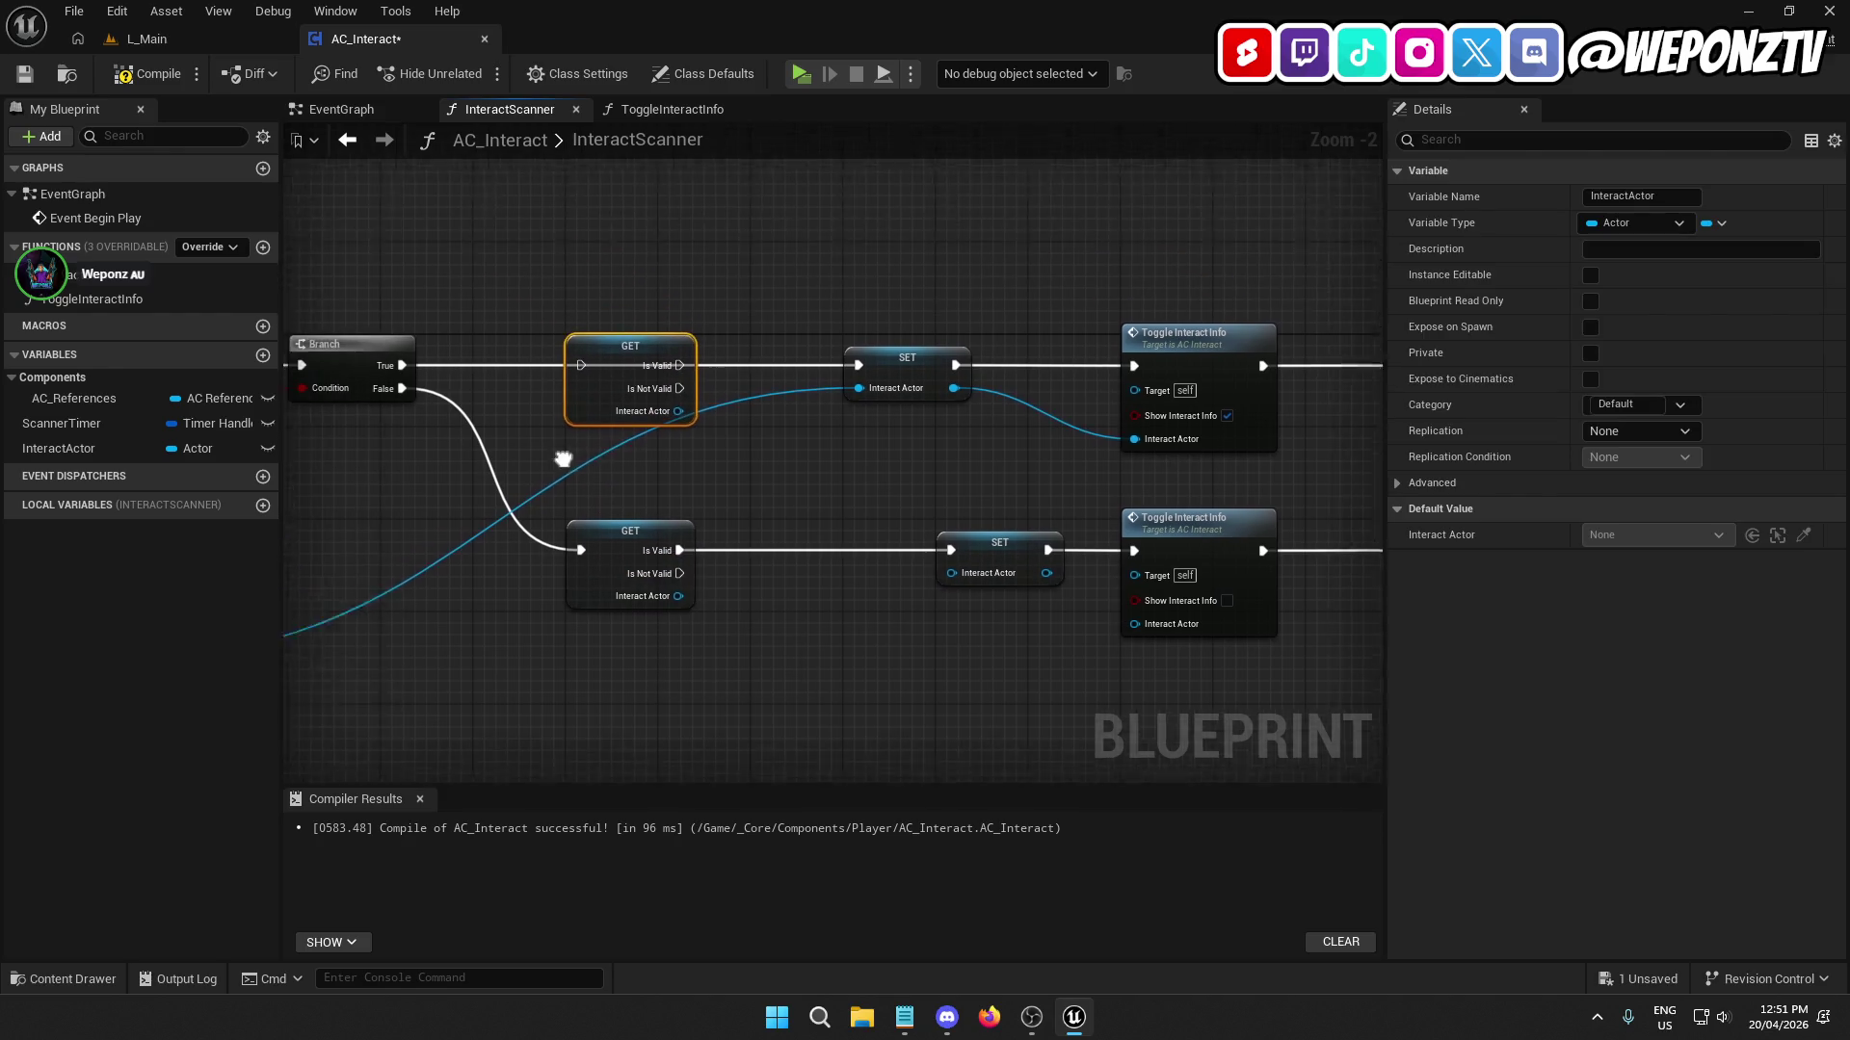
drag(443, 394, 629, 394)
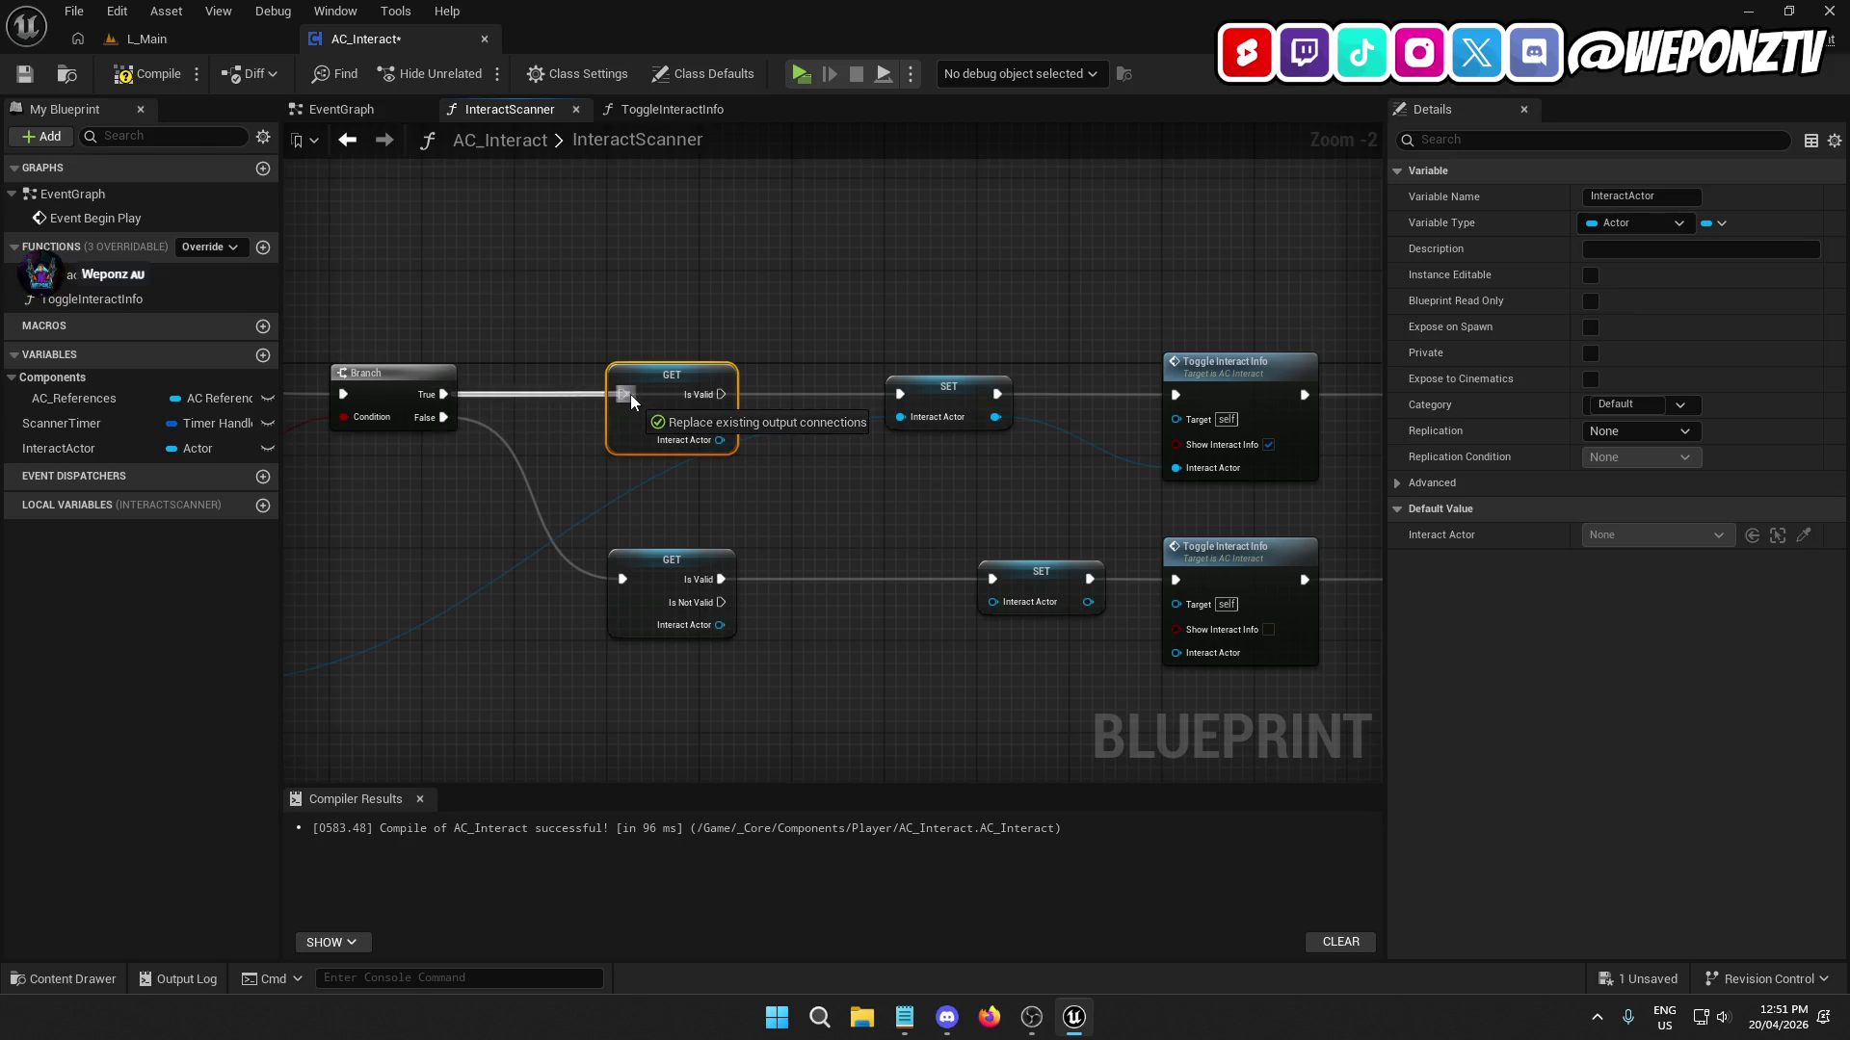
Wire the new Get's Is Not Valid into the upper SET and nudge the upper Toggle Interact Info down.
ctrl+click(419, 373)
click(720, 521)
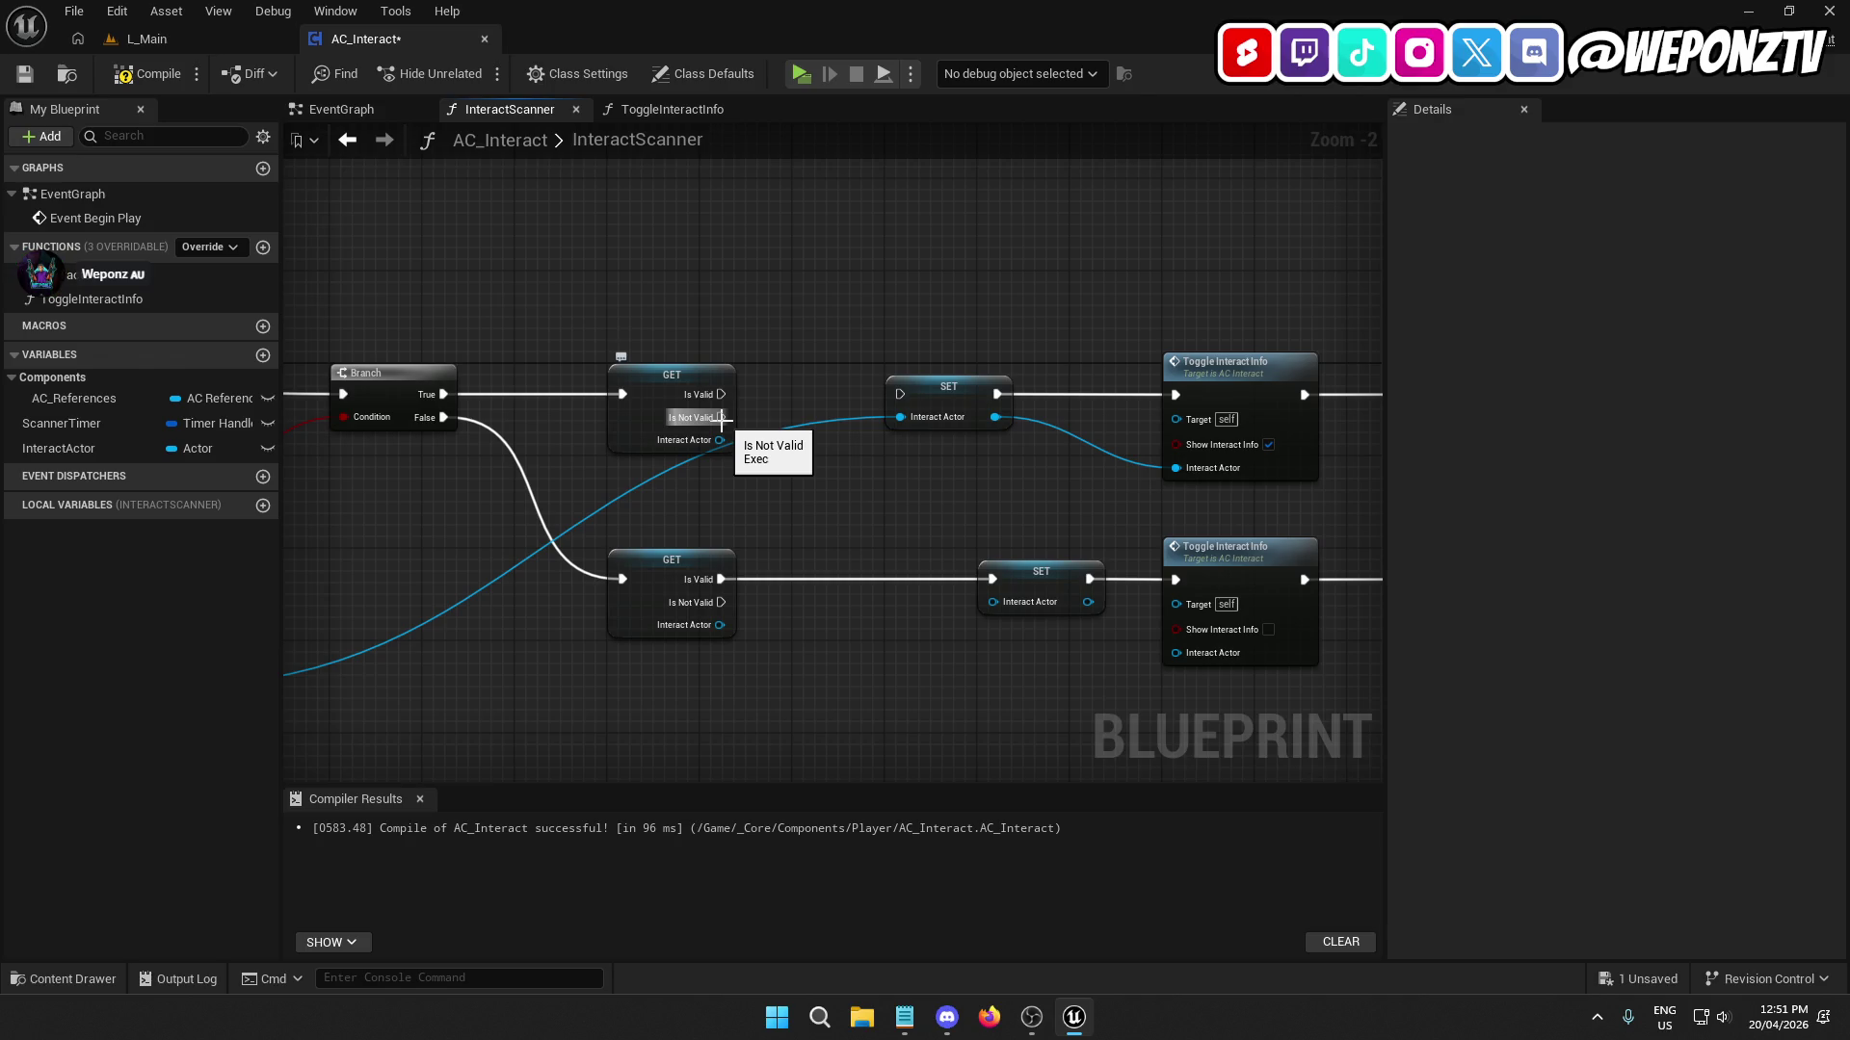
mouse_move(722, 418)
mouse_down()
mouse_move(898, 395)
mouse_move(939, 420)
mouse_up()
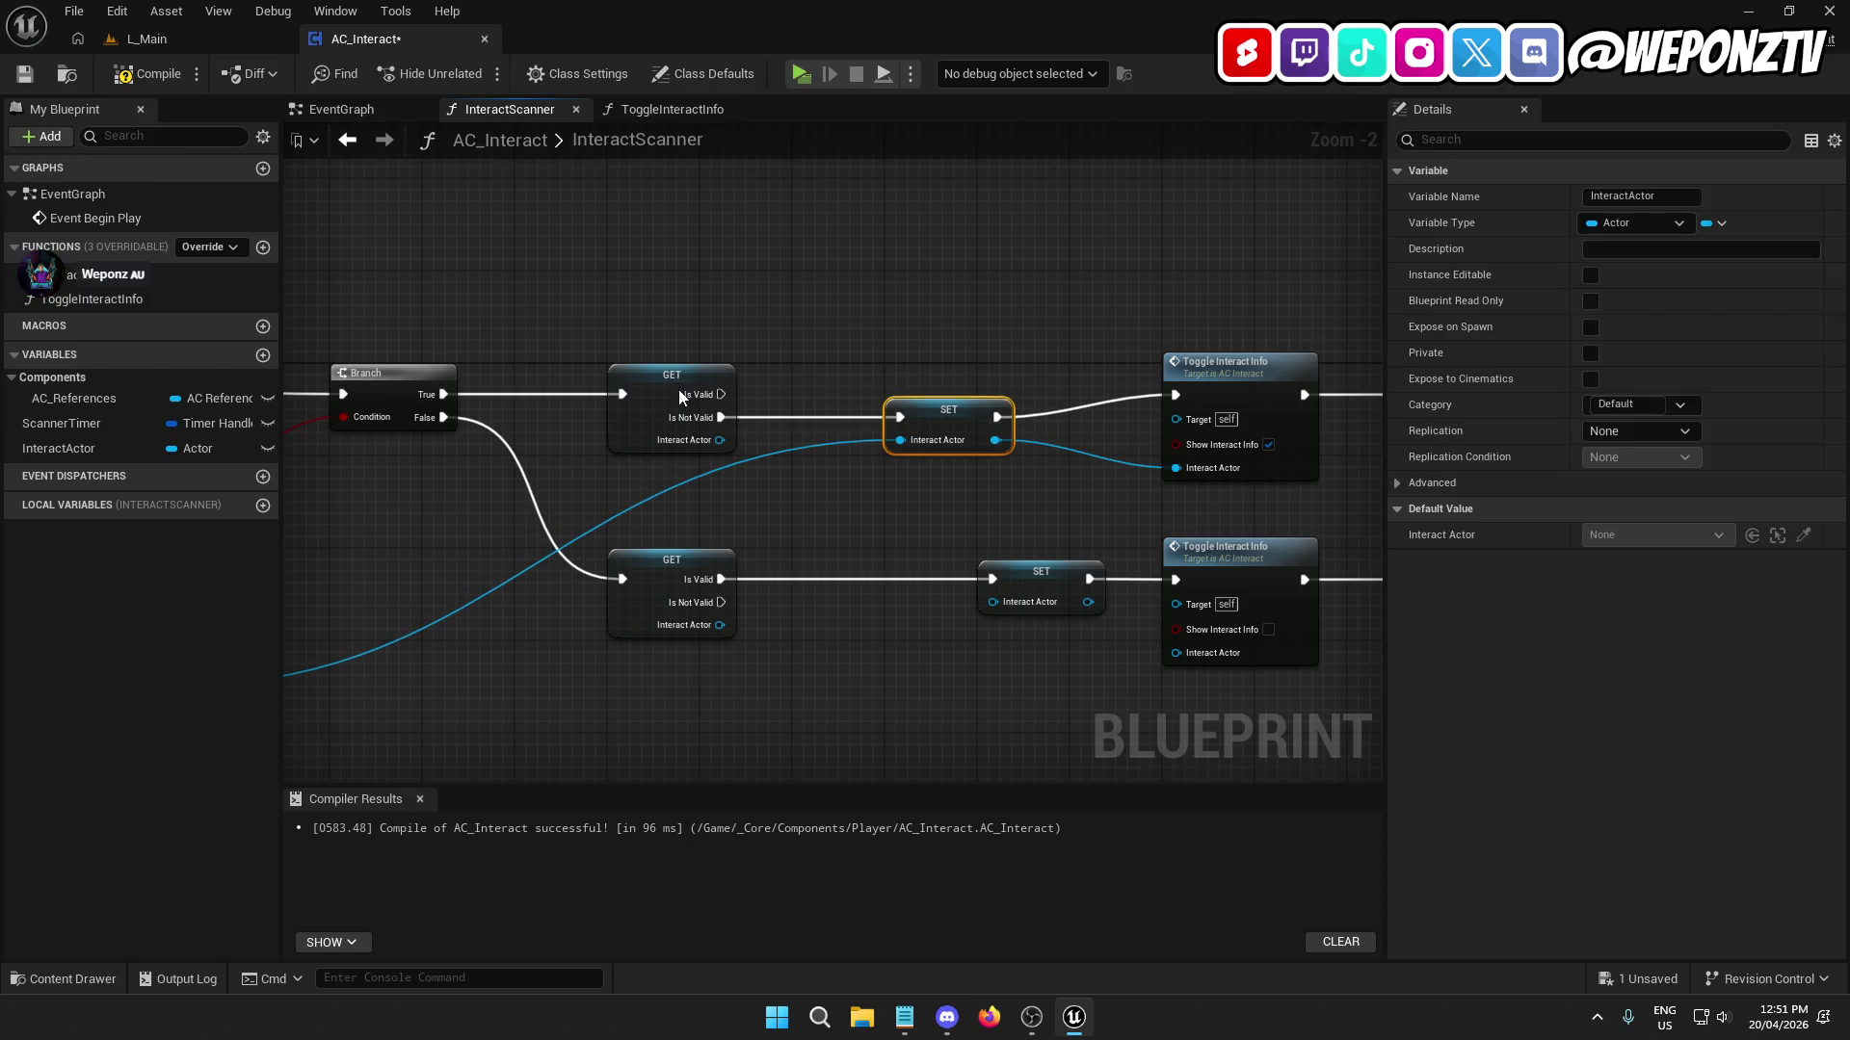
click(933, 540)
click(1143, 380)
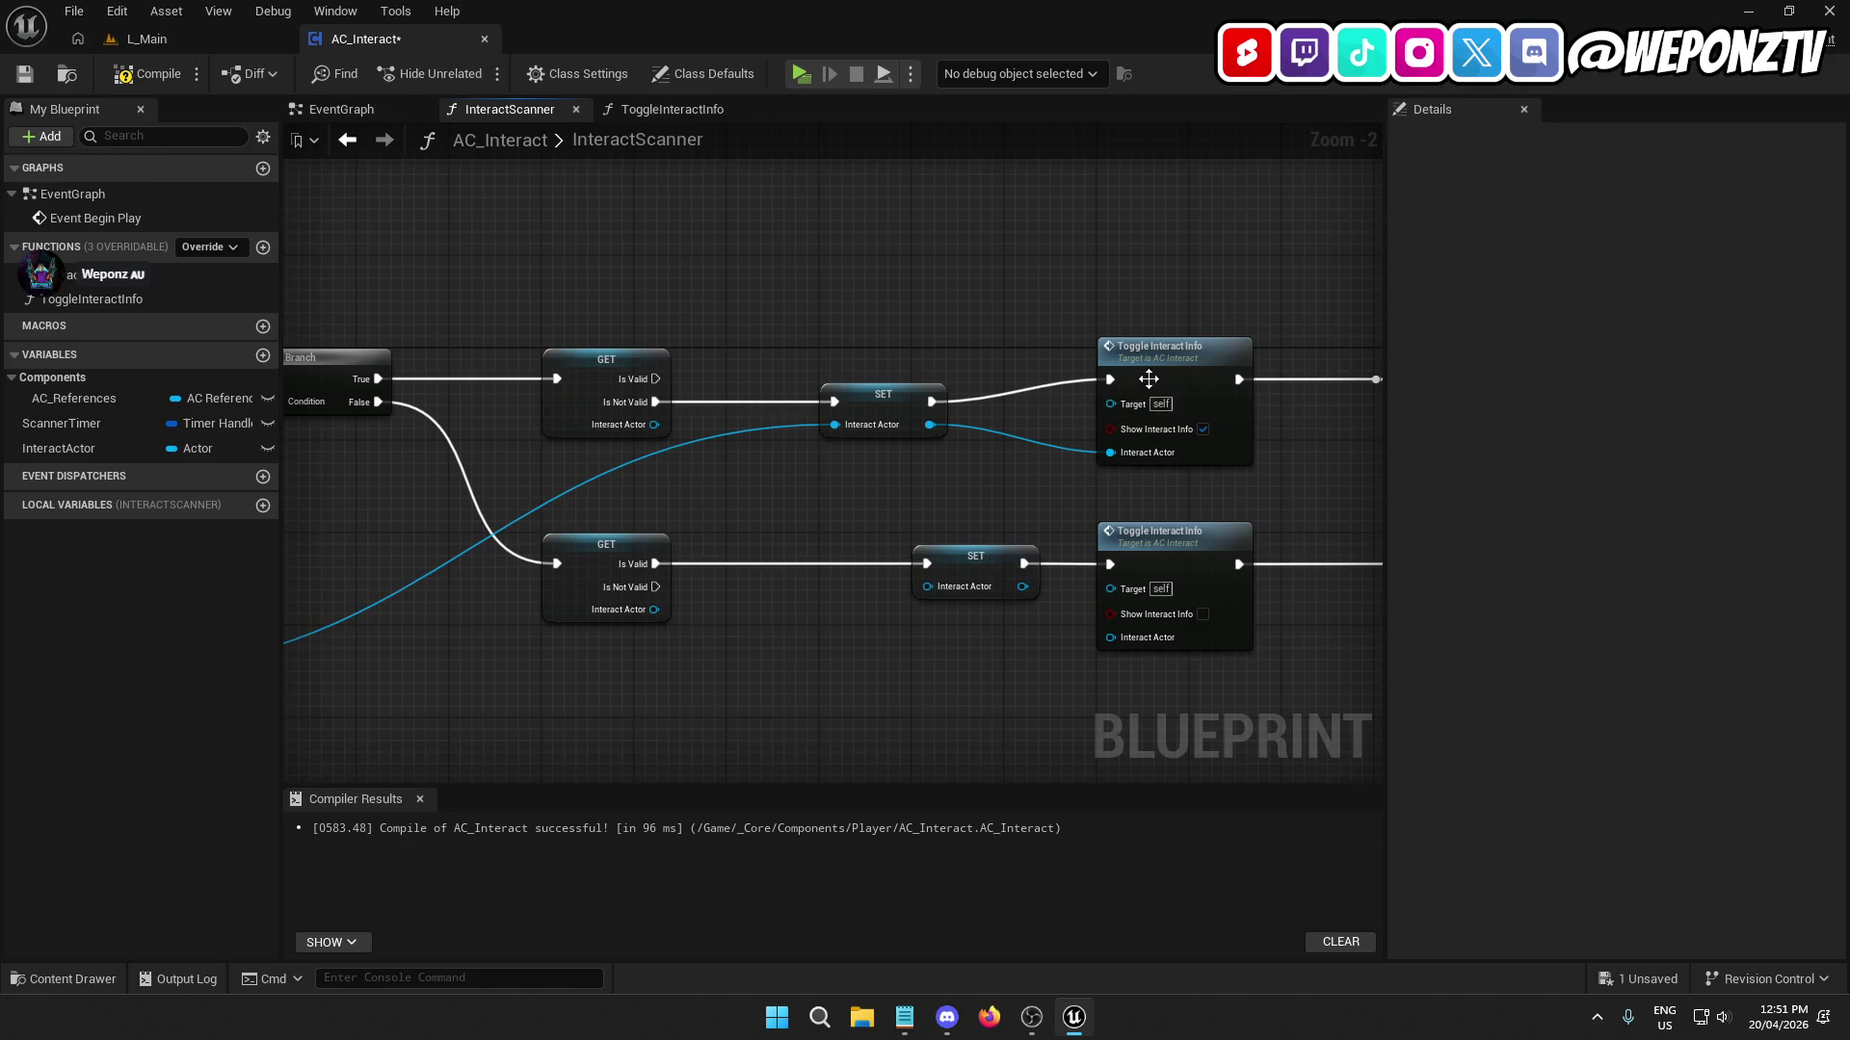
ctrl+click(858, 410)
click(1130, 356)
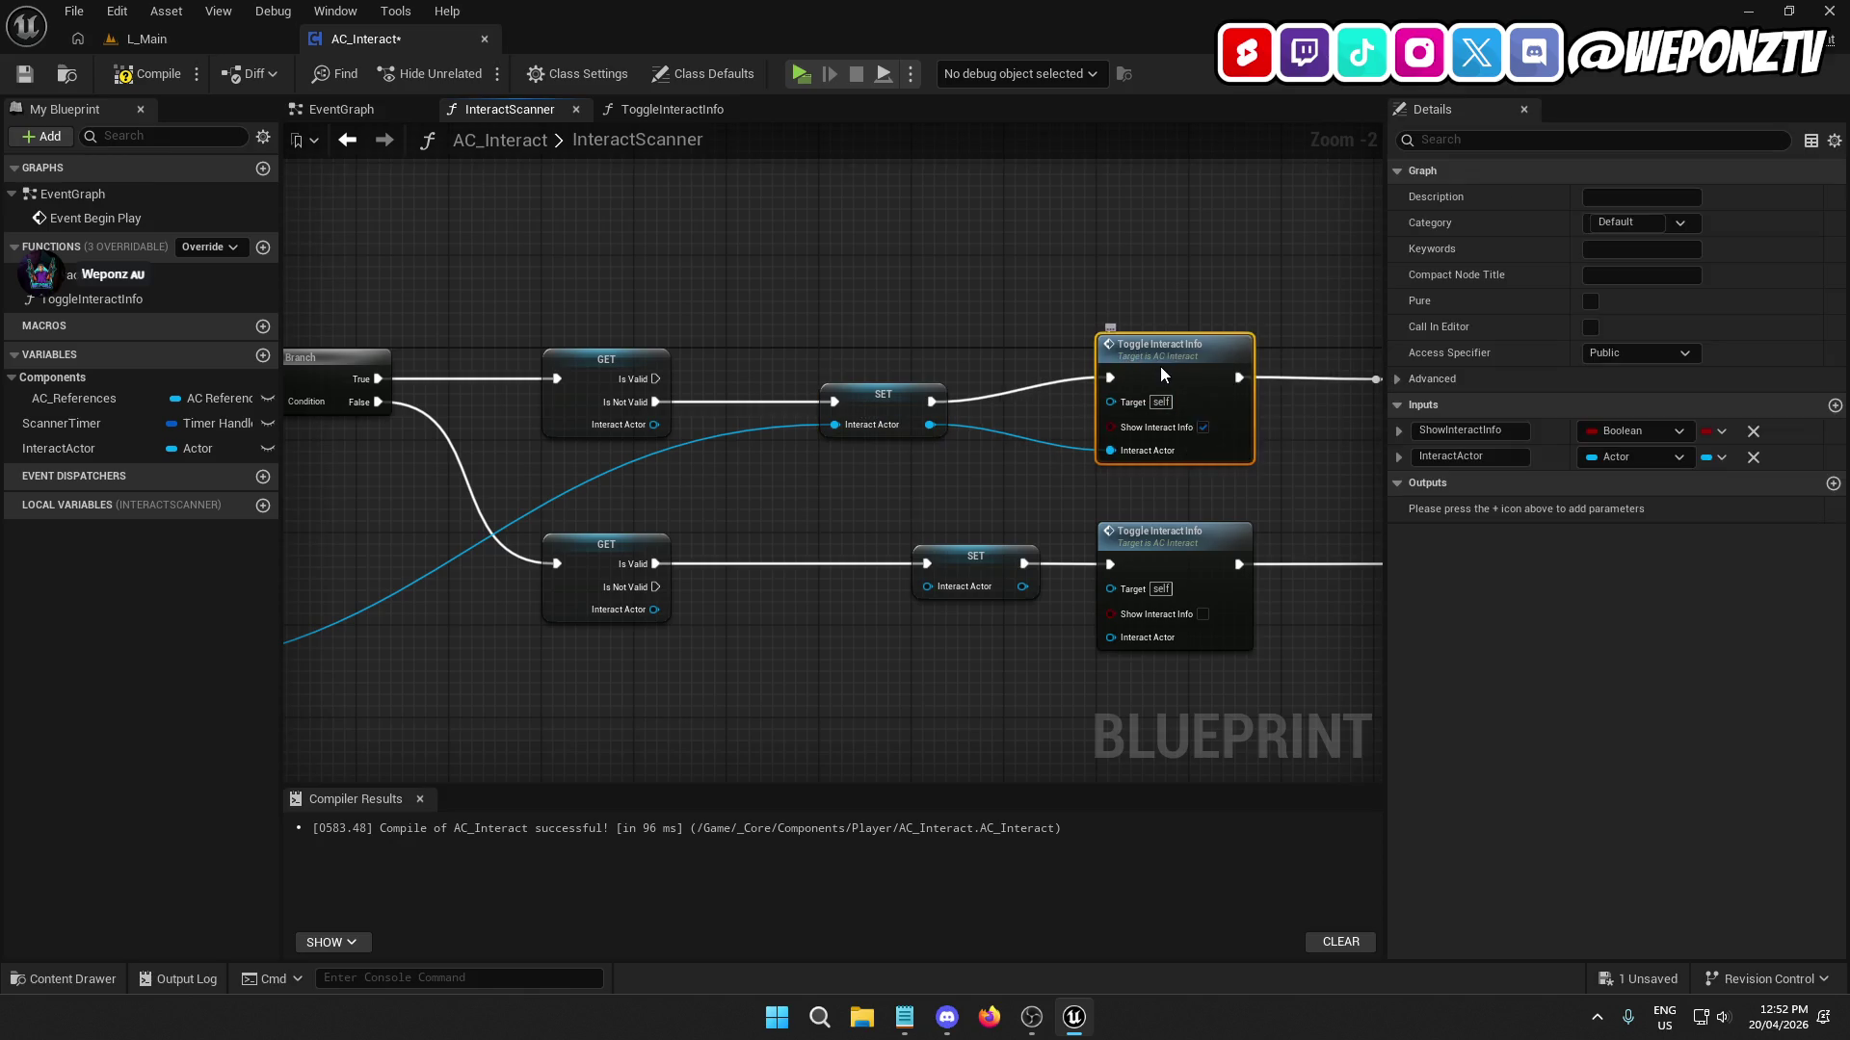
drag(1160, 367, 1160, 389)
Tidy the InteractScanner layout, lining the lower SET up with the upper one.
mouse_move(1291, 488)
mouse_down()
mouse_move(1085, 457)
mouse_move(1602, 512)
mouse_up()
click(1108, 364)
click(937, 396)
click(1089, 500)
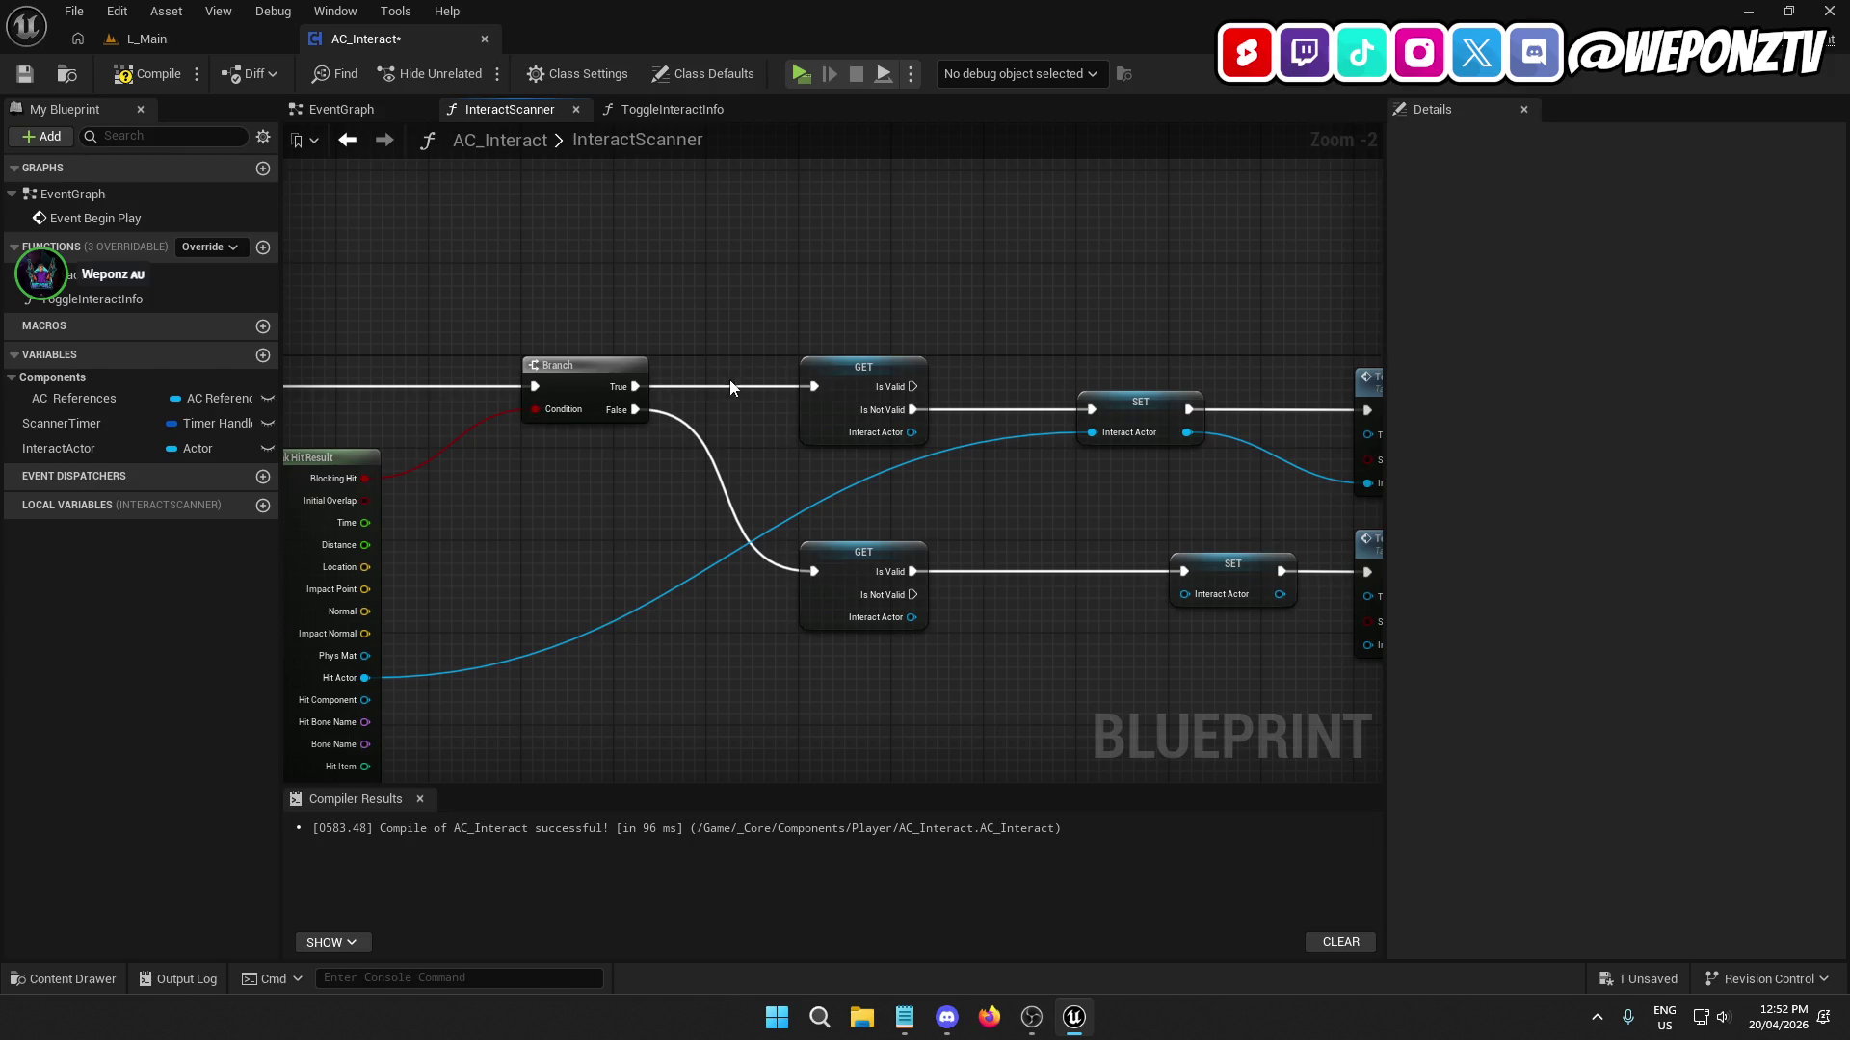
drag(1202, 477, 853, 458)
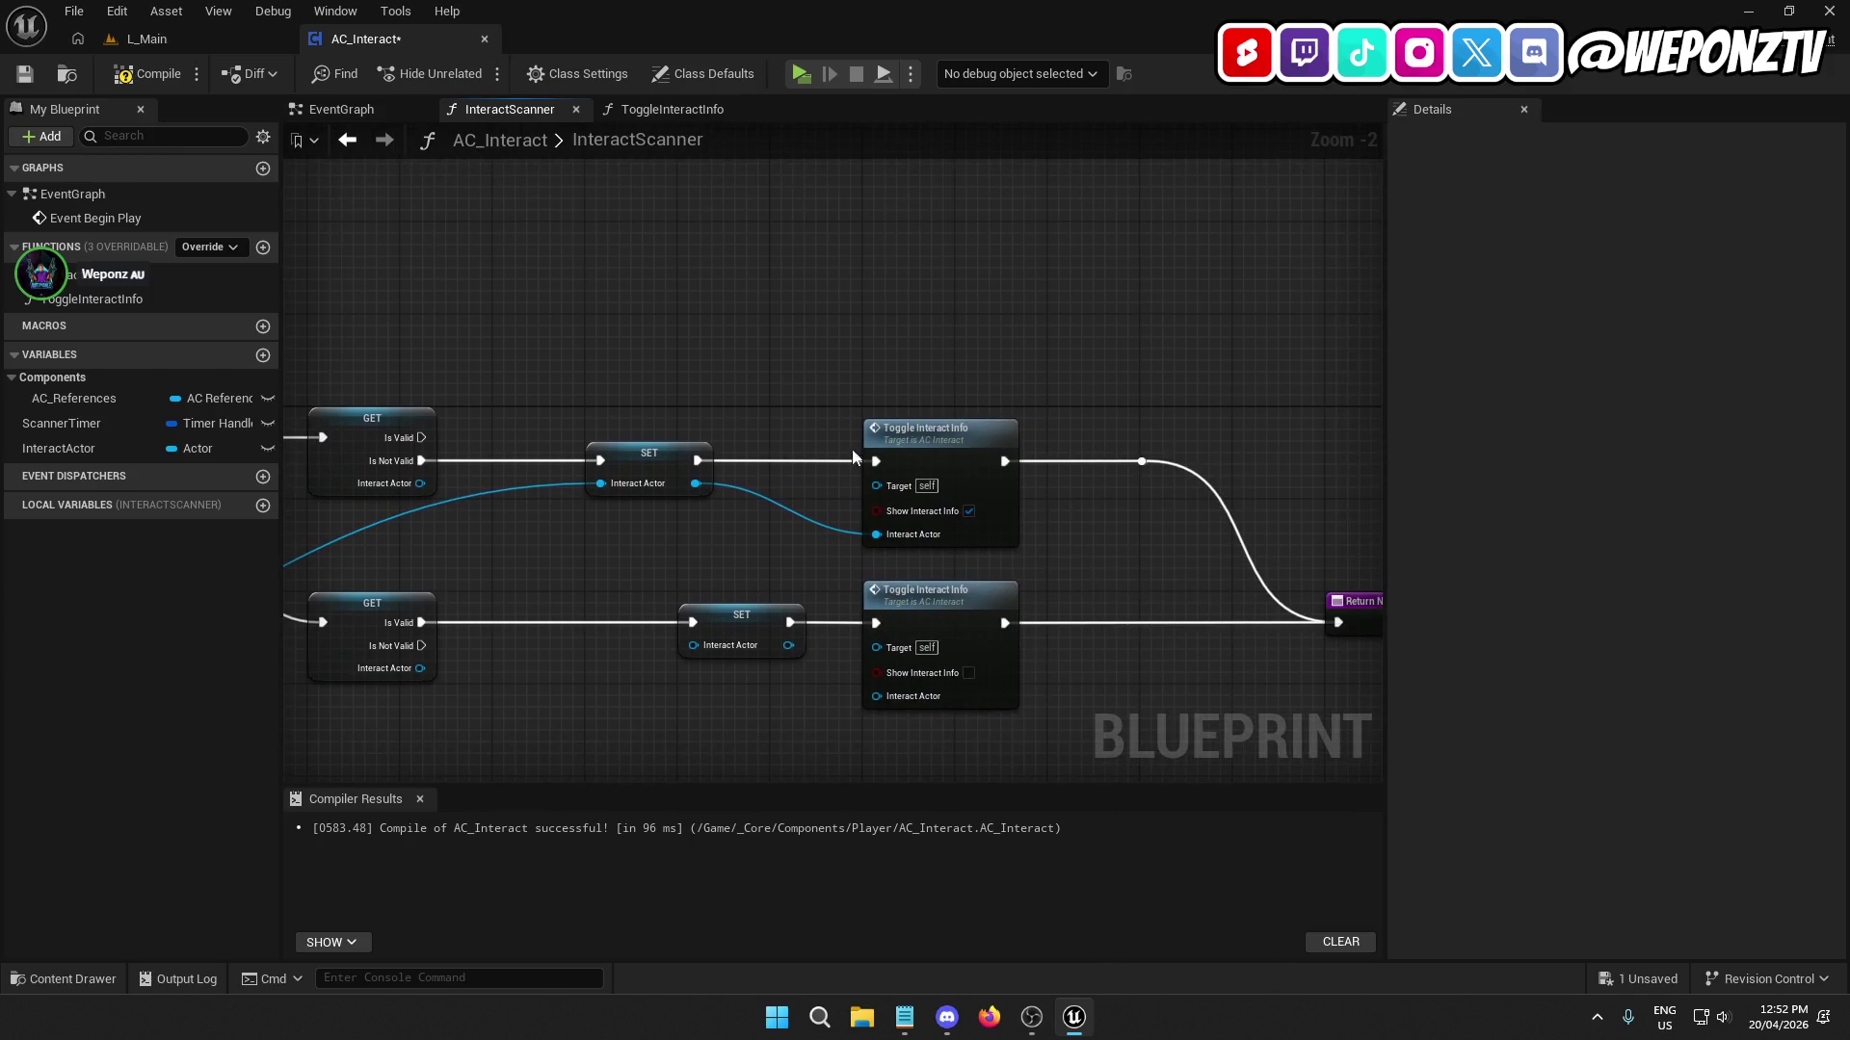
mouse_move(575, 553)
mouse_down()
mouse_move(780, 558)
mouse_move(847, 529)
mouse_move(897, 461)
mouse_up()
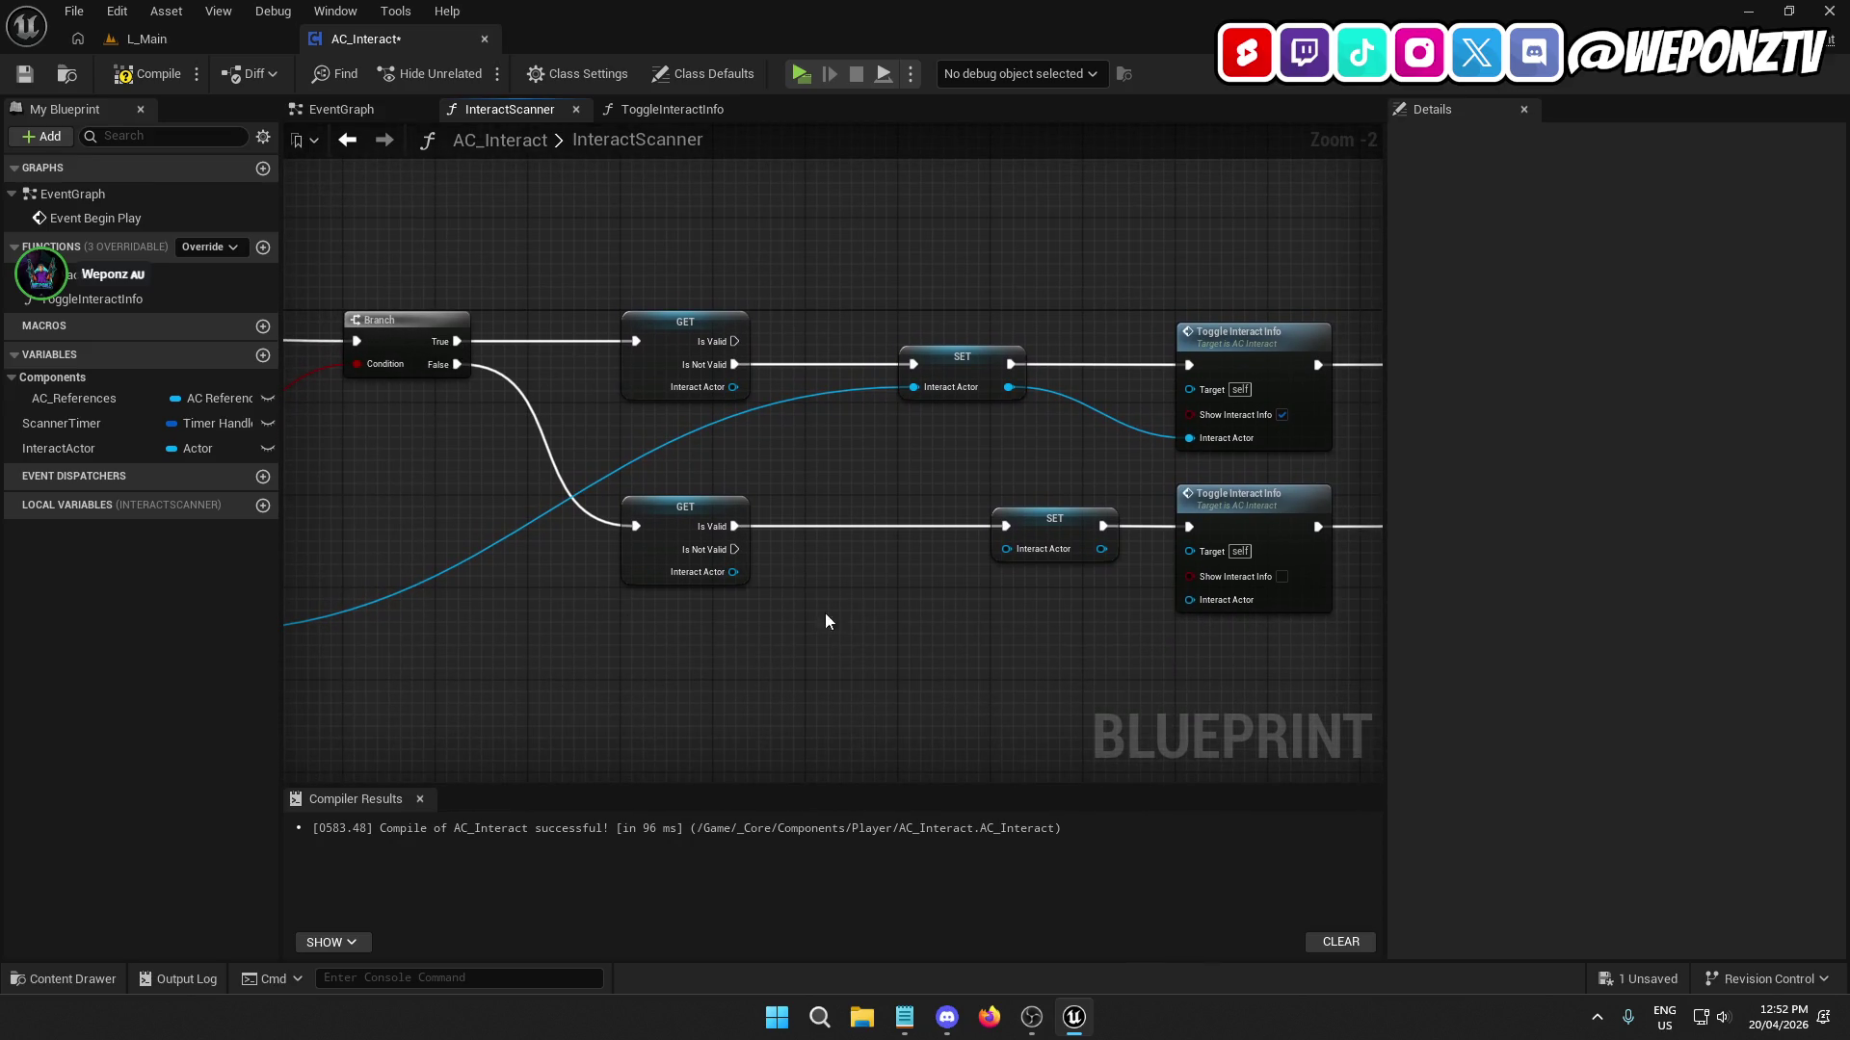
drag(1072, 660, 757, 643)
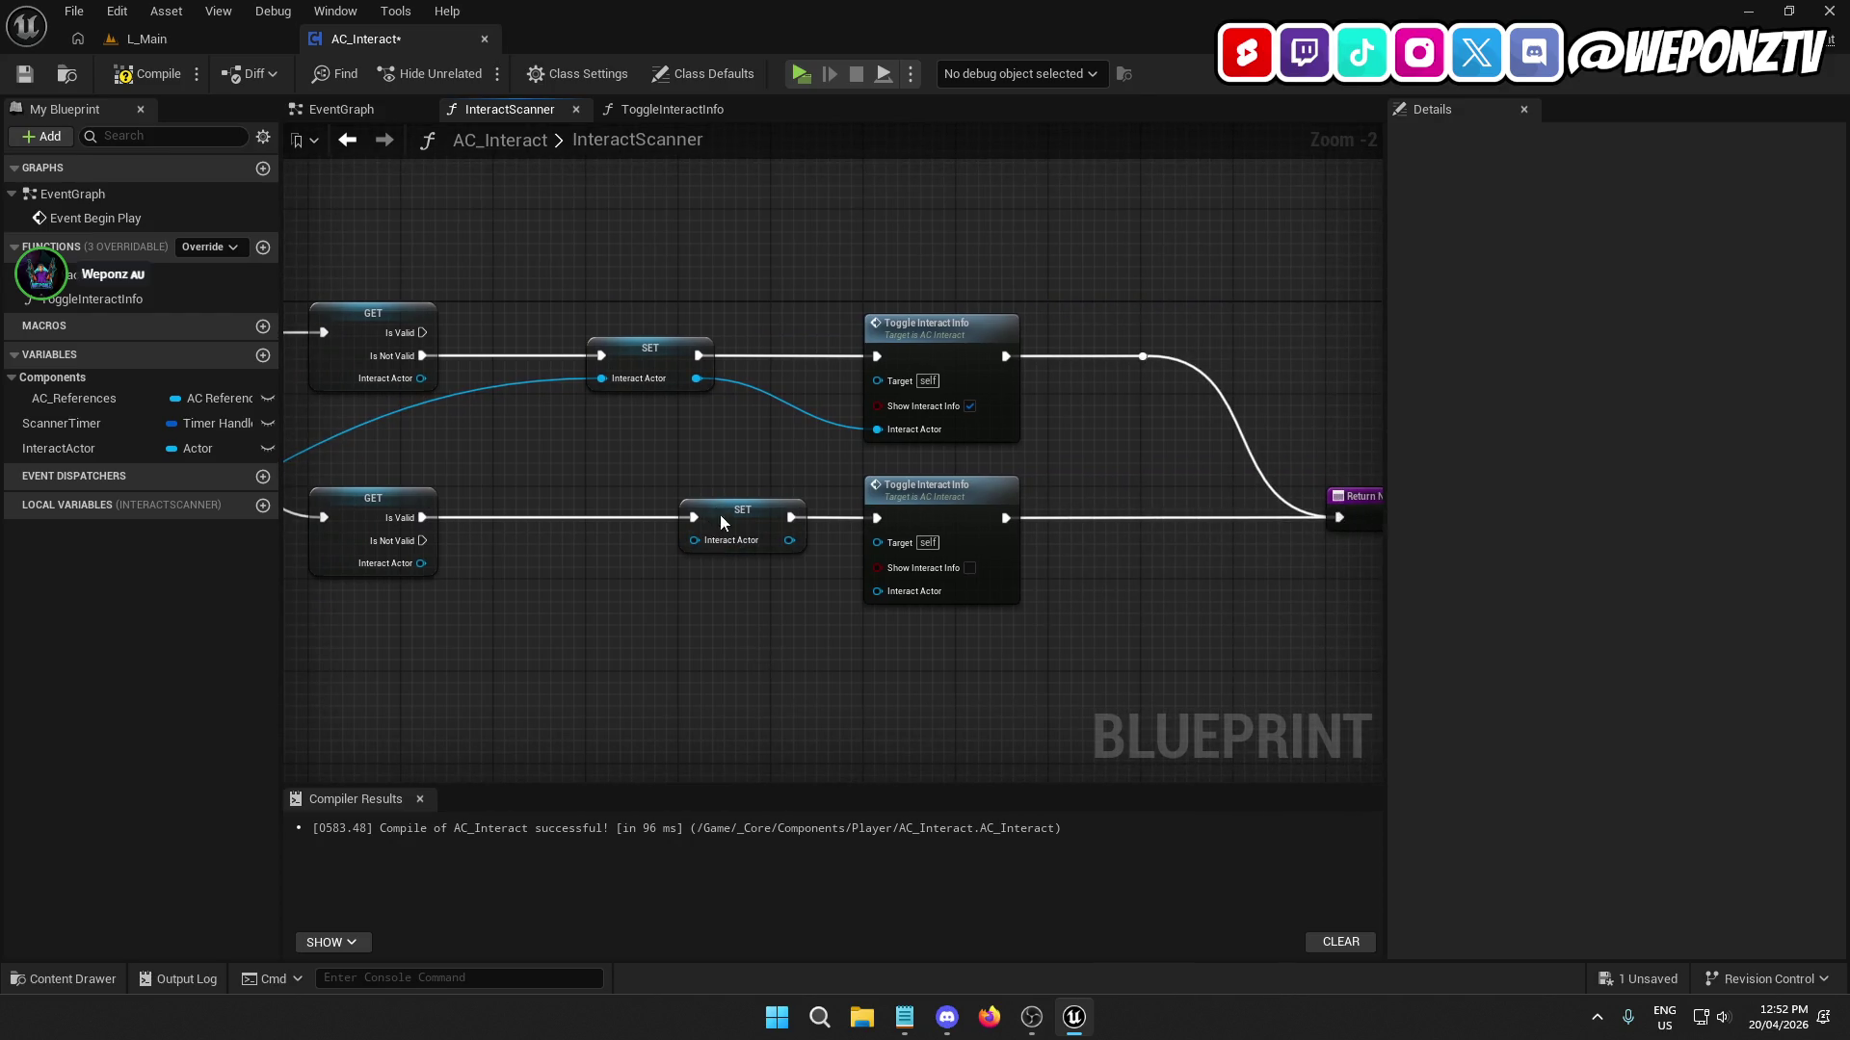
mouse_move(720, 521)
mouse_down()
mouse_move(634, 522)
mouse_move(636, 501)
mouse_move(622, 530)
mouse_move(626, 513)
mouse_up()
mouse_move(940, 719)
mouse_down()
mouse_move(1368, 707)
mouse_move(1378, 674)
mouse_move(1117, 468)
mouse_up()
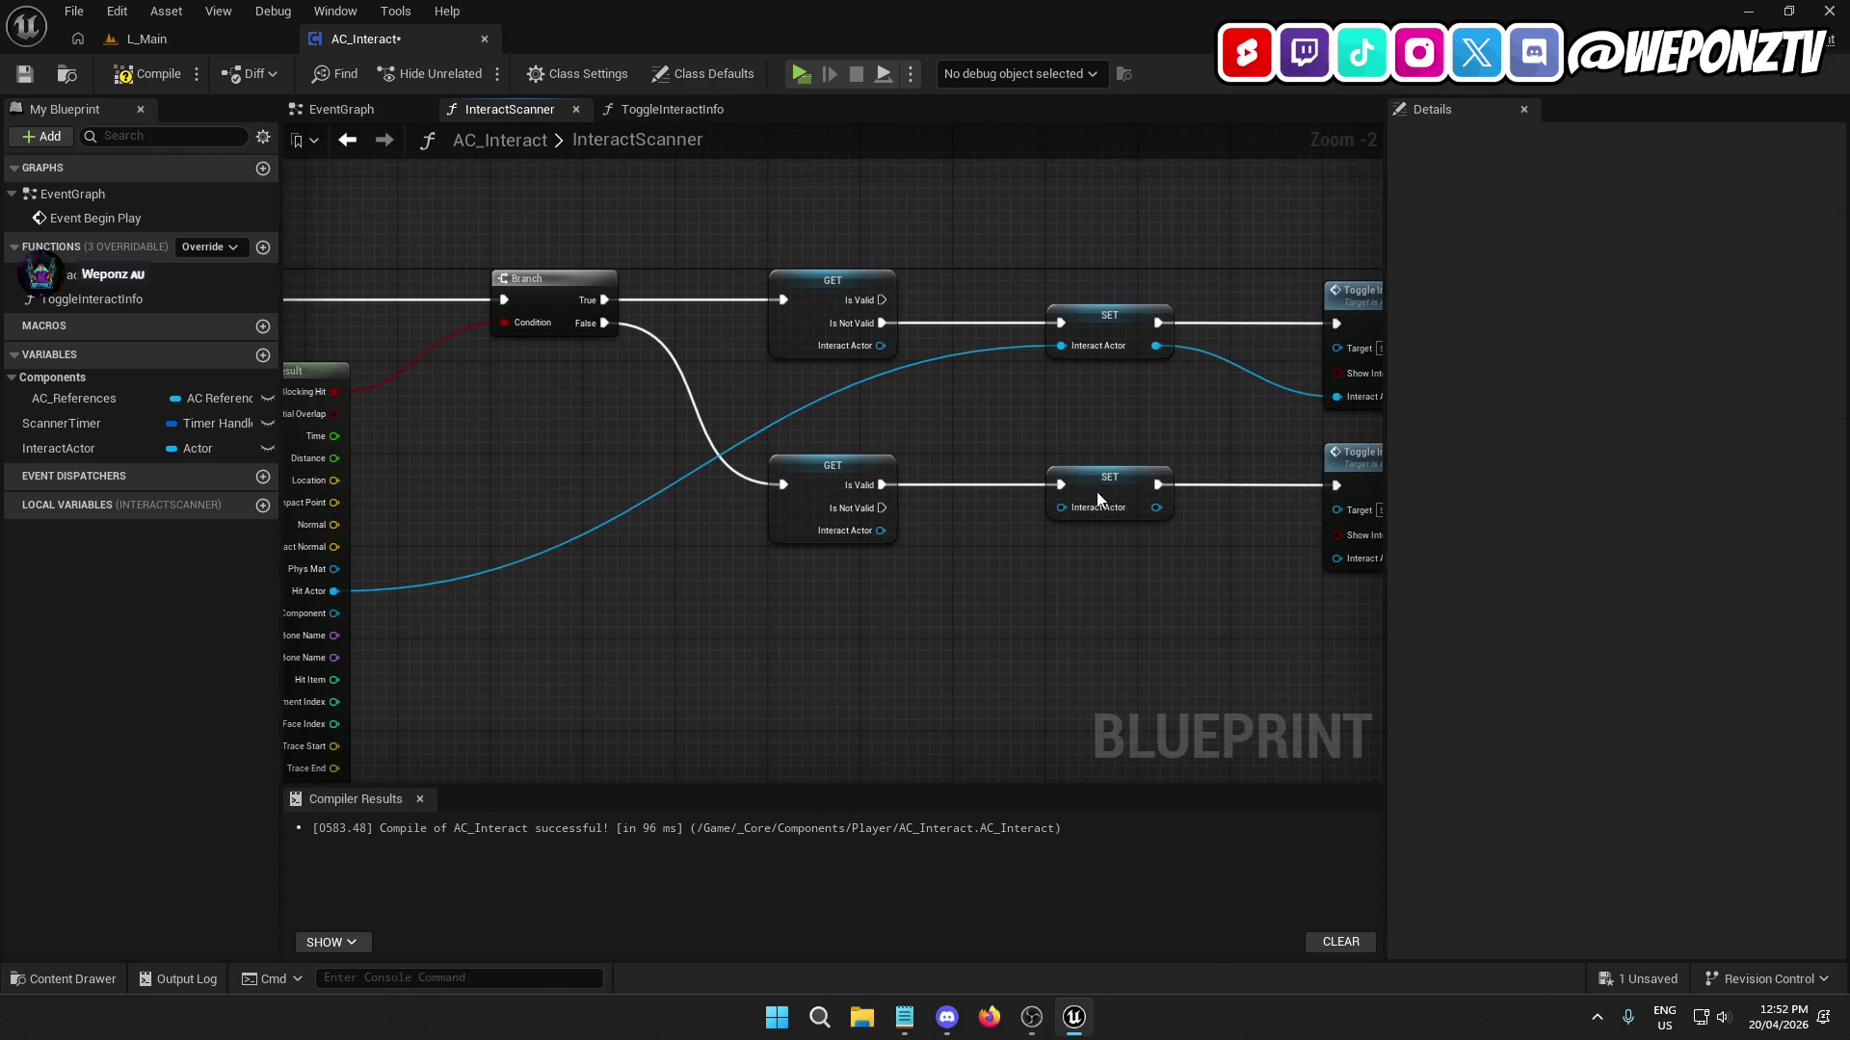
click(1098, 498)
shift+click(848, 472)
click(935, 695)
mouse_move(934, 695)
mouse_down()
mouse_move(344, 705)
mouse_move(870, 656)
mouse_up()
scroll(978, 669, down, 3)
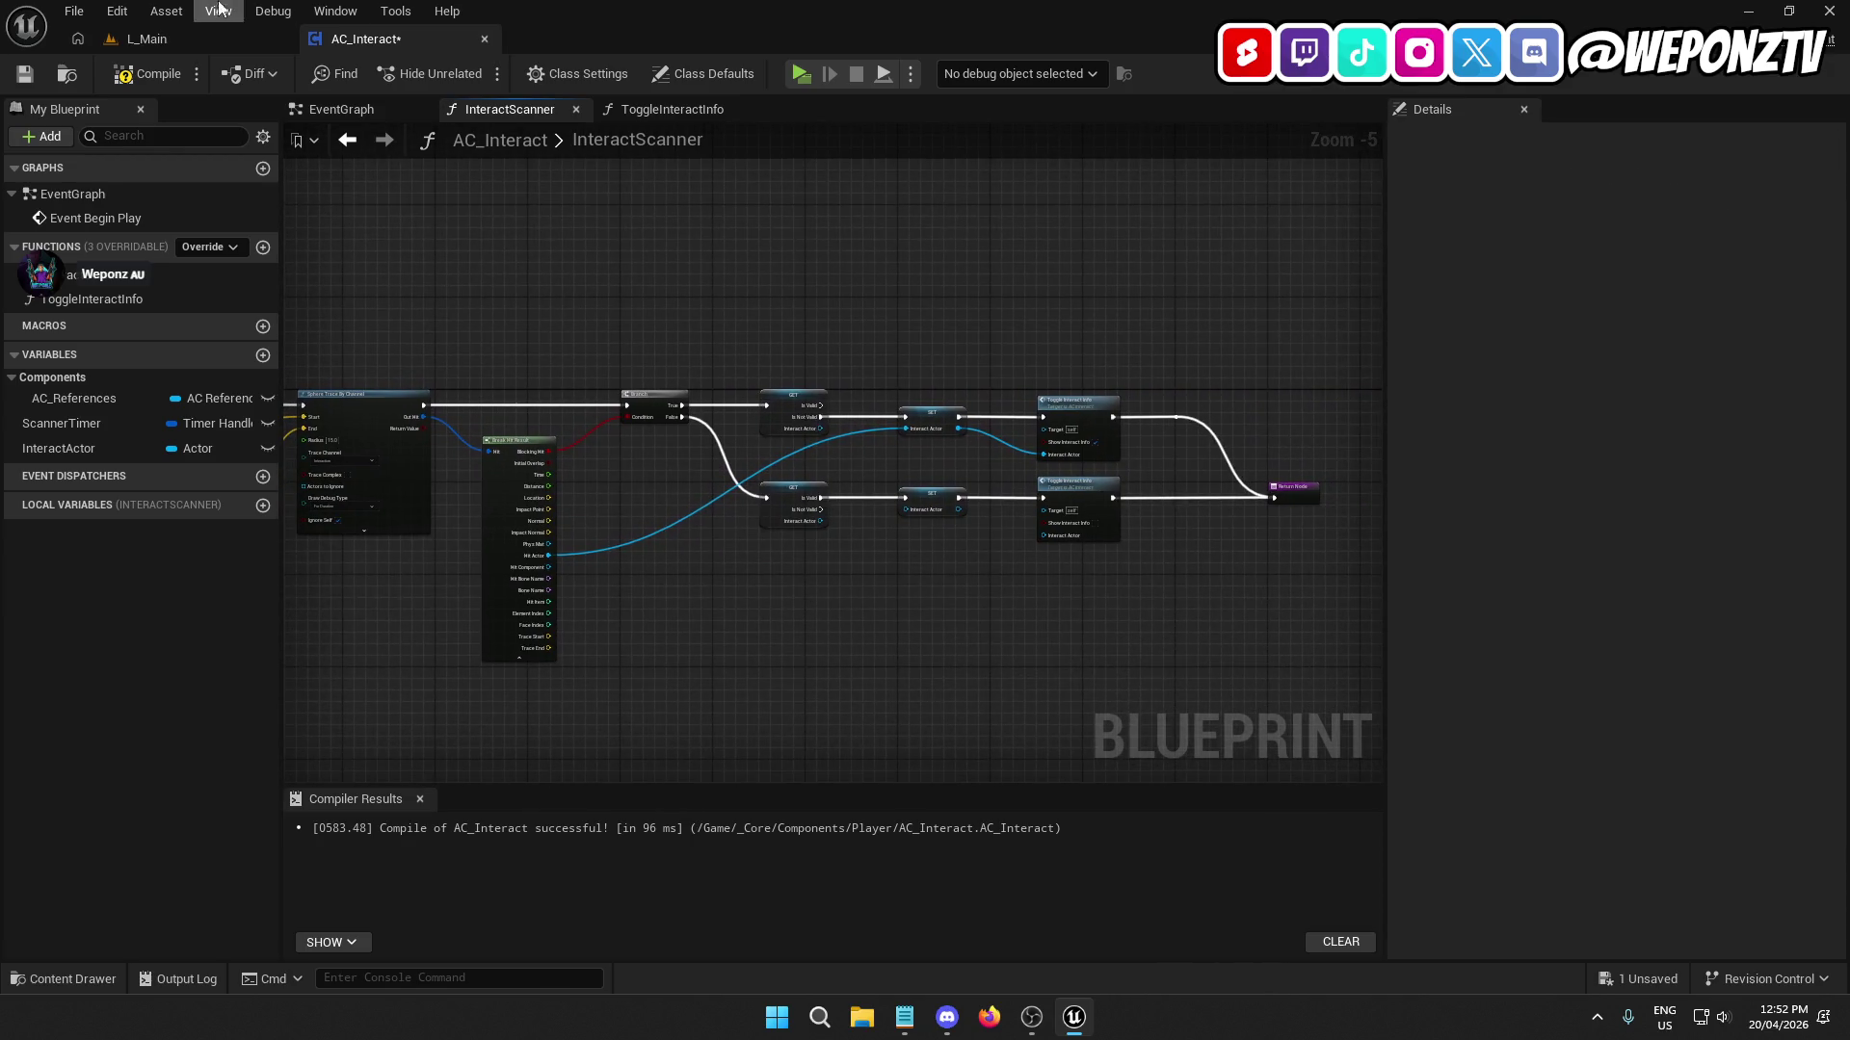
Save, then play-test L_Main at a cell door, where the F prompt reads 'None'.
click(33, 77)
click(187, 42)
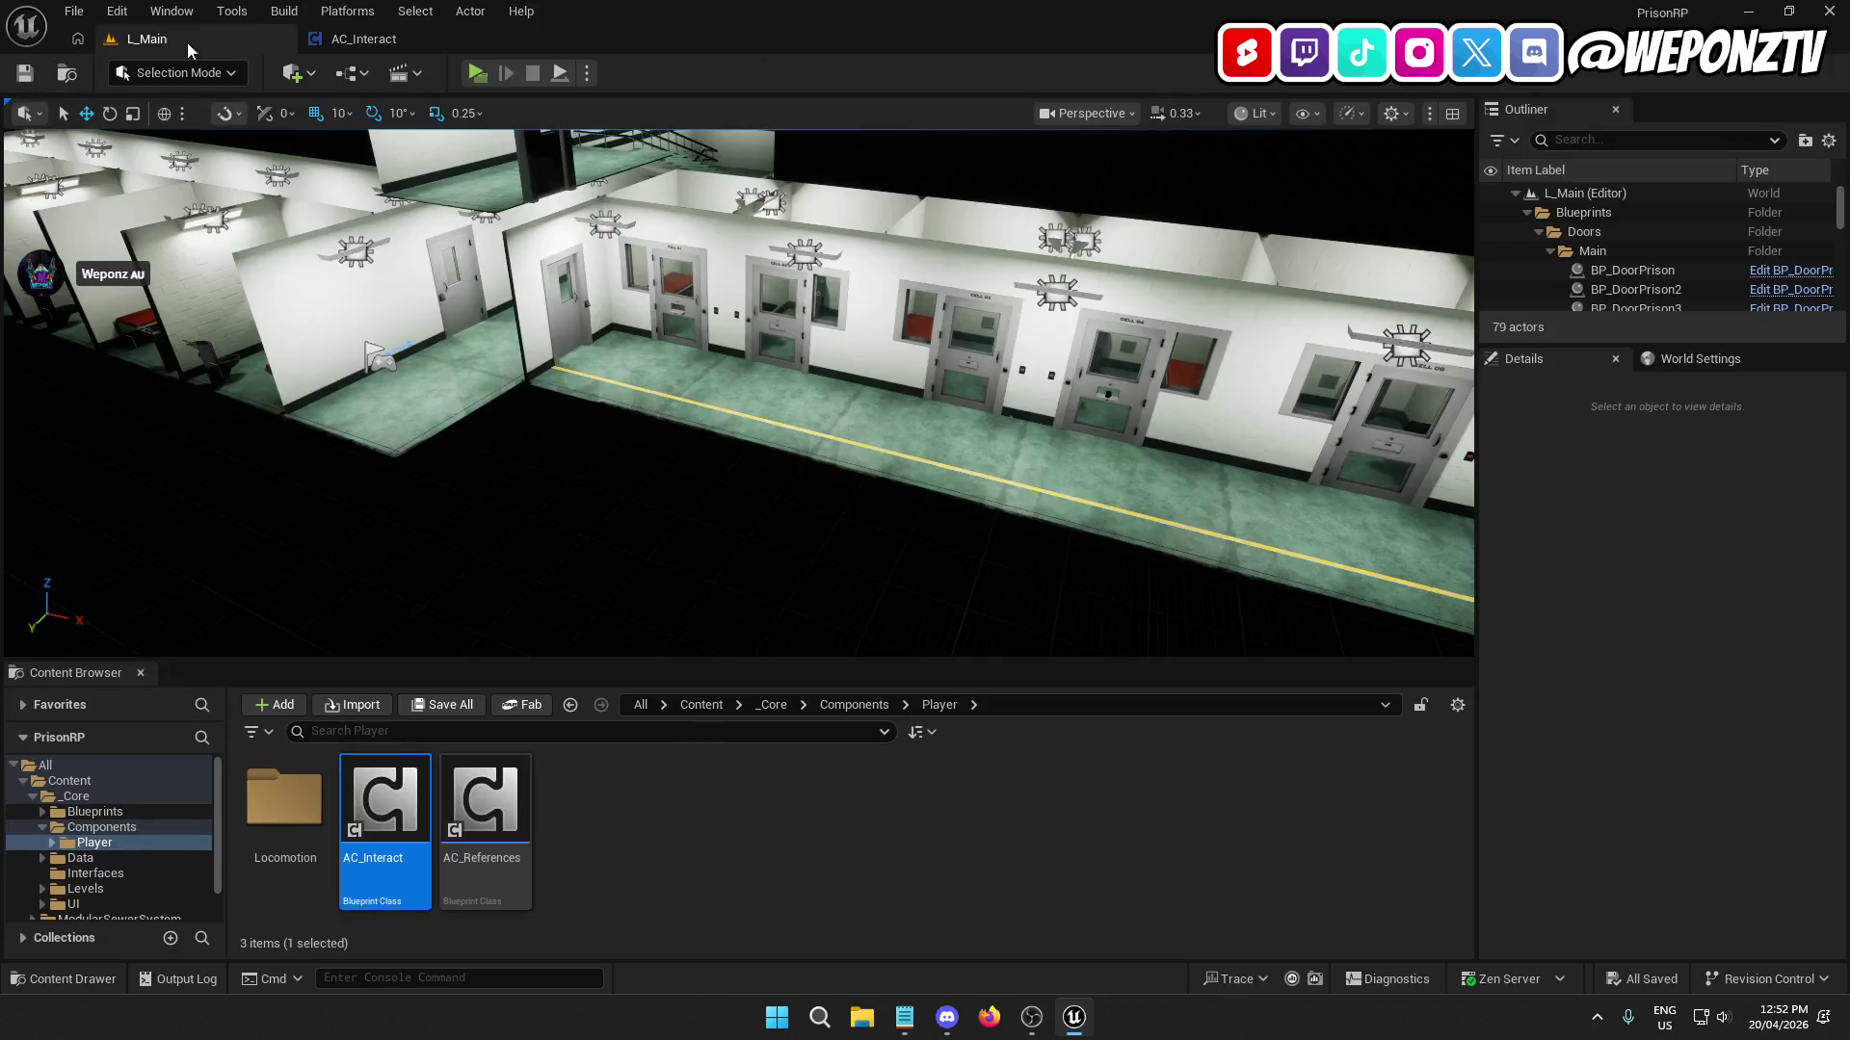
click(482, 75)
key(w)
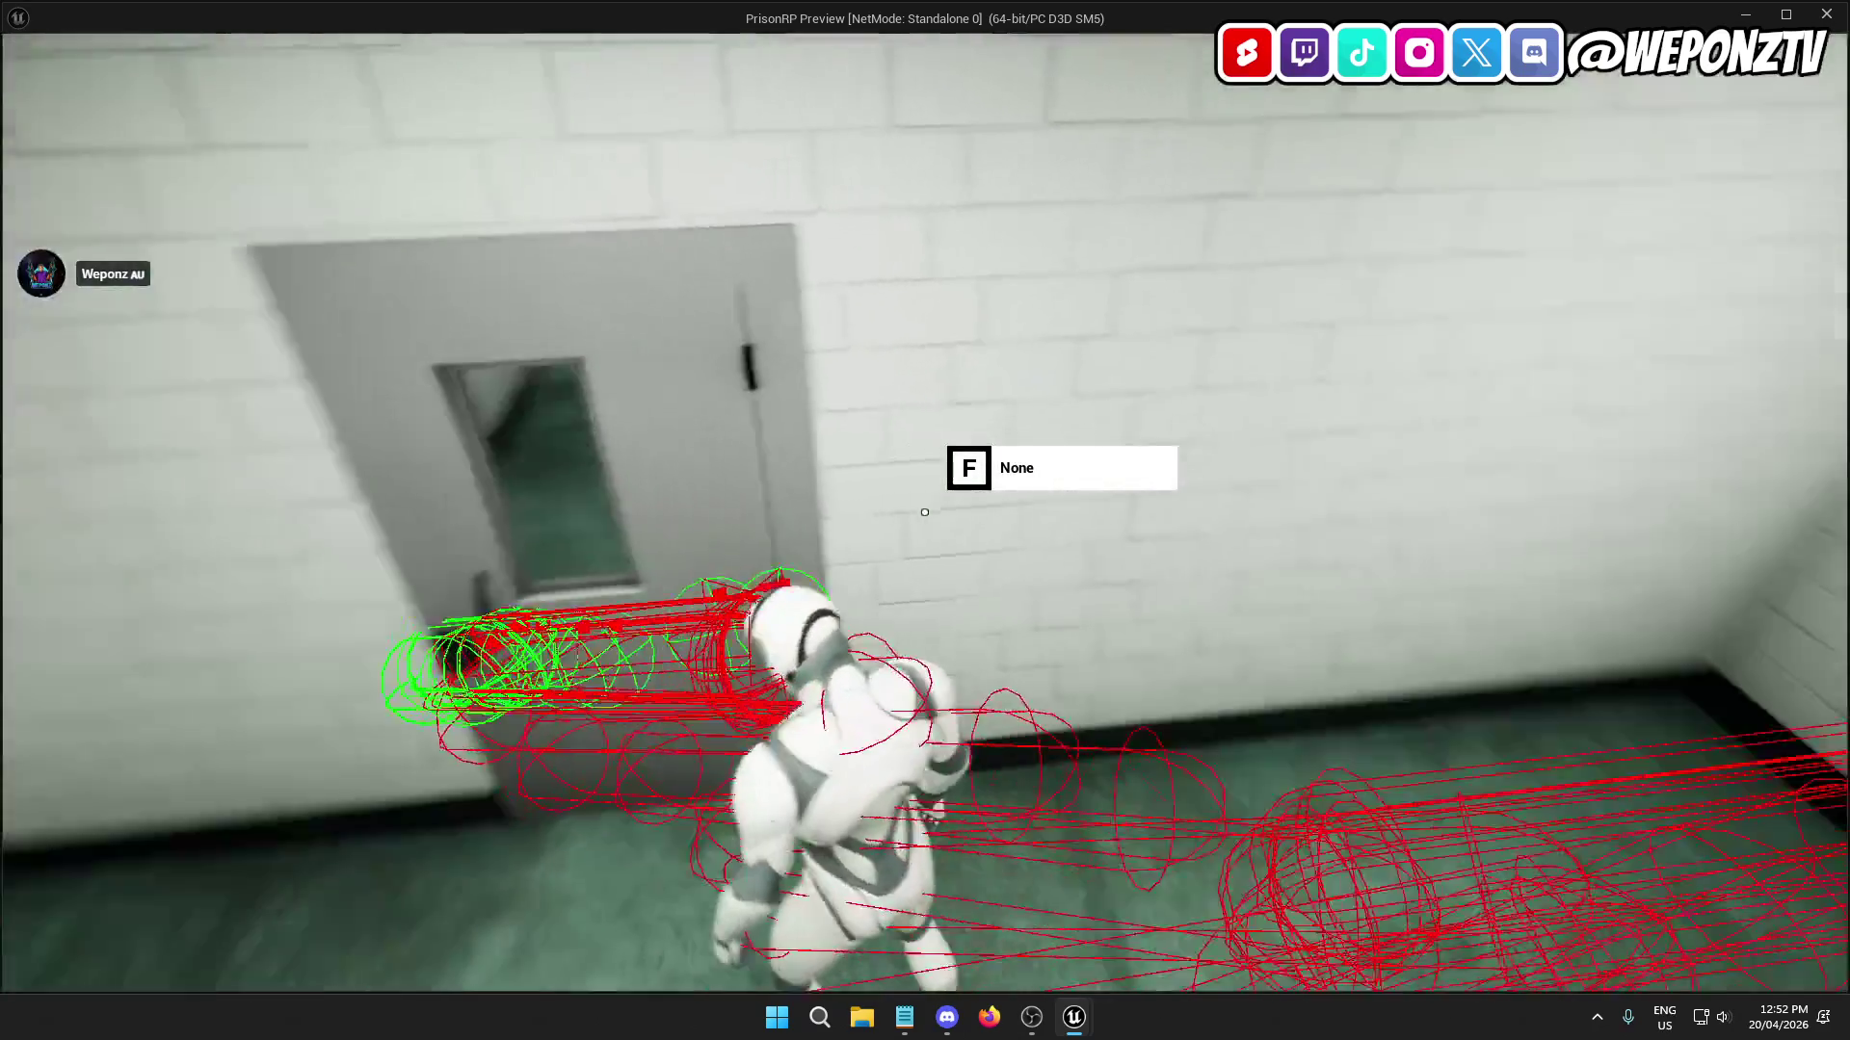
key(w)
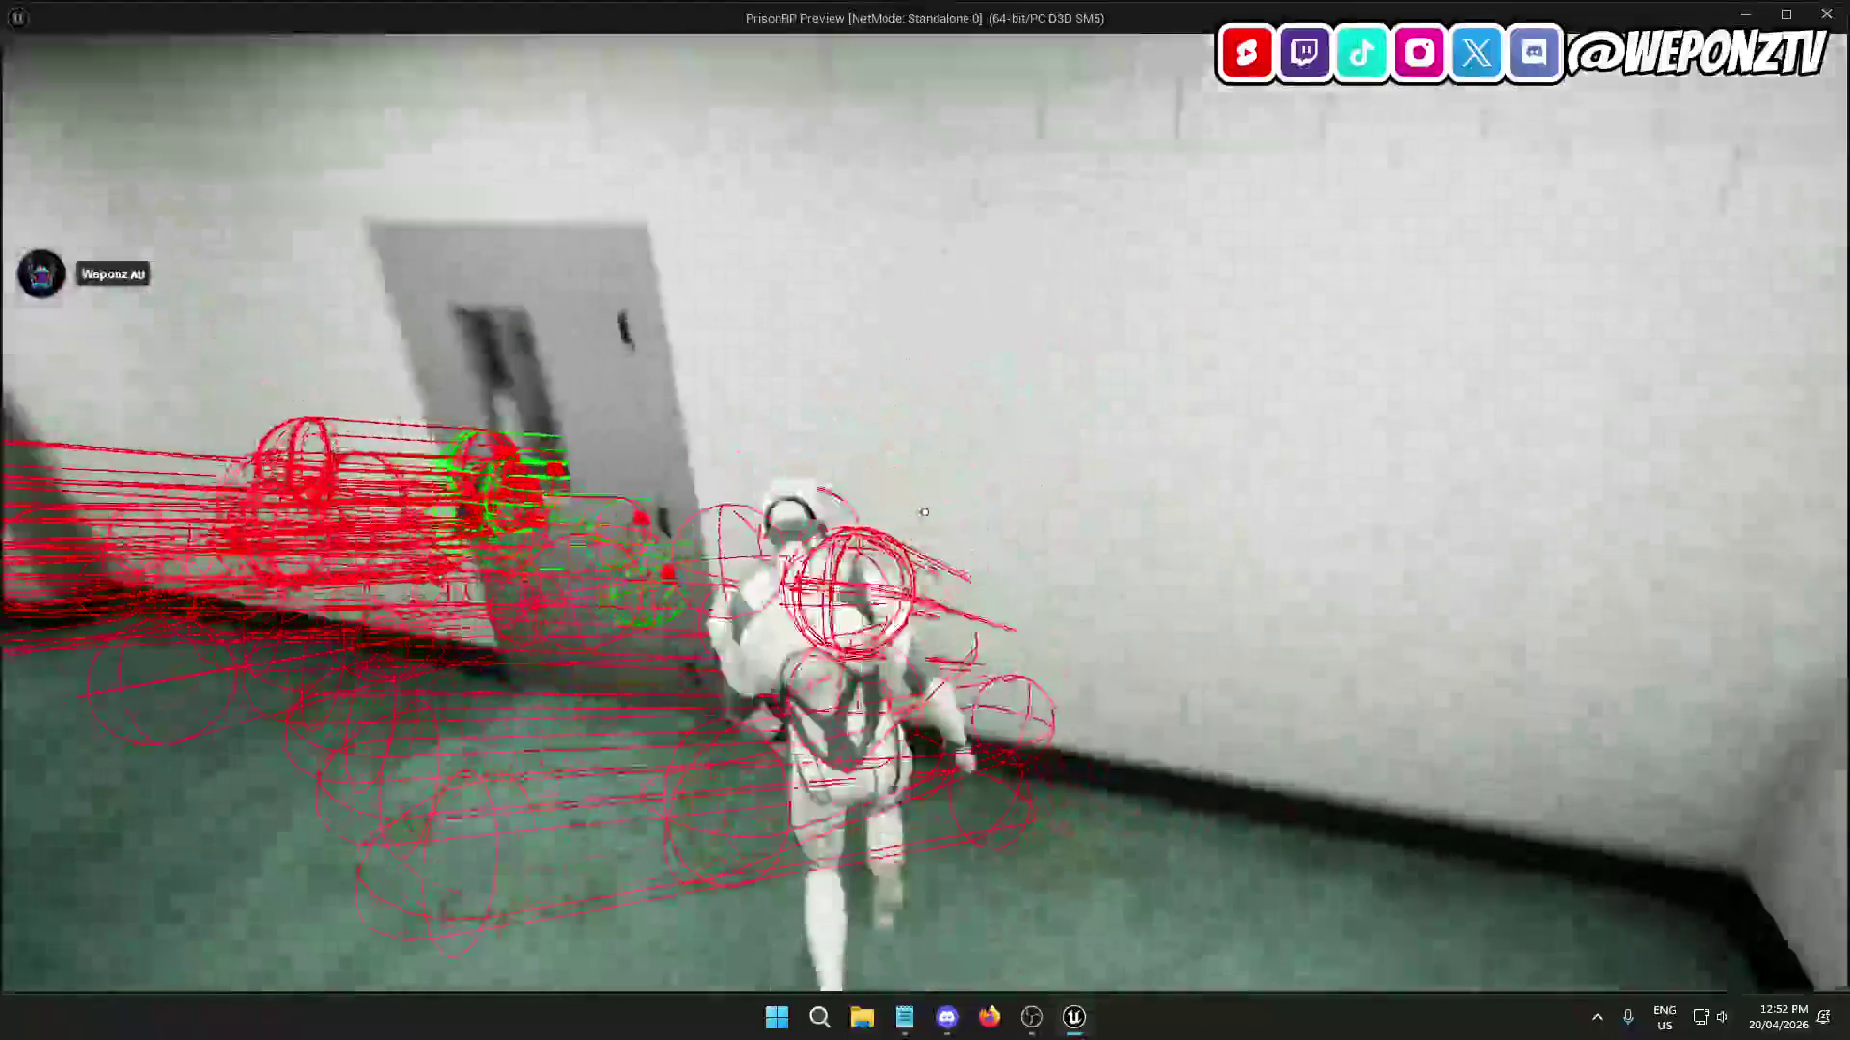
key(Escape)
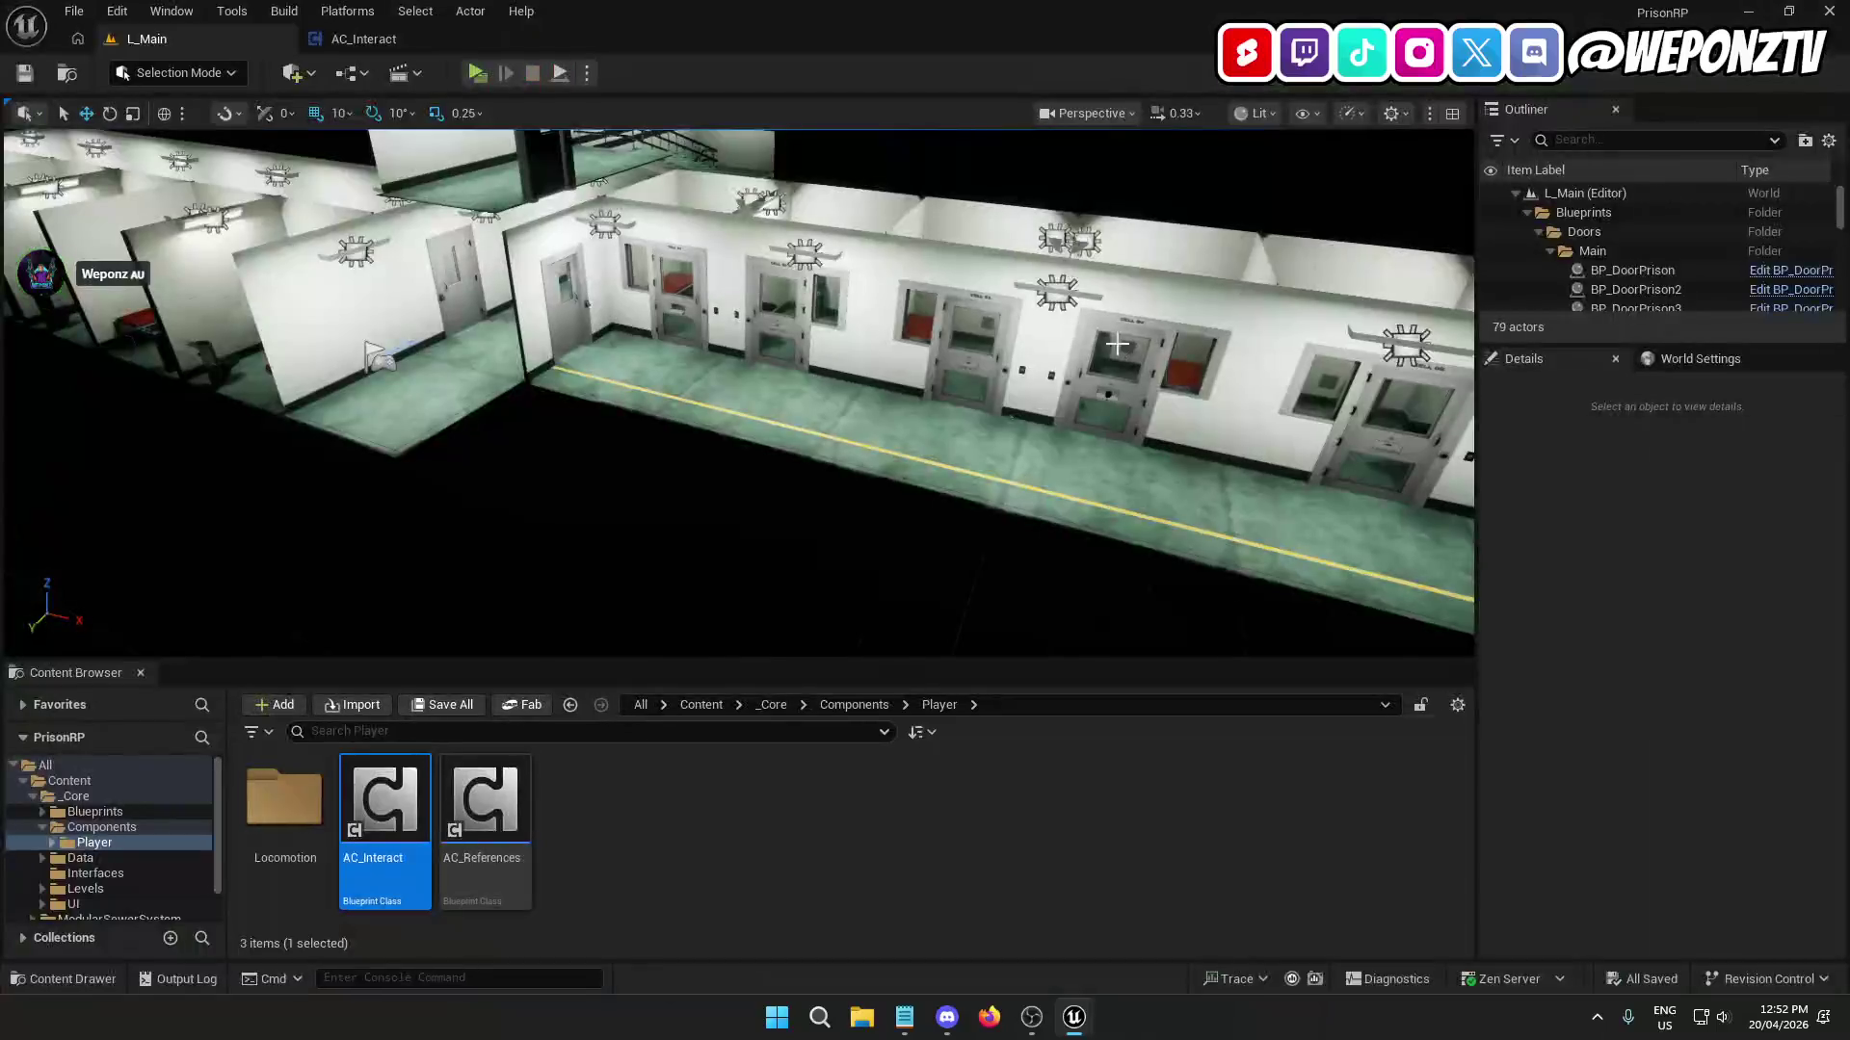
Browse the Content Browser to the _Core/Blueprints/Interactable folder.
click(559, 329)
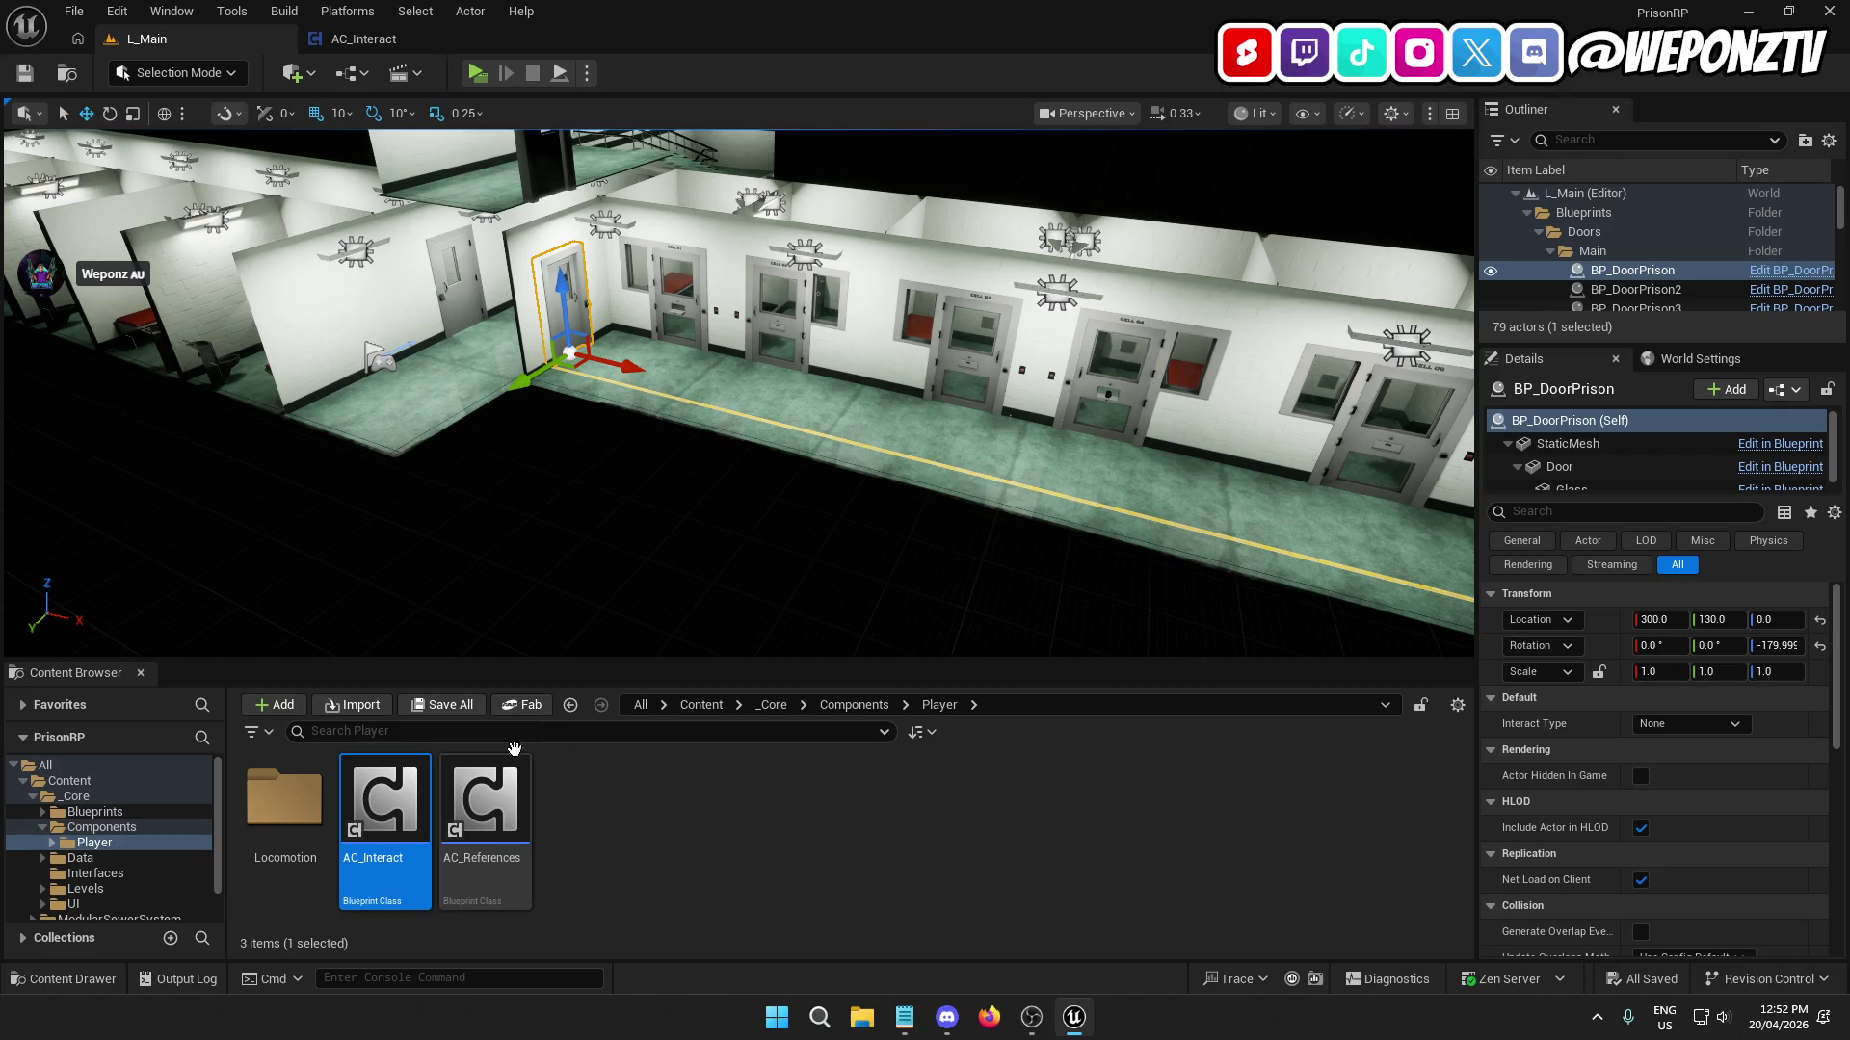
click(783, 704)
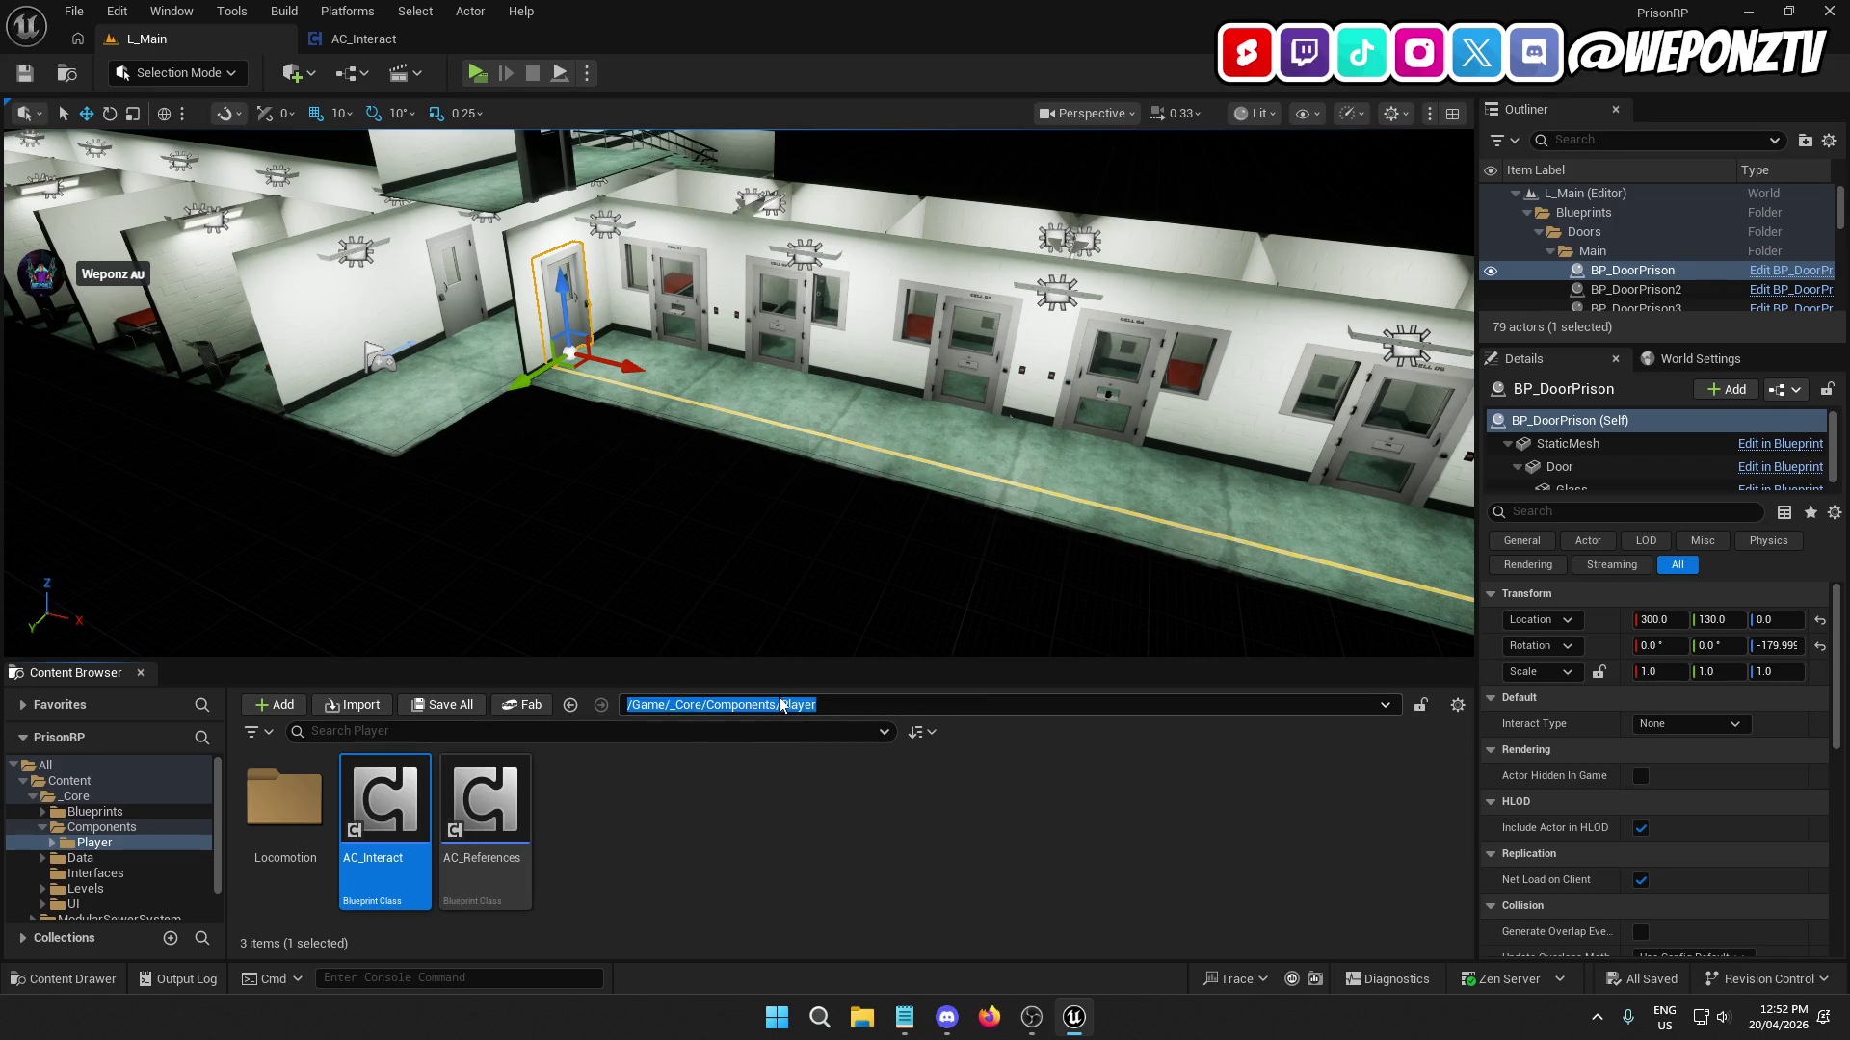
click(671, 841)
click(770, 705)
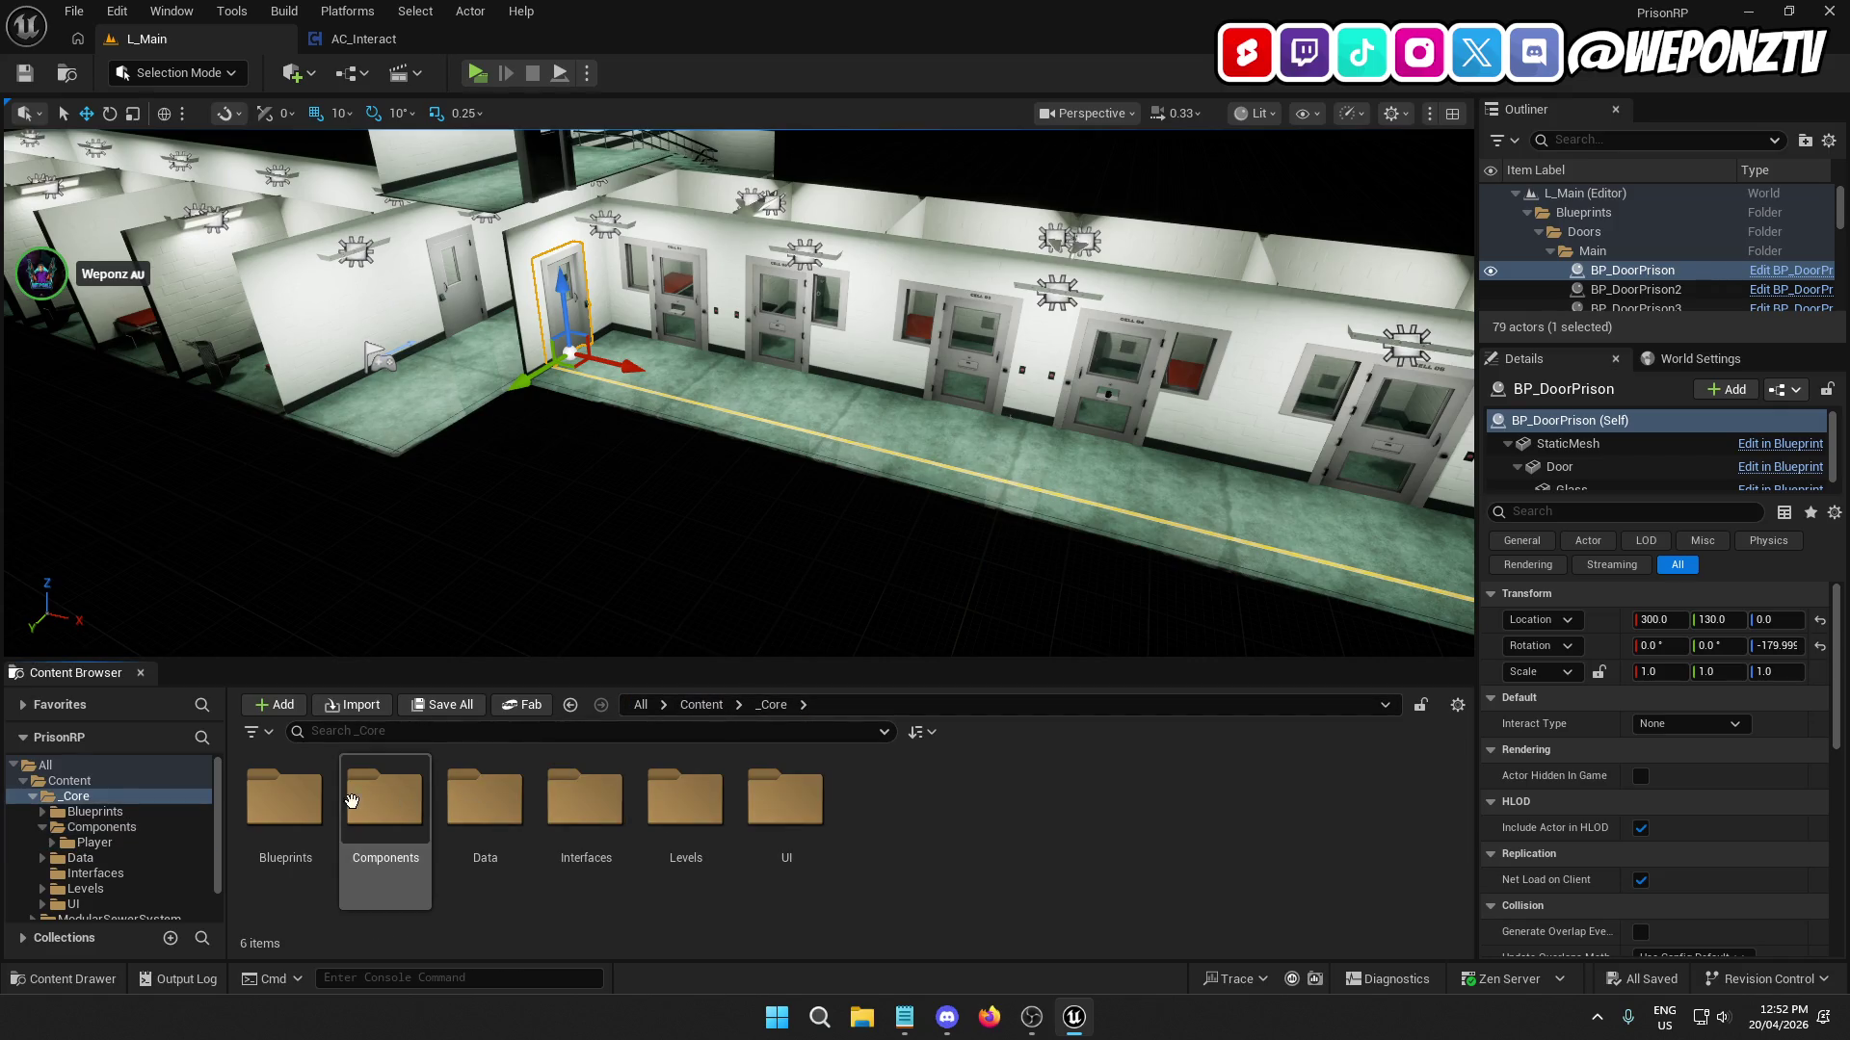
click(285, 797)
double_click(285, 797)
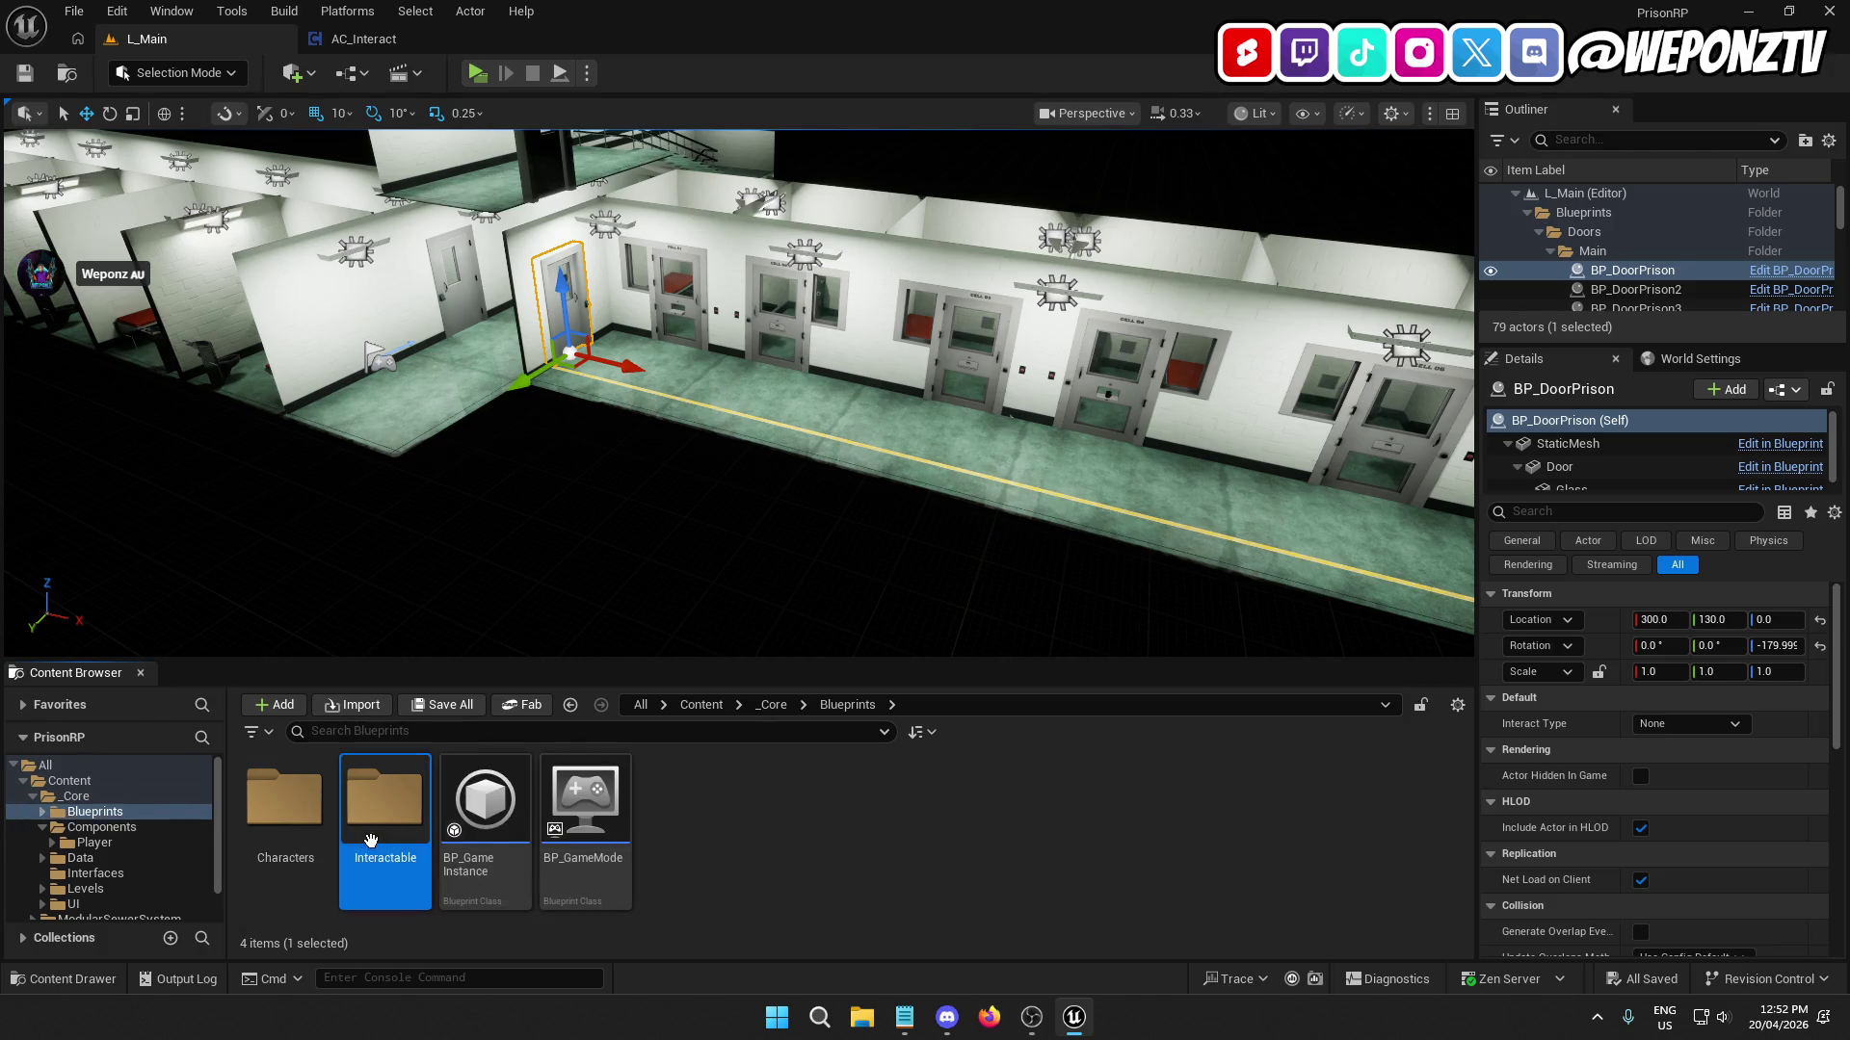
double_click(385, 796)
Open BP_DoorPrison and set its Interact Type default to Prison Door.
click(487, 809)
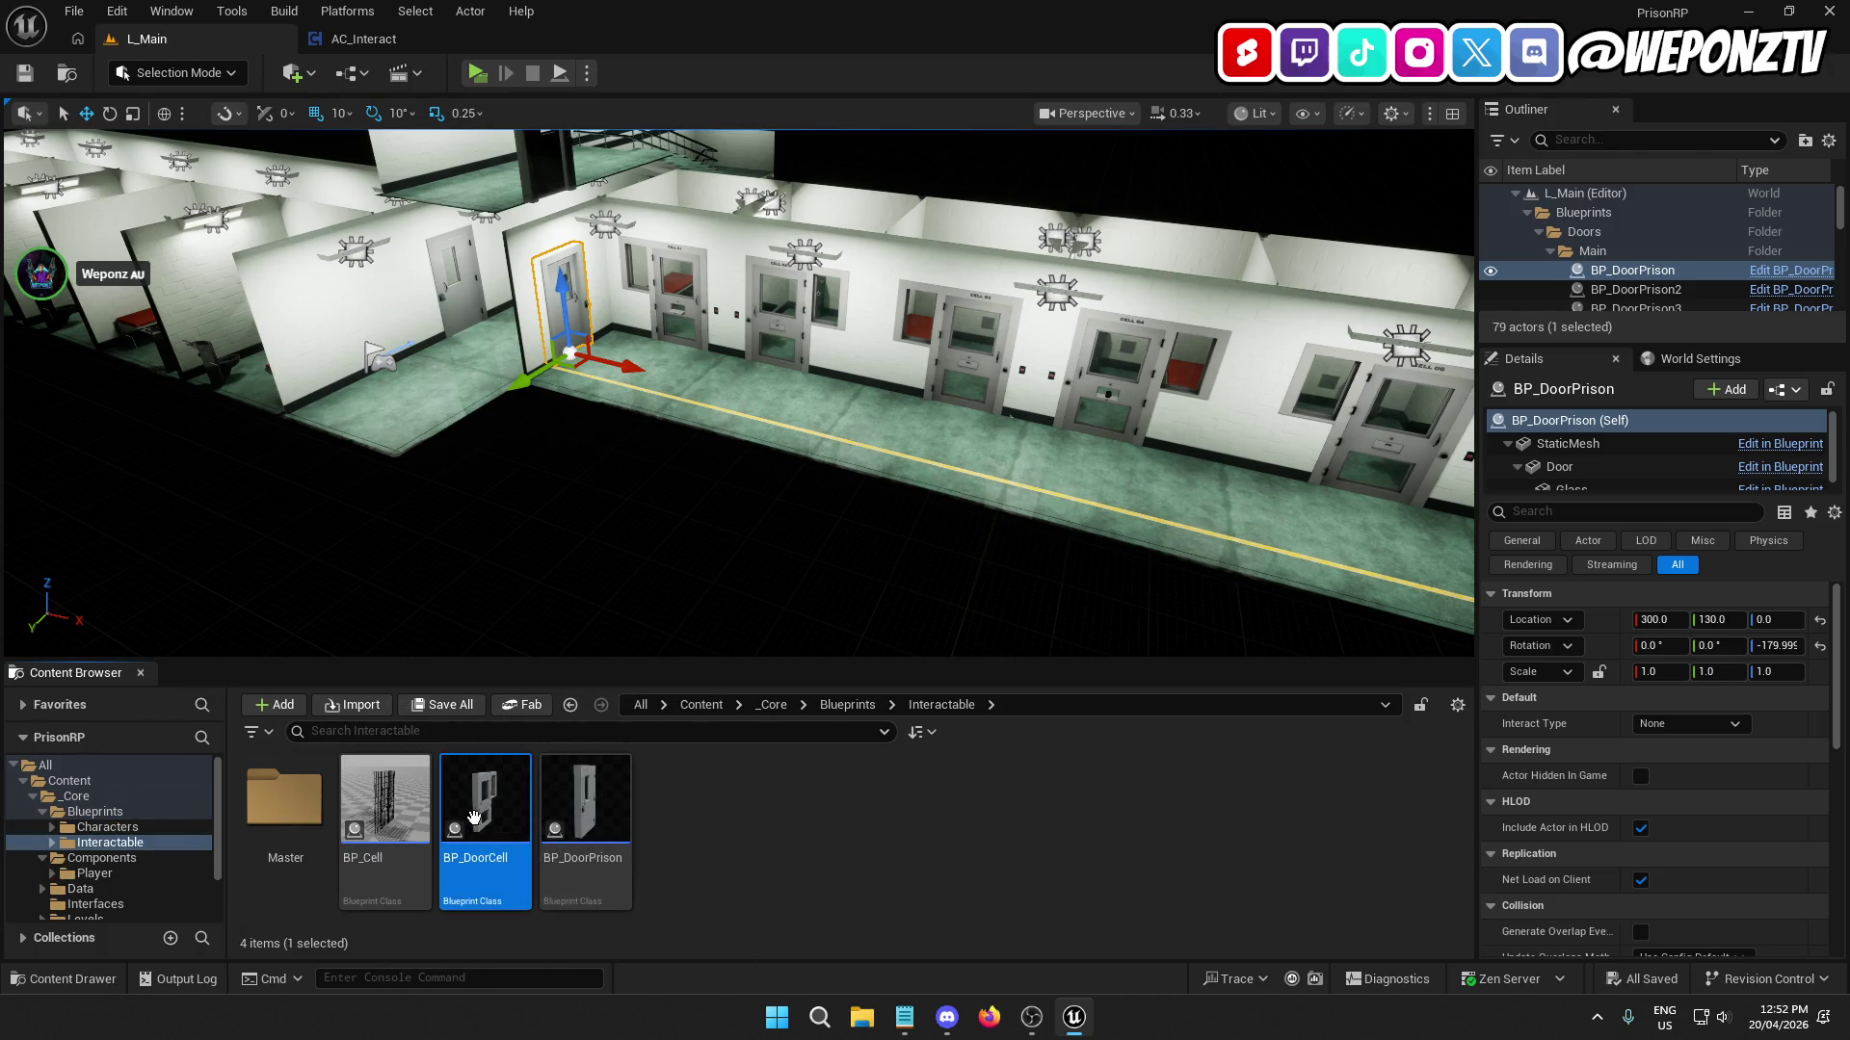
click(607, 814)
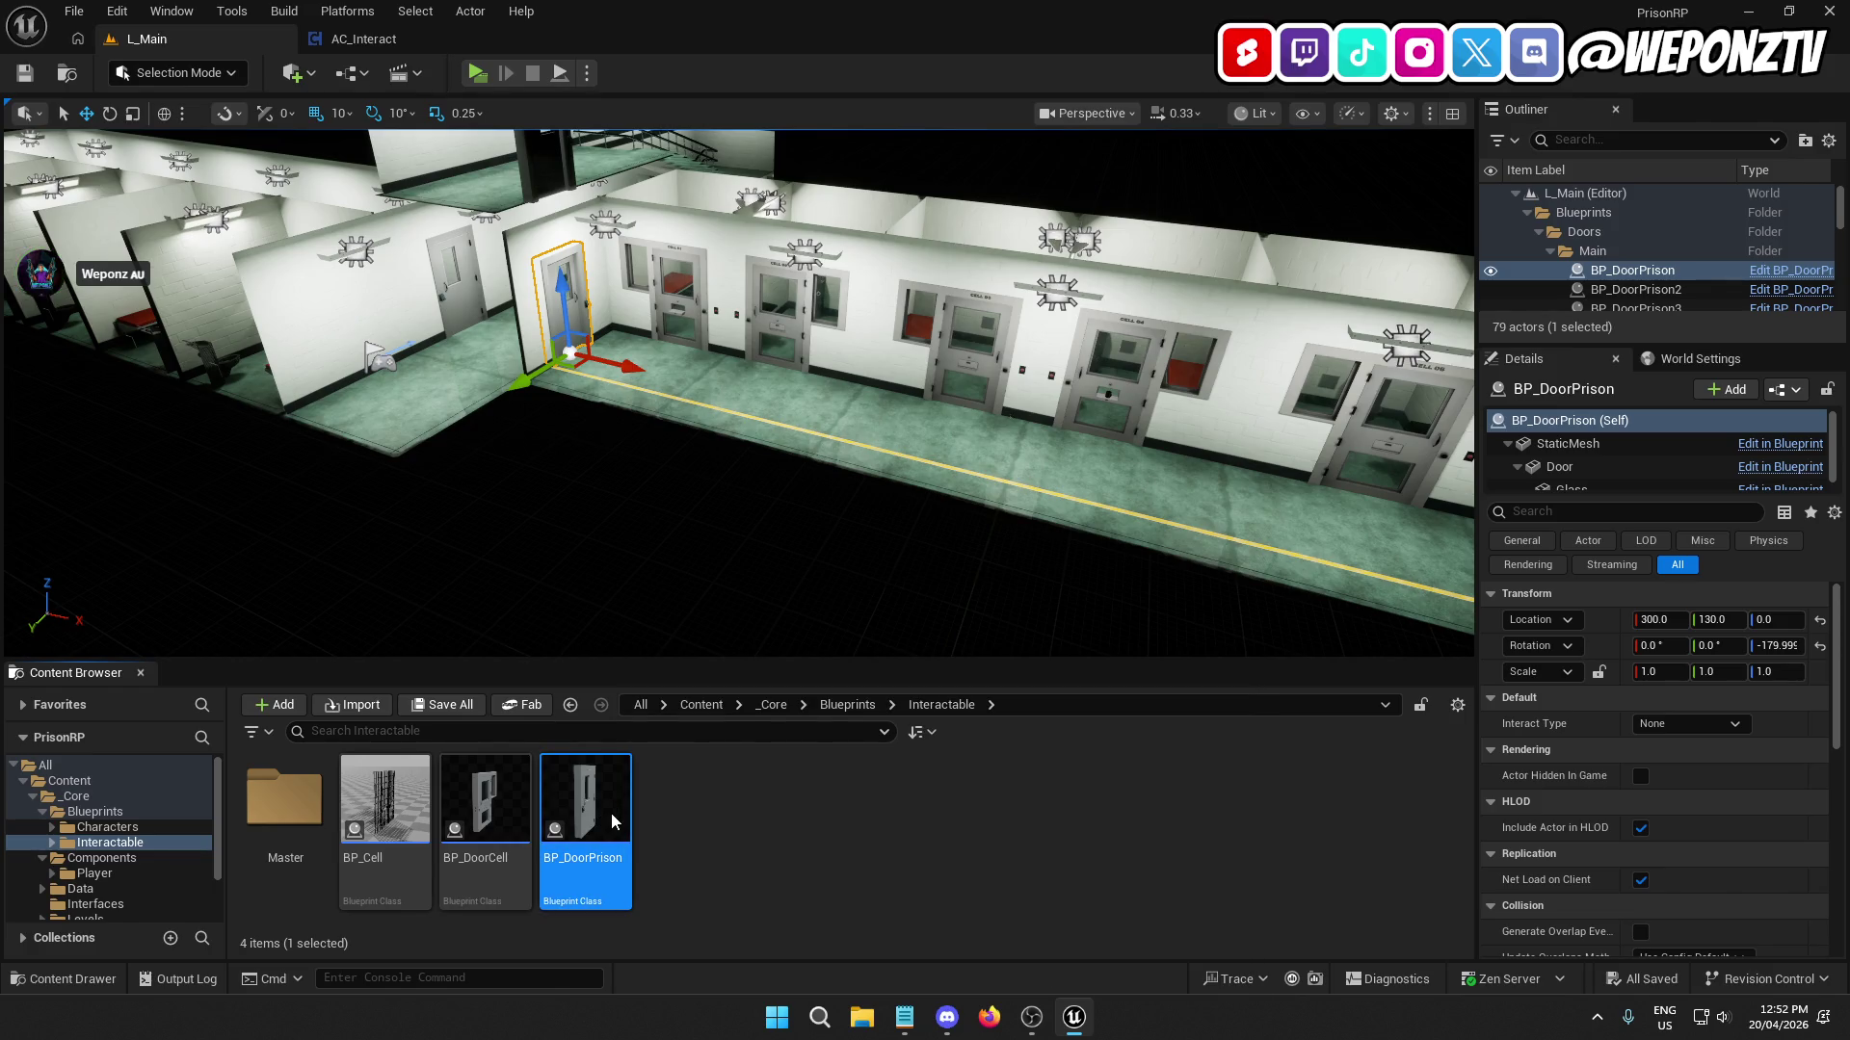
double_click(613, 821)
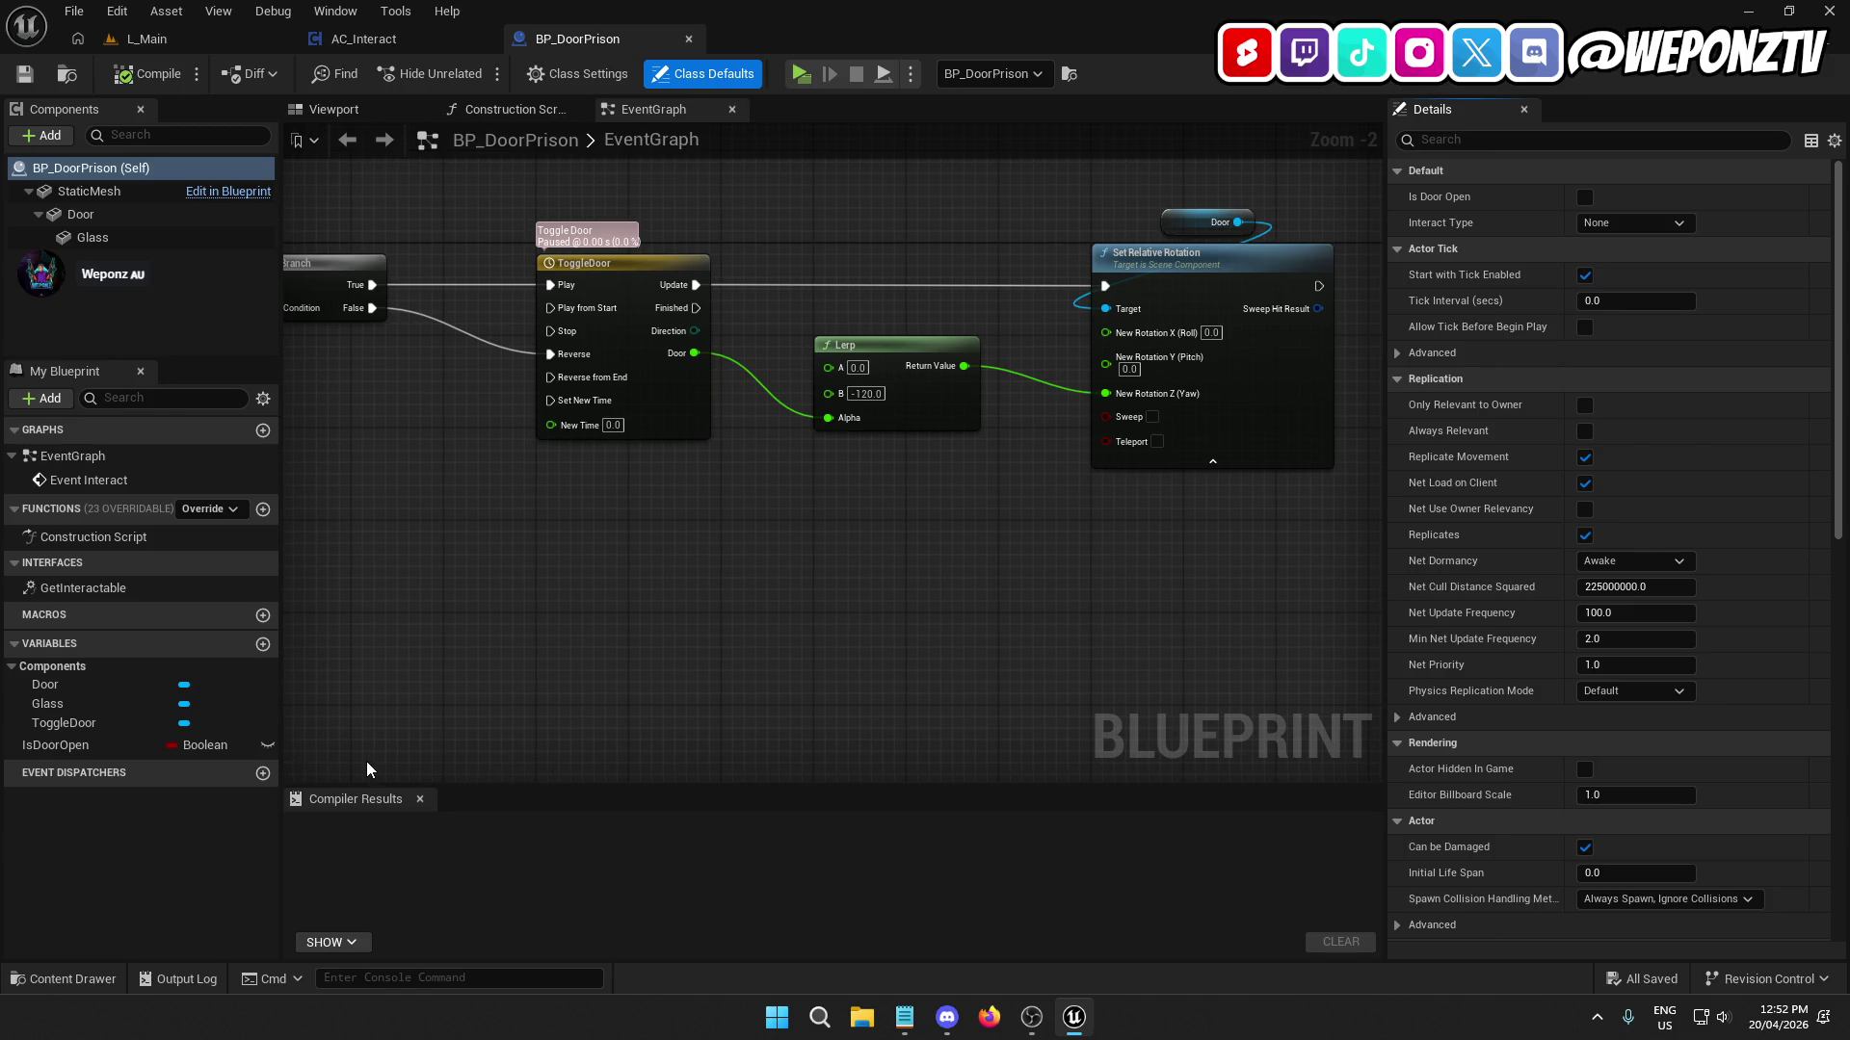
click(1630, 225)
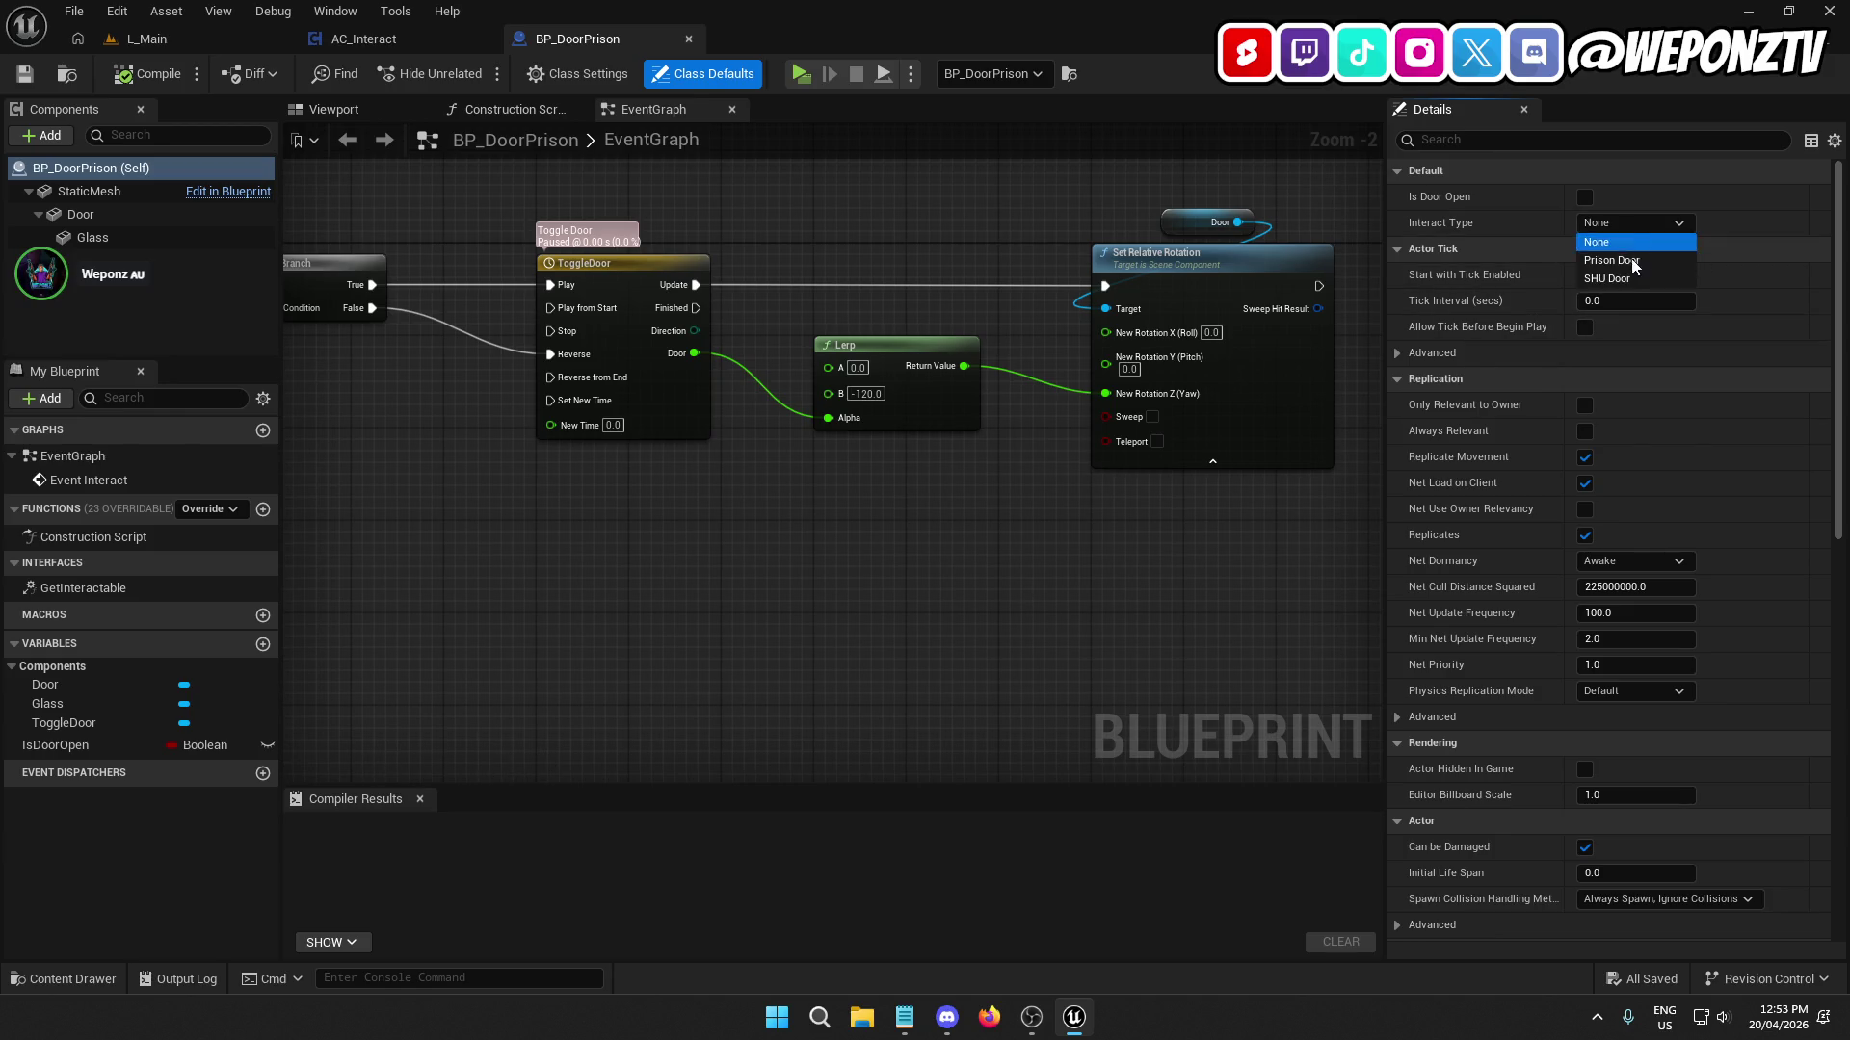
click(1628, 260)
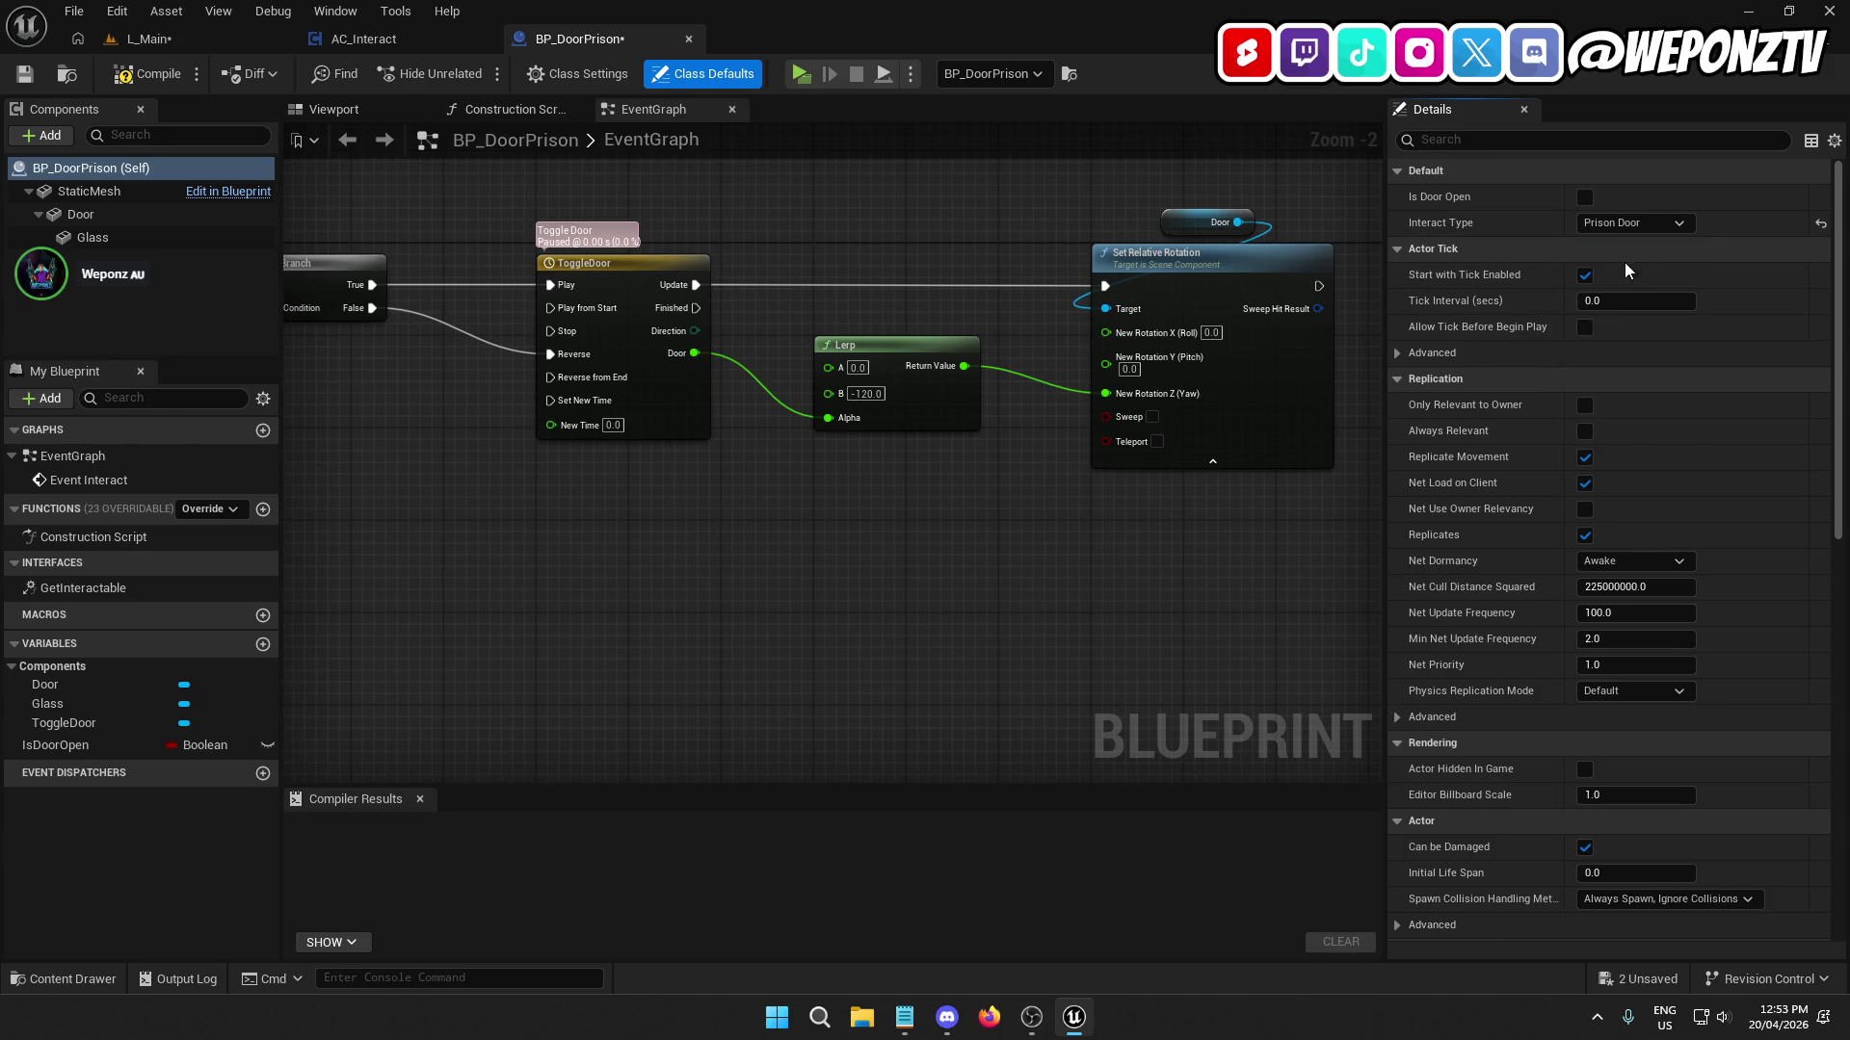
Compile BP_DoorPrison, run a quick play test, and save the L_Main level.
click(133, 77)
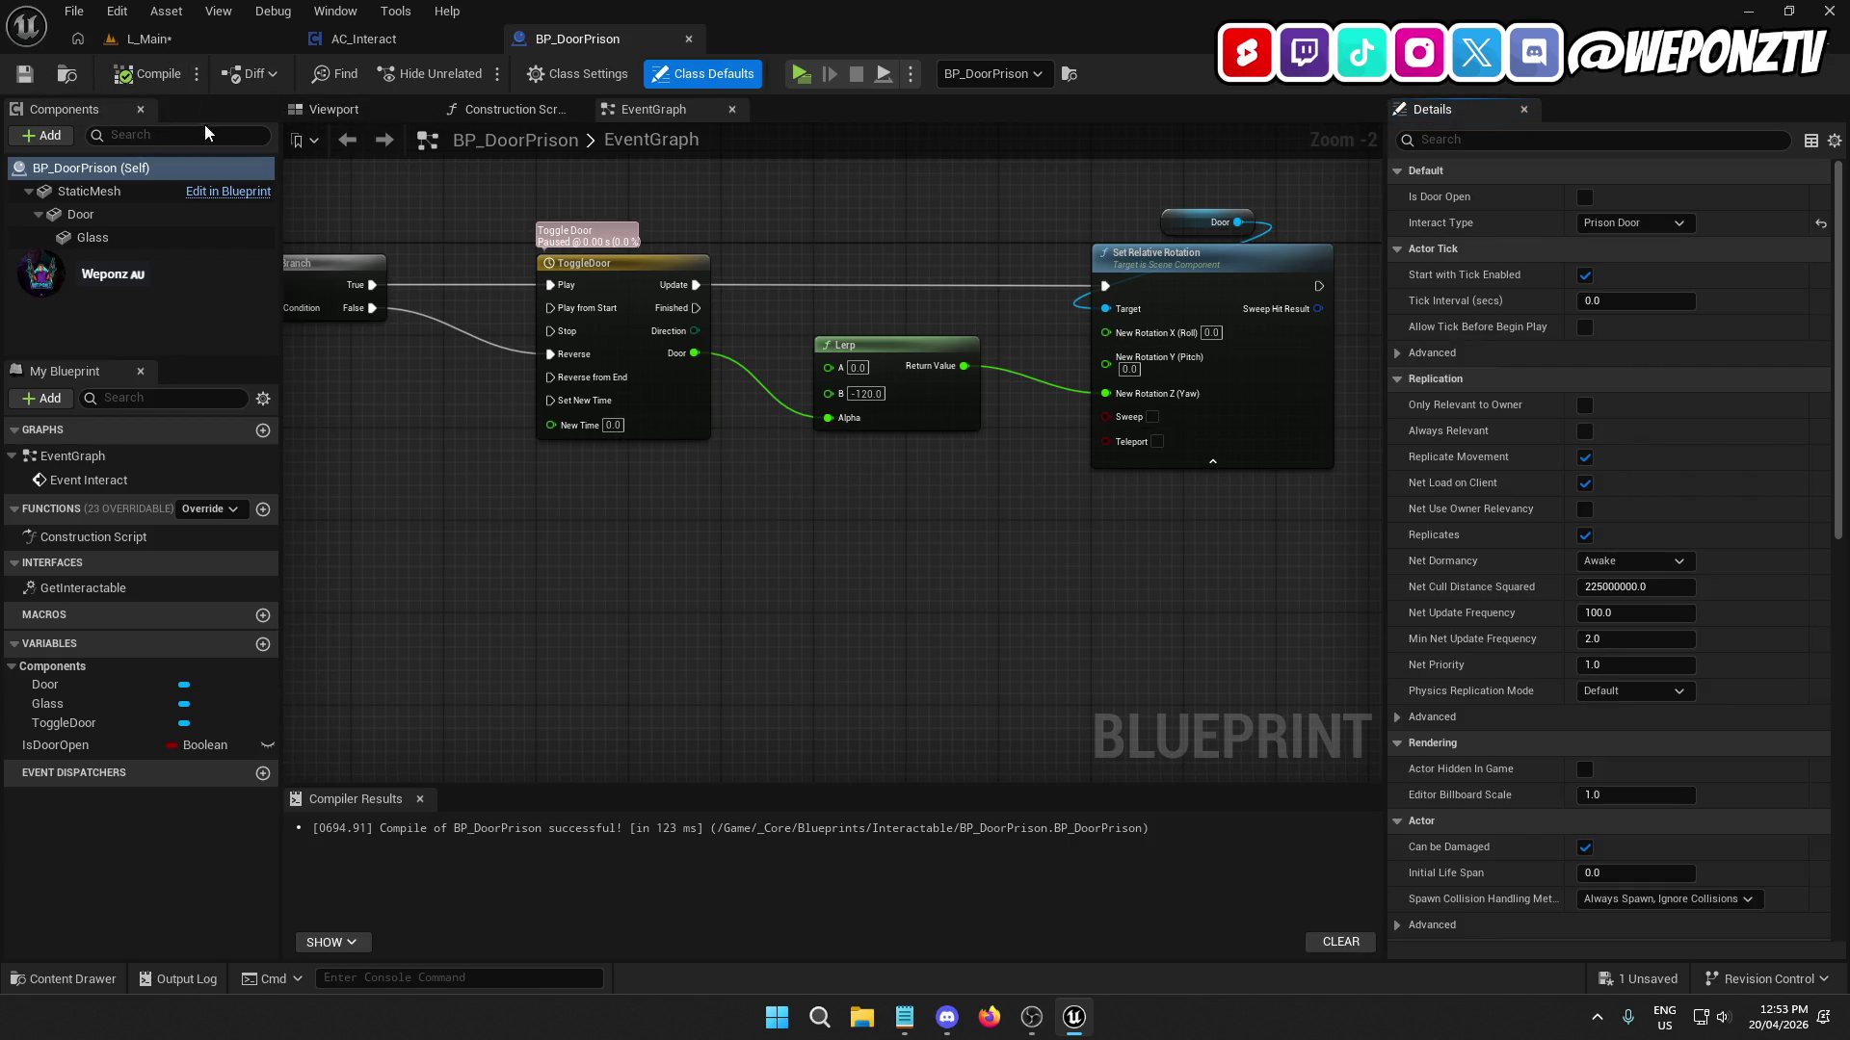
click(187, 41)
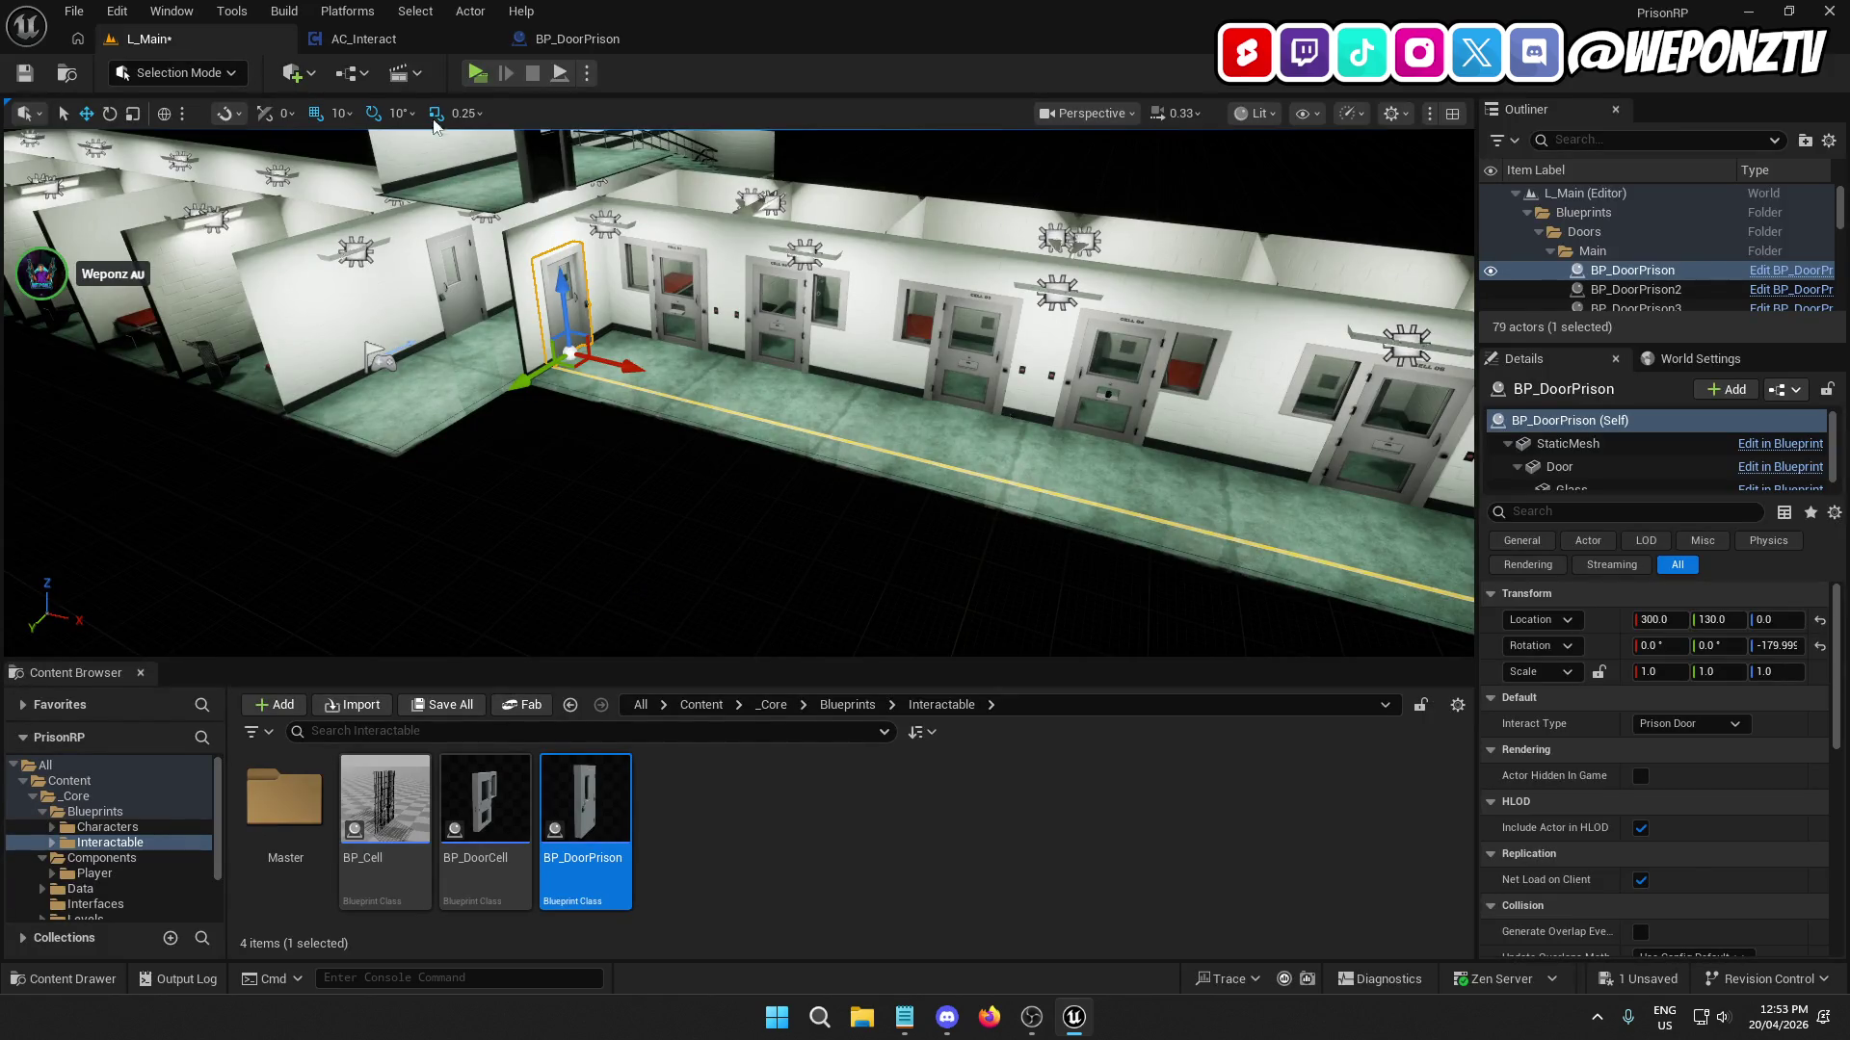
click(482, 73)
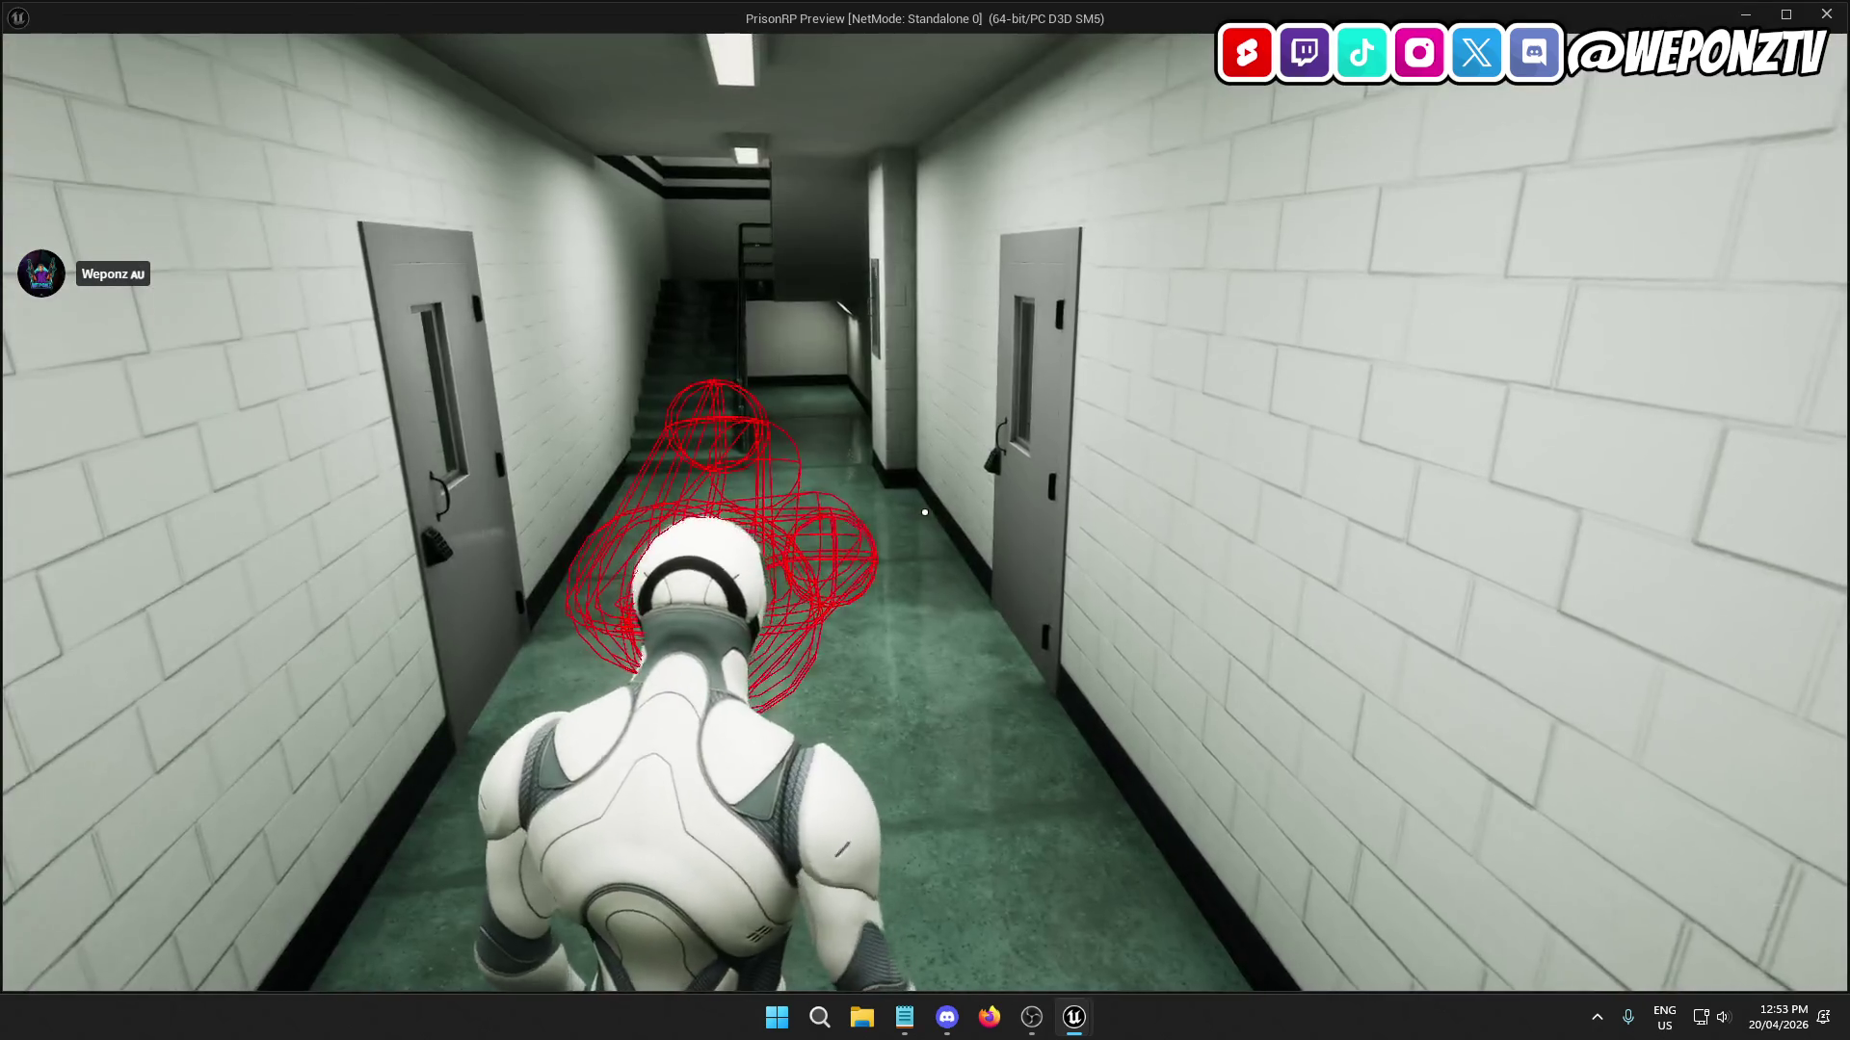
key(Escape)
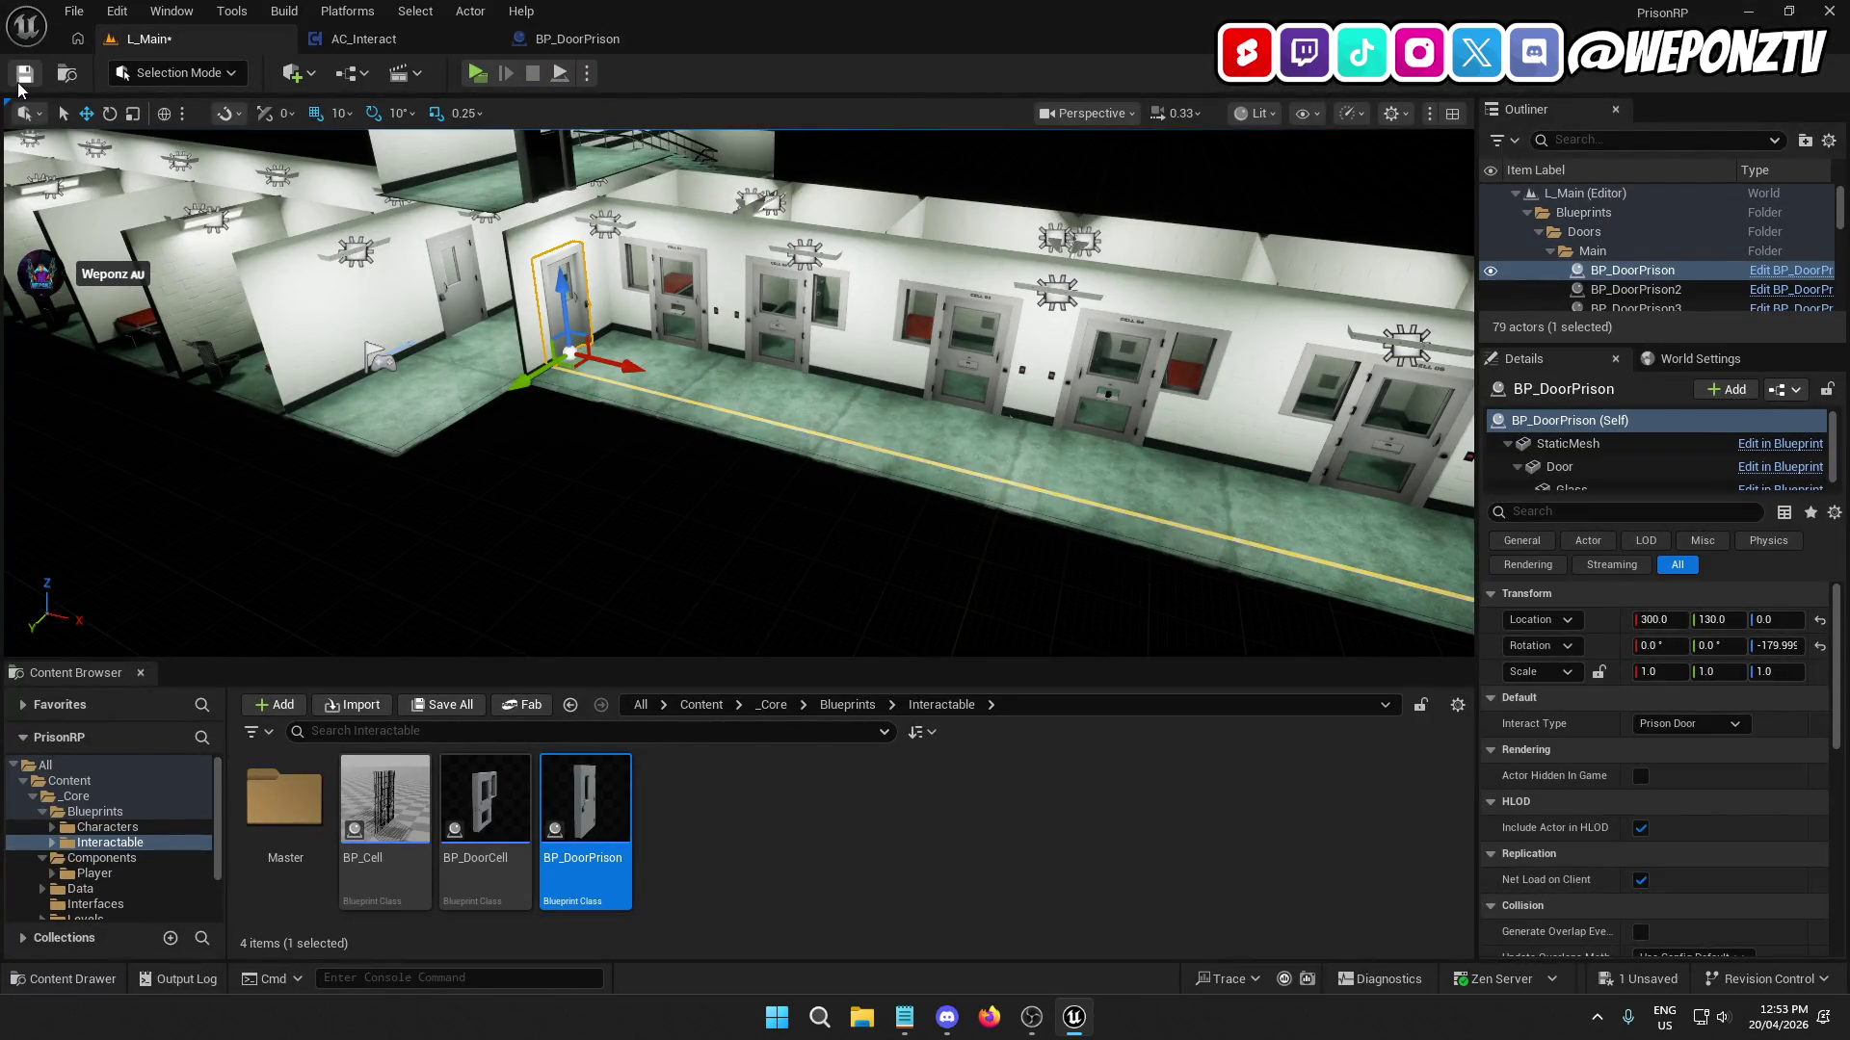
click(21, 79)
Play-test at a prison door to confirm the F prompt reads 'Prison Door'.
click(476, 73)
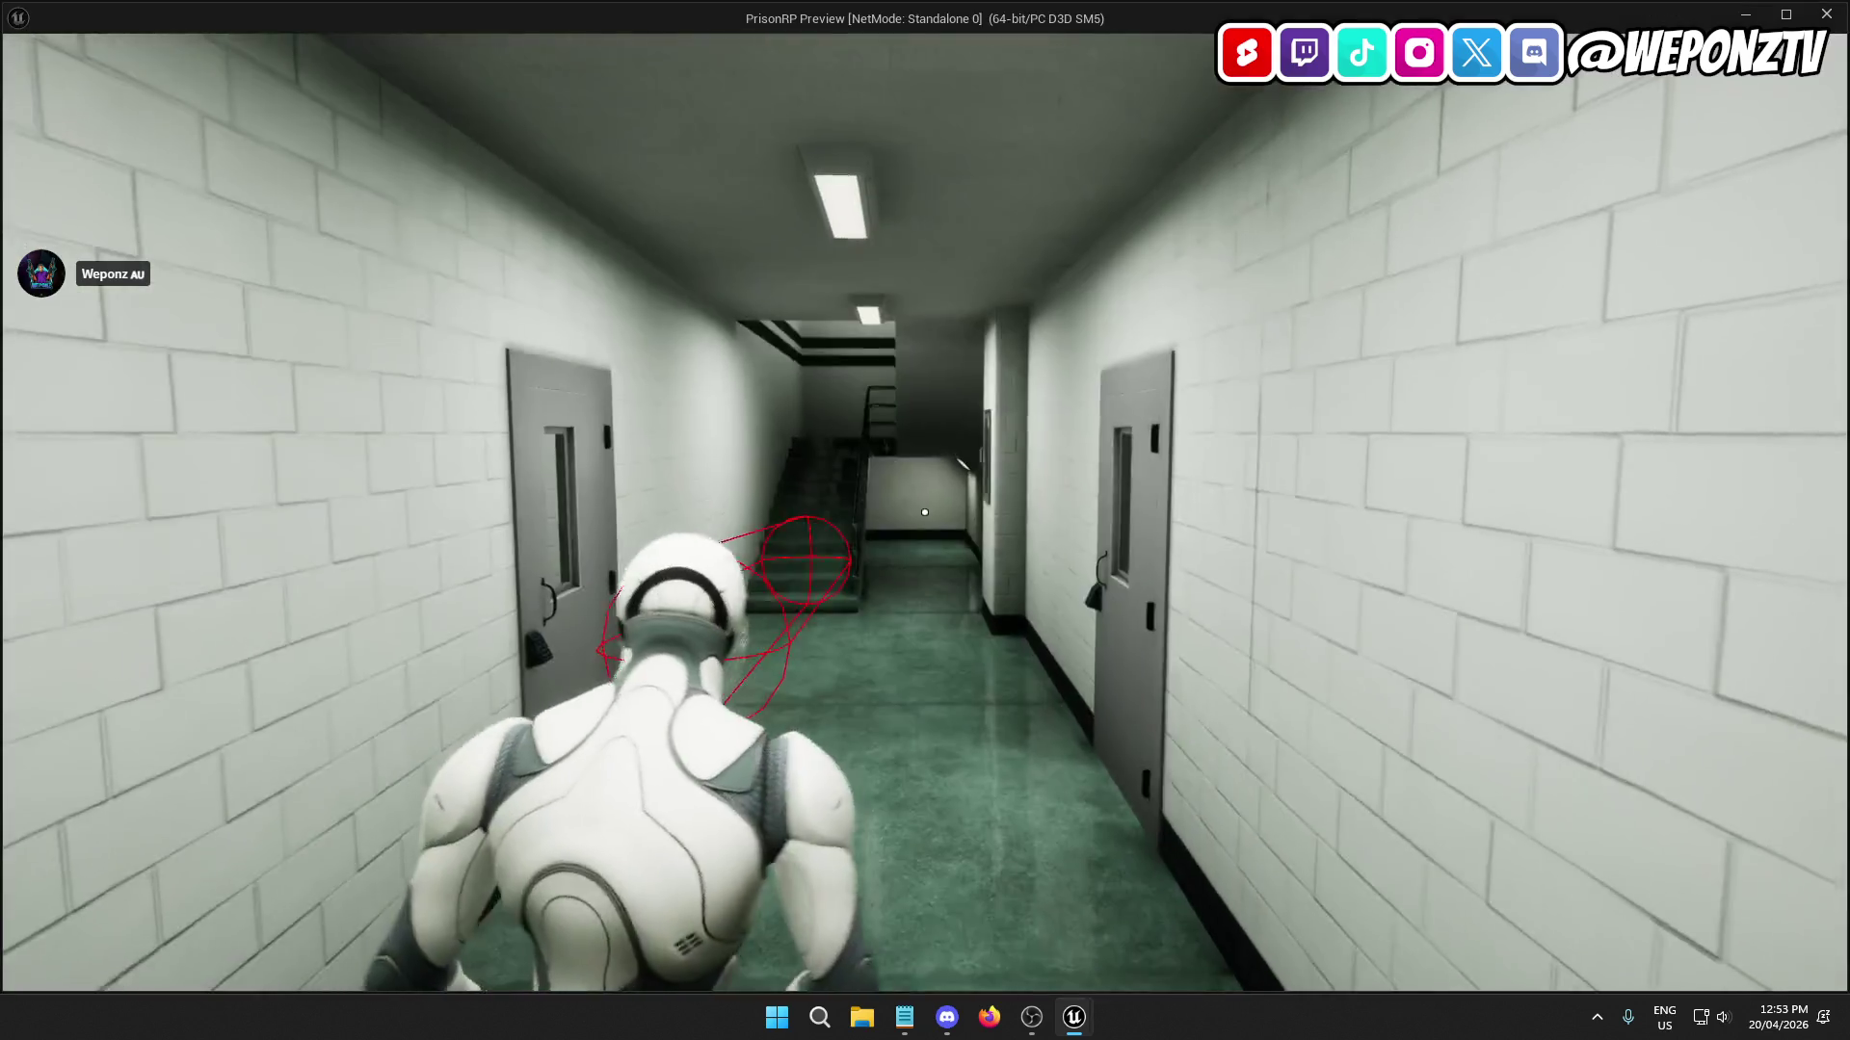
key(w)
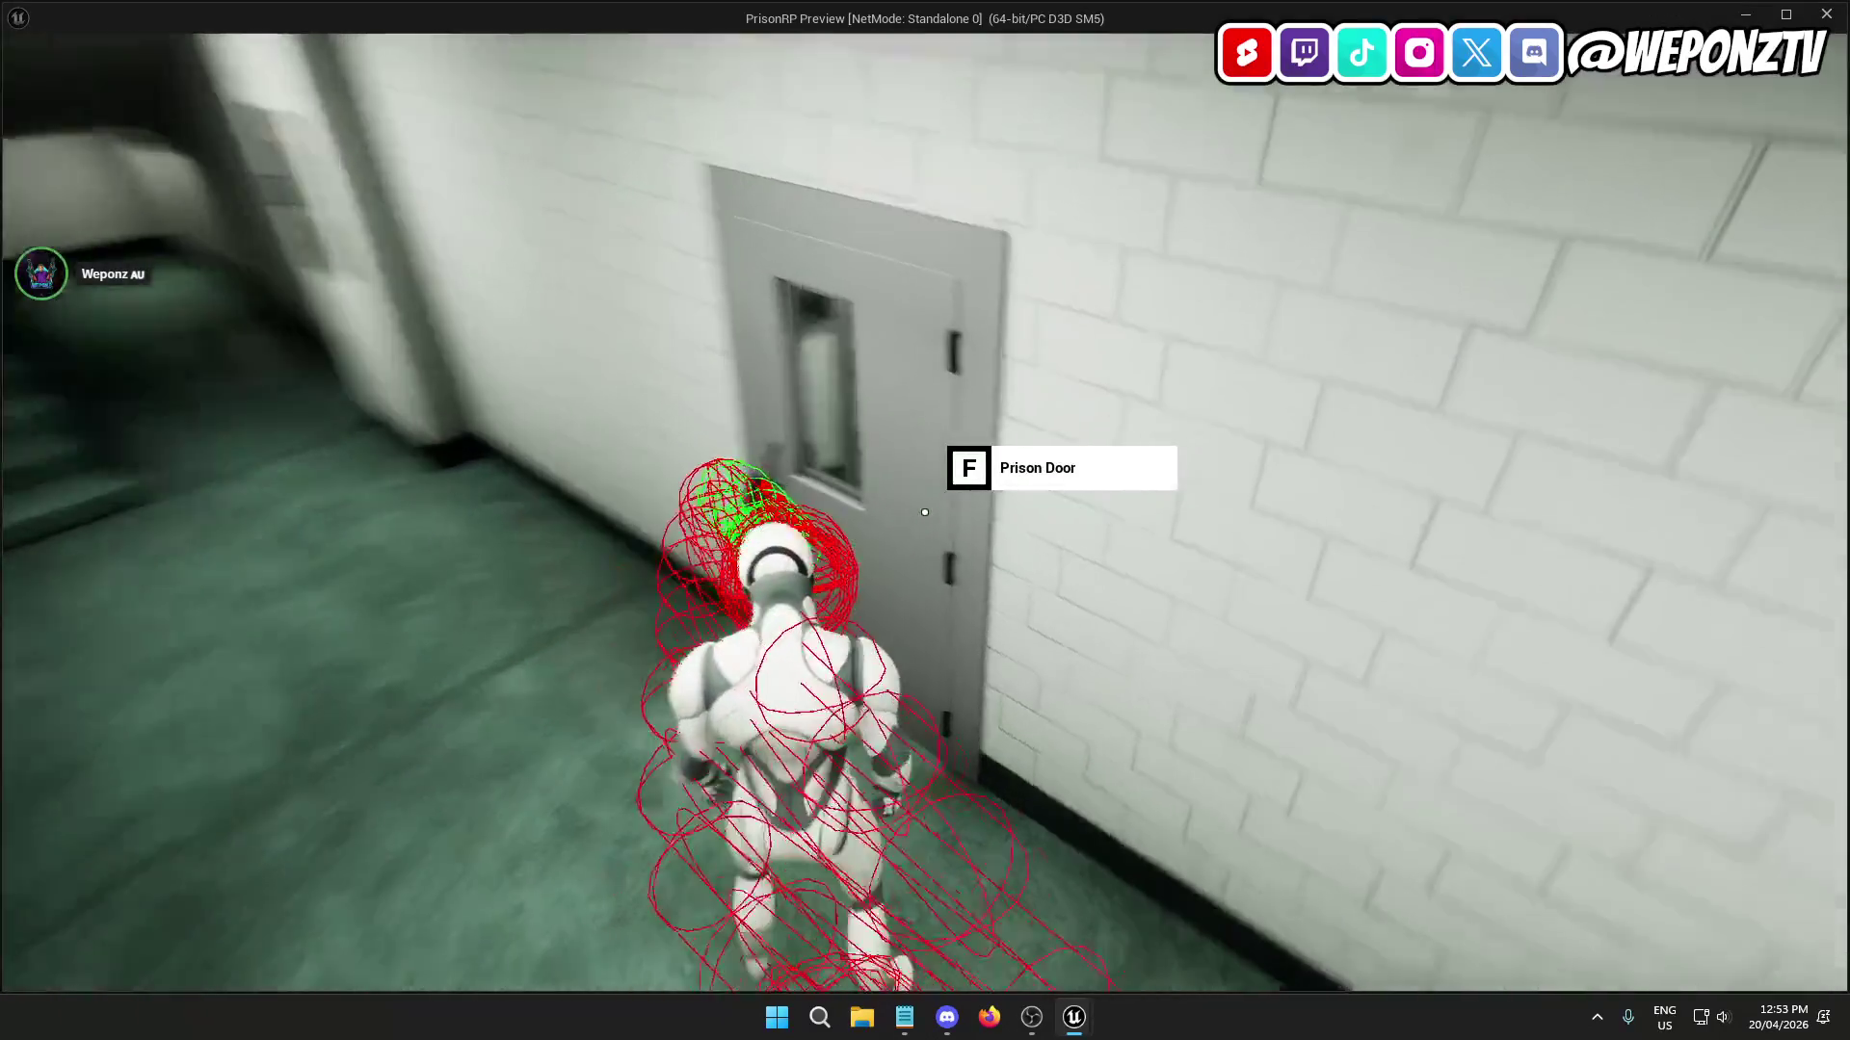
key(d)
key(w)
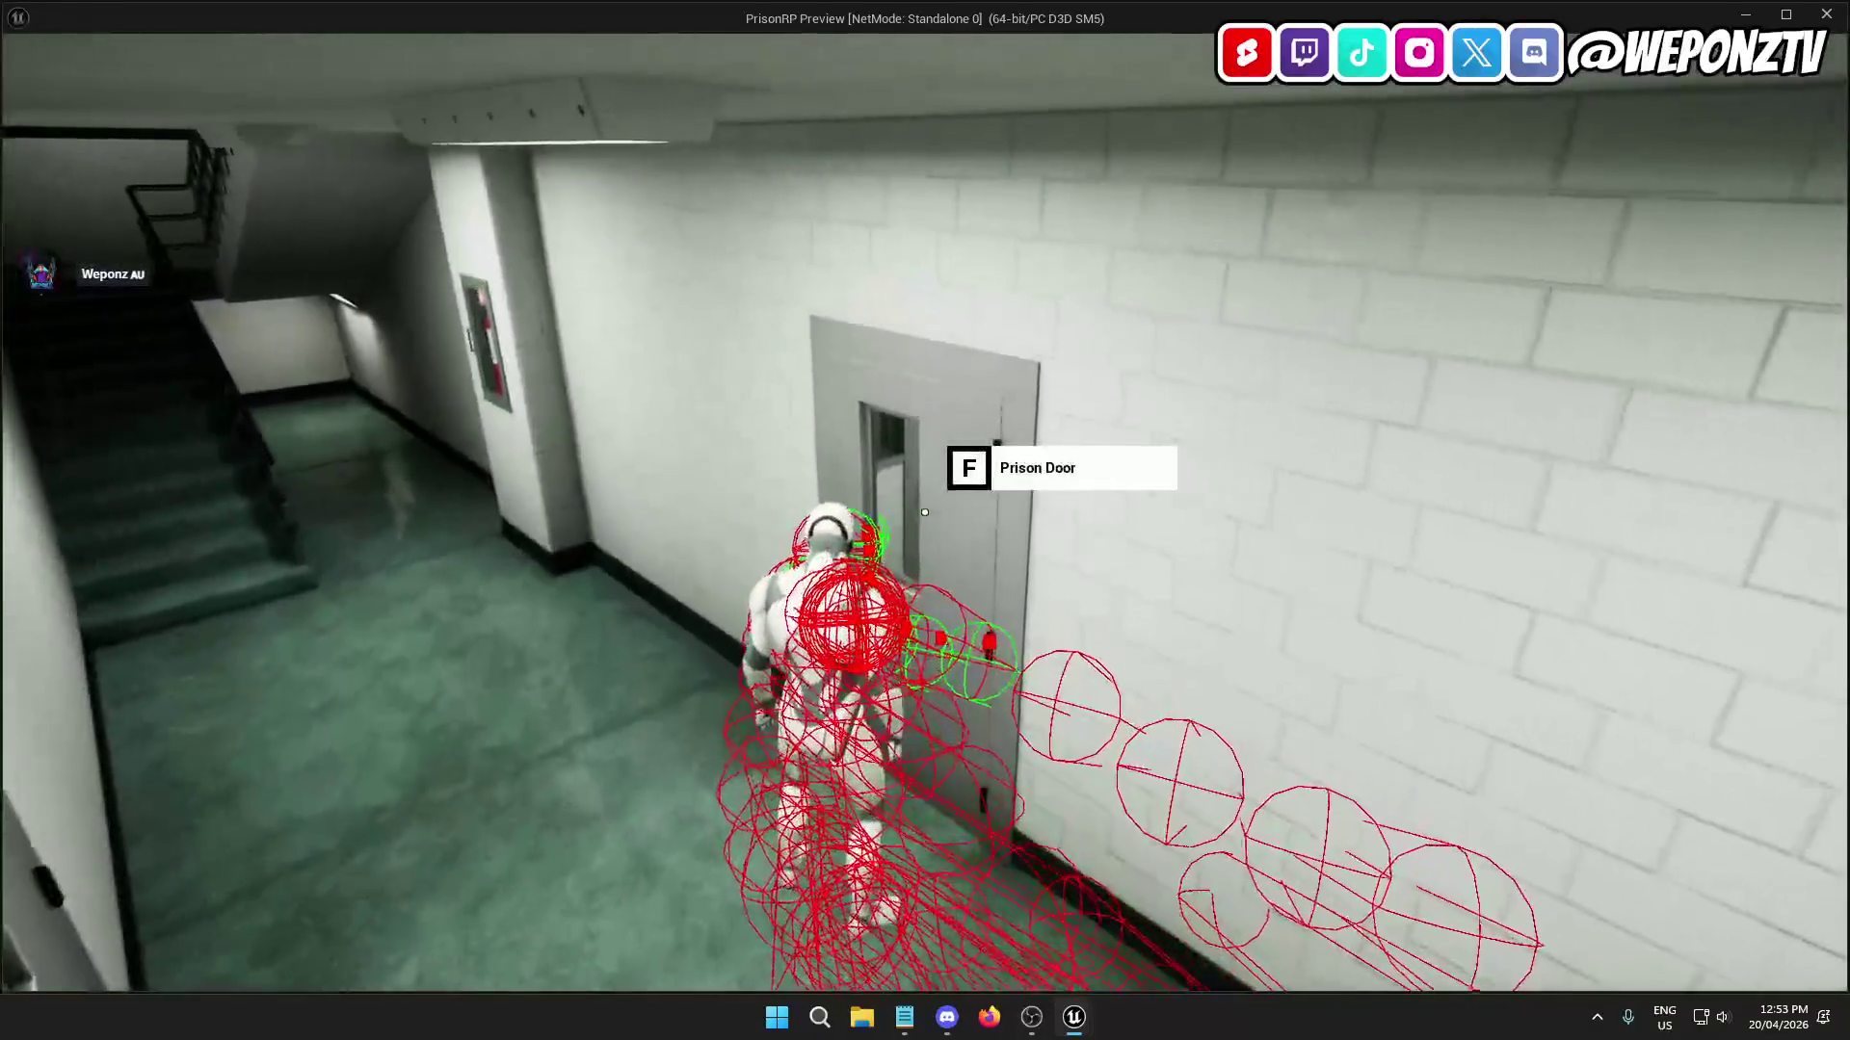
key(Escape)
Close the BP_DoorPrison and AC_Interact blueprint tabs.
click(591, 25)
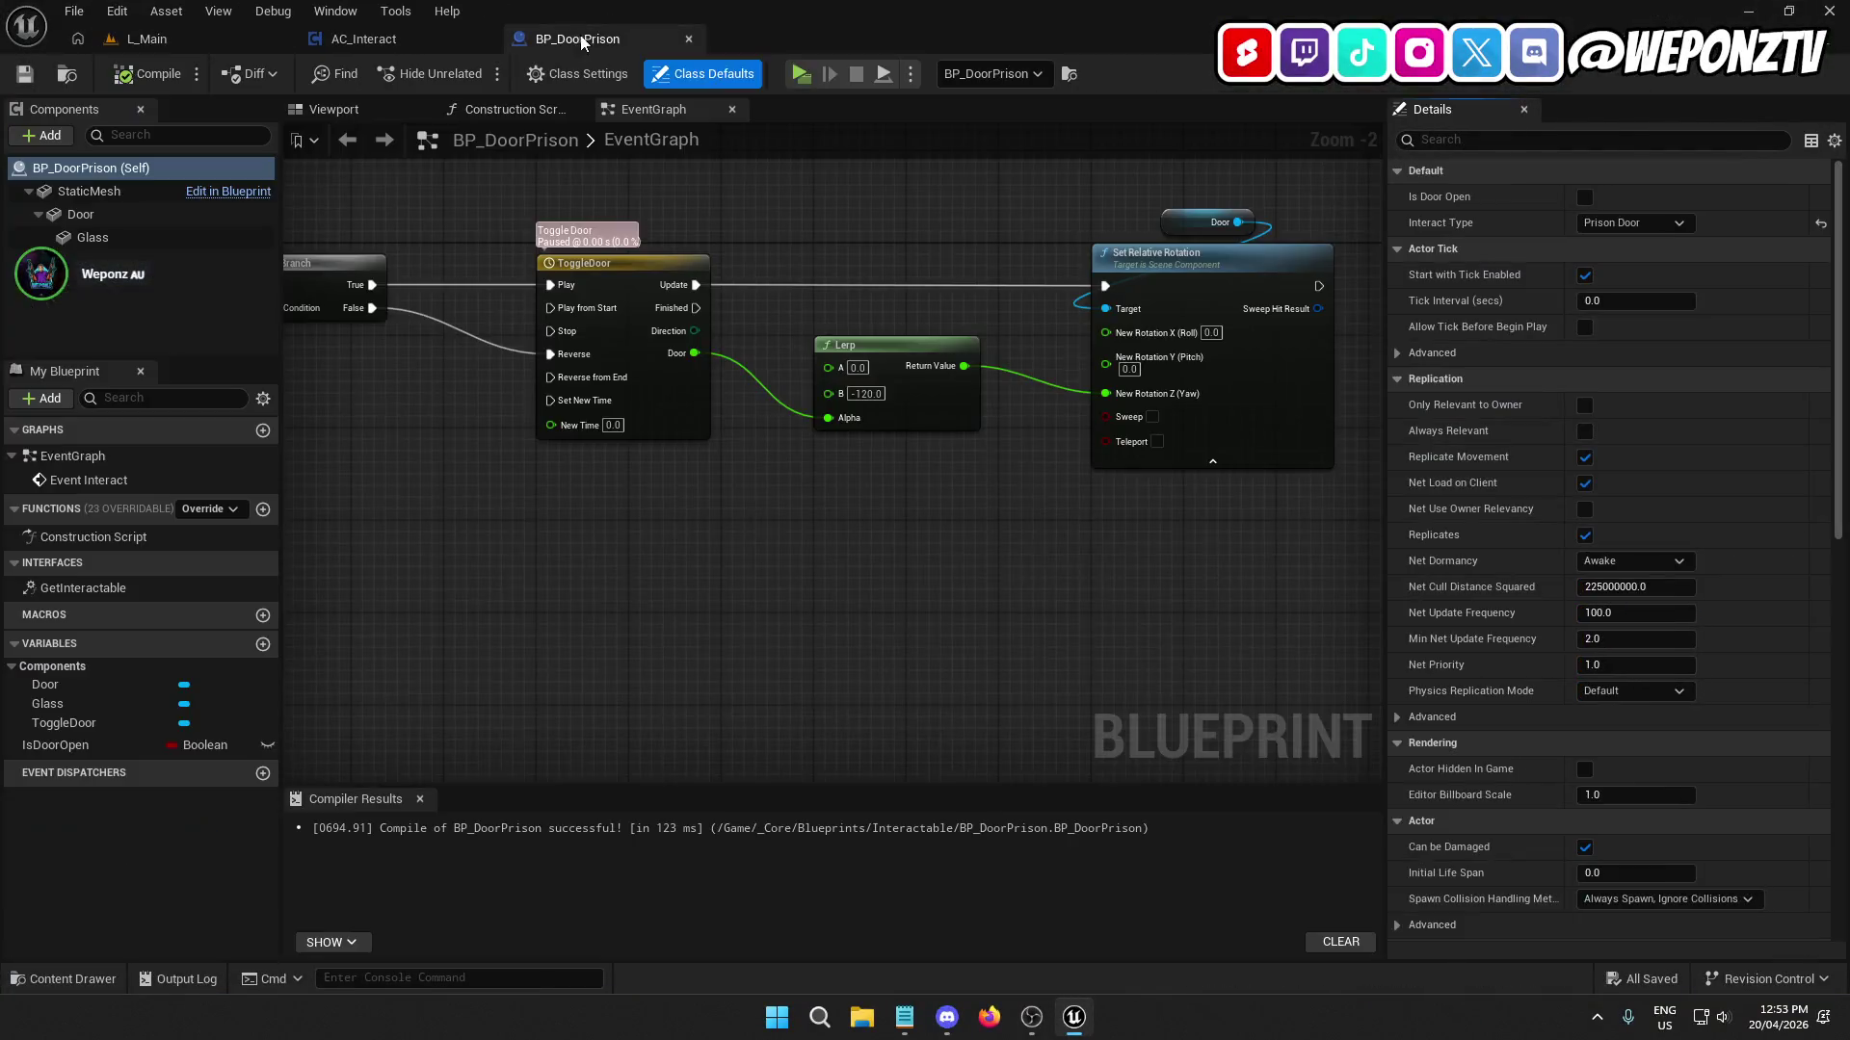
click(691, 37)
click(485, 39)
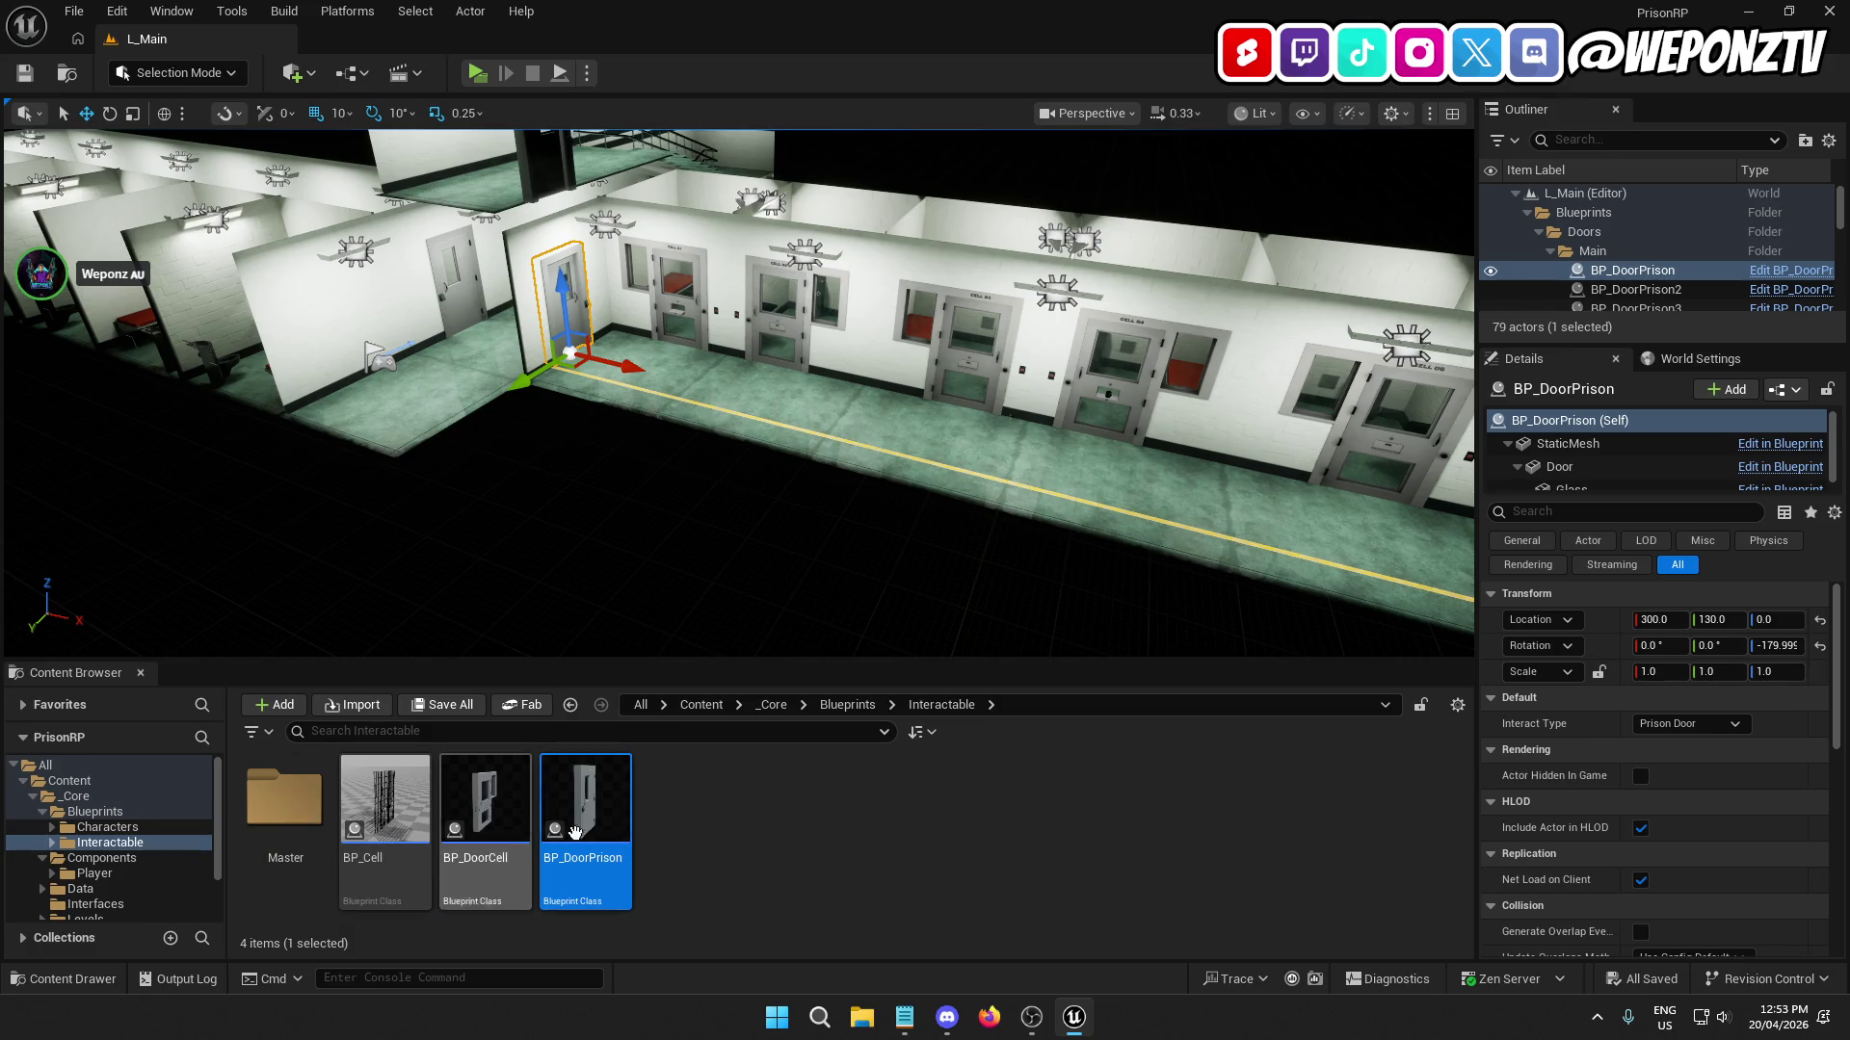
Move the Inputs folder from SmartLocomotion into the _Core folder.
click(397, 867)
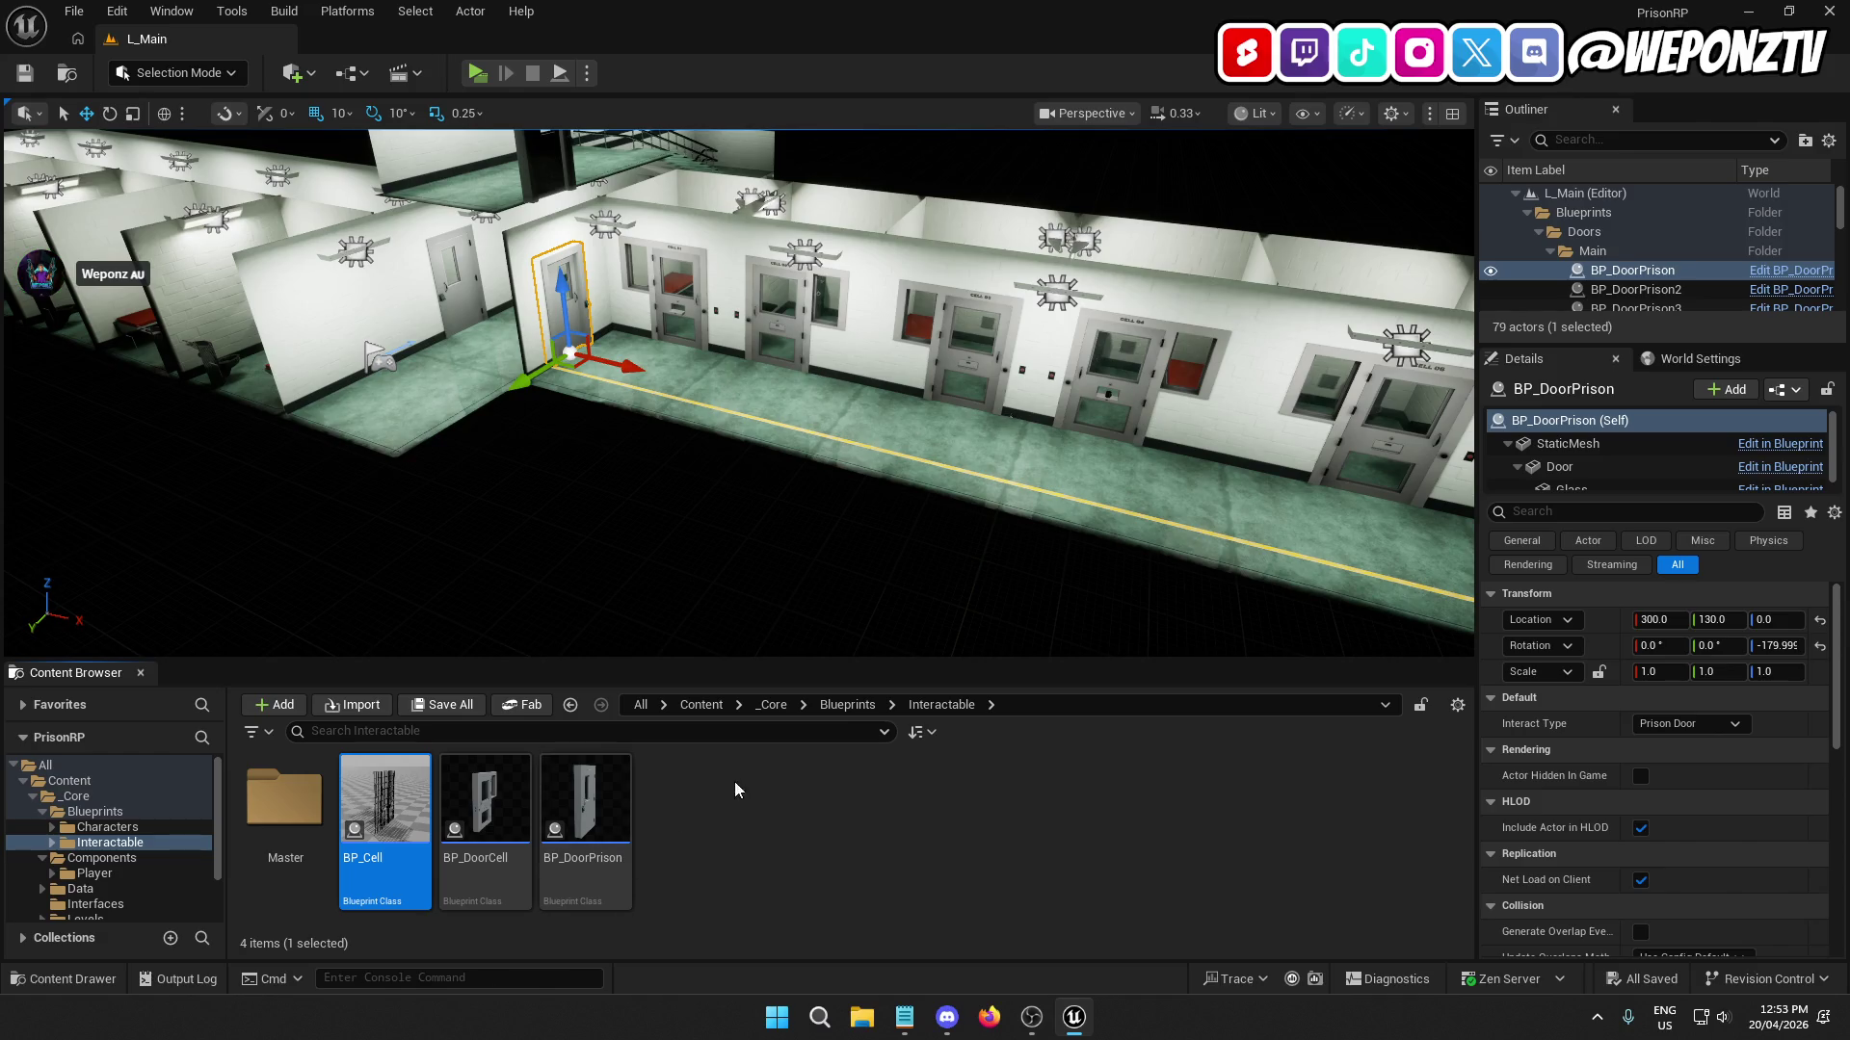
click(773, 706)
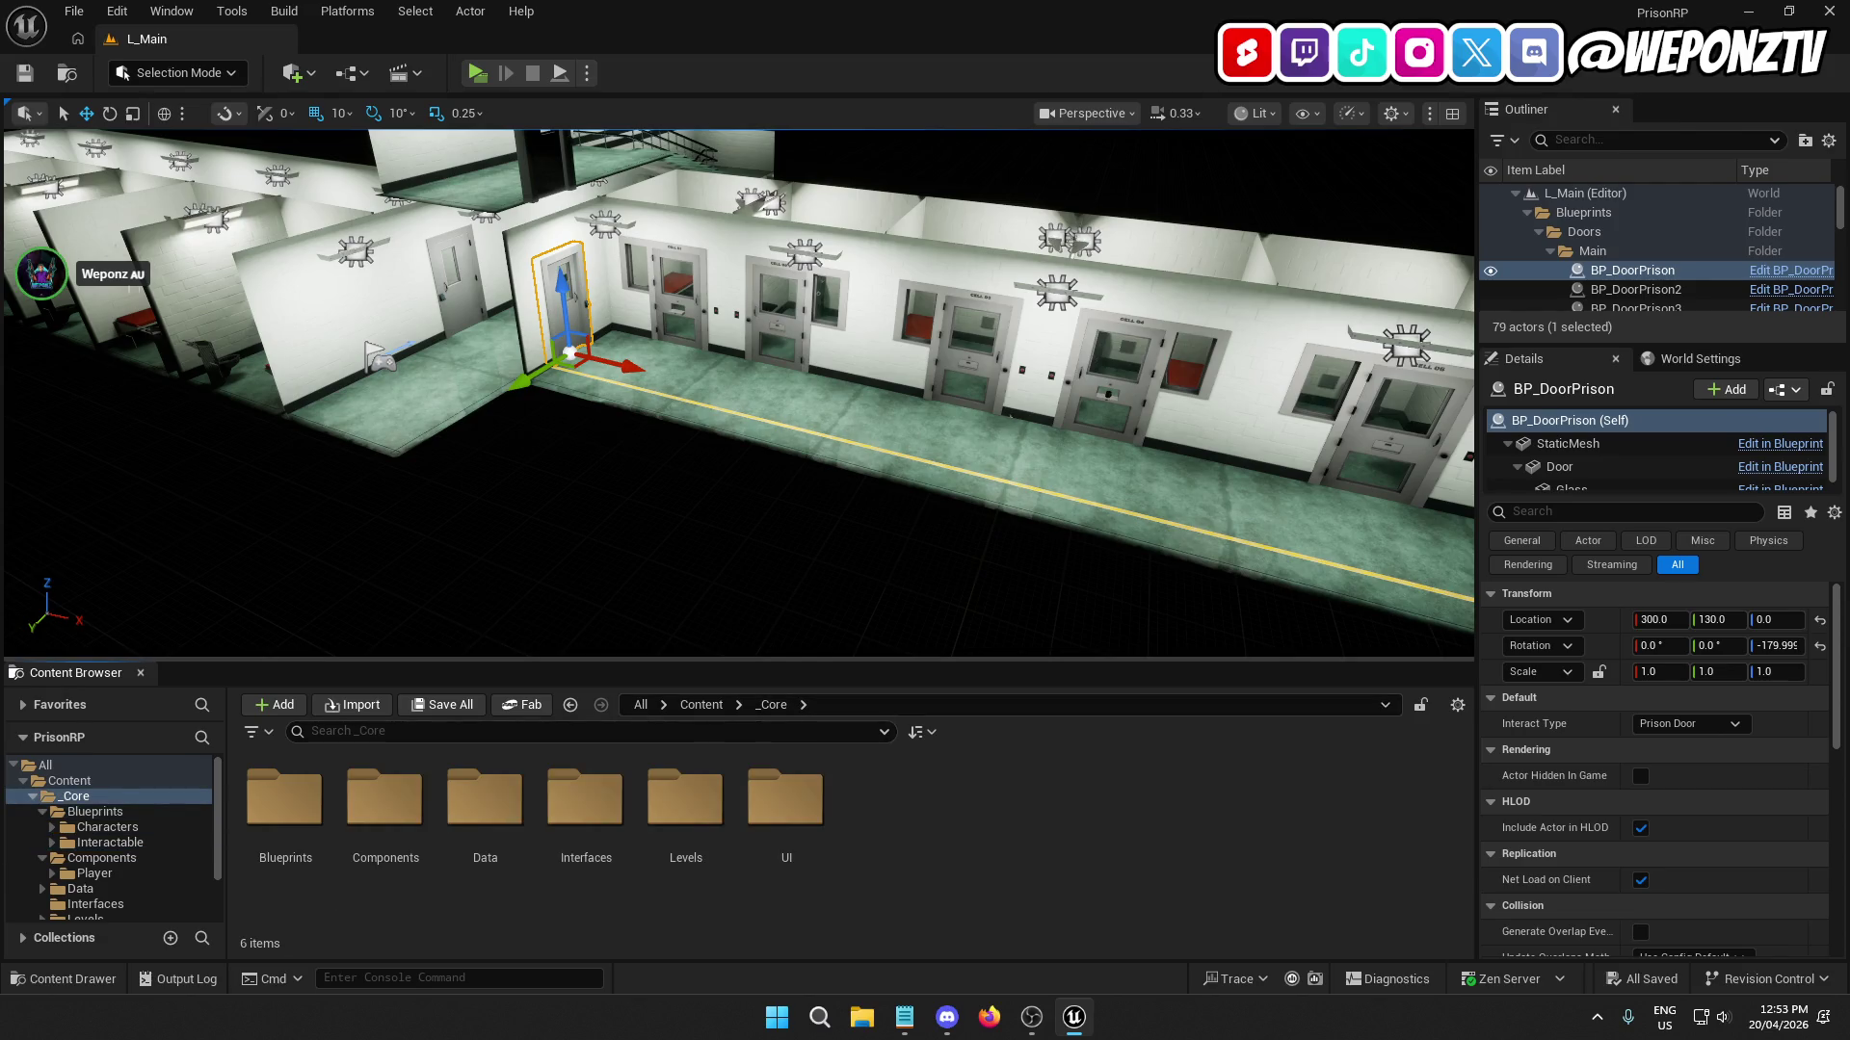
click(702, 706)
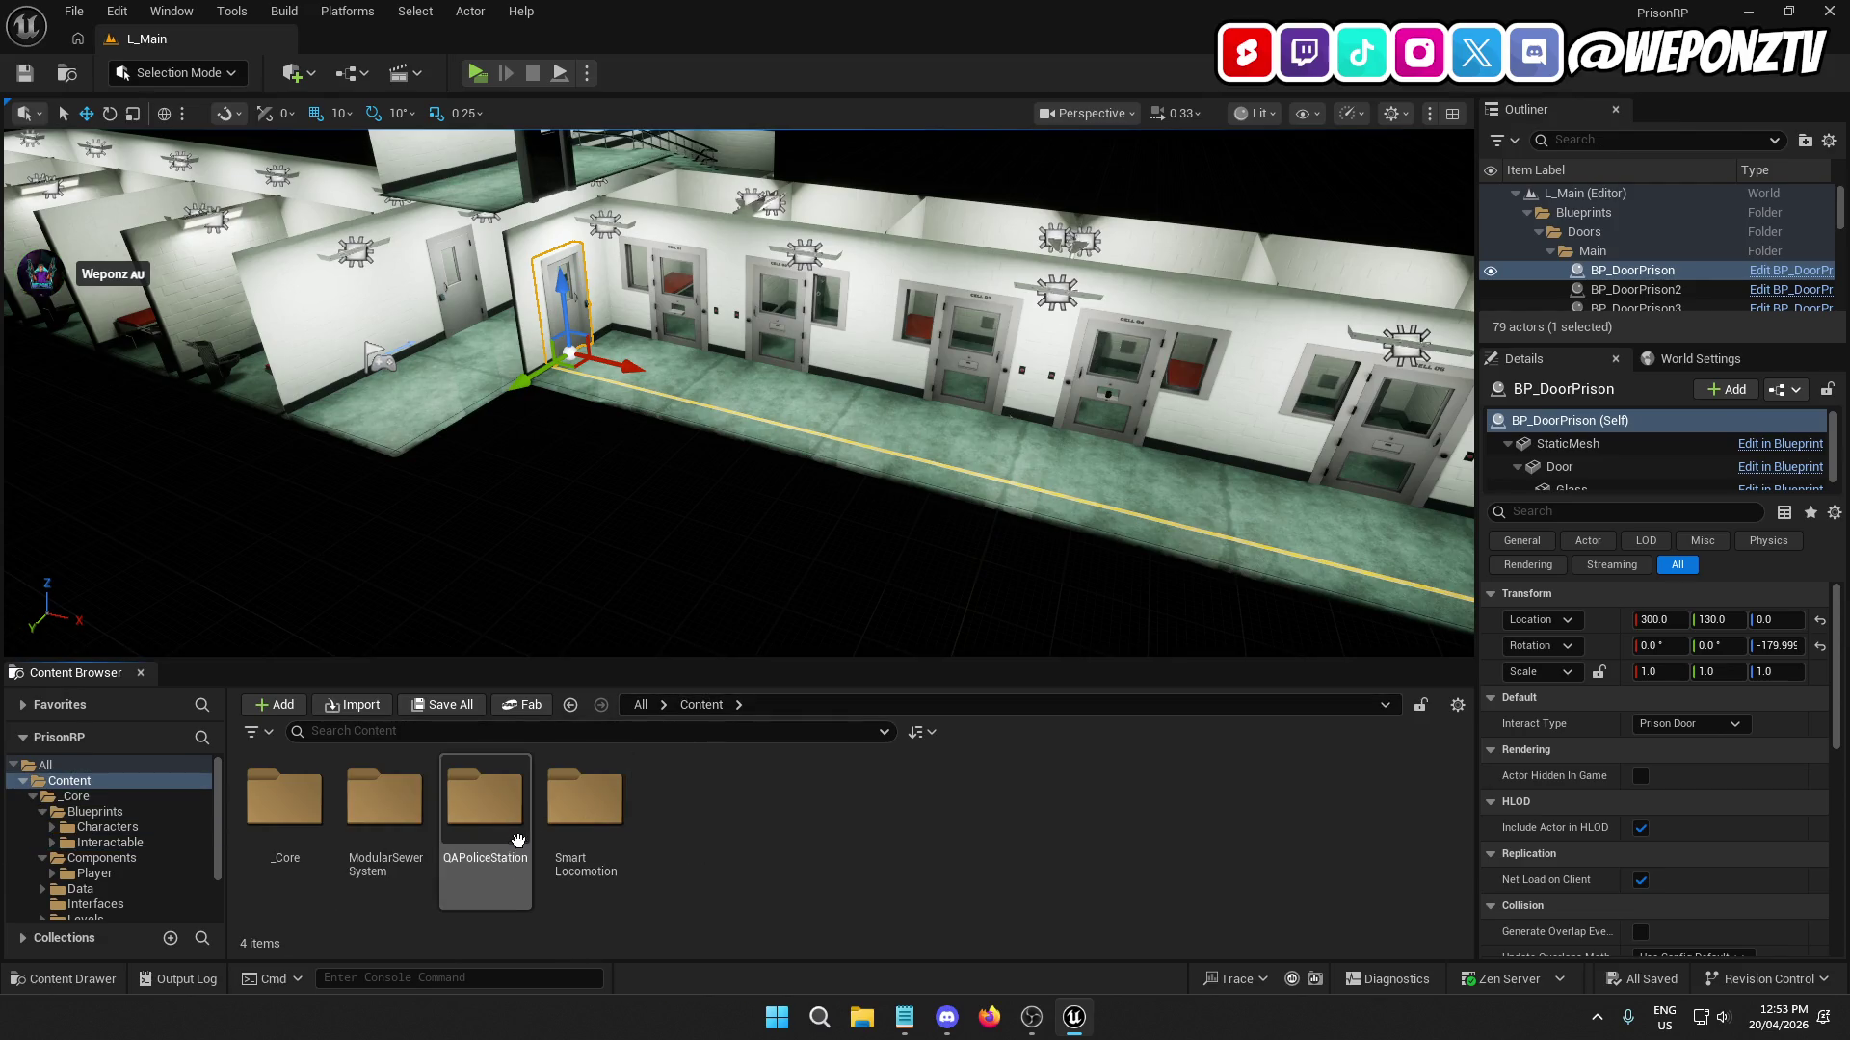
double_click(585, 804)
click(721, 832)
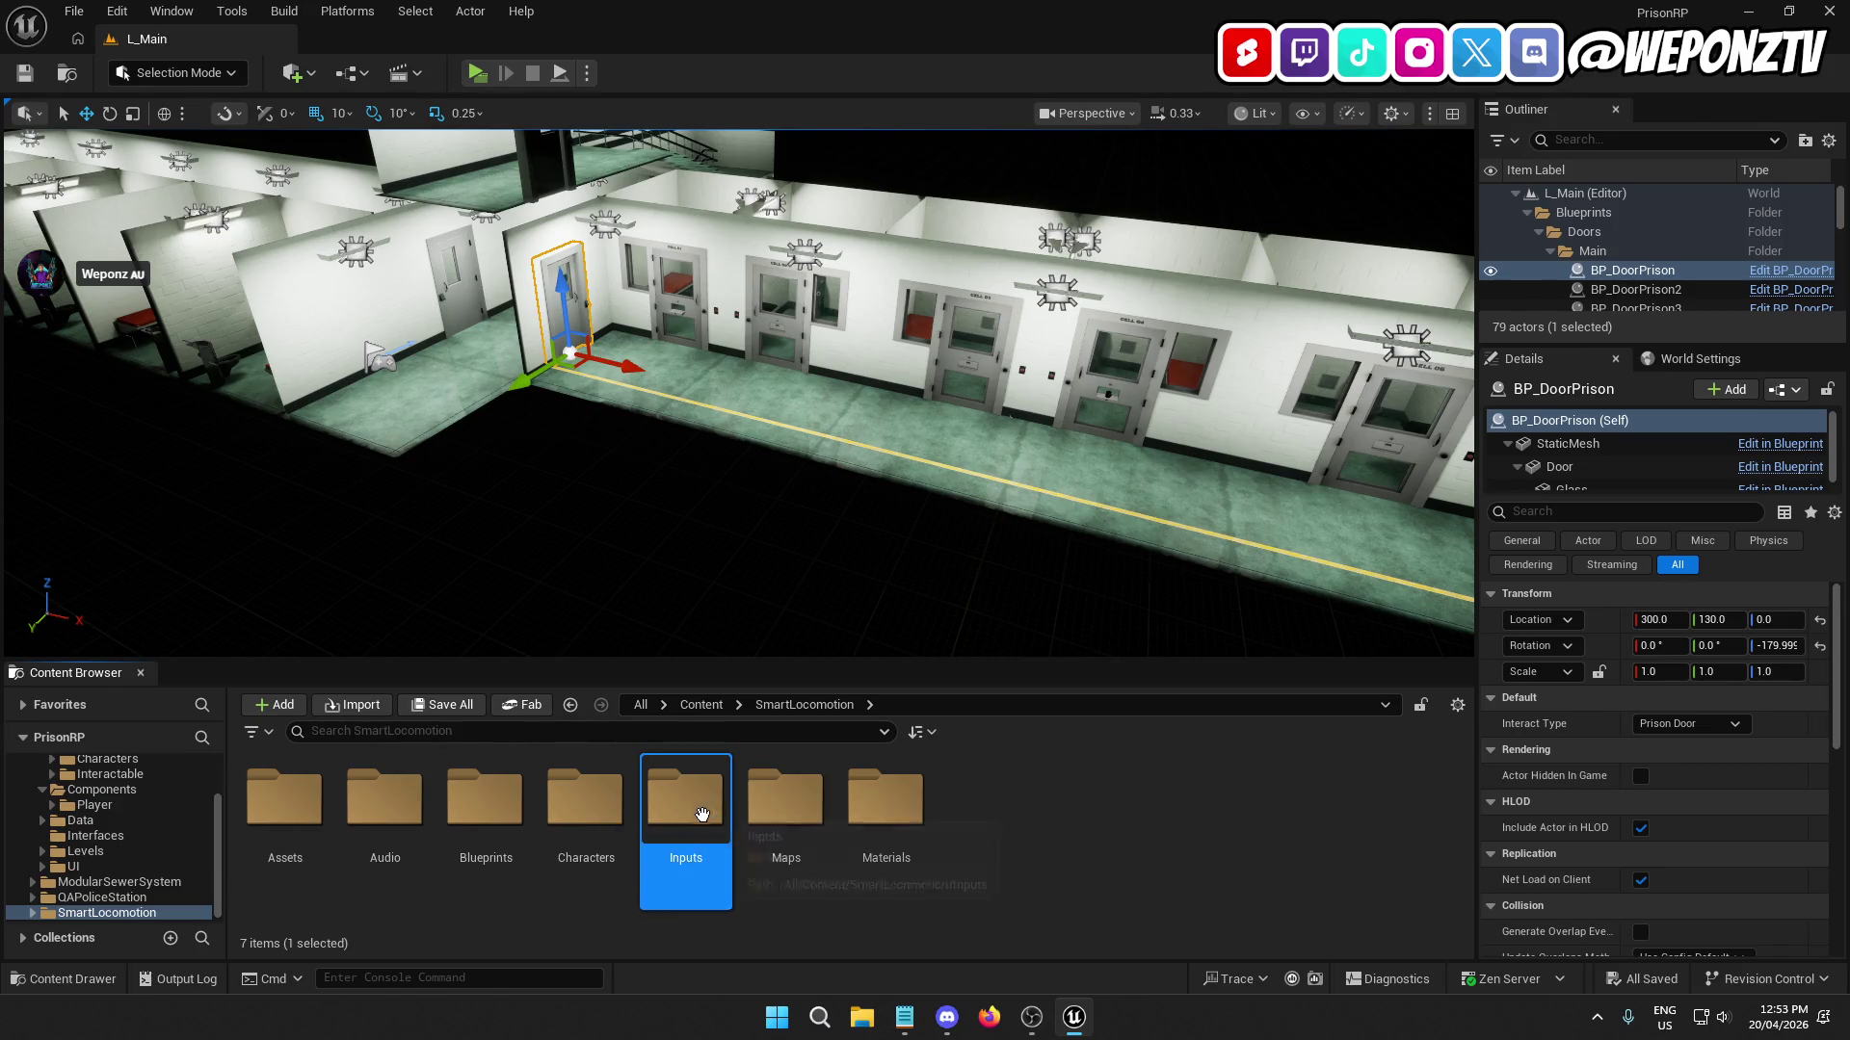
scroll(161, 845, up, 3)
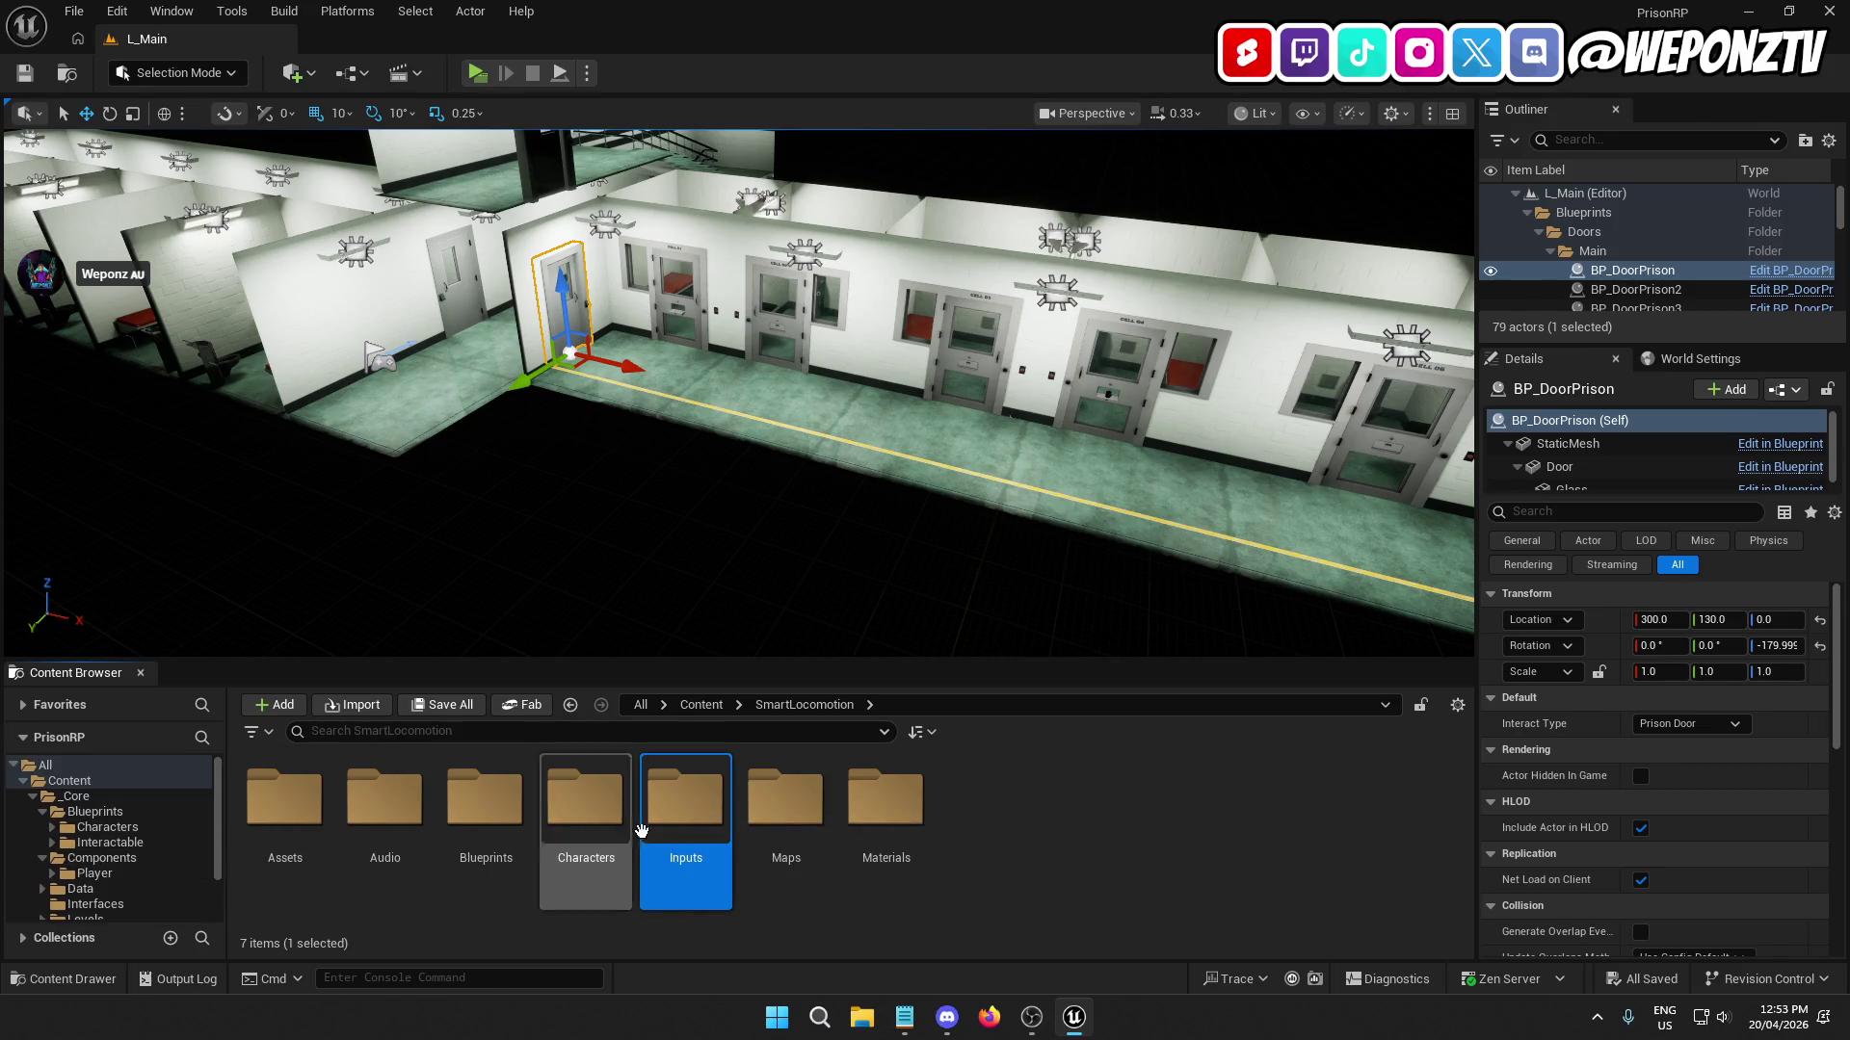
mouse_move(703, 814)
mouse_down()
mouse_move(247, 787)
mouse_move(118, 814)
mouse_up()
click(167, 852)
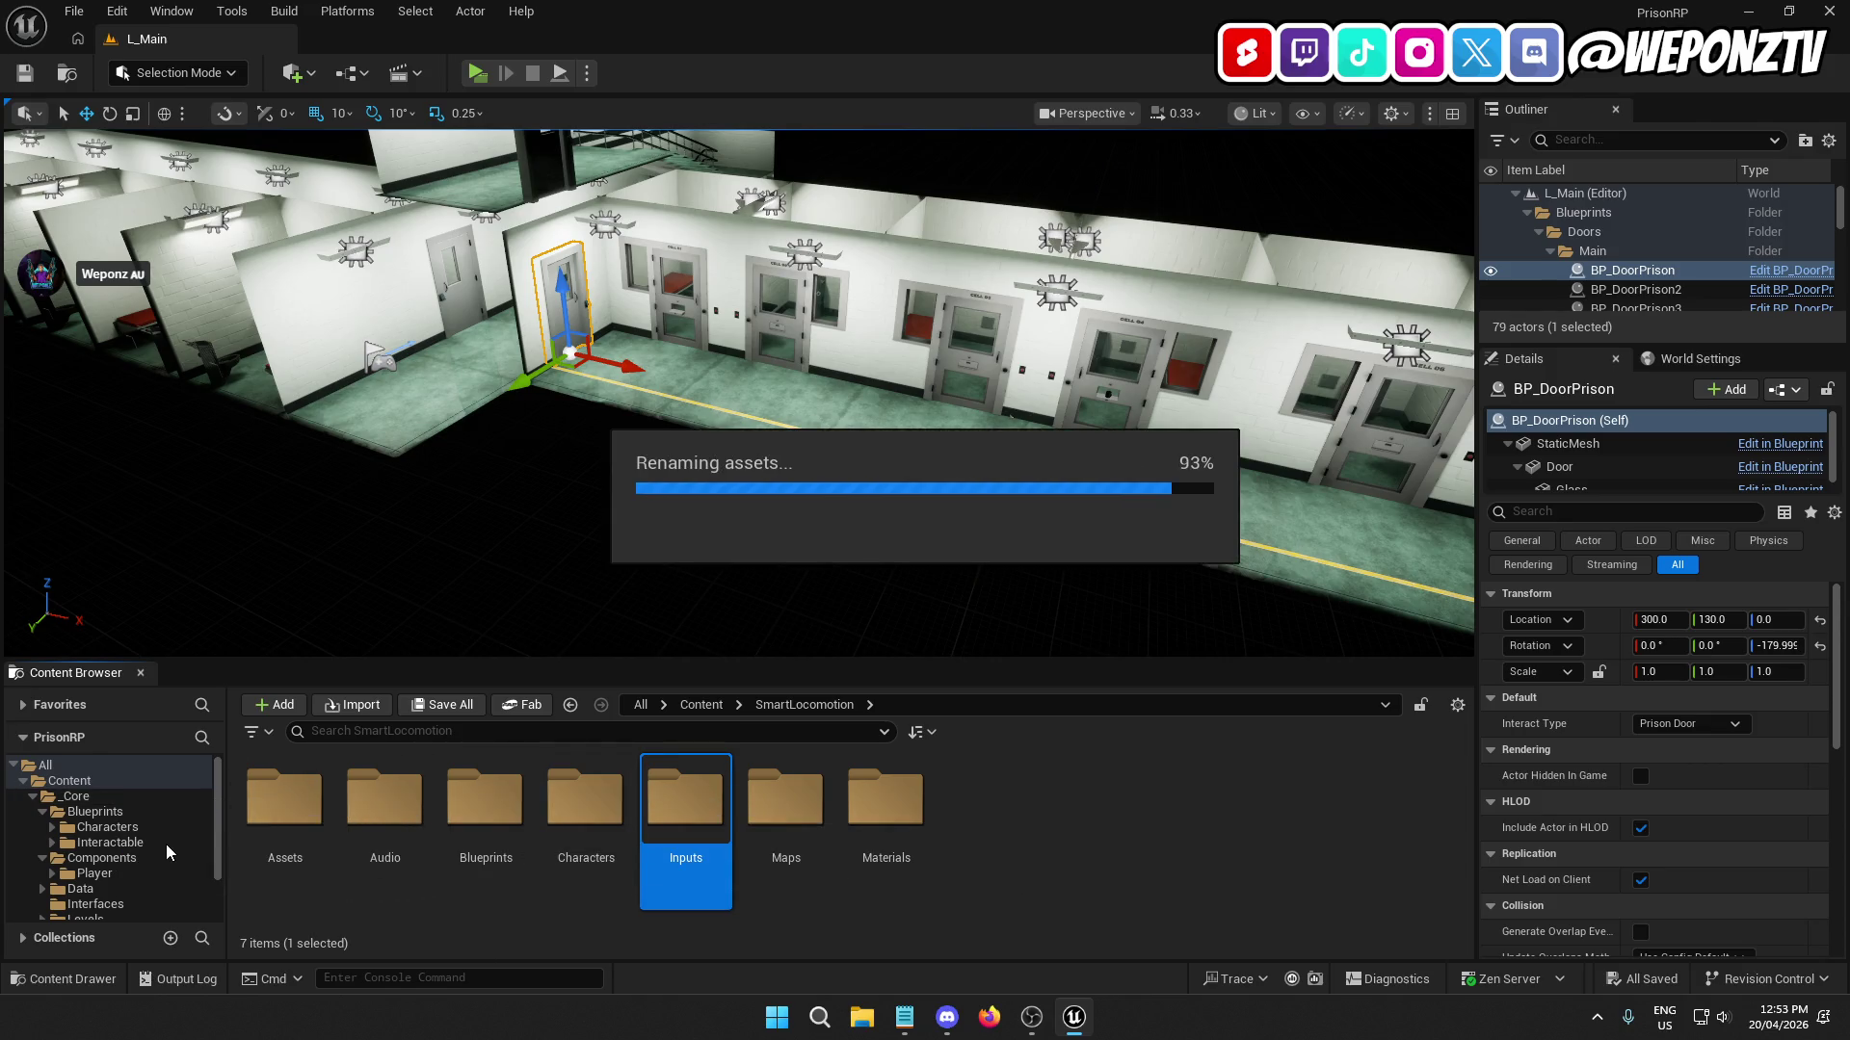
Create a new folder named Actions inside _Core/Inputs.
click(701, 704)
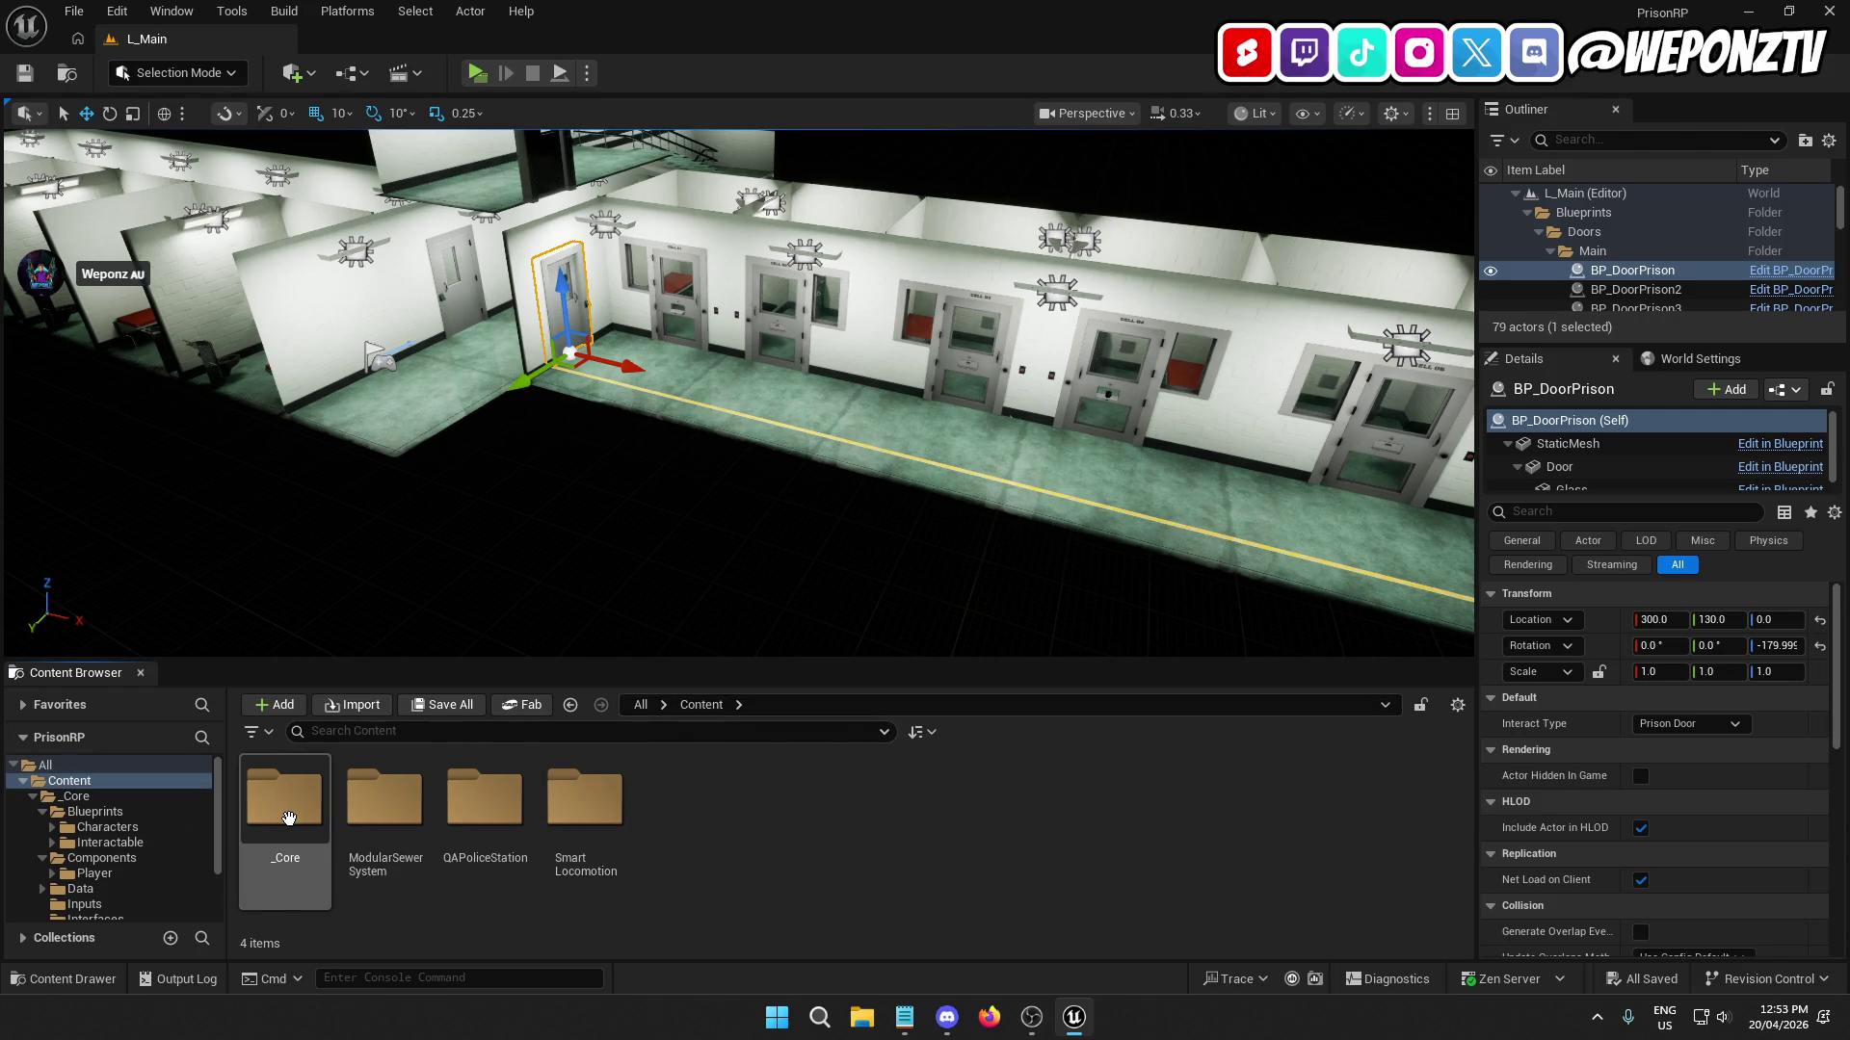
double_click(284, 799)
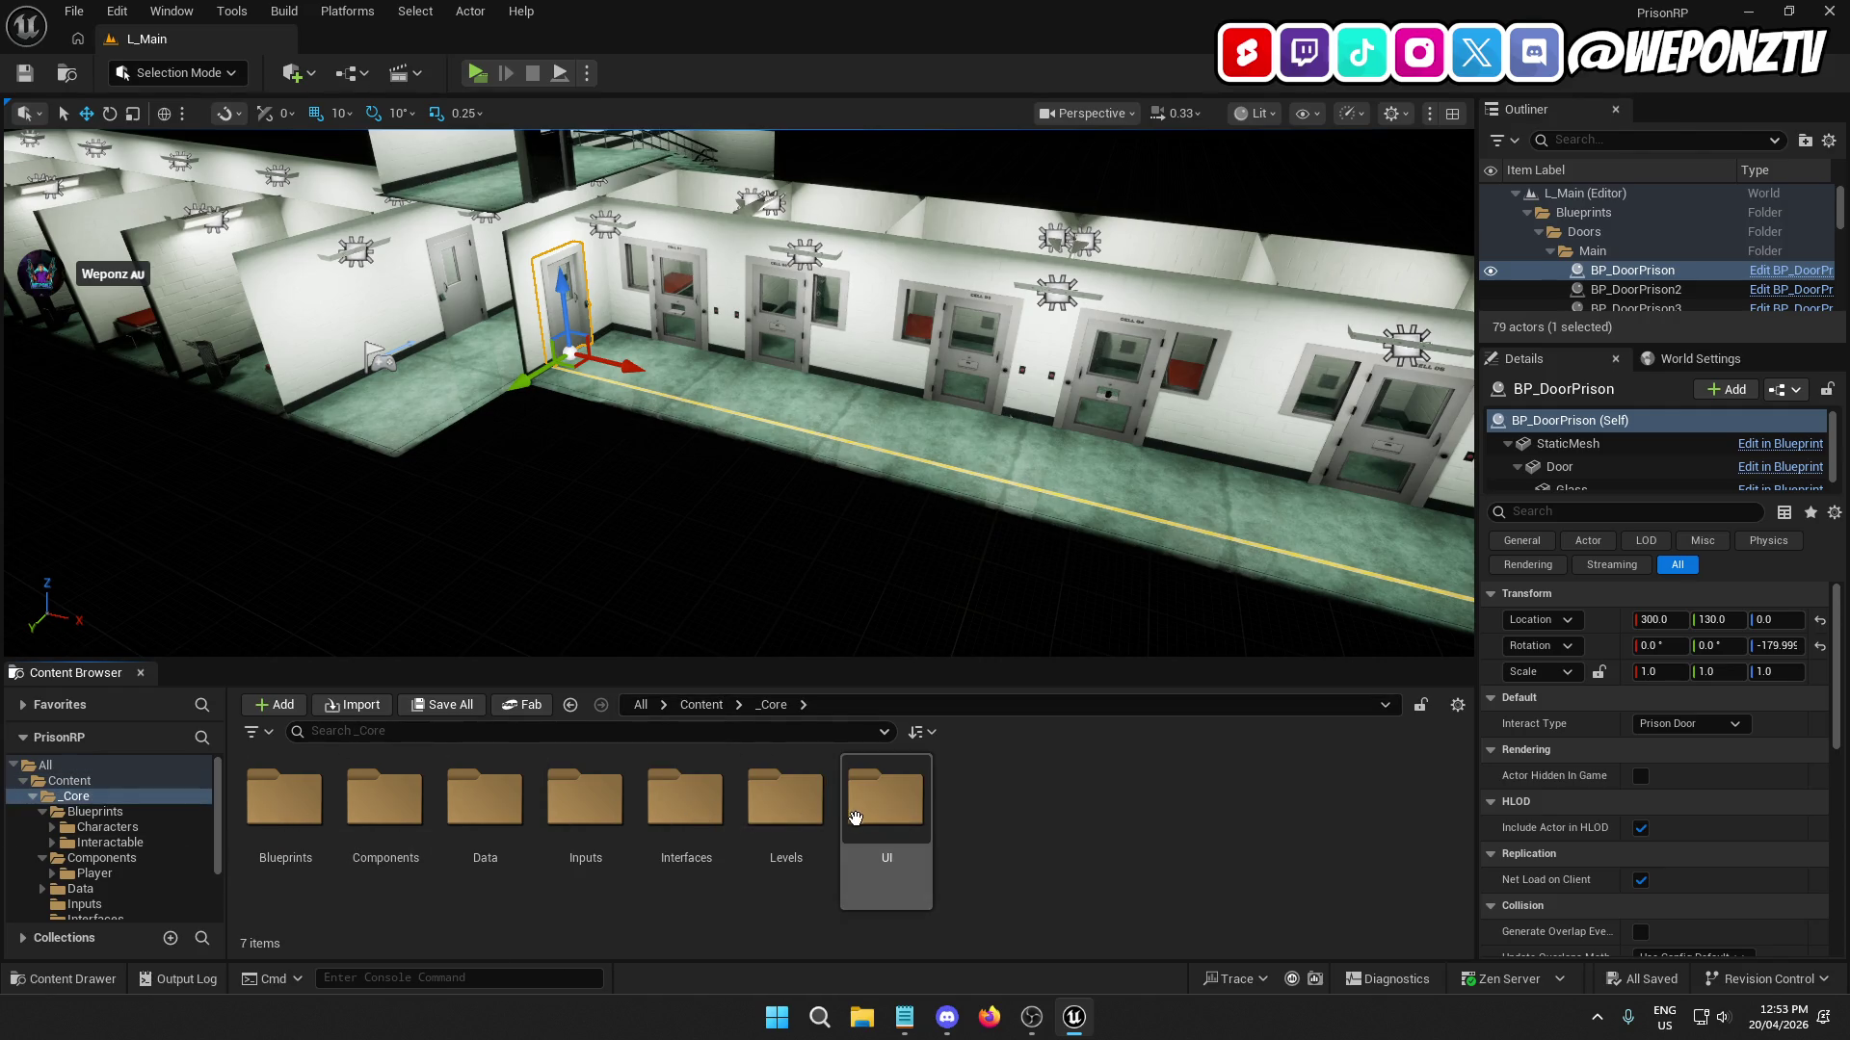
double_click(583, 798)
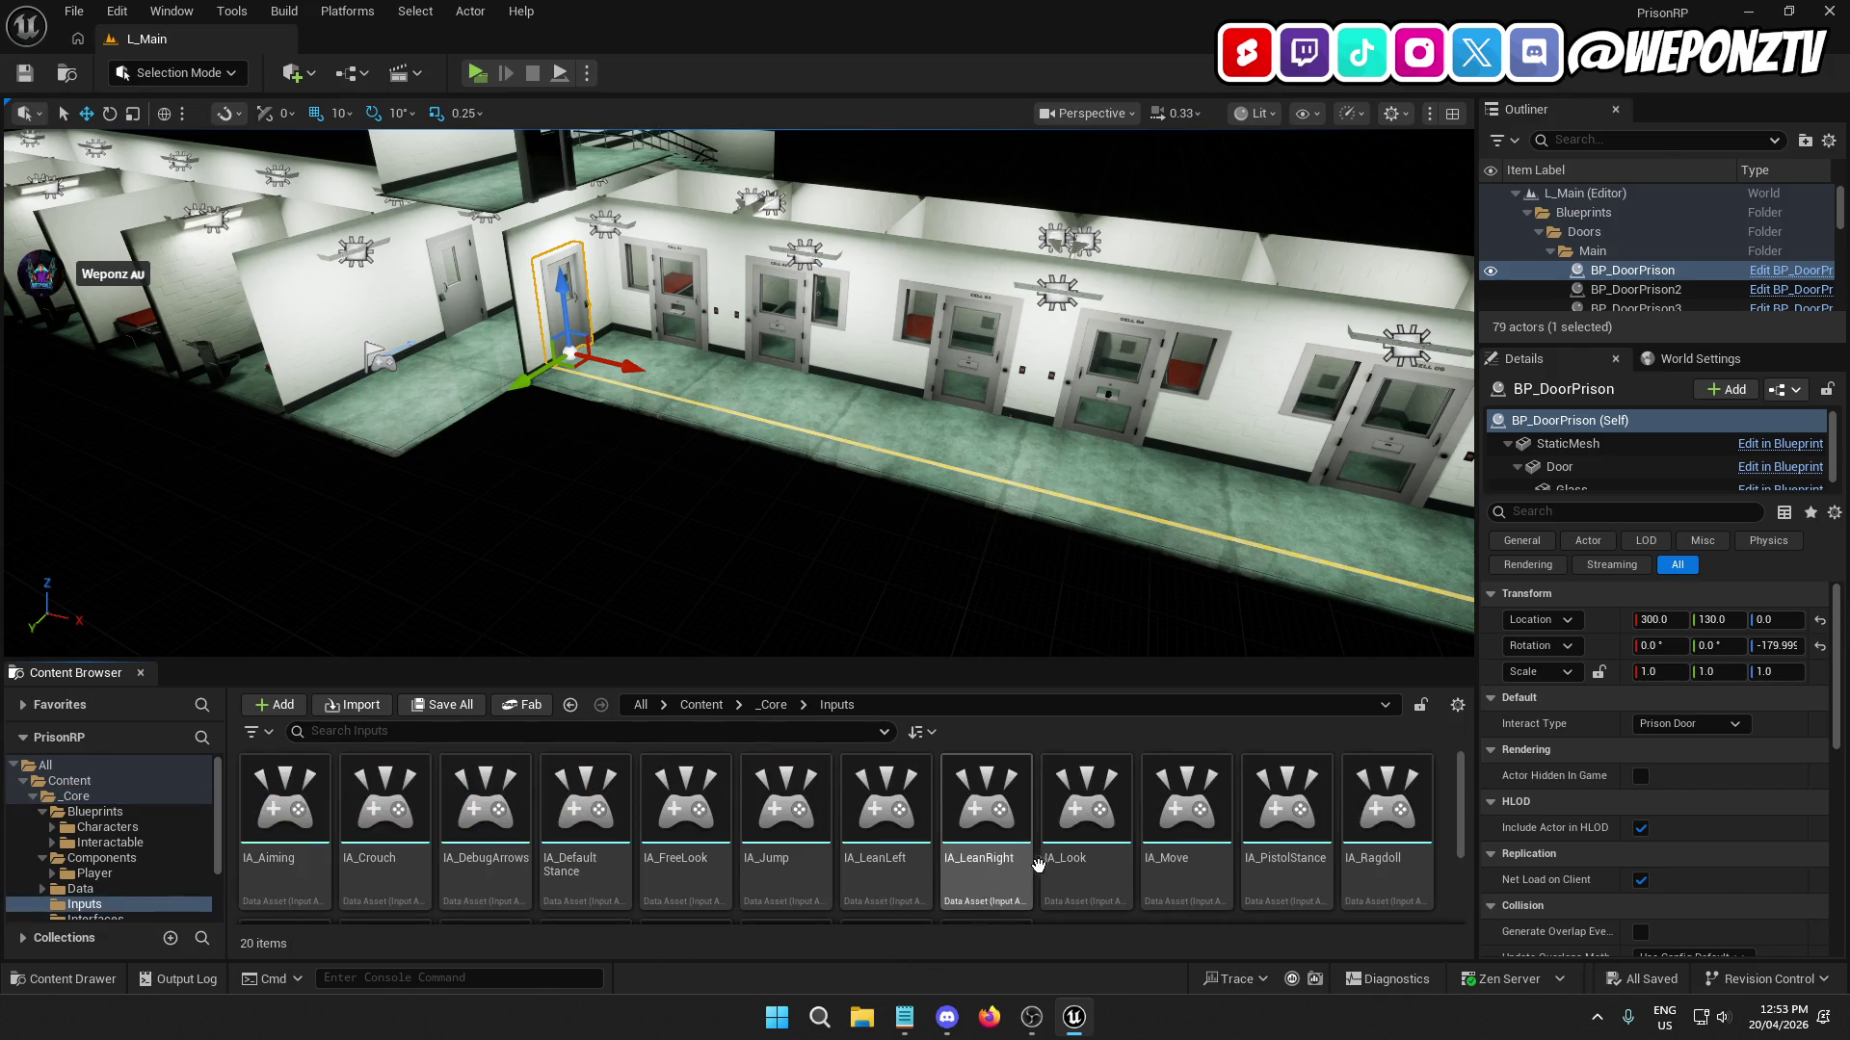
scroll(1055, 864, down, 2)
right_click(1096, 846)
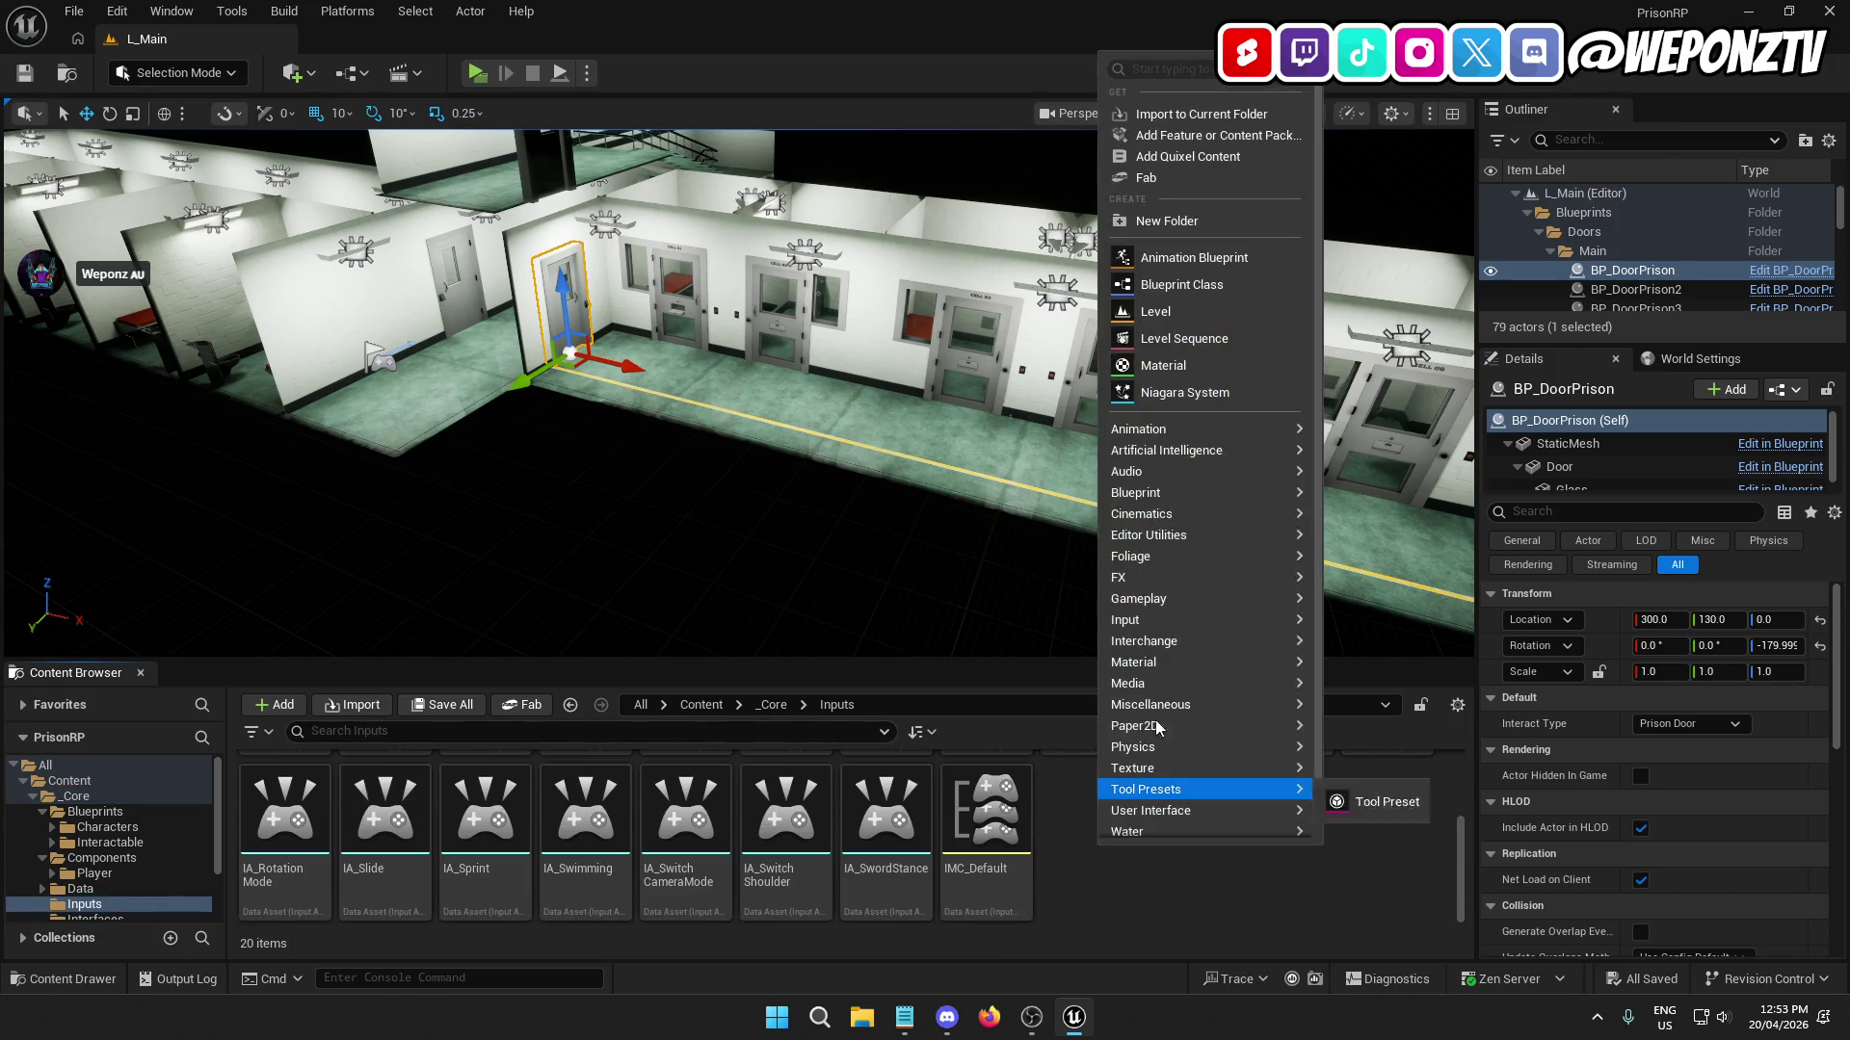
click(1199, 229)
text(Act)
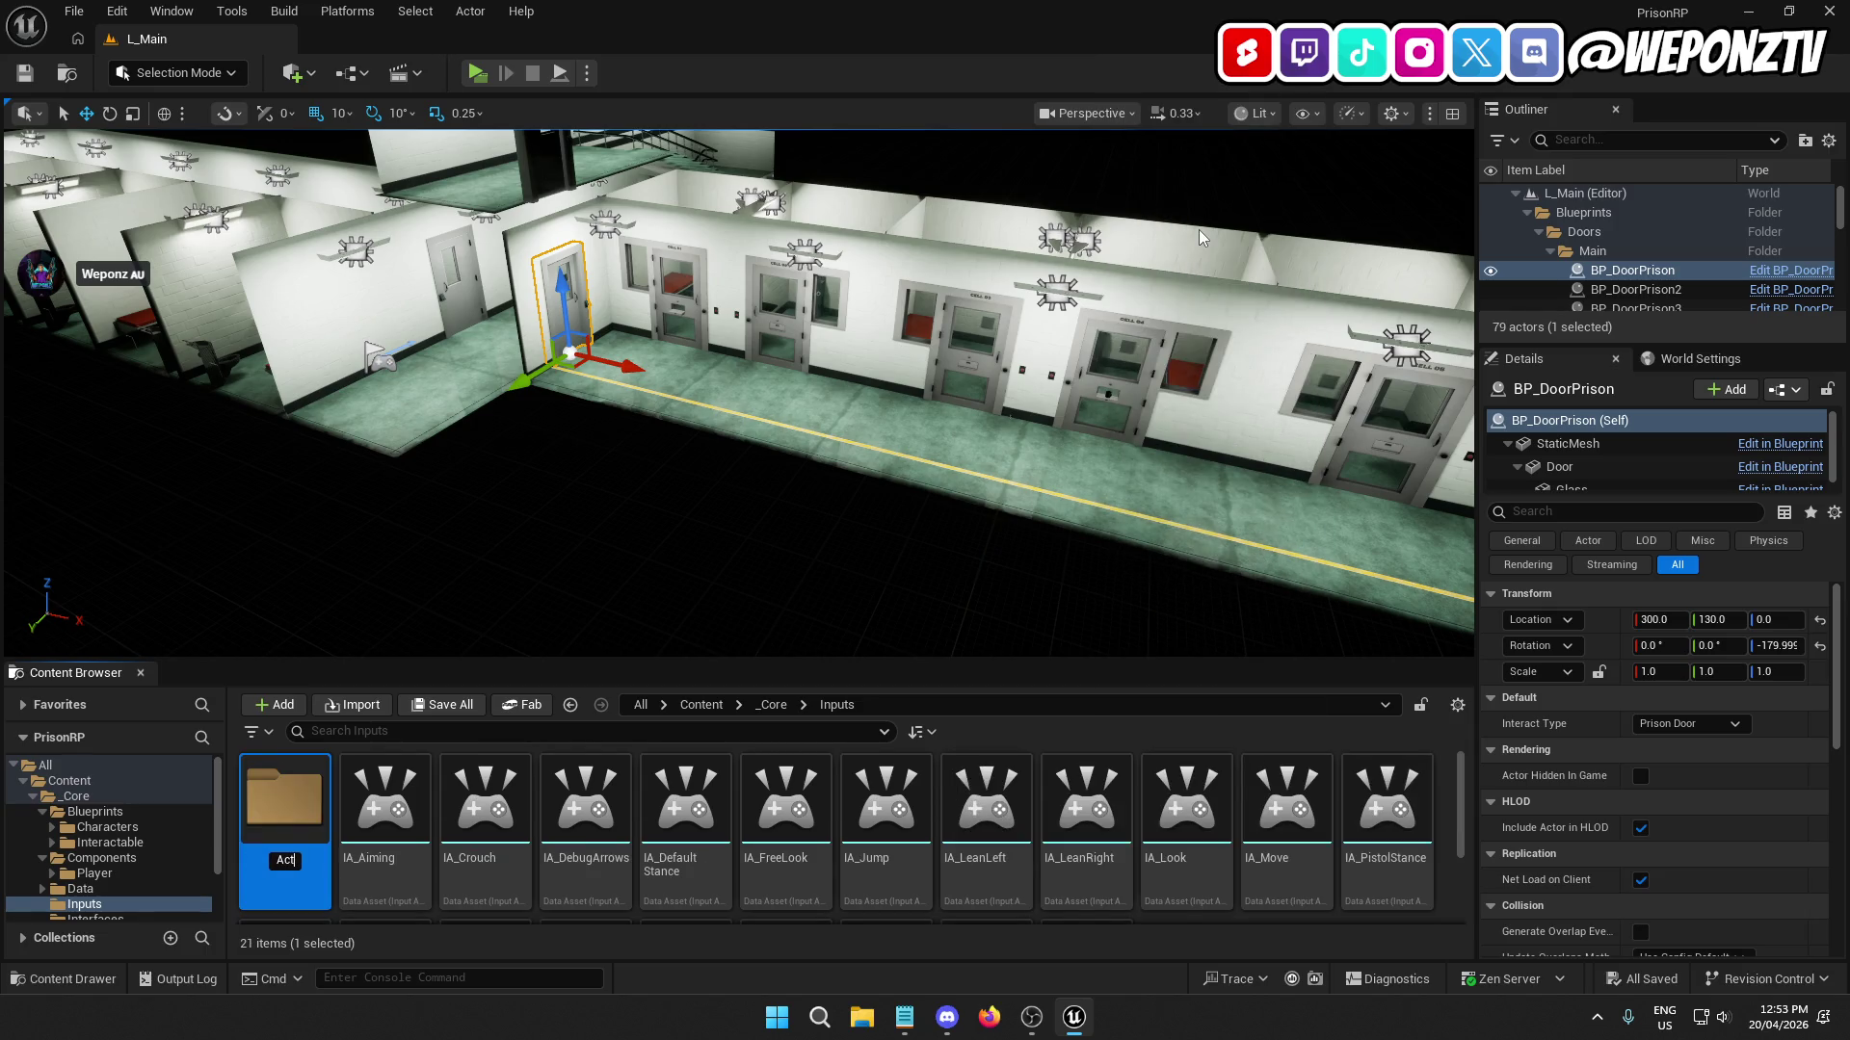
text(ions)
key(Return)
Move all 19 IA_ input actions, excluding IMC_Default, into the Actions folder.
scroll(886, 828, down, 5)
click(886, 829)
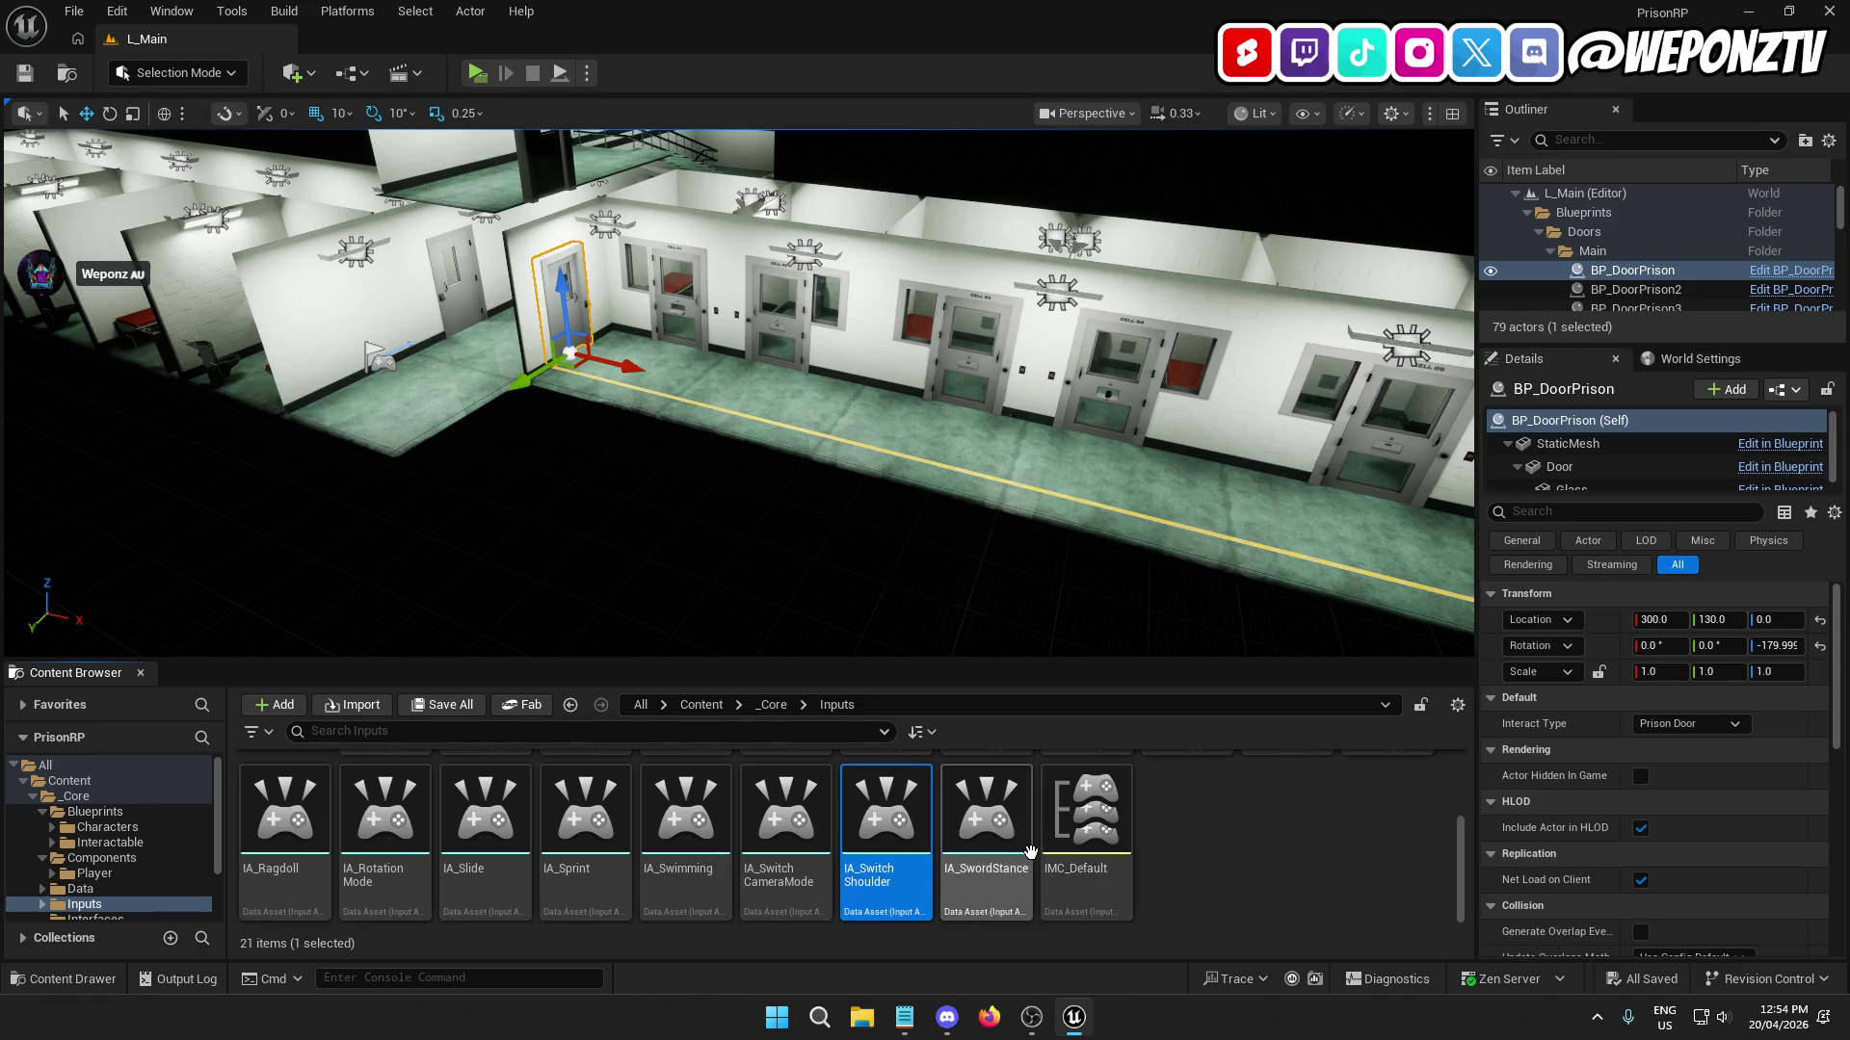
key(ctrl+a)
ctrl+click(1094, 873)
scroll(671, 812, up, 3)
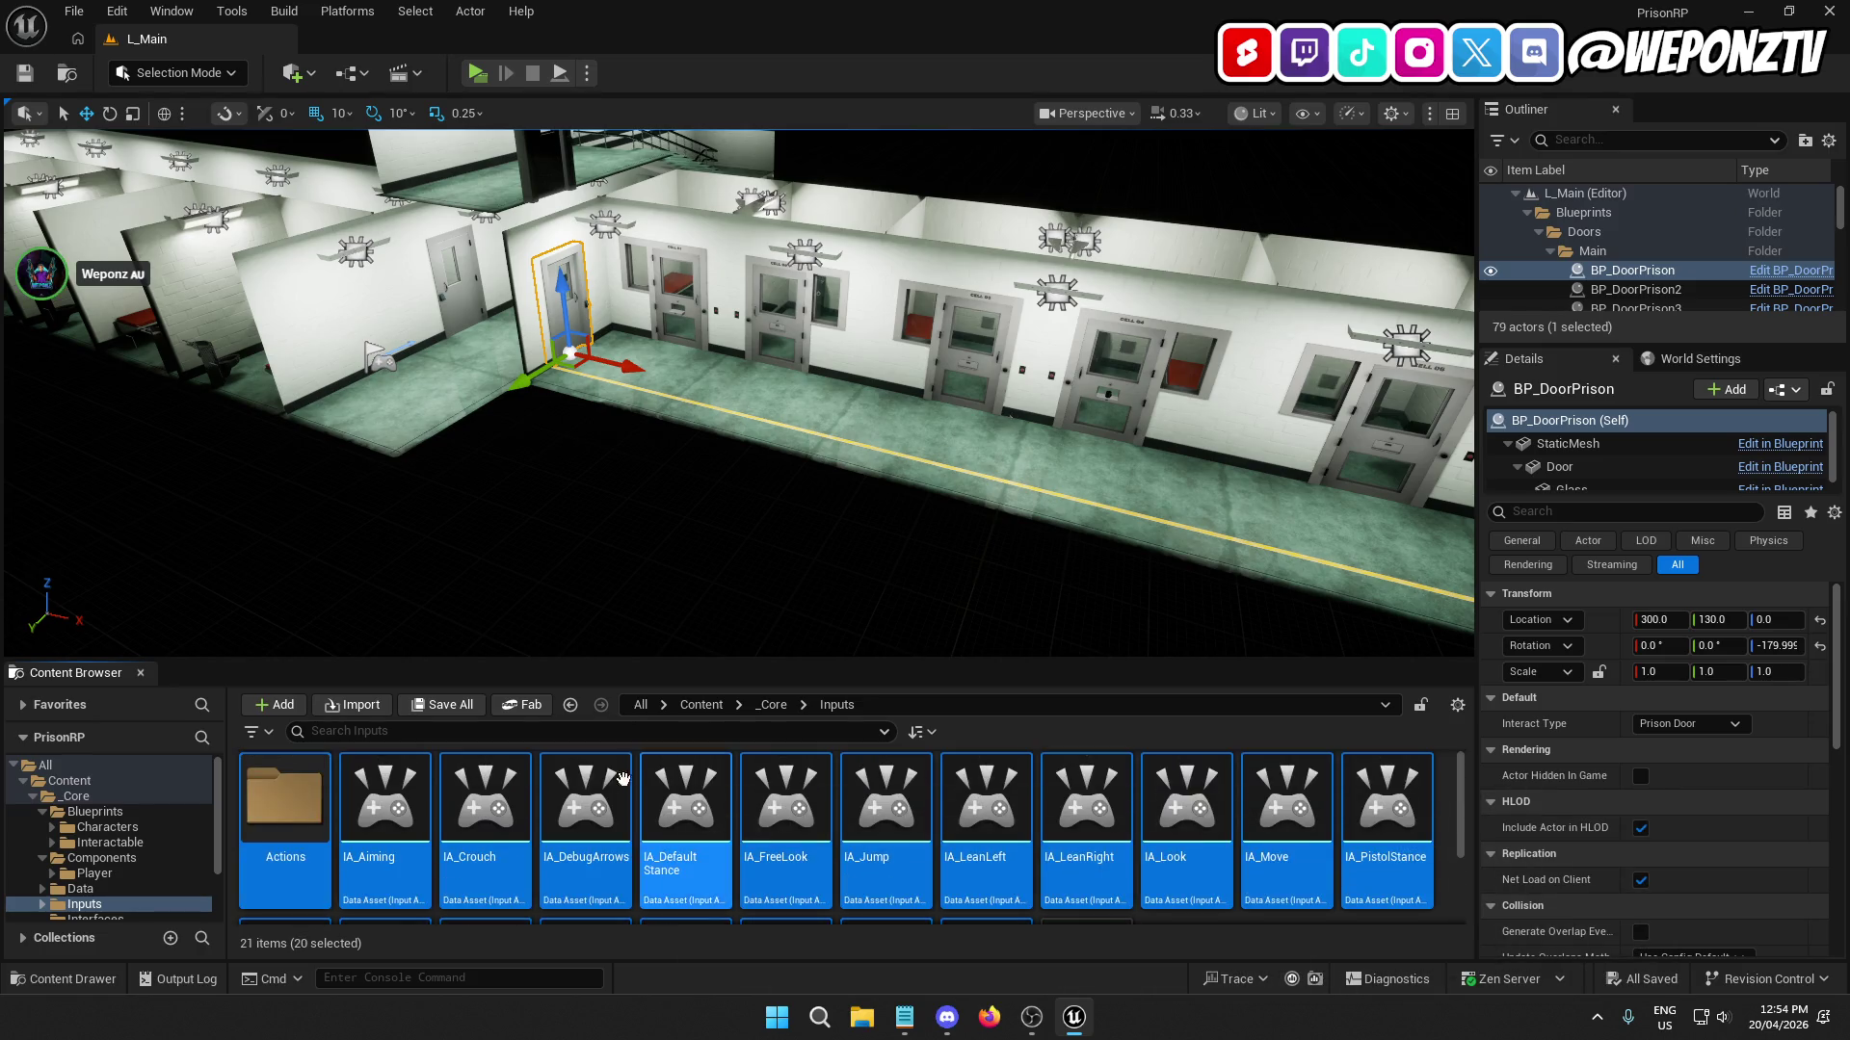
mouse_move(383, 827)
mouse_down()
mouse_move(359, 806)
mouse_move(301, 817)
mouse_up()
click(353, 852)
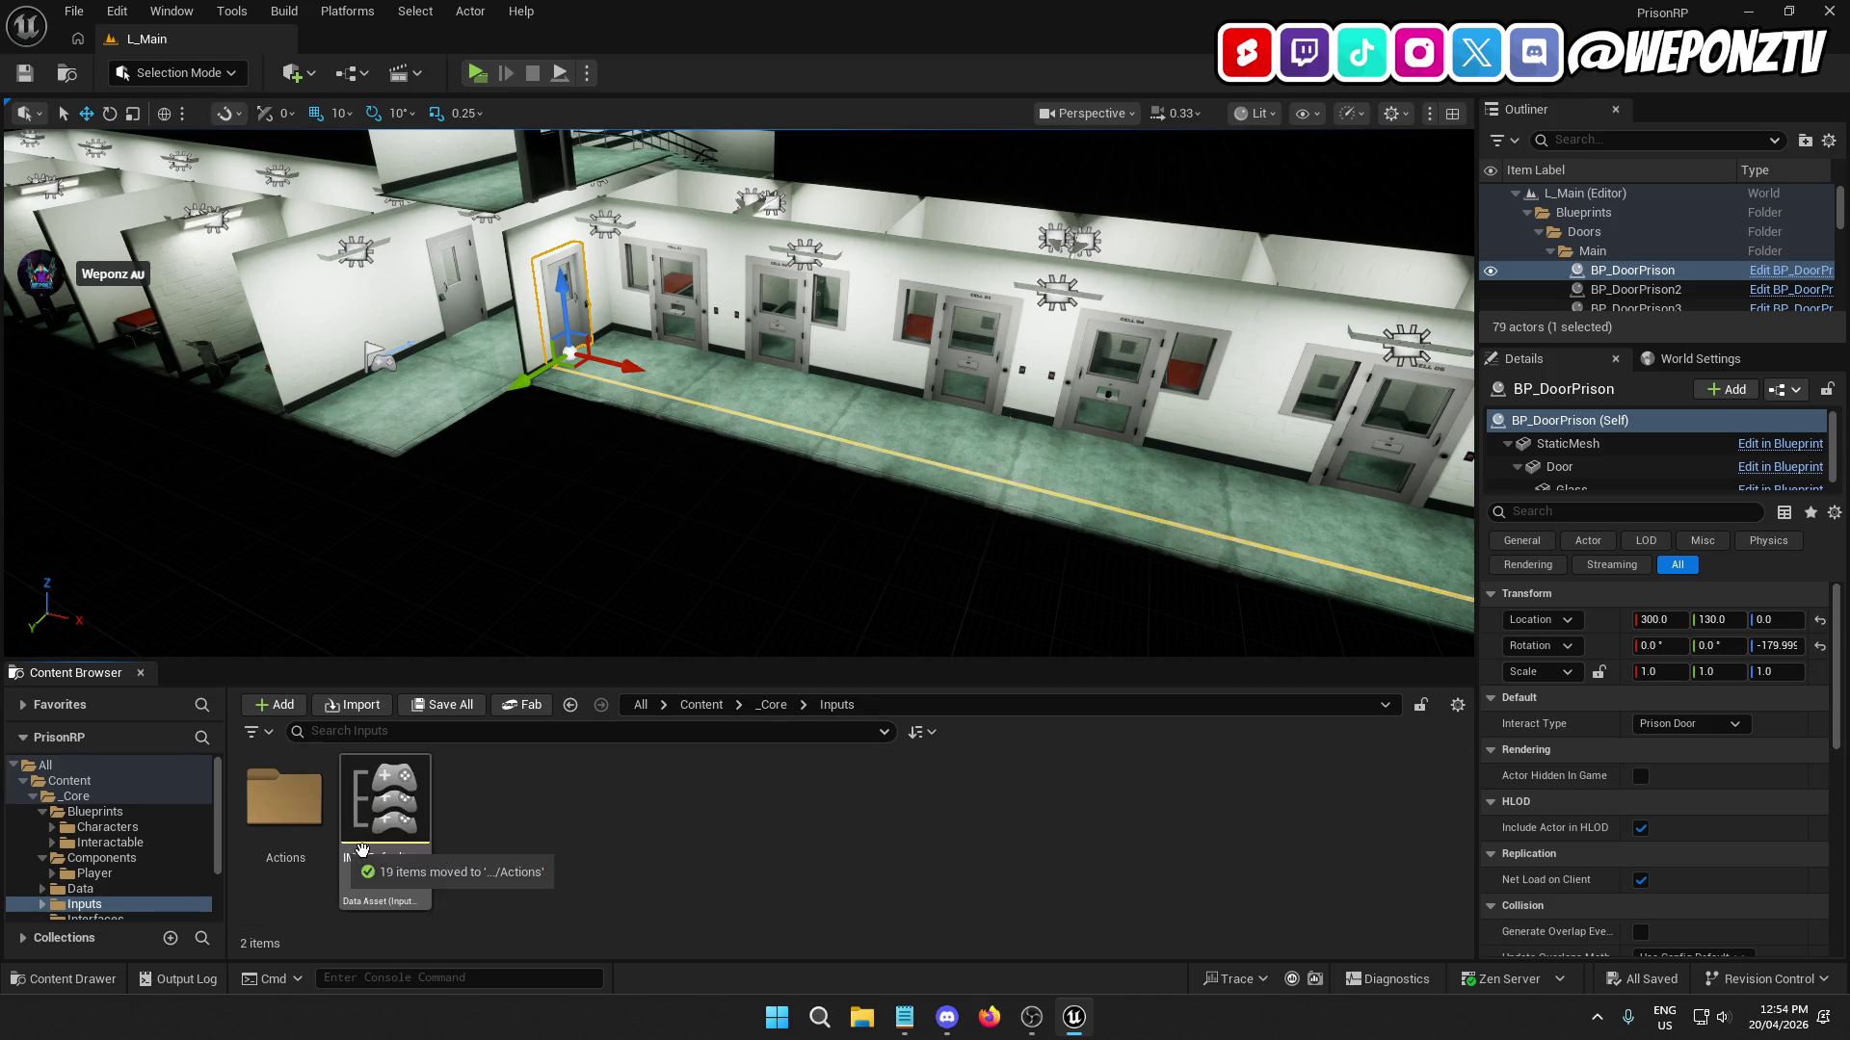
double_click(289, 827)
Duplicate IA_Jump, name the copy IA_Interact, and open it to check its settings.
click(797, 873)
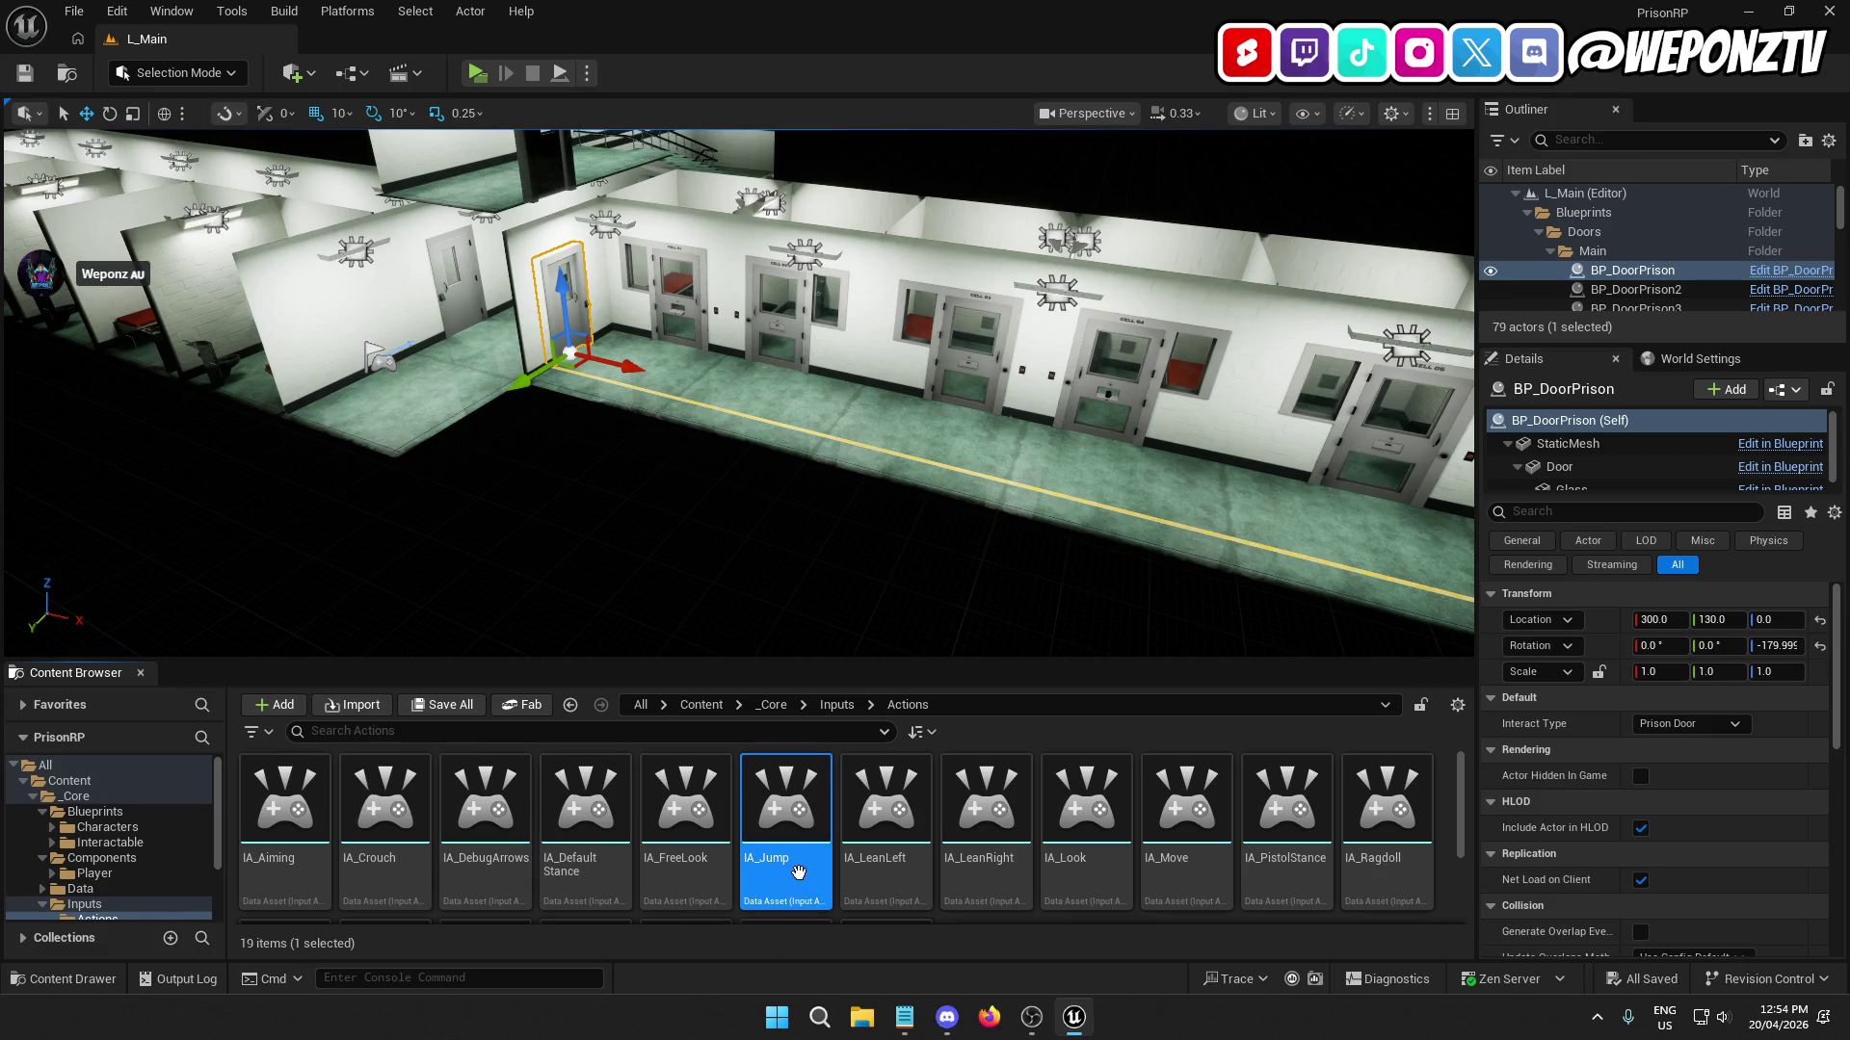
key(ctrl+d)
text(IA_In)
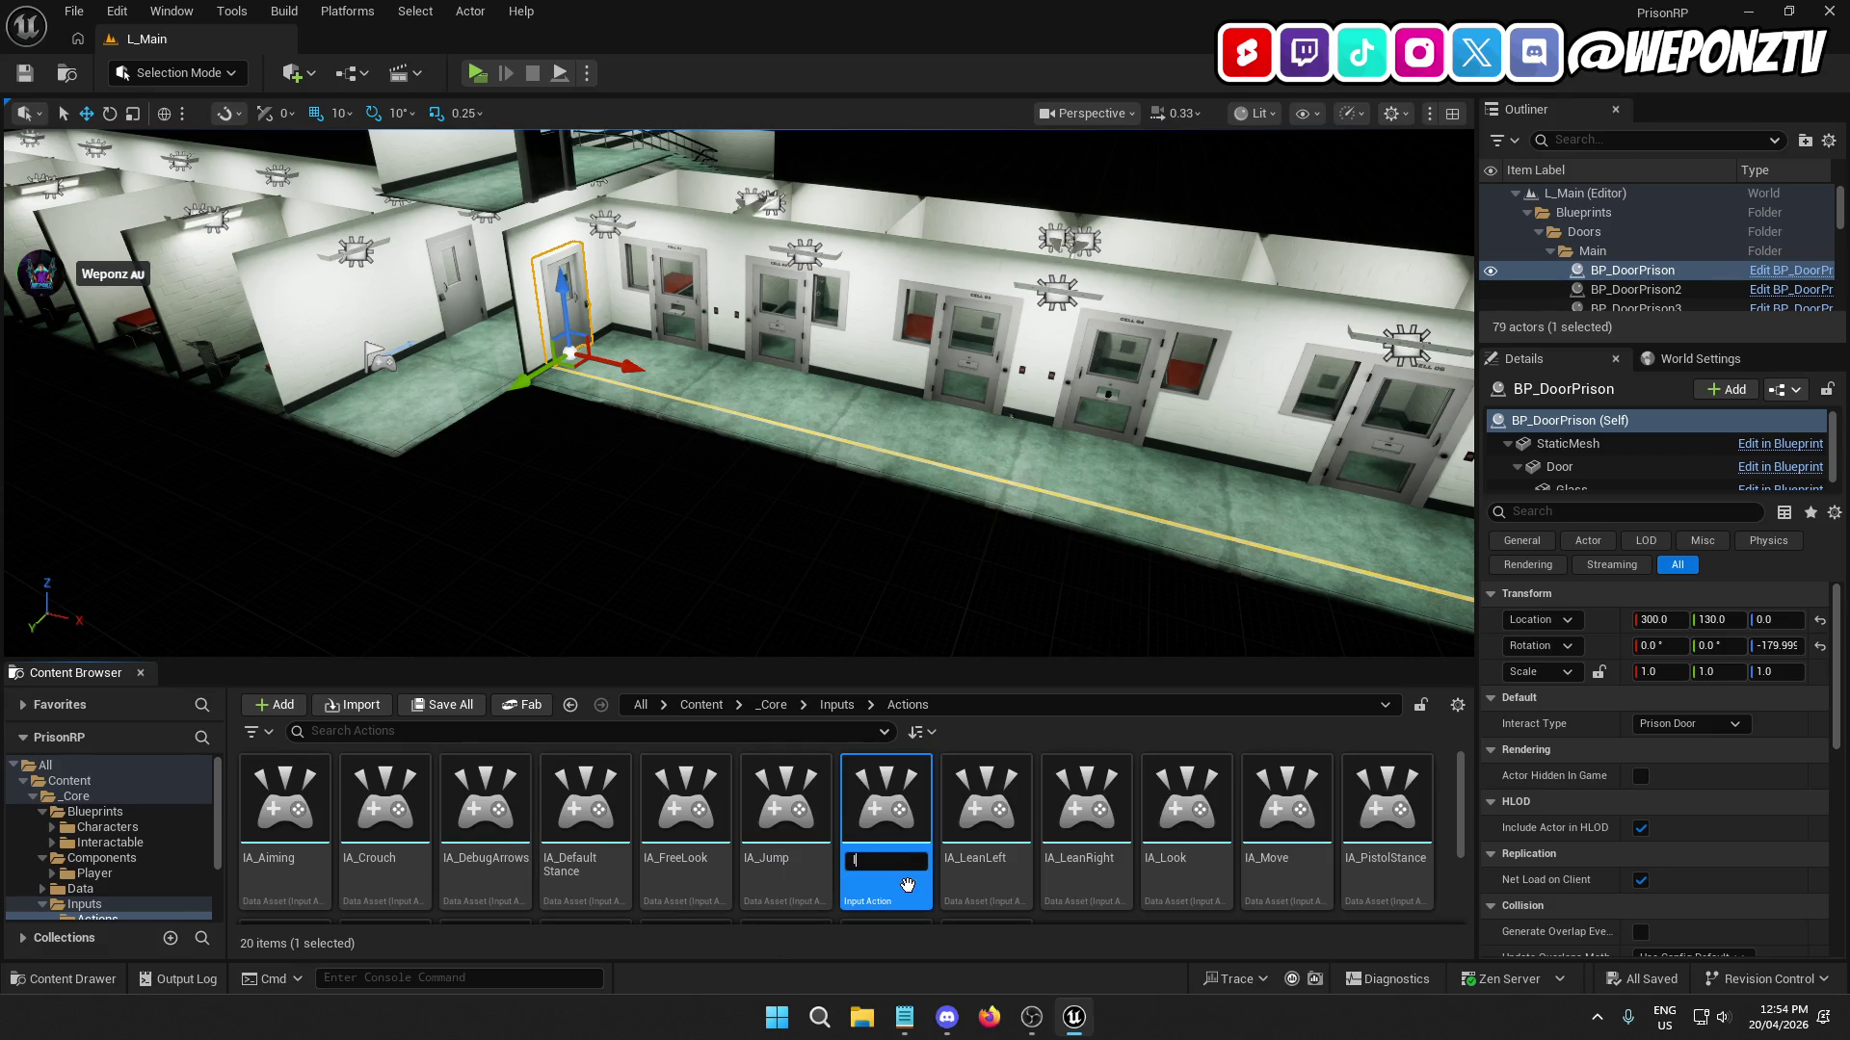
text(tera)
text(ct)
key(Return)
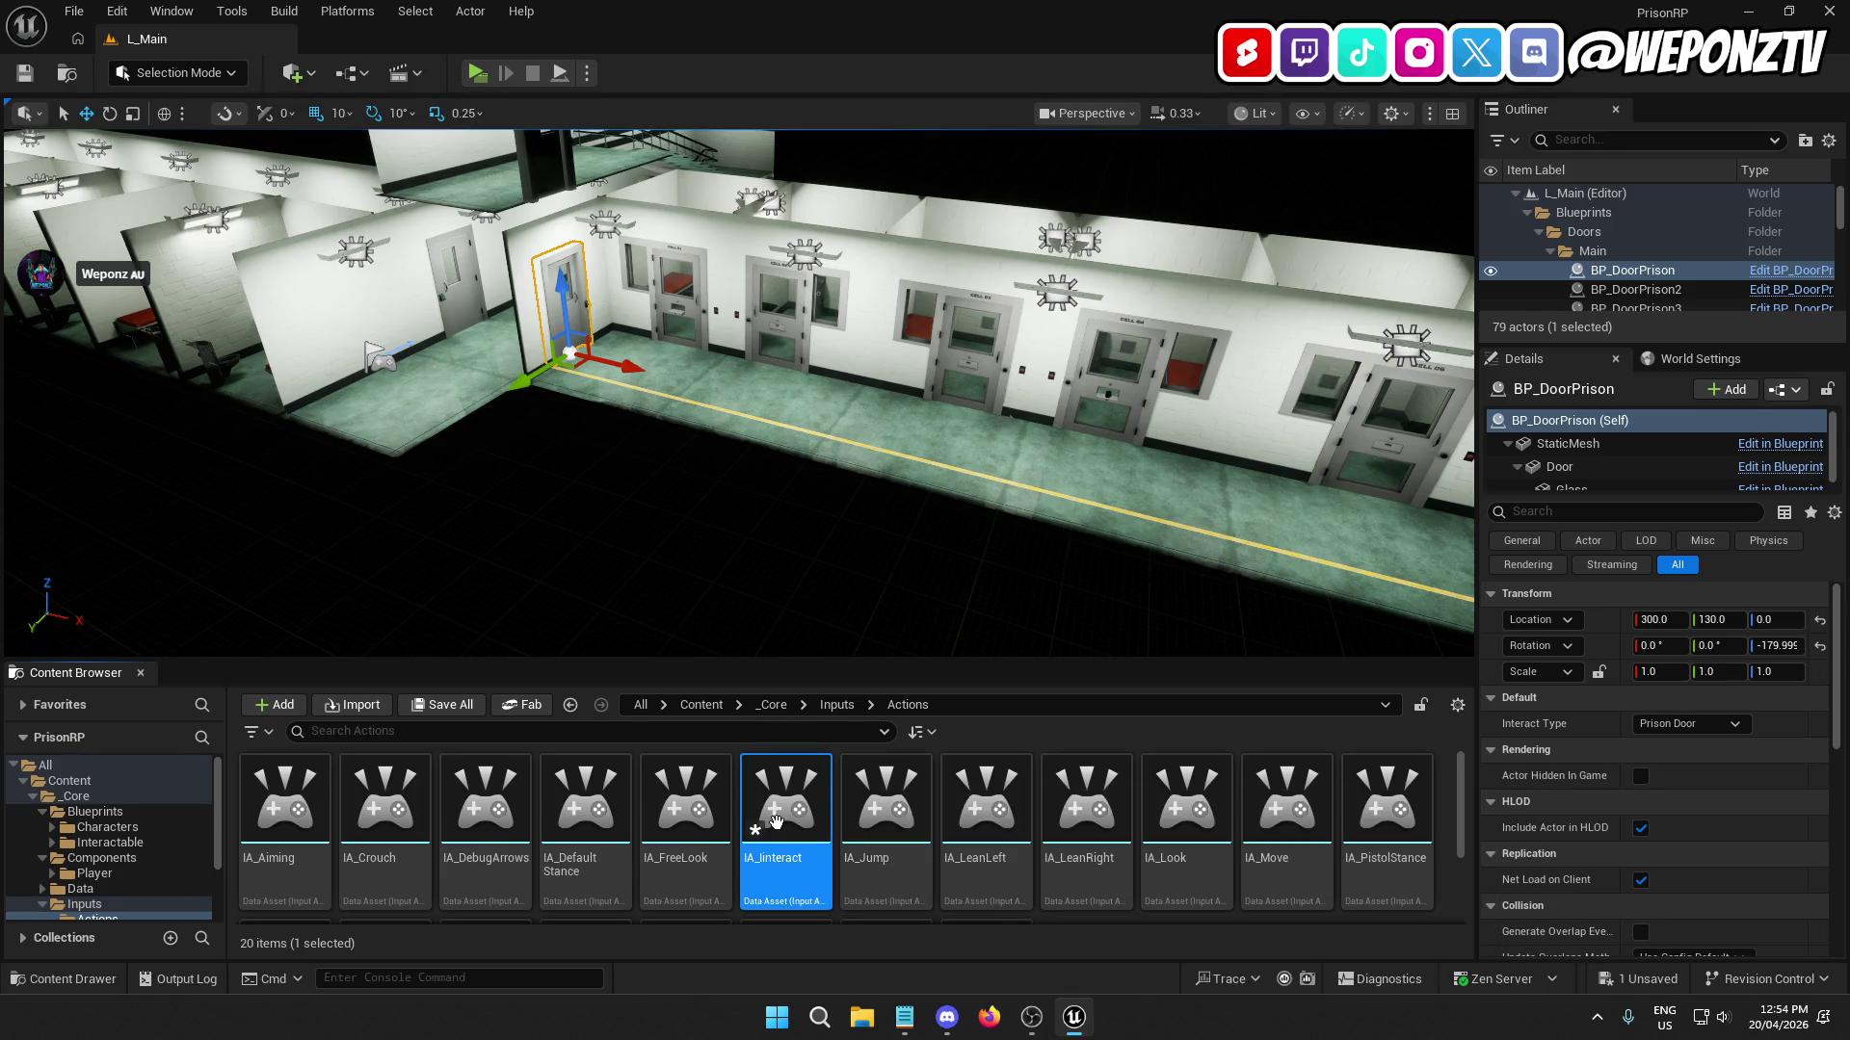
click(785, 863)
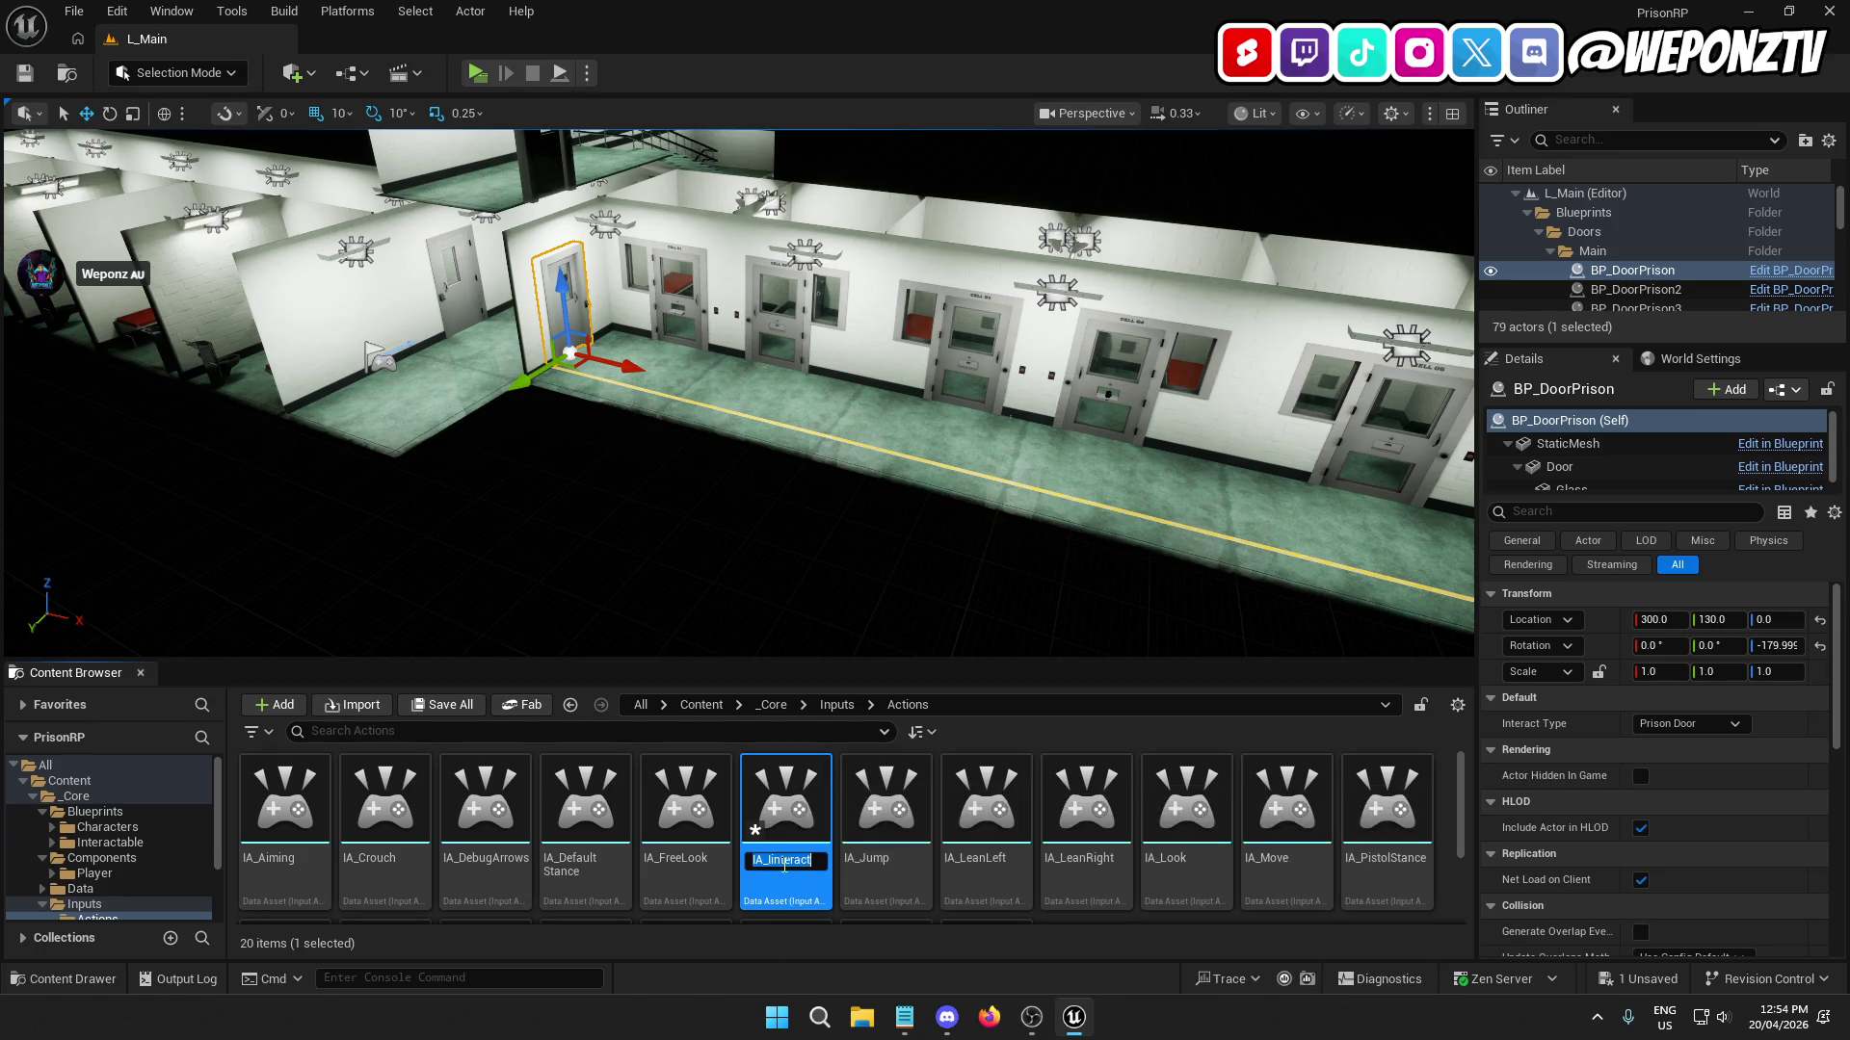
text(IA_Intera)
text(ct)
key(Return)
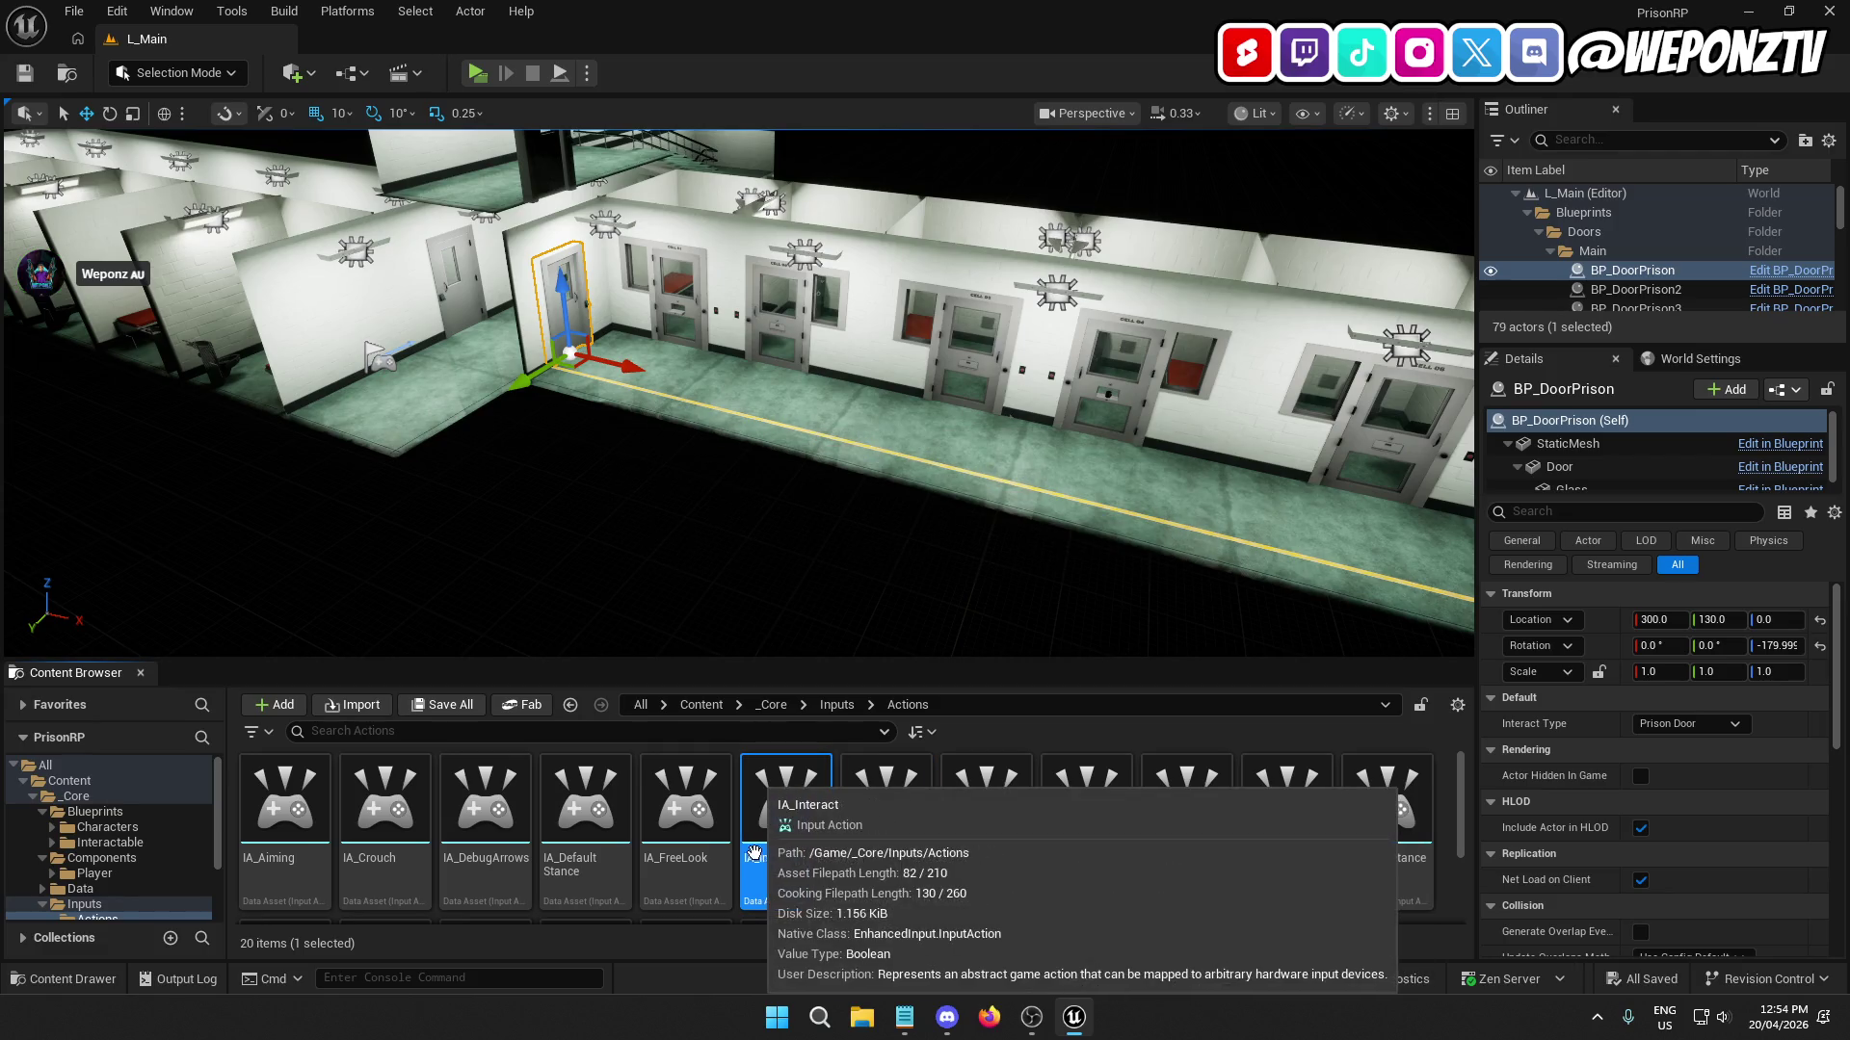
double_click(809, 849)
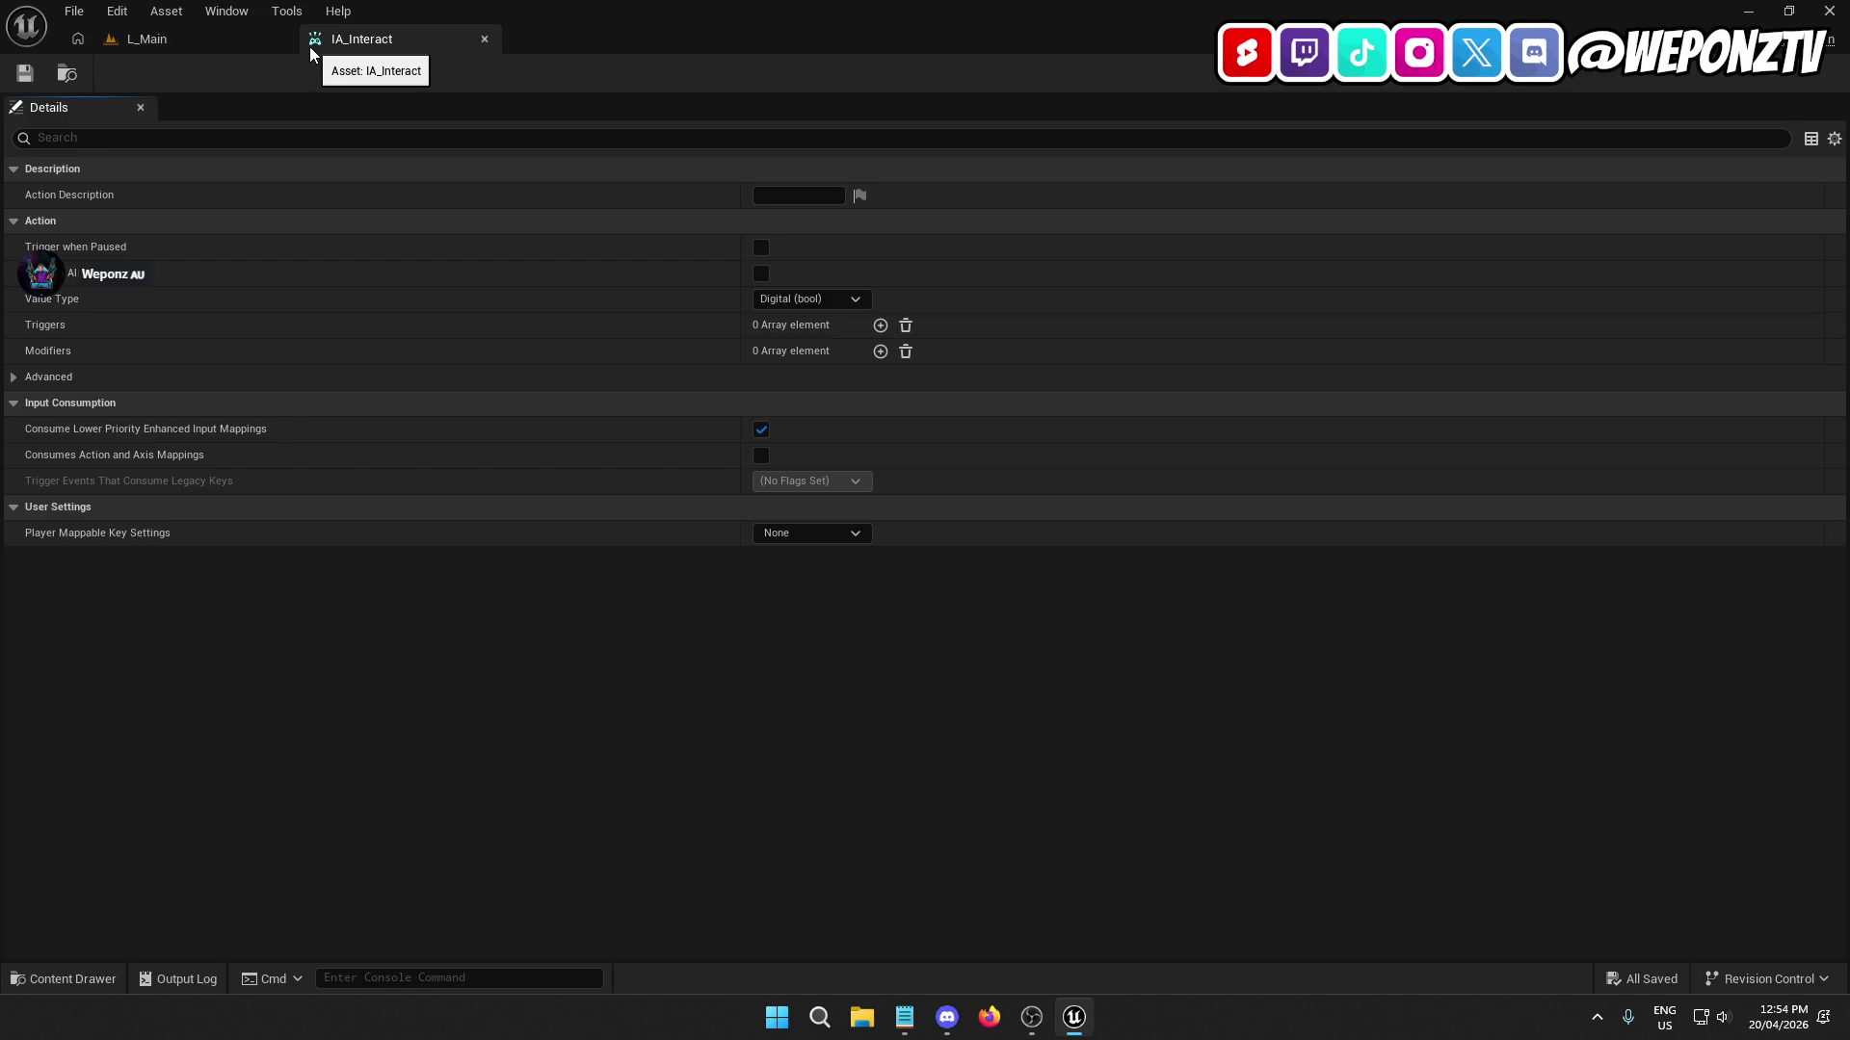
Close IA_Interact and open IMC_Default with its key mappings list expanded.
click(486, 40)
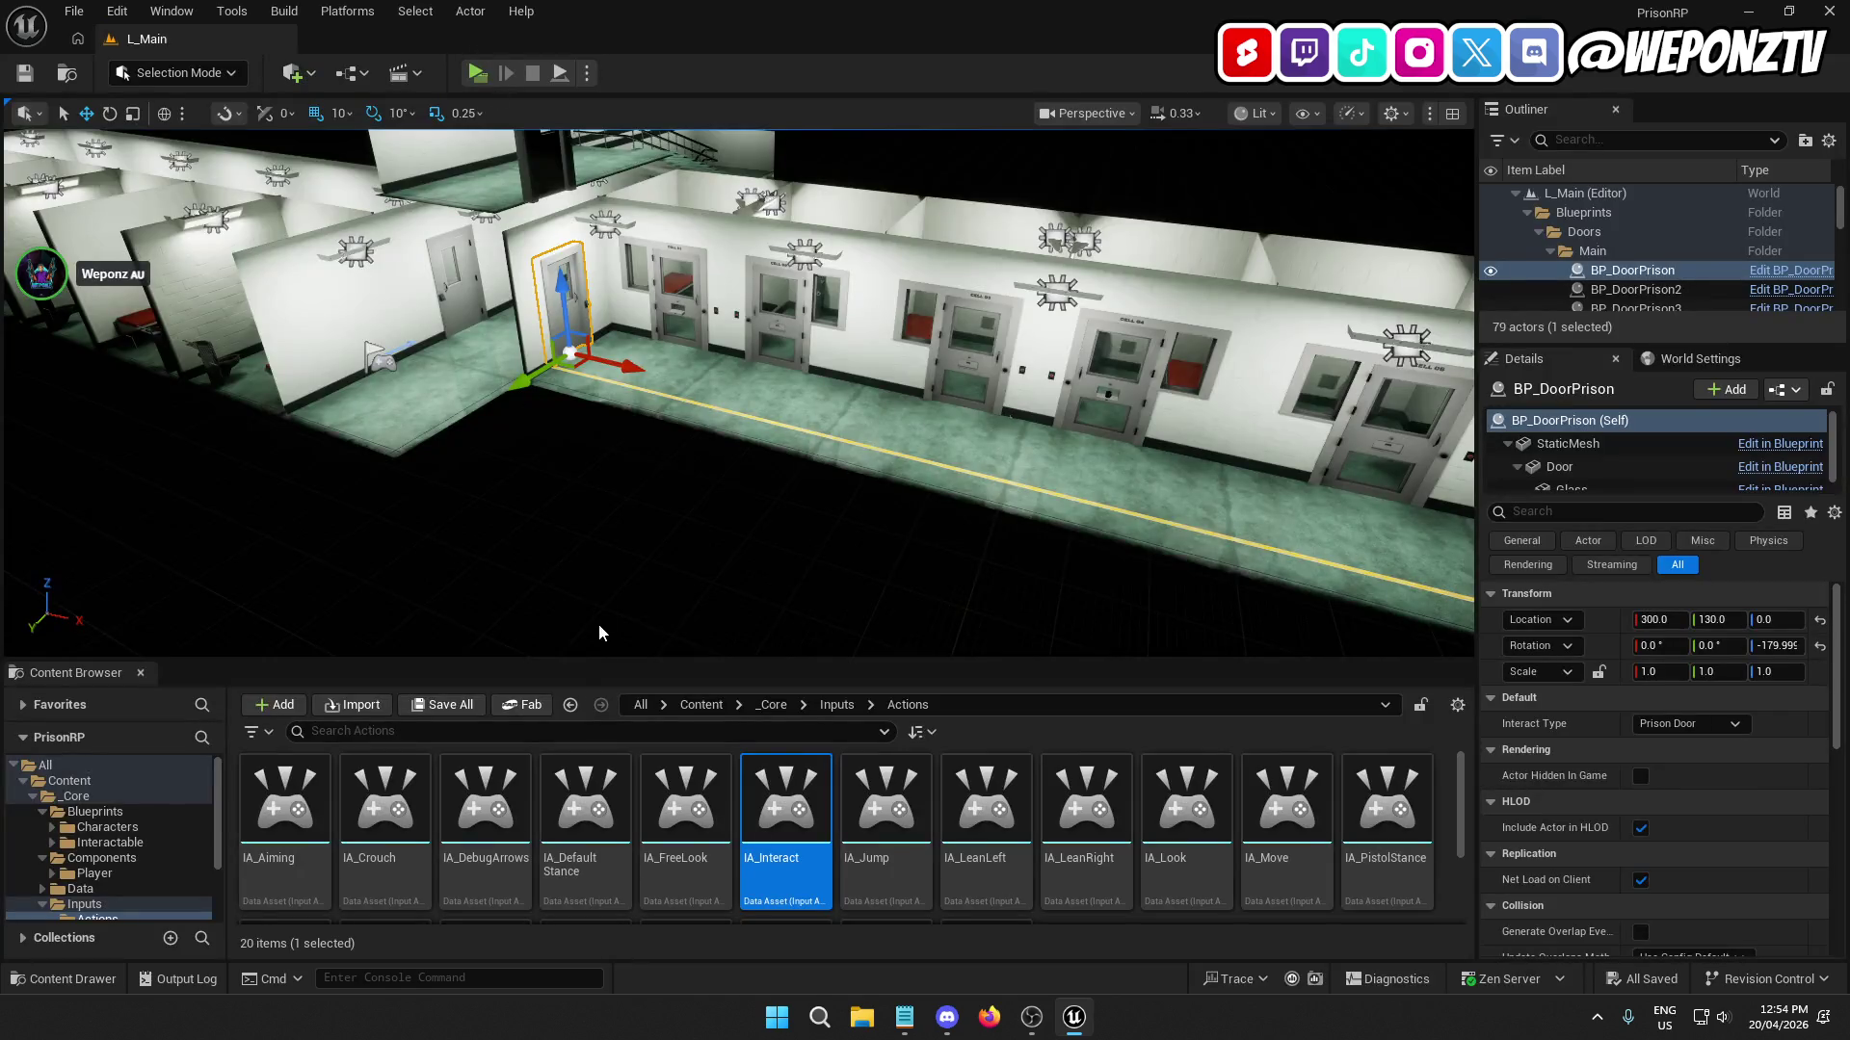
click(842, 707)
double_click(384, 809)
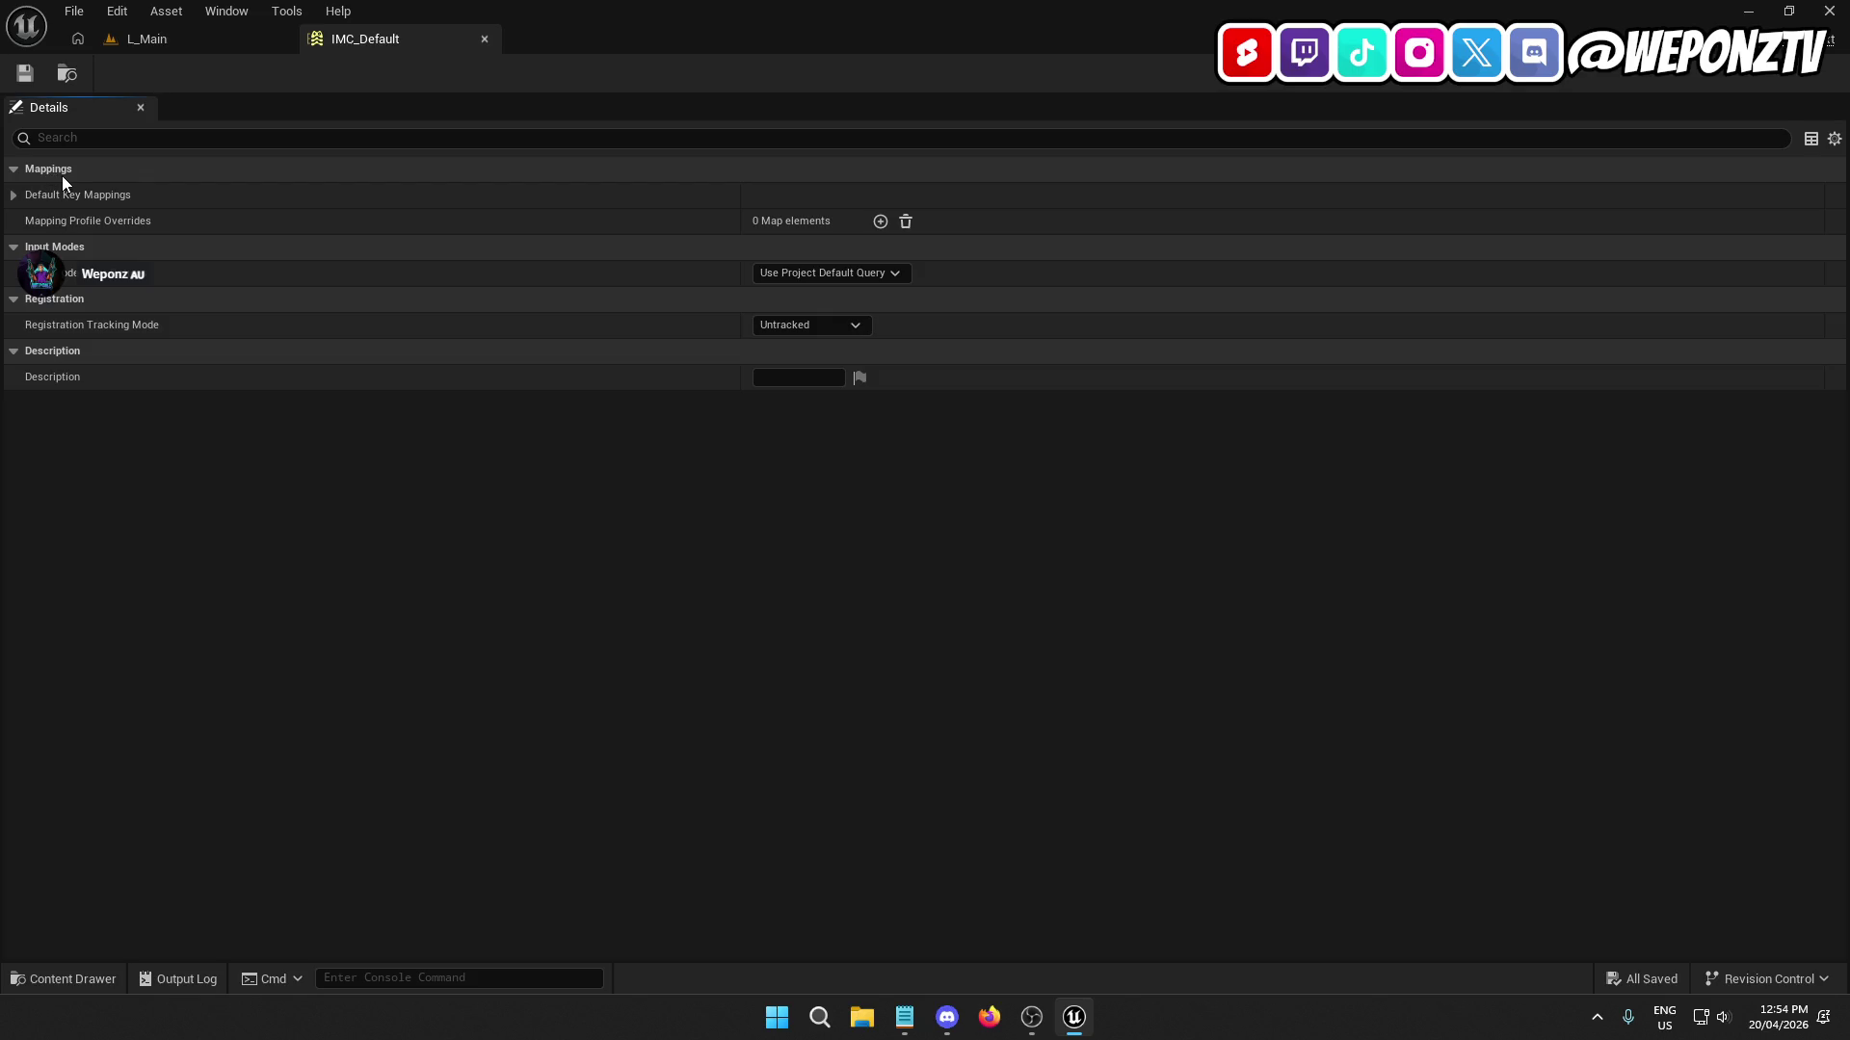
click(19, 195)
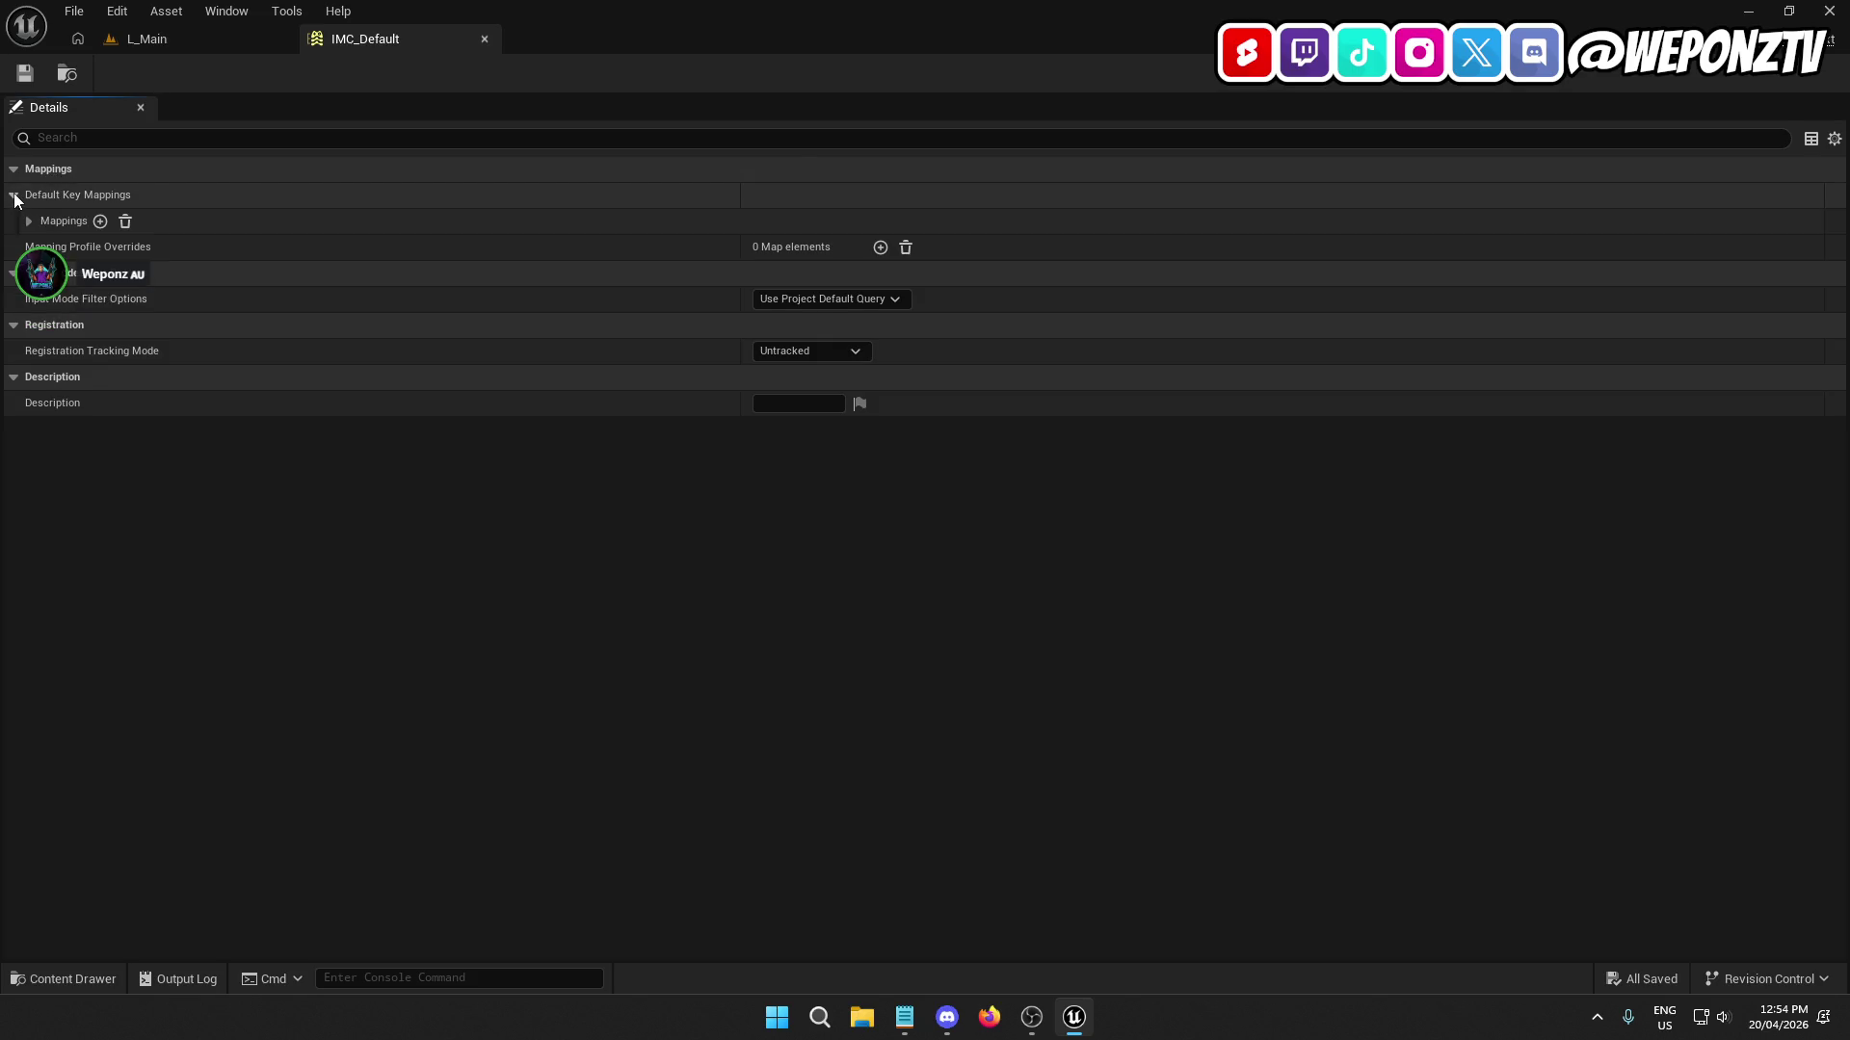
click(29, 223)
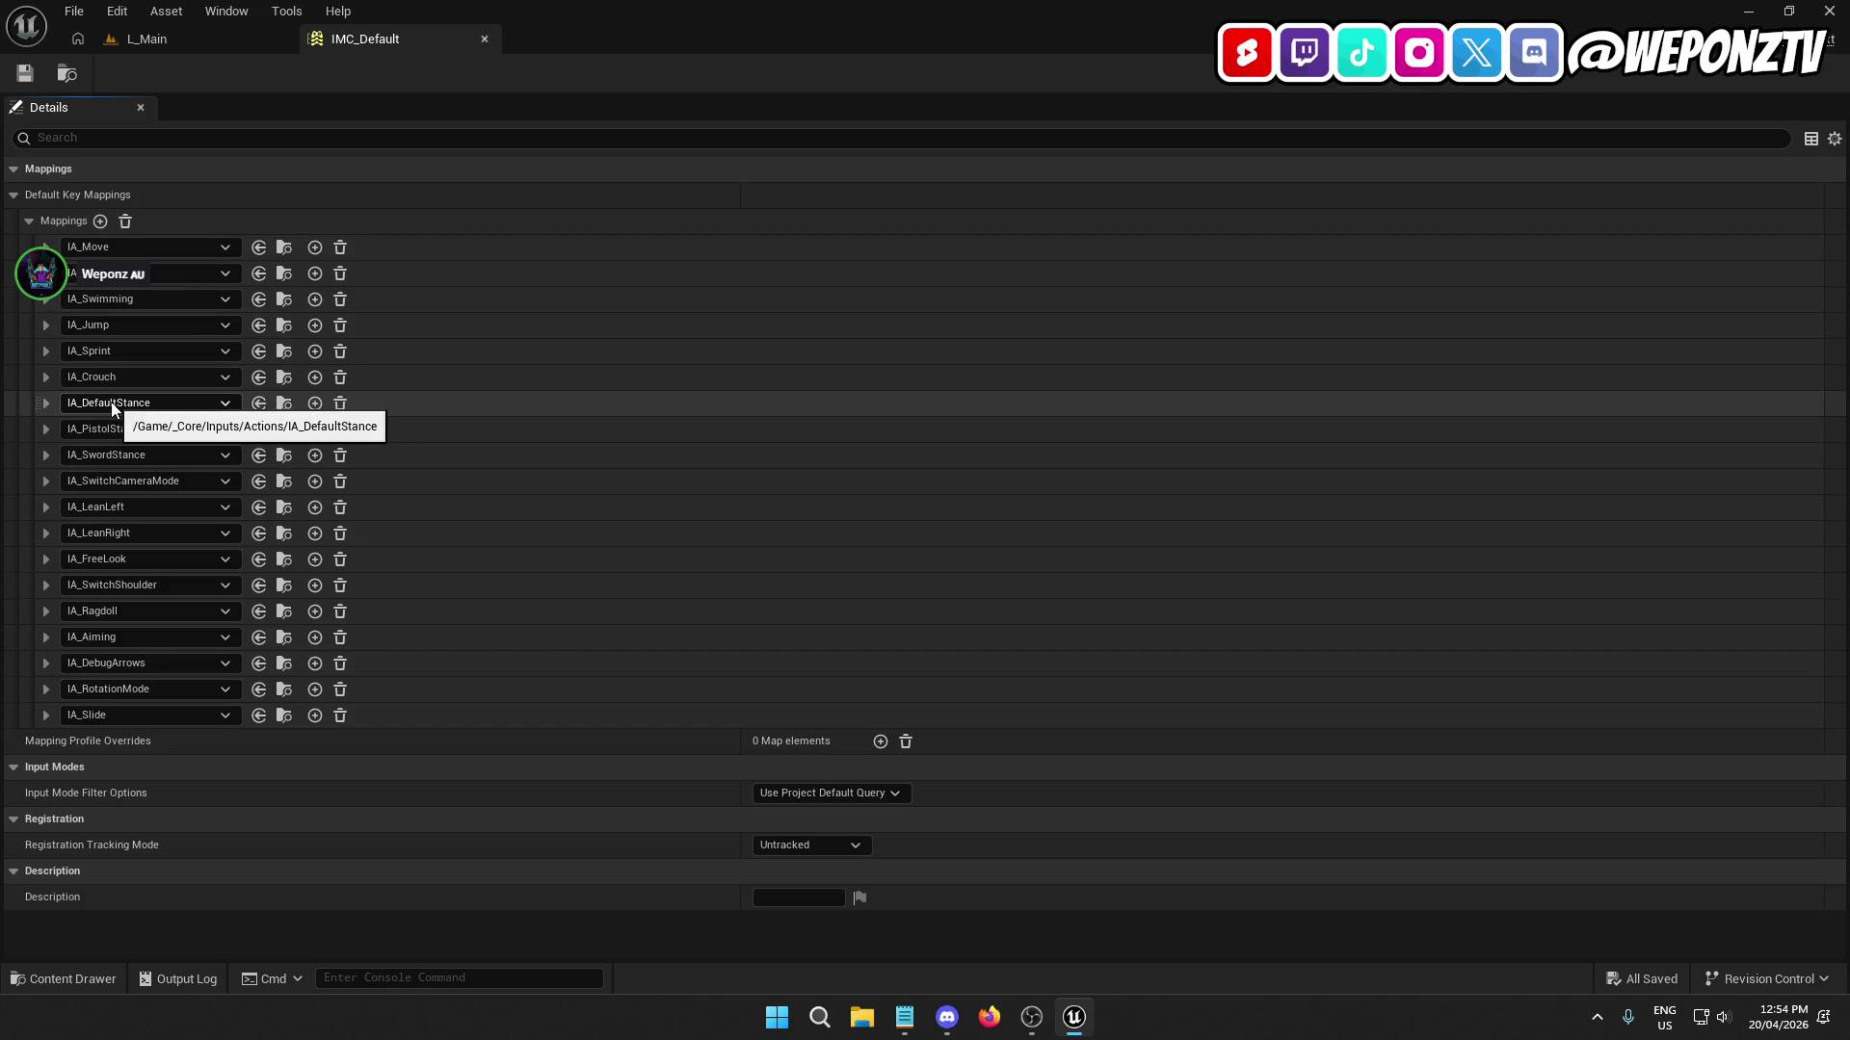
Add an IA_Interact mapping bound to the F key, then save and close IMC_Default.
click(101, 221)
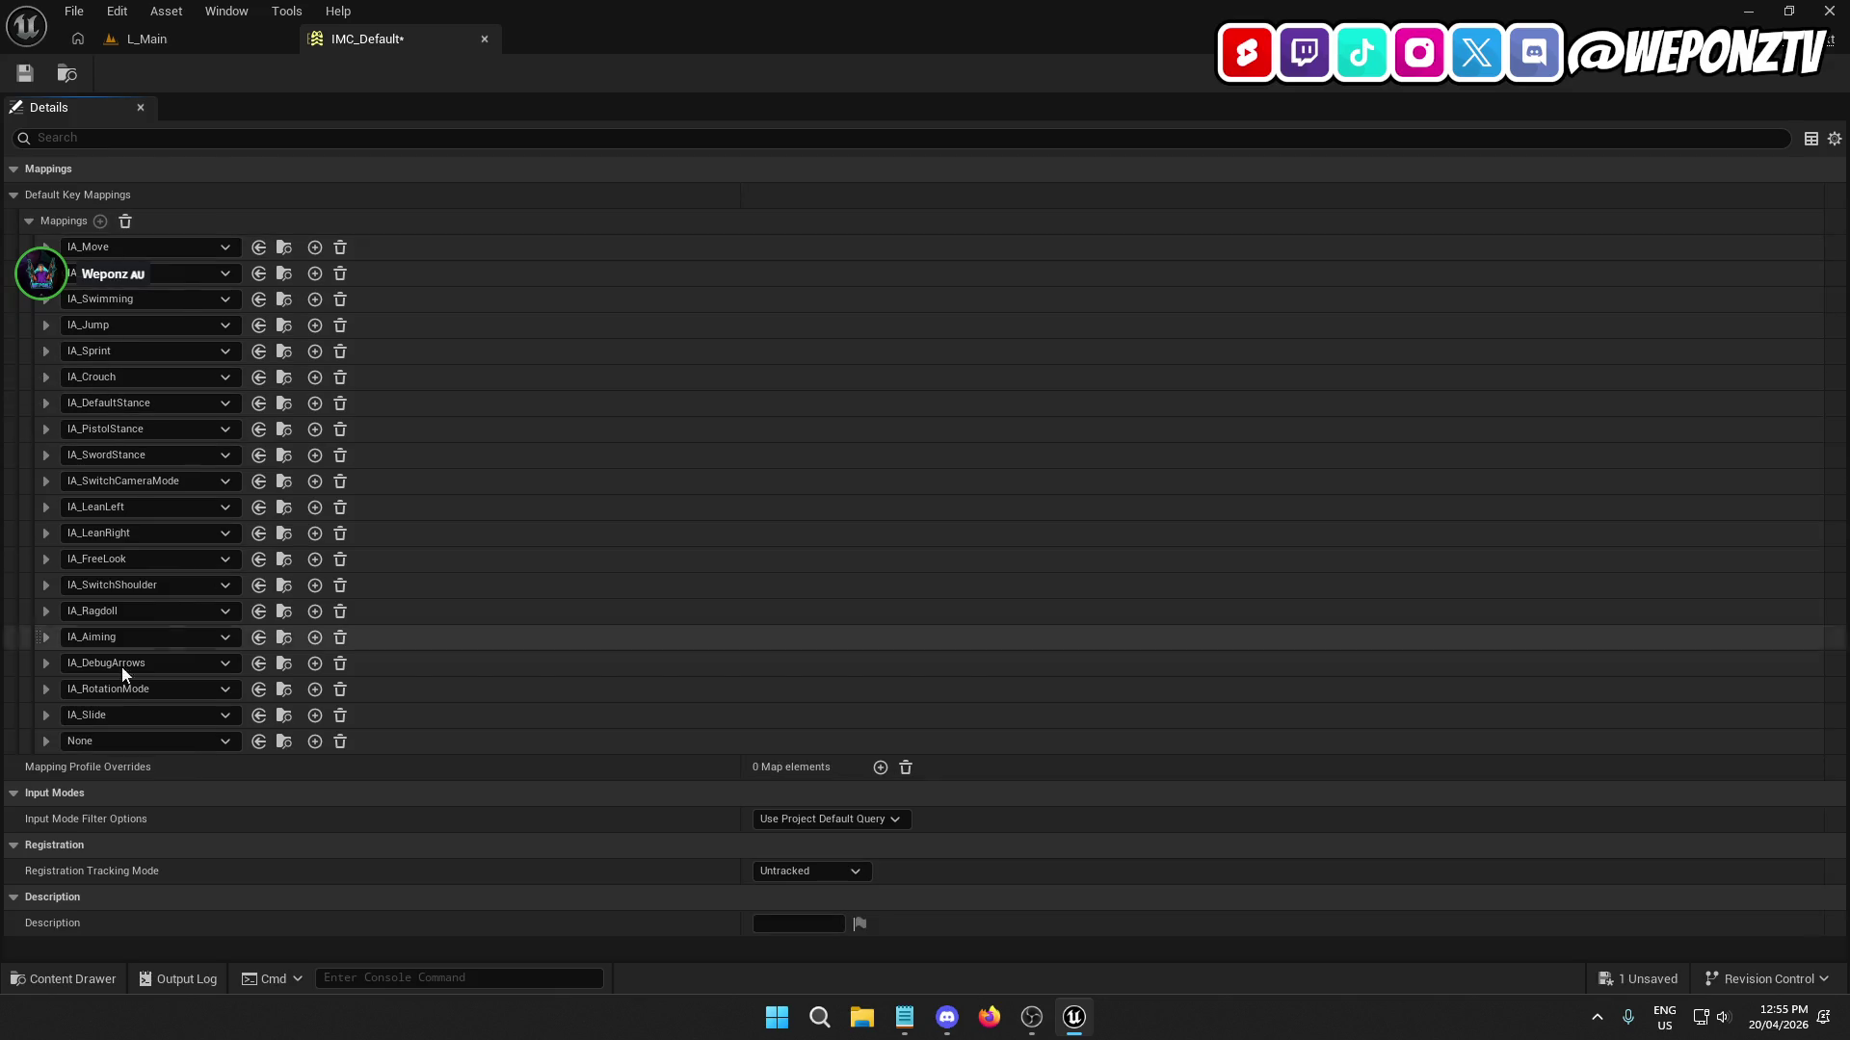
click(116, 742)
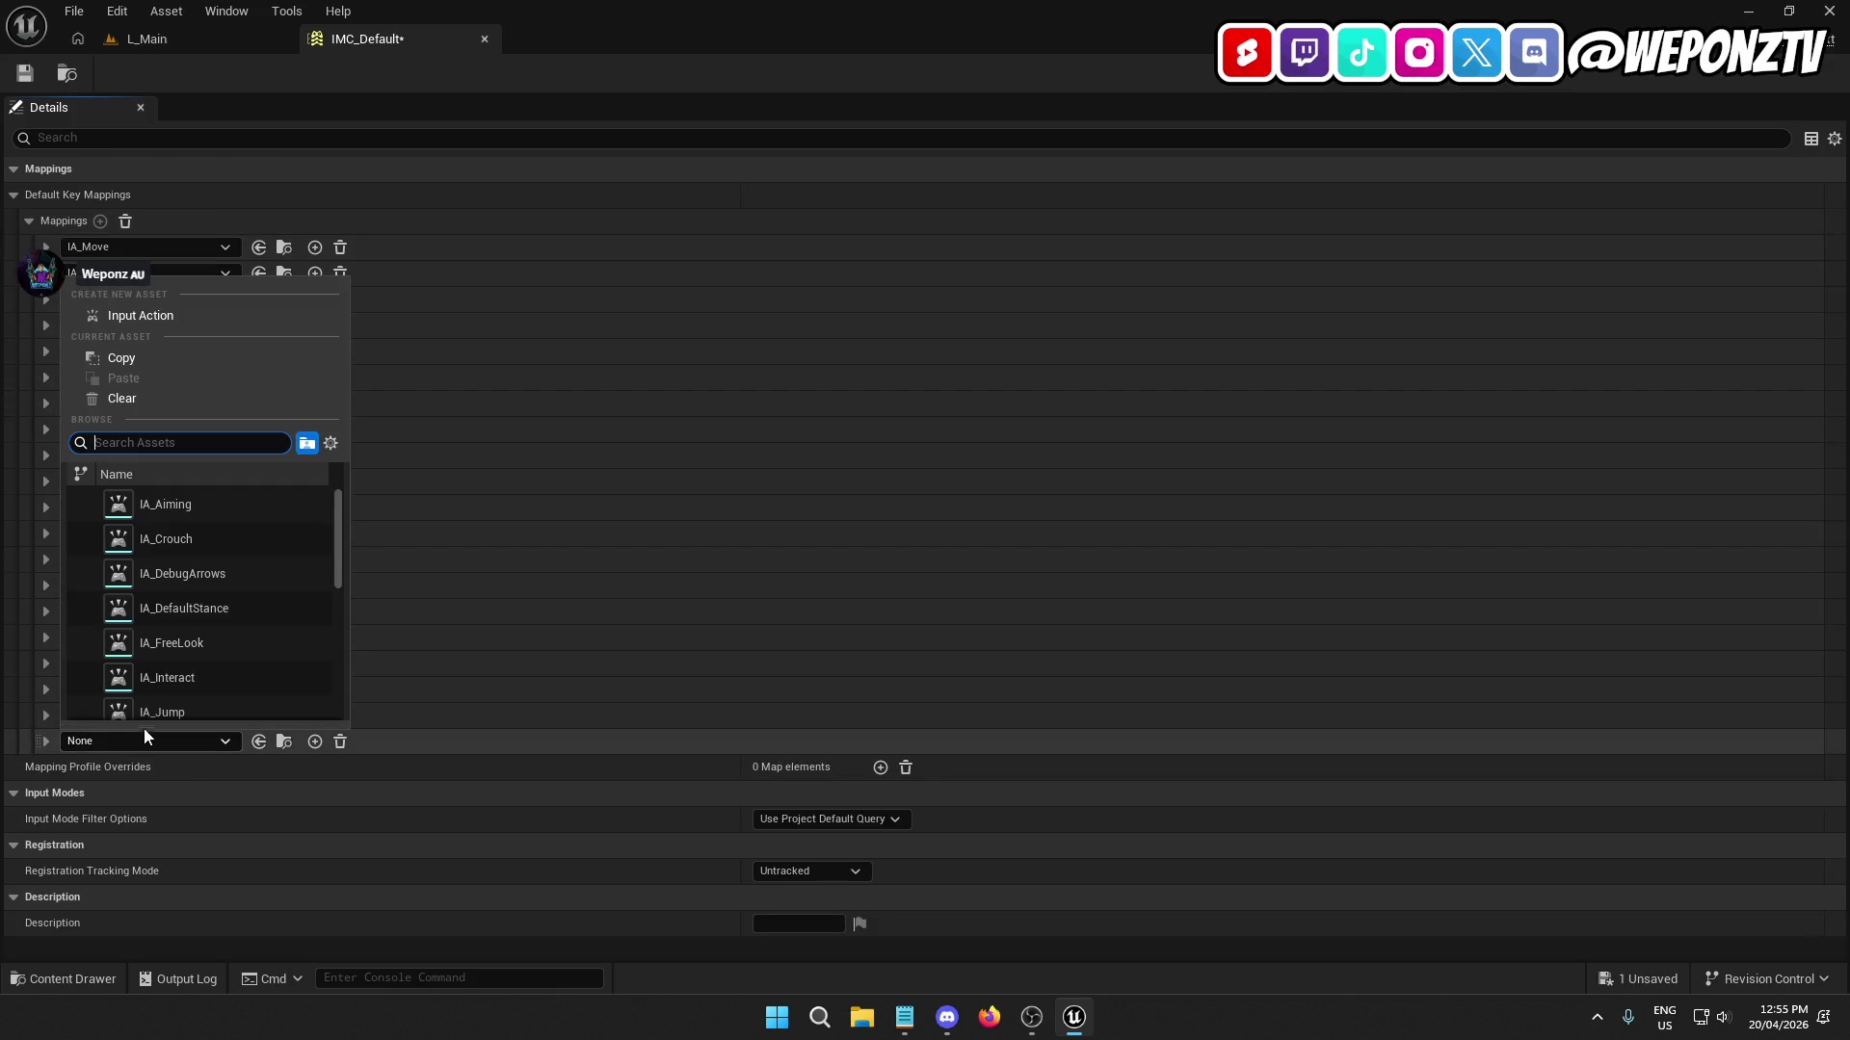
scroll(211, 664, down, 1)
click(198, 607)
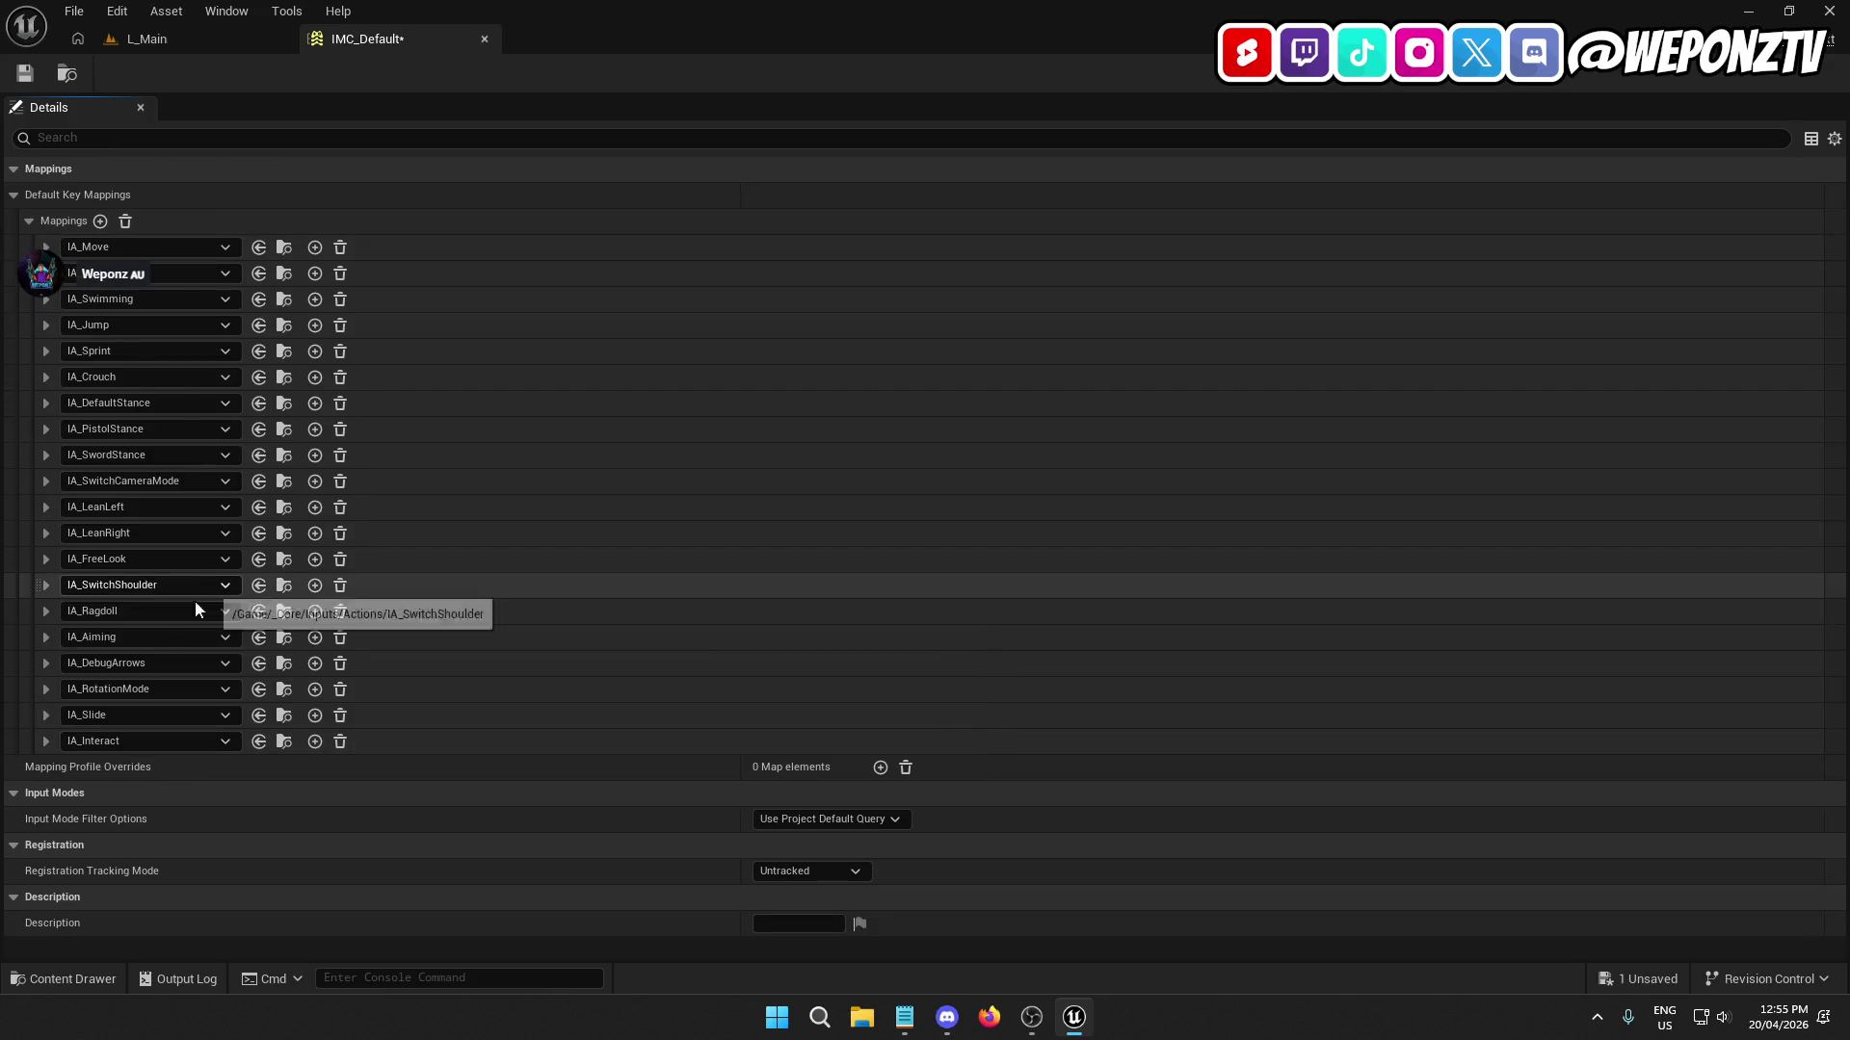
click(45, 743)
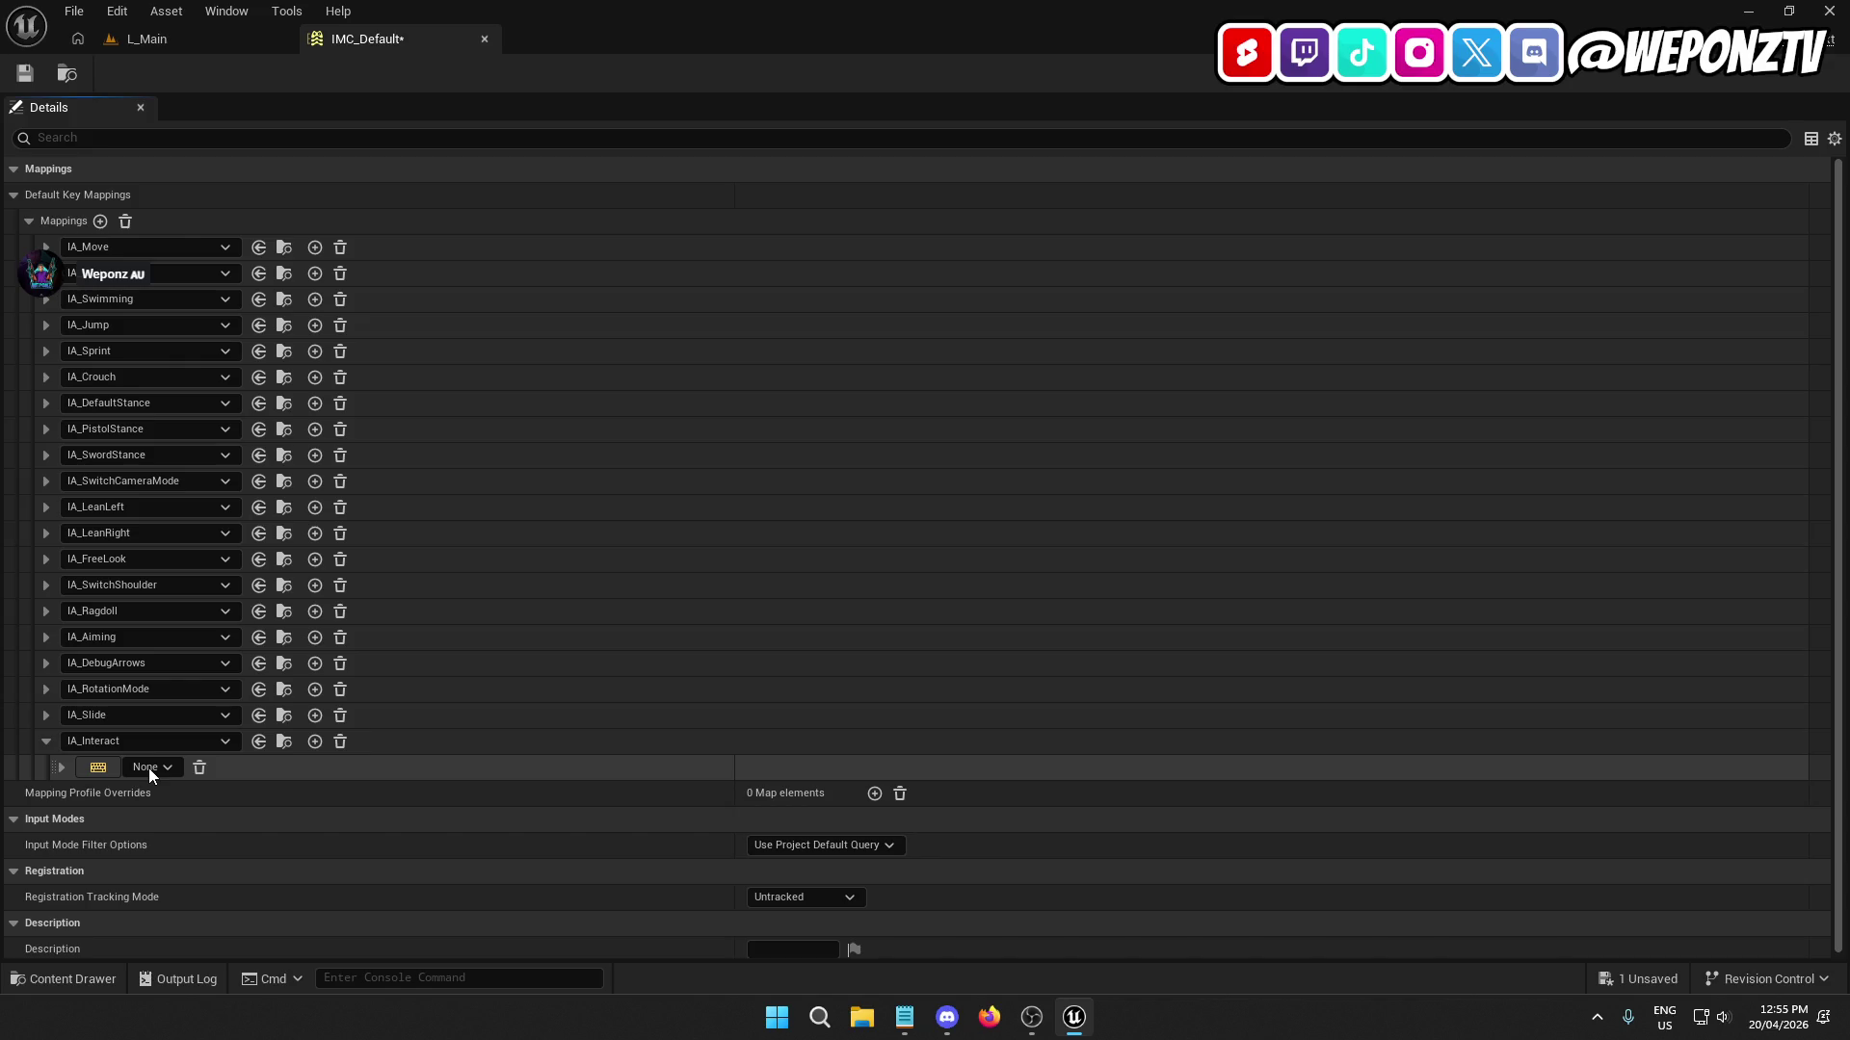
click(98, 766)
click(98, 767)
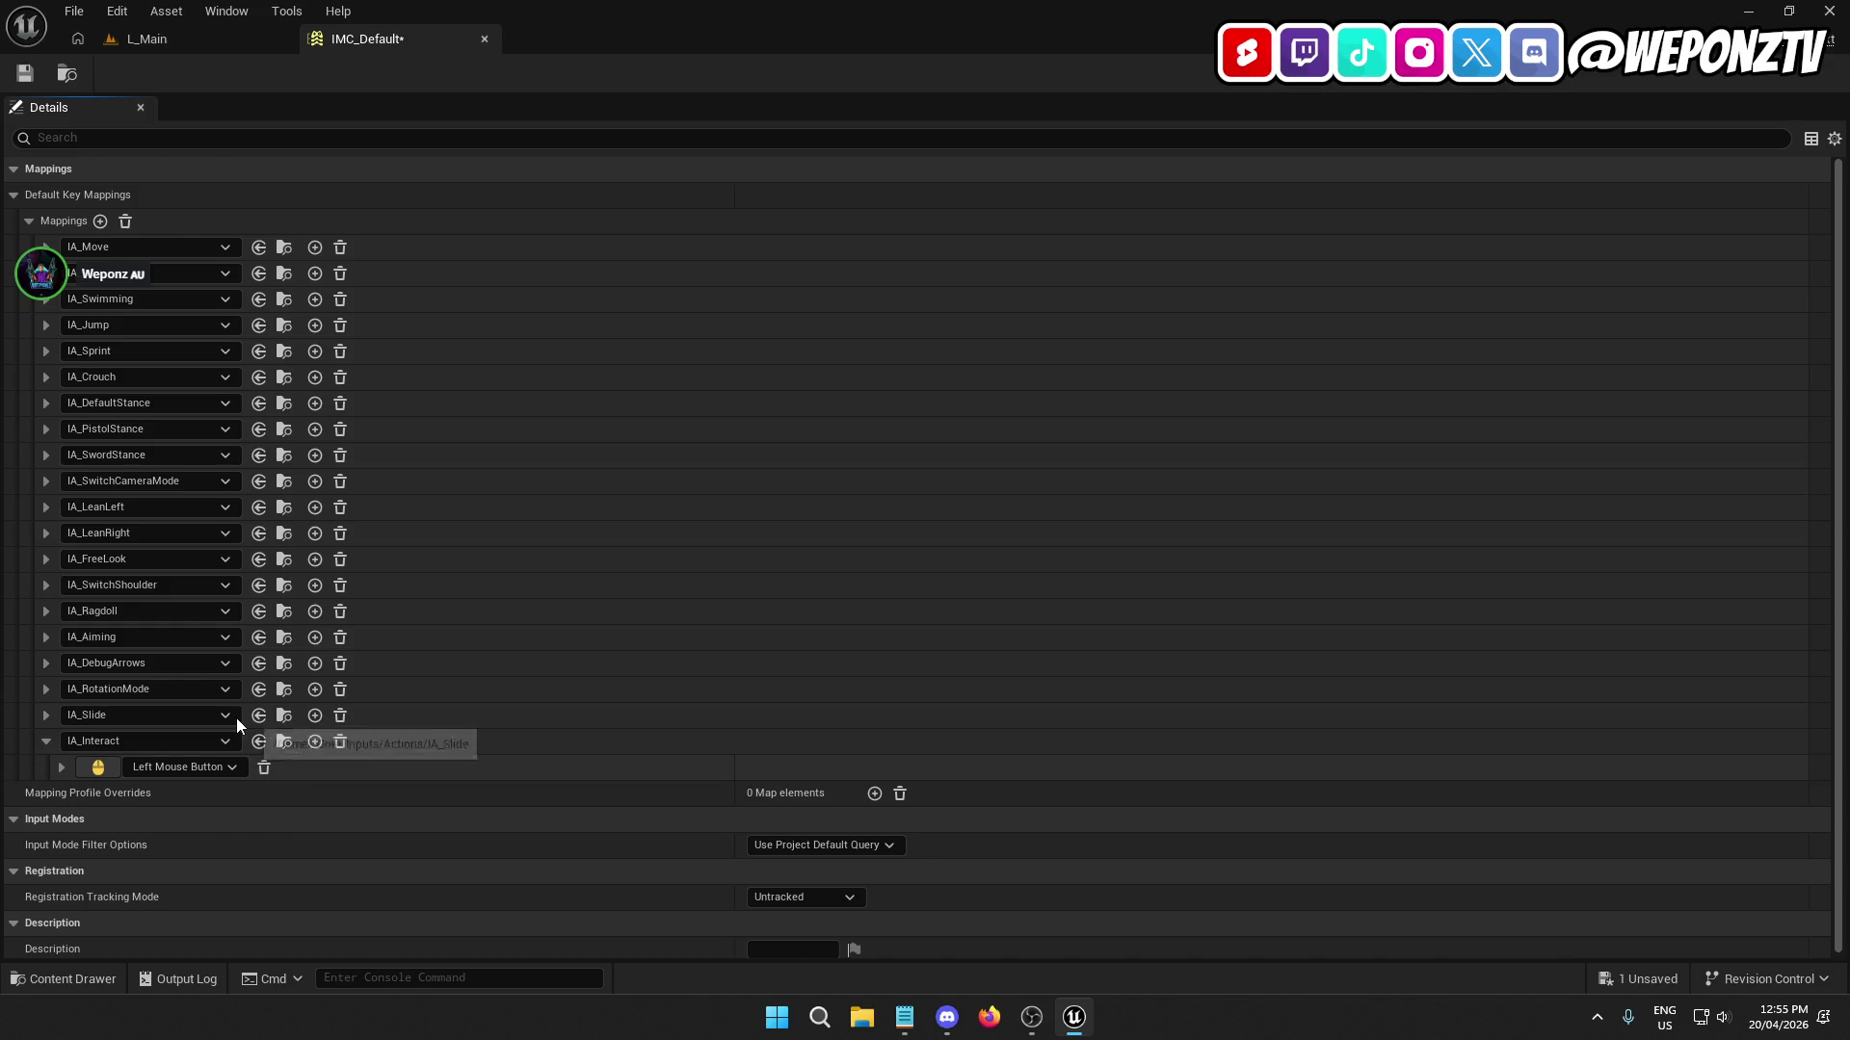
click(99, 767)
key(f)
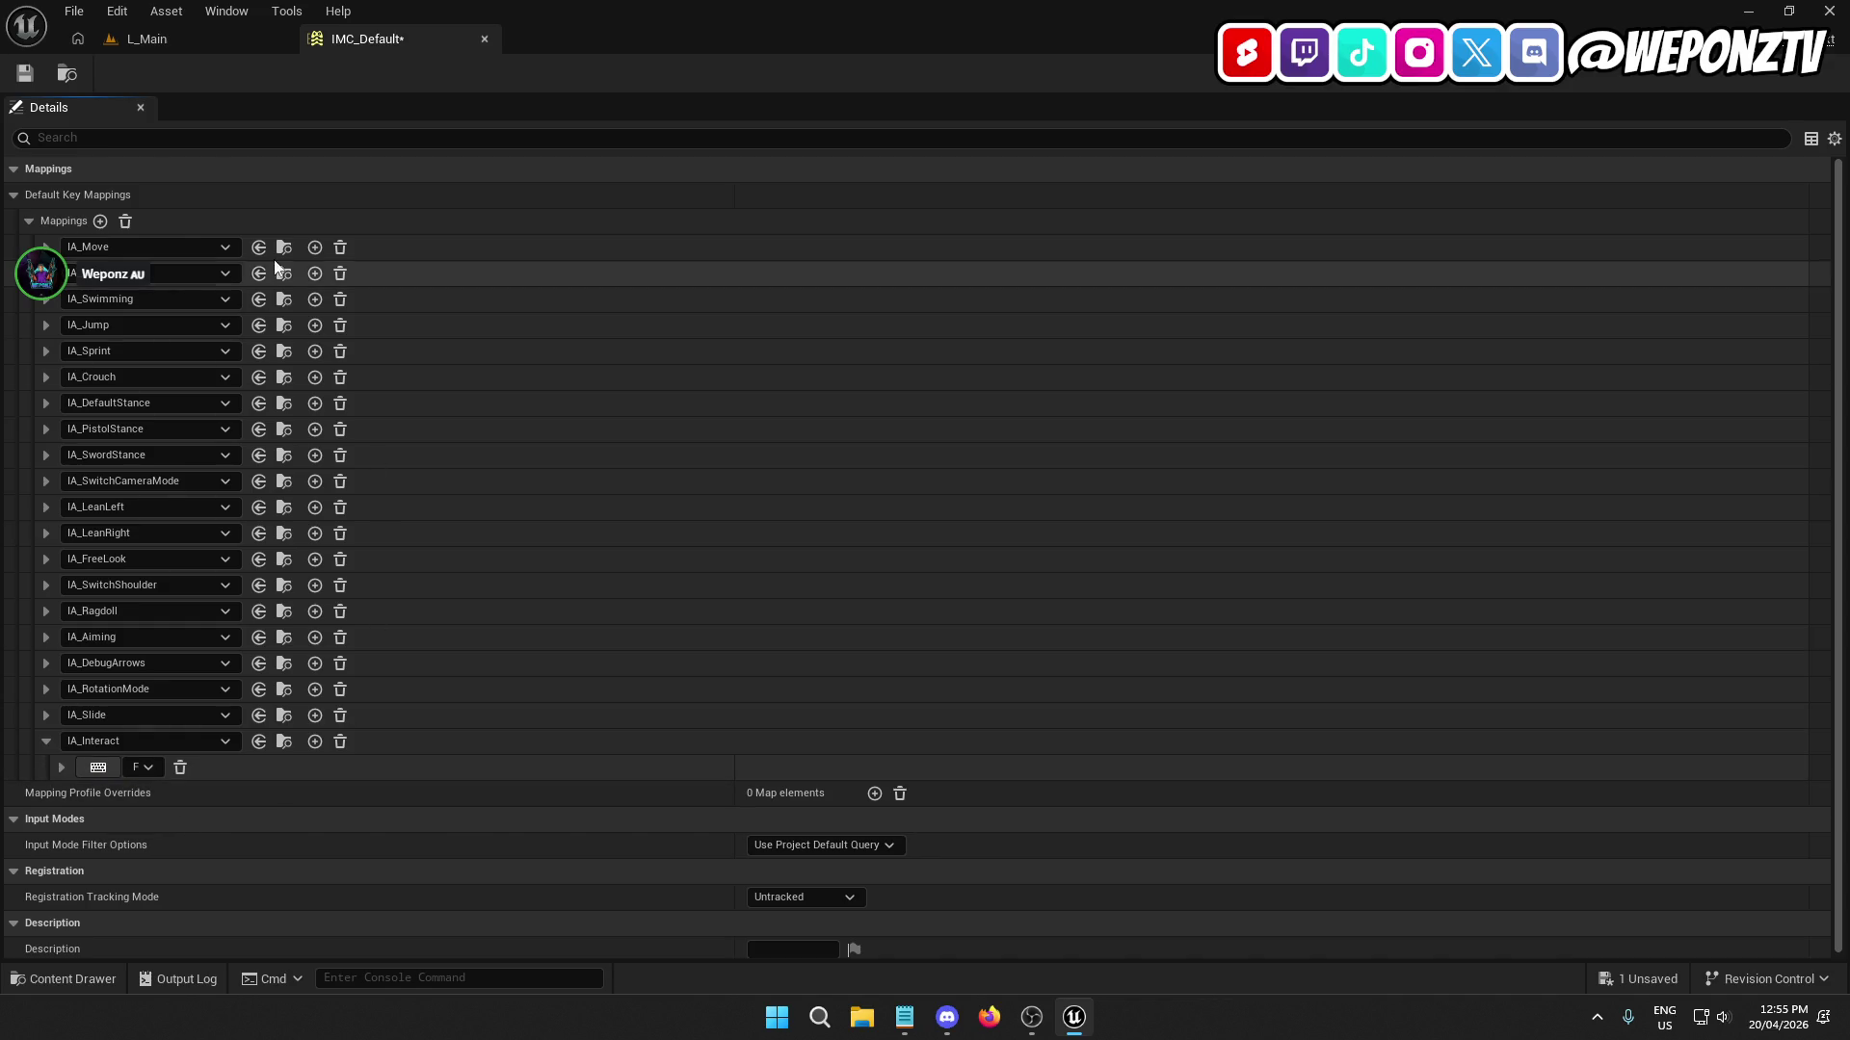
click(25, 74)
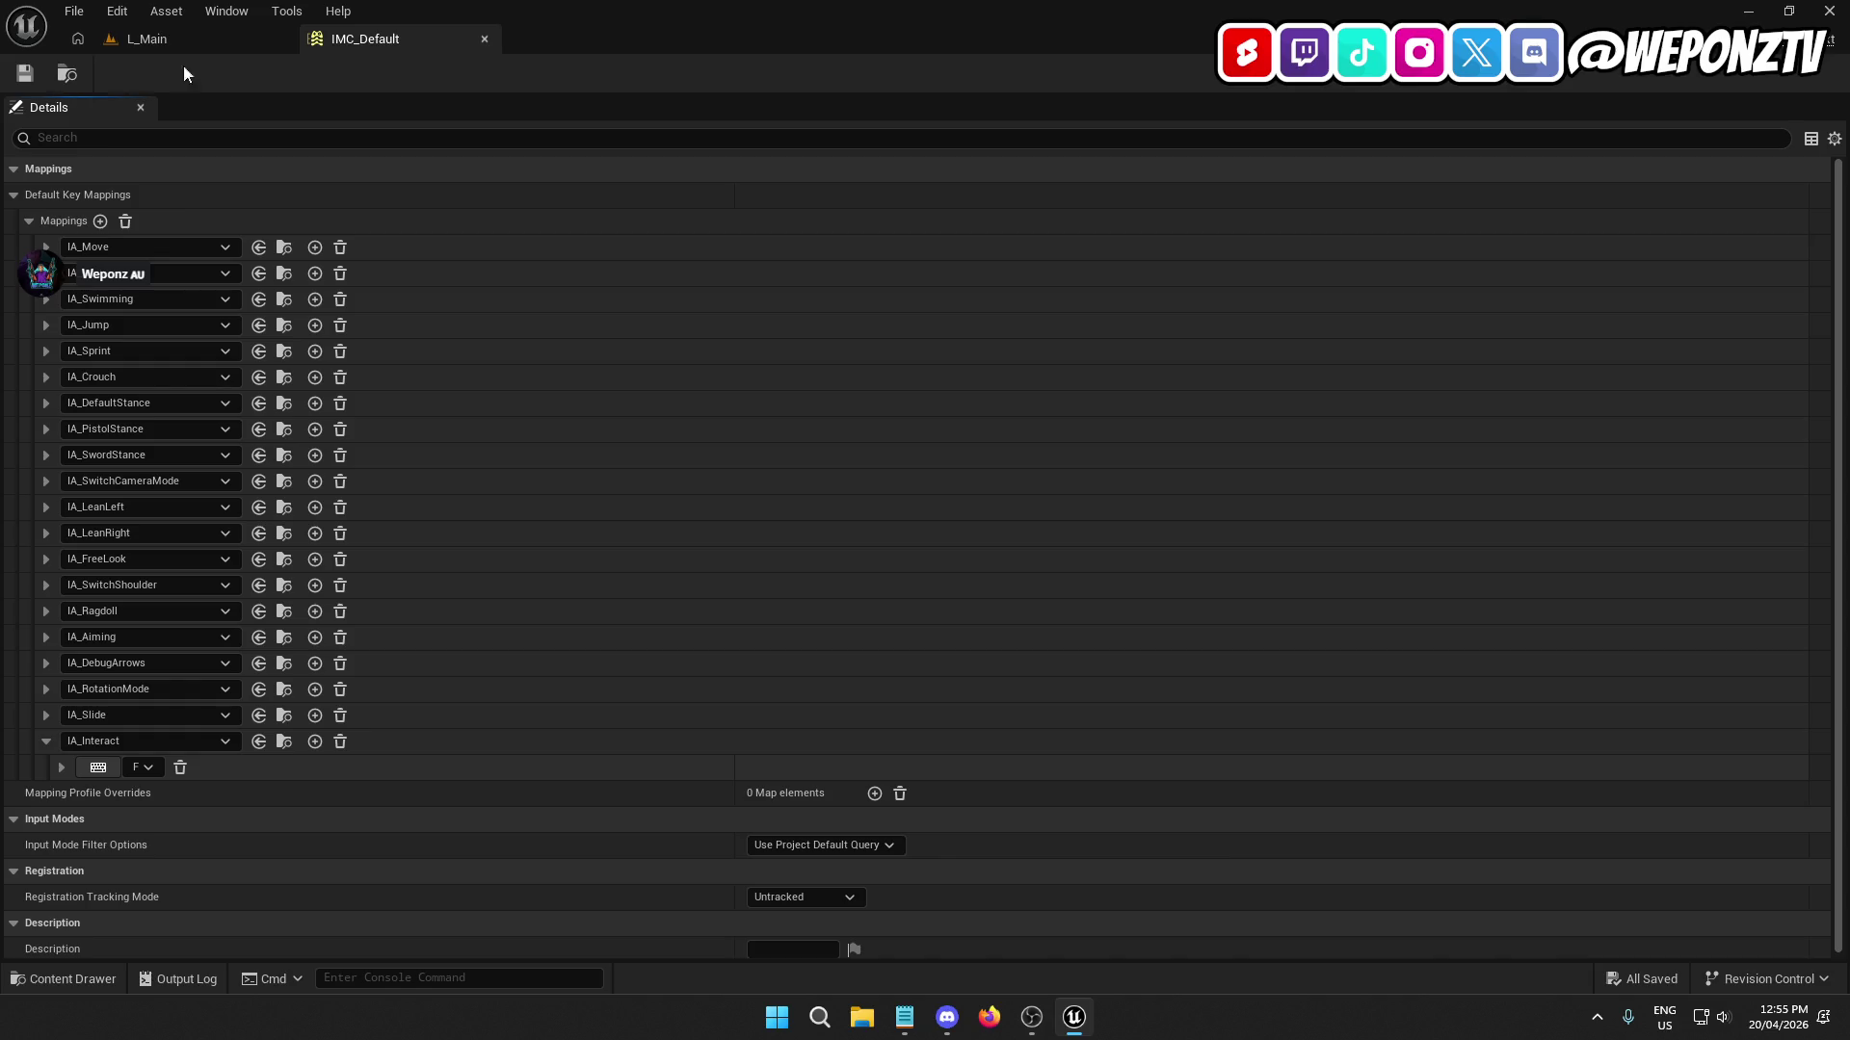
click(485, 38)
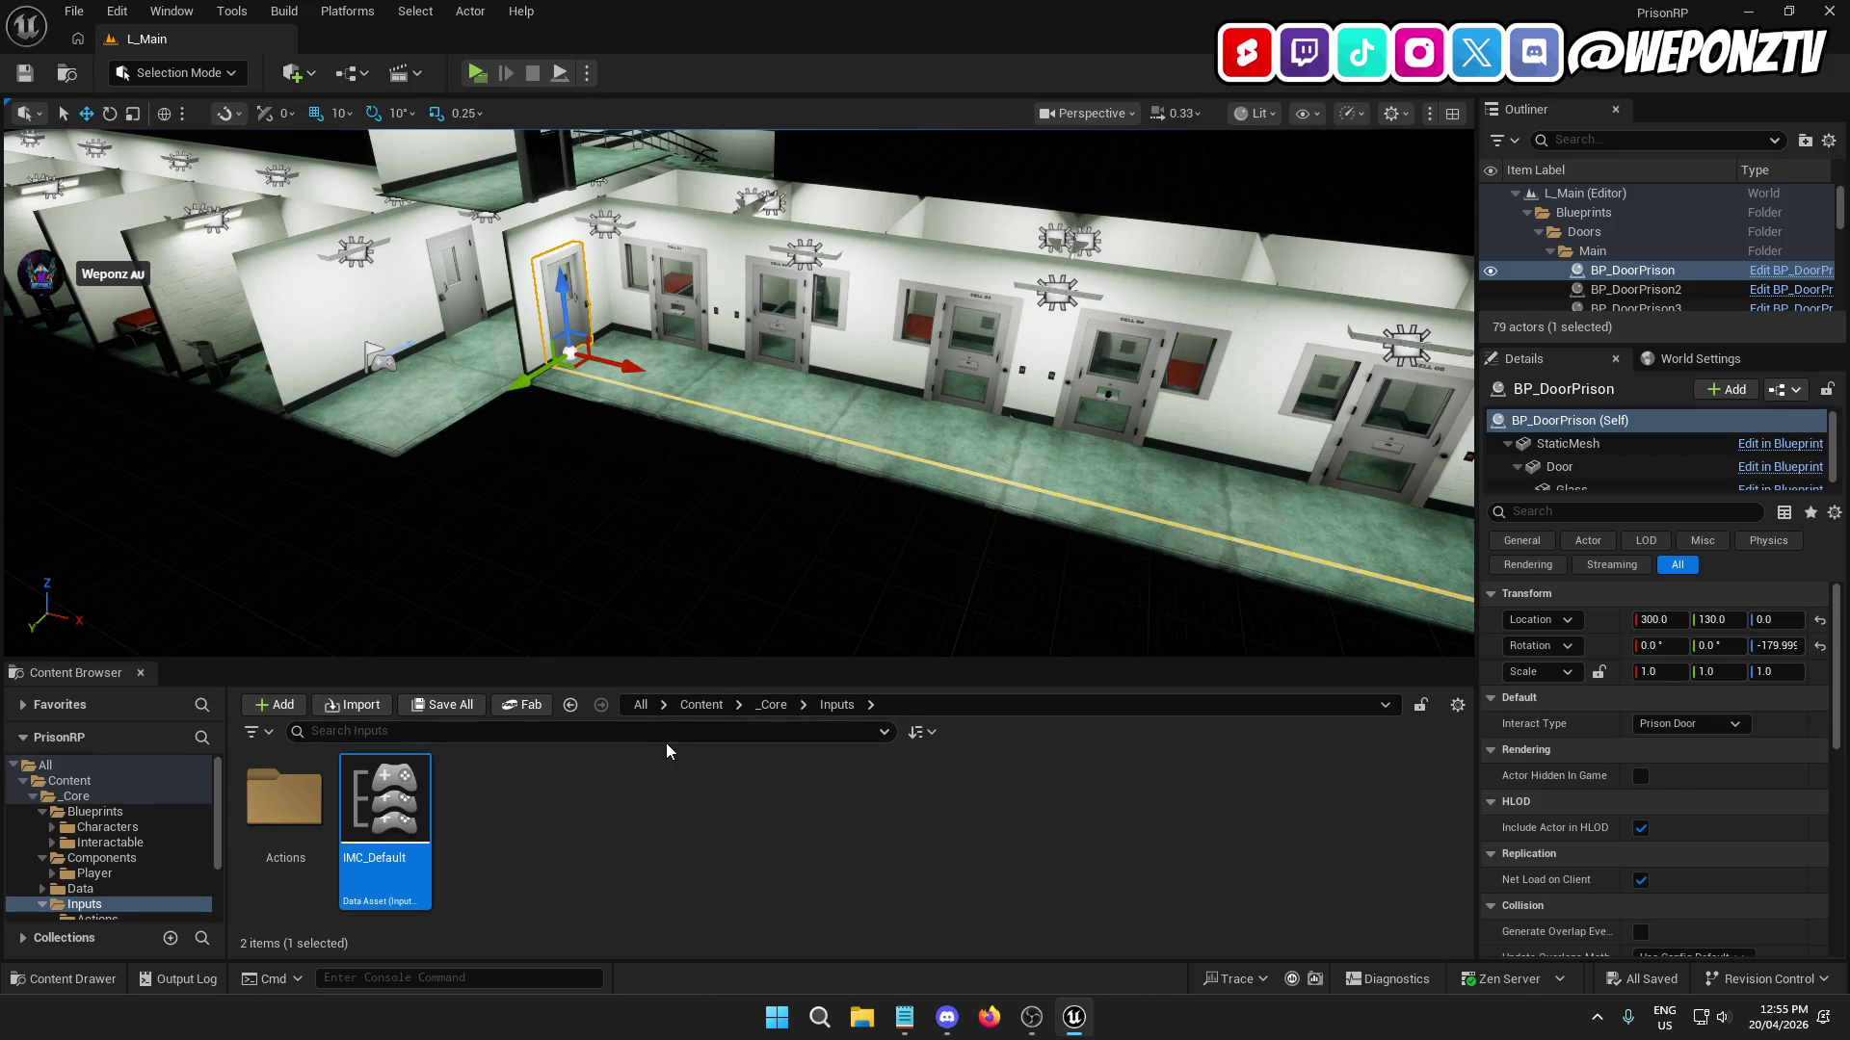
Go into the _Core folder and run a brief play test of the level.
click(701, 707)
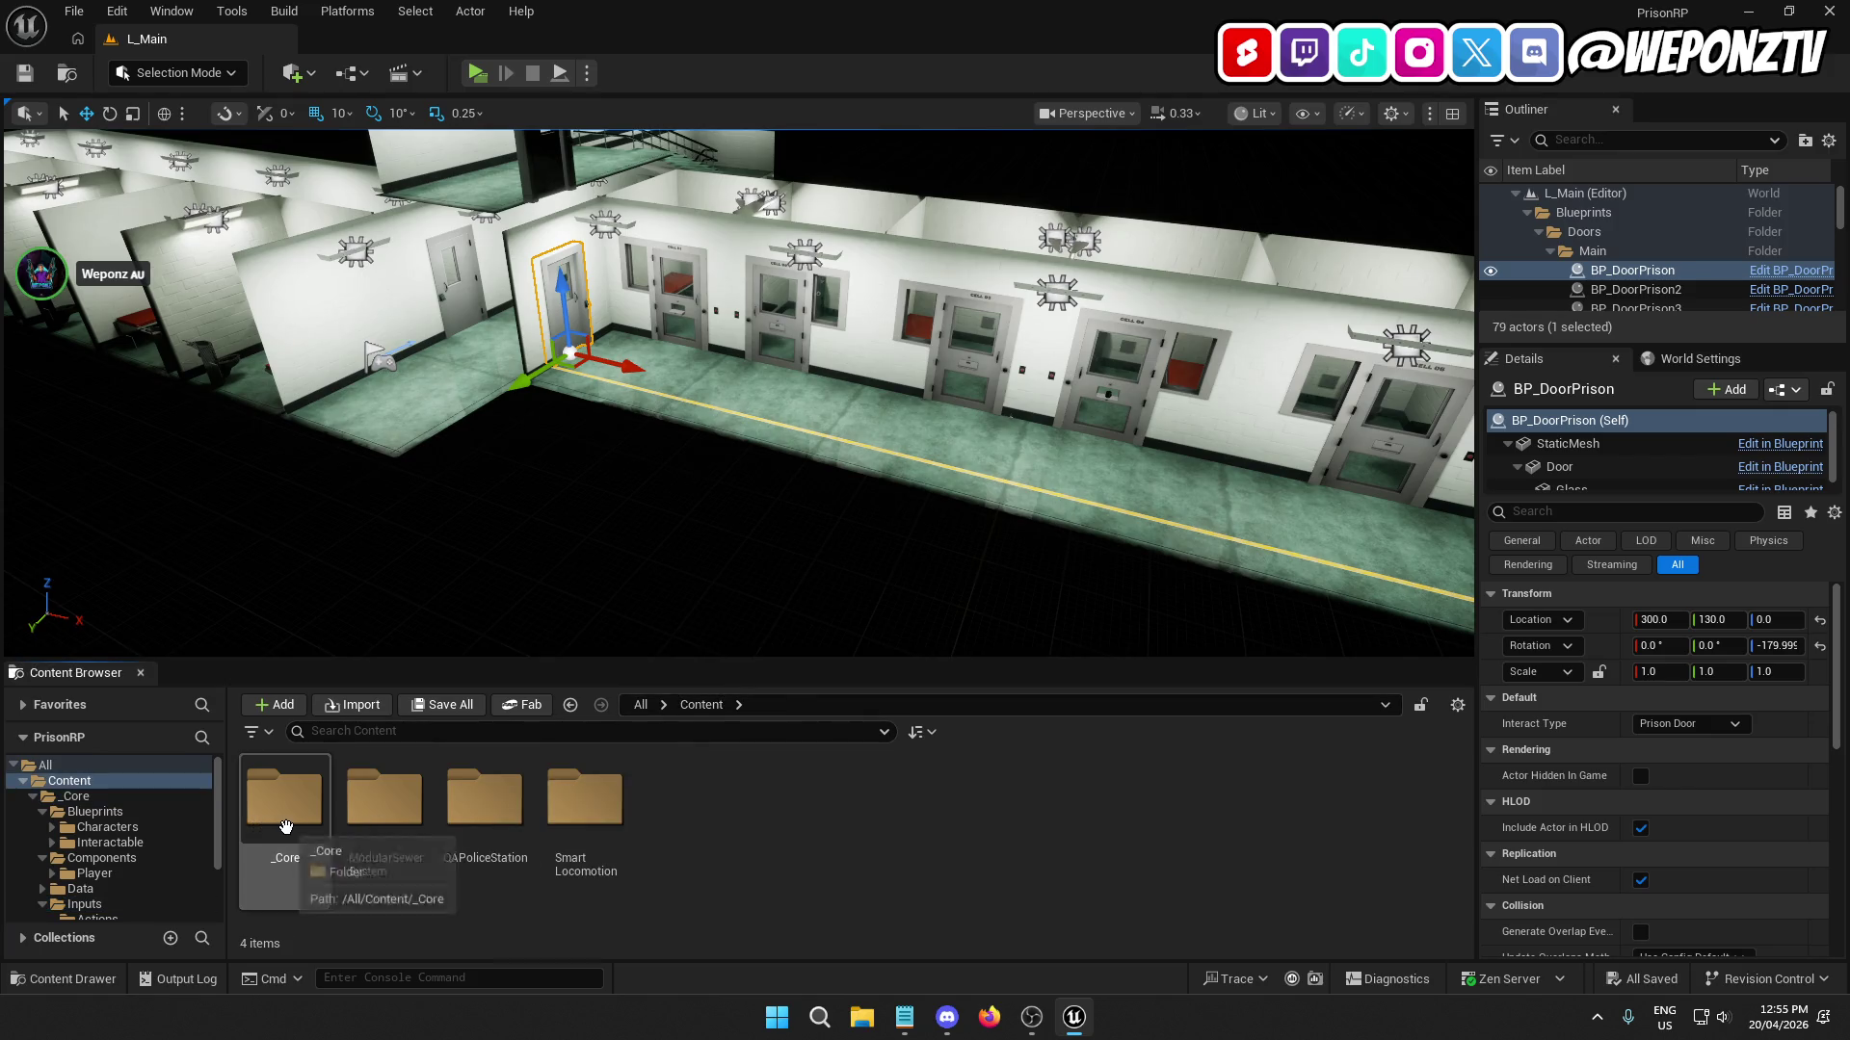
double_click(289, 829)
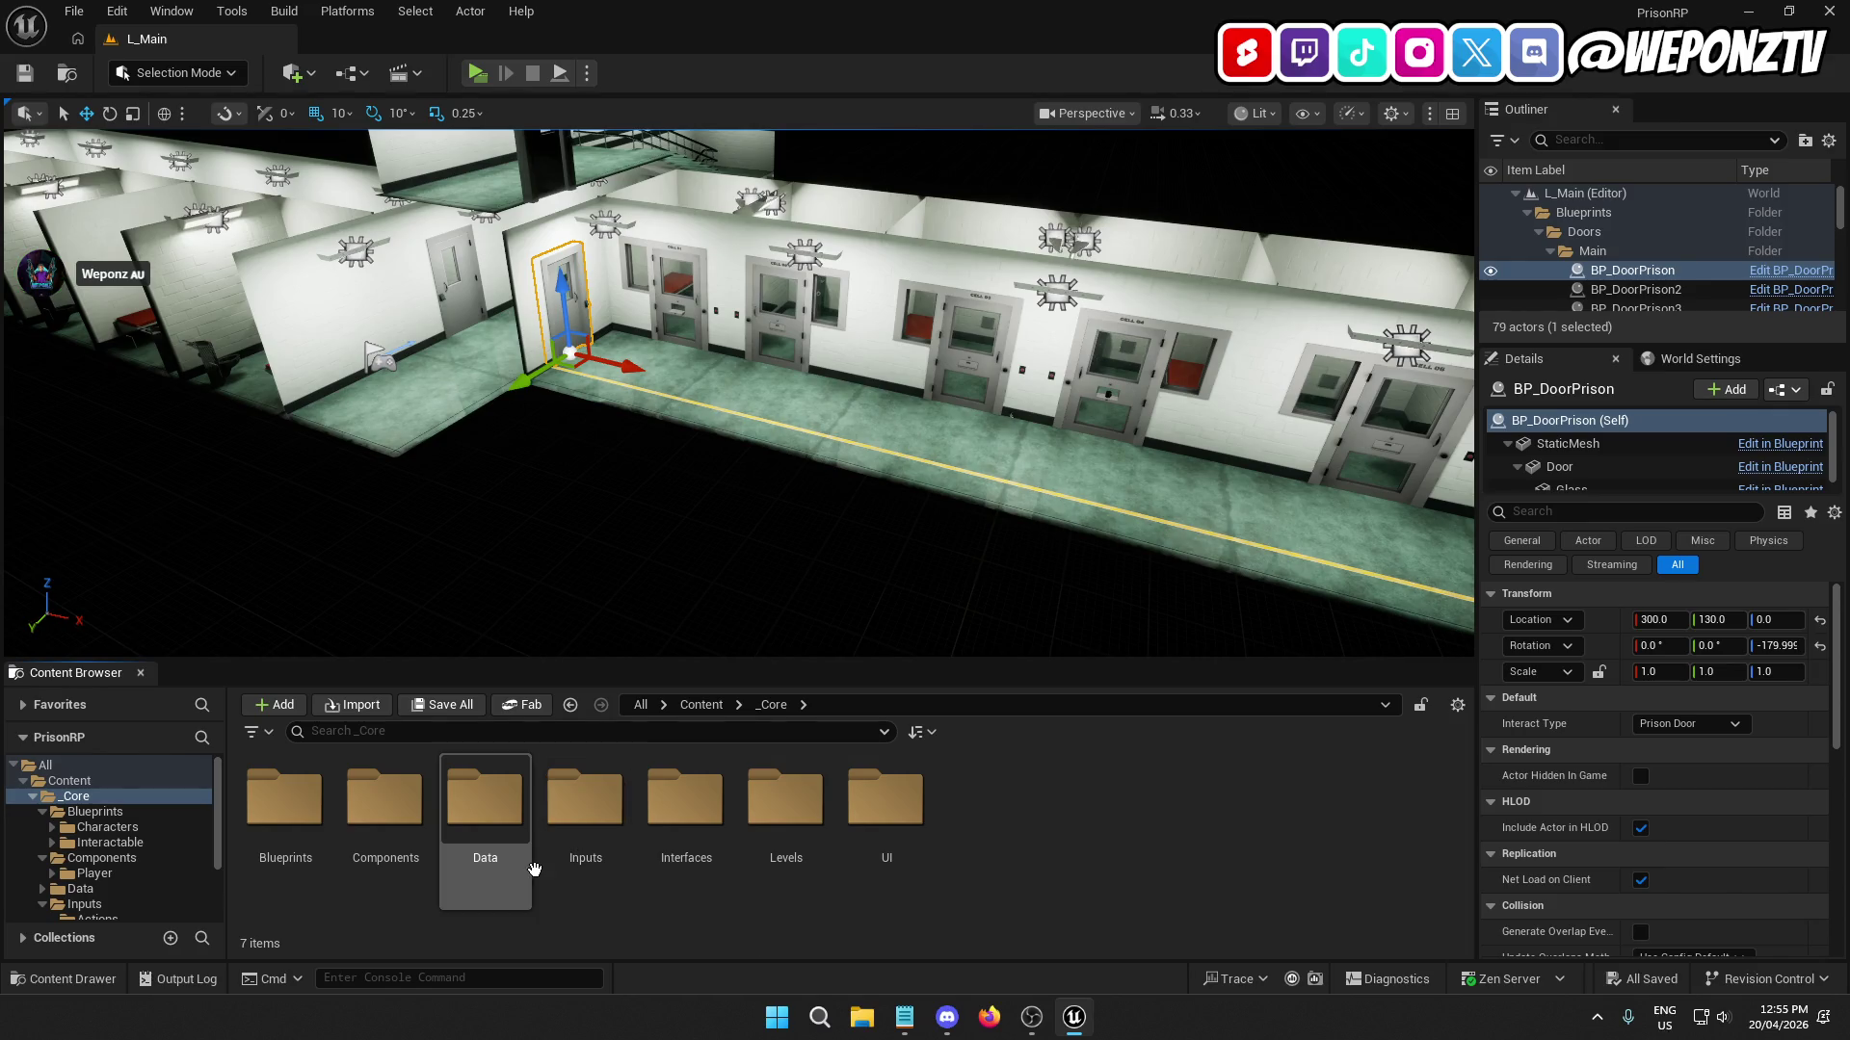
click(476, 74)
key(Escape)
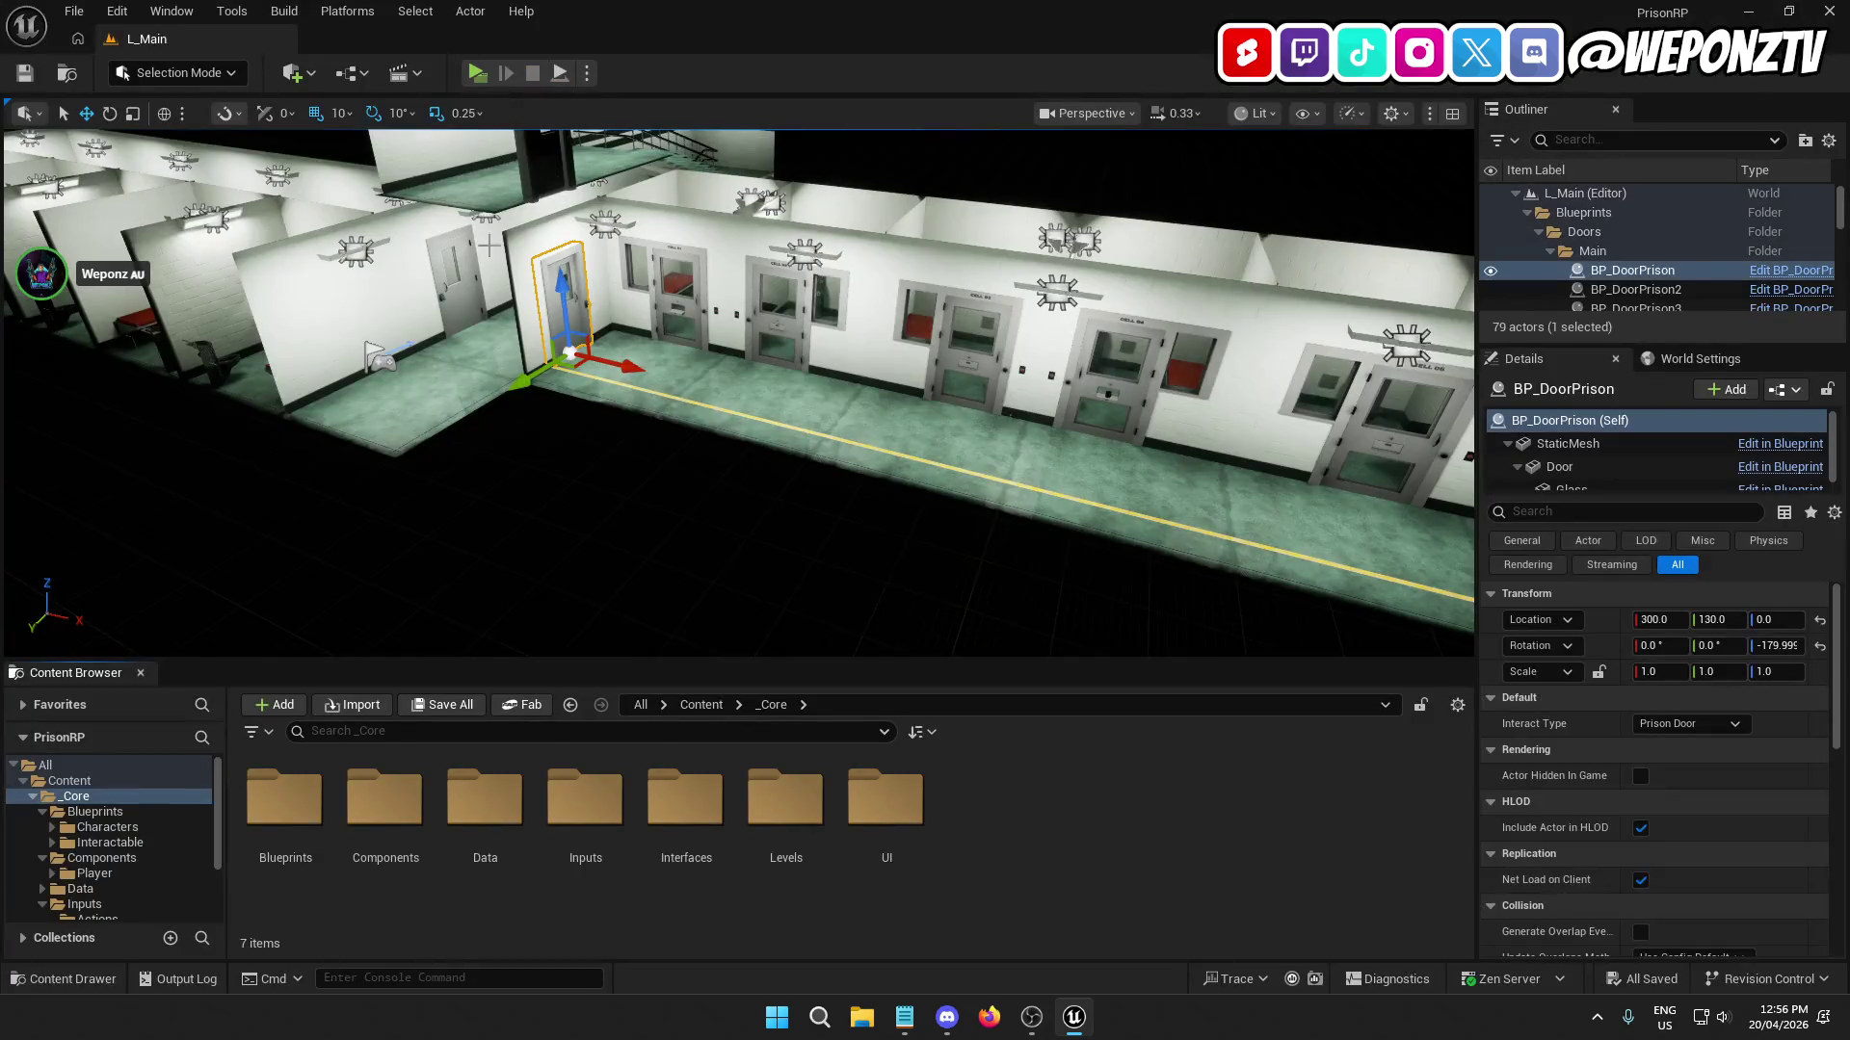
In AC_Interact, set the sphere trace's Draw Debug Type to None and compile.
double_click(381, 841)
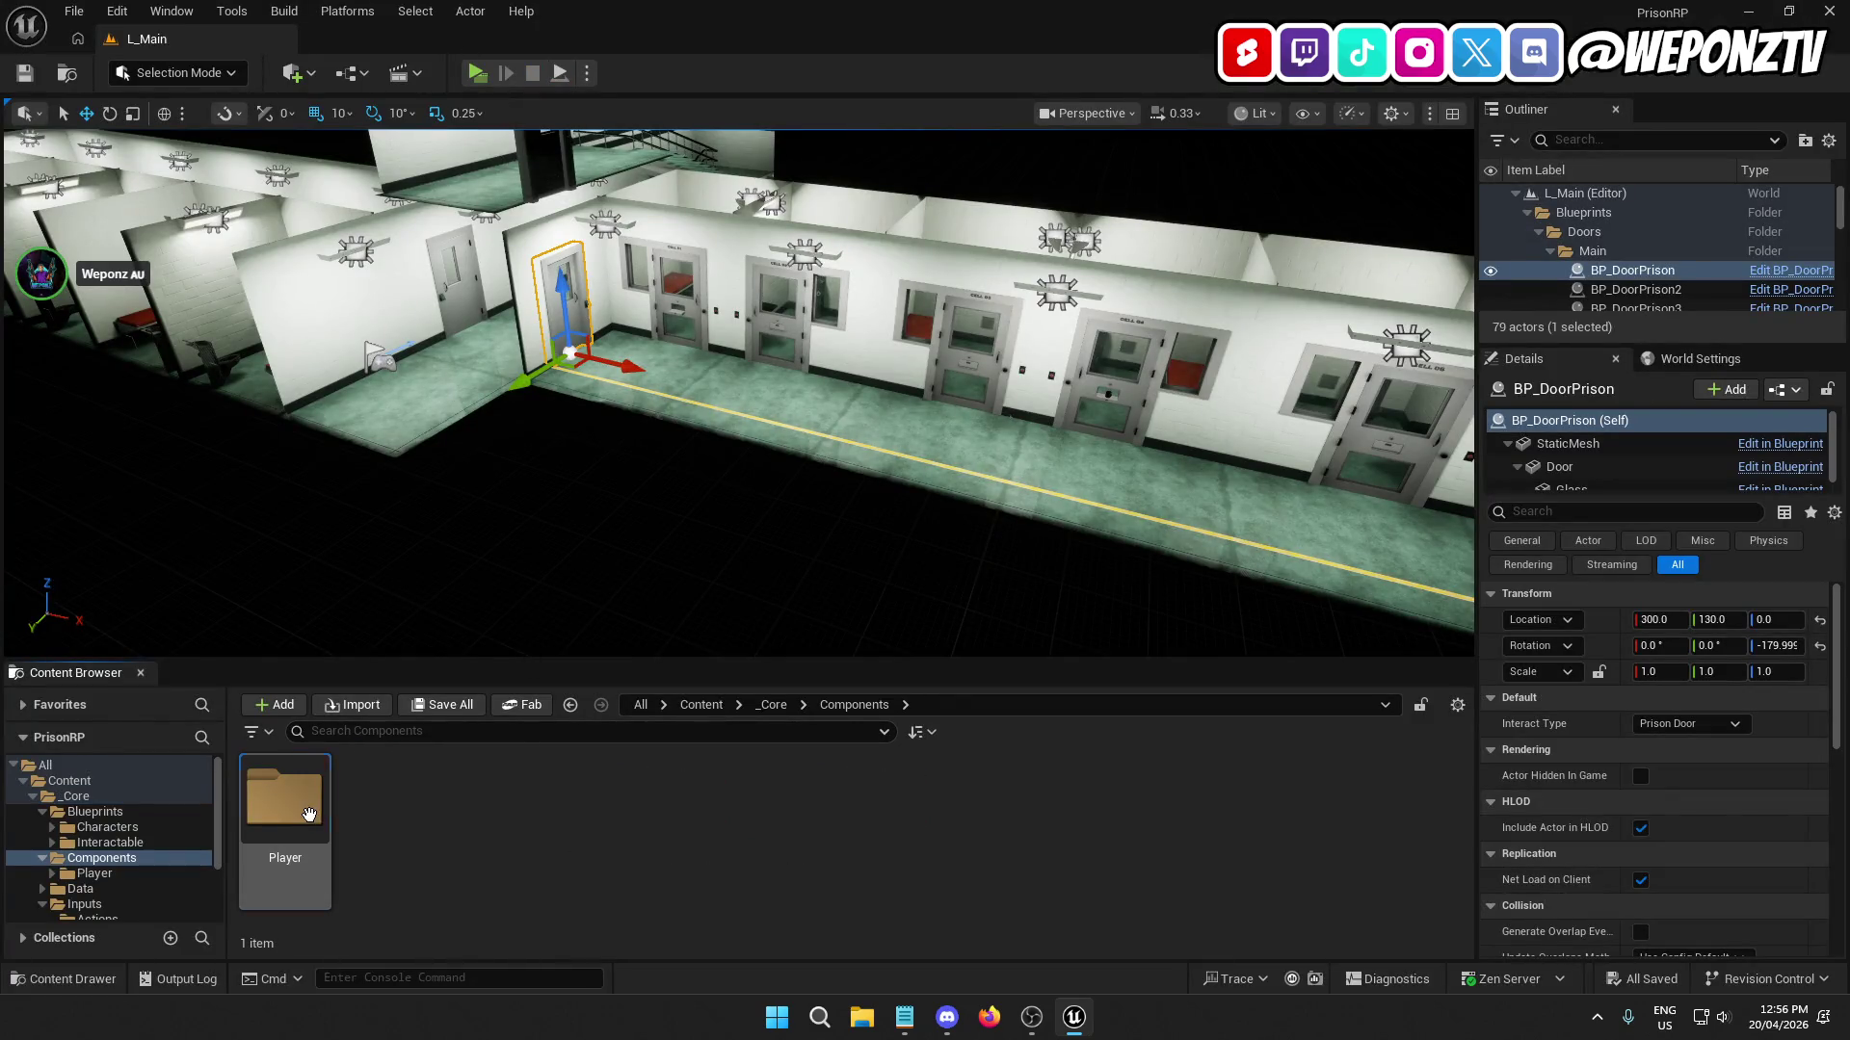
double_click(308, 814)
double_click(414, 817)
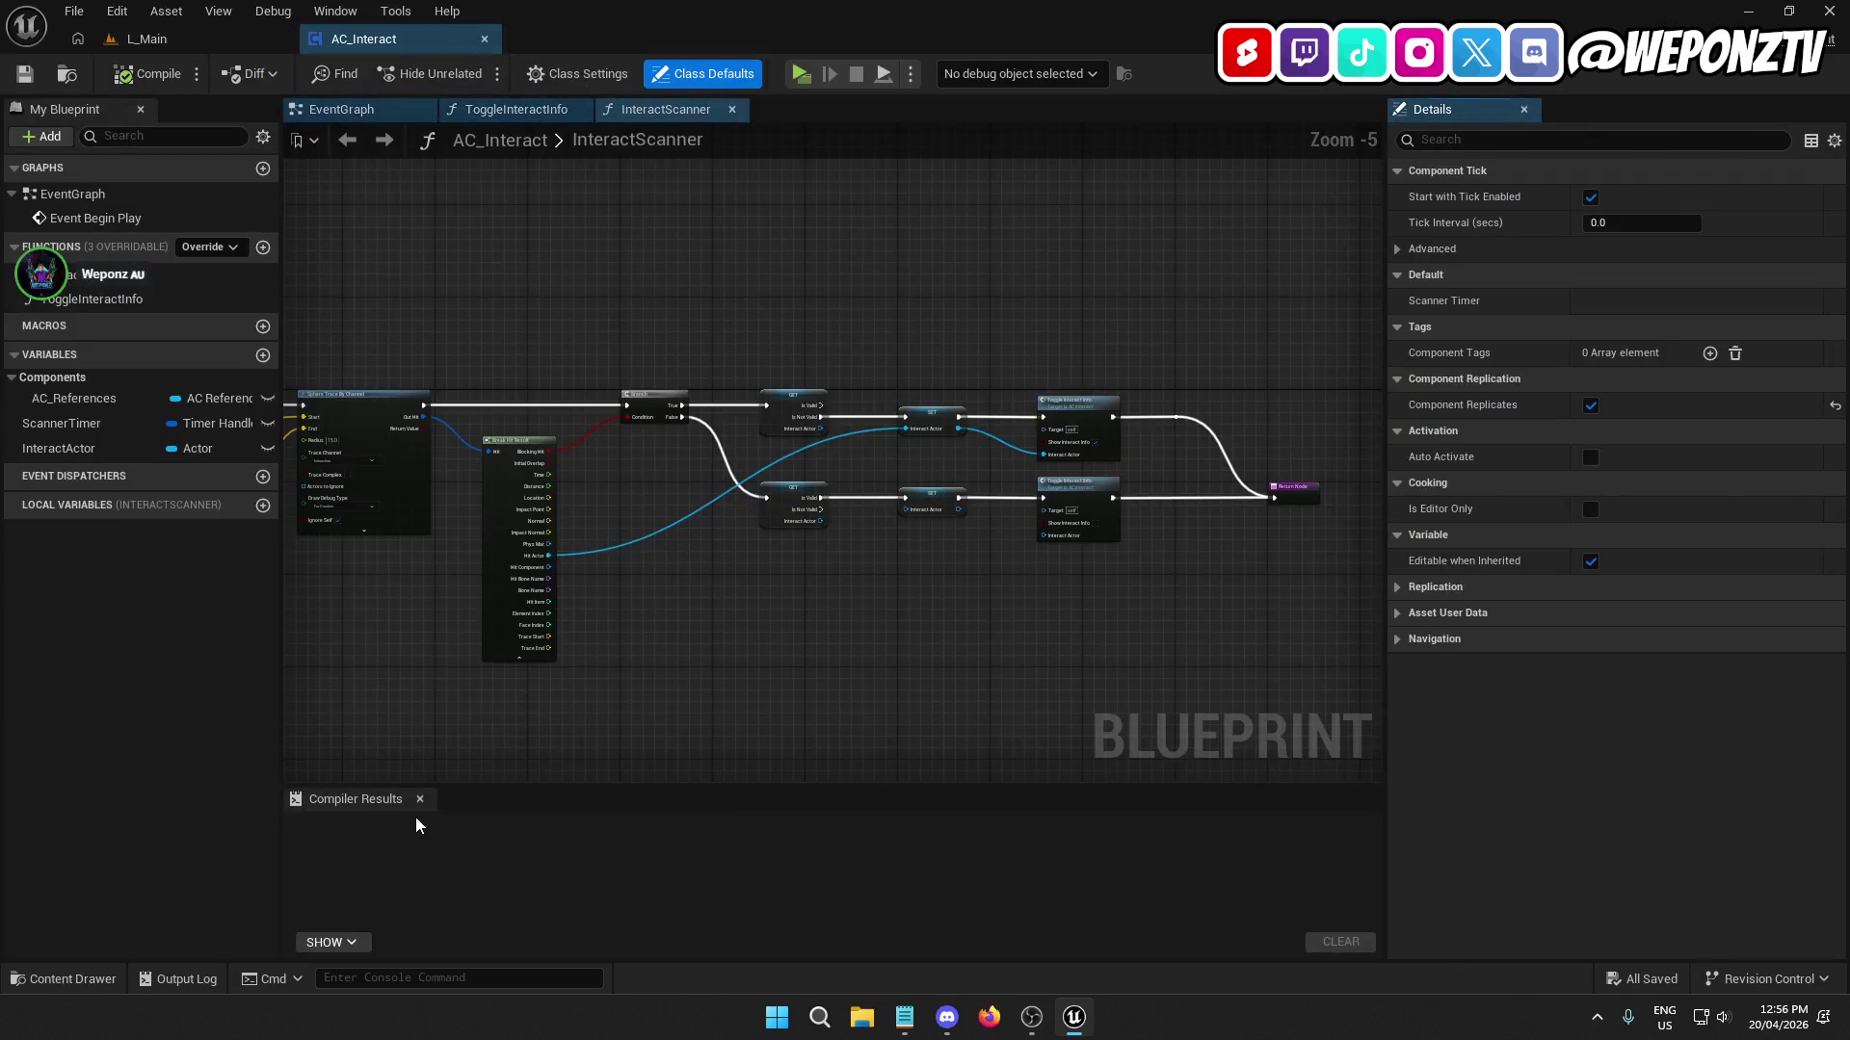
scroll(436, 597, up, 5)
click(569, 541)
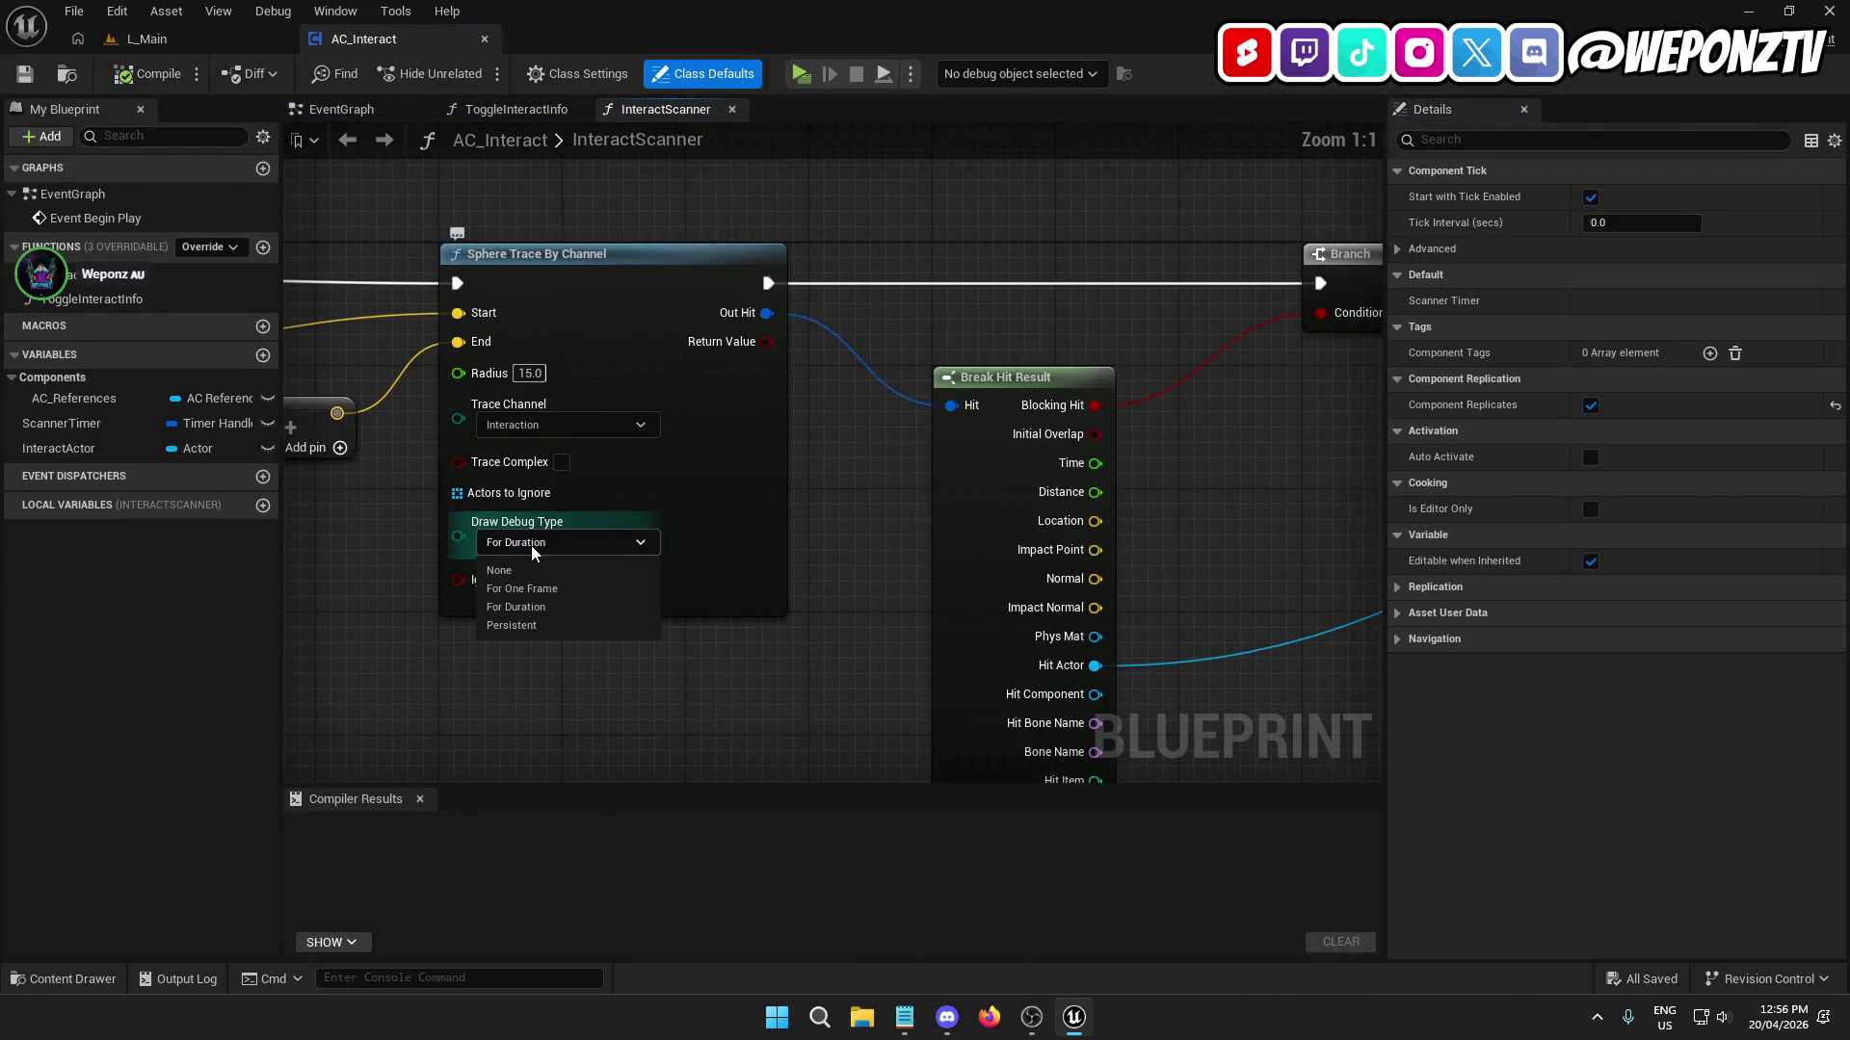
click(531, 575)
click(181, 74)
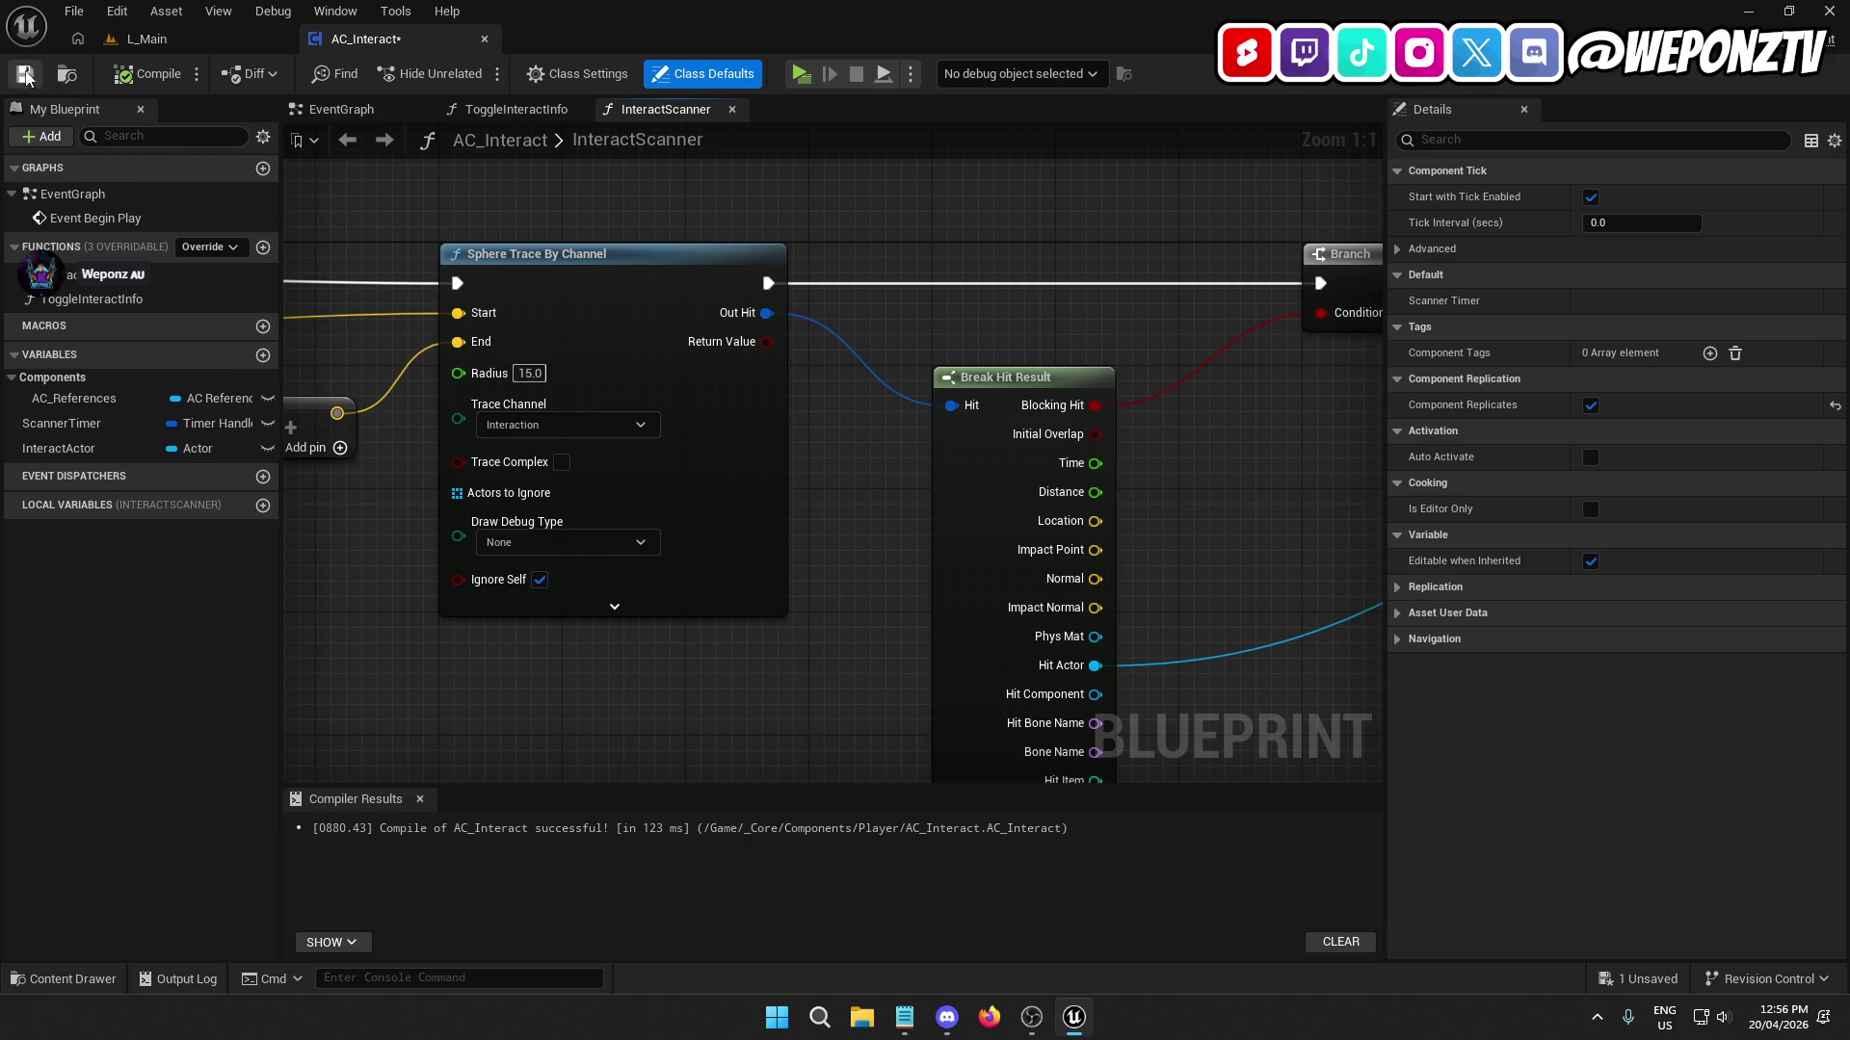
Rename the ToggleInteractInfo function to ToggleInformation, then compile and save AC_Interact.
click(732, 112)
click(578, 110)
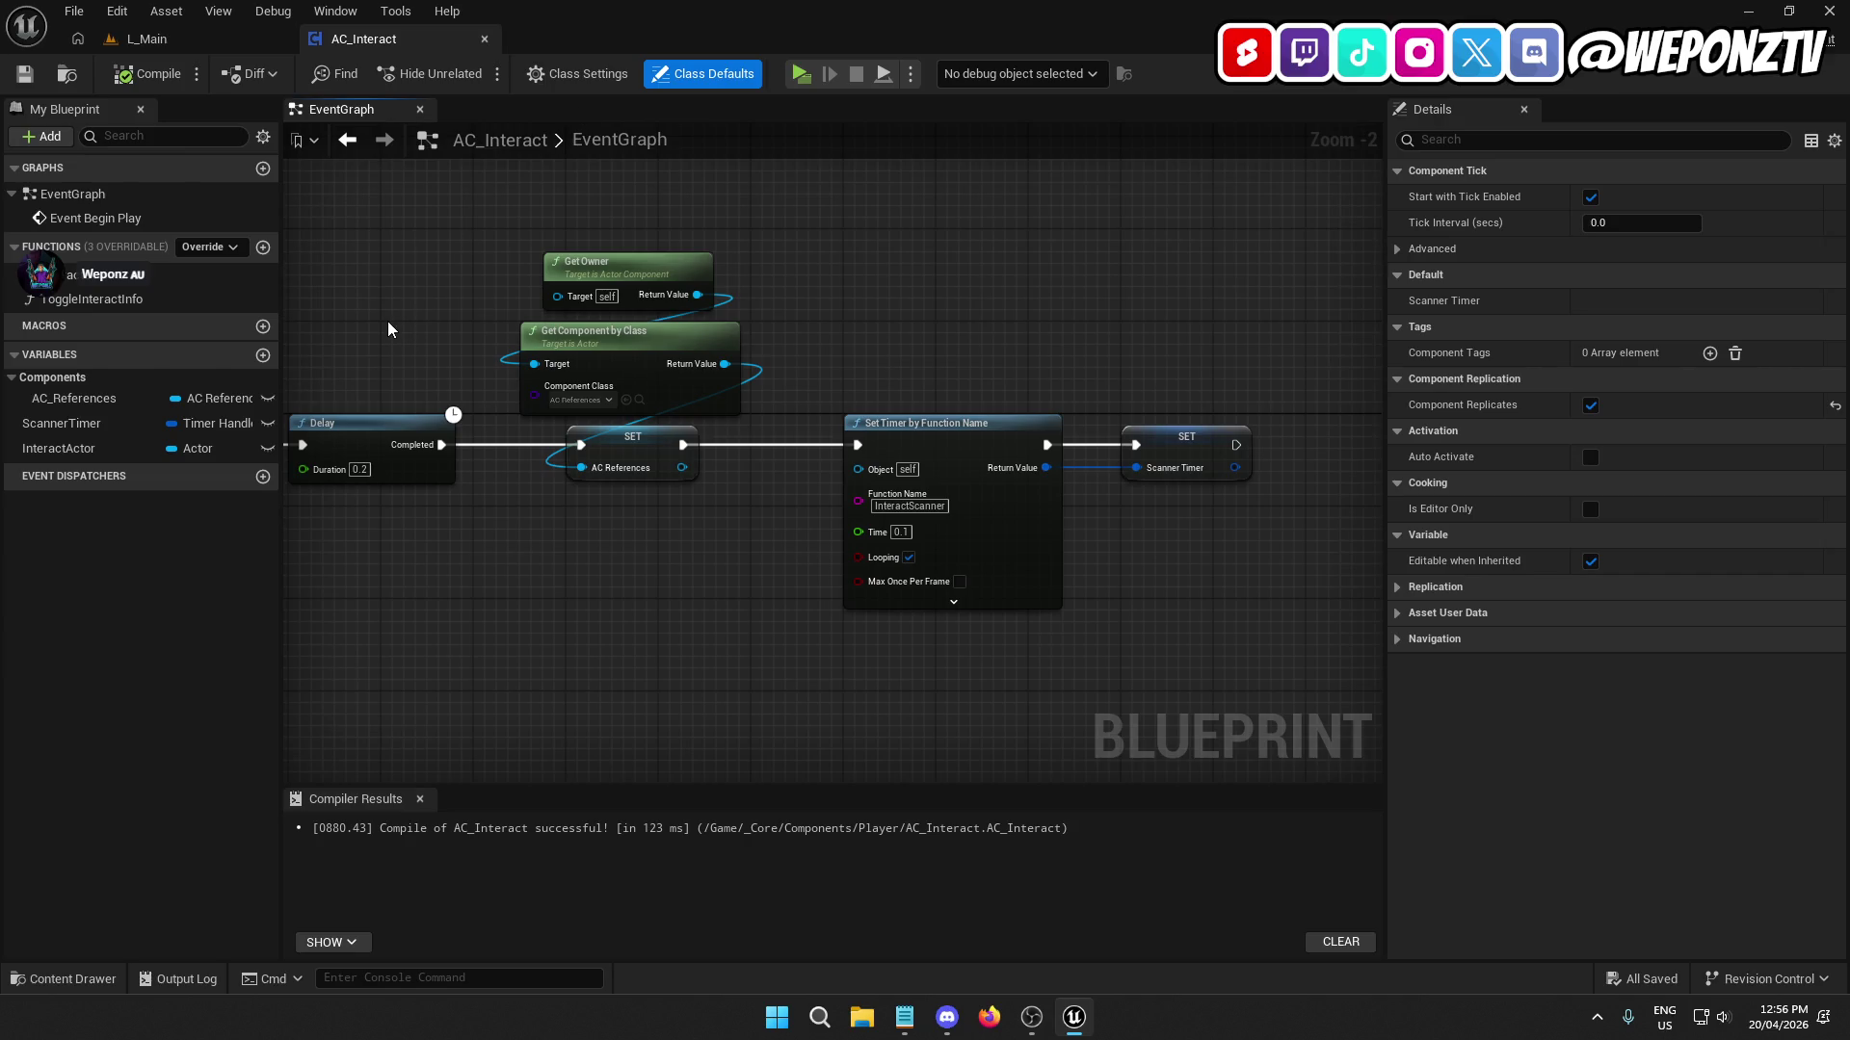
click(108, 300)
click(85, 302)
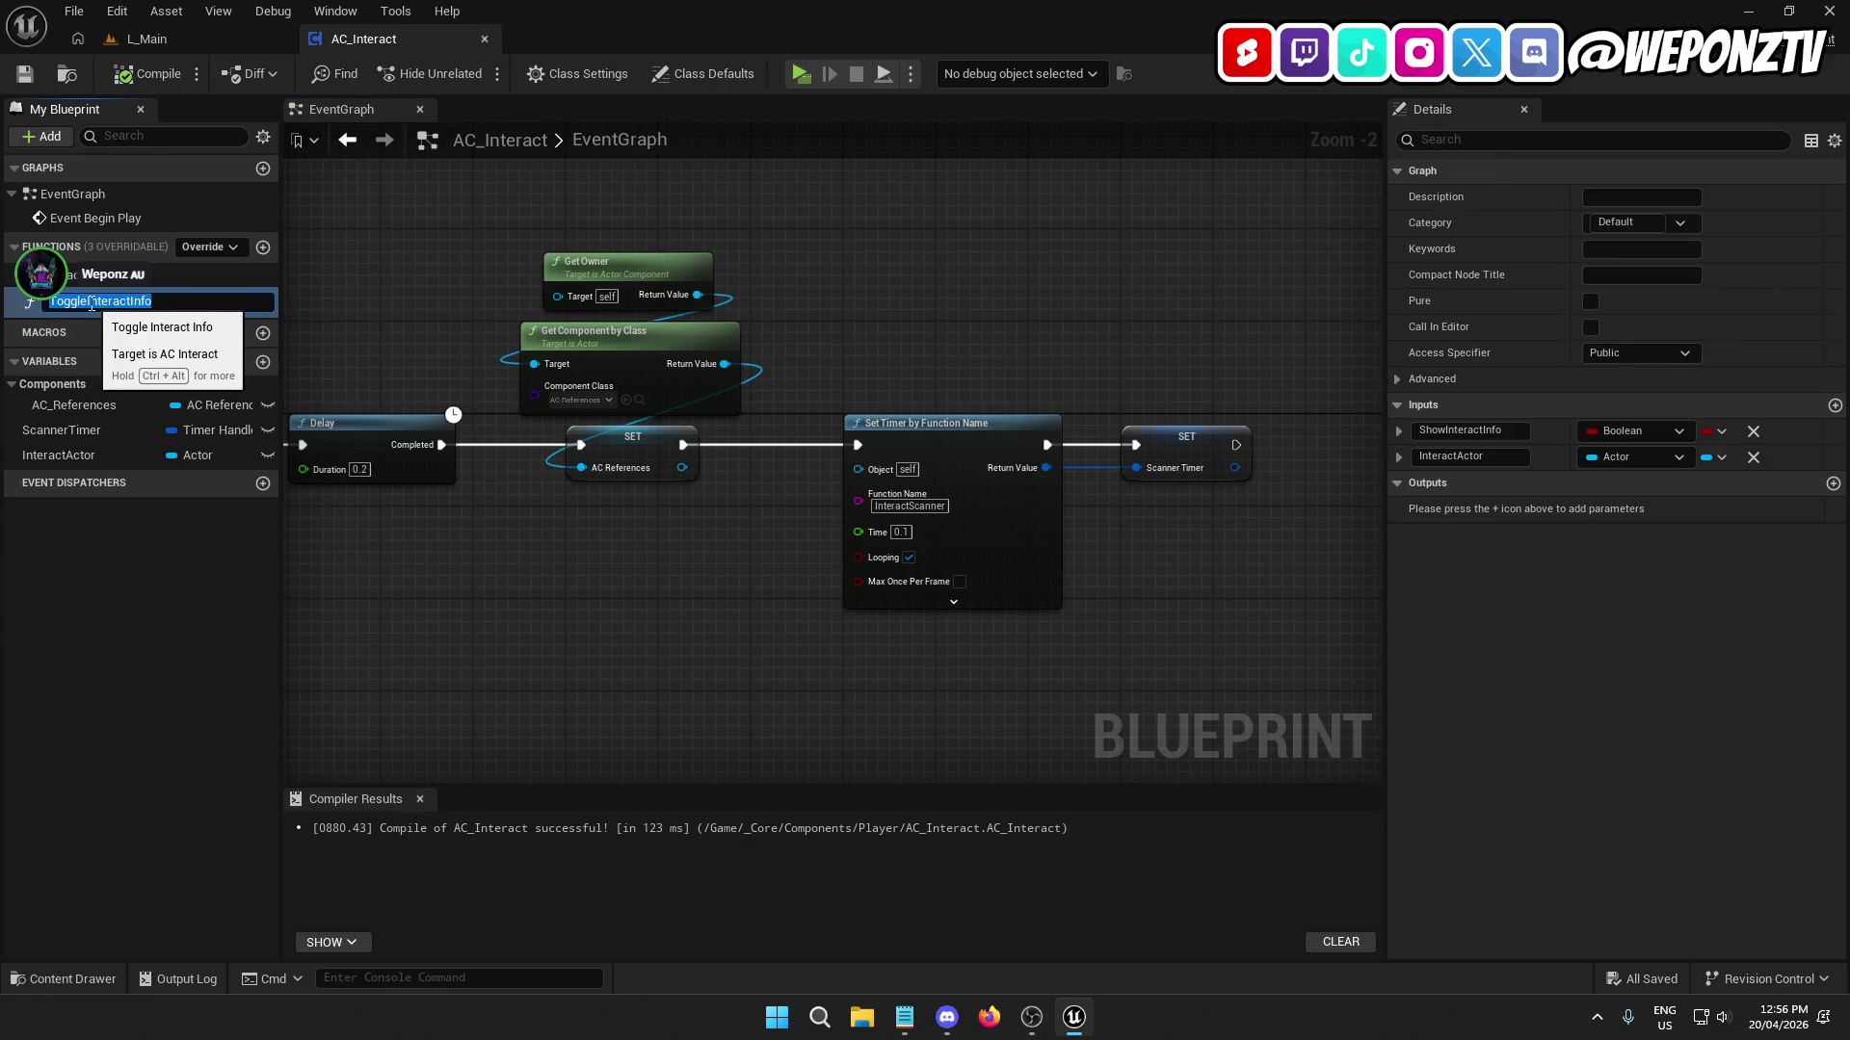
click(87, 303)
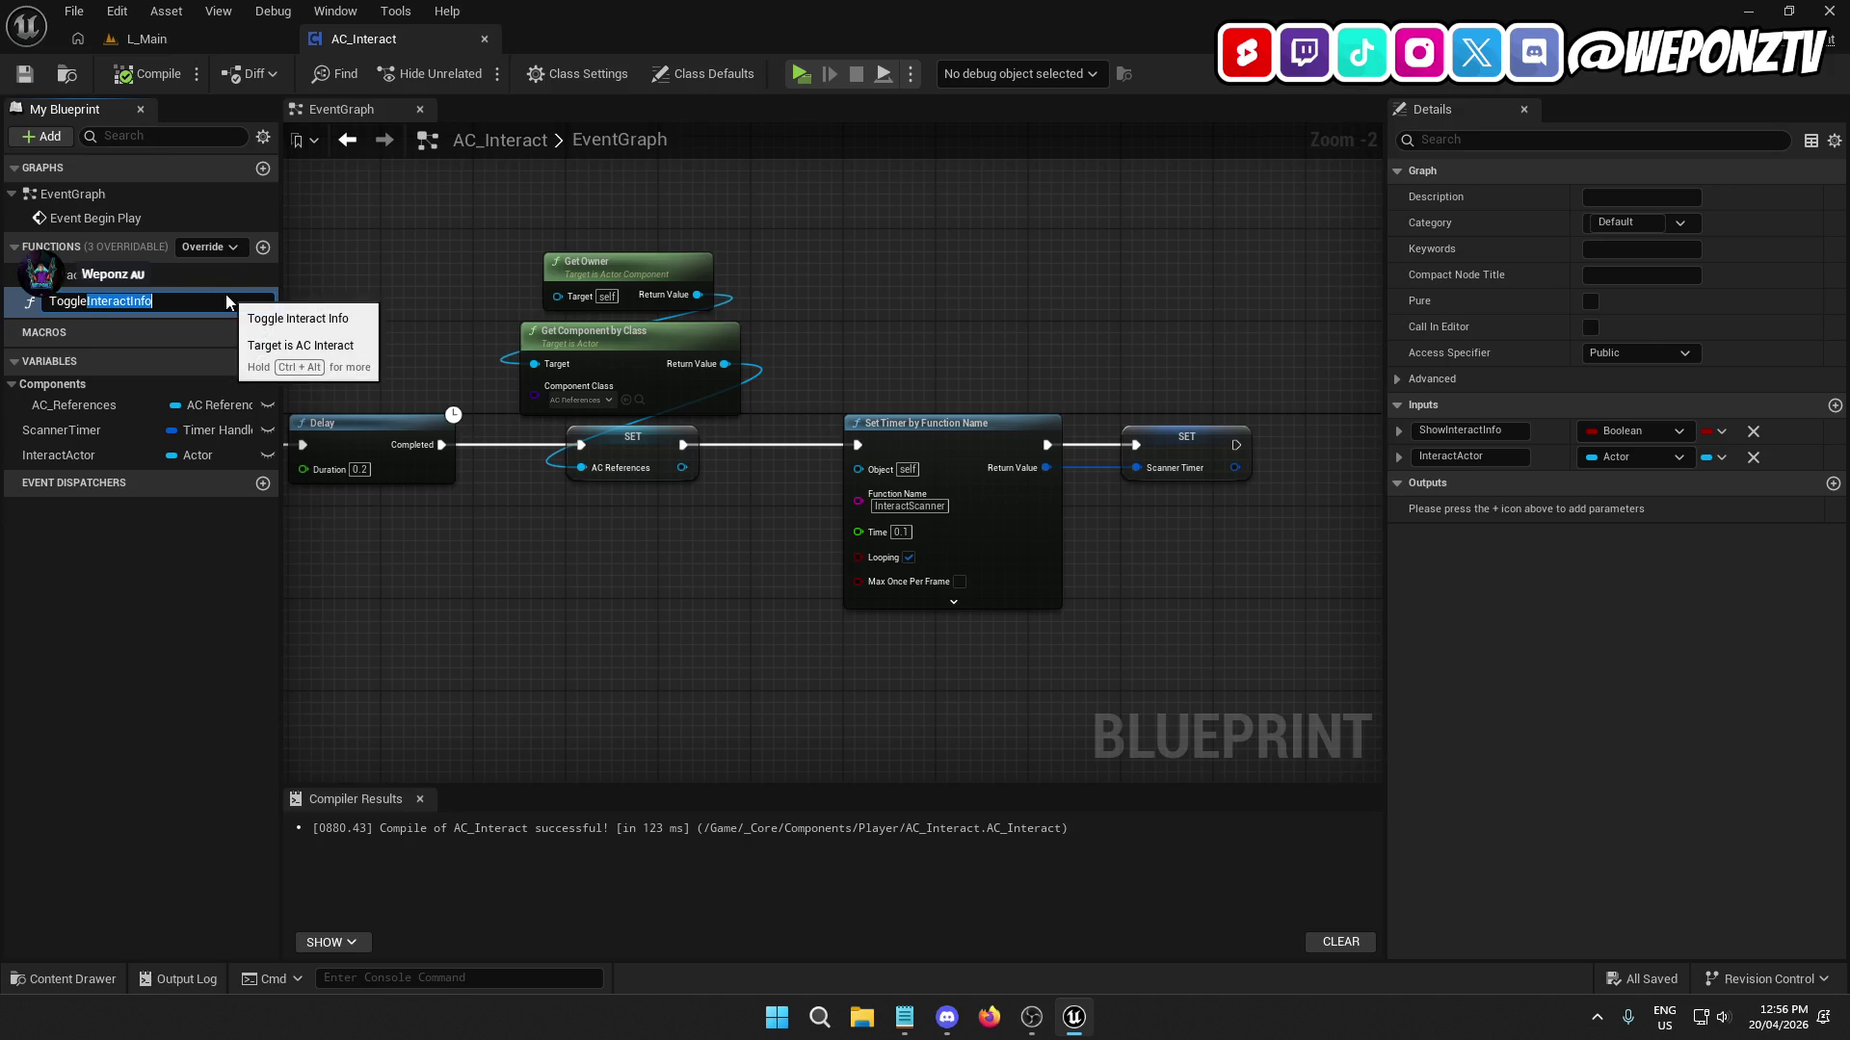
key(ctrl+Delete)
text(Information)
key(Return)
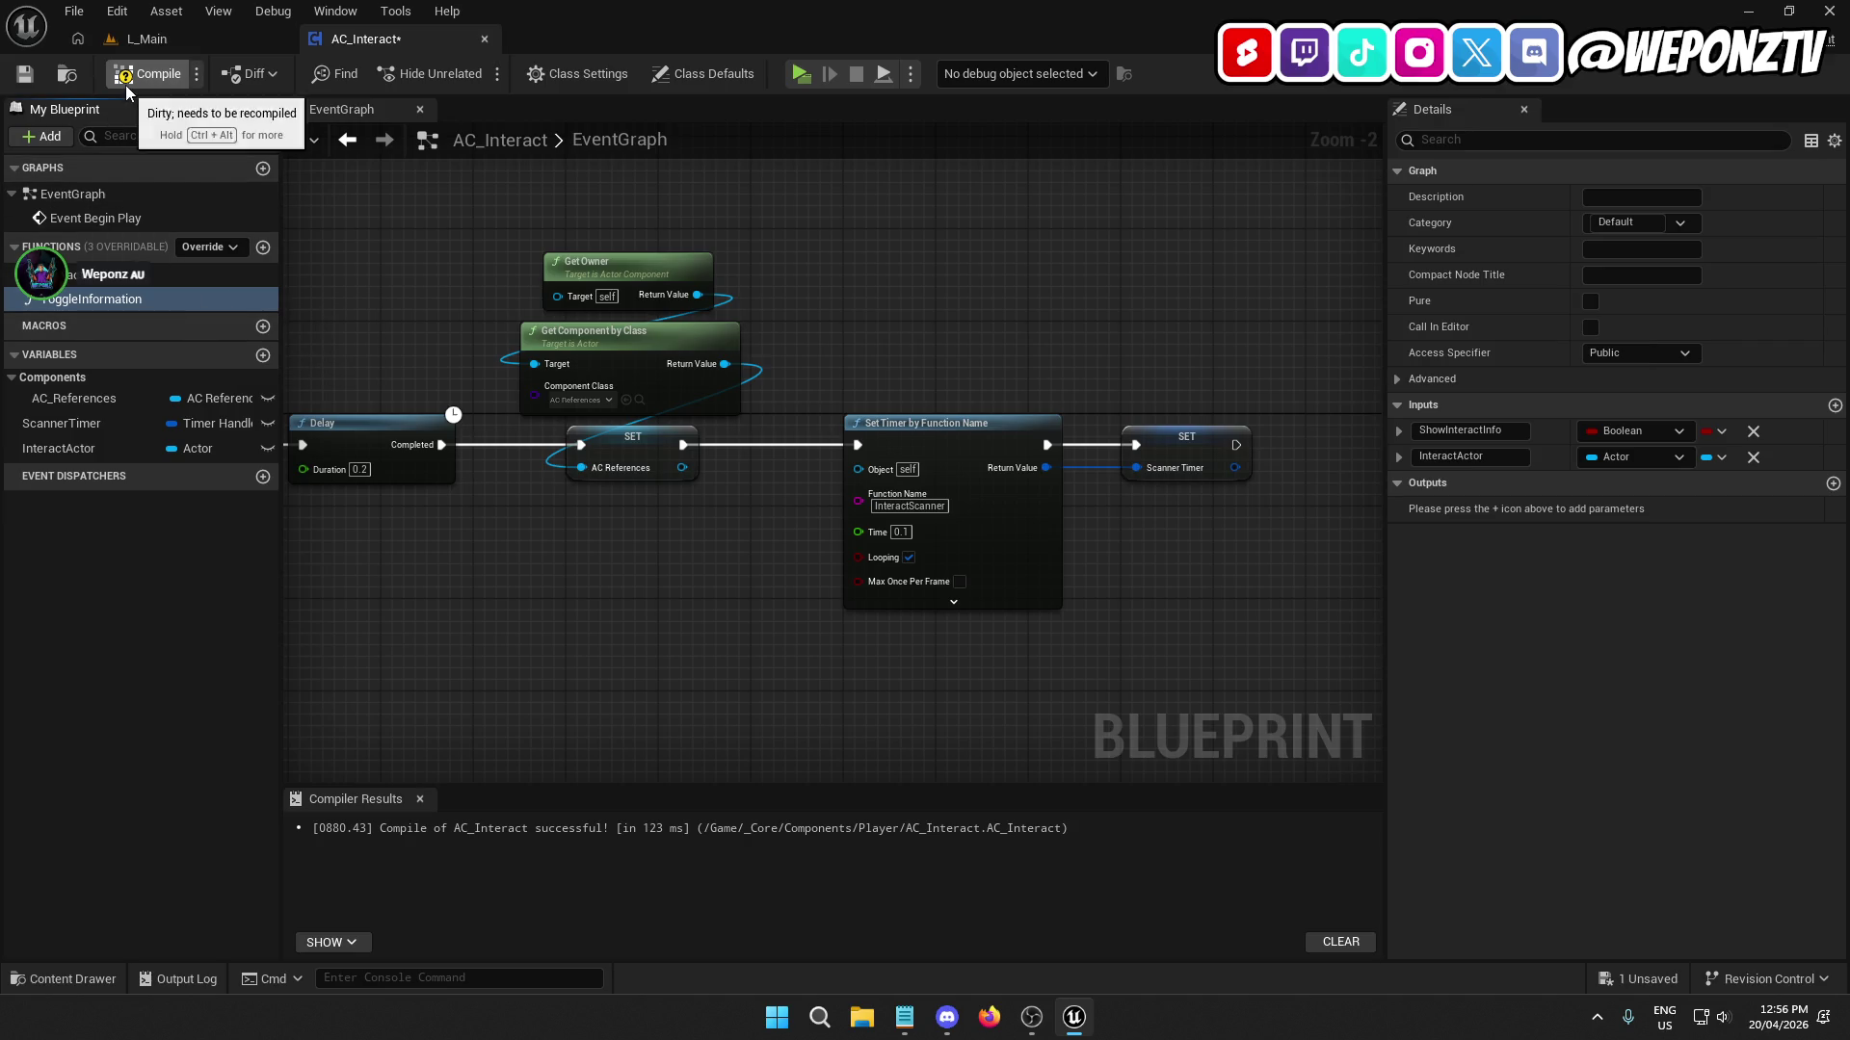
click(125, 82)
key(ctrl+s)
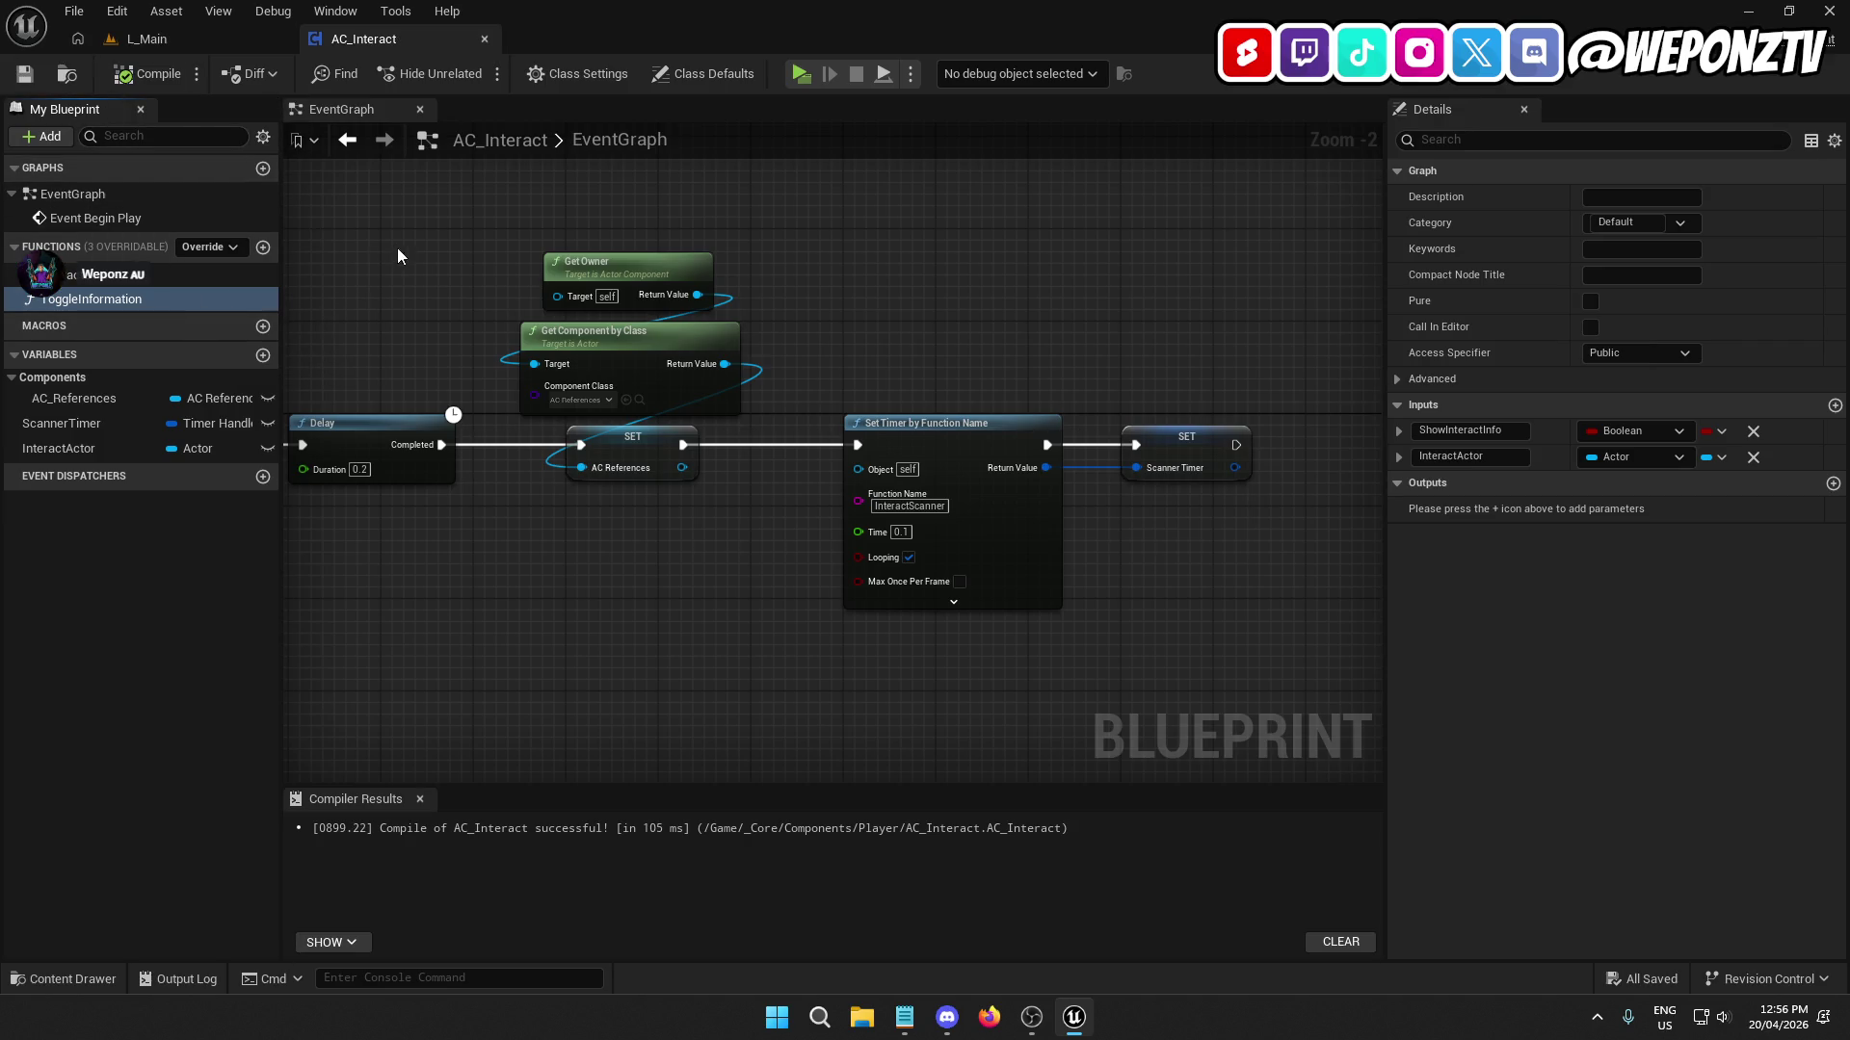
drag(765, 638, 782, 570)
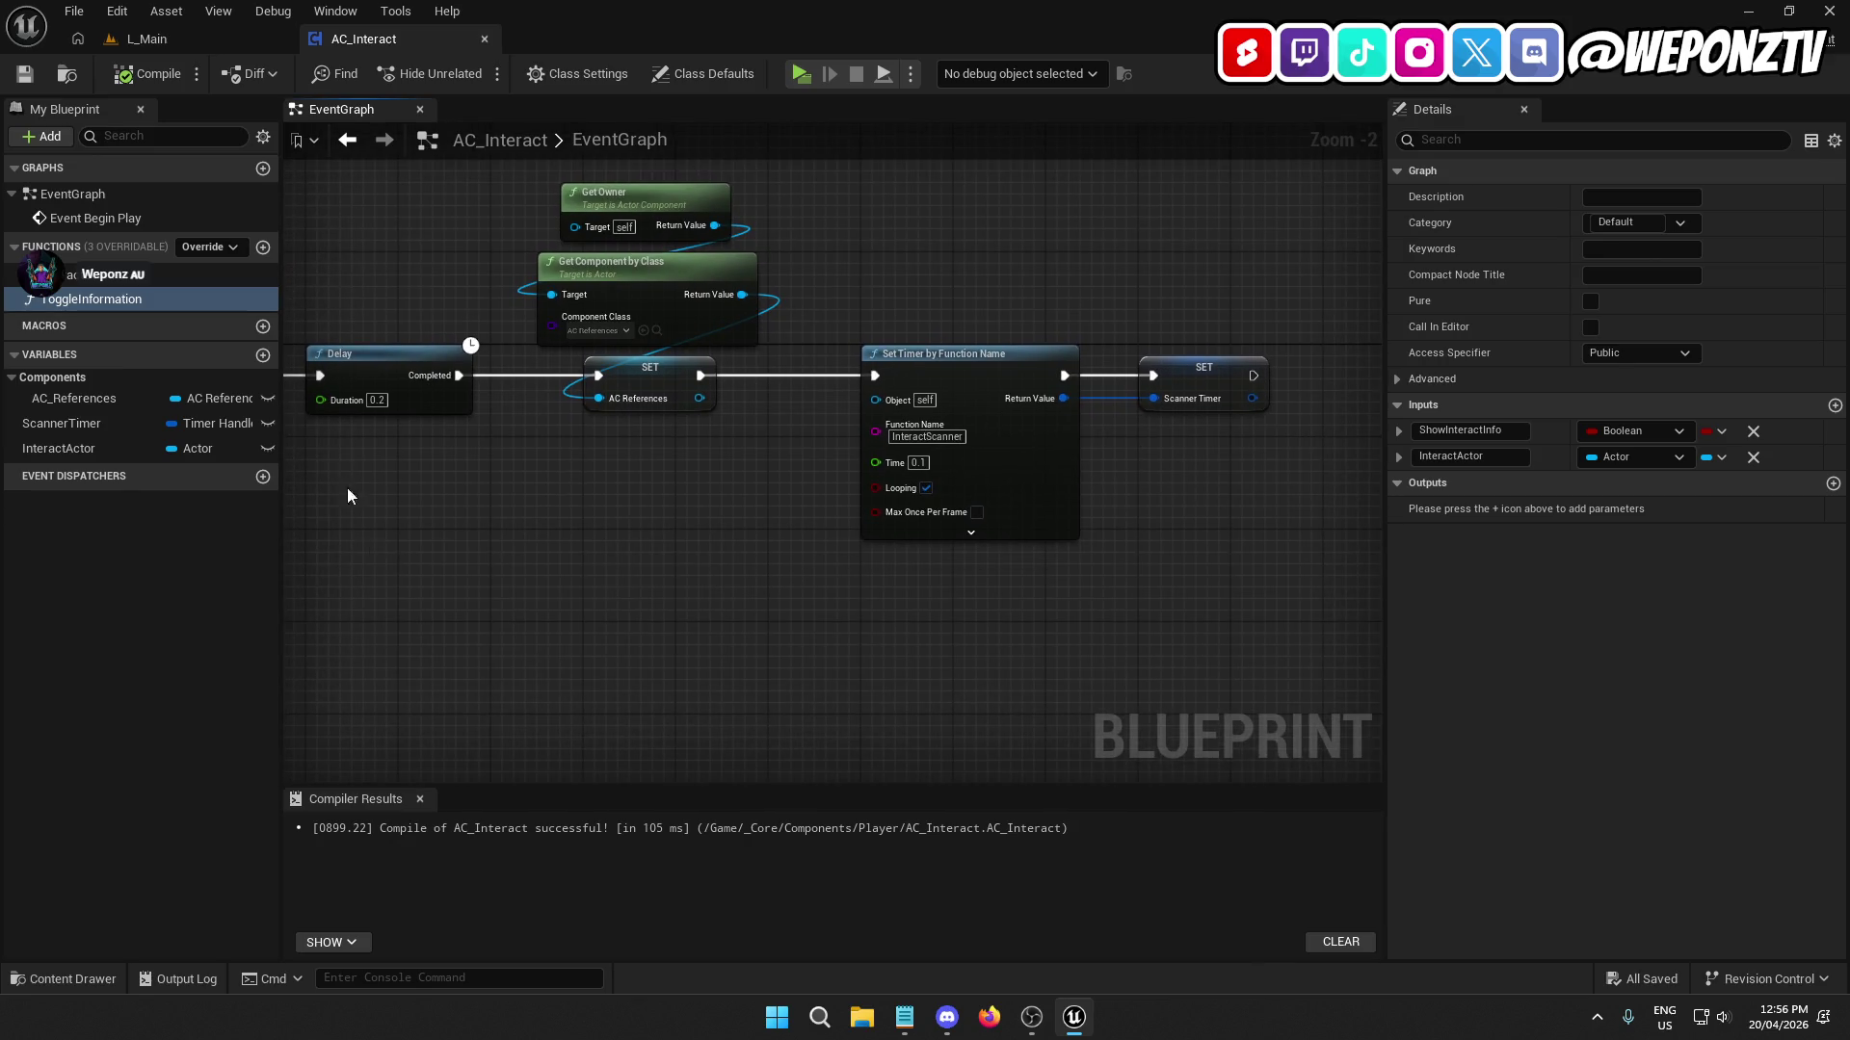
Play-test L_Main walking toward the prison door, then reopen AC_Interact.
click(183, 38)
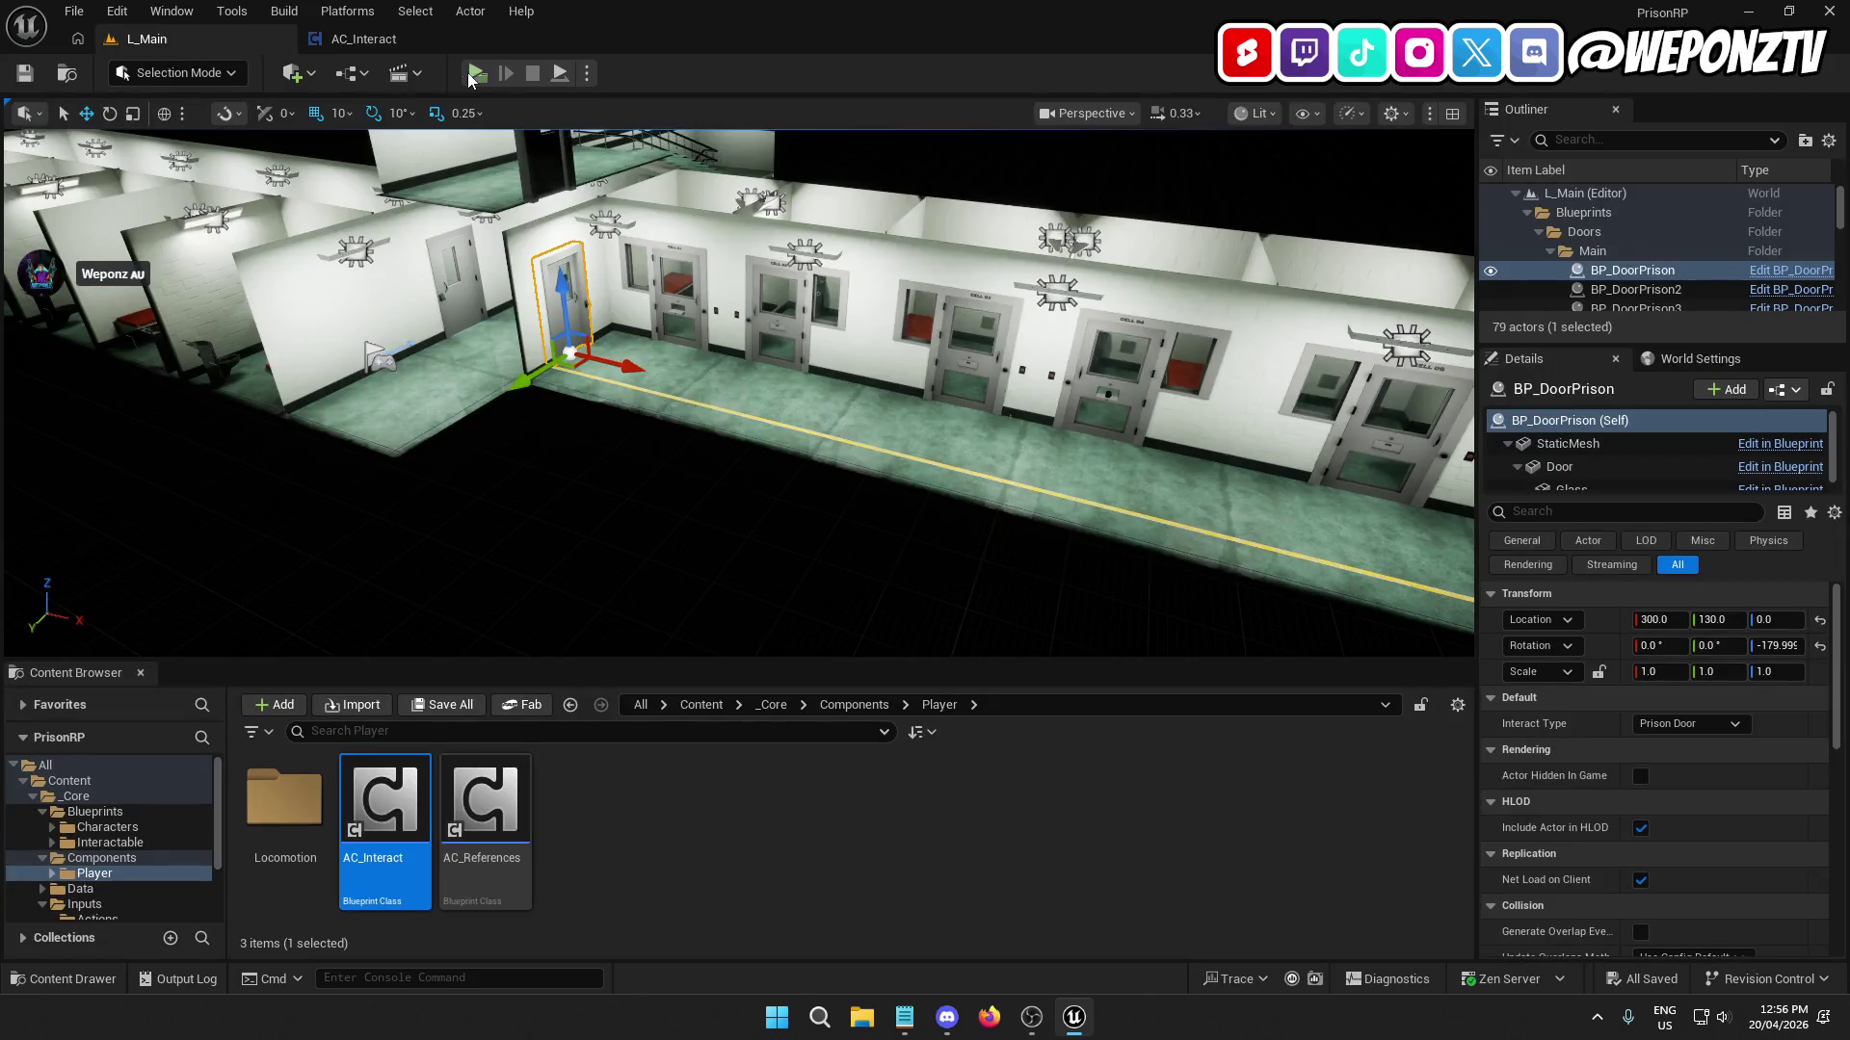
click(474, 75)
key(w)
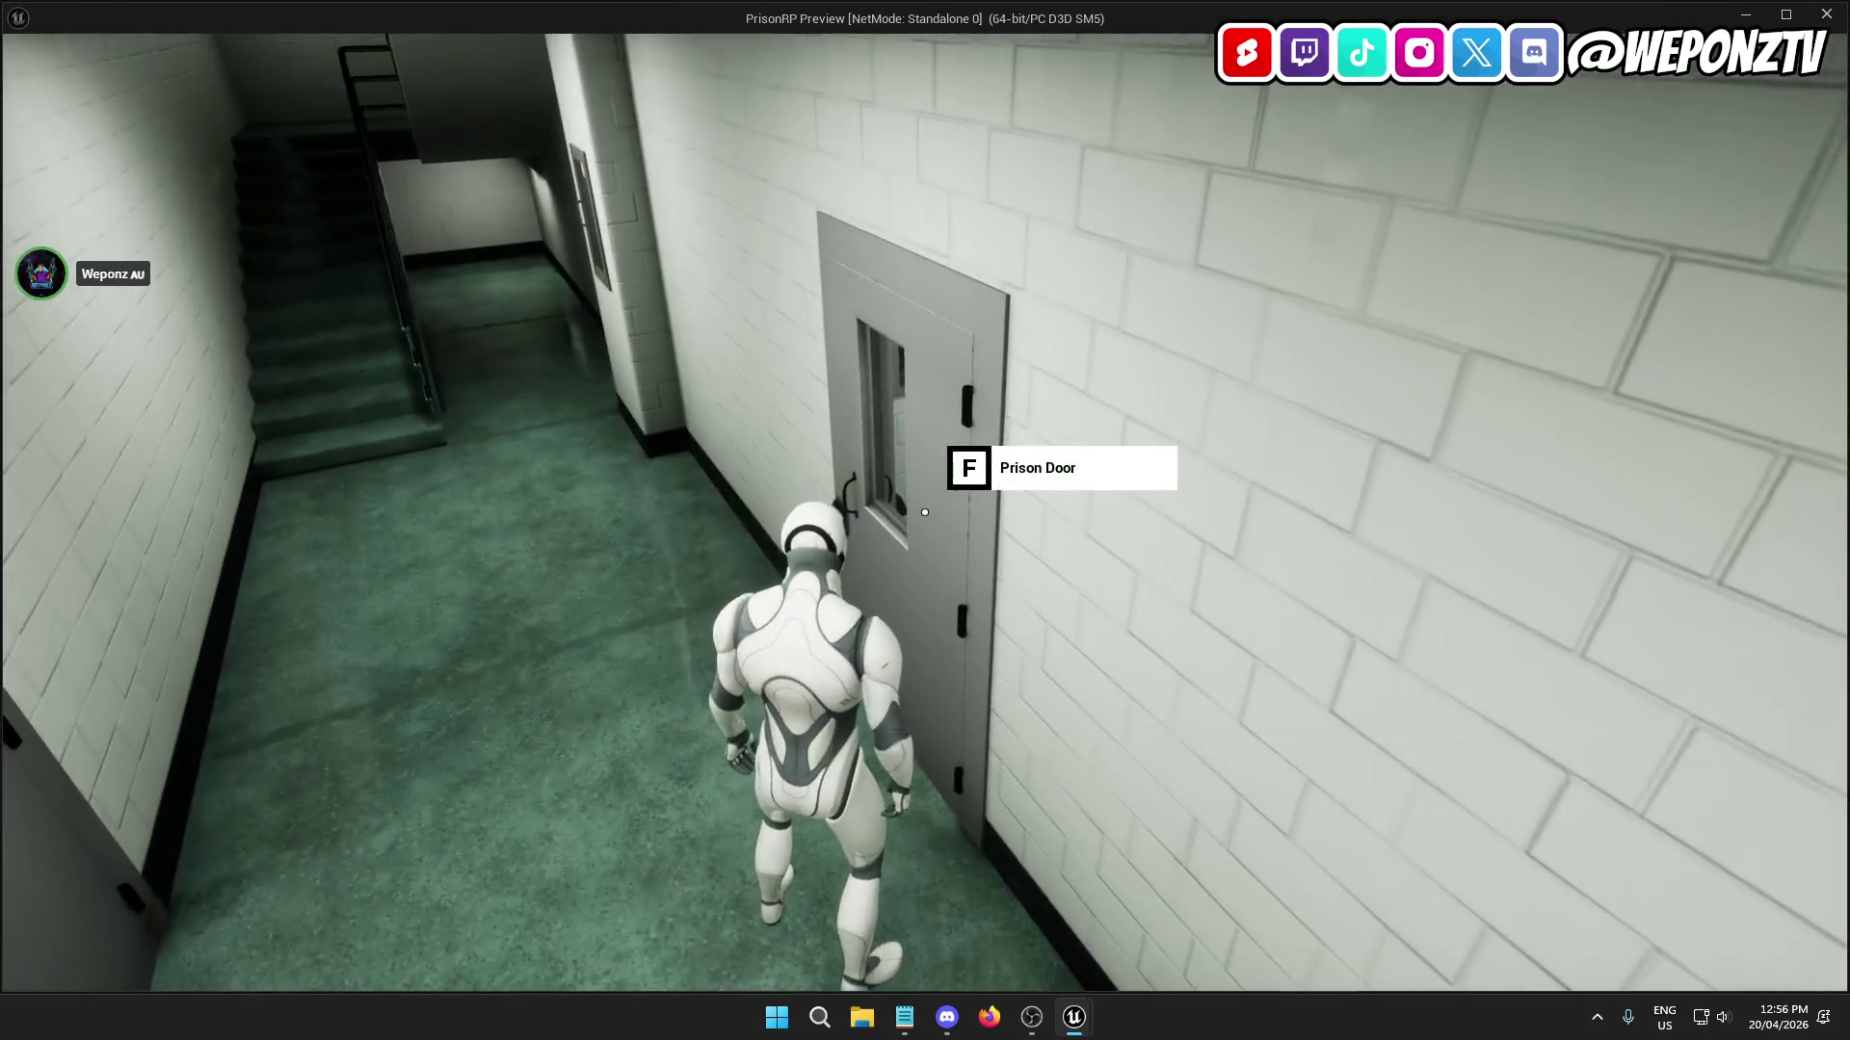
key(Escape)
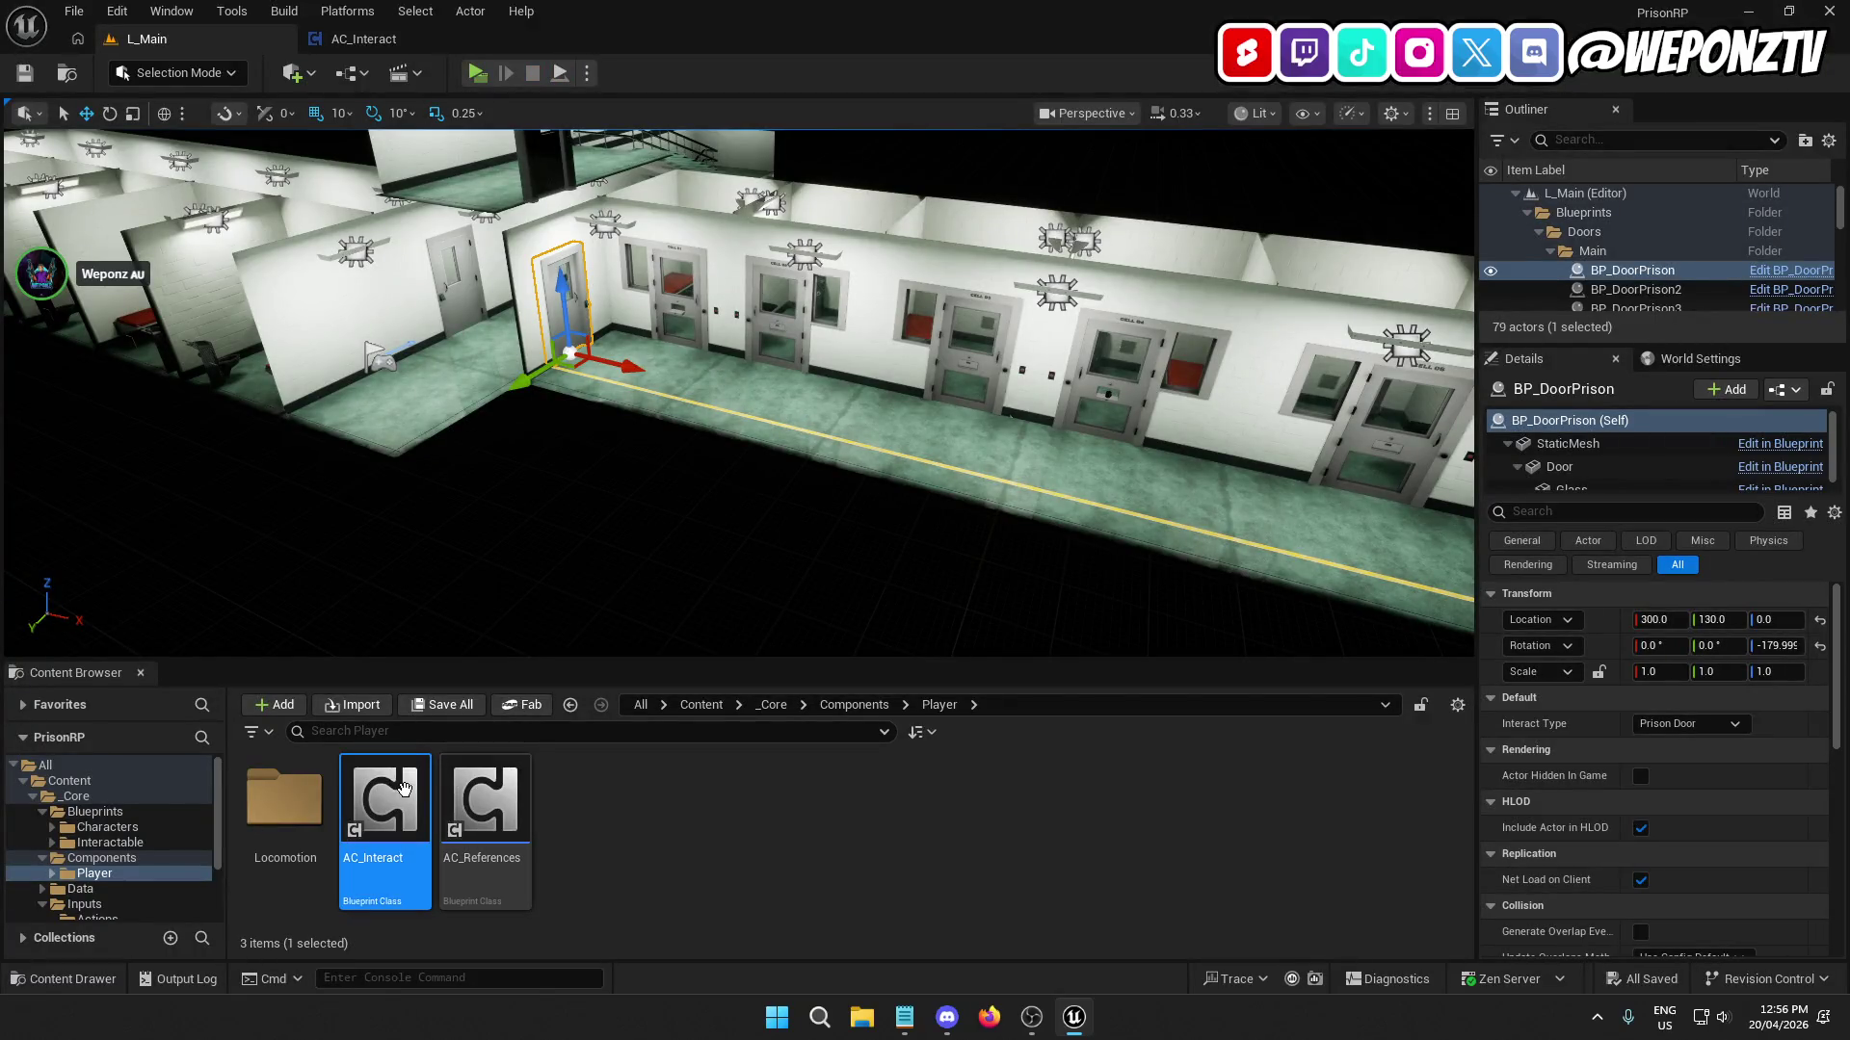
double_click(403, 790)
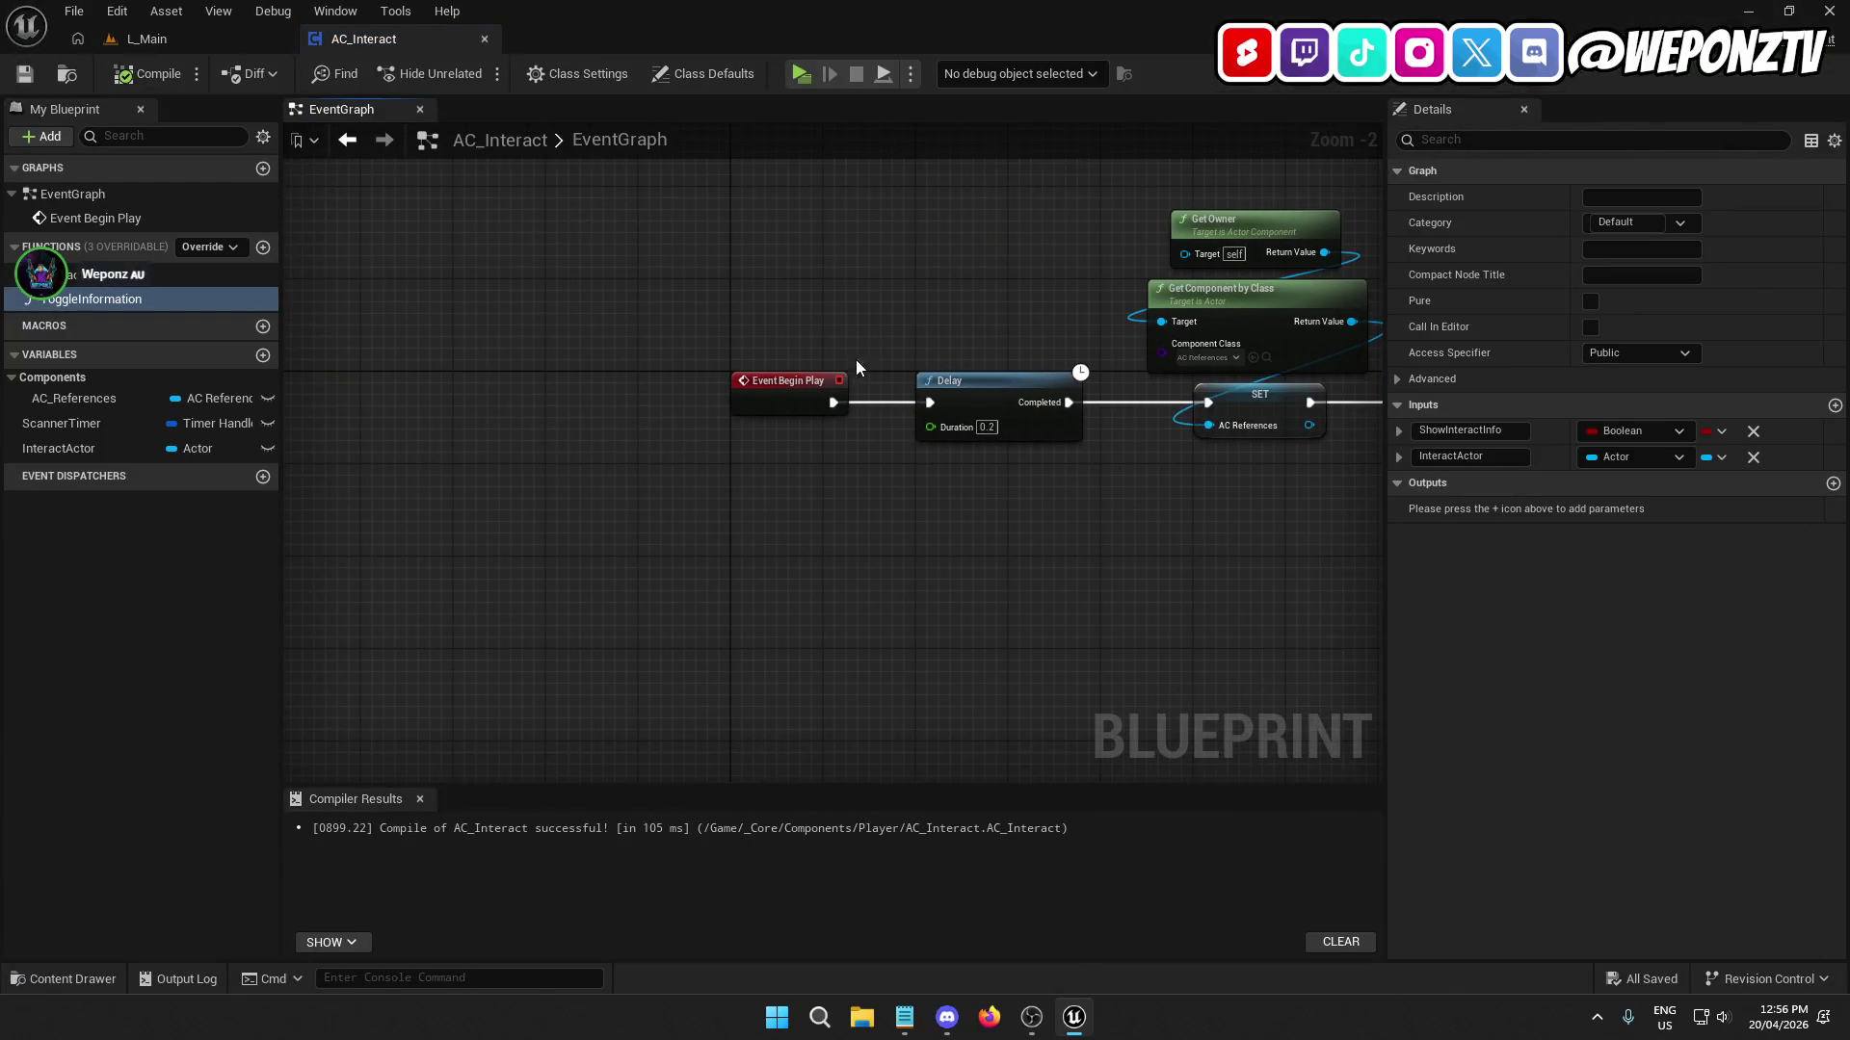
Add a new graph to AC_Interact named InputGraph.
mouse_move(855, 361)
mouse_down()
mouse_move(539, 417)
mouse_move(471, 467)
mouse_move(511, 457)
mouse_up()
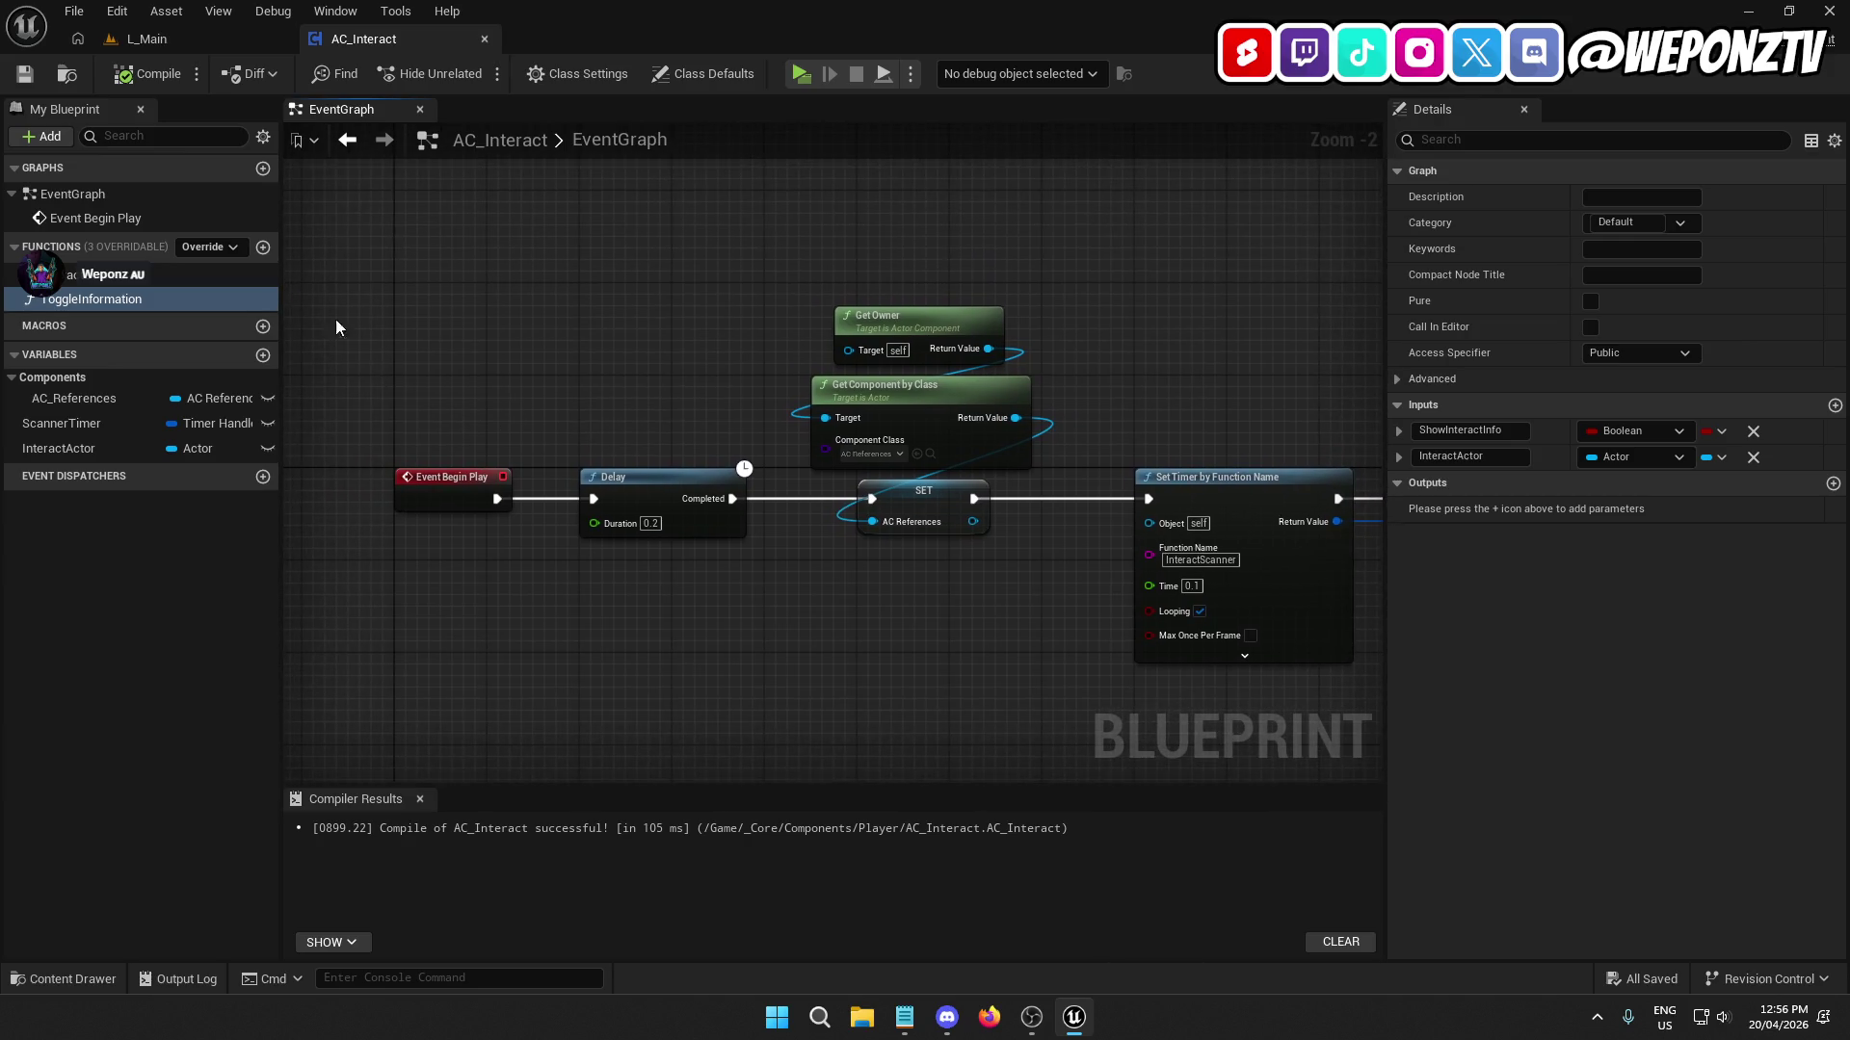
click(161, 179)
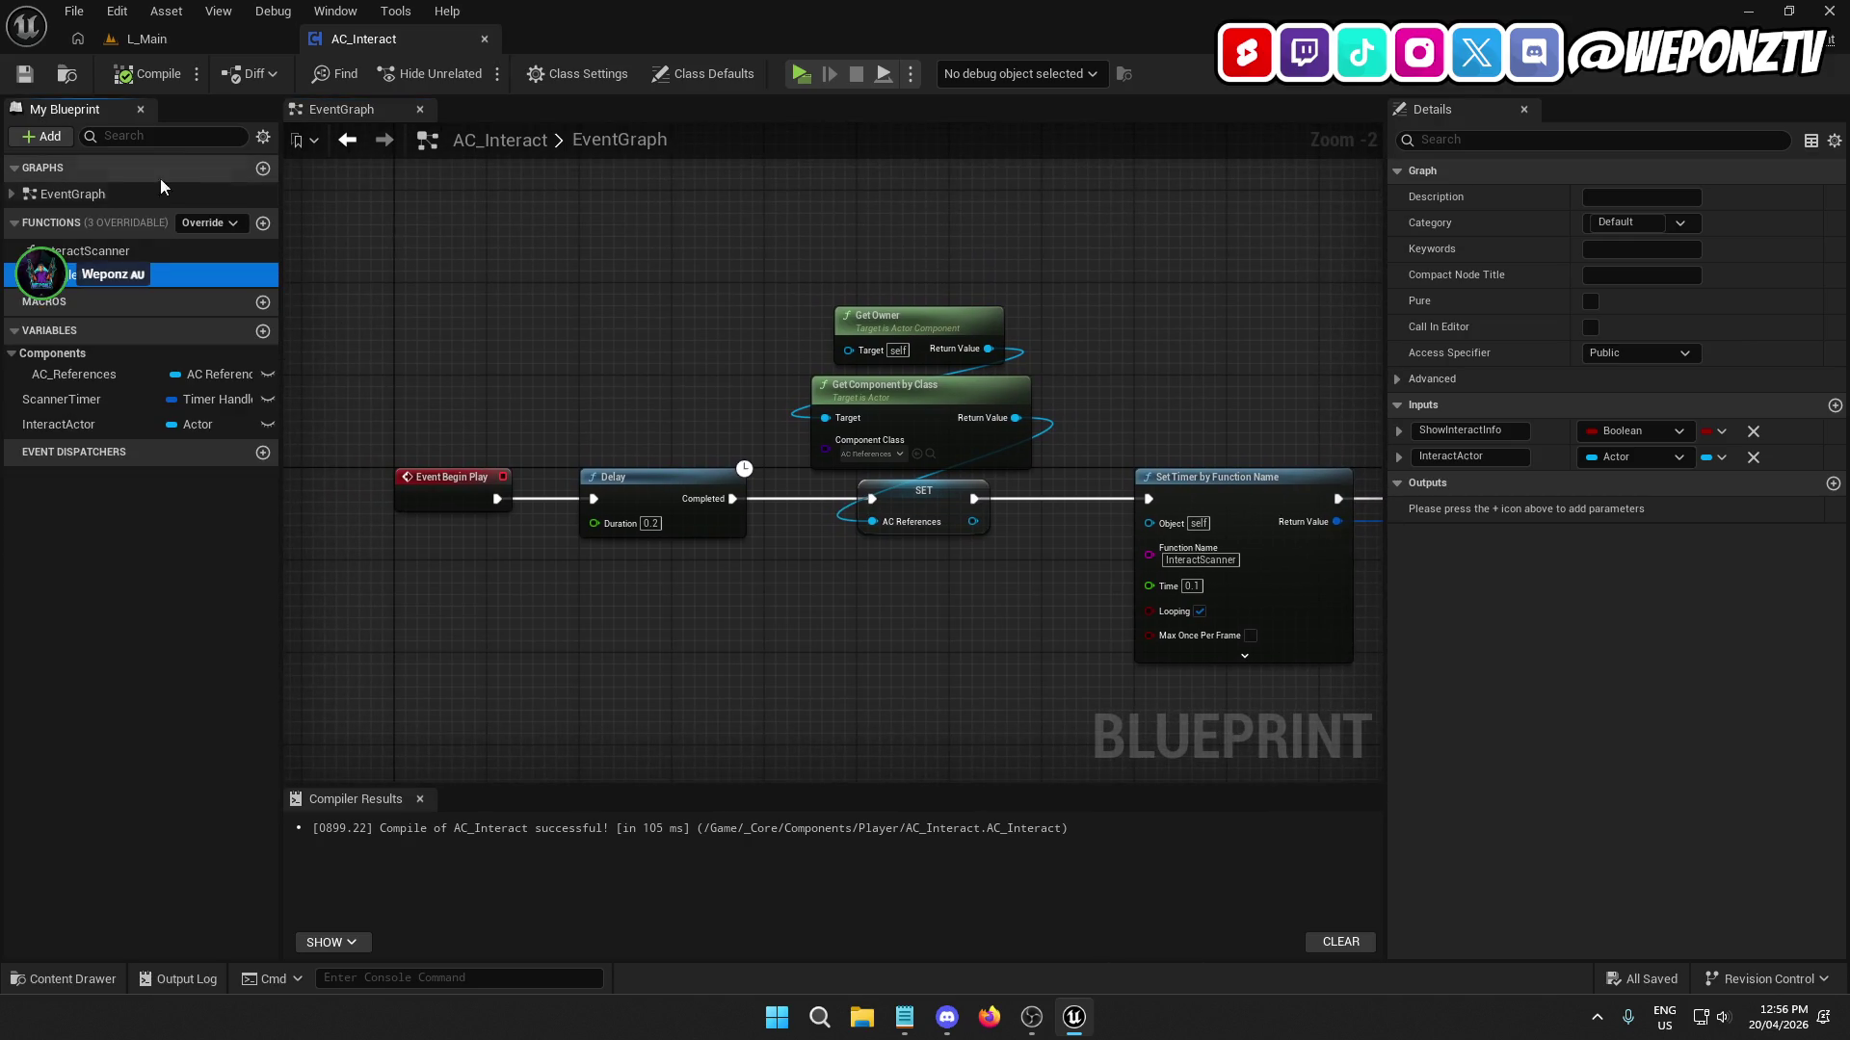
click(263, 169)
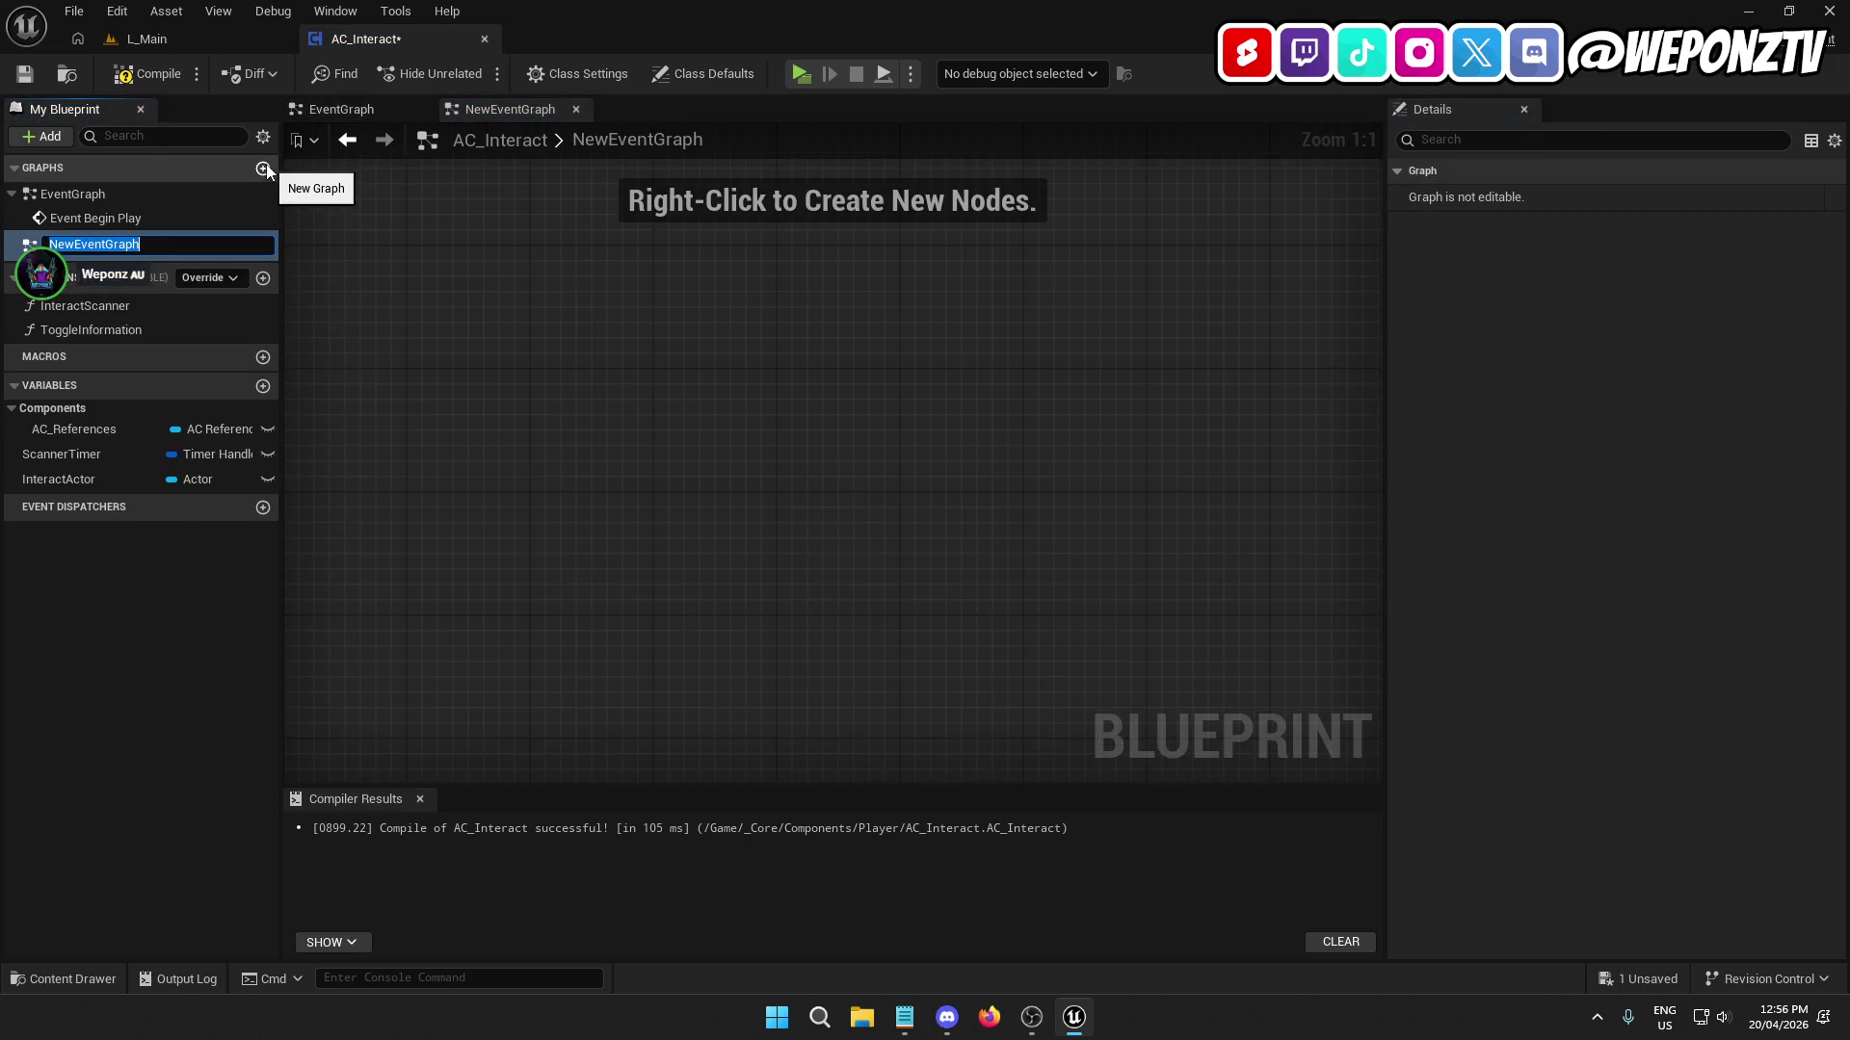
text(Inu)
key(Return)
click(56, 246)
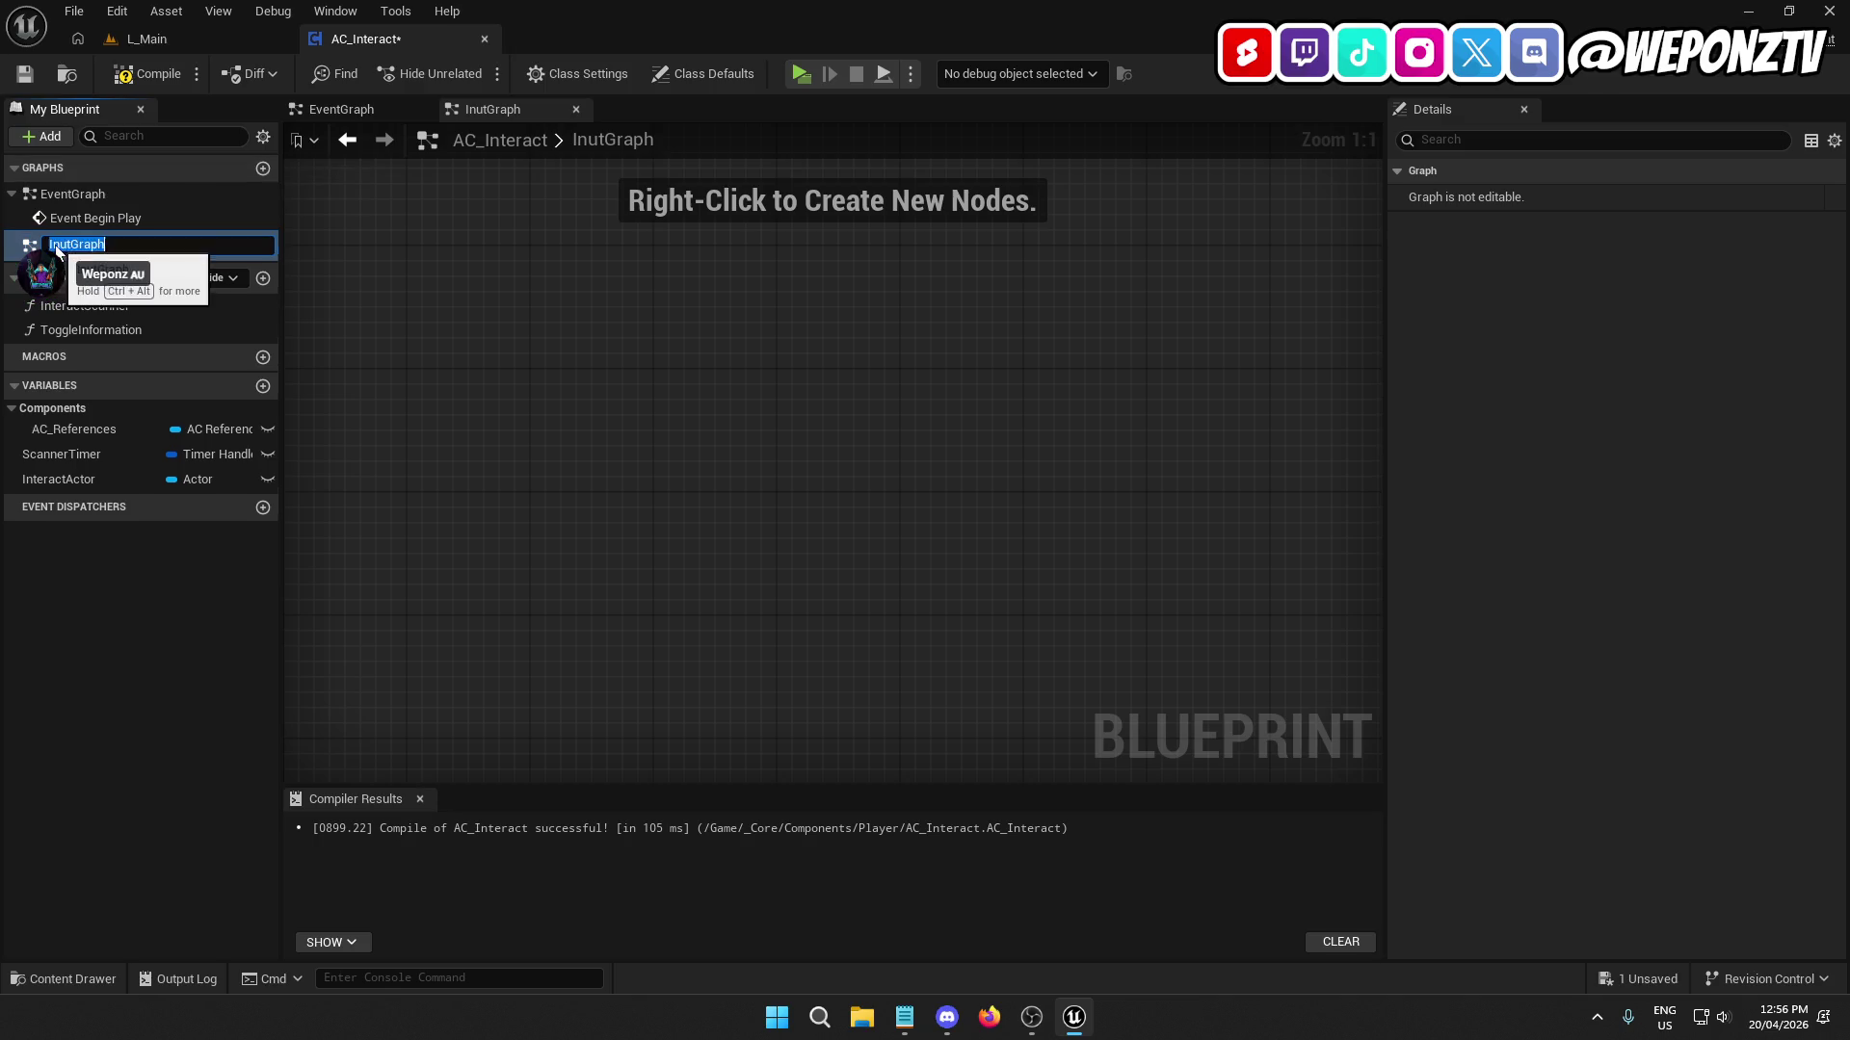
click(56, 245)
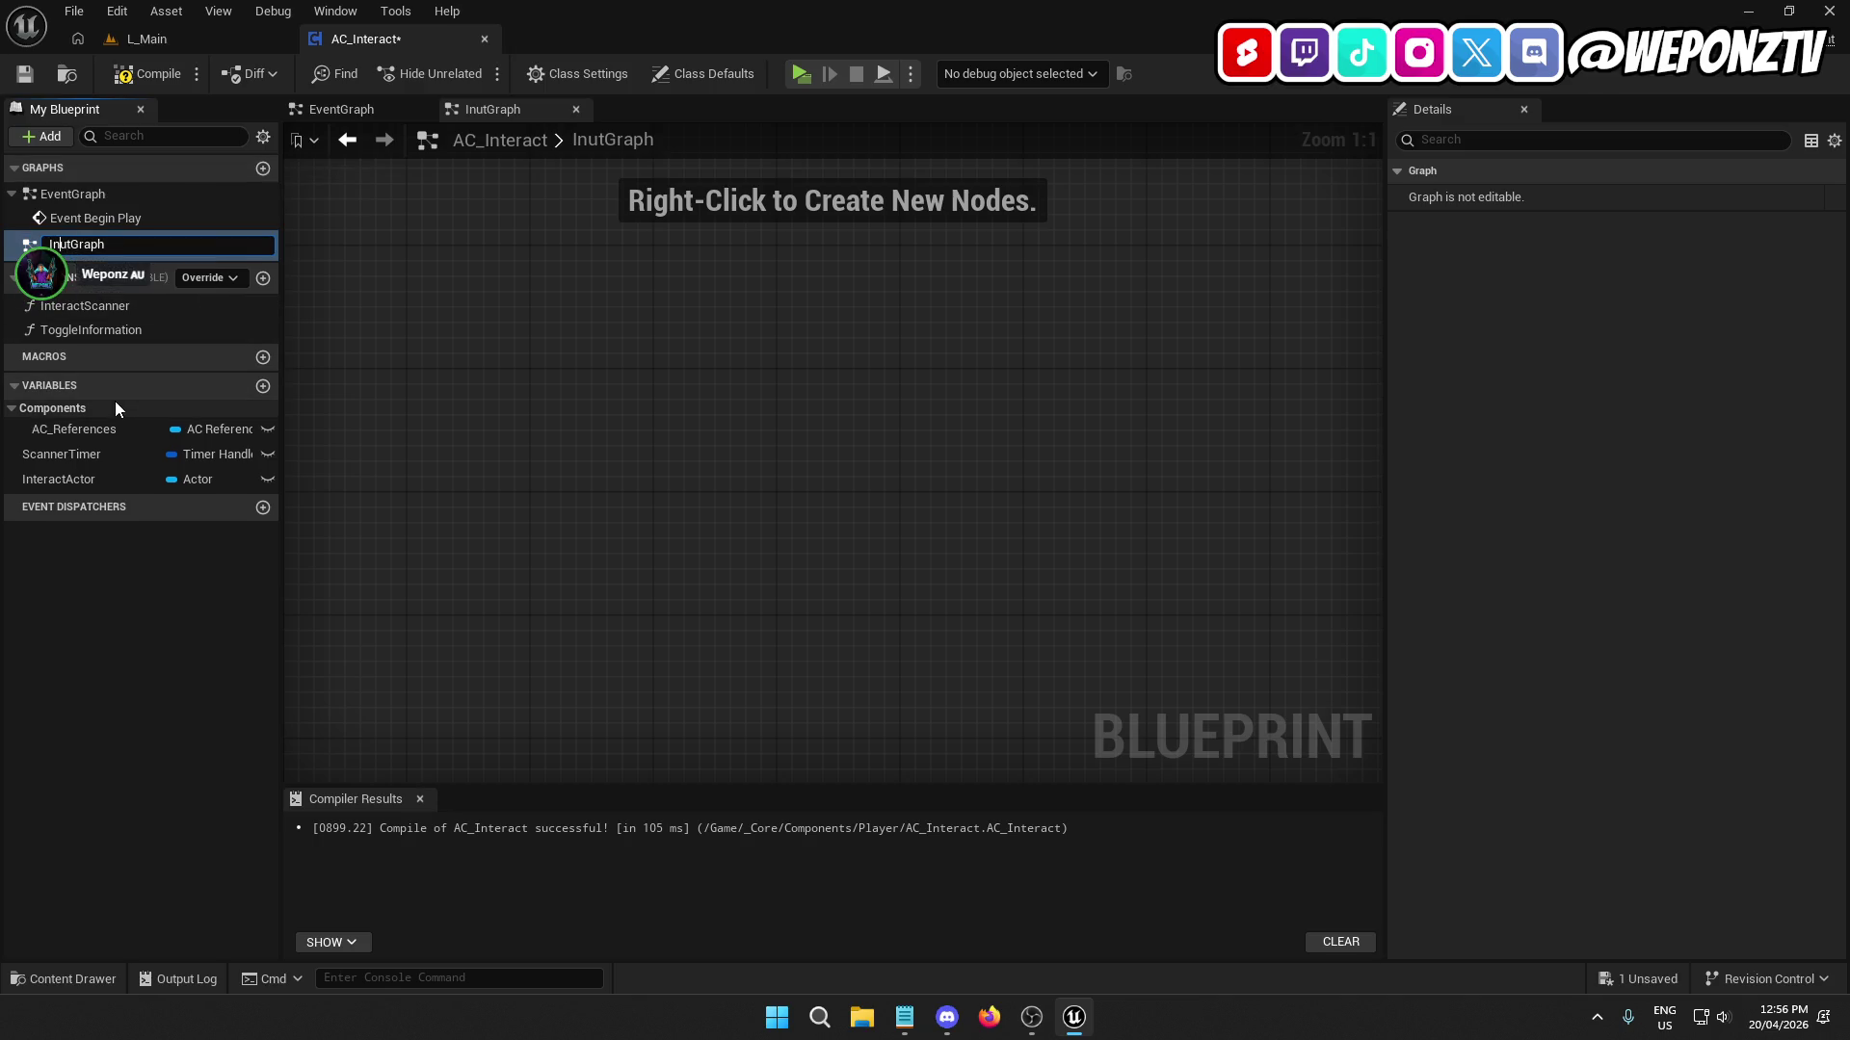
text(p)
key(Return)
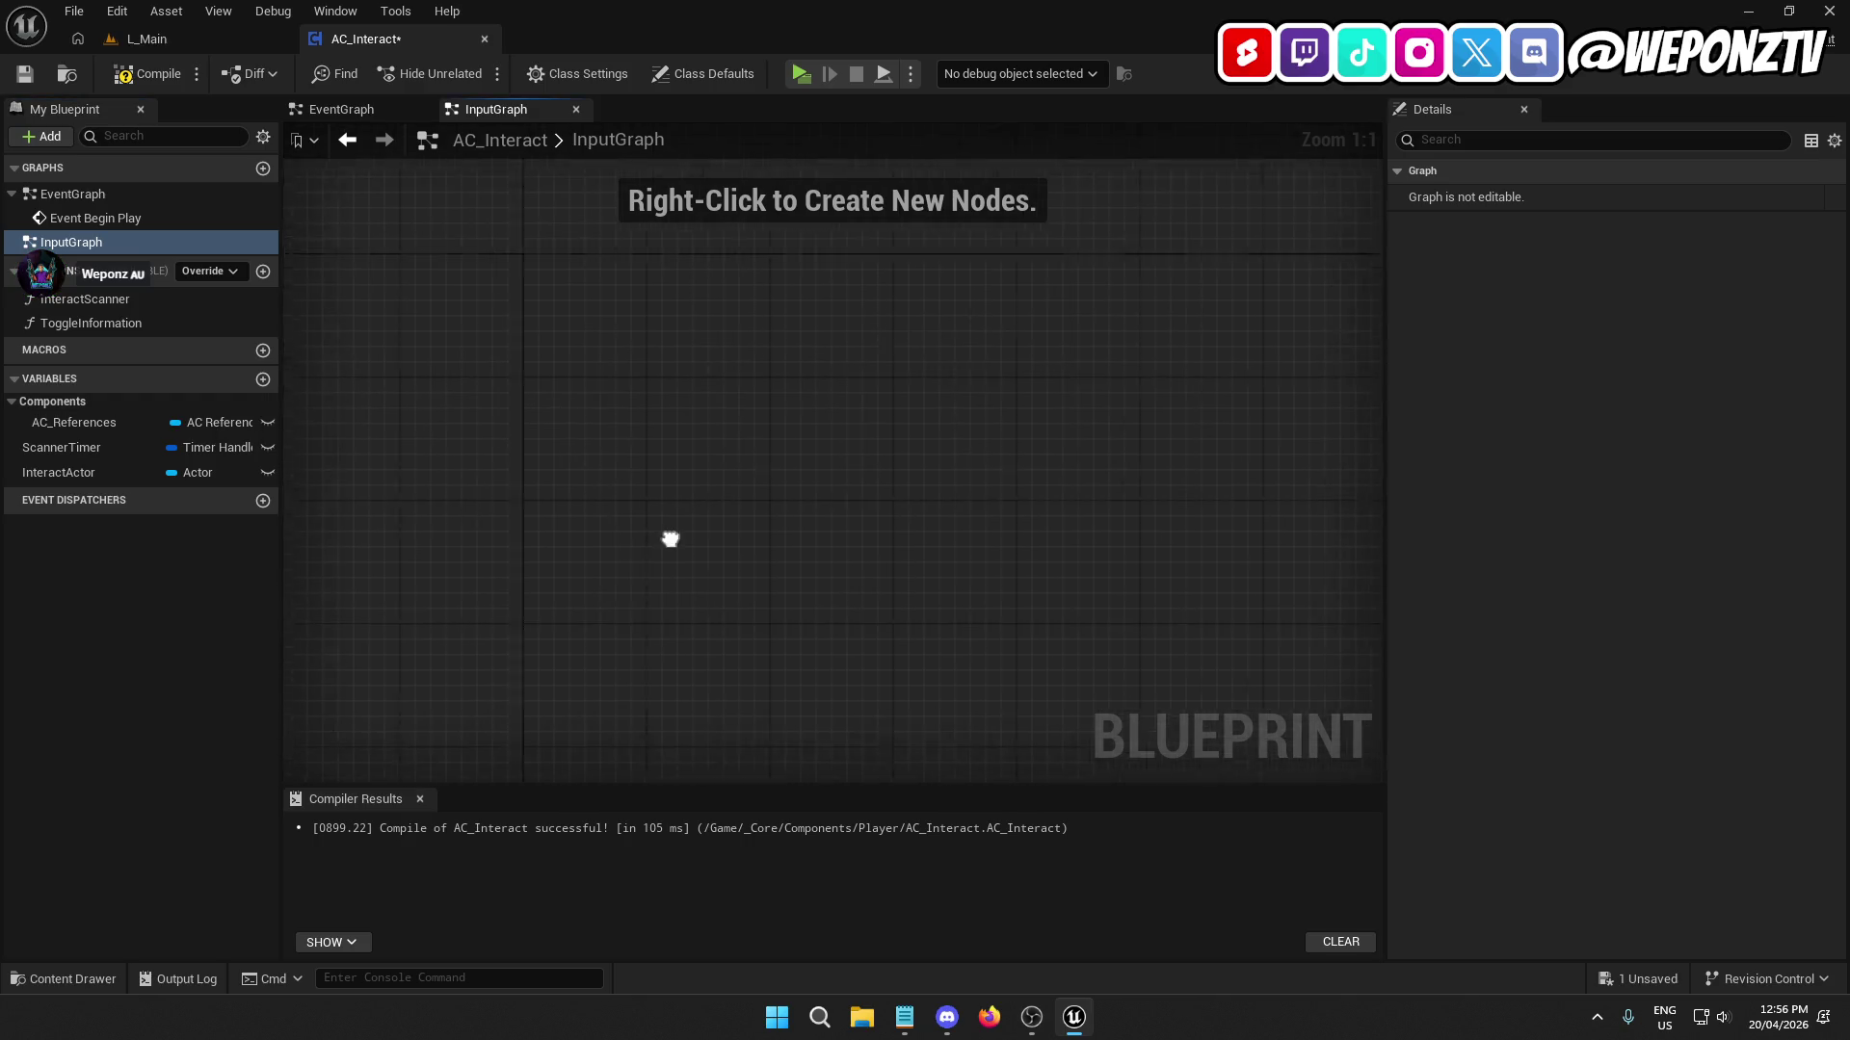
Place an expanded IA_Interact enhanced input event node and compile.
right_click(709, 358)
text(ia_)
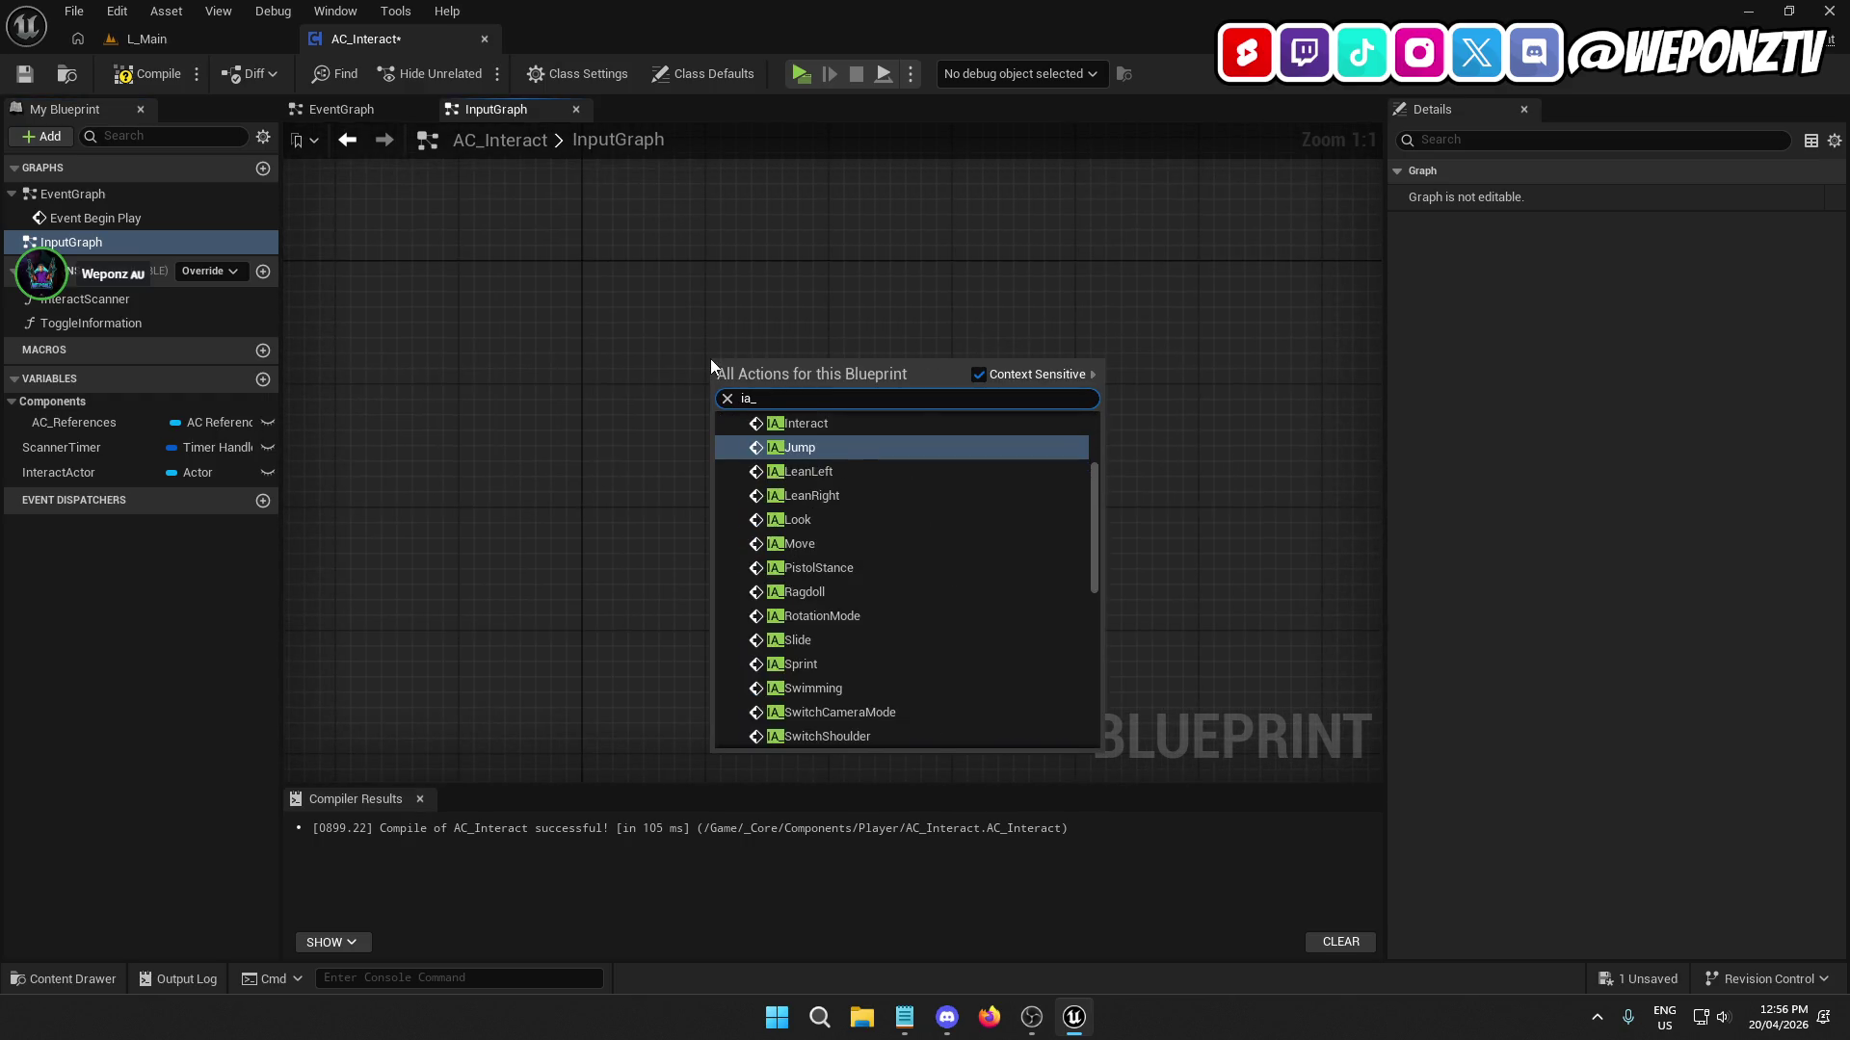
text(i)
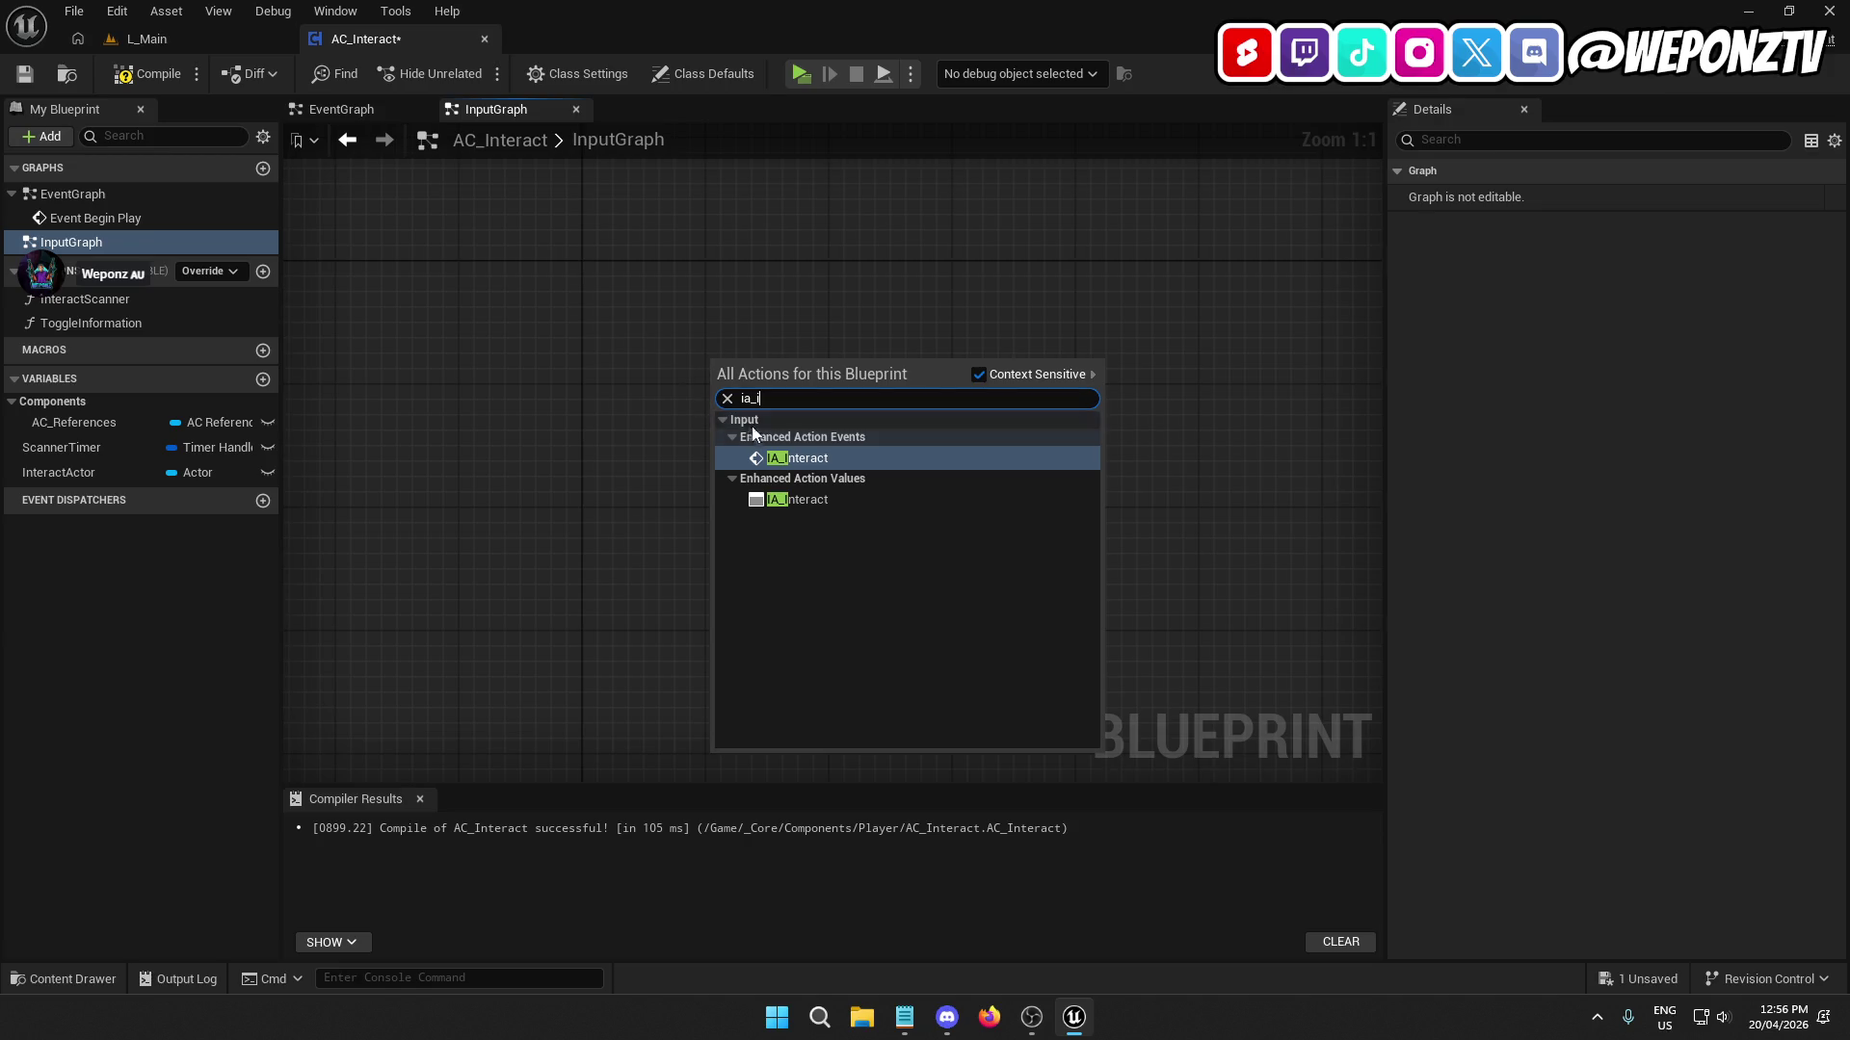
click(812, 469)
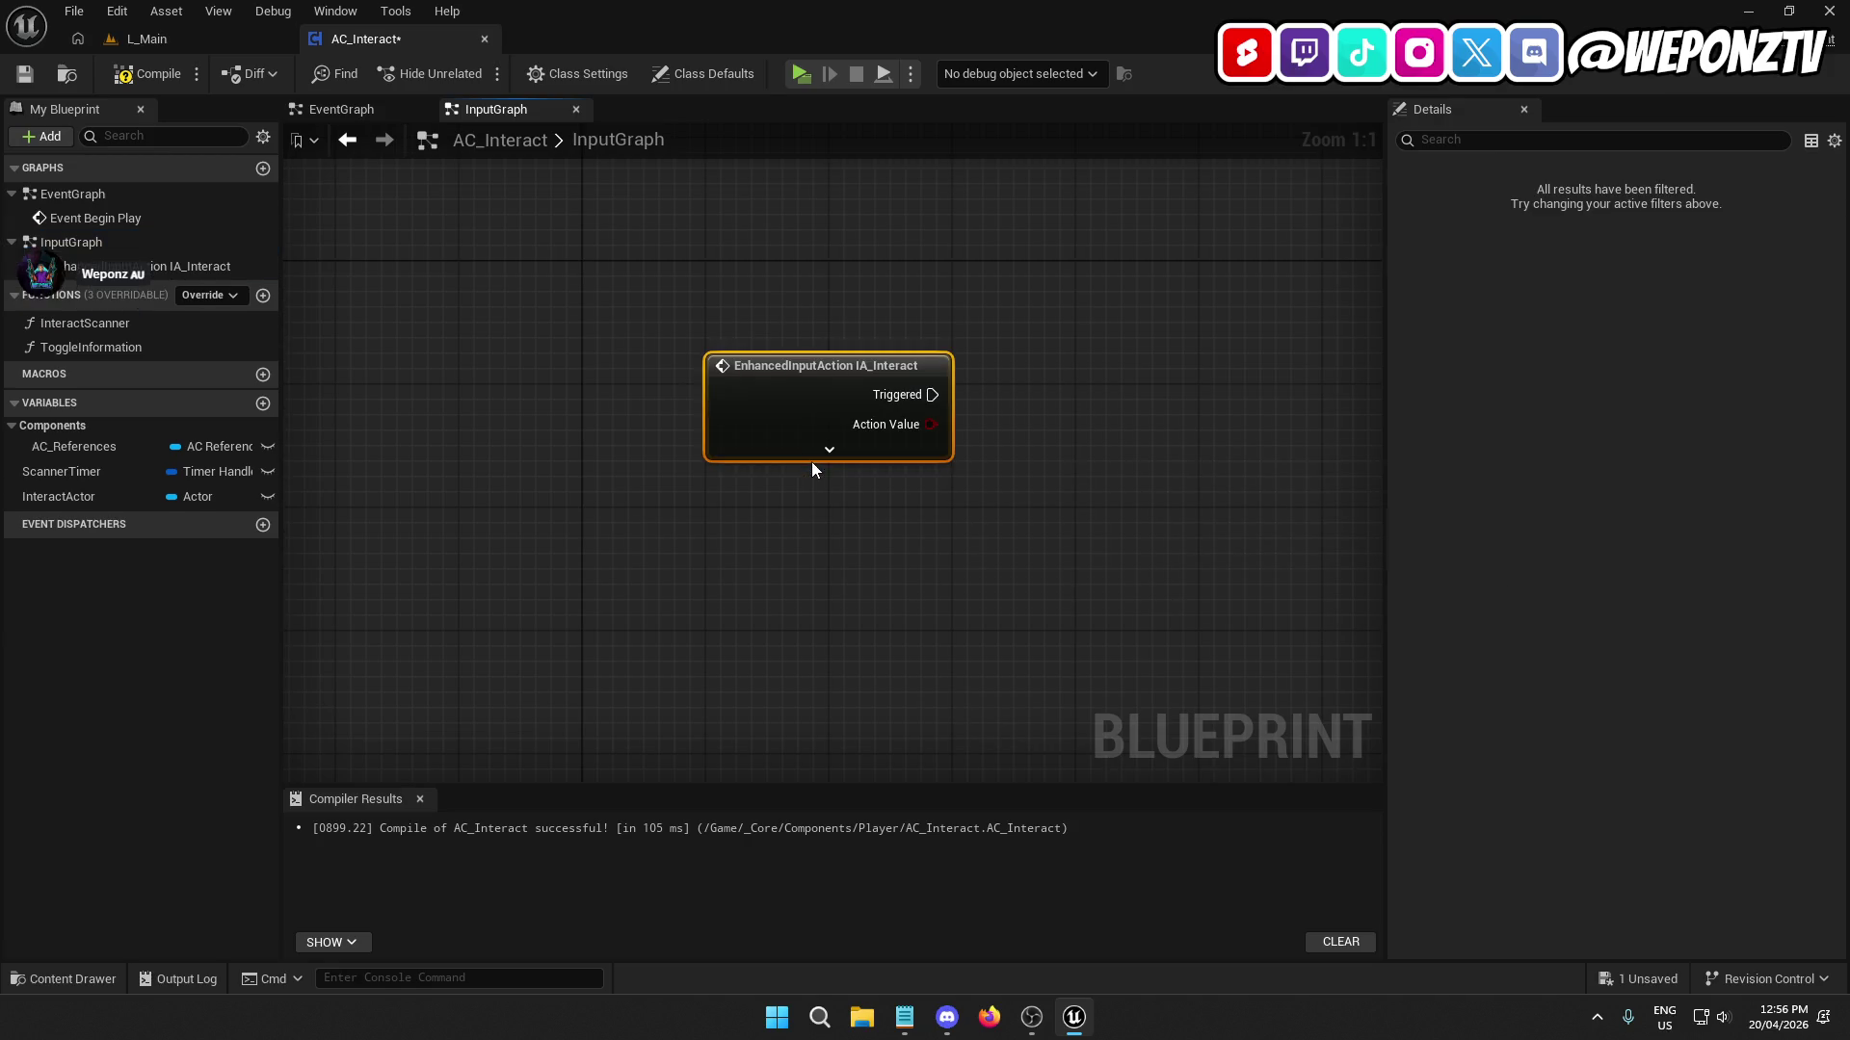
drag(776, 434, 649, 346)
click(707, 356)
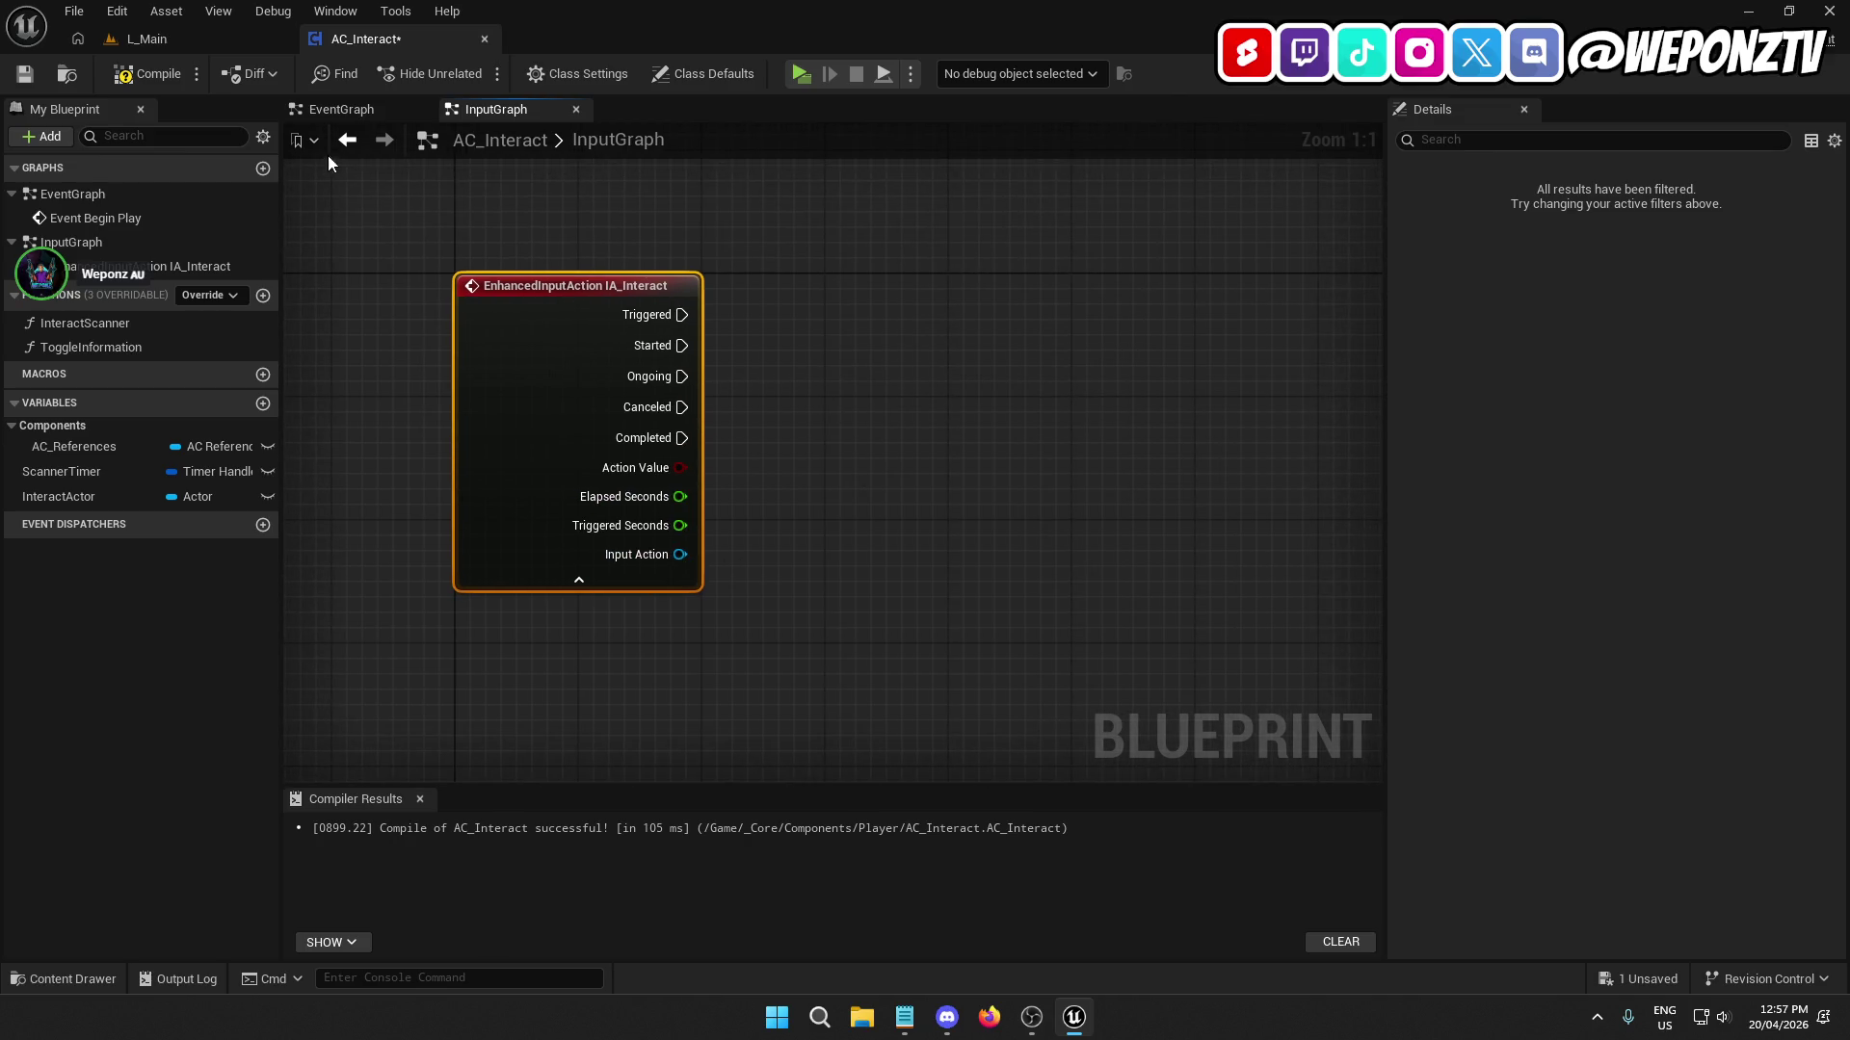
click(136, 77)
Add a validated get of InteractActor and wire IA_Interact's Started output into it.
click(26, 73)
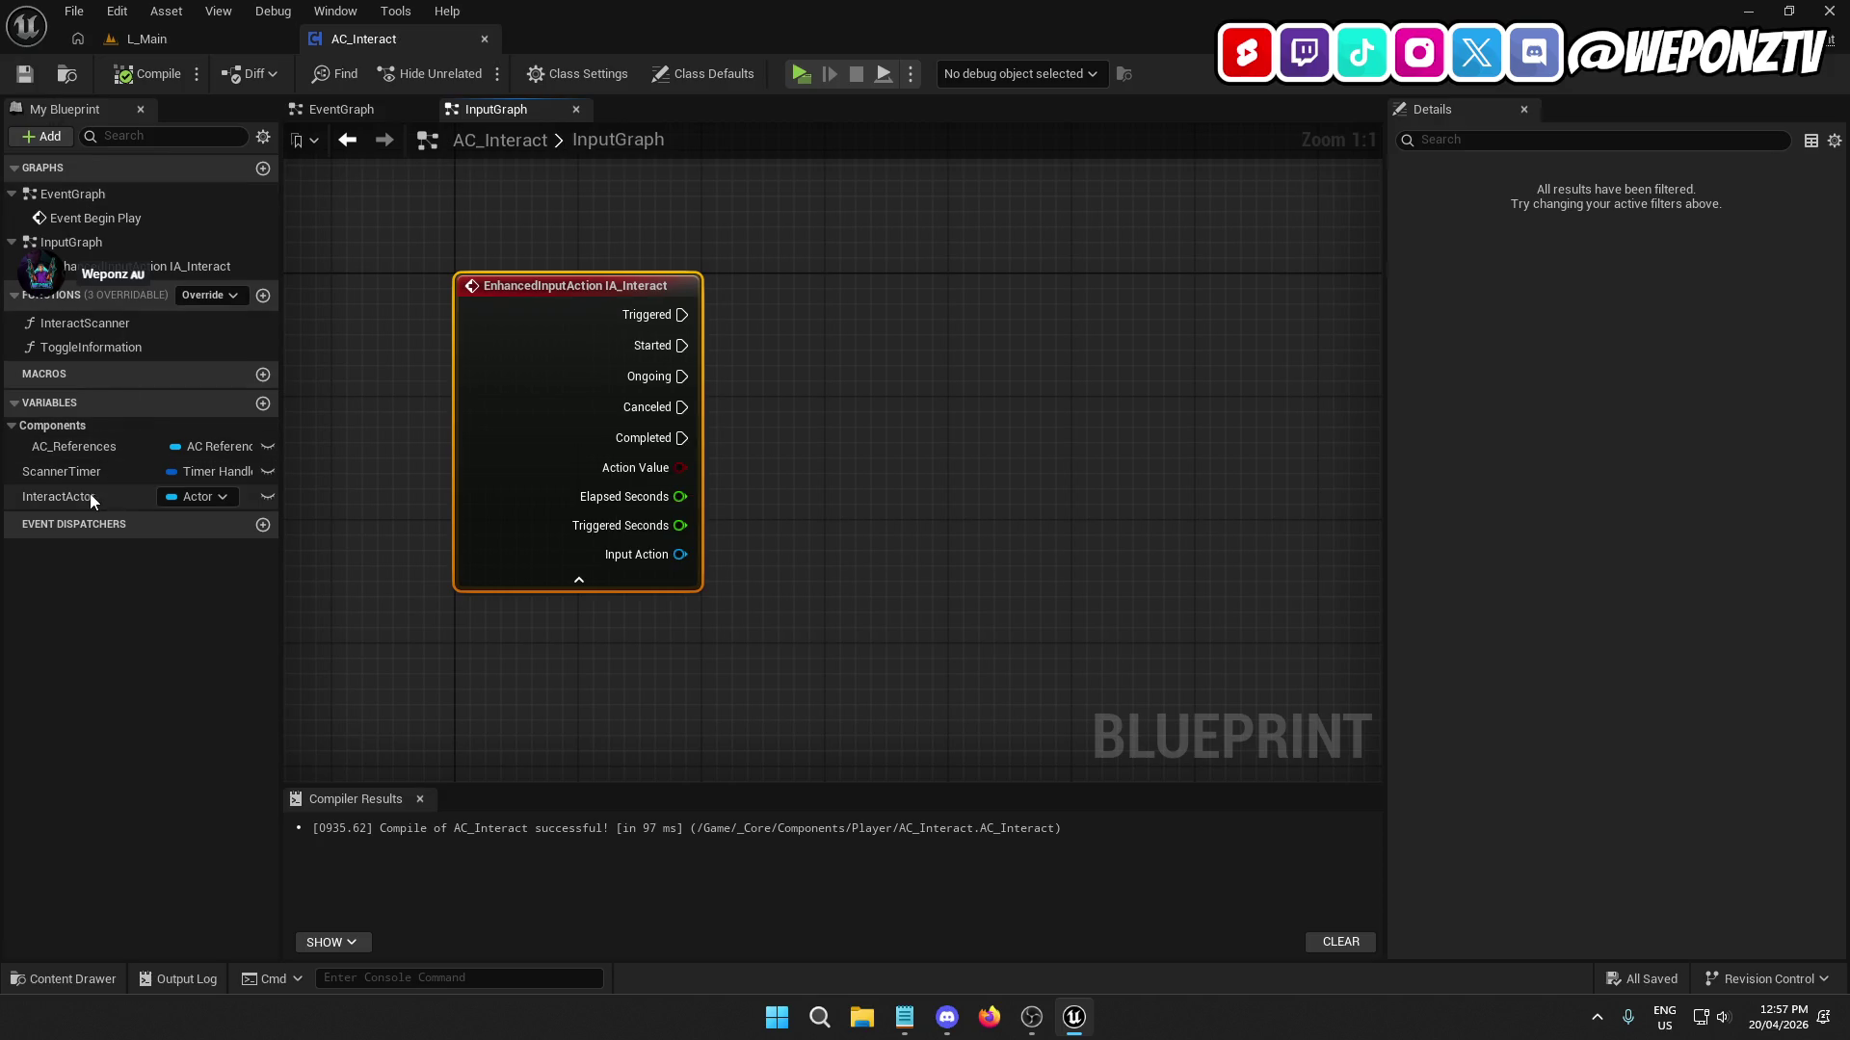
drag(89, 494, 843, 291)
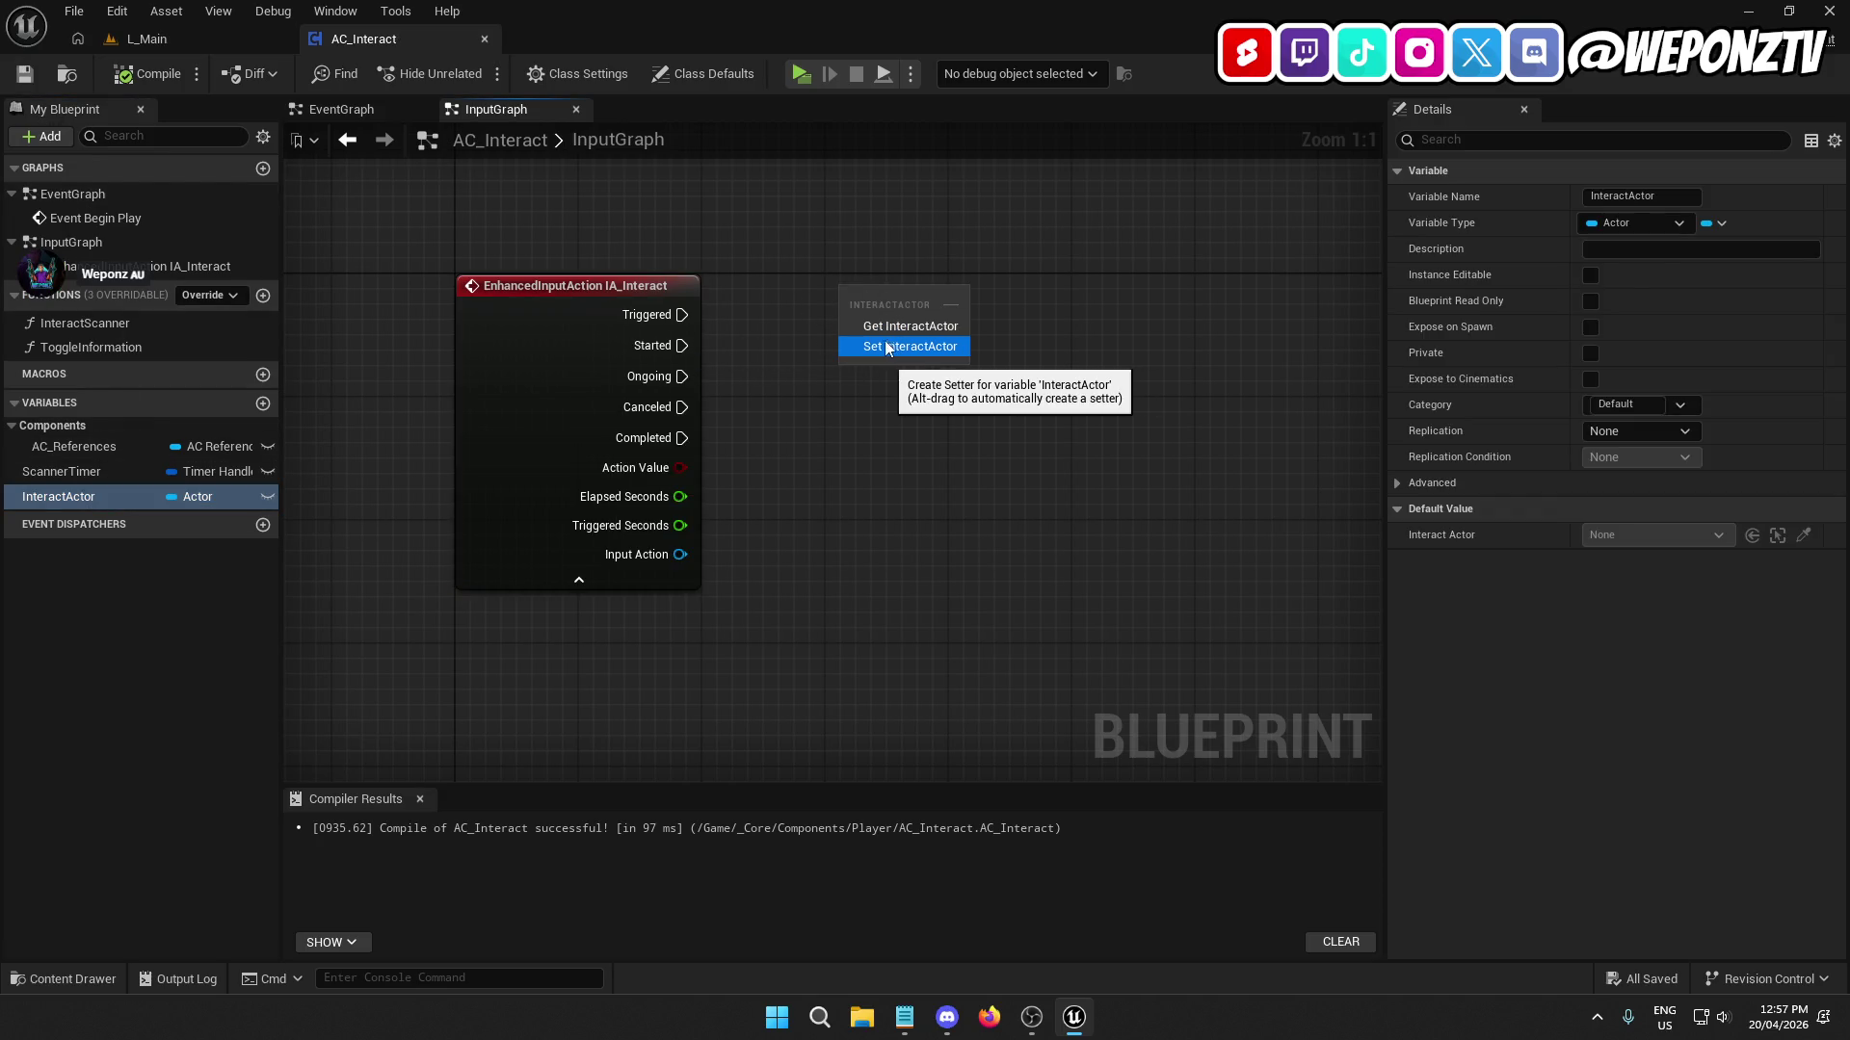
click(882, 325)
right_click(895, 292)
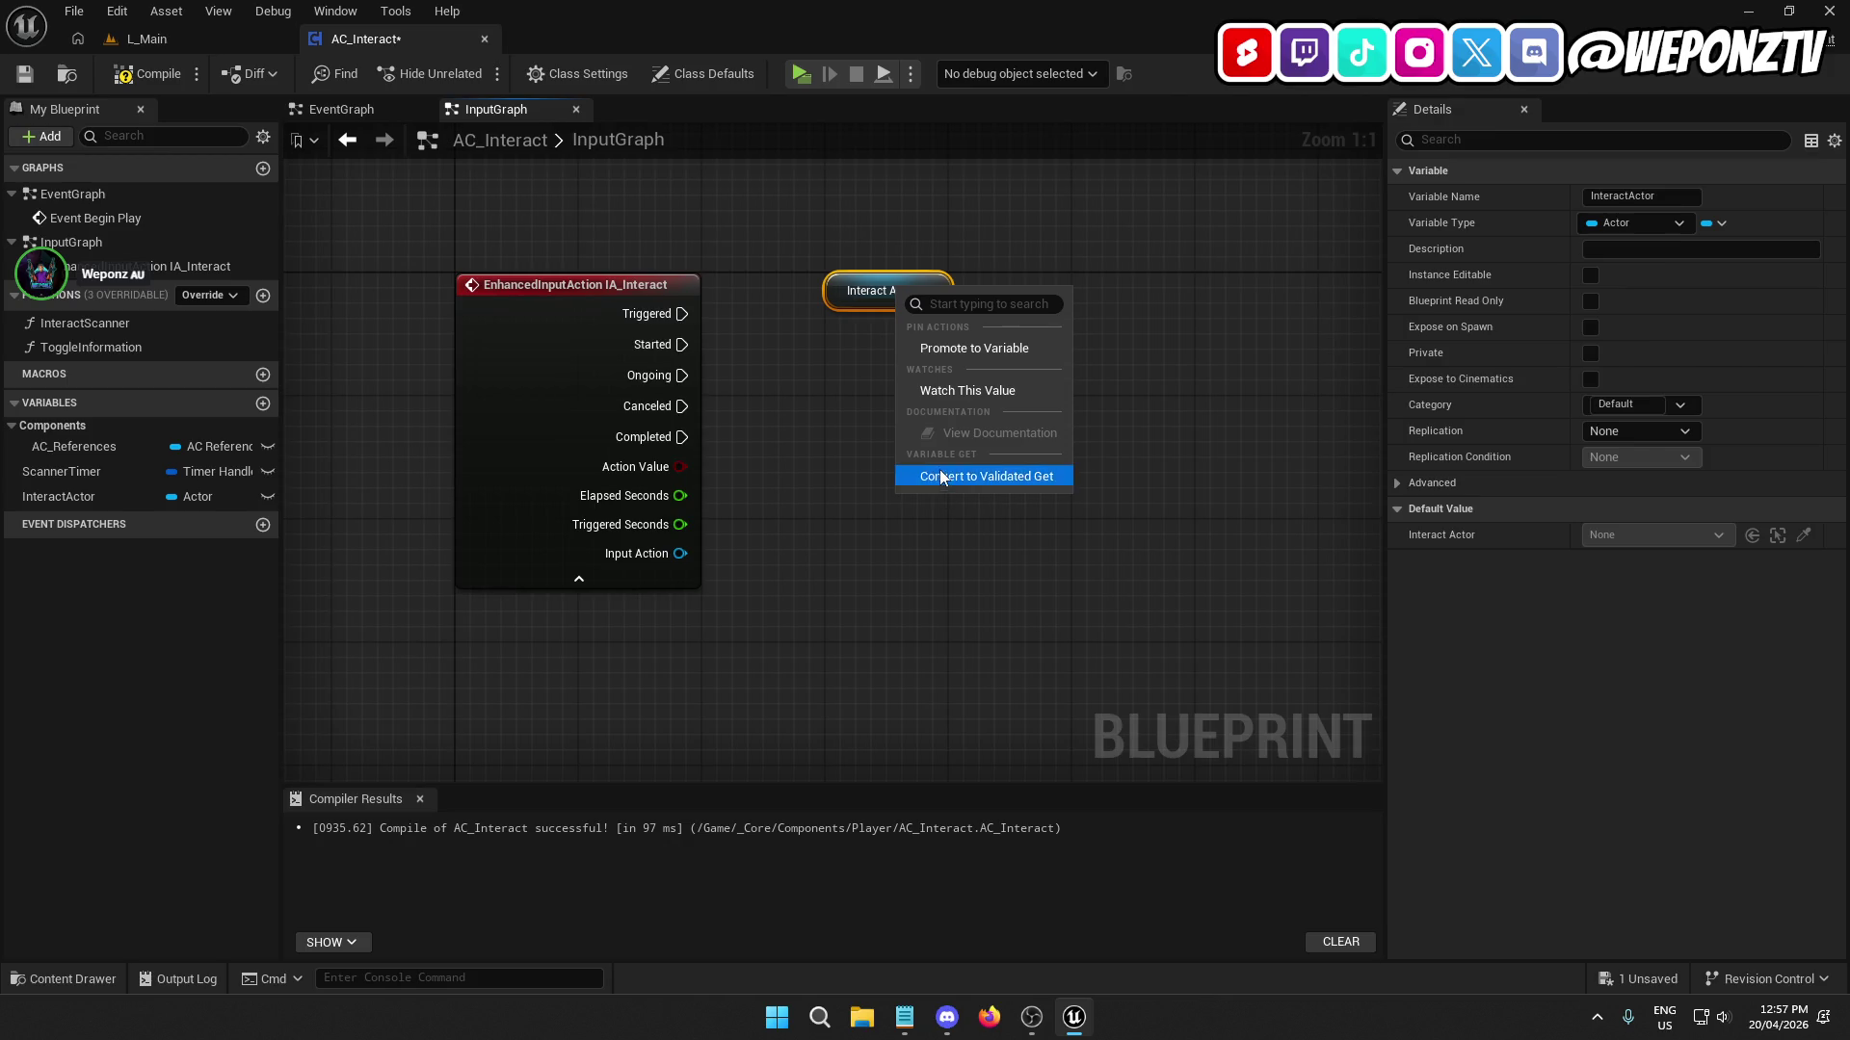
click(940, 471)
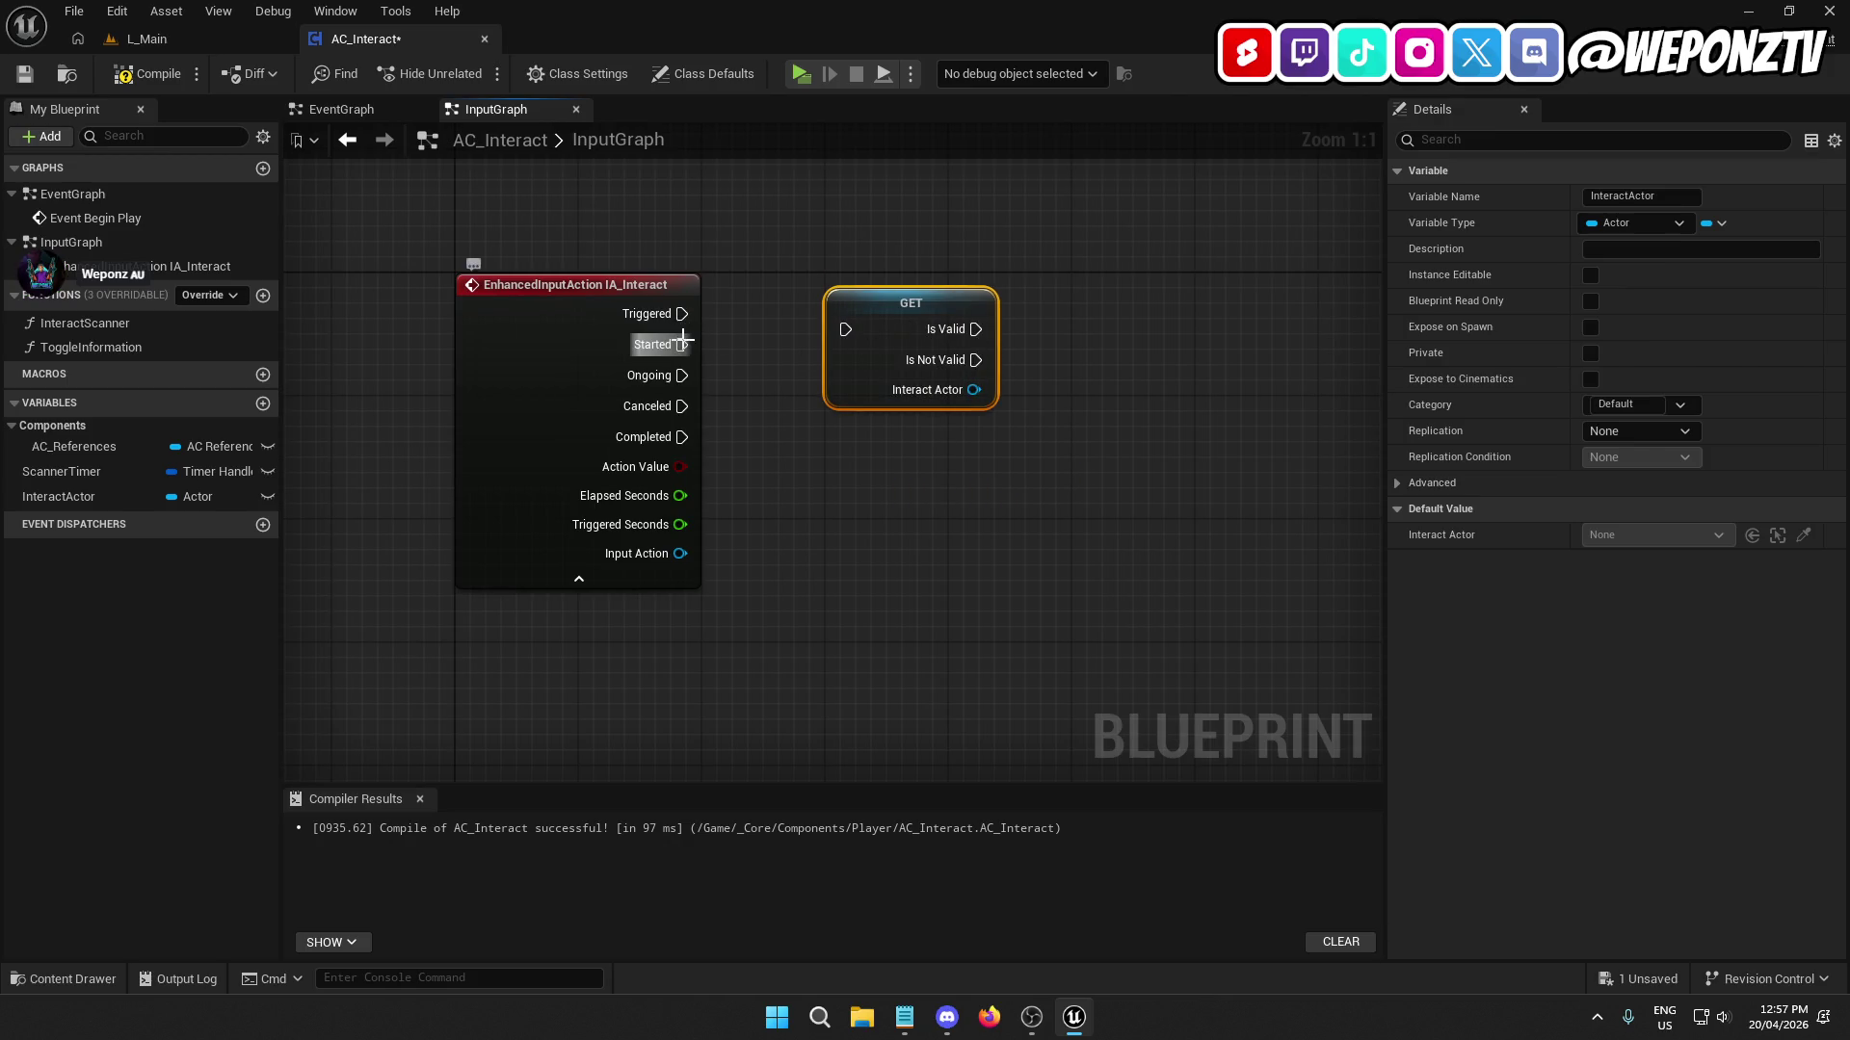
mouse_move(681, 344)
mouse_down()
mouse_move(826, 353)
mouse_move(848, 330)
mouse_up()
ctrl+click(578, 284)
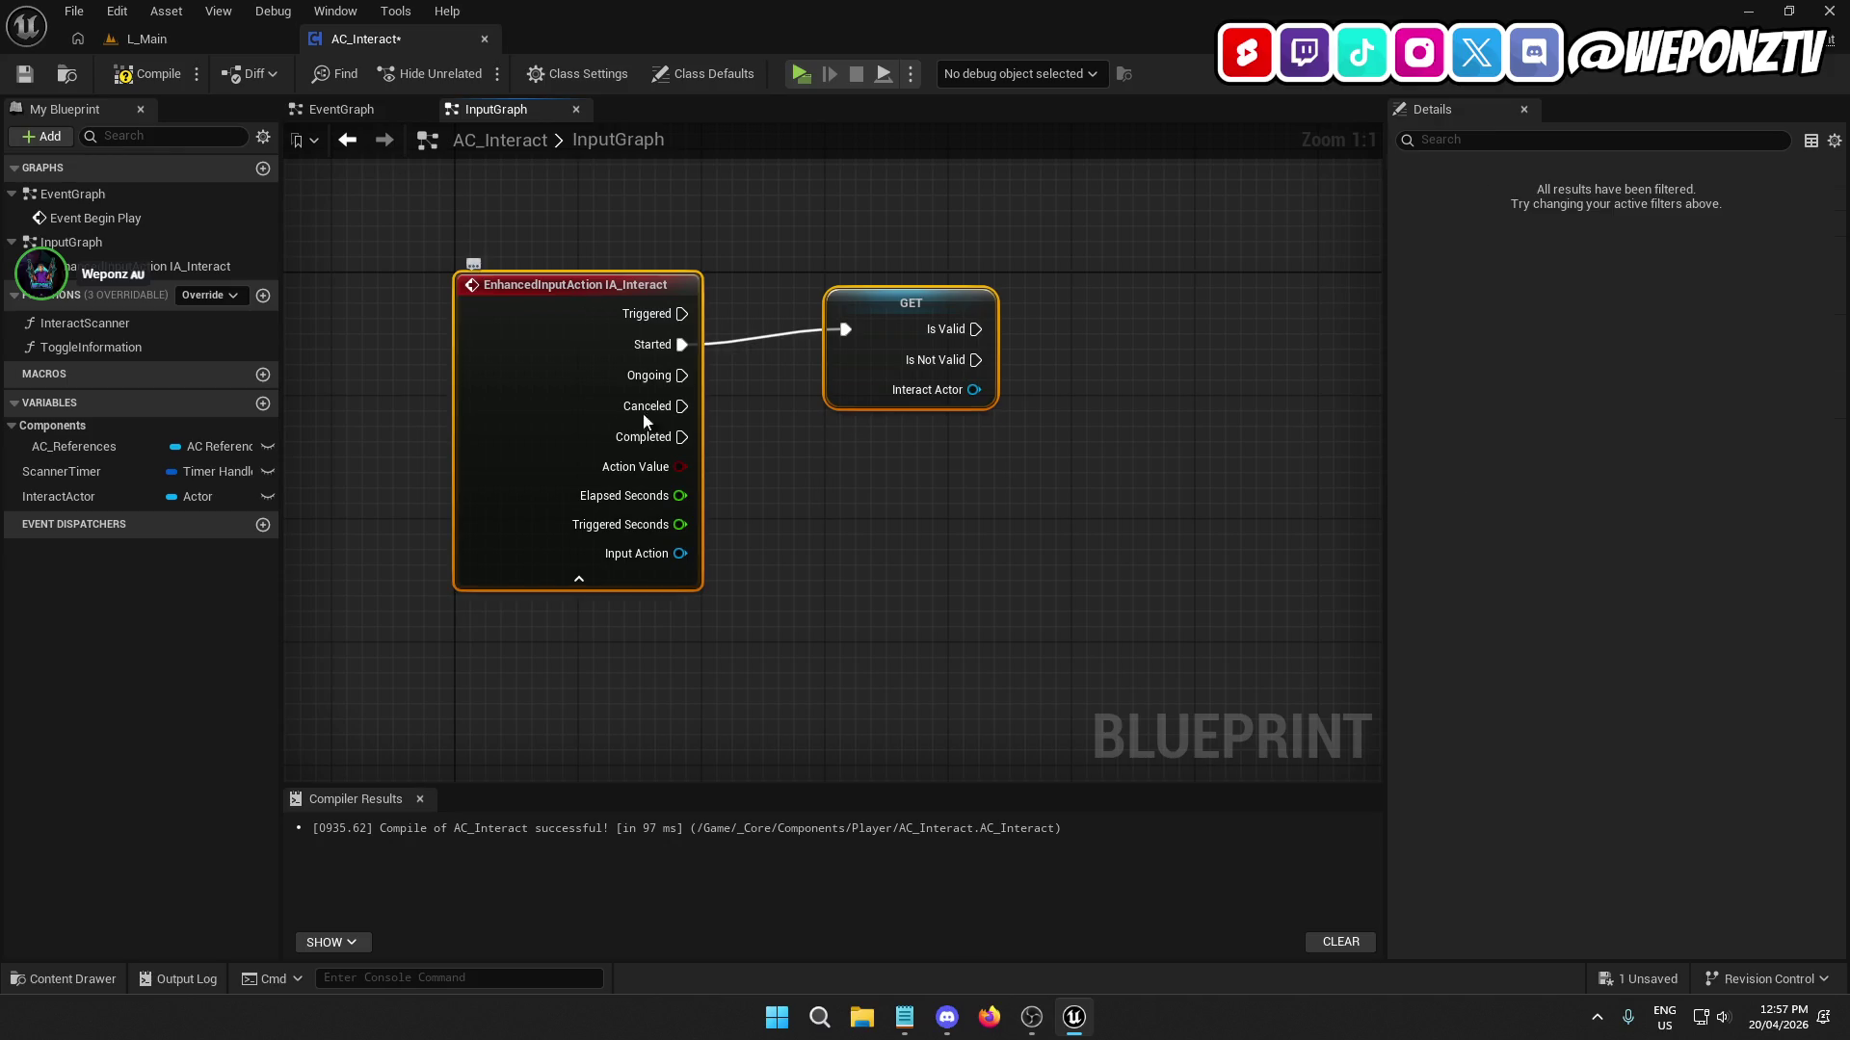
Align the GET node and add a Get Interactable node from Interact Actor.
key(q)
click(793, 557)
drag(793, 557, 558, 585)
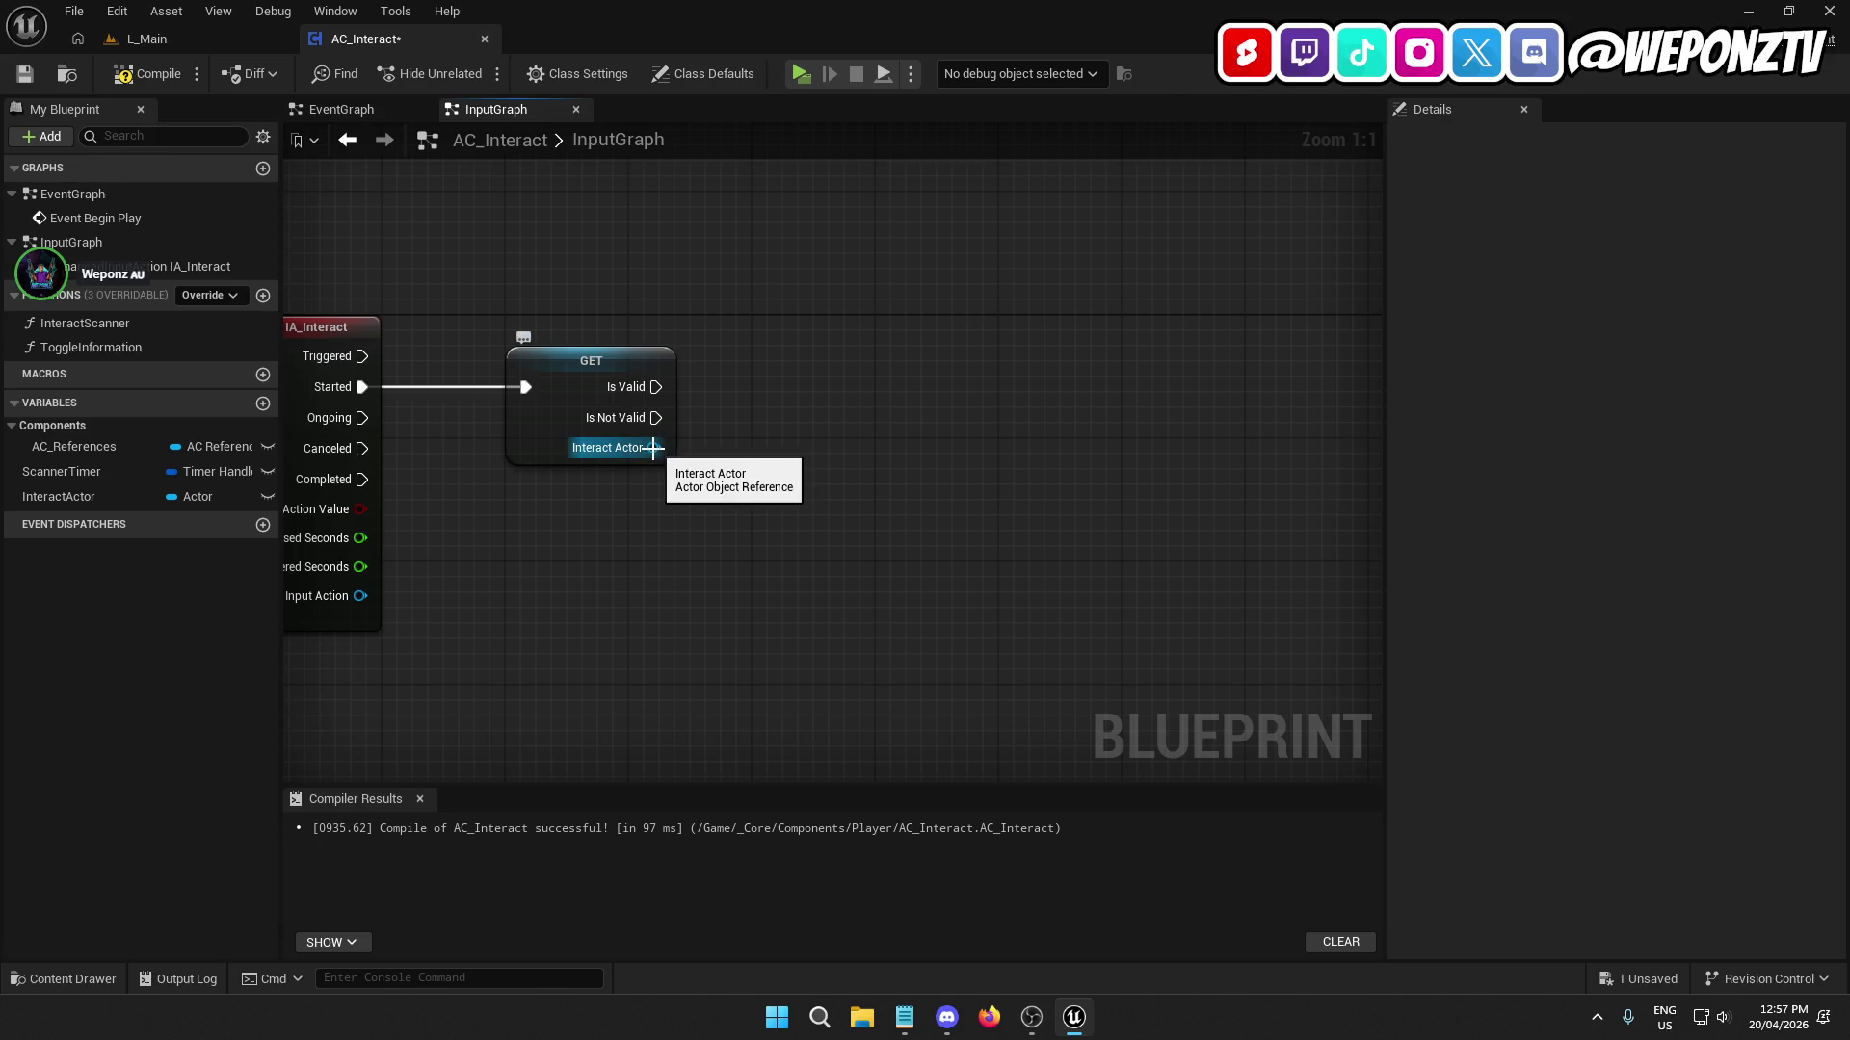
drag(653, 448, 791, 416)
text(getin)
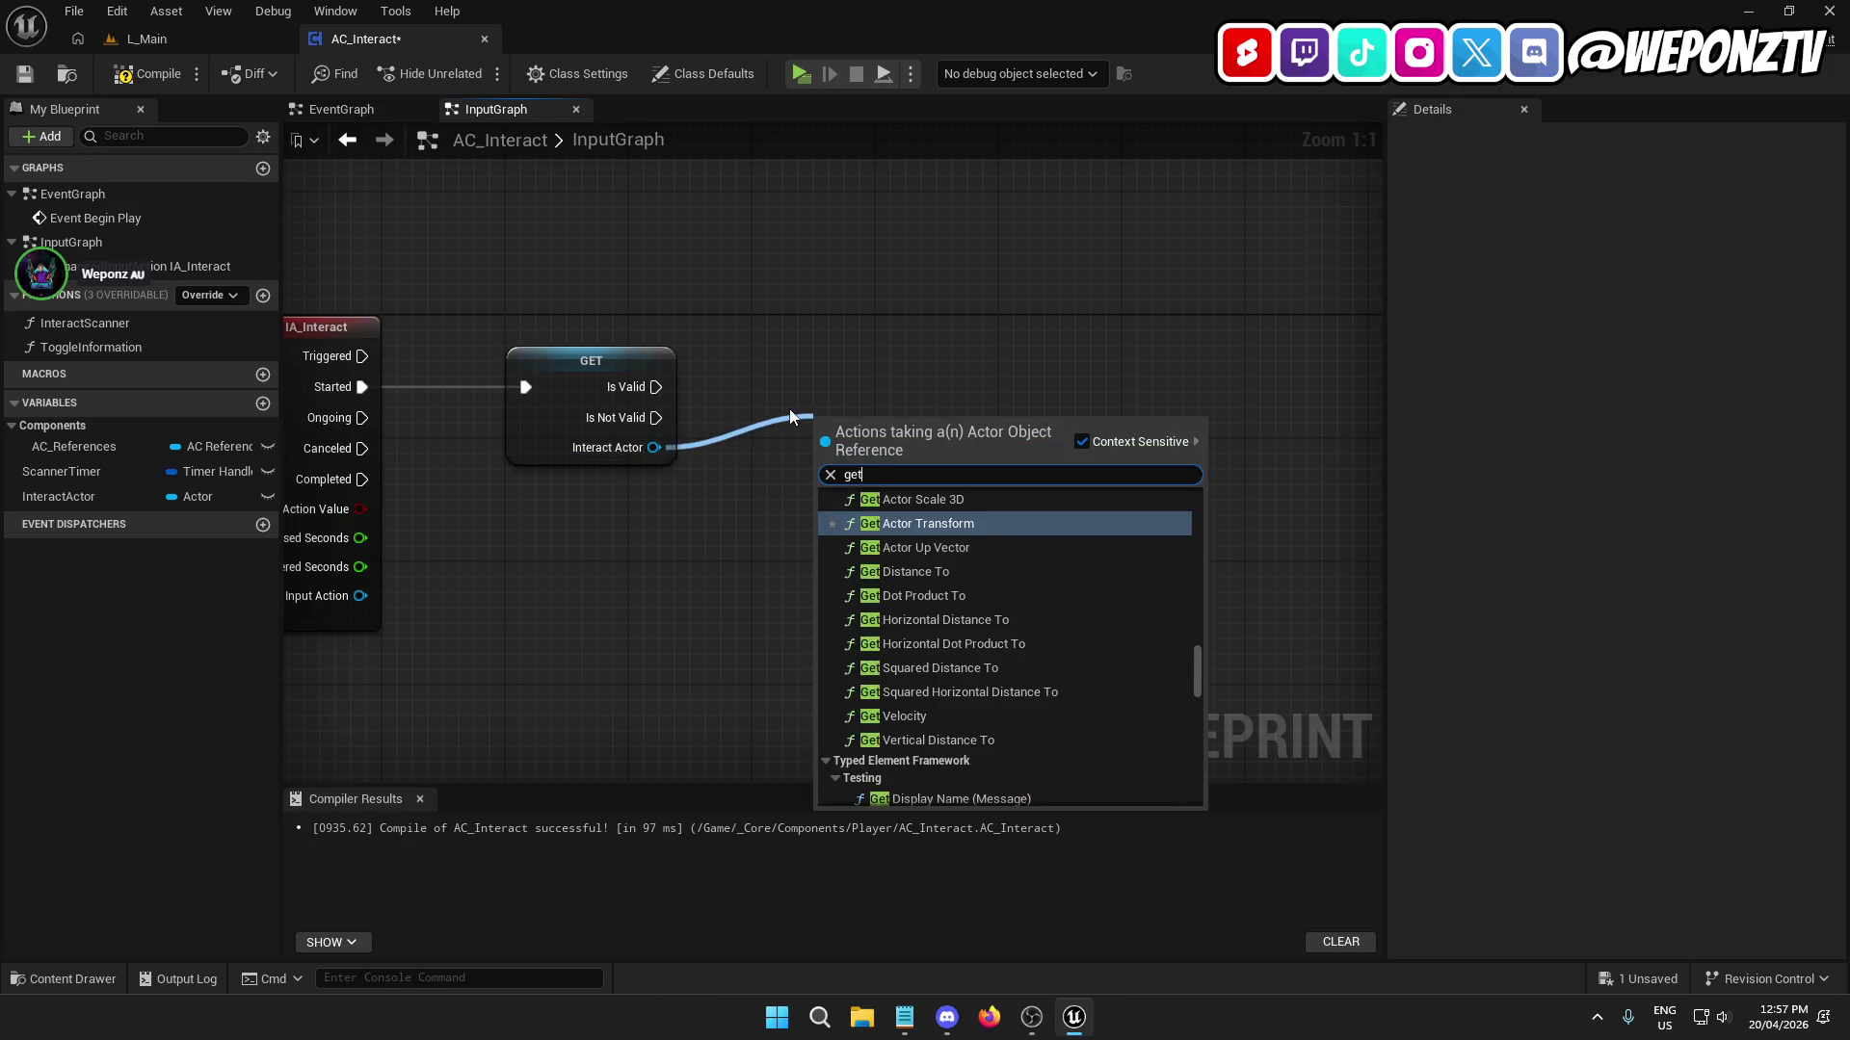
click(963, 522)
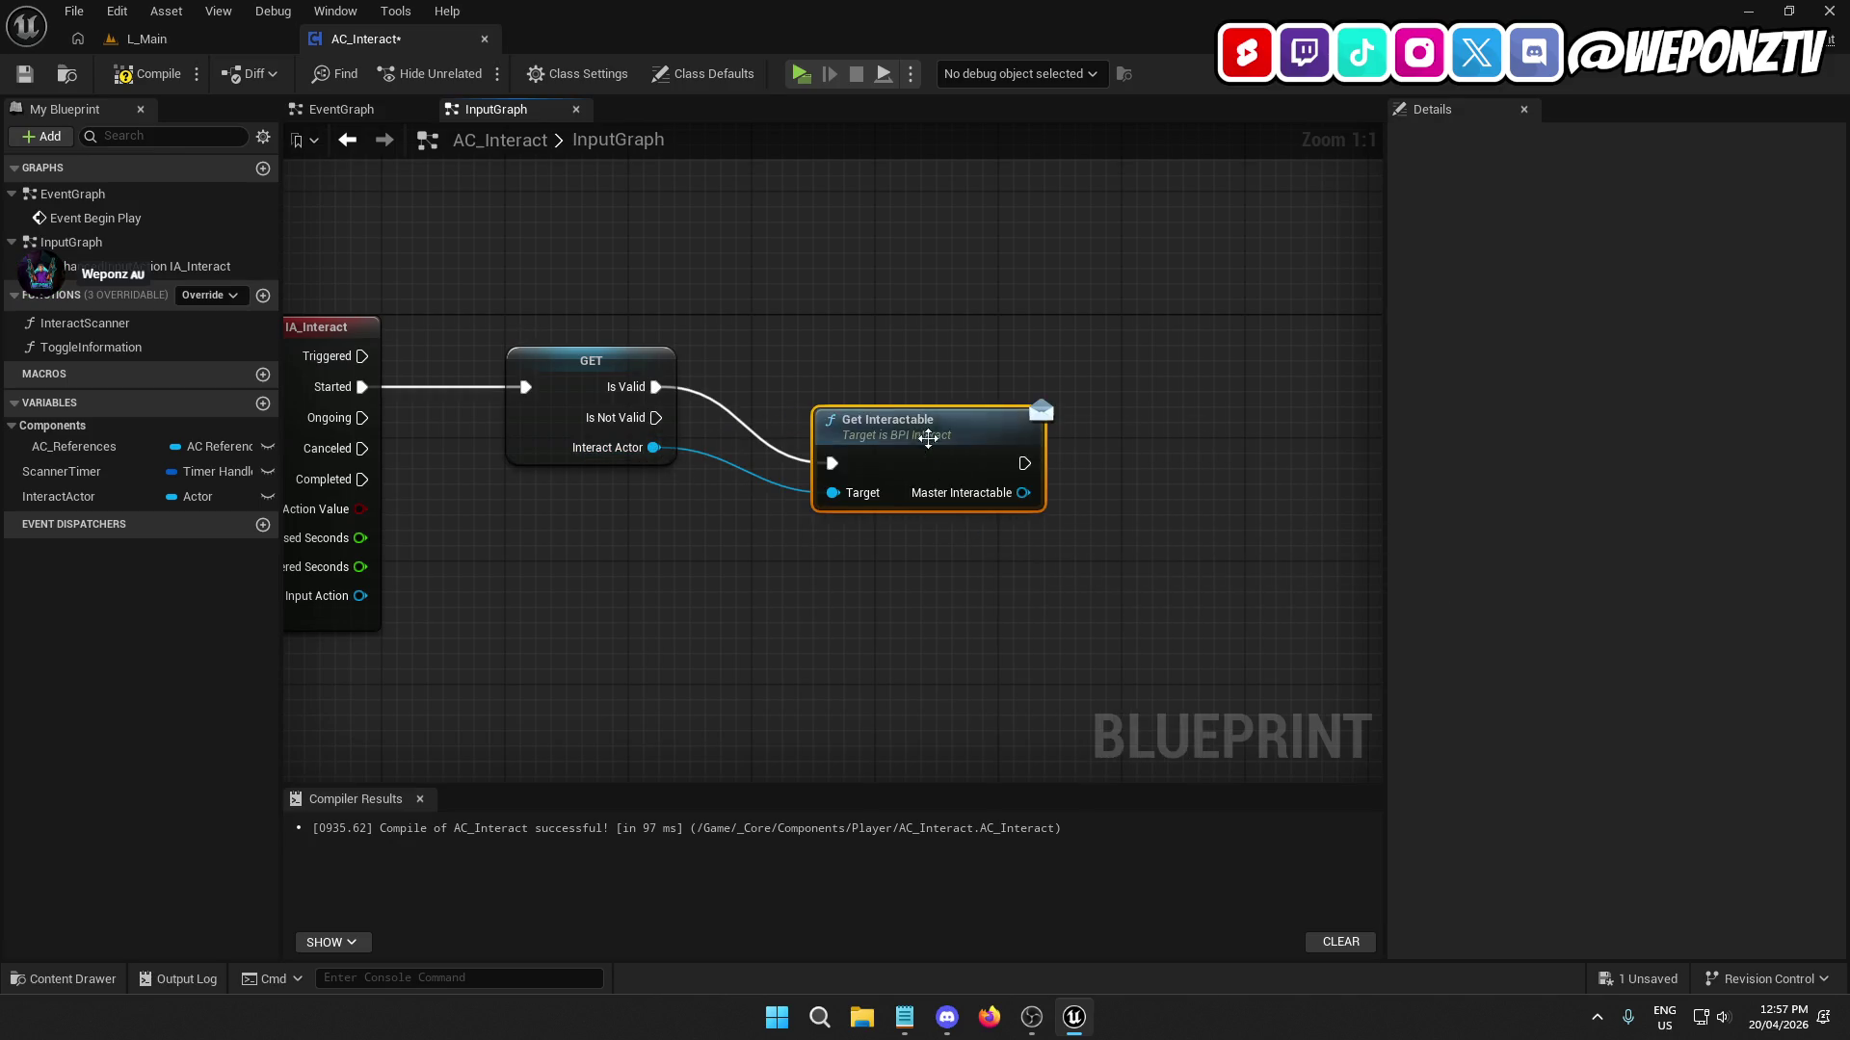
mouse_move(905, 419)
mouse_down()
mouse_move(900, 390)
mouse_move(840, 348)
mouse_move(804, 377)
mouse_up()
shift+click(610, 362)
click(781, 516)
Add an Interact message node from Interact Actor and delete the Get Interactable node.
drag(962, 415, 1070, 421)
text(intera)
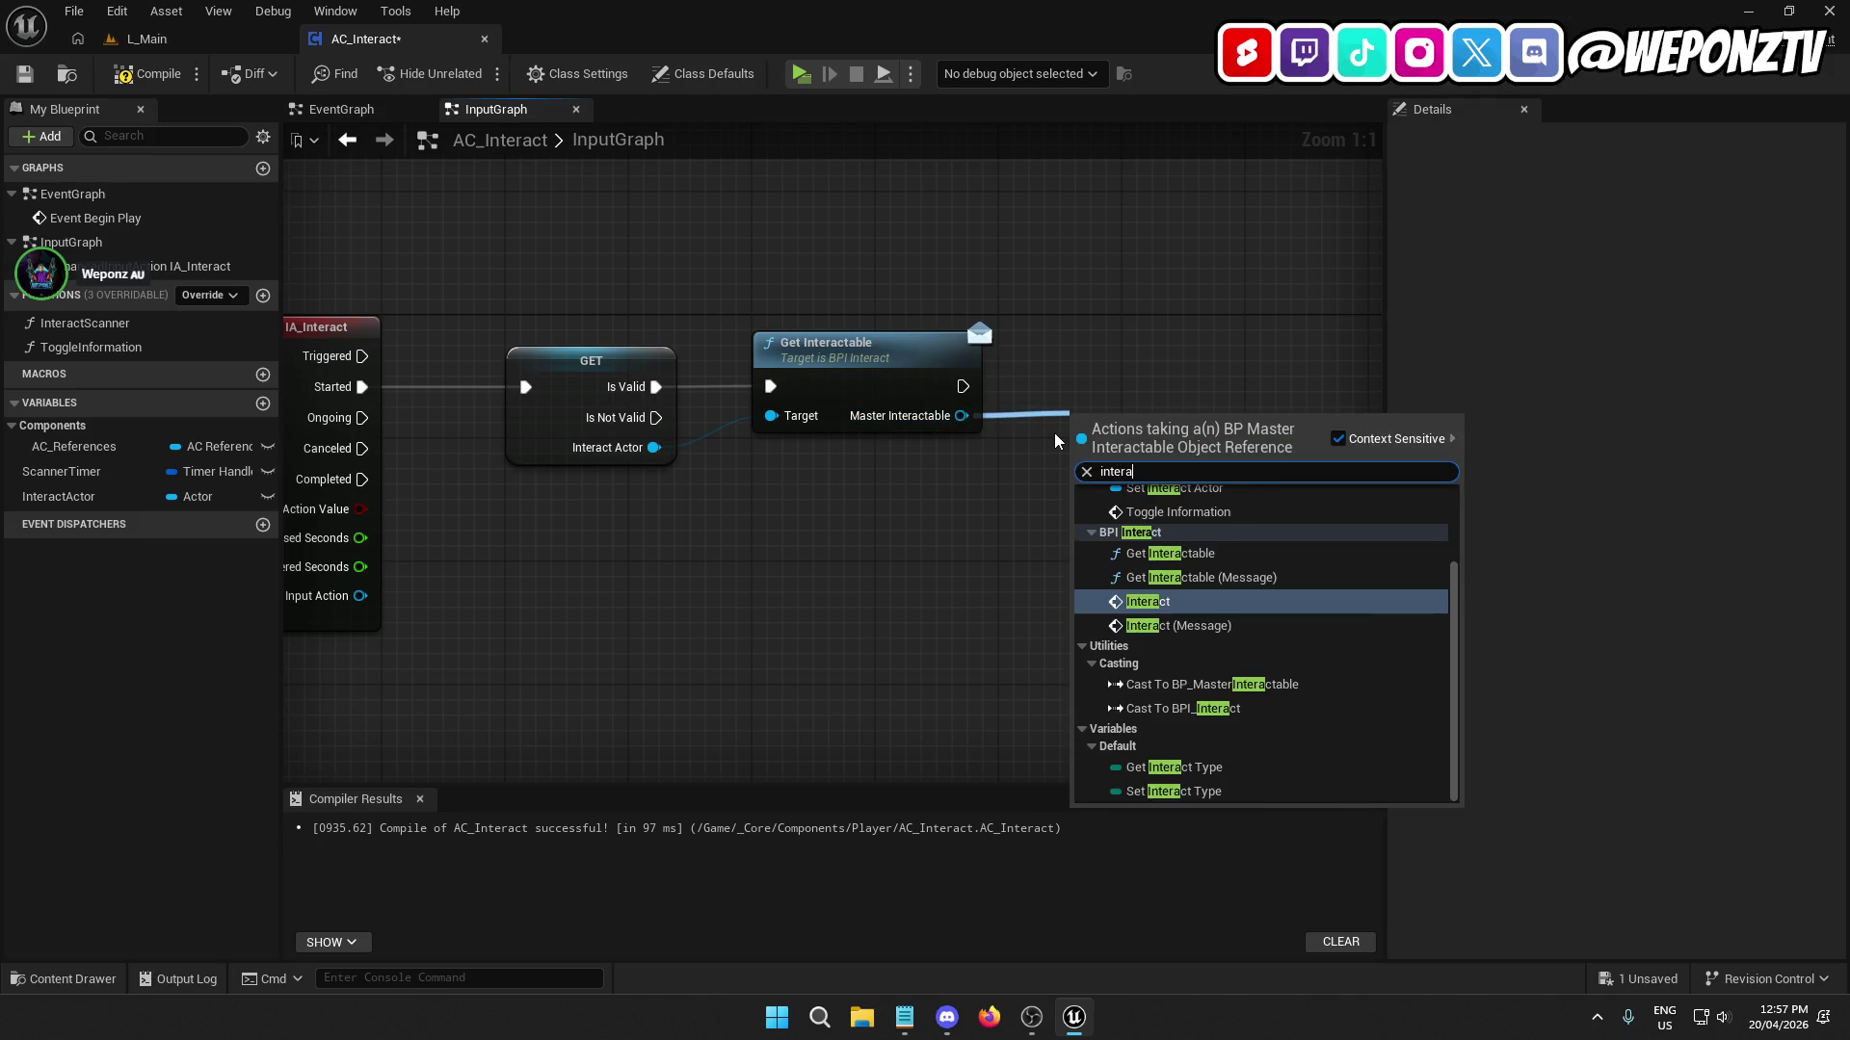
click(967, 535)
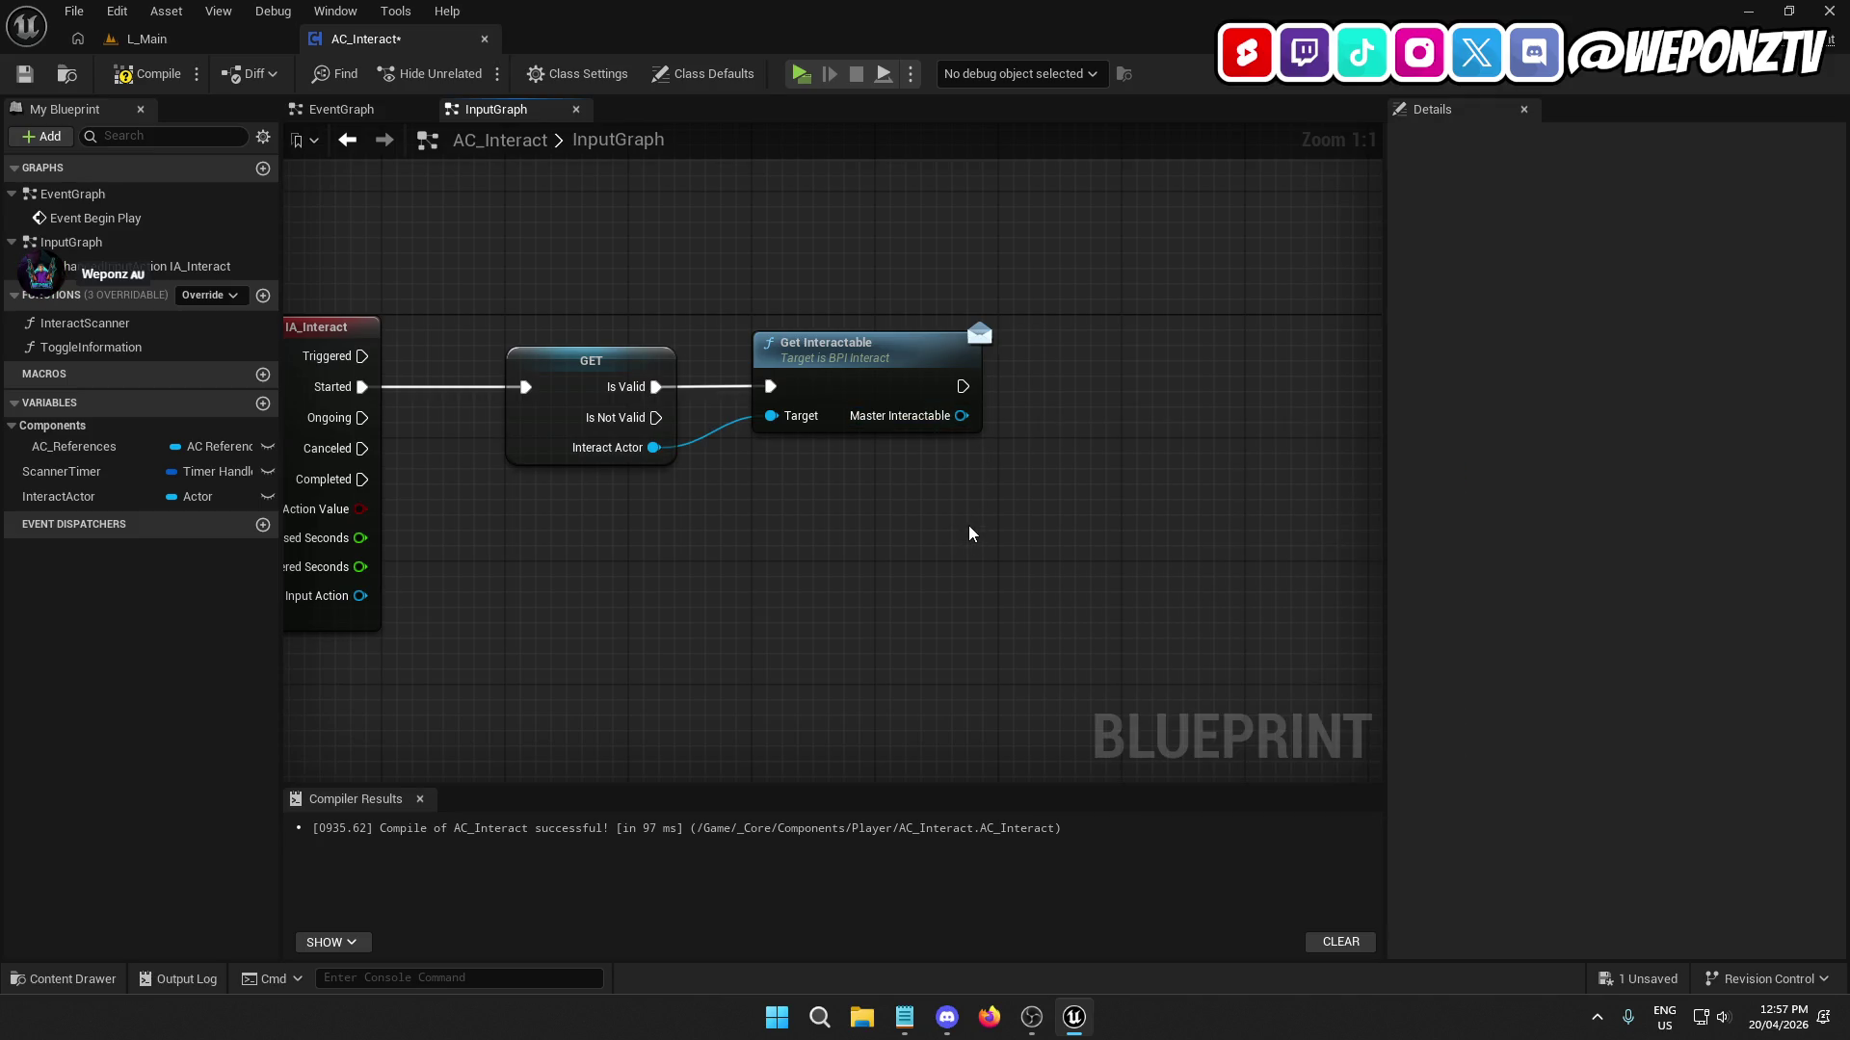
drag(653, 447, 808, 487)
text(interact)
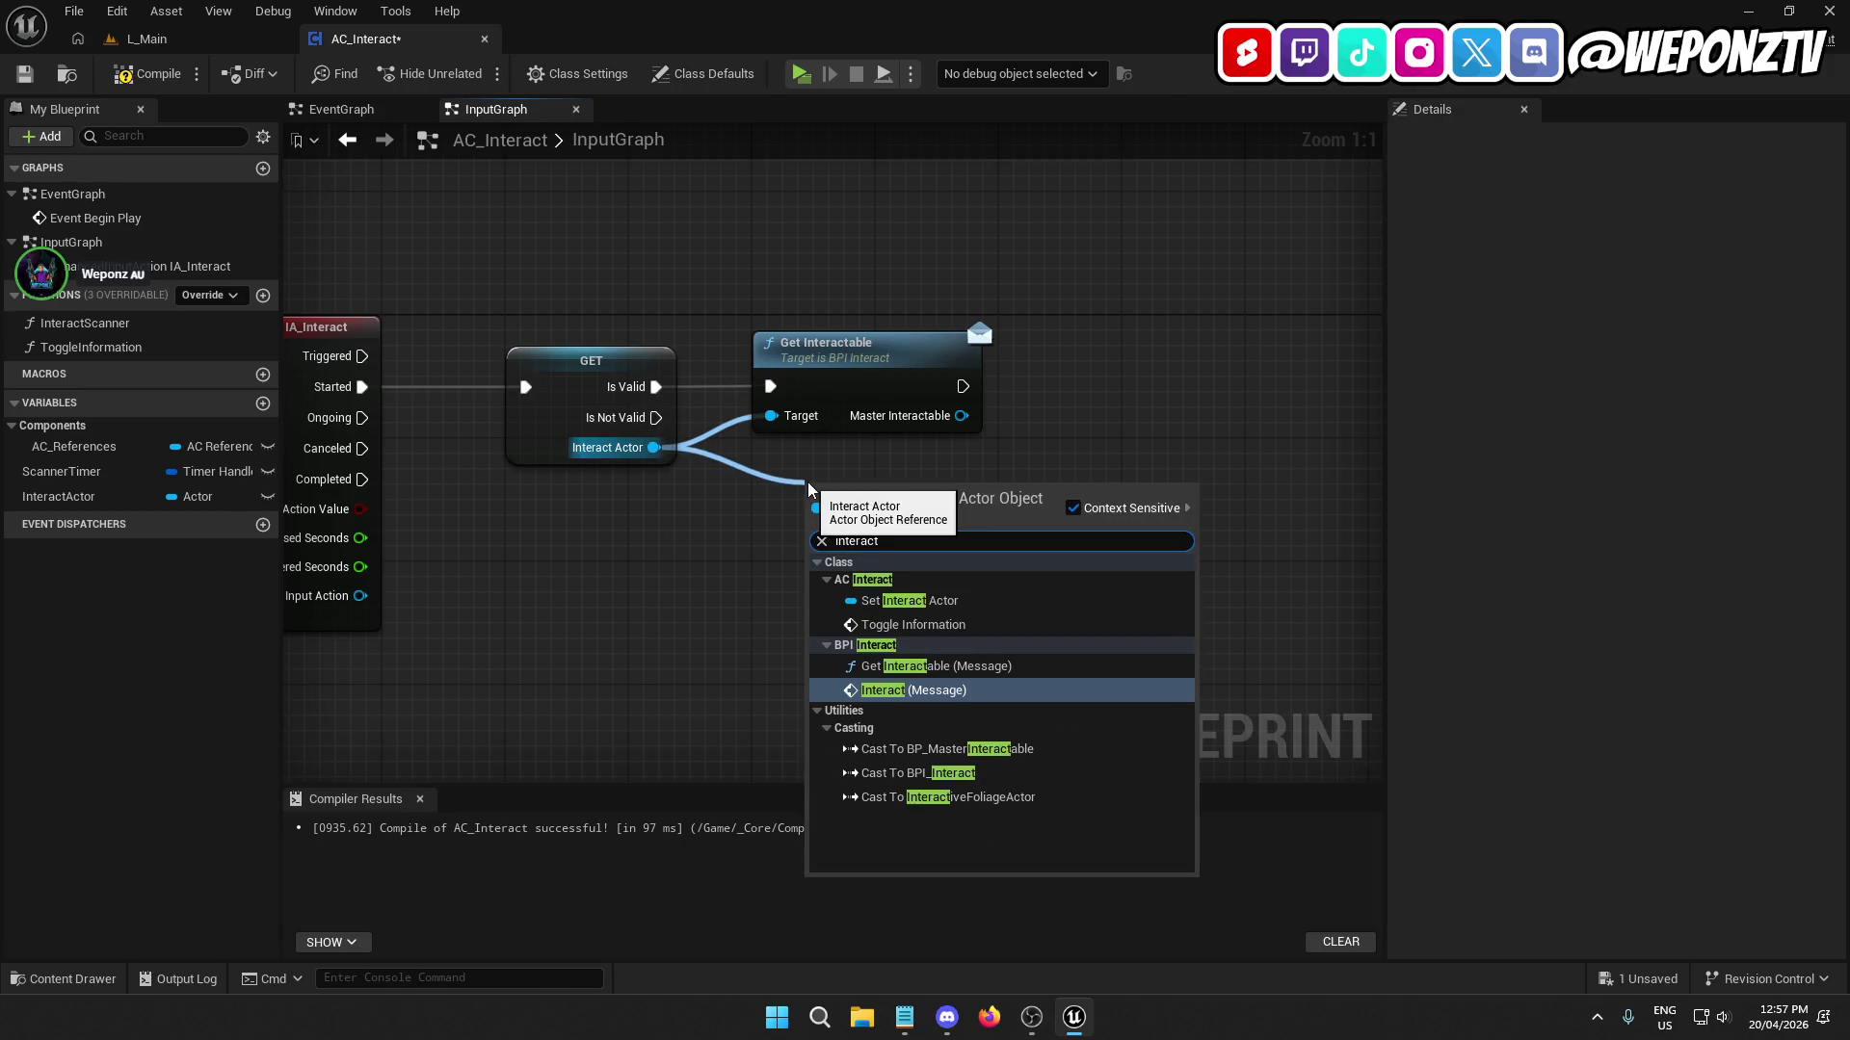
click(916, 691)
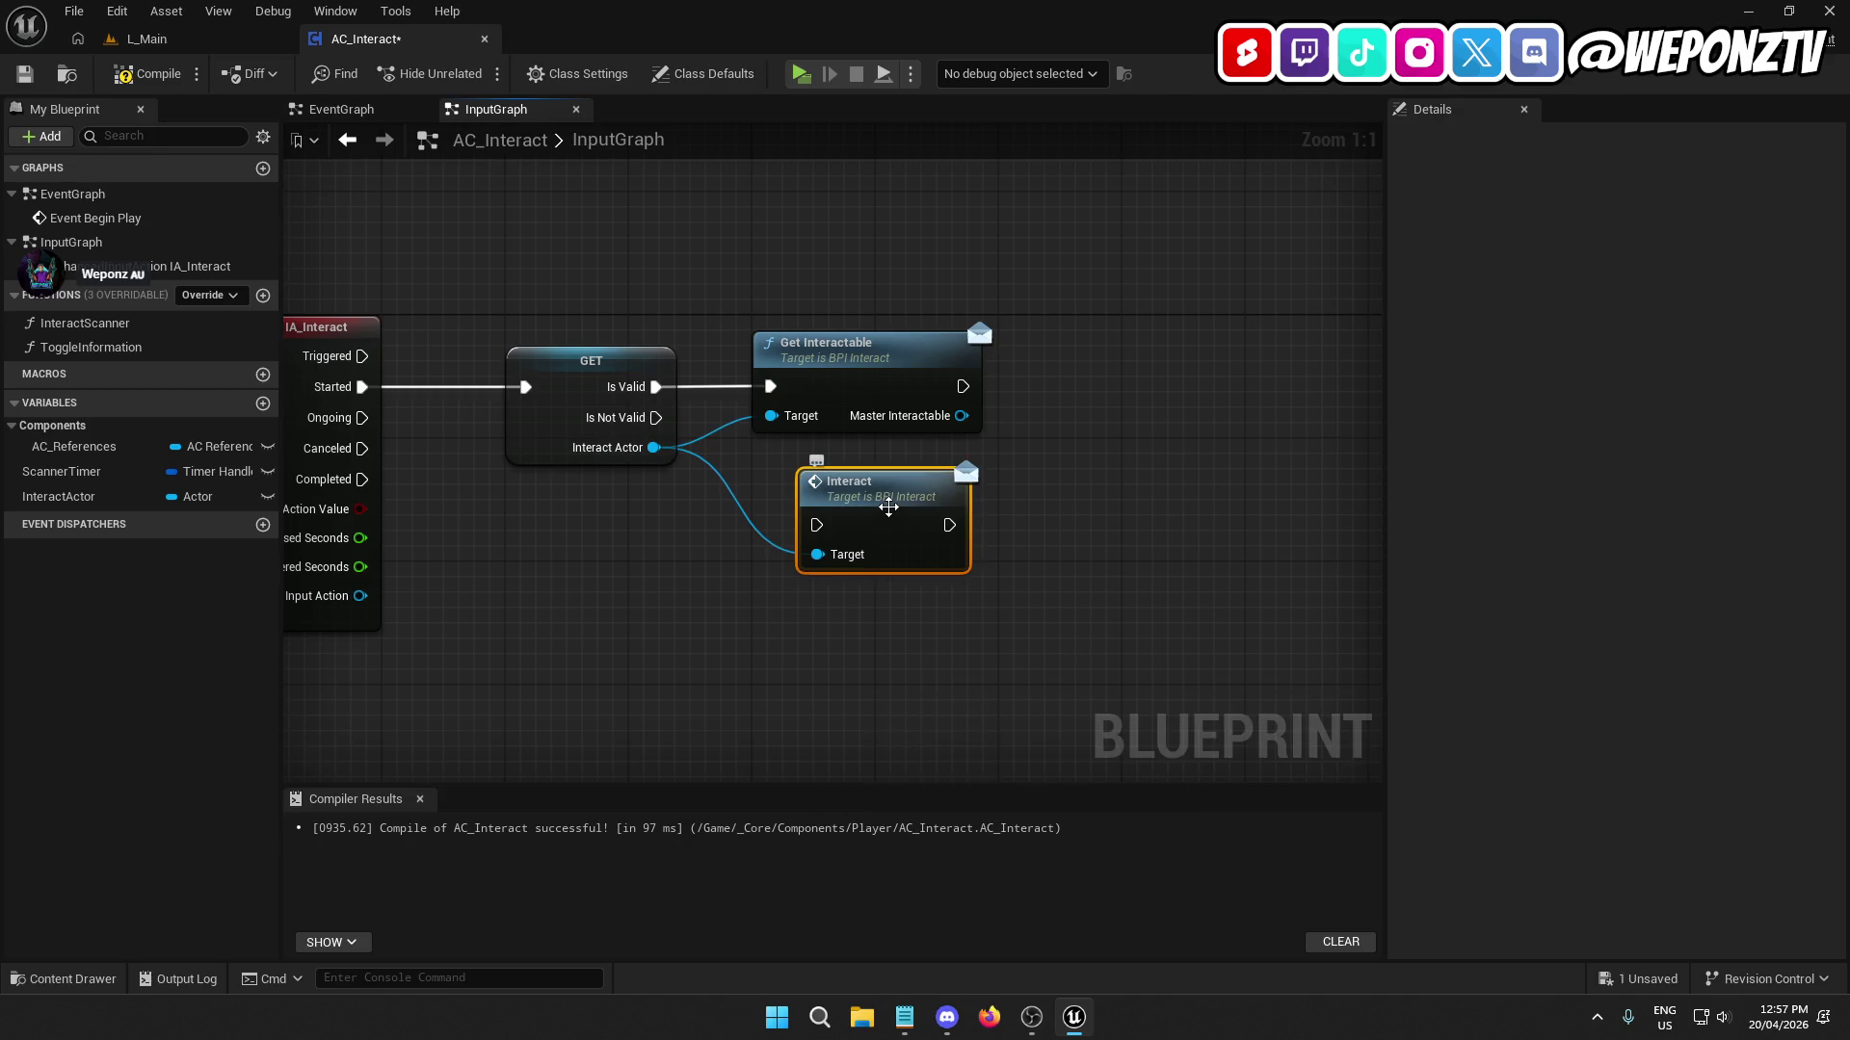
click(867, 356)
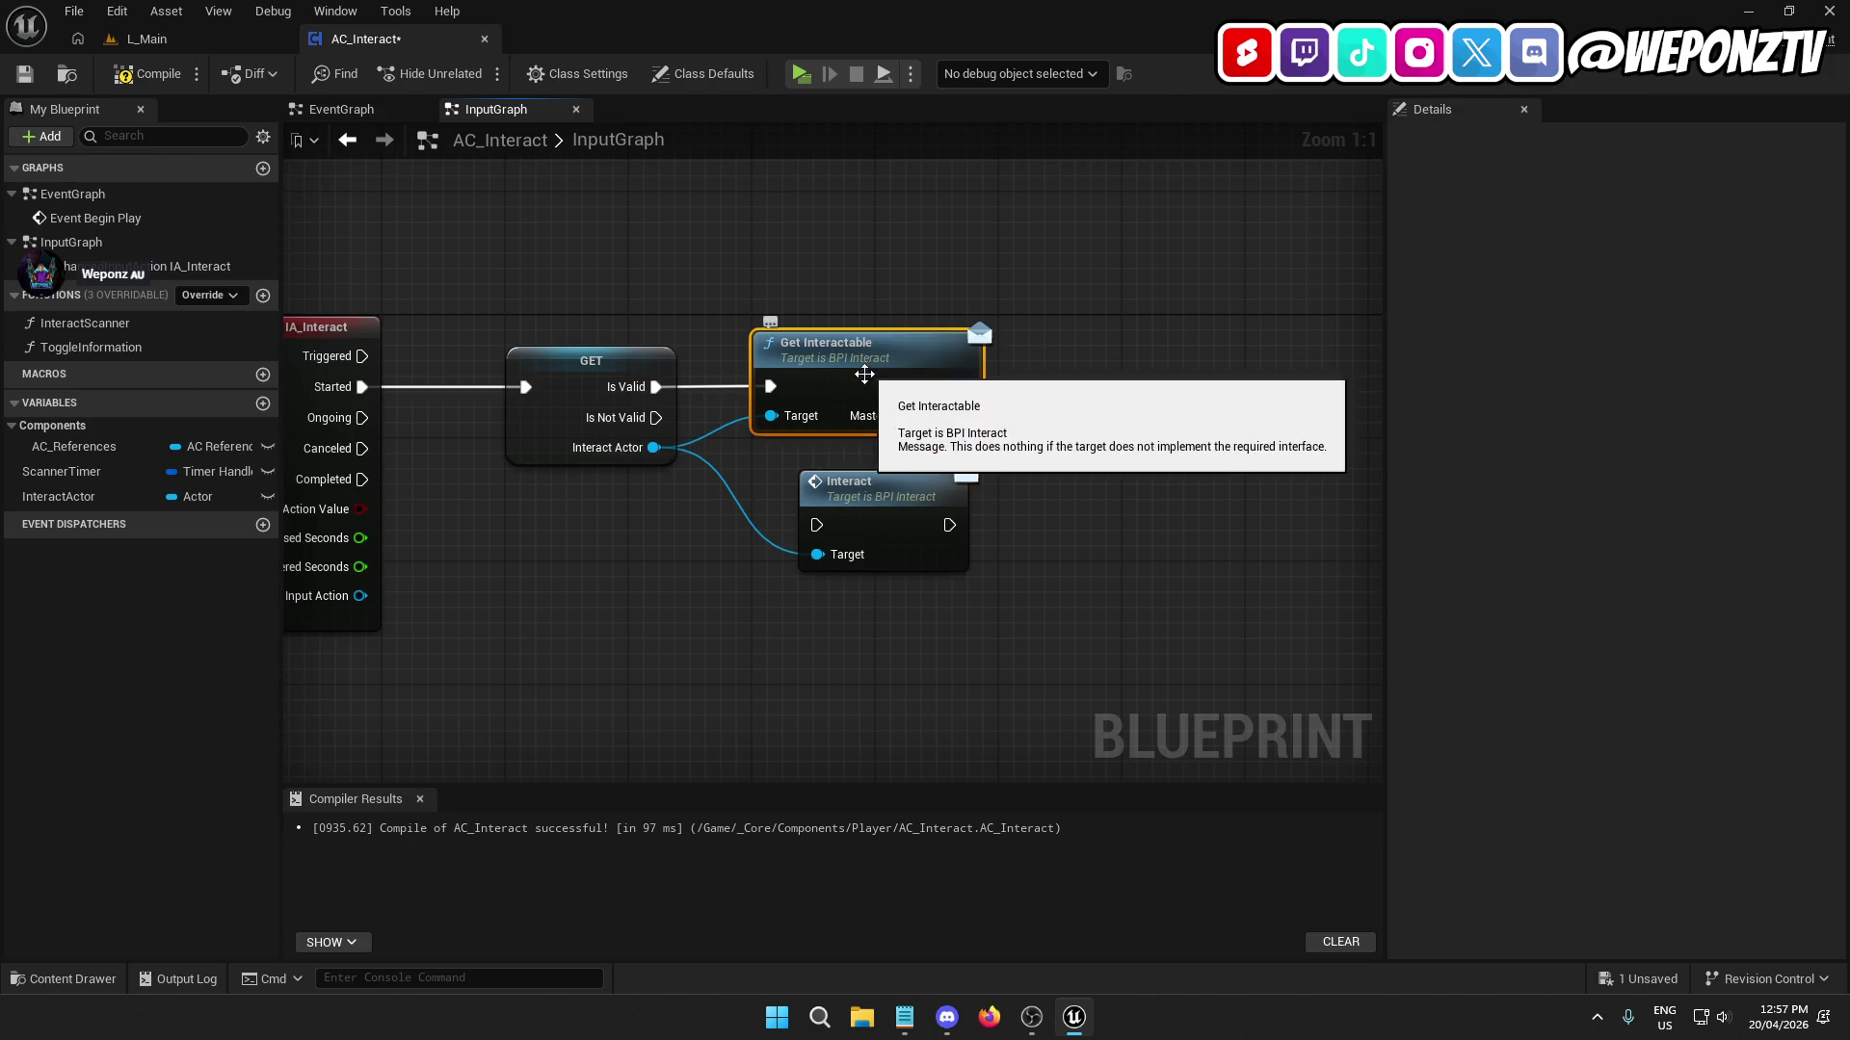
key(Delete)
drag(873, 506, 937, 349)
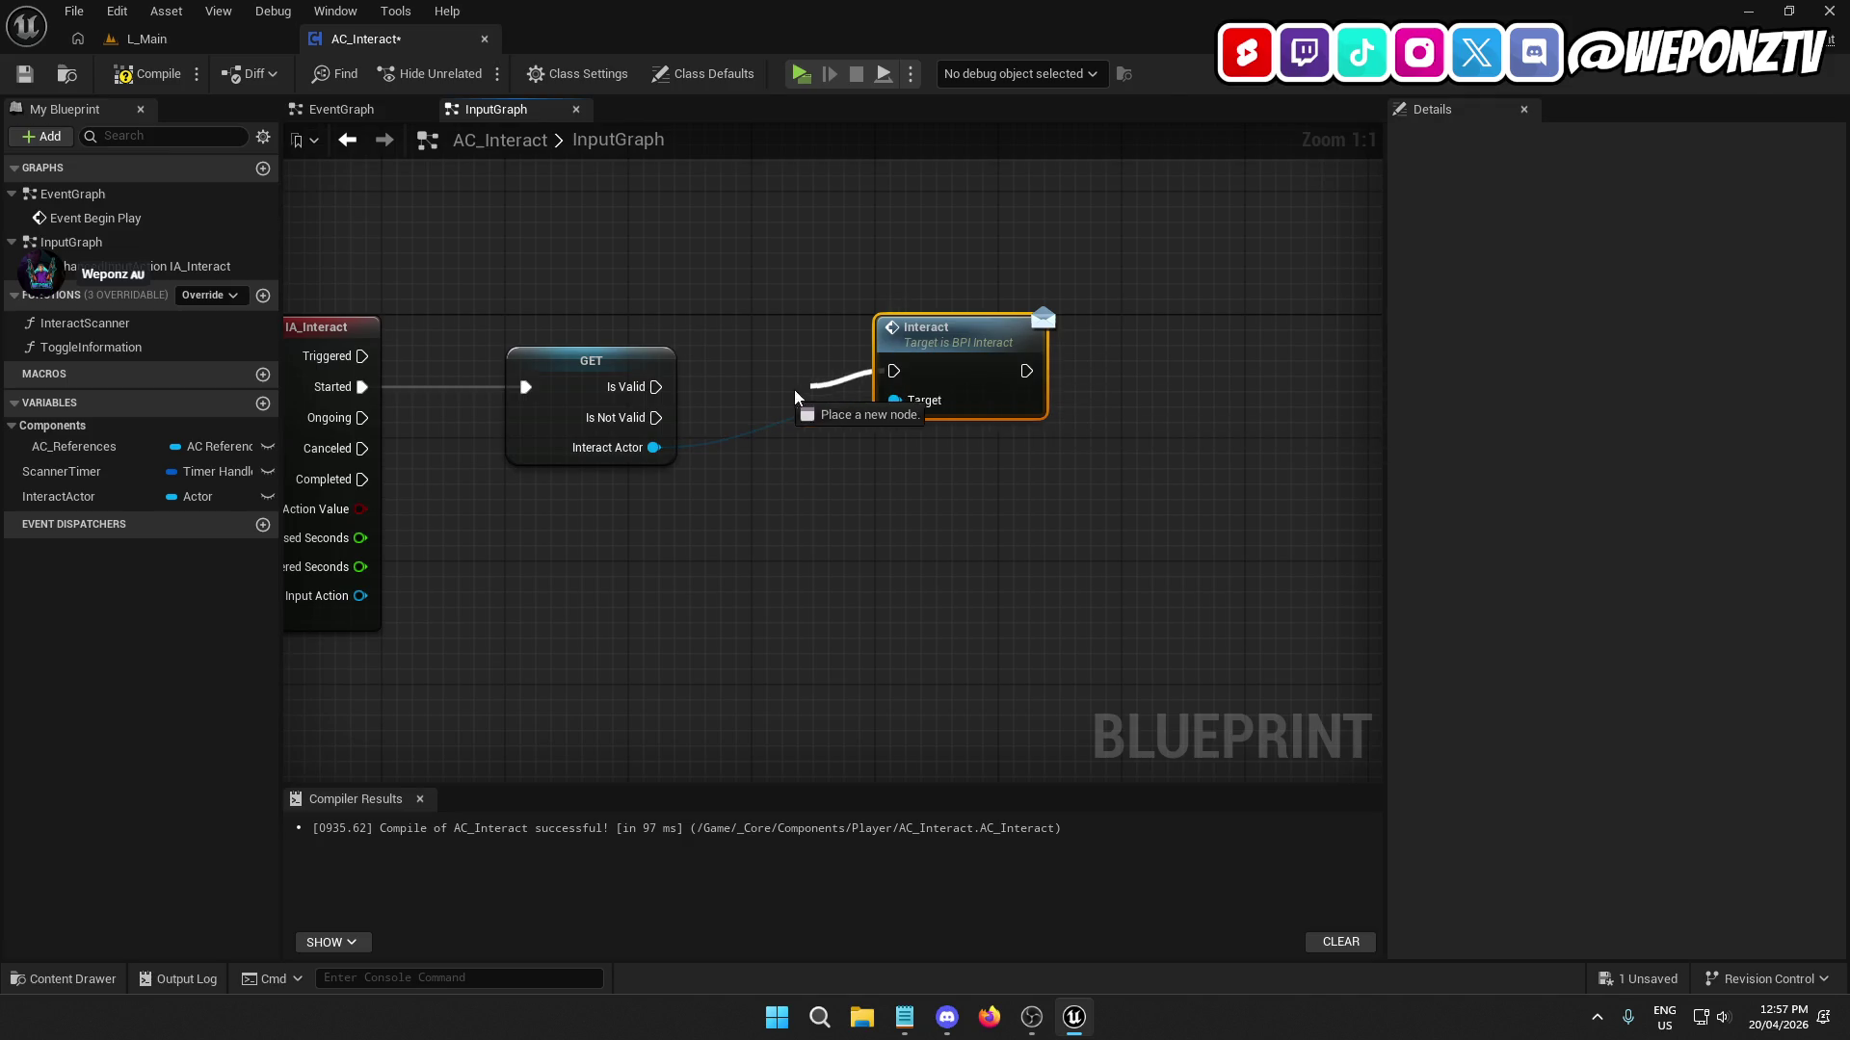
Wire the validated Get's Is Valid into the Interact call, then return to L_Main.
drag(795, 391, 651, 388)
click(595, 374)
click(781, 598)
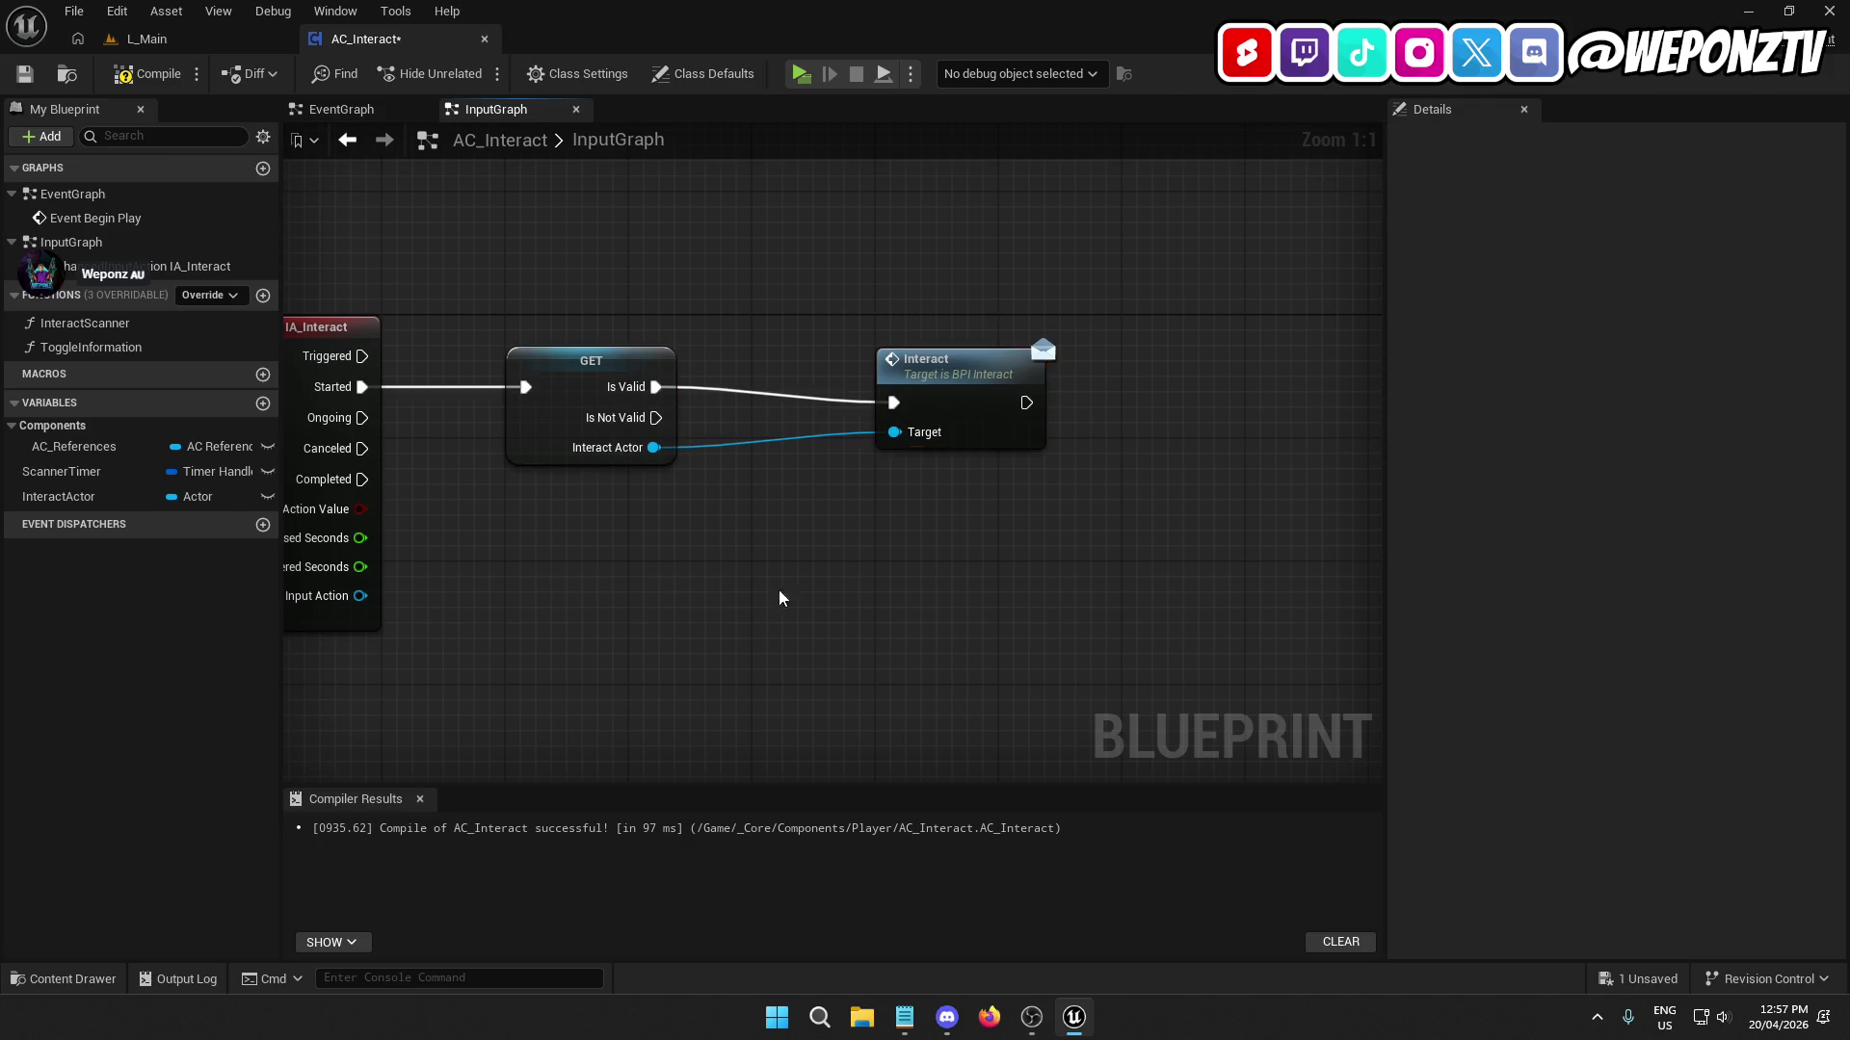
drag(929, 391, 910, 385)
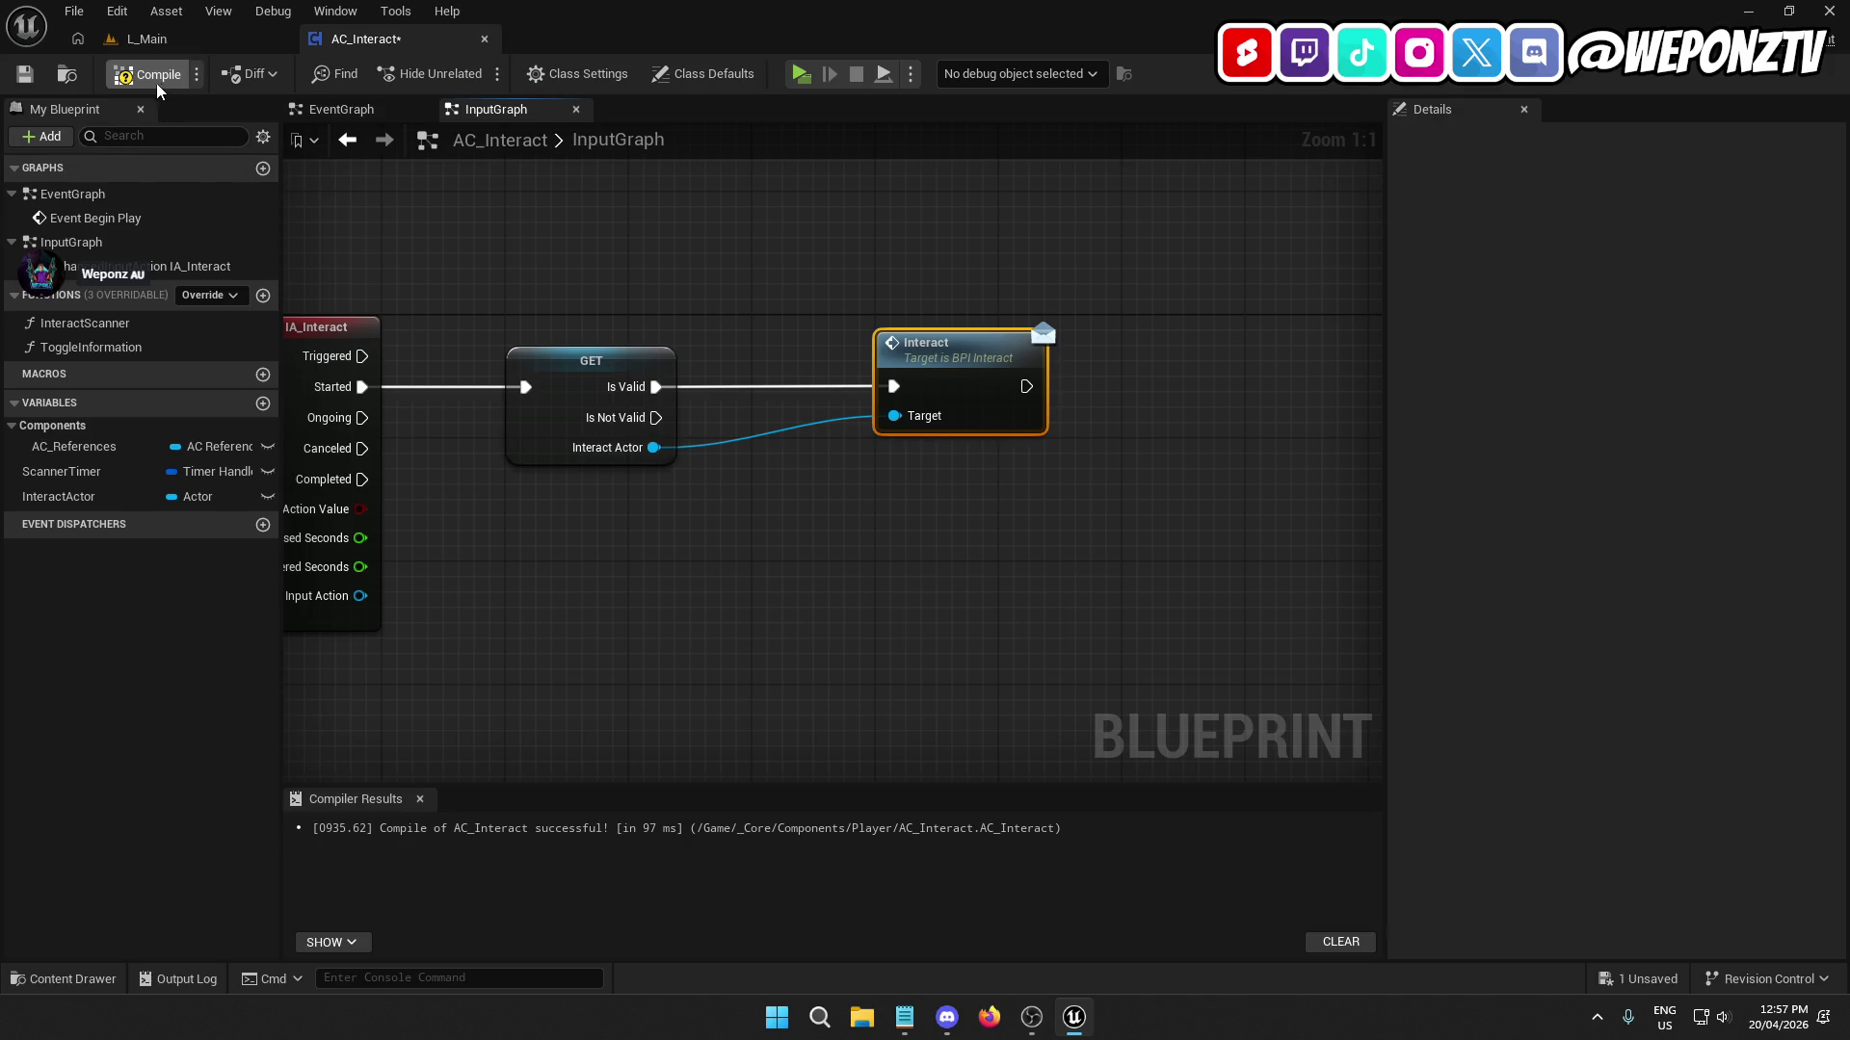
click(145, 39)
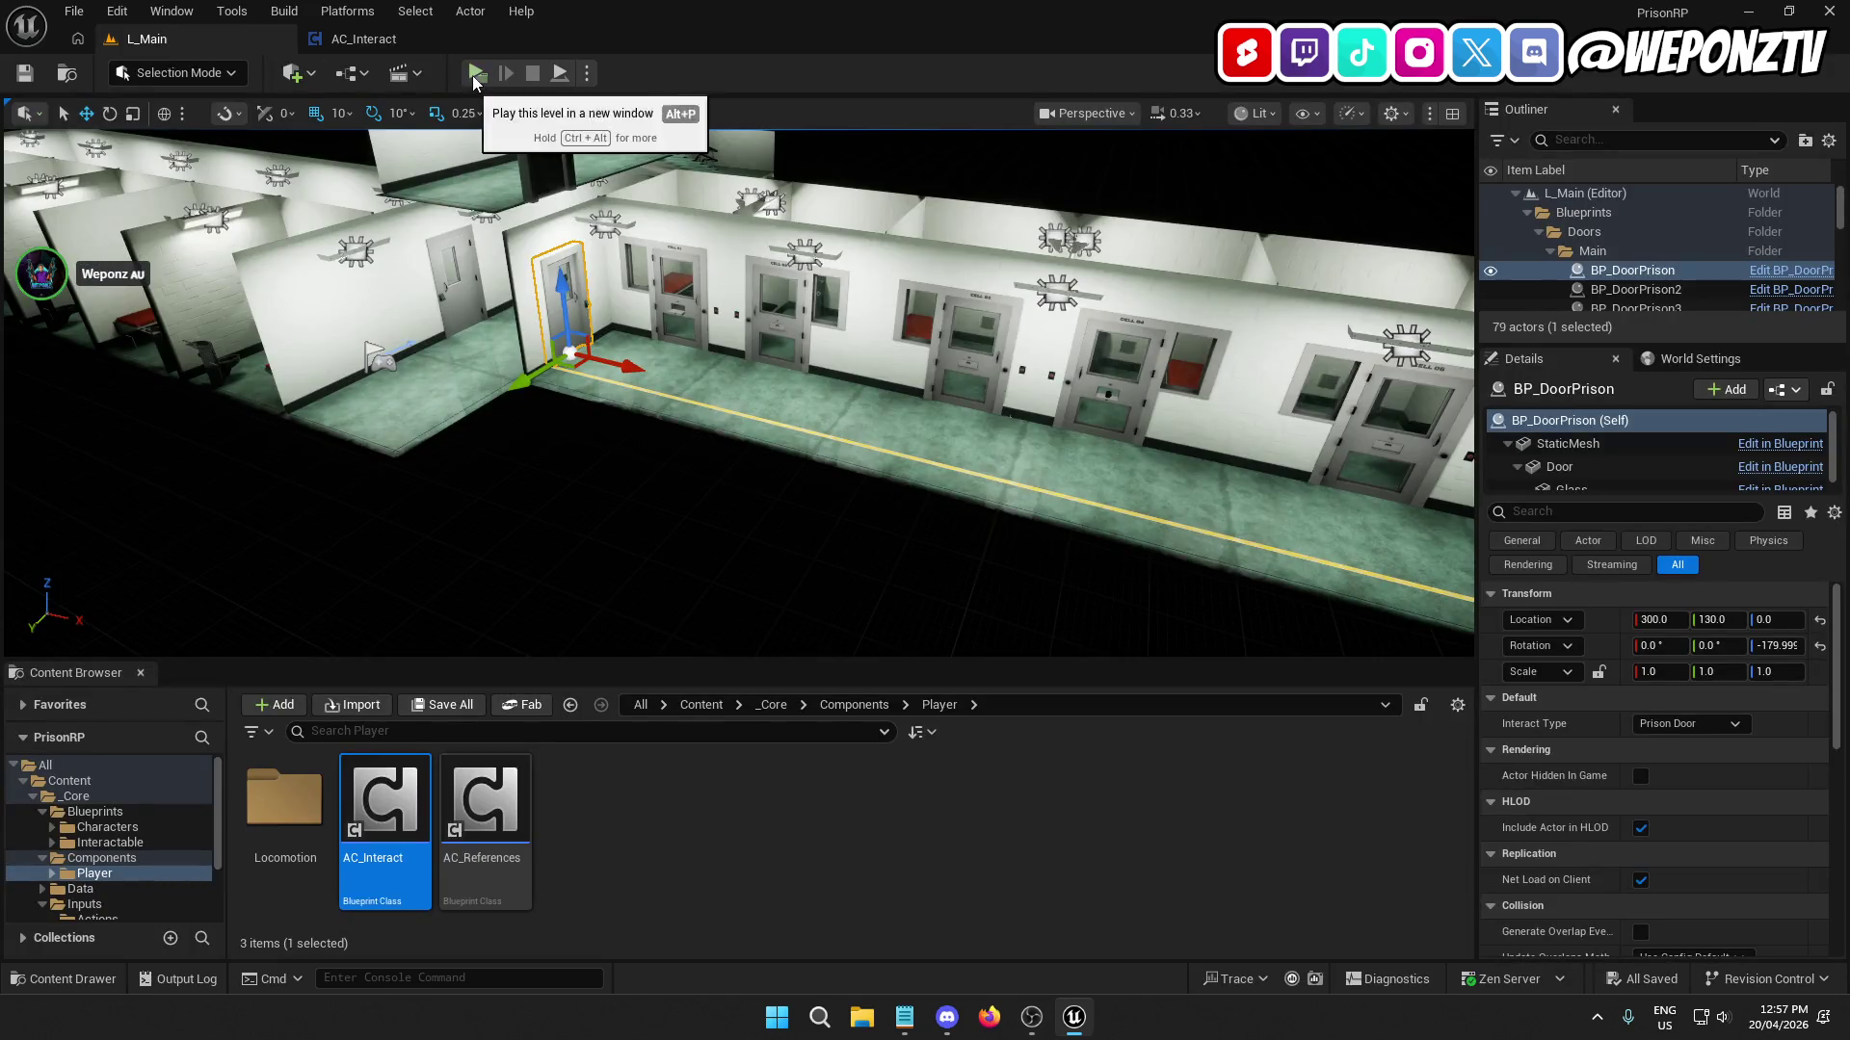
Play-test L_Main, walking to several prison doors and opening each with F, then stop.
click(476, 74)
key(w)
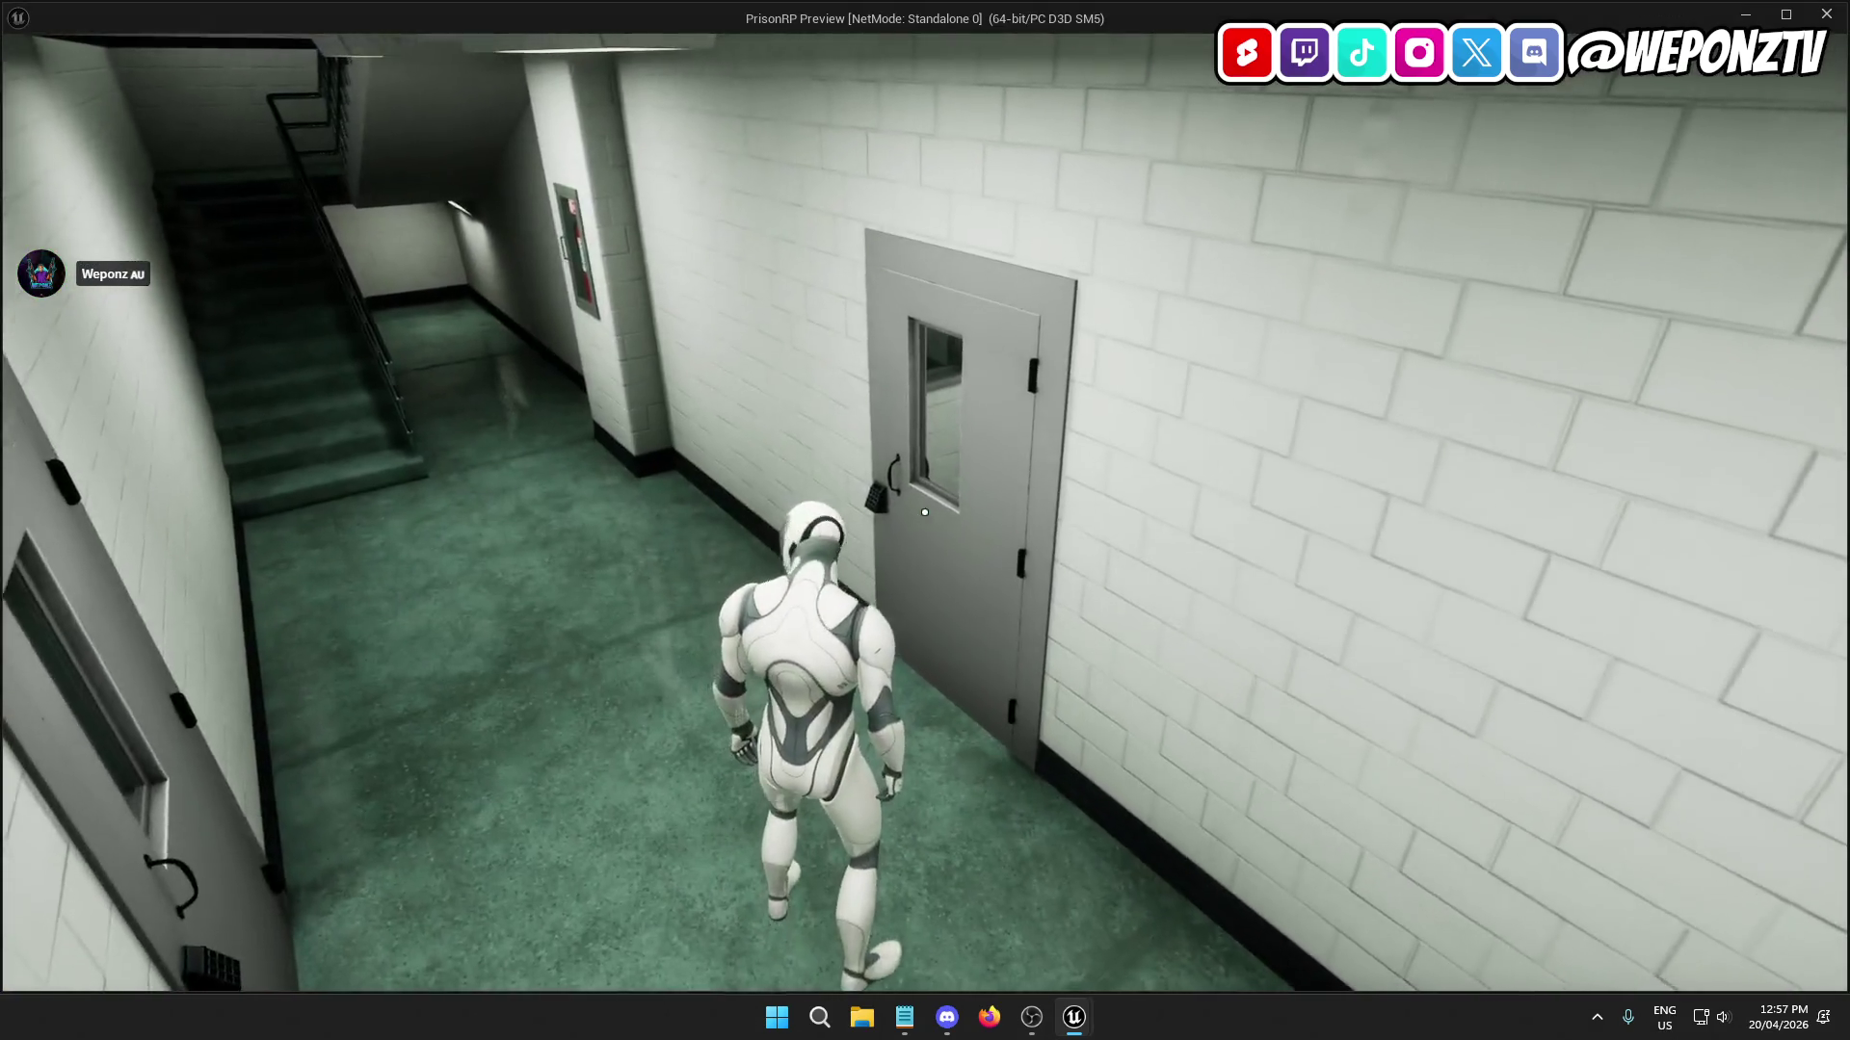
key(f)
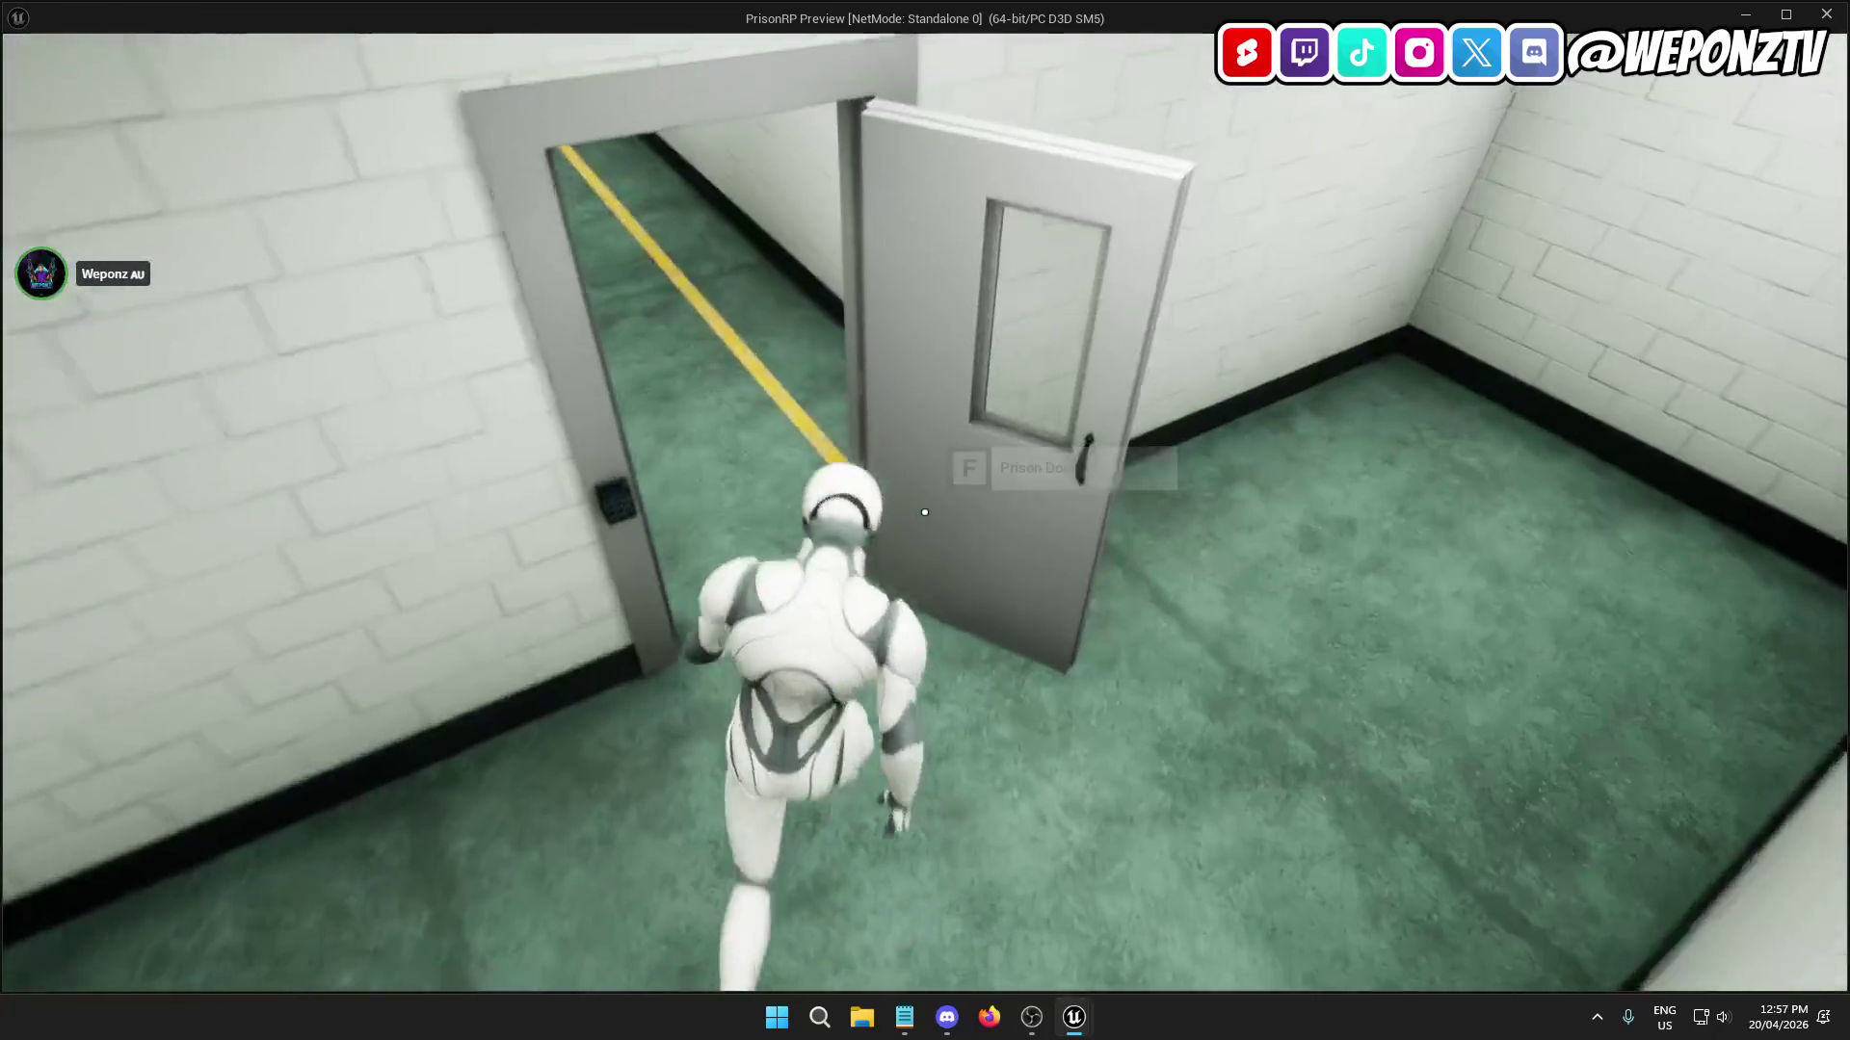
key(f)
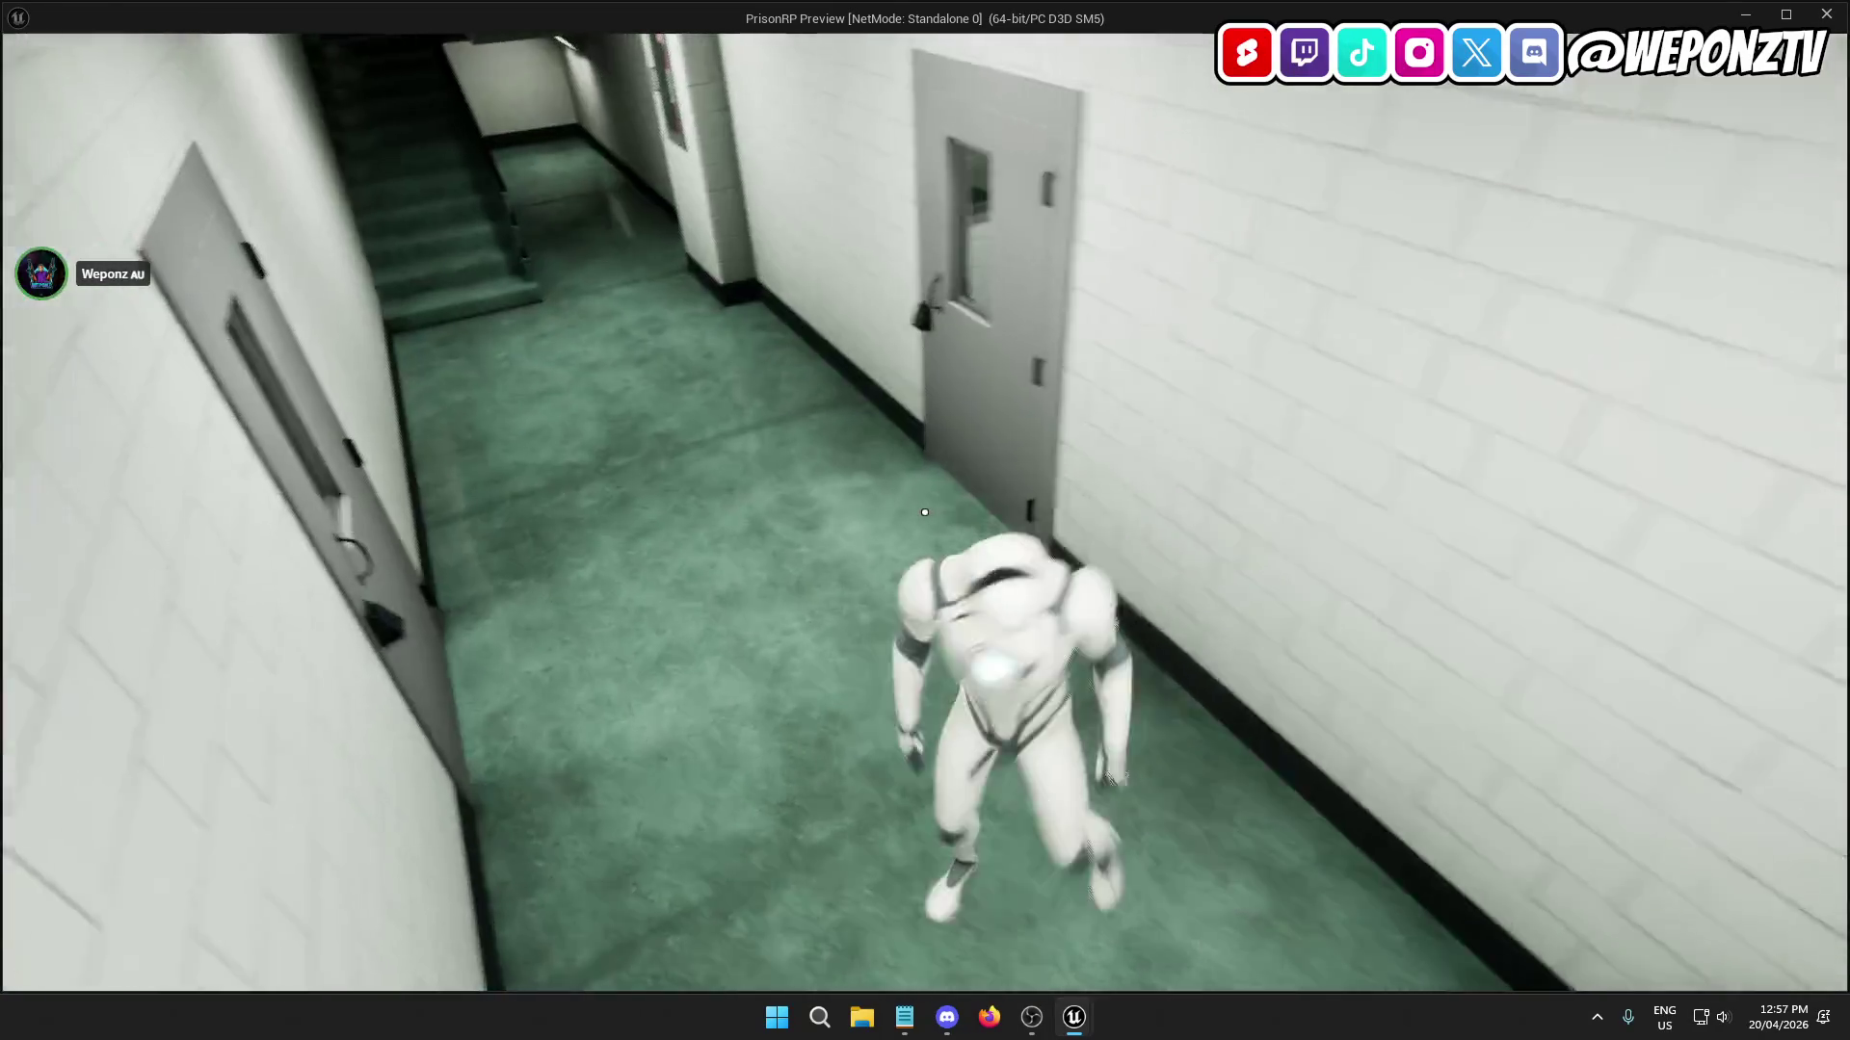
key(f)
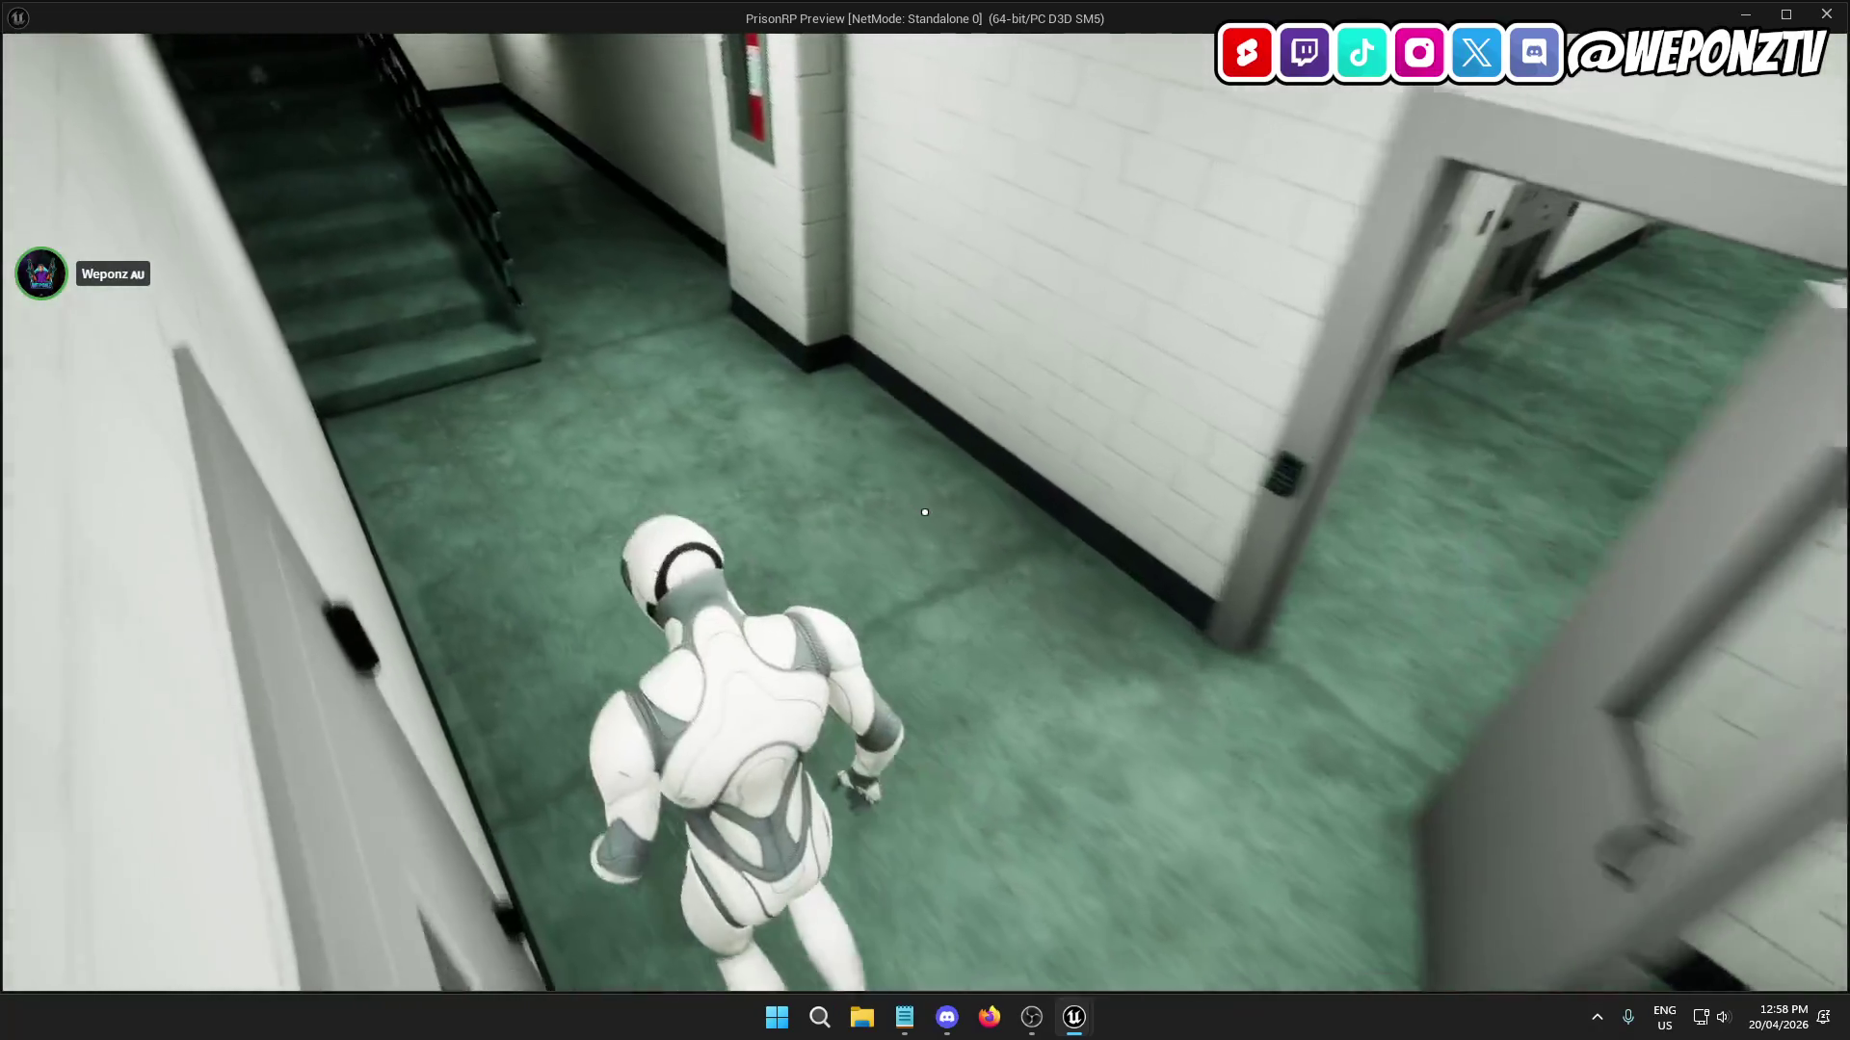
key(w)
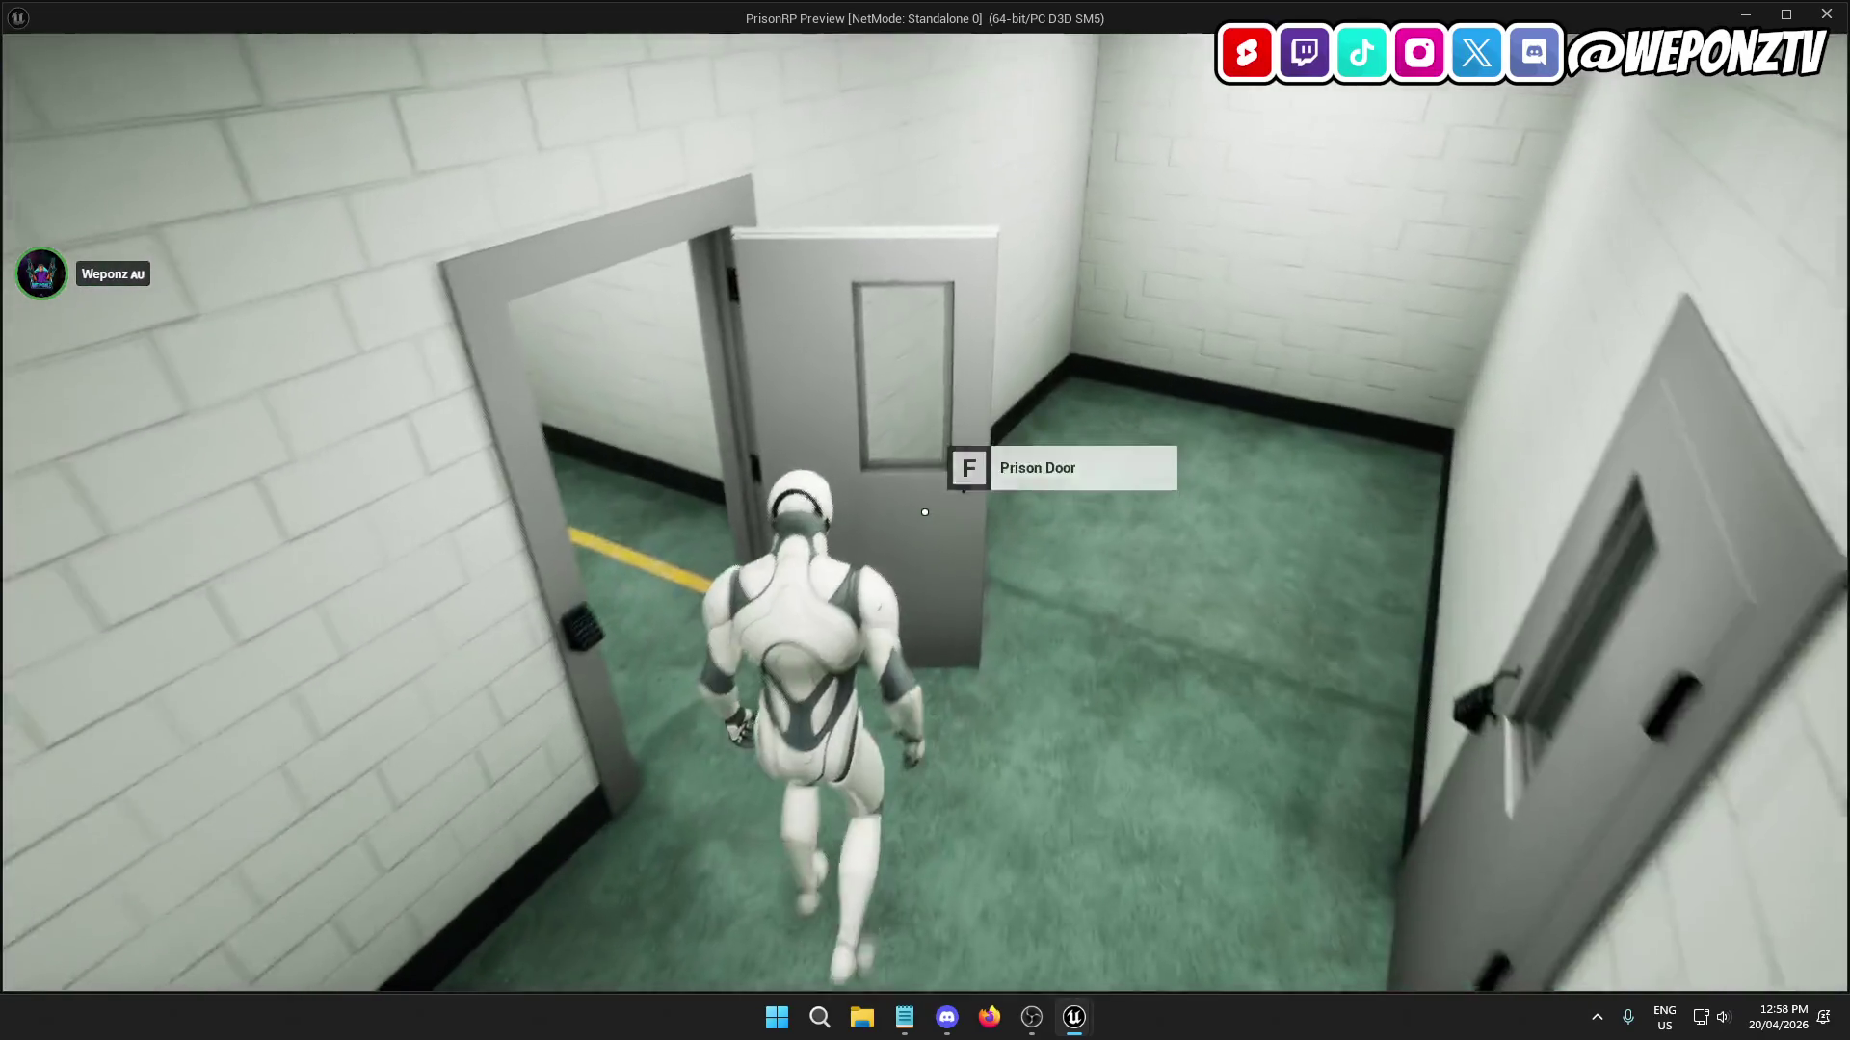
key(w)
key(f)
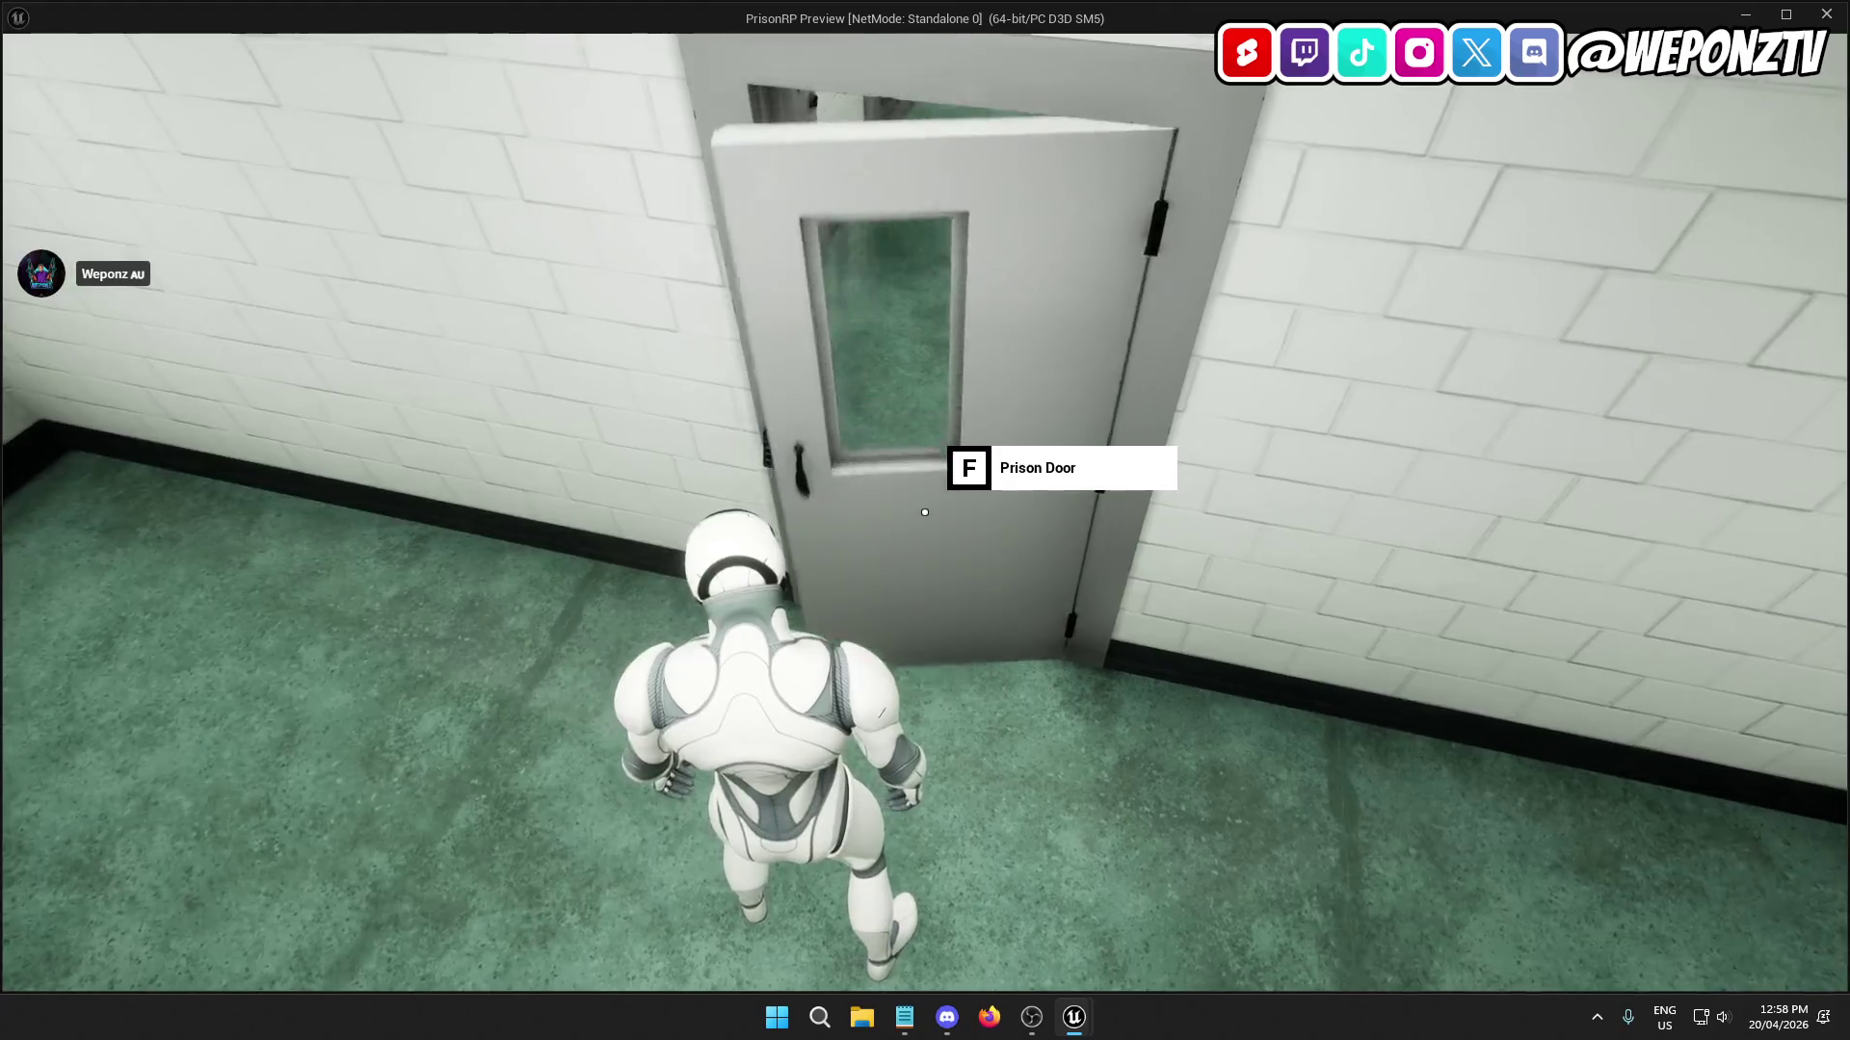
key(w)
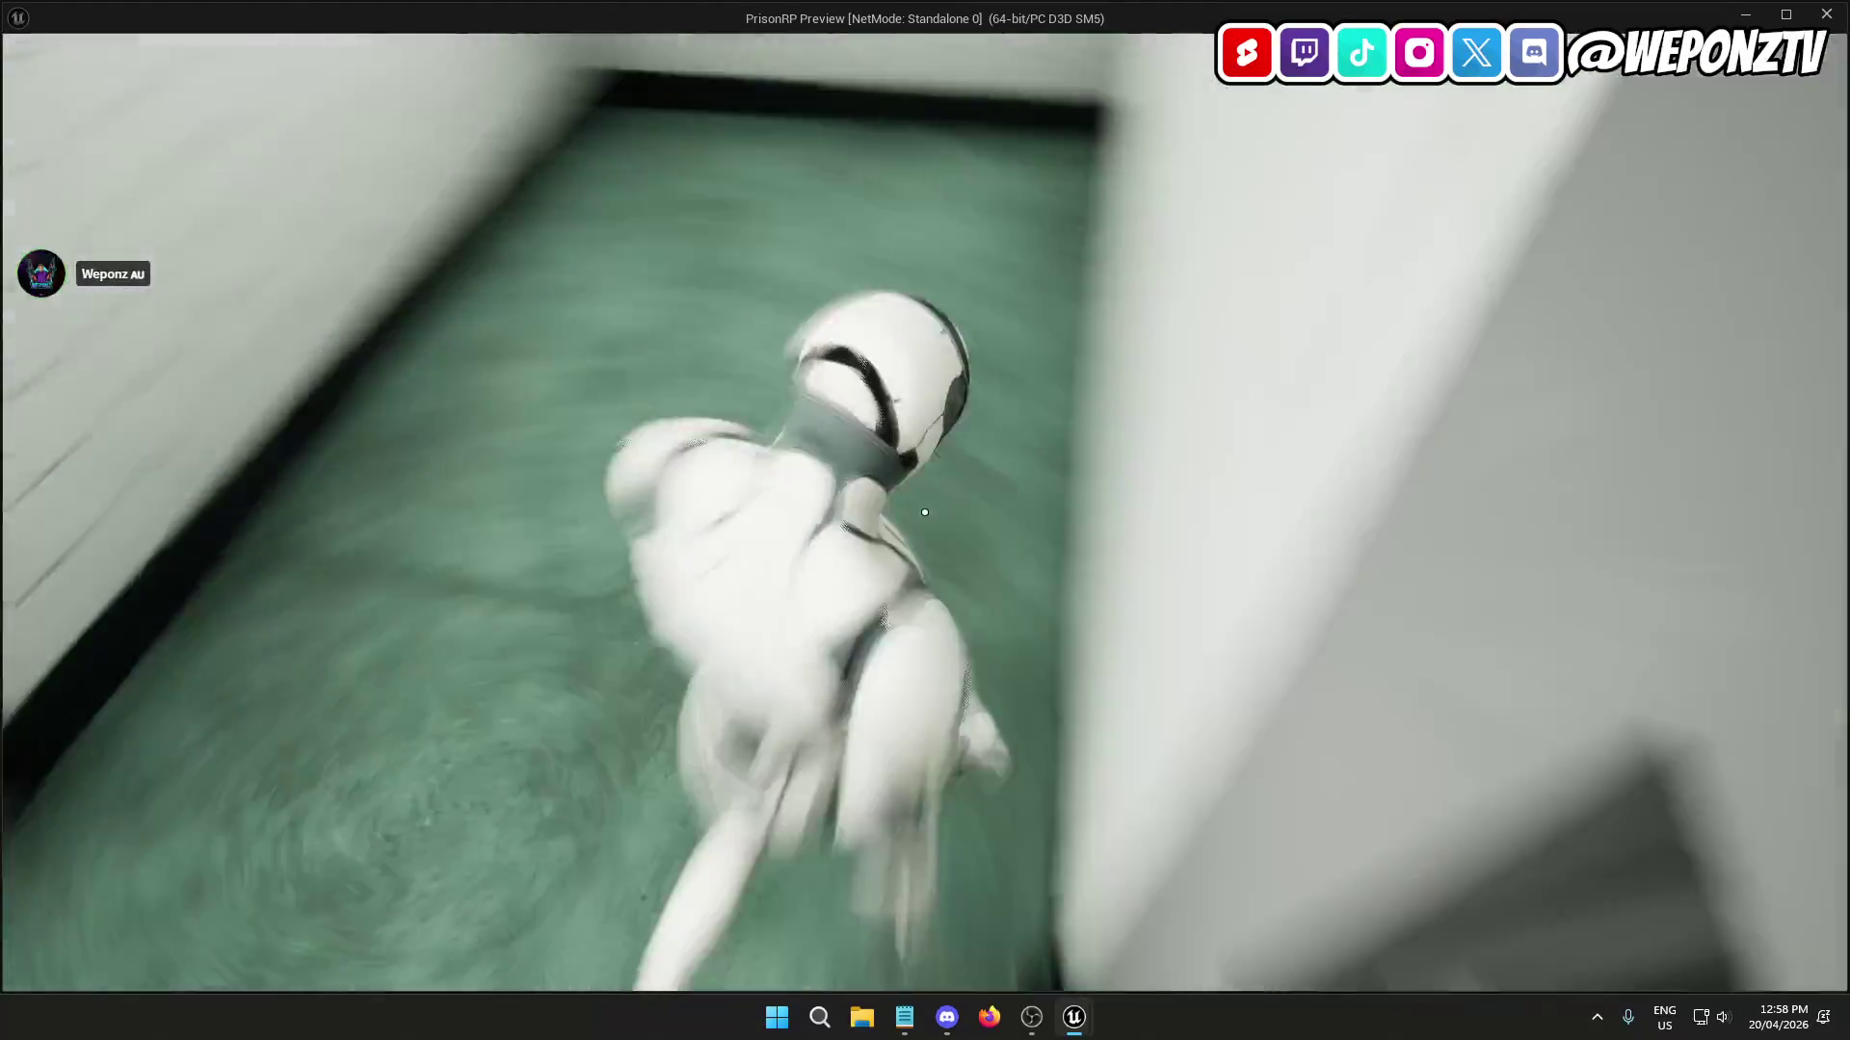
key(w)
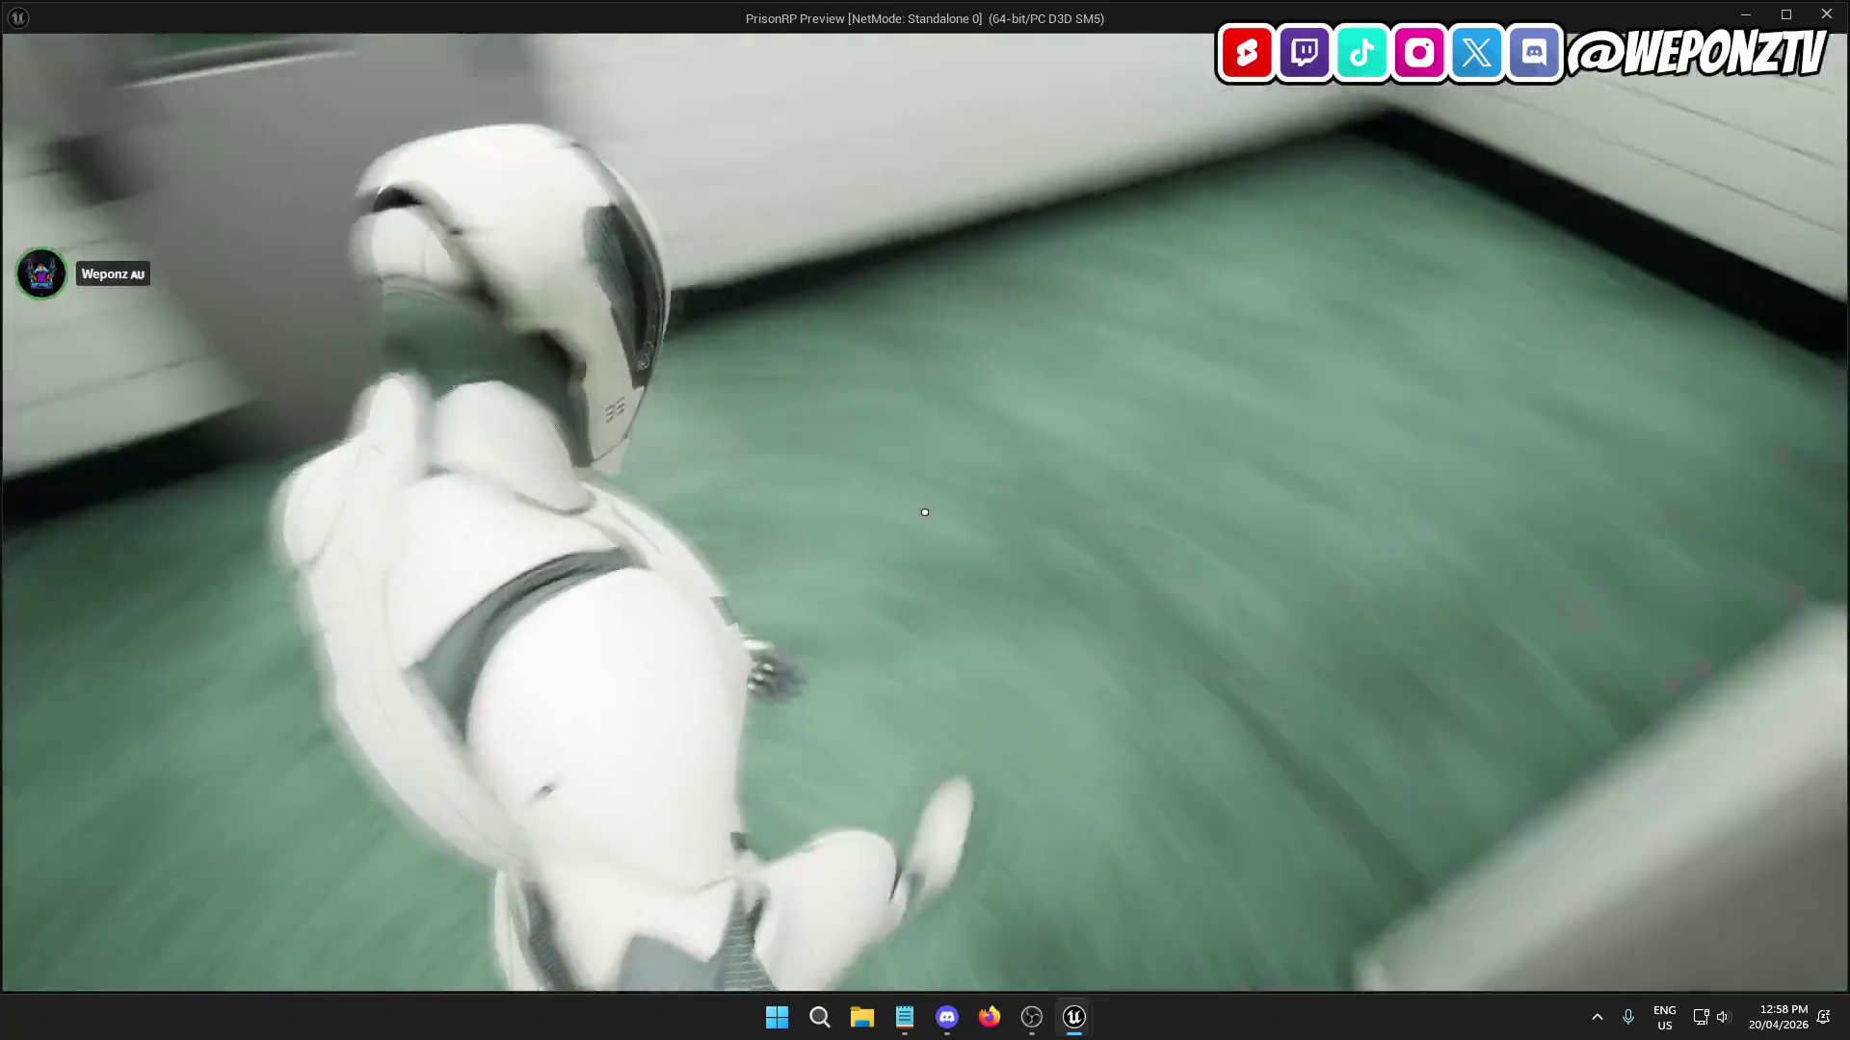
key(w)
key(f)
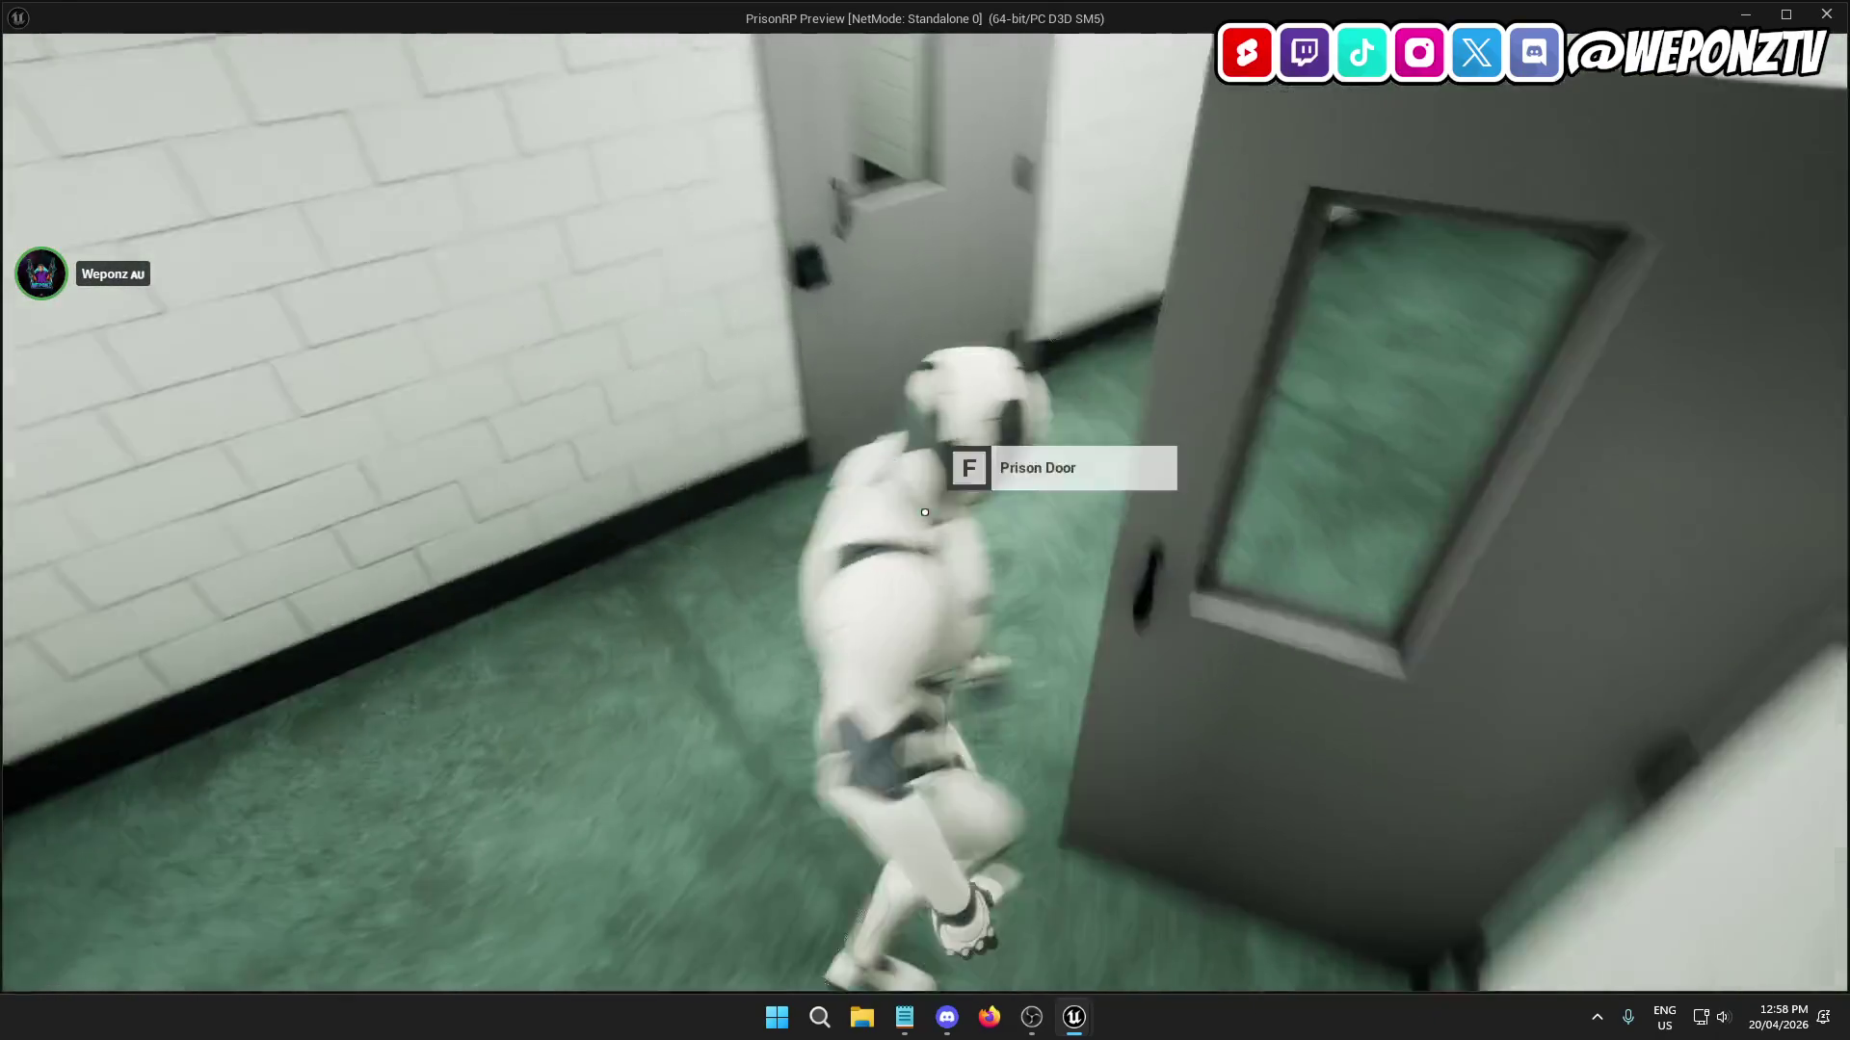
key(w)
key(f)
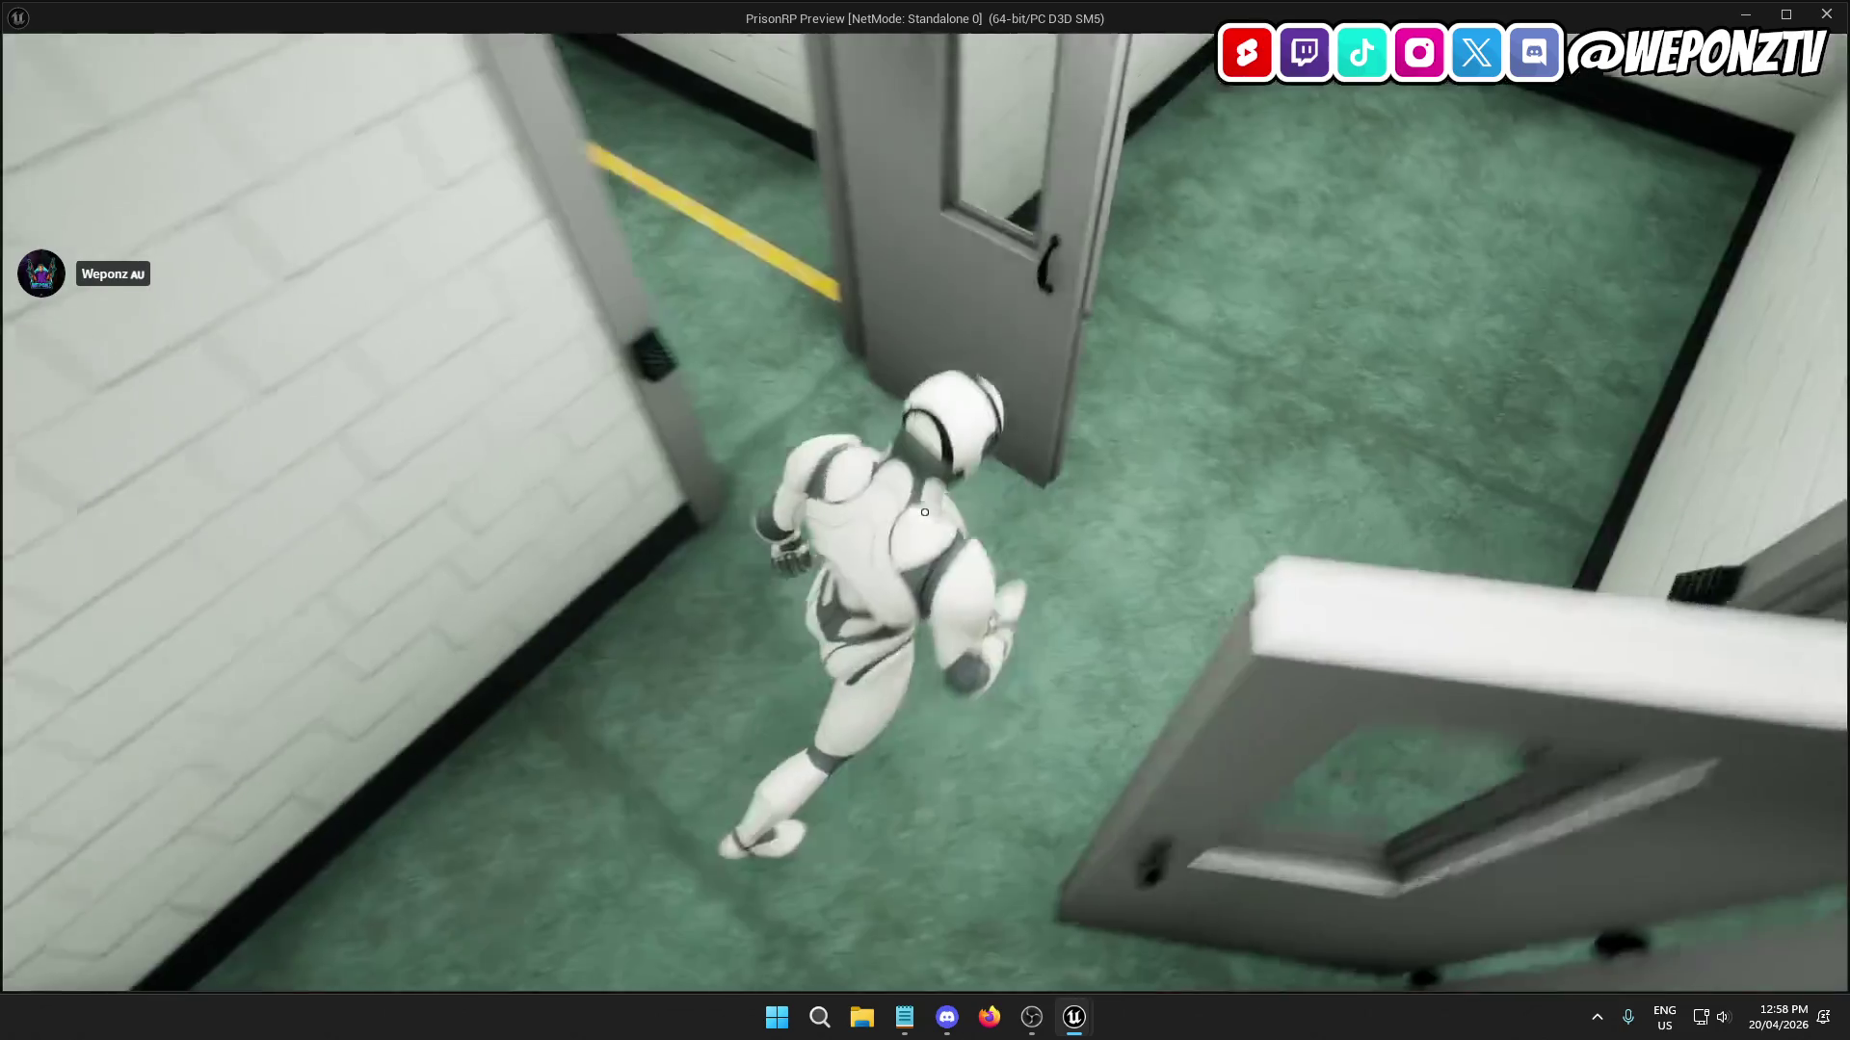
key(w)
key(f)
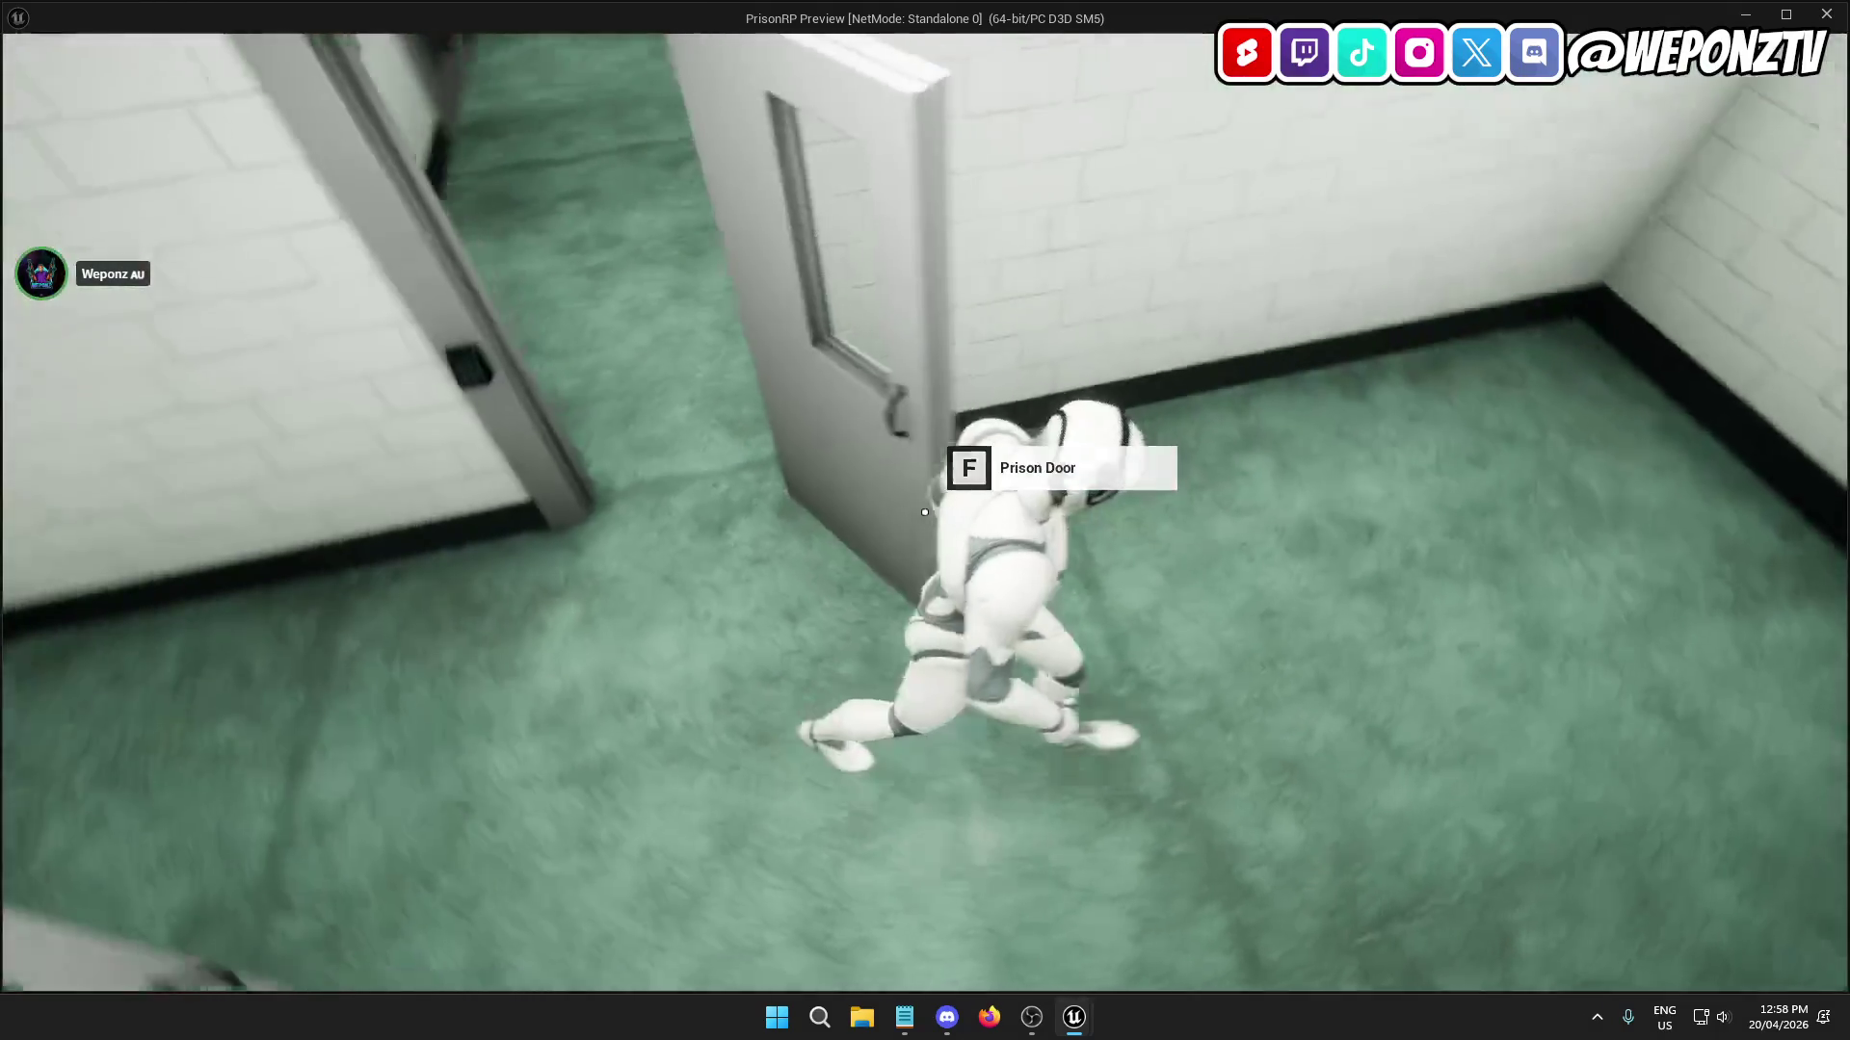
key(Escape)
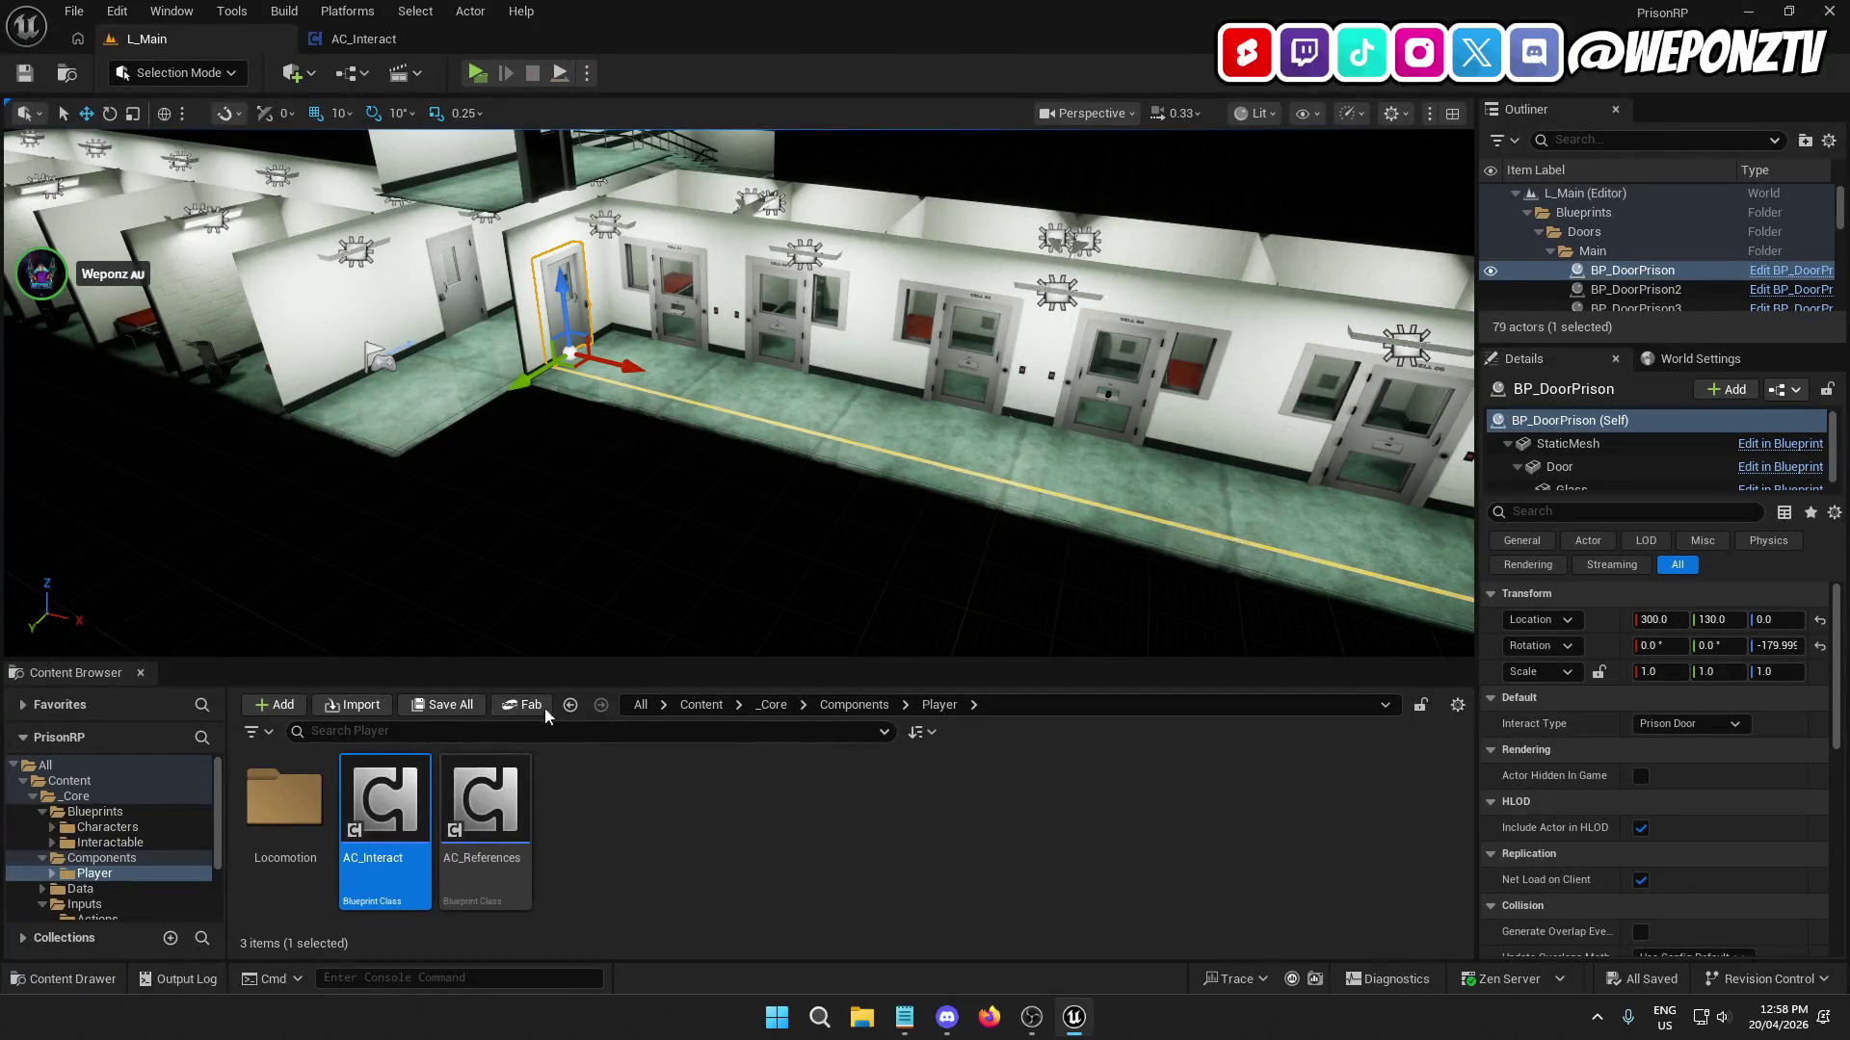
From BP_DoorPrison's door frame component, open the SM_DoorPrison_FrameDoorPrison mesh.
click(1782, 280)
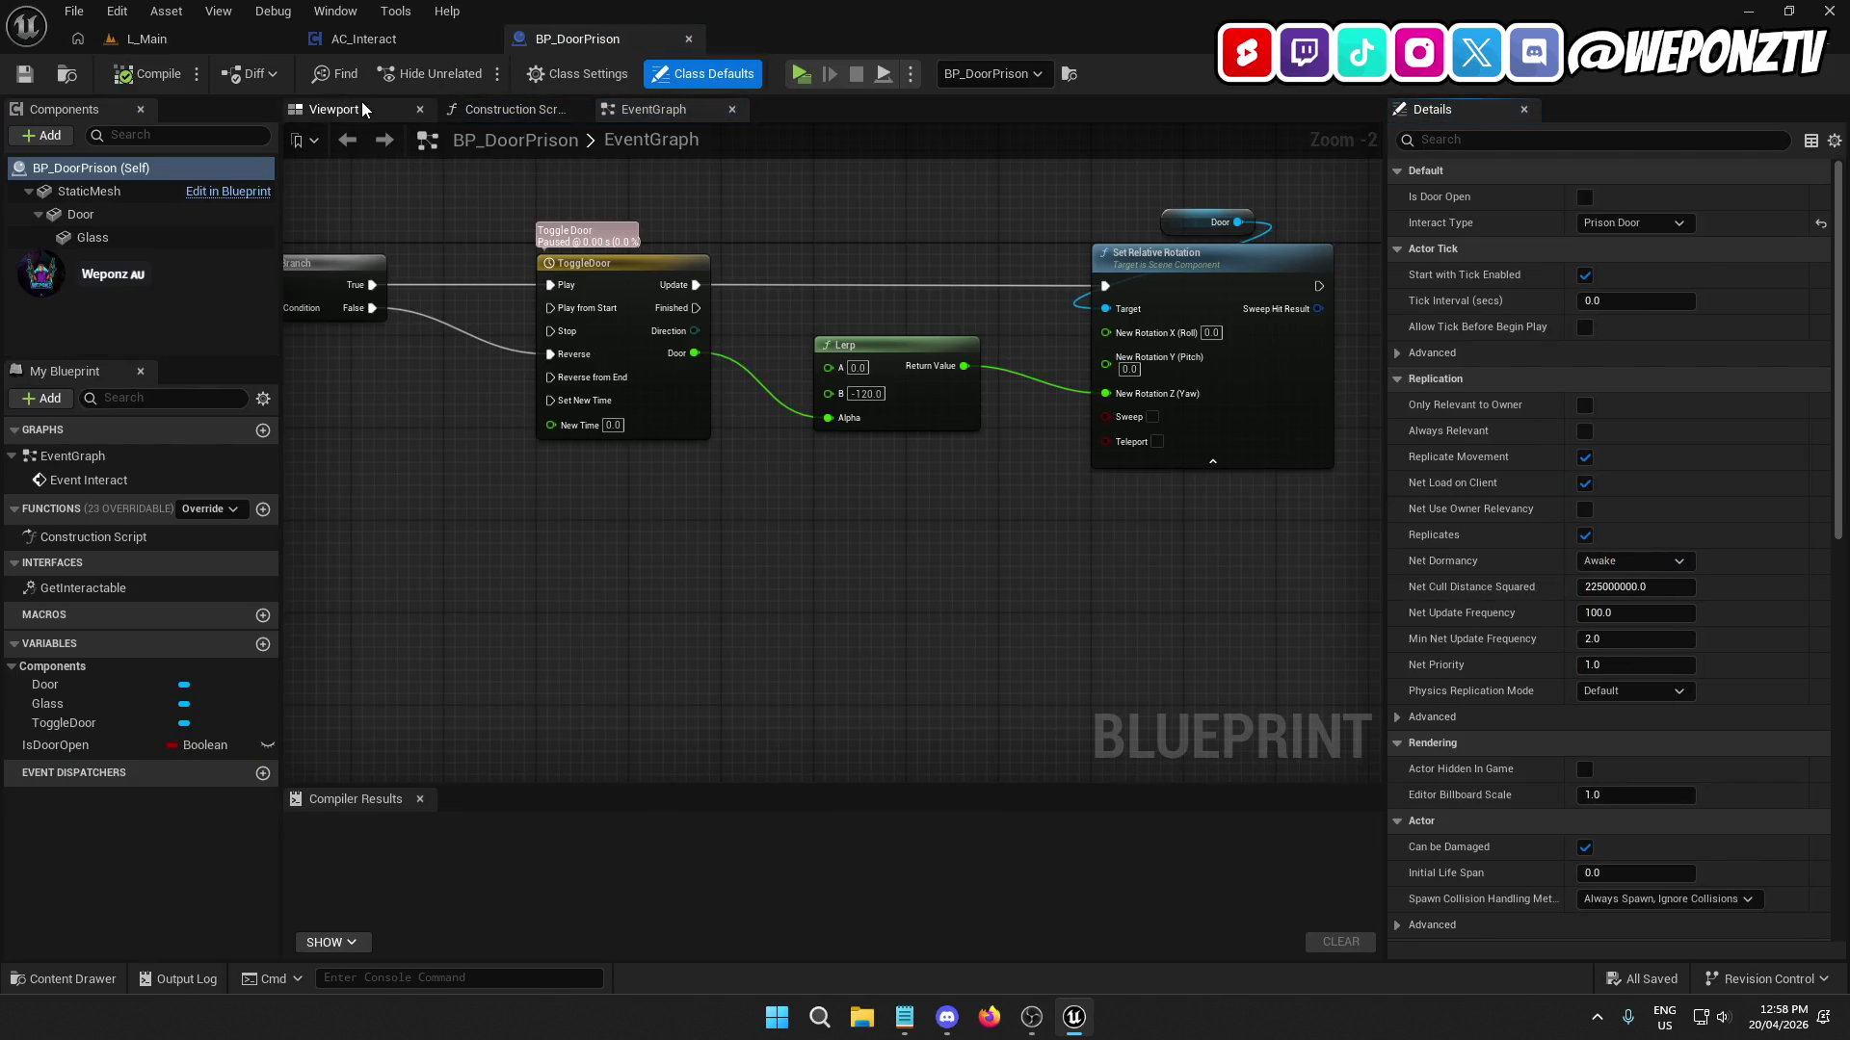
click(337, 109)
click(154, 191)
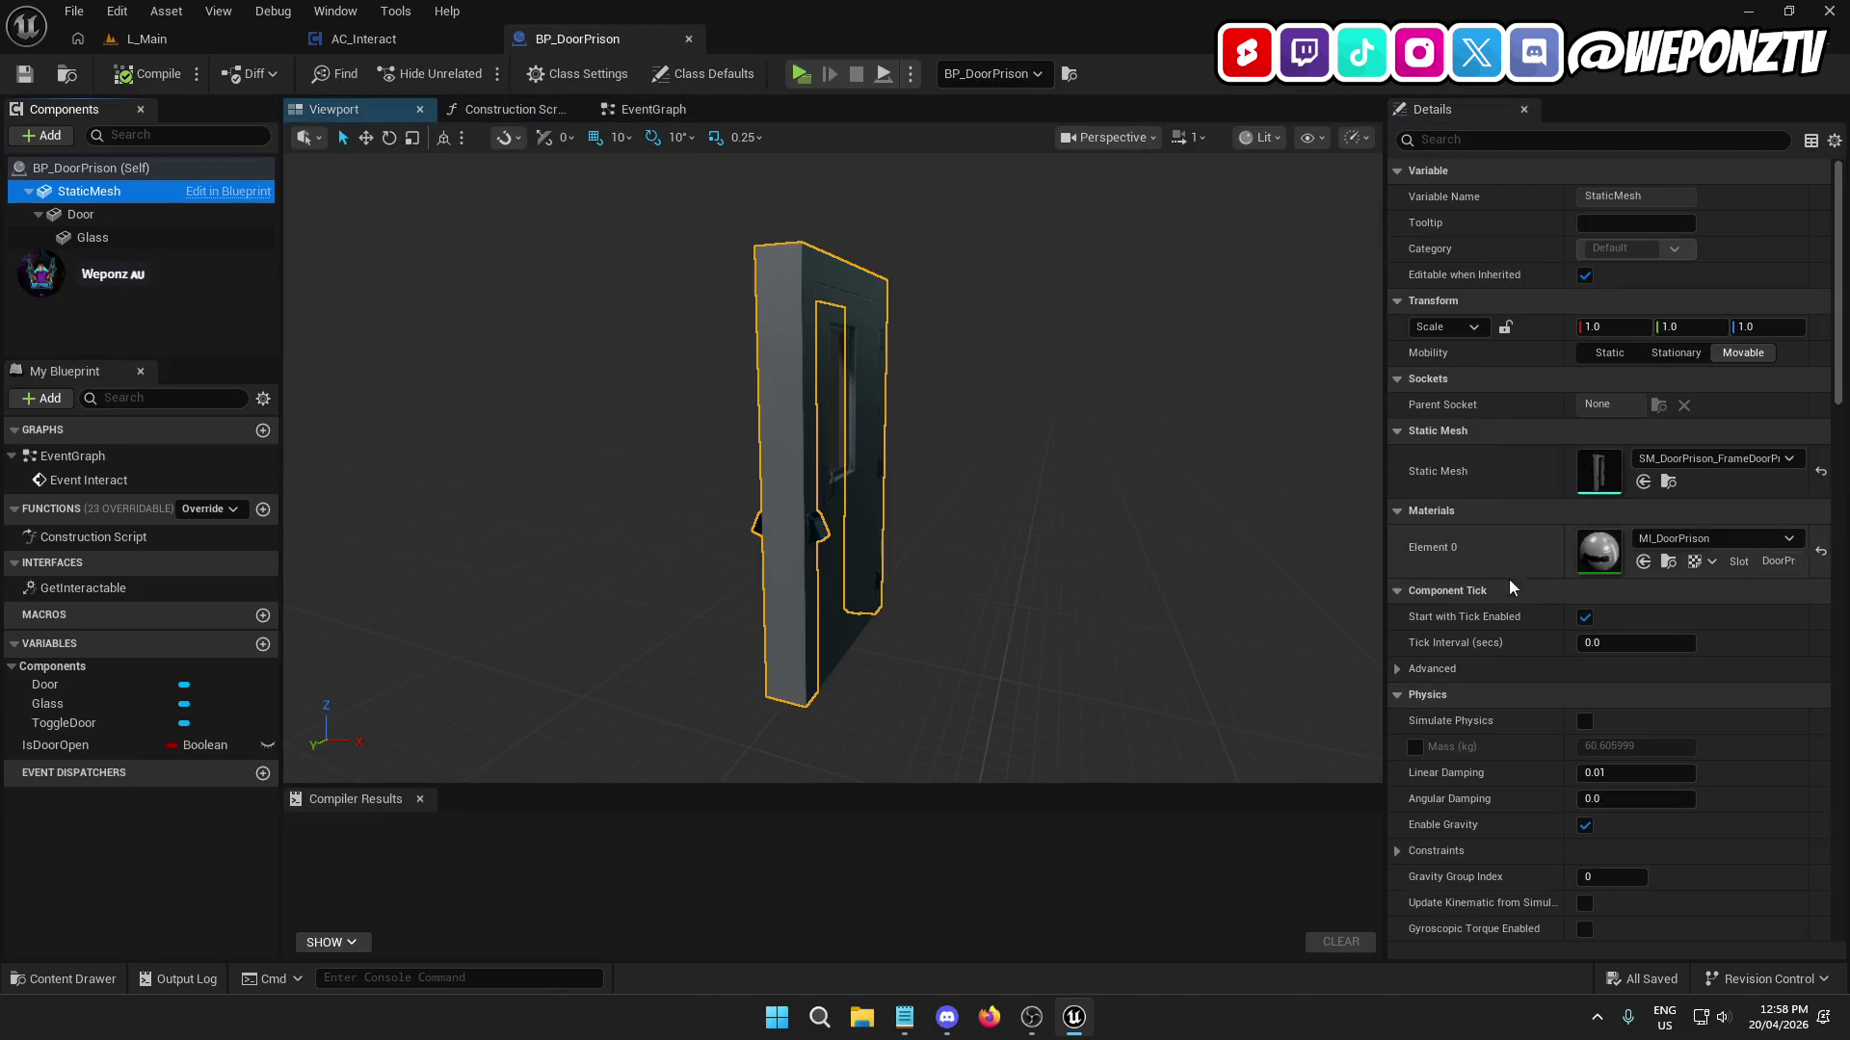
mouse_move(829, 463)
mouse_down()
mouse_move(925, 462)
mouse_move(848, 482)
mouse_up()
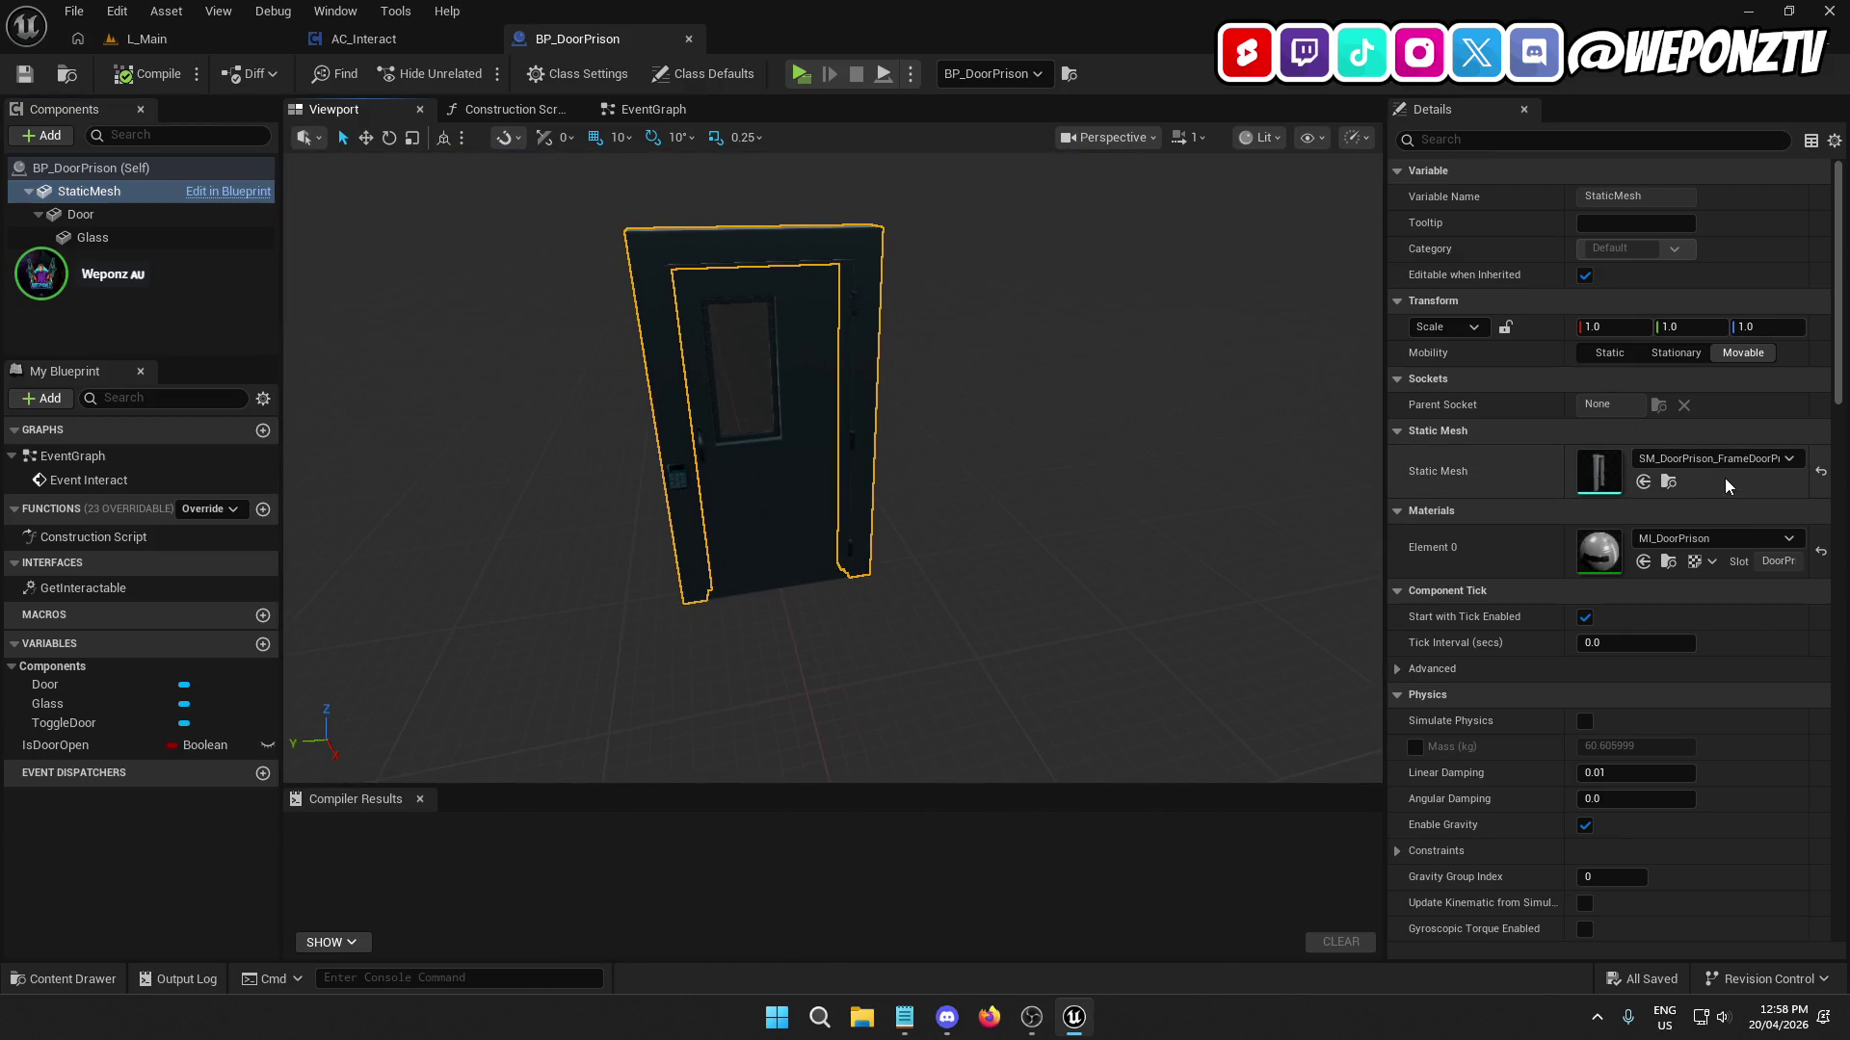
click(1667, 482)
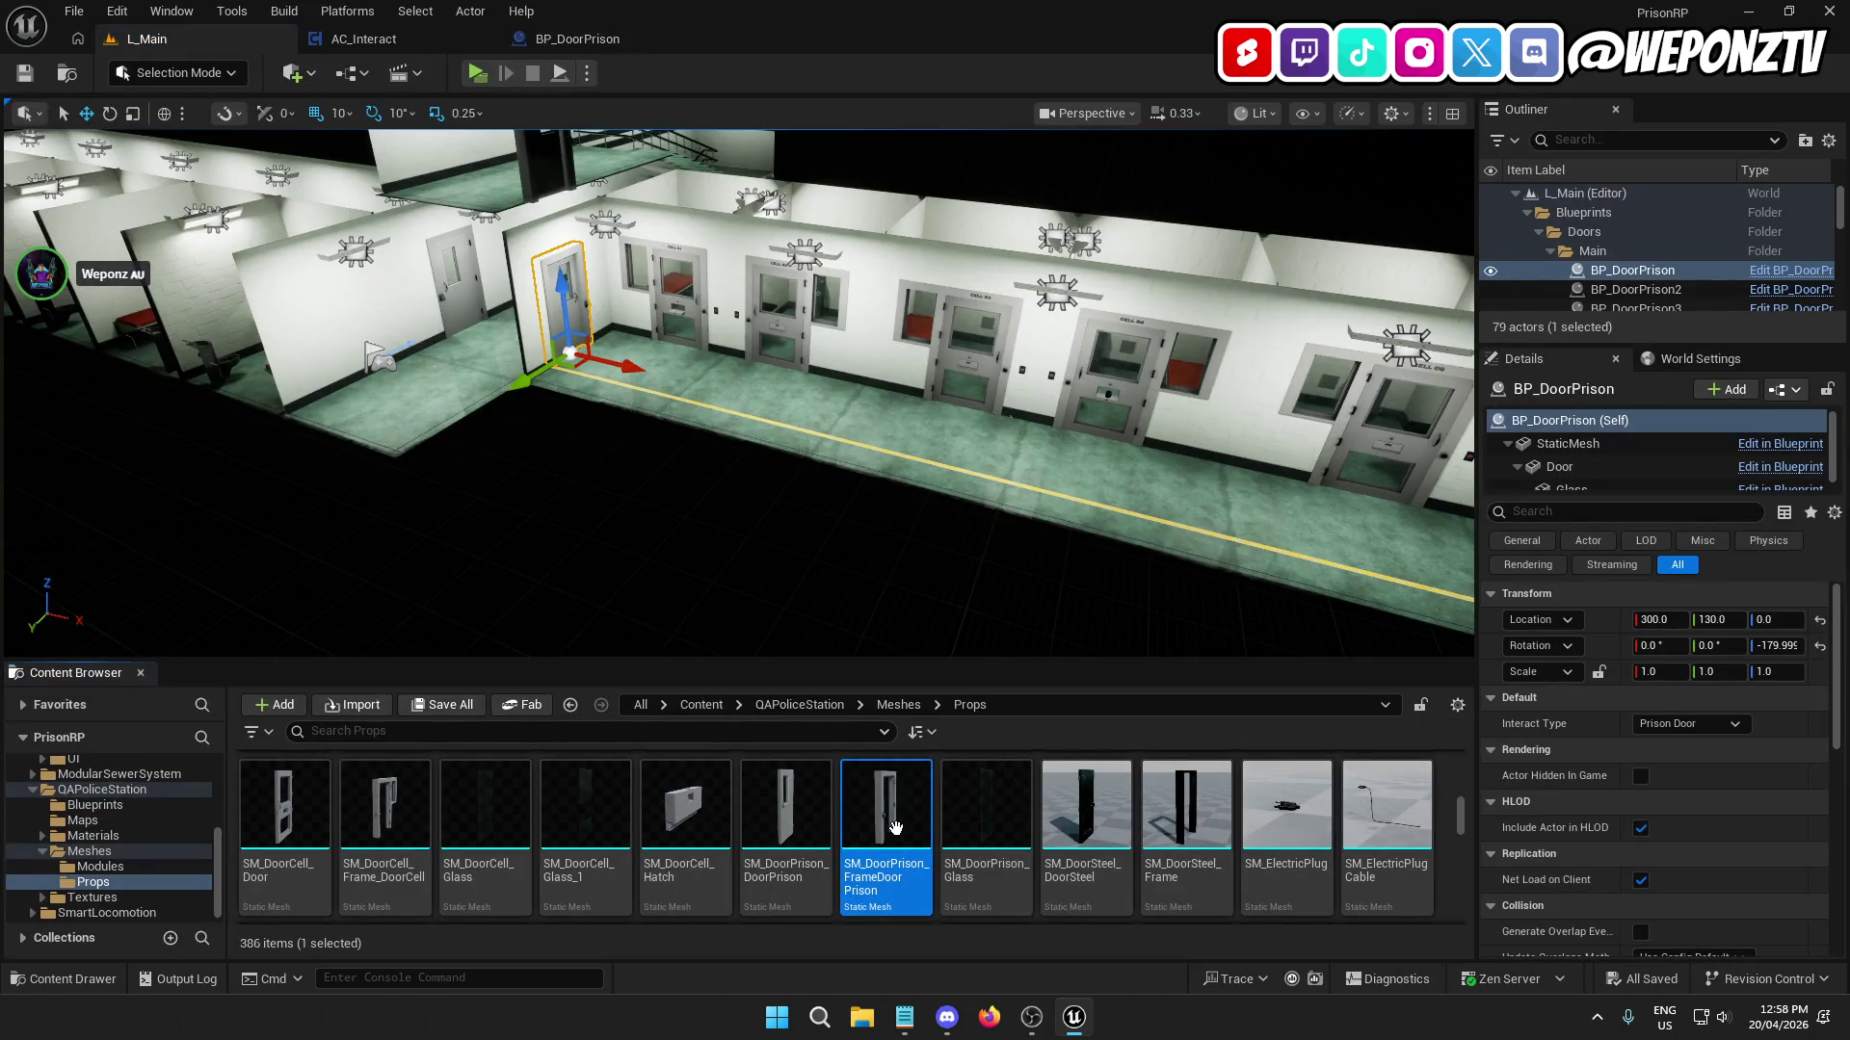
double_click(861, 807)
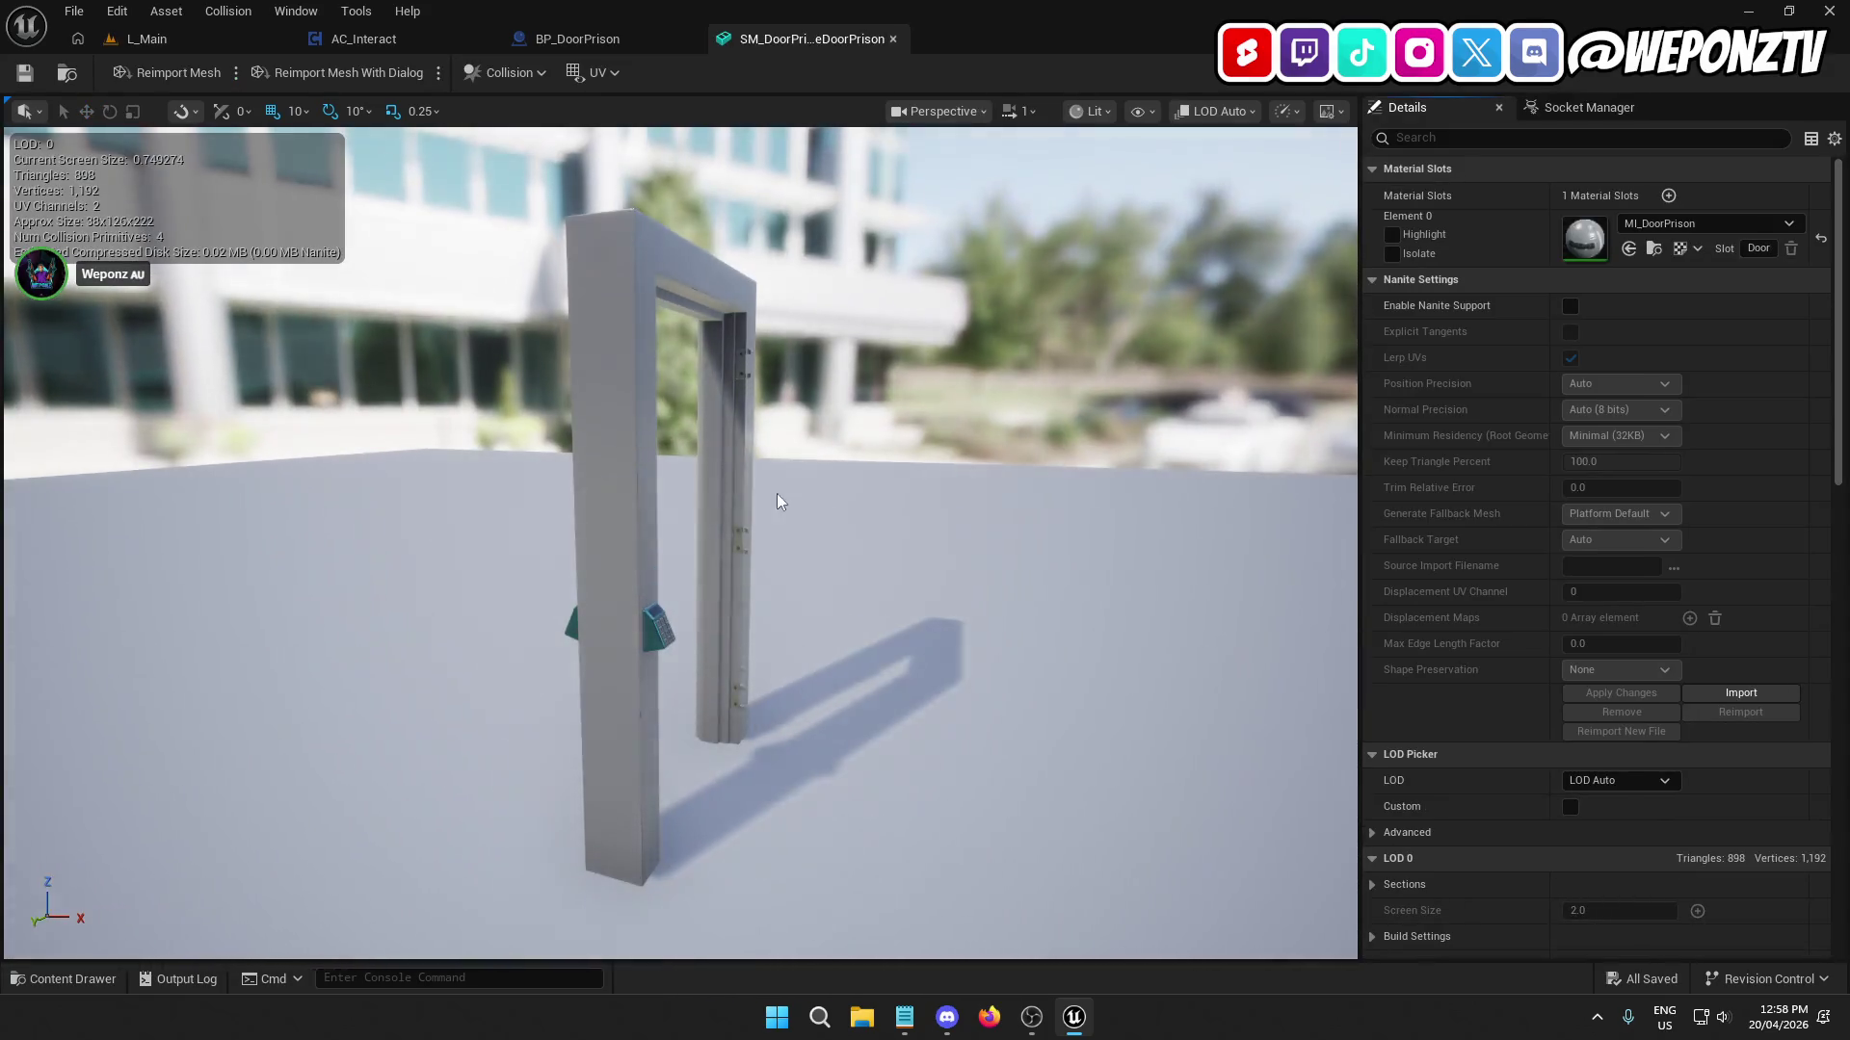
Replace the frame's collision with four auto convex hulls, save, and start a new play test.
click(516, 73)
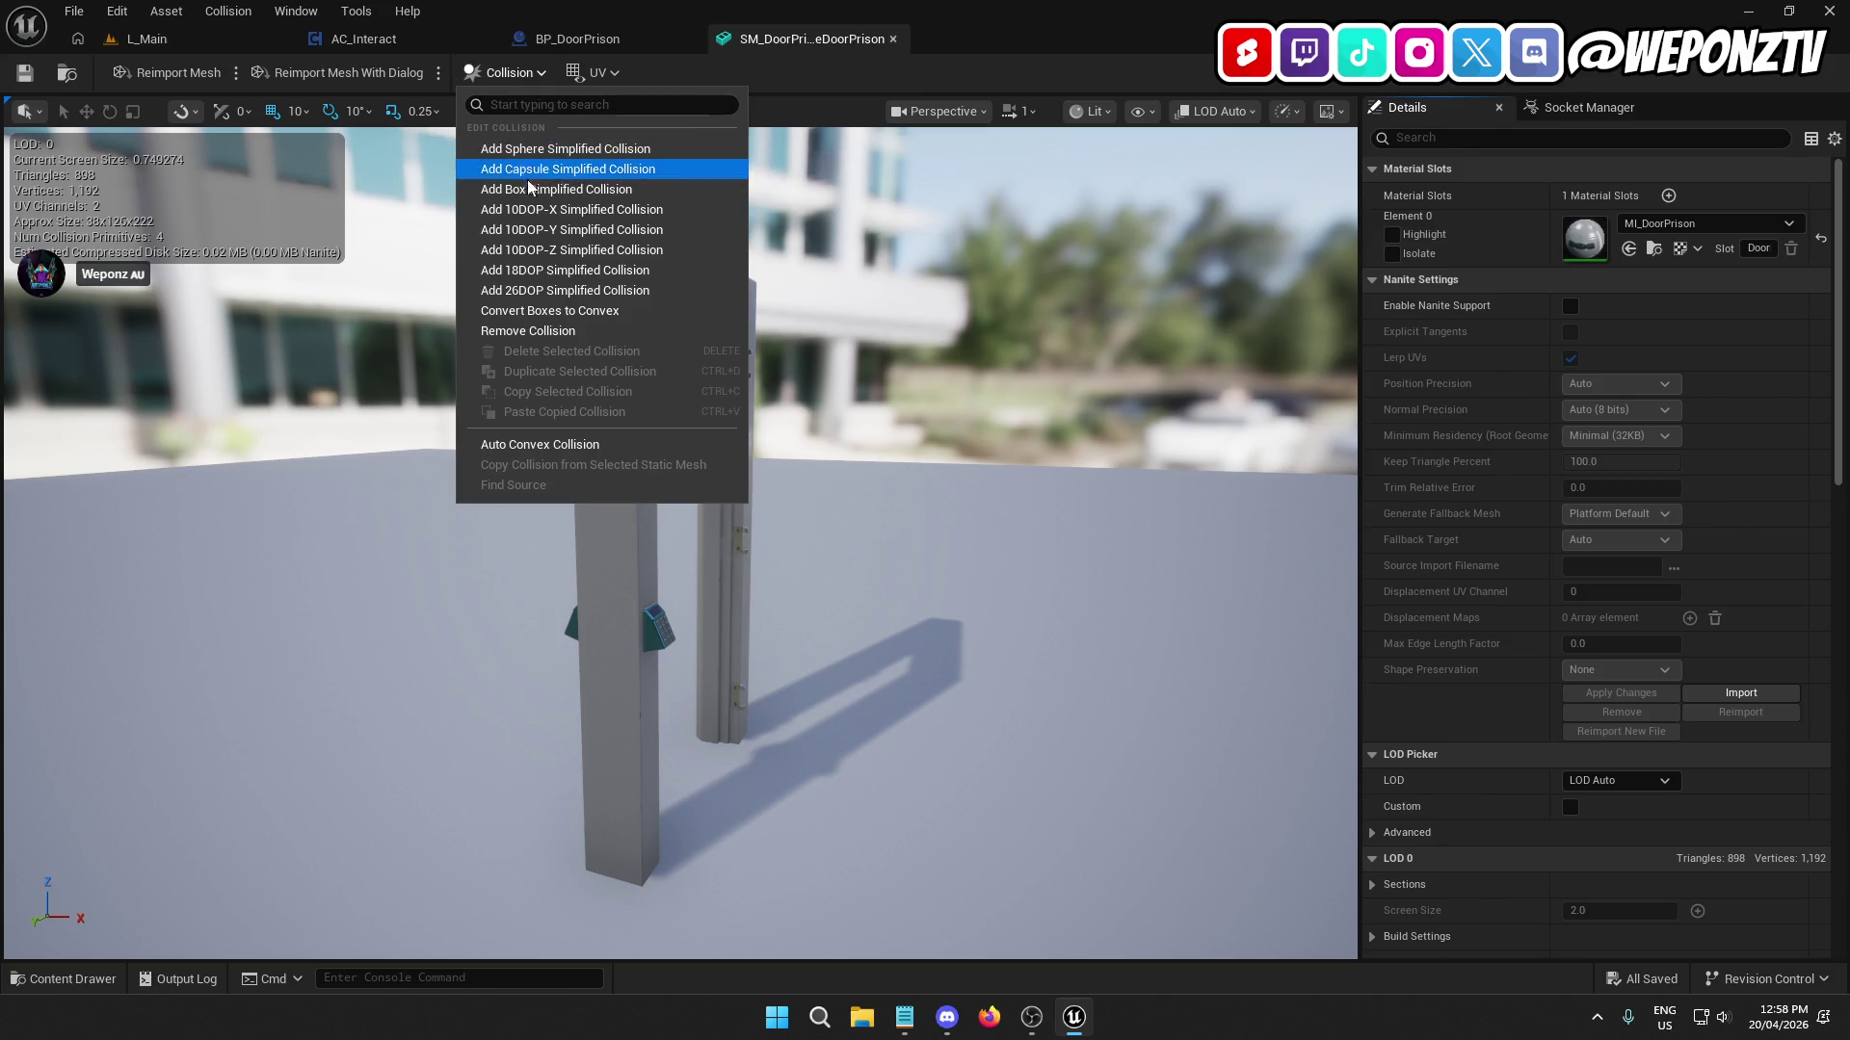
click(547, 331)
click(493, 72)
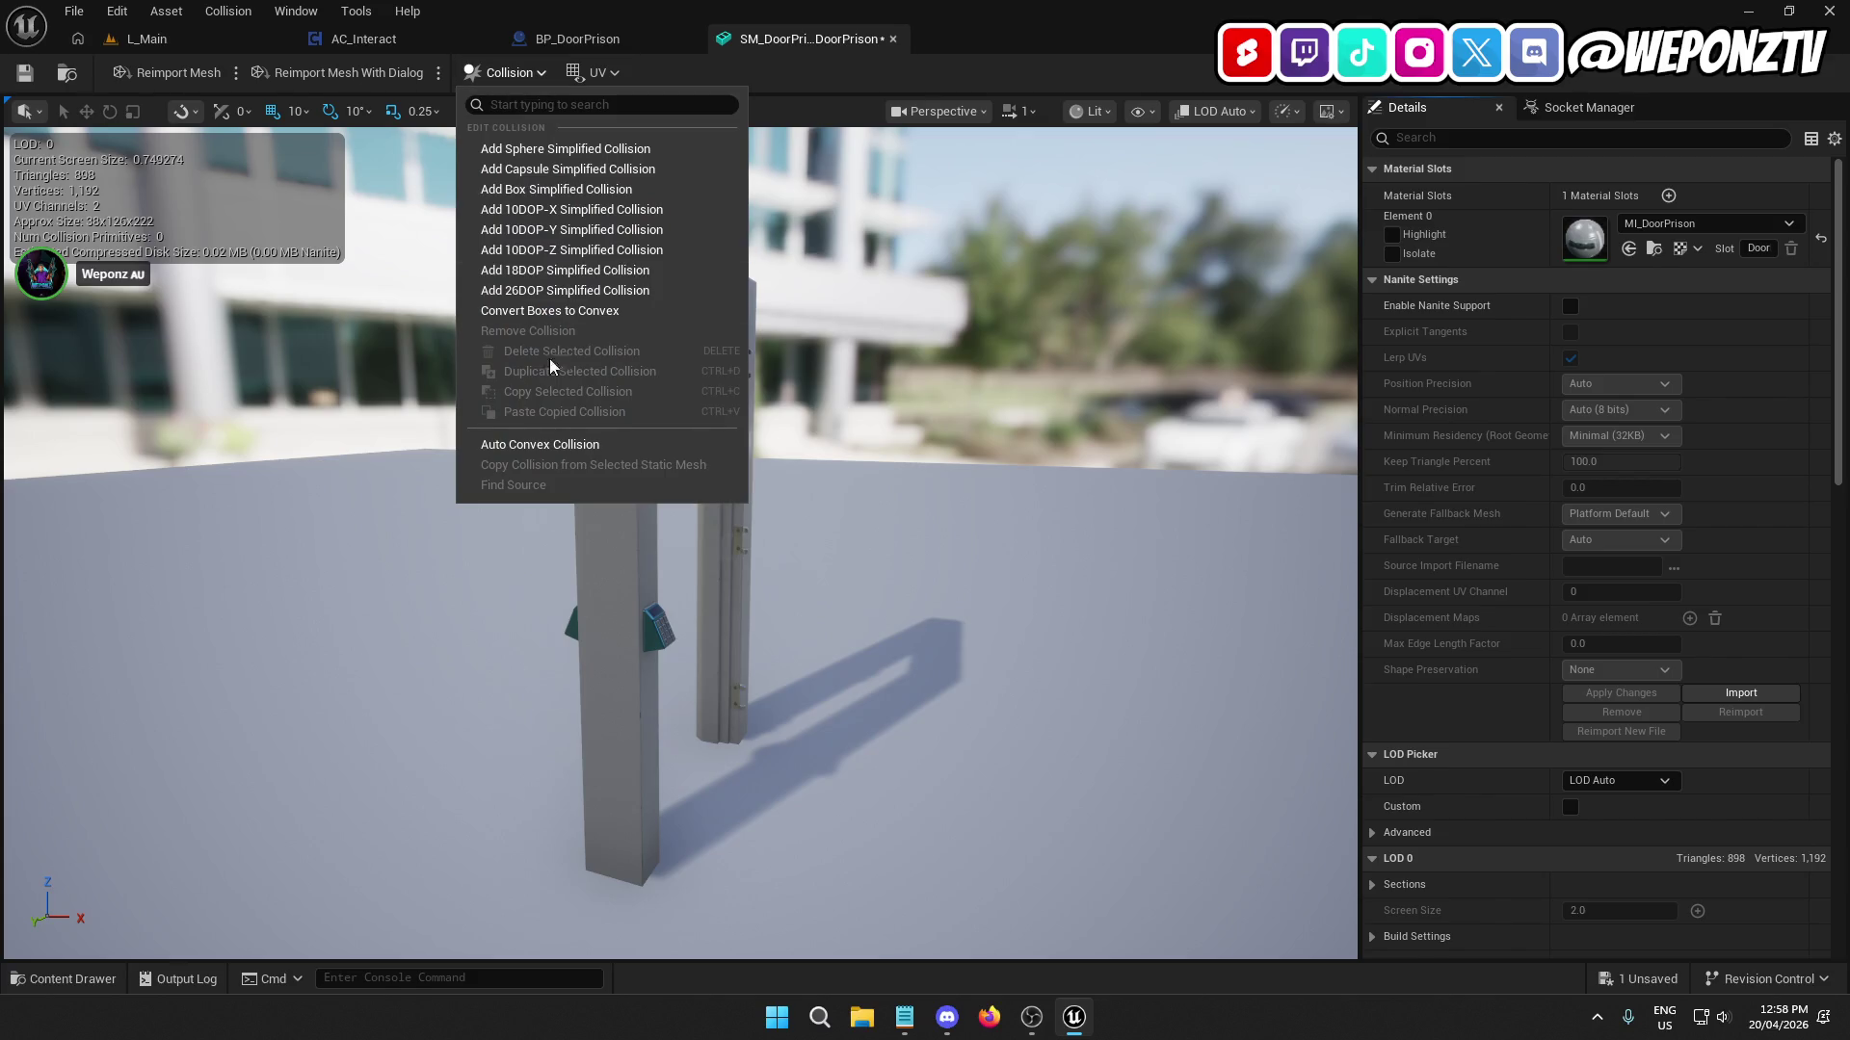
click(570, 444)
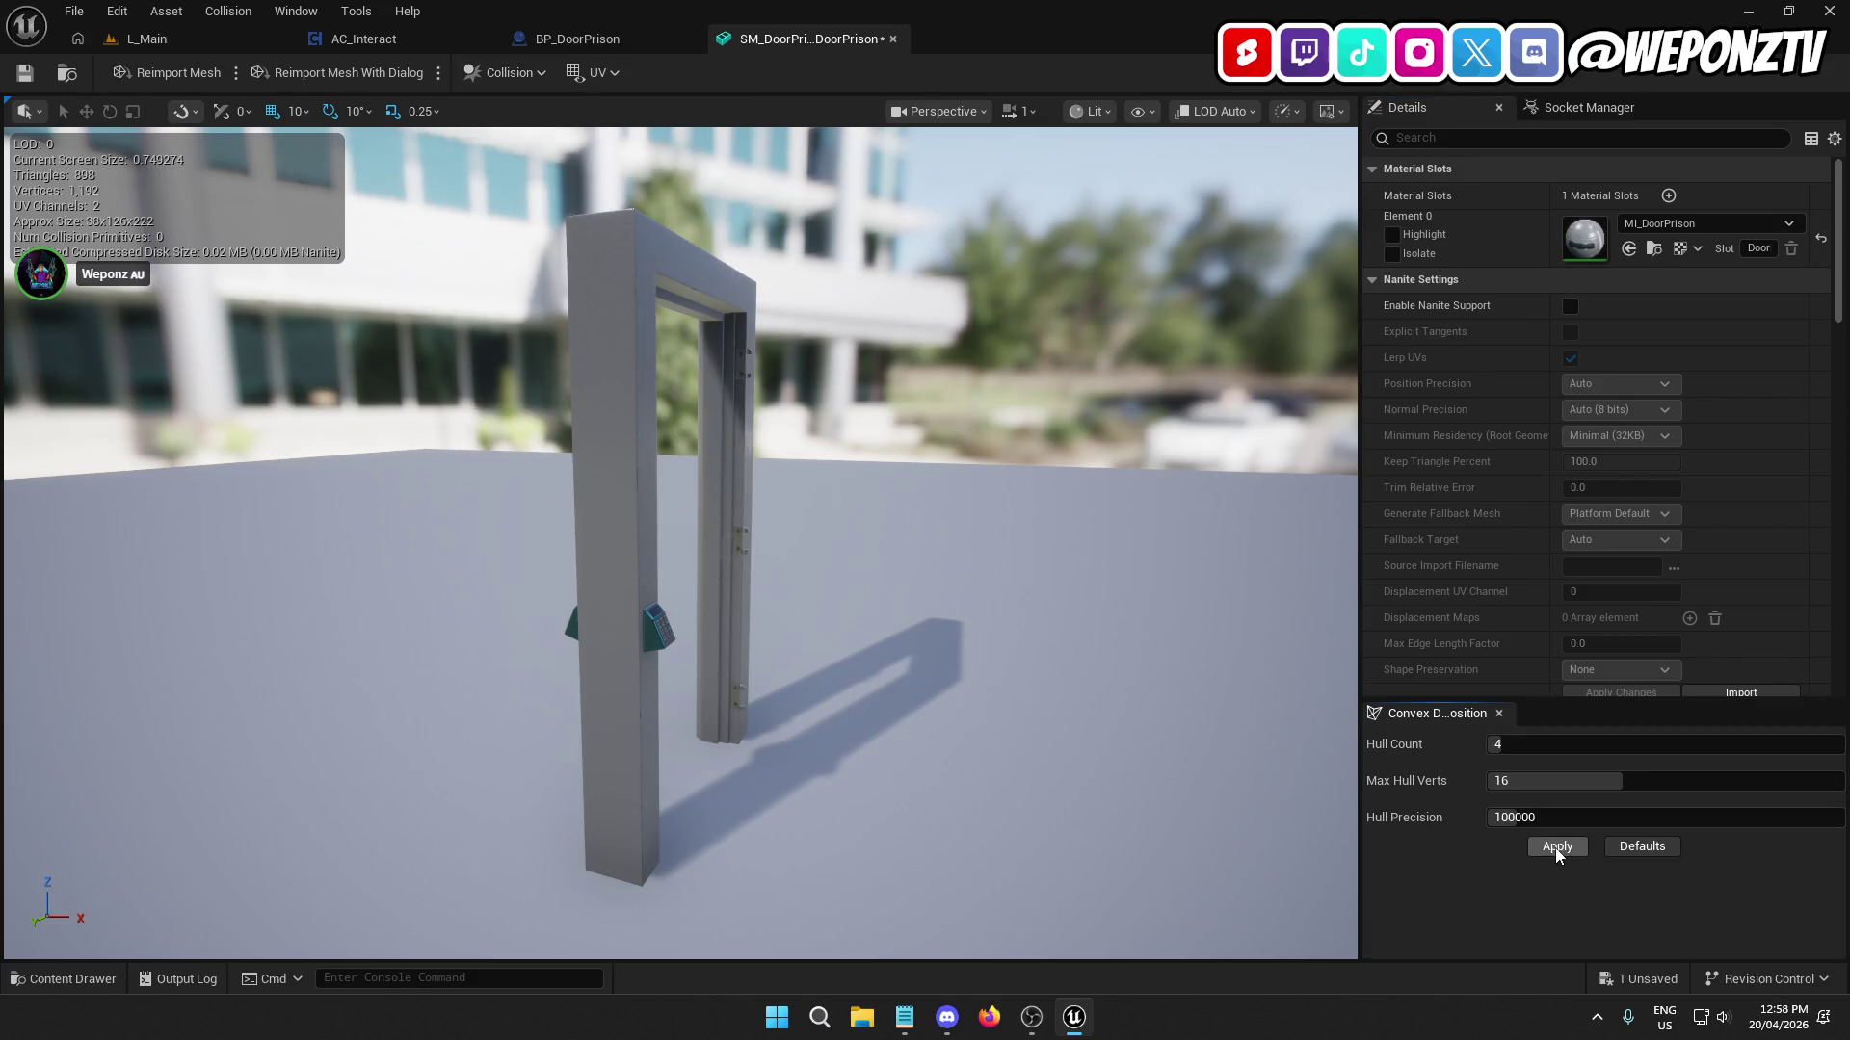
drag(916, 655, 121, 115)
click(23, 73)
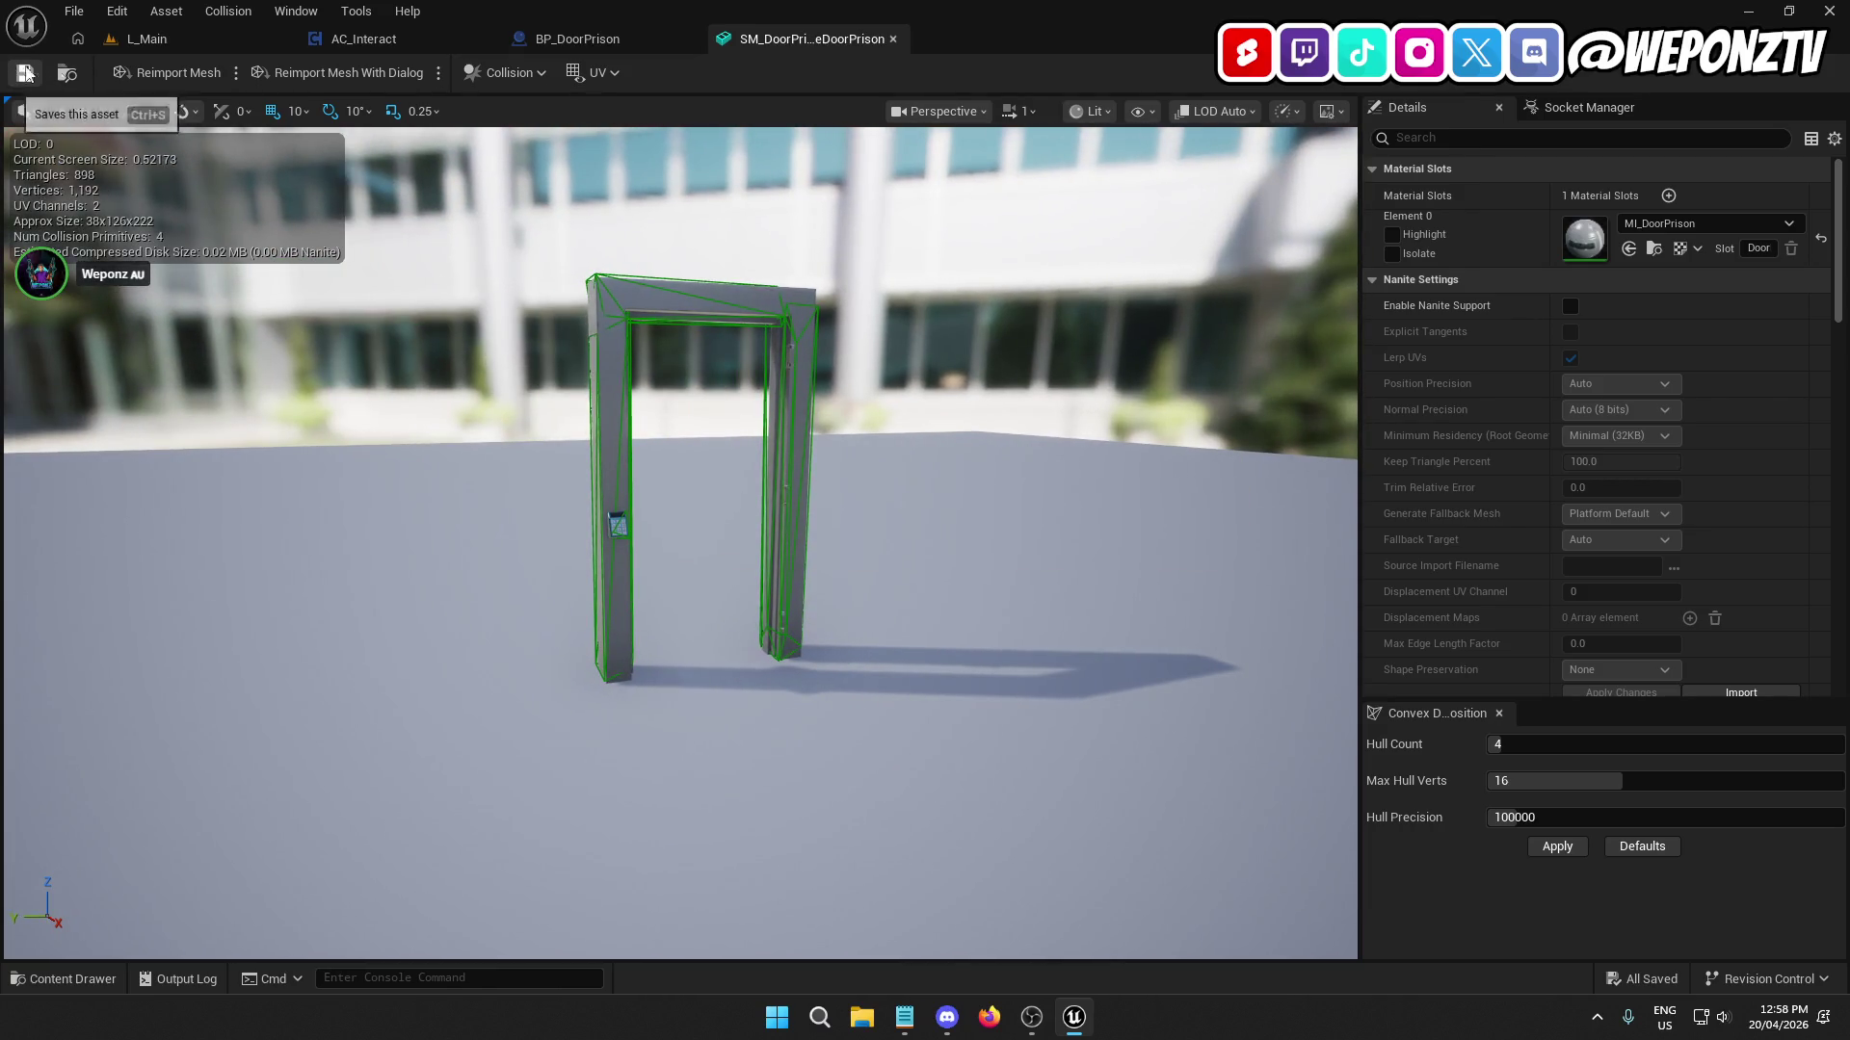
click(179, 38)
click(478, 74)
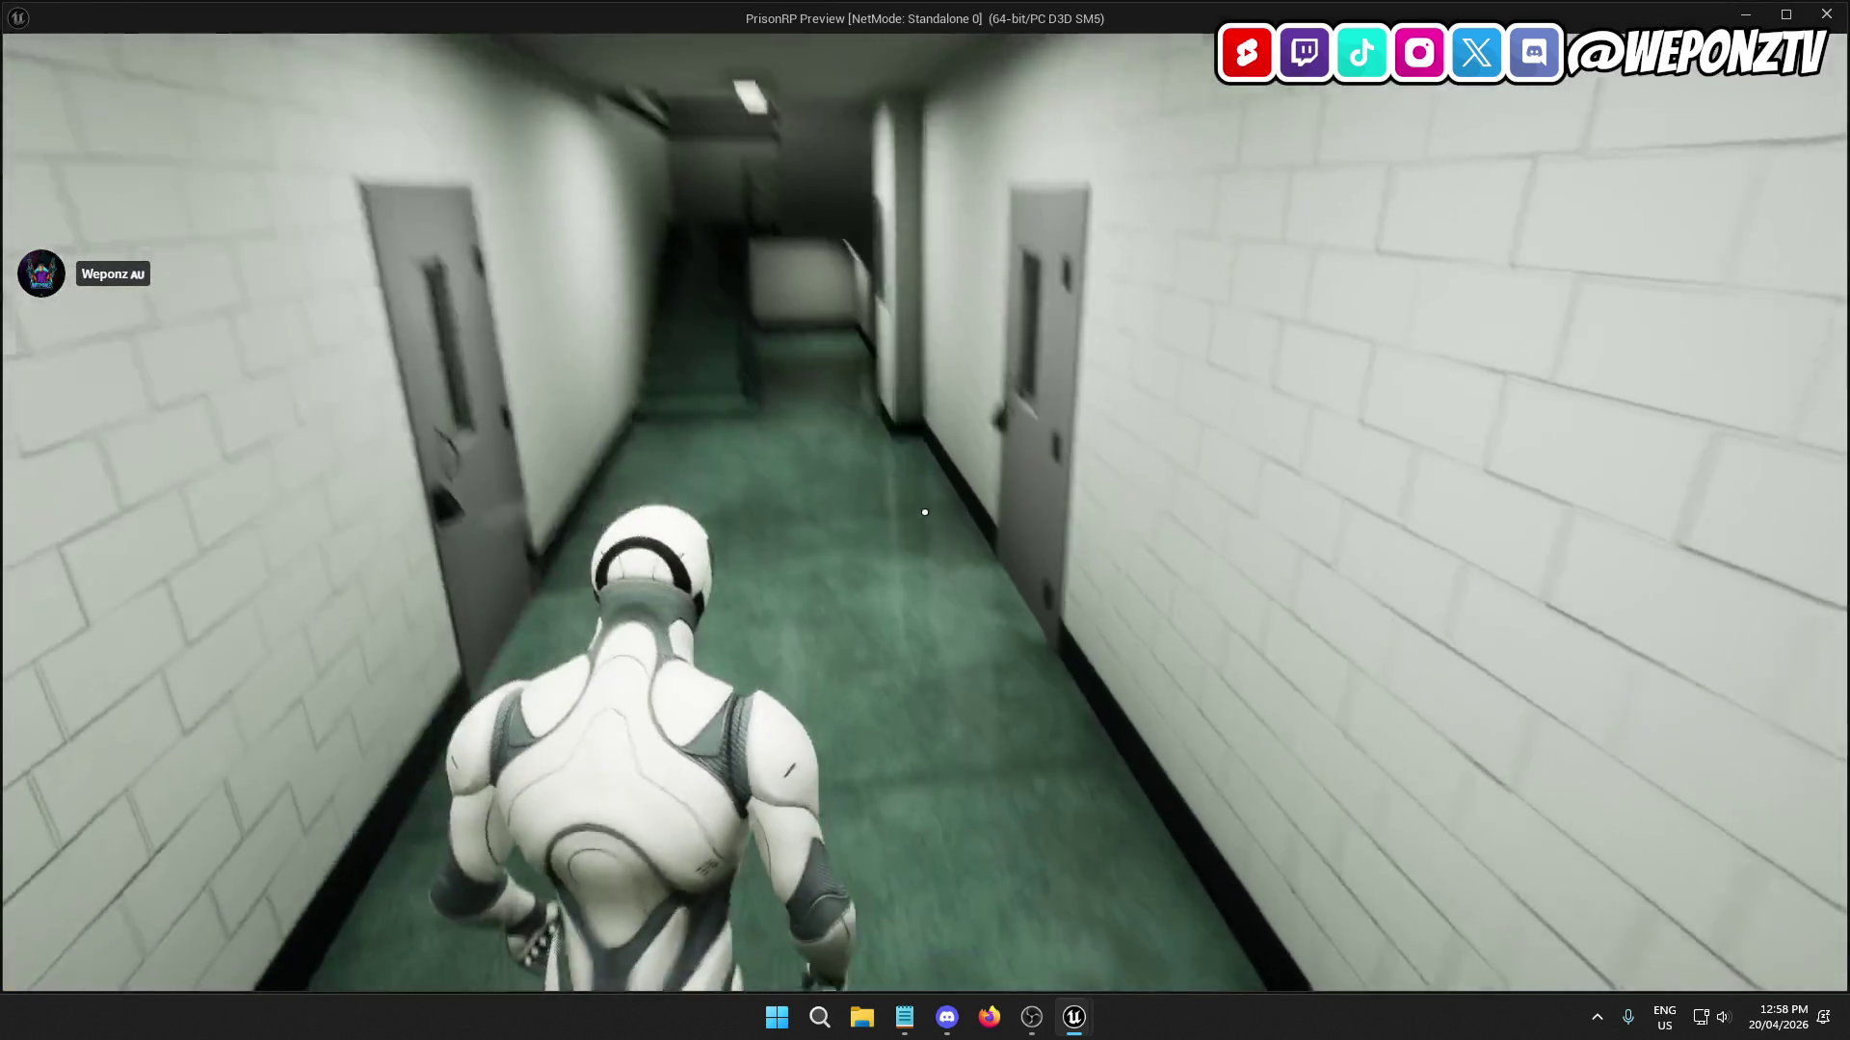
Open two prison doors with F, walk through them, then end the play test with Esc.
key(w)
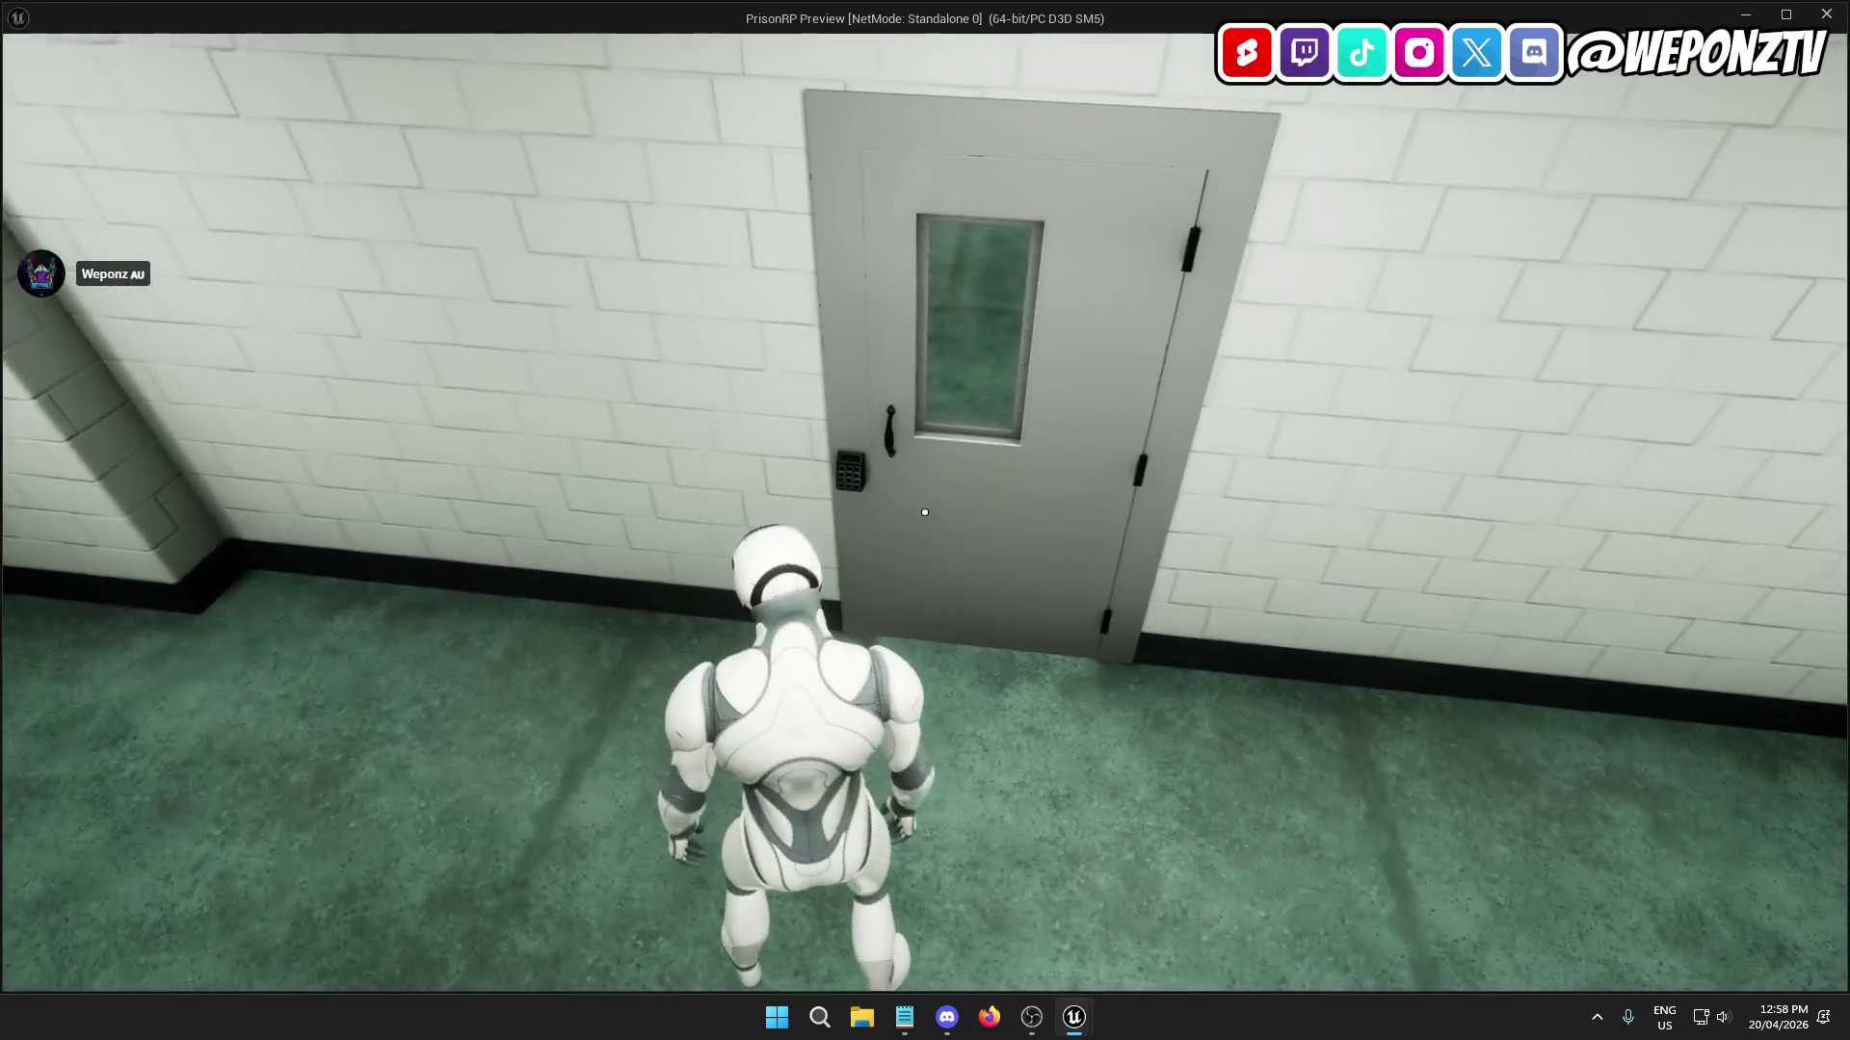
key(f)
key(w)
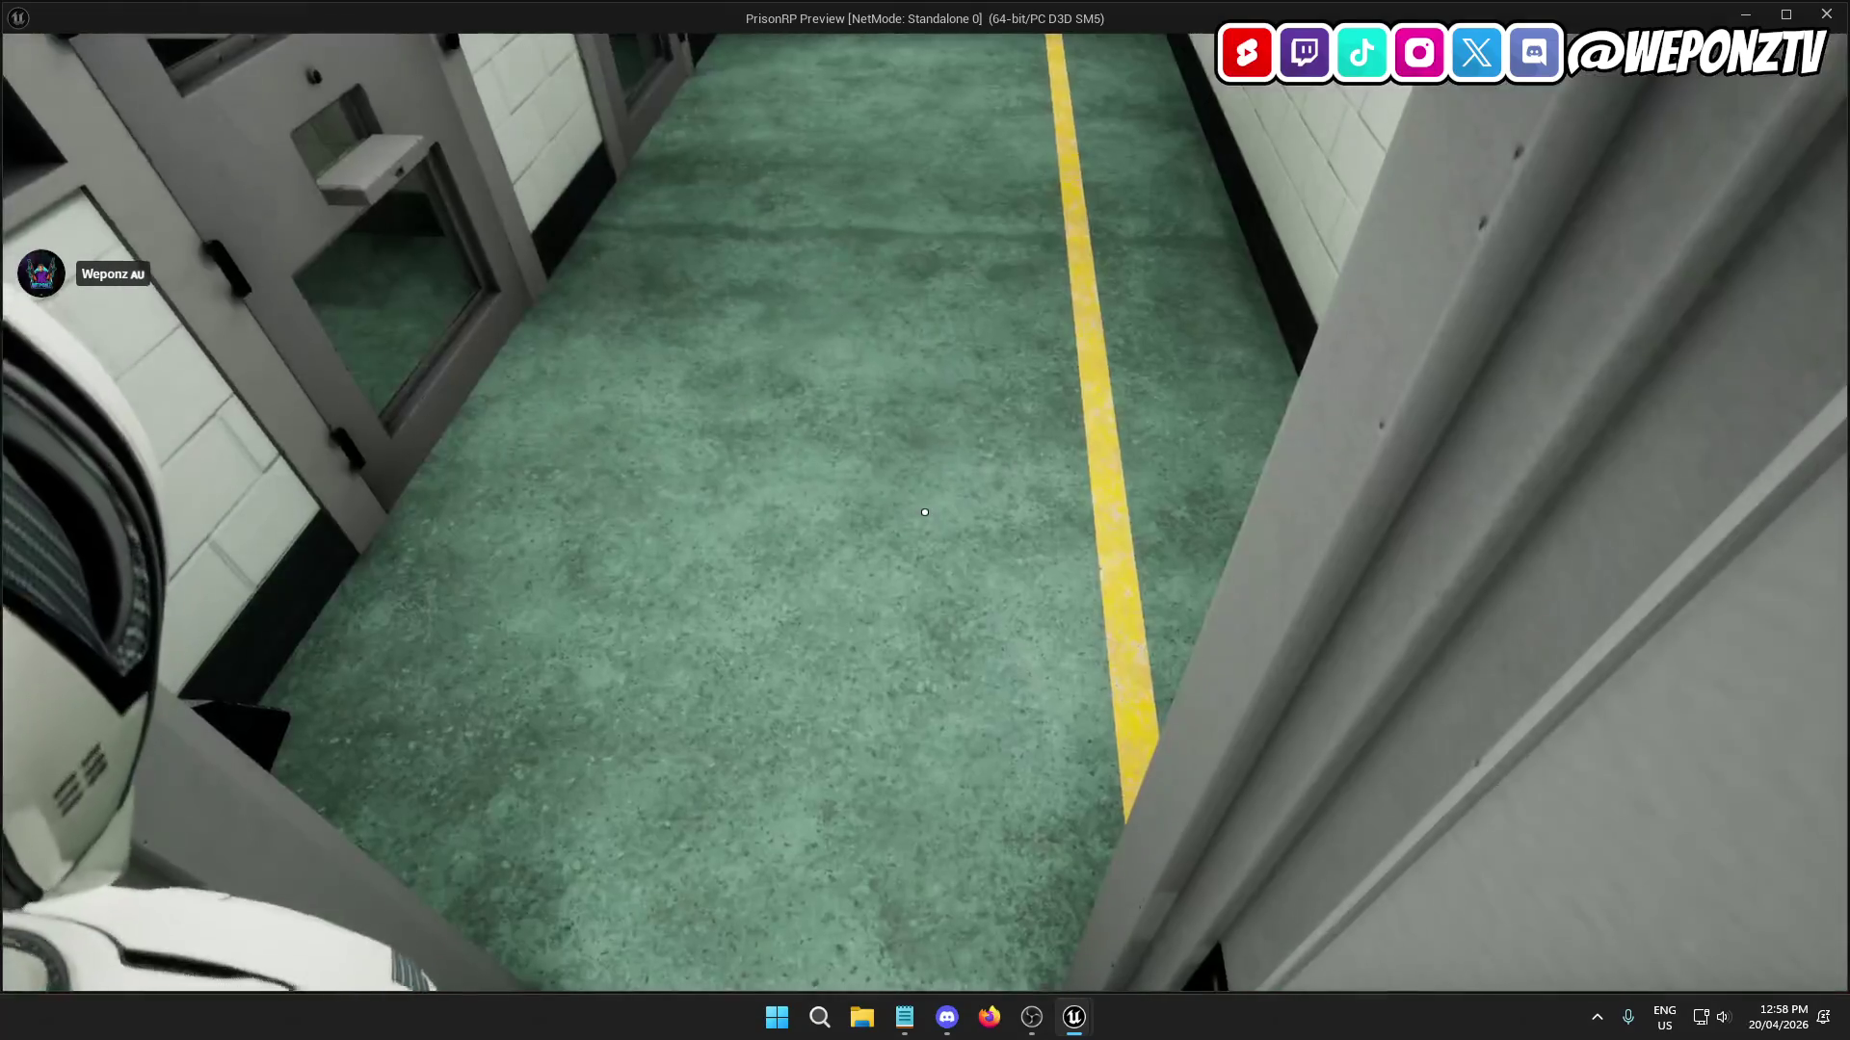
key(w)
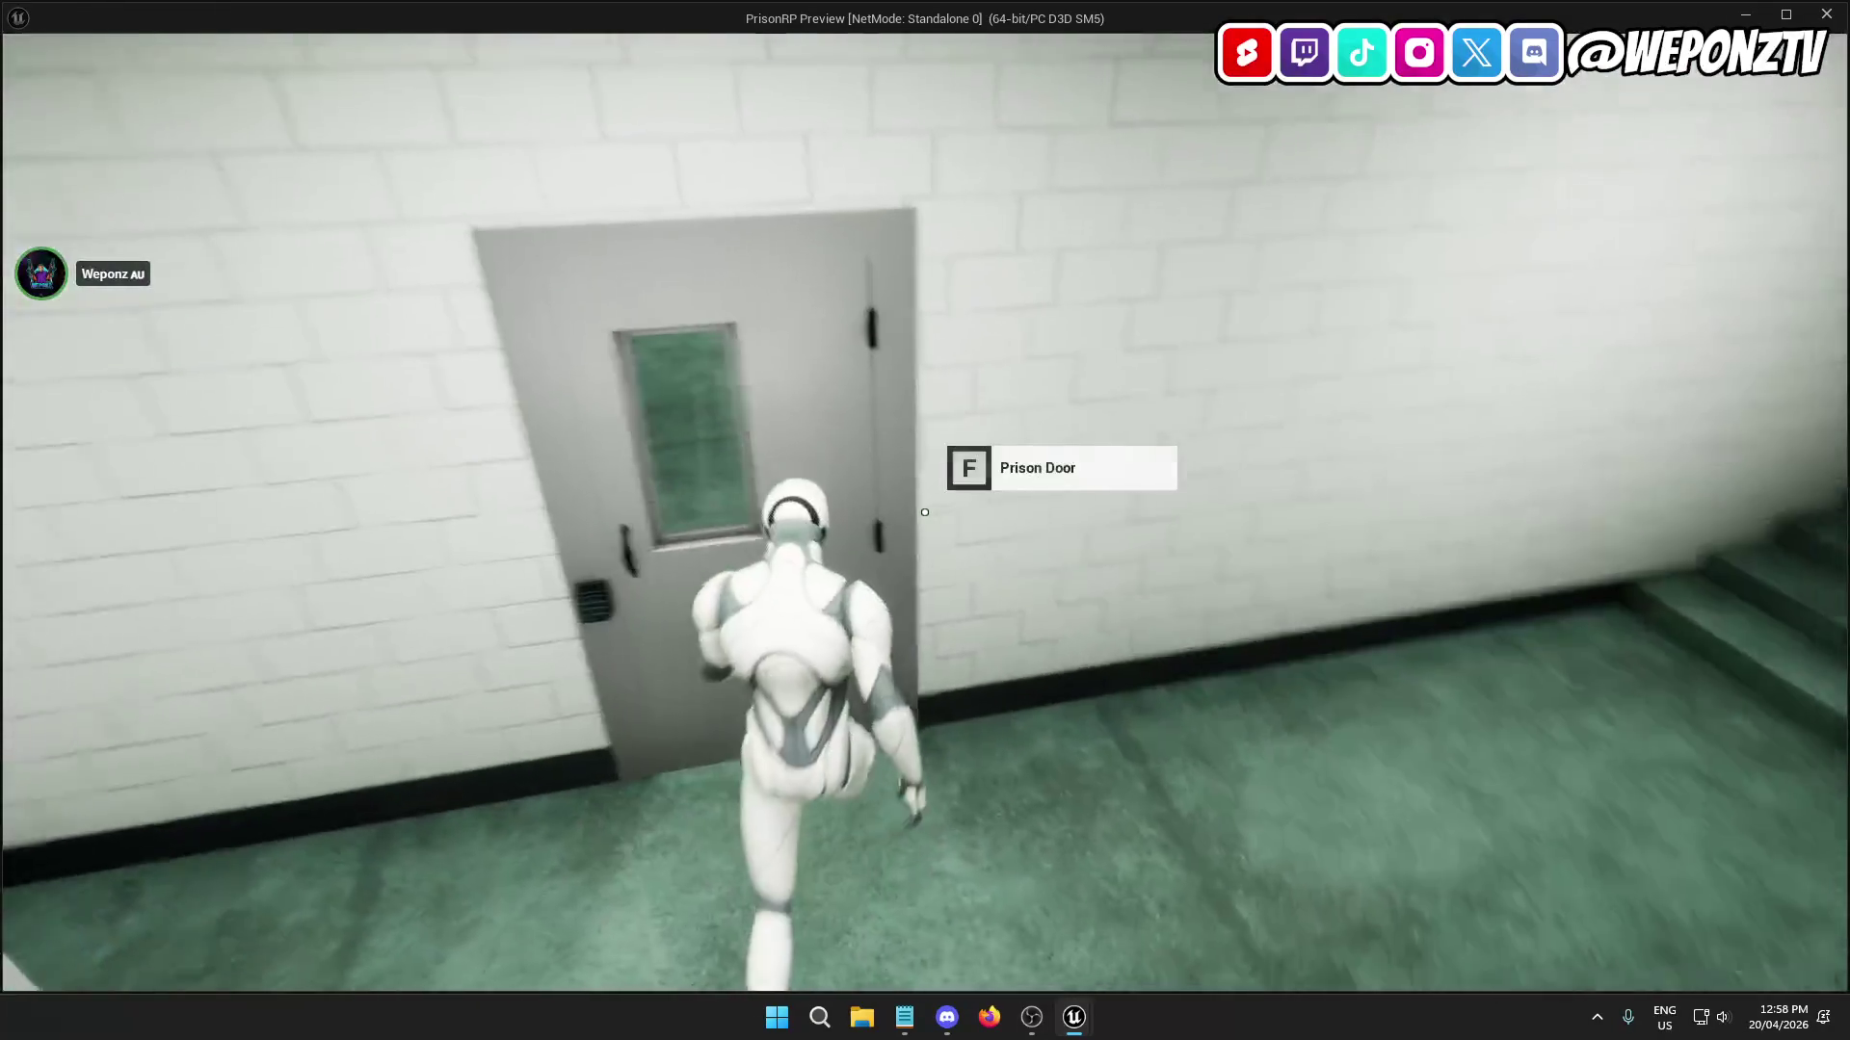
key(w)
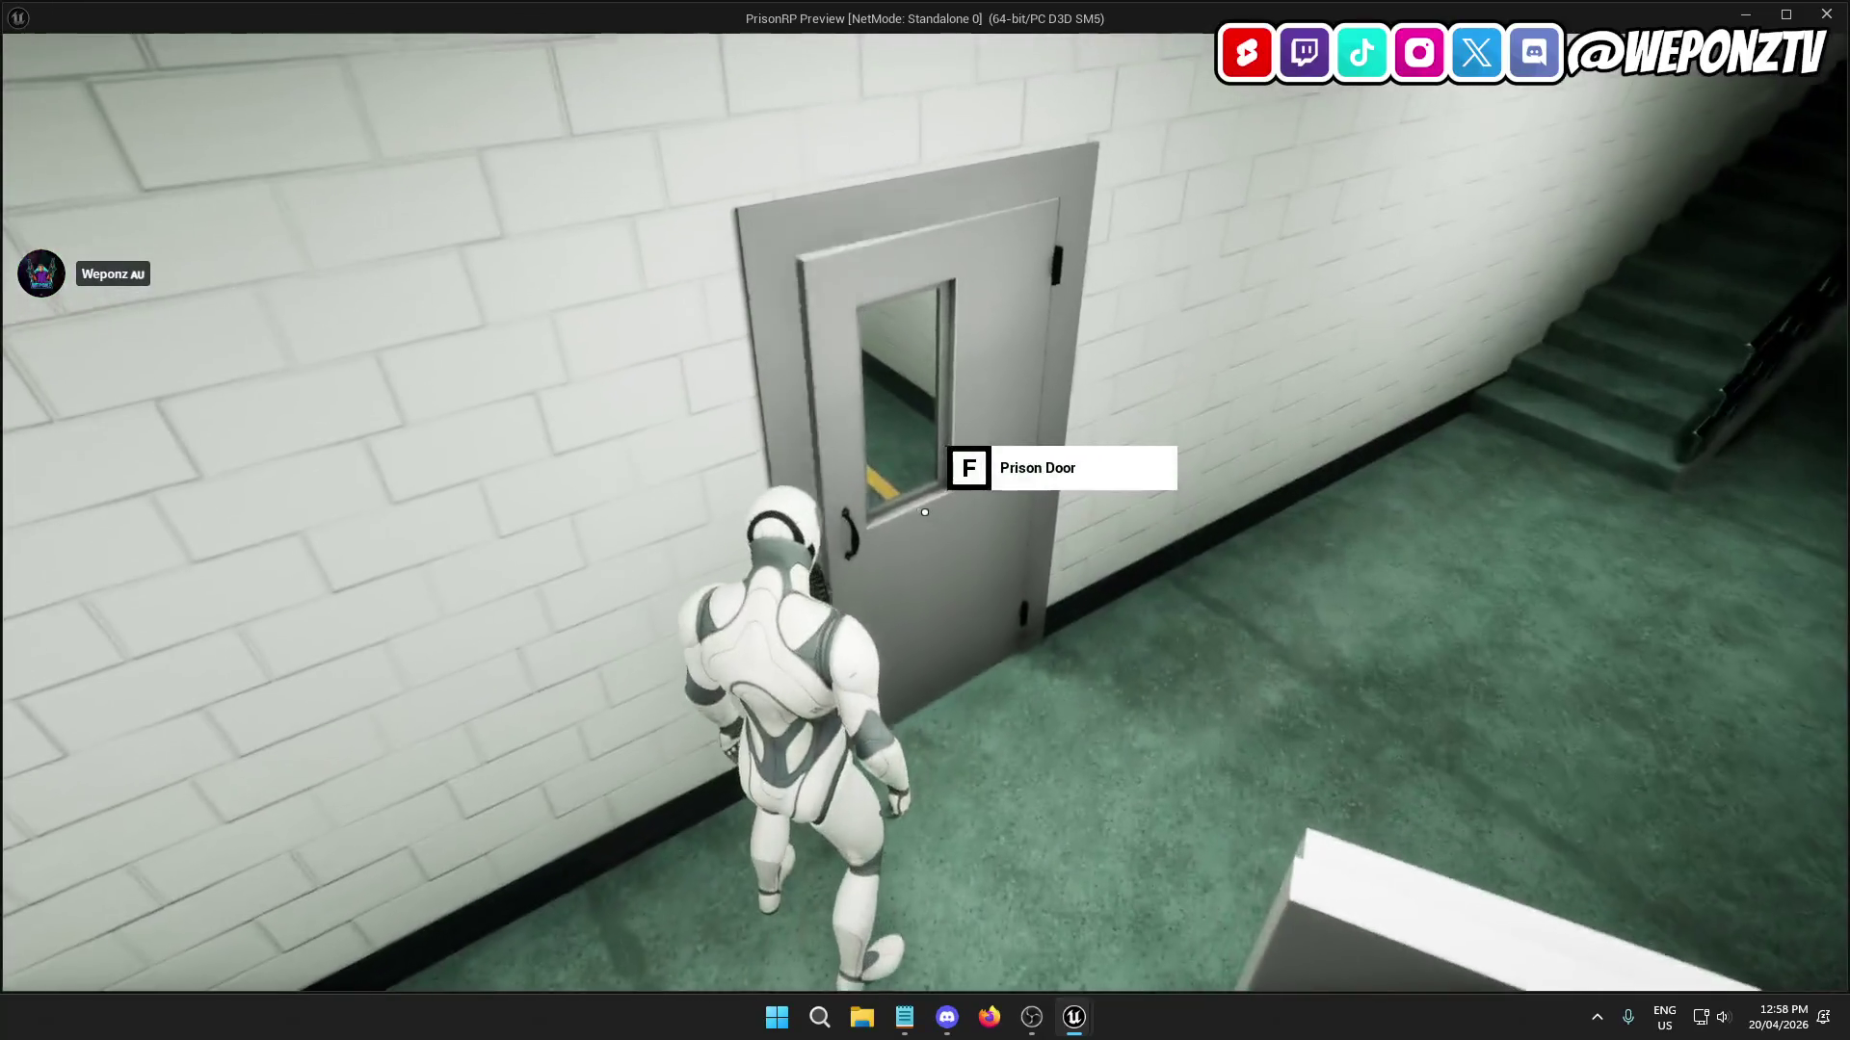
key(f)
key(w)
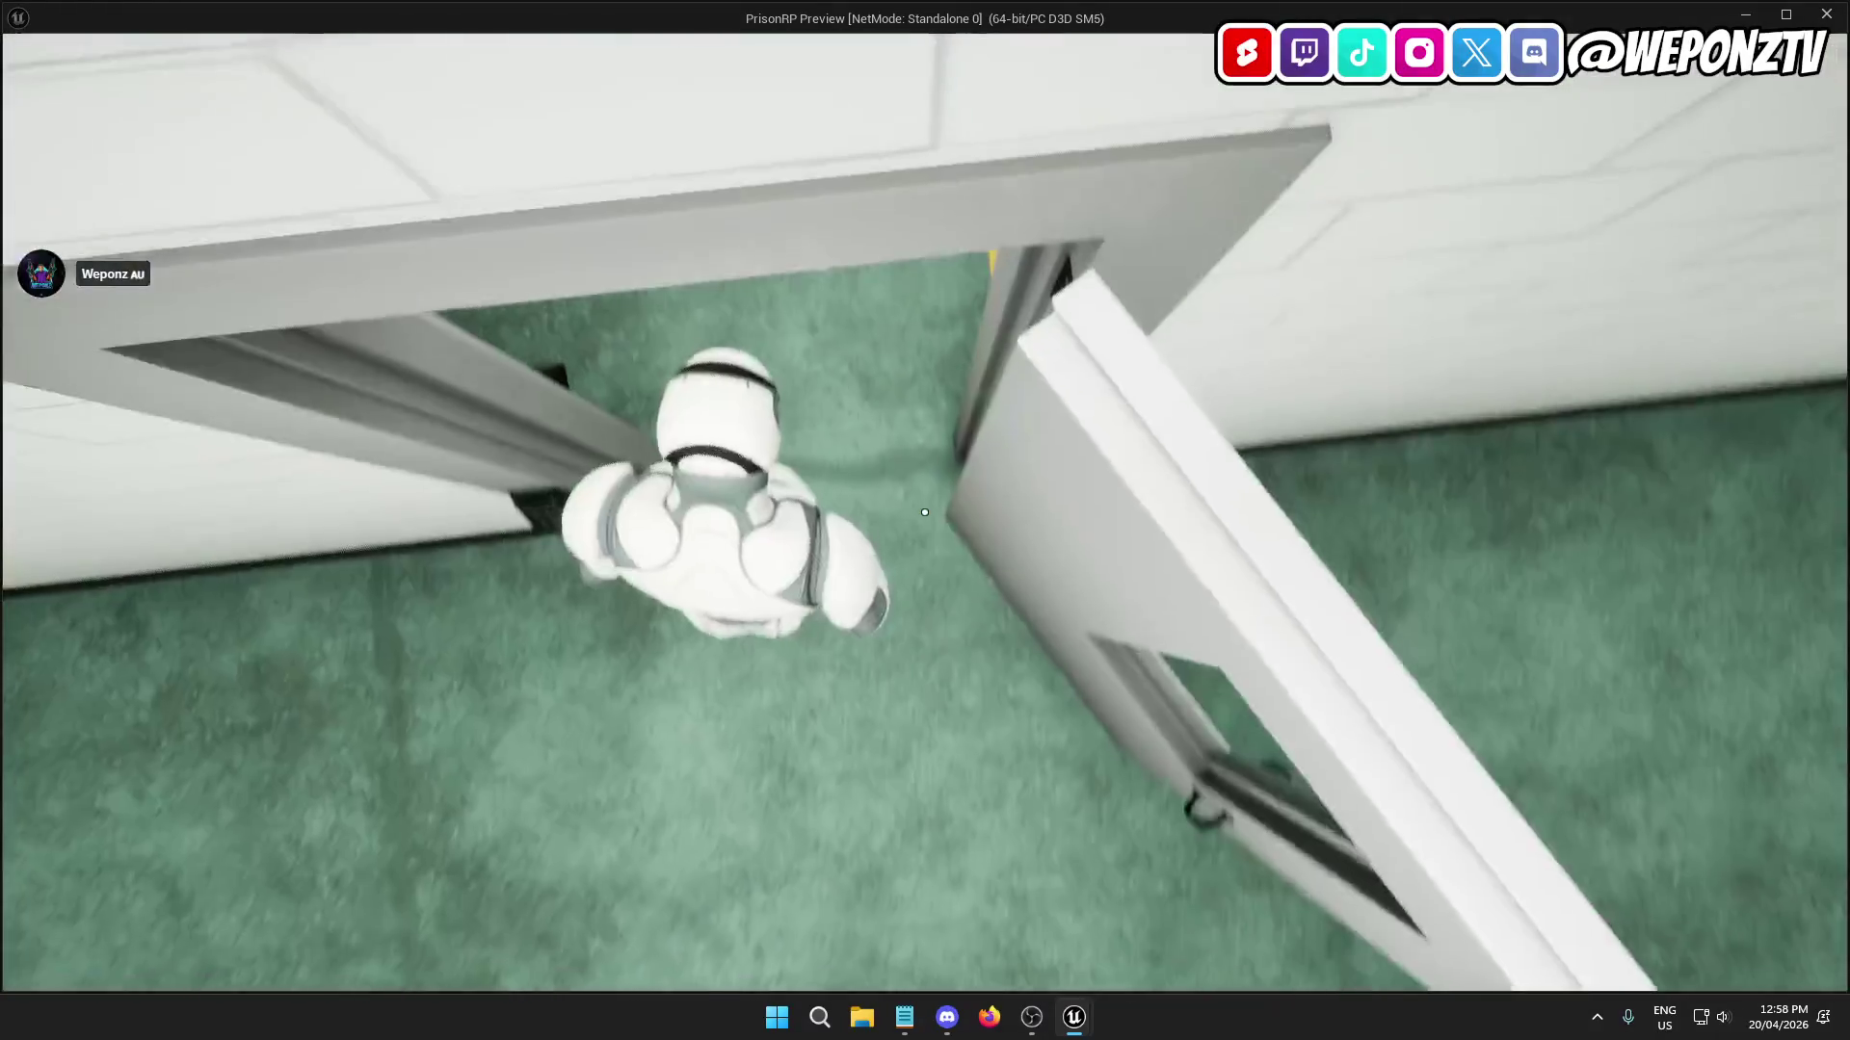
key(w)
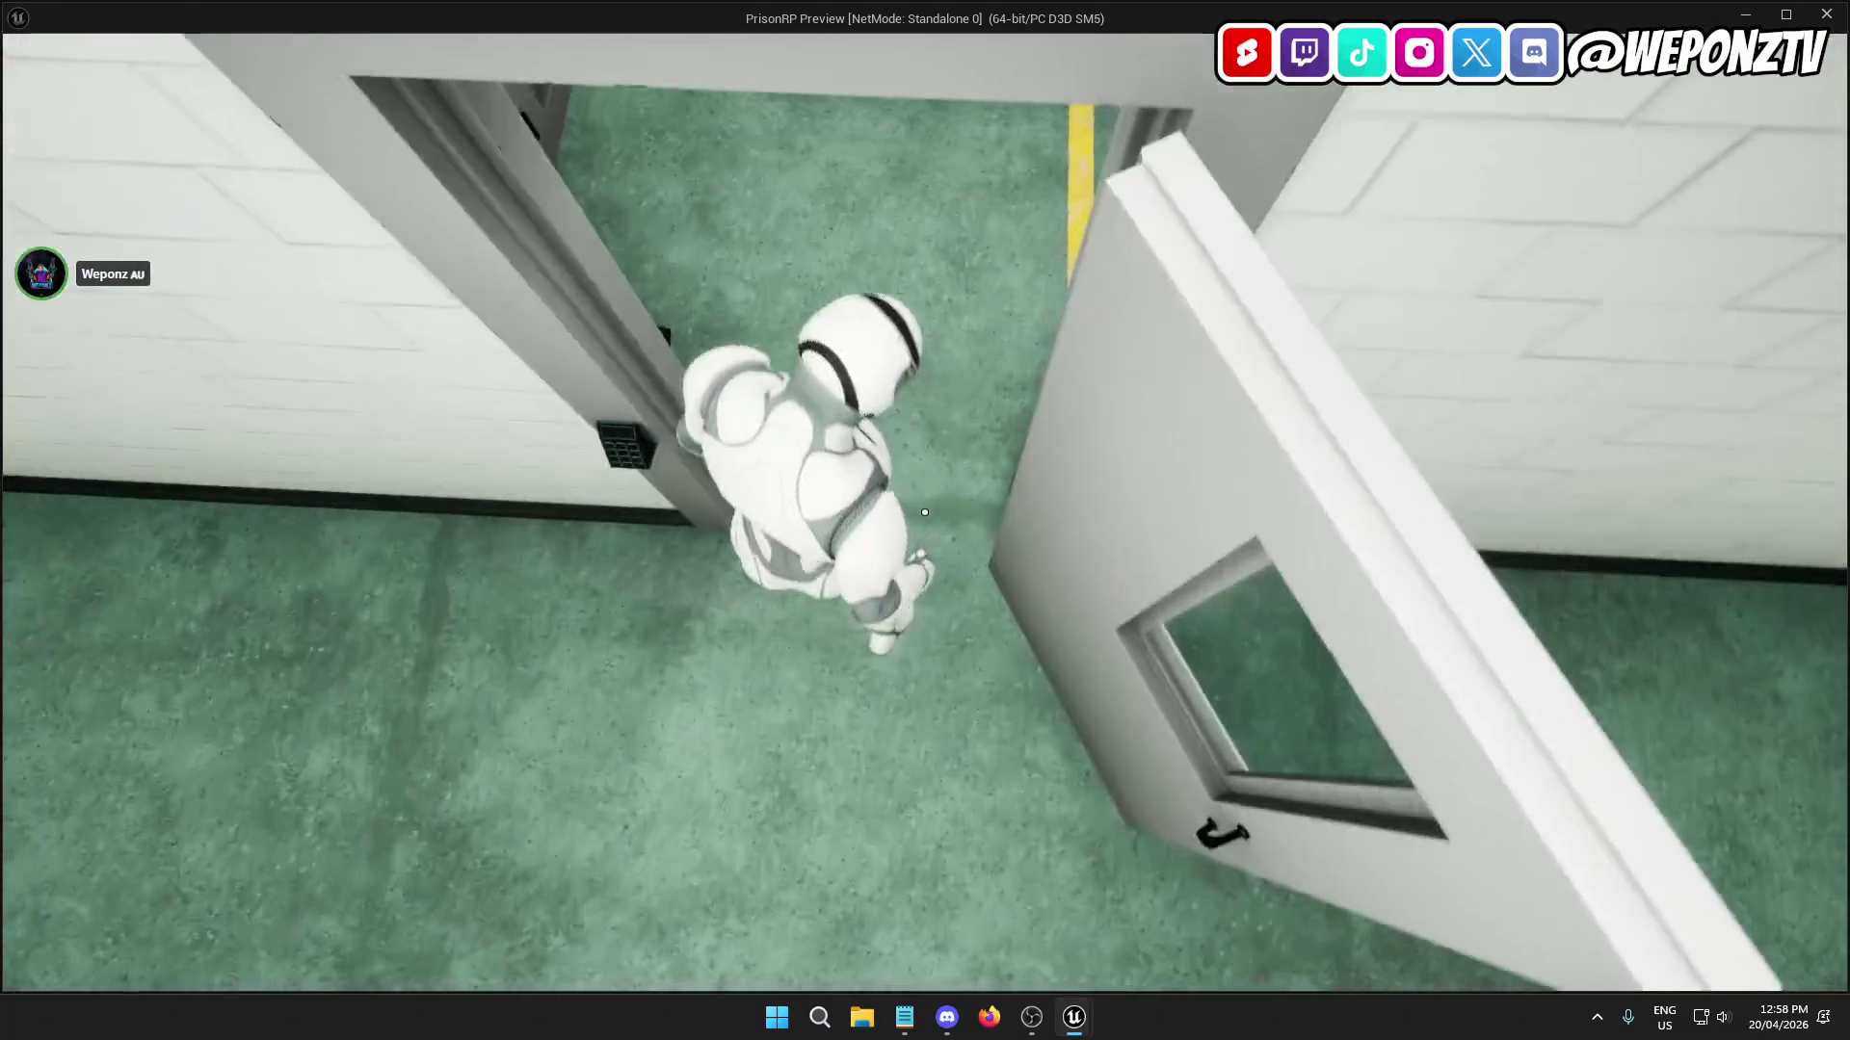
key(Escape)
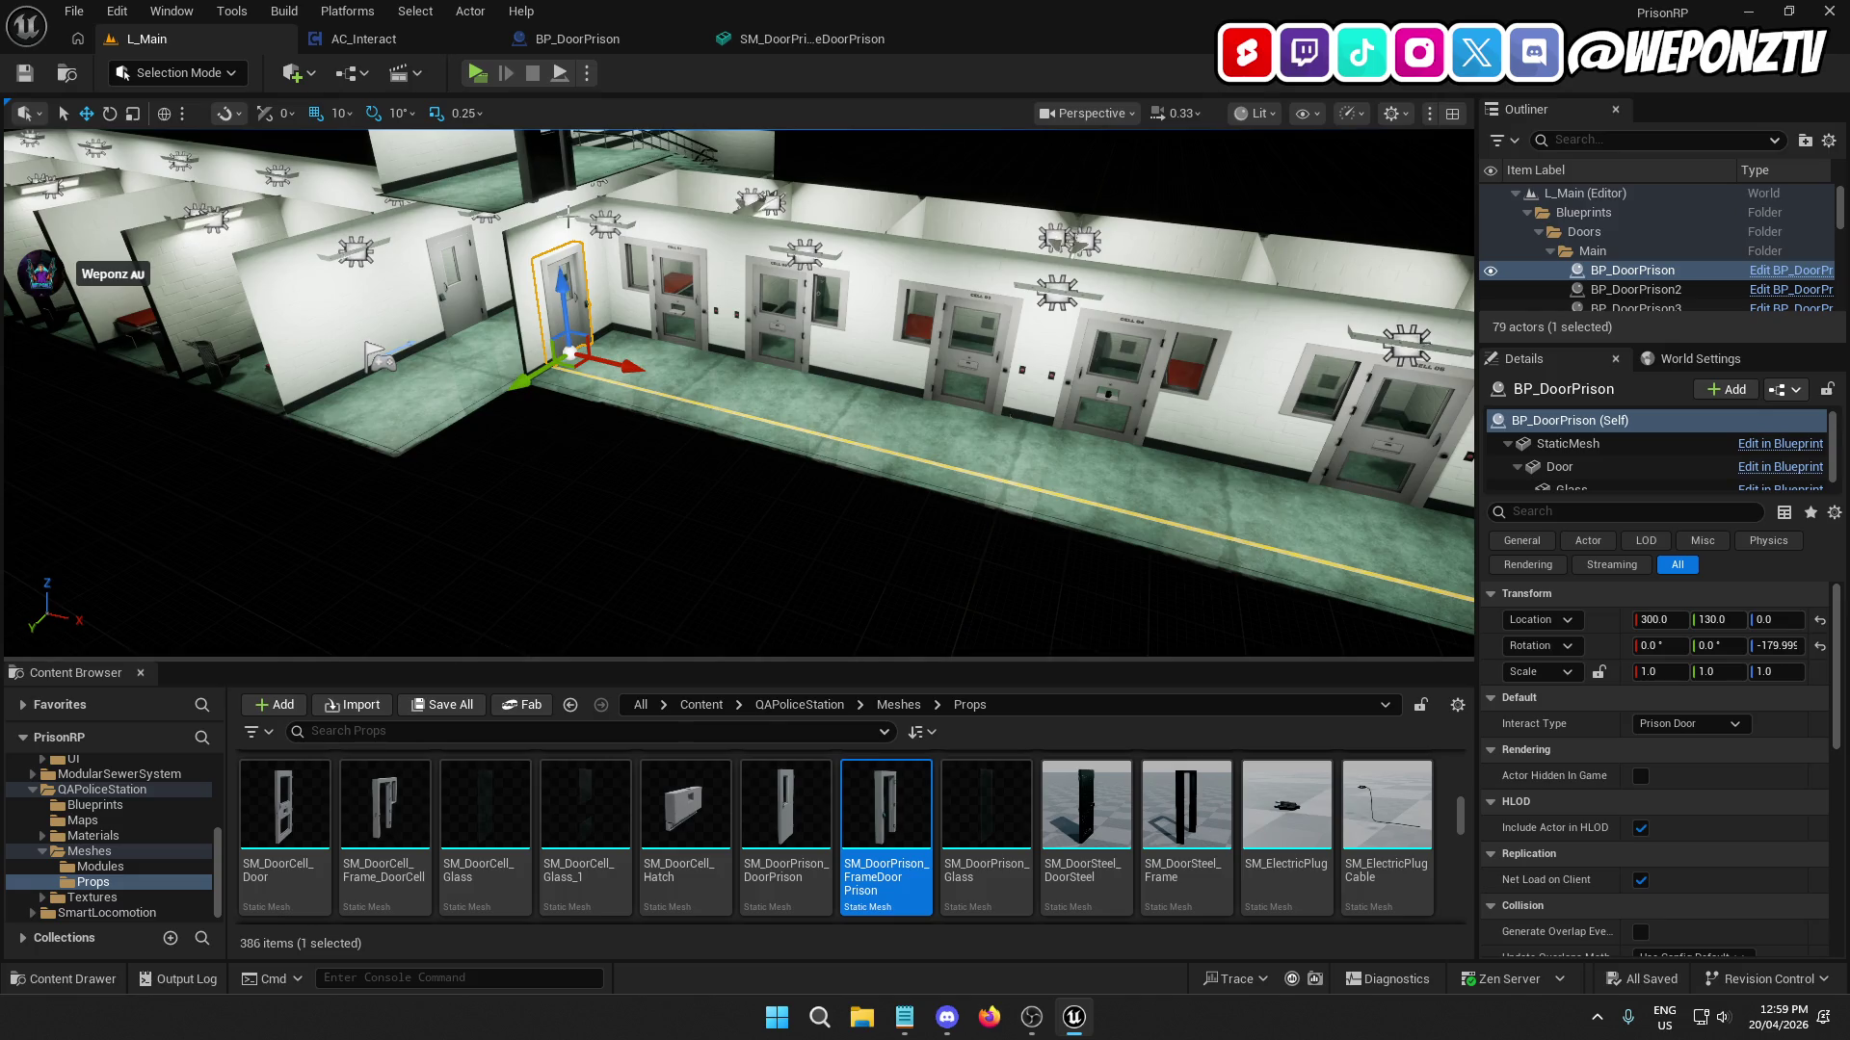
Select the cell door wall and open its SM_Wall_3m_door mesh.
click(564, 231)
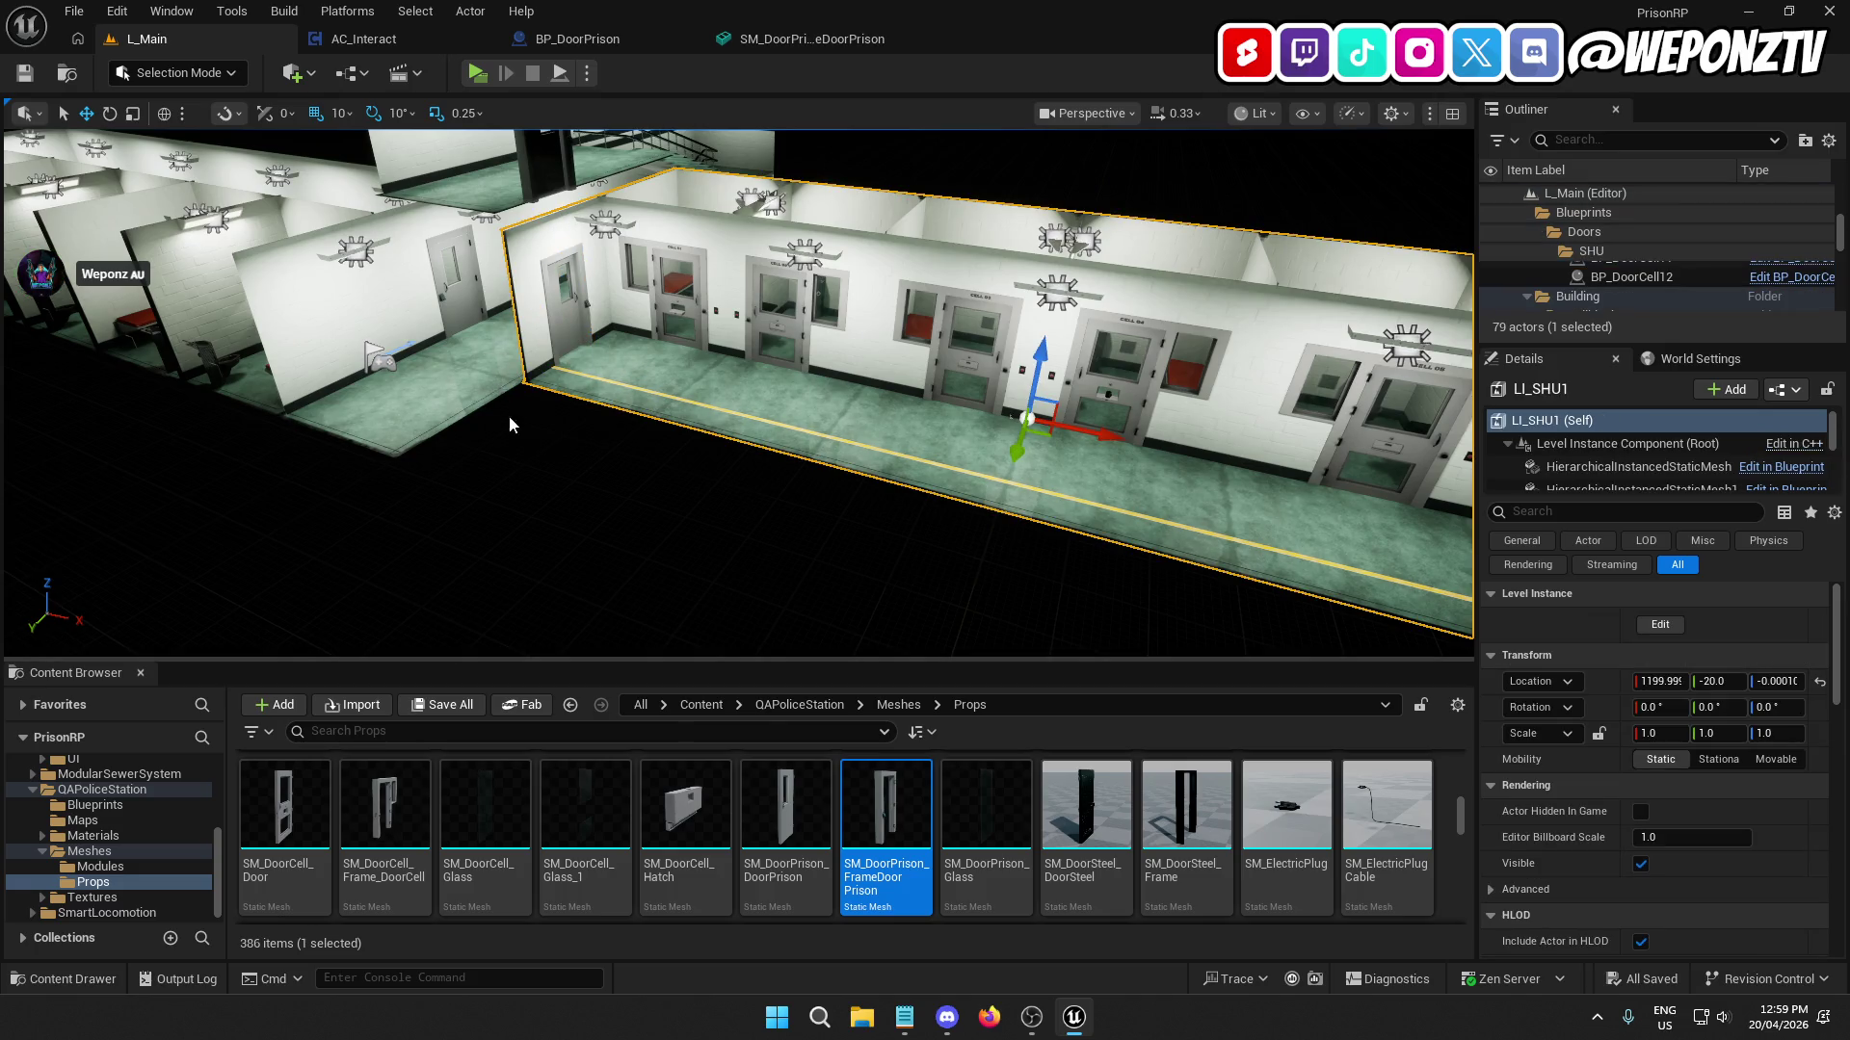
key(w)
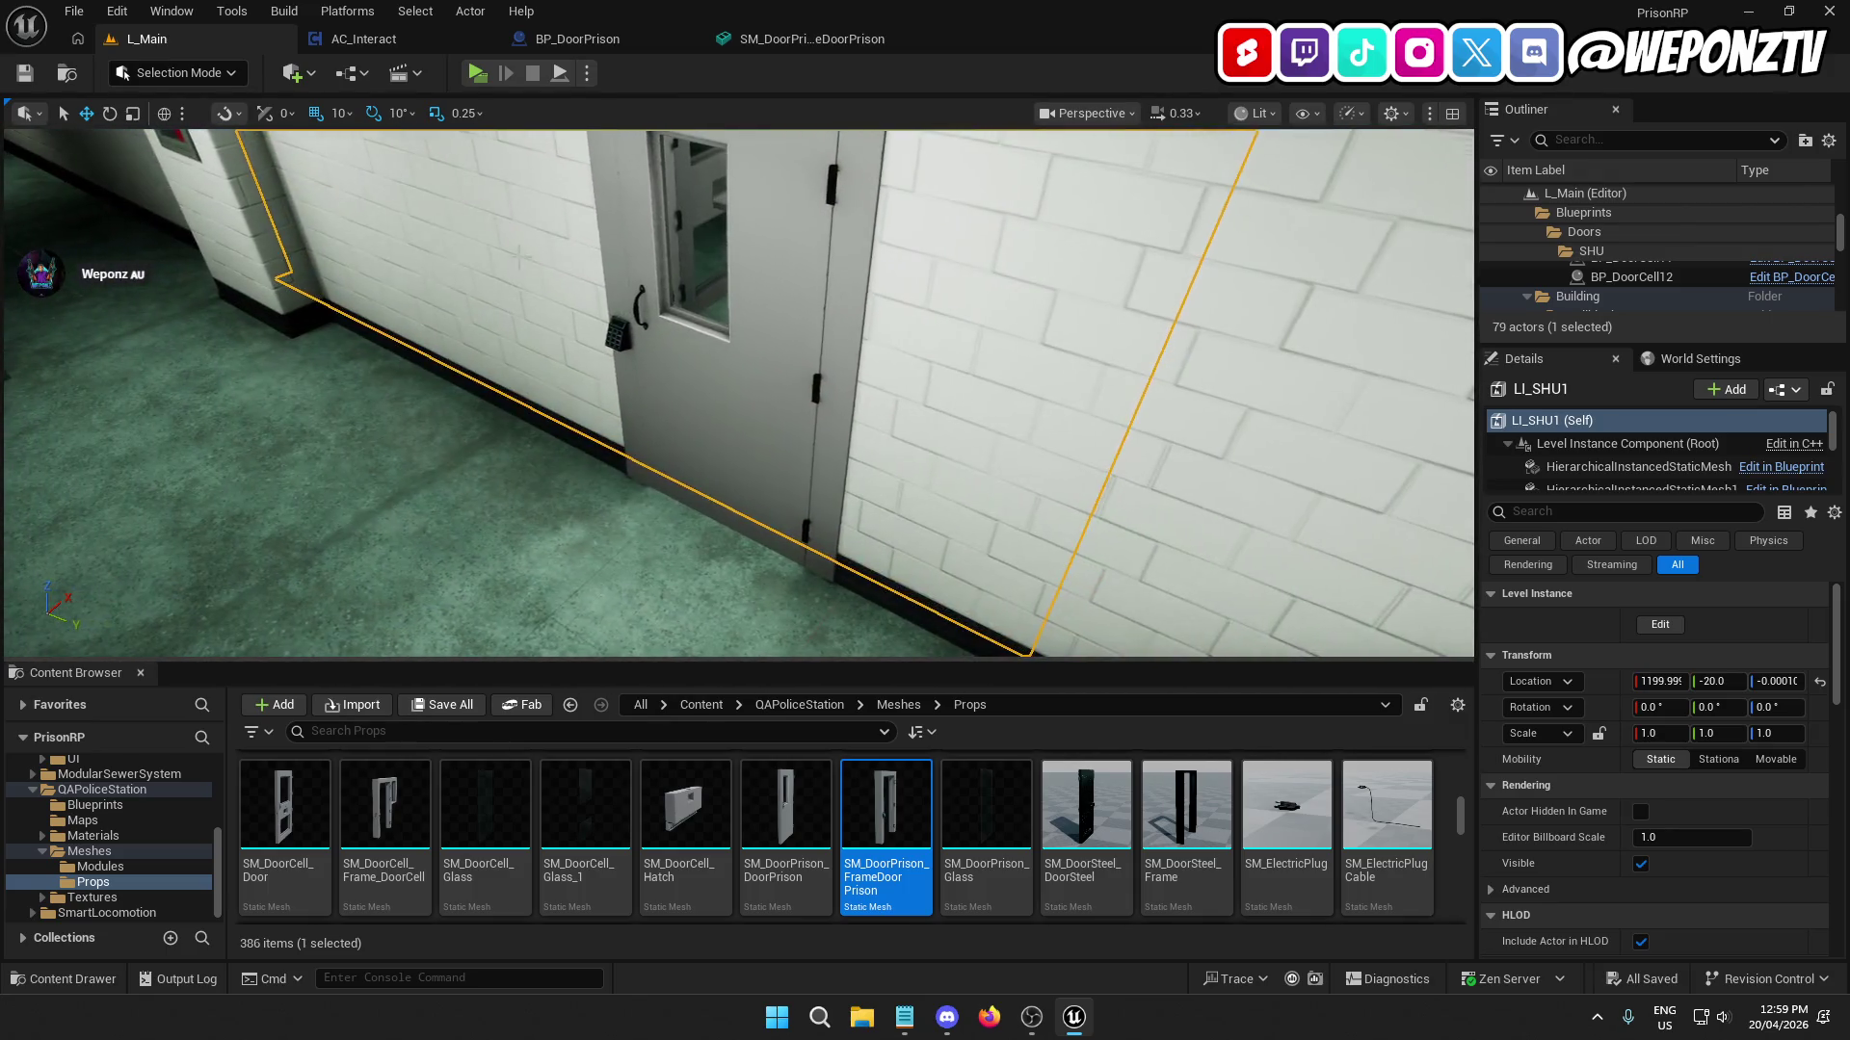
click(524, 250)
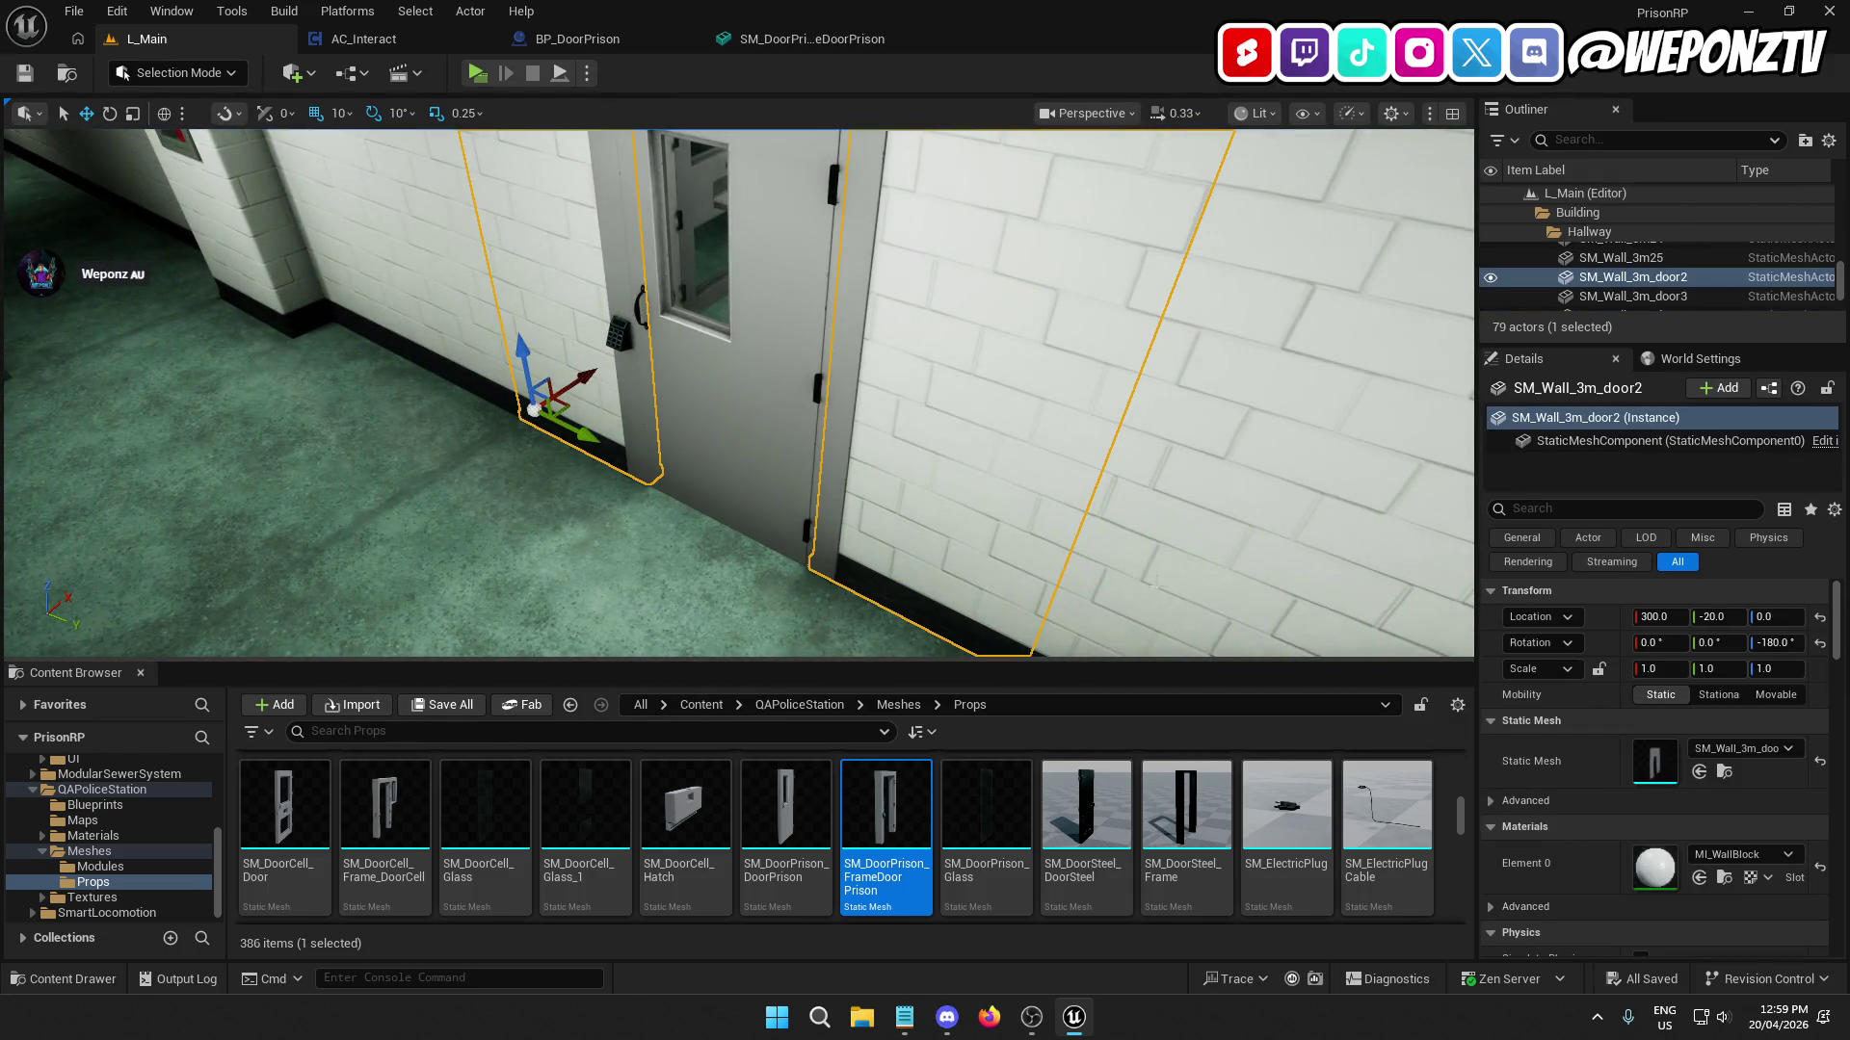
click(1700, 772)
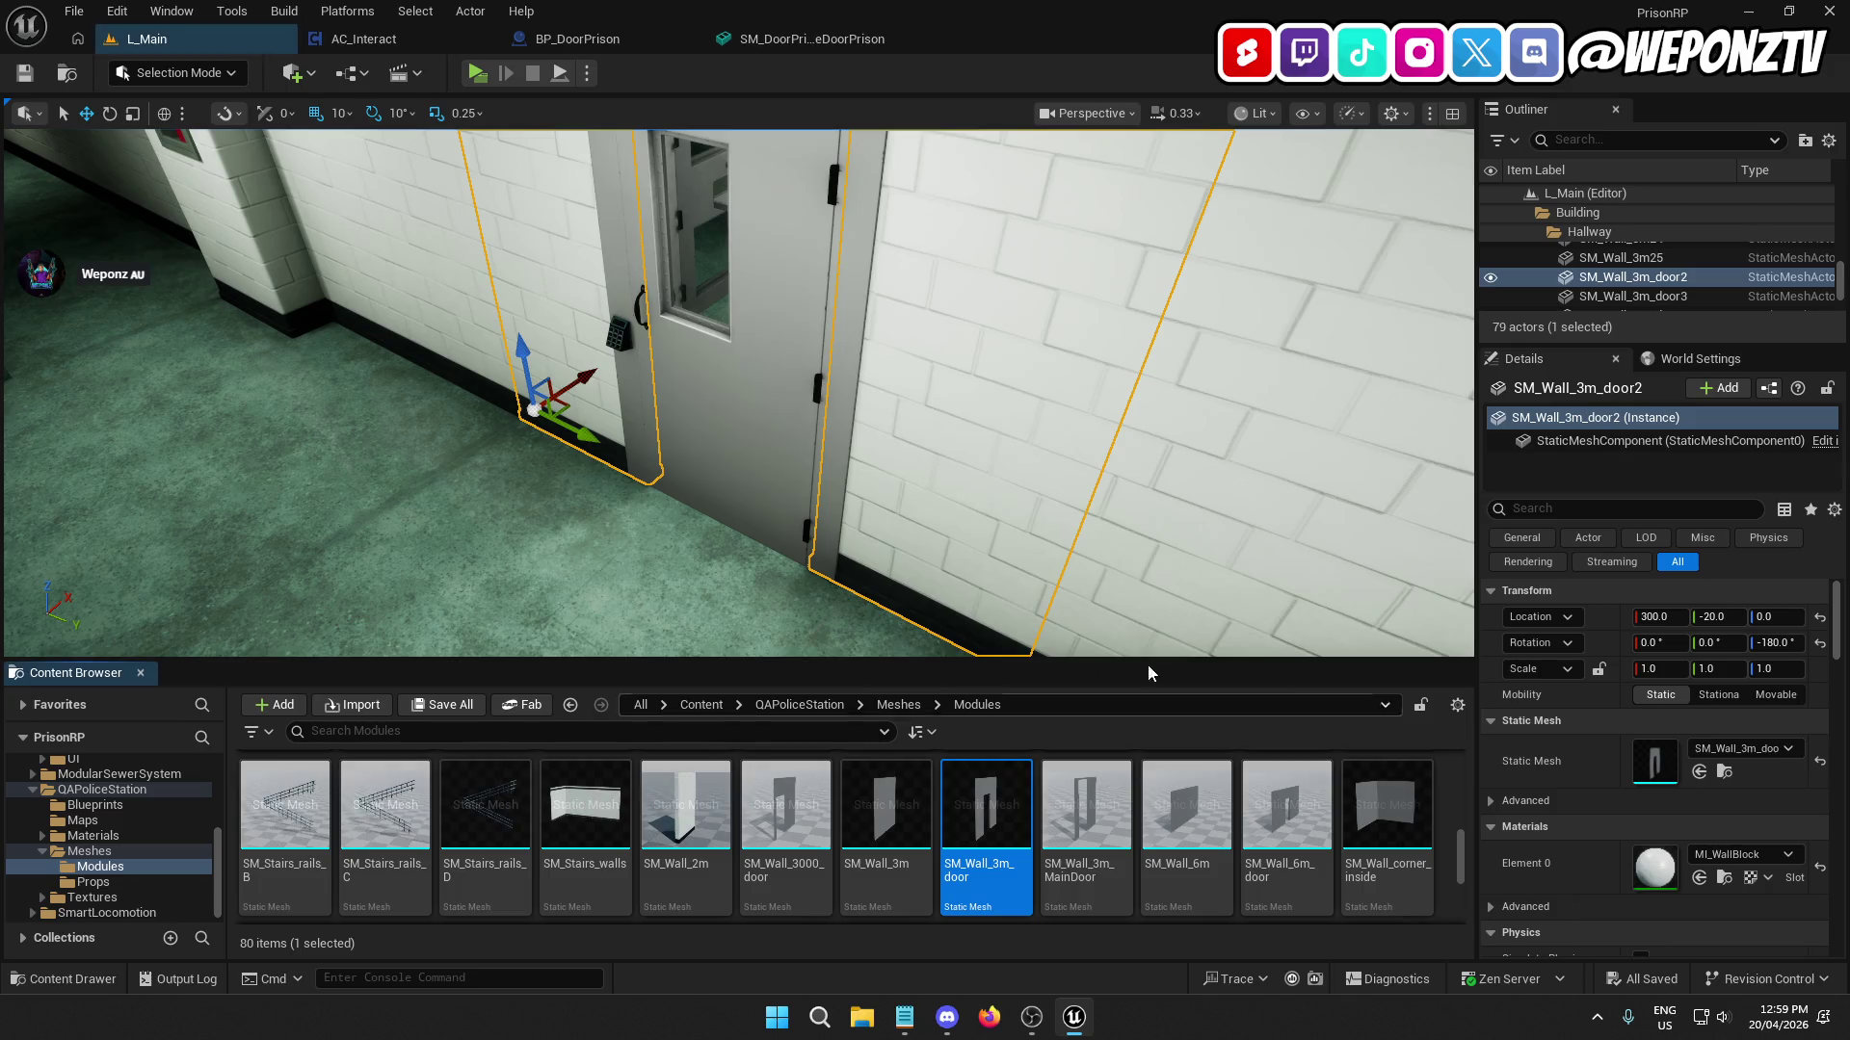
double_click(985, 821)
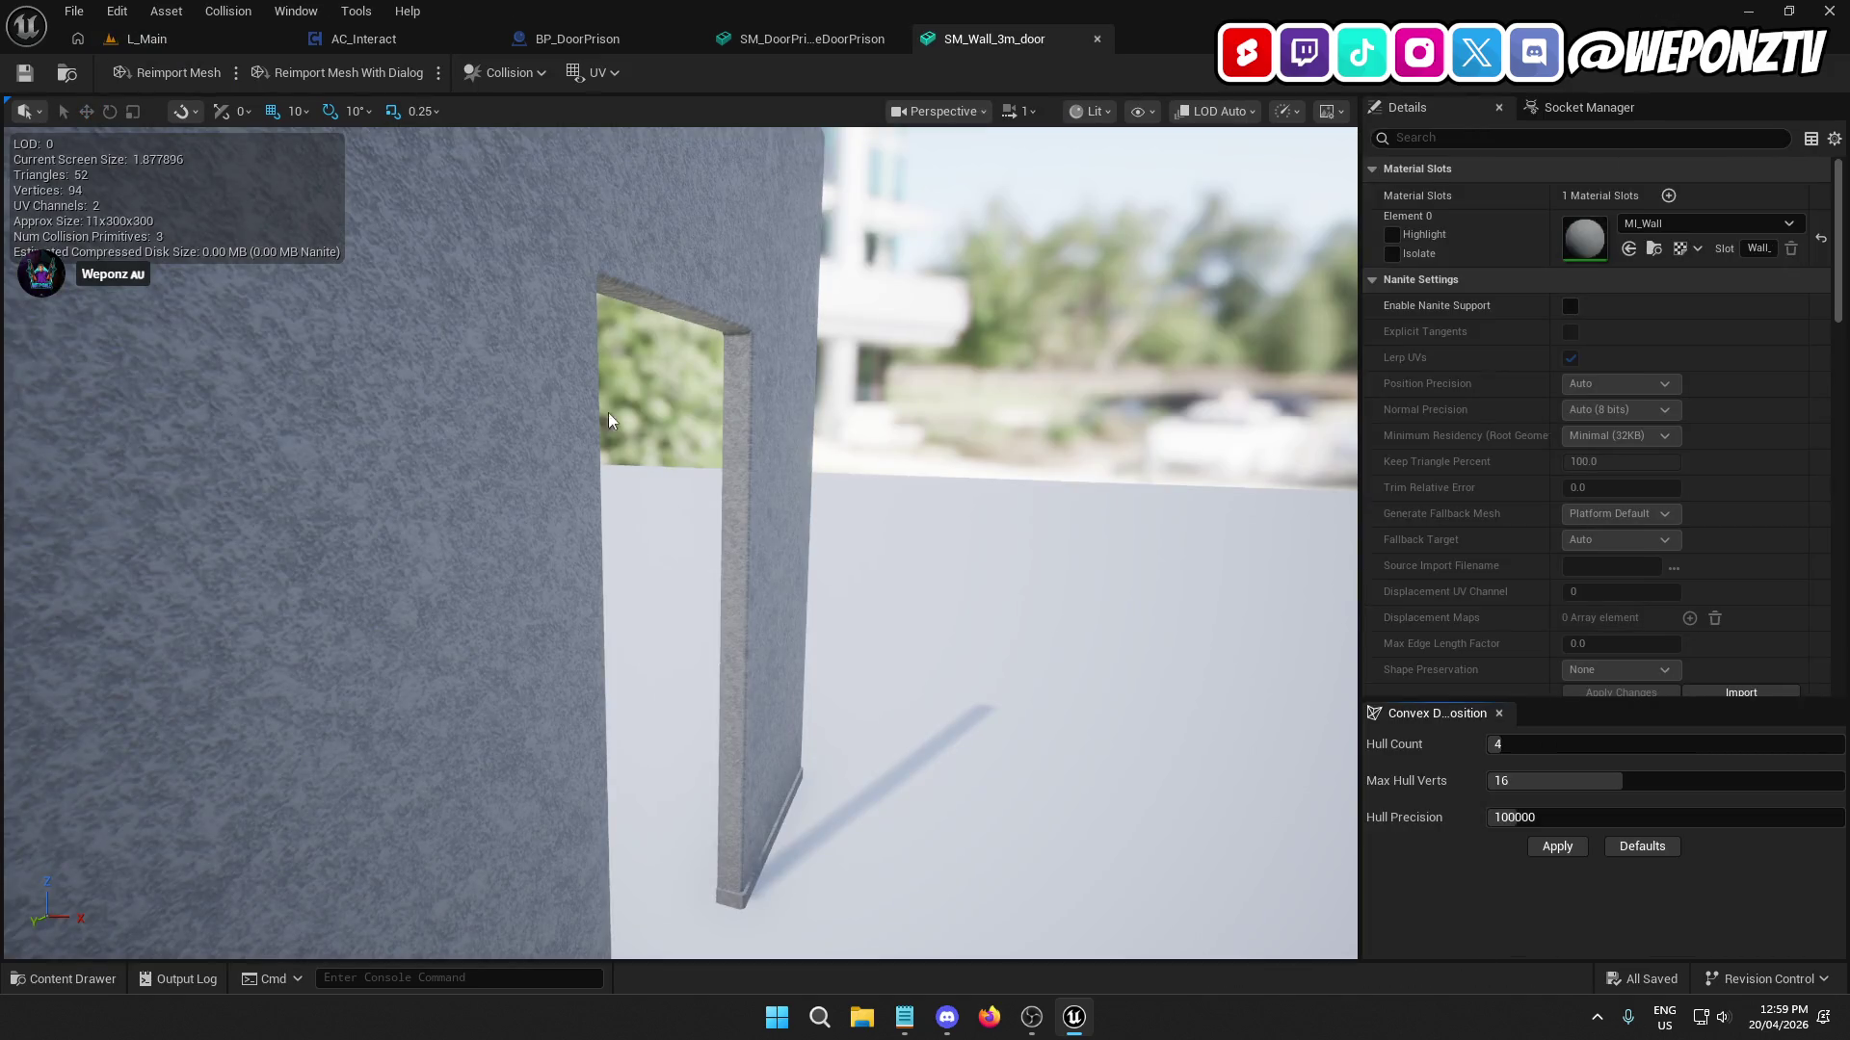
Replace SM_Wall_3m_door's collision with auto convex hulls, save it, and return to L_Main.
drag(609, 412, 661, 356)
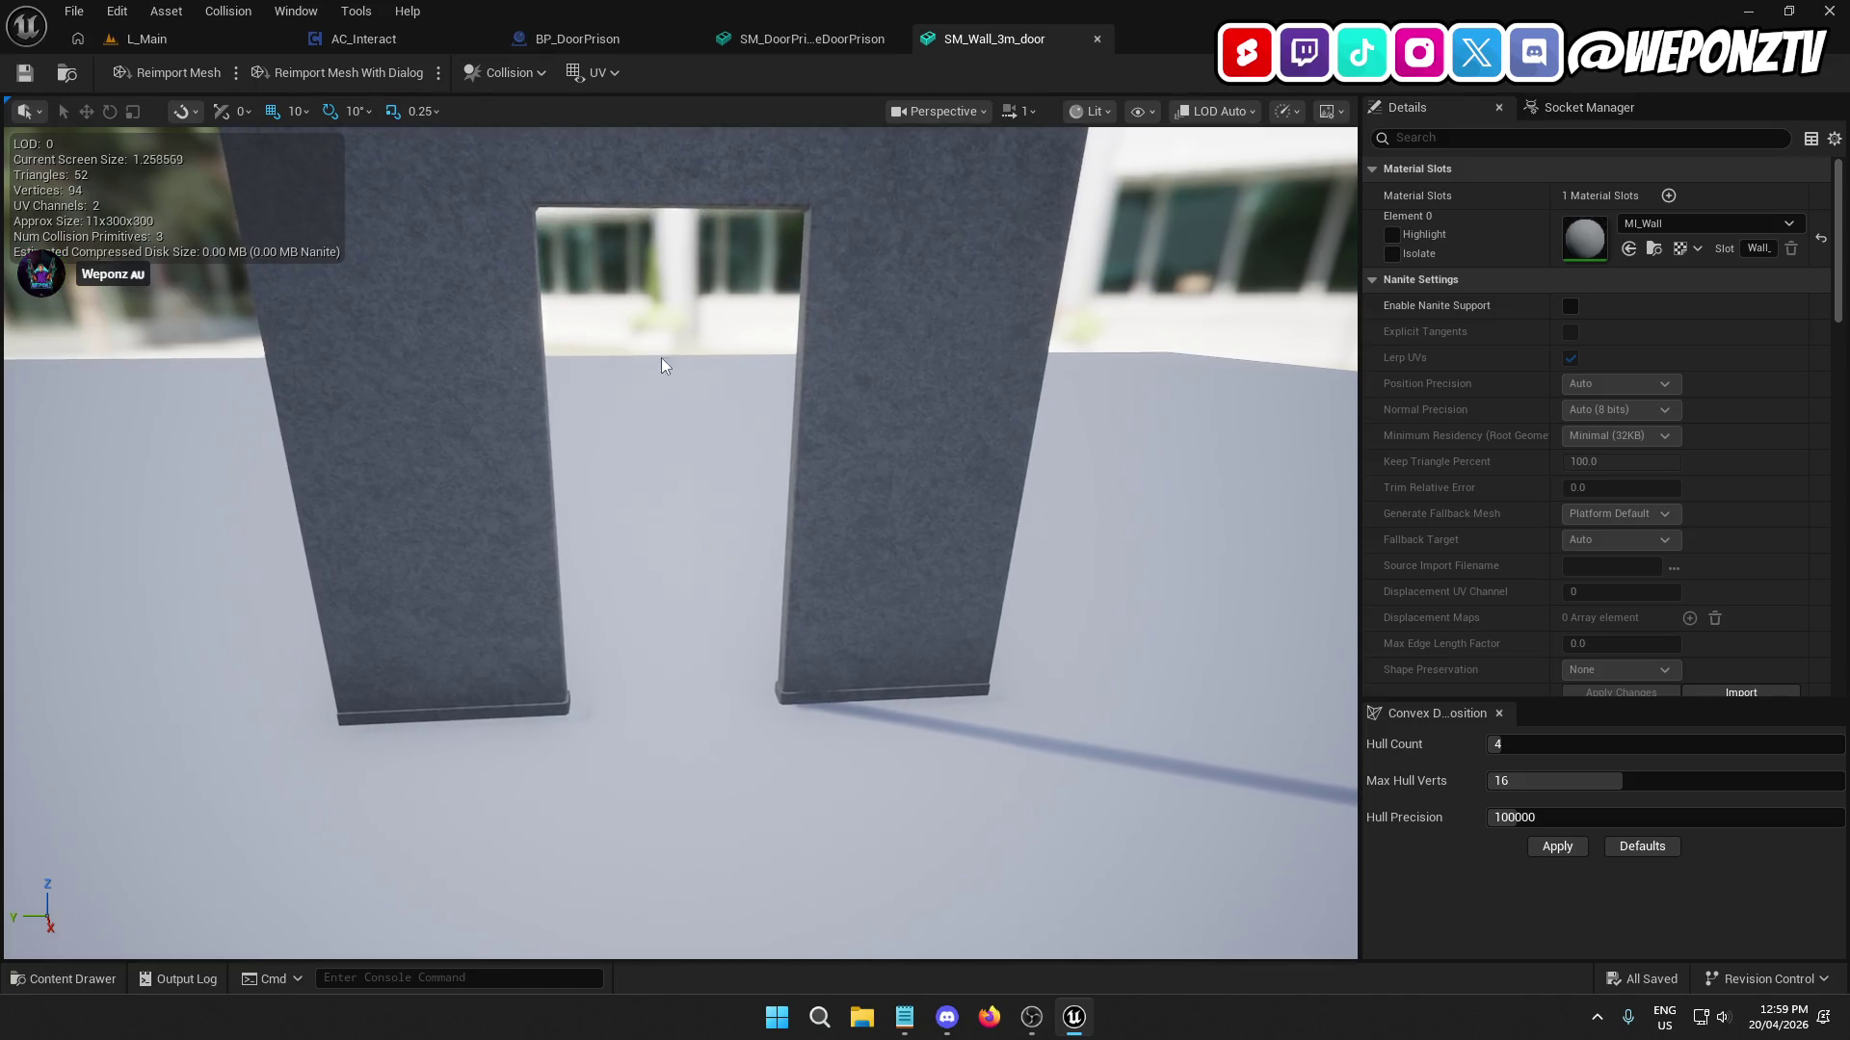
click(529, 73)
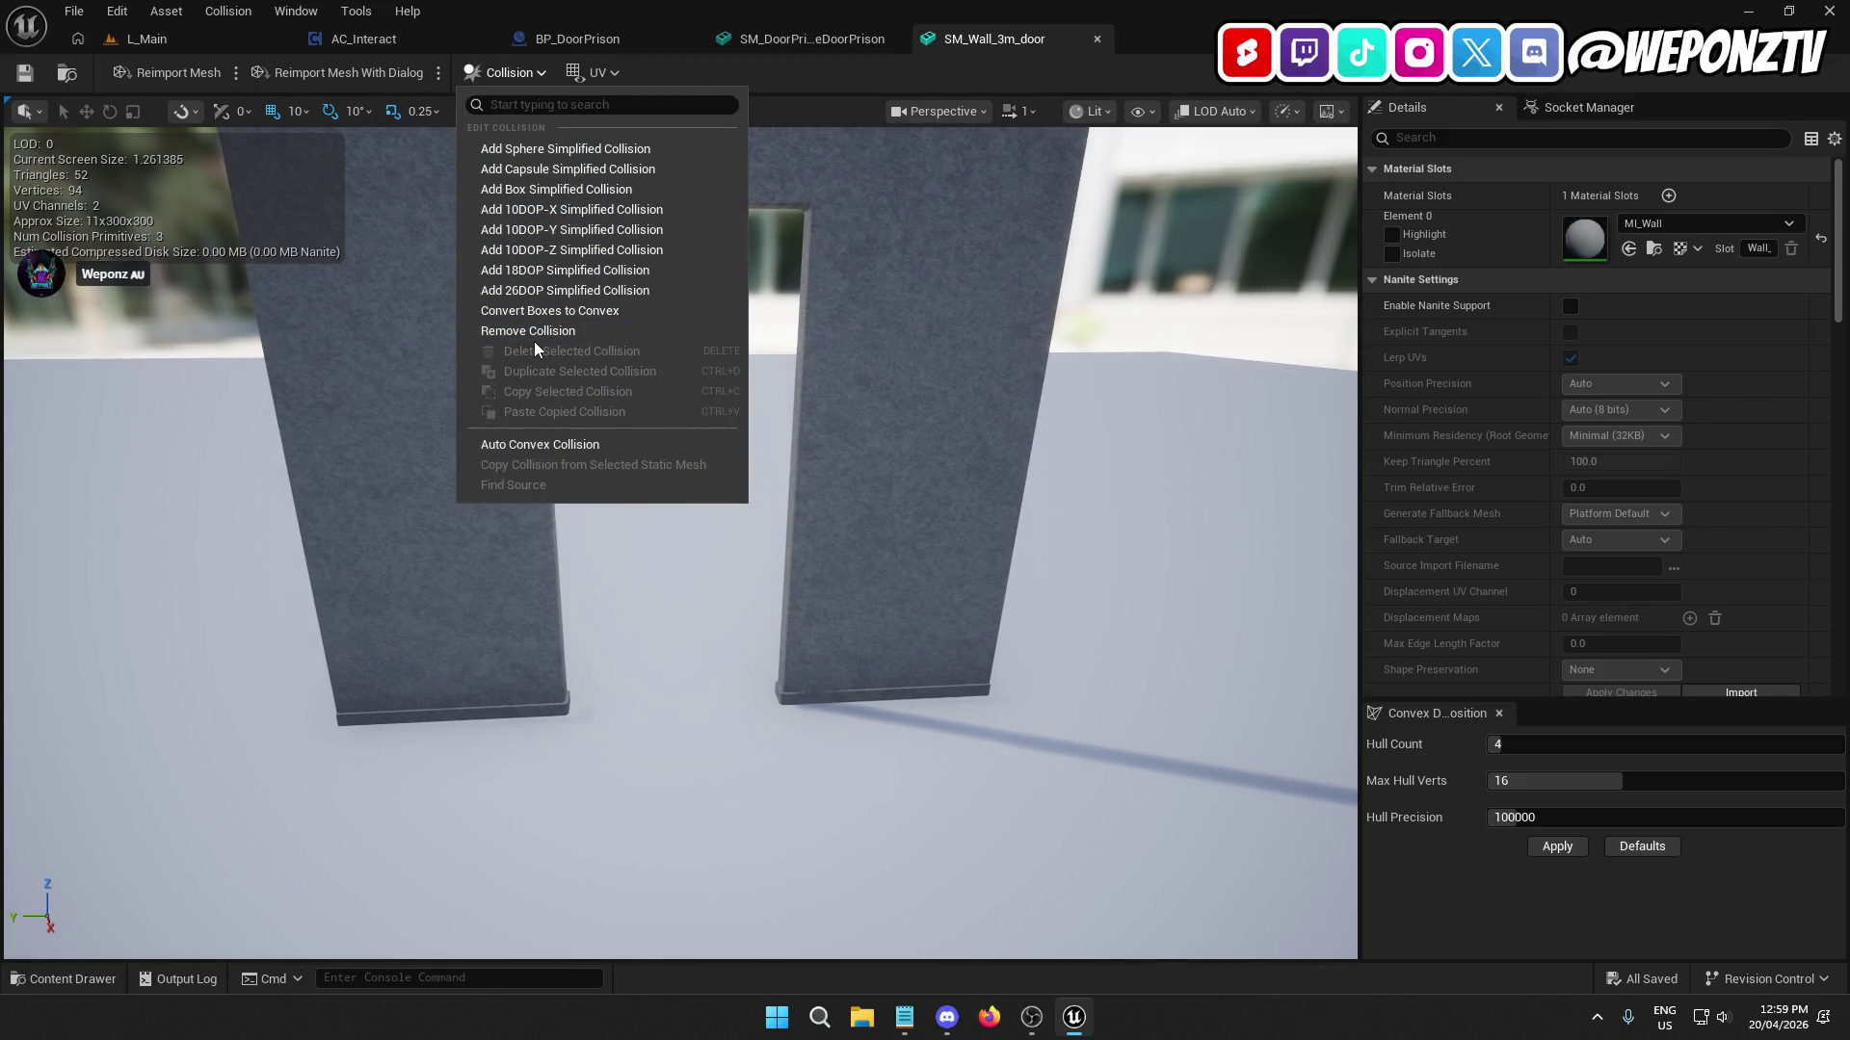
click(526, 332)
click(514, 68)
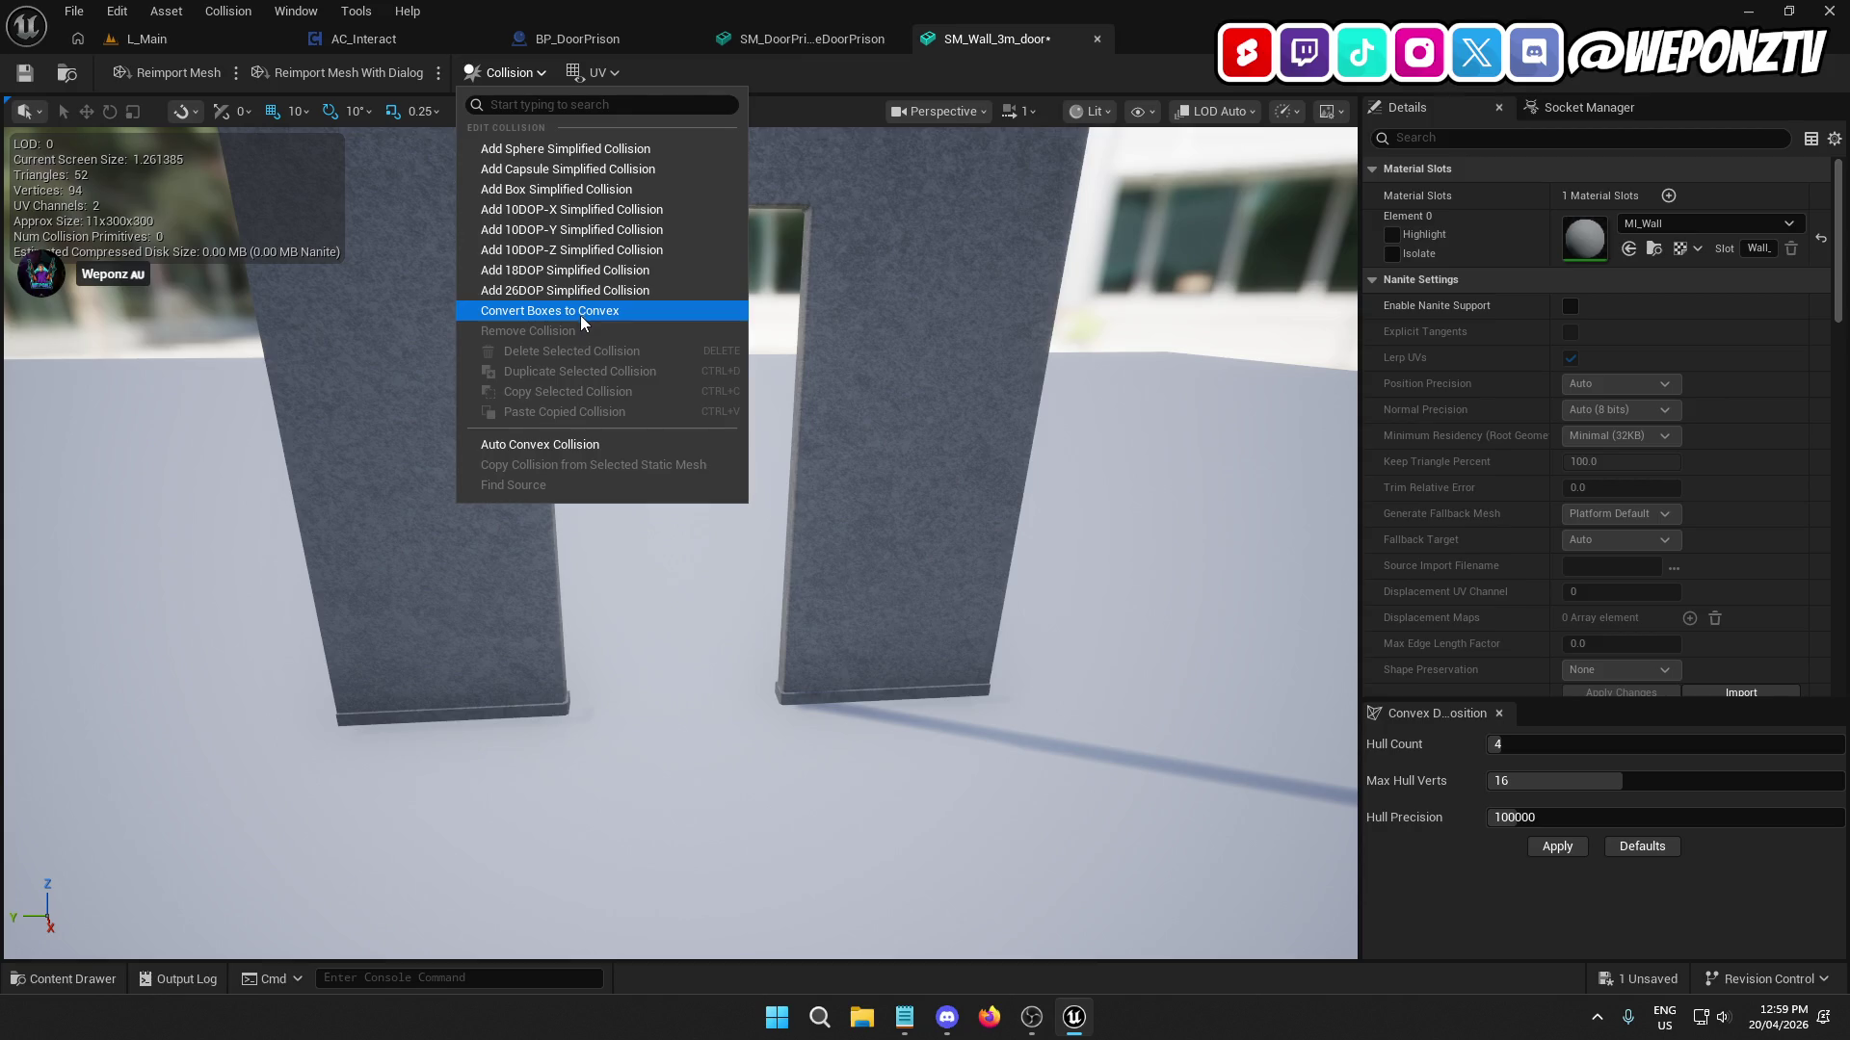
click(555, 444)
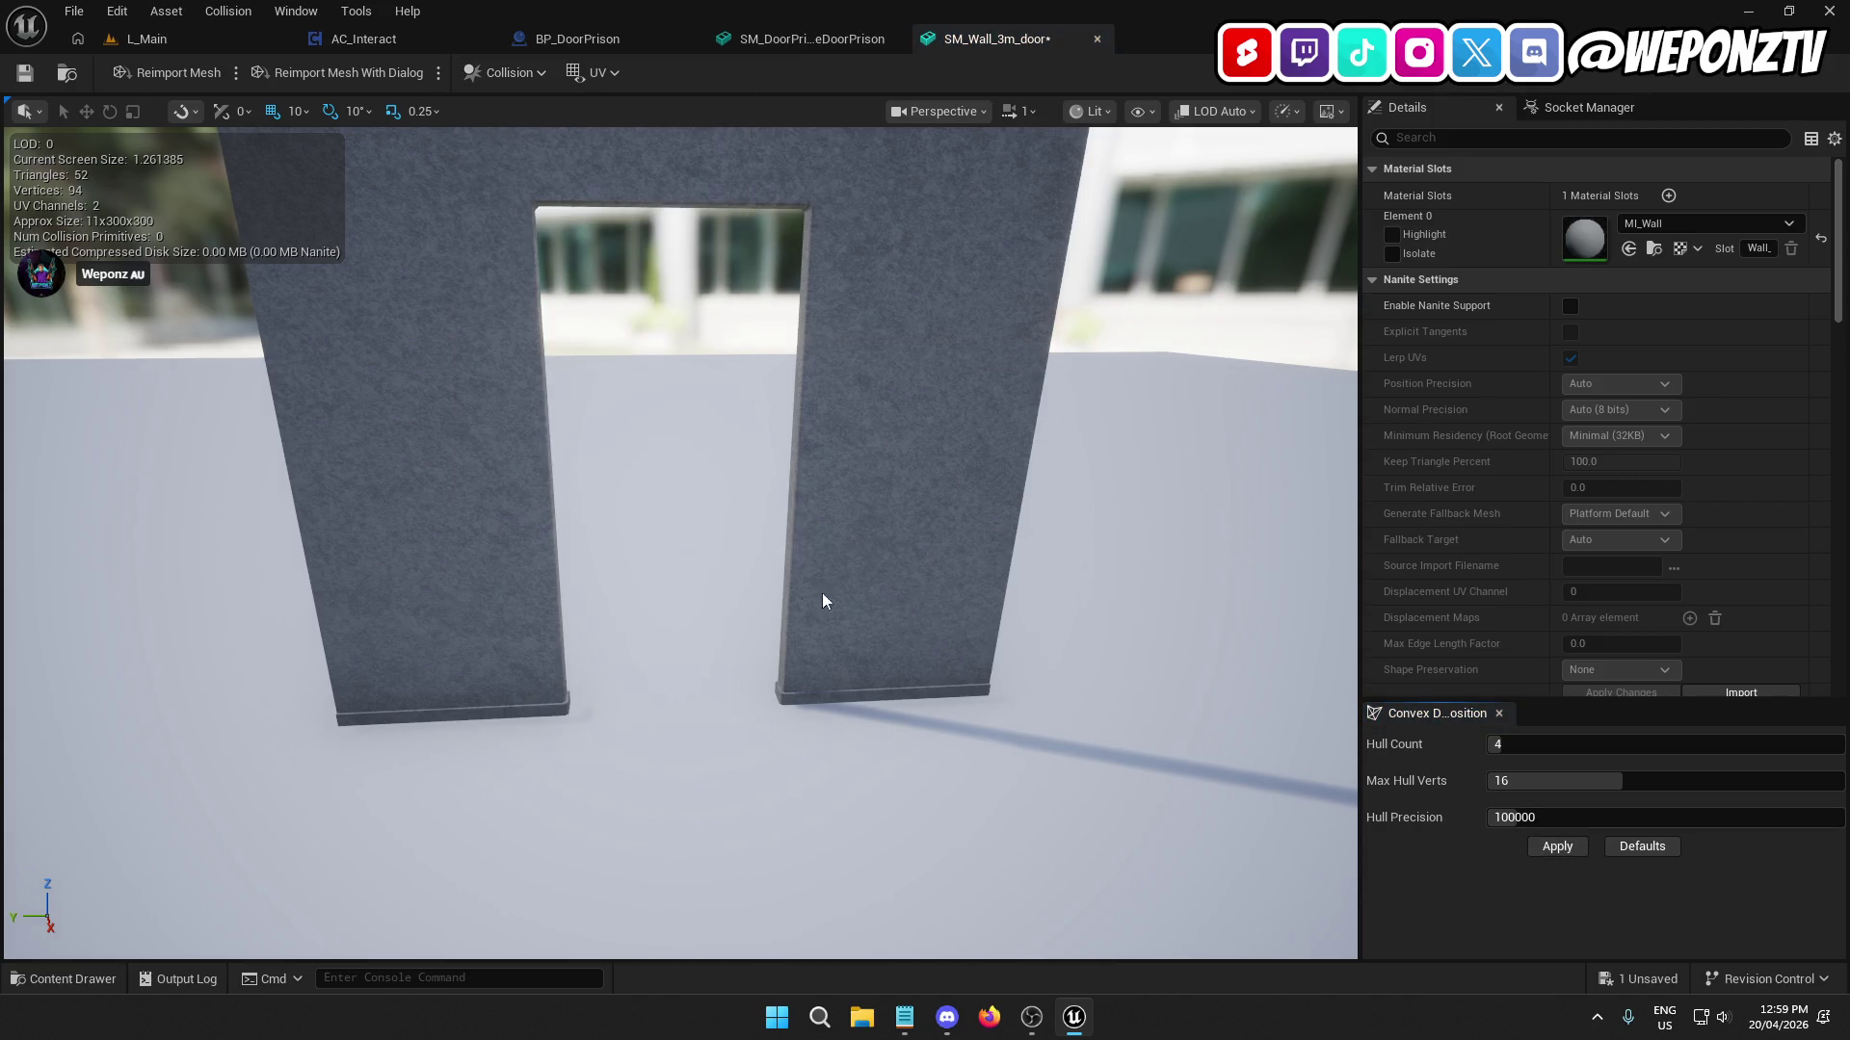
mouse_move(675, 482)
mouse_down()
mouse_move(790, 453)
mouse_move(693, 472)
mouse_up()
drag(43, 171, 55, 171)
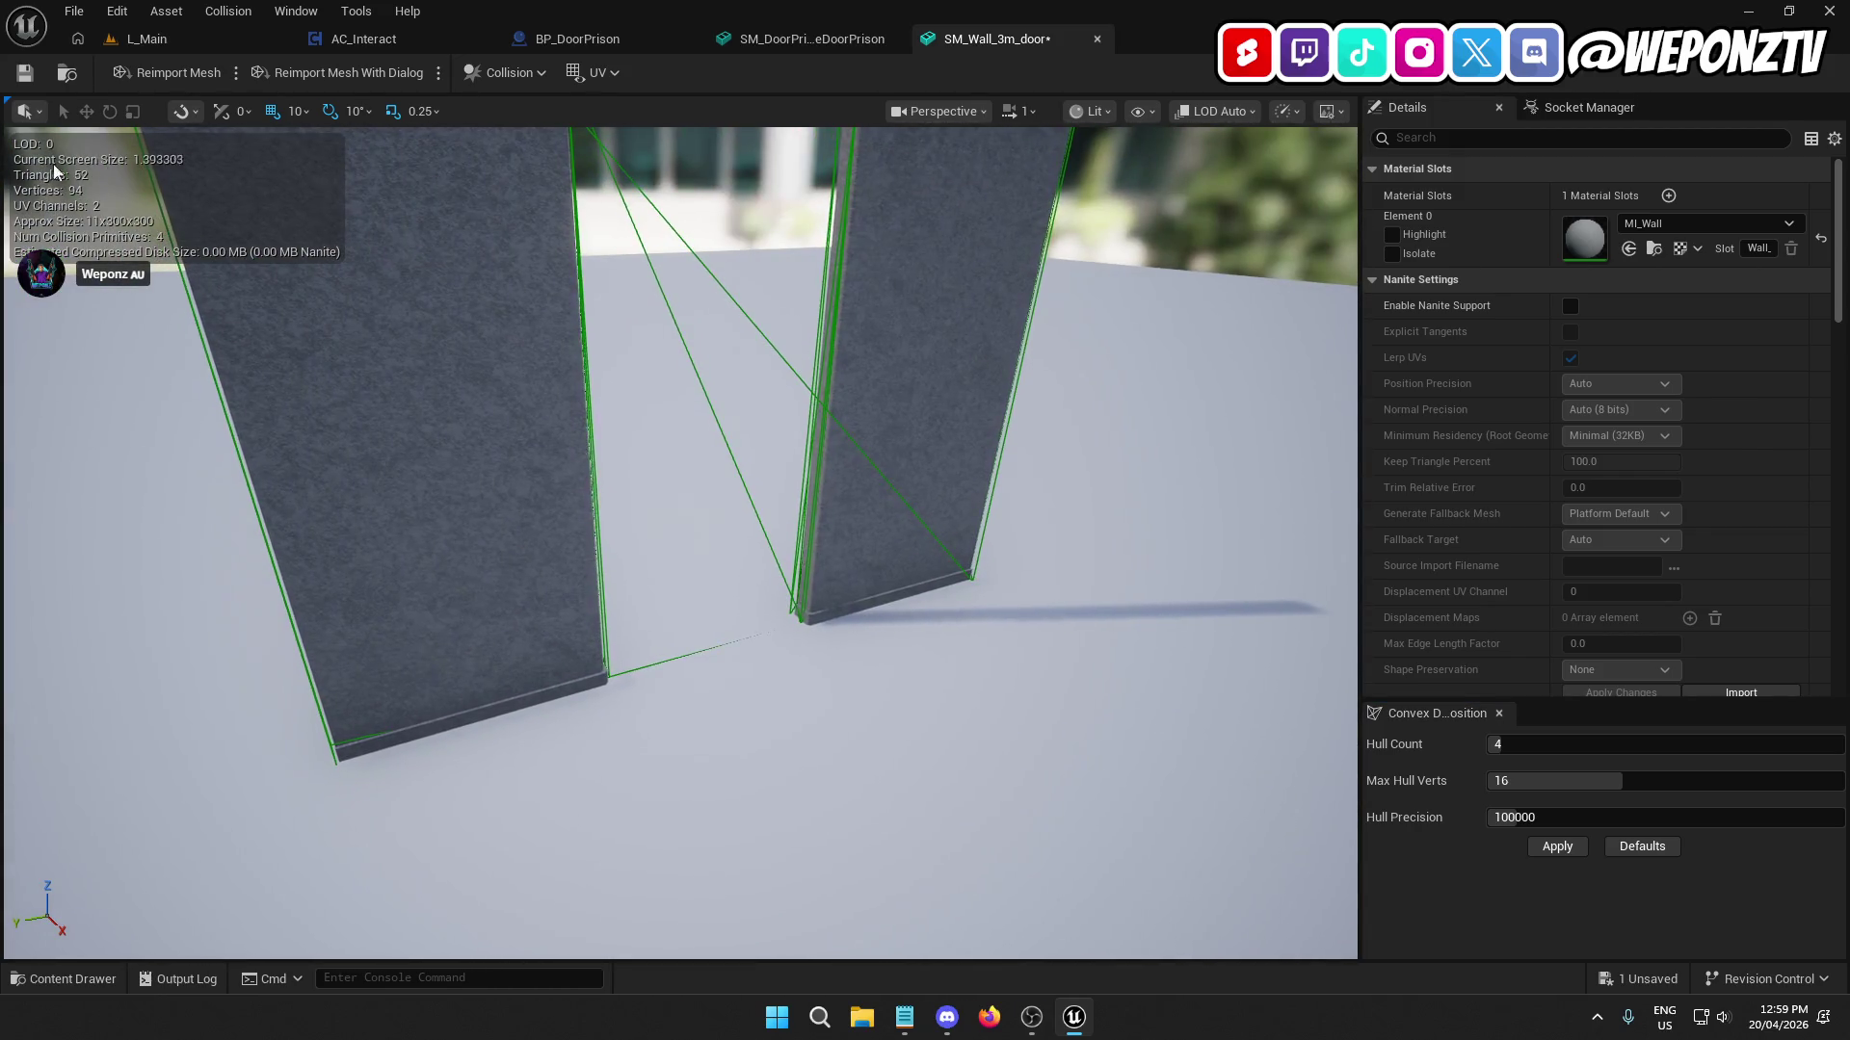
click(24, 76)
click(179, 42)
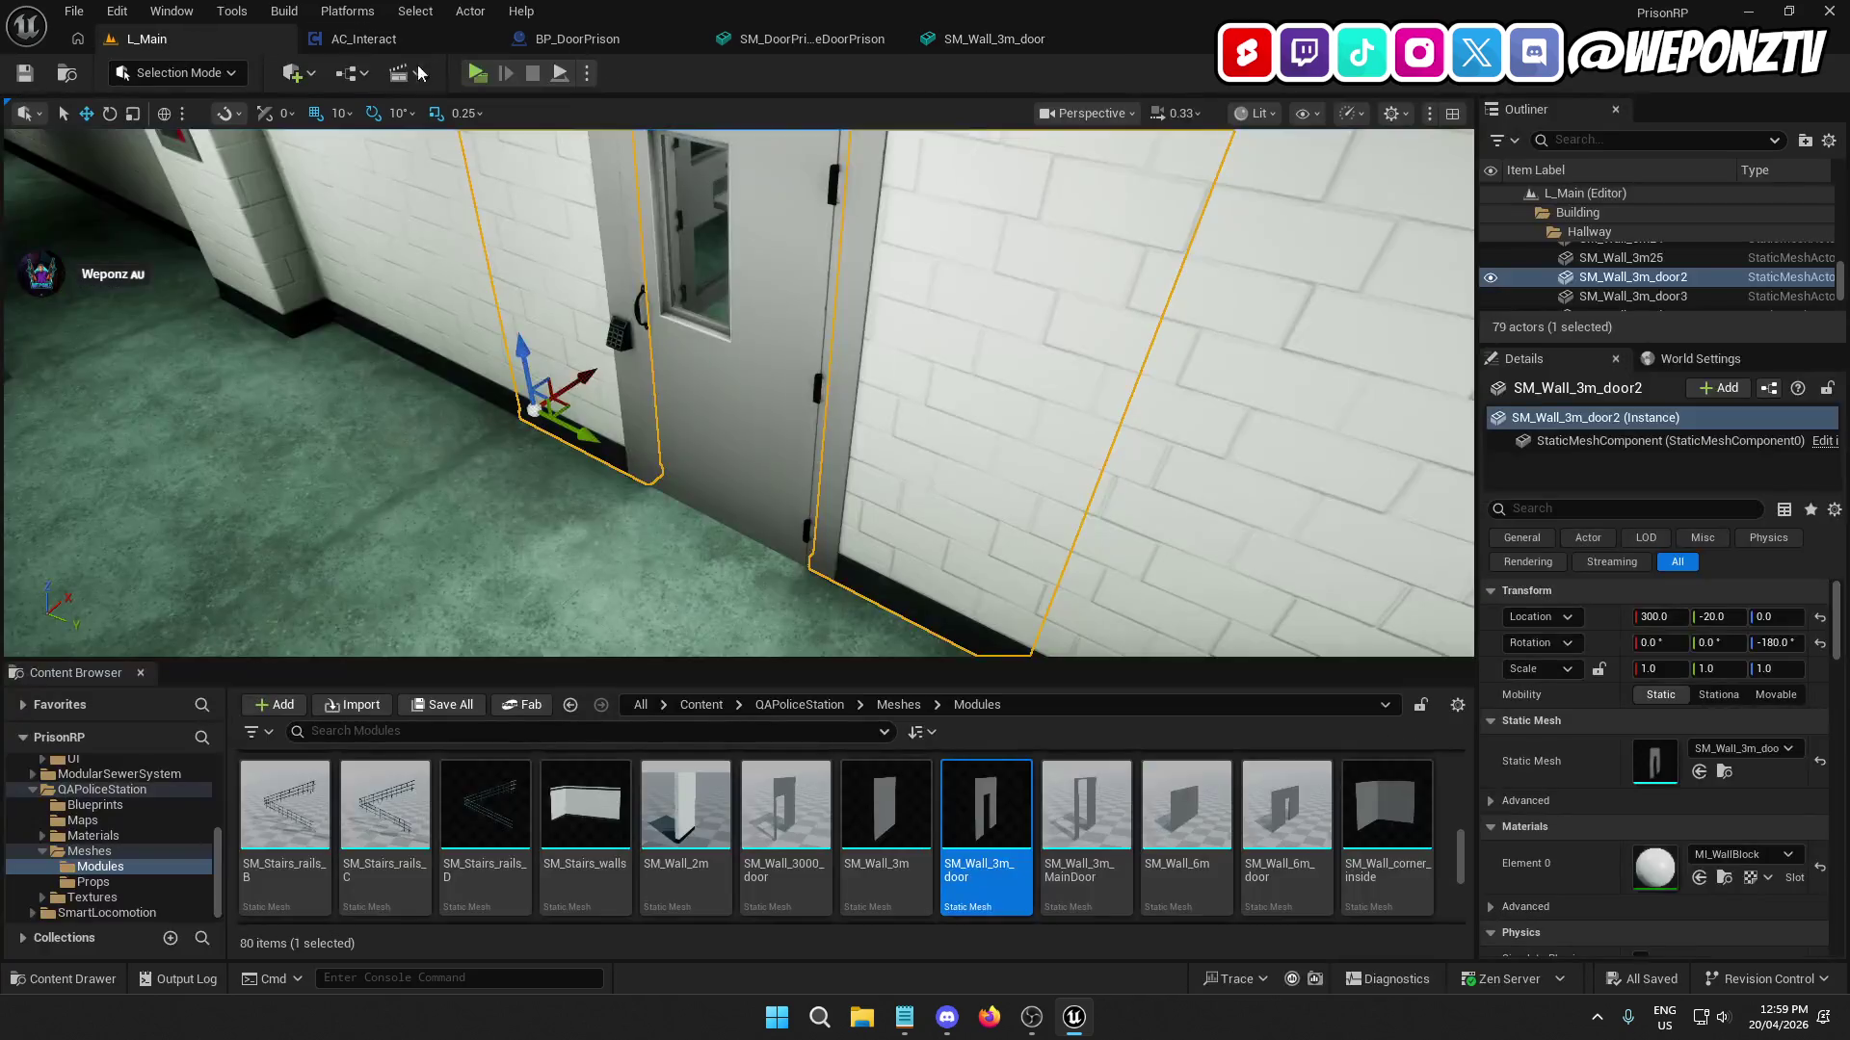
click(474, 73)
key(w)
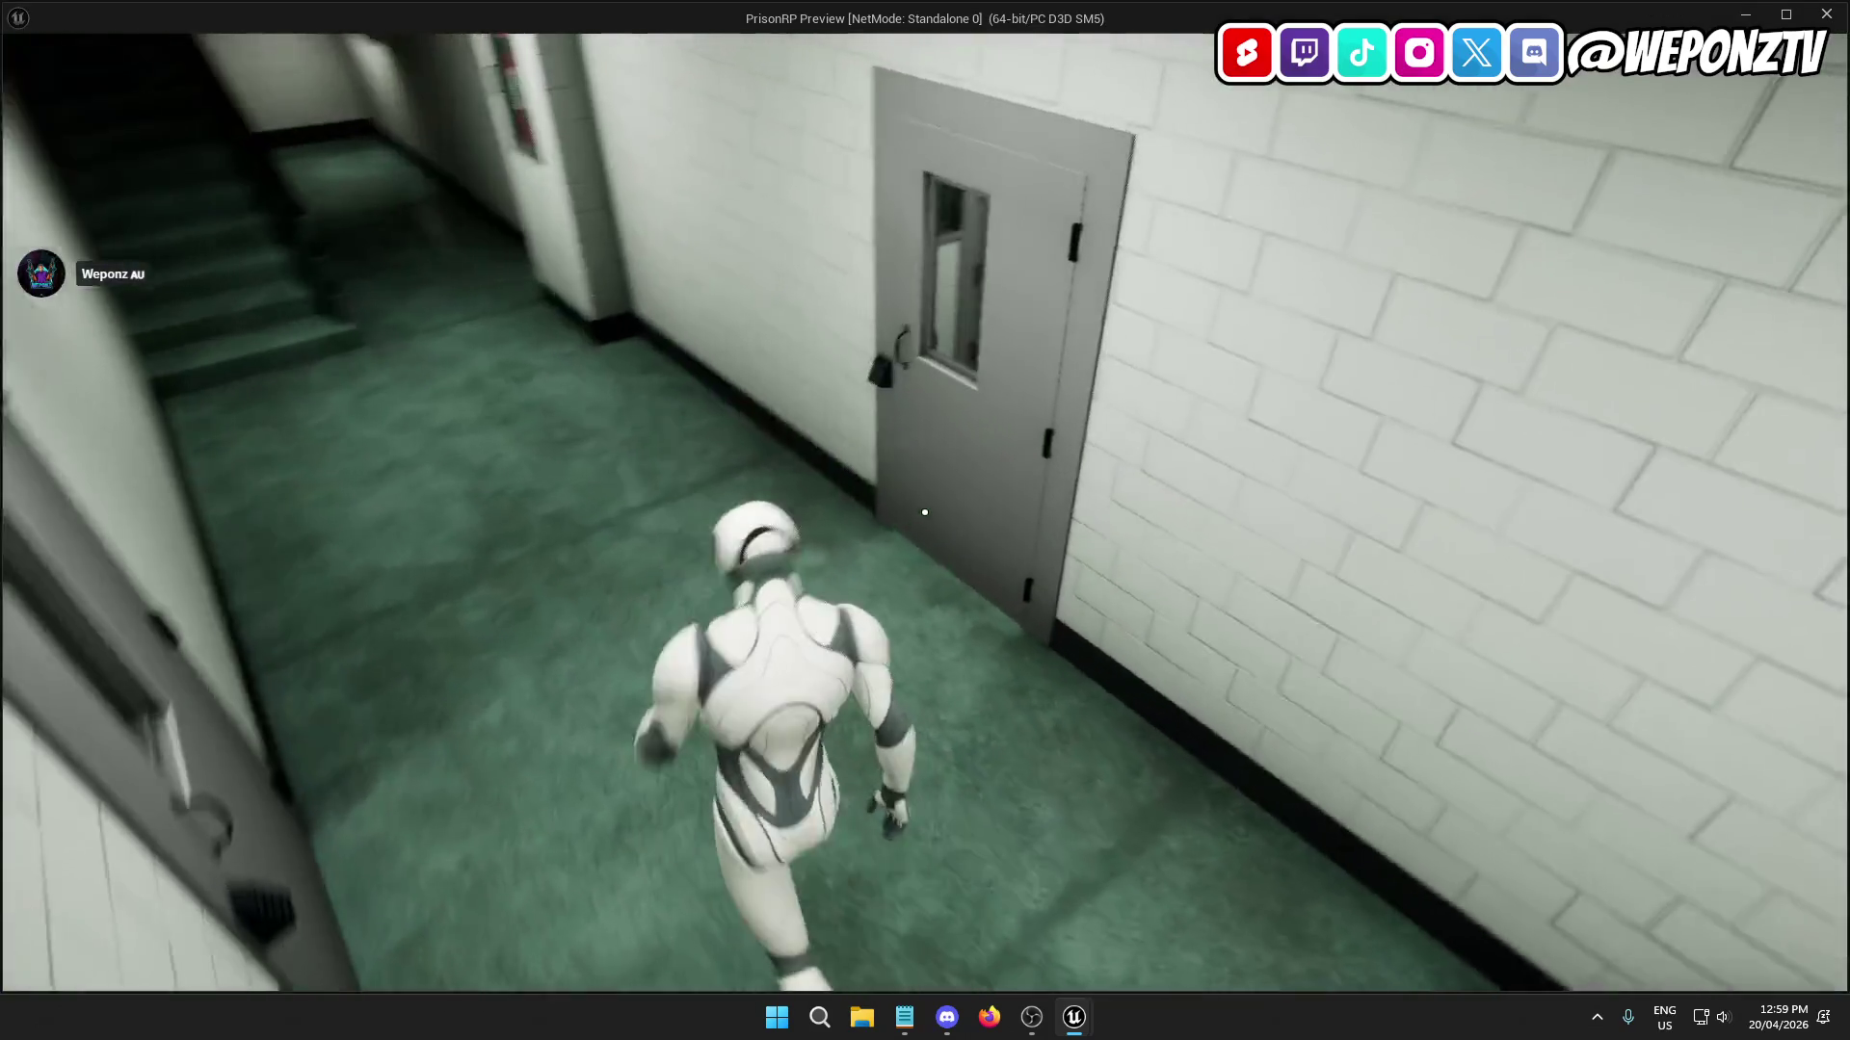
key(f)
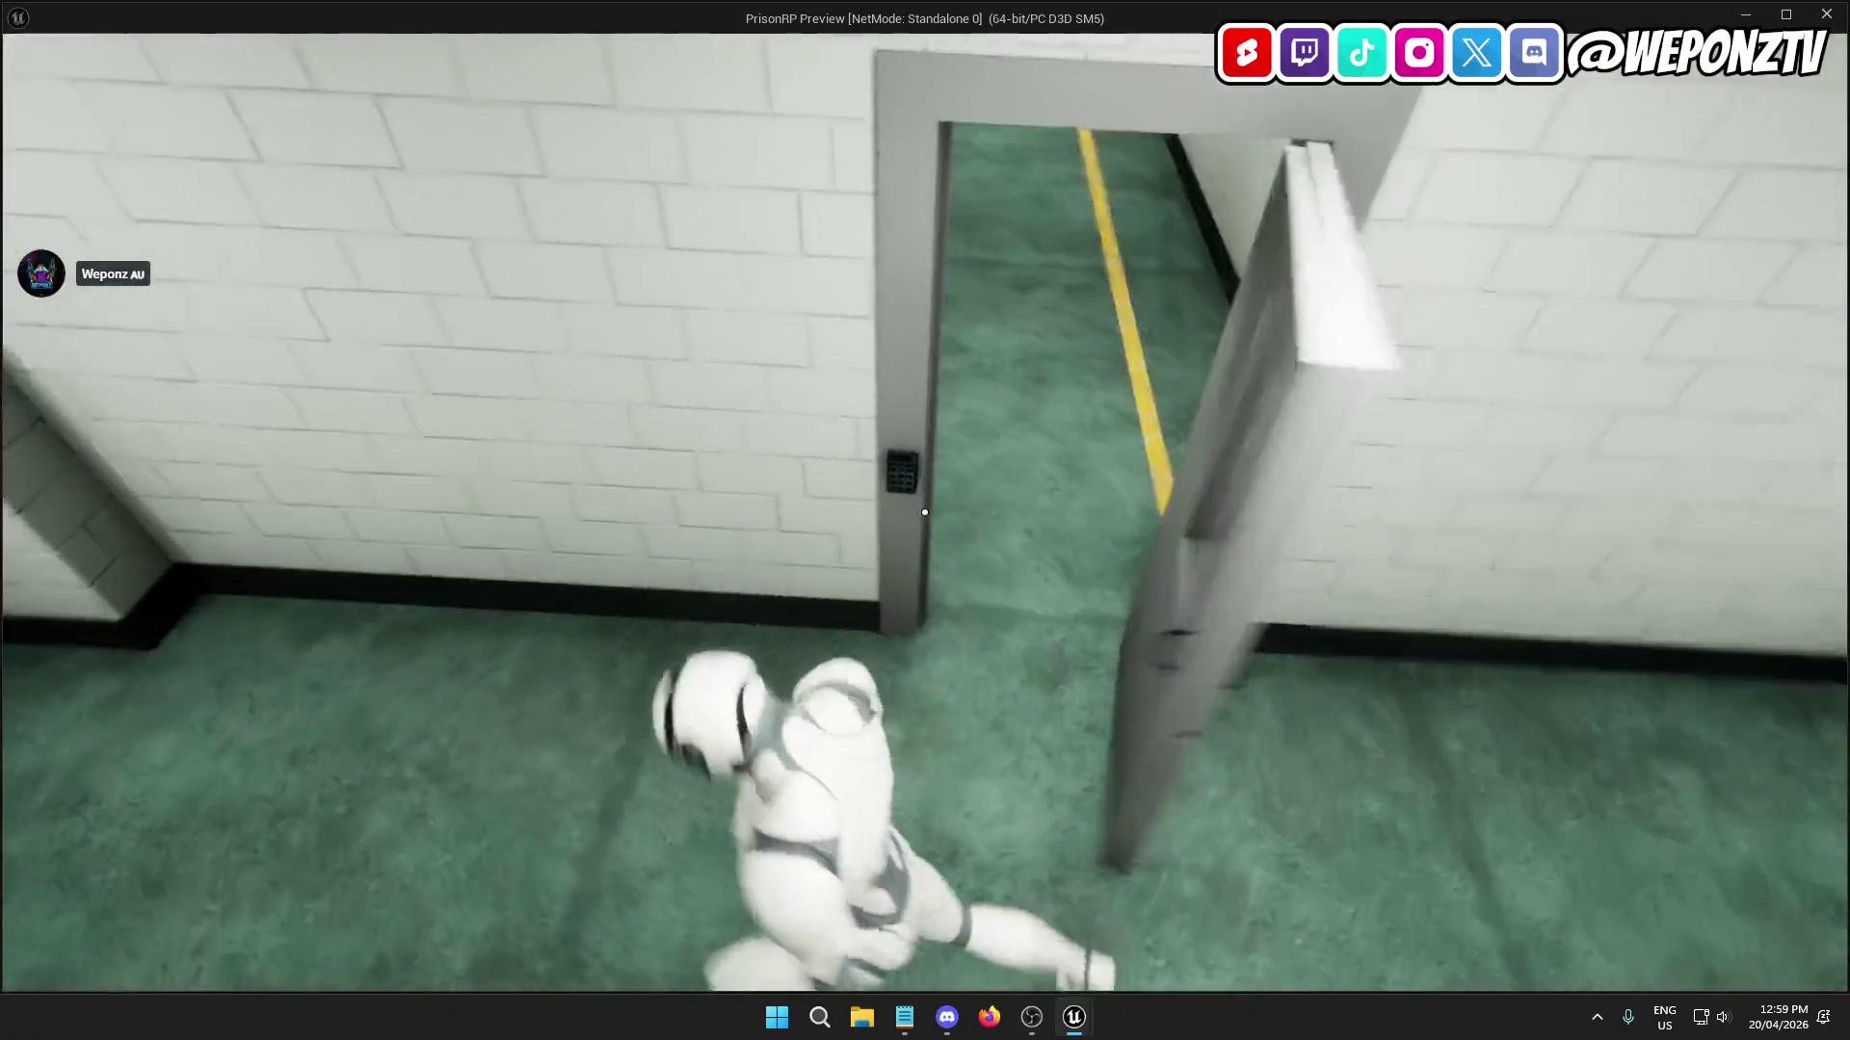
key(f)
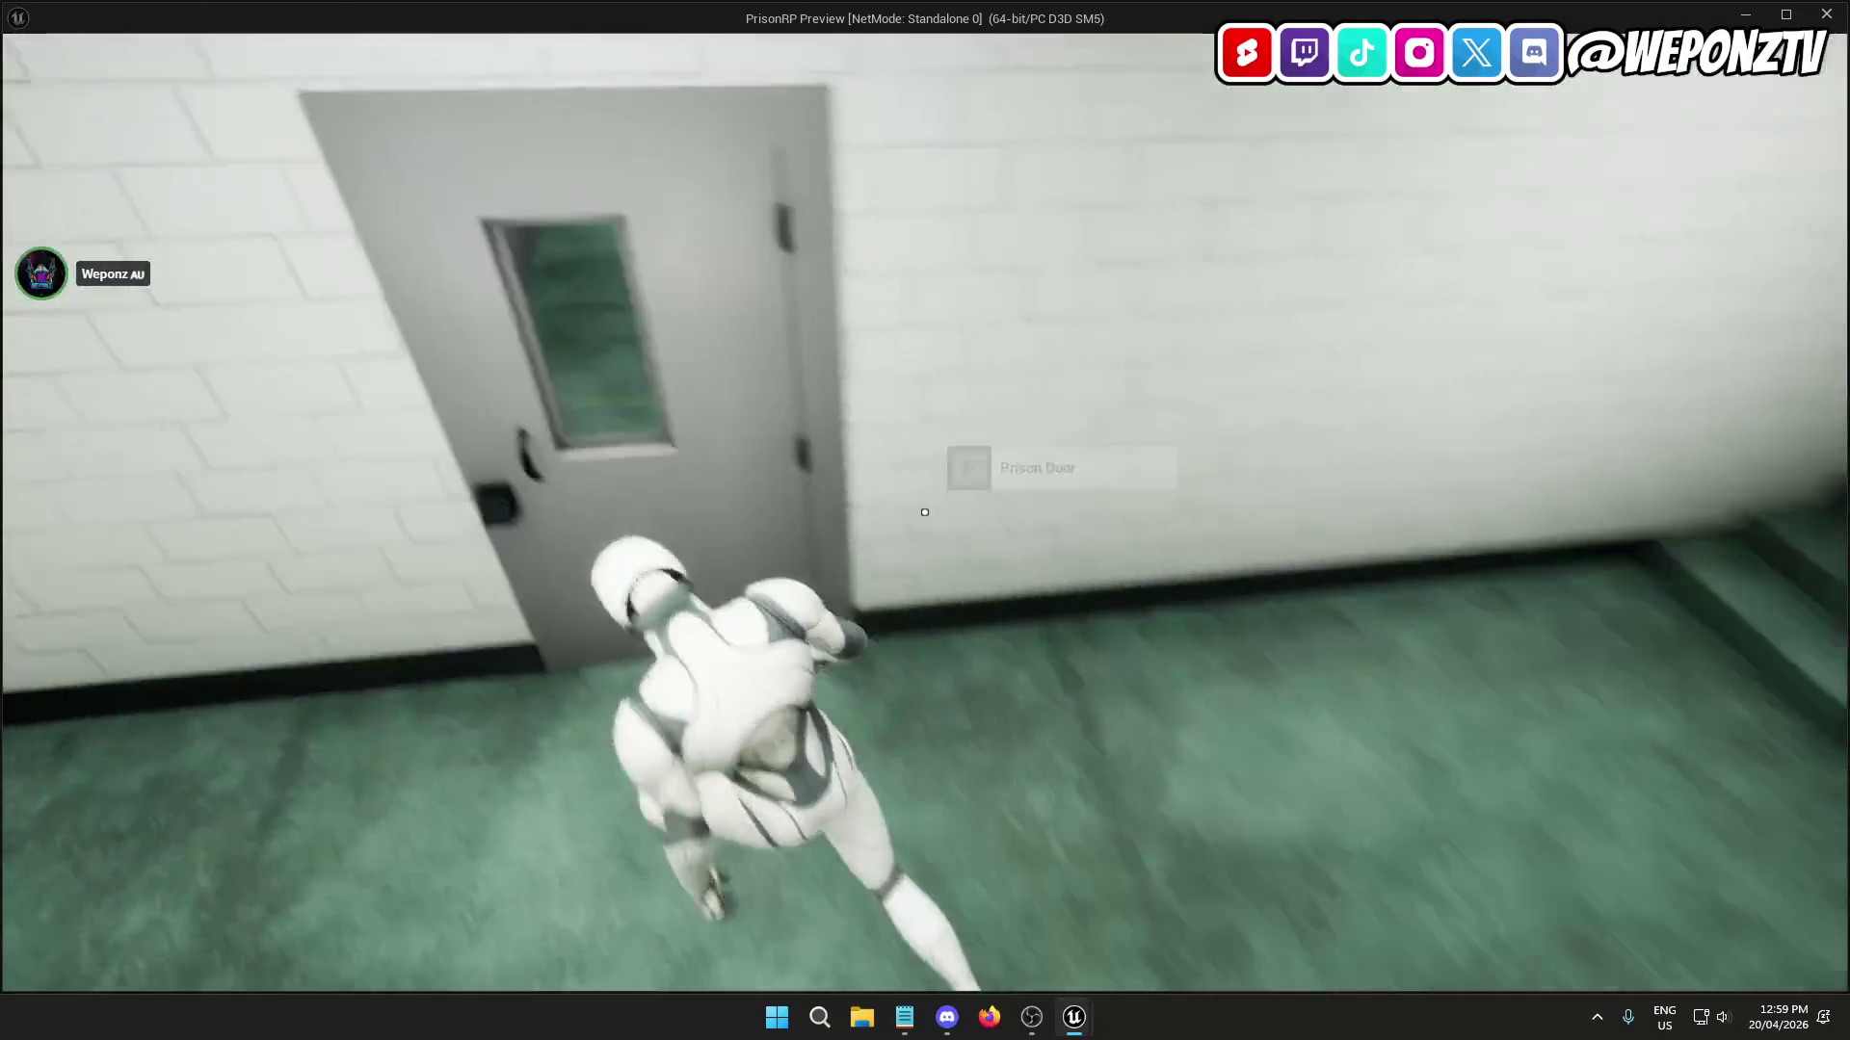
key(f)
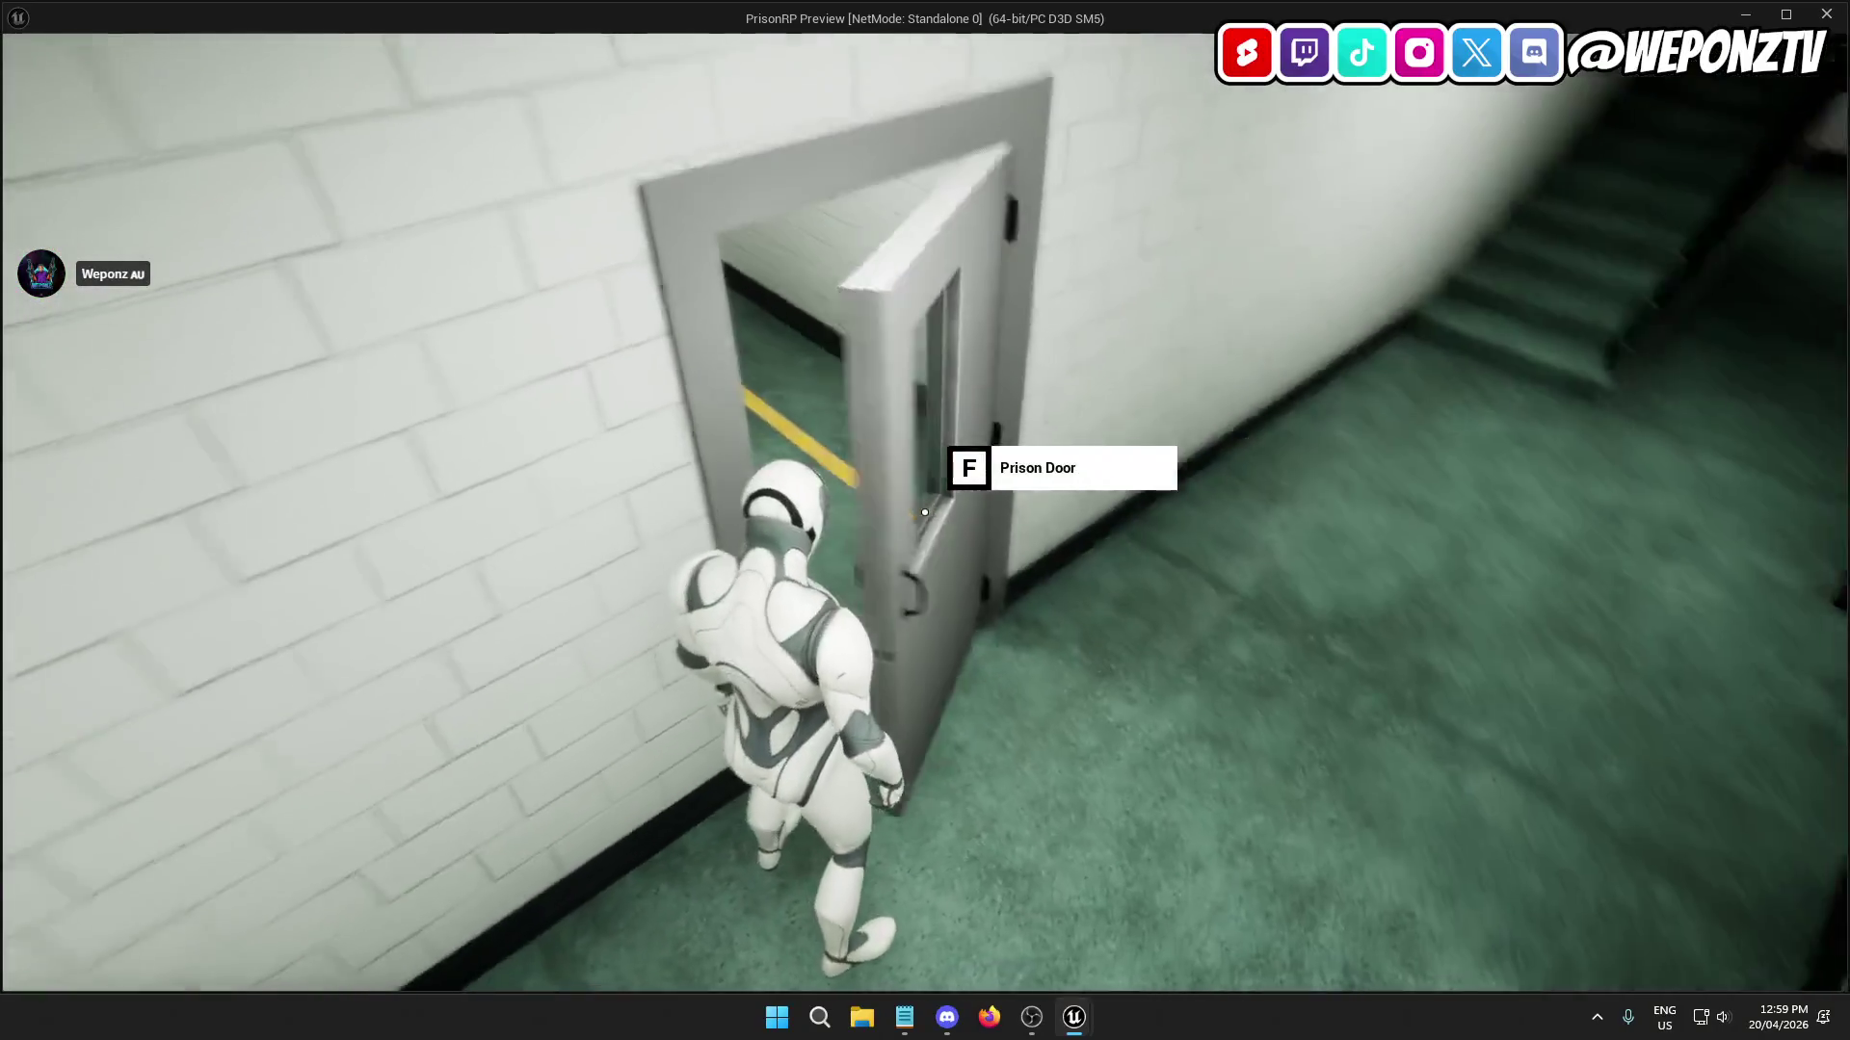
key(Escape)
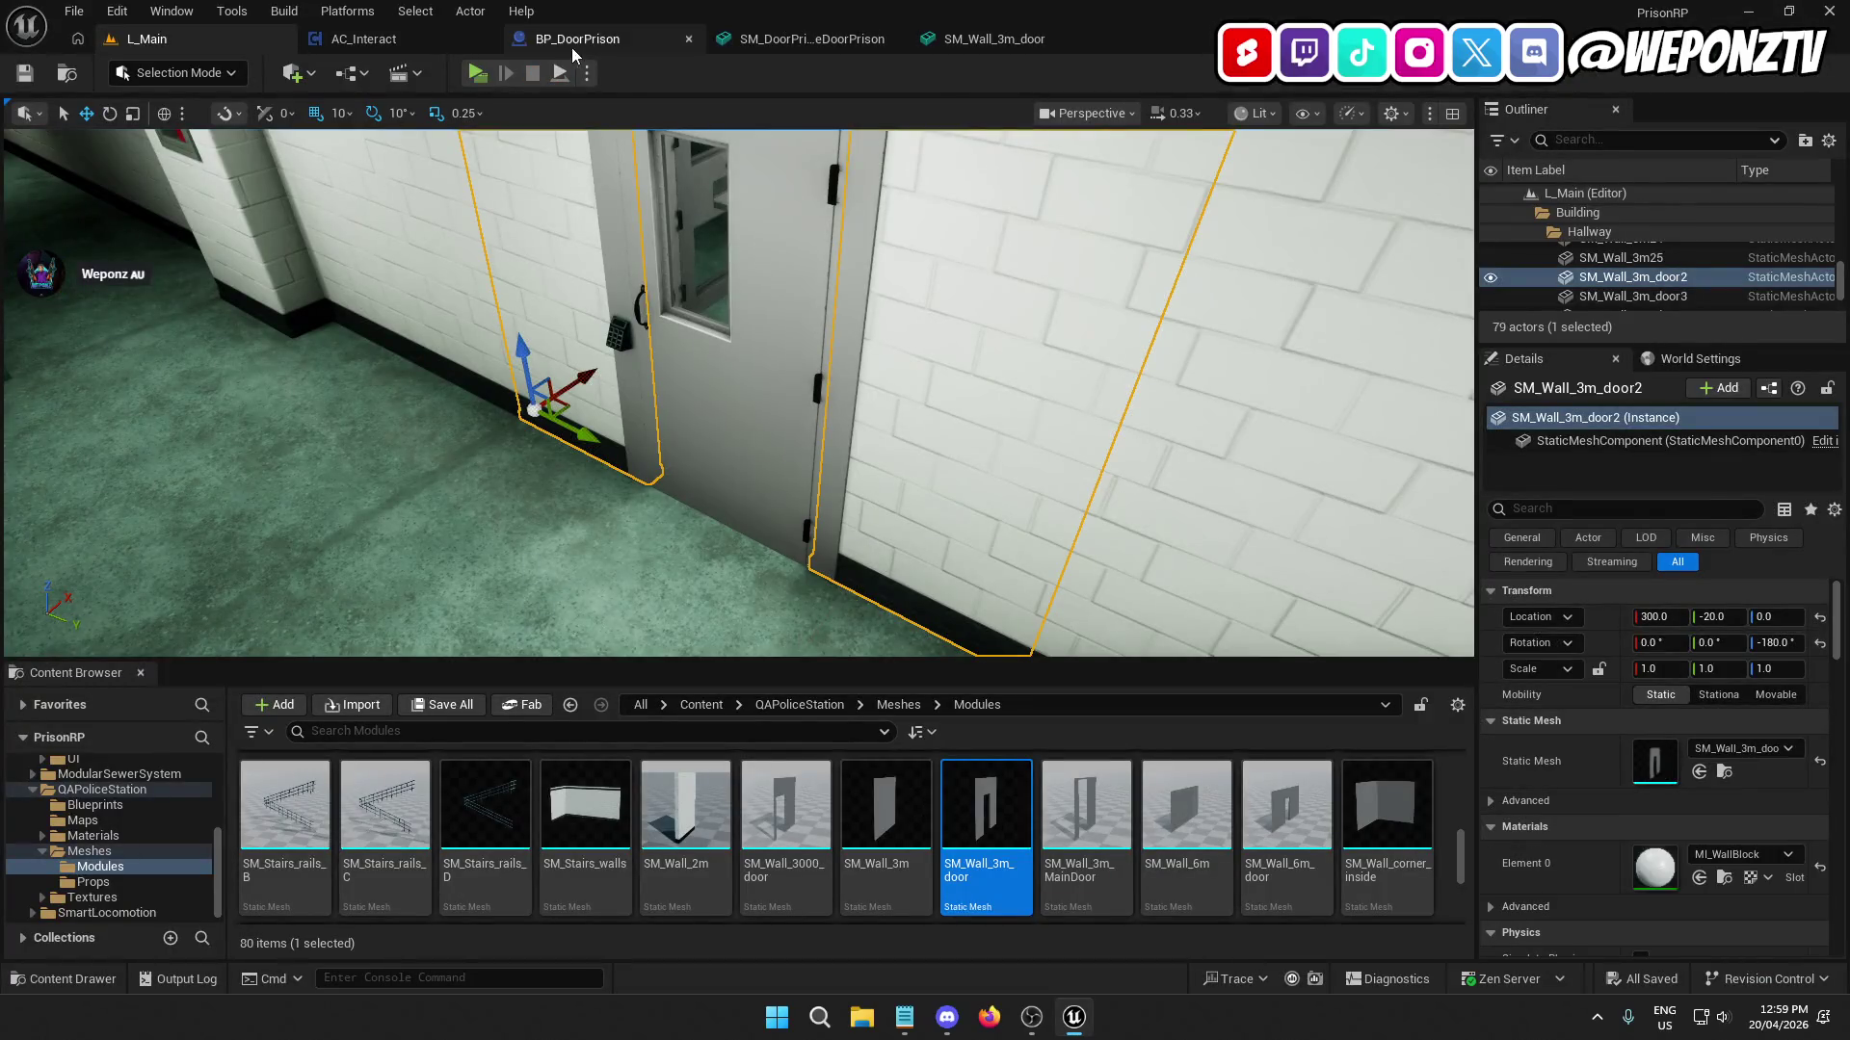
From BP_DoorPrison's Door component, open the SM_DoorPrison_DoorPrison mesh.
click(573, 40)
click(108, 212)
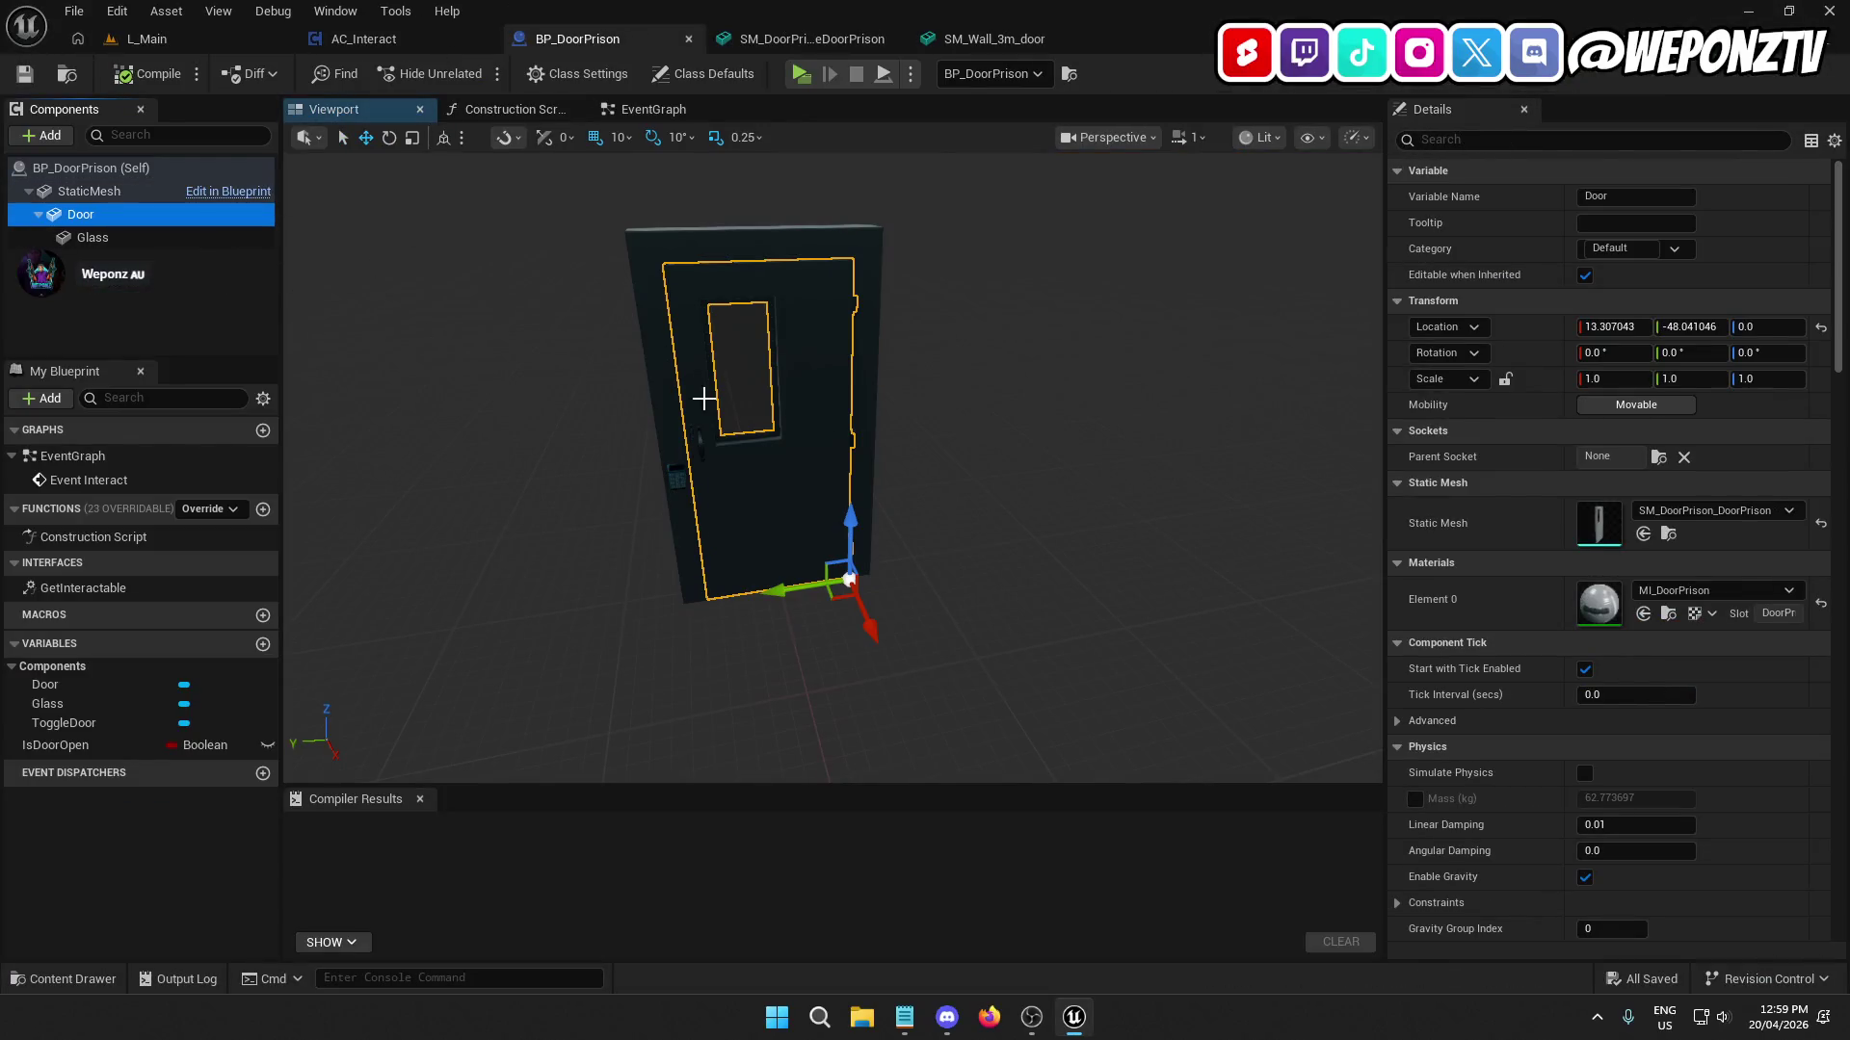
click(1669, 534)
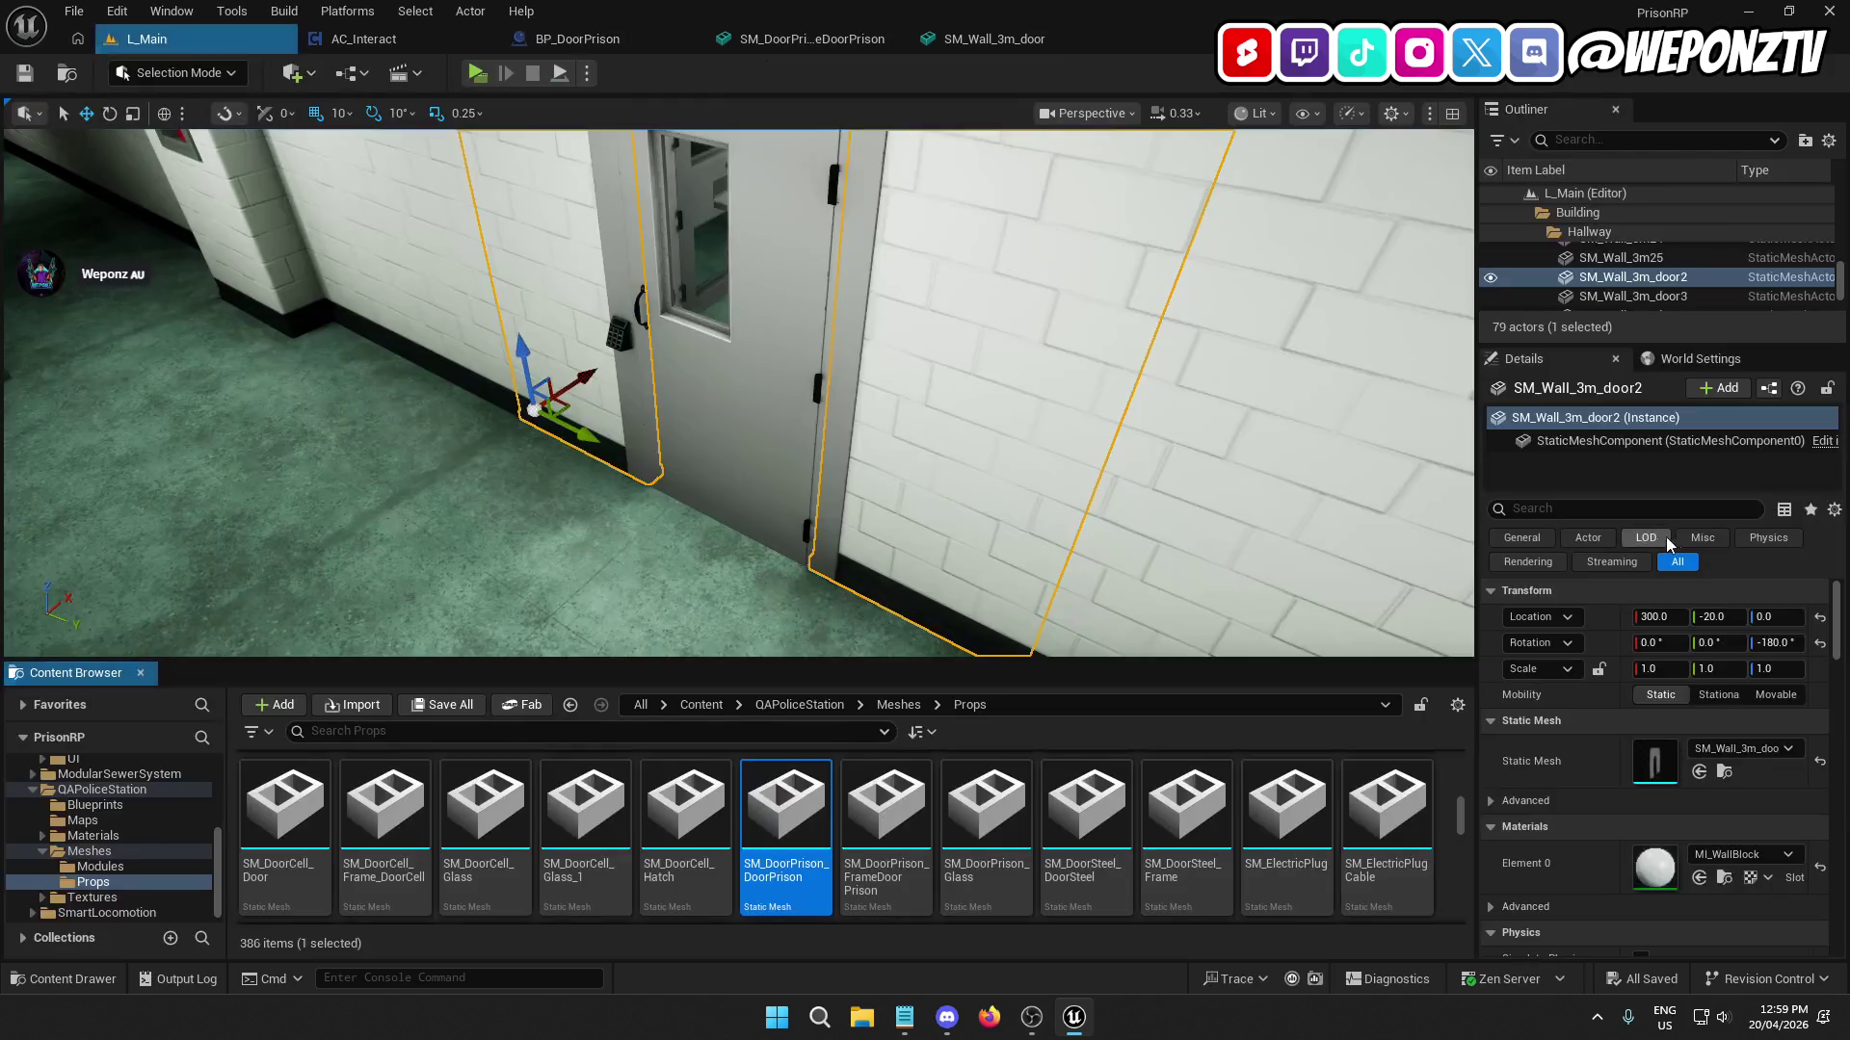
double_click(801, 821)
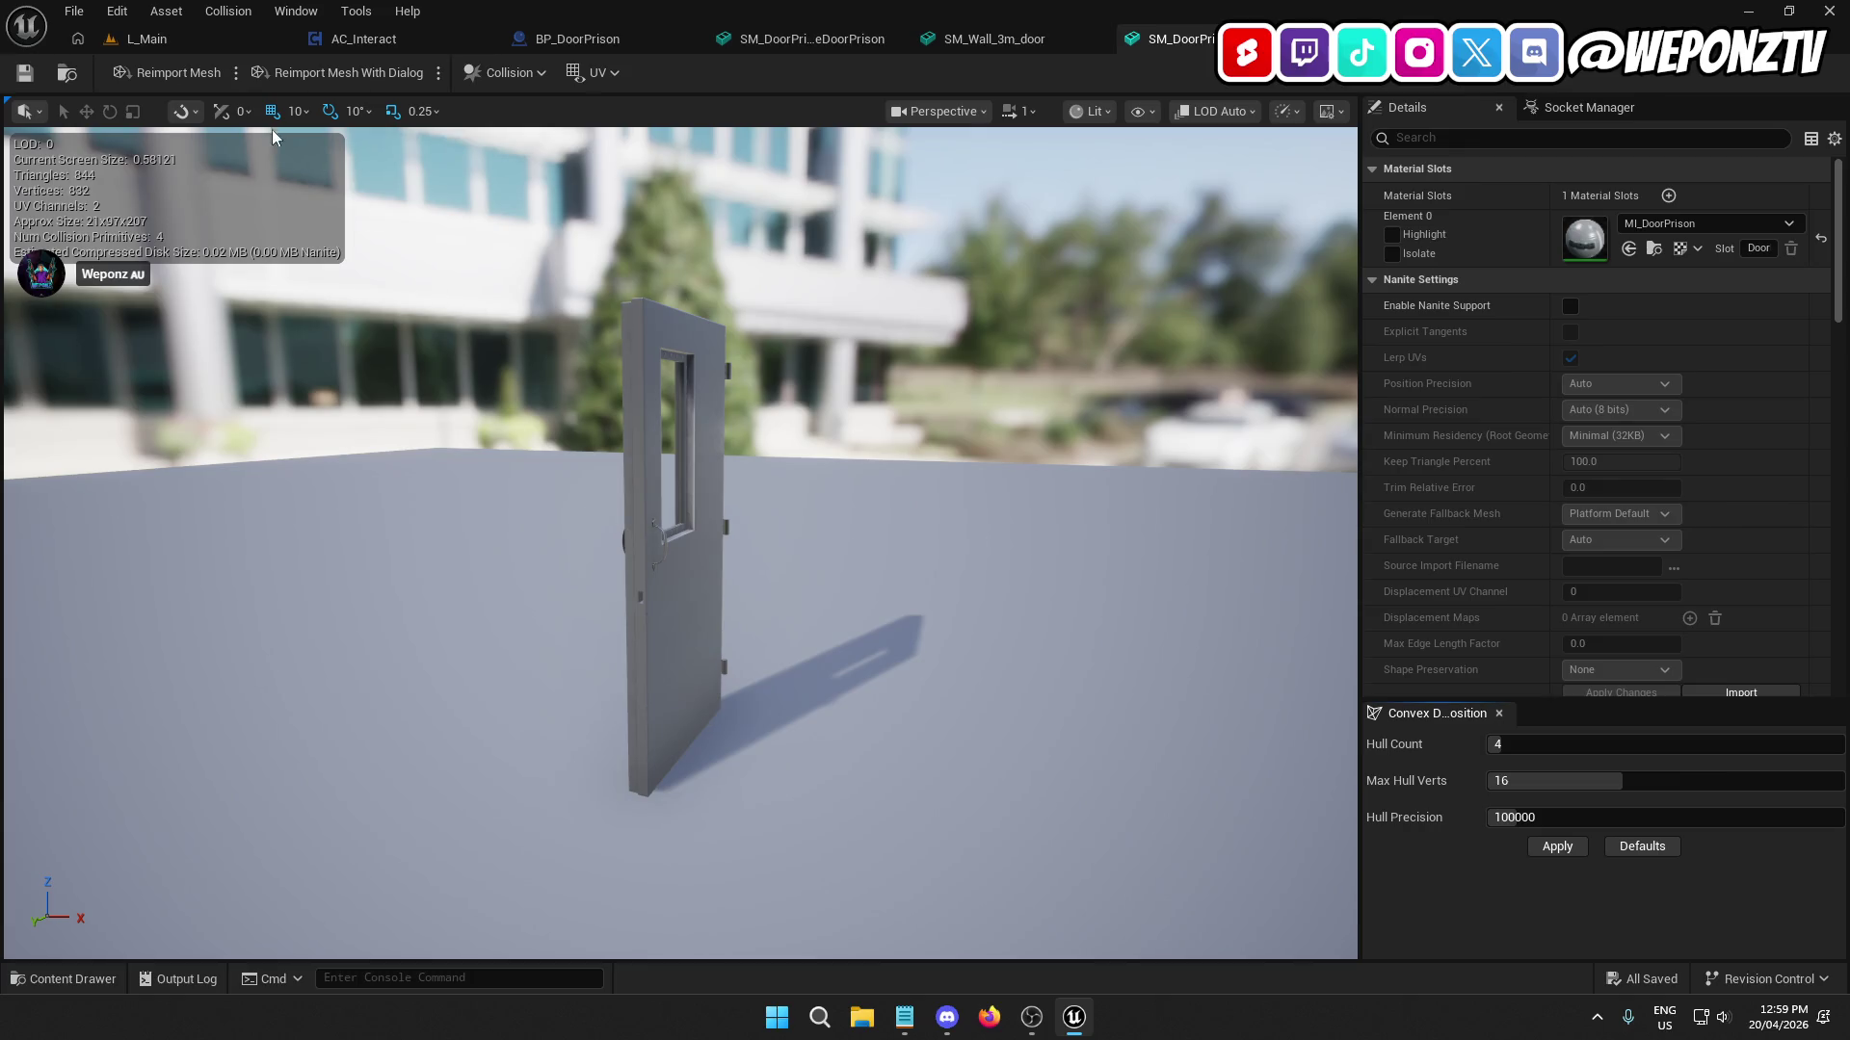
Replace the door mesh's collision with newly generated auto convex hulls.
click(509, 74)
click(518, 328)
click(515, 73)
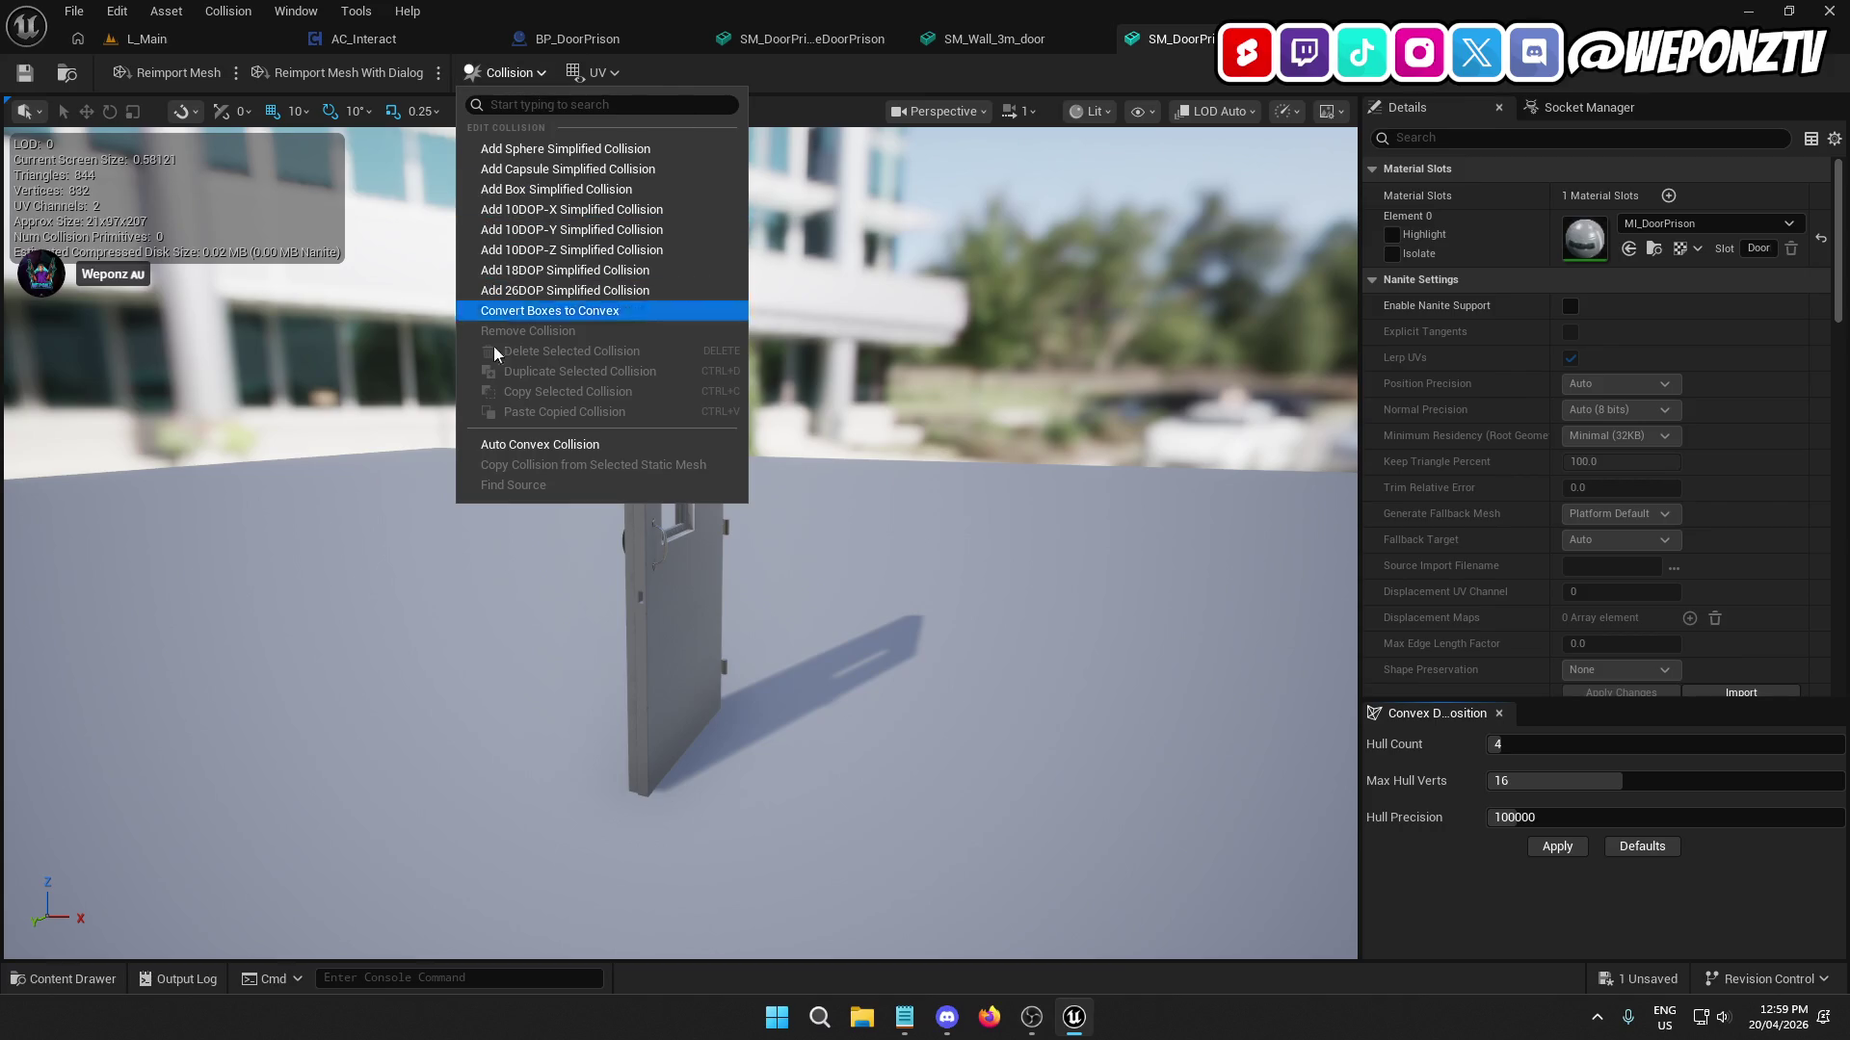
click(516, 441)
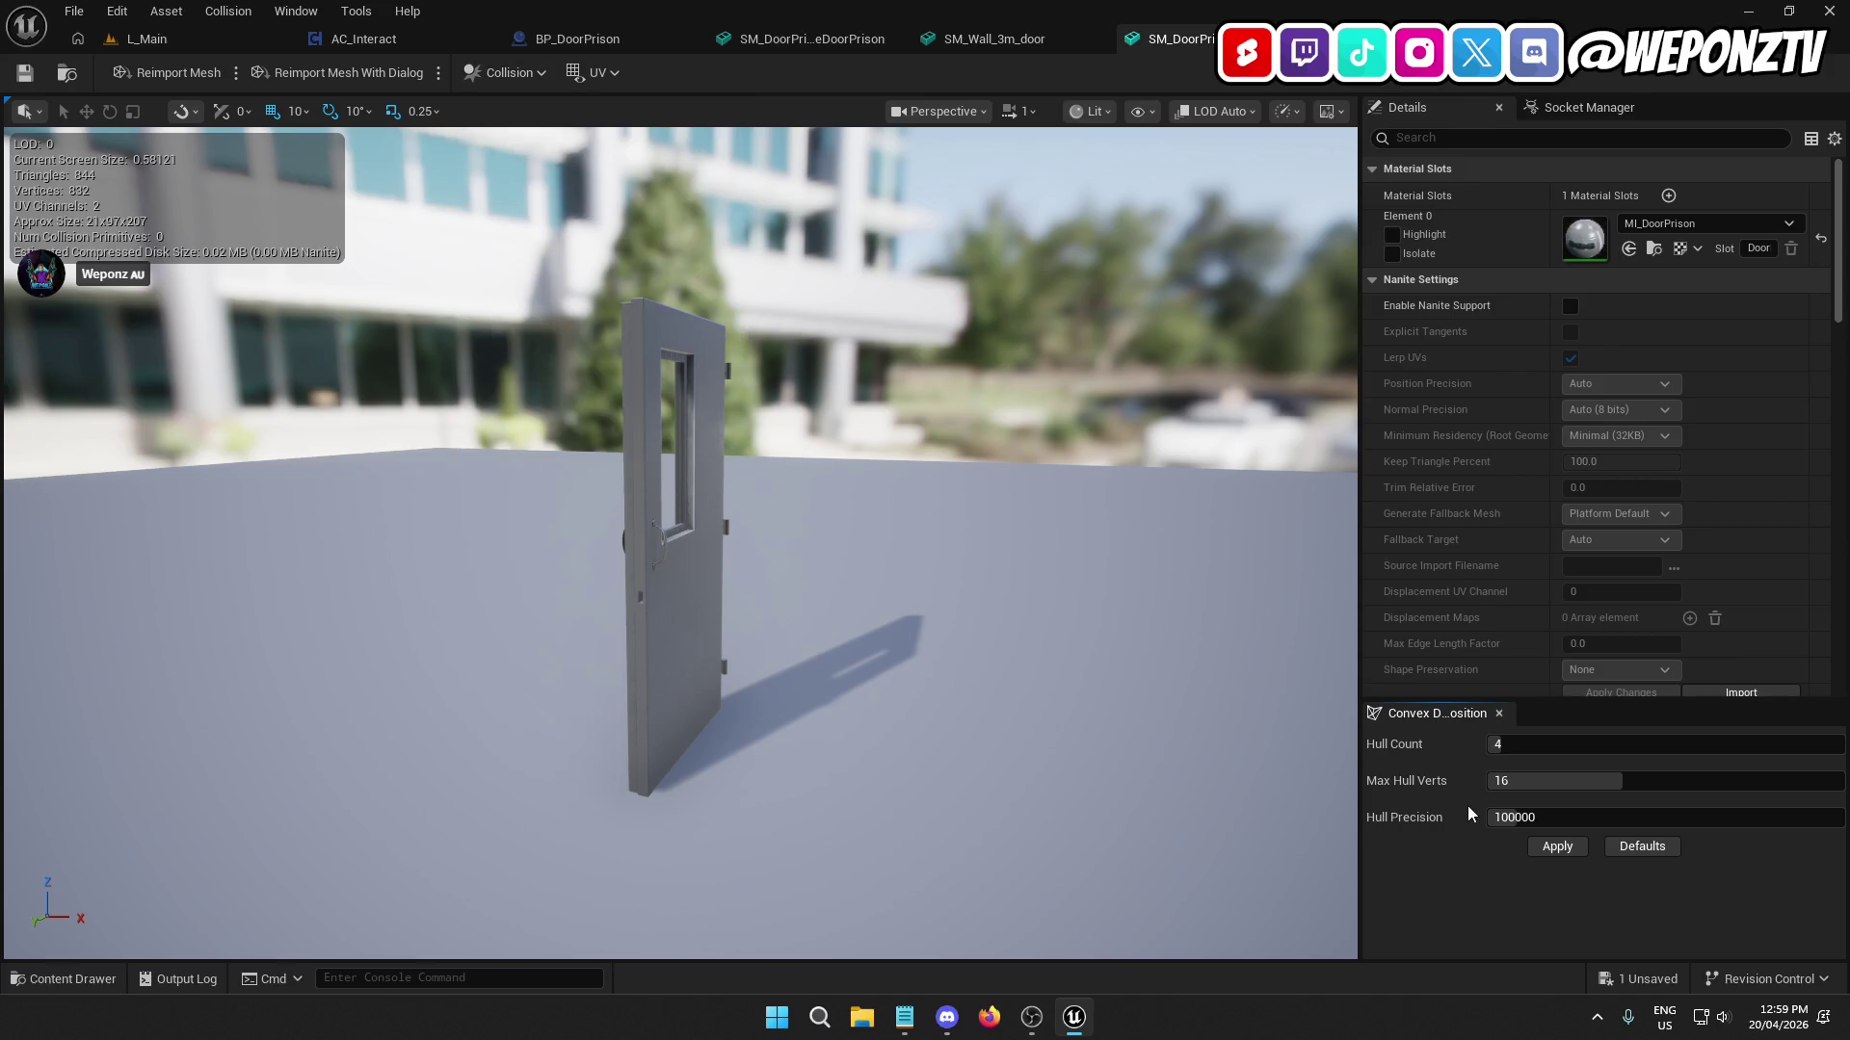
click(1557, 848)
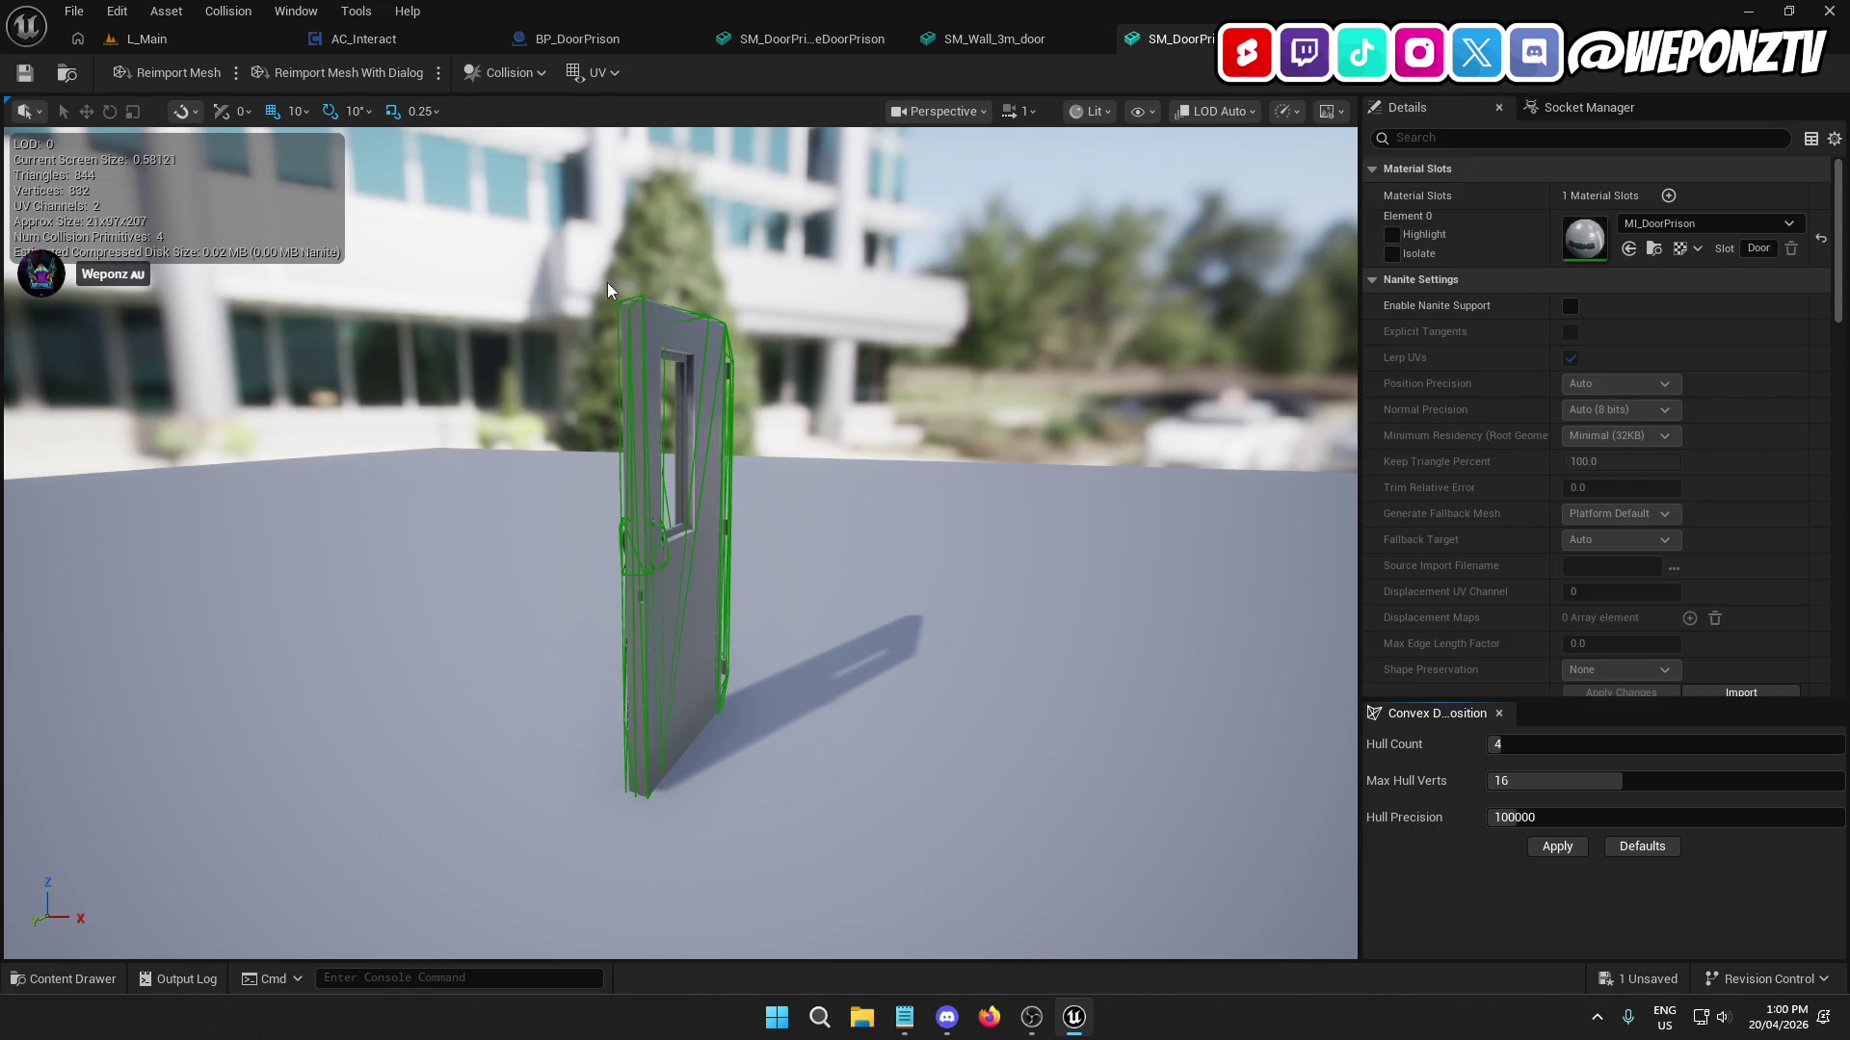
Remove the collision hulls from SM_Wall_3m_door.
click(1014, 33)
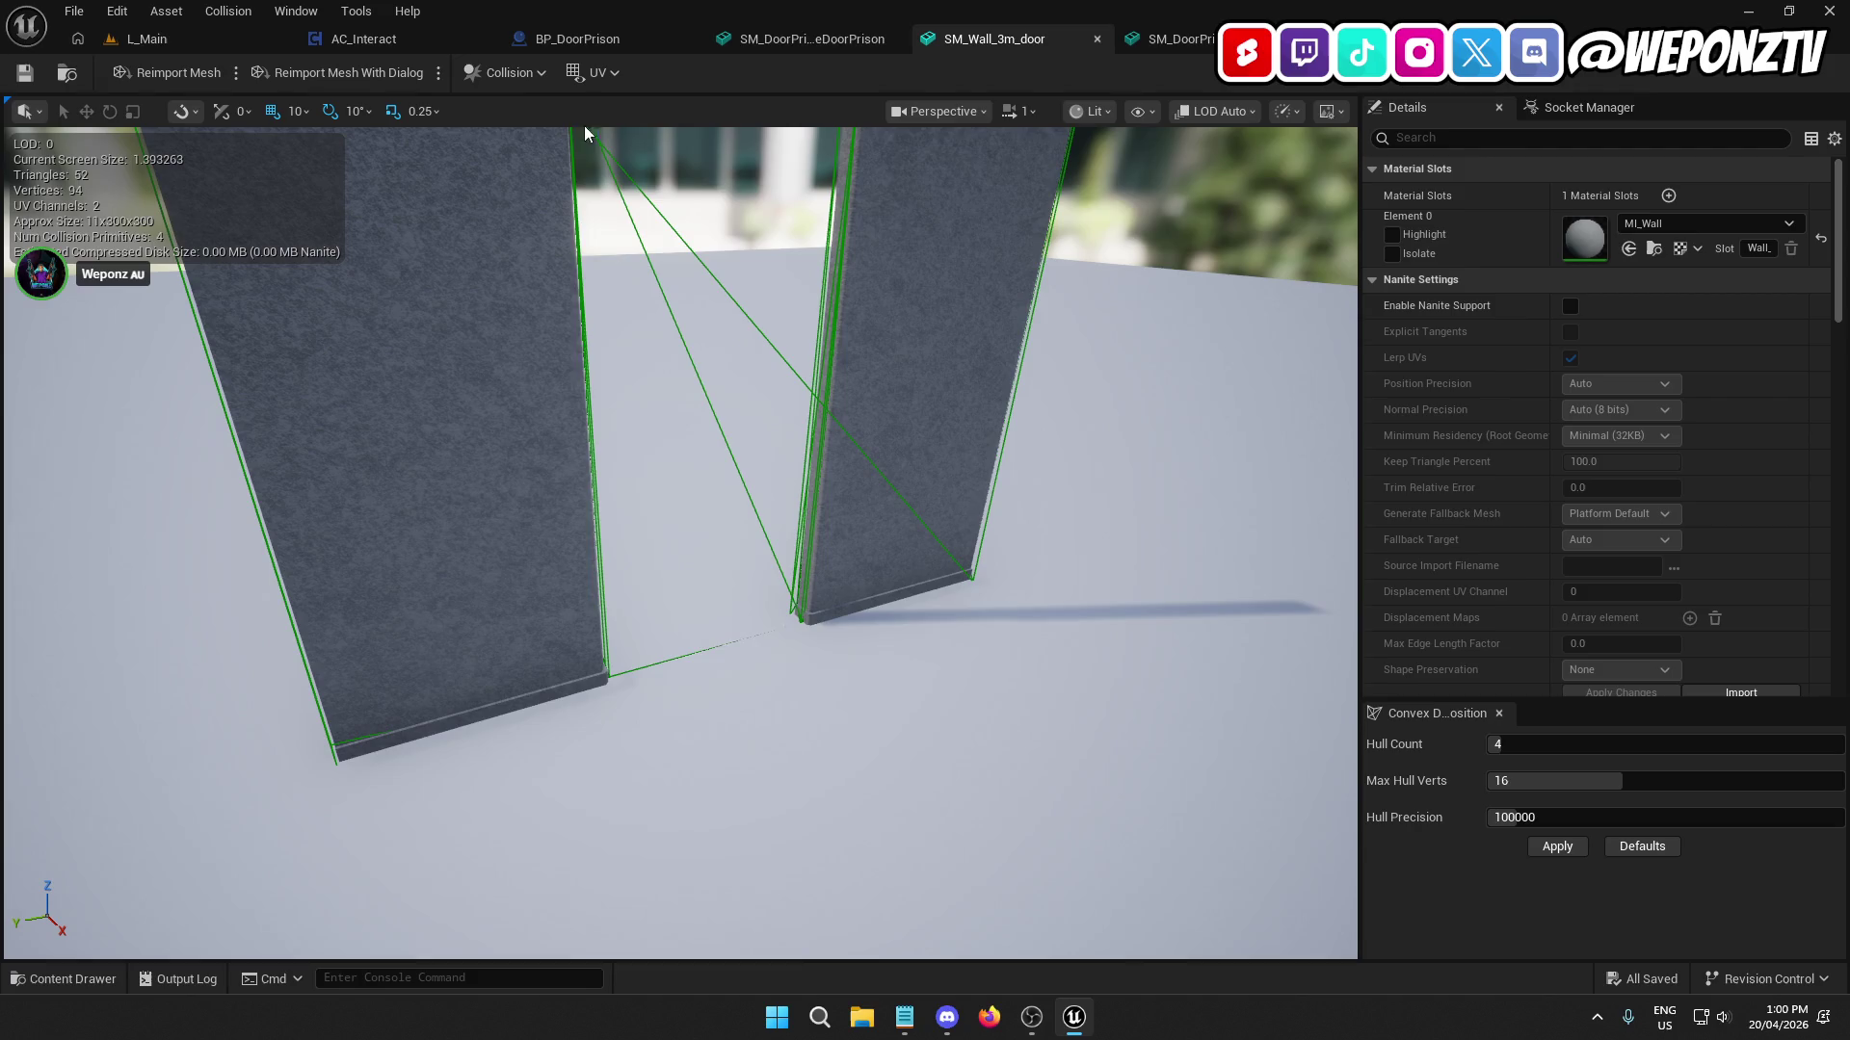
click(516, 81)
click(544, 327)
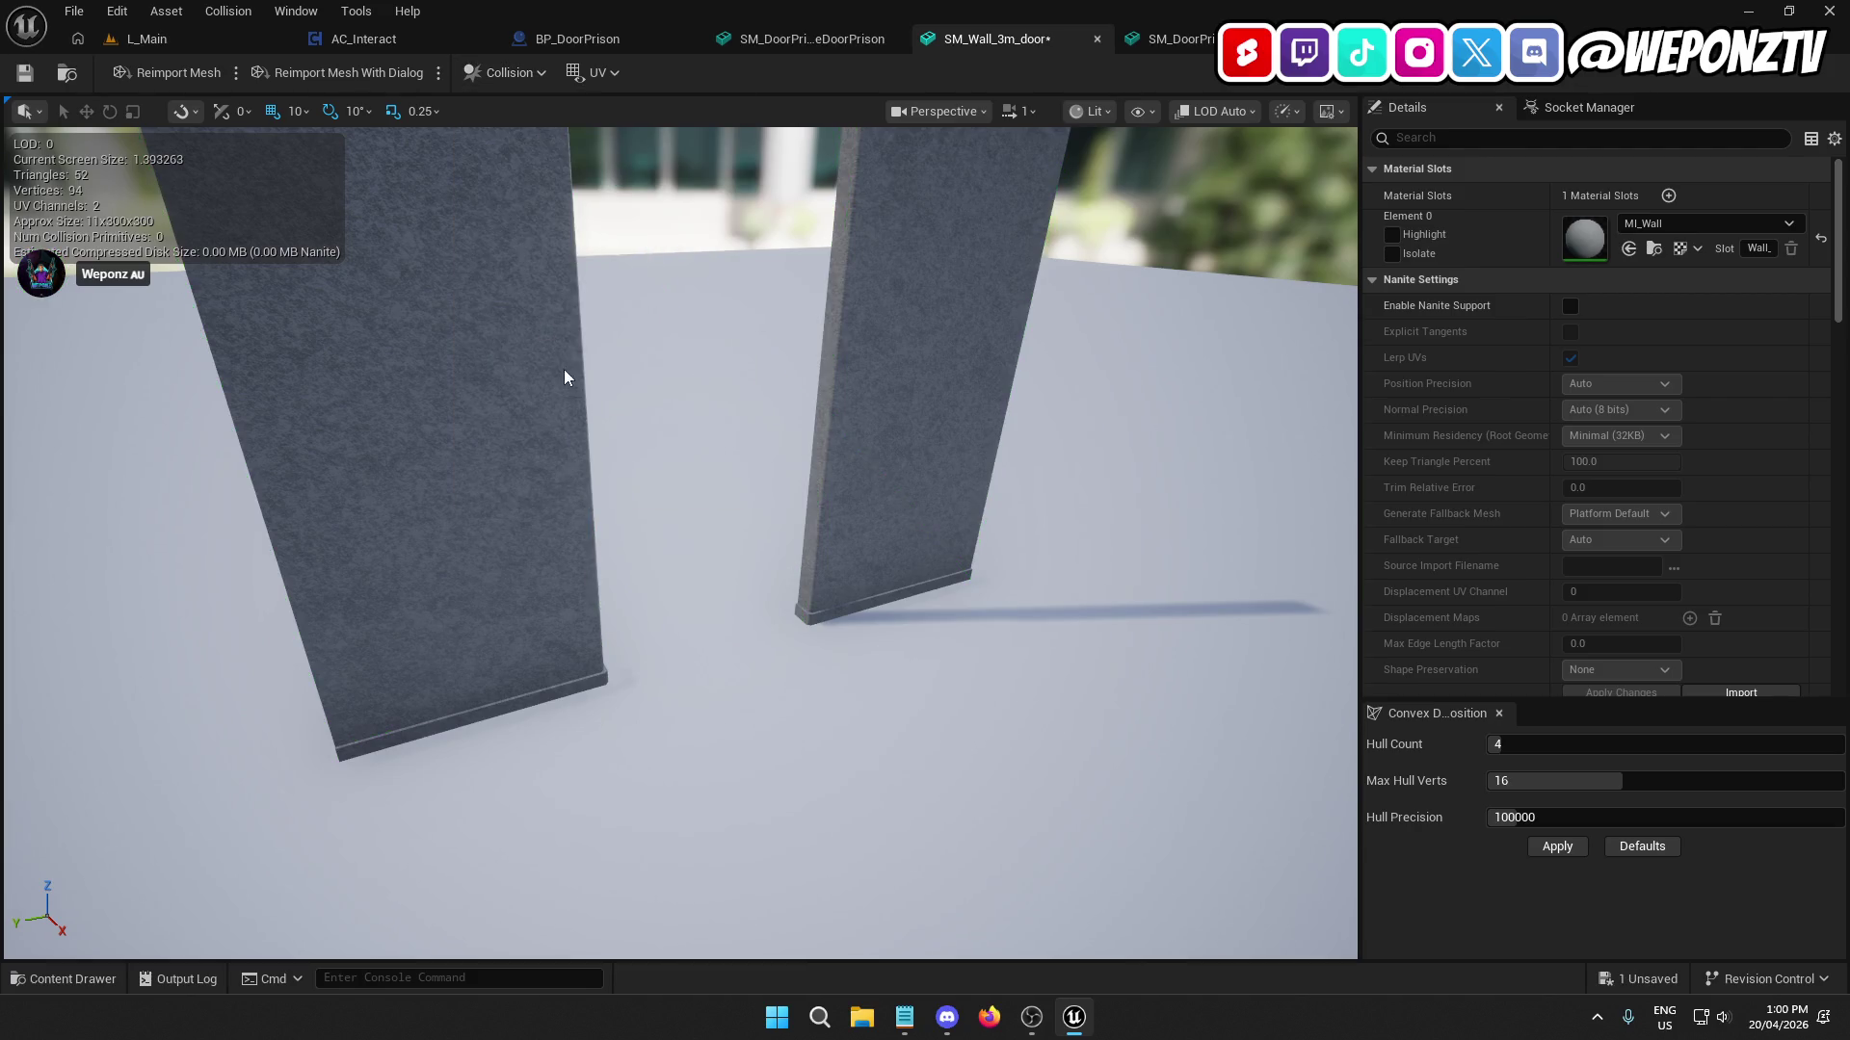
click(501, 73)
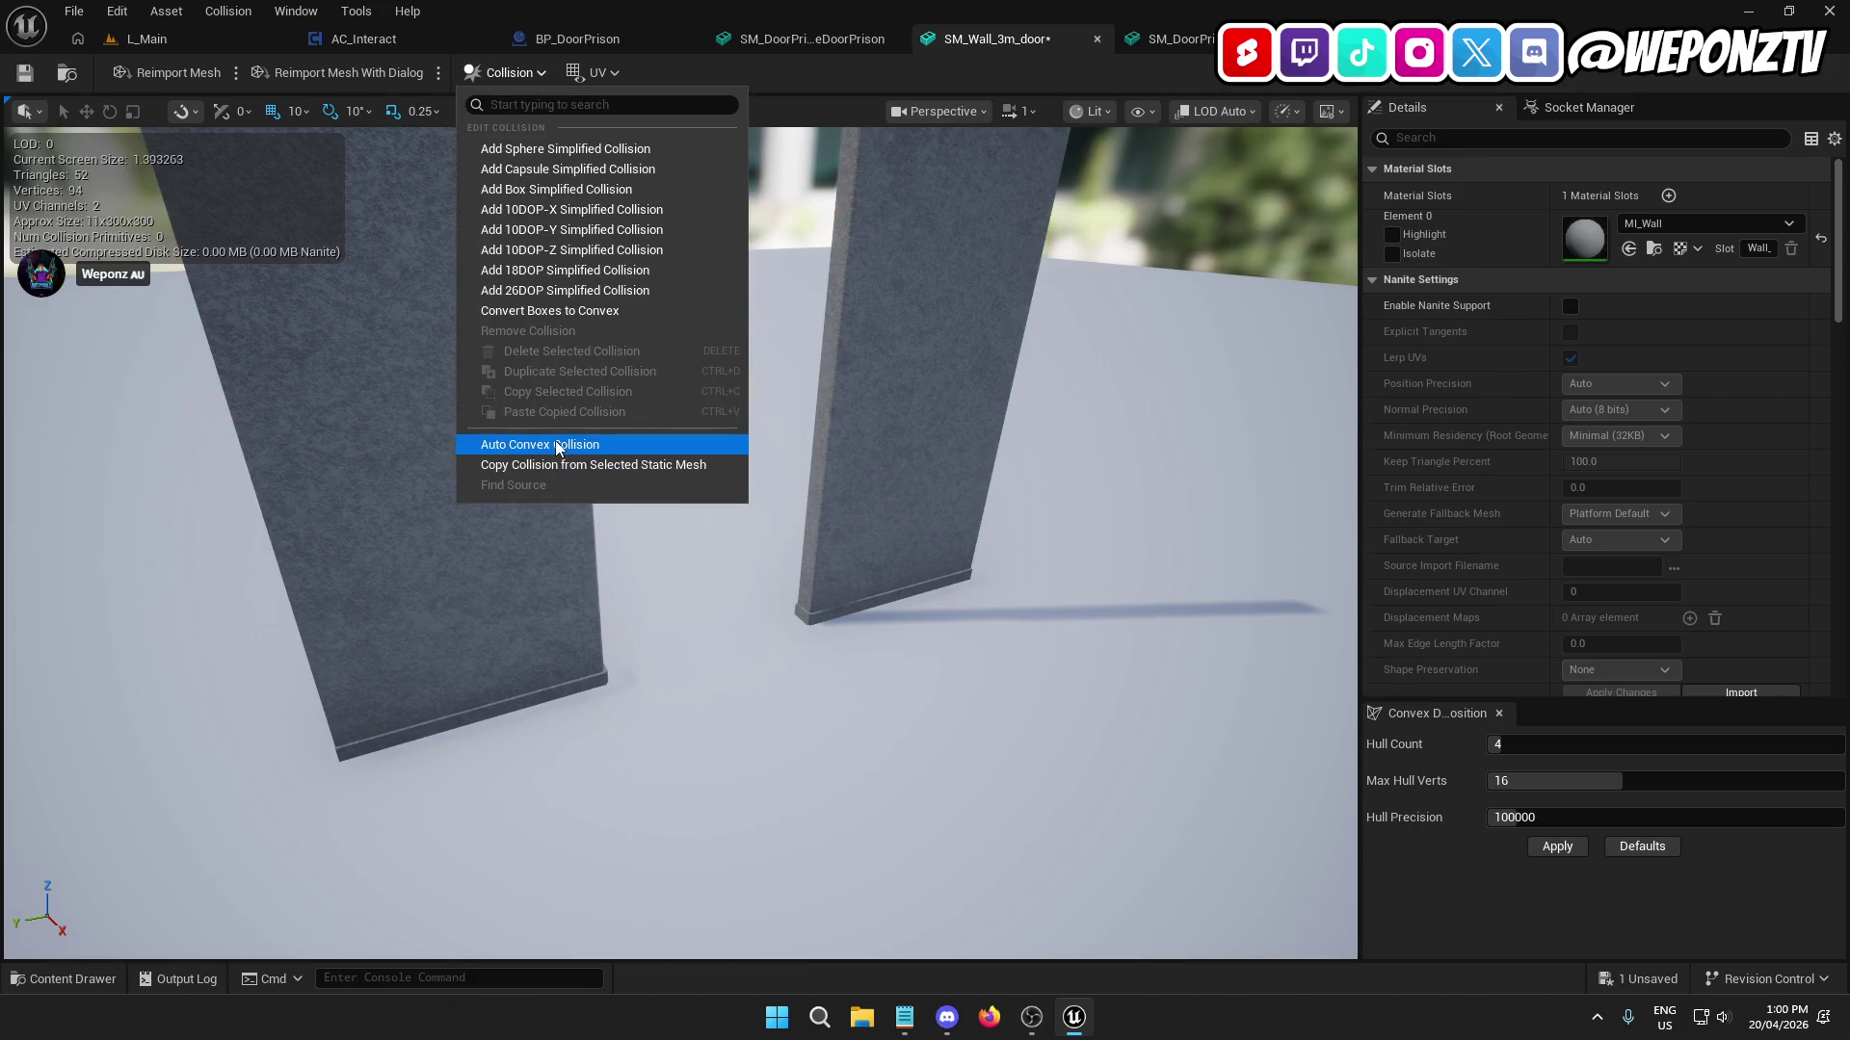
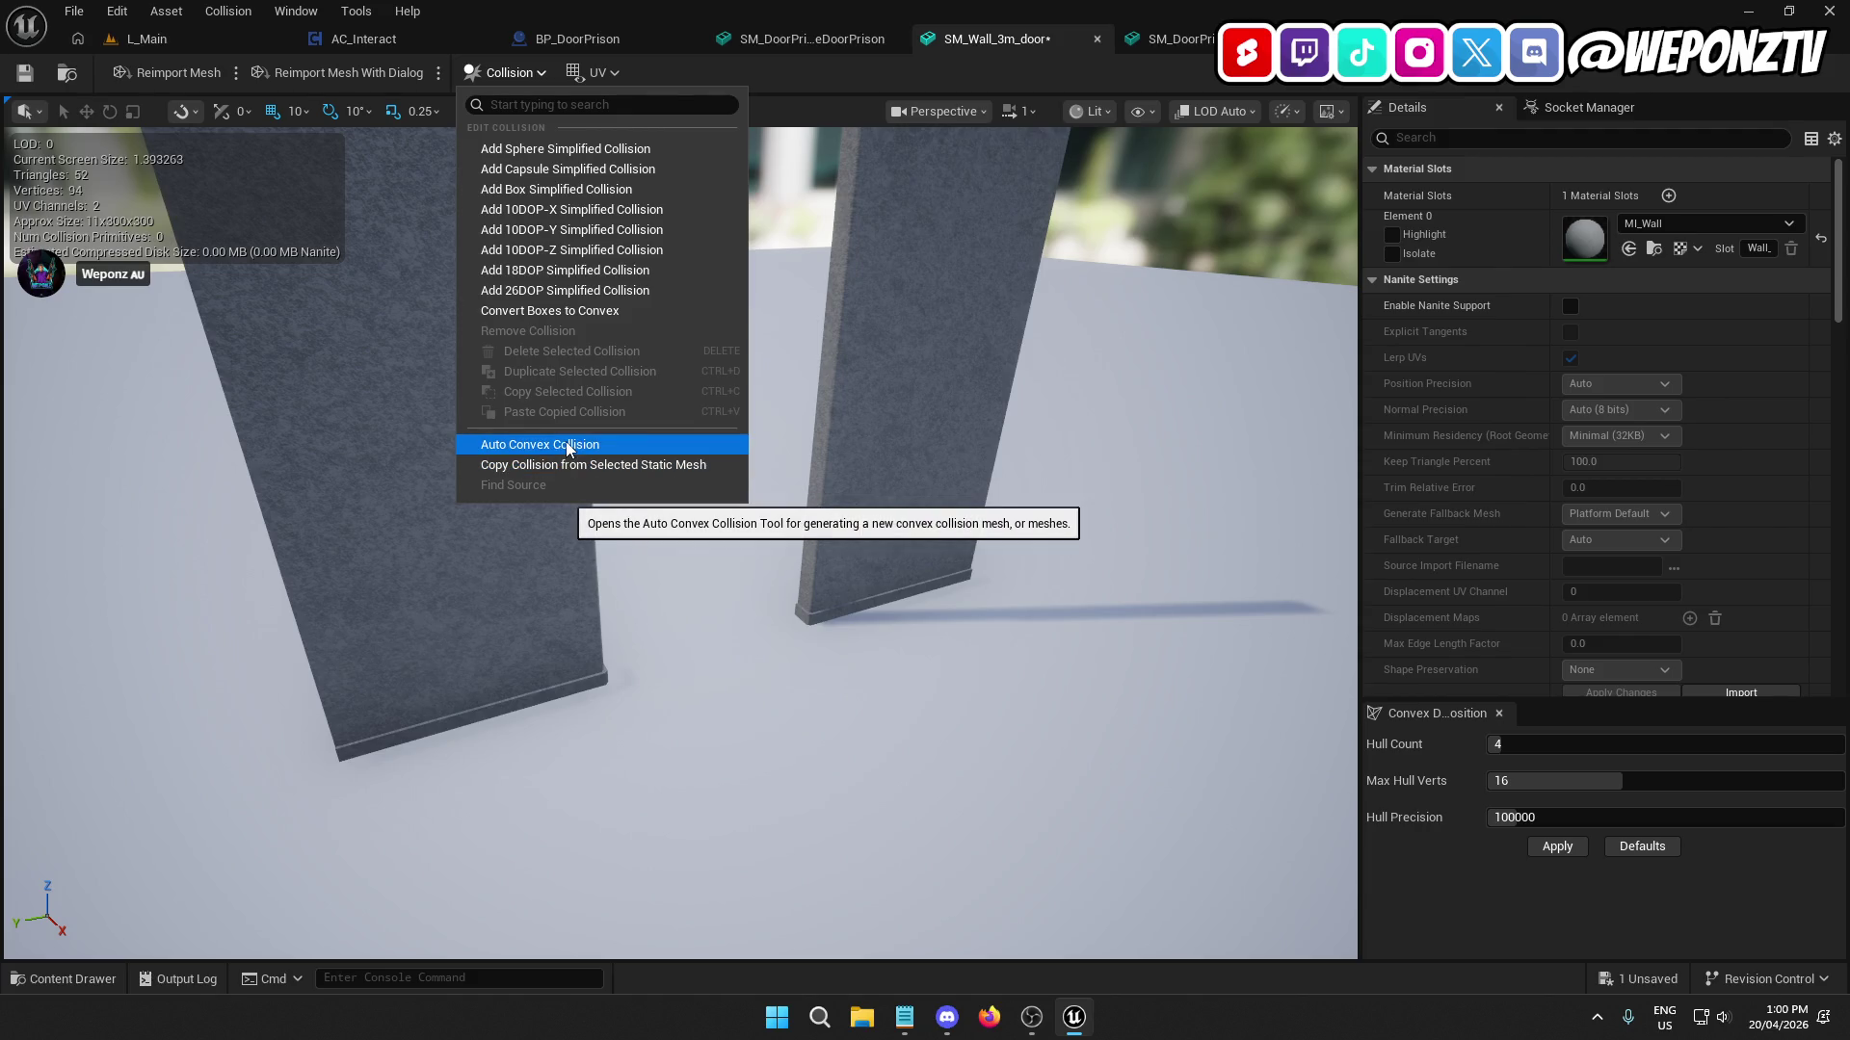
Generate four Auto Convex Collision hulls for SM_Wall_3m_door and save the mesh.
click(575, 449)
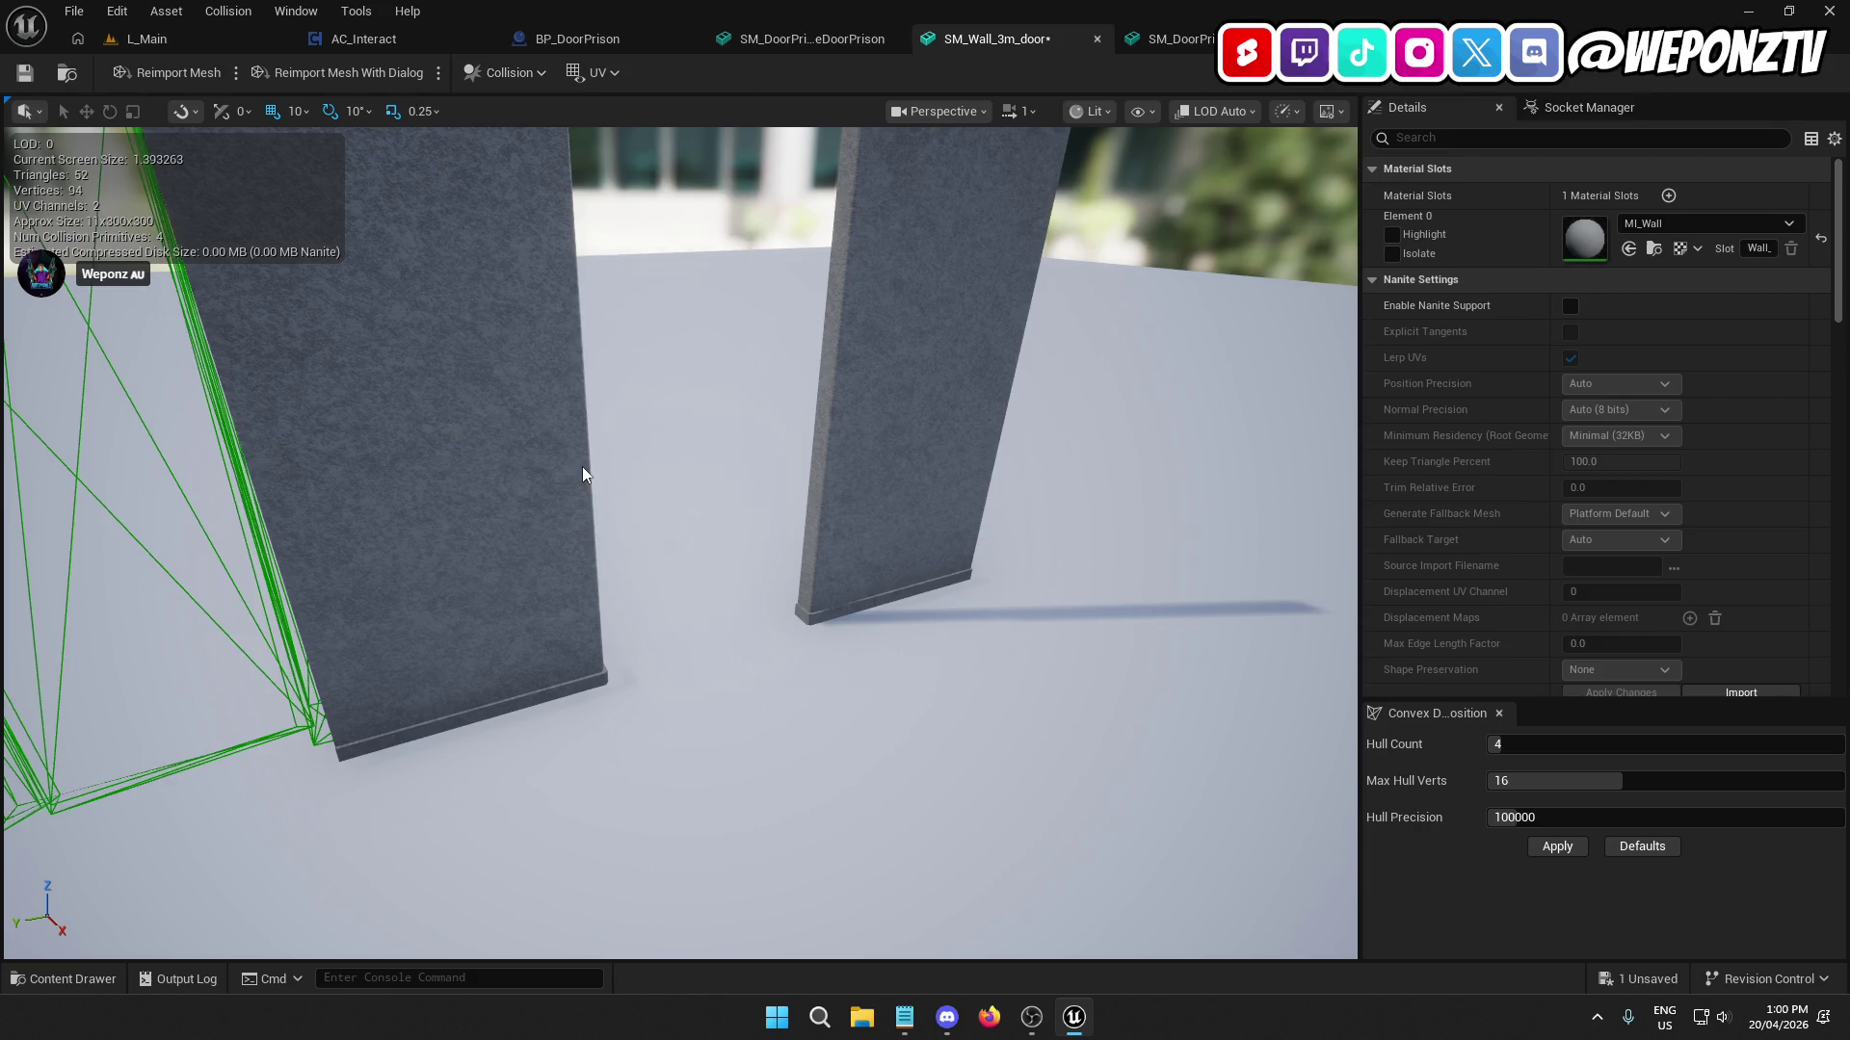
key(ctrl+z)
click(529, 77)
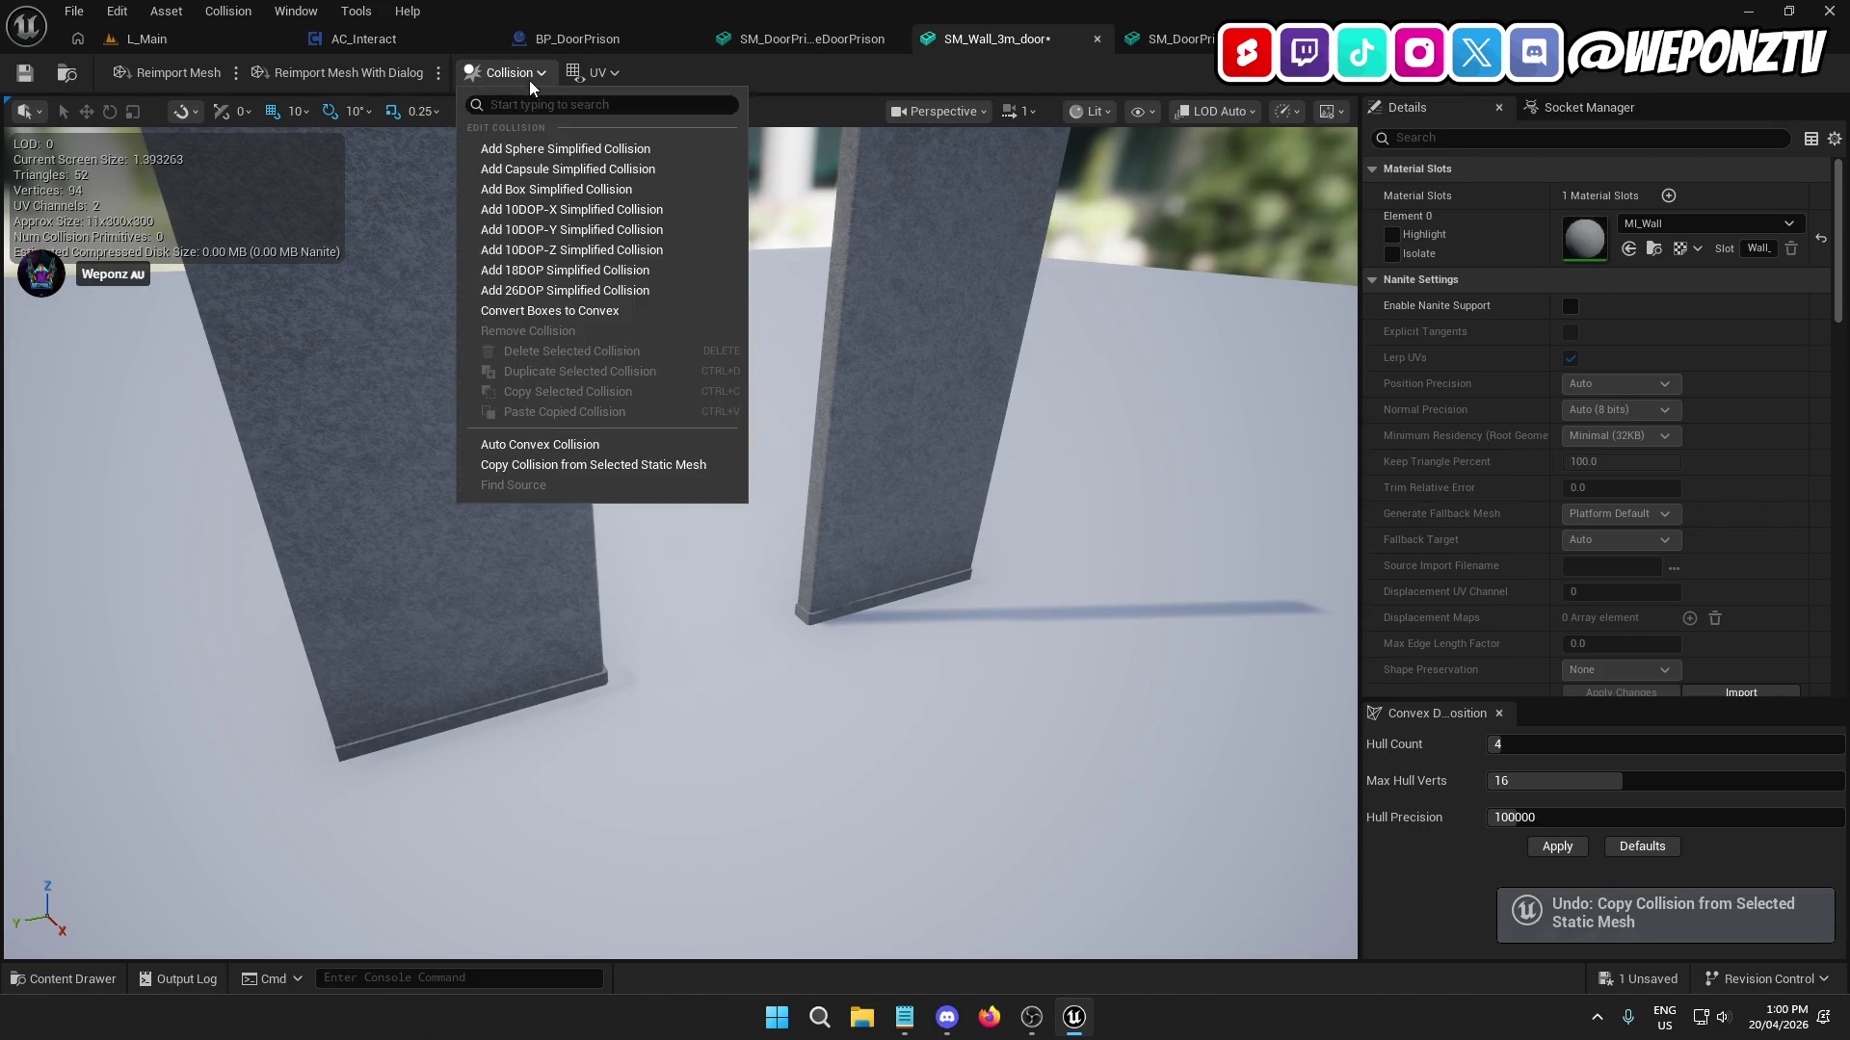
click(536, 445)
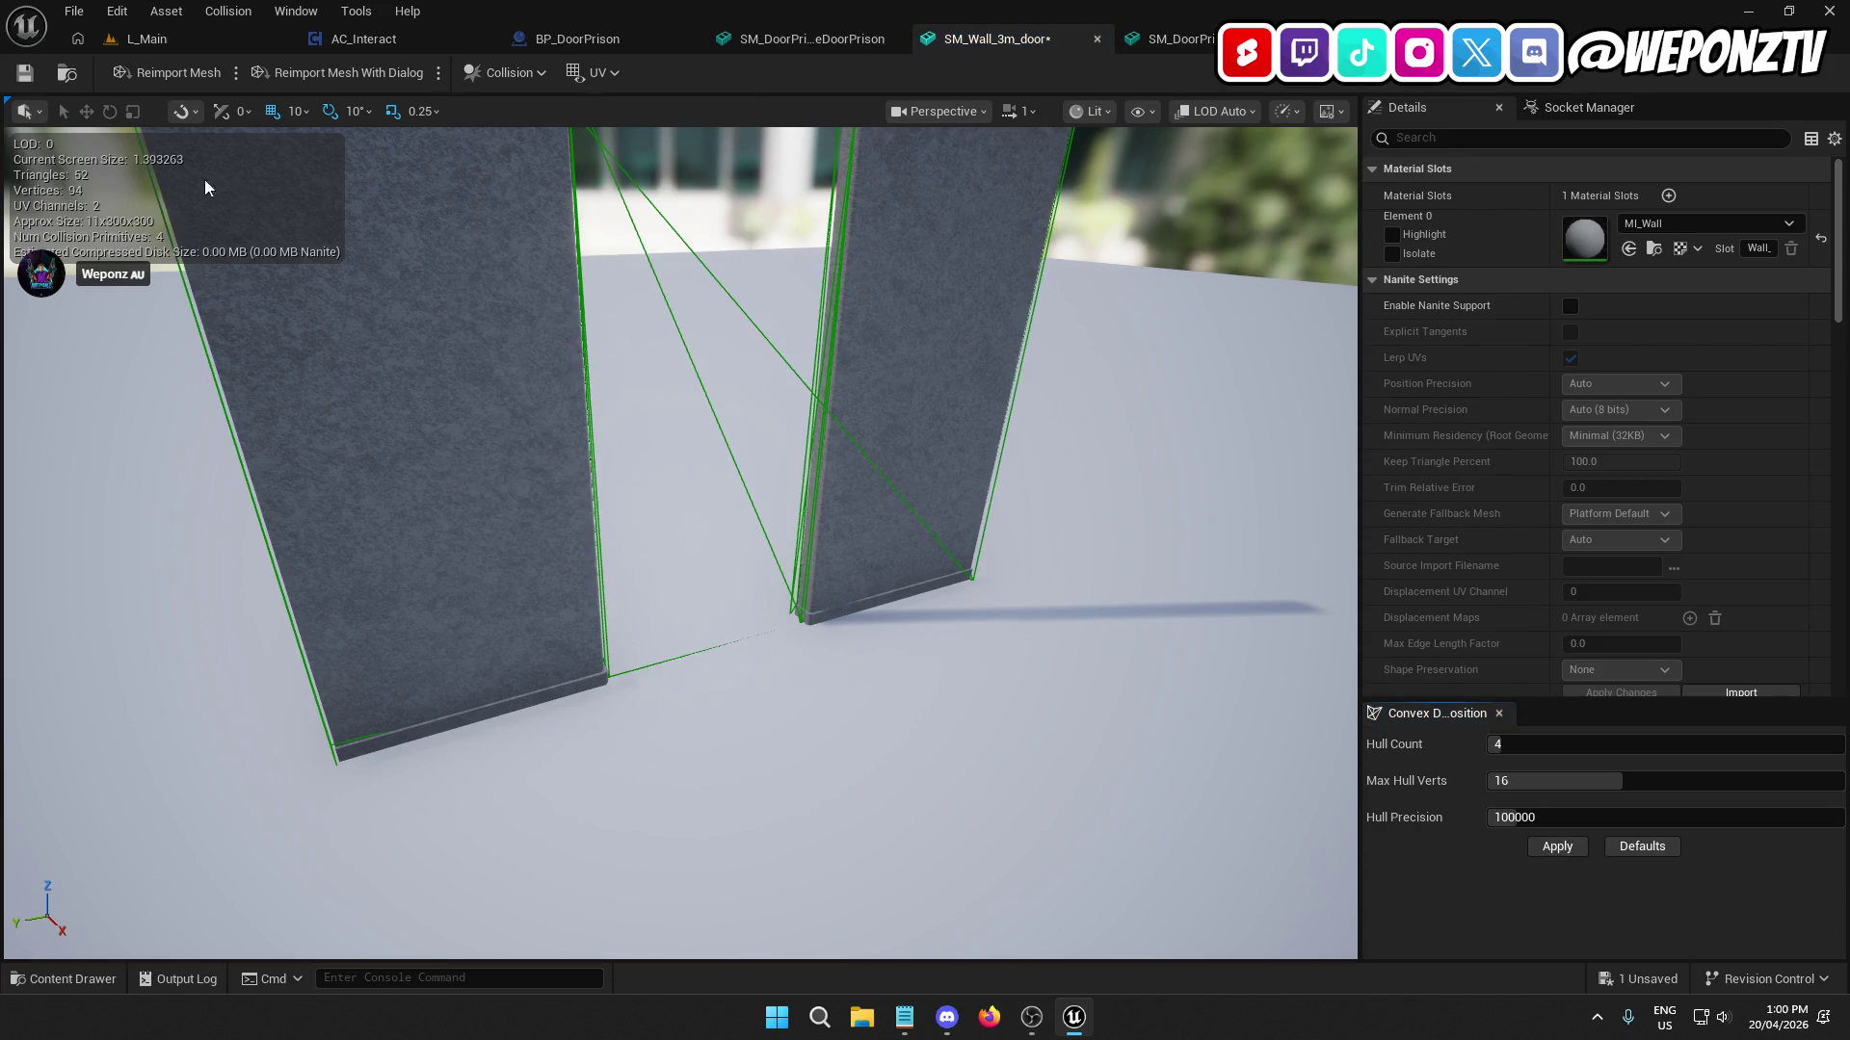
click(25, 73)
Return to the L_Main level and start a play test.
mouse_move(546, 430)
mouse_down()
mouse_move(578, 424)
mouse_move(546, 429)
mouse_up()
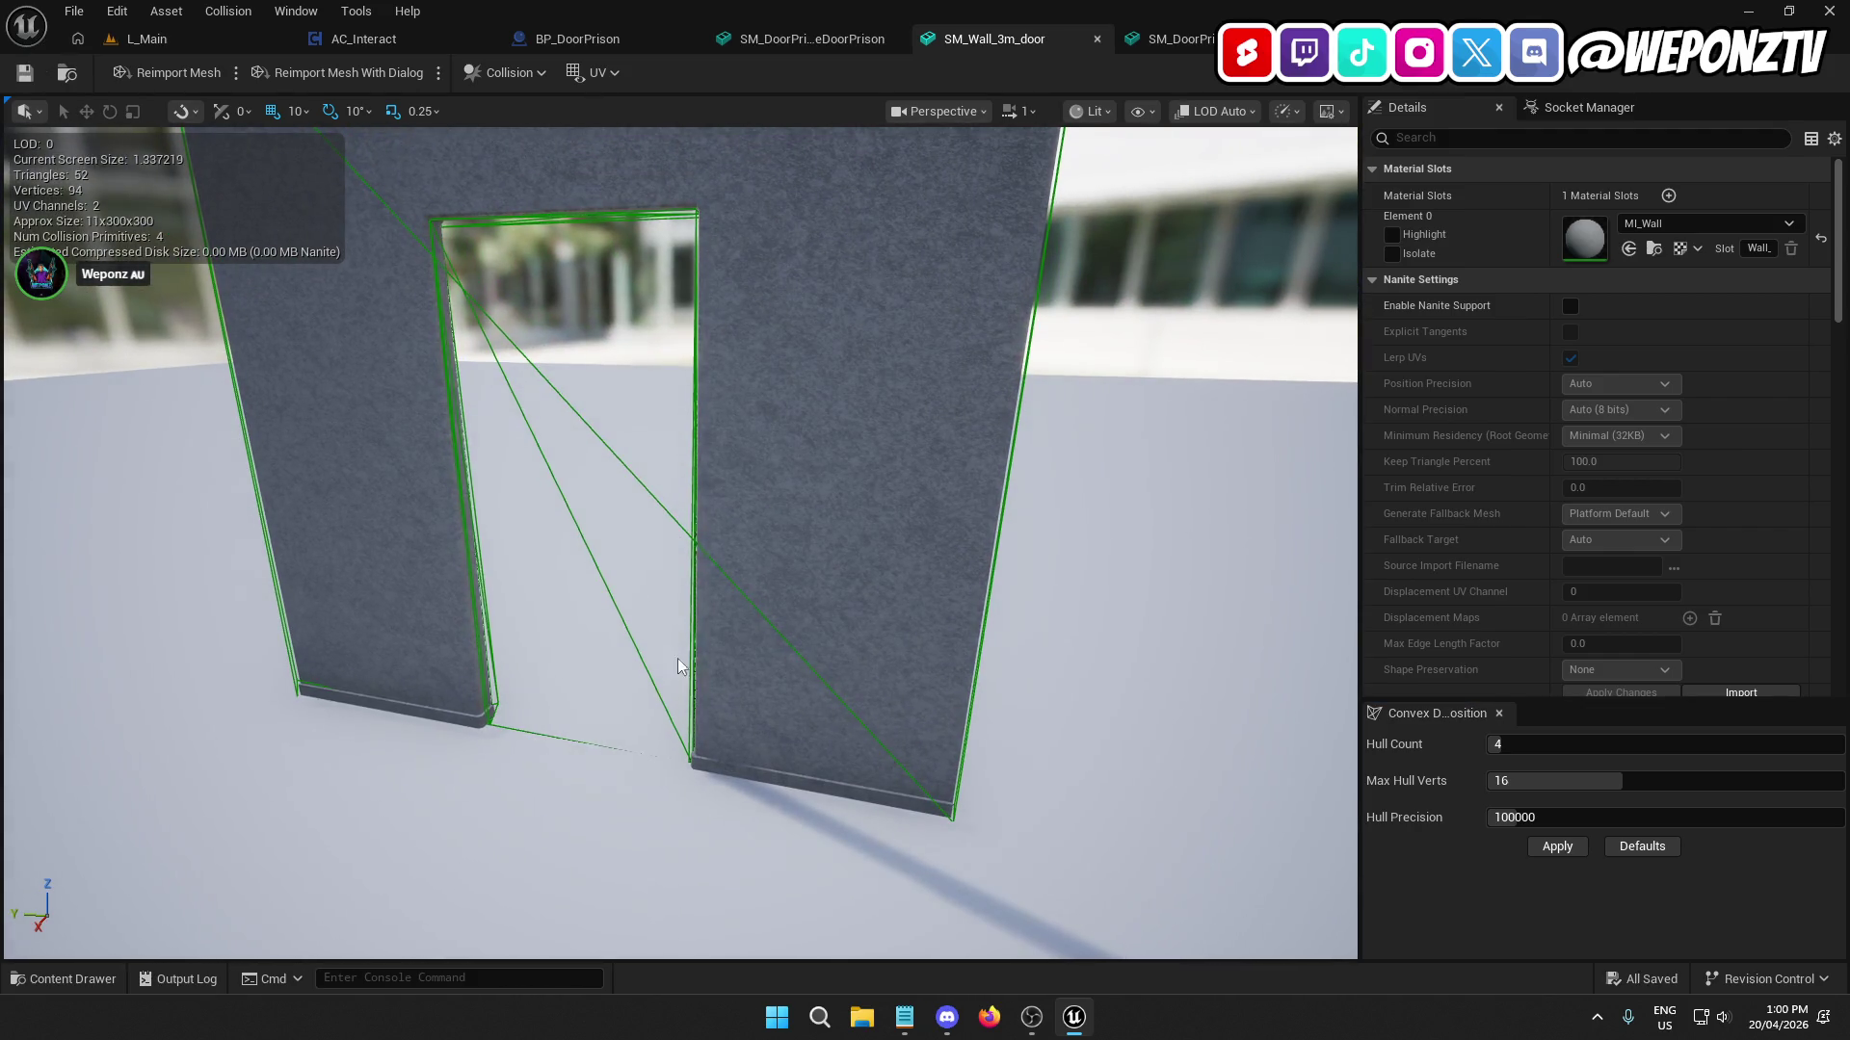
click(179, 46)
click(477, 73)
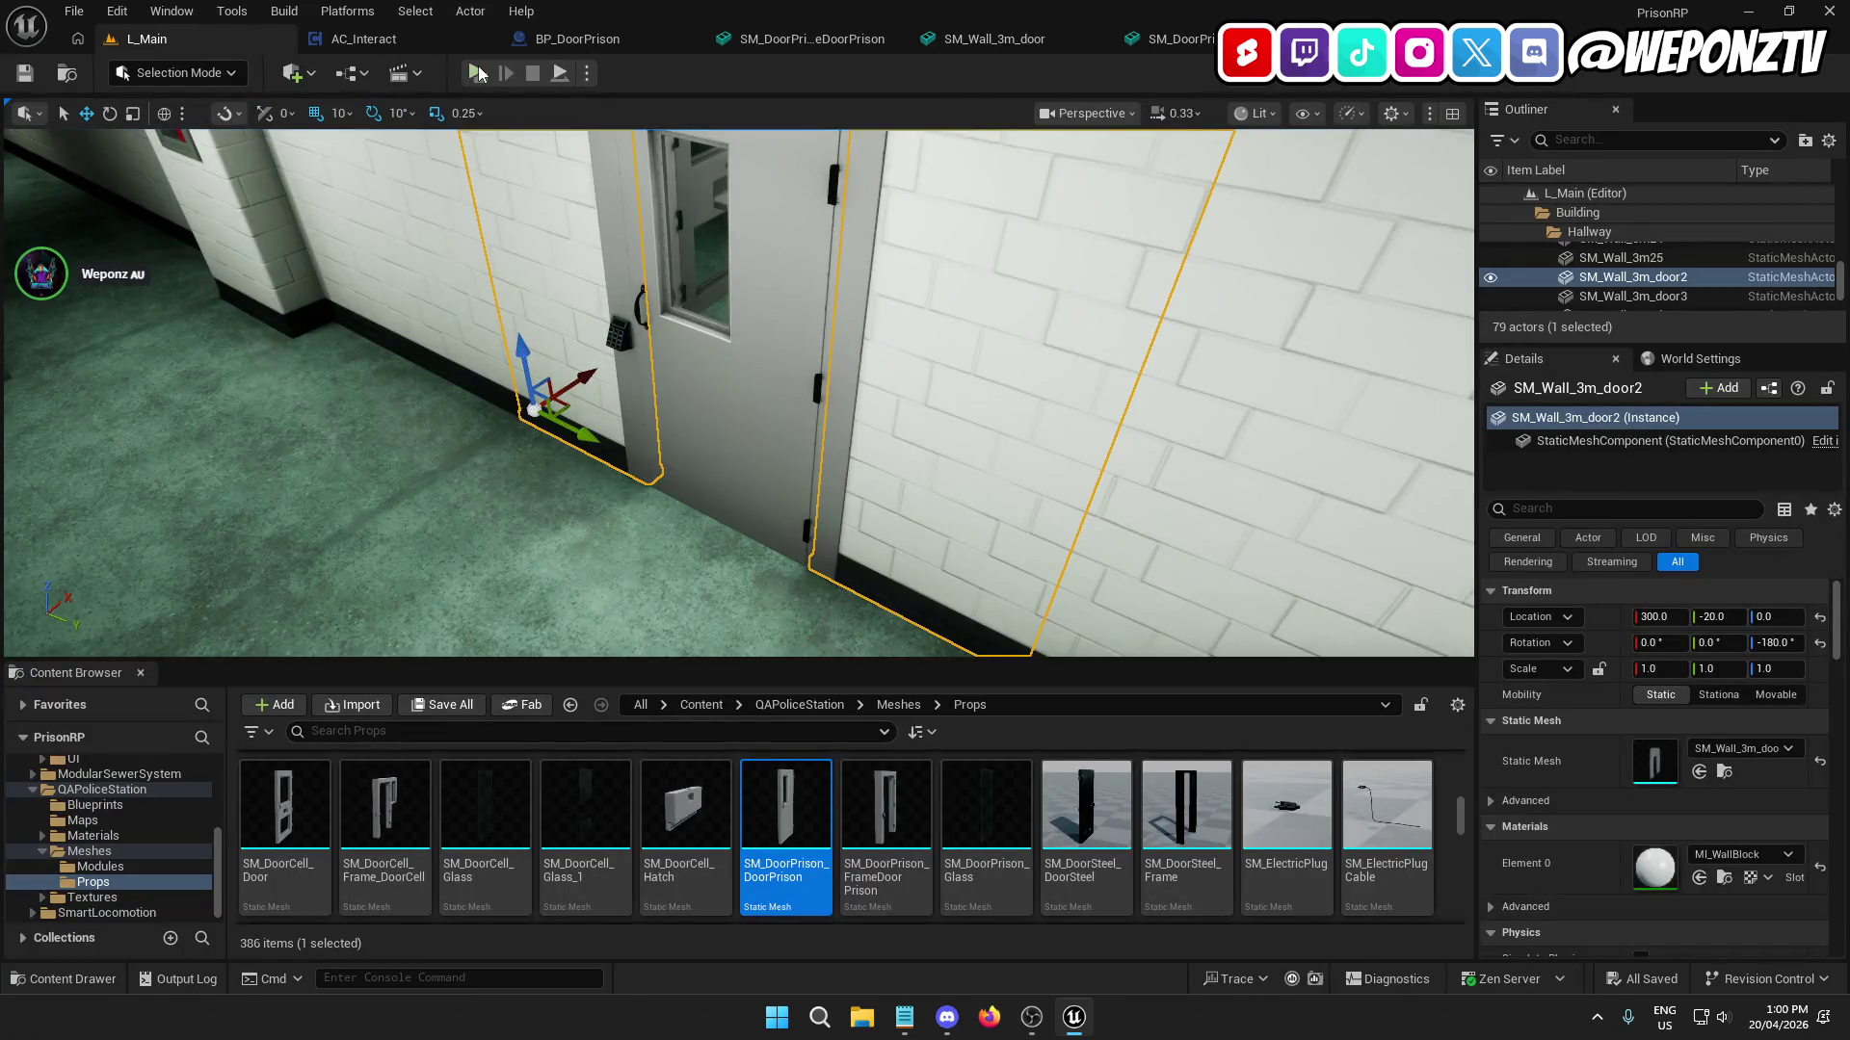
key(w)
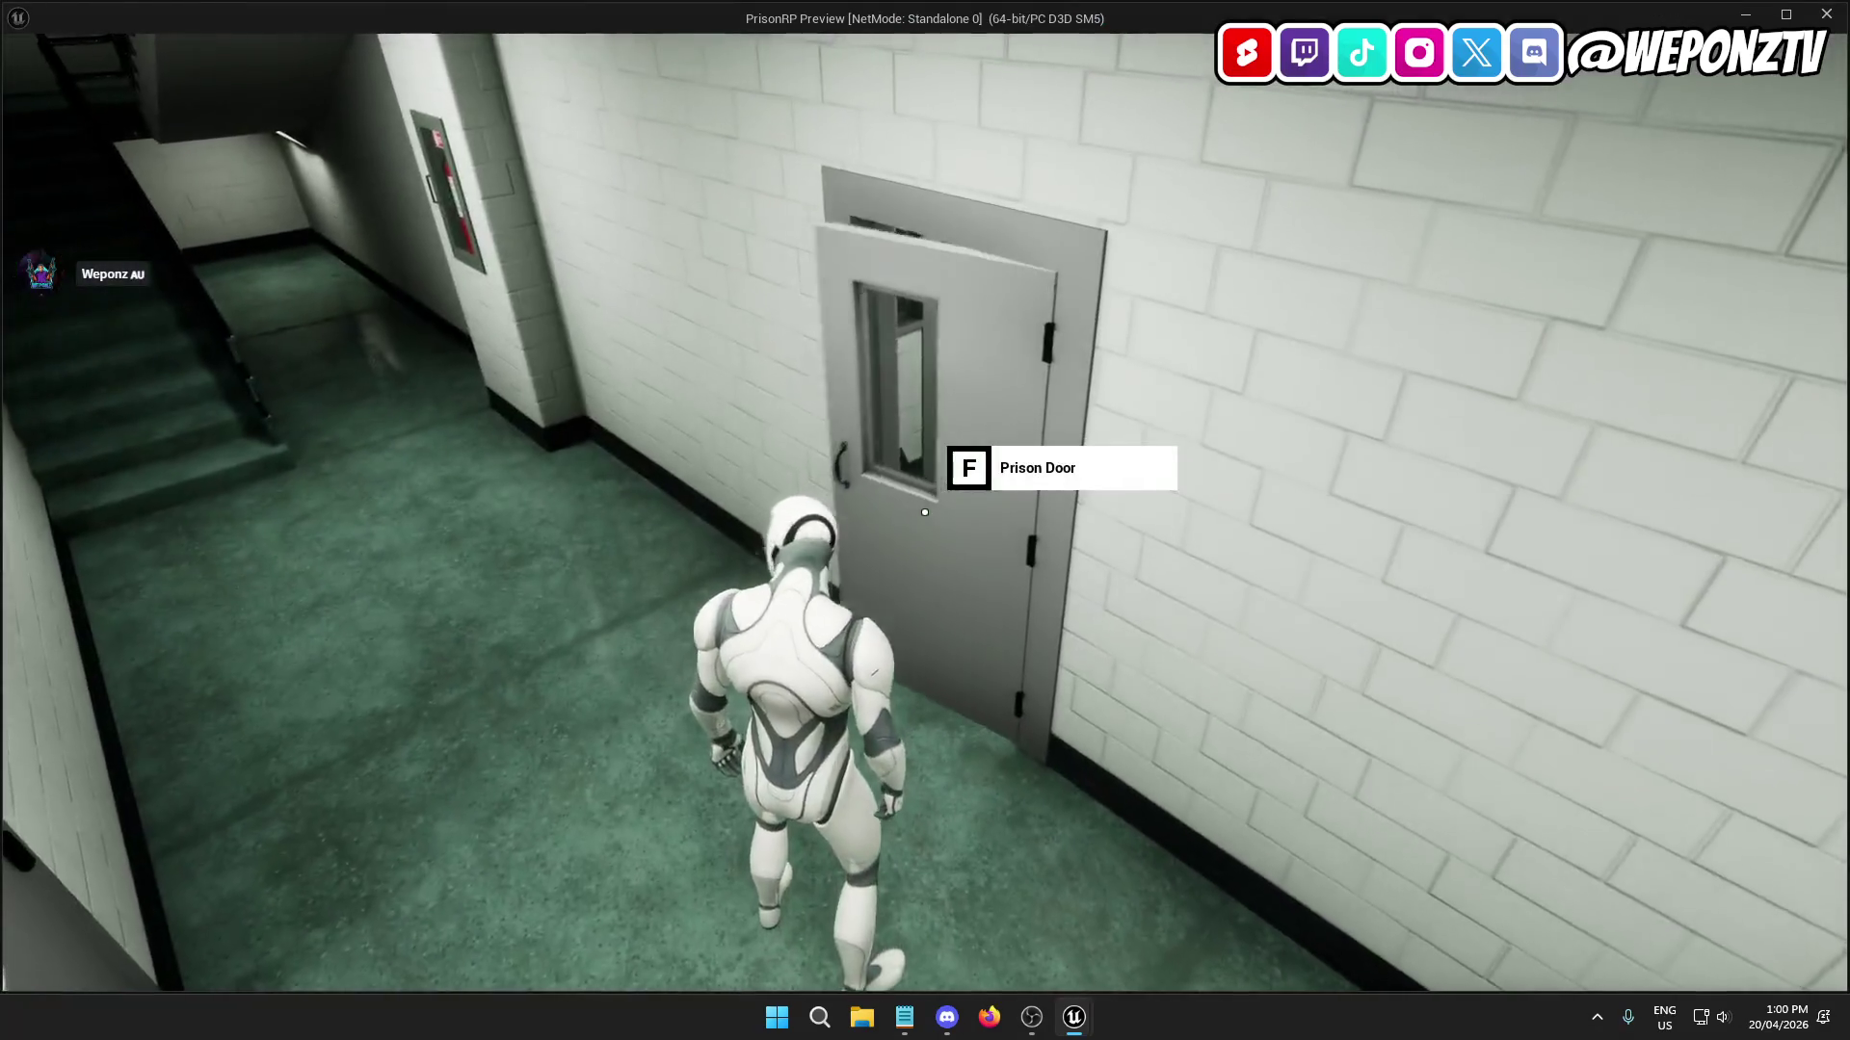
key(f)
key(w)
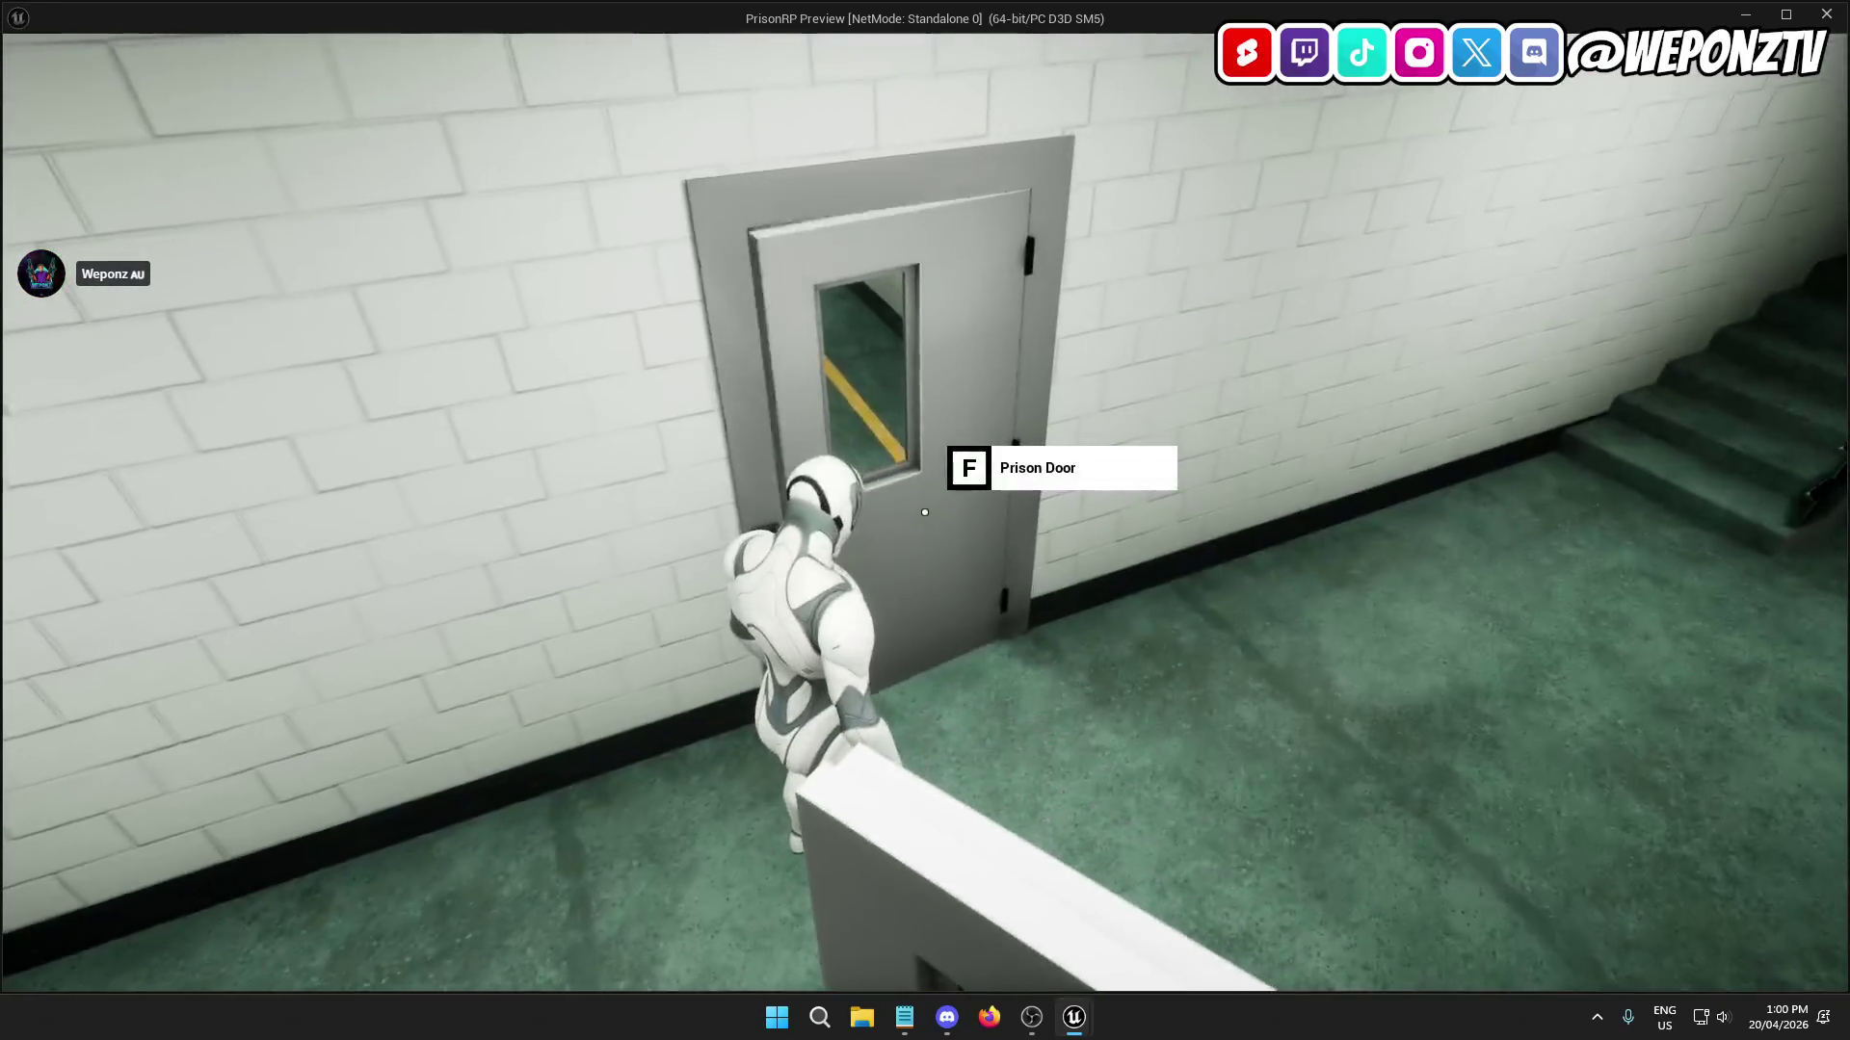
key(f)
key(w)
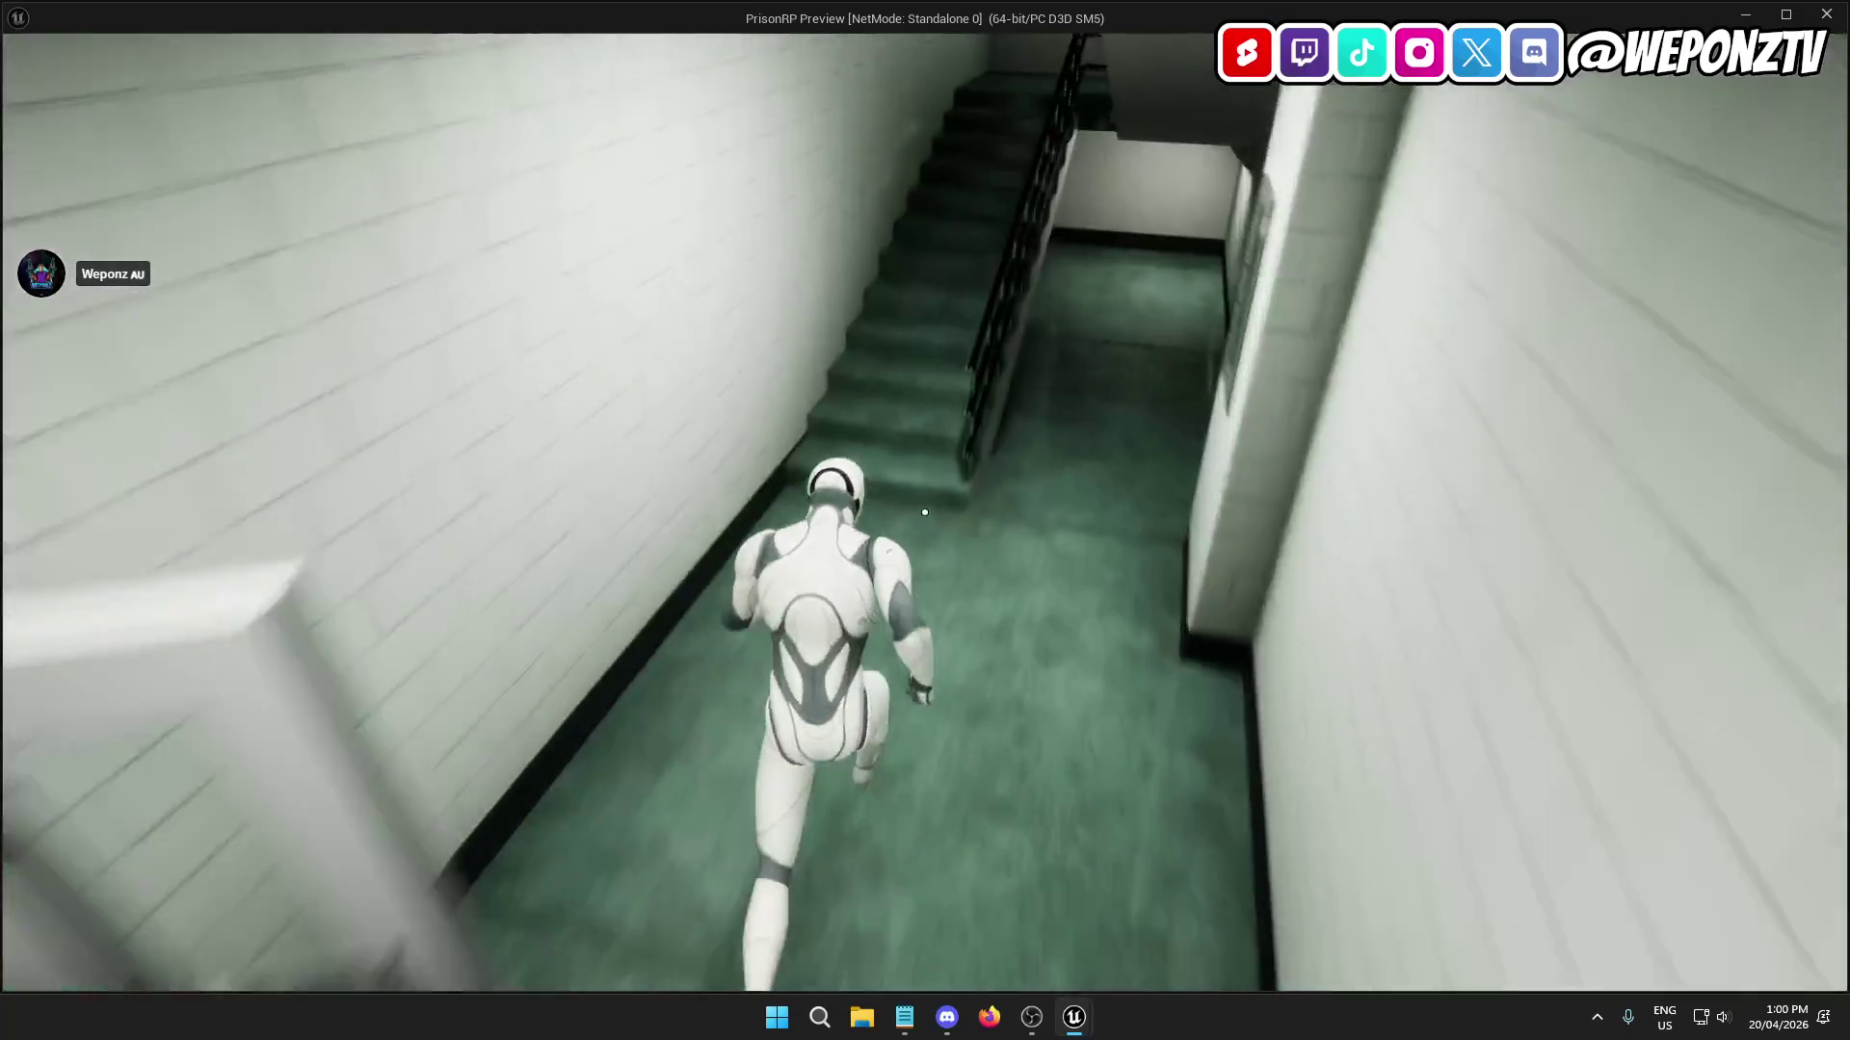
key(w)
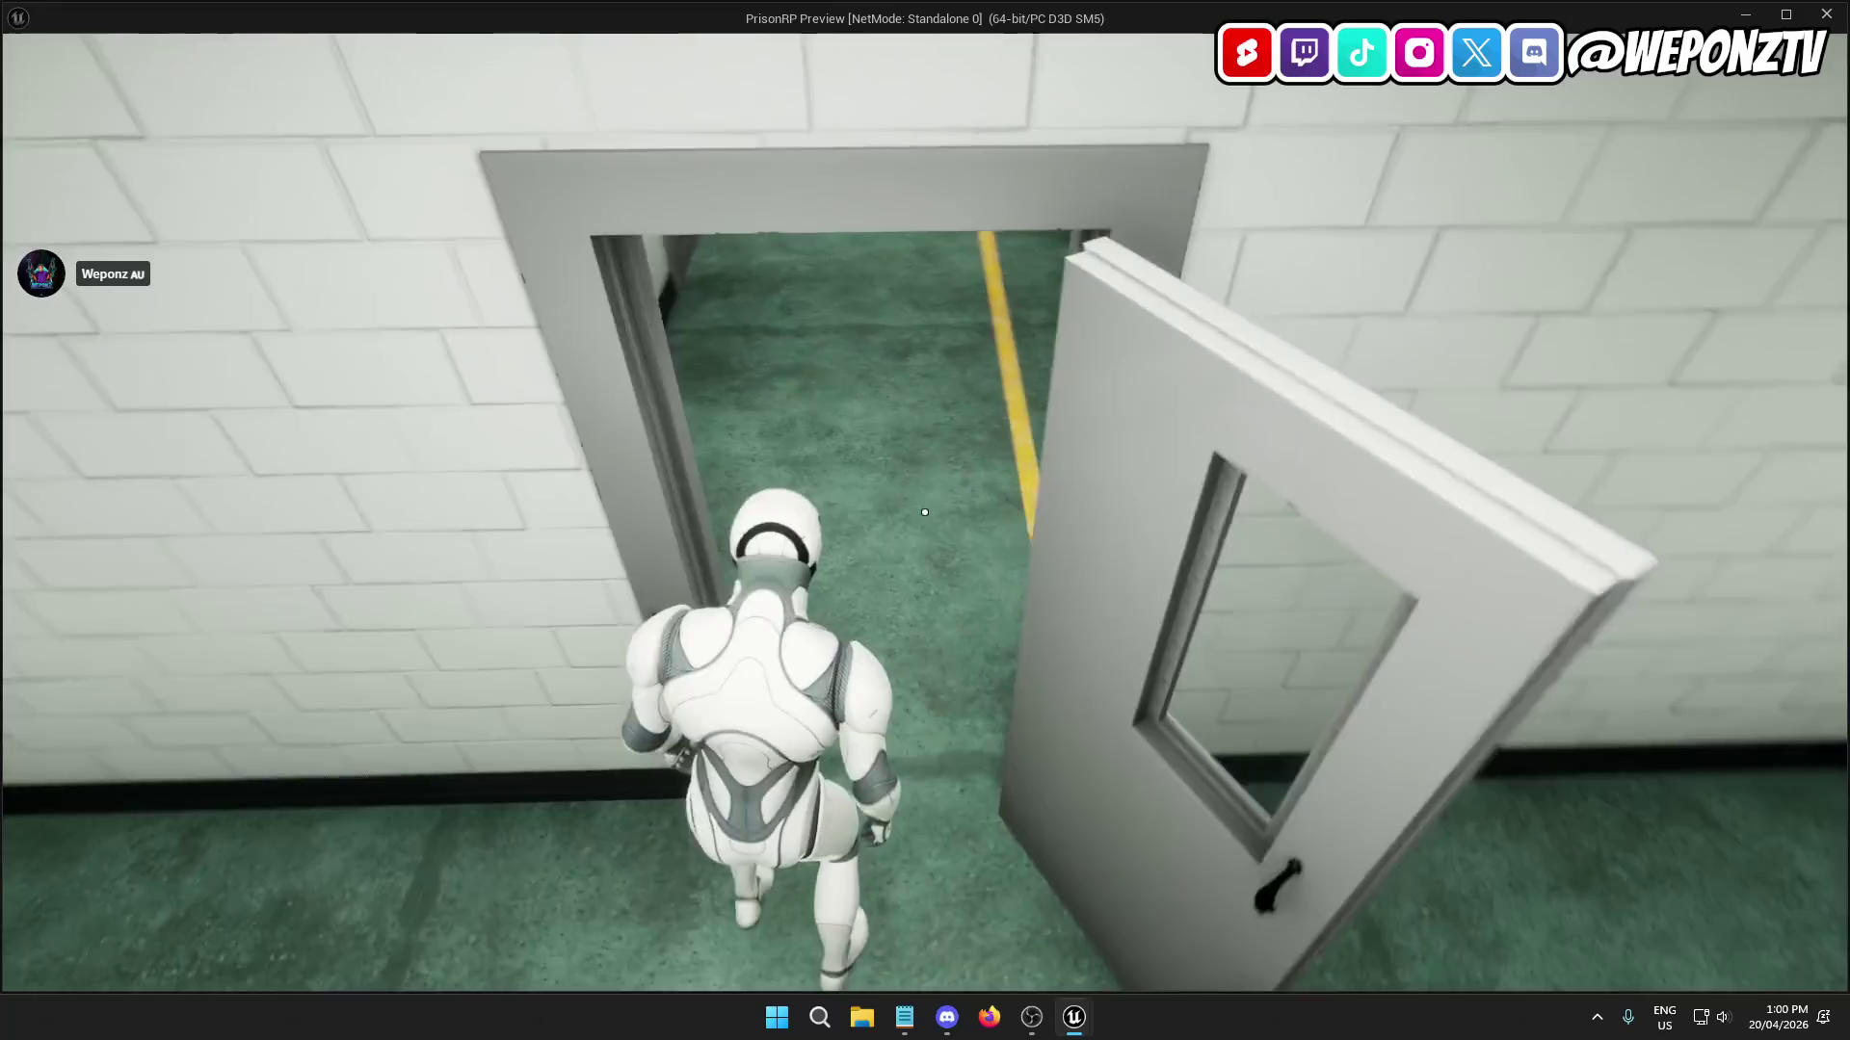
key(c)
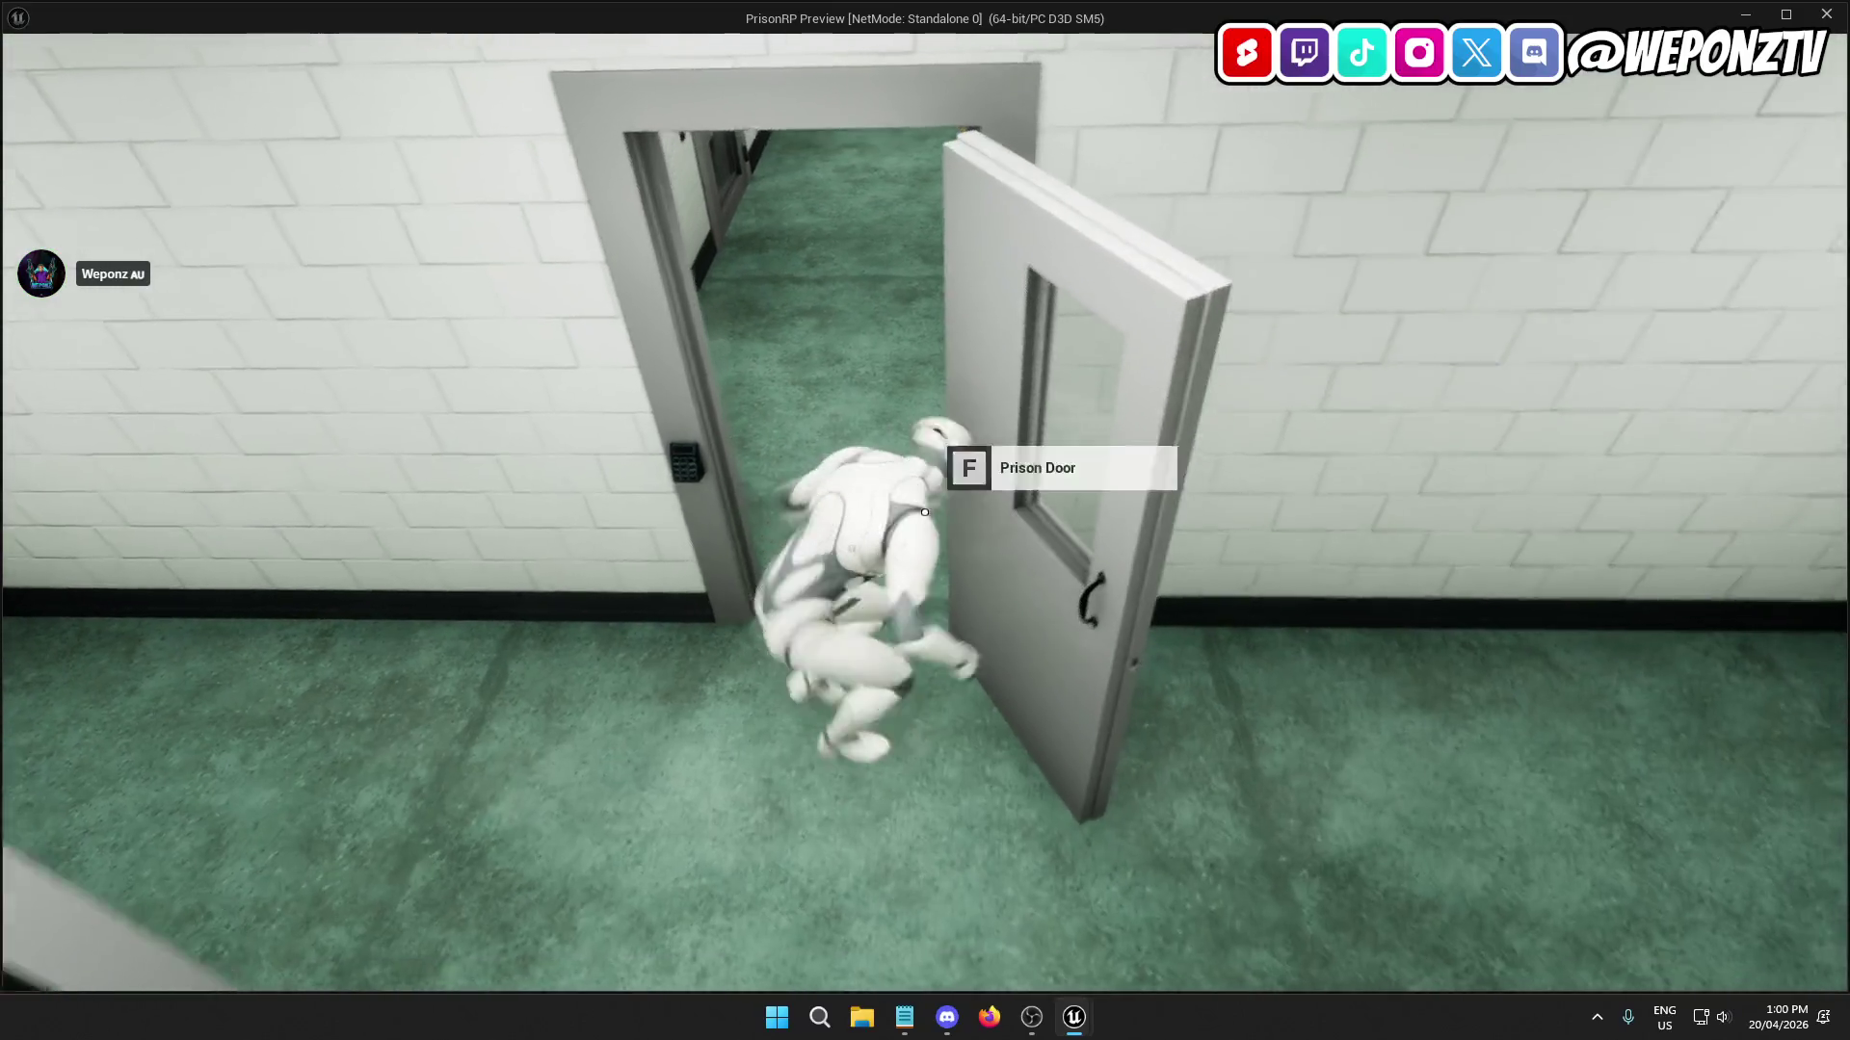
key(c)
key(c)
key(w)
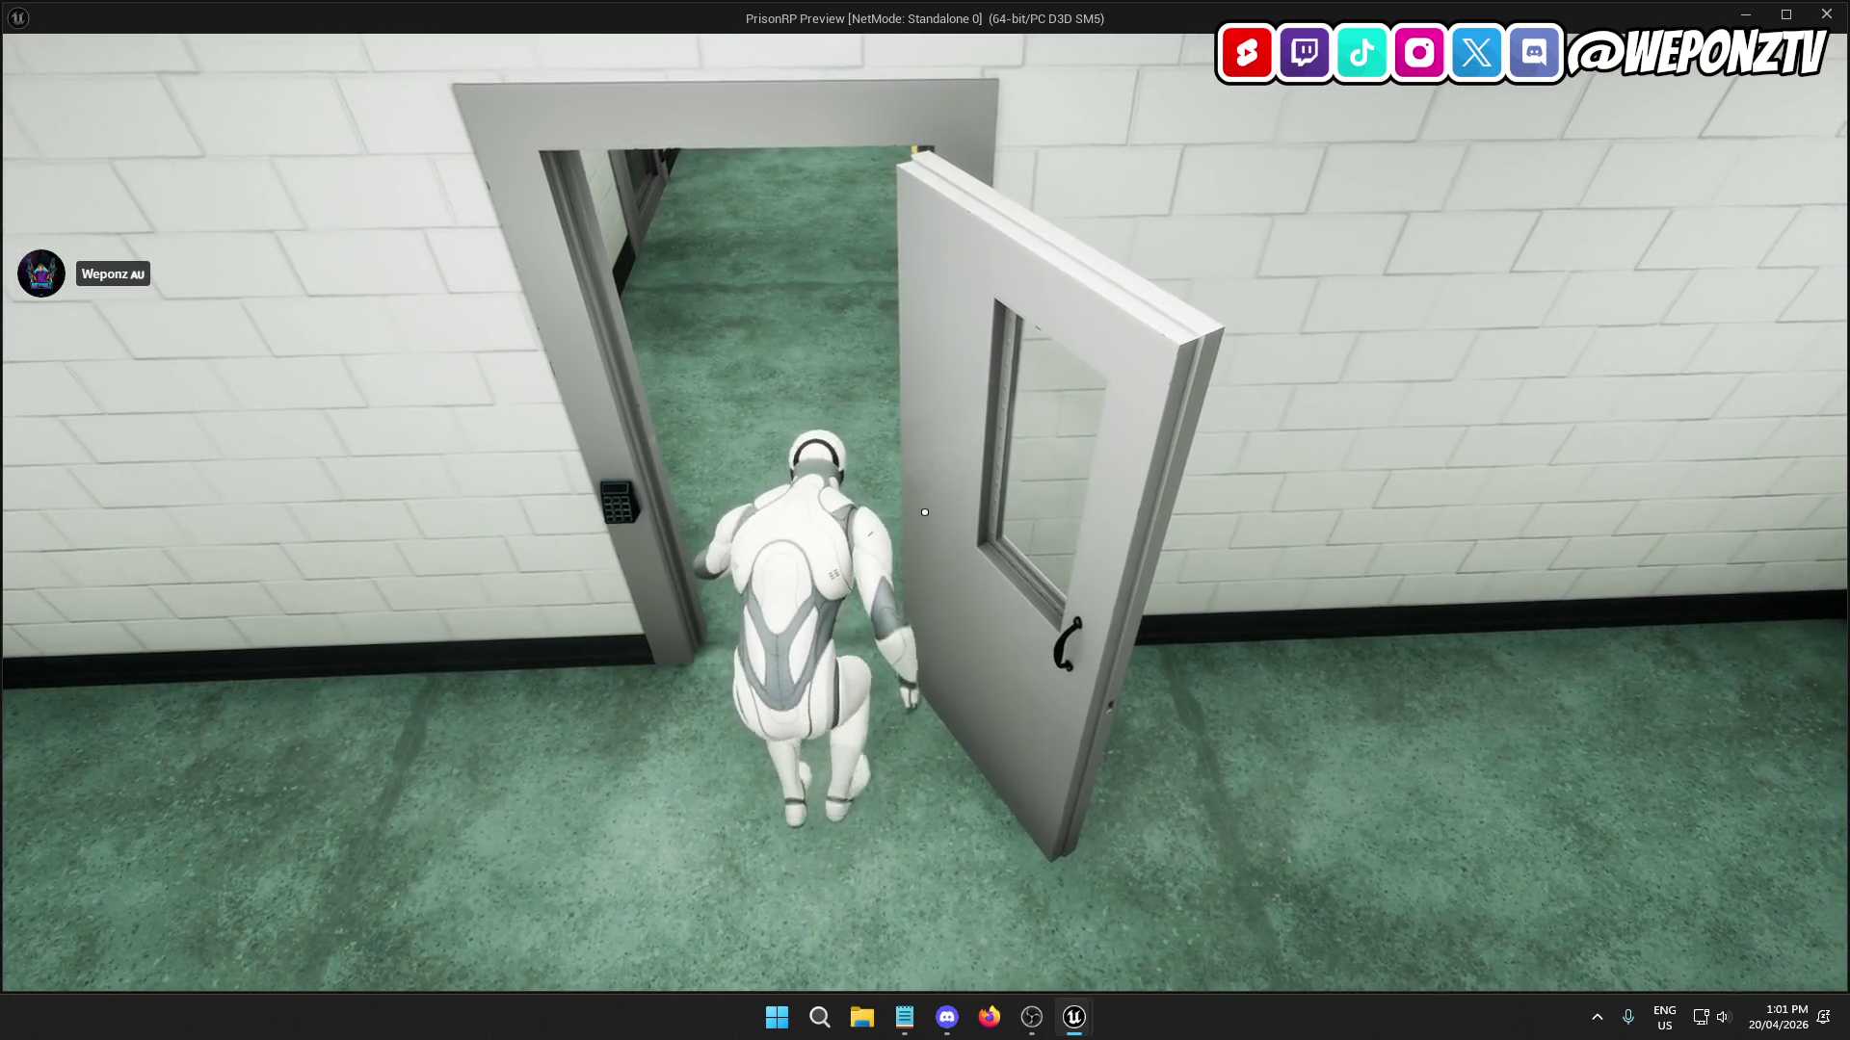
key(c)
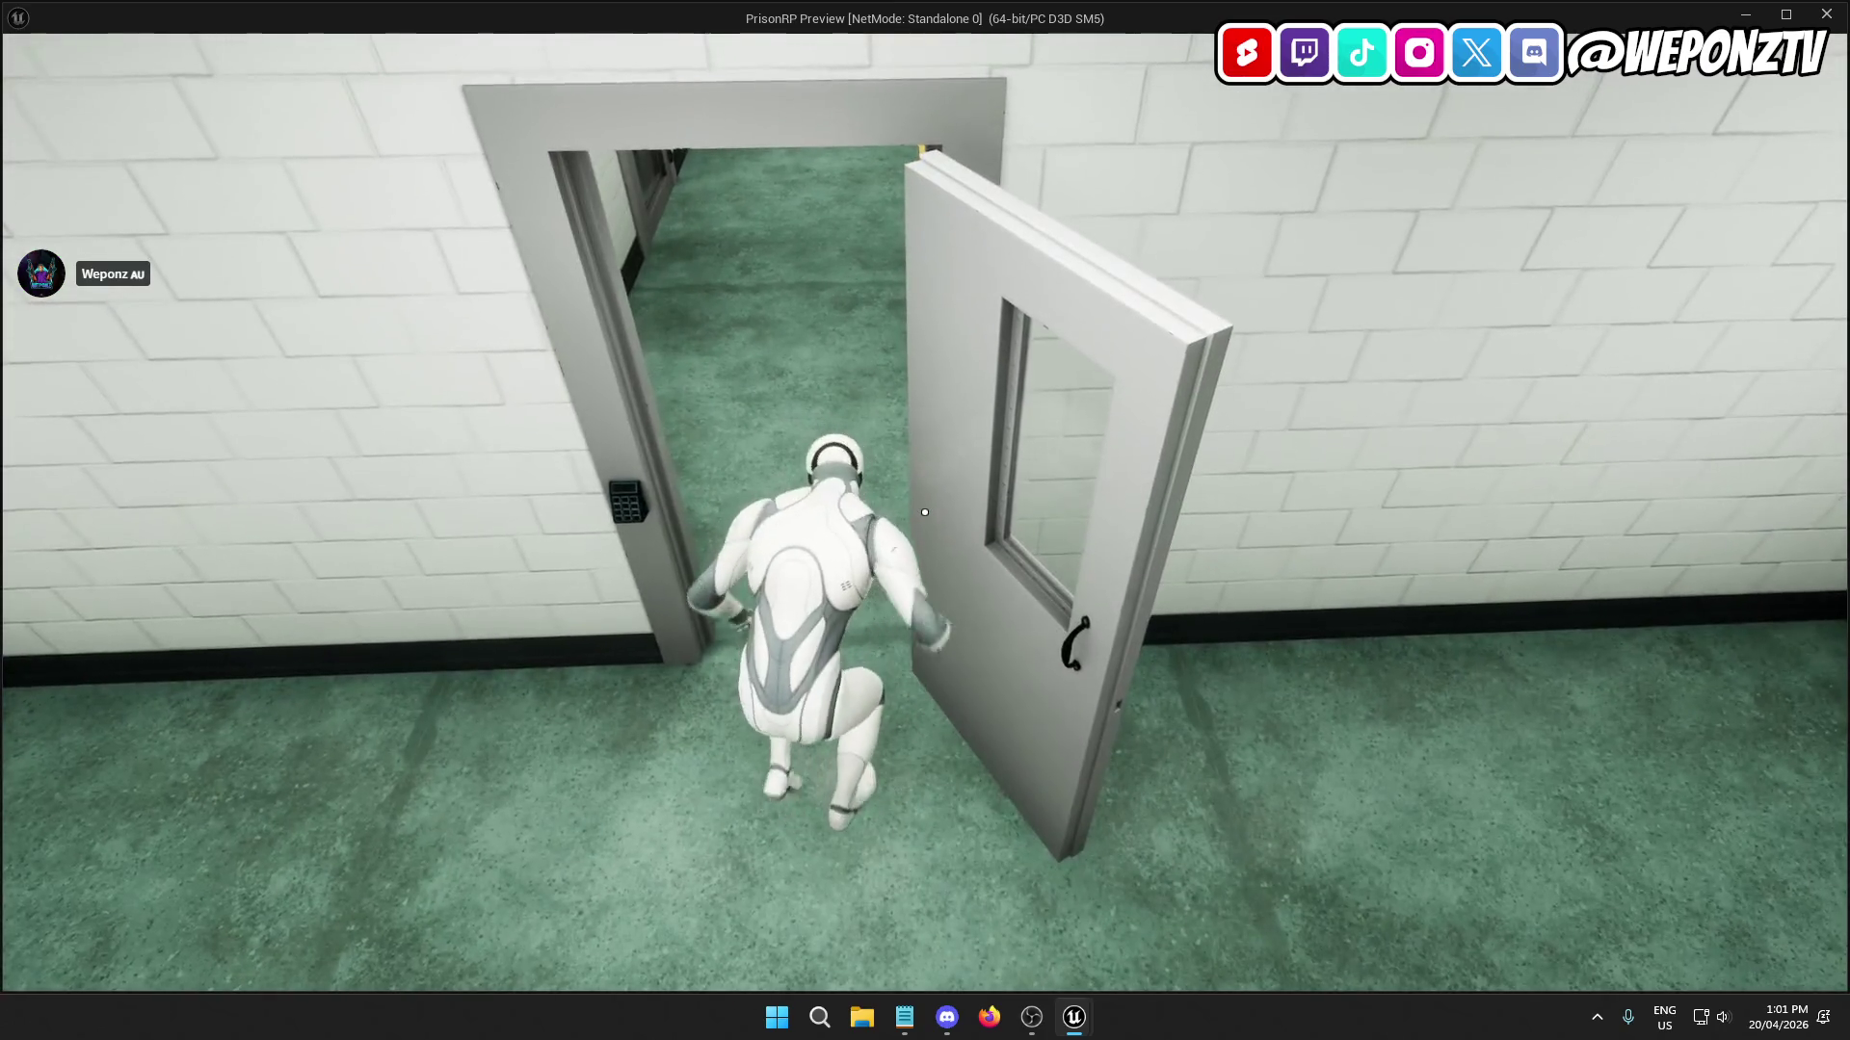
key(w)
key(w)
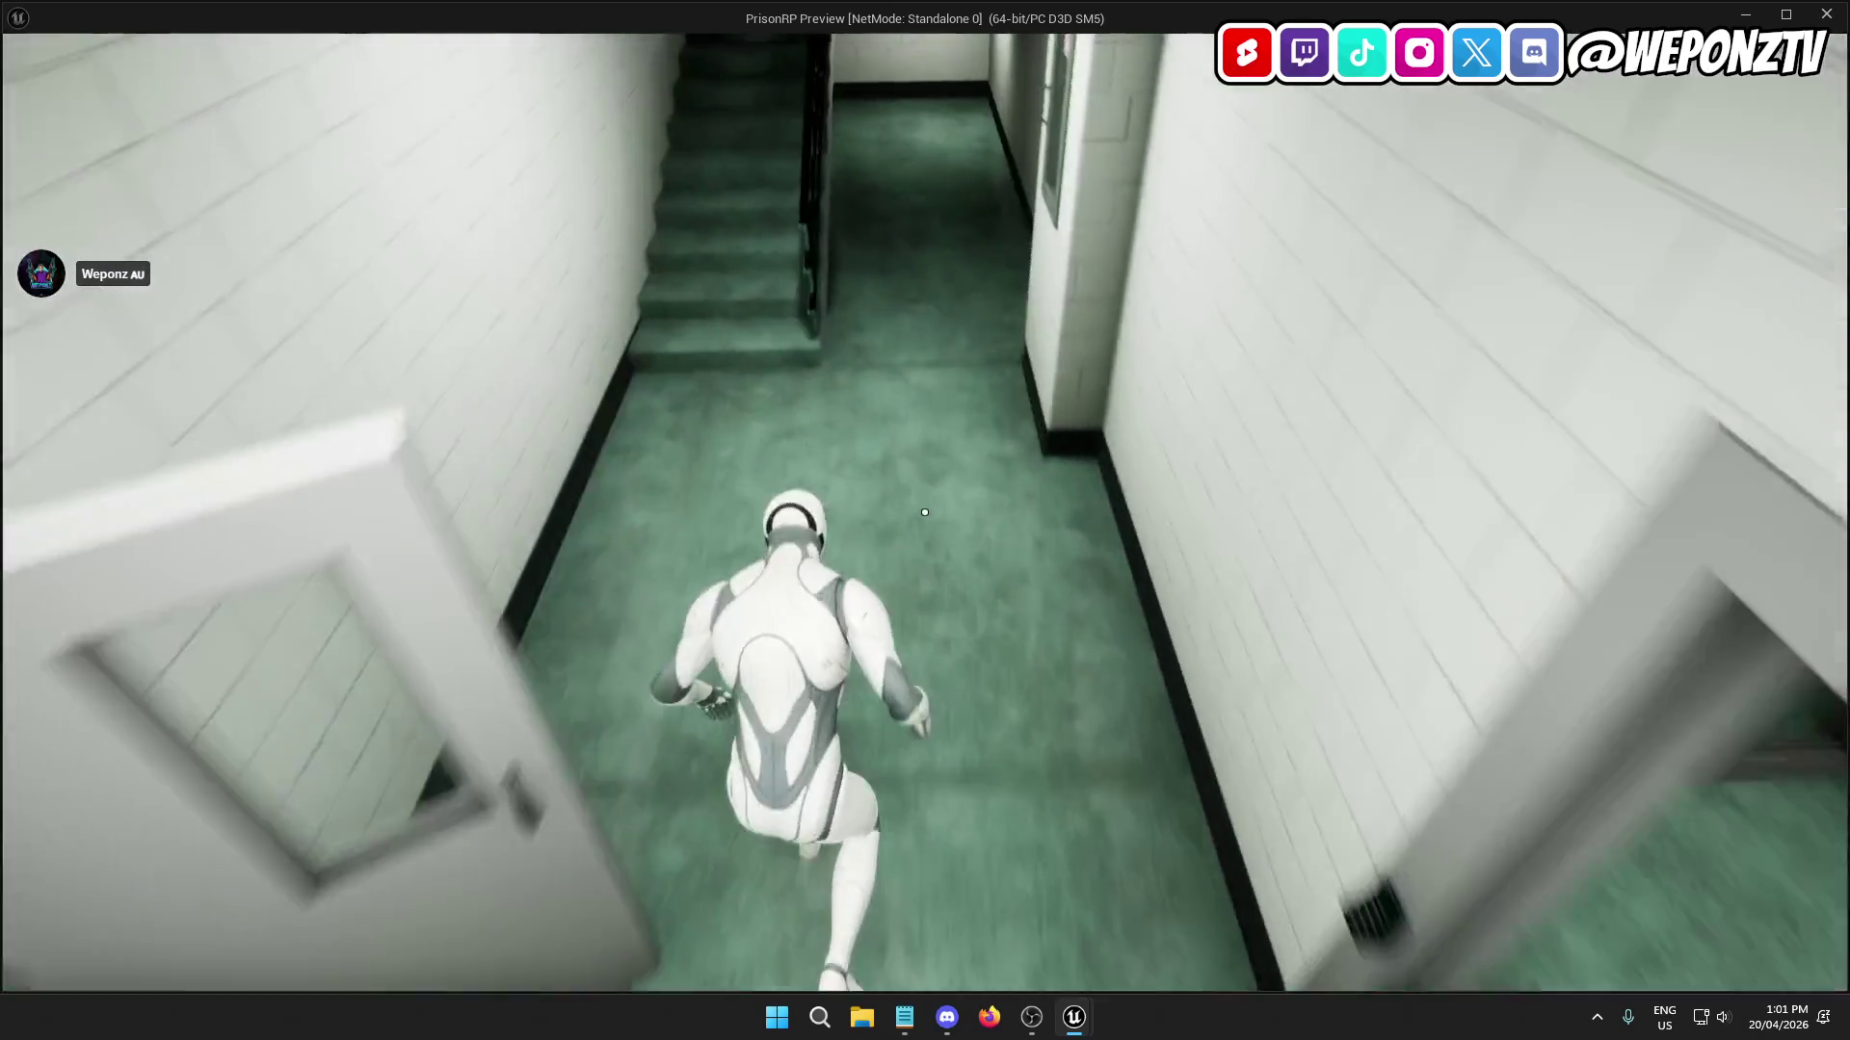
key(w)
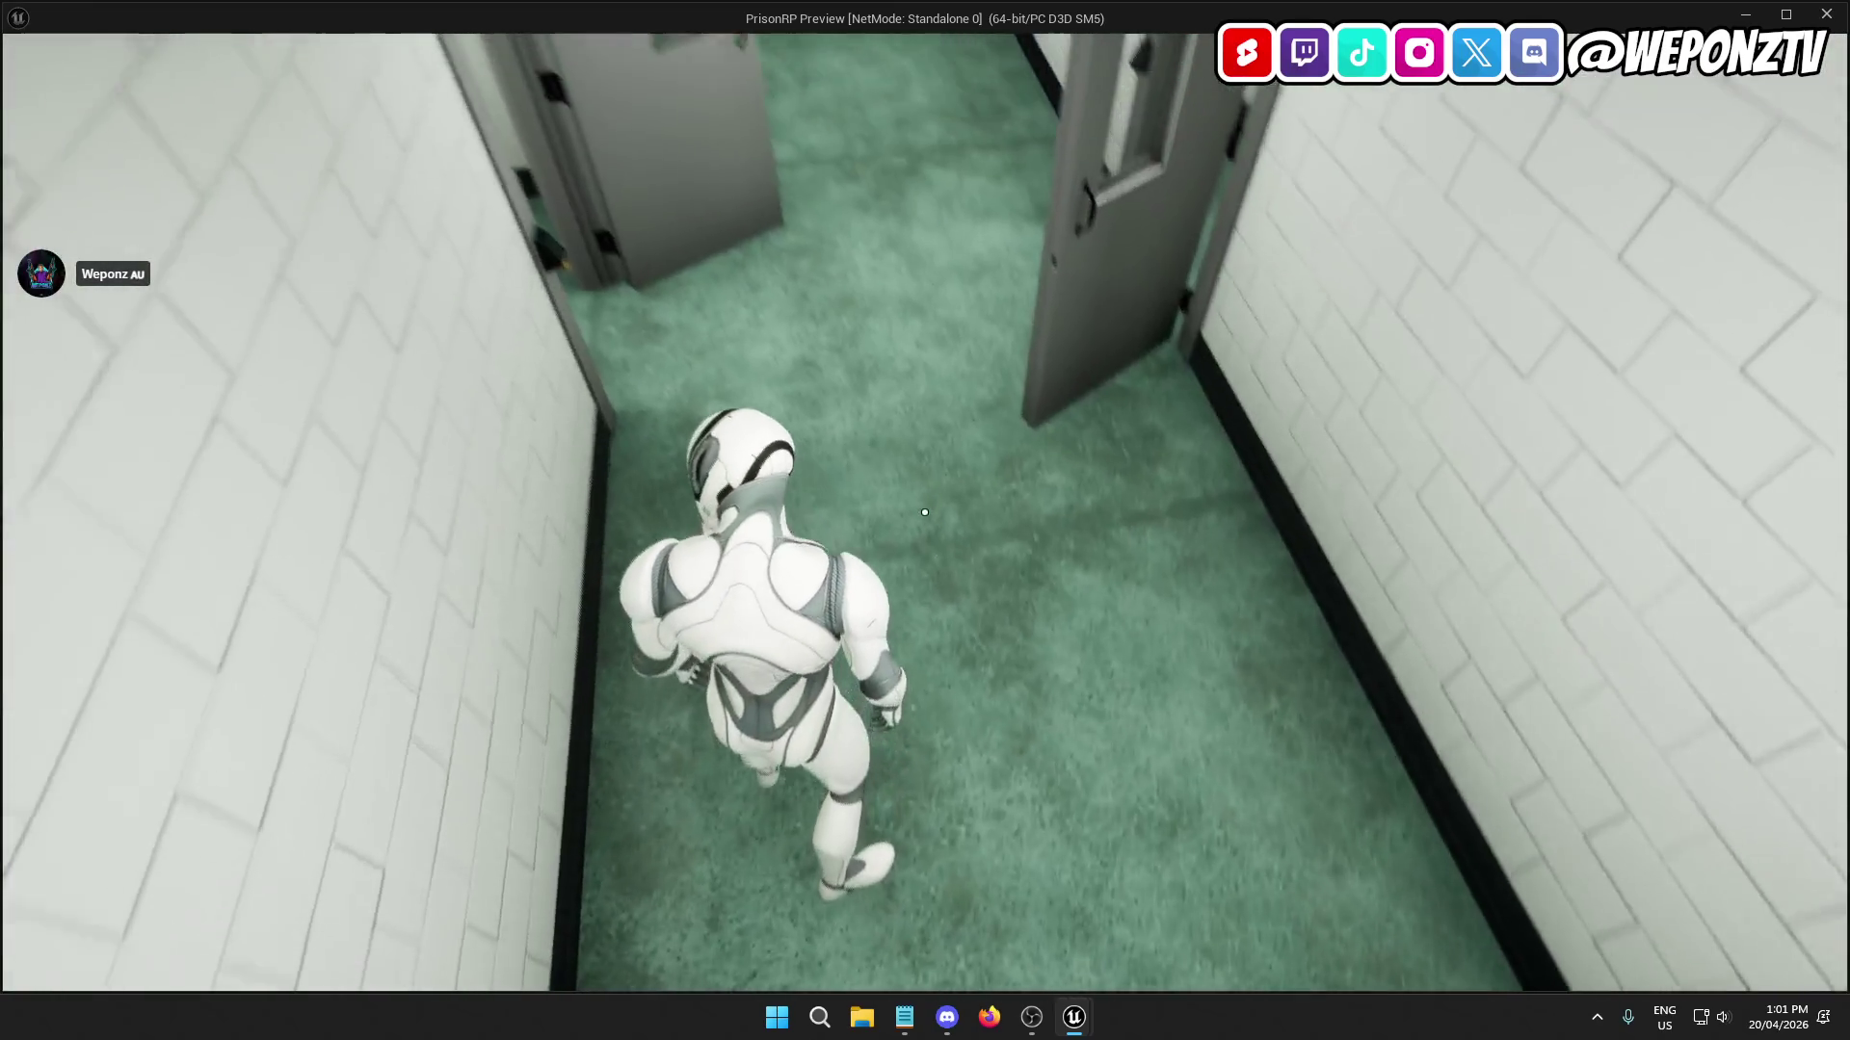
key(w)
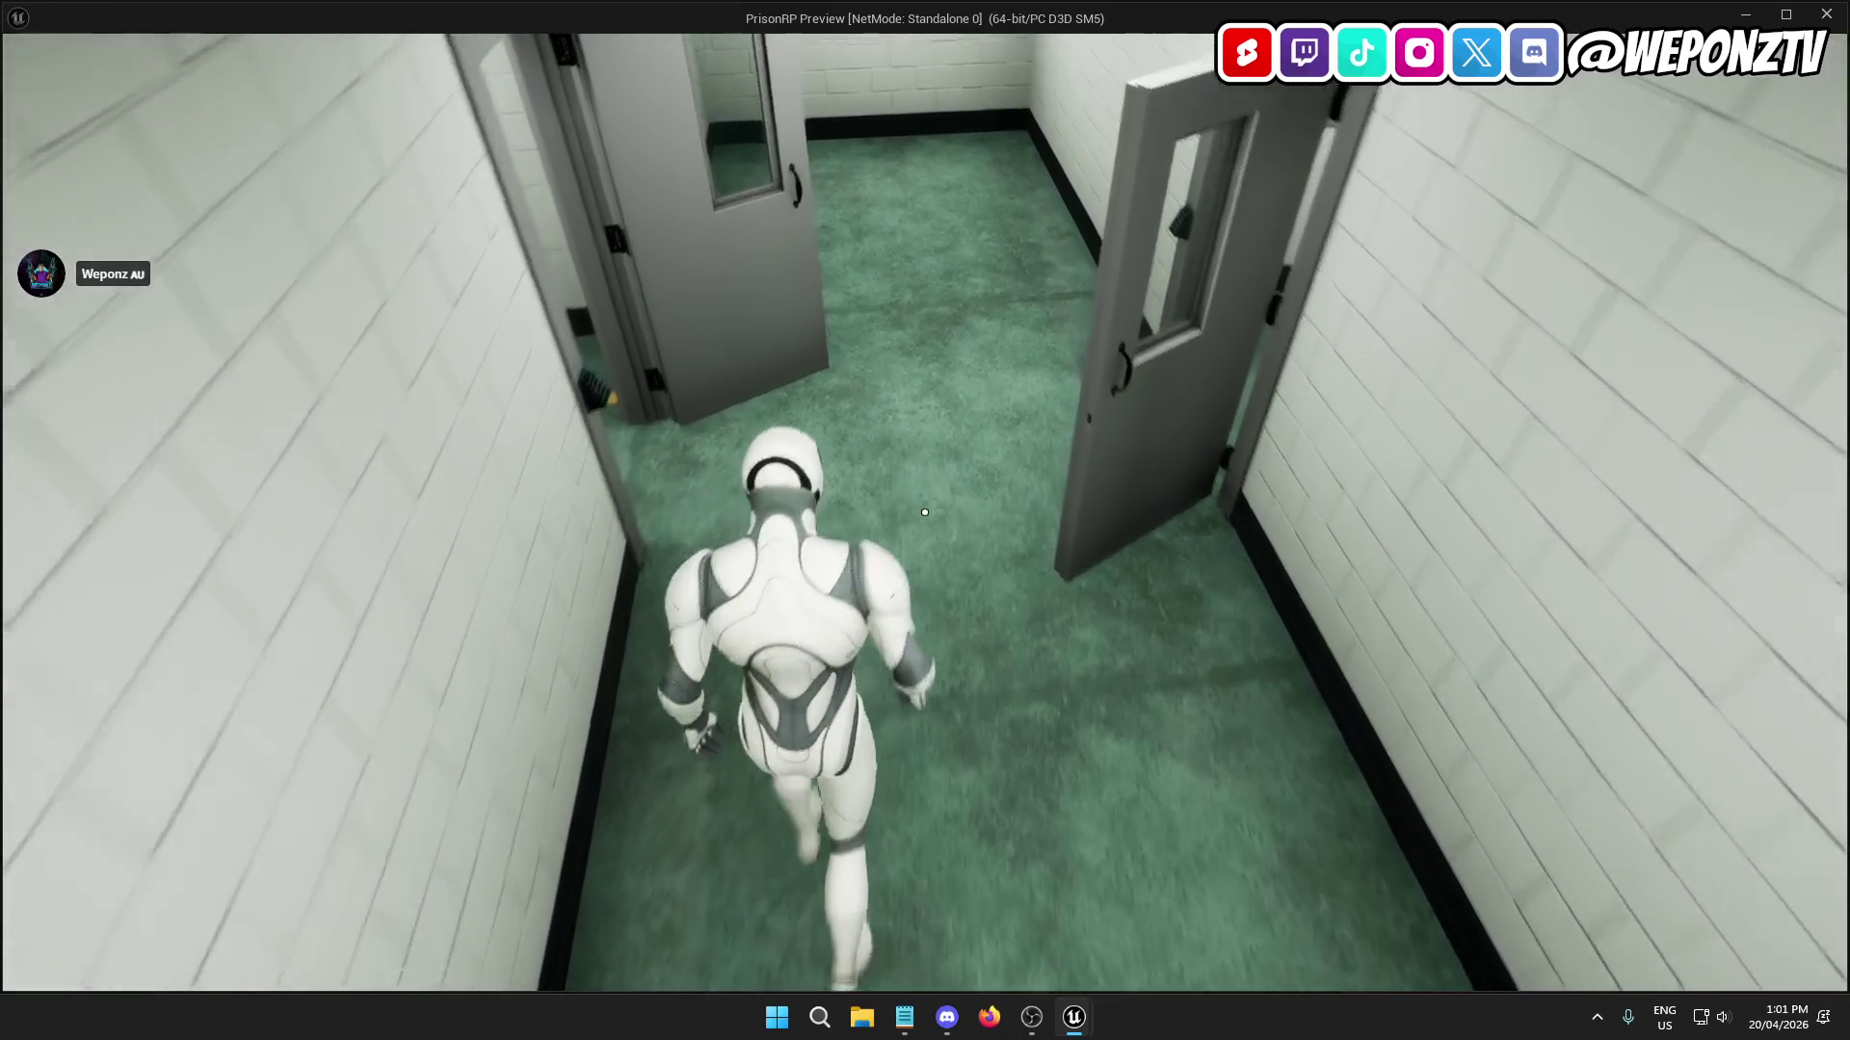
key(Escape)
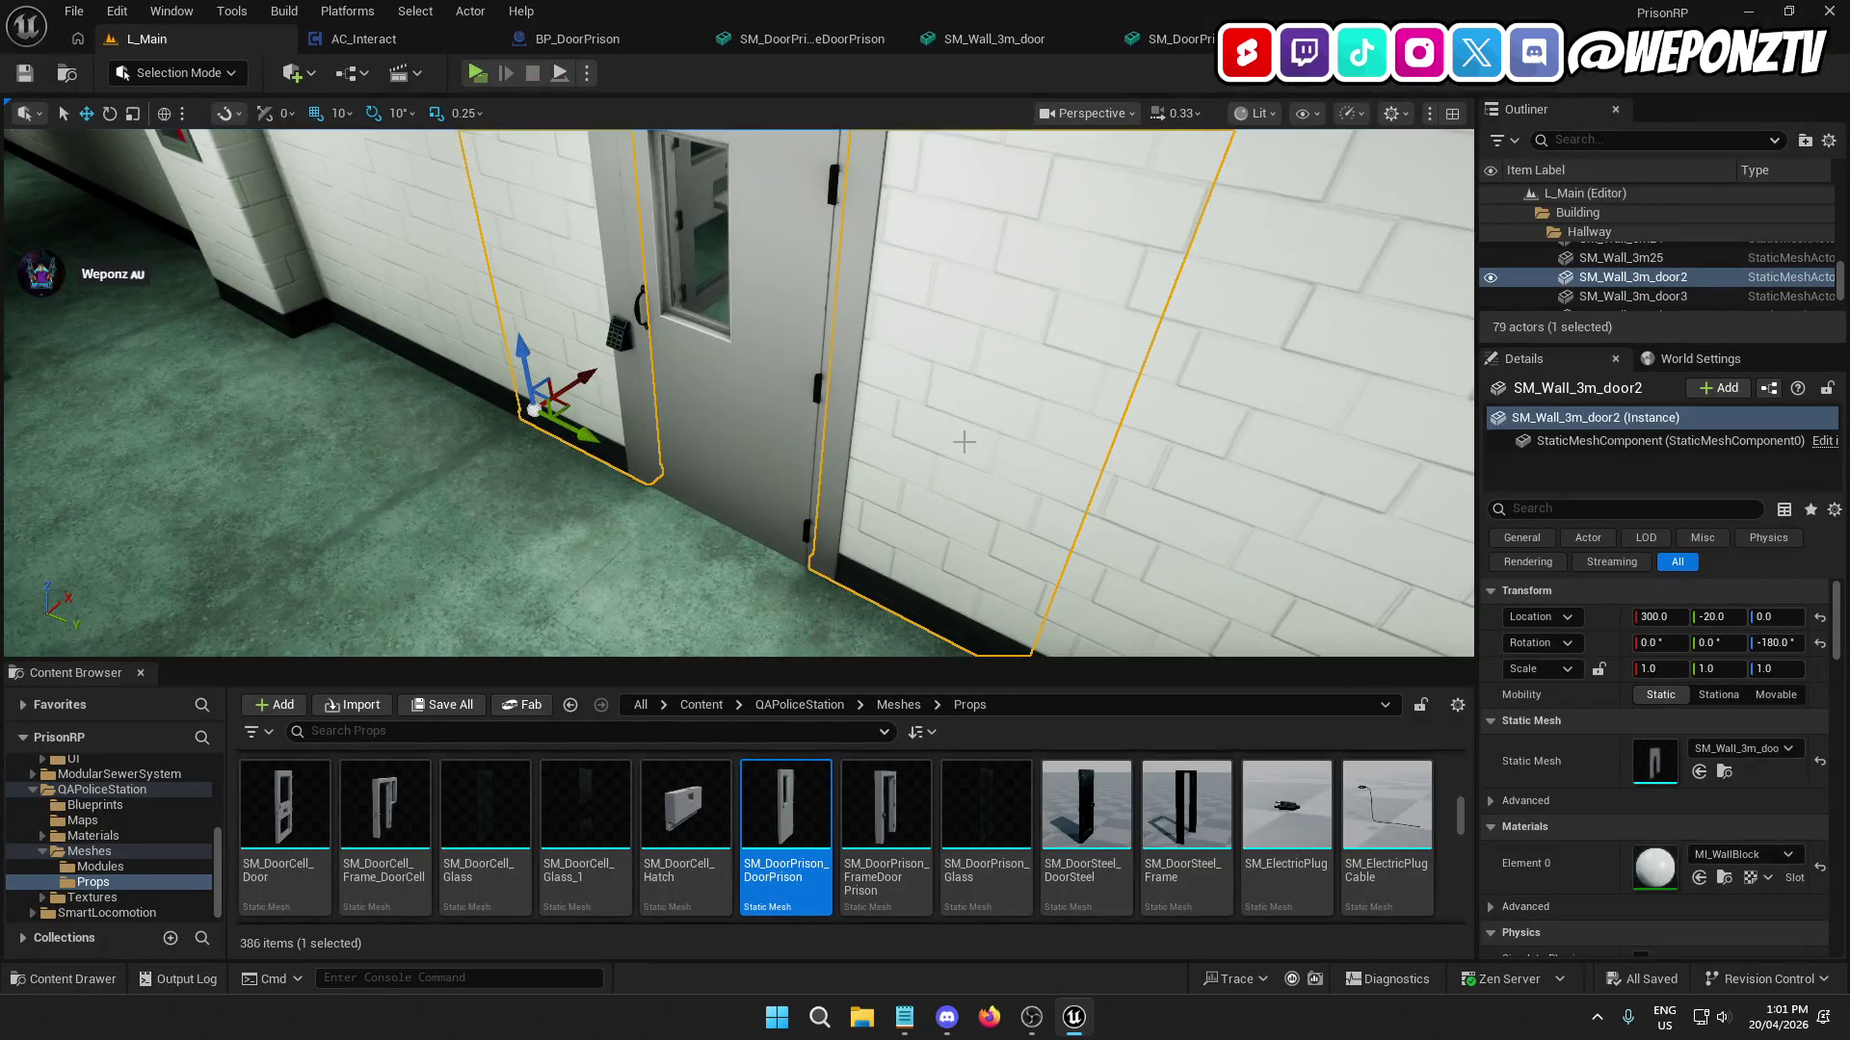
Fly to the cell doors, select BP_DoorPrison, and undo a trial move to X 220.
mouse_move(866, 385)
mouse_down()
mouse_move(828, 361)
mouse_move(954, 366)
mouse_move(1060, 328)
mouse_up()
right_click(1064, 326)
click(1119, 234)
mouse_move(1119, 244)
mouse_down()
mouse_move(984, 252)
mouse_move(930, 320)
mouse_up()
click(984, 252)
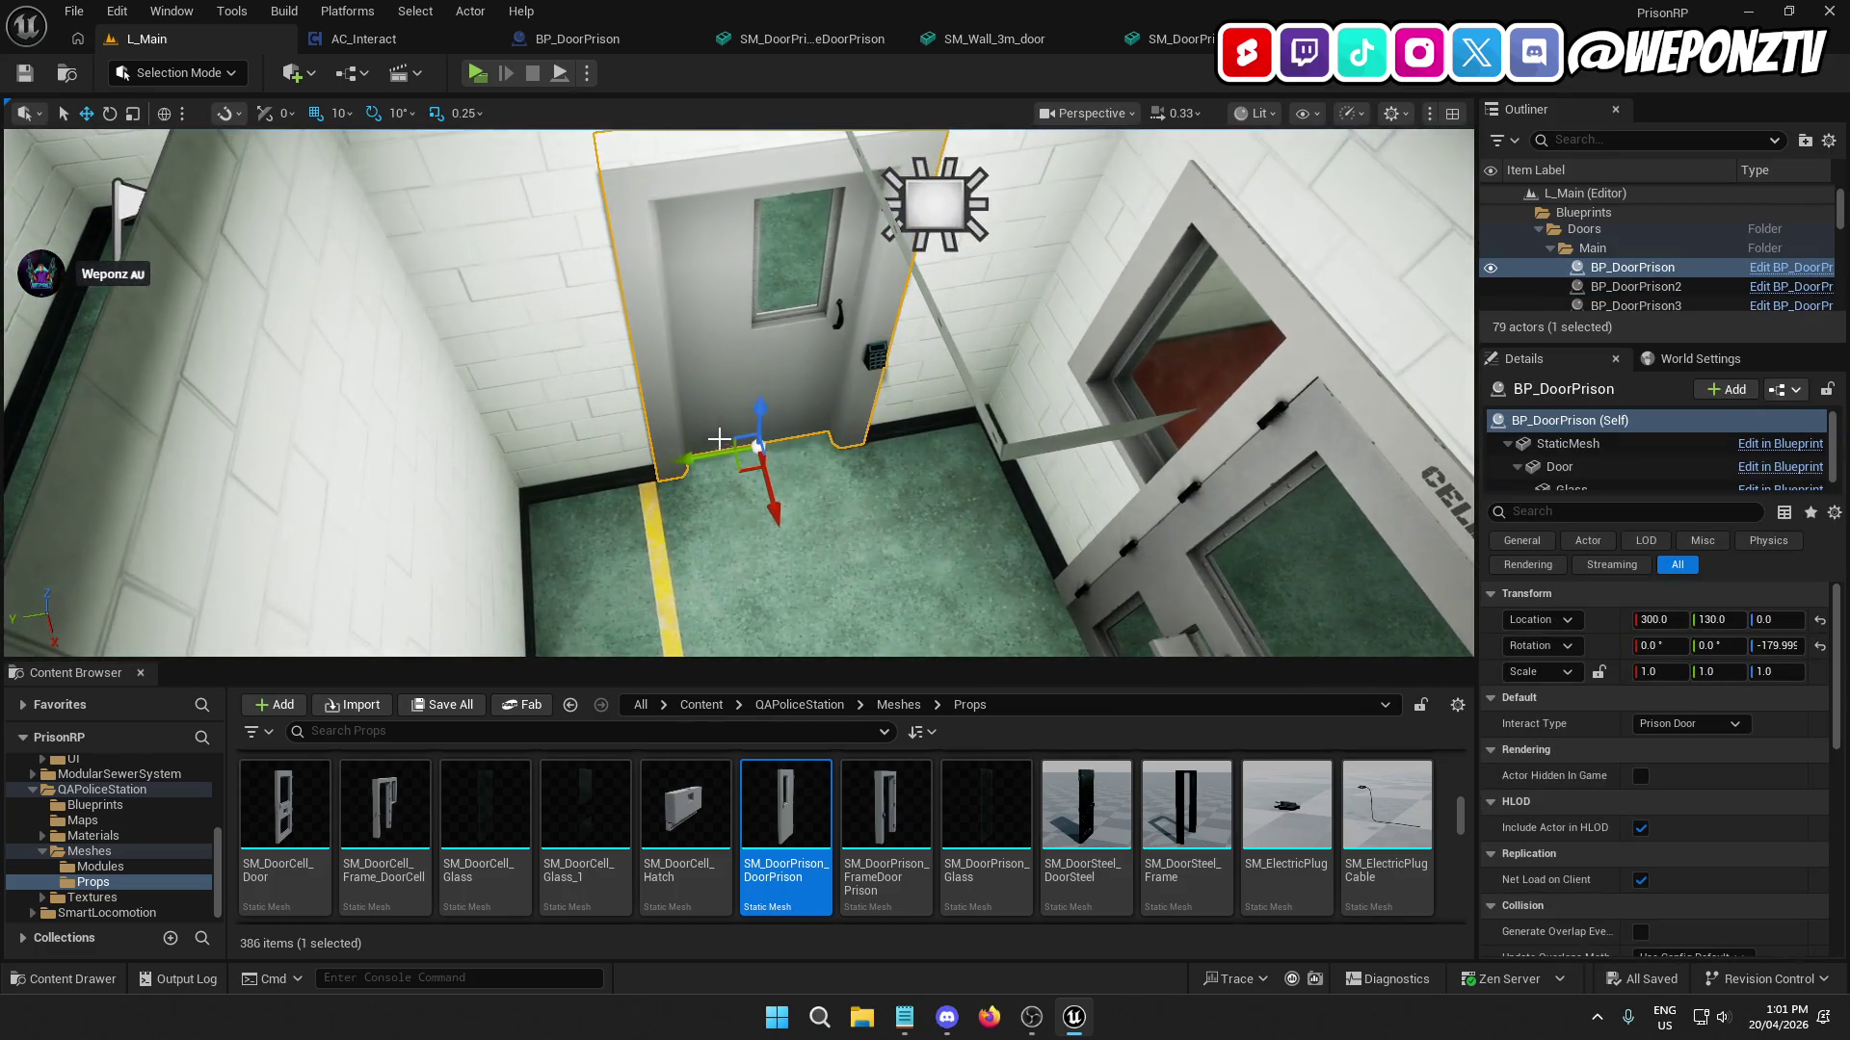
drag(792, 506, 747, 398)
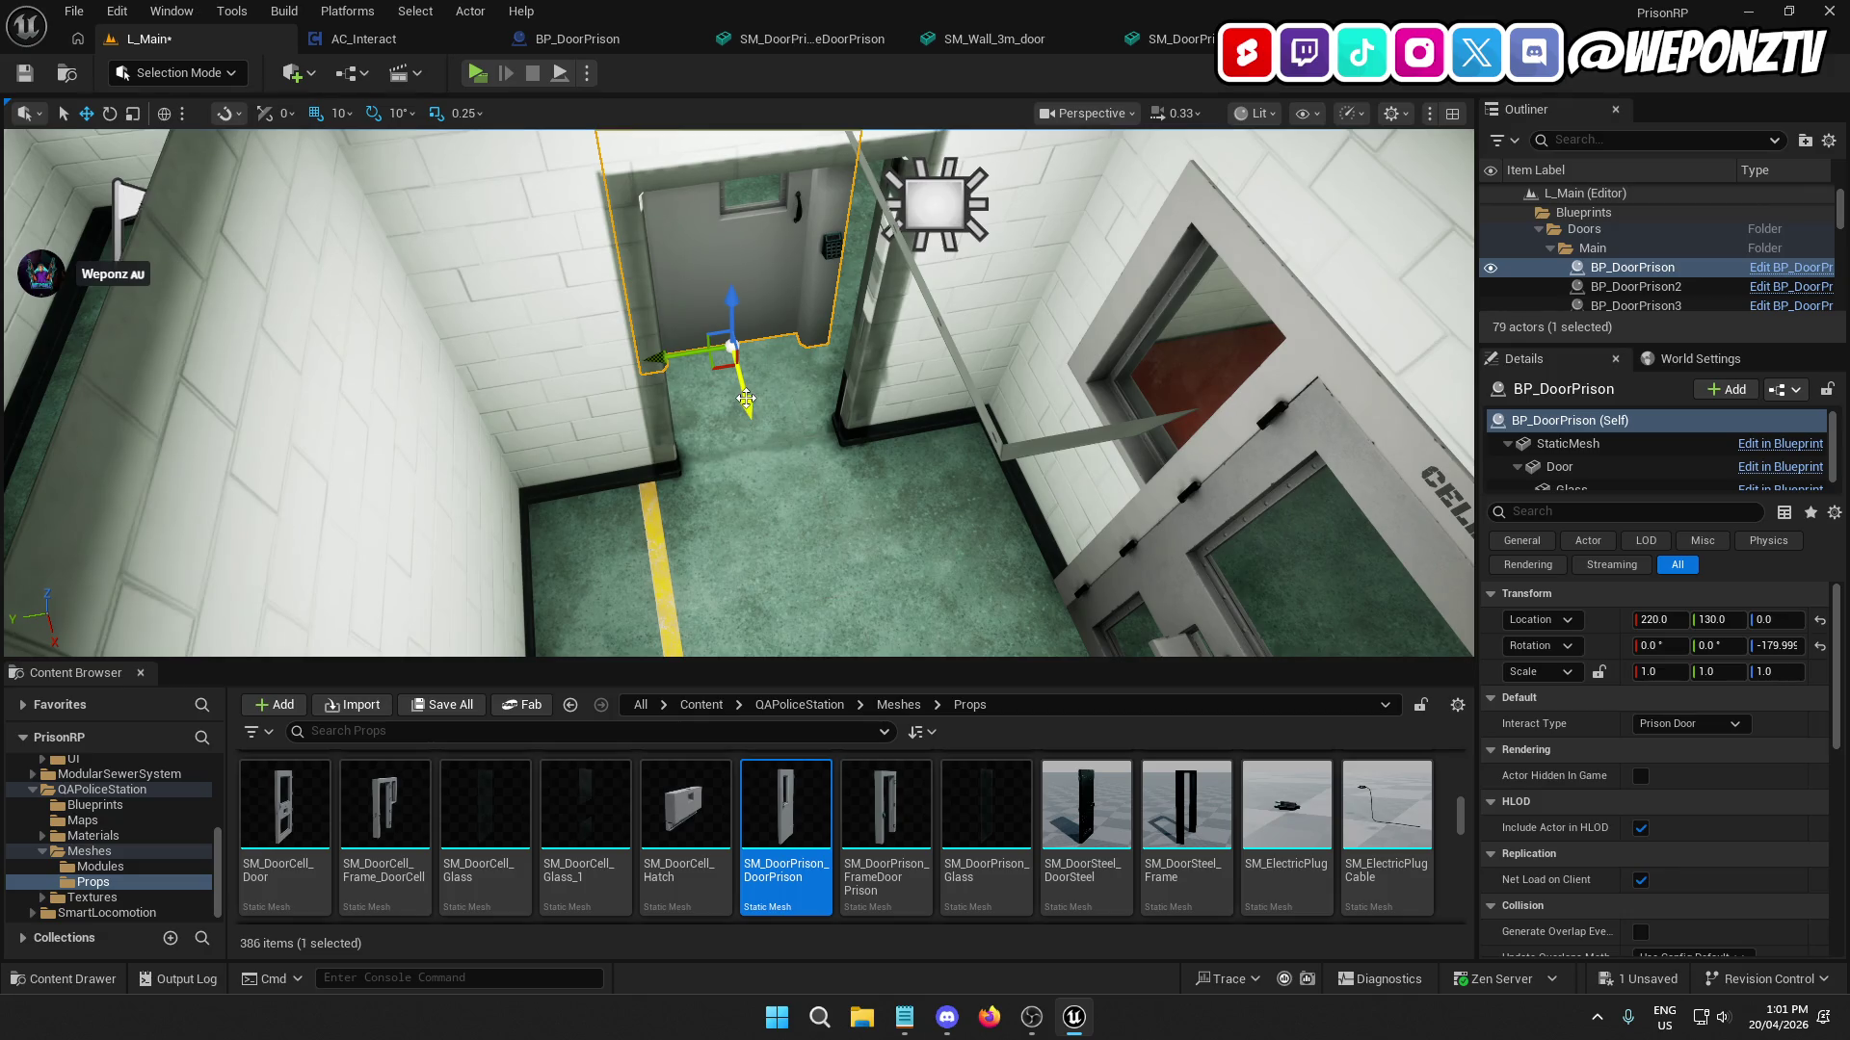
key(ctrl+z)
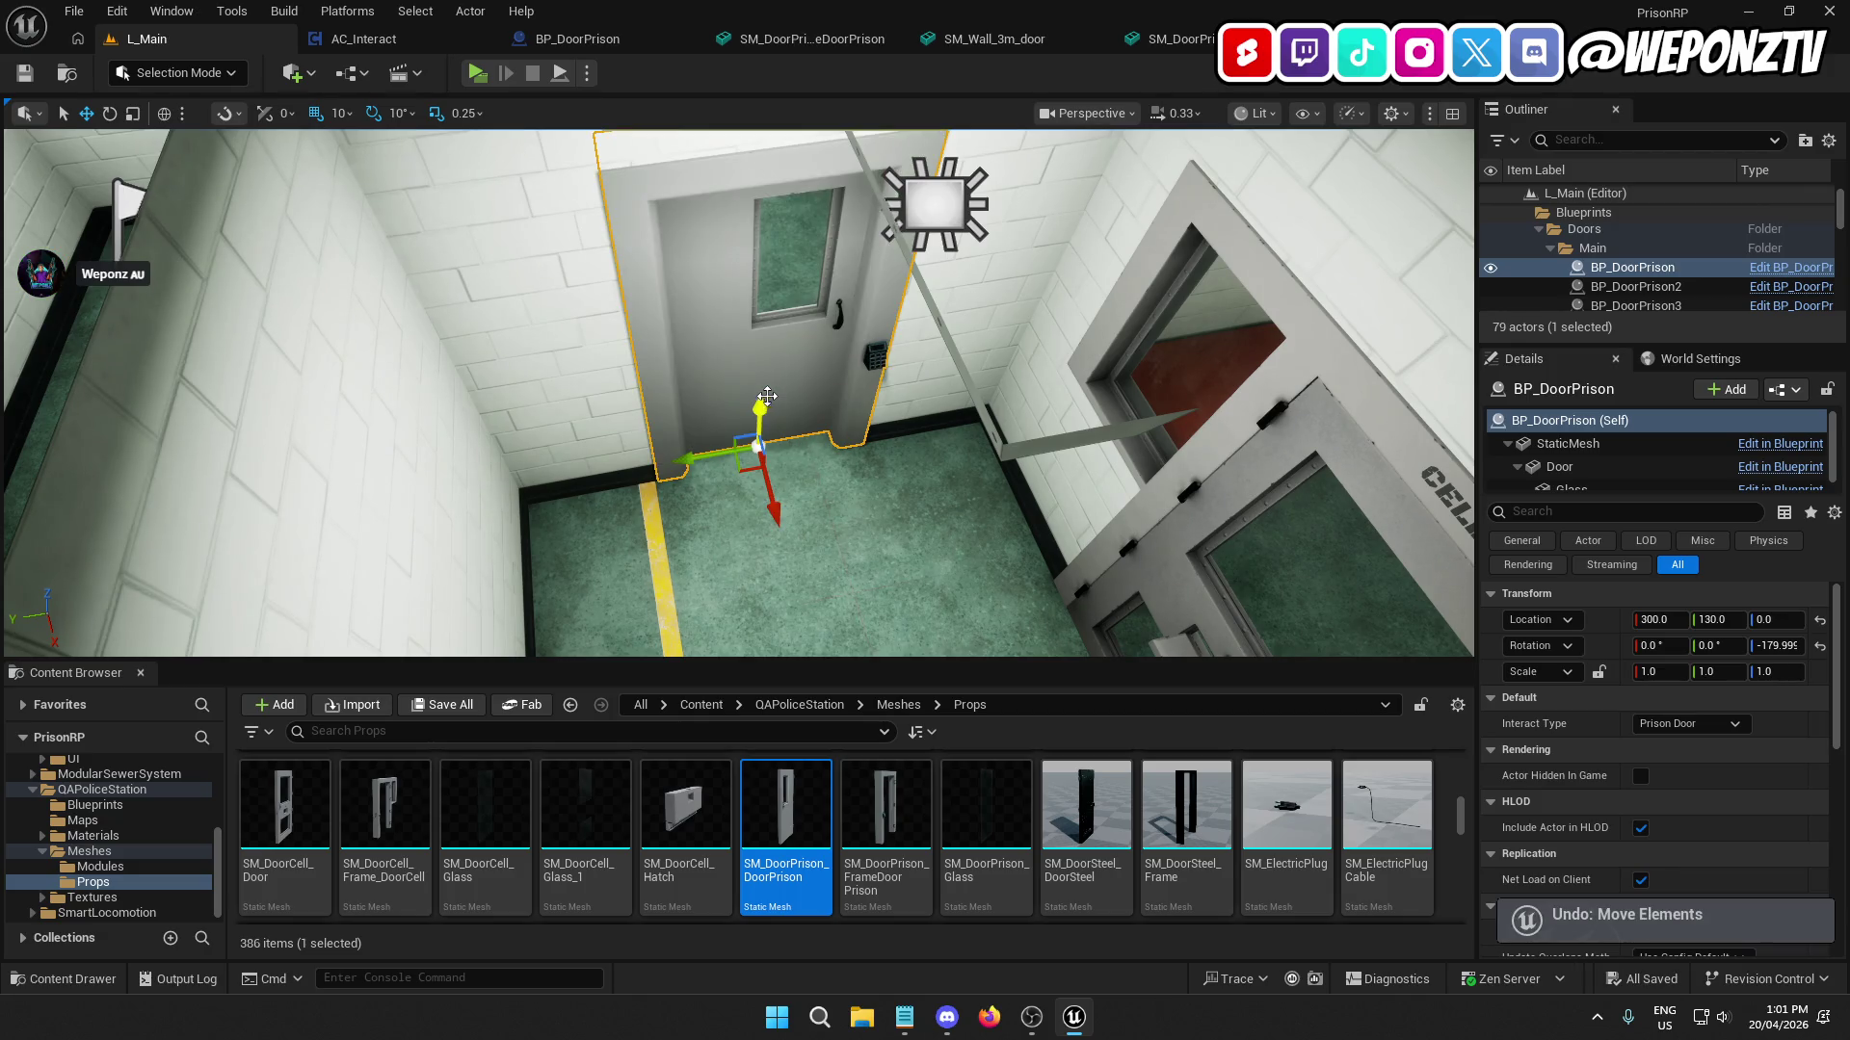
Survey the door and cell-block corridor from several angles, then go up to the root Content folder.
drag(757, 447, 5, 55)
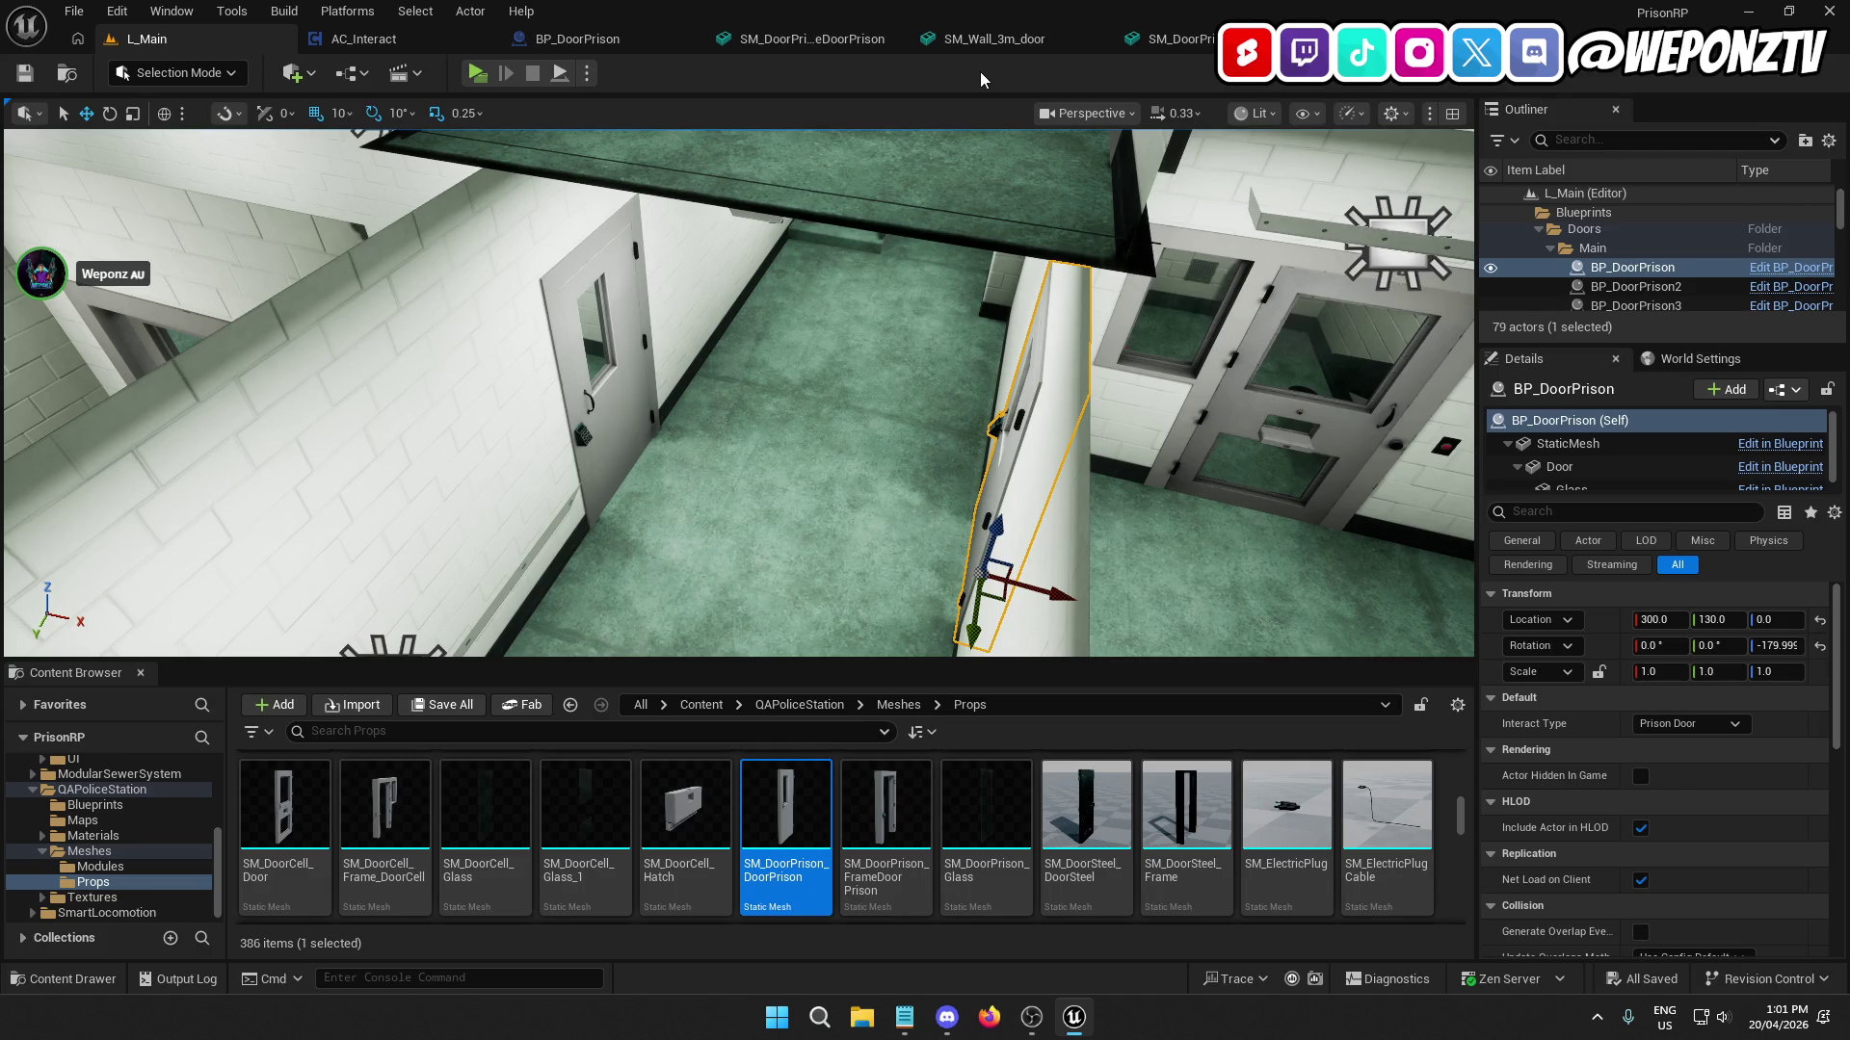
drag(738, 393, 540, 371)
mouse_move(909, 289)
mouse_down()
mouse_move(887, 289)
mouse_move(910, 289)
mouse_move(886, 294)
mouse_move(909, 318)
mouse_move(886, 298)
mouse_move(909, 289)
mouse_up()
drag(499, 263, 499, 263)
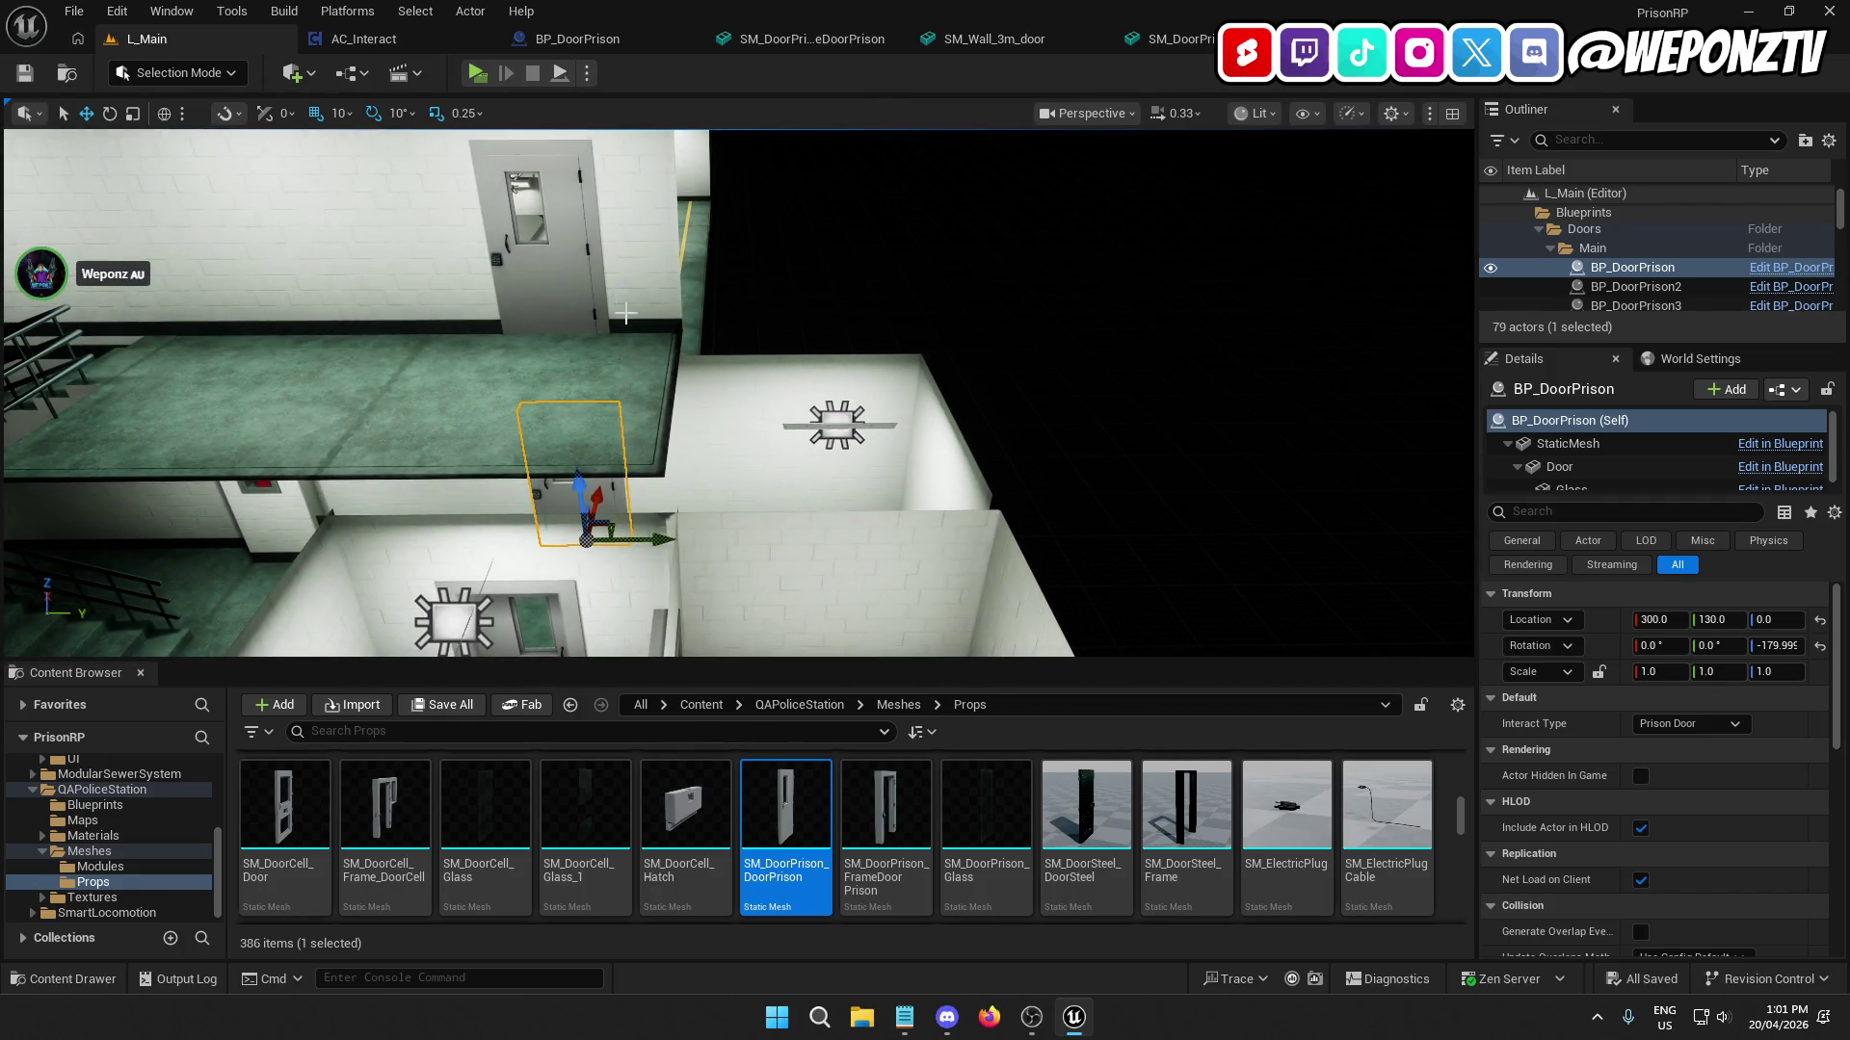
drag(695, 344, 695, 343)
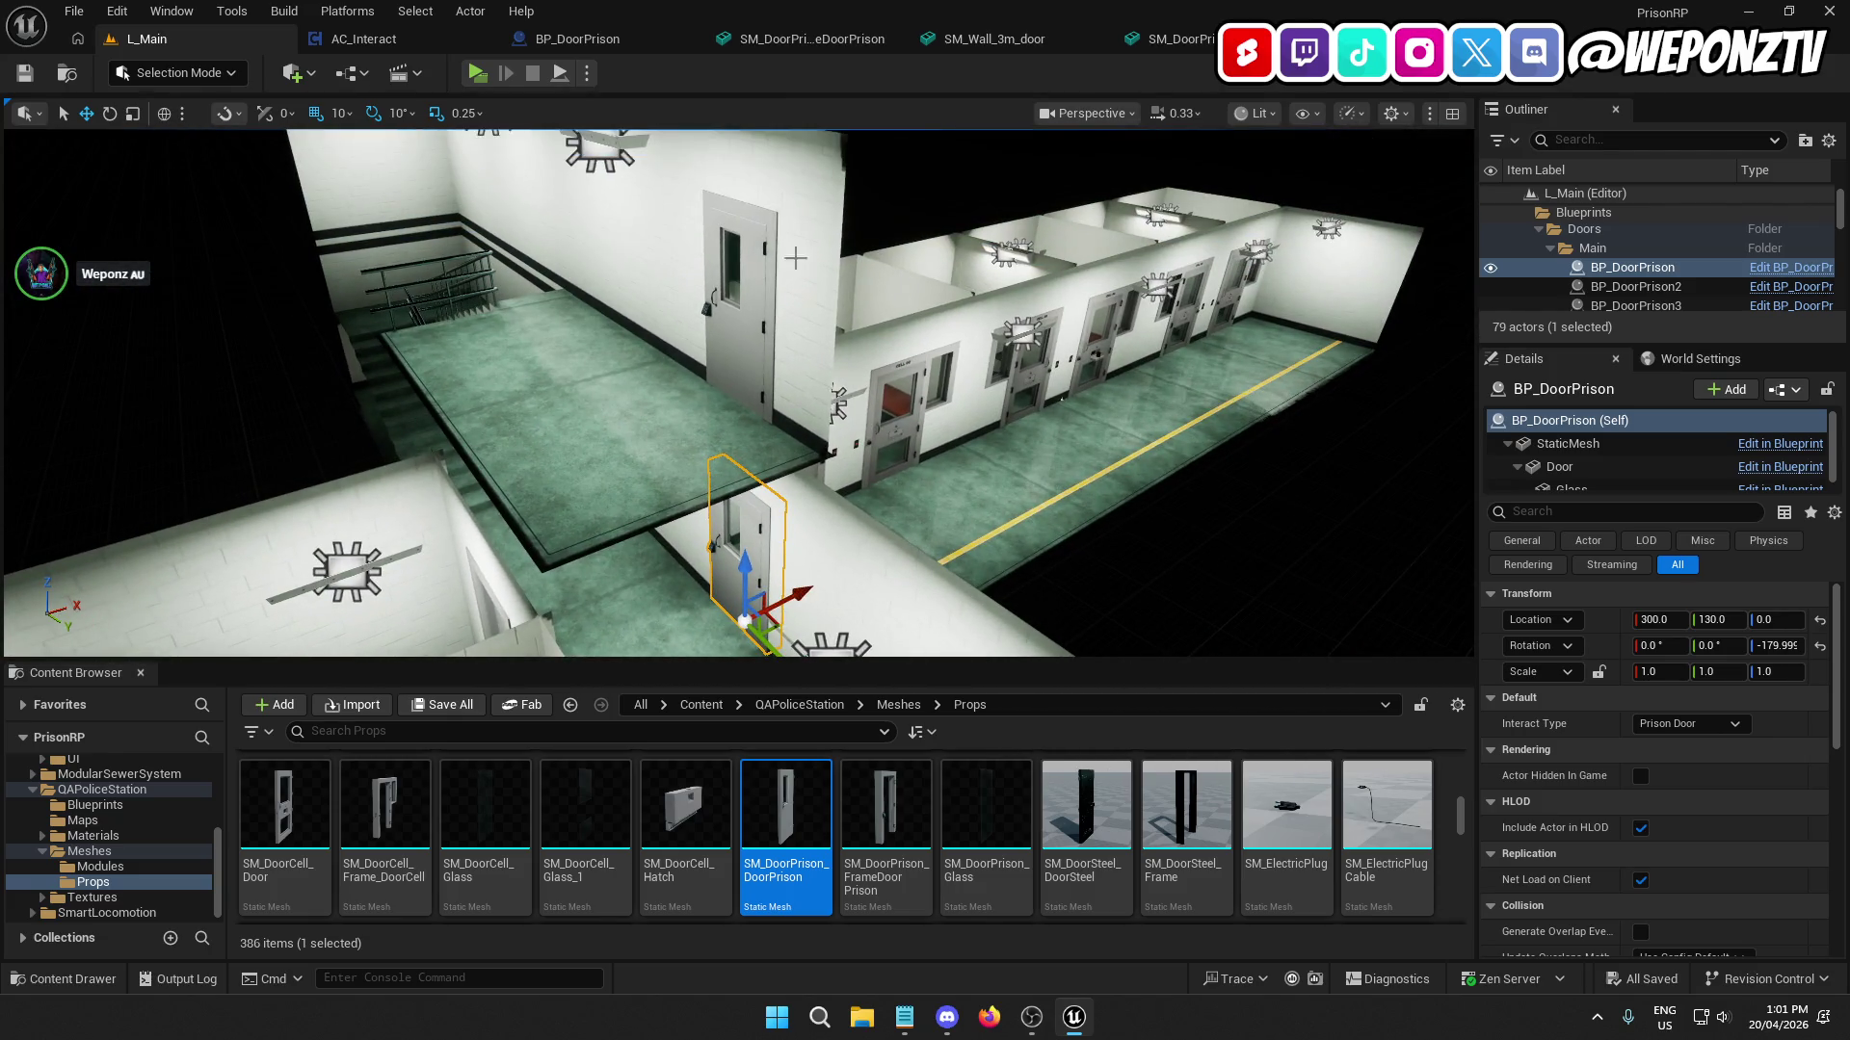
click(701, 706)
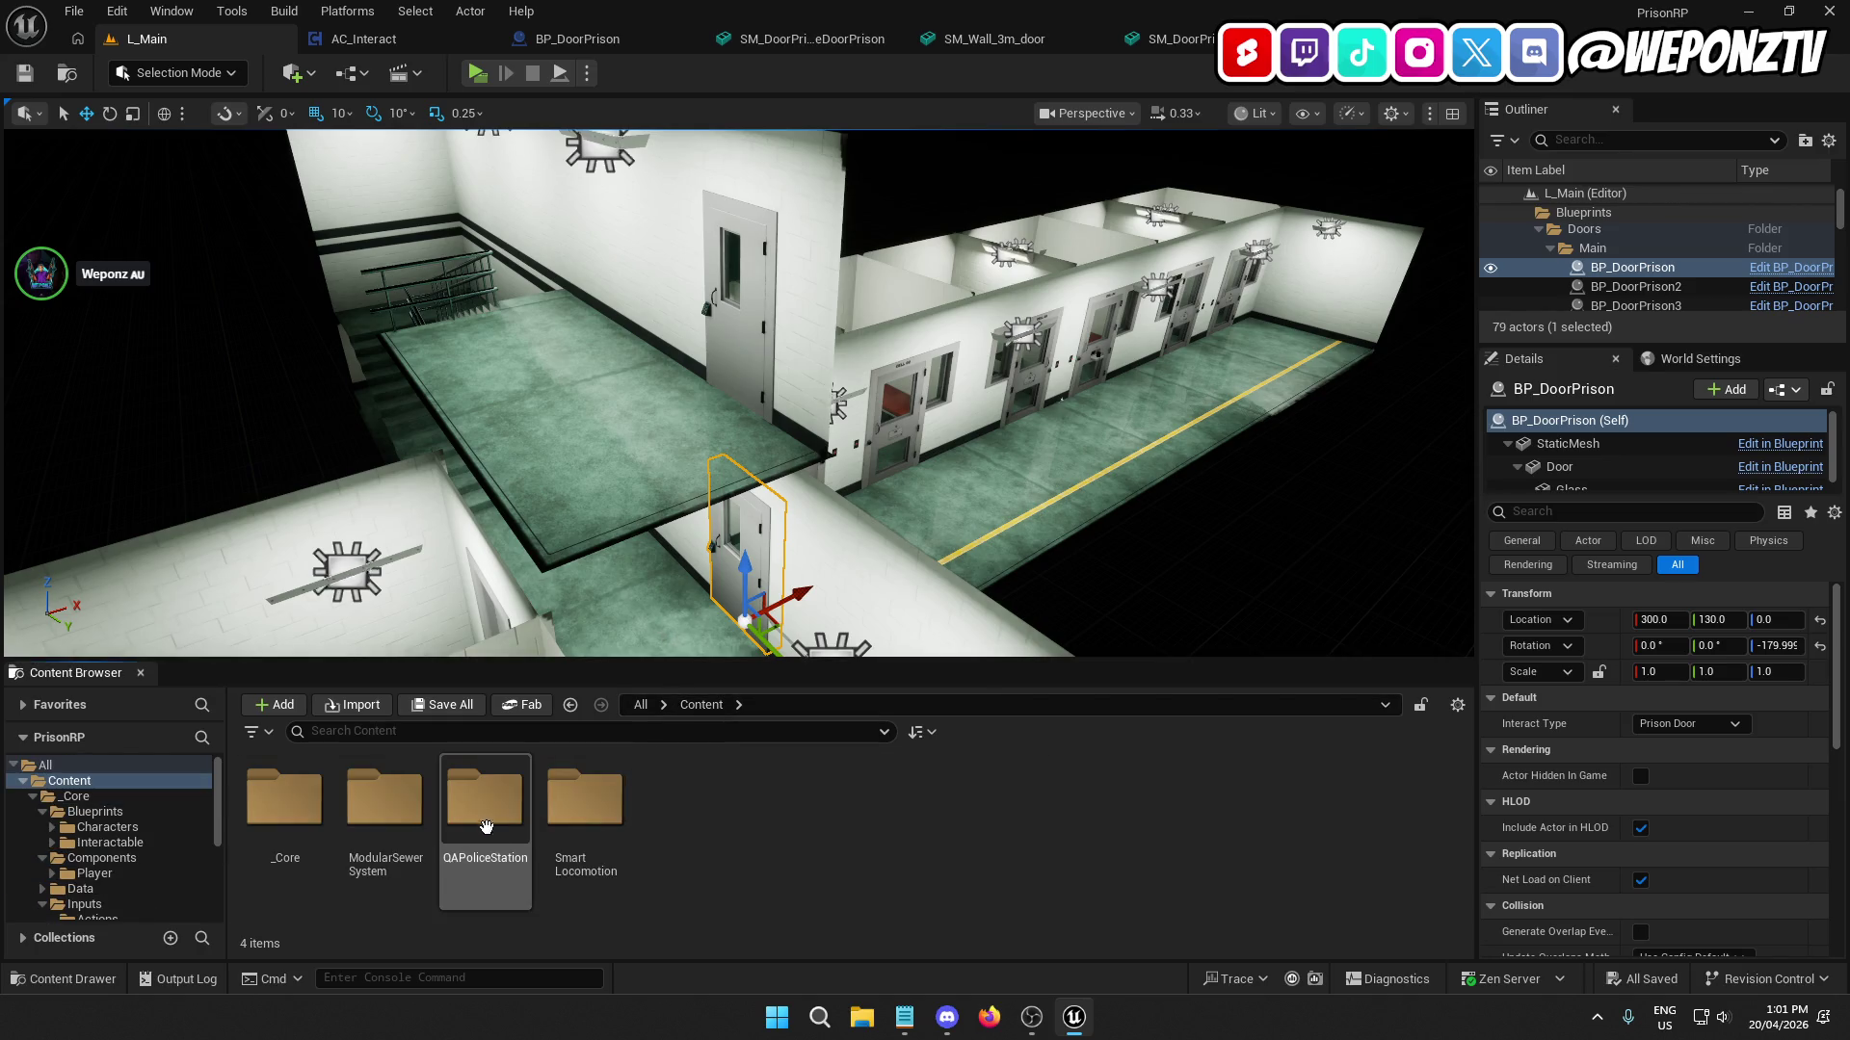
Open the QA_Holding_Cells_B map from QAPoliceStation/Maps and fly through the holding cells.
double_click(470, 812)
double_click(385, 804)
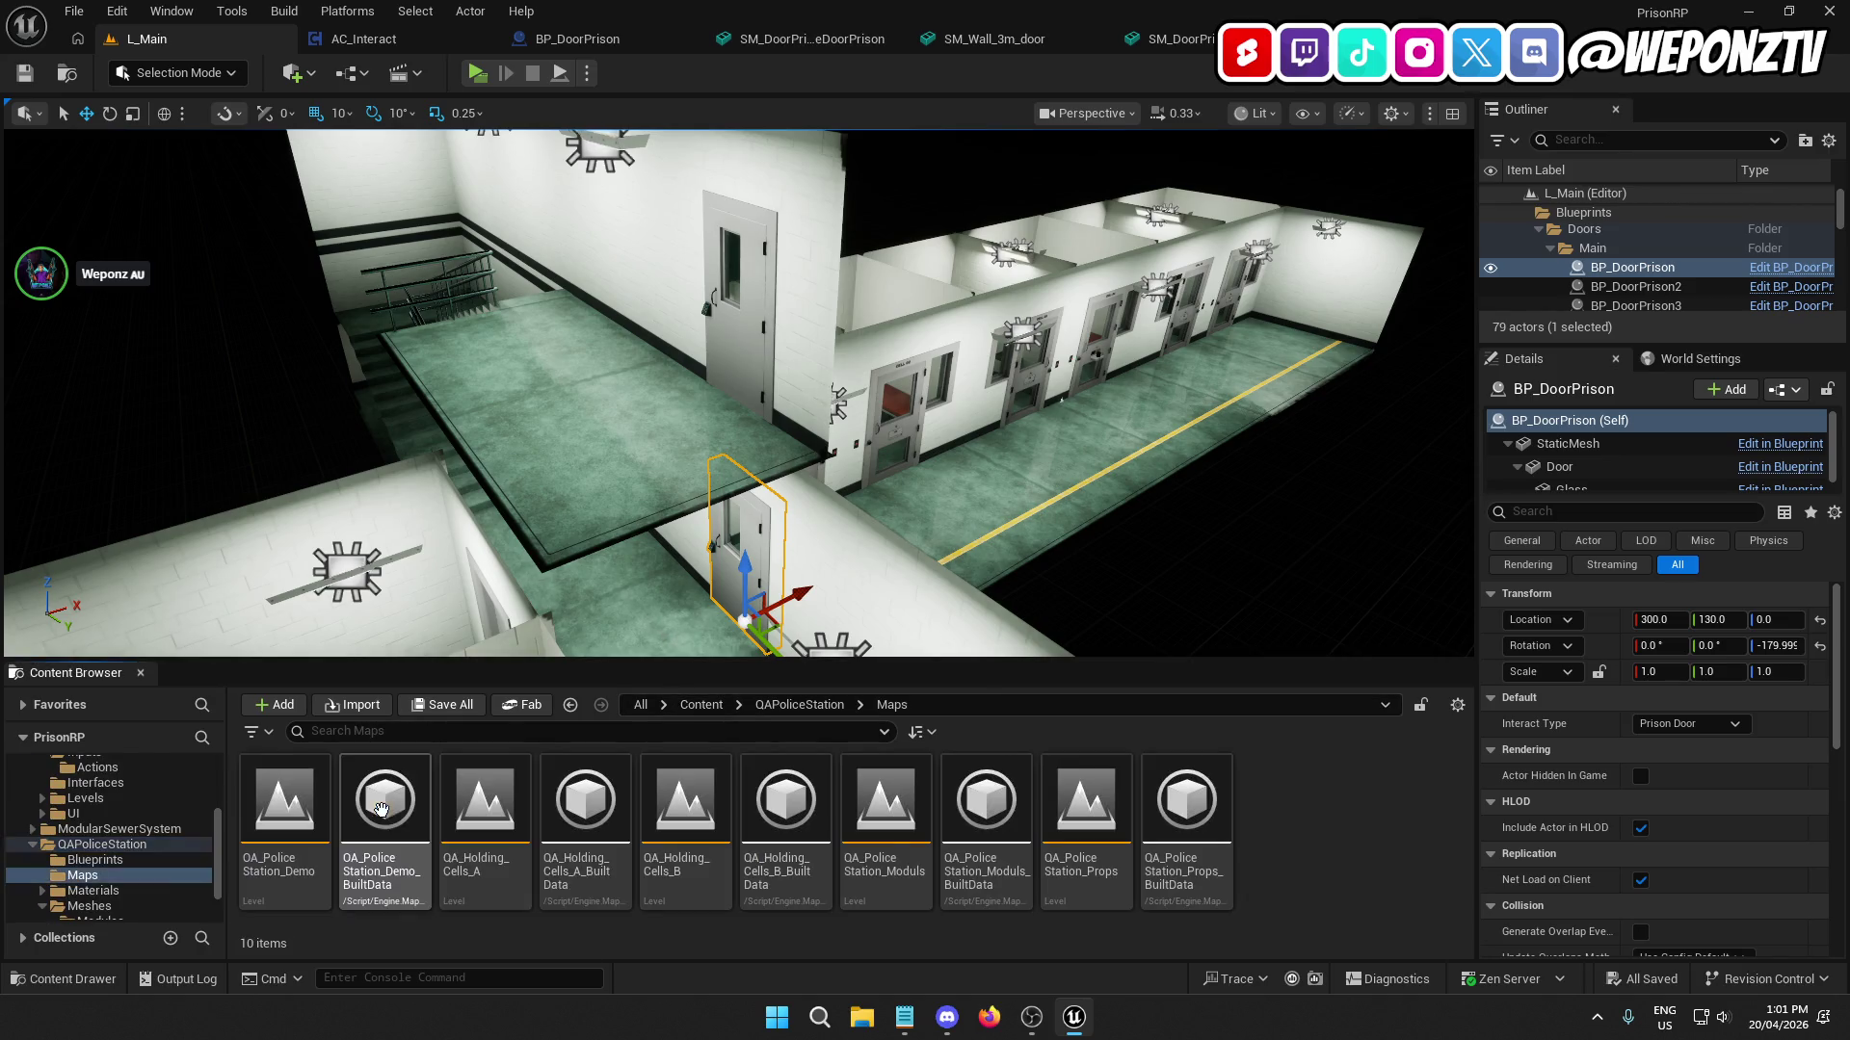
click(690, 838)
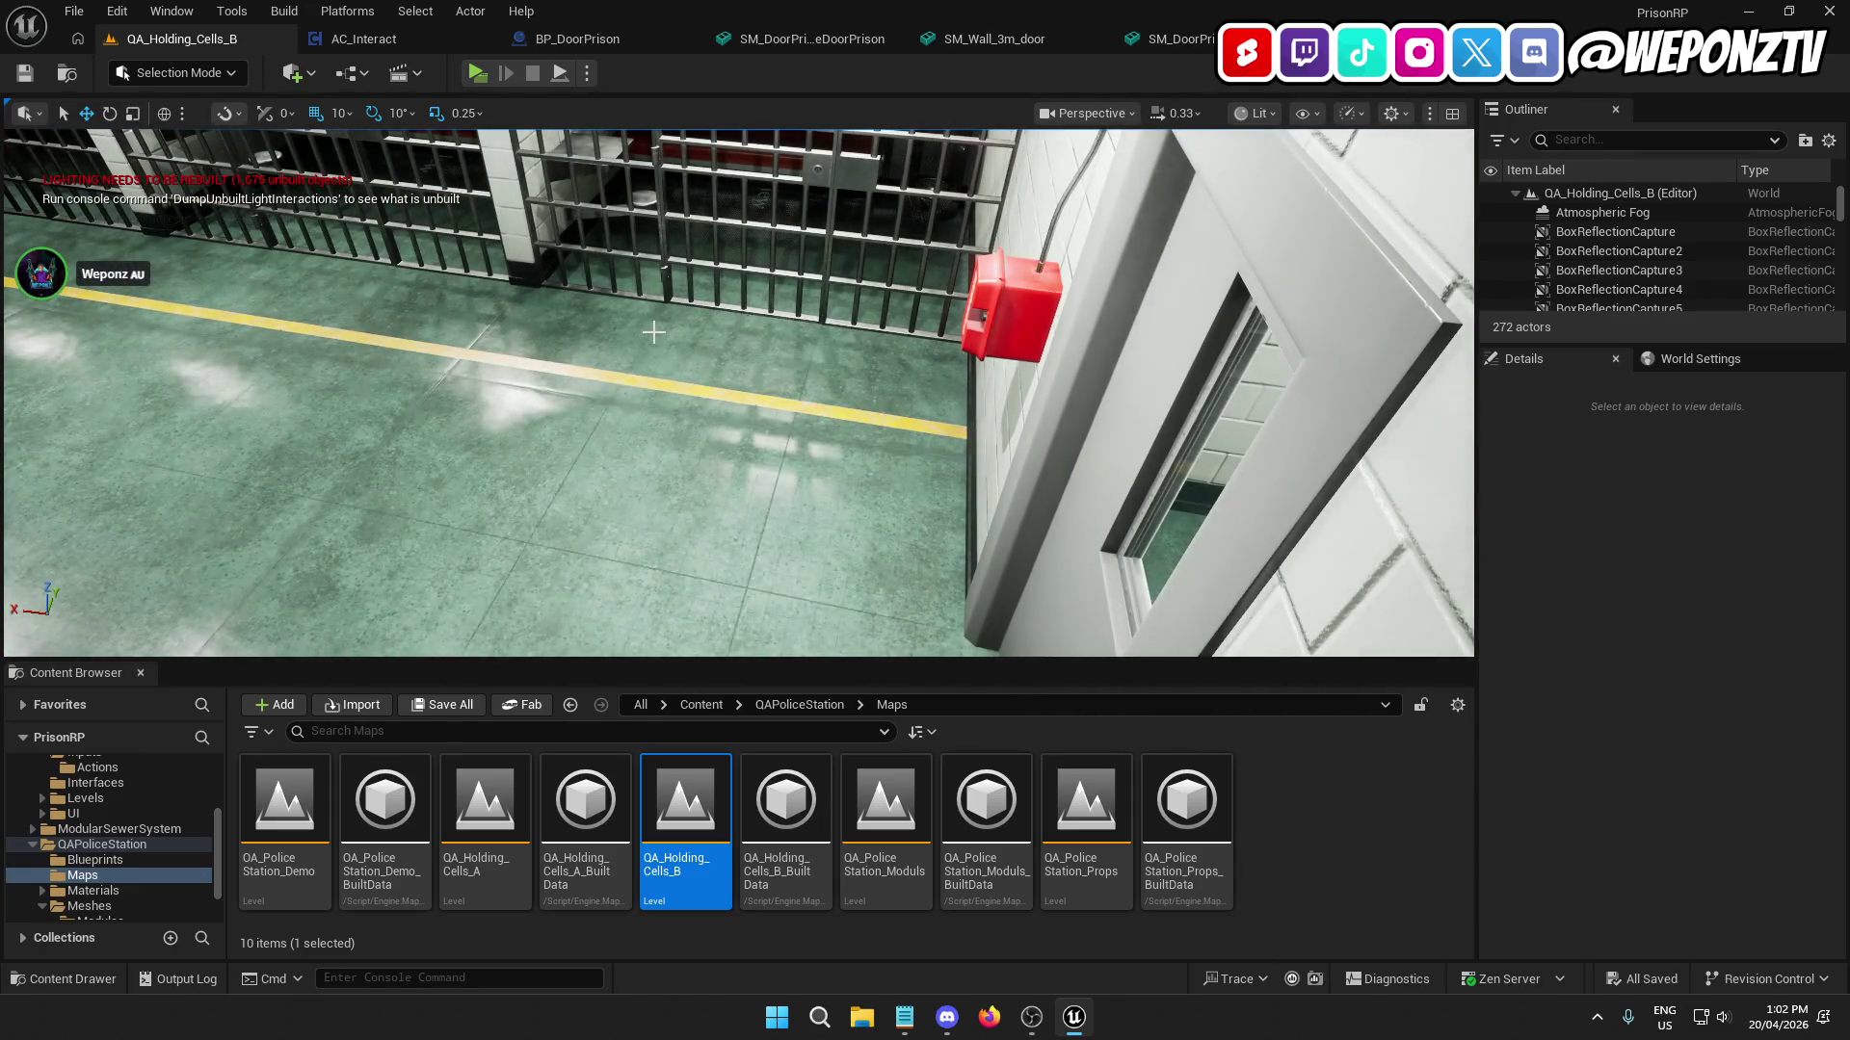
mouse_move(653, 332)
mouse_down()
mouse_move(665, 308)
mouse_move(674, 347)
mouse_move(679, 289)
mouse_move(924, 314)
mouse_up()
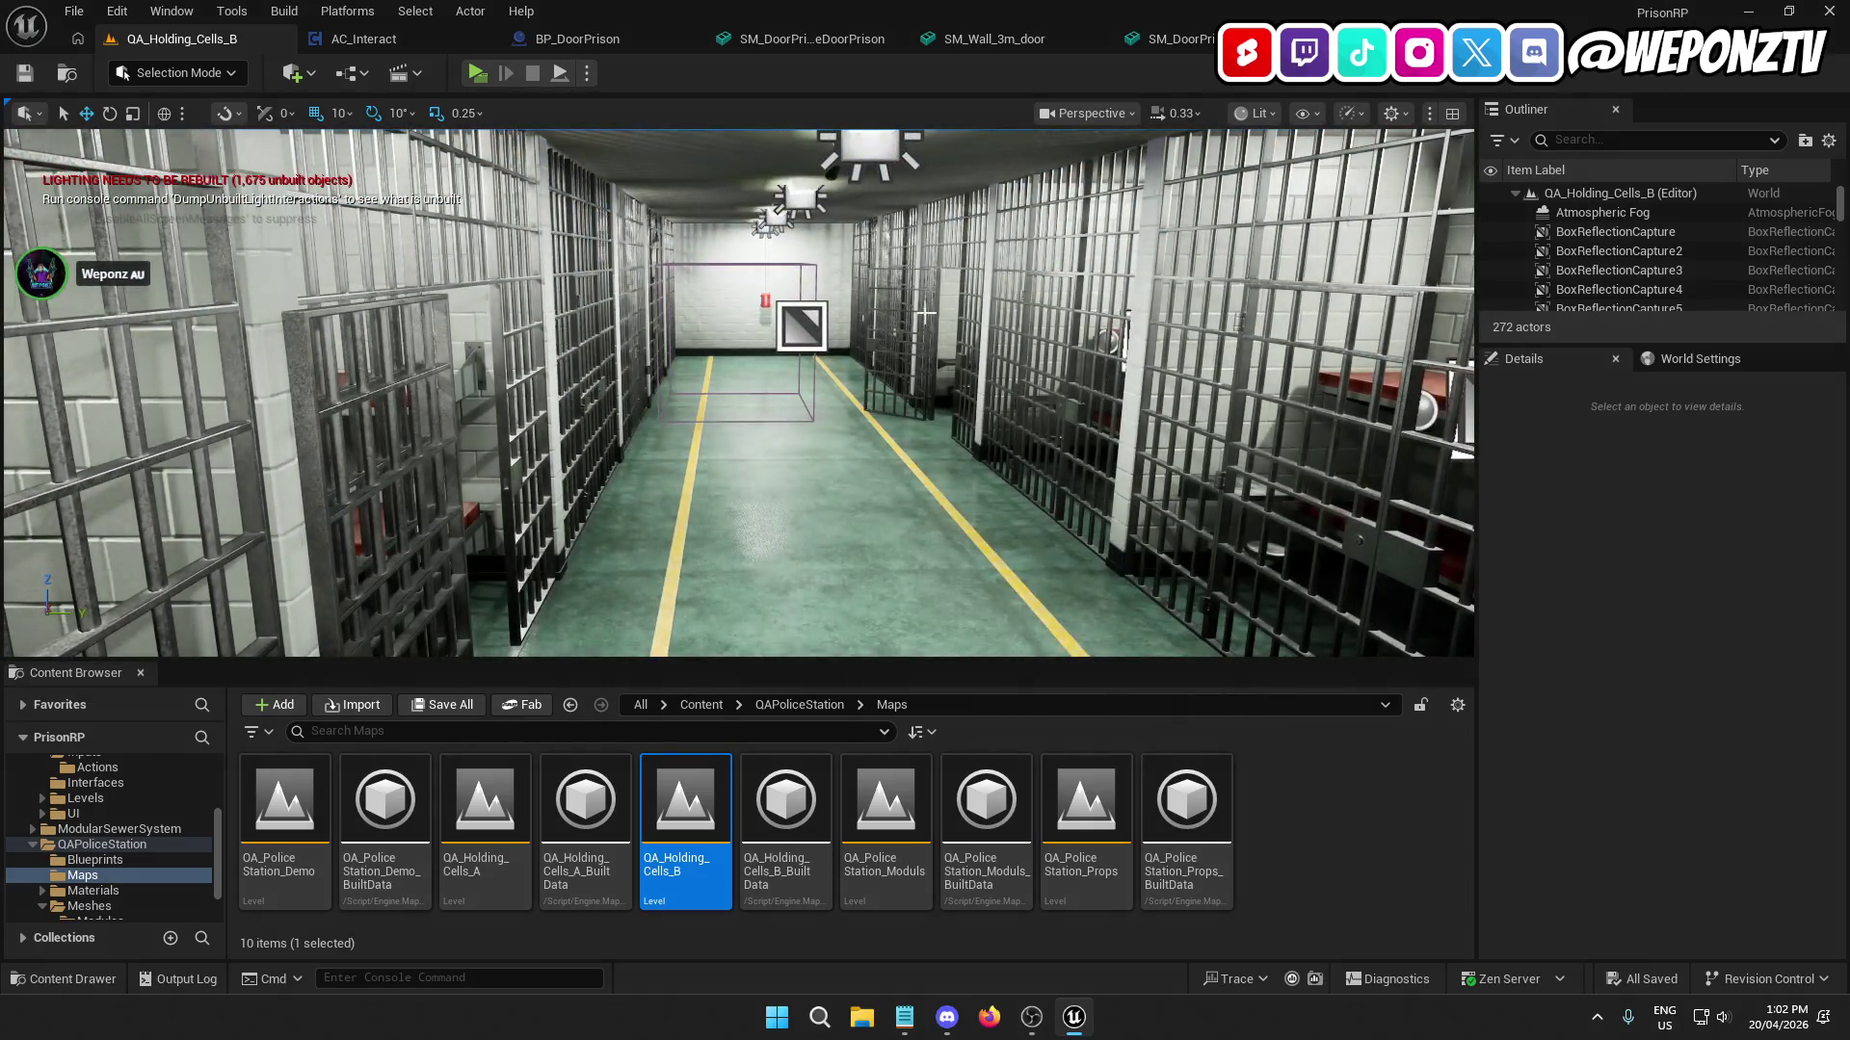
mouse_move(851, 373)
mouse_down()
mouse_move(993, 390)
mouse_move(829, 390)
mouse_move(742, 280)
mouse_up()
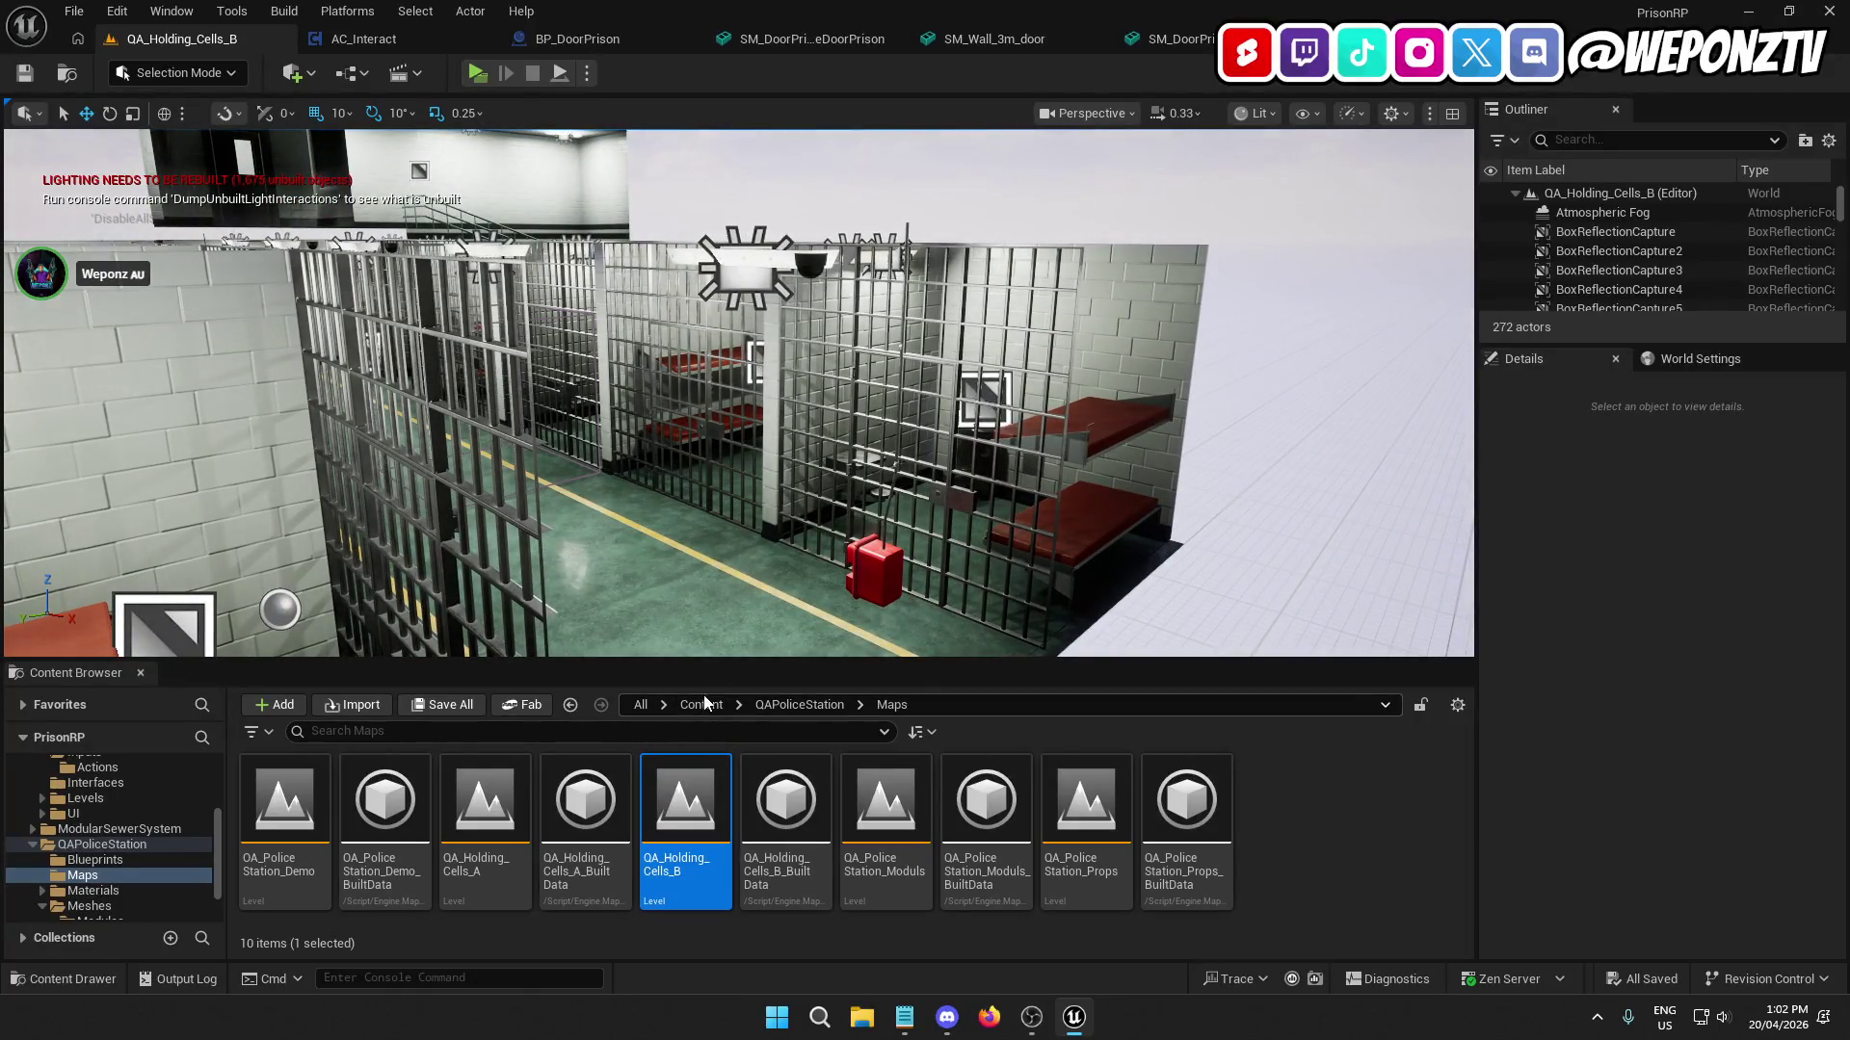
Reopen L_Main from /Game/_Core/Levels.
click(870, 704)
text(/Game)
key(Return)
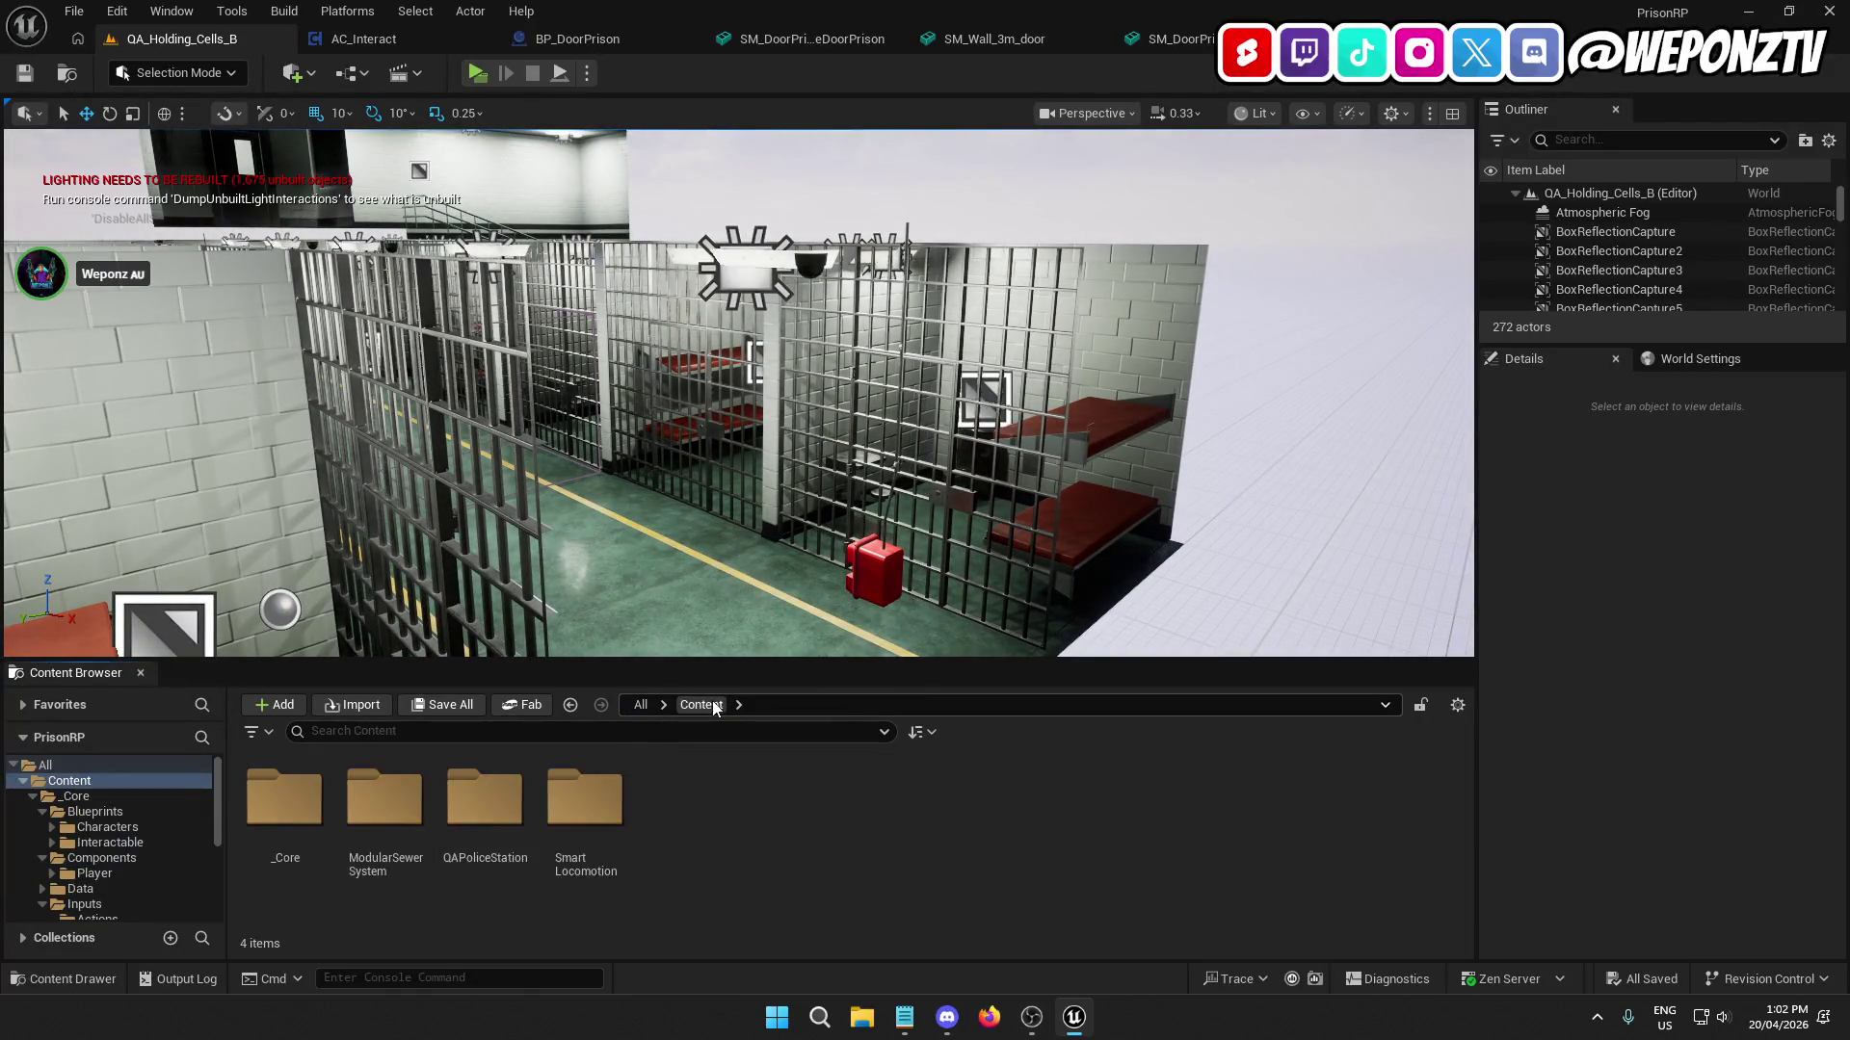
click(294, 789)
double_click(294, 790)
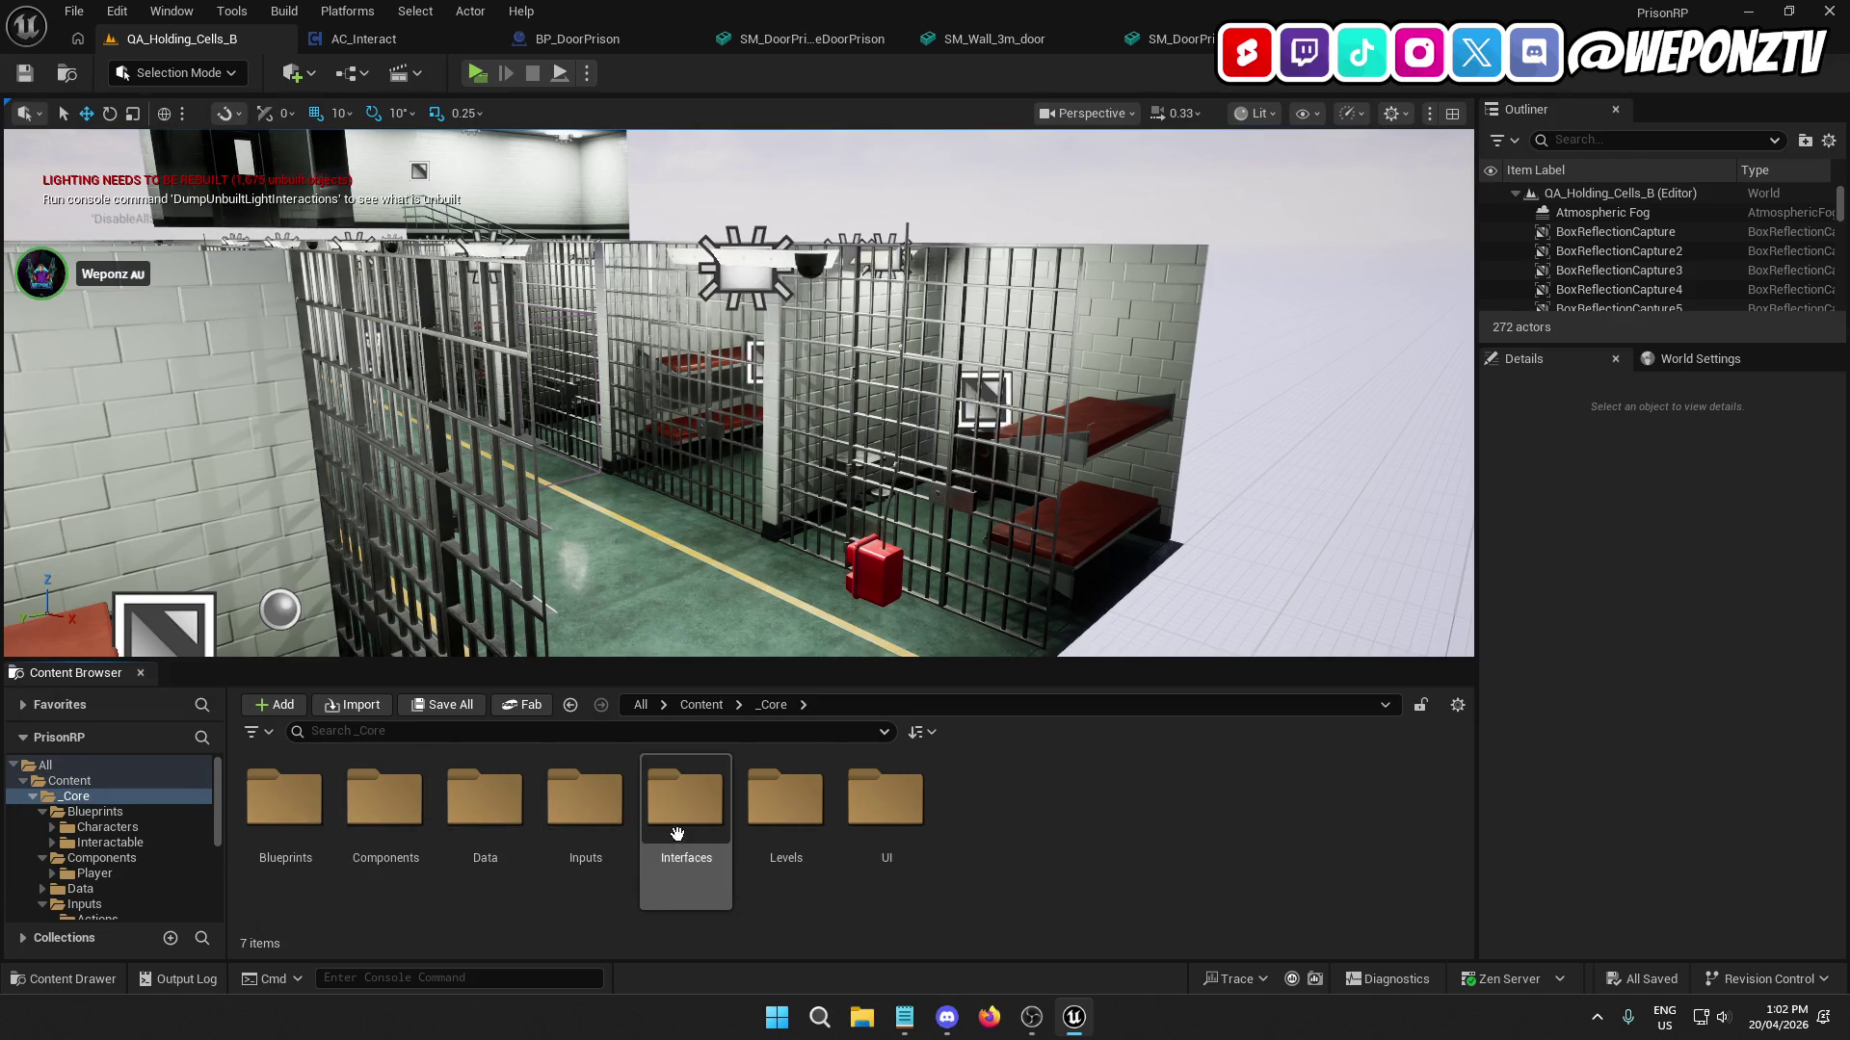
double_click(759, 821)
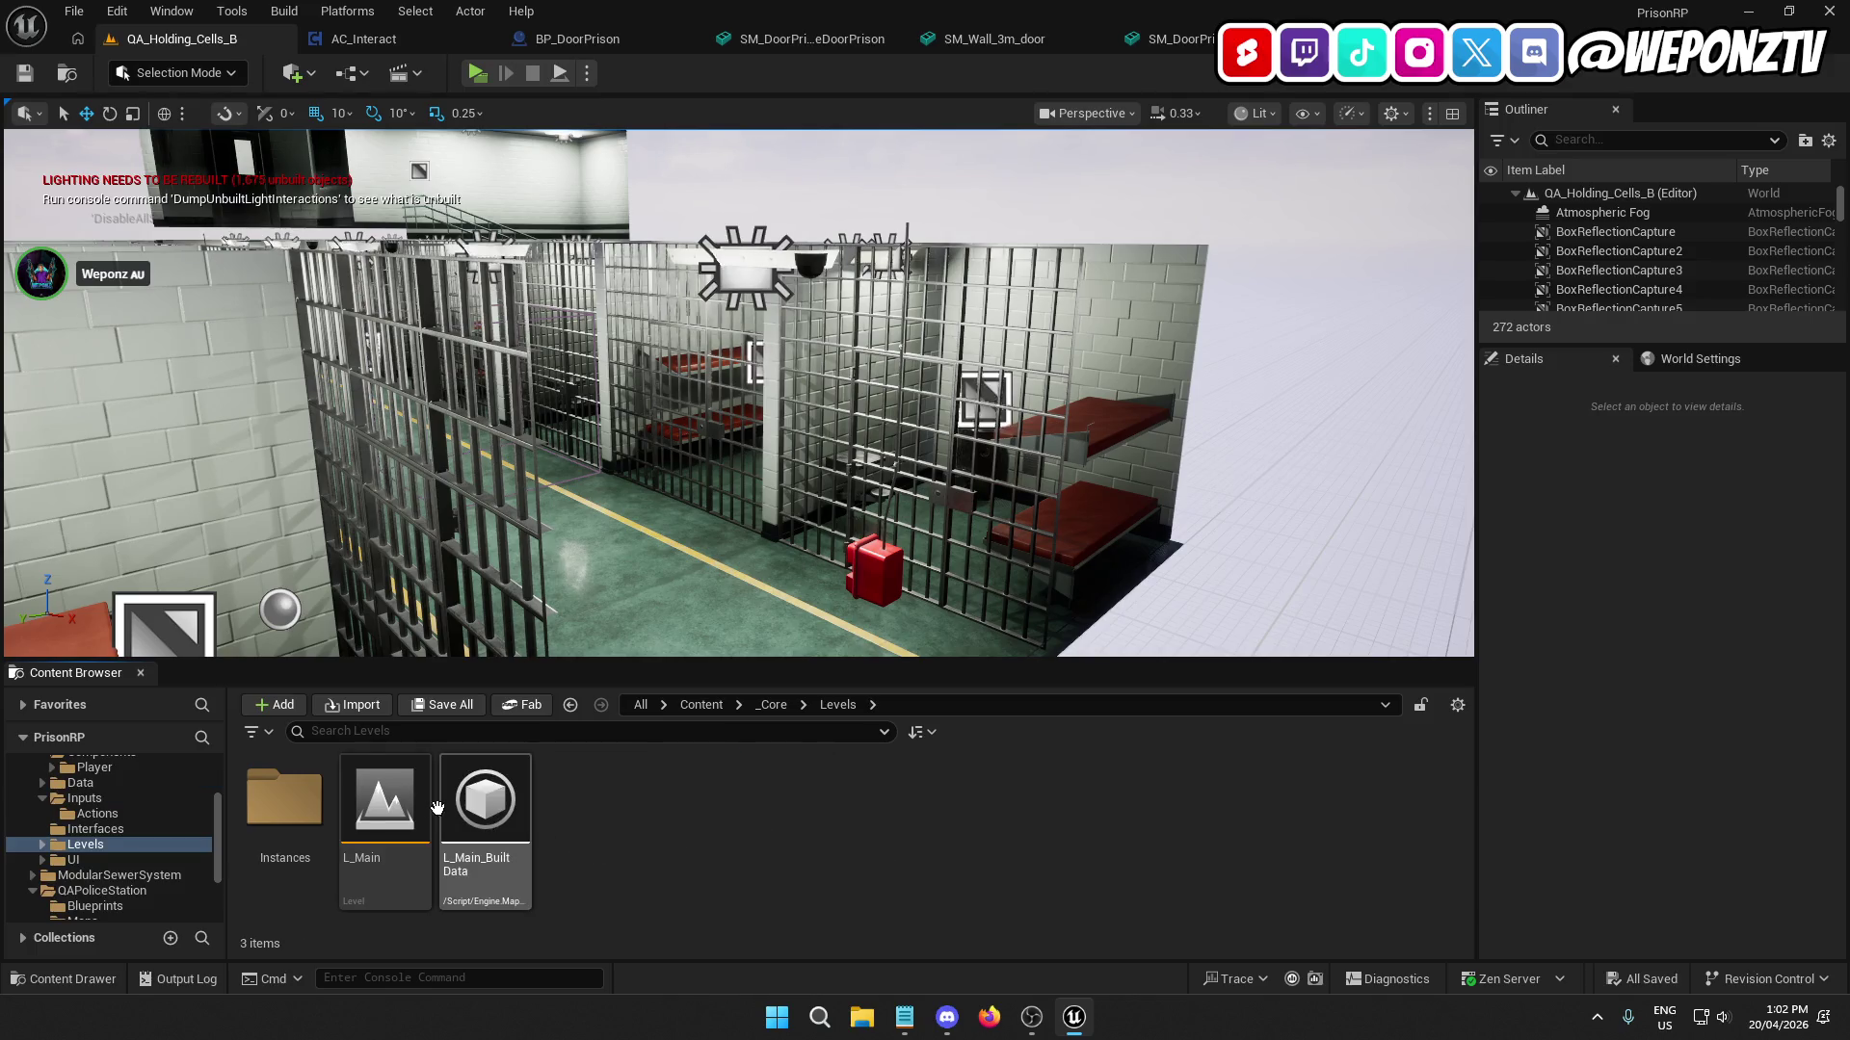
double_click(411, 806)
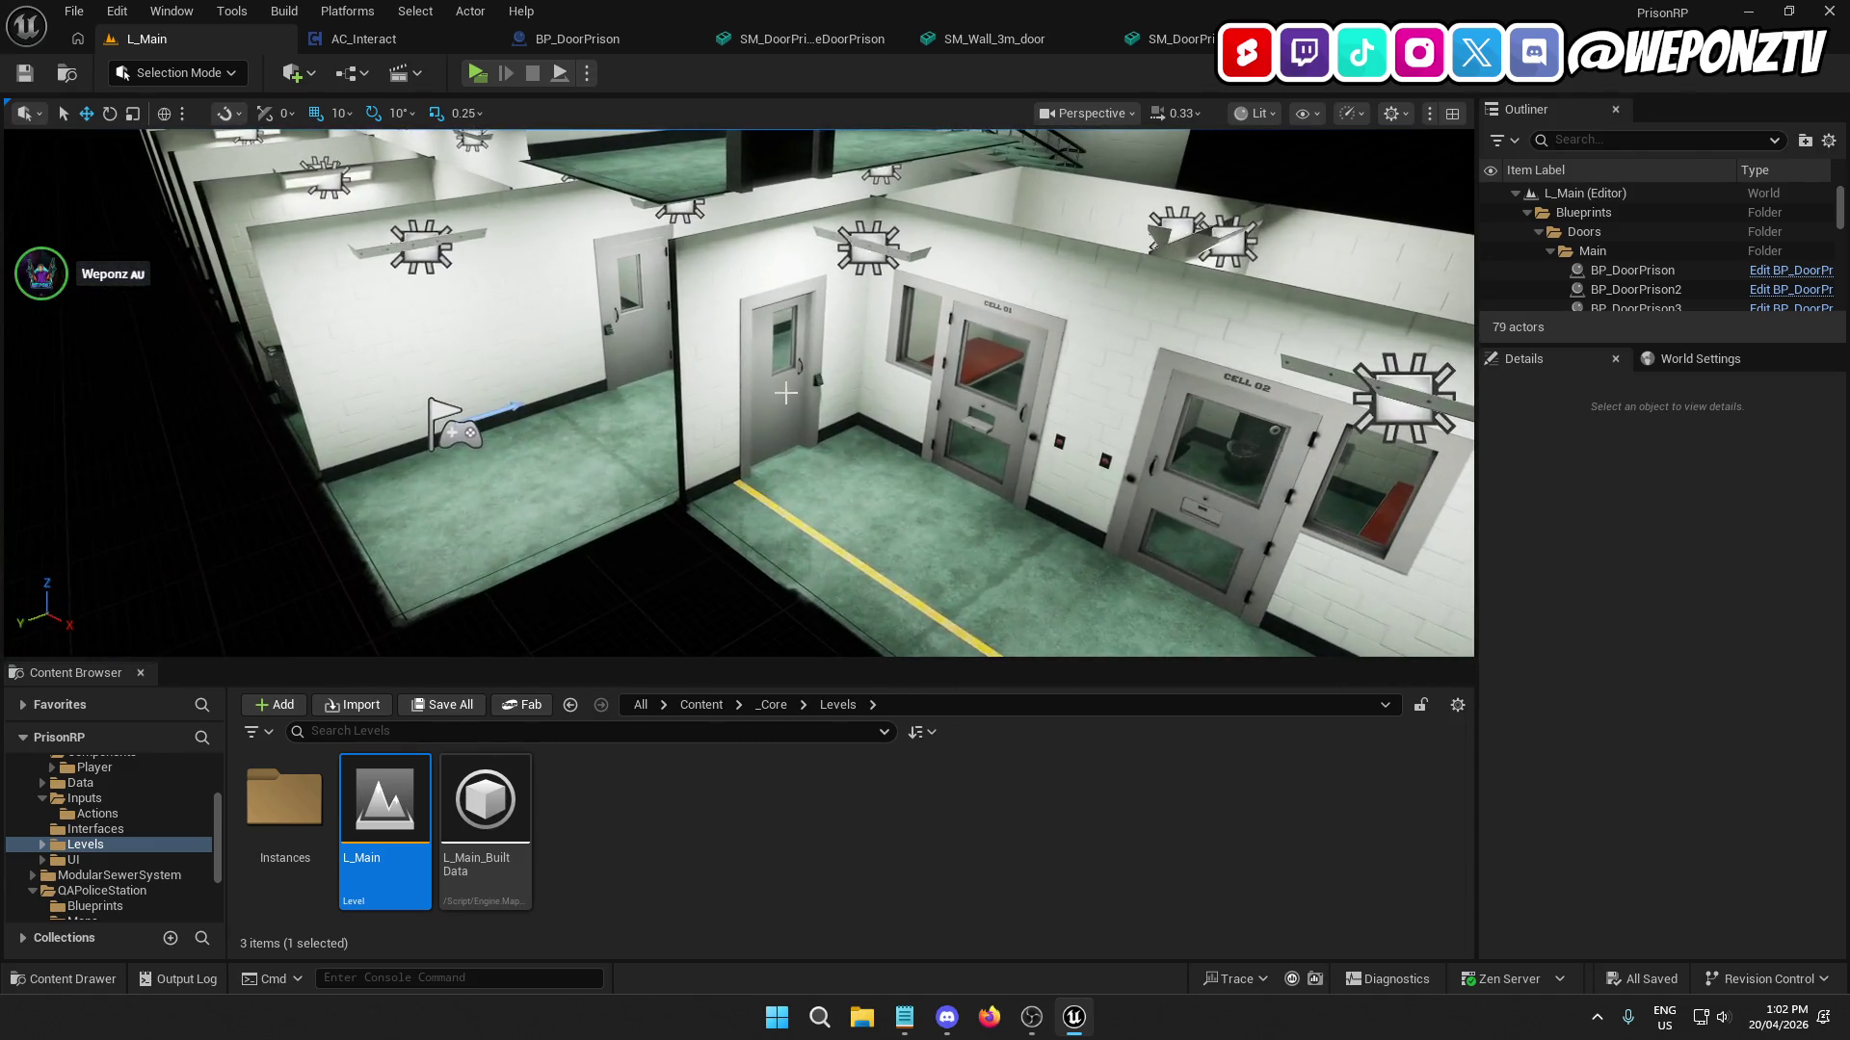
click(569, 38)
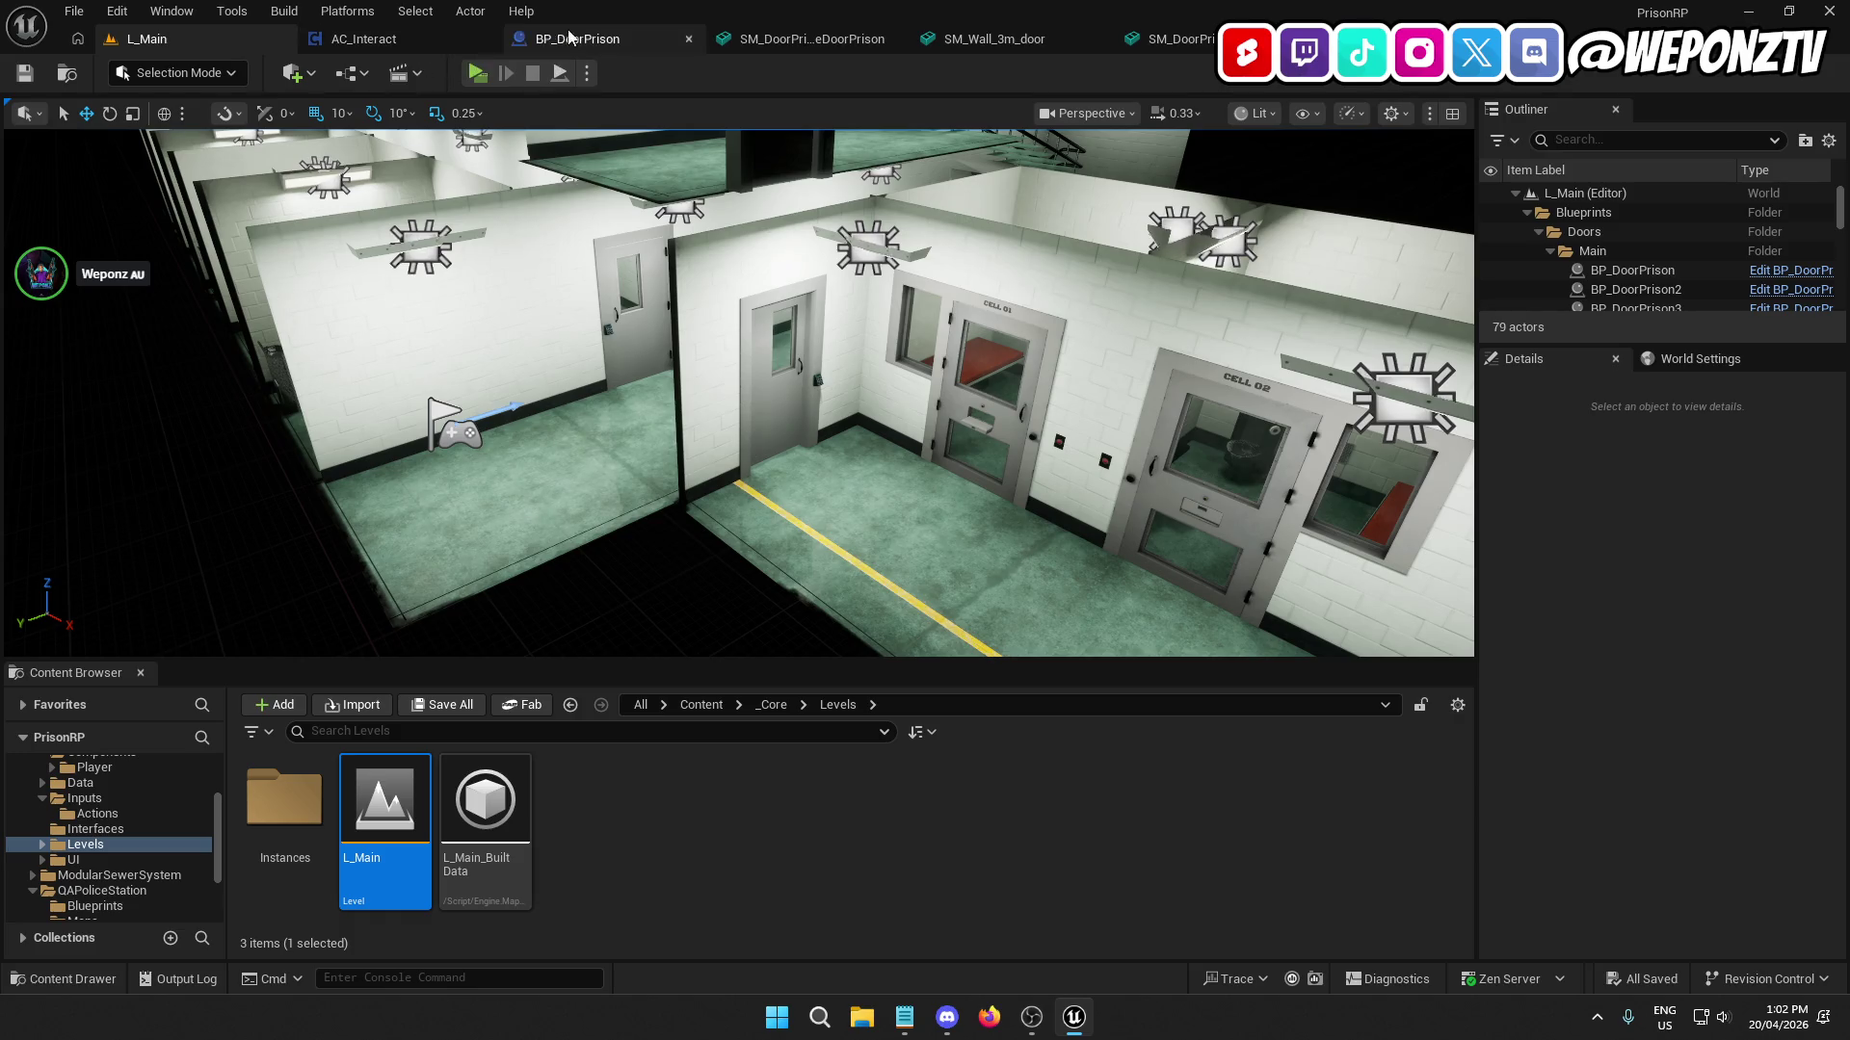
Select the door frame StaticMesh component in BP_DoorPrison and review its Collision settings.
click(162, 194)
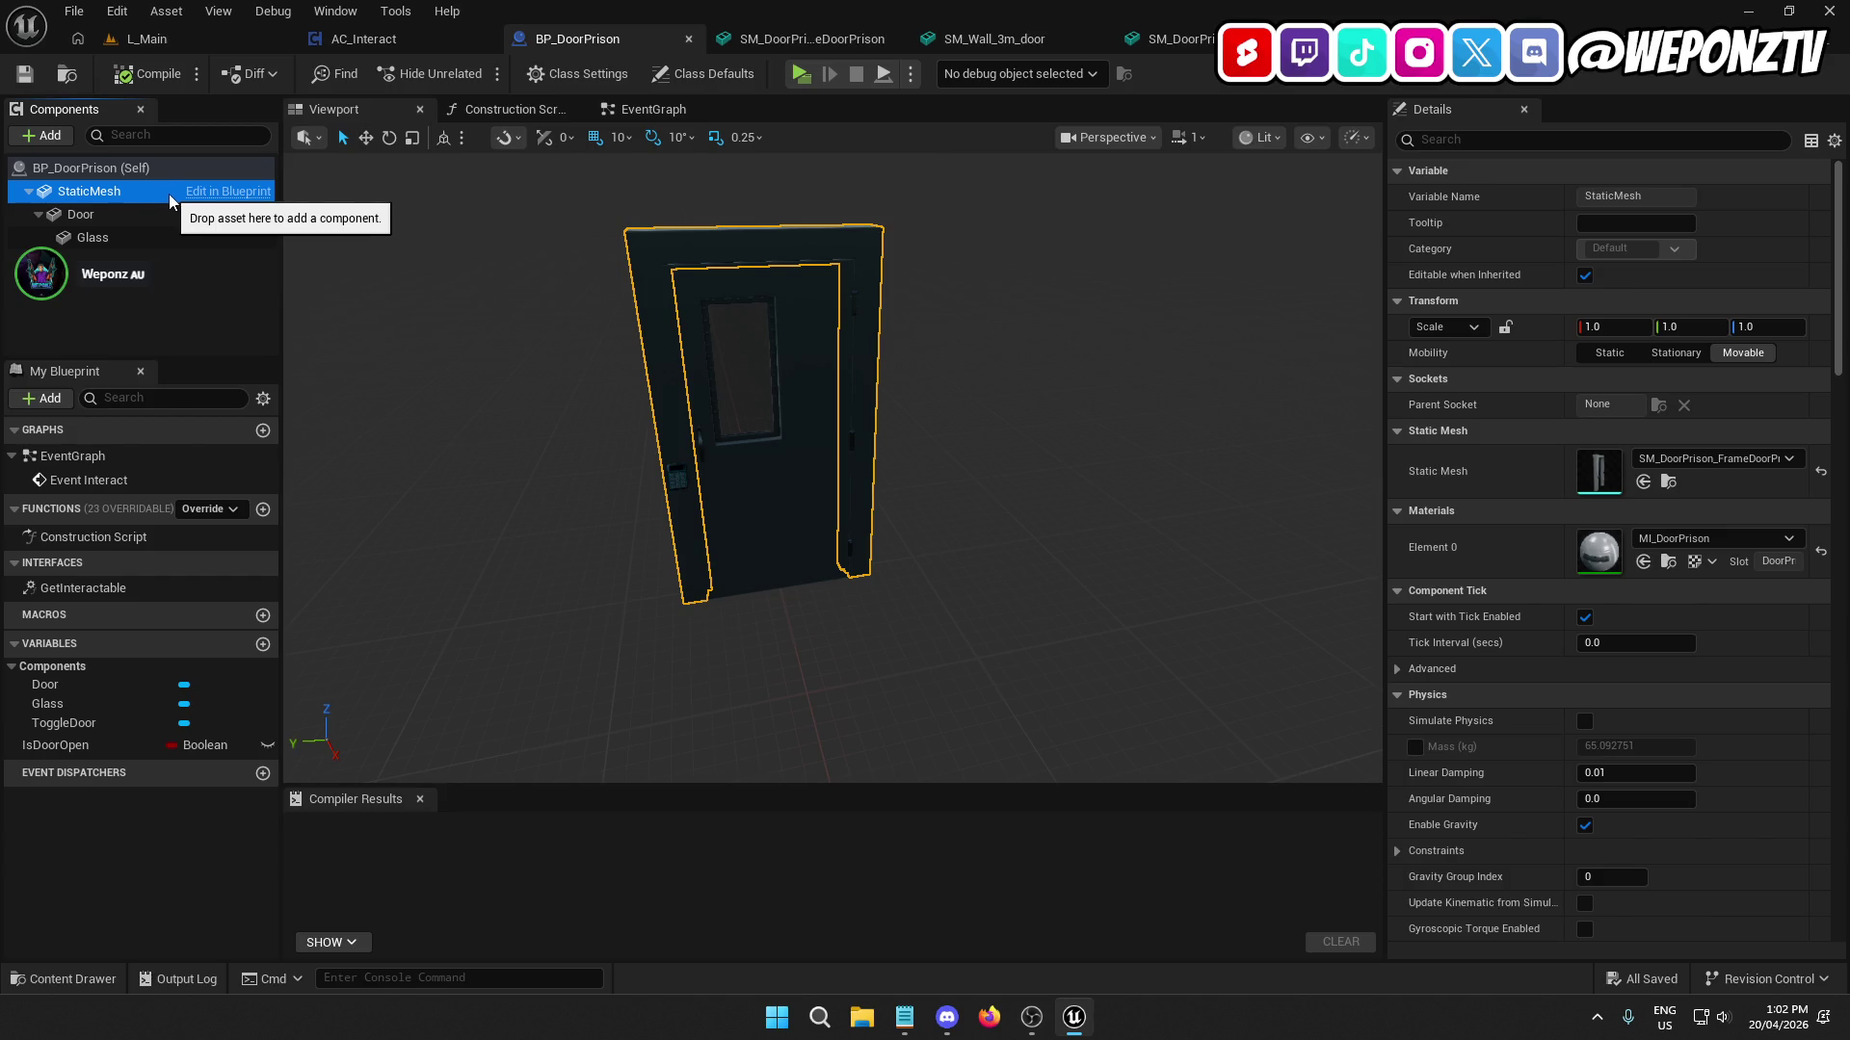
scroll(1489, 495, down, 10)
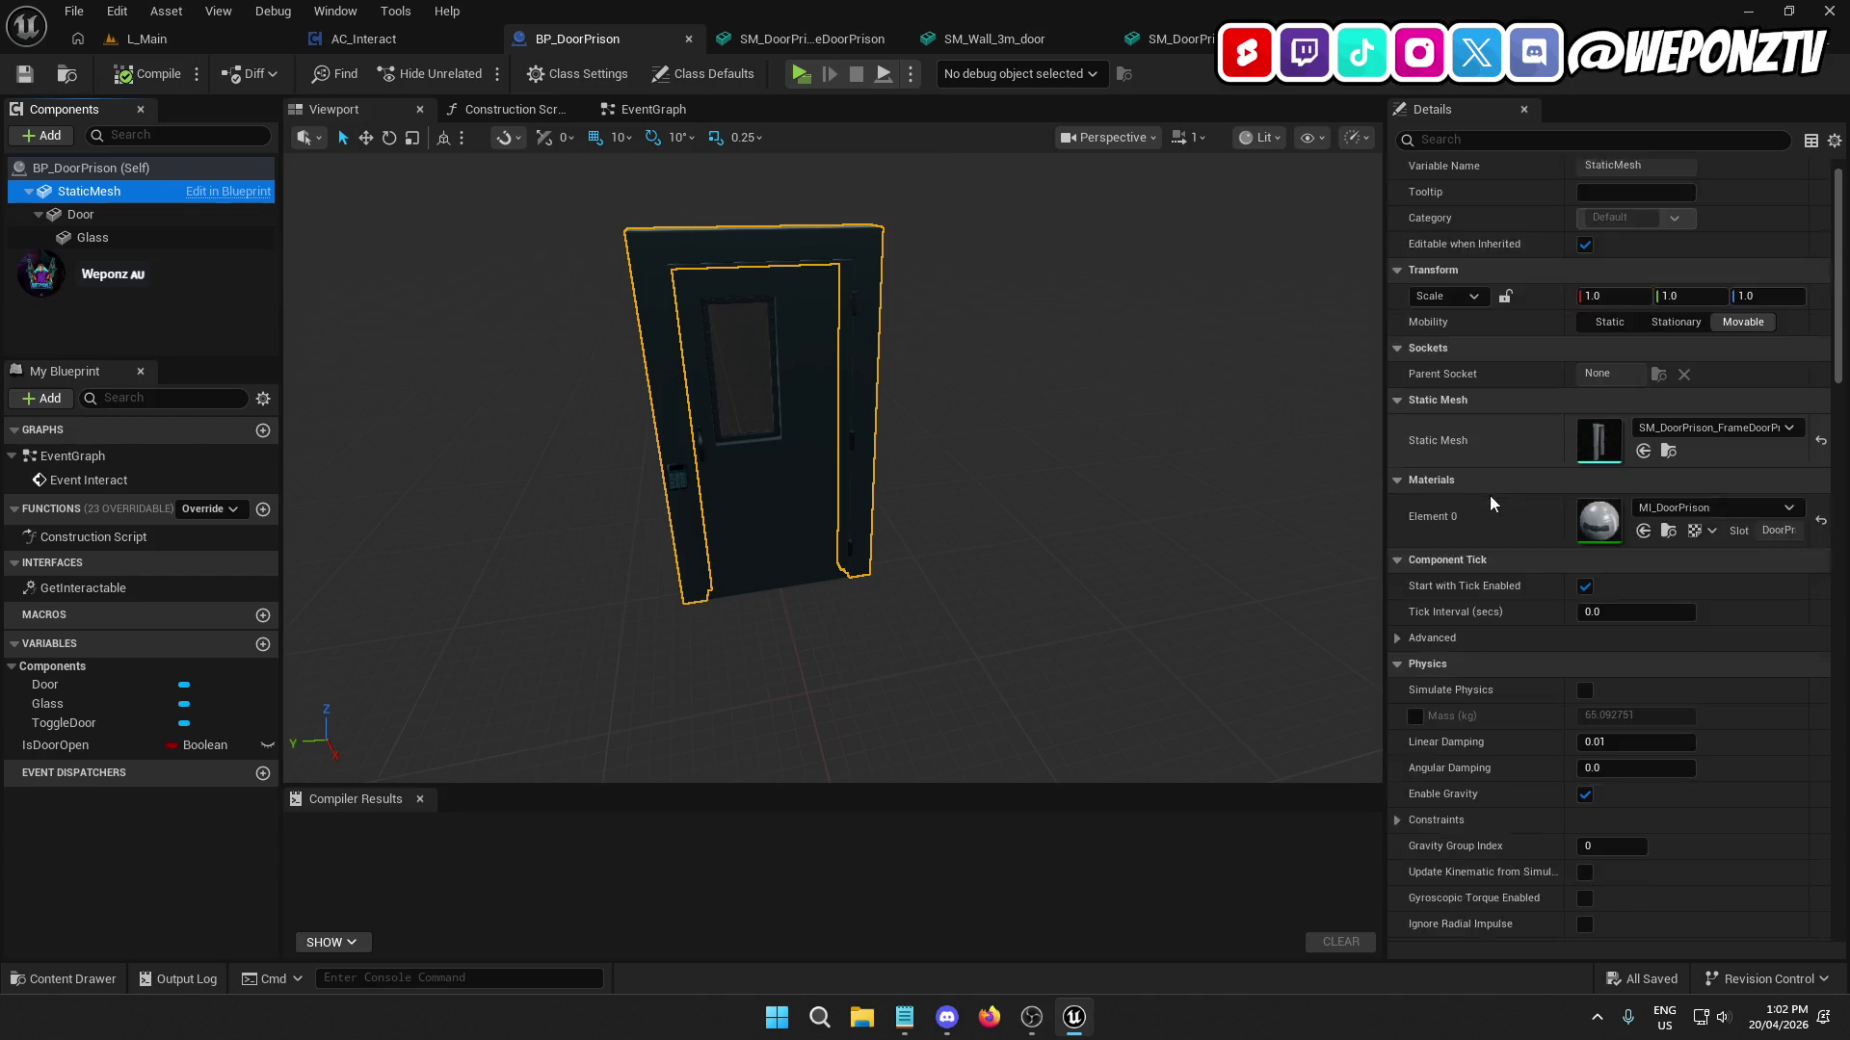
scroll(1474, 490, down, 10)
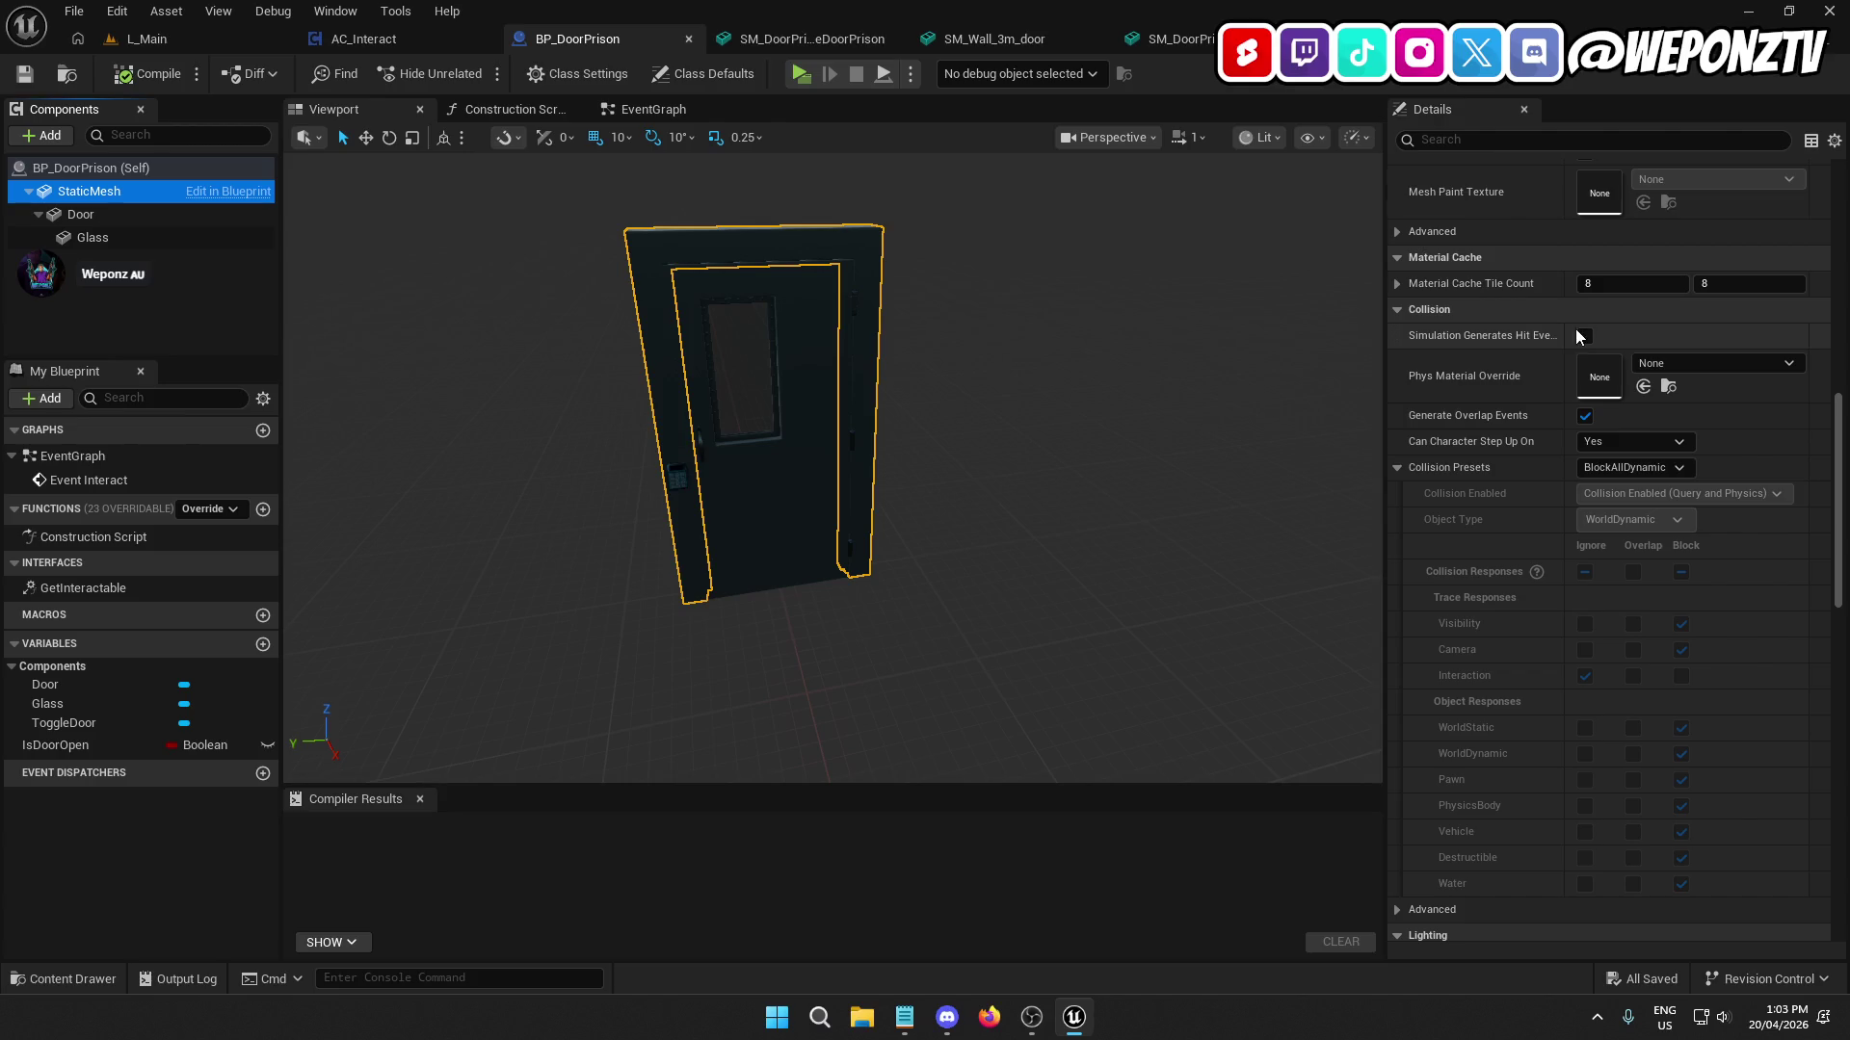
mouse_move(724, 341)
mouse_down()
mouse_move(723, 414)
mouse_move(723, 341)
mouse_move(776, 392)
mouse_up()
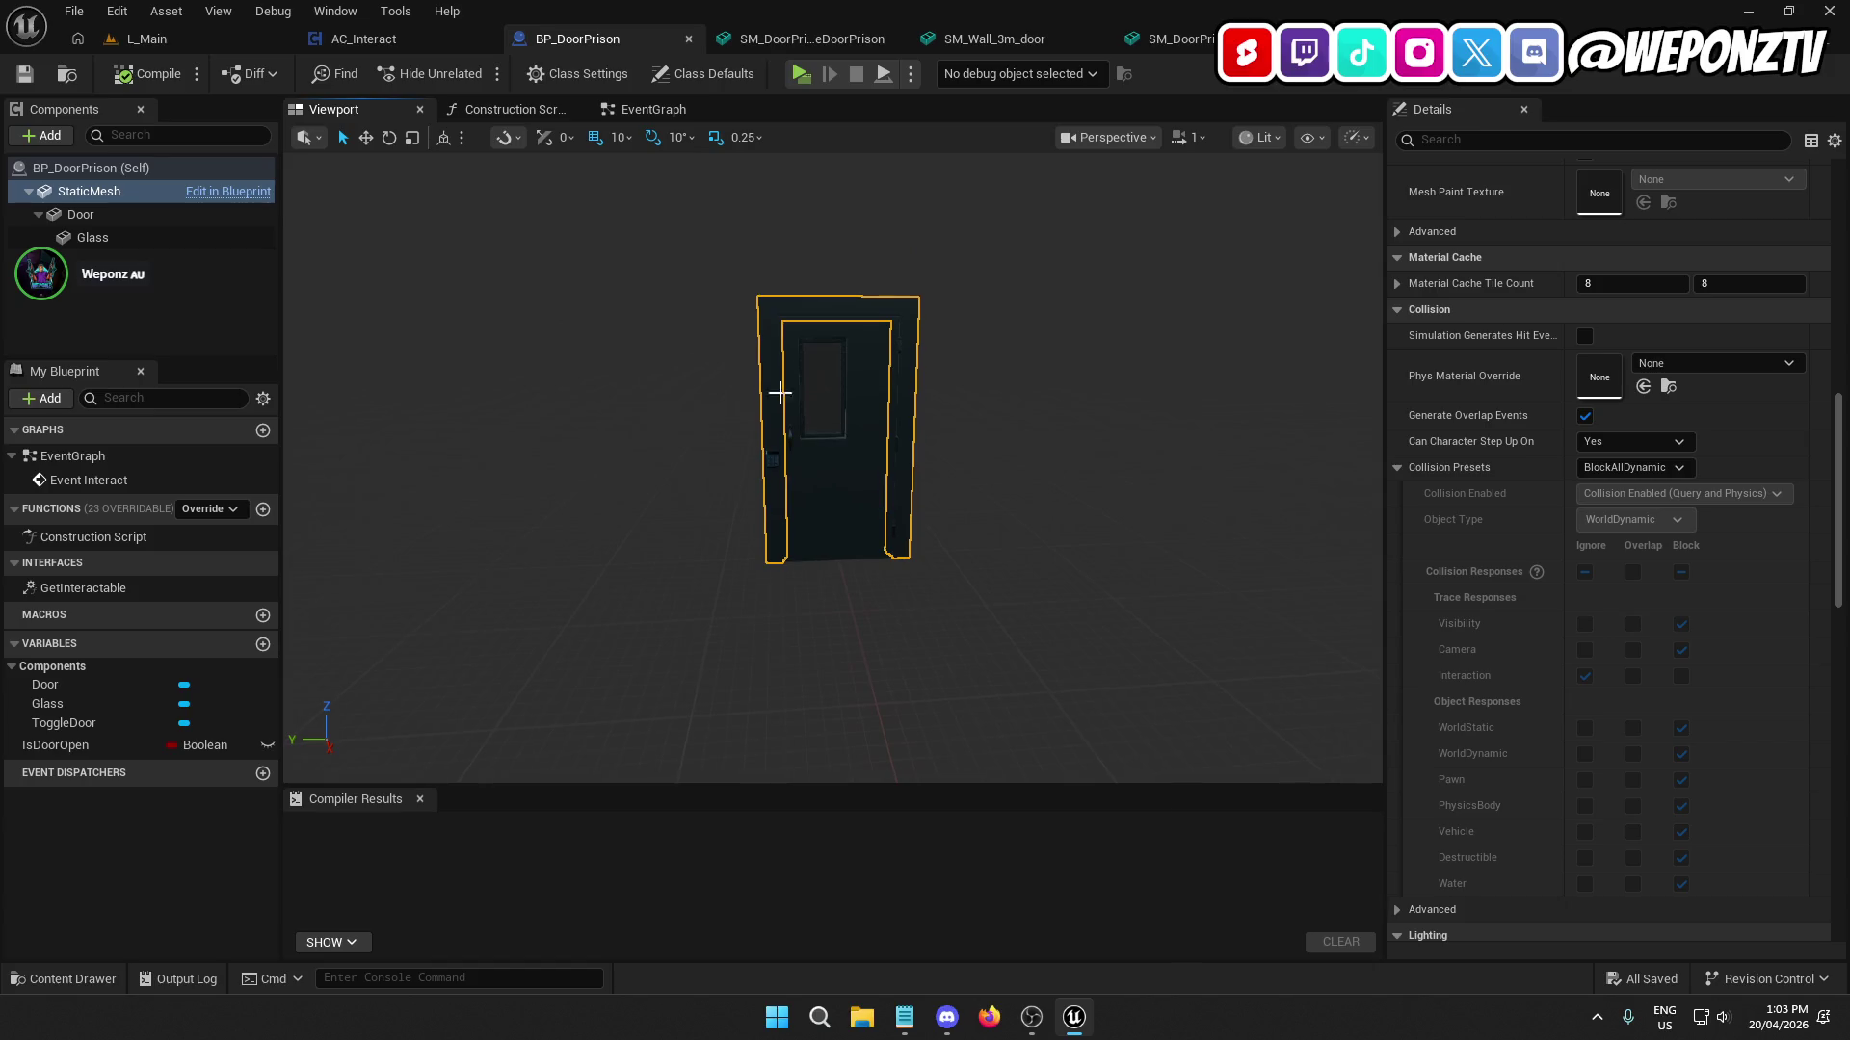
mouse_move(102, 215)
mouse_down()
mouse_move(101, 168)
mouse_move(103, 210)
mouse_move(106, 183)
mouse_up()
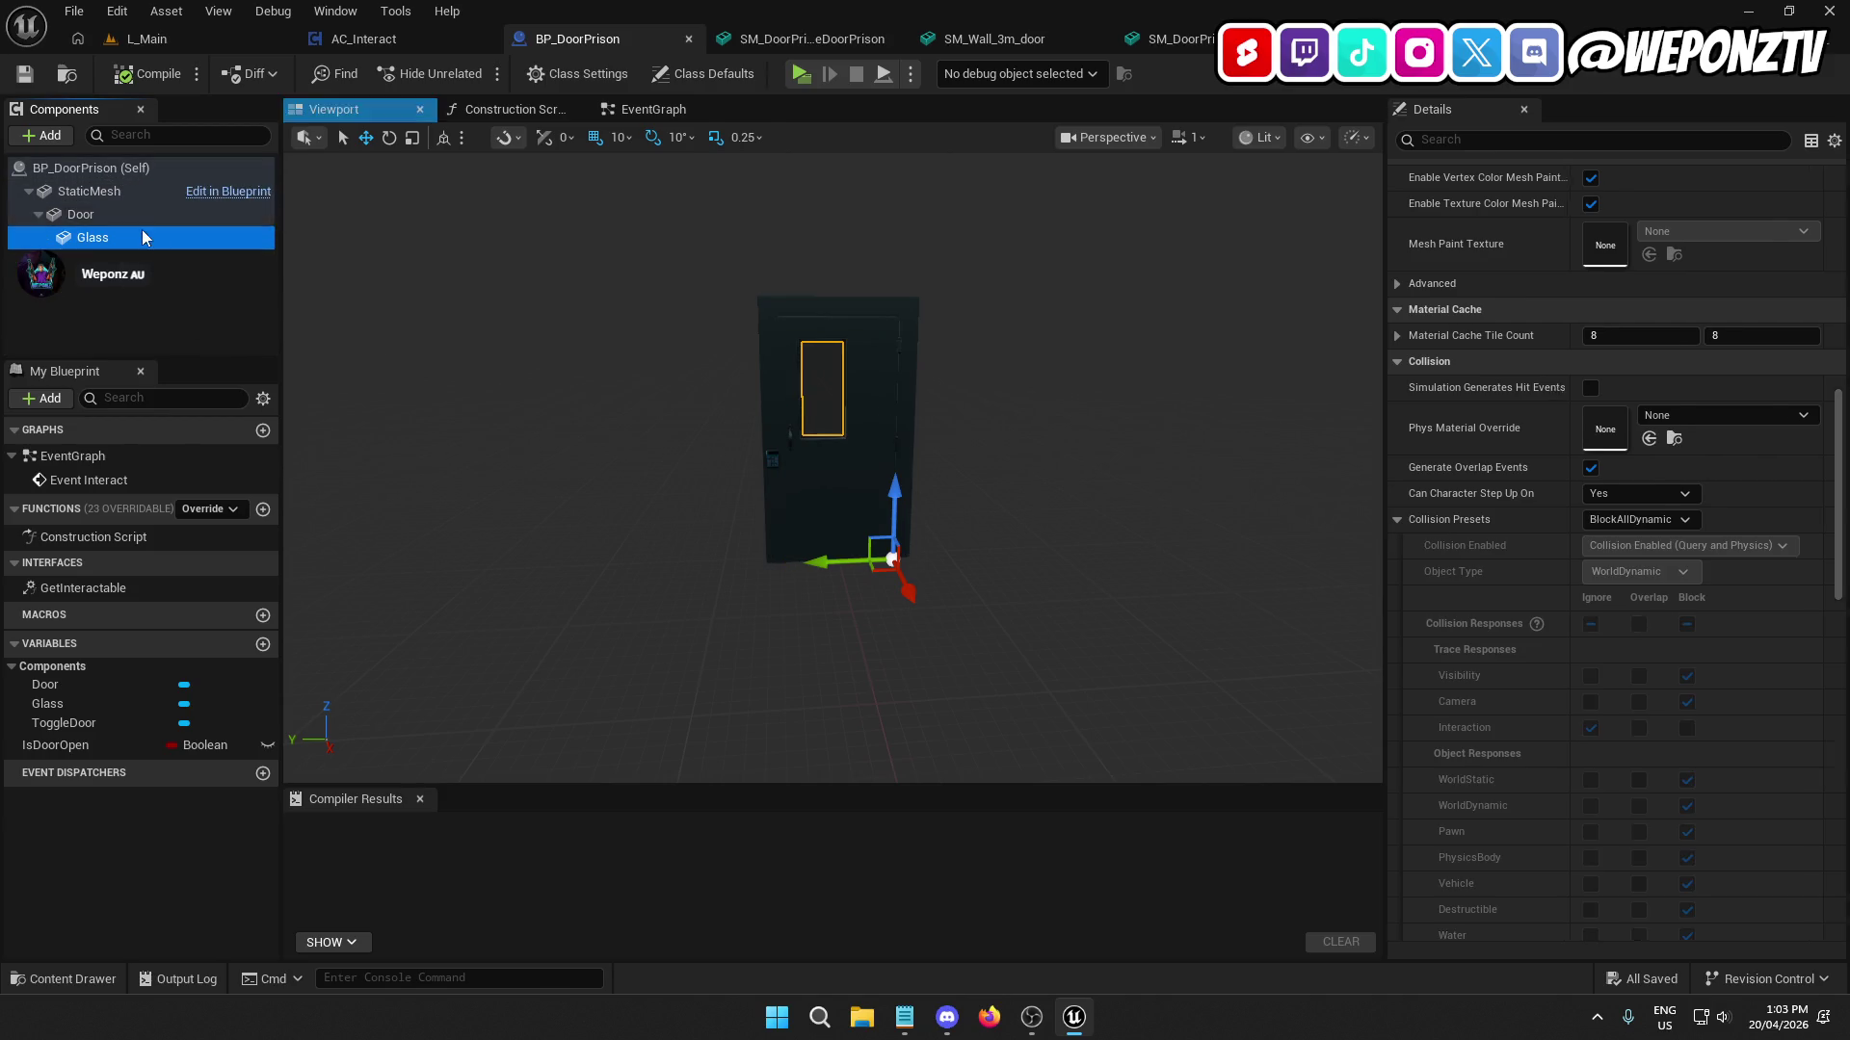
Try attaching Door under StaticMesh, compile BP_DoorPrison, and close the first door mesh editor.
drag(111, 218, 122, 191)
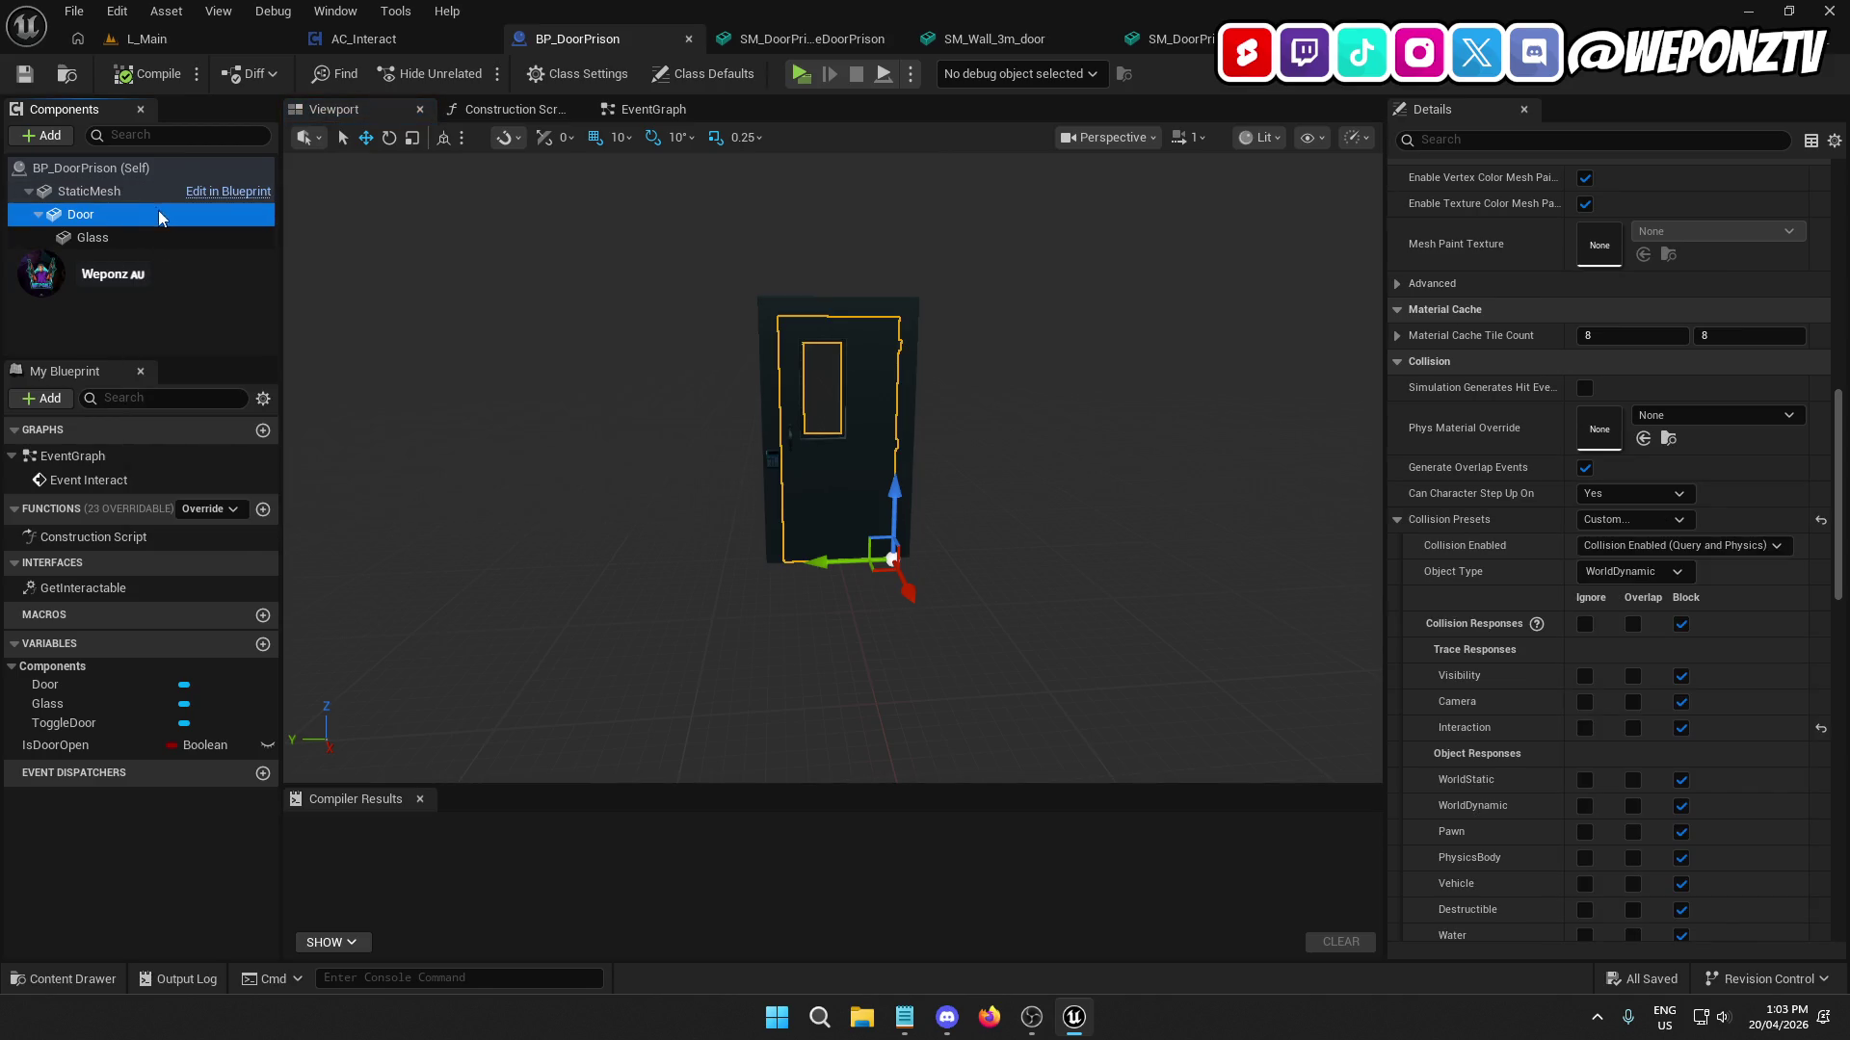
click(182, 291)
click(149, 73)
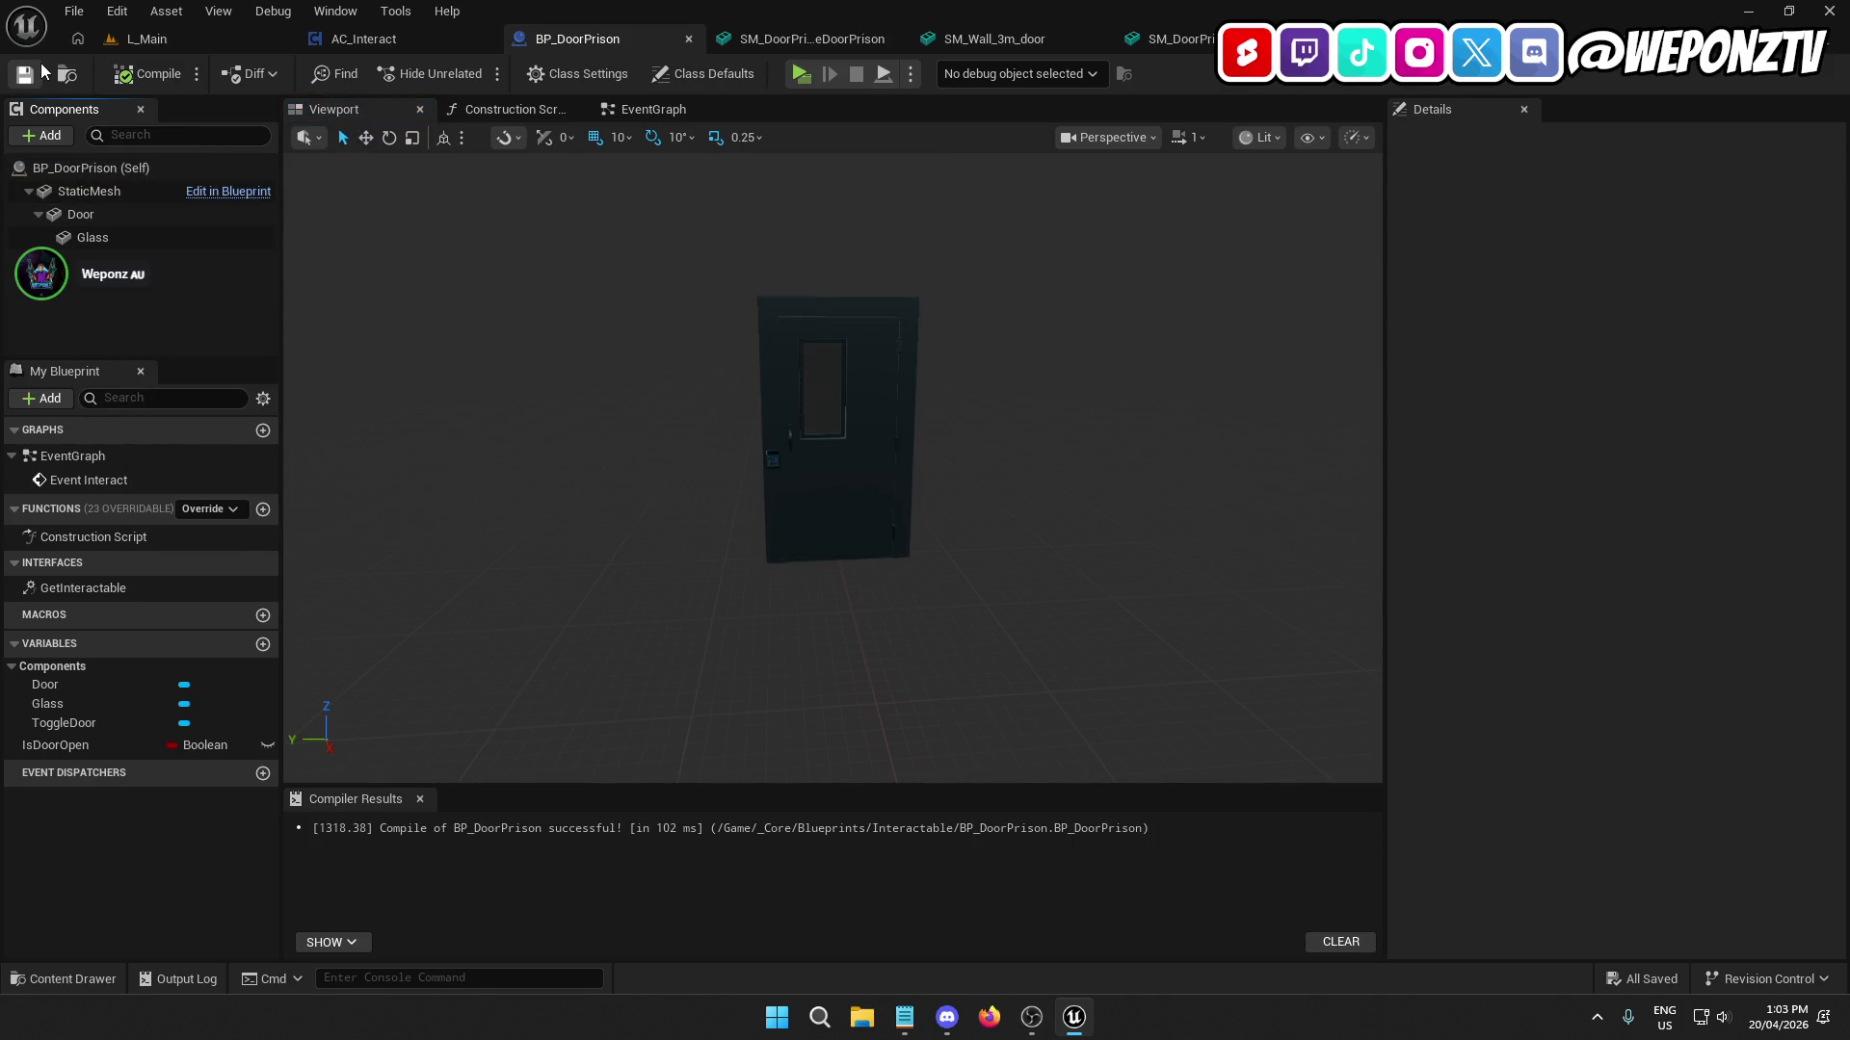
click(828, 39)
click(894, 38)
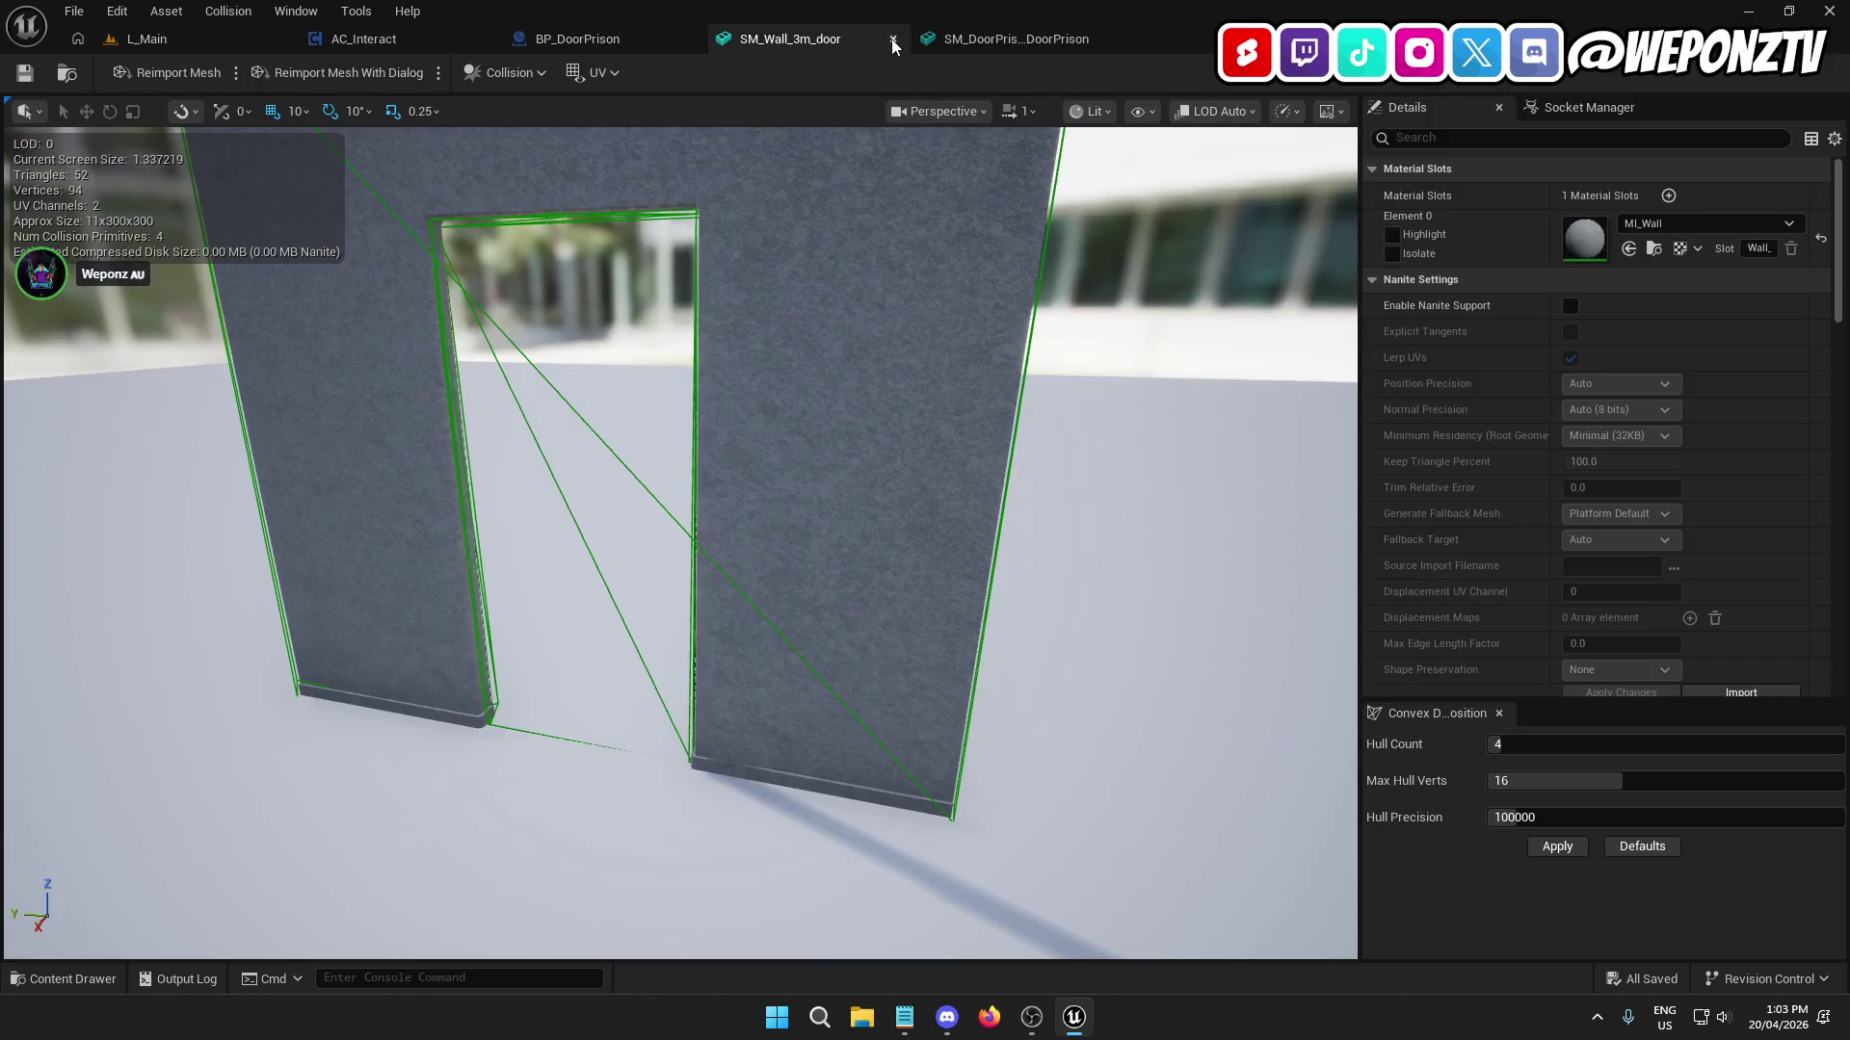
Close the SM_Wall_3m_door, SM_DoorPrison, BP_DoorPrison and AC_Interact editor tabs.
click(892, 38)
click(898, 42)
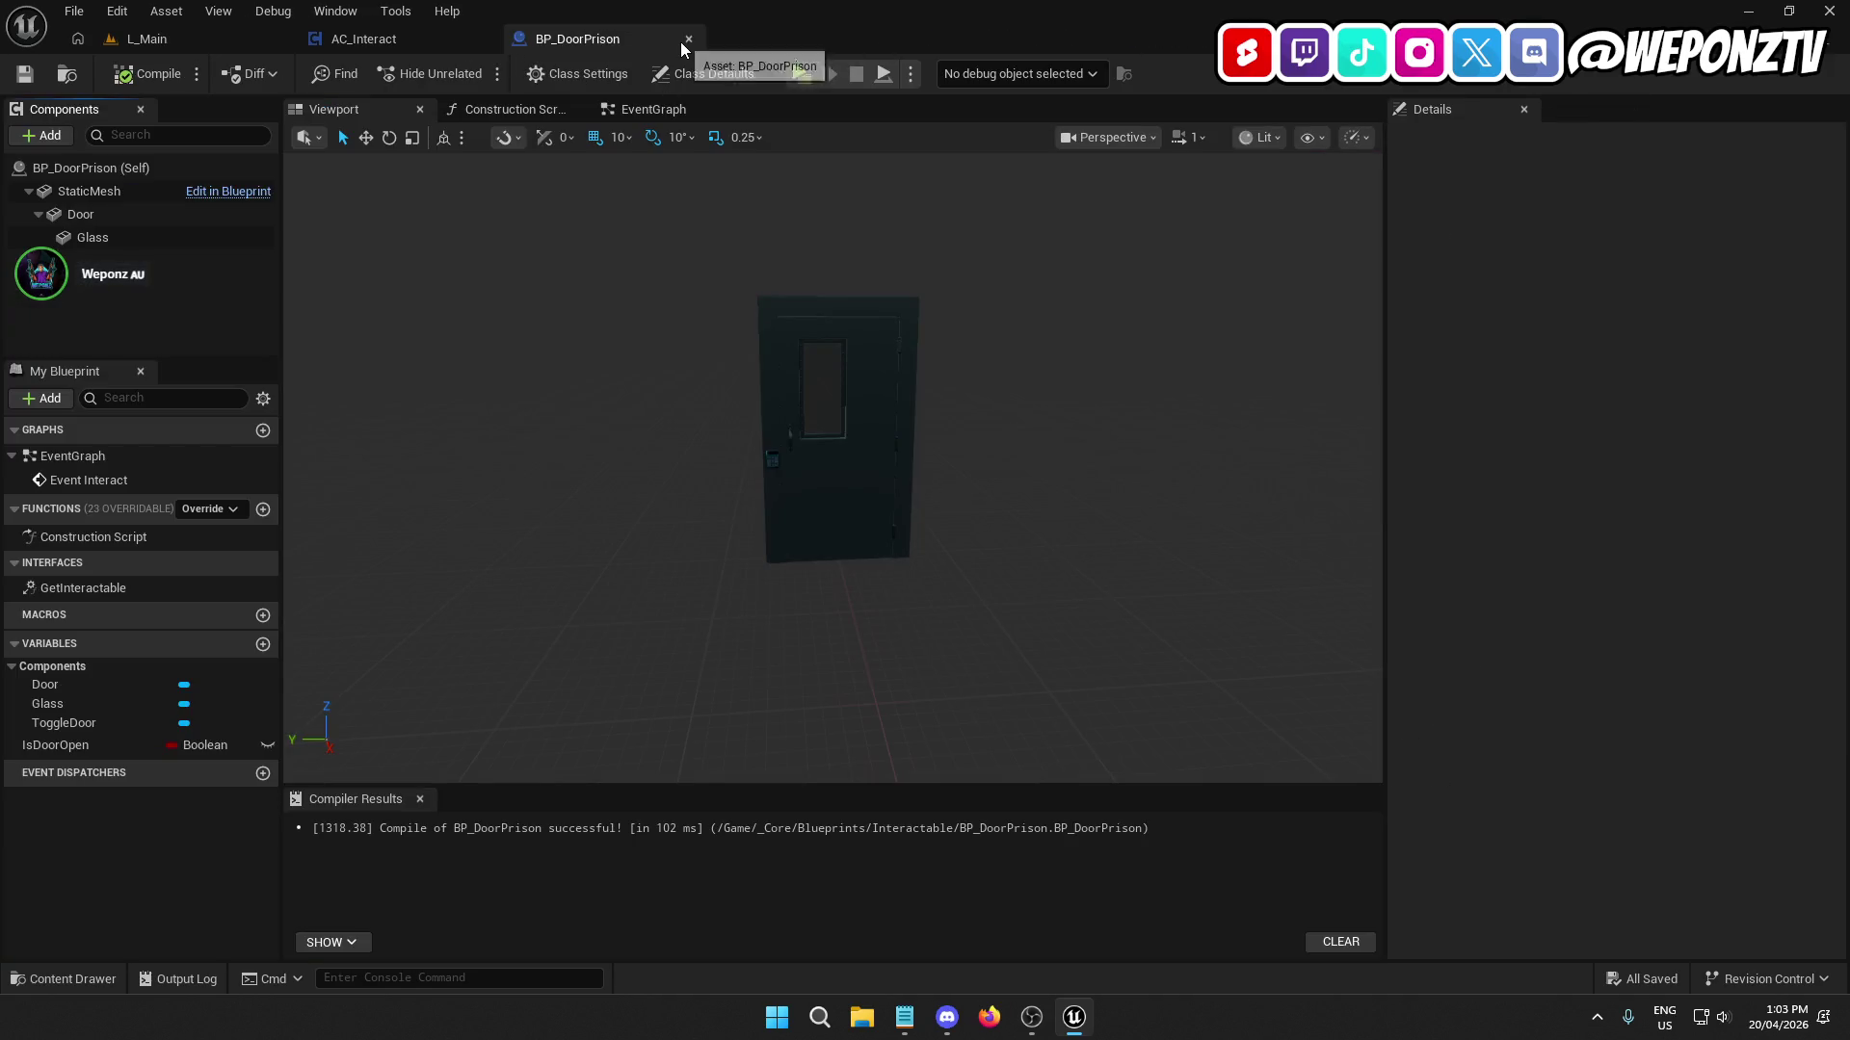
click(686, 41)
click(485, 39)
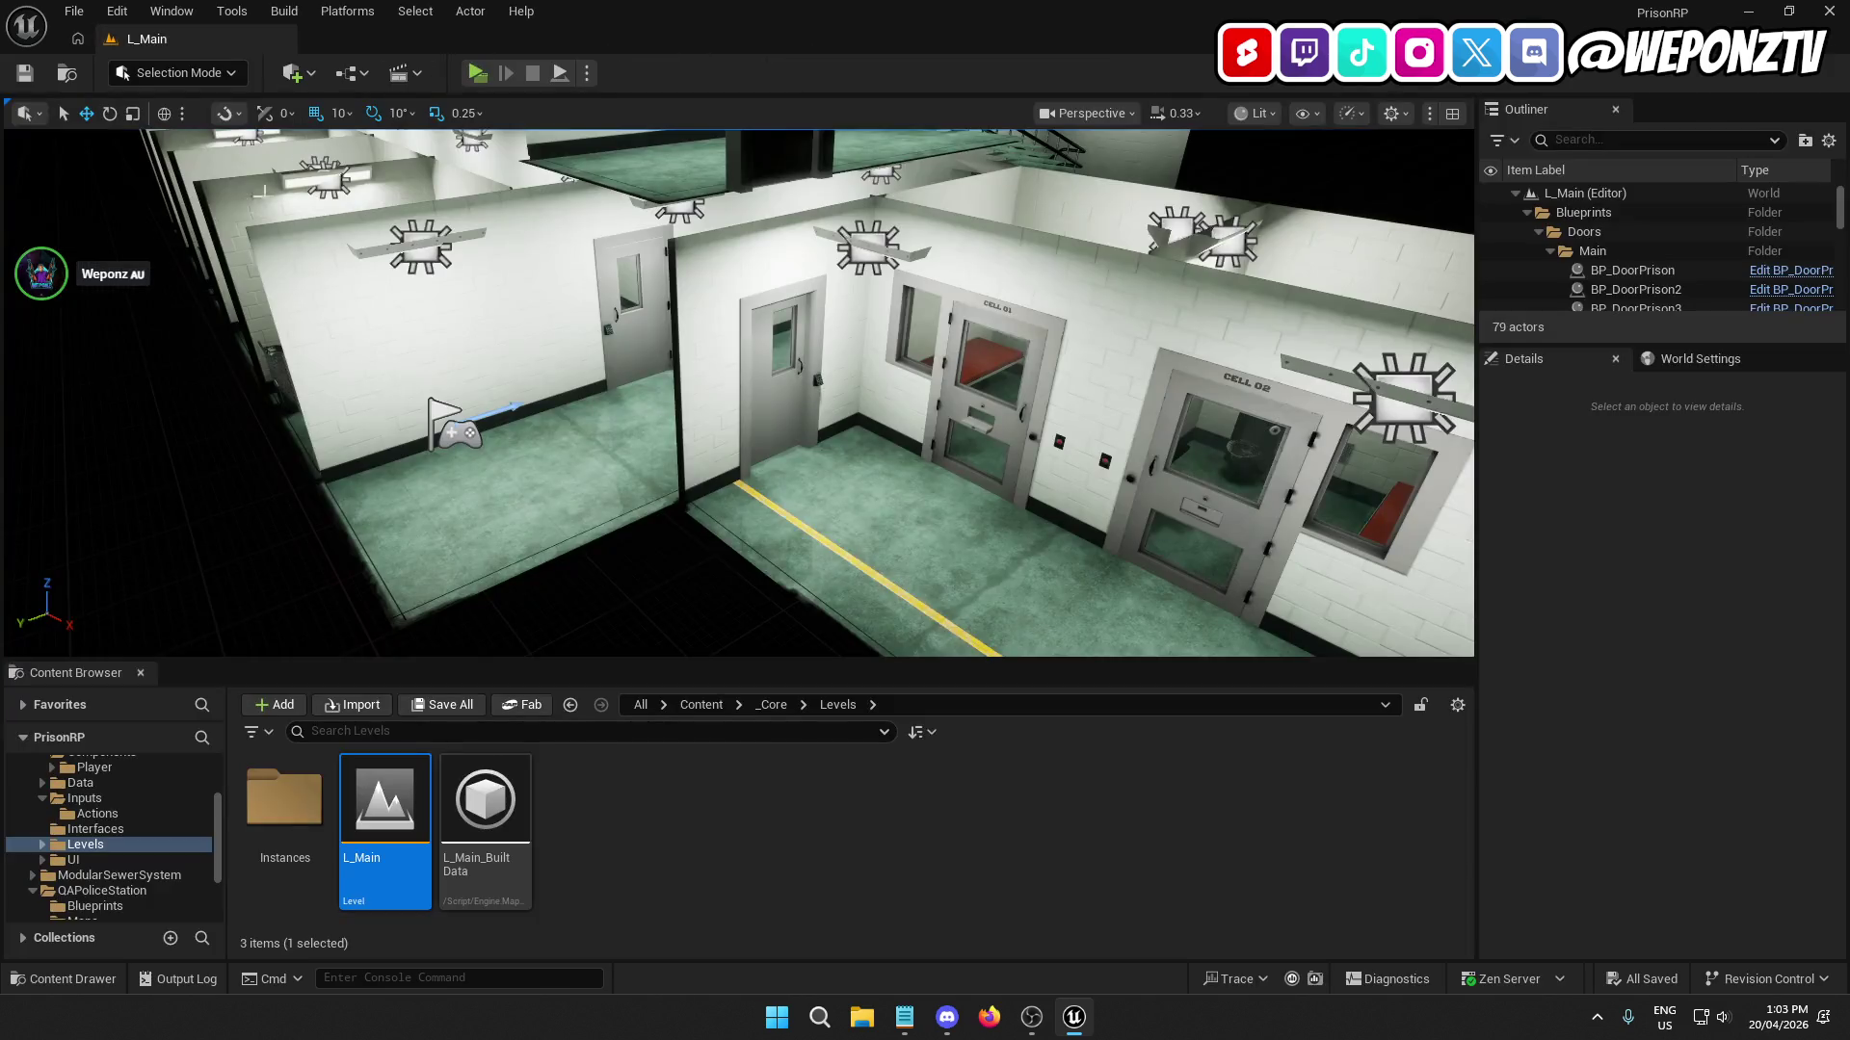